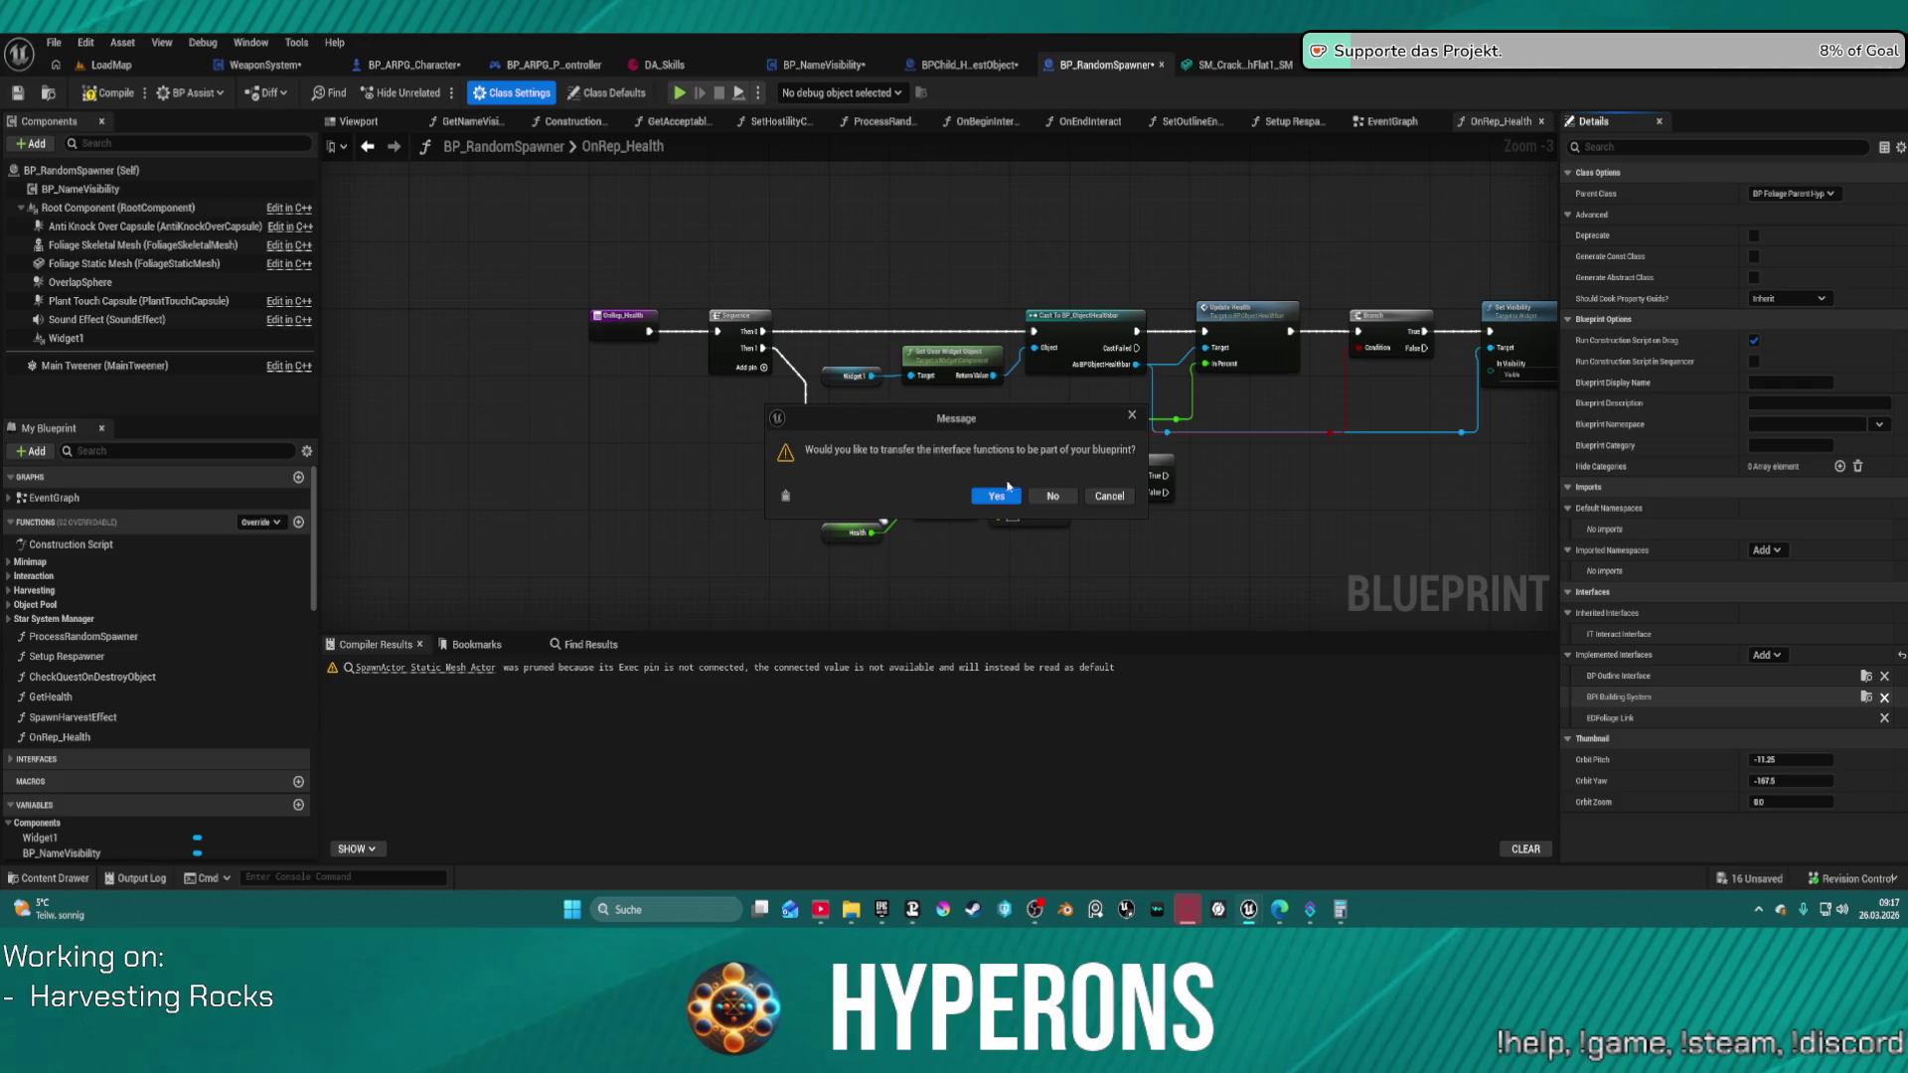
- Decline transferring the interface functions into the BP_RandomSpawner blueprint
{"action": "left_click", "coordinate": [1053, 495]}
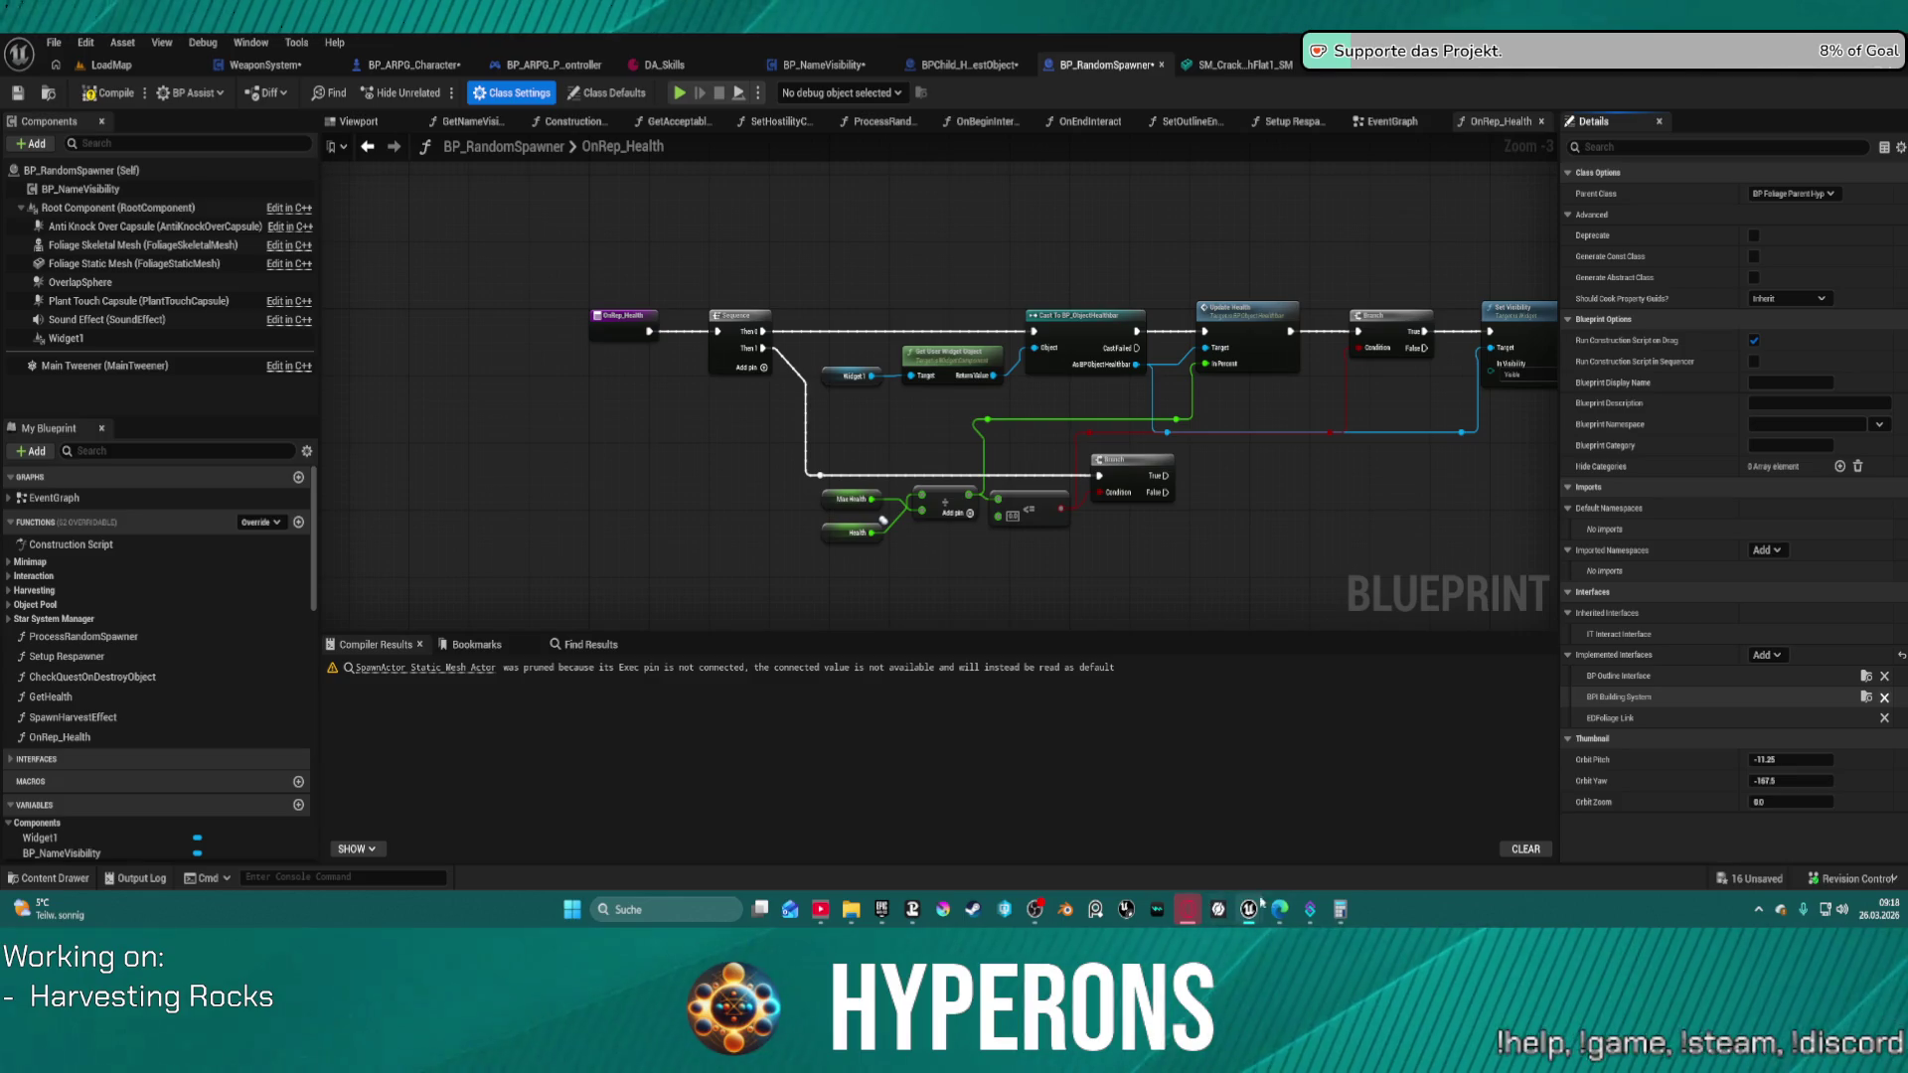
- Remove BPI Building System from BP_RandomSpawner's implemented interfaces, prompting to load 11 child blueprints
{"action": "mouse_move", "coordinate": [1257, 904]}
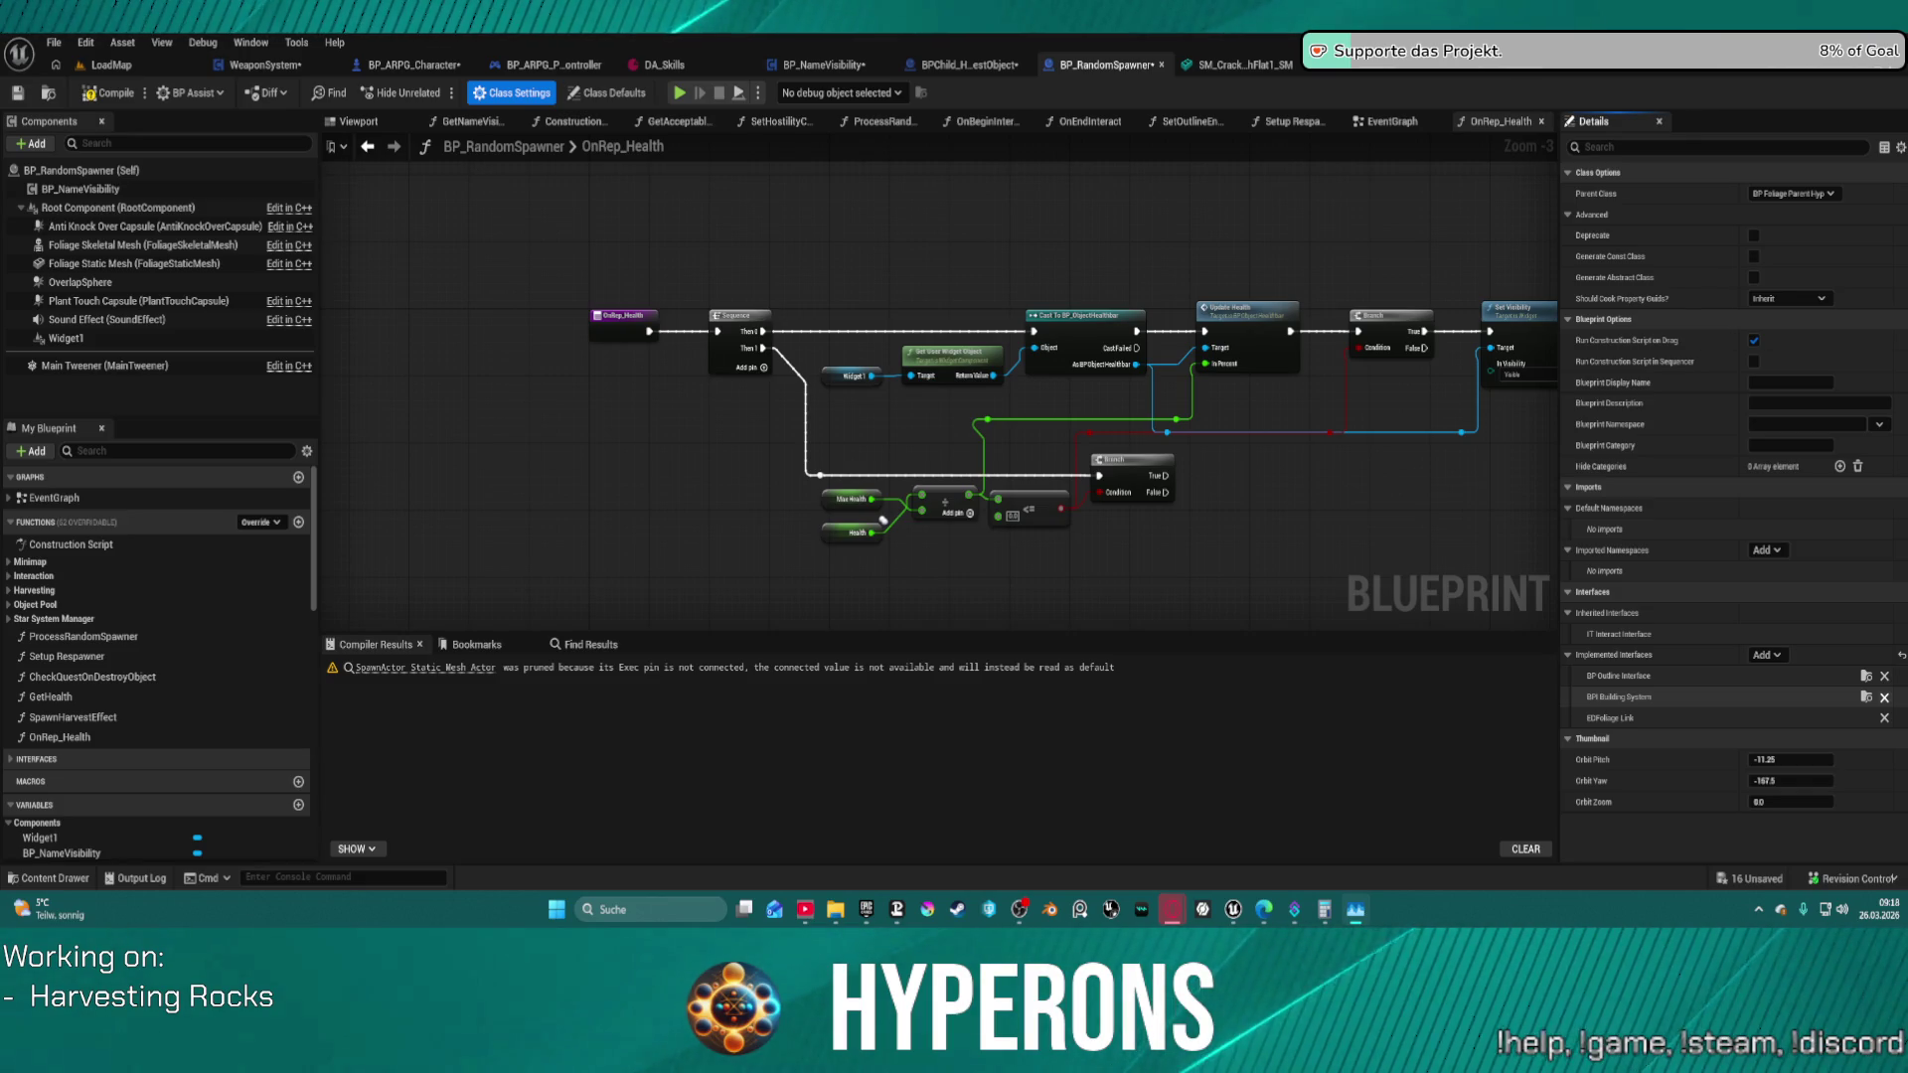
{"action": "key", "text": "F7"}
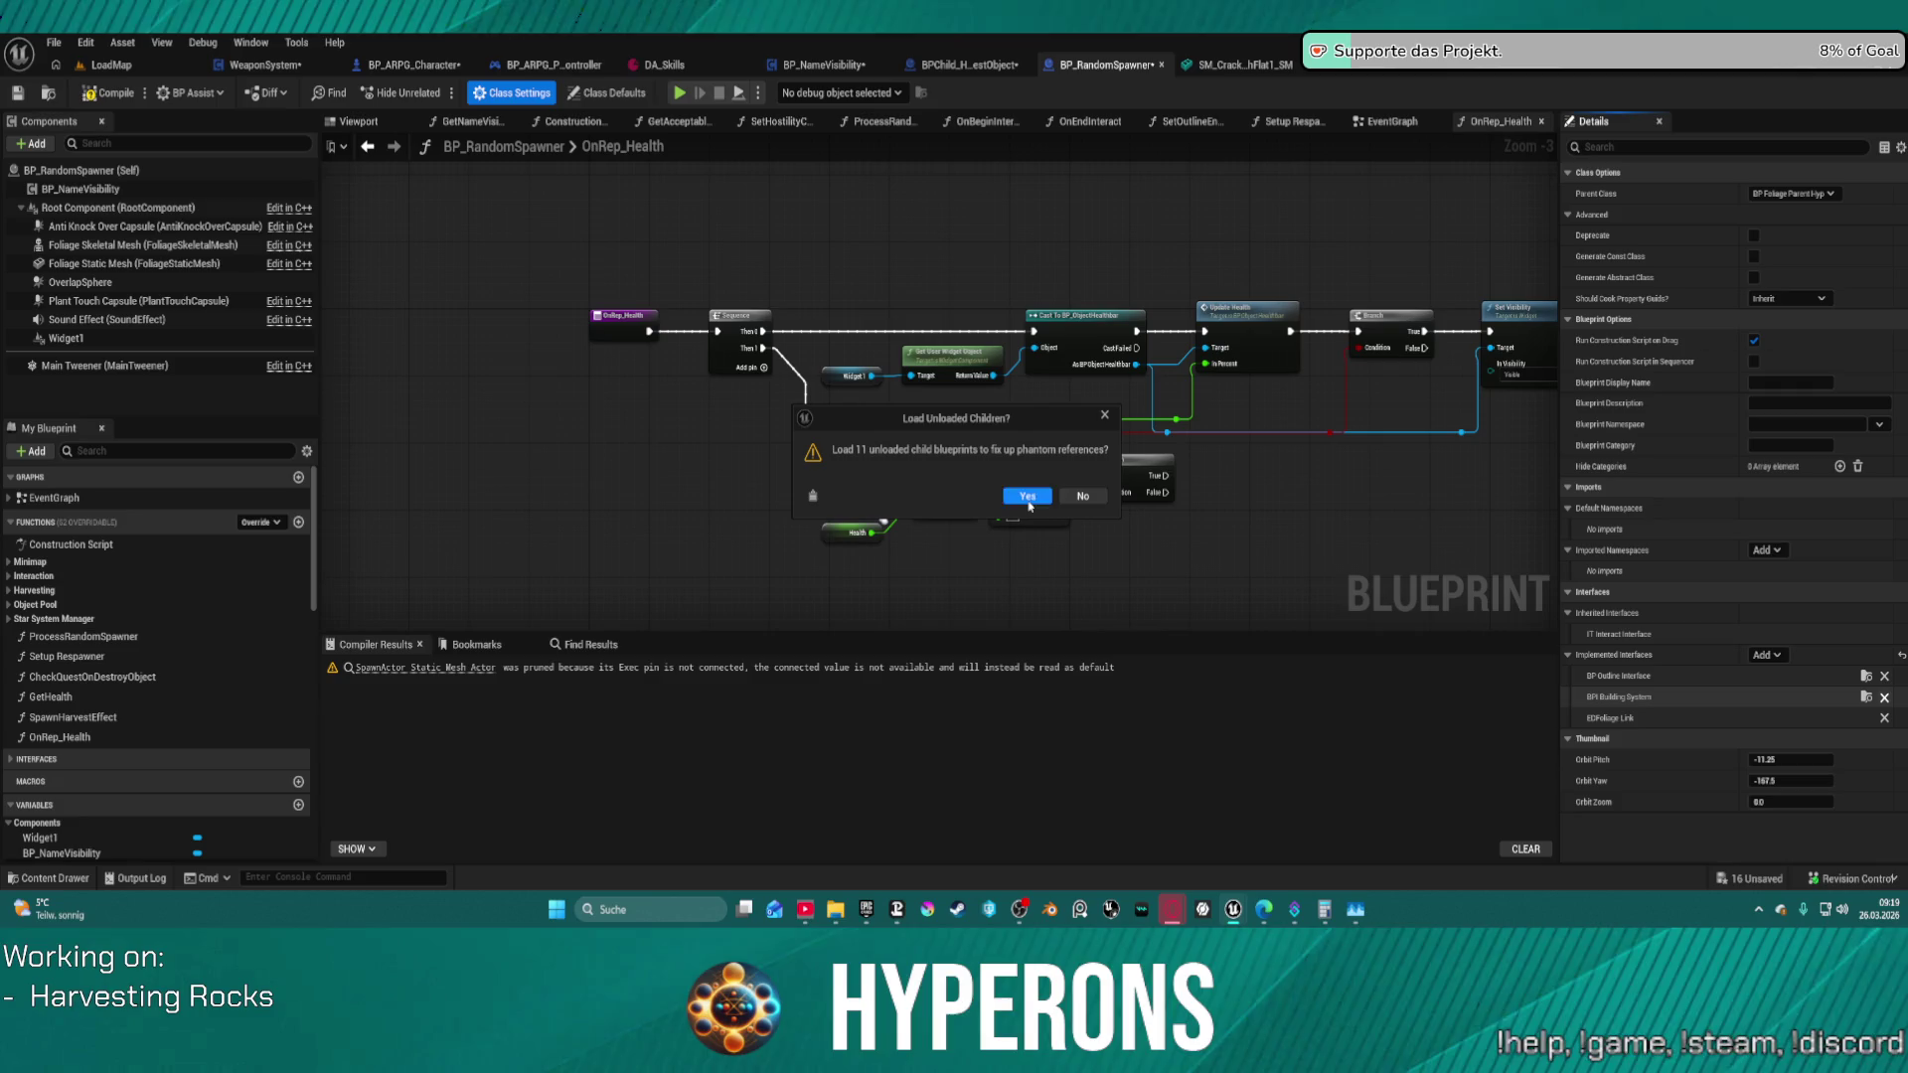
- Load the unloaded child blueprints and check out all the listed assets
{"action": "left_click", "coordinate": [1029, 497]}
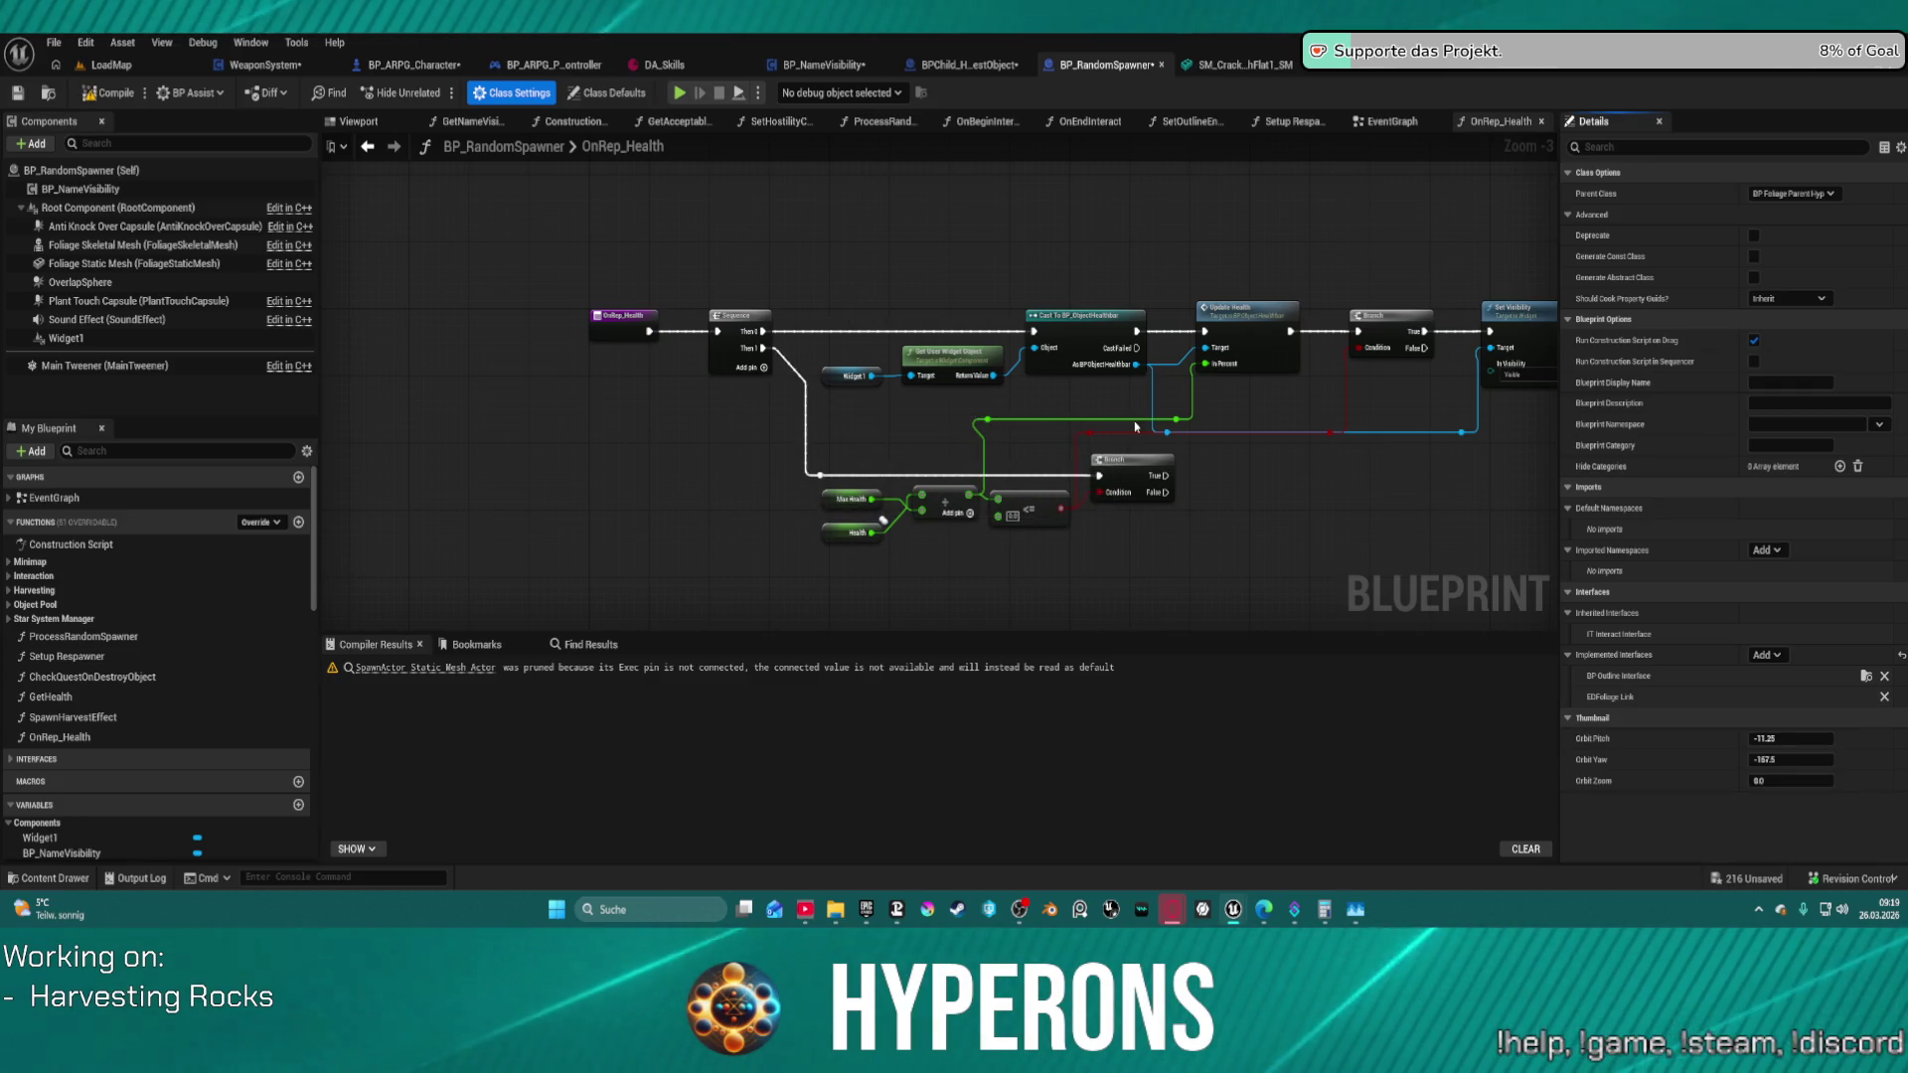
{"action": "scroll", "coordinate": [1131, 398], "scroll_direction": "down", "scroll_amount": 4}
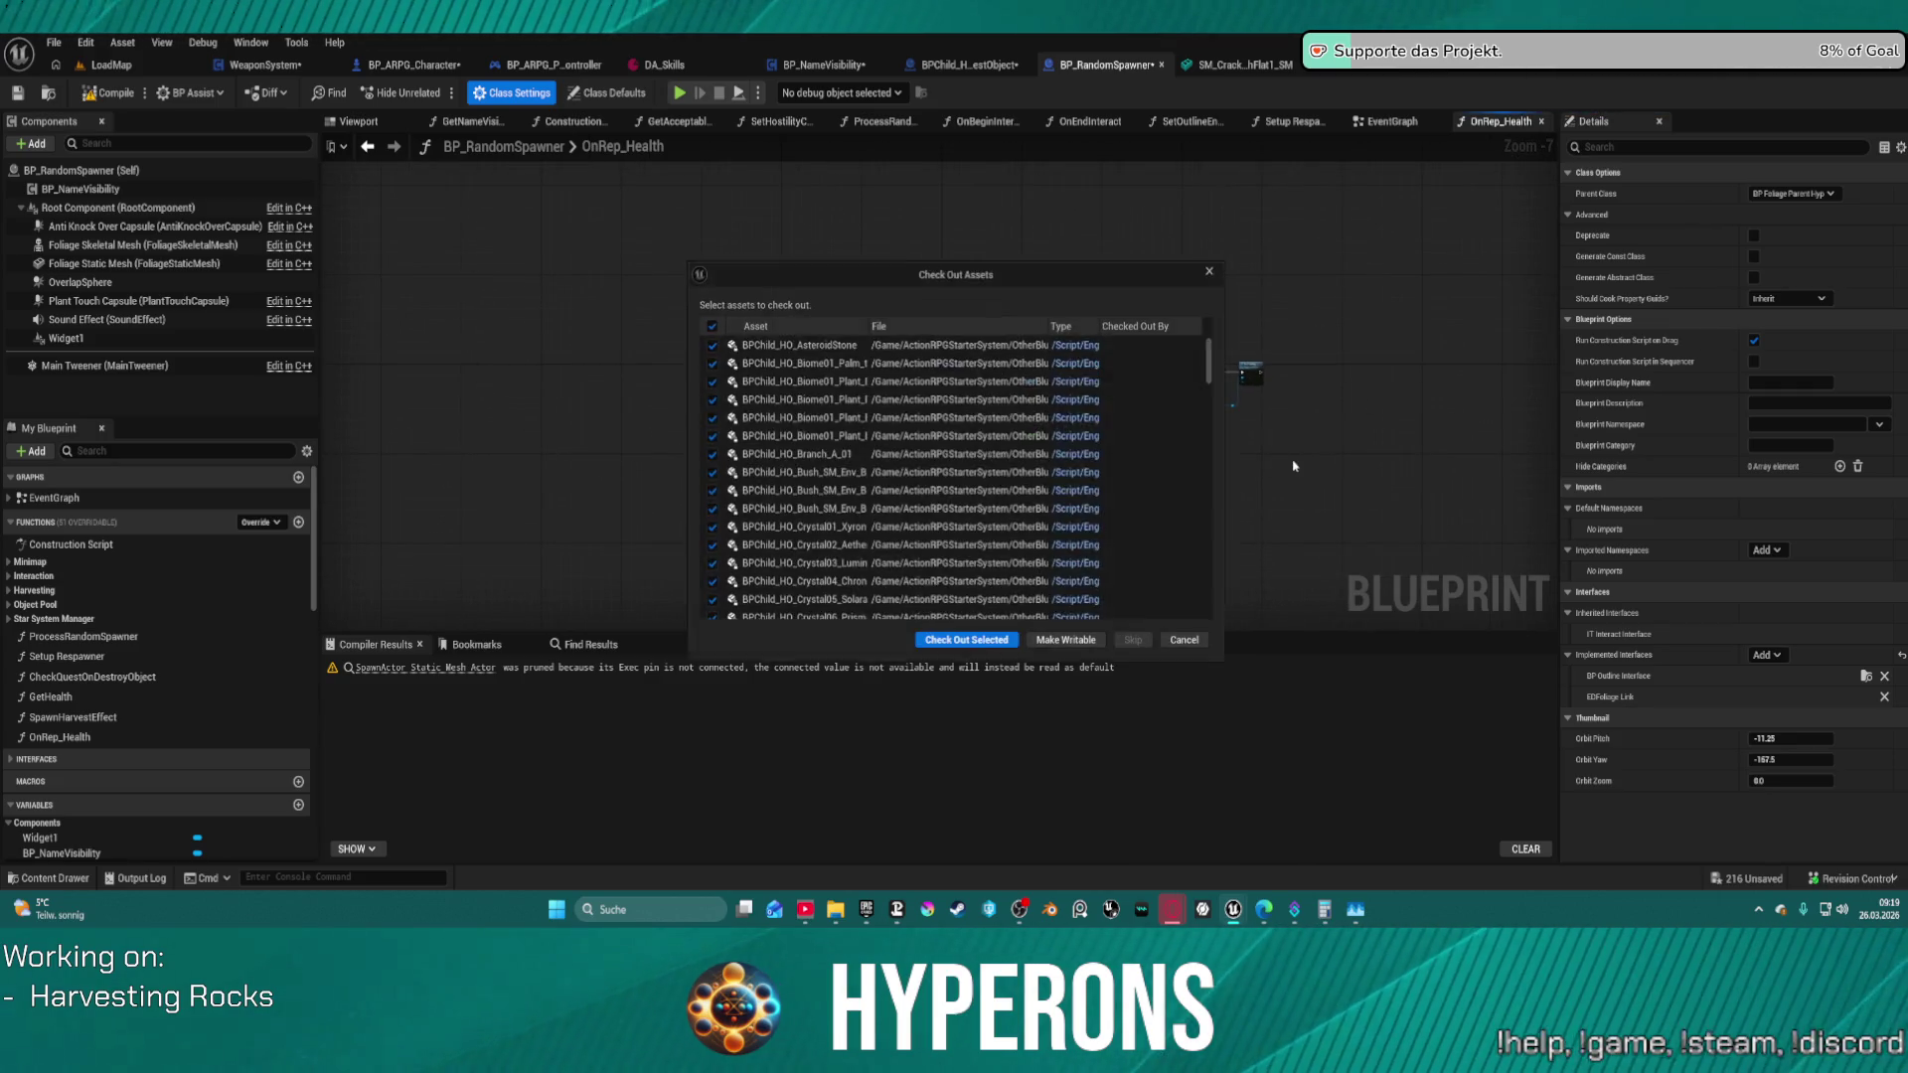
{"action": "left_click", "coordinate": [963, 646]}
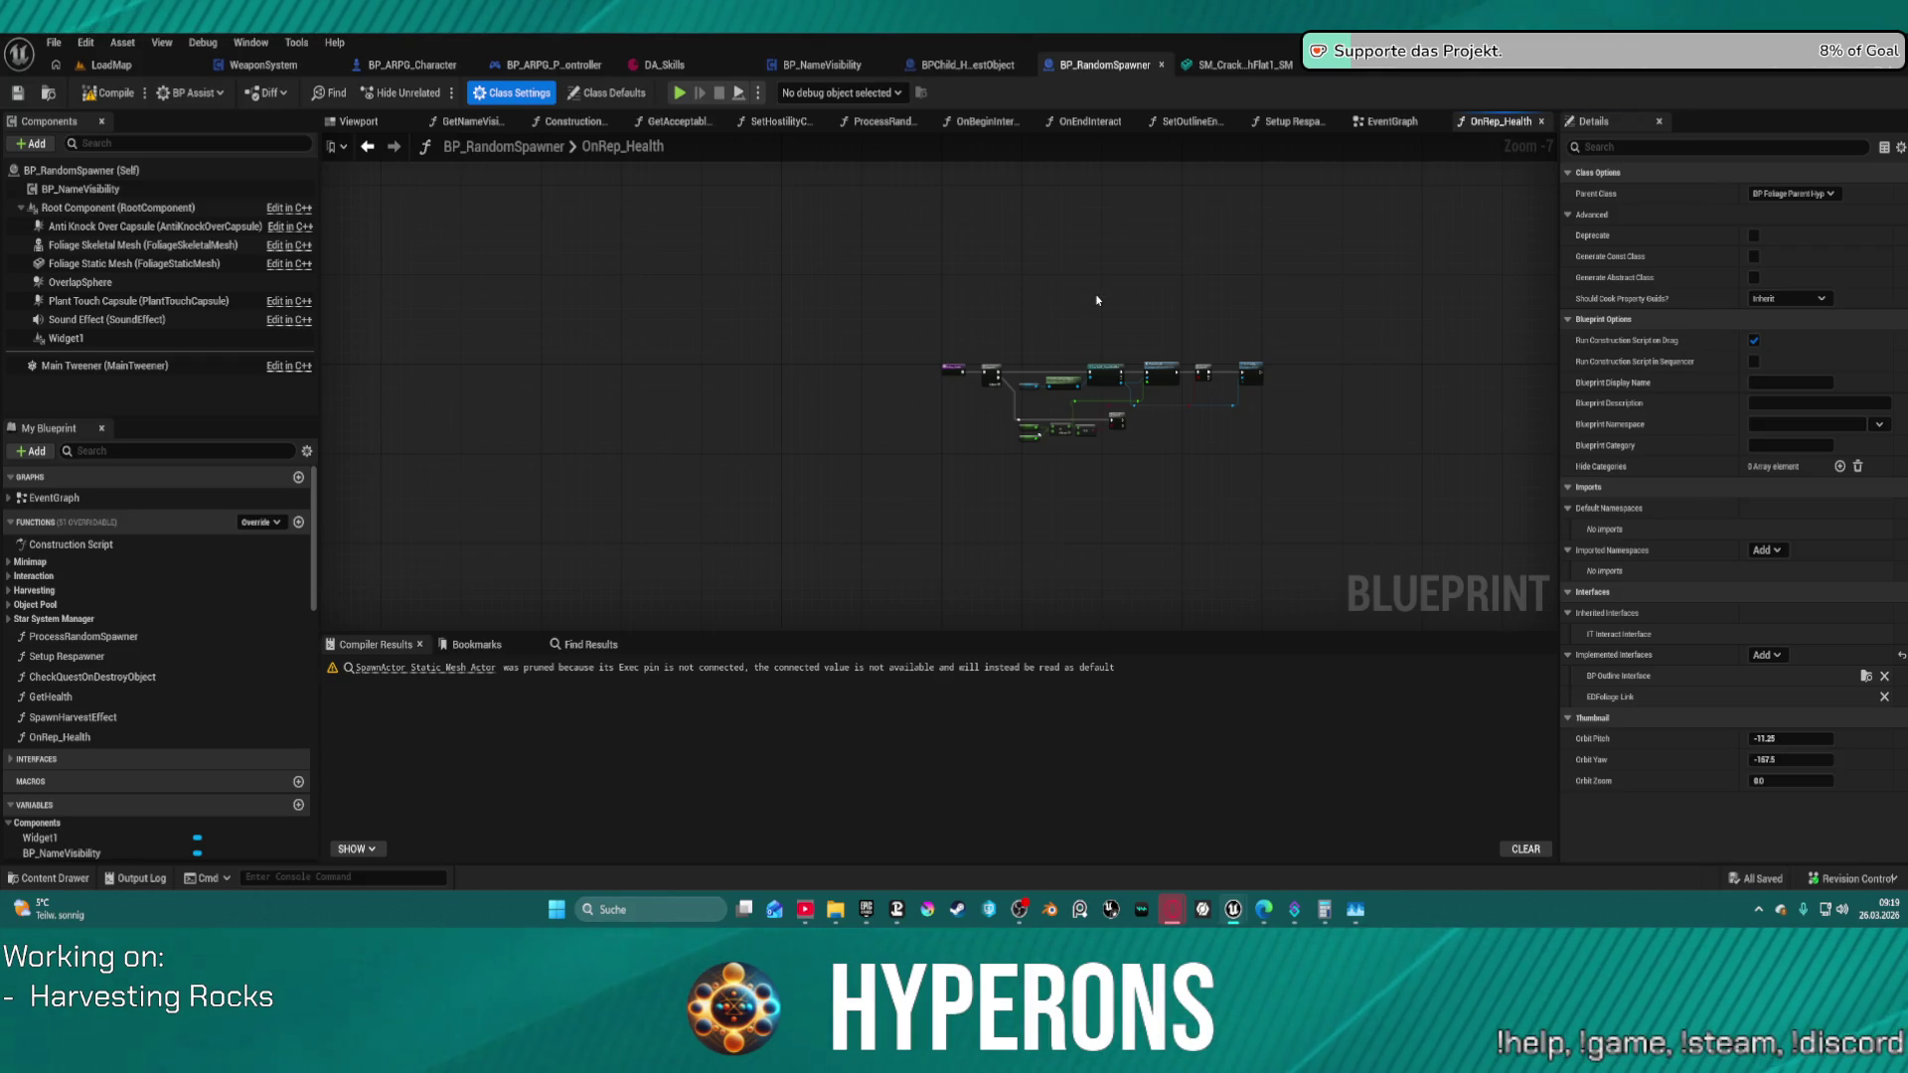
- Switch to BP_ObjectHealthbar and open BP_Display Building from the BuildingSystem/System/UI folder
{"action": "scroll", "coordinate": [1097, 299], "scroll_direction": "up", "scroll_amount": 3}
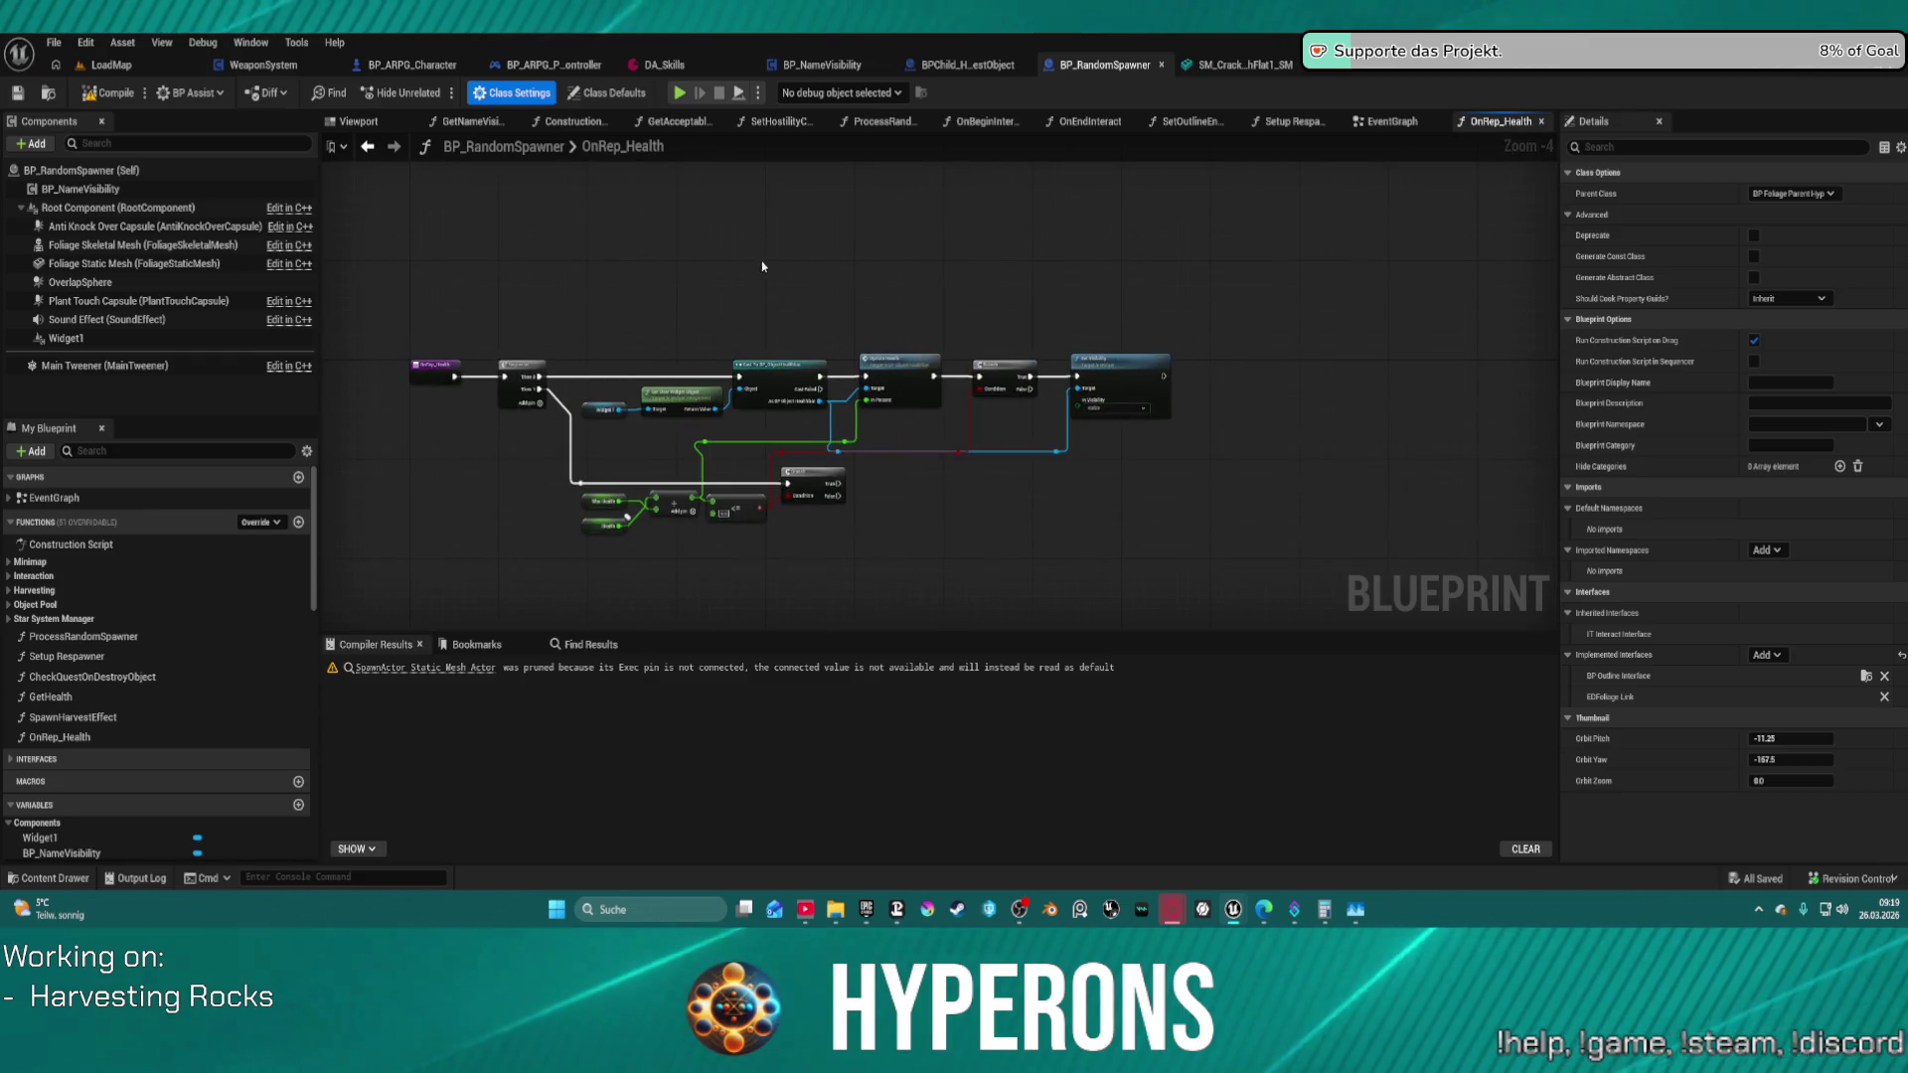
{"action": "left_click", "coordinate": [1500, 74]}
{"action": "key", "text": "ctrl+b"}
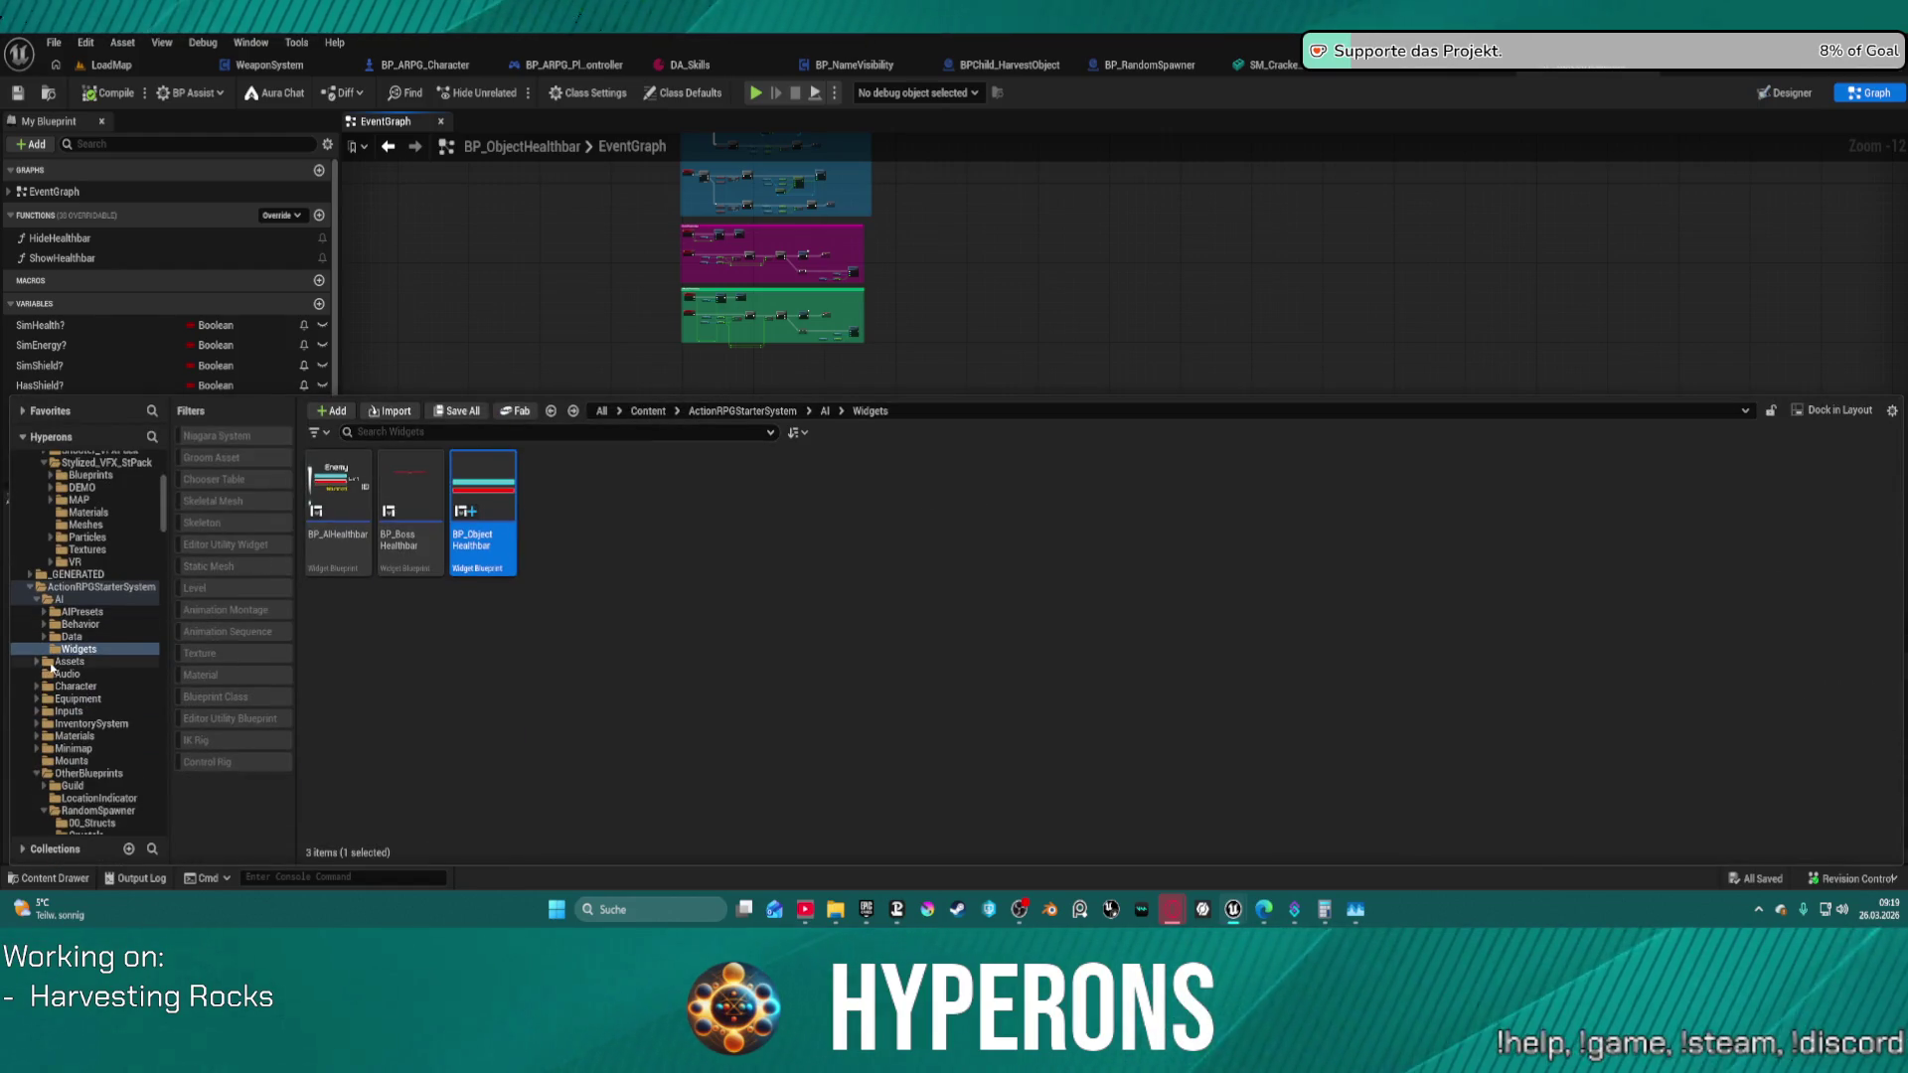
{"action": "scroll", "coordinate": [86, 652], "scroll_direction": "down", "scroll_amount": 2}
{"action": "scroll", "coordinate": [86, 652], "scroll_direction": "down", "scroll_amount": 5}
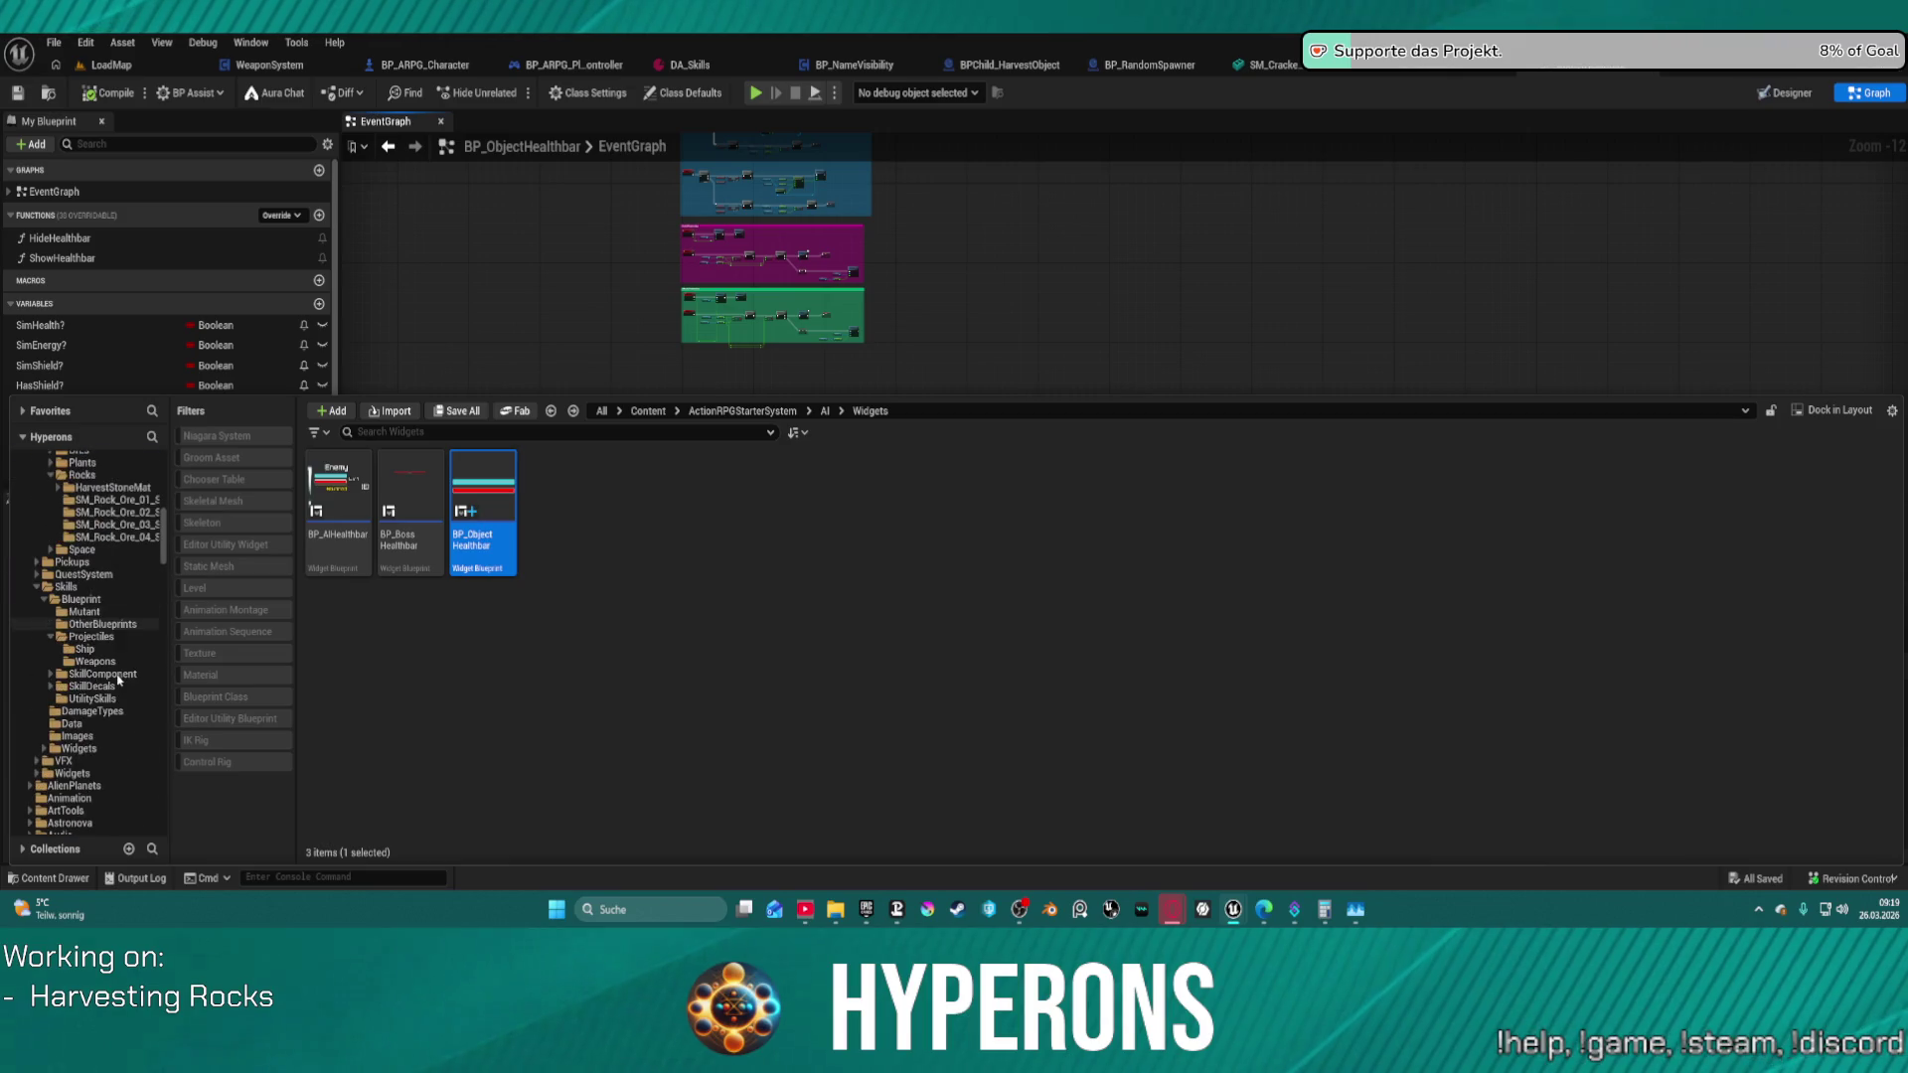
{"action": "scroll", "coordinate": [117, 680], "scroll_direction": "down", "scroll_amount": 10}
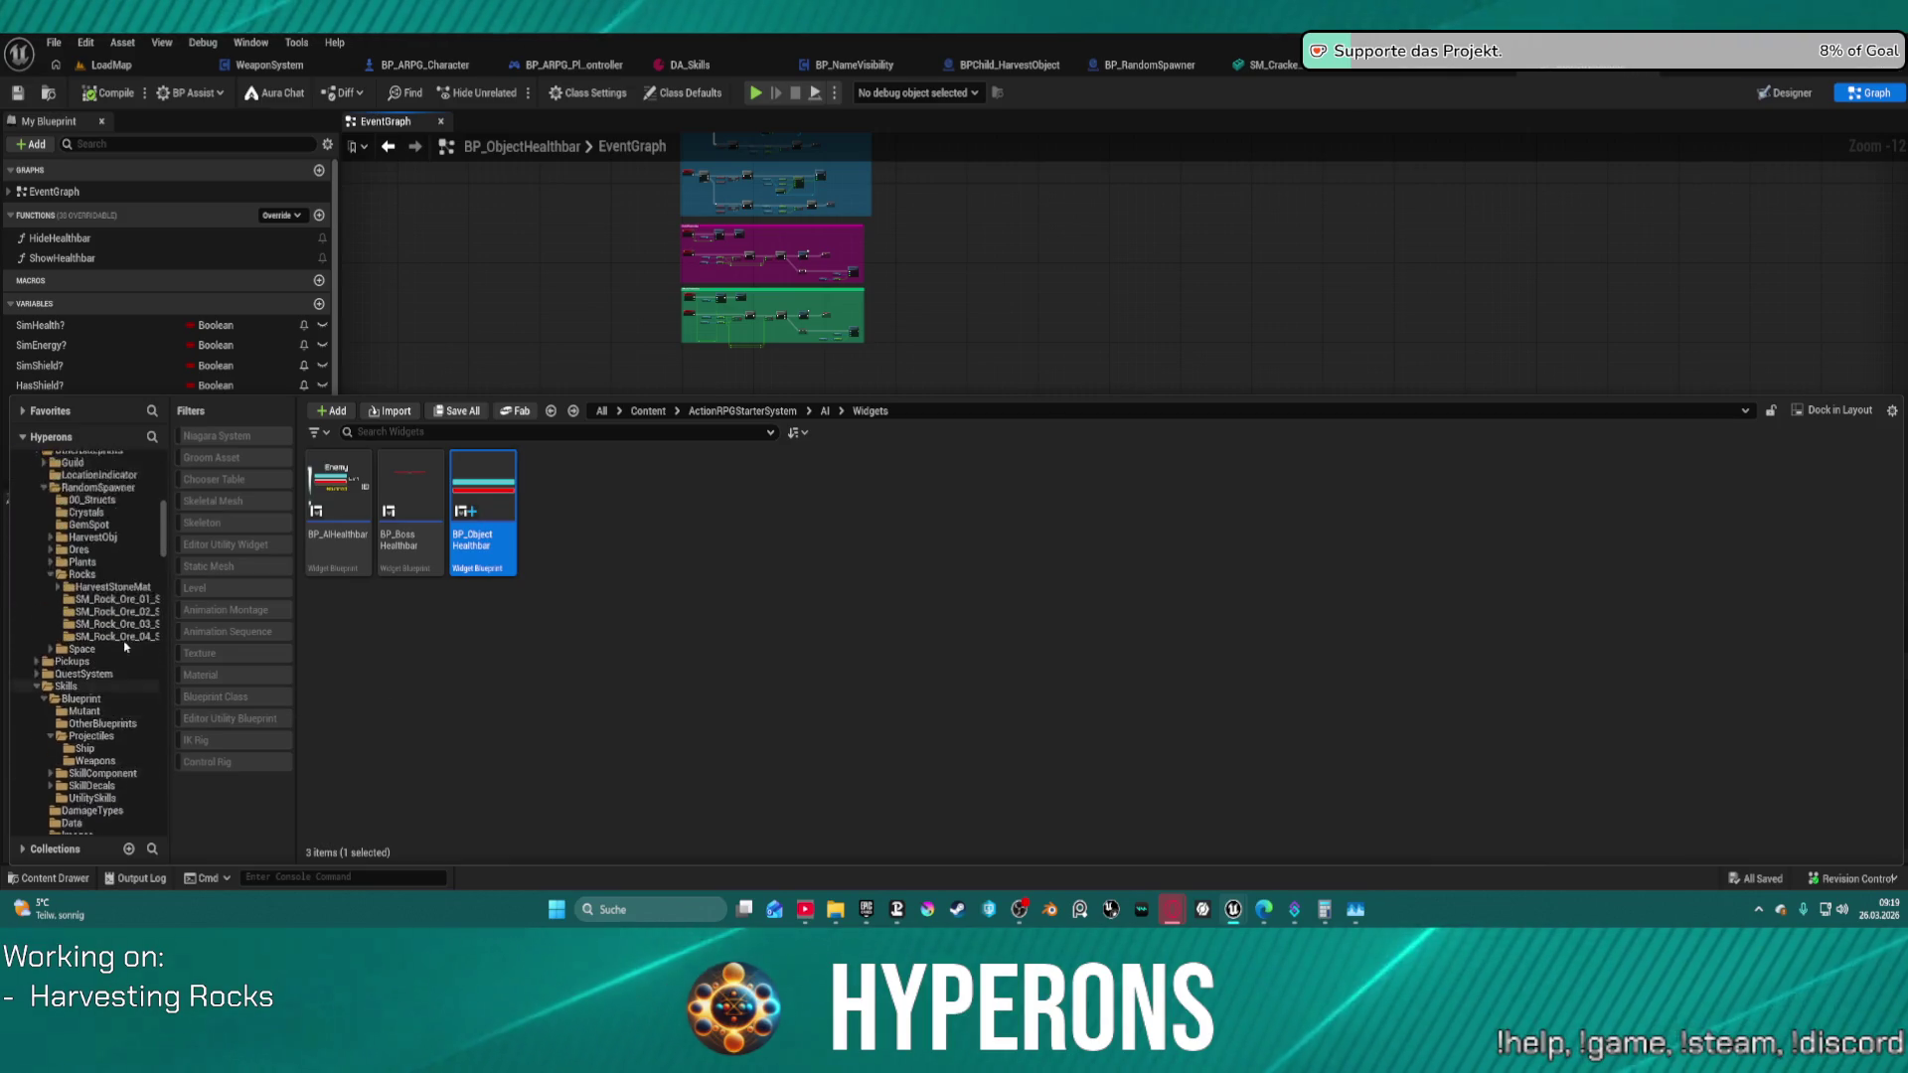
{"action": "scroll", "coordinate": [149, 628], "scroll_direction": "down", "scroll_amount": 10}
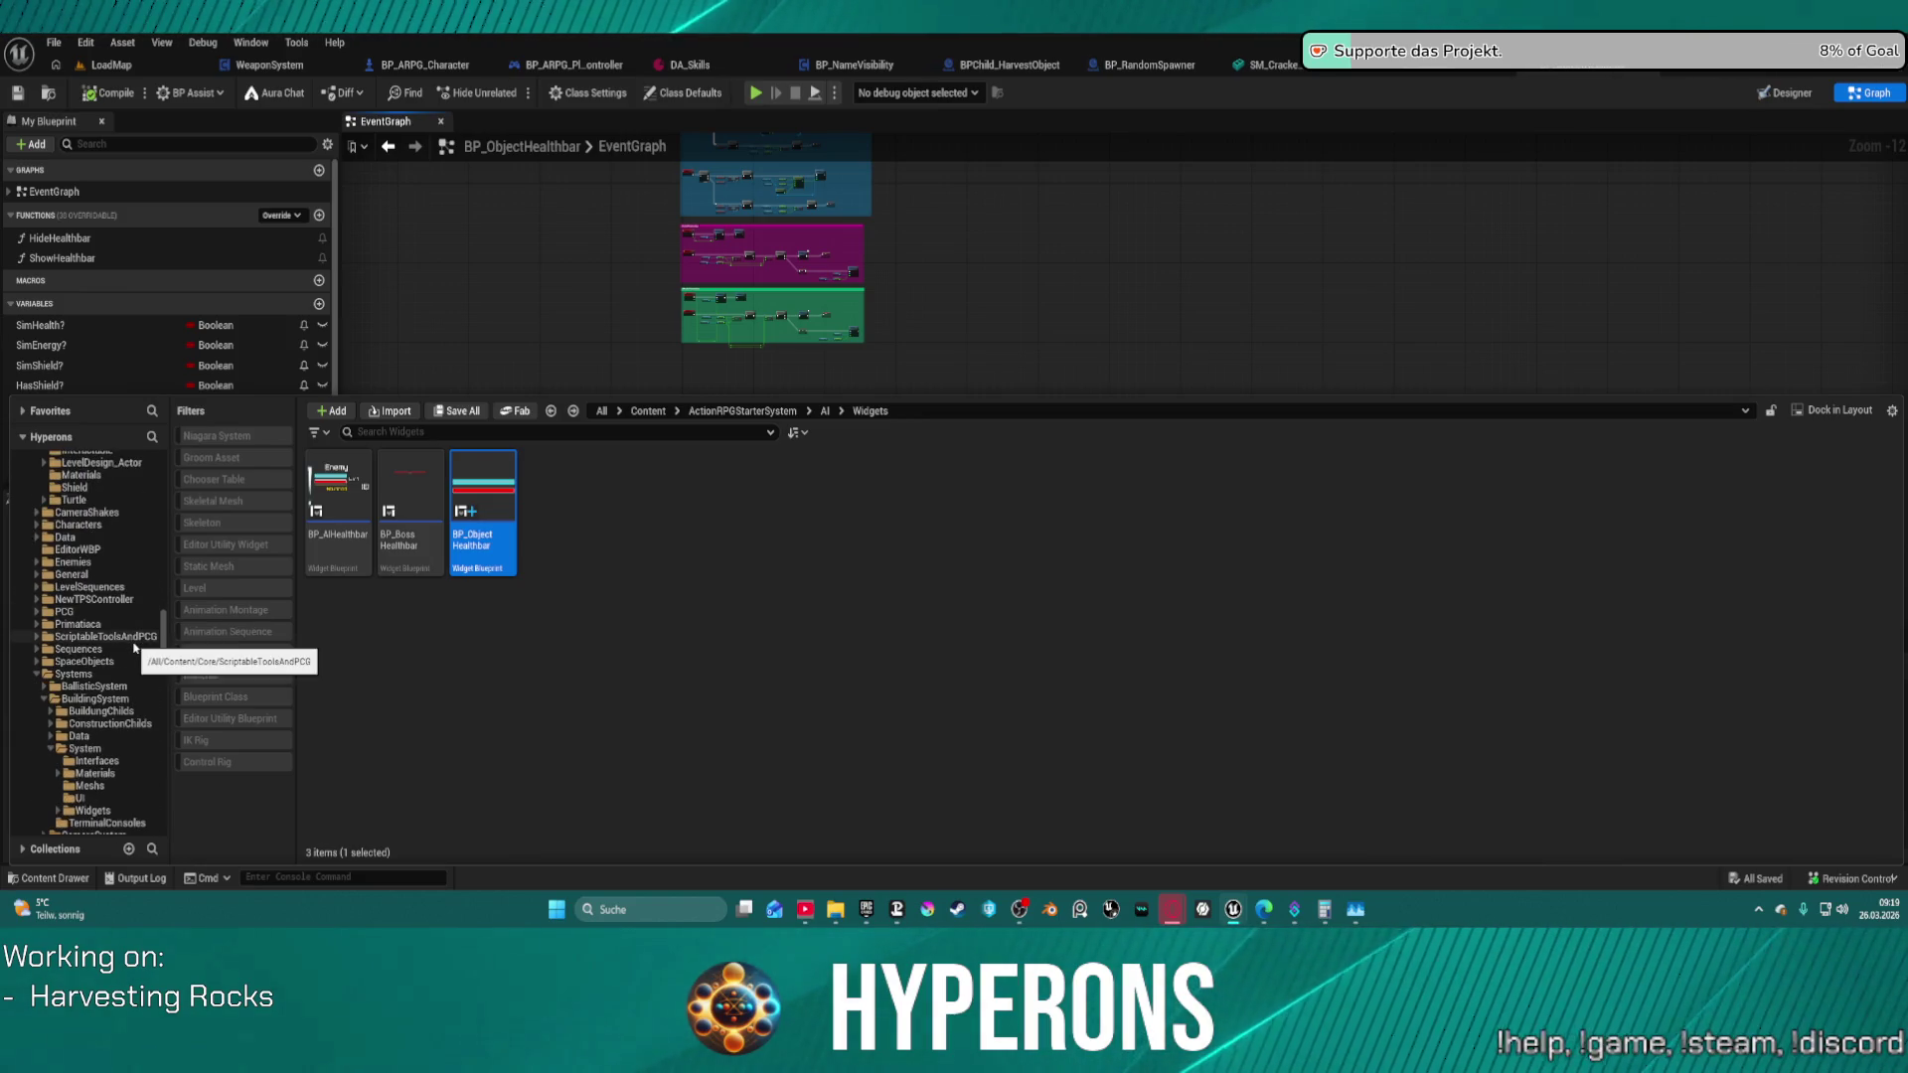
{"action": "scroll", "coordinate": [134, 696], "scroll_direction": "down", "scroll_amount": 2}
{"action": "left_click", "coordinate": [132, 746]}
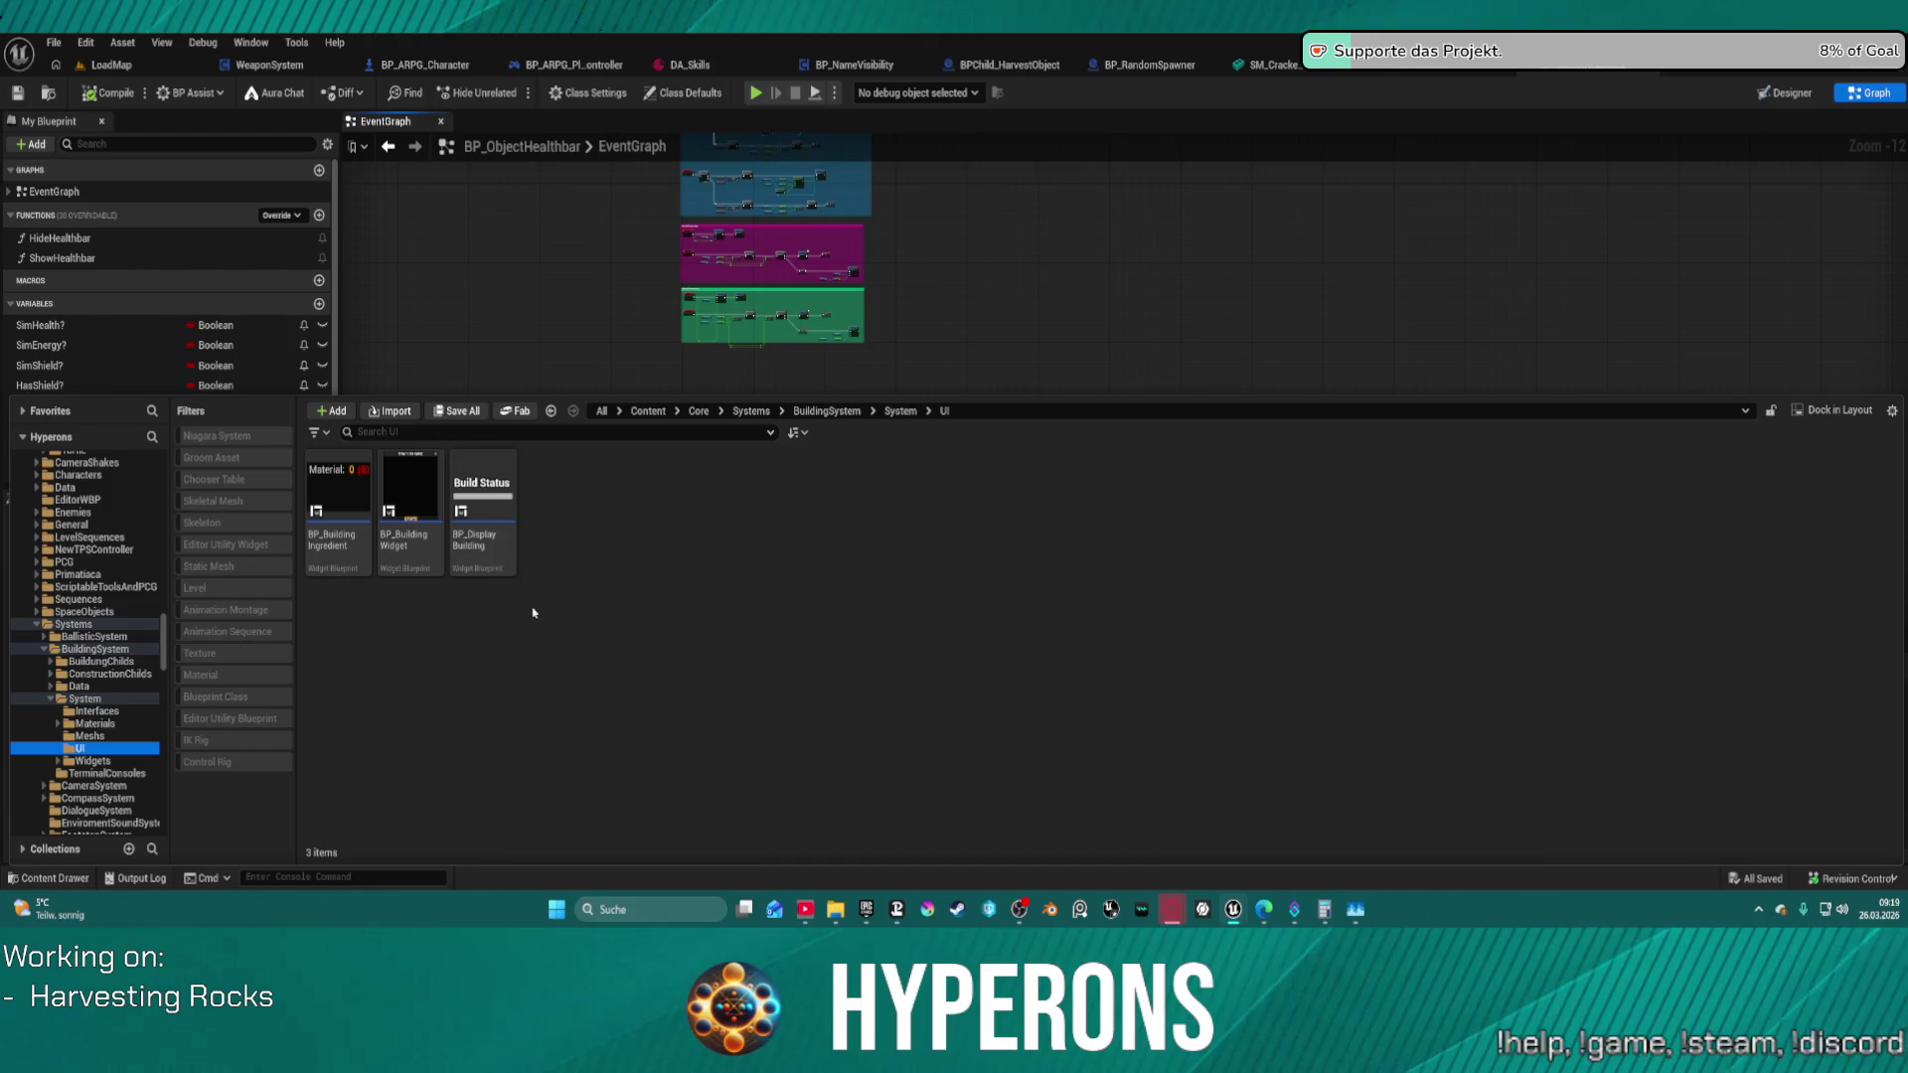
{"action": "right_click", "coordinate": [496, 505]}
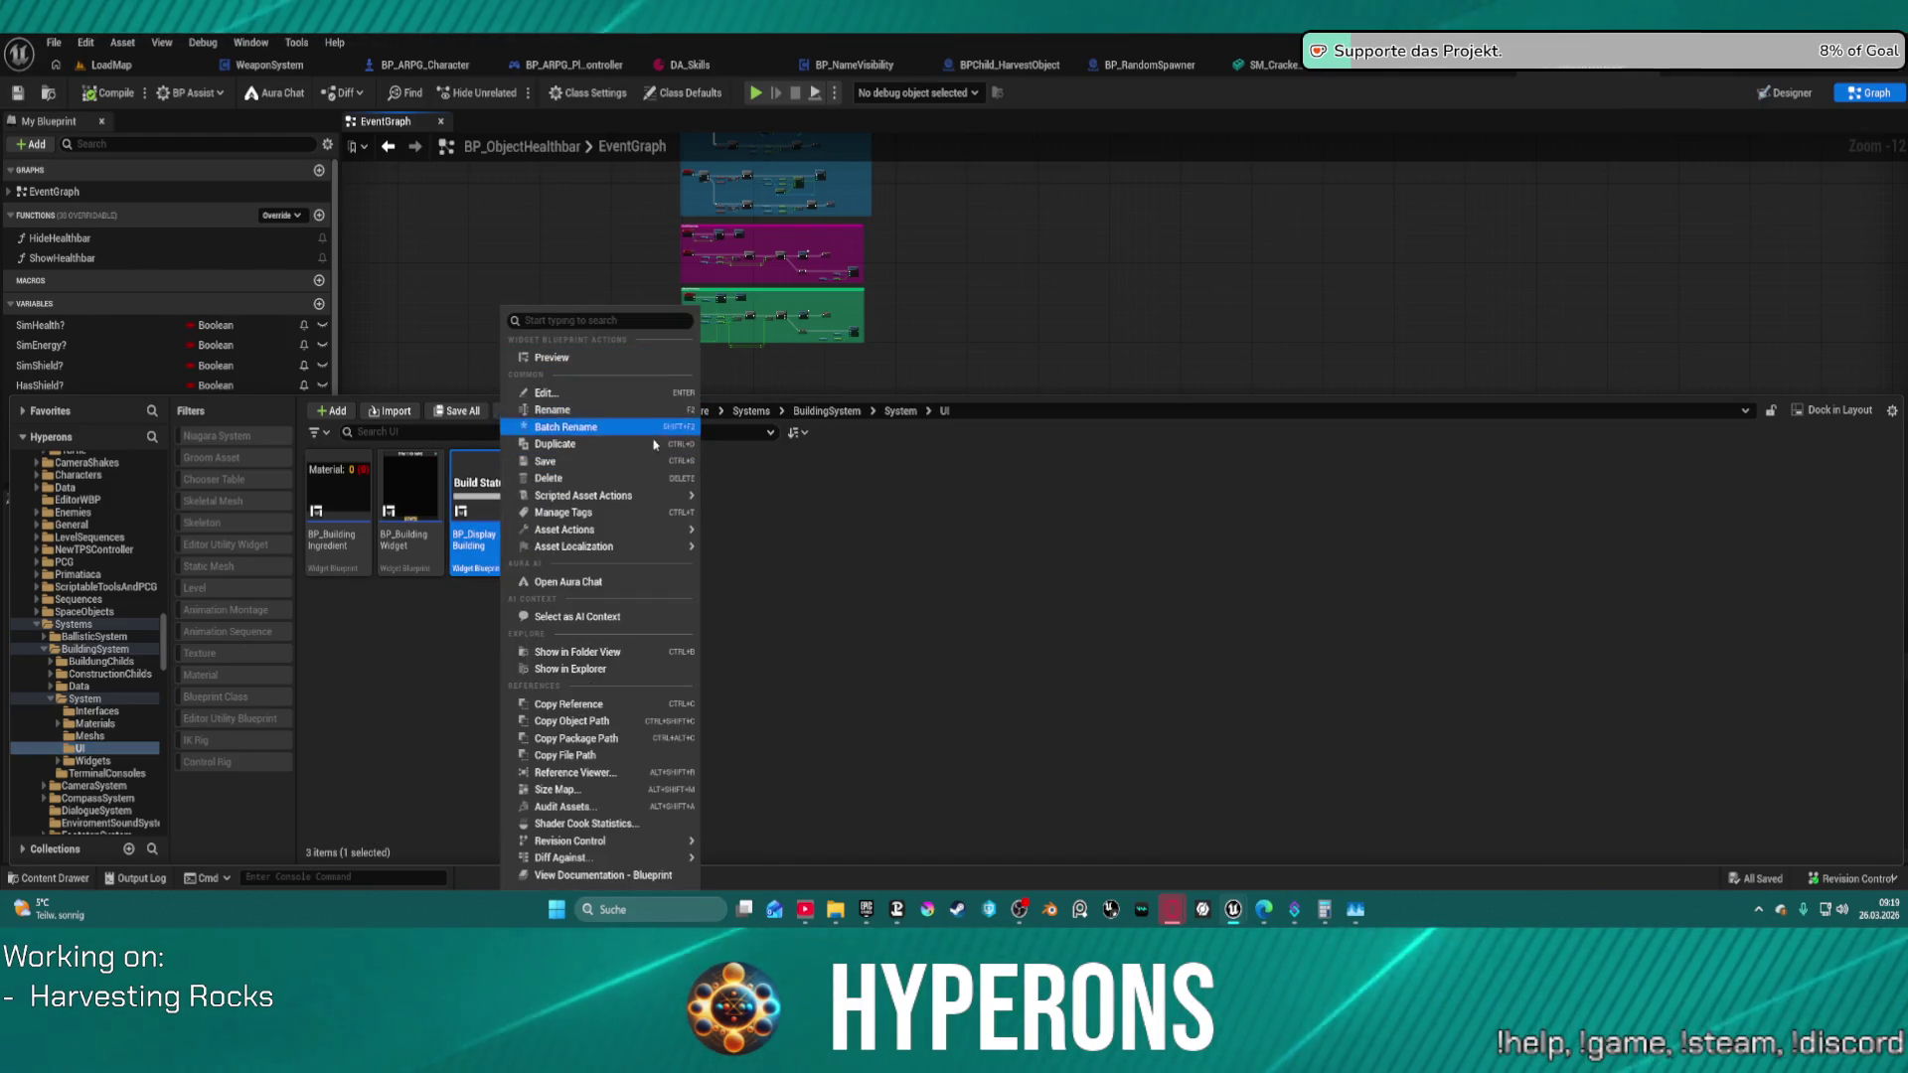
{"action": "left_click", "coordinate": [556, 393]}
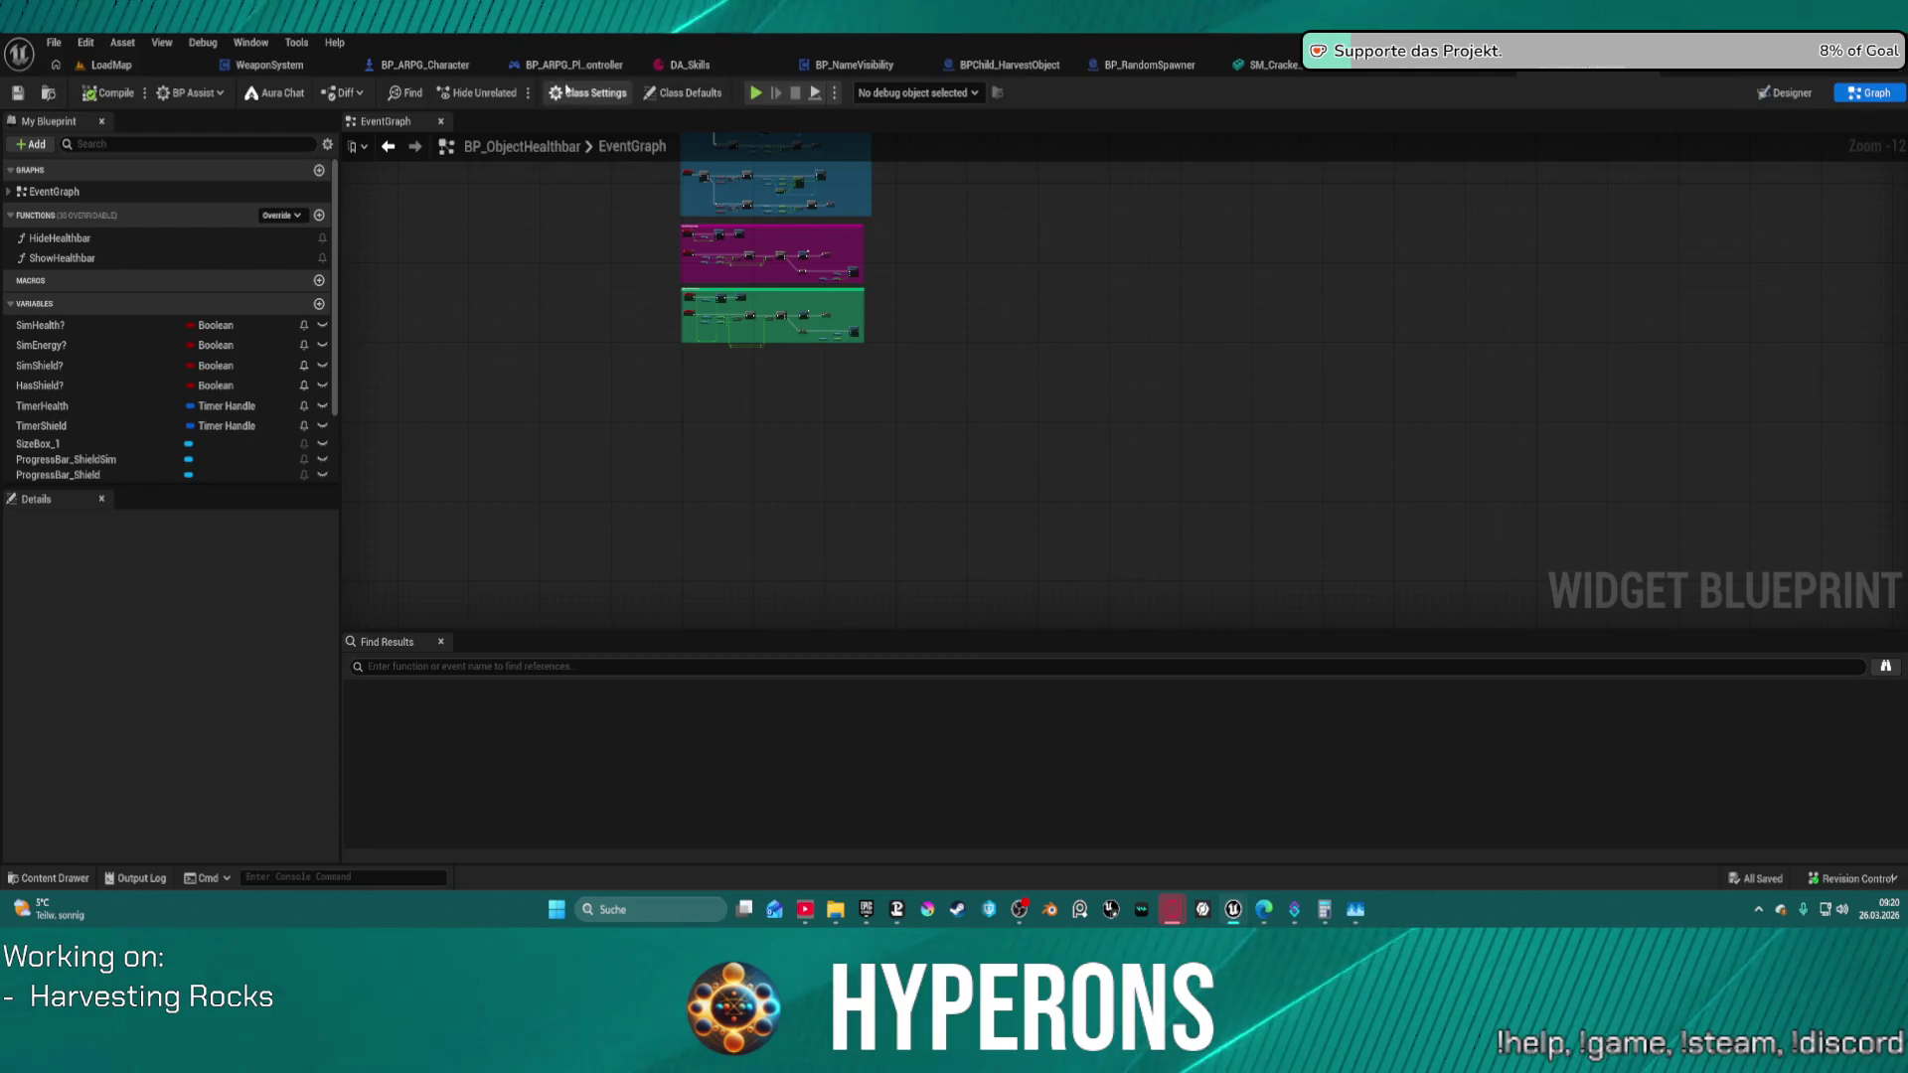
- Add BPI_Building_System to BP_ObjectHealthbar's implemented interfaces by searching 'buil'
{"action": "left_click", "coordinate": [566, 92]}
{"action": "scroll", "coordinate": [99, 695], "scroll_direction": "down", "scroll_amount": 10}
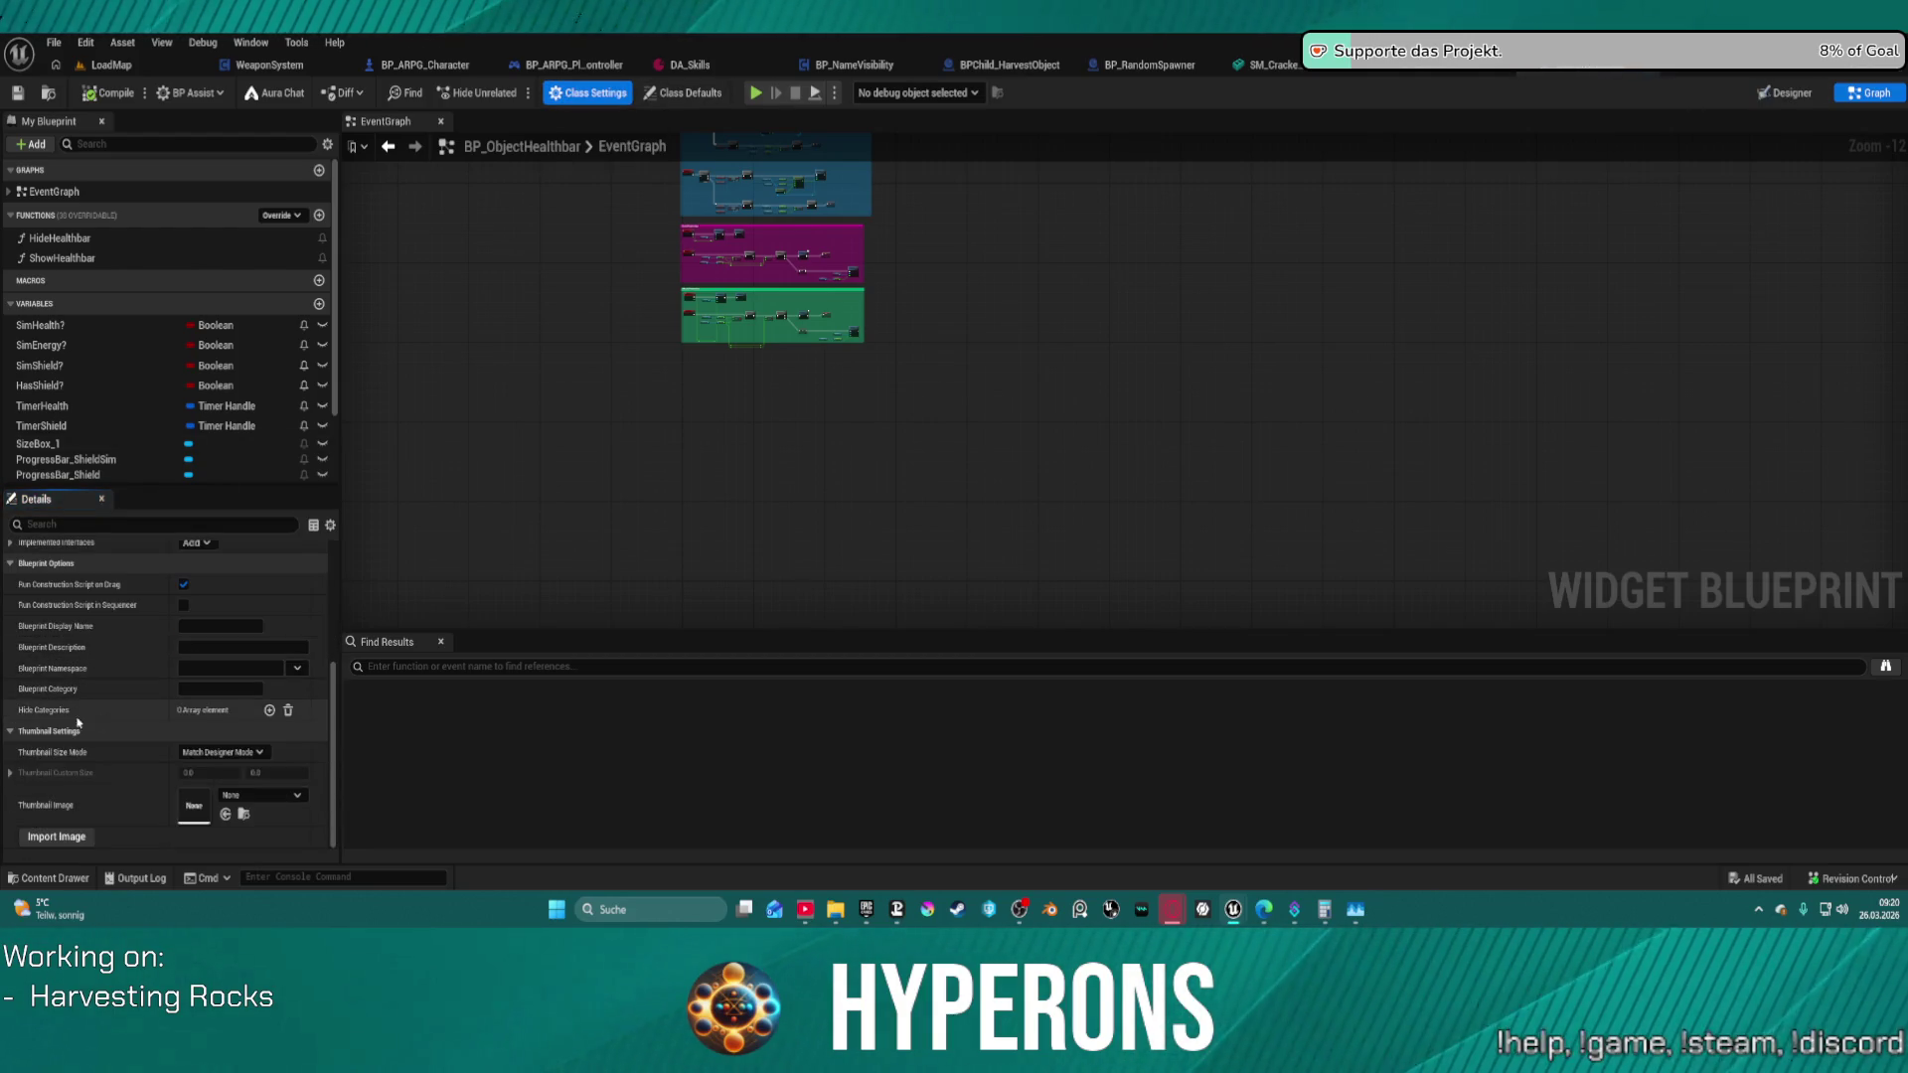
{"action": "scroll", "coordinate": [39, 755], "scroll_direction": "up", "scroll_amount": 3}
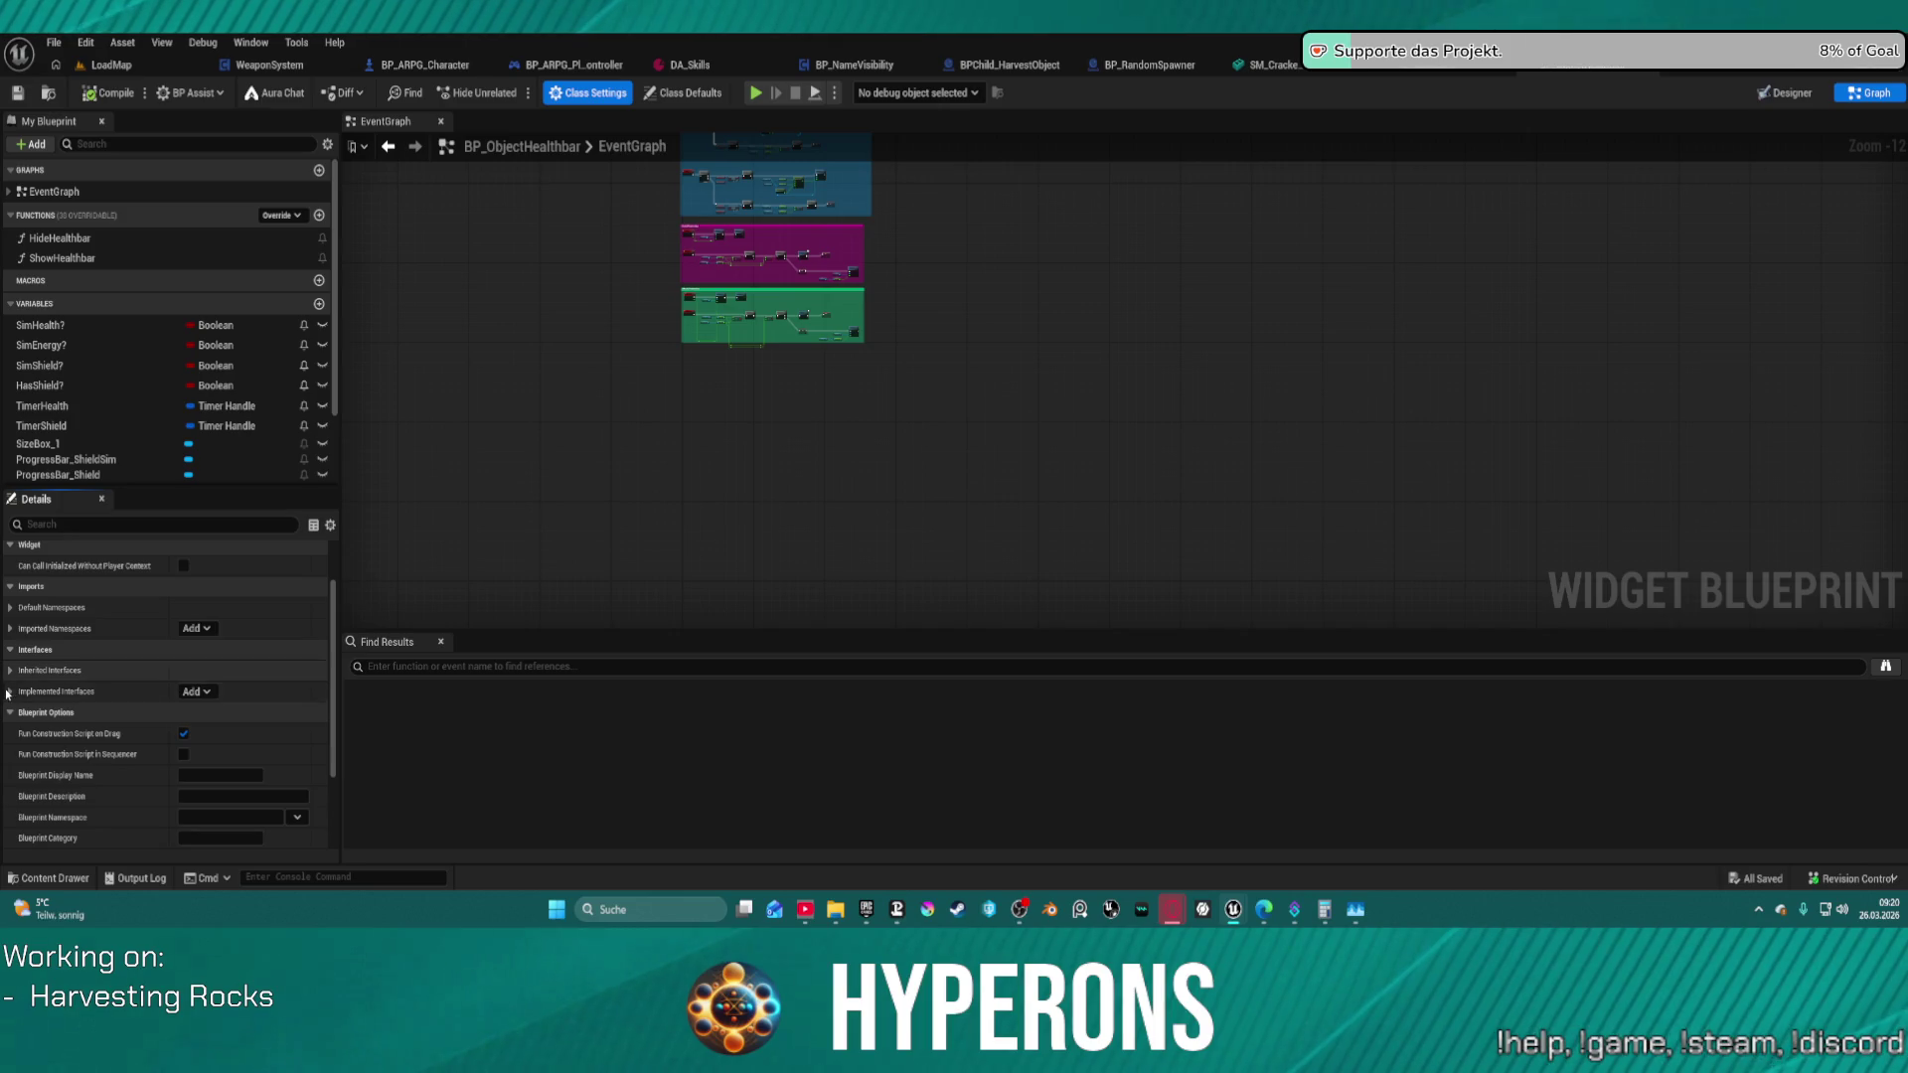
{"action": "left_click", "coordinate": [200, 697]}
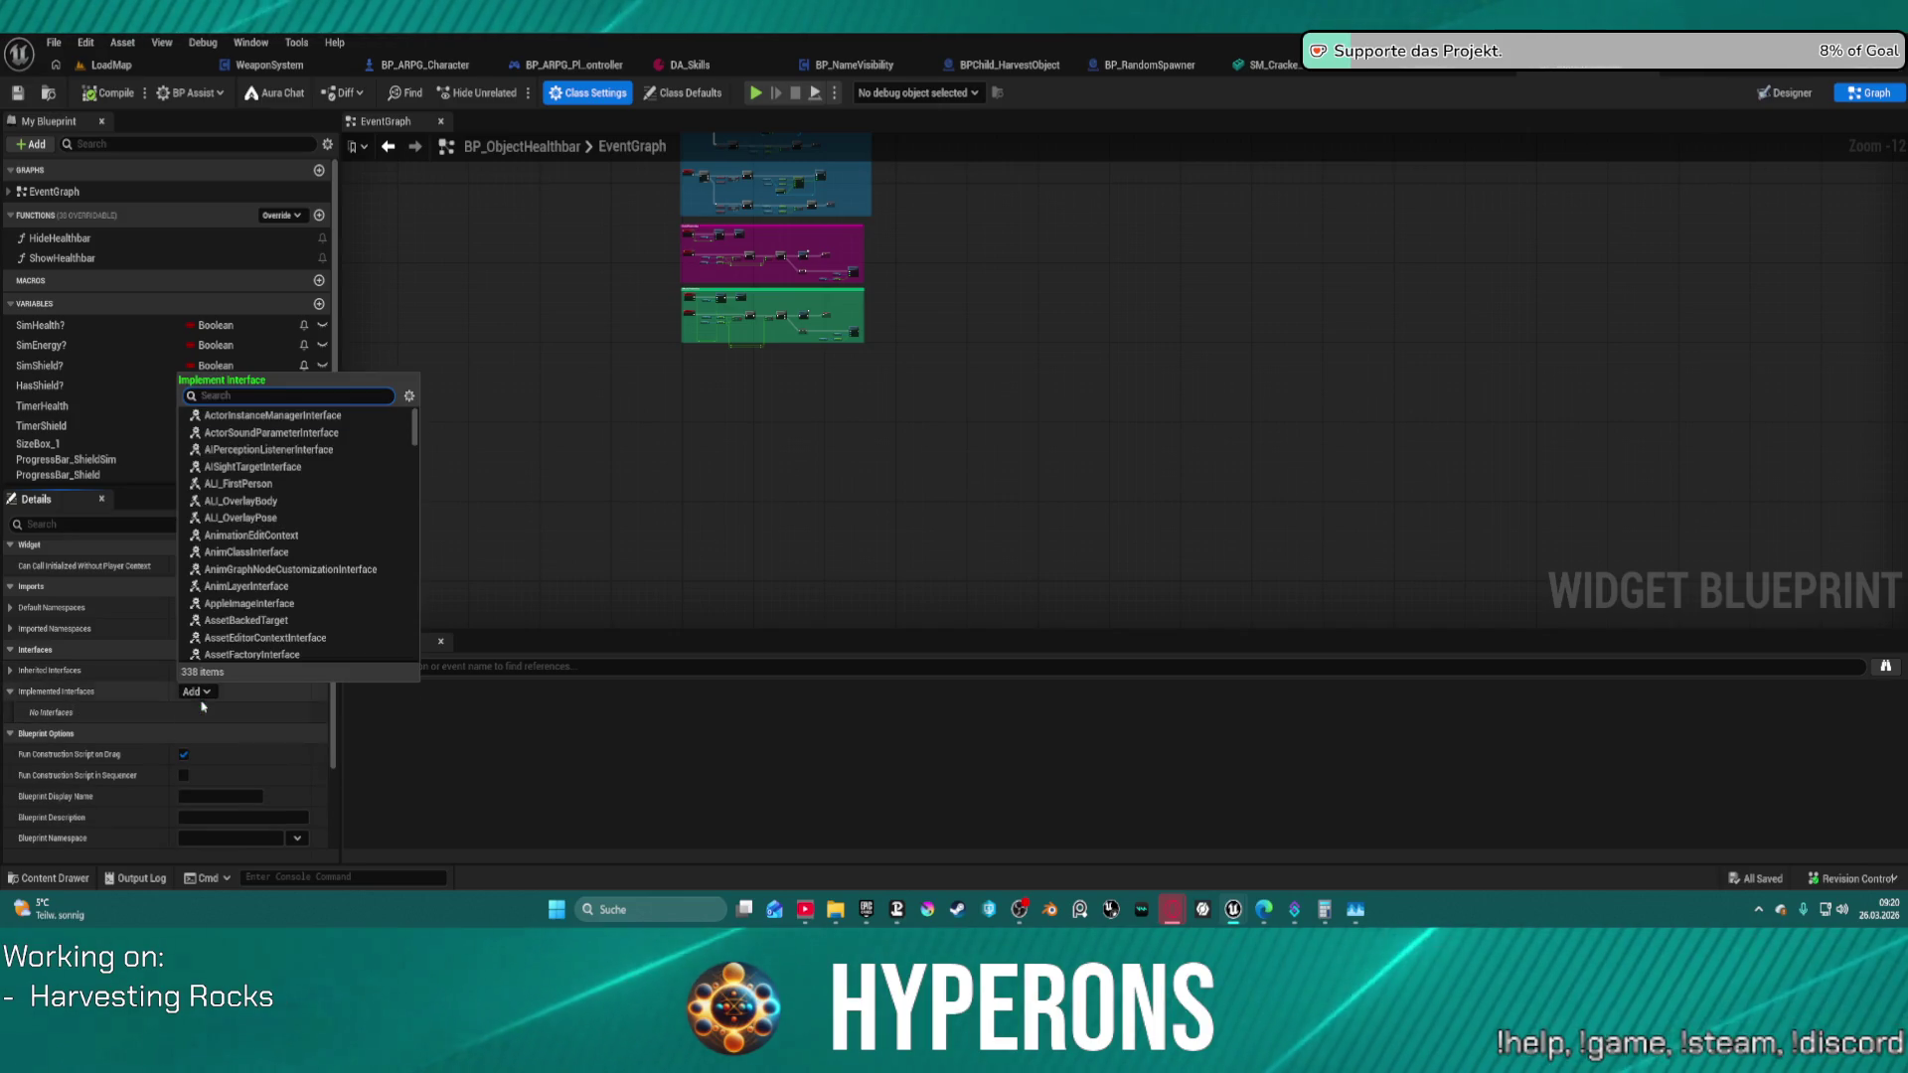
{"action": "type", "text": "bu"}
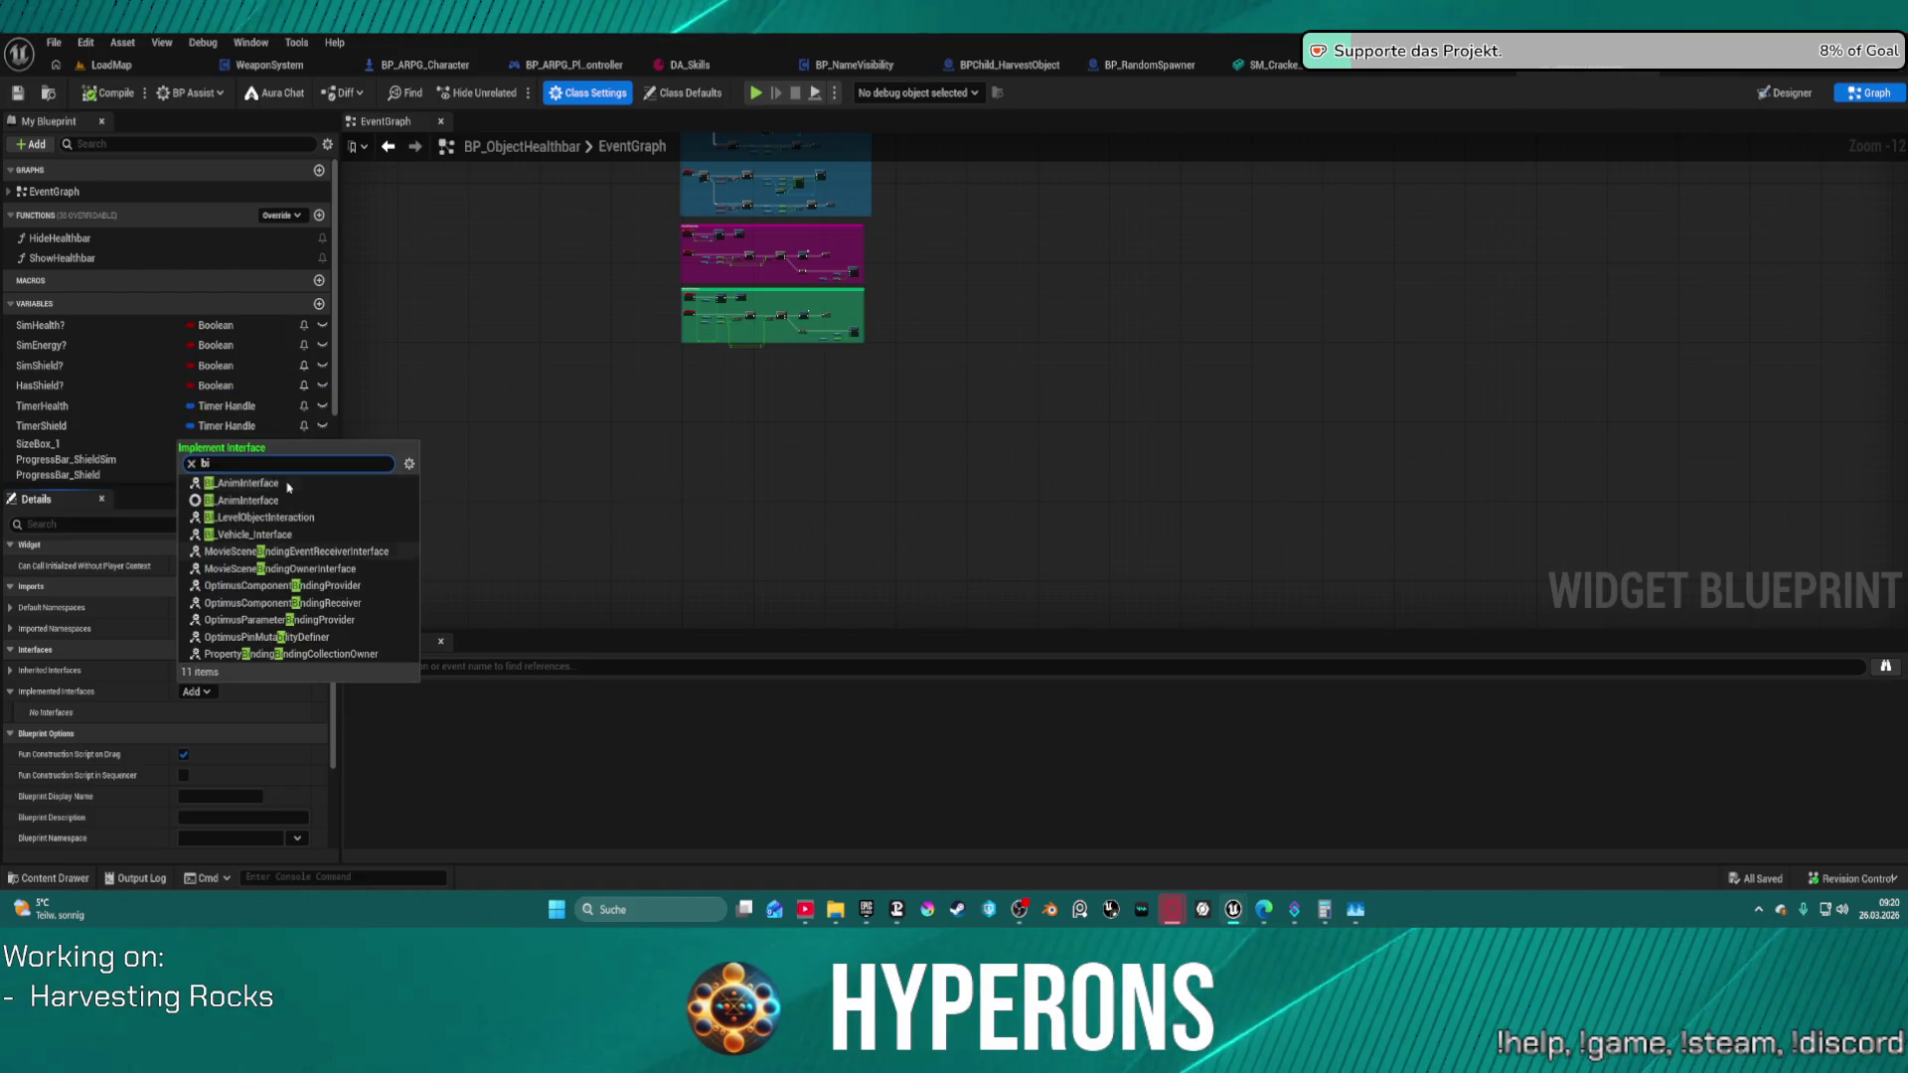
{"action": "type", "text": "il"}
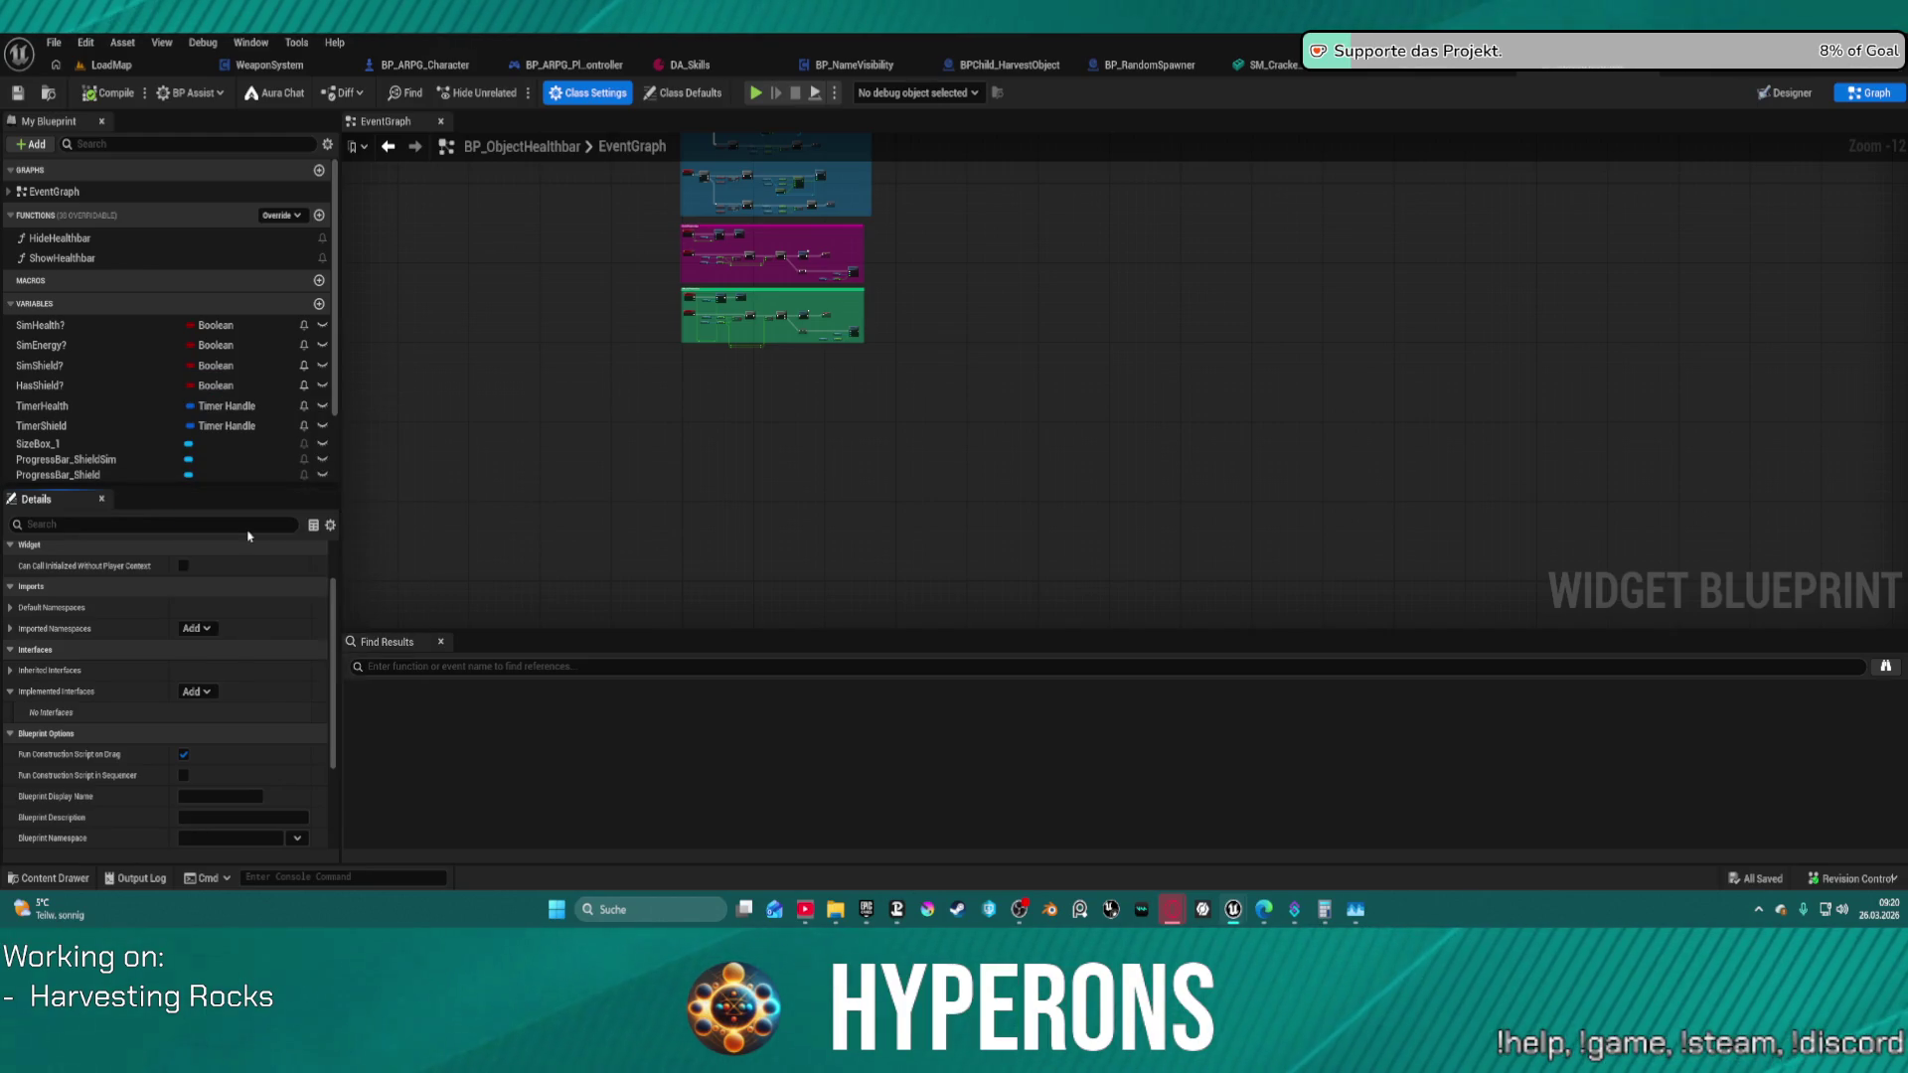
{"action": "left_click", "coordinate": [250, 538]}
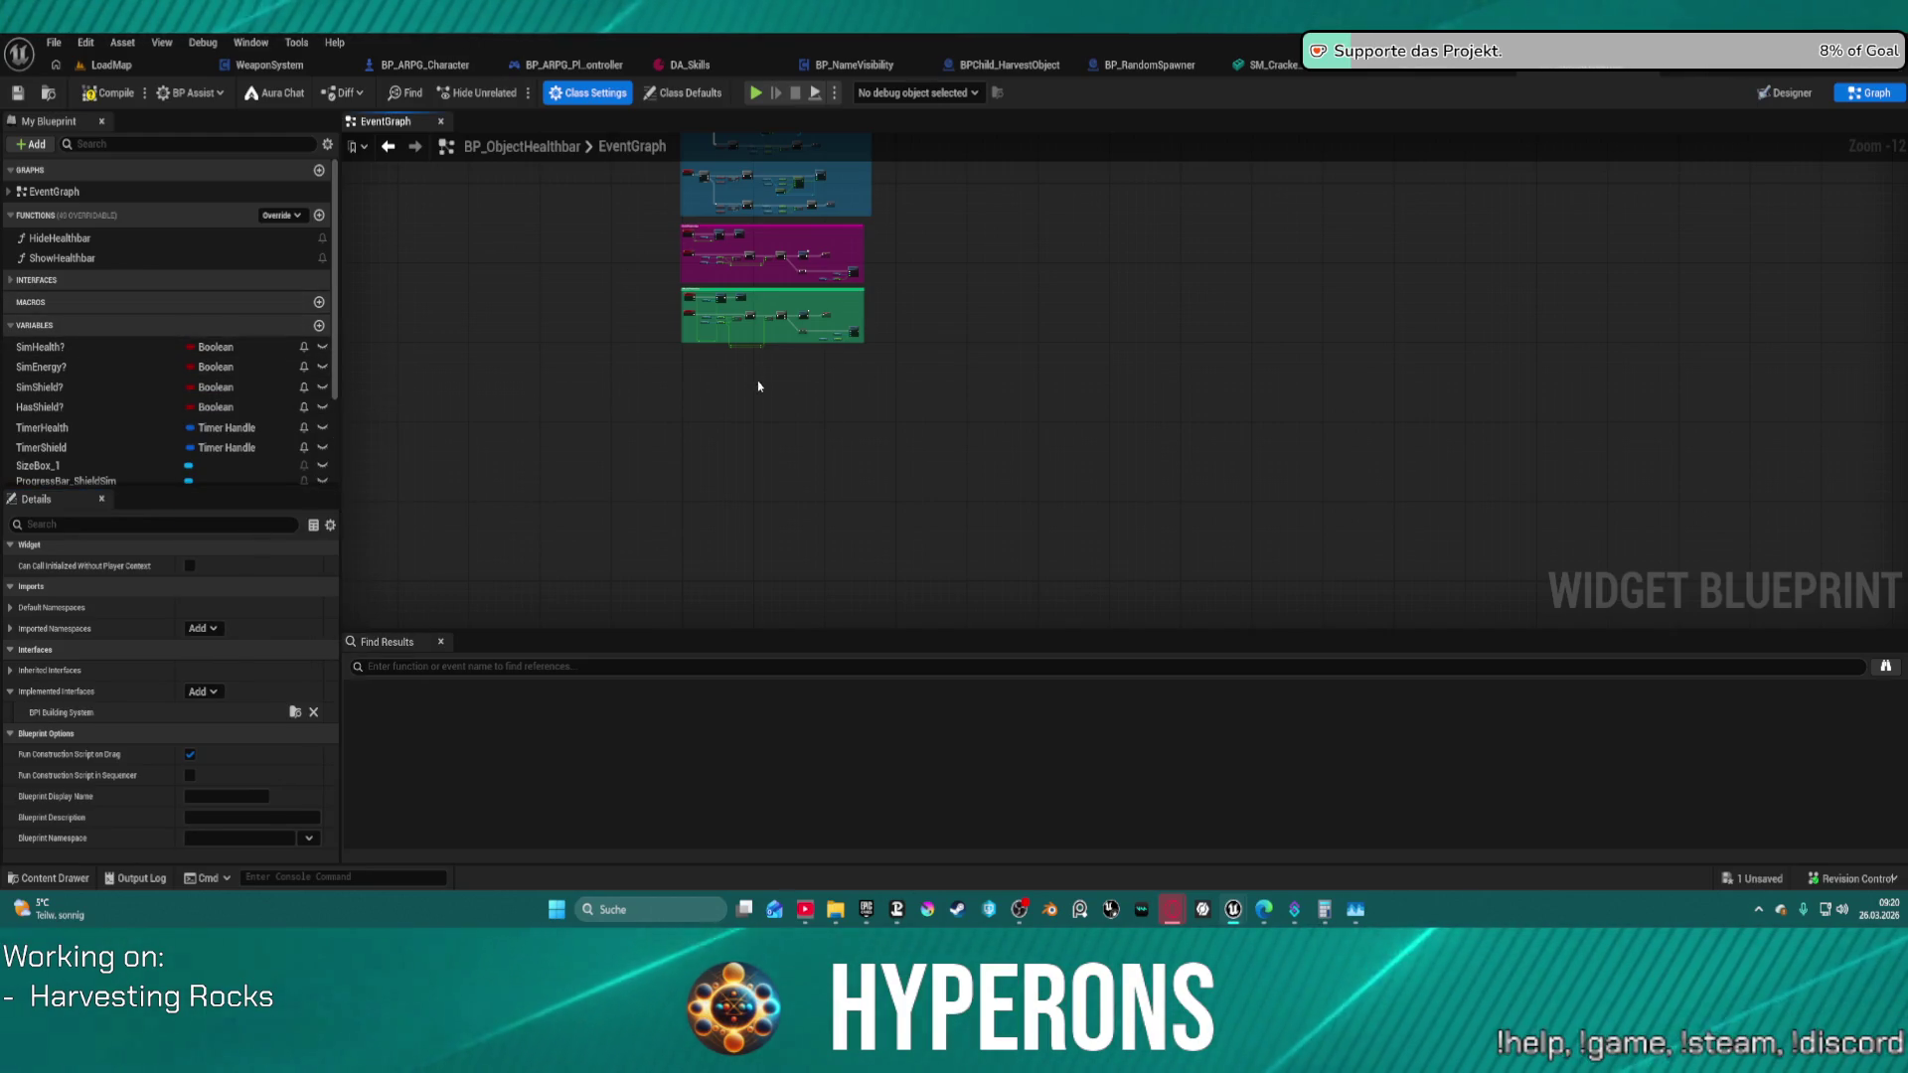
- Add the Building System Event ShowWidgets node and place it below the green comment block
{"action": "mouse_move", "coordinate": [584, 443]}
{"action": "left_mouse_down"}
{"action": "mouse_move", "coordinate": [852, 614]}
{"action": "mouse_move", "coordinate": [782, 573]}
{"action": "left_mouse_up"}
{"action": "scroll", "coordinate": [112, 417], "scroll_direction": "down", "scroll_amount": 3}
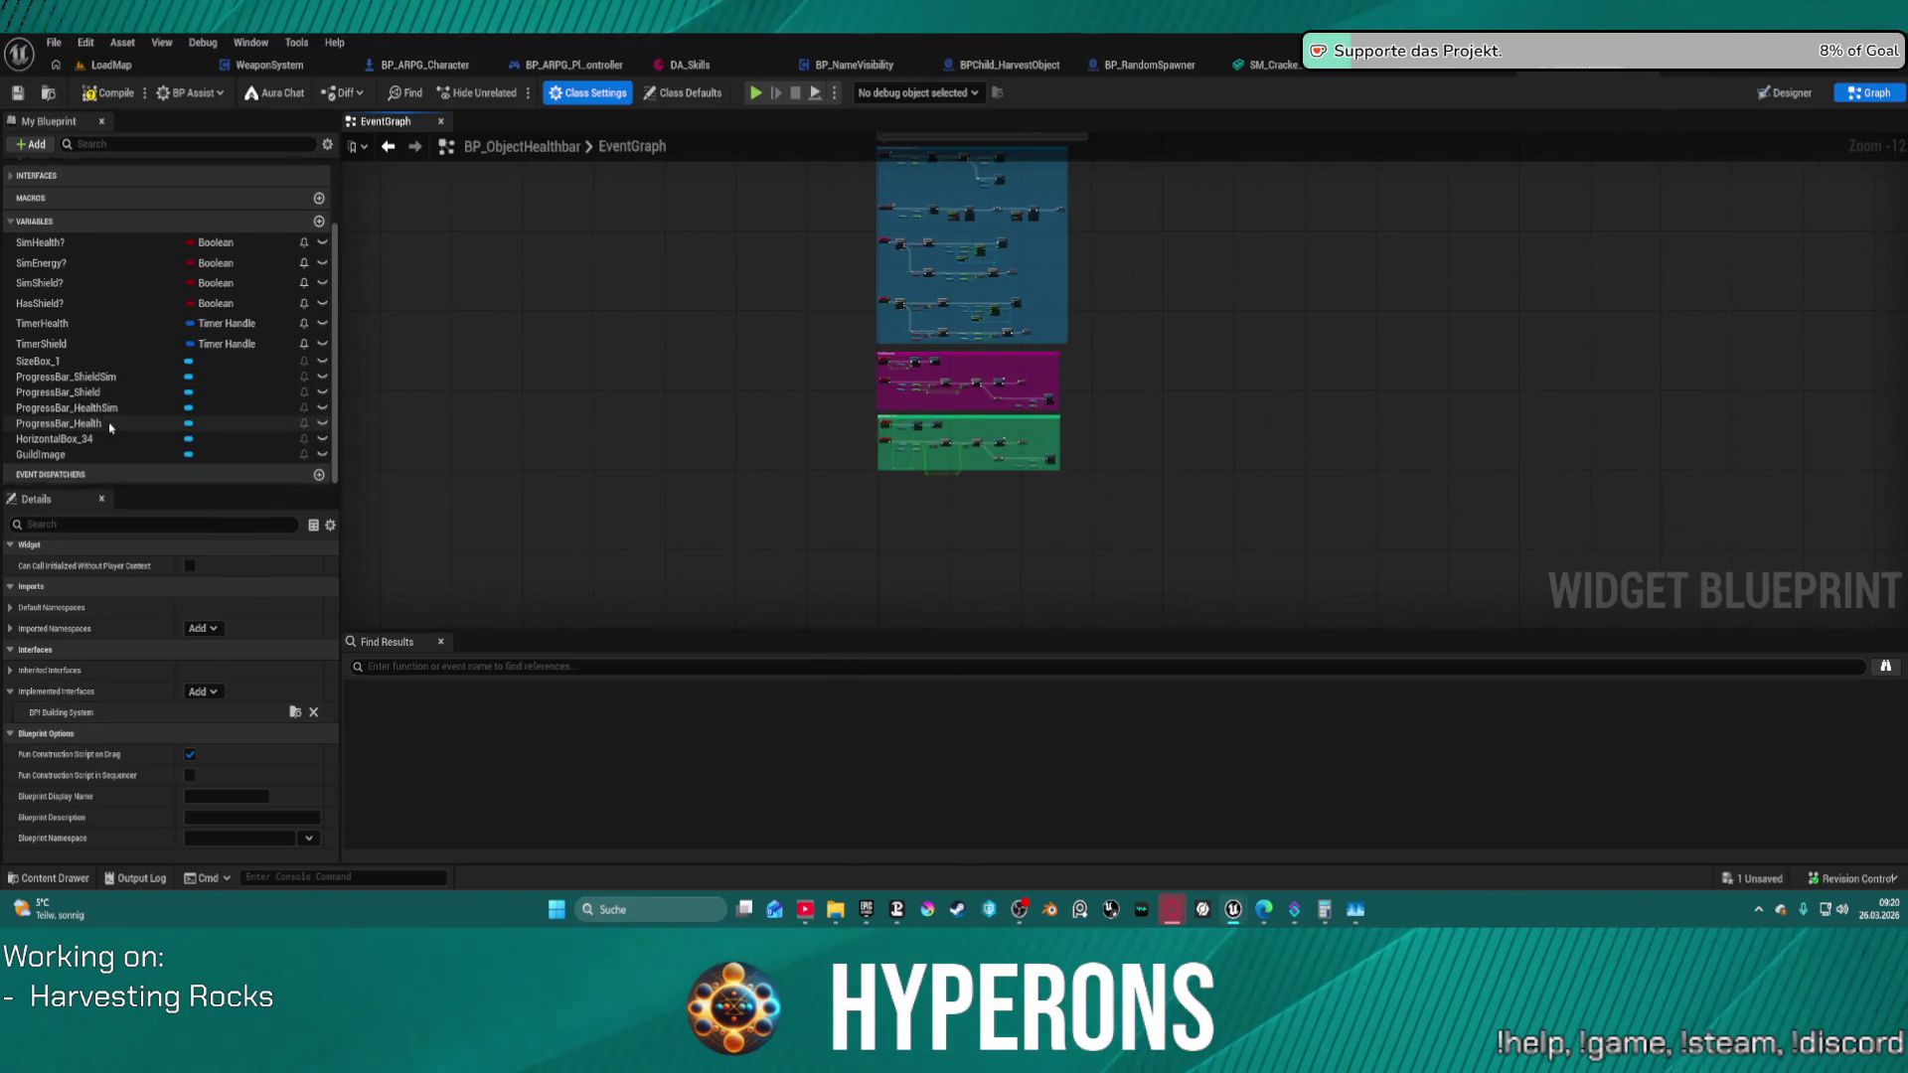
{"action": "left_click", "coordinate": [11, 175]}
{"action": "left_click", "coordinate": [15, 207]}
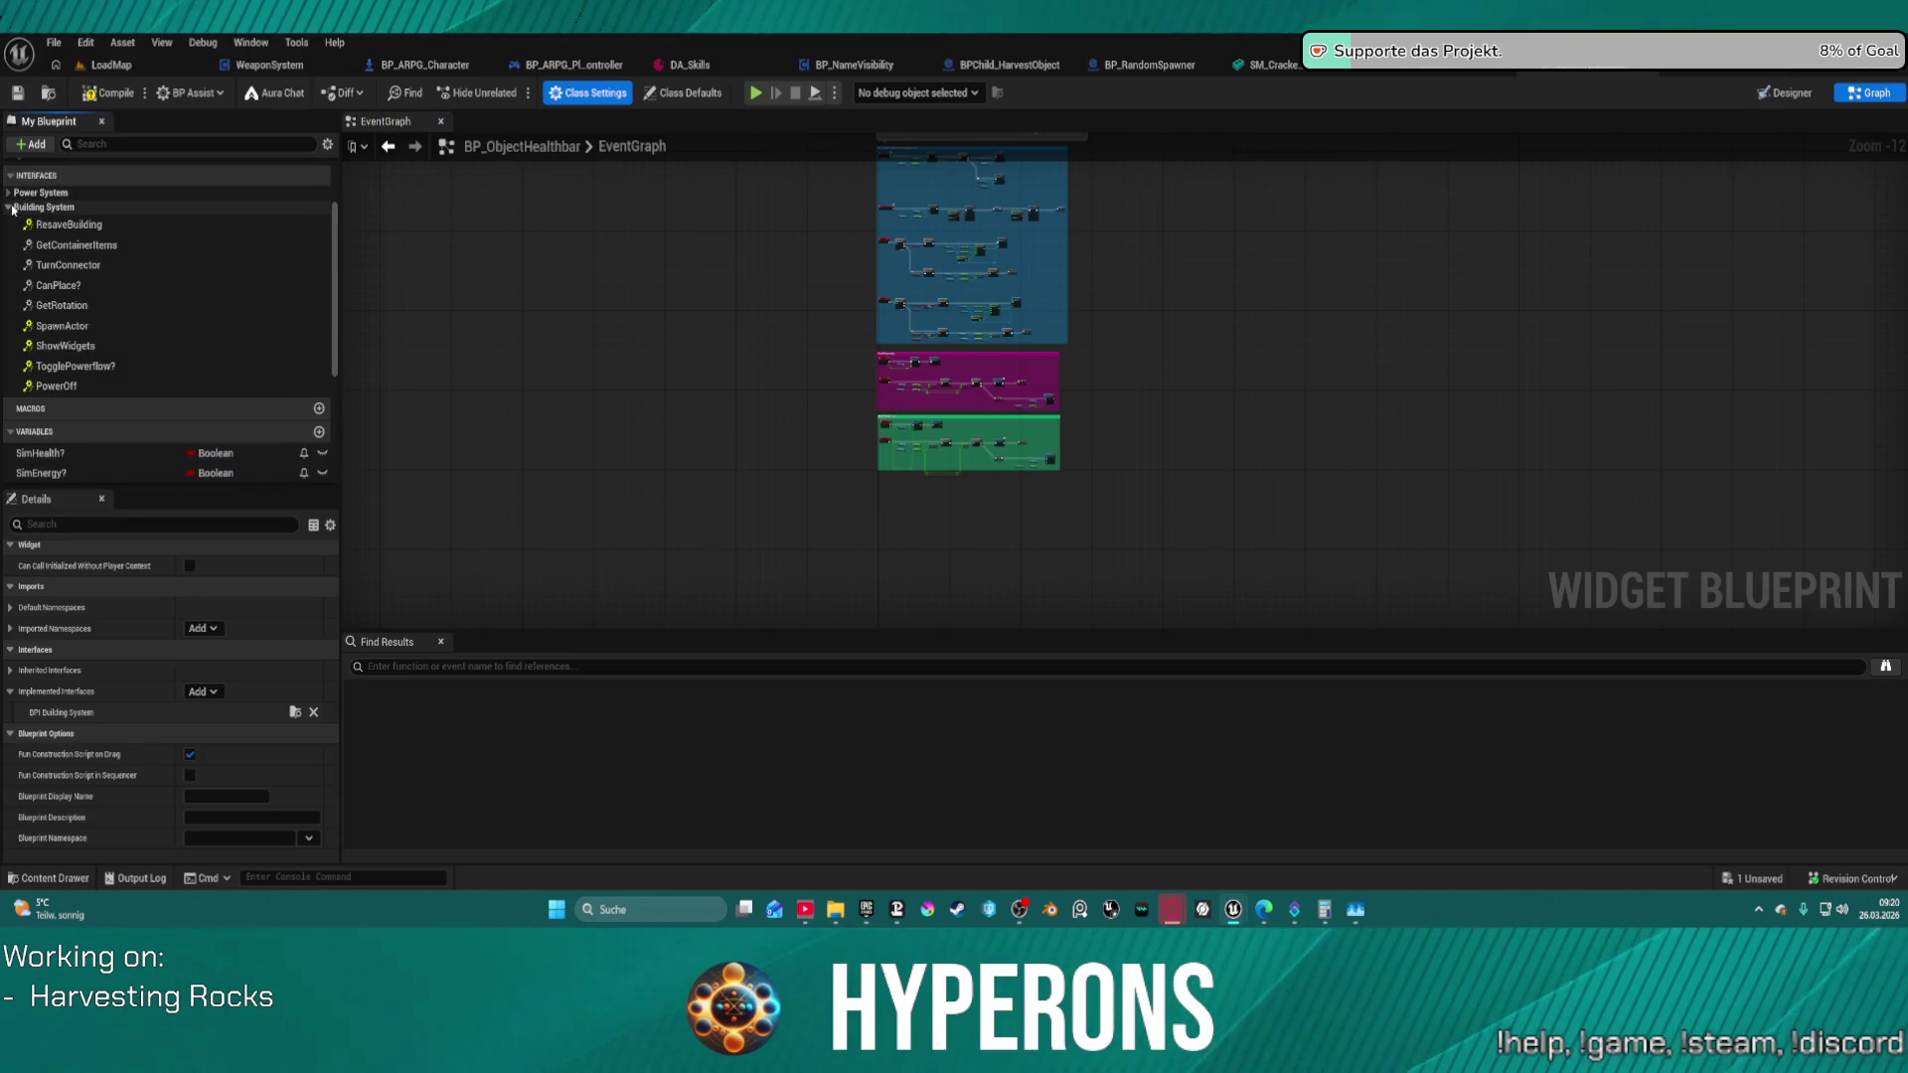
{"action": "double_click", "coordinate": [65, 346]}
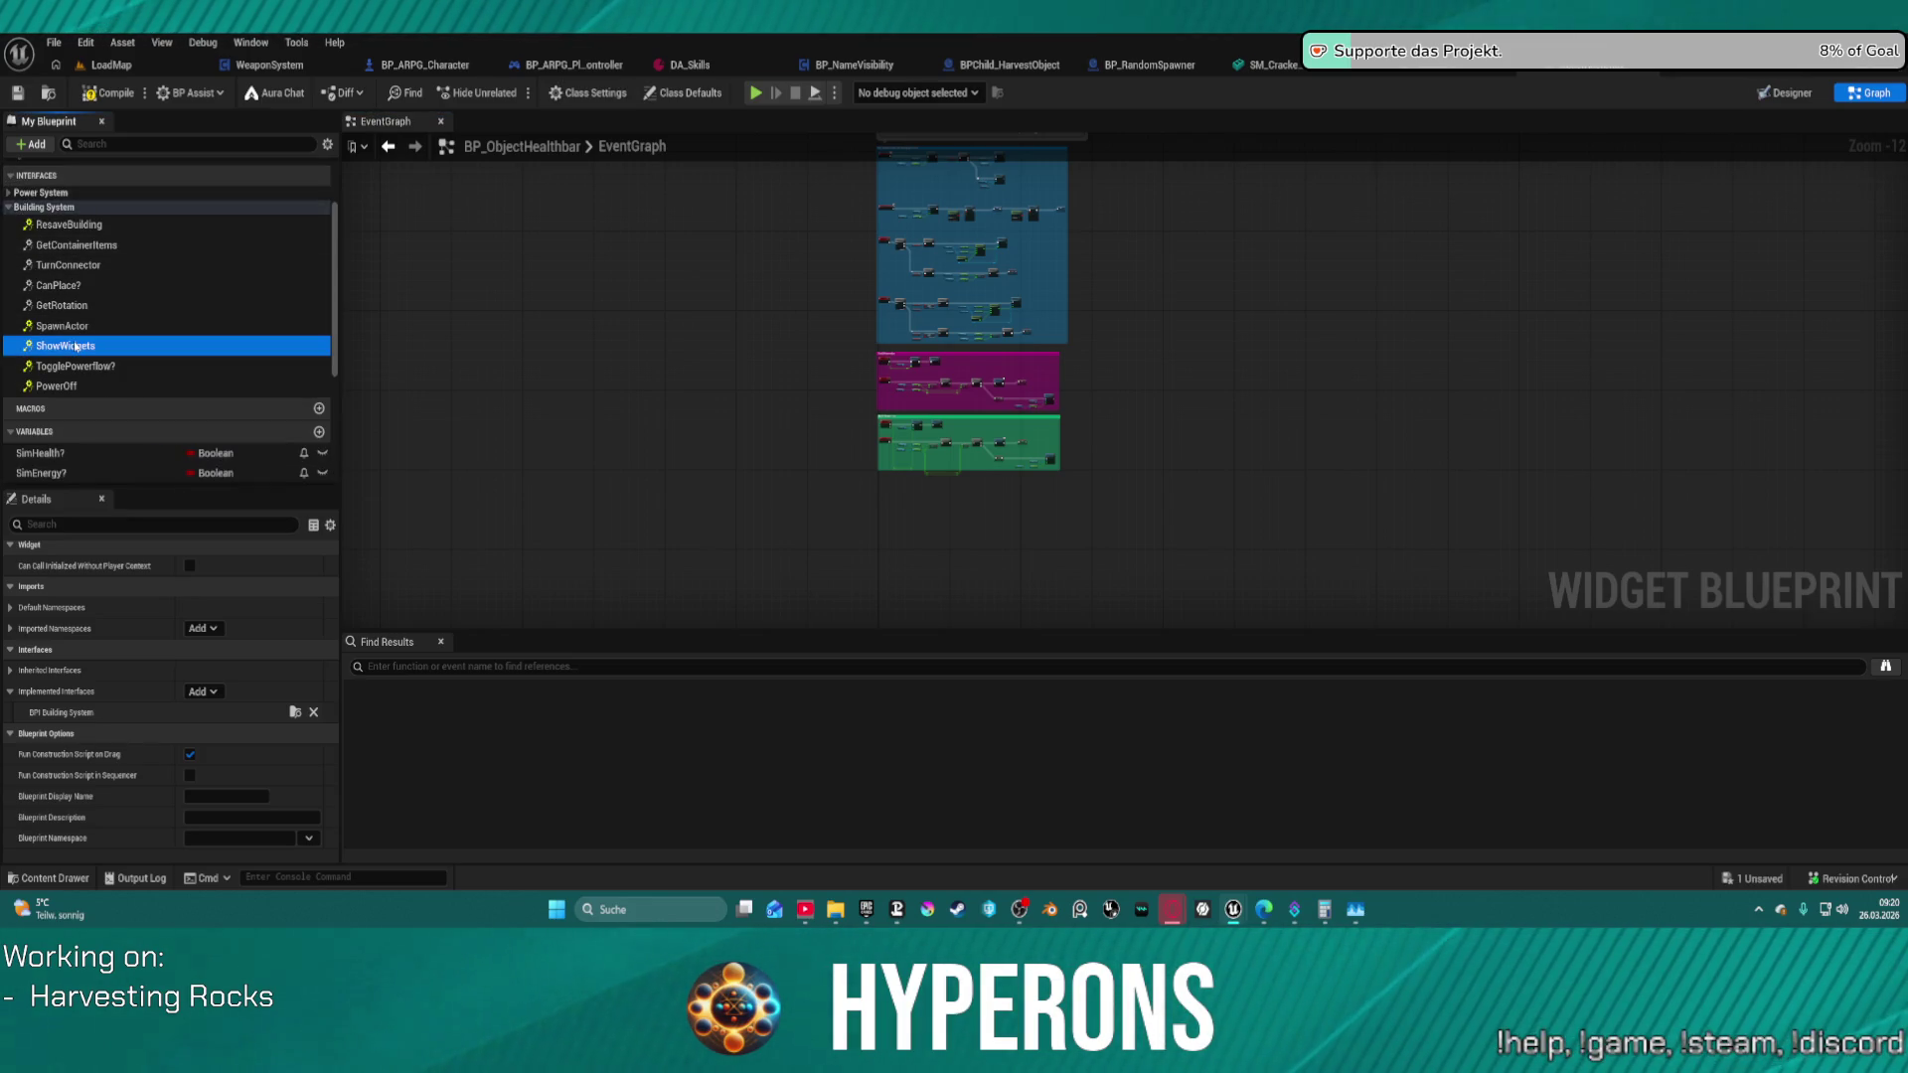
{"action": "scroll", "coordinate": [860, 284], "scroll_direction": "down", "scroll_amount": 3}
{"action": "mouse_move", "coordinate": [859, 284]}
{"action": "left_mouse_down"}
{"action": "mouse_move", "coordinate": [617, 353]}
{"action": "mouse_move", "coordinate": [532, 528]}
{"action": "mouse_move", "coordinate": [574, 439]}
{"action": "mouse_move", "coordinate": [456, 344]}
{"action": "left_mouse_up"}
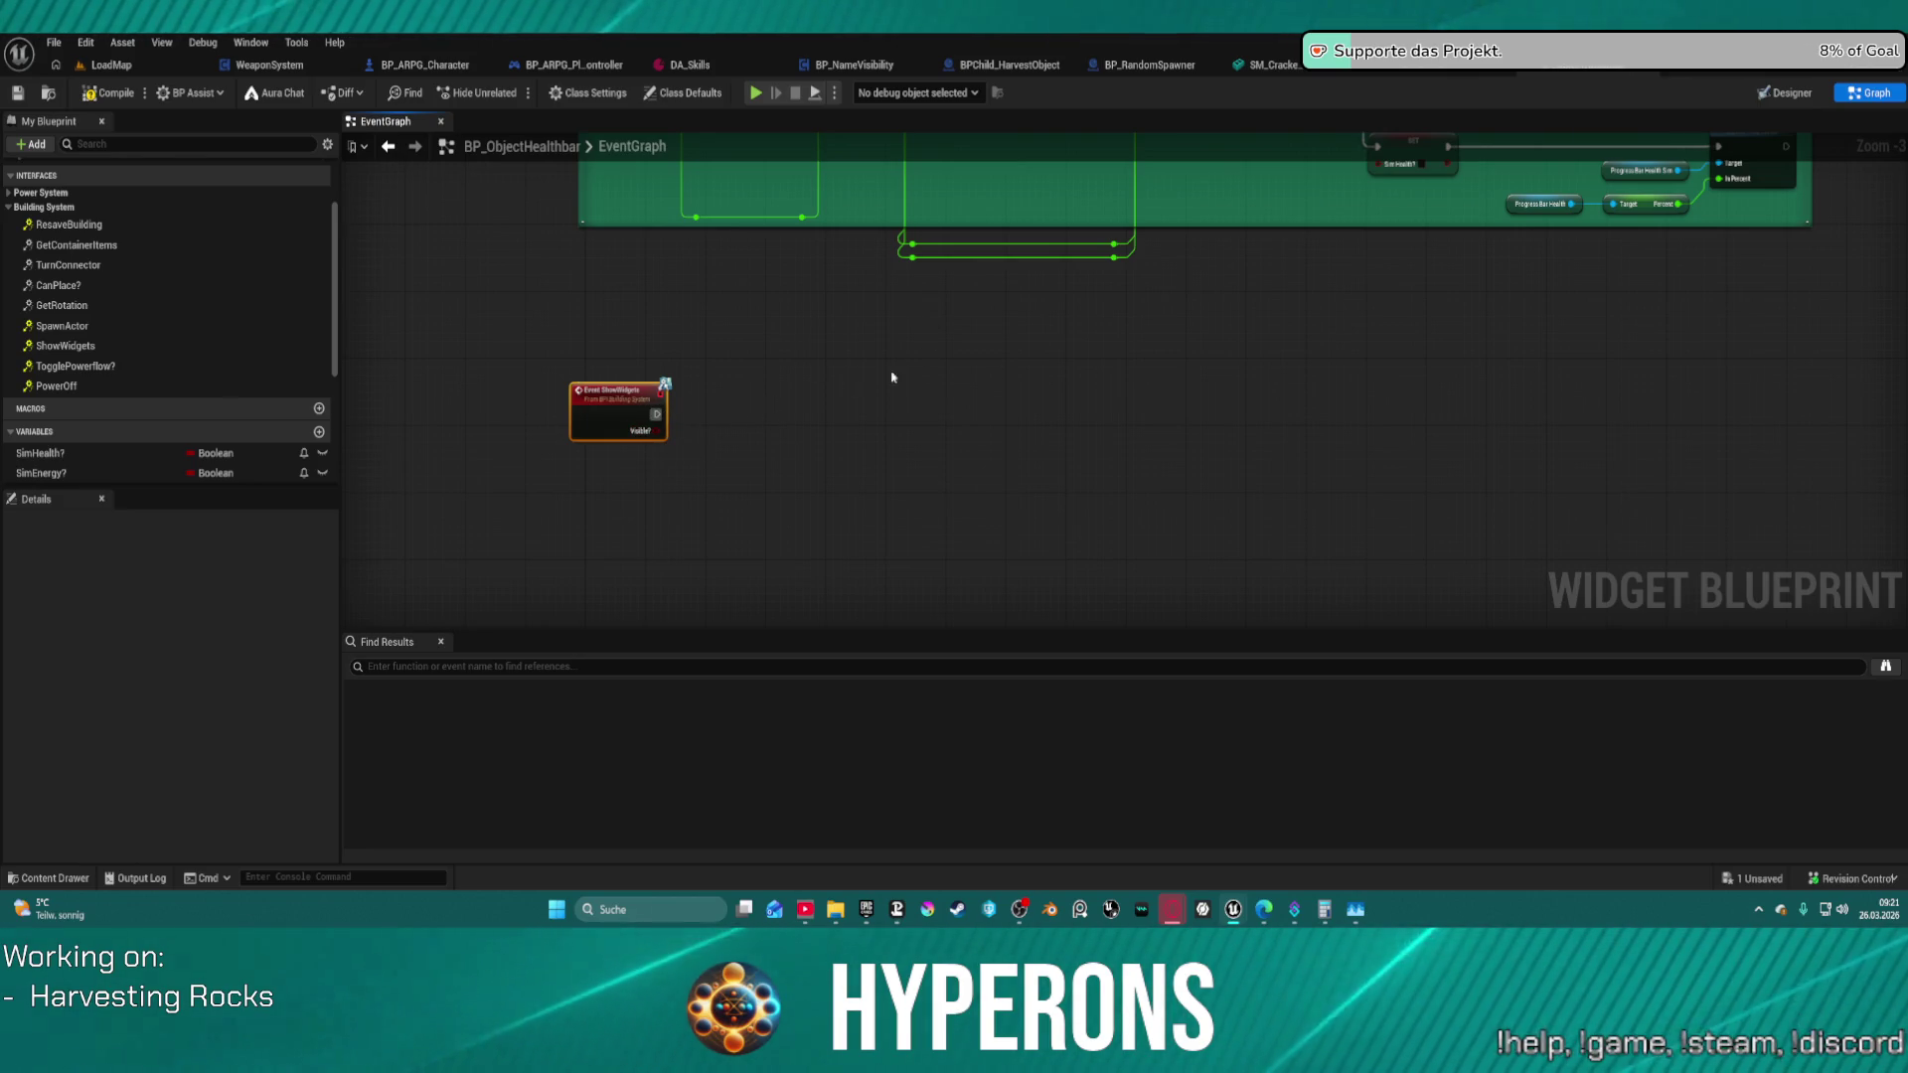
{"action": "scroll", "coordinate": [863, 367], "scroll_direction": "down", "scroll_amount": 3}
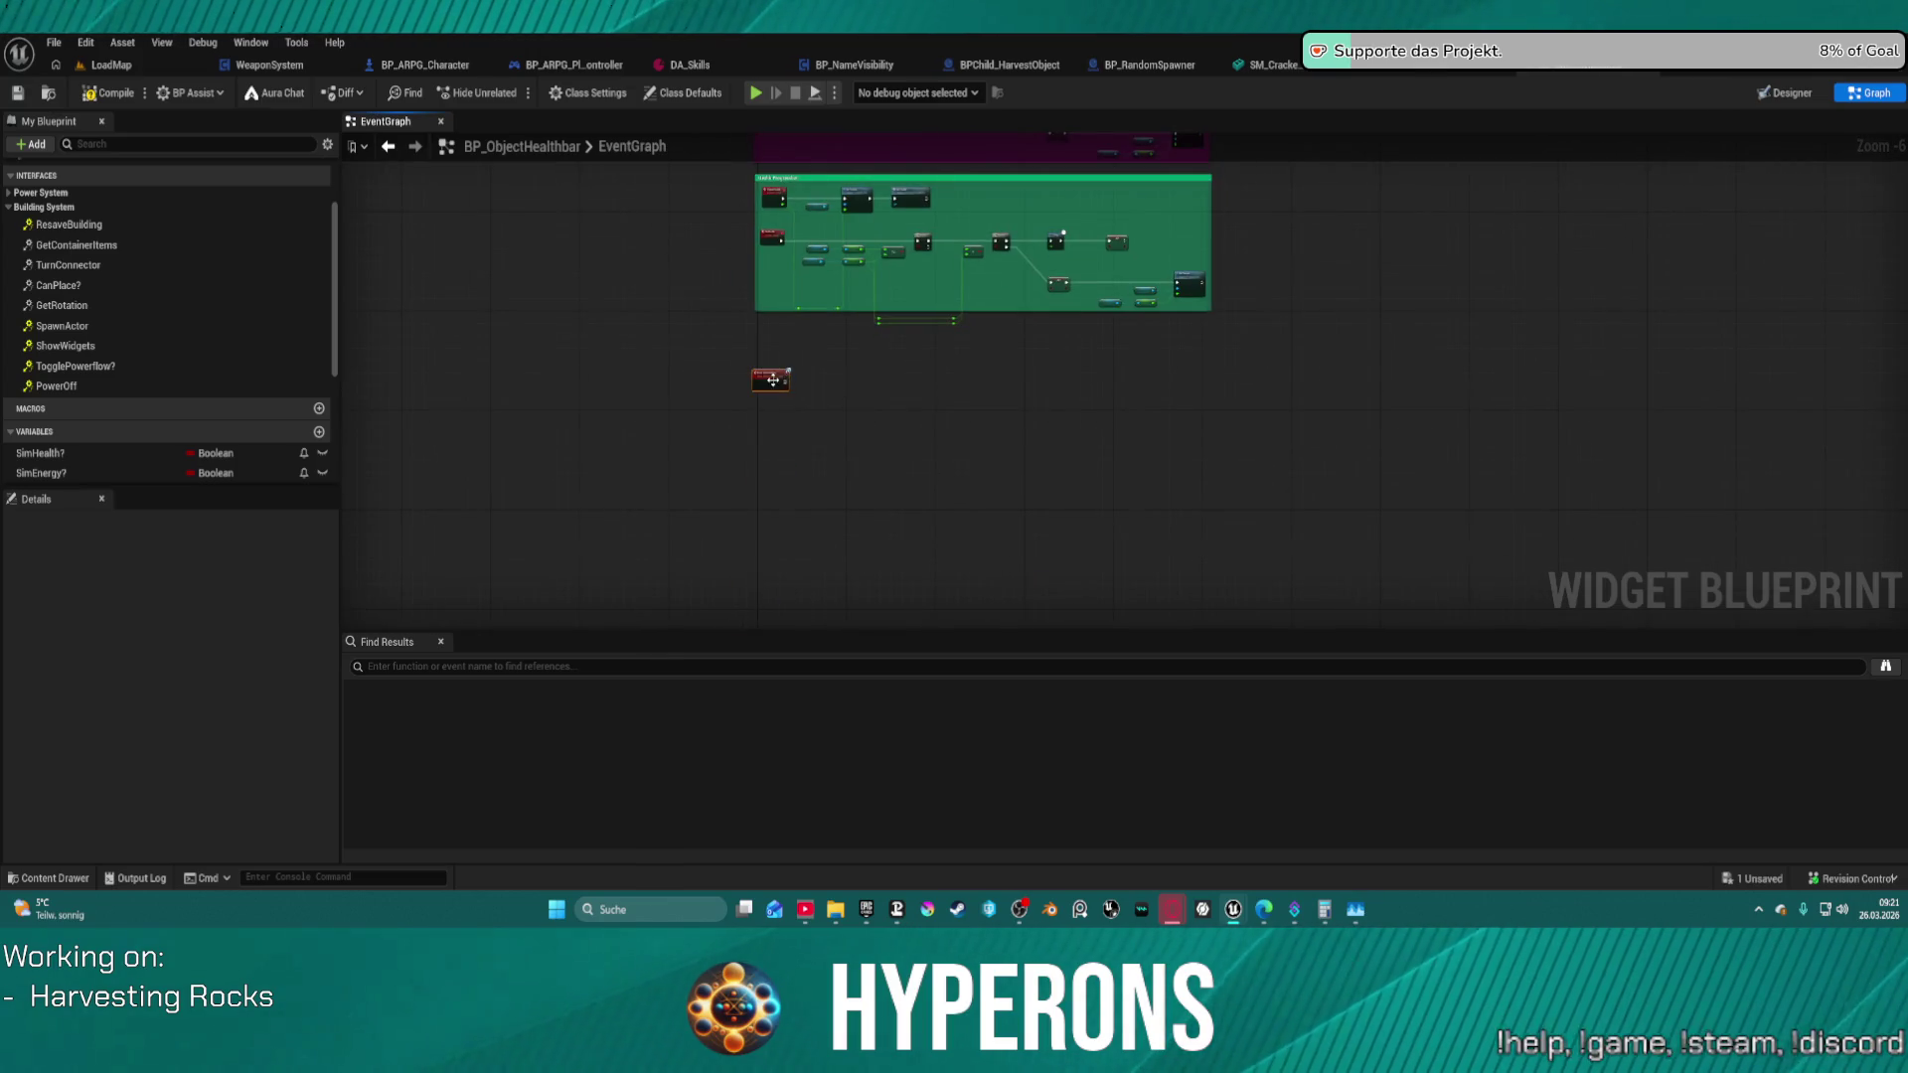
{"action": "mouse_move", "coordinate": [773, 381]}
{"action": "left_mouse_down"}
{"action": "mouse_move", "coordinate": [830, 208]}
{"action": "mouse_move", "coordinate": [865, 224]}
{"action": "mouse_move", "coordinate": [849, 189]}
{"action": "mouse_move", "coordinate": [788, 247]}
{"action": "mouse_move", "coordinate": [603, 268]}
{"action": "mouse_move", "coordinate": [643, 284]}
{"action": "mouse_move", "coordinate": [599, 324]}
{"action": "mouse_move", "coordinate": [799, 355]}
{"action": "left_mouse_up"}
- Add a Set Visibility node beside the ShowWidgets event, discarding a stray Branch node
{"action": "scroll", "coordinate": [800, 229], "scroll_direction": "up", "scroll_amount": 4}
{"action": "scroll", "coordinate": [603, 268], "scroll_direction": "down", "scroll_amount": 1}
{"action": "type", "text": "set hi"}
{"action": "key", "text": "BackSpace"}
{"action": "key", "text": "BackSpace"}
{"action": "key", "text": "BackSpace"}
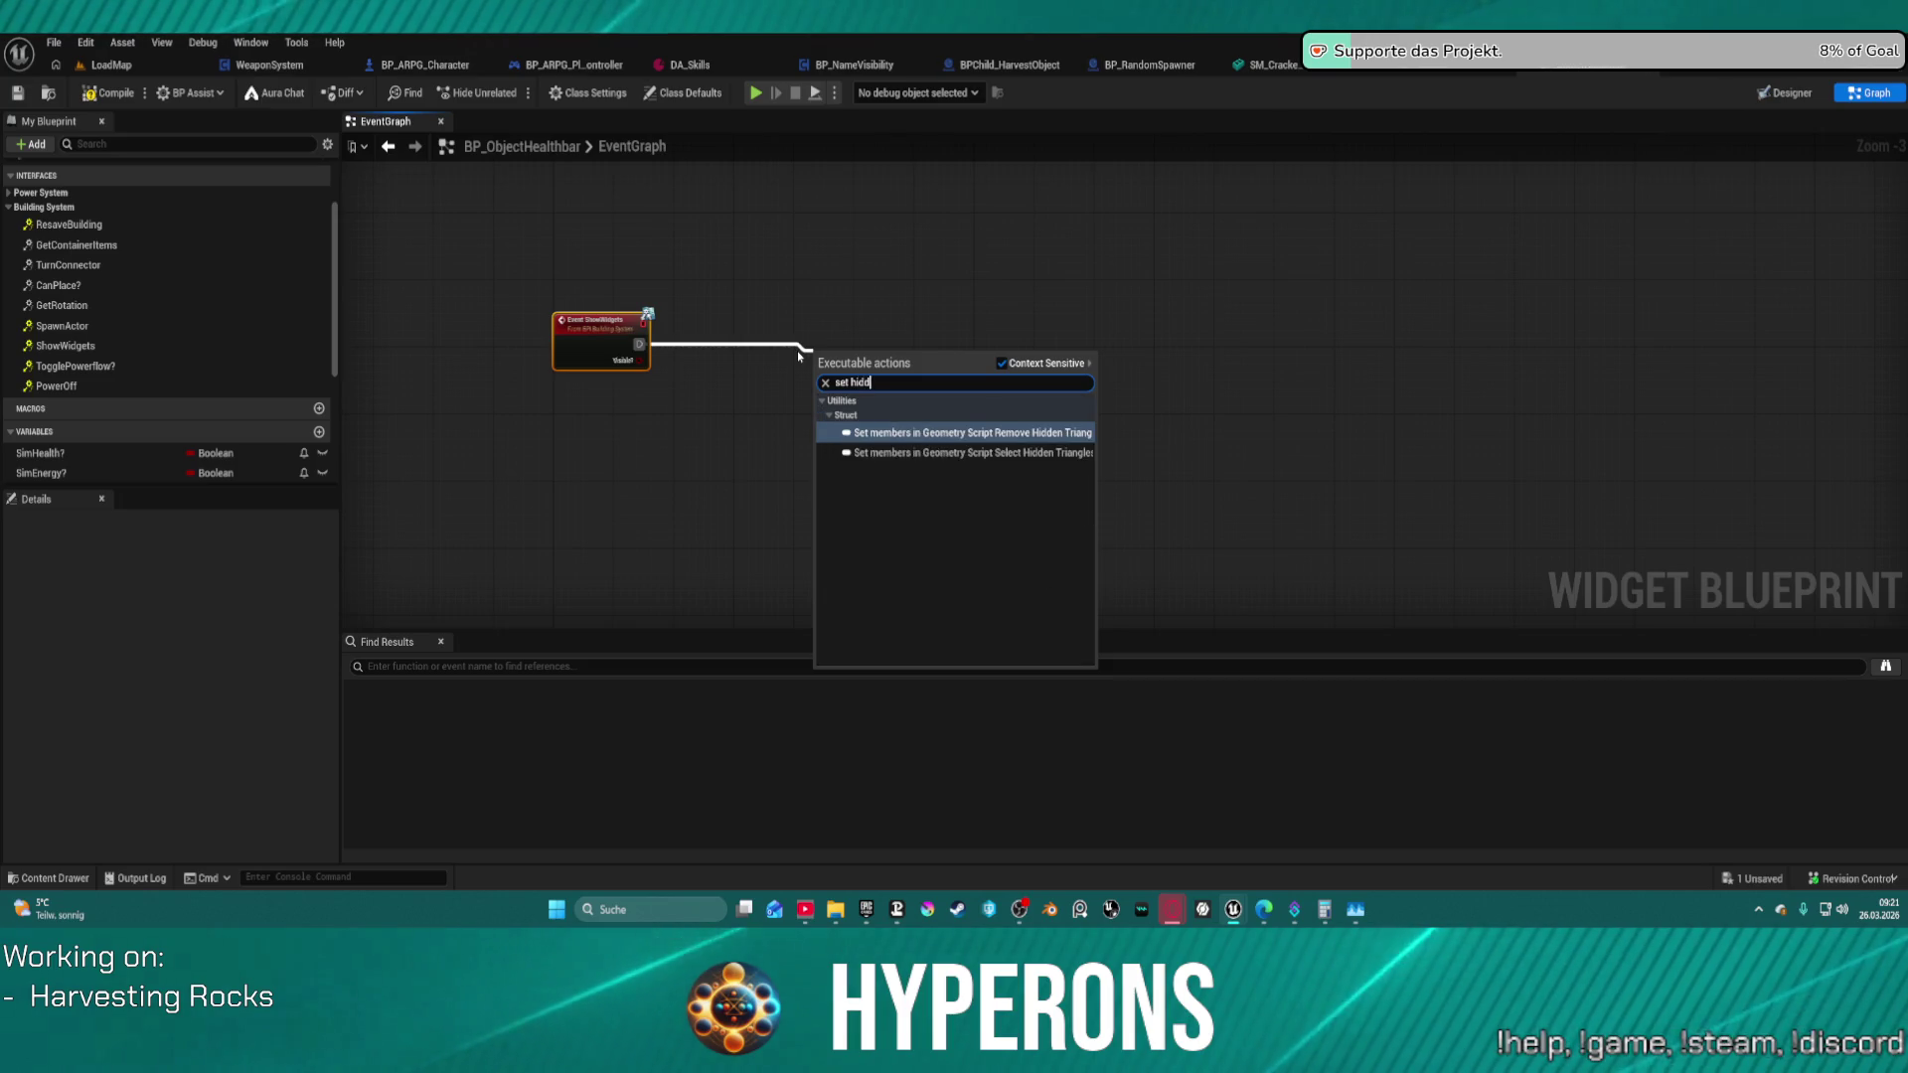
{"action": "type", "text": "vis"}
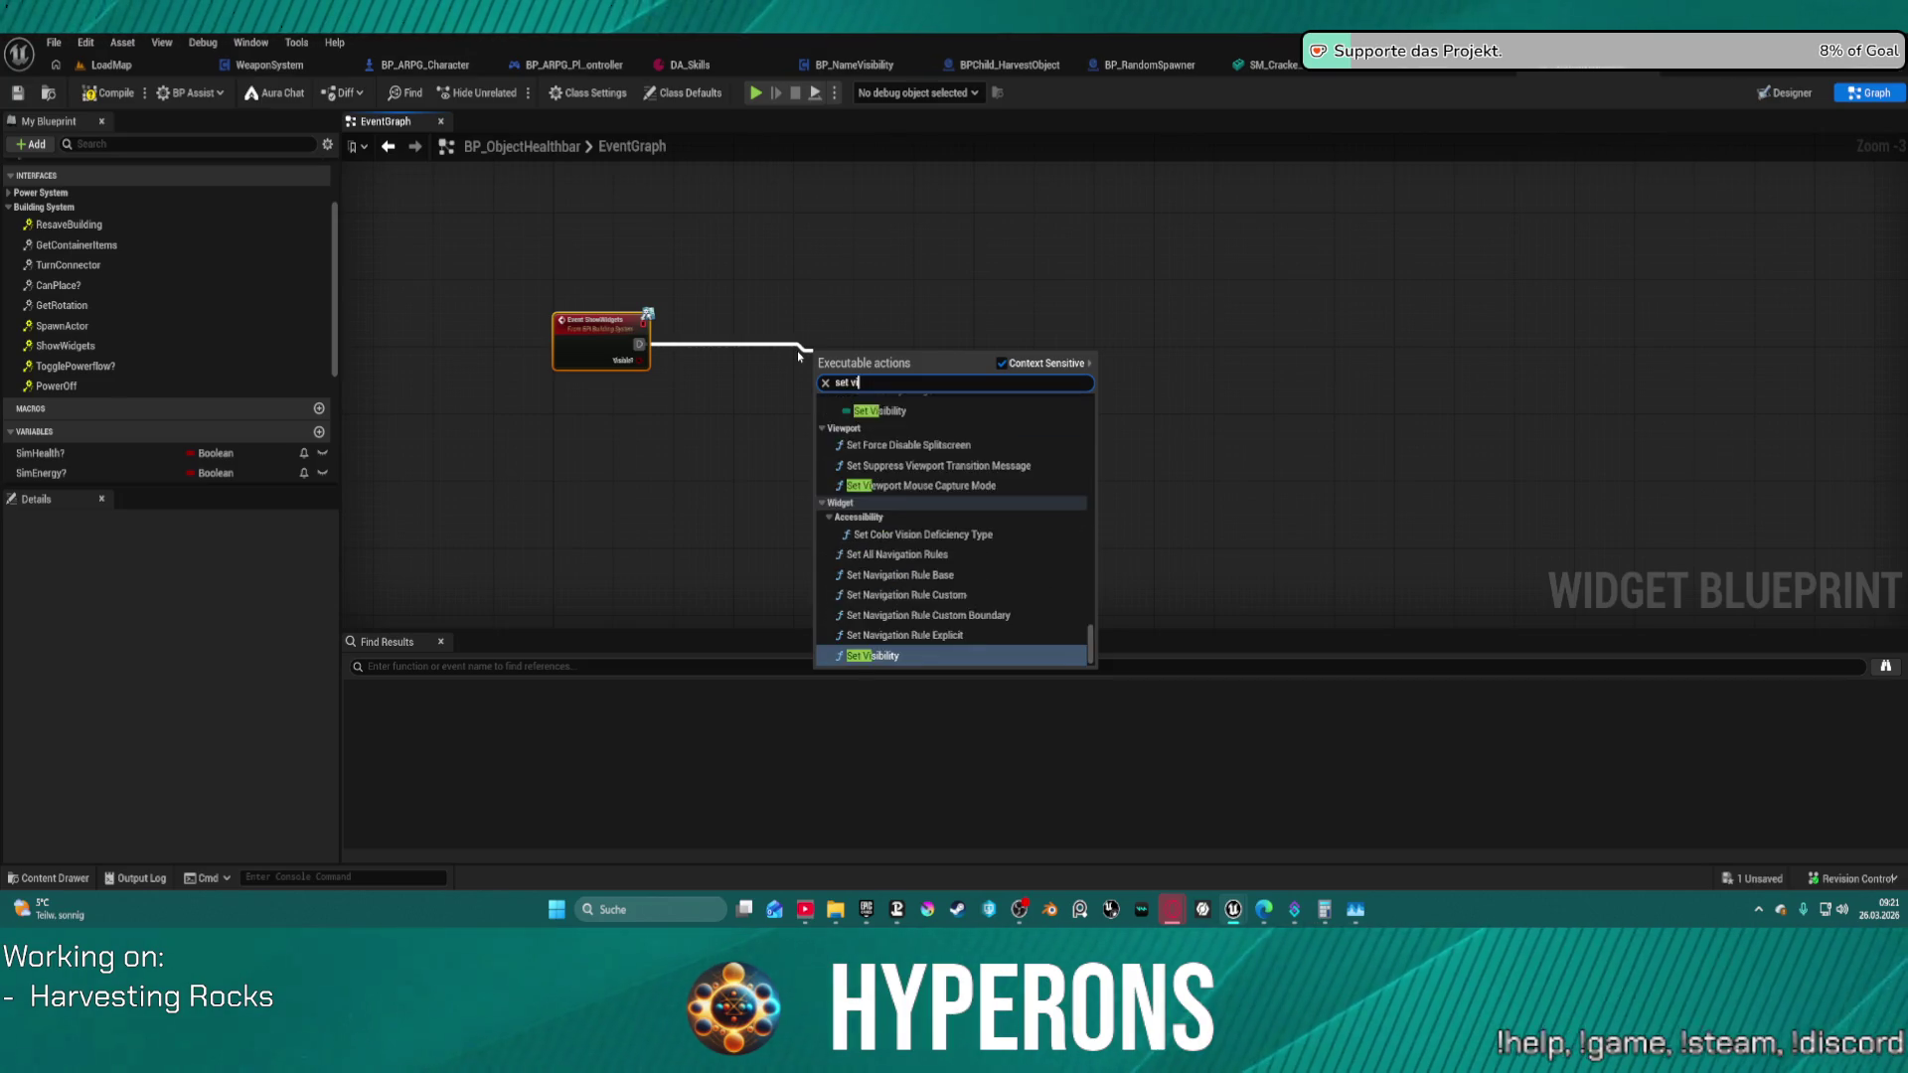
{"action": "key", "text": "Return"}
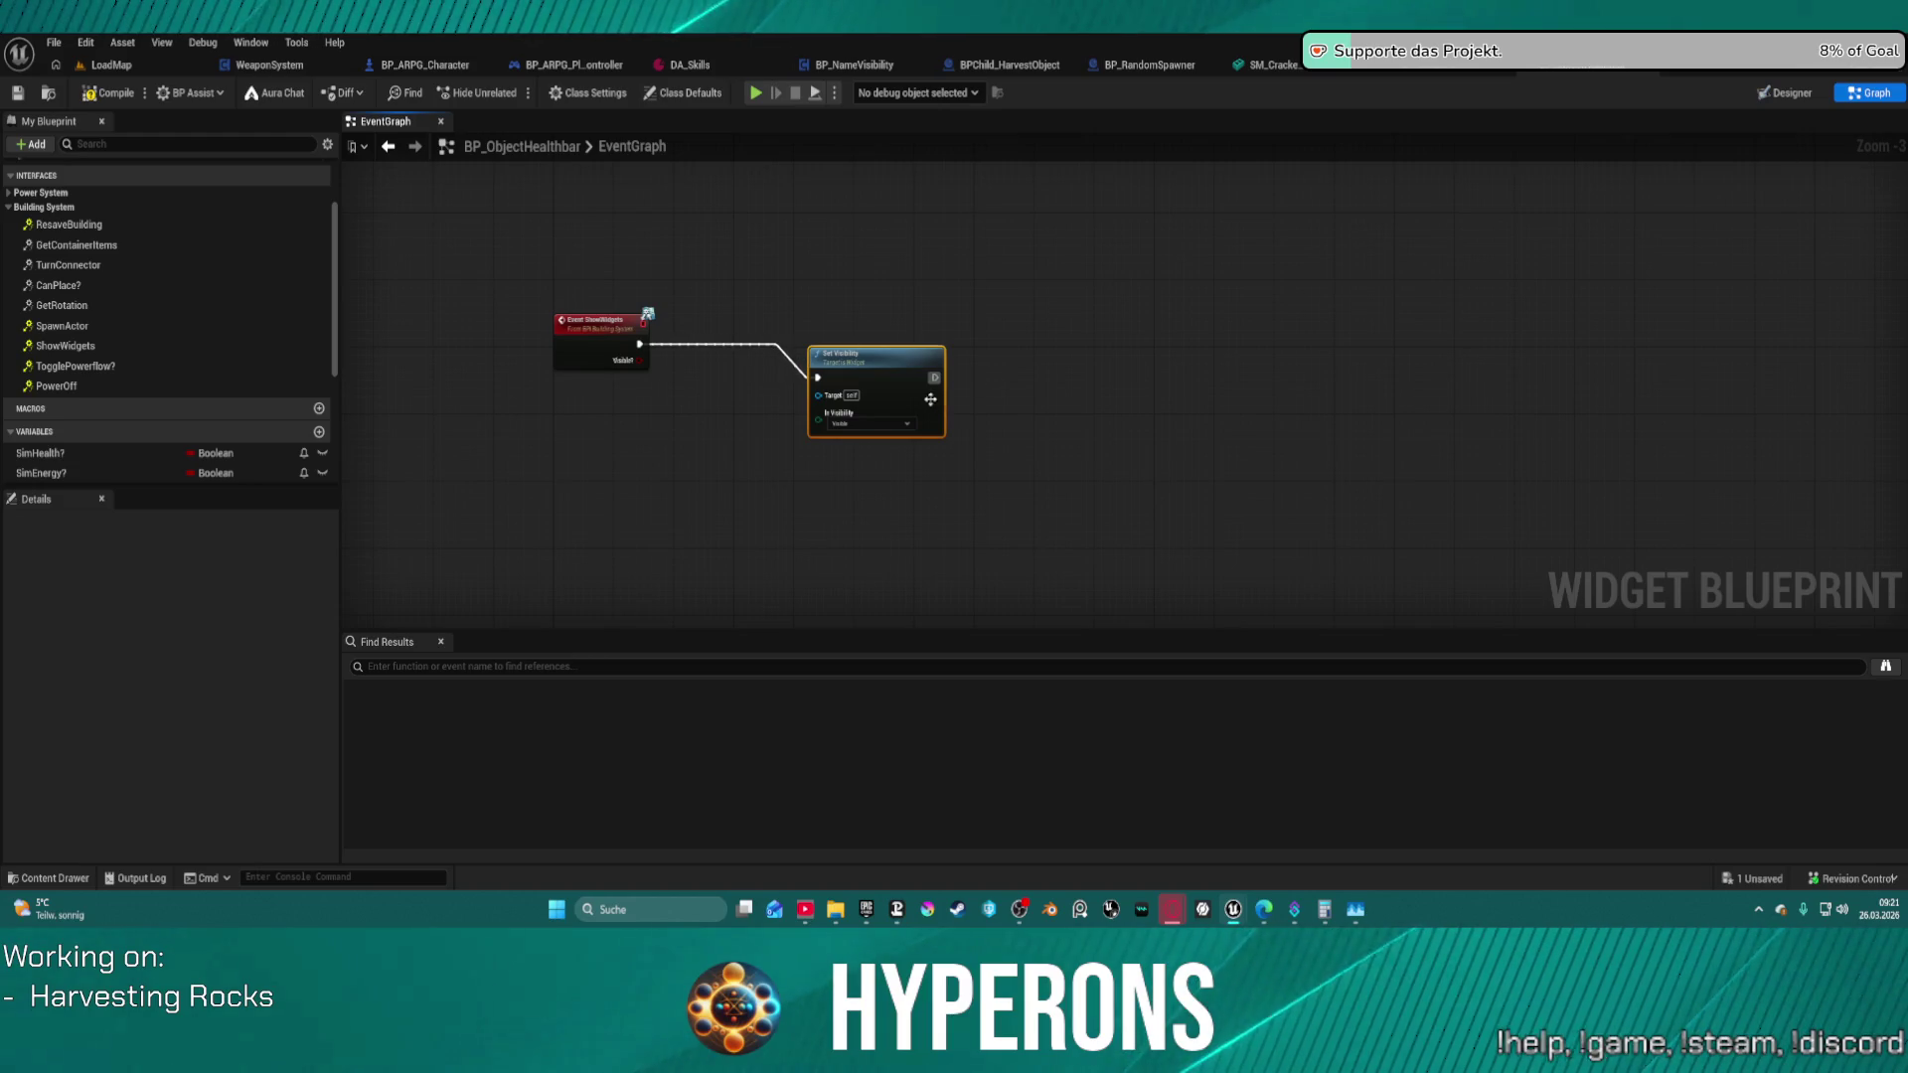
{"action": "mouse_move", "coordinate": [916, 372]}
{"action": "left_mouse_down"}
{"action": "mouse_move", "coordinate": [939, 331]}
{"action": "mouse_move", "coordinate": [1059, 335]}
{"action": "left_mouse_up"}
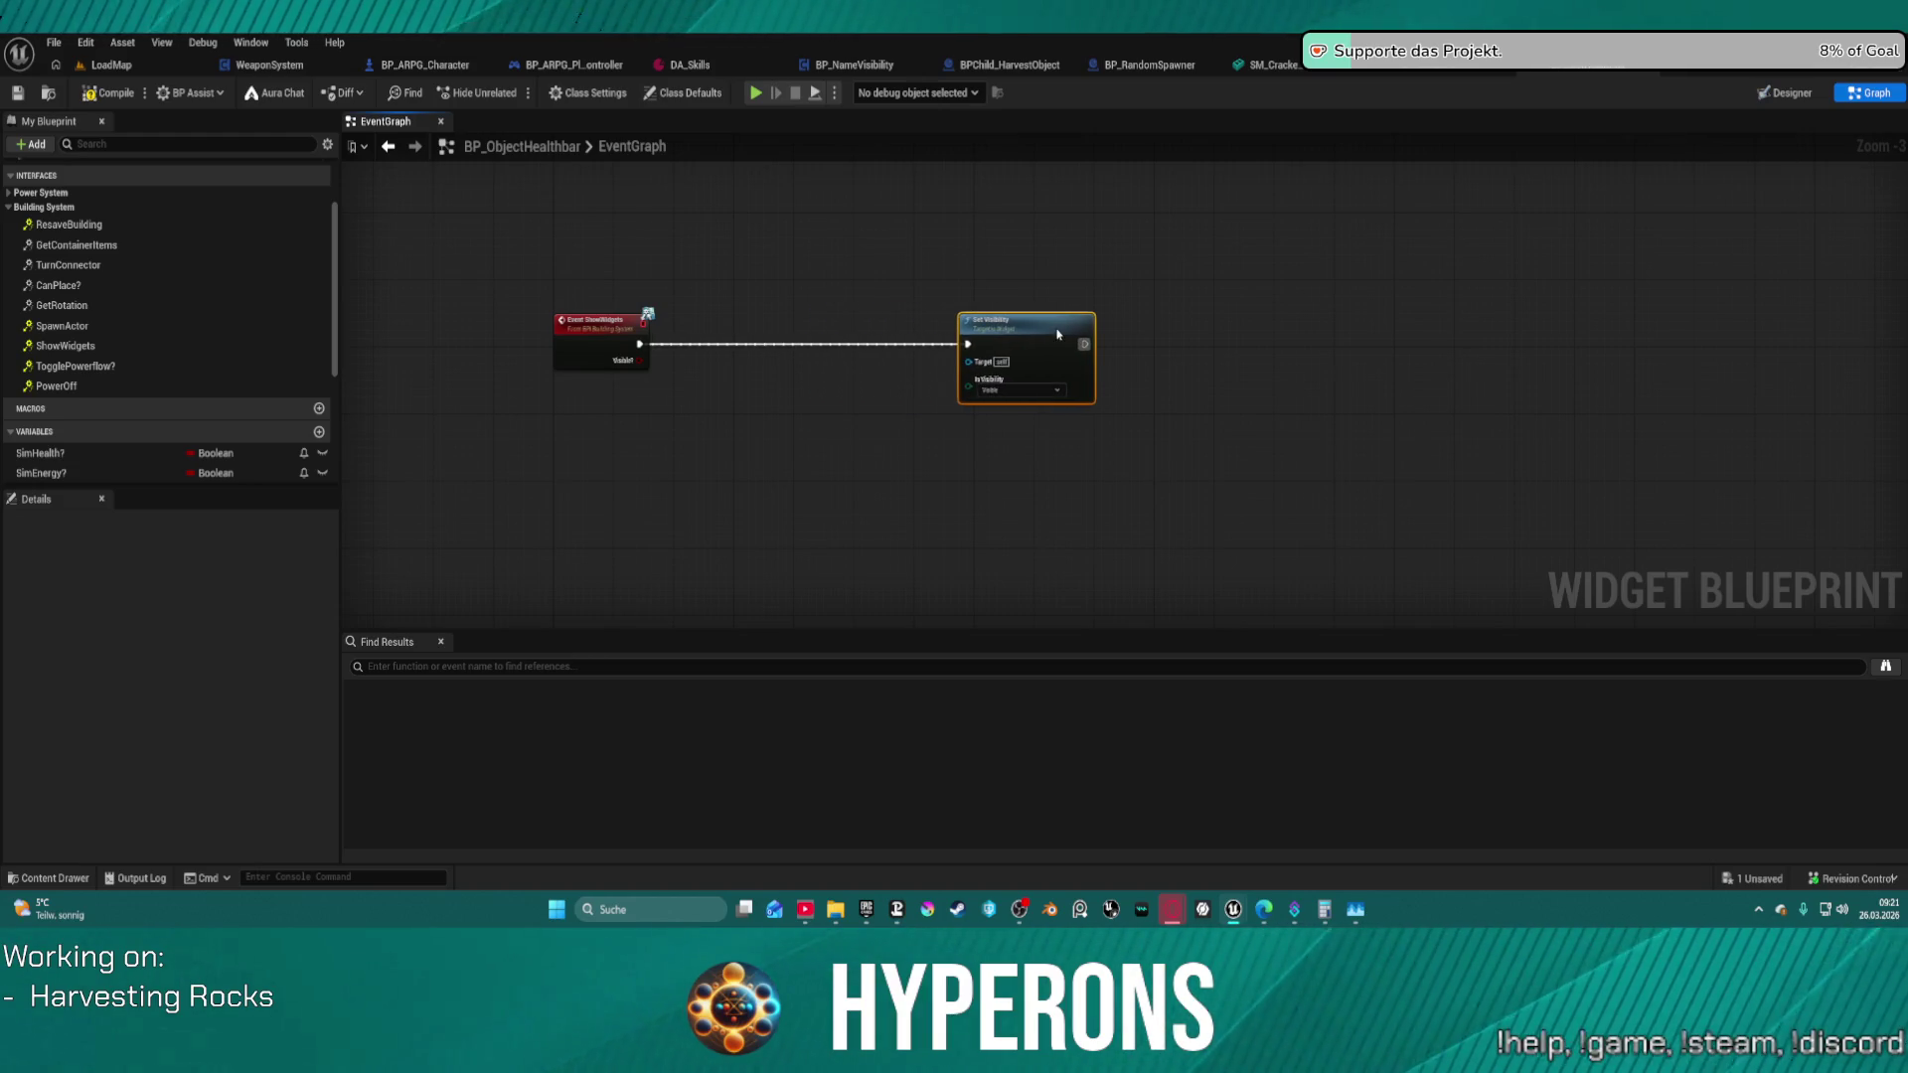
{"action": "left_click", "coordinate": [768, 366]}
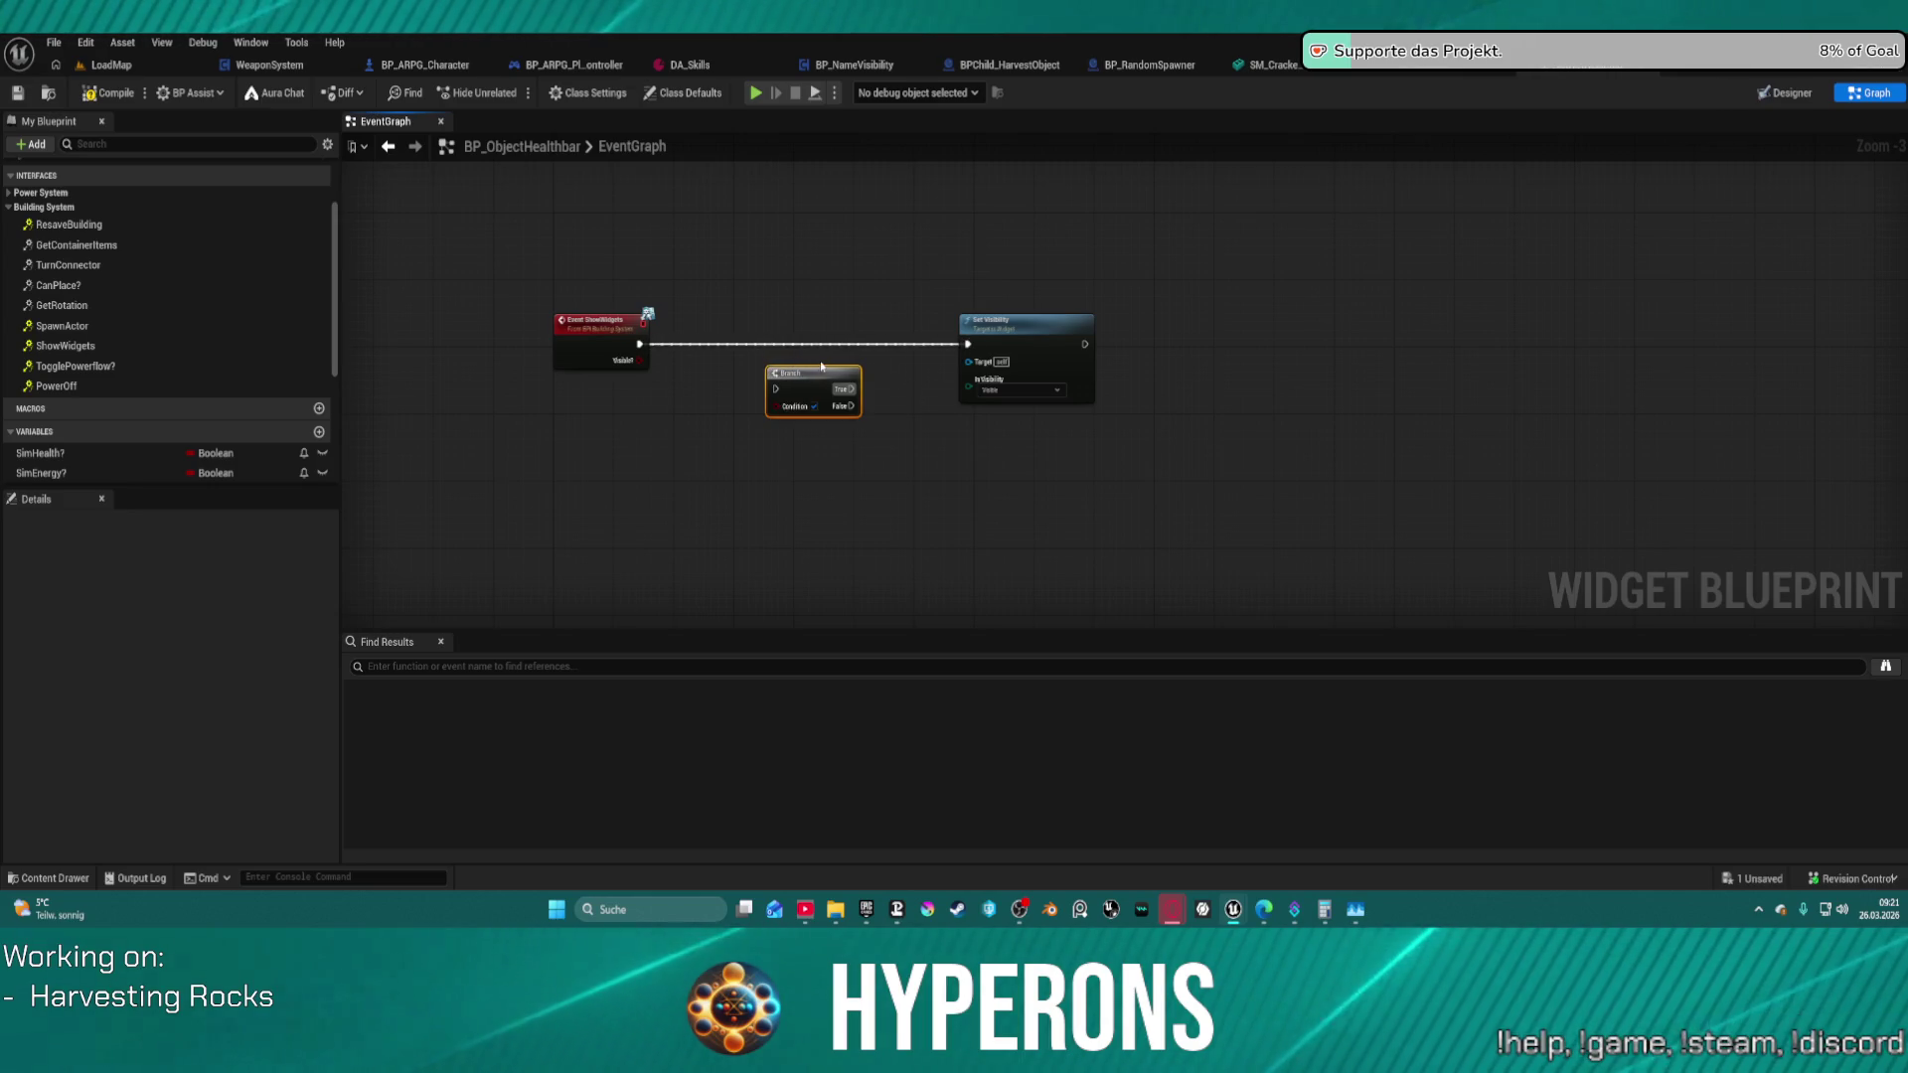
{"action": "key", "text": "Delete"}
- Feed In Visibility from a Select node whose index is the event's Visible flag
{"action": "left_click_drag", "start_coordinate": [961, 391], "coordinate": [899, 391]}
{"action": "type", "text": "sele"}
{"action": "key", "text": "Return"}
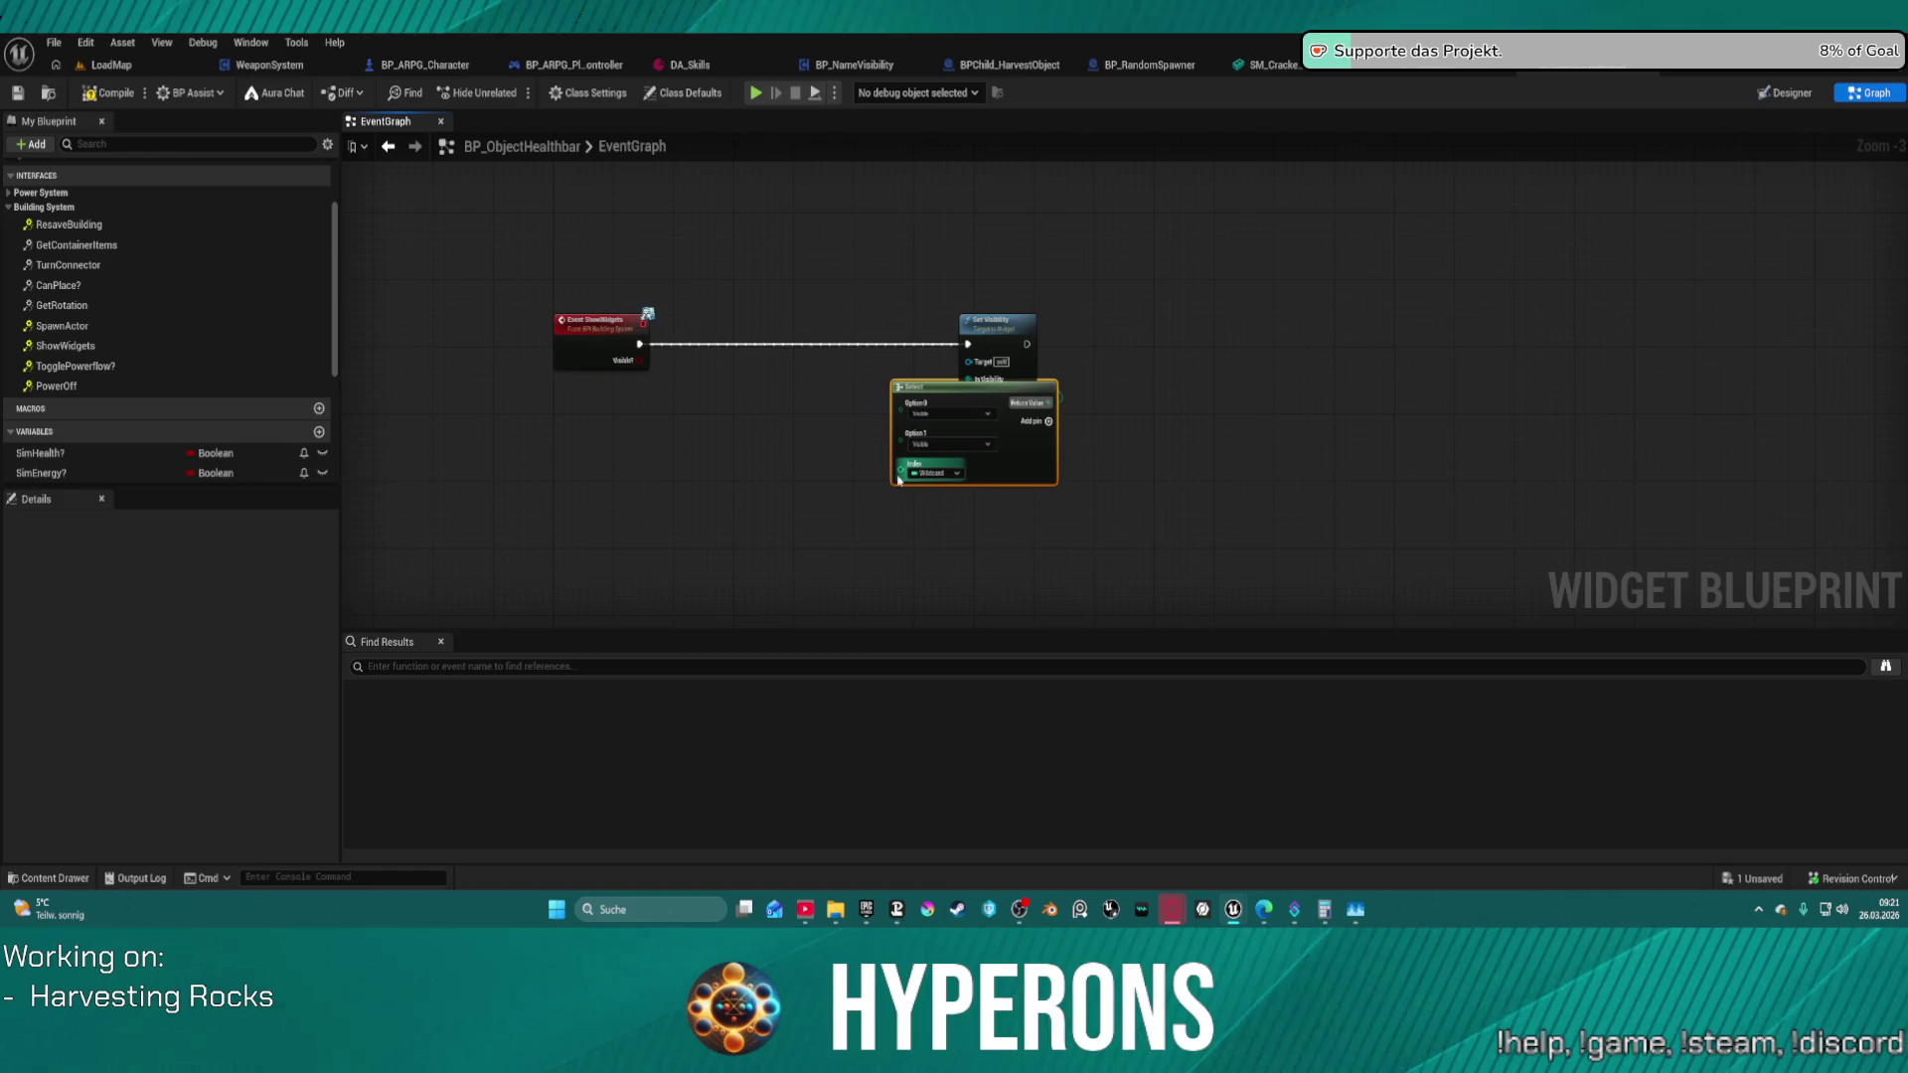
{"action": "left_click_drag", "start_coordinate": [901, 469], "coordinate": [638, 360]}
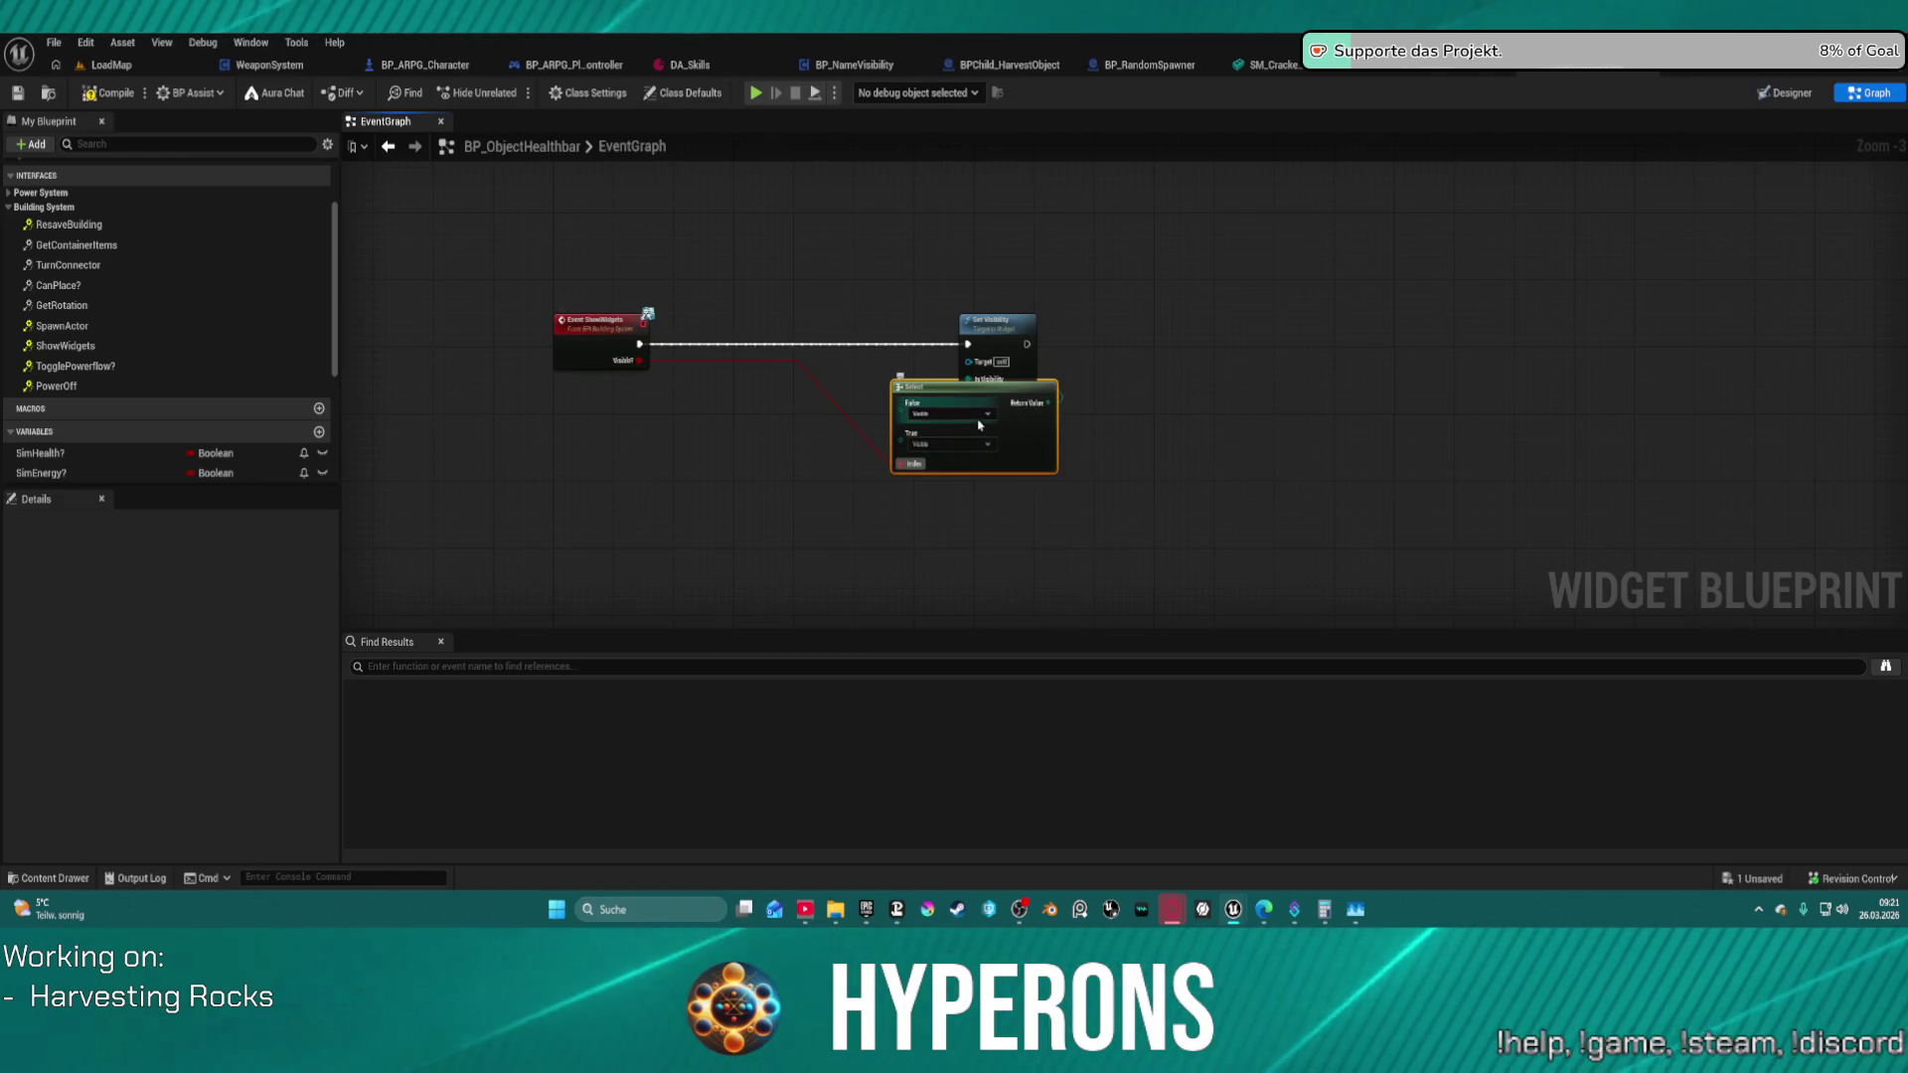
- Set the Select's False option to Hidden and True to Visible, then straighten the nodes
{"action": "left_click", "coordinate": [977, 421]}
{"action": "left_click", "coordinate": [927, 433]}
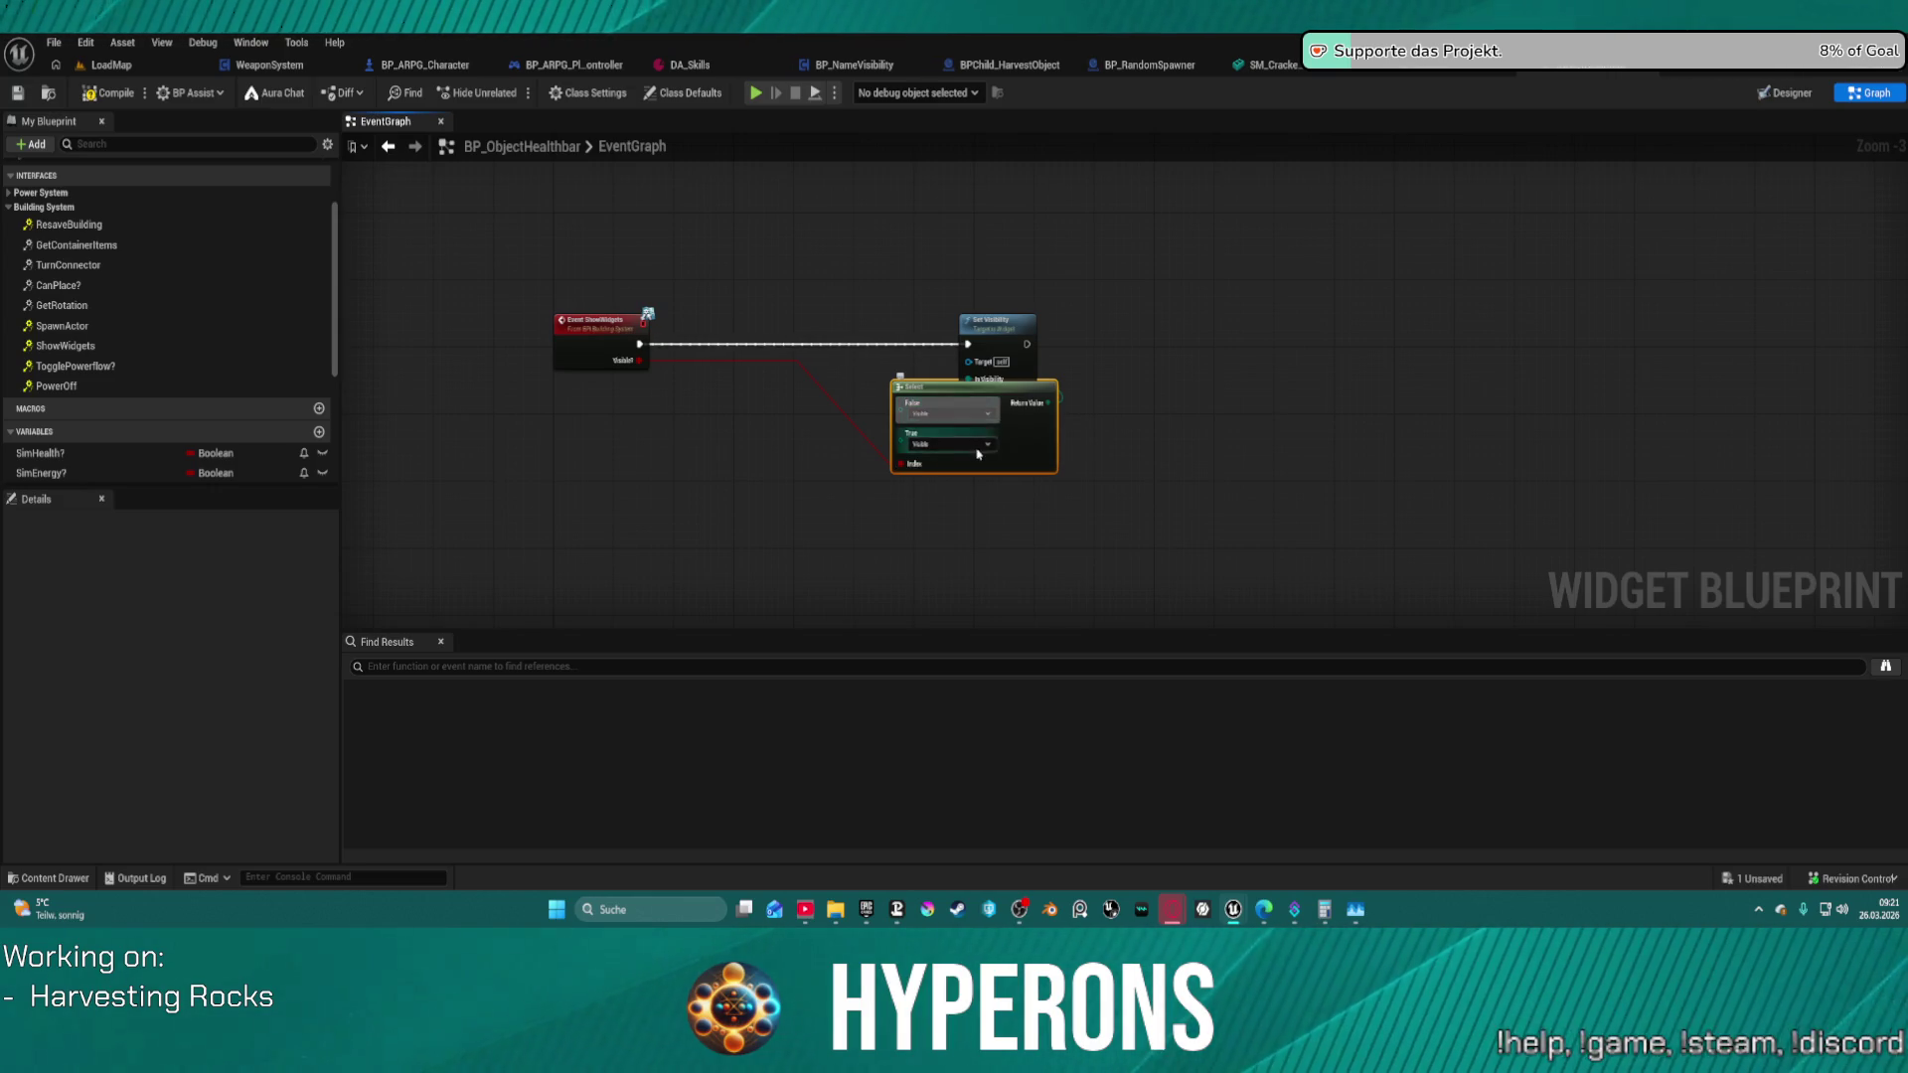
{"action": "left_click", "coordinate": [949, 443]}
{"action": "left_click", "coordinate": [962, 474]}
{"action": "left_click", "coordinate": [949, 412]}
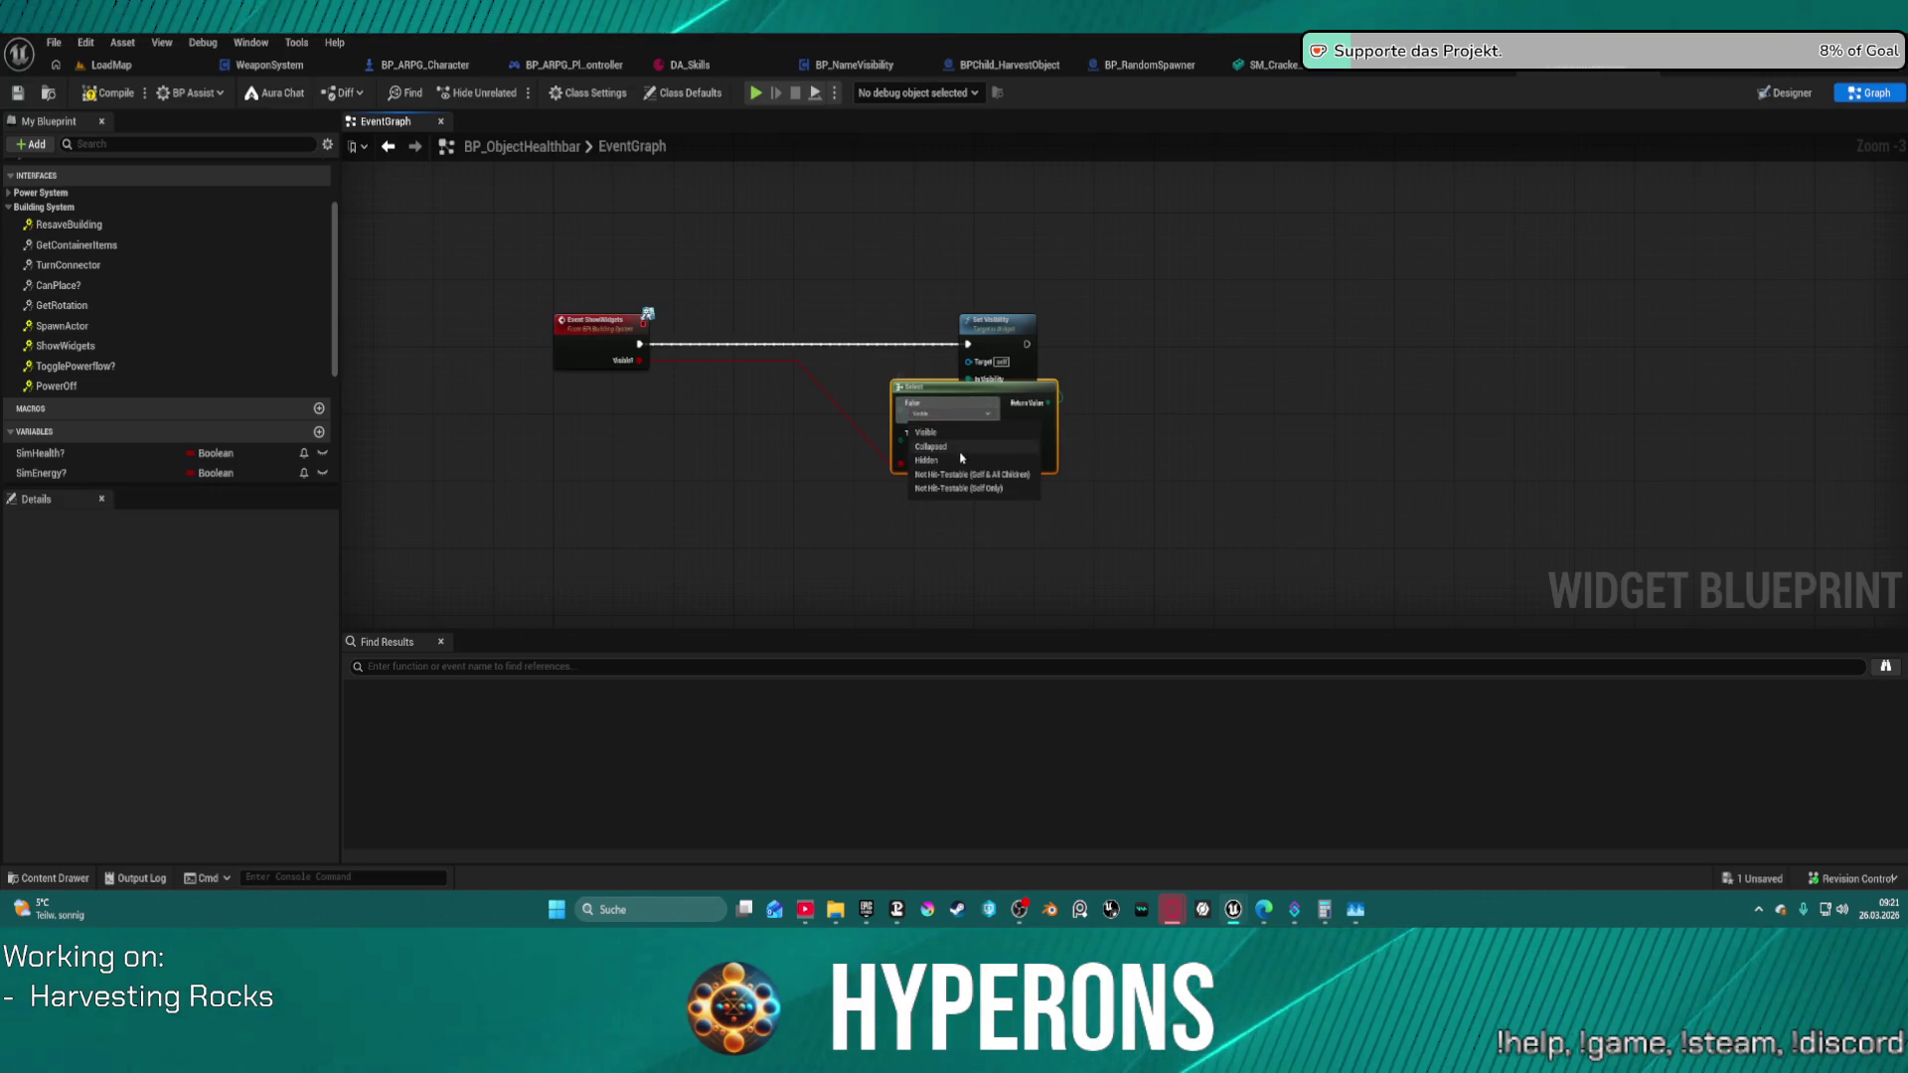
{"action": "left_click", "coordinate": [962, 461]}
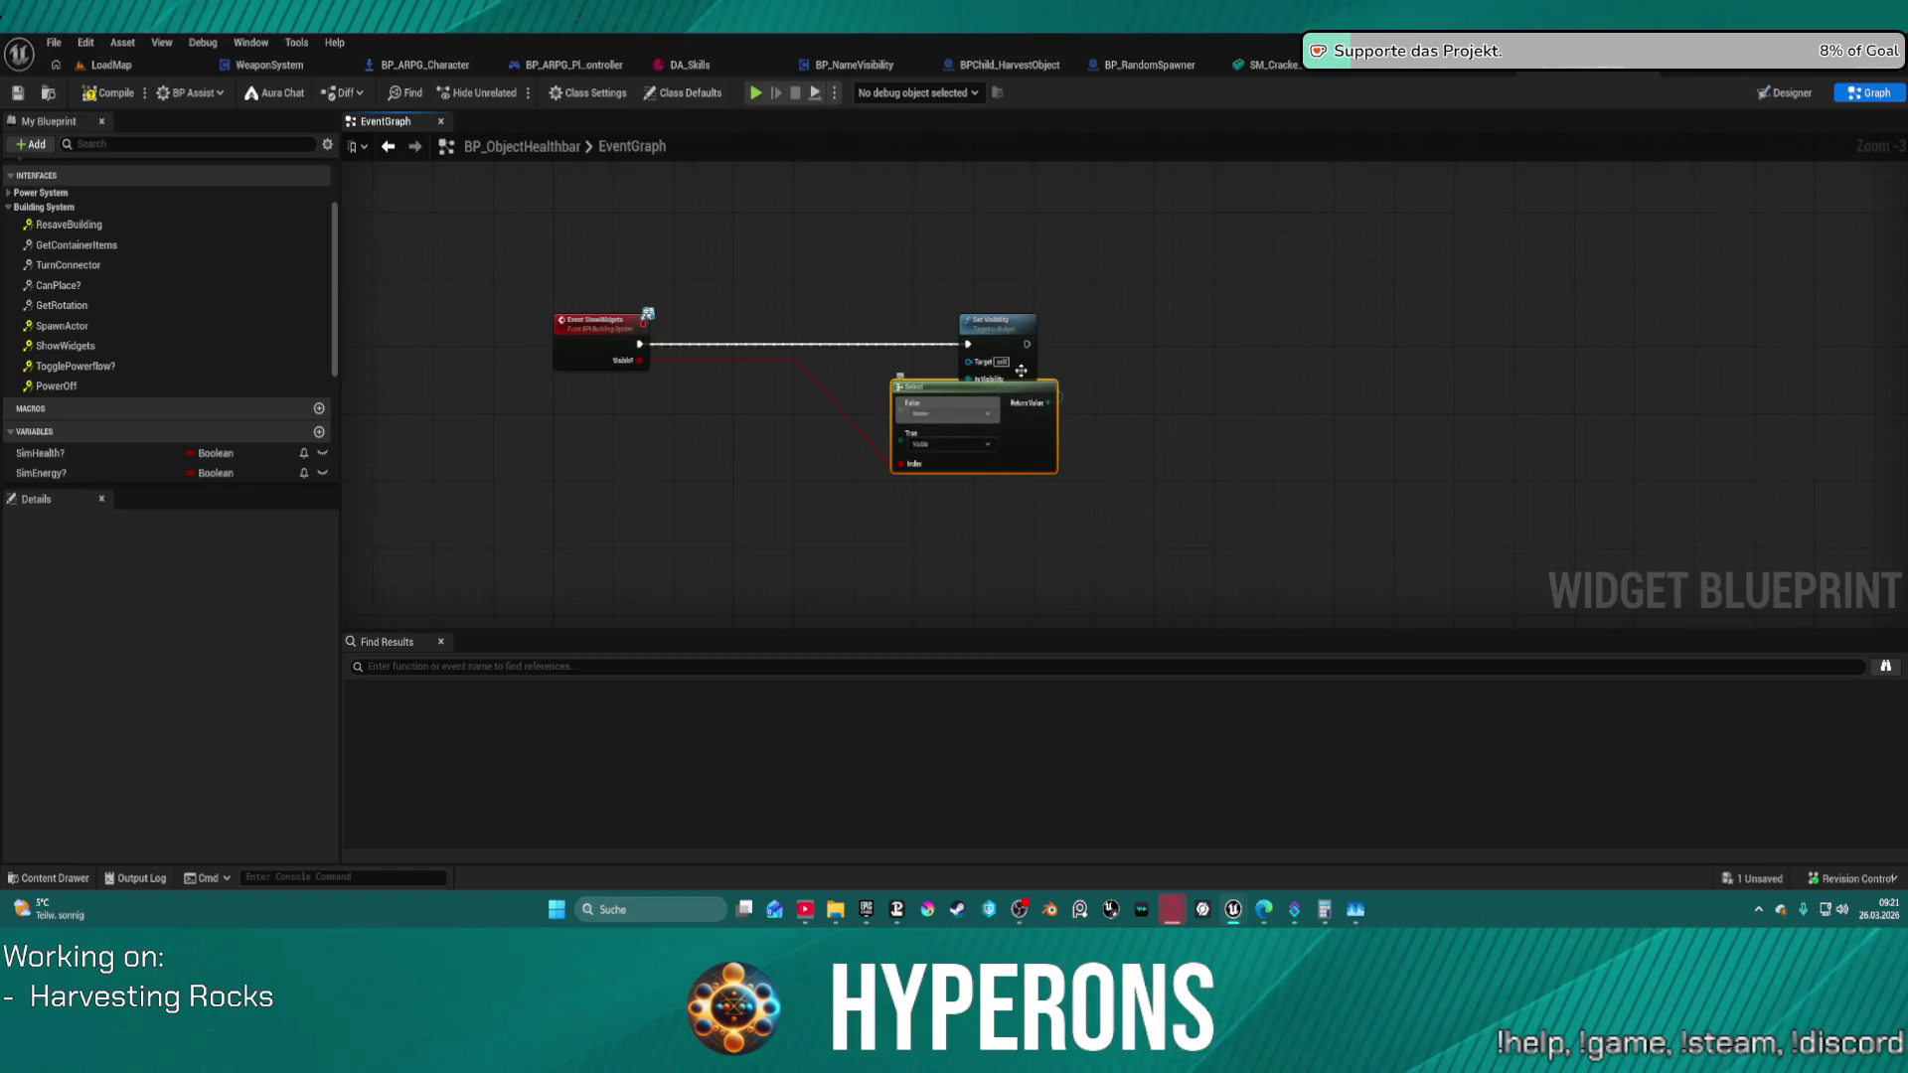
{"action": "left_click", "coordinate": [984, 328]}
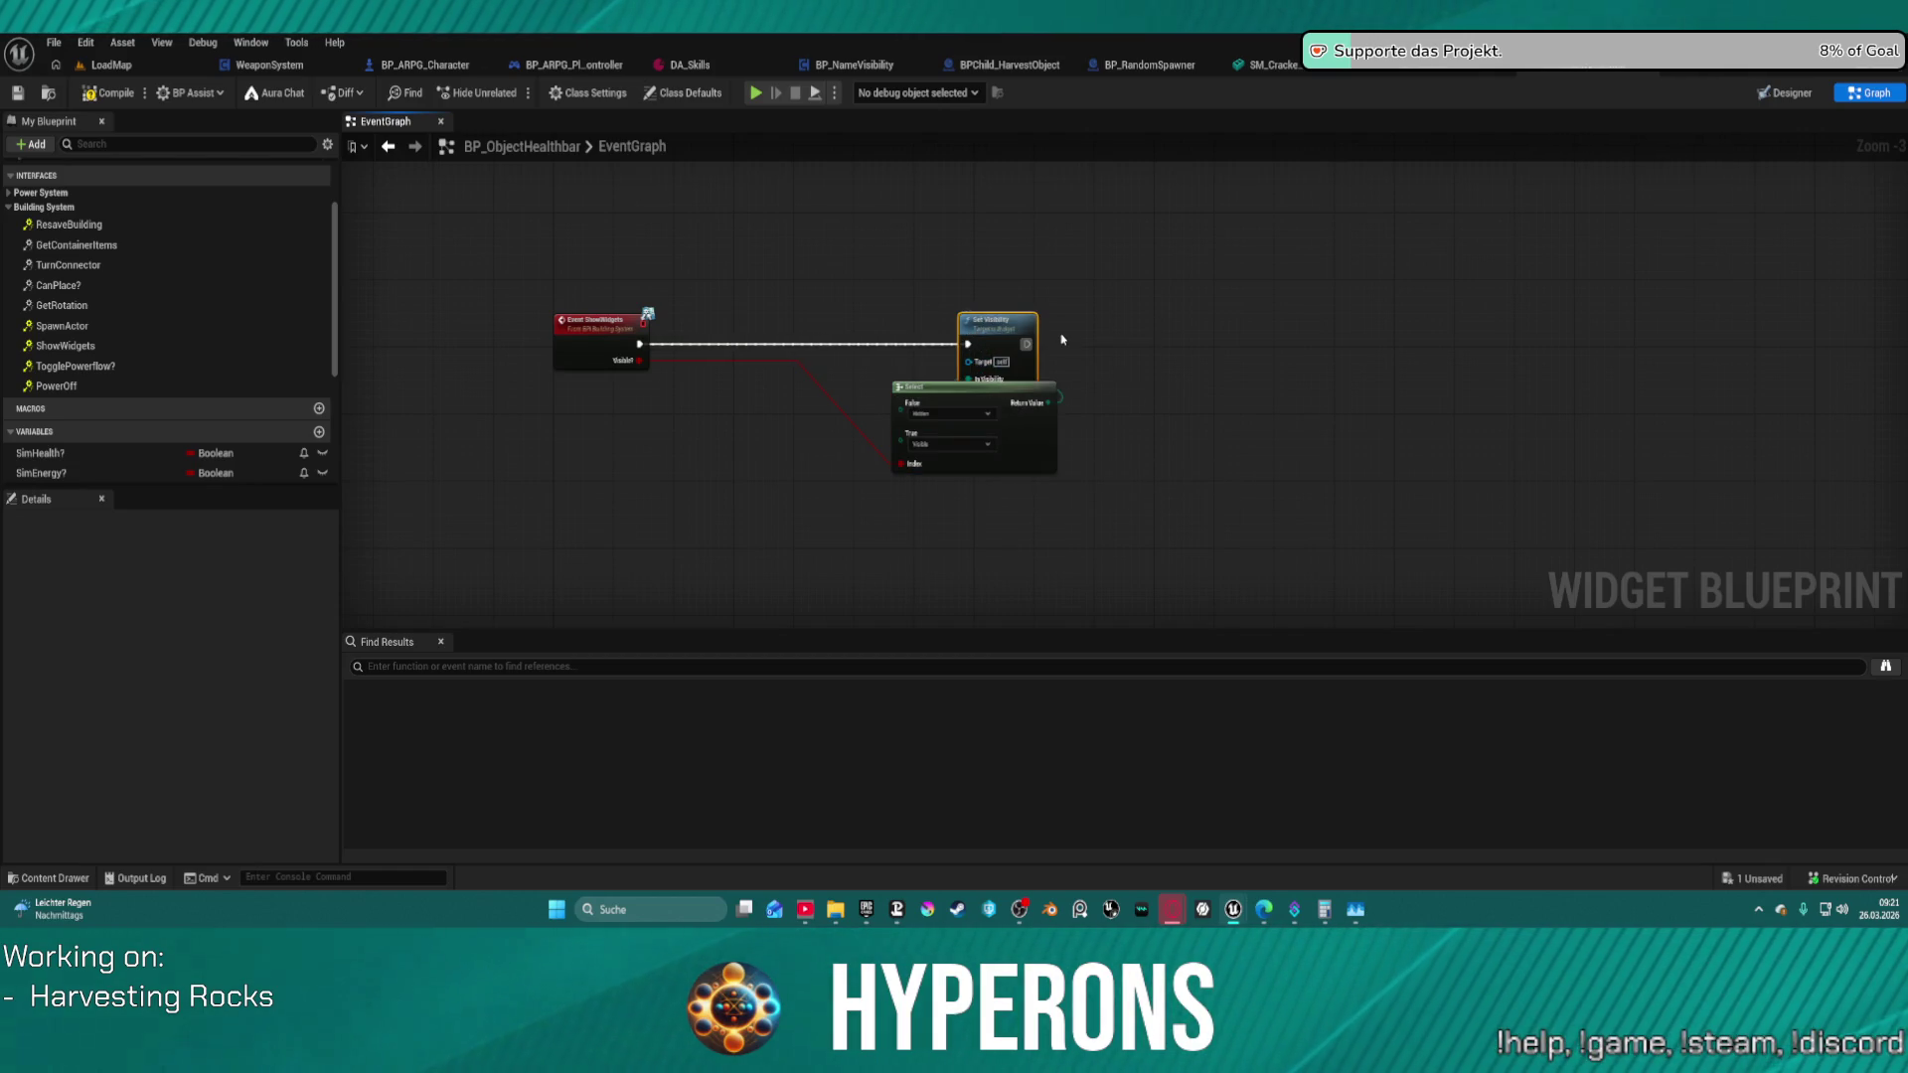
{"action": "key", "text": "f"}
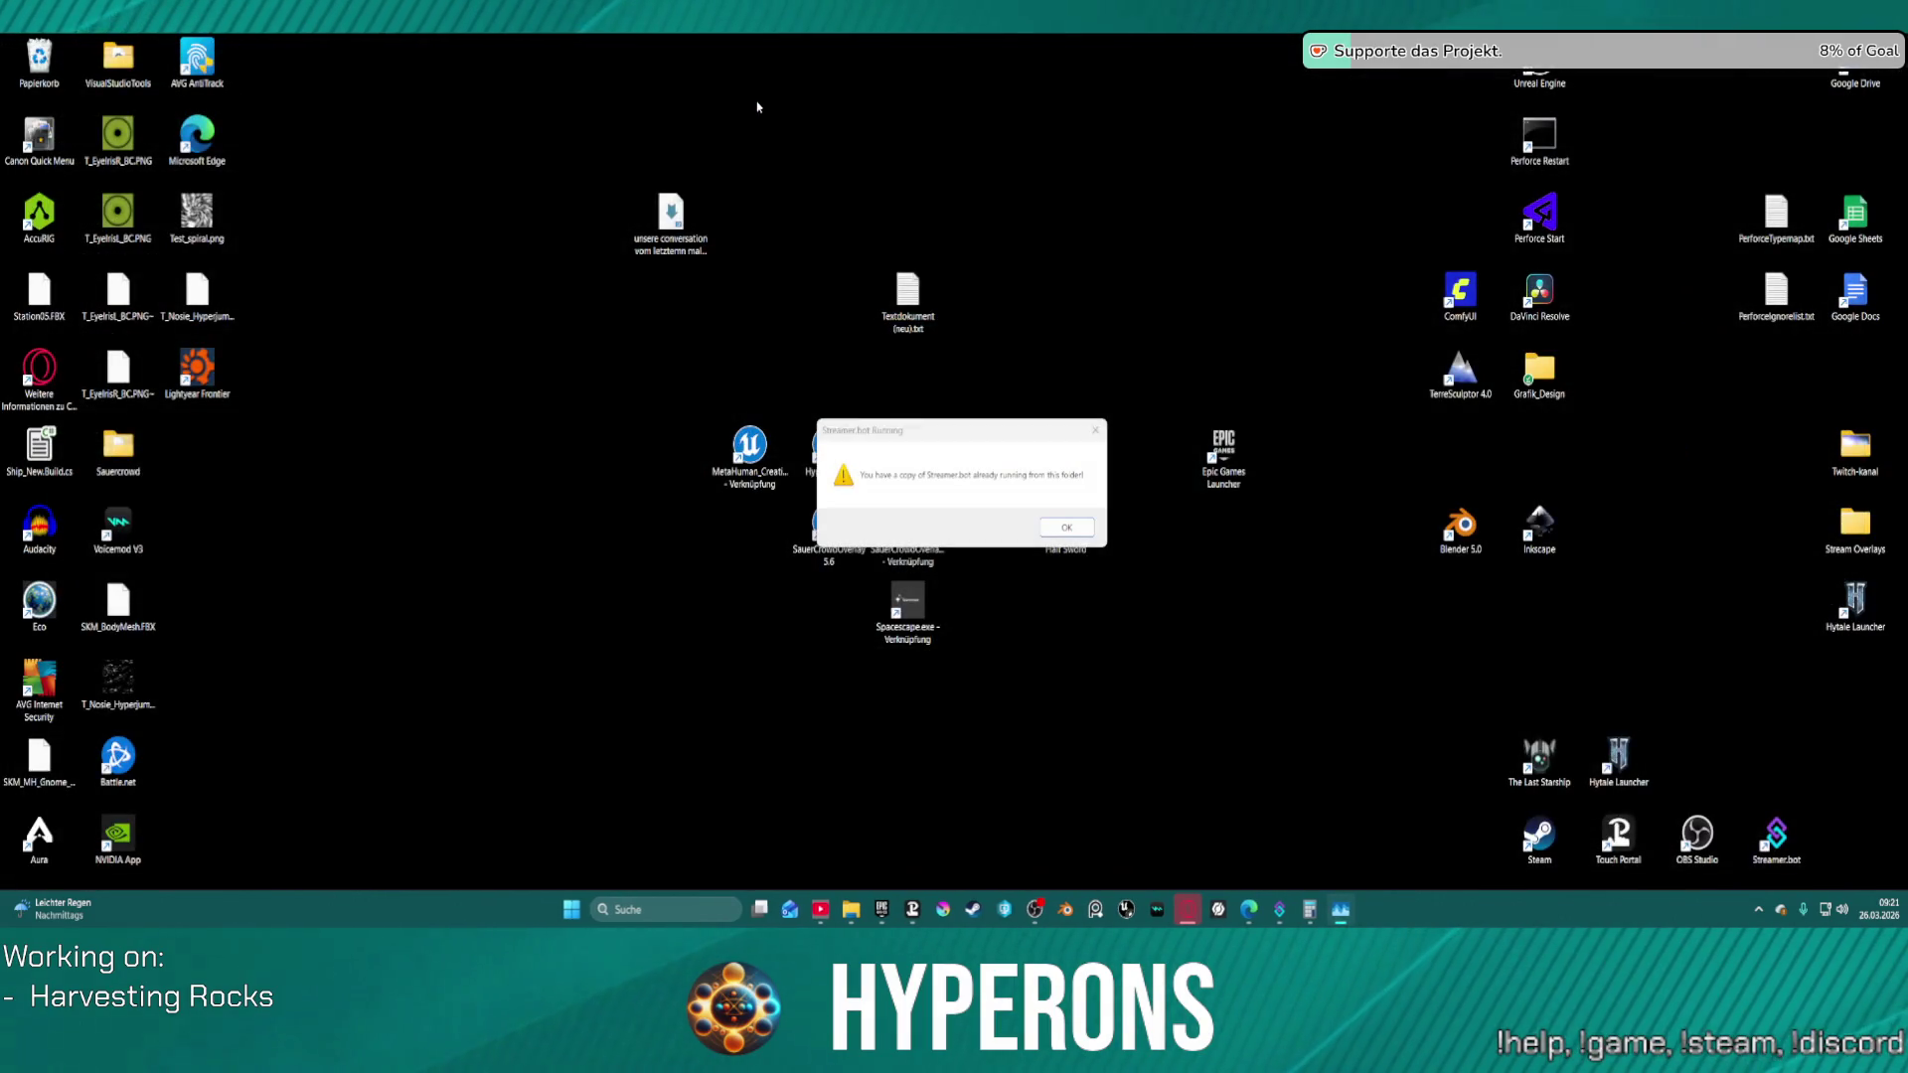
- Dismiss the Streamer.bot warnings and send the crash report to restart the editor
{"action": "left_click", "coordinate": [1066, 528]}
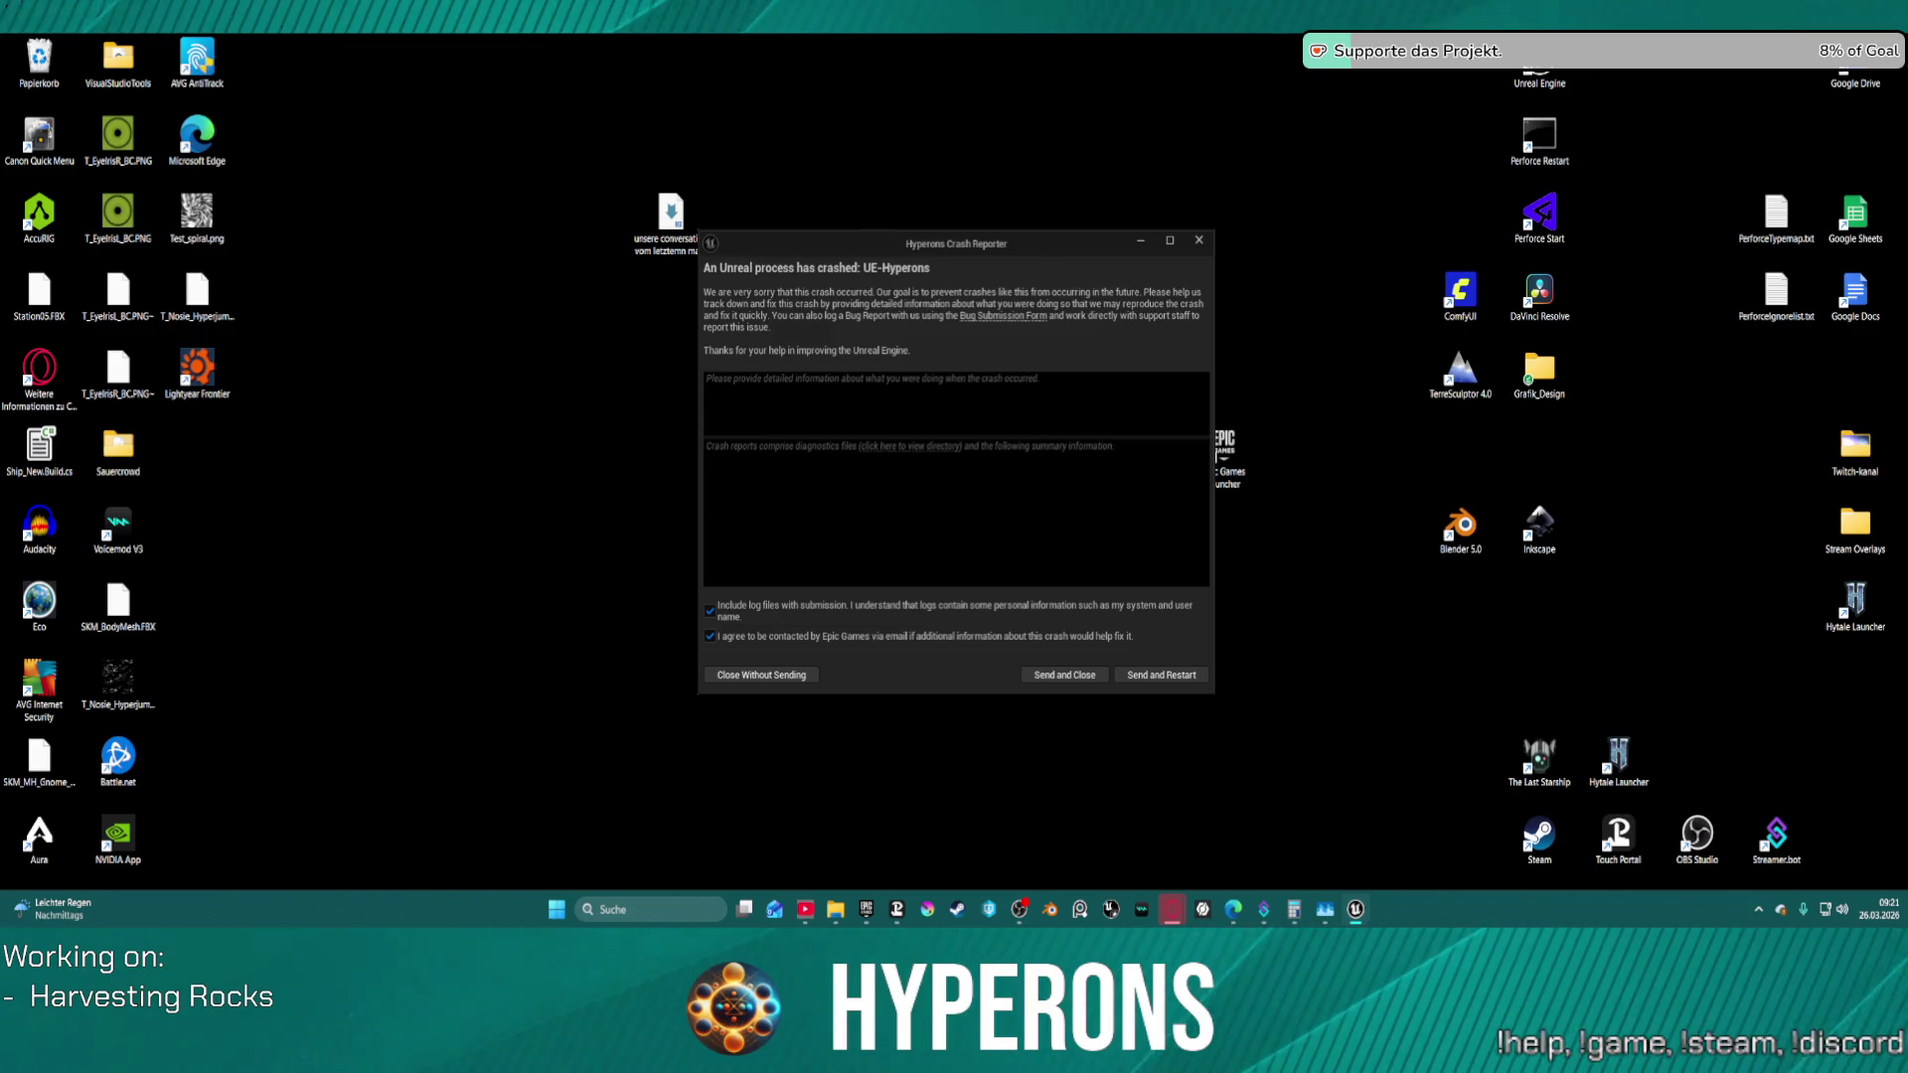
{"action": "left_click", "coordinate": [1177, 677]}
{"action": "left_click", "coordinate": [1069, 526]}
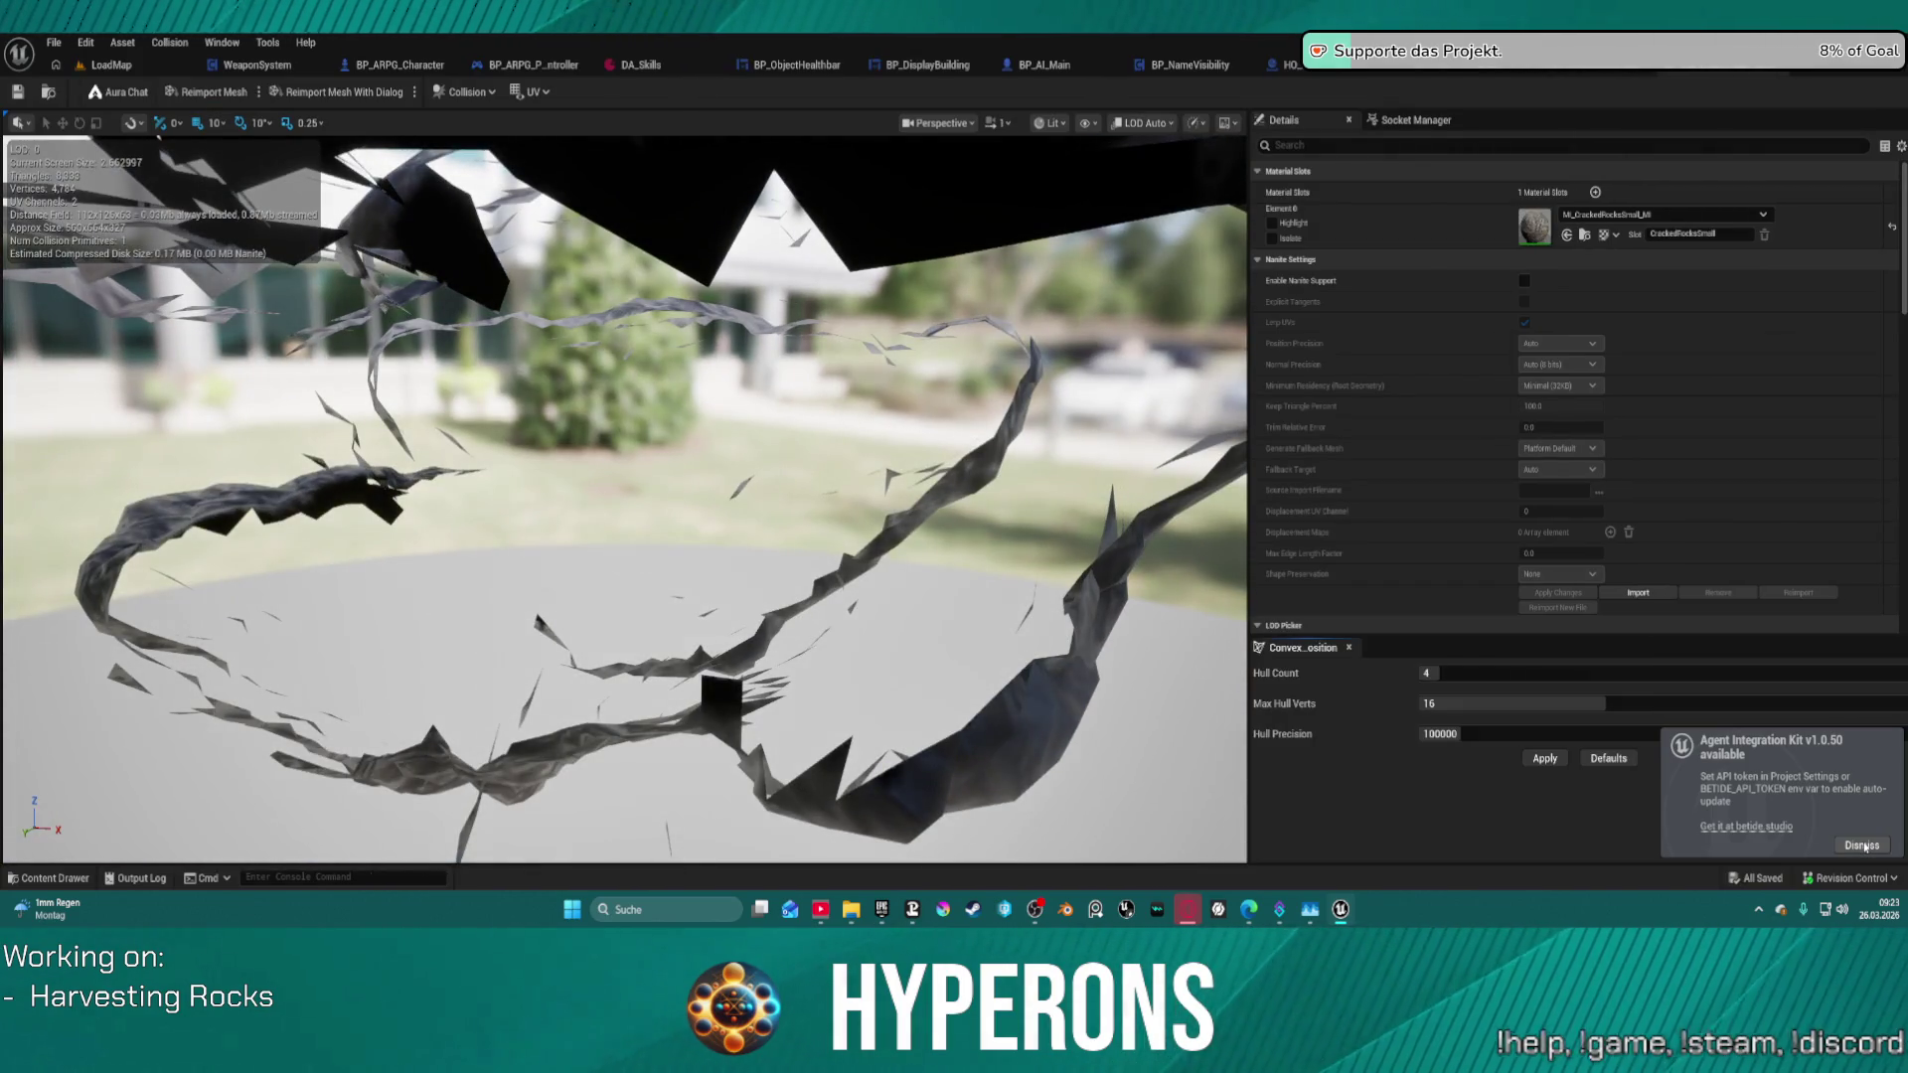
- Dismiss the Agent Integration Kit notice, orbit the cracked rock mesh, then return to LoadMap
{"action": "left_click", "coordinate": [1863, 845]}
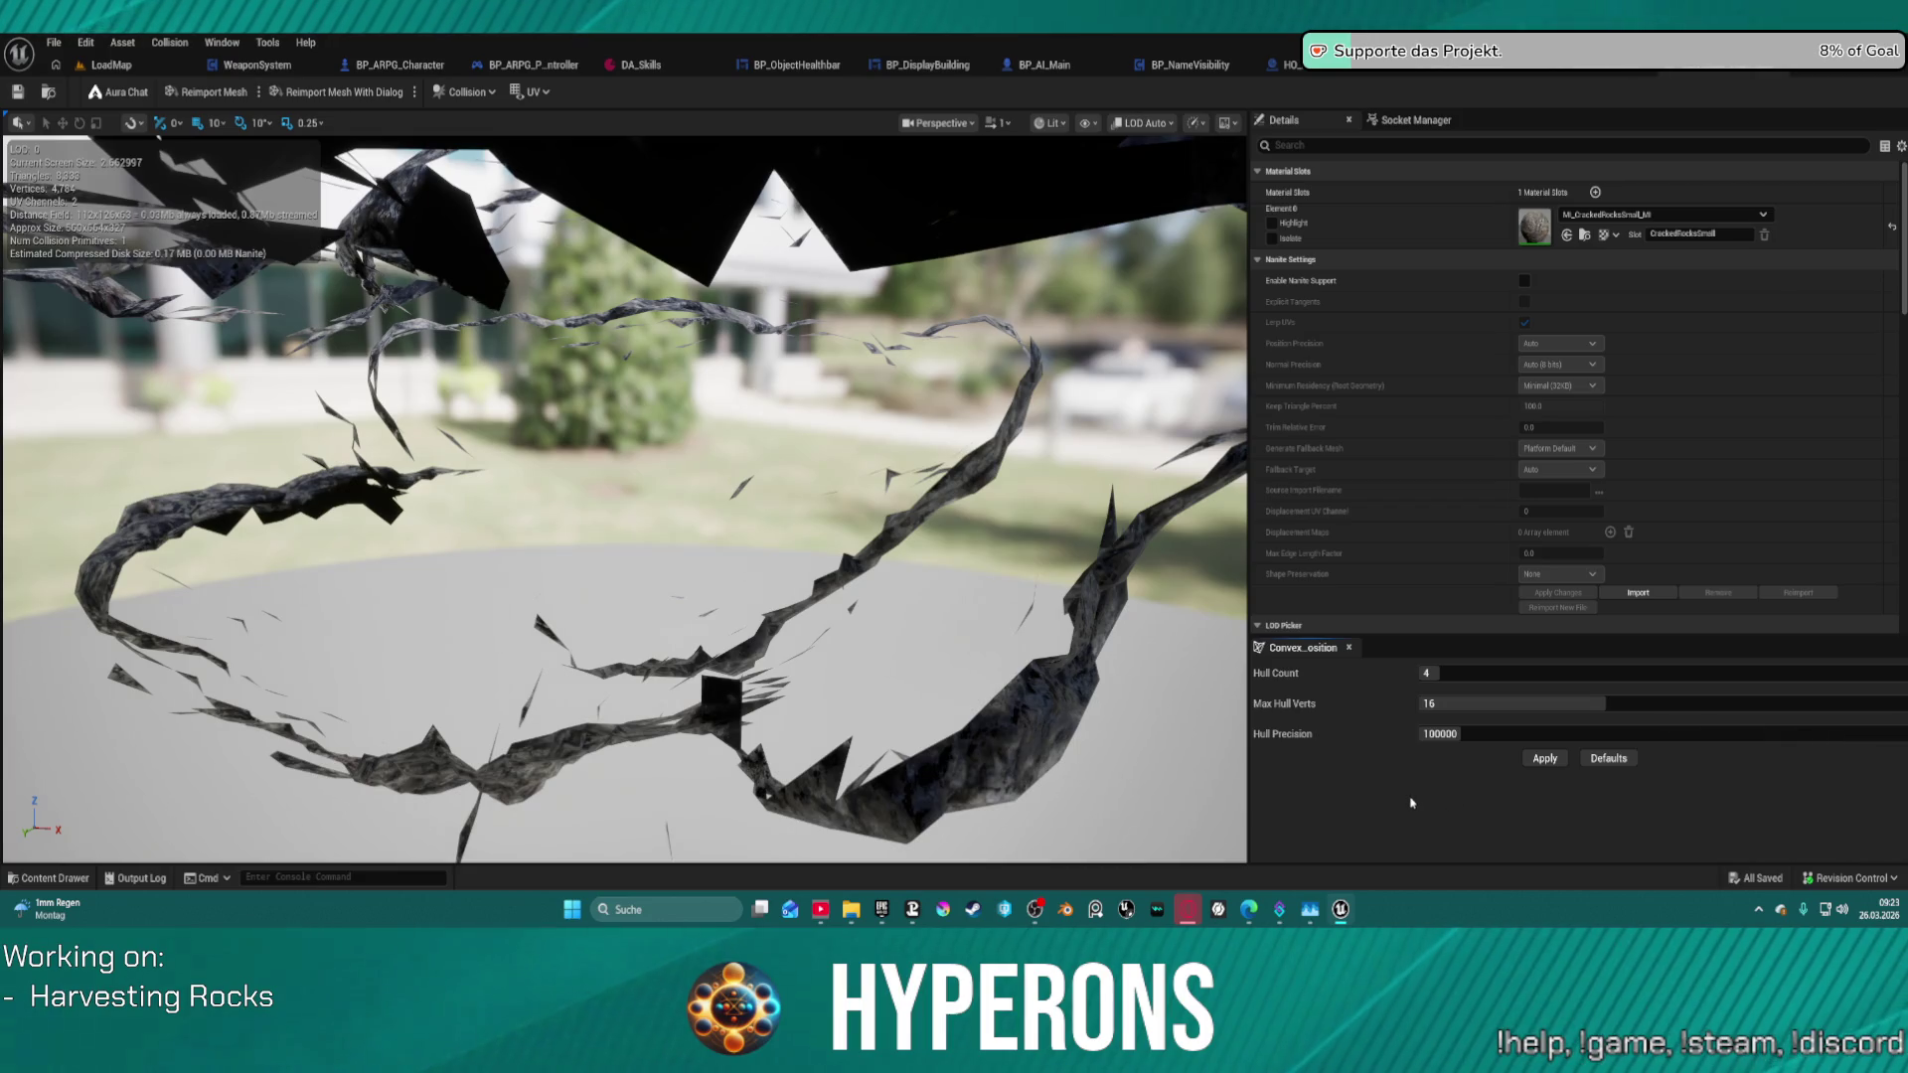
{"action": "left_click_drag", "start_coordinate": [695, 497], "coordinate": [636, 447]}
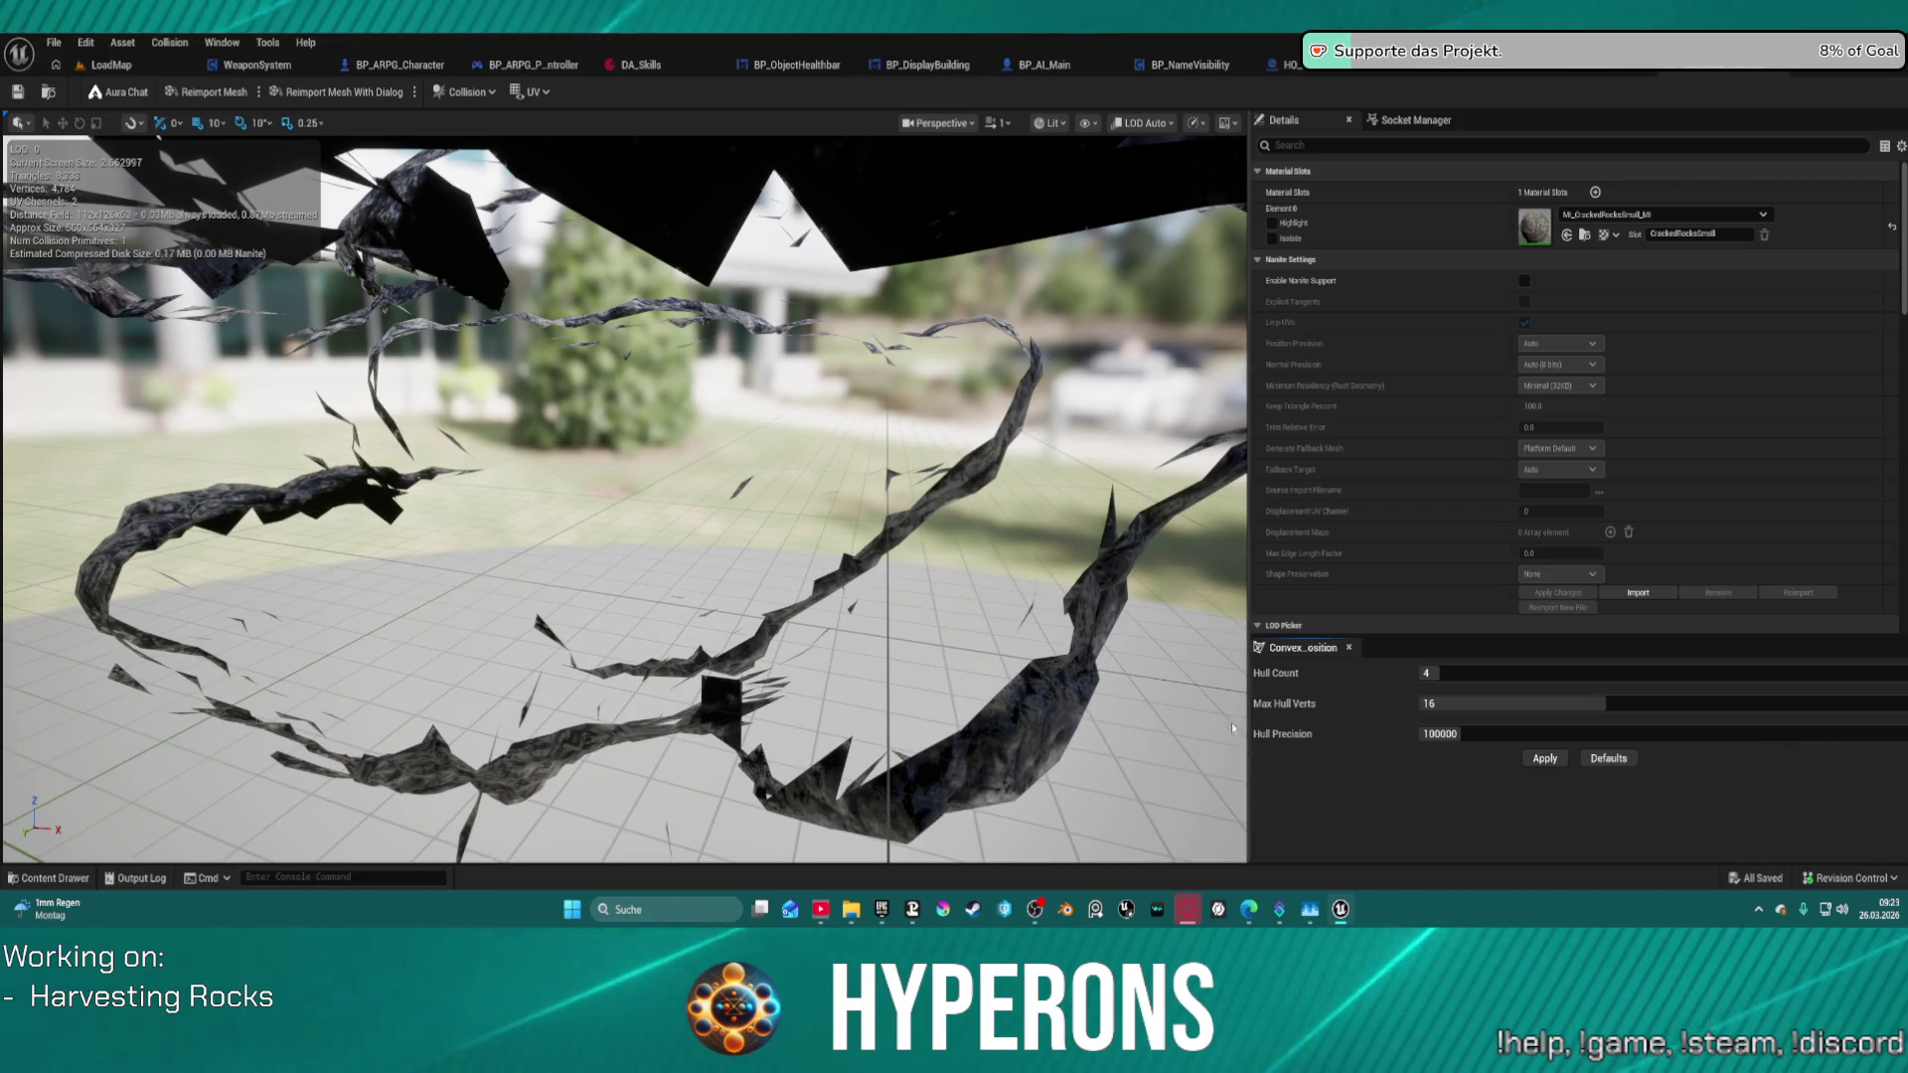
{"action": "scroll", "coordinate": [636, 448], "scroll_direction": "up", "scroll_amount": 3}
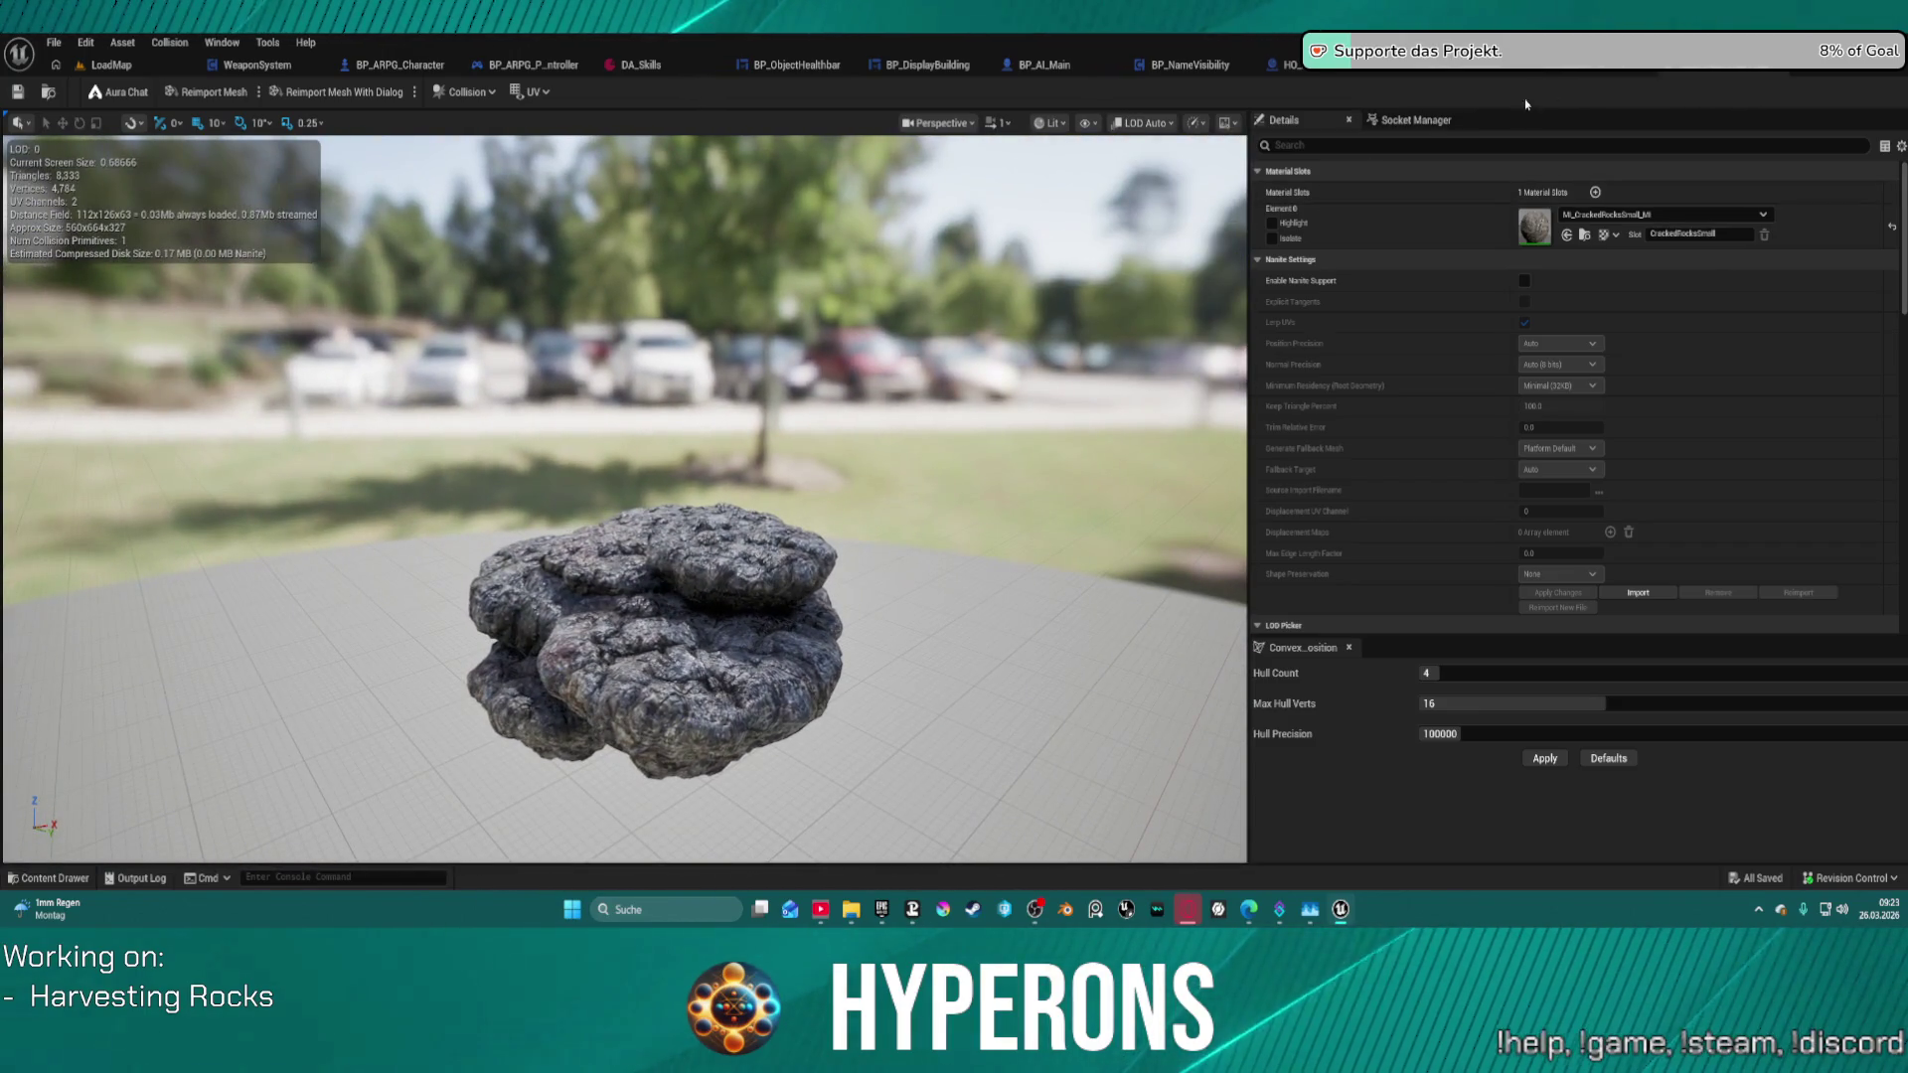
{"action": "left_click", "coordinate": [135, 66]}
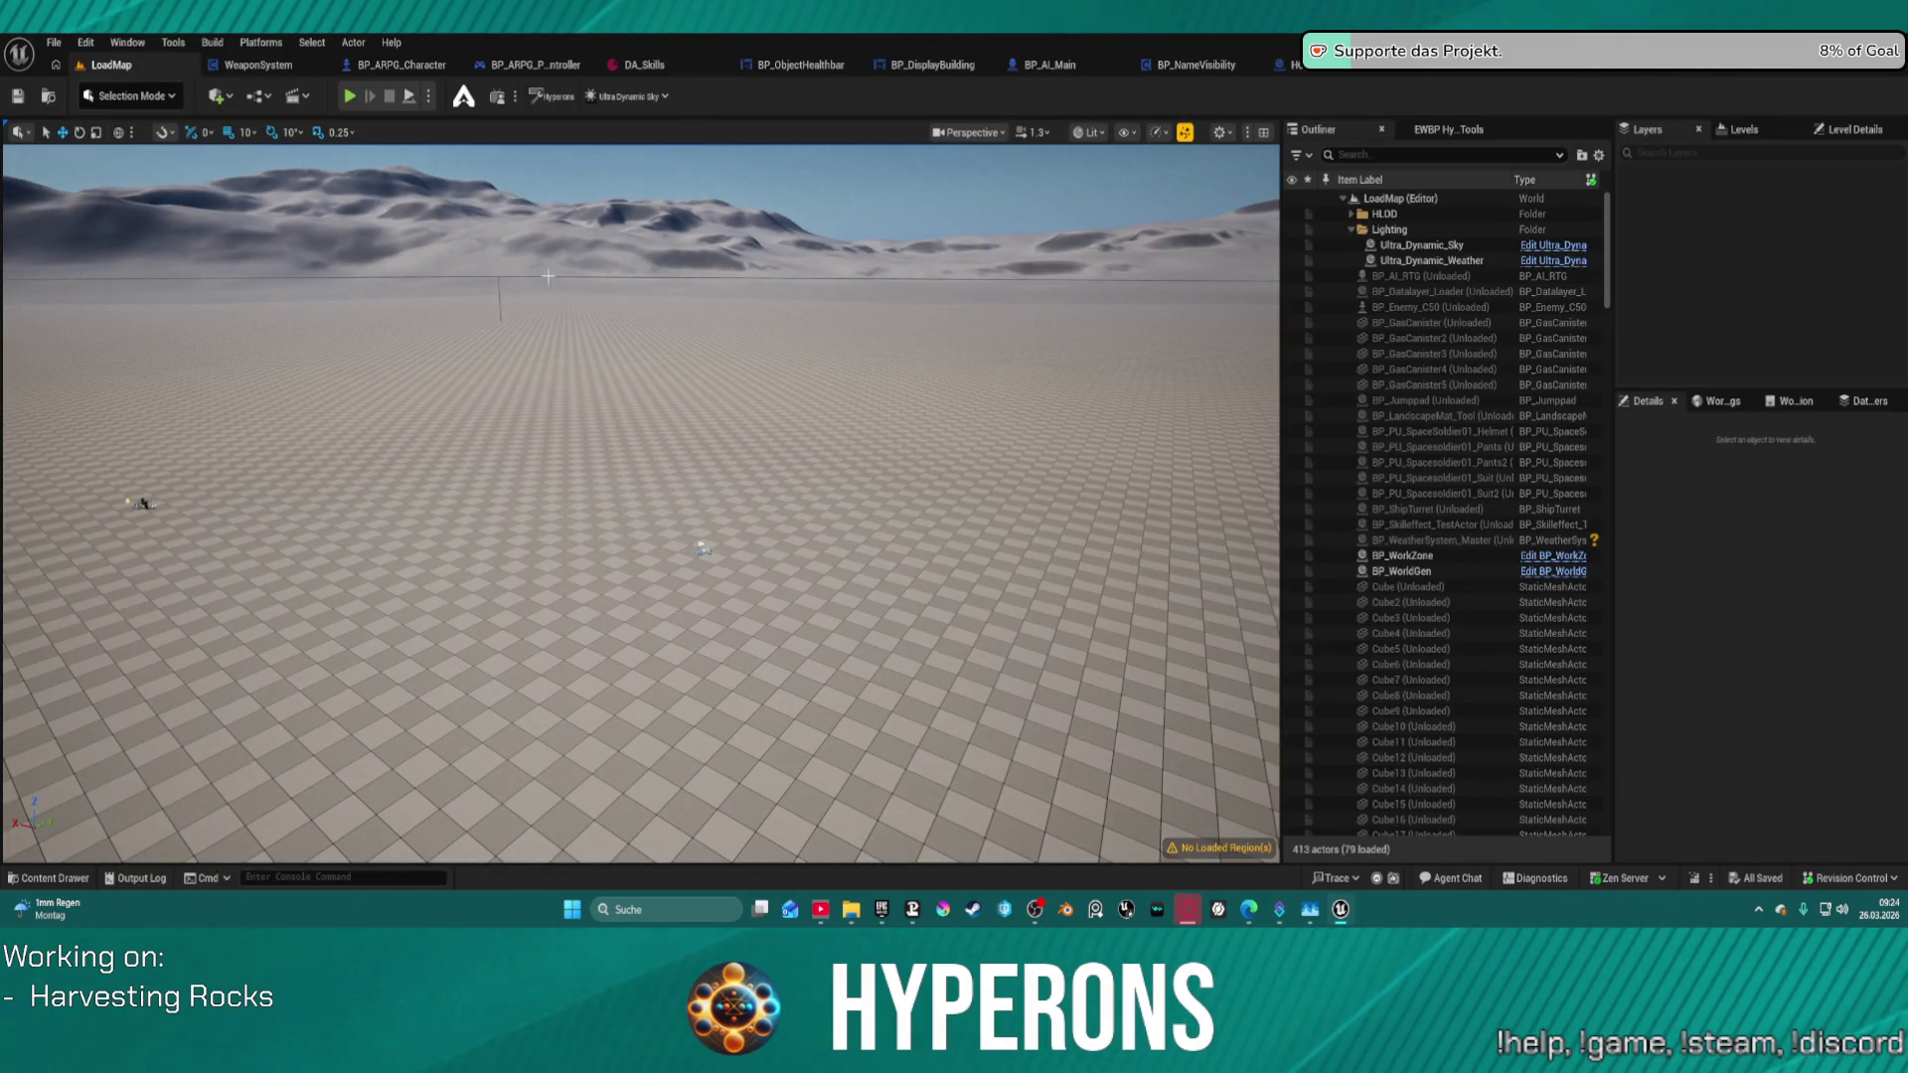
- Select all LoadMap actors with Ctrl+A and frame them over the hut, rocks and towers
{"action": "mouse_move", "coordinate": [1088, 608]}
{"action": "left_mouse_down"}
{"action": "mouse_move", "coordinate": [1123, 597]}
{"action": "mouse_move", "coordinate": [1123, 641]}
{"action": "left_mouse_up"}
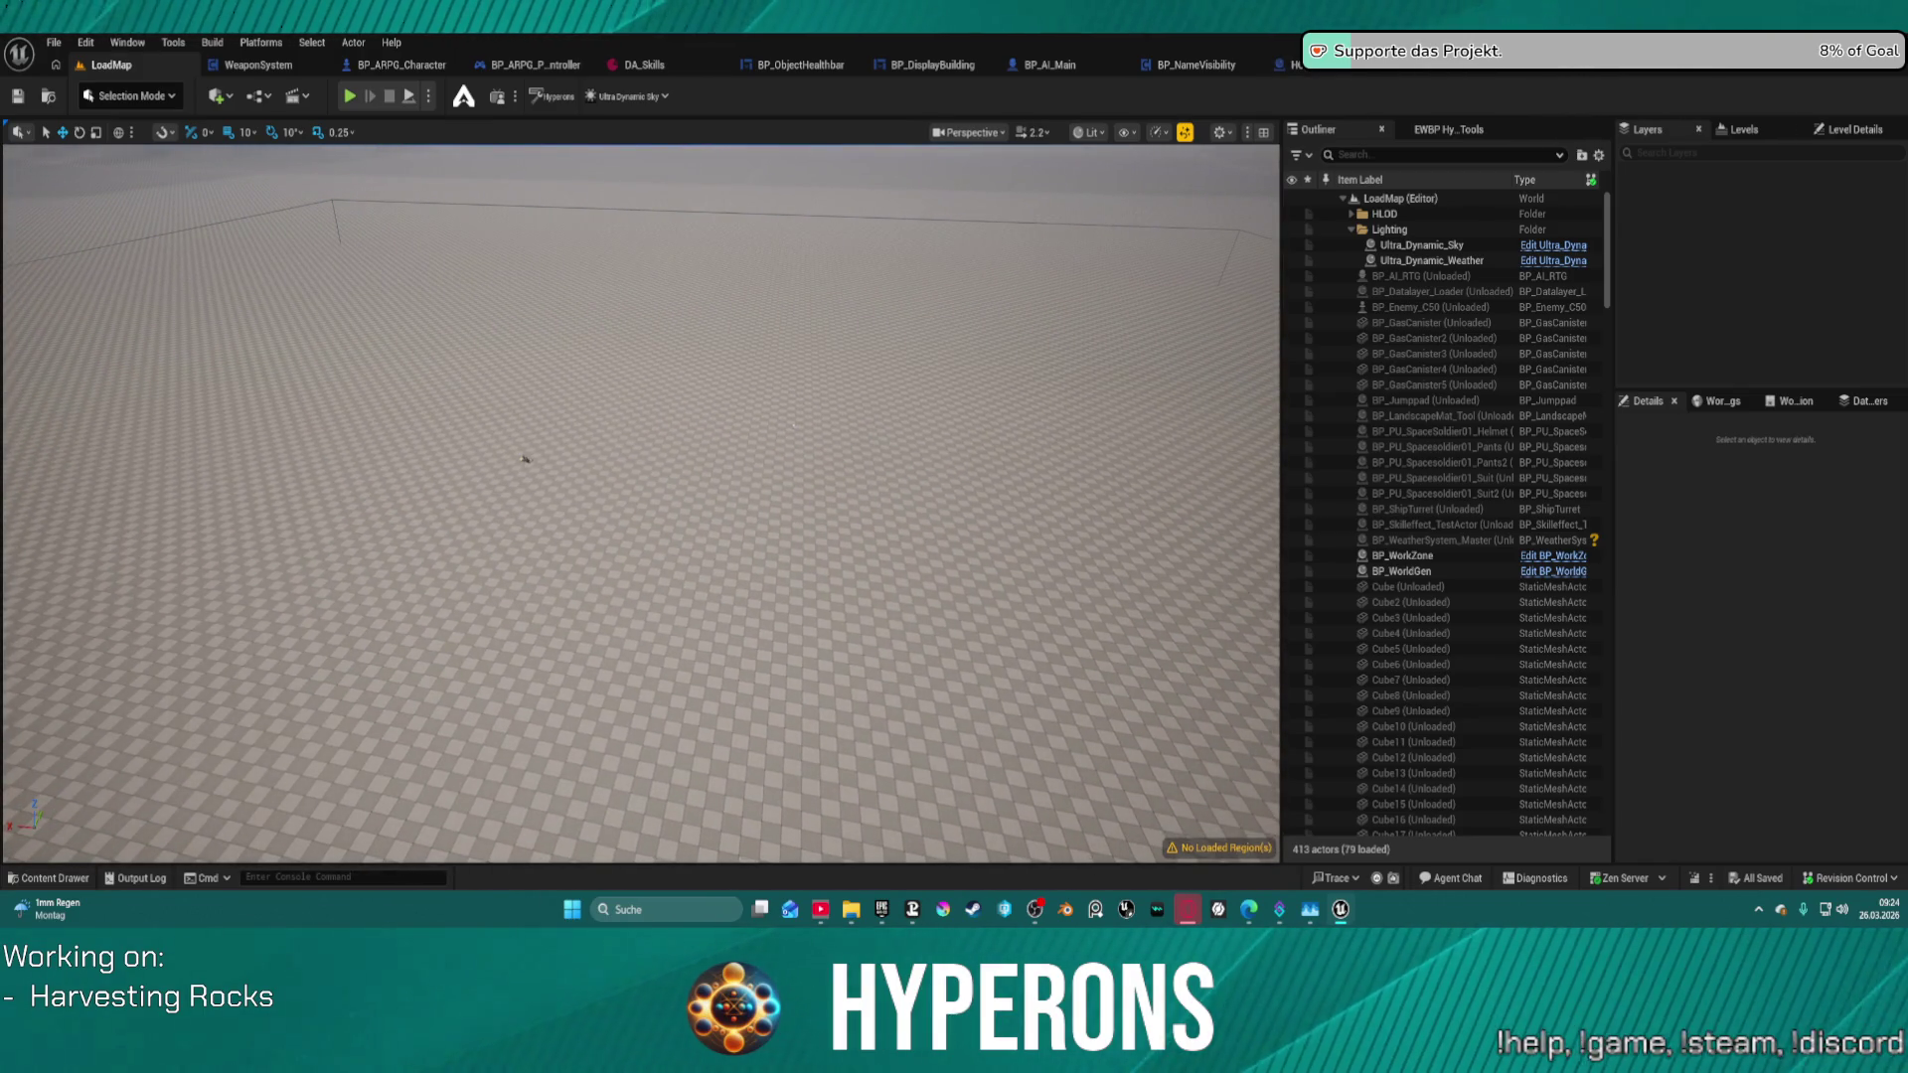
{"action": "left_click_drag", "start_coordinate": [1131, 166], "coordinate": [1131, 154]}
{"action": "left_click", "coordinate": [1348, 323]}
{"action": "key", "text": "ctrl+a"}
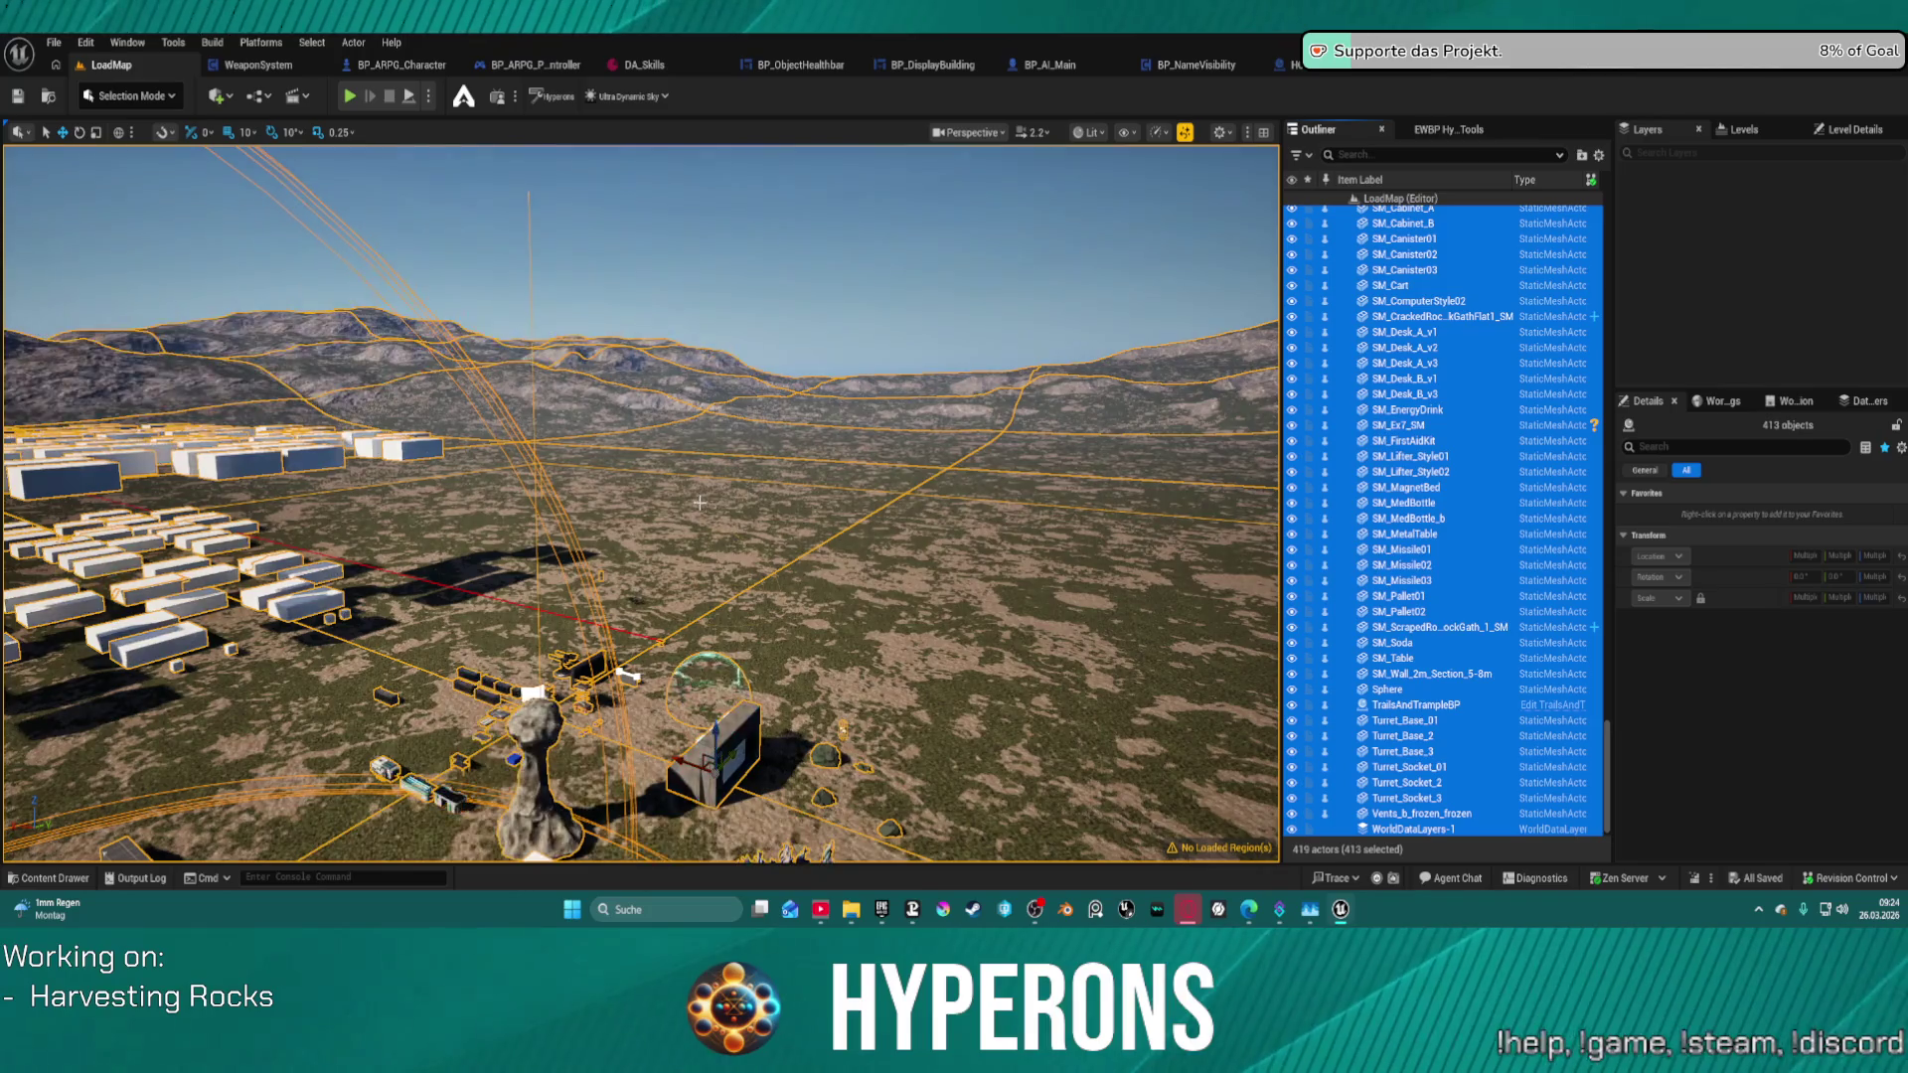
{"action": "mouse_move", "coordinate": [726, 498]}
{"action": "left_mouse_down"}
{"action": "mouse_move", "coordinate": [626, 557]}
{"action": "mouse_move", "coordinate": [606, 636]}
{"action": "mouse_move", "coordinate": [591, 581]}
{"action": "mouse_move", "coordinate": [615, 631]}
{"action": "mouse_move", "coordinate": [608, 591]}
{"action": "mouse_move", "coordinate": [641, 580]}
{"action": "left_mouse_up"}
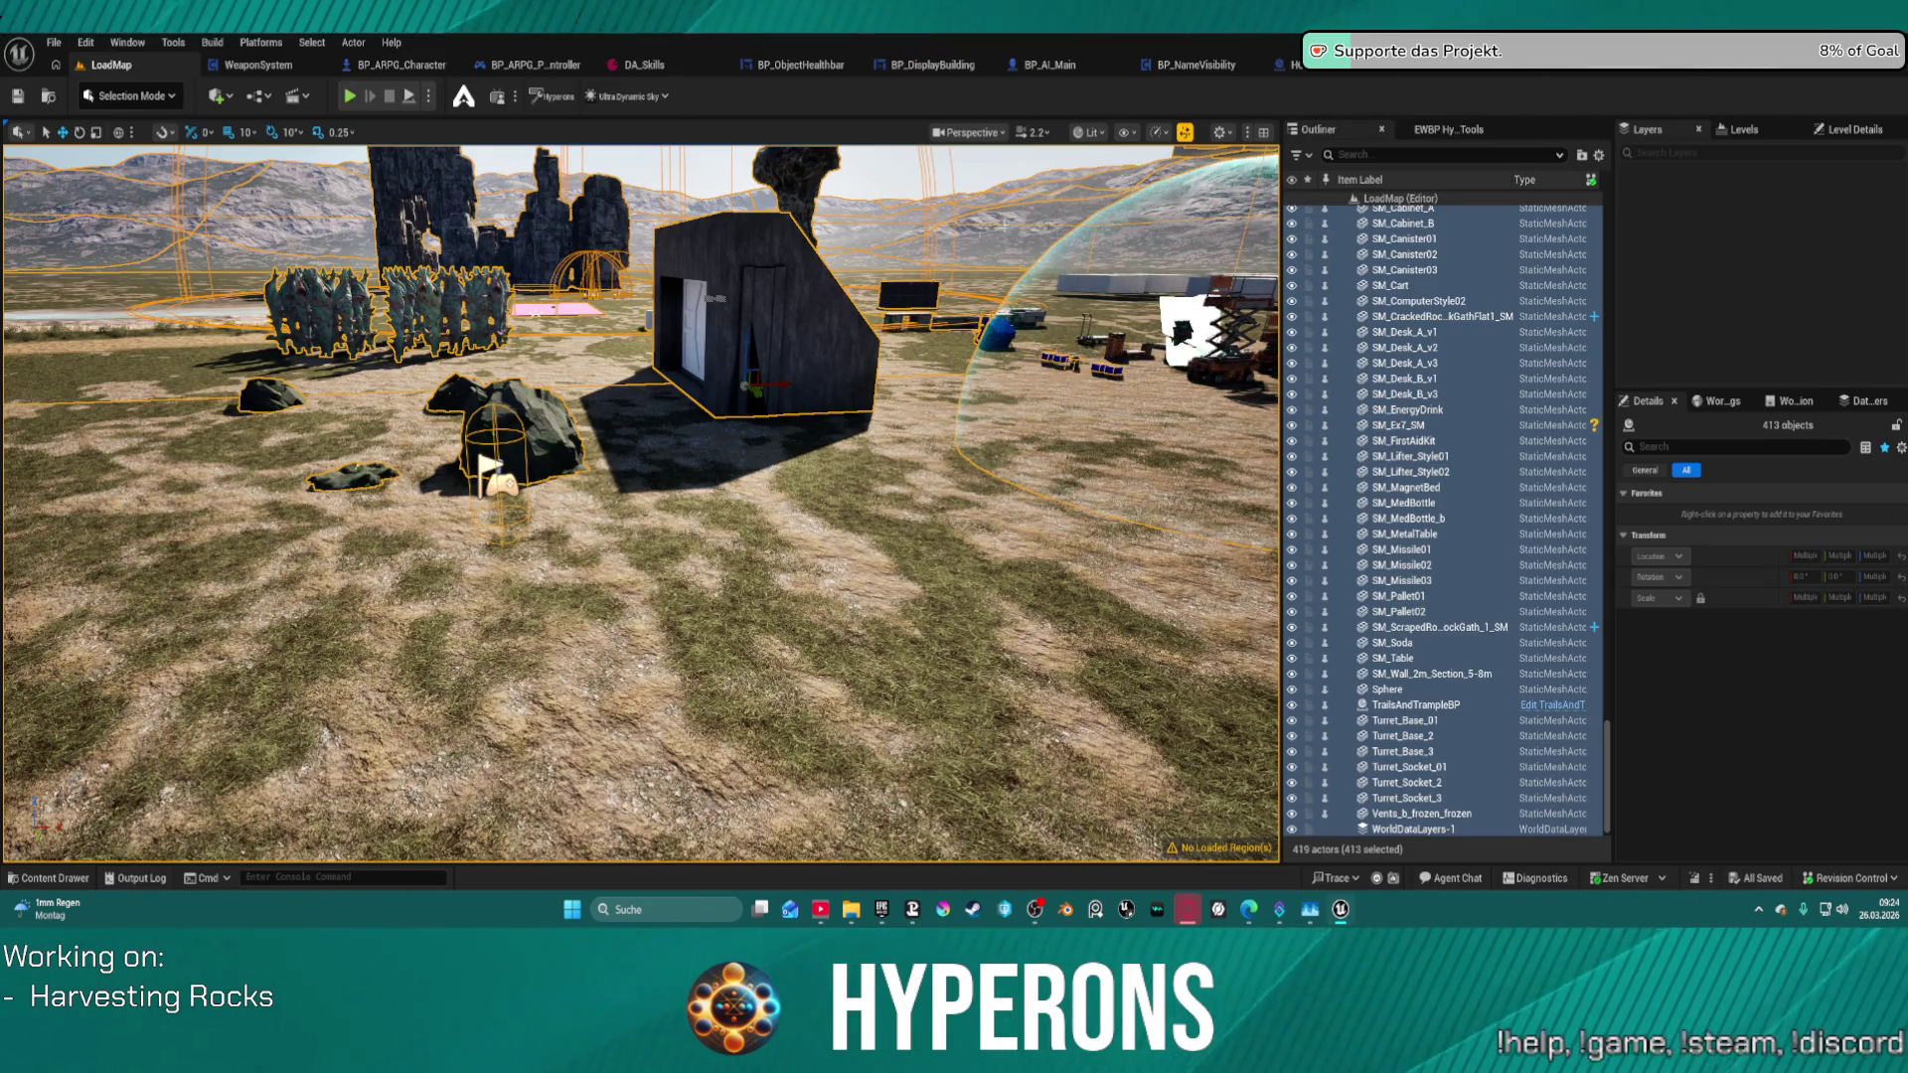
{"action": "mouse_move", "coordinate": [636, 497]}
{"action": "left_mouse_down"}
{"action": "mouse_move", "coordinate": [636, 556]}
{"action": "mouse_move", "coordinate": [601, 551]}
{"action": "mouse_move", "coordinate": [599, 615]}
{"action": "left_mouse_up"}
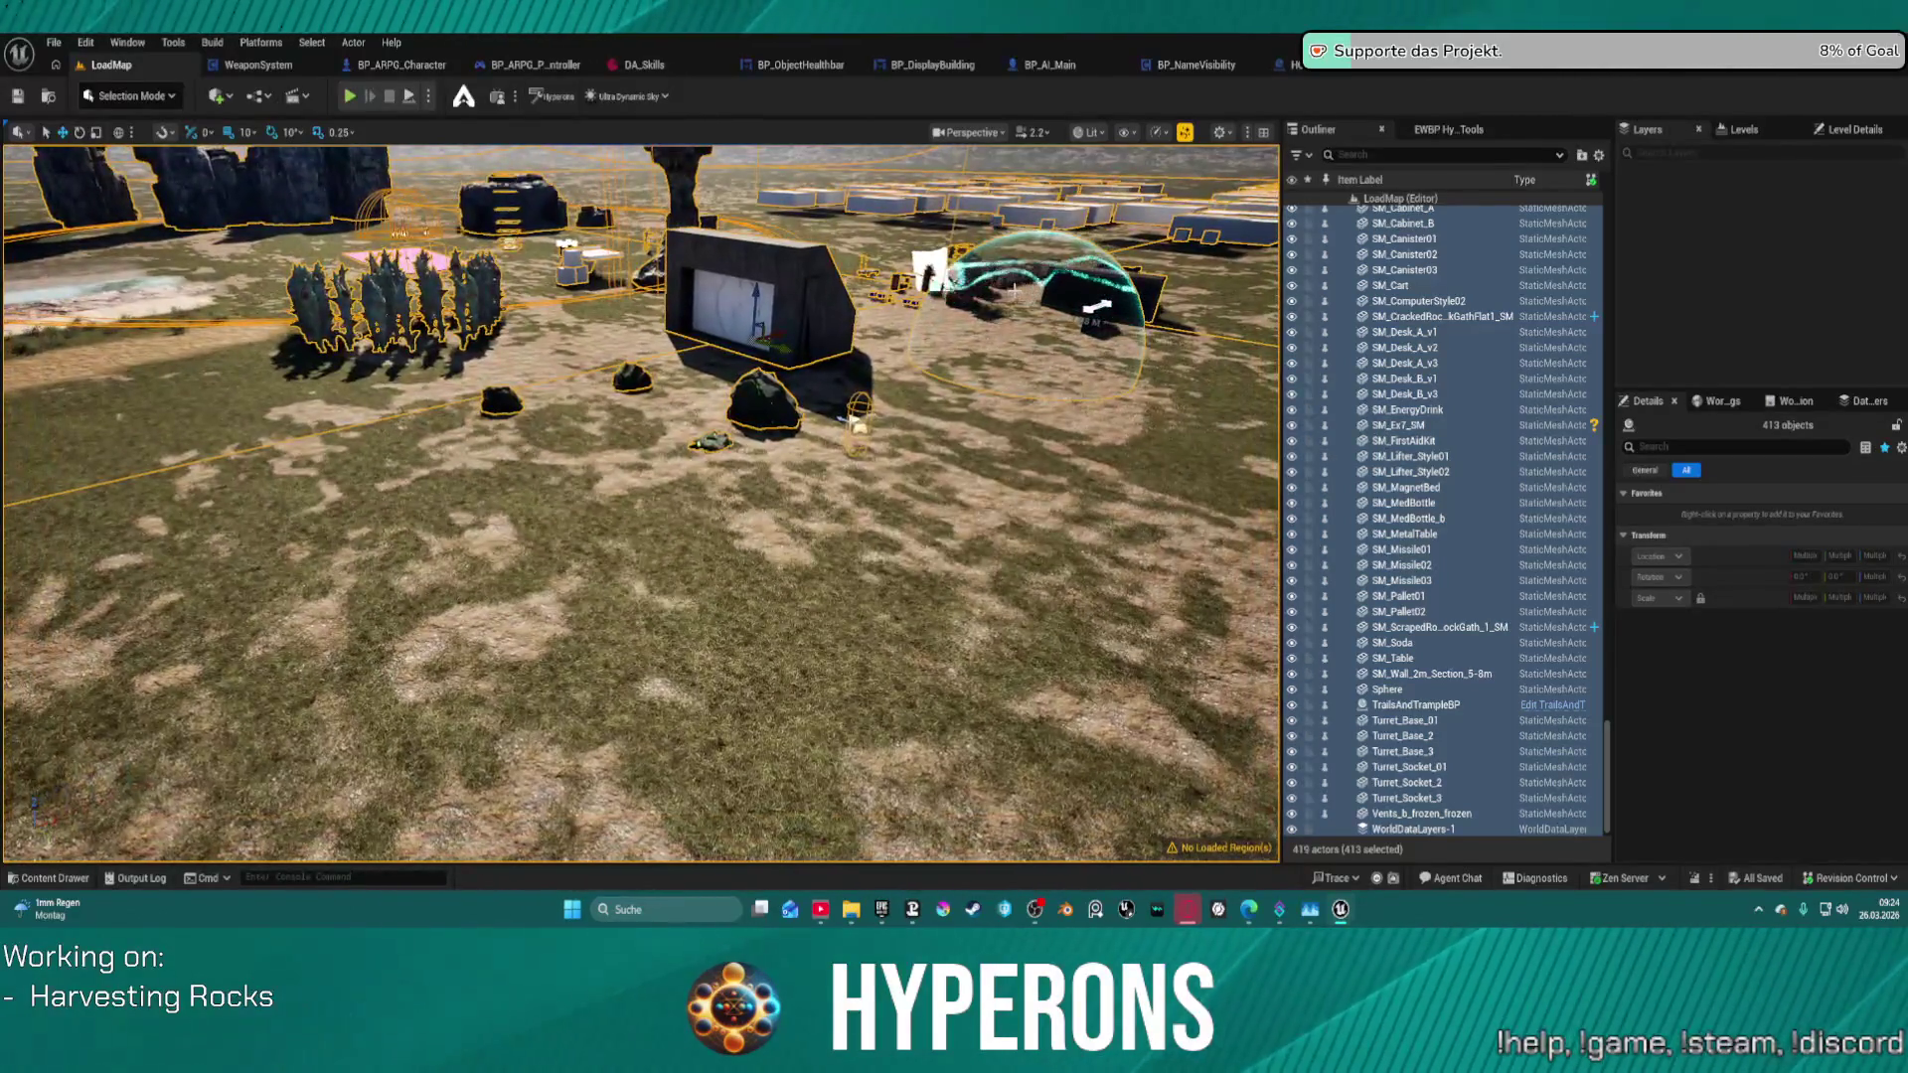
{"action": "mouse_move", "coordinate": [1341, 909]}
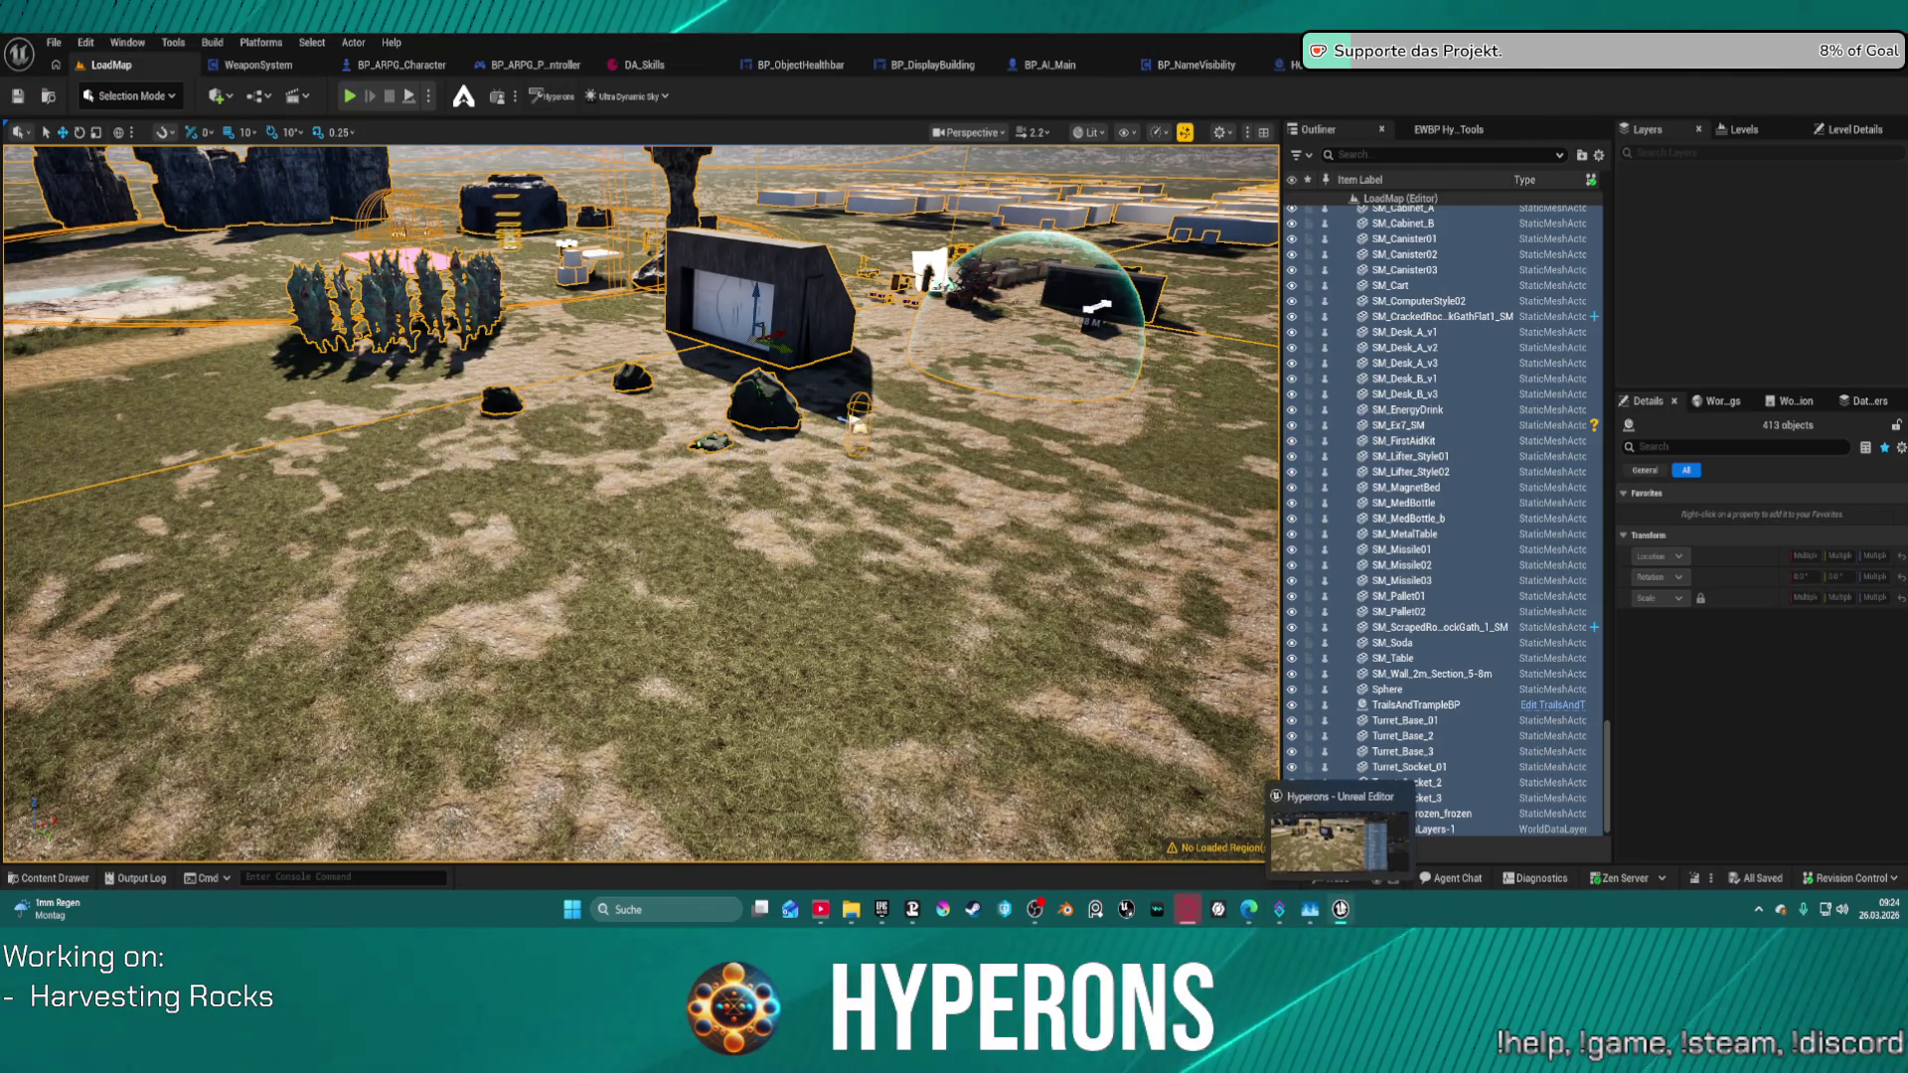
{"action": "key", "text": "f"}
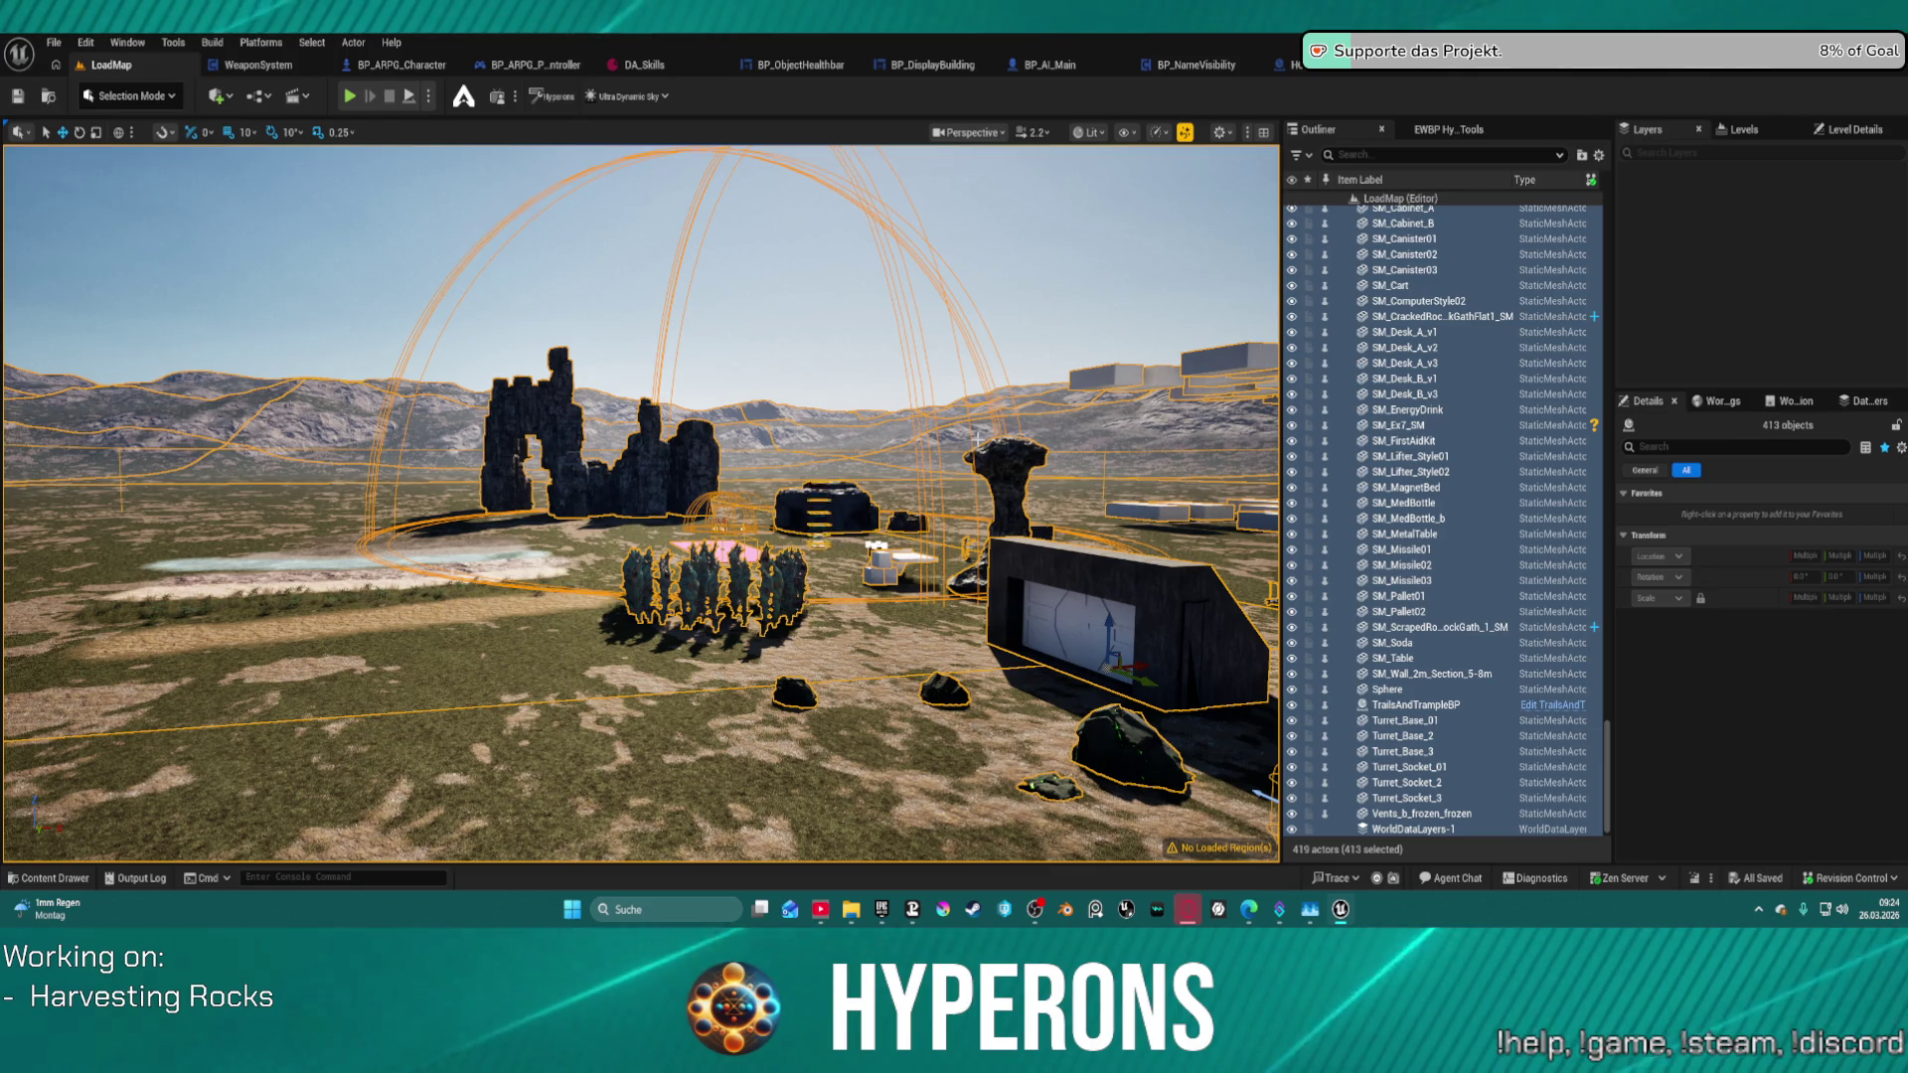
- Lower the viewport's Shadows and Reflections scalability to Medium, leaving Global Illumination at High
{"action": "left_click", "coordinate": [1166, 134]}
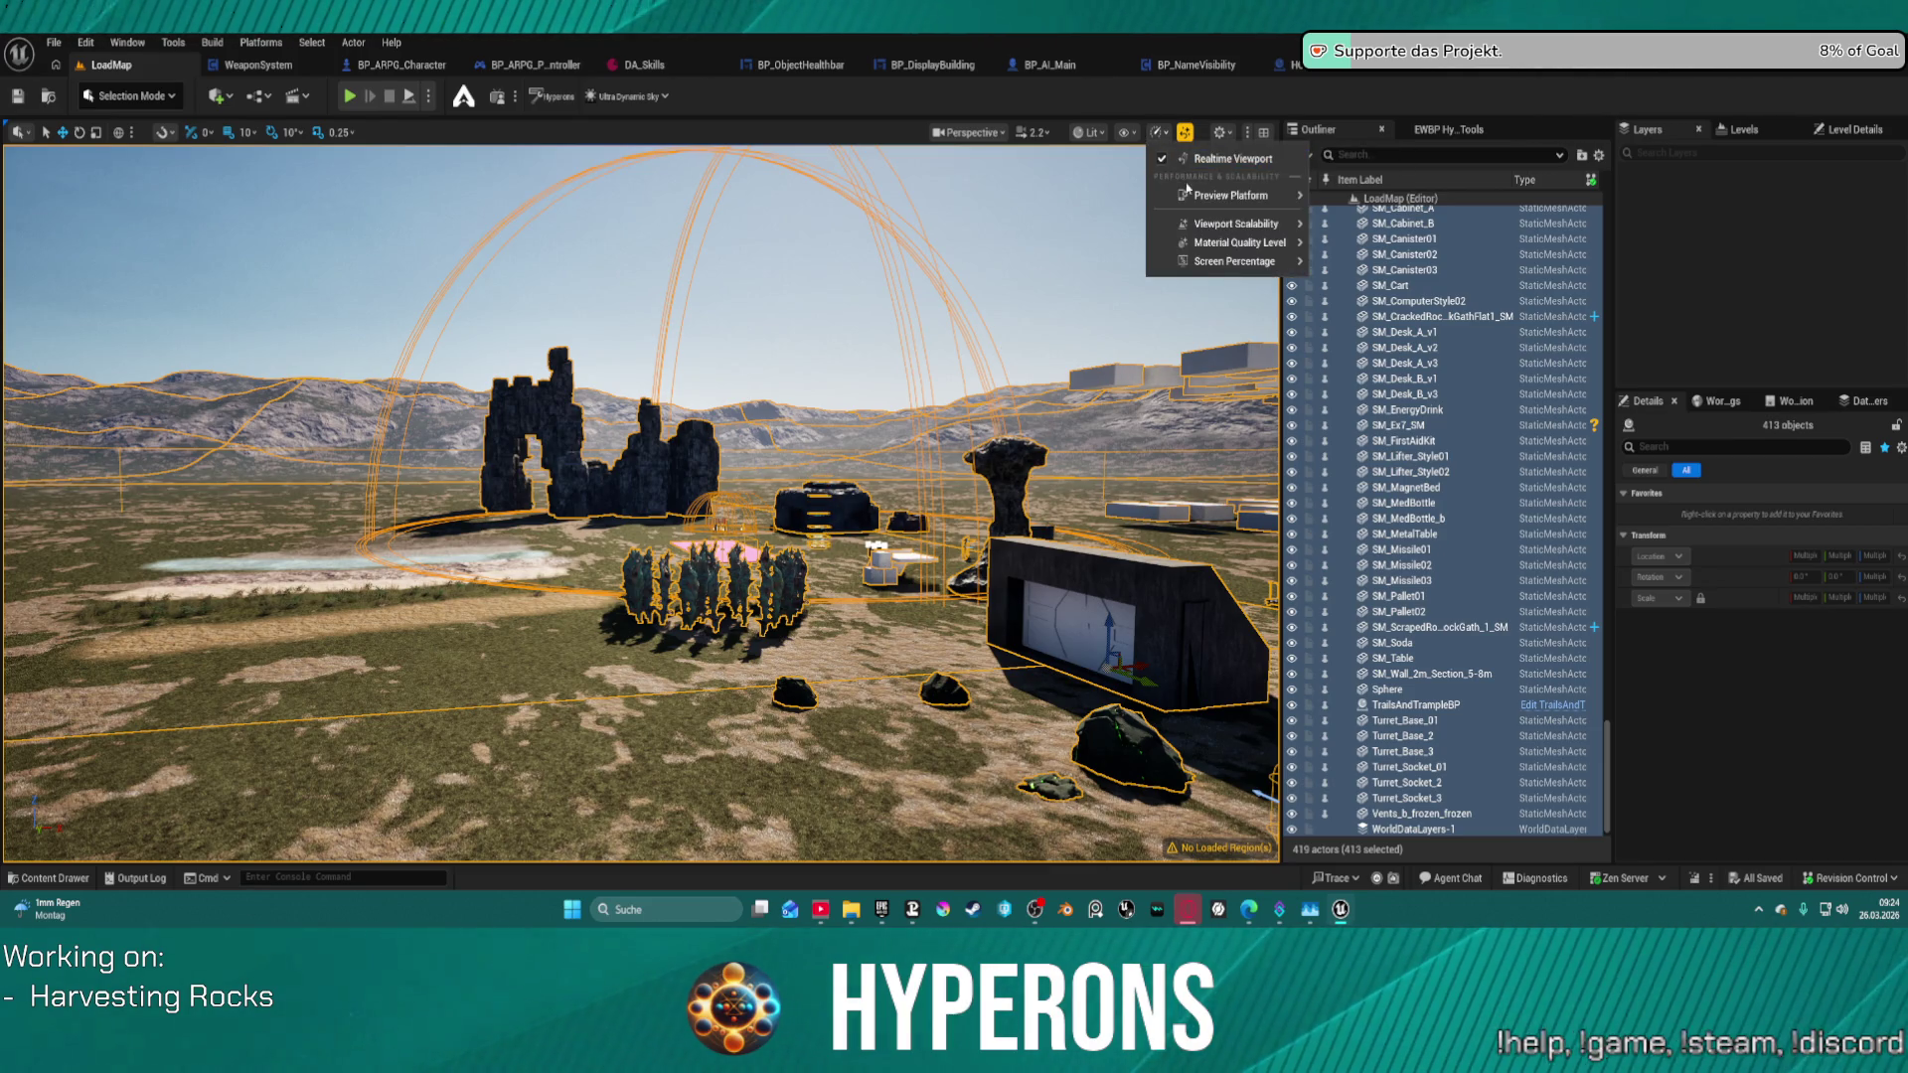
{"action": "mouse_move", "coordinate": [1250, 232]}
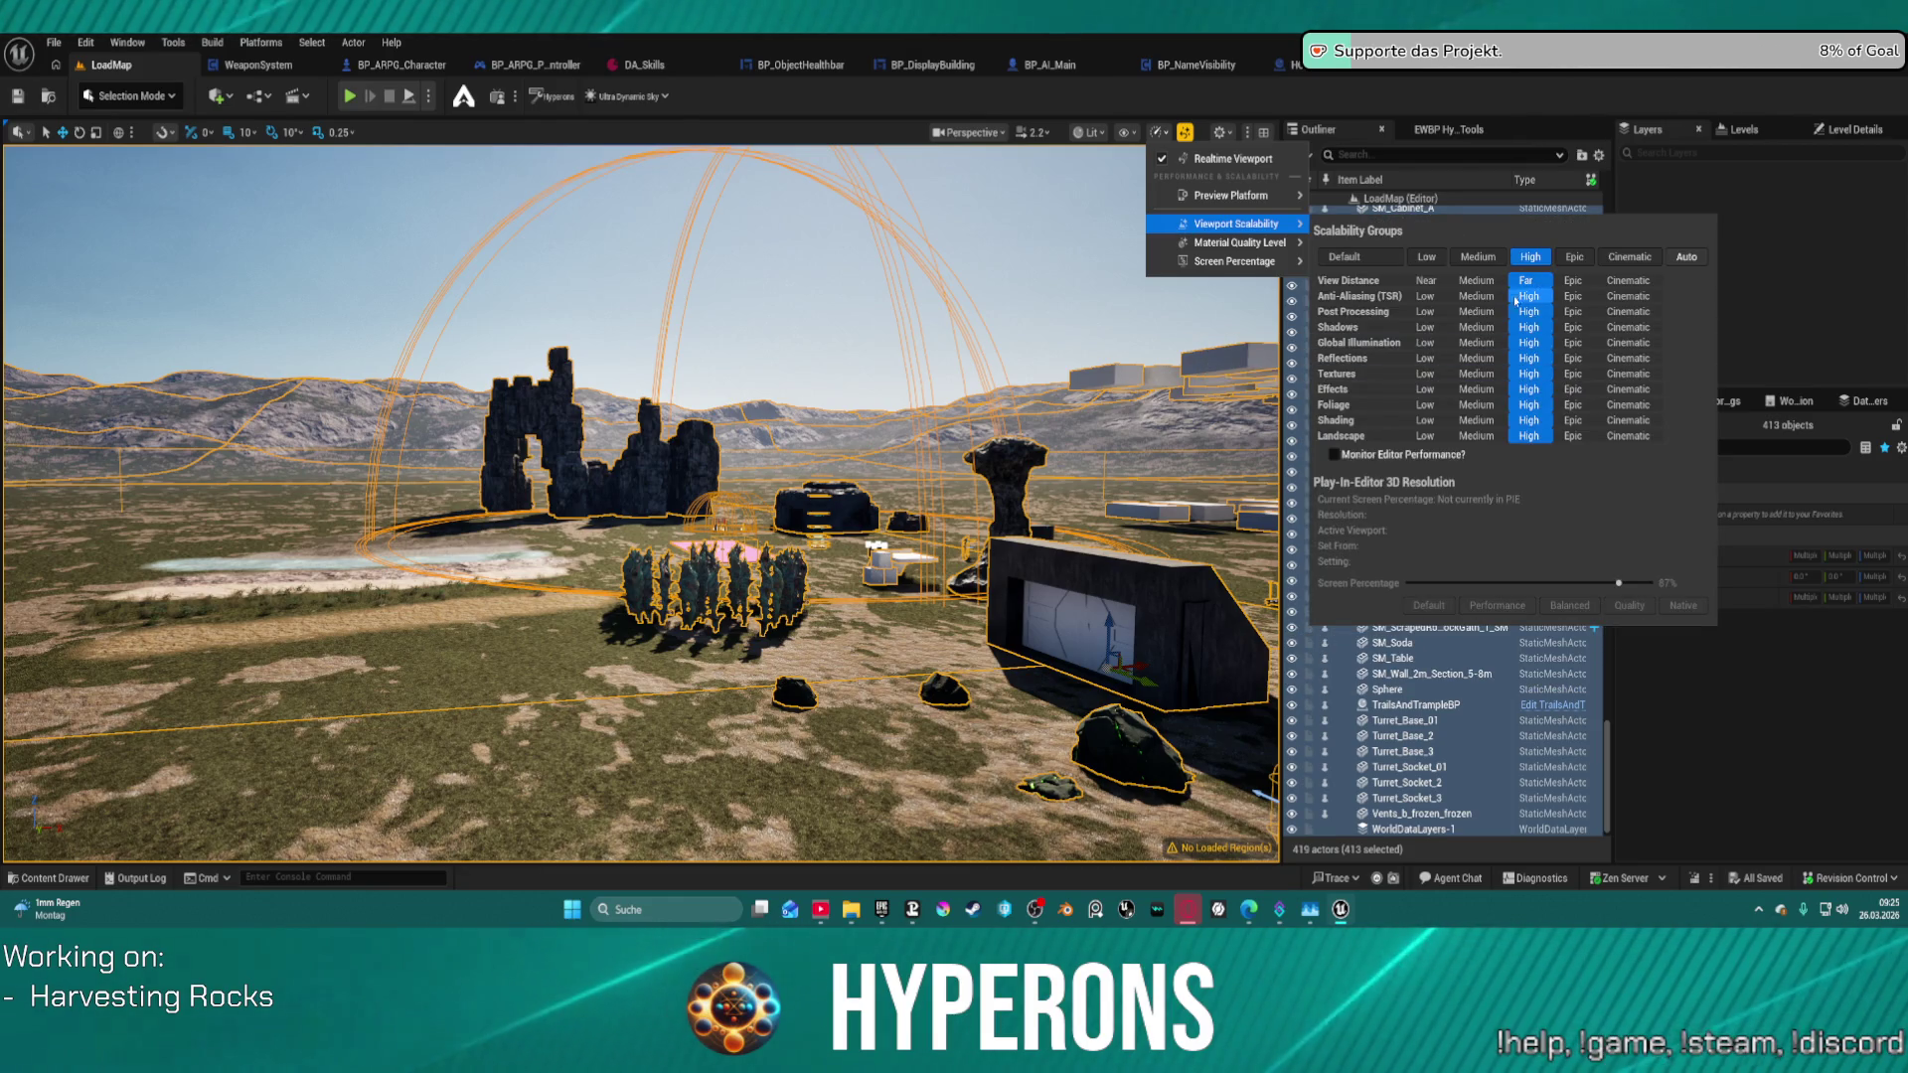
{"action": "left_click", "coordinate": [1477, 327]}
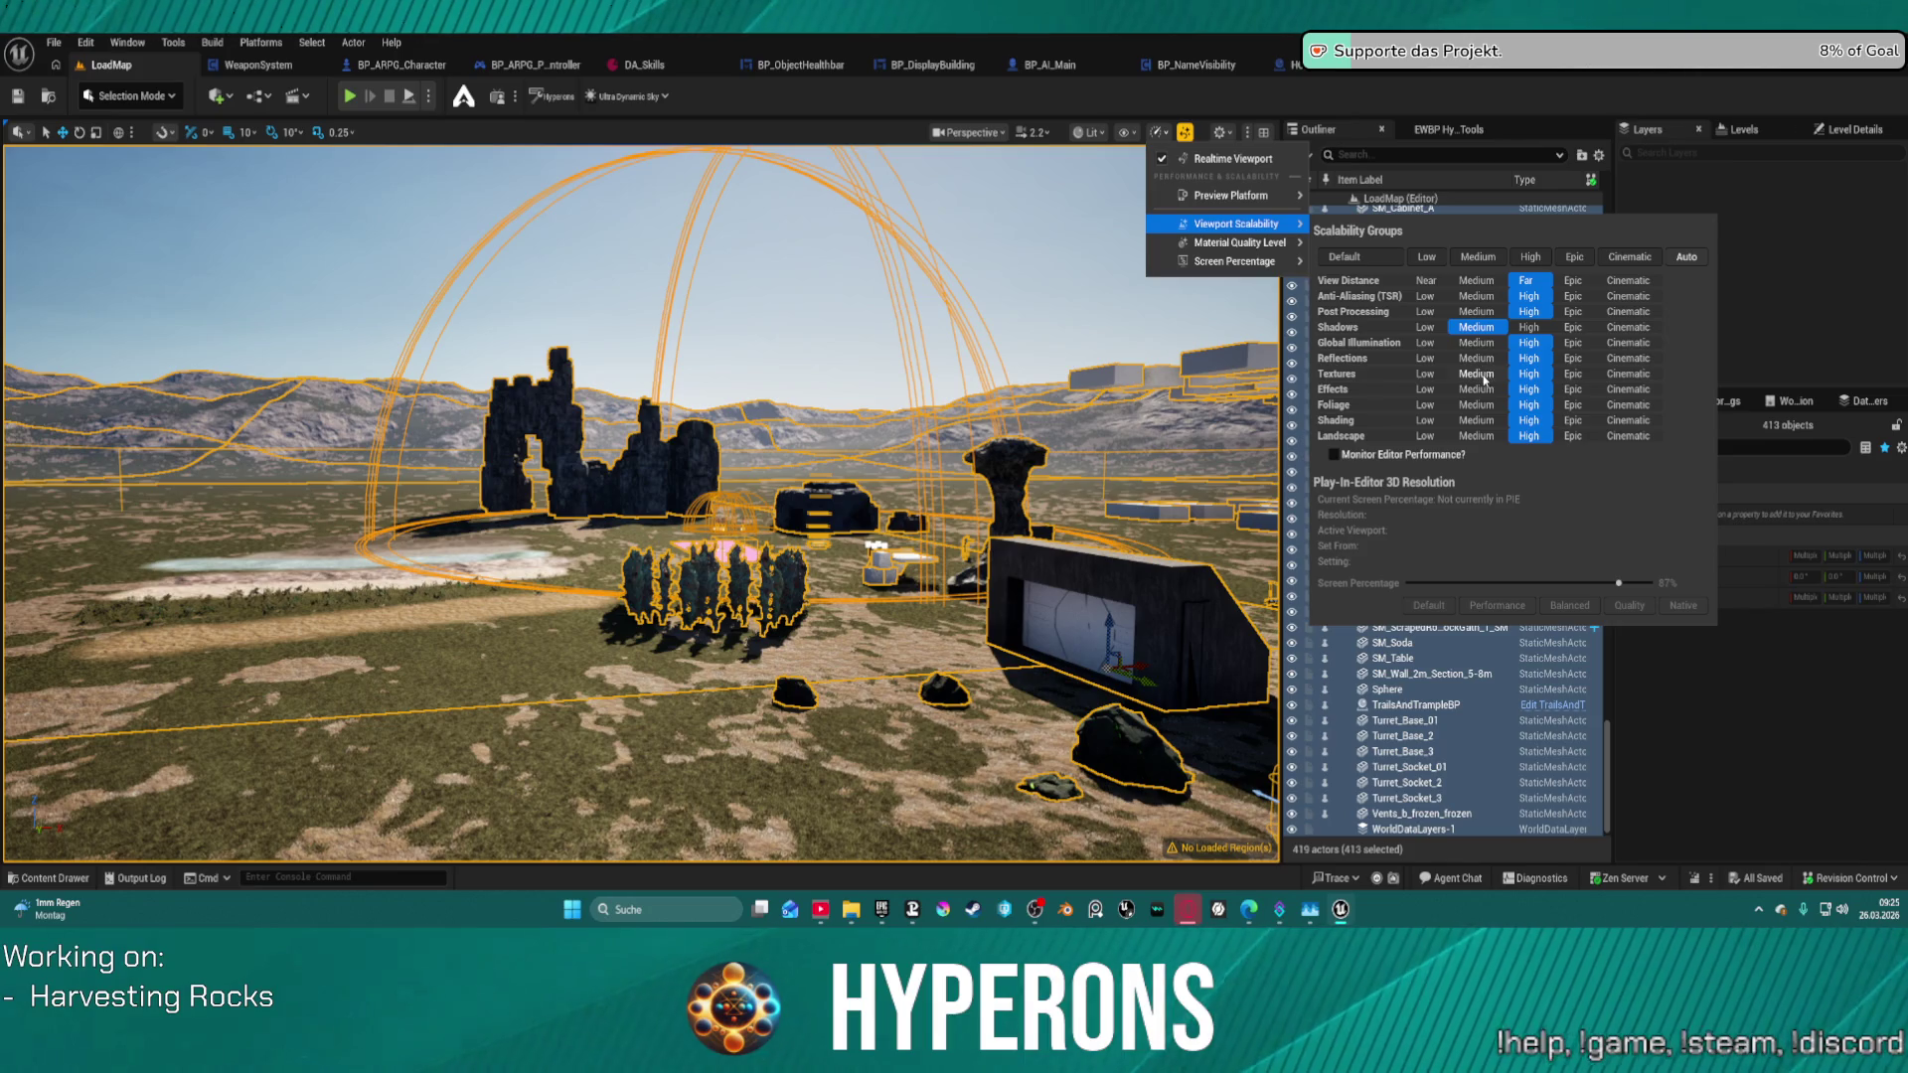
{"action": "left_click", "coordinate": [1476, 357]}
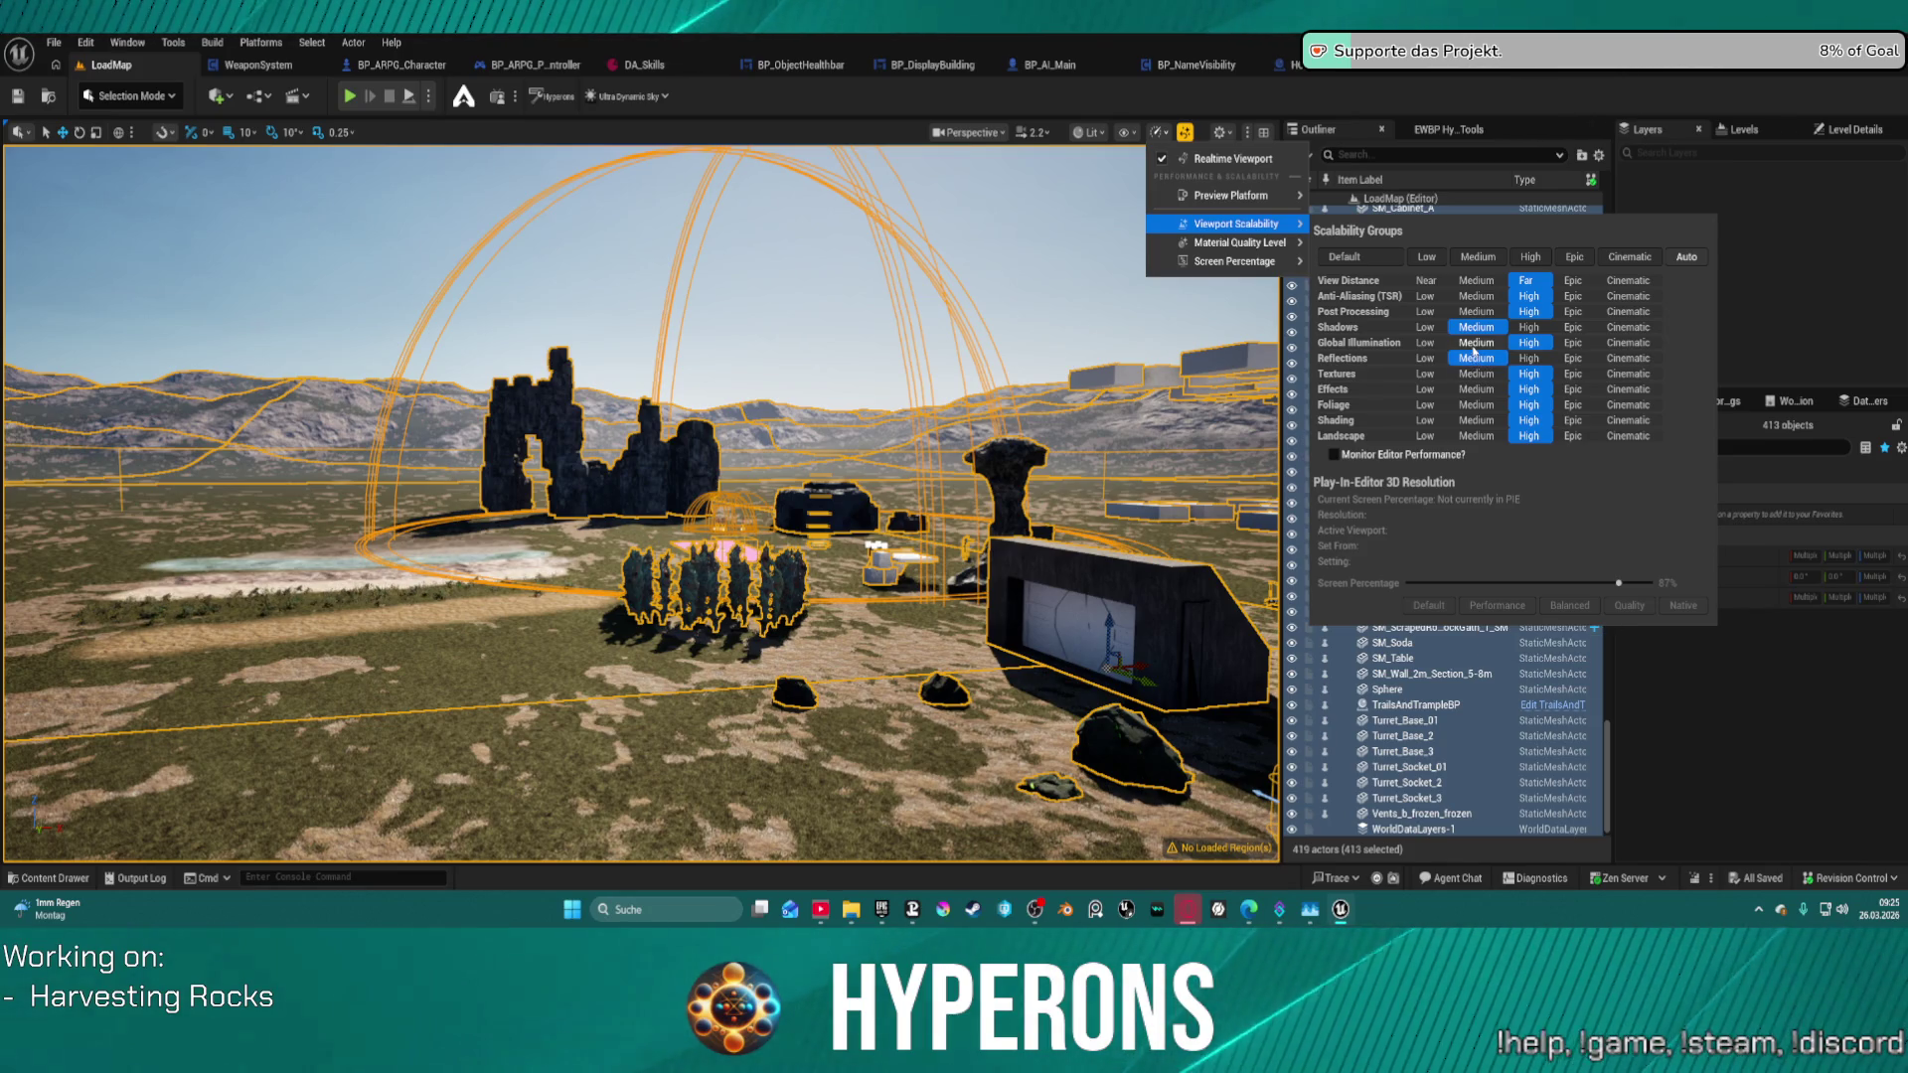
{"action": "left_click", "coordinate": [1476, 343]}
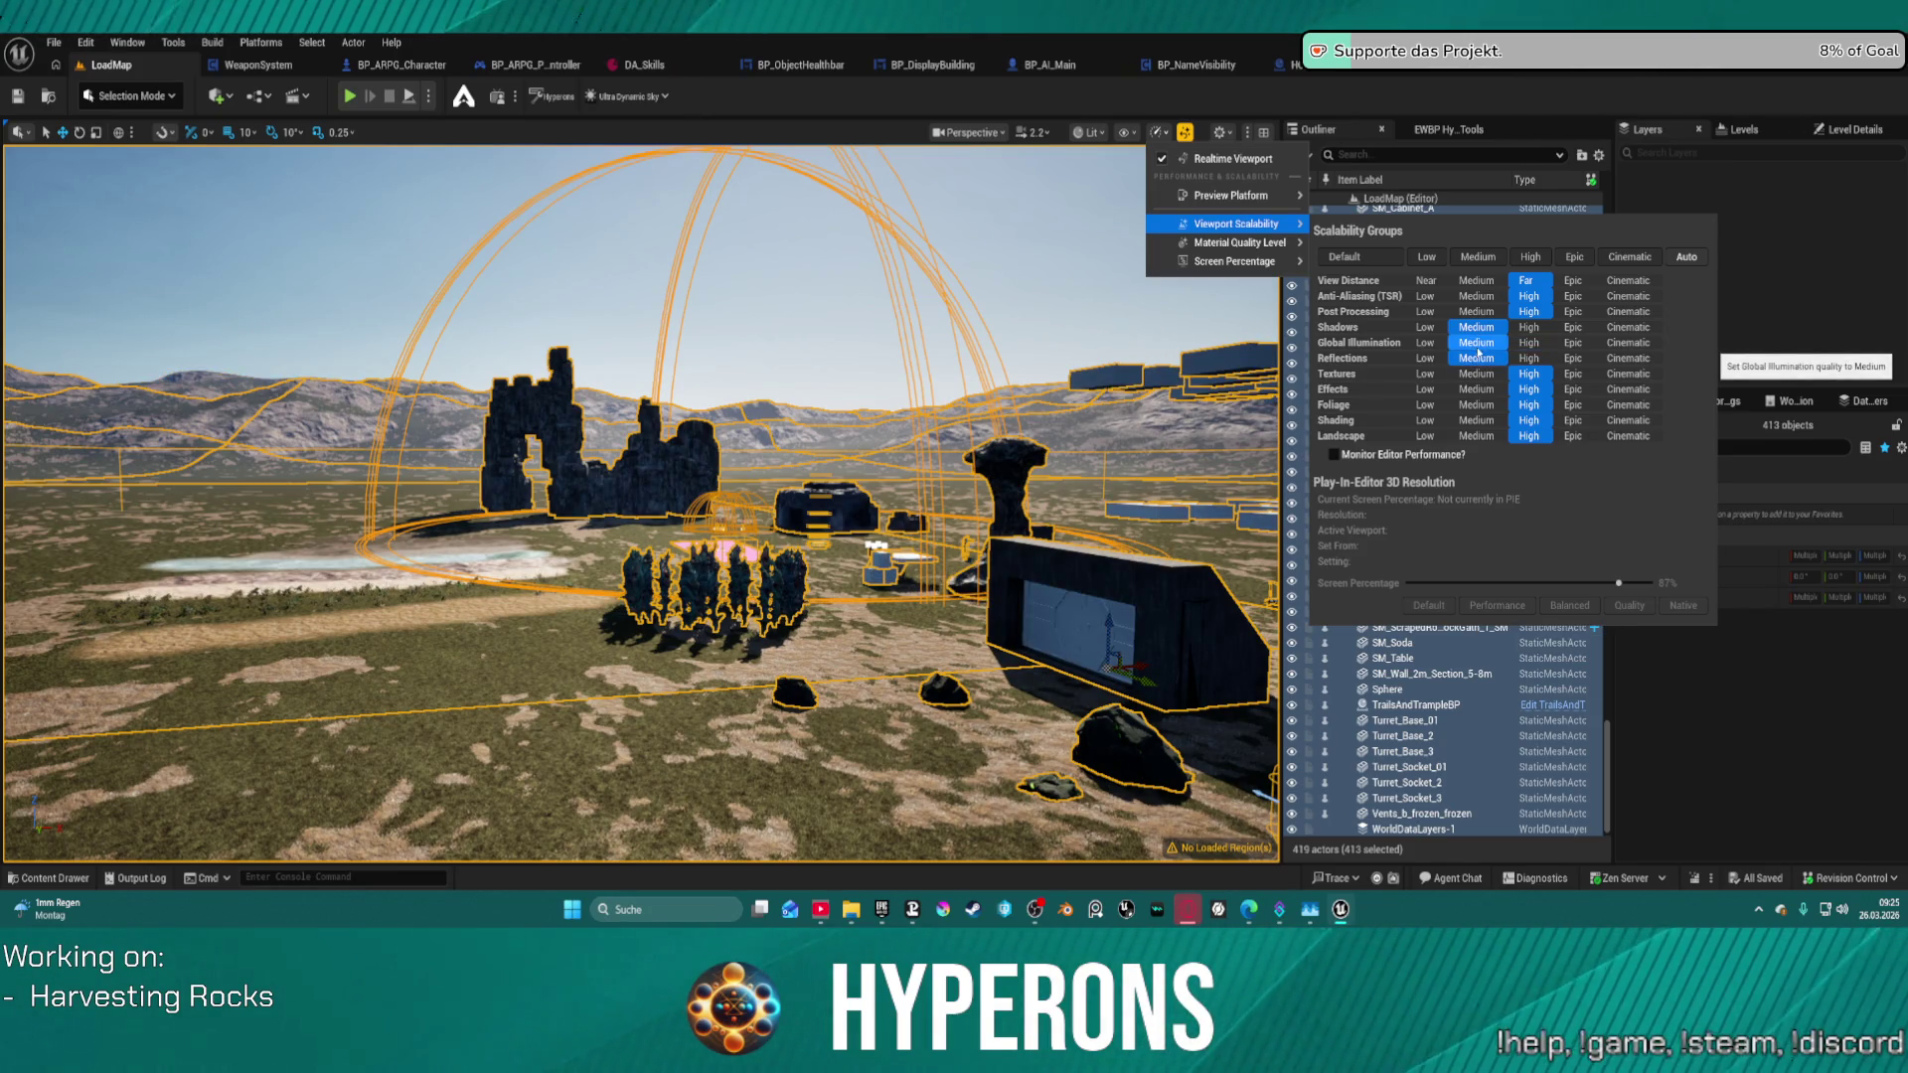
{"action": "left_click", "coordinate": [1513, 343]}
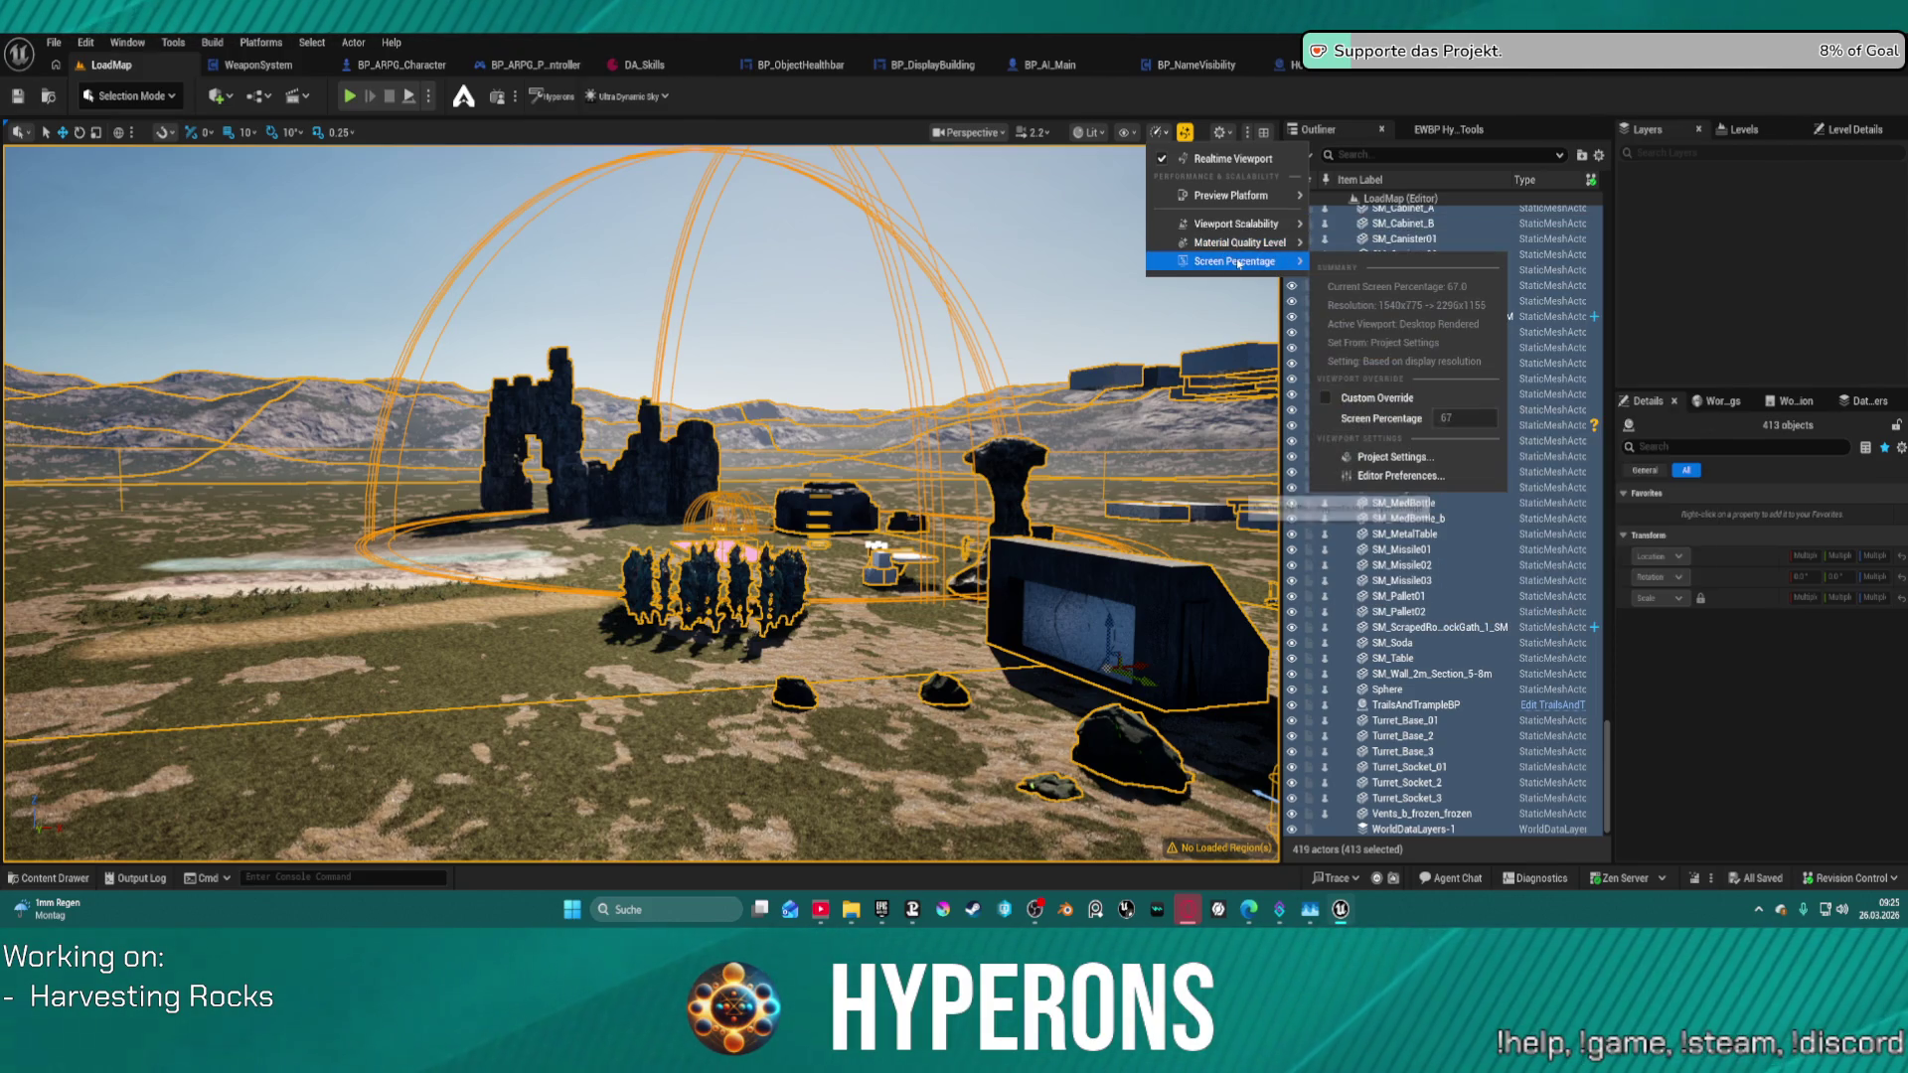
- Set a custom screen percentage override of 50 for the viewport
{"action": "left_click", "coordinate": [1327, 398]}
{"action": "left_click", "coordinate": [1451, 418]}
{"action": "type", "text": "50"}
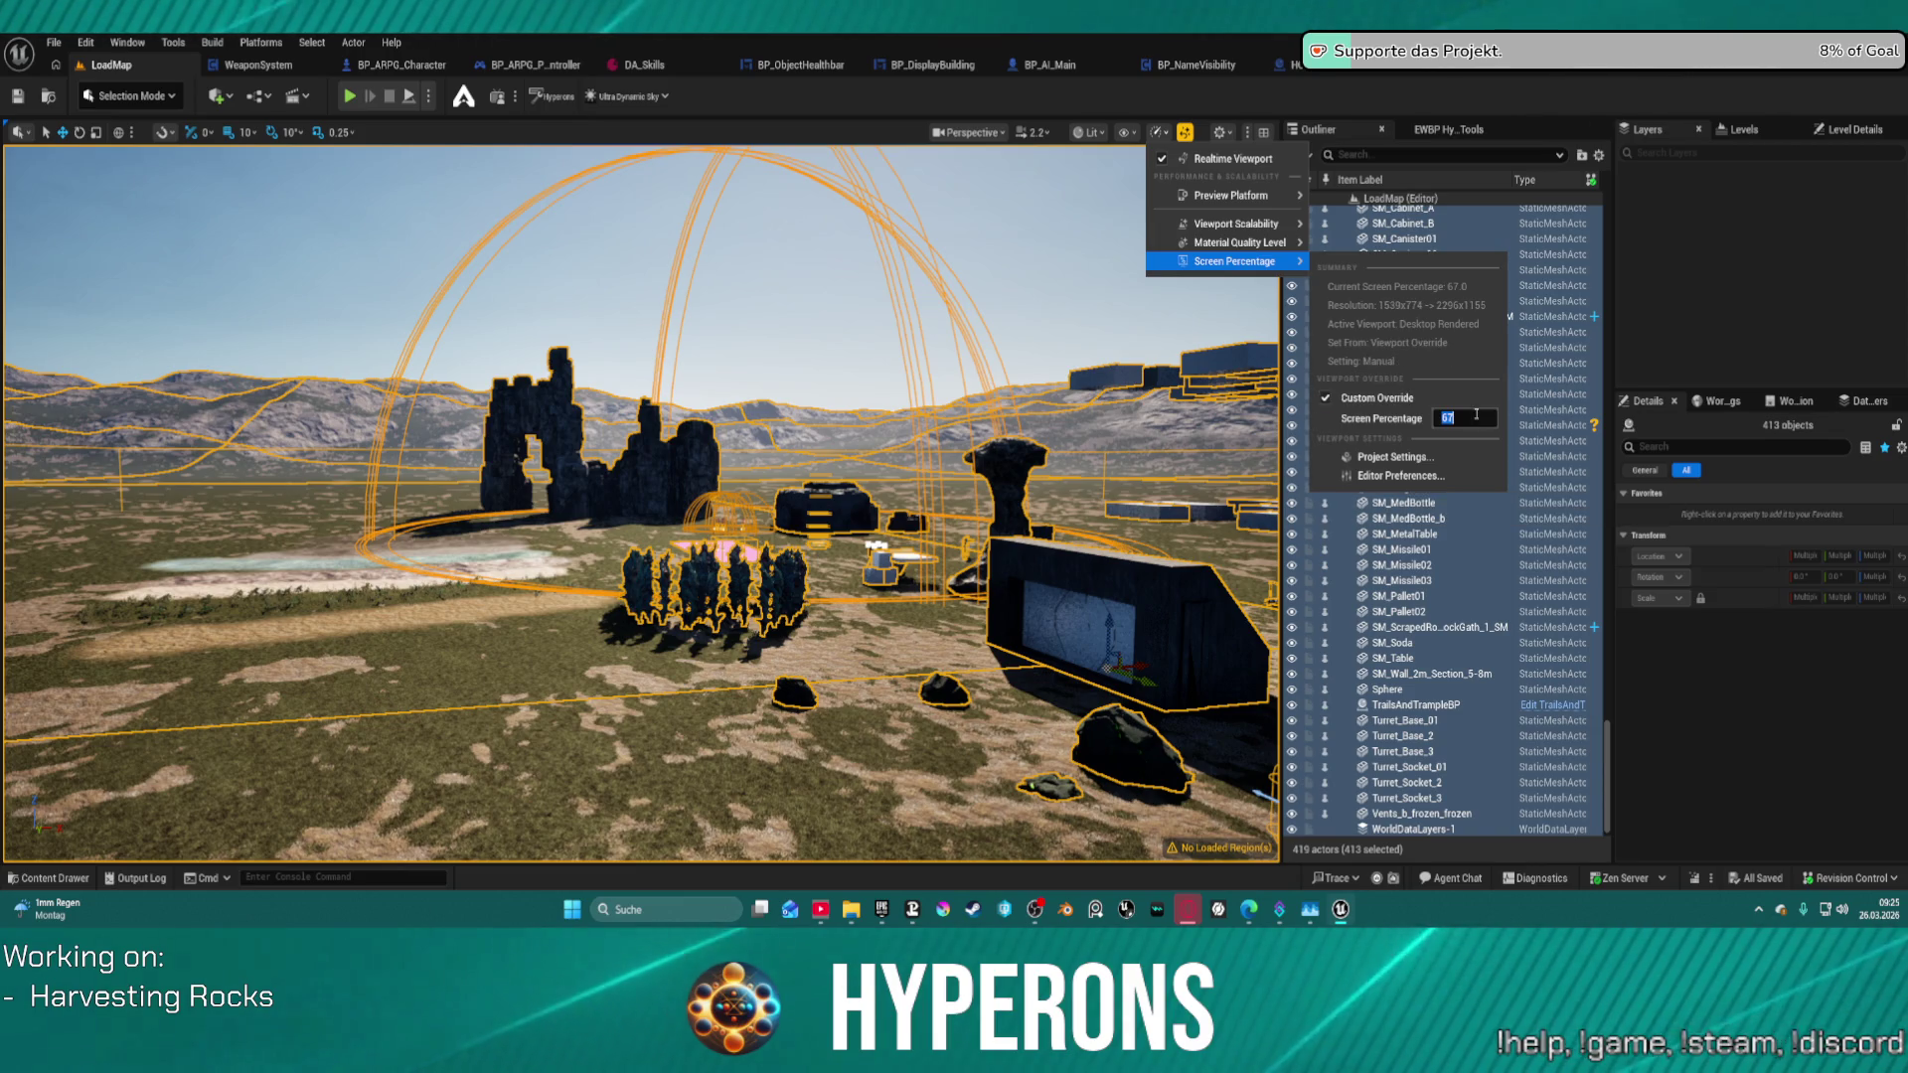
{"action": "key", "text": "Return"}
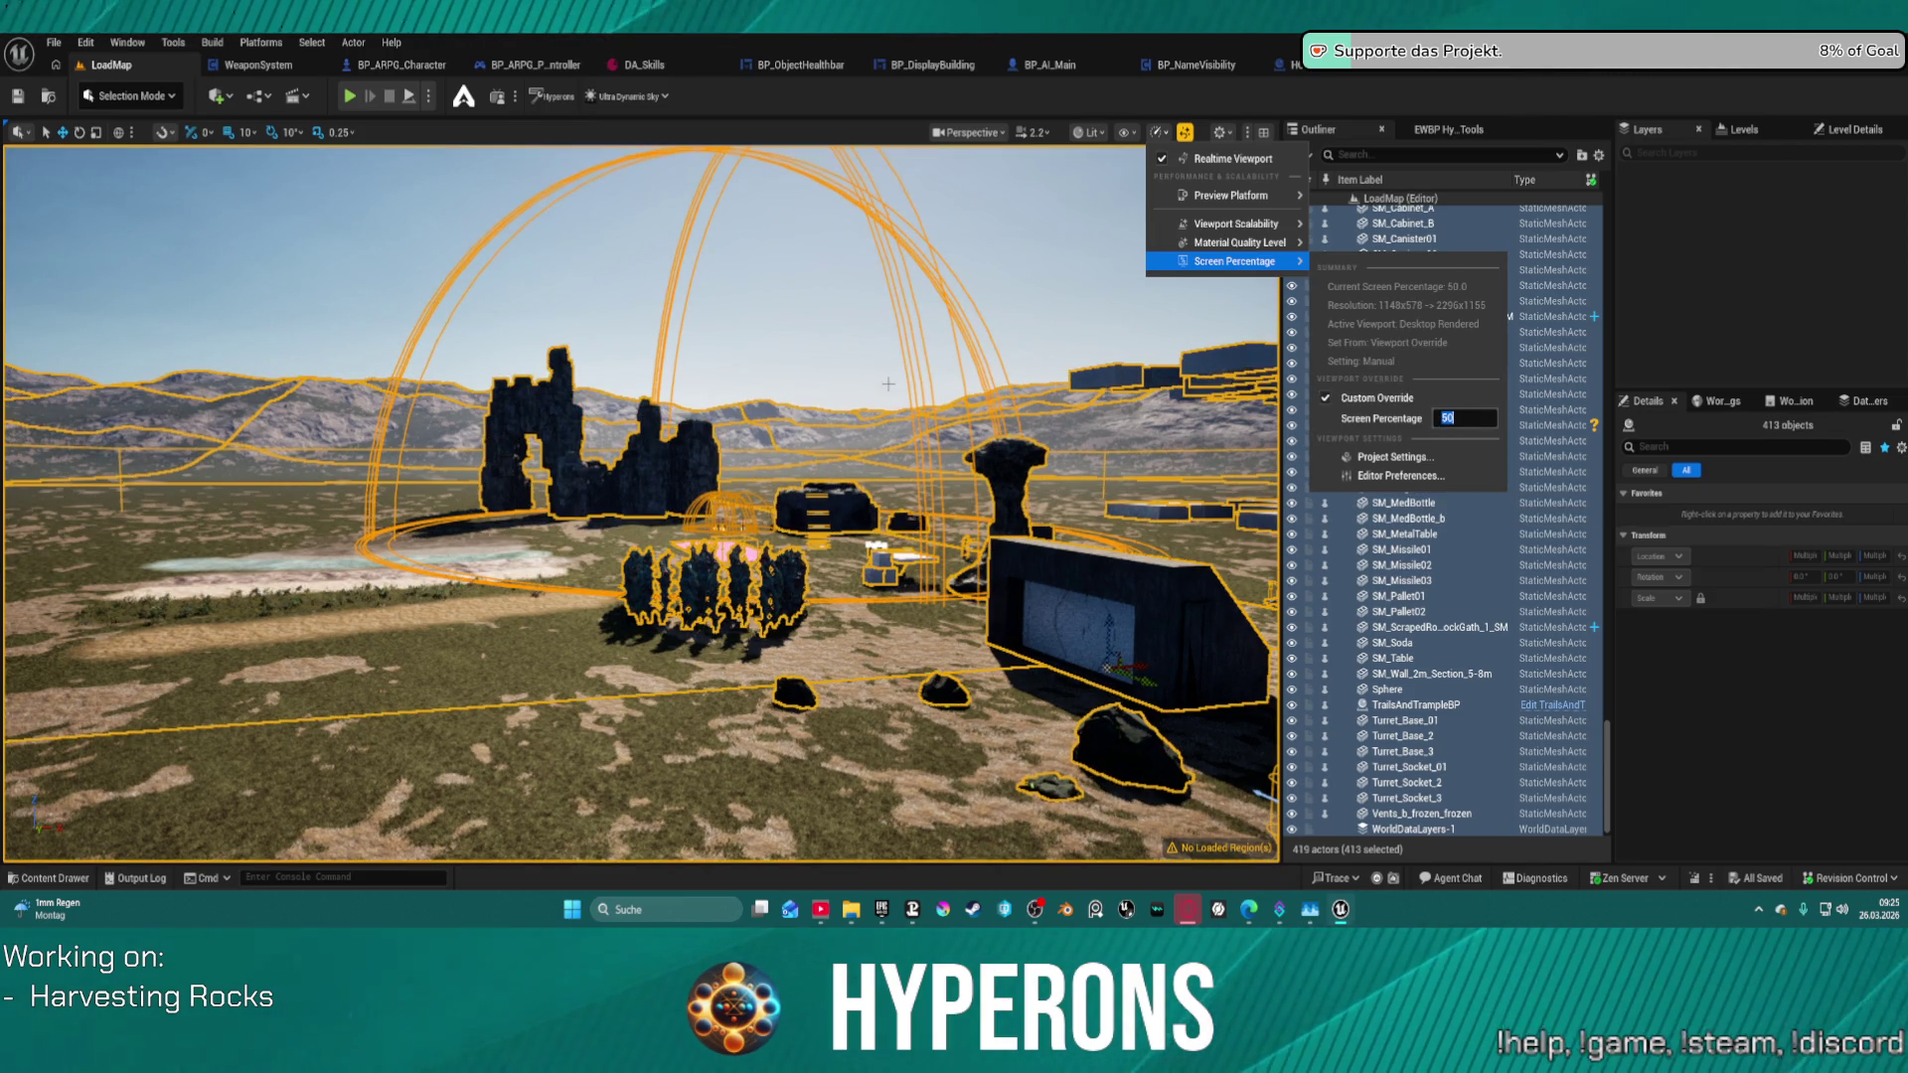
{"action": "left_click", "coordinate": [888, 383]}
{"action": "left_click", "coordinate": [888, 383]}
{"action": "scroll", "coordinate": [1183, 654], "scroll_direction": "down", "scroll_amount": 3}
- Open BP_ObjectHealthbar from the content drawer (Ctrl+Space) and show its EventGraph
{"action": "scroll", "coordinate": [1182, 654], "scroll_direction": "up", "scroll_amount": 5}
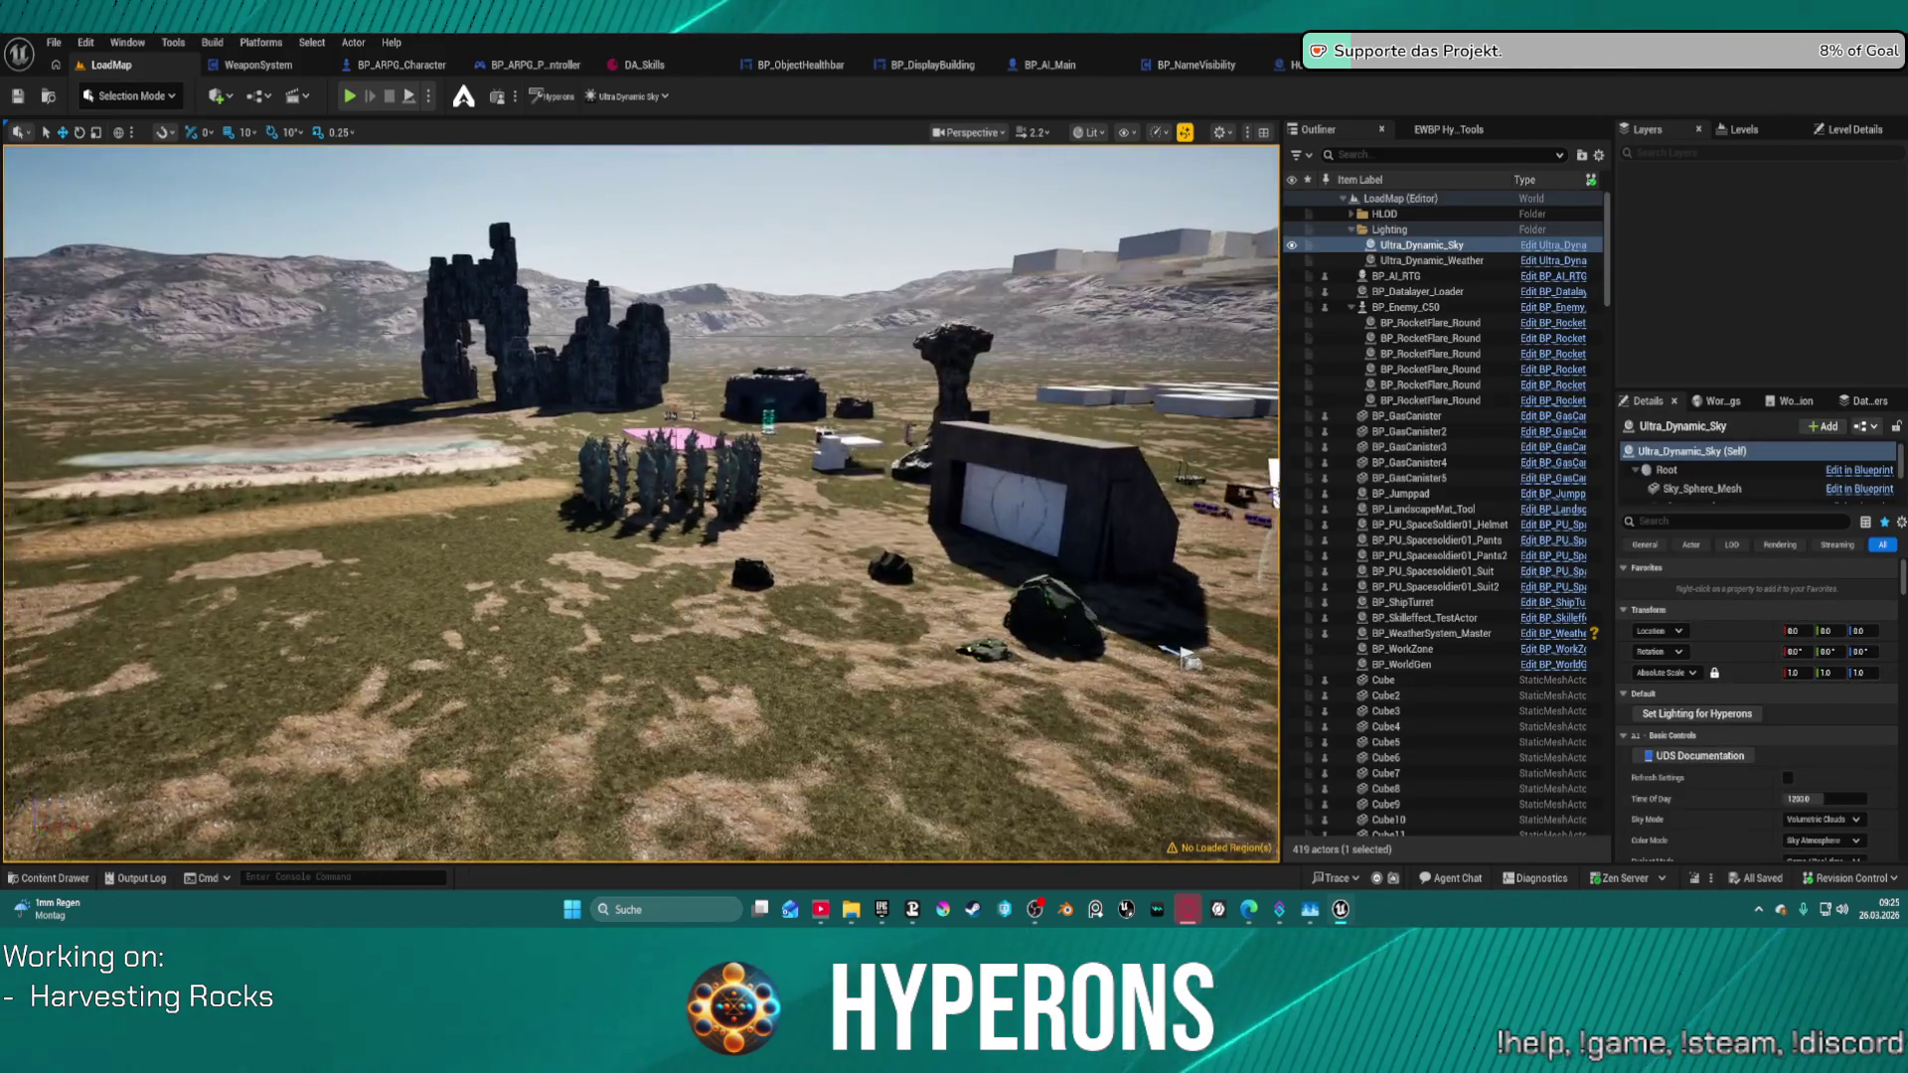
{"action": "mouse_move", "coordinate": [1182, 654]}
{"action": "left_mouse_down"}
{"action": "mouse_move", "coordinate": [1182, 696]}
{"action": "mouse_move", "coordinate": [1172, 676]}
{"action": "mouse_move", "coordinate": [1252, 666]}
{"action": "mouse_move", "coordinate": [1143, 617]}
{"action": "mouse_move", "coordinate": [1143, 537]}
{"action": "left_mouse_up"}
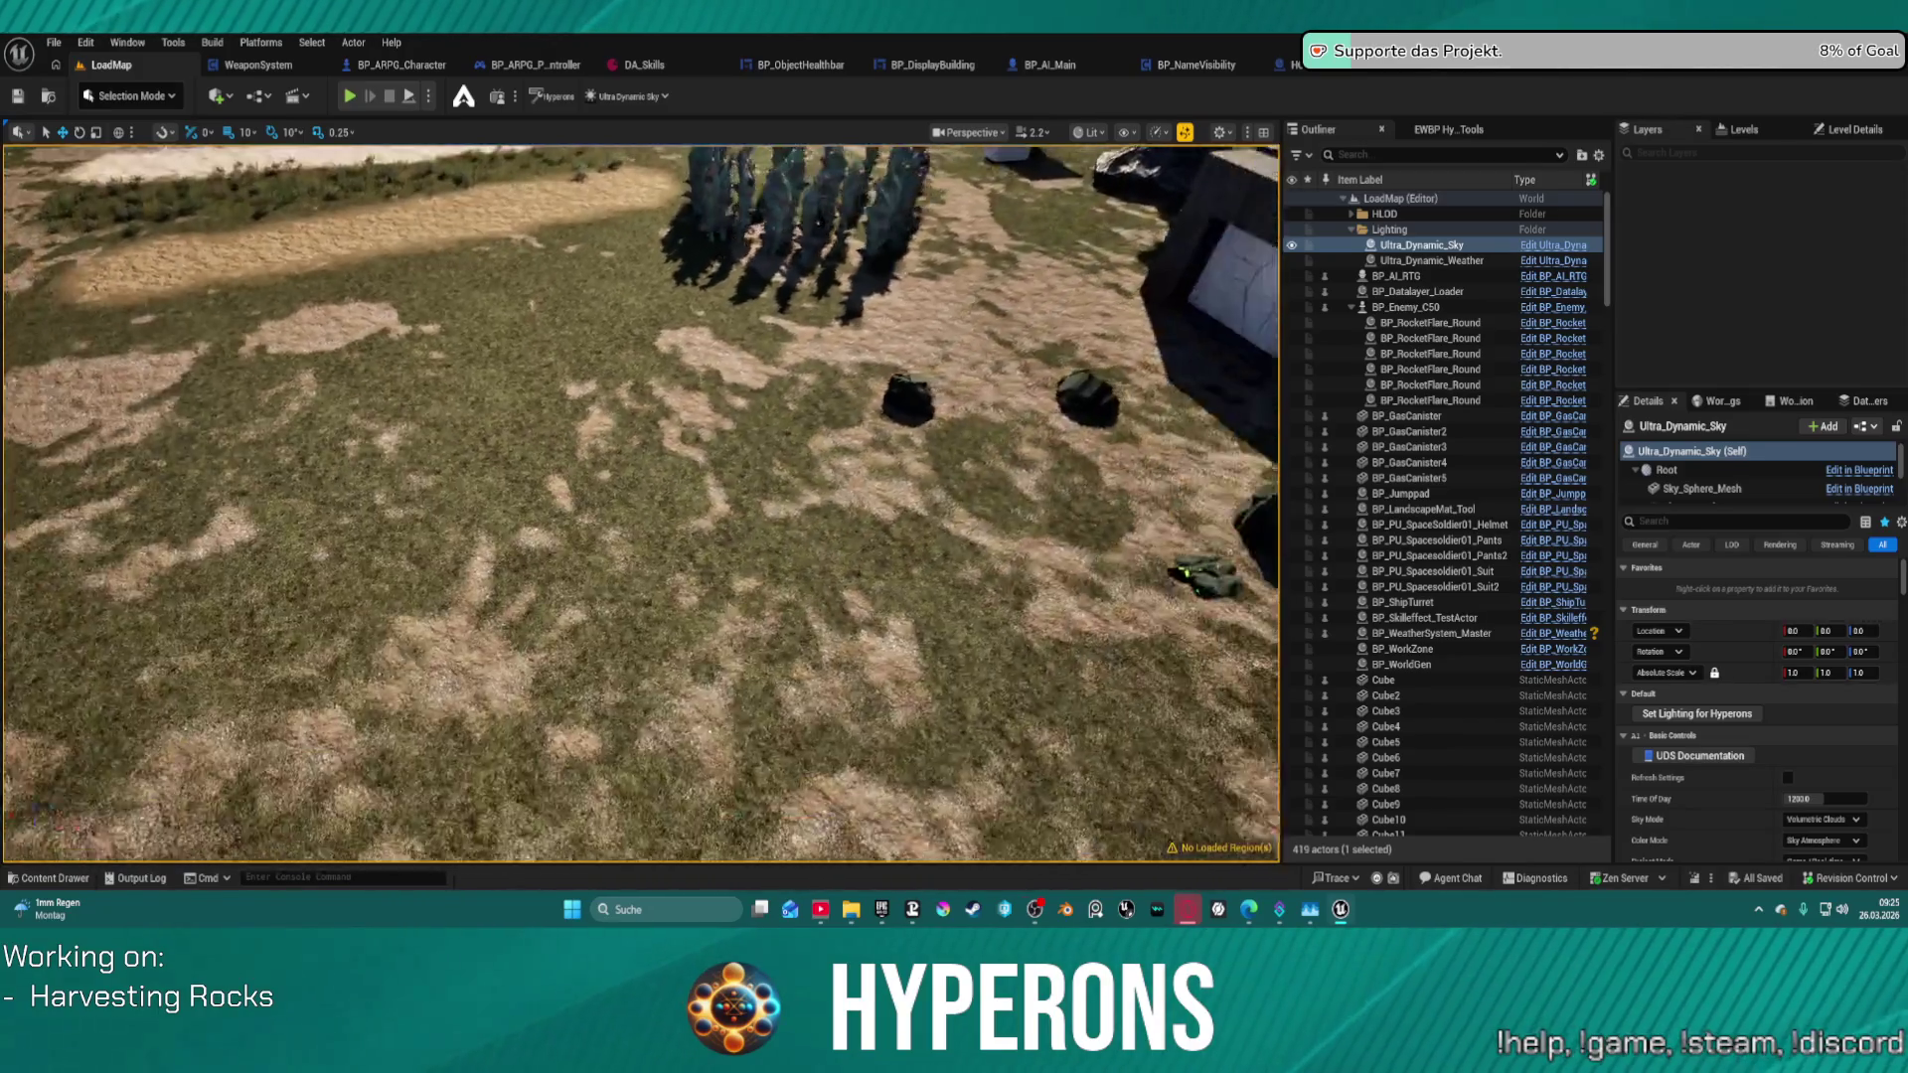
{"action": "mouse_move", "coordinate": [728, 469]}
{"action": "left_mouse_down"}
{"action": "mouse_move", "coordinate": [716, 516]}
{"action": "mouse_move", "coordinate": [727, 469]}
{"action": "left_mouse_up"}
{"action": "key", "text": "ctrl+space"}
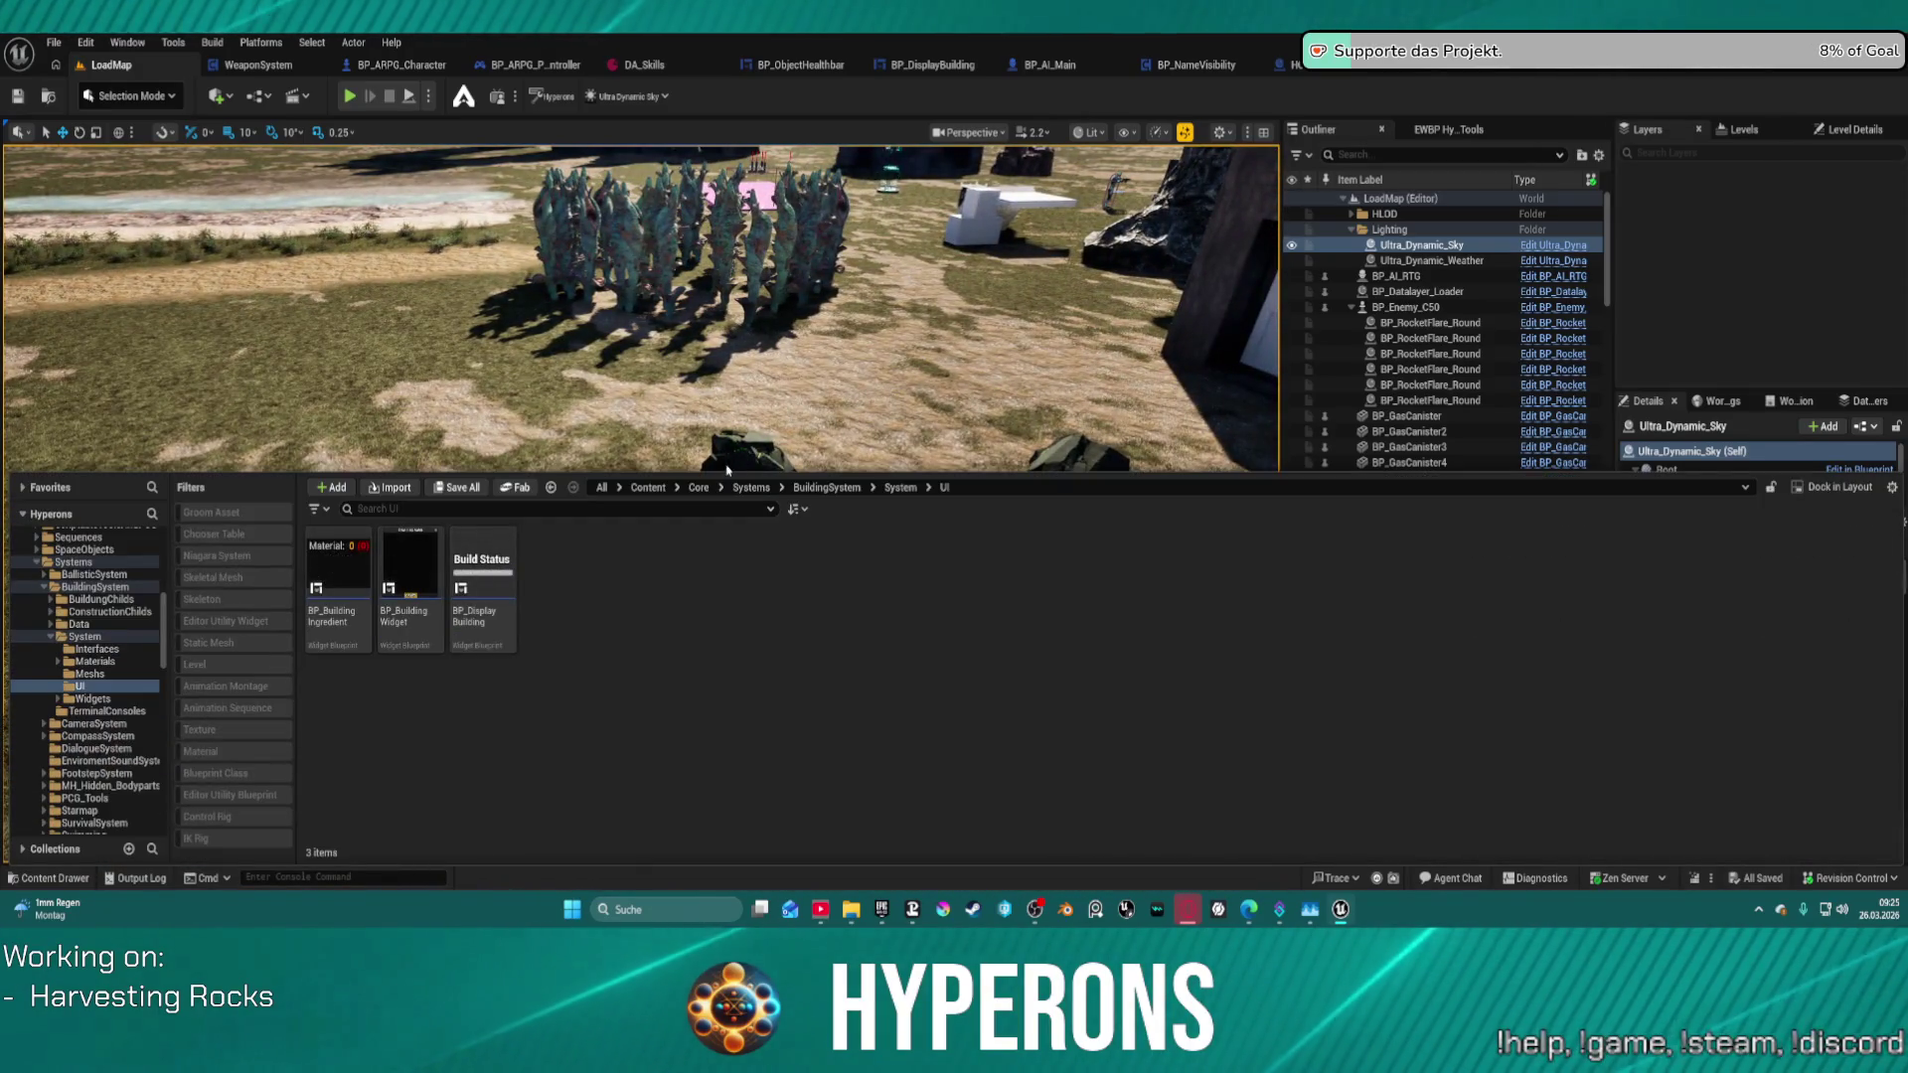
{"action": "left_click", "coordinate": [801, 66]}
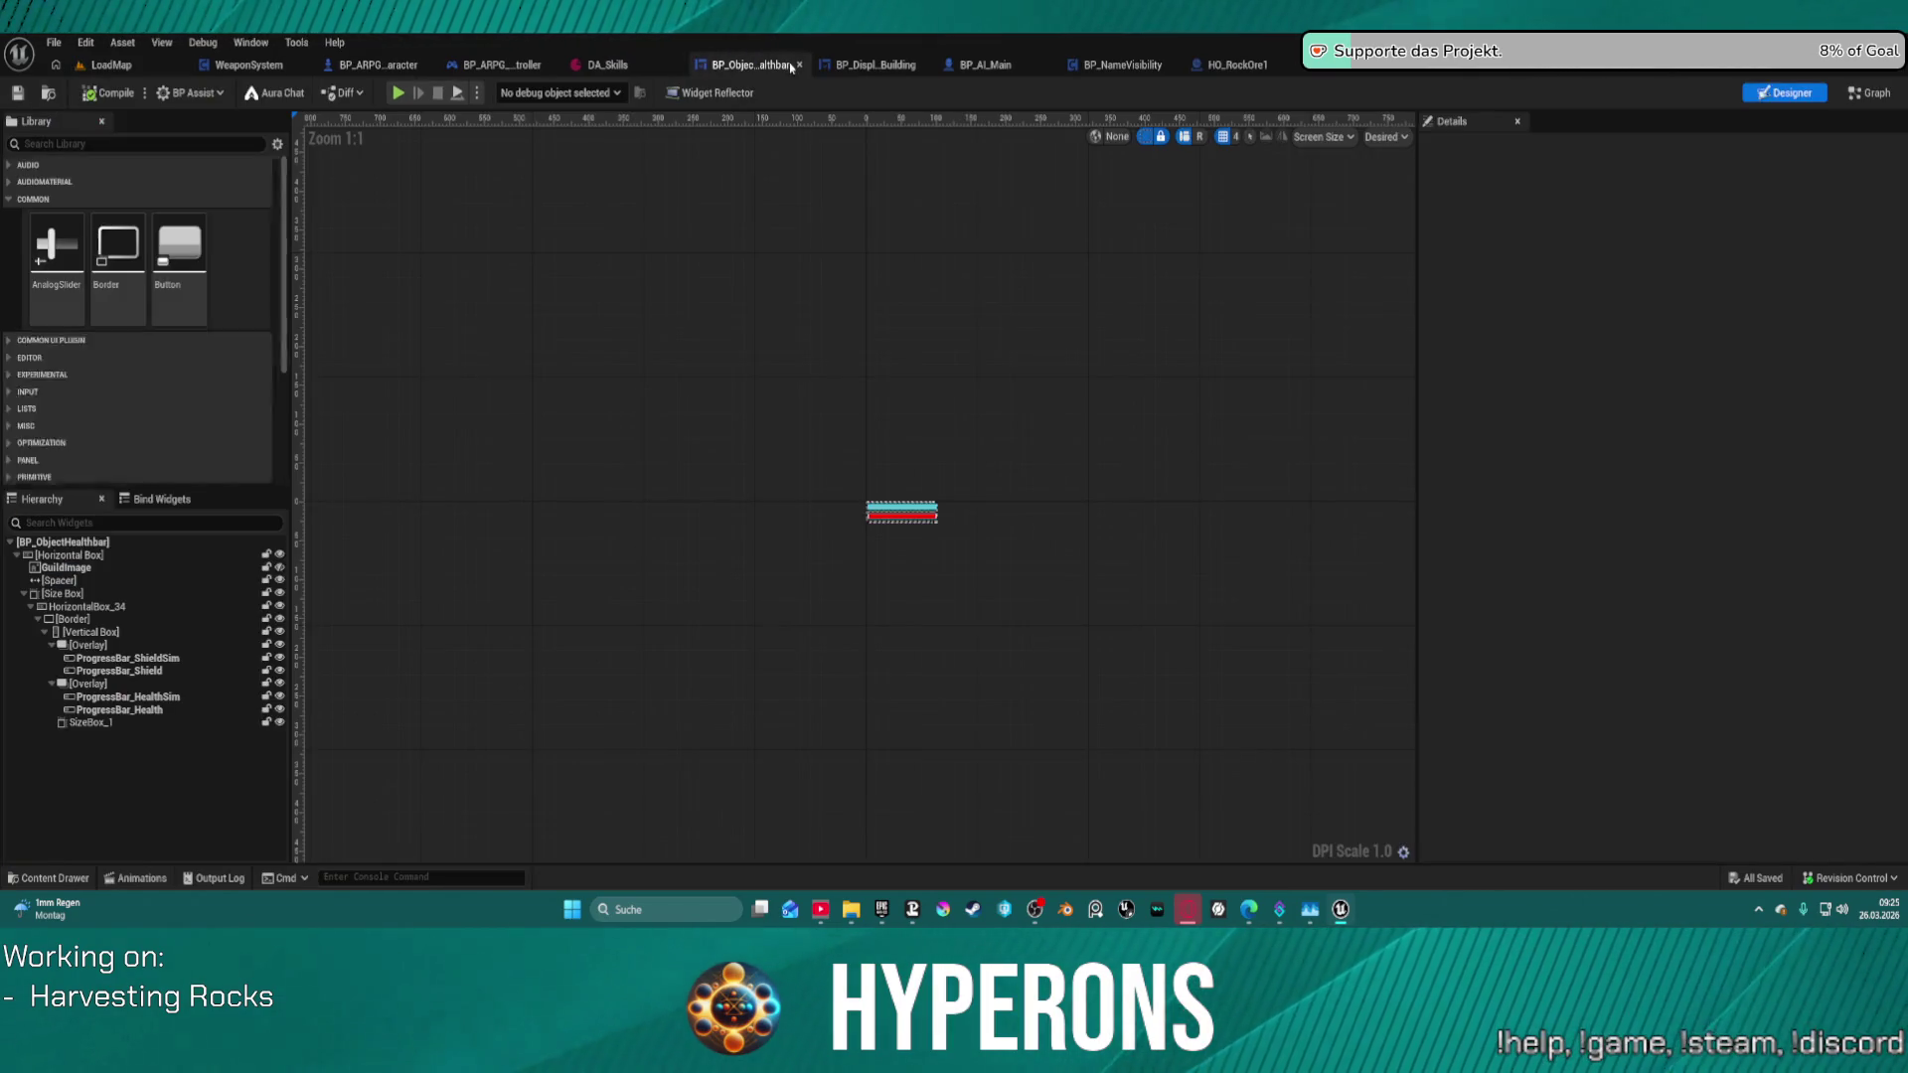
{"action": "left_click", "coordinate": [1868, 93]}
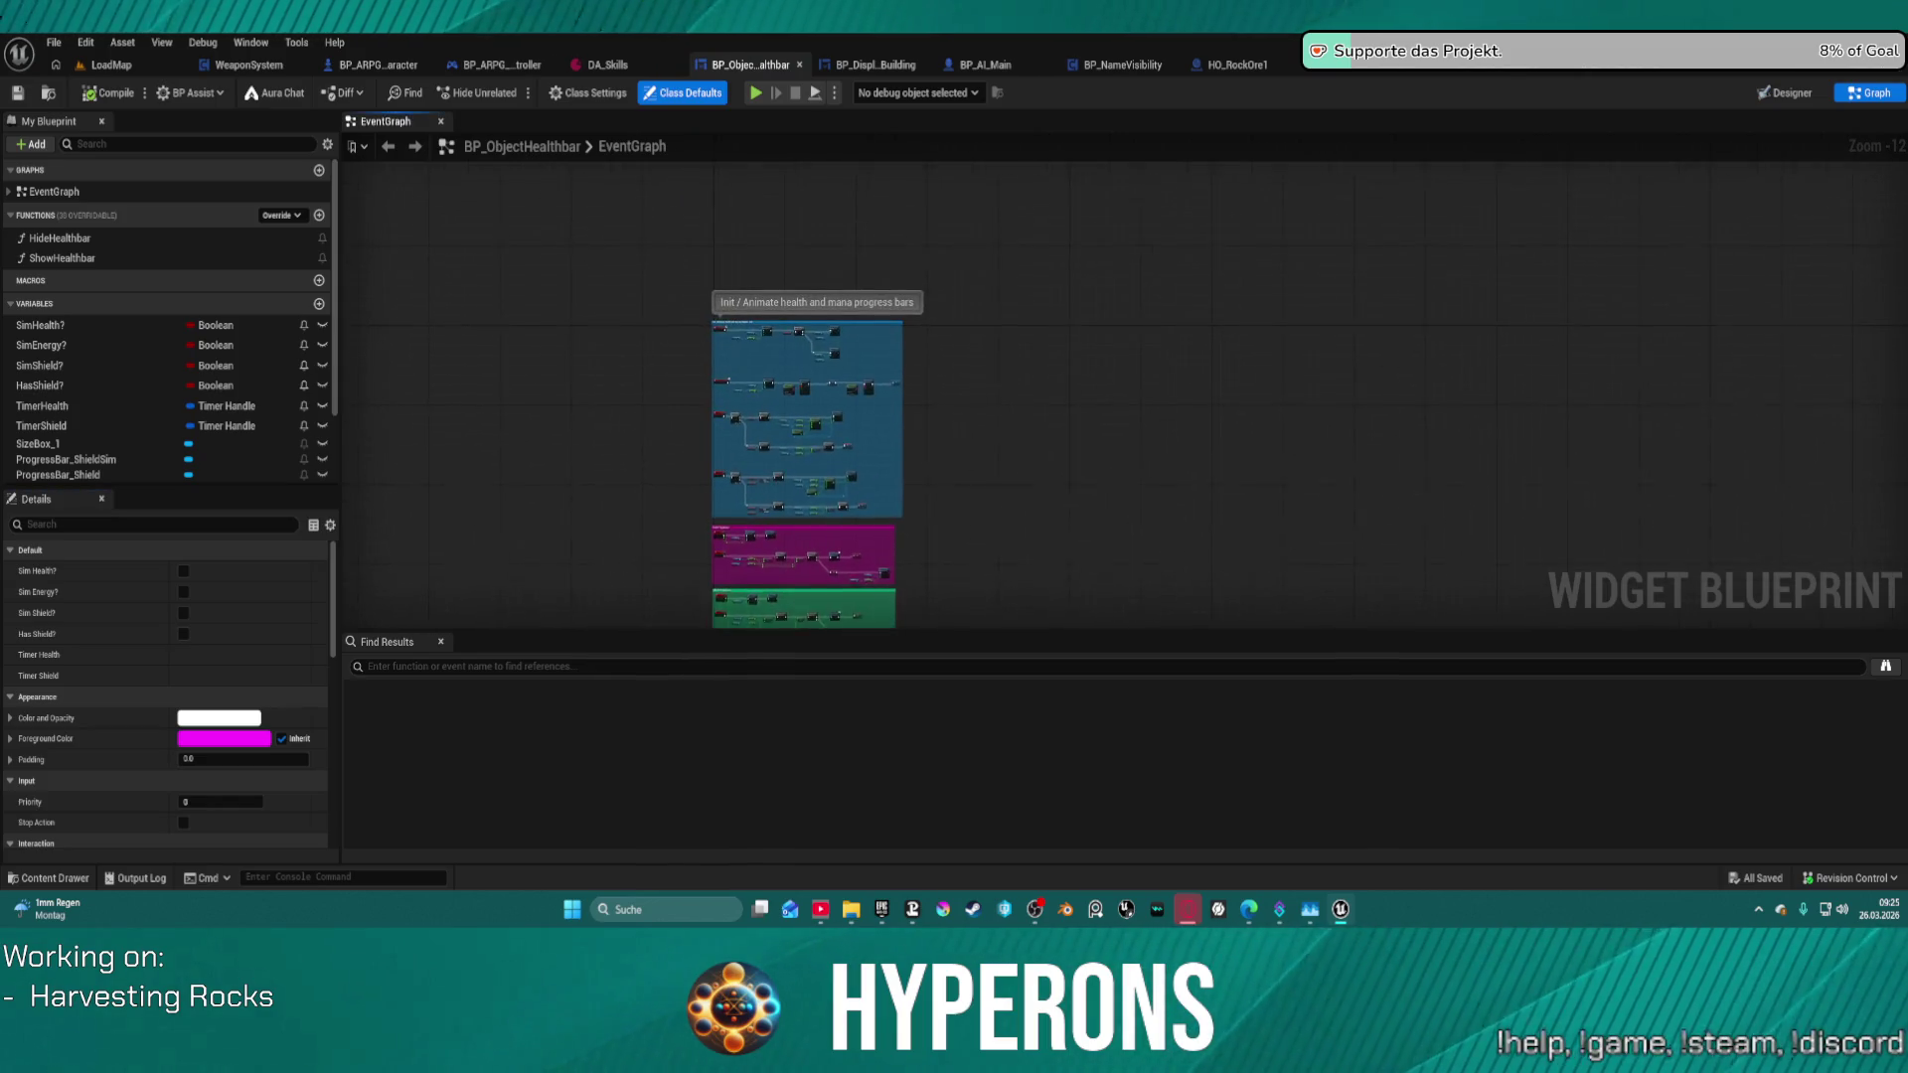
- Add BPI Building System to the implemented interfaces in Class Settings
{"action": "left_click", "coordinate": [592, 95]}
{"action": "scroll", "coordinate": [114, 668], "scroll_direction": "down", "scroll_amount": 5}
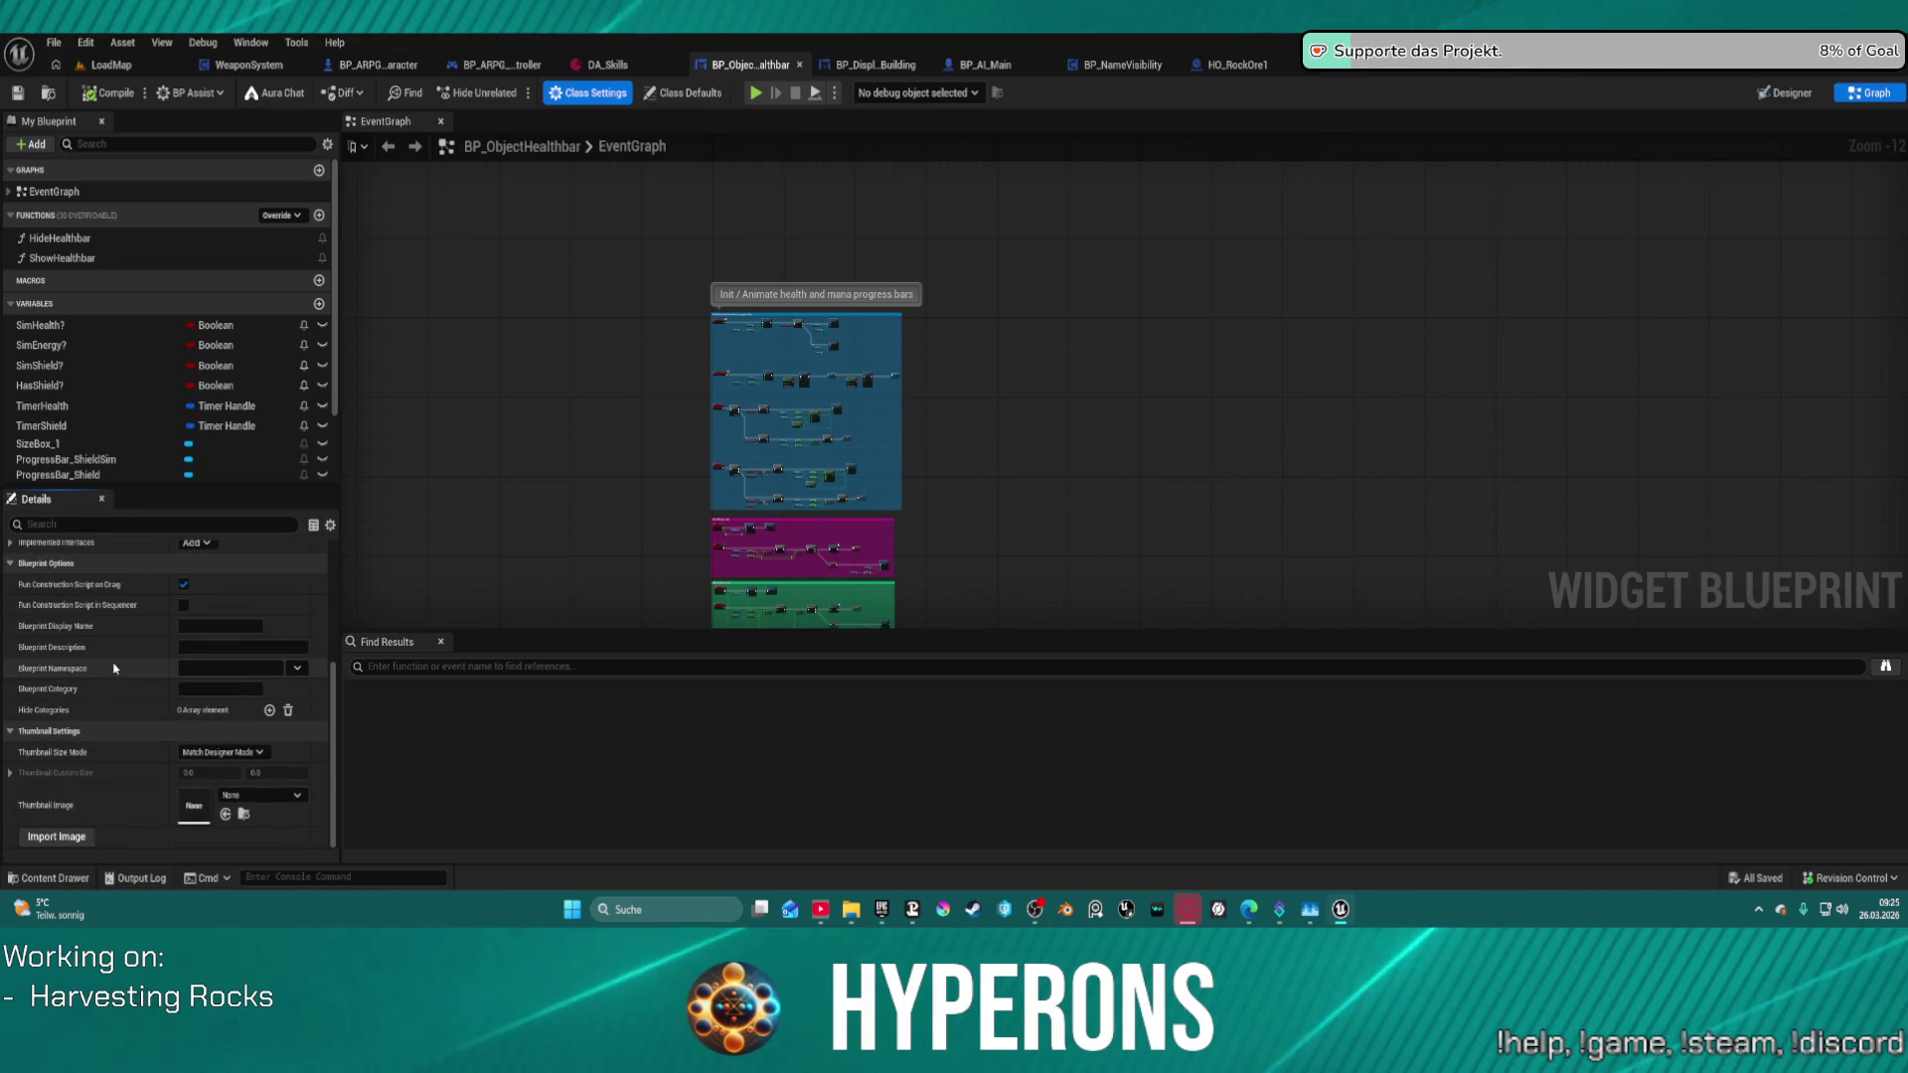
{"action": "scroll", "coordinate": [59, 651], "scroll_direction": "up", "scroll_amount": 3}
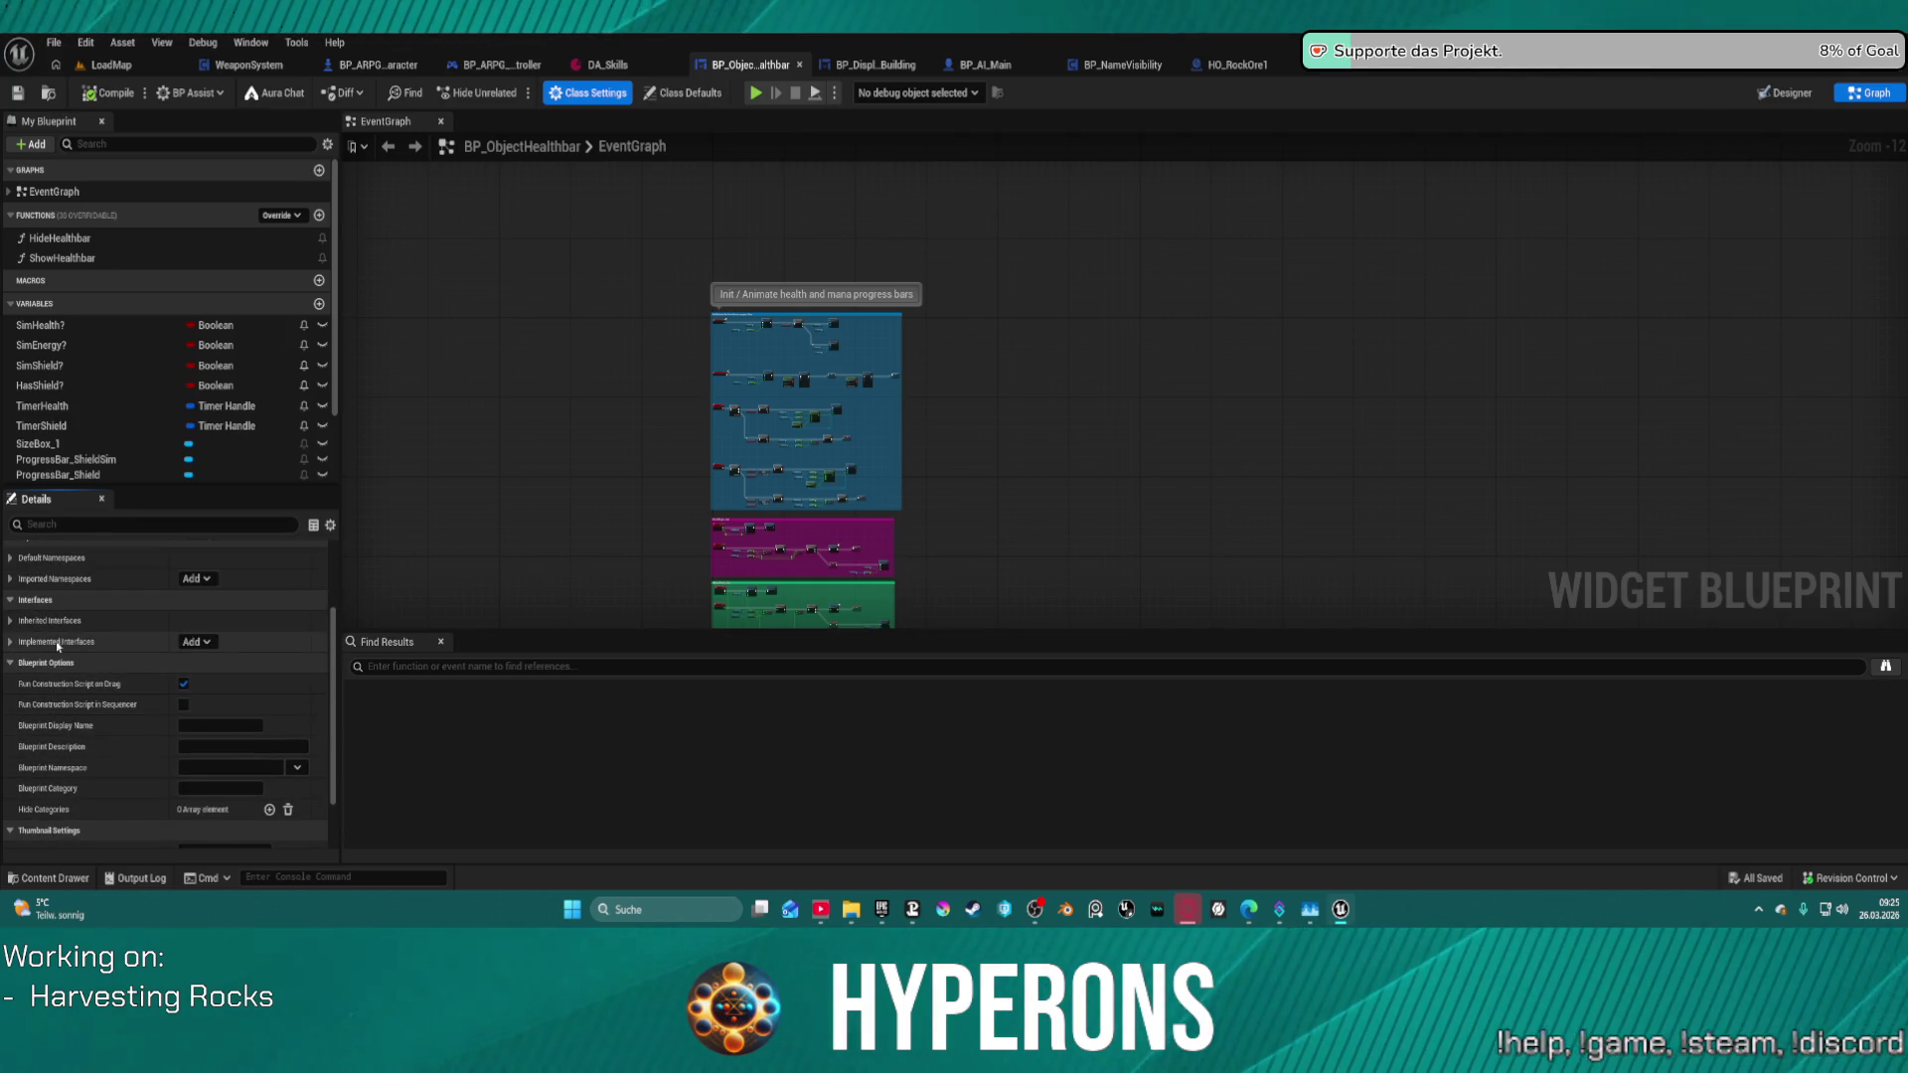
{"action": "left_click", "coordinate": [11, 643]}
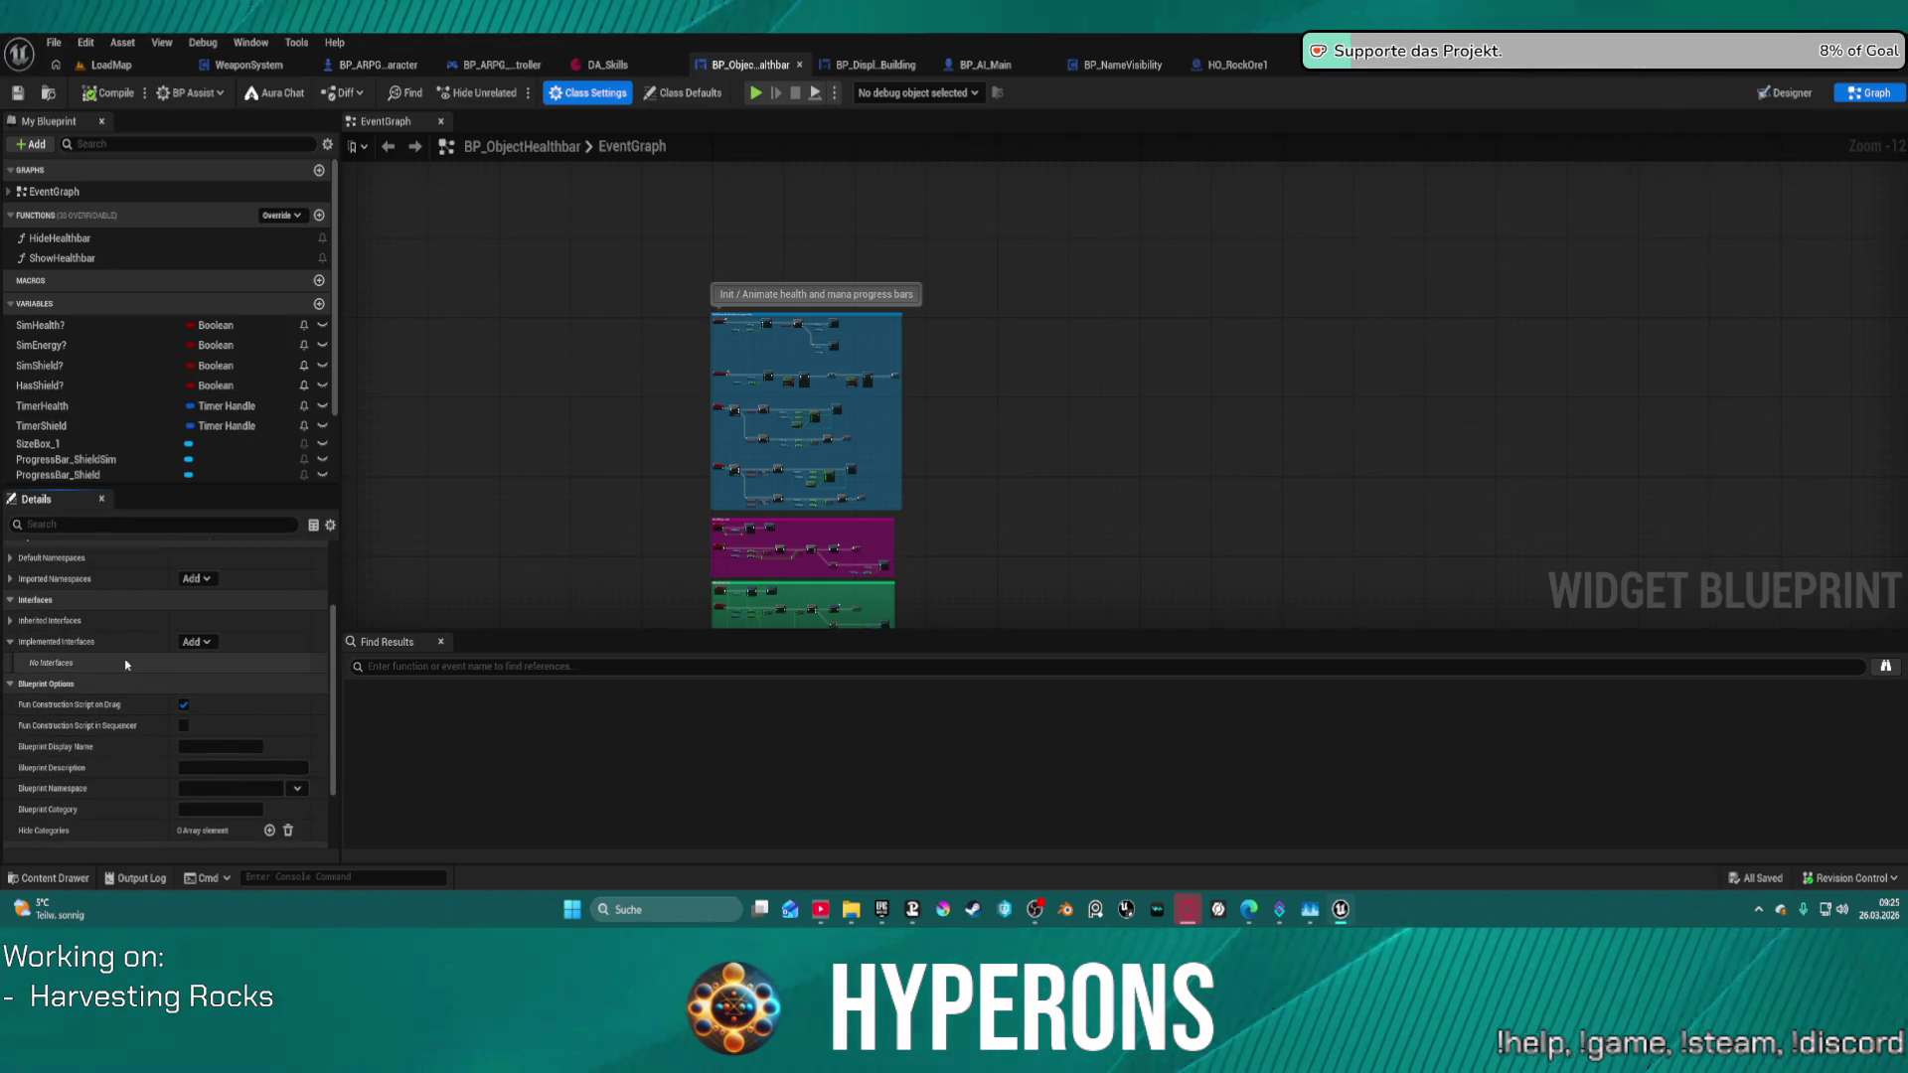
{"action": "left_click", "coordinate": [193, 642]}
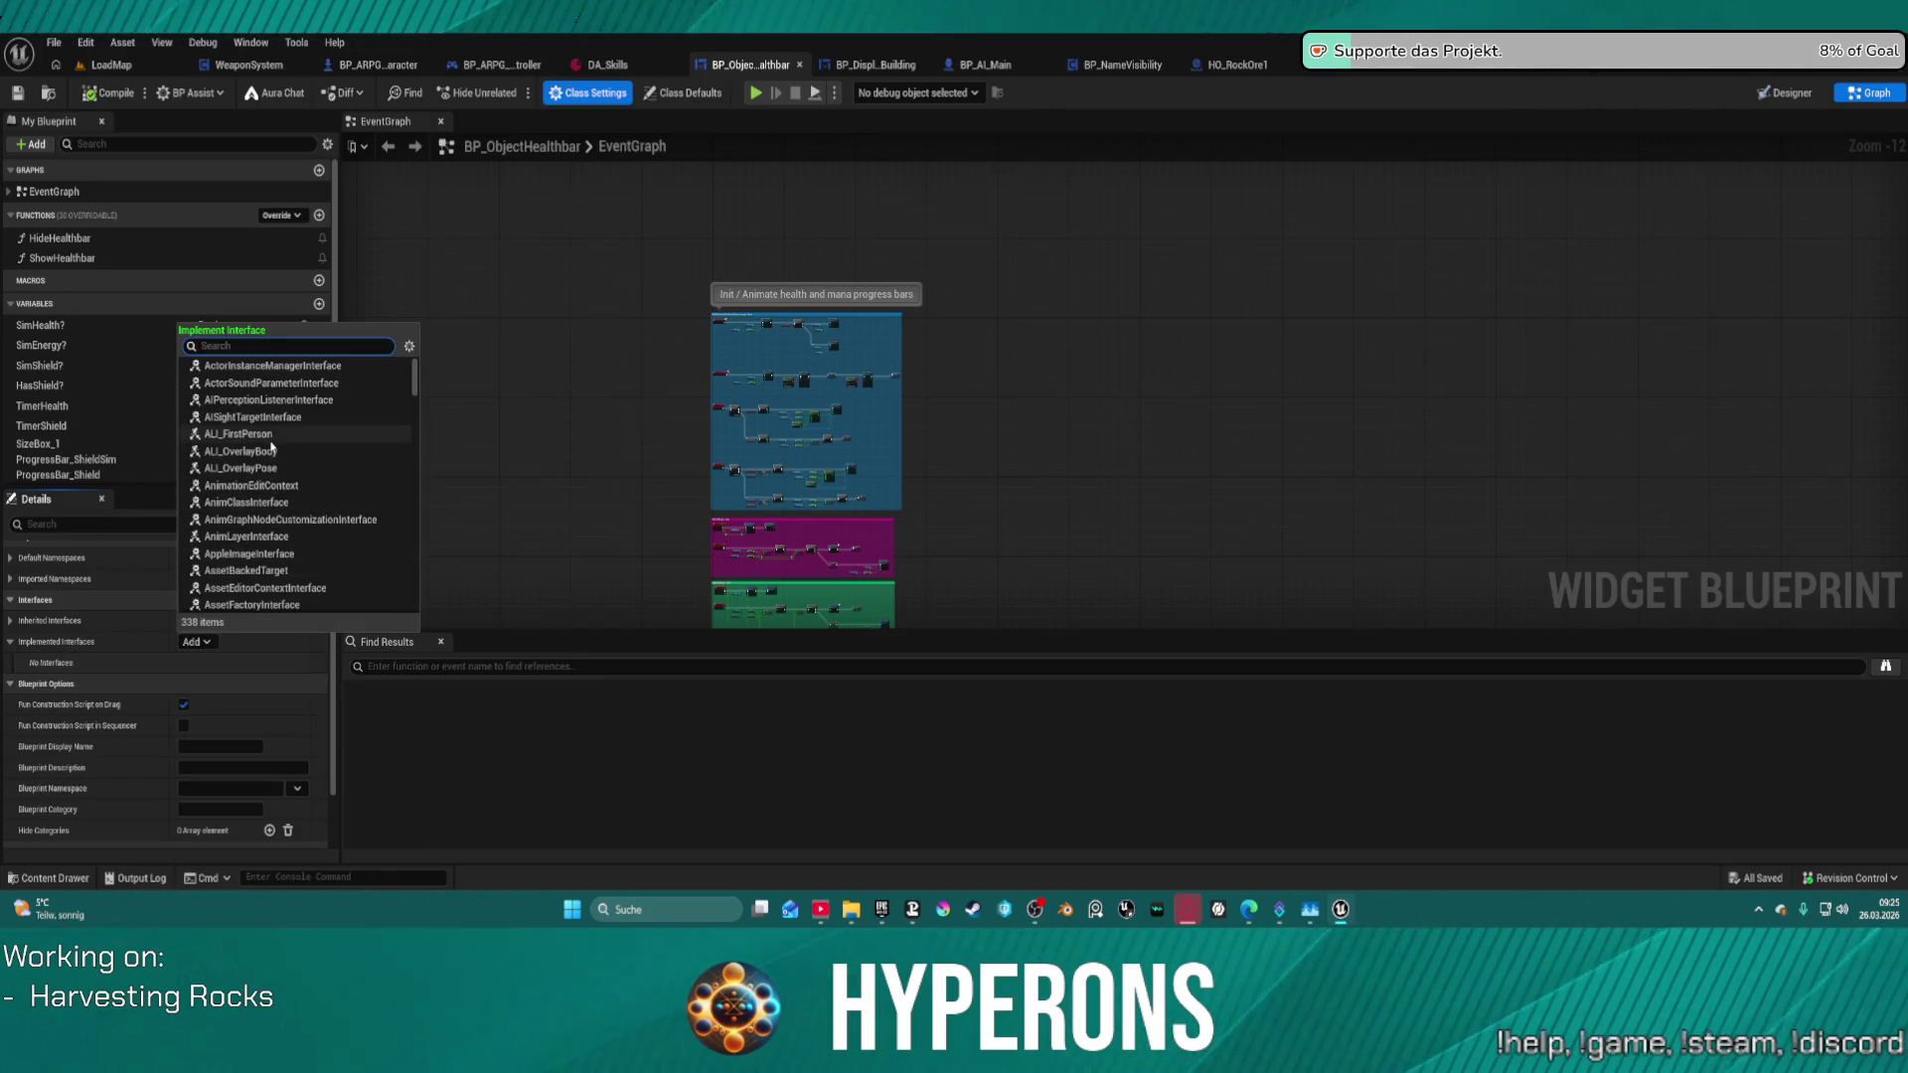
{"action": "type", "text": "build"}
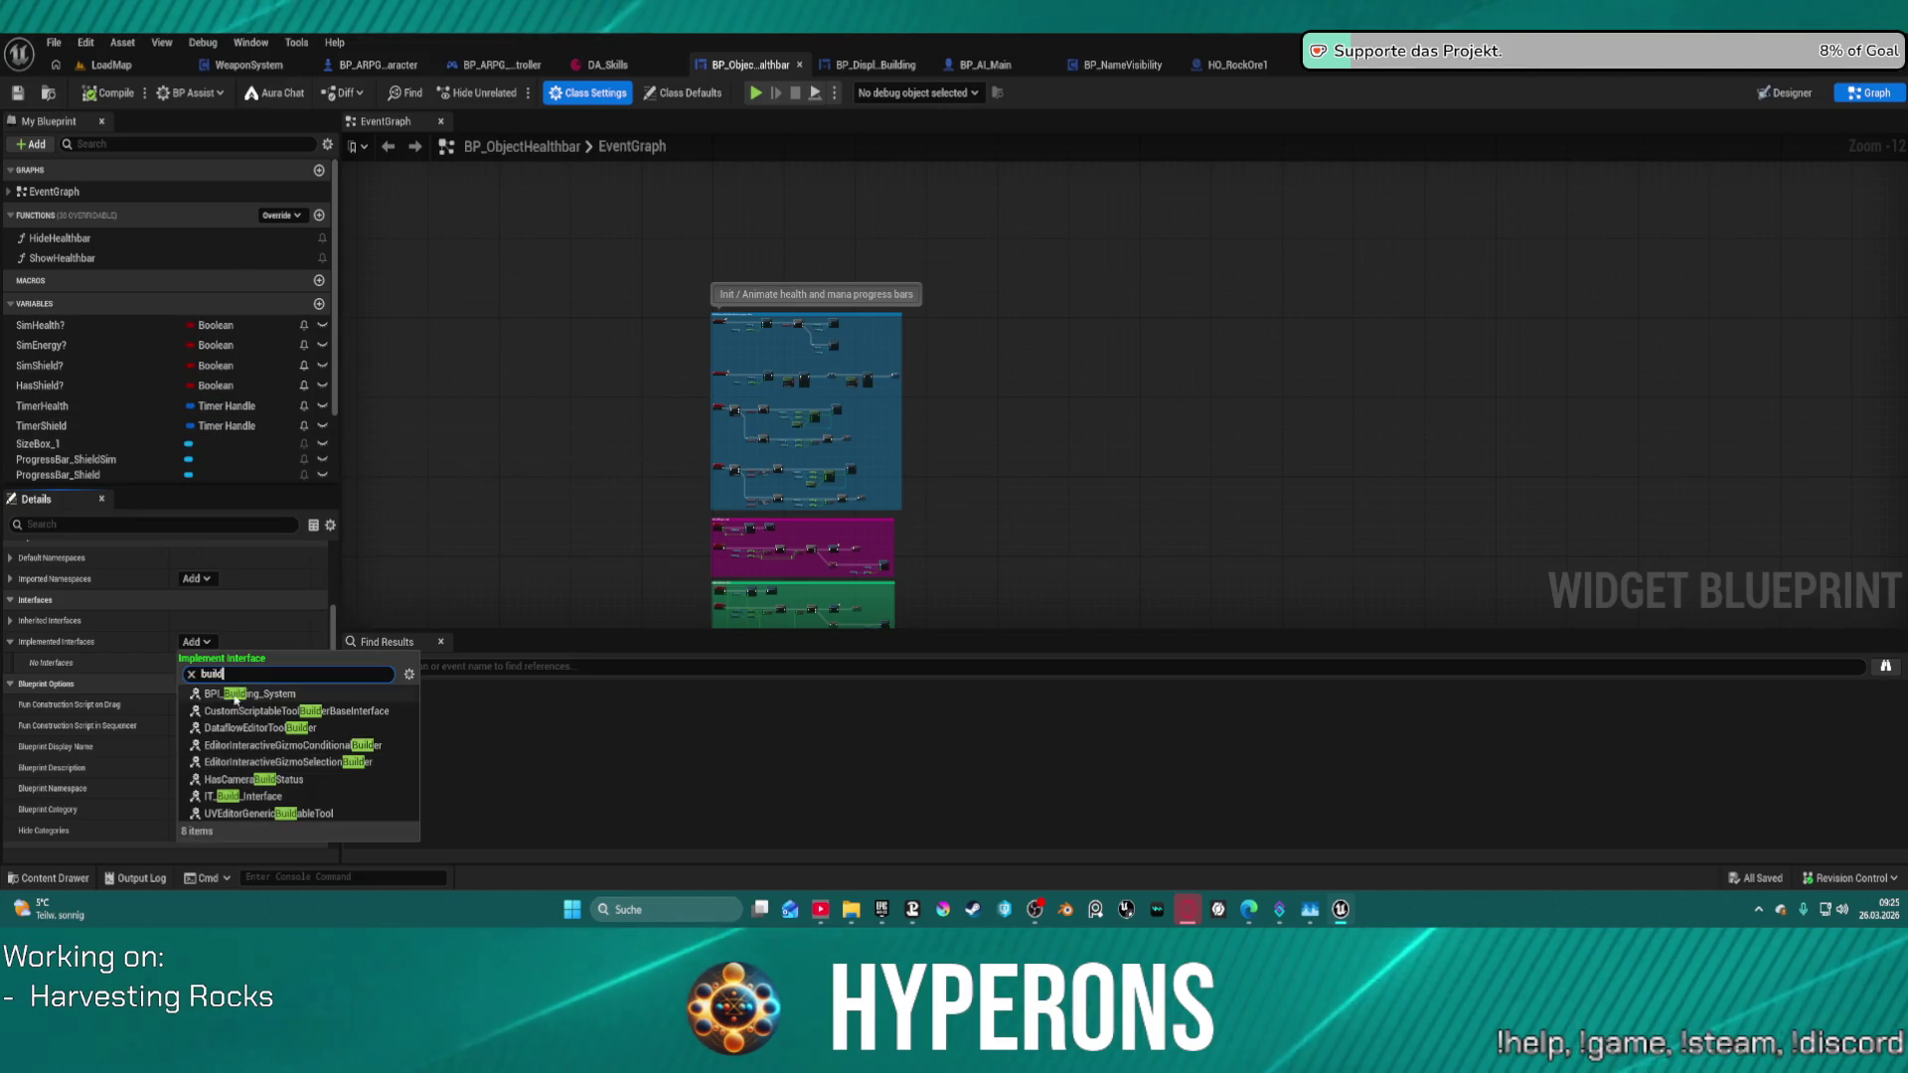
{"action": "left_click", "coordinate": [278, 674]}
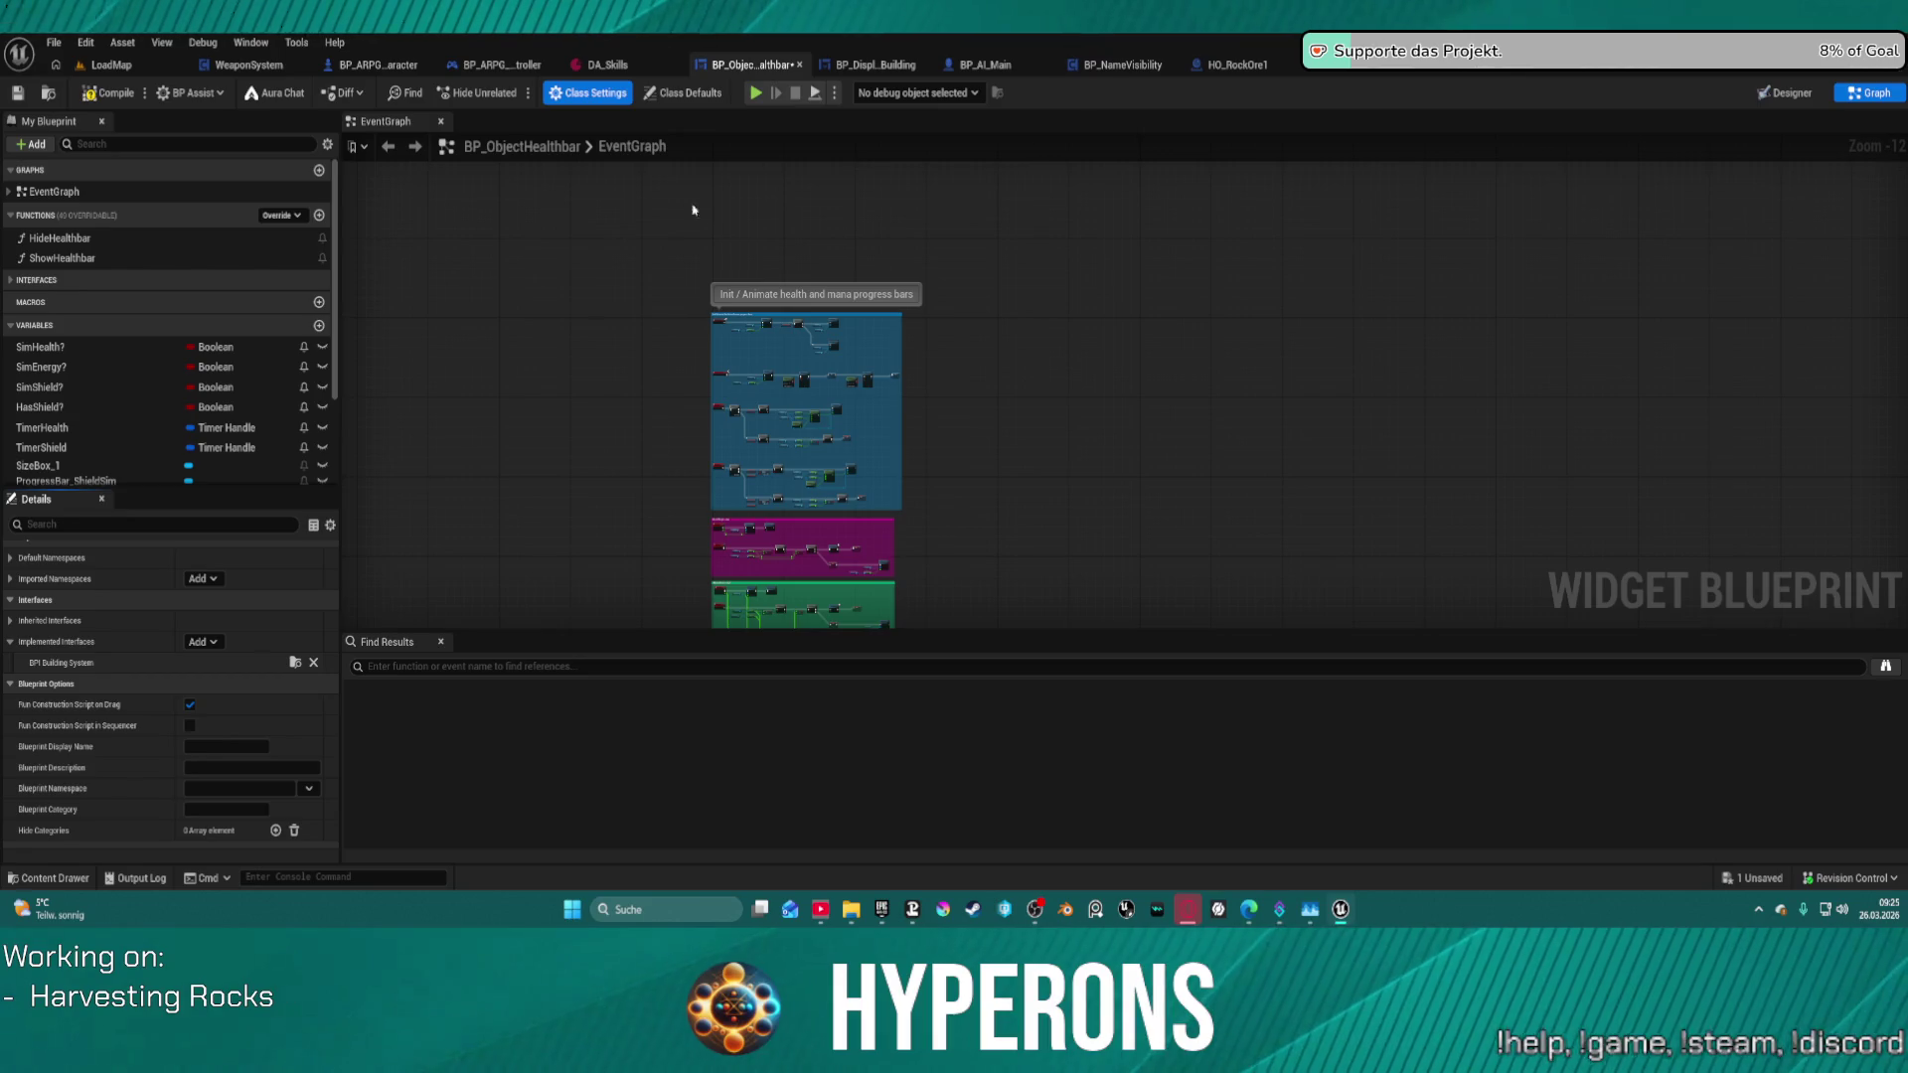
- Place the Building System interface's ShowWidgets event into the event graph
{"action": "scroll", "coordinate": [693, 209], "scroll_direction": "up", "scroll_amount": 4}
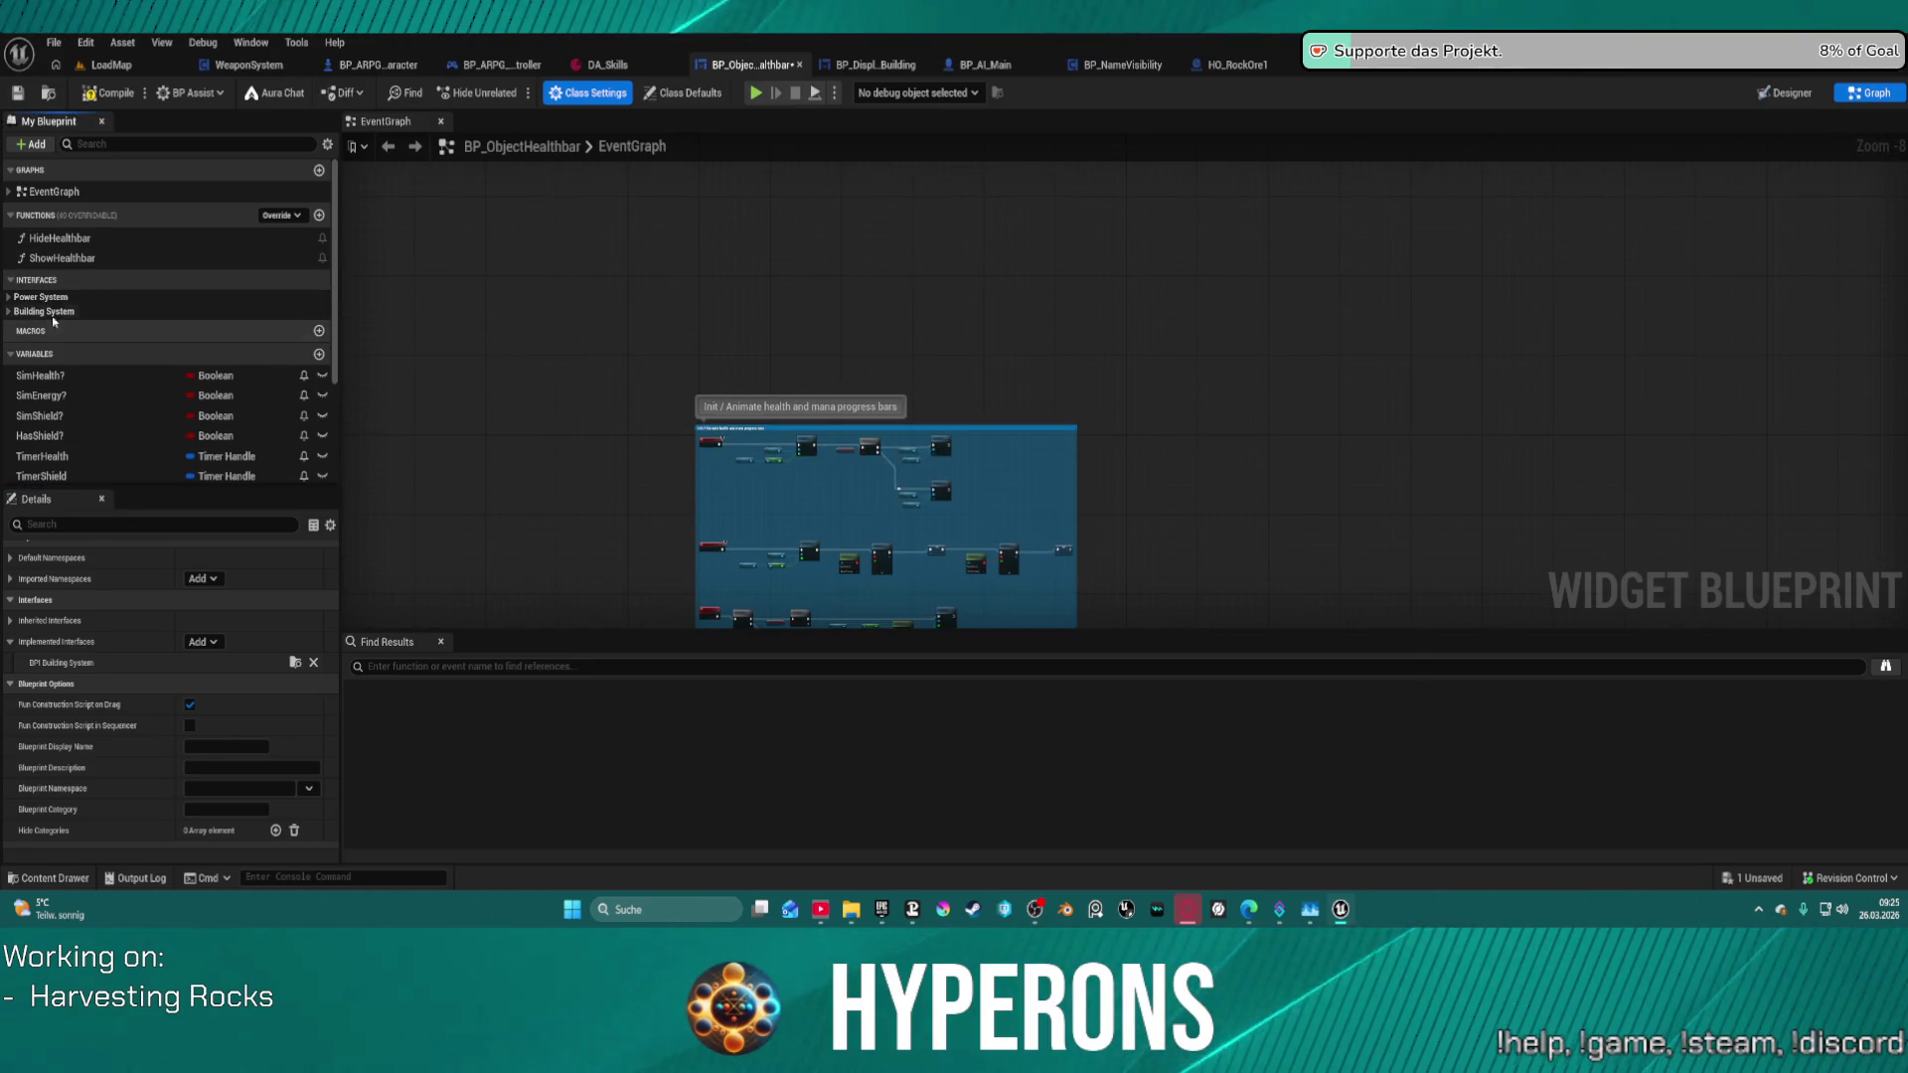
{"action": "left_click", "coordinate": [50, 312]}
{"action": "scroll", "coordinate": [80, 357], "scroll_direction": "down", "scroll_amount": 2}
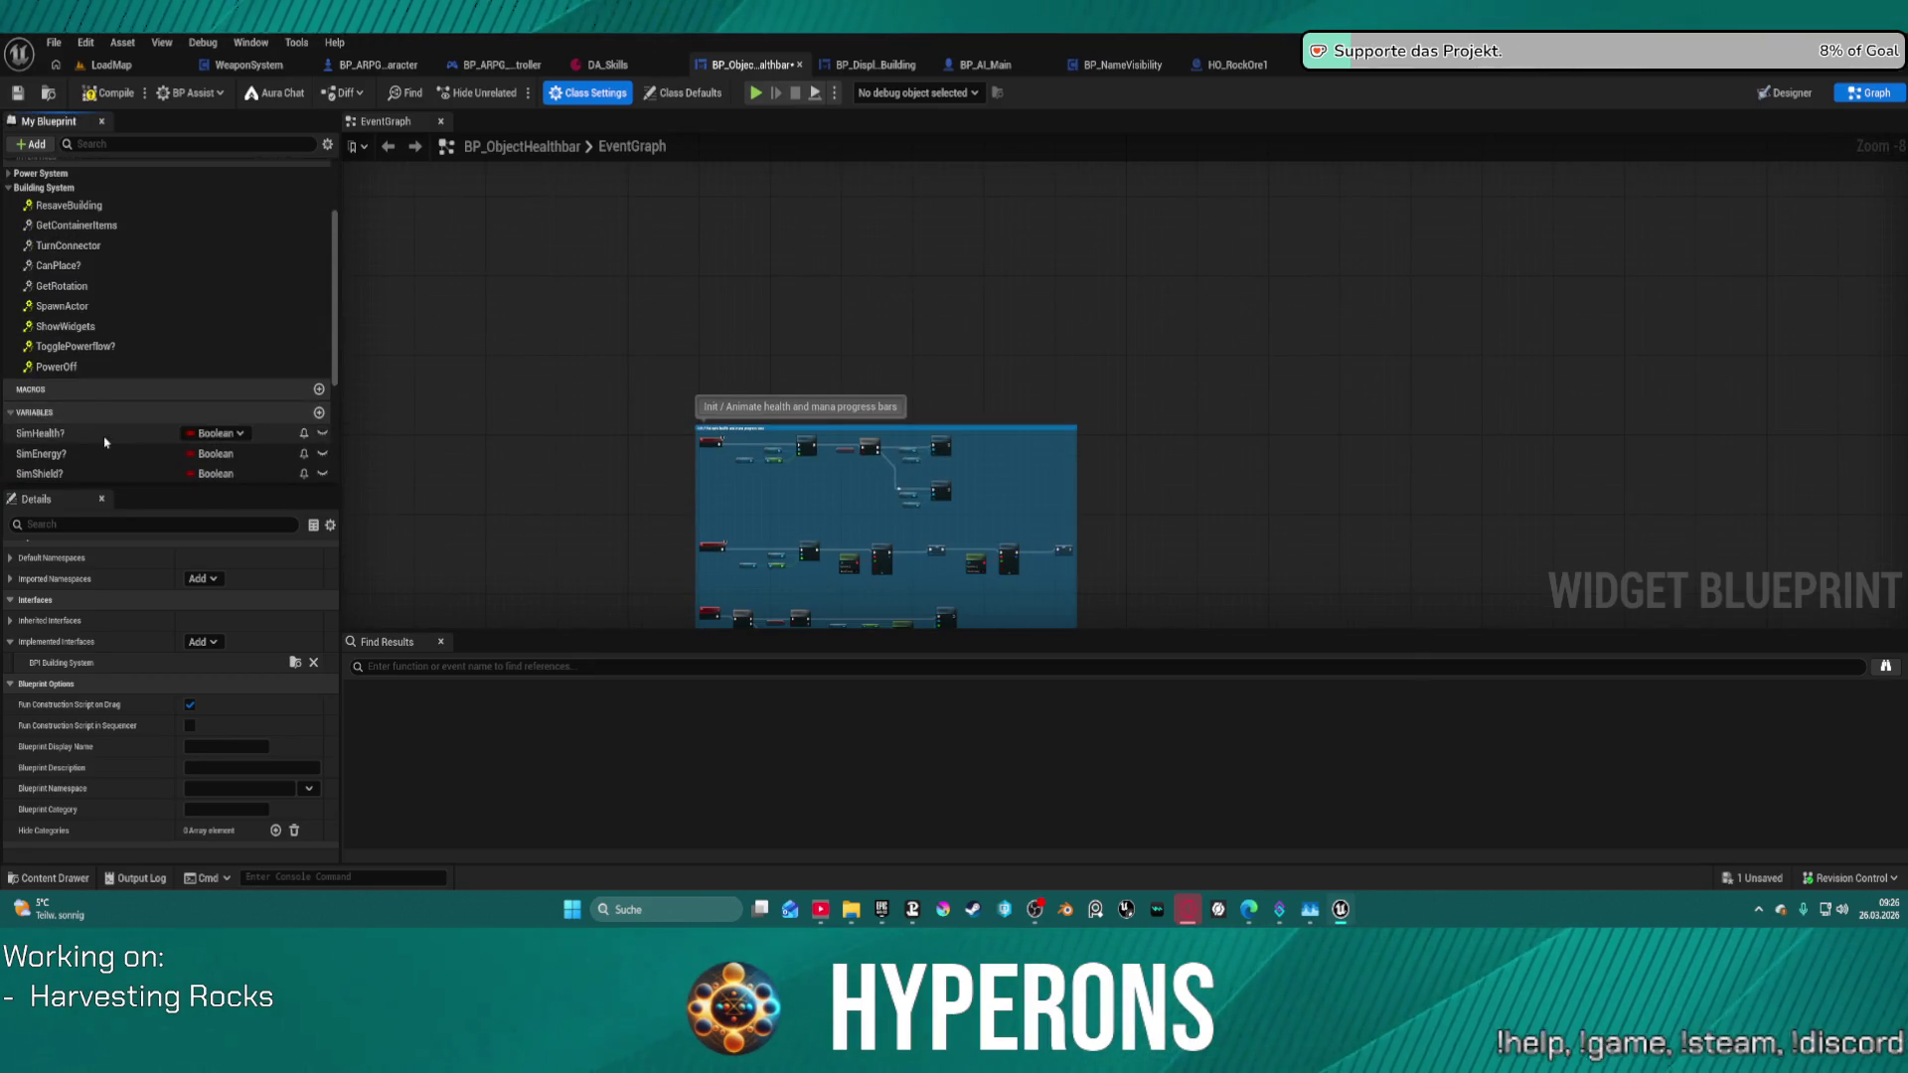
{"action": "left_click_drag", "start_coordinate": [66, 326], "coordinate": [724, 319]}
{"action": "double_click", "coordinate": [66, 326]}
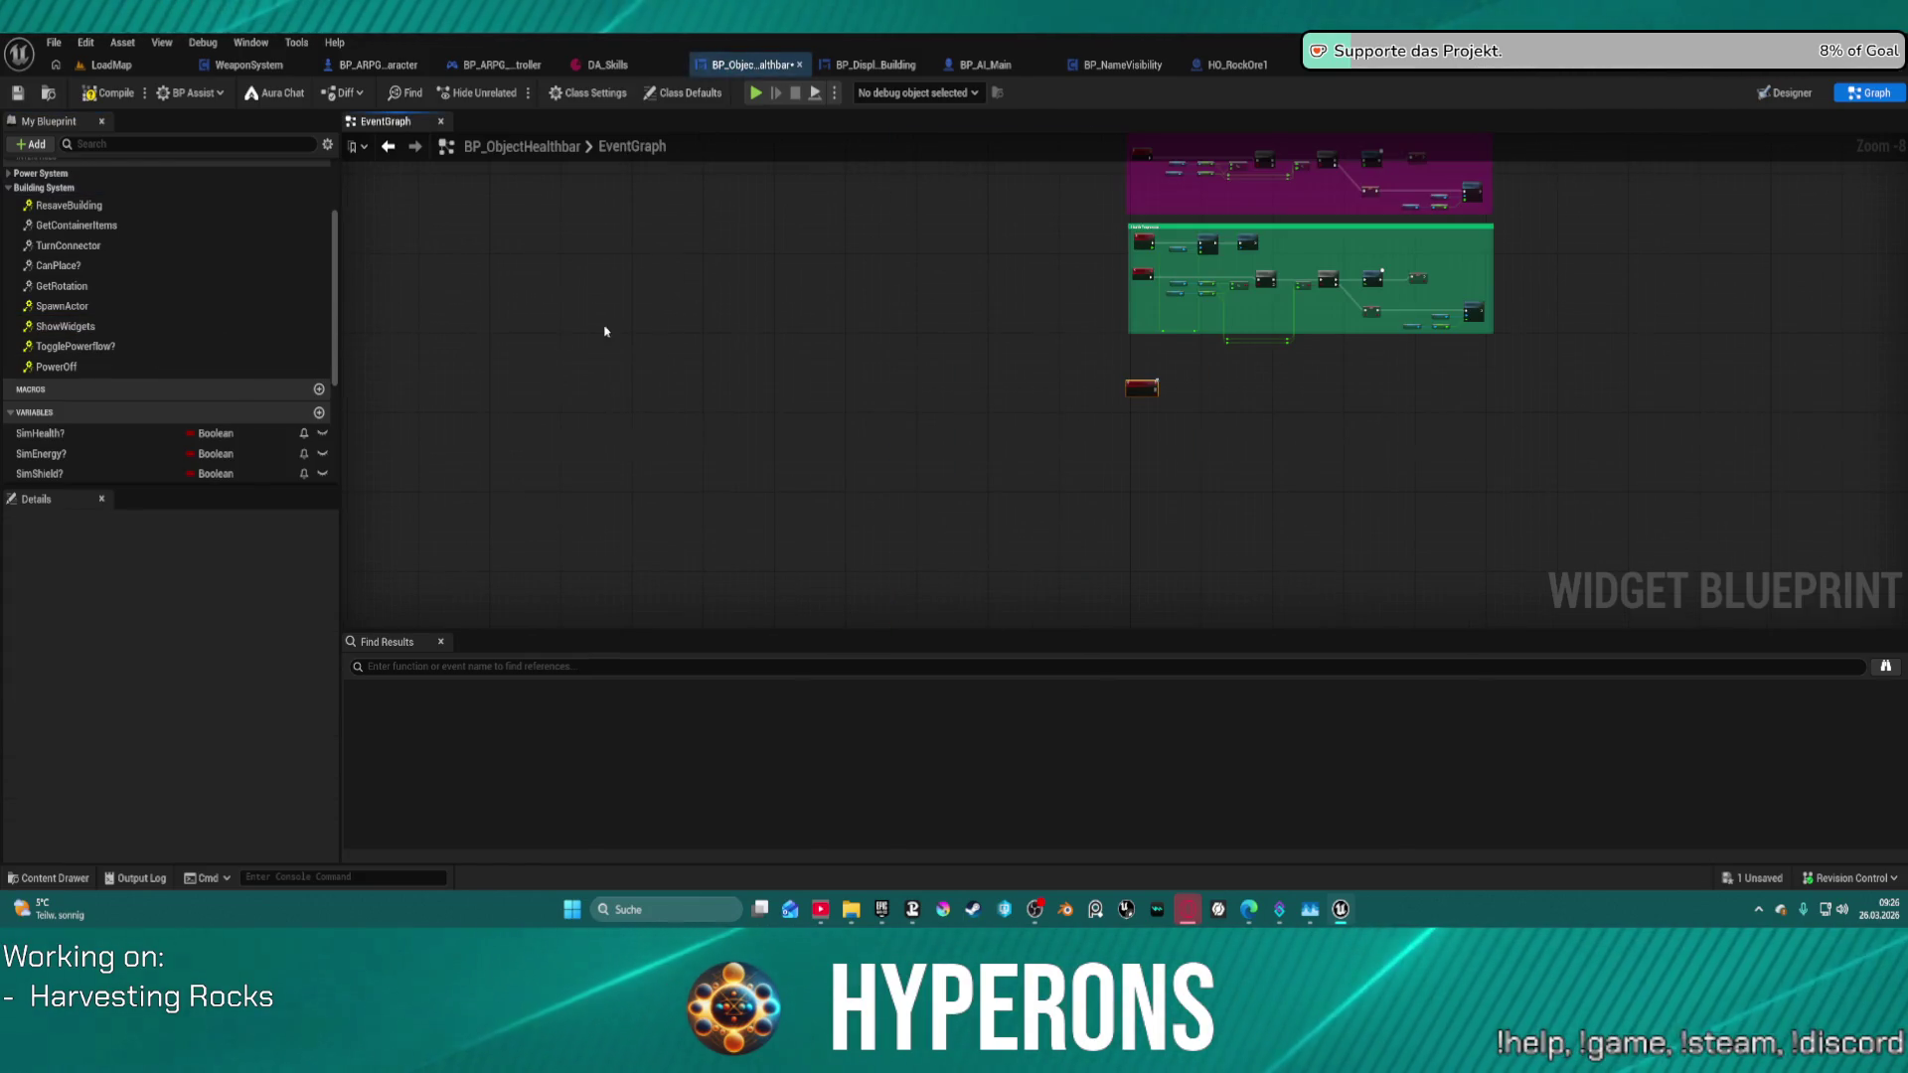
- Add a Set Visibility node after Event ShowWidgets
{"action": "scroll", "coordinate": [1192, 364], "scroll_direction": "up", "scroll_amount": 6}
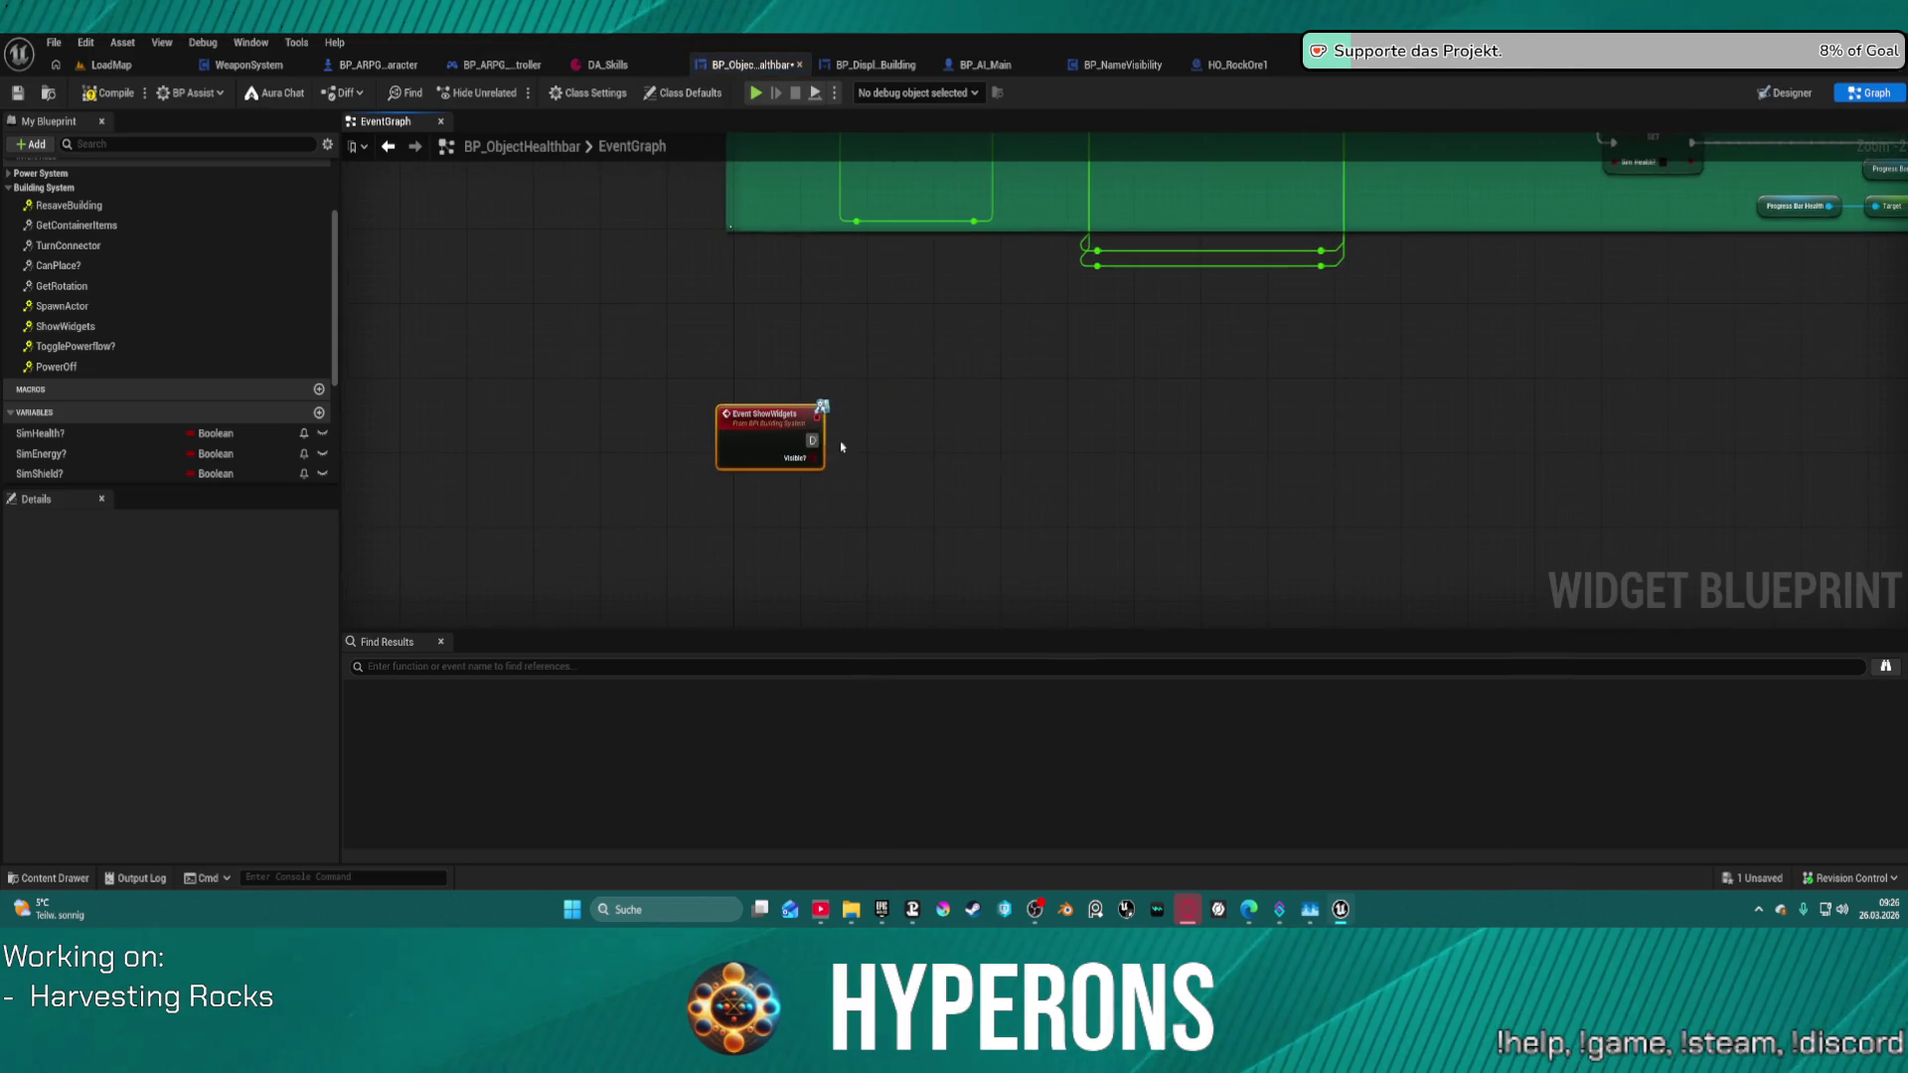
{"action": "left_click_drag", "start_coordinate": [841, 447], "coordinate": [1312, 483]}
{"action": "type", "text": "set vis"}
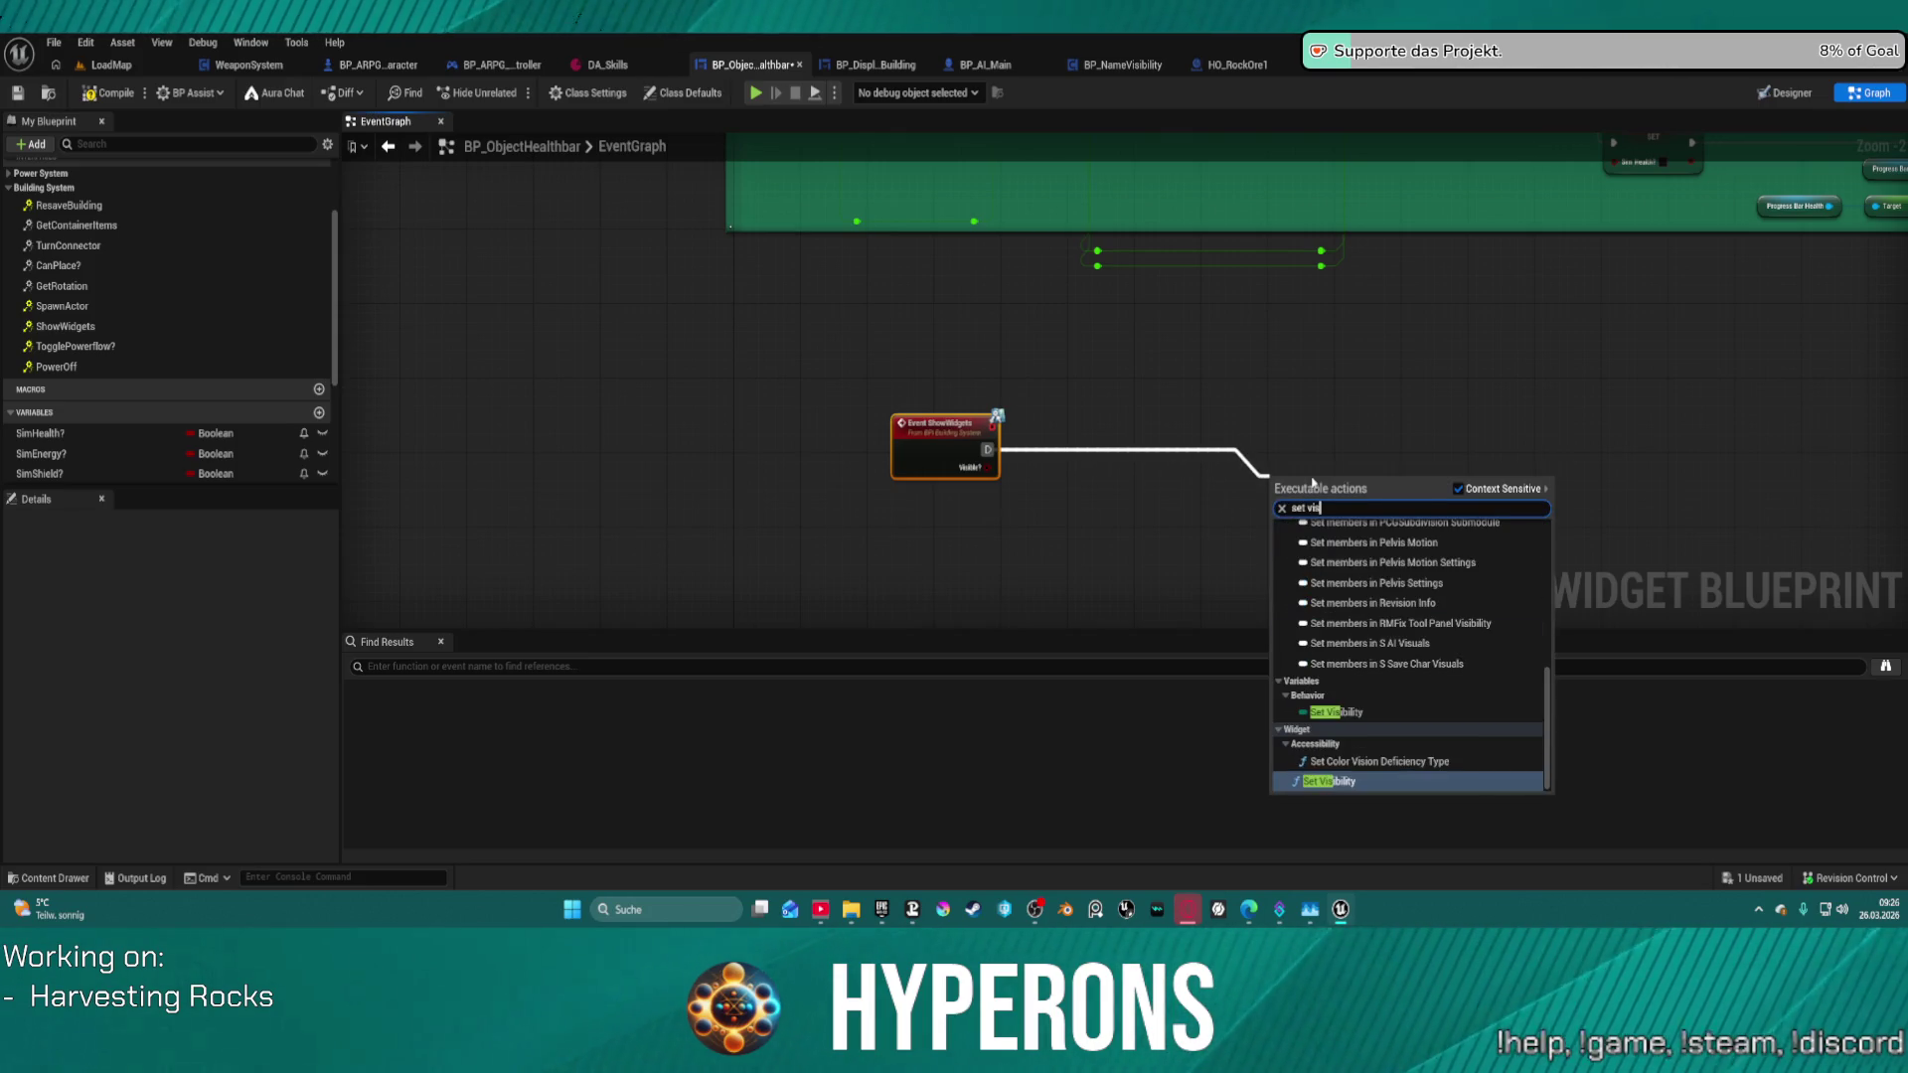
{"action": "key", "text": "Return"}
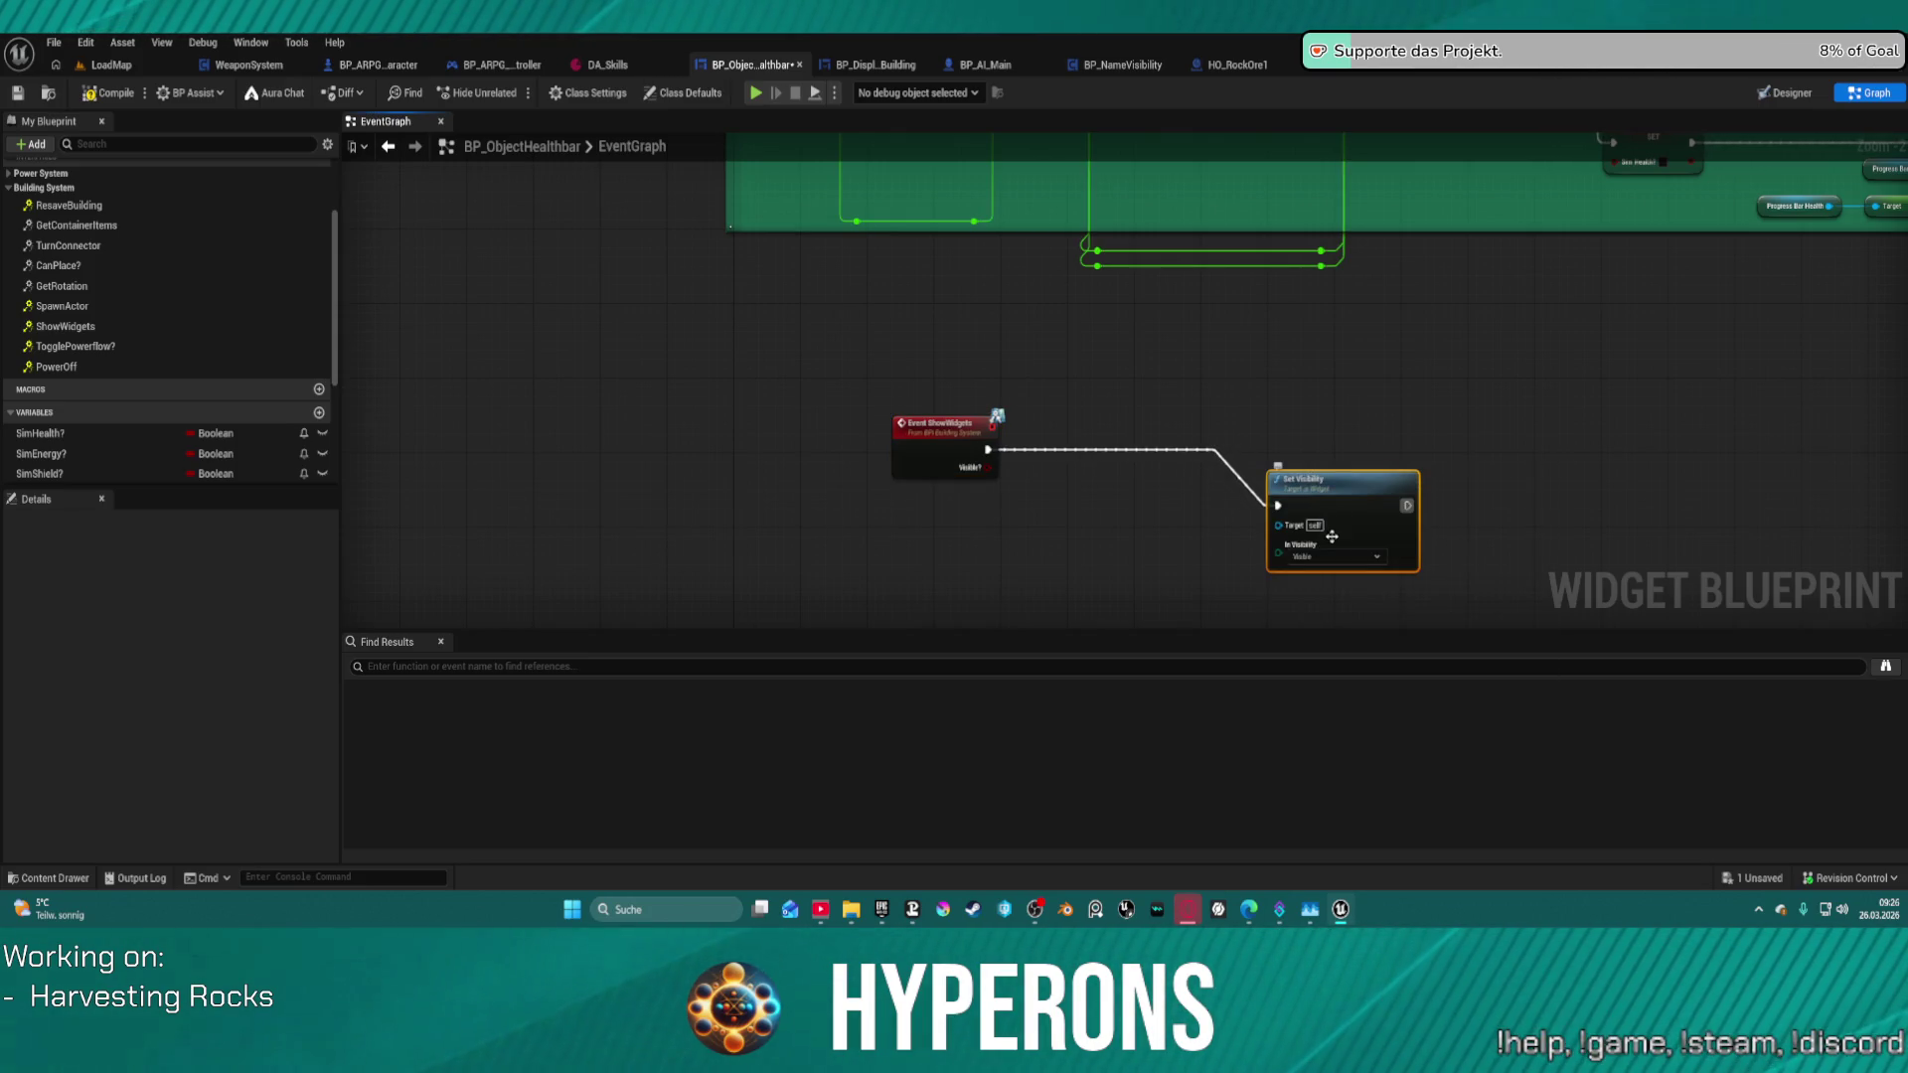
- Add a Select node pulled from Set Visibility's In Visibility pin
{"action": "left_click_drag", "start_coordinate": [1276, 550], "coordinate": [1178, 565]}
{"action": "type", "text": "selce"}
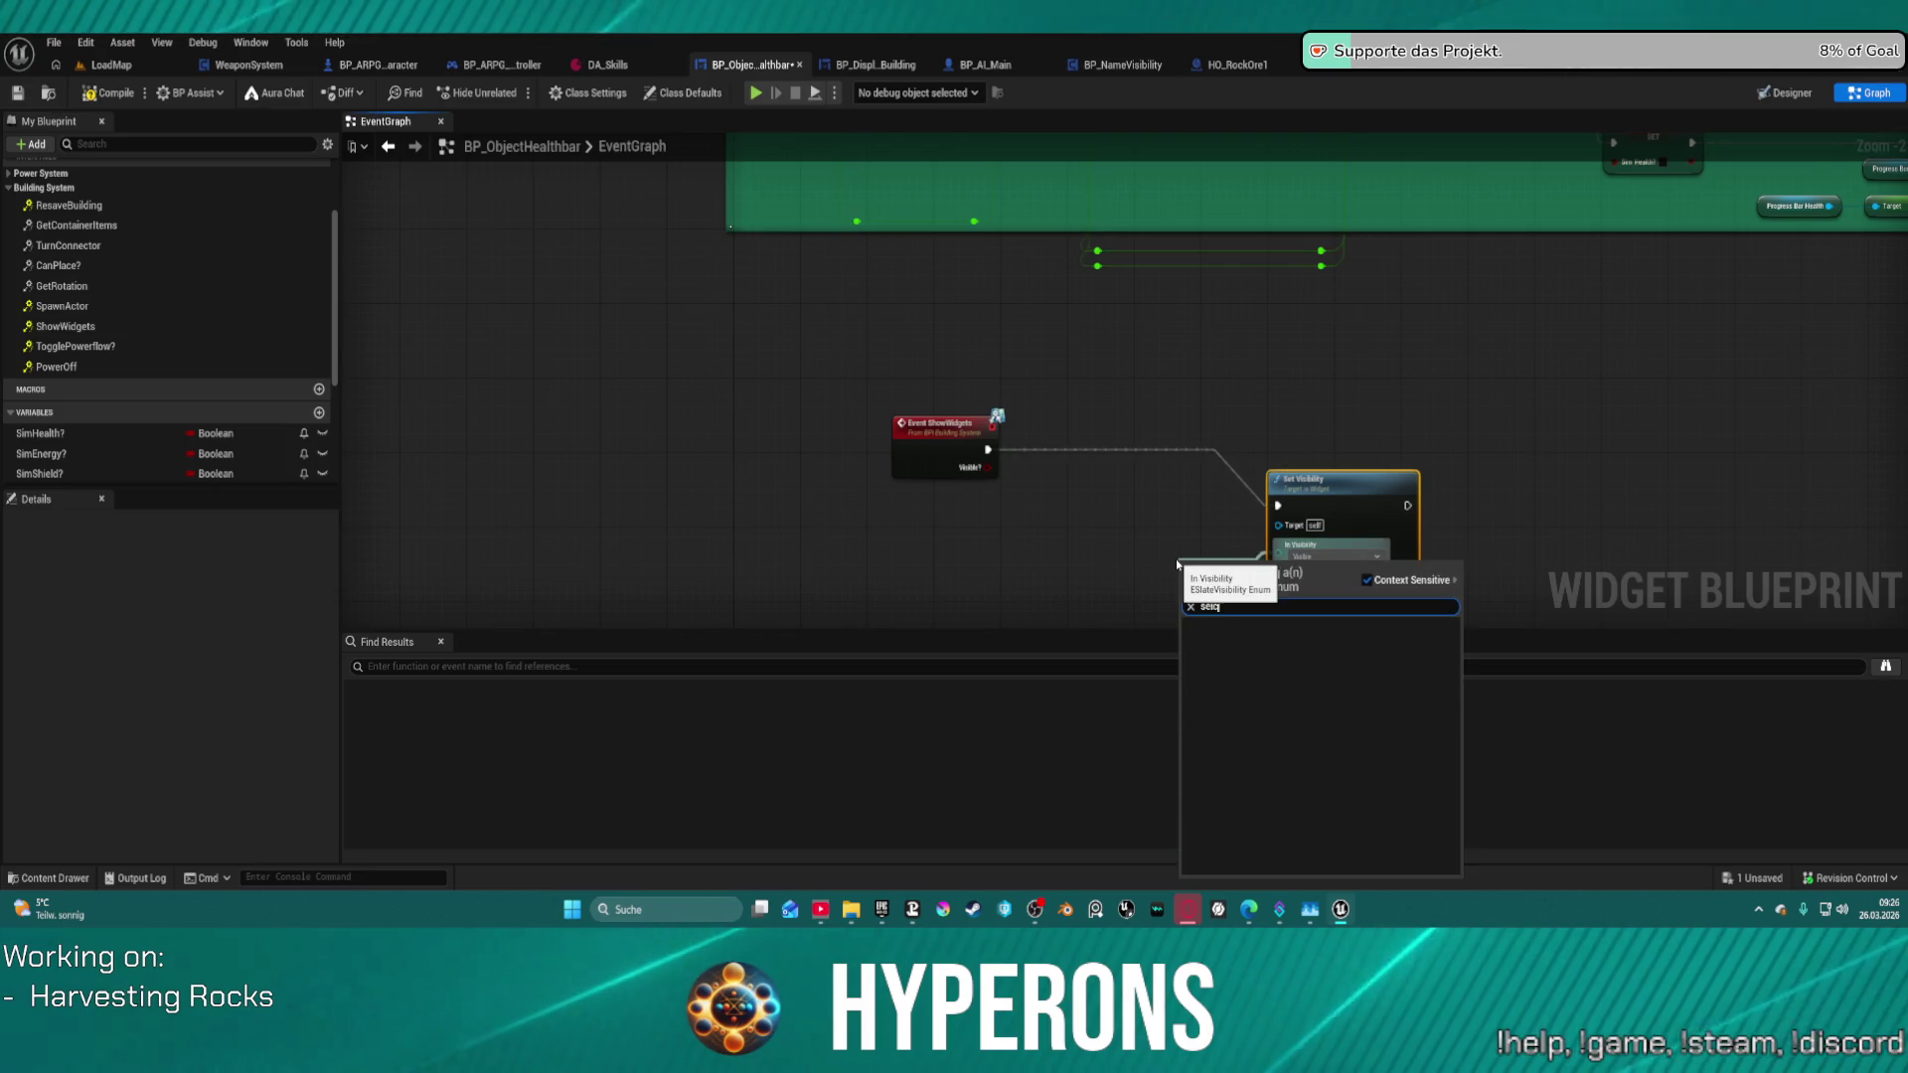
{"action": "key", "text": "BackSpace"}
{"action": "key", "text": "BackSpace"}
{"action": "key", "text": "BackSpace"}
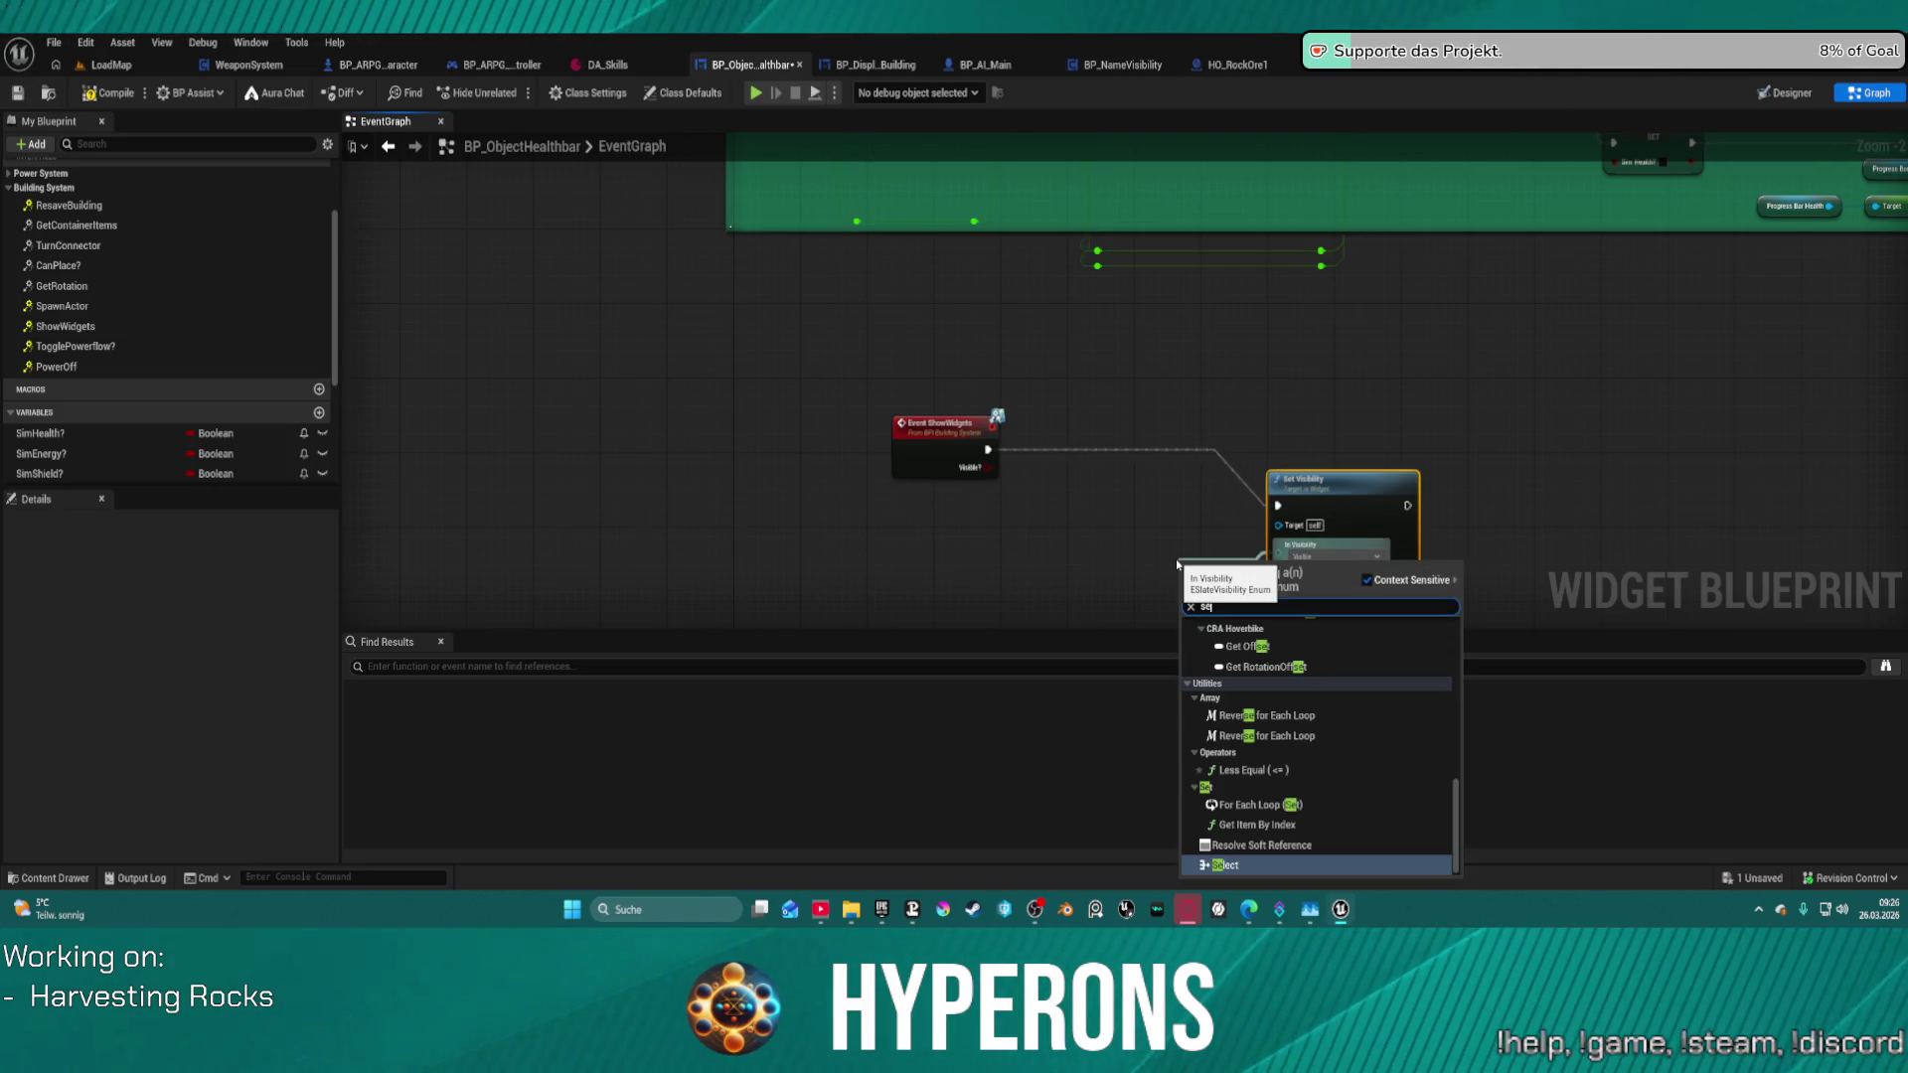
{"action": "type", "text": "lect"}
{"action": "key", "text": "Return"}
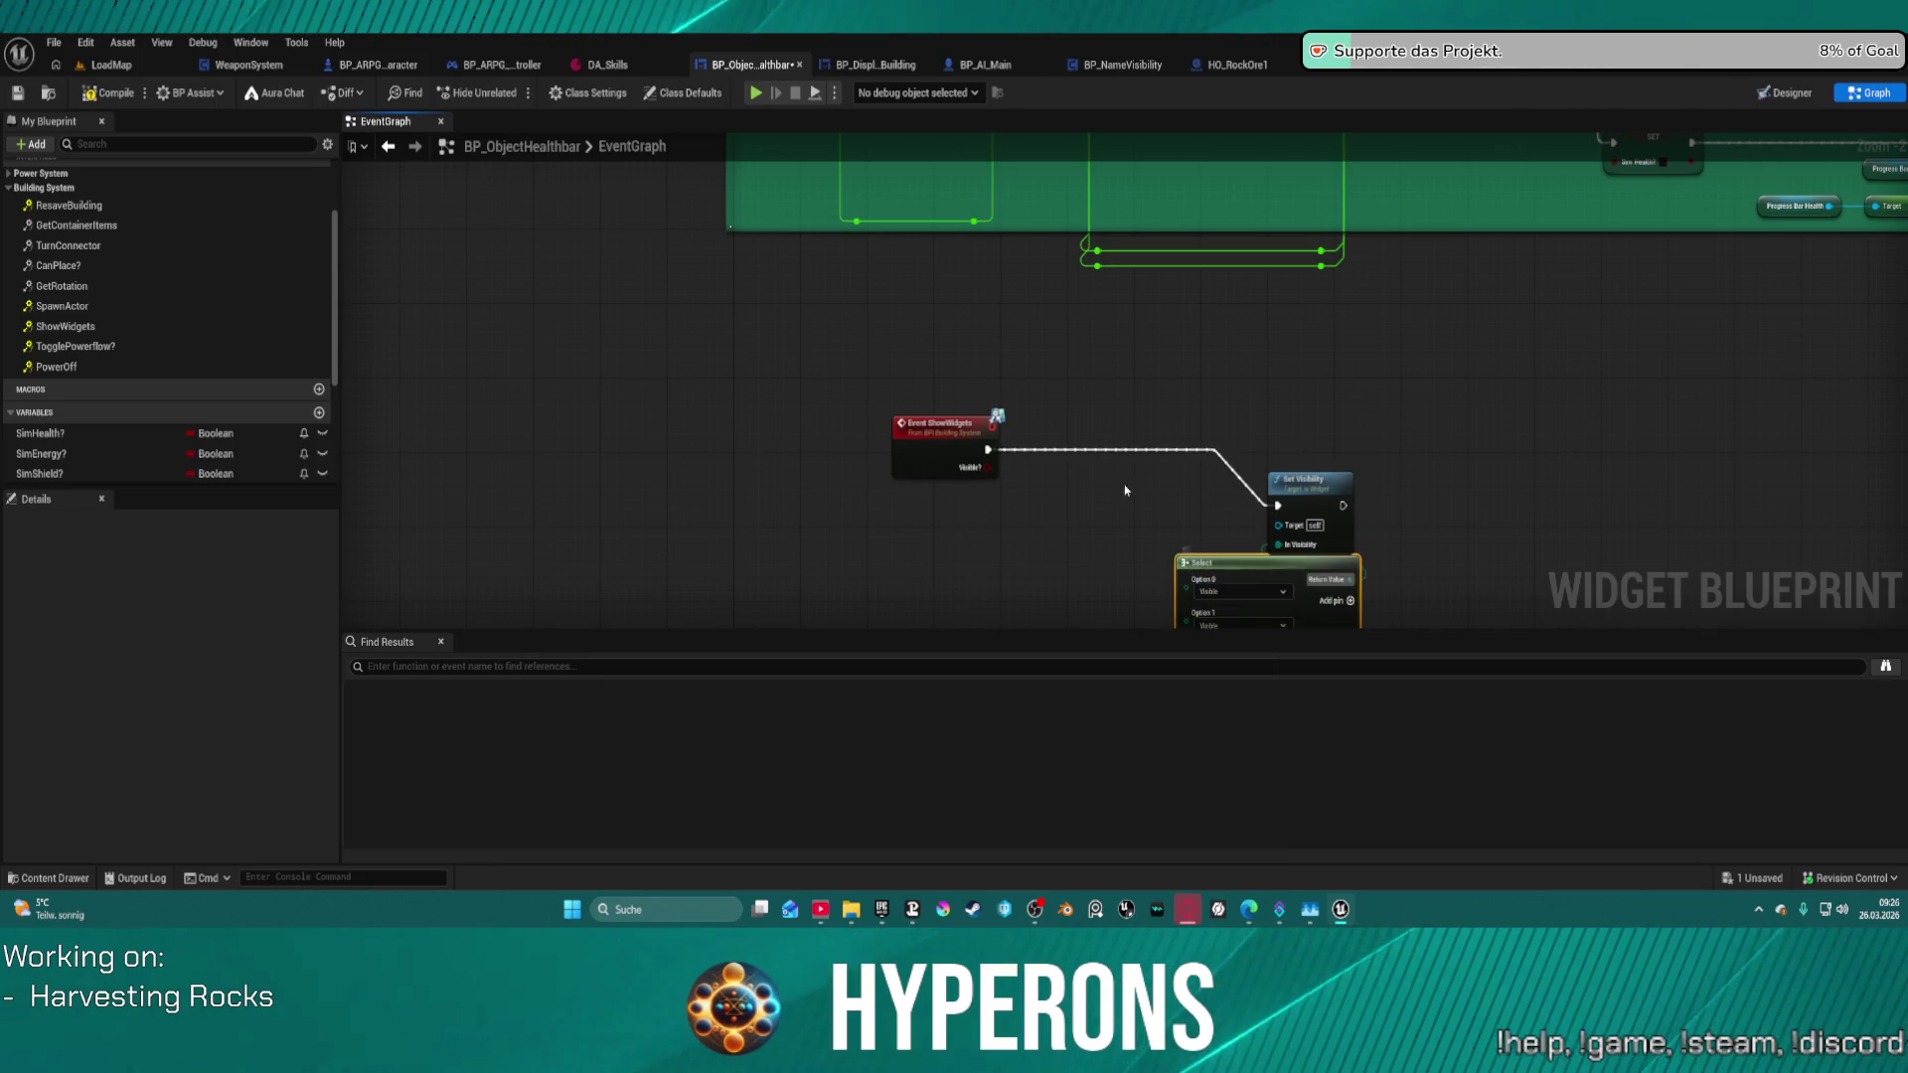
- Wire Select's Index to Visible?, set False to Hidden, feed In Visibility, then switch to LoadMap
{"action": "left_click_drag", "start_coordinate": [910, 430], "coordinate": [840, 452]}
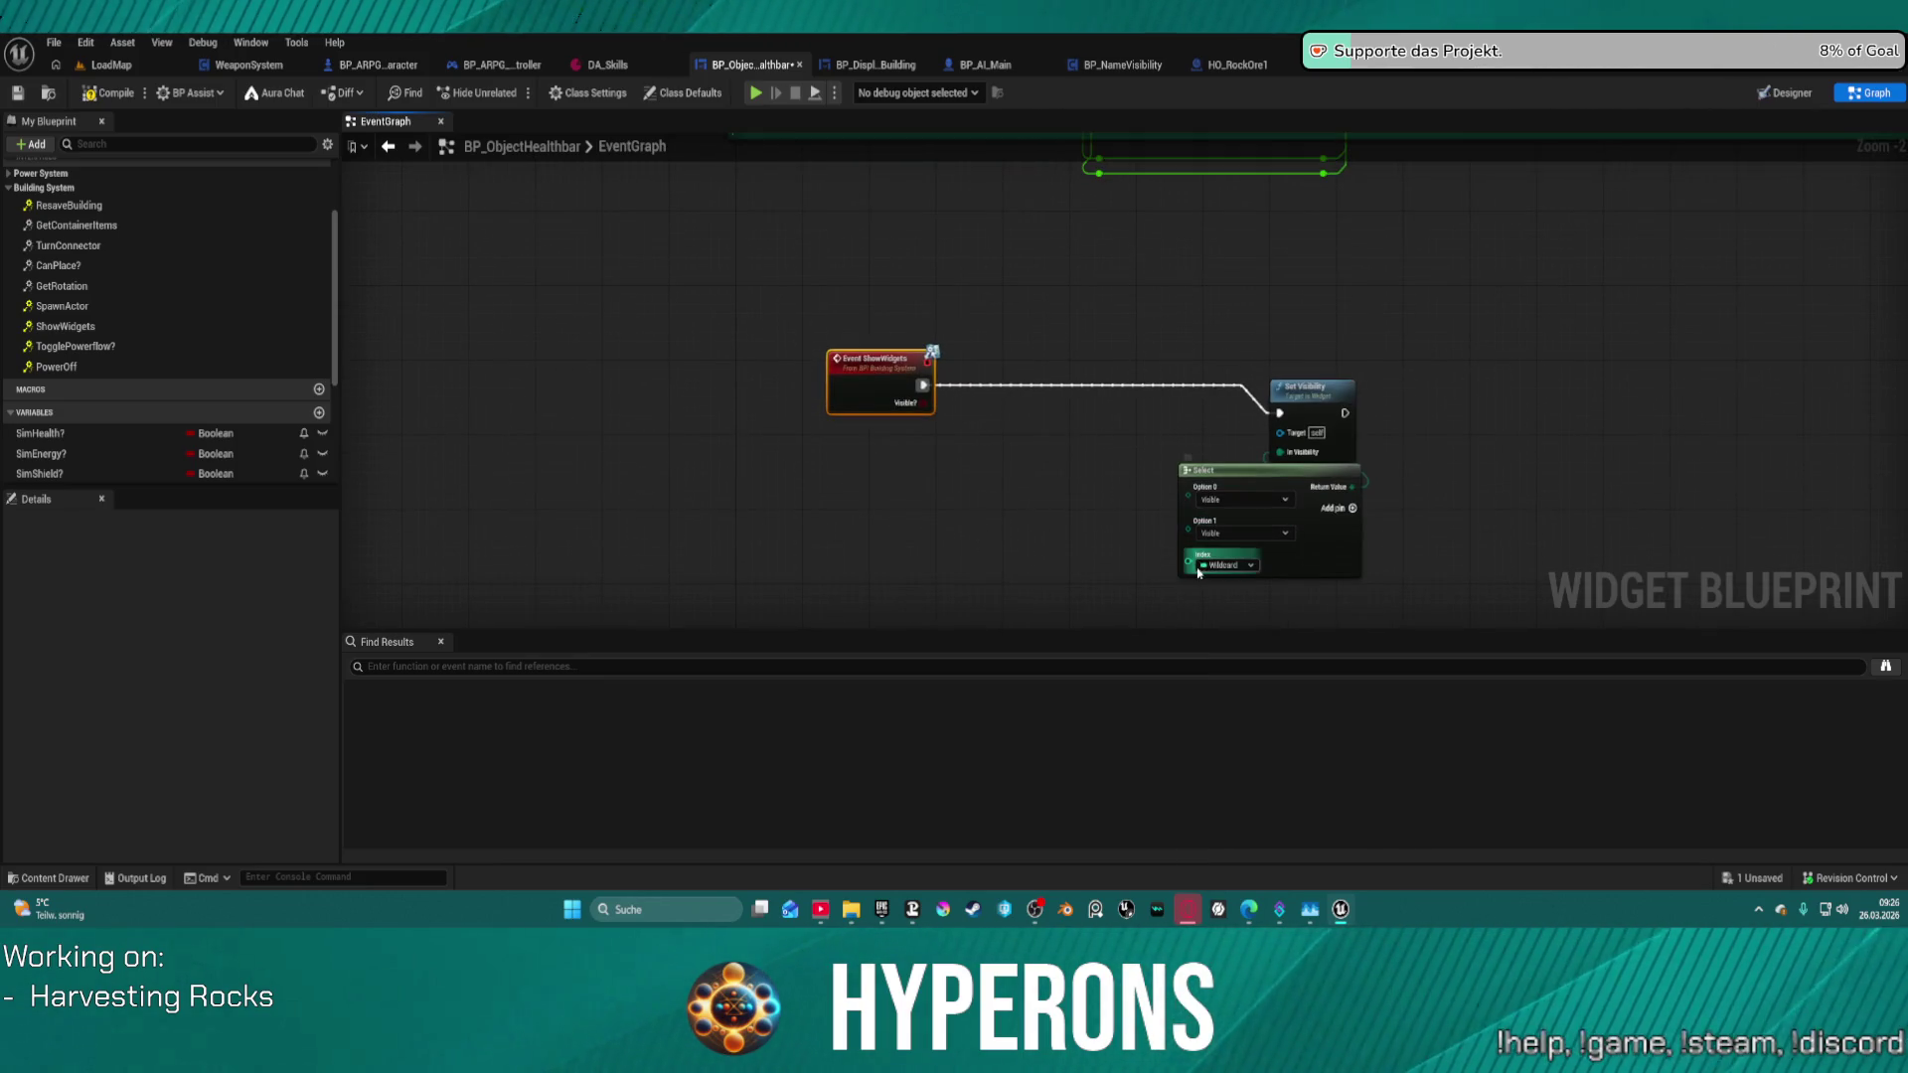
{"action": "left_click", "coordinate": [1198, 572]}
{"action": "key", "text": "Escape"}
{"action": "left_click_drag", "start_coordinate": [1189, 562], "coordinate": [924, 402]}
{"action": "left_click", "coordinate": [1242, 499]}
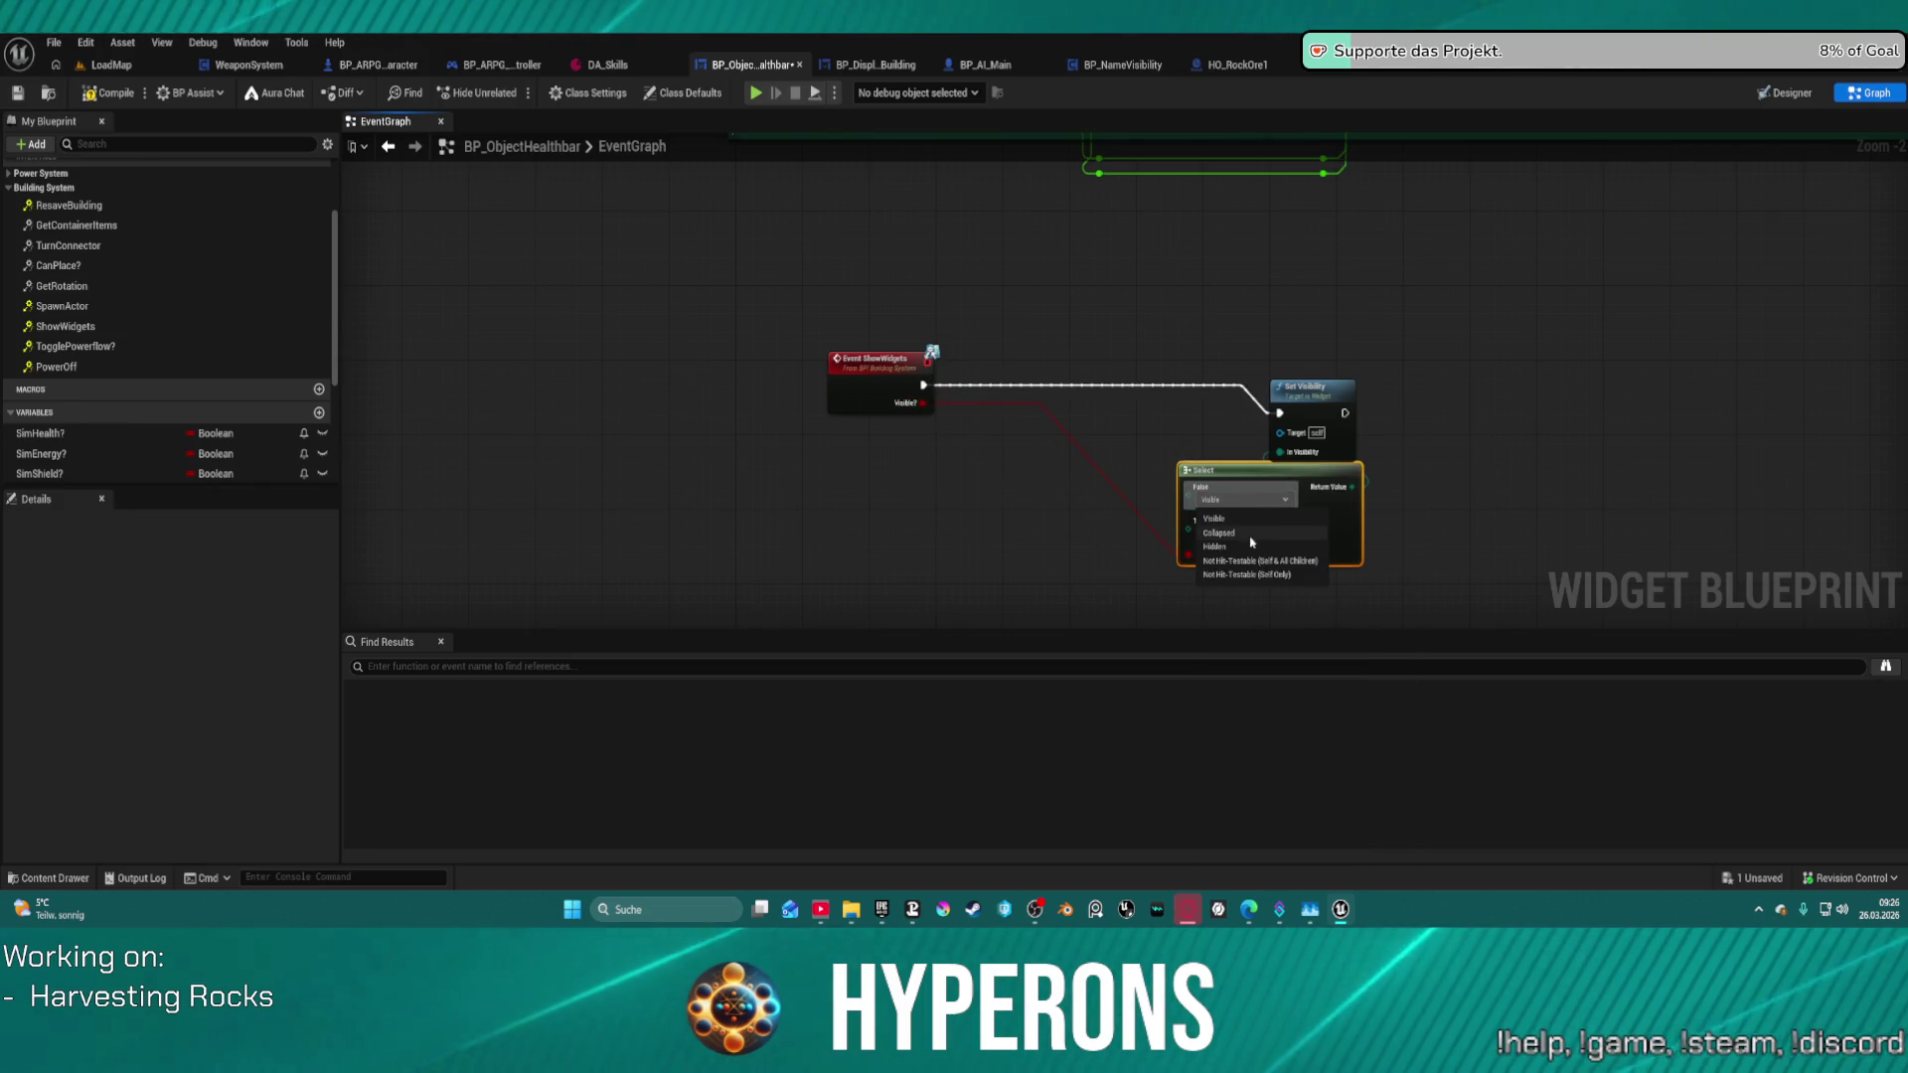
{"action": "left_click", "coordinate": [1252, 546]}
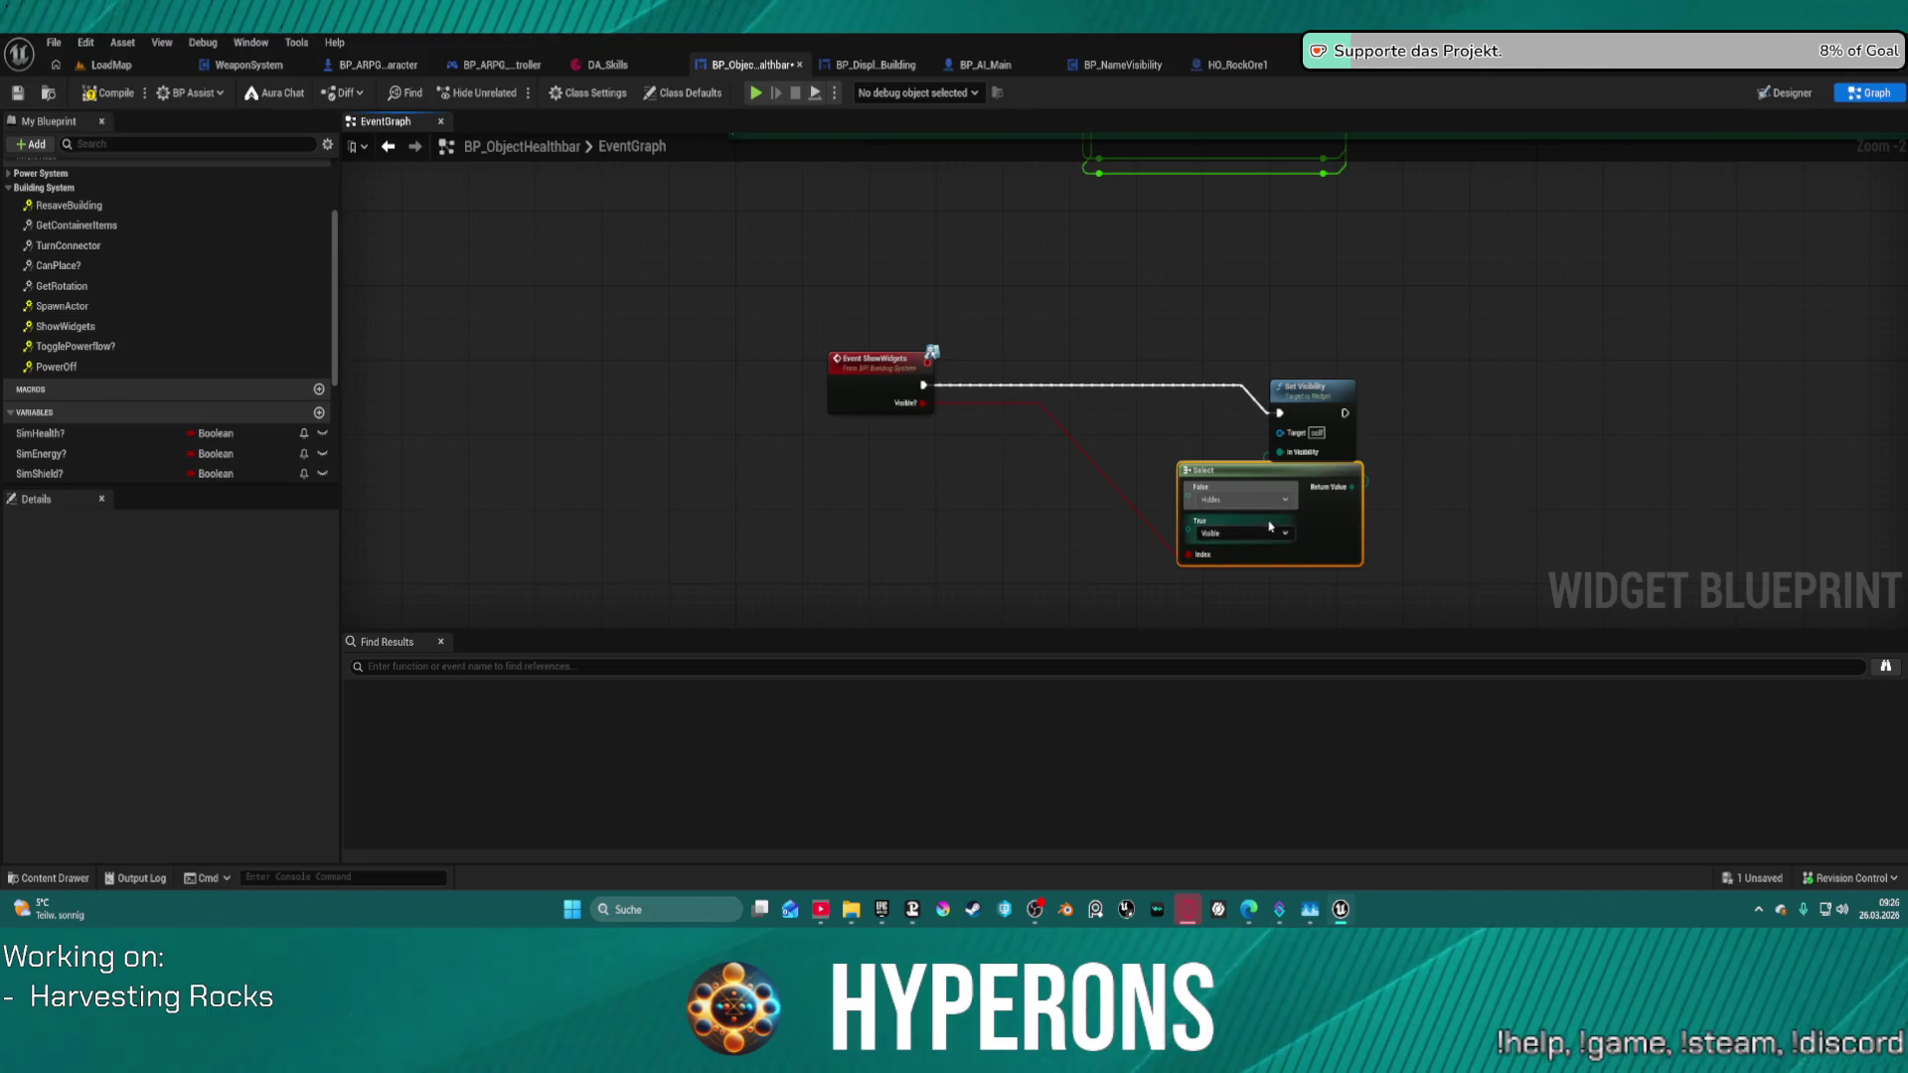
{"action": "left_click_drag", "start_coordinate": [1280, 452], "coordinate": [1352, 487]}
{"action": "key", "text": "f"}
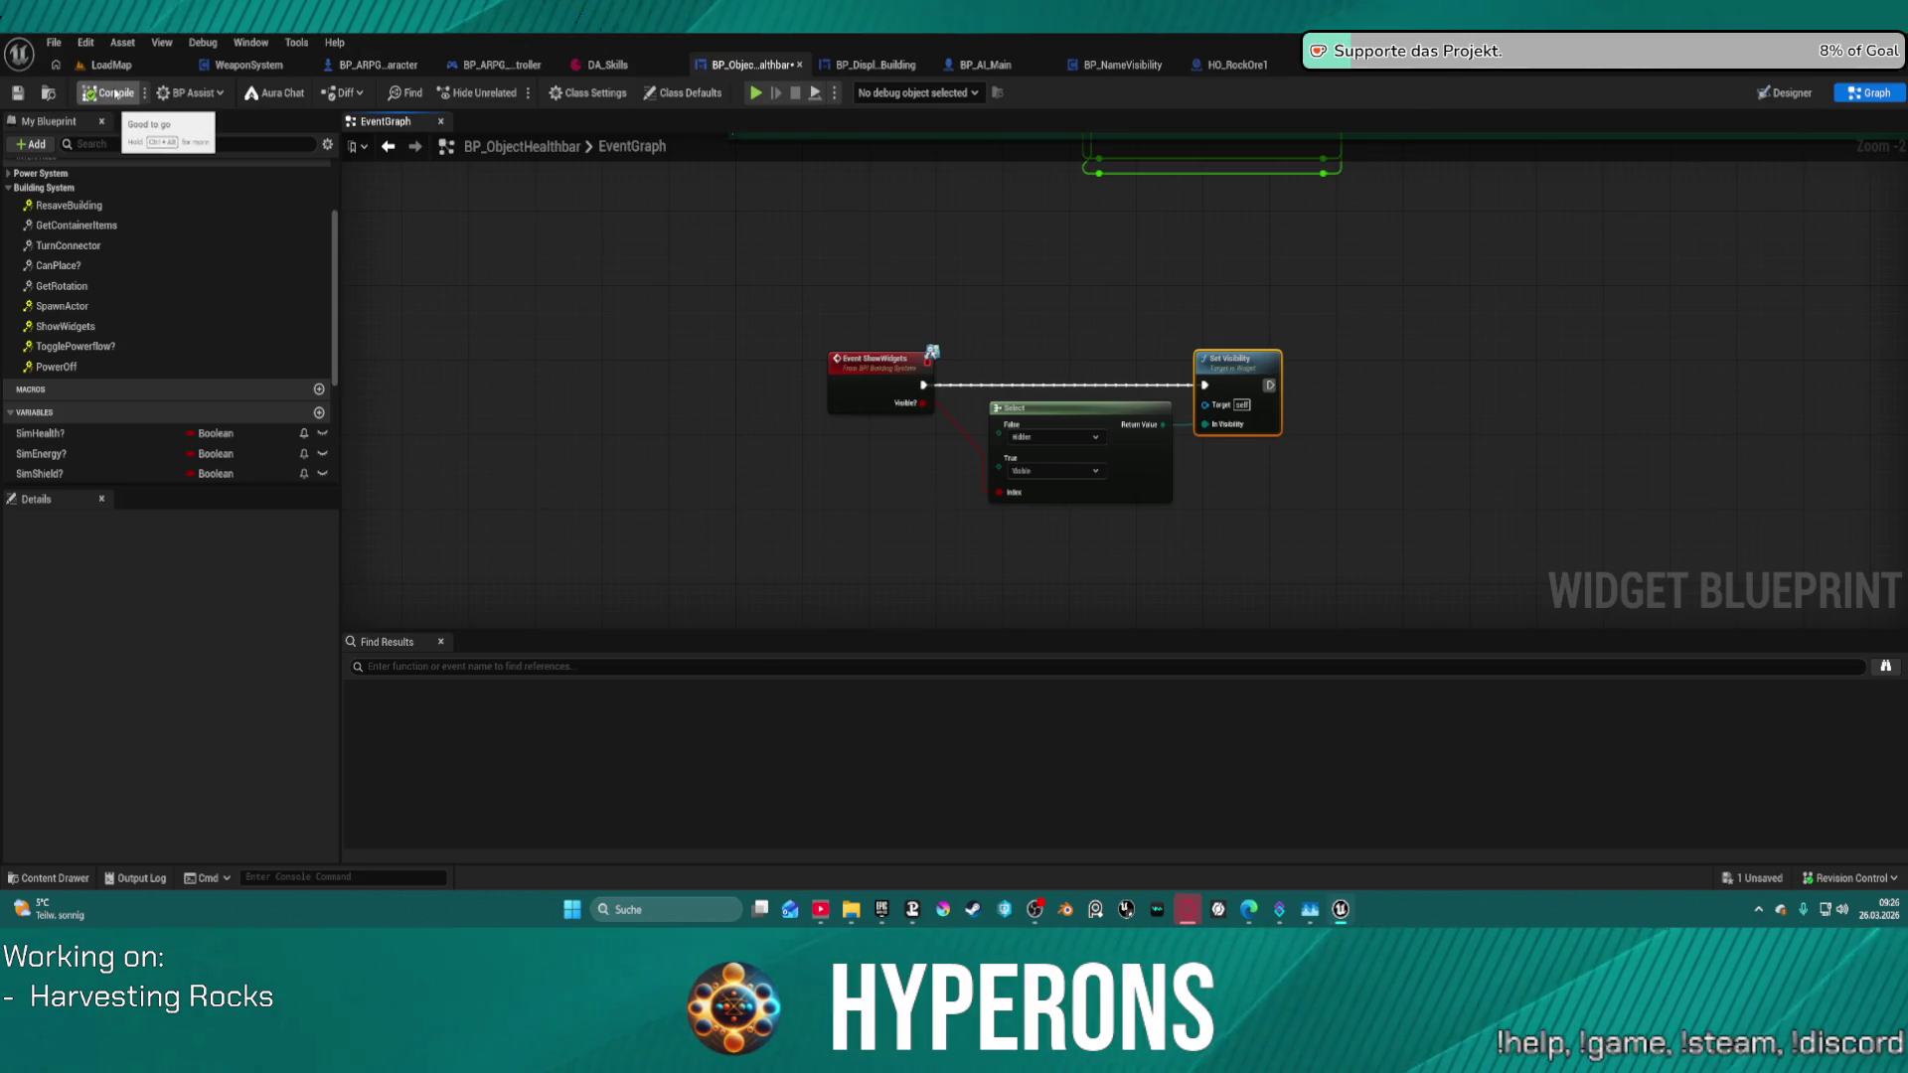
{"action": "left_click", "coordinate": [72, 65]}
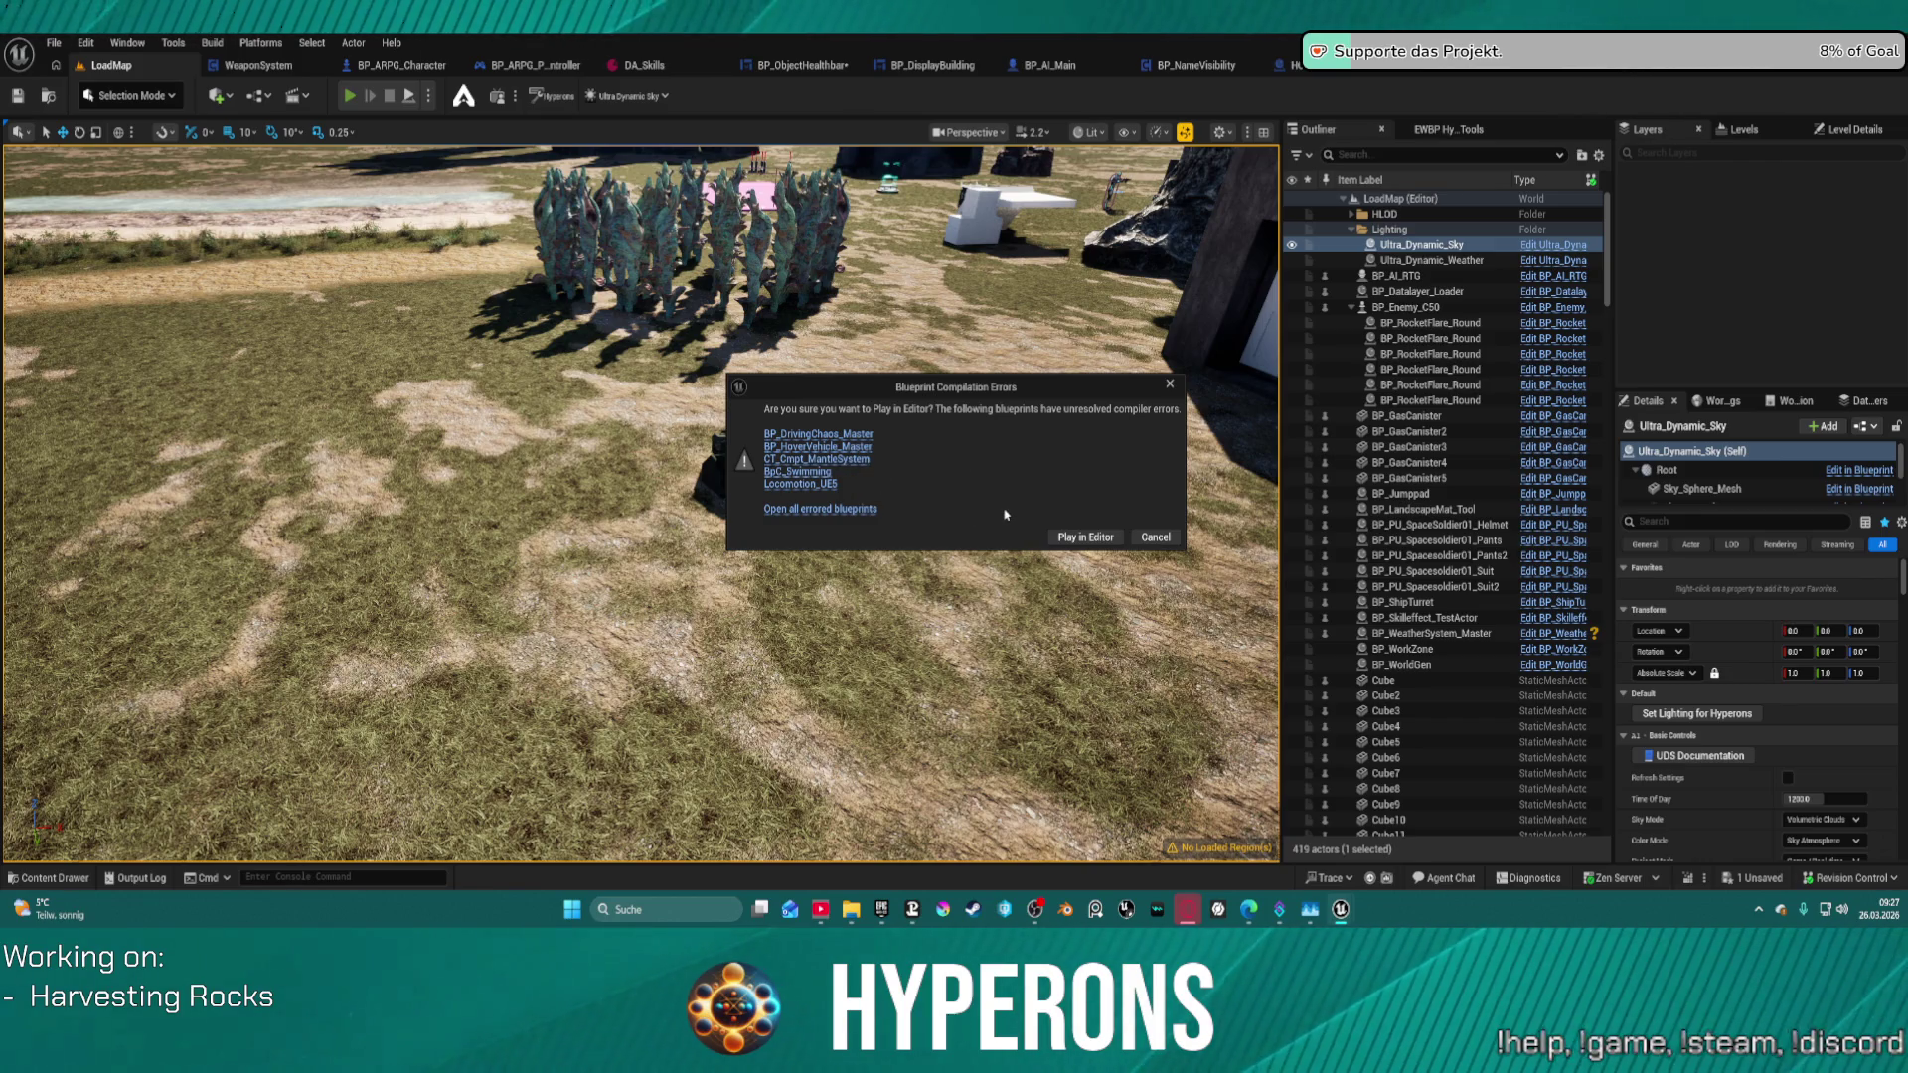
- Play despite the compile errors, shoot a nearby rock to check its health bar, then stop
{"action": "left_click", "coordinate": [1100, 542]}
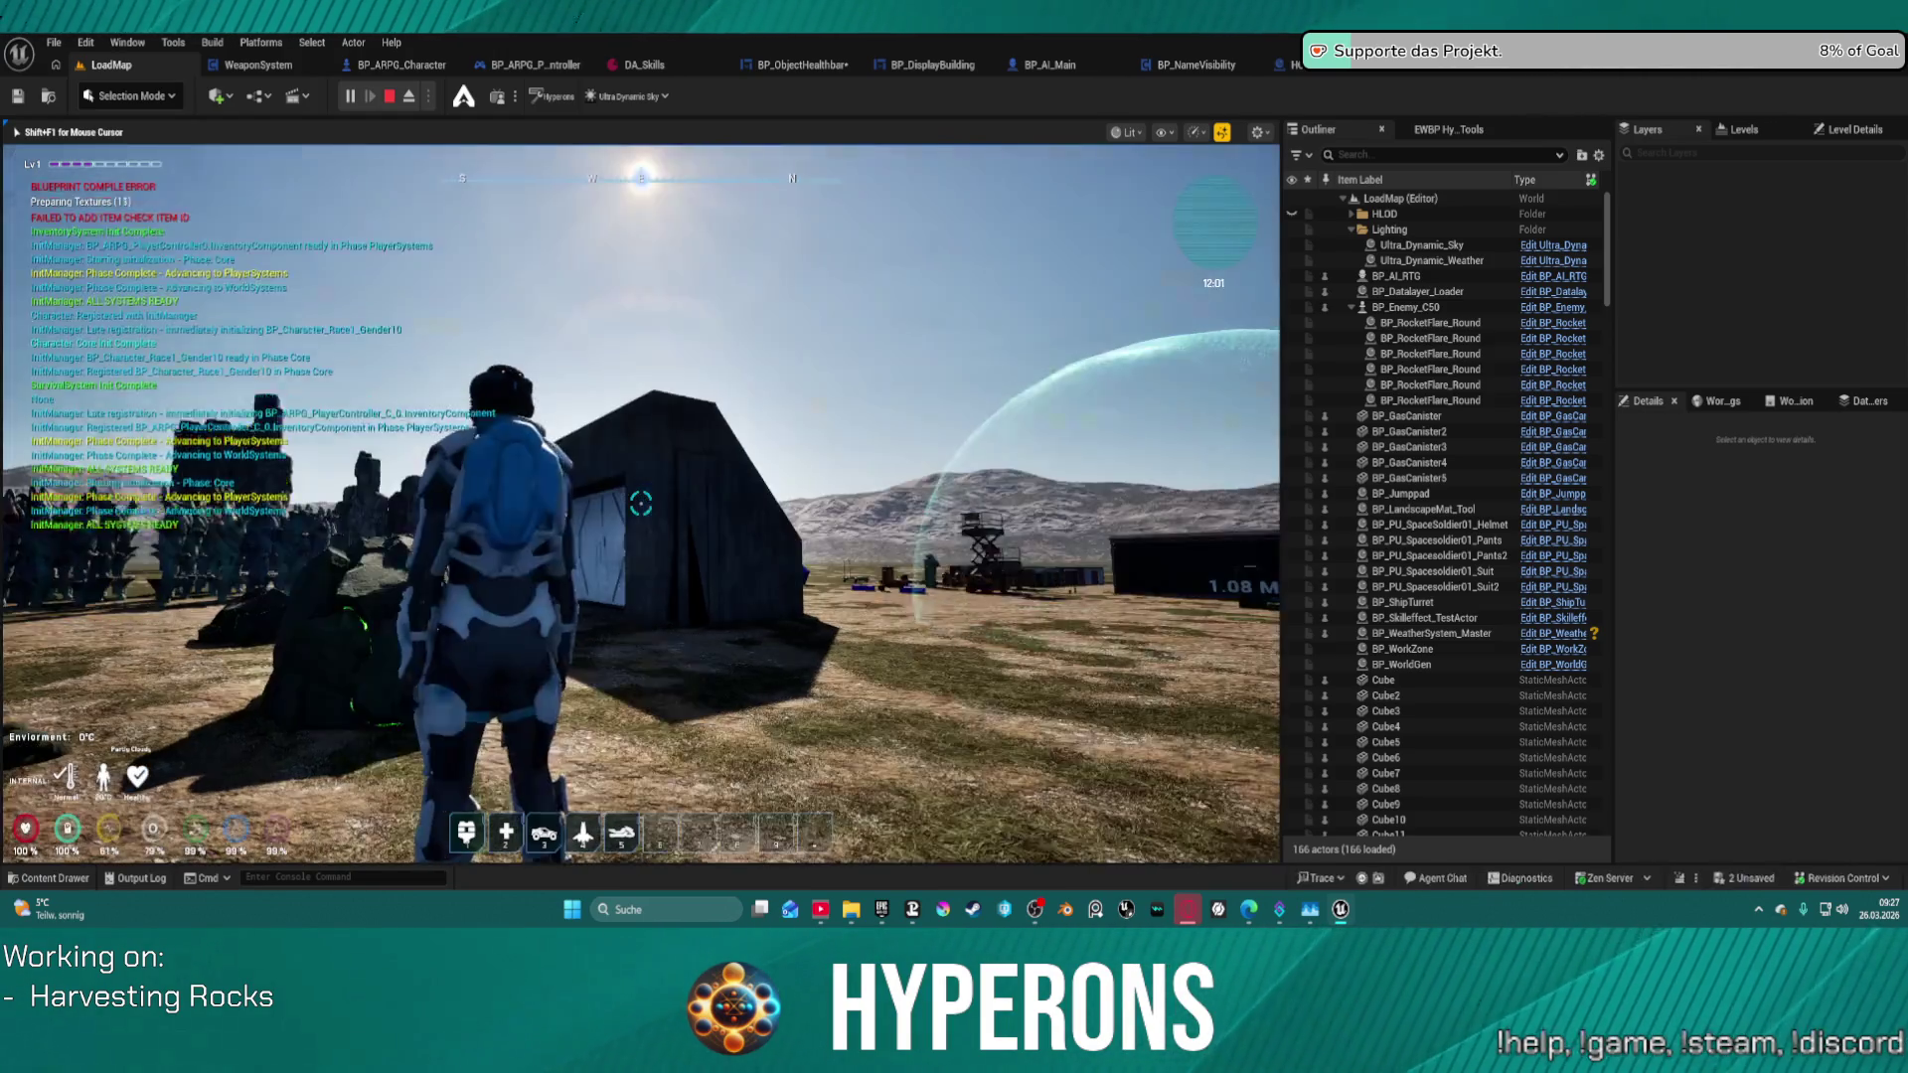
{"action": "key", "text": "i"}
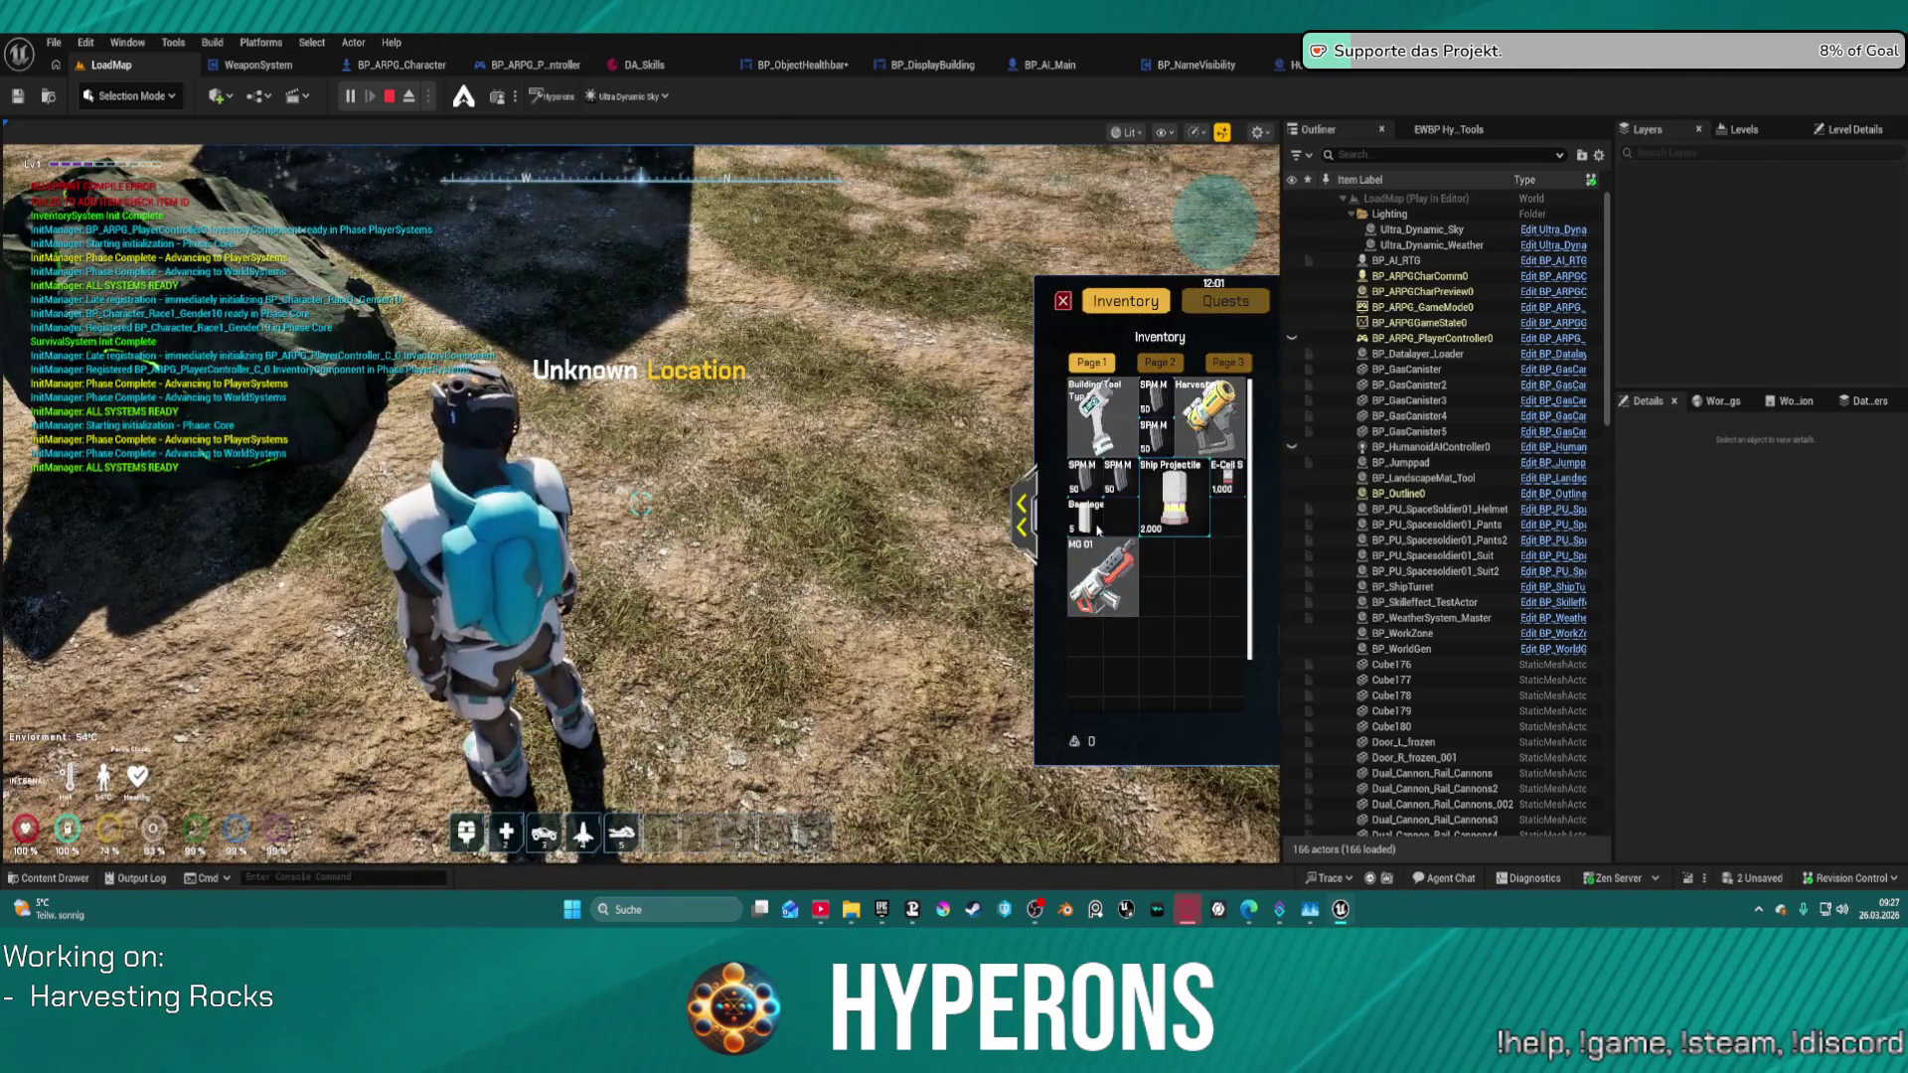
{"action": "key", "text": "i"}
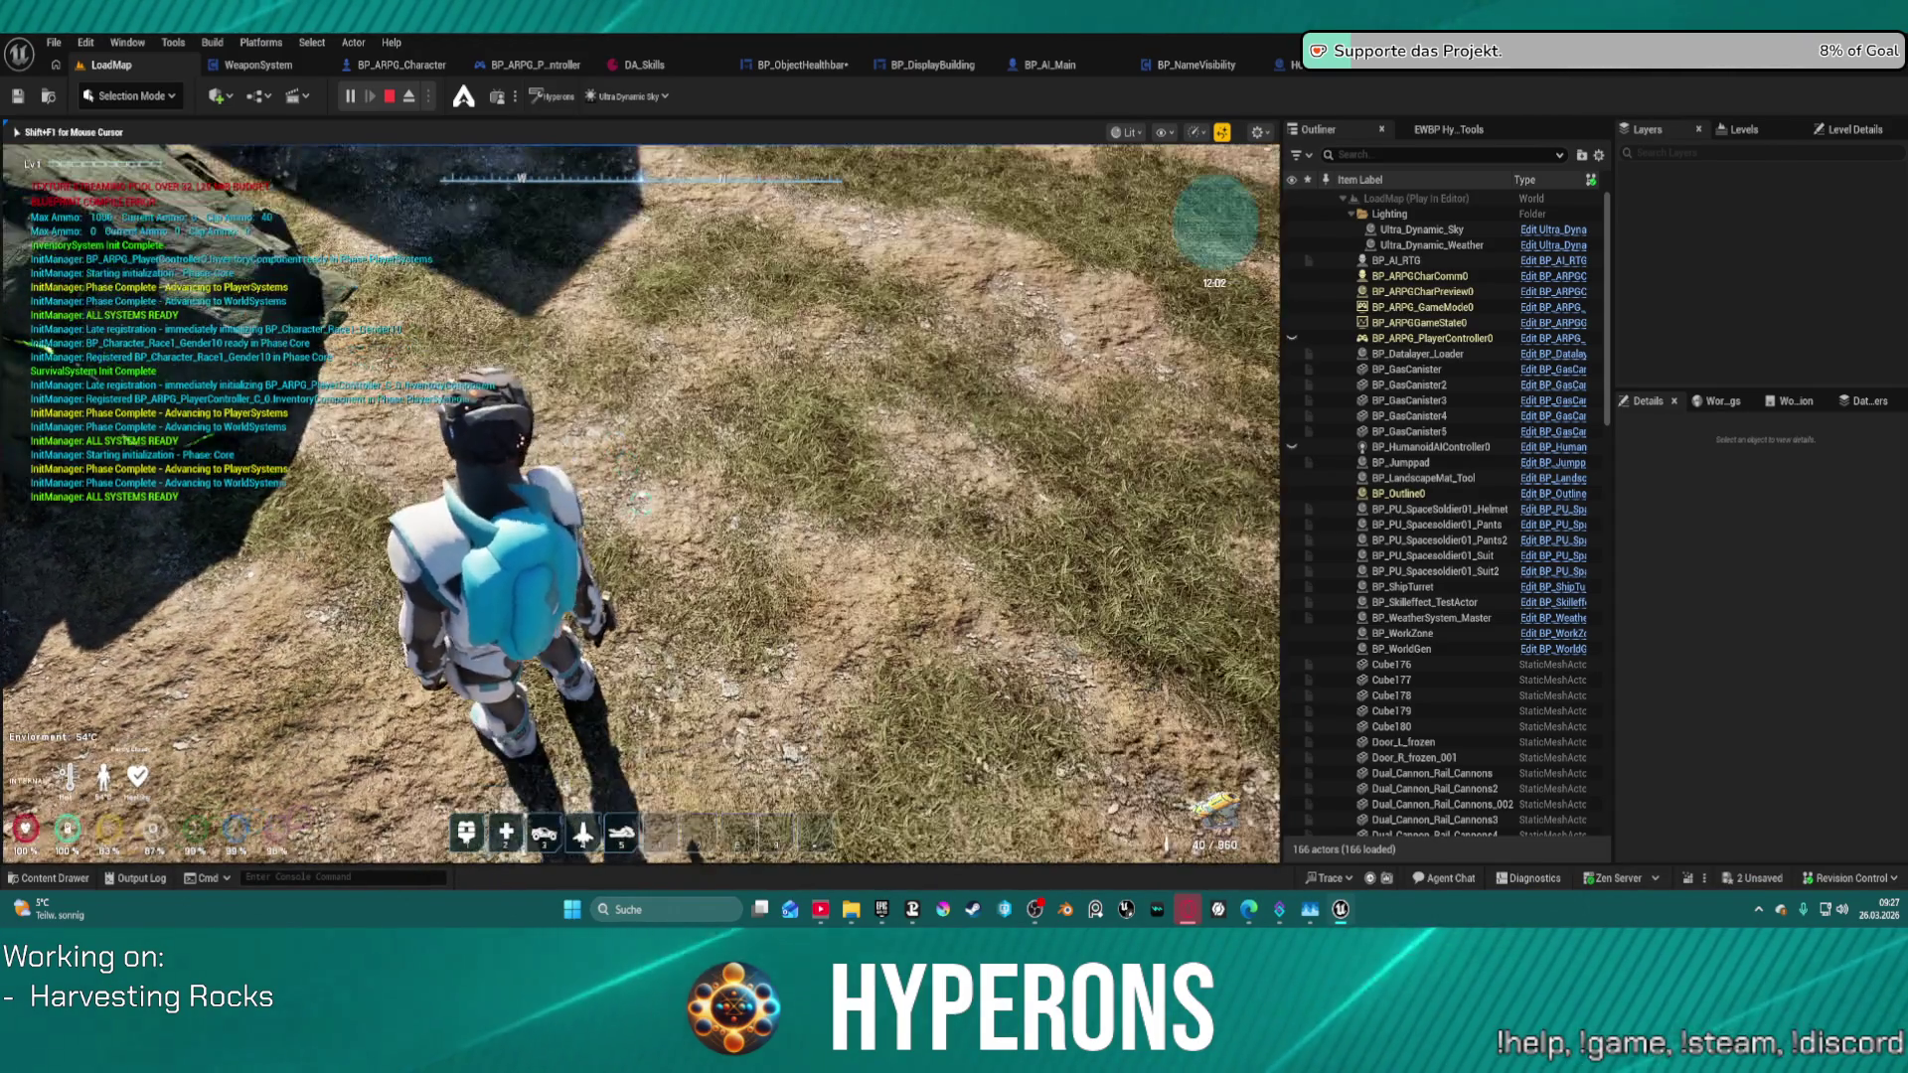
{"action": "key", "text": "w"}
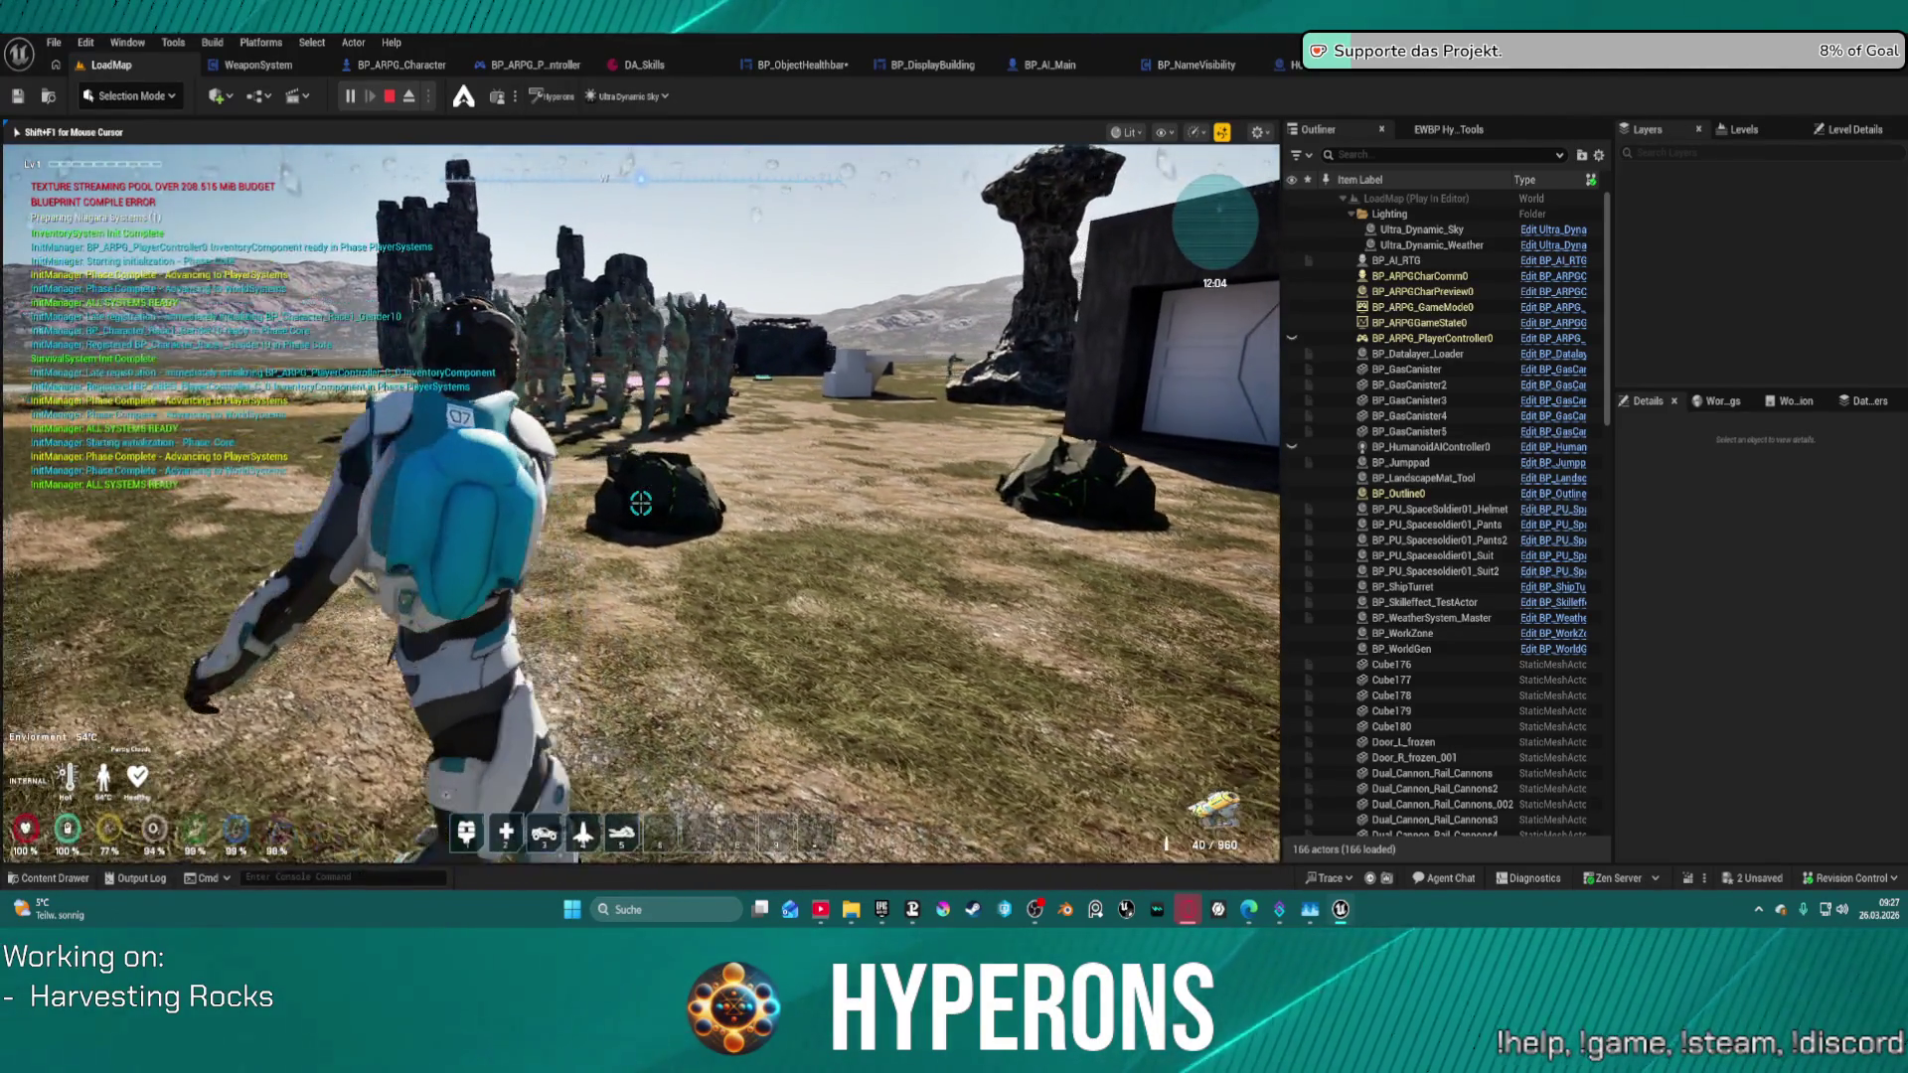
{"action": "left_click", "coordinate": [641, 505]}
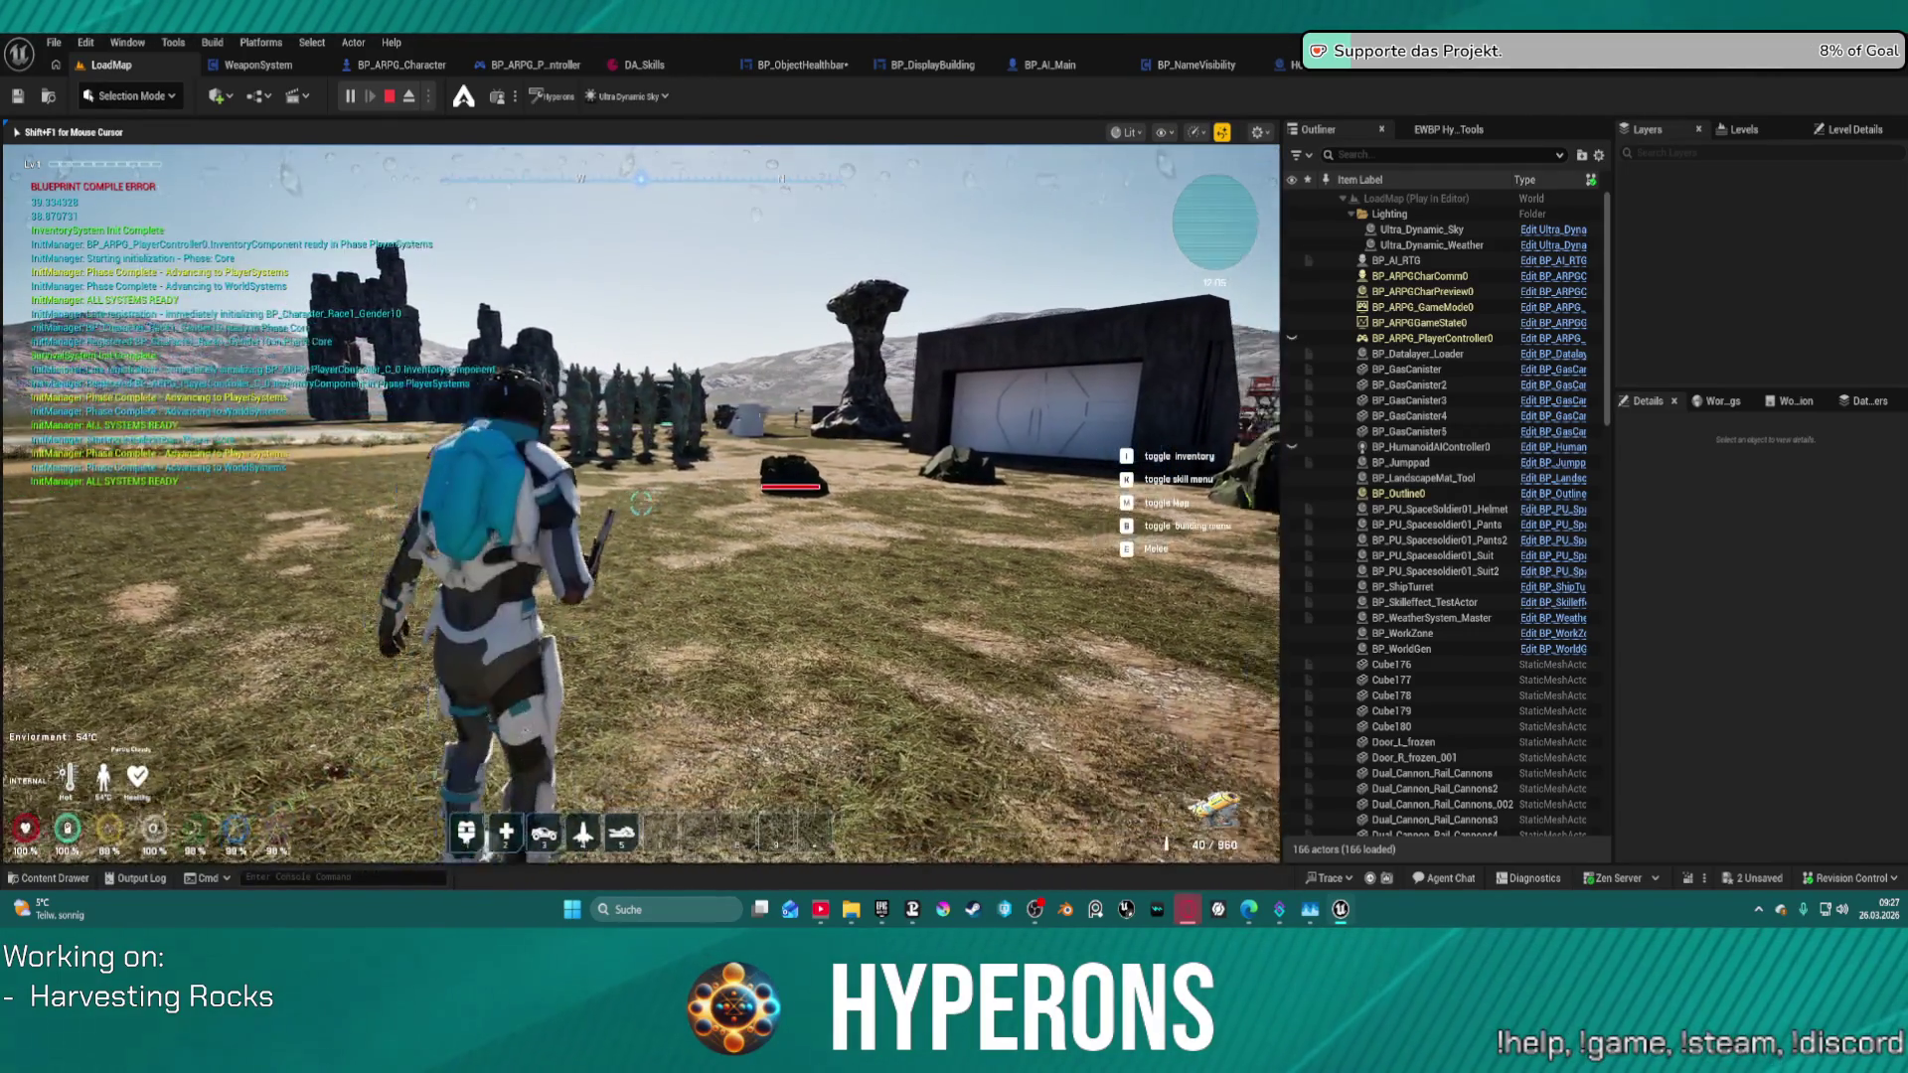
{"action": "key", "text": "w"}
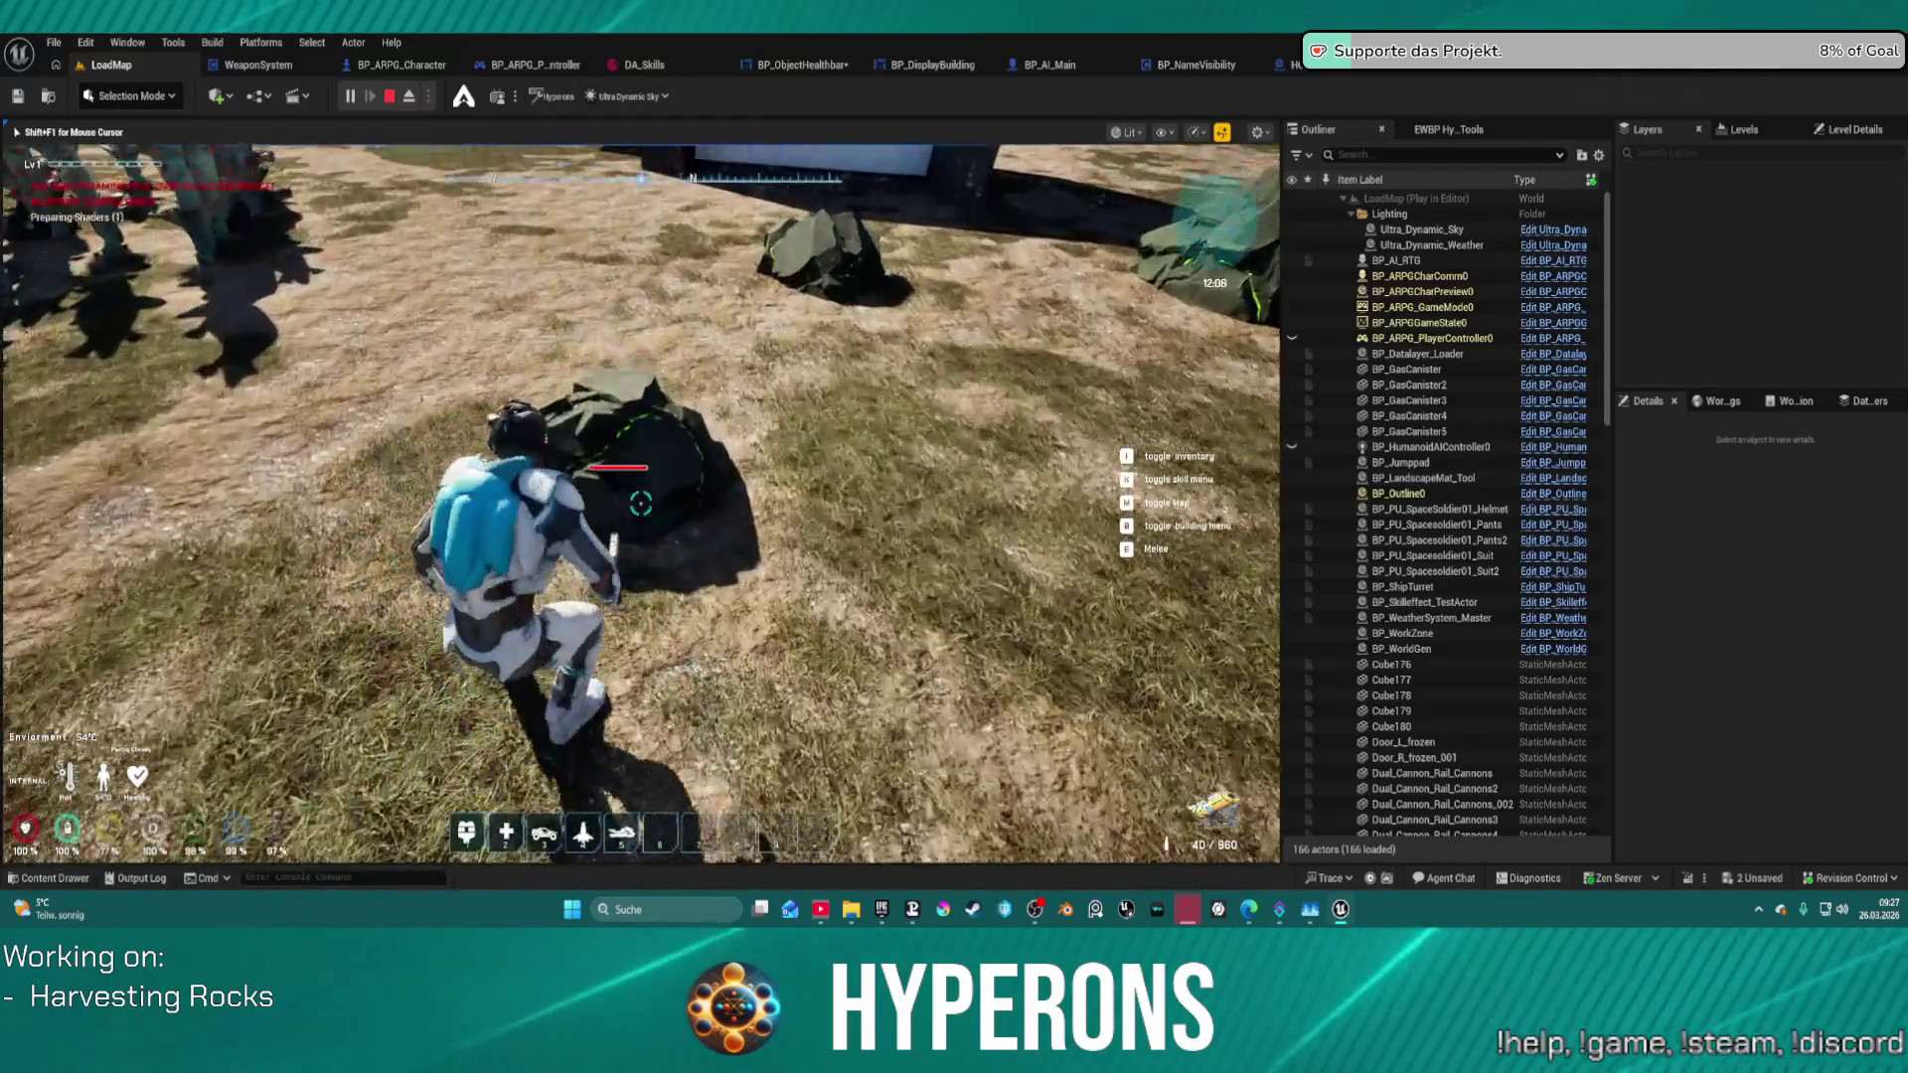
{"action": "left_click", "coordinate": [641, 505]}
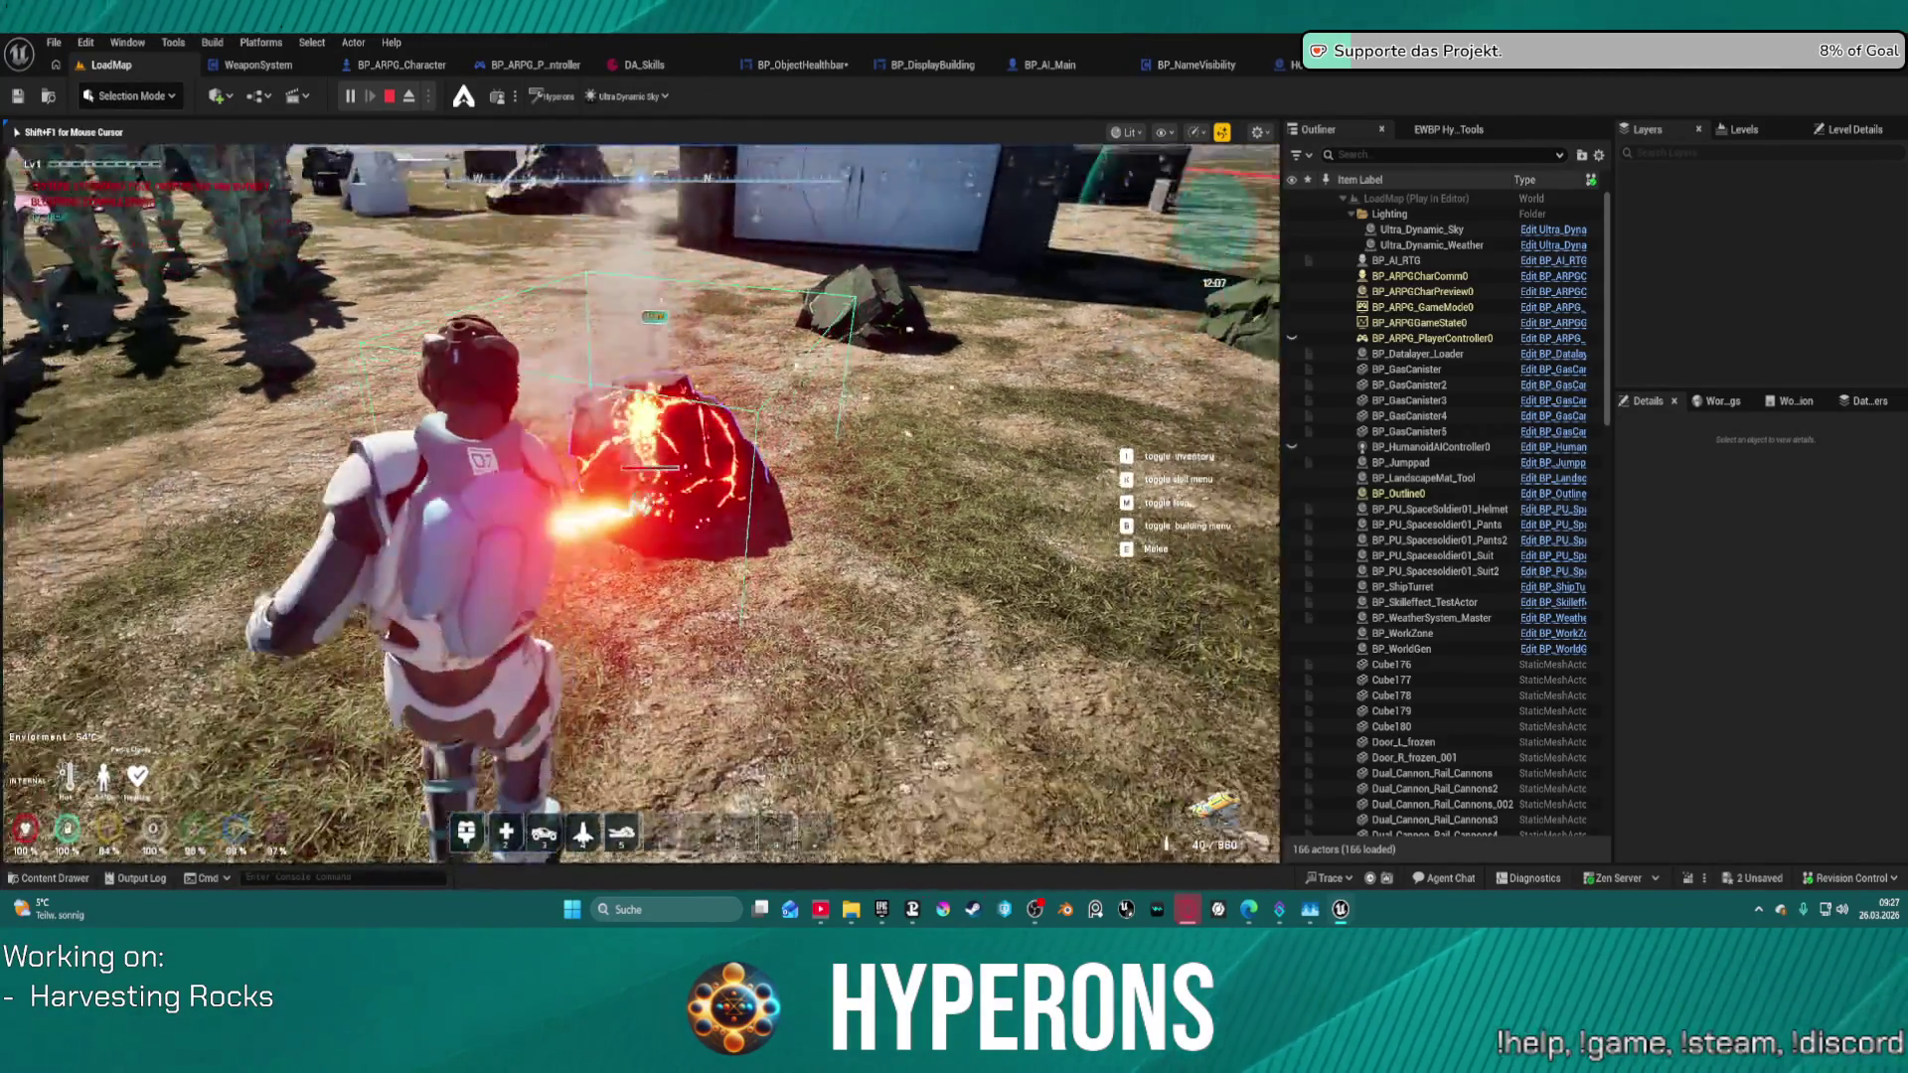
{"action": "key", "text": "s"}
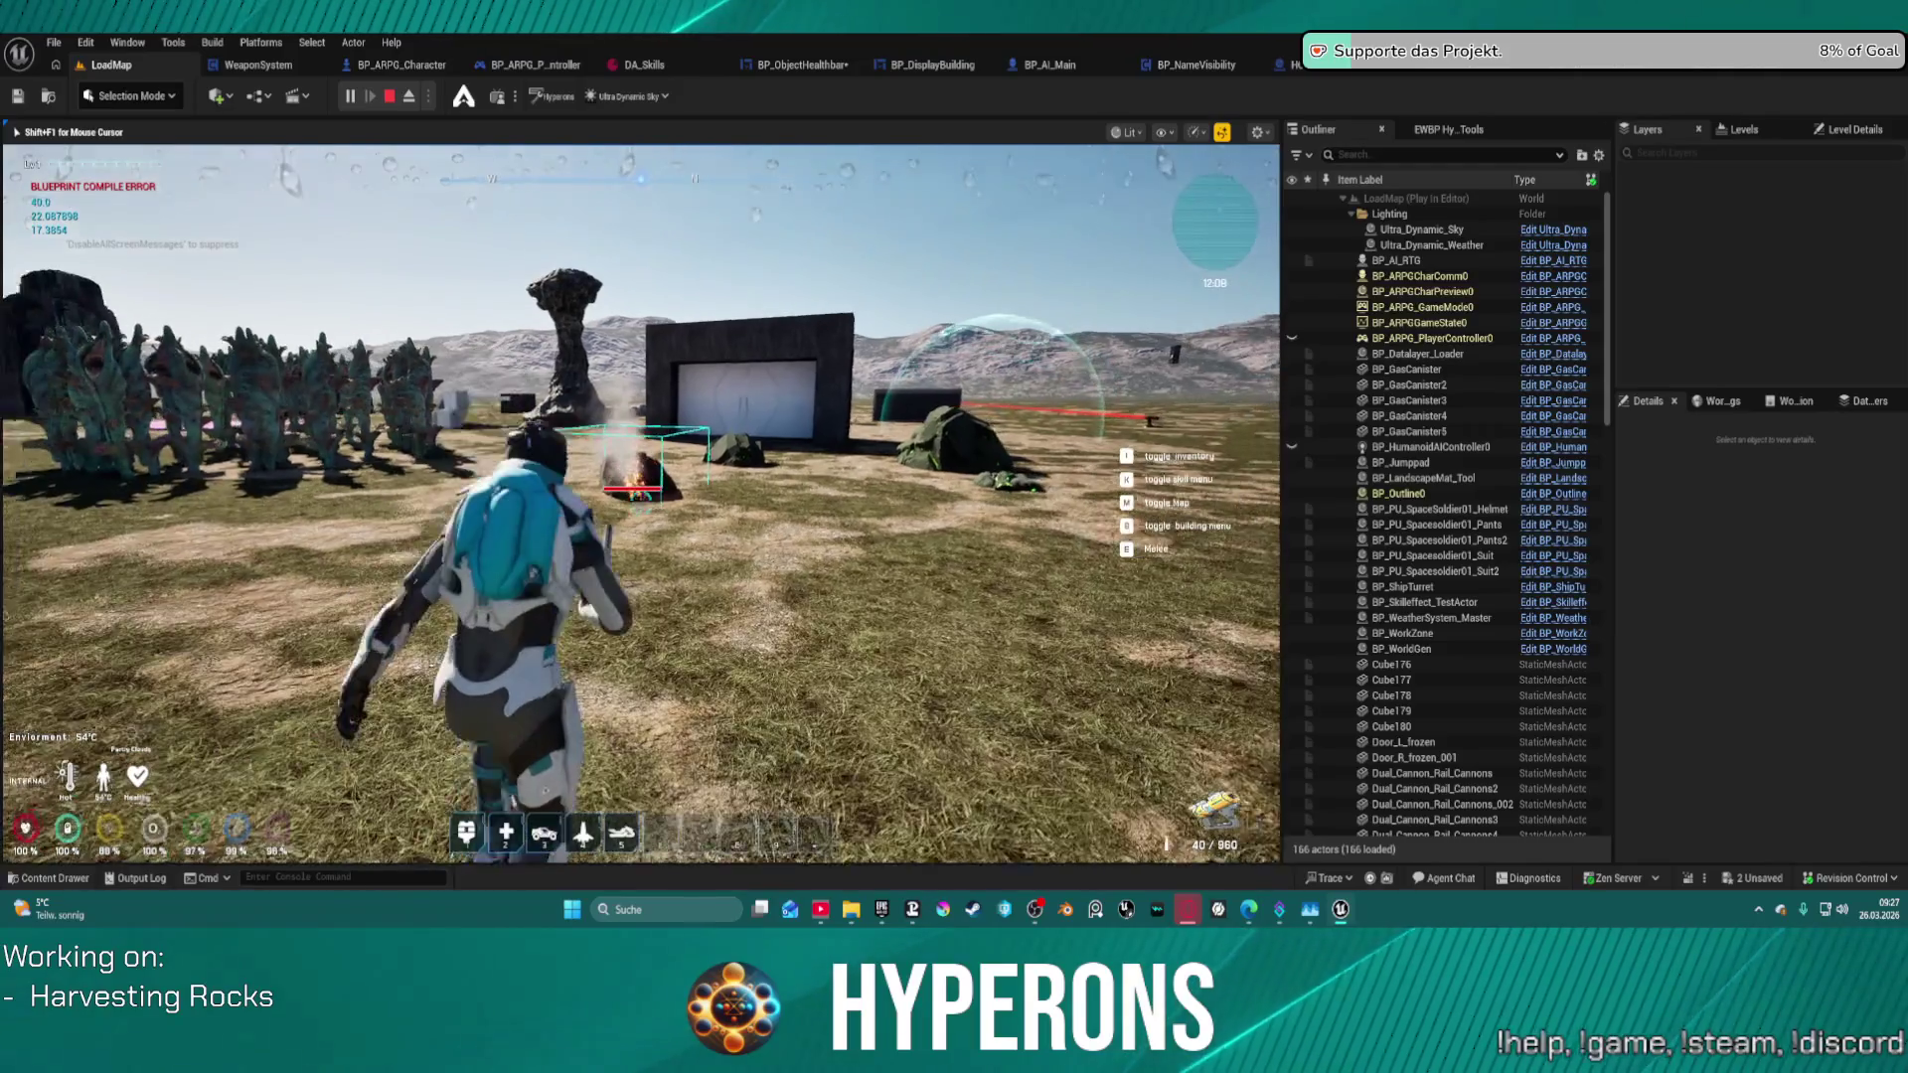
{"action": "key", "text": "Escape"}
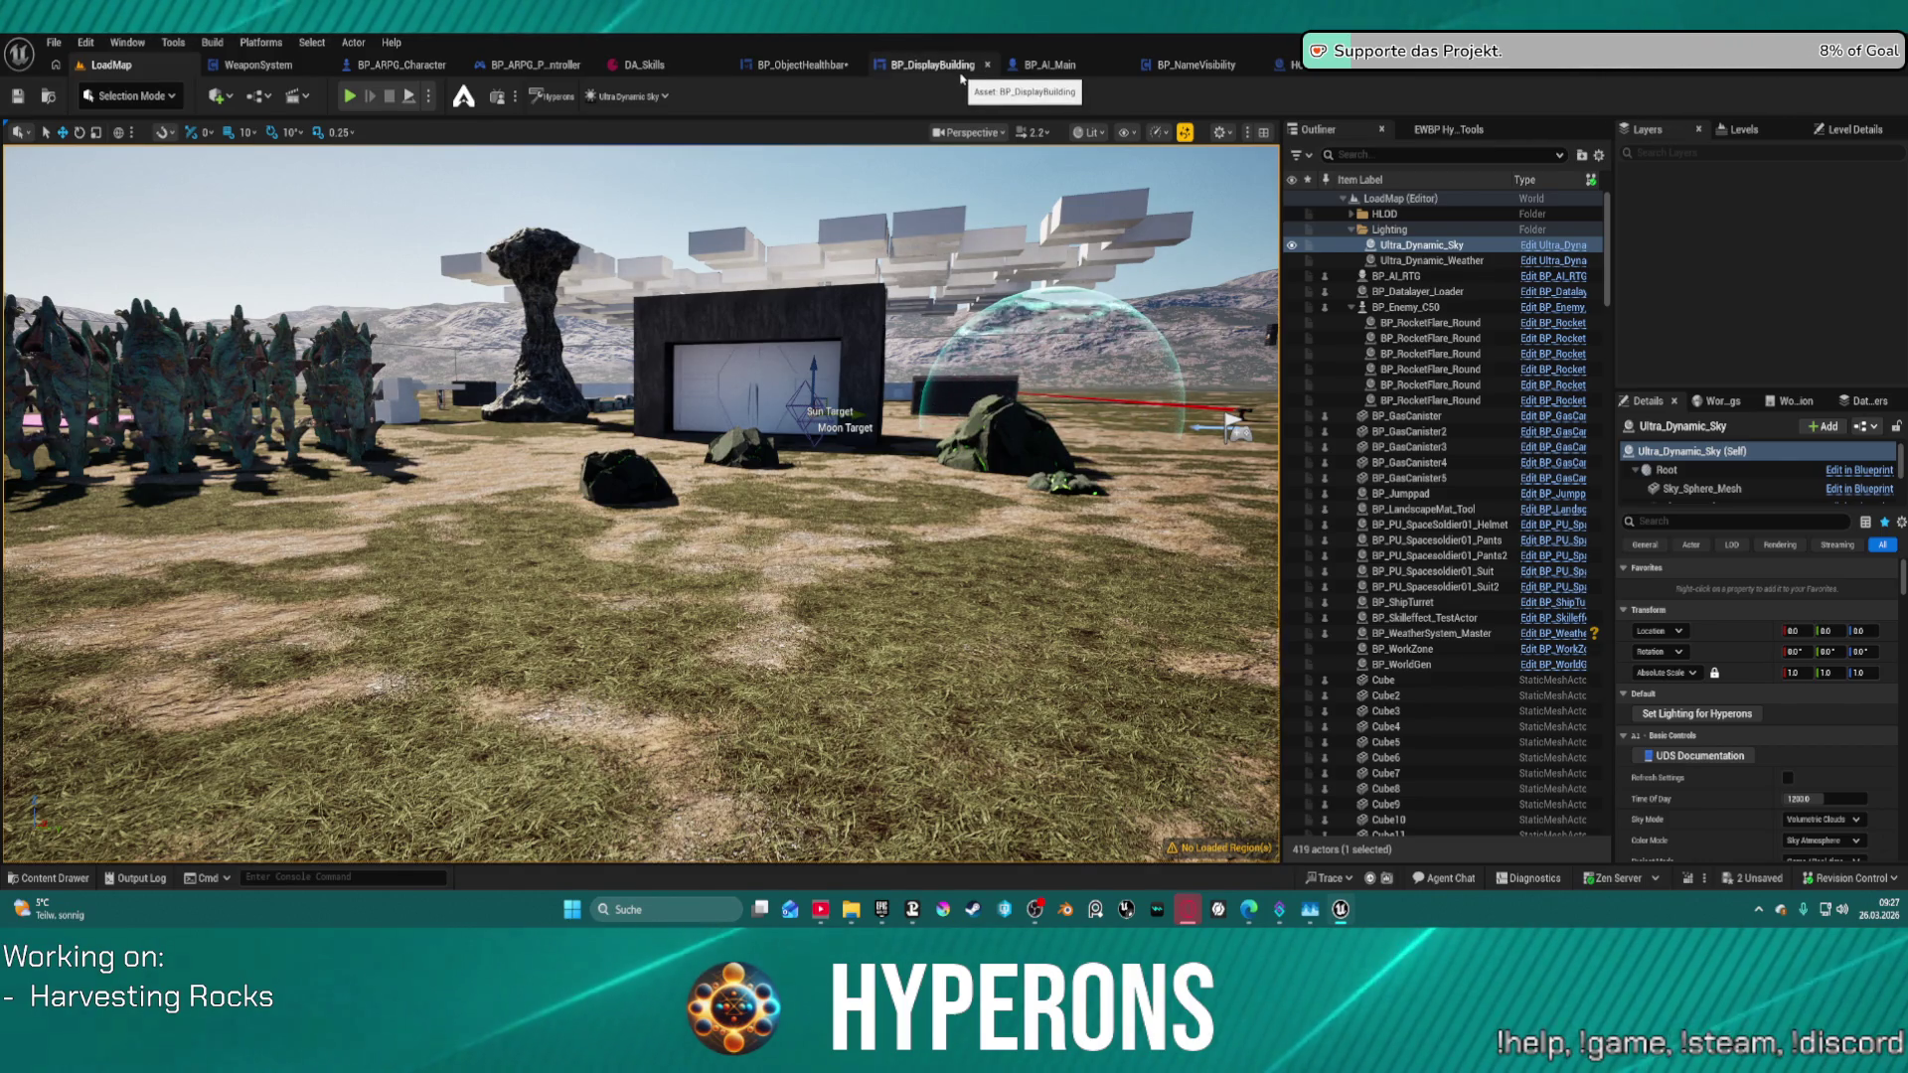
- Look through BP_NameVisibility and BP_RandomSpawner, ending on BP_ObjectHealthbar's EventGraph
{"action": "left_click", "coordinate": [1237, 67]}
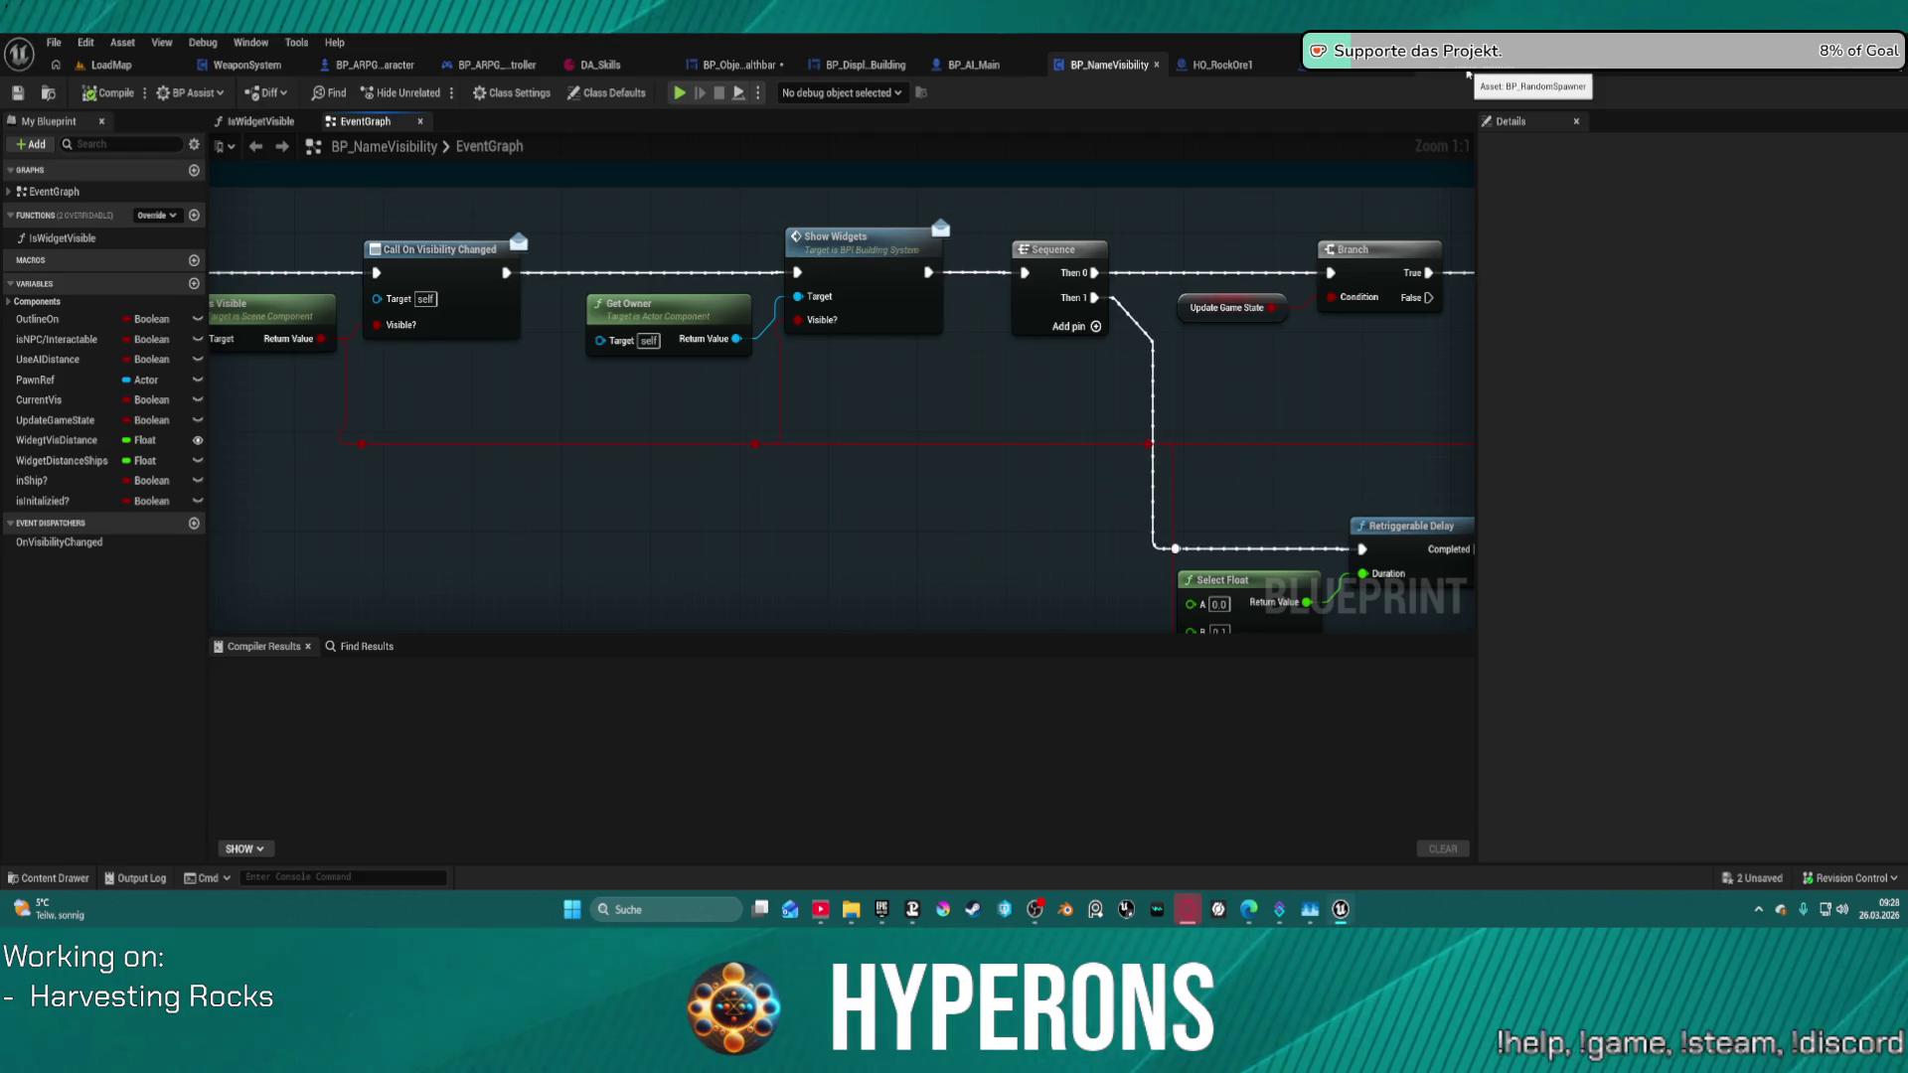
{"action": "left_click", "coordinate": [1467, 75]}
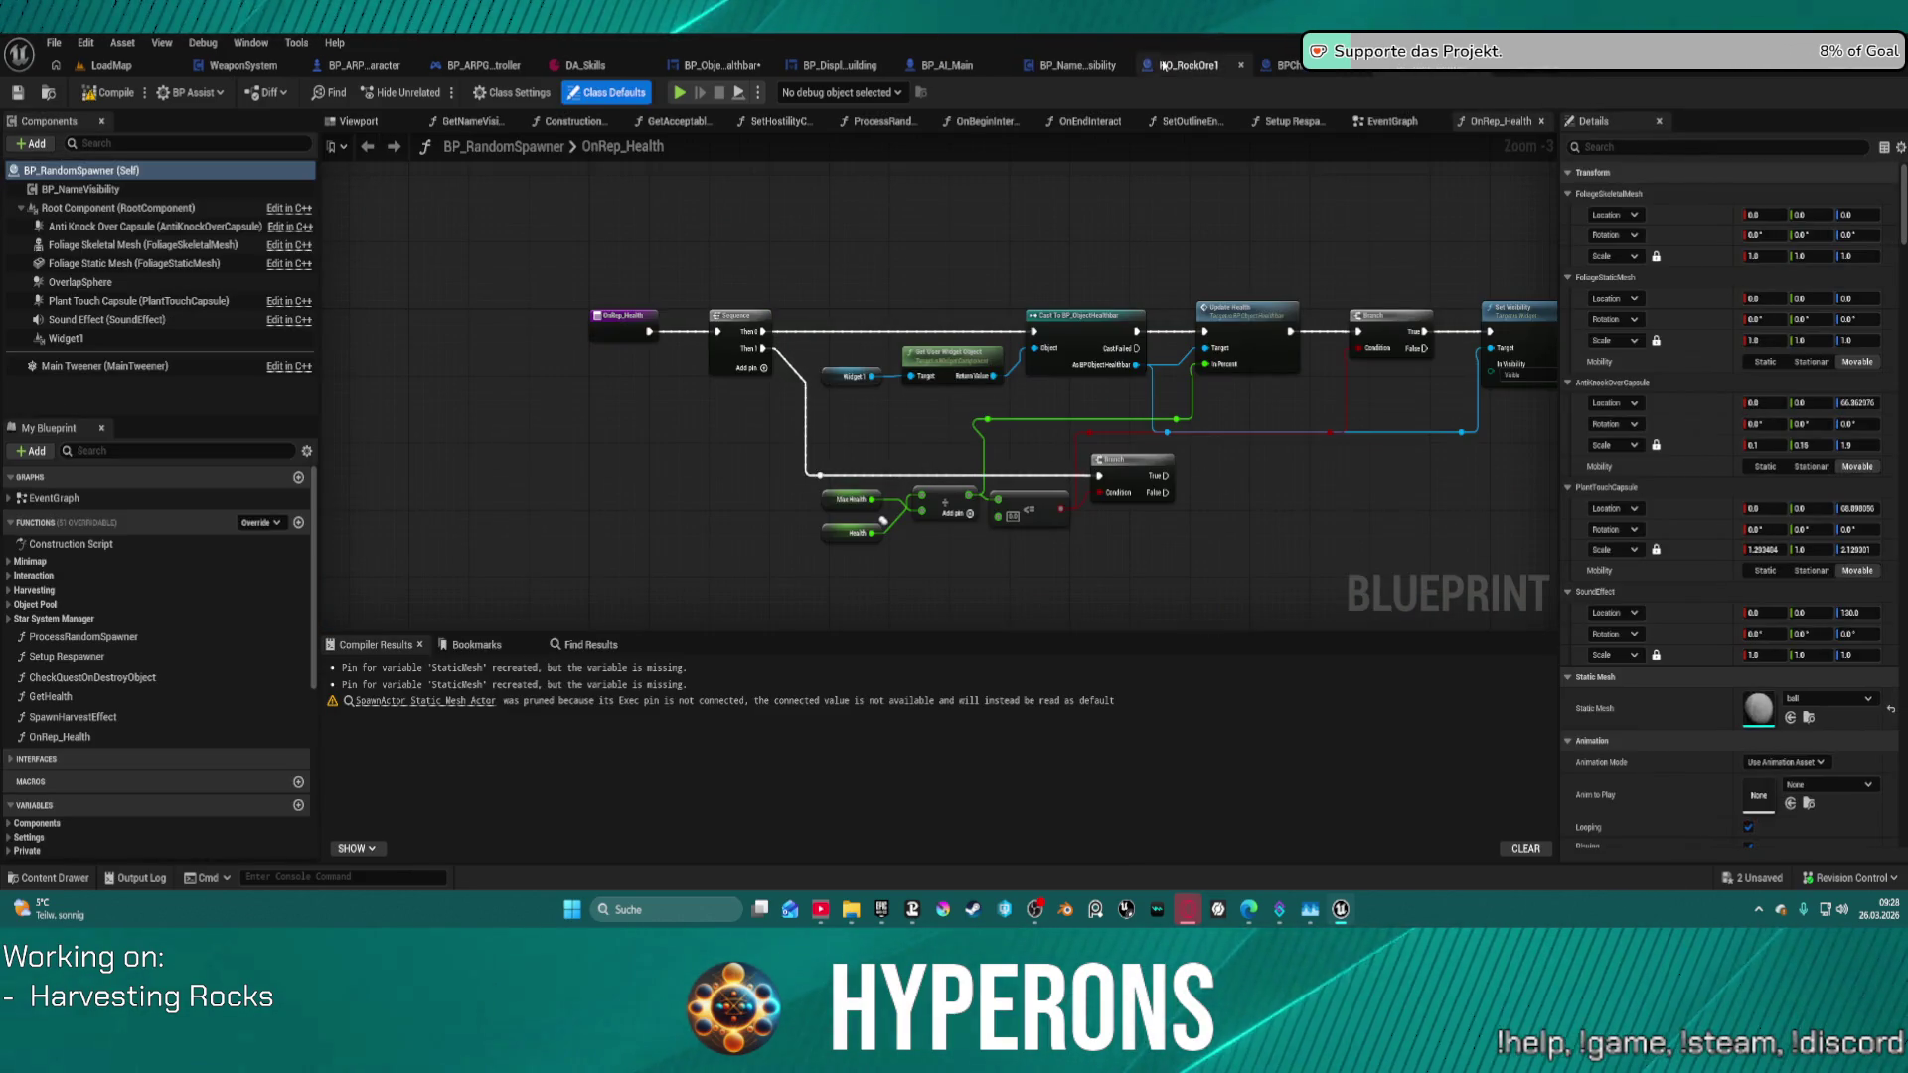
{"action": "left_click", "coordinate": [688, 66]}
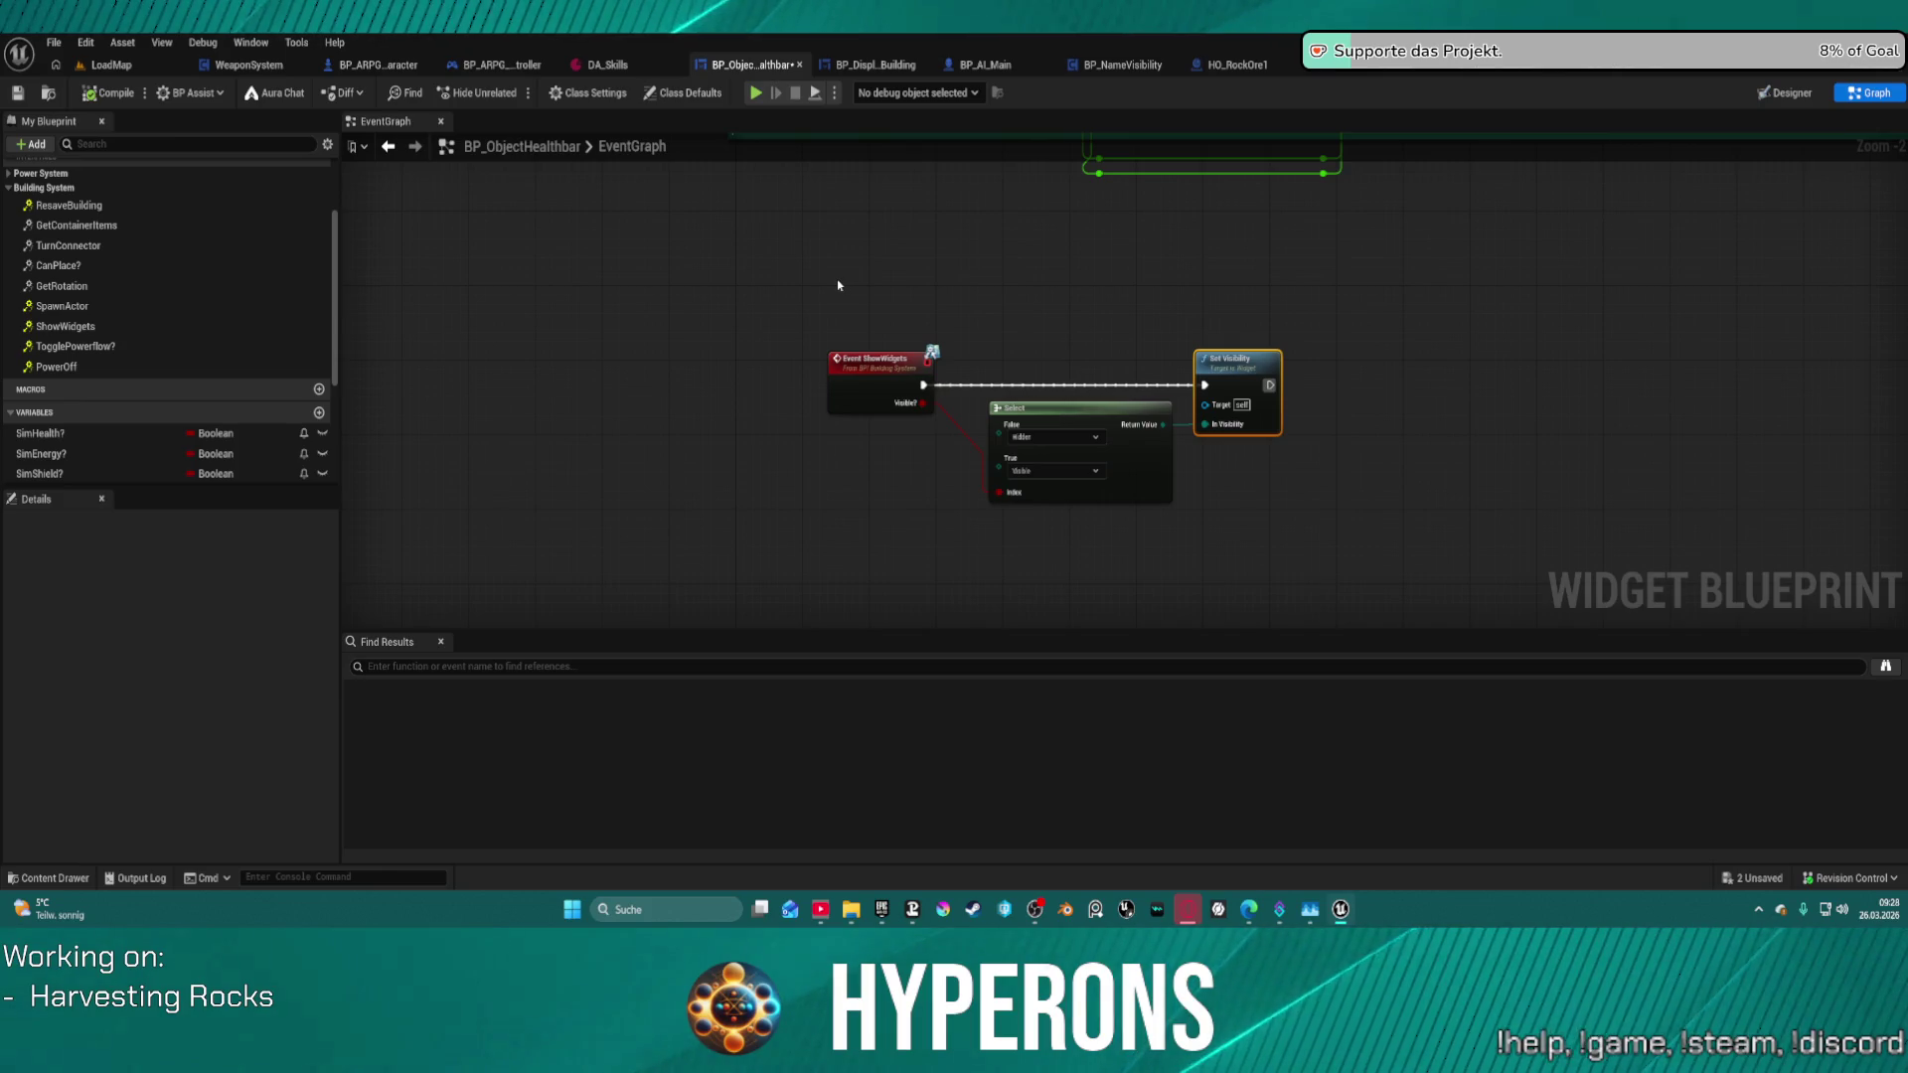
- Delete Event ShowWidgets and add a Custom Event driving Set Visibility and feeding Select's Index
{"action": "left_click", "coordinate": [864, 375]}
{"action": "right_click", "coordinate": [881, 376]}
{"action": "left_click", "coordinate": [932, 394]}
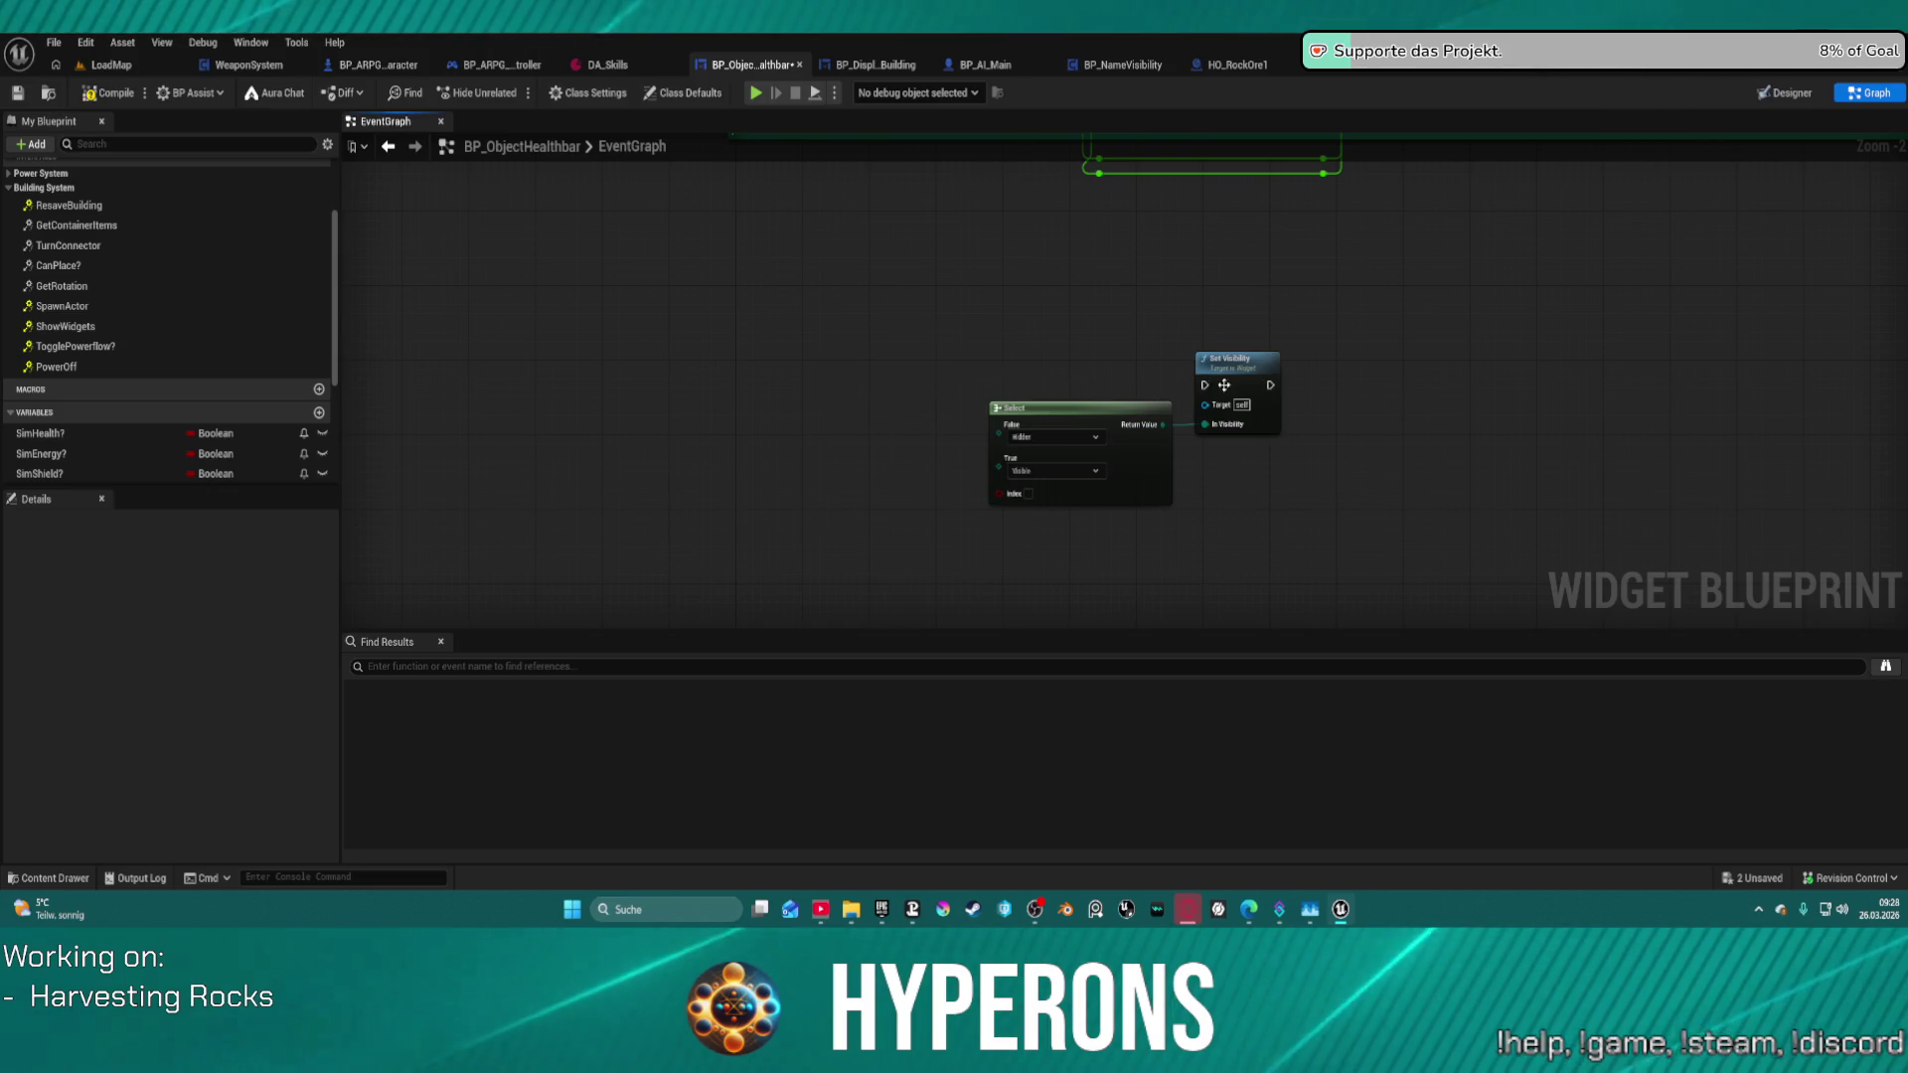
{"action": "left_click_drag", "start_coordinate": [1206, 385], "coordinate": [771, 337]}
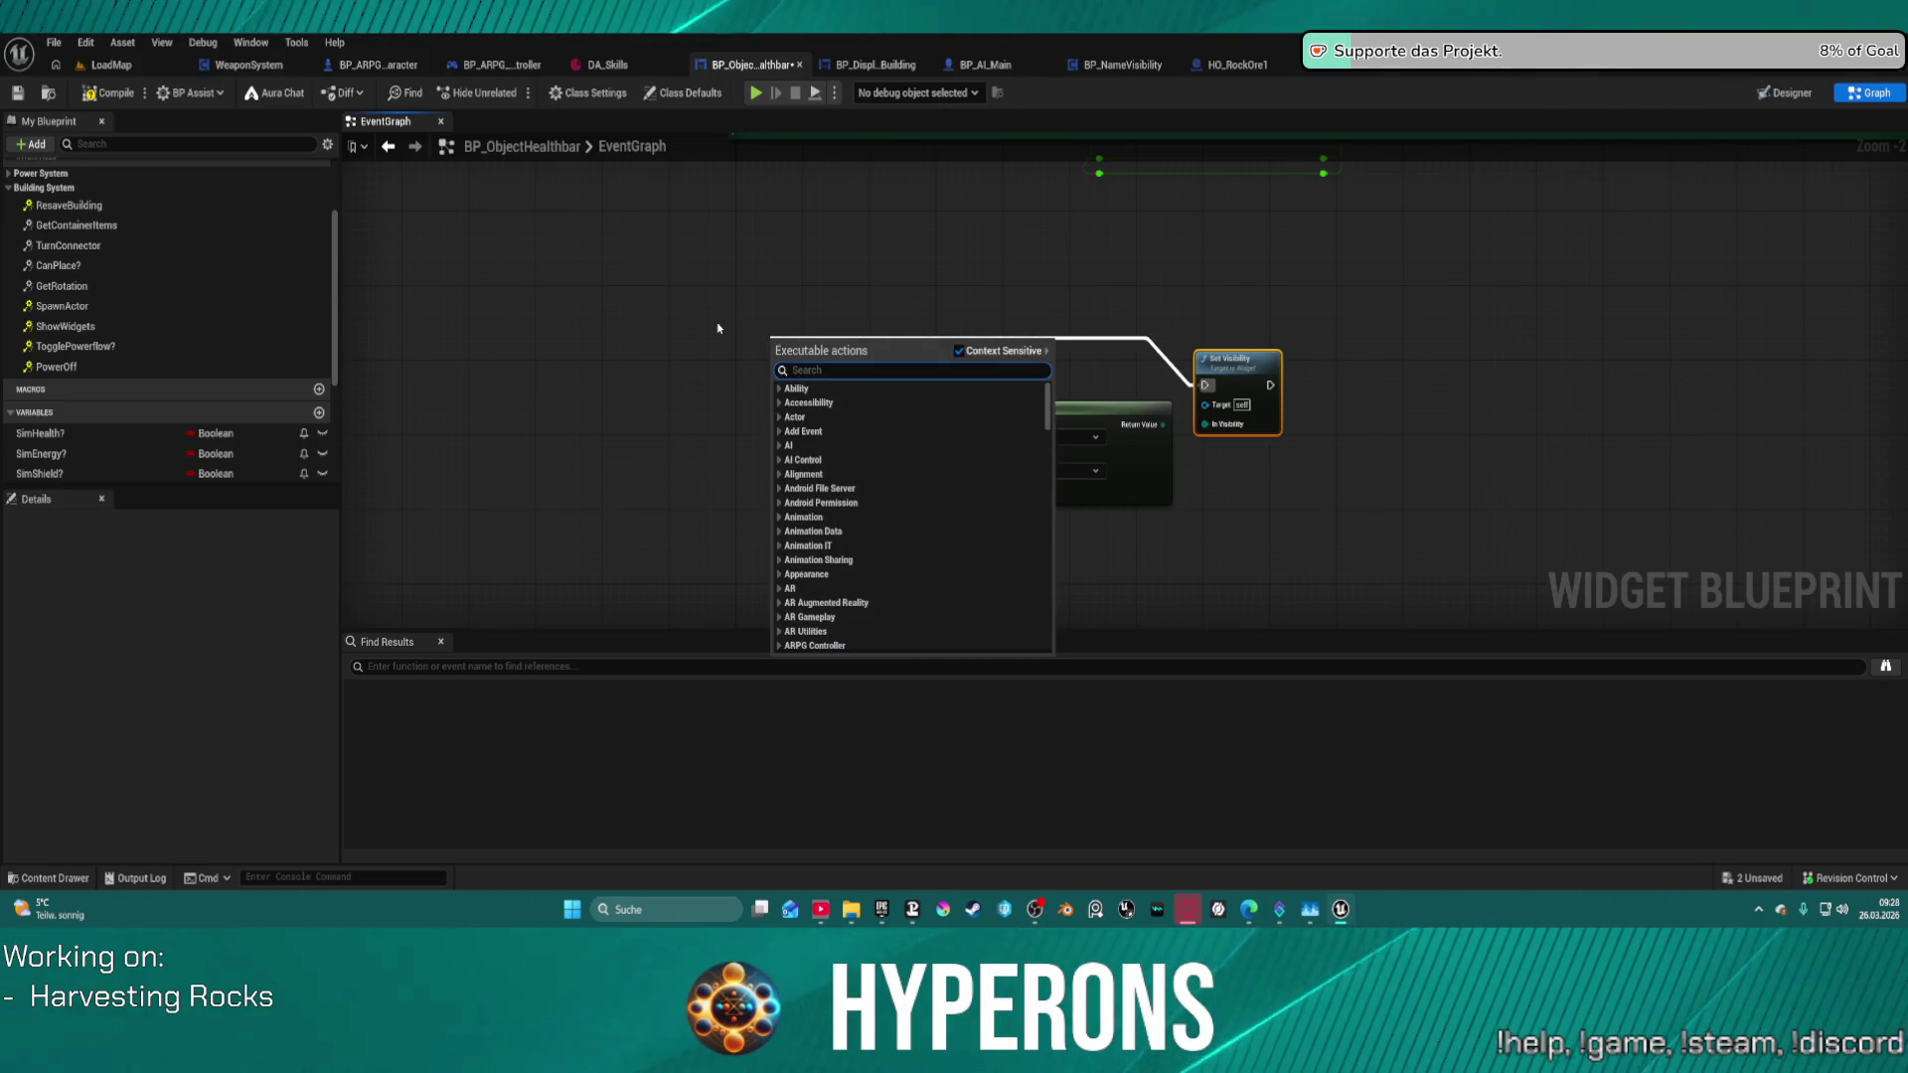
{"action": "type", "text": "cust"}
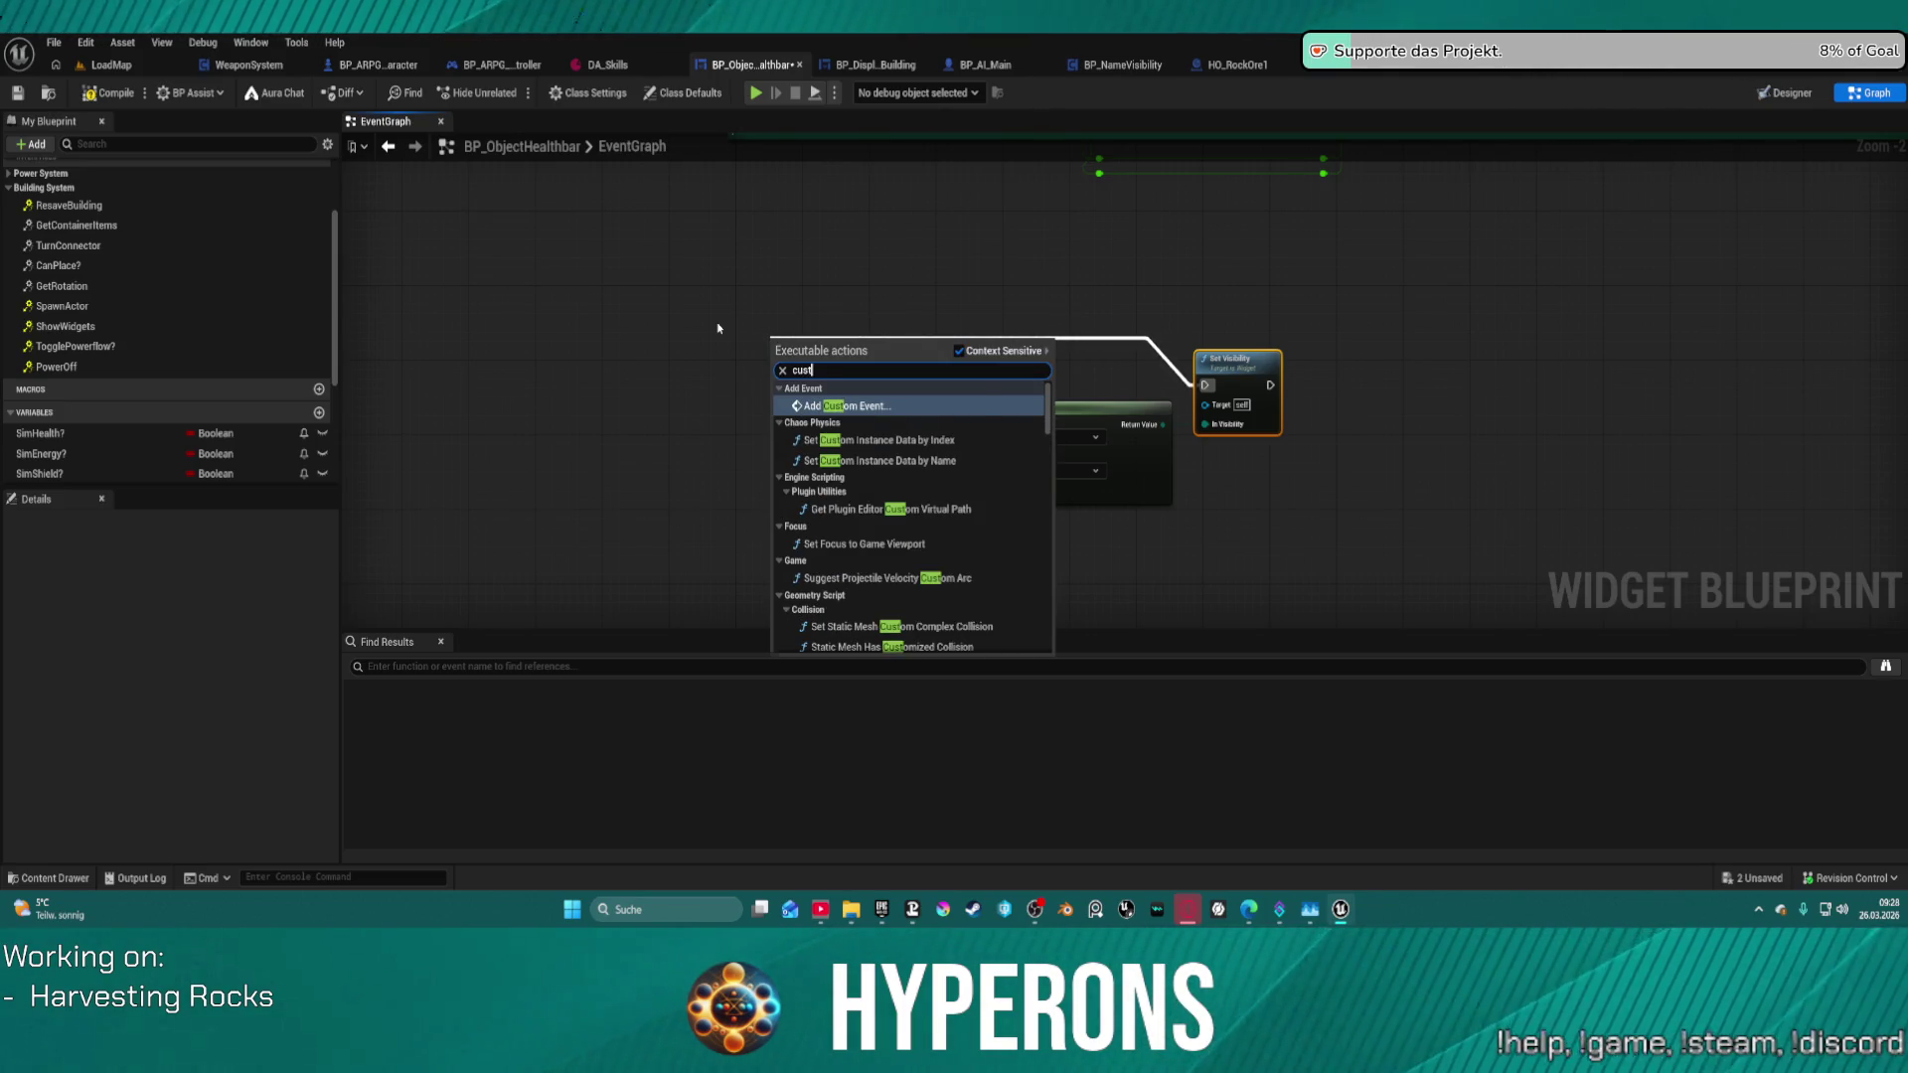
{"action": "key", "text": "Return"}
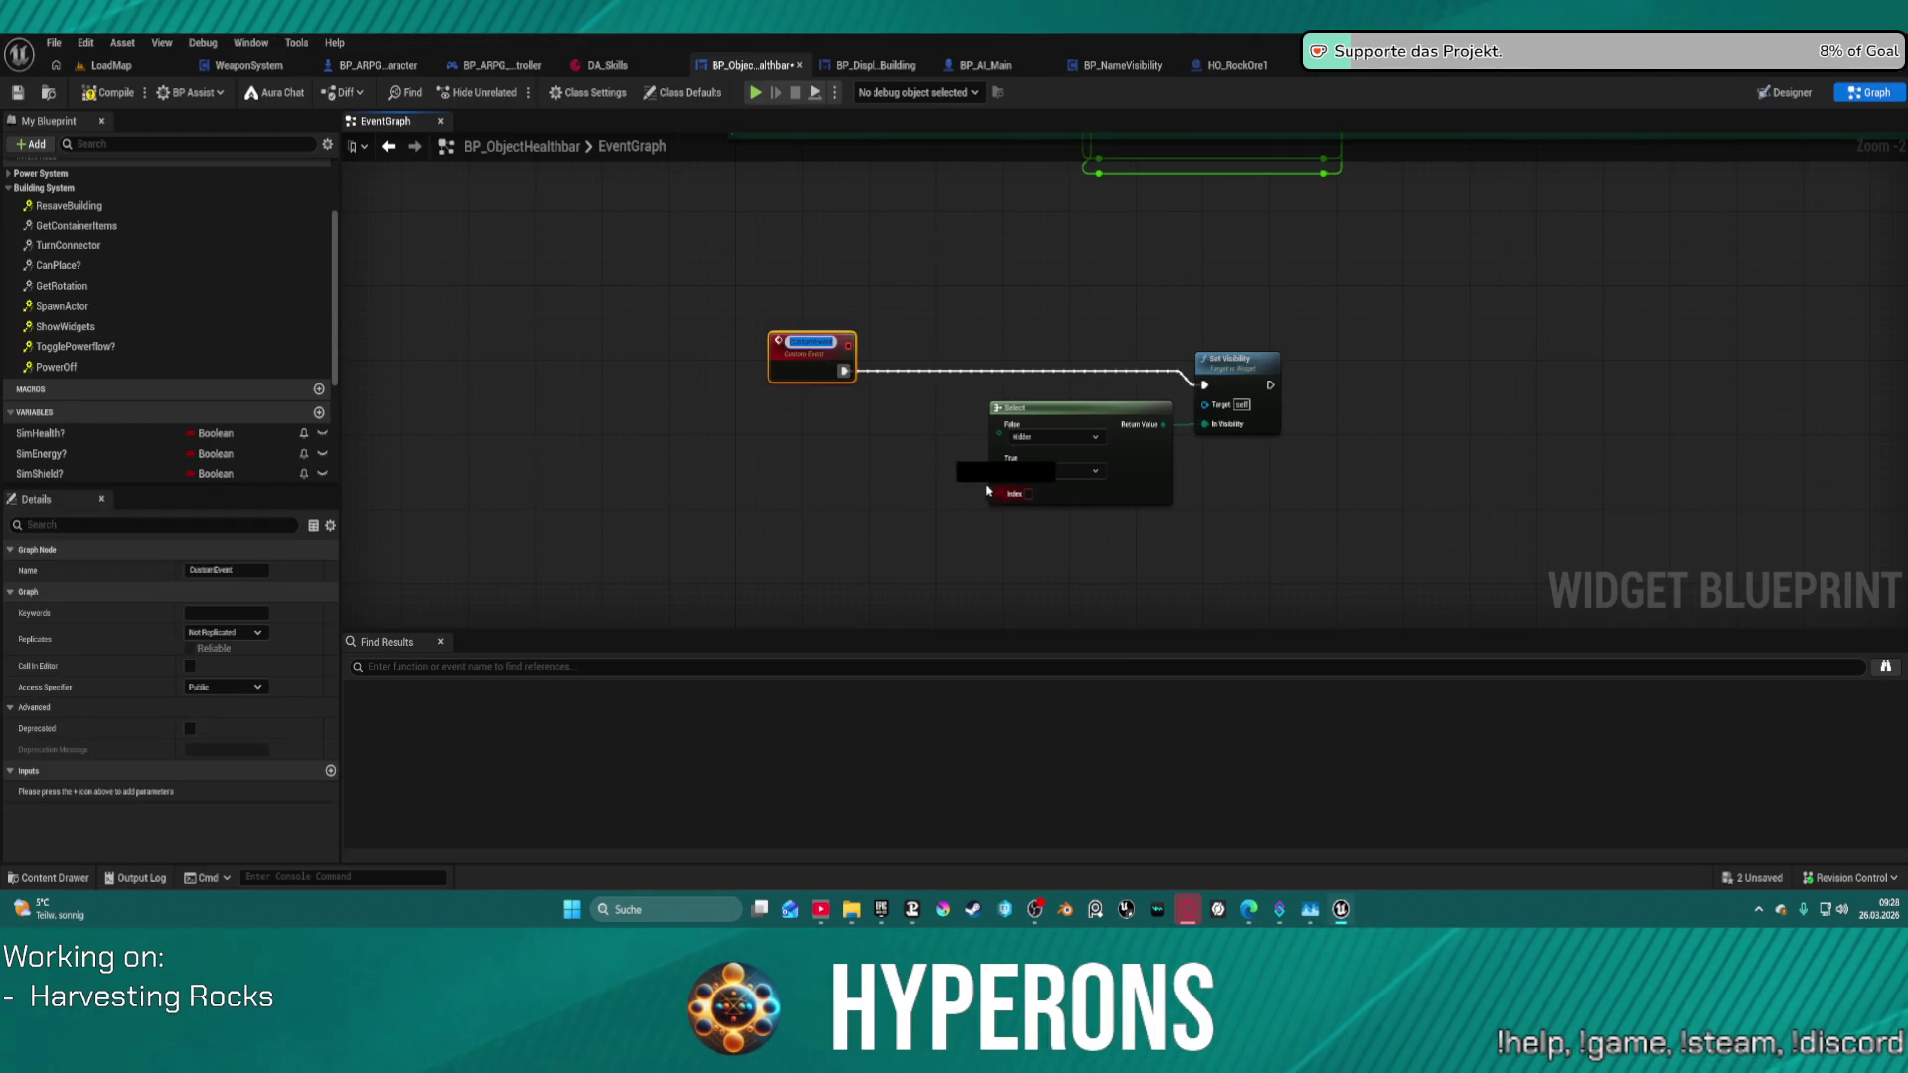
{"action": "mouse_move", "coordinate": [999, 494]}
{"action": "left_mouse_down"}
{"action": "mouse_move", "coordinate": [865, 397]}
{"action": "mouse_move", "coordinate": [801, 367]}
{"action": "mouse_move", "coordinate": [783, 383]}
{"action": "left_mouse_up"}
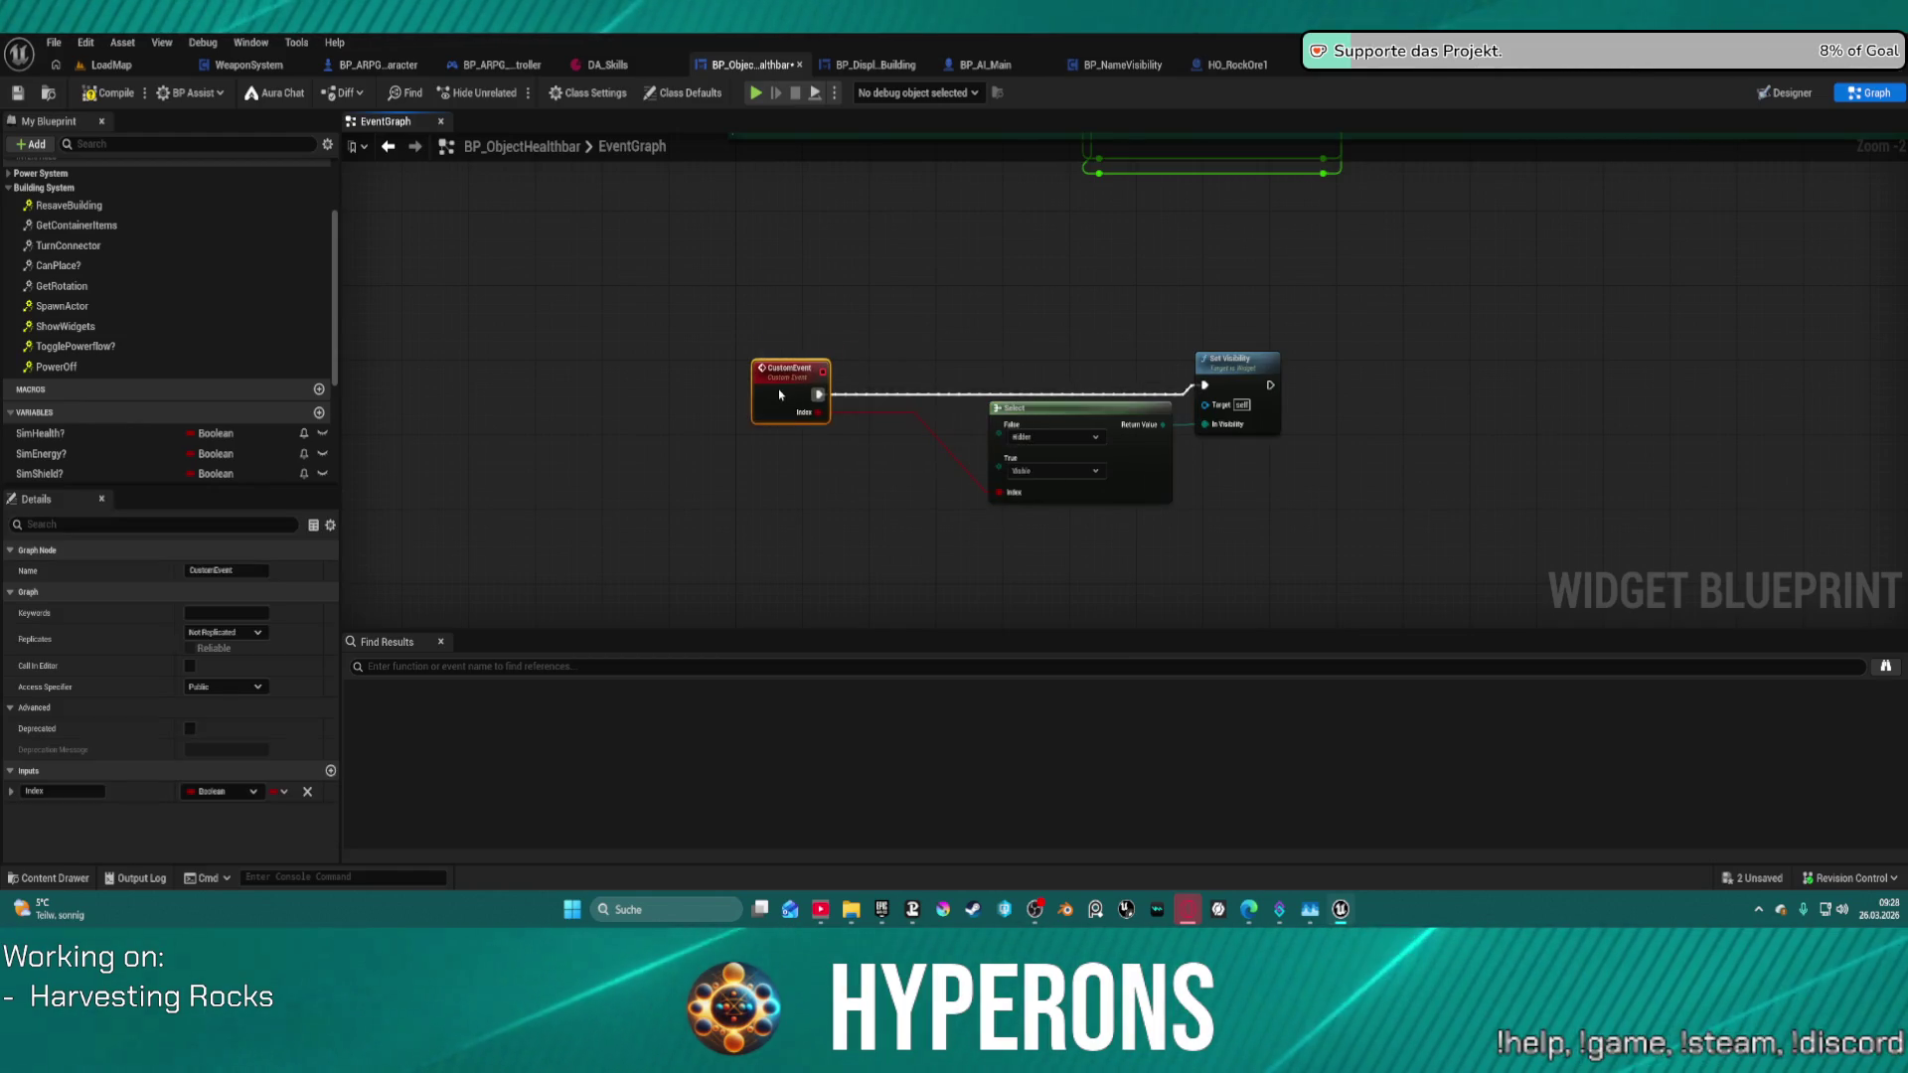
- Rename the custom event to ShowWidget
{"action": "double_click", "coordinate": [782, 382]}
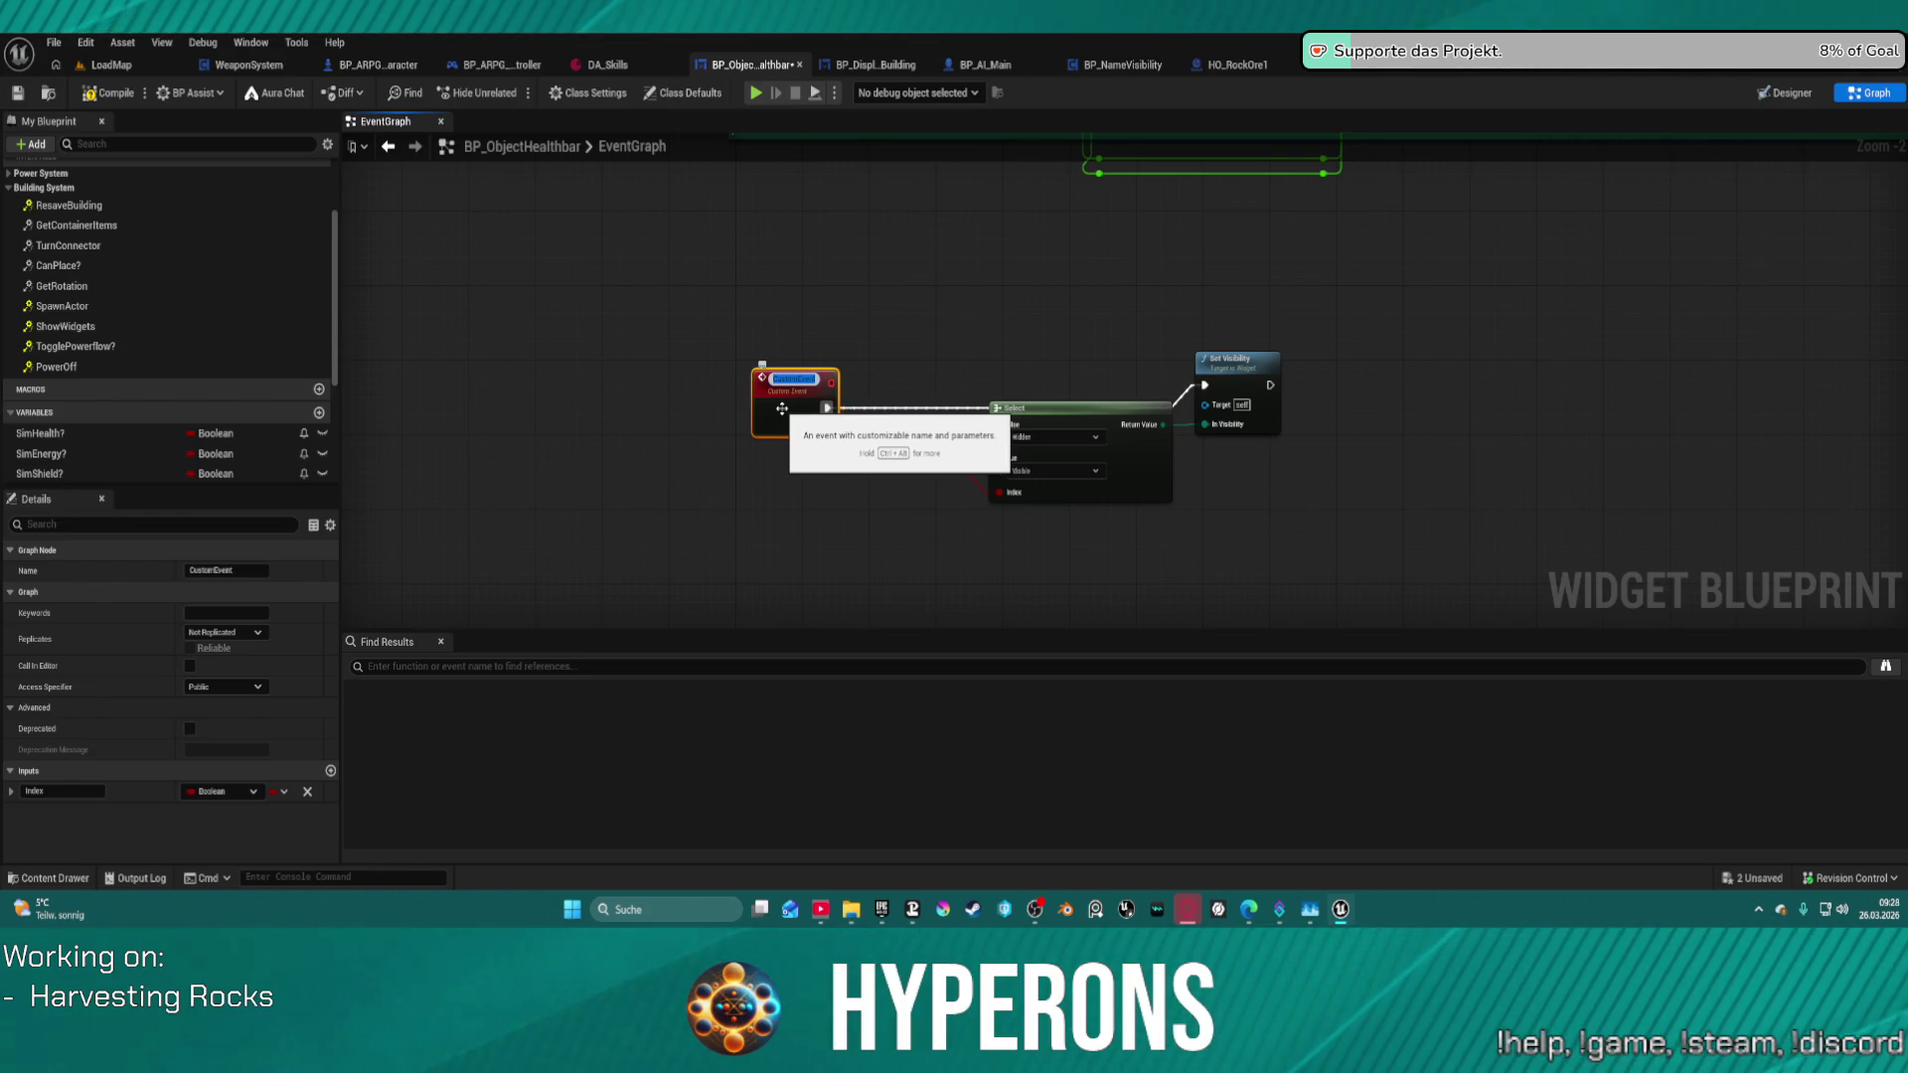
{"action": "type", "text": "C"}
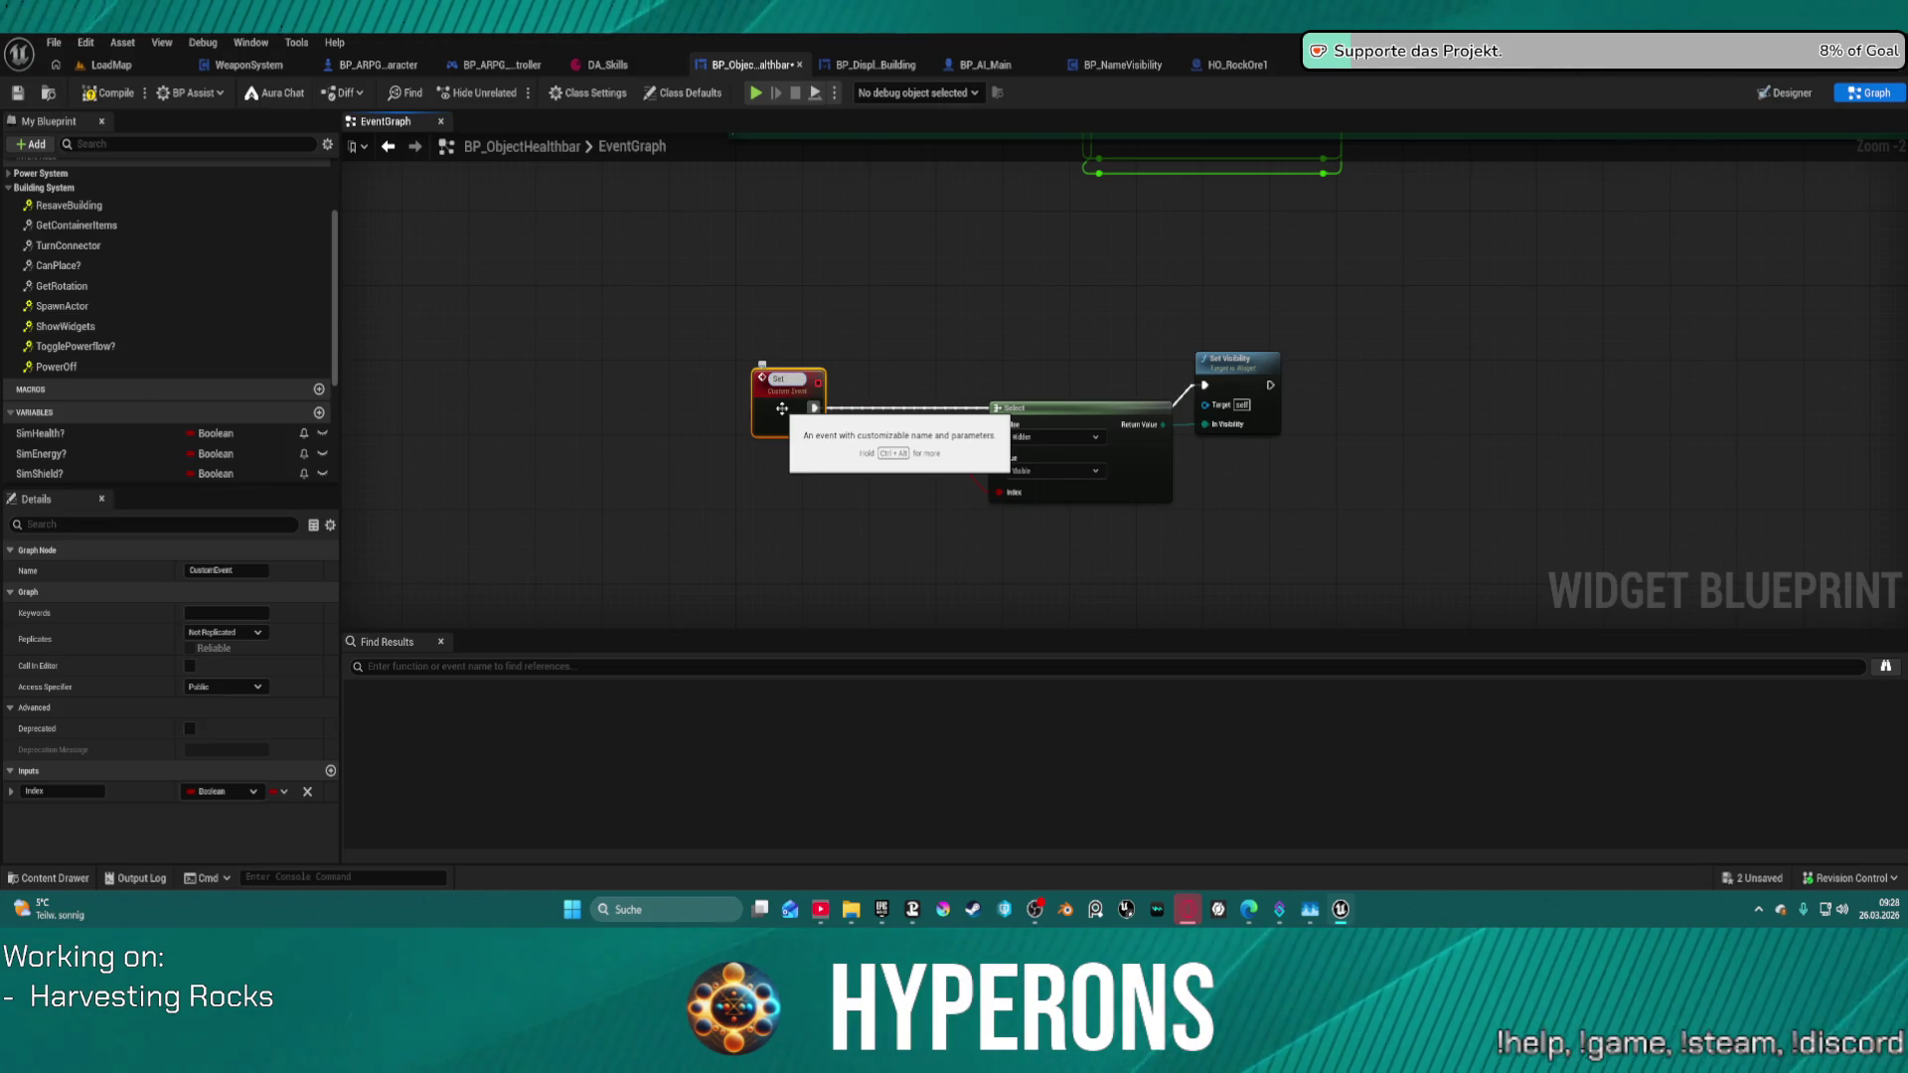
{"action": "type", "text": " Vis"}
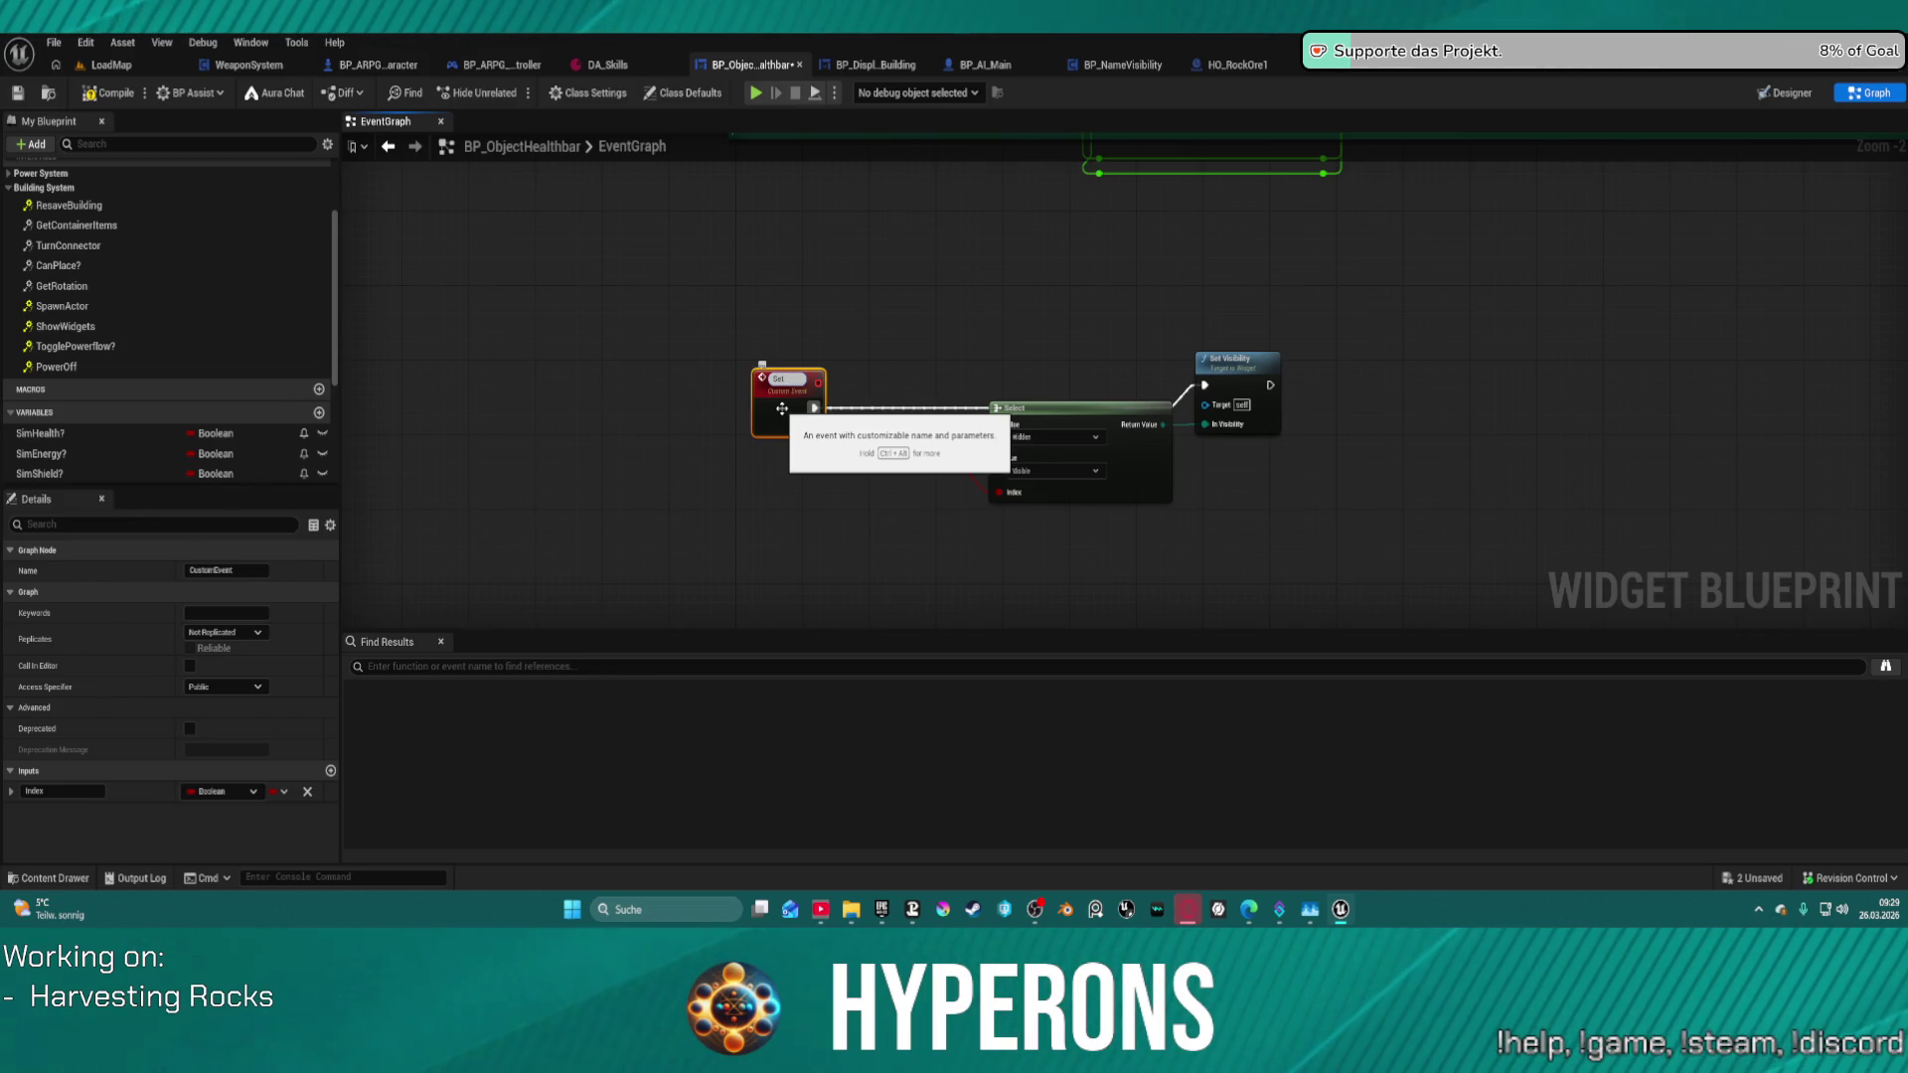
{"action": "type", "text": "howWid"}
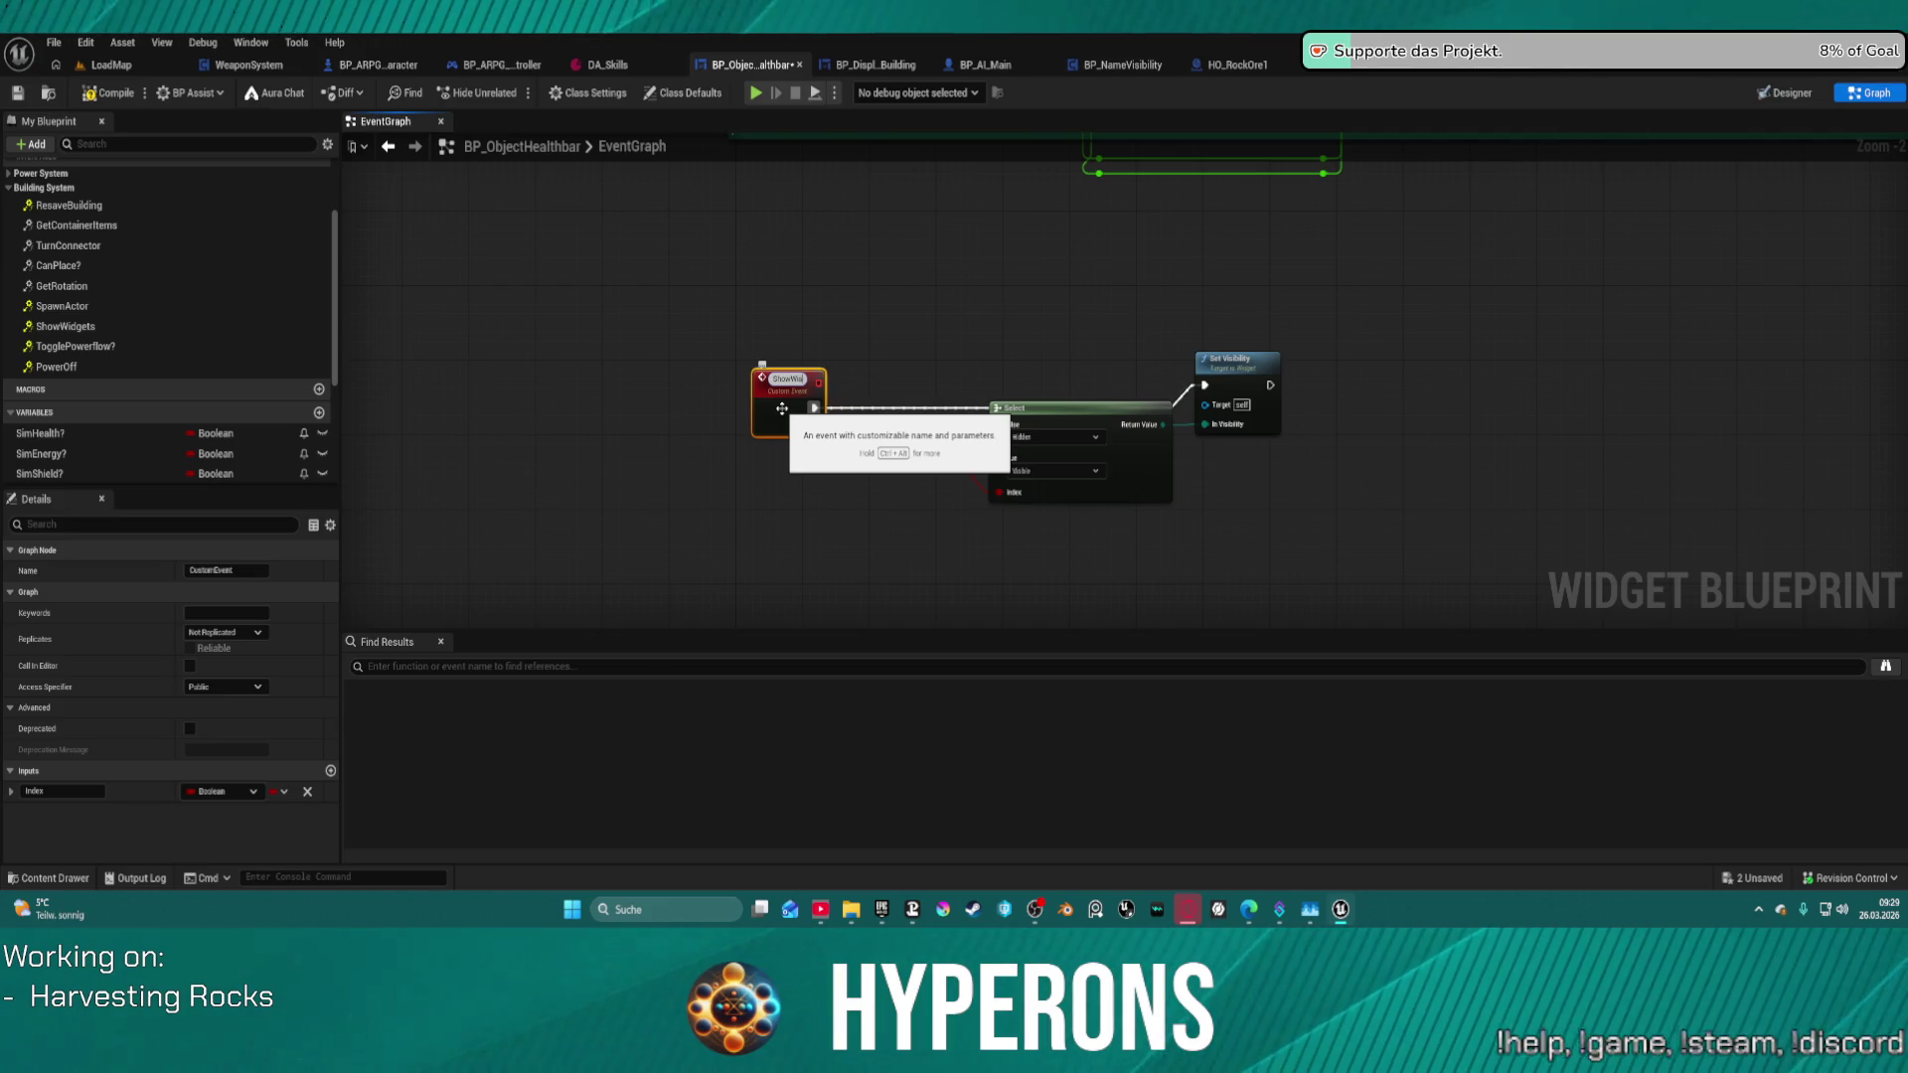
{"action": "type", "text": "get"}
{"action": "key", "text": "Return"}
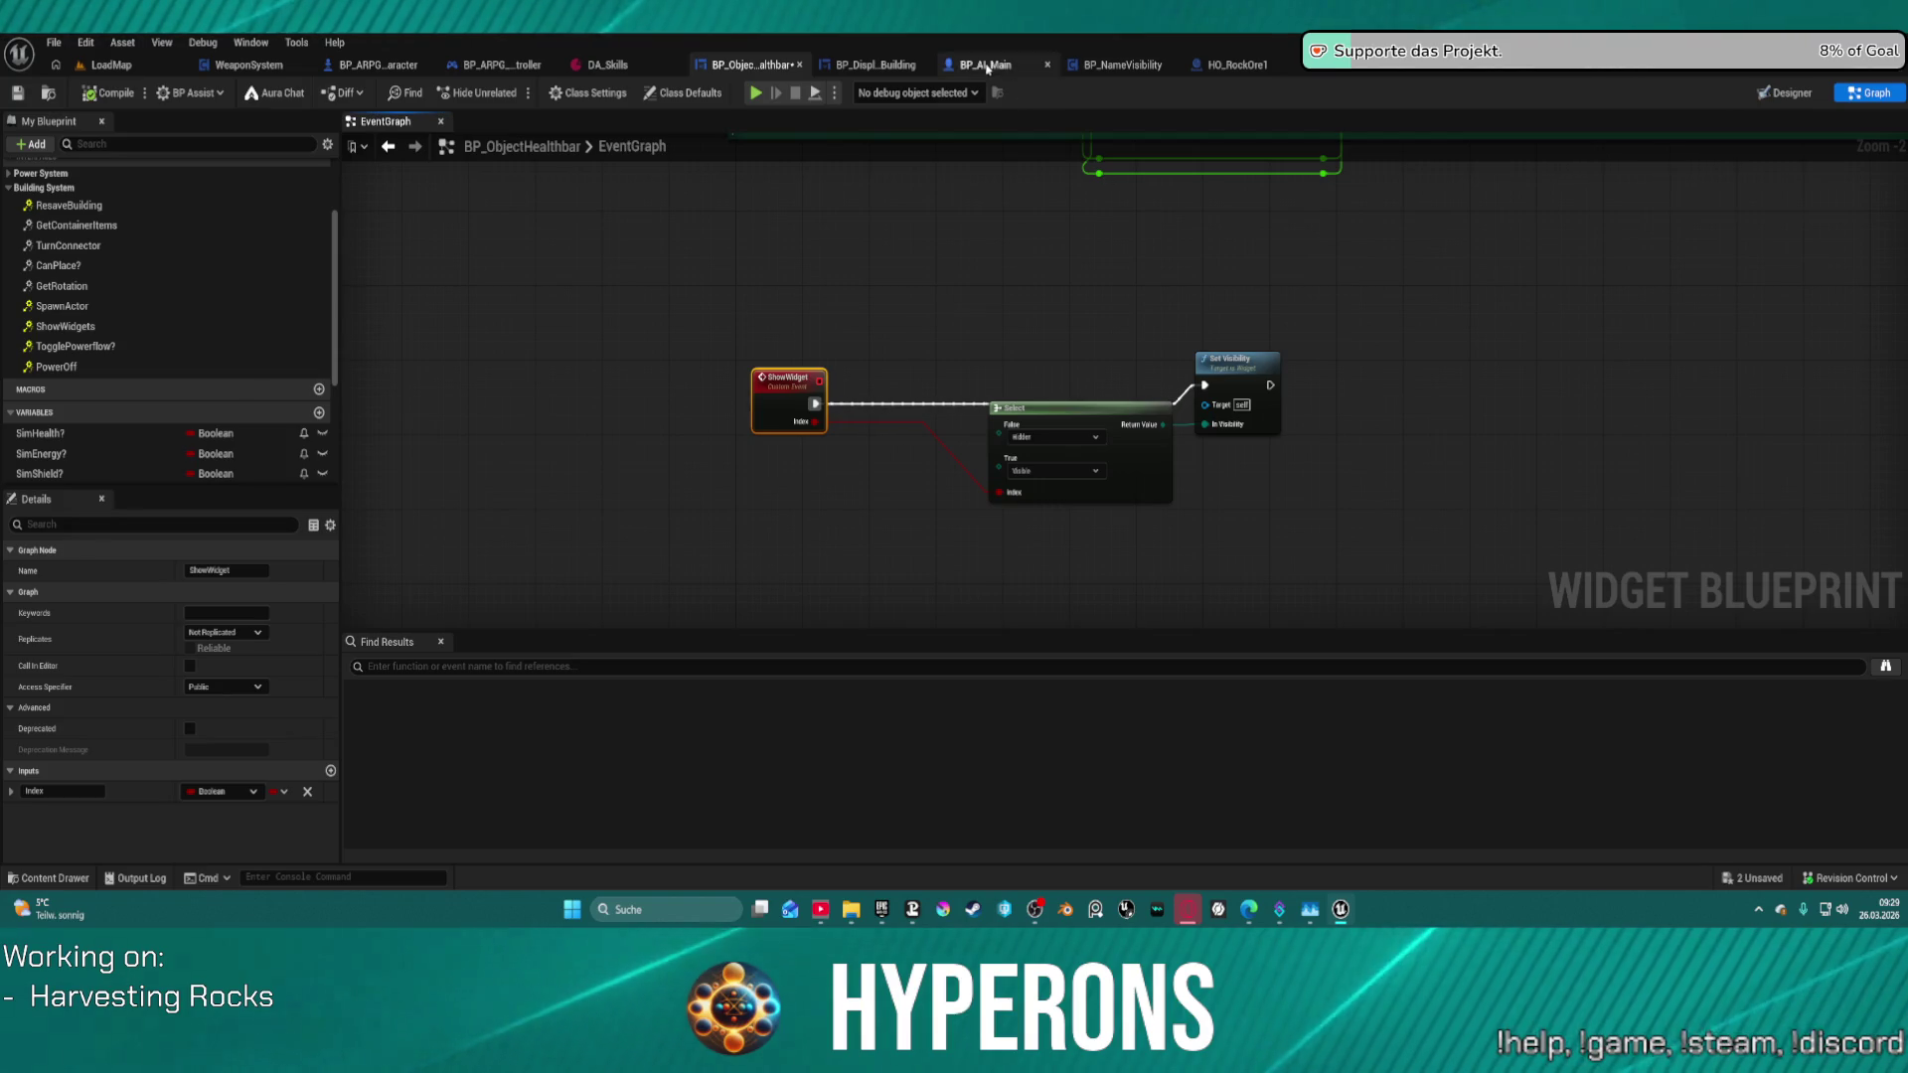
- Add BPI Building System to BP_RandomSpawner's implemented interfaces and save
{"action": "left_click", "coordinate": [1282, 65]}
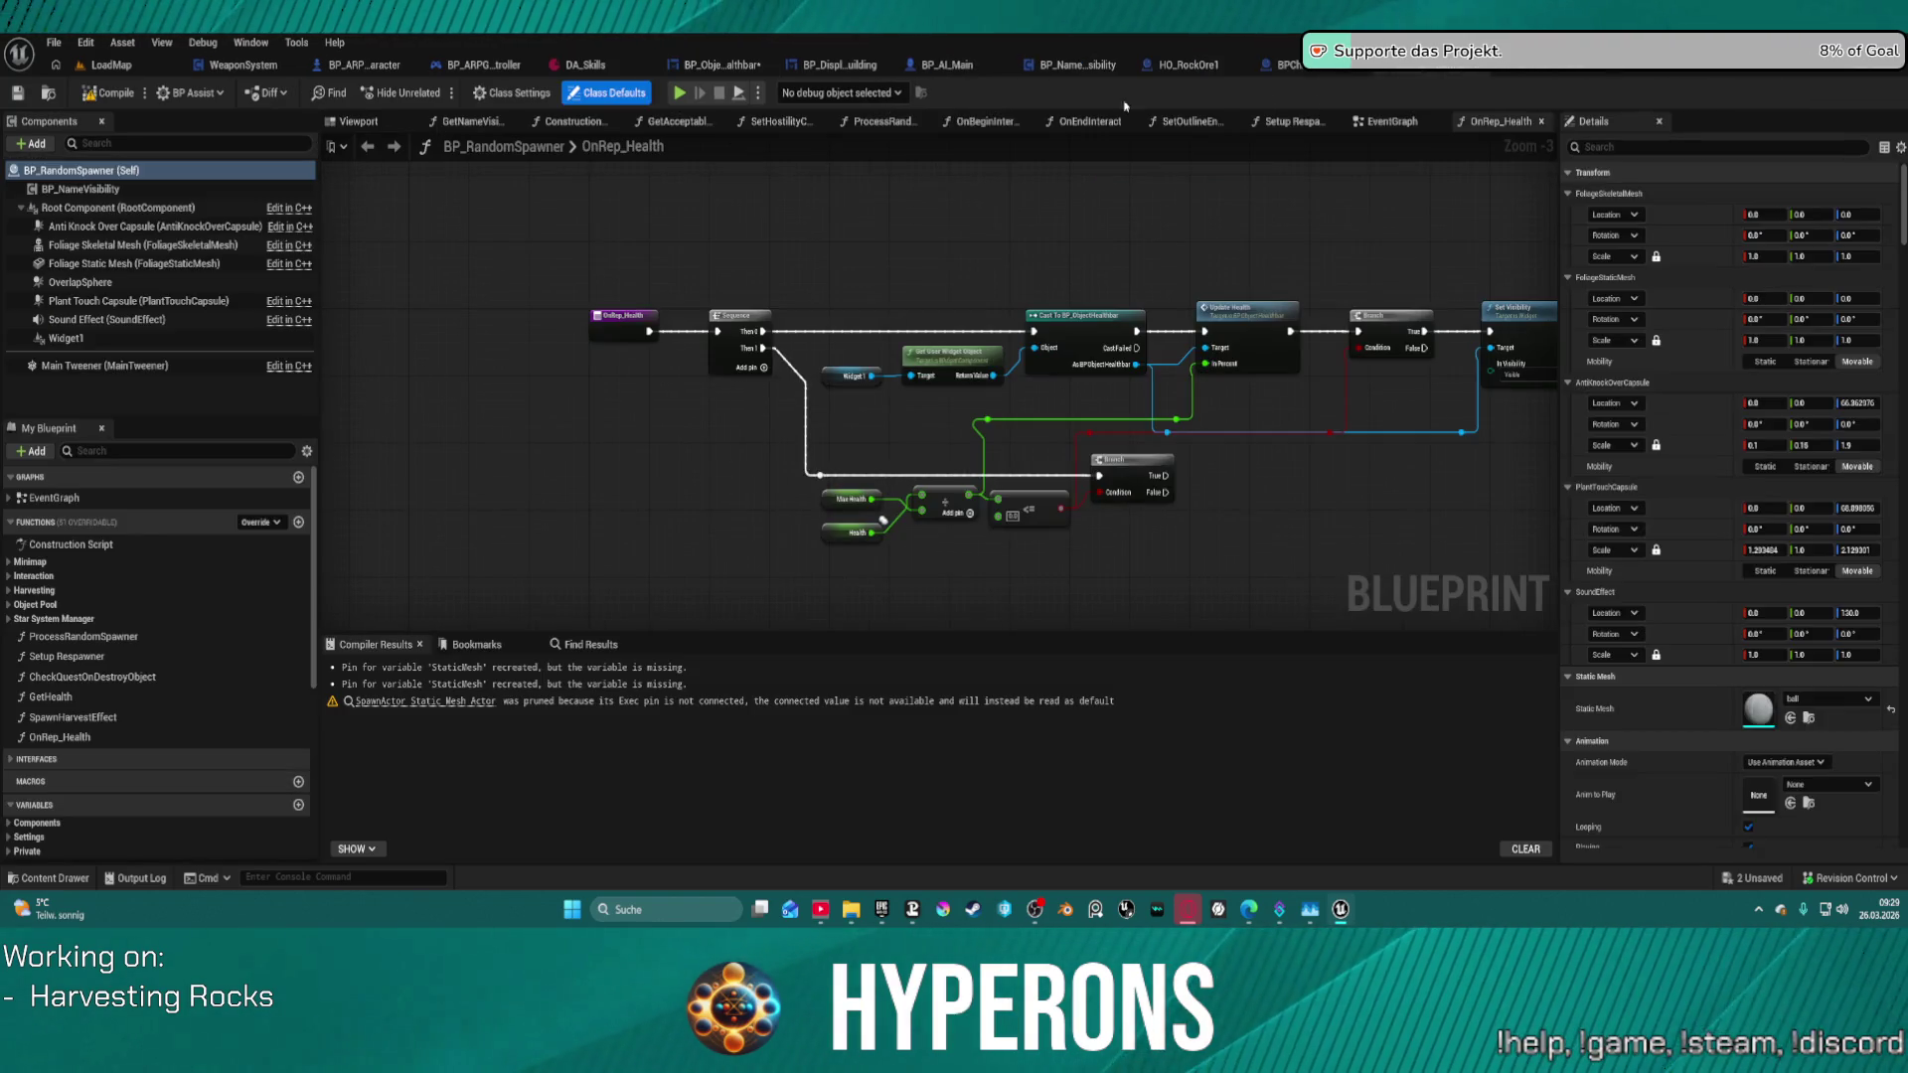
{"action": "left_click", "coordinate": [550, 93]}
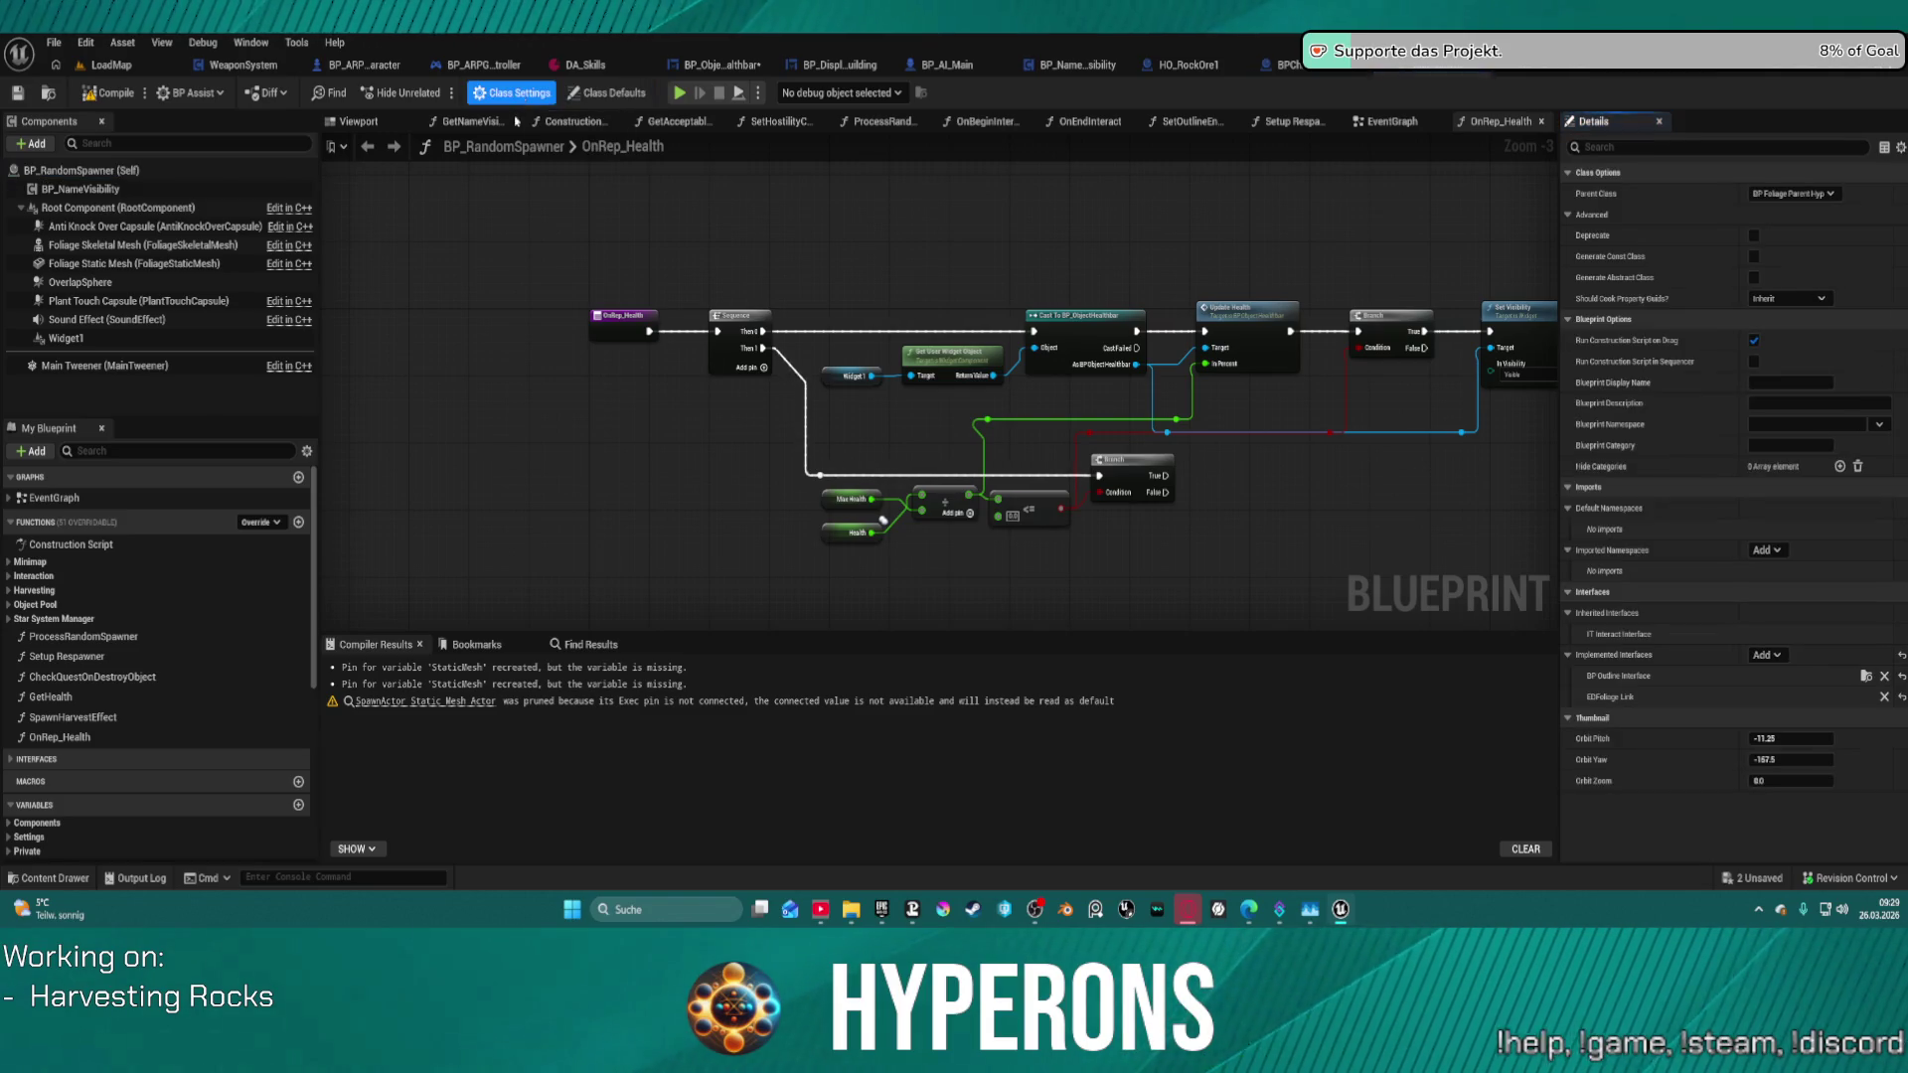
{"action": "left_click", "coordinate": [1765, 655]}
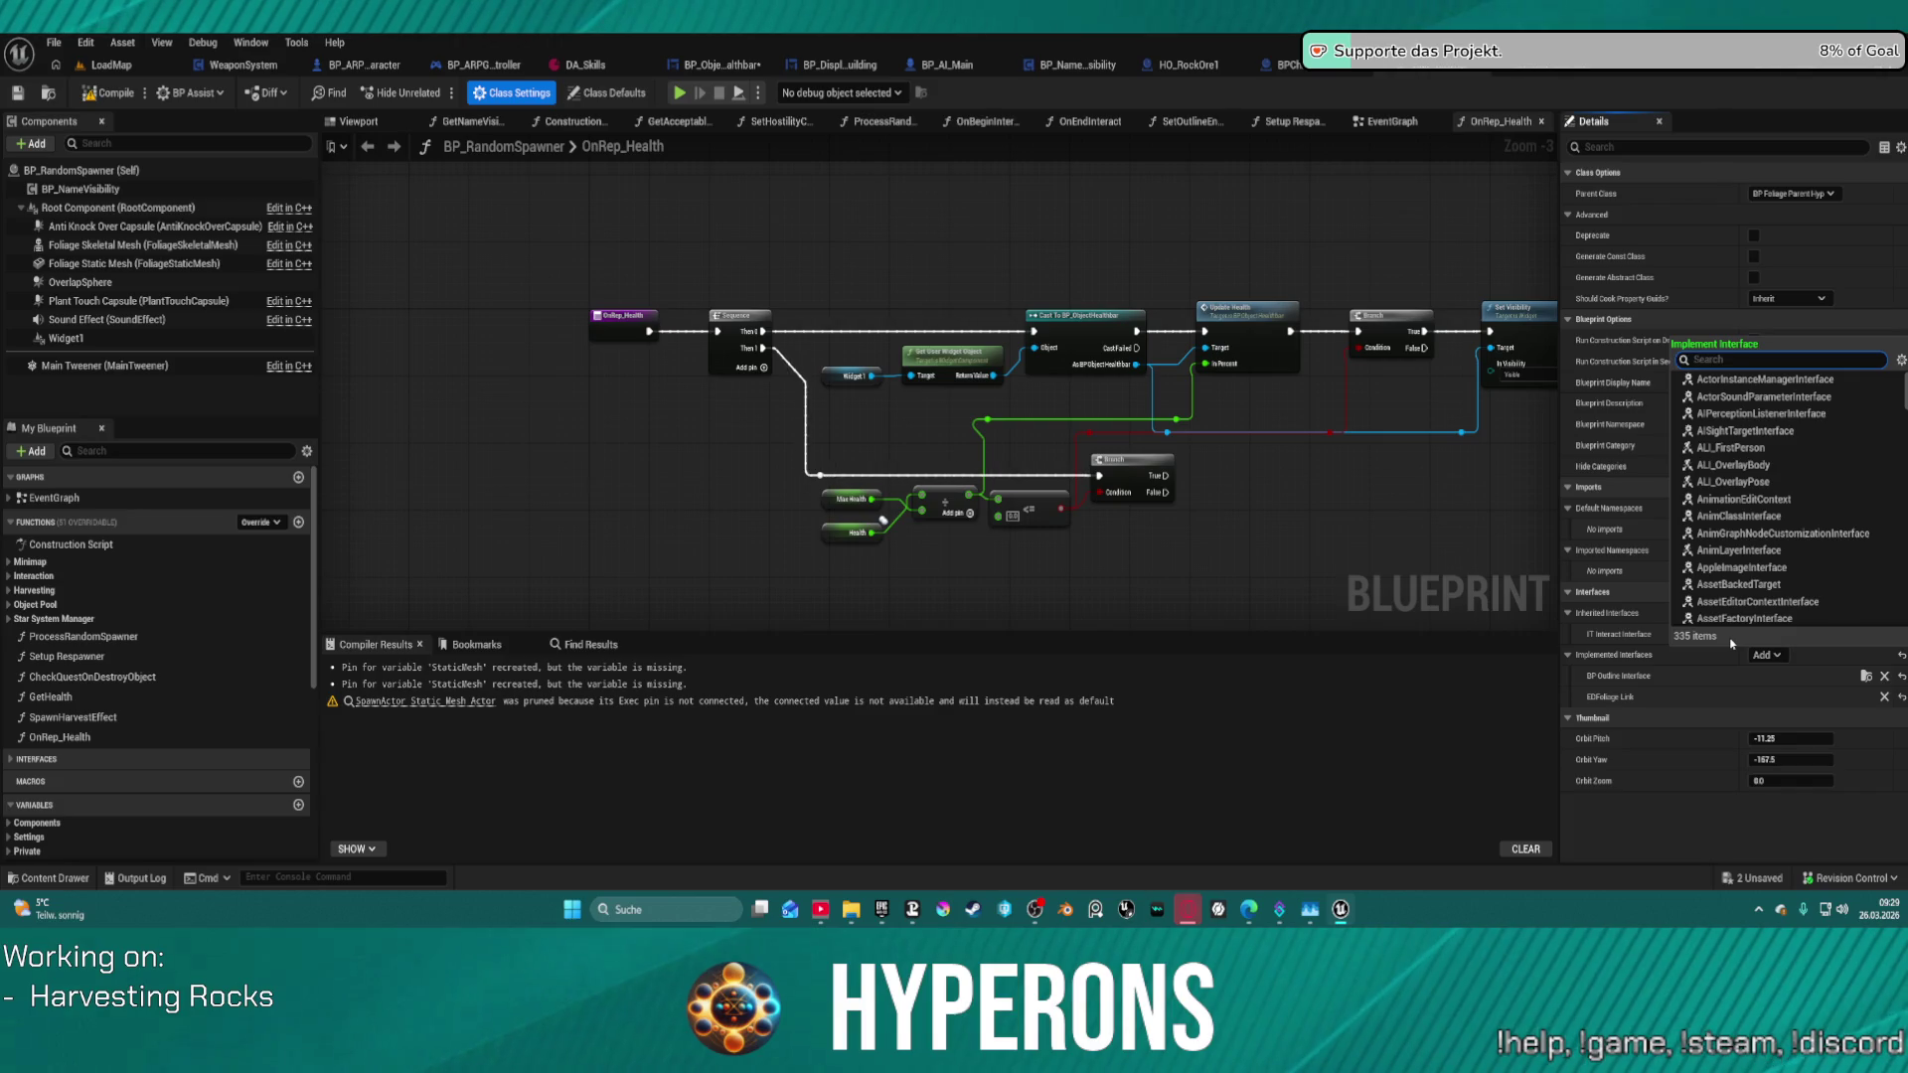
{"action": "type", "text": "buil"}
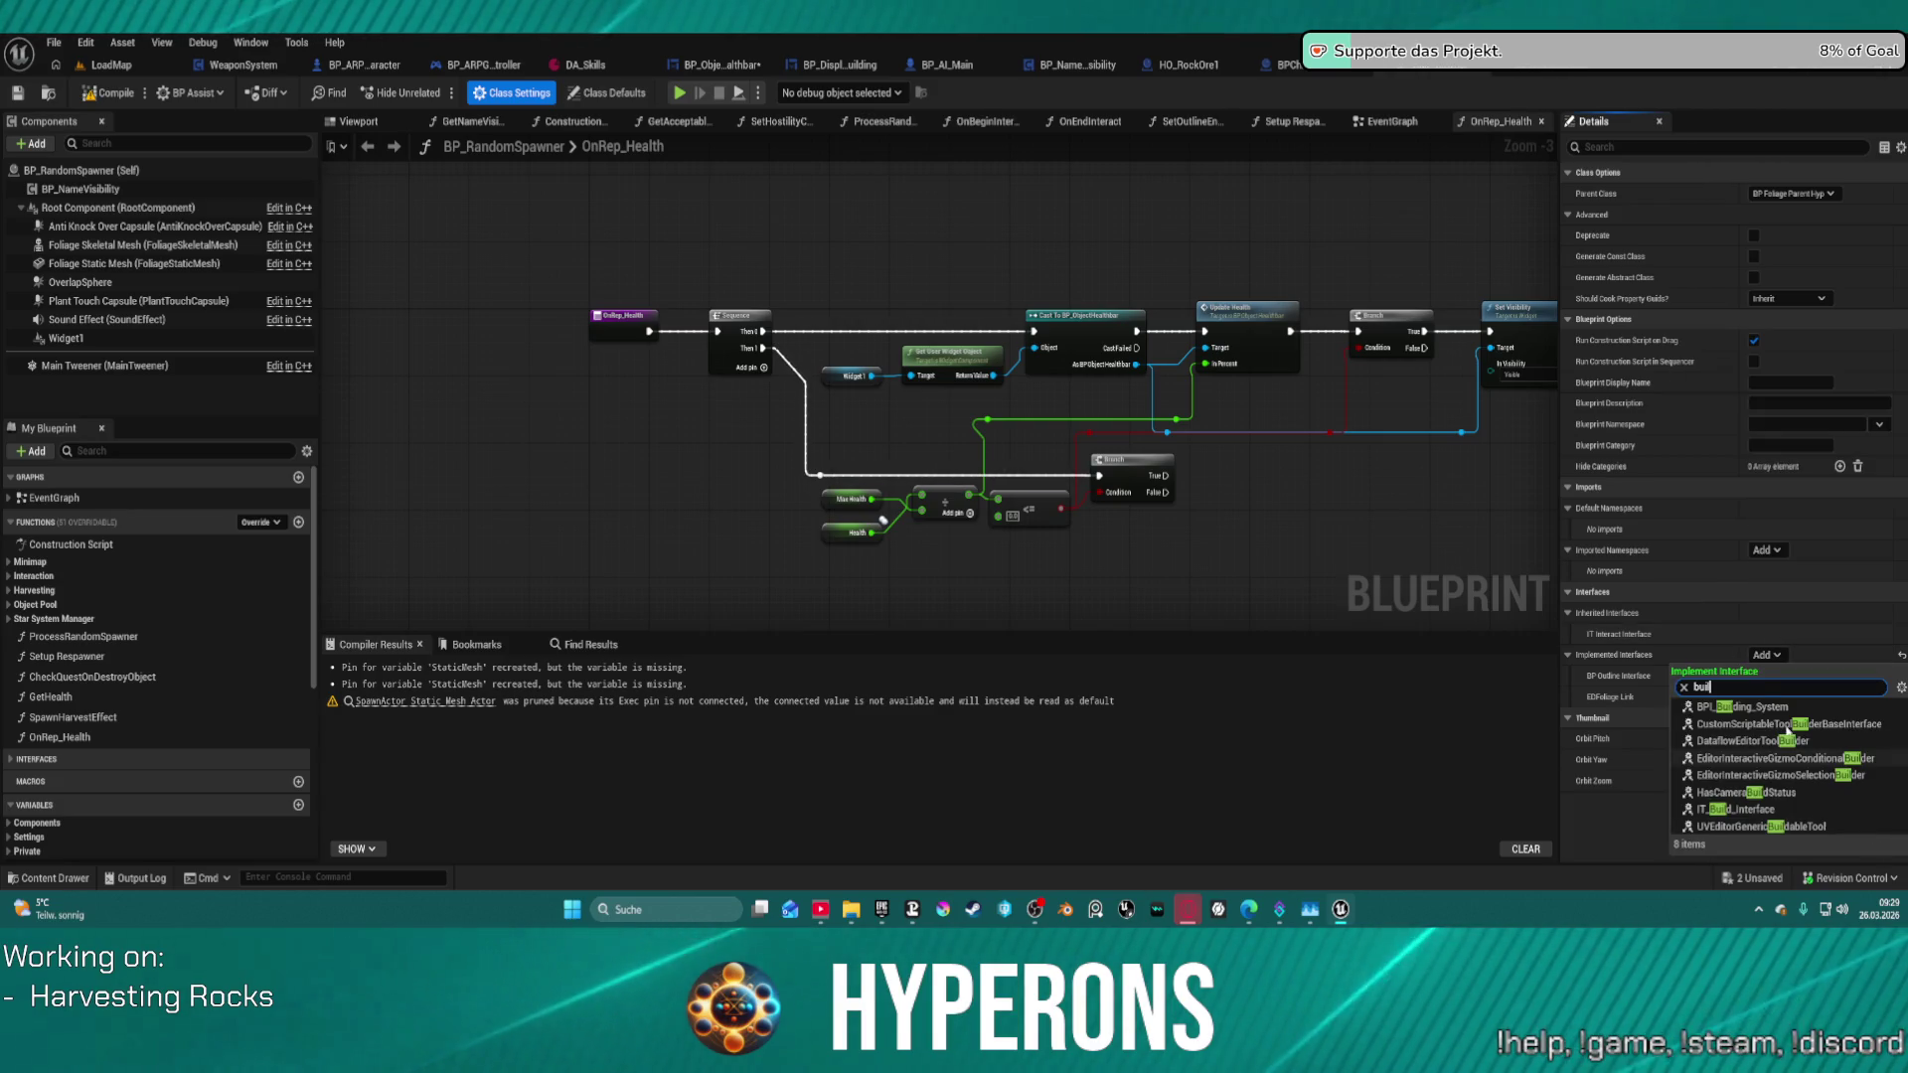
{"action": "left_click", "coordinate": [1770, 706]}
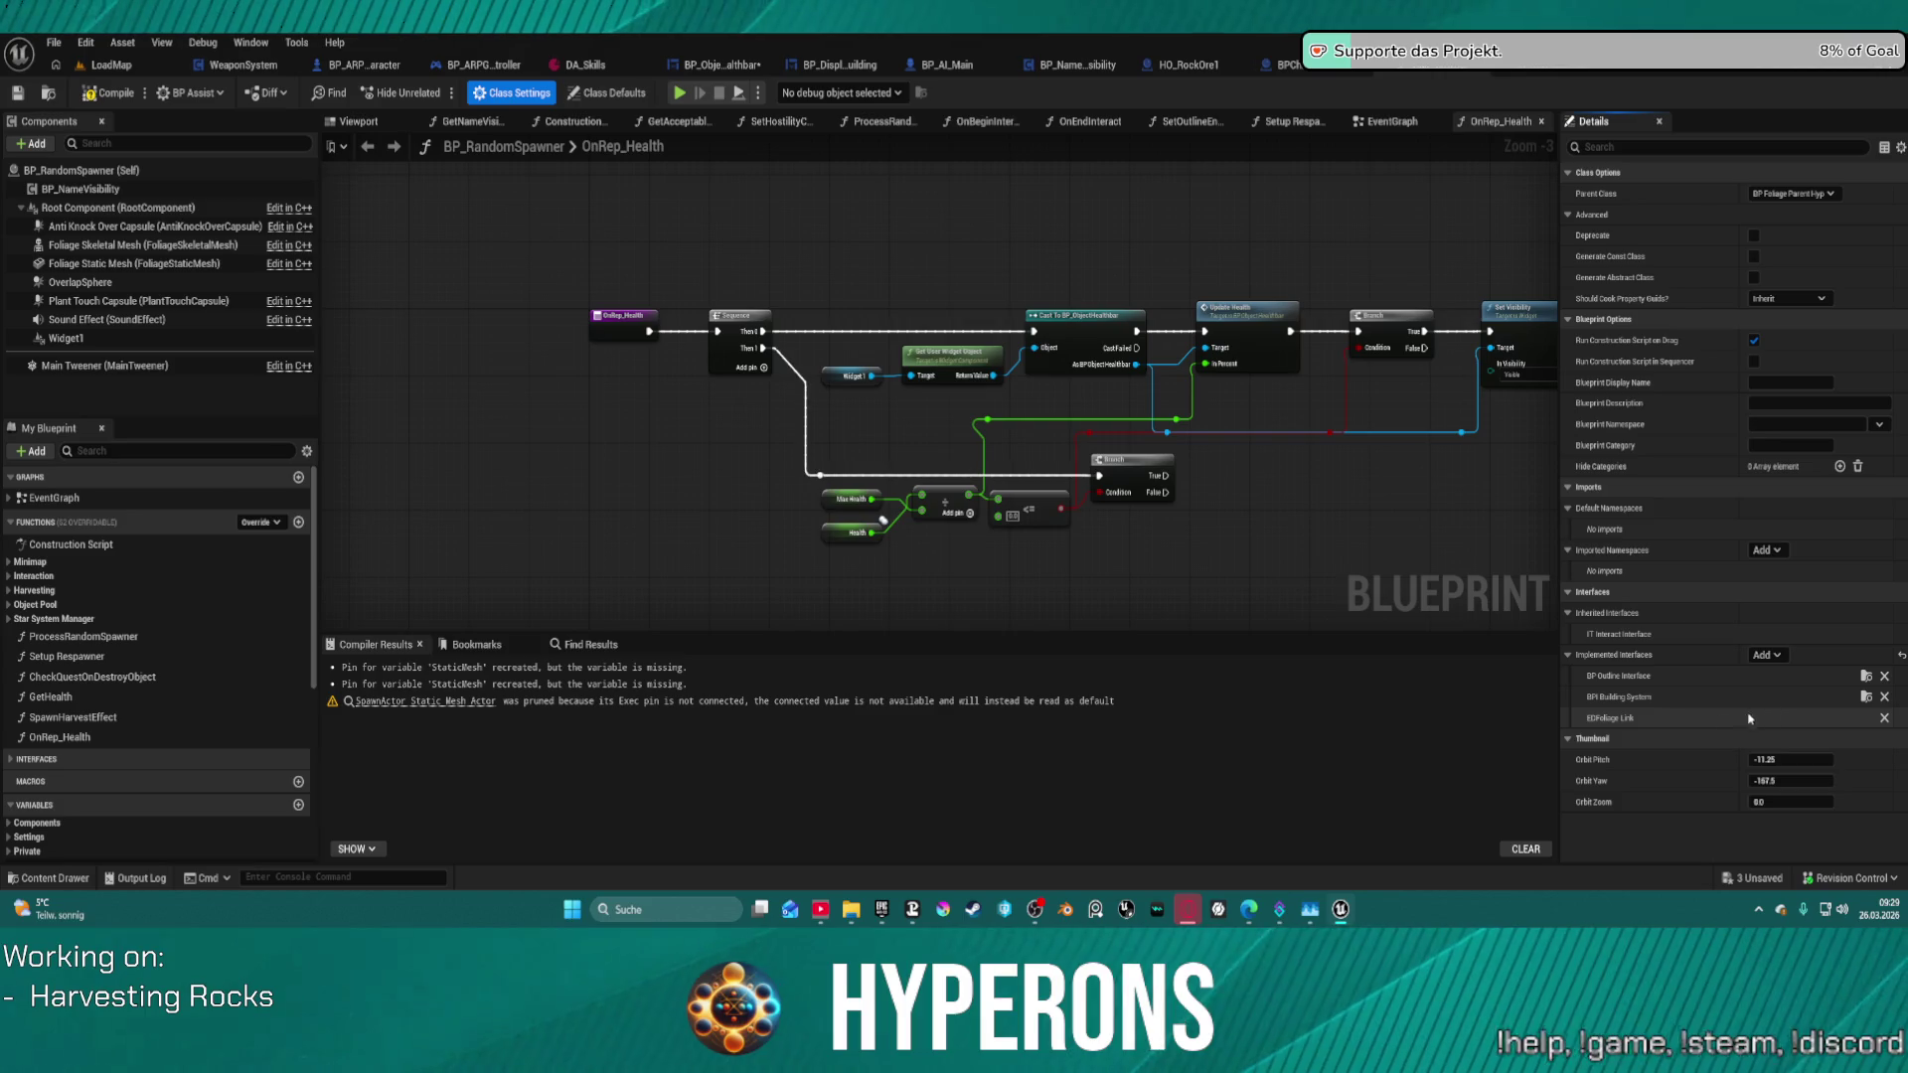
{"action": "left_click", "coordinate": [1311, 572]}
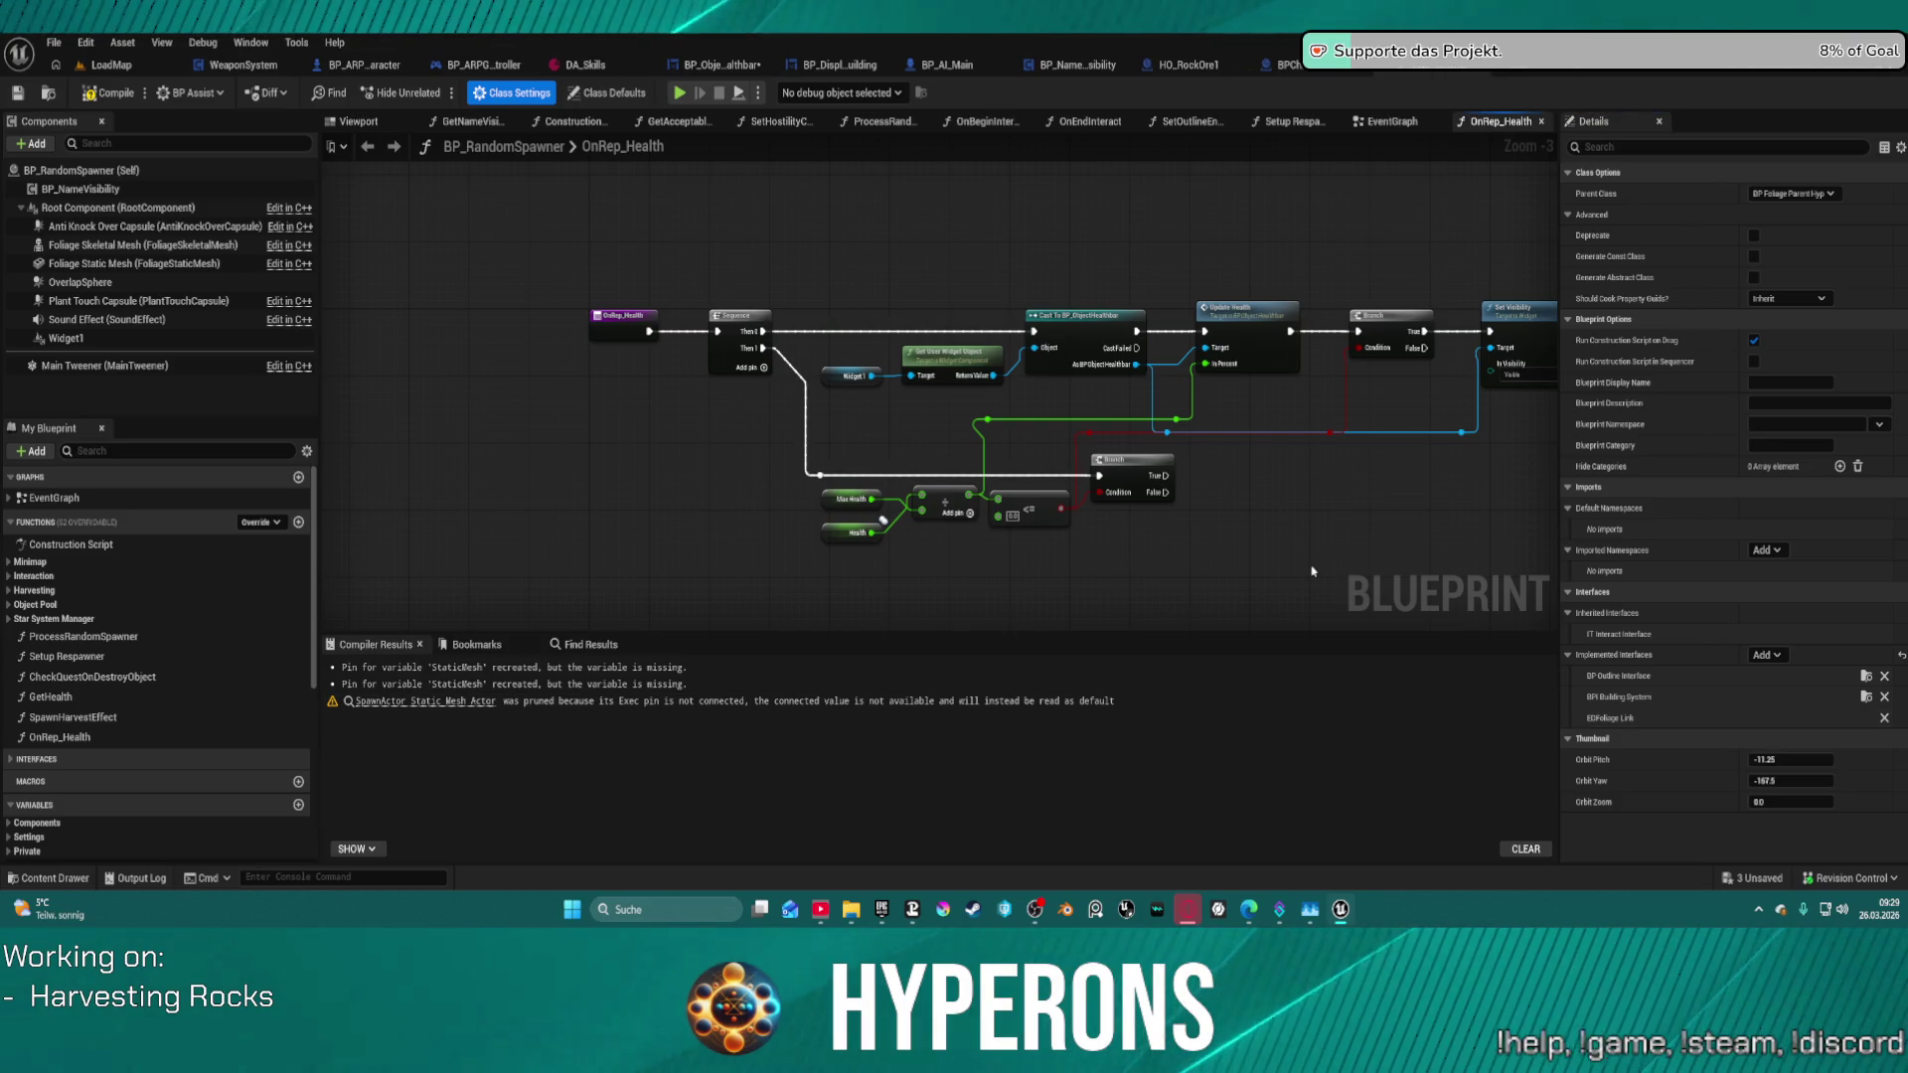
{"action": "key", "text": "ctrl+s"}
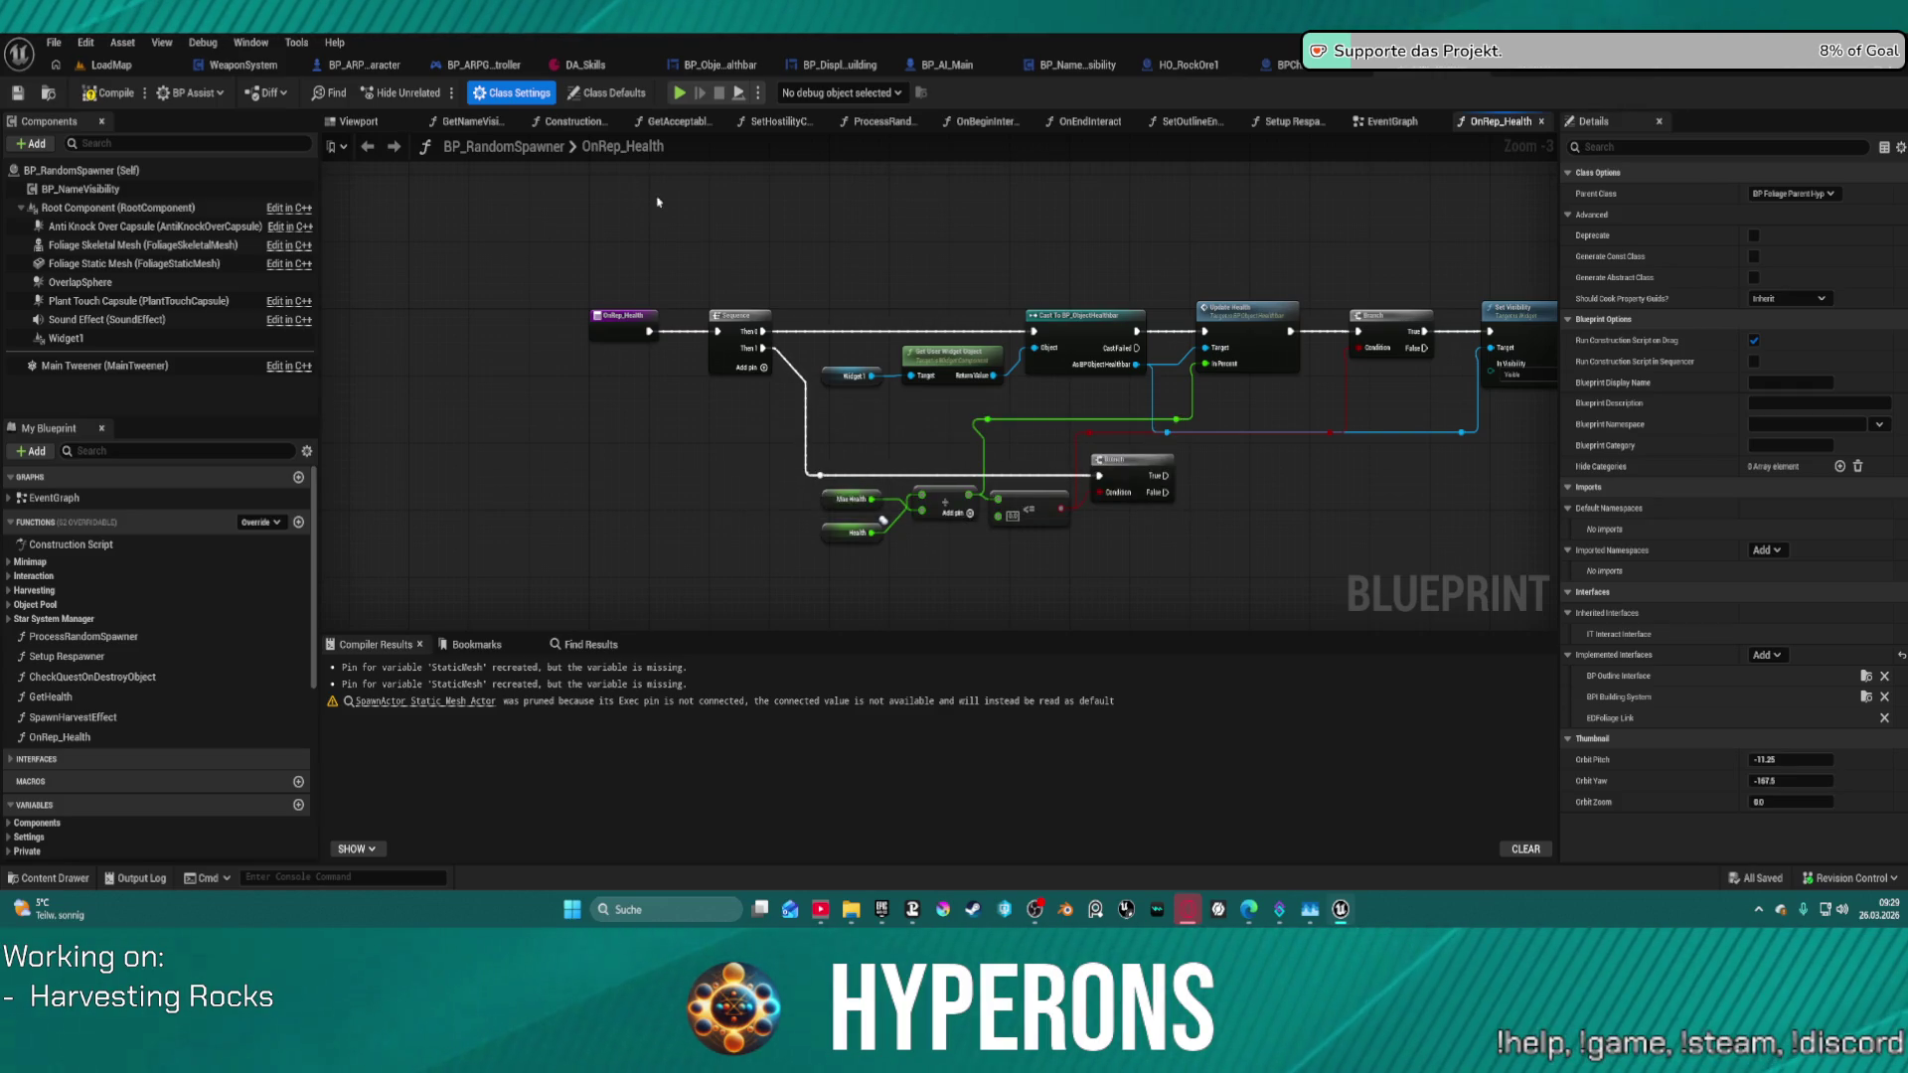
- In the EventGraph, expand Interfaces > Building System to list its functions
{"action": "left_click", "coordinate": [1393, 121]}
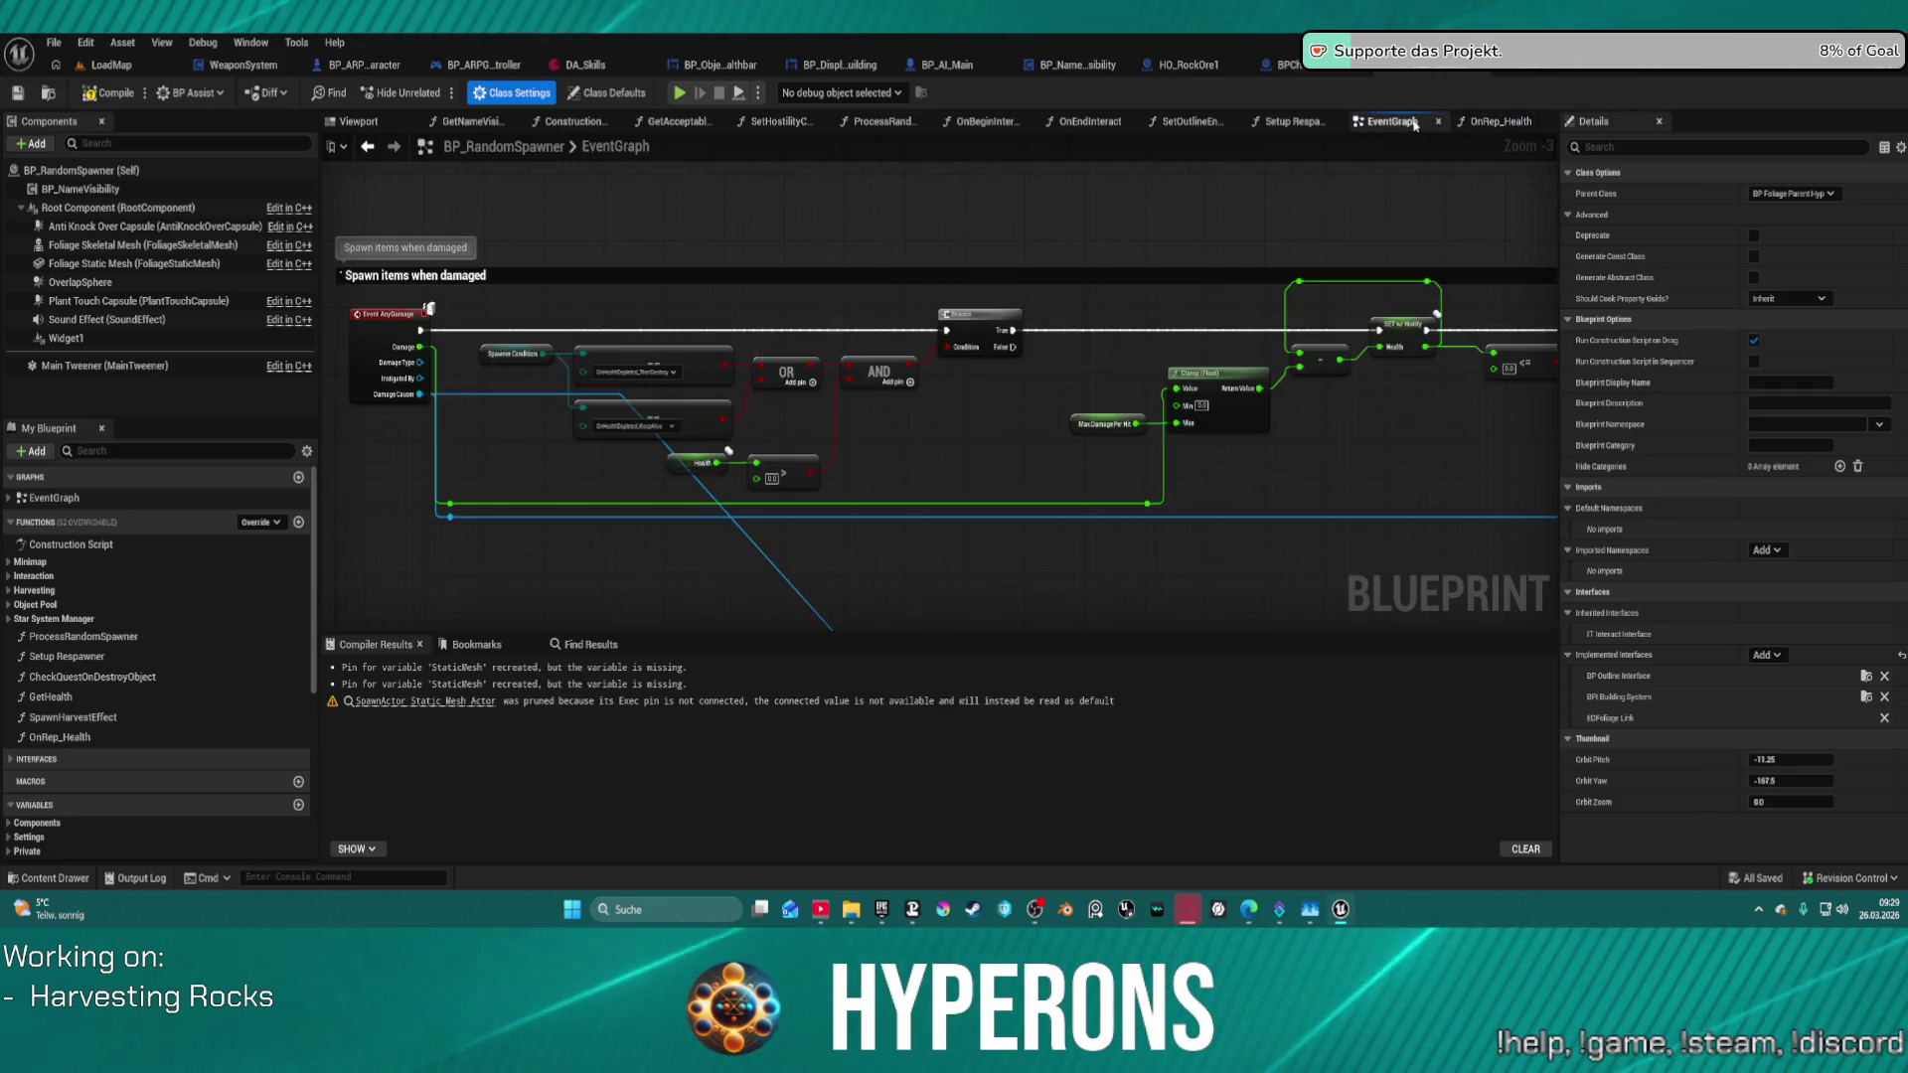
{"action": "scroll", "coordinate": [54, 651], "scroll_direction": "down", "scroll_amount": 2}
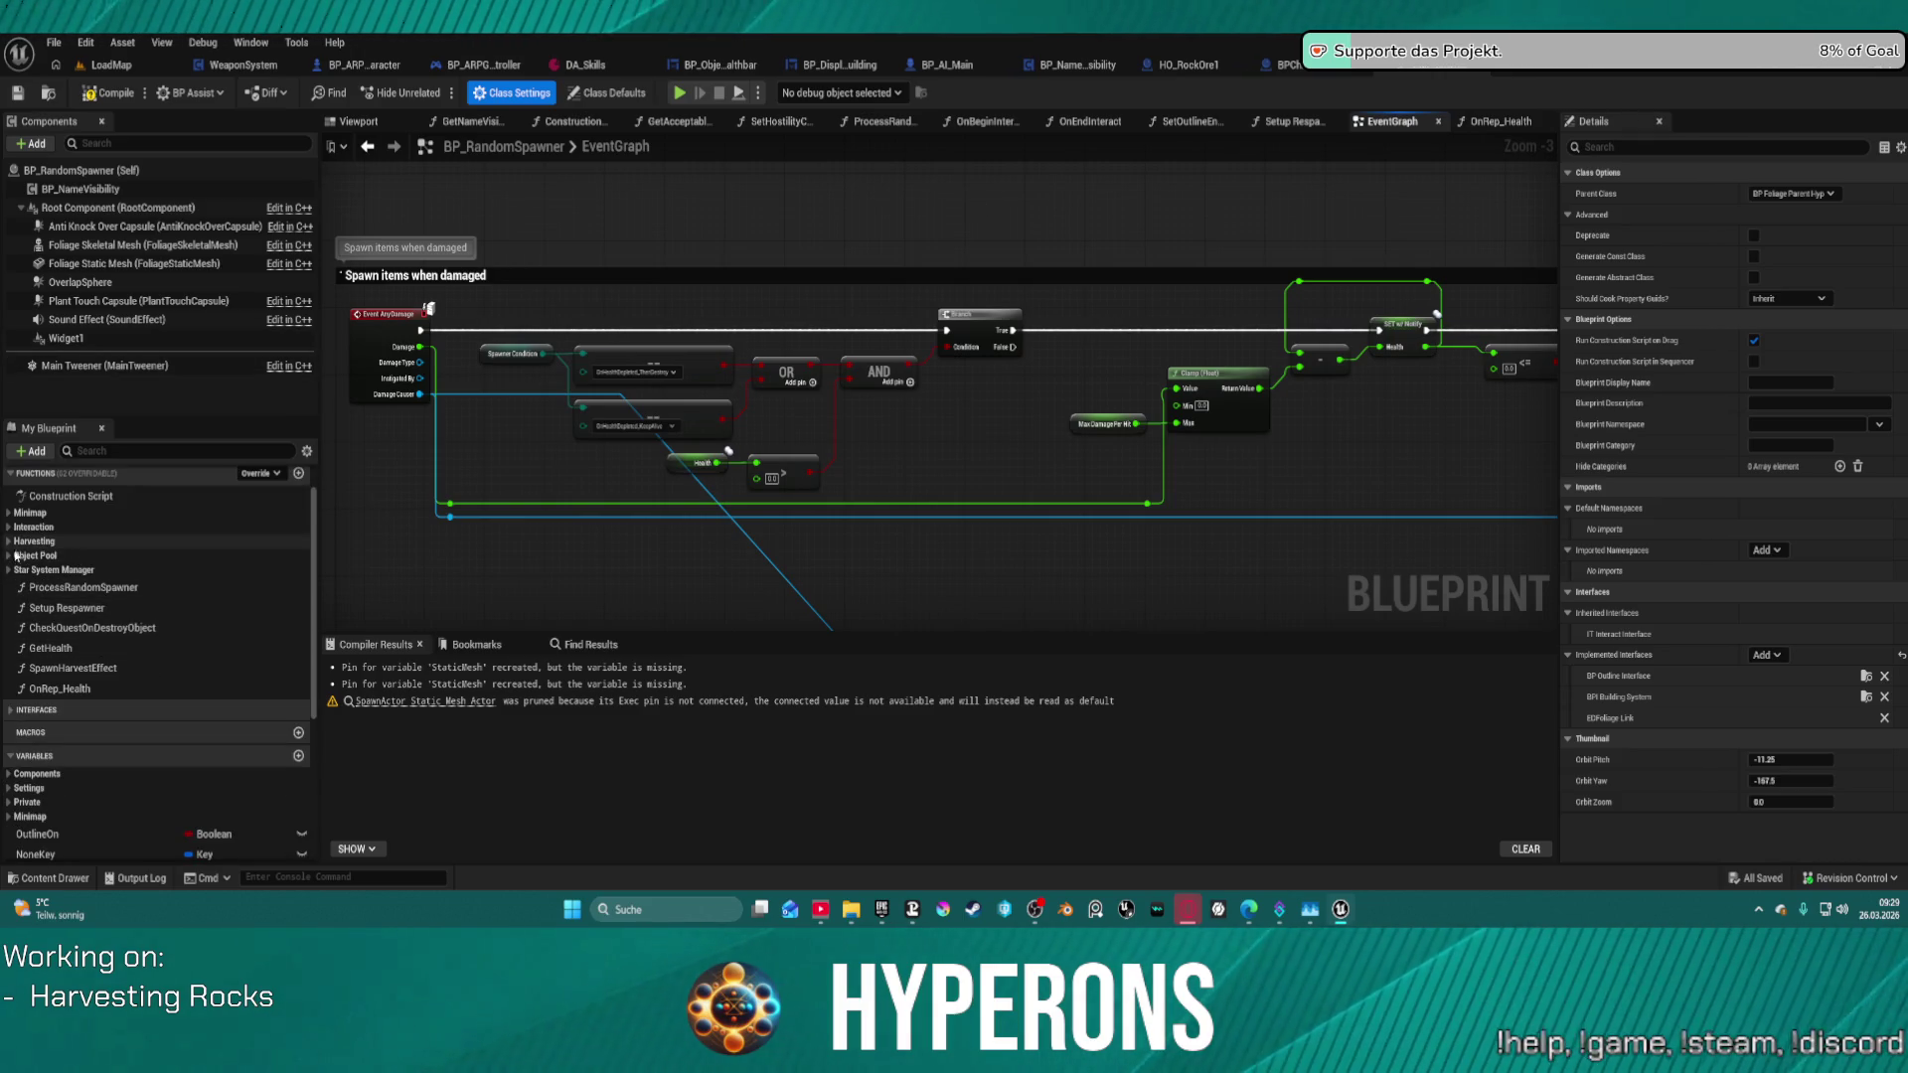
{"action": "scroll", "coordinate": [45, 563], "scroll_direction": "down", "scroll_amount": 4}
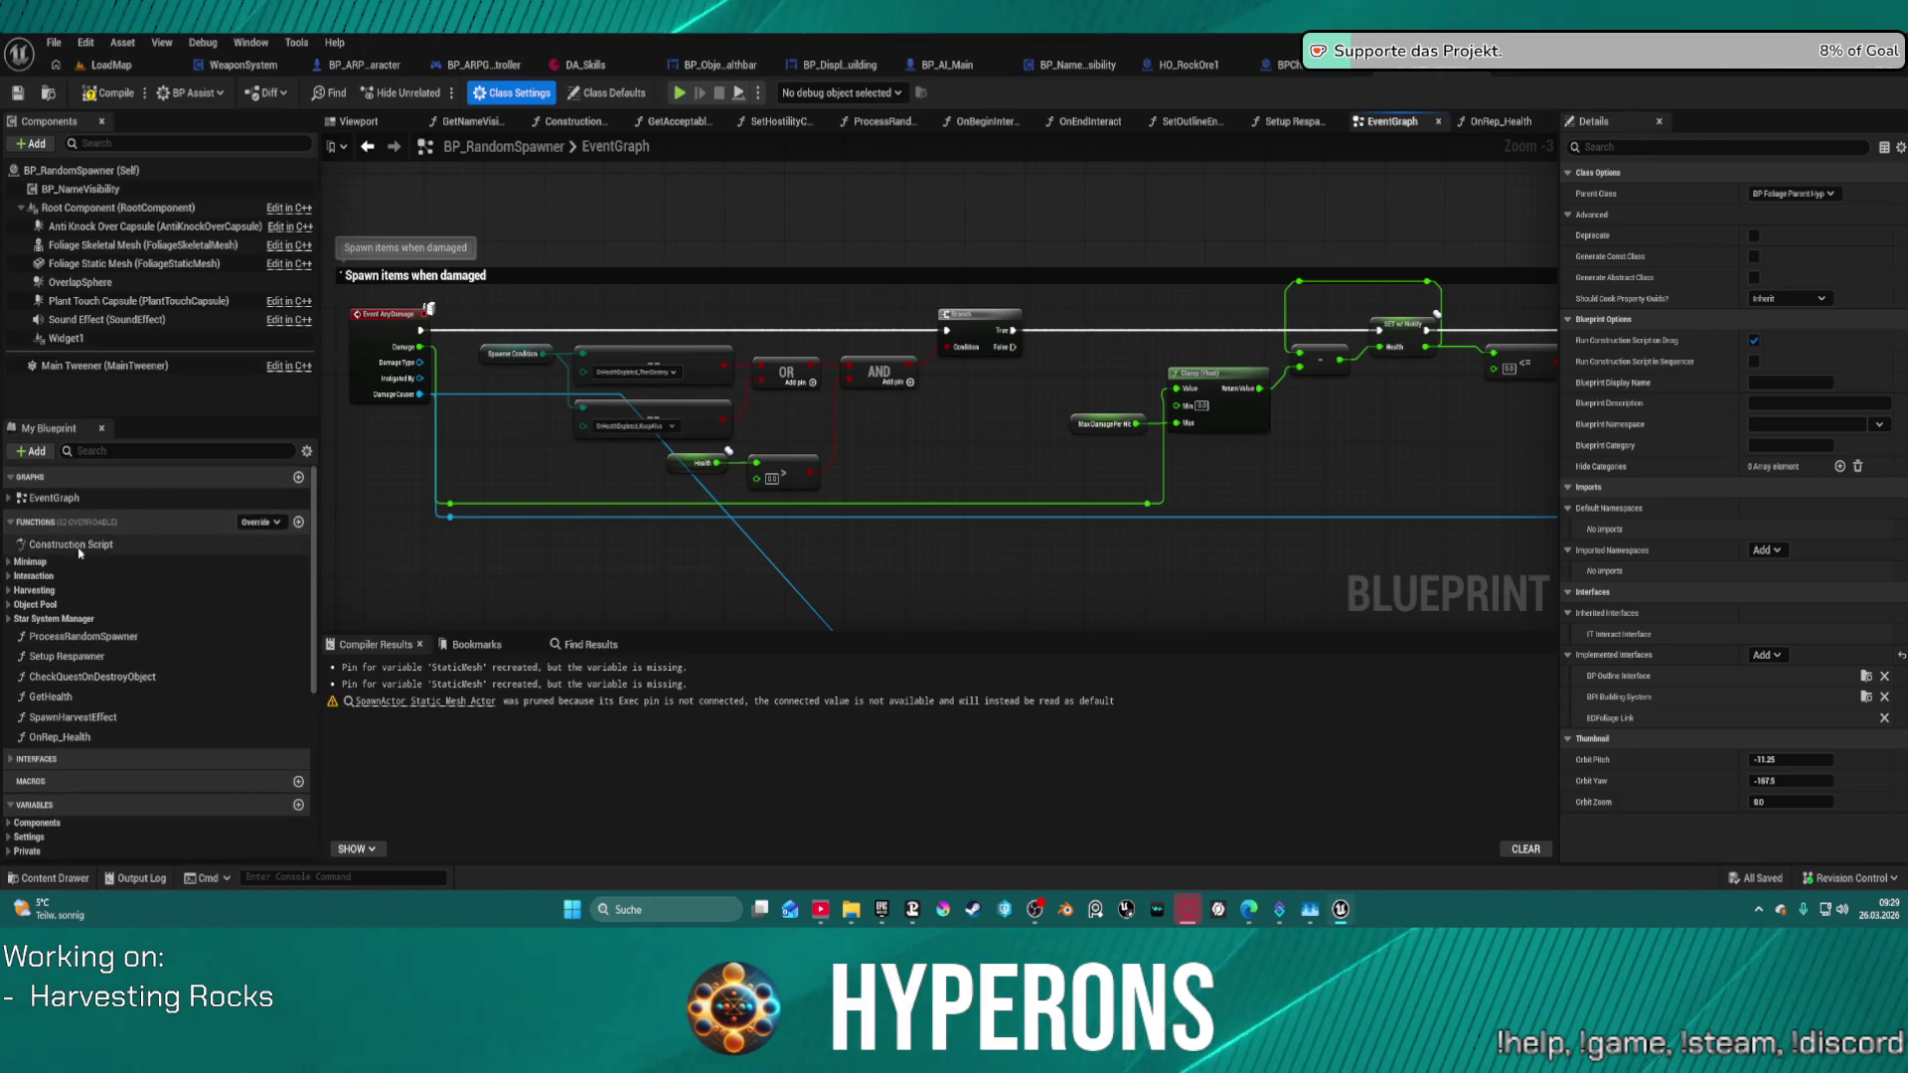
{"action": "left_click", "coordinate": [8, 611]}
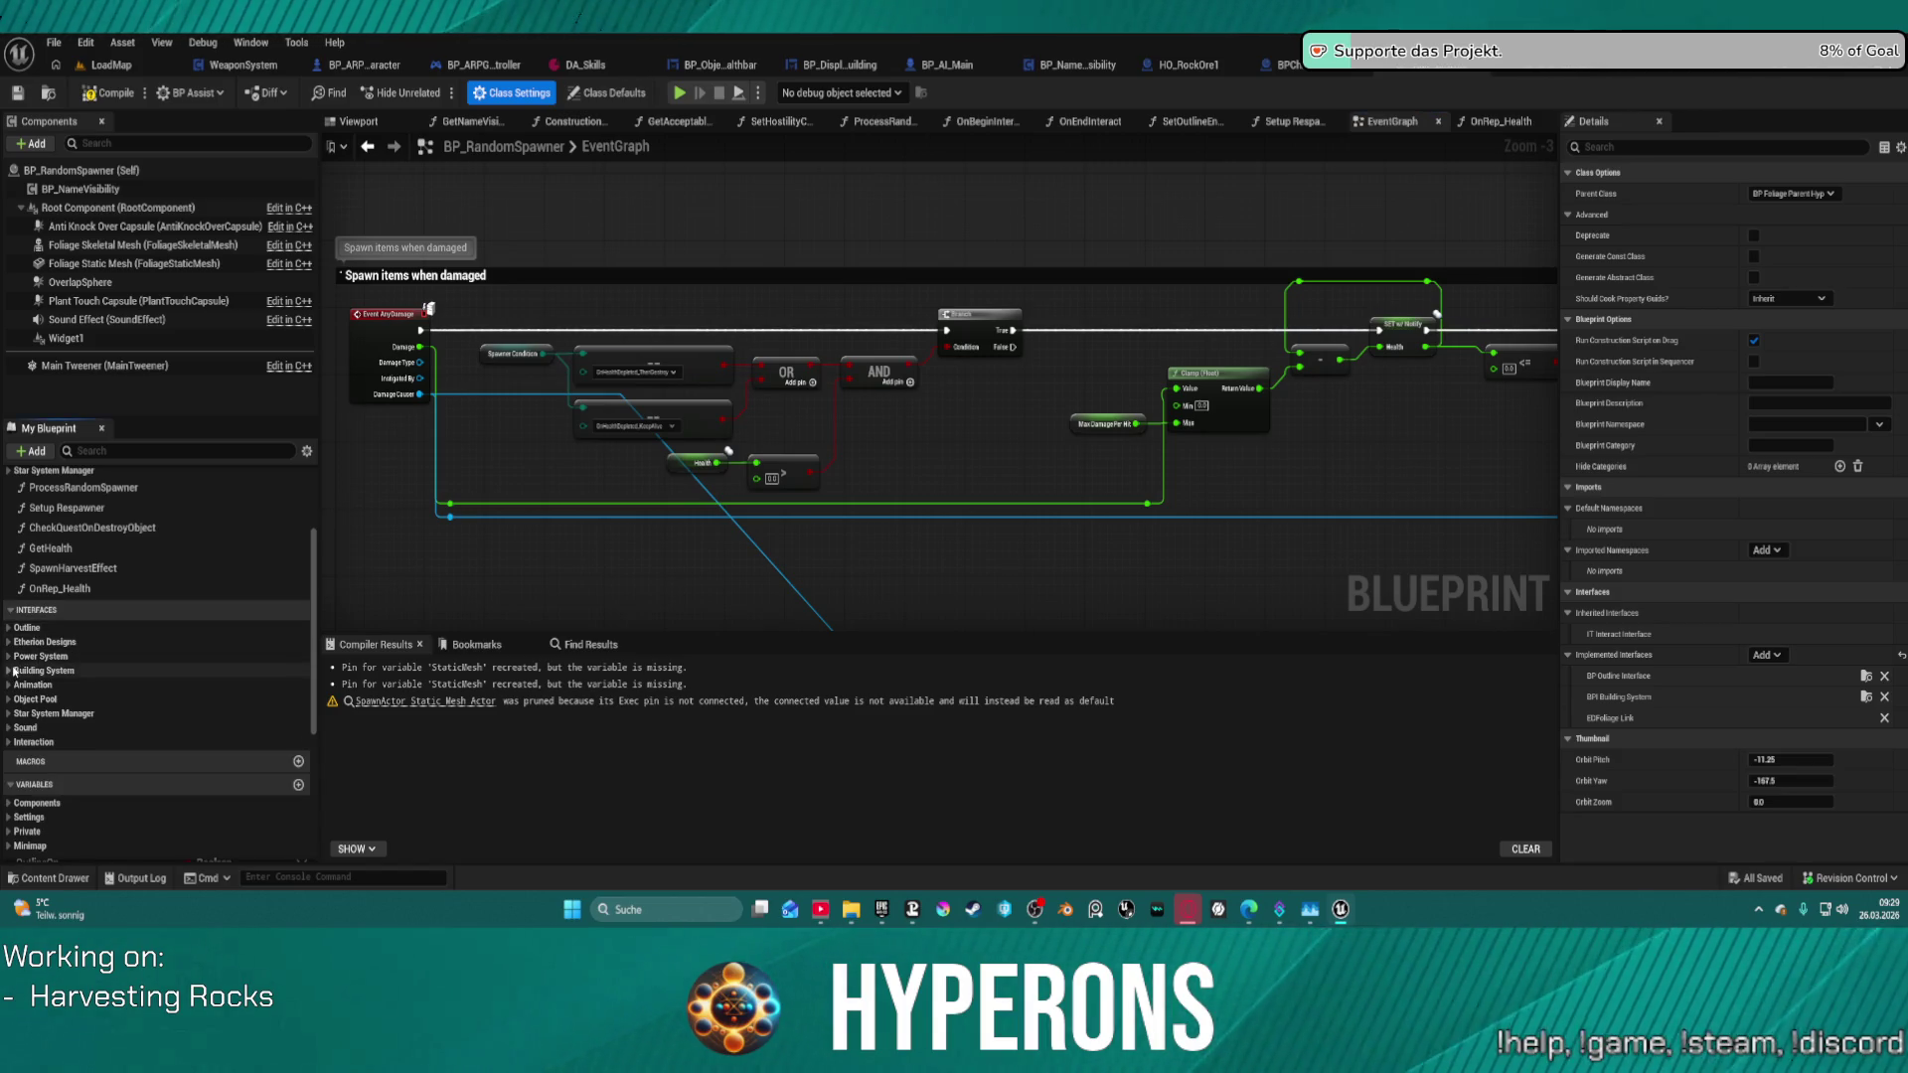
{"action": "left_click", "coordinate": [9, 670]}
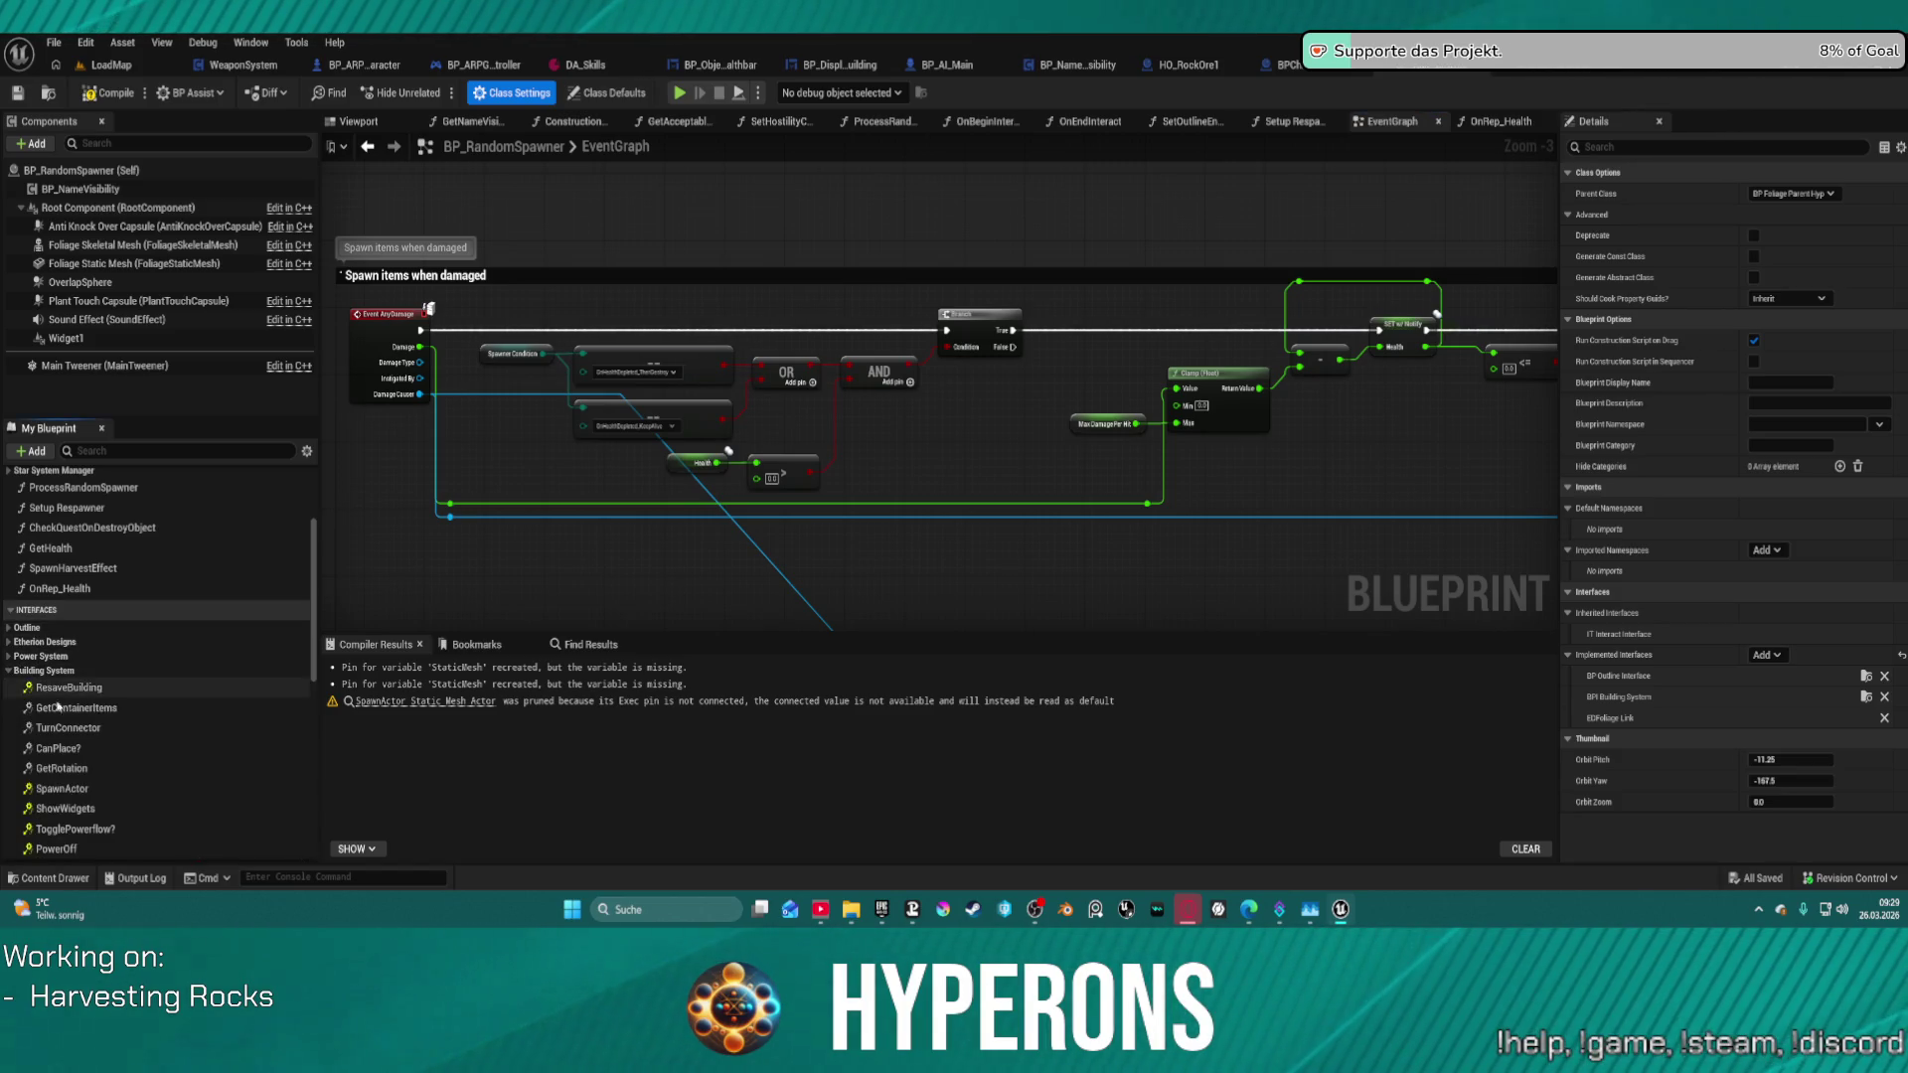
{"action": "scroll", "coordinate": [77, 699], "scroll_direction": "down", "scroll_amount": 7}
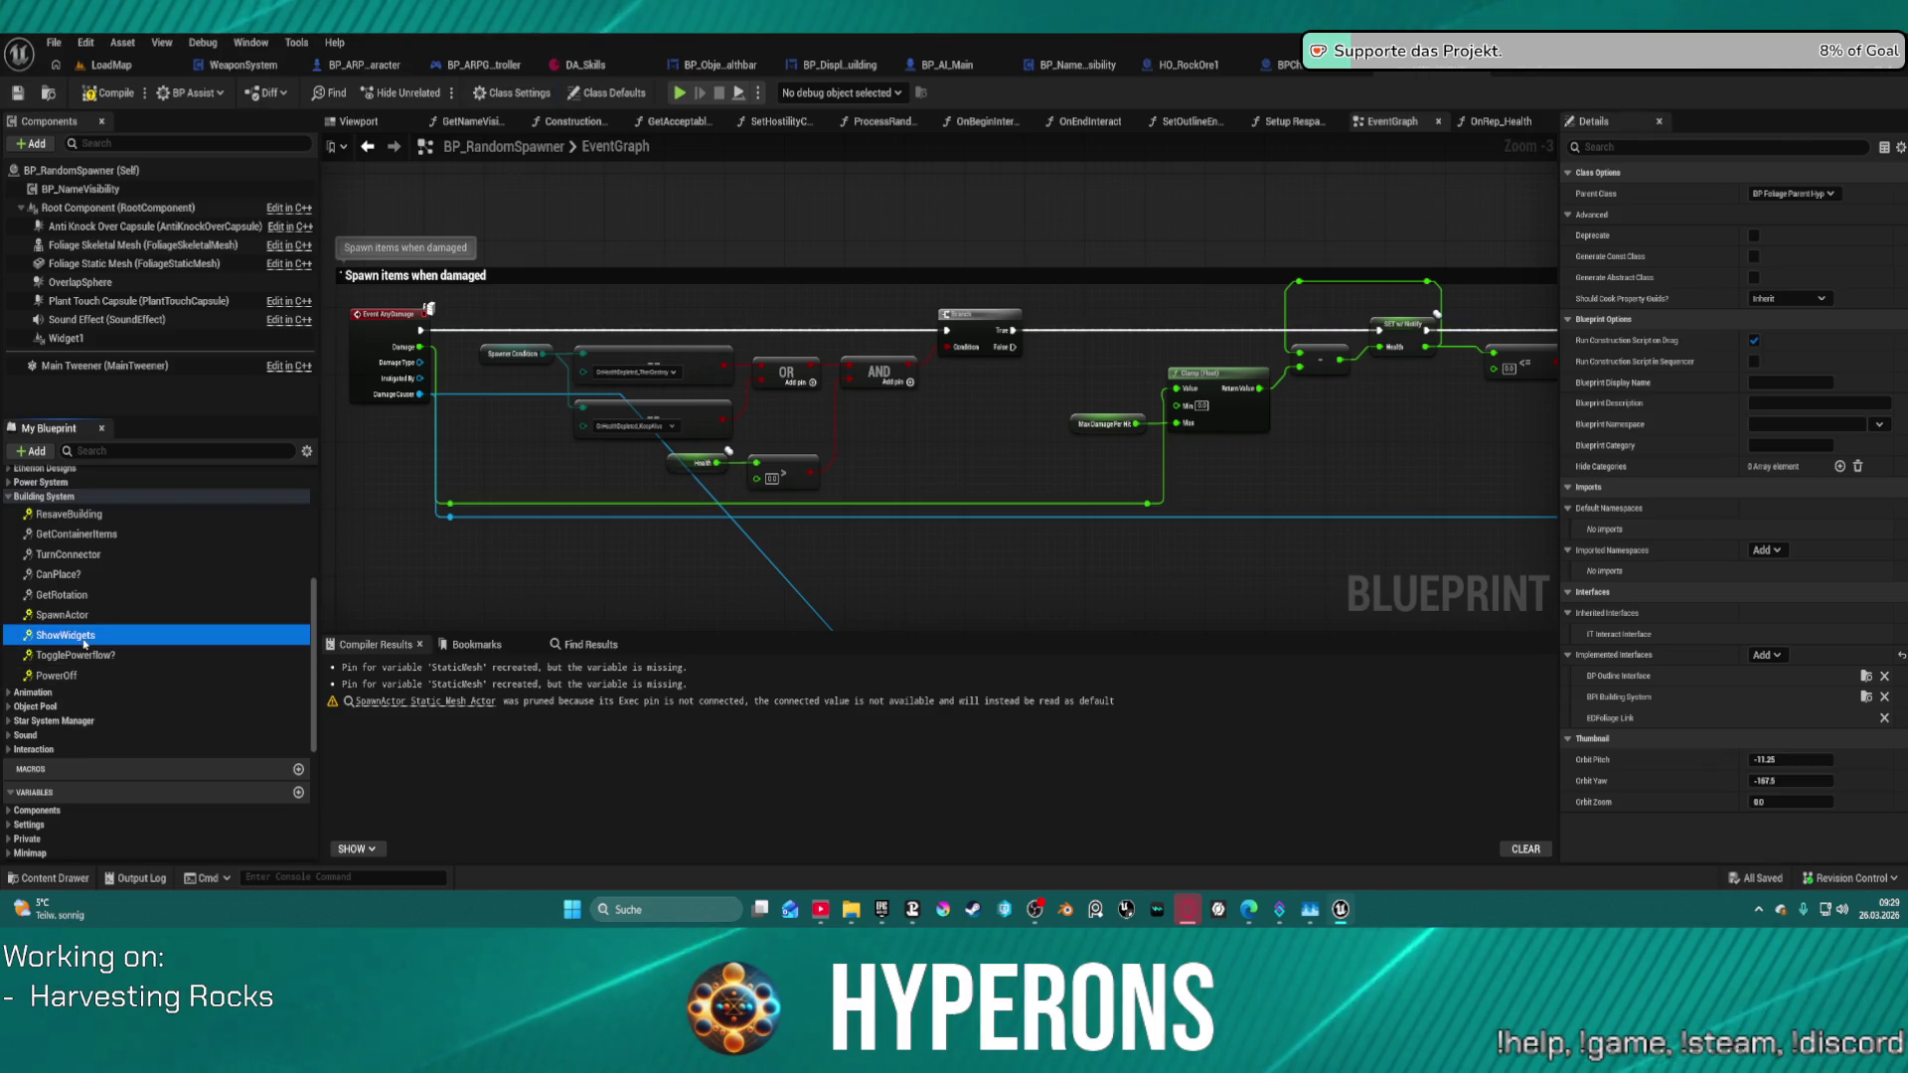
- Add Event ShowWidgets, a Widget1 getter and a Set Visibility node targeting Widget1, then arrange them
{"action": "double_click", "coordinate": [85, 639]}
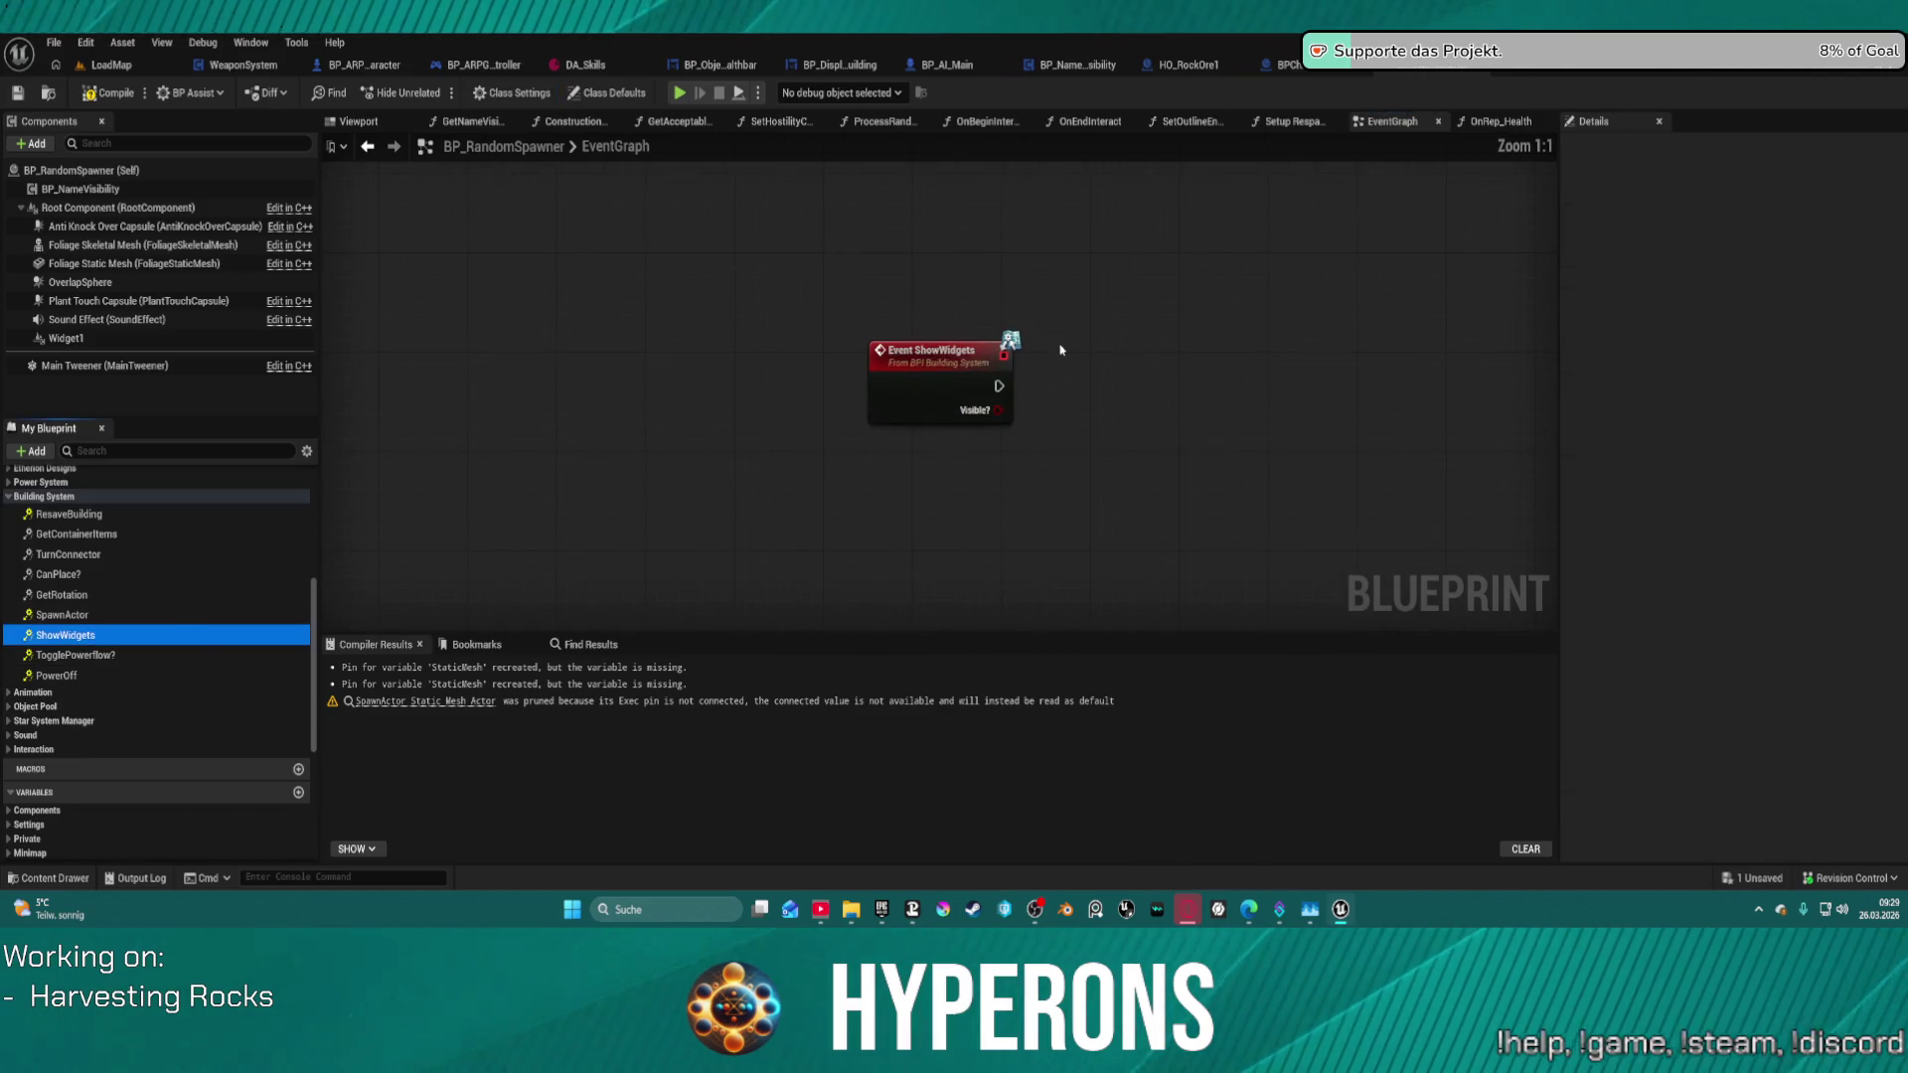
{"action": "scroll", "coordinate": [1060, 350], "scroll_direction": "down", "scroll_amount": 5}
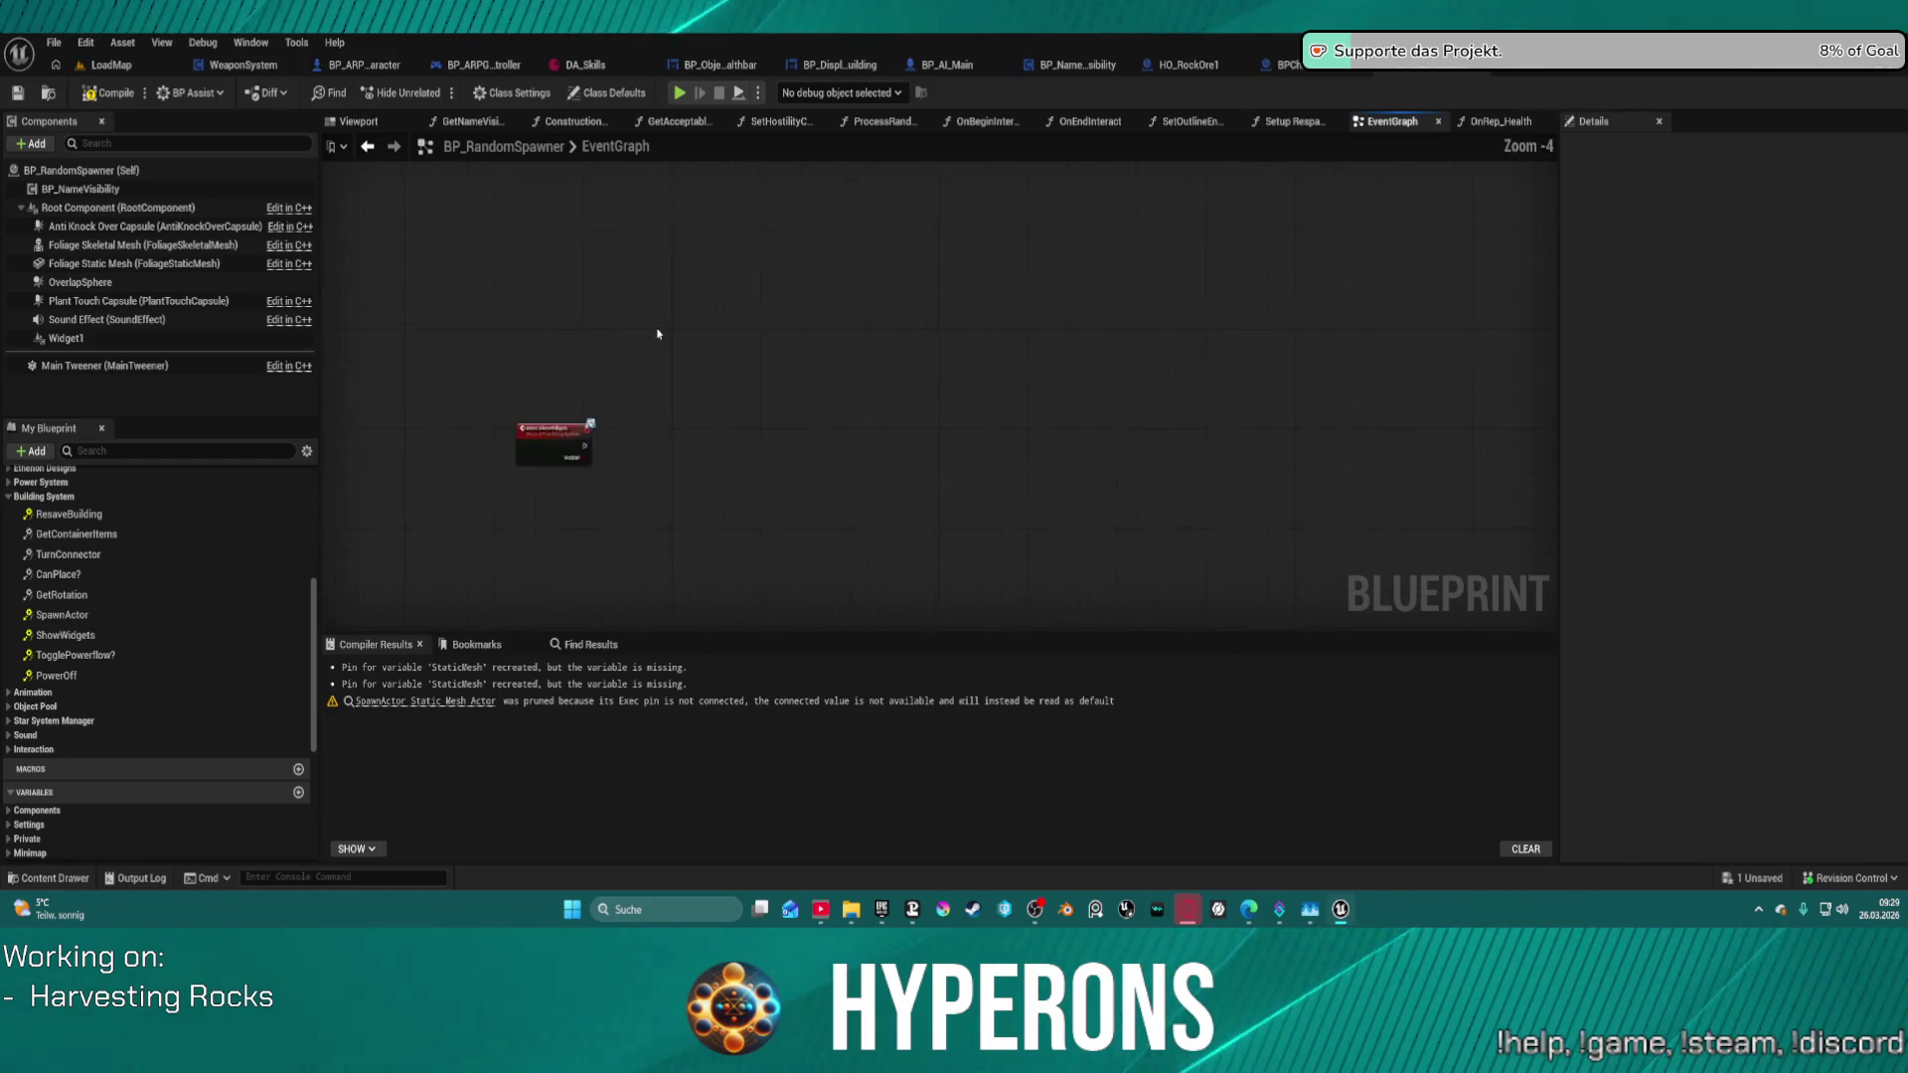
{"action": "scroll", "coordinate": [657, 334], "scroll_direction": "up", "scroll_amount": 4}
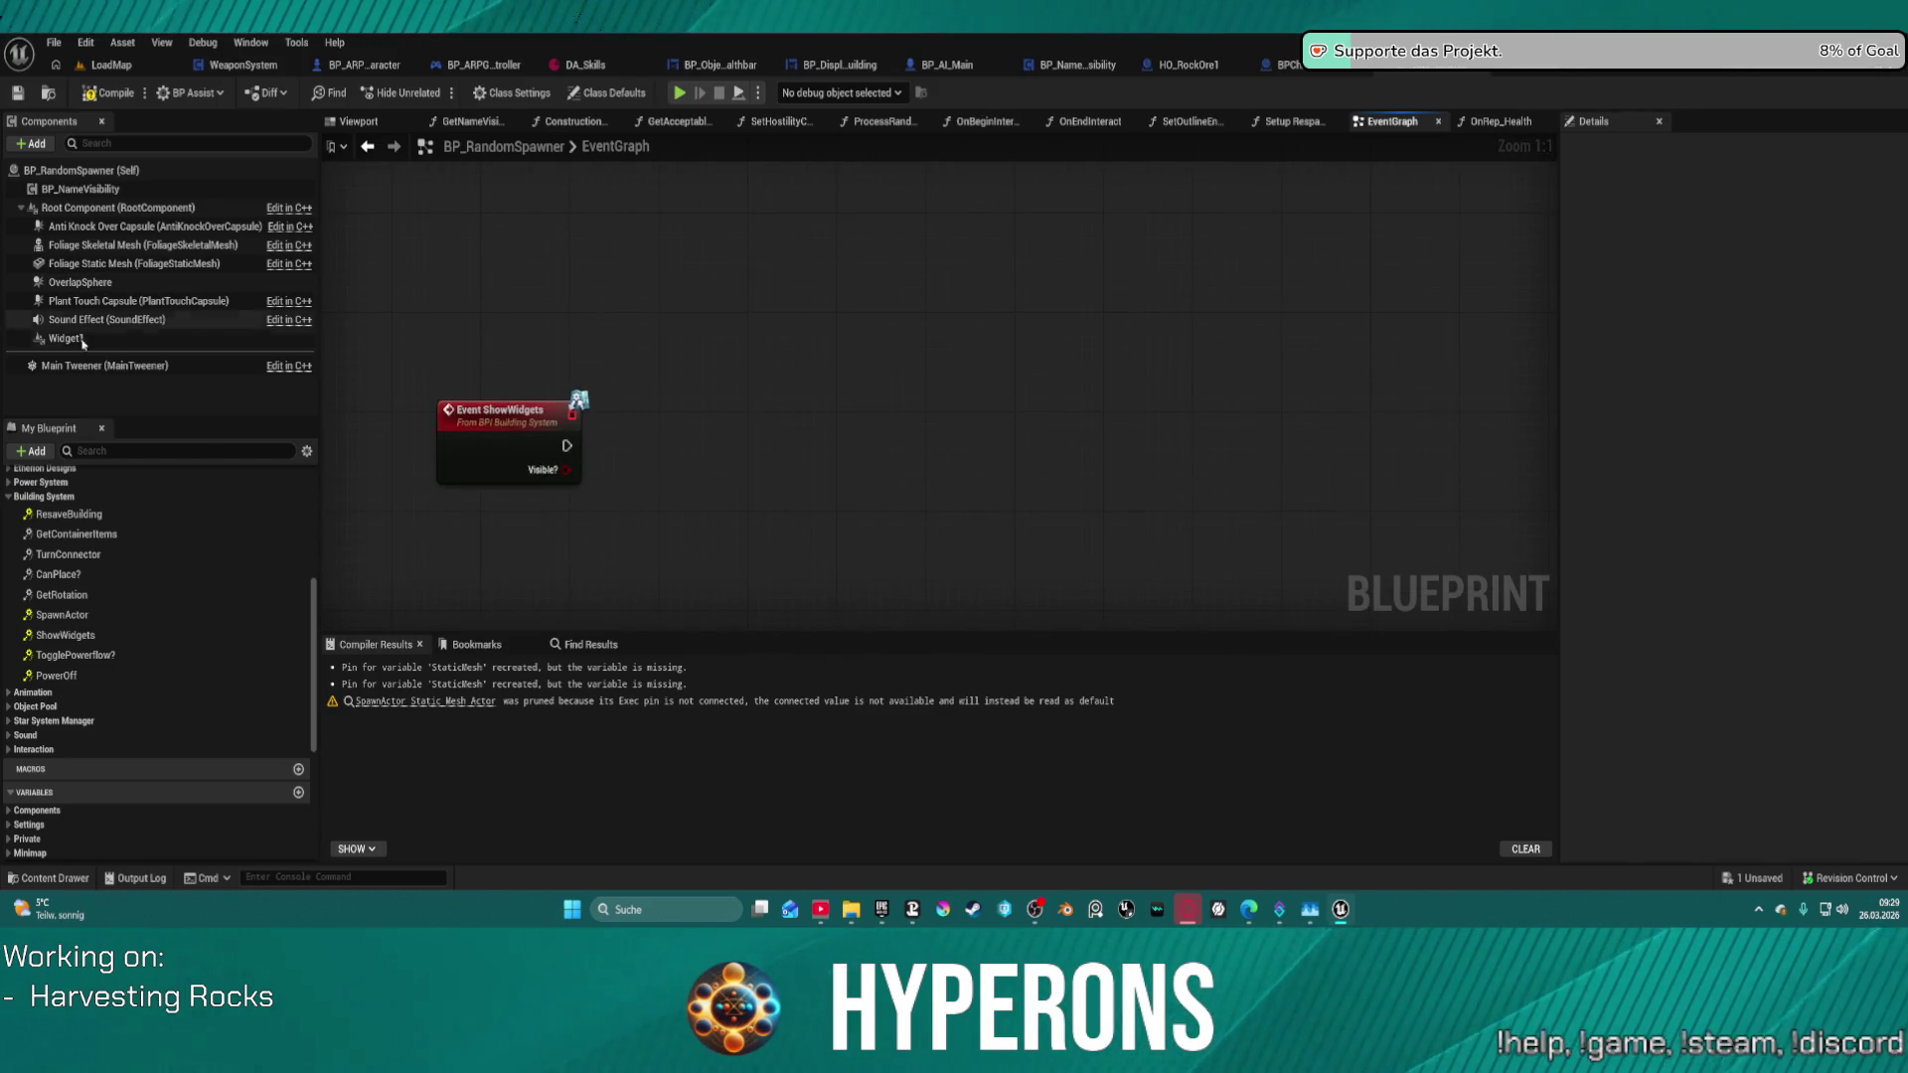
{"action": "mouse_move", "coordinate": [66, 338]}
{"action": "left_mouse_down"}
{"action": "mouse_move", "coordinate": [532, 370]}
{"action": "mouse_move", "coordinate": [685, 305]}
{"action": "mouse_move", "coordinate": [787, 332]}
{"action": "mouse_move", "coordinate": [811, 364]}
{"action": "left_mouse_up"}
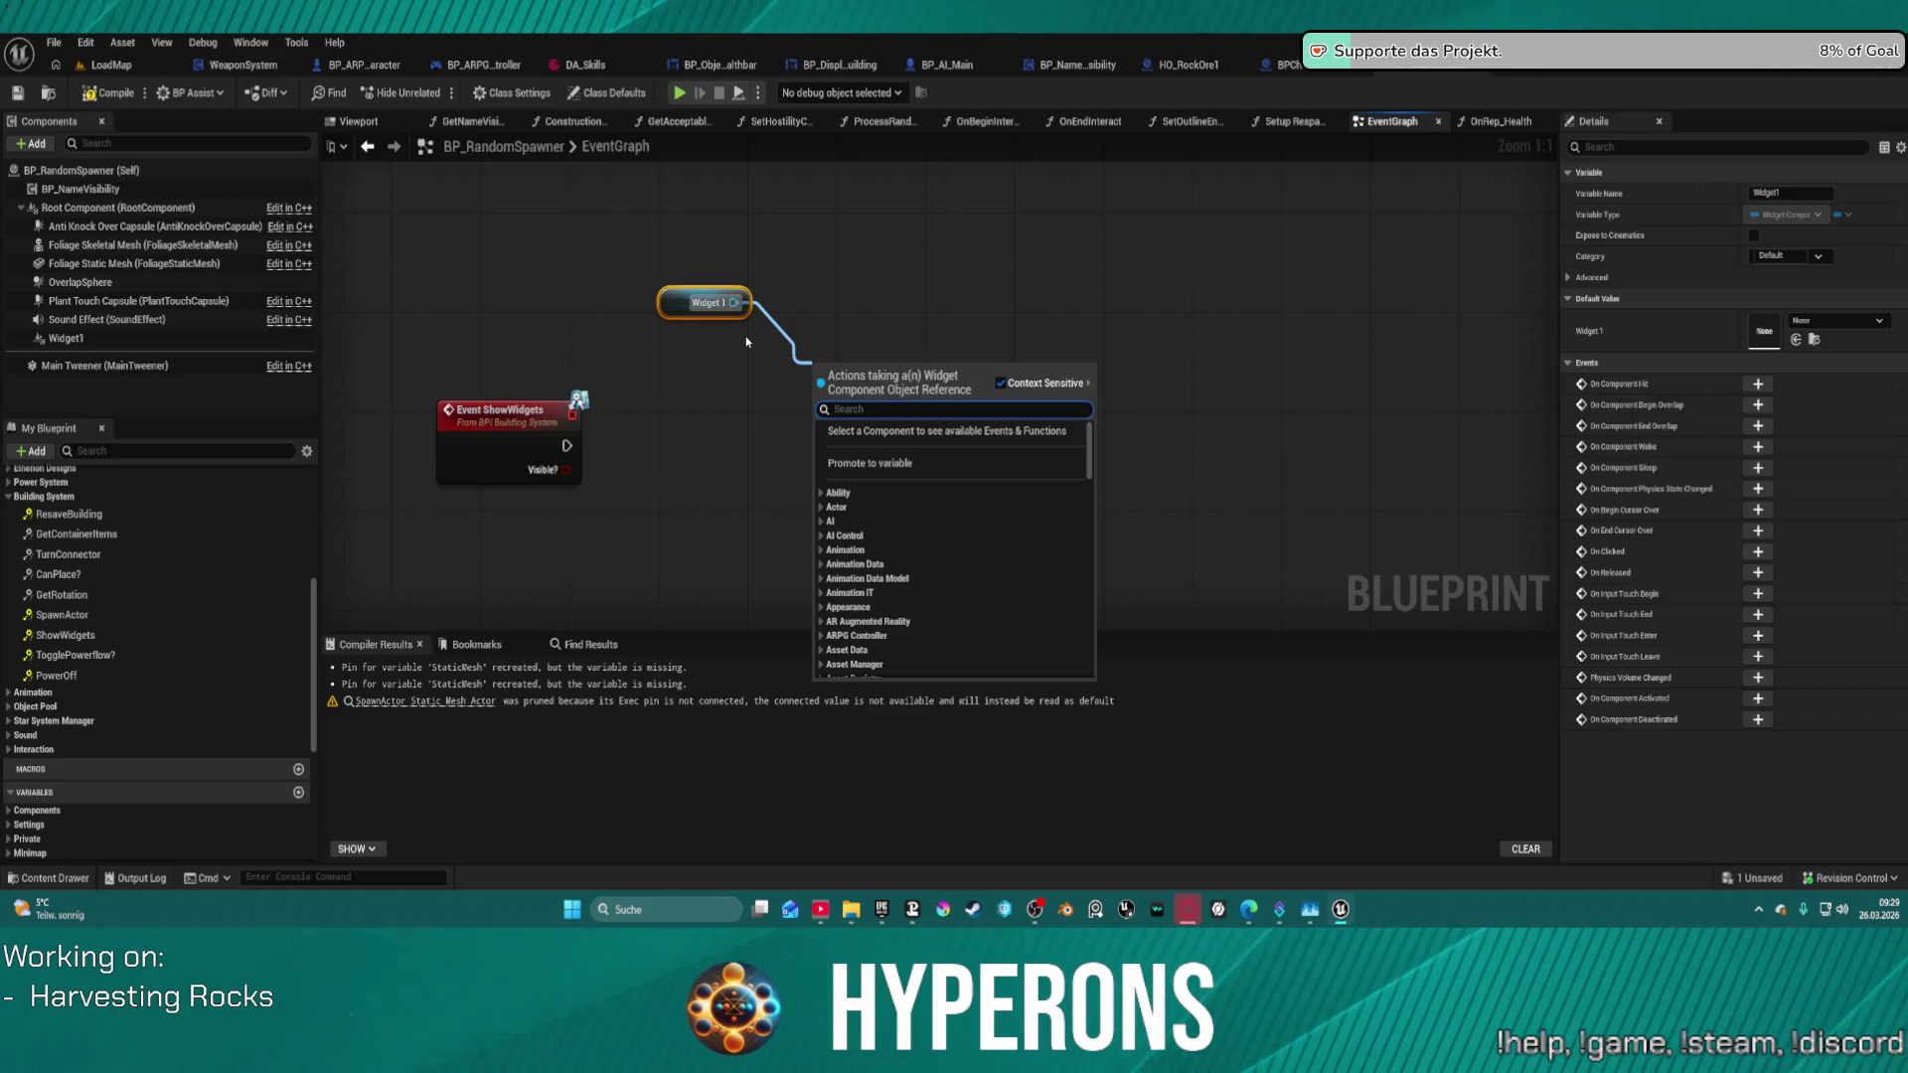
{"action": "type", "text": "set visi"}
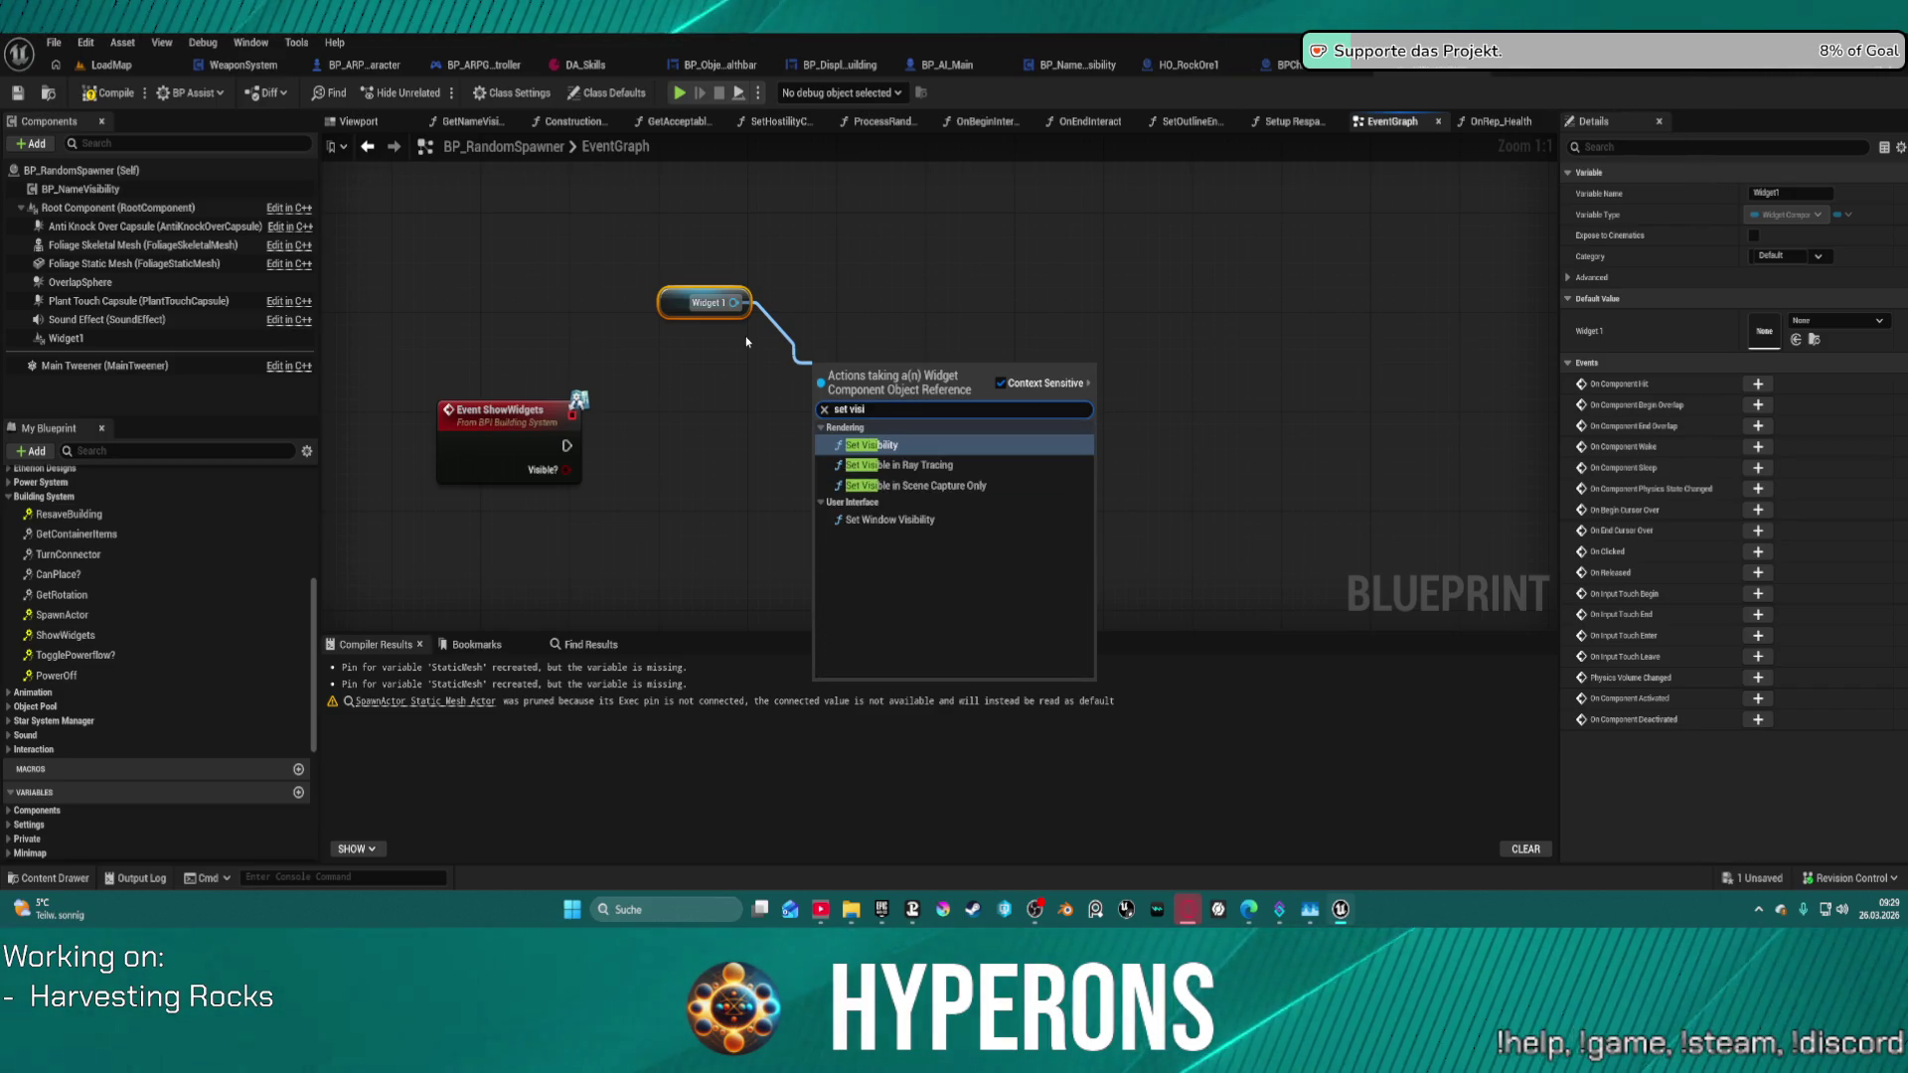
{"action": "key", "text": "Return"}
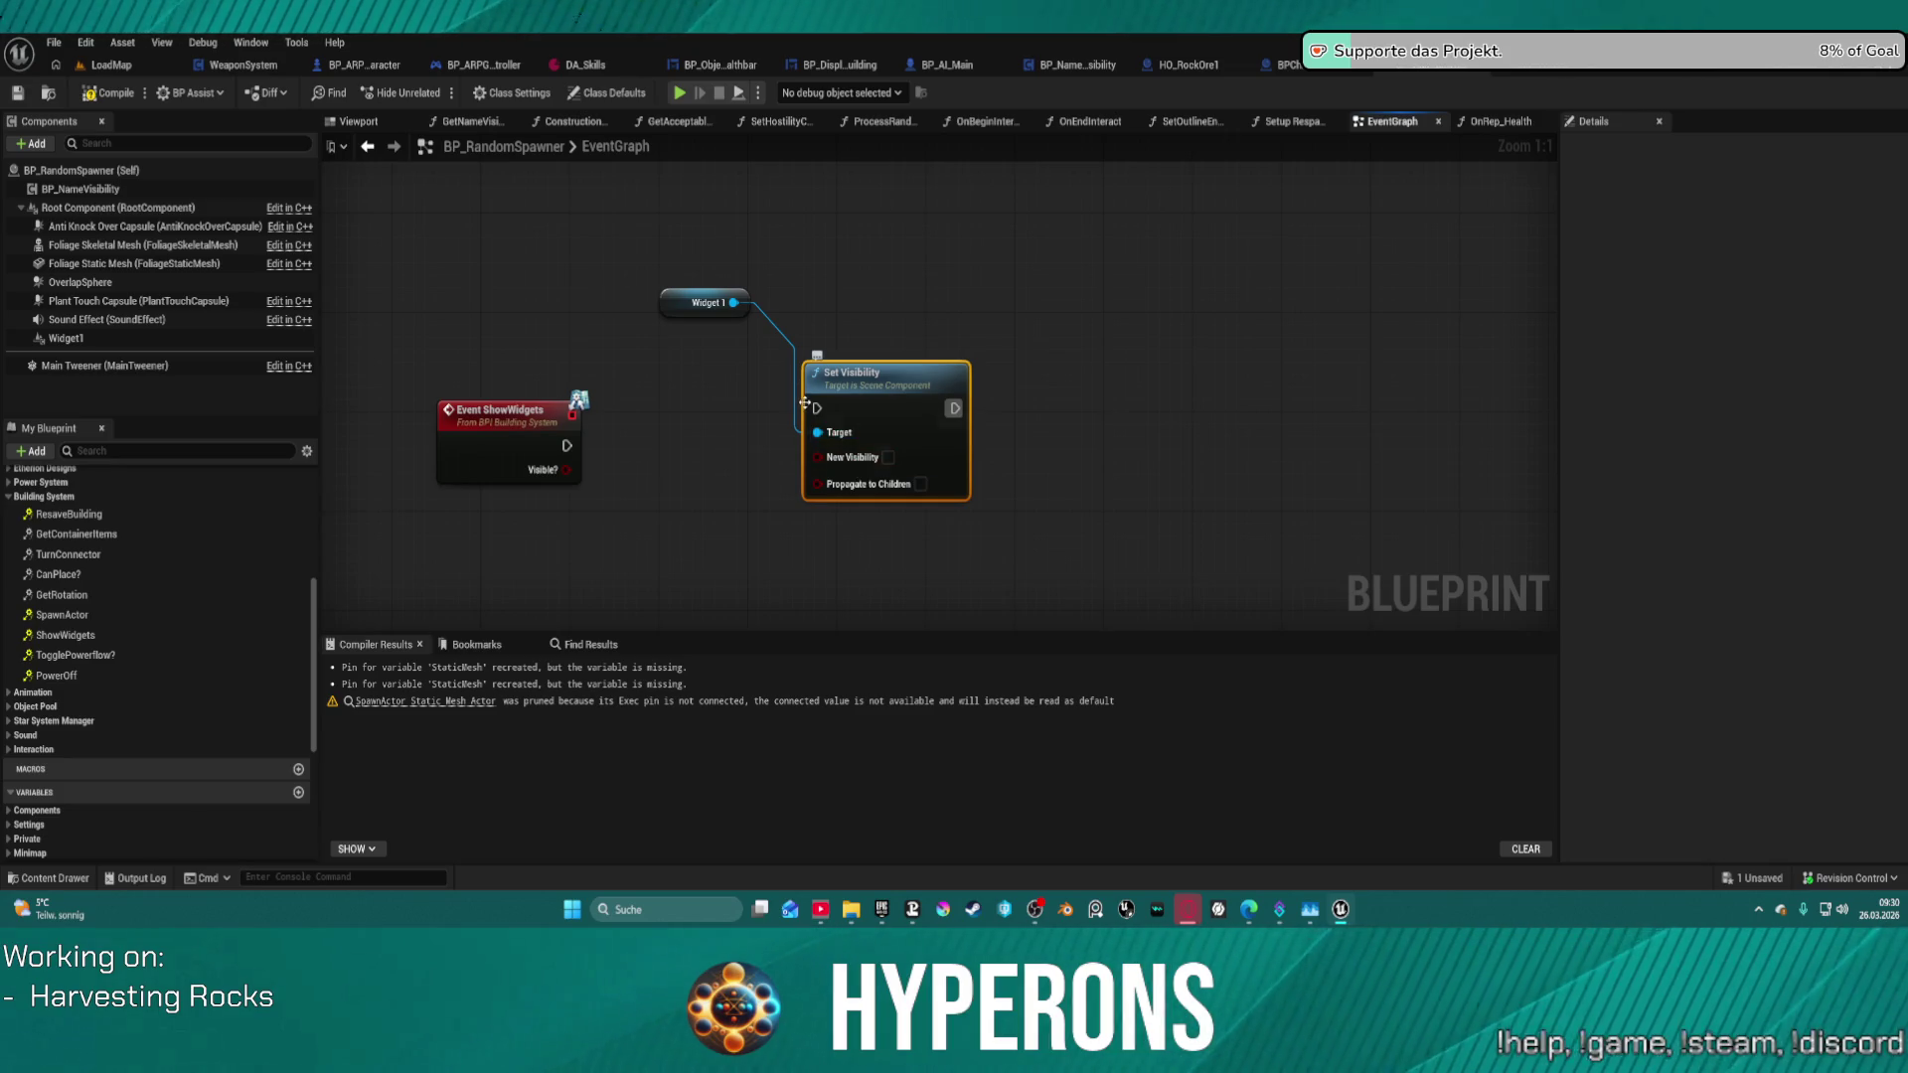
{"action": "mouse_move", "coordinate": [858, 473]}
{"action": "left_mouse_down"}
{"action": "mouse_move", "coordinate": [638, 509]}
{"action": "mouse_move", "coordinate": [769, 510]}
{"action": "mouse_move", "coordinate": [567, 469]}
{"action": "mouse_move", "coordinate": [729, 450]}
{"action": "left_mouse_up"}
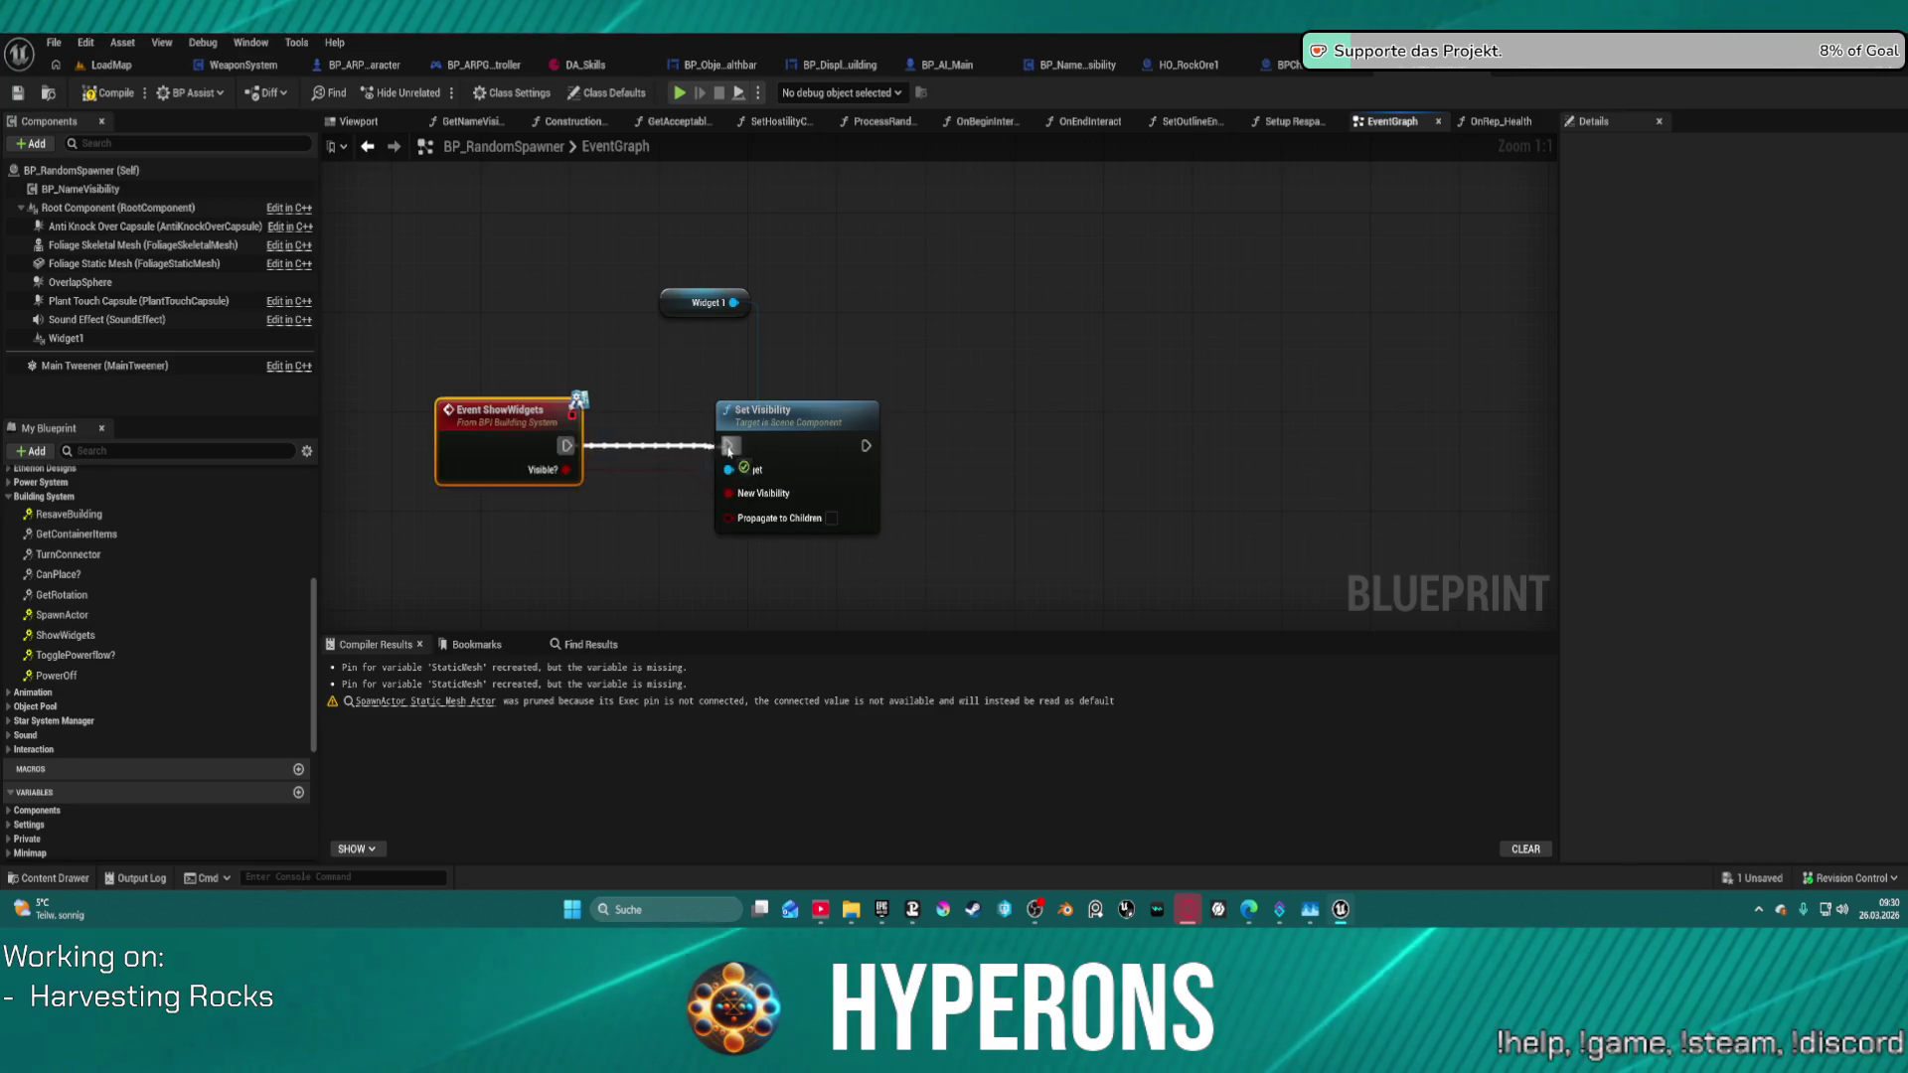
{"action": "mouse_move", "coordinate": [687, 306]}
{"action": "left_mouse_down"}
{"action": "mouse_move", "coordinate": [511, 293]}
{"action": "mouse_move", "coordinate": [577, 294]}
{"action": "left_mouse_up"}
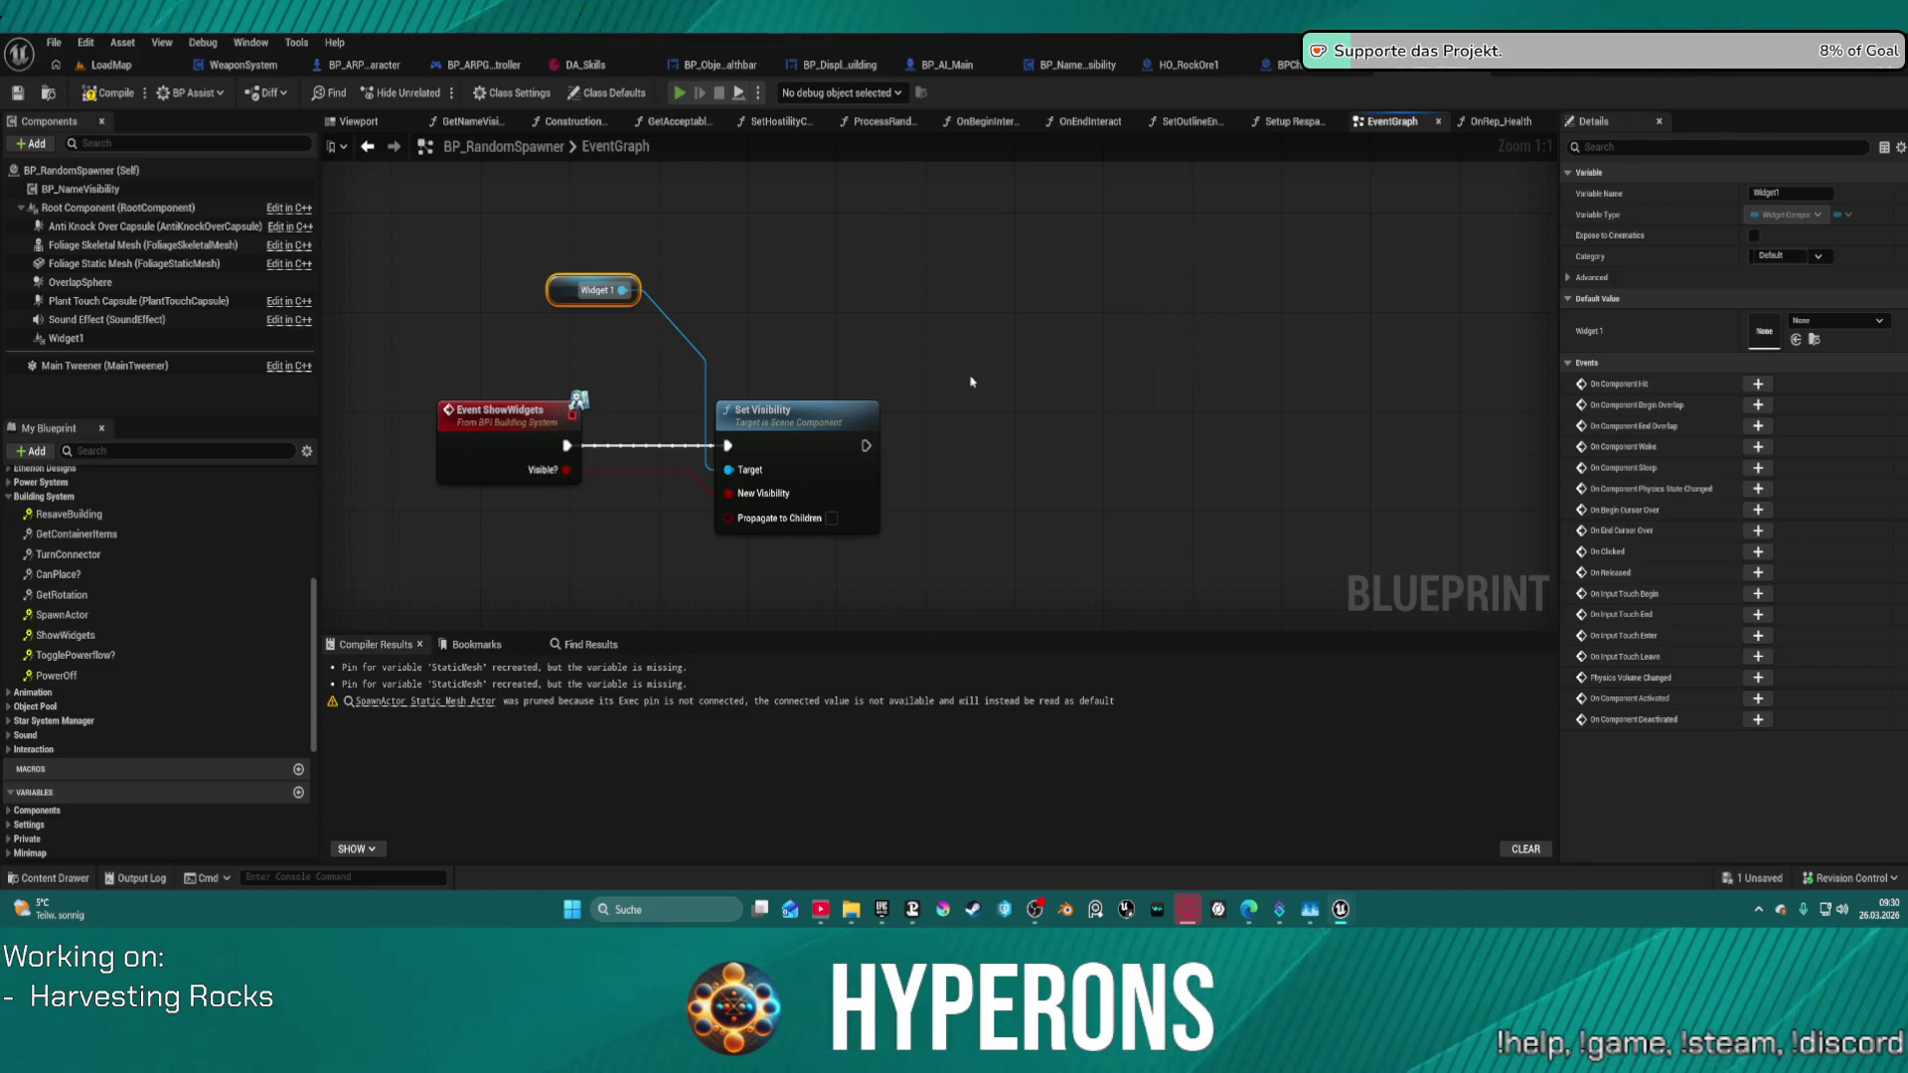
- Run a quick game preview around the rock, then delete the Set Visibility node
{"action": "key", "text": "alt+p"}
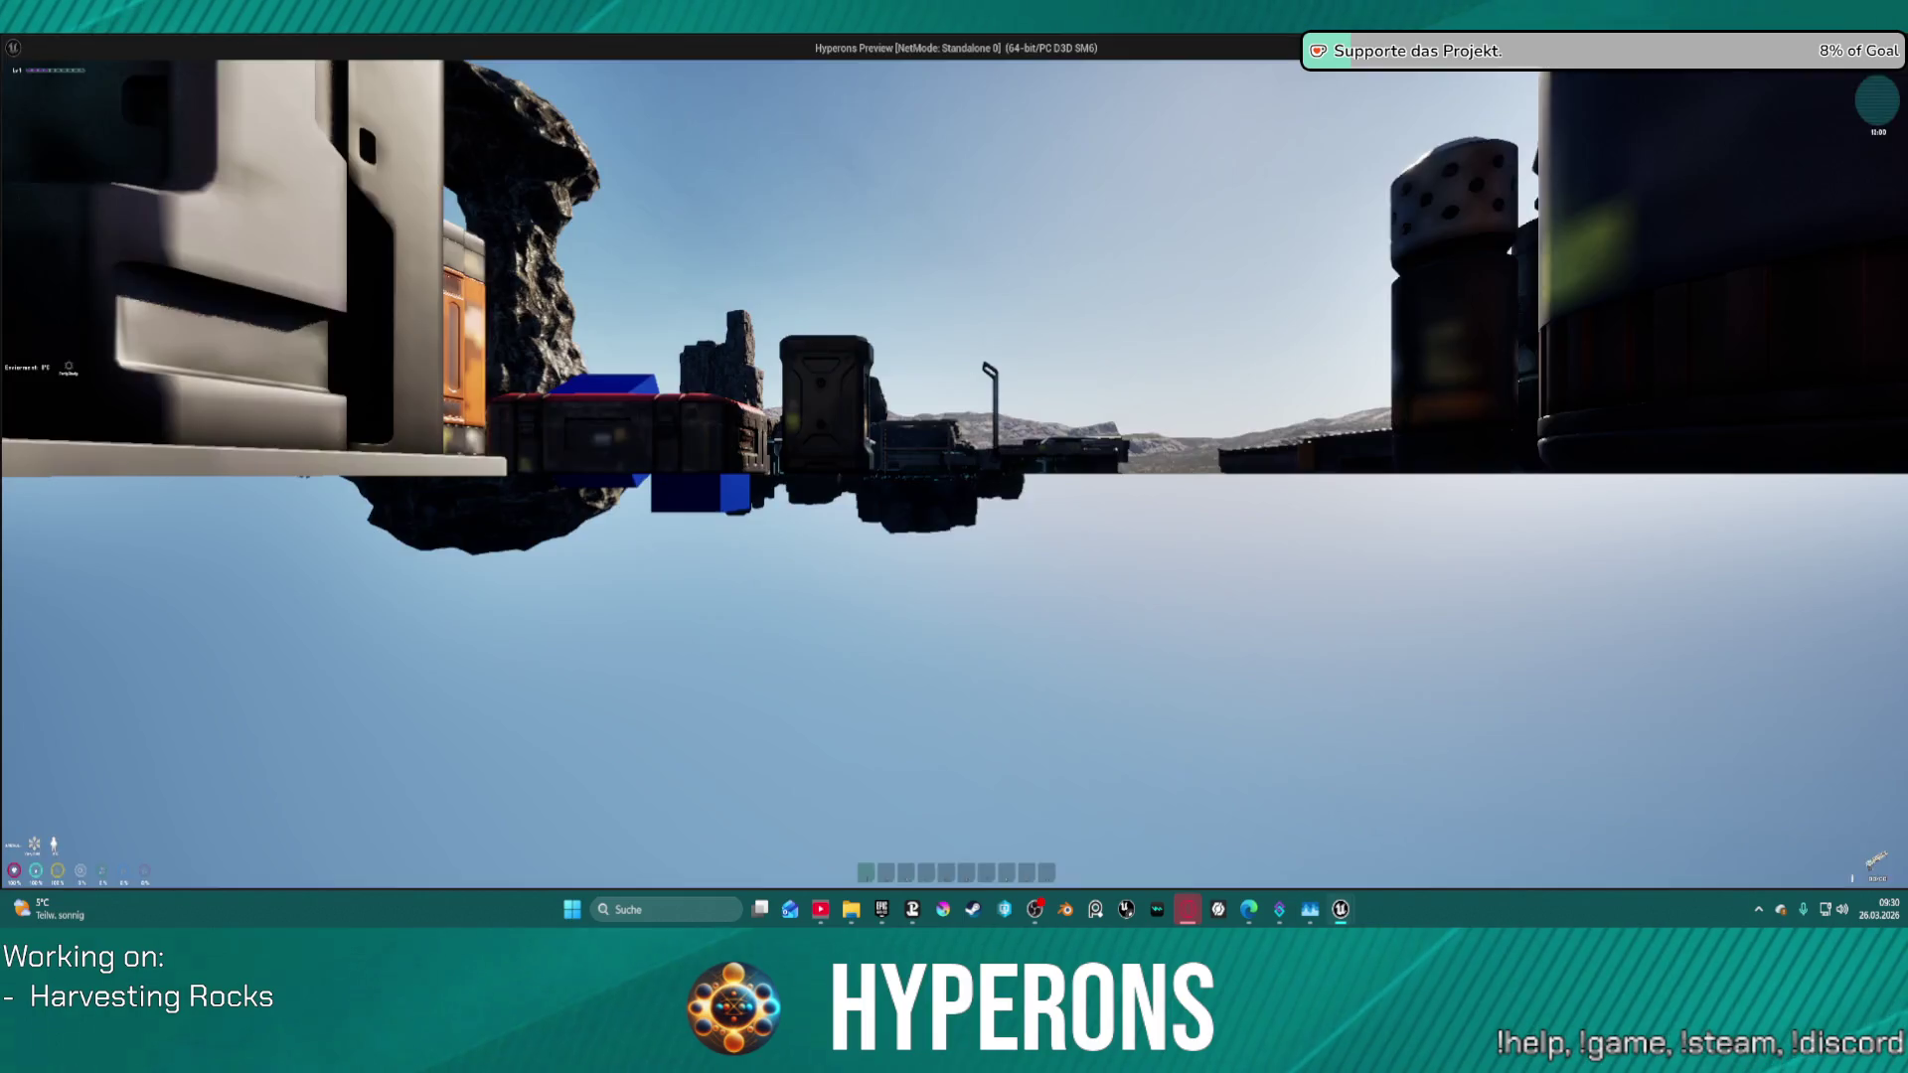
{"action": "key", "text": "w"}
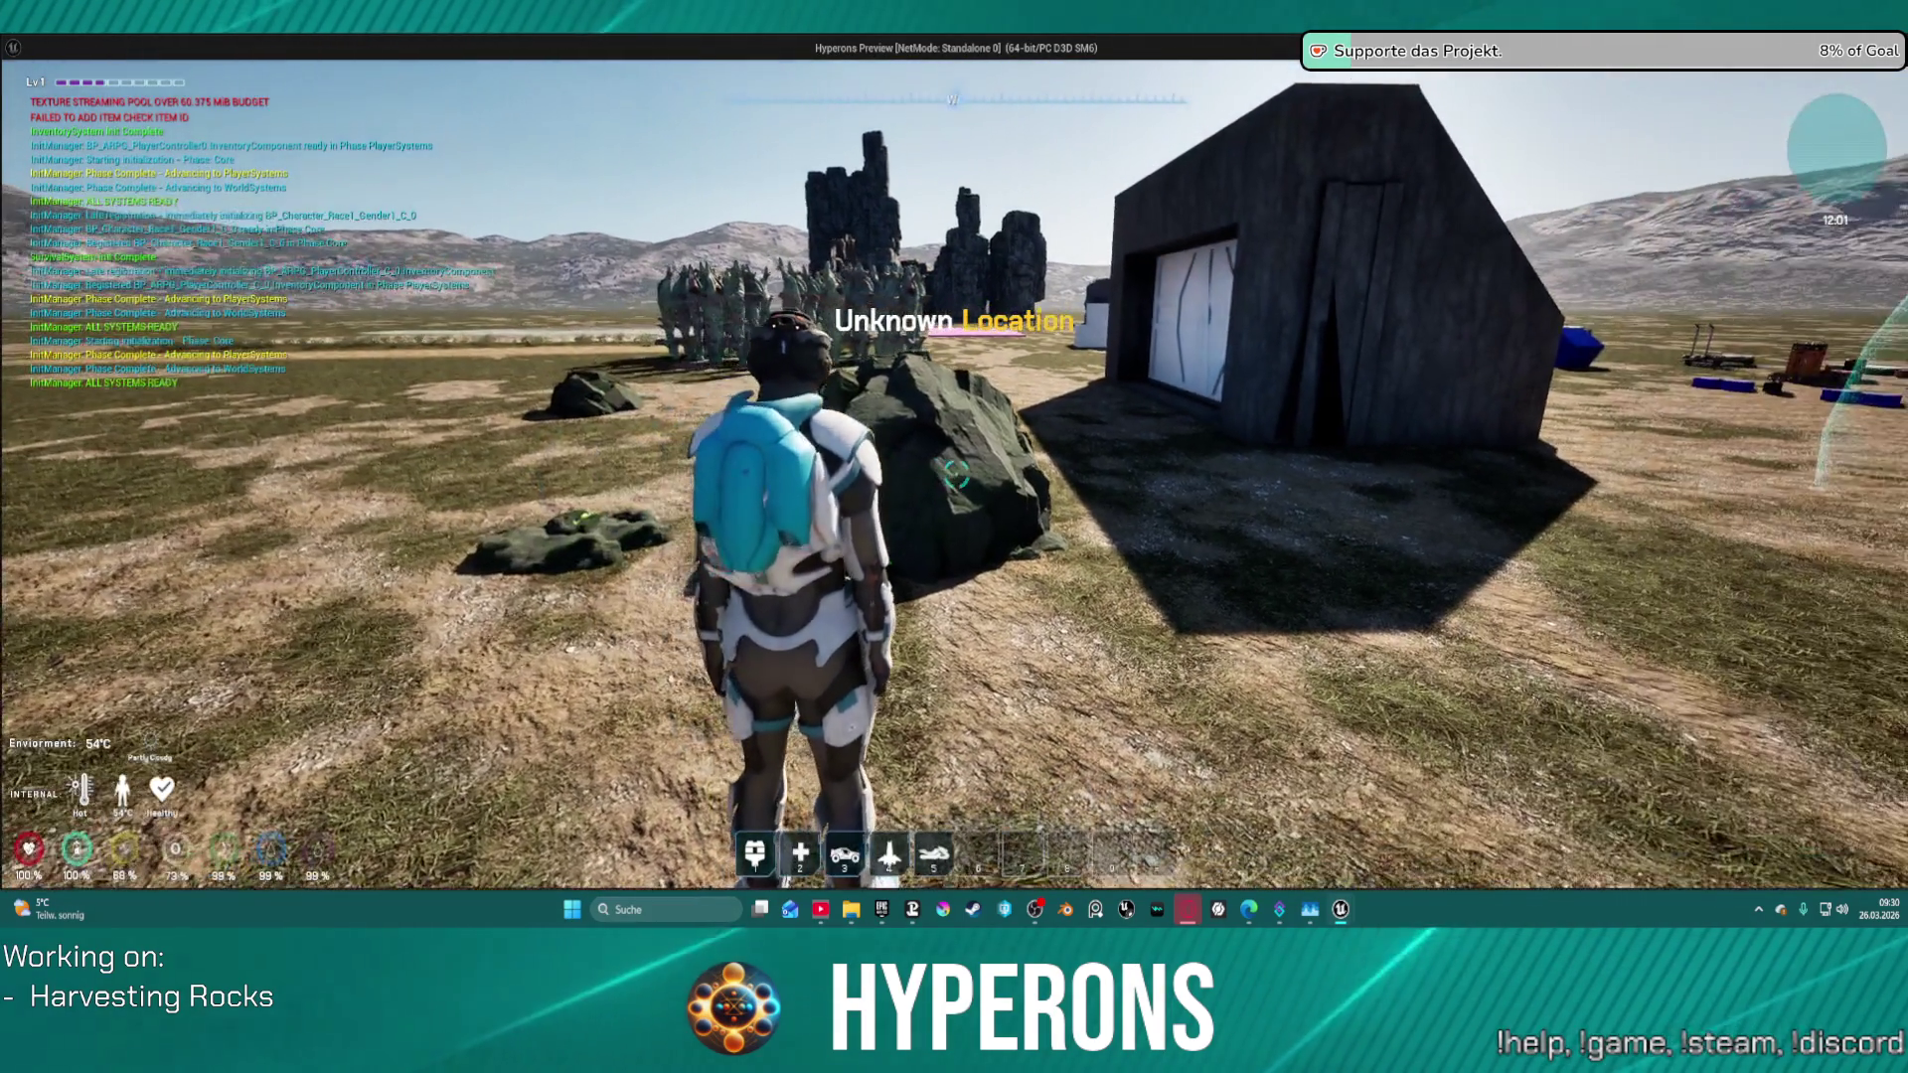
{"action": "key", "text": "s"}
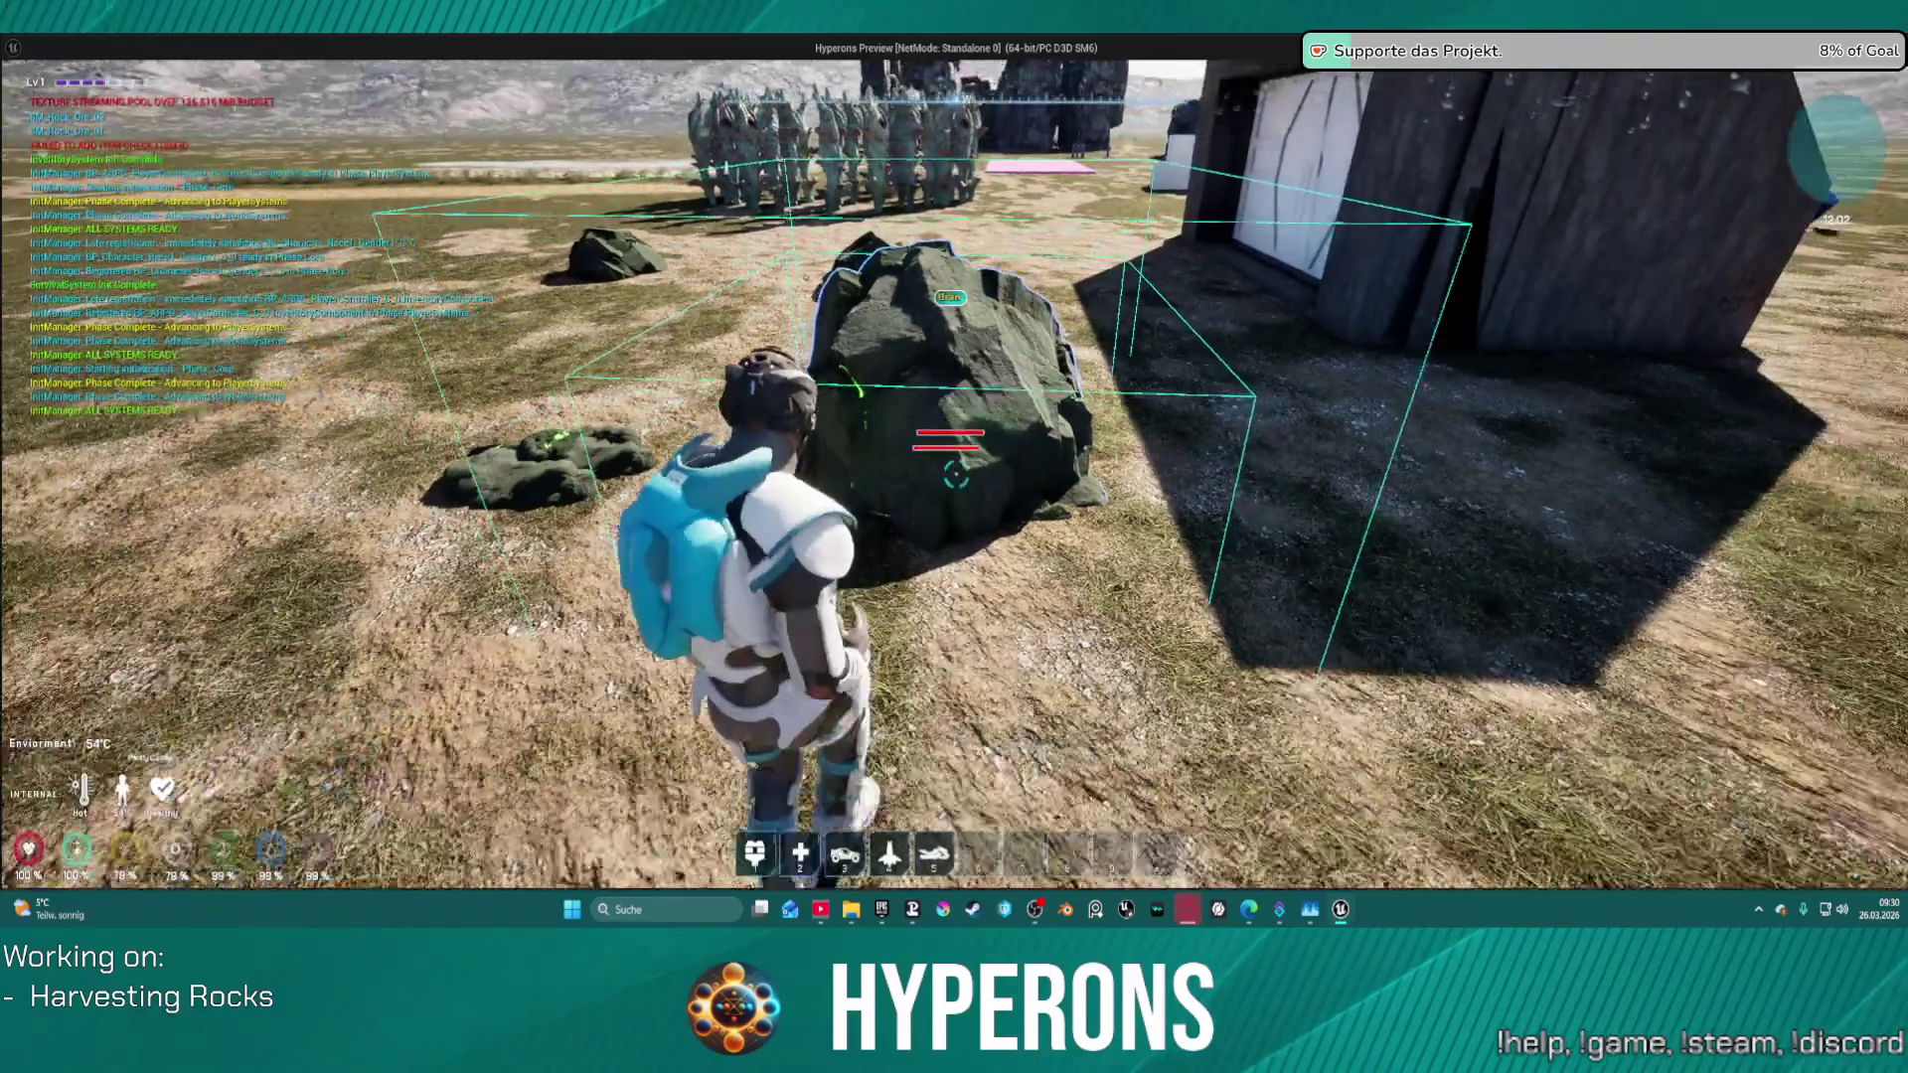
{"action": "key", "text": "a"}
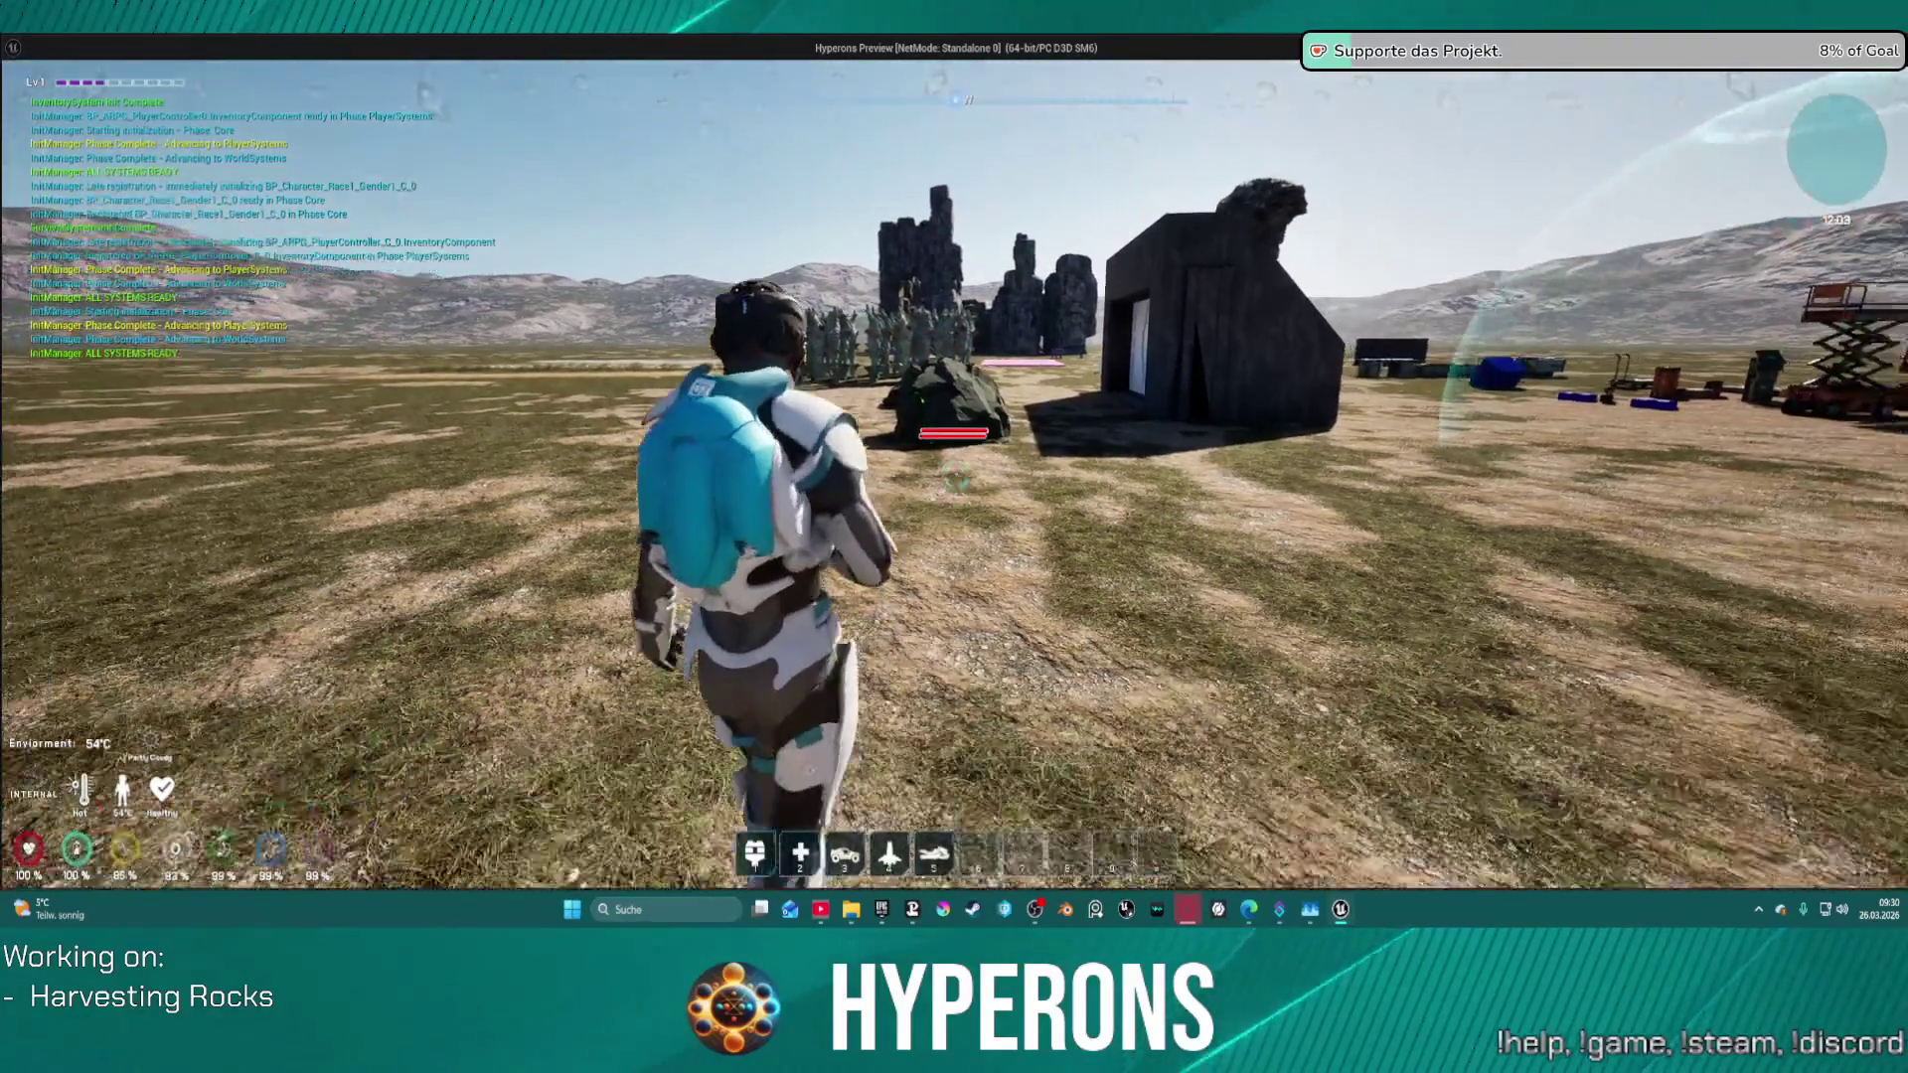
{"action": "key", "text": "Escape"}
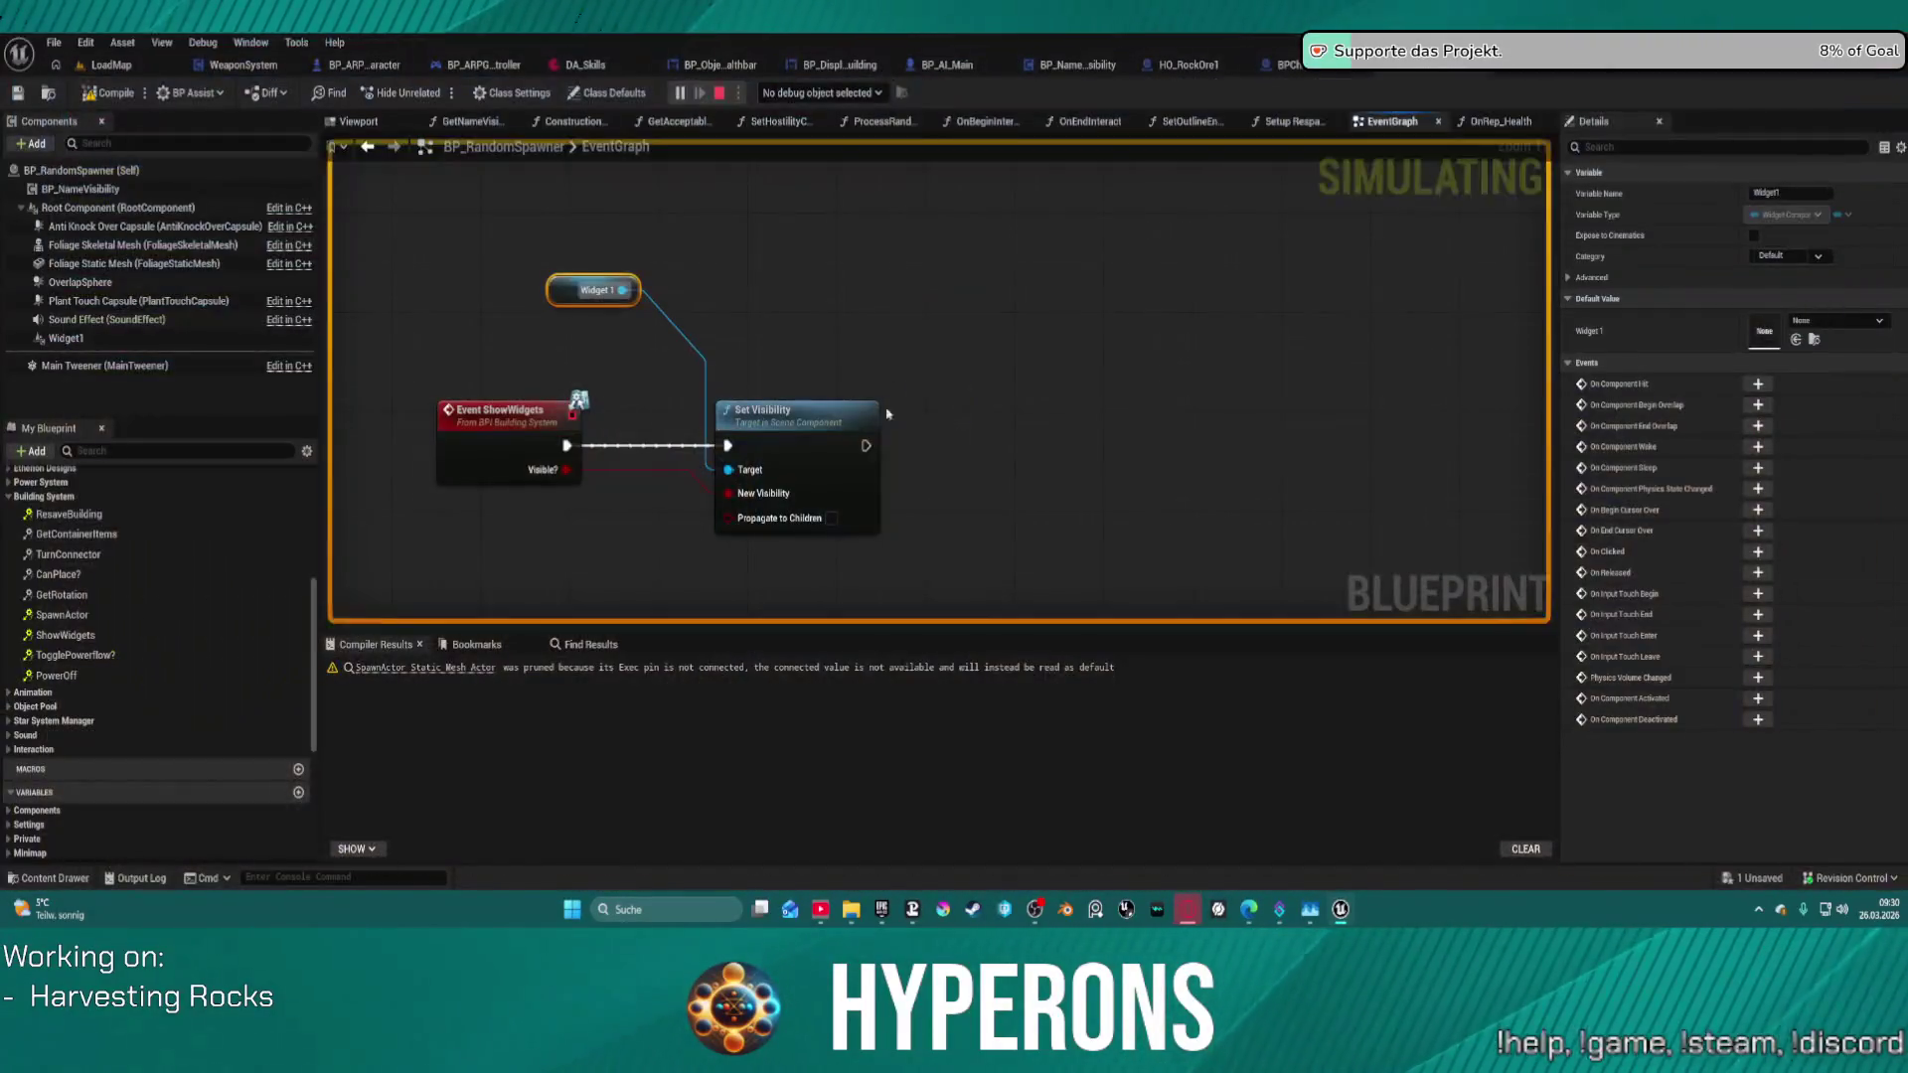
{"action": "key", "text": "Delete"}
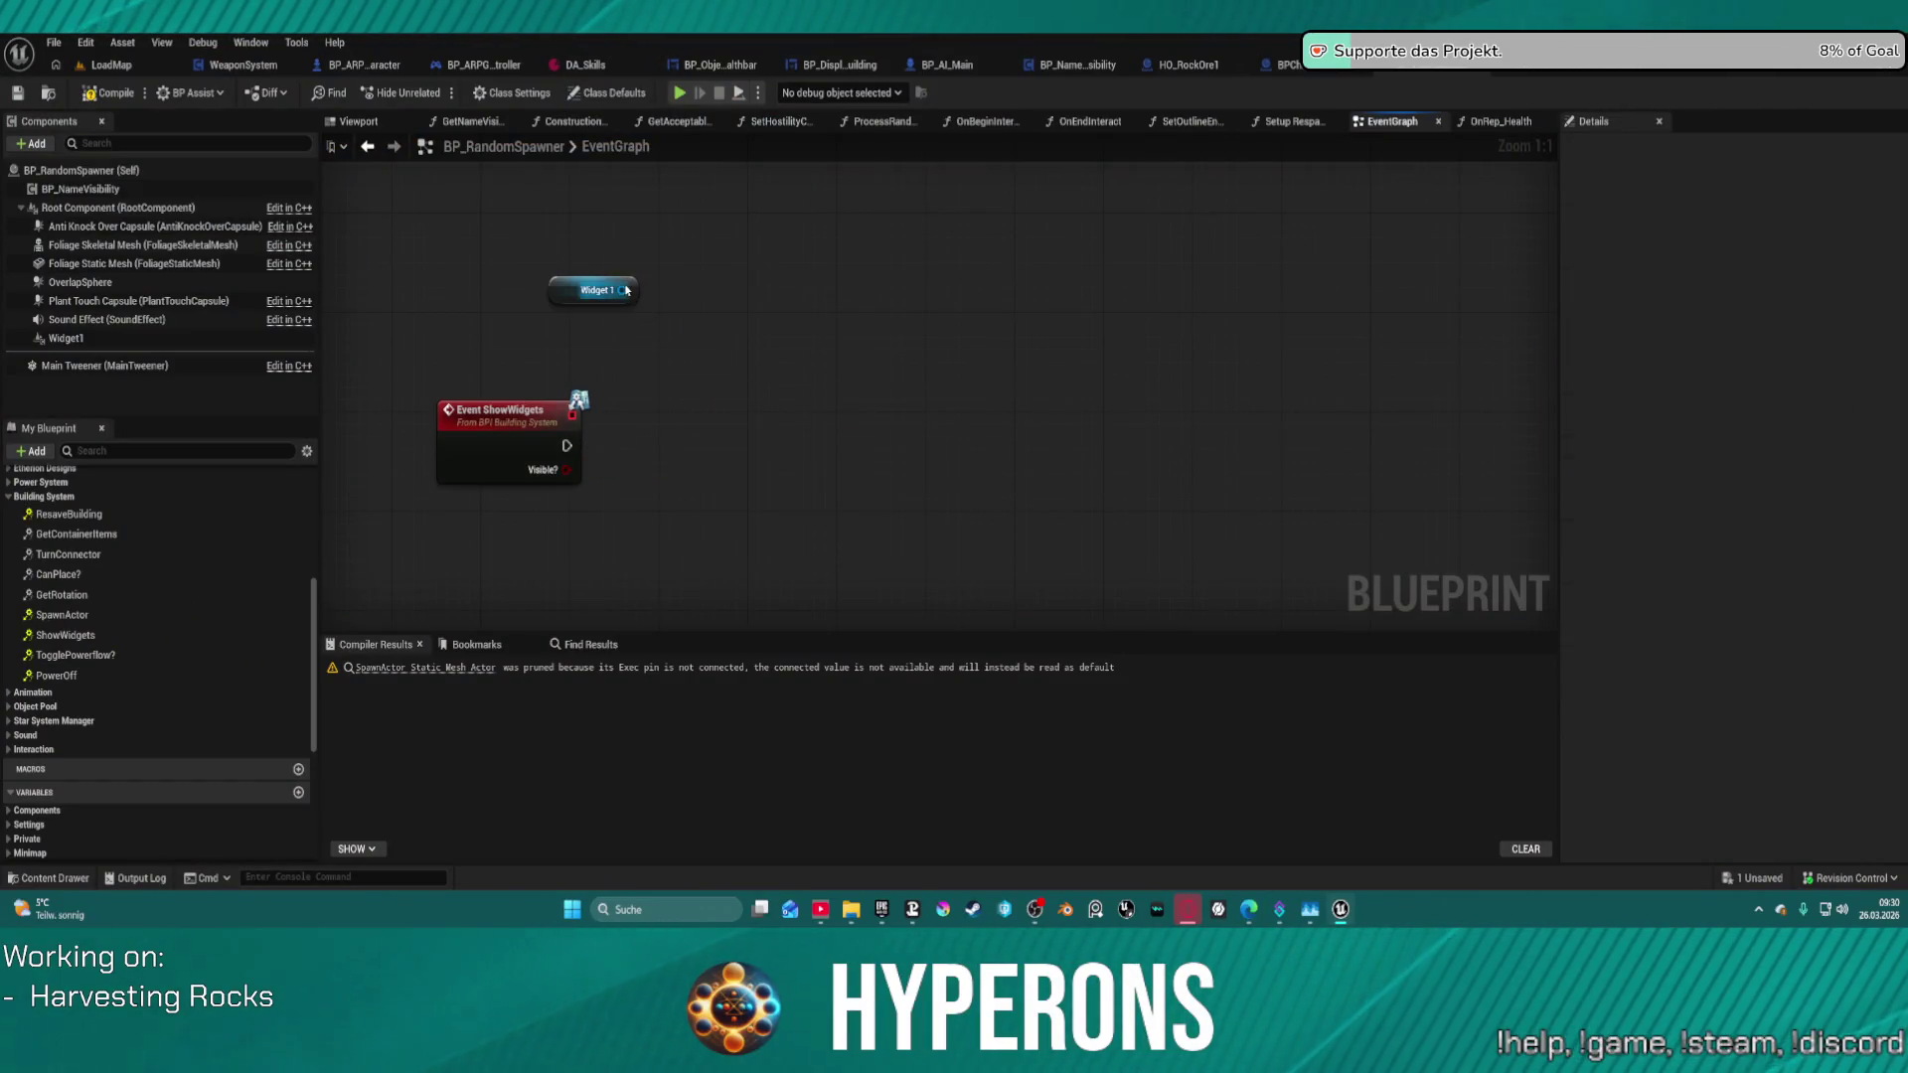
- Search Widget1's wire actions for 'visib', then dismiss the list without adding a node
{"action": "left_click_drag", "start_coordinate": [626, 290], "coordinate": [767, 366]}
{"action": "type", "text": "visib"}
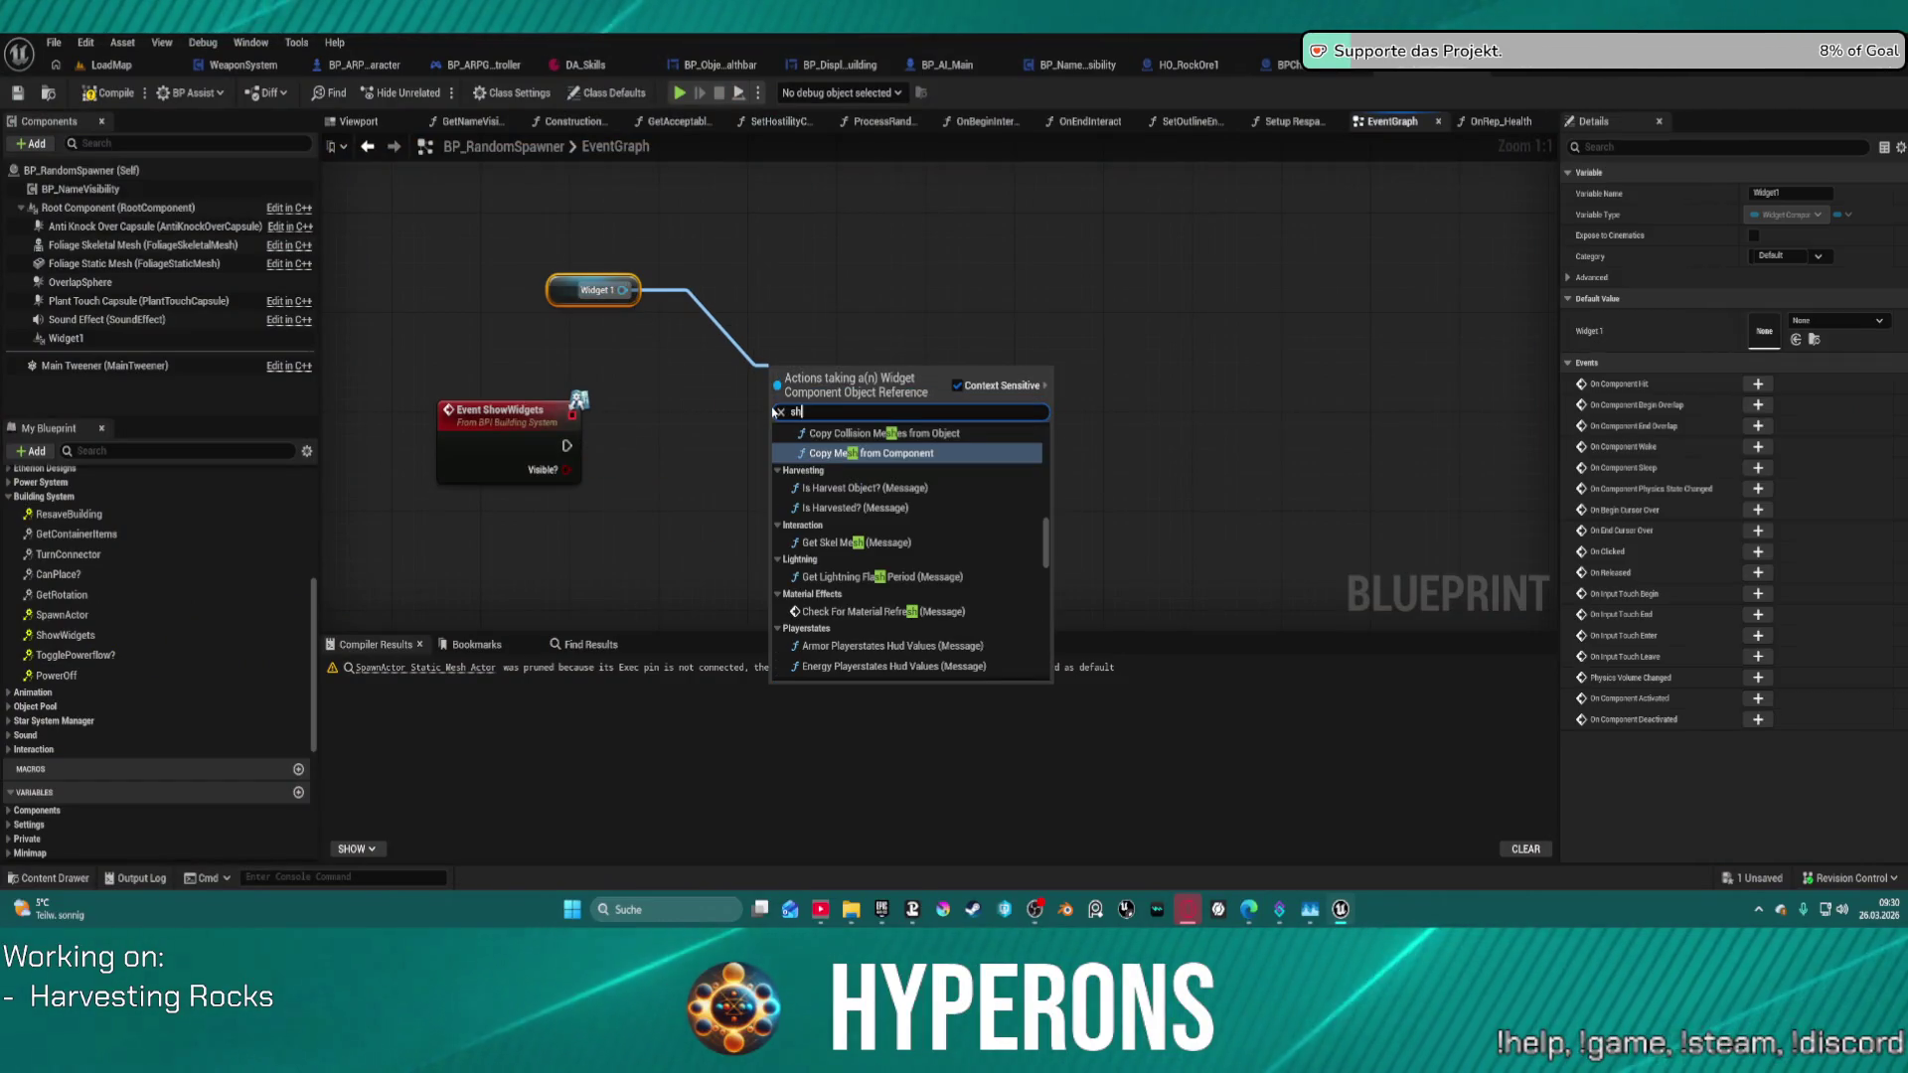
{"action": "left_click", "coordinate": [1051, 190]}
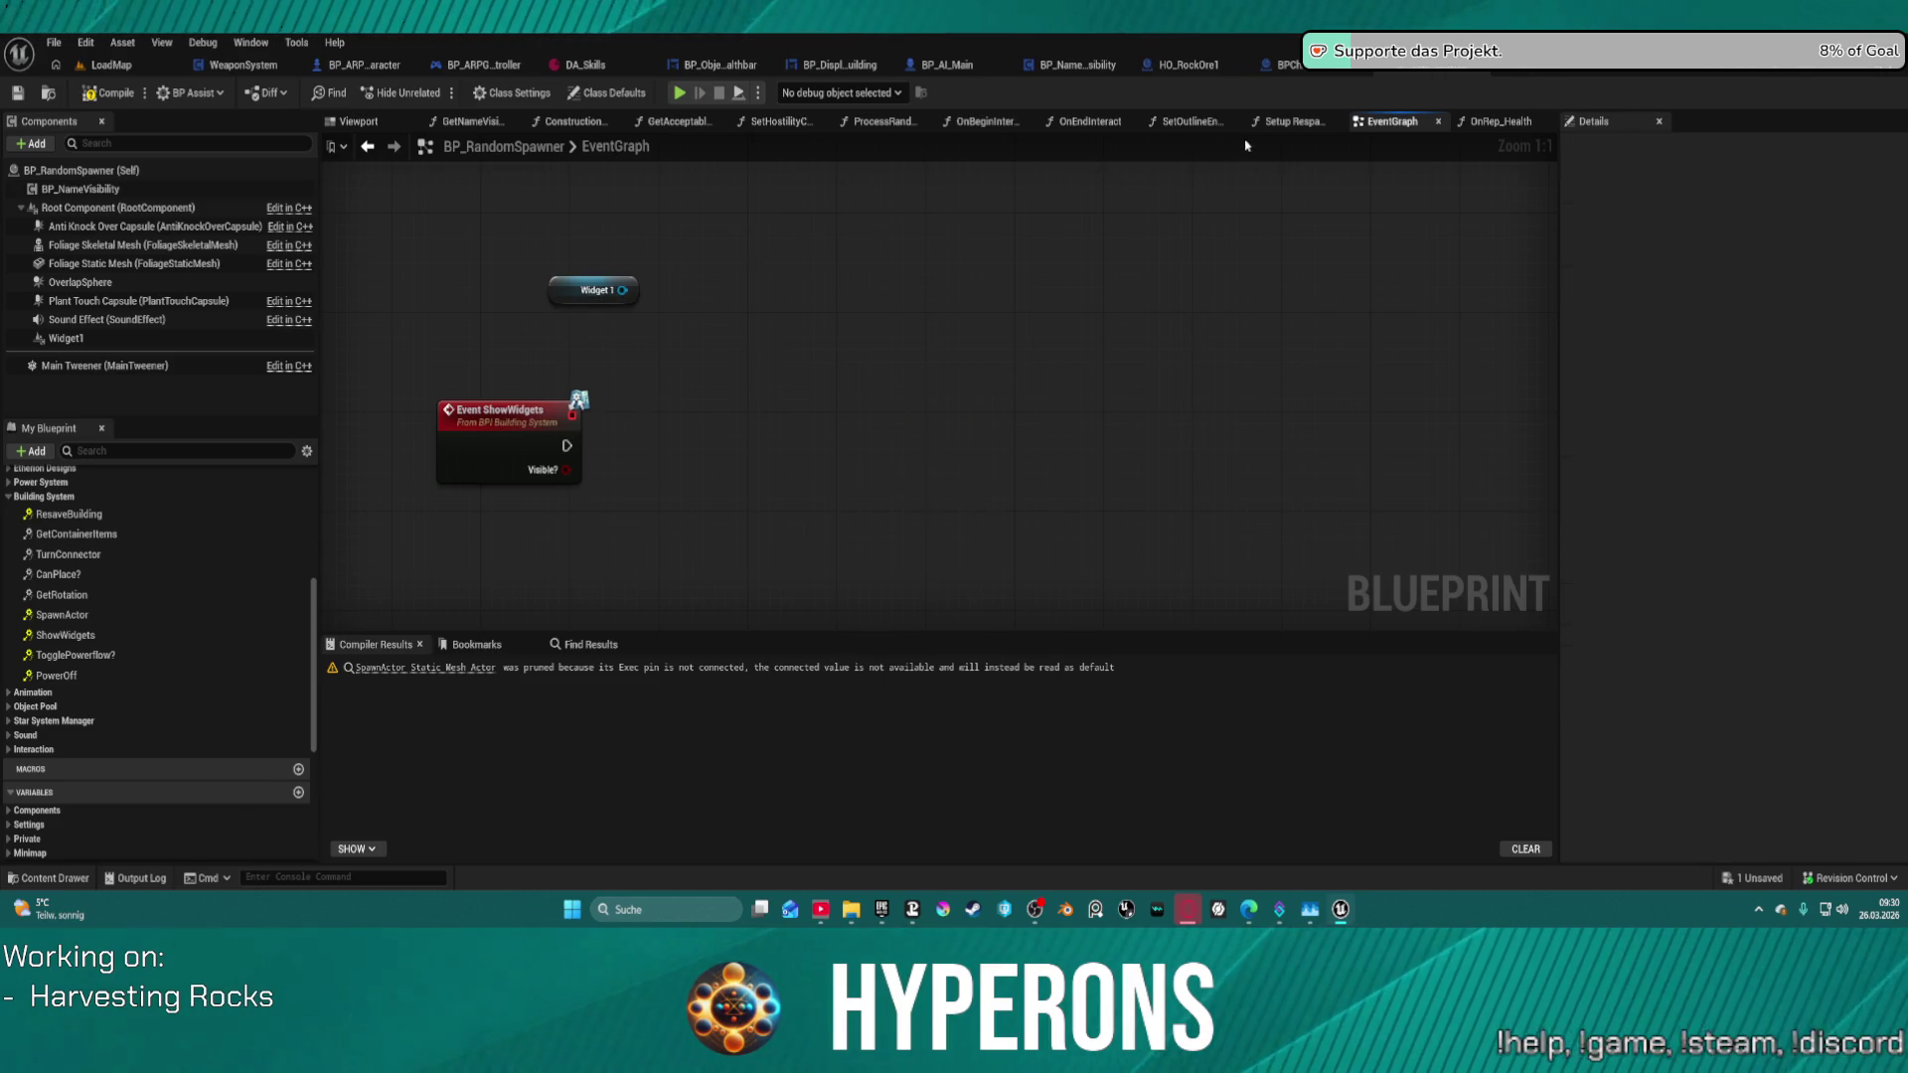
- Paste the Widget, Get User Widget Object and Cast nodes from OnRep_Health into EventGraph
{"action": "left_click", "coordinate": [1498, 121]}
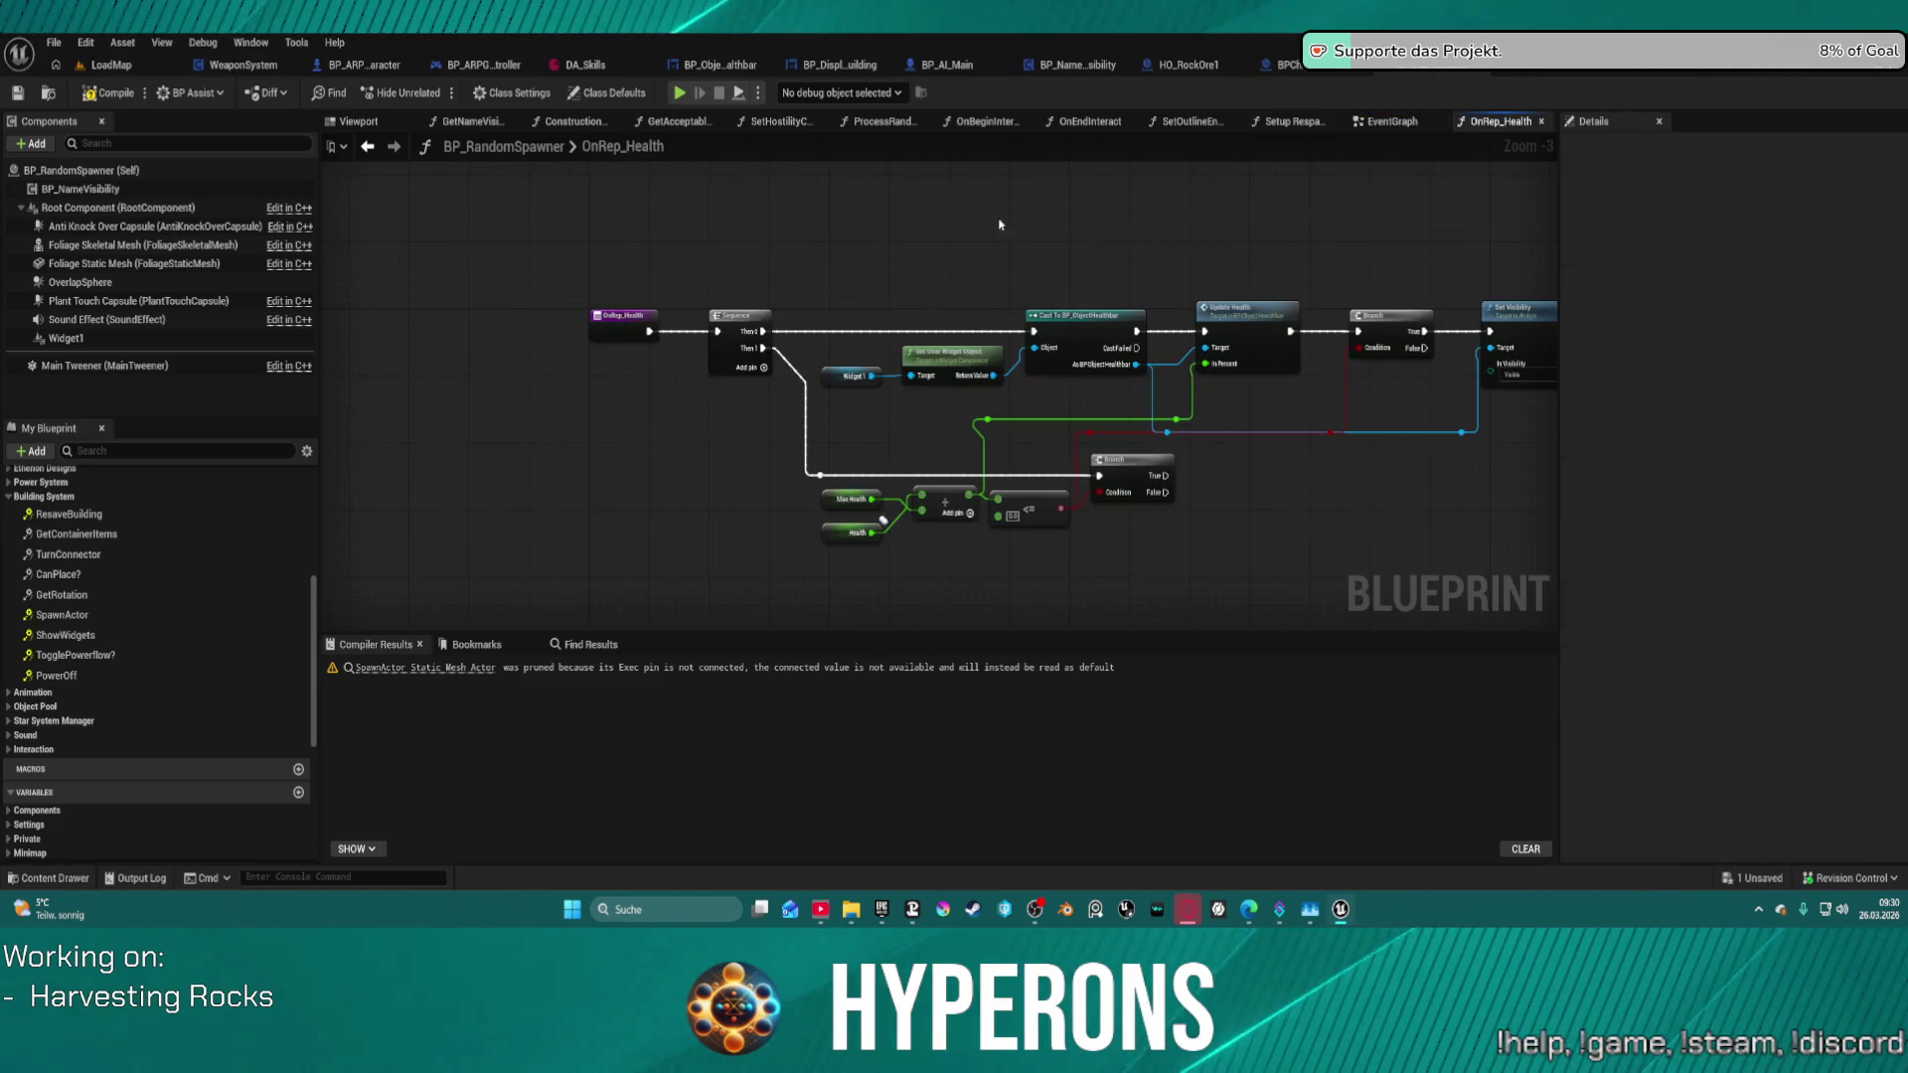
{"action": "mouse_move", "coordinate": [828, 296]}
{"action": "left_mouse_down"}
{"action": "mouse_move", "coordinate": [1115, 387]}
{"action": "mouse_move", "coordinate": [1097, 387]}
{"action": "left_mouse_up"}
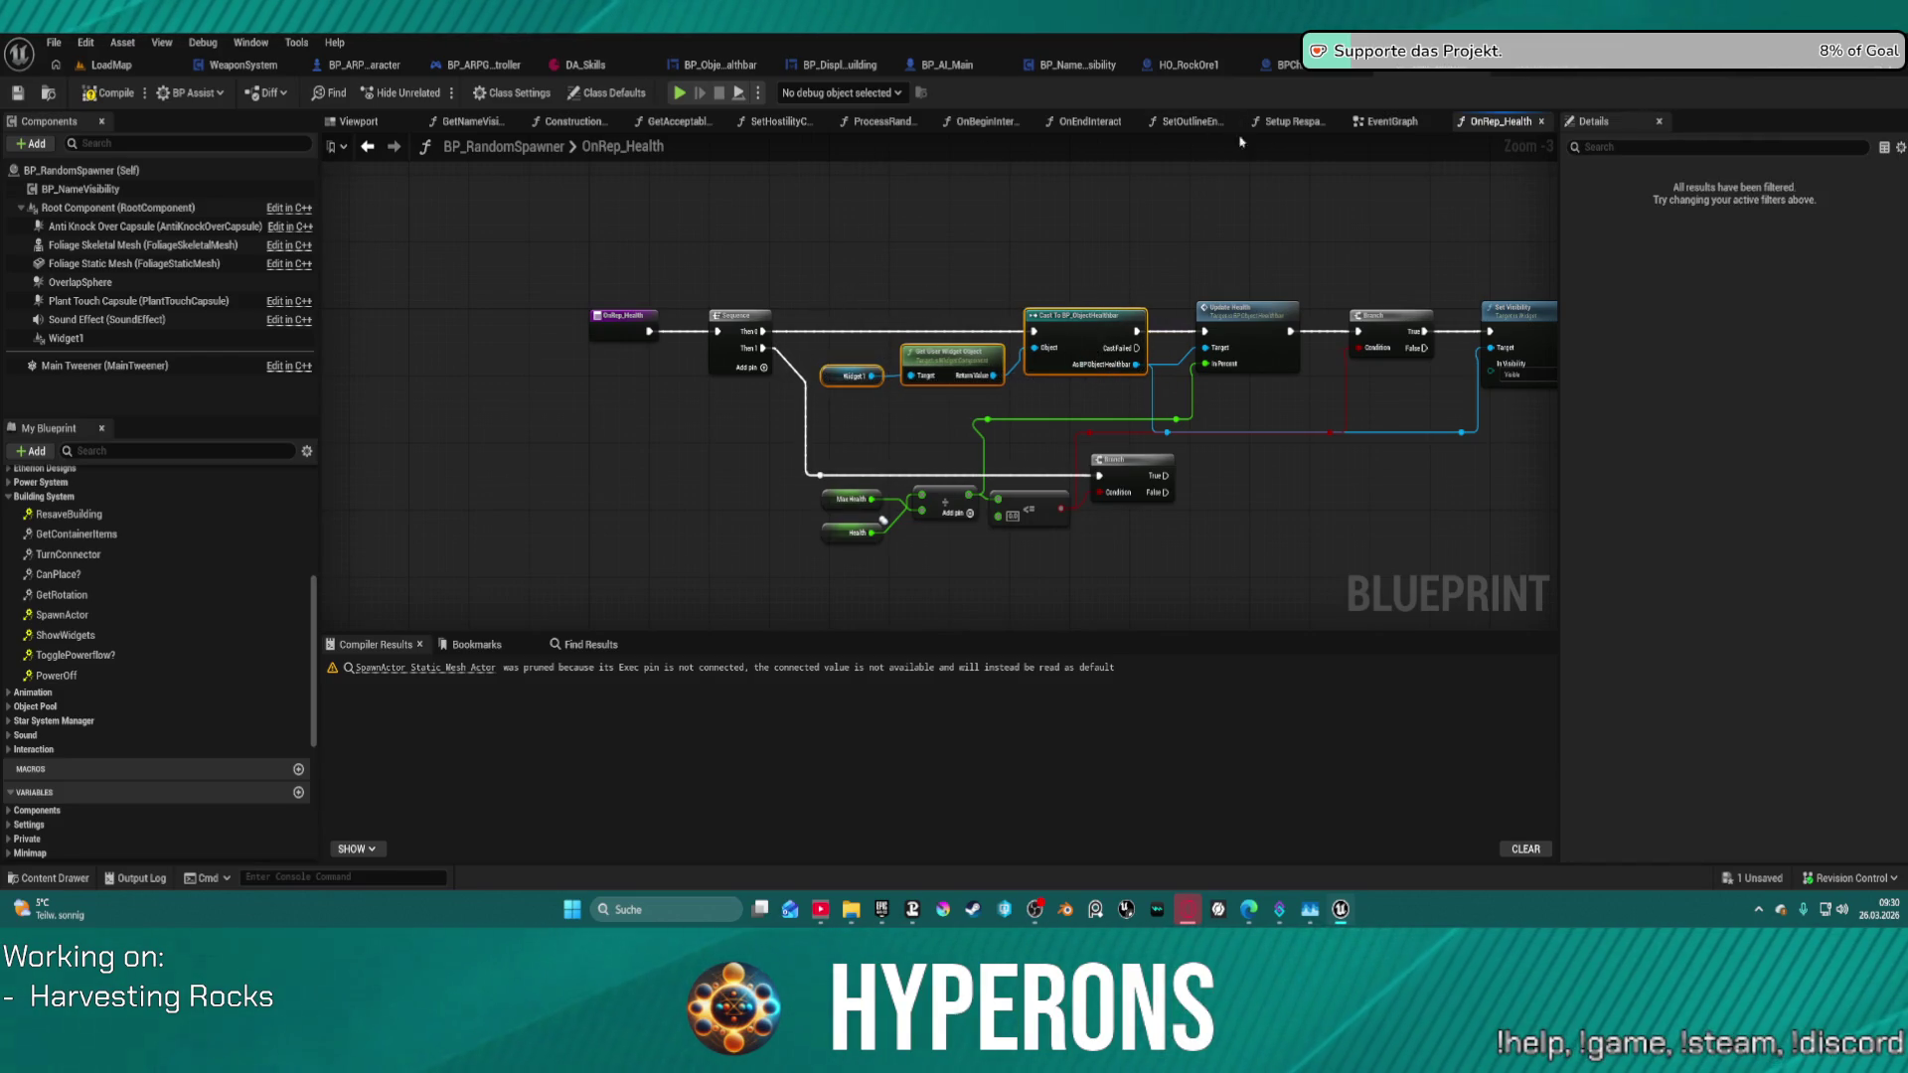
{"action": "left_click", "coordinate": [1391, 121]}
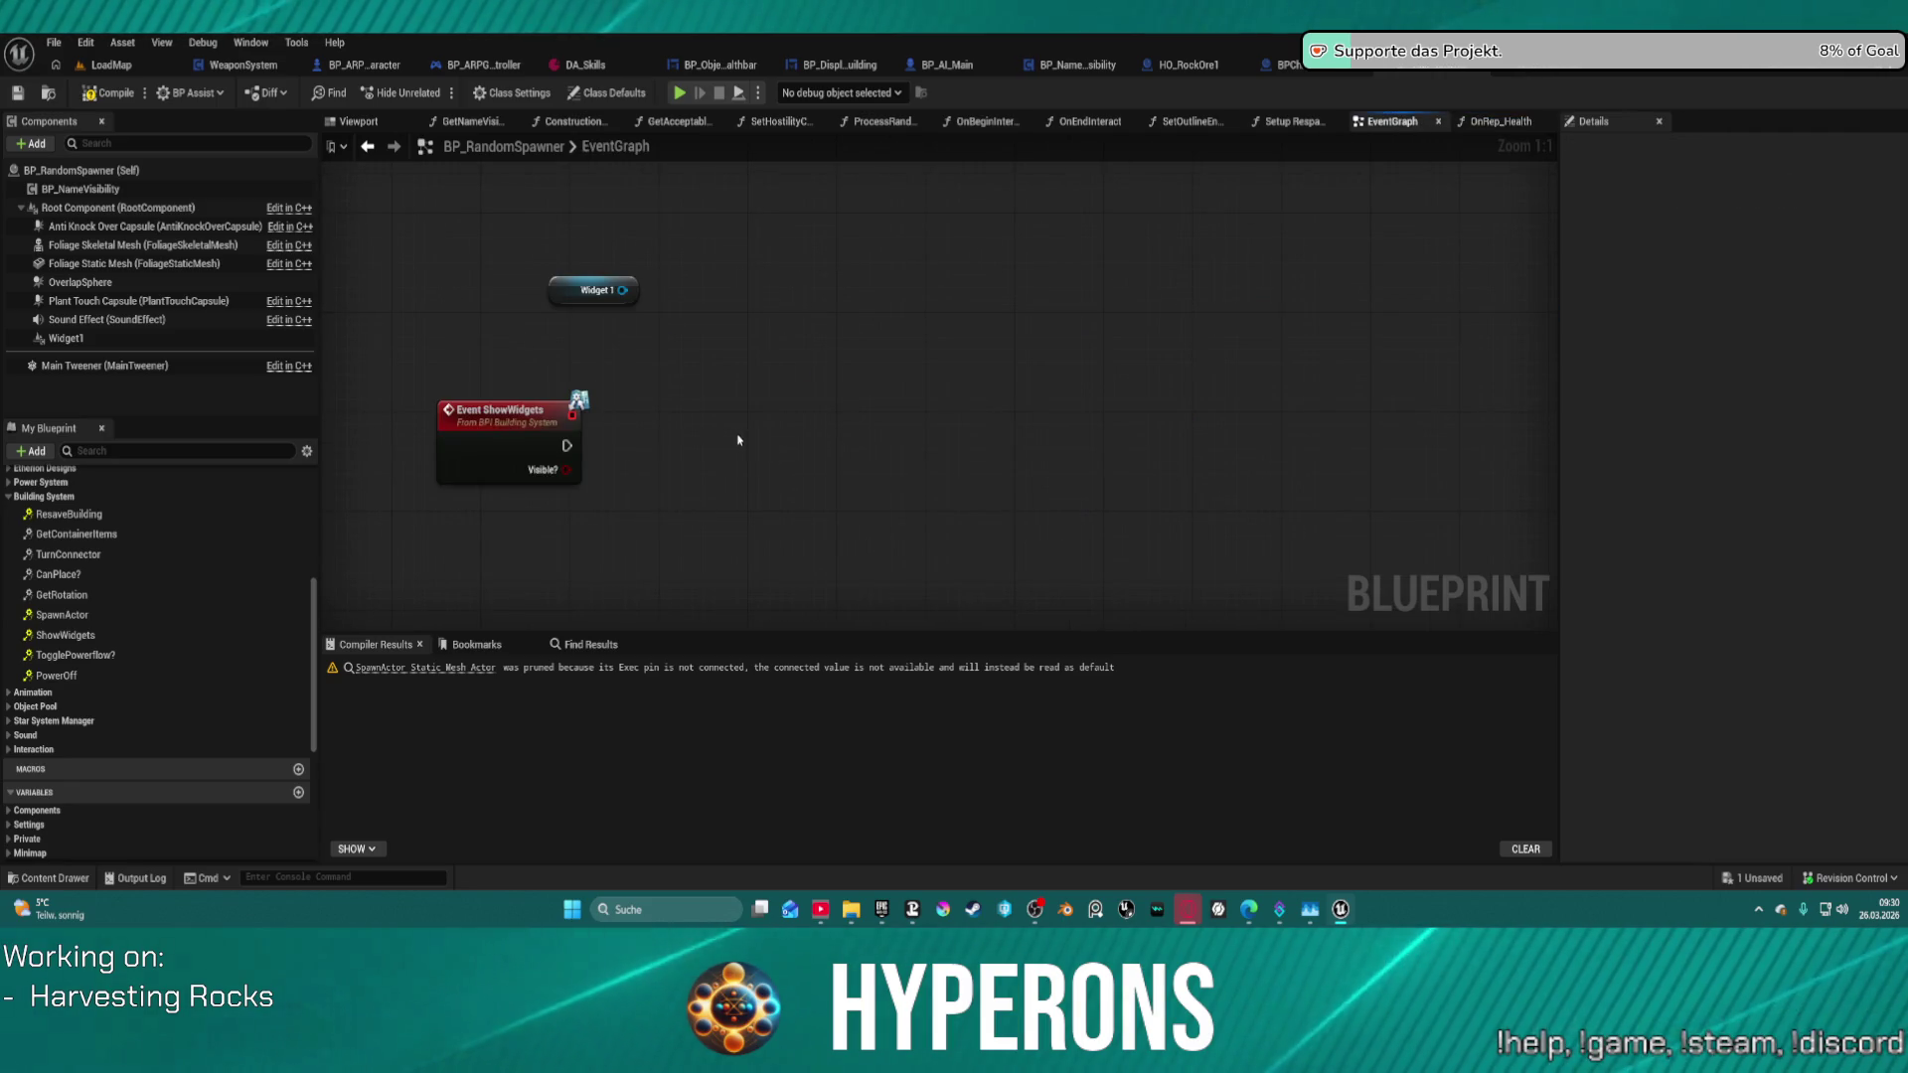
{"action": "key", "text": "ctrl+v"}
- Wire ShowWidgets into the Cast, add Show Widget on the healthbar with Visible? as Index, and straighten
{"action": "left_click_drag", "start_coordinate": [916, 419], "coordinate": [574, 457]}
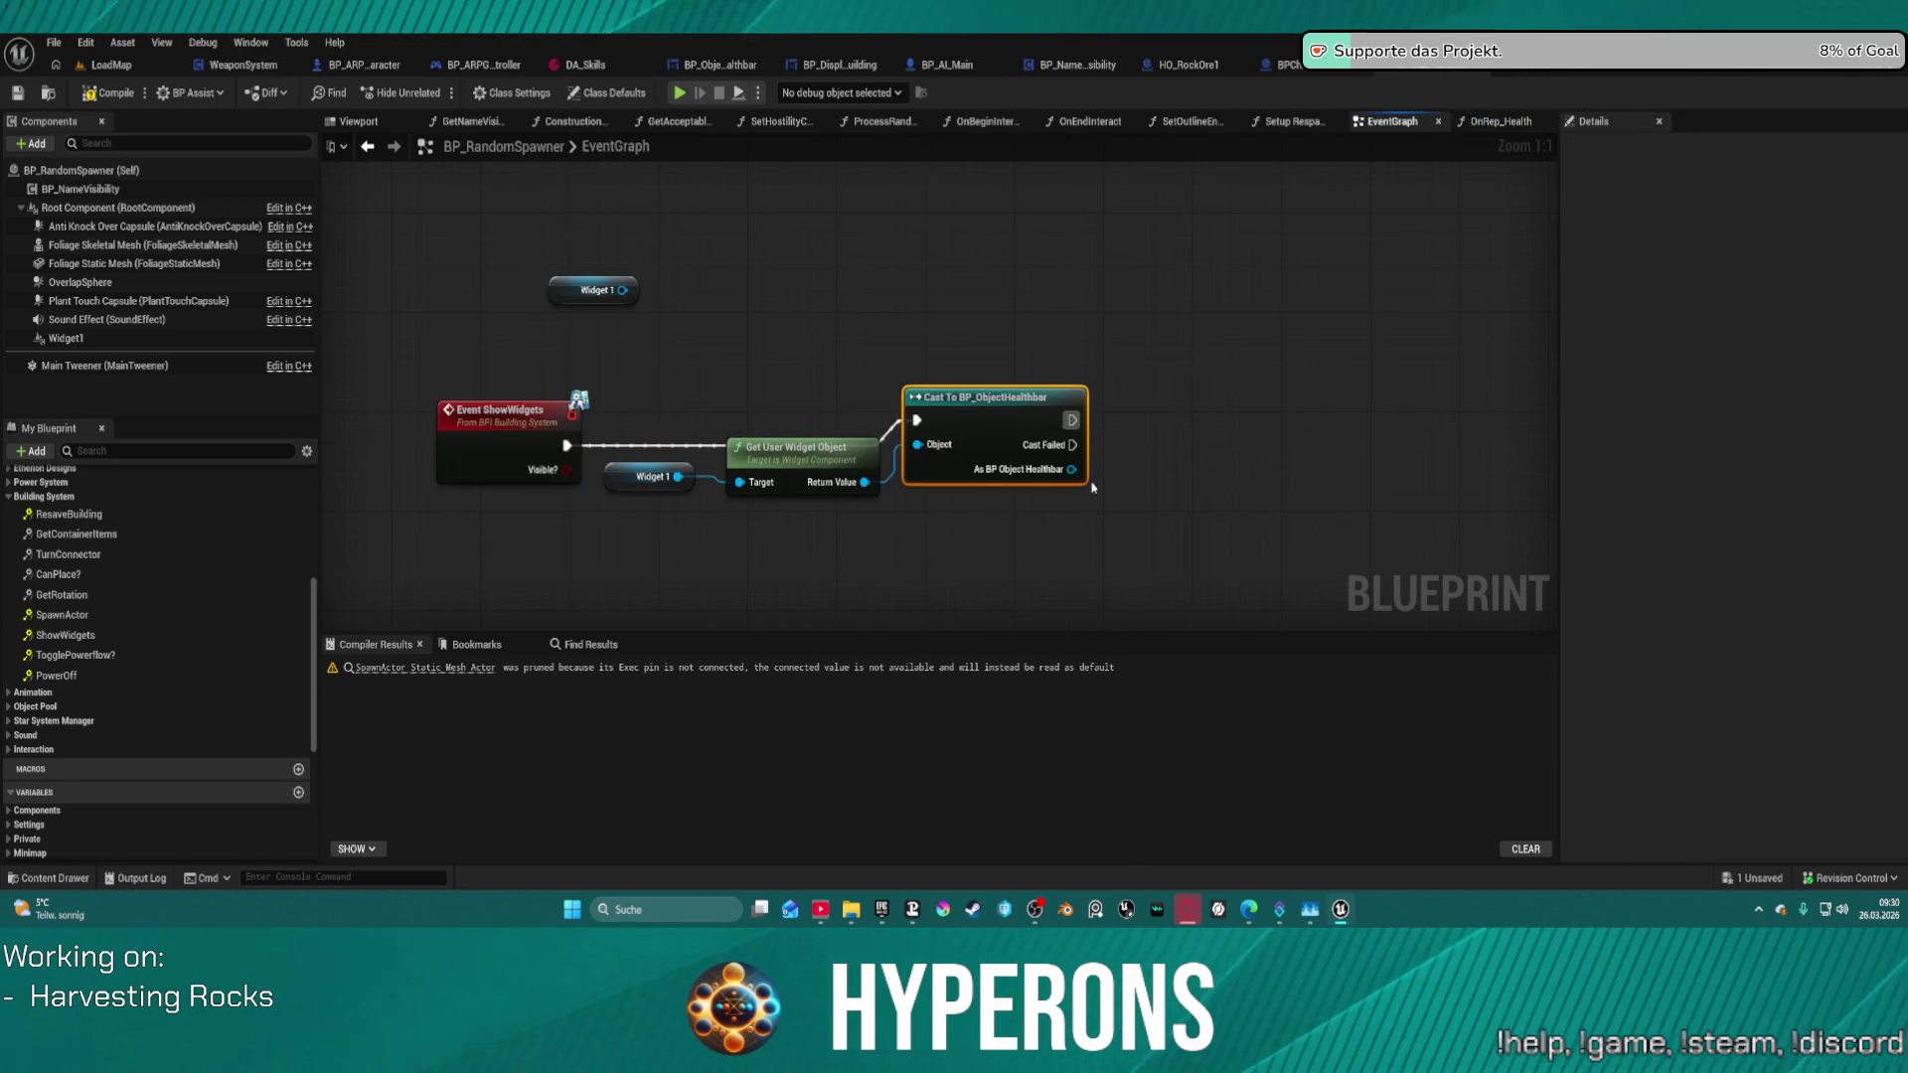
{"action": "left_click_drag", "start_coordinate": [1069, 469], "coordinate": [1178, 442]}
{"action": "type", "text": "show"}
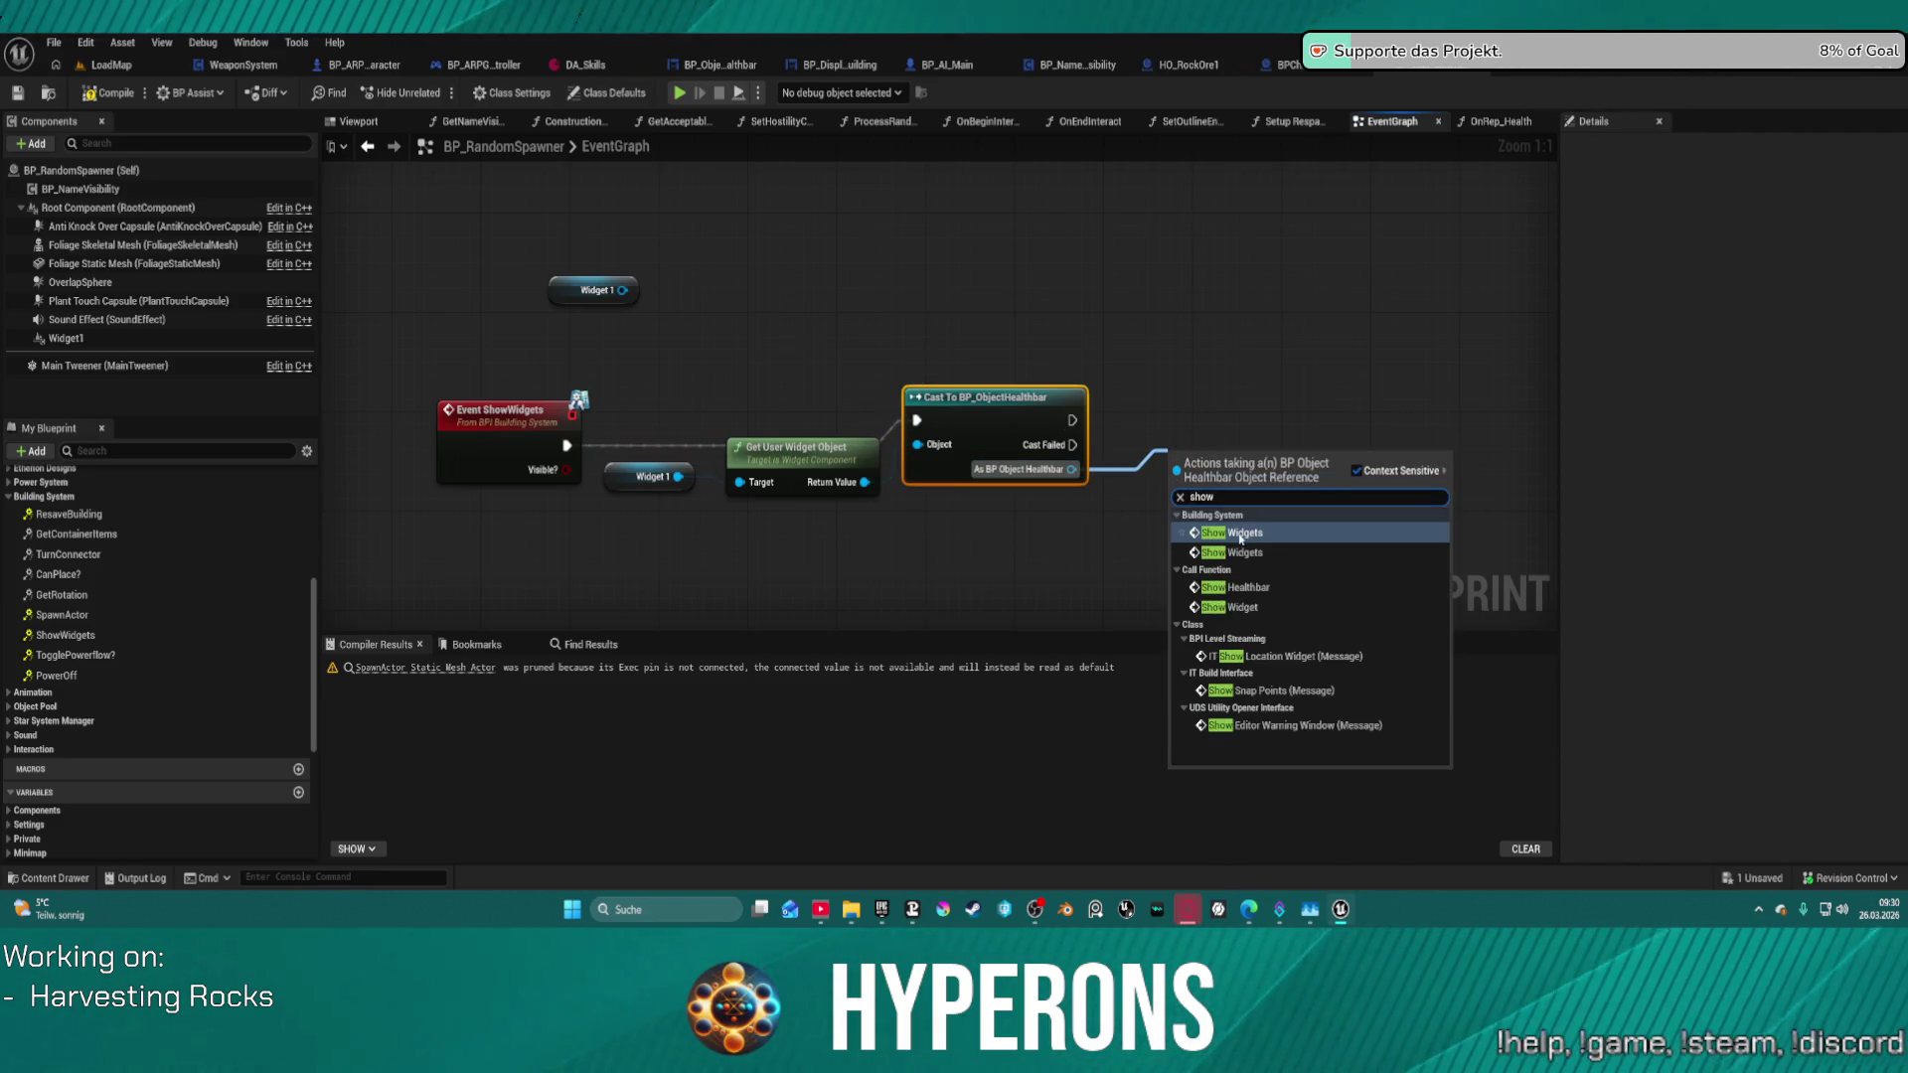
{"action": "left_click", "coordinate": [1242, 608]}
{"action": "left_click_drag", "start_coordinate": [1174, 544], "coordinate": [569, 470]}
{"action": "left_click", "coordinate": [976, 429]}
{"action": "key", "text": "f"}
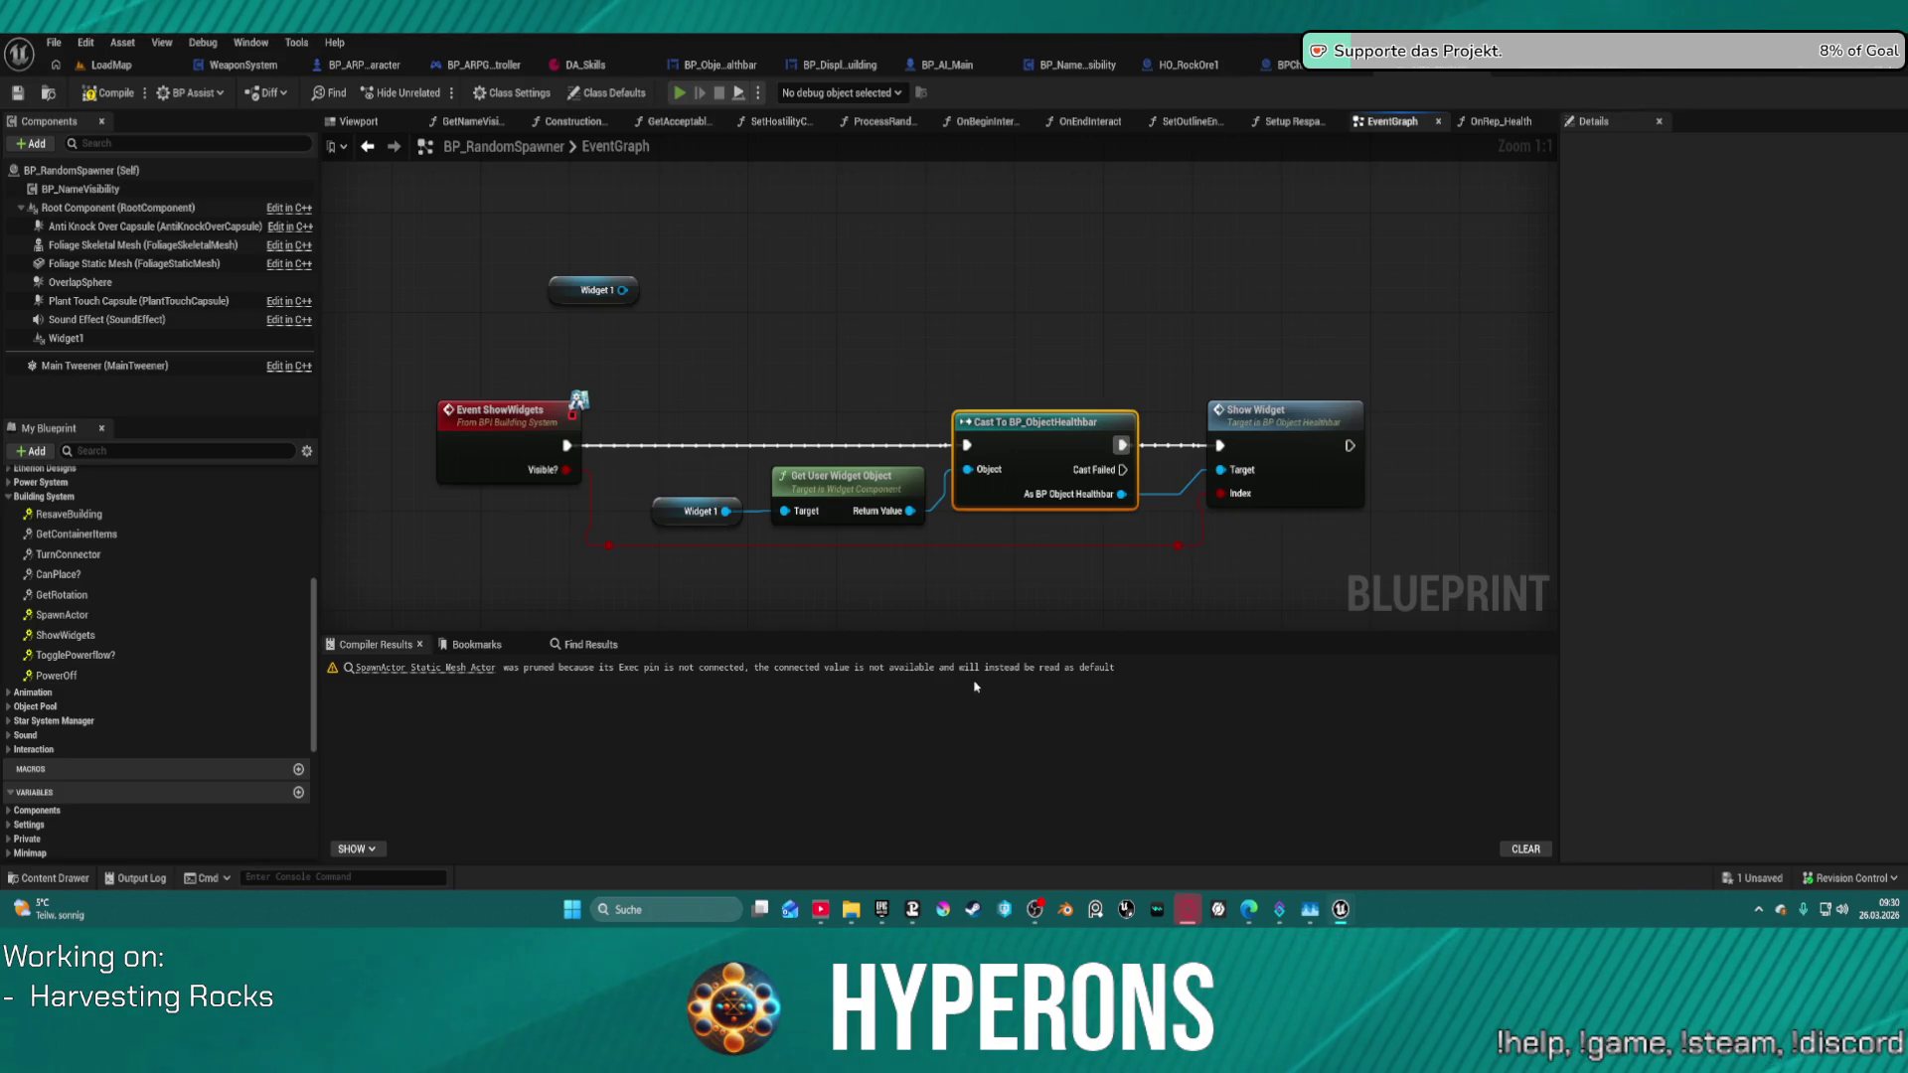
- Play-test by walking toward a rock and back, then stop the simulation
{"action": "key", "text": "w"}
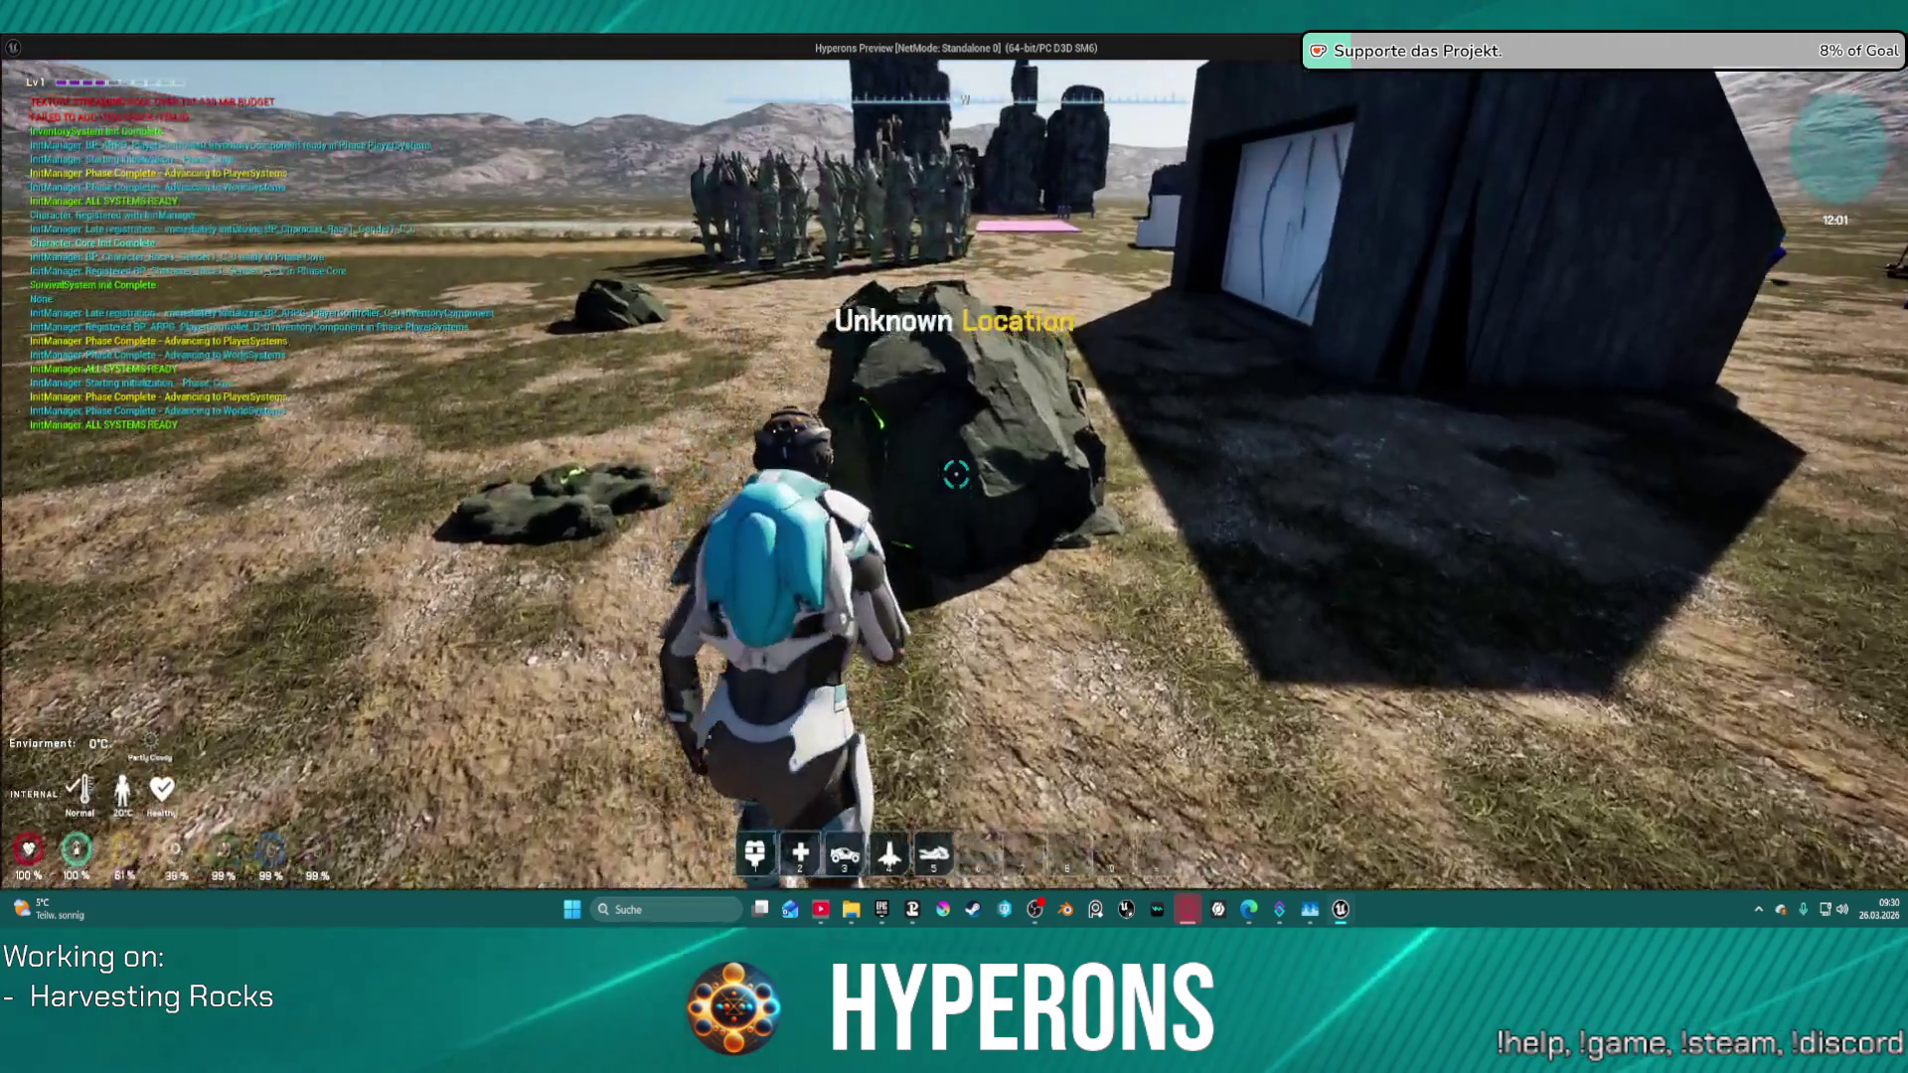
{"action": "key", "text": "e"}
{"action": "key", "text": "s"}
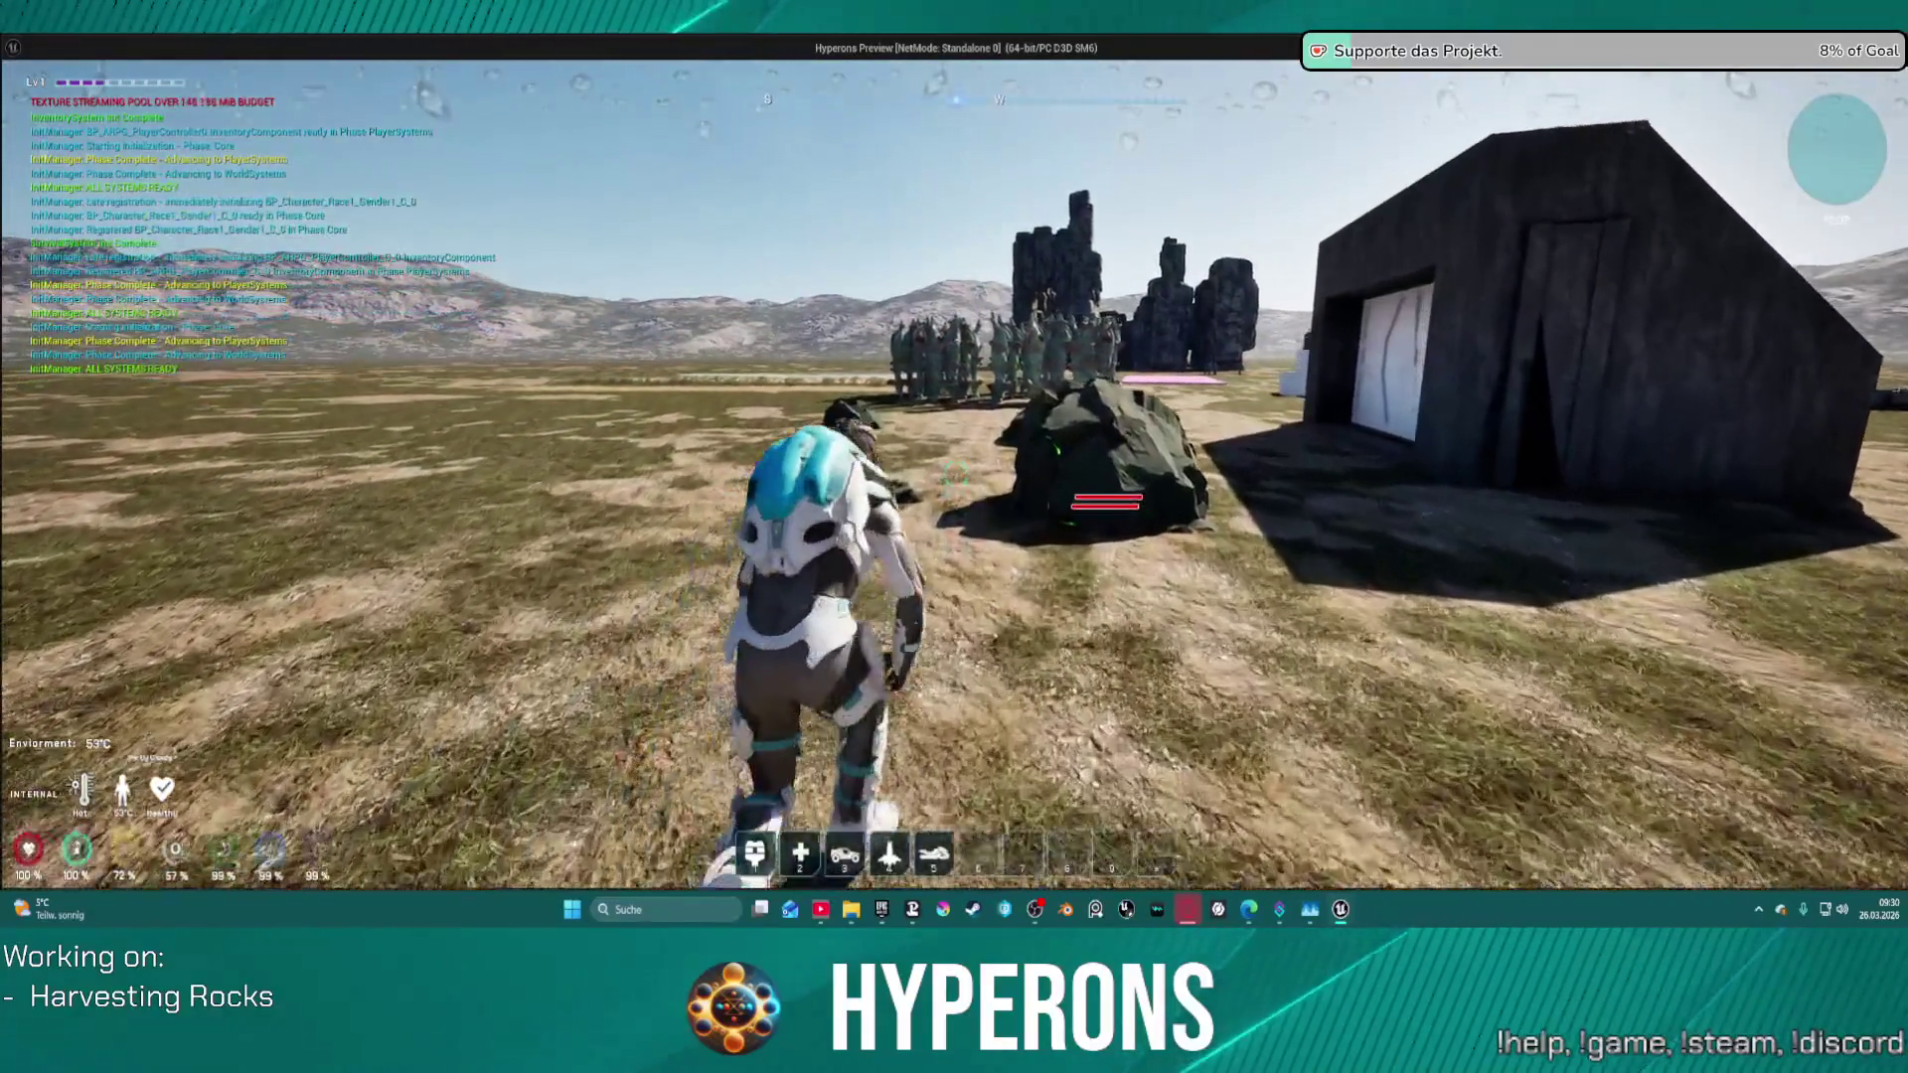
{"action": "key", "text": "alt+Tab"}
{"action": "key", "text": "Escape"}
- Add a breakpoint on the Cast To BP_ObjectHealthbar node and replay to trigger it
{"action": "right_click", "coordinate": [1055, 437]}
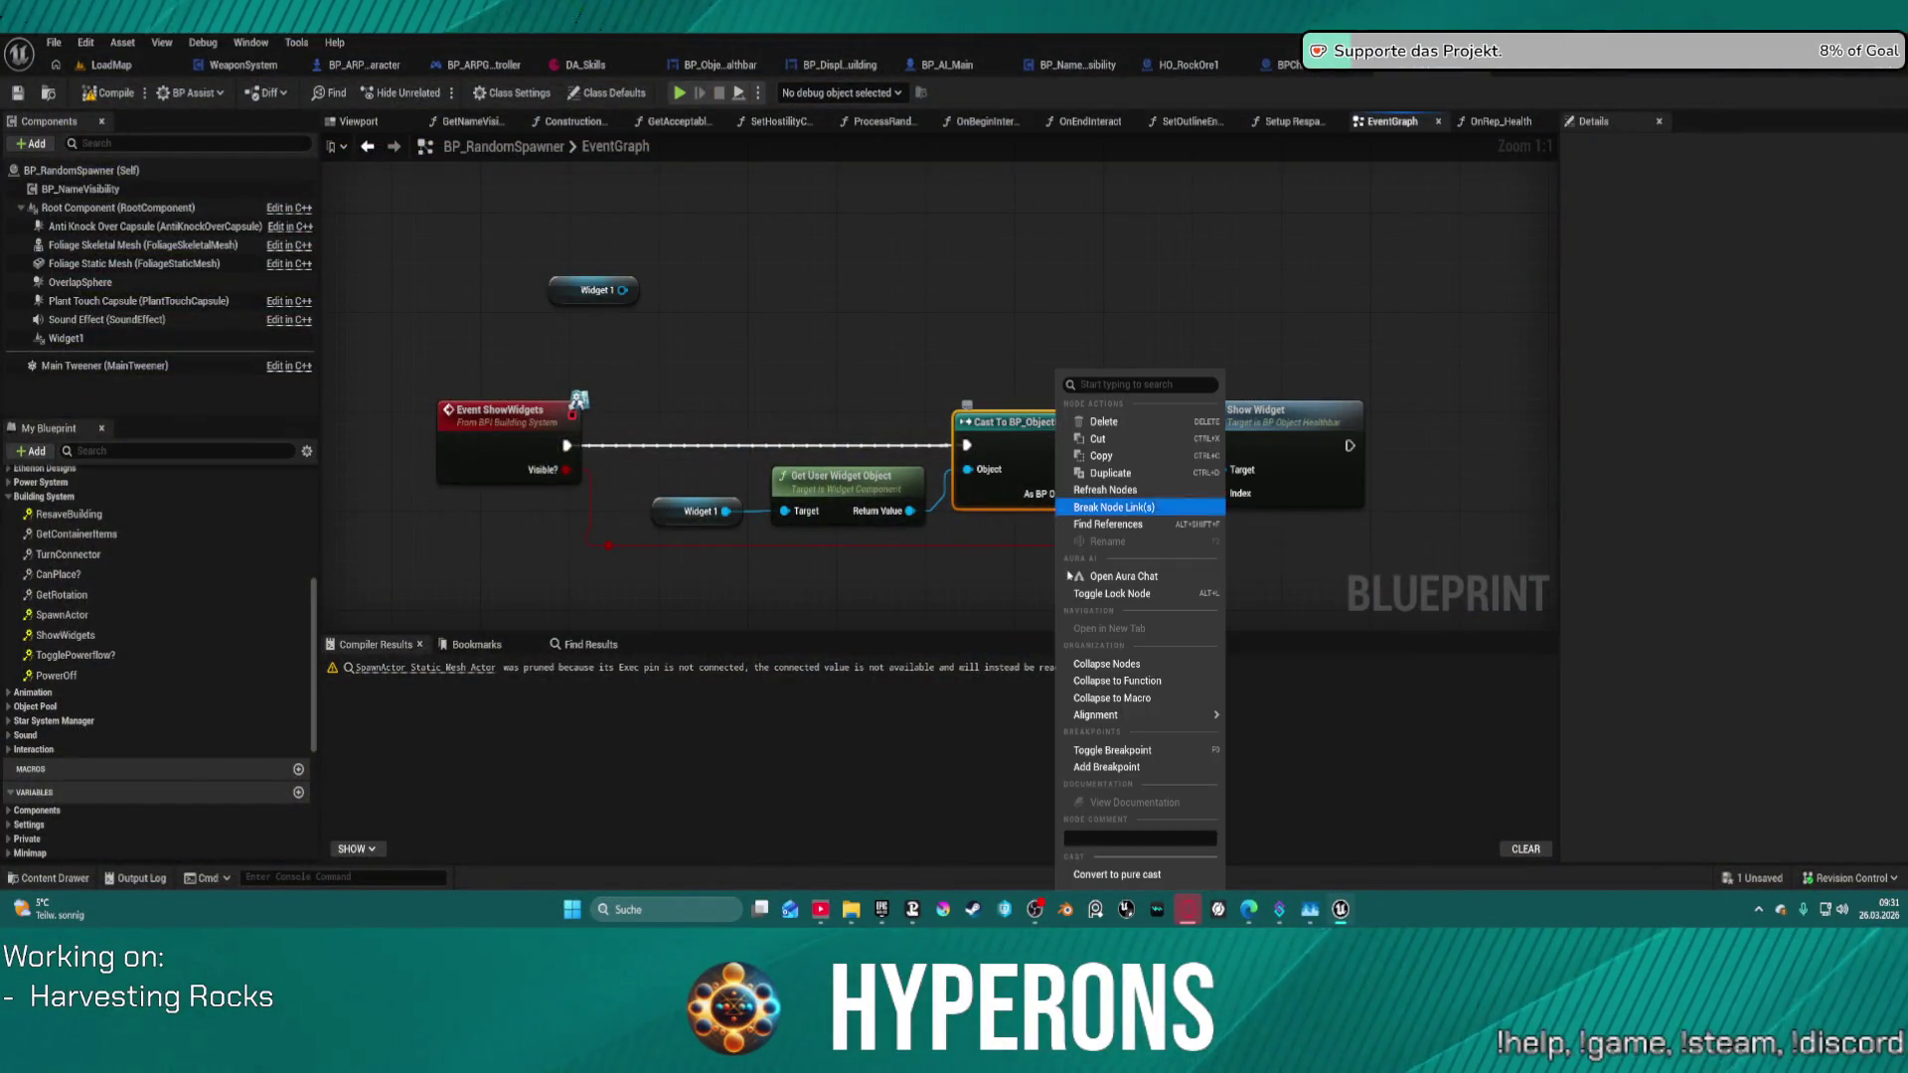
{"action": "mouse_move", "coordinate": [1095, 714]}
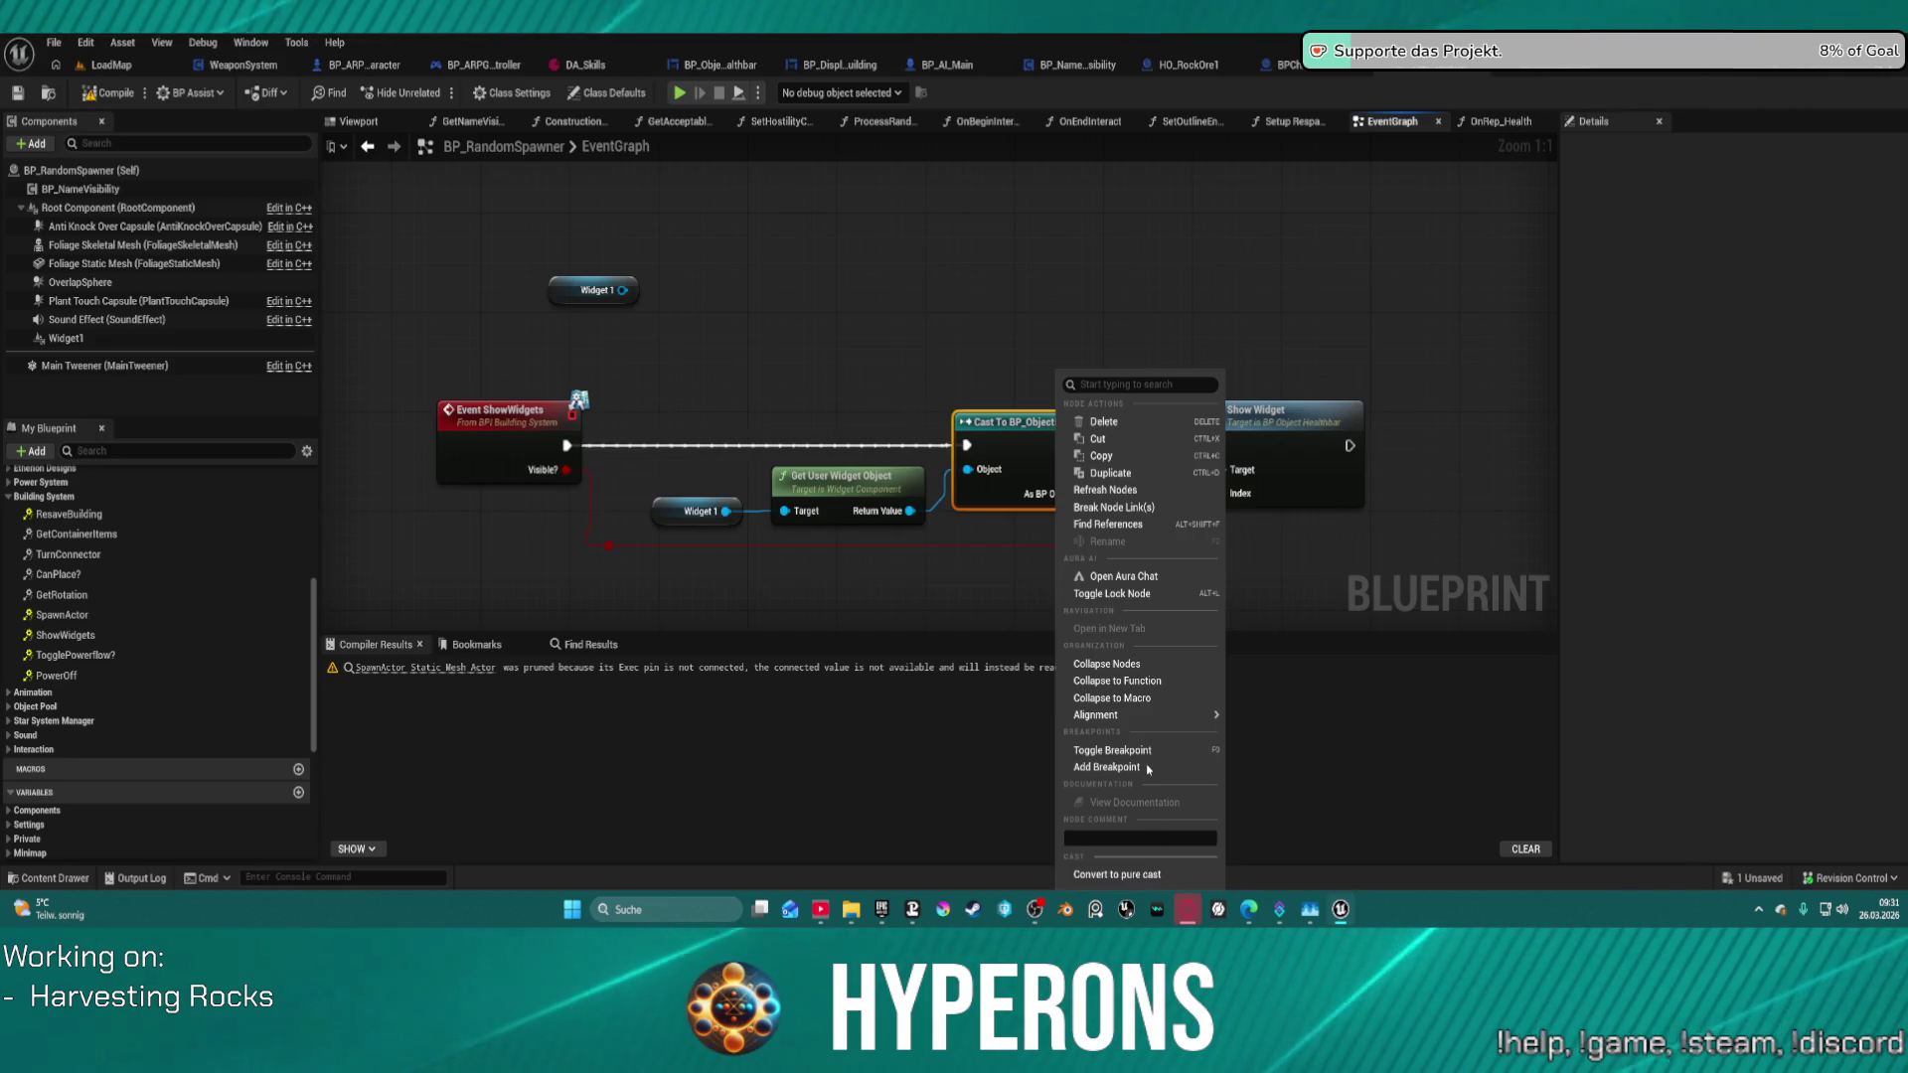
{"action": "mouse_move", "coordinate": [1163, 720]}
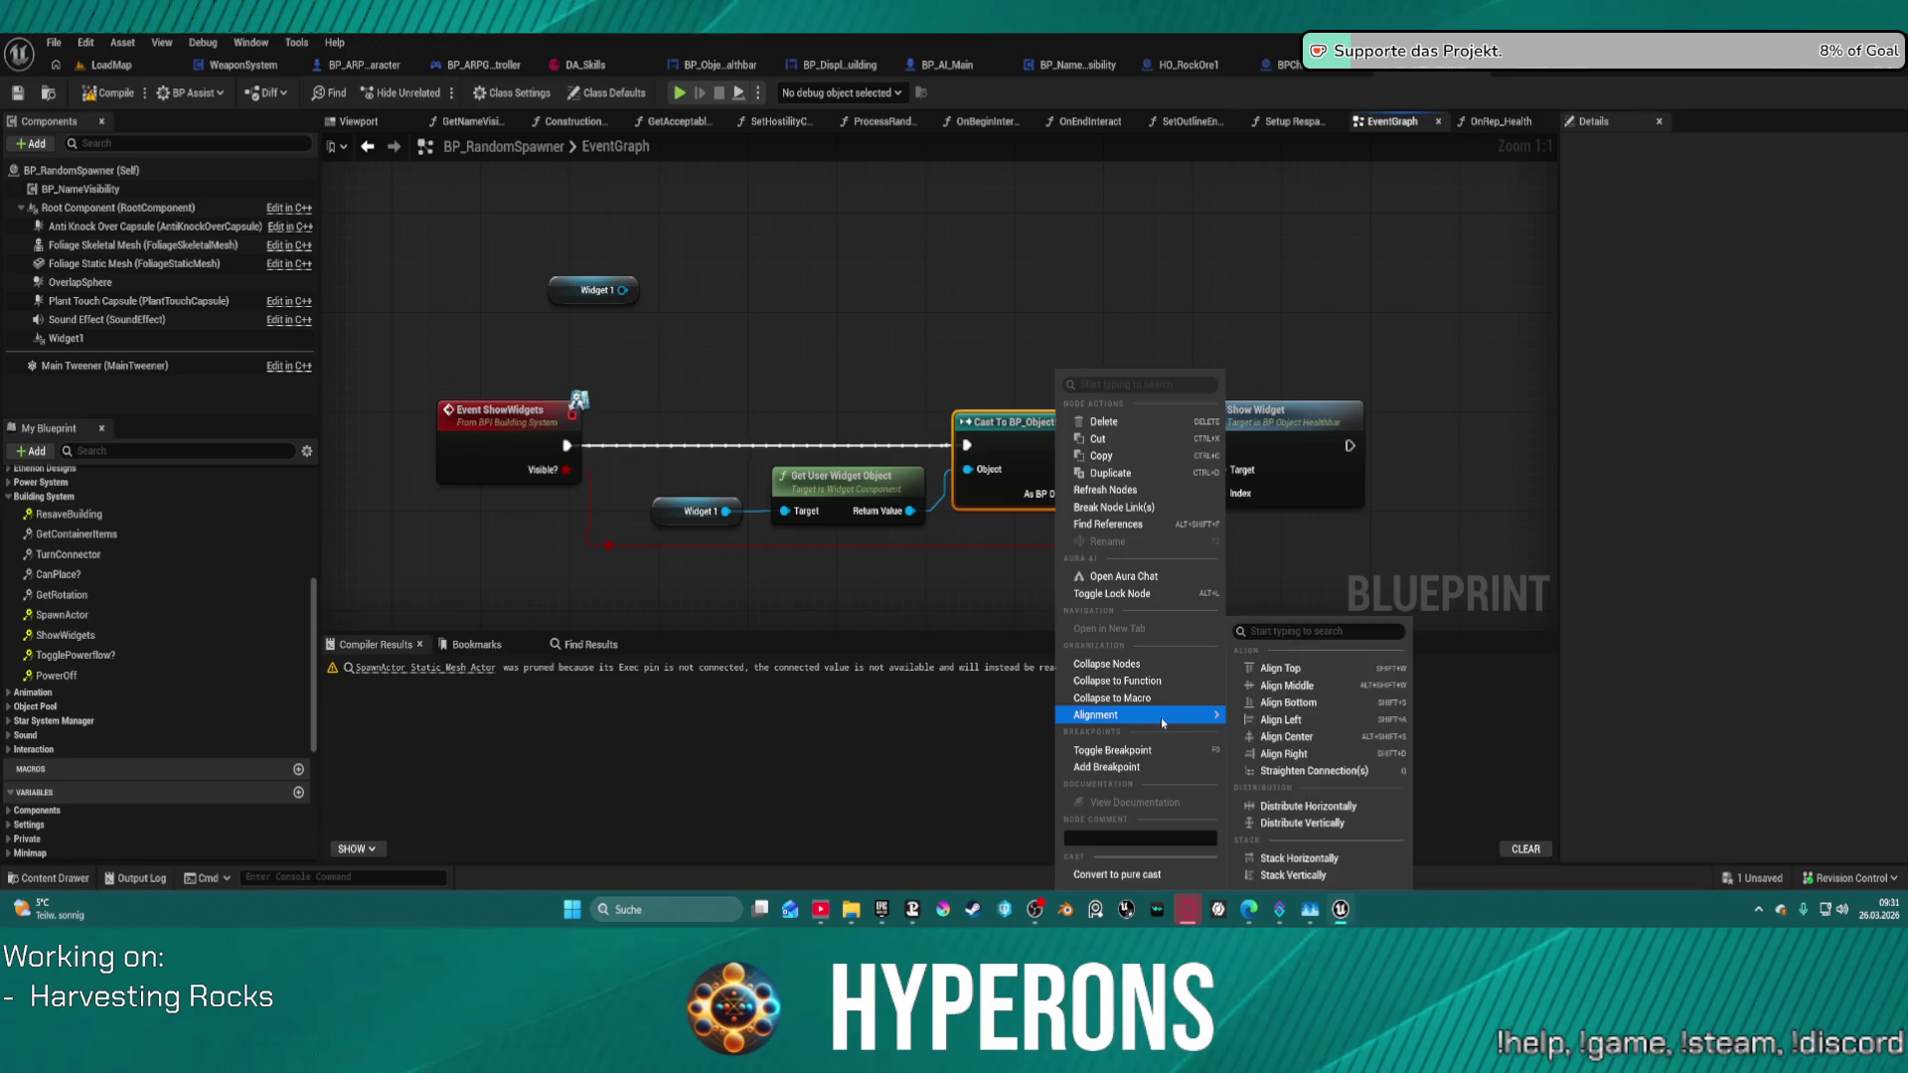
{"action": "left_click", "coordinate": [1133, 767]}
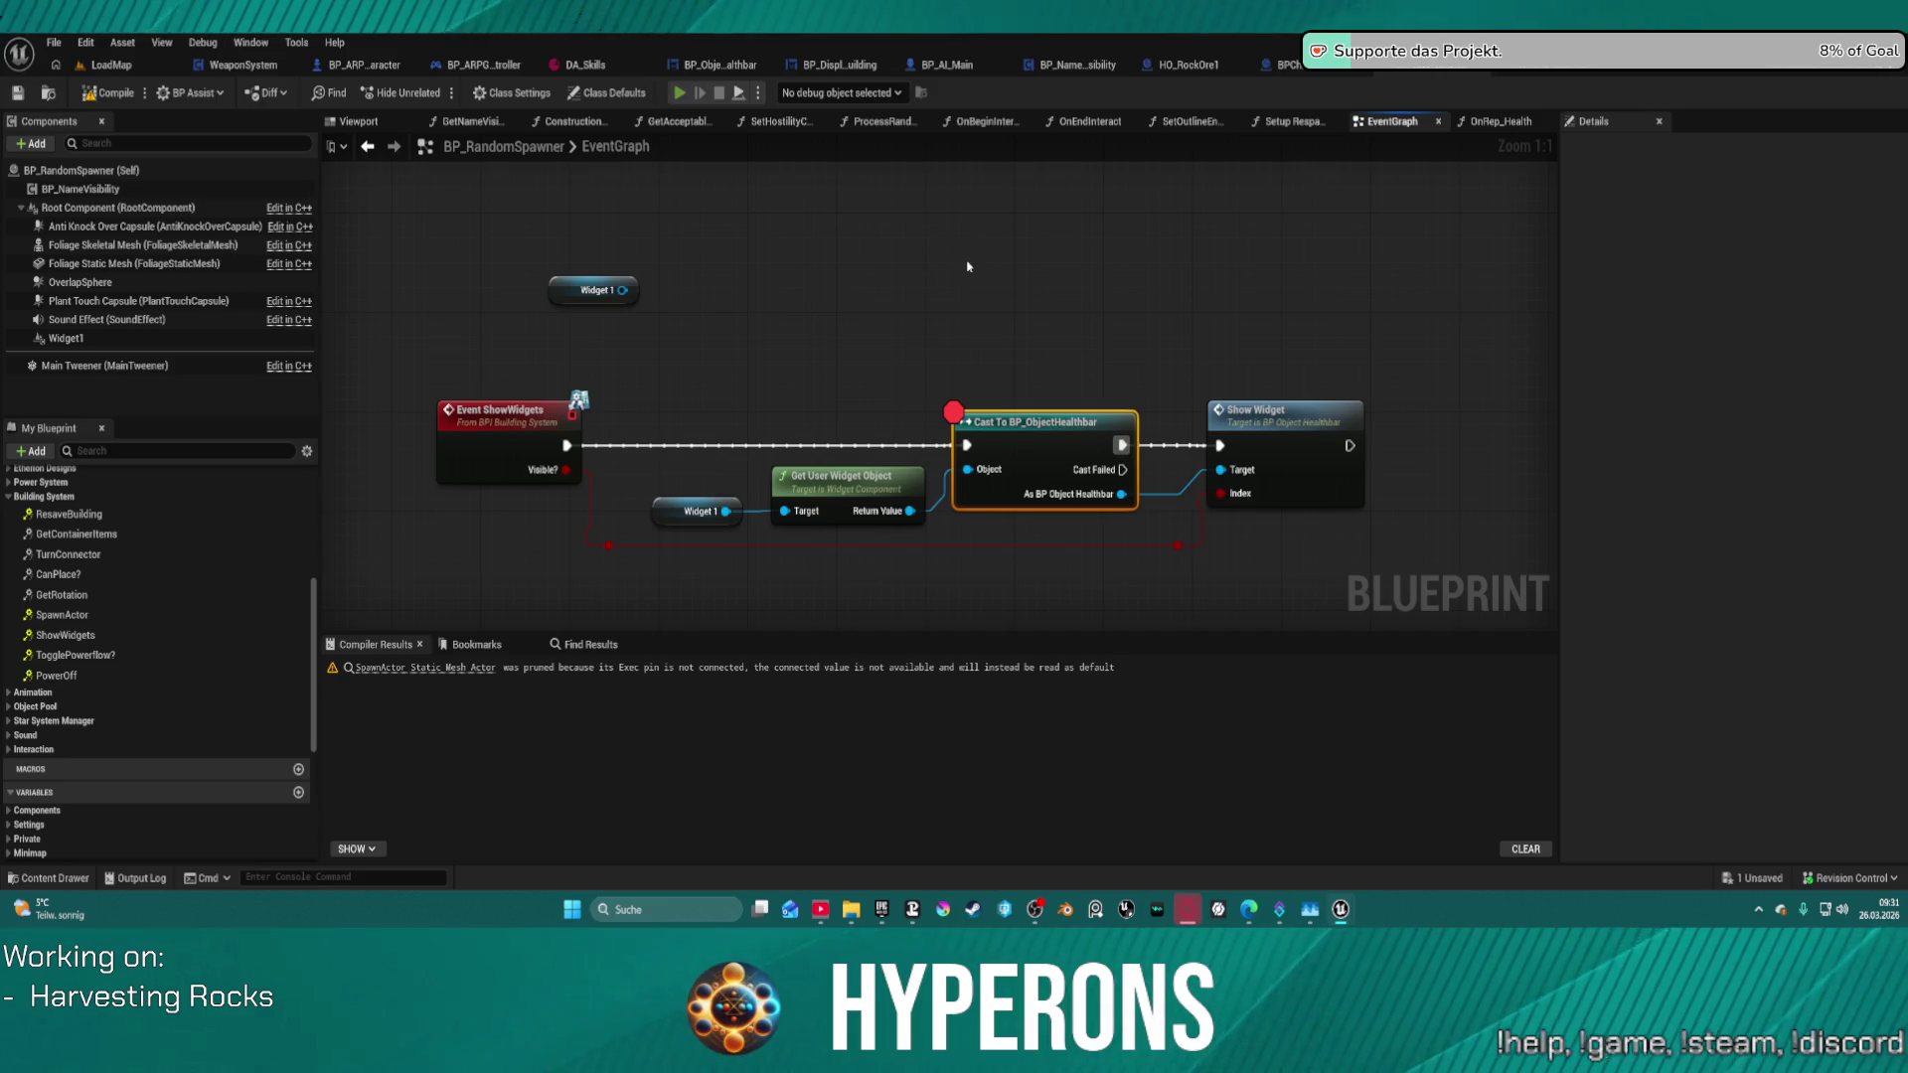
{"action": "key", "text": "alt+p"}
{"action": "key", "text": "w"}
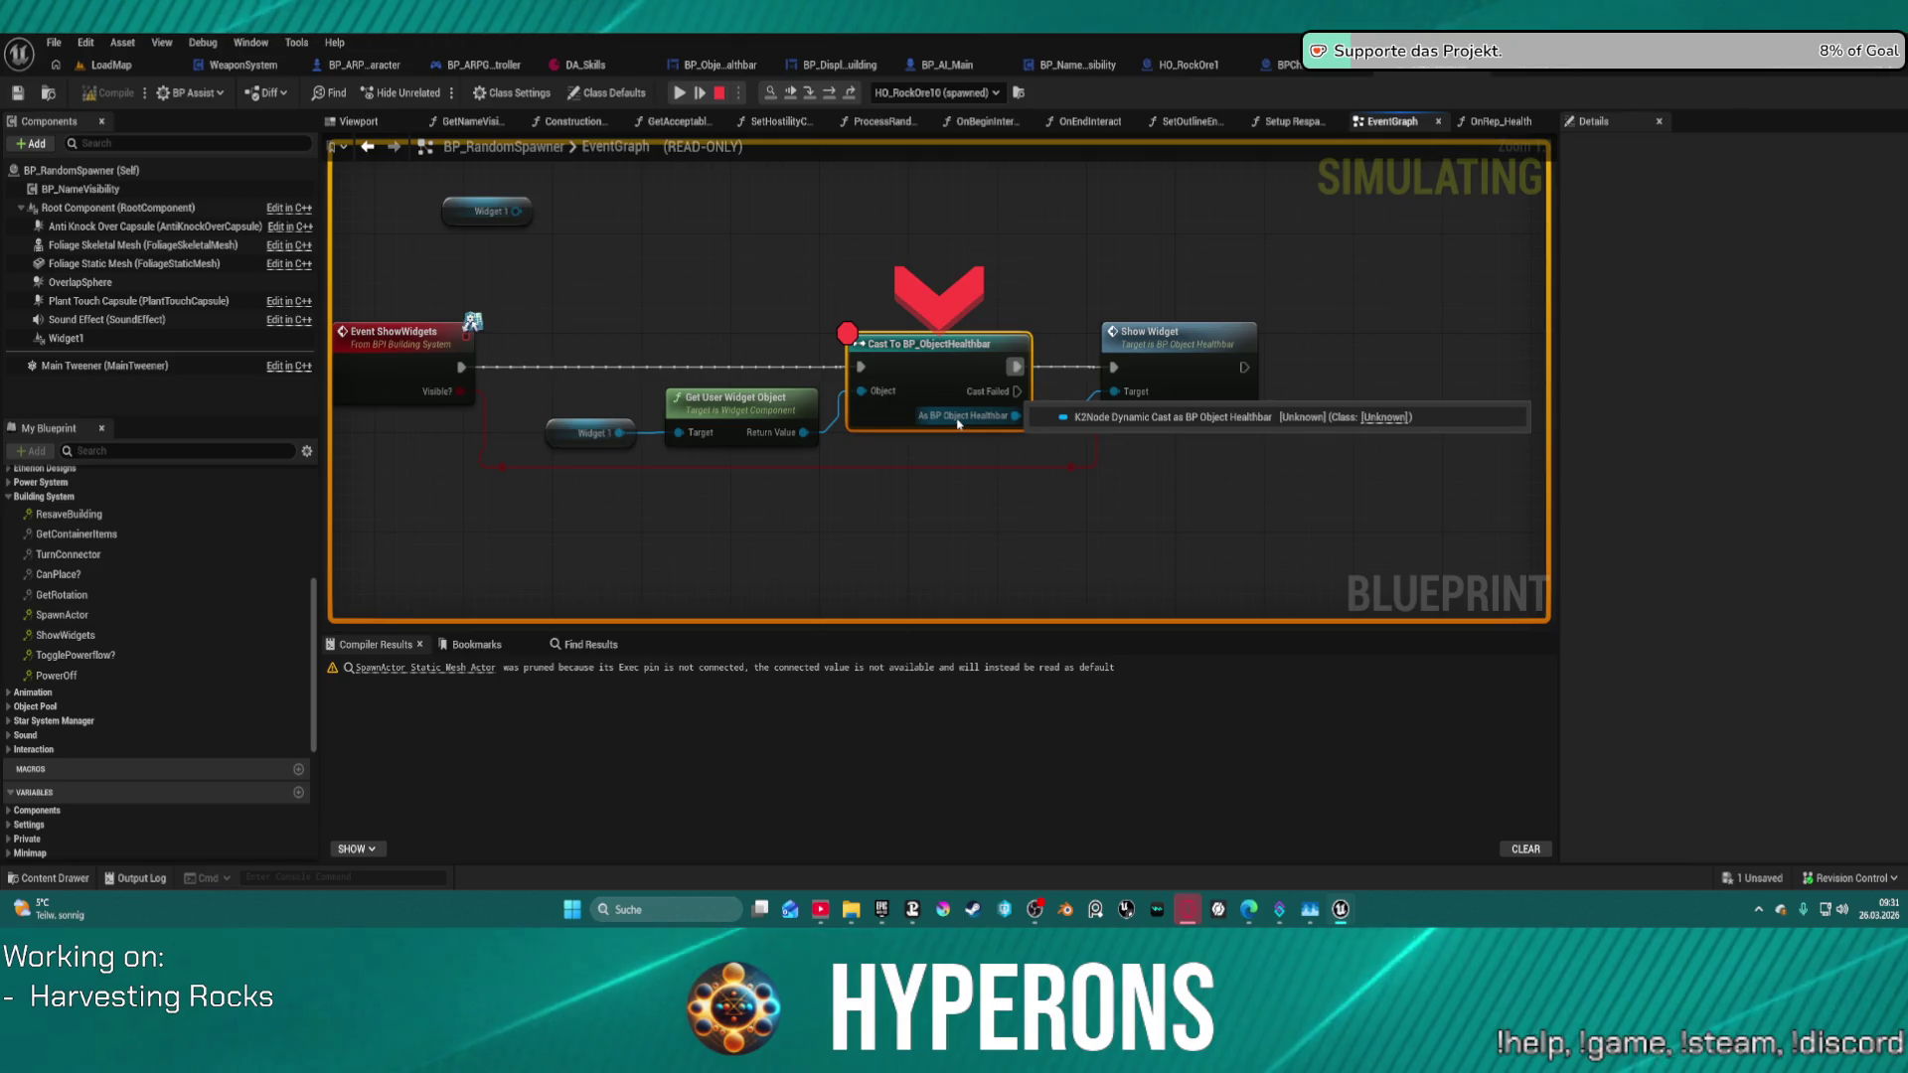
- Inspect pin values, step into the healthbar's ShowWidget event, then return to the EventGraph
{"action": "mouse_move", "coordinate": [605, 432]}
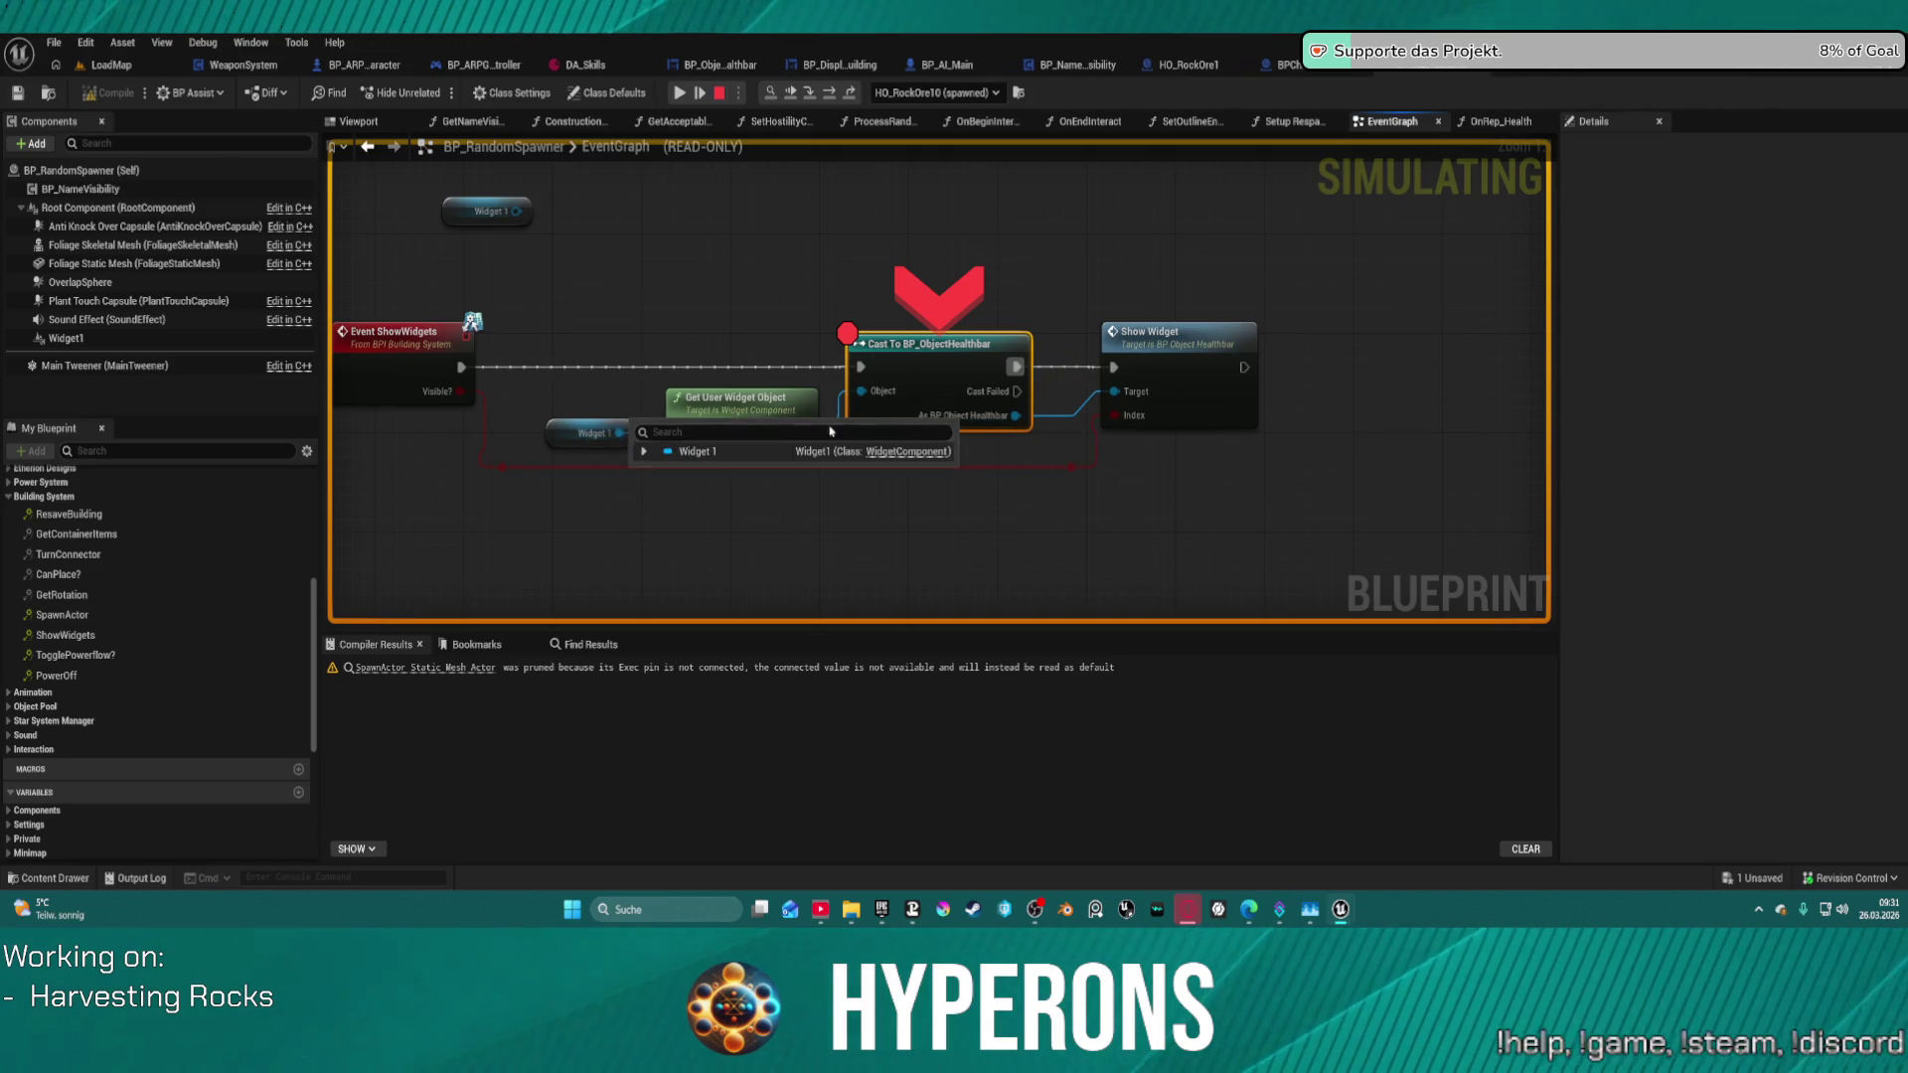
{"action": "mouse_move", "coordinate": [975, 418]}
{"action": "mouse_move", "coordinate": [801, 432]}
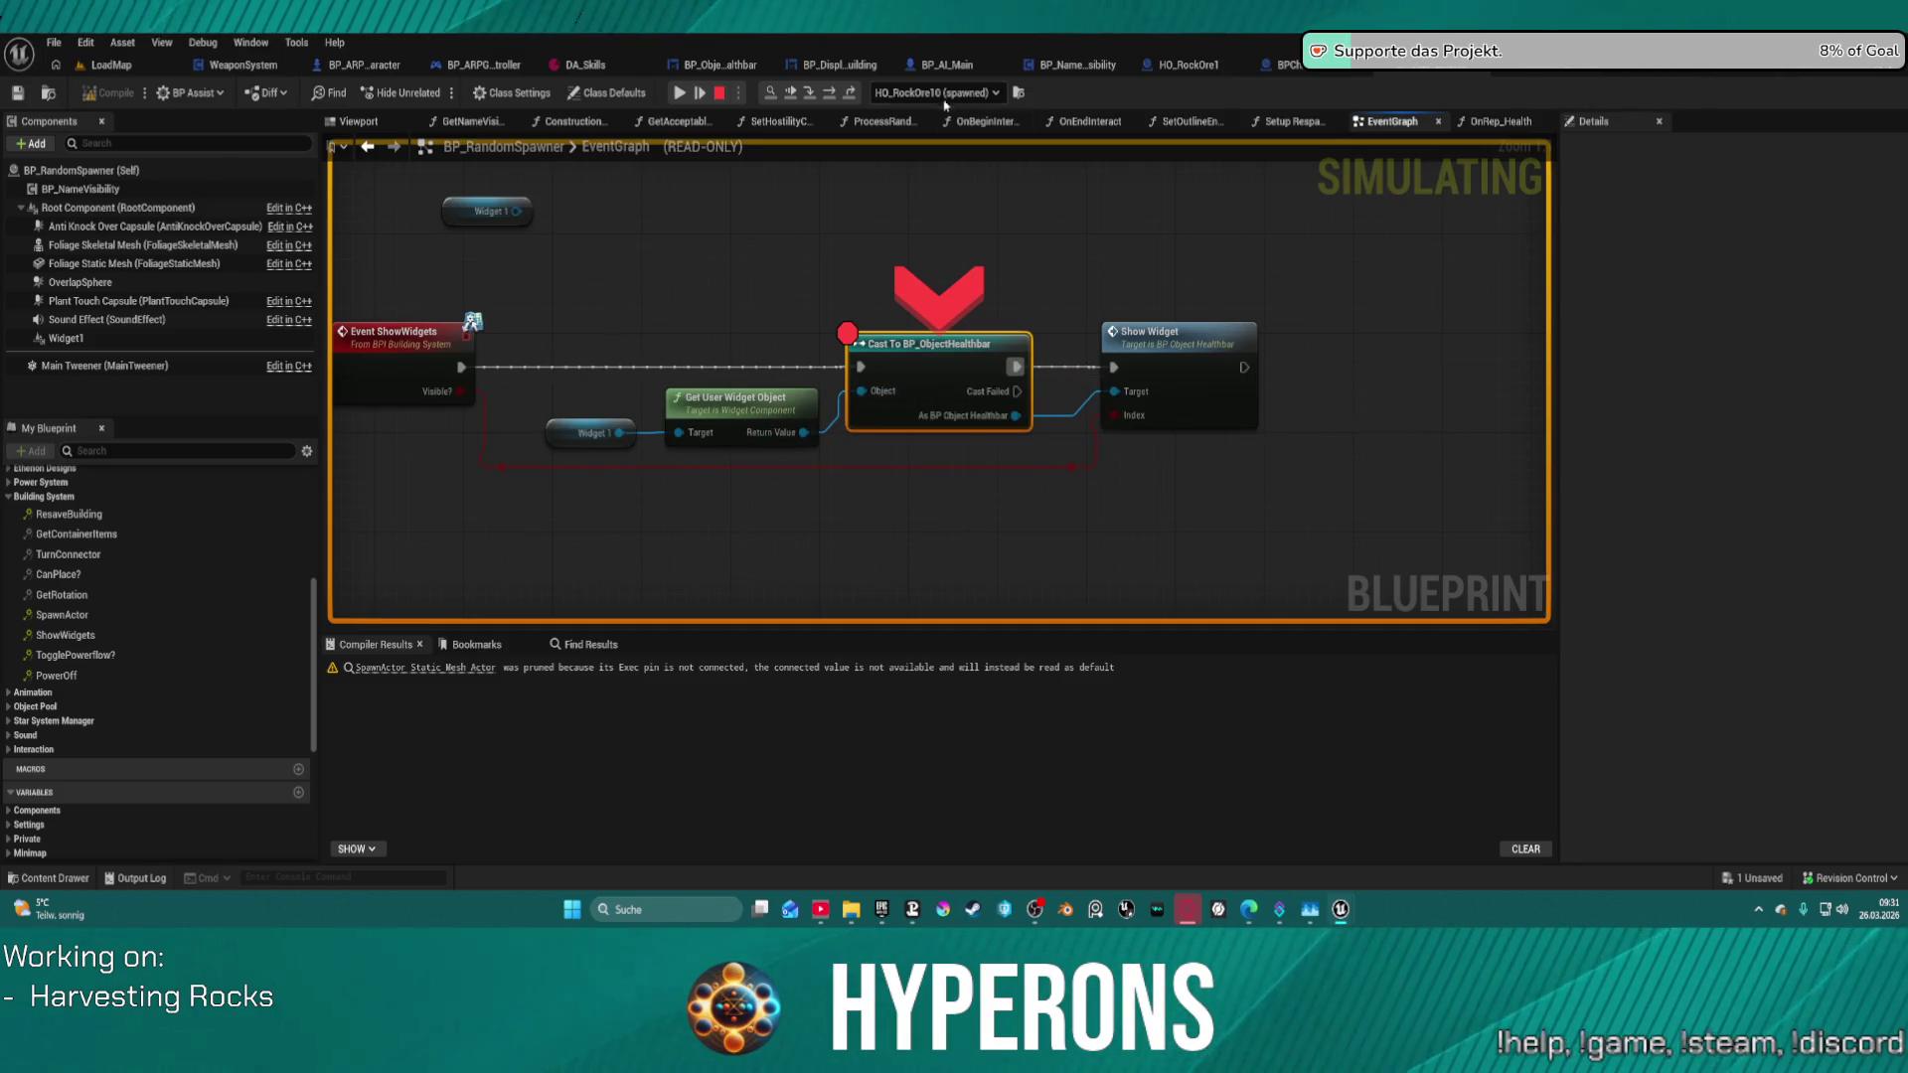
{"action": "left_click", "coordinate": [833, 97]}
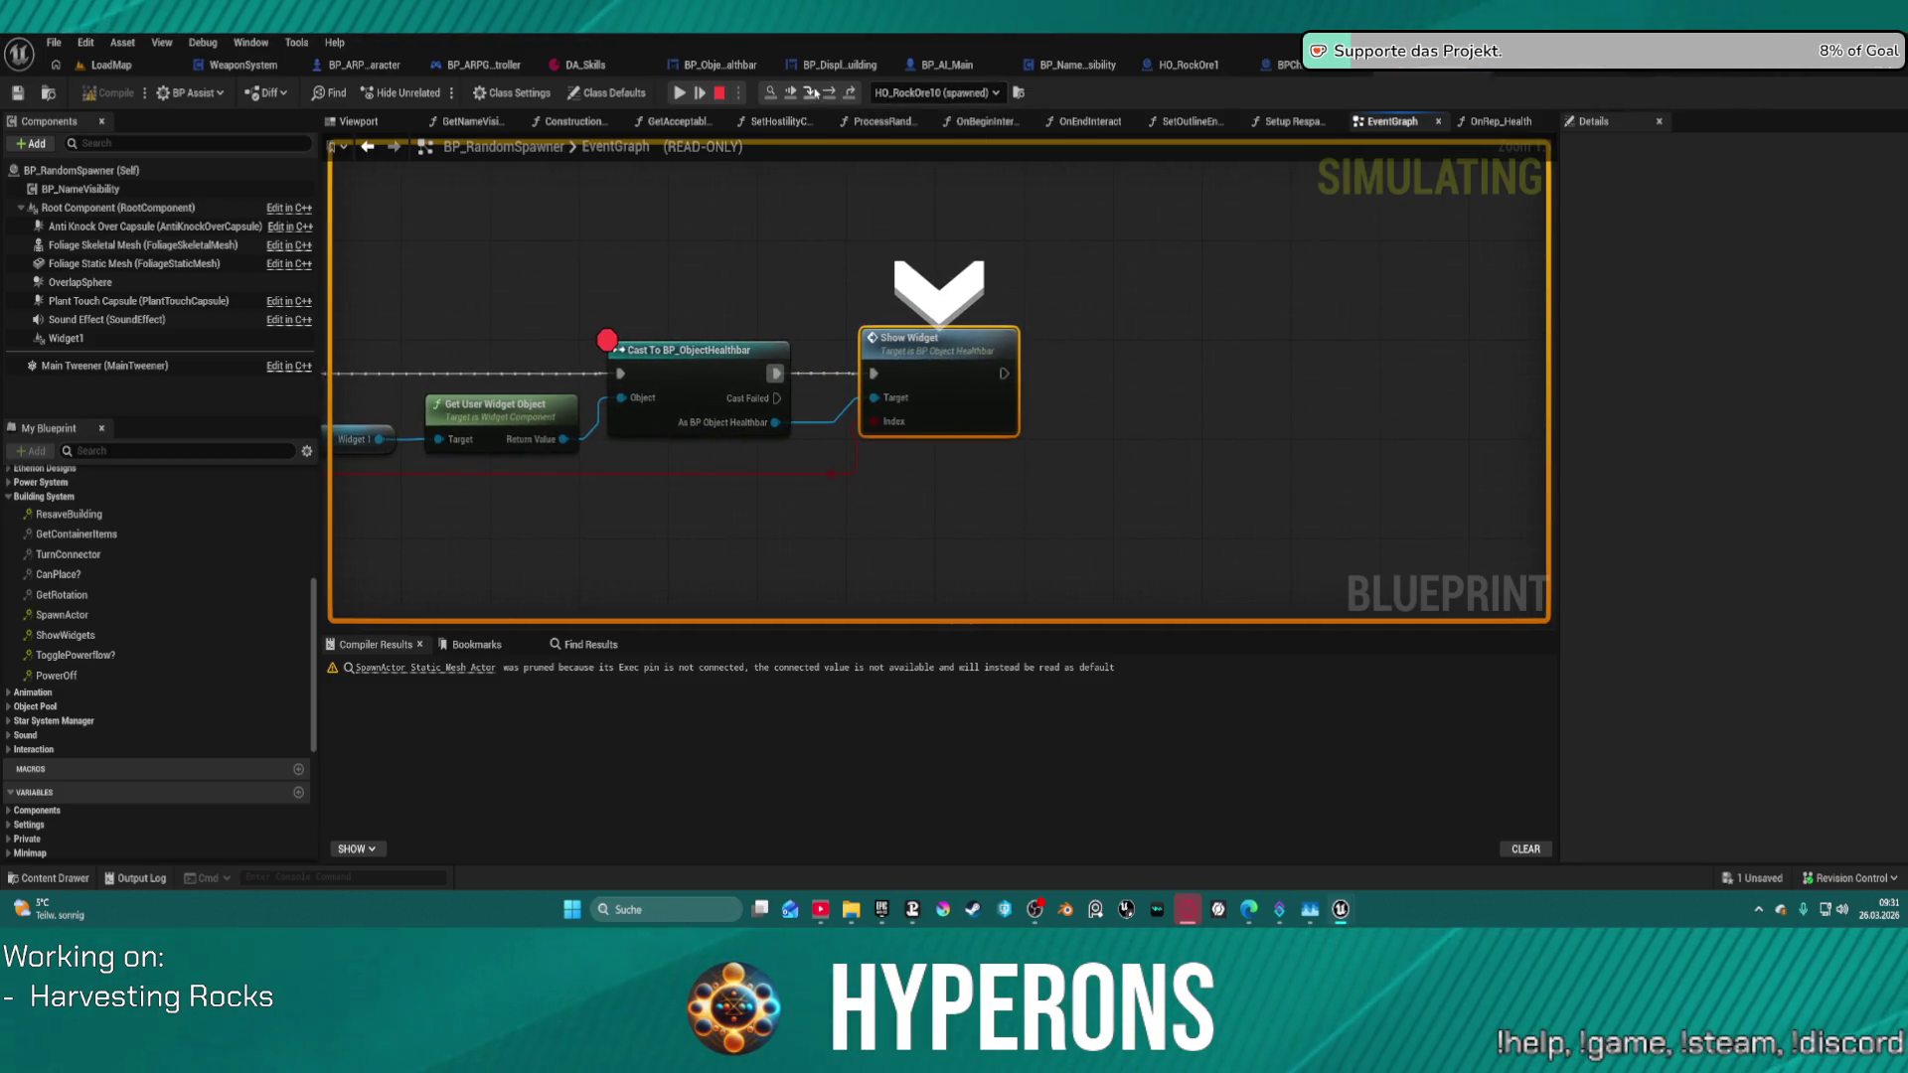
{"action": "left_click", "coordinate": [813, 94]}
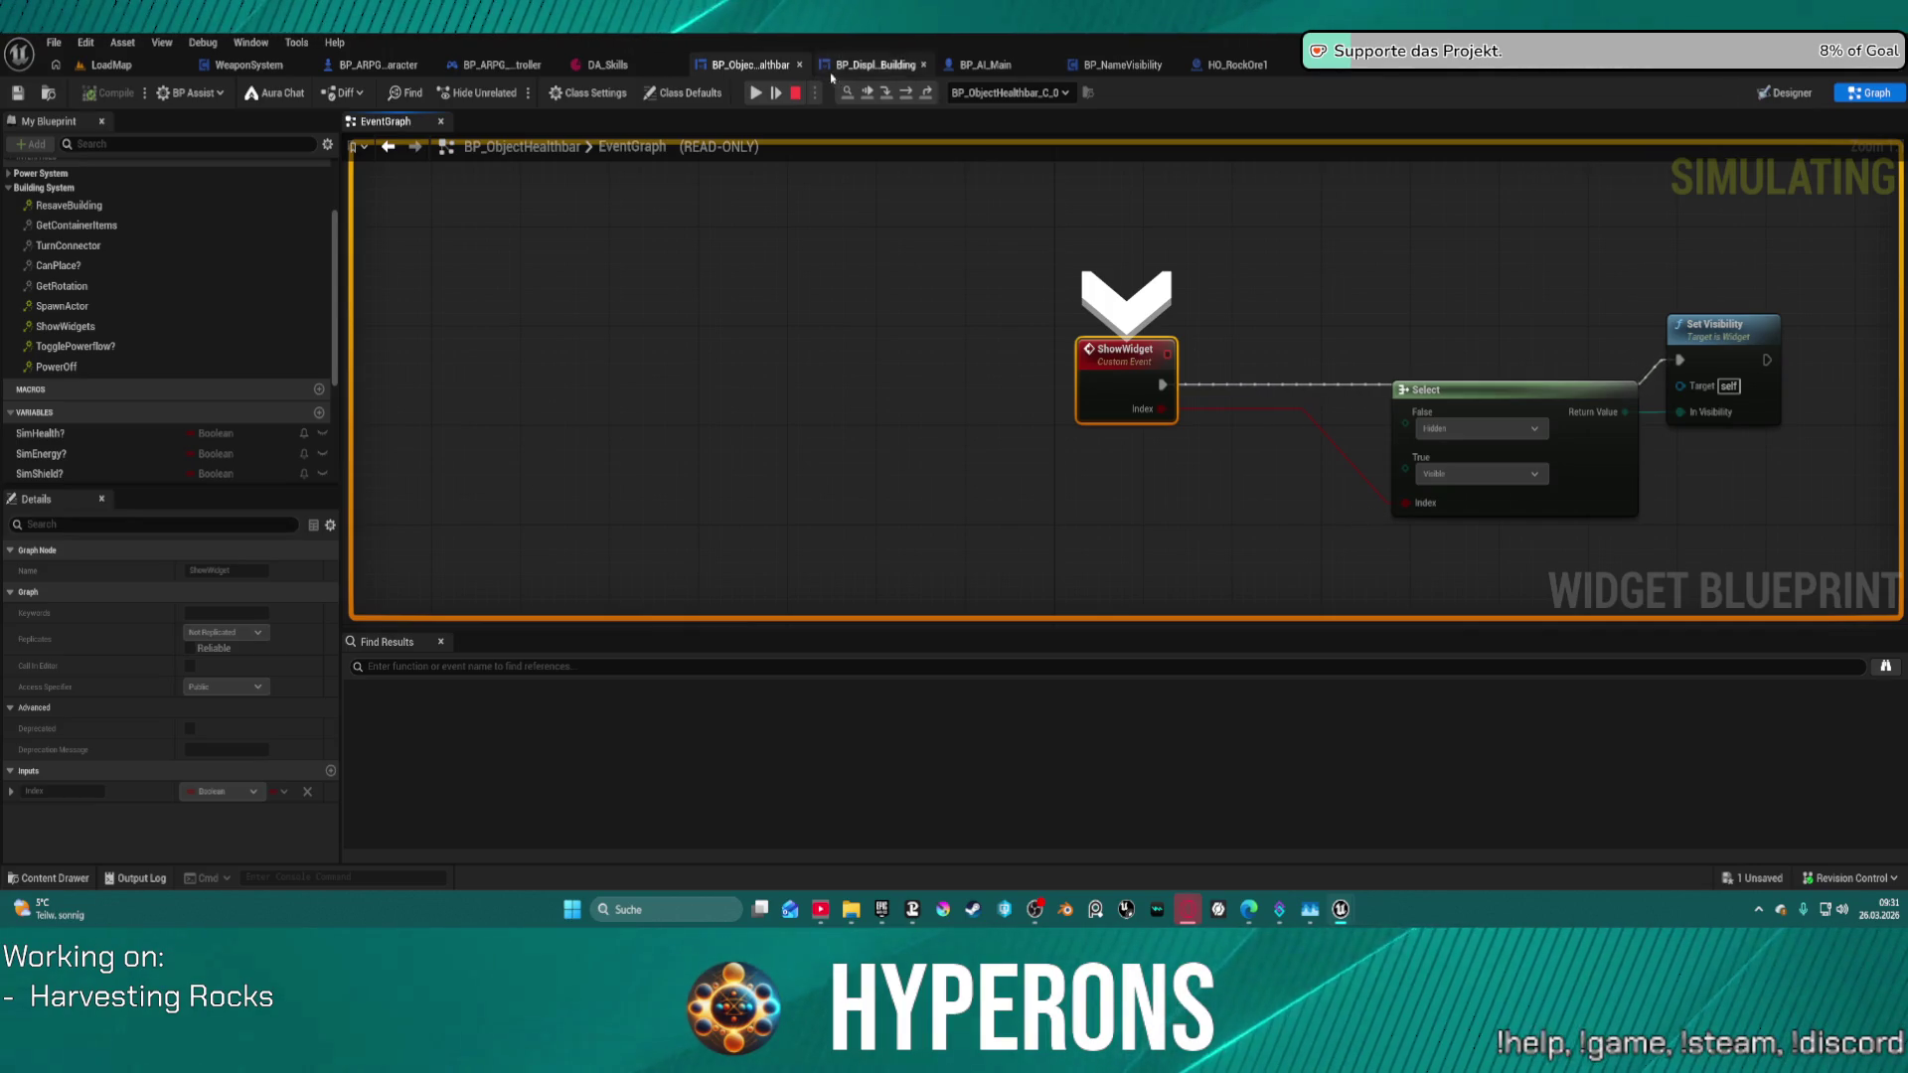
{"action": "left_click", "coordinate": [756, 95]}
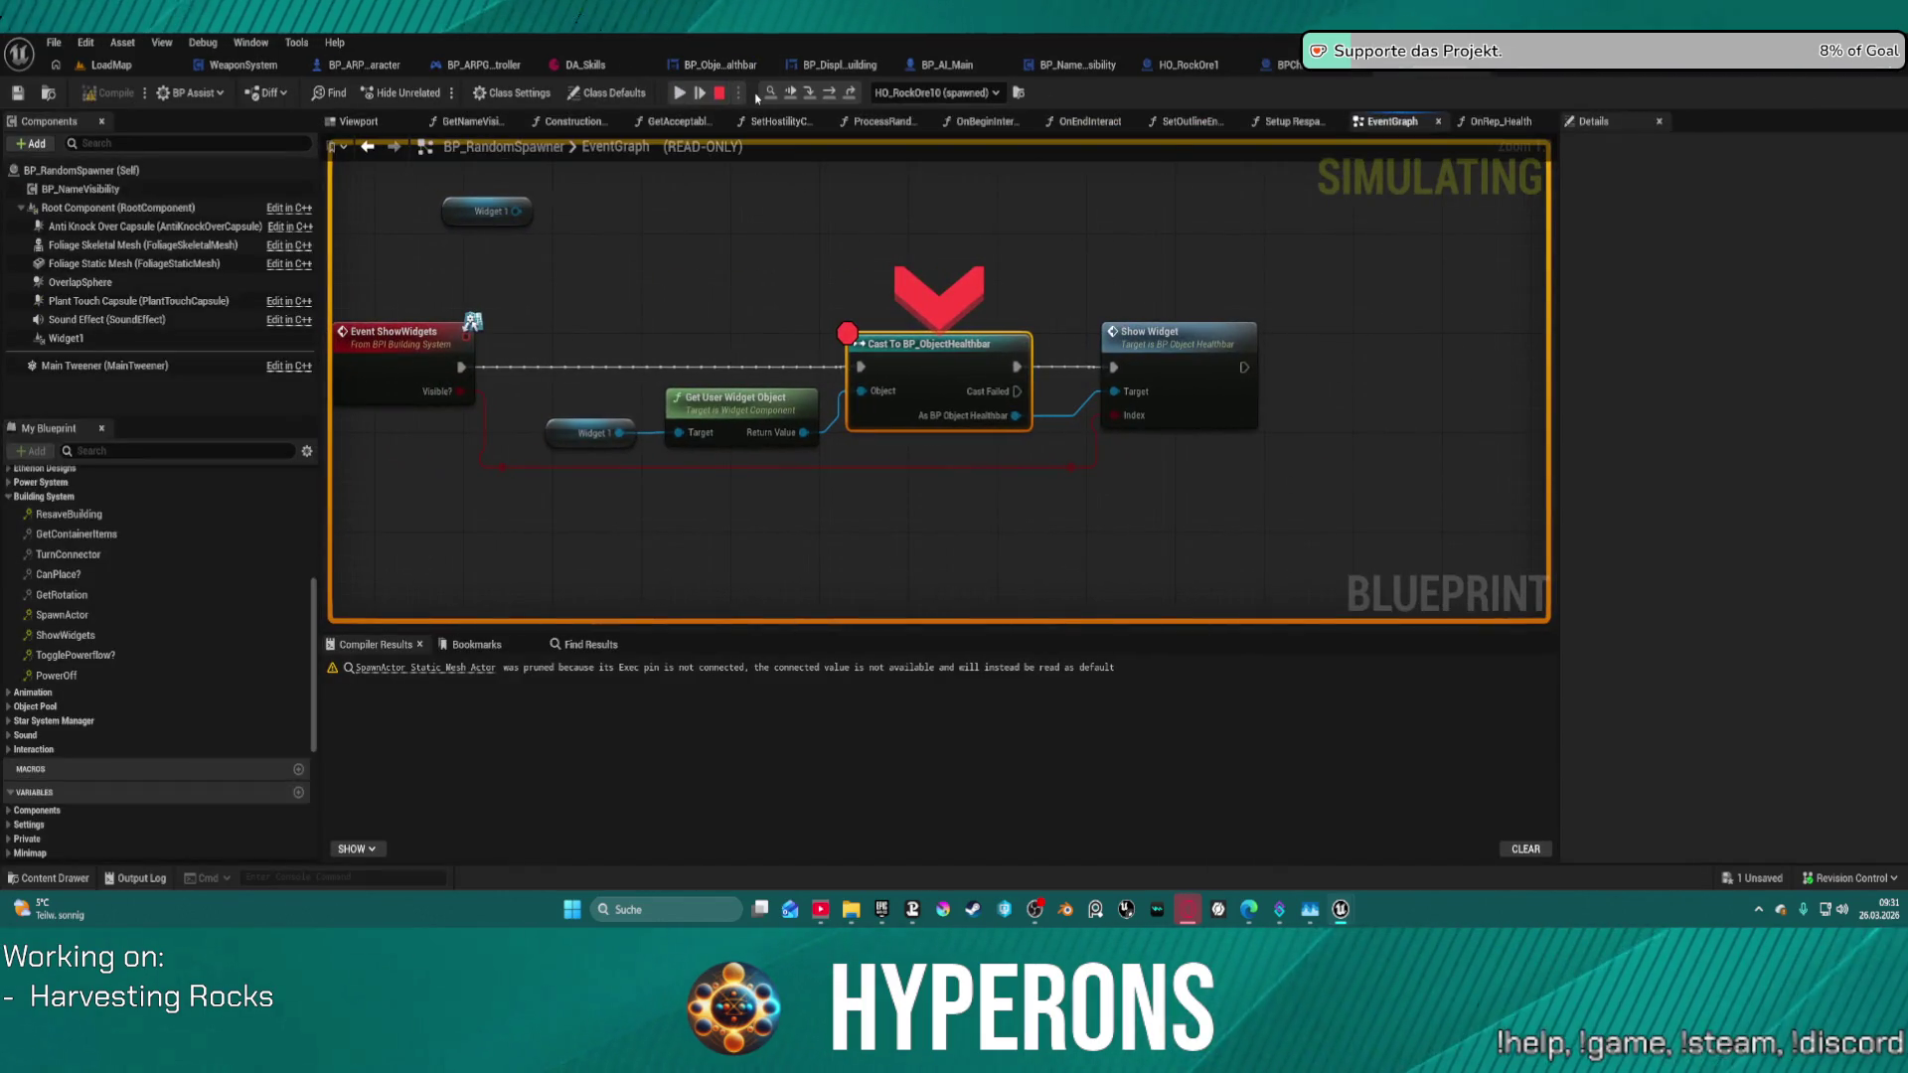
- Toggle off the Cast node's breakpoint and resume the game
{"action": "left_click", "coordinate": [678, 94]}
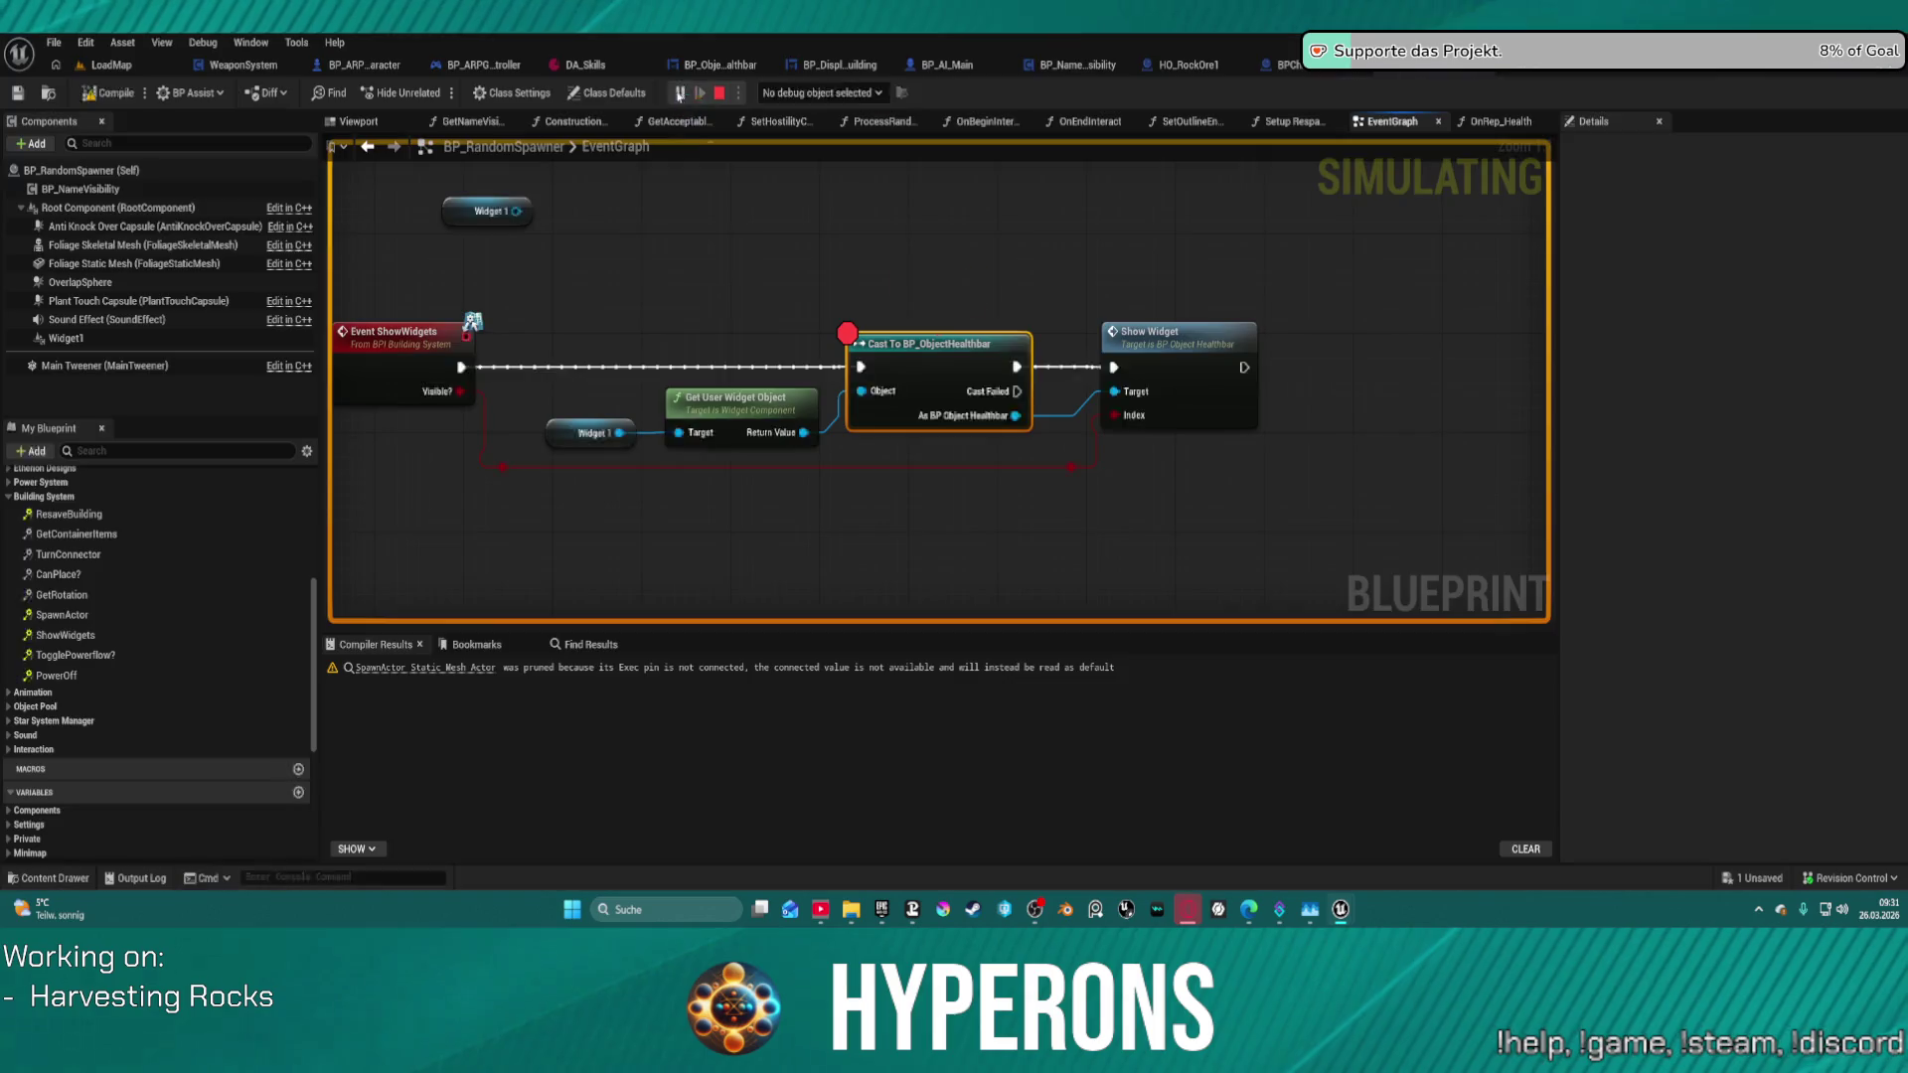
{"action": "right_click", "coordinate": [948, 352]}
{"action": "left_click", "coordinate": [1008, 537]}
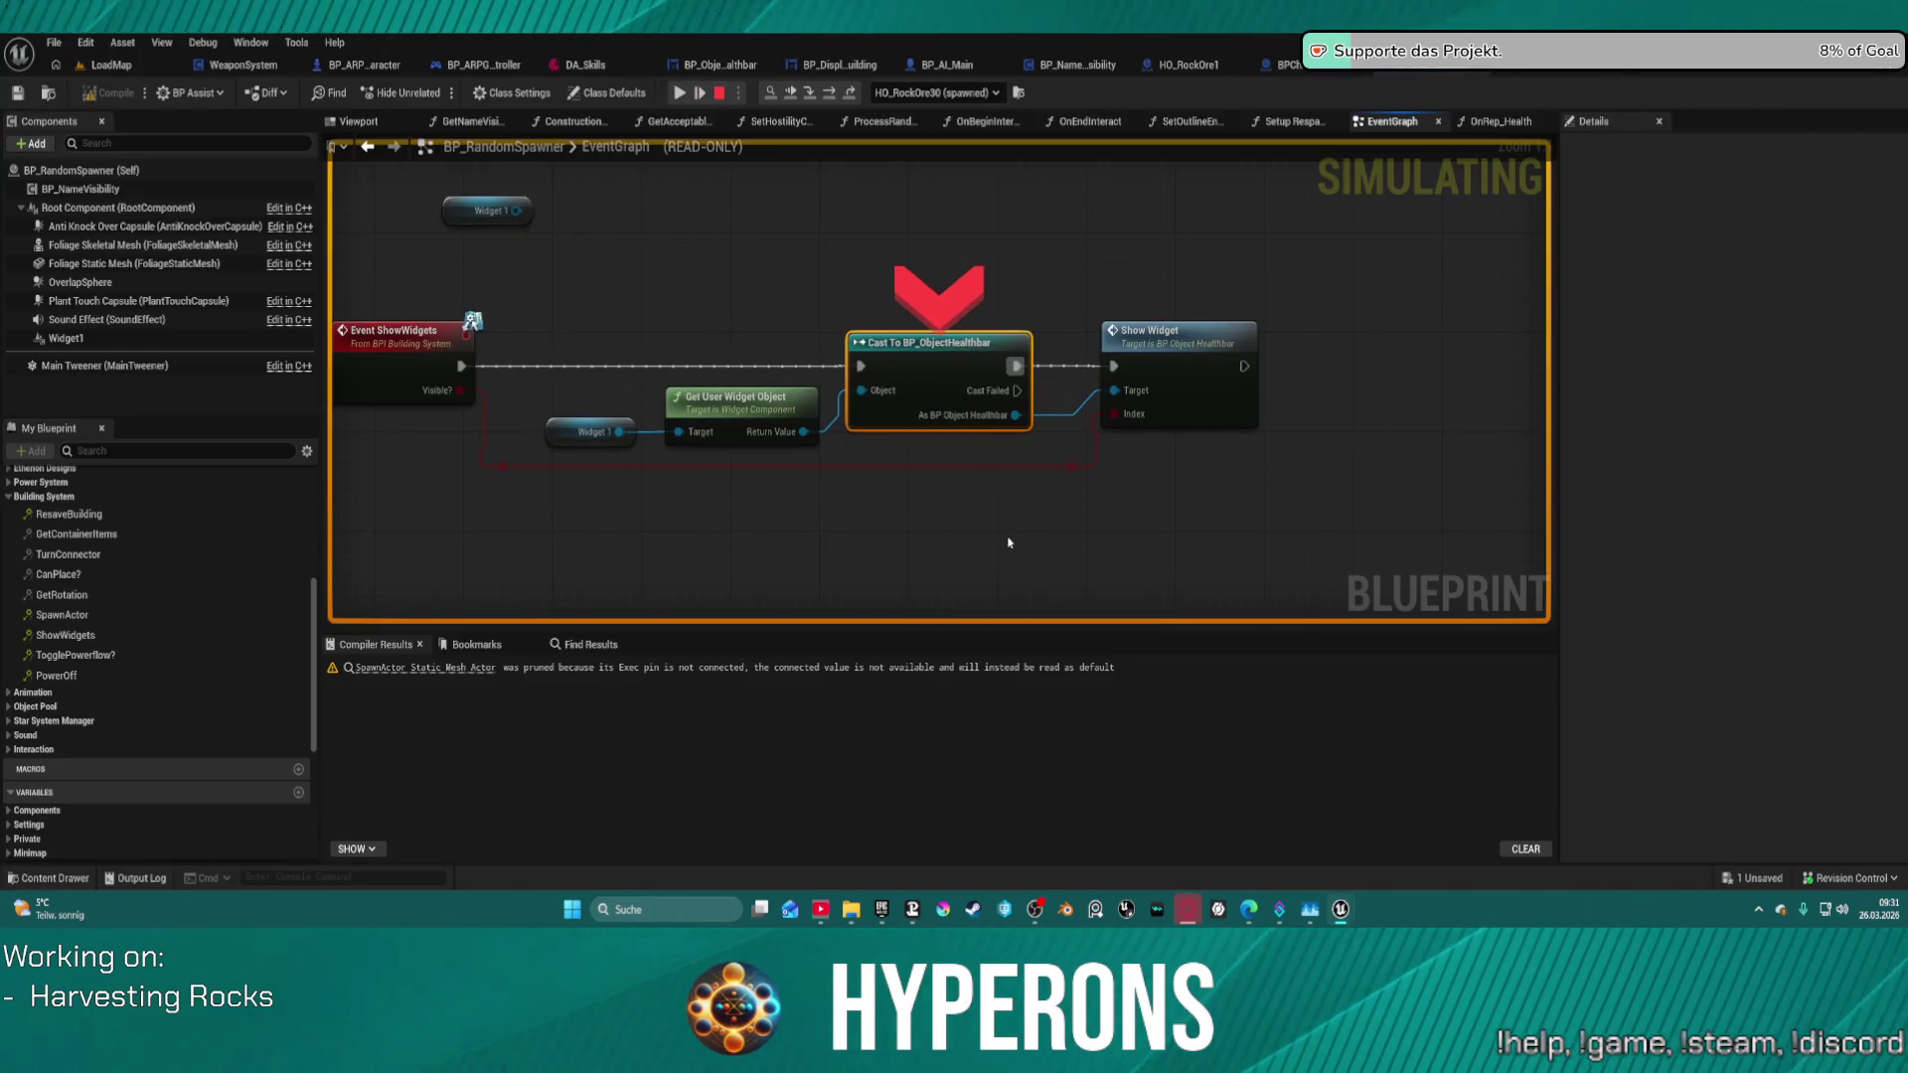
{"action": "left_click", "coordinate": [677, 93]}
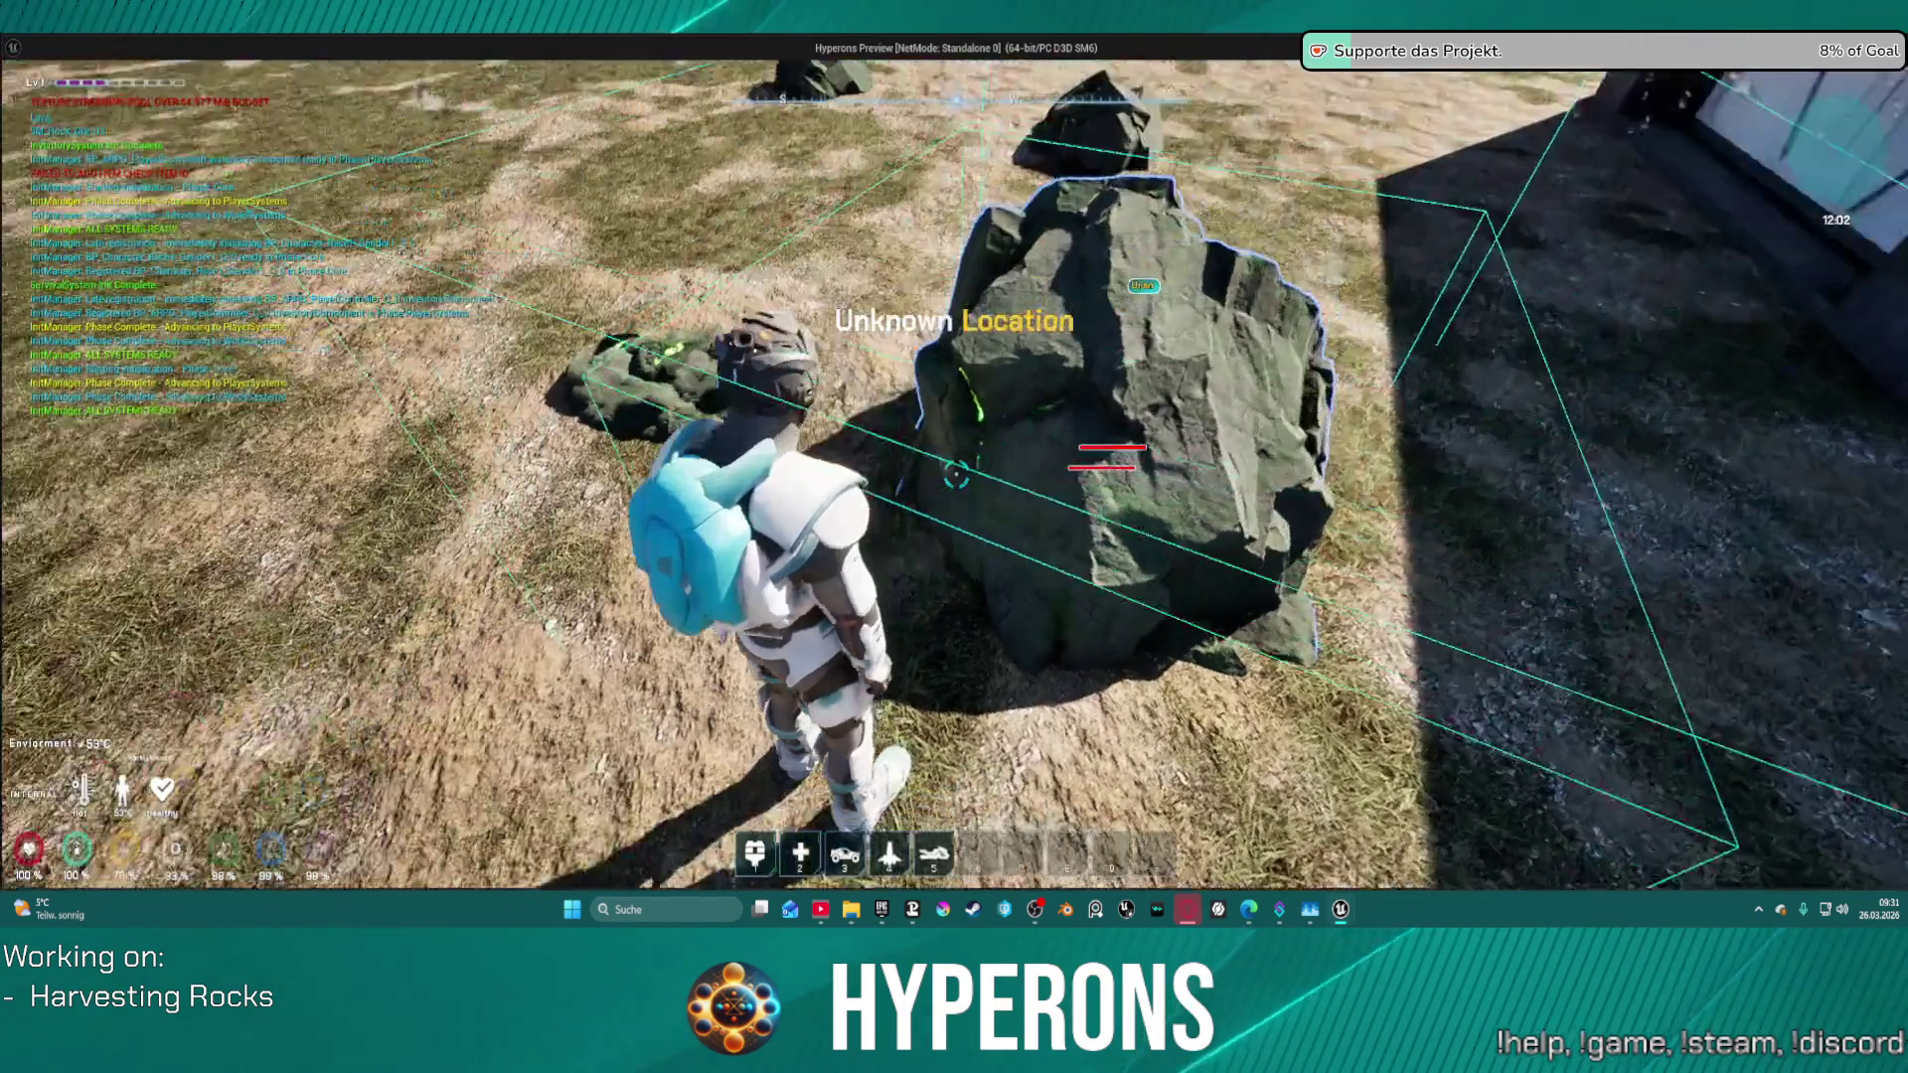
- Walk the character up to the dark rock a few times to target it, then press Esc
{"action": "key", "text": "w"}
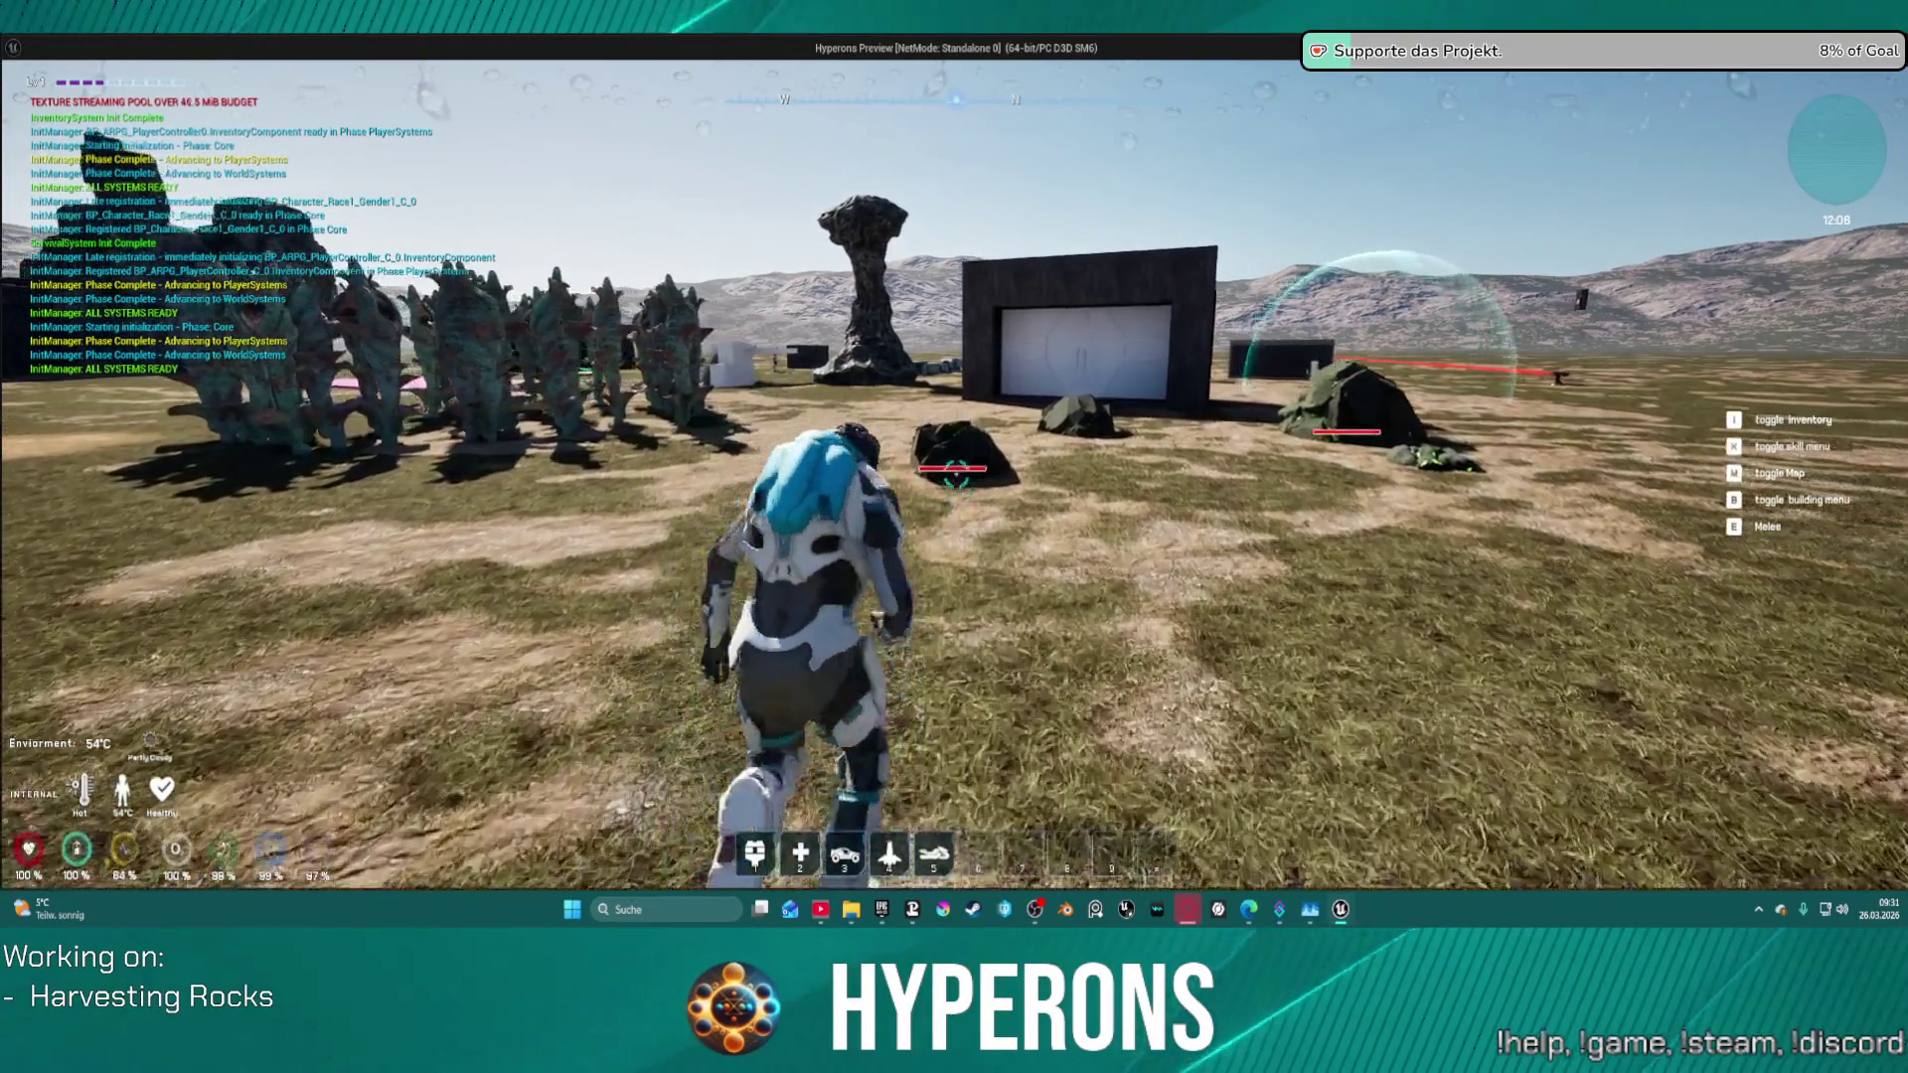
{"action": "key", "text": "w"}
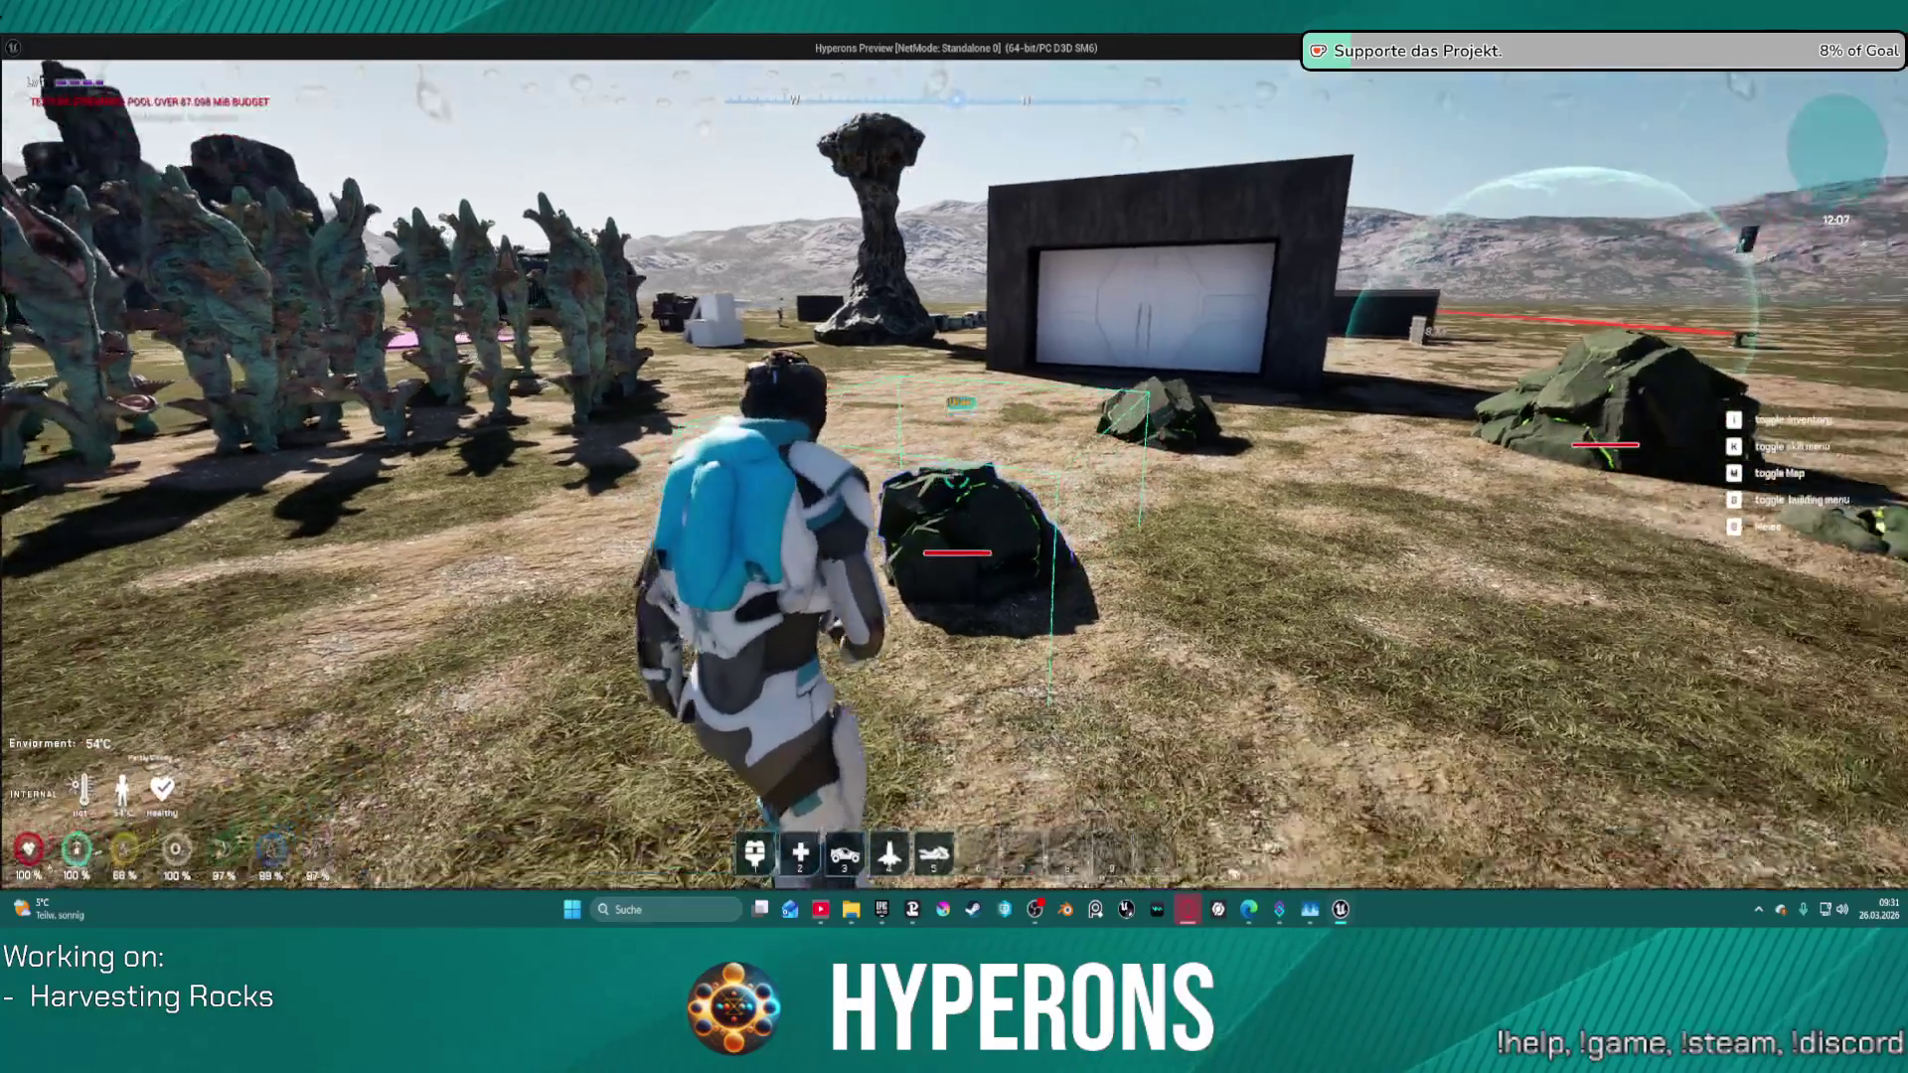
{"action": "key", "text": "s"}
{"action": "key", "text": "w"}
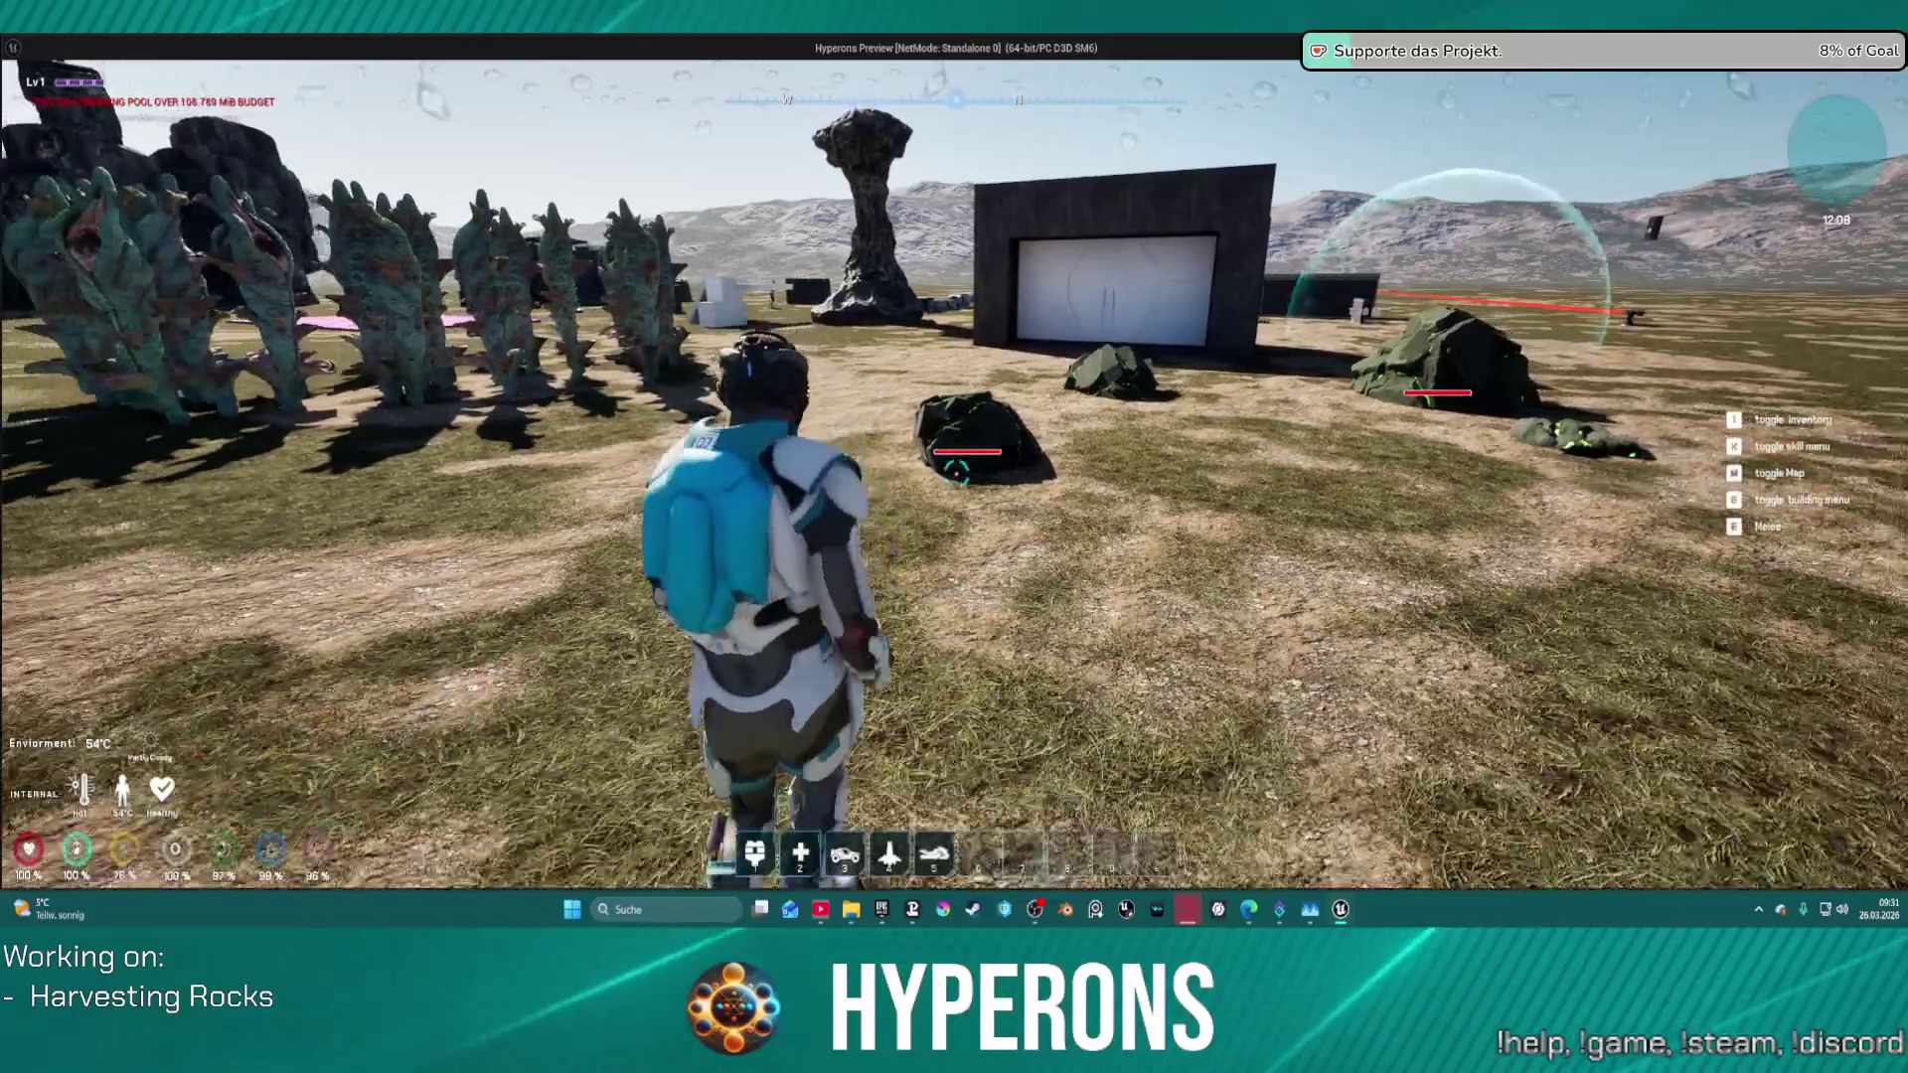
{"action": "key", "text": "w"}
{"action": "key", "text": "s"}
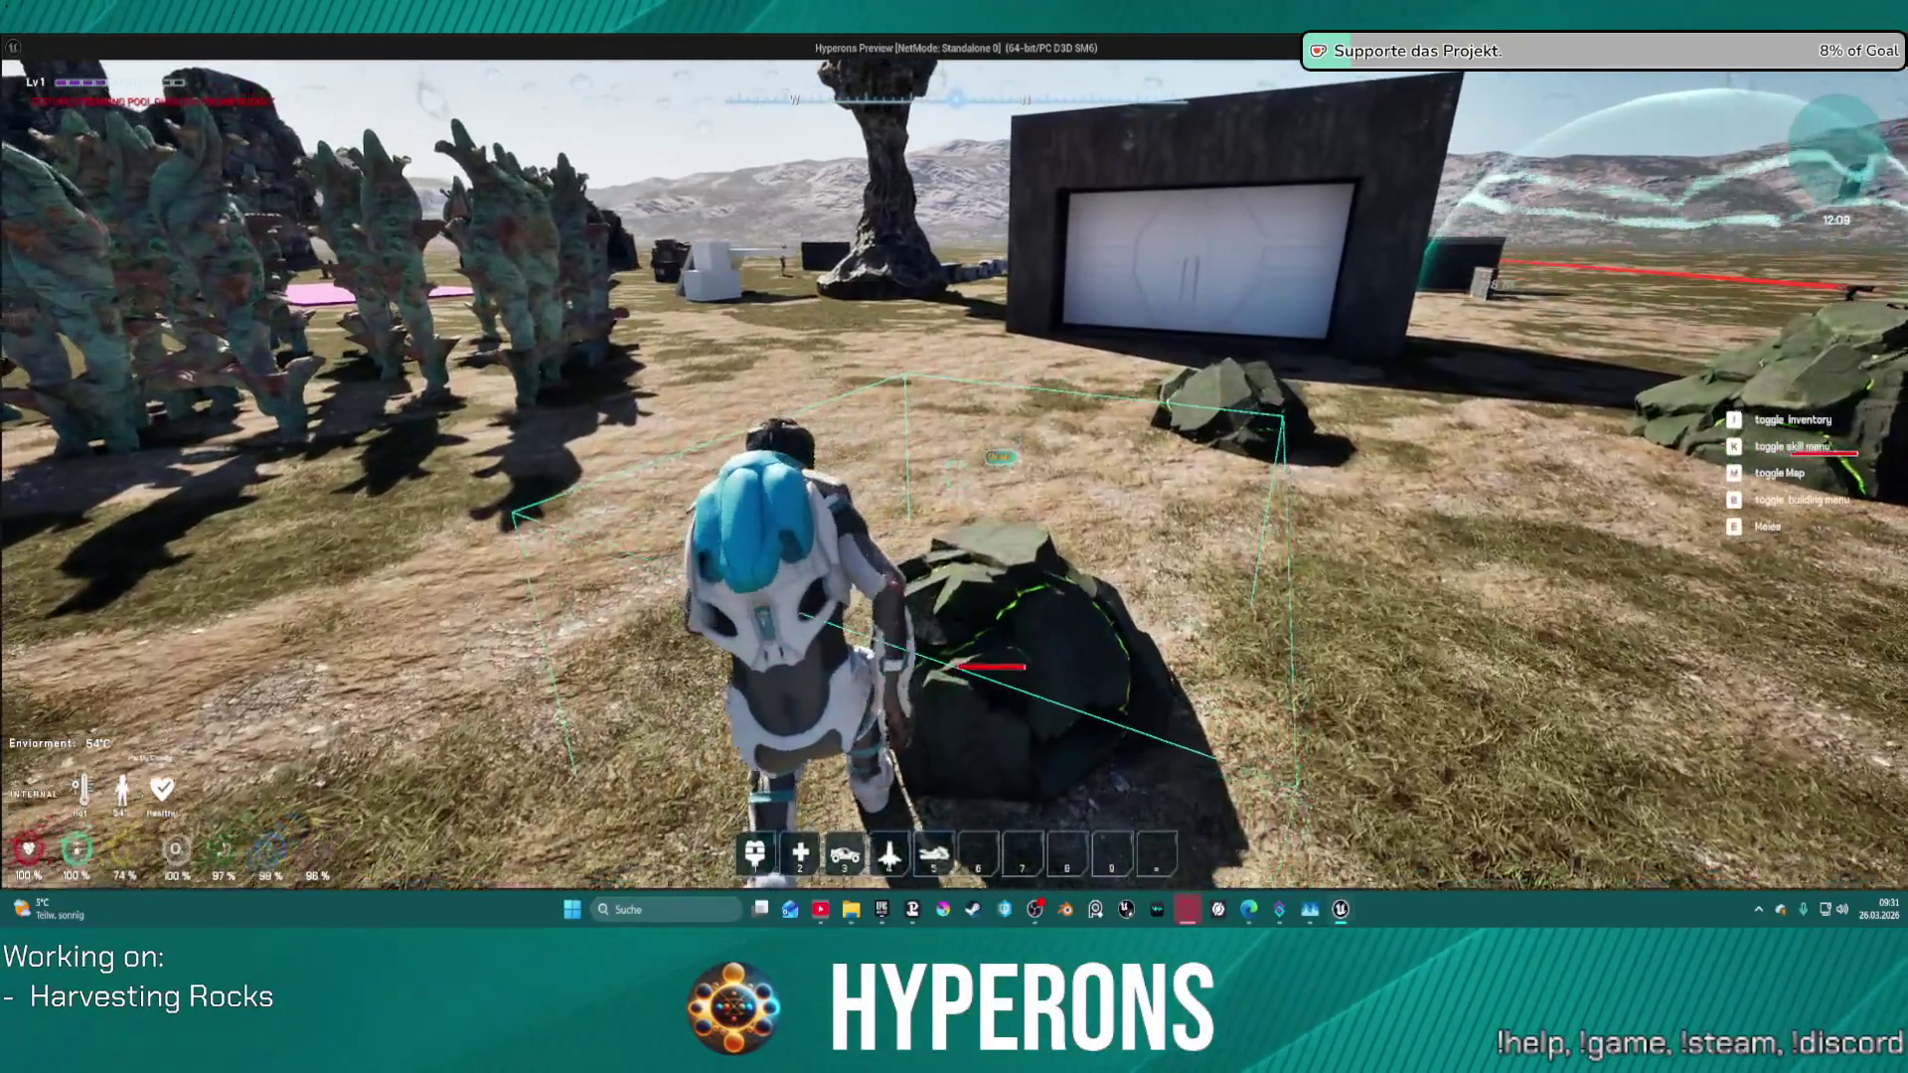
{"action": "key", "text": "Escape"}
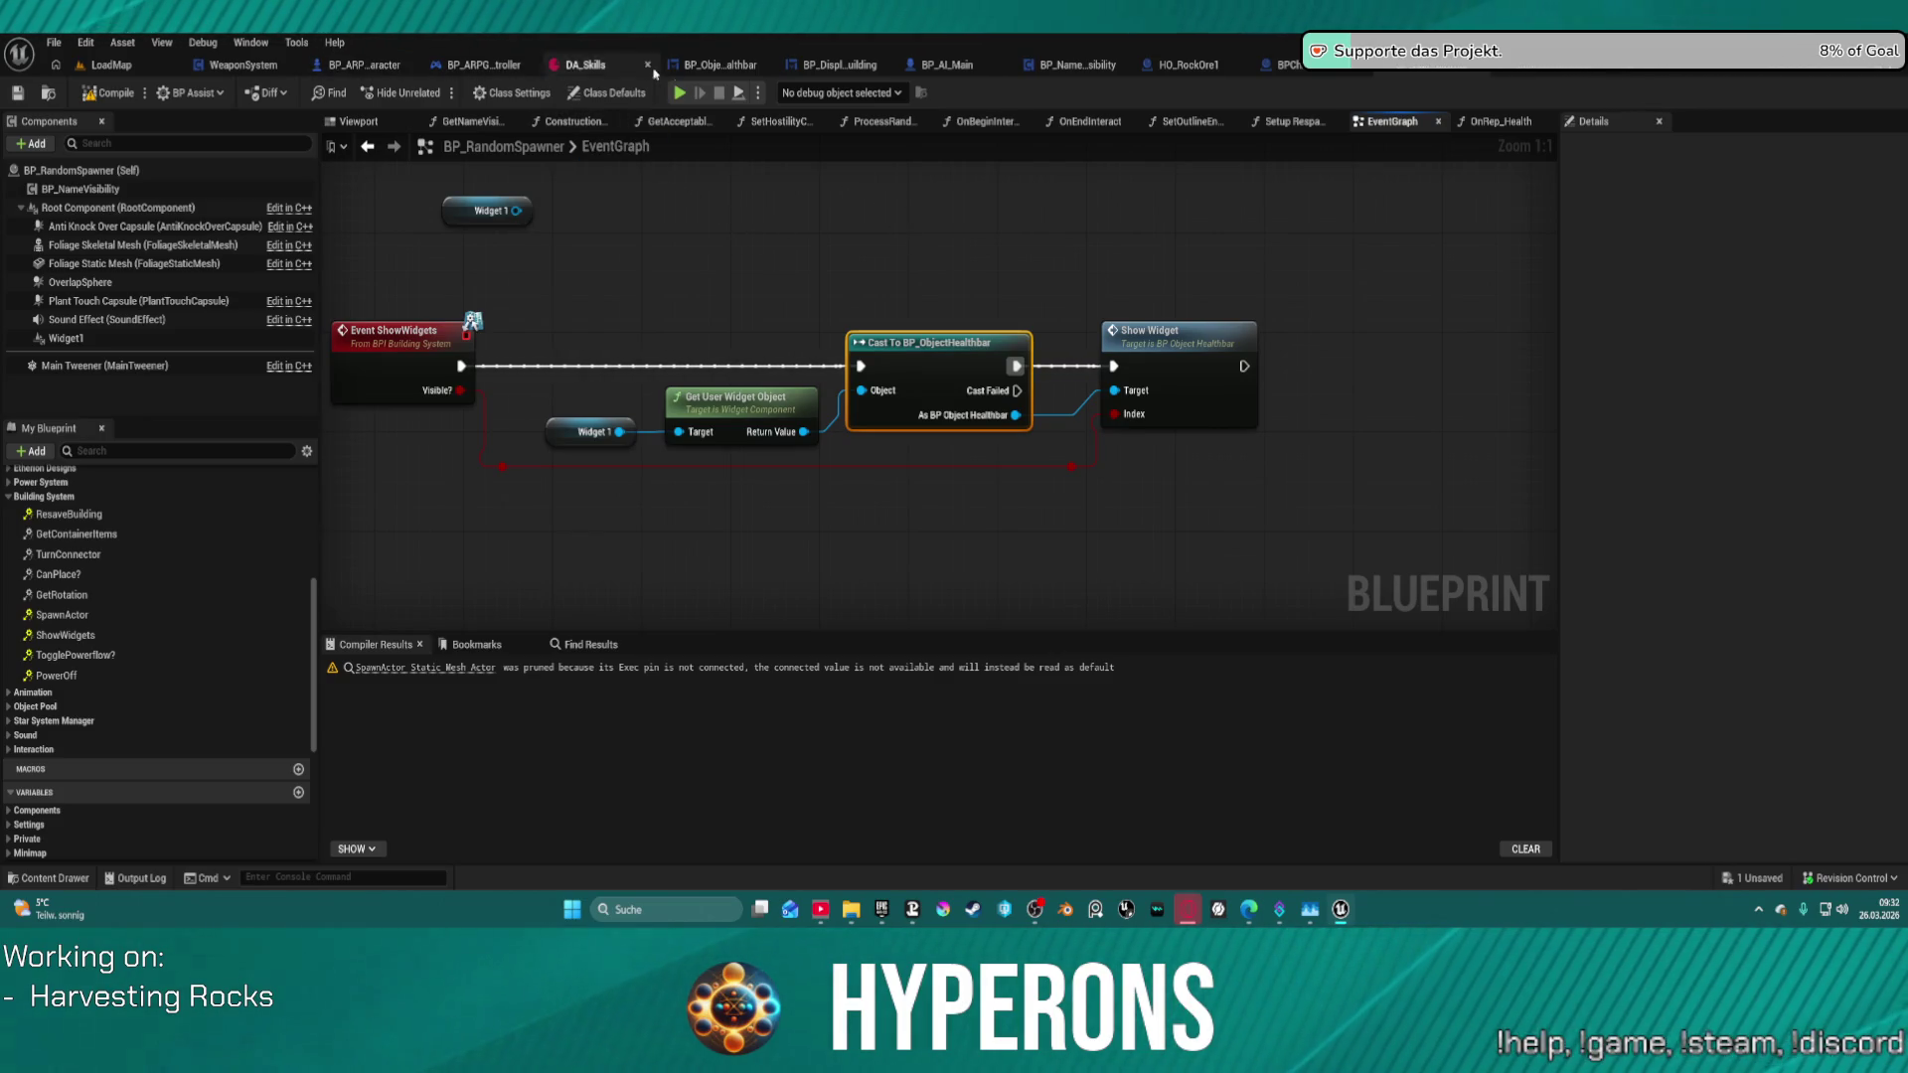
- Pan BP_NameVisibility's graph to its Sequence and Branch nodes, then show the UI folder's widgets
{"action": "left_click", "coordinate": [1078, 65]}
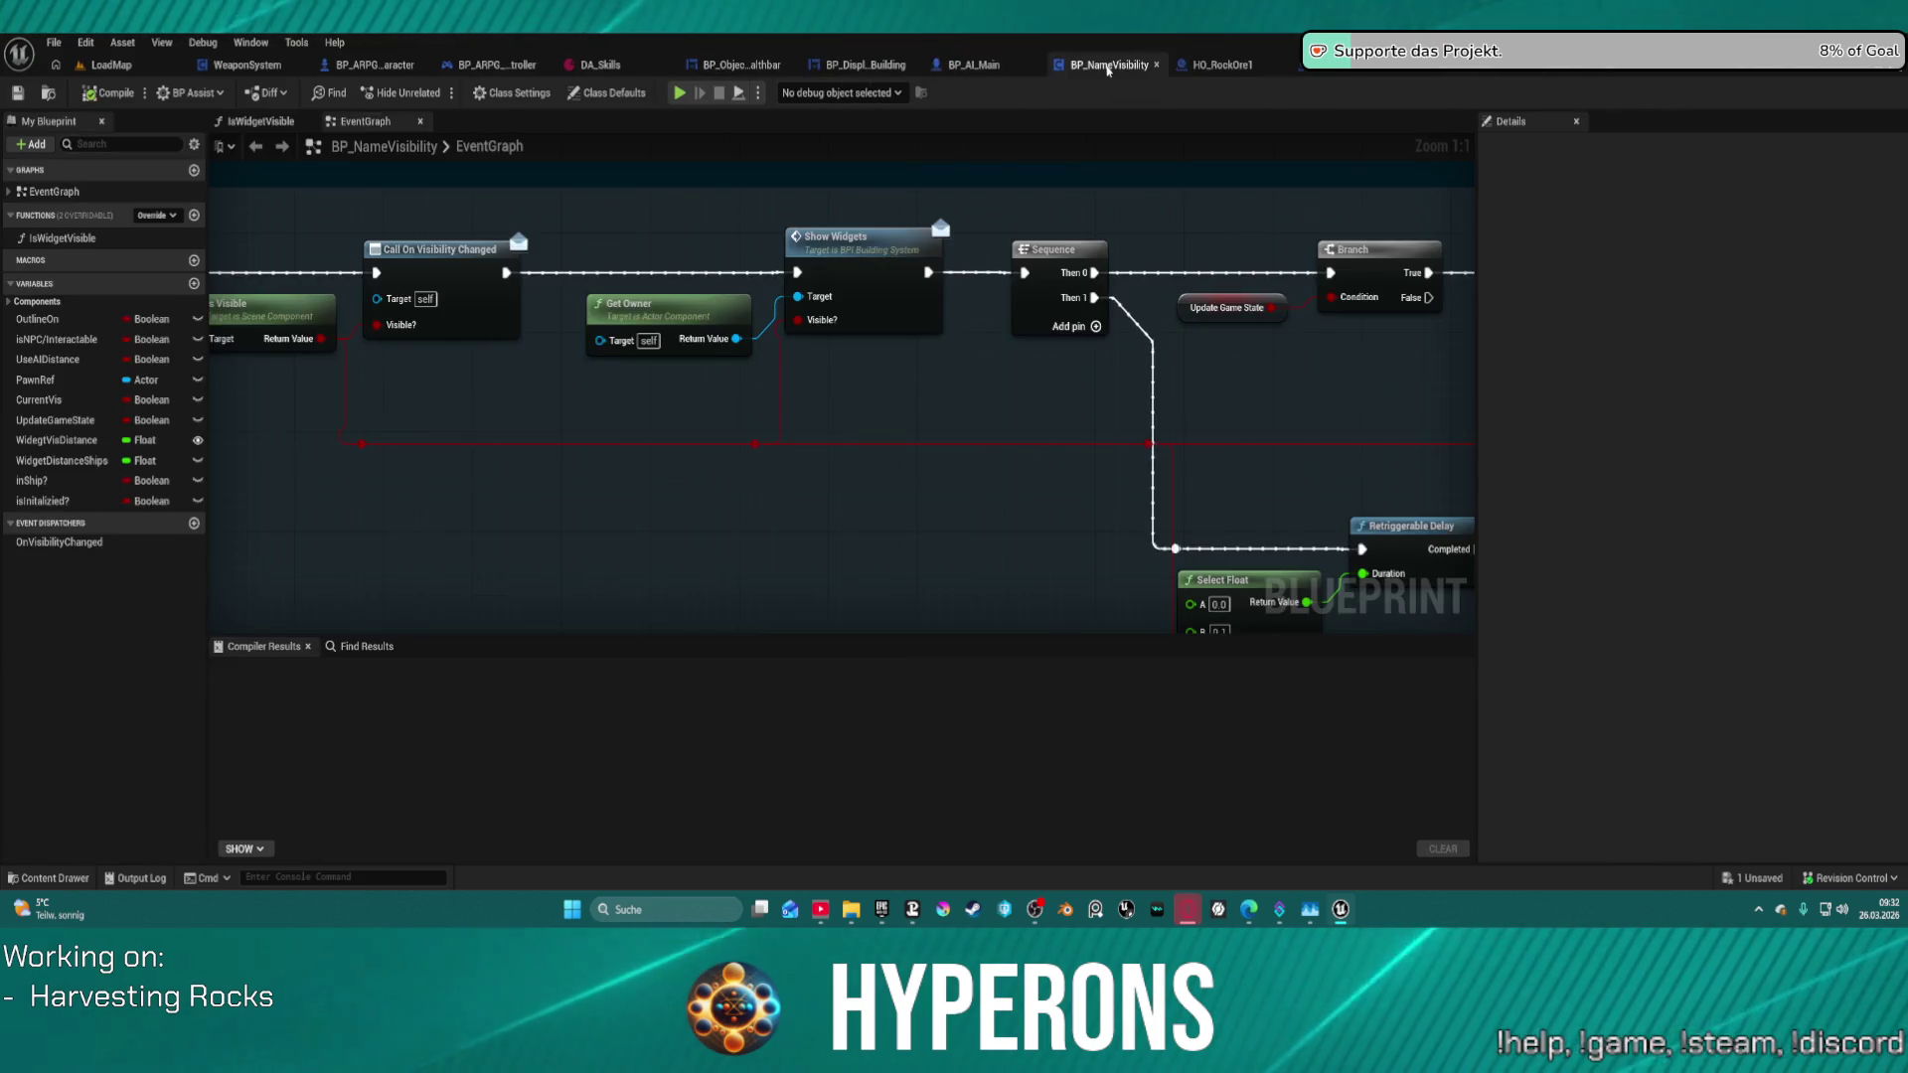
{"action": "left_click_drag", "start_coordinate": [938, 408], "coordinate": [1181, 413]}
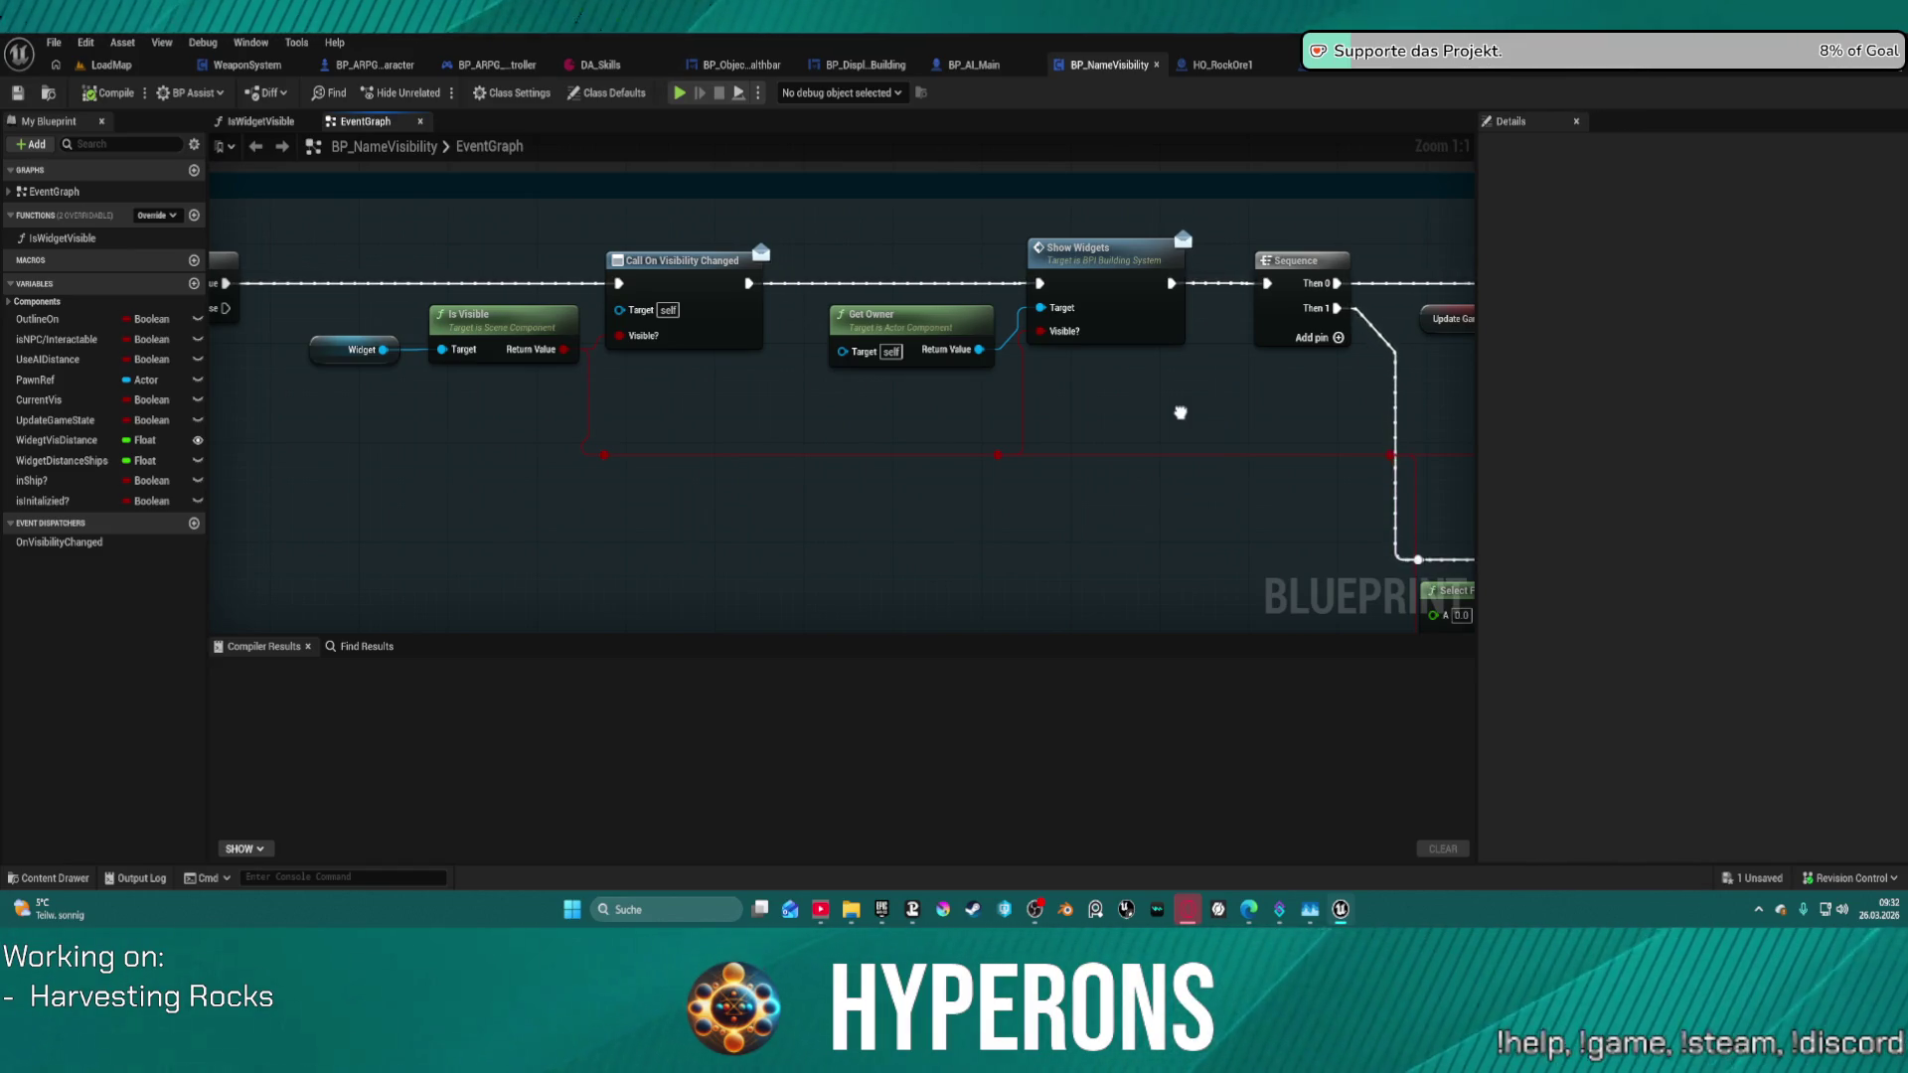
{"action": "mouse_move", "coordinate": [1181, 412]}
{"action": "left_mouse_down"}
{"action": "mouse_move", "coordinate": [1888, 388]}
{"action": "mouse_move", "coordinate": [1829, 405]}
{"action": "mouse_move", "coordinate": [1047, 408]}
{"action": "mouse_move", "coordinate": [938, 394]}
{"action": "mouse_move", "coordinate": [853, 349]}
{"action": "left_mouse_up"}
{"action": "key", "text": "ctrl+space"}
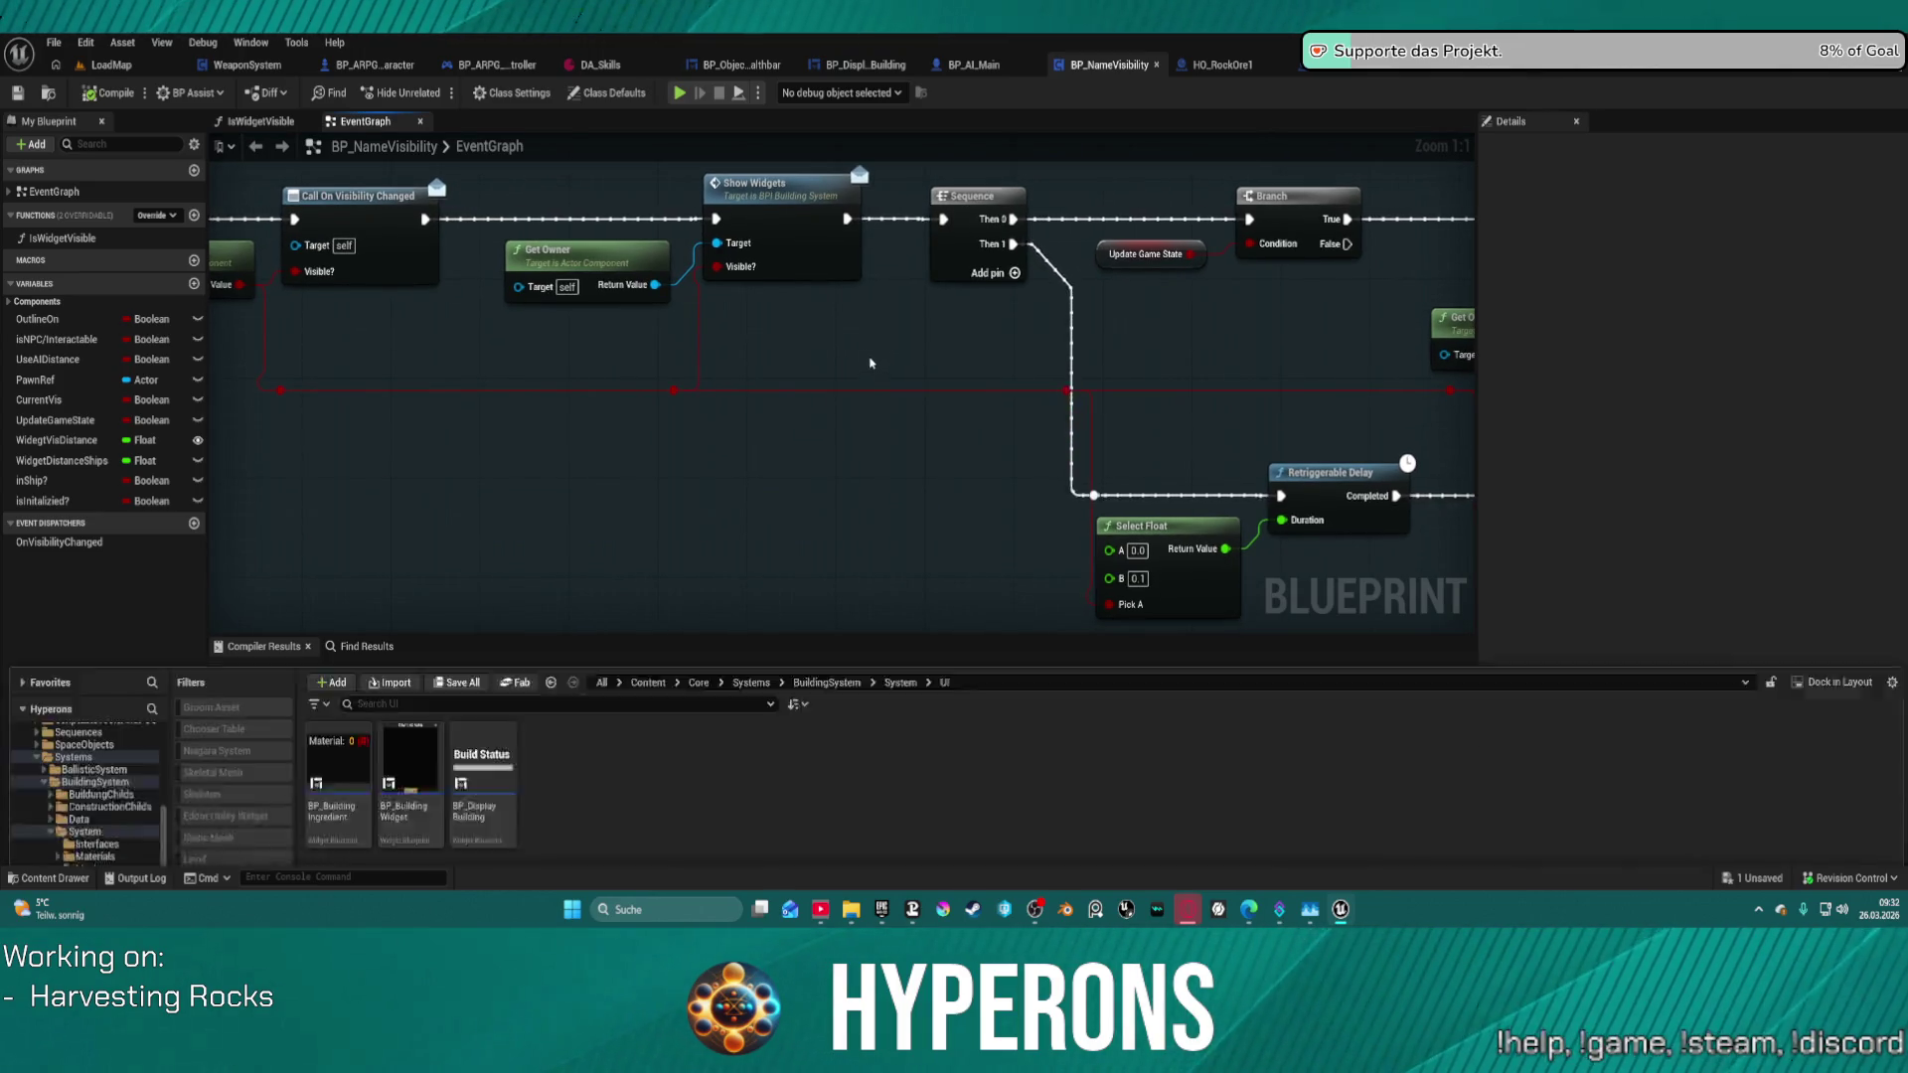
{"action": "scroll", "coordinate": [64, 637], "scroll_direction": "up", "scroll_amount": 15}
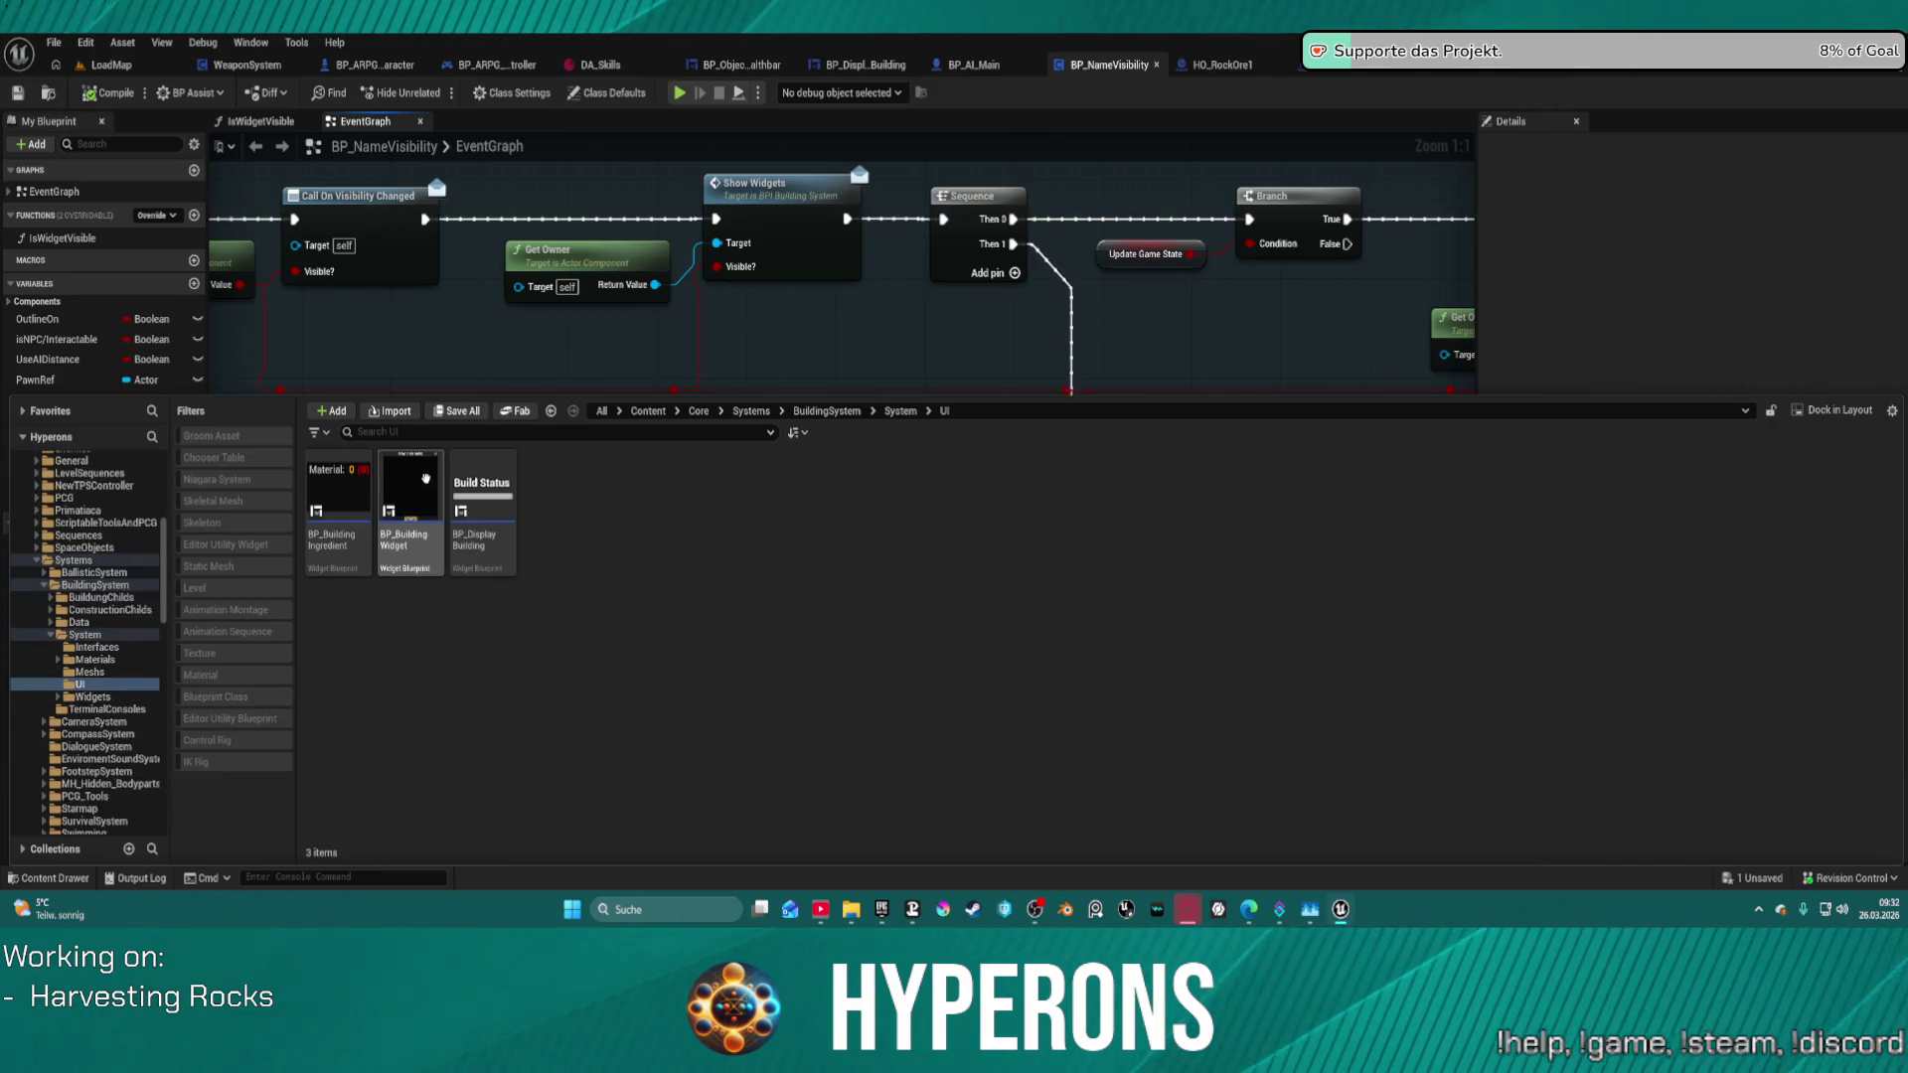
- Open Build_Destruction_Master from the System folder and check its Viewport and Construction Script
{"action": "left_click", "coordinate": [85, 634]}
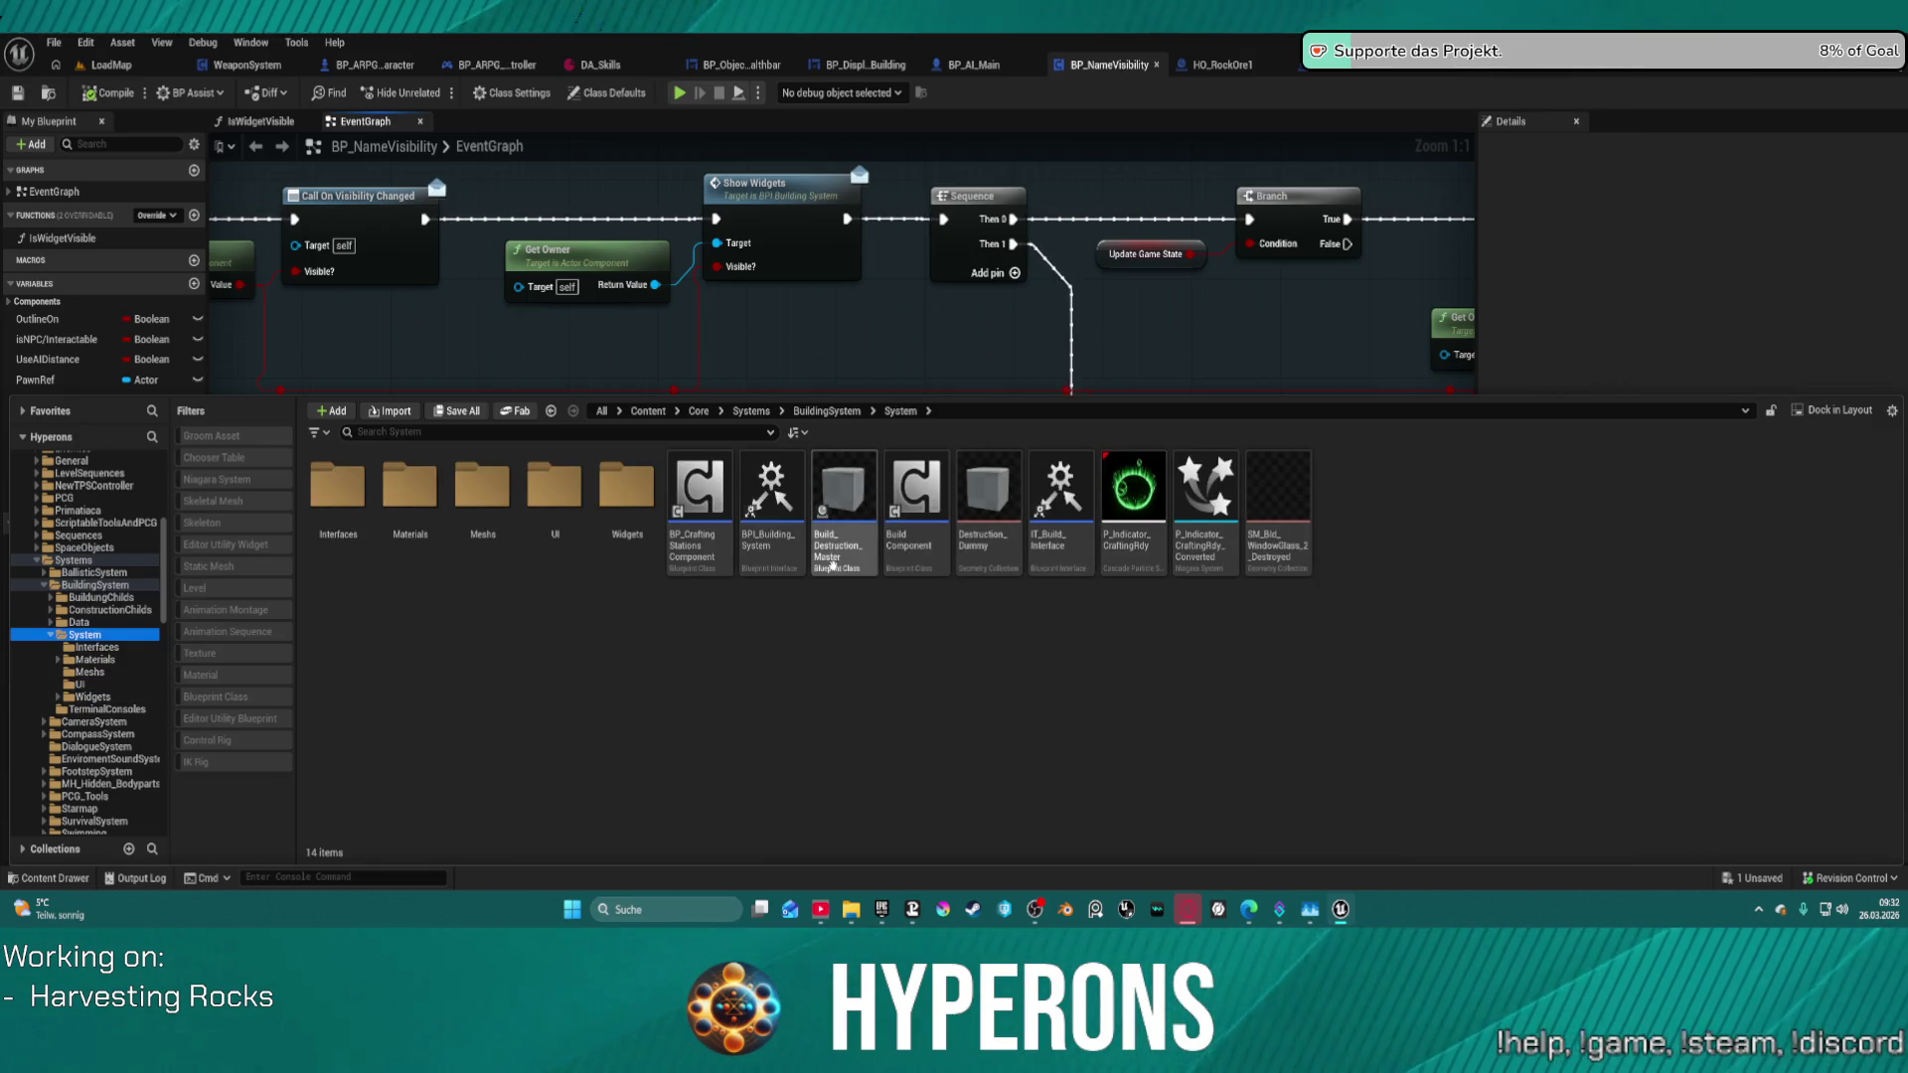
{"action": "left_click", "coordinate": [851, 524]}
{"action": "double_click", "coordinate": [851, 524]}
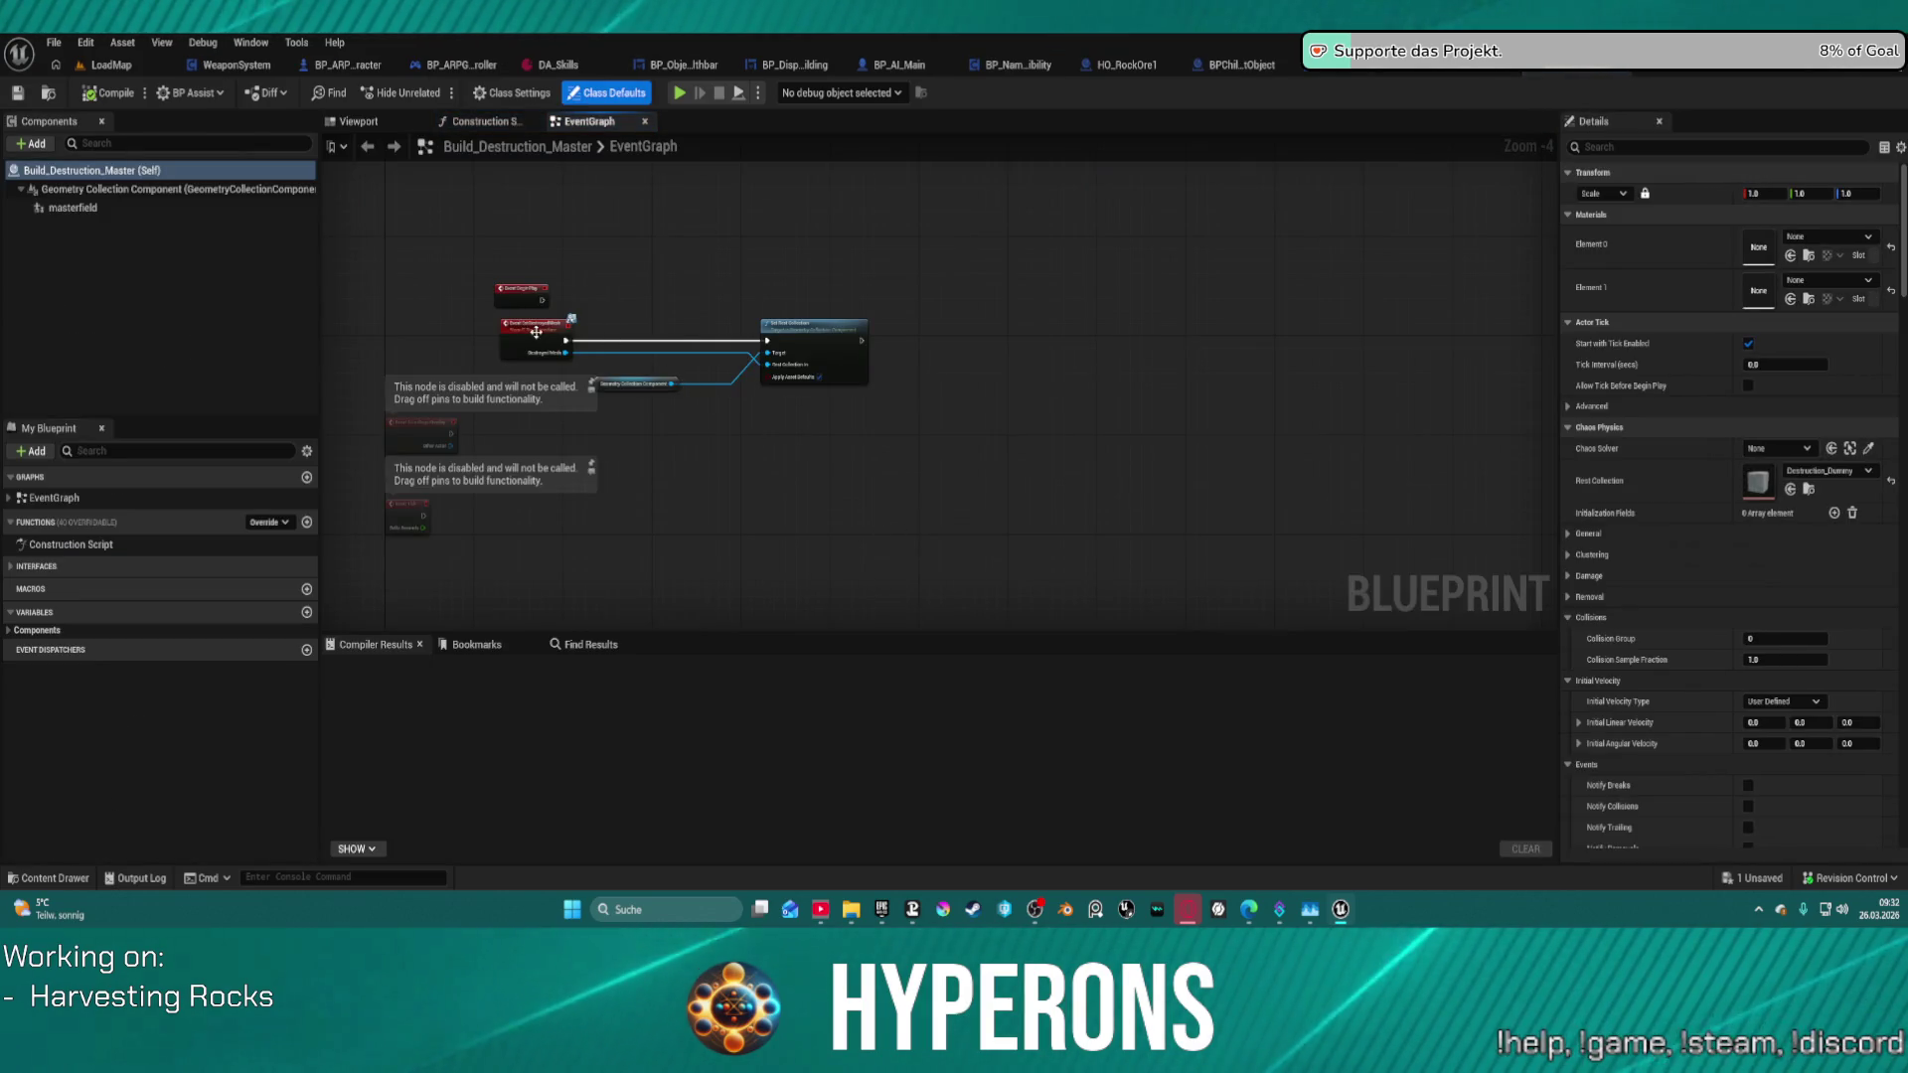
{"action": "left_click", "coordinate": [537, 336]}
{"action": "scroll", "coordinate": [597, 298], "scroll_direction": "up", "scroll_amount": 4}
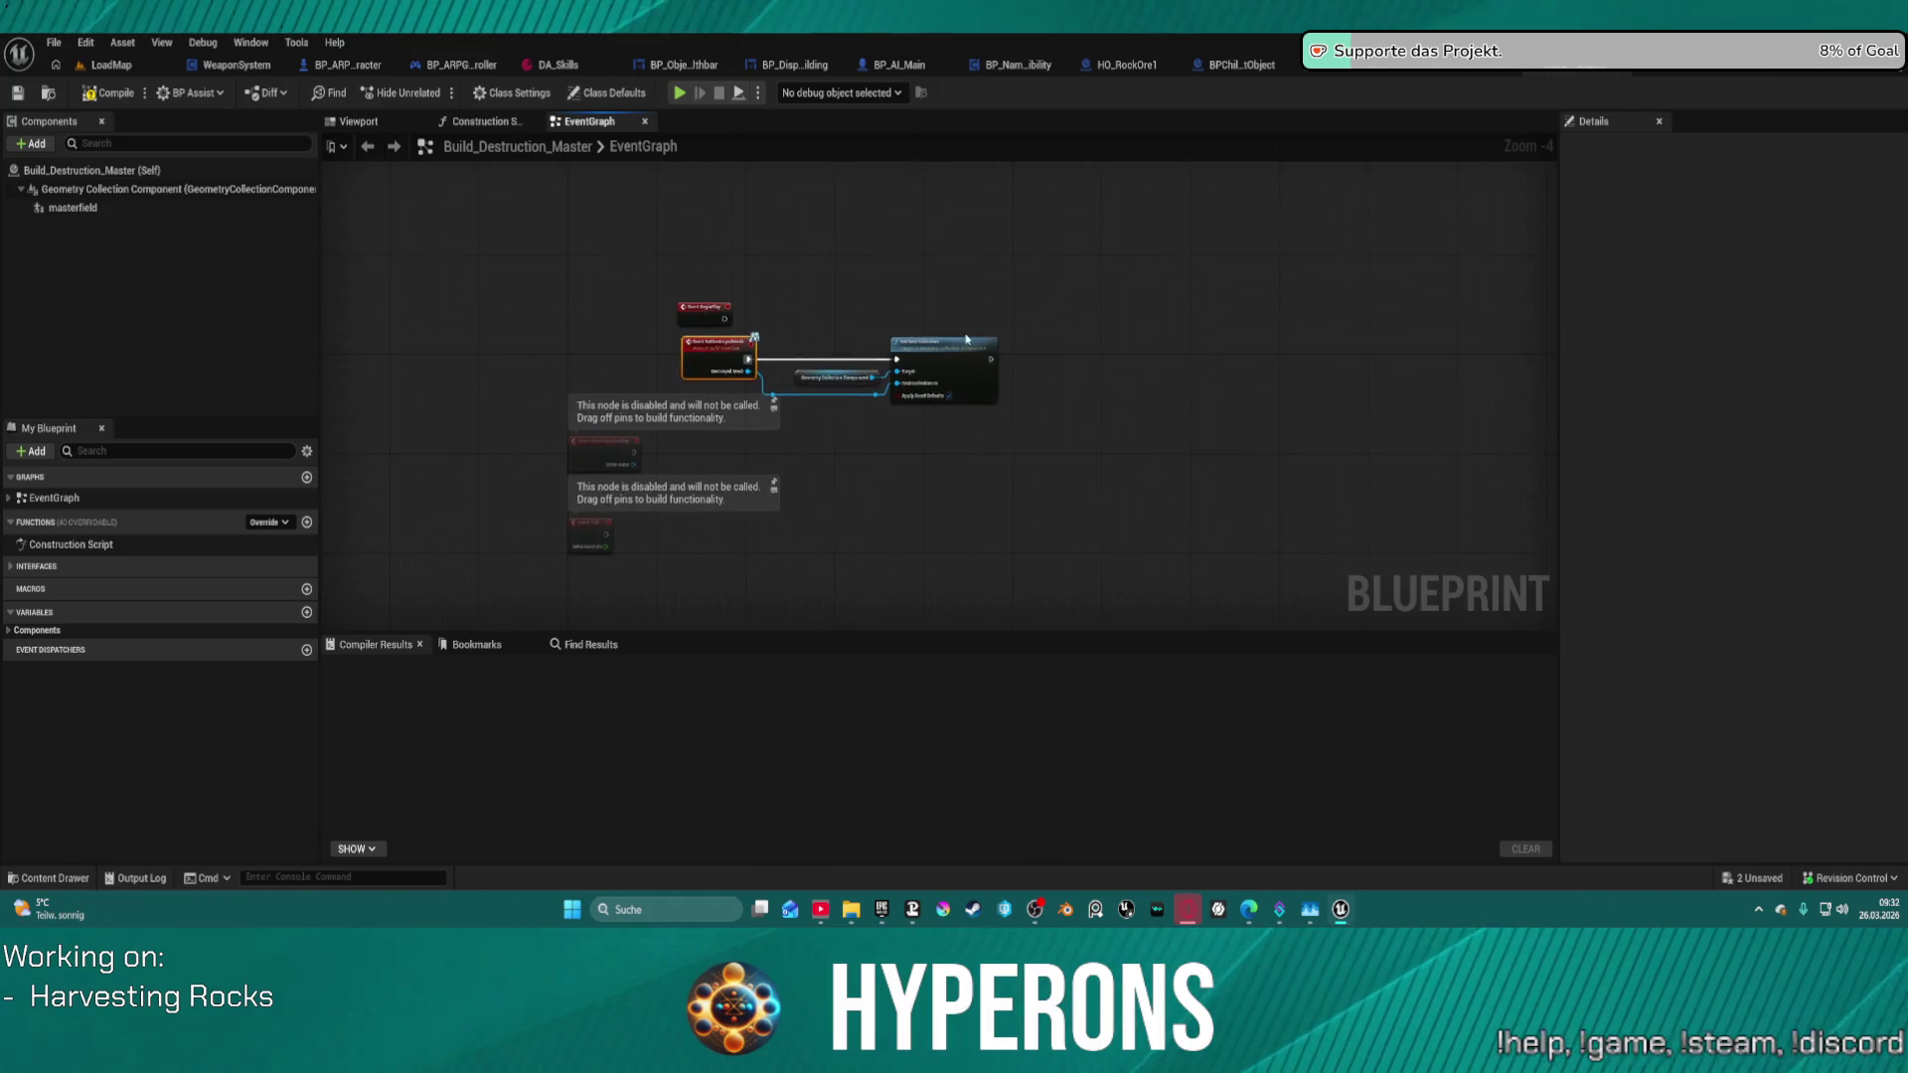
{"action": "left_click", "coordinate": [489, 122]}
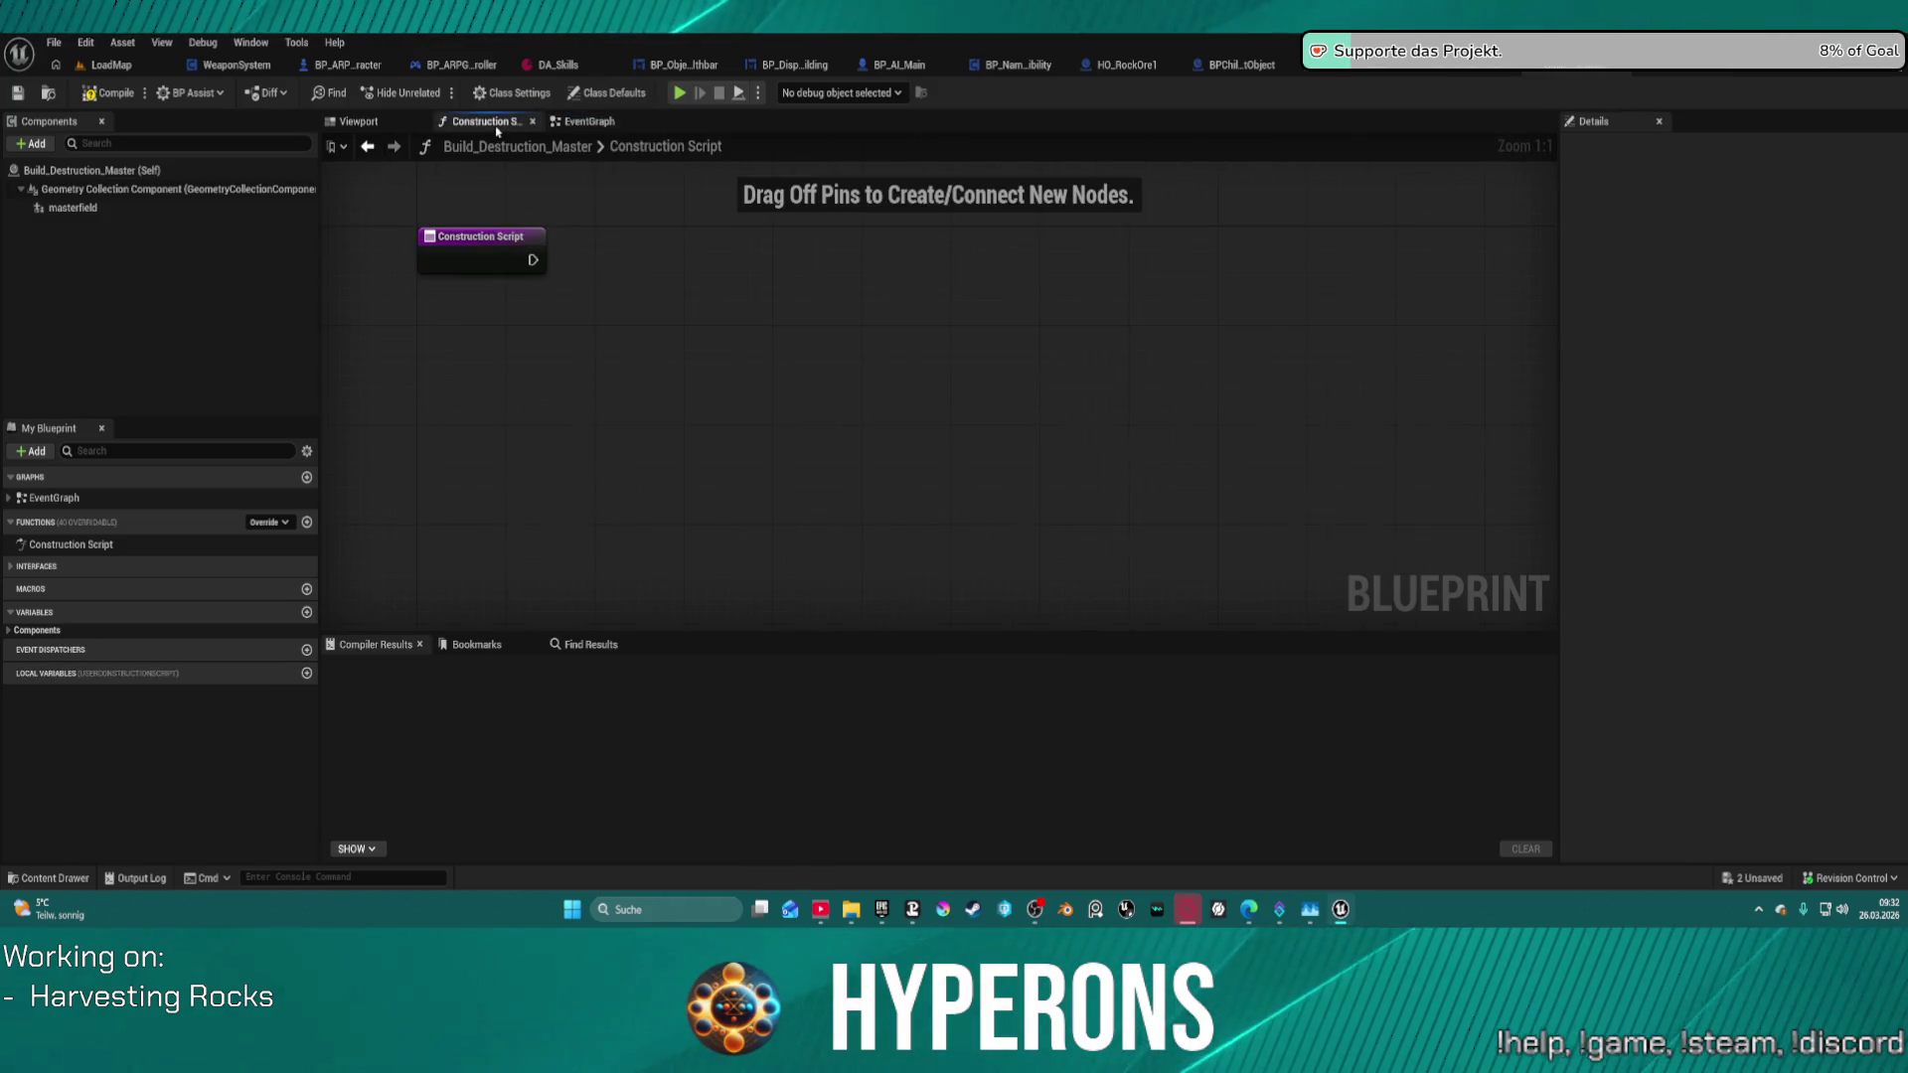
{"action": "left_click", "coordinate": [360, 122]}
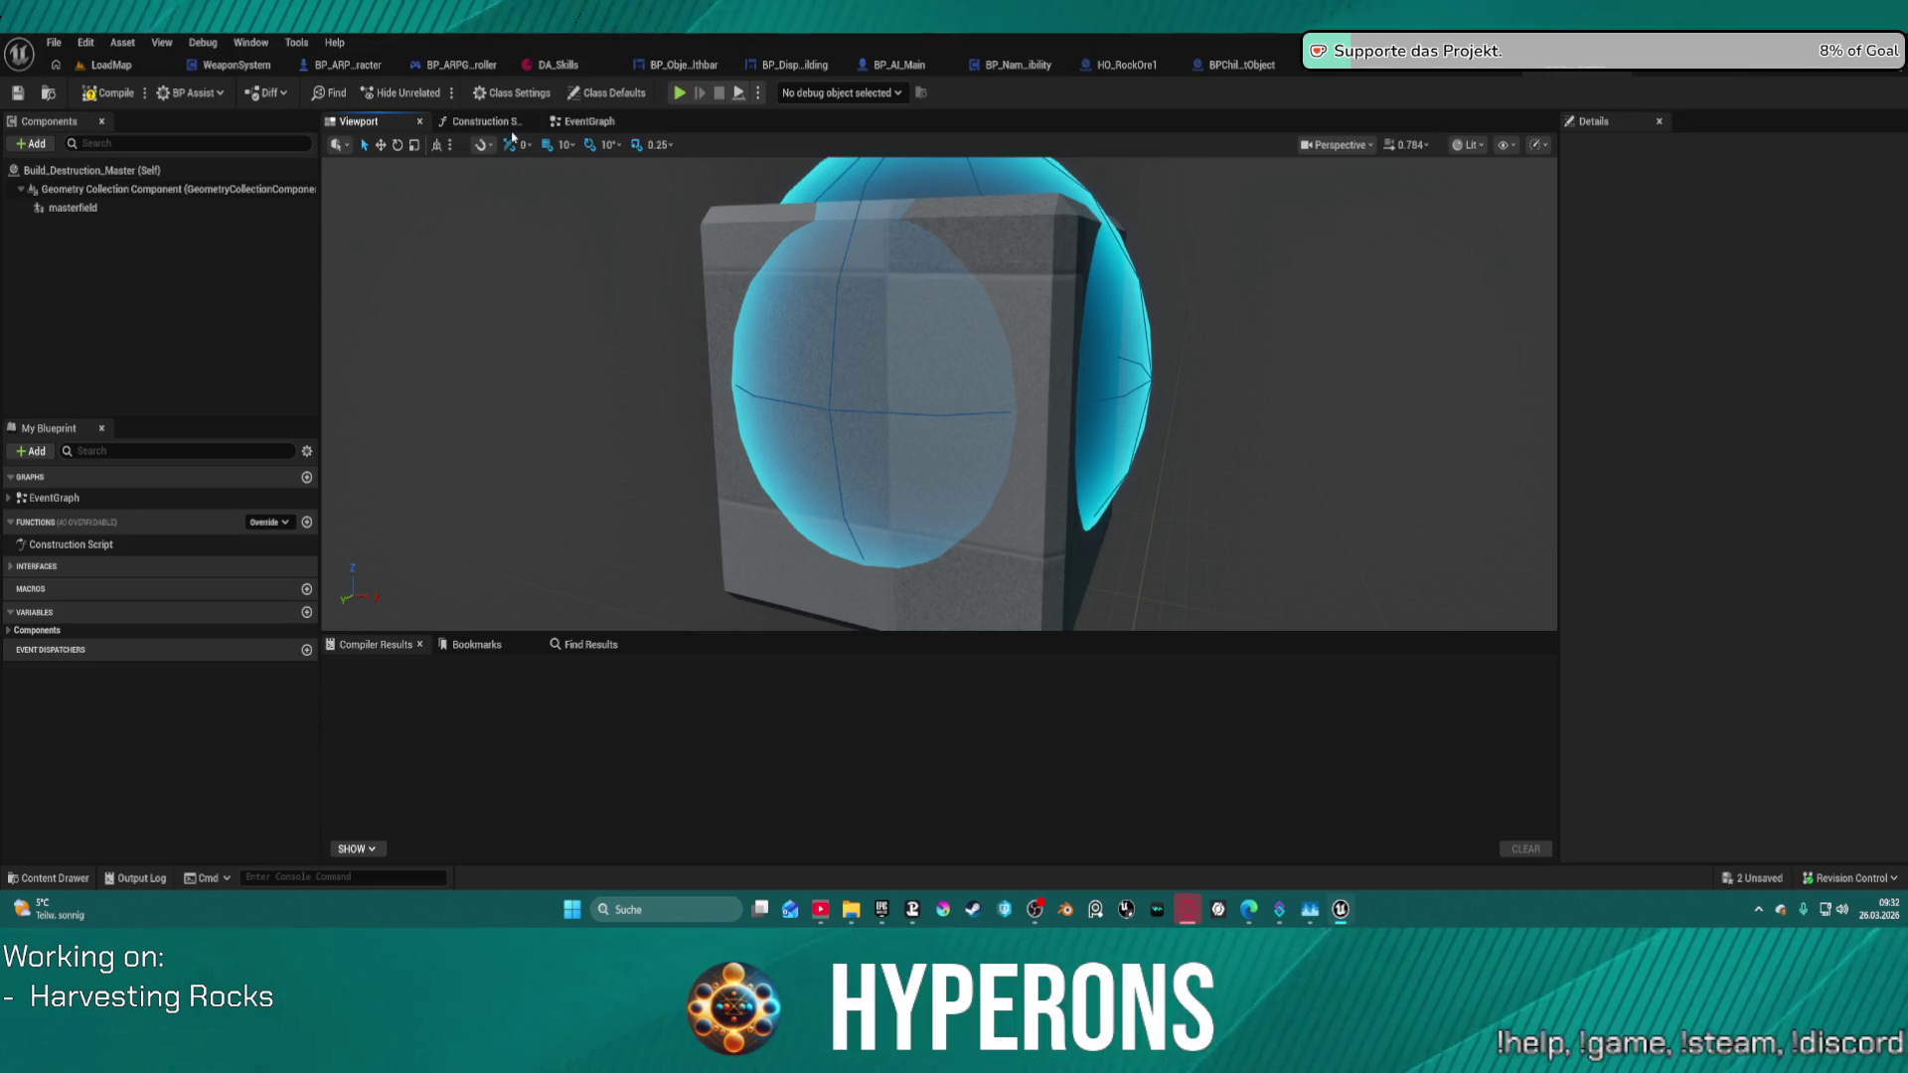
{"action": "left_click", "coordinate": [480, 123]}
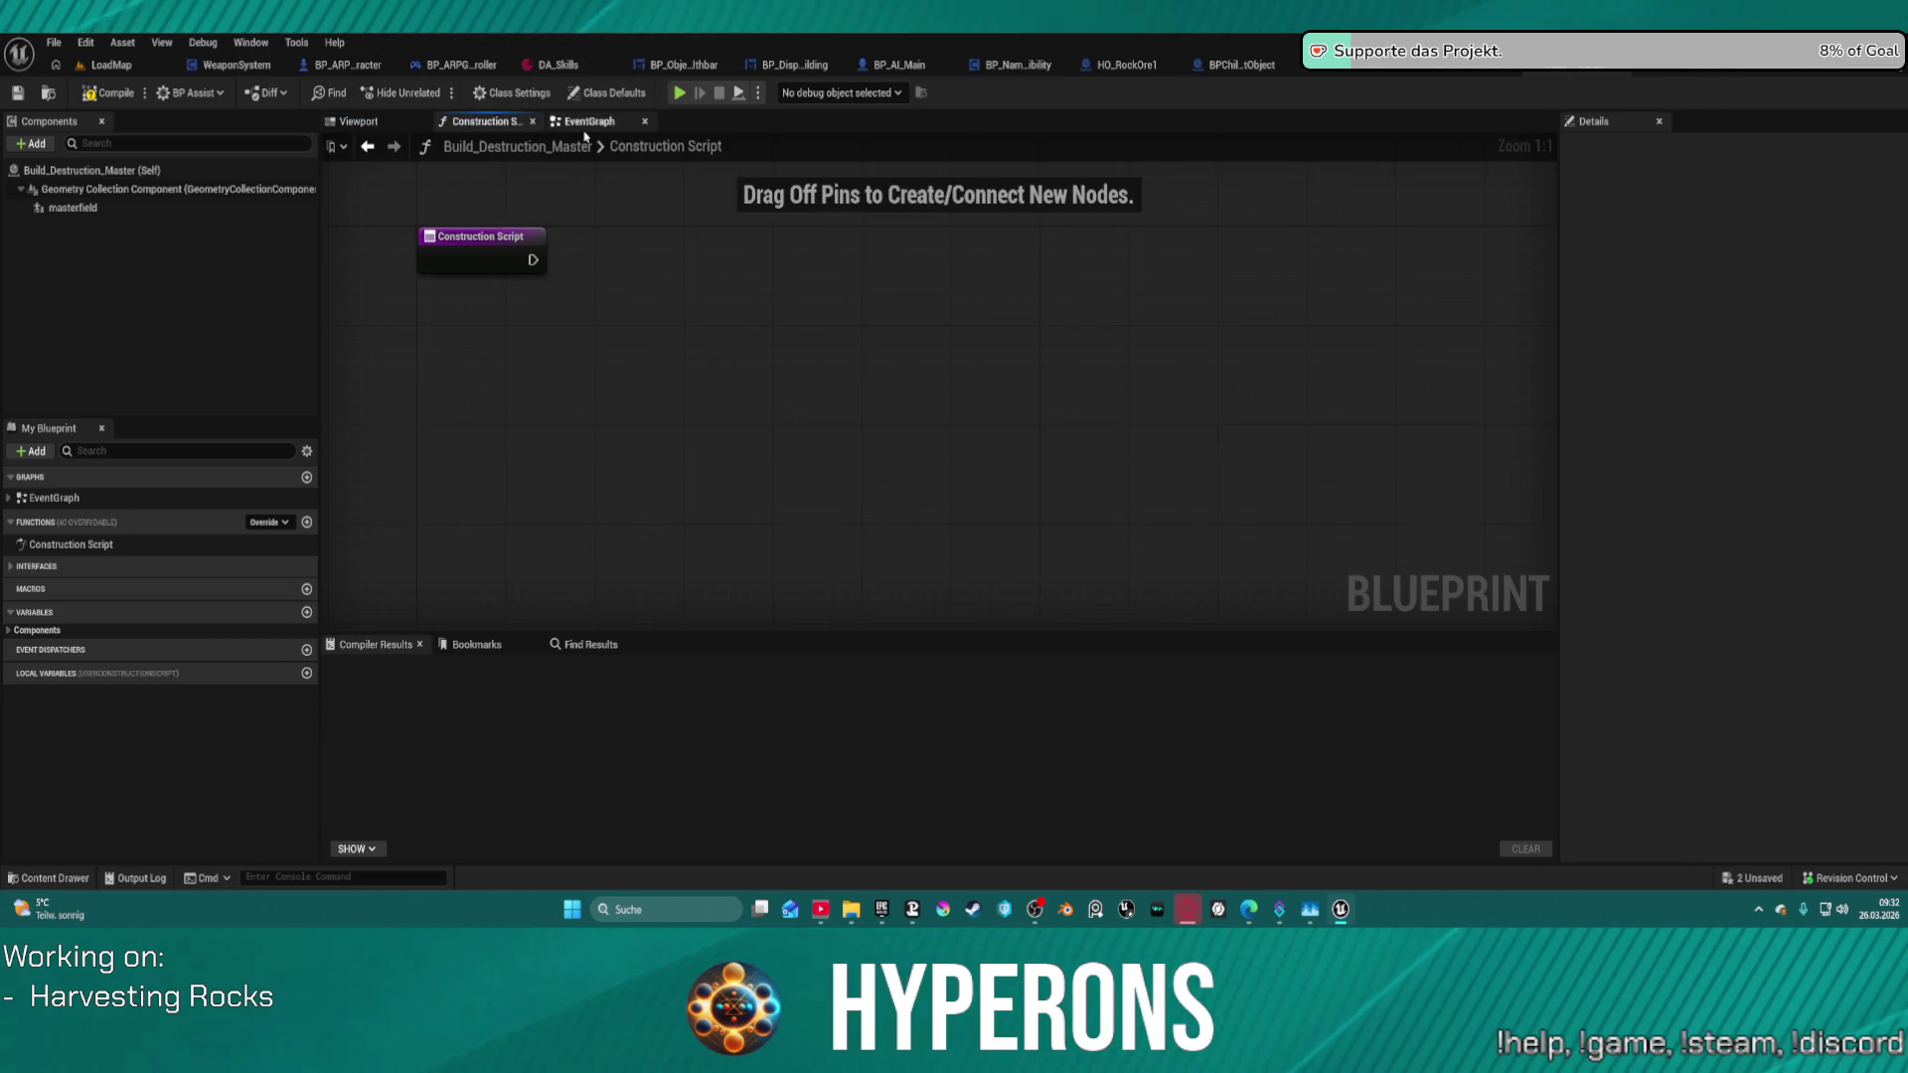
- Browse the Content Drawer to the BuildingSystem folder and select BP_Construction_Master
{"action": "key", "text": "ctrl+space"}
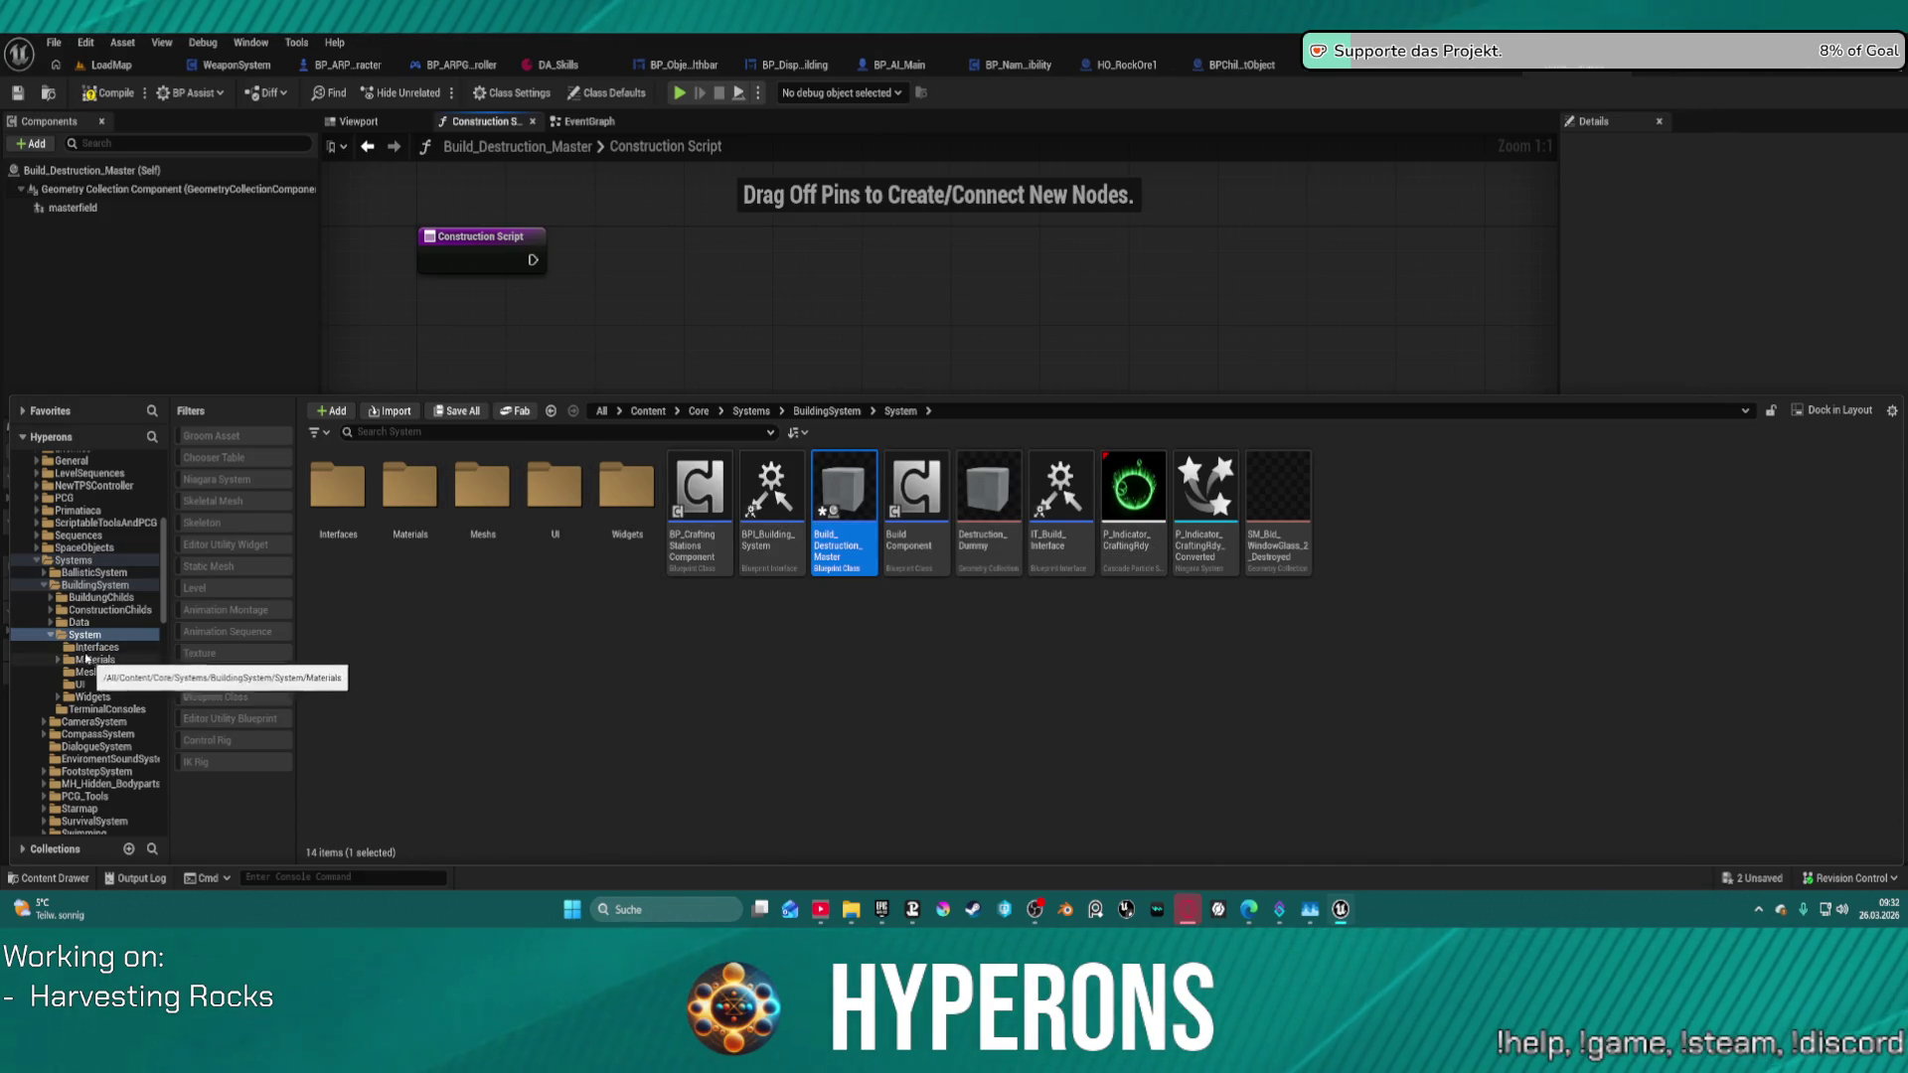
{"action": "left_click", "coordinate": [103, 598]}
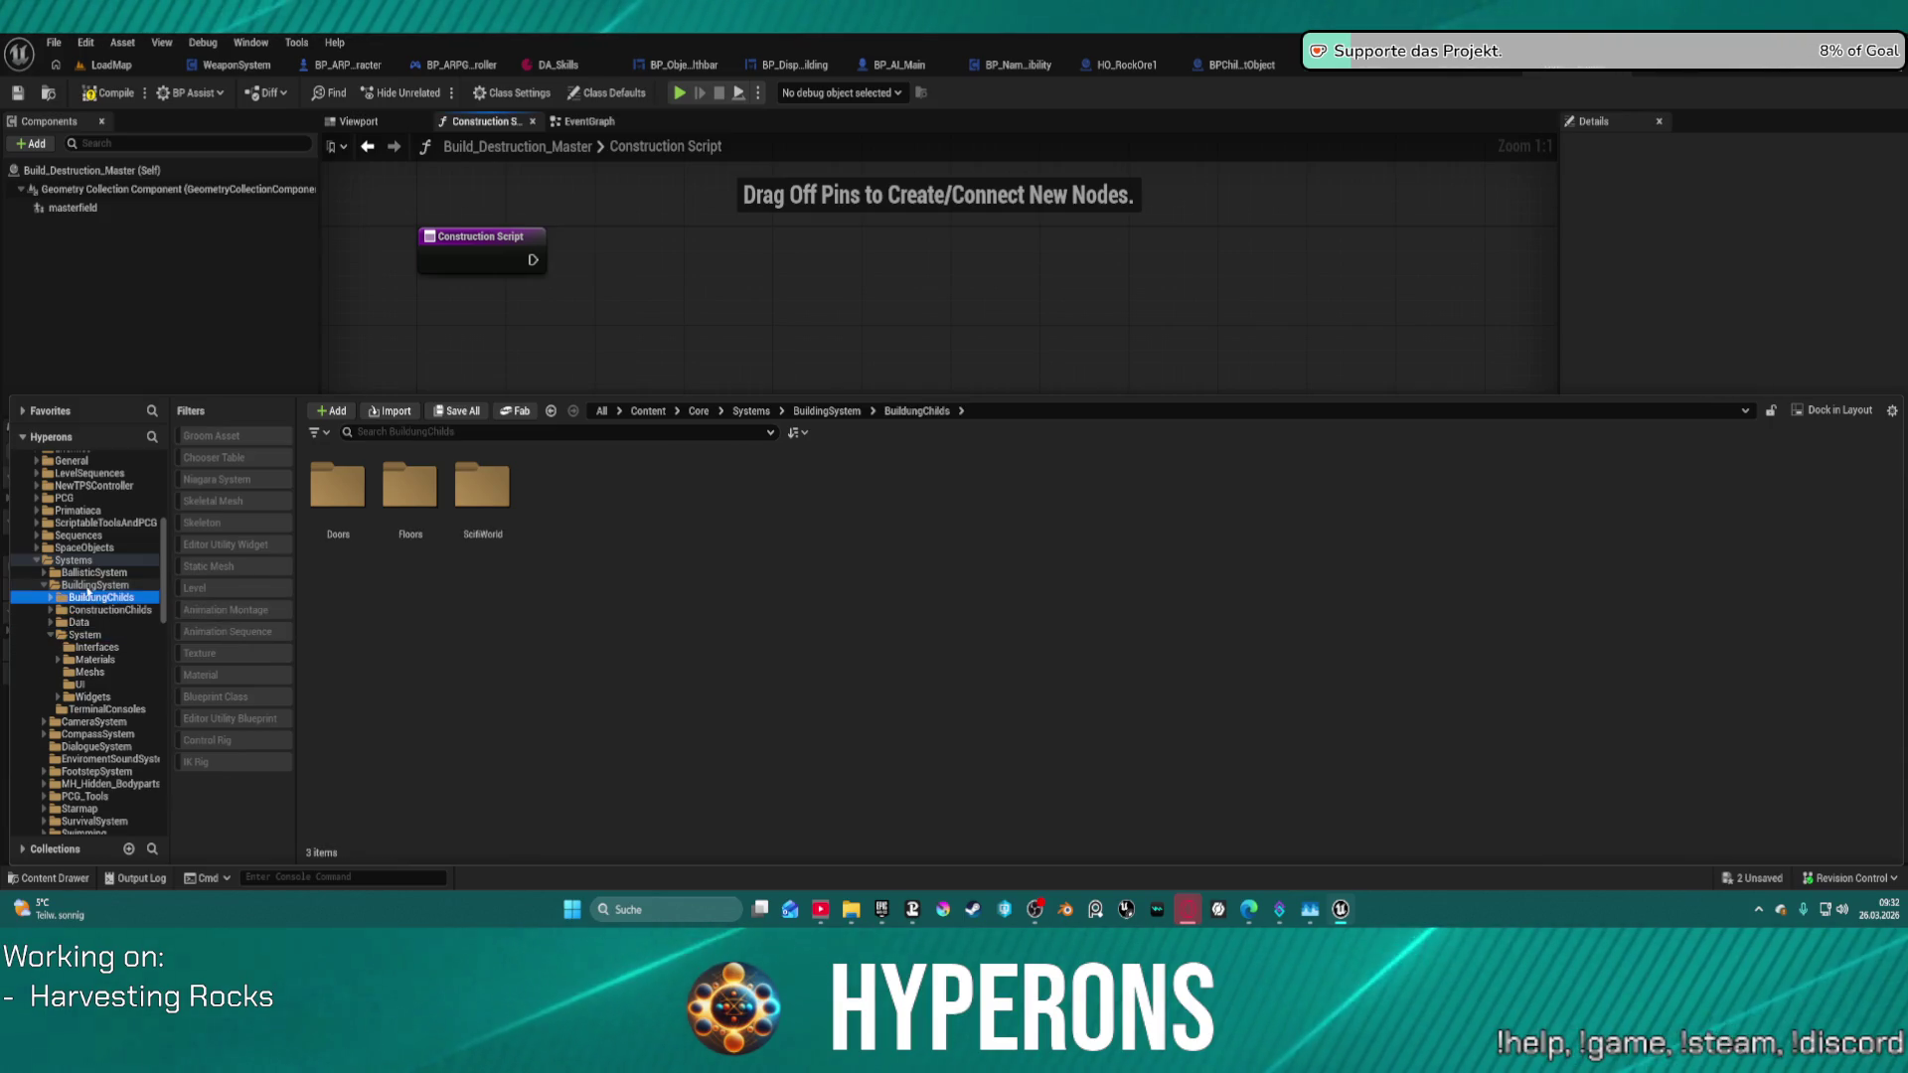
{"action": "left_click", "coordinate": [96, 586]}
{"action": "left_click", "coordinate": [818, 502]}
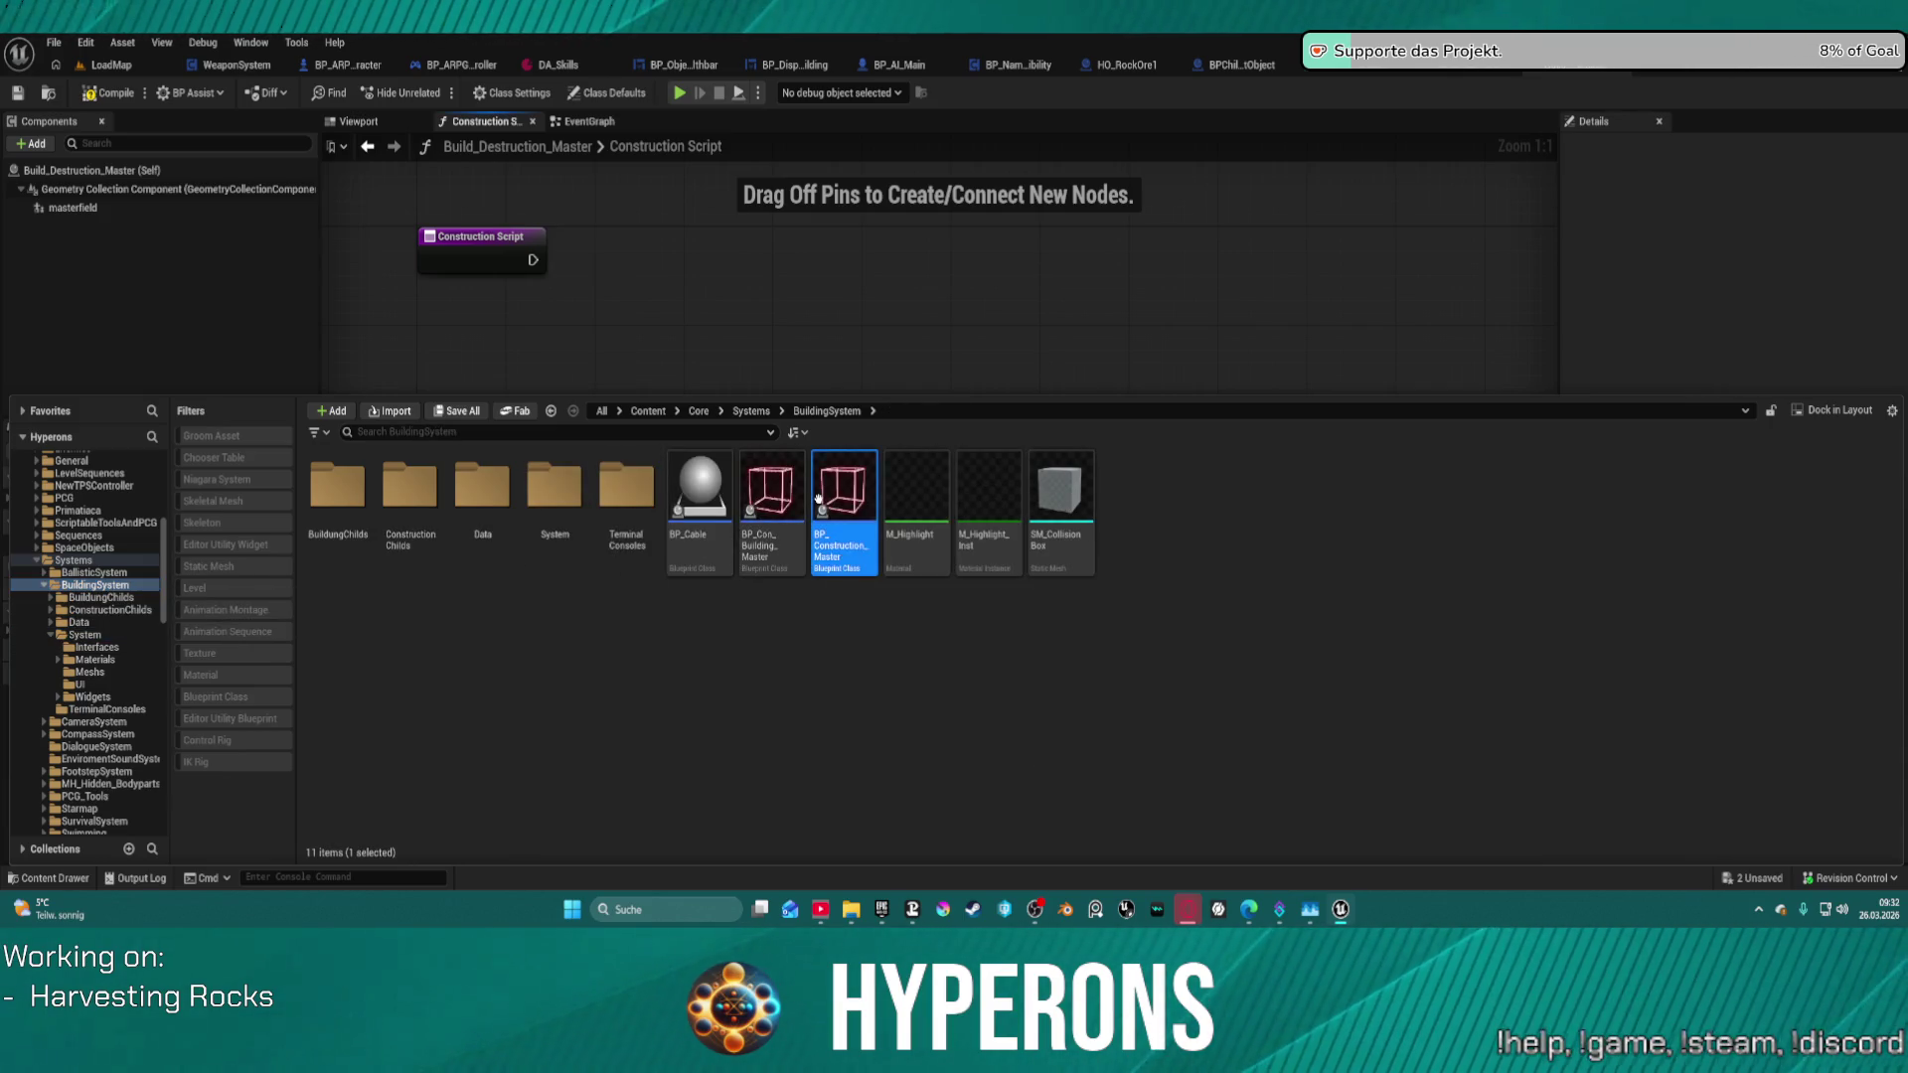
{"action": "double_click", "coordinate": [821, 505]}
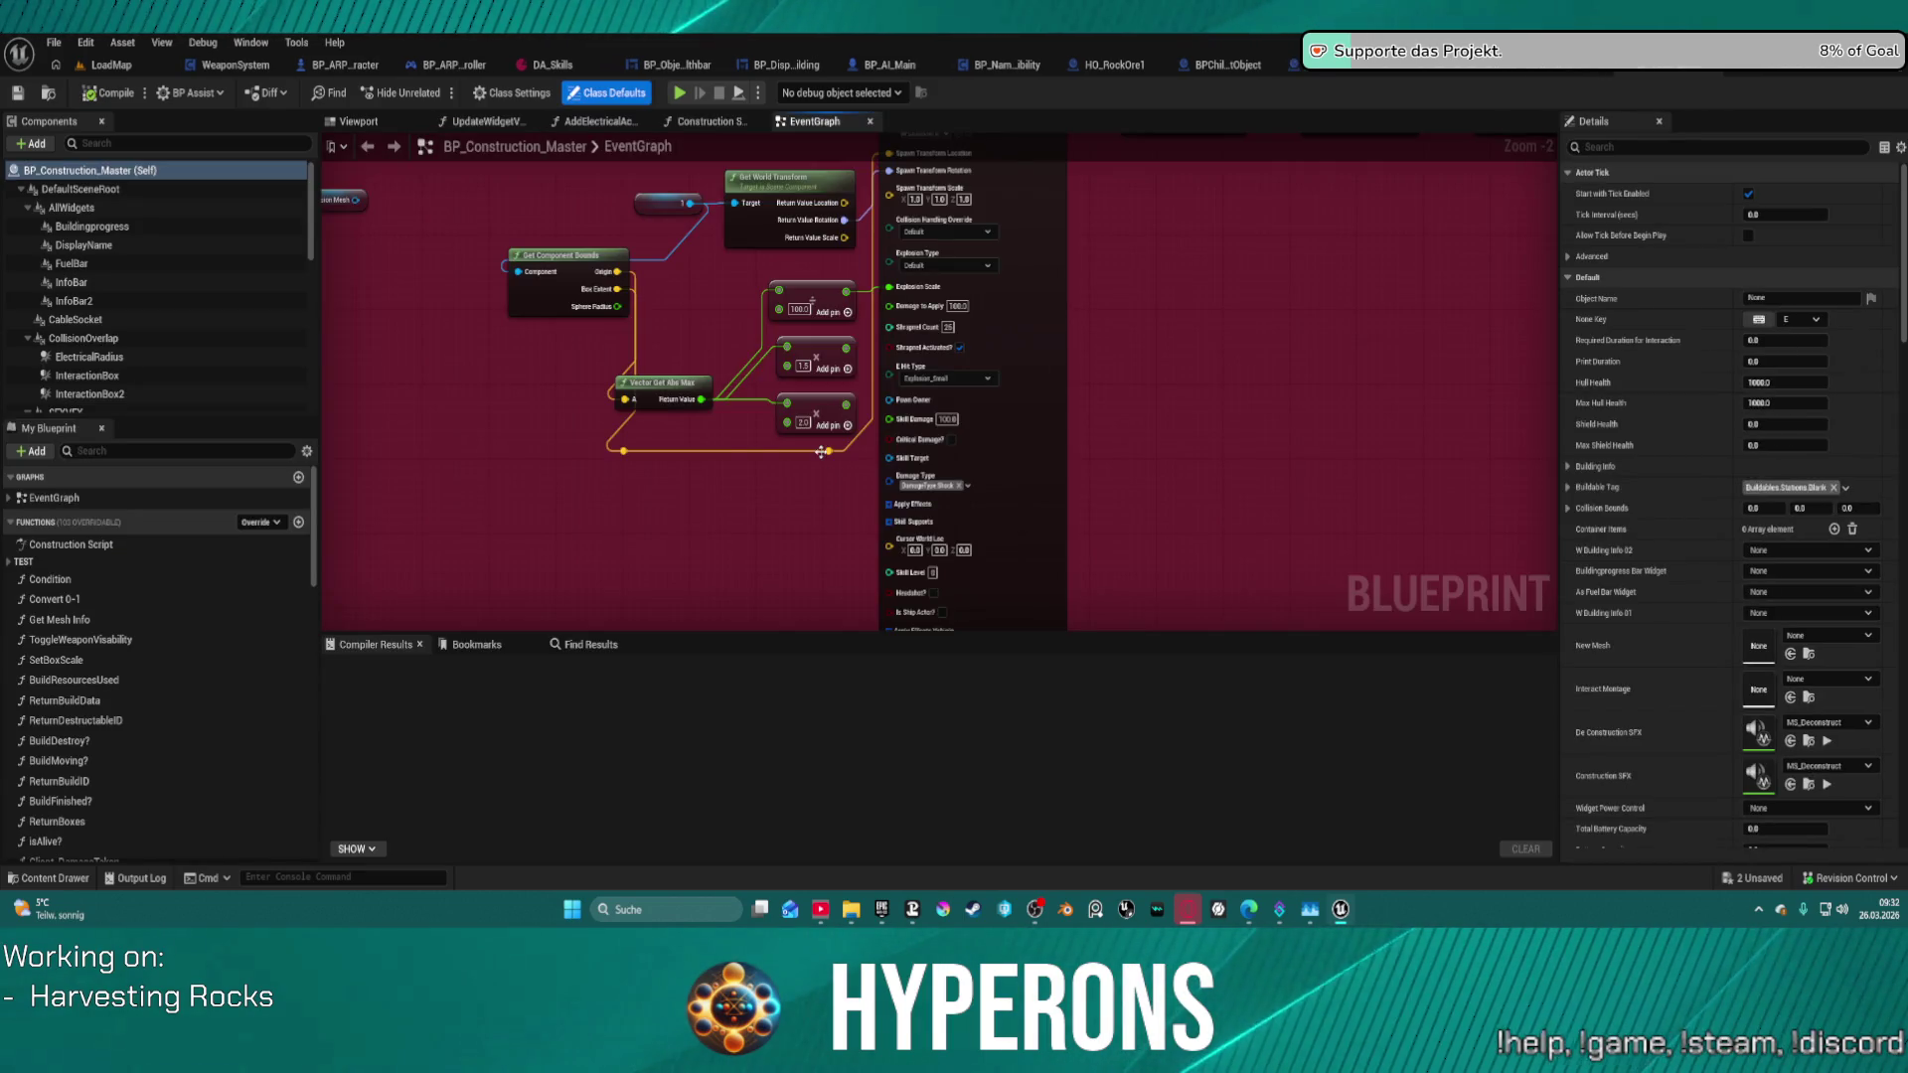
{"action": "scroll", "coordinate": [821, 452], "scroll_direction": "down", "scroll_amount": 8}
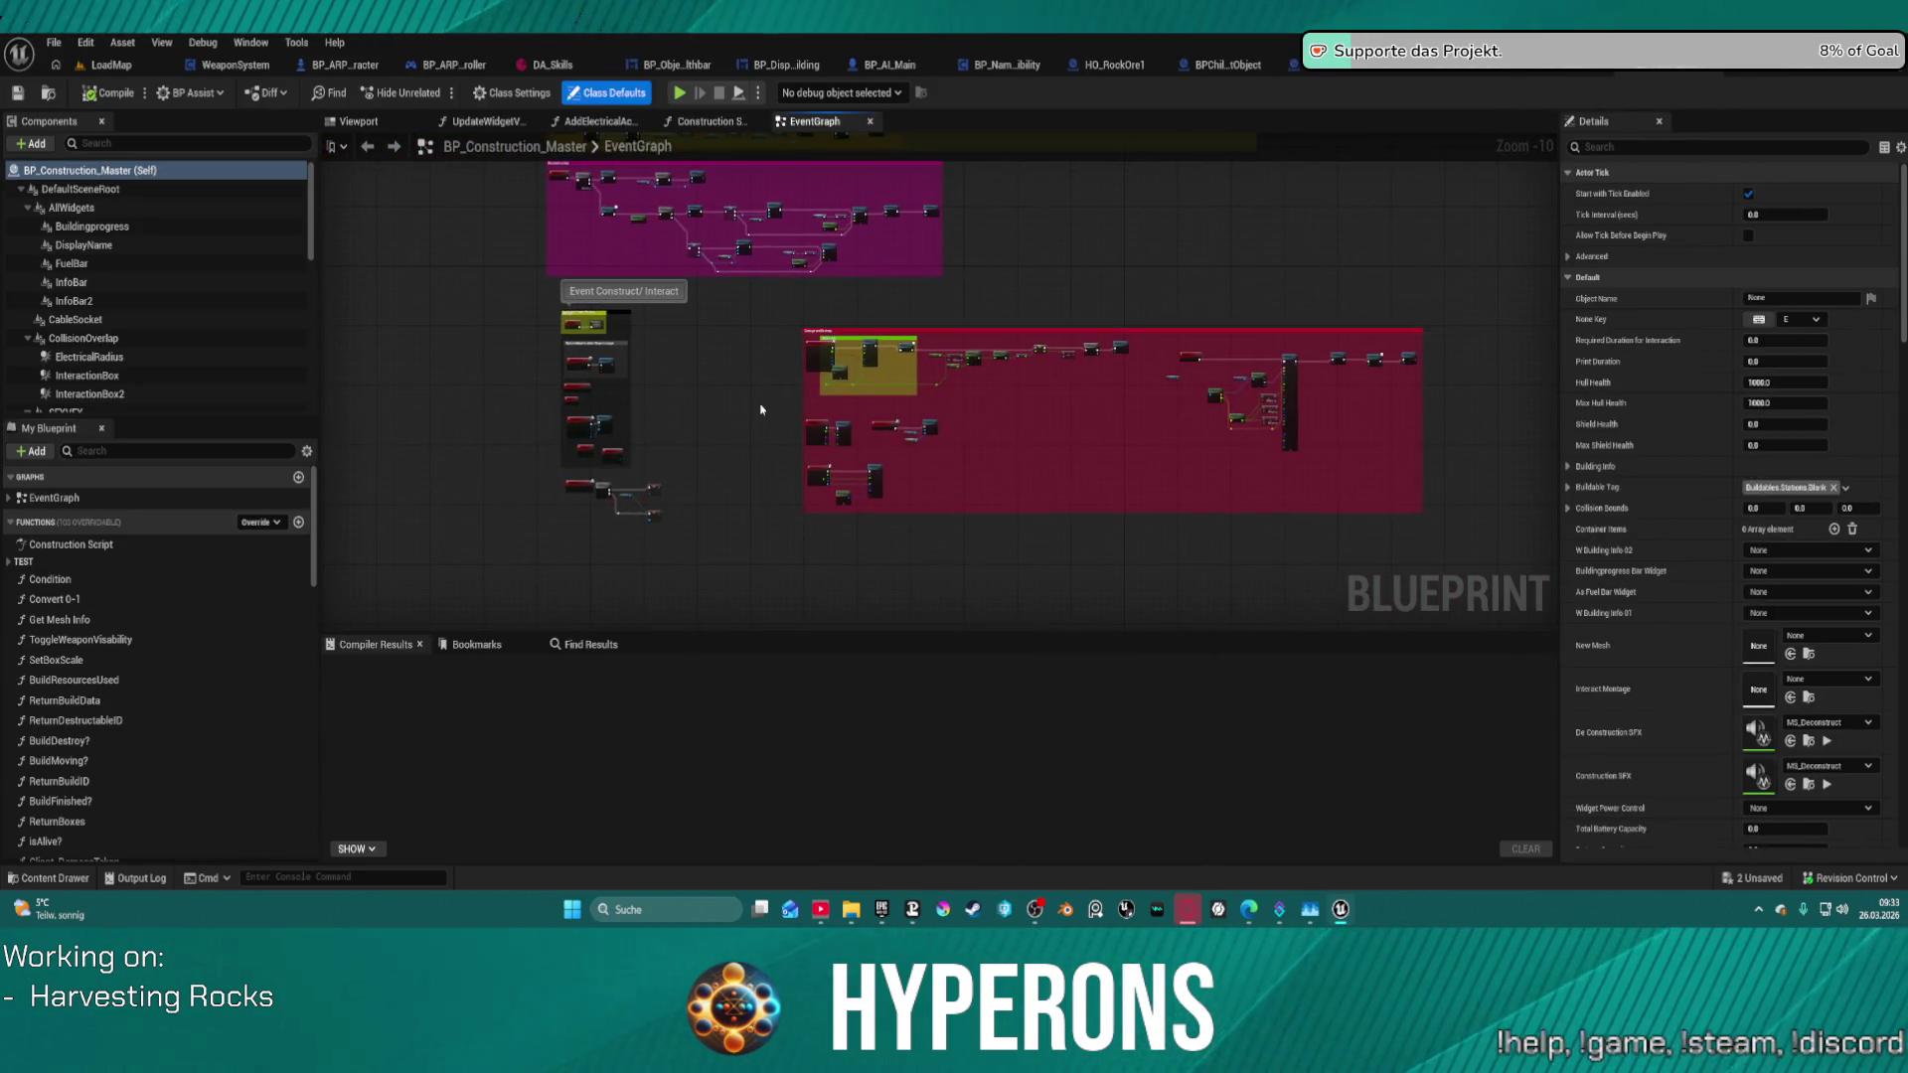
{"action": "scroll", "coordinate": [840, 343], "scroll_direction": "up", "scroll_amount": 10}
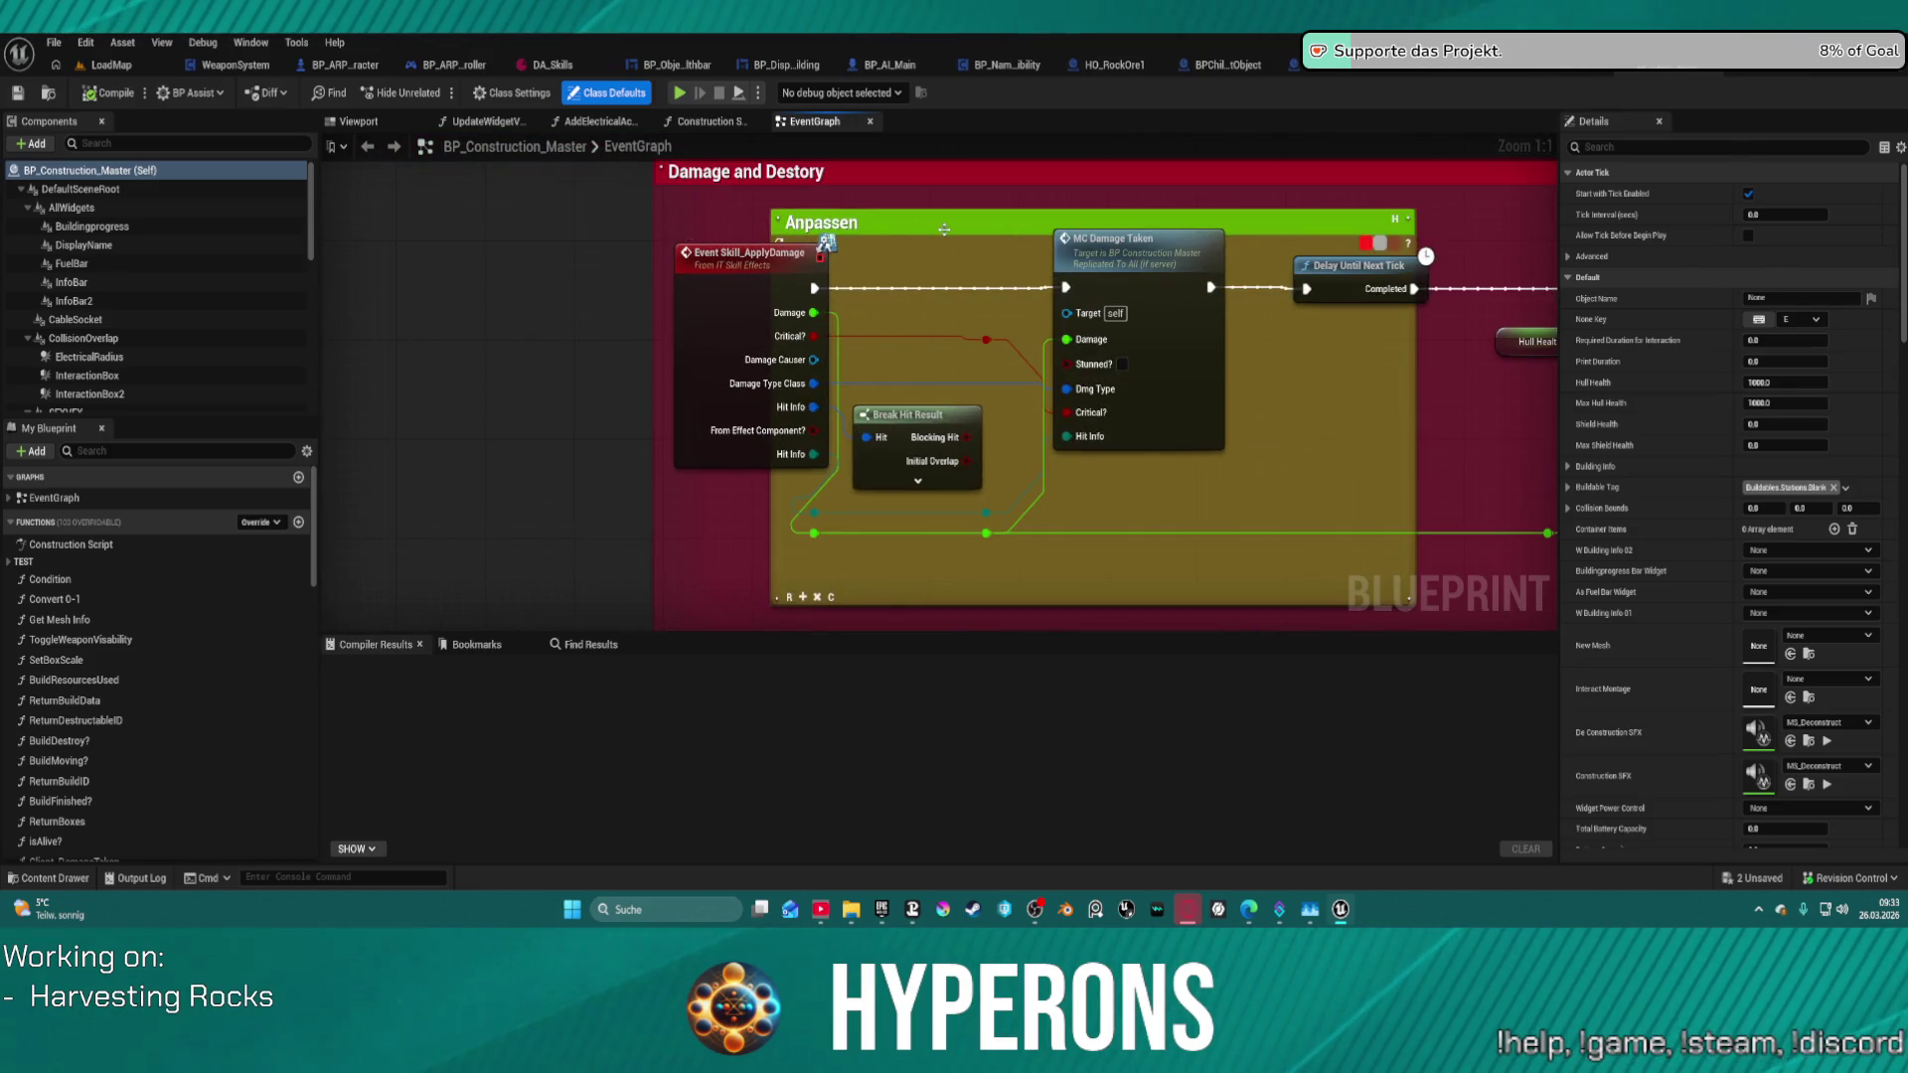
{"action": "mouse_move", "coordinate": [945, 230]}
{"action": "left_mouse_down"}
{"action": "mouse_move", "coordinate": [820, 209]}
{"action": "mouse_move", "coordinate": [837, 220]}
{"action": "left_mouse_up"}
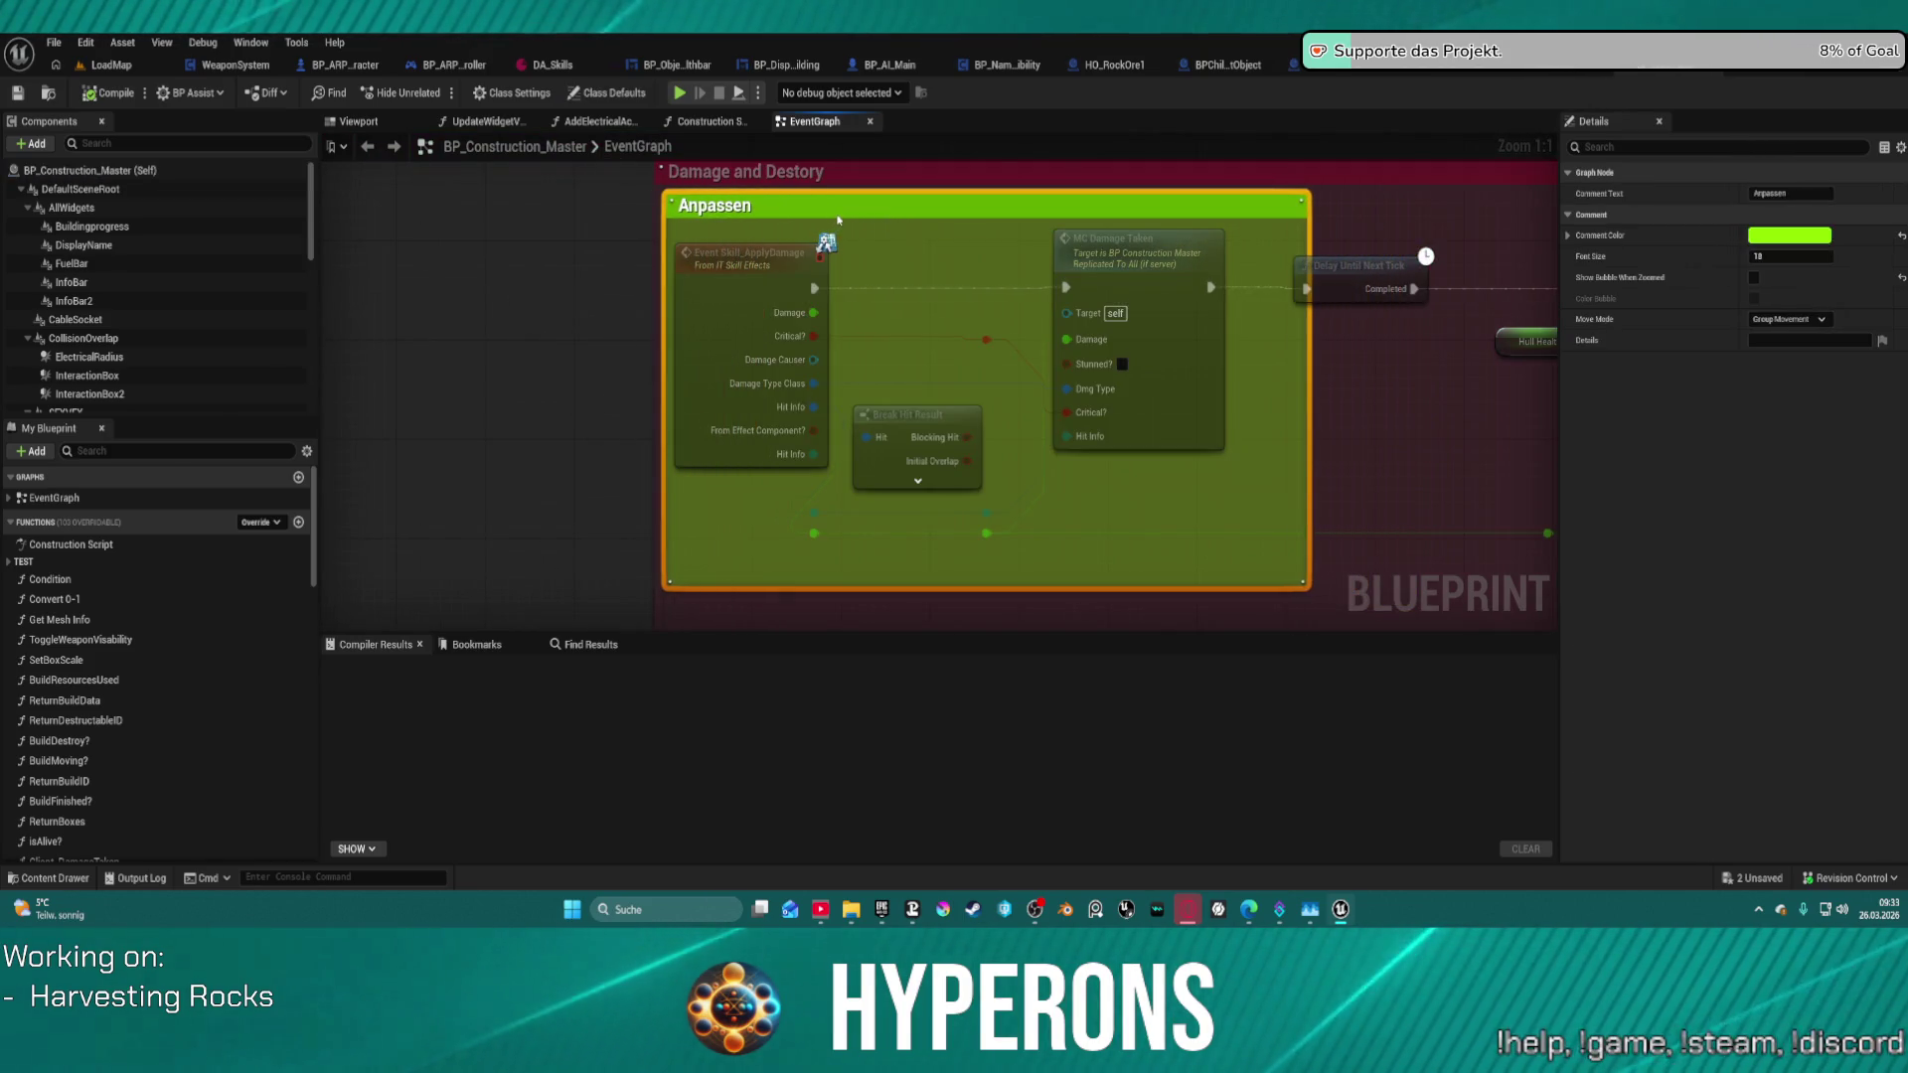
{"action": "scroll", "coordinate": [435, 294], "scroll_direction": "down", "scroll_amount": 6}
{"action": "mouse_move", "coordinate": [434, 295]}
{"action": "left_mouse_down"}
{"action": "mouse_move", "coordinate": [1209, 503]}
{"action": "mouse_move", "coordinate": [1121, 590]}
{"action": "mouse_move", "coordinate": [860, 604]}
{"action": "mouse_move", "coordinate": [861, 895]}
{"action": "left_mouse_up"}
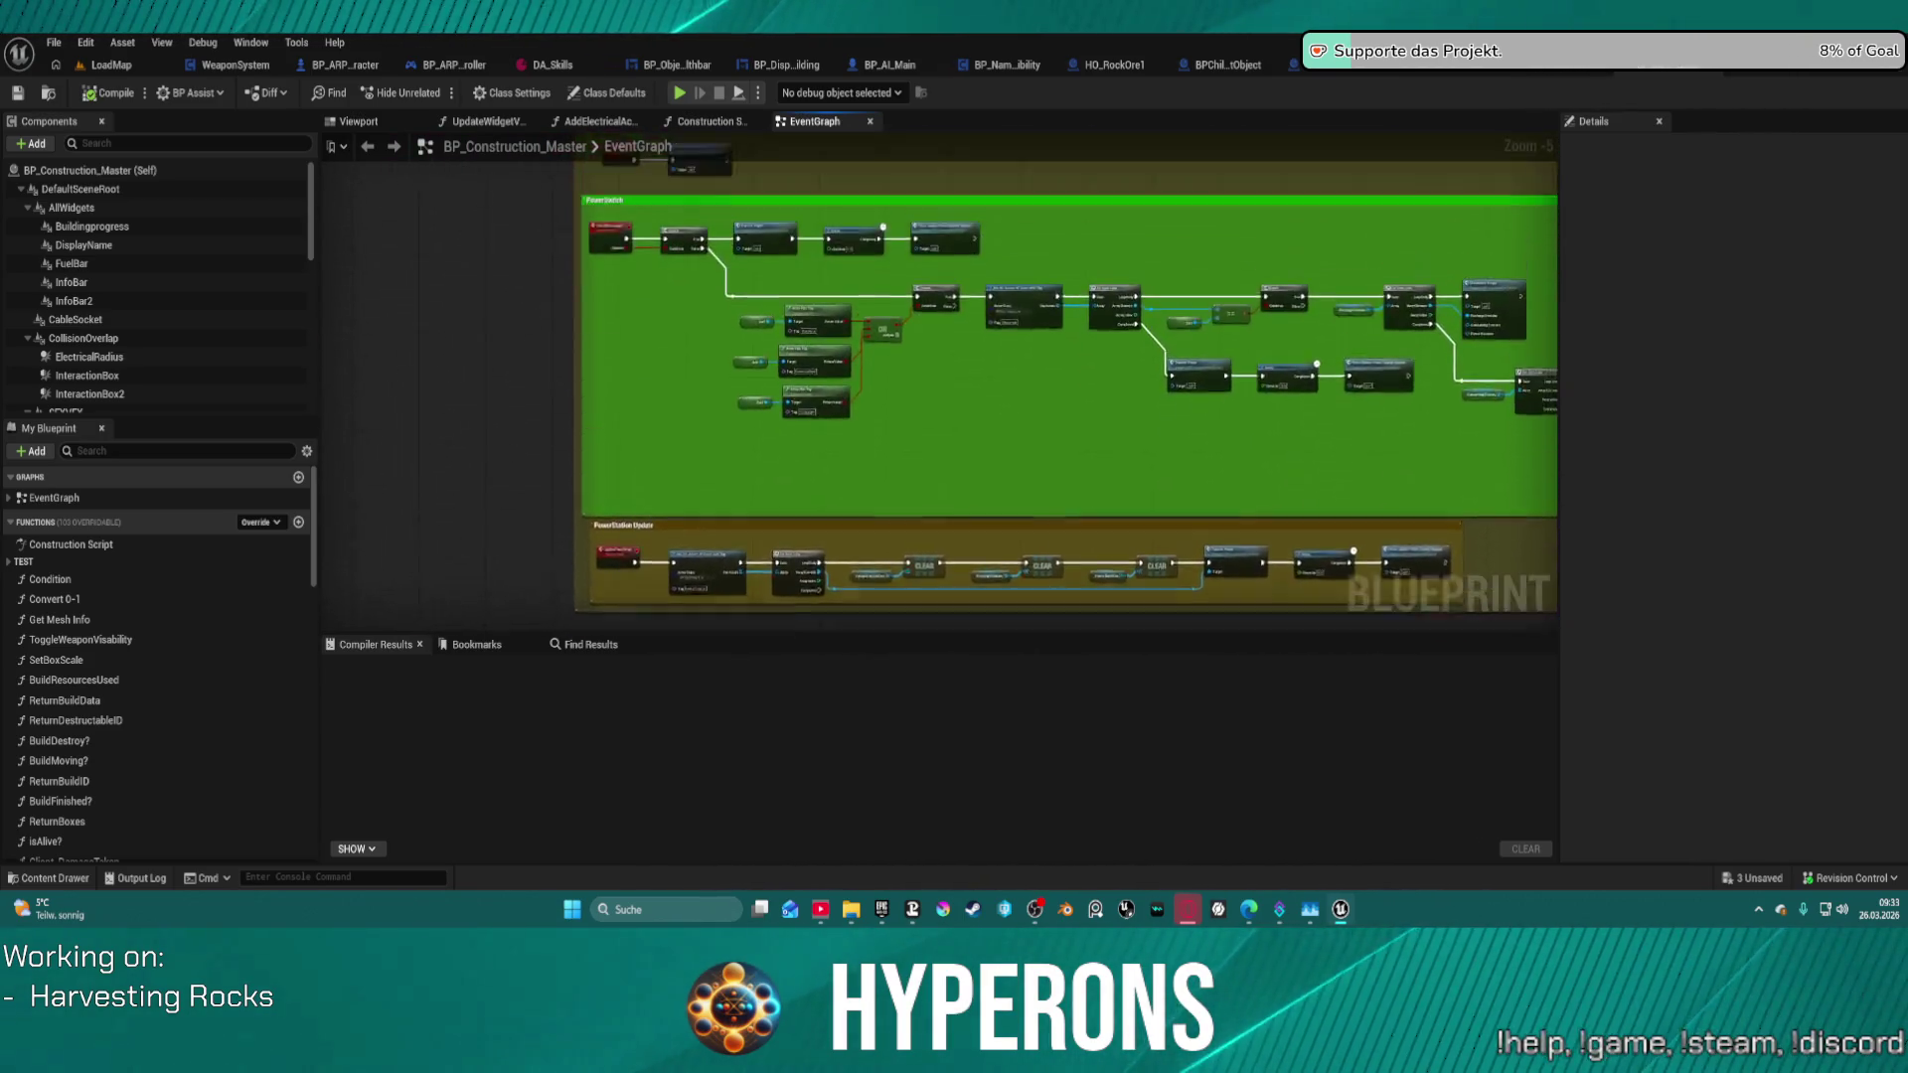
{"action": "left_click_drag", "start_coordinate": [993, 249], "coordinate": [984, 626]}
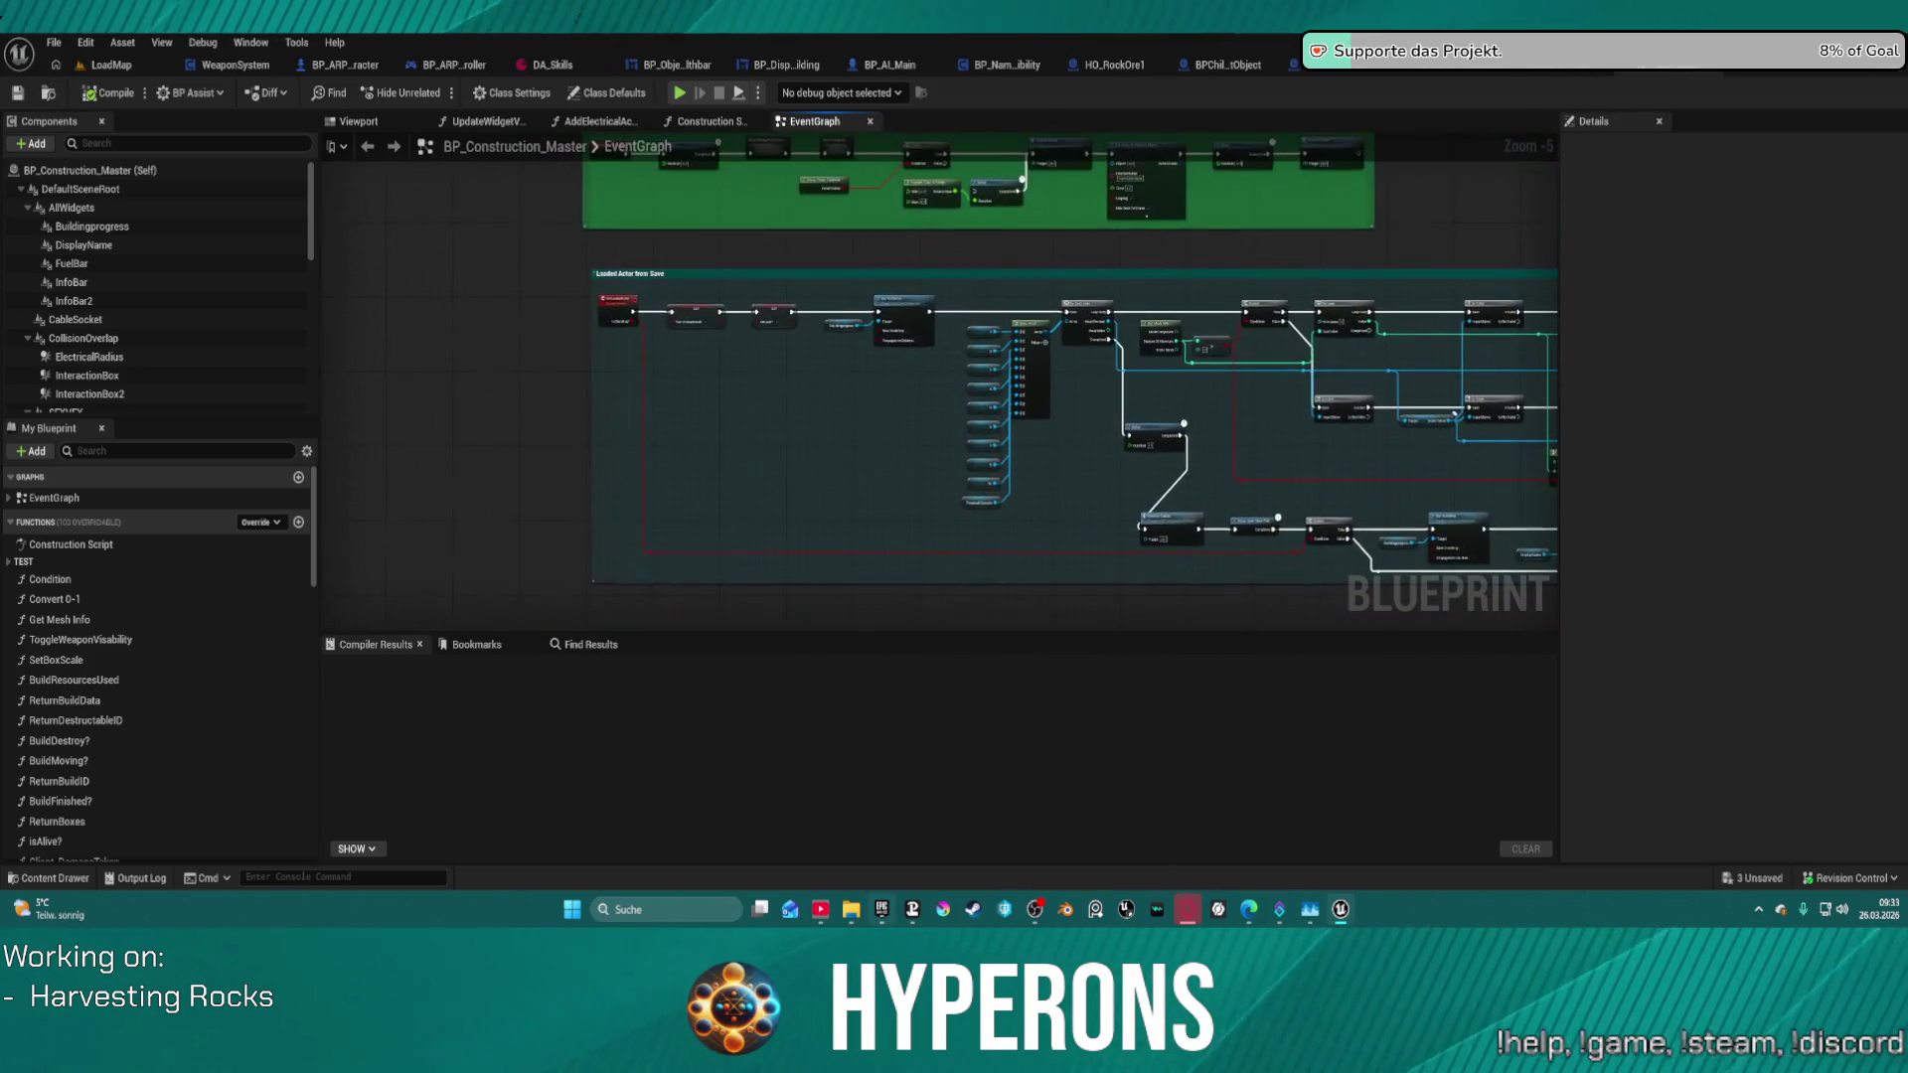
{"action": "scroll", "coordinate": [810, 157], "scroll_direction": "down", "scroll_amount": 7}
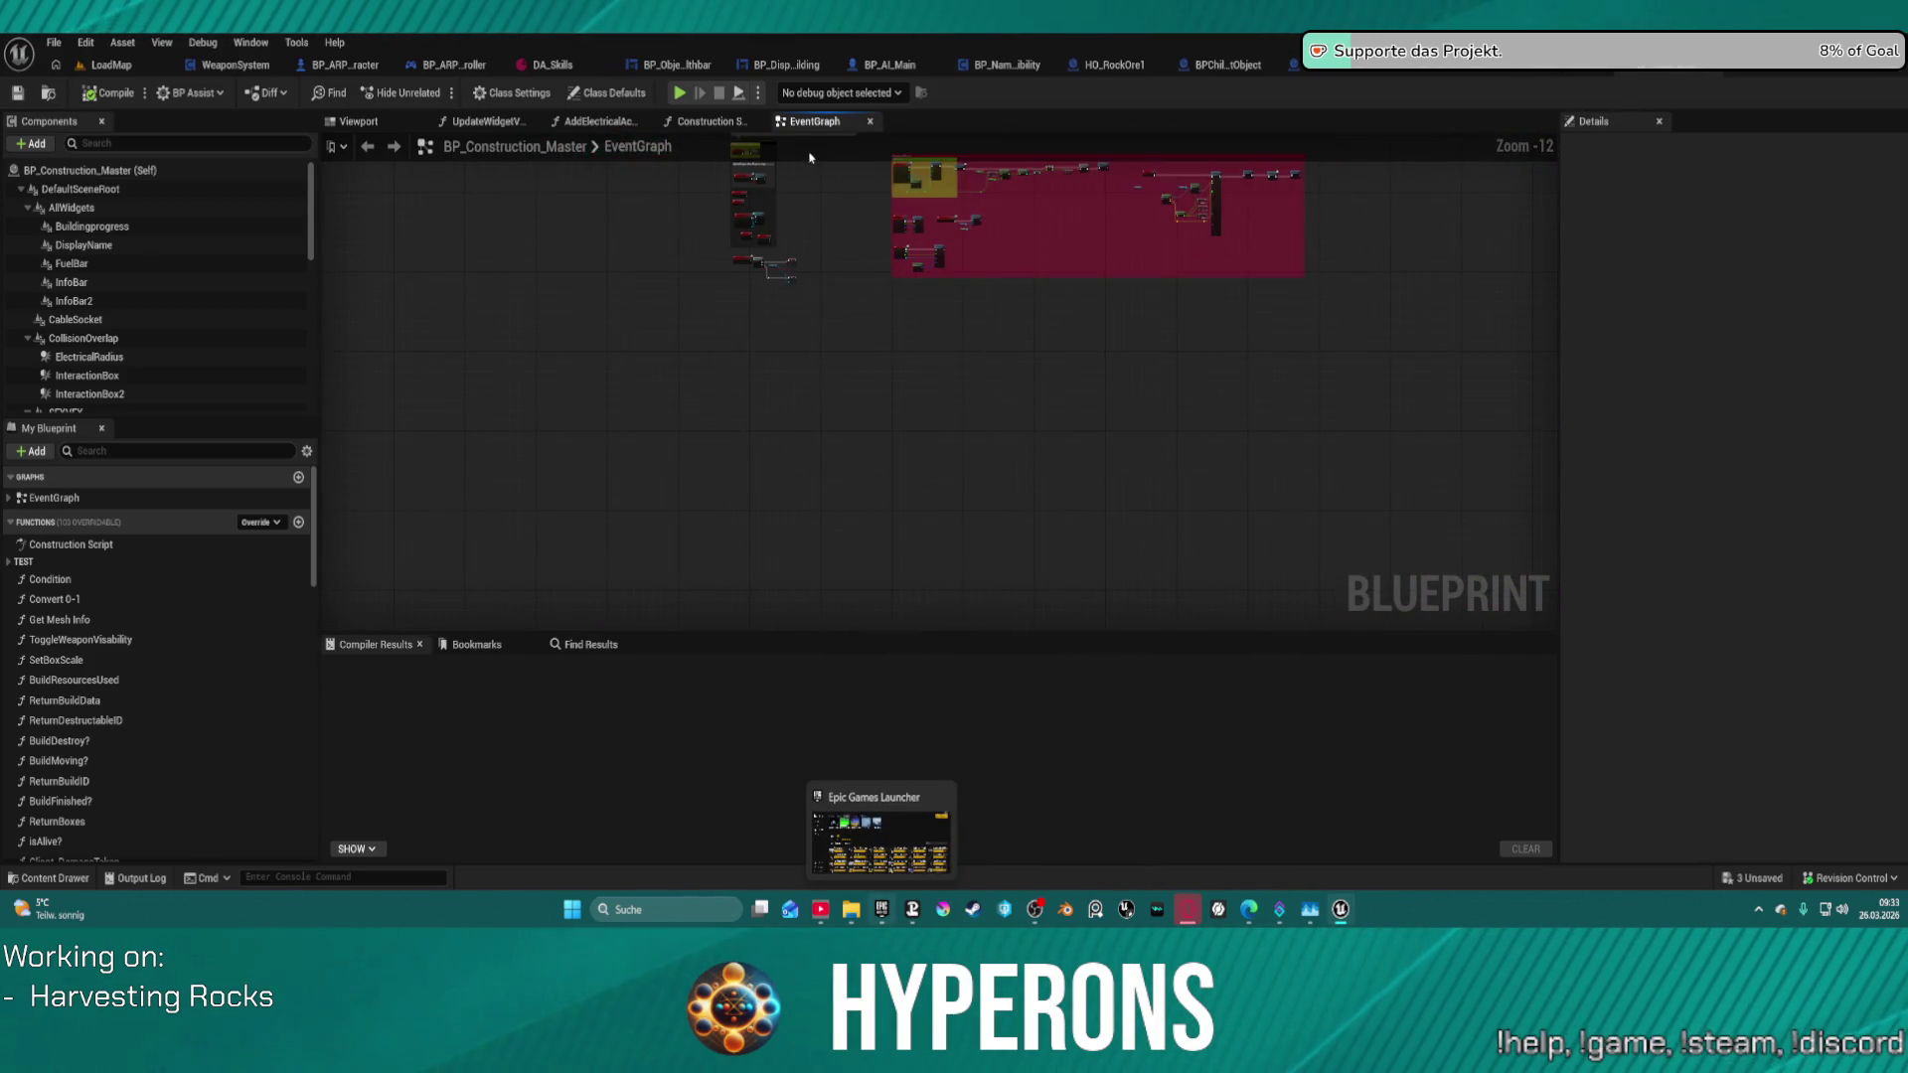
{"action": "scroll", "coordinate": [810, 157], "scroll_direction": "up", "scroll_amount": 13}
{"action": "mouse_move", "coordinate": [851, 421]}
{"action": "left_mouse_down"}
{"action": "mouse_move", "coordinate": [934, 516]}
{"action": "mouse_move", "coordinate": [924, 584]}
{"action": "left_mouse_up"}
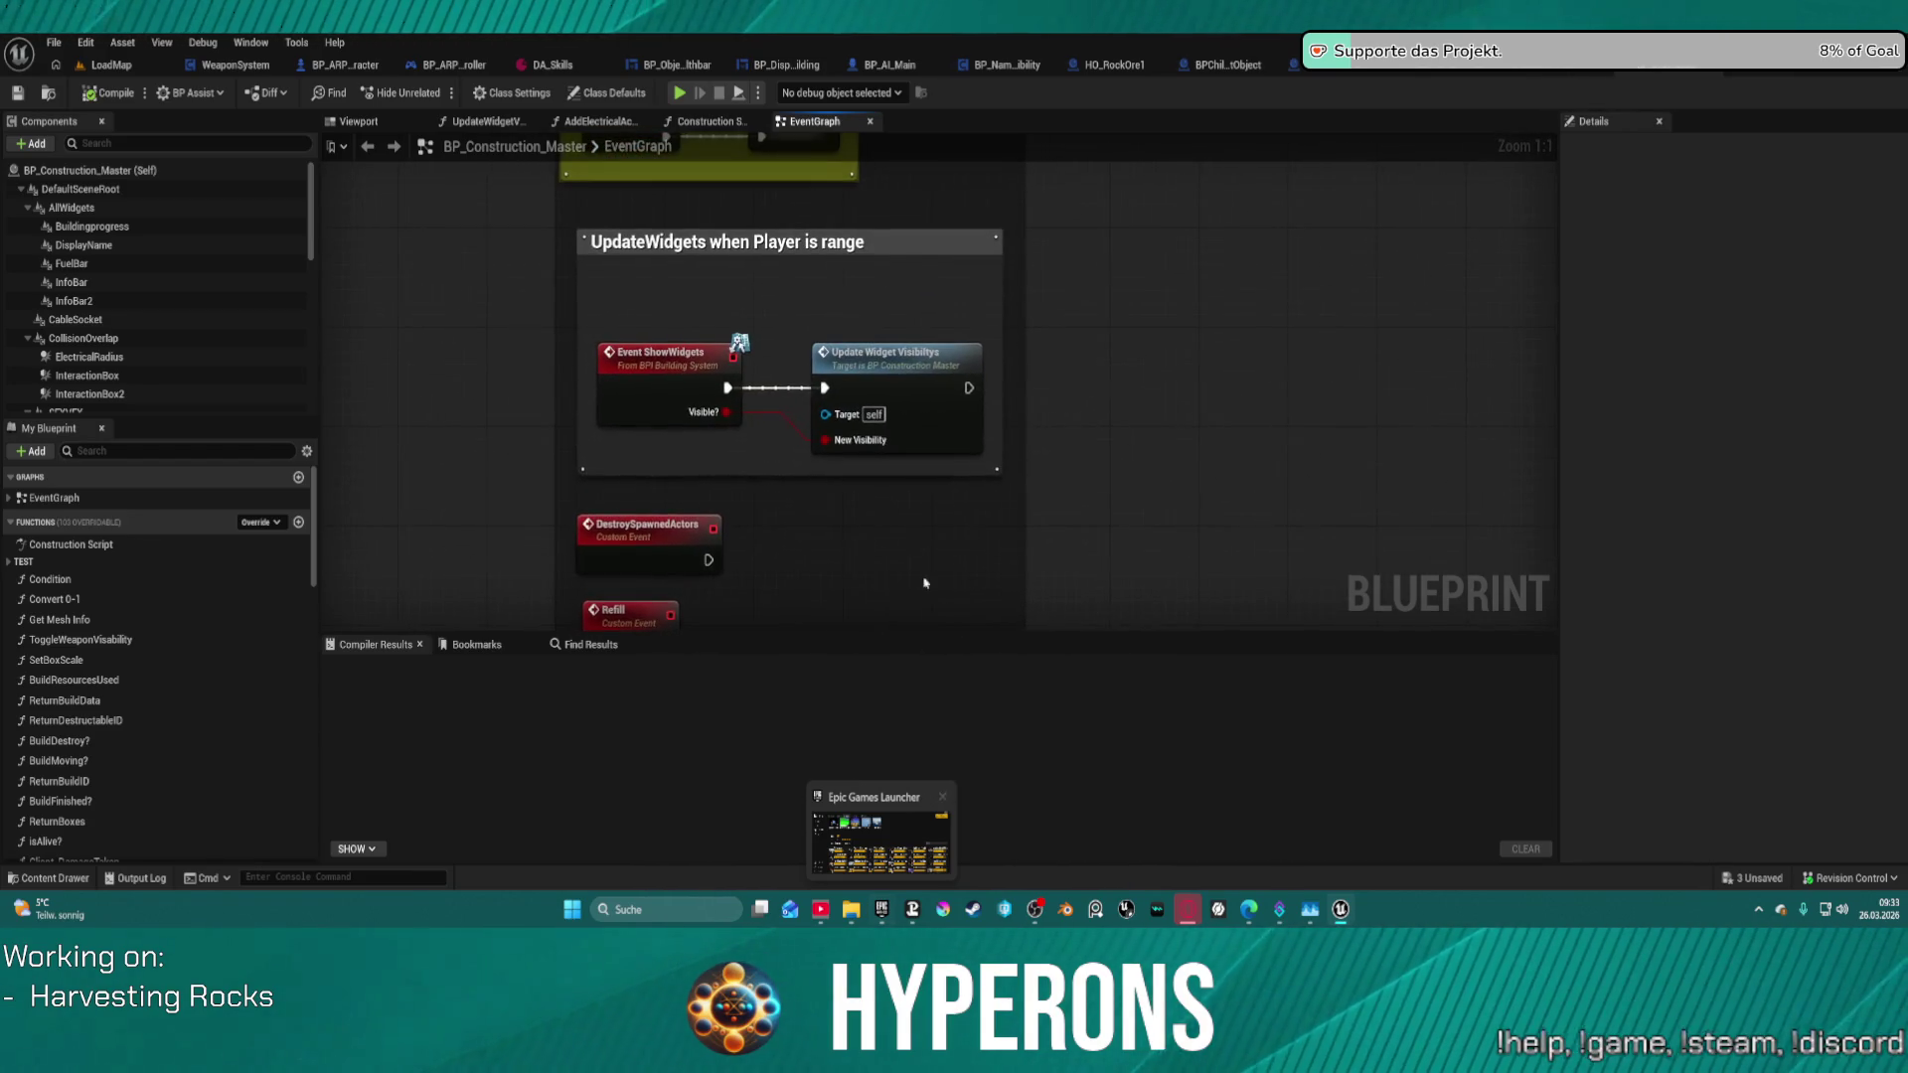
{"action": "left_click", "coordinate": [934, 393]}
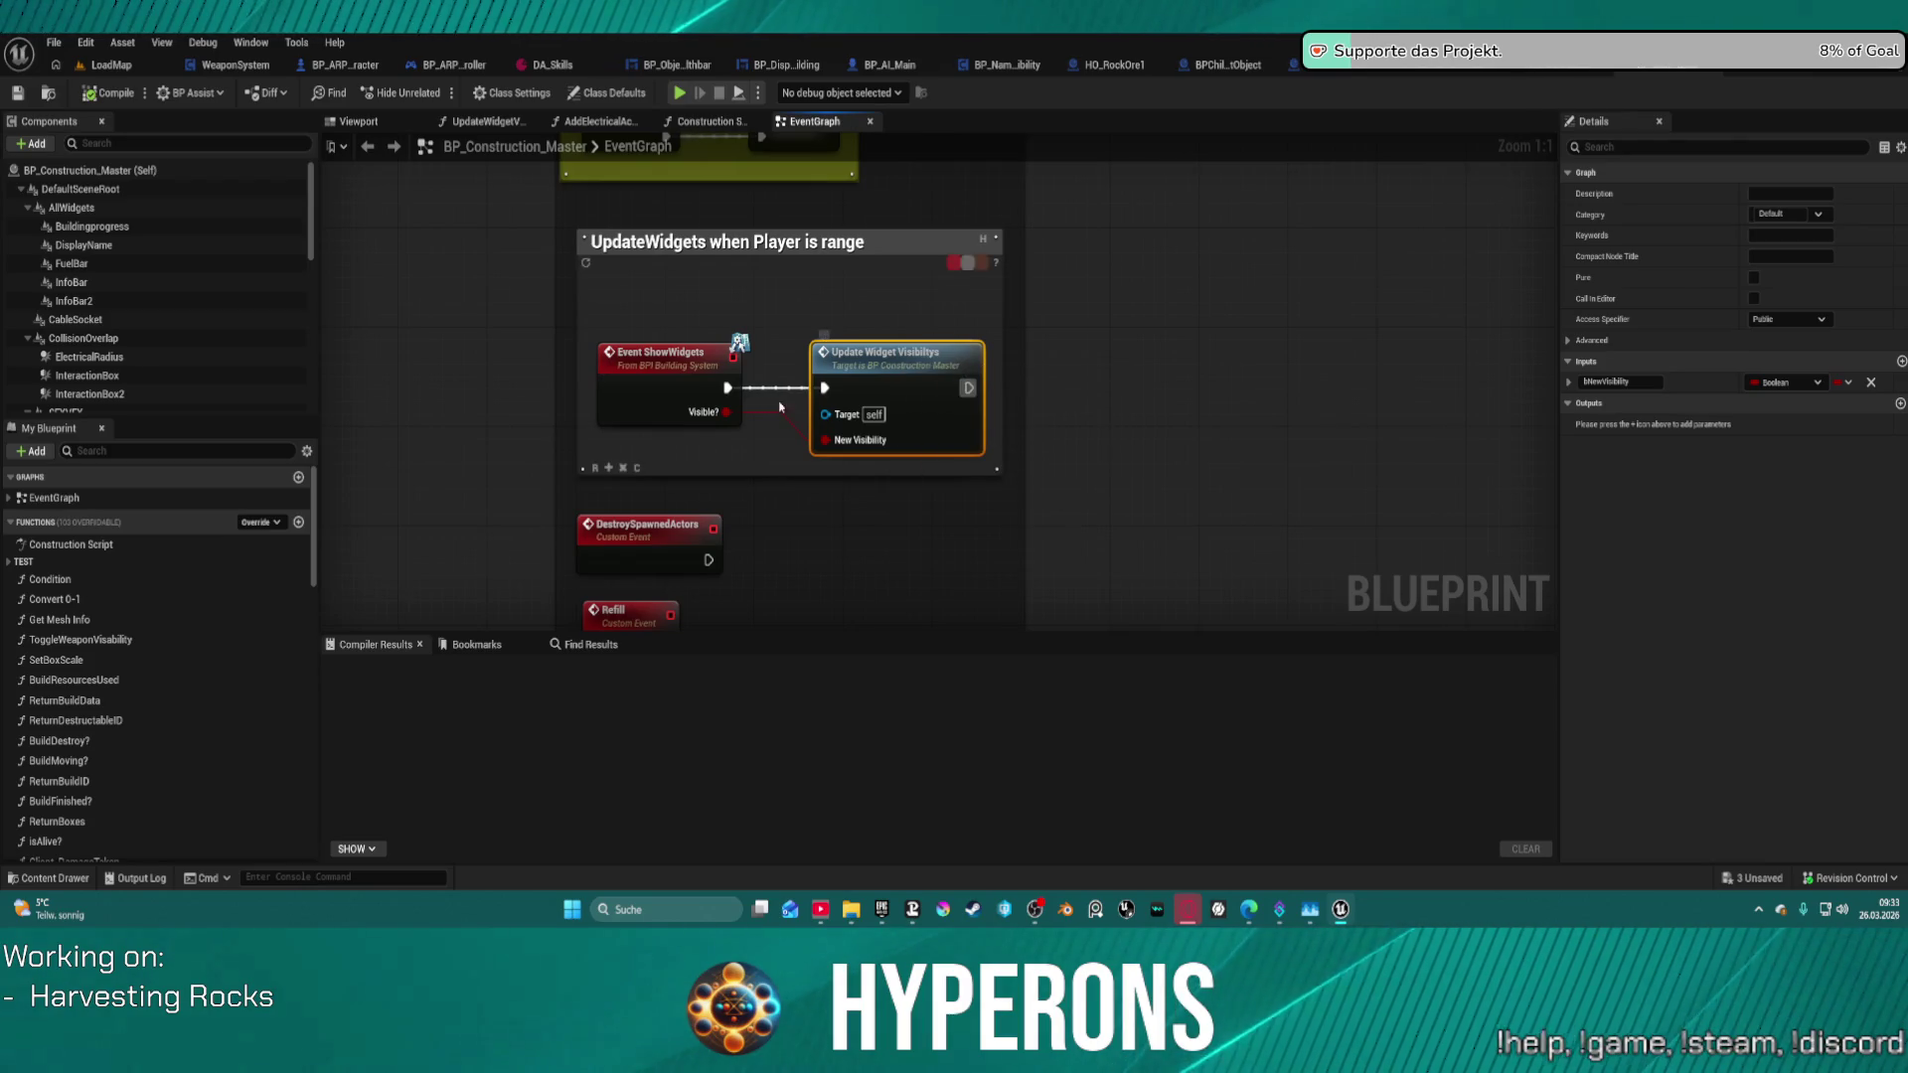
{"action": "double_click", "coordinate": [908, 376]}
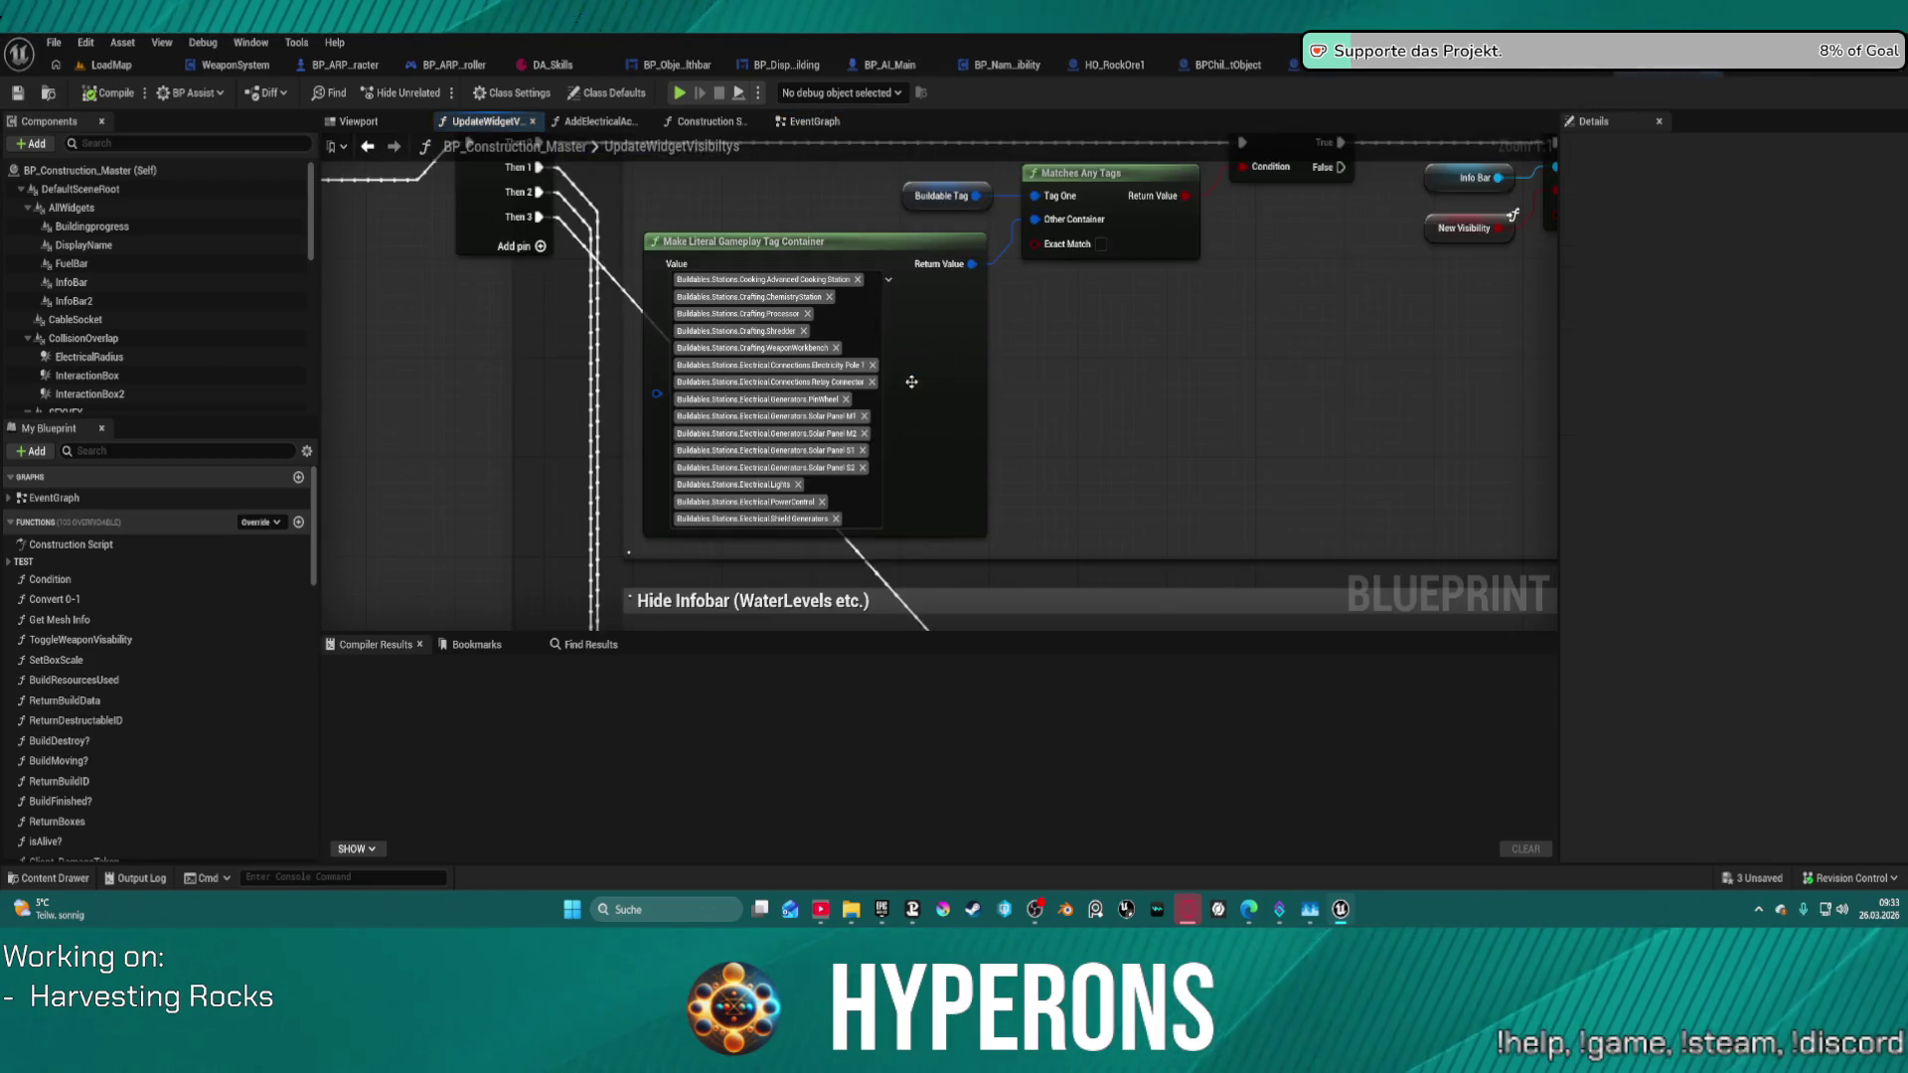
{"action": "scroll", "coordinate": [1219, 324], "scroll_direction": "down", "scroll_amount": 5}
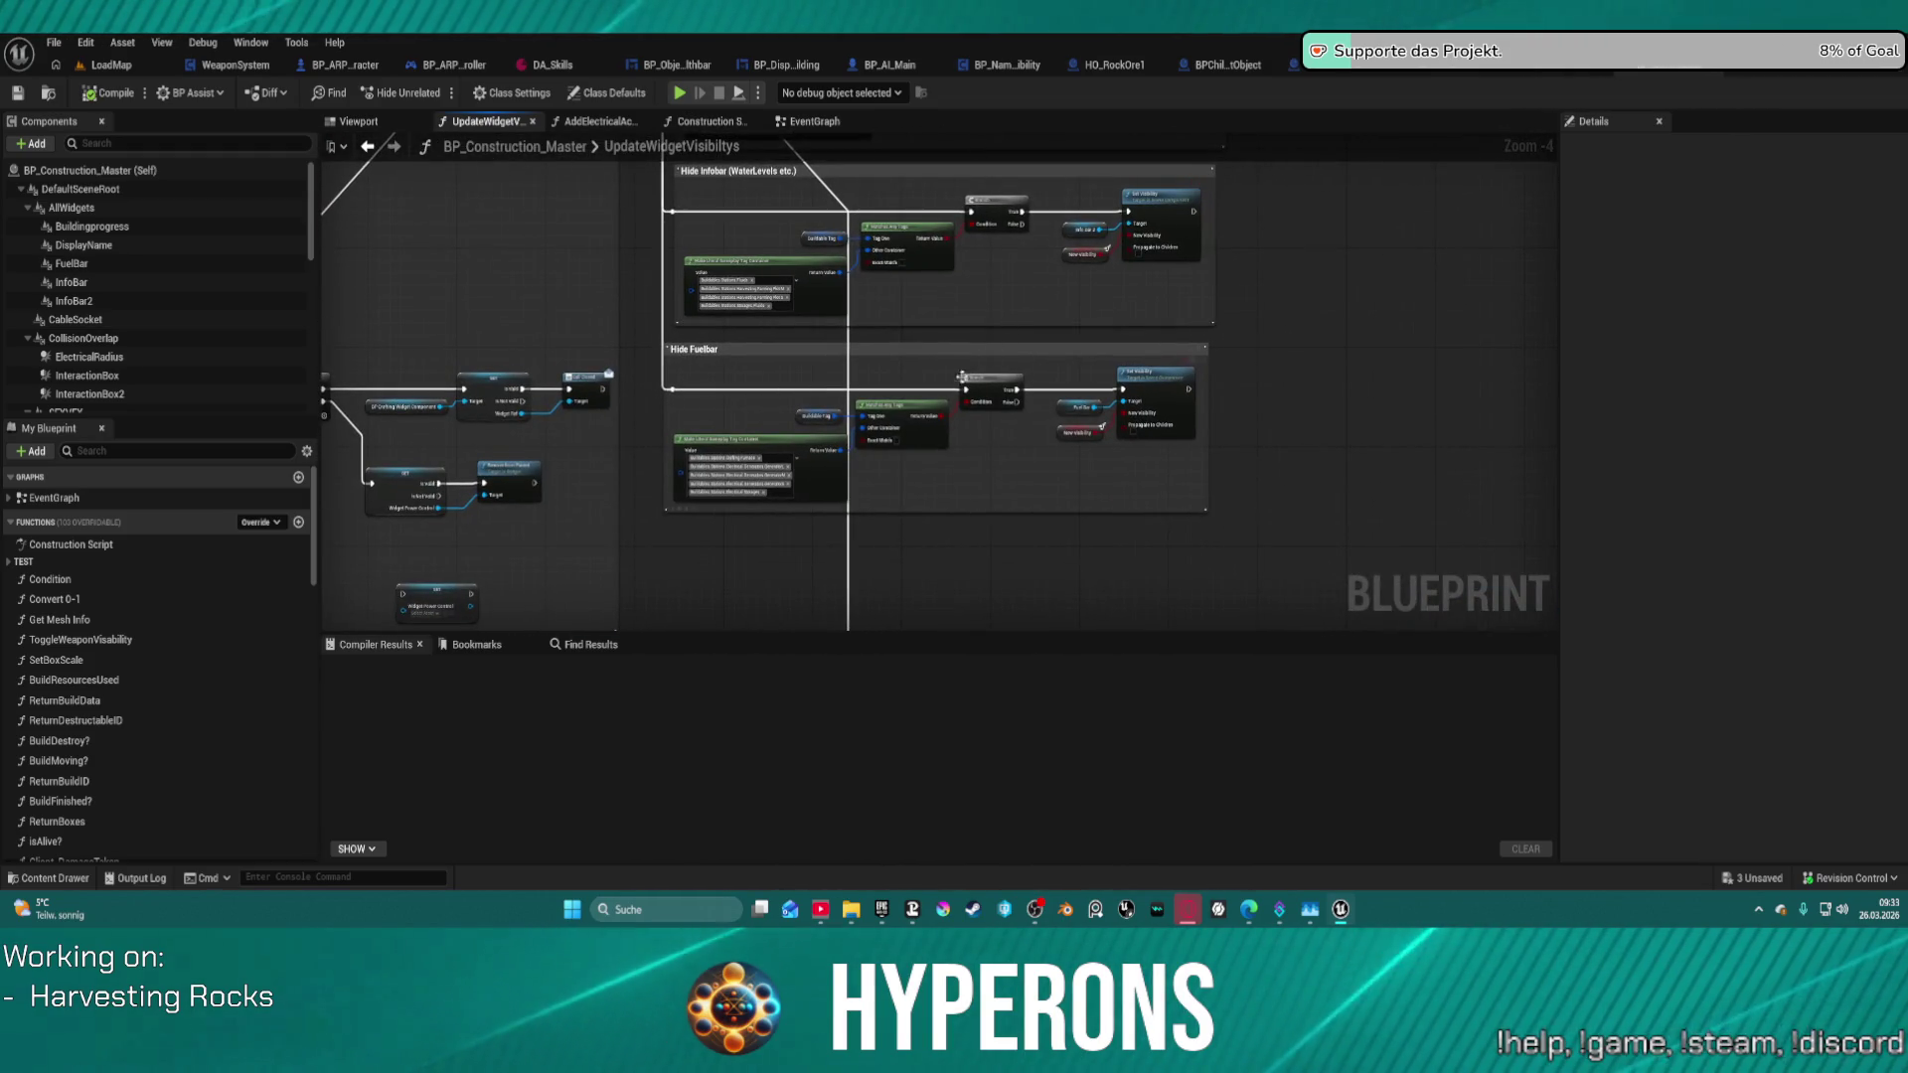
{"action": "scroll", "coordinate": [1015, 379], "scroll_direction": "up", "scroll_amount": 4}
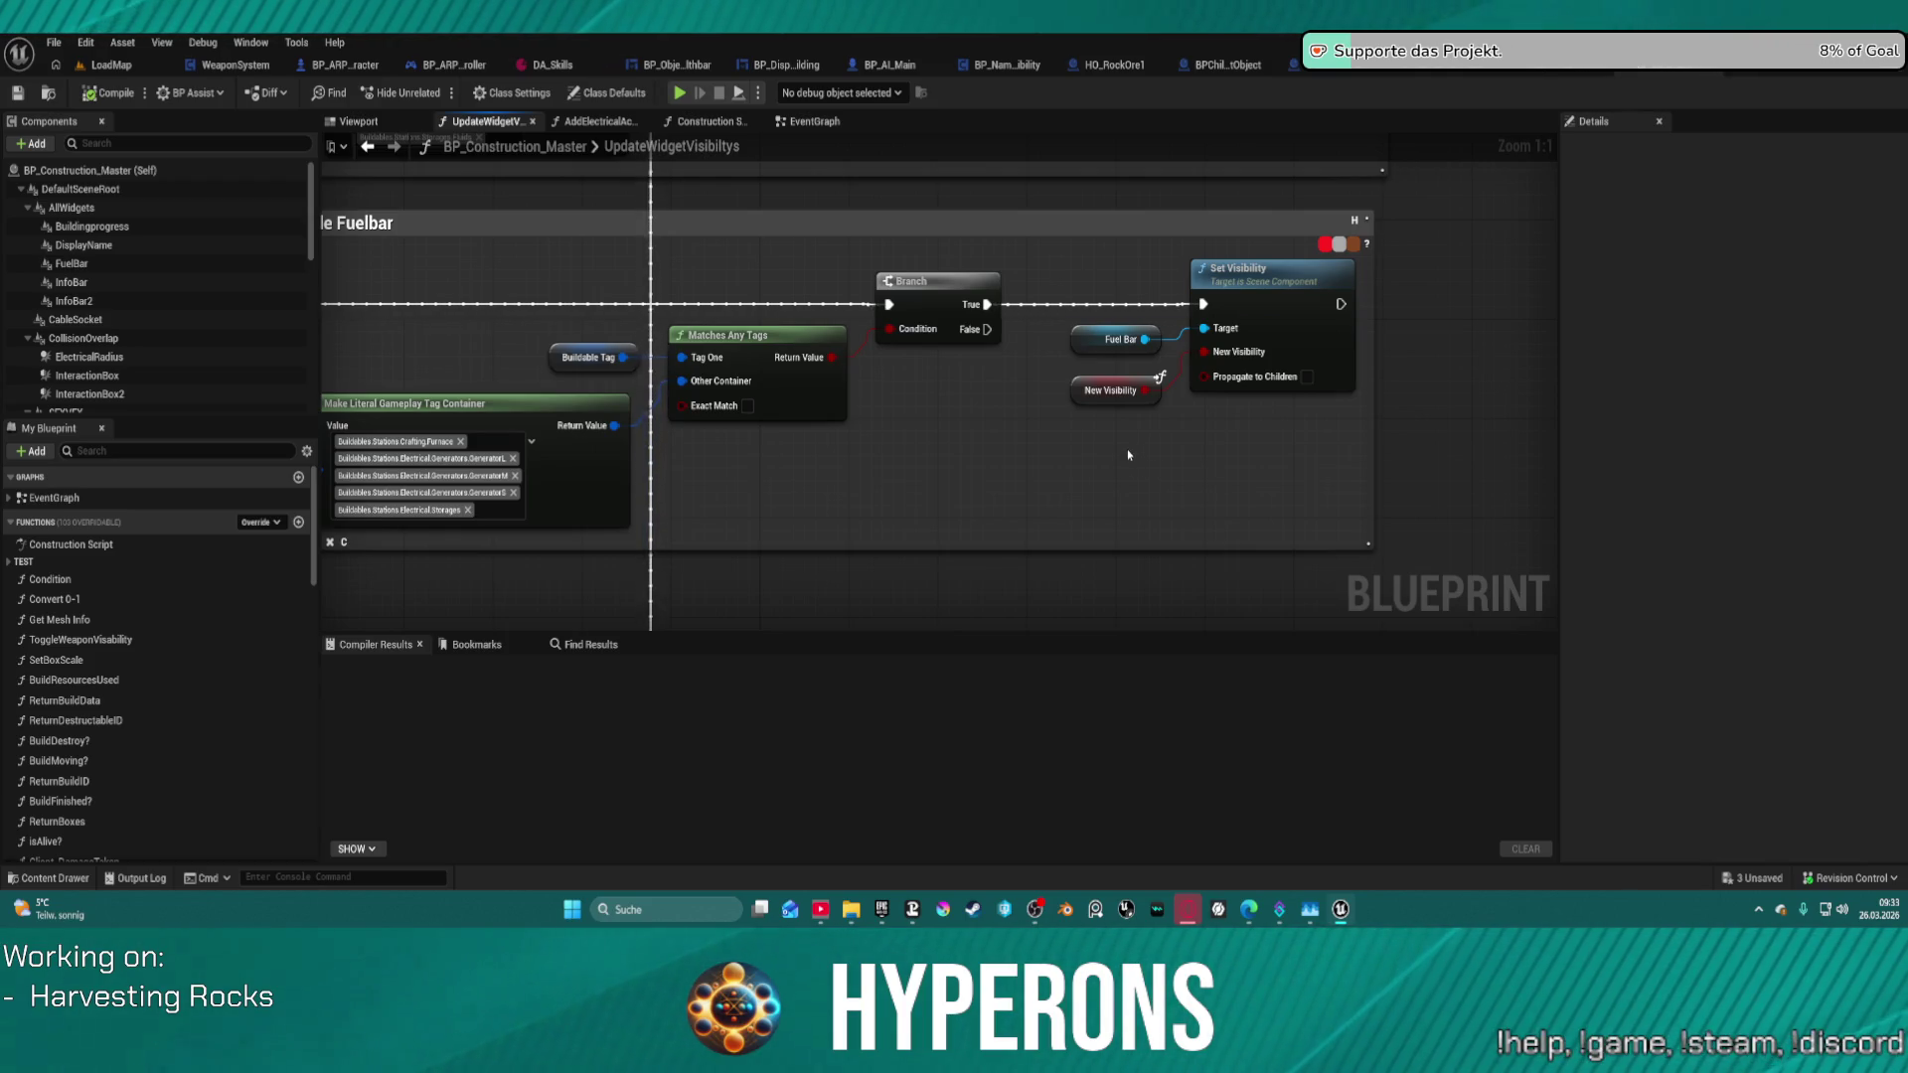
{"action": "scroll", "coordinate": [1034, 439], "scroll_direction": "down", "scroll_amount": 5}
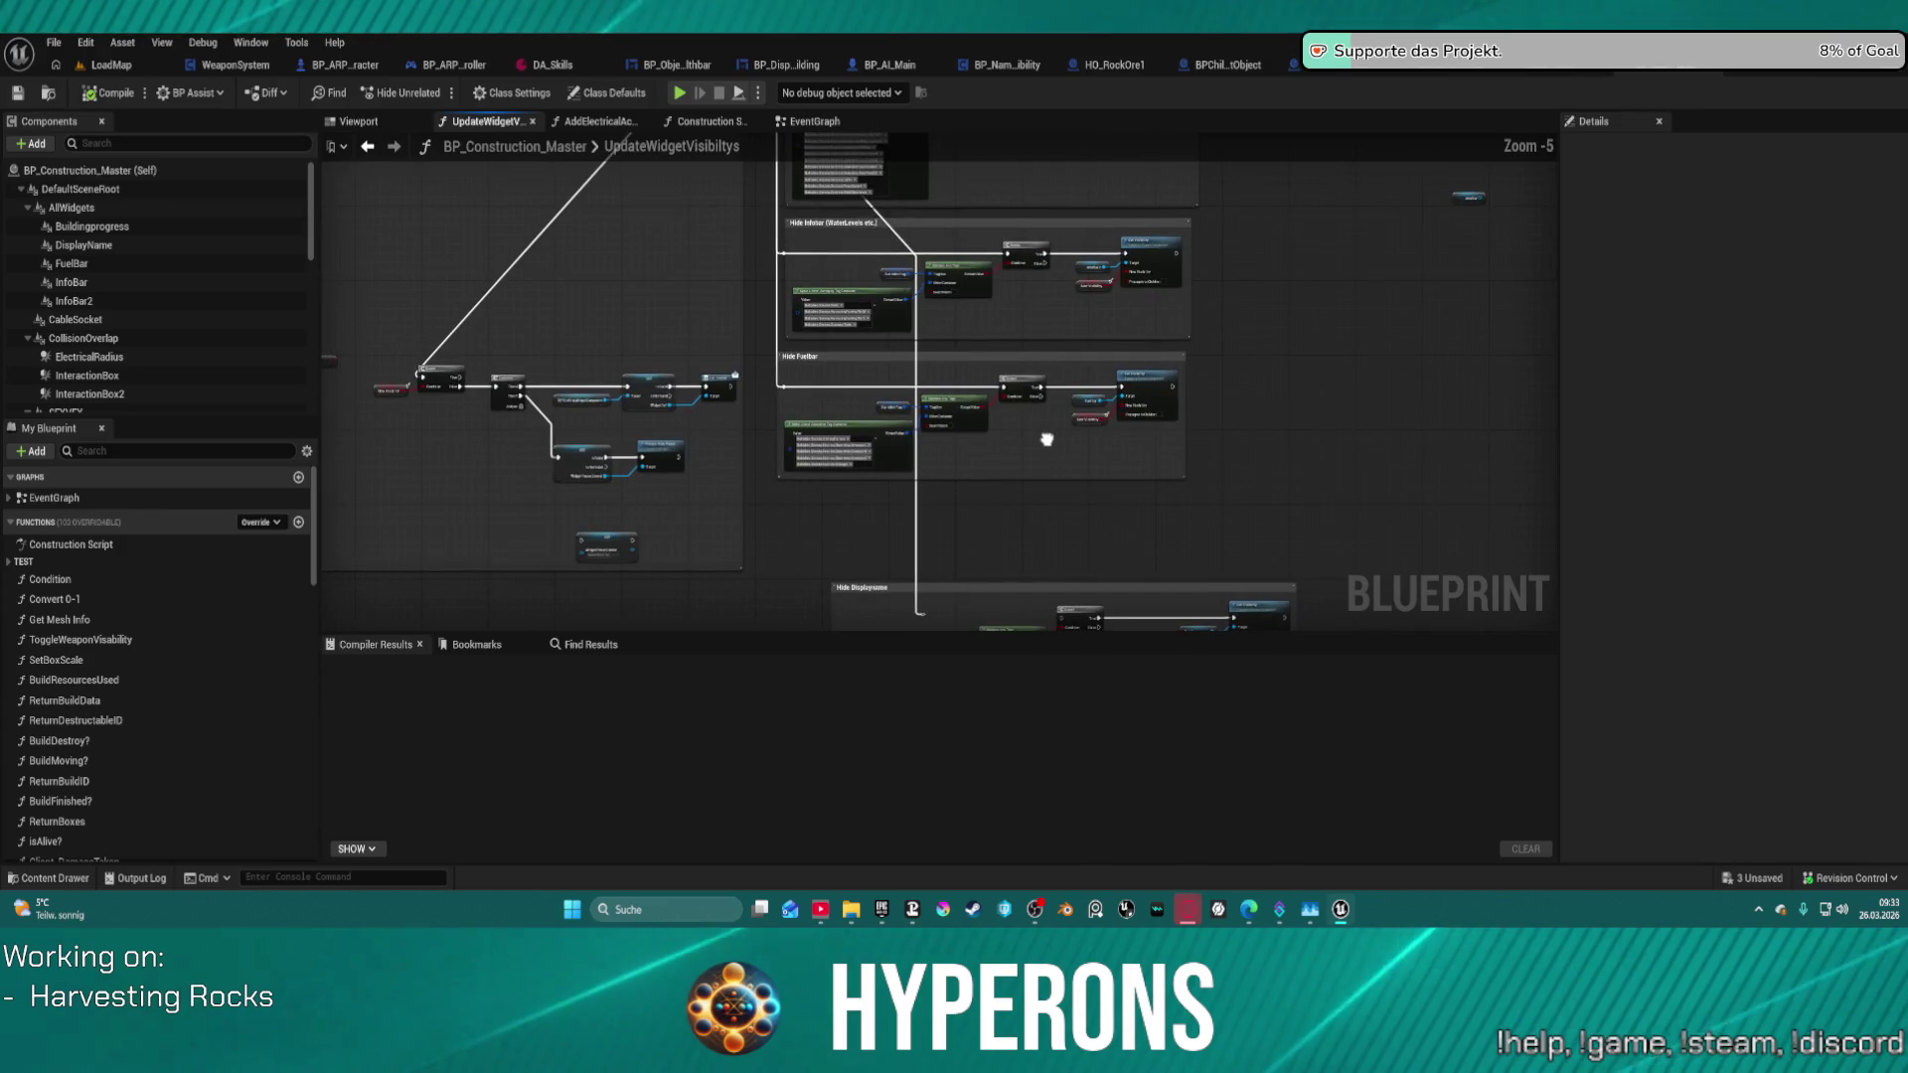
{"action": "scroll", "coordinate": [617, 335], "scroll_direction": "up", "scroll_amount": 4}
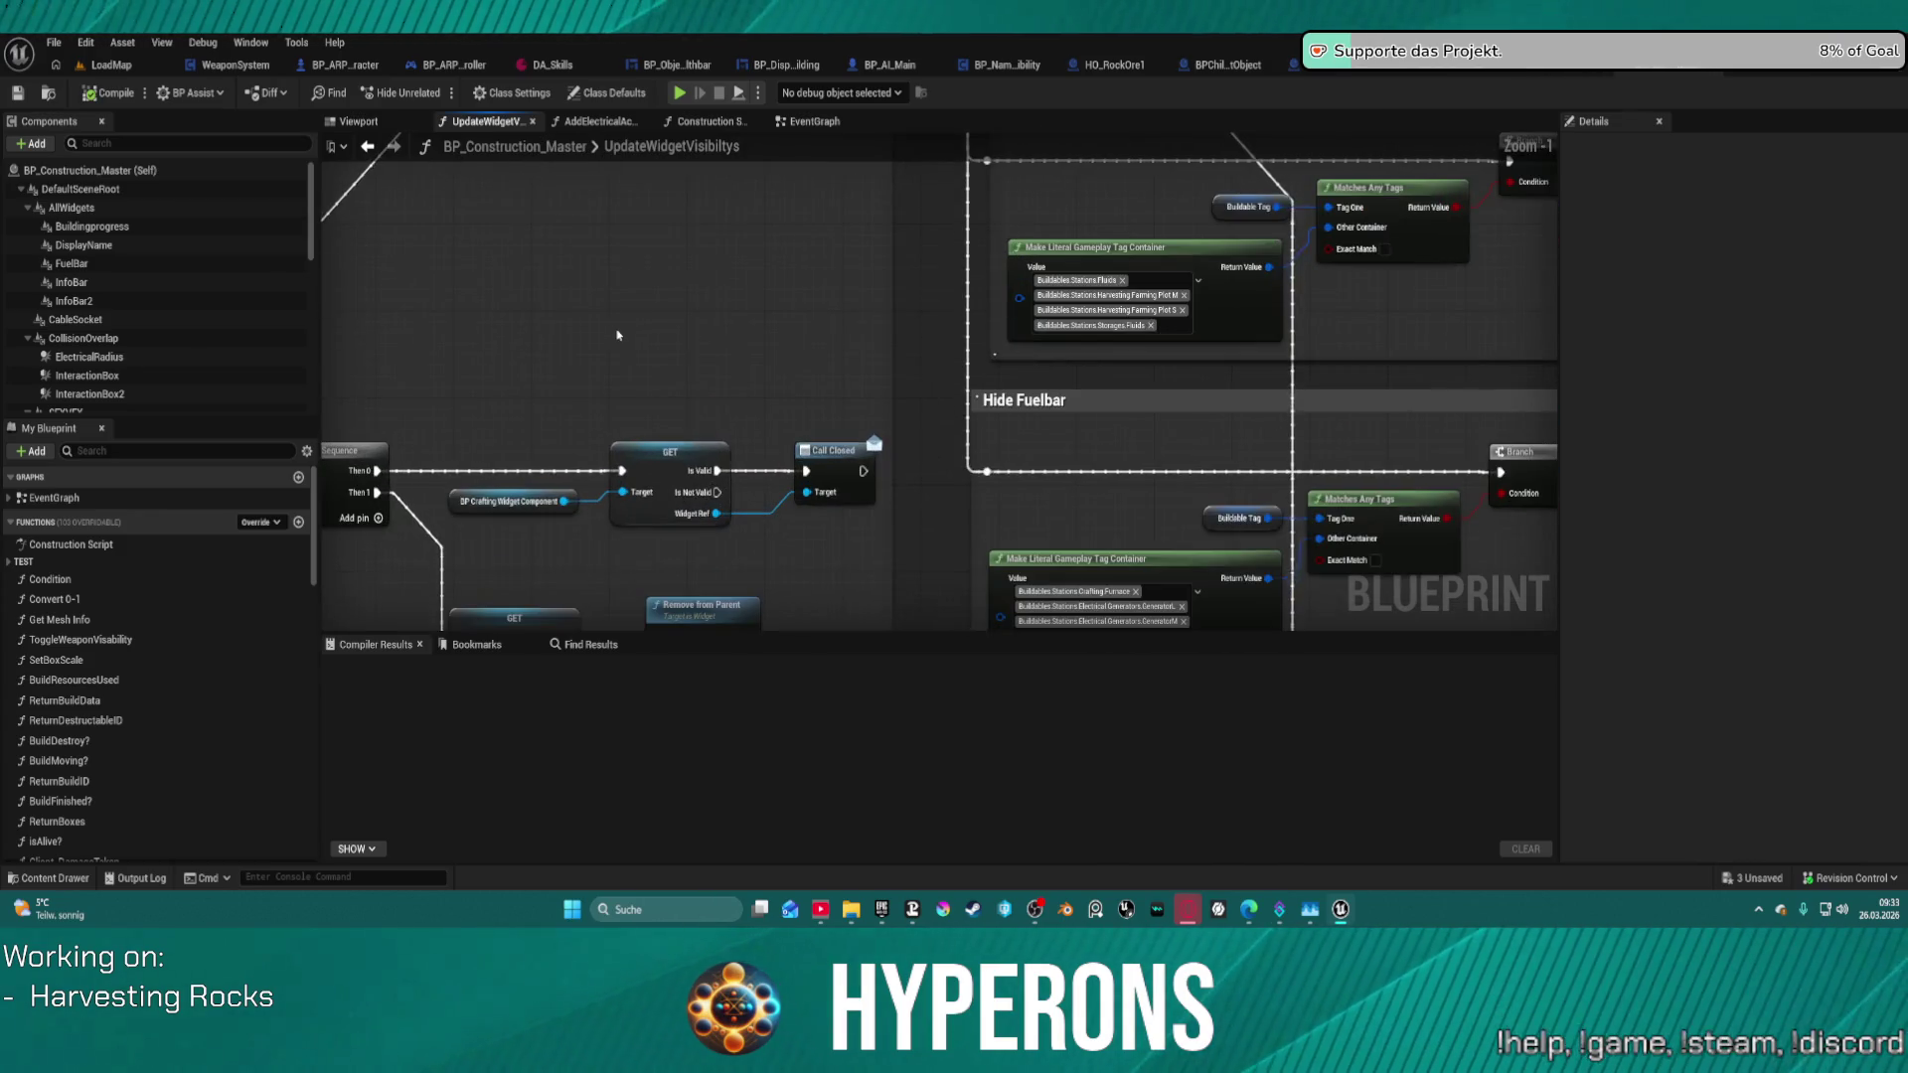
{"action": "scroll", "coordinate": [694, 302], "scroll_direction": "down", "scroll_amount": 4}
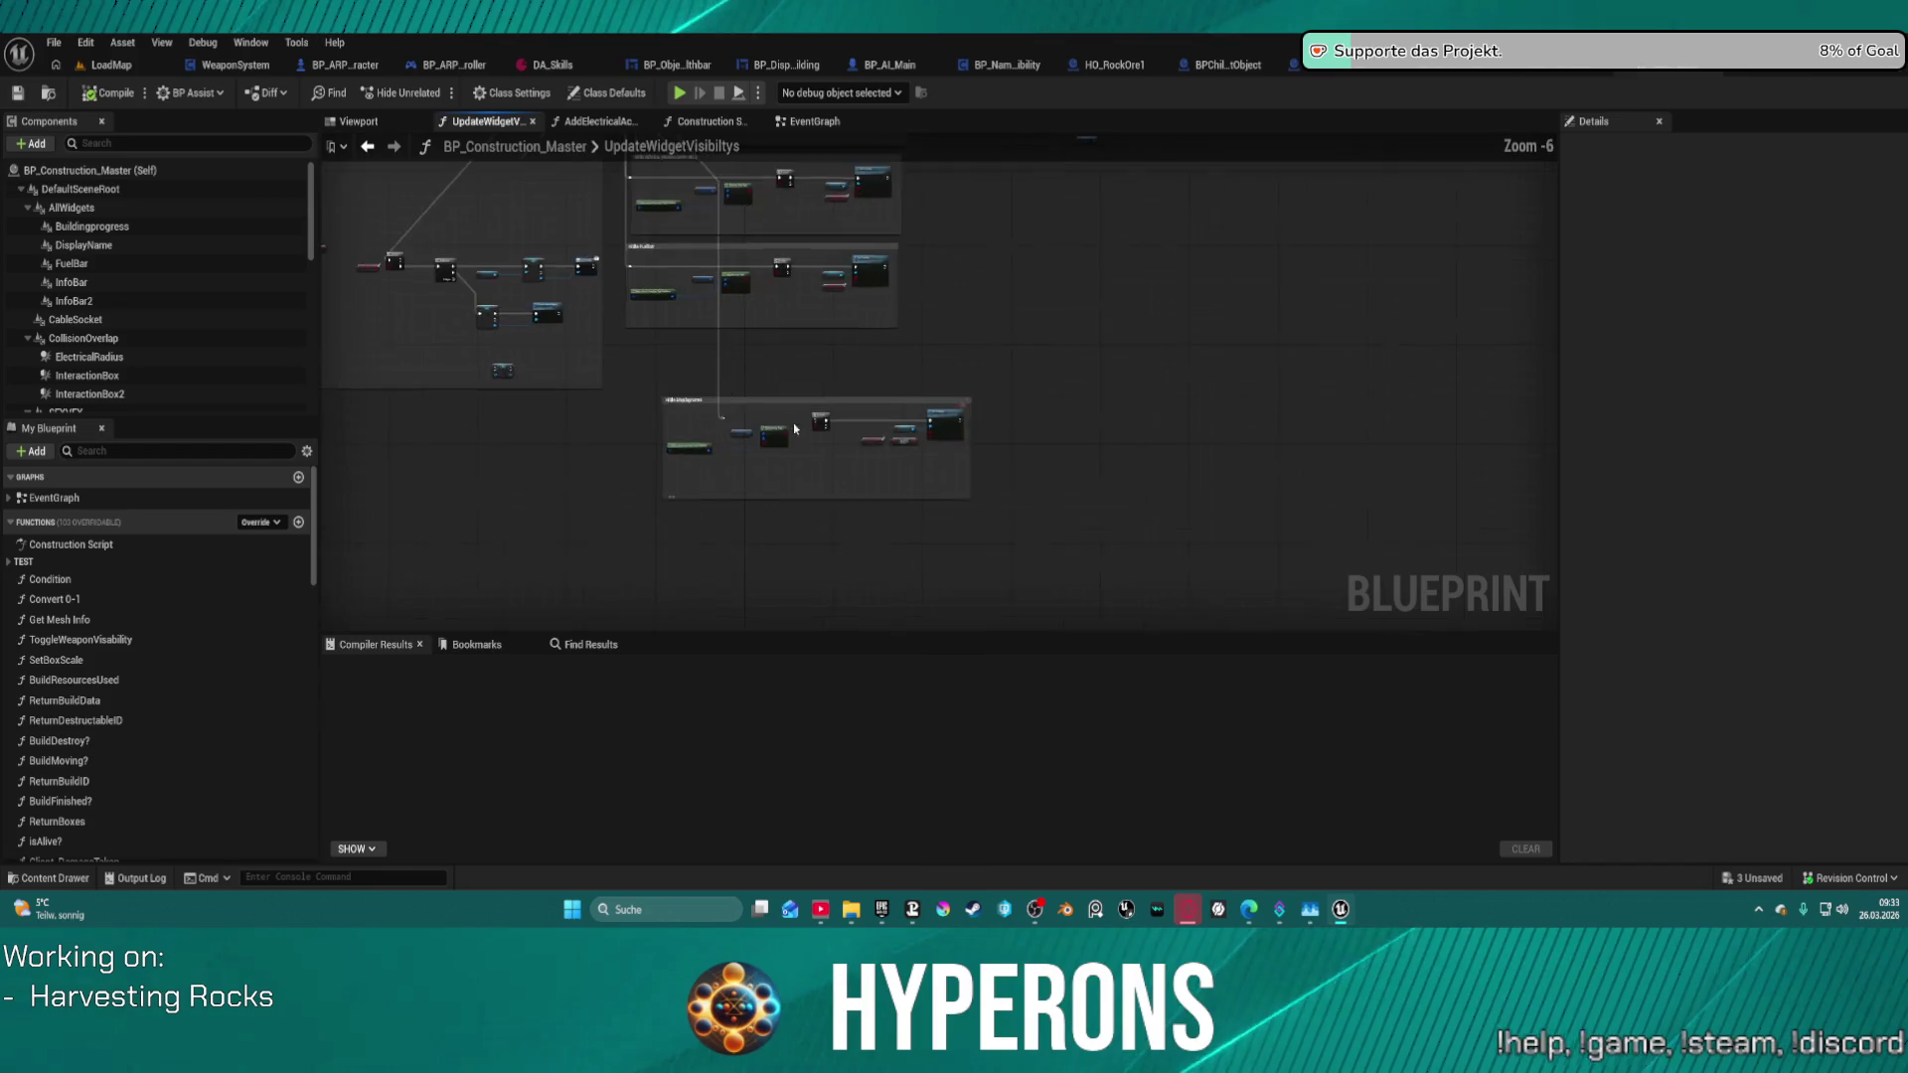
{"action": "scroll", "coordinate": [913, 455], "scroll_direction": "up", "scroll_amount": 4}
{"action": "scroll", "coordinate": [913, 455], "scroll_direction": "down", "scroll_amount": 6}
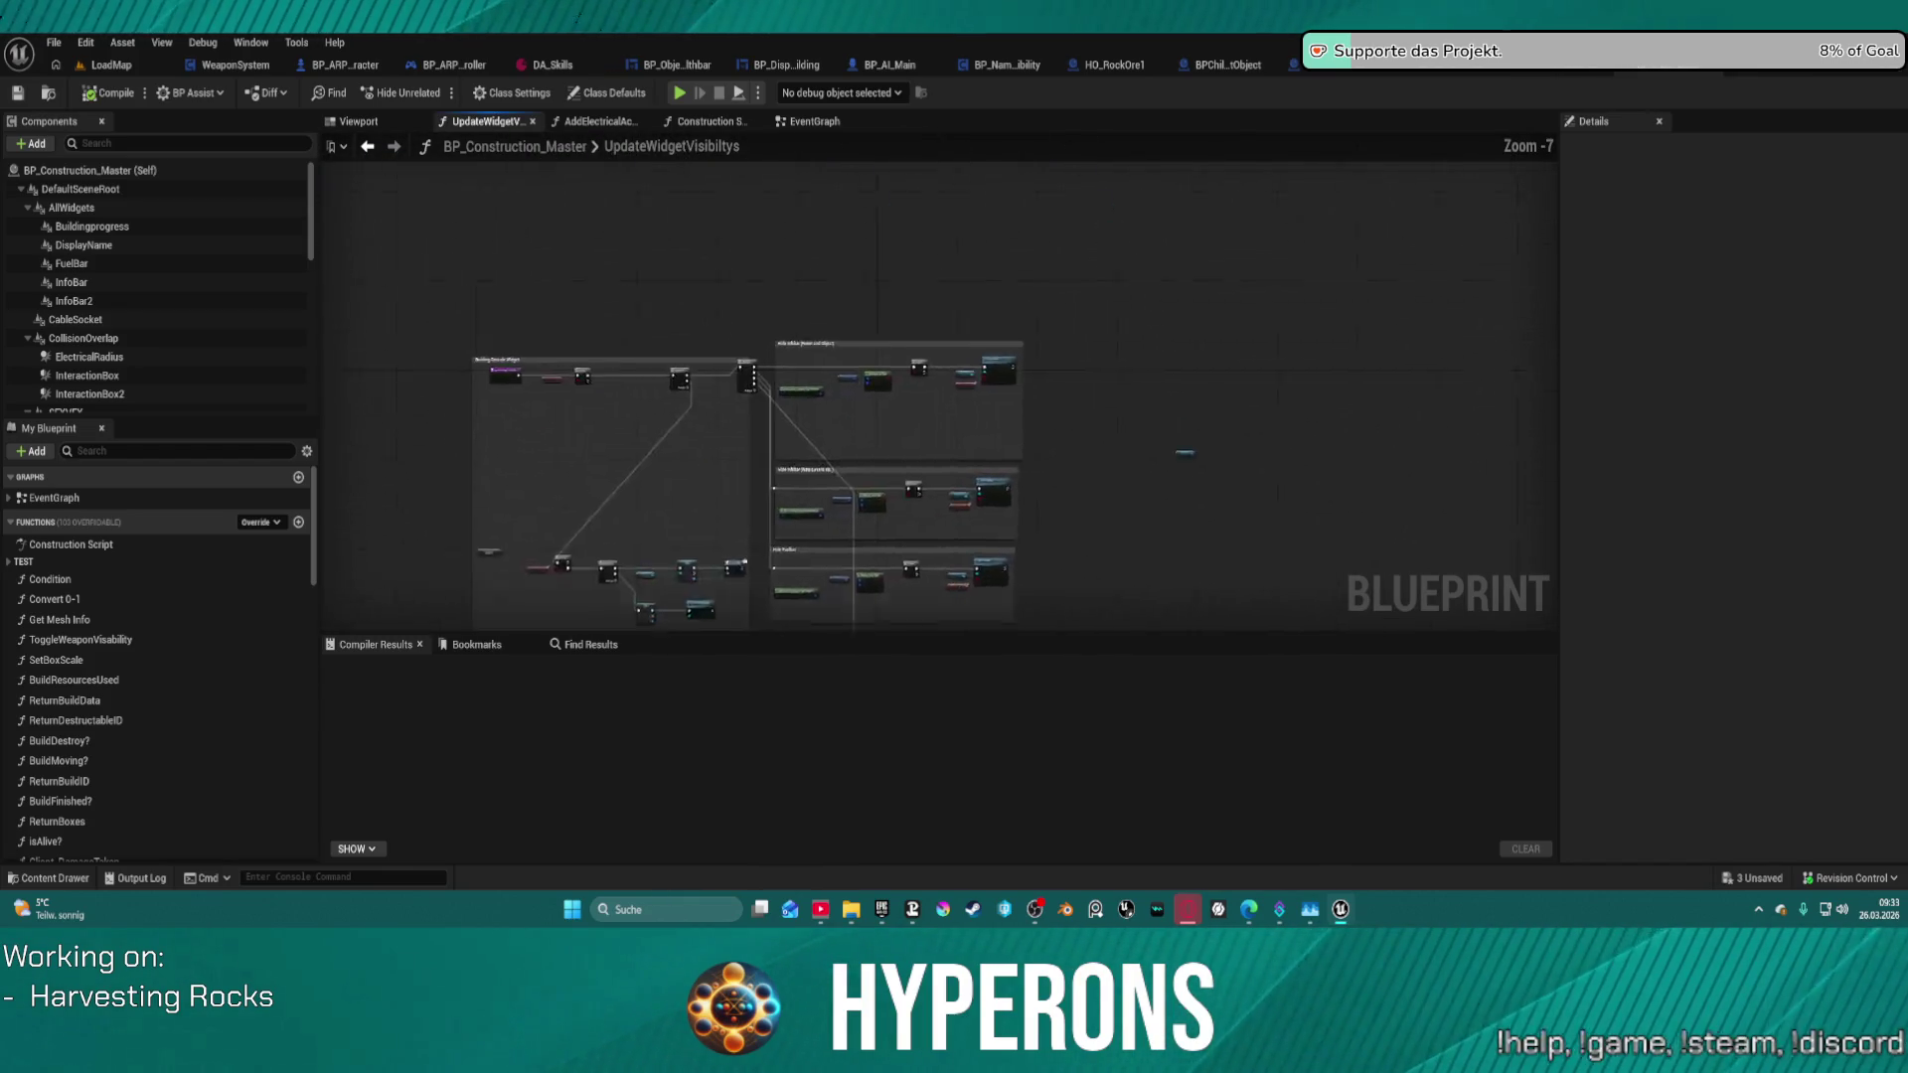
{"action": "scroll", "coordinate": [956, 371], "scroll_direction": "up", "scroll_amount": 4}
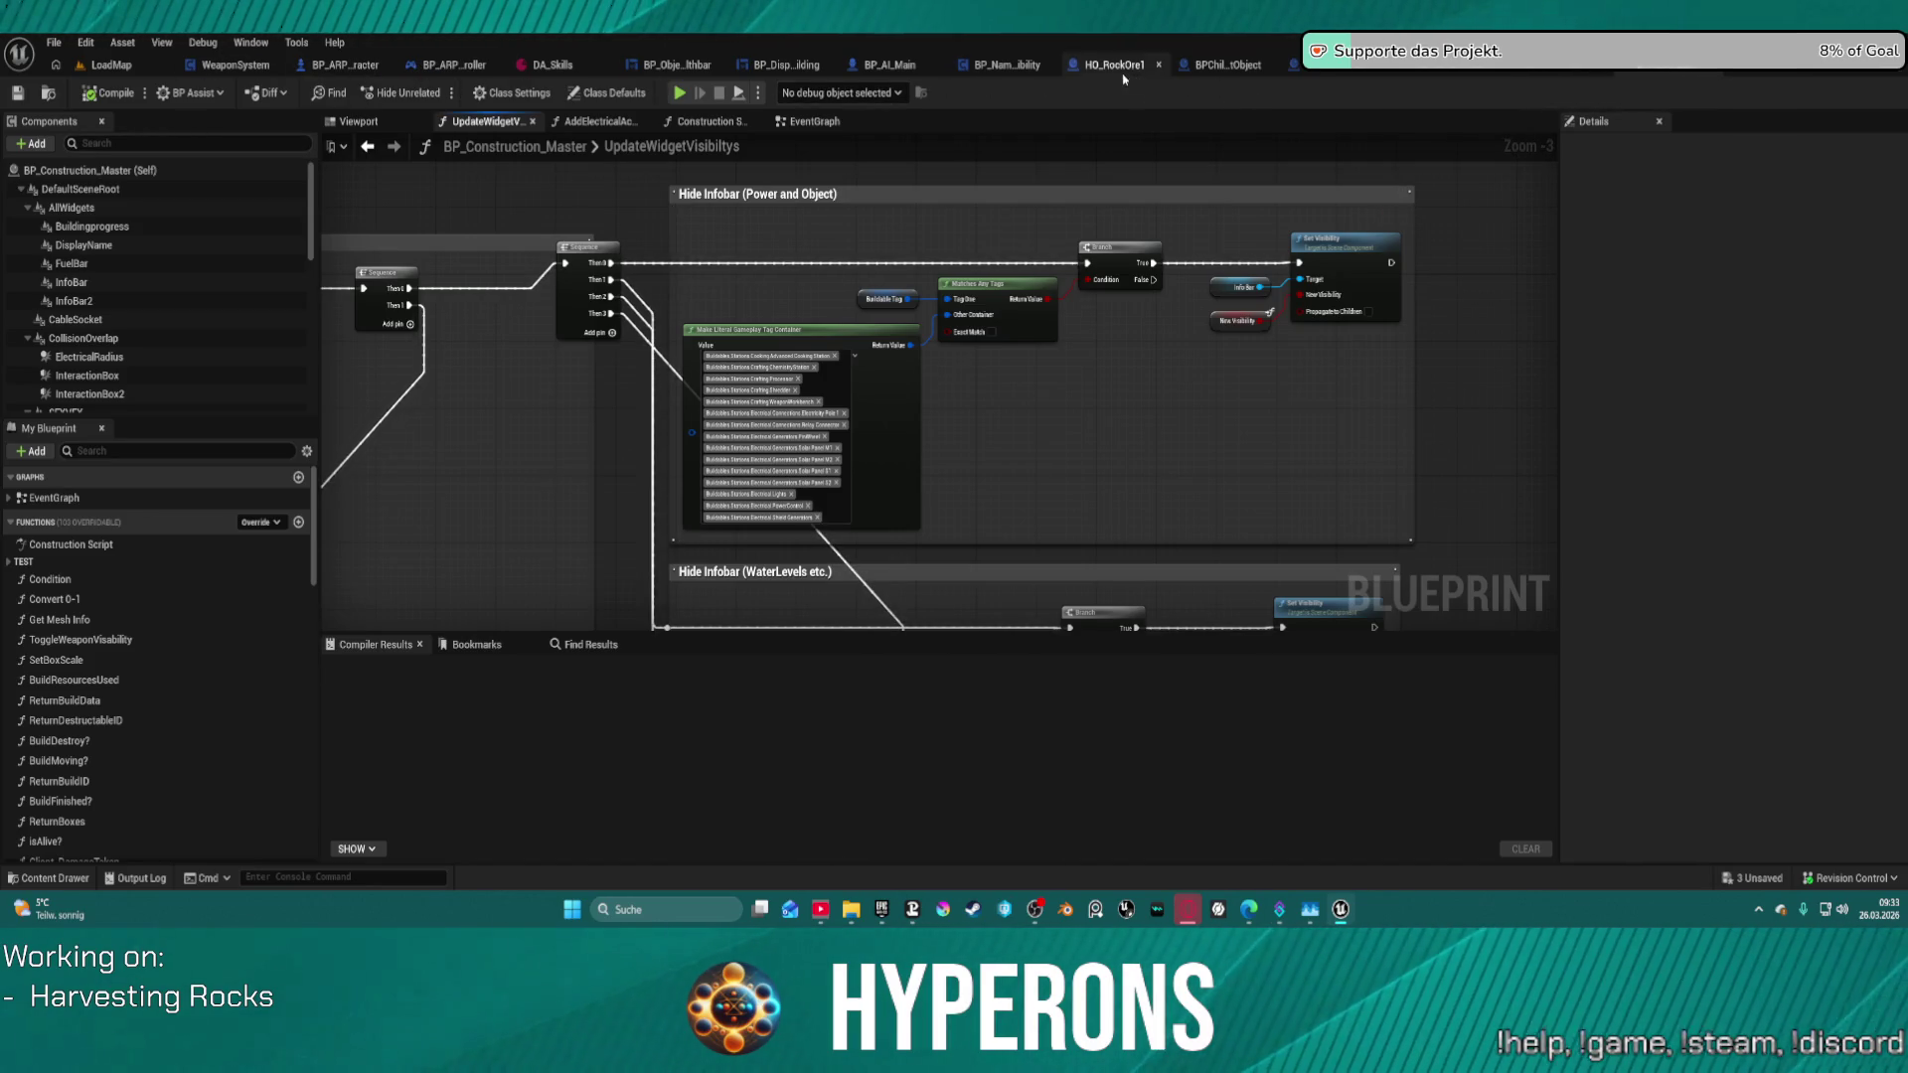
- Delete the old cast and Show Widget nodes and add a Set Visibility node on Widget 1
{"action": "left_click", "coordinate": [1312, 74]}
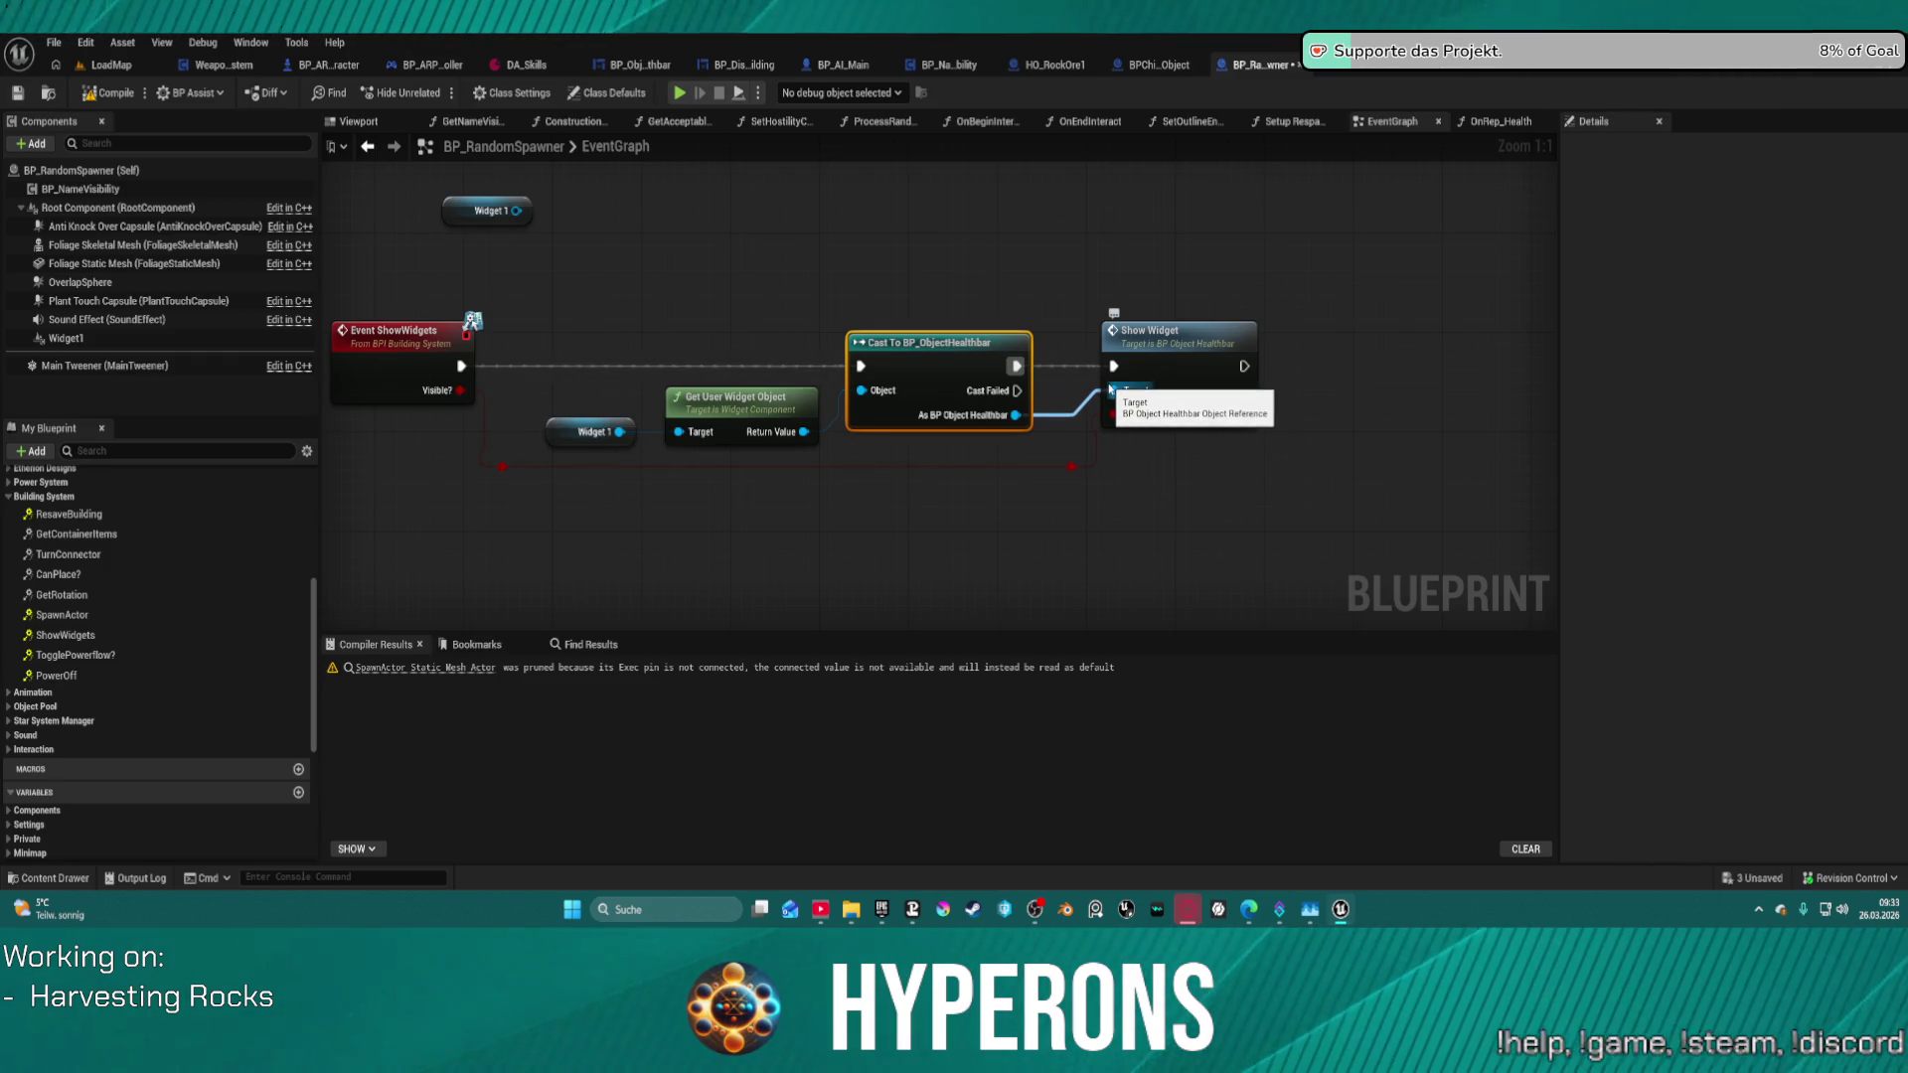
{"action": "left_click_drag", "start_coordinate": [734, 266], "coordinate": [1209, 545]}
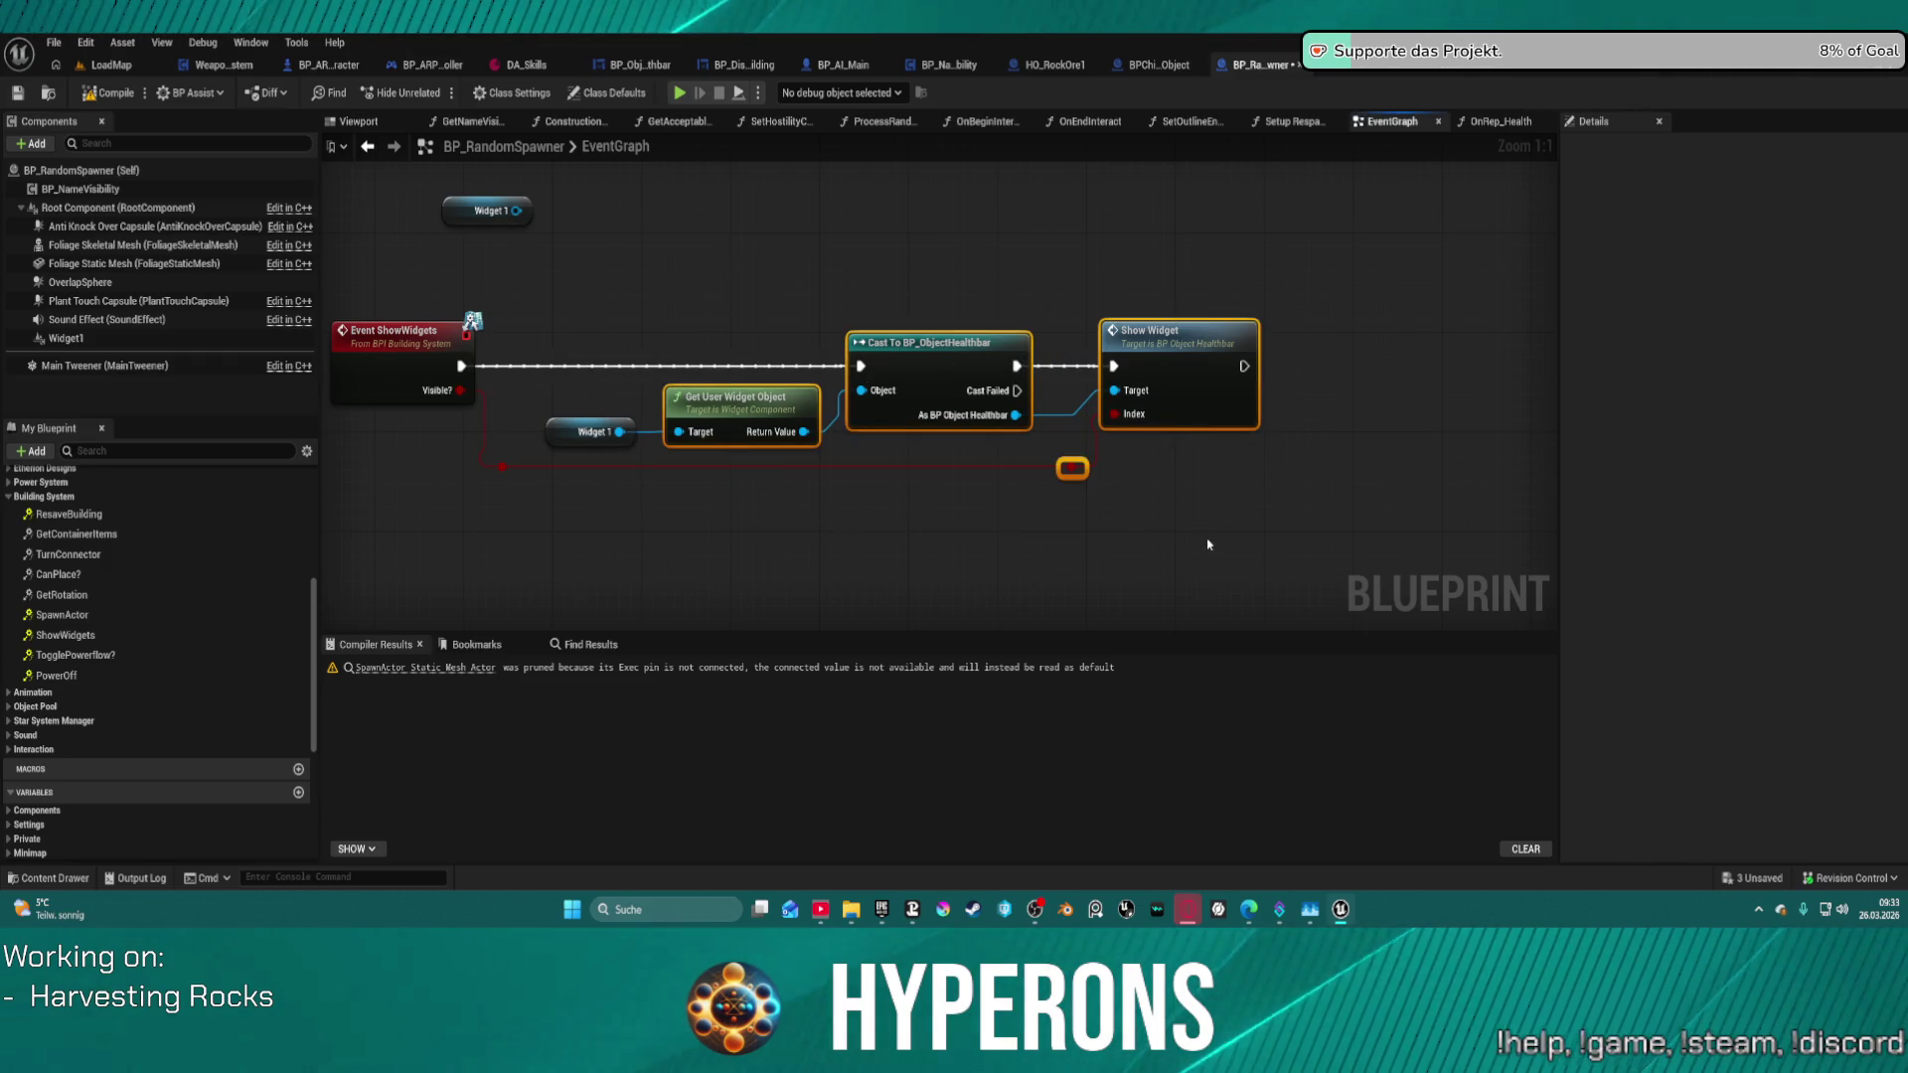
{"action": "key", "text": "Delete"}
{"action": "left_click_drag", "start_coordinate": [617, 434], "coordinate": [733, 399]}
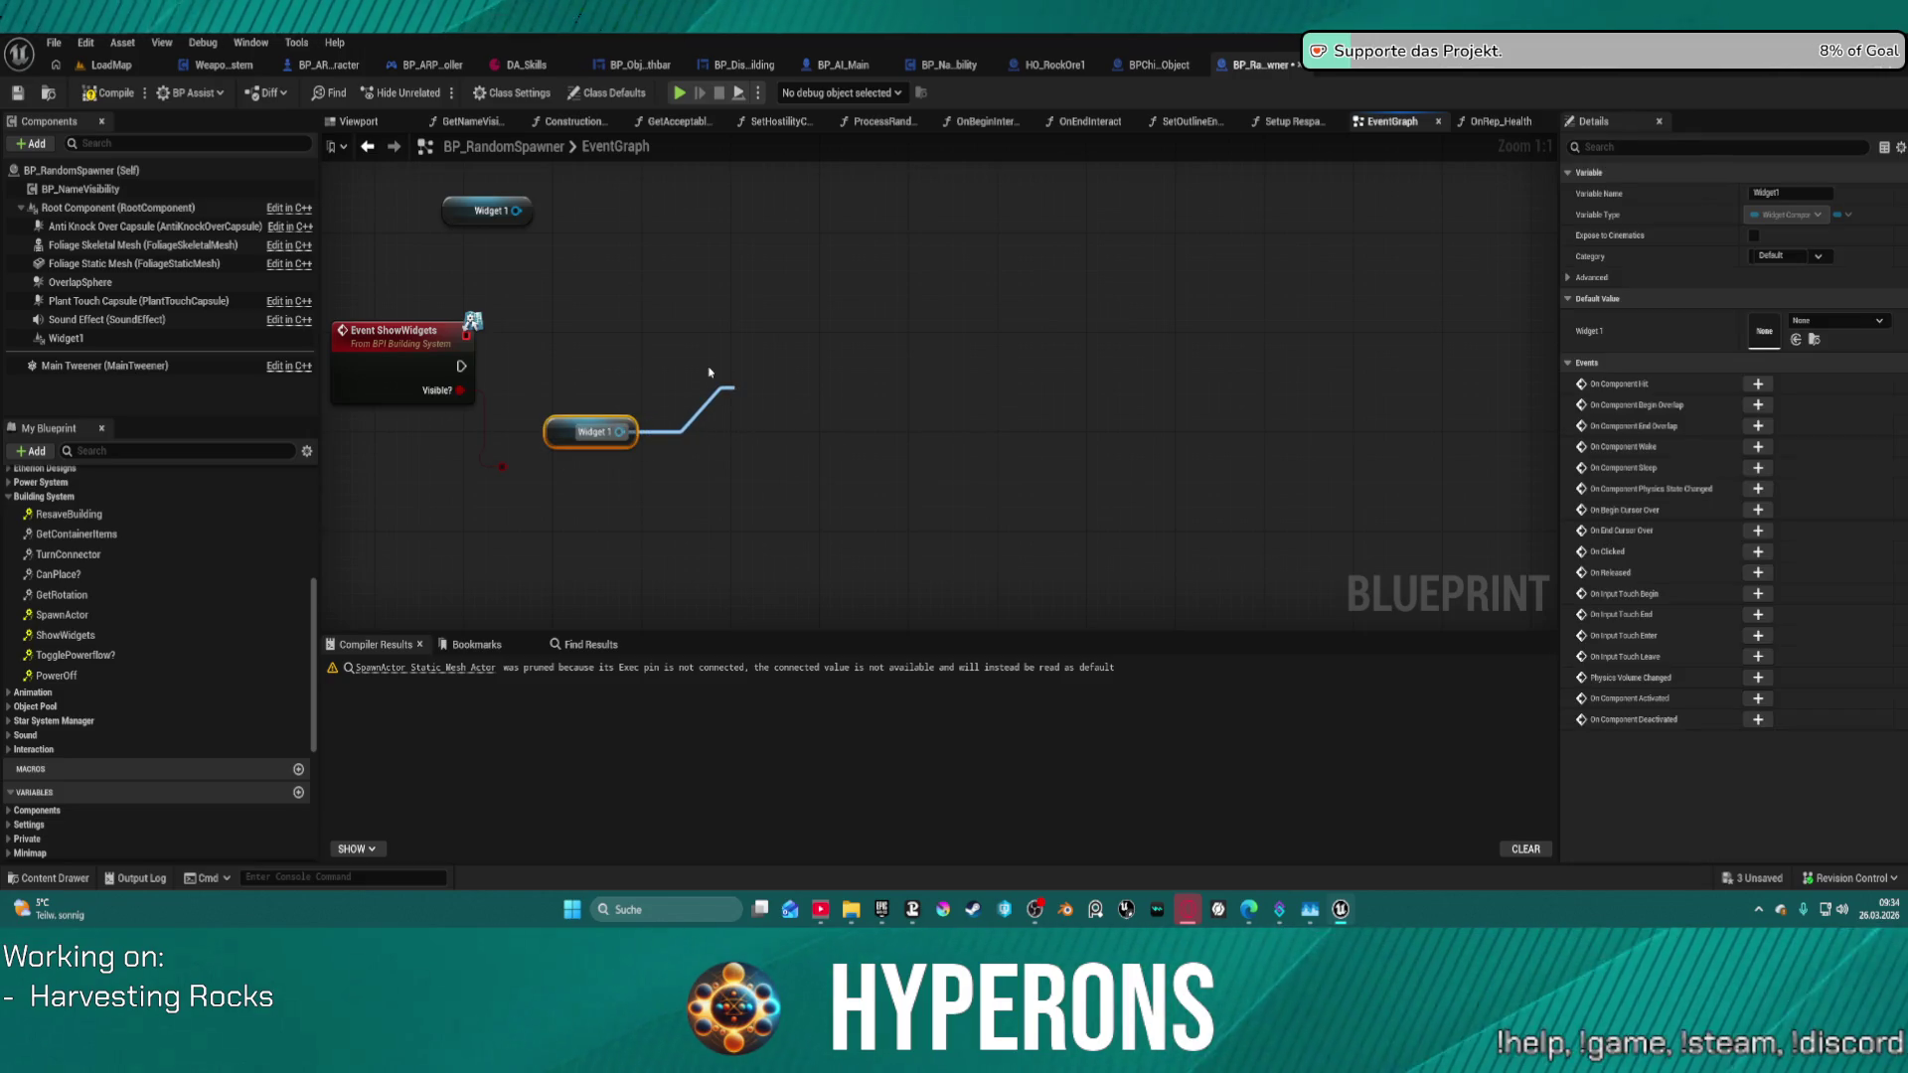
{"action": "type", "text": "show"}
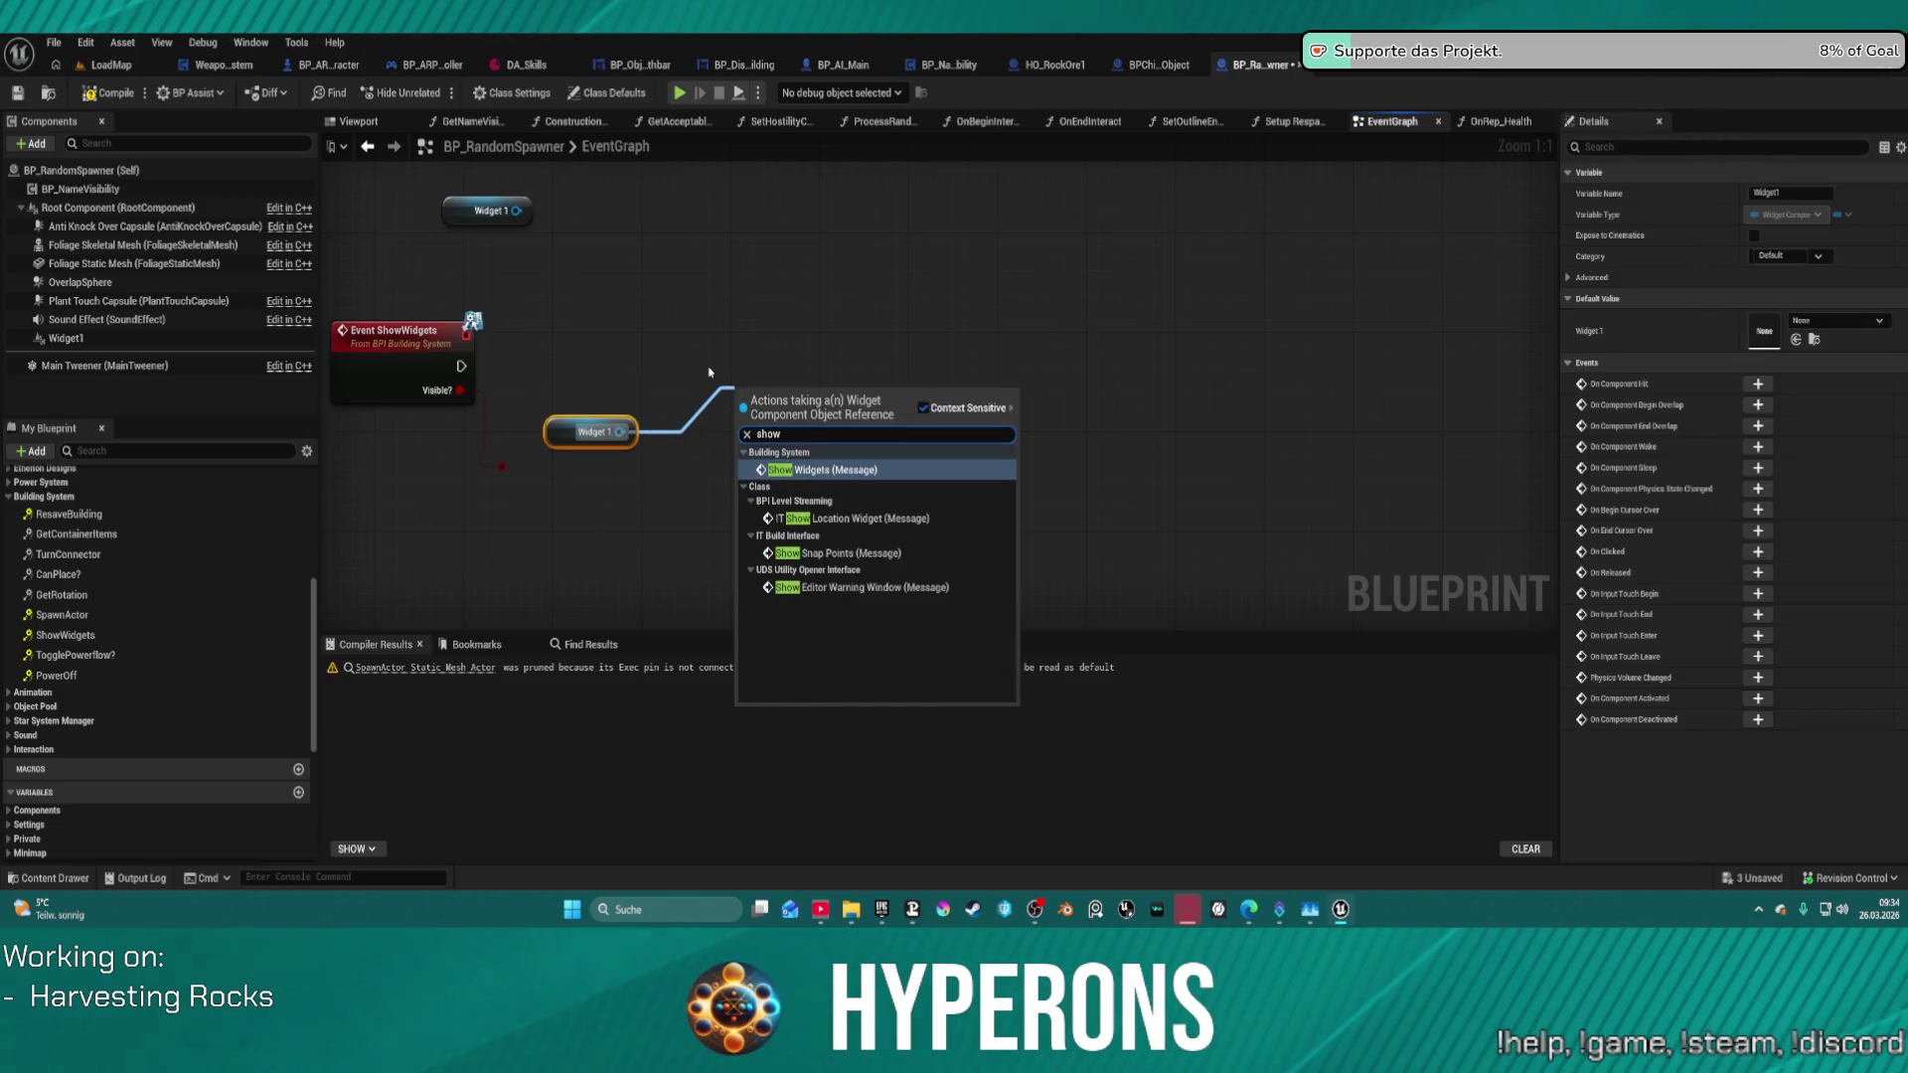
{"action": "key", "text": "BackSpace"}
{"action": "key", "text": "BackSpace"}
{"action": "key", "text": "BackSpace"}
{"action": "type", "text": "v"}
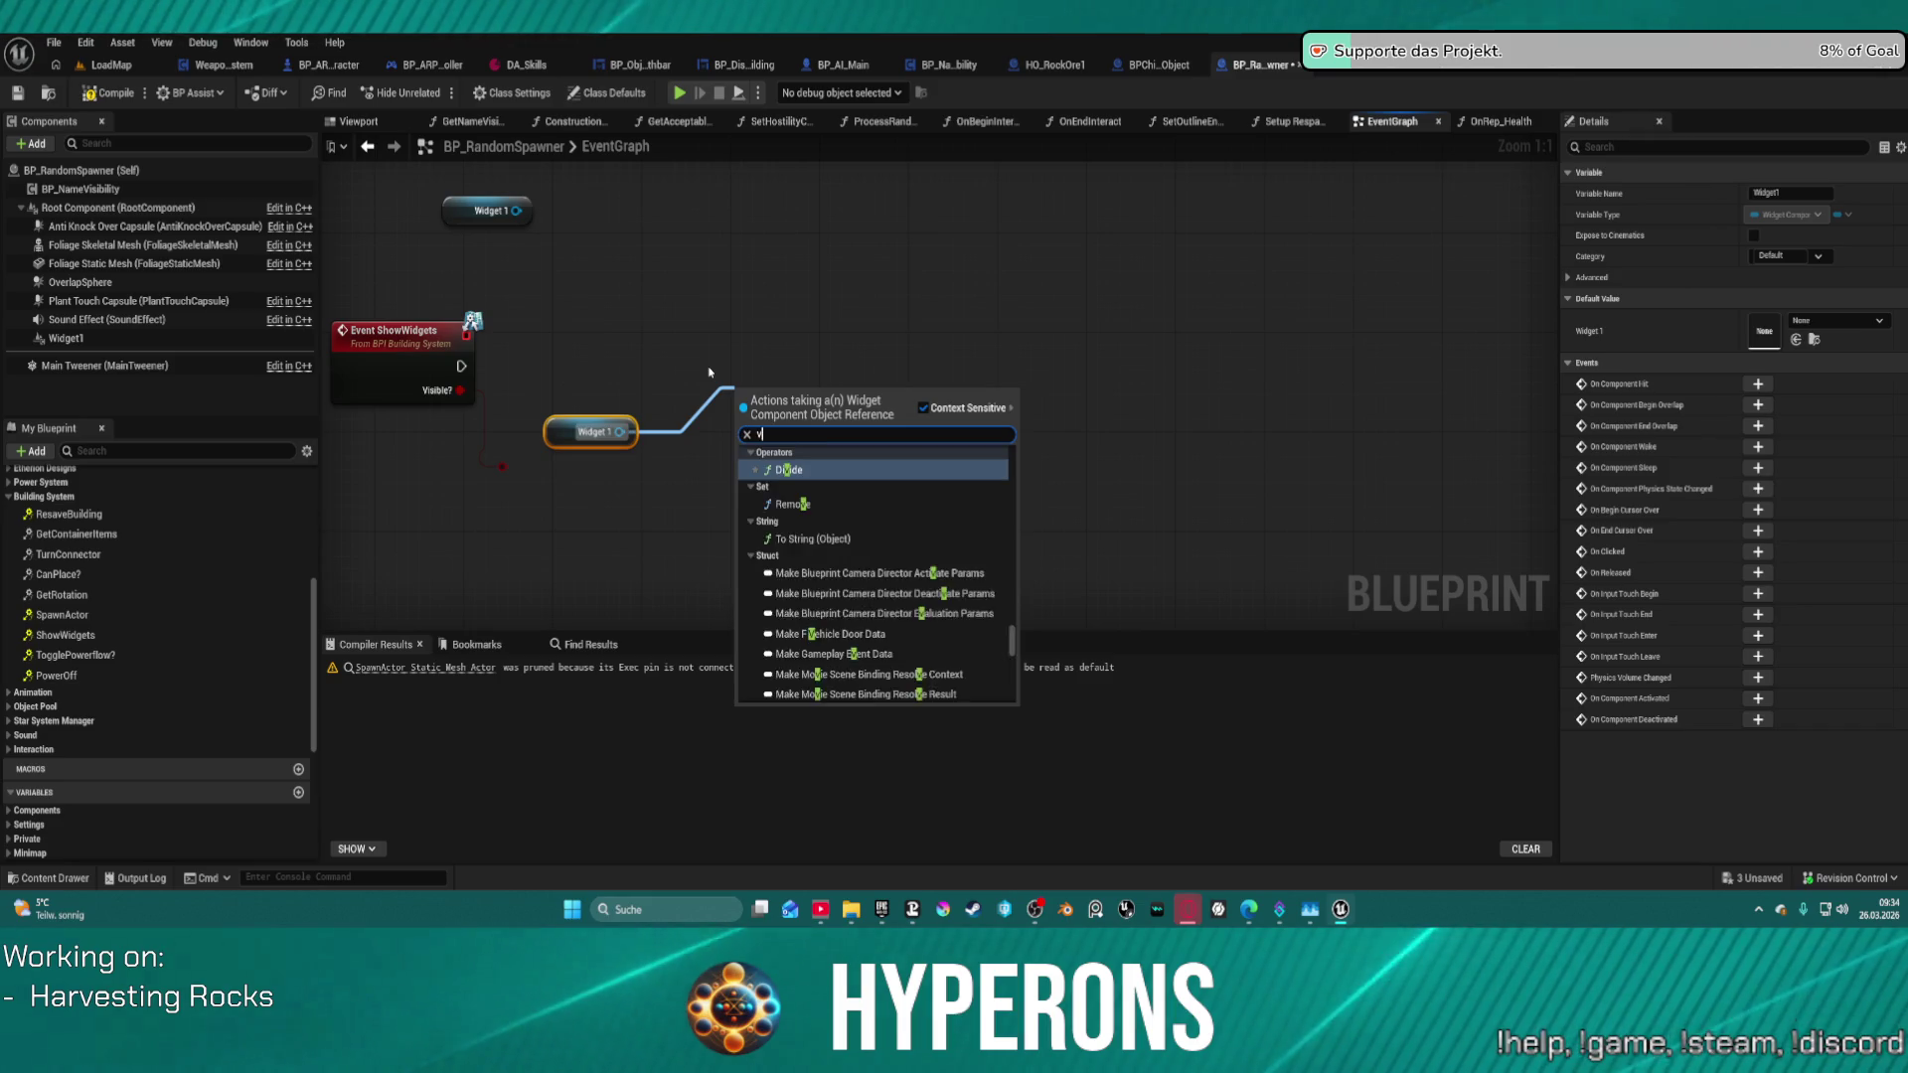
{"action": "type", "text": "isi"}
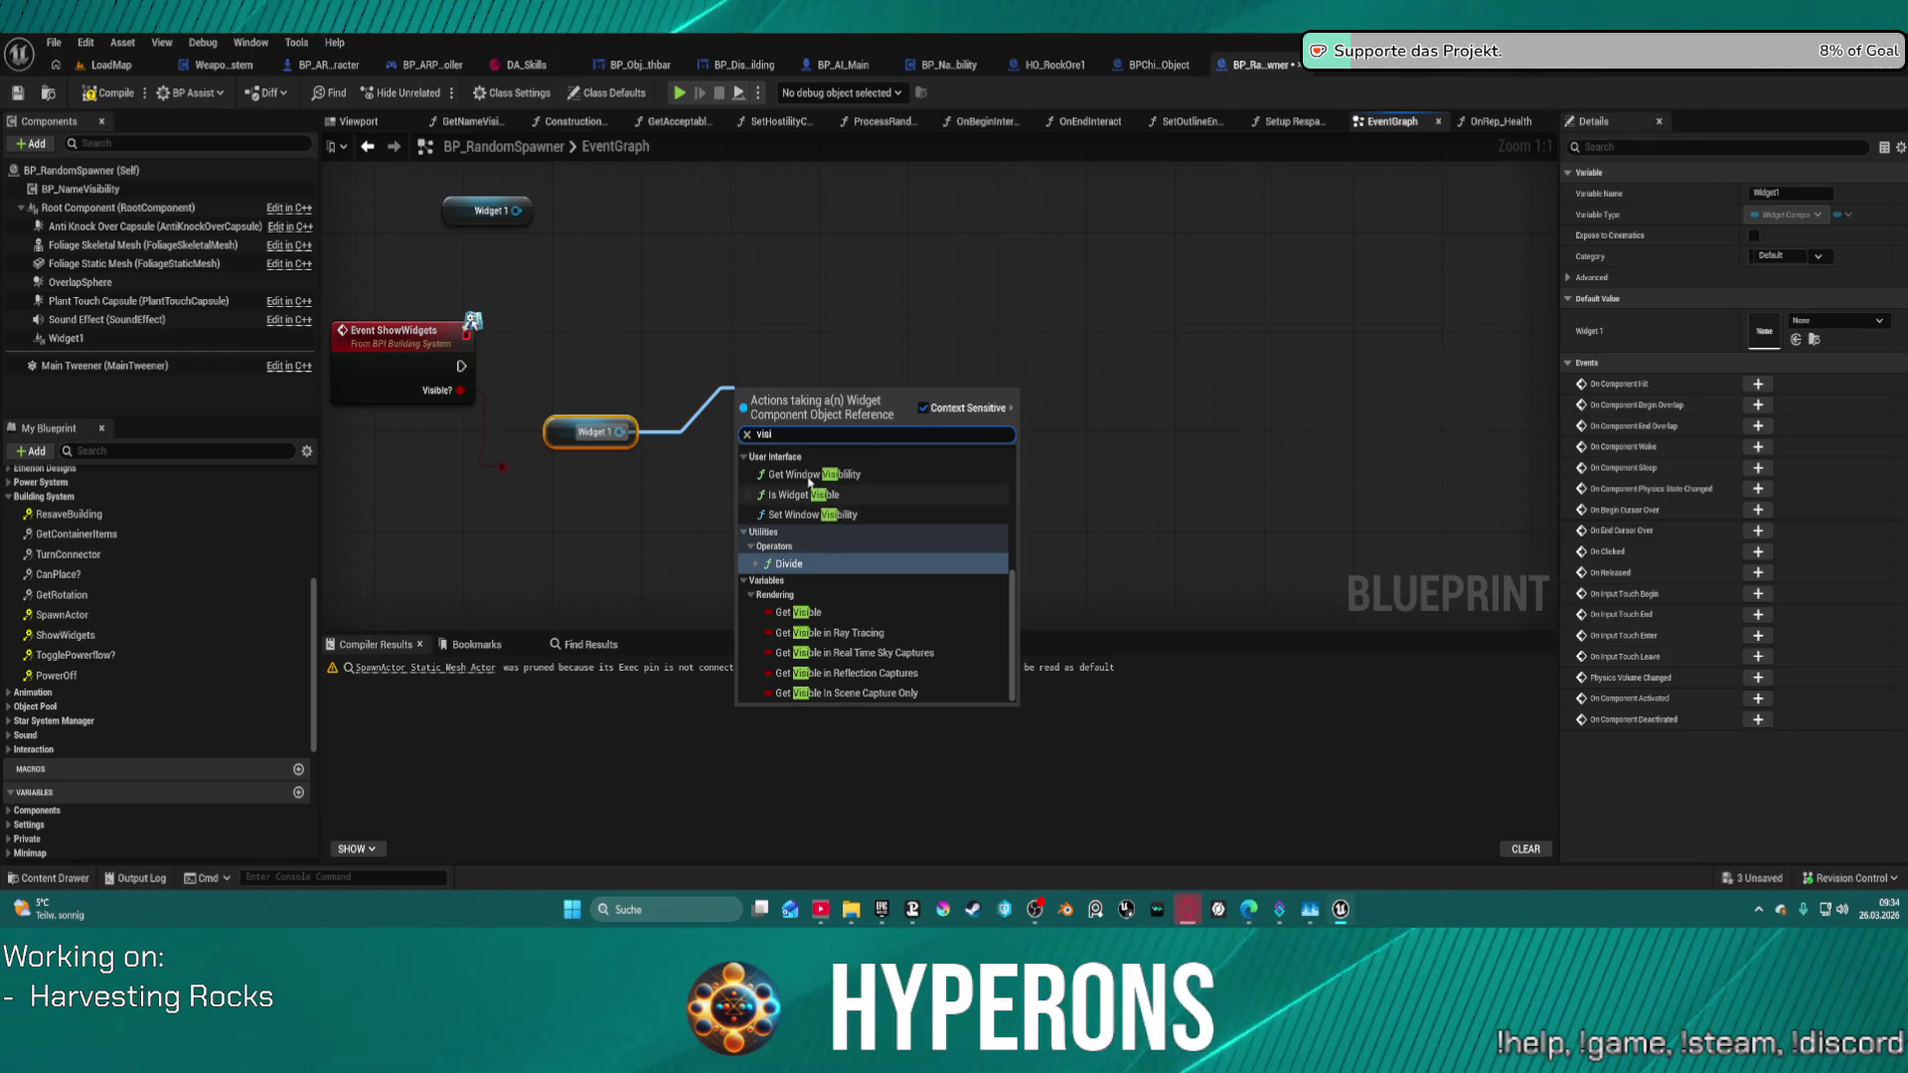
{"action": "scroll", "coordinate": [845, 507], "scroll_direction": "up", "scroll_amount": 3}
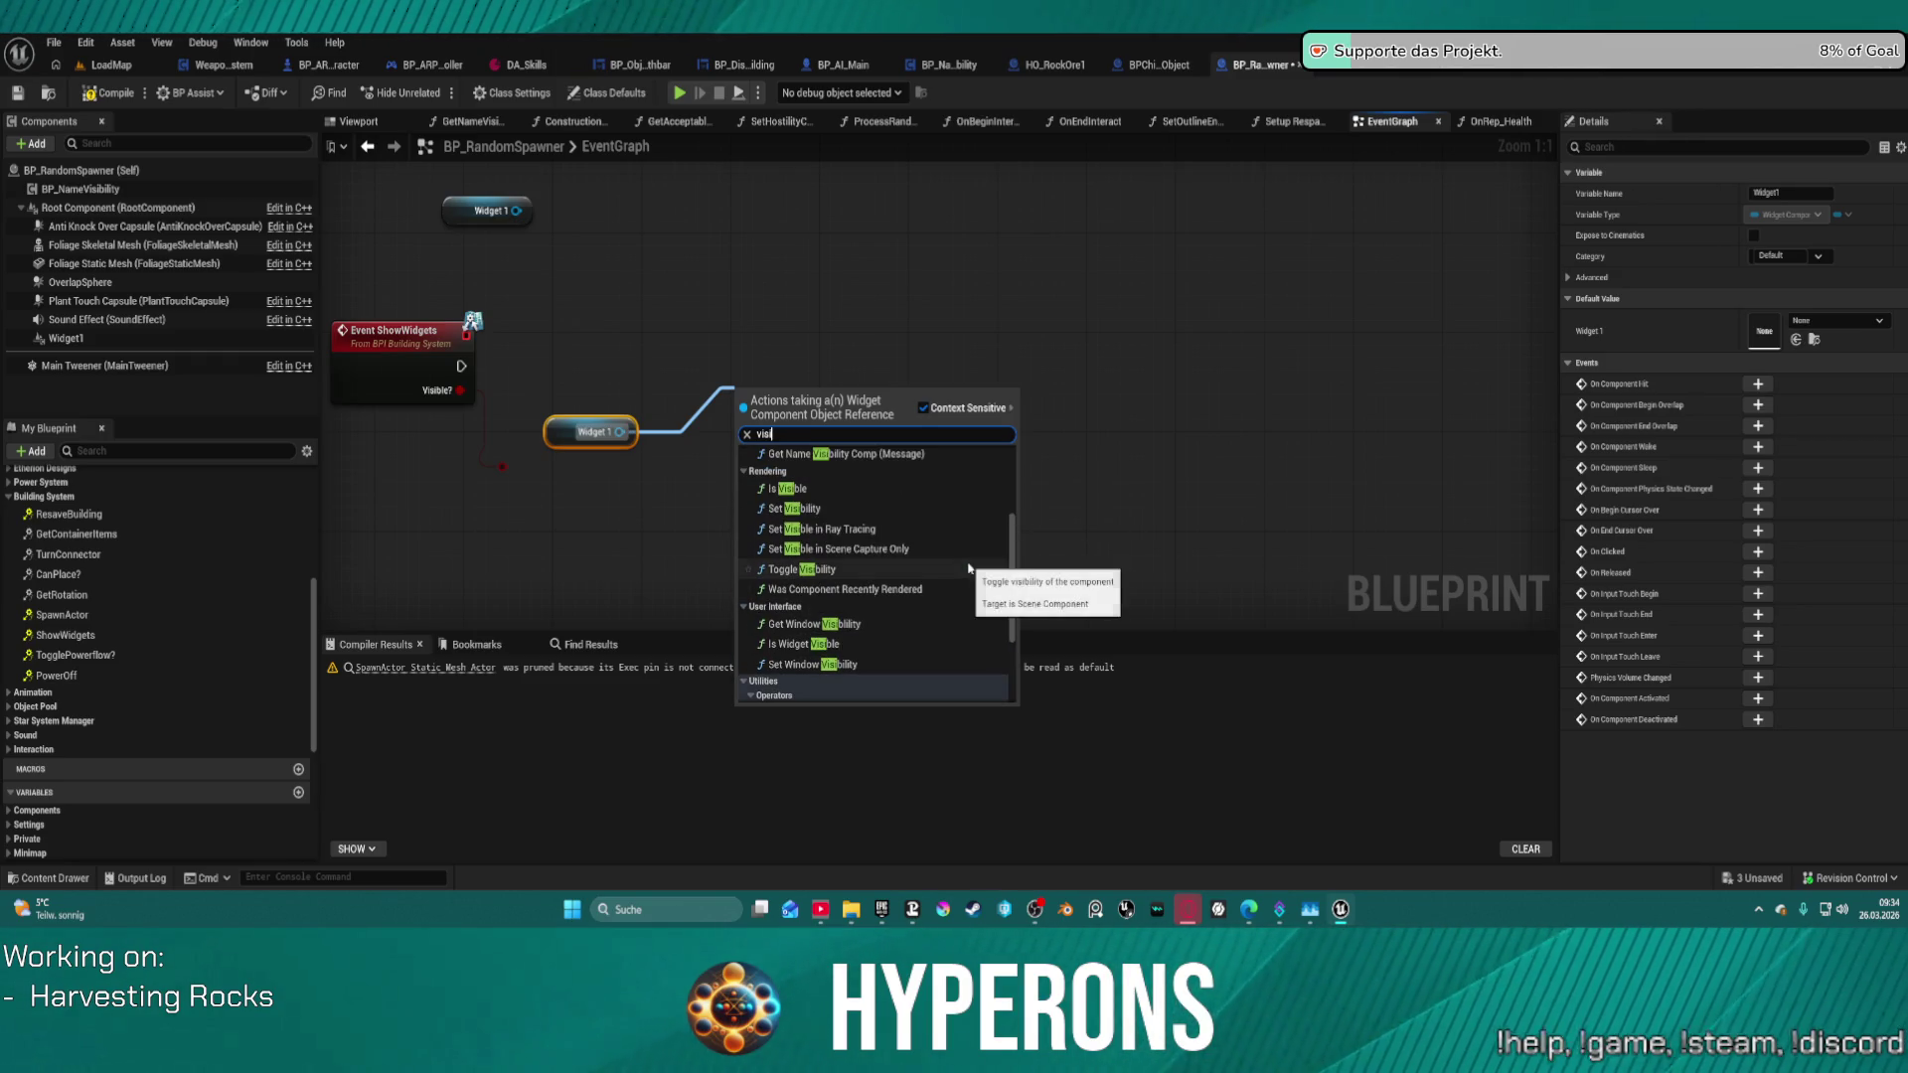
{"action": "left_click", "coordinate": [891, 512]}
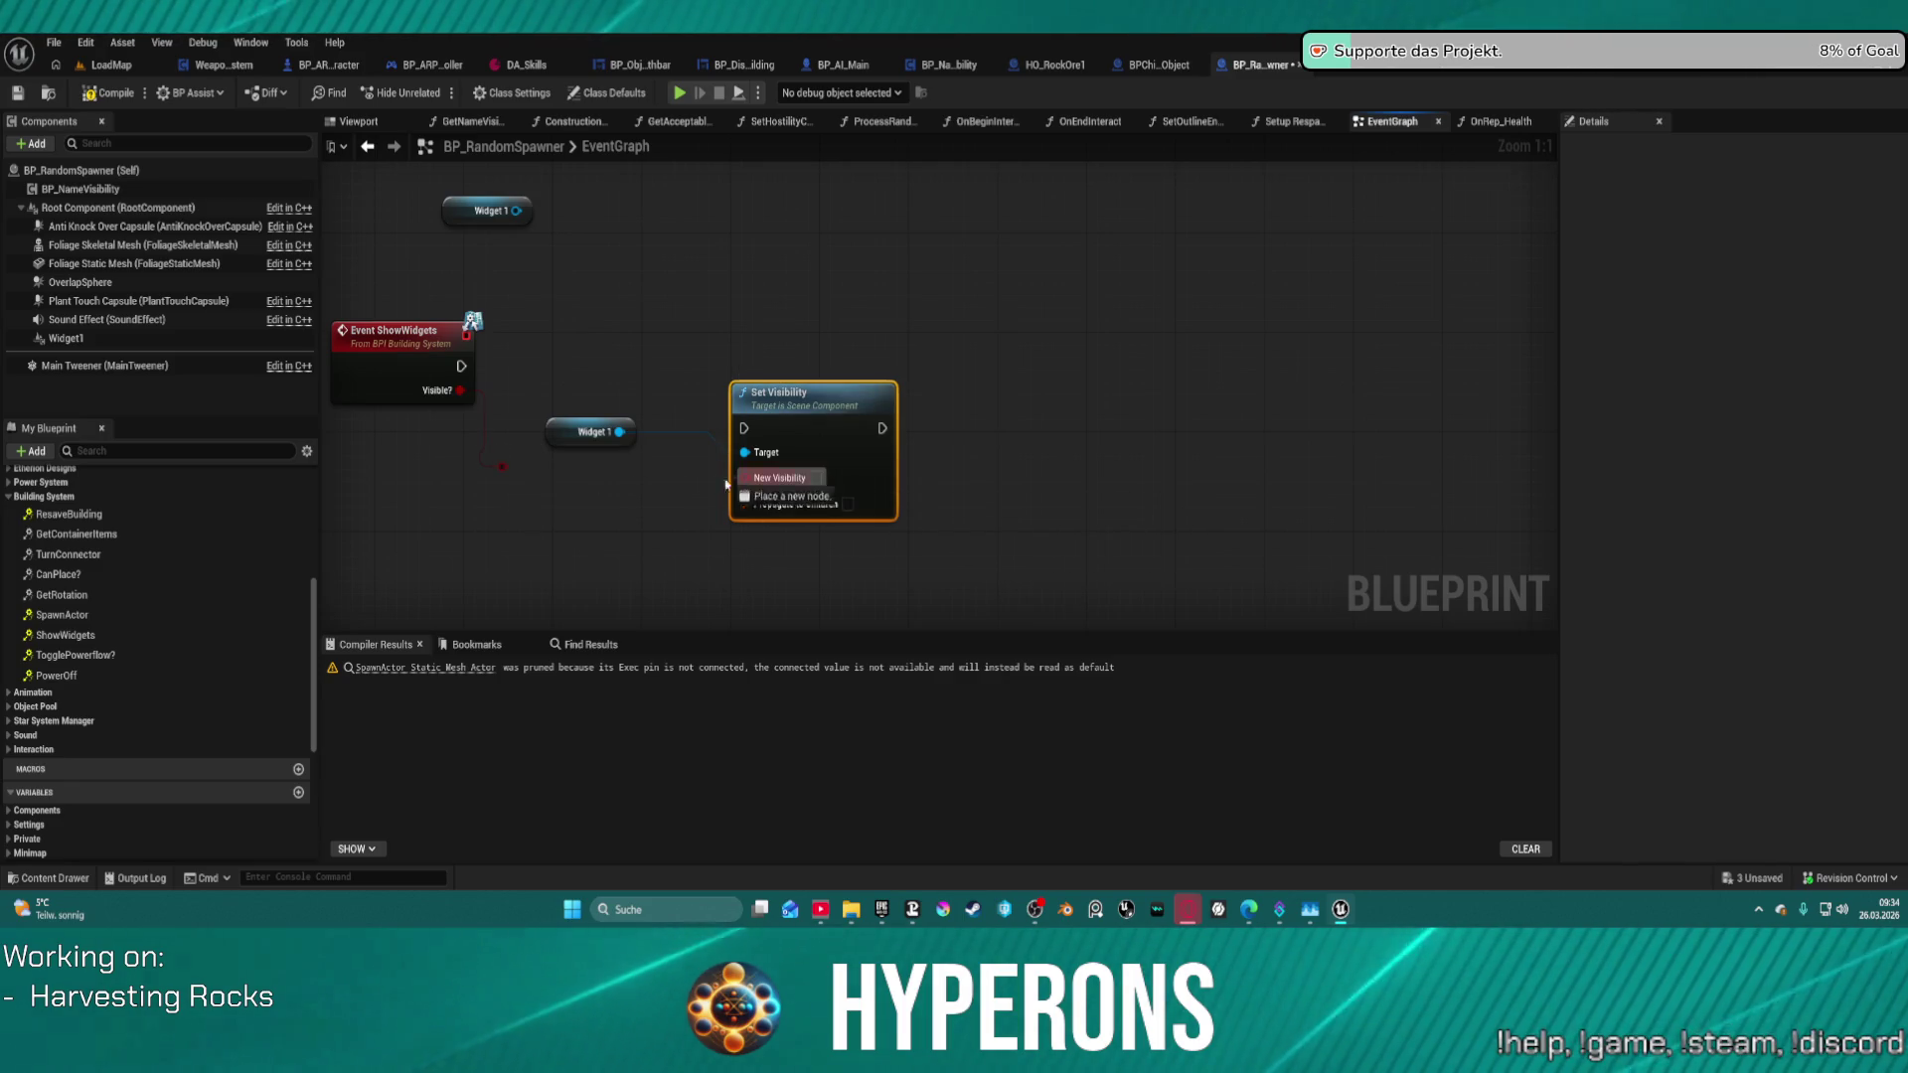
- Drive New Visibility with a Select indexed by Visible?, True ticked, executed from ShowWidgets
{"action": "left_click_drag", "start_coordinate": [744, 478], "coordinate": [617, 508]}
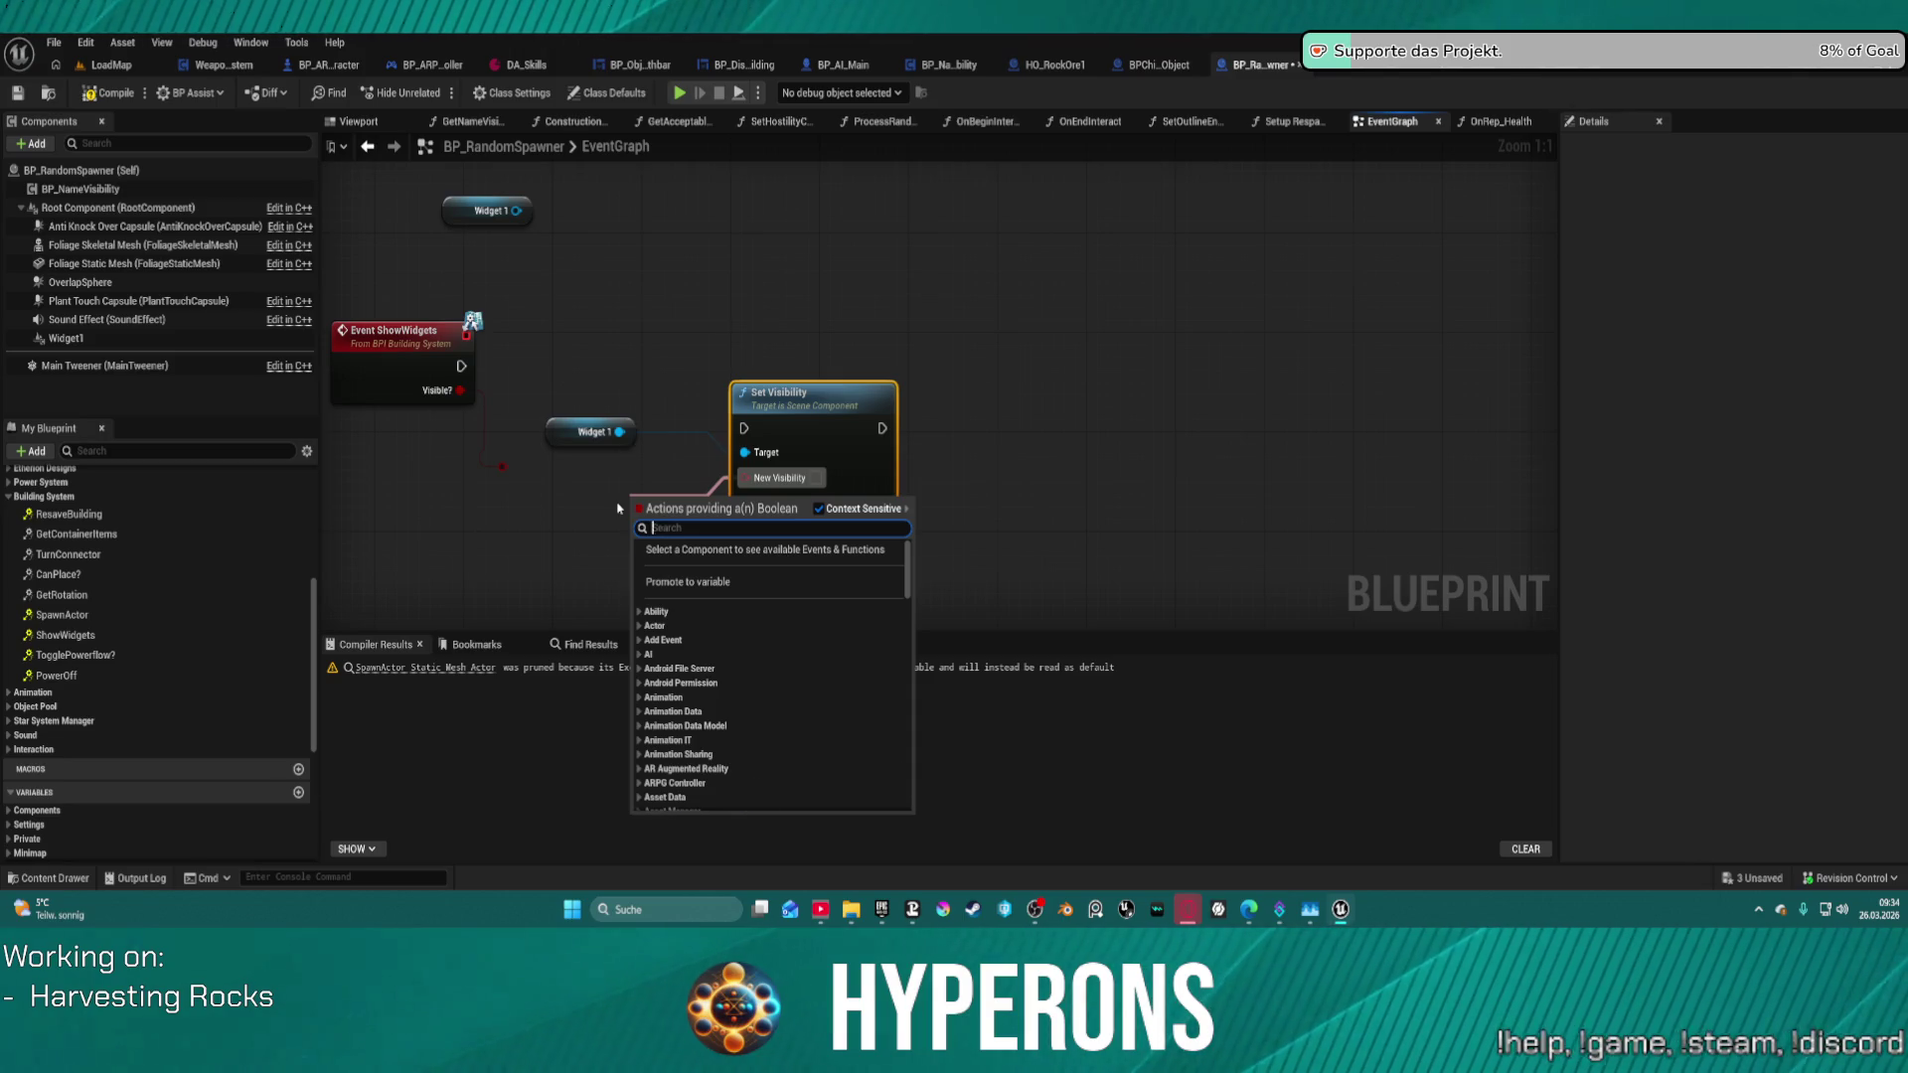
{"action": "type", "text": "sel"}
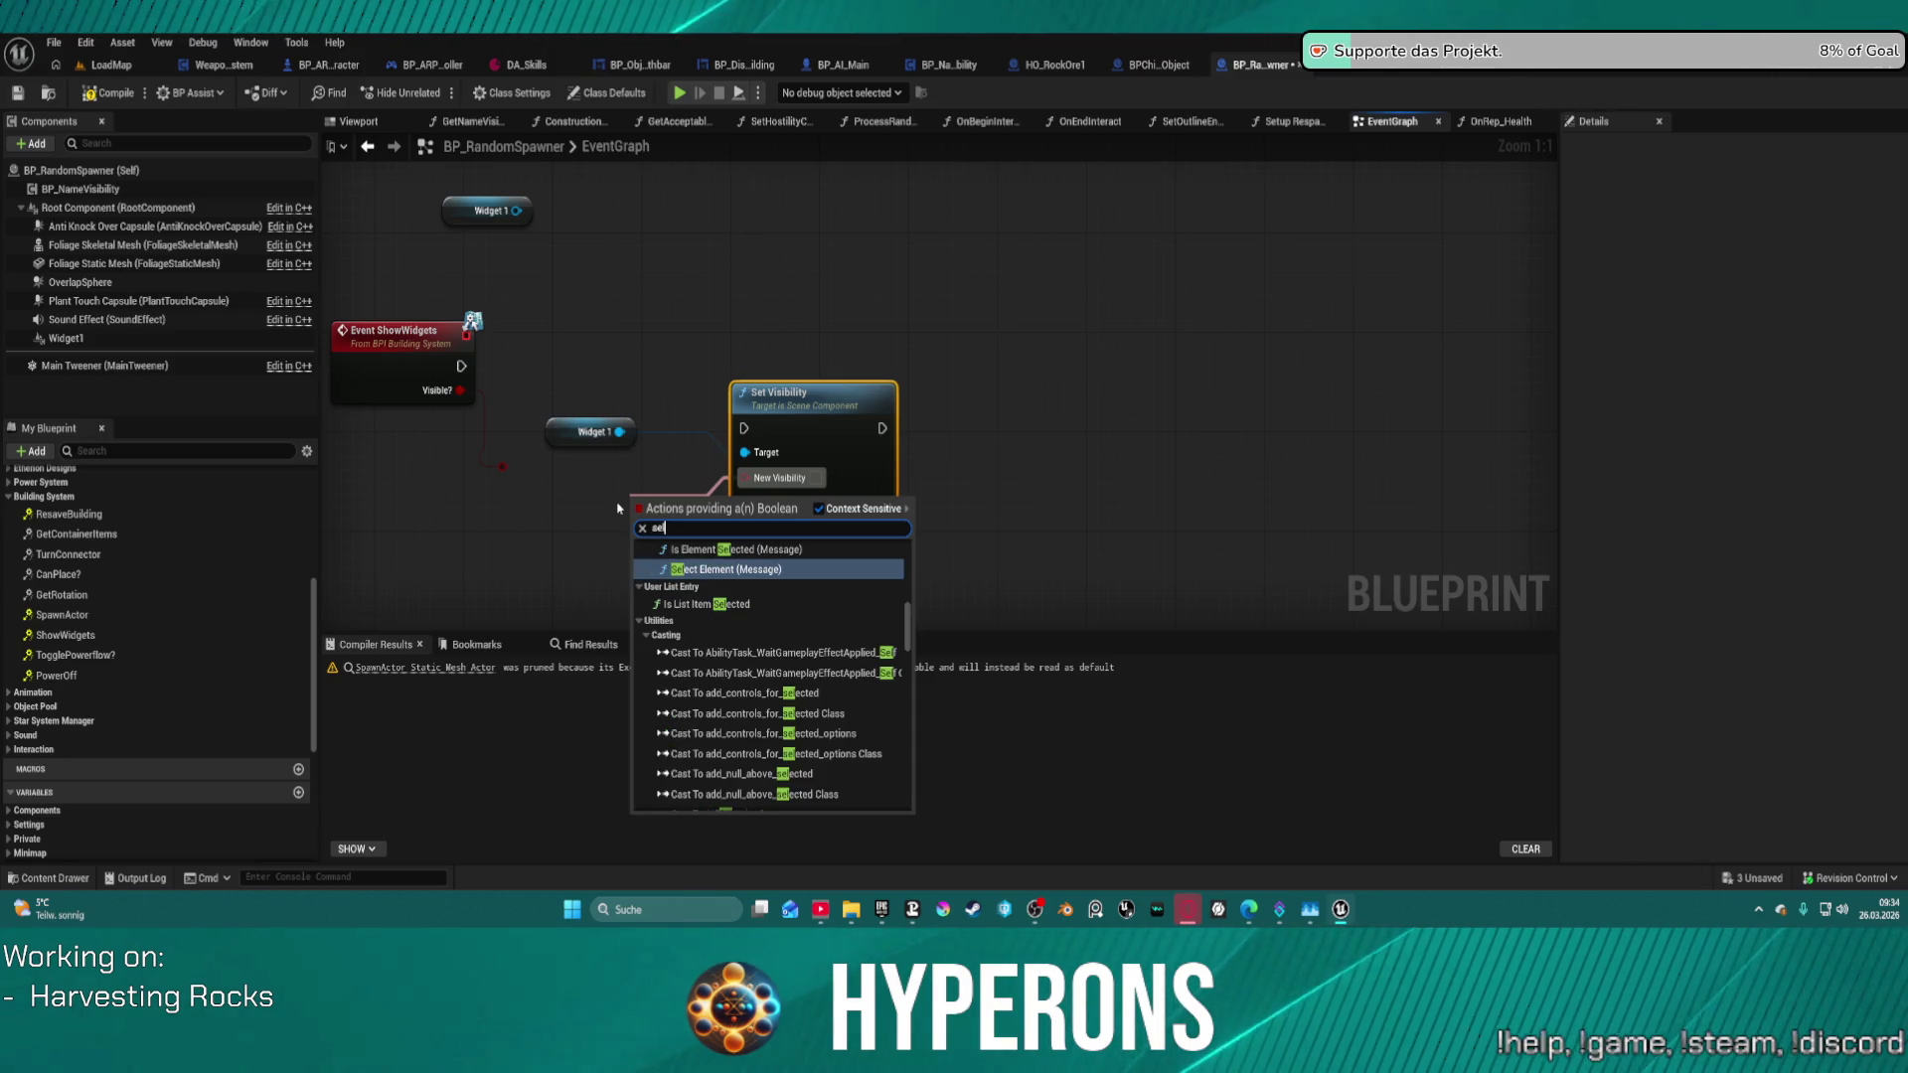
{"action": "type", "text": "ec"}
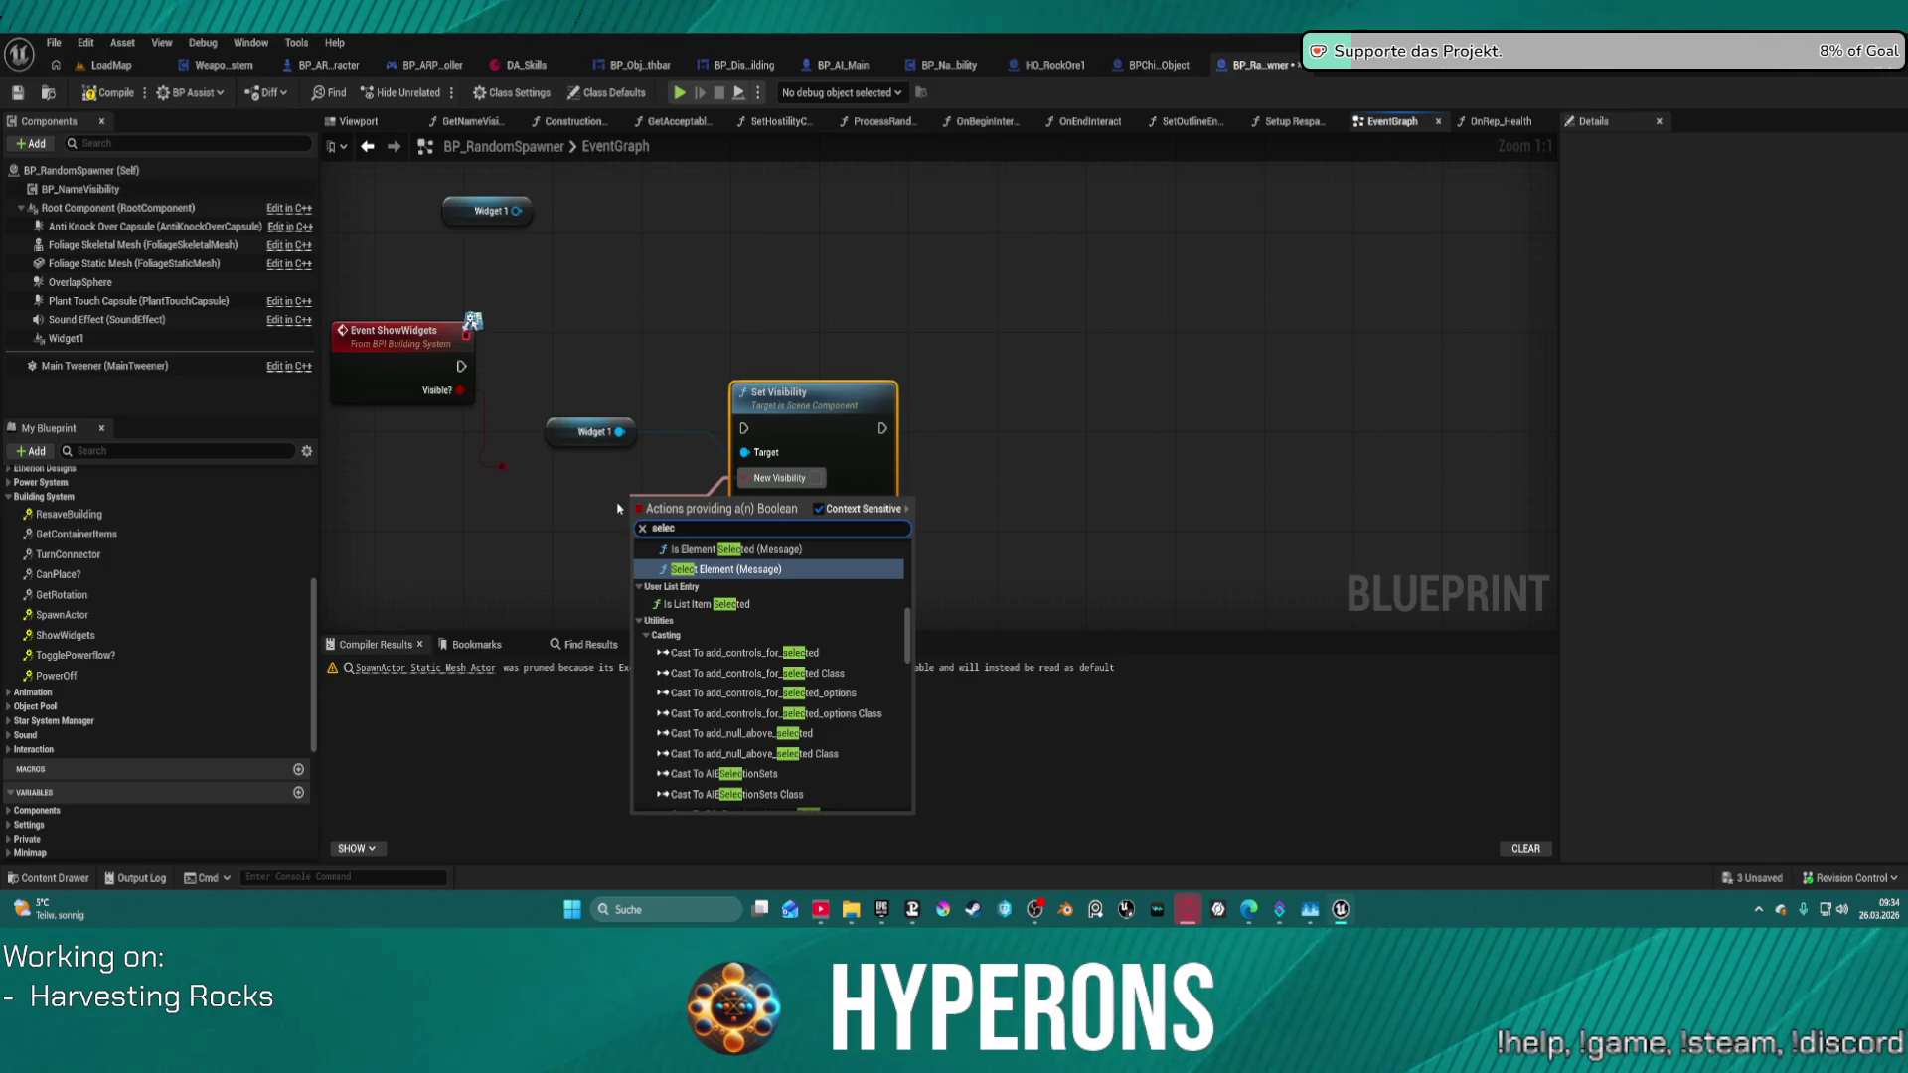
{"action": "scroll", "coordinate": [765, 646], "scroll_direction": "down", "scroll_amount": 5}
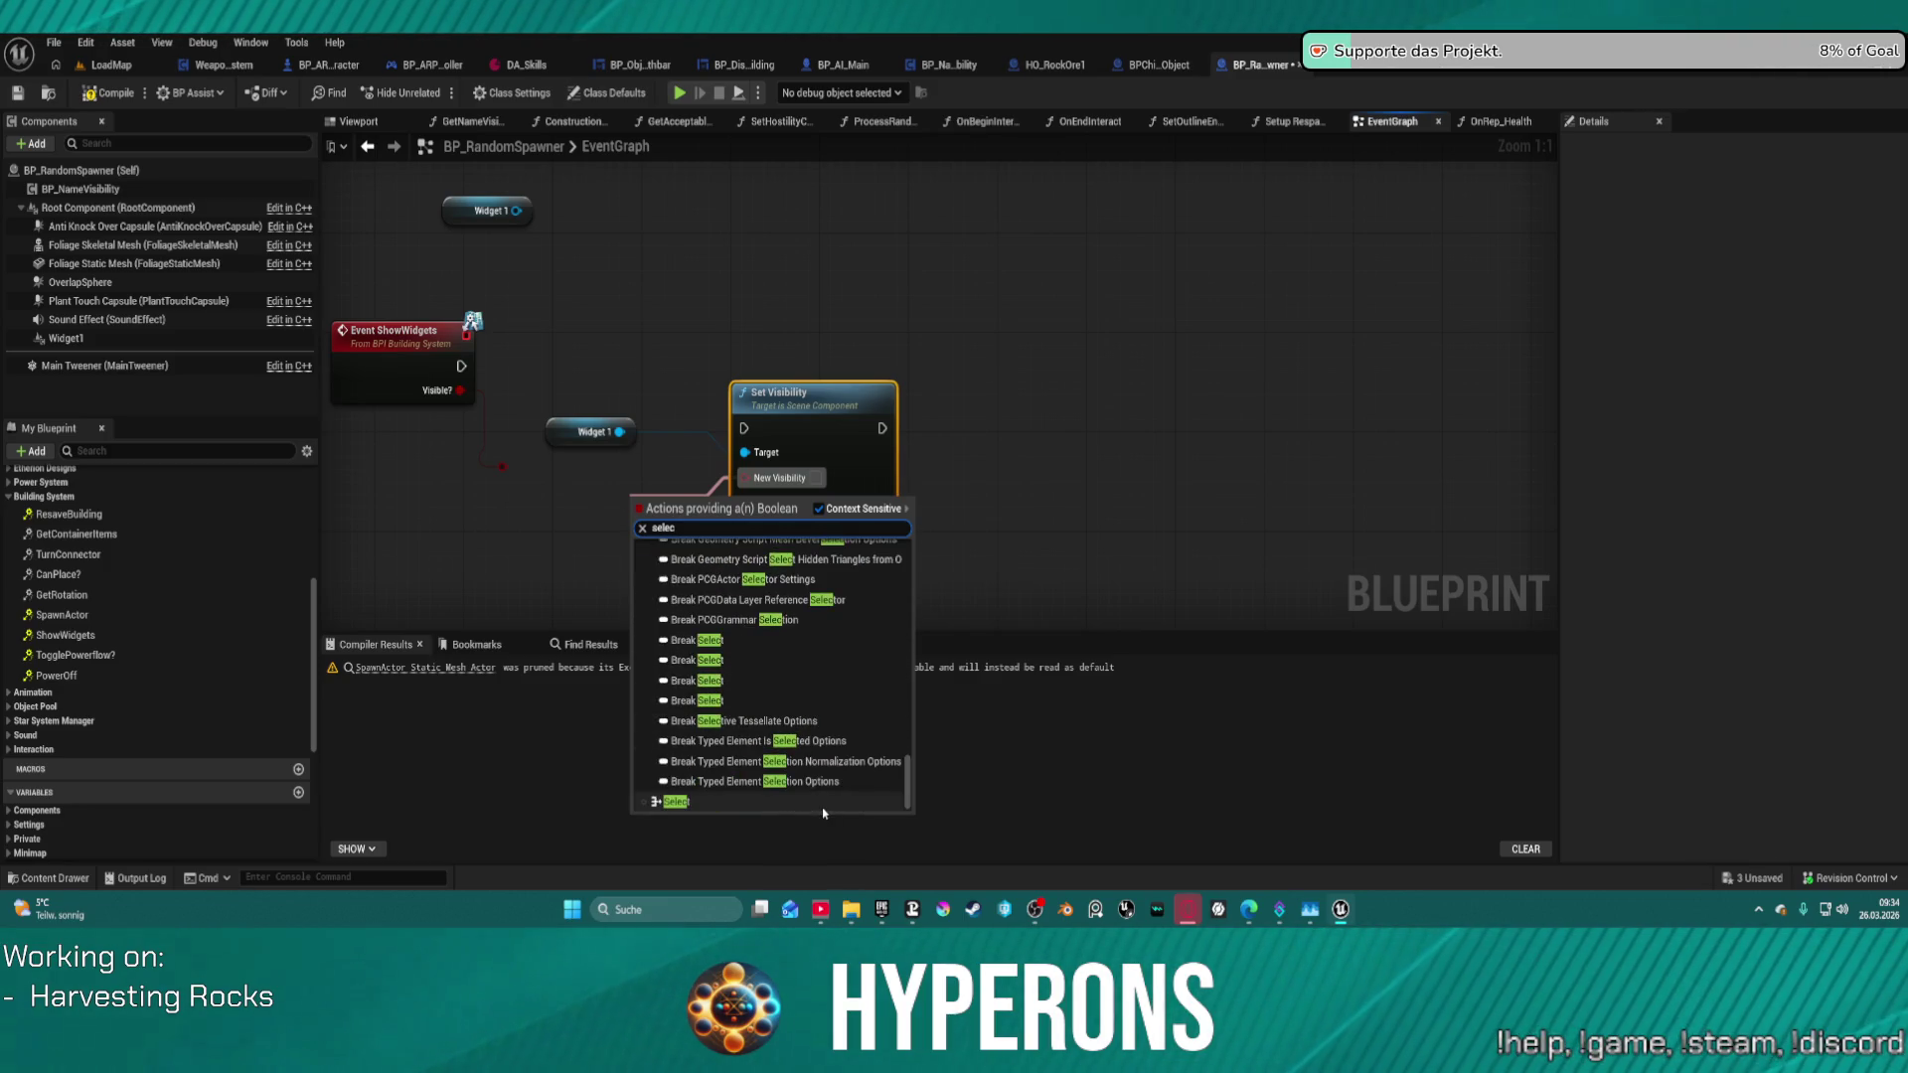
{"action": "left_click", "coordinate": [688, 741]}
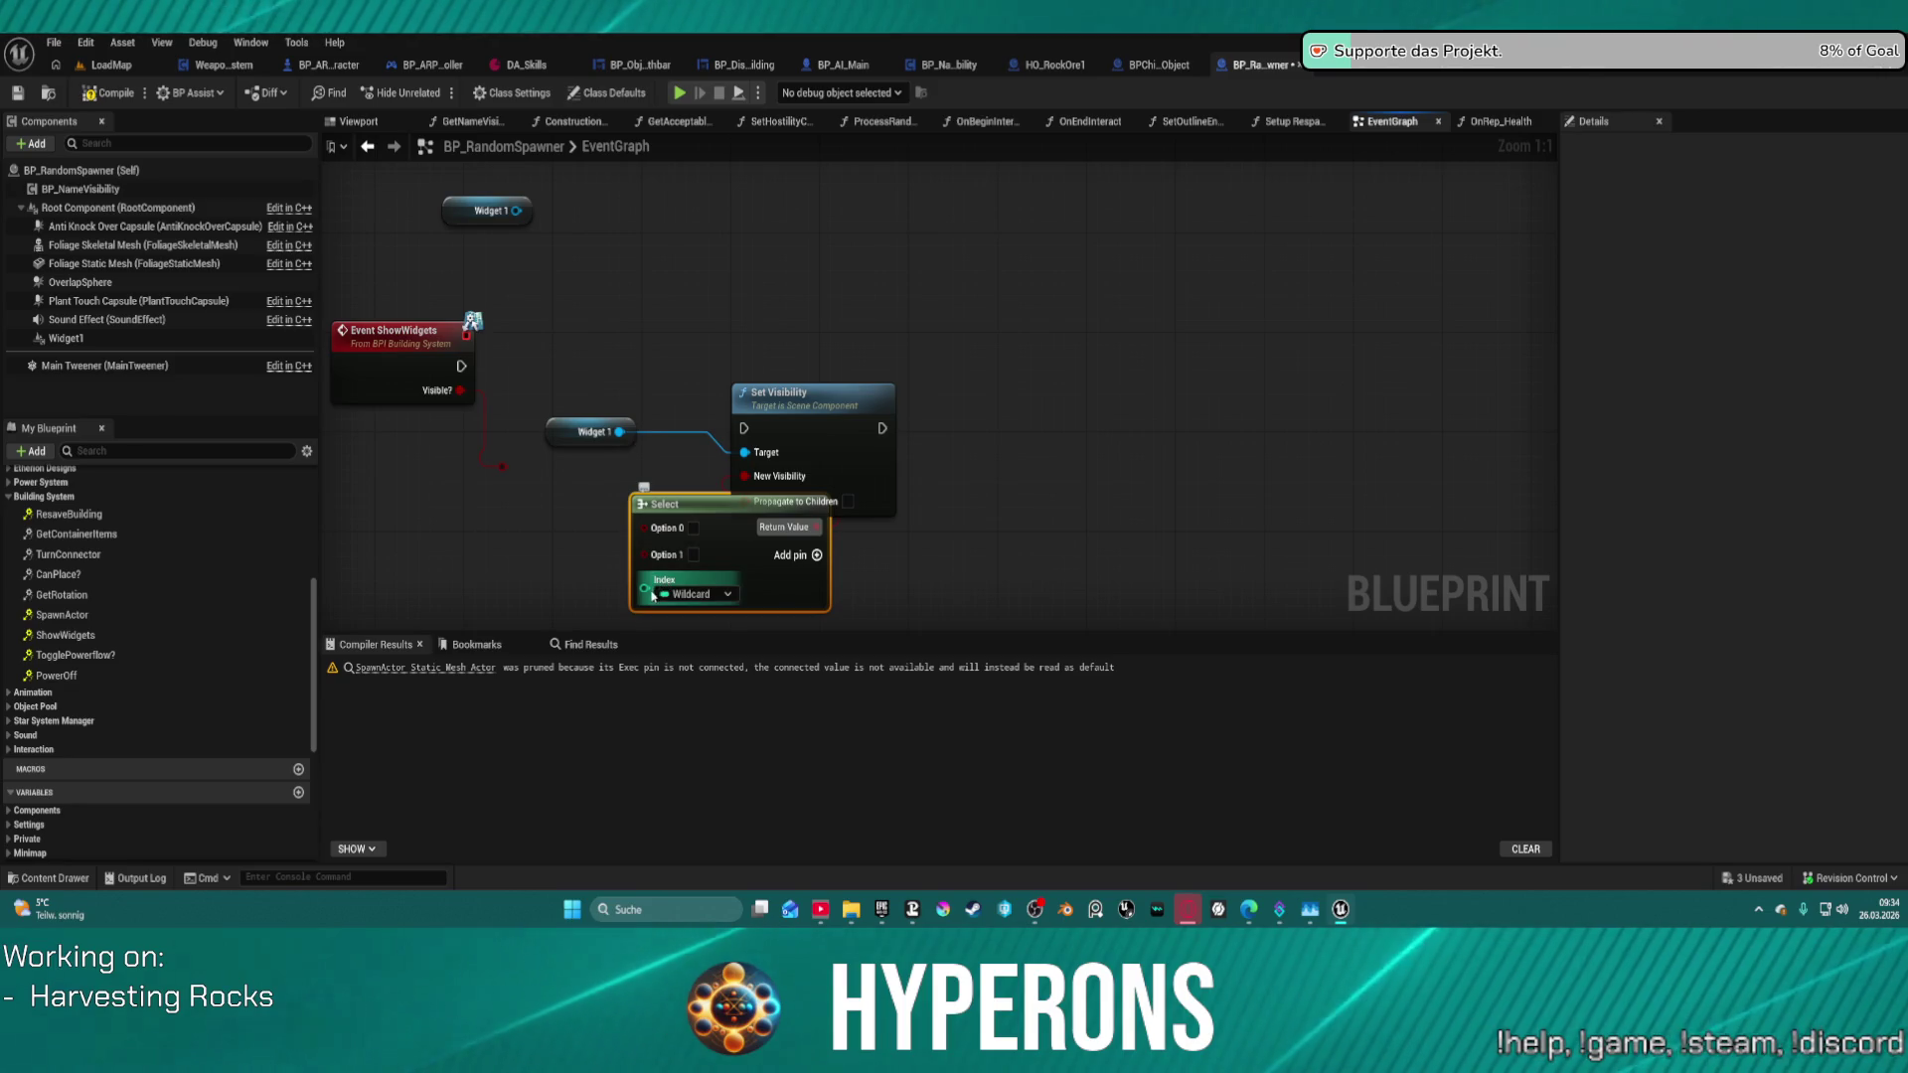
{"action": "mouse_move", "coordinate": [502, 465]}
{"action": "left_mouse_down"}
{"action": "mouse_move", "coordinate": [597, 517]}
{"action": "mouse_move", "coordinate": [644, 580]}
{"action": "left_mouse_up"}
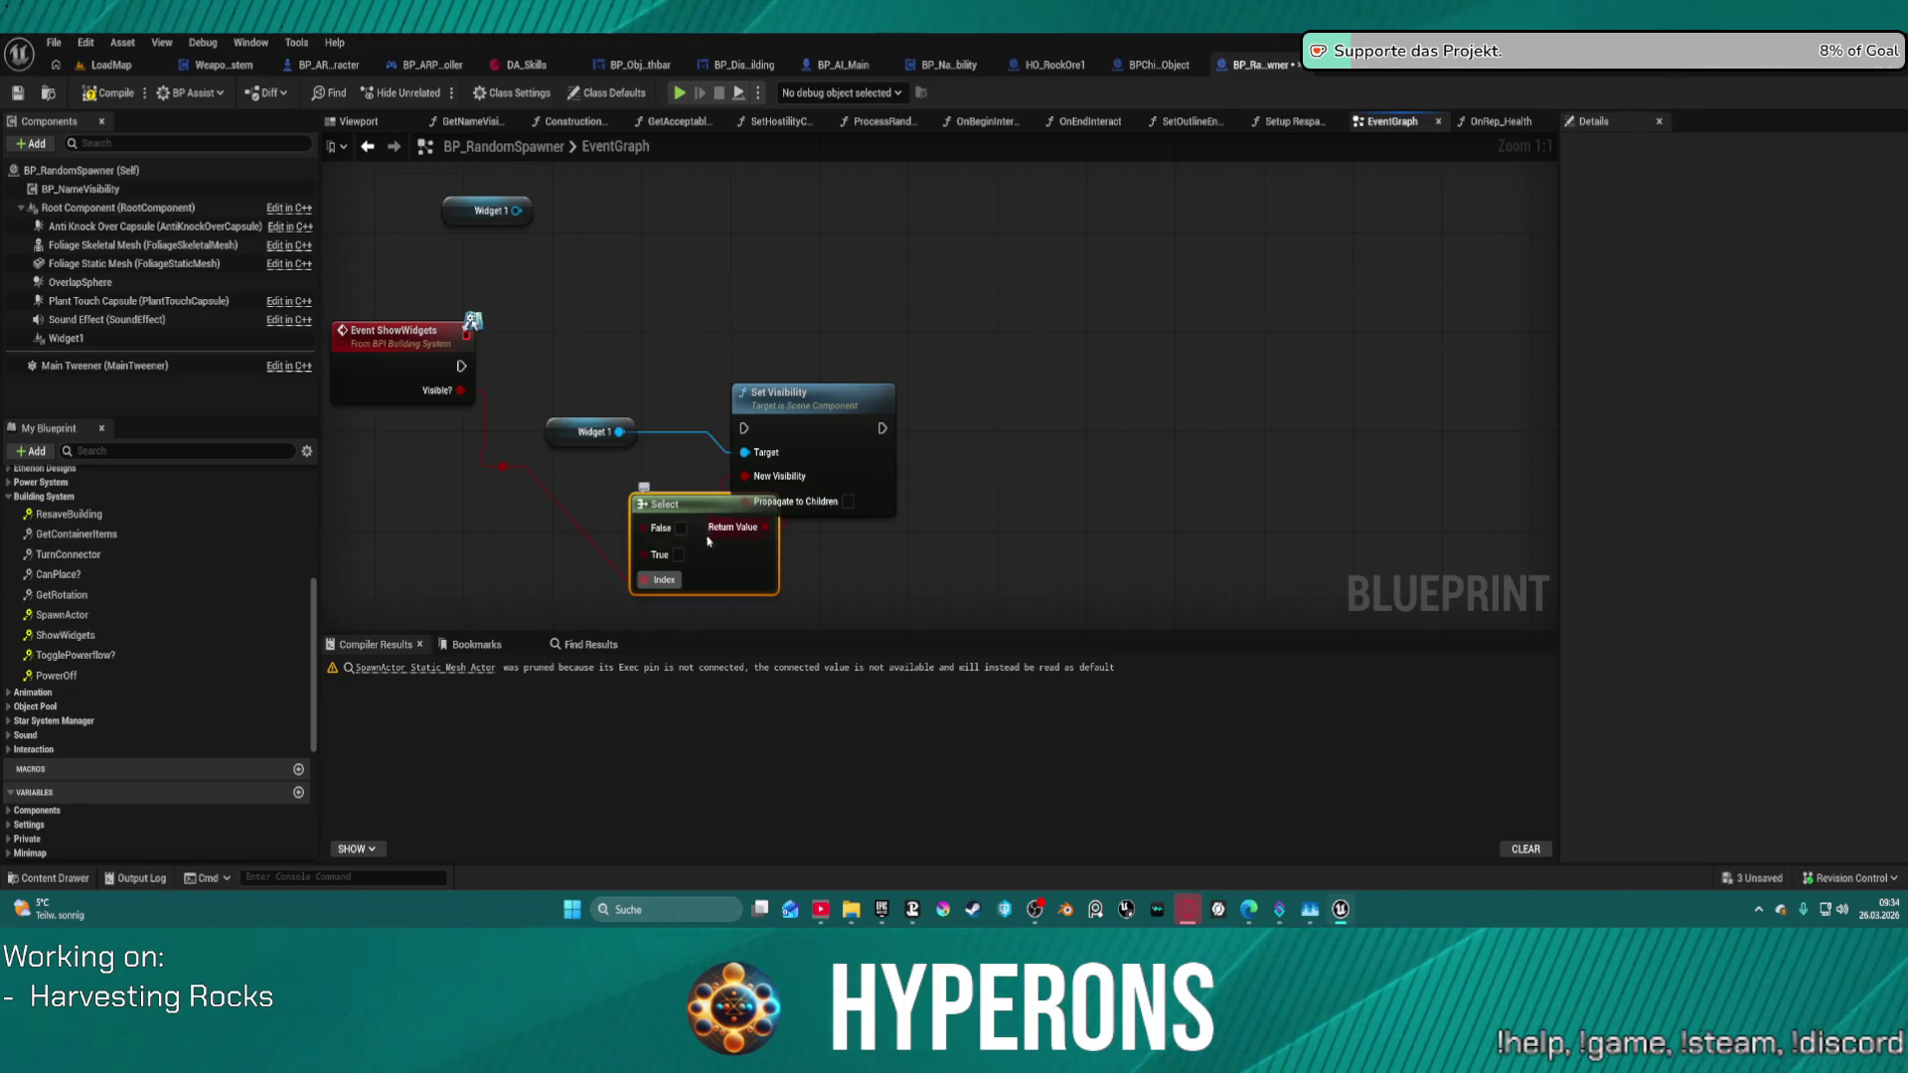
{"action": "mouse_move", "coordinate": [739, 426]}
{"action": "left_mouse_down"}
{"action": "mouse_move", "coordinate": [463, 372]}
{"action": "mouse_move", "coordinate": [745, 430]}
{"action": "left_mouse_up"}
{"action": "left_click", "coordinate": [820, 422]}
{"action": "key", "text": "f"}
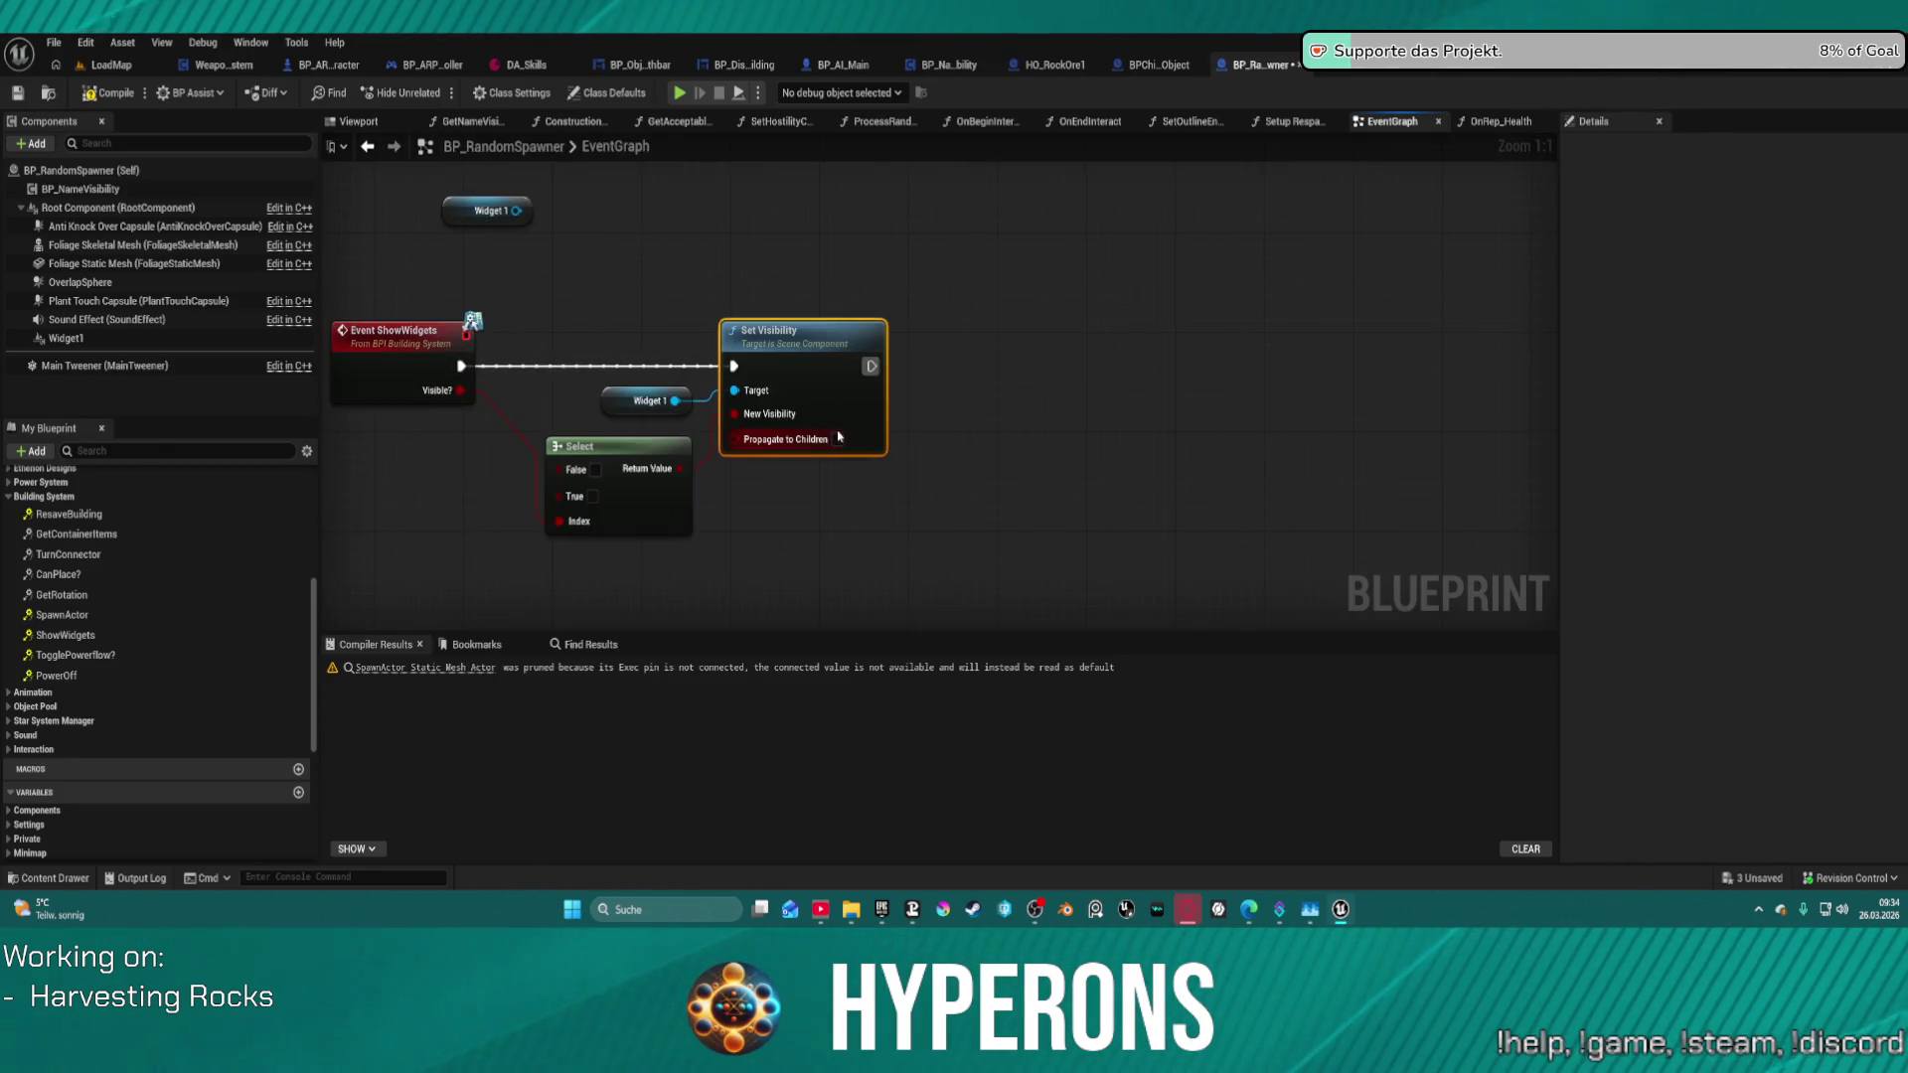
{"action": "left_click", "coordinate": [594, 495]}
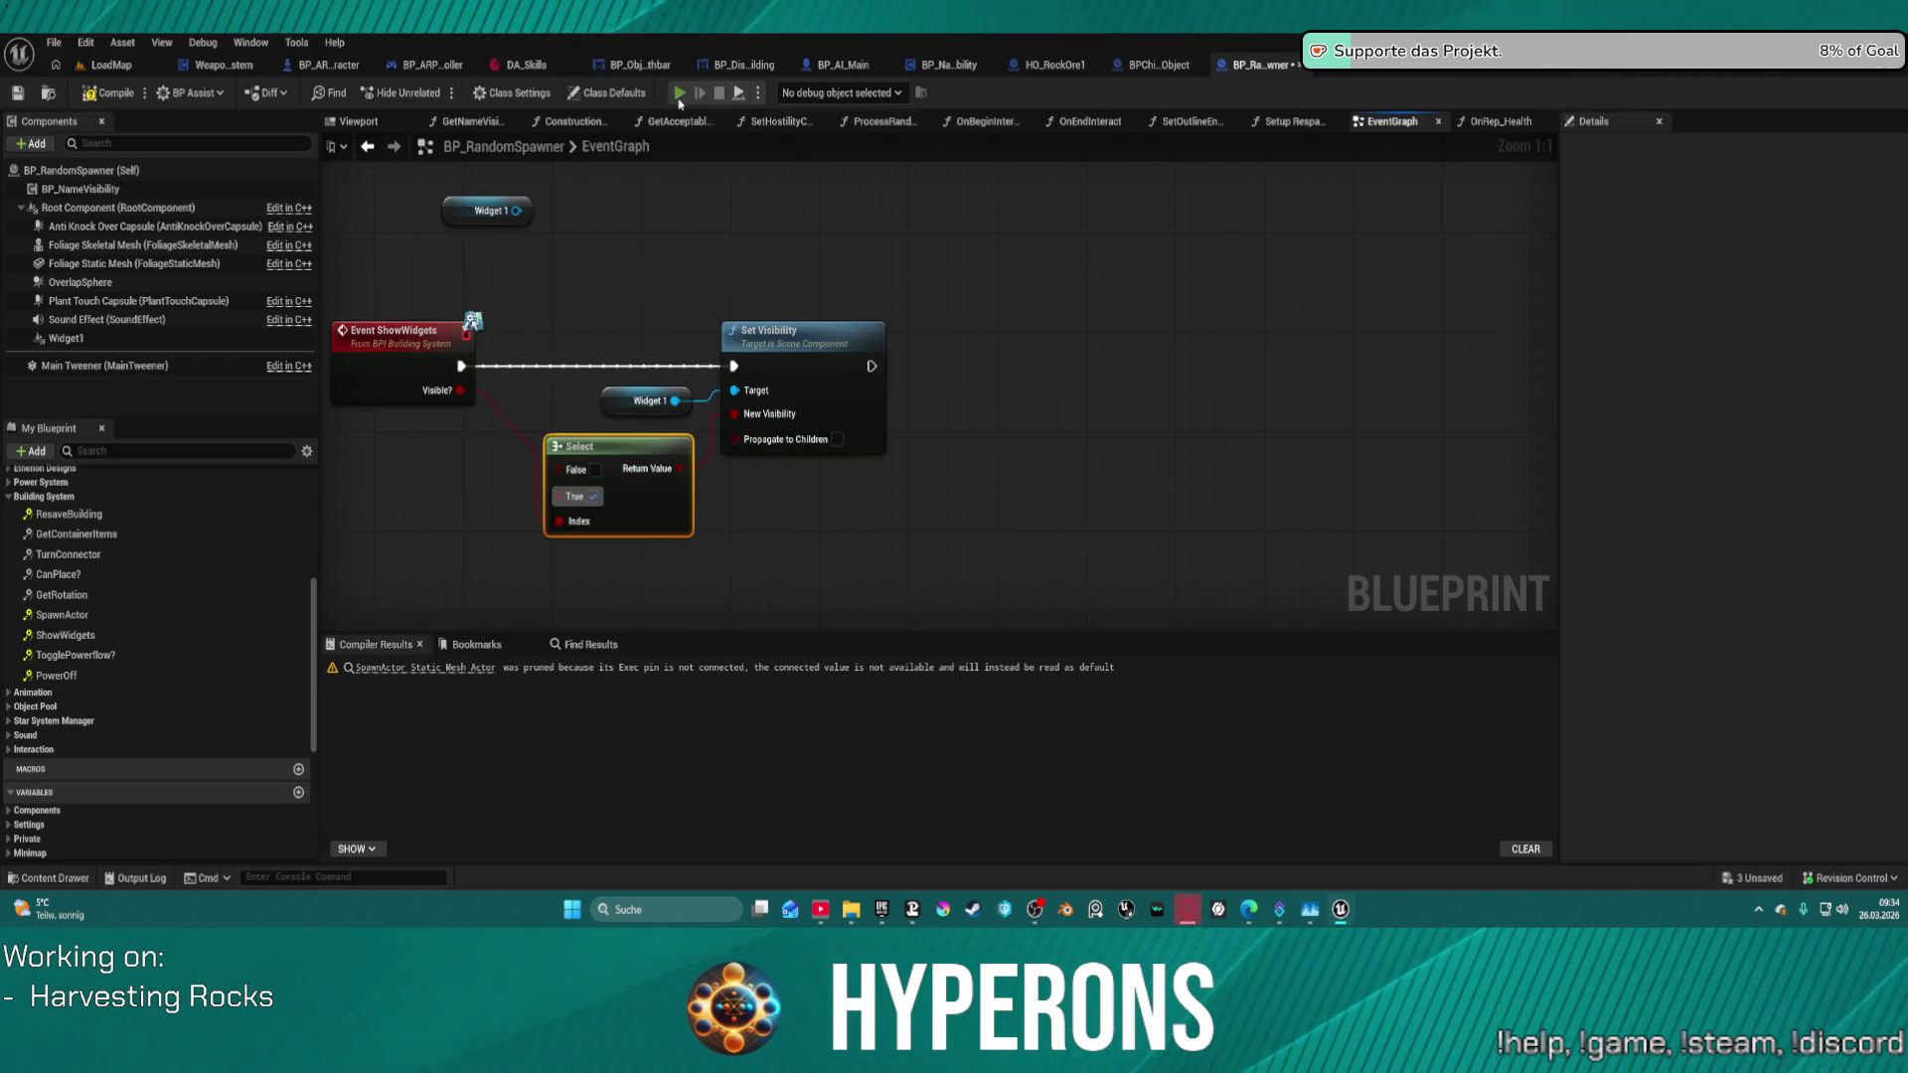
- Run a quick test play, stop it, and move the Set Visibility node up-right
{"action": "key", "text": "alt+p"}
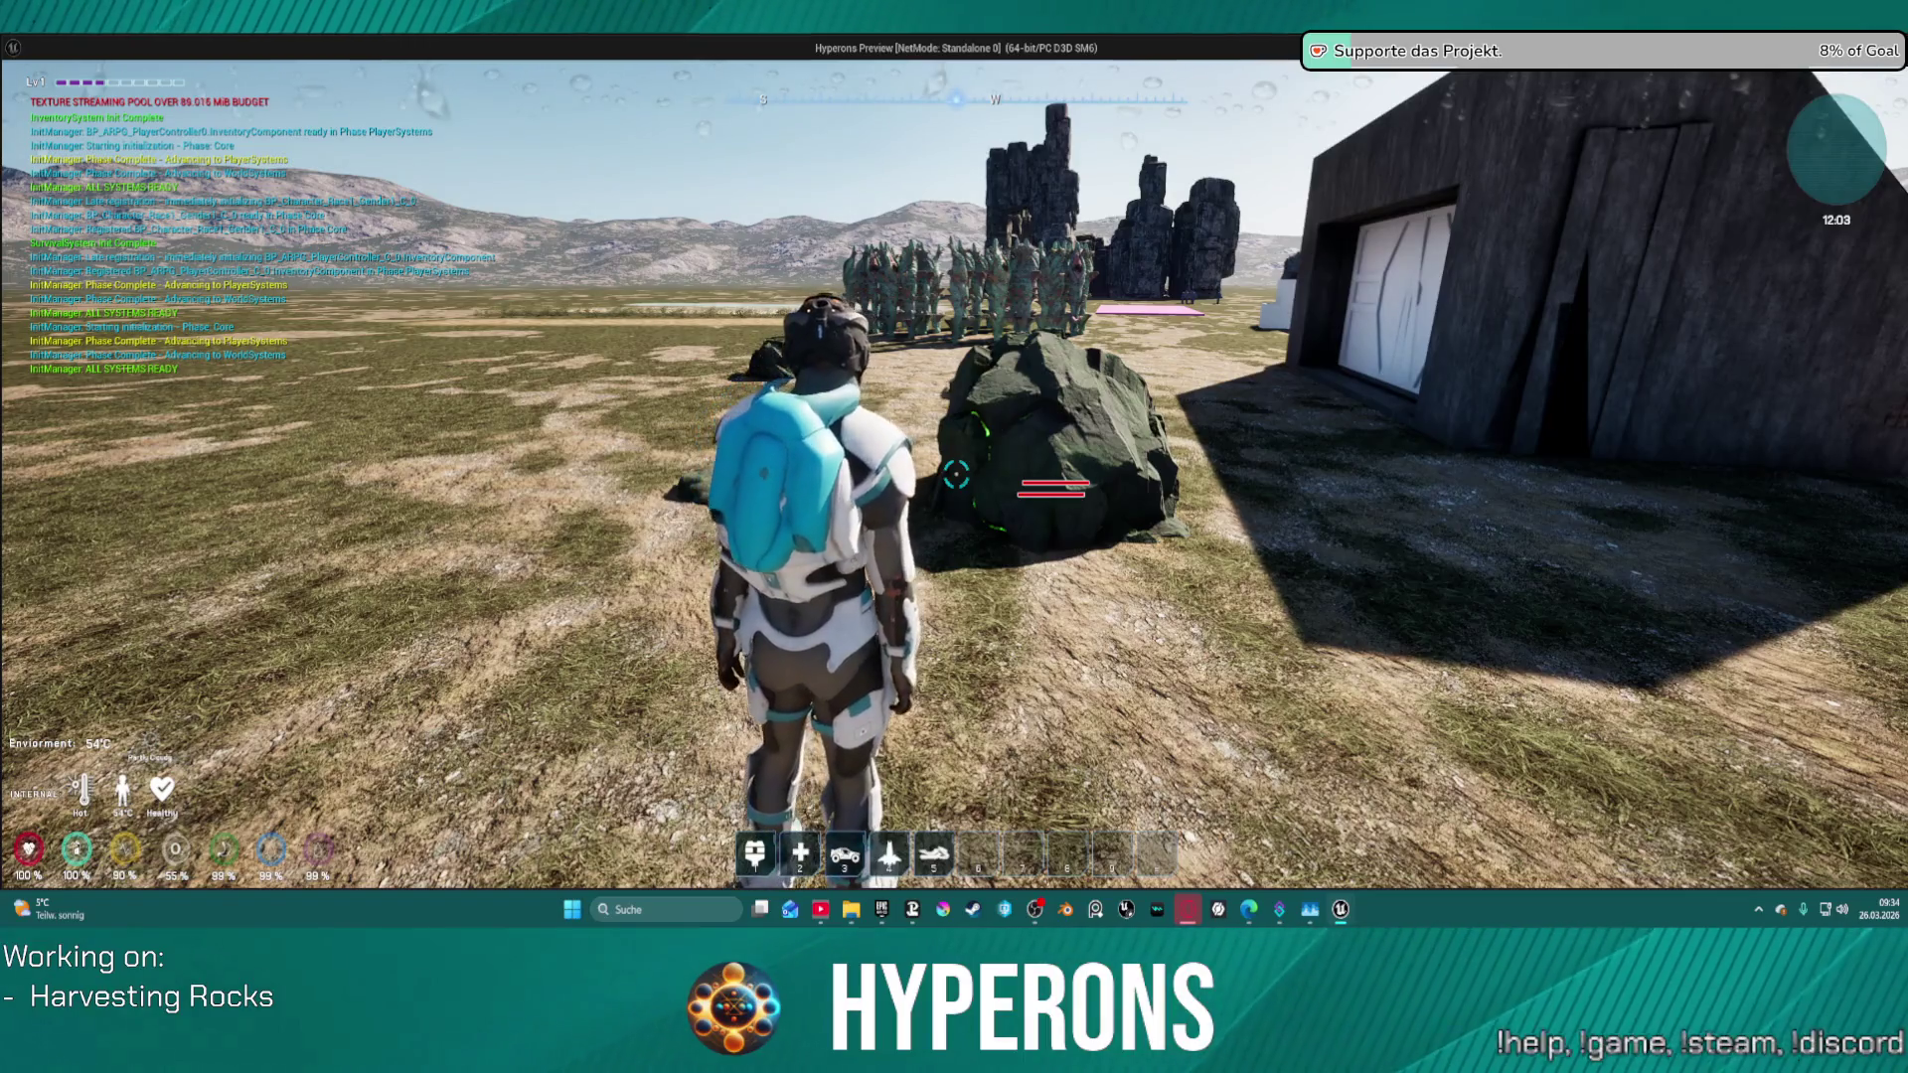
{"action": "key", "text": "Escape"}
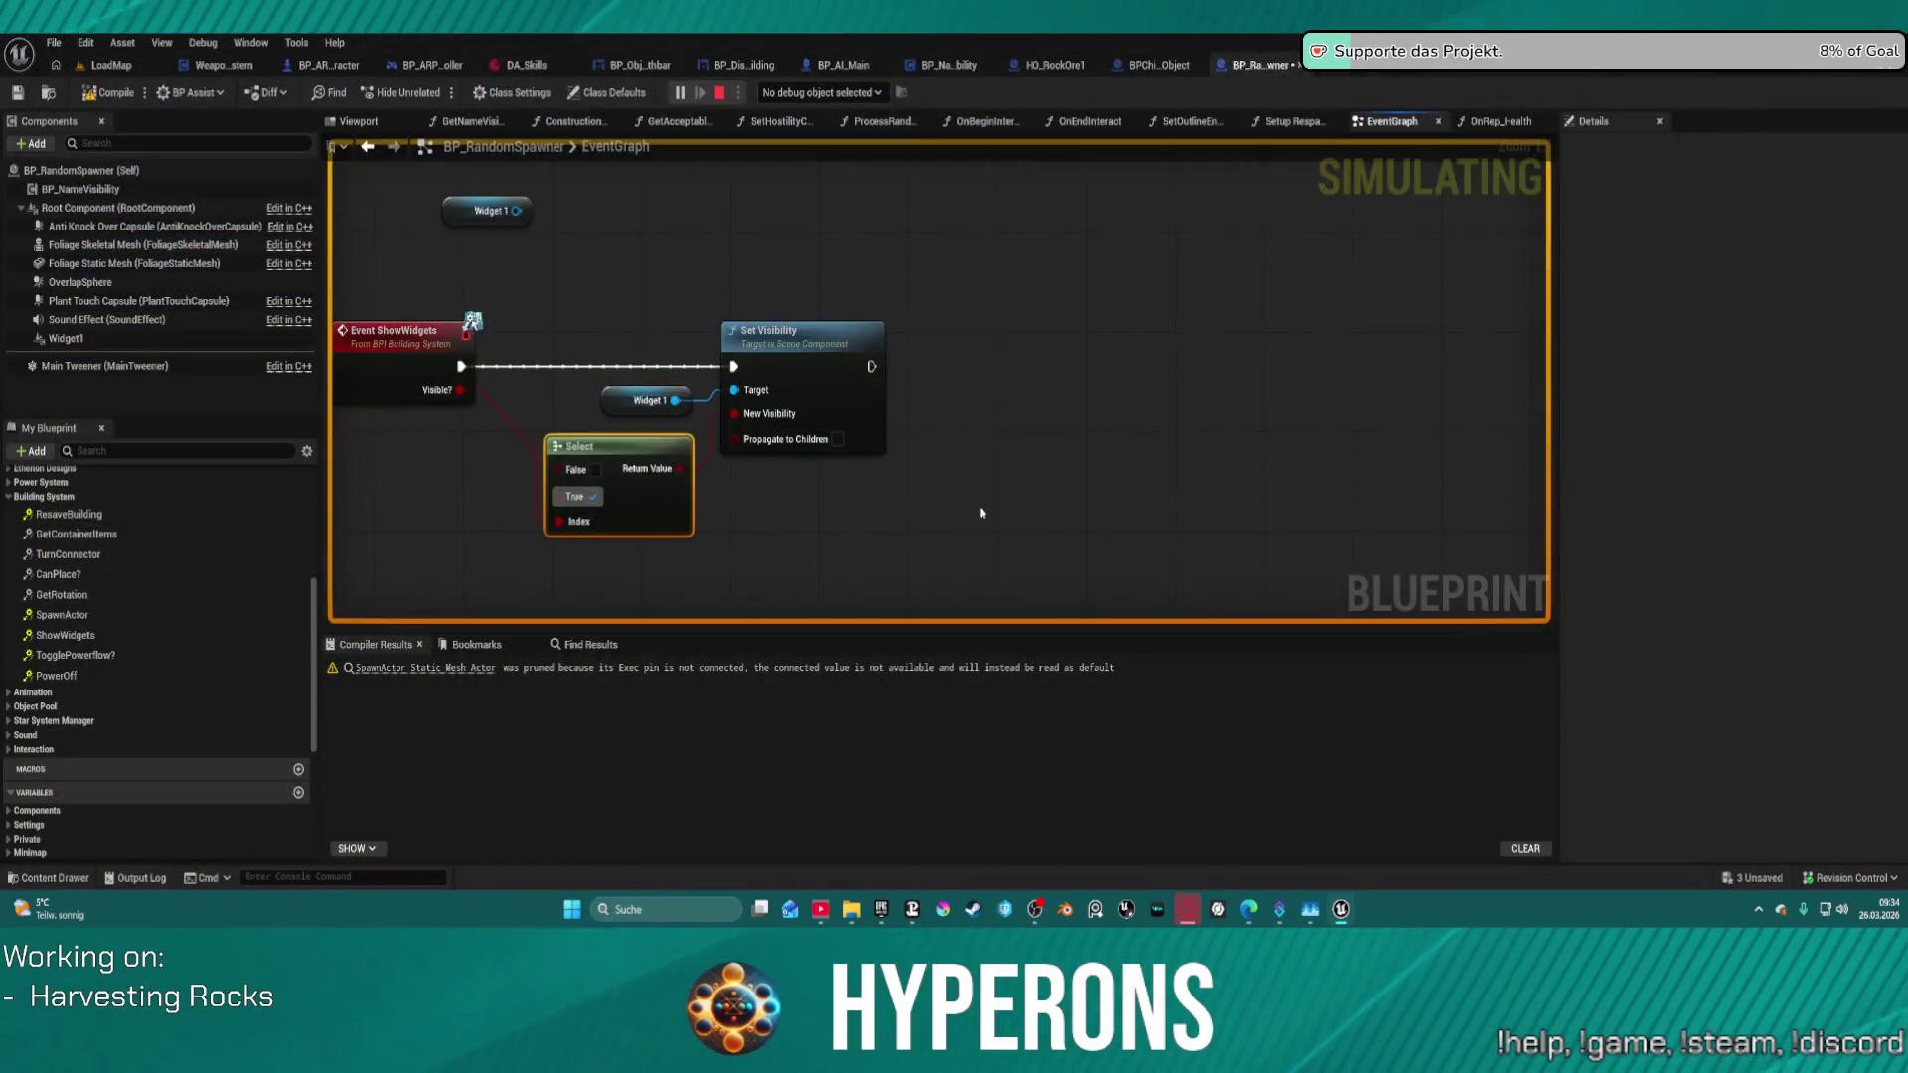
{"action": "left_click", "coordinate": [1129, 381]}
{"action": "left_click_drag", "start_coordinate": [1129, 382], "coordinate": [1163, 334]}
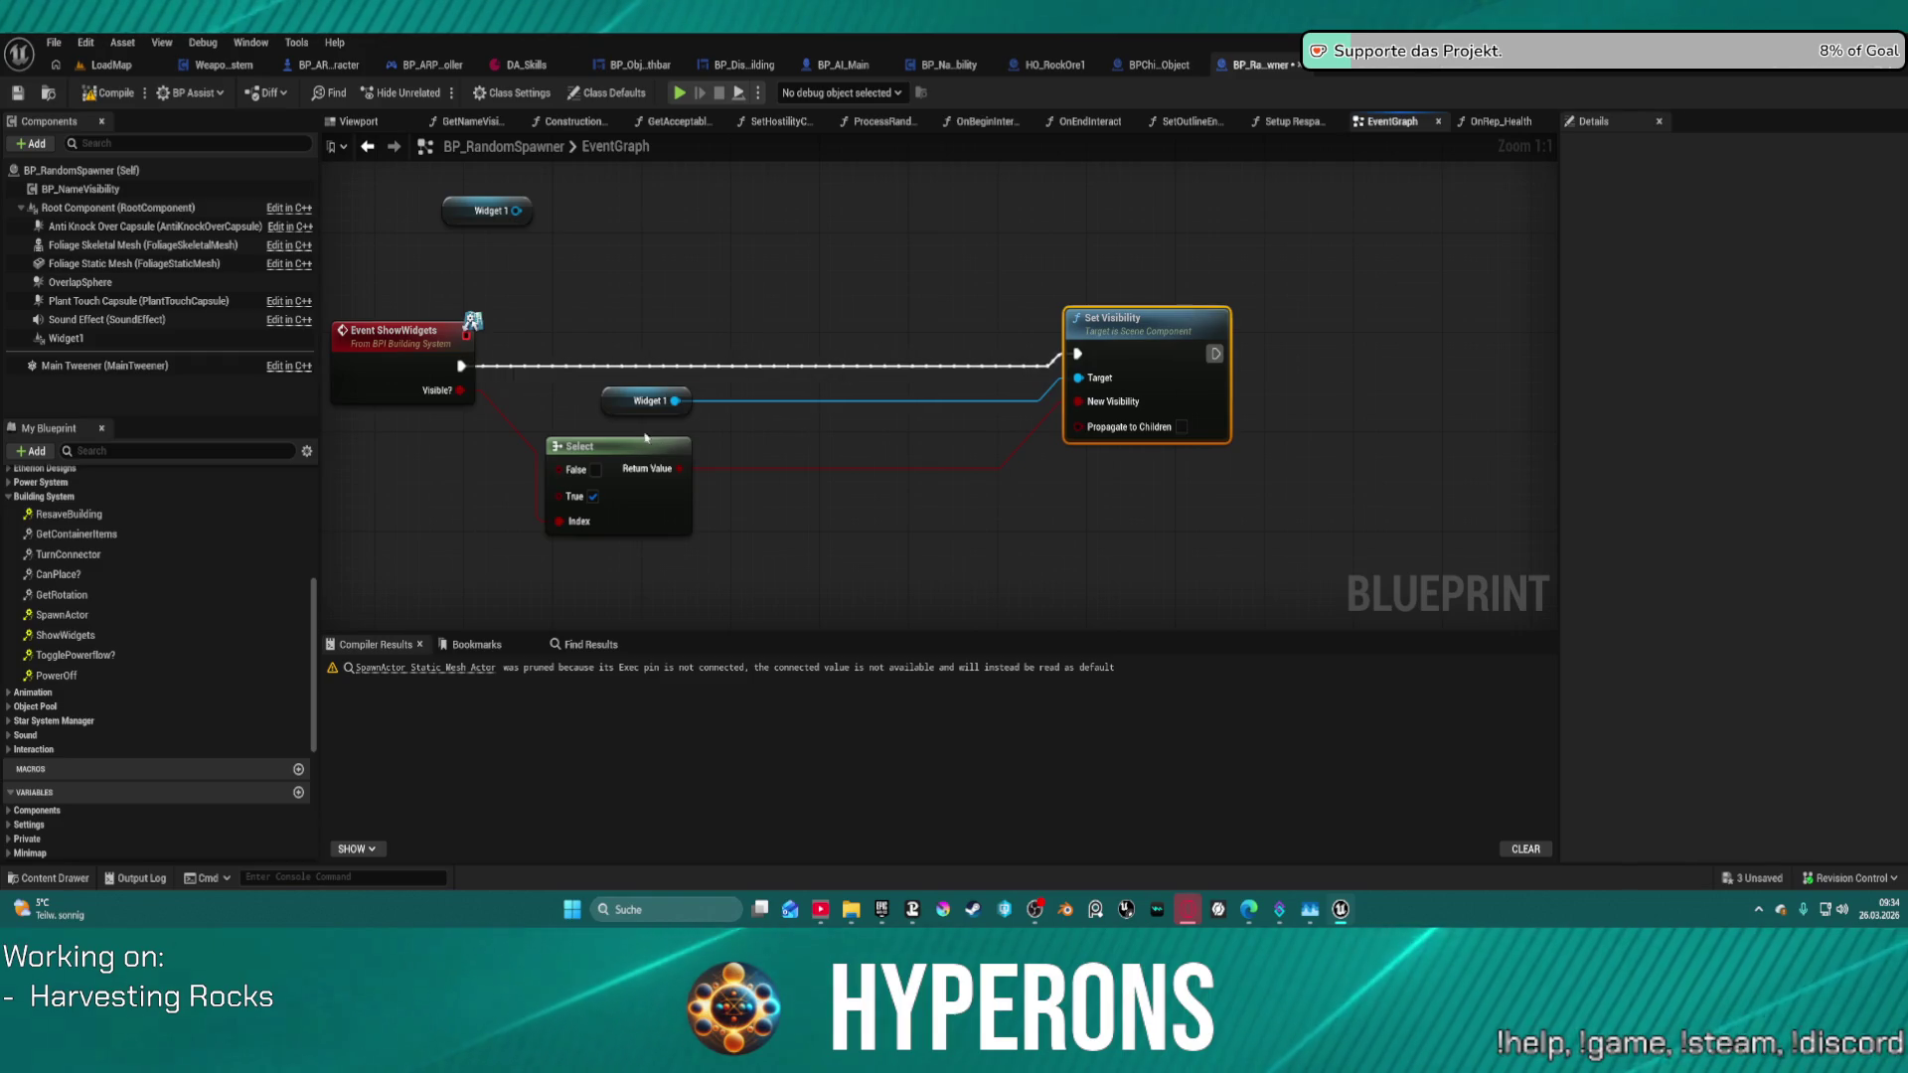
- Replace the Select node with a Branch after ShowWidgets, conditioned on Visible?
{"action": "left_click", "coordinate": [616, 446]}
{"action": "key", "text": "Delete"}
{"action": "mouse_move", "coordinate": [461, 366]}
{"action": "left_mouse_down"}
{"action": "mouse_move", "coordinate": [606, 391]}
{"action": "mouse_move", "coordinate": [466, 397]}
{"action": "left_mouse_up"}
{"action": "type", "text": "branch"}
{"action": "key", "text": "Return"}
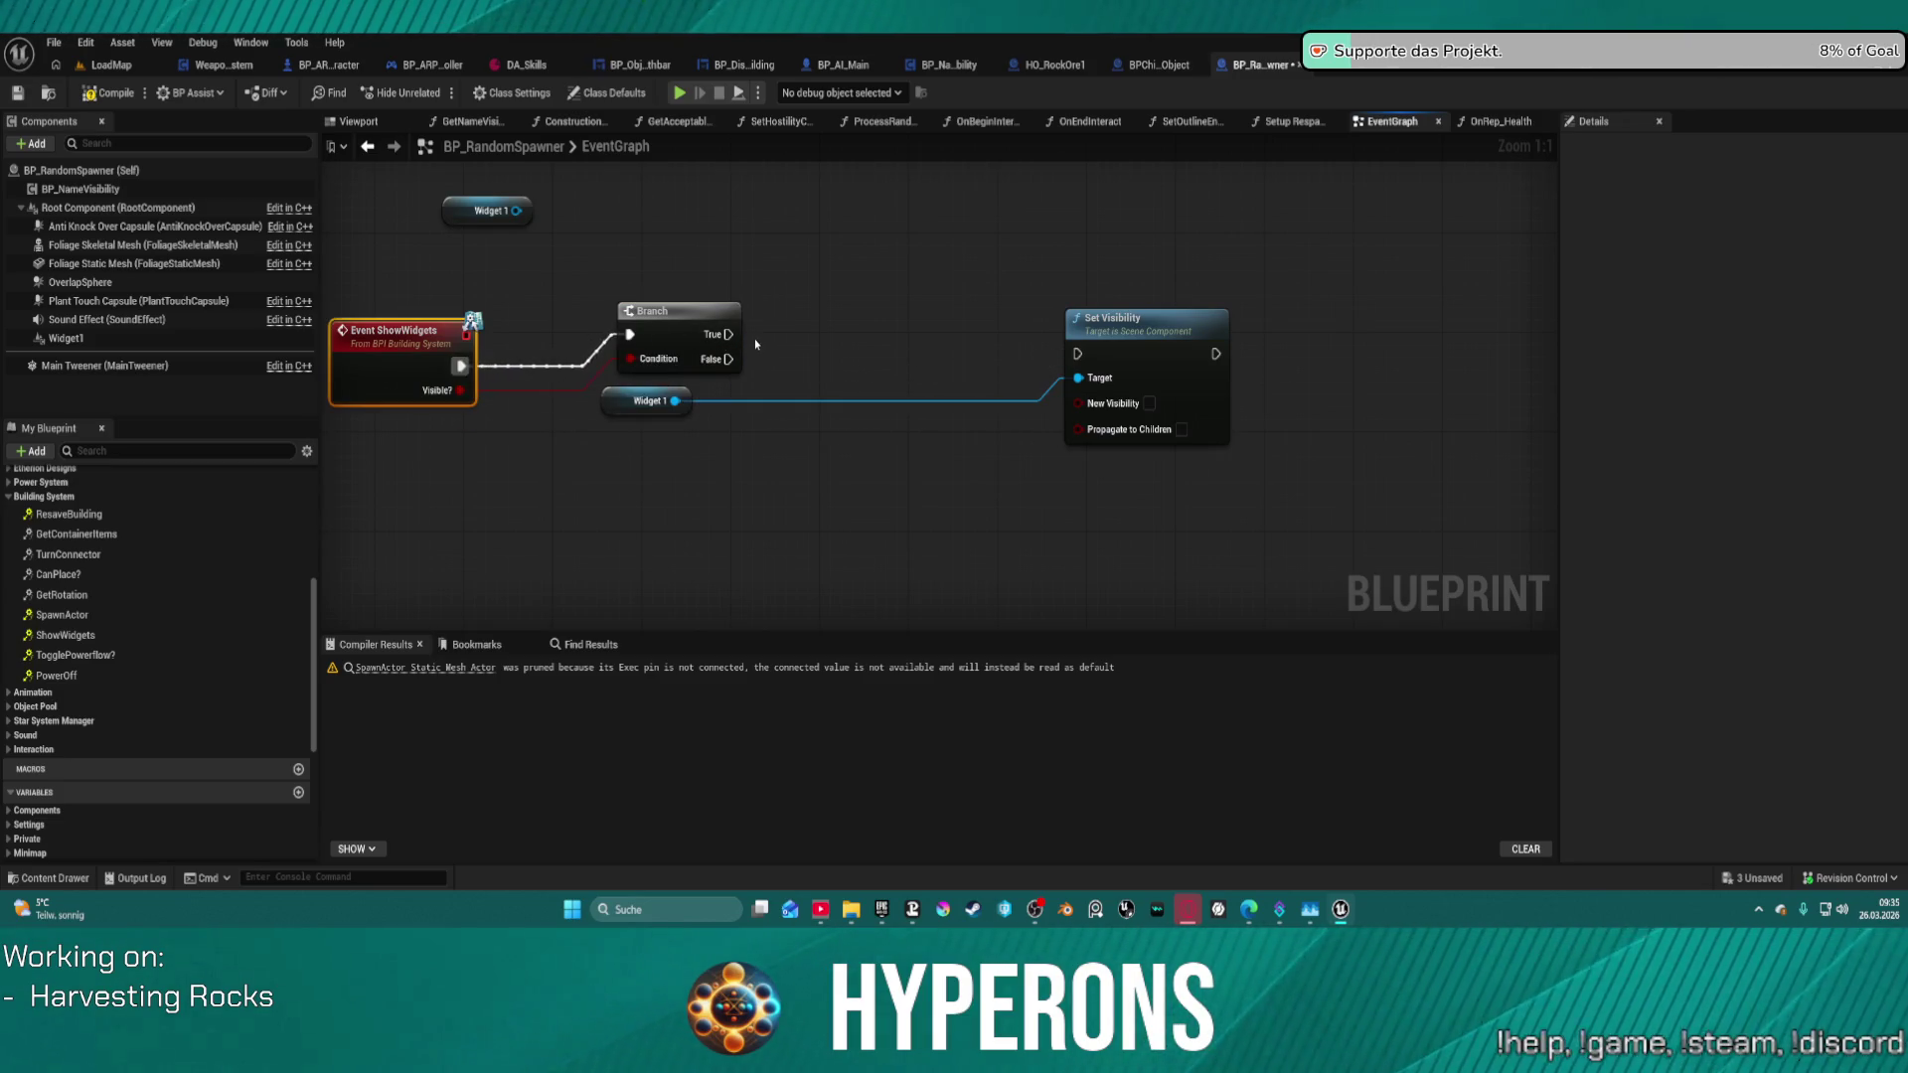
{"action": "mouse_move", "coordinate": [728, 334]}
{"action": "left_mouse_down"}
{"action": "mouse_move", "coordinate": [805, 353]}
{"action": "mouse_move", "coordinate": [1078, 353]}
{"action": "left_mouse_up"}
- Route Branch True to a visible Set Visibility and False to a refreshed copy, then play anyway
{"action": "left_click_drag", "start_coordinate": [1129, 338], "coordinate": [1129, 288]}
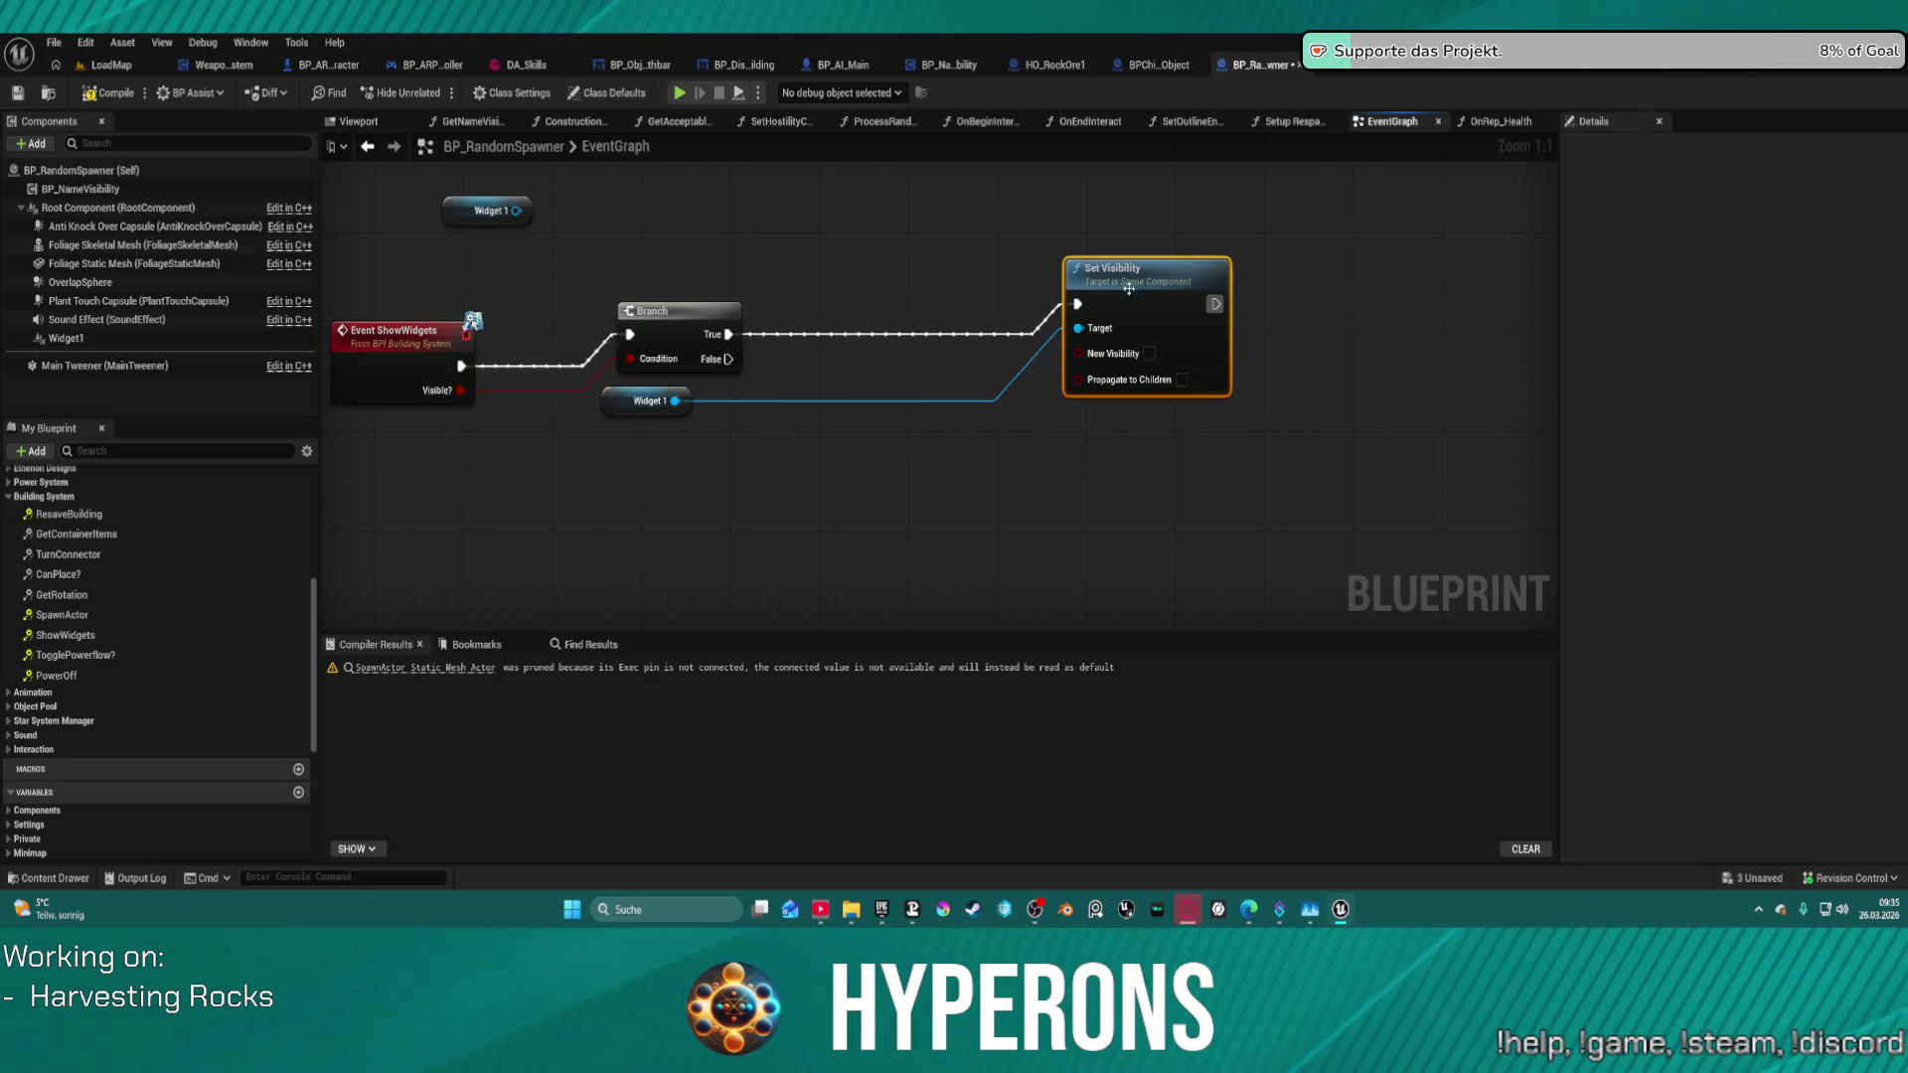
{"action": "key", "text": "ctrl+c"}
{"action": "key", "text": "ctrl+v"}
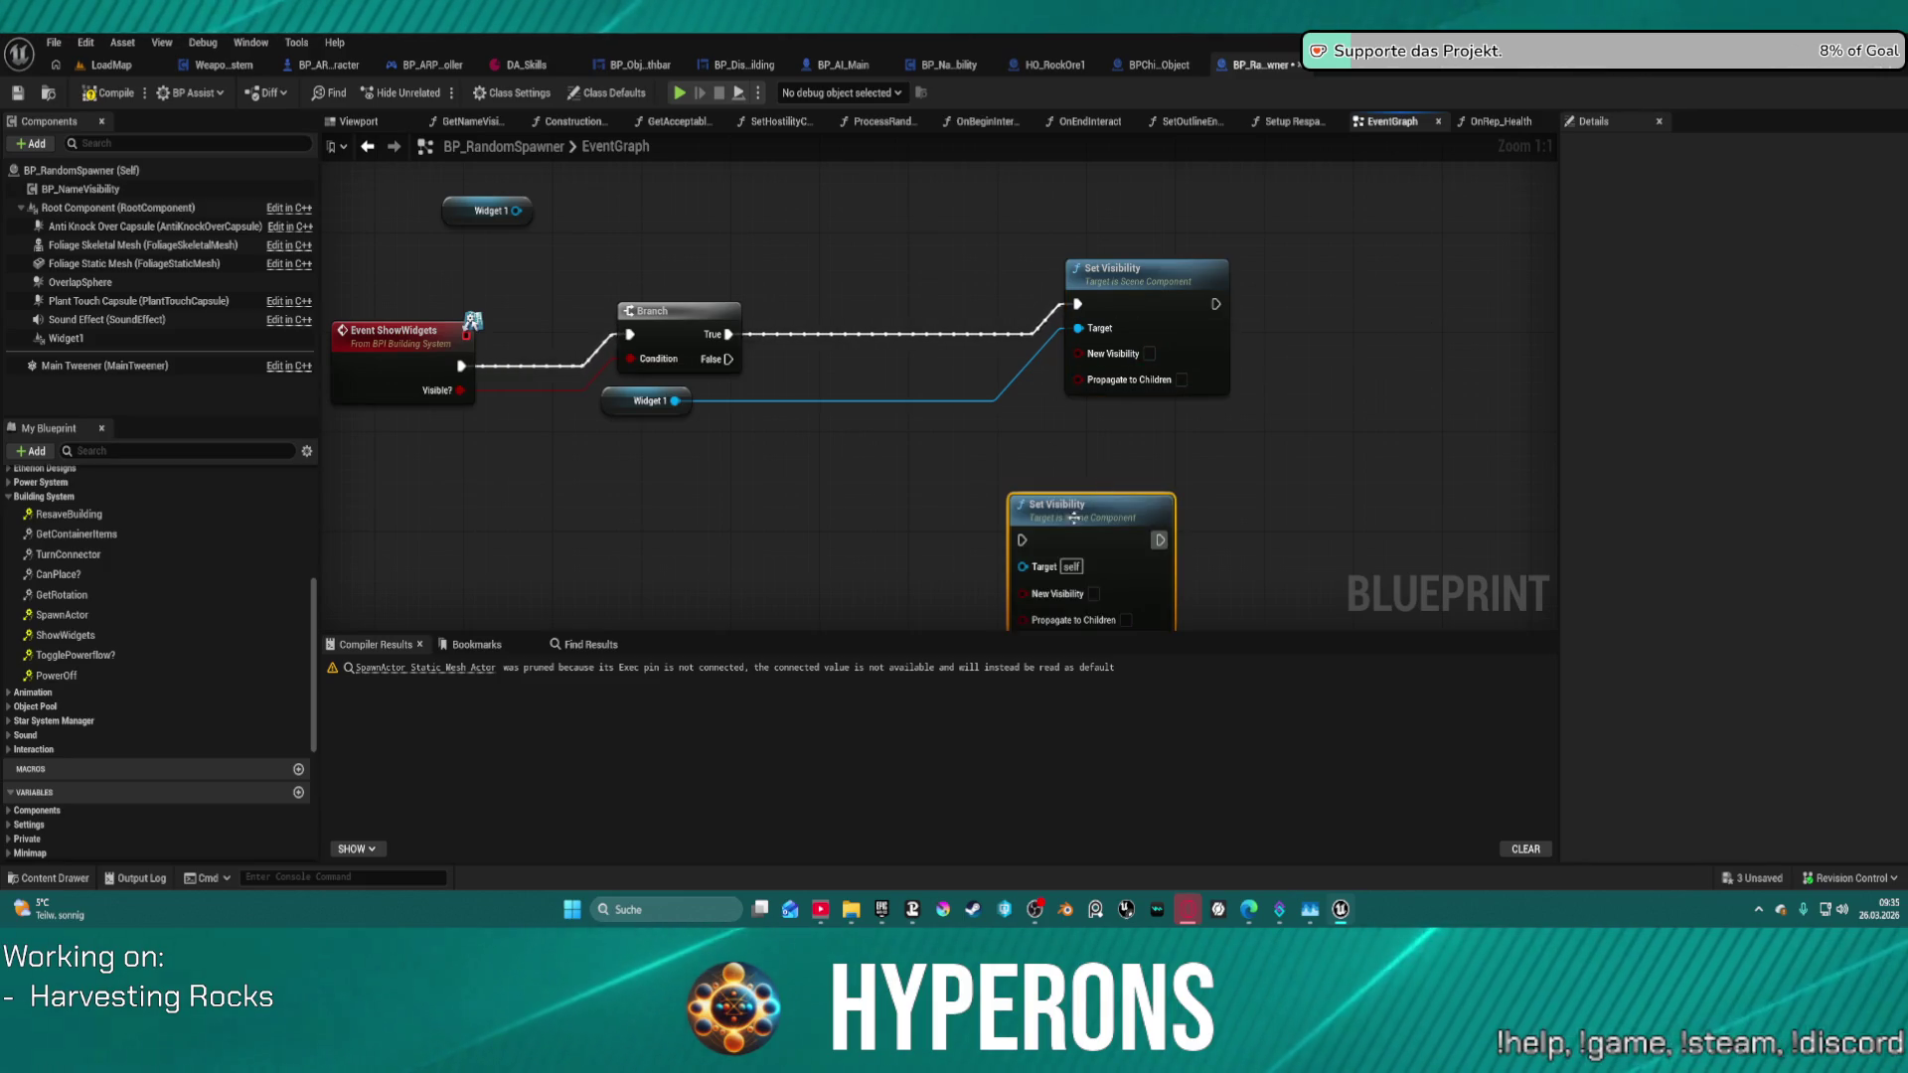
{"action": "left_click_drag", "start_coordinate": [1022, 540], "coordinate": [733, 360]}
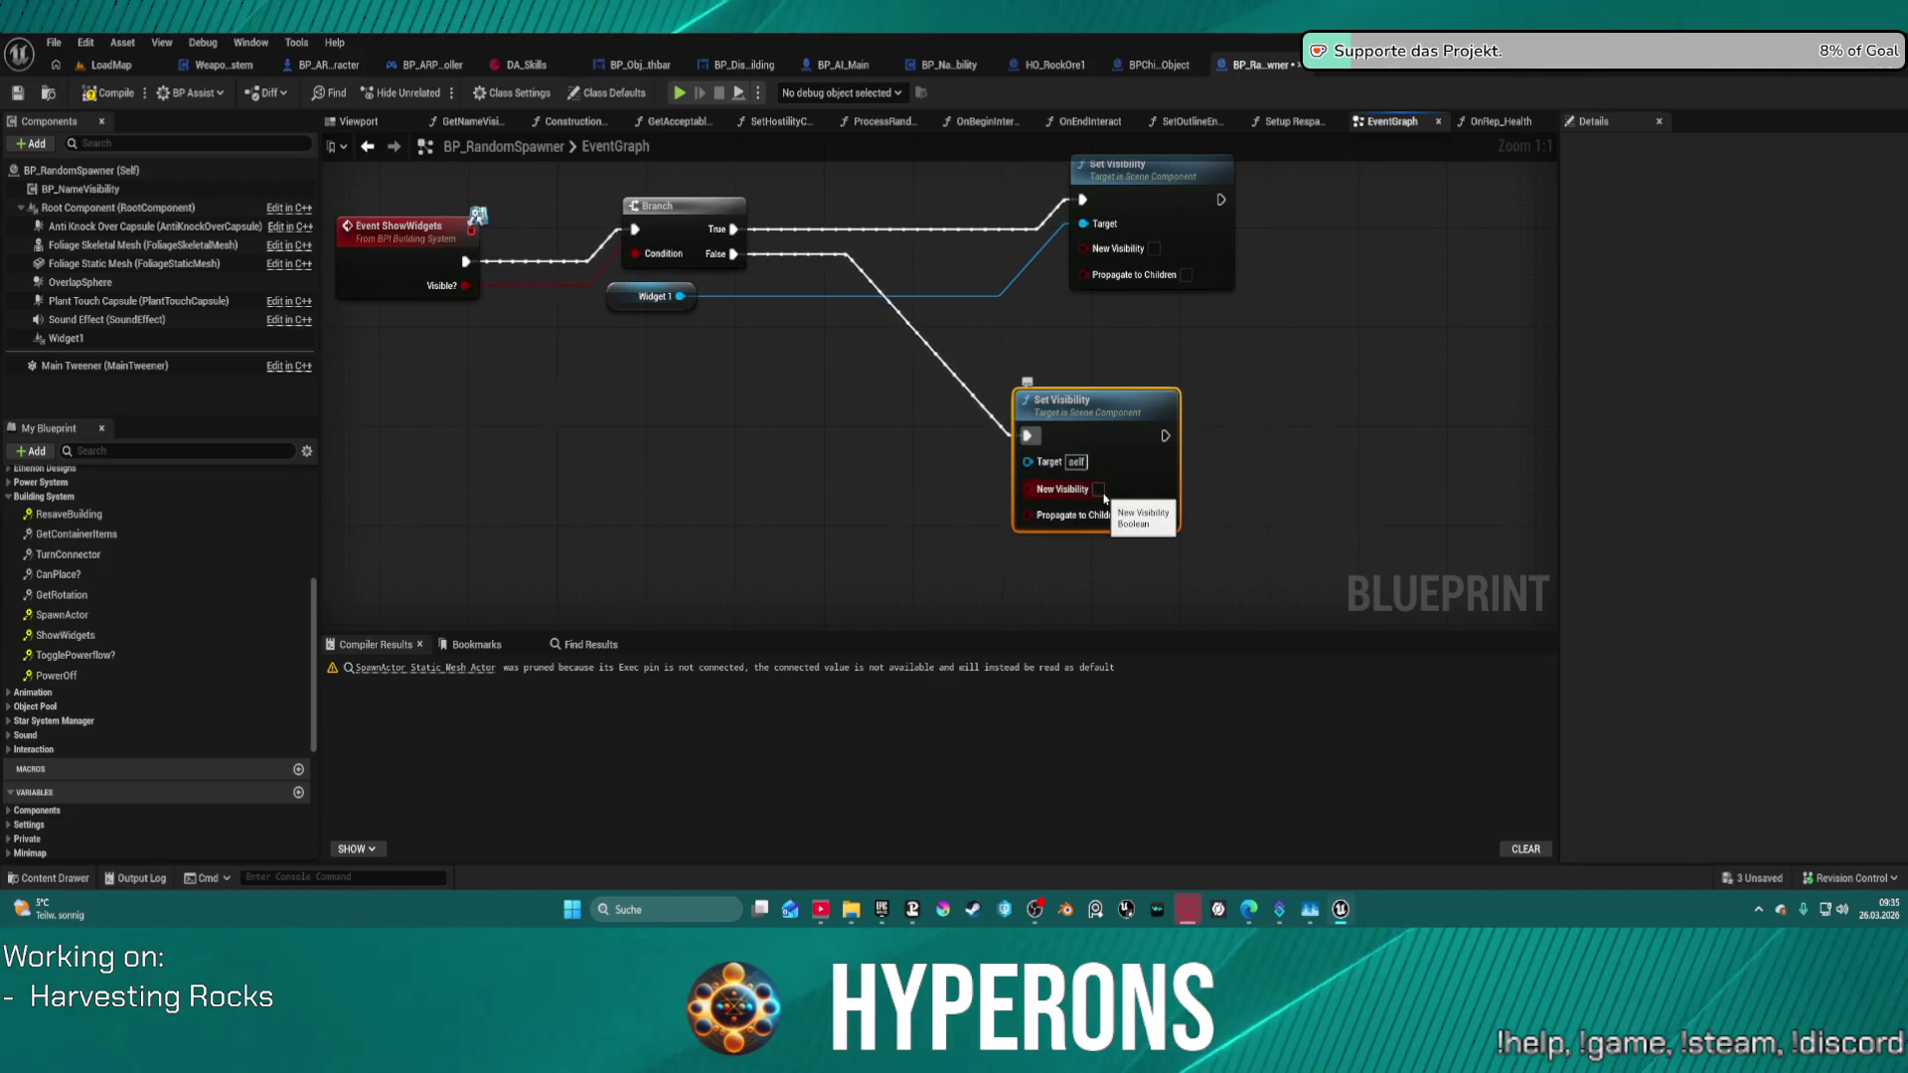
{"action": "left_click", "coordinate": [1154, 250]}
{"action": "right_click", "coordinate": [1114, 442]}
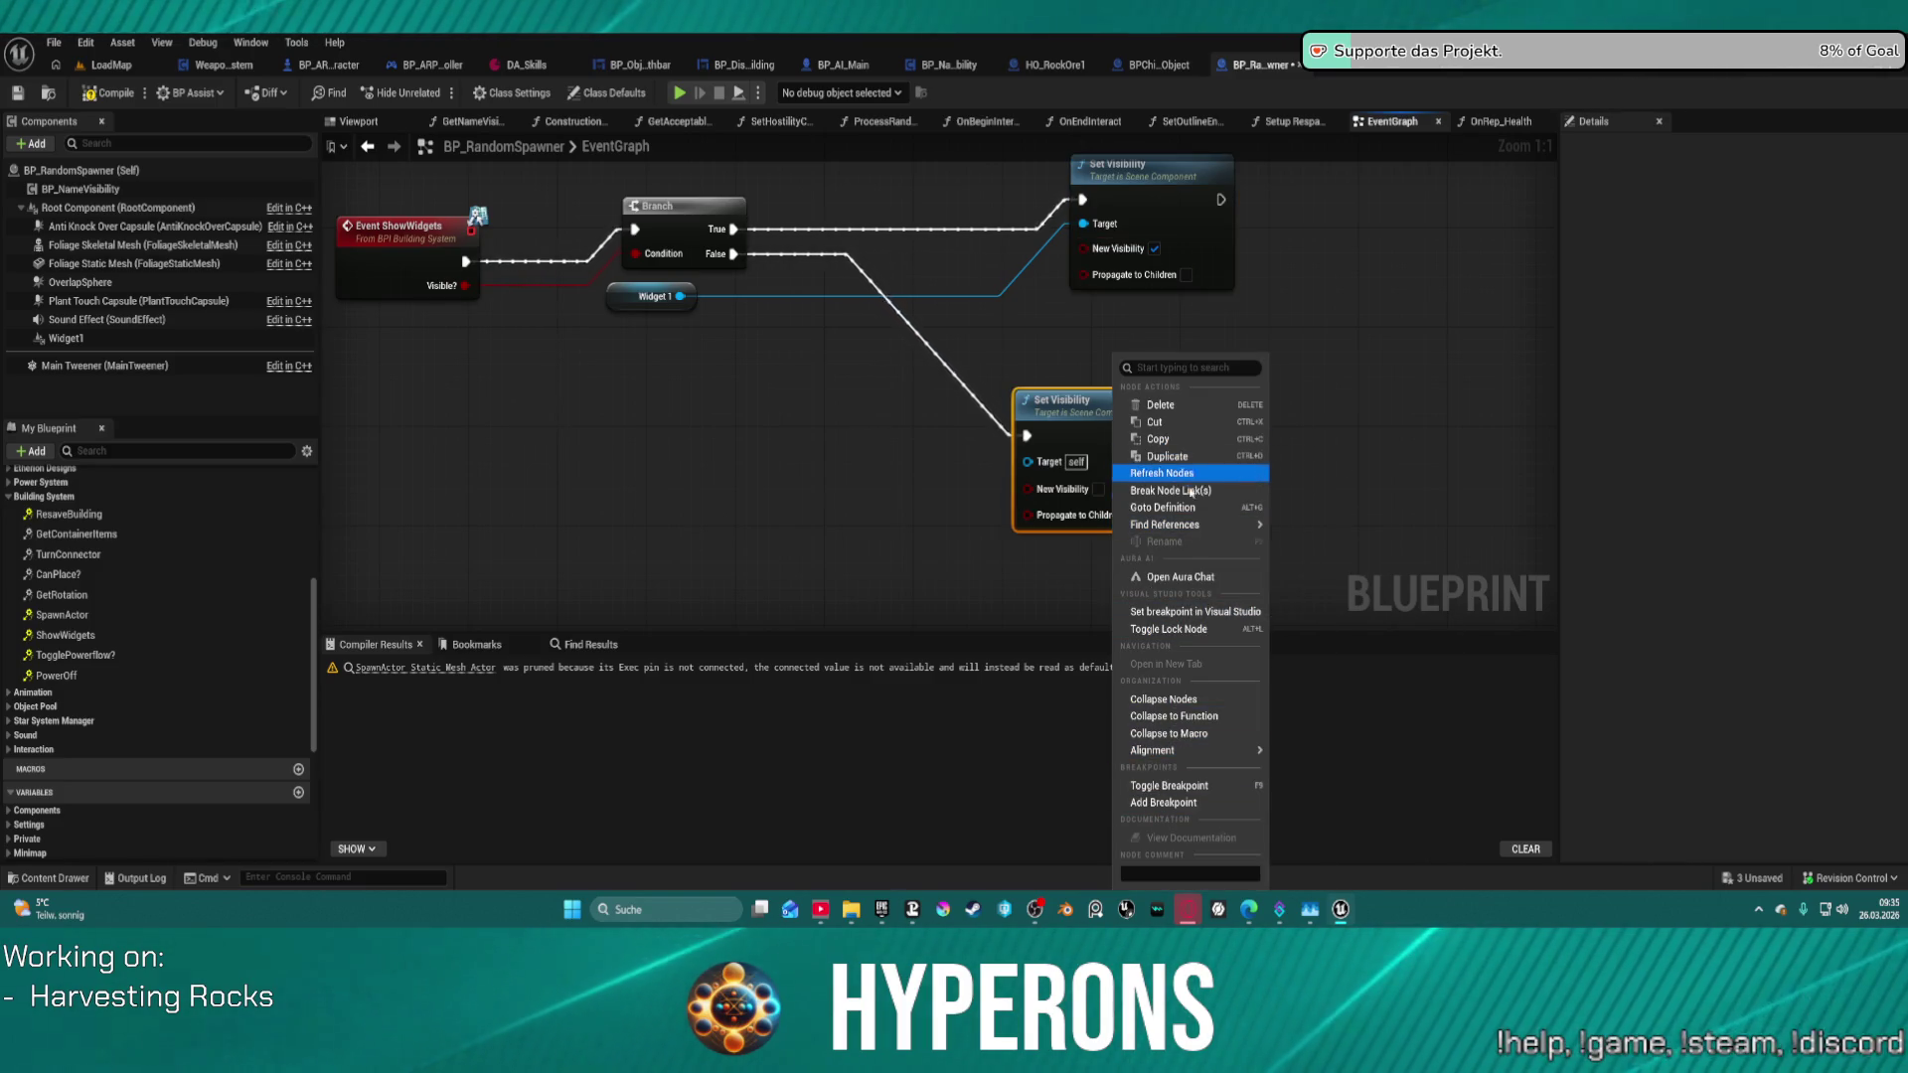
{"action": "mouse_move", "coordinate": [1171, 750]}
{"action": "left_click", "coordinate": [1163, 802]}
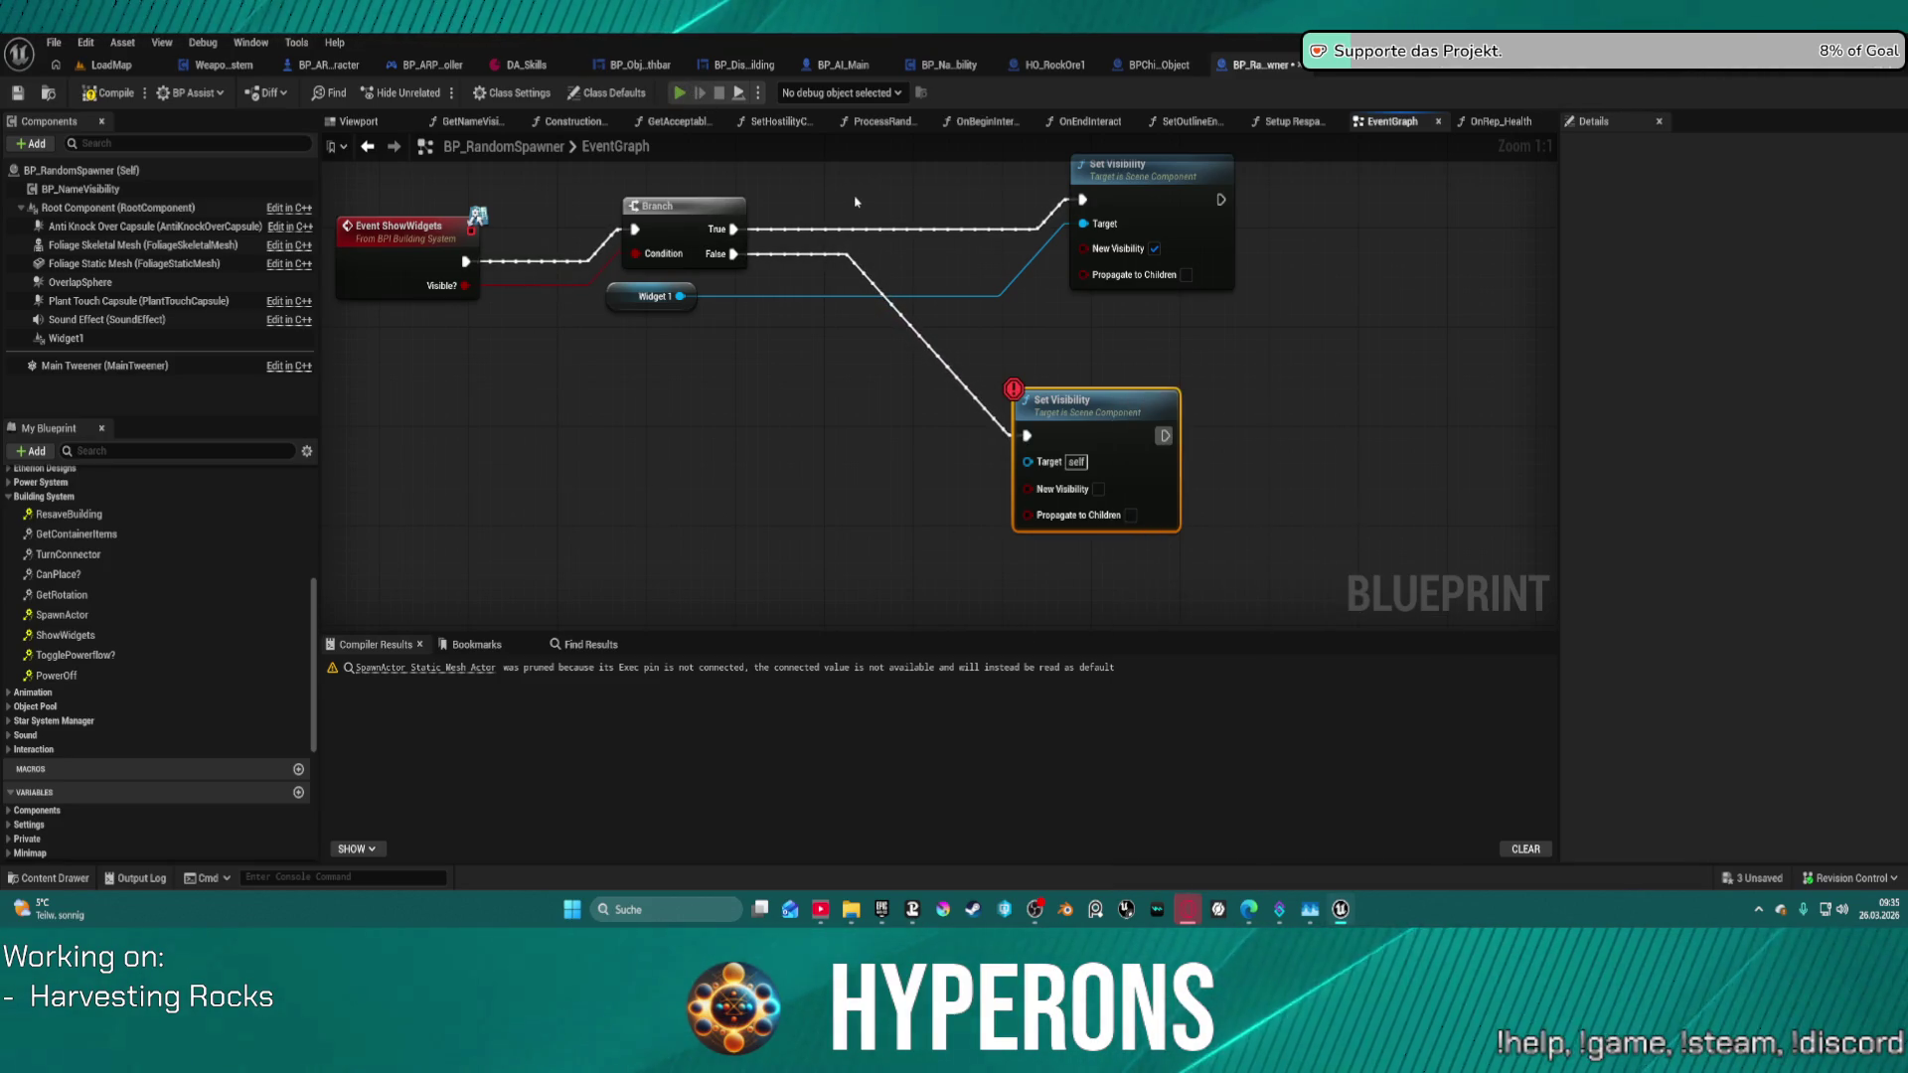
{"action": "key", "text": "alt+p"}
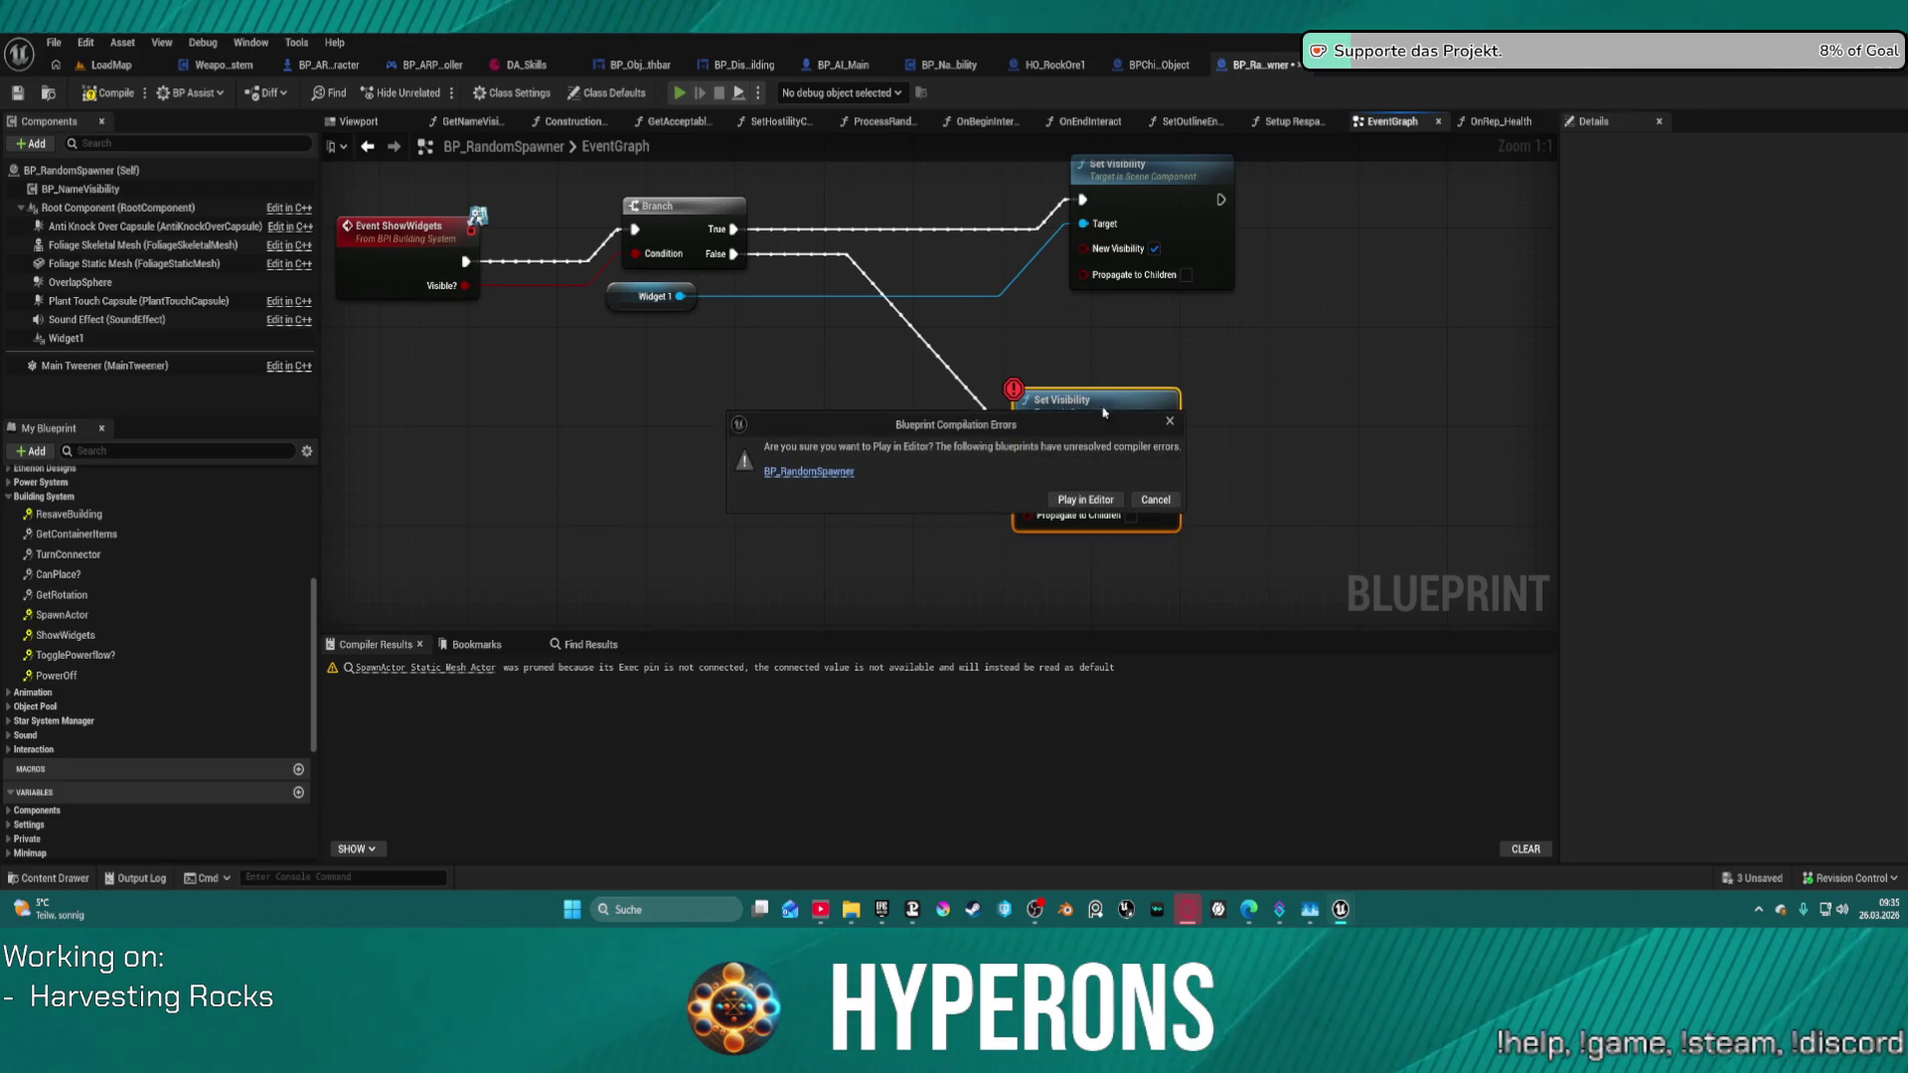
{"action": "left_click", "coordinate": [1162, 501]}
- Repeatedly approach and back away from the rocks to trigger their highlight, then stop the preview
{"action": "left_click_drag", "start_coordinate": [1027, 461], "coordinate": [680, 296]}
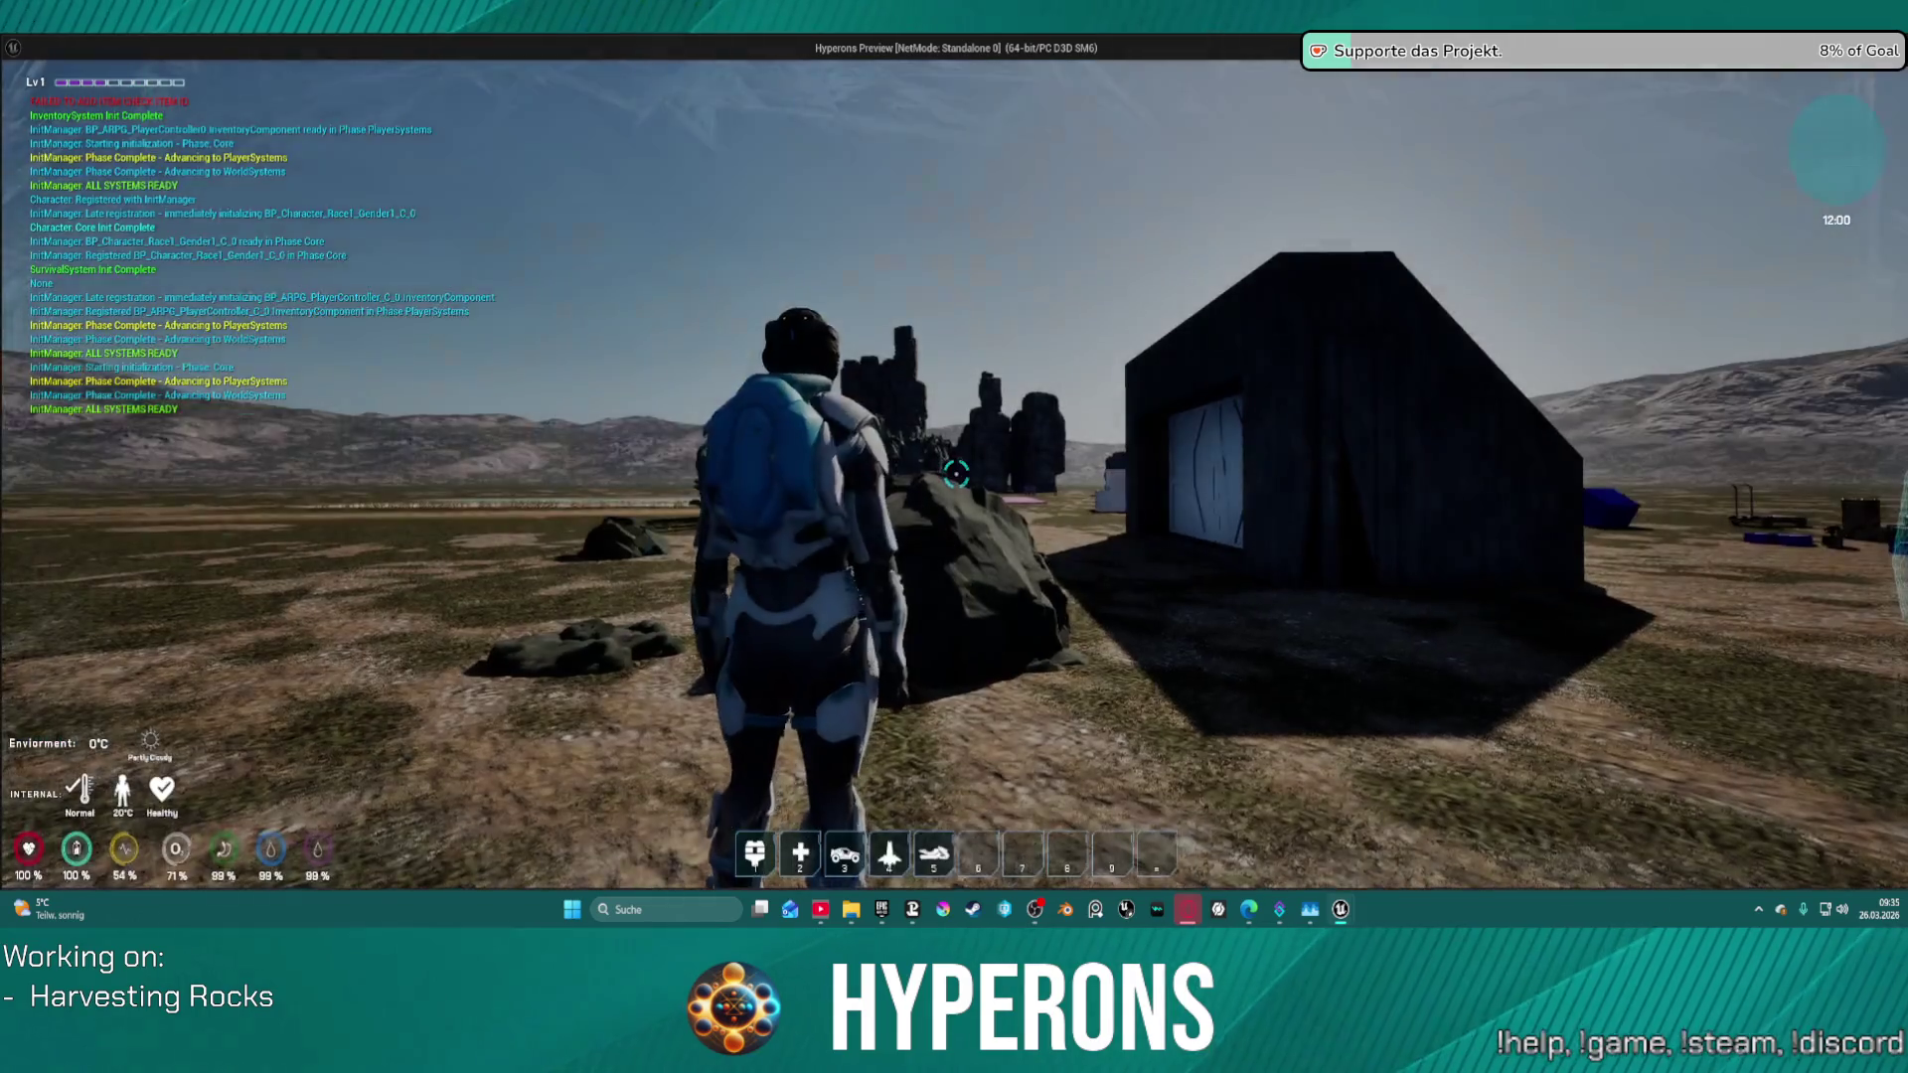
{"action": "key", "text": "s"}
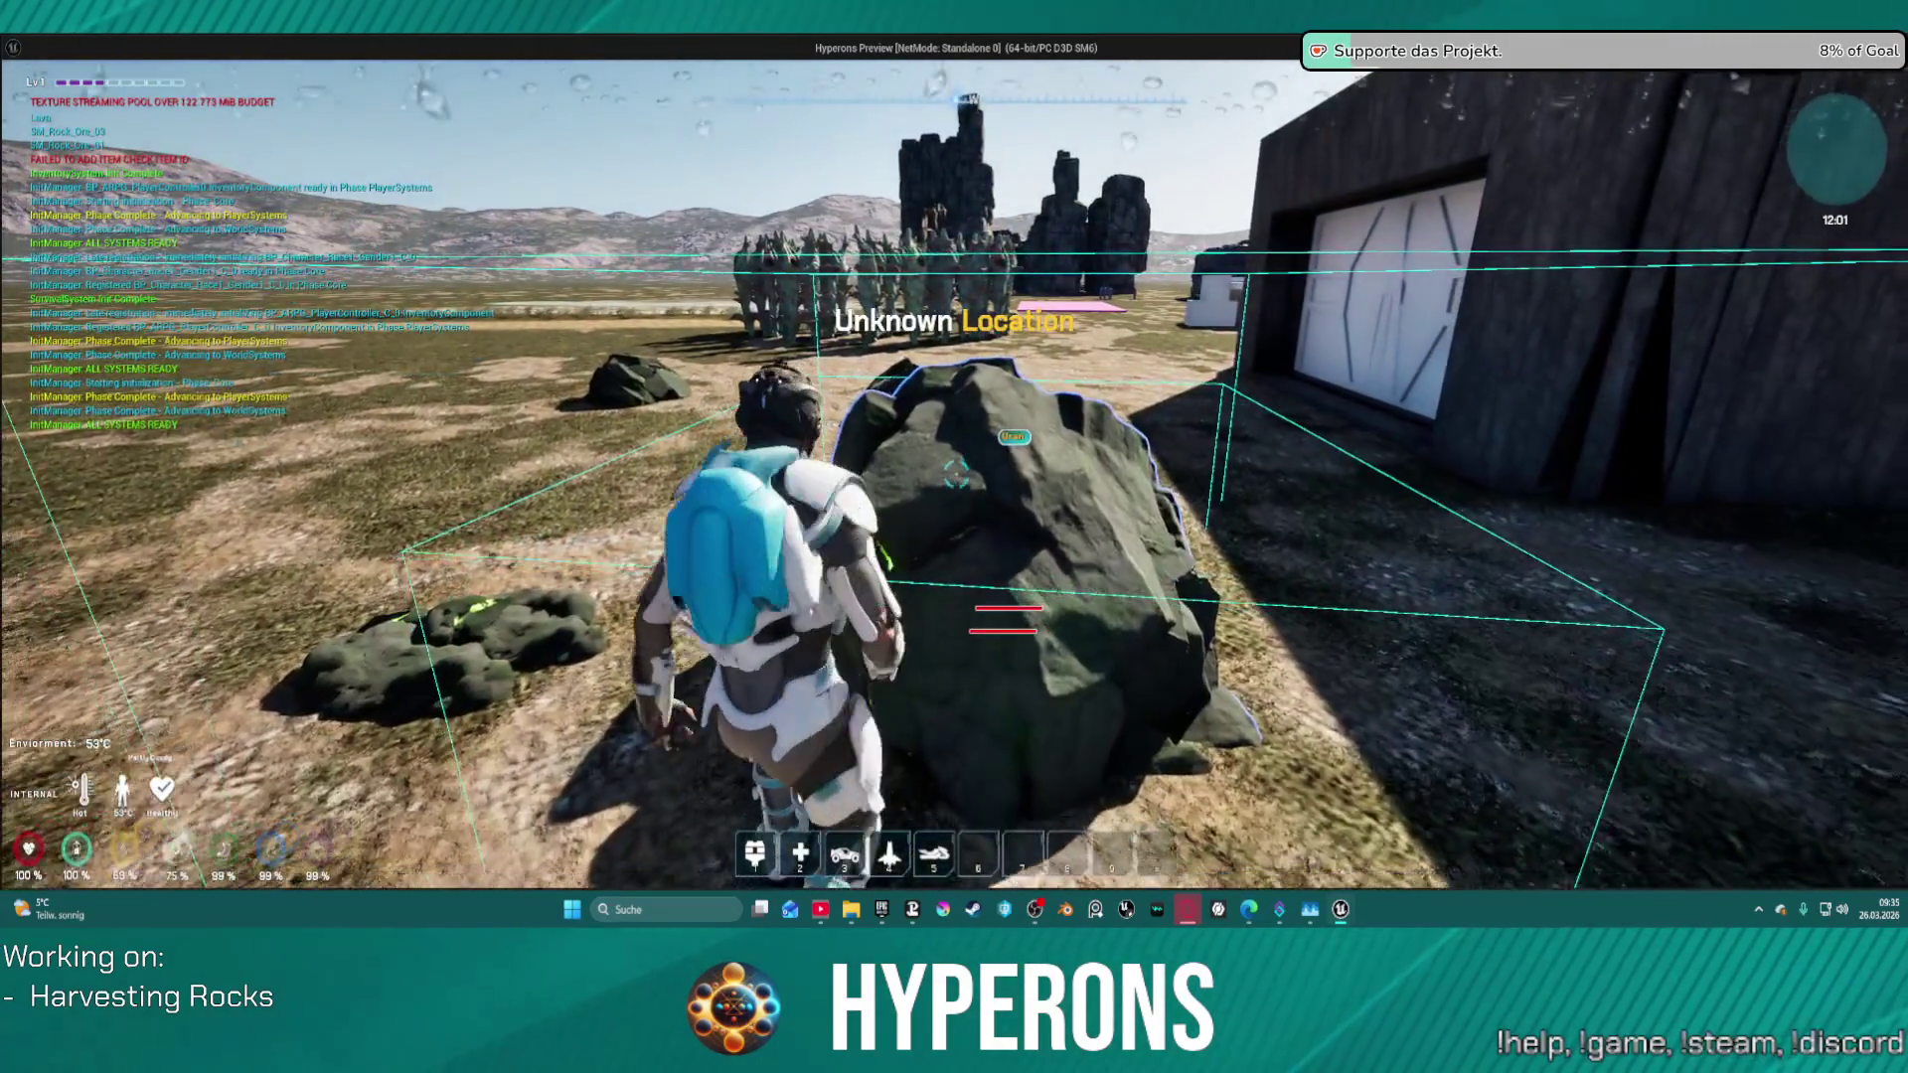
{"action": "key", "text": "s"}
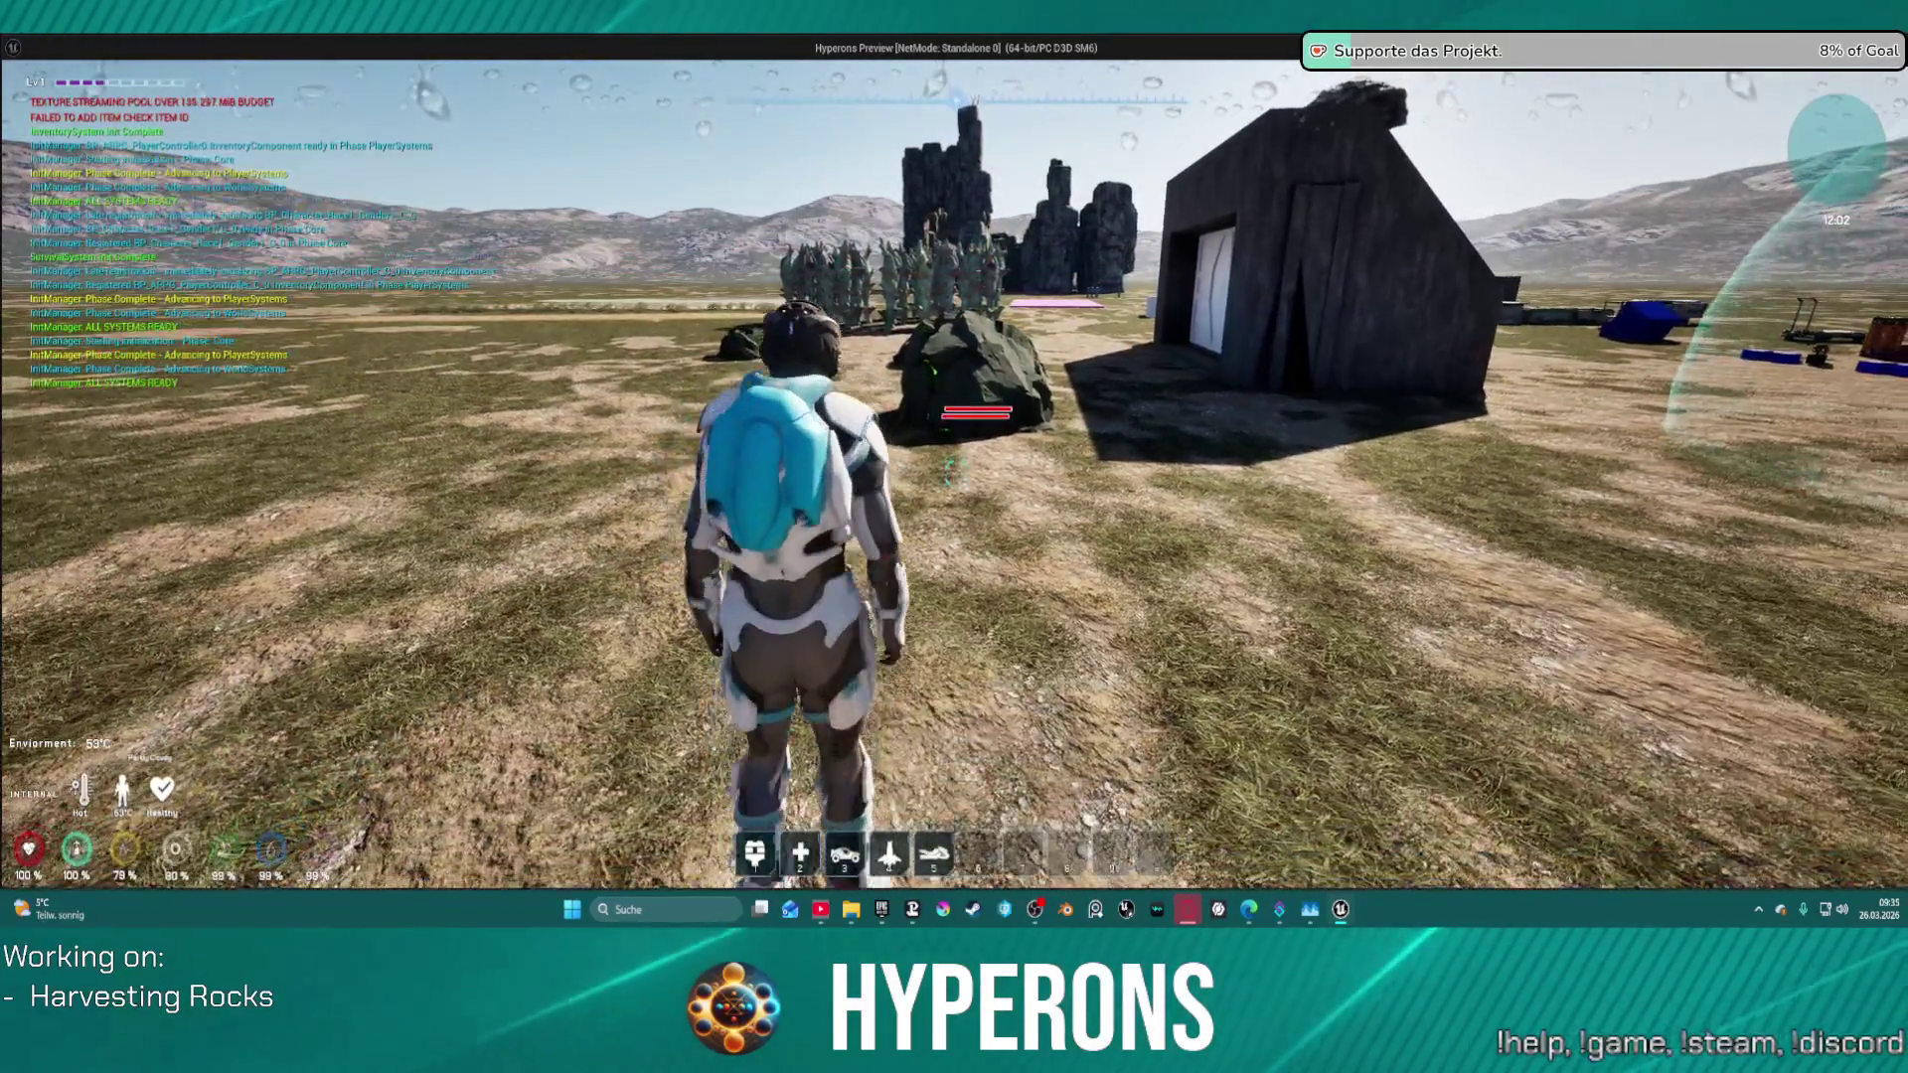
{"action": "key", "text": "w"}
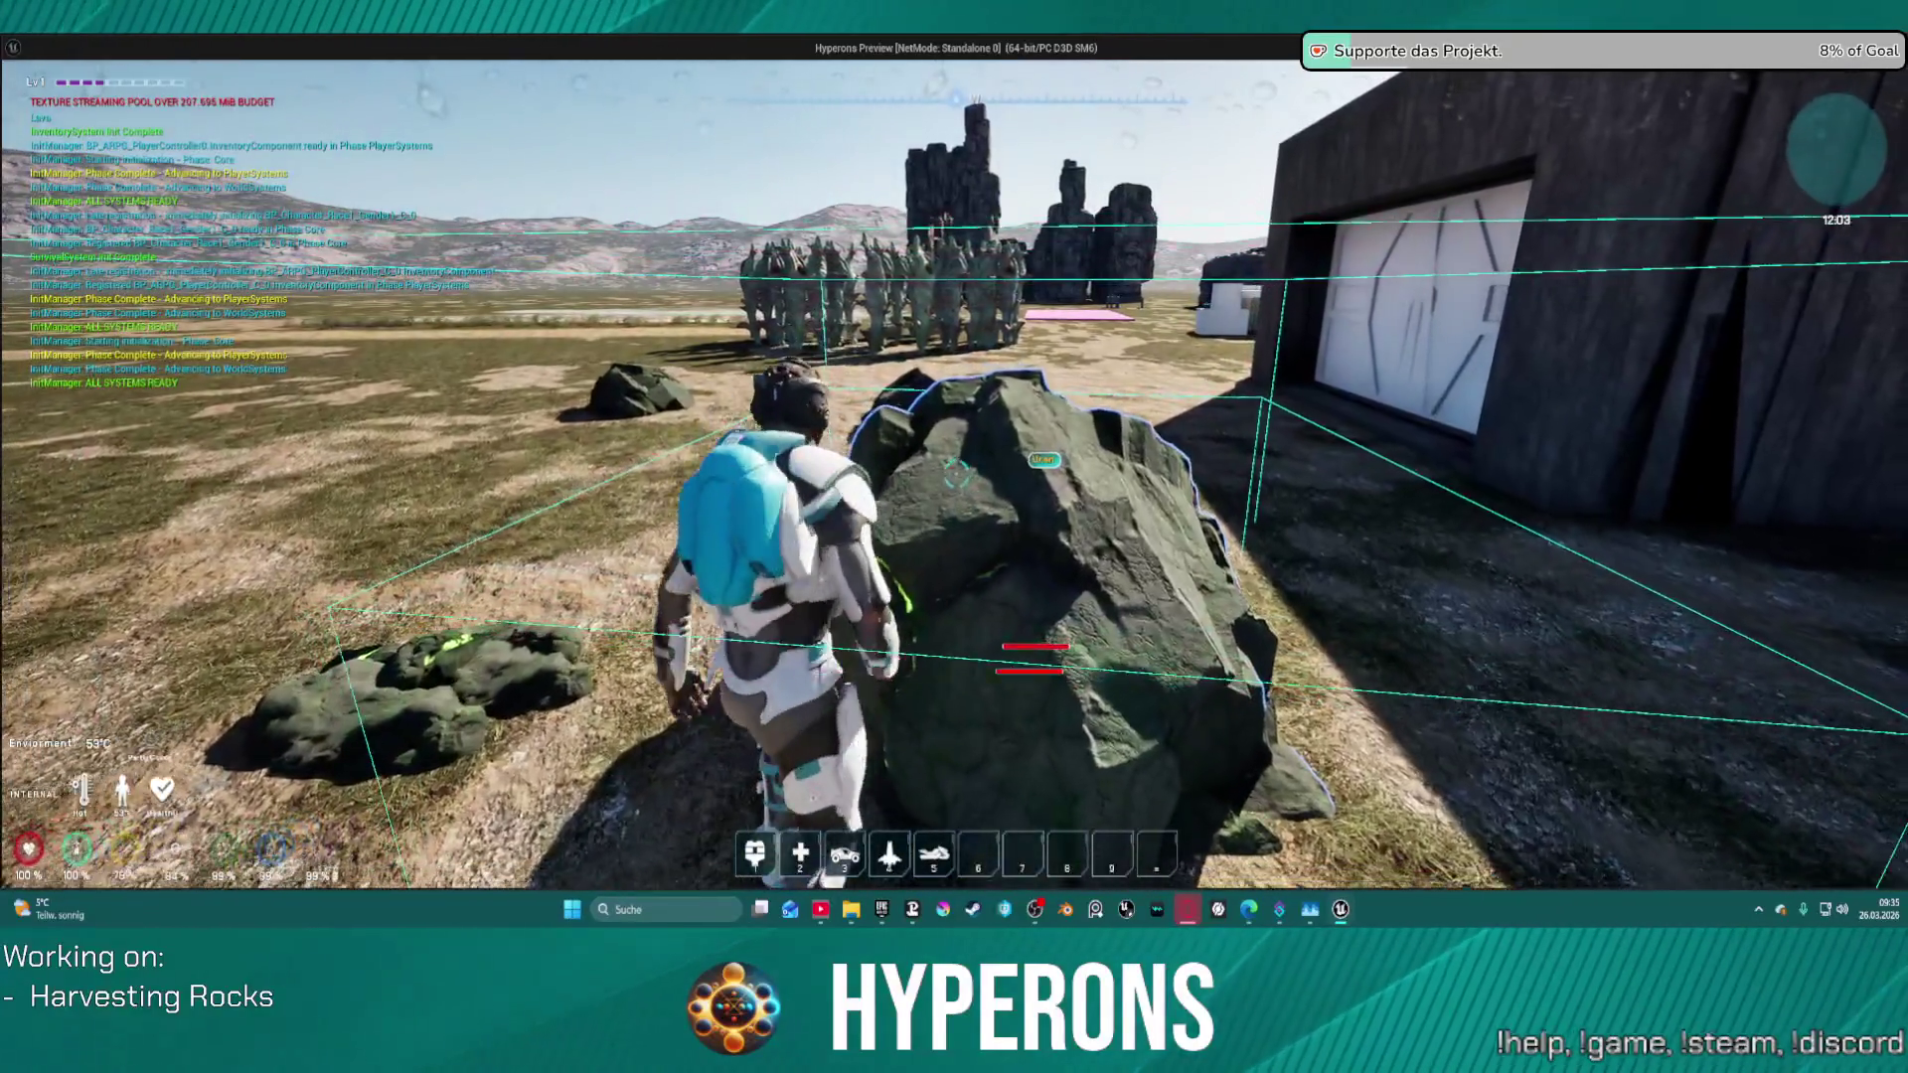
{"action": "key", "text": "s"}
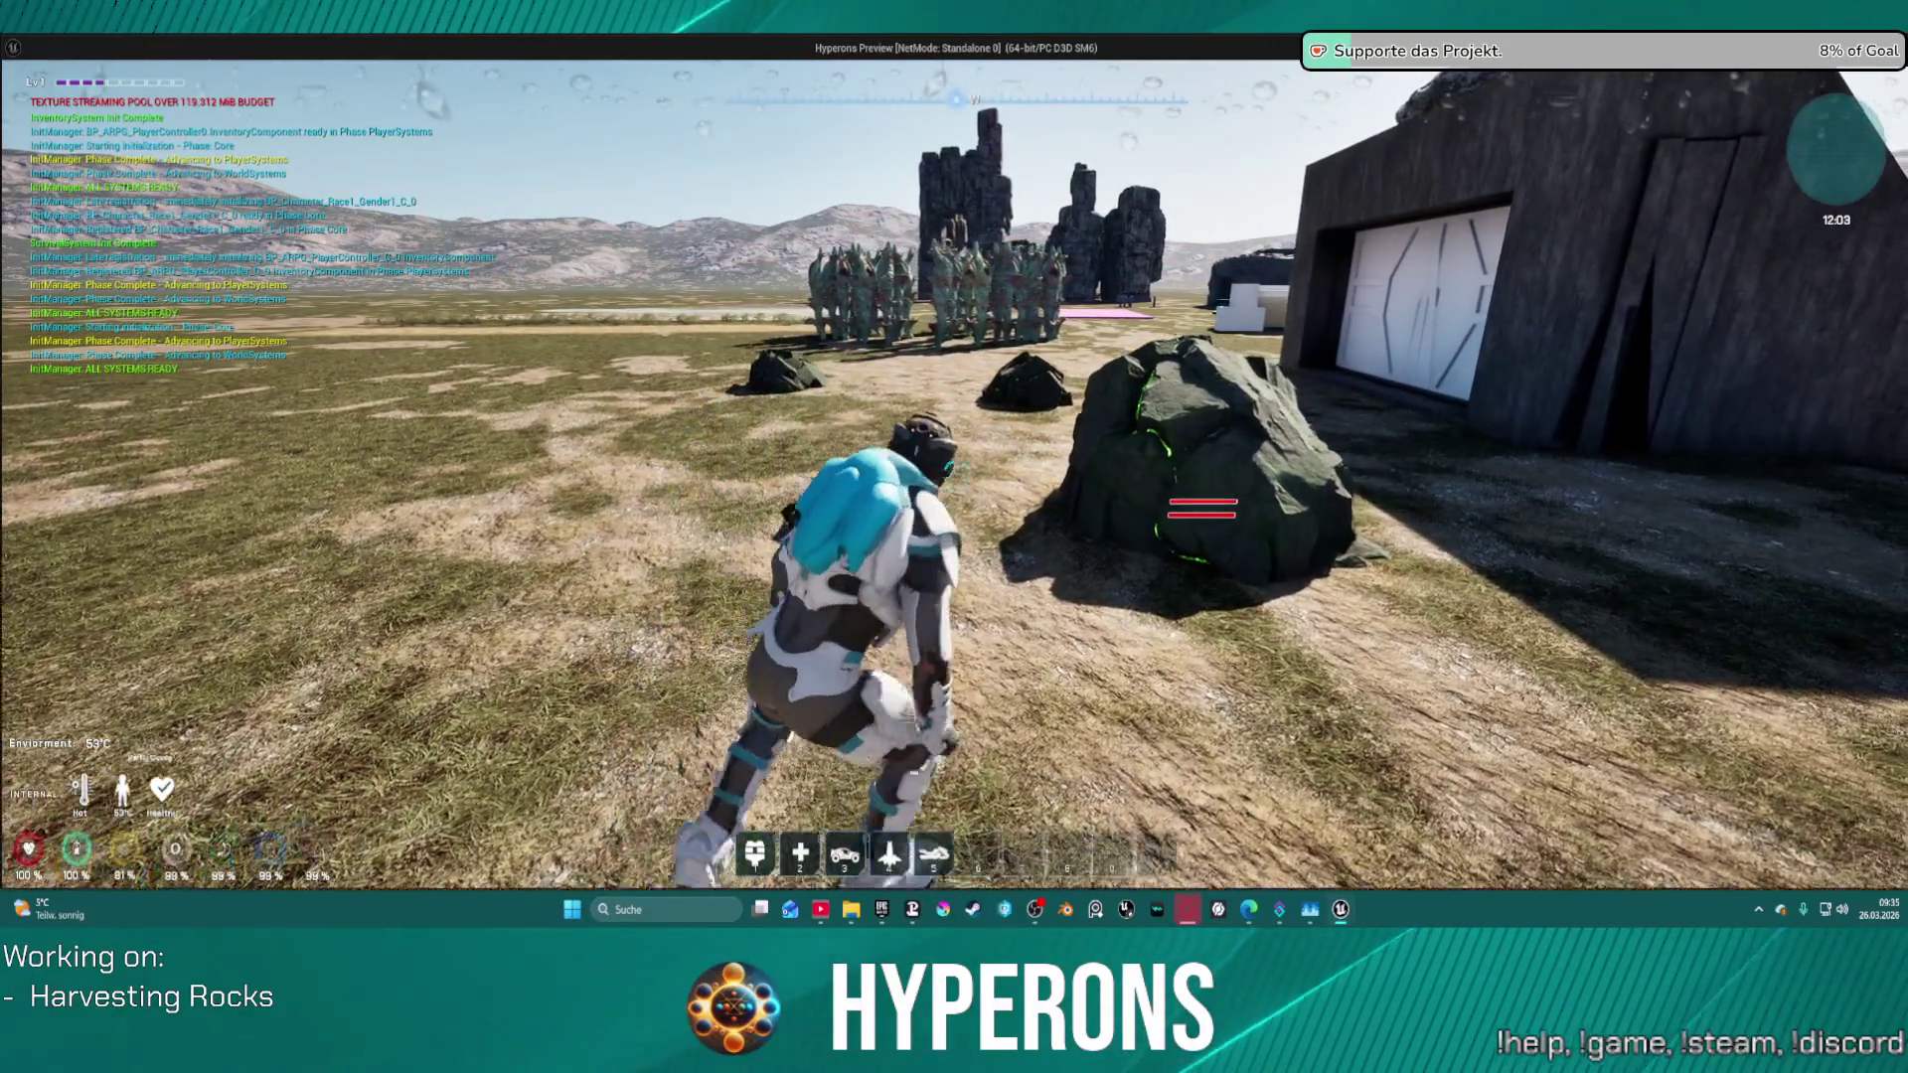
{"action": "key", "text": "w"}
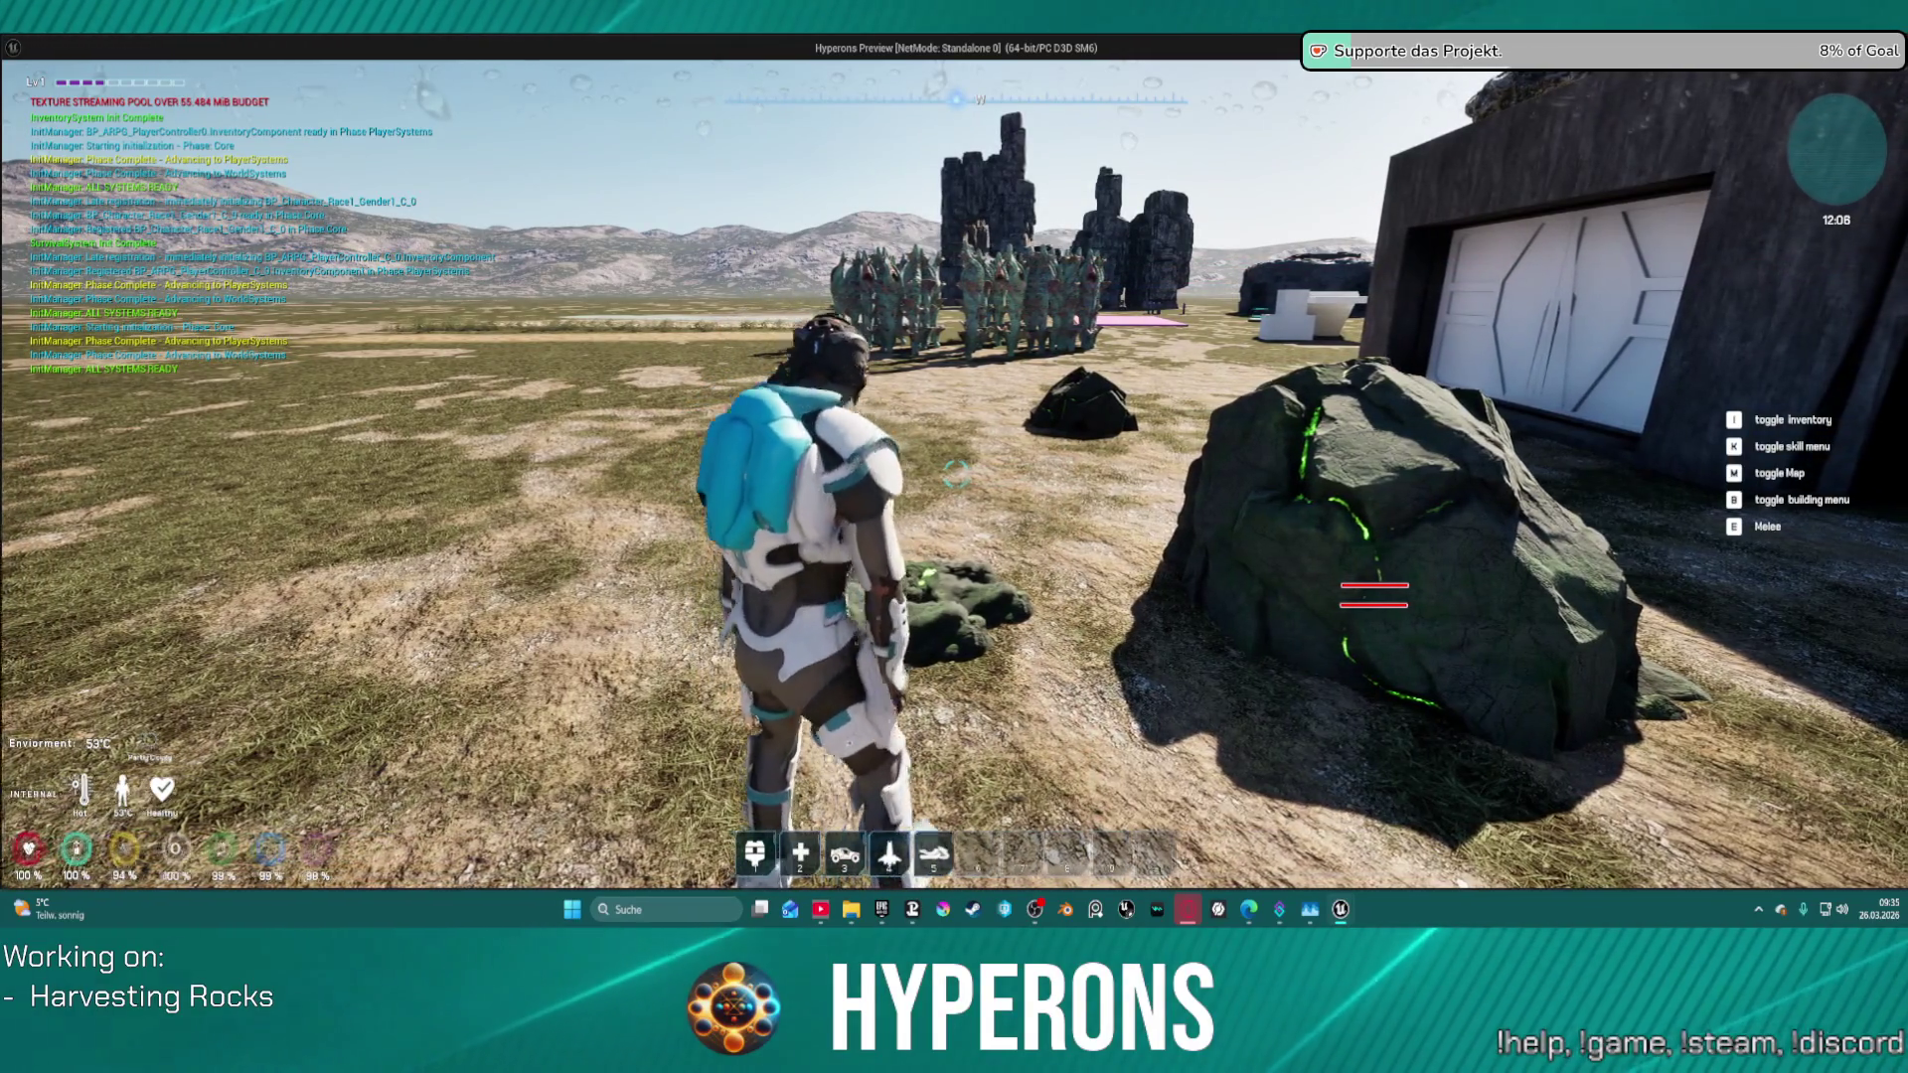
{"action": "key", "text": "w"}
{"action": "key", "text": "a"}
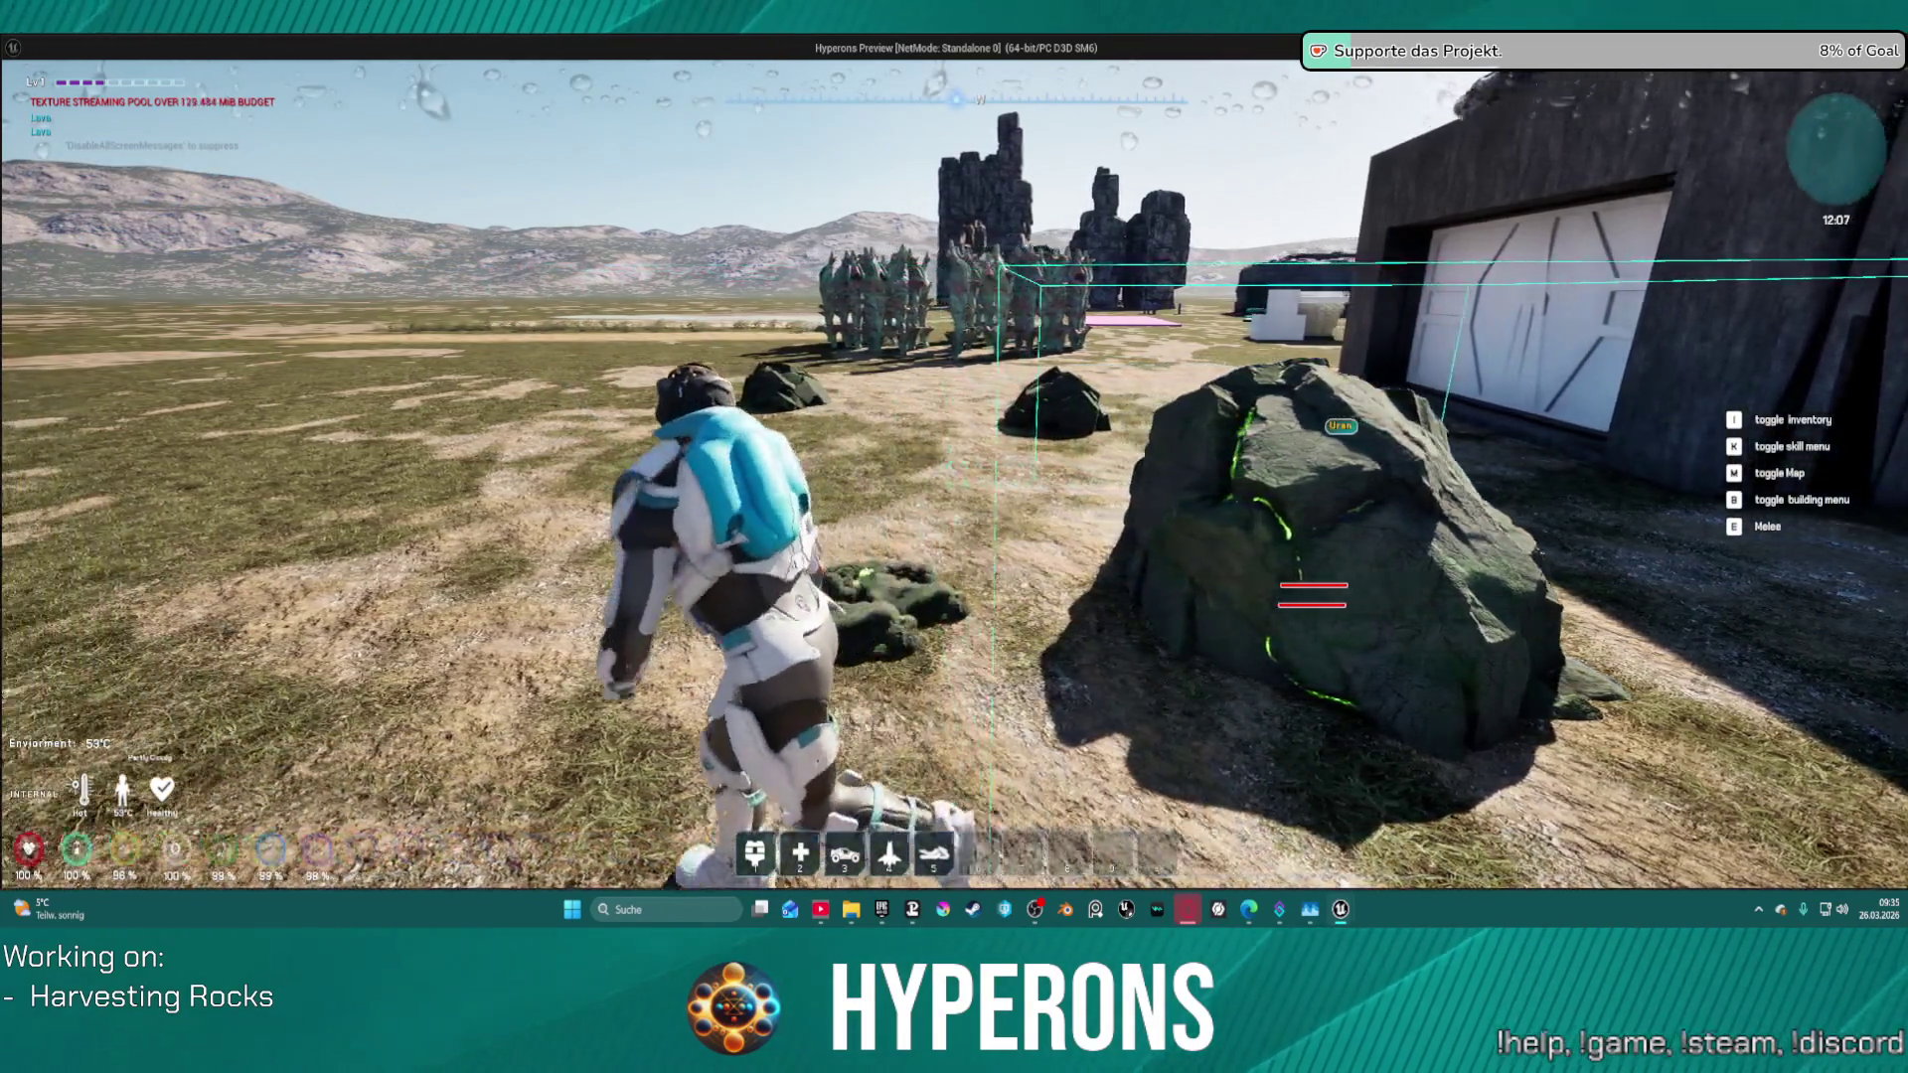
{"action": "key", "text": "w"}
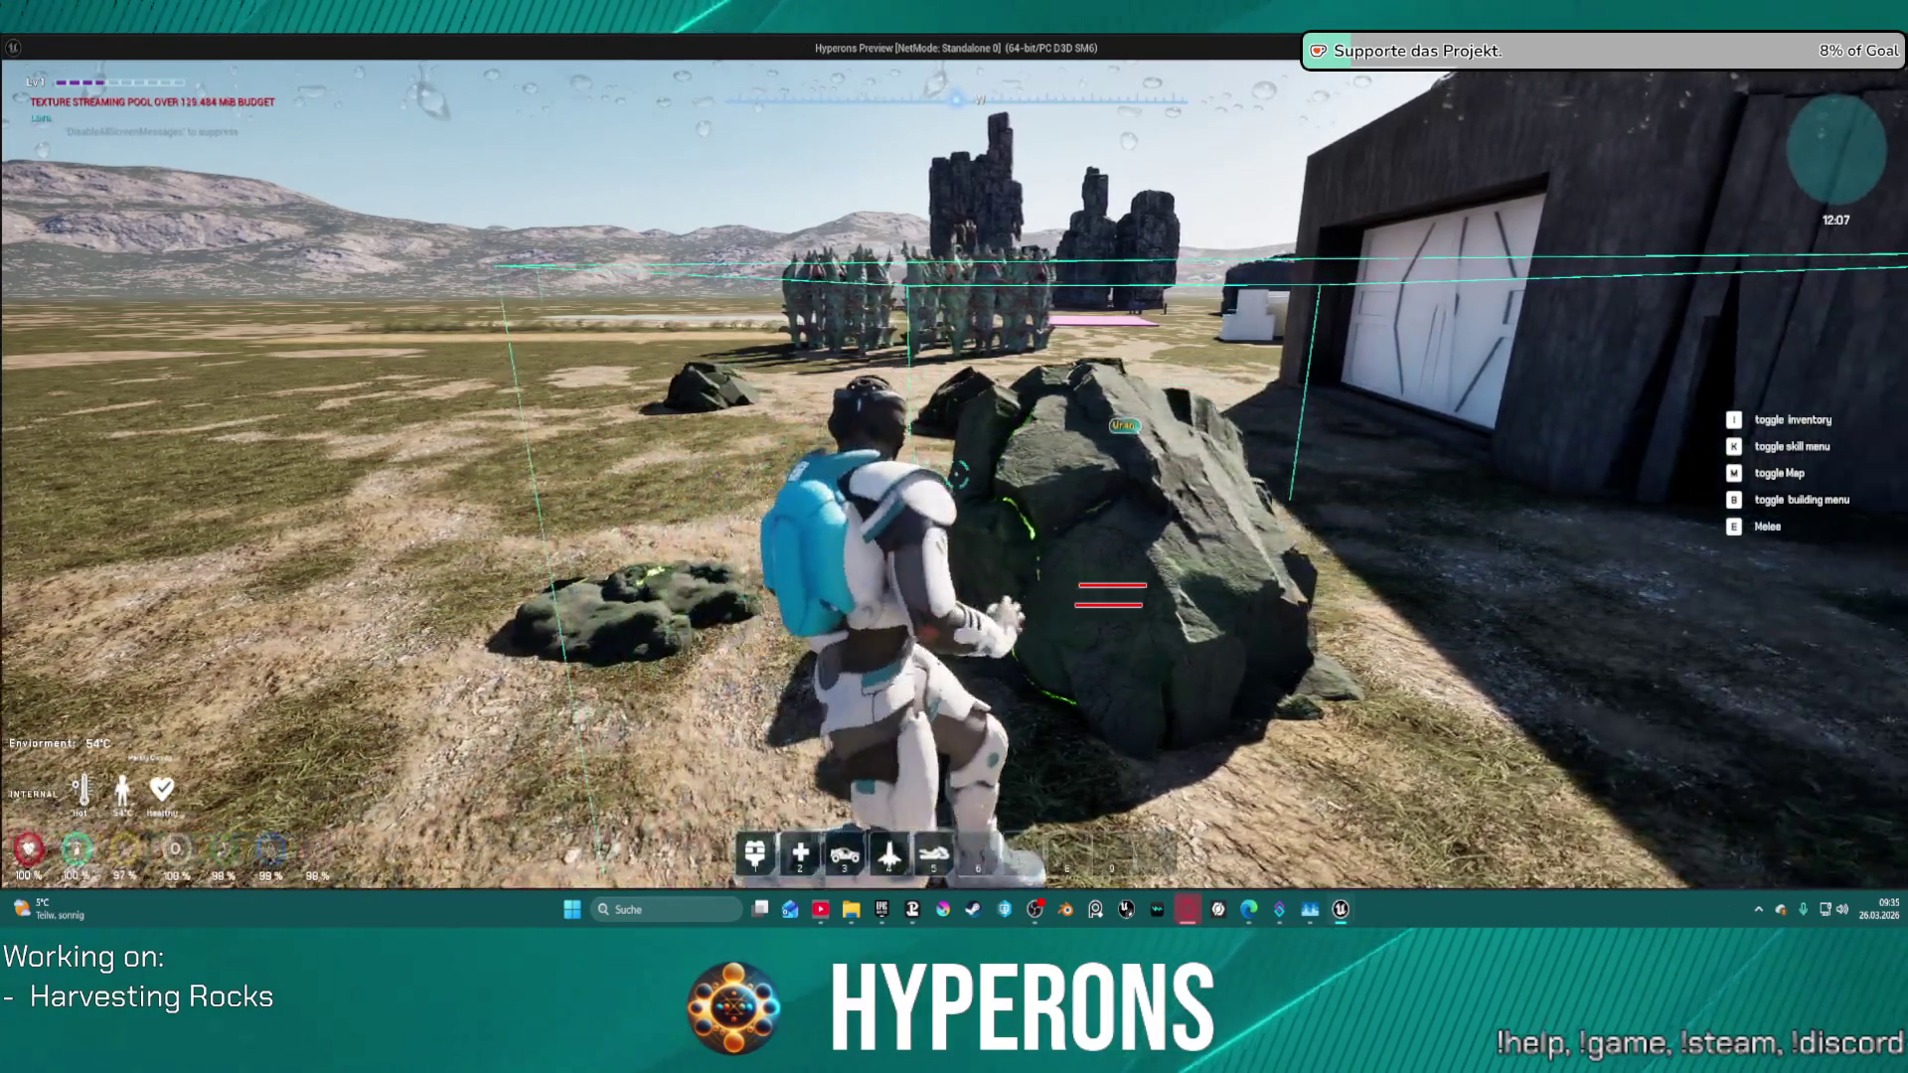
{"action": "key", "text": "s"}
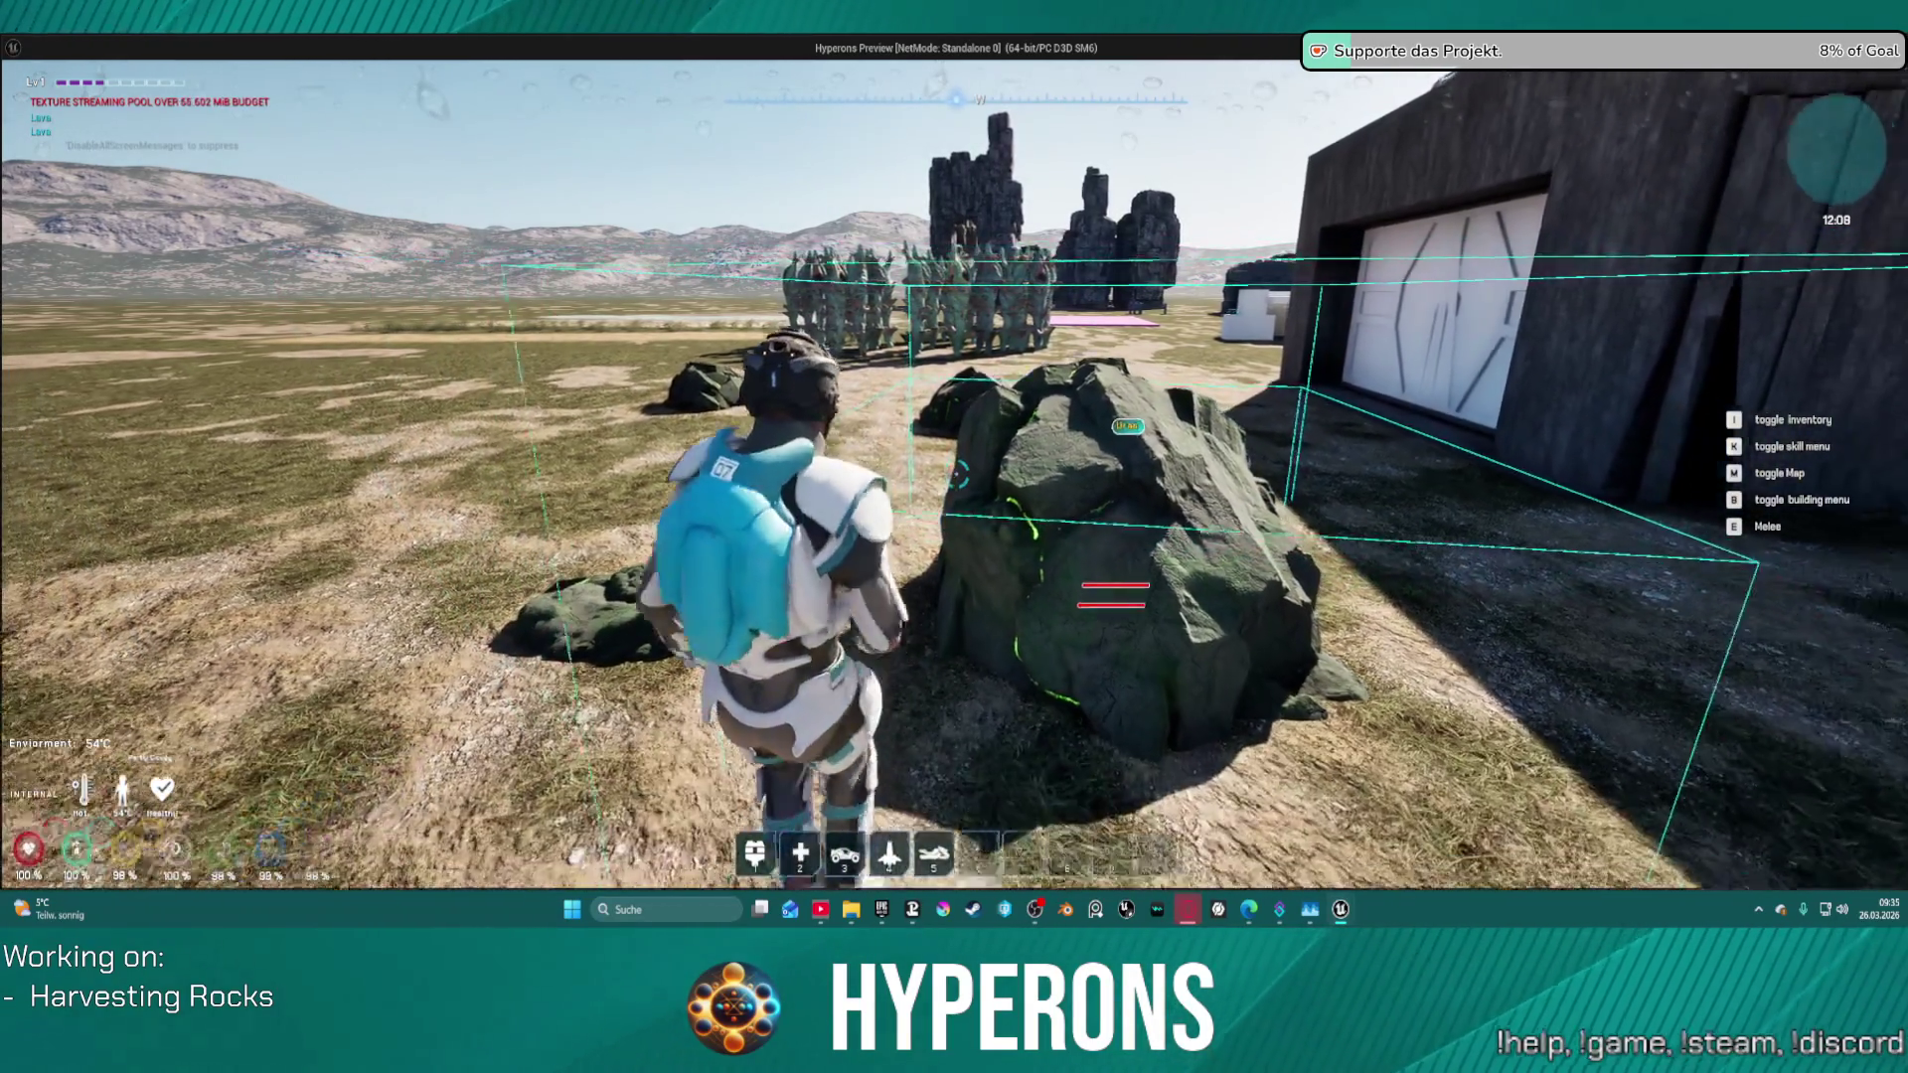
{"action": "key", "text": "a"}
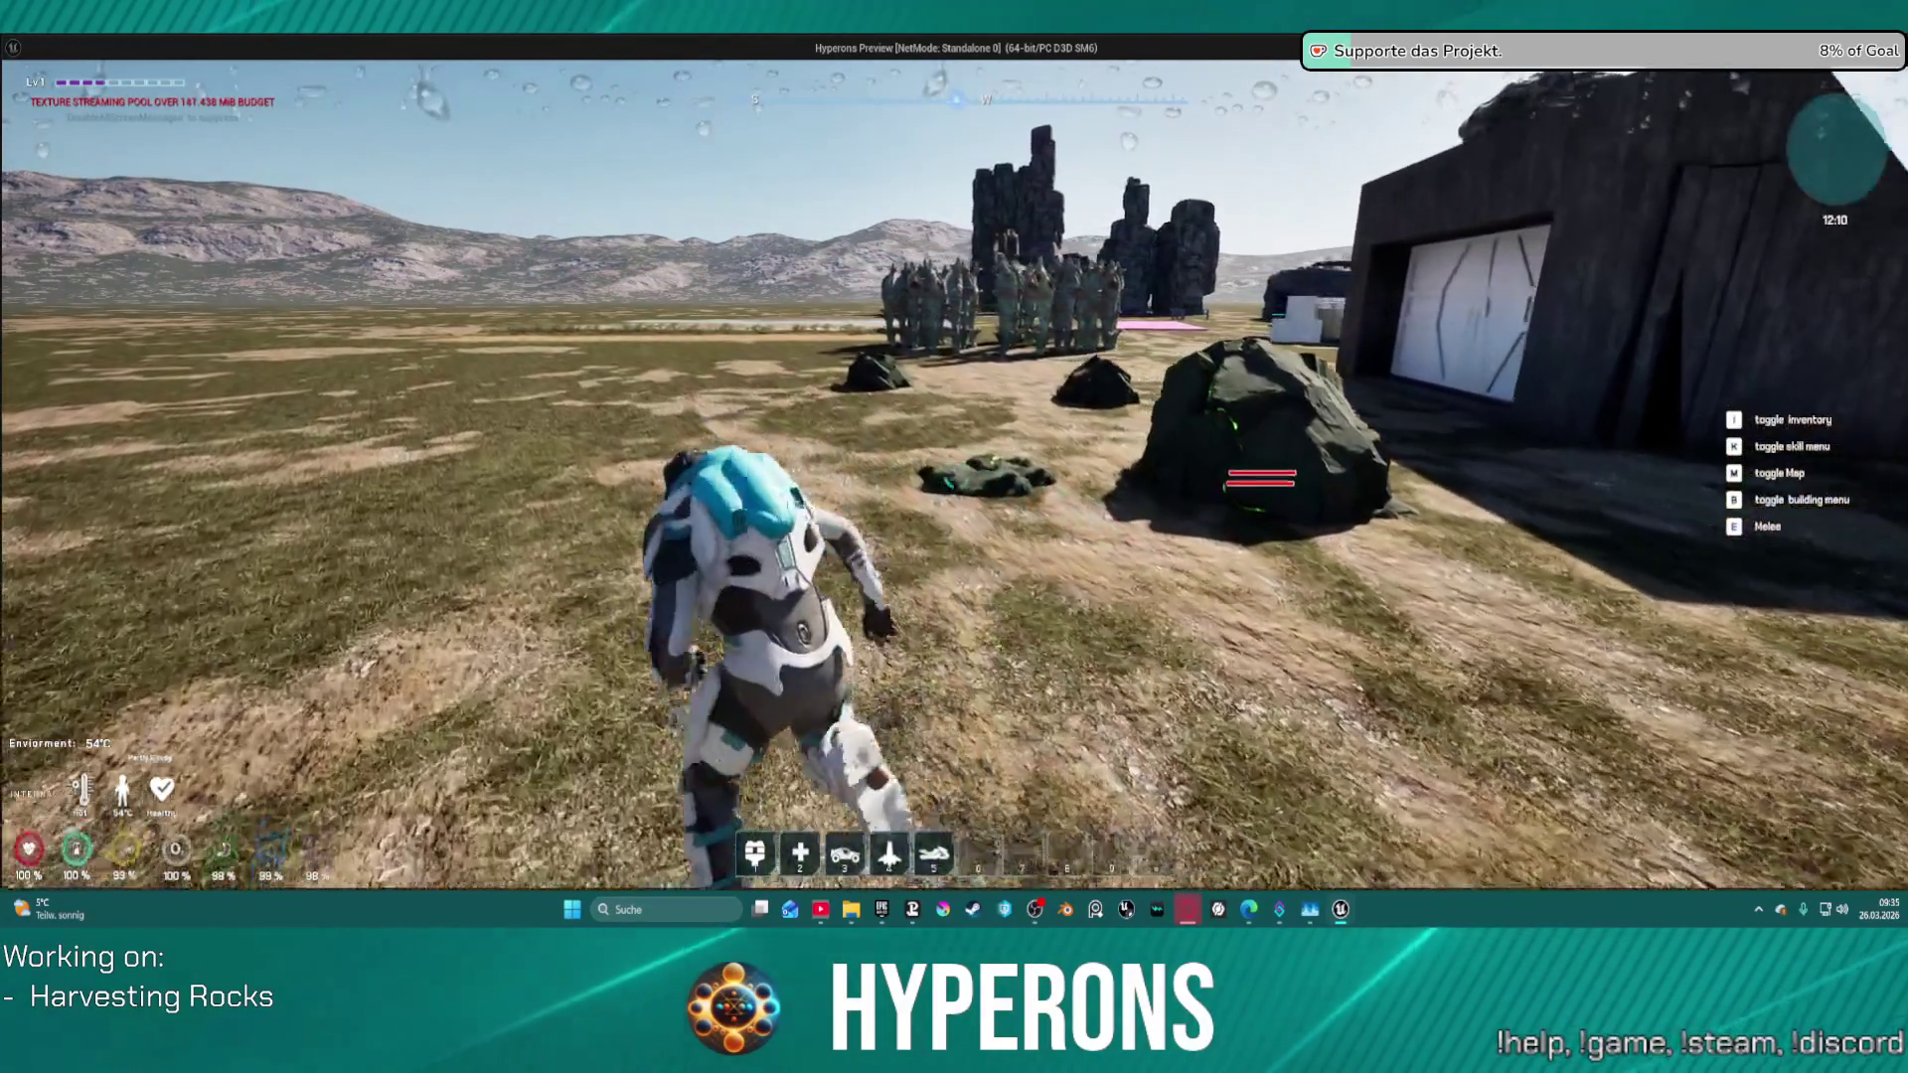
{"action": "key", "text": "Escape"}
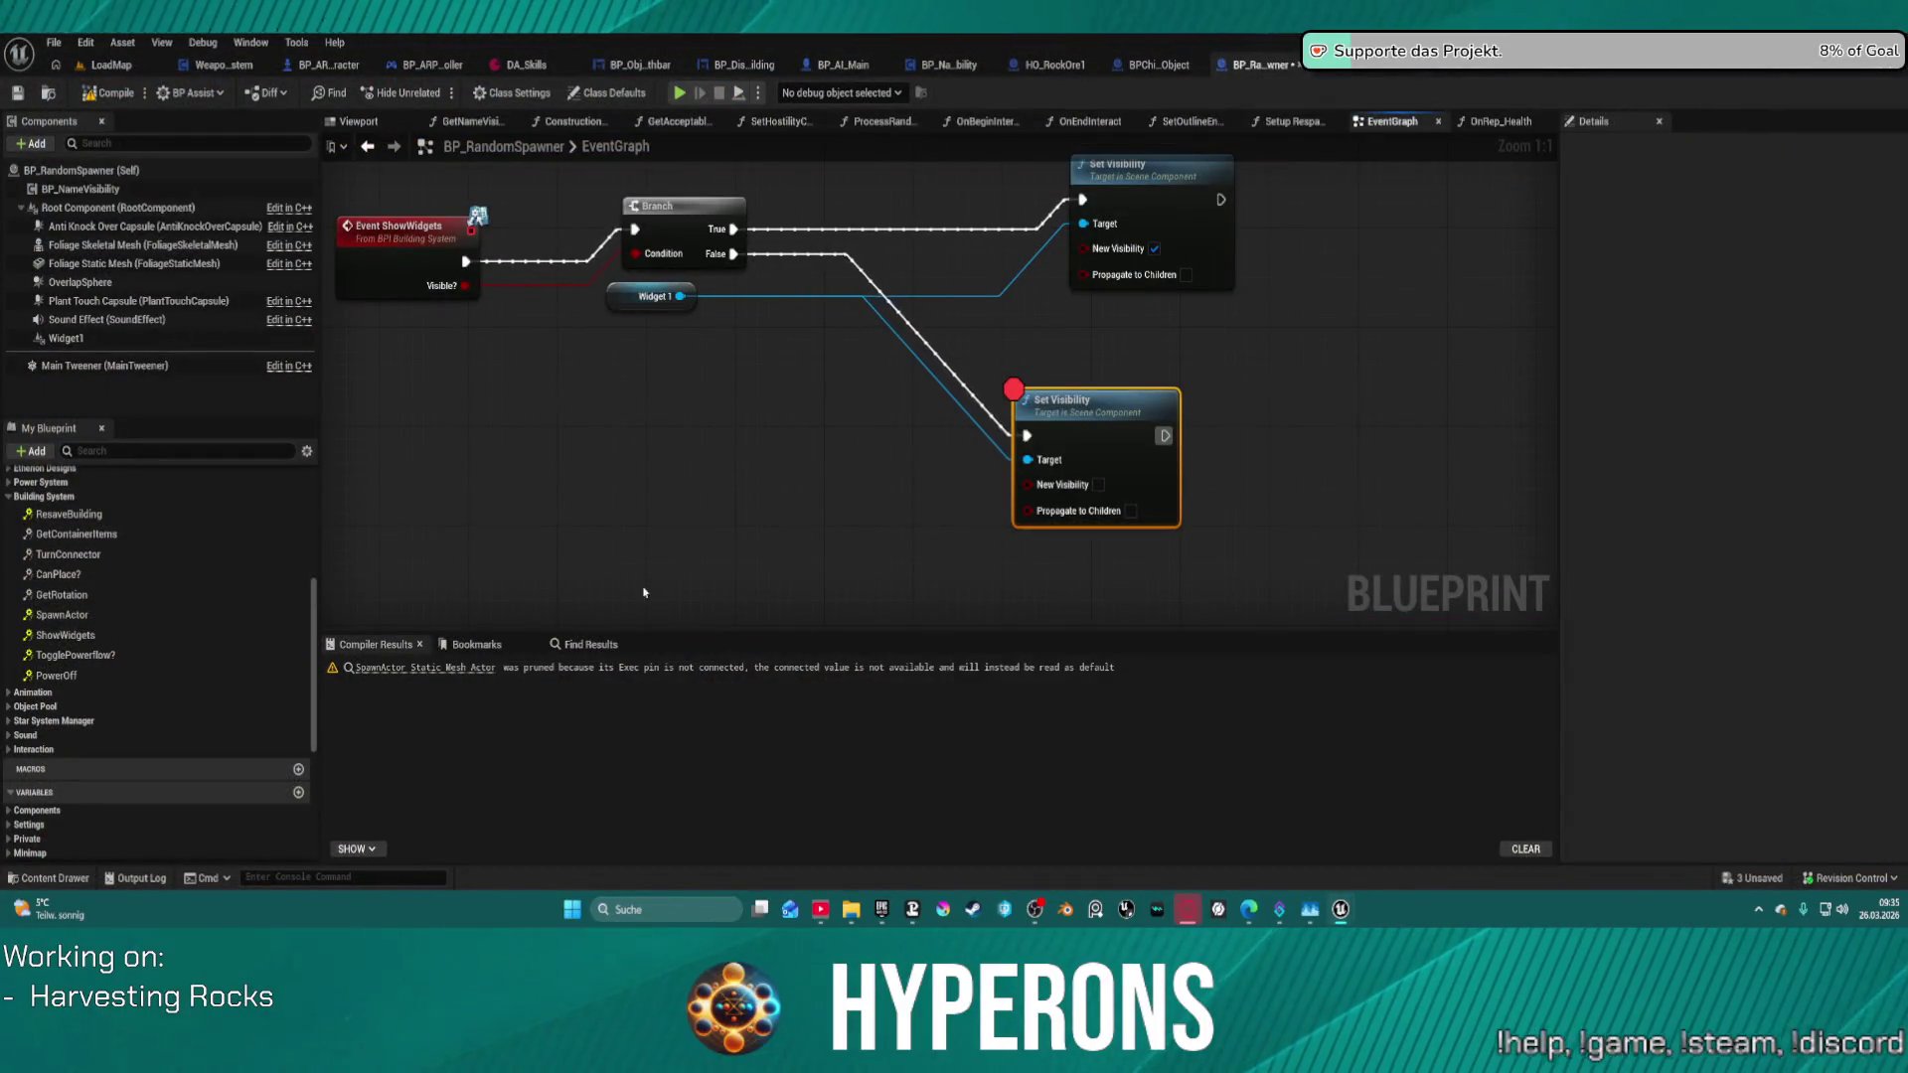
- Add a breakpoint on the ShowWidgets Branch node
{"action": "left_click", "coordinate": [243, 340]}
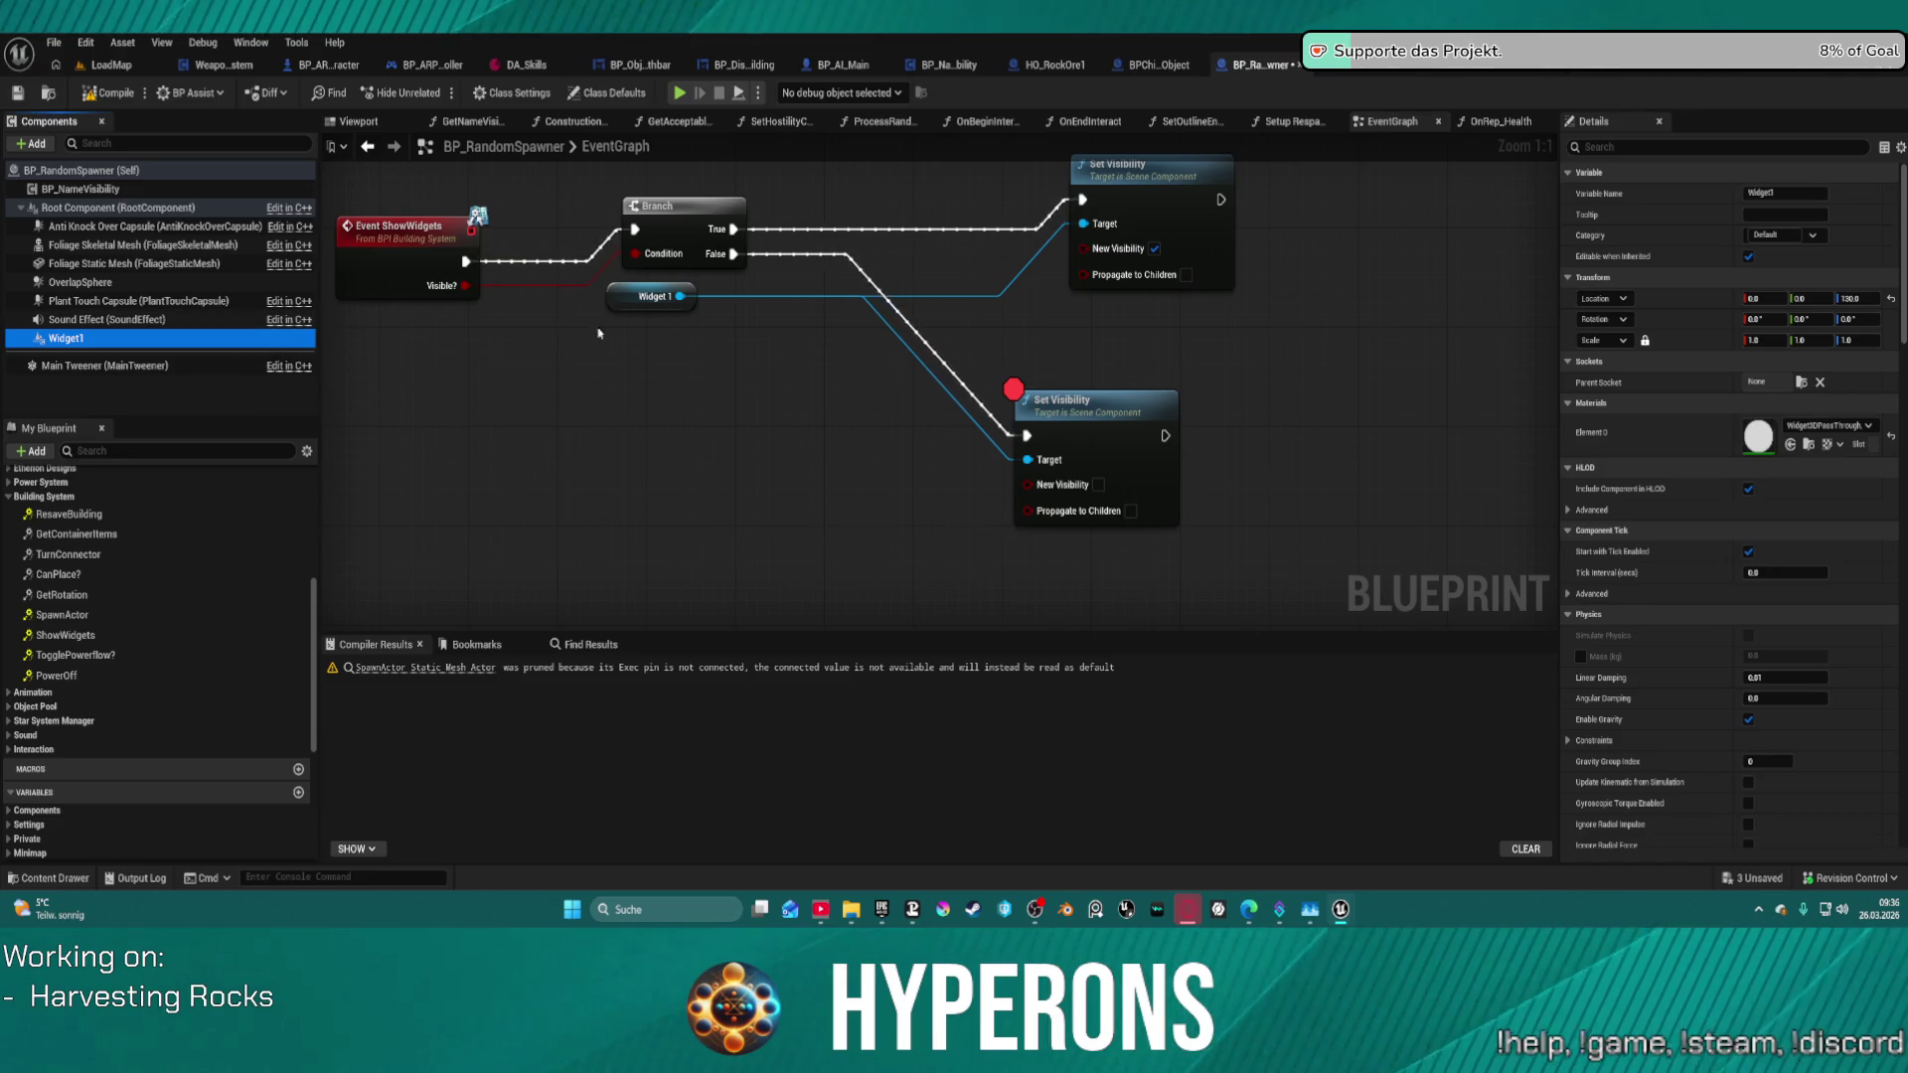
{"action": "scroll", "coordinate": [825, 576], "scroll_direction": "down", "scroll_amount": 4}
{"action": "left_click_drag", "start_coordinate": [779, 525], "coordinate": [765, 410]}
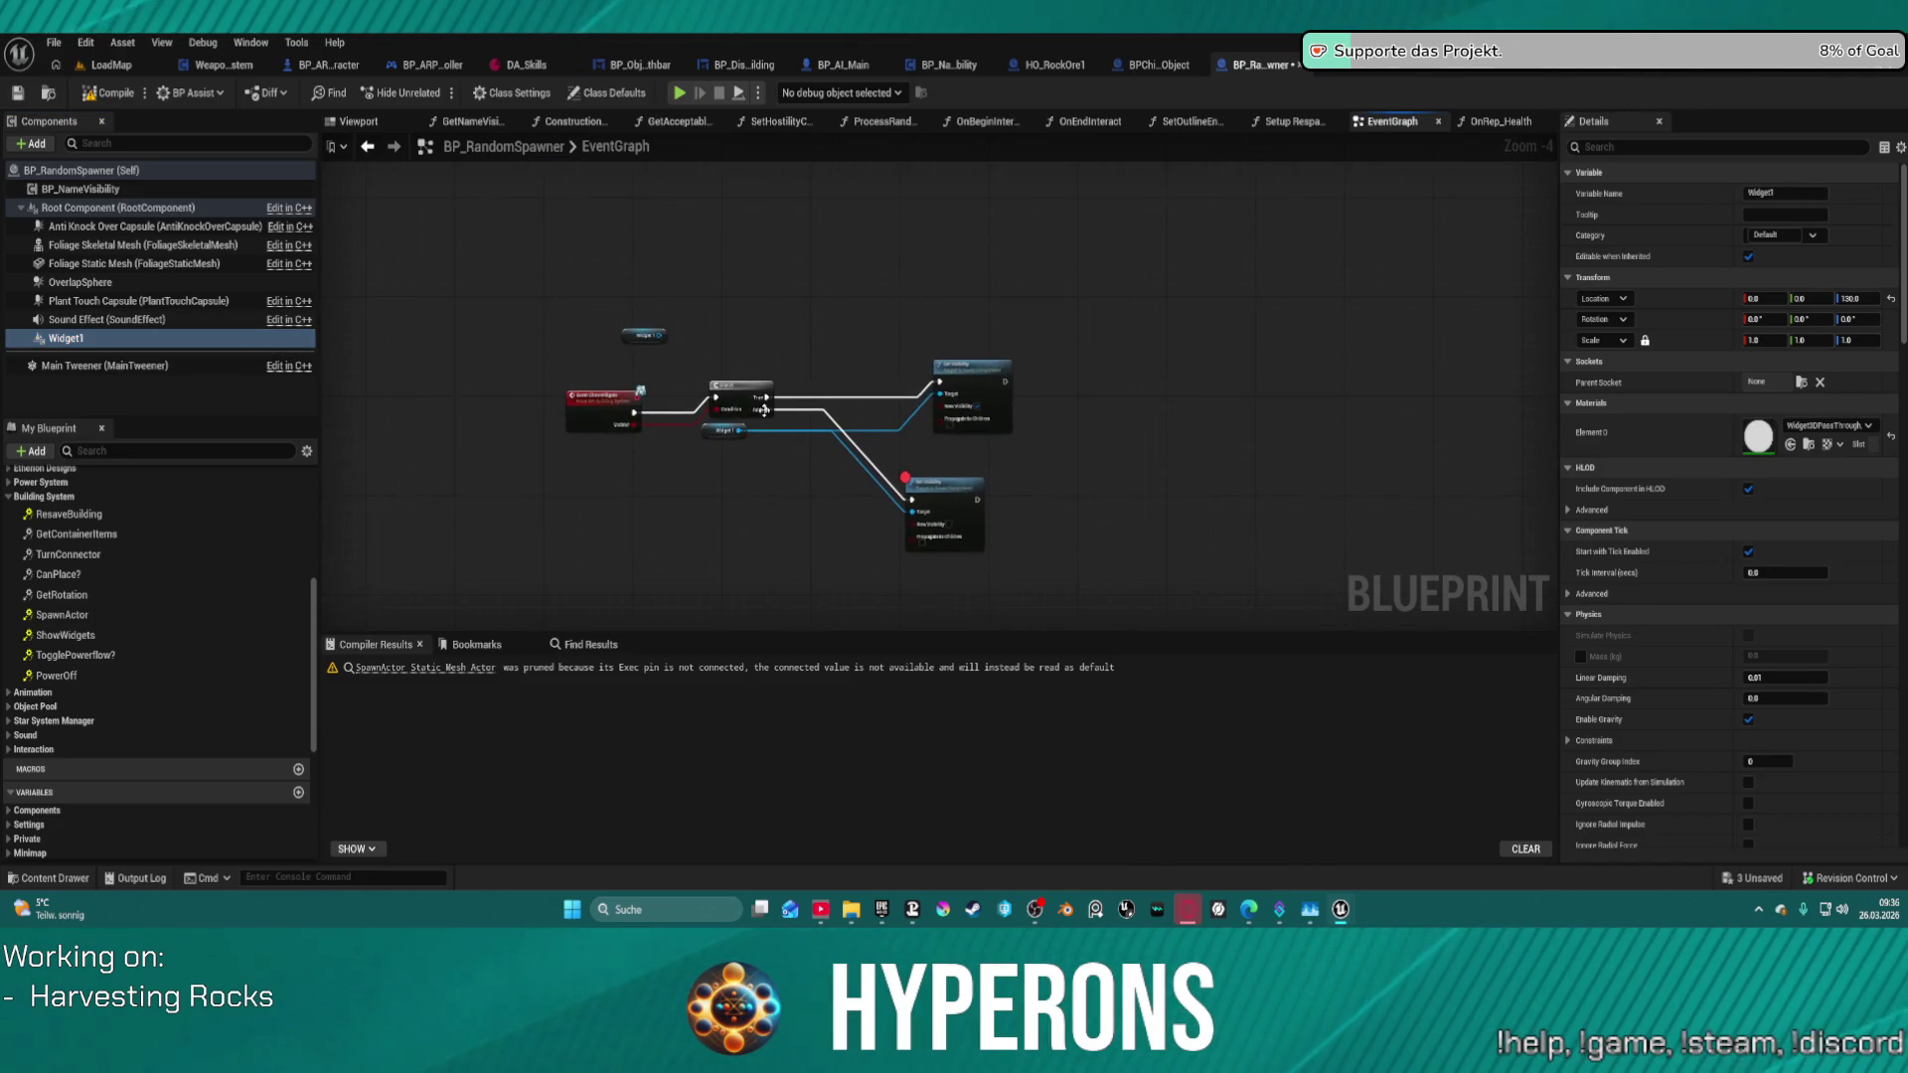
{"action": "right_click", "coordinate": [729, 387]}
{"action": "left_click", "coordinate": [785, 777]}
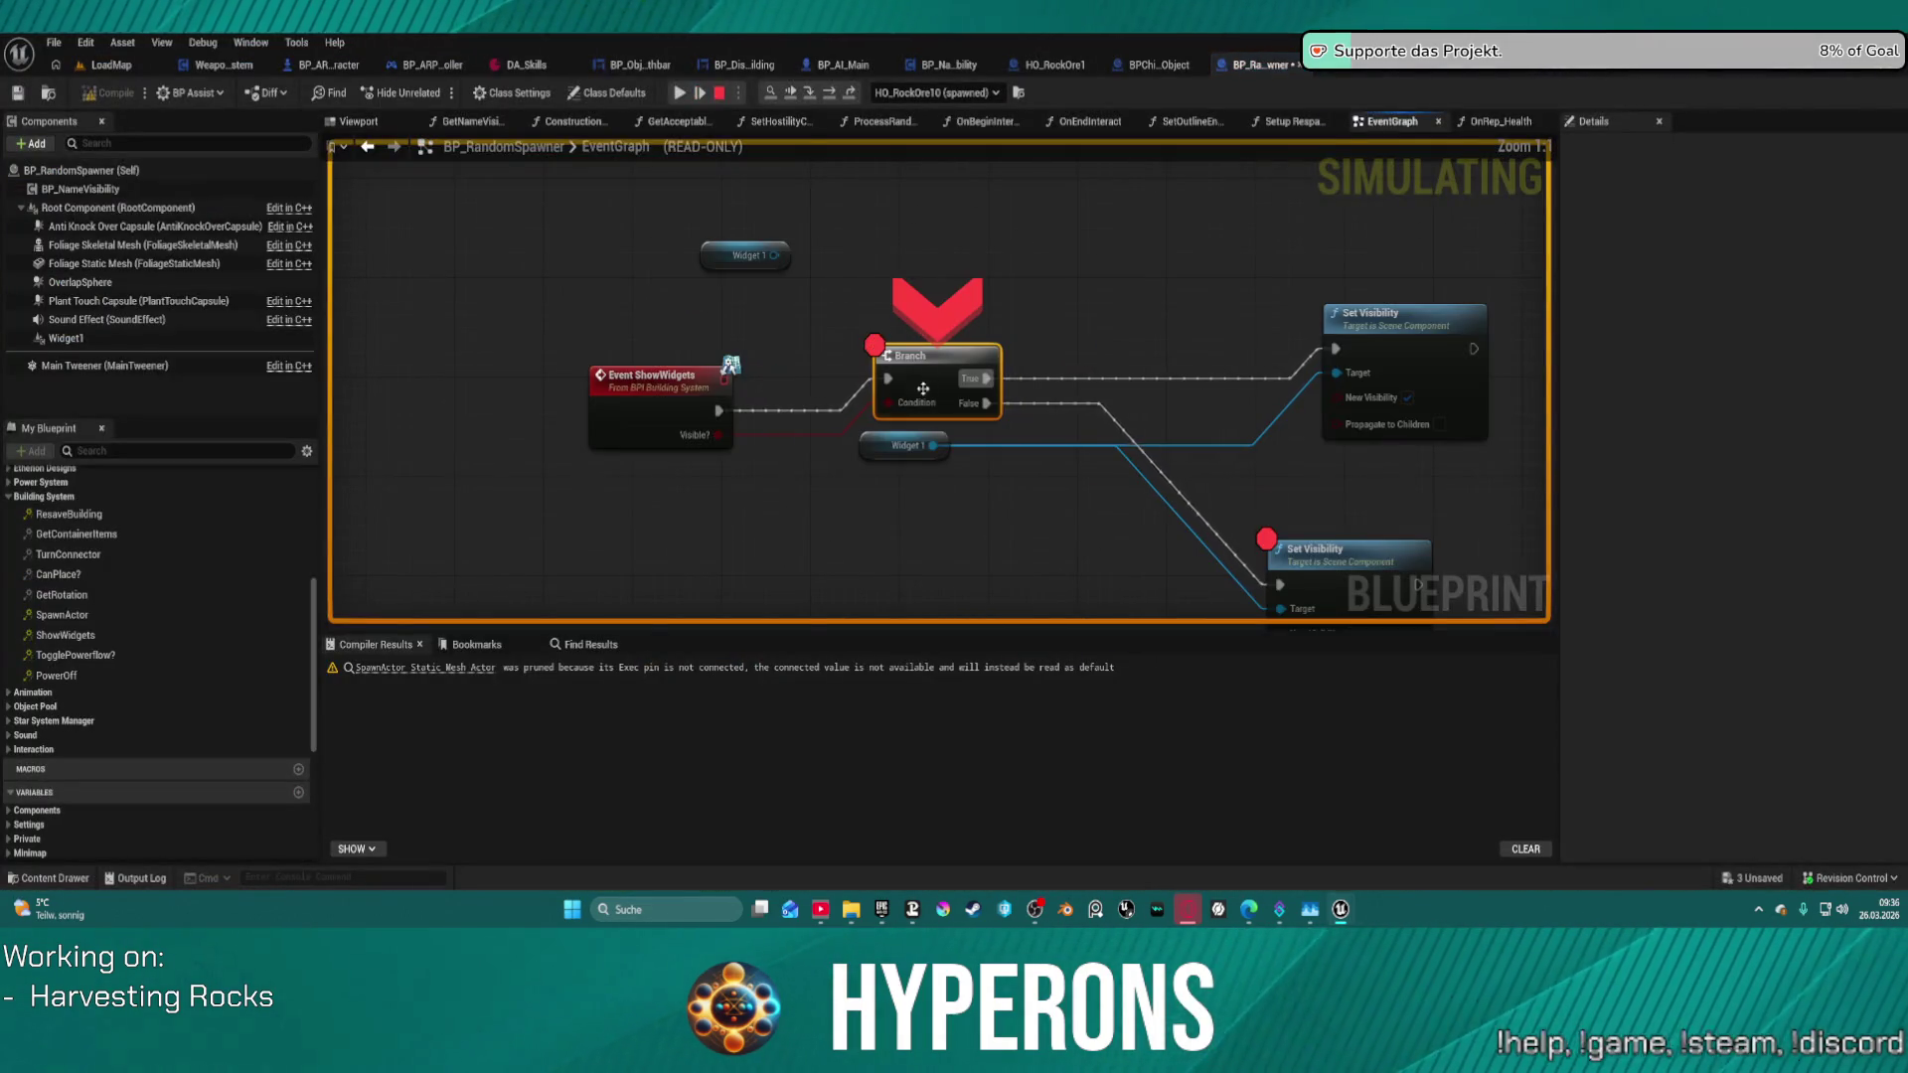
- Confirm the Condition pin reads Visible as True, resume past it, then remove the breakpoint
{"action": "mouse_move", "coordinate": [912, 409]}
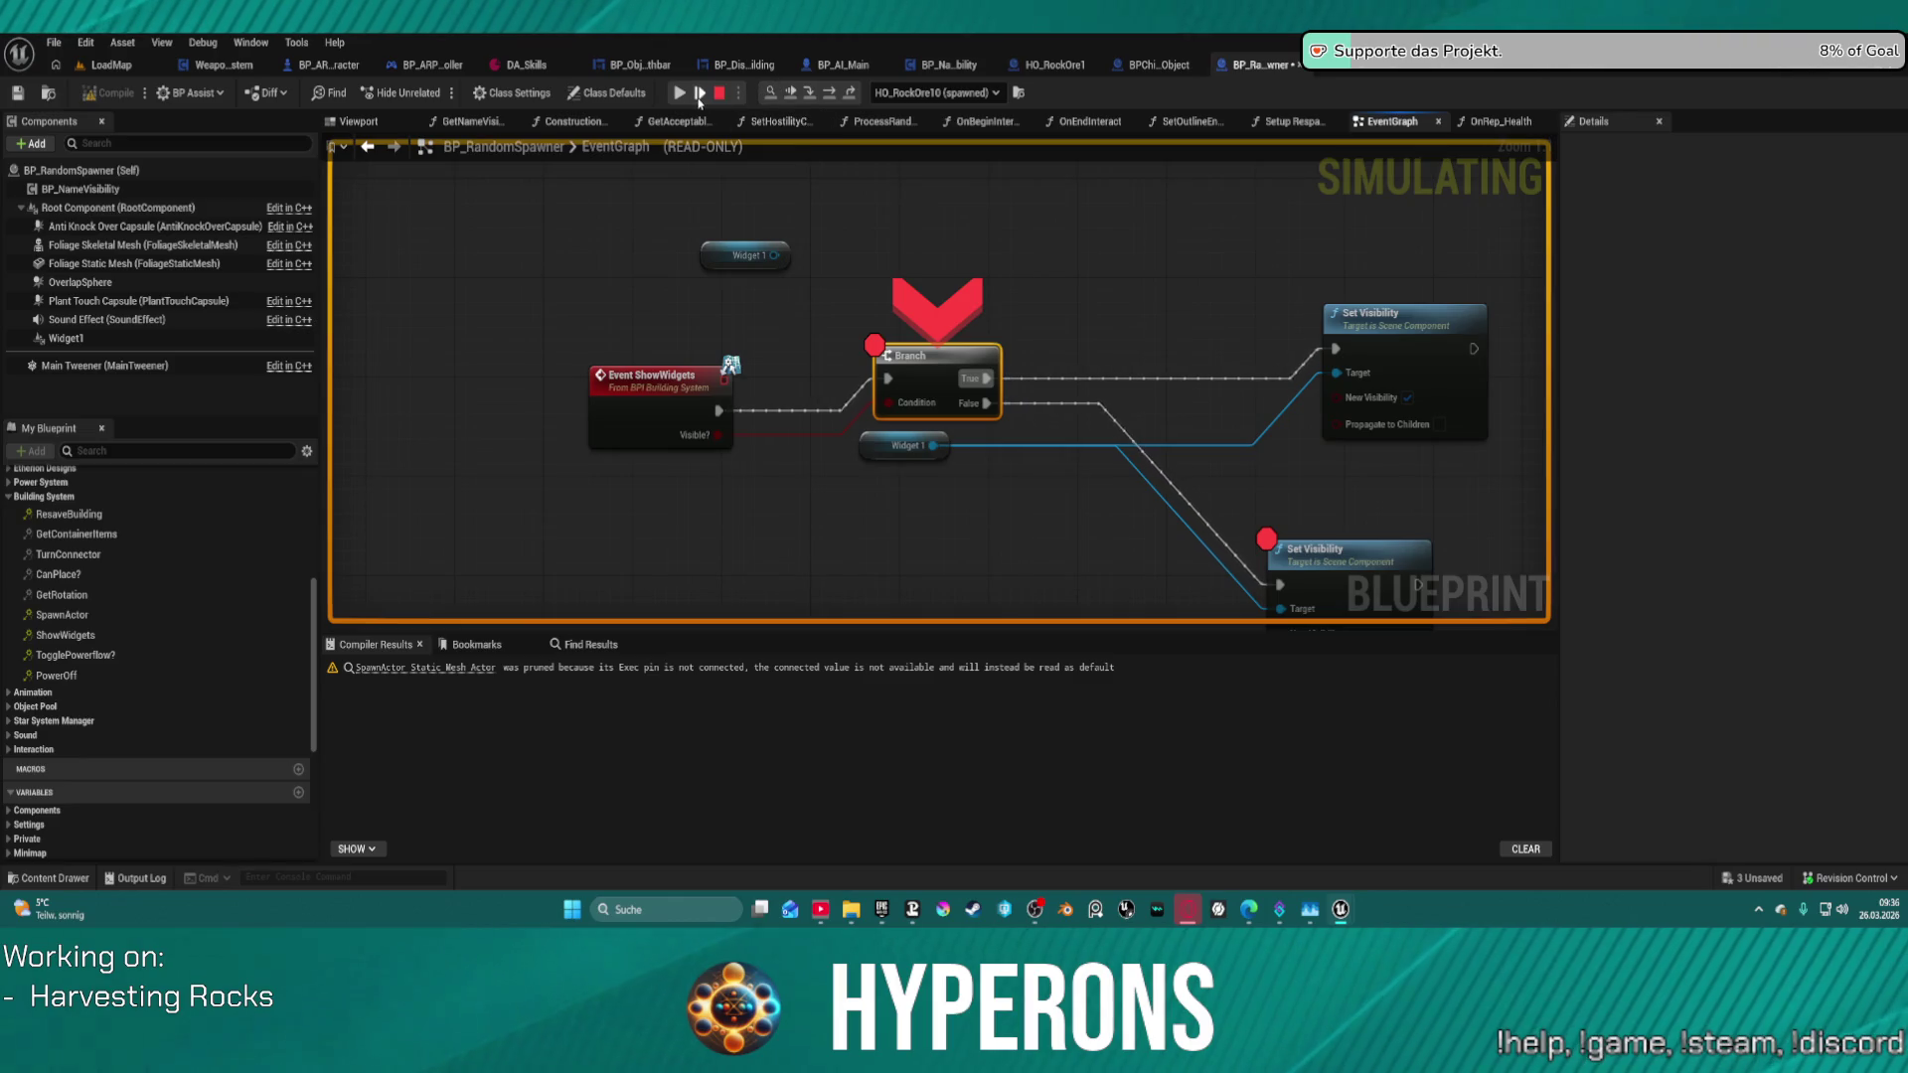
{"action": "left_click", "coordinate": [682, 94]}
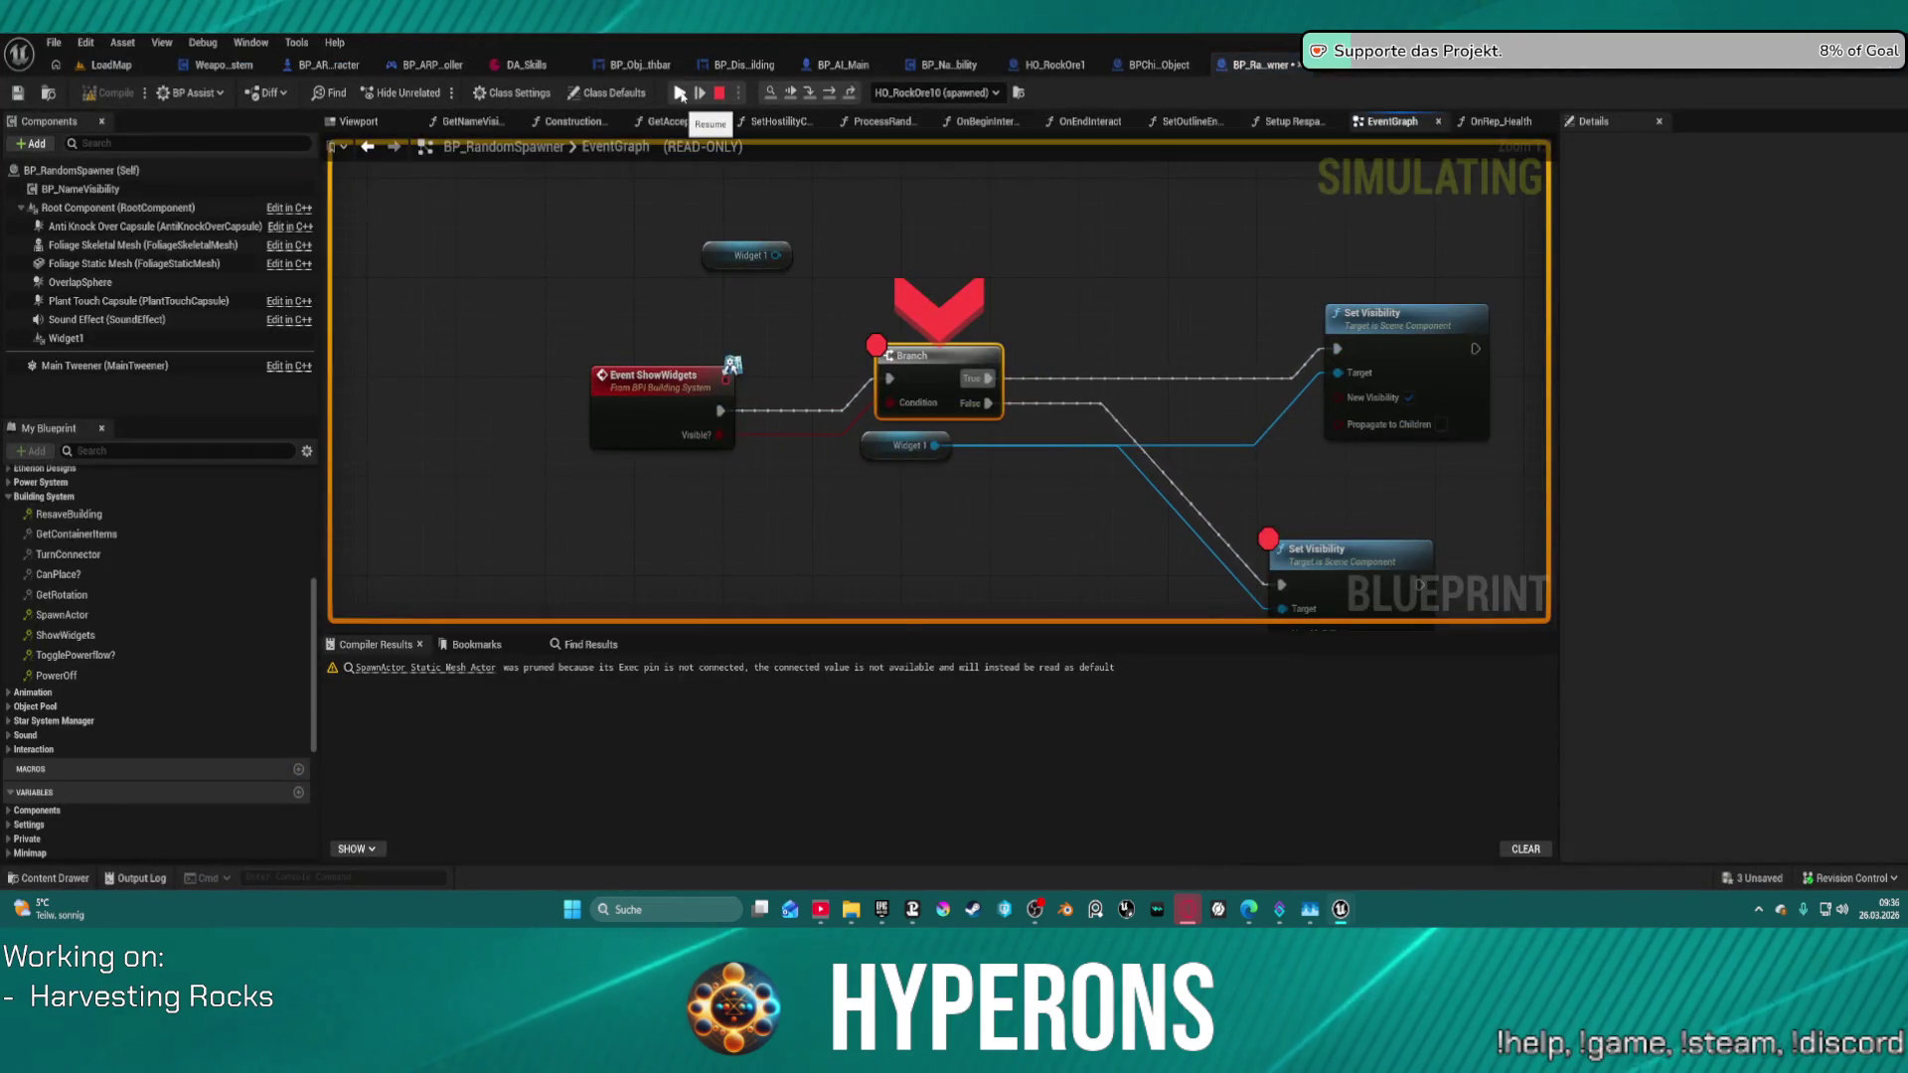
{"action": "left_click", "coordinate": [682, 93]}
{"action": "left_click", "coordinate": [682, 93]}
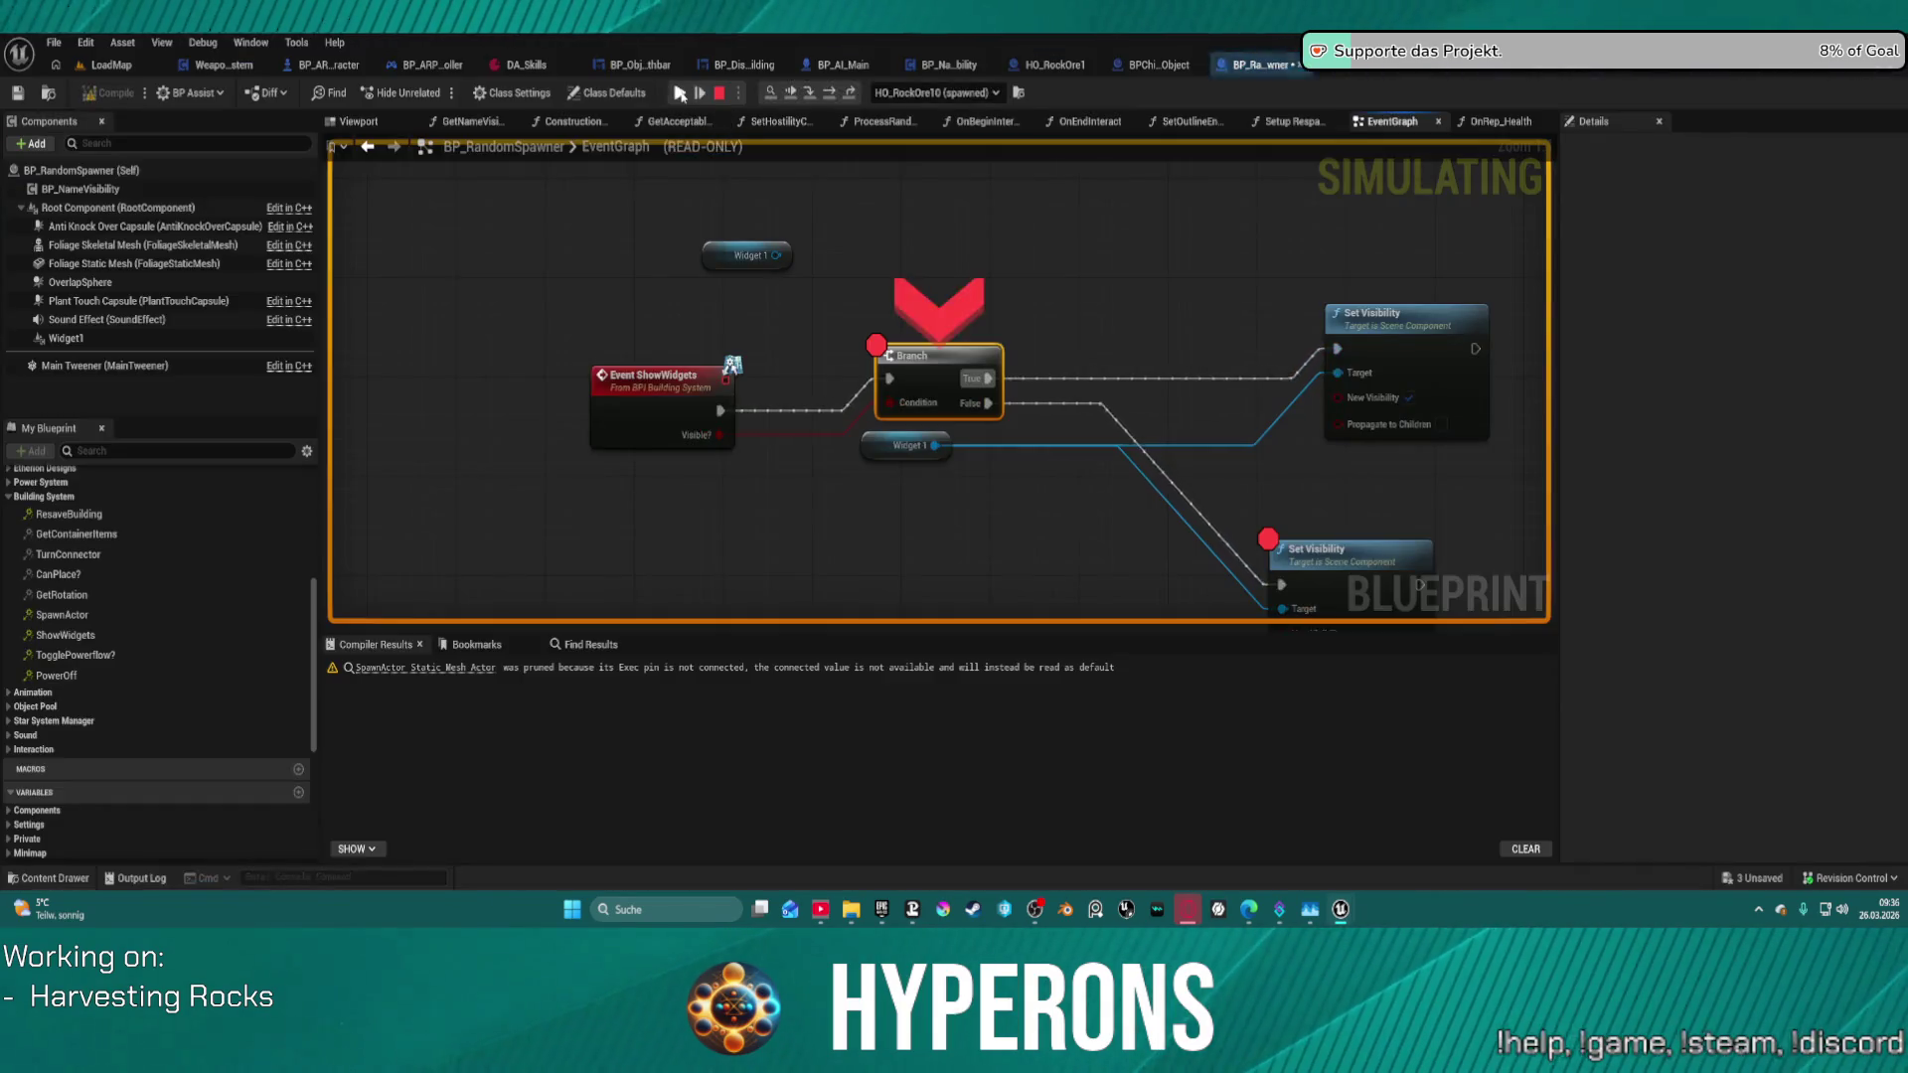
{"action": "left_click", "coordinate": [681, 94]}
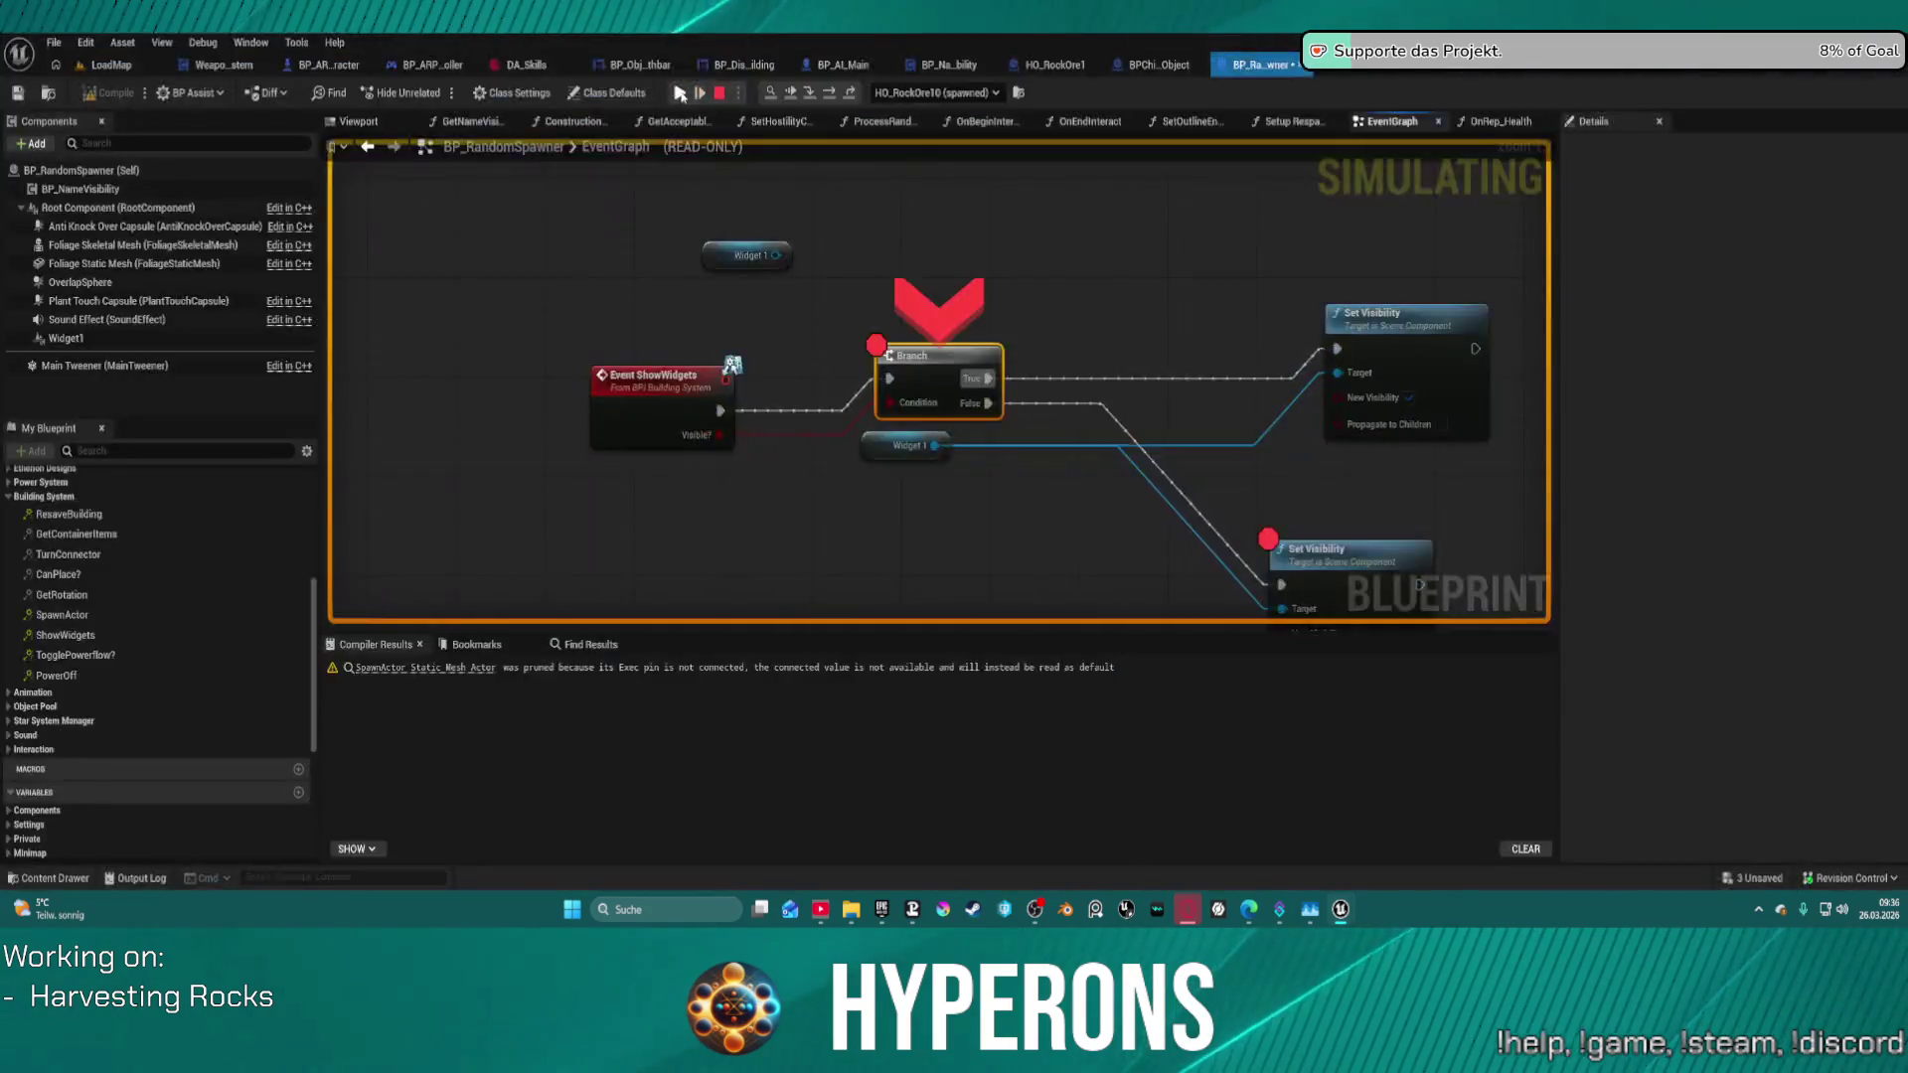
{"action": "left_click", "coordinate": [682, 93]}
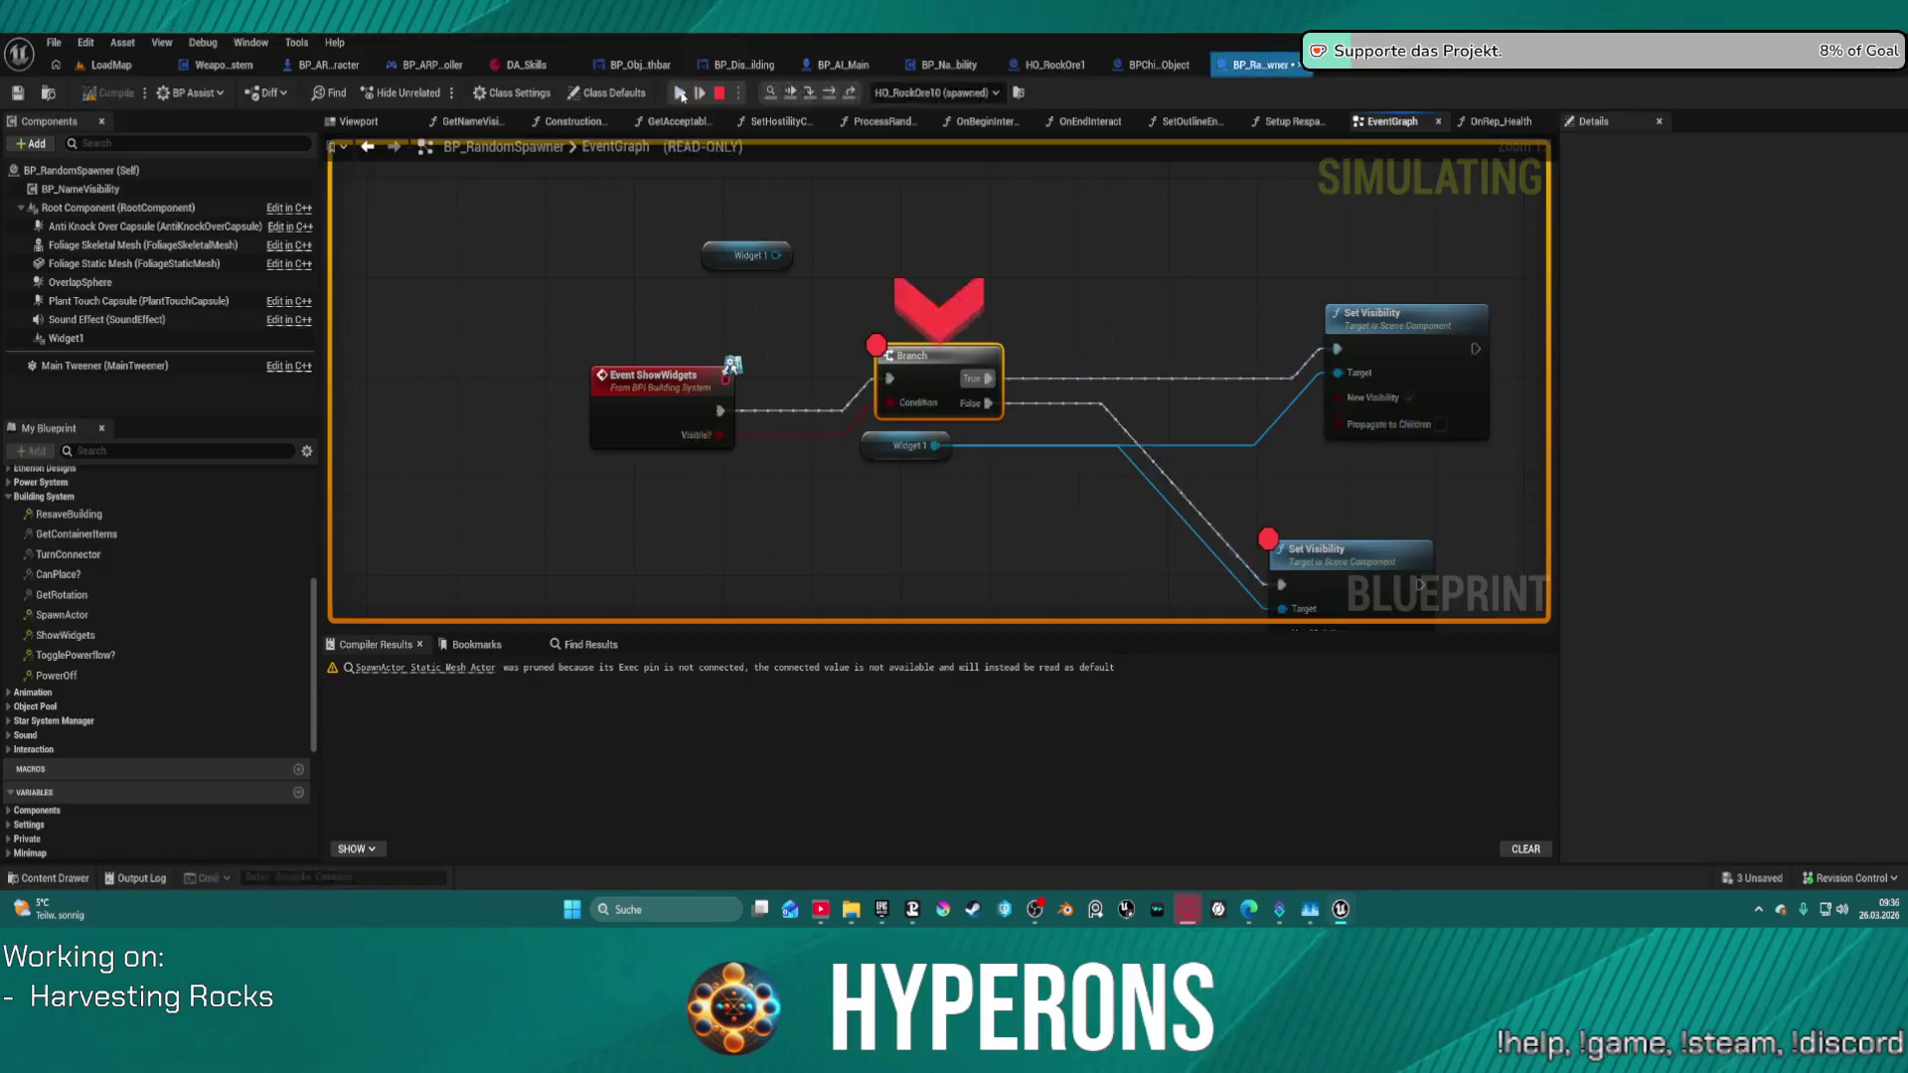
{"action": "left_click", "coordinate": [682, 93]}
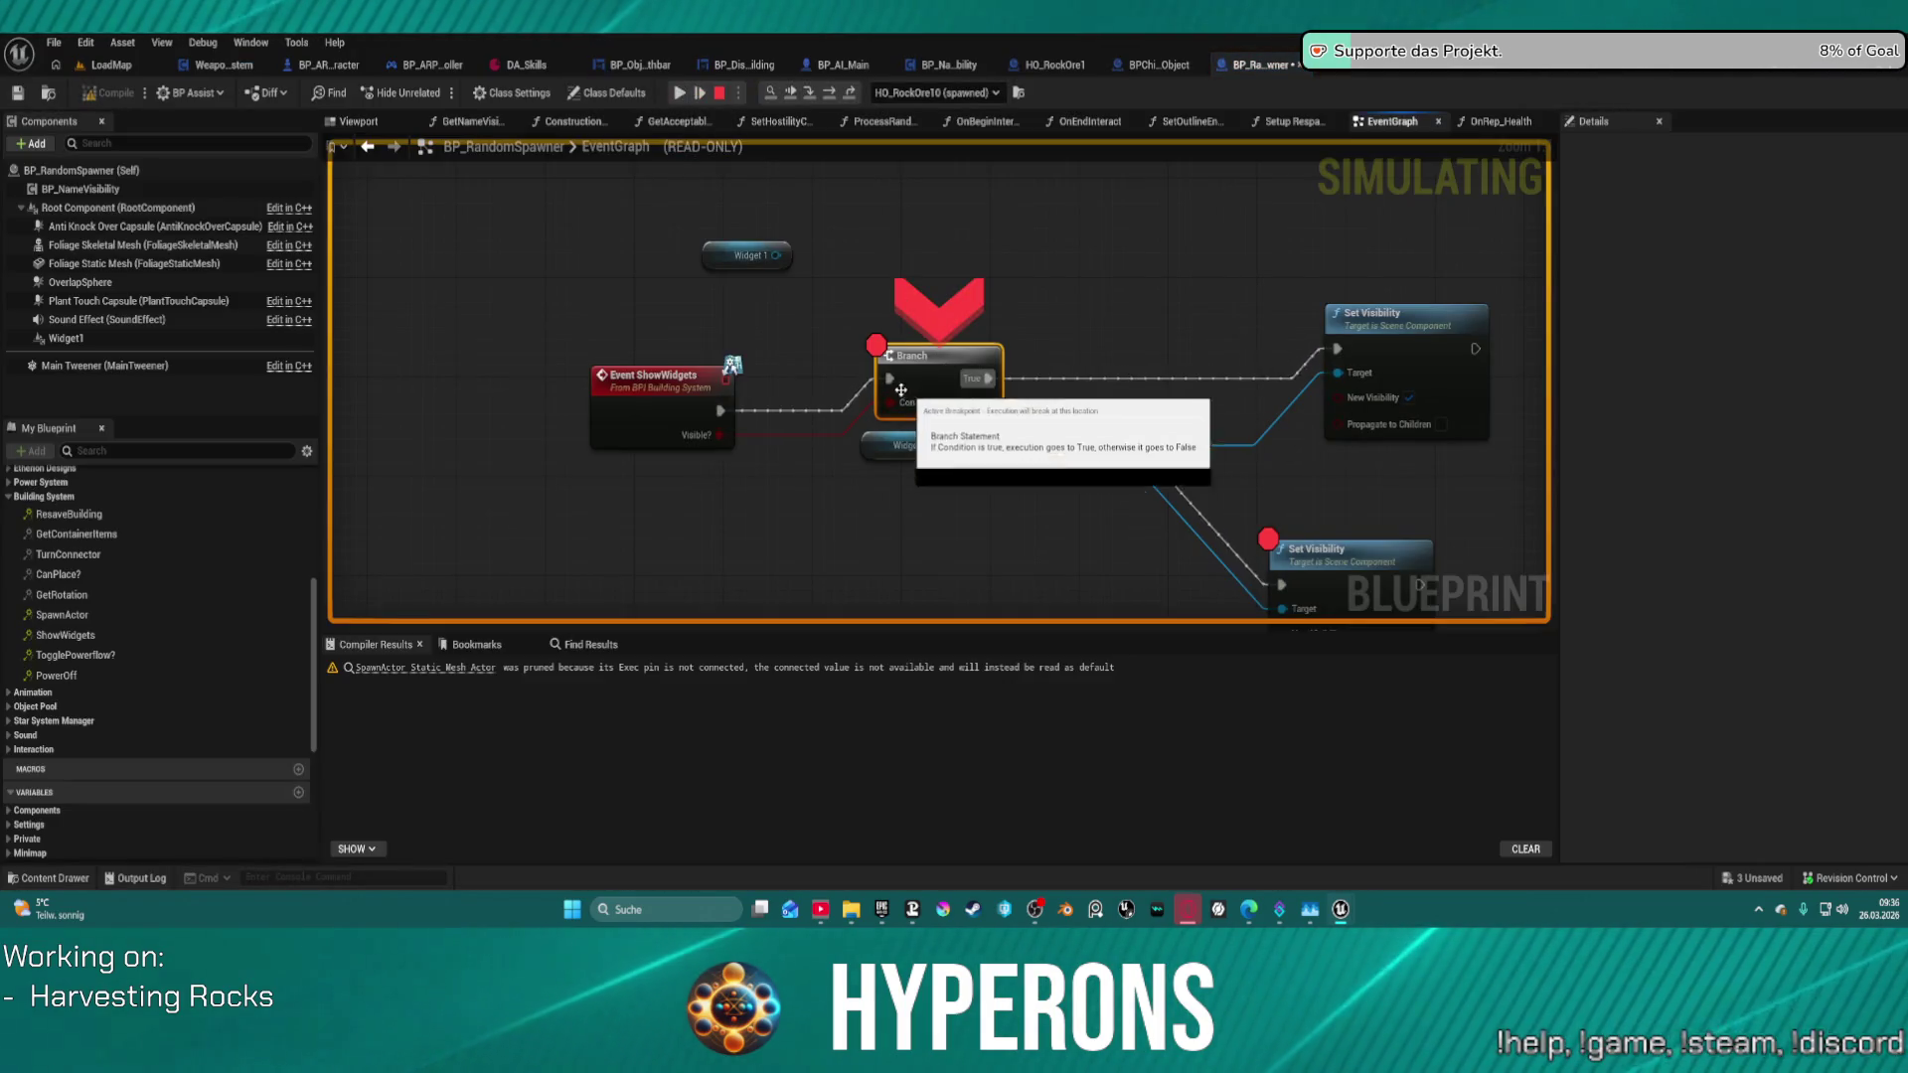
{"action": "right_click", "coordinate": [940, 356]}
{"action": "left_click", "coordinate": [1010, 561]}
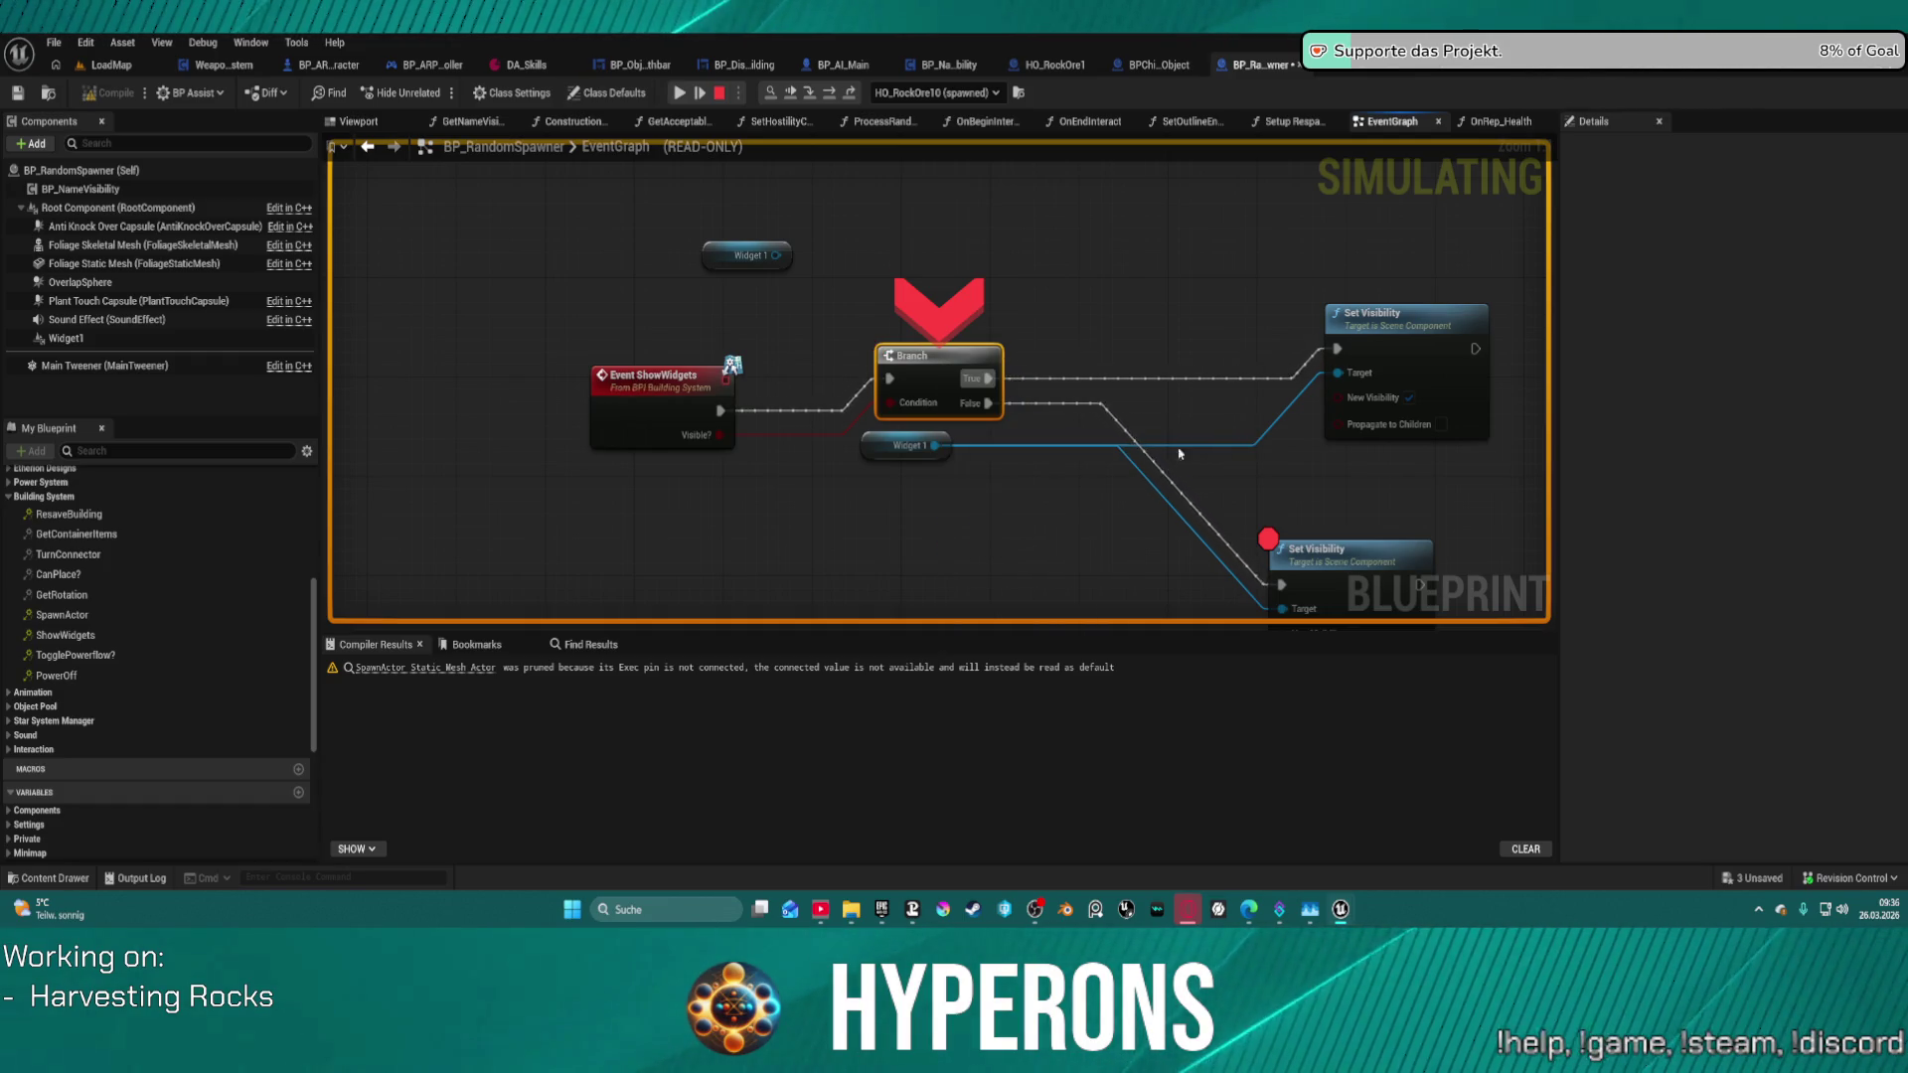
- Resume the game and walk the character to the rock, back off, and approach again
{"action": "left_click", "coordinate": [679, 94]}
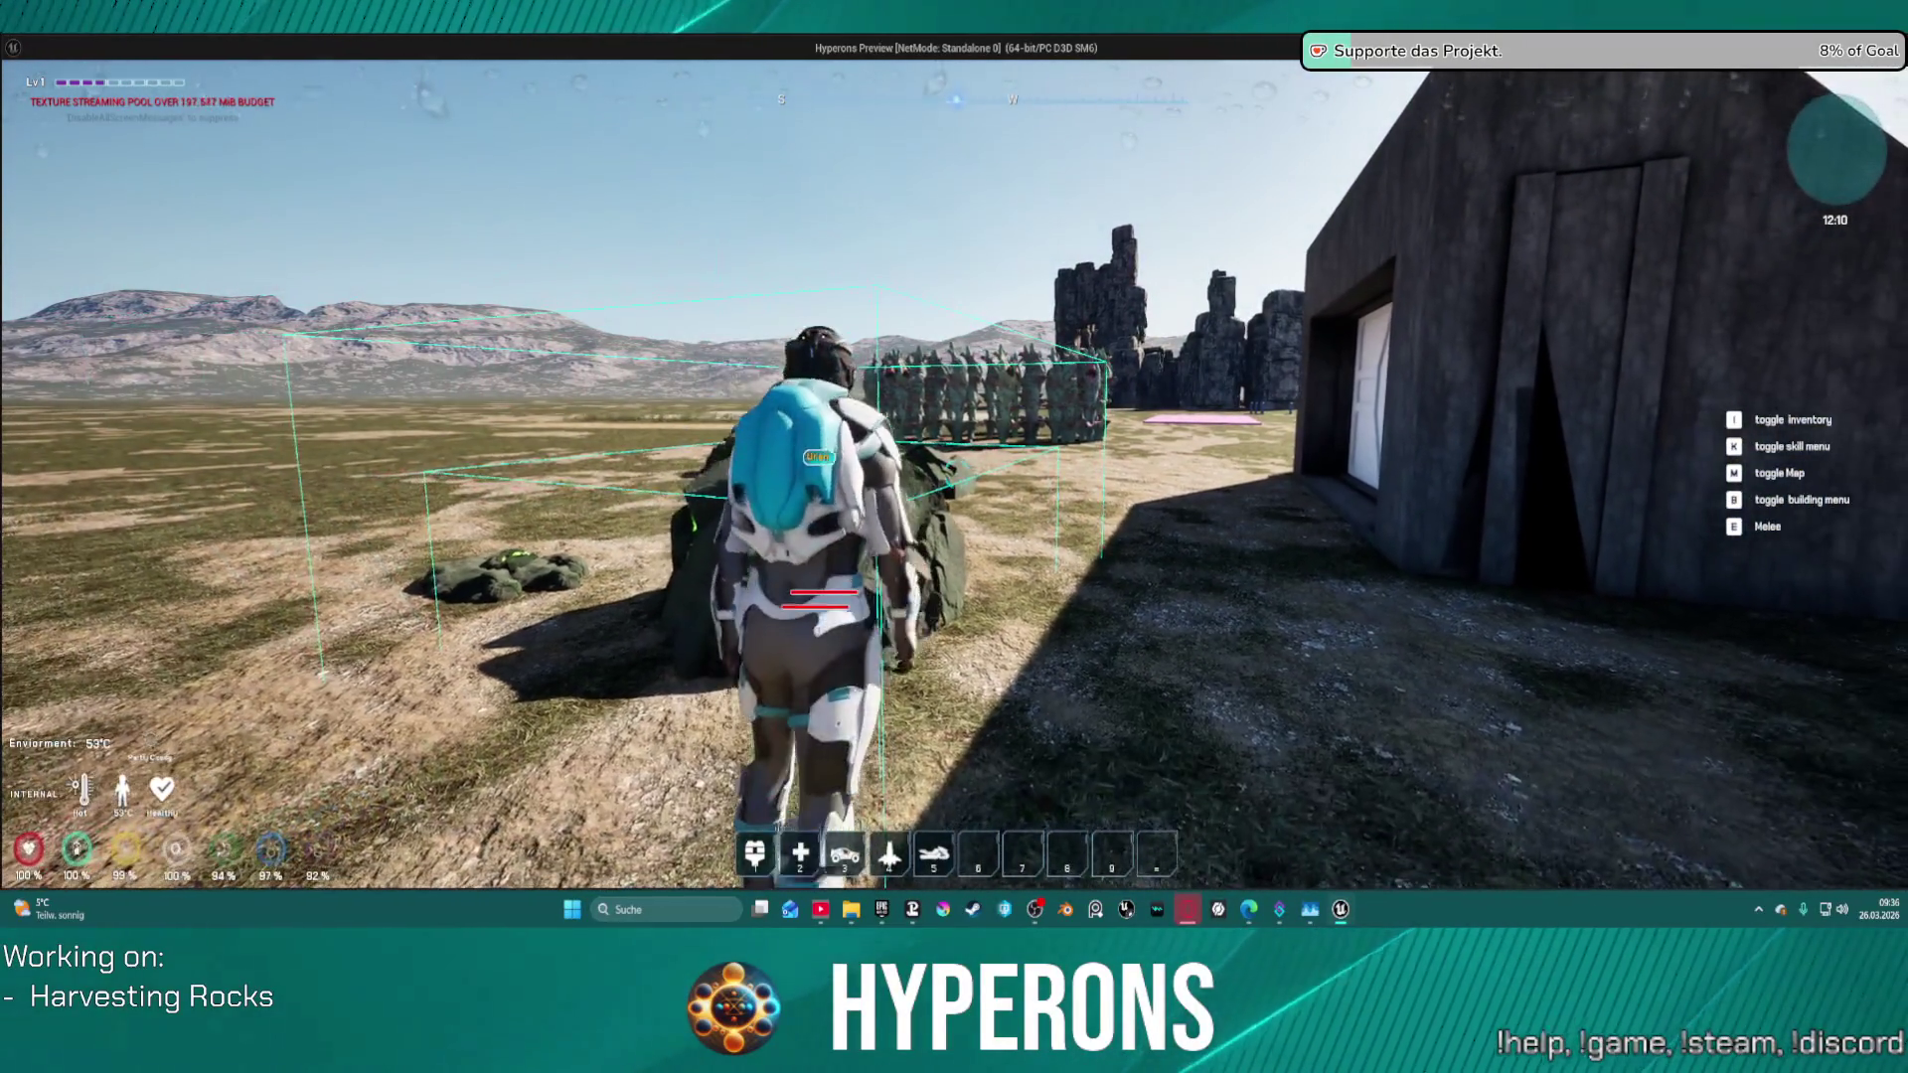
{"action": "key", "text": "w"}
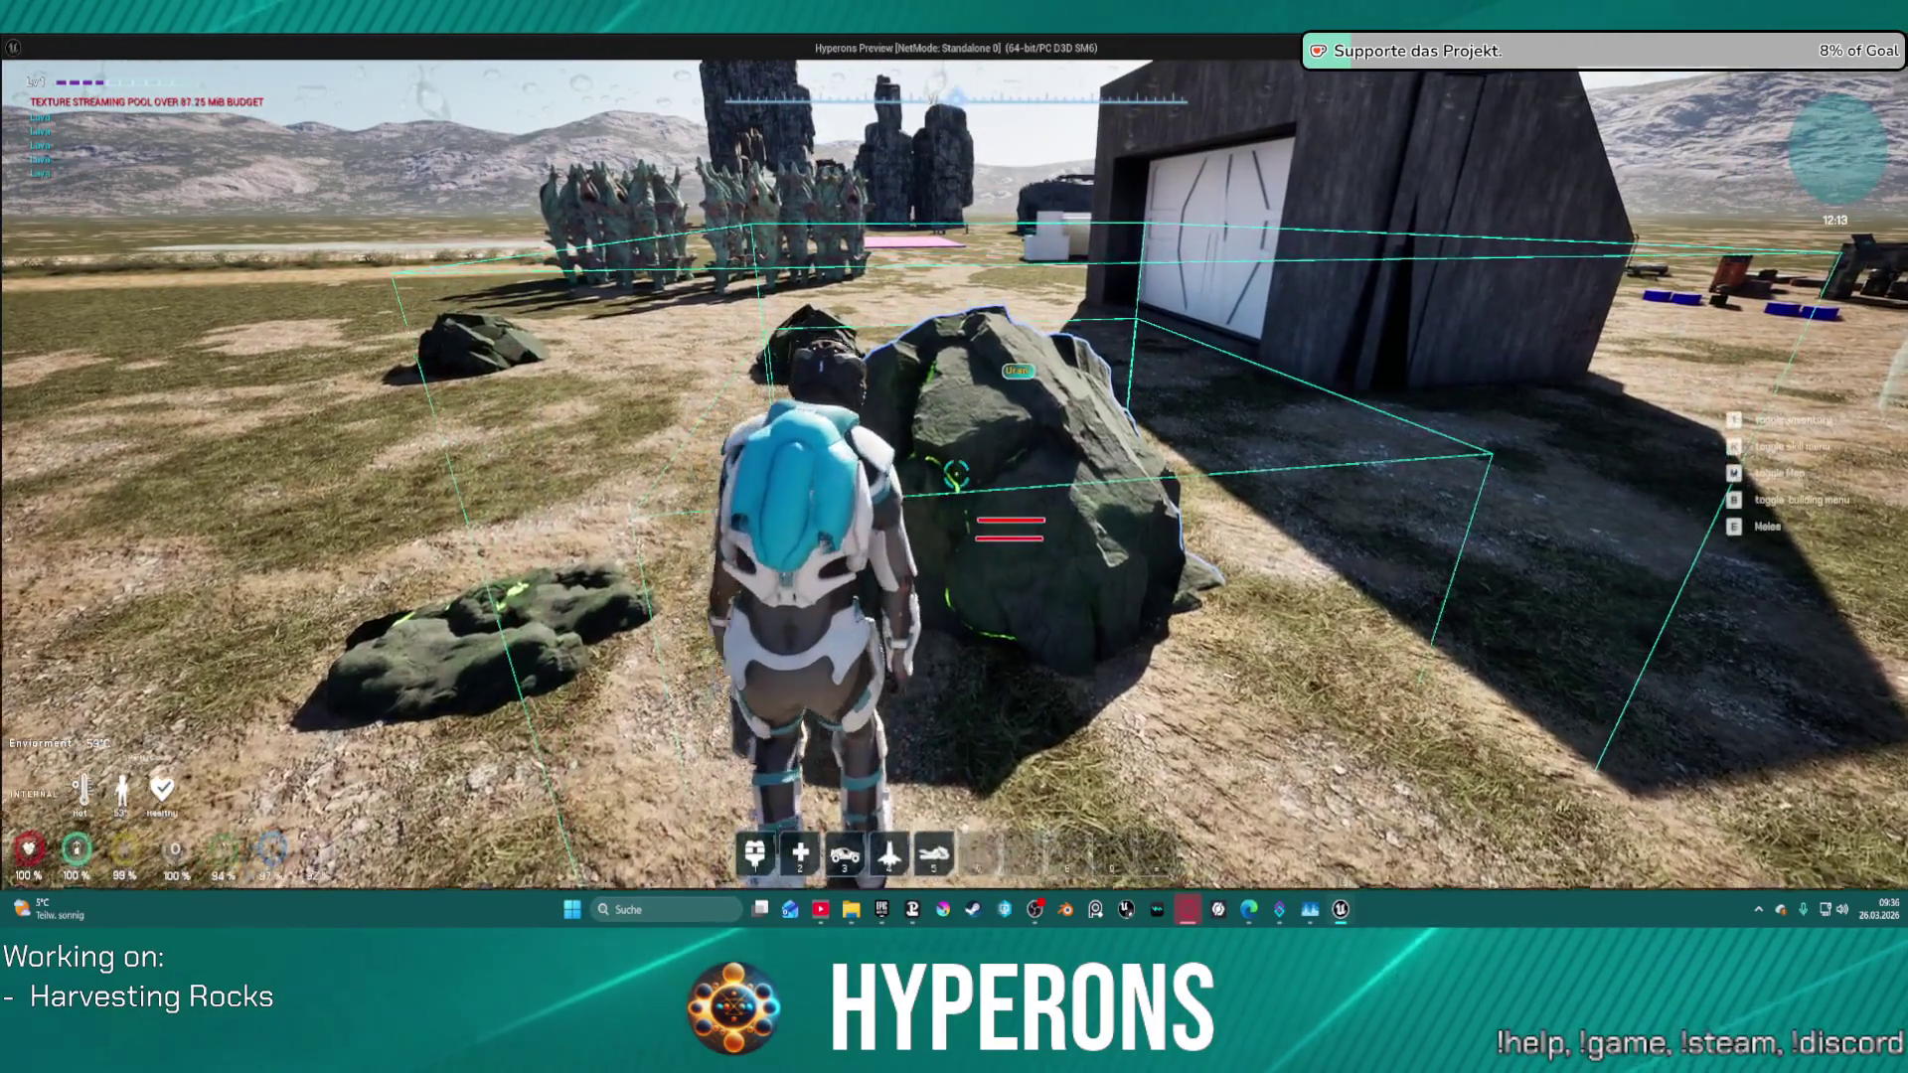
{"action": "key", "text": "s"}
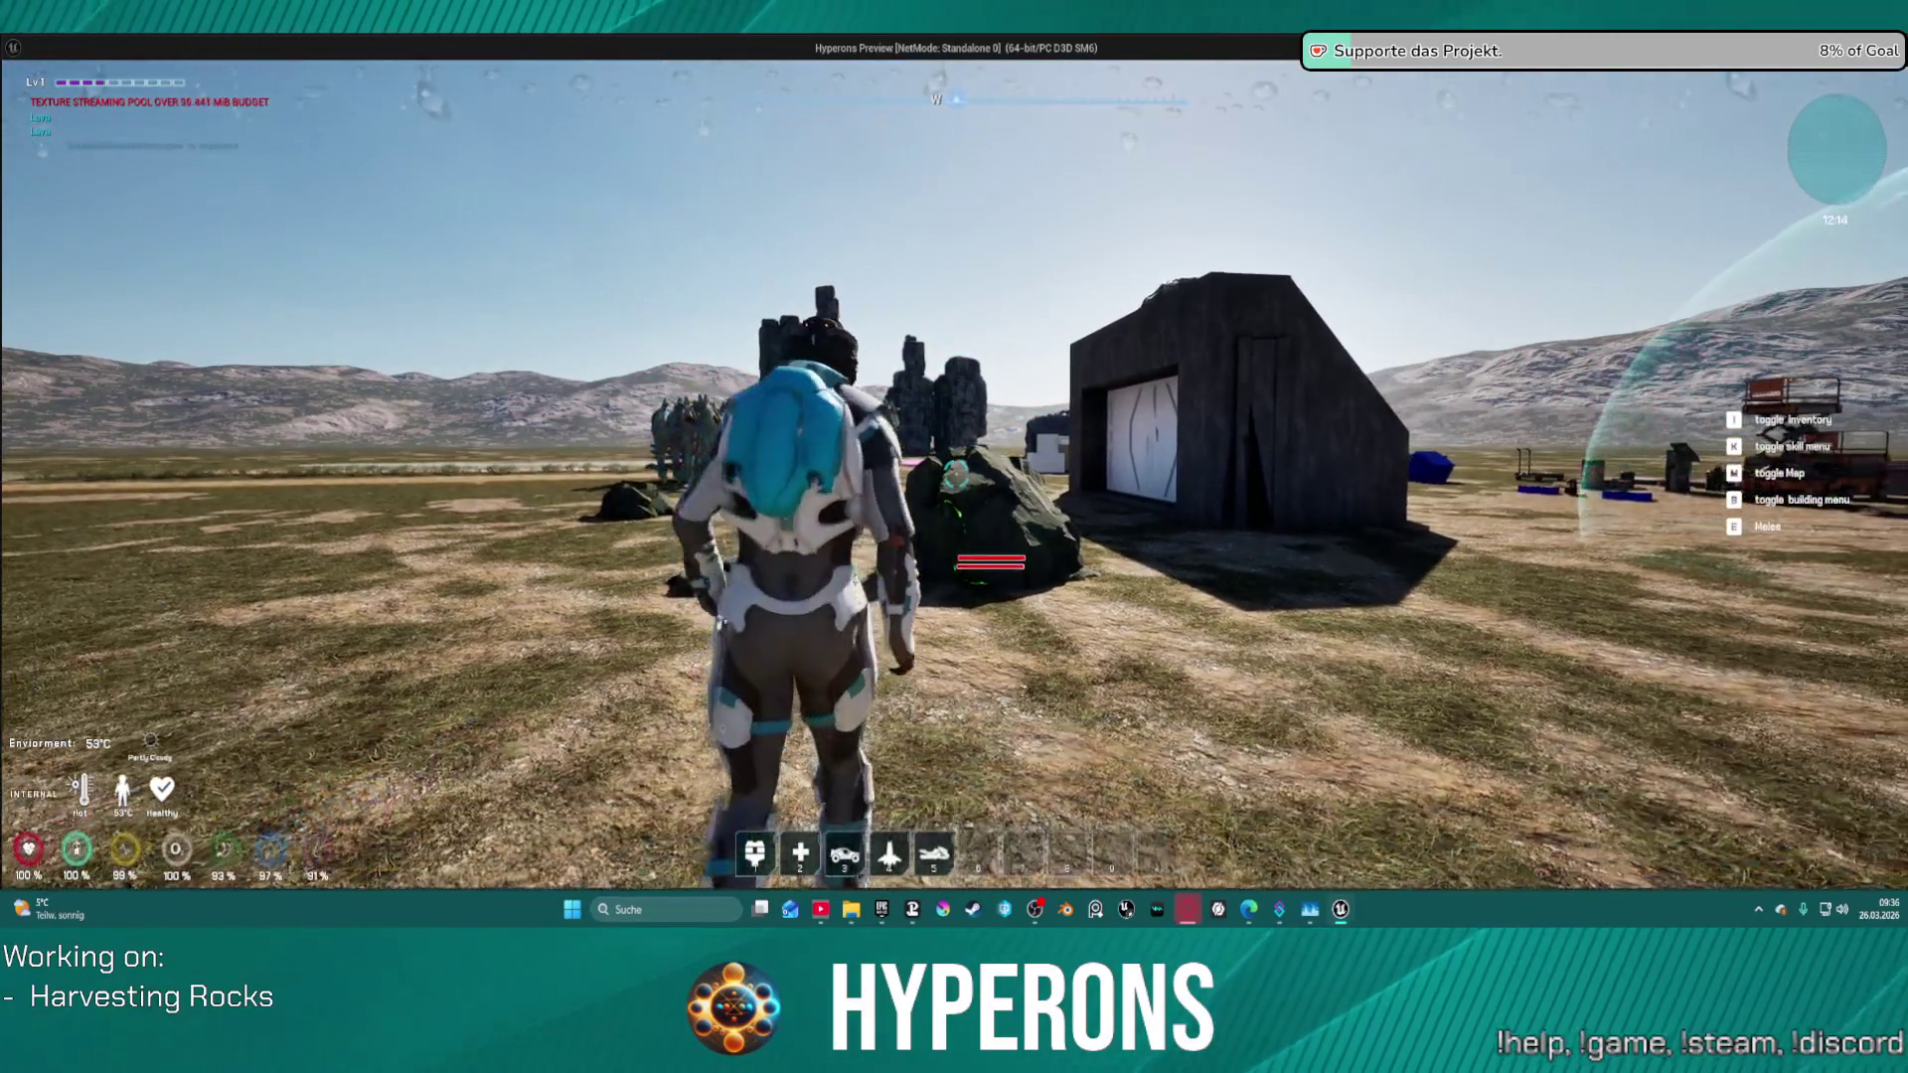
{"action": "key", "text": "w"}
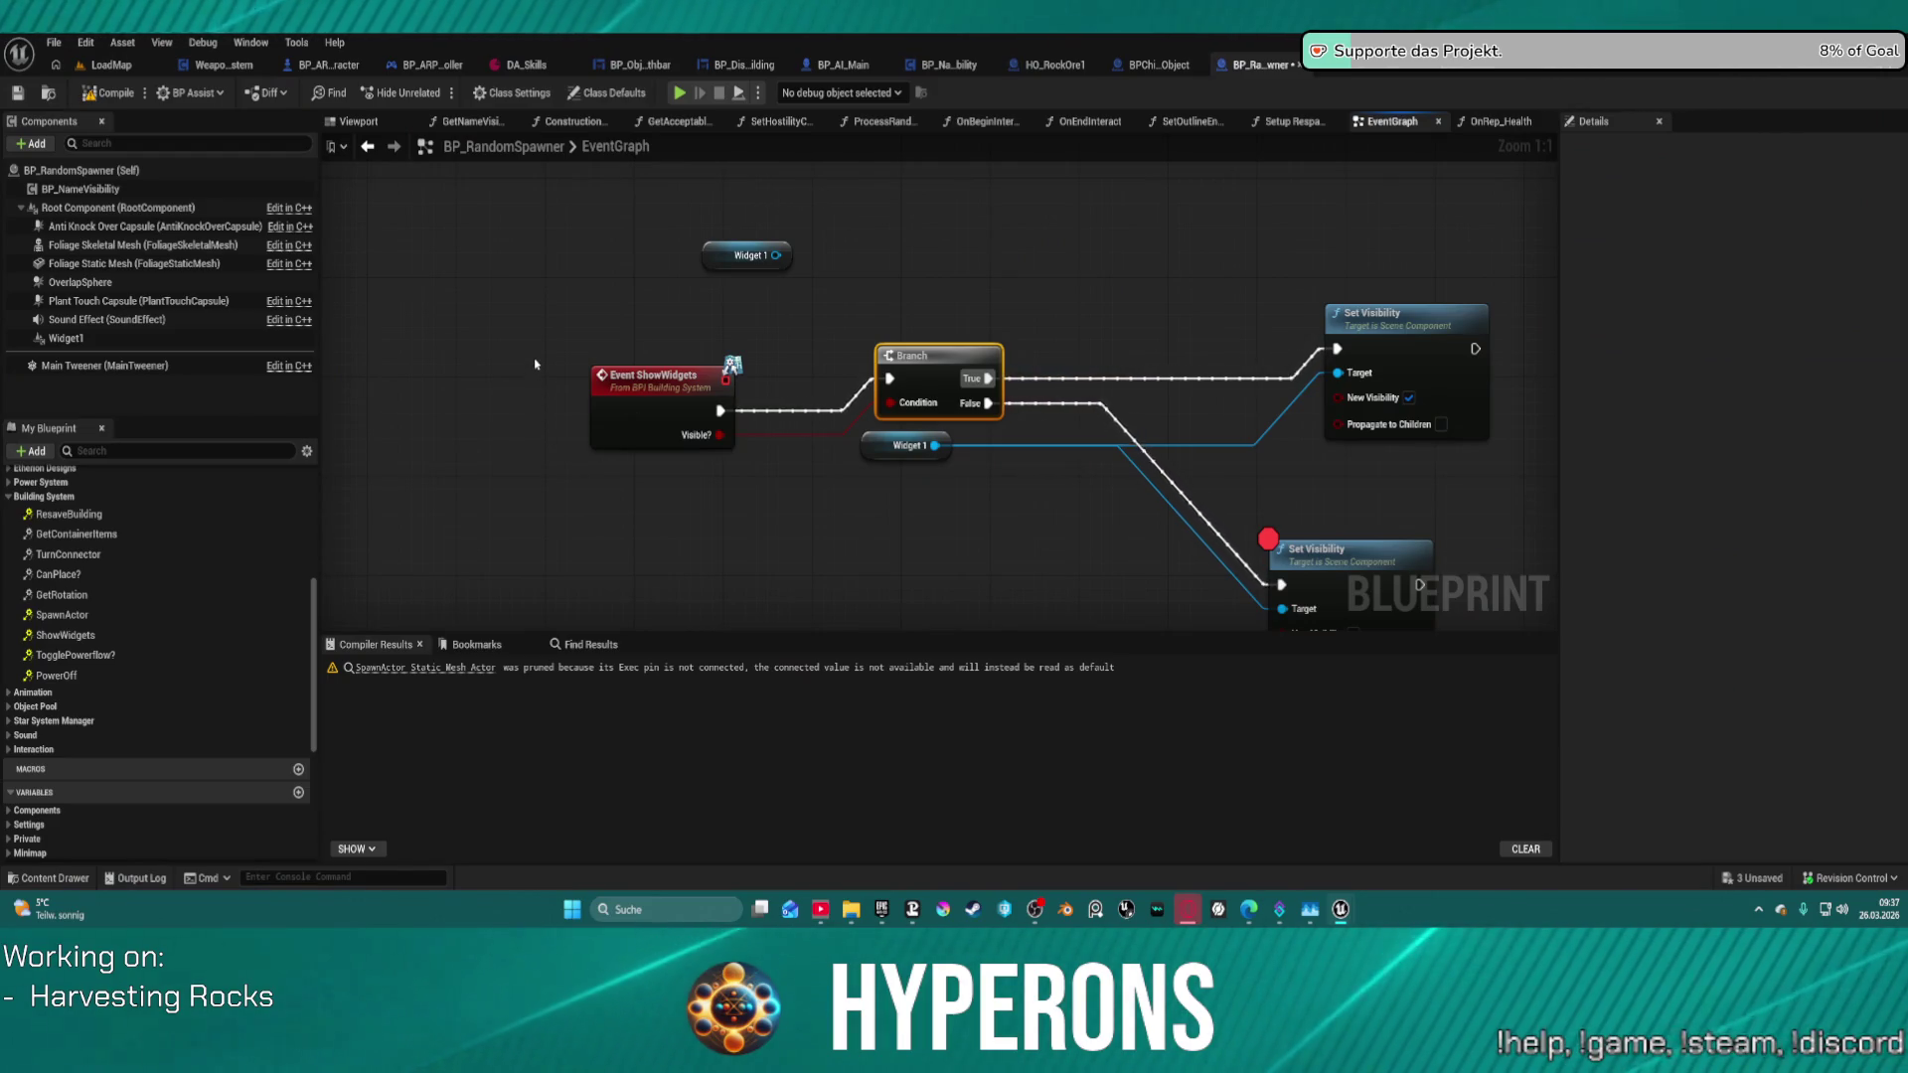
- Delete the ShowWidgets event, Branch, Widget 1 and both Set Visibility nodes
{"action": "mouse_move", "coordinate": [516, 292]}
{"action": "left_mouse_down"}
{"action": "mouse_move", "coordinate": [817, 412]}
{"action": "mouse_move", "coordinate": [994, 407]}
{"action": "left_mouse_up"}
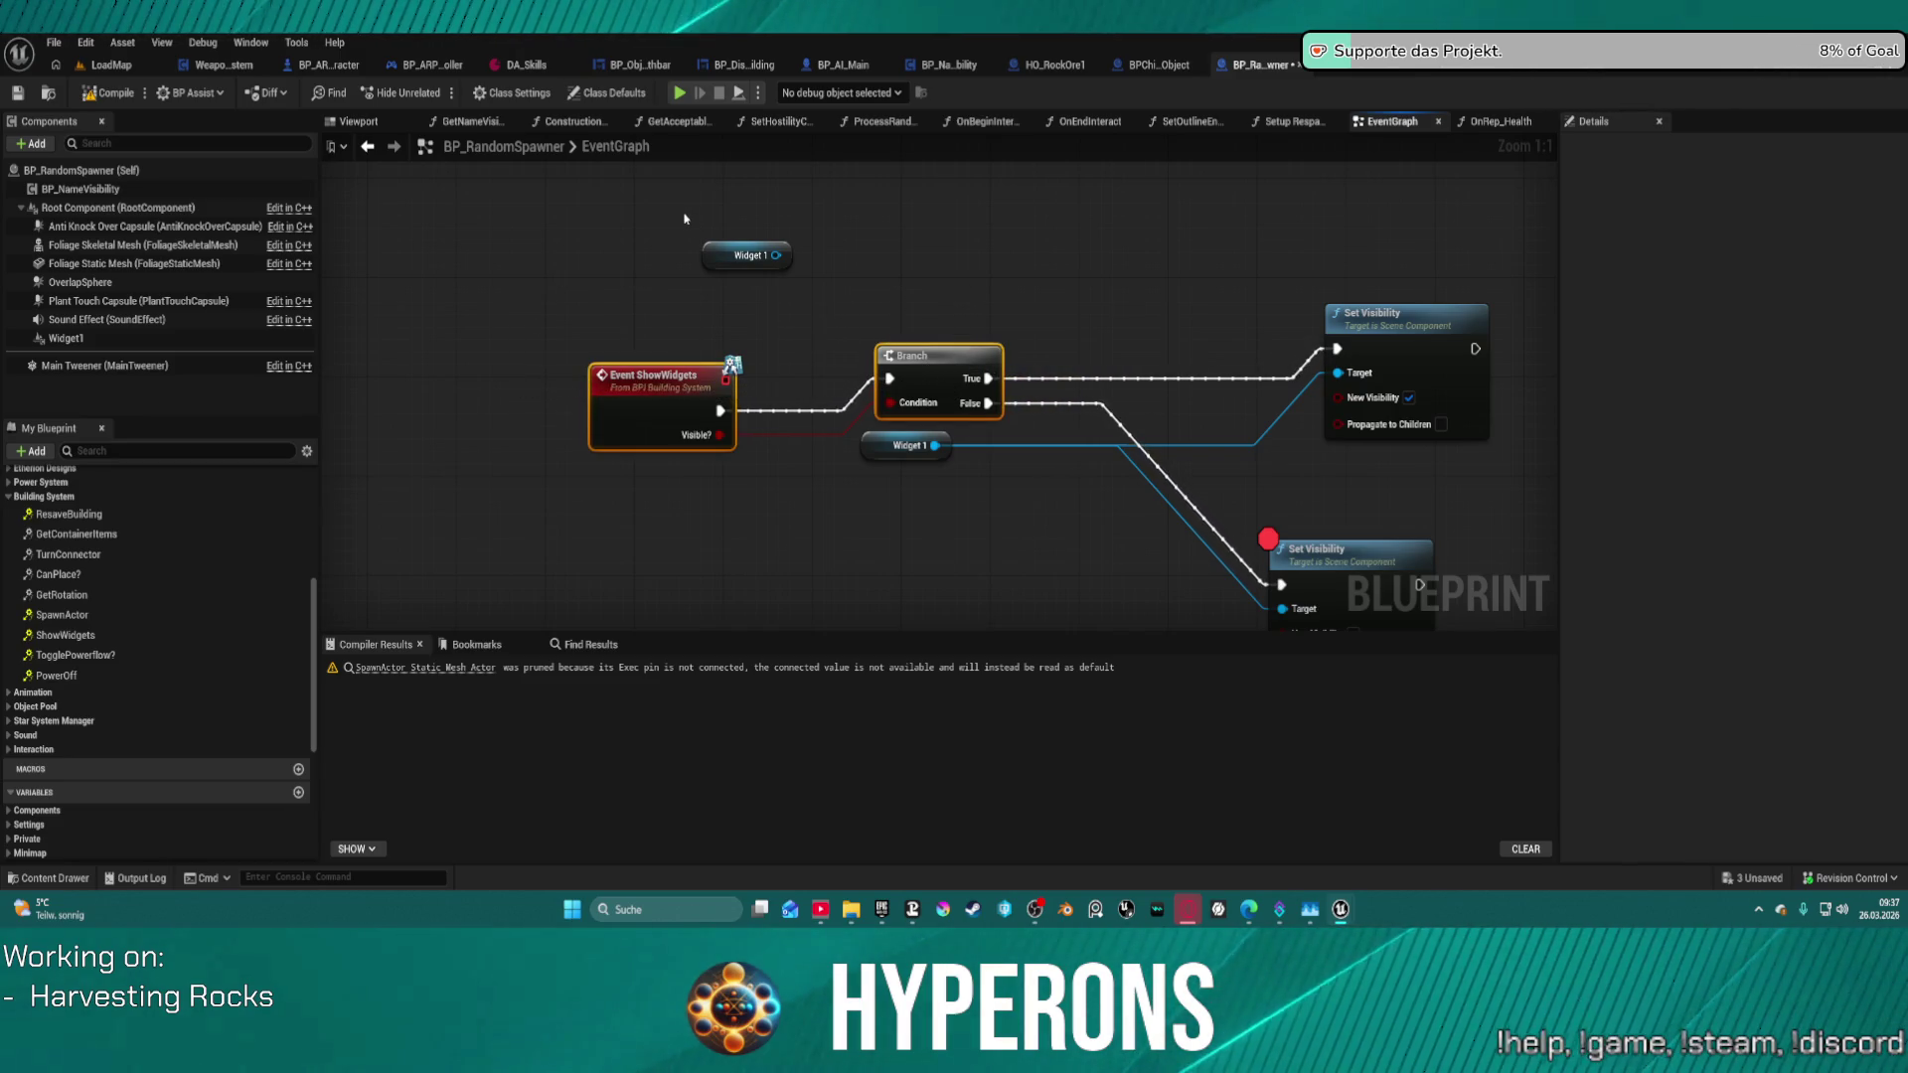
{"action": "key", "text": "Delete"}
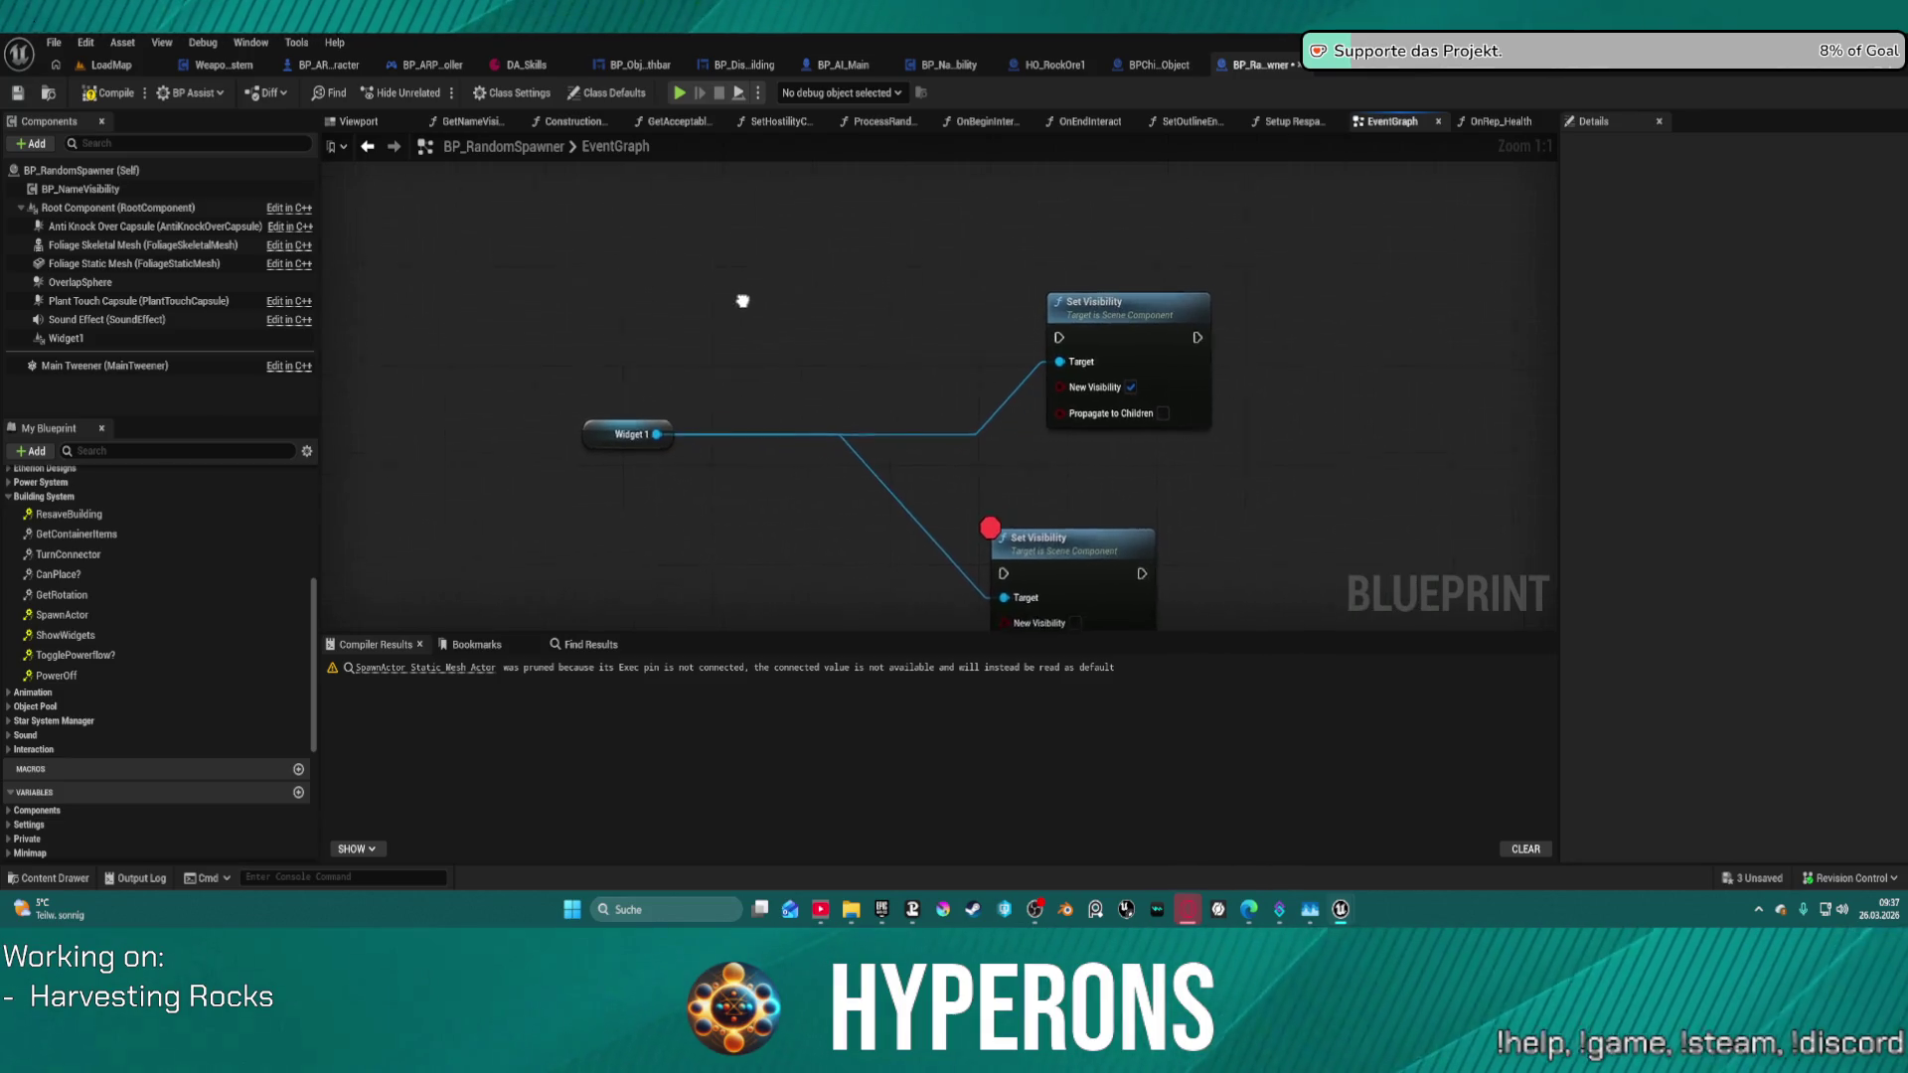
{"action": "mouse_move", "coordinate": [562, 283]}
{"action": "left_mouse_down"}
{"action": "mouse_move", "coordinate": [563, 328]}
{"action": "mouse_move", "coordinate": [1043, 589]}
{"action": "left_mouse_up"}
{"action": "key", "text": "Delete"}
- Switch to the OnRep_Health function graph and frame its nodes, leaving the title unchanged
{"action": "scroll", "coordinate": [865, 268], "scroll_direction": "down", "scroll_amount": 4}
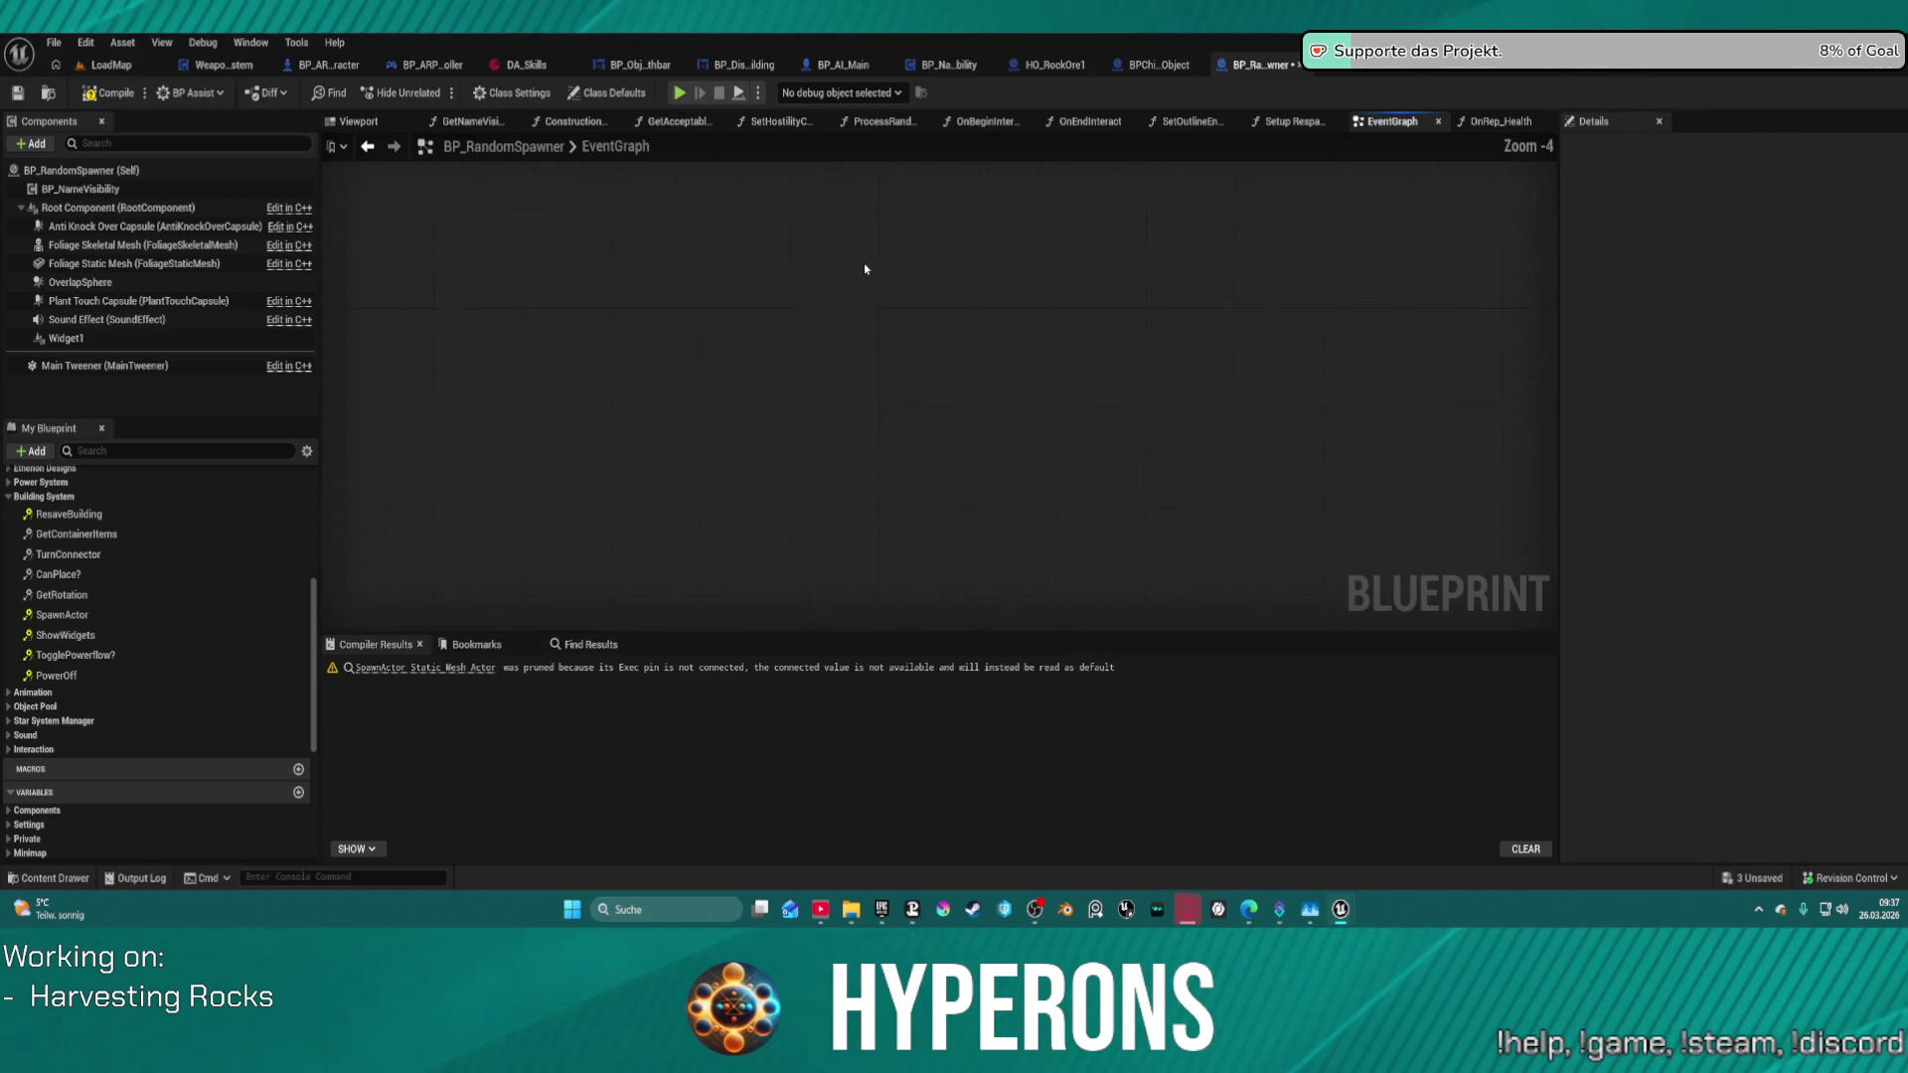
{"action": "left_click", "coordinate": [1496, 121]}
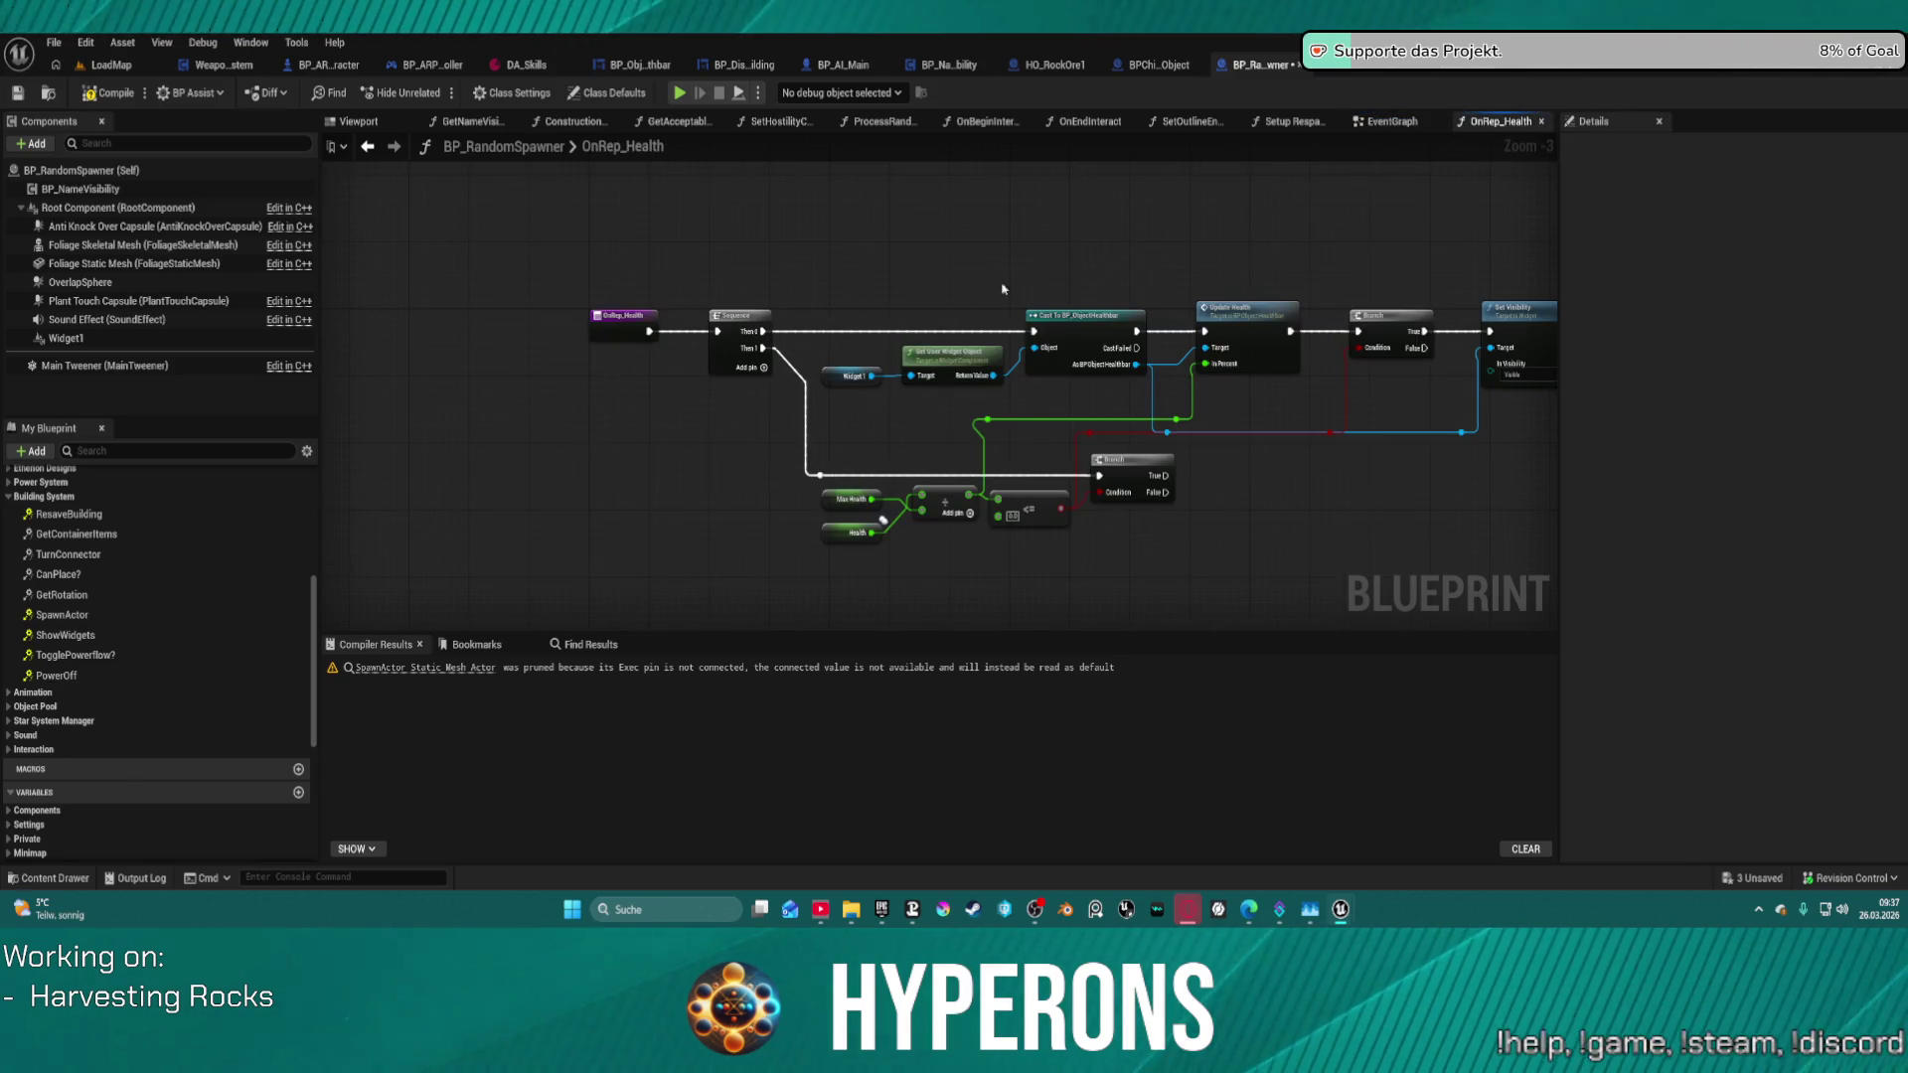
{"action": "mouse_move", "coordinate": [849, 264]}
{"action": "left_mouse_down"}
{"action": "mouse_move", "coordinate": [733, 328]}
{"action": "mouse_move", "coordinate": [709, 304]}
{"action": "left_mouse_up"}
{"action": "key", "text": "Escape"}
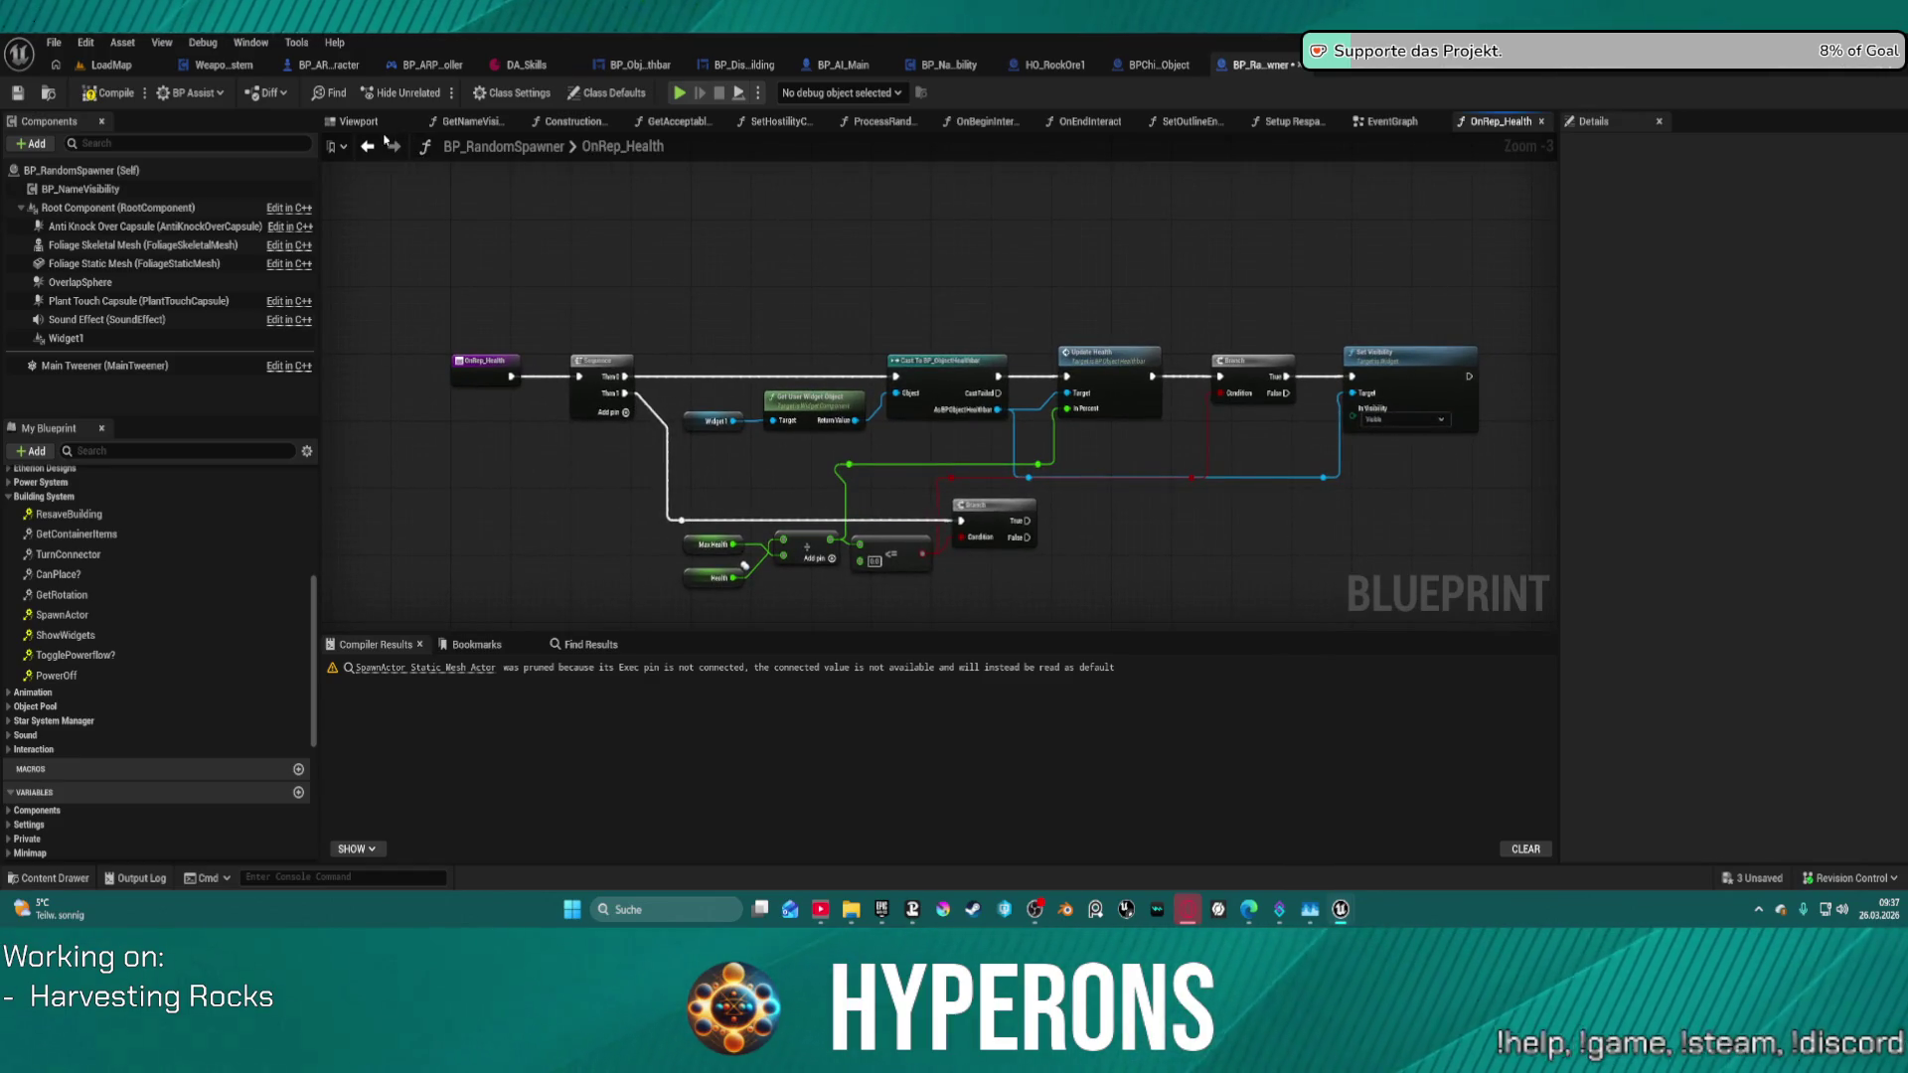
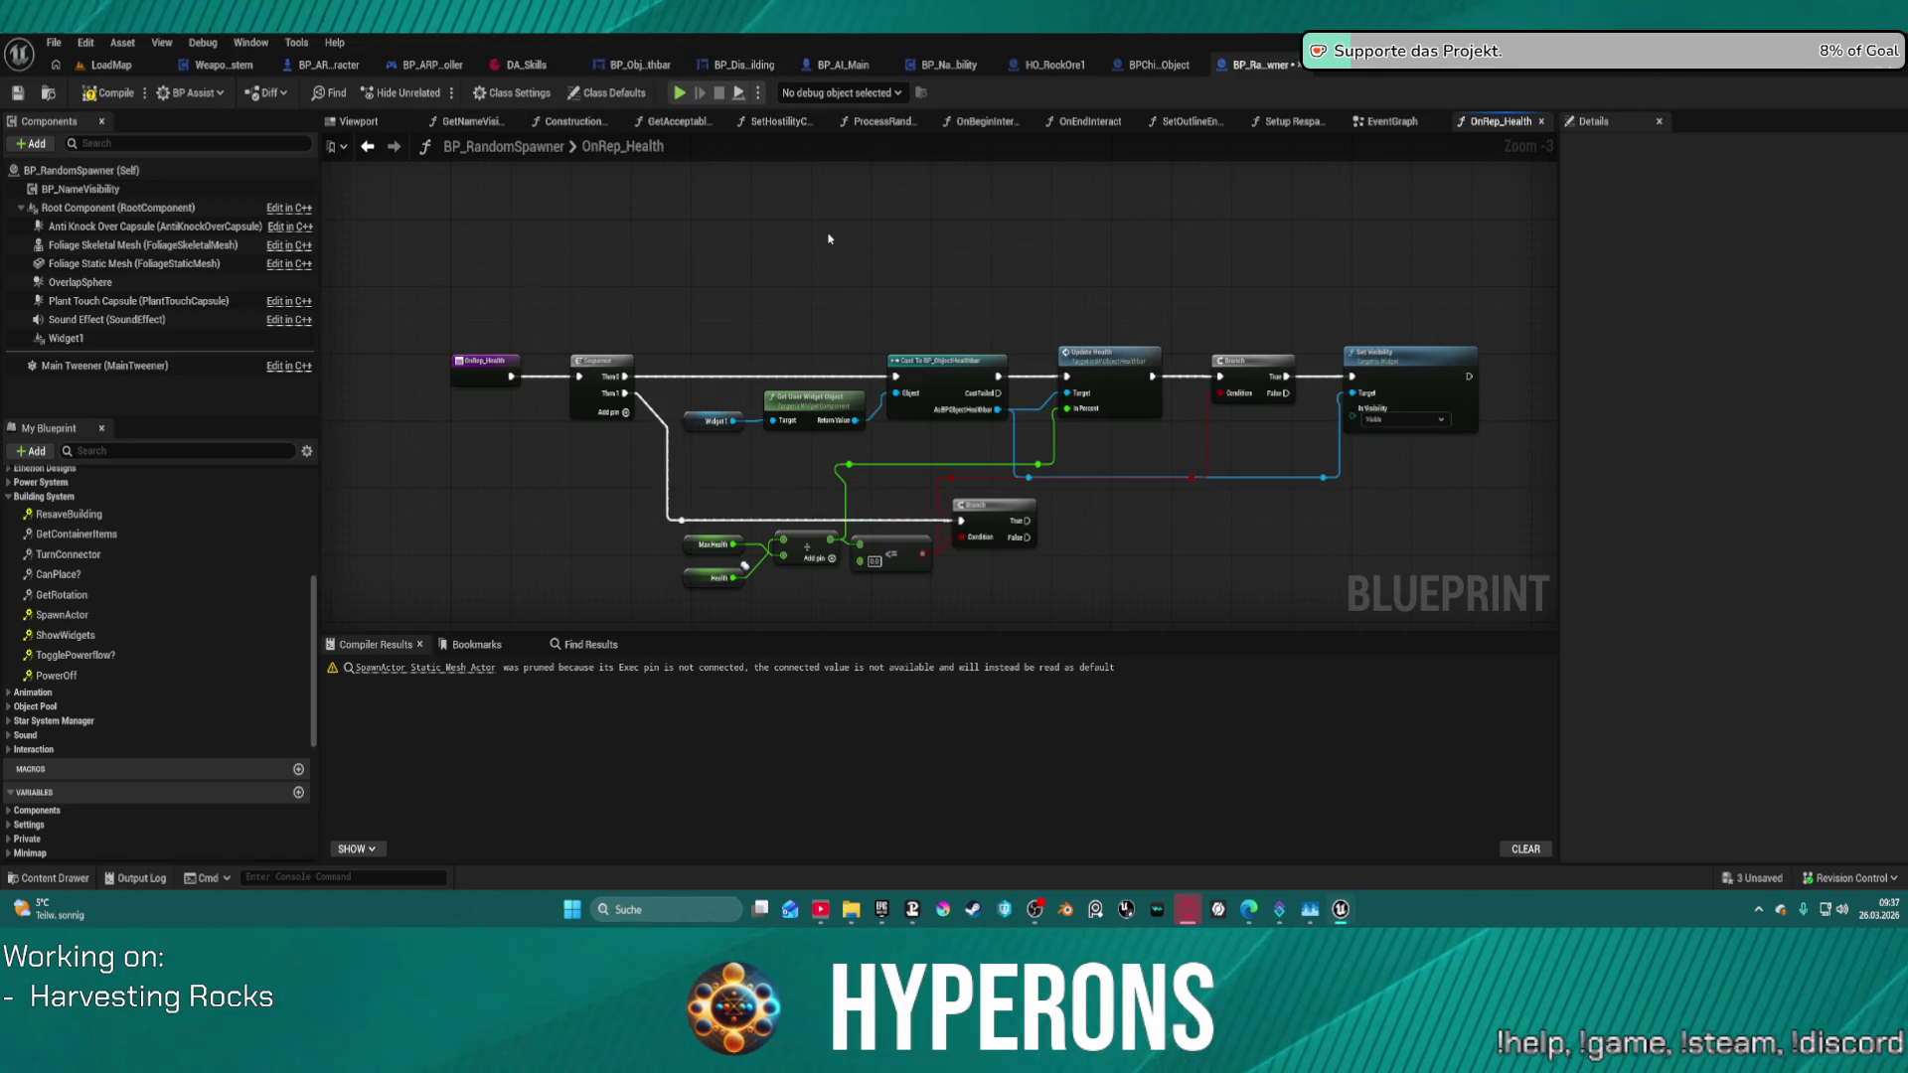
- Restore Event ShowWidgets and its Branch, and disconnect Update Health from the Branch in OnRep_Health
{"action": "key", "text": "ctrl+z"}
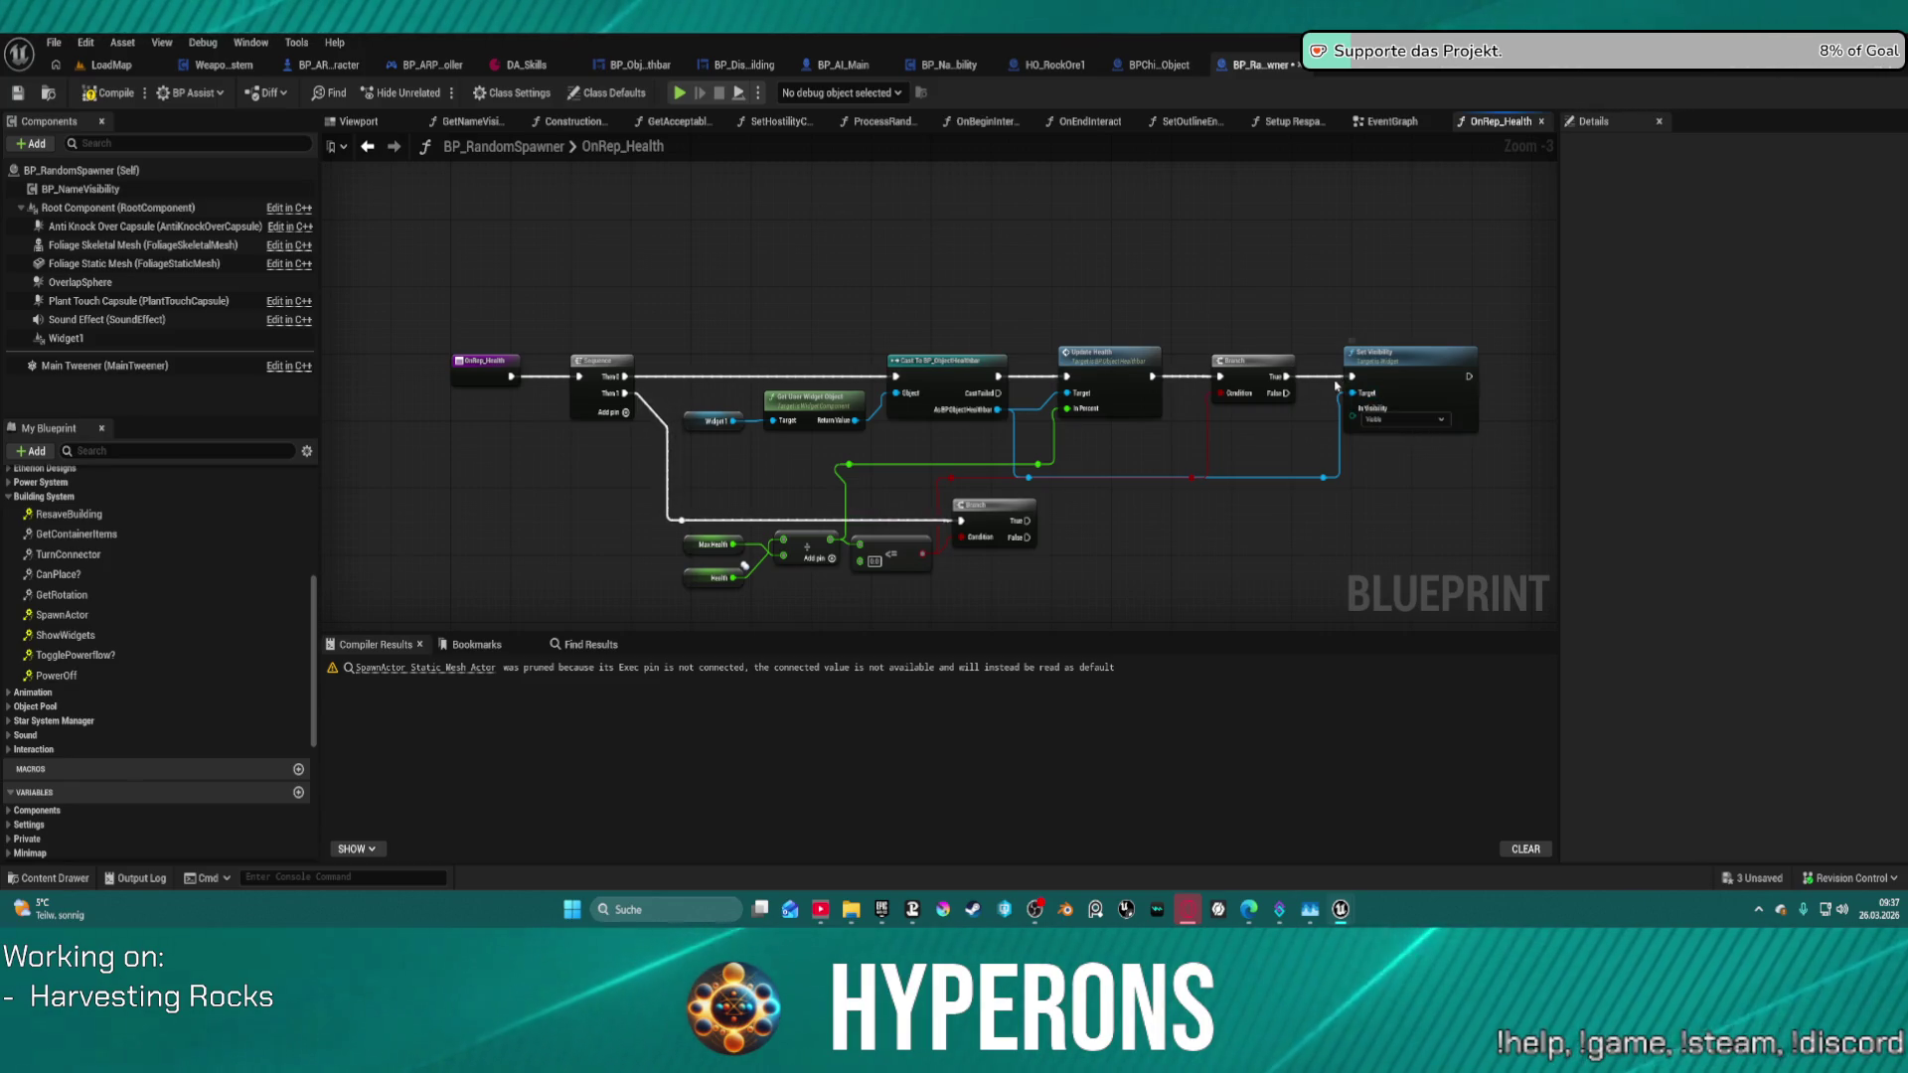
{"action": "left_click", "coordinate": [1185, 383], "text": "alt"}
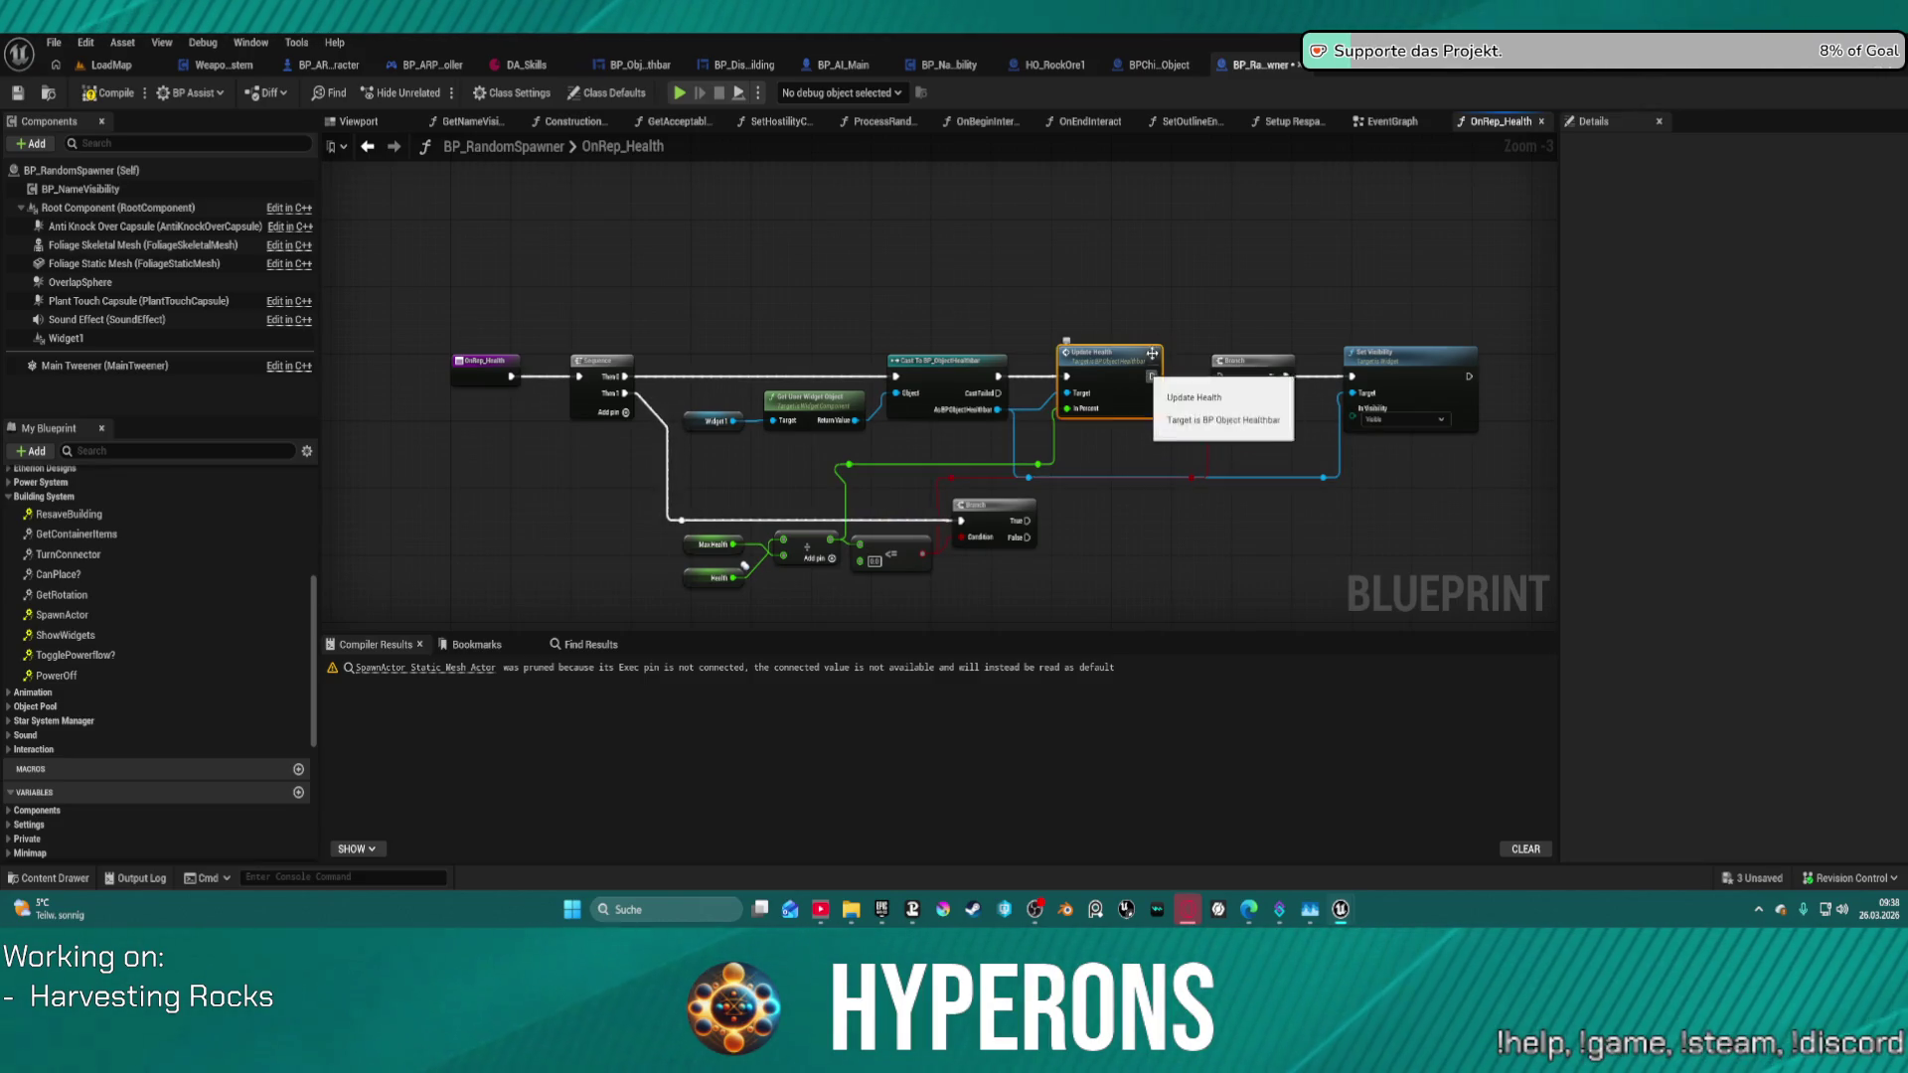
{"action": "left_click", "coordinate": [1358, 127]}
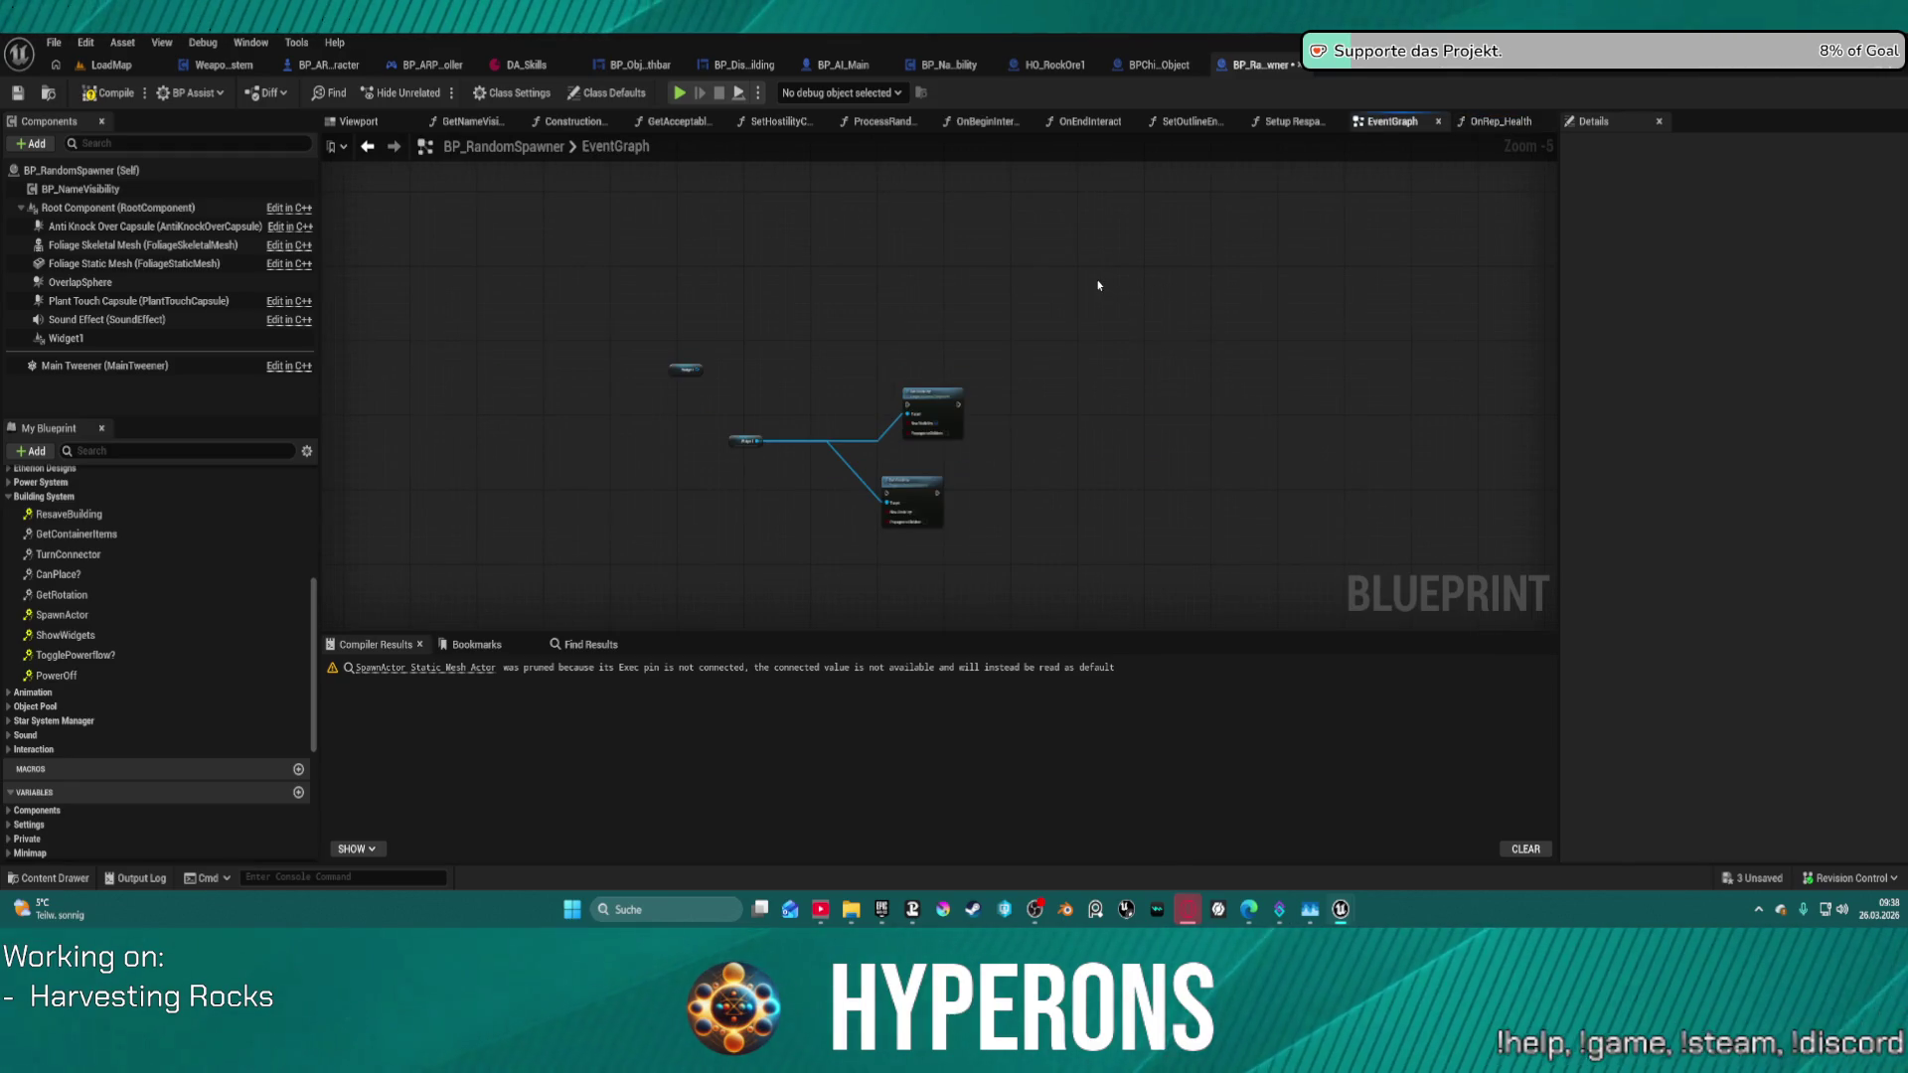
{"action": "key", "text": "ctrl+z"}
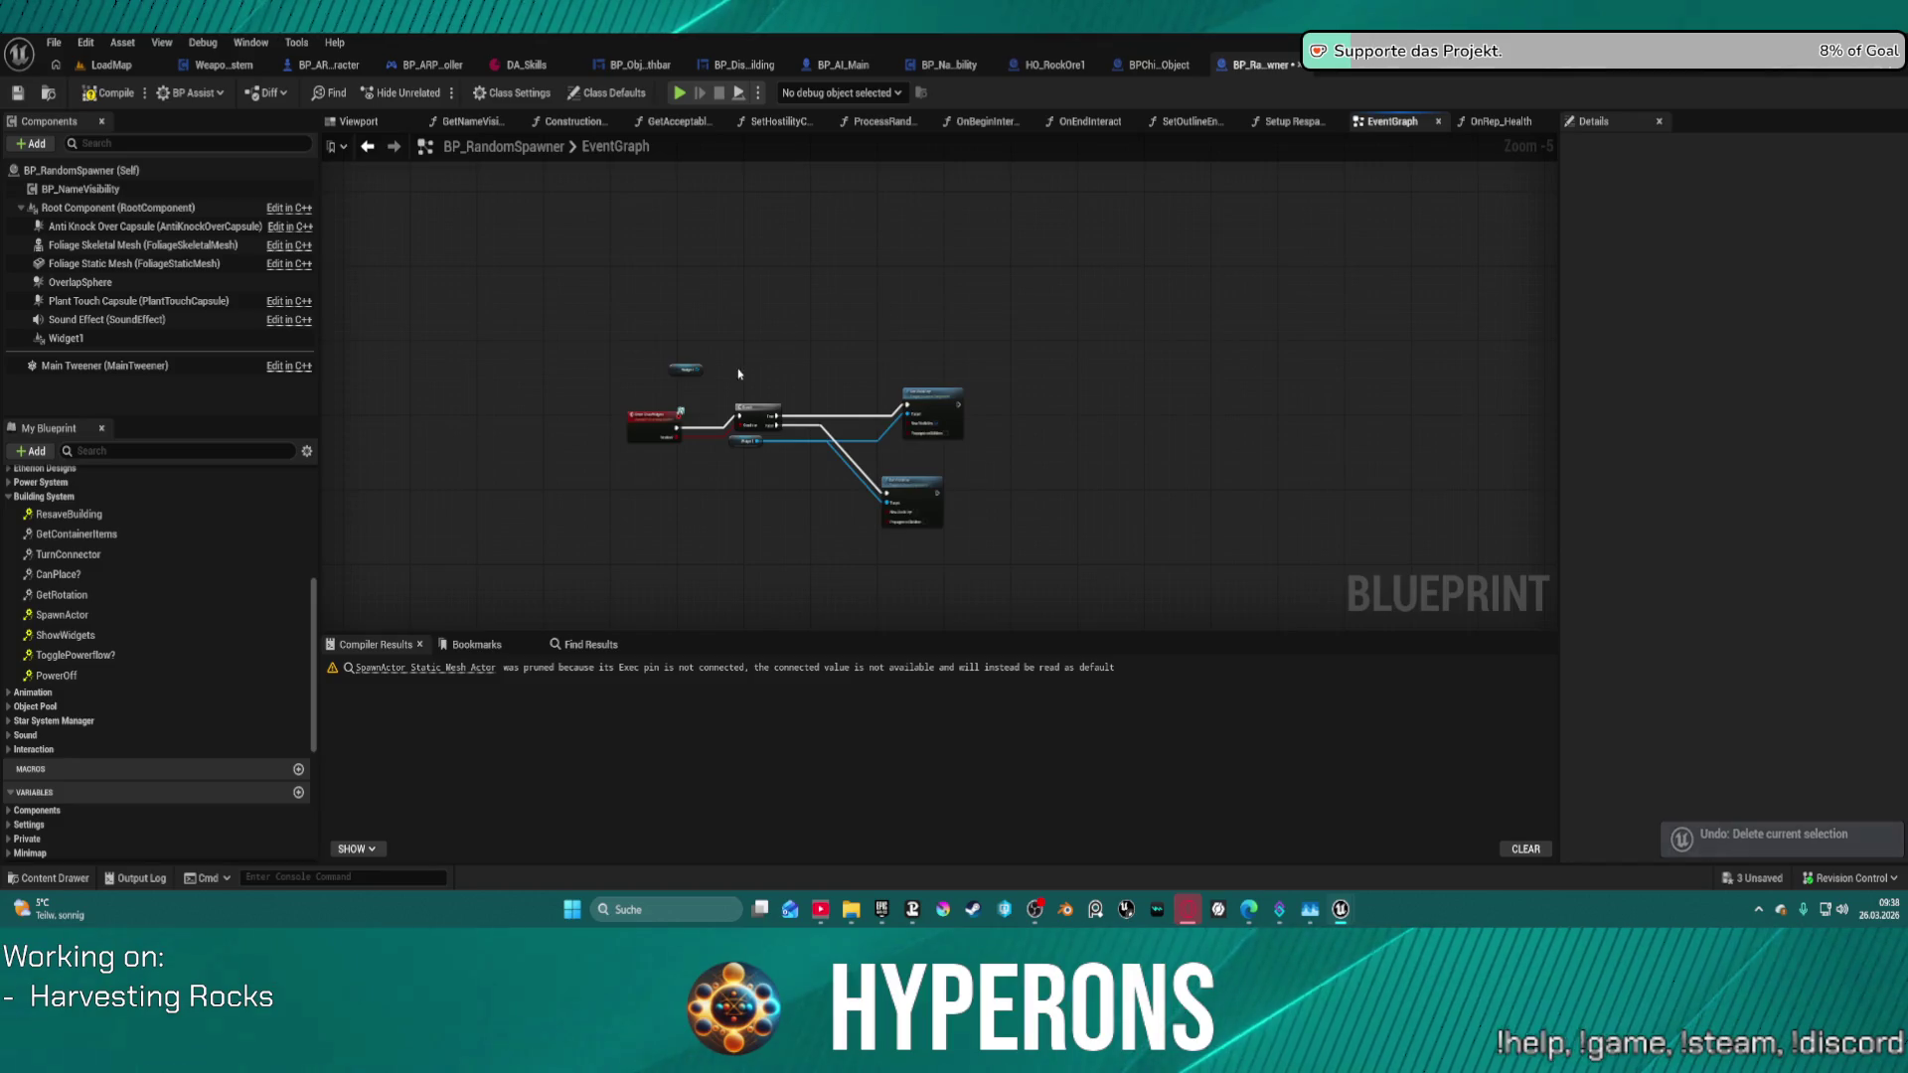
{"action": "scroll", "coordinate": [734, 383], "scroll_direction": "up", "scroll_amount": 5}
{"action": "scroll", "coordinate": [727, 394], "scroll_direction": "down", "scroll_amount": 3}
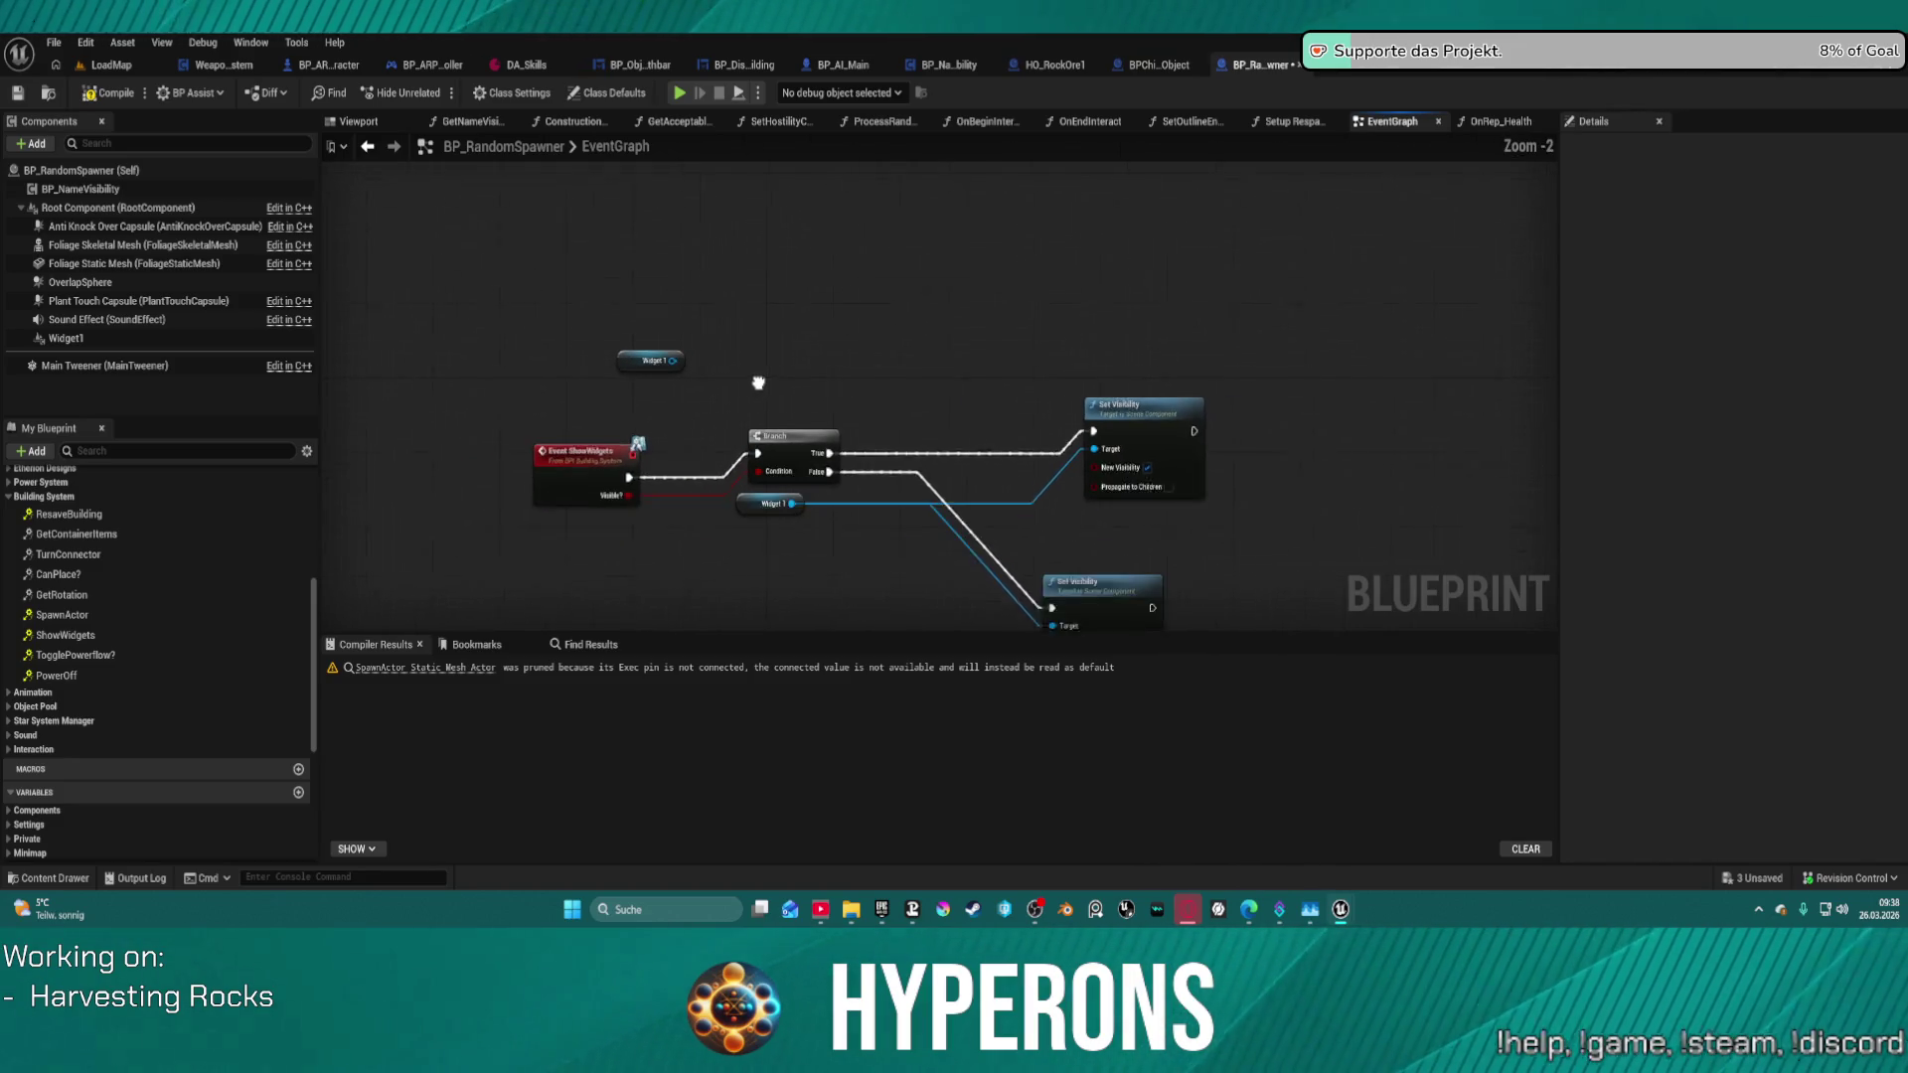
{"action": "left_click", "coordinate": [1480, 124]}
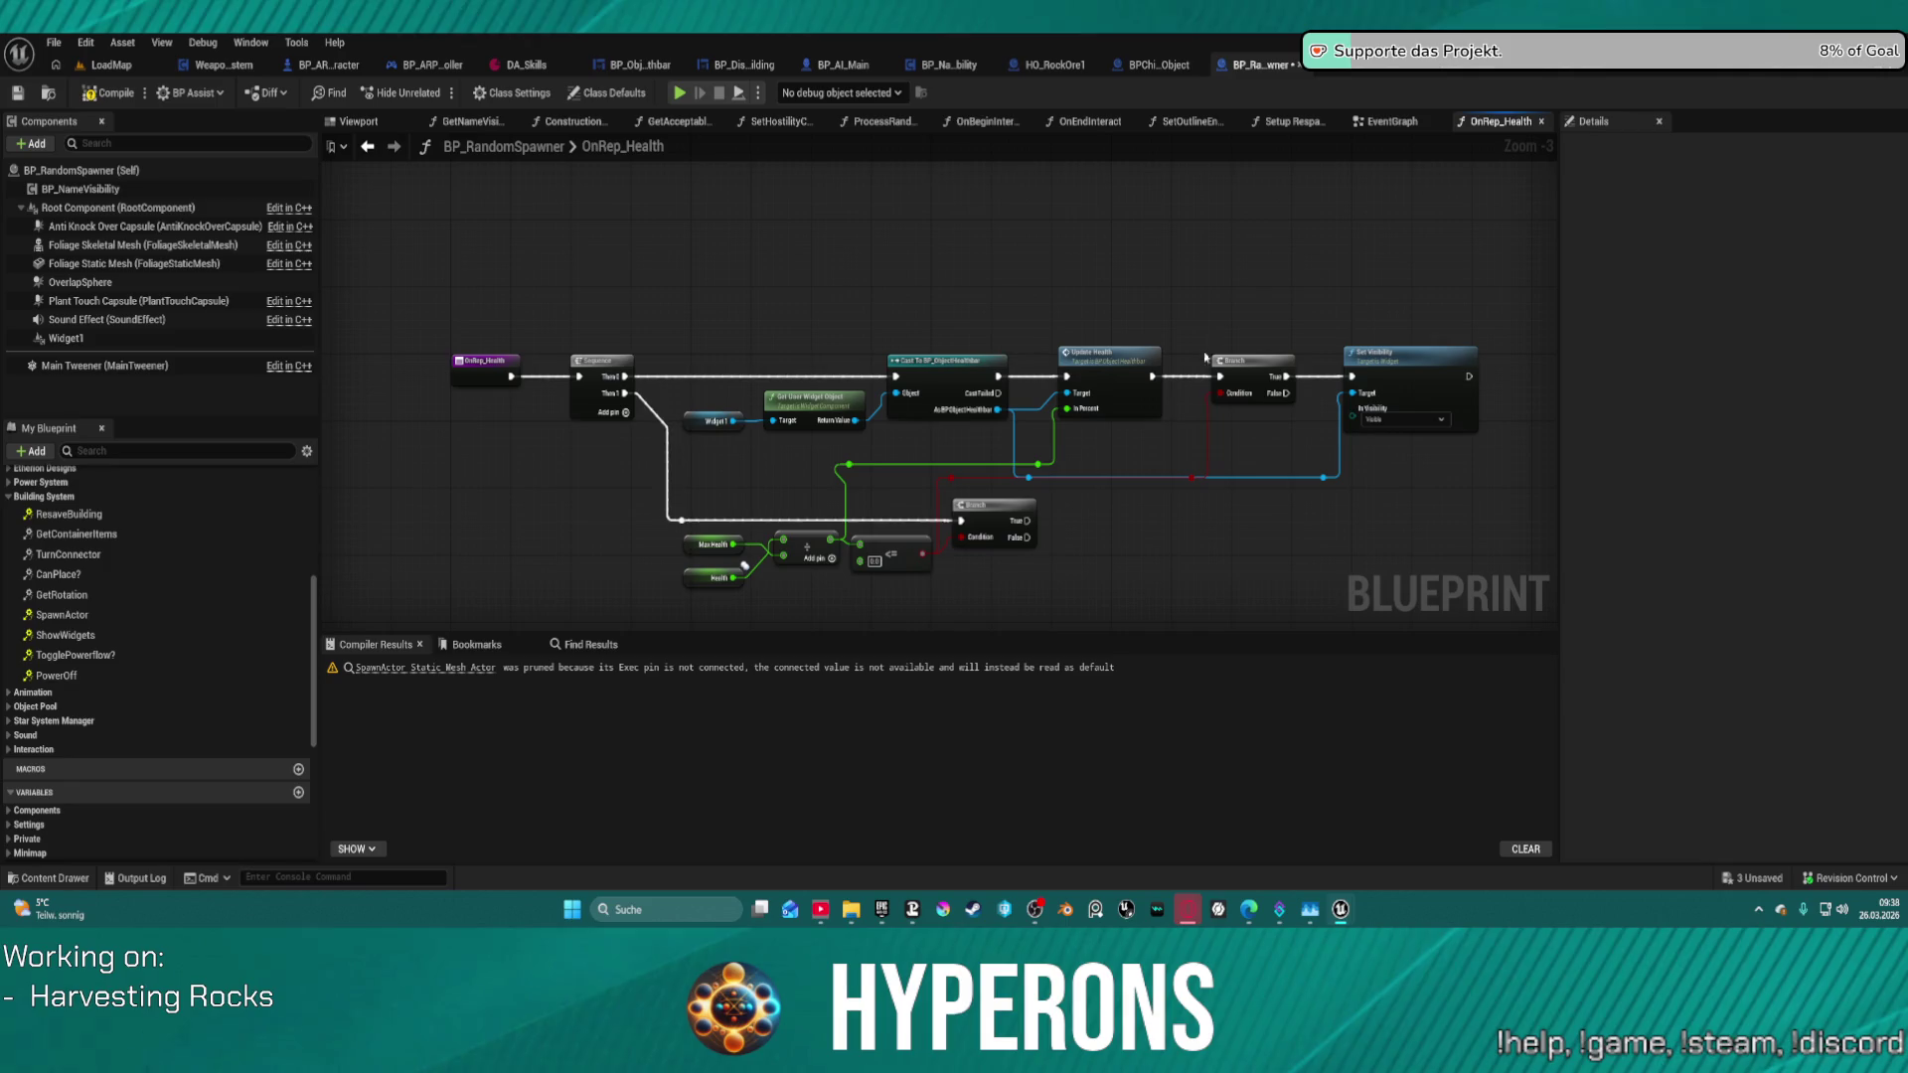
{"action": "left_click", "coordinate": [1152, 376], "text": "alt"}
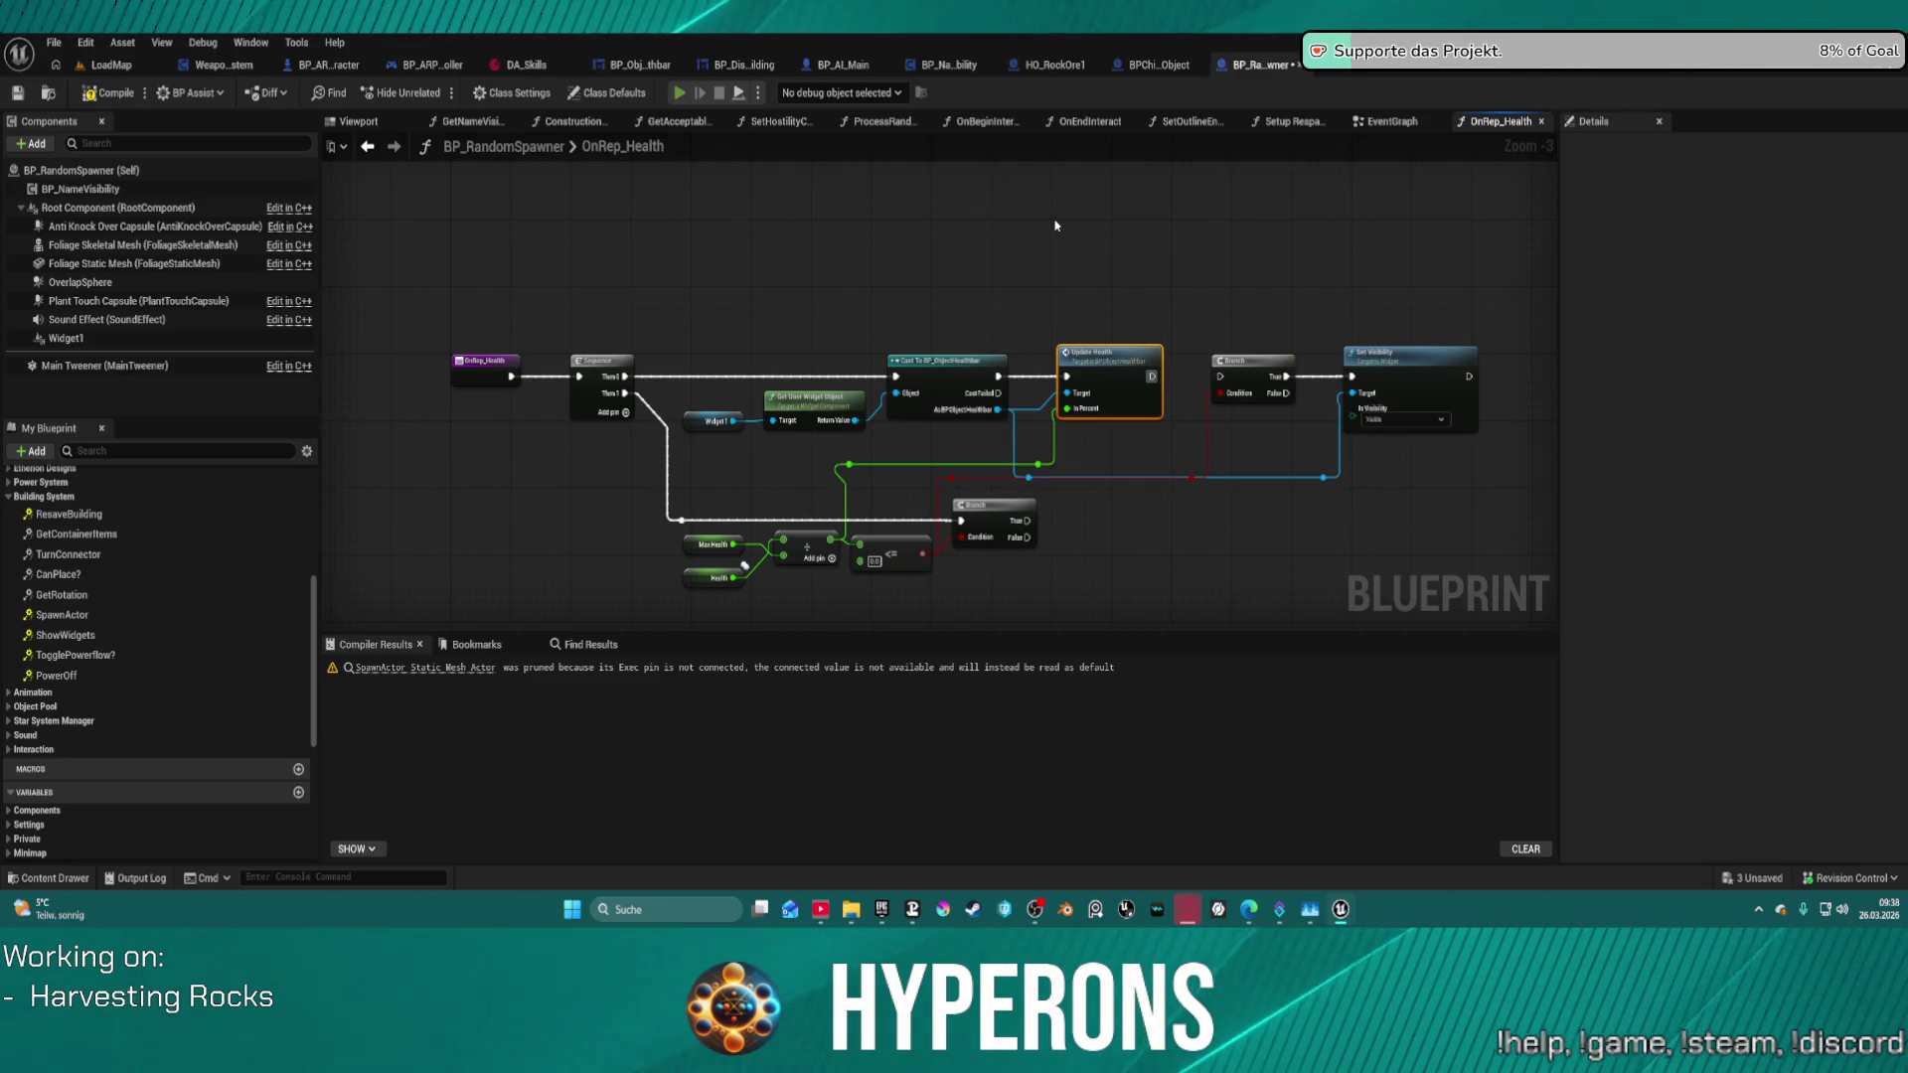
- Launch the game standalone and equip the harvesting tool from the inventory
{"action": "key", "text": "alt+Tab"}
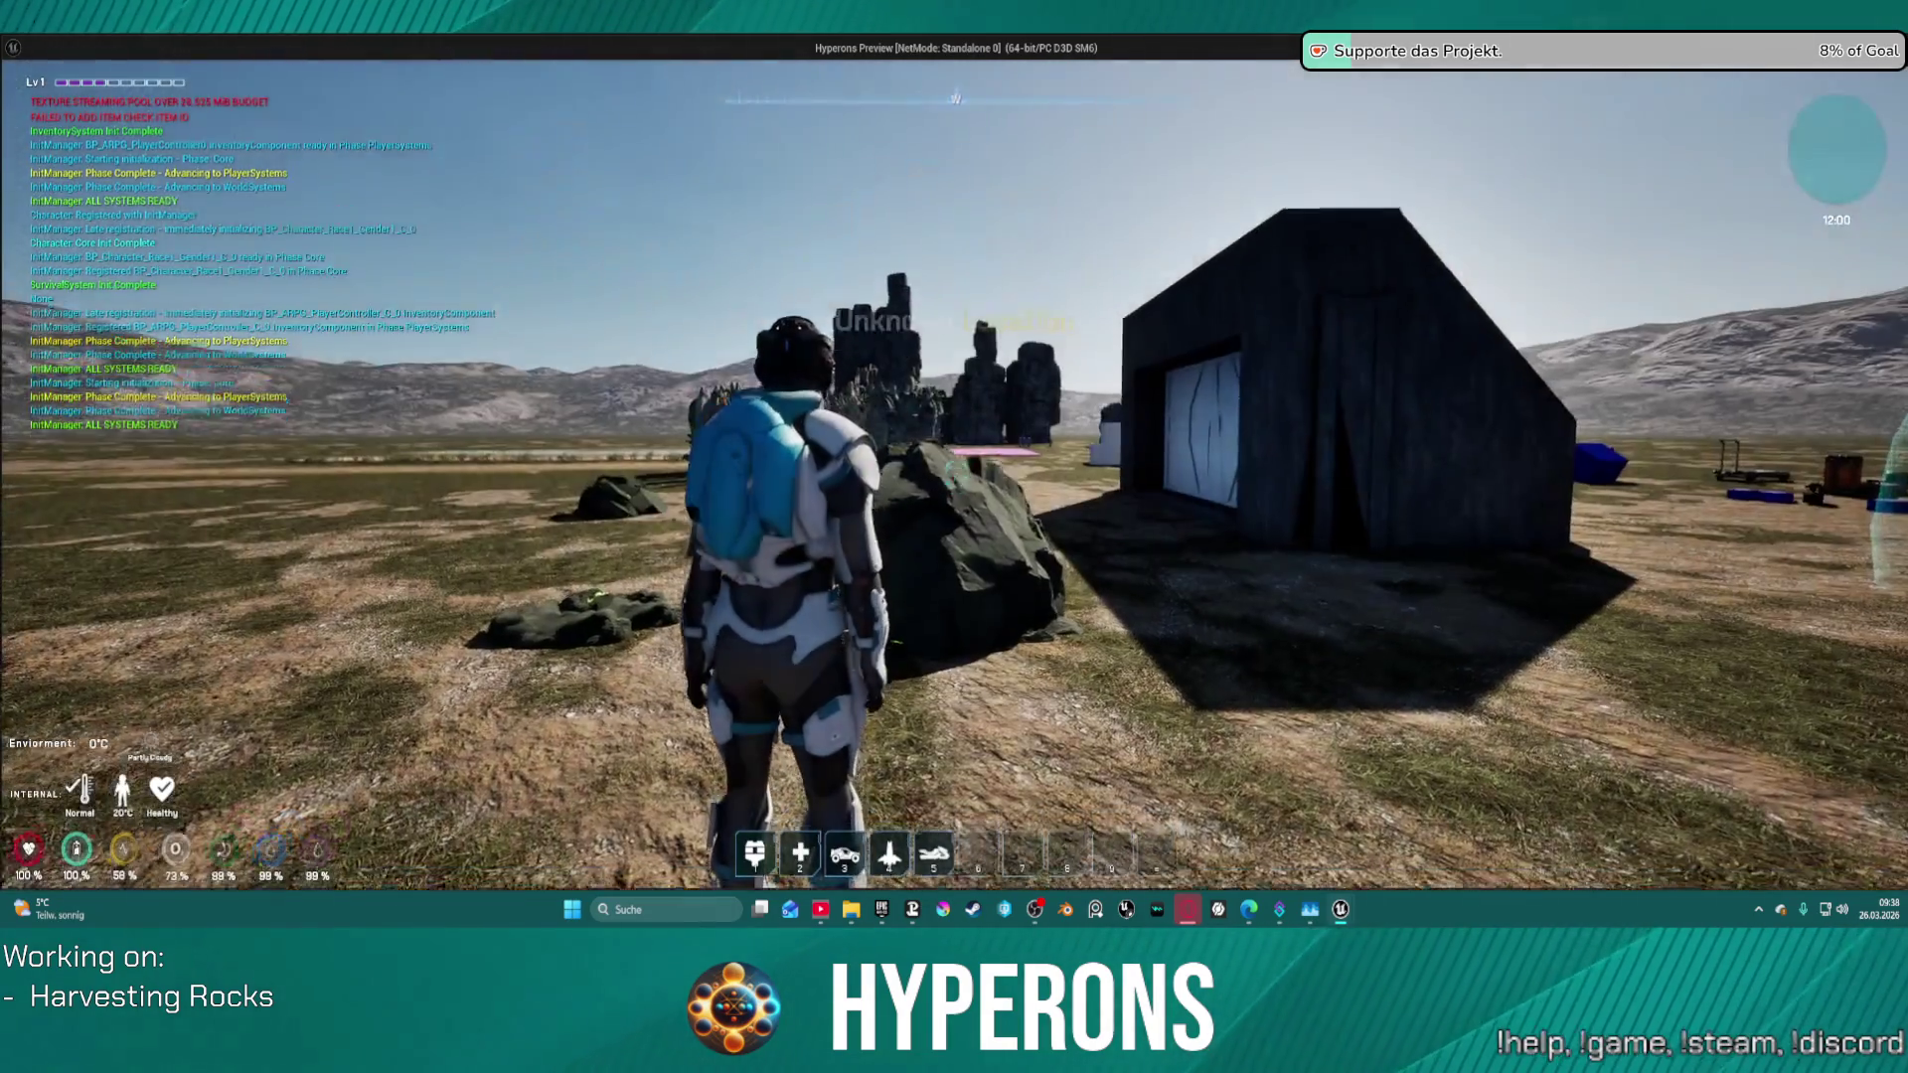
{"action": "key", "text": "i"}
{"action": "left_click", "coordinate": [1828, 376]}
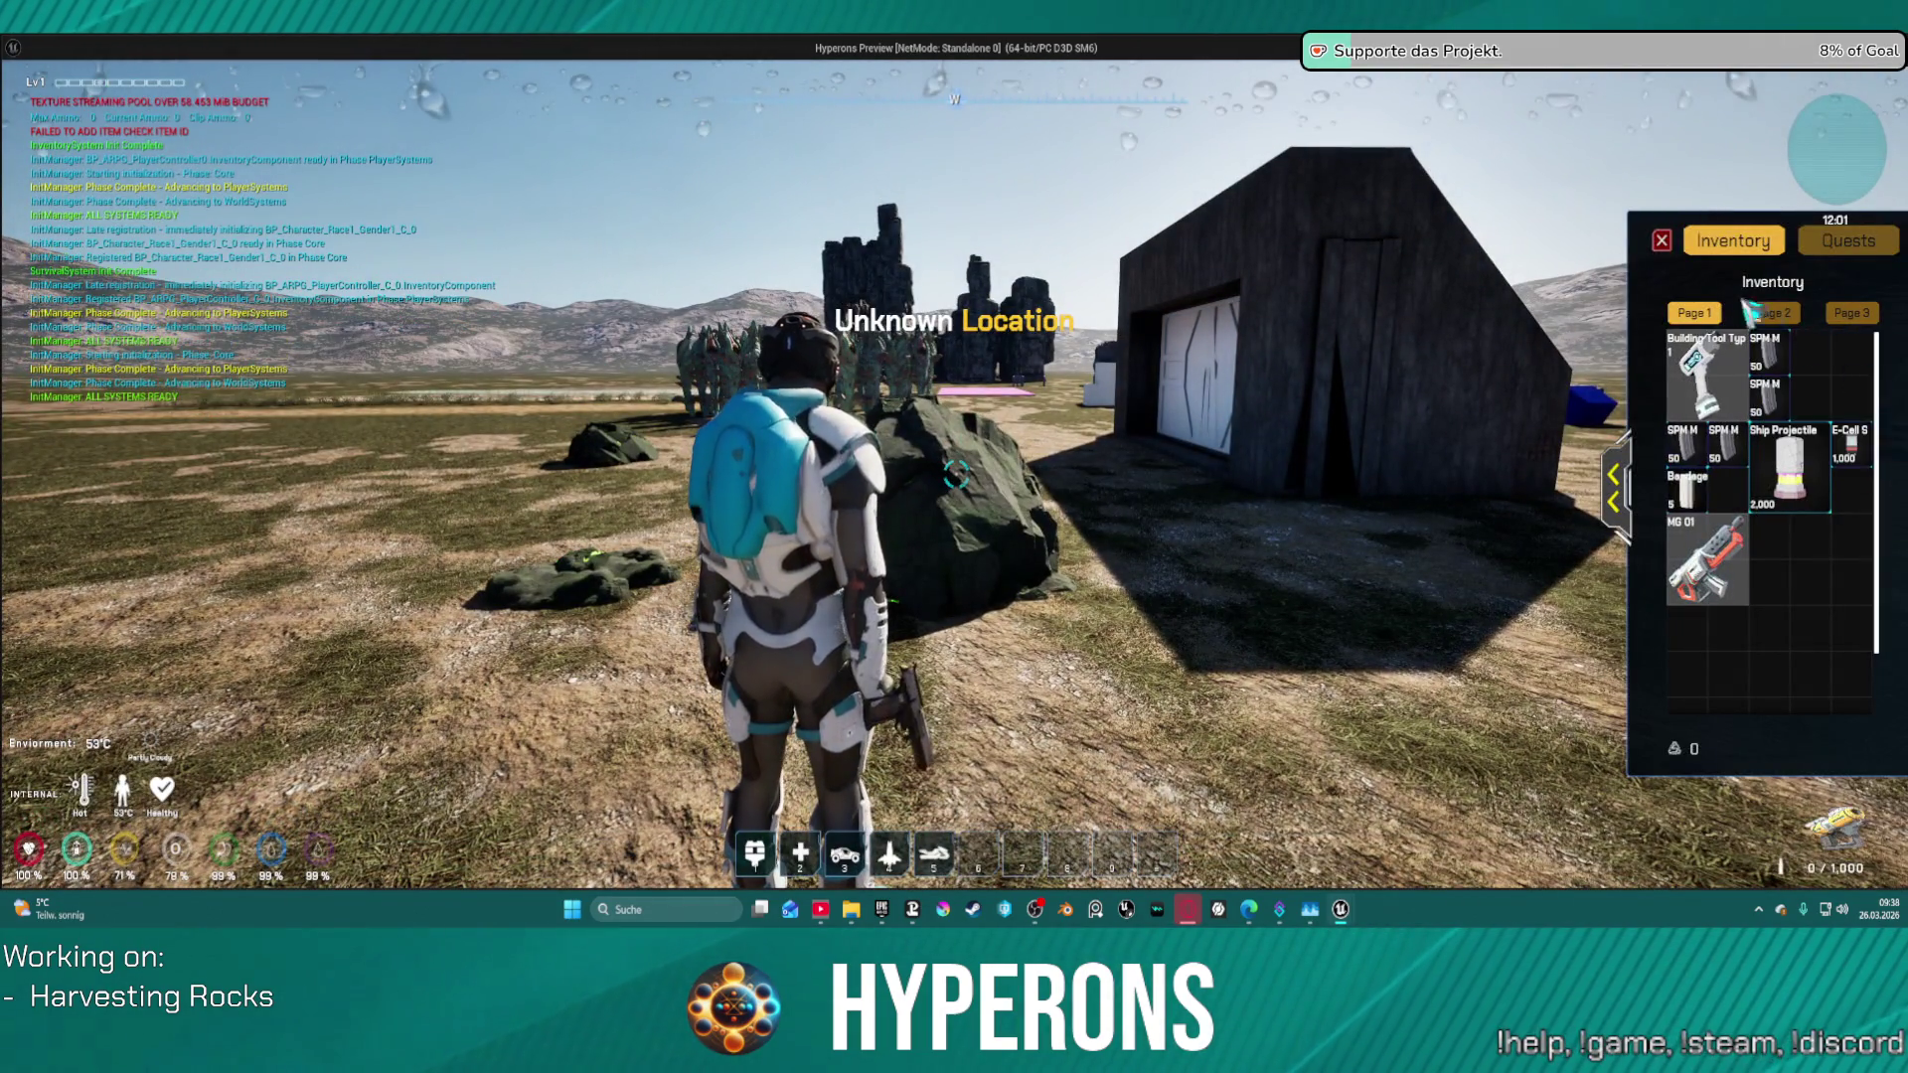
{"action": "left_click", "coordinate": [1662, 239]}
- Walk up to the rock and mine it repeatedly to lower its health bar
{"action": "key", "text": "w"}
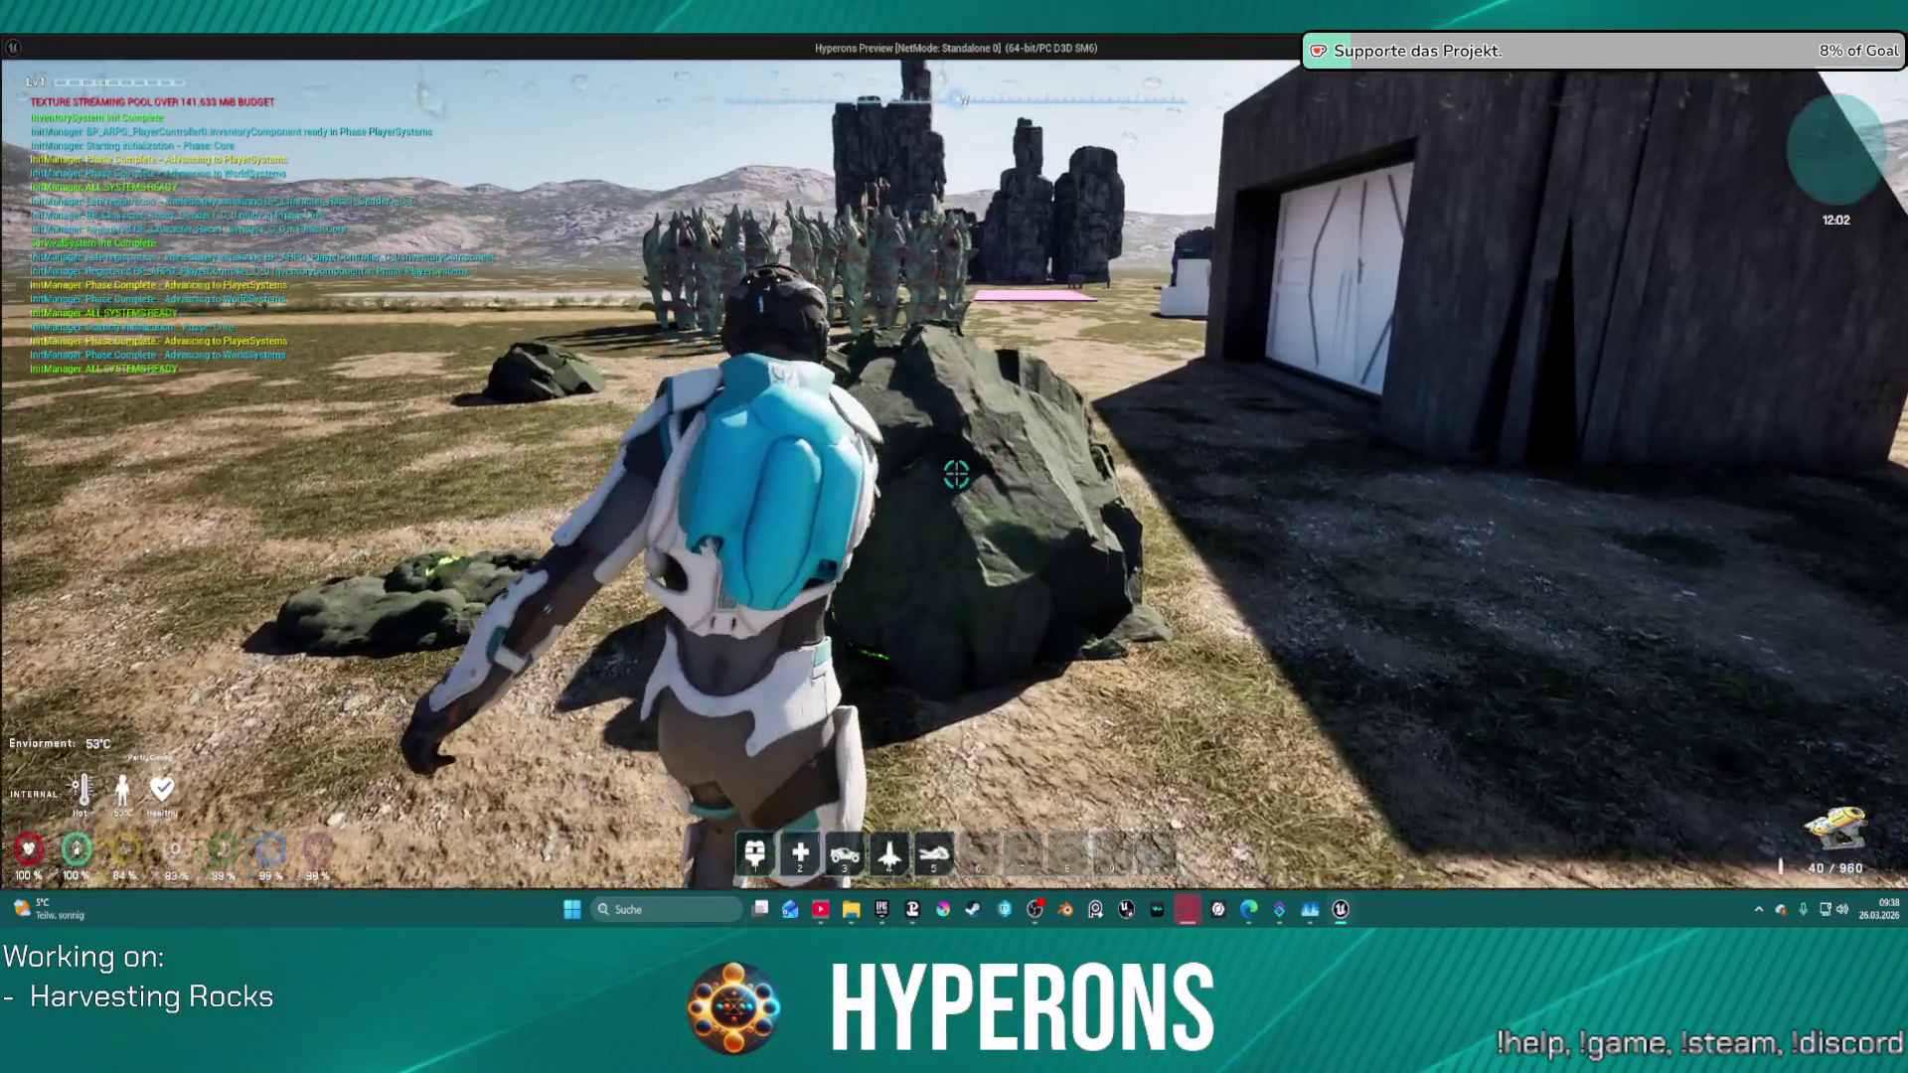
{"action": "left_click", "coordinate": [956, 474]}
{"action": "key", "text": "s"}
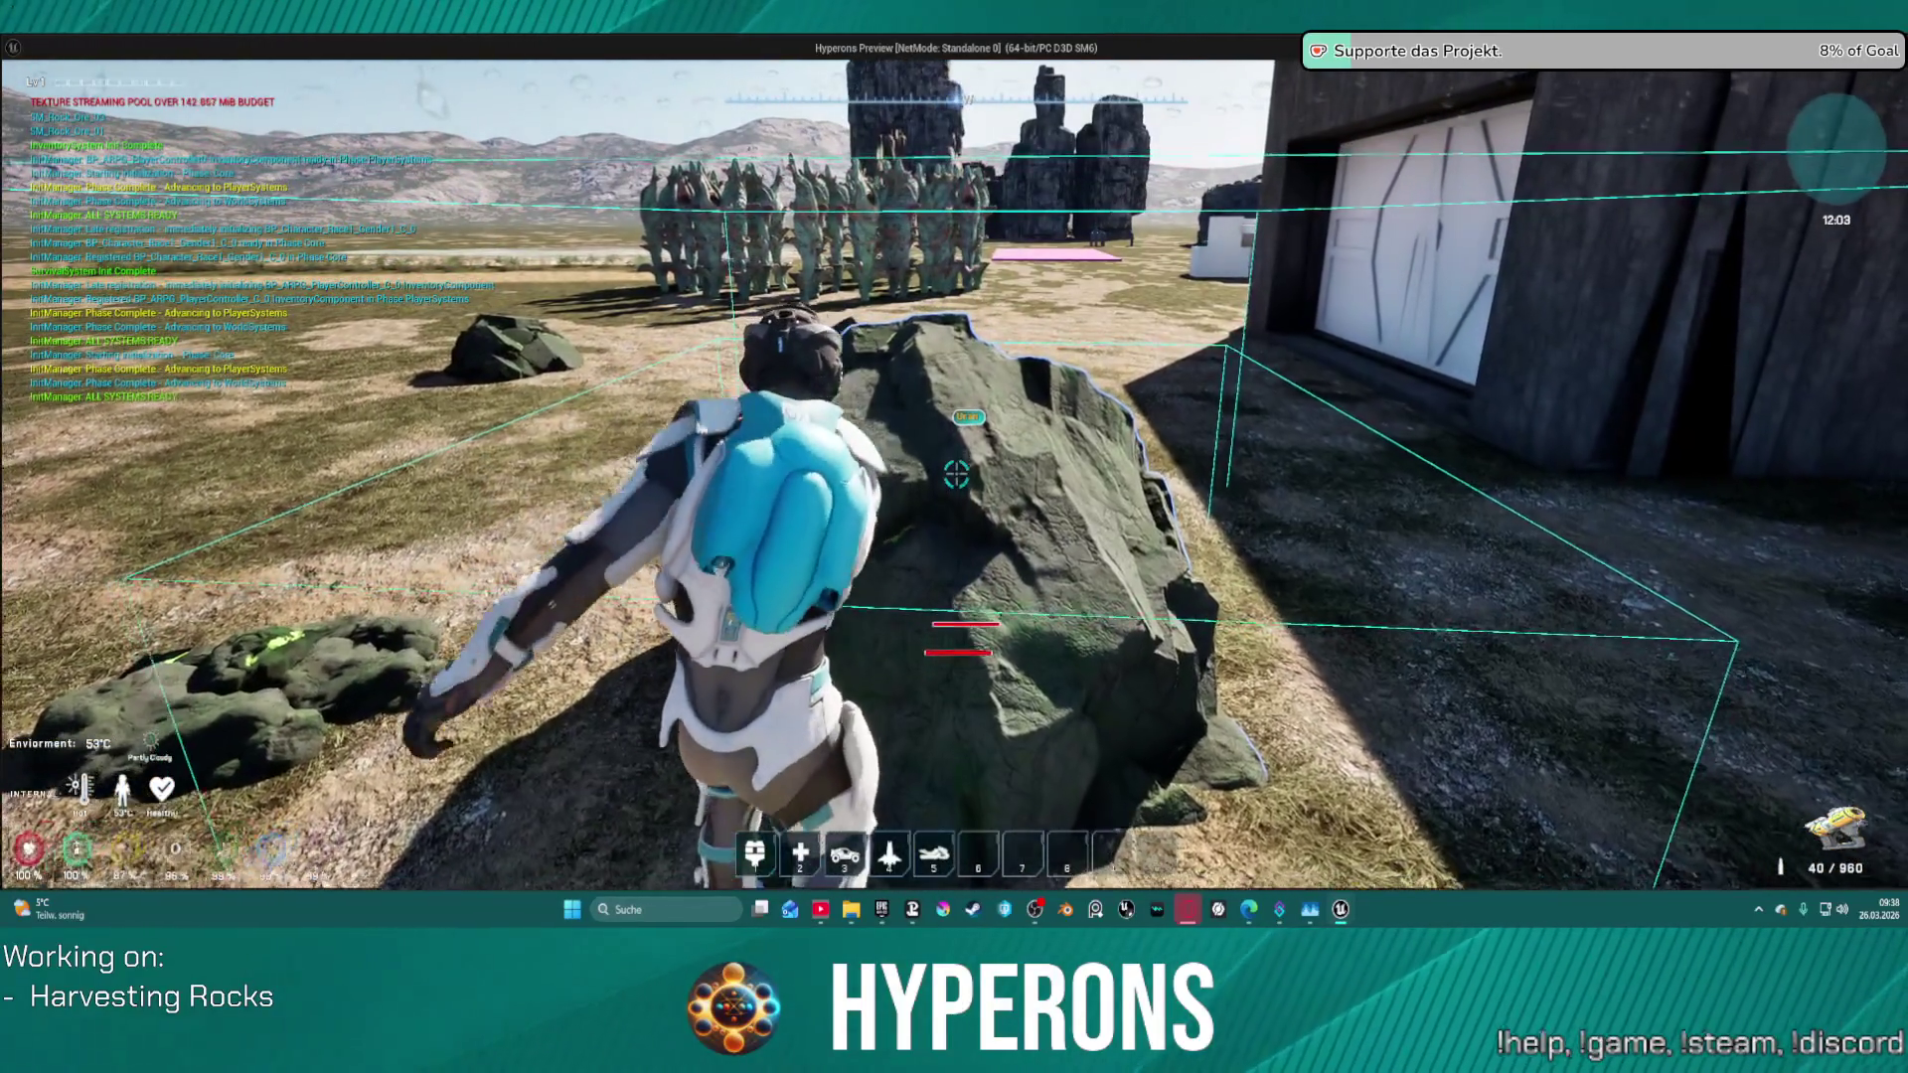
{"action": "key", "text": "s"}
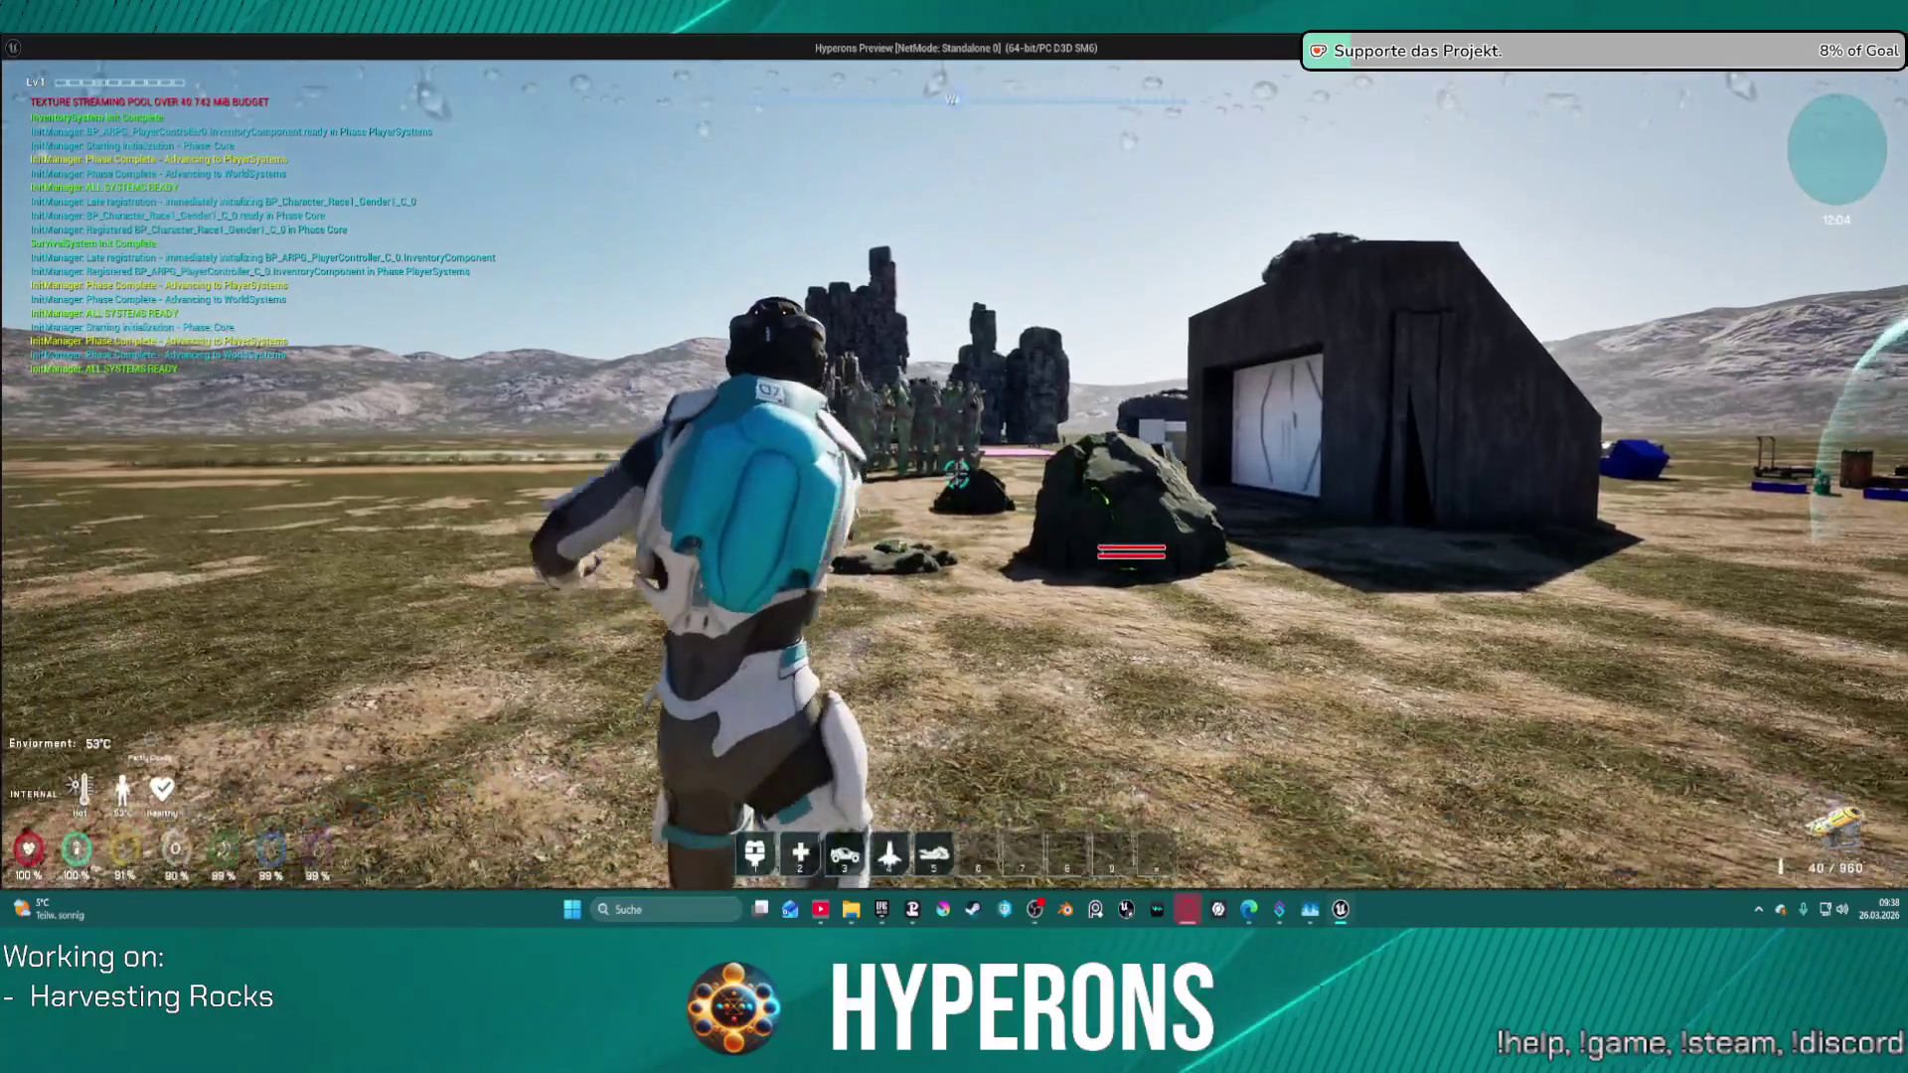
{"action": "key", "text": "w"}
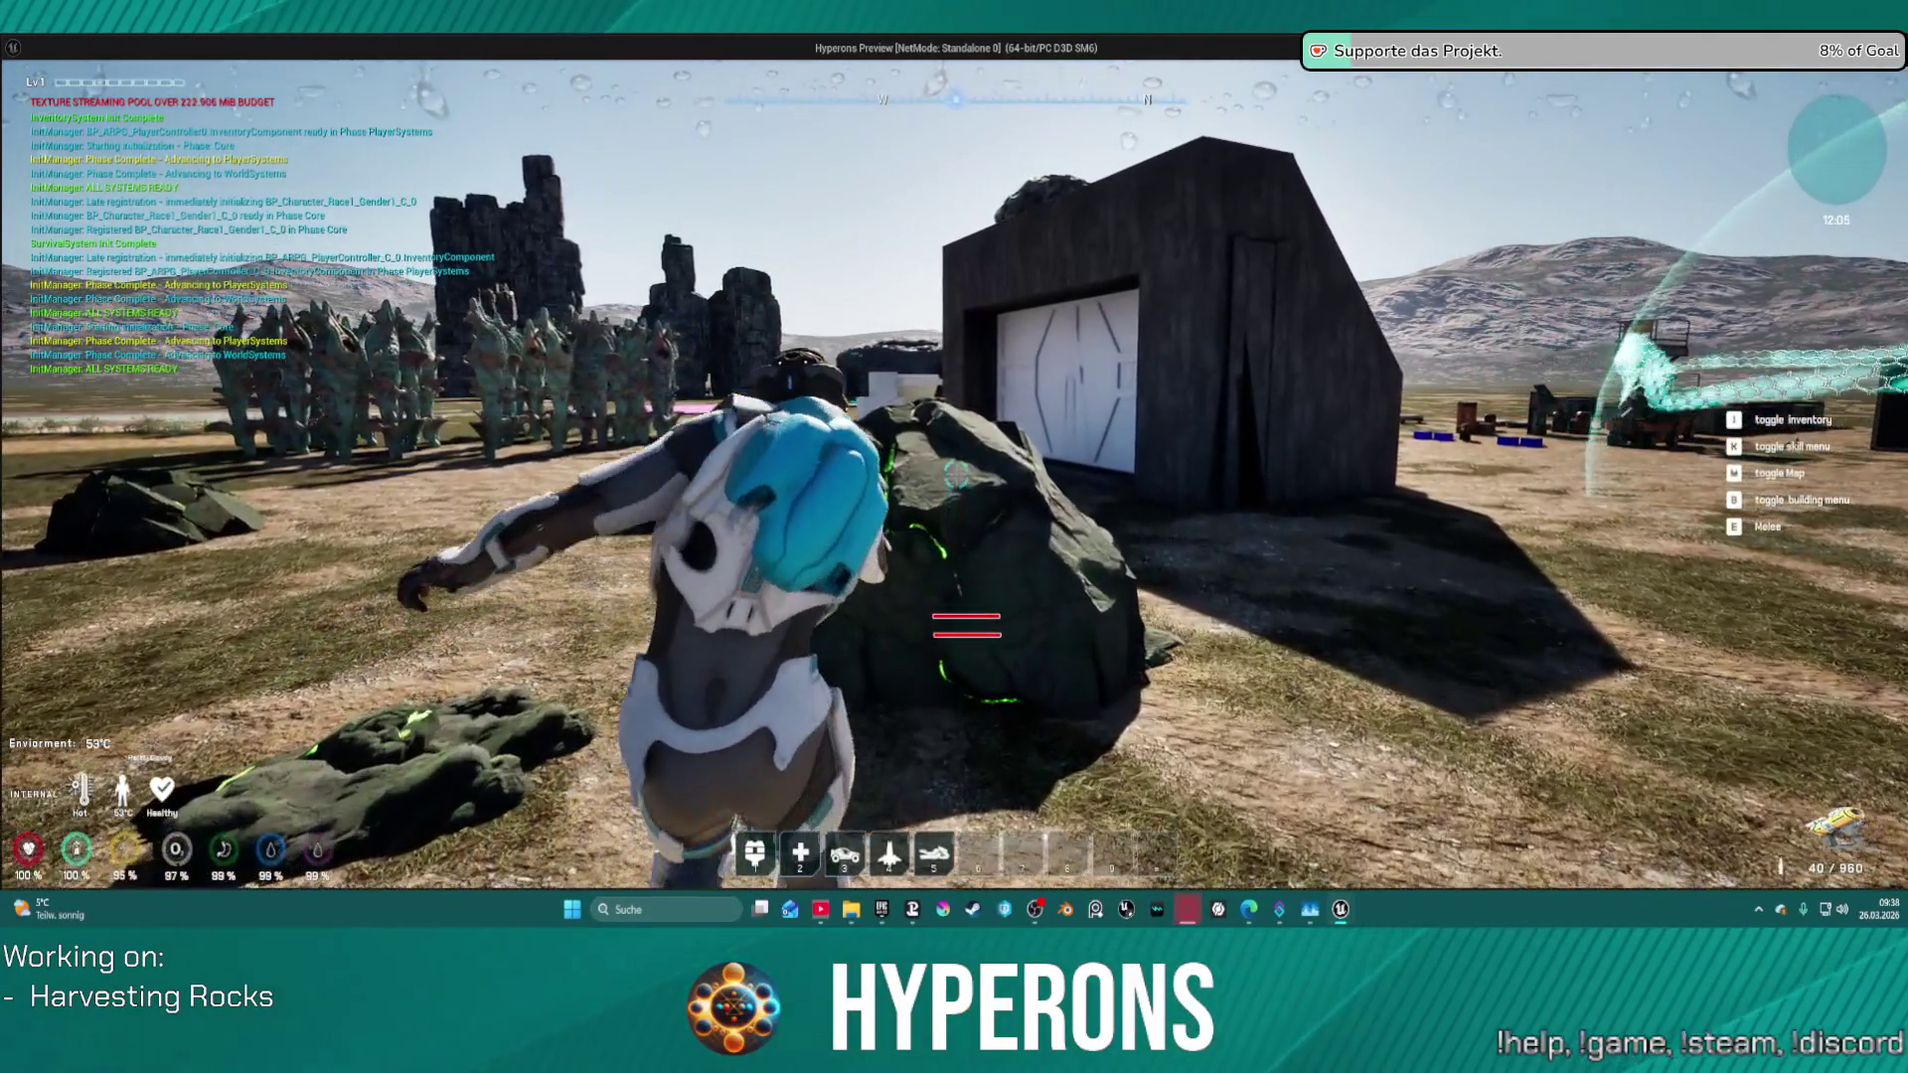
{"action": "left_click", "coordinate": [956, 474]}
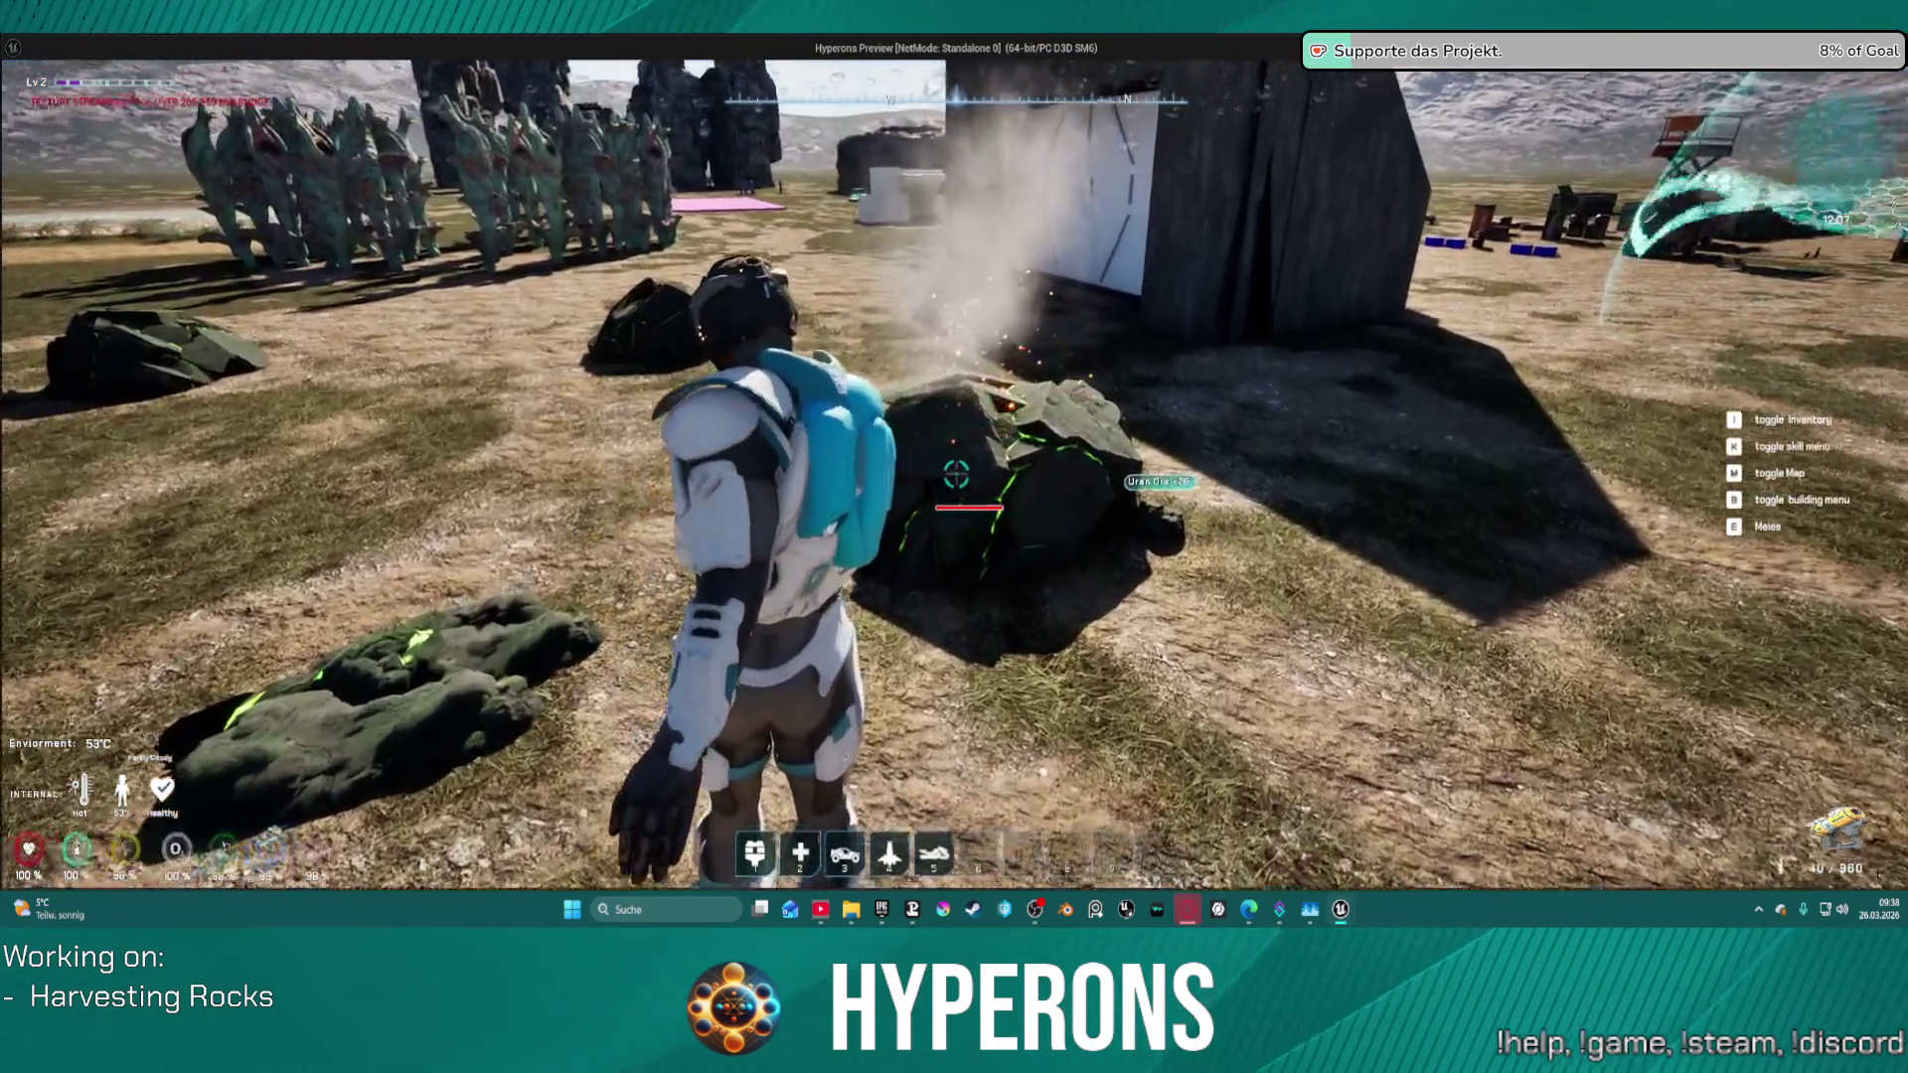
{"action": "left_click", "coordinate": [956, 474]}
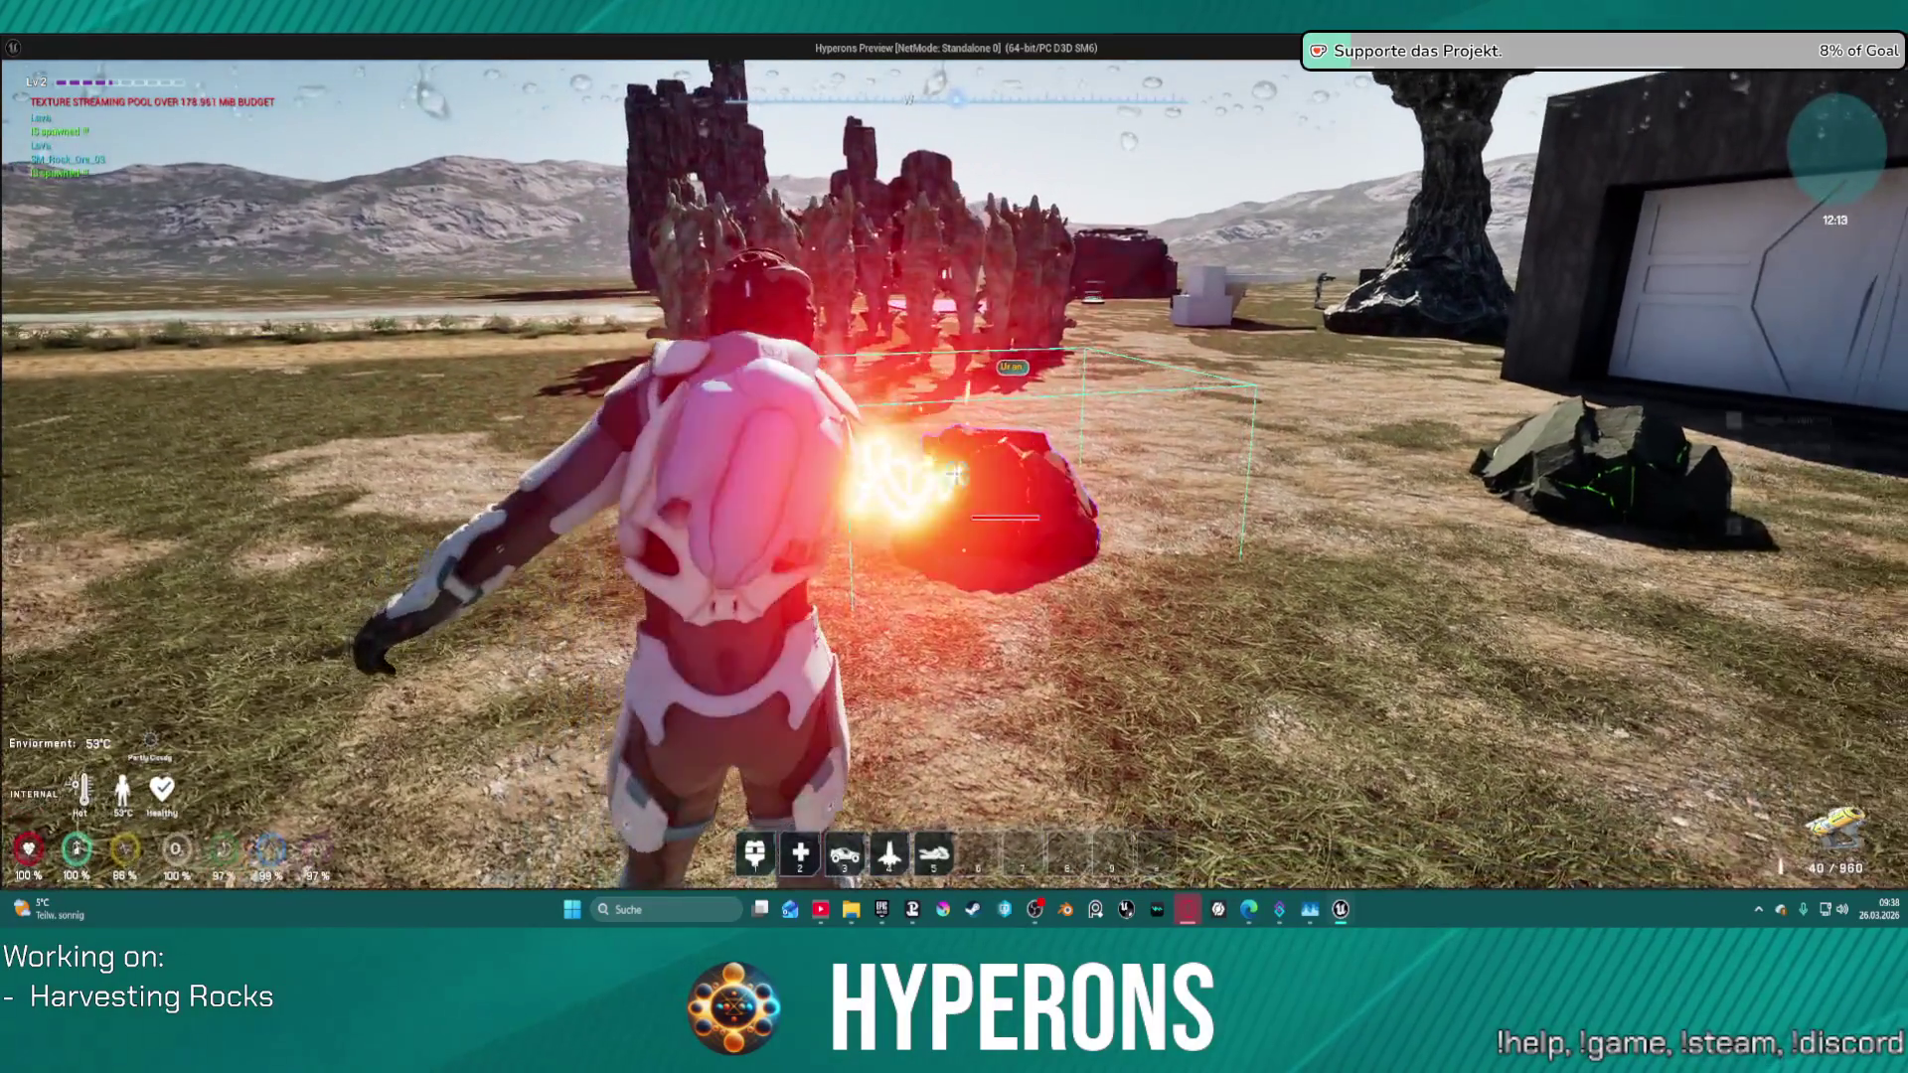
- Walk across the field toward and away from the dark rock to watch its health bar
{"action": "key", "text": "s"}
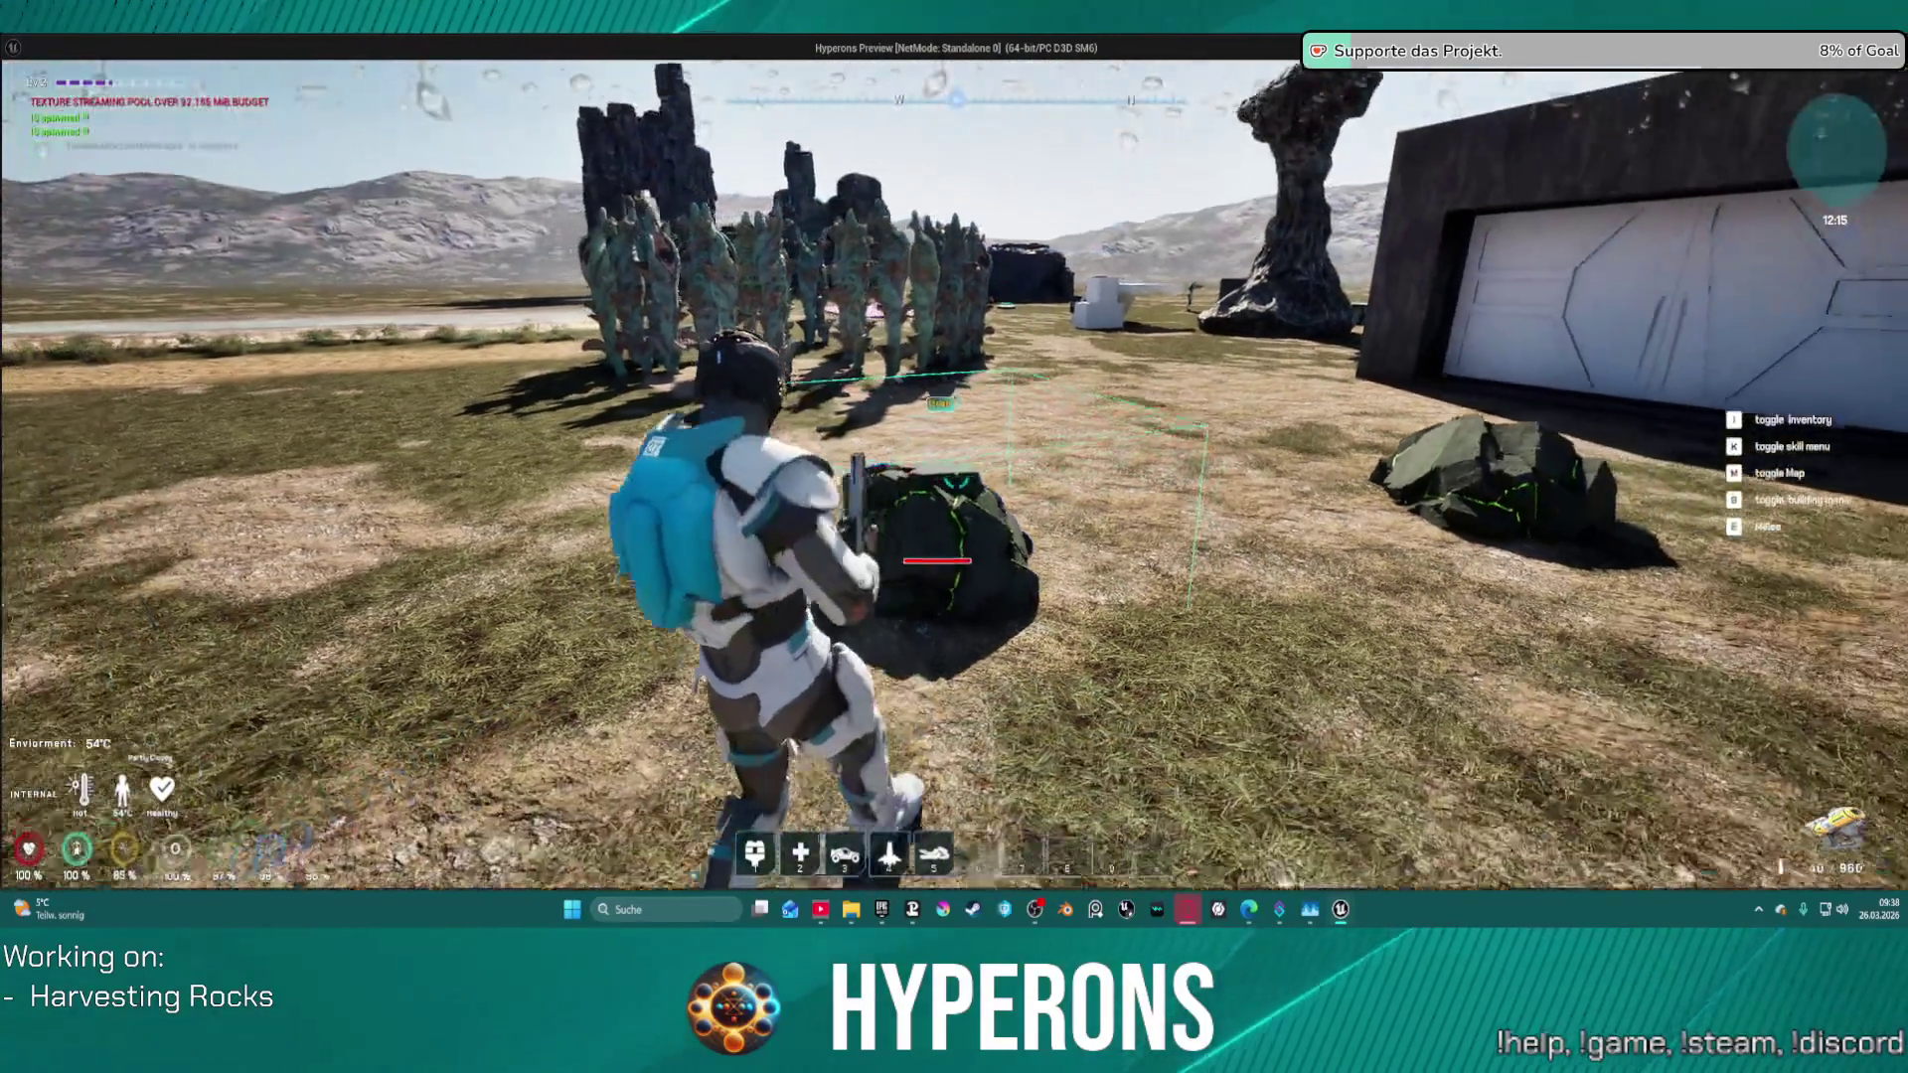
{"action": "key", "text": "s"}
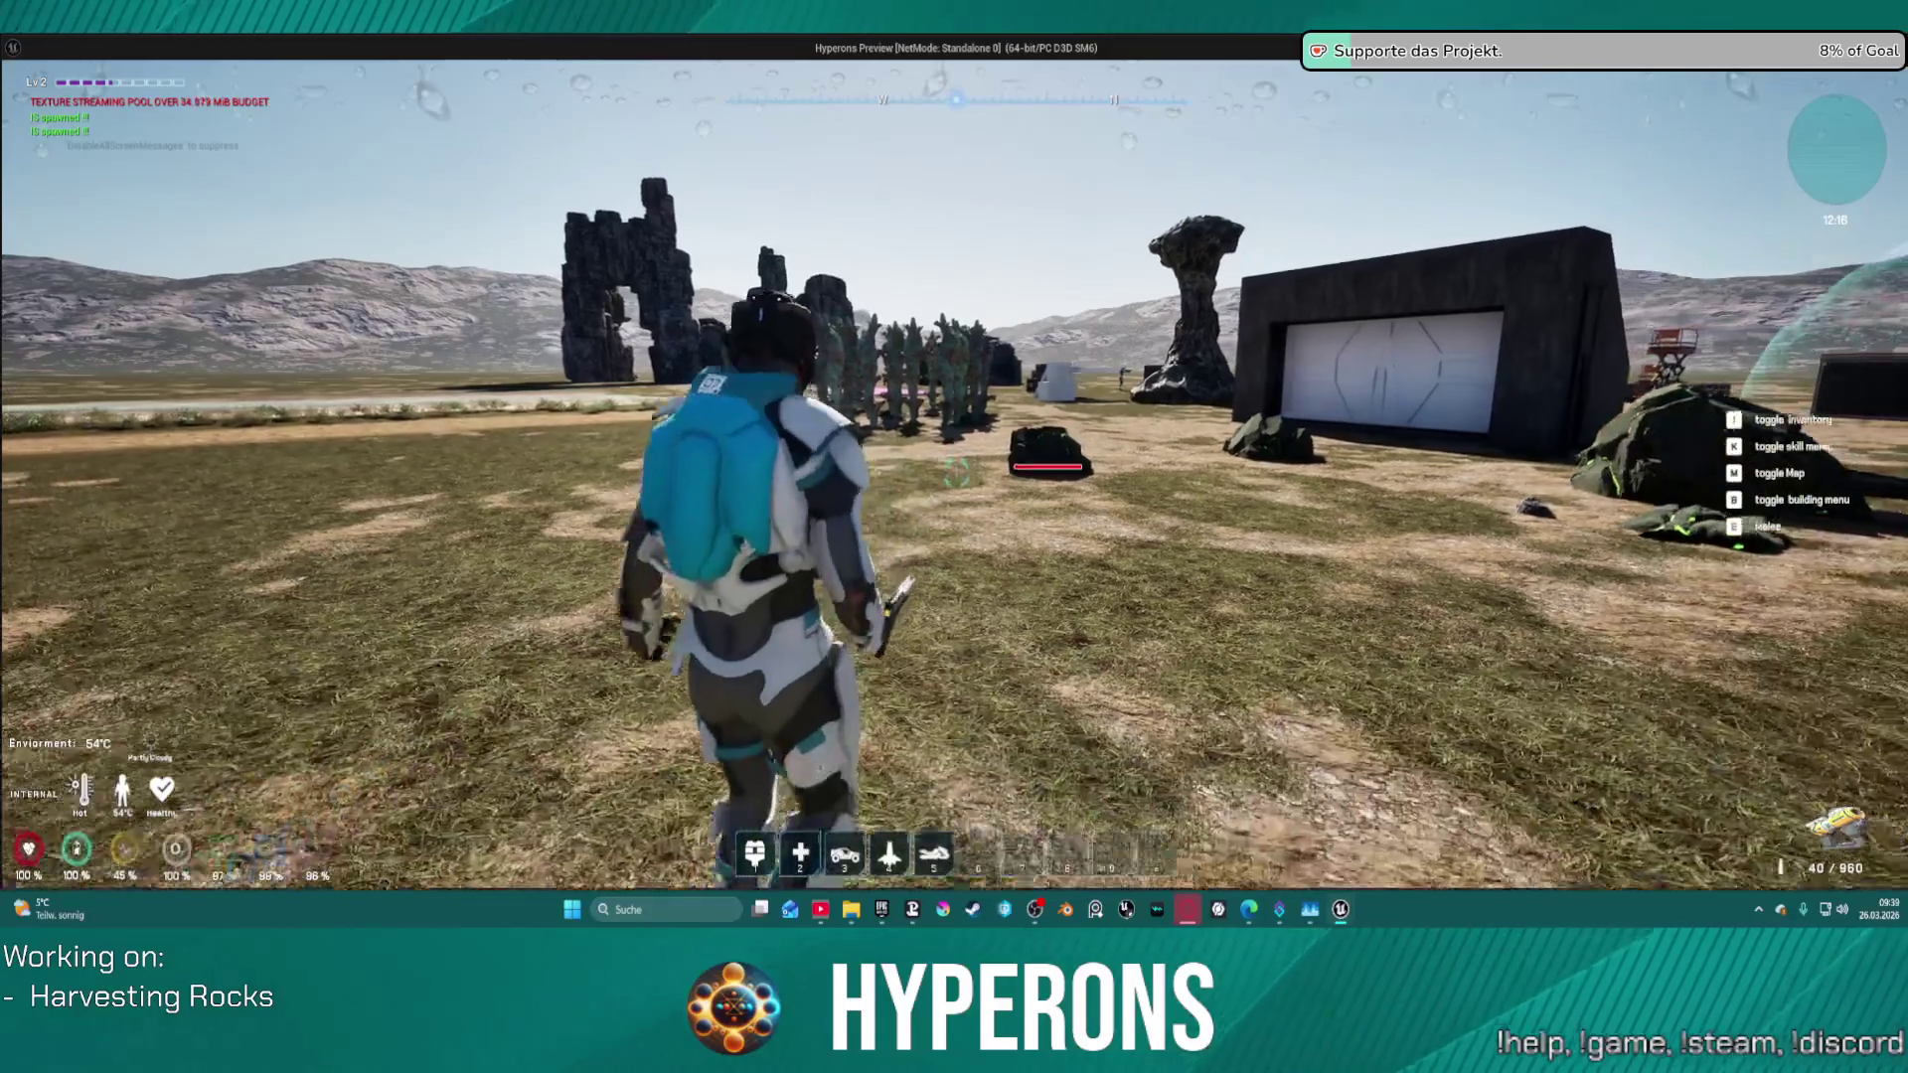
{"action": "key", "text": "s"}
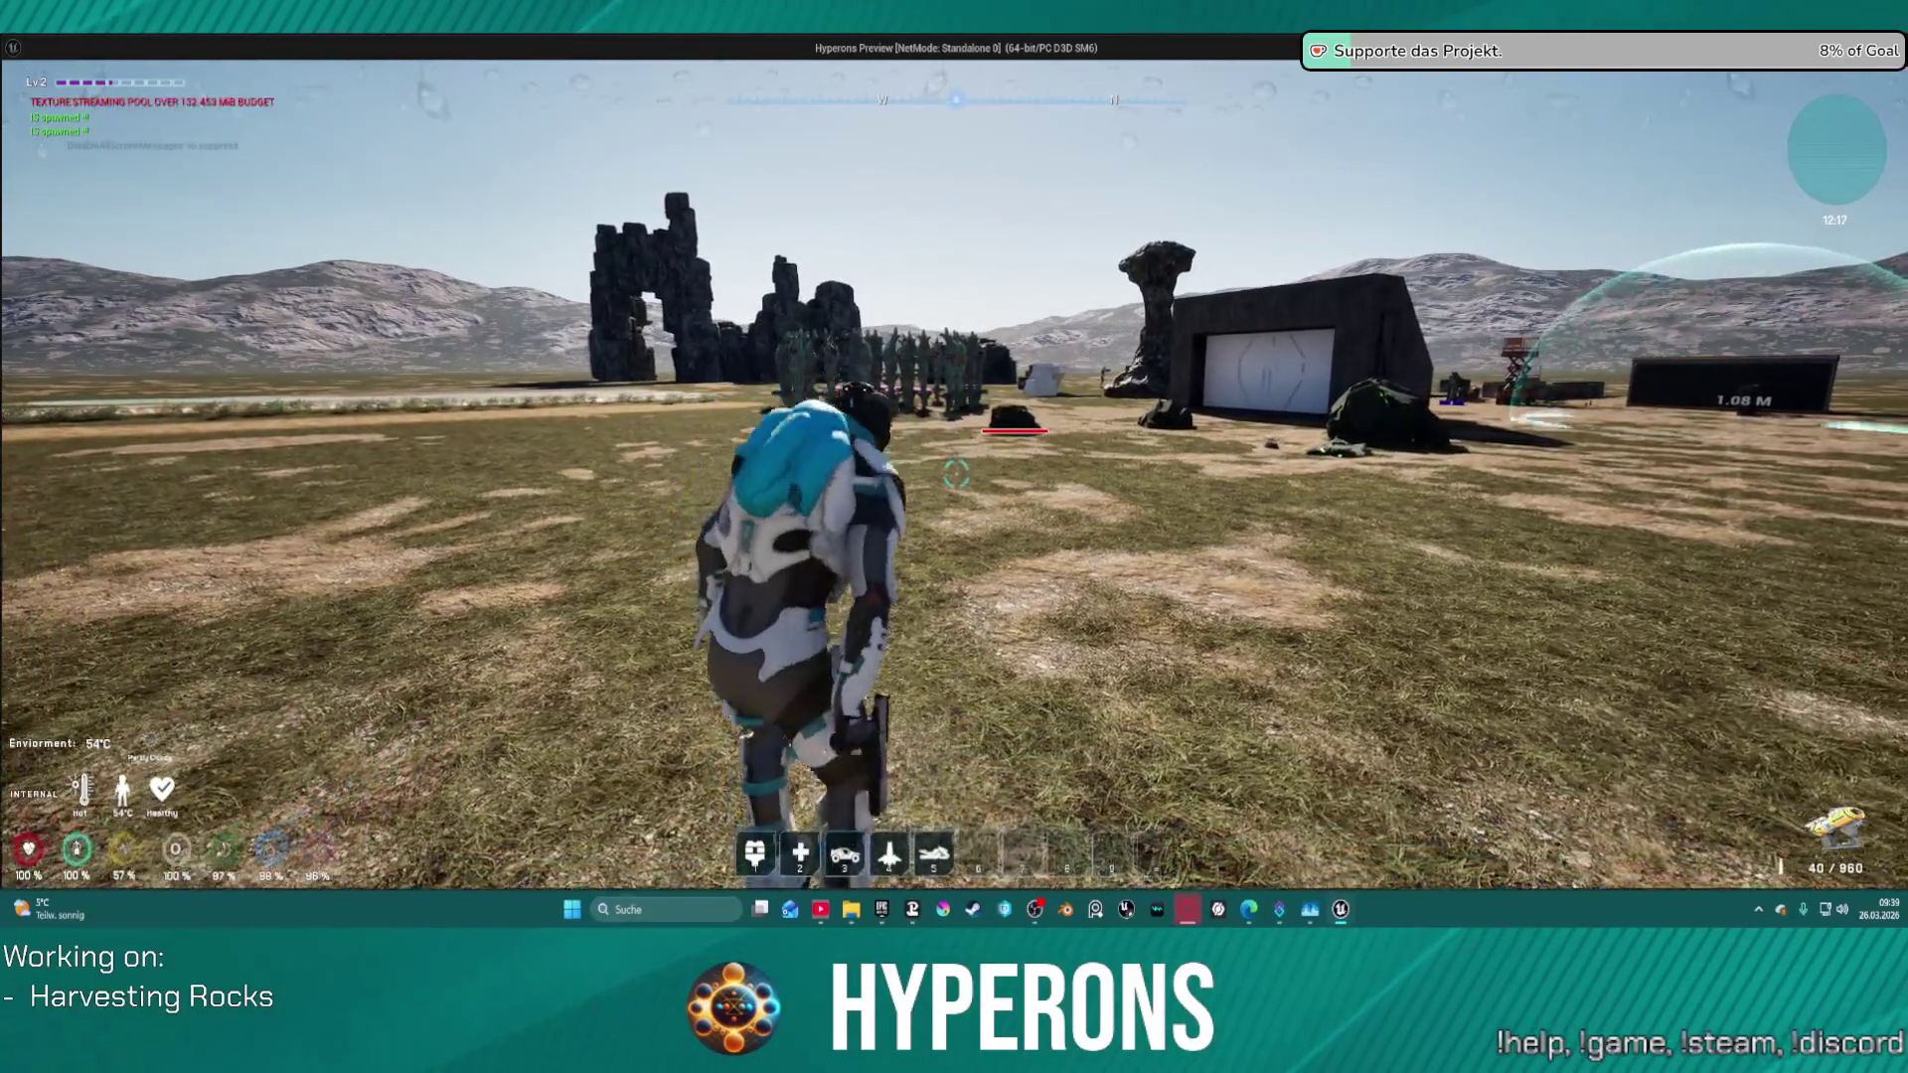
{"action": "key", "text": "w"}
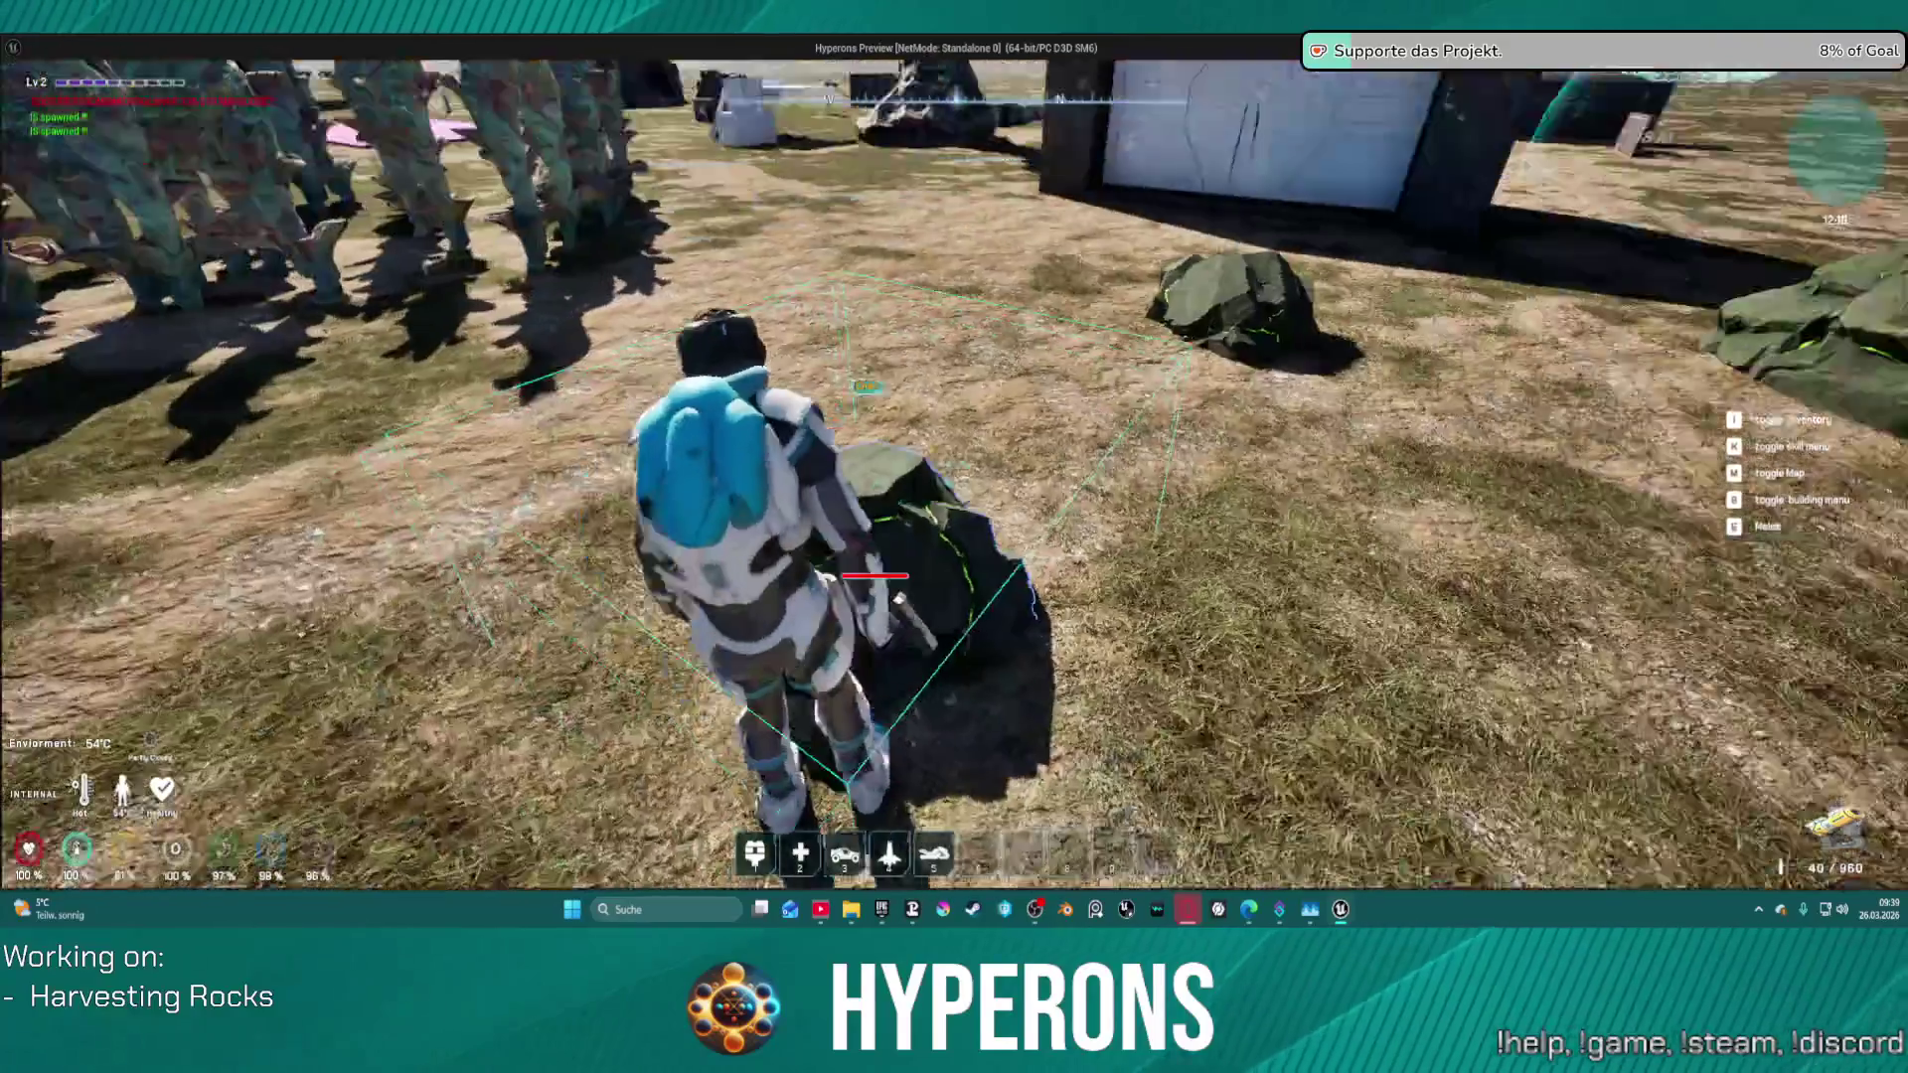
{"action": "key", "text": "w"}
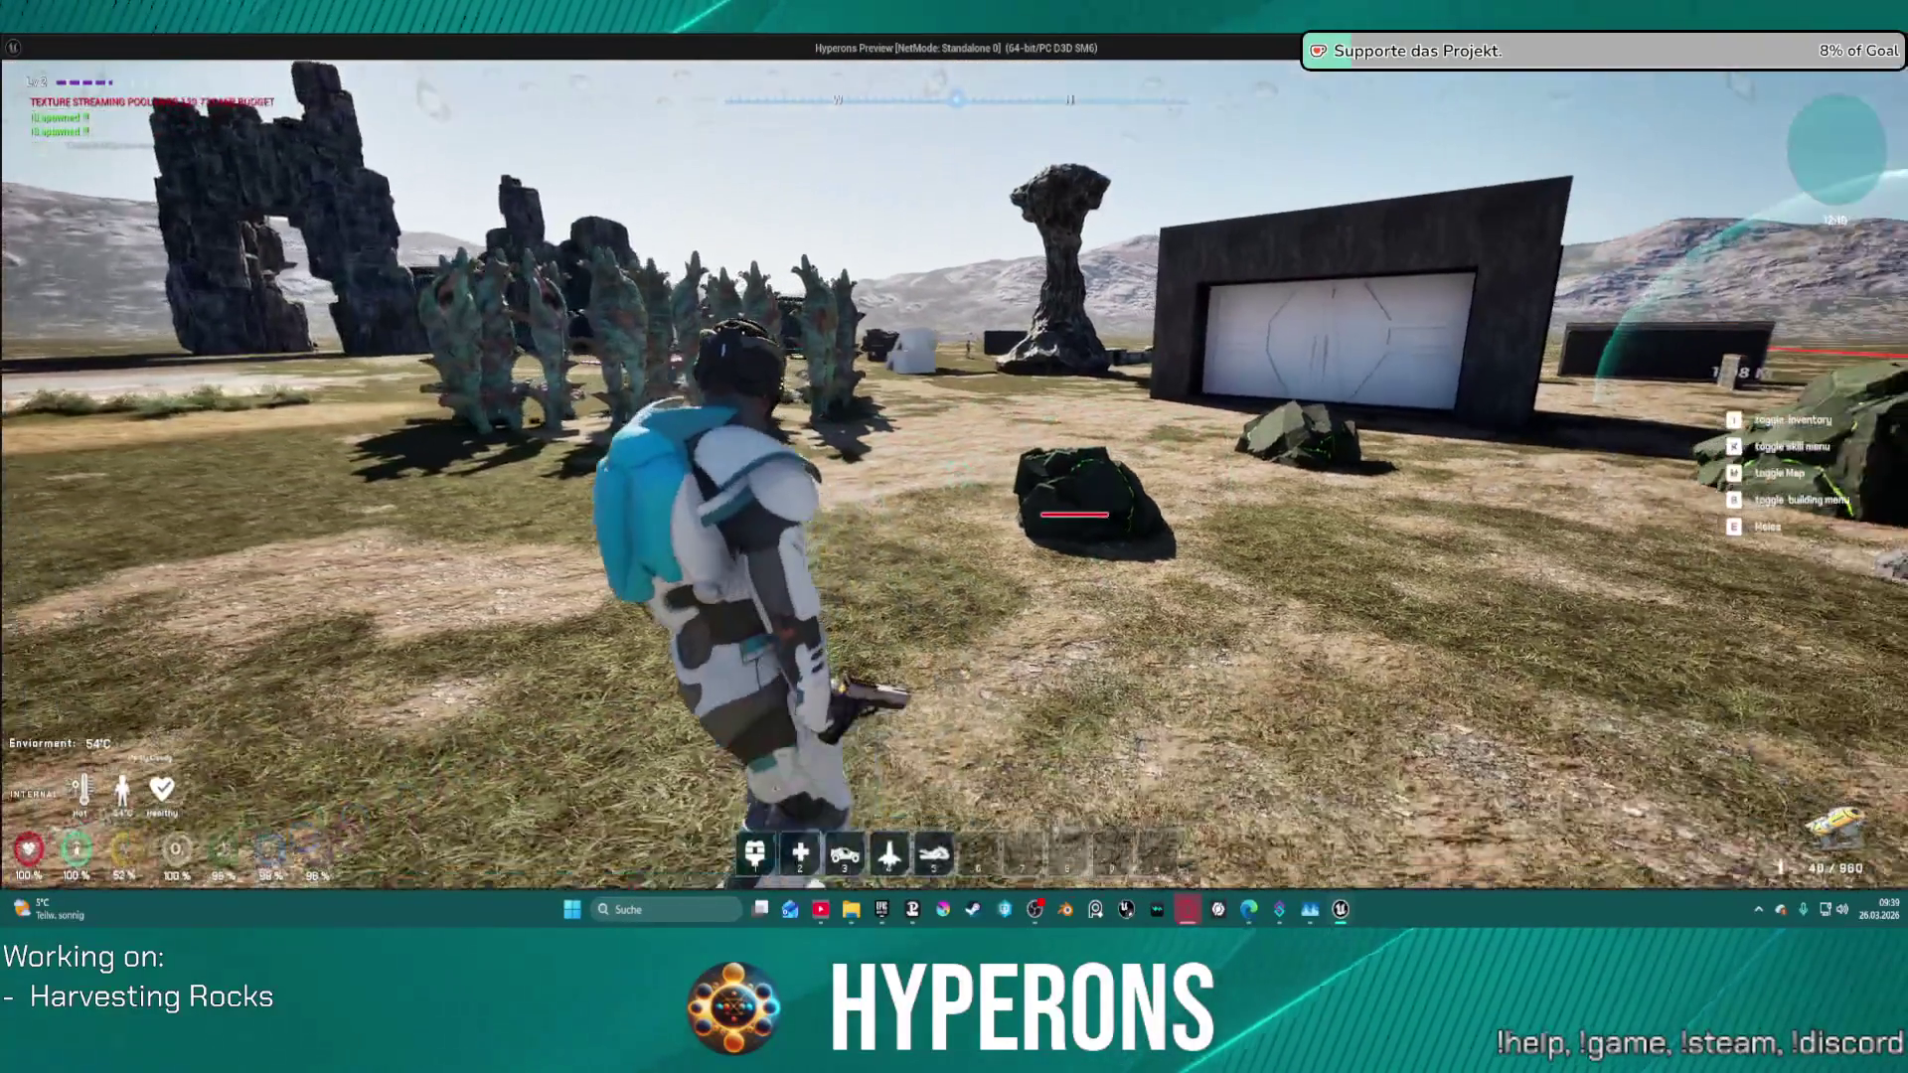
{"action": "key", "text": "w"}
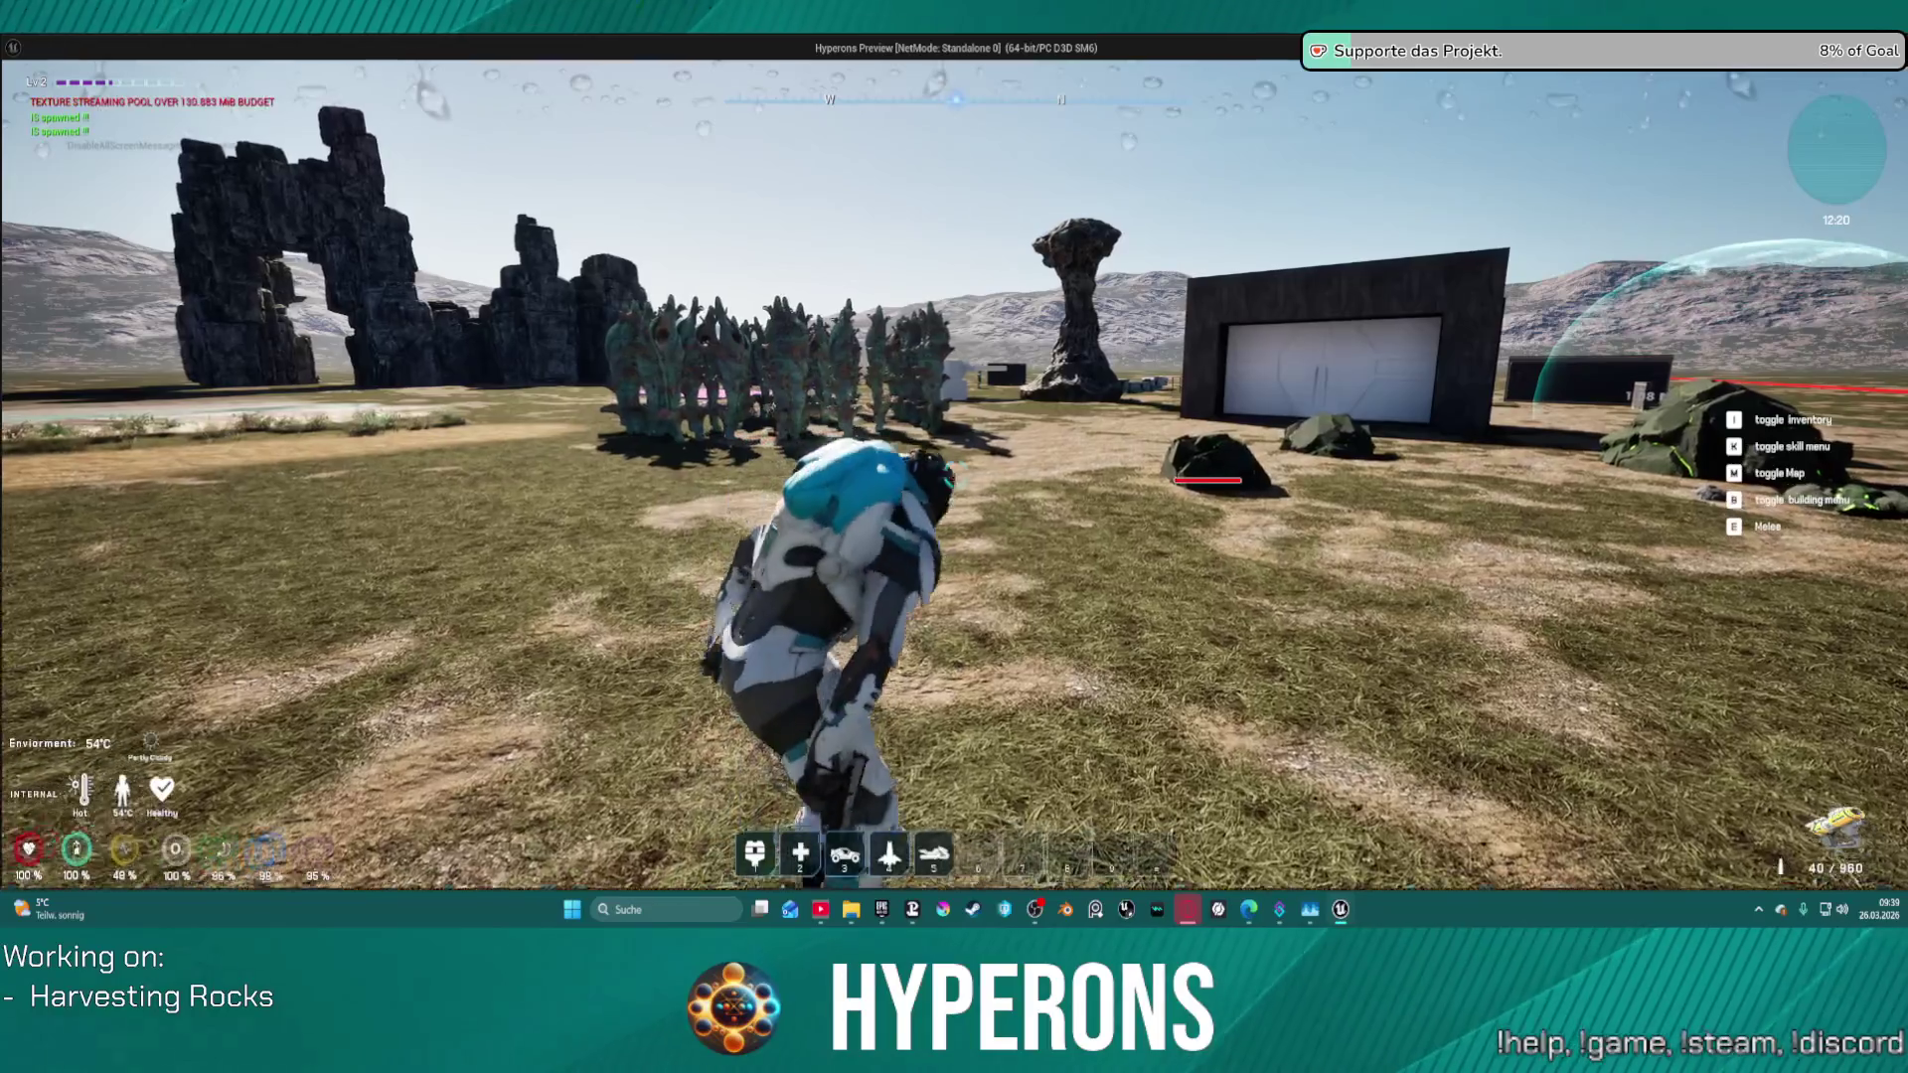
{"action": "key", "text": "w"}
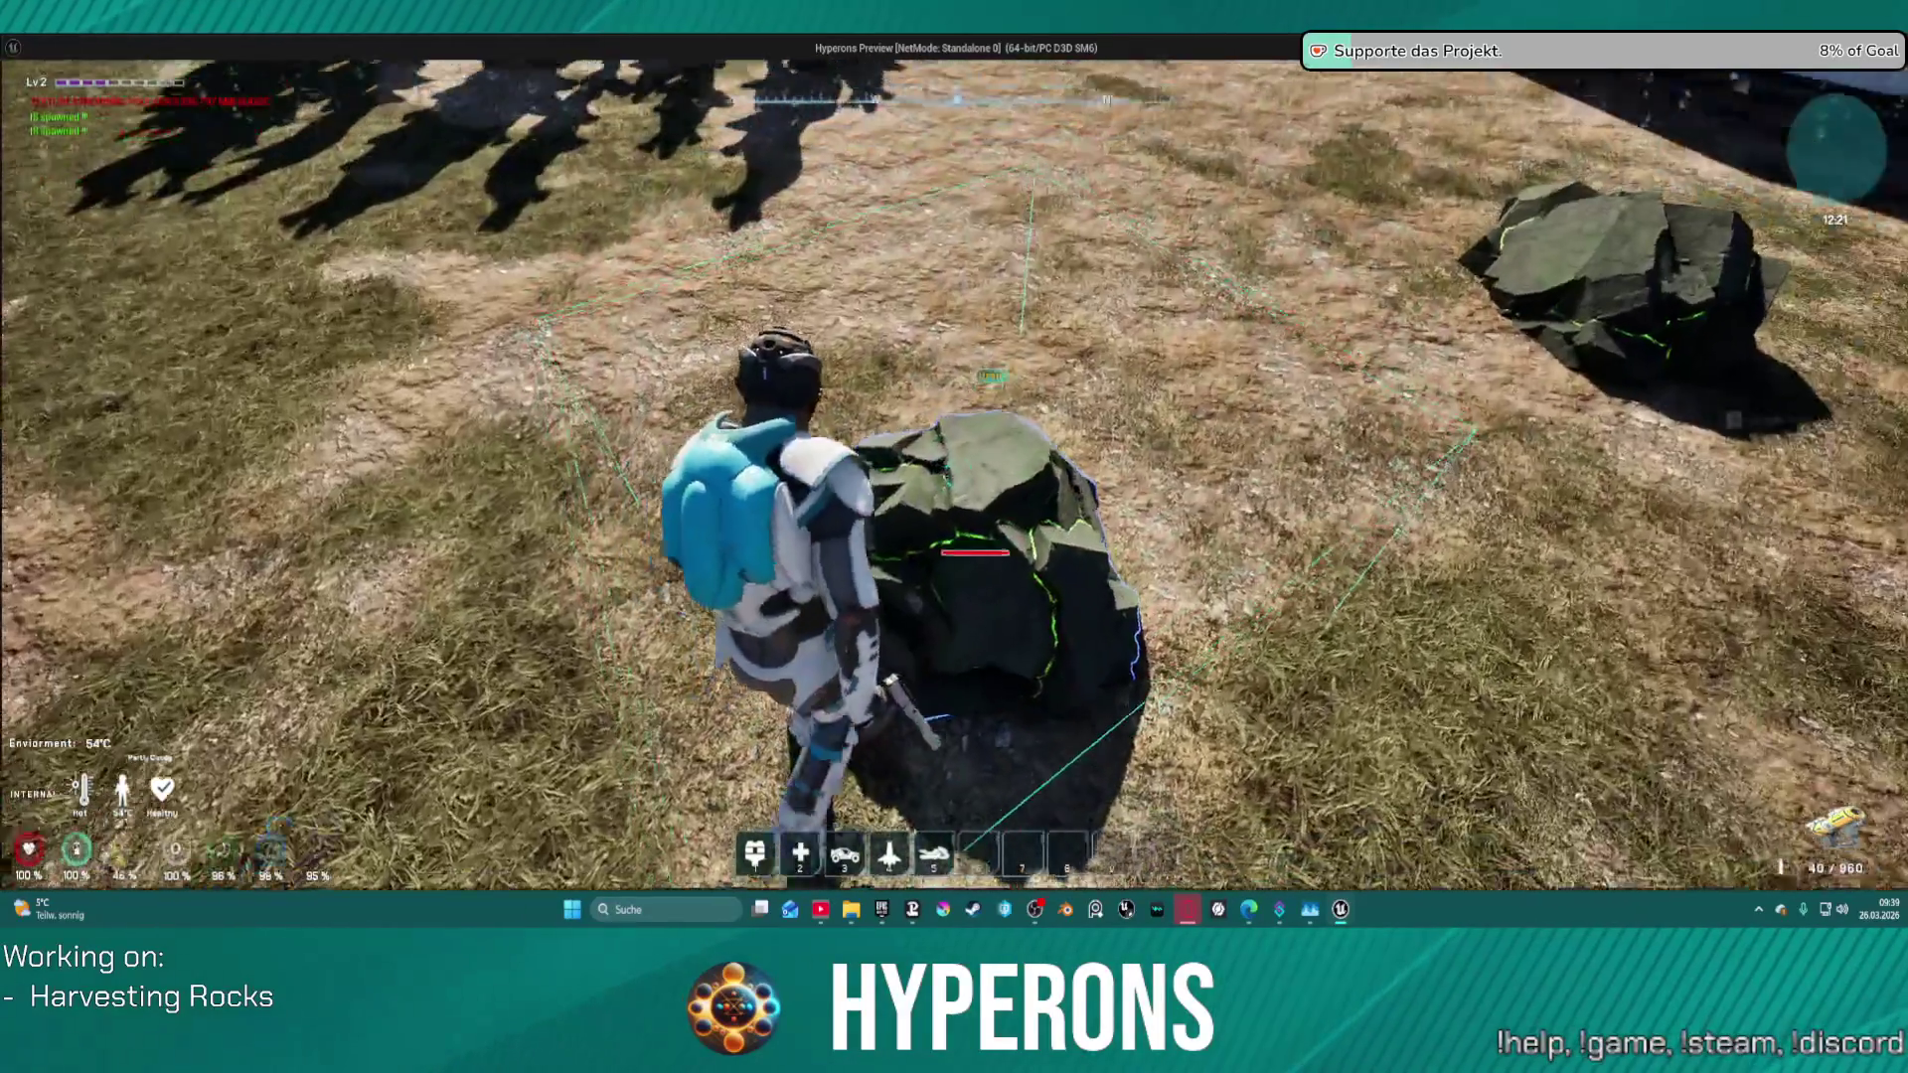
{"action": "key", "text": "a"}
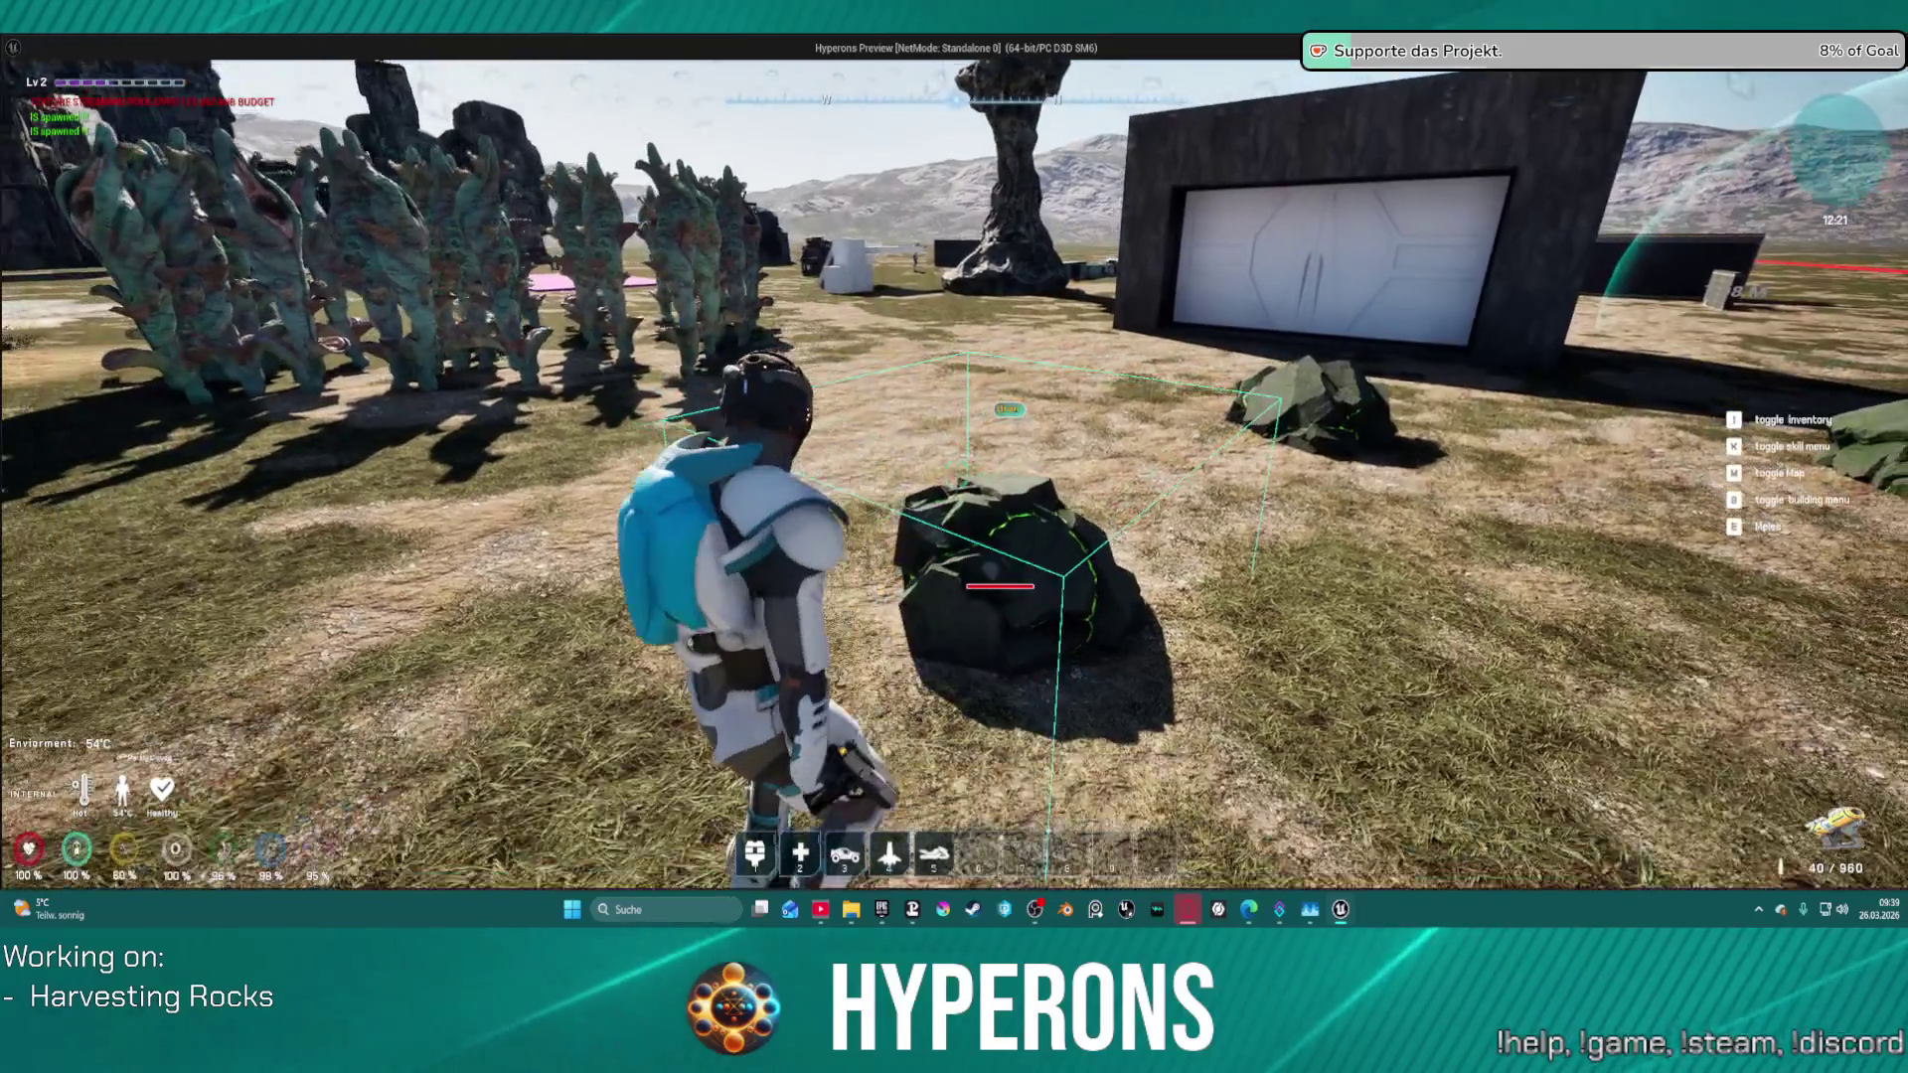
{"action": "key", "text": "w"}
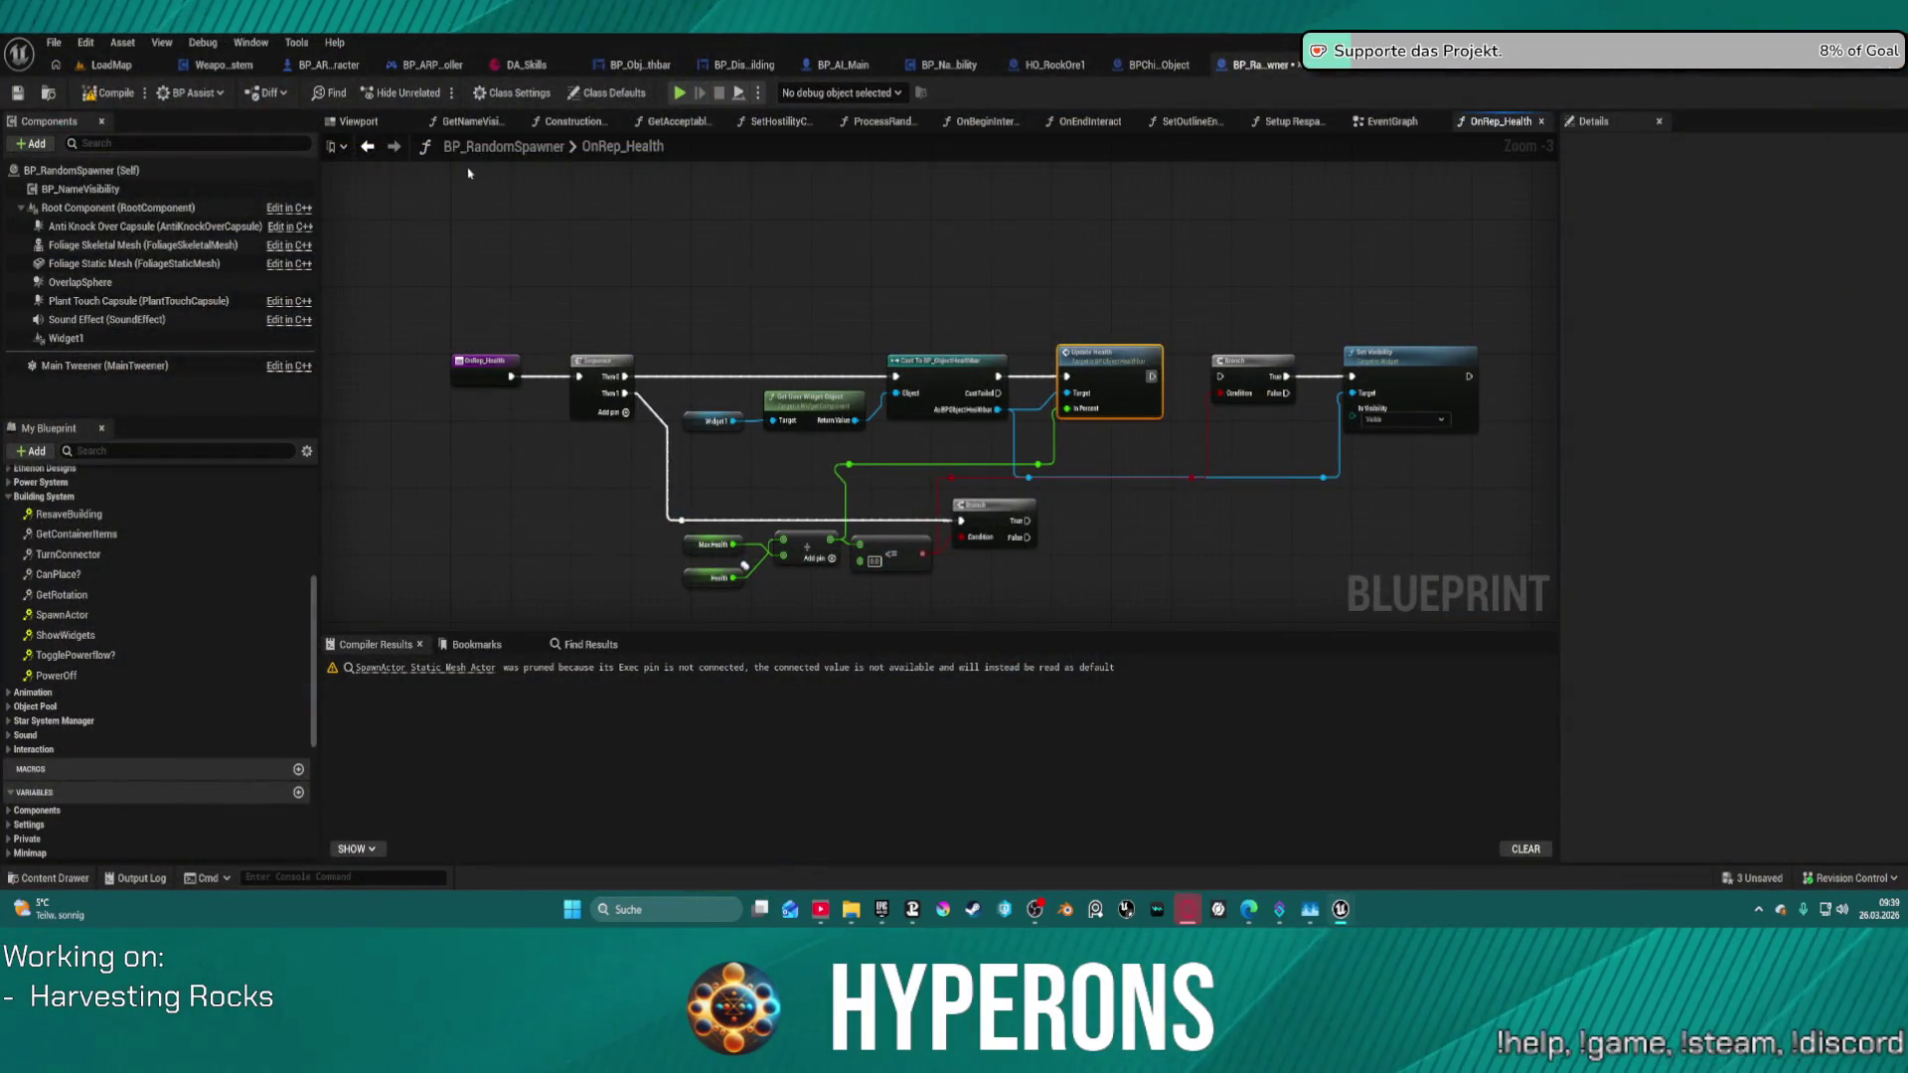
- Return to the EventGraph and straighten the layout of the Event ShowWidgets nodes
{"action": "key", "text": "alt+Left"}
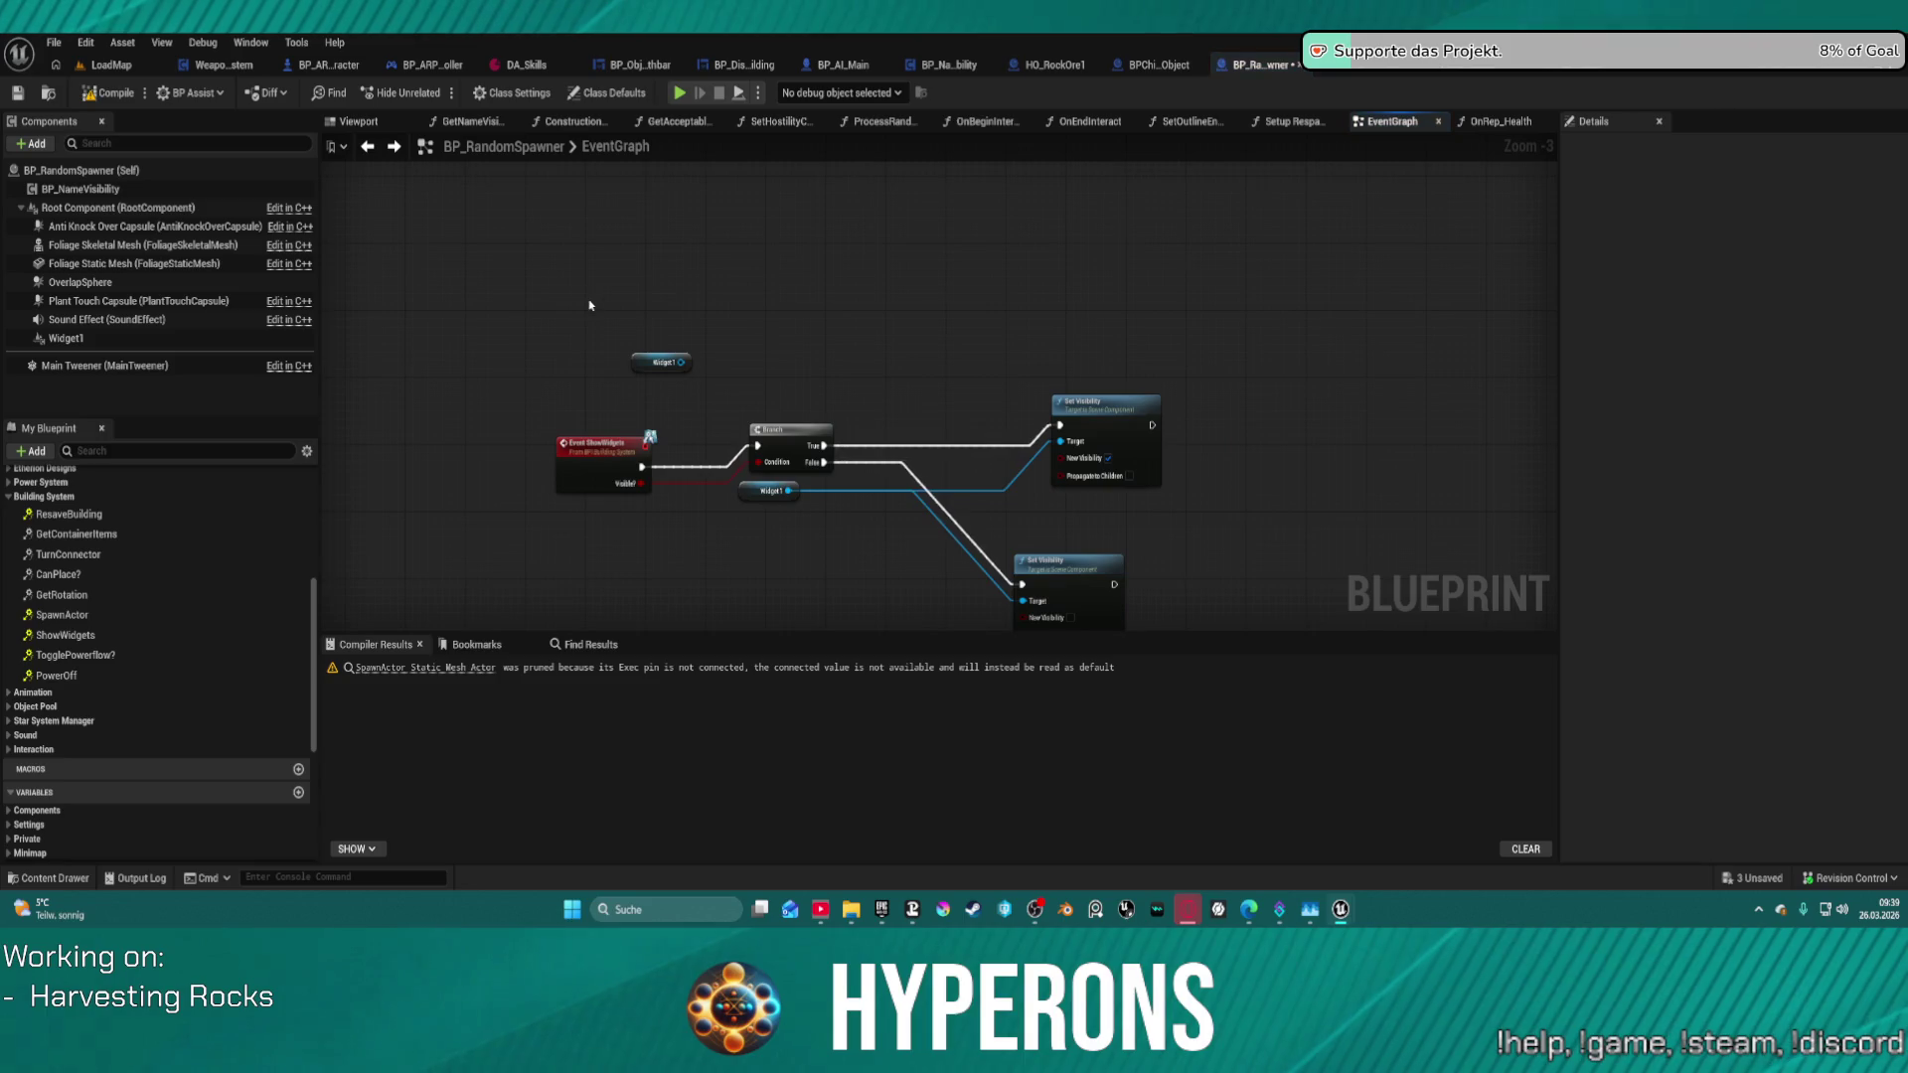
{"action": "left_click", "coordinate": [600, 416]}
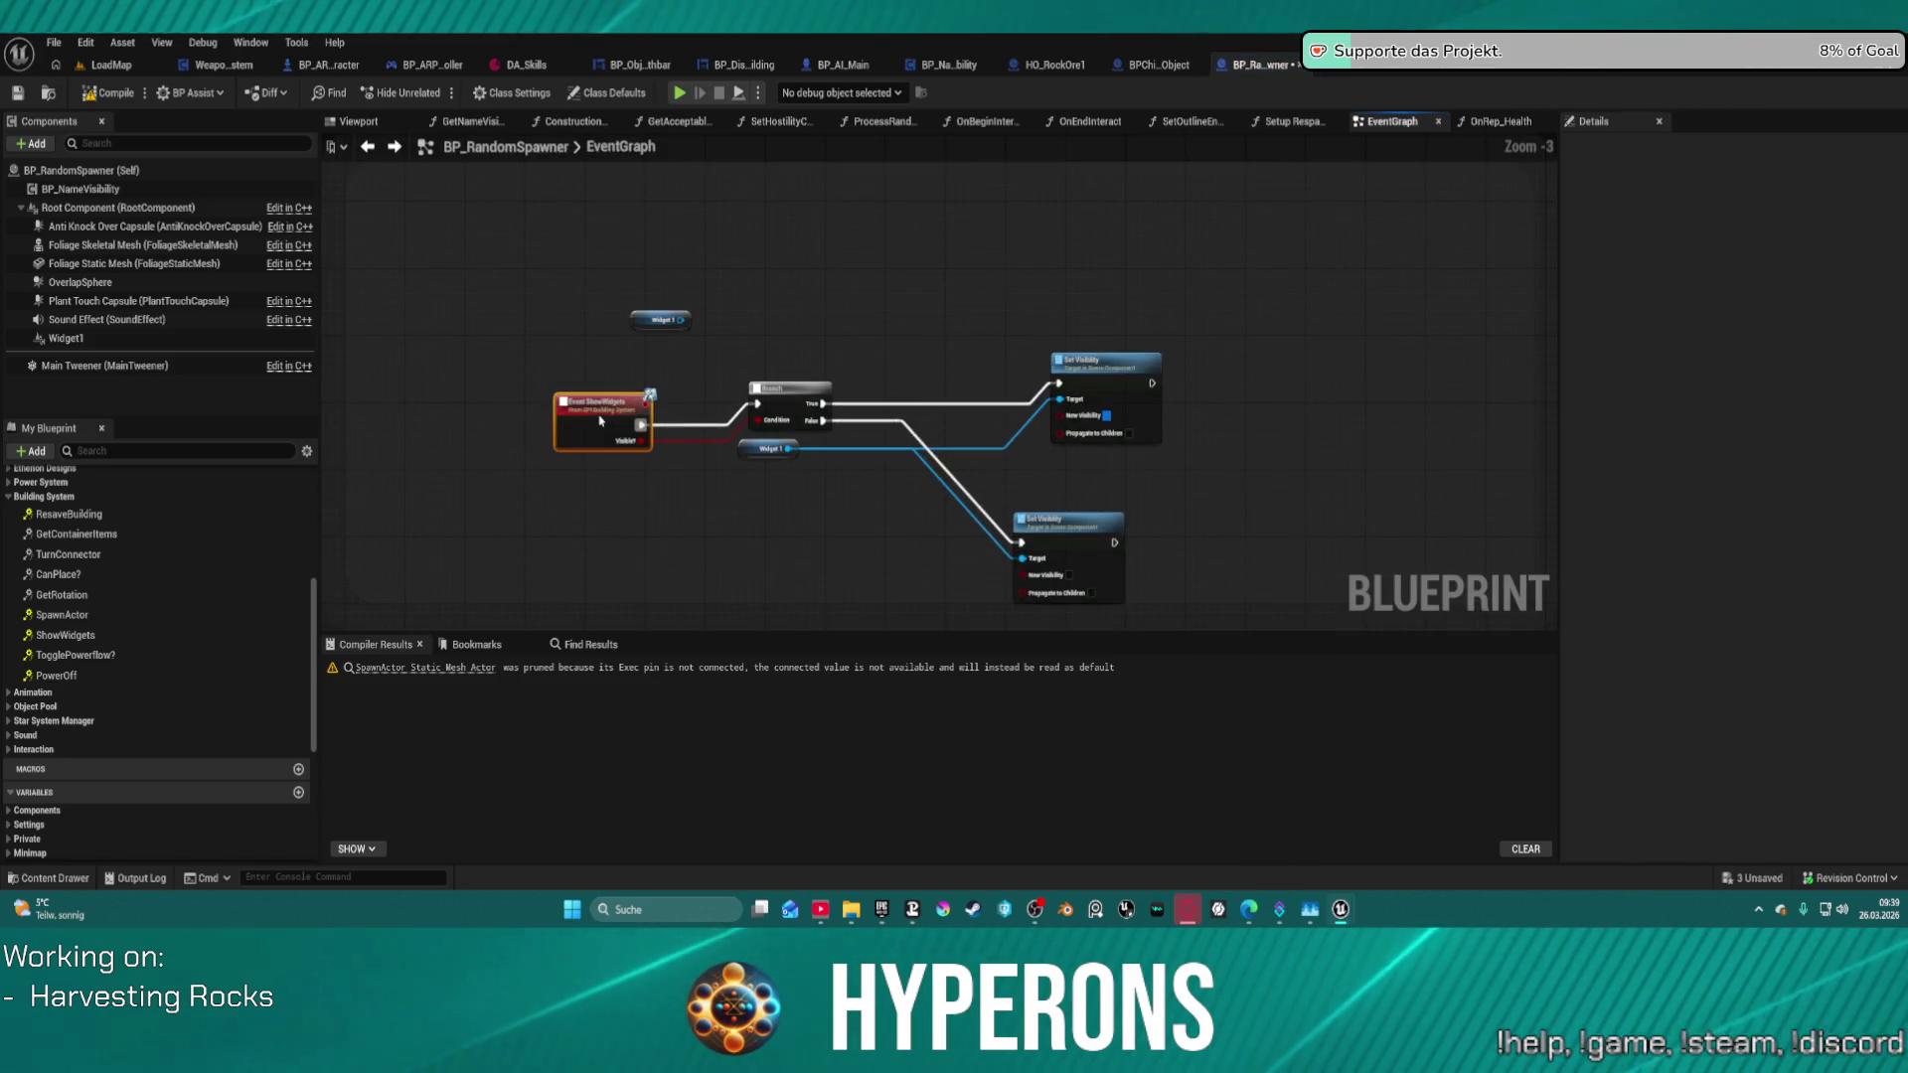
{"action": "key", "text": "f"}
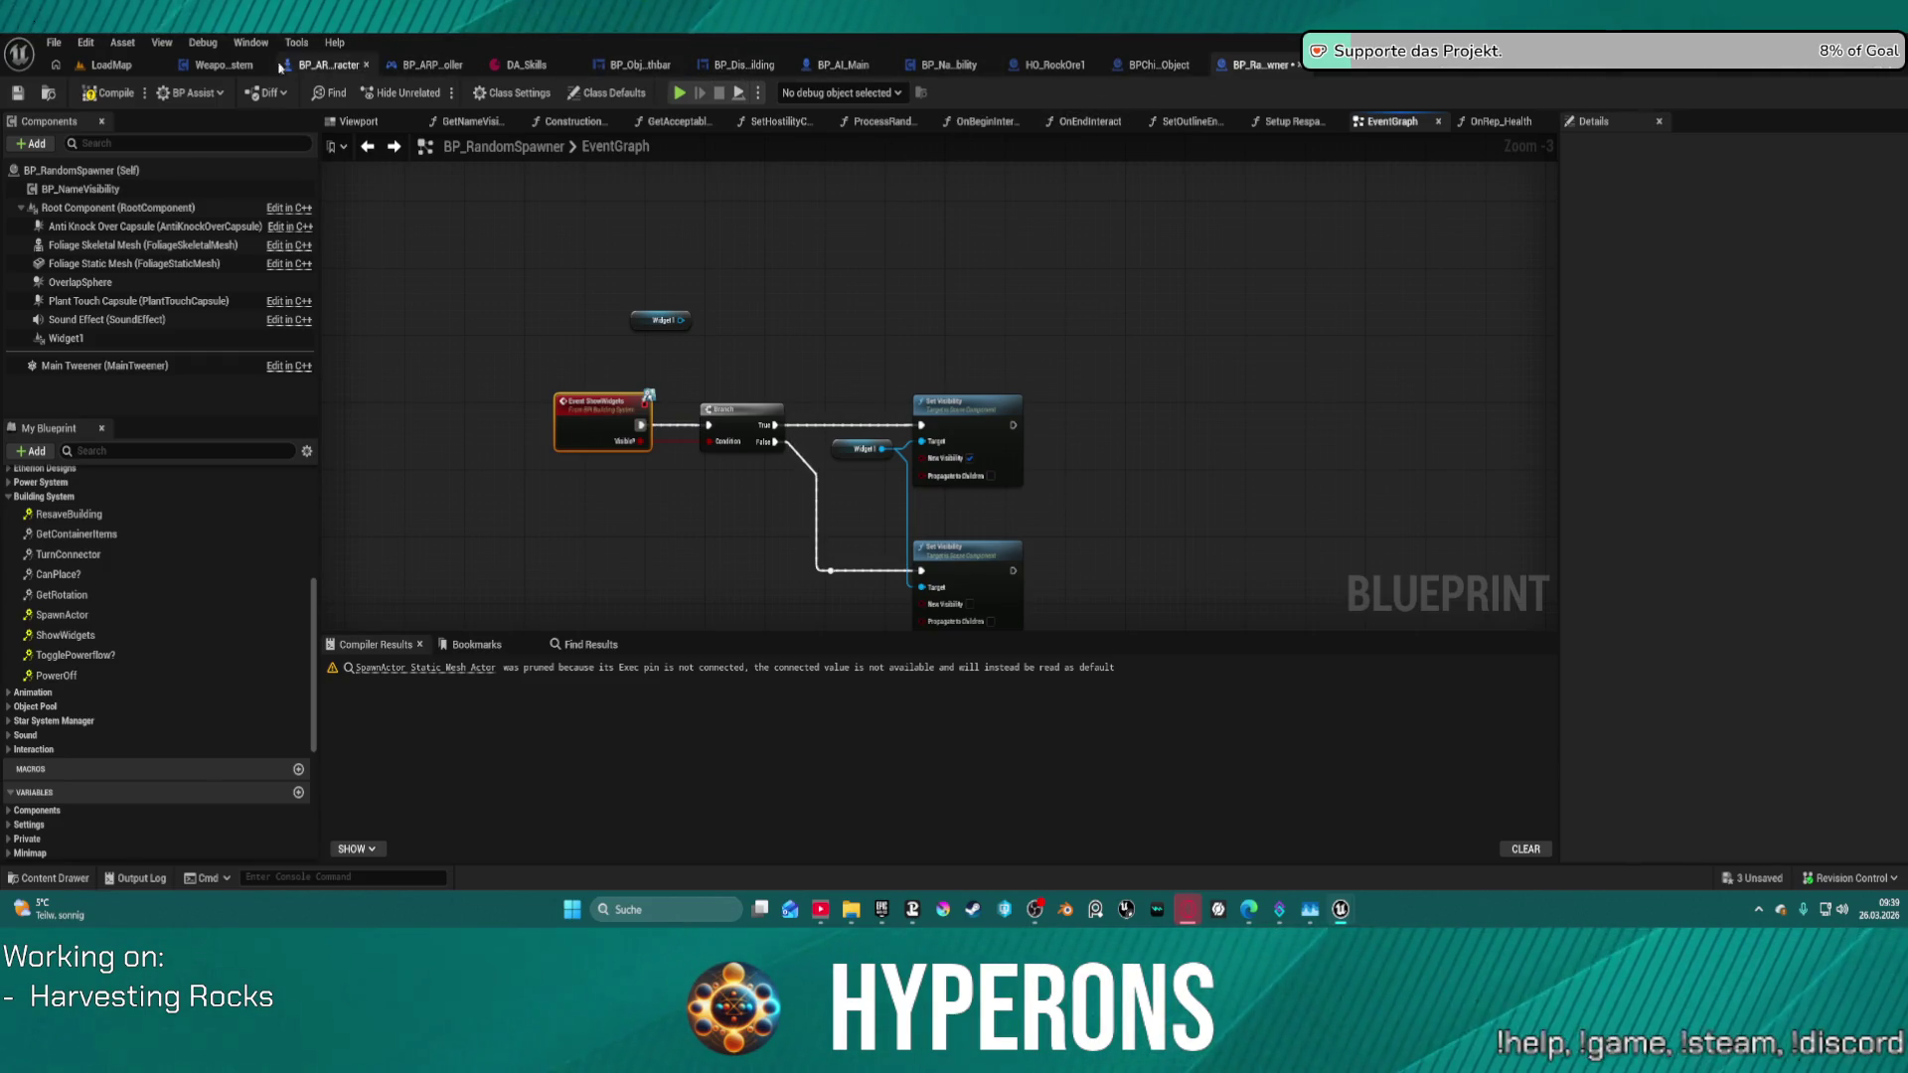
- In BP_NameVisibility, delete the two small unneeded nodes near Select Float and NOT
{"action": "left_click", "coordinate": [949, 64]}
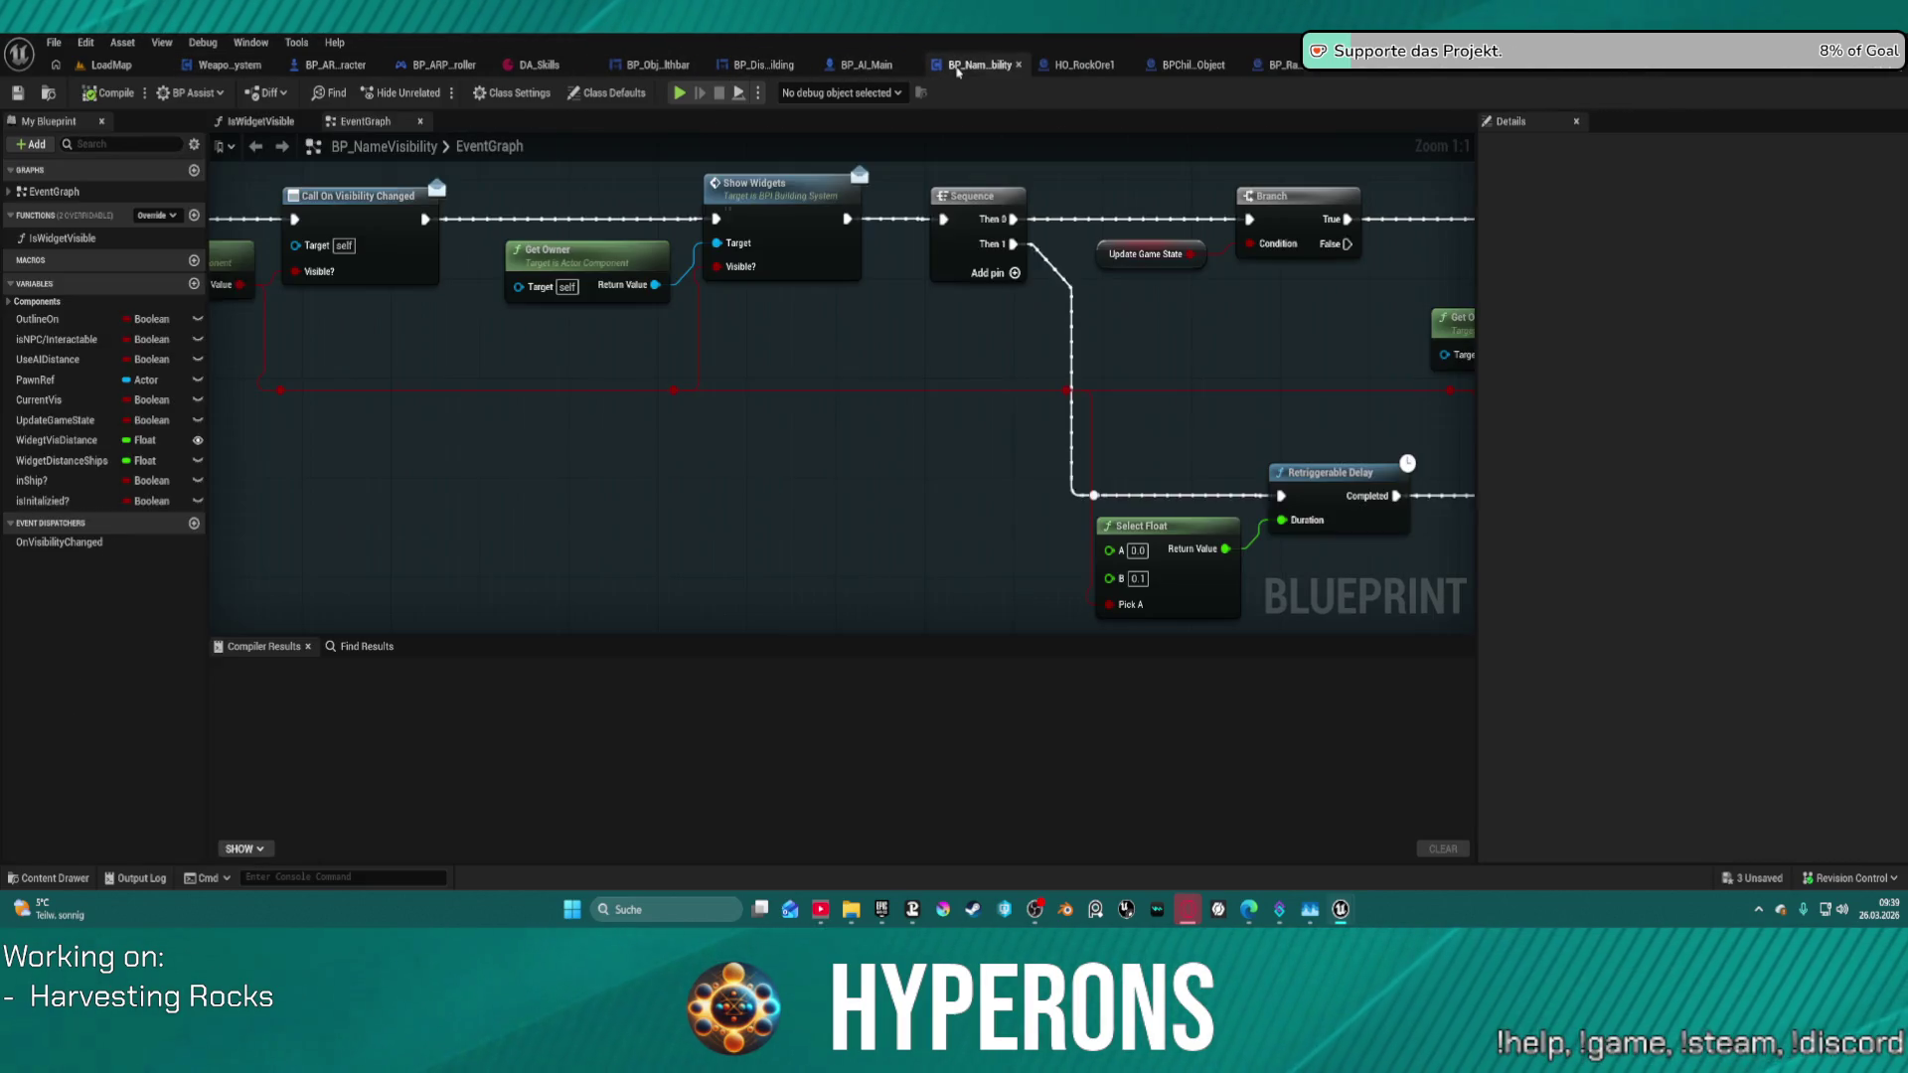
{"action": "scroll", "coordinate": [745, 337], "scroll_direction": "down", "scroll_amount": 4}
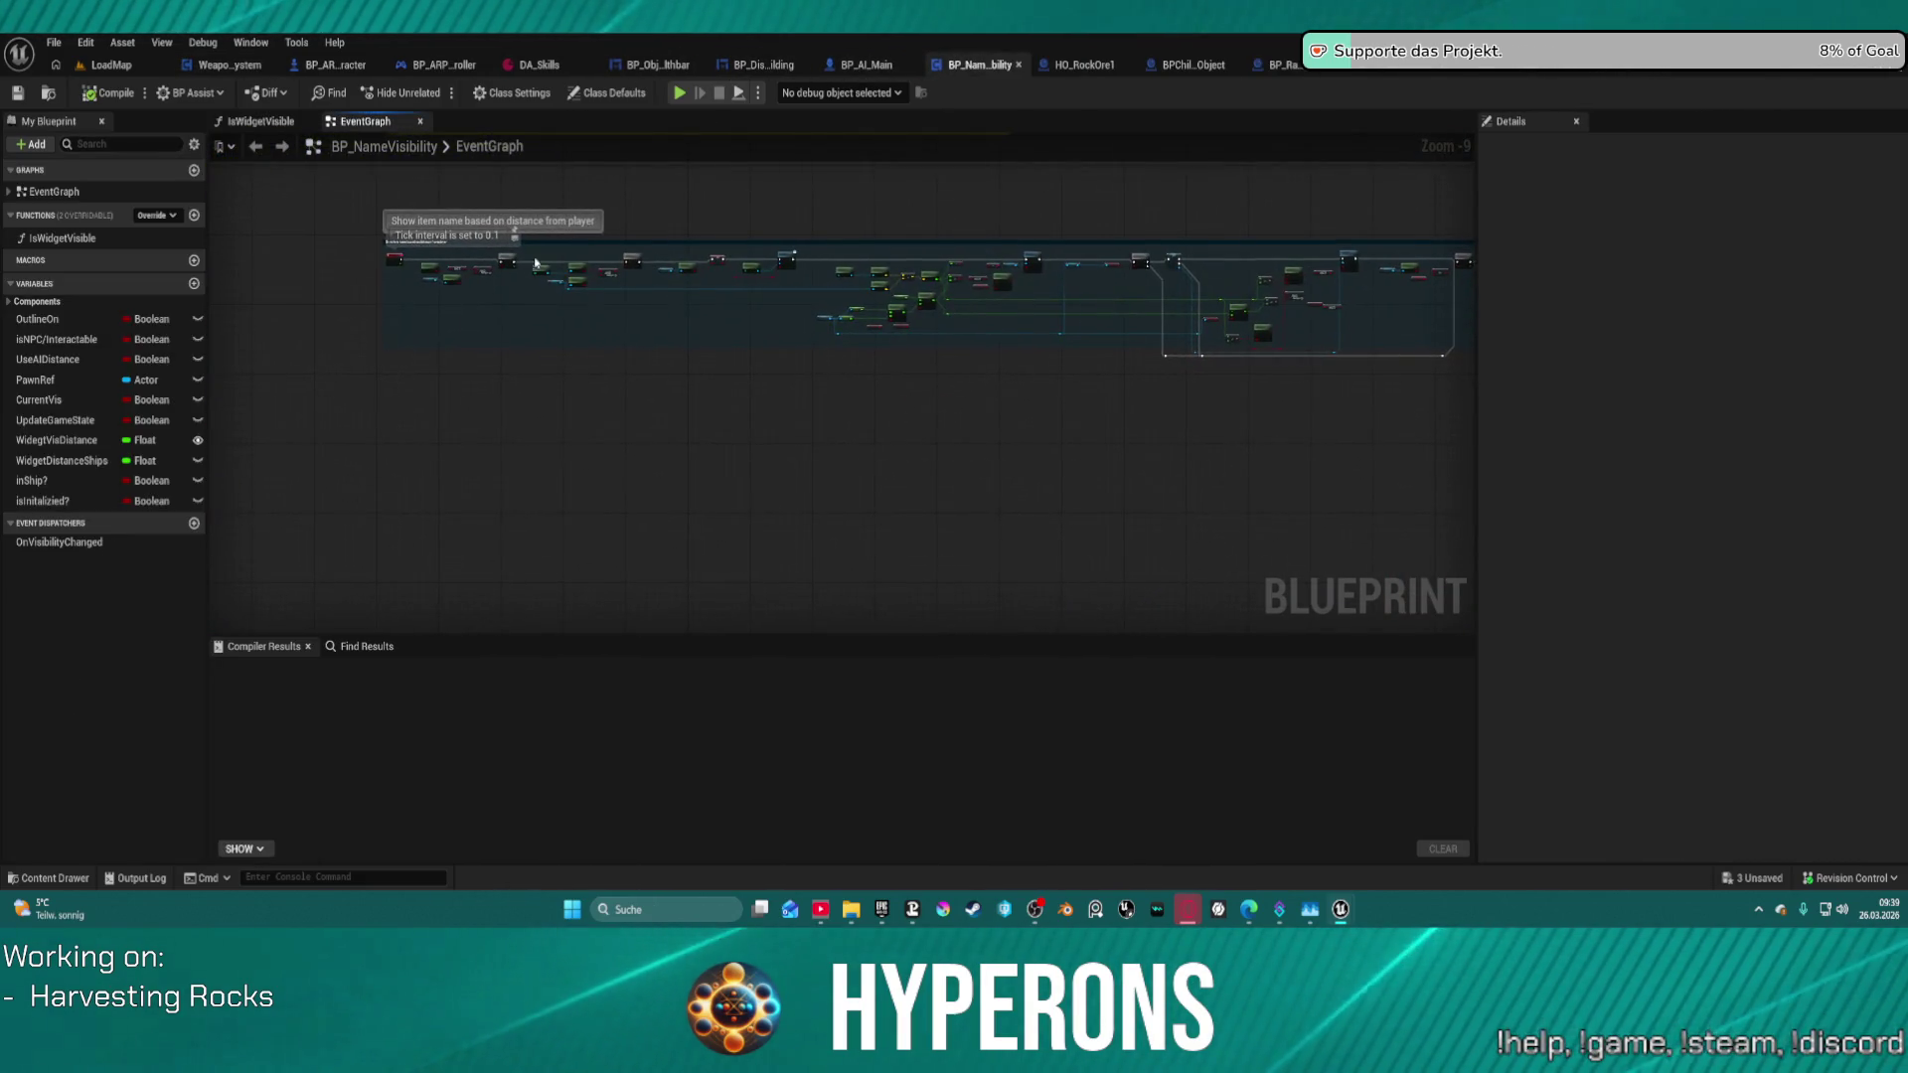
{"action": "scroll", "coordinate": [349, 262], "scroll_direction": "up", "scroll_amount": 3}
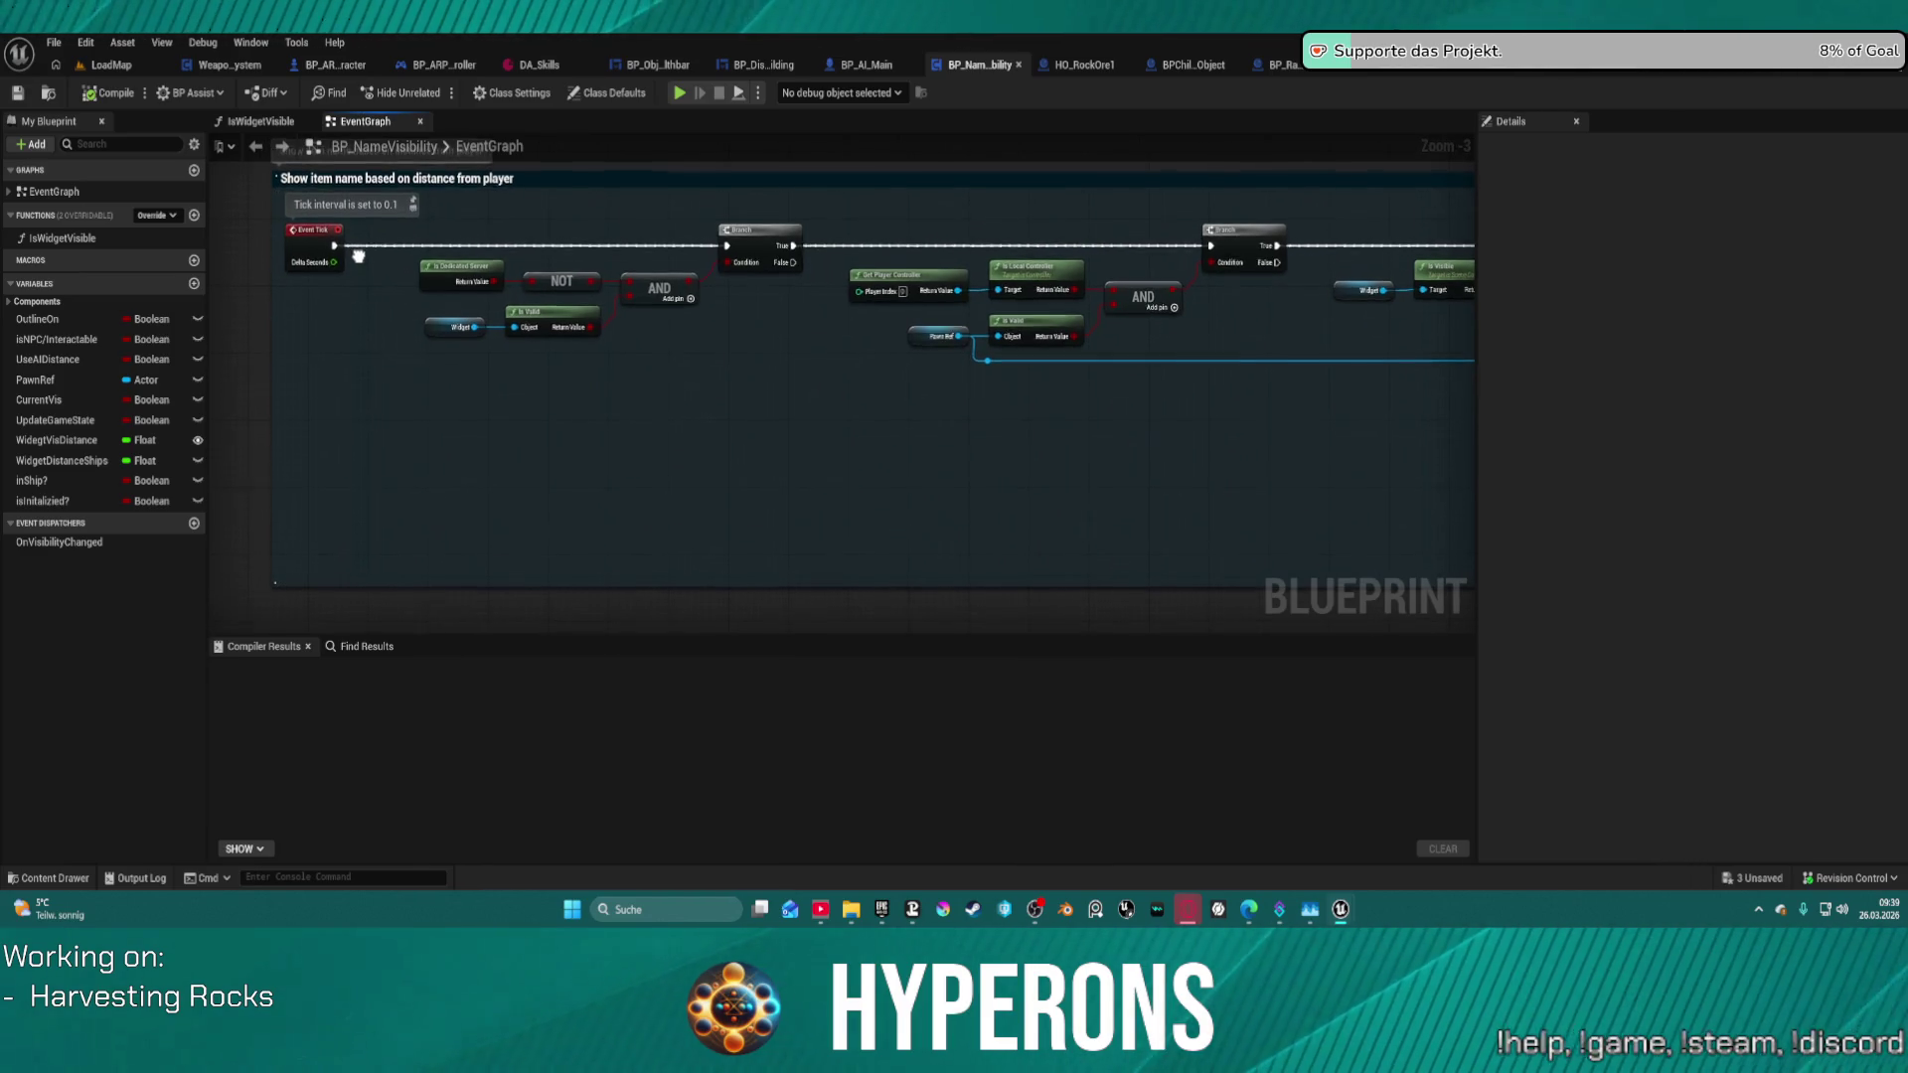
{"action": "left_click_drag", "start_coordinate": [349, 261], "coordinate": [348, 139]}
{"action": "mouse_move", "coordinate": [1363, 169]}
{"action": "left_mouse_down"}
{"action": "mouse_move", "coordinate": [1363, 322]}
{"action": "mouse_move", "coordinate": [579, 266]}
{"action": "left_mouse_up"}
{"action": "left_click_drag", "start_coordinate": [969, 500], "coordinate": [969, 309]}
{"action": "mouse_move", "coordinate": [1076, 394]}
{"action": "left_mouse_down"}
{"action": "mouse_move", "coordinate": [1017, 516]}
{"action": "mouse_move", "coordinate": [924, 519]}
{"action": "left_mouse_up"}
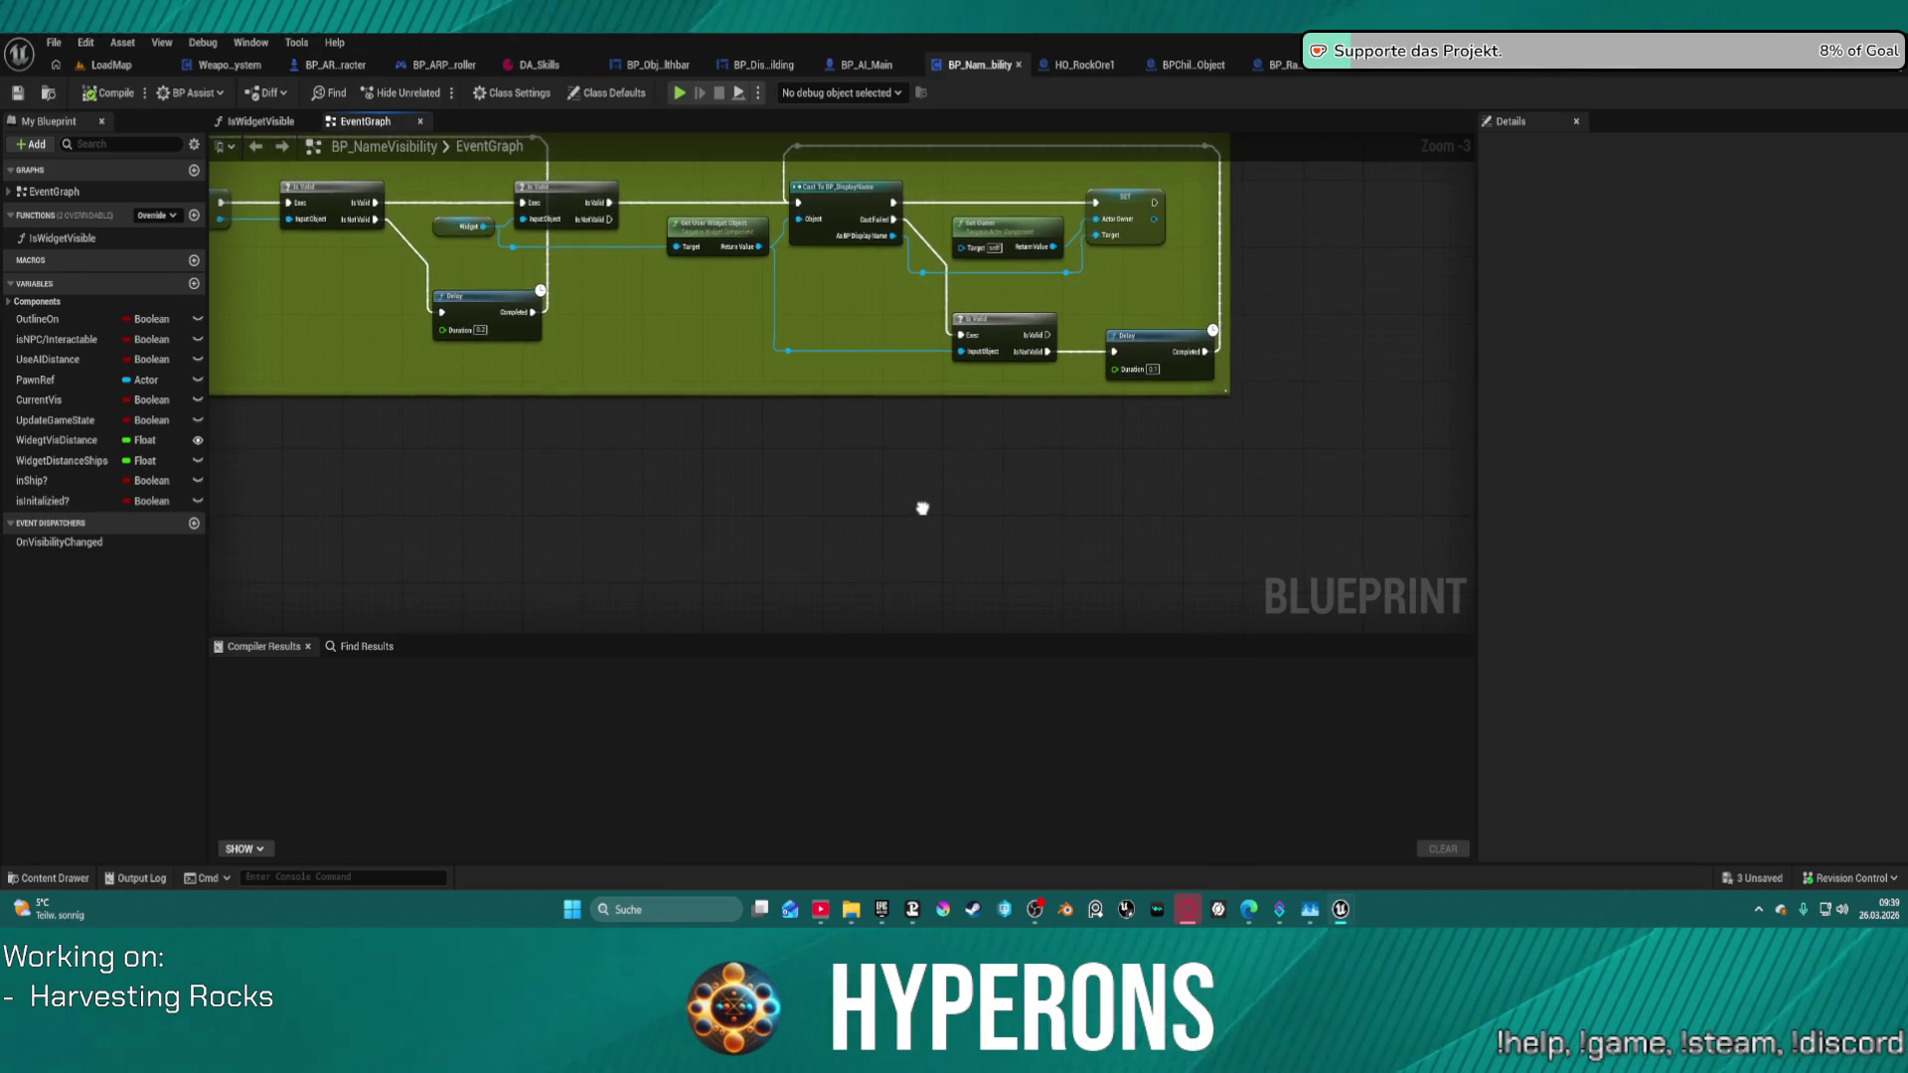
{"action": "mouse_move", "coordinate": [920, 511]}
{"action": "left_mouse_down"}
{"action": "mouse_move", "coordinate": [991, 182]}
{"action": "mouse_move", "coordinate": [1124, 409]}
{"action": "mouse_move", "coordinate": [1266, 536]}
{"action": "mouse_move", "coordinate": [1273, 506]}
{"action": "mouse_move", "coordinate": [1152, 455]}
{"action": "mouse_move", "coordinate": [757, 426]}
{"action": "left_mouse_up"}
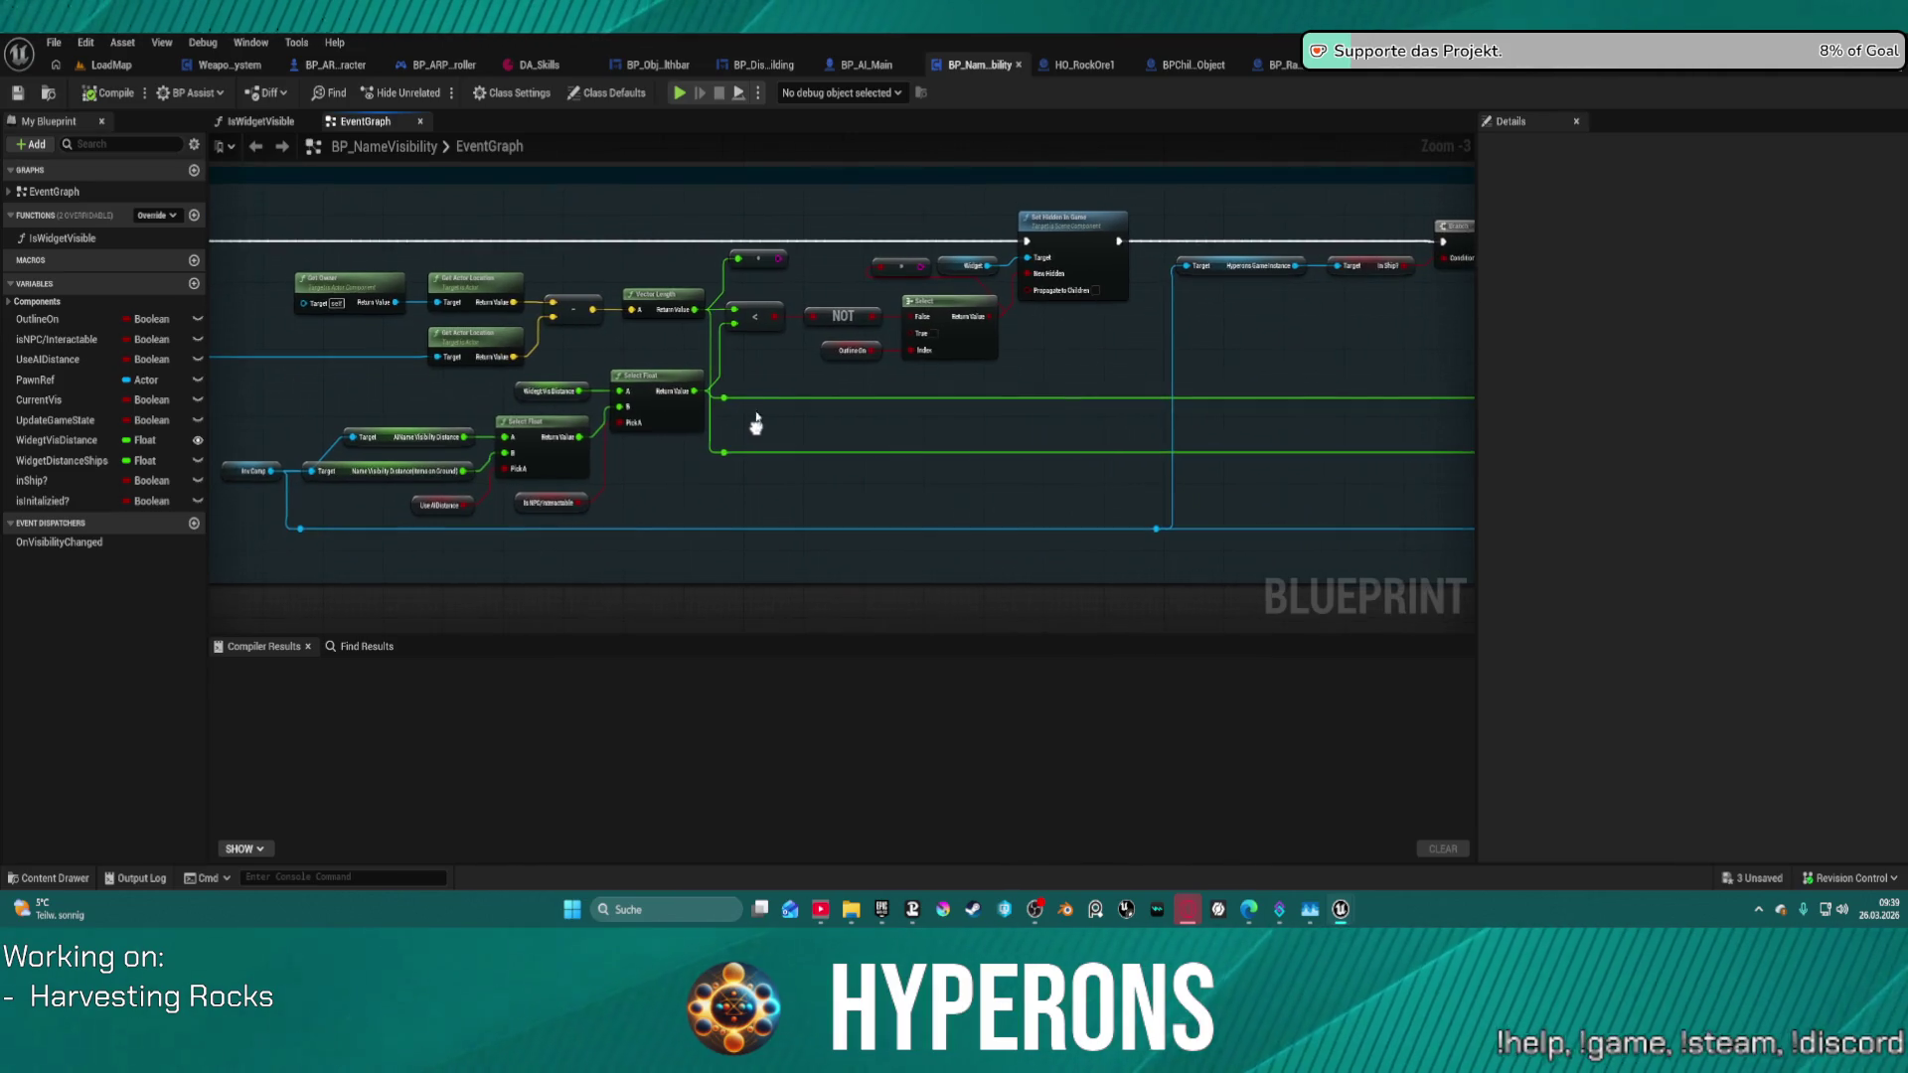
{"action": "left_click_drag", "start_coordinate": [929, 291], "coordinate": [730, 248]}
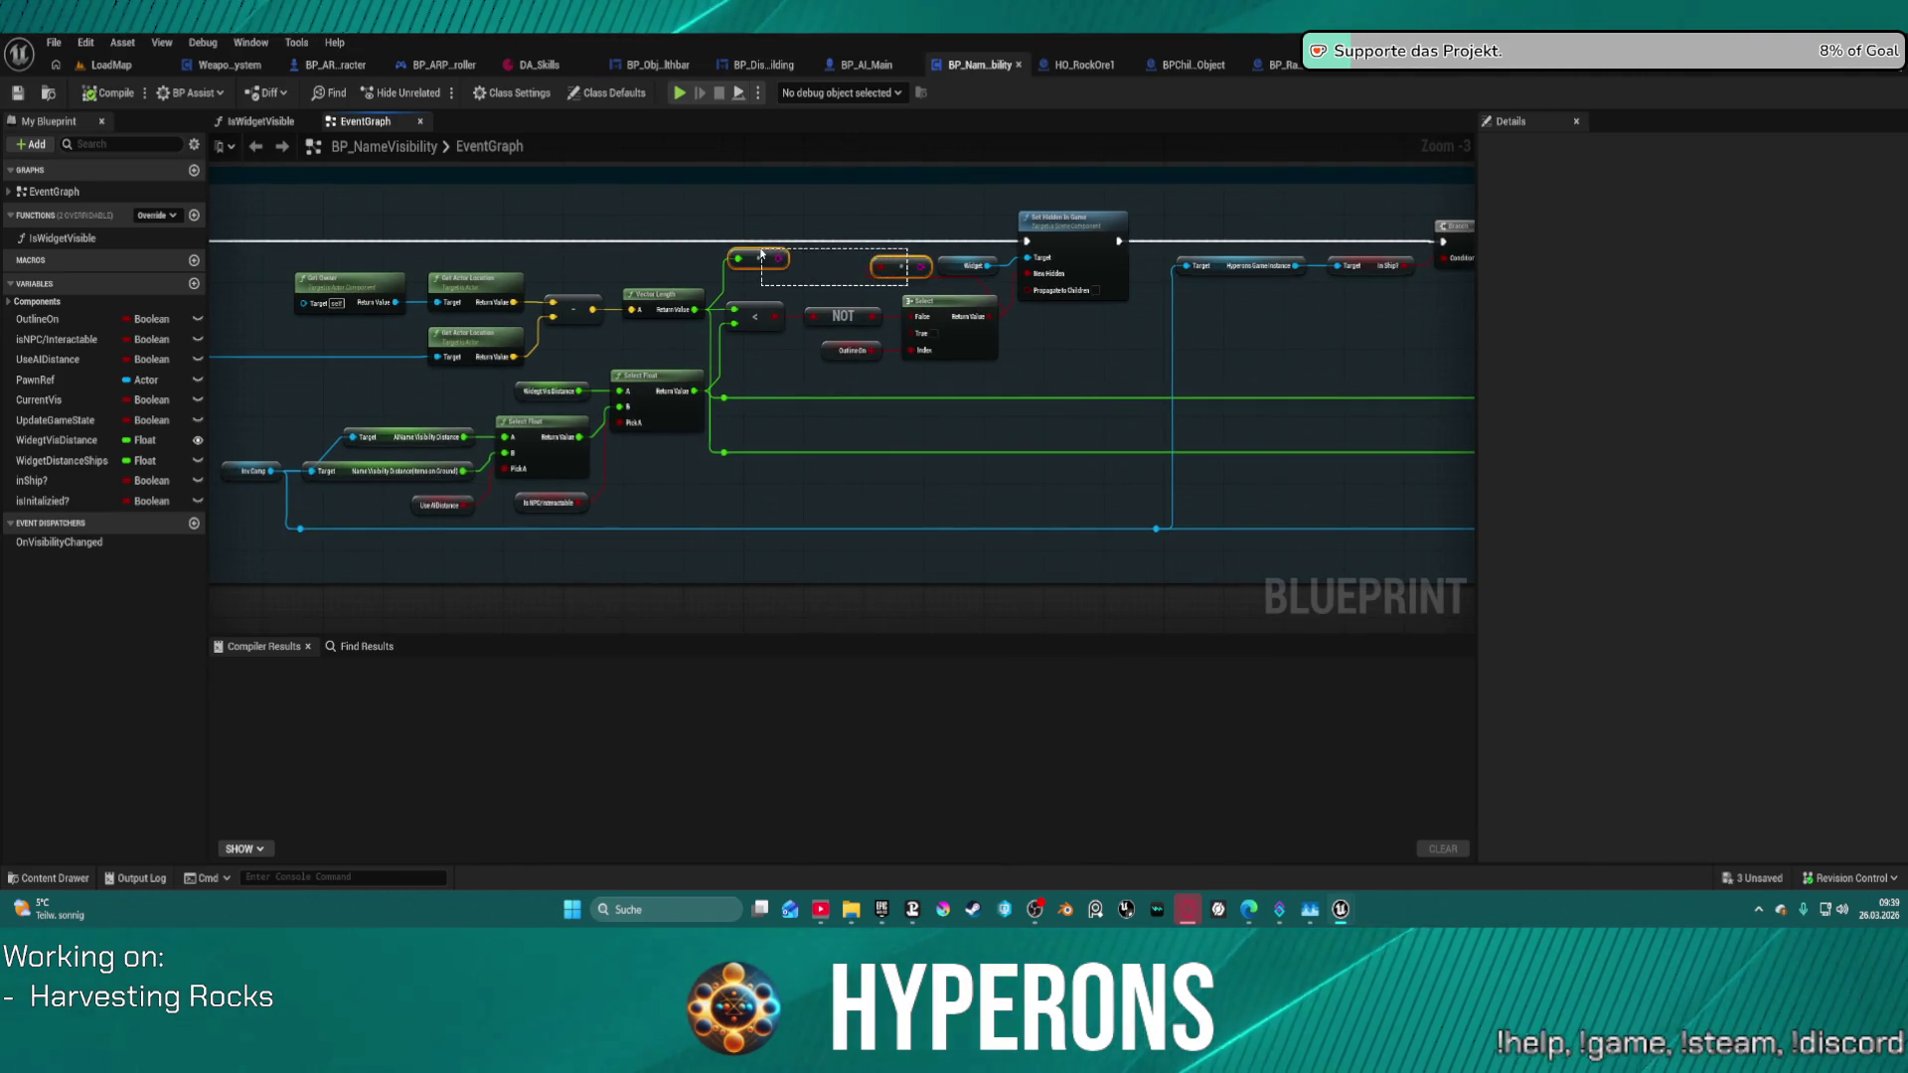
{"action": "key", "text": "Delete"}
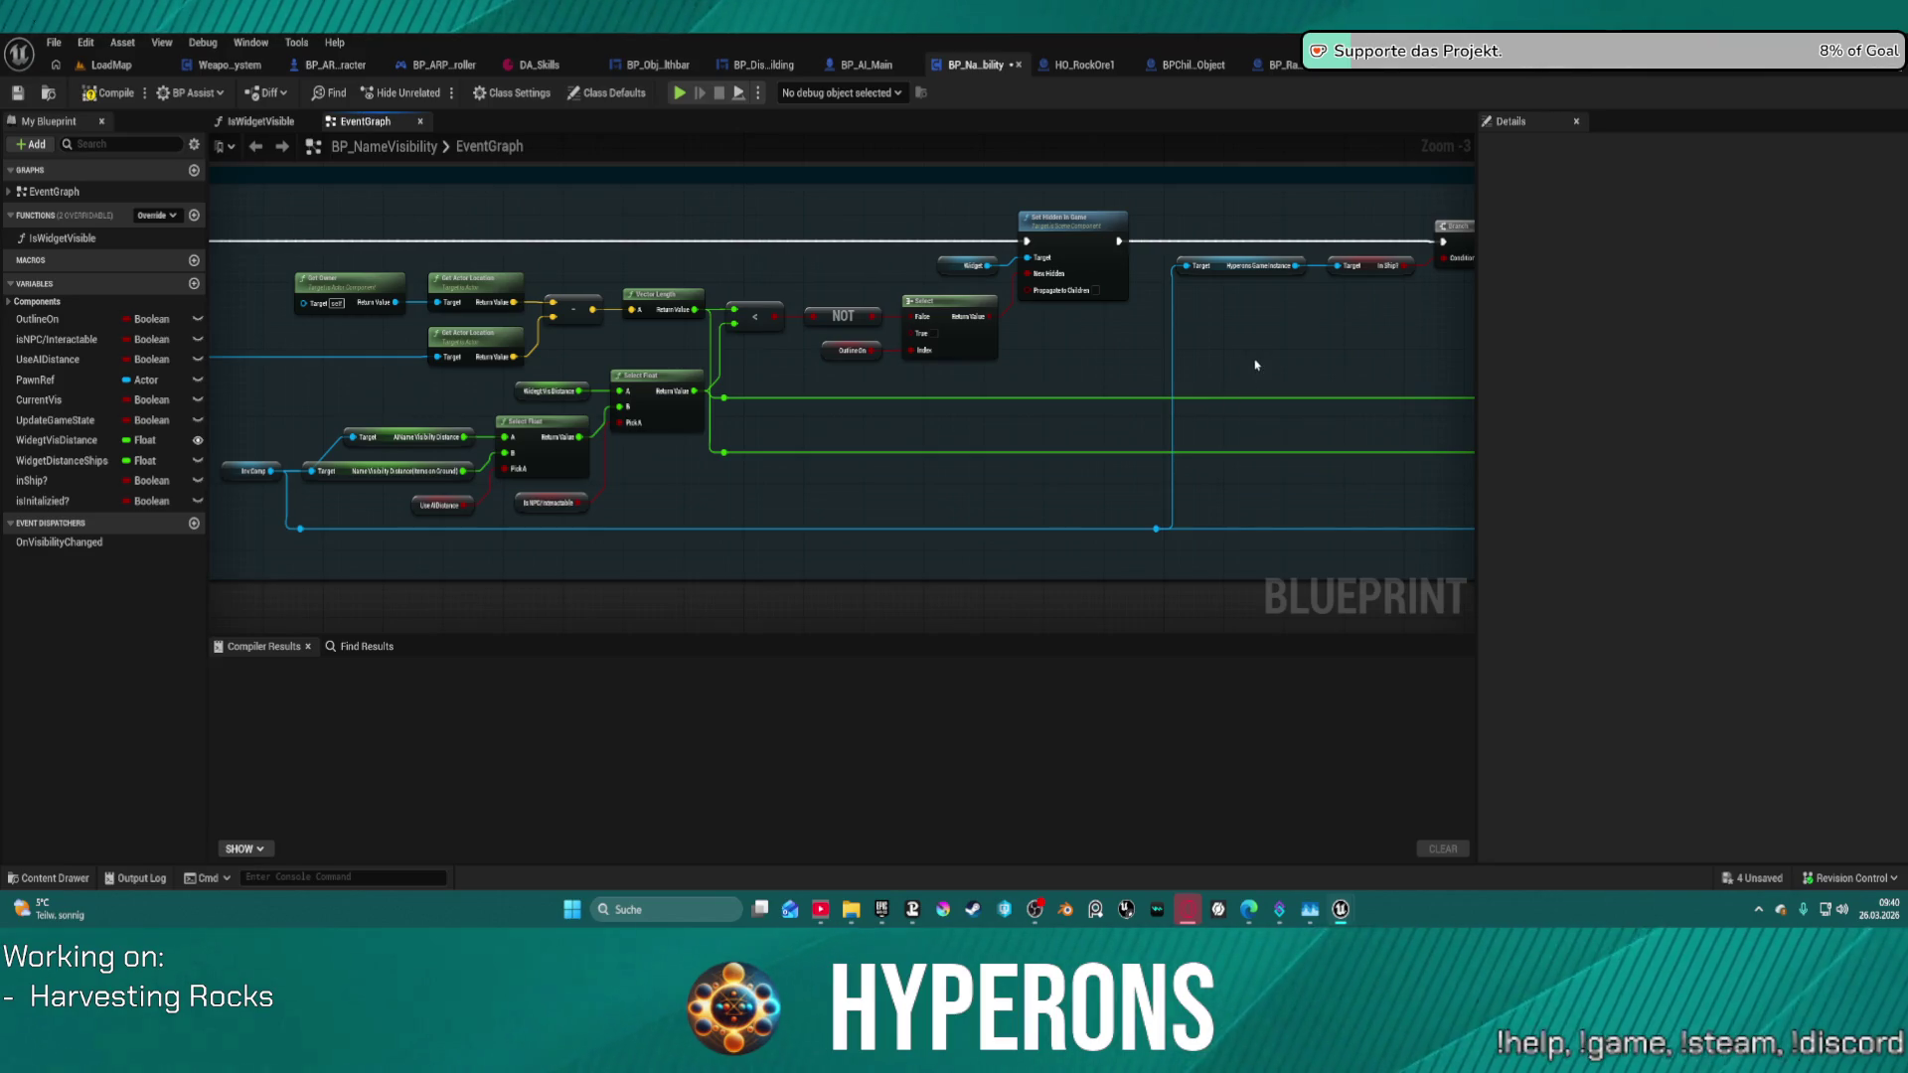
- Inspect the Branch, Is Visible, Retriggerable Delay, Set Hidden in Game and Sequence nodes
{"action": "mouse_move", "coordinate": [1337, 390]}
{"action": "left_mouse_down"}
{"action": "mouse_move", "coordinate": [516, 410]}
{"action": "mouse_move", "coordinate": [304, 382]}
{"action": "left_mouse_up"}
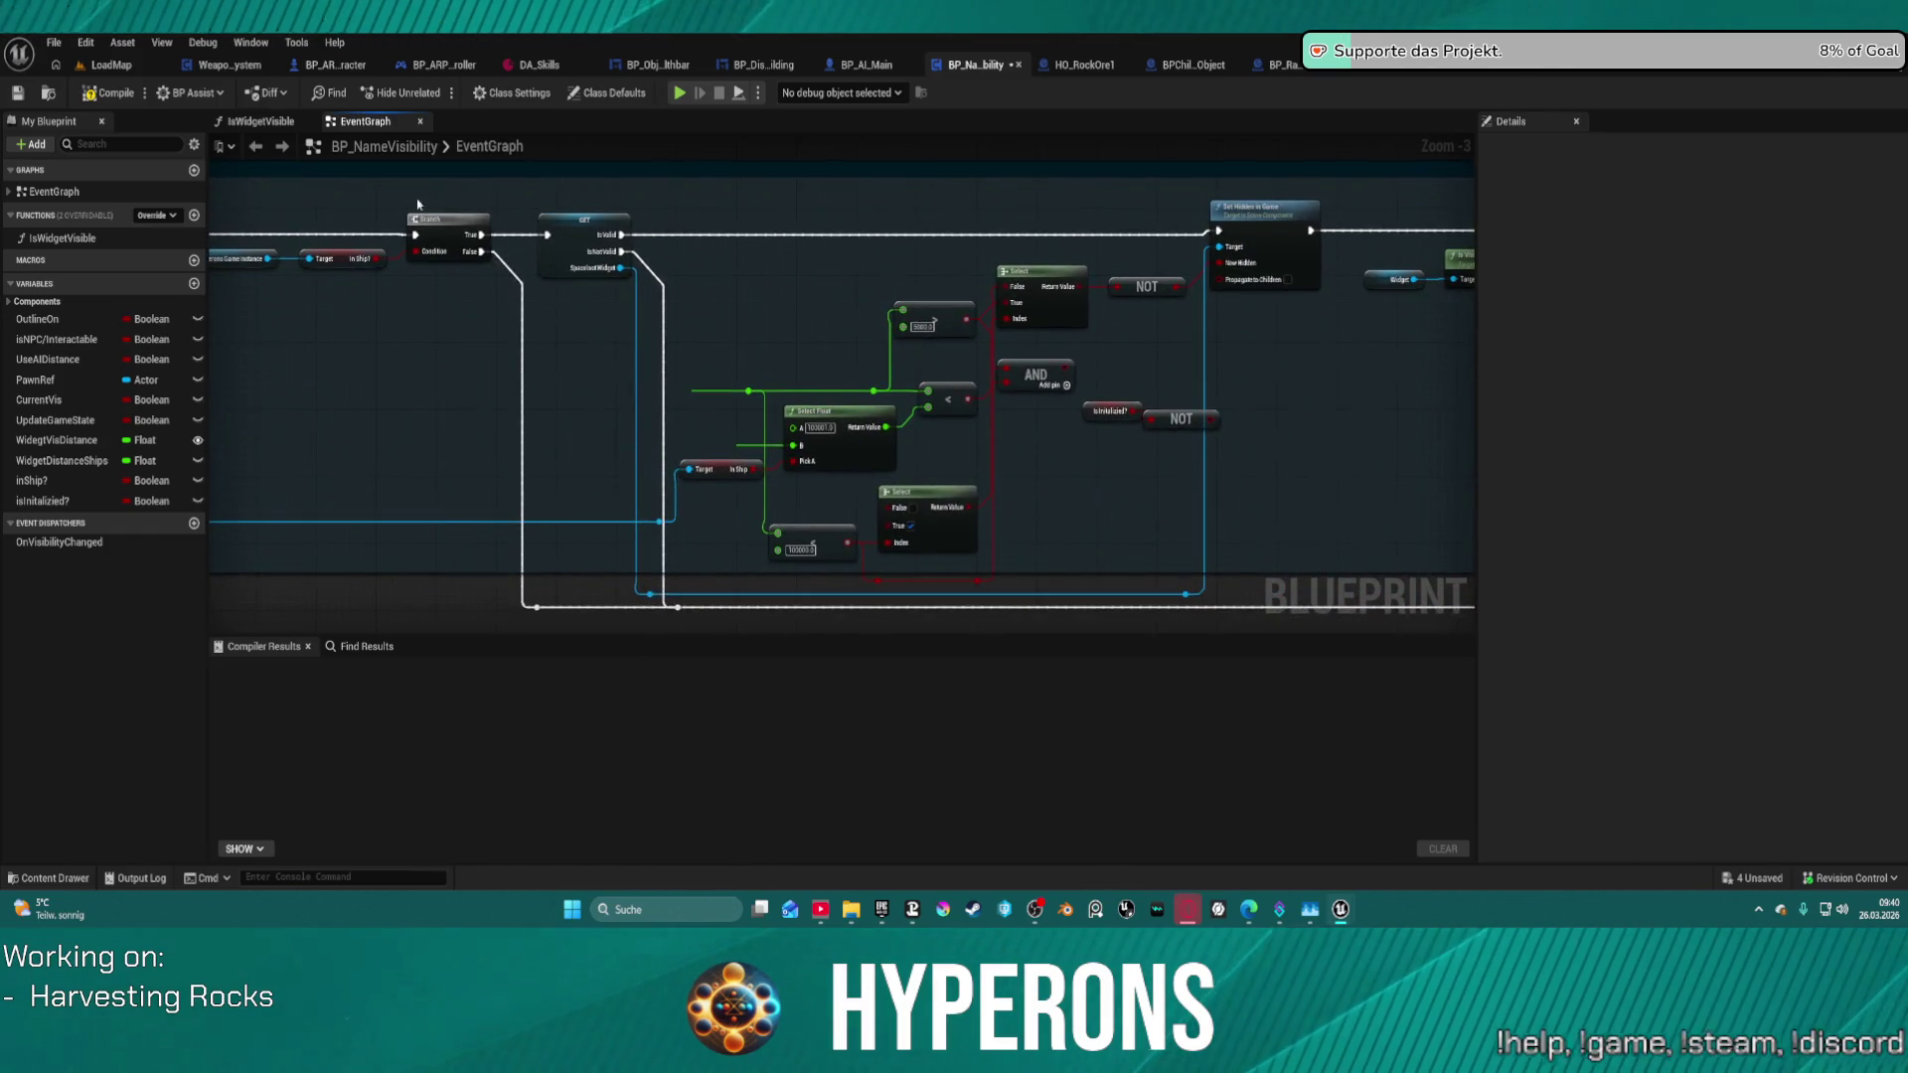
{"action": "mouse_move", "coordinate": [1308, 468]}
{"action": "left_mouse_down"}
{"action": "mouse_move", "coordinate": [758, 451]}
{"action": "mouse_move", "coordinate": [986, 480]}
{"action": "mouse_move", "coordinate": [151, 470]}
{"action": "left_mouse_up"}
{"action": "left_click_drag", "start_coordinate": [1211, 196], "coordinate": [1059, 217]}
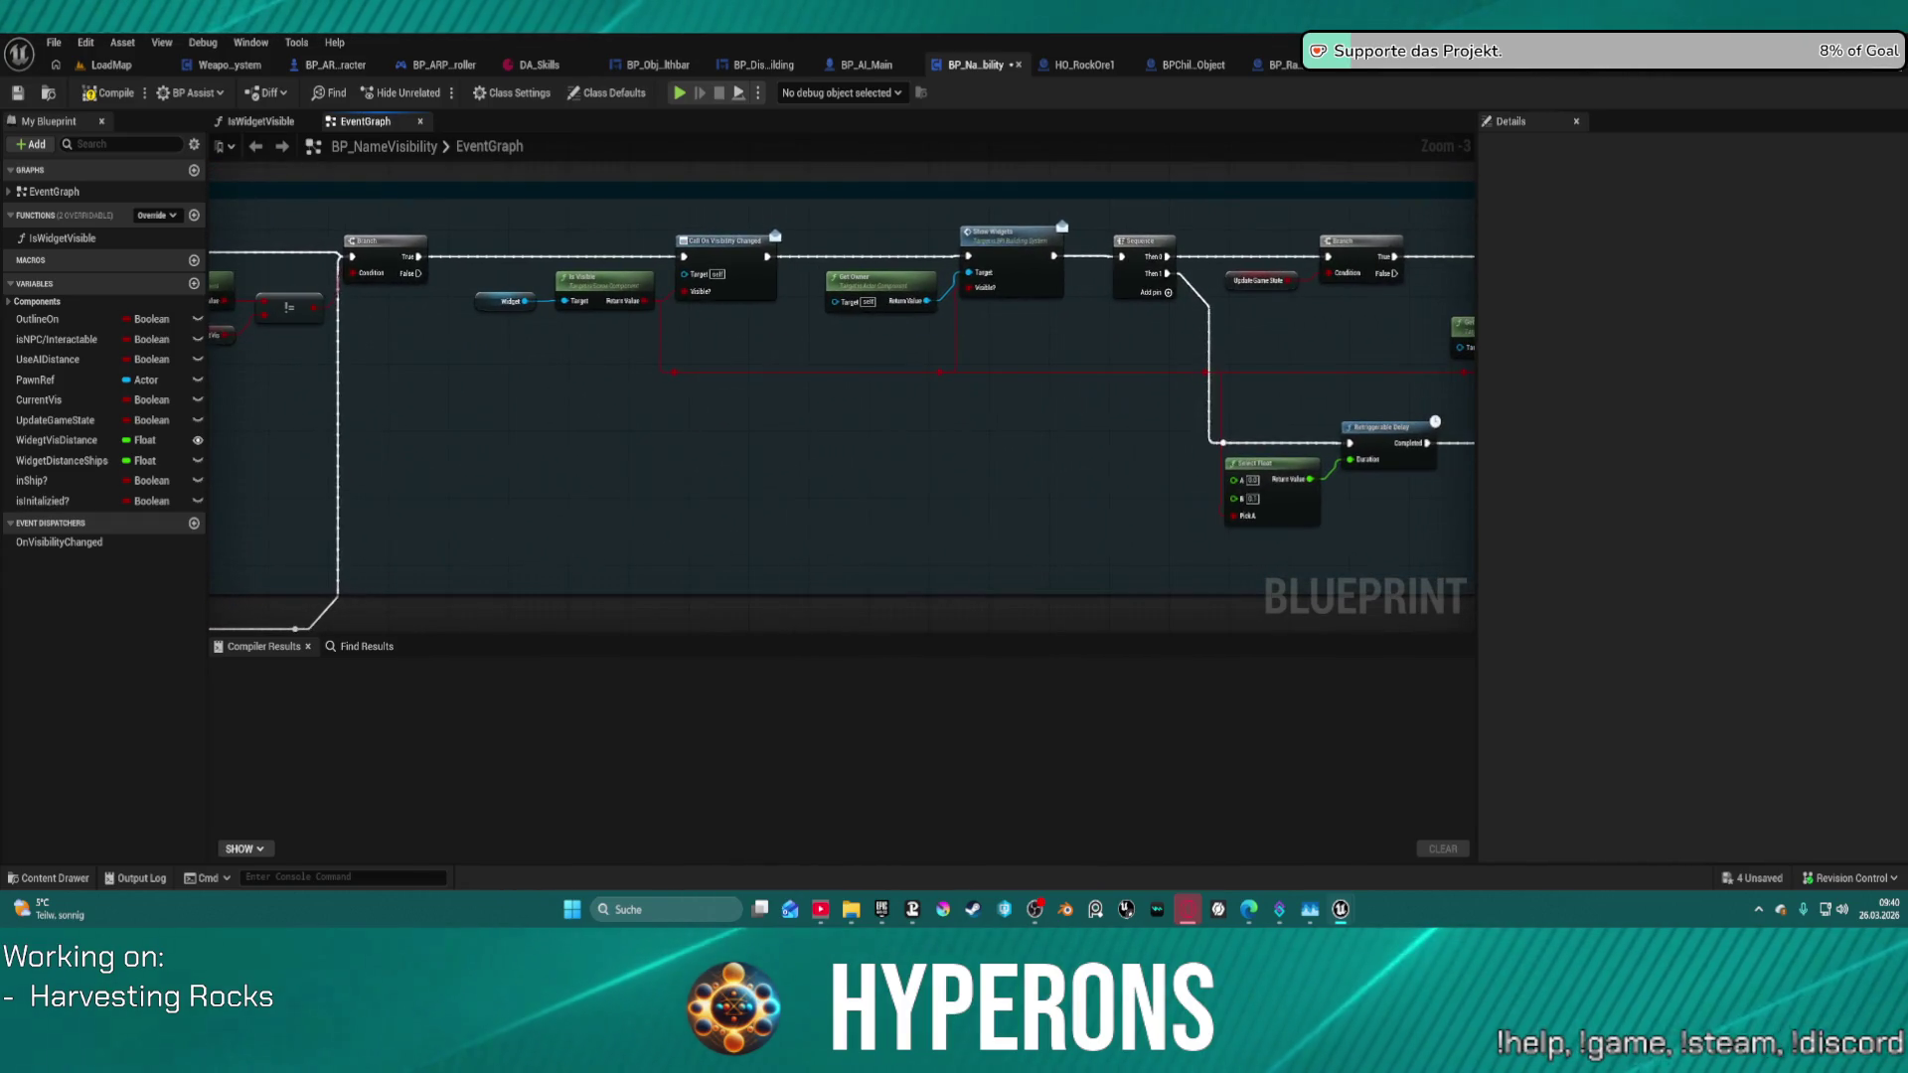
{"action": "left_click_drag", "start_coordinate": [2, 492], "coordinate": [422, 481]}
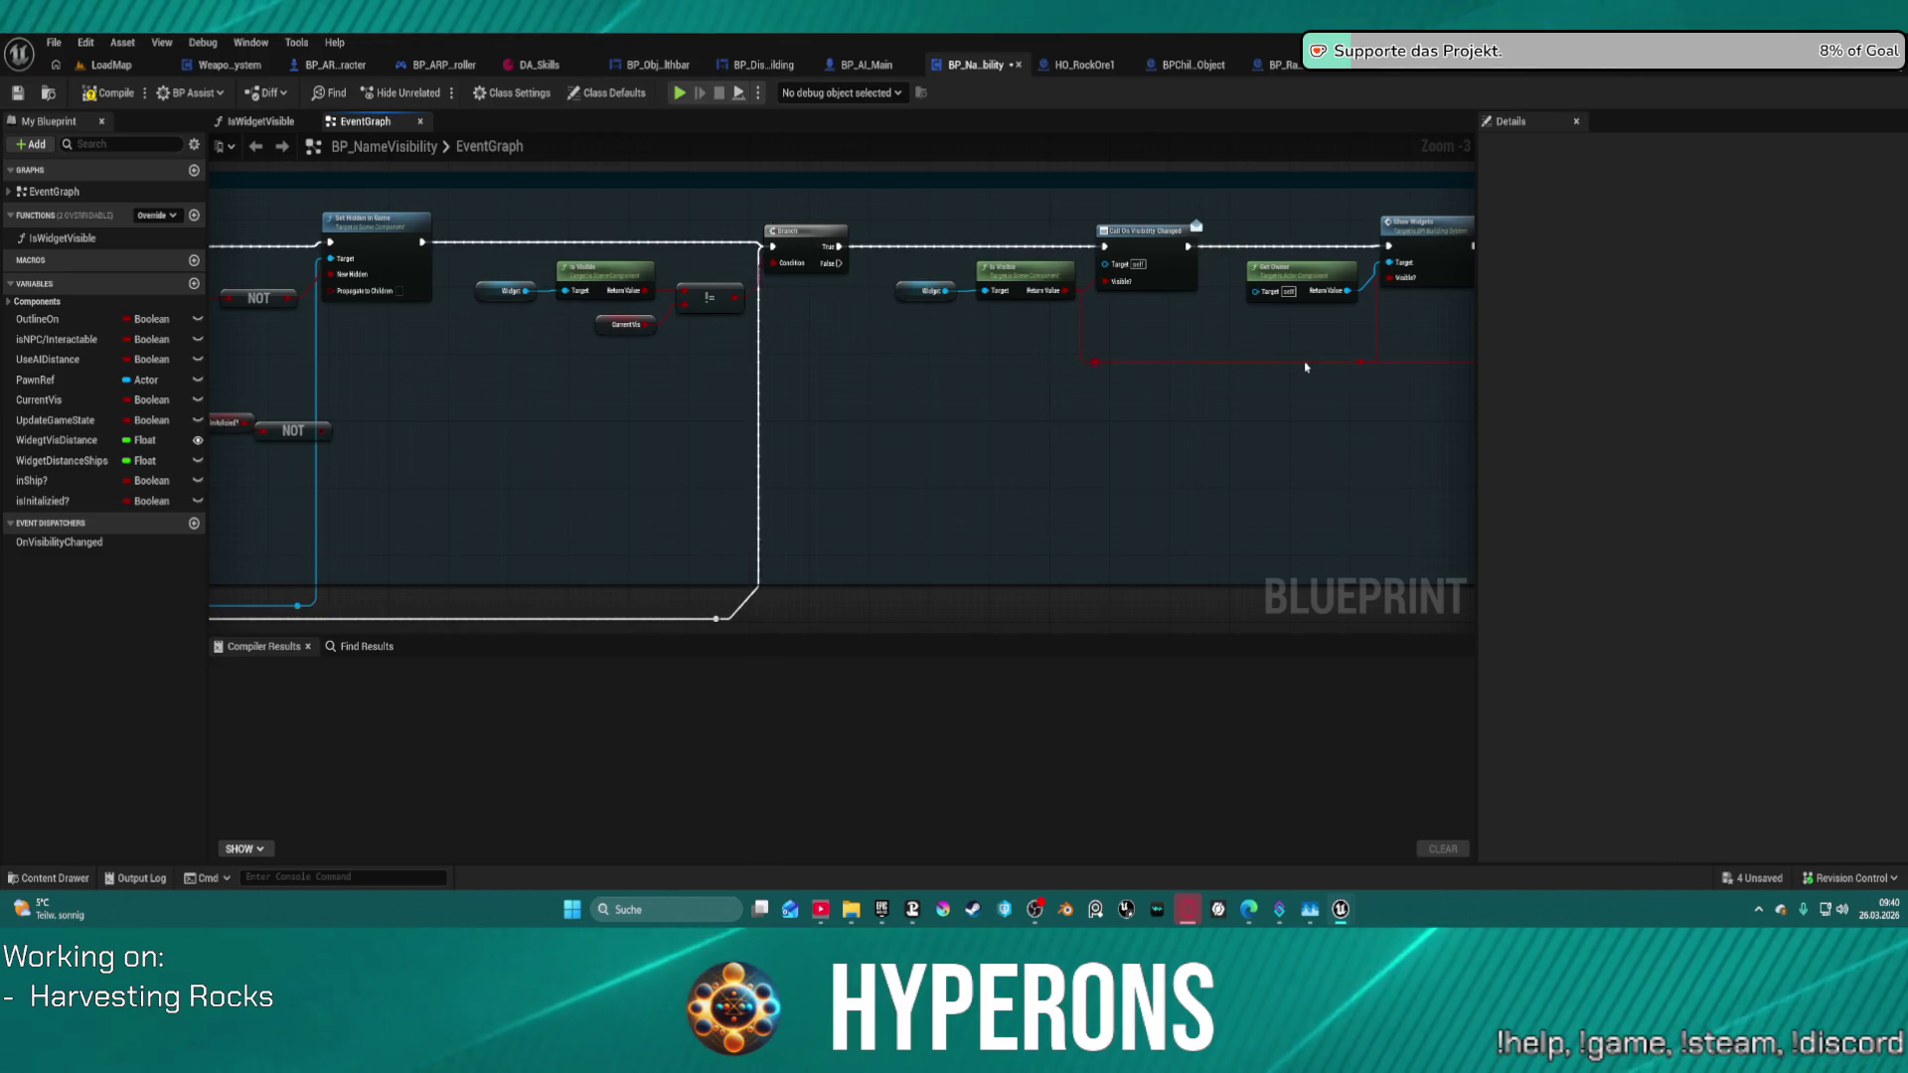
{"action": "left_click_drag", "start_coordinate": [1306, 367], "coordinate": [549, 334]}
{"action": "left_click_drag", "start_coordinate": [548, 334], "coordinate": [536, 329]}
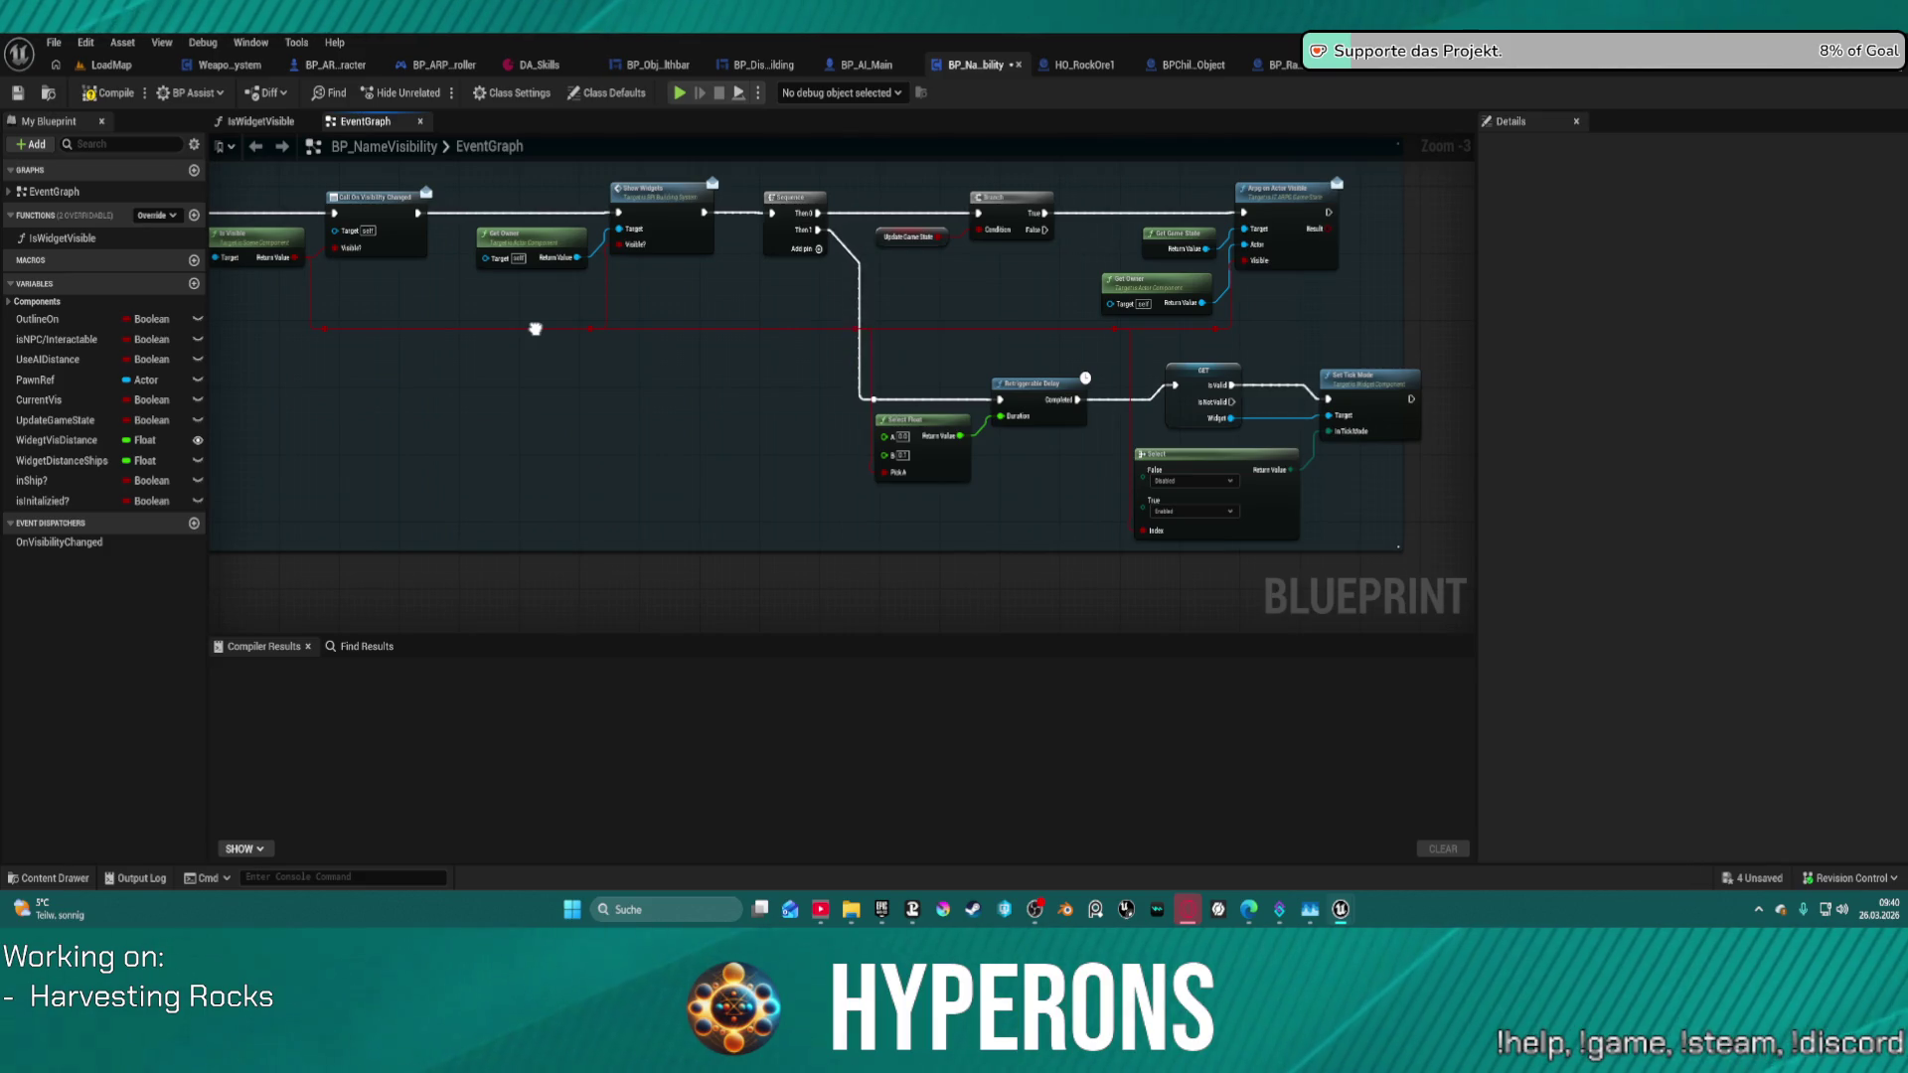
{"action": "left_click_drag", "start_coordinate": [535, 329], "coordinate": [813, 318]}
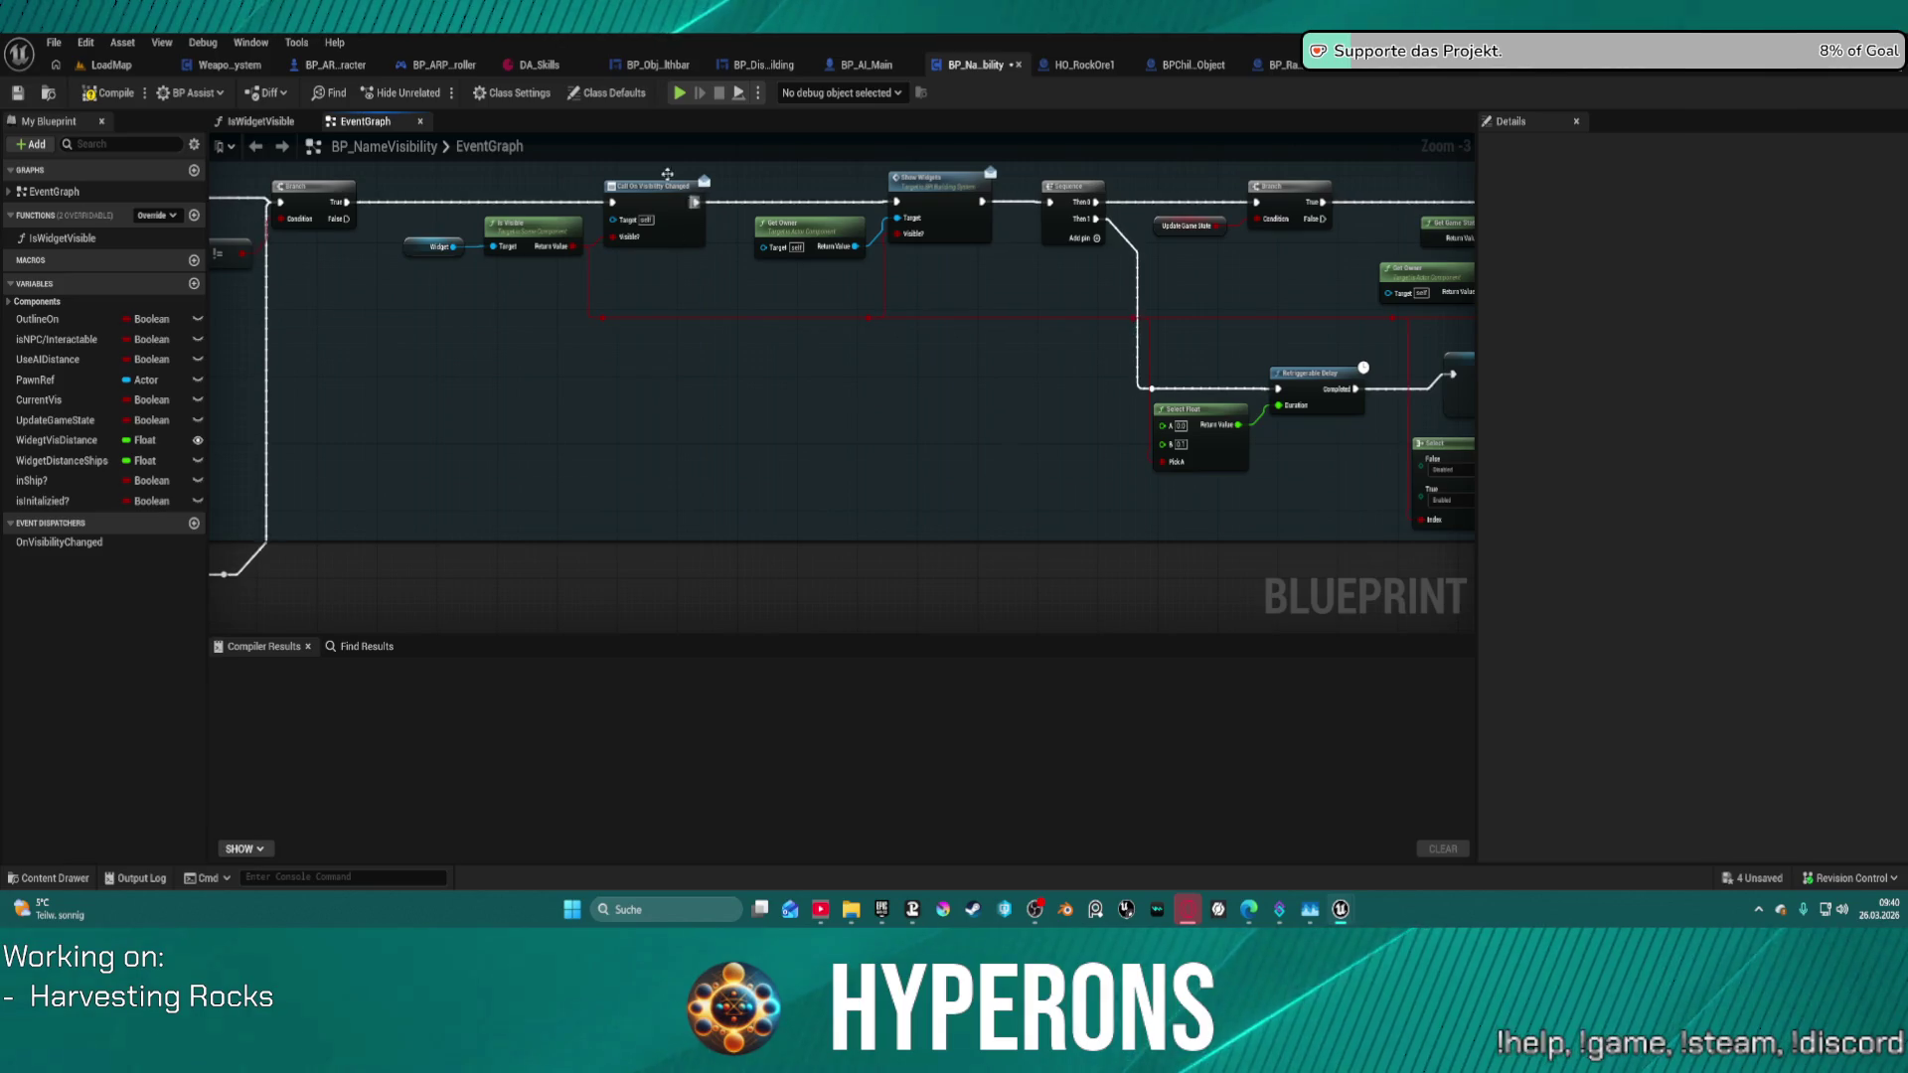
- Reposition the Get Owner node, compile BP_NameVisibility, and return to BP_RandomSpawner
{"action": "mouse_move", "coordinate": [758, 239]}
{"action": "left_mouse_down"}
{"action": "mouse_move", "coordinate": [725, 253]}
{"action": "mouse_move", "coordinate": [823, 299]}
{"action": "mouse_move", "coordinate": [735, 329]}
{"action": "mouse_move", "coordinate": [648, 298]}
{"action": "left_mouse_up"}
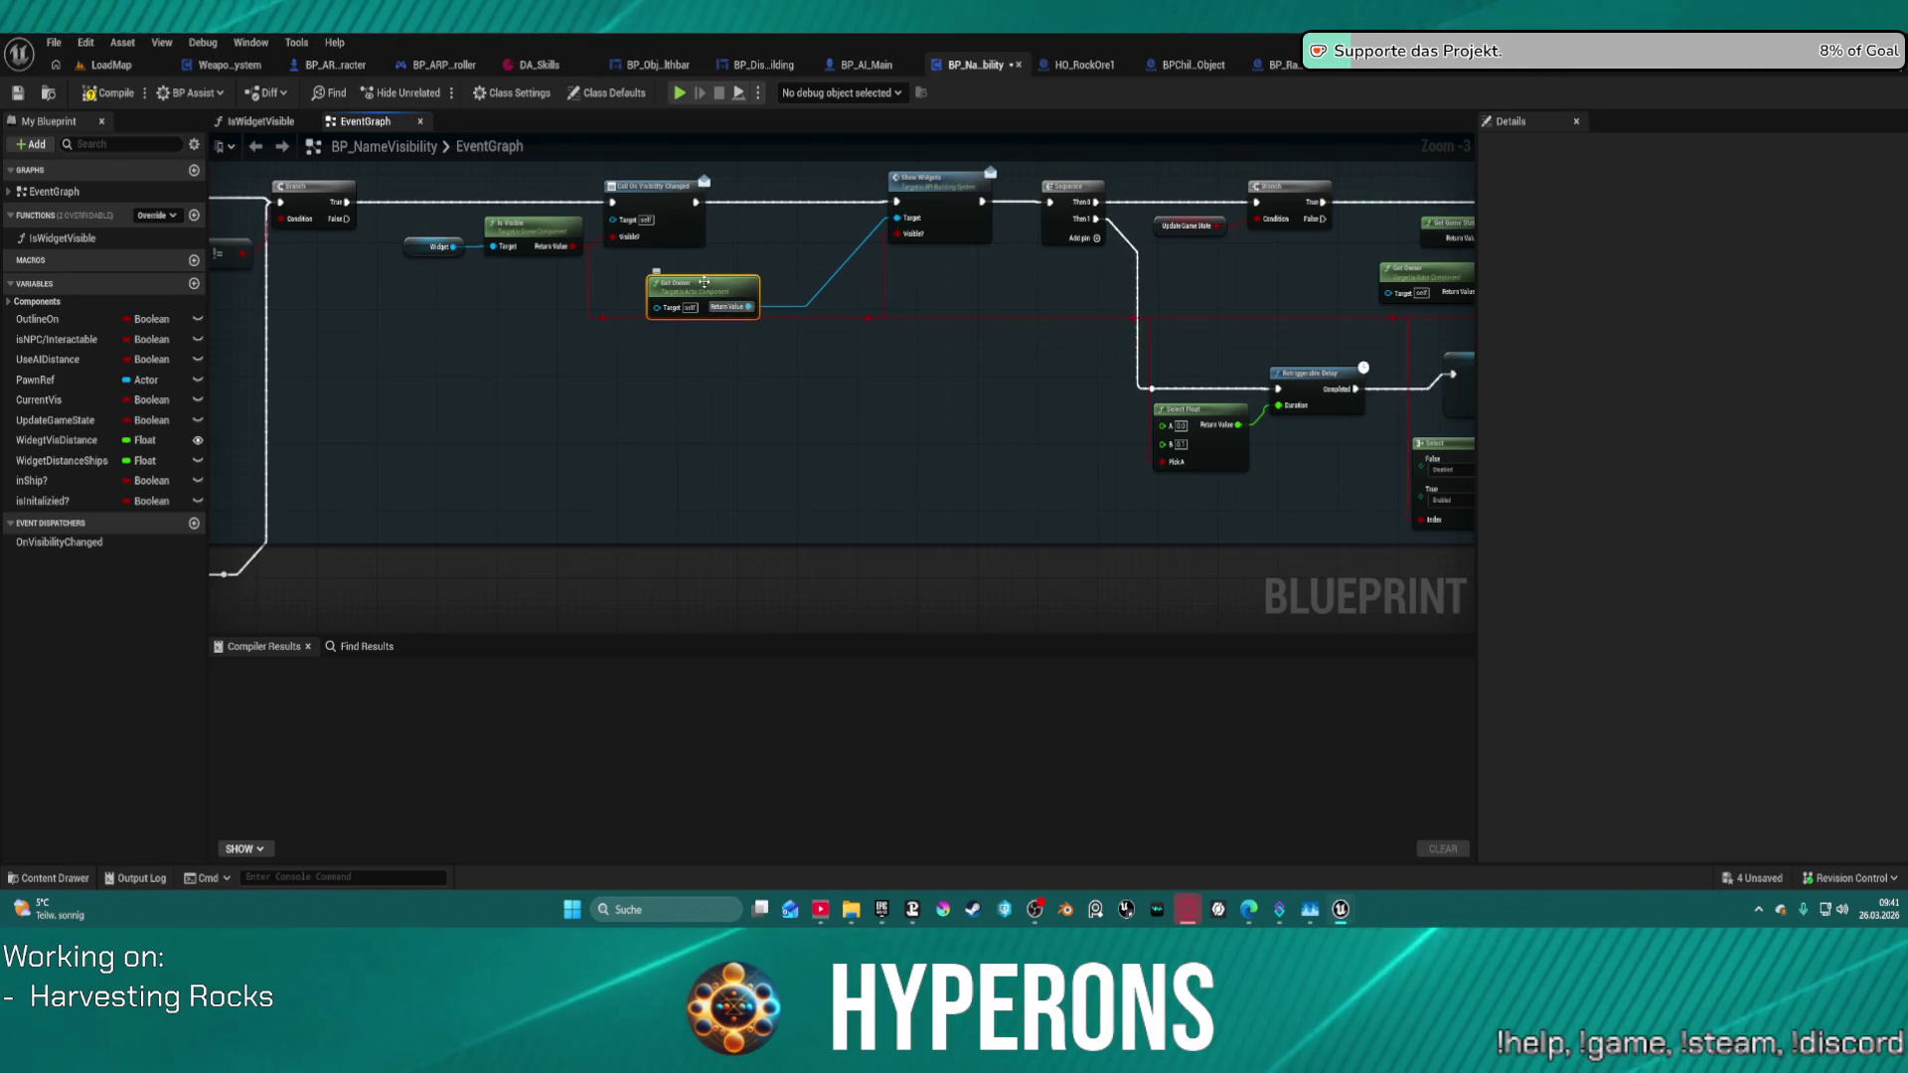
{"action": "left_click_drag", "start_coordinate": [696, 284], "coordinate": [757, 258]}
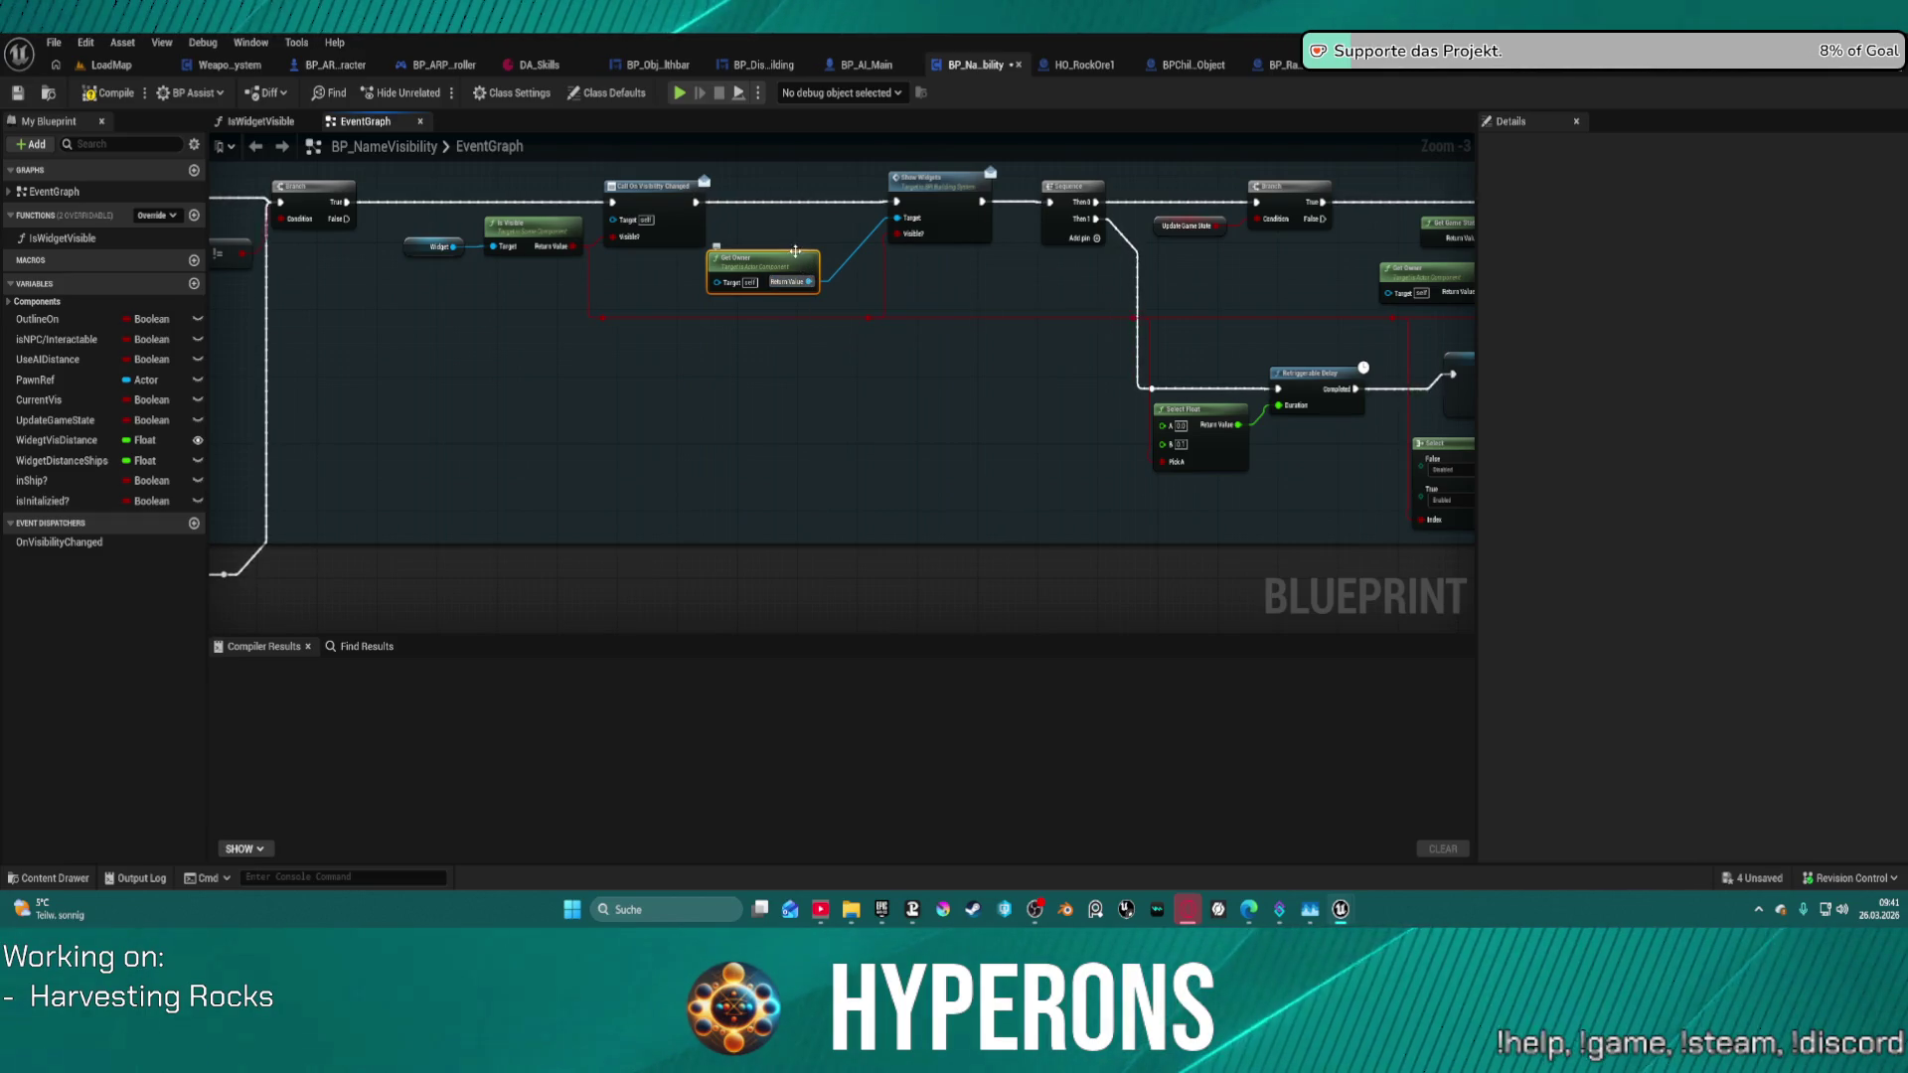
{"action": "mouse_move", "coordinate": [795, 250]}
{"action": "left_mouse_down"}
{"action": "mouse_move", "coordinate": [879, 224]}
{"action": "mouse_move", "coordinate": [747, 265]}
{"action": "mouse_move", "coordinate": [825, 242]}
{"action": "left_mouse_up"}
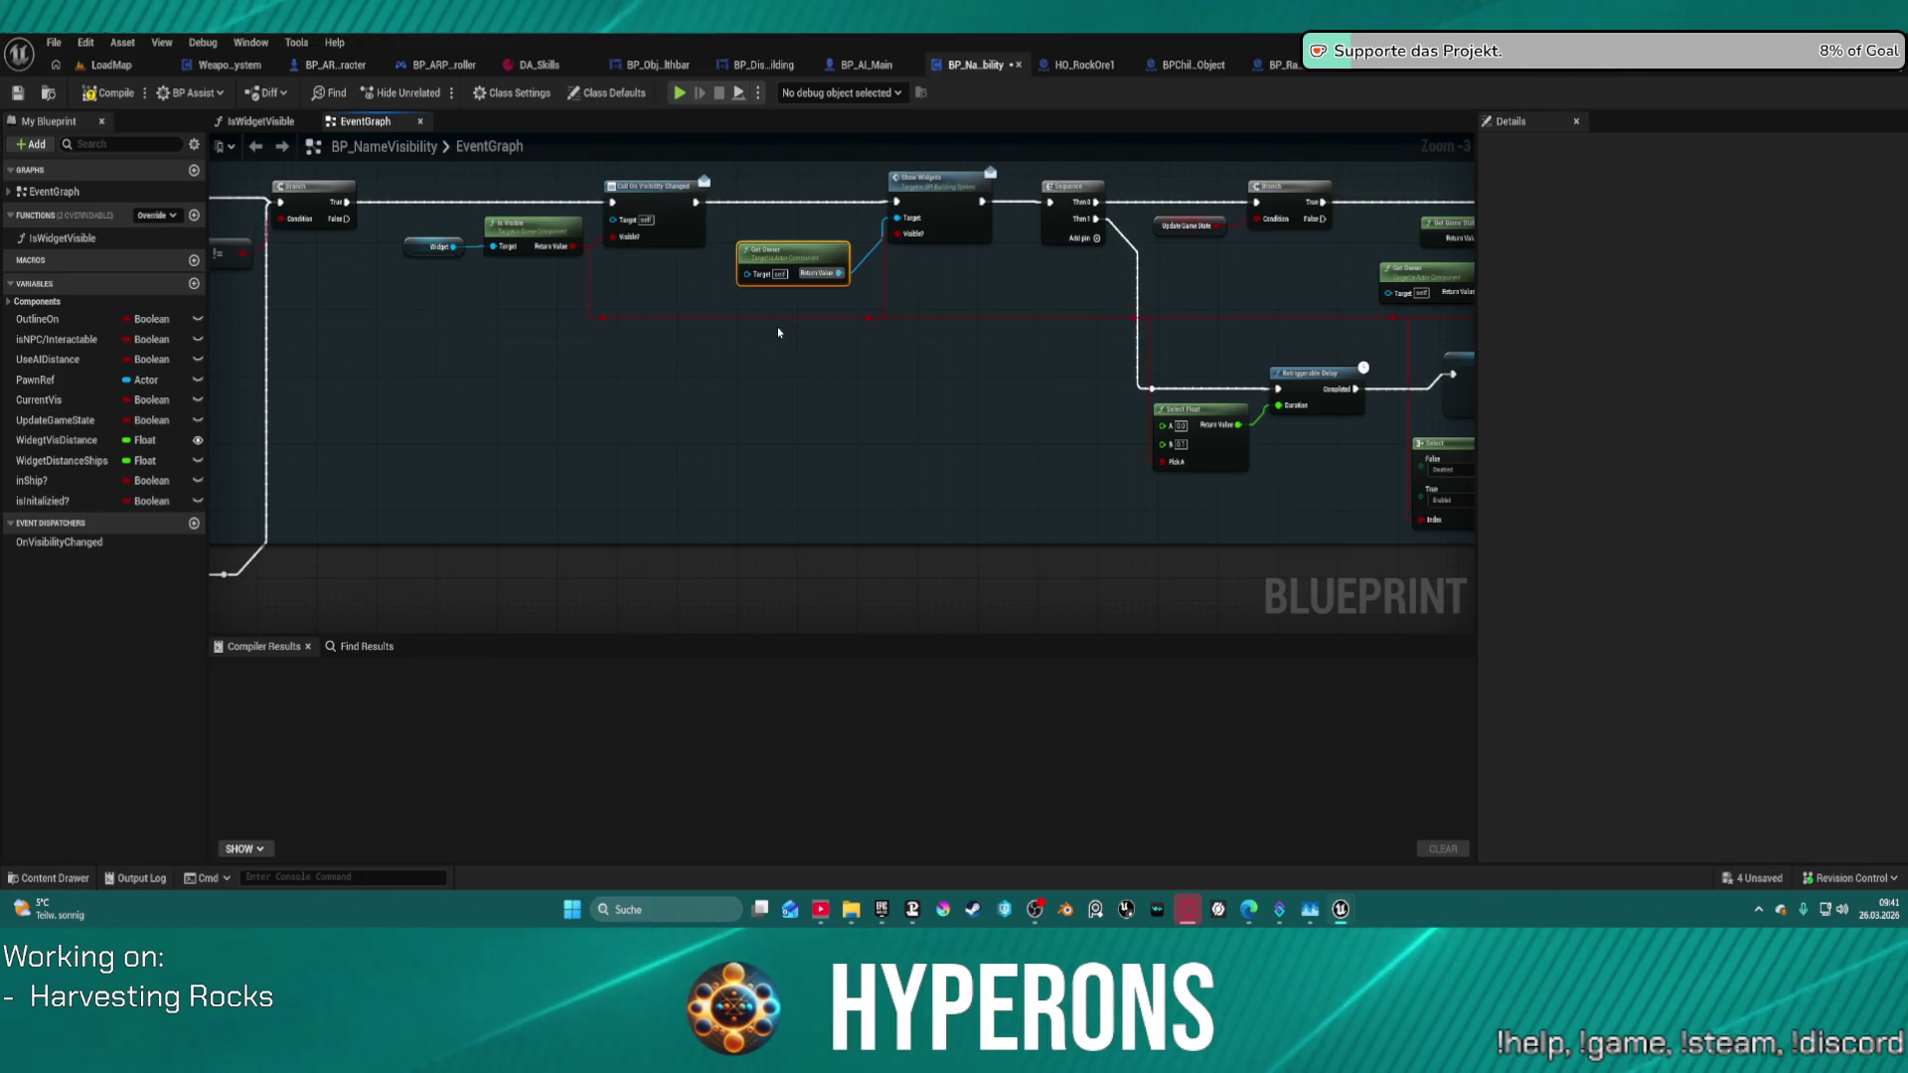
{"action": "mouse_move", "coordinate": [773, 260]}
{"action": "left_mouse_down"}
{"action": "mouse_move", "coordinate": [734, 285]}
{"action": "mouse_move", "coordinate": [789, 266]}
{"action": "mouse_move", "coordinate": [749, 277]}
{"action": "left_mouse_up"}
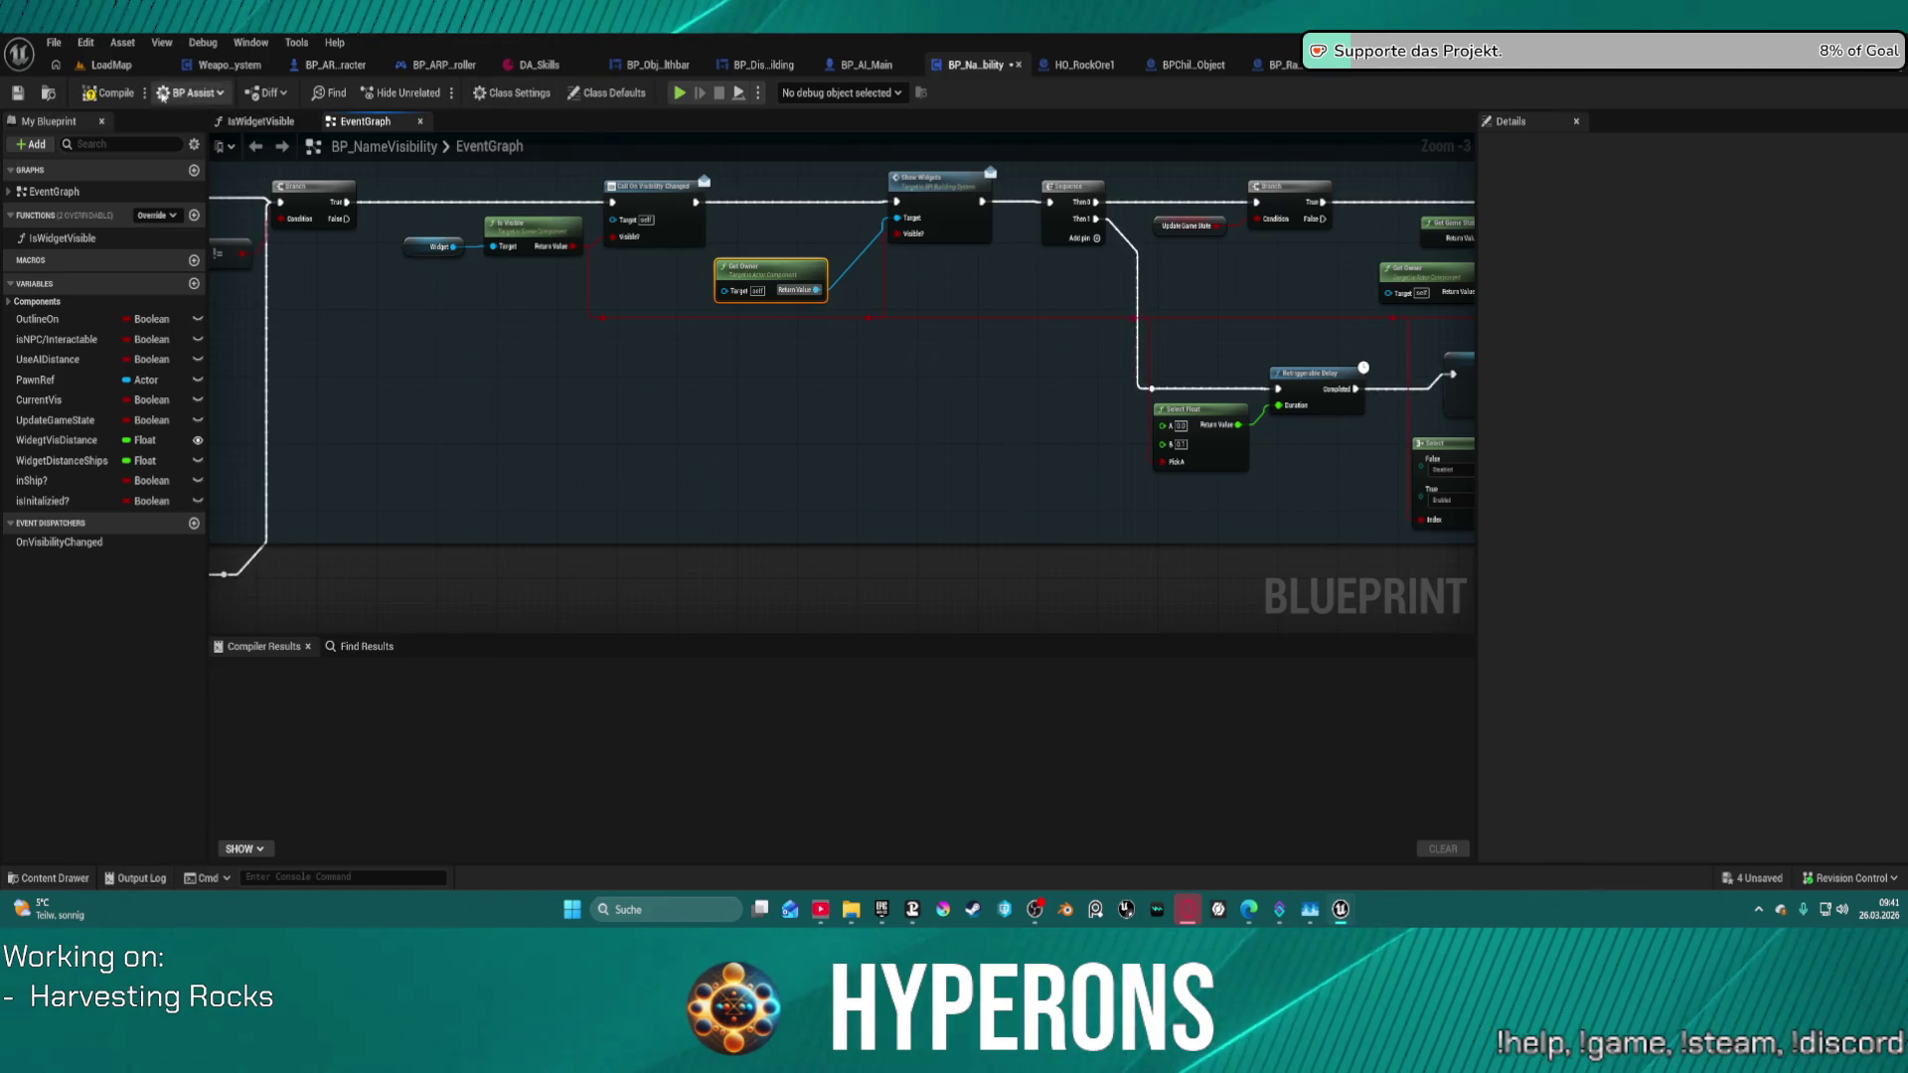
{"action": "left_click", "coordinate": [102, 95]}
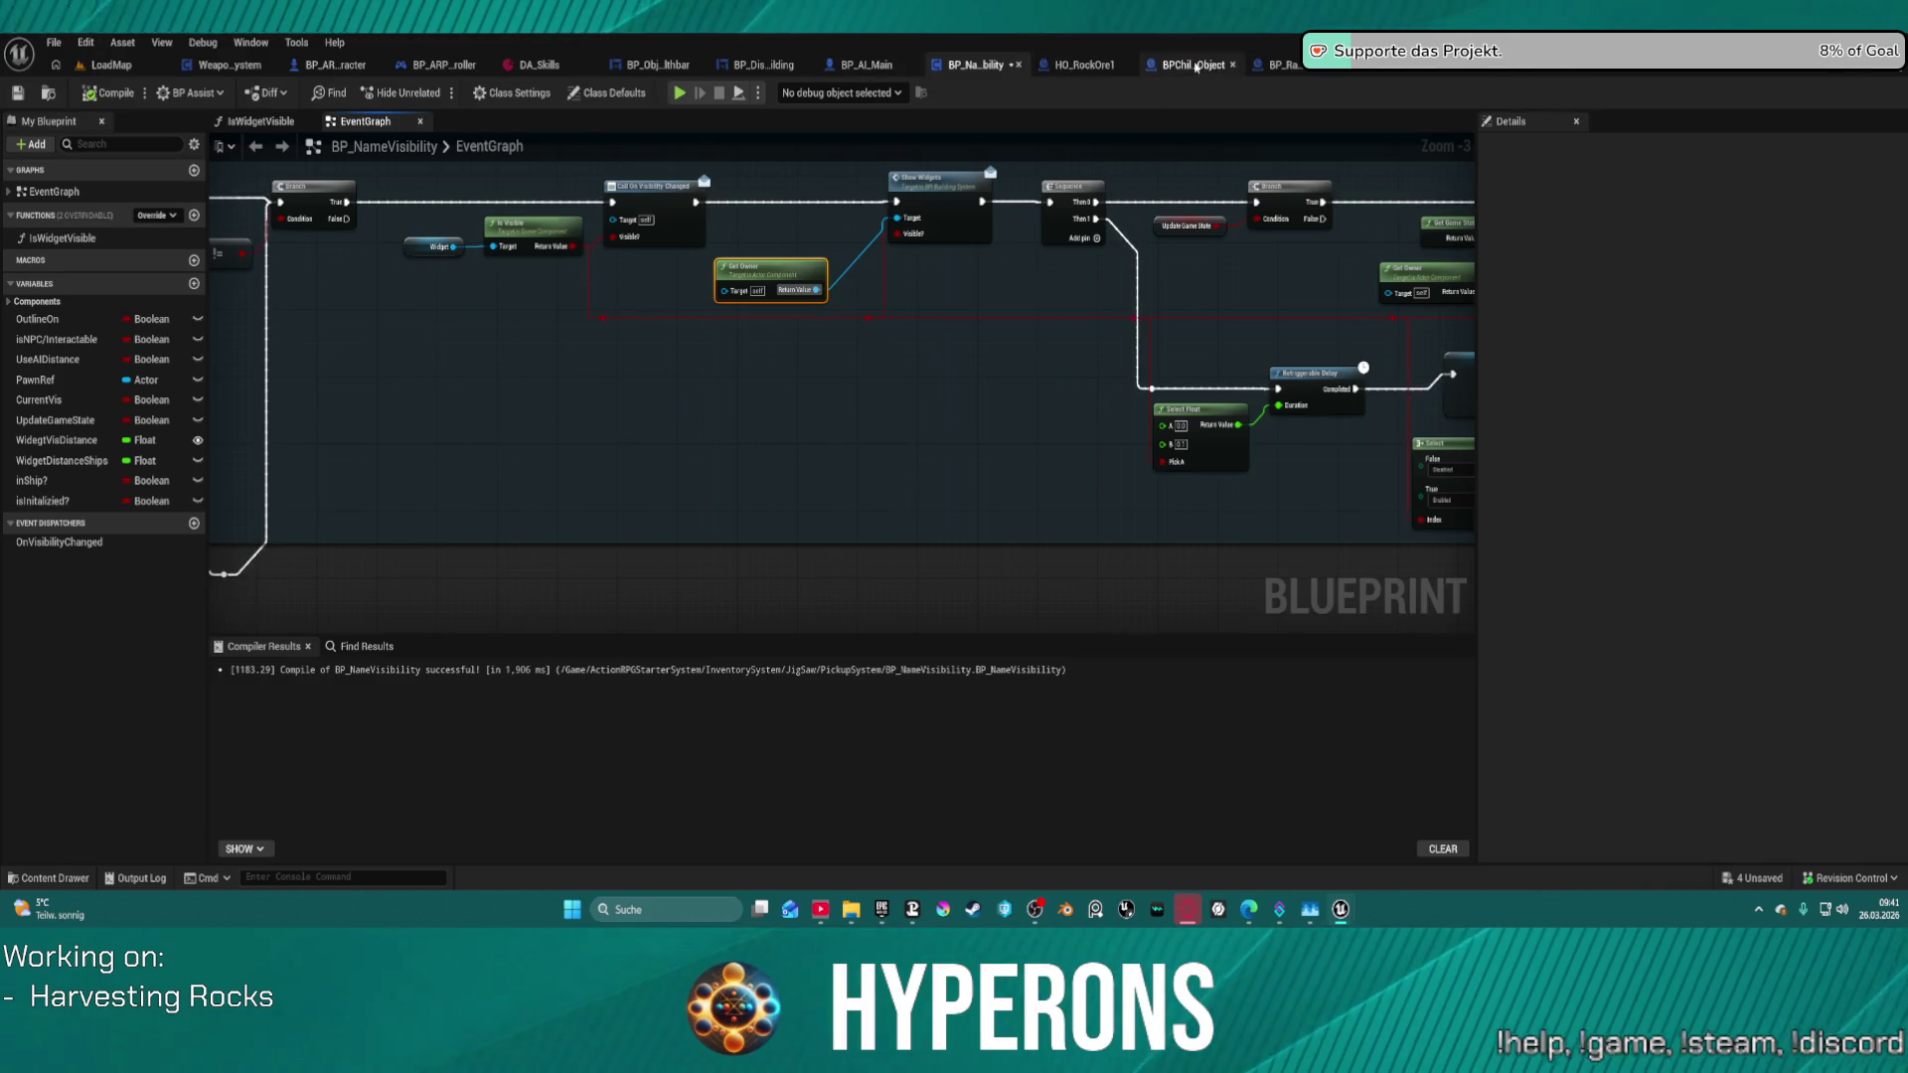
{"action": "left_click", "coordinate": [1282, 64]}
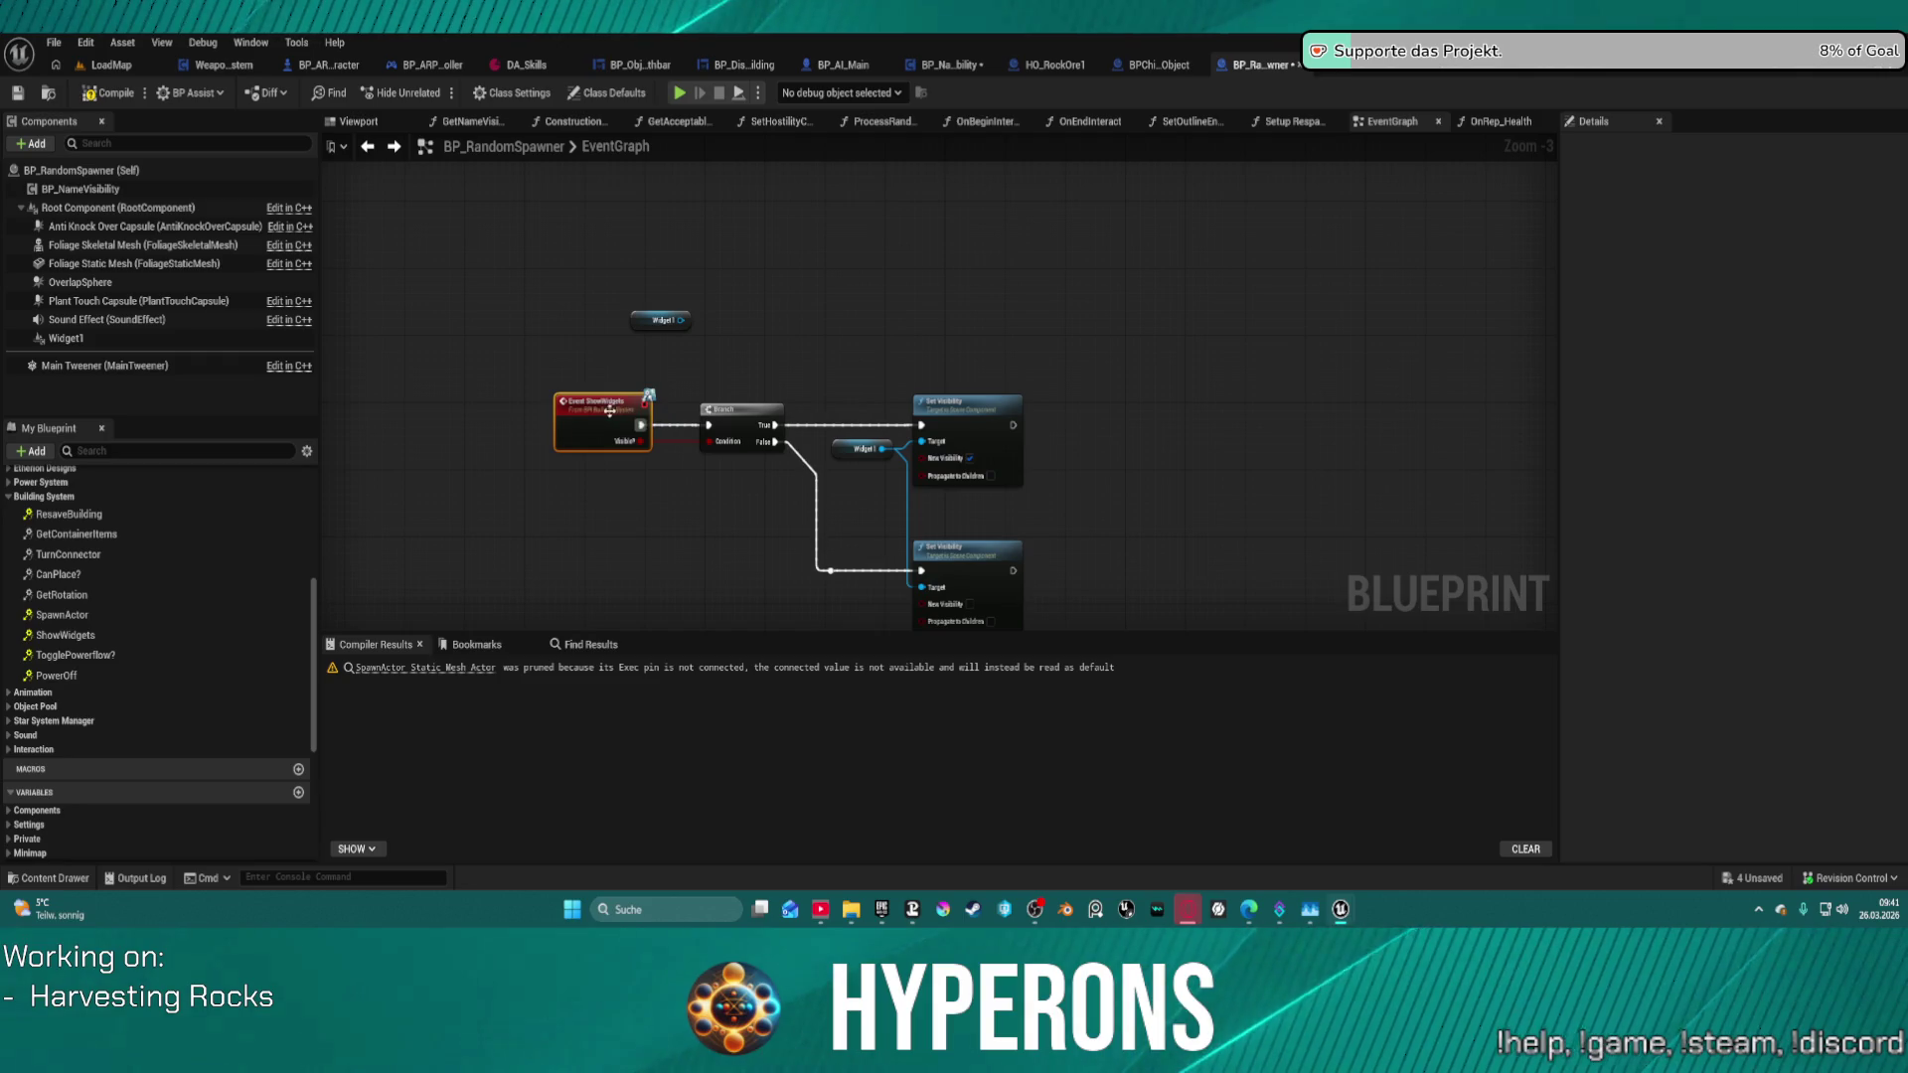
- Insert a Print String after Event ShowWidgets that prints its Visible value
{"action": "mouse_move", "coordinate": [610, 410]}
{"action": "left_mouse_down"}
{"action": "mouse_move", "coordinate": [401, 419]}
{"action": "mouse_move", "coordinate": [524, 450]}
{"action": "left_mouse_up"}
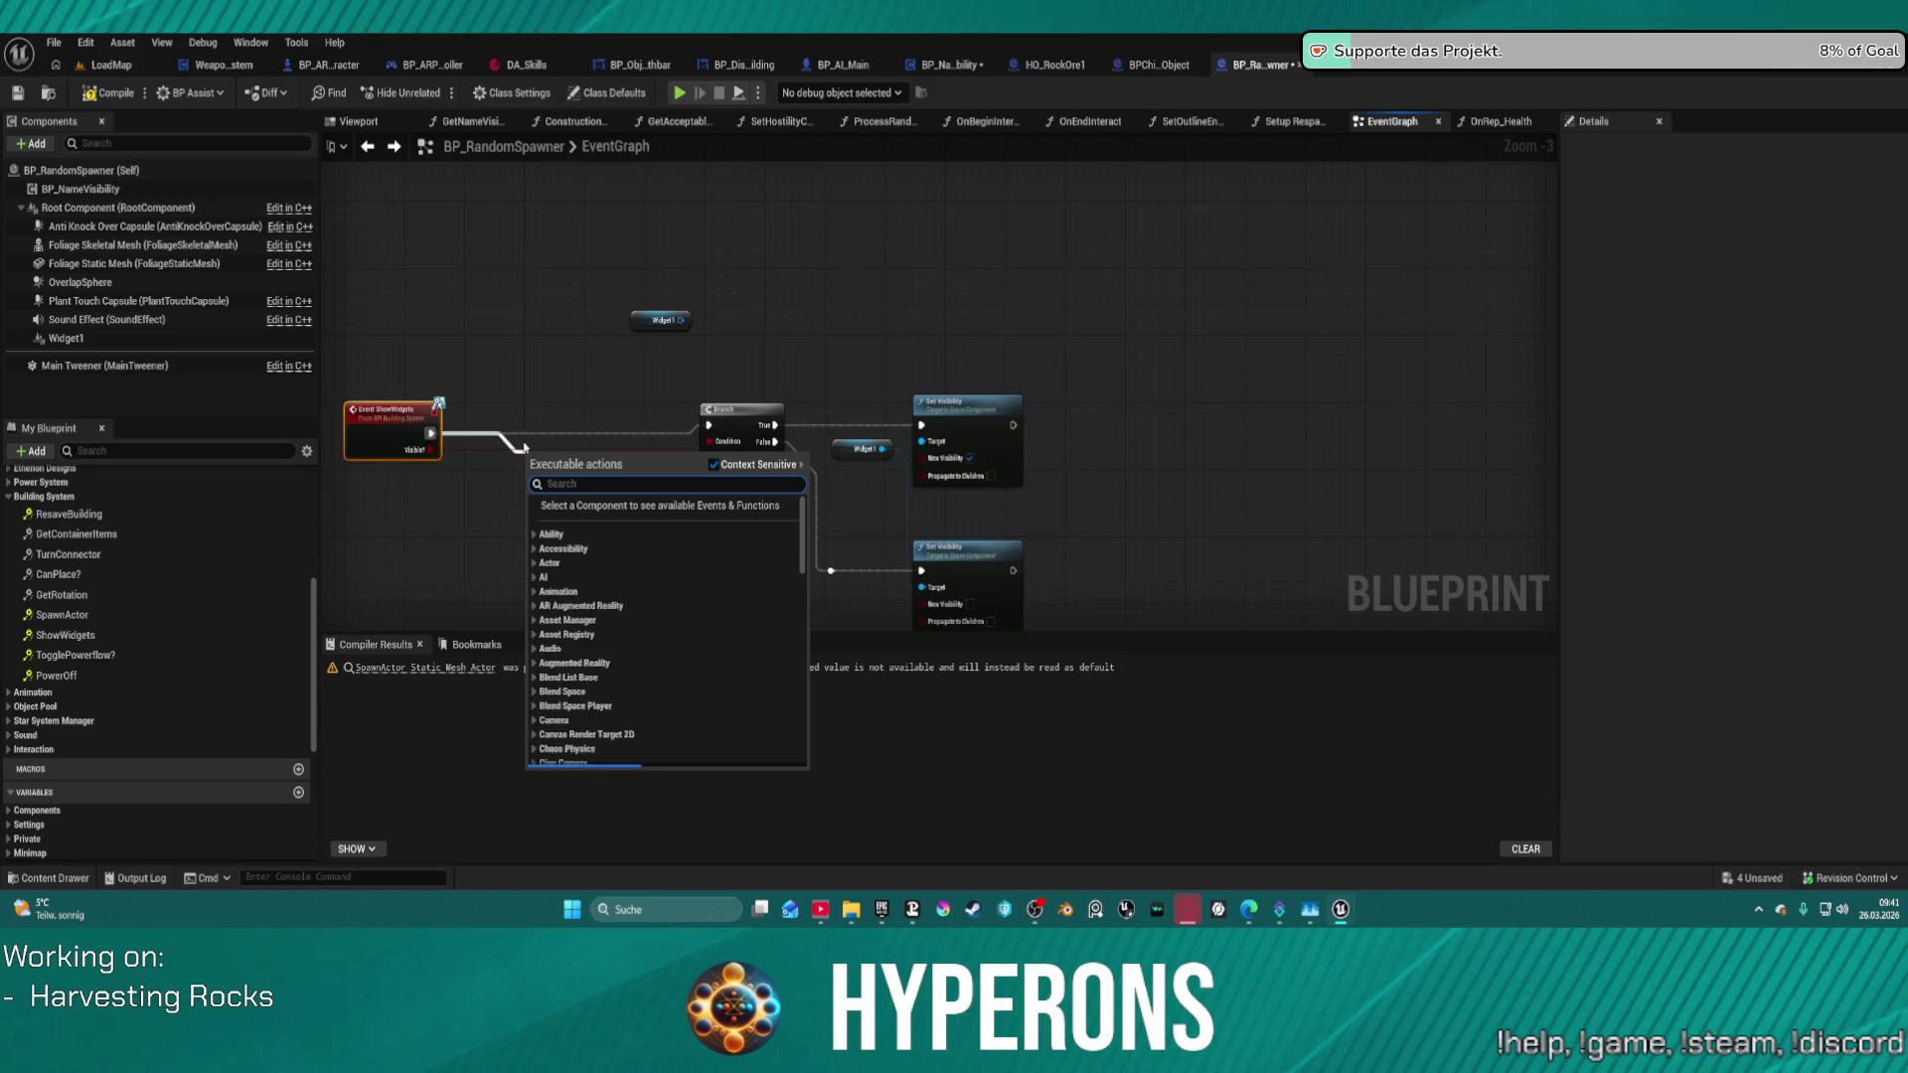
{"action": "type", "text": "pirnt"}
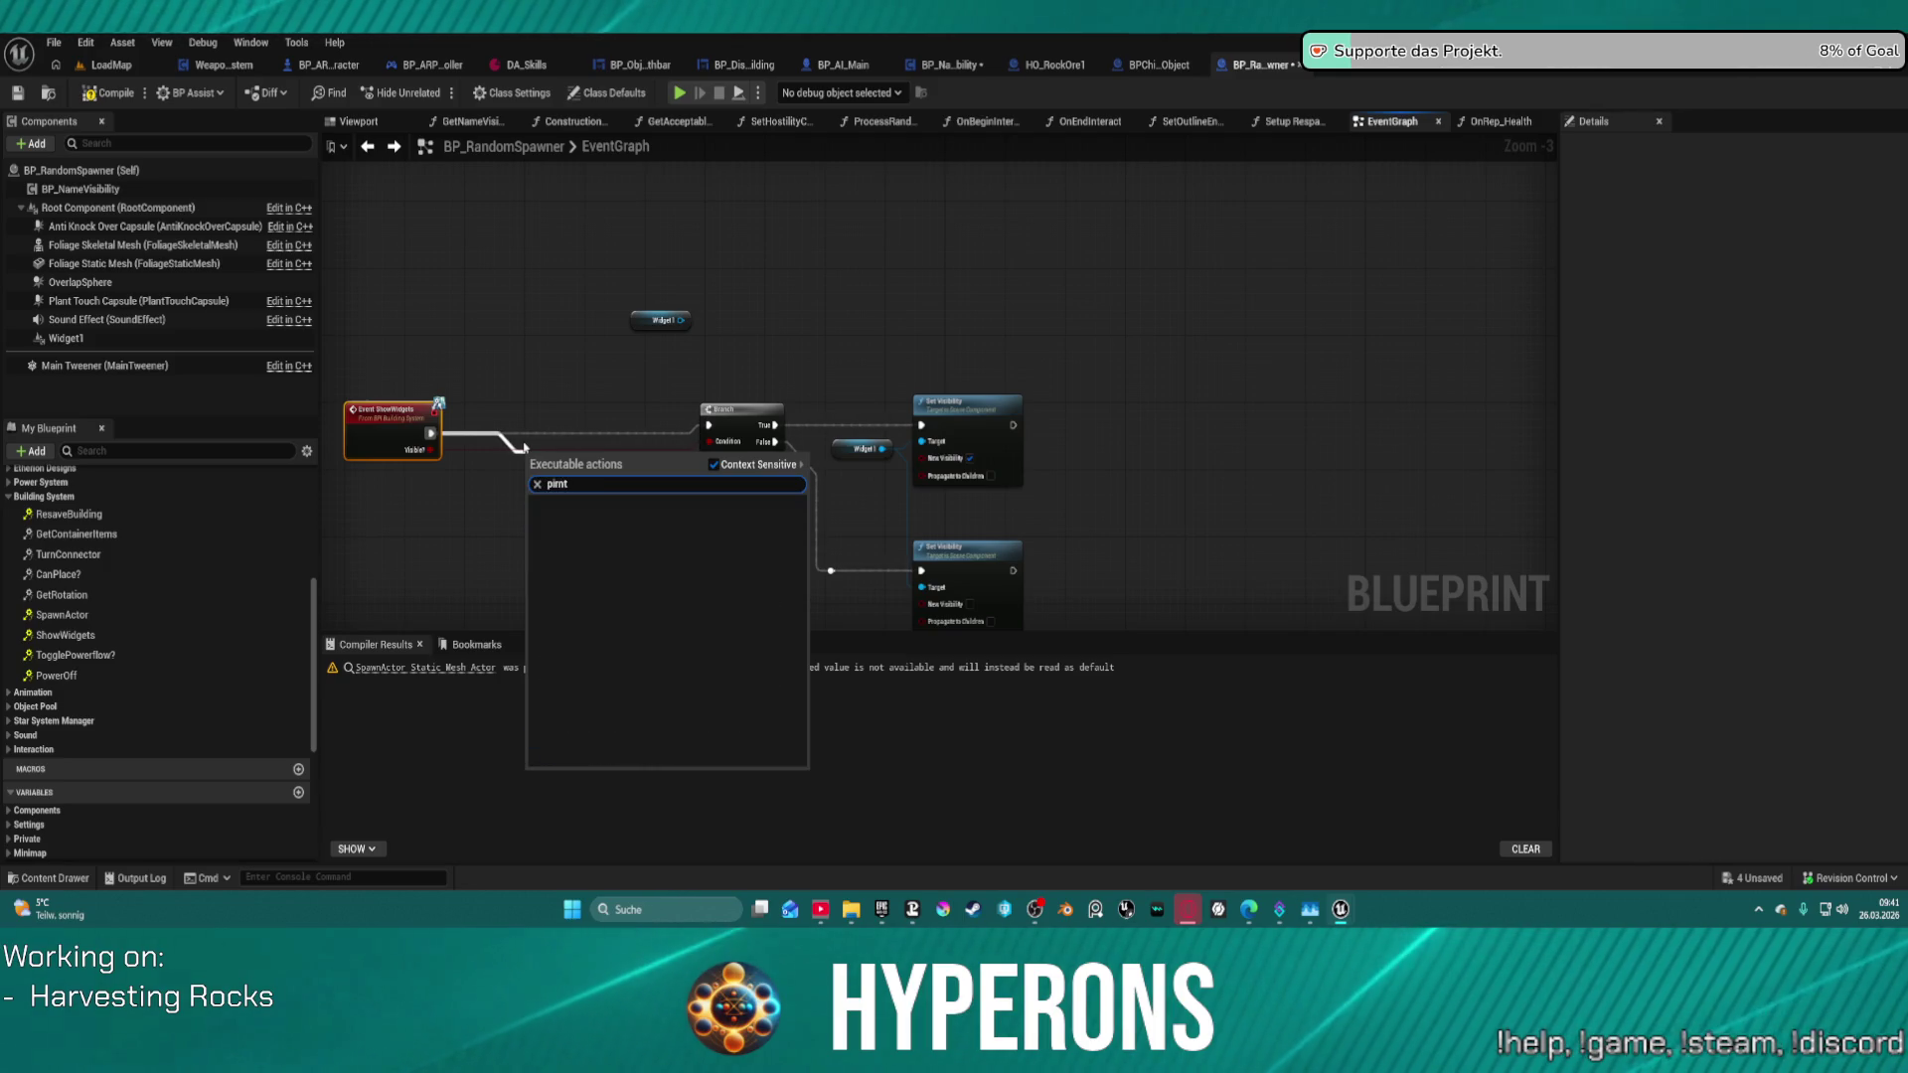
{"action": "key", "text": "BackSpace"}
{"action": "key", "text": "BackSpace"}
{"action": "key", "text": "BackSpace"}
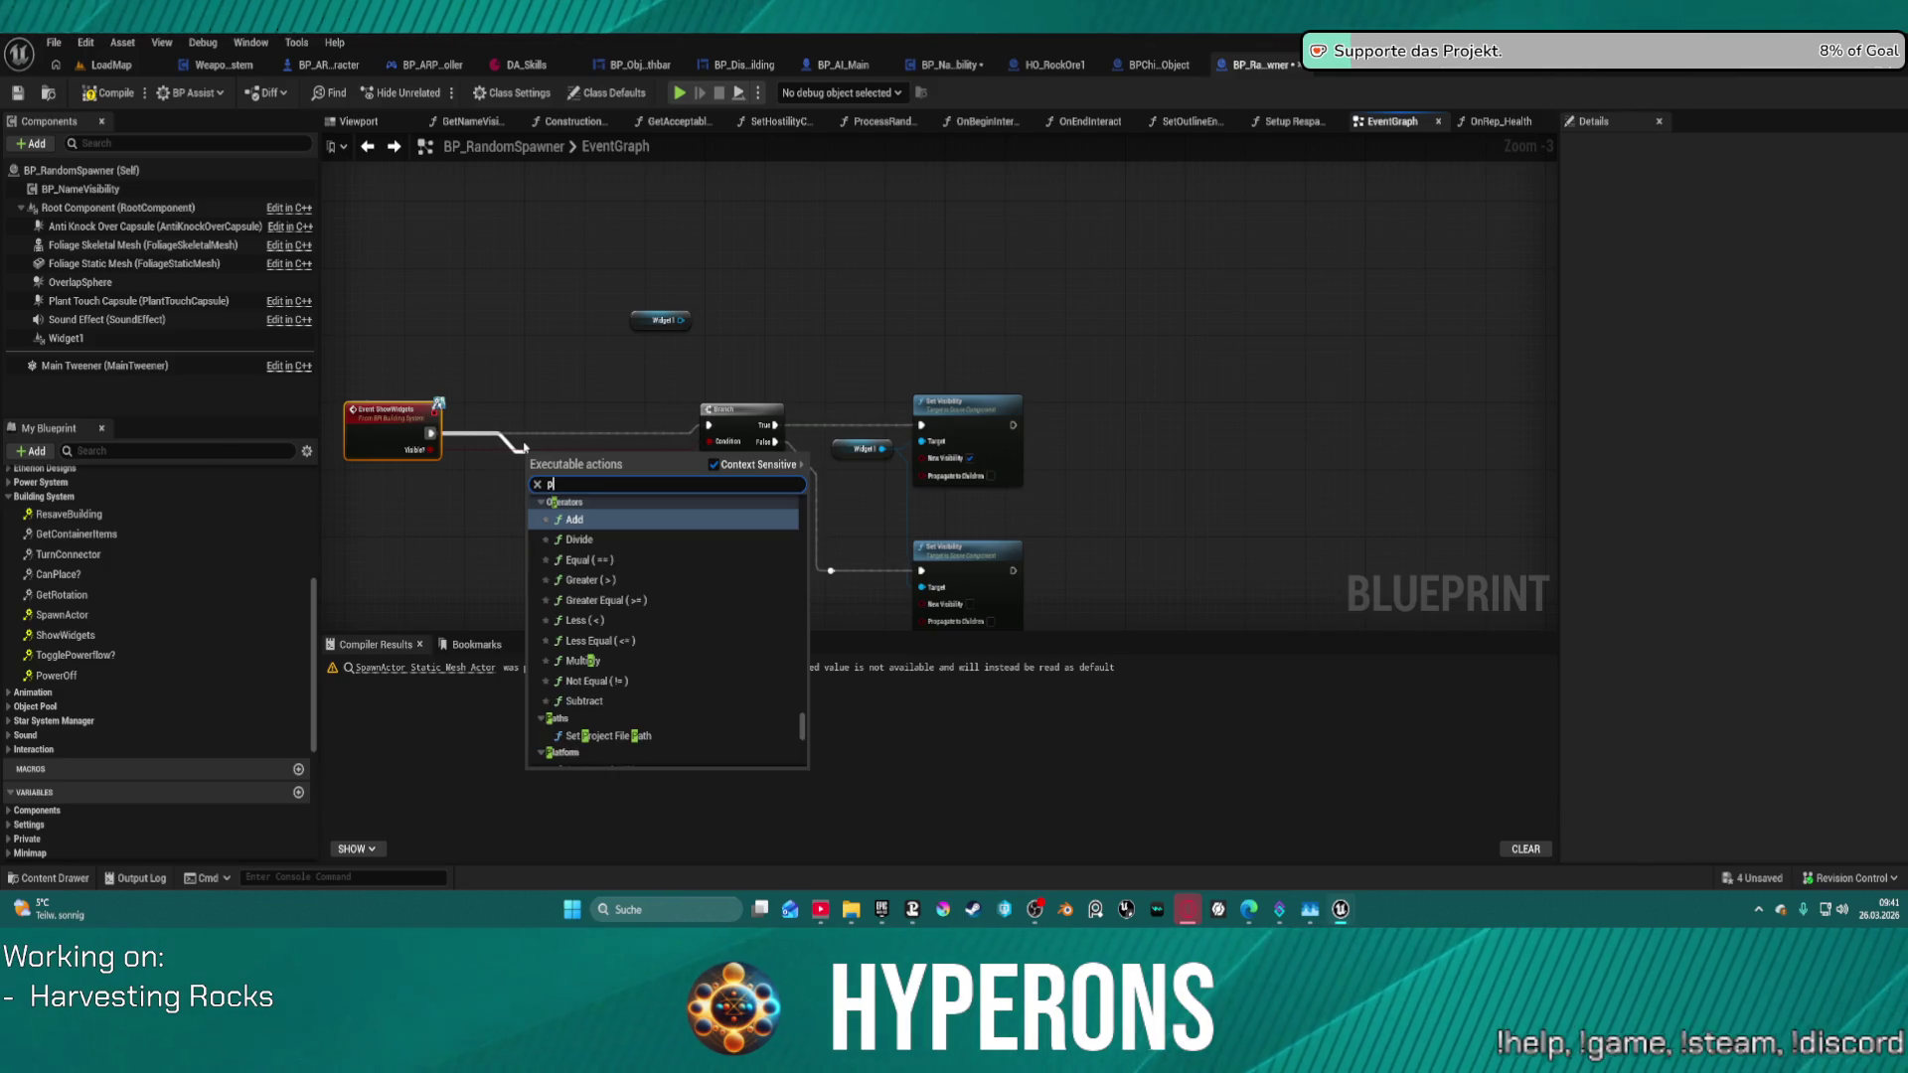
{"action": "type", "text": "rint"}
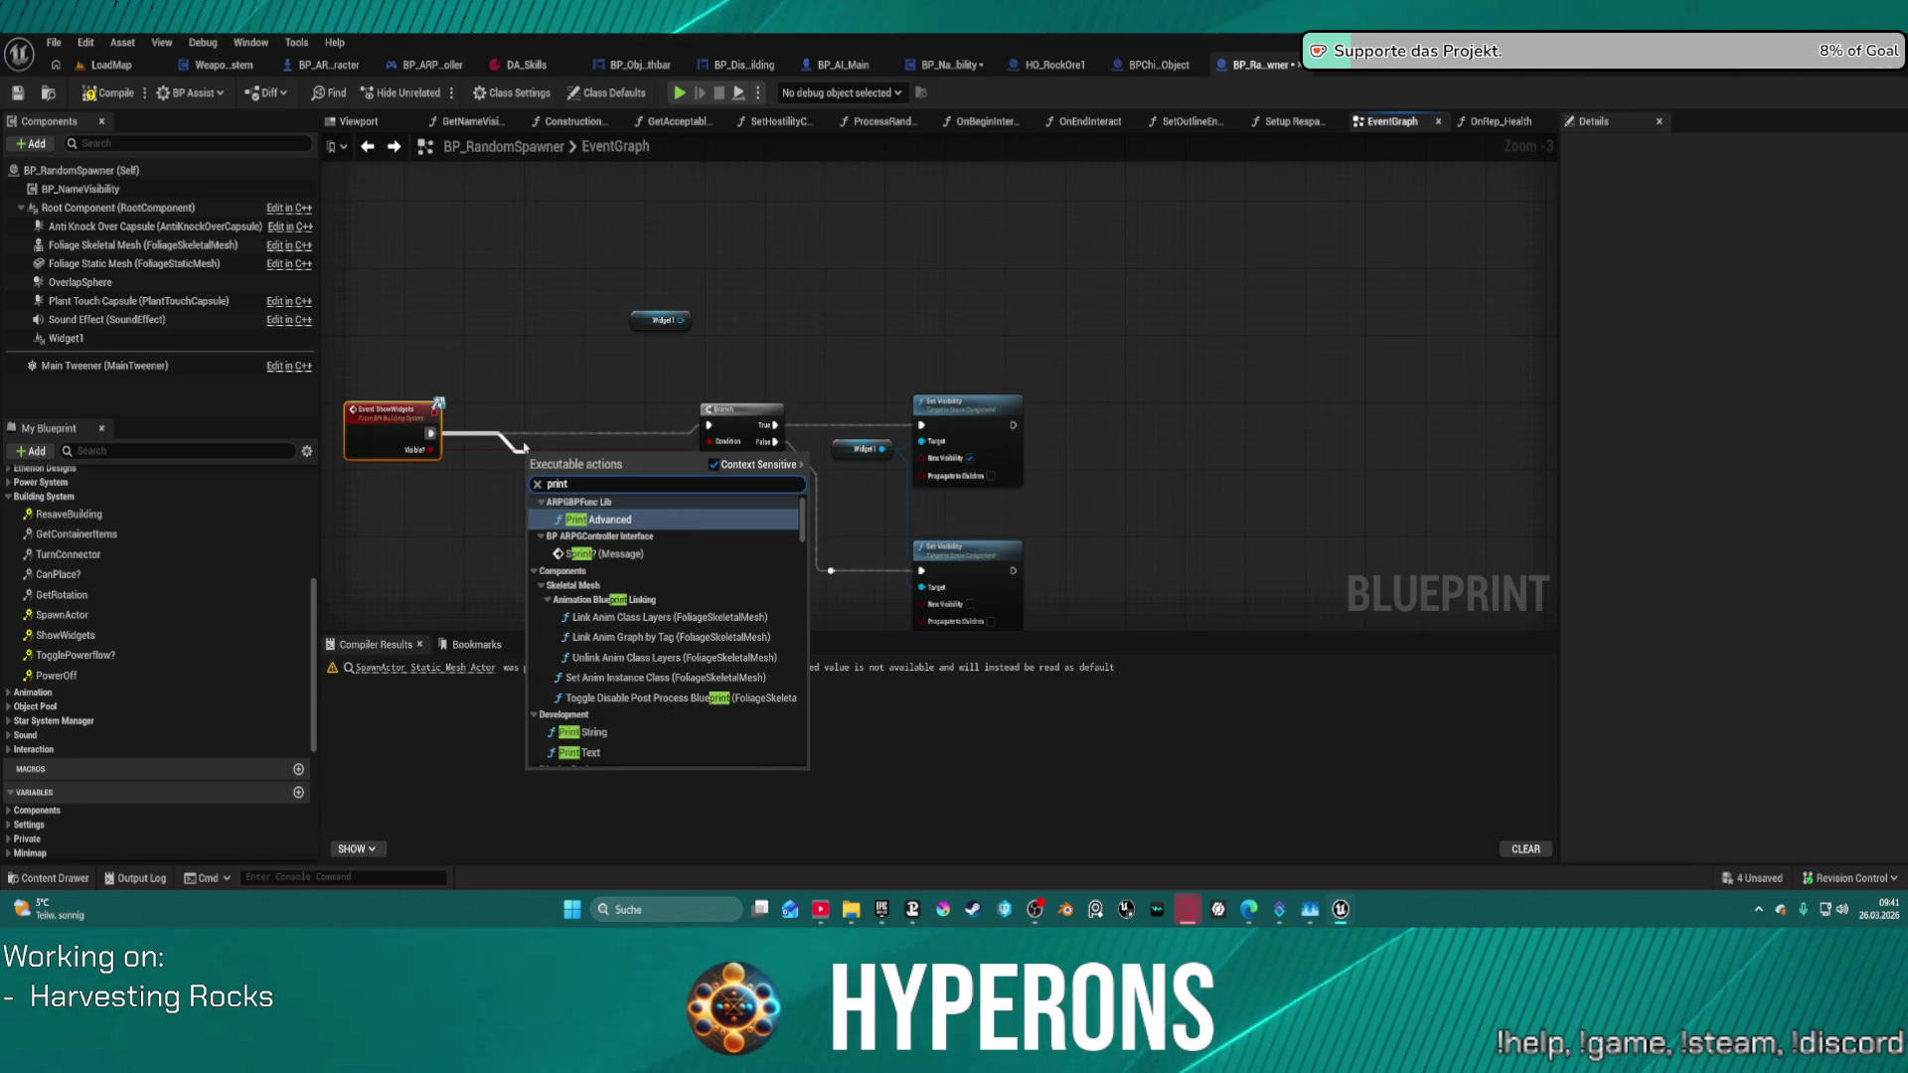
{"action": "left_click", "coordinate": [612, 733]}
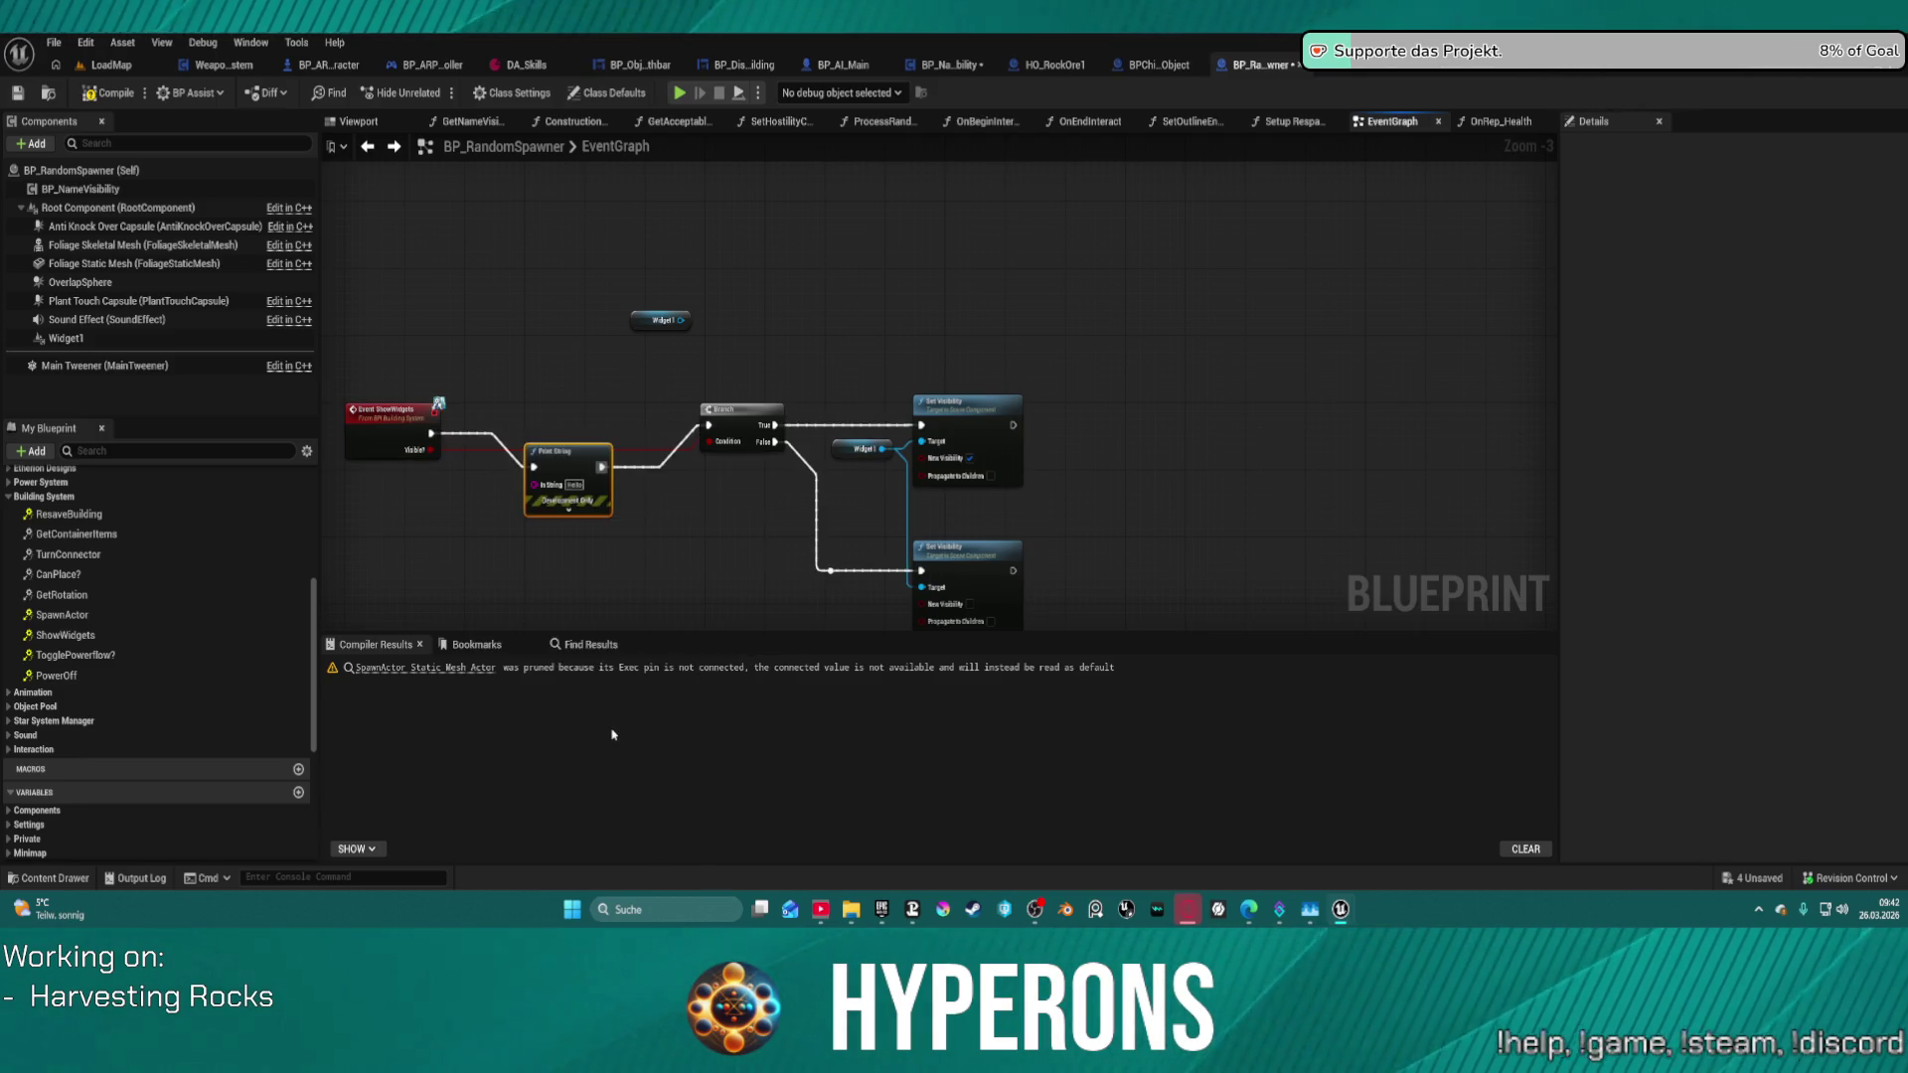
{"action": "left_click_drag", "start_coordinate": [563, 458], "coordinate": [556, 424]}
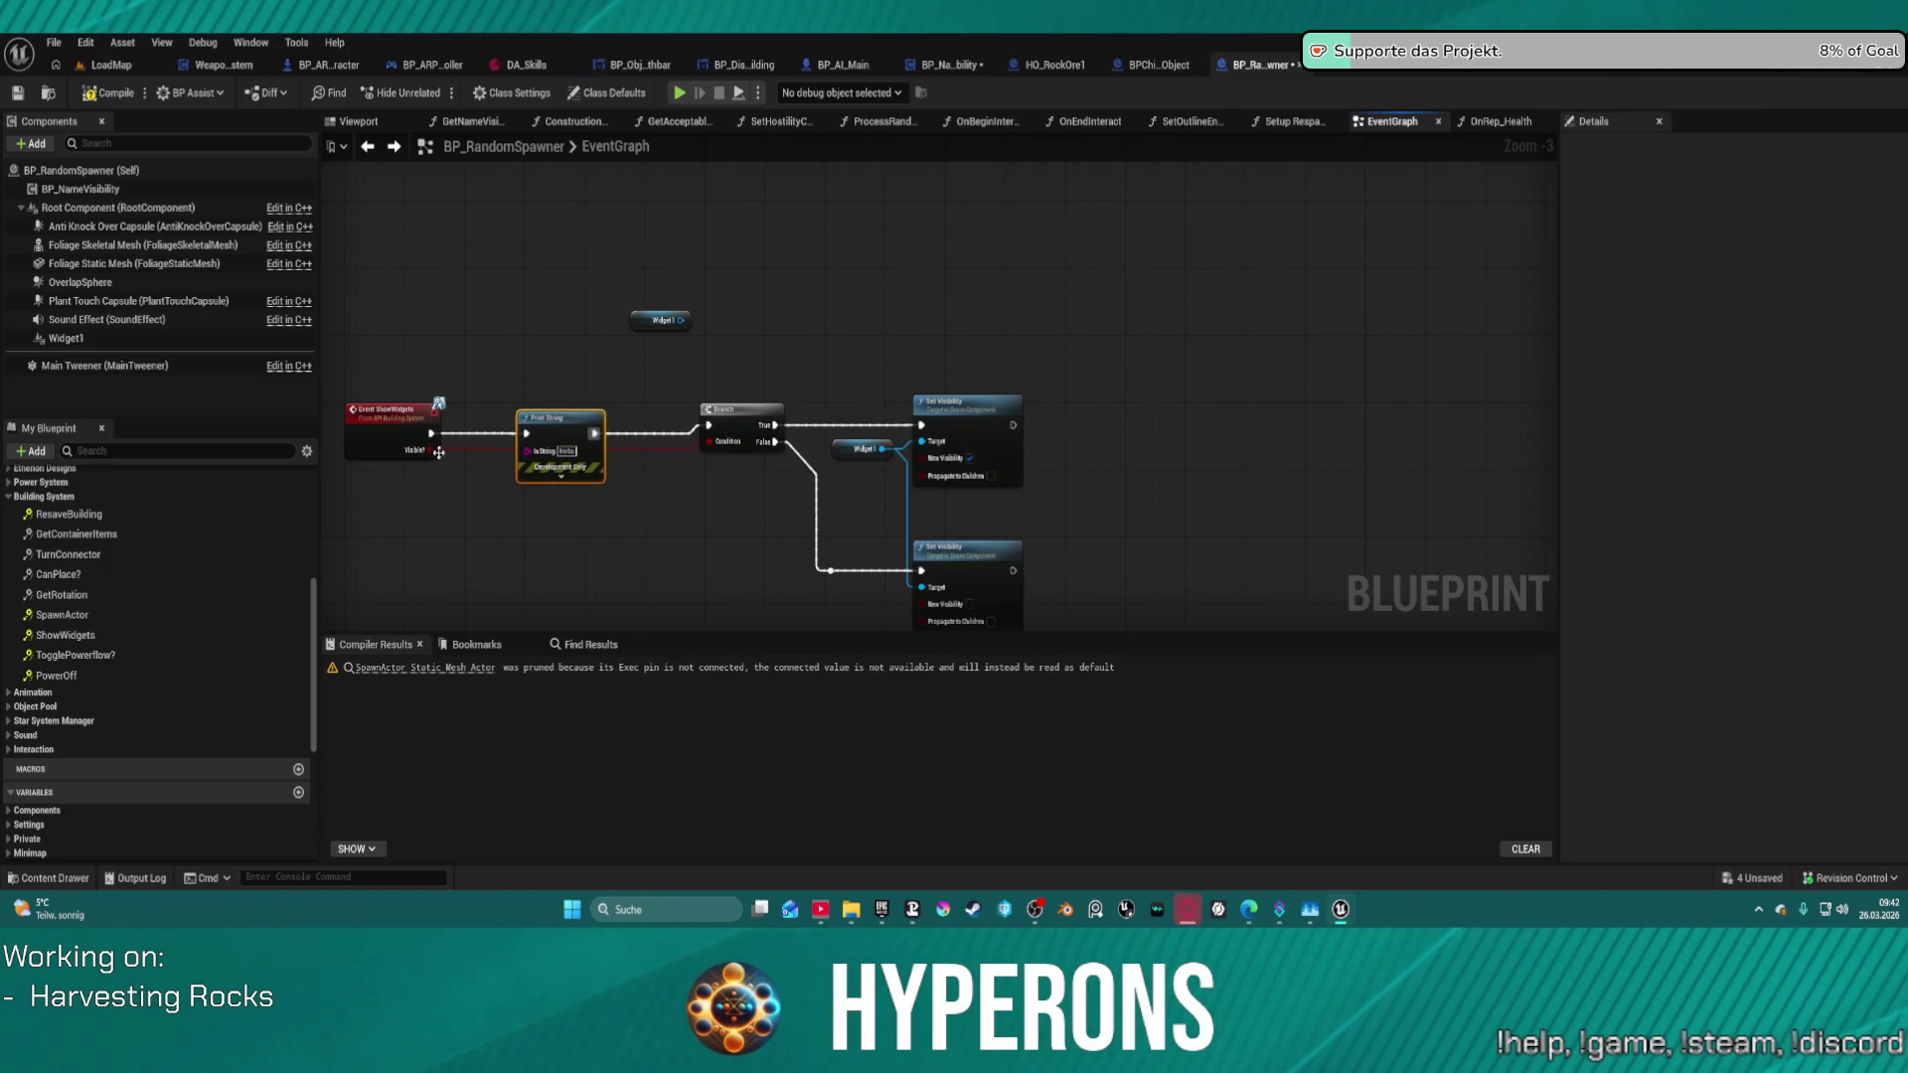
{"action": "left_click_drag", "start_coordinate": [438, 450], "coordinate": [527, 451]}
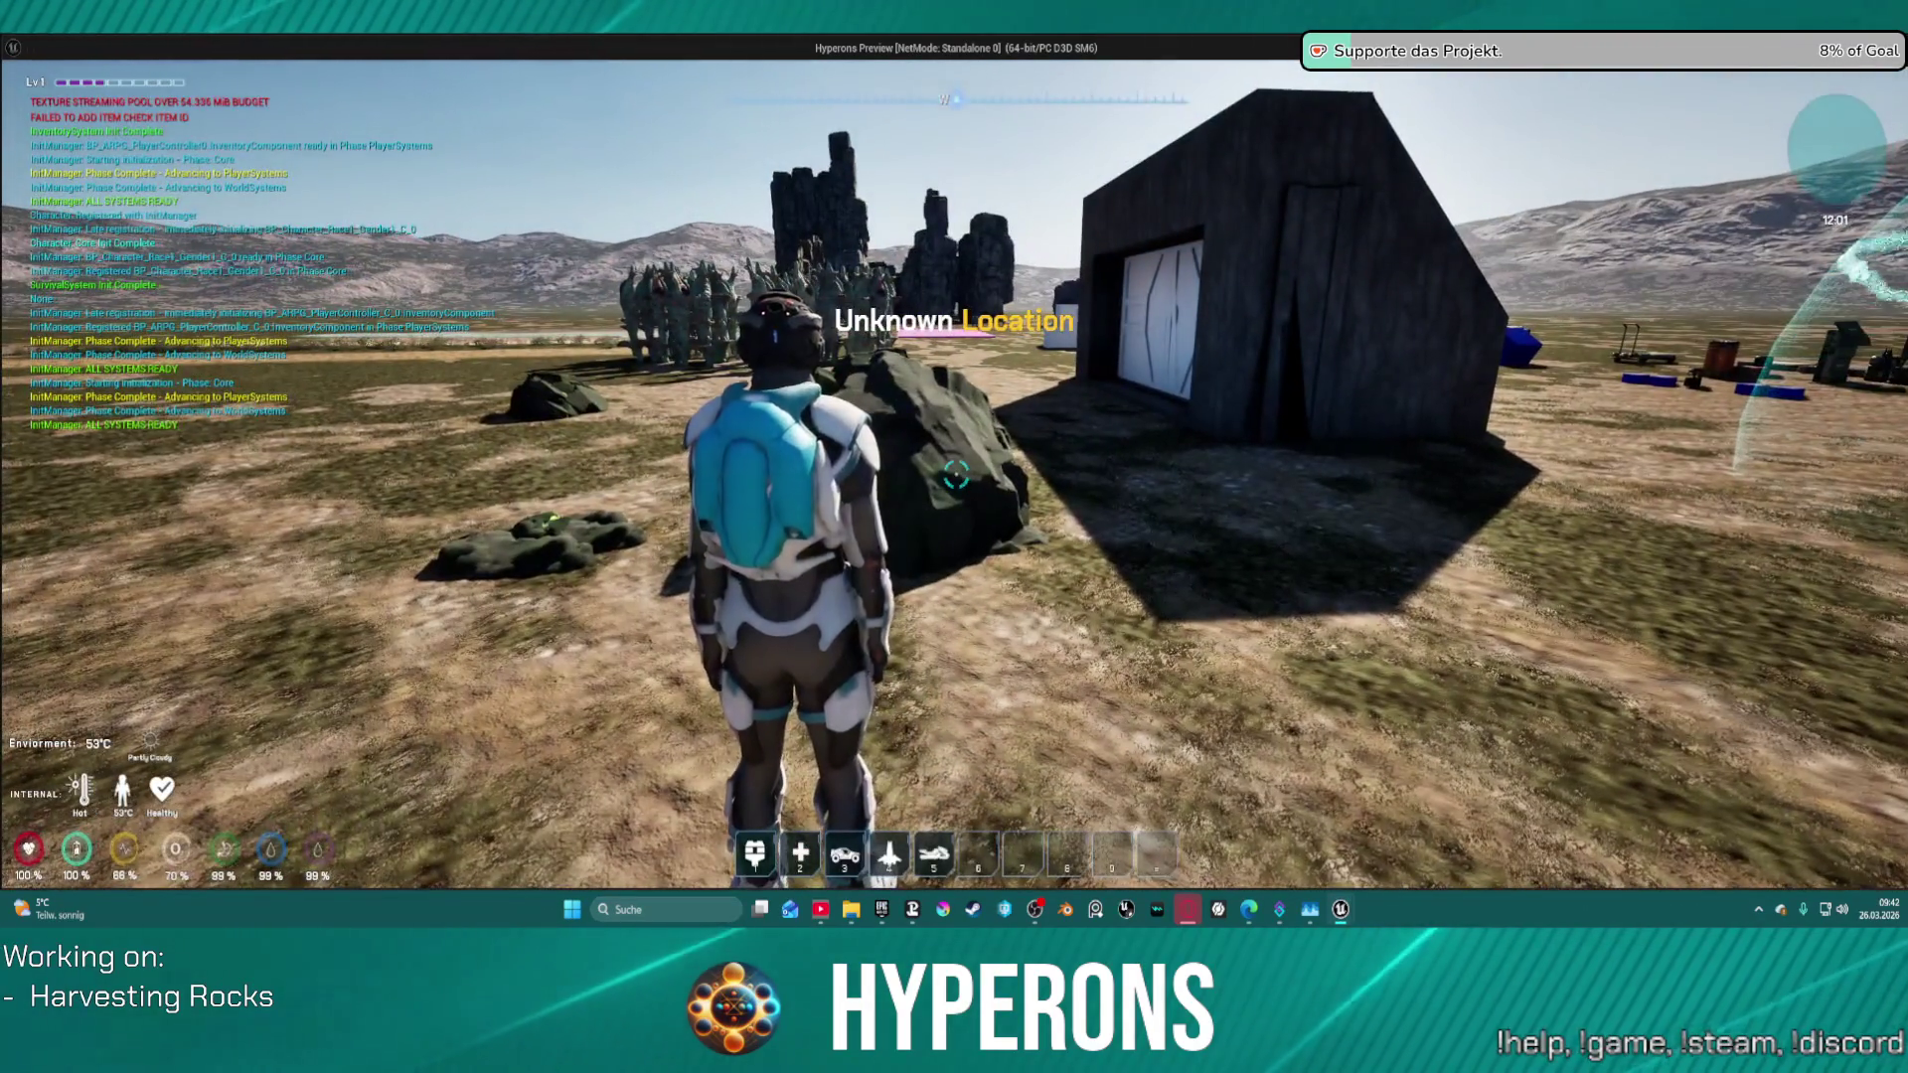
- Walk toward and away from the rock repeatedly, watching the printed ShowWidgets values, then stop playing
{"action": "key", "text": "w"}
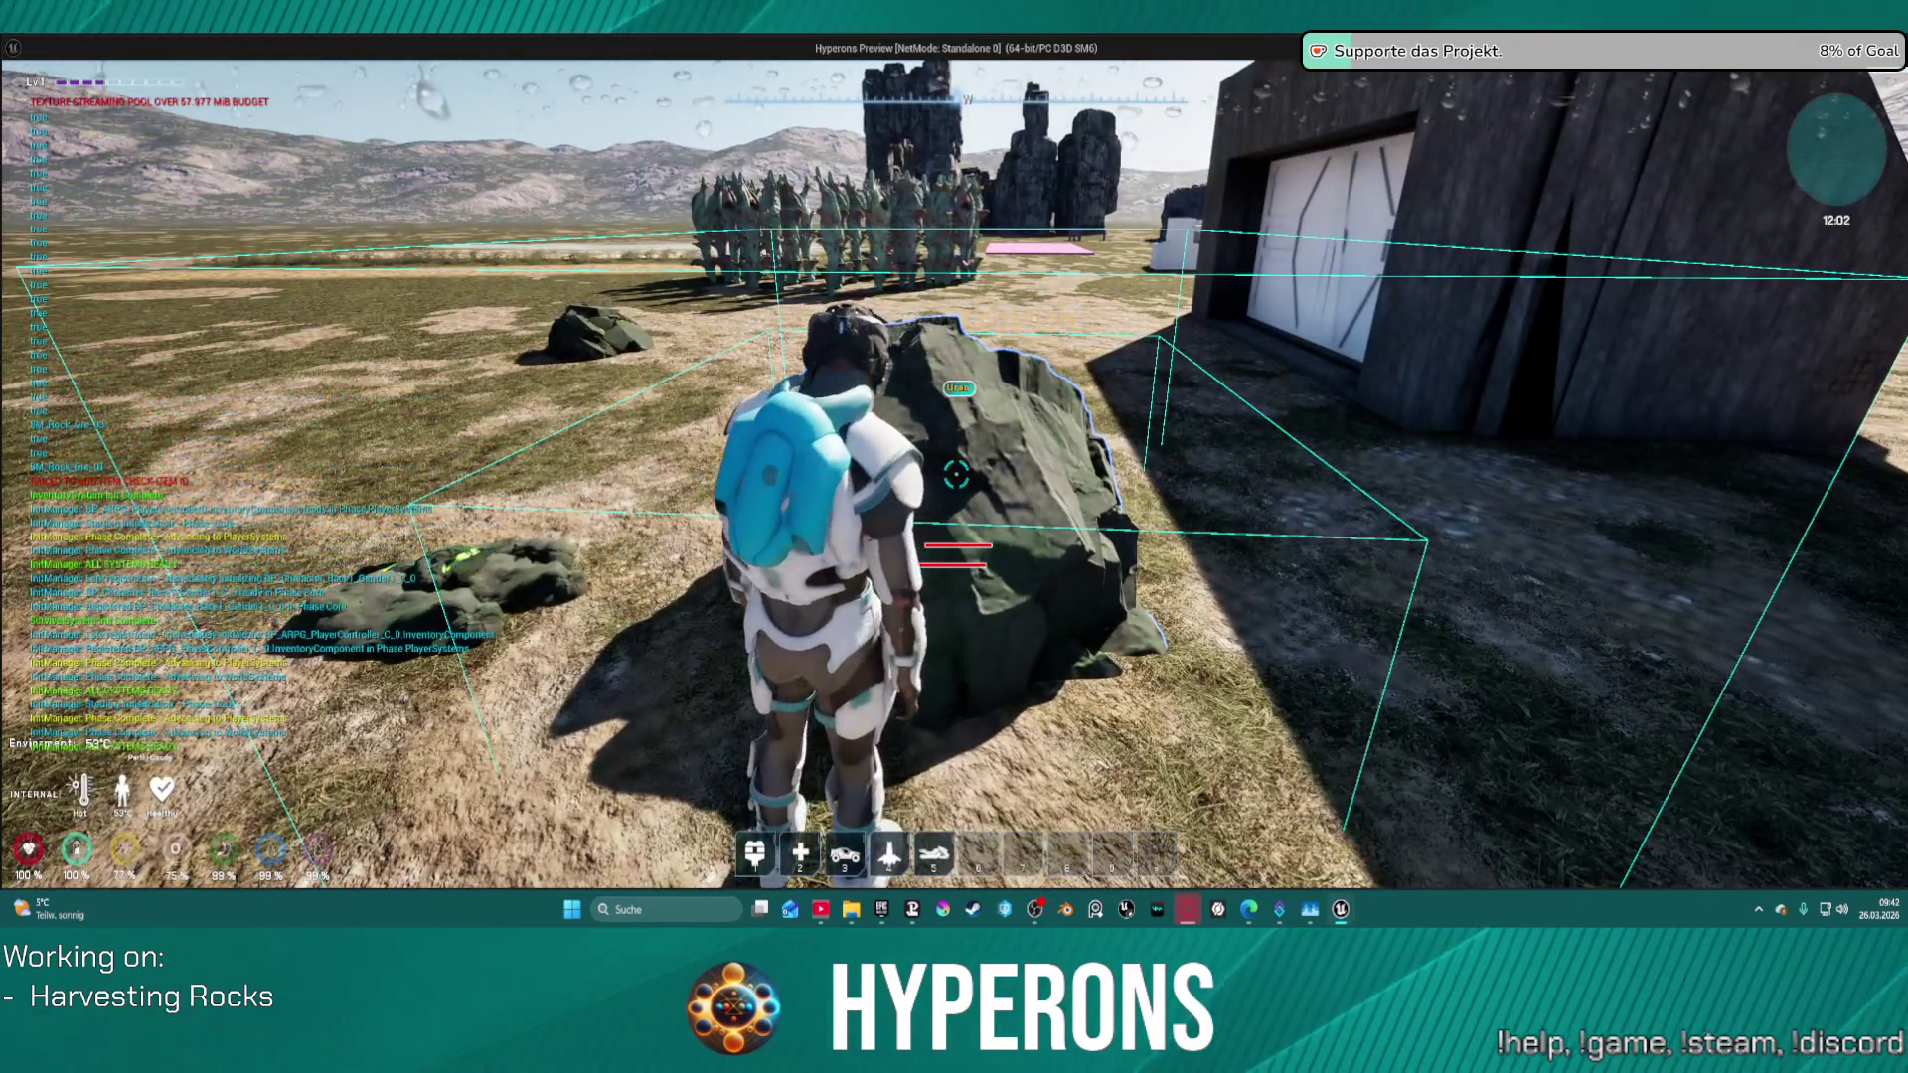
{"action": "key", "text": "s"}
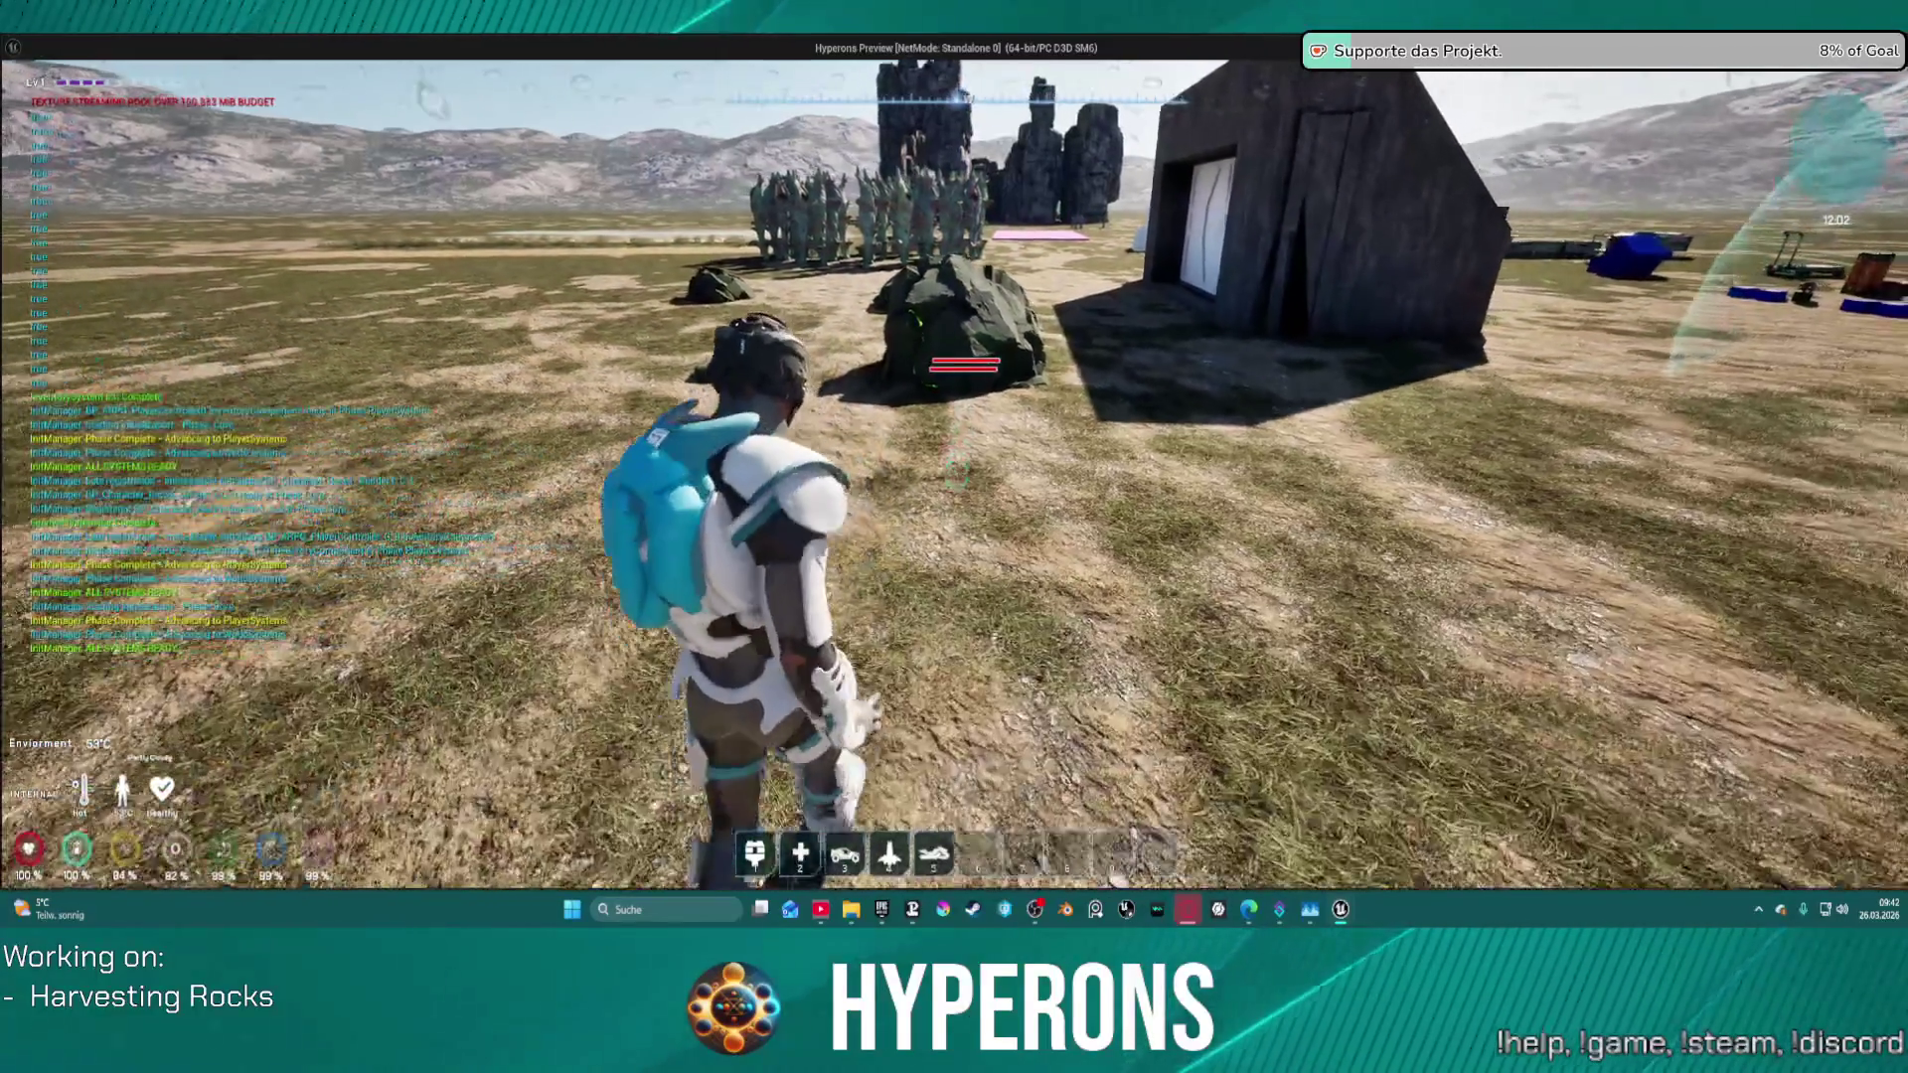
{"action": "key", "text": "s"}
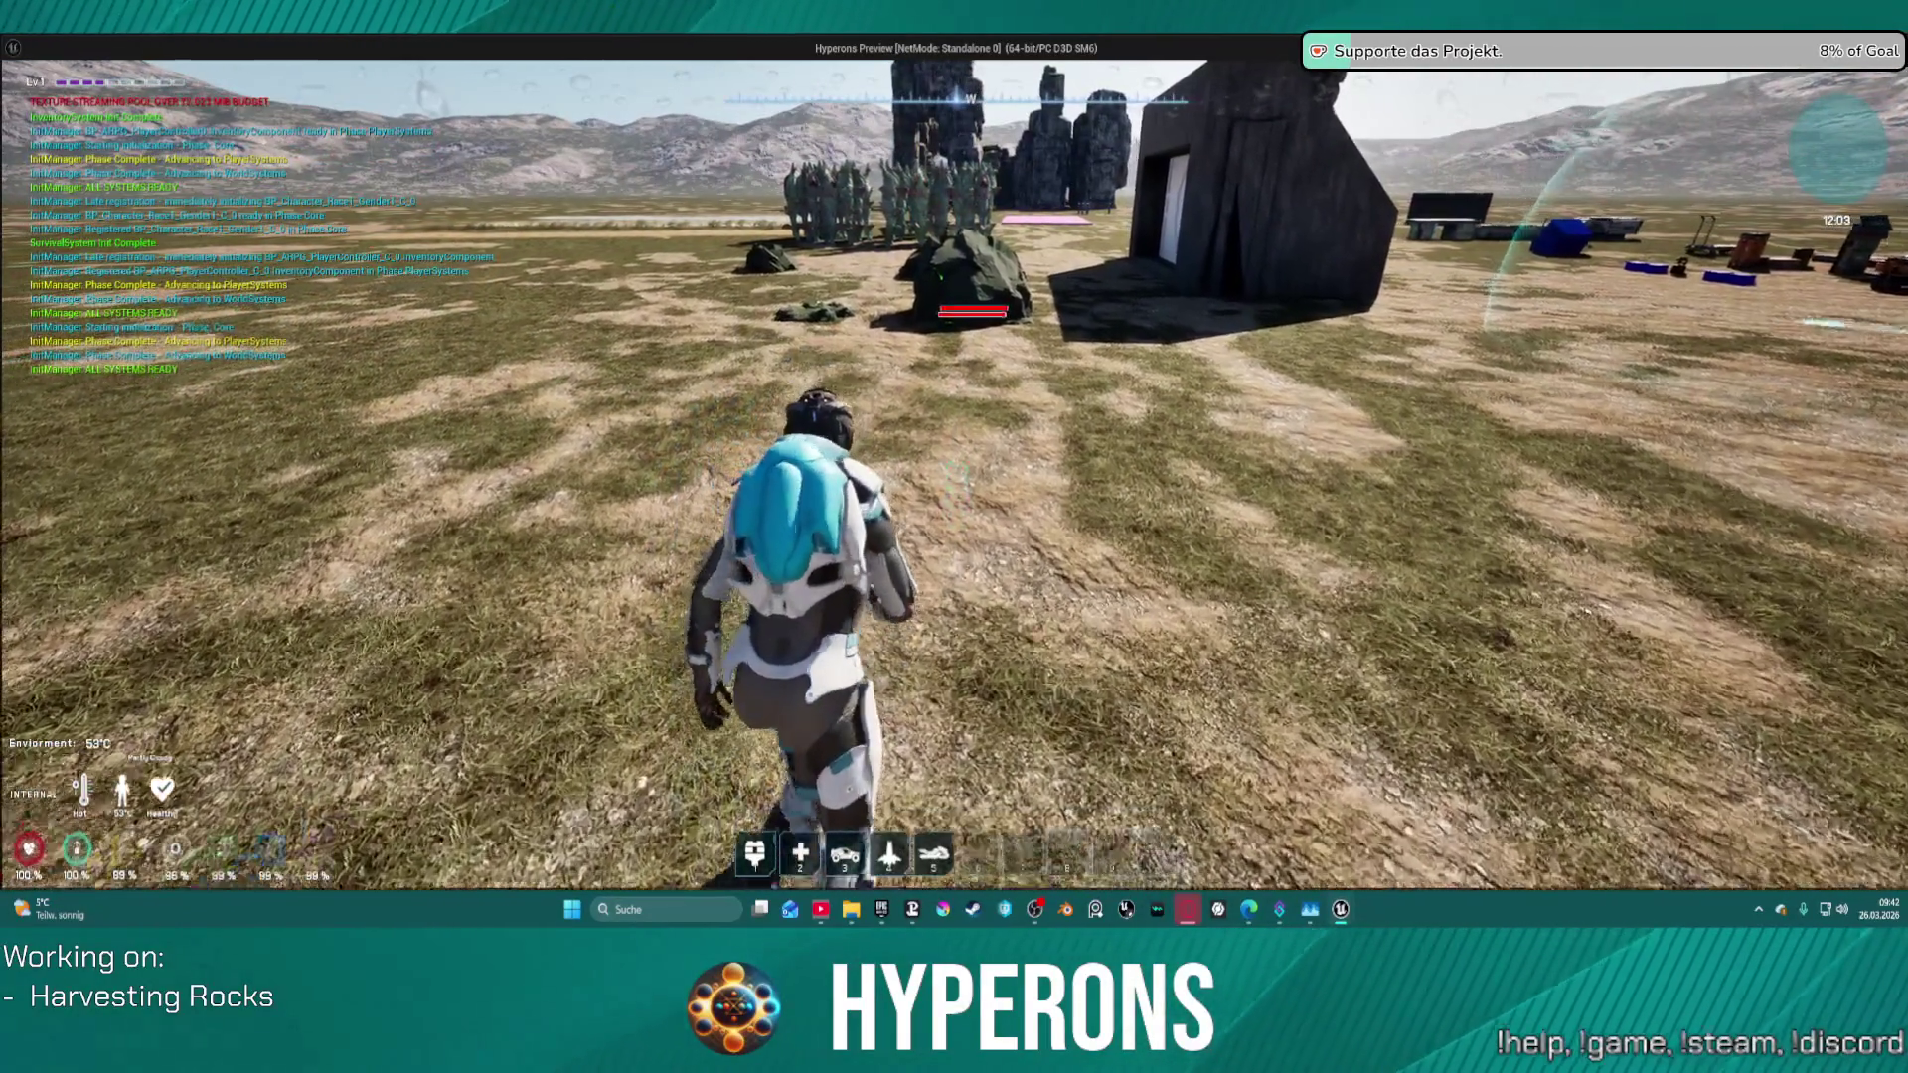
{"action": "key", "text": "w"}
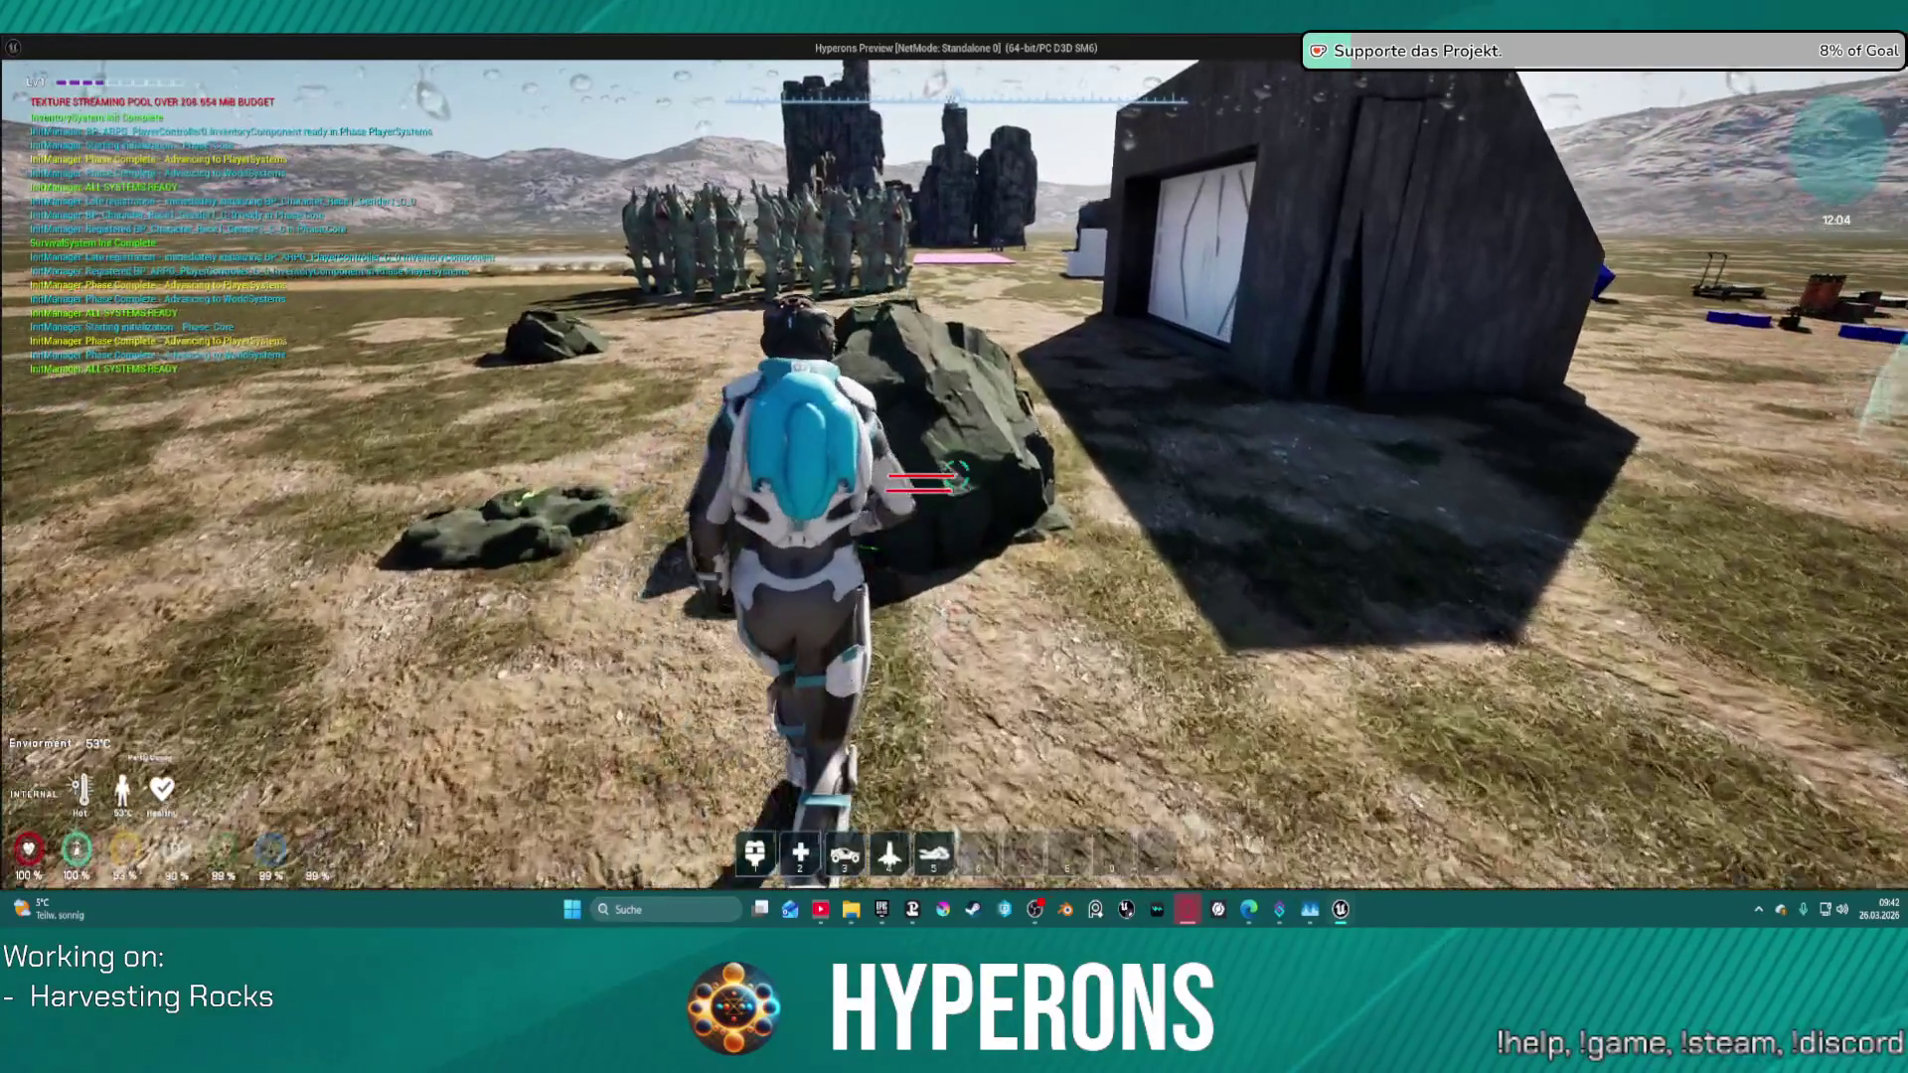
{"action": "key", "text": "s"}
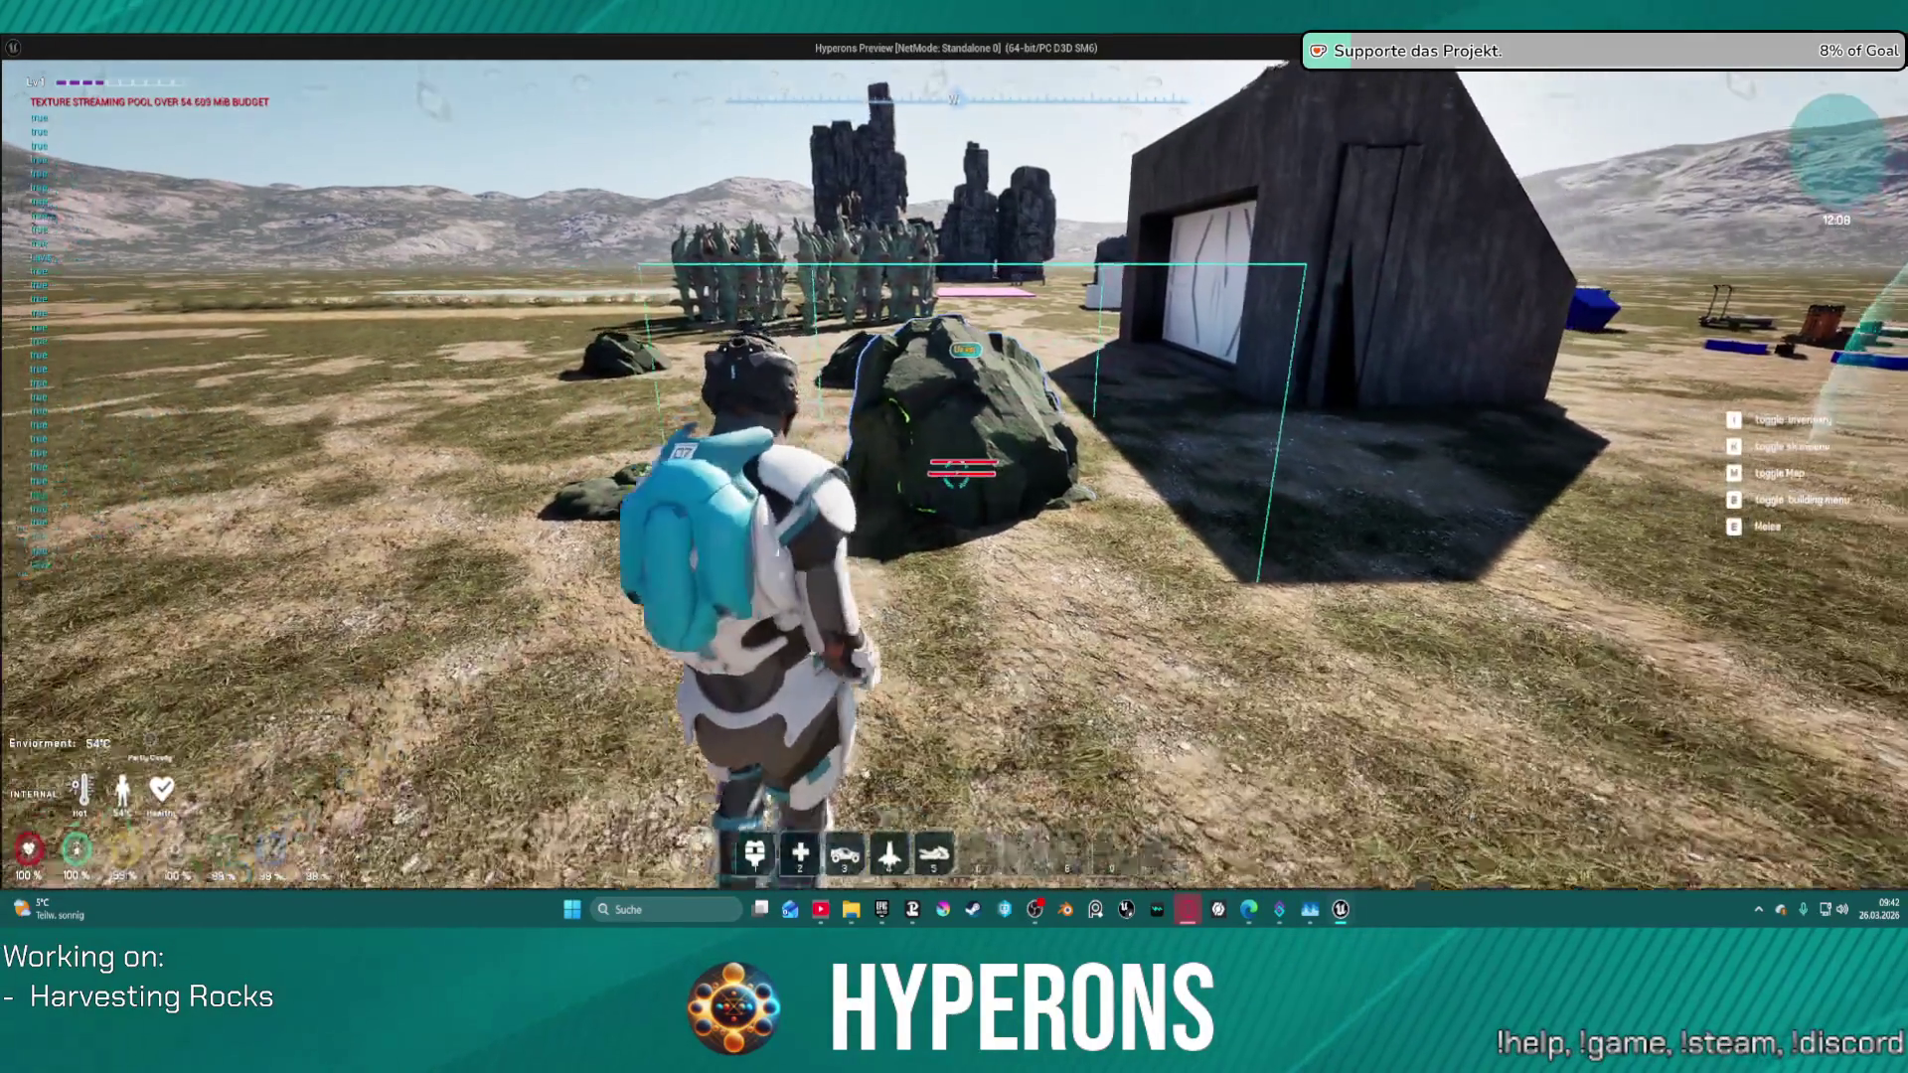
{"action": "key", "text": "w"}
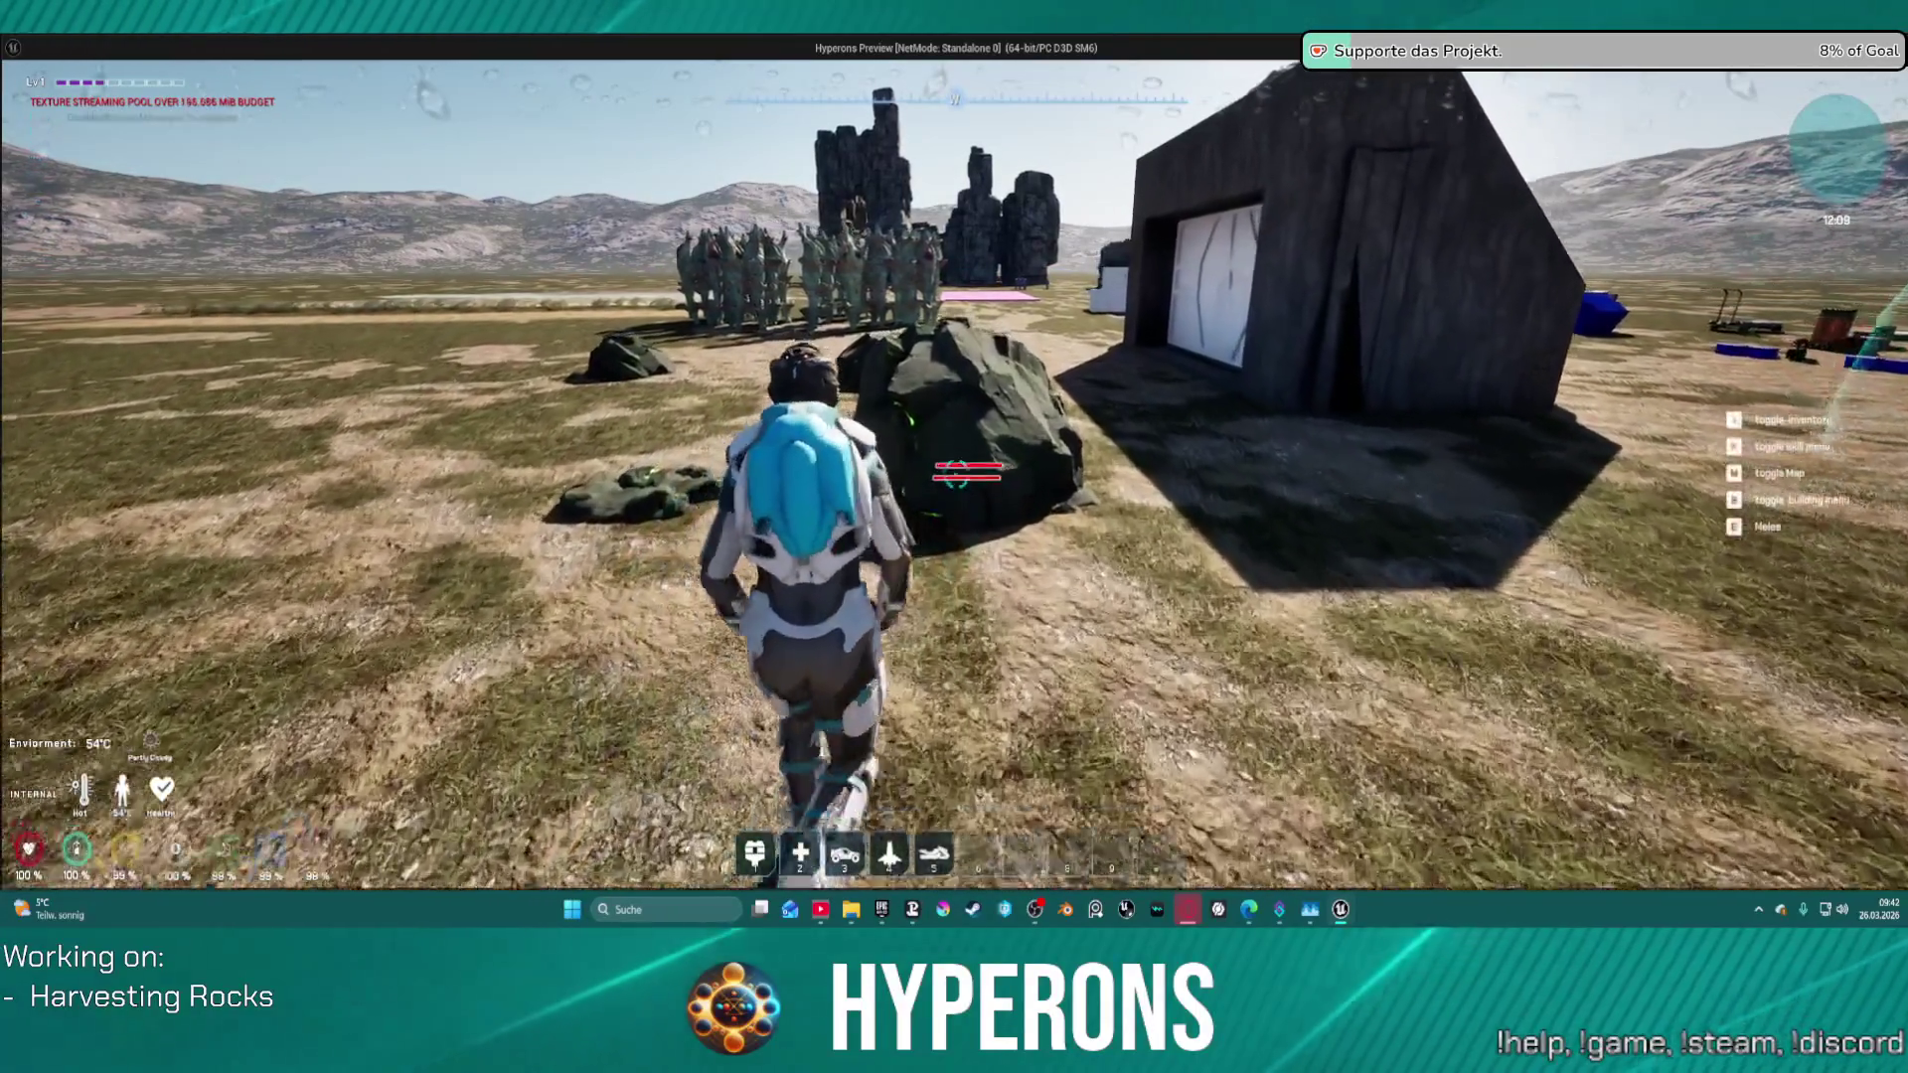
{"action": "key", "text": "s"}
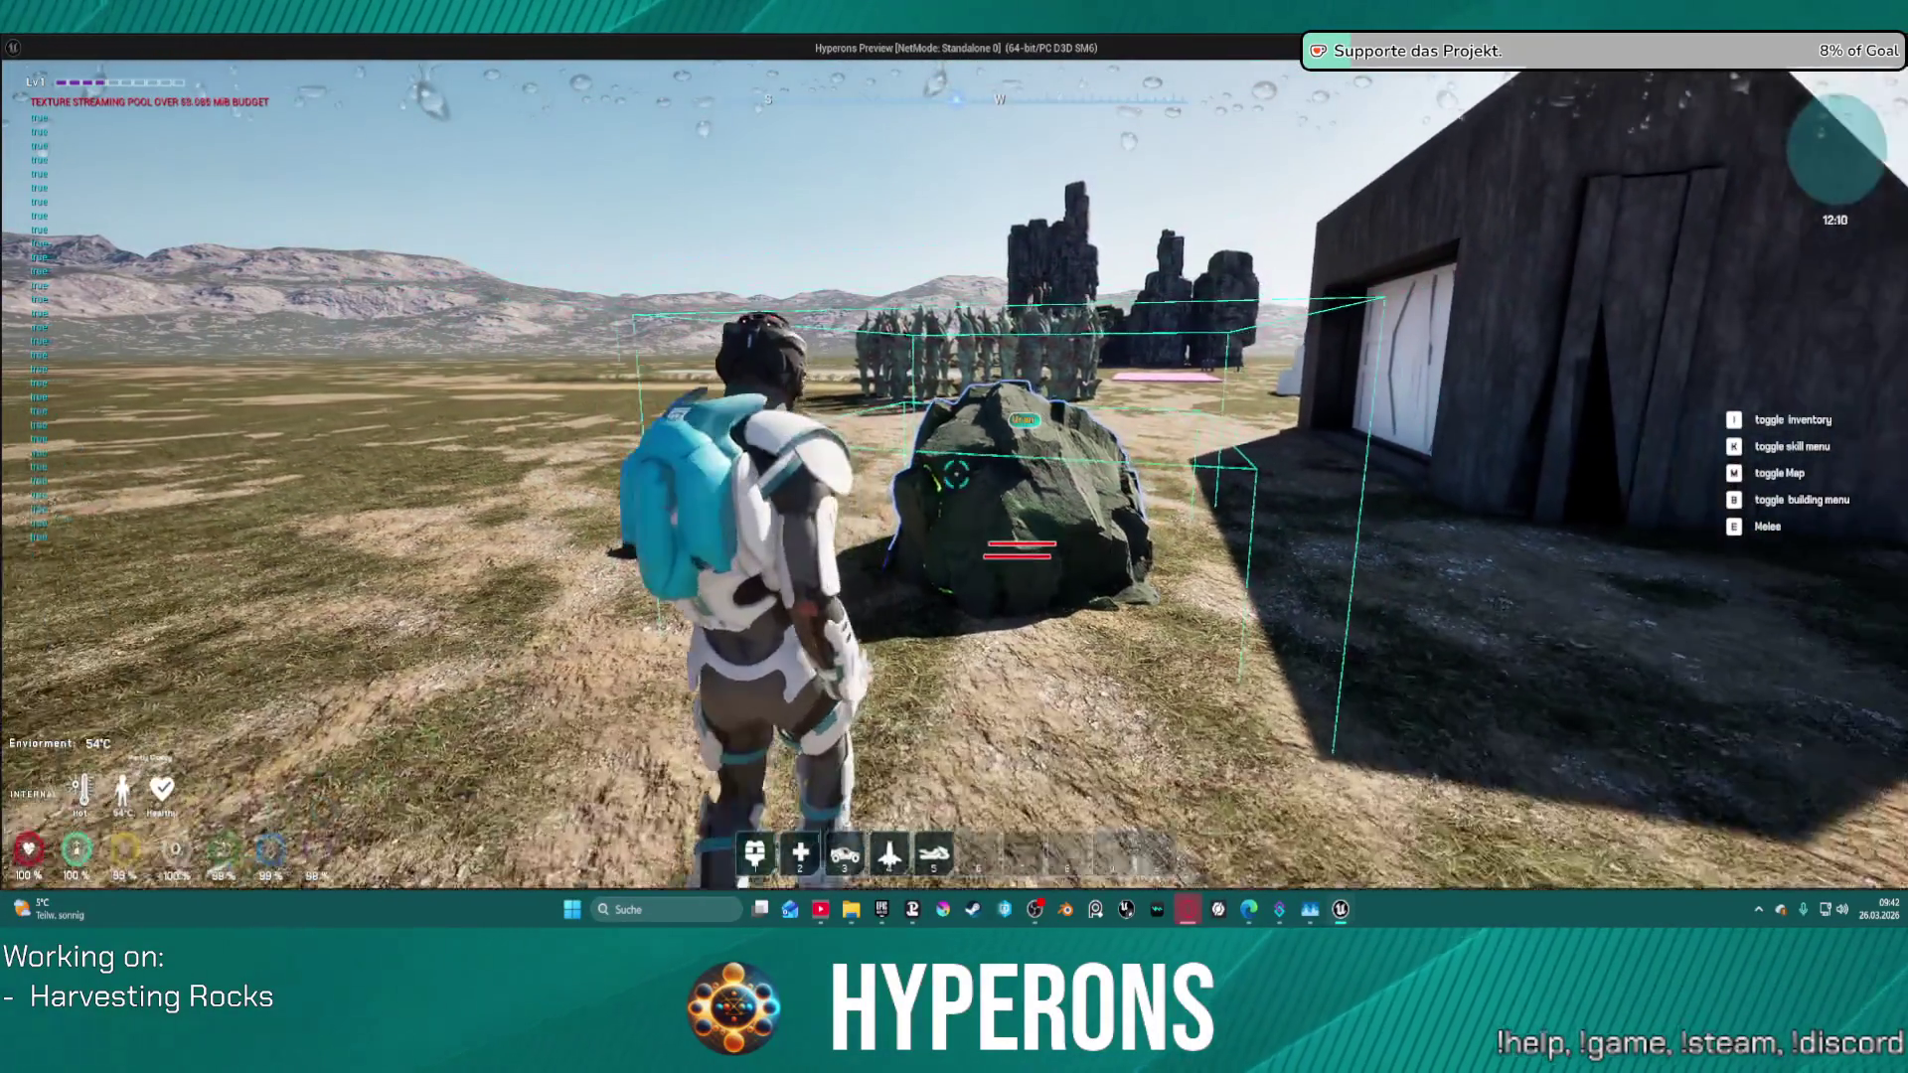
{"action": "key", "text": "Escape"}
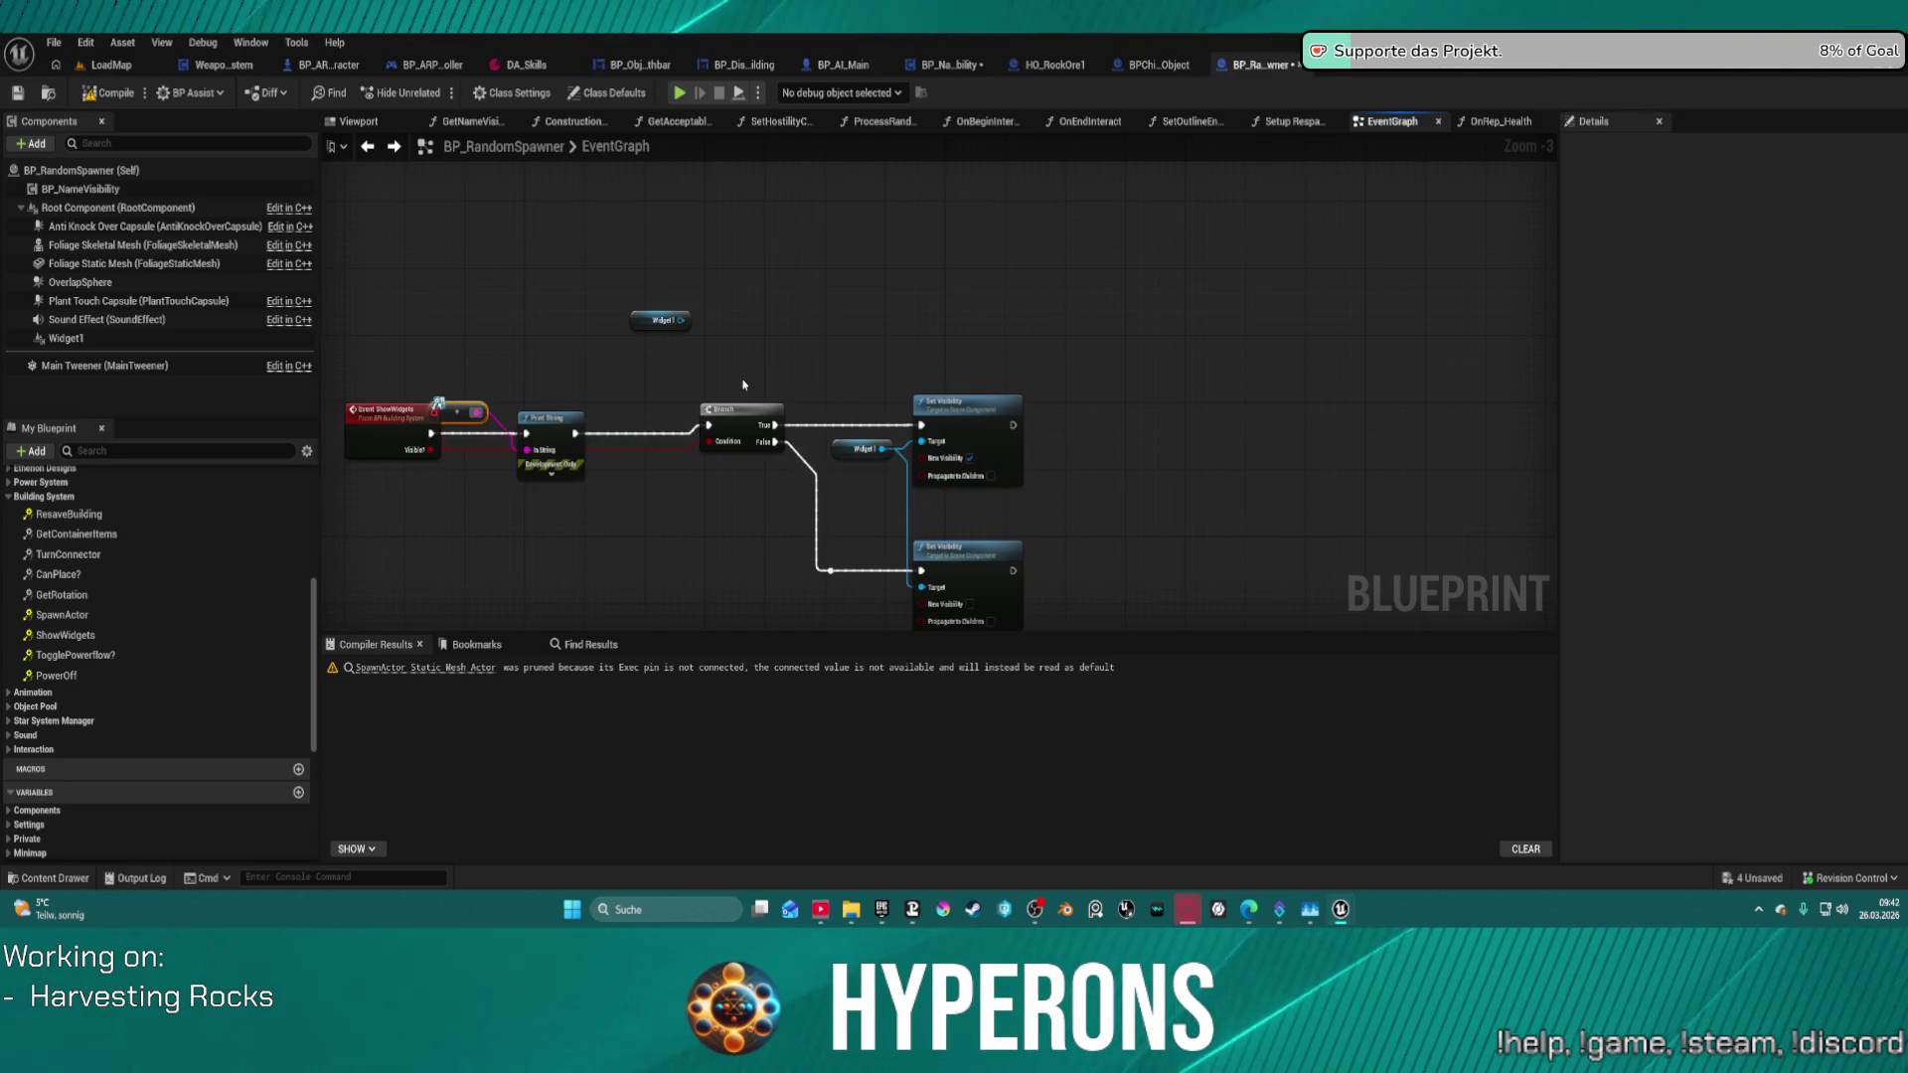
- Add a BP Name Visibility reference with a Get Current Vis node to ShowWidgets, then compile
{"action": "key", "text": "Home"}
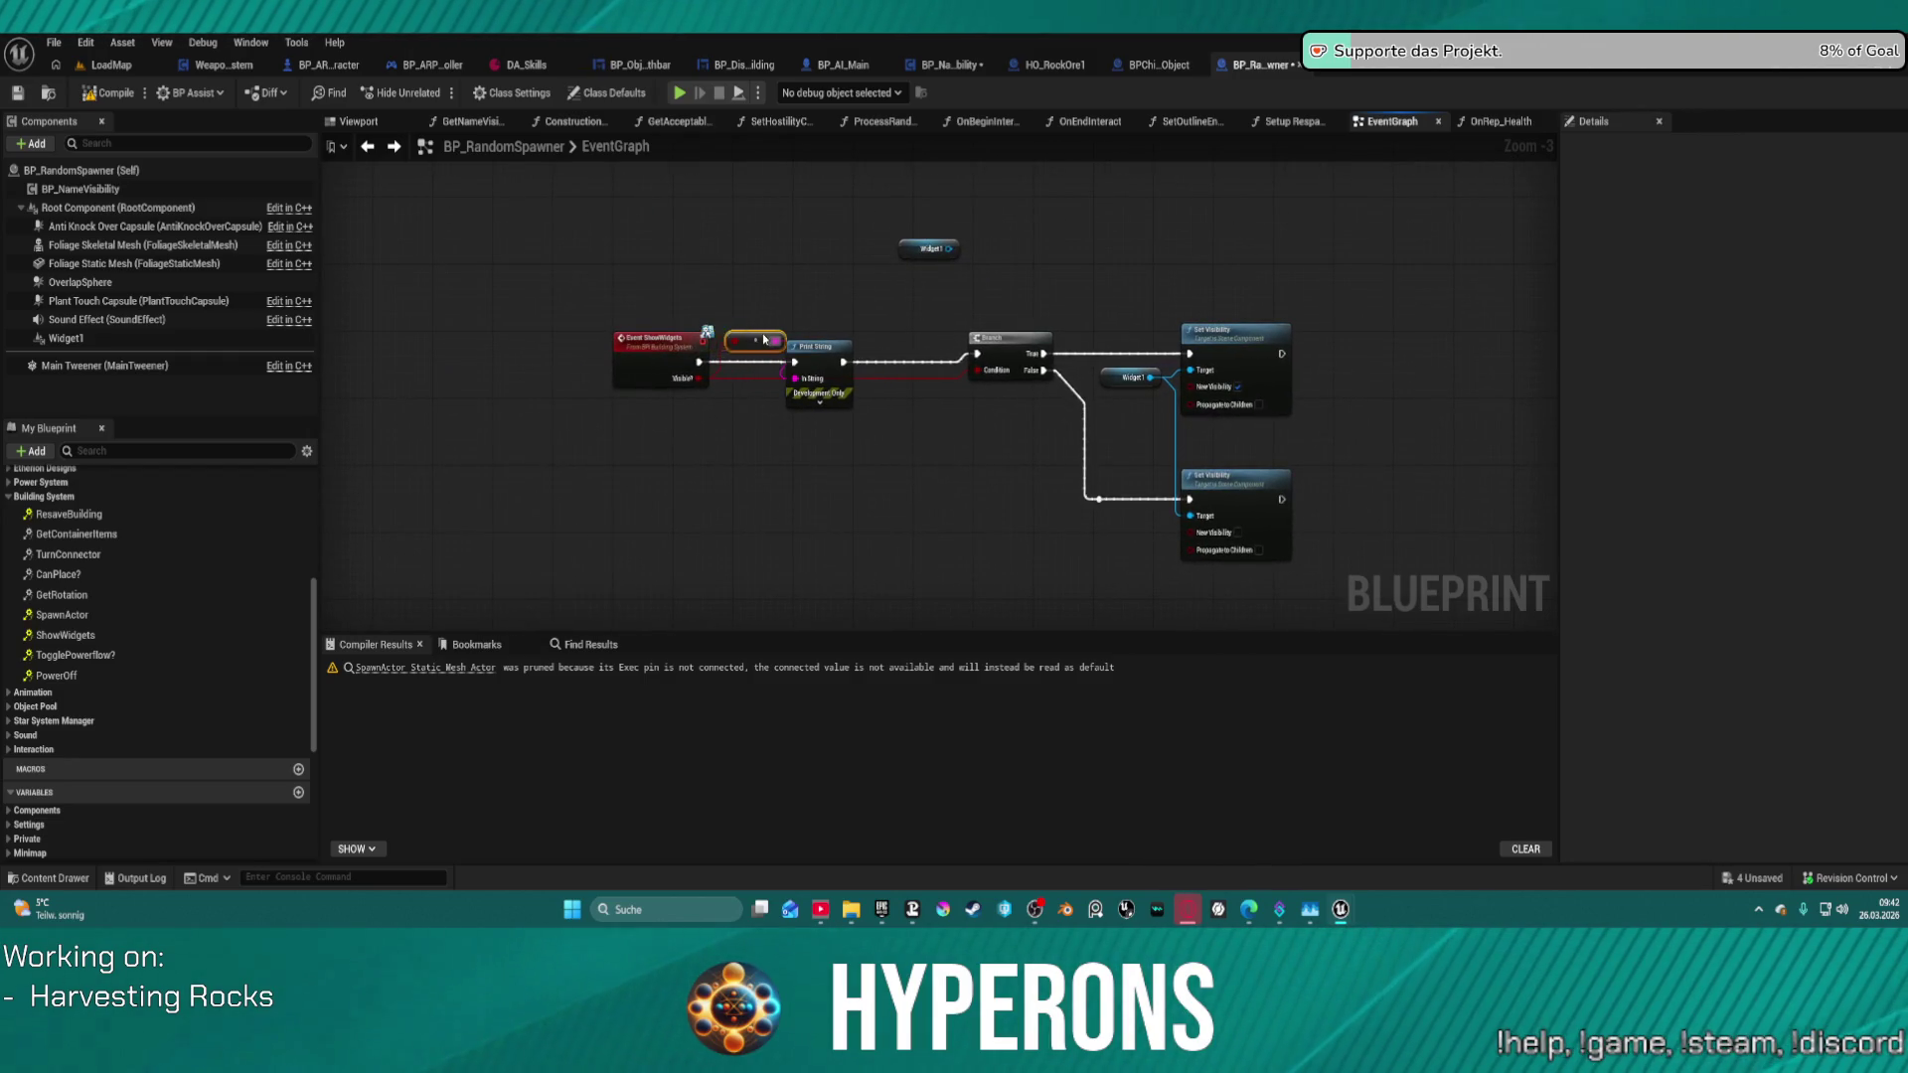
{"action": "left_click_drag", "start_coordinate": [736, 341], "coordinate": [745, 308]}
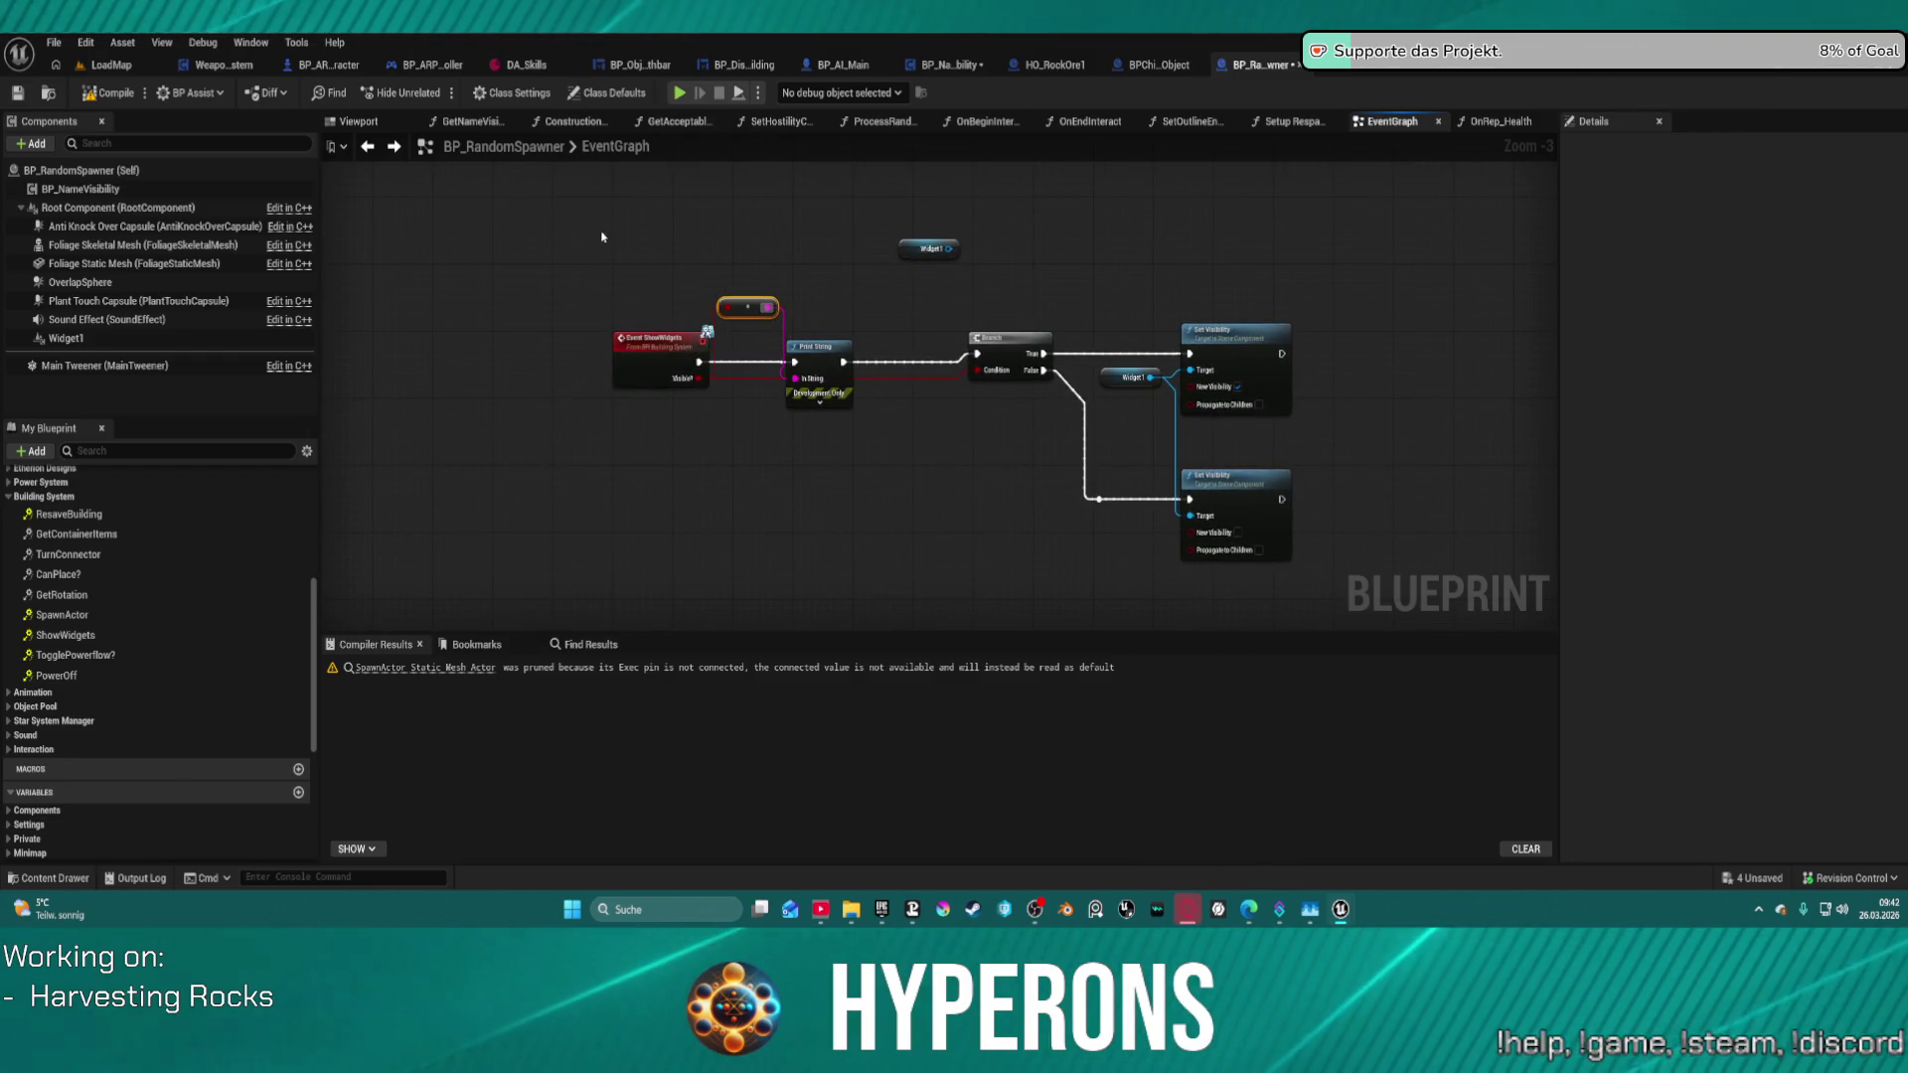
{"action": "mouse_move", "coordinate": [602, 227]}
{"action": "left_mouse_down"}
{"action": "mouse_move", "coordinate": [1314, 564]}
{"action": "mouse_move", "coordinate": [1283, 557]}
{"action": "left_mouse_up"}
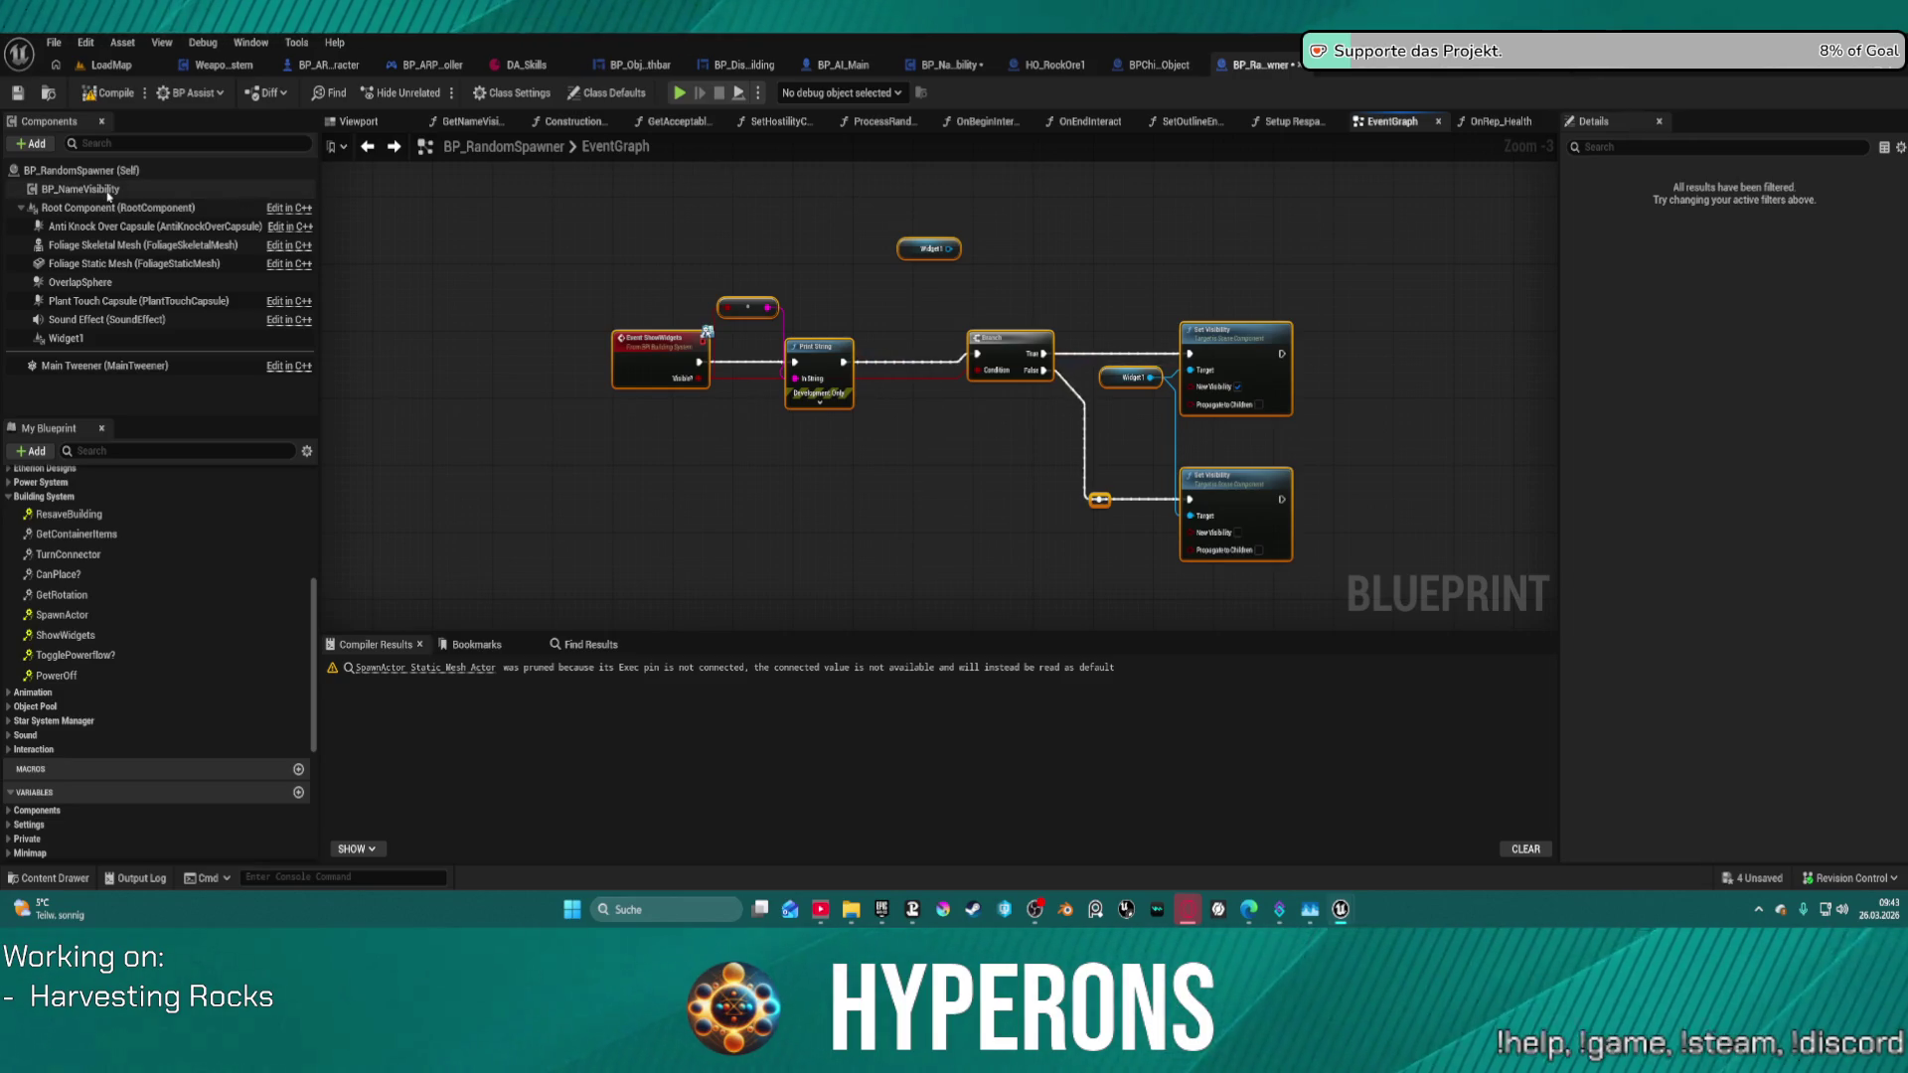
{"action": "mouse_move", "coordinate": [79, 189]}
{"action": "left_mouse_down"}
{"action": "mouse_move", "coordinate": [857, 227]}
{"action": "mouse_move", "coordinate": [914, 210]}
{"action": "left_mouse_up"}
{"action": "type", "text": "get"}
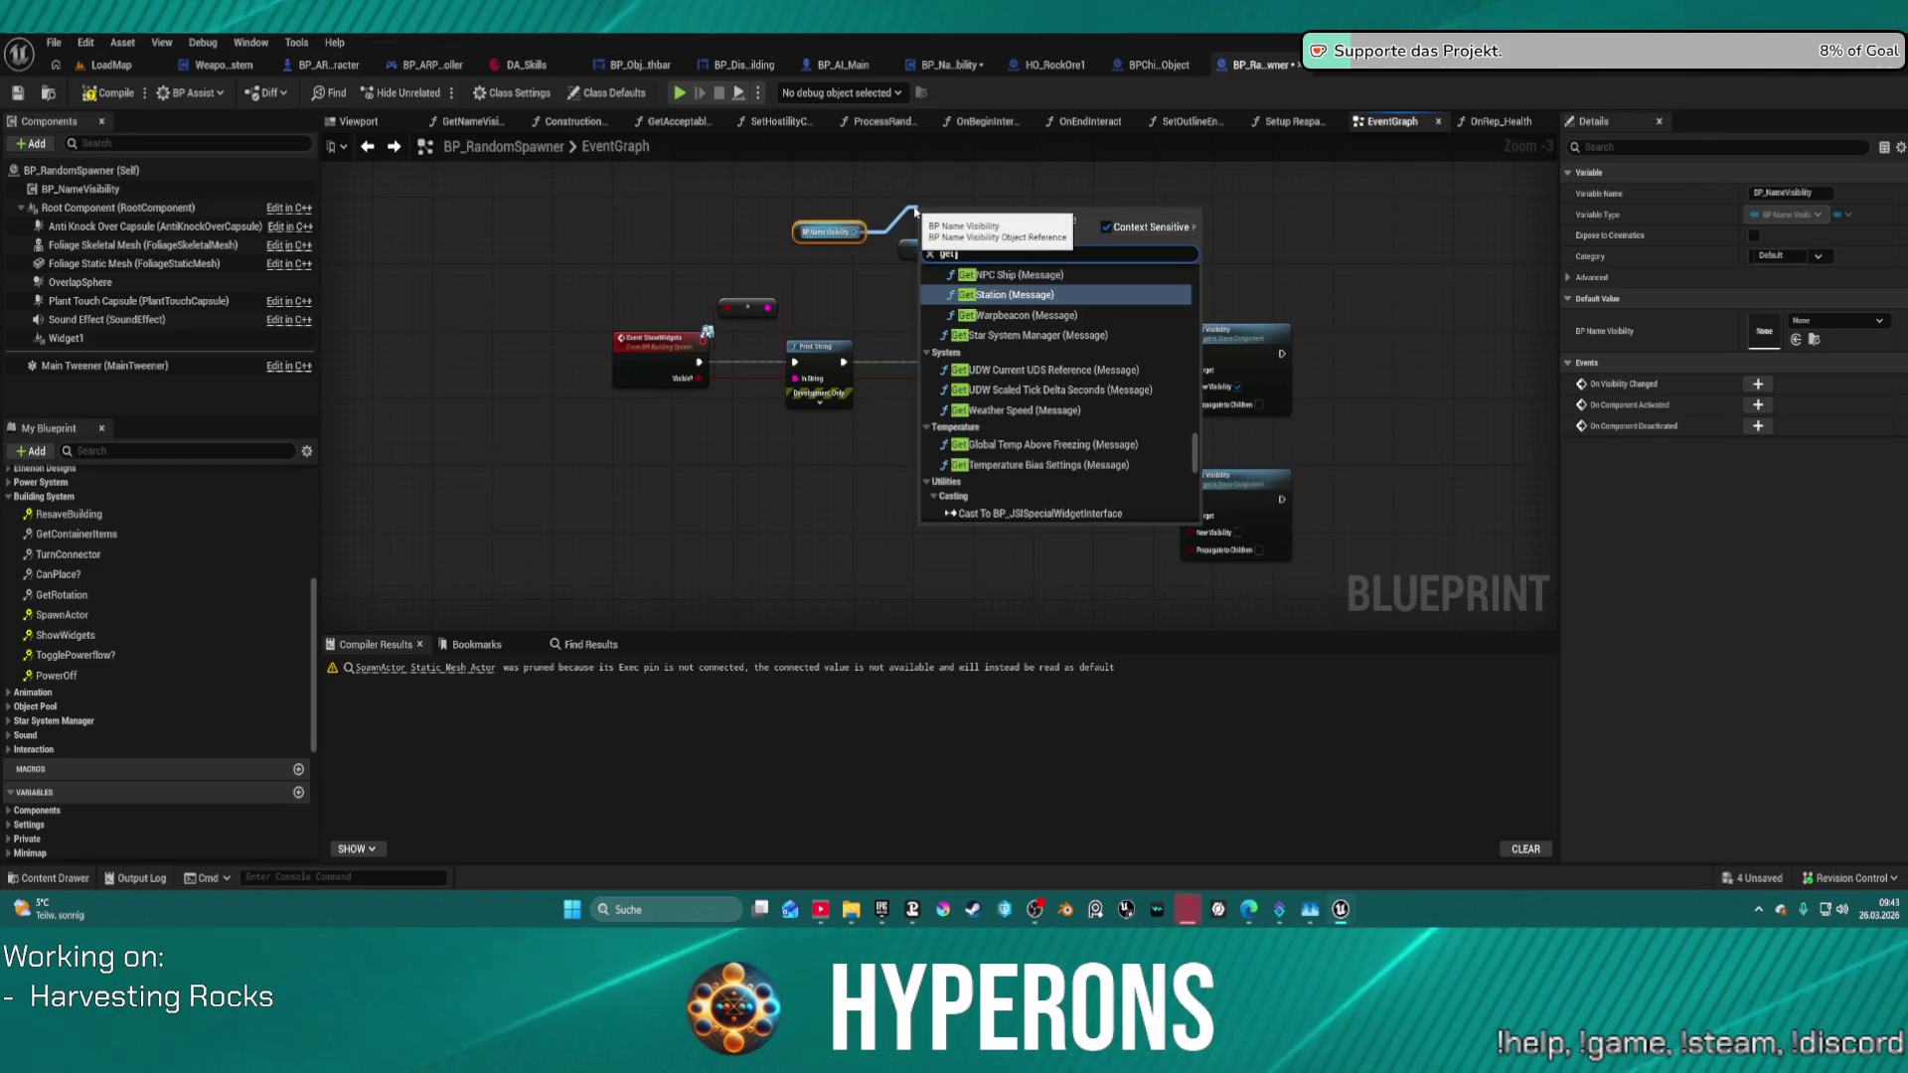
{"action": "type", "text": " vis"}
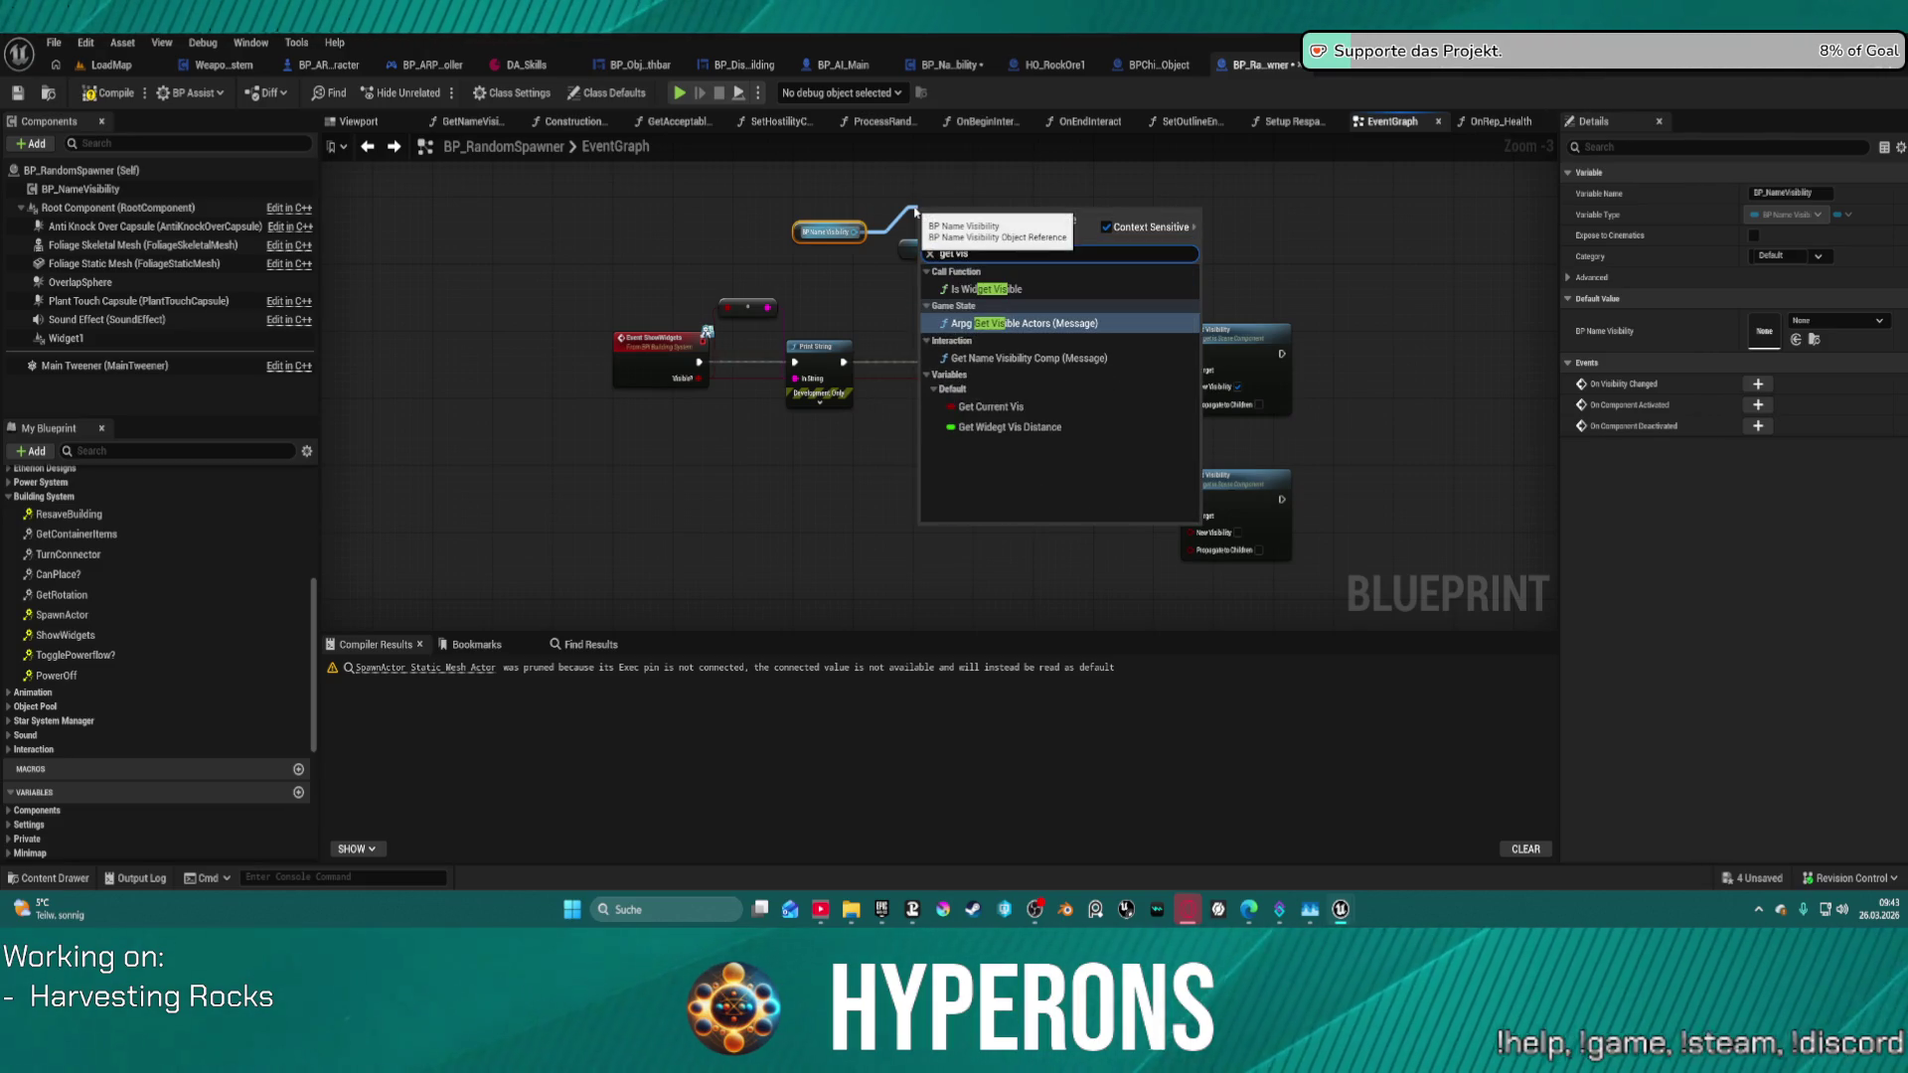
{"action": "left_click", "coordinate": [990, 407]}
{"action": "scroll", "coordinate": [1089, 379], "scroll_direction": "up", "scroll_amount": 3}
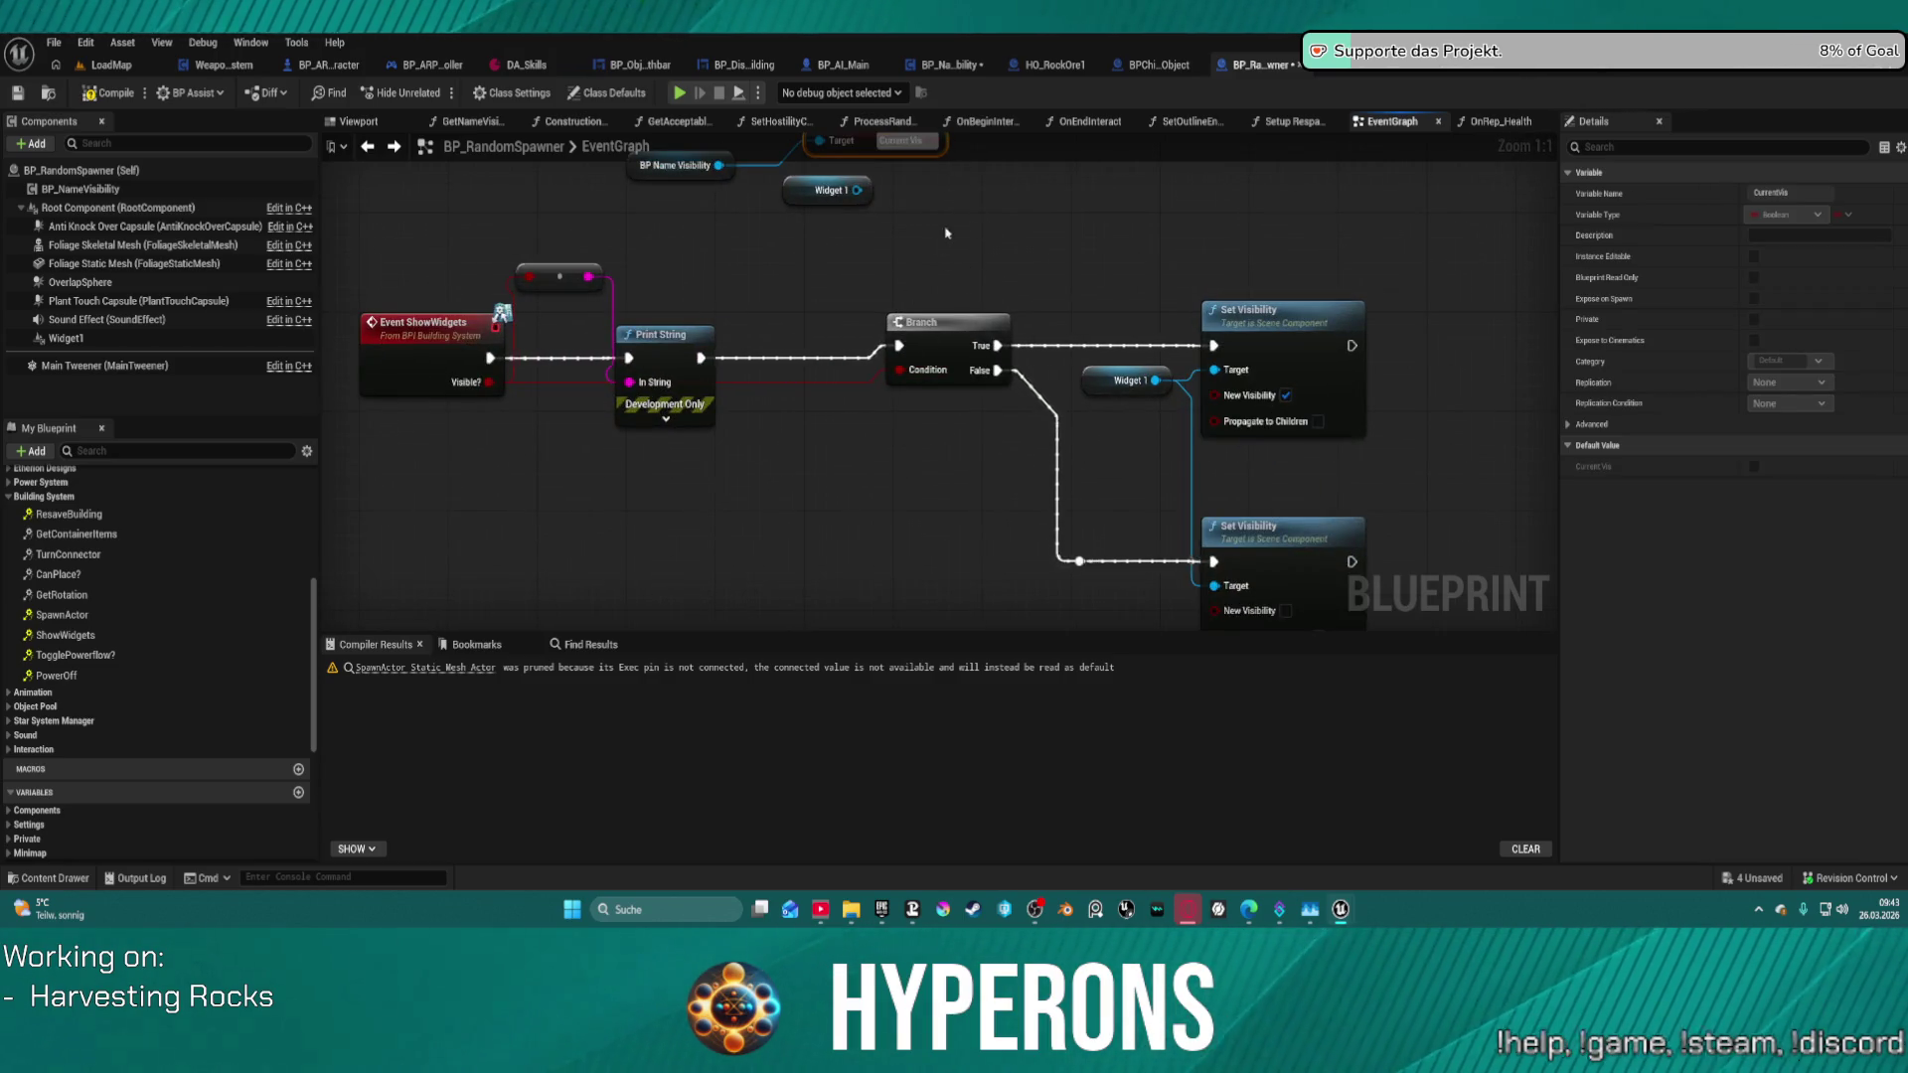
{"action": "mouse_move", "coordinate": [899, 133]}
{"action": "left_mouse_down"}
{"action": "mouse_move", "coordinate": [927, 269]}
{"action": "mouse_move", "coordinate": [970, 298]}
{"action": "mouse_move", "coordinate": [927, 506]}
{"action": "left_mouse_up"}
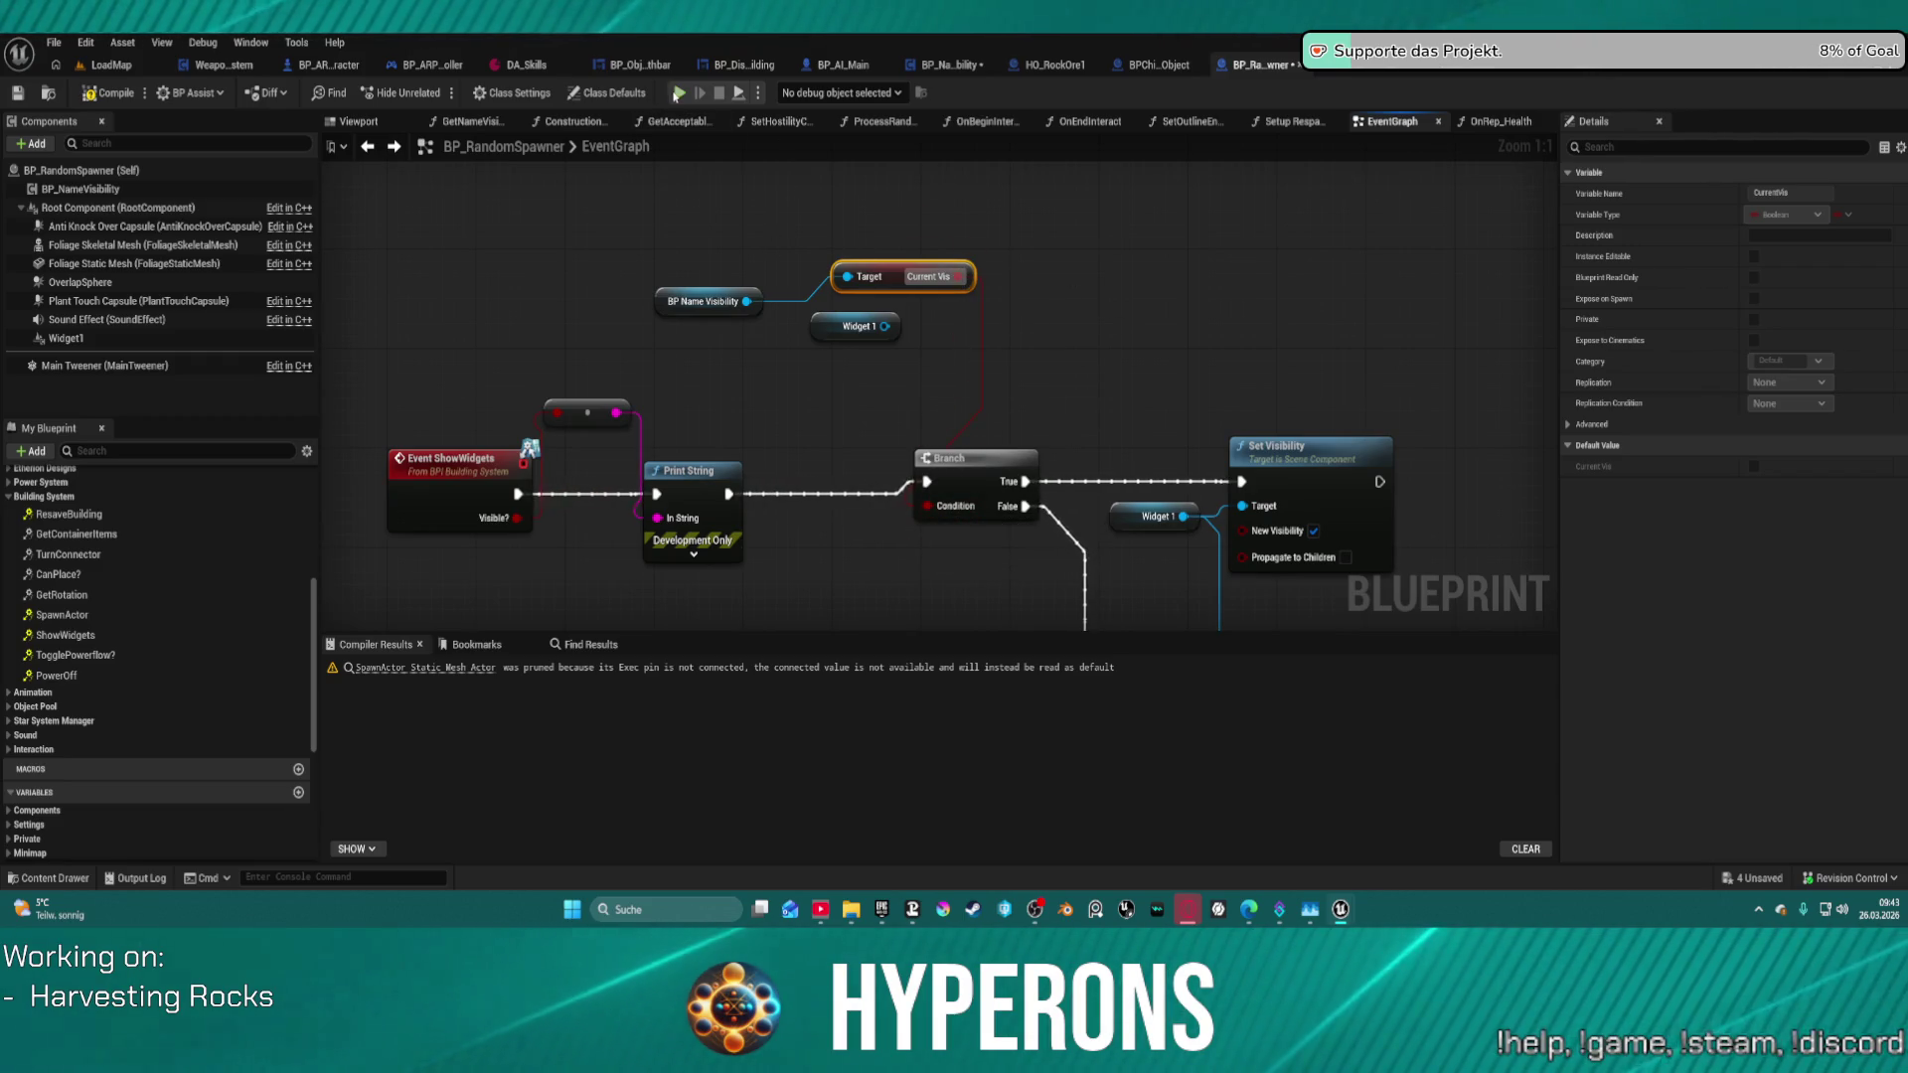
{"action": "key", "text": "F7"}
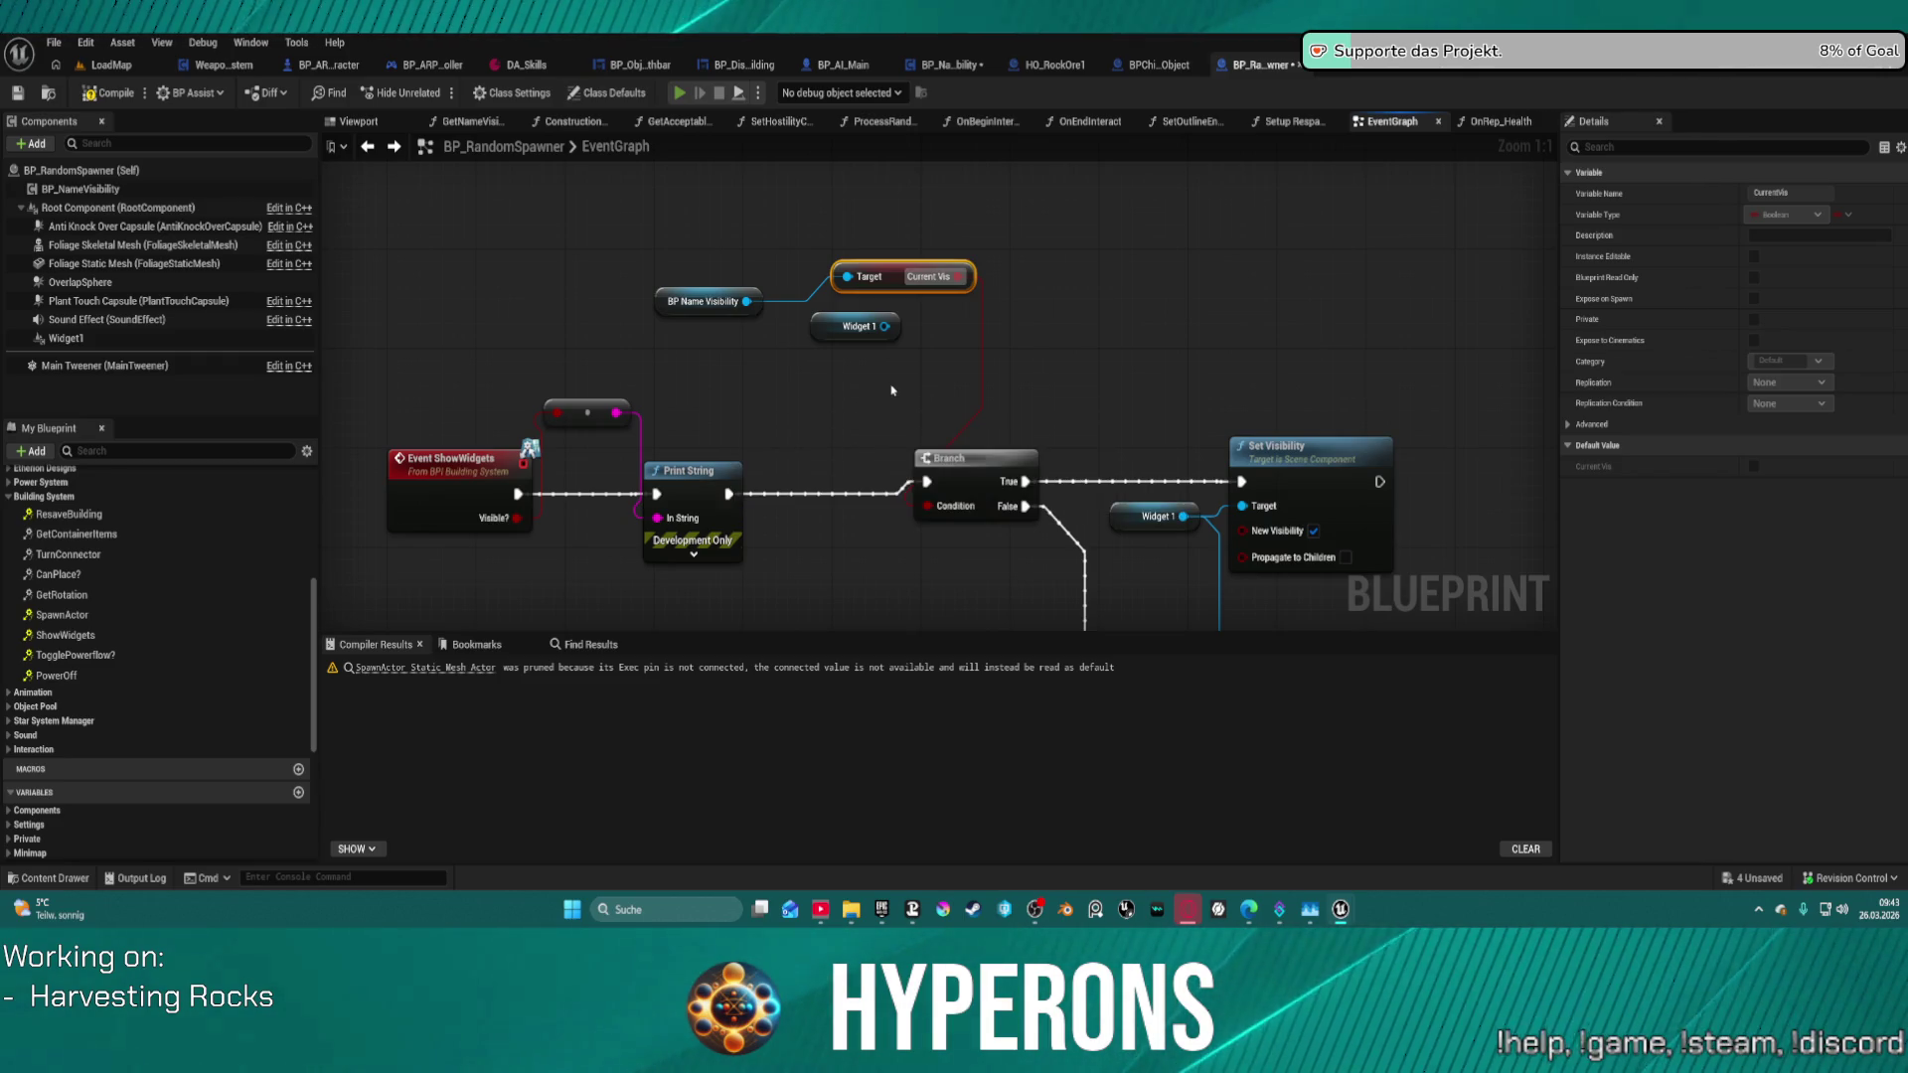
- Play-test by walking up to the rock and back to check its health bar, then stop
{"action": "key", "text": "alt+p"}
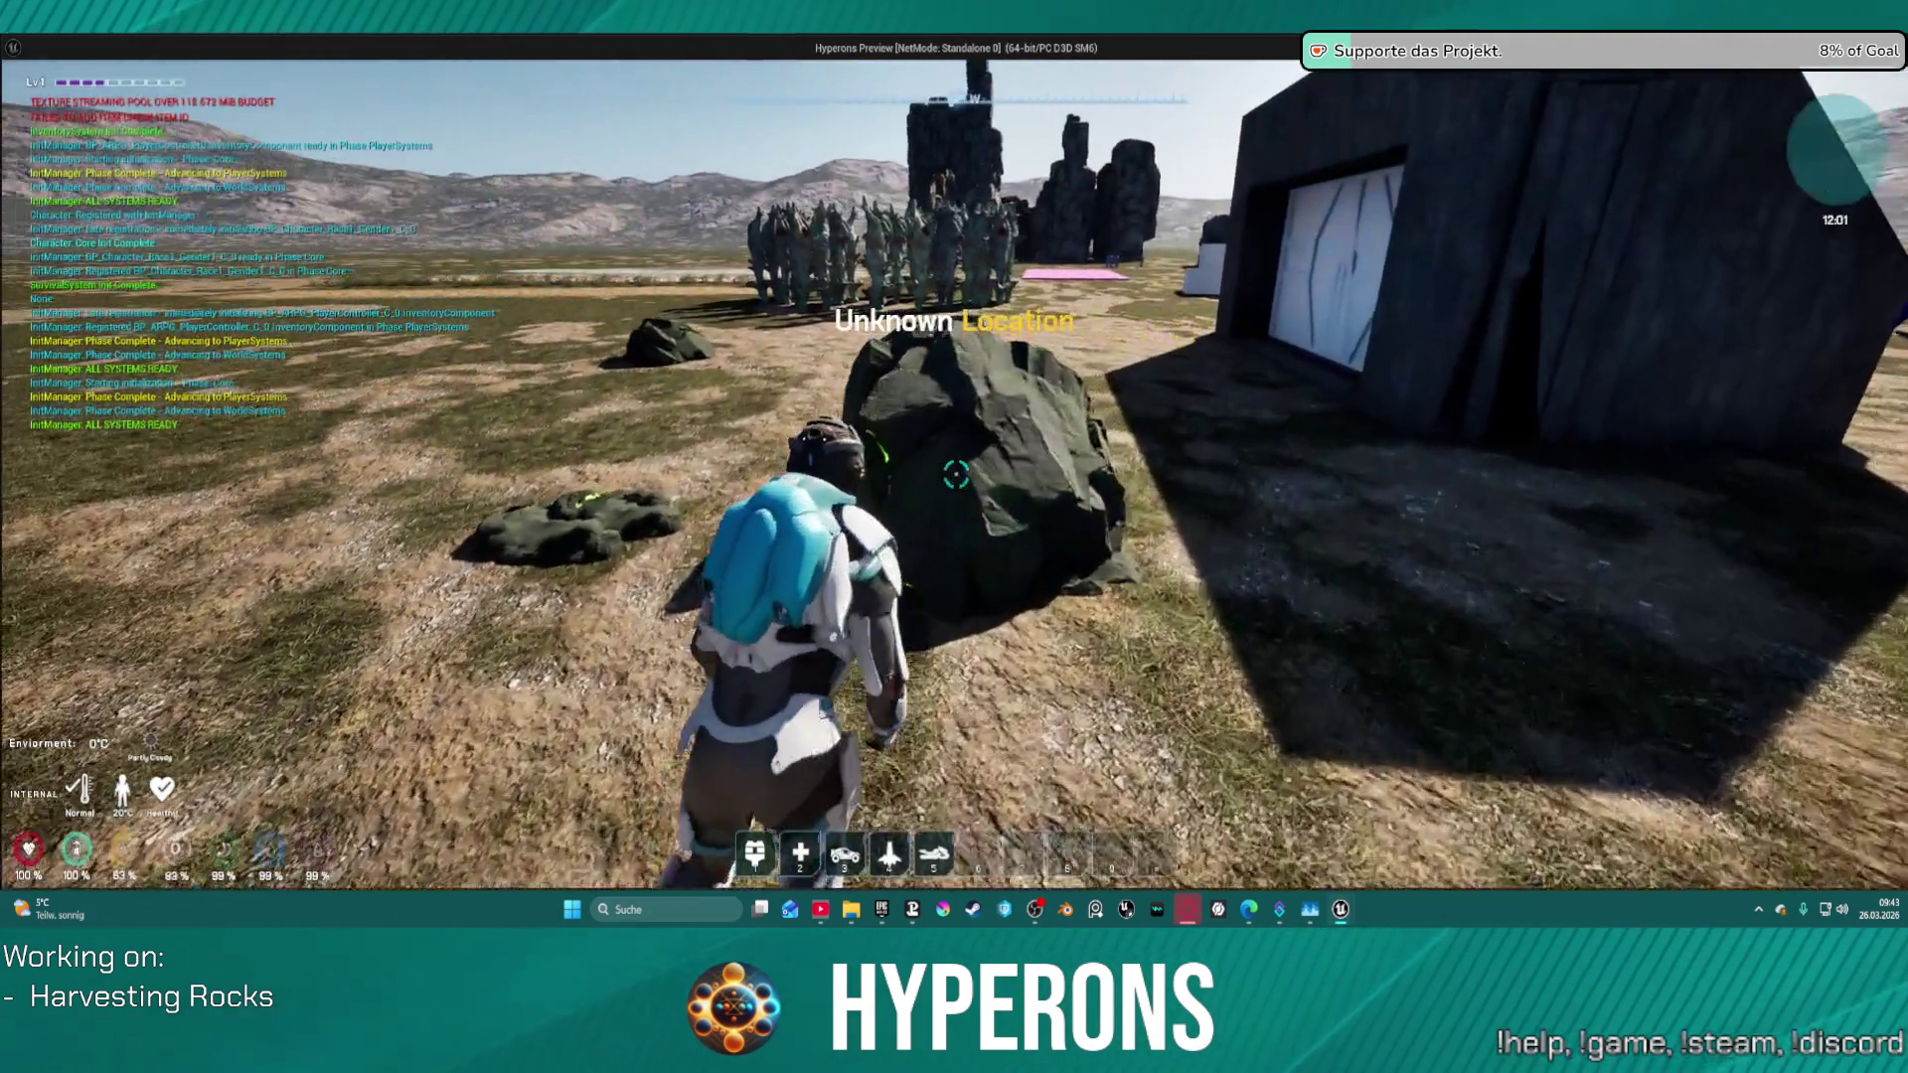
{"action": "left_click", "coordinate": [956, 474]}
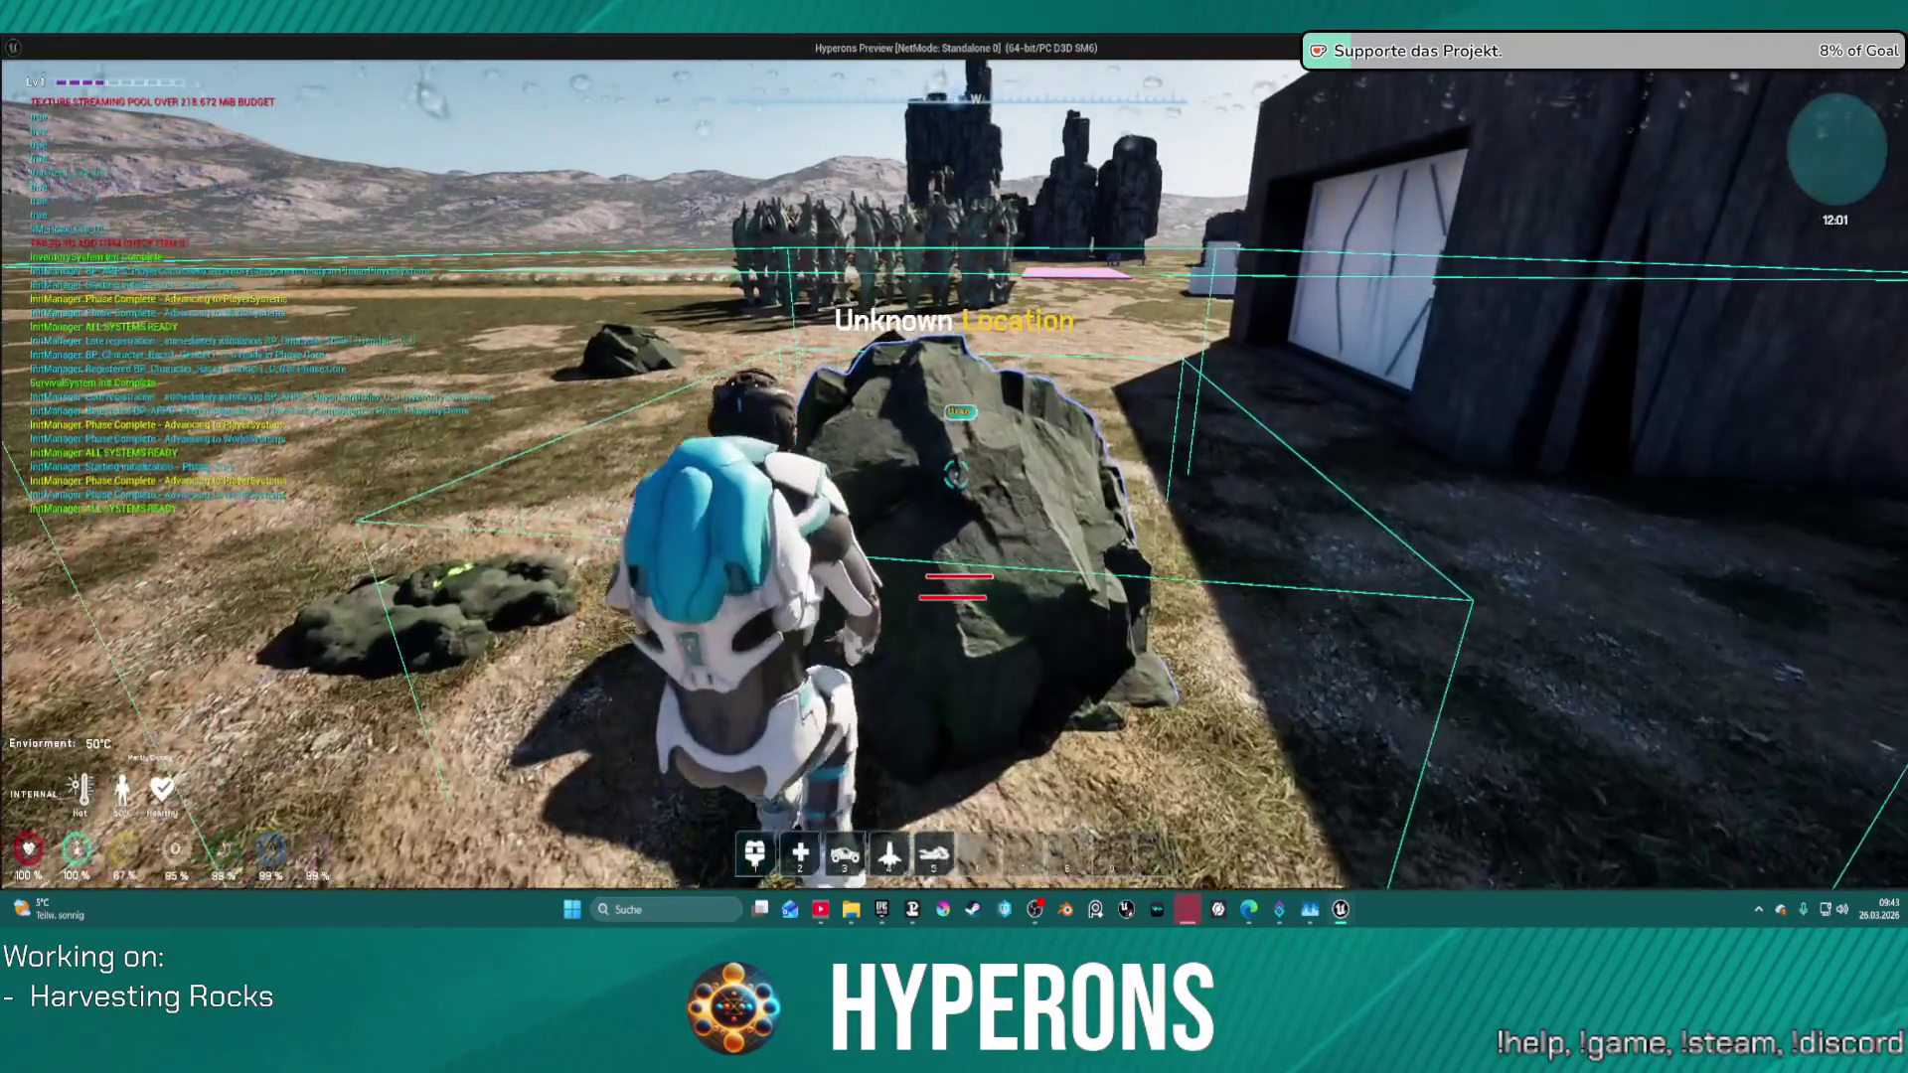
{"action": "key", "text": "w"}
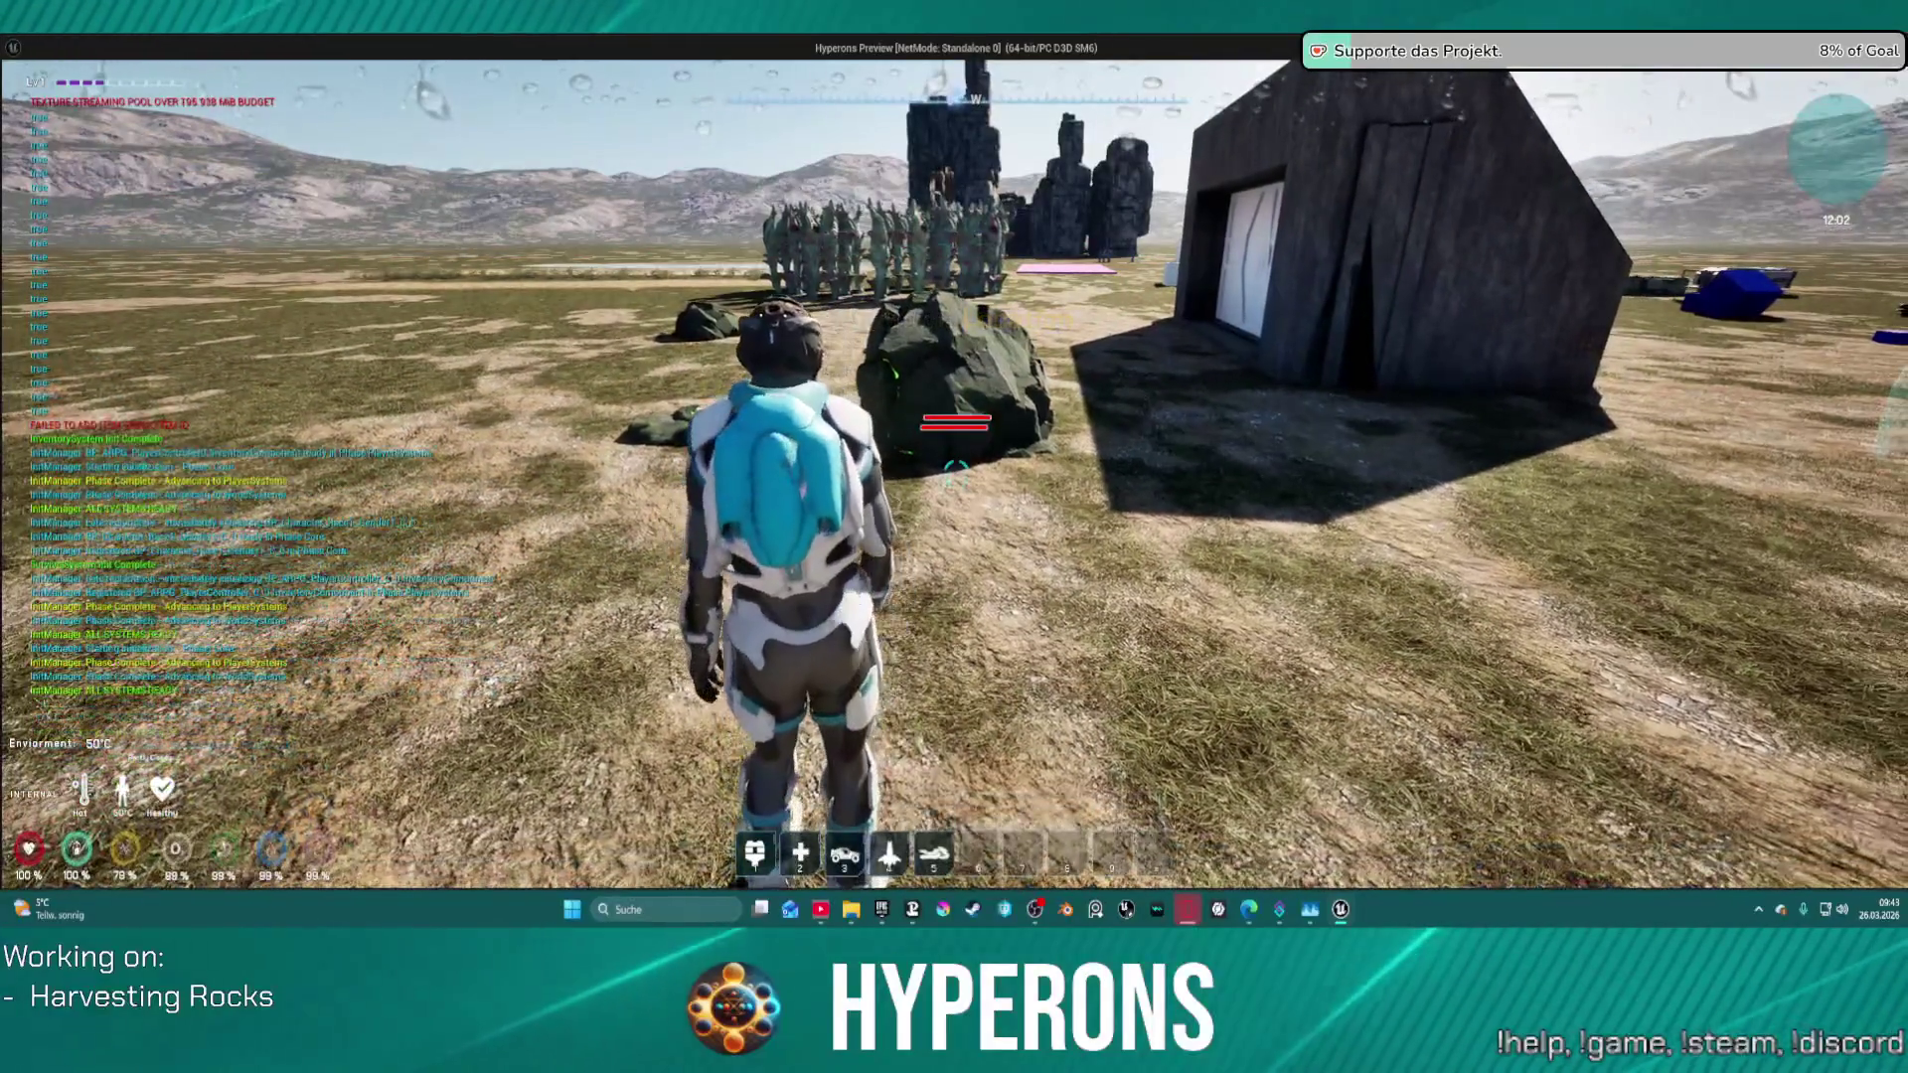
{"action": "key", "text": "s"}
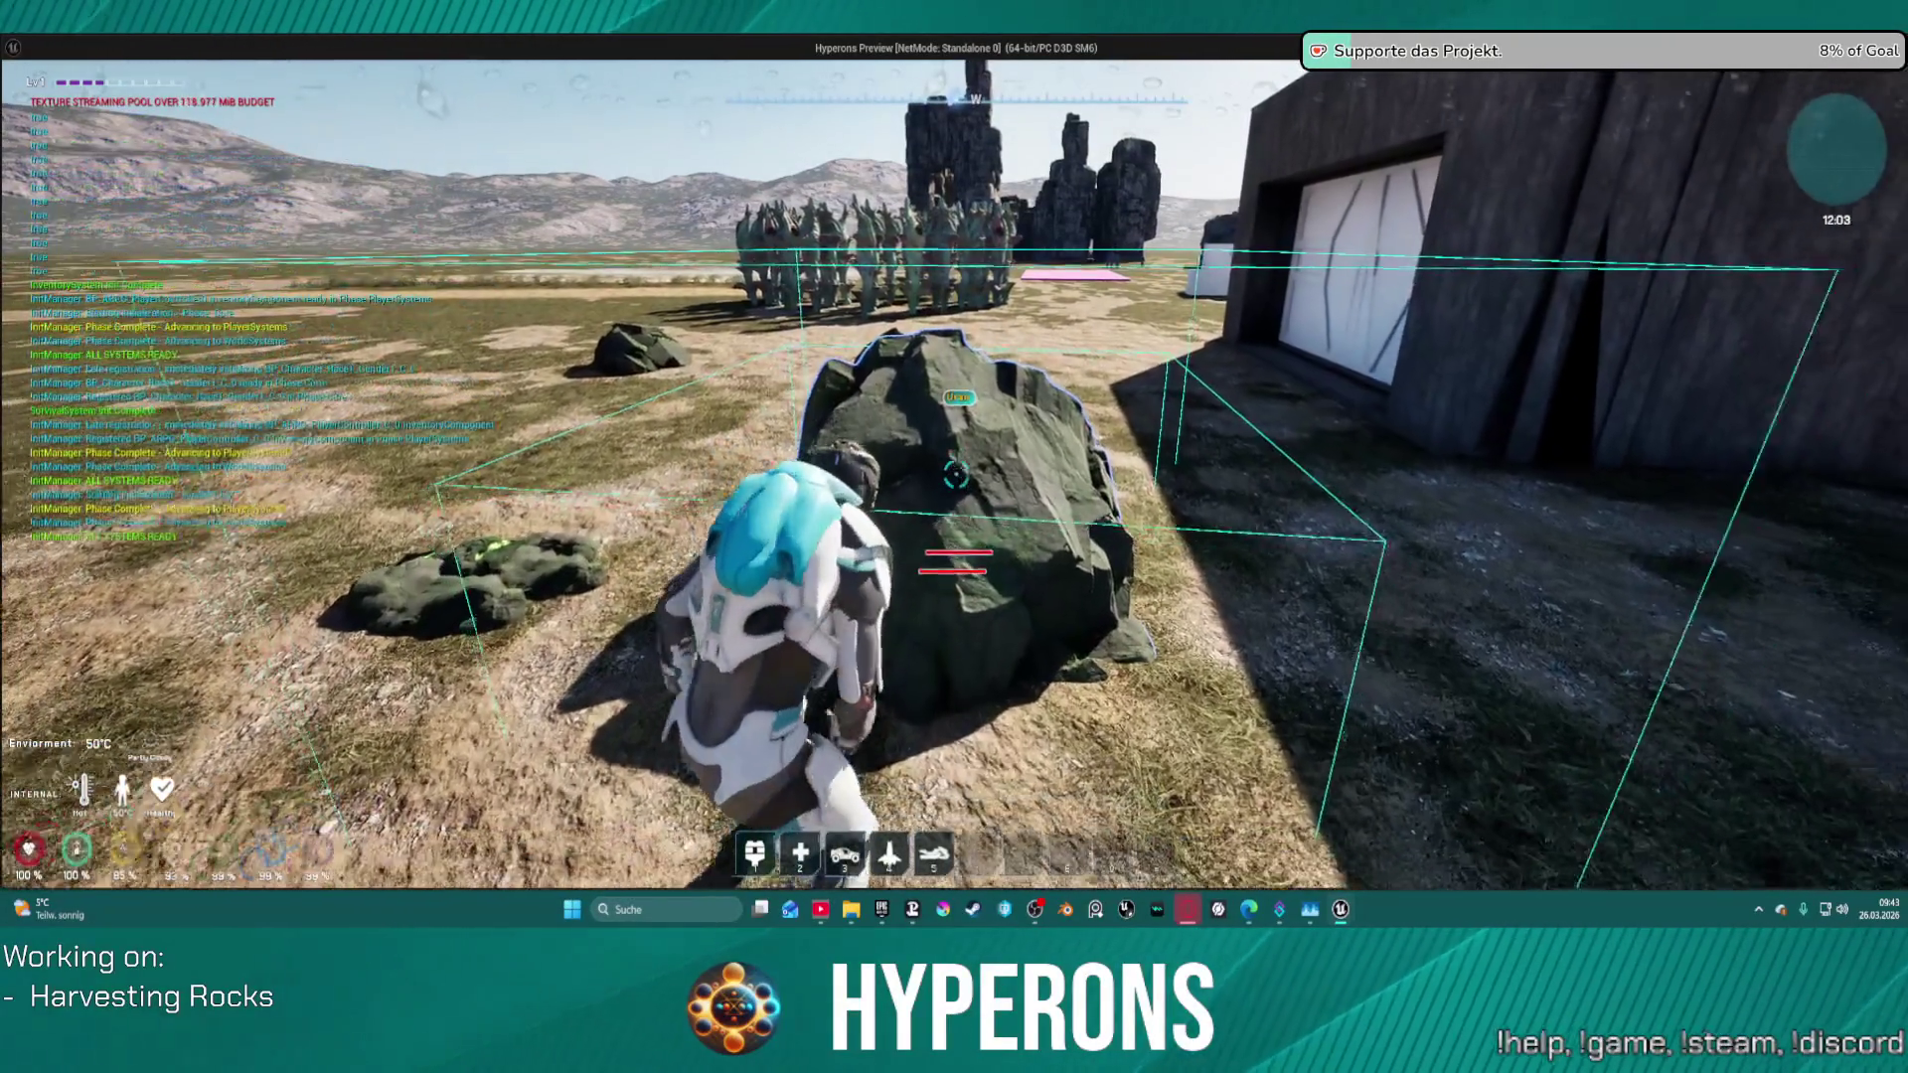
{"action": "key", "text": "w"}
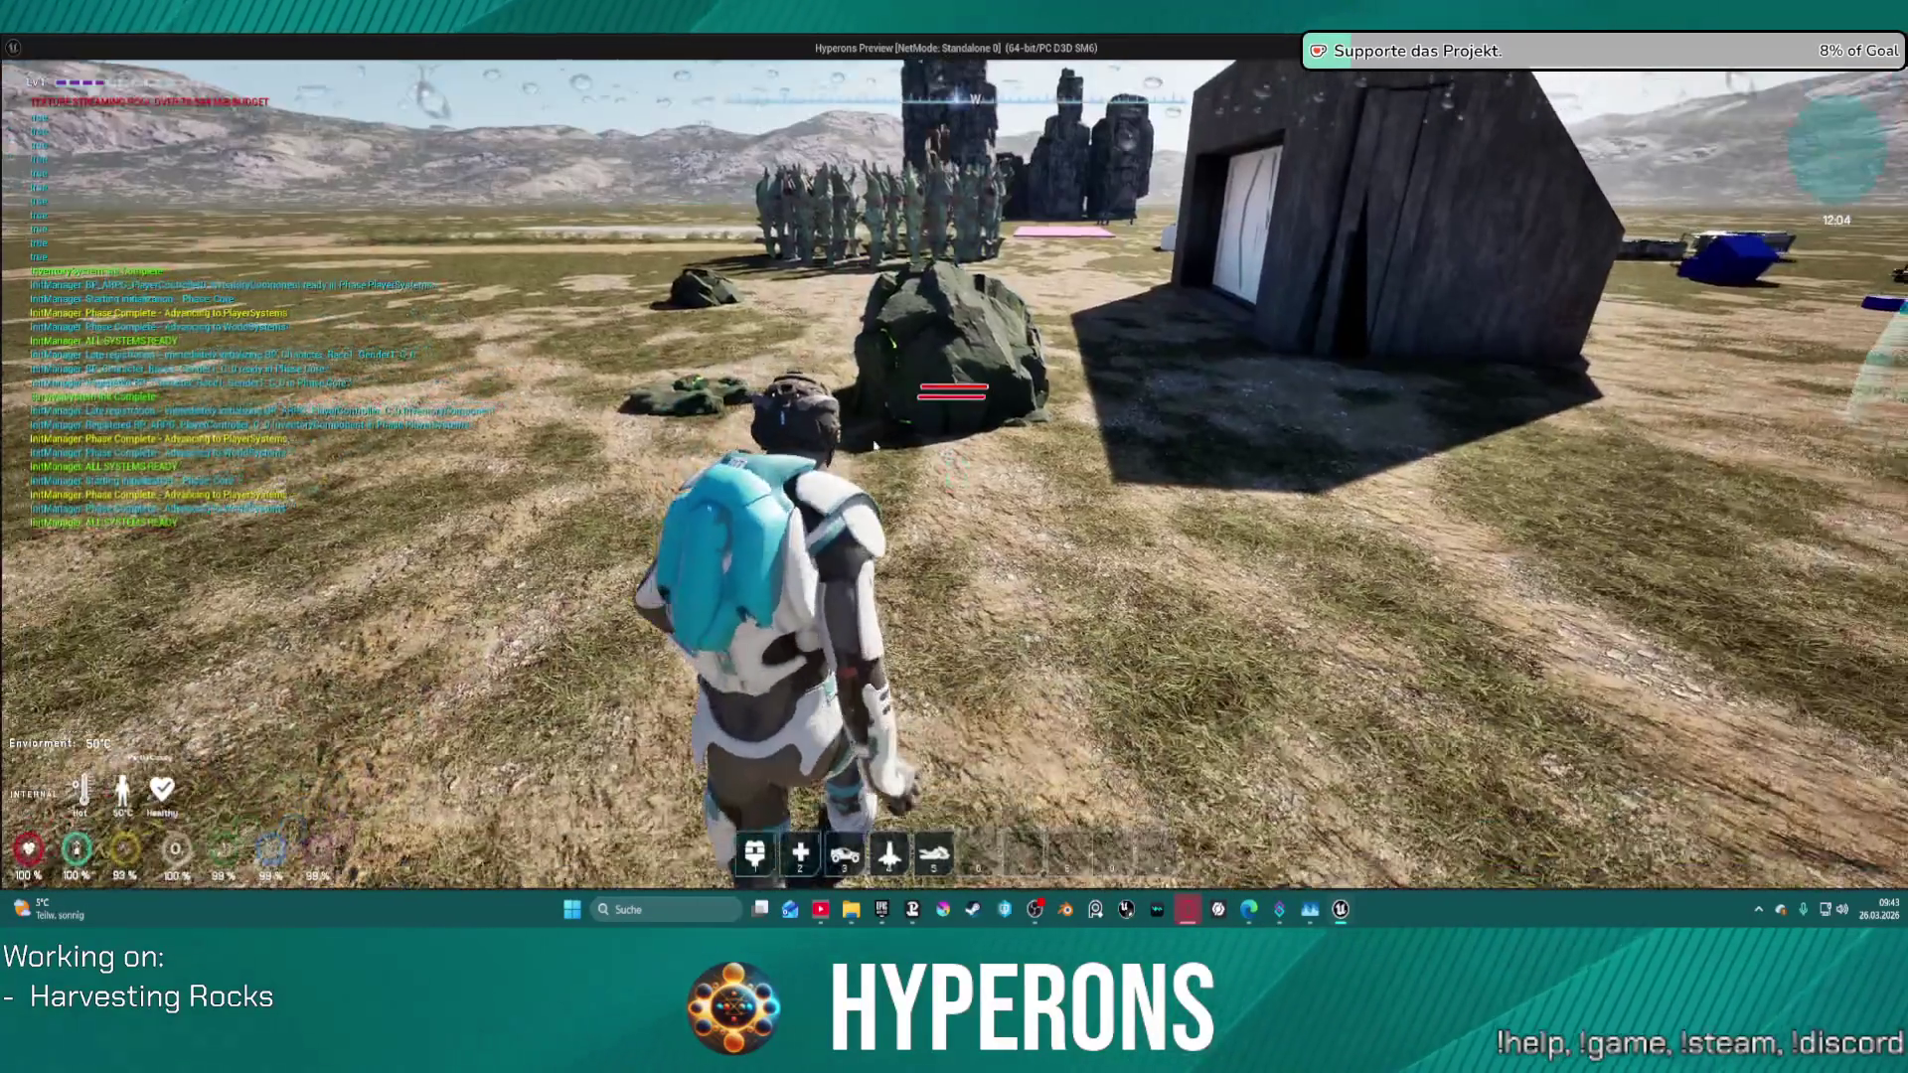
{"action": "key", "text": "Escape"}
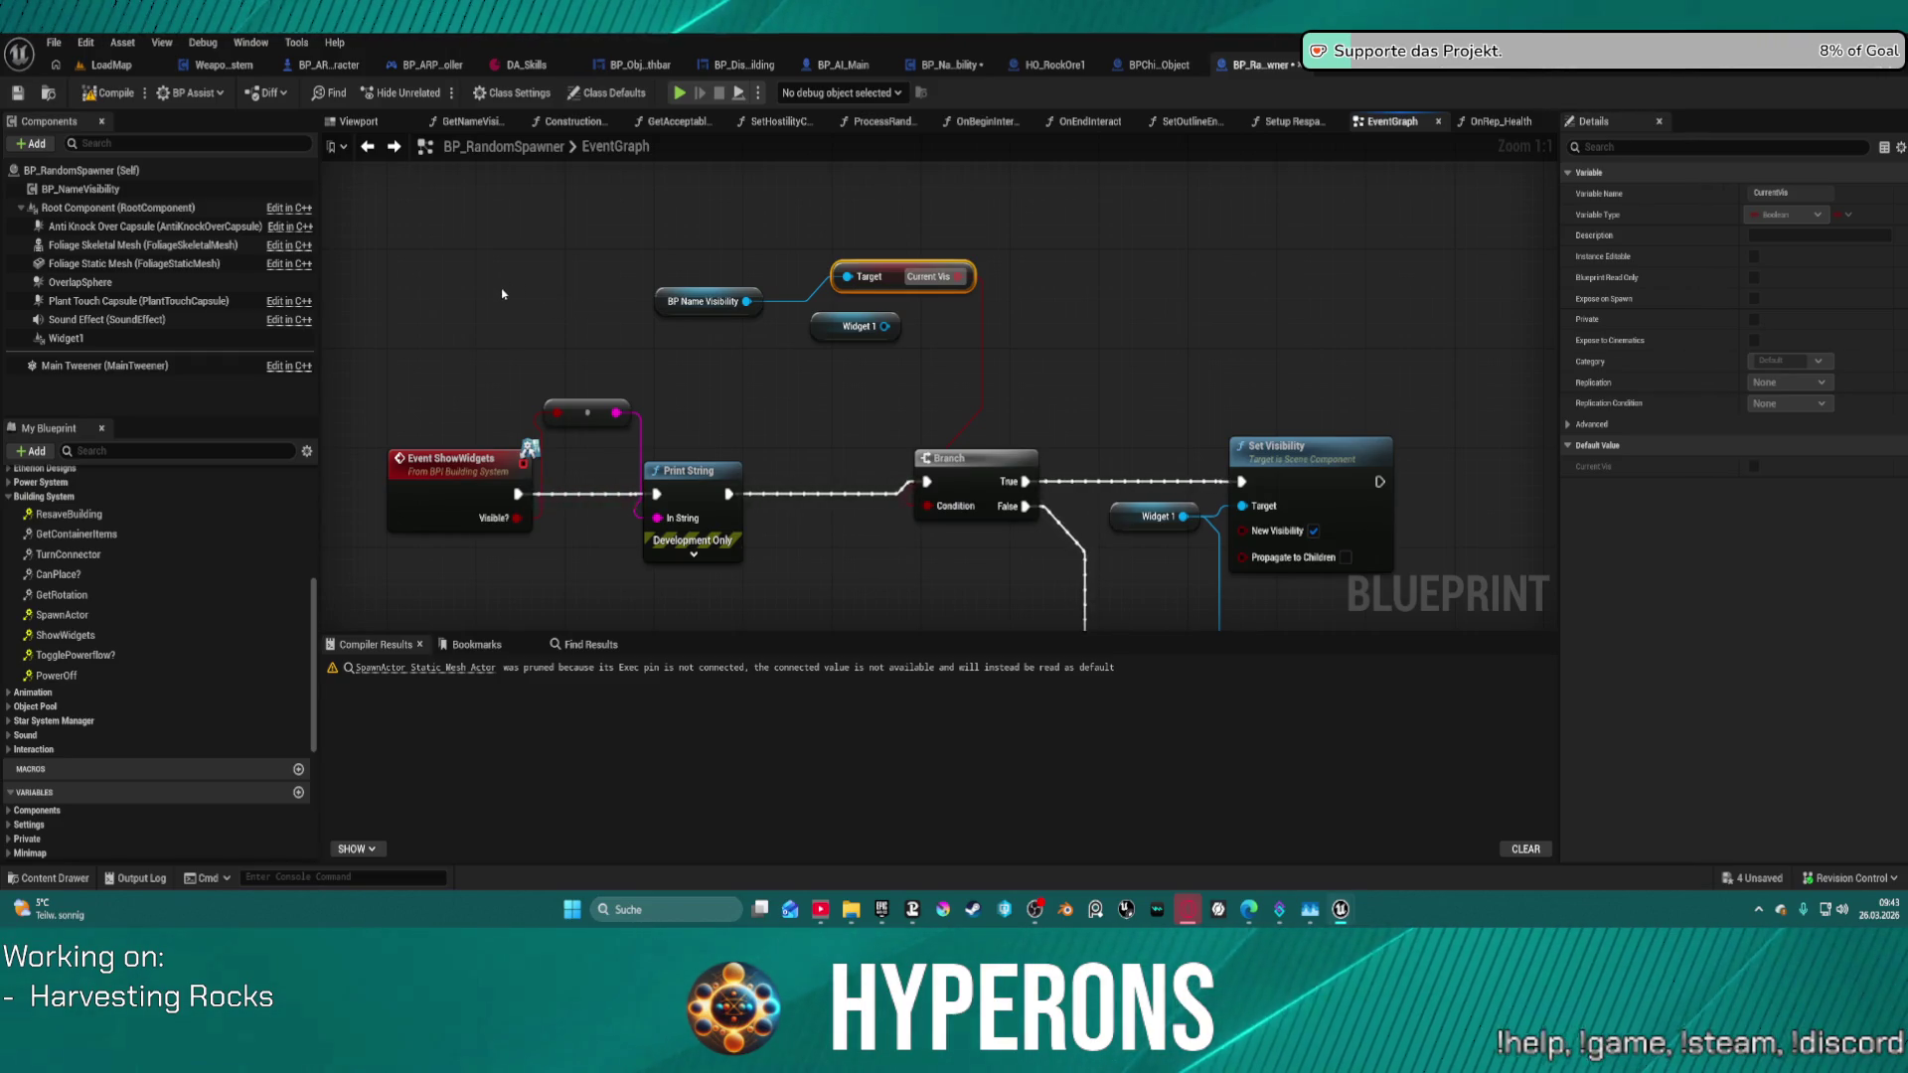
- In the Construction Script, link the SET node into the Branch and arrange the Set Visibility nodes
{"action": "left_click", "coordinate": [573, 121]}
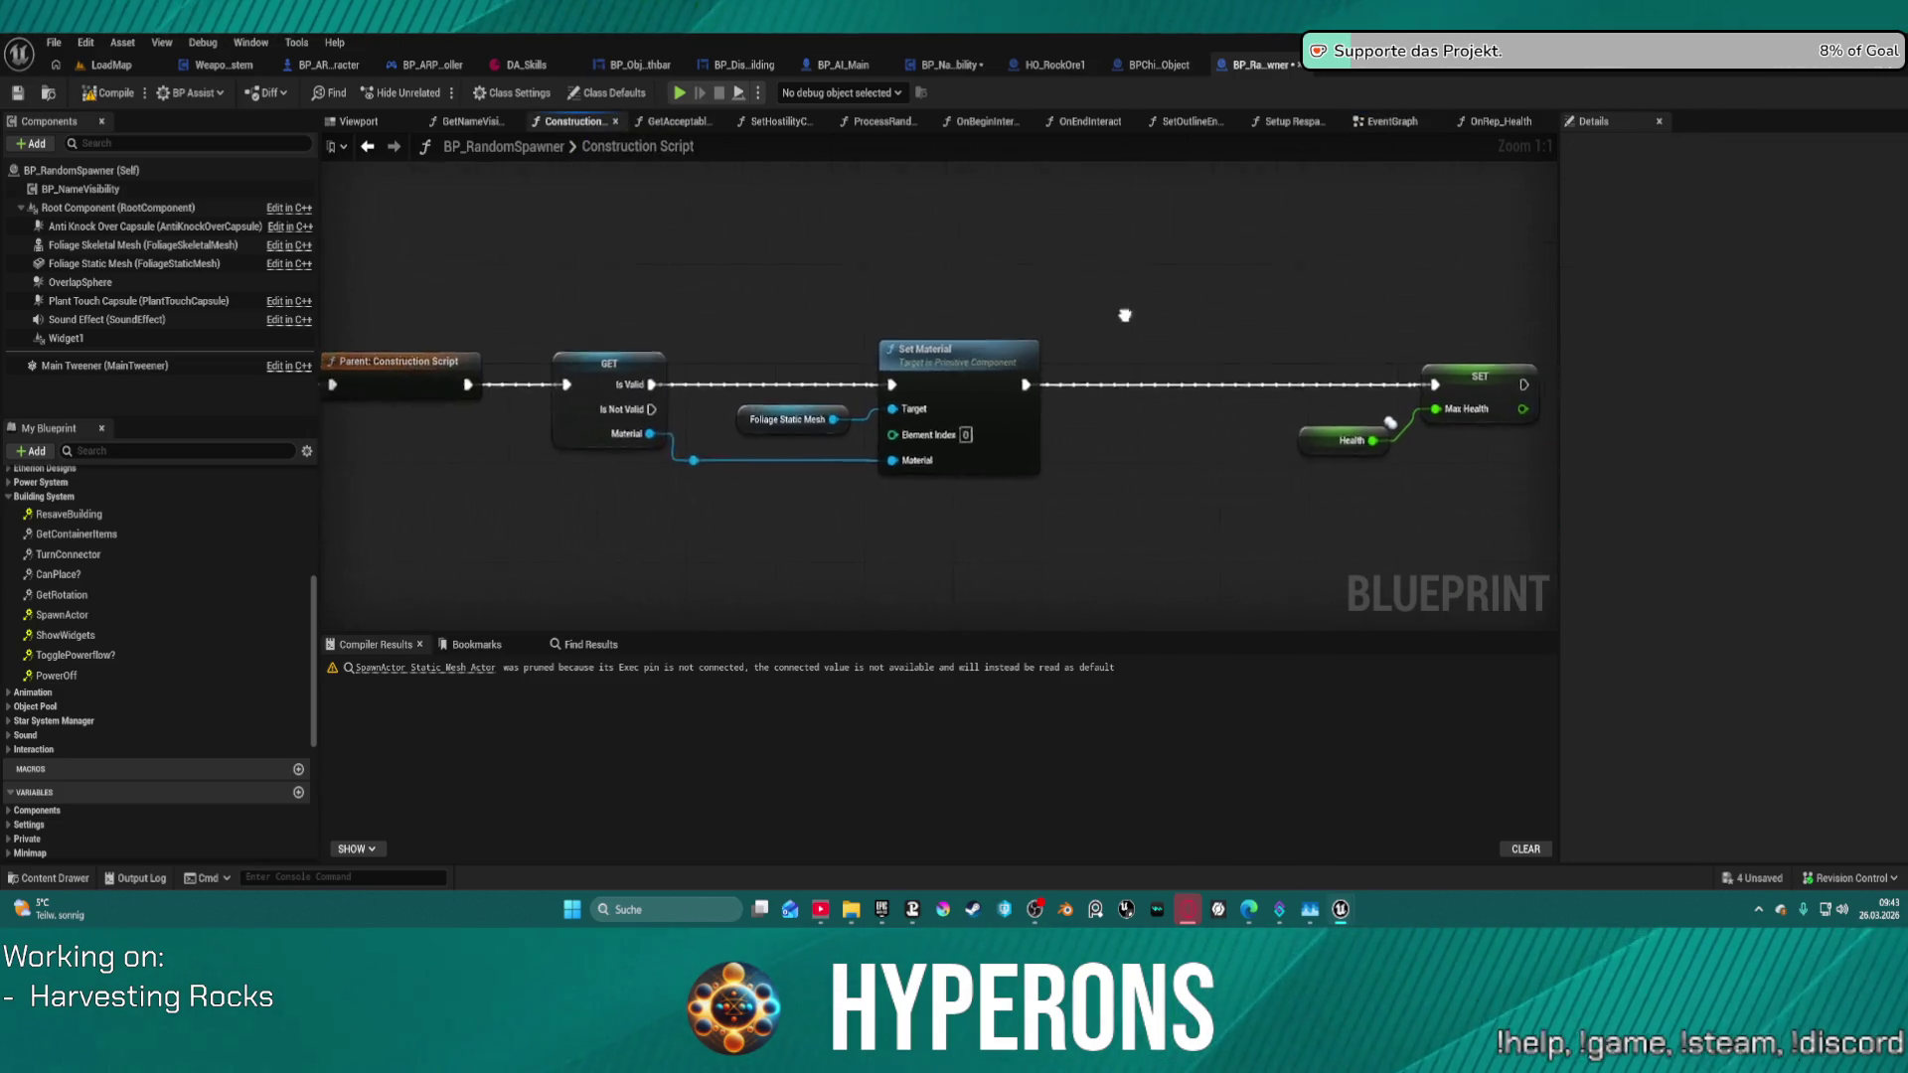
{"action": "left_click_drag", "start_coordinate": [547, 272], "coordinate": [255, 262]}
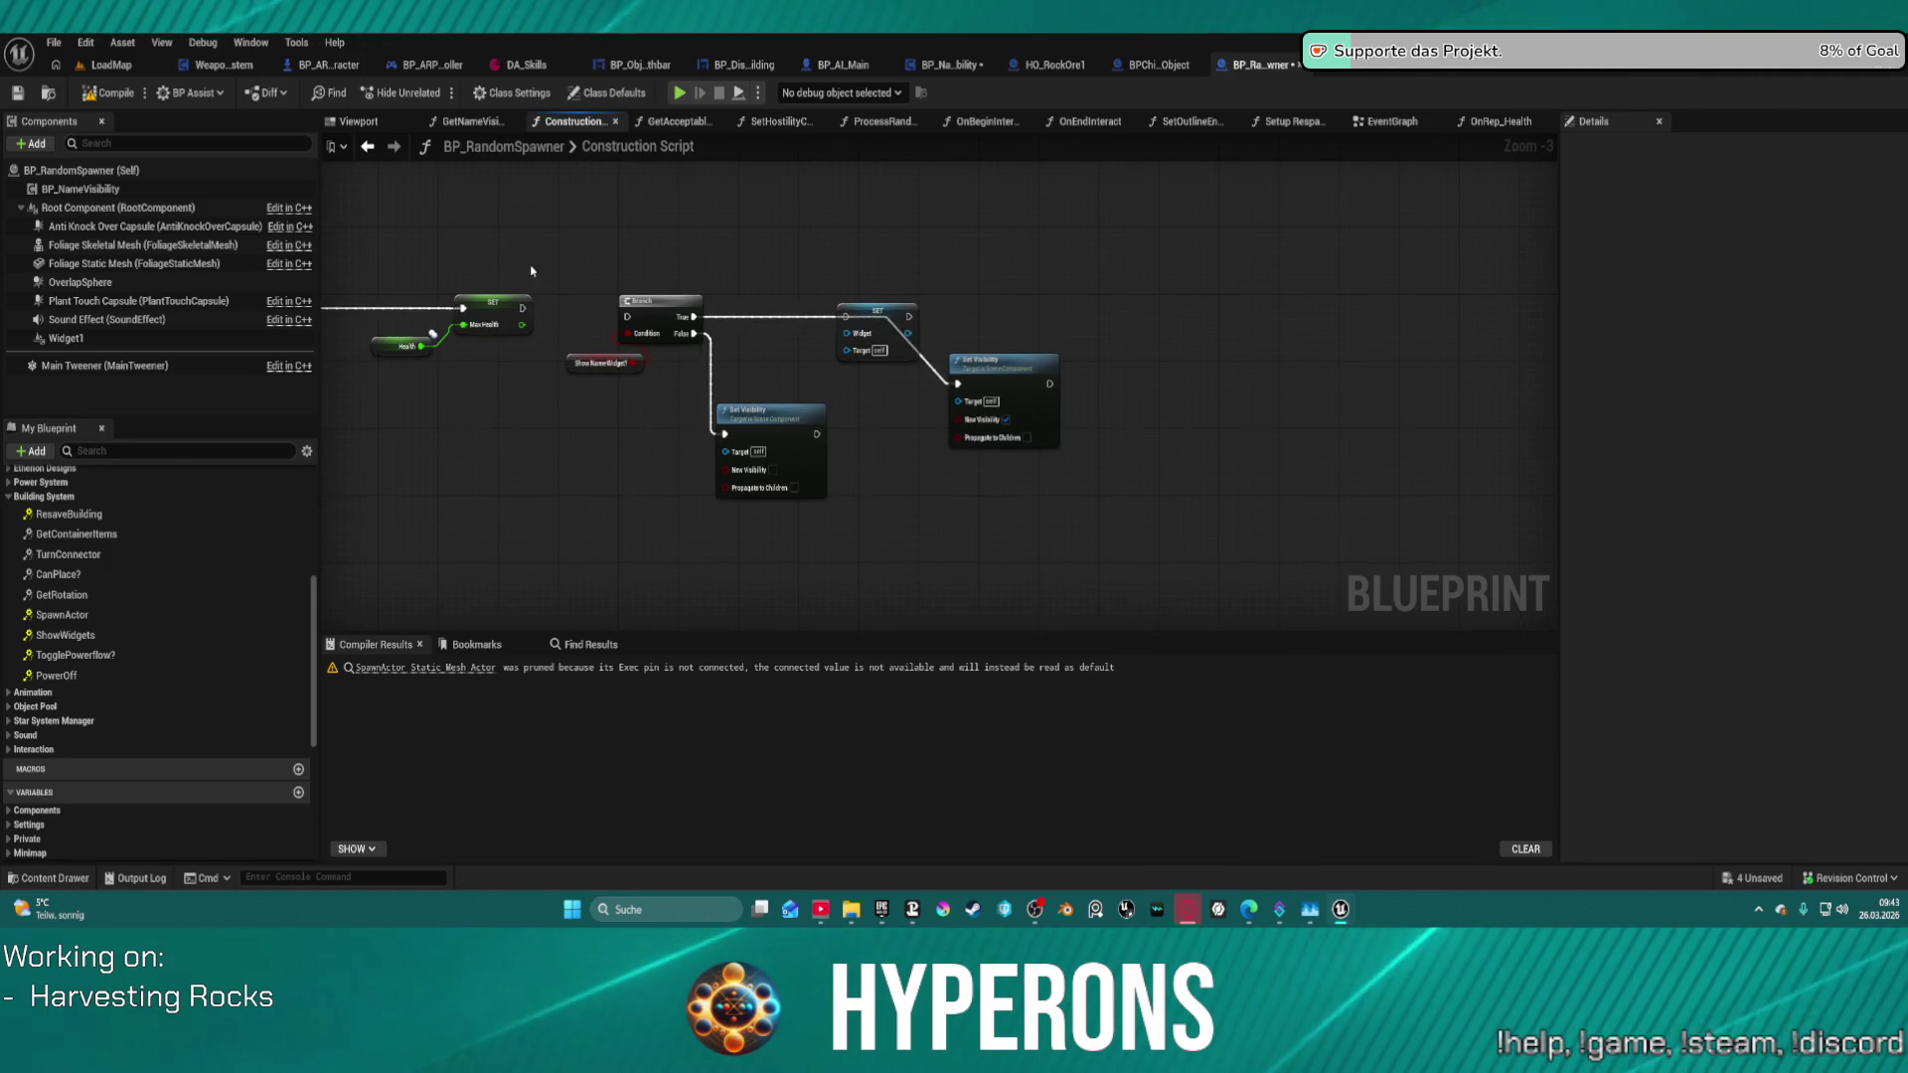
{"action": "mouse_move", "coordinate": [868, 312]}
{"action": "left_mouse_down"}
{"action": "mouse_move", "coordinate": [839, 256]}
{"action": "mouse_move", "coordinate": [738, 201]}
{"action": "left_mouse_up"}
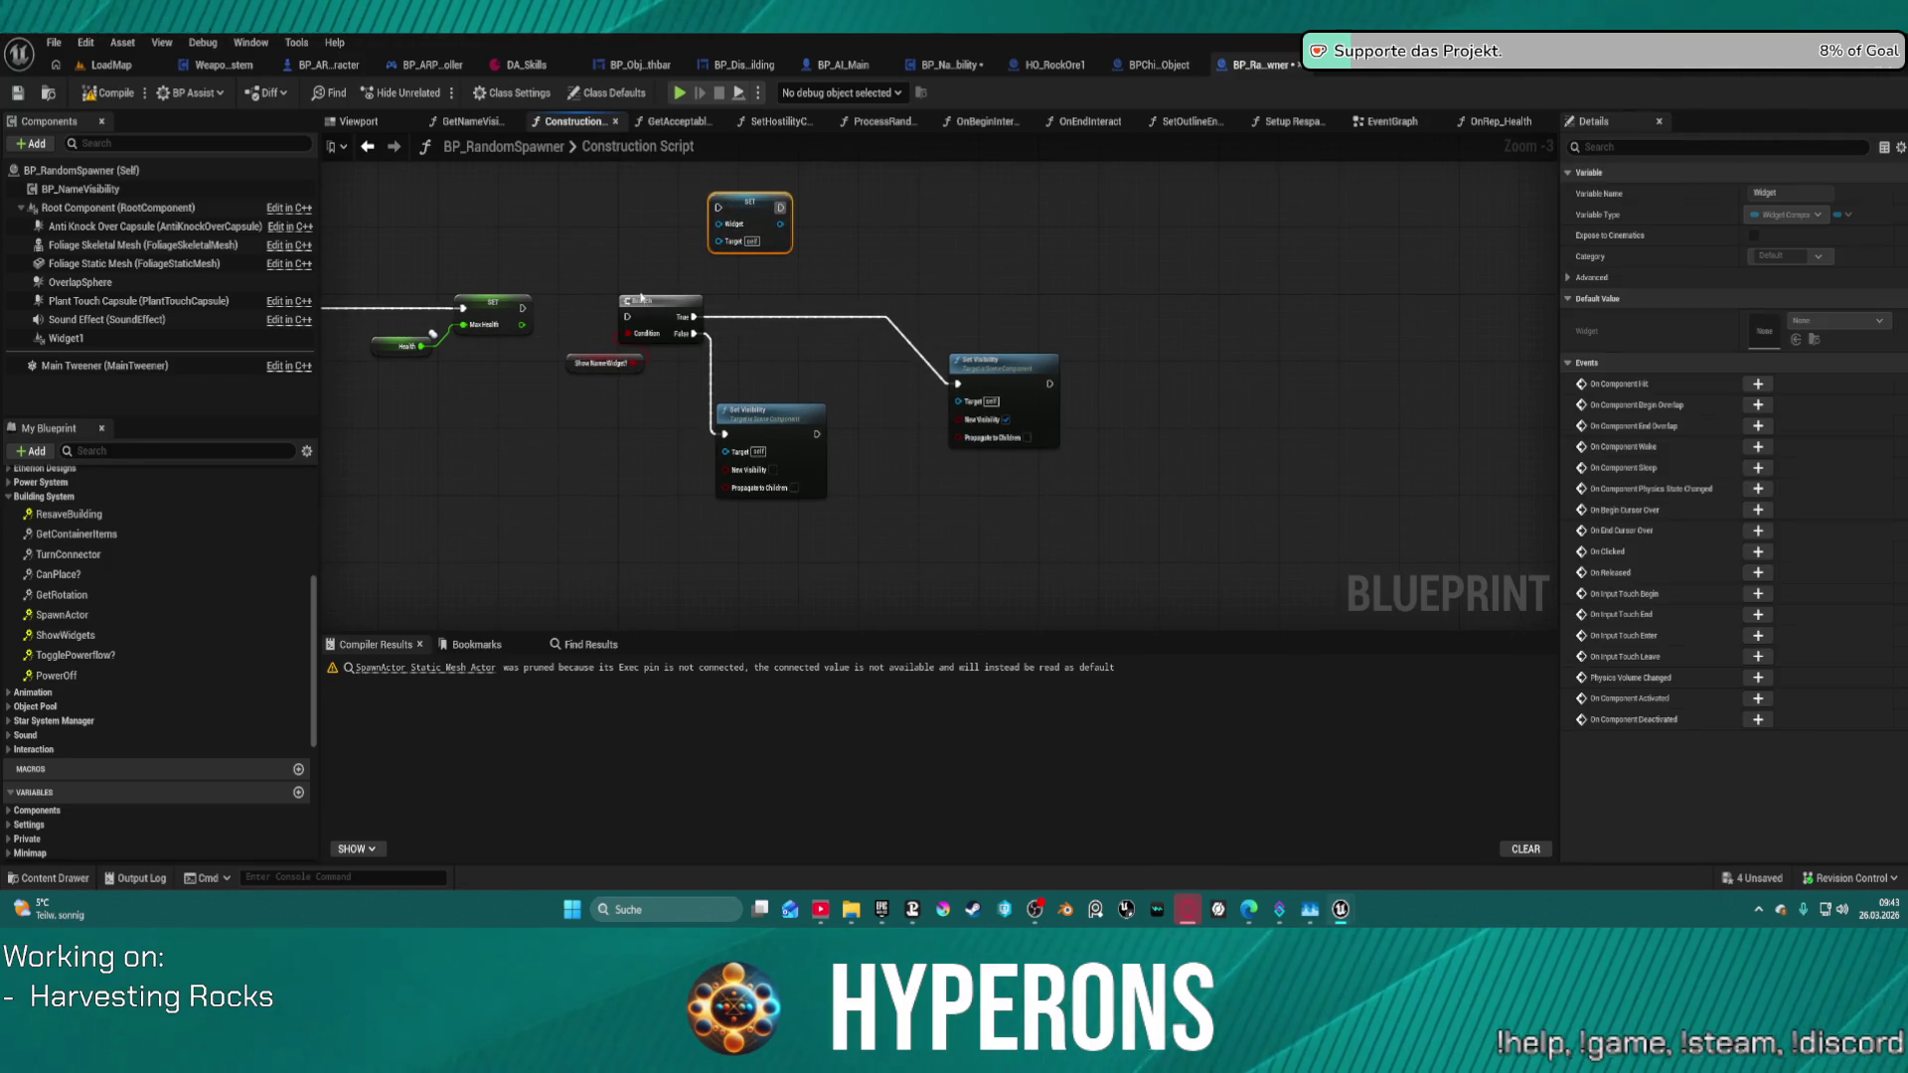
{"action": "left_click", "coordinate": [641, 300]}
{"action": "left_click_drag", "start_coordinate": [523, 308], "coordinate": [627, 316]}
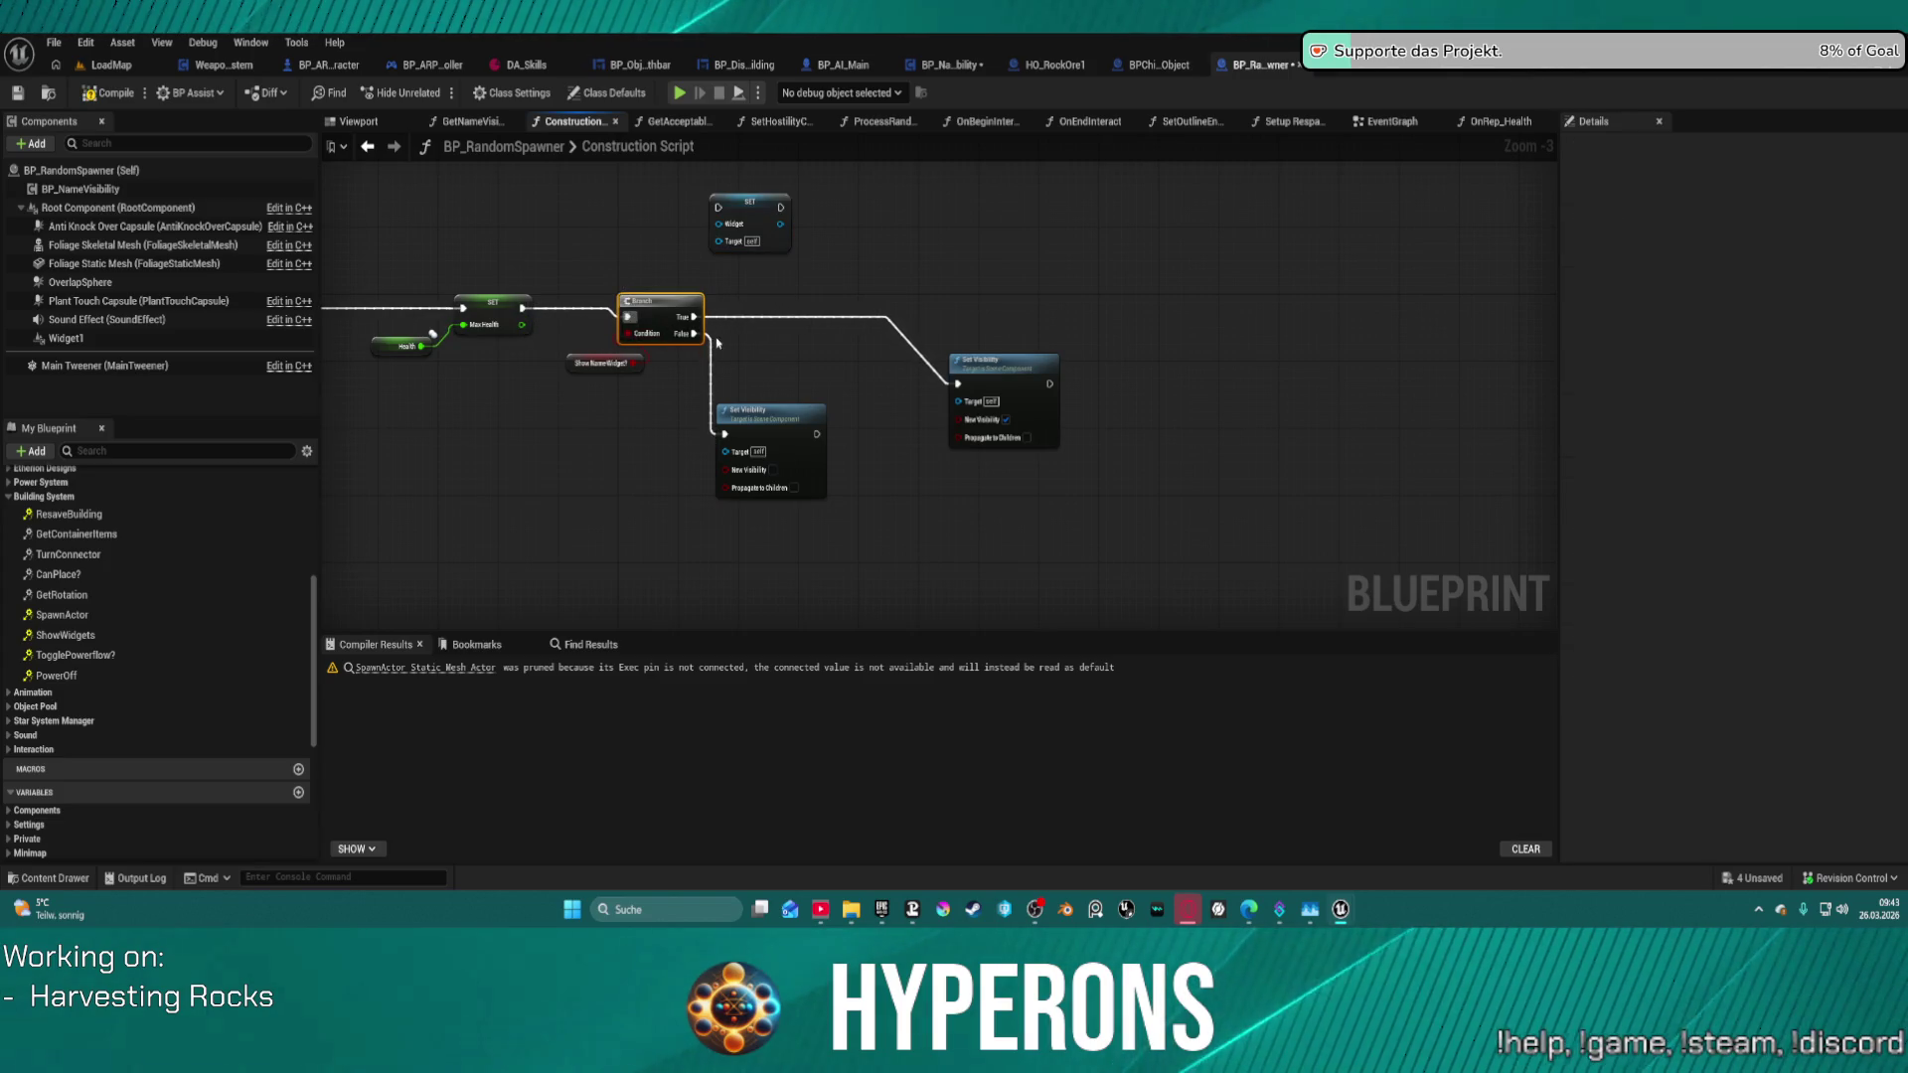
{"action": "left_click_drag", "start_coordinate": [1014, 369], "coordinate": [1037, 300]}
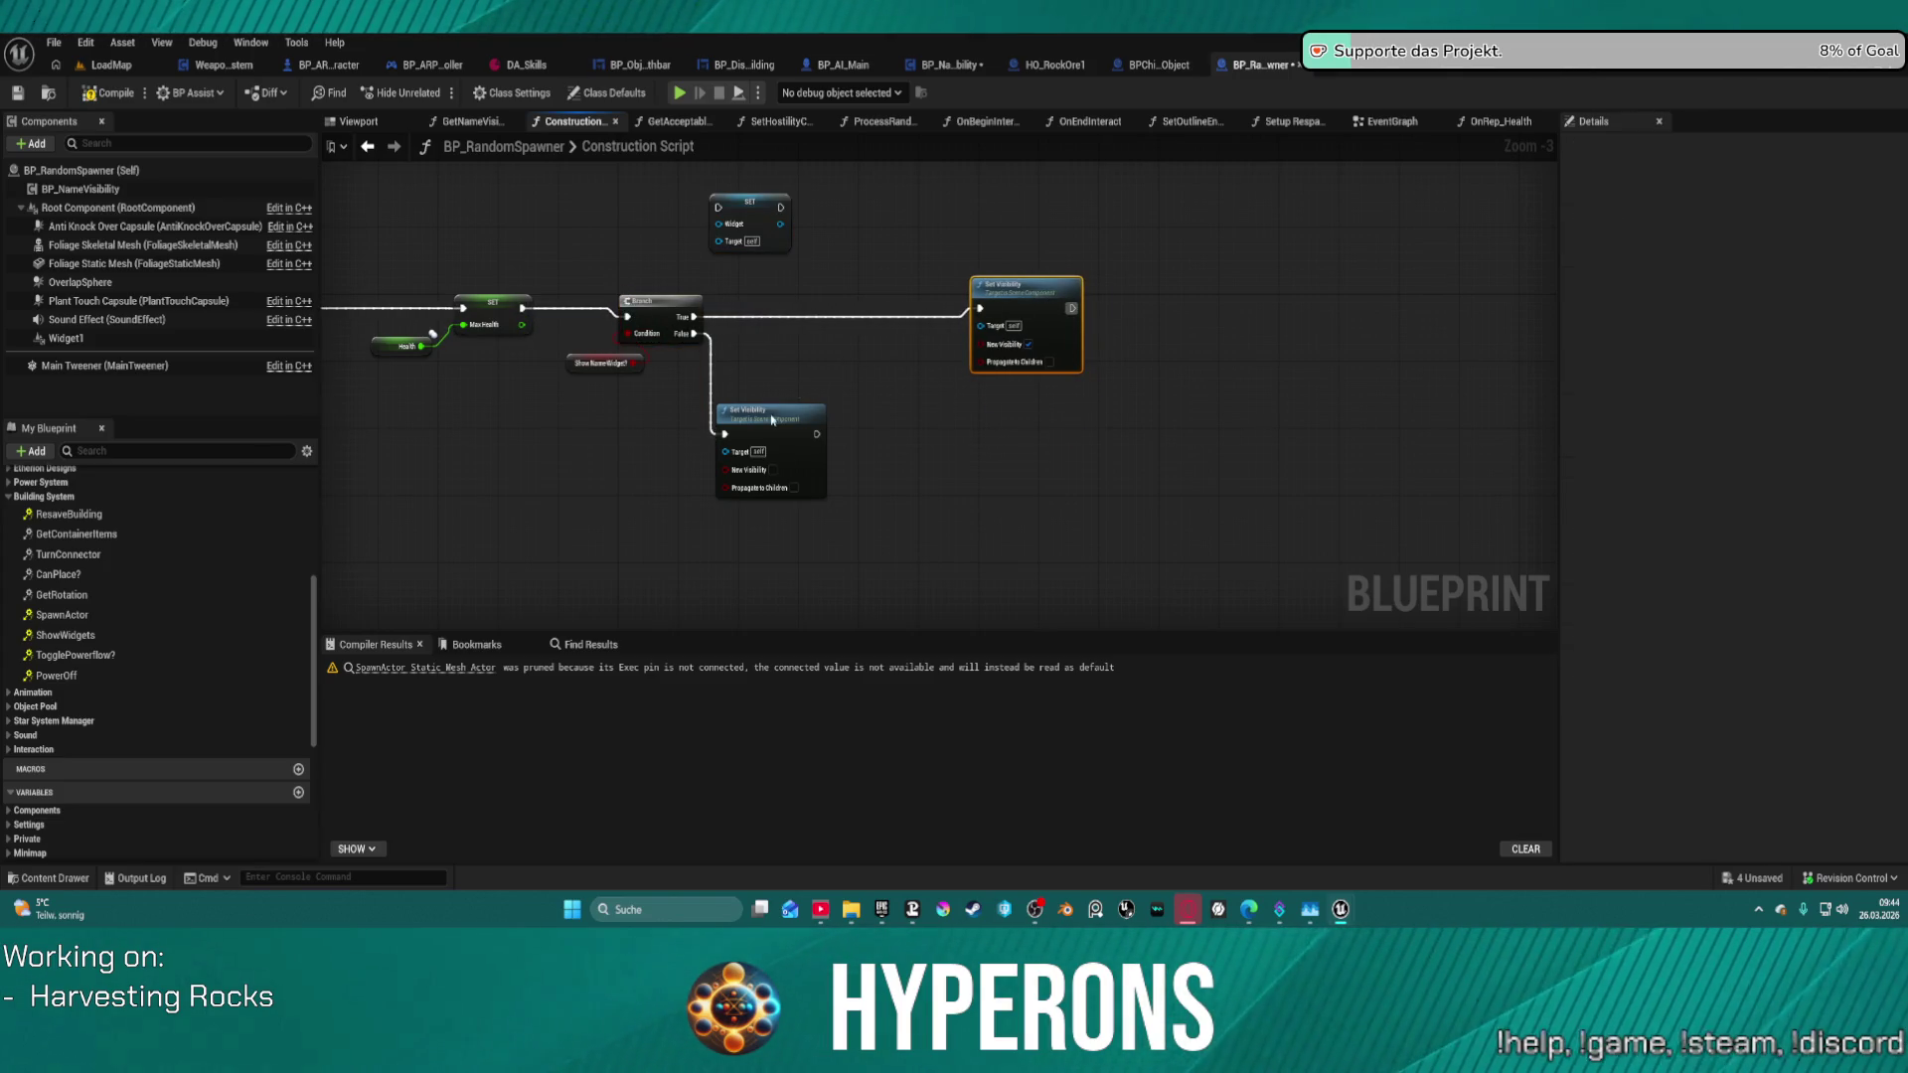
{"action": "left_click_drag", "start_coordinate": [773, 420], "coordinate": [818, 420]}
{"action": "left_click_drag", "start_coordinate": [781, 320], "coordinate": [916, 312]}
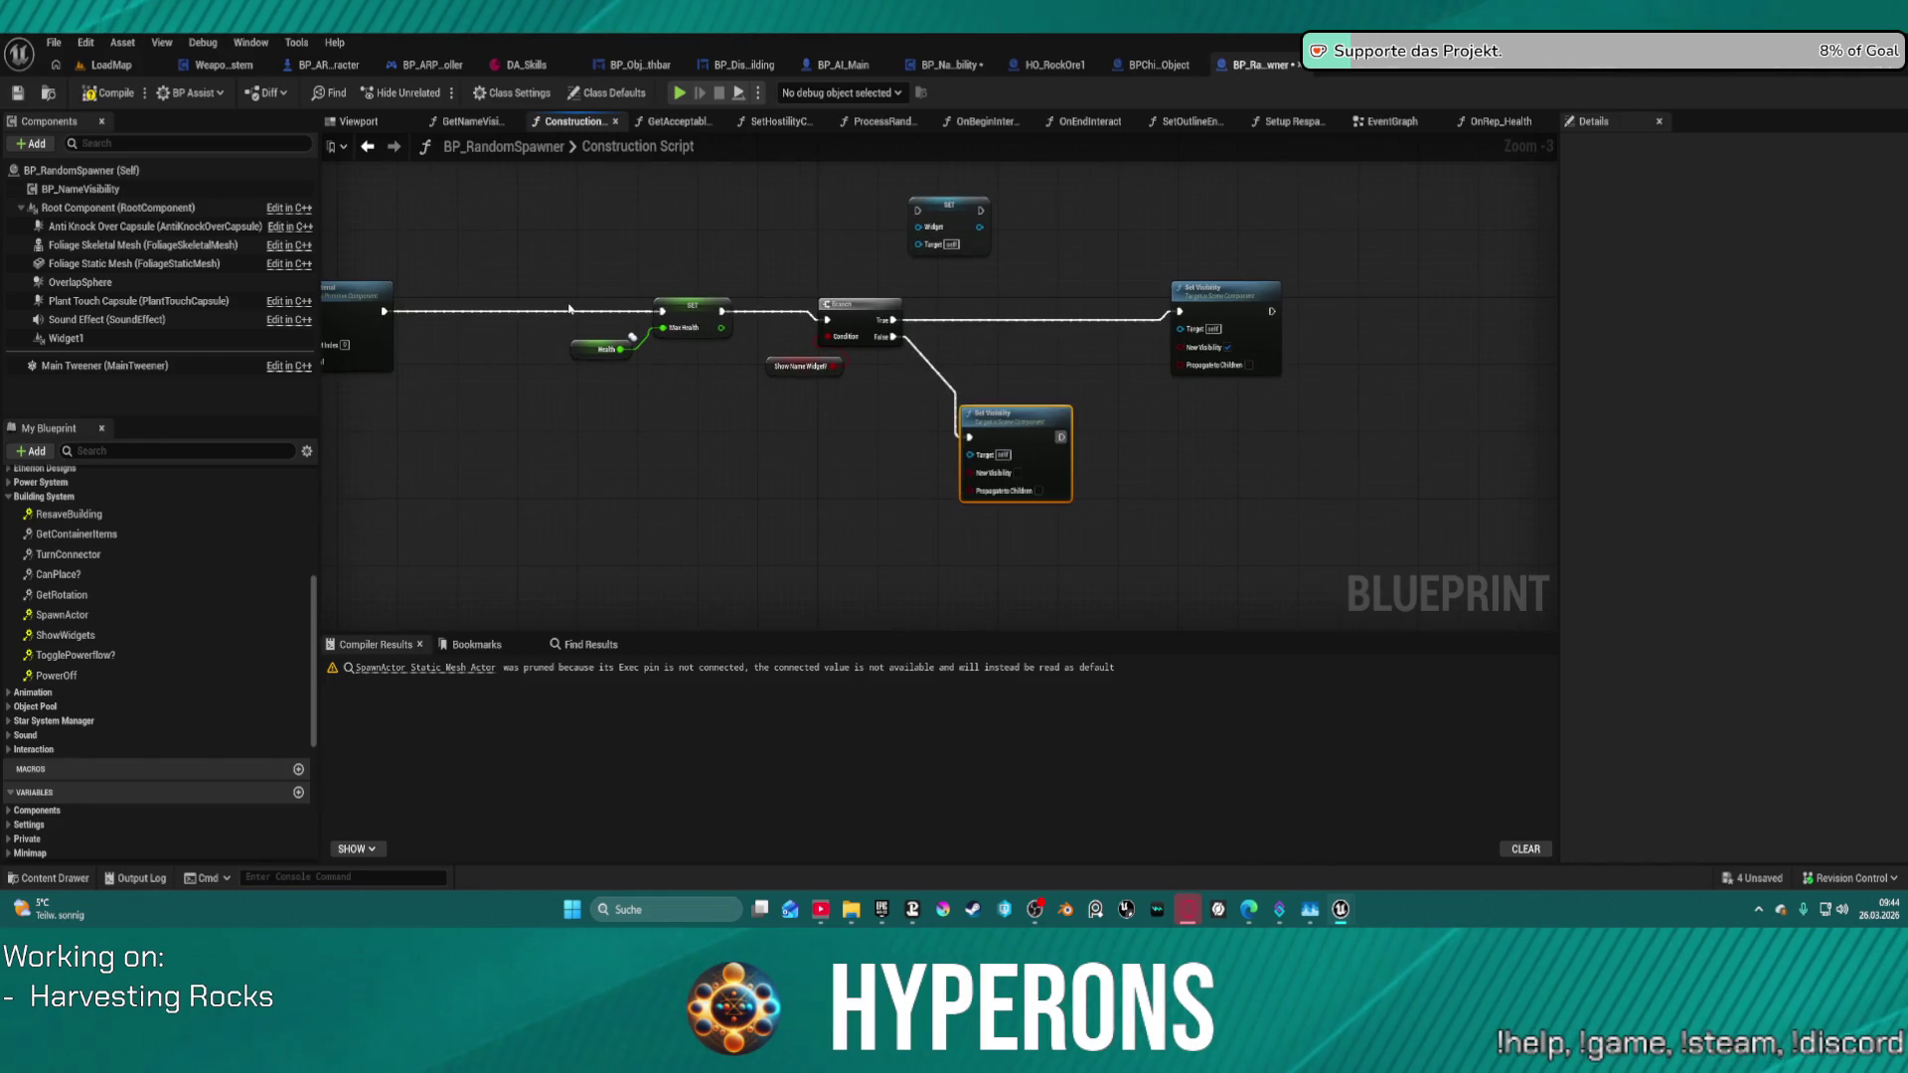
{"action": "mouse_move", "coordinate": [624, 367]}
{"action": "left_mouse_down"}
{"action": "mouse_move", "coordinate": [1001, 367]}
{"action": "mouse_move", "coordinate": [815, 350]}
{"action": "left_mouse_up"}
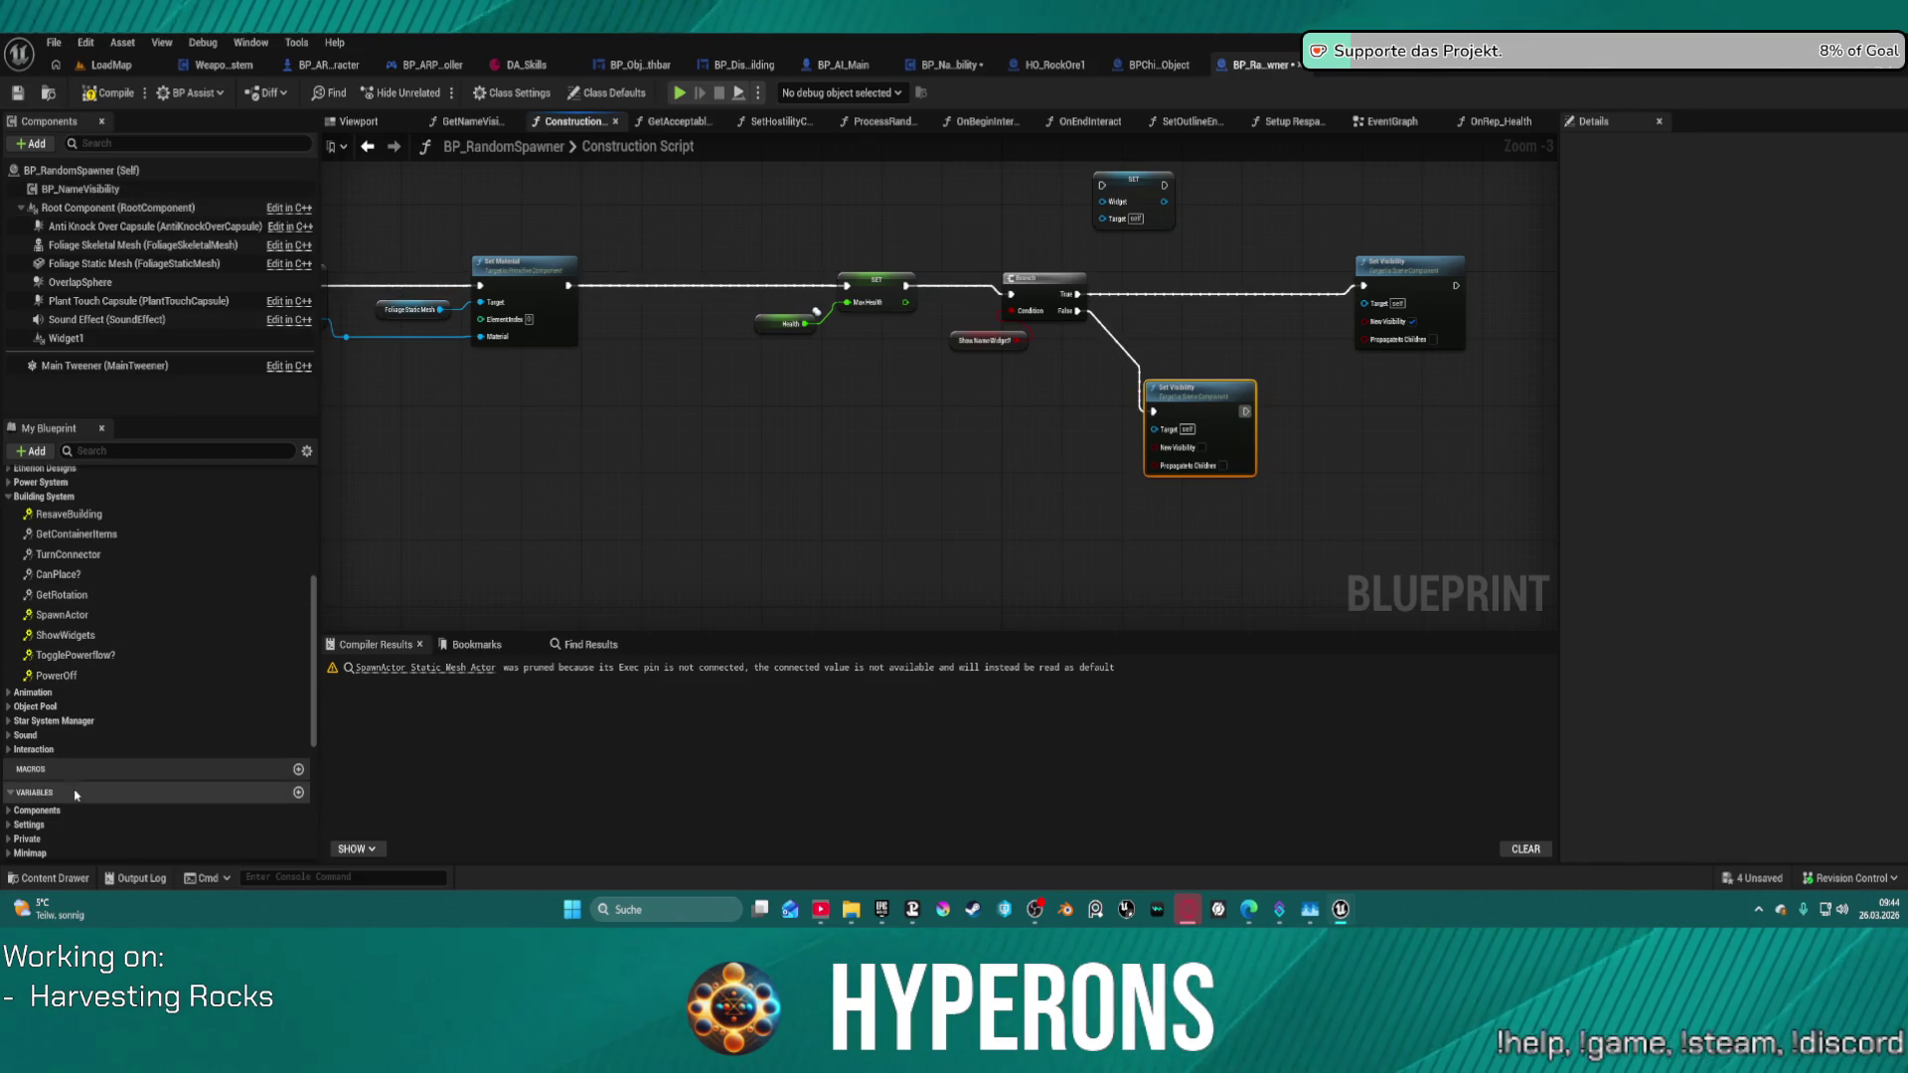
- Add a Widget getter and feed it into both Set Visibility nodes' Target pins
{"action": "scroll", "coordinate": [76, 795], "scroll_direction": "down", "scroll_amount": 3}
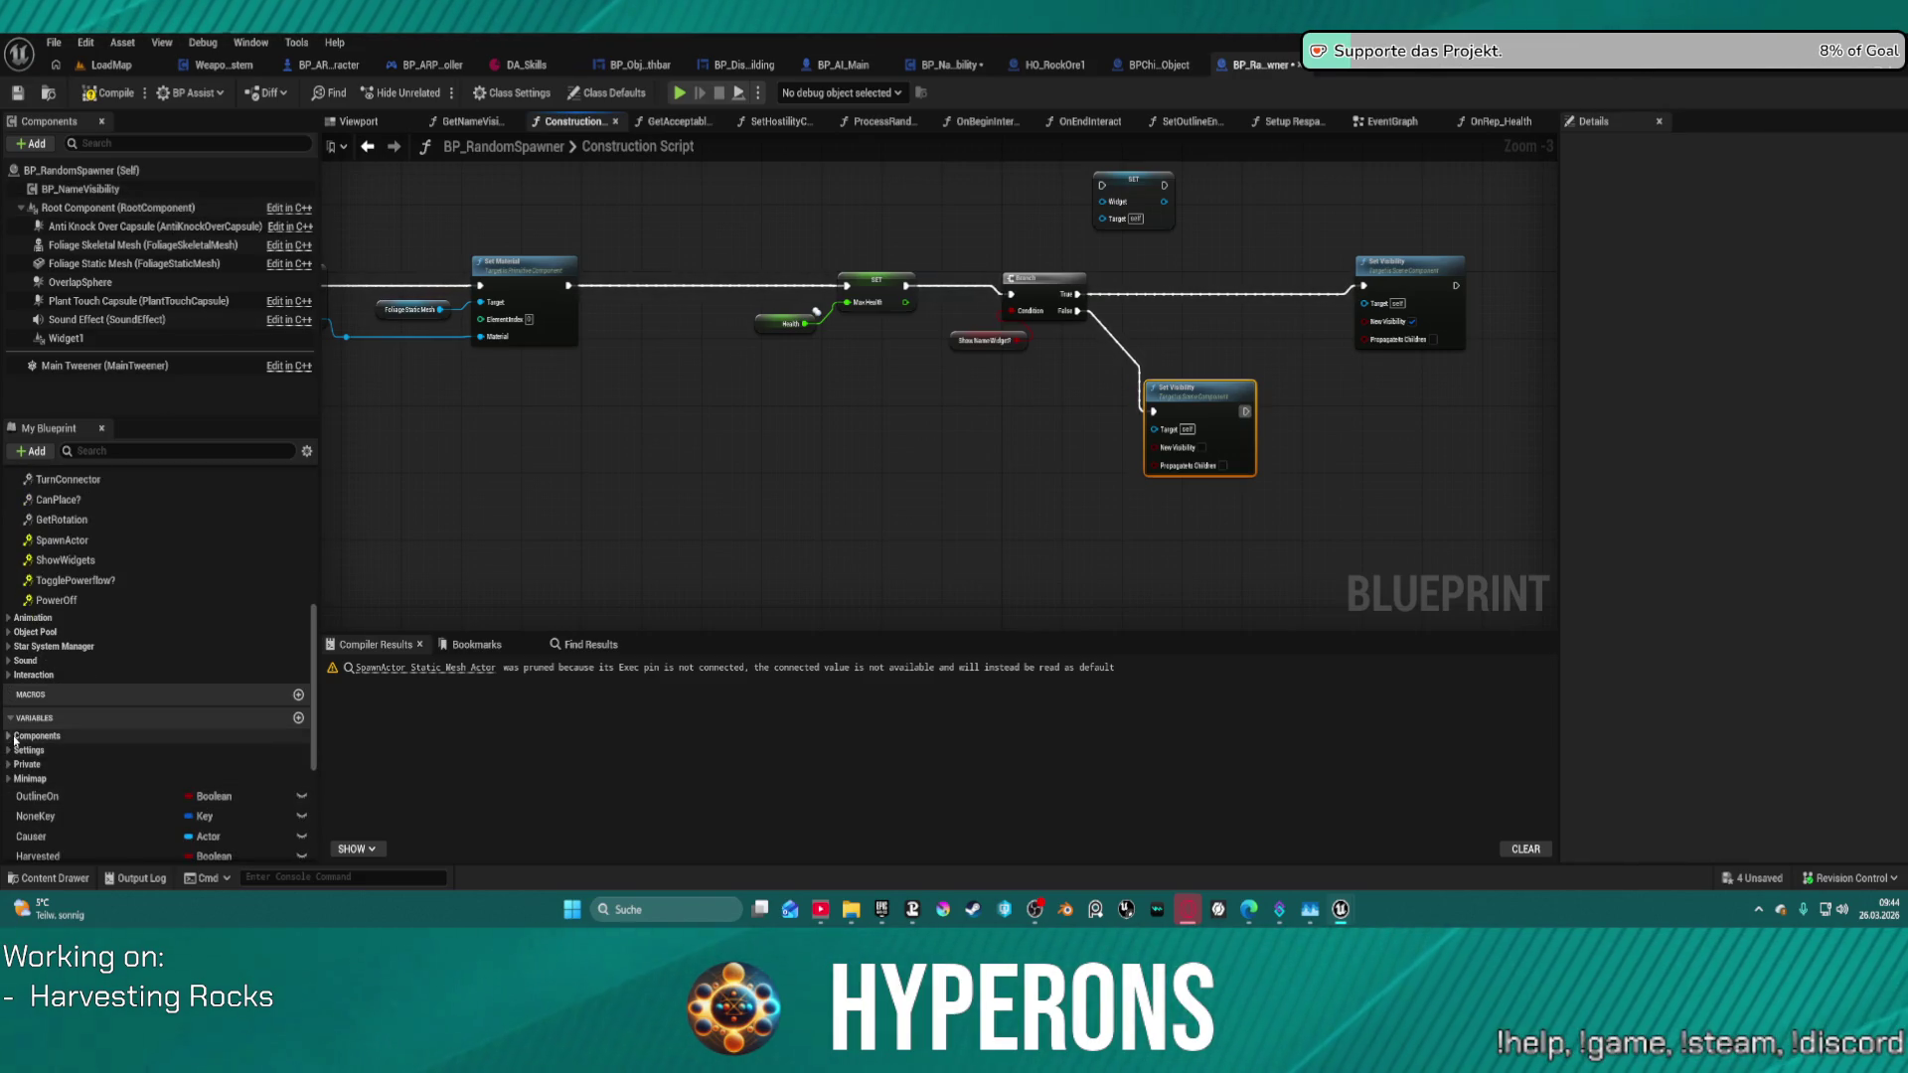
{"action": "left_click", "coordinate": [15, 736]}
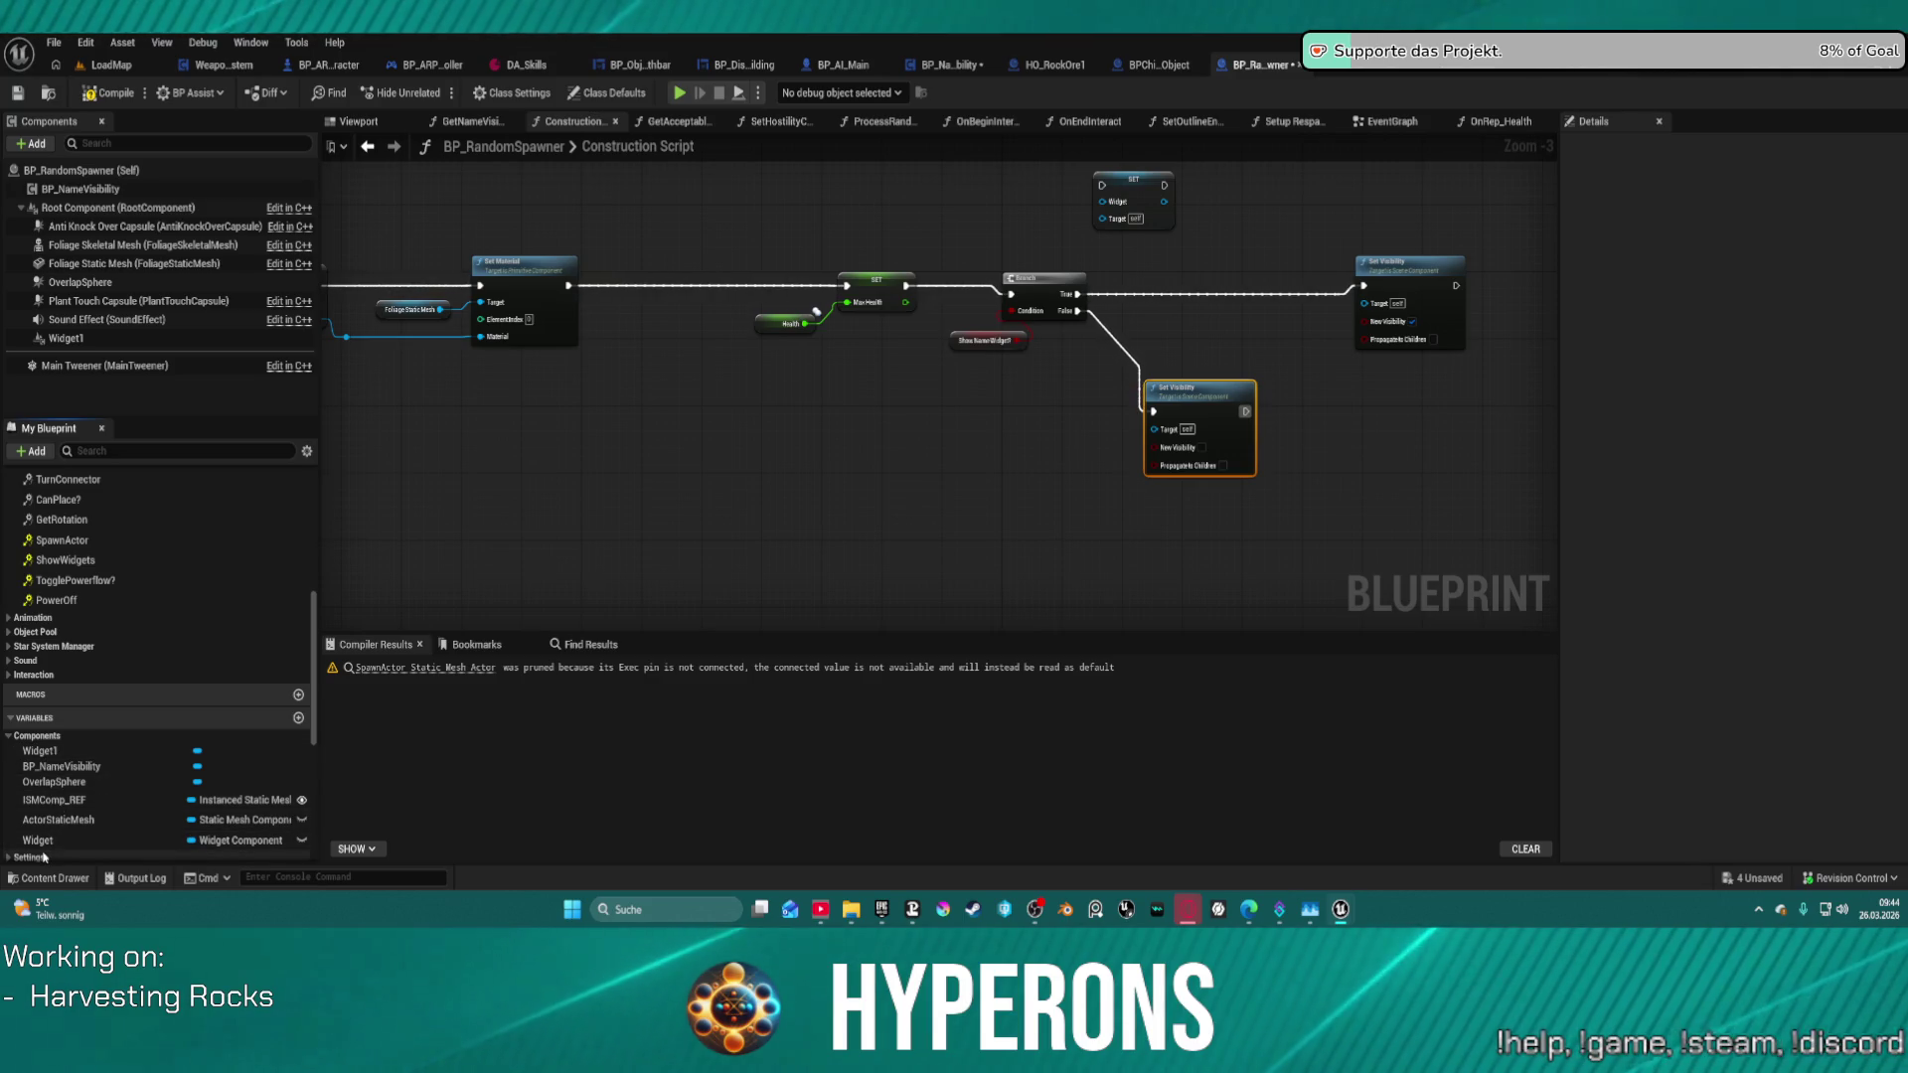
{"action": "mouse_move", "coordinate": [38, 839]}
{"action": "left_mouse_down"}
{"action": "mouse_move", "coordinate": [425, 766]}
{"action": "mouse_move", "coordinate": [994, 518]}
{"action": "left_mouse_up"}
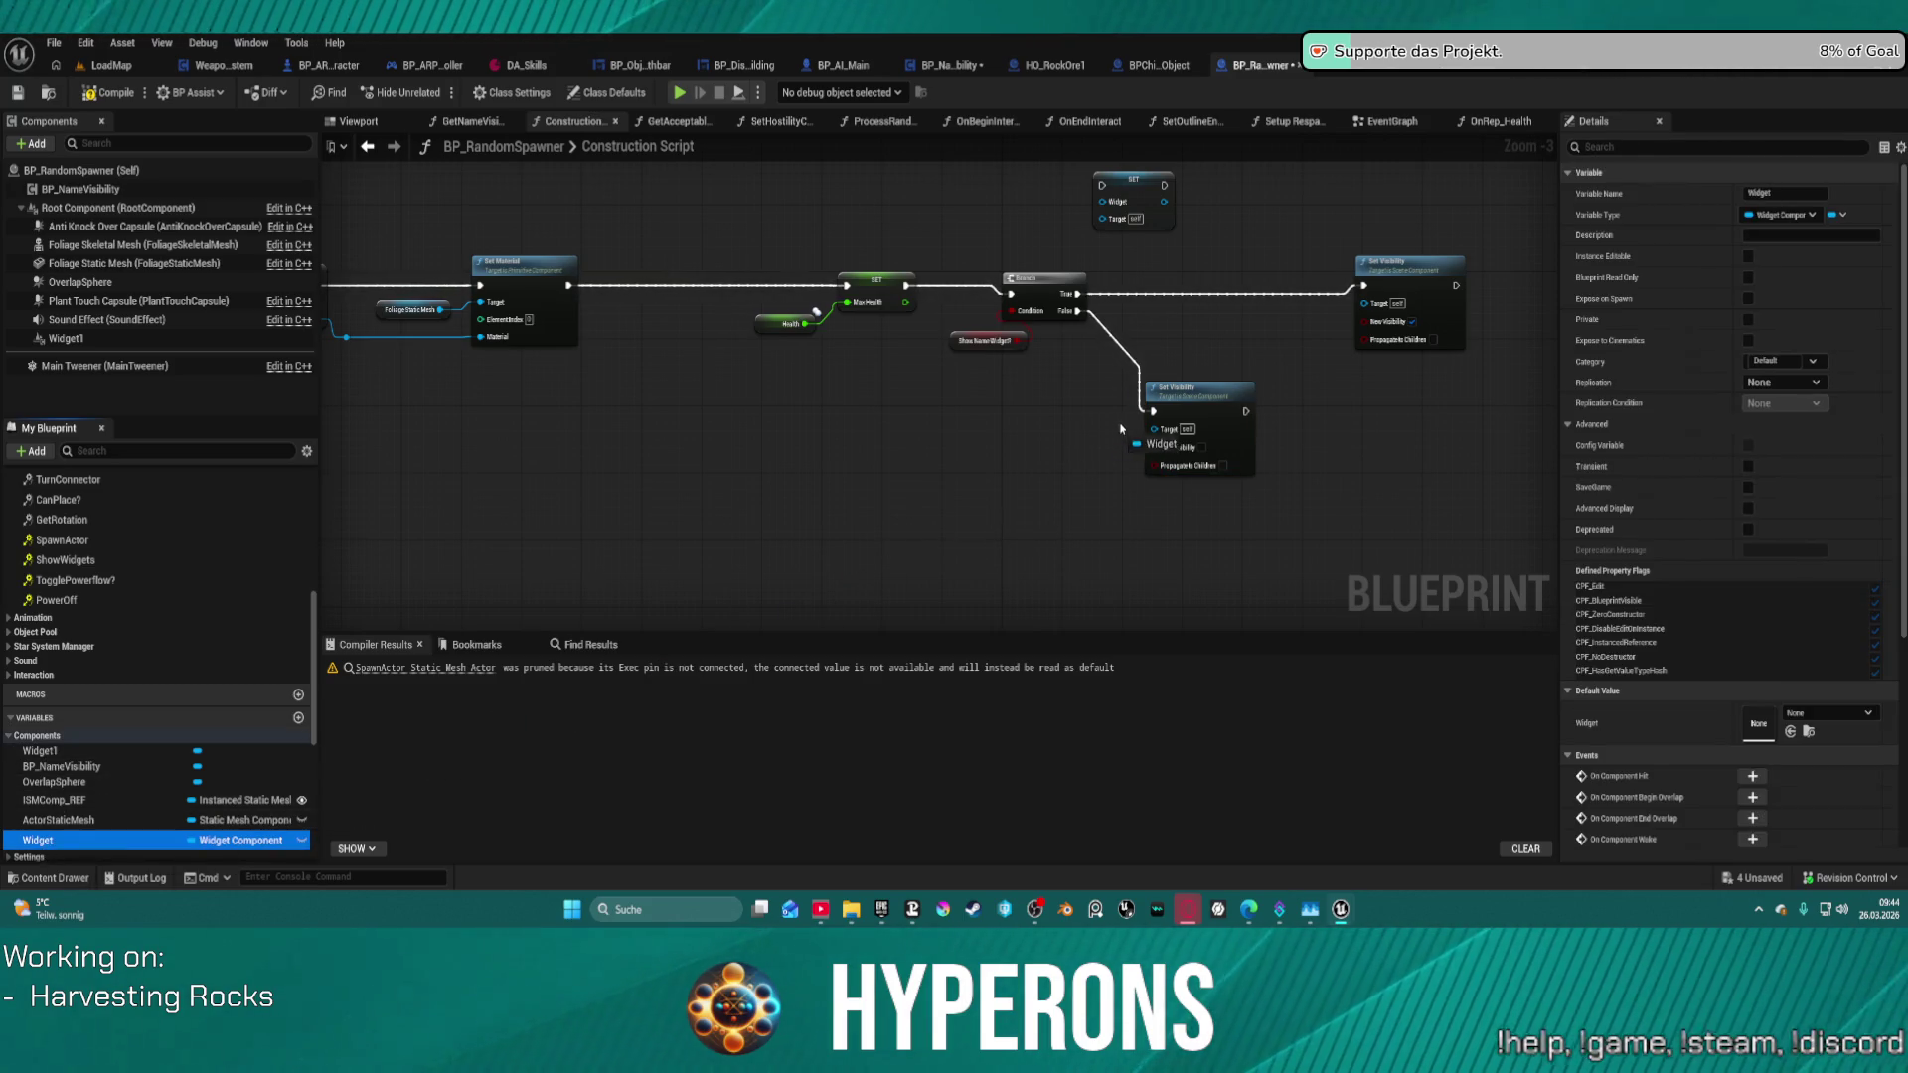
{"action": "left_click_drag", "start_coordinate": [1154, 435], "coordinate": [1361, 310]}
{"action": "left_click_drag", "start_coordinate": [1216, 426], "coordinate": [856, 463]}
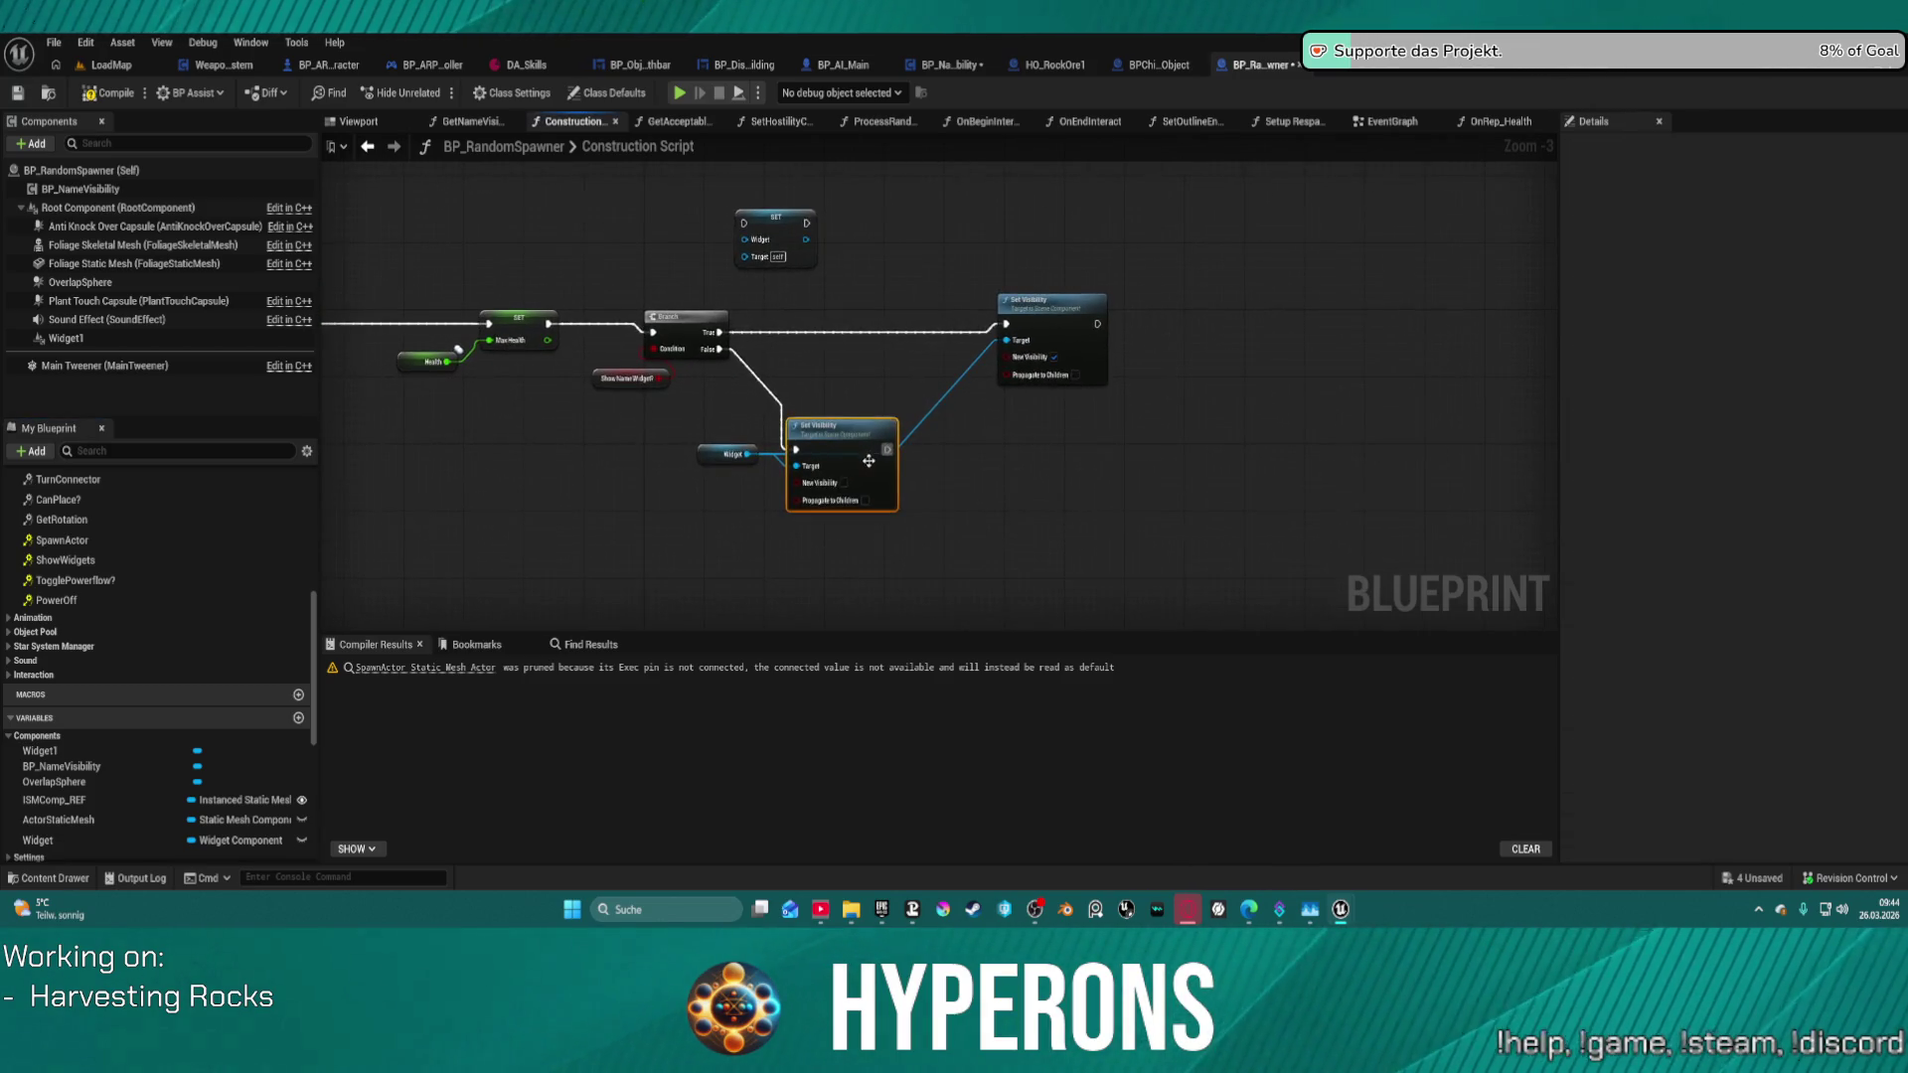
{"action": "left_click_drag", "start_coordinate": [718, 457], "coordinate": [674, 464]}
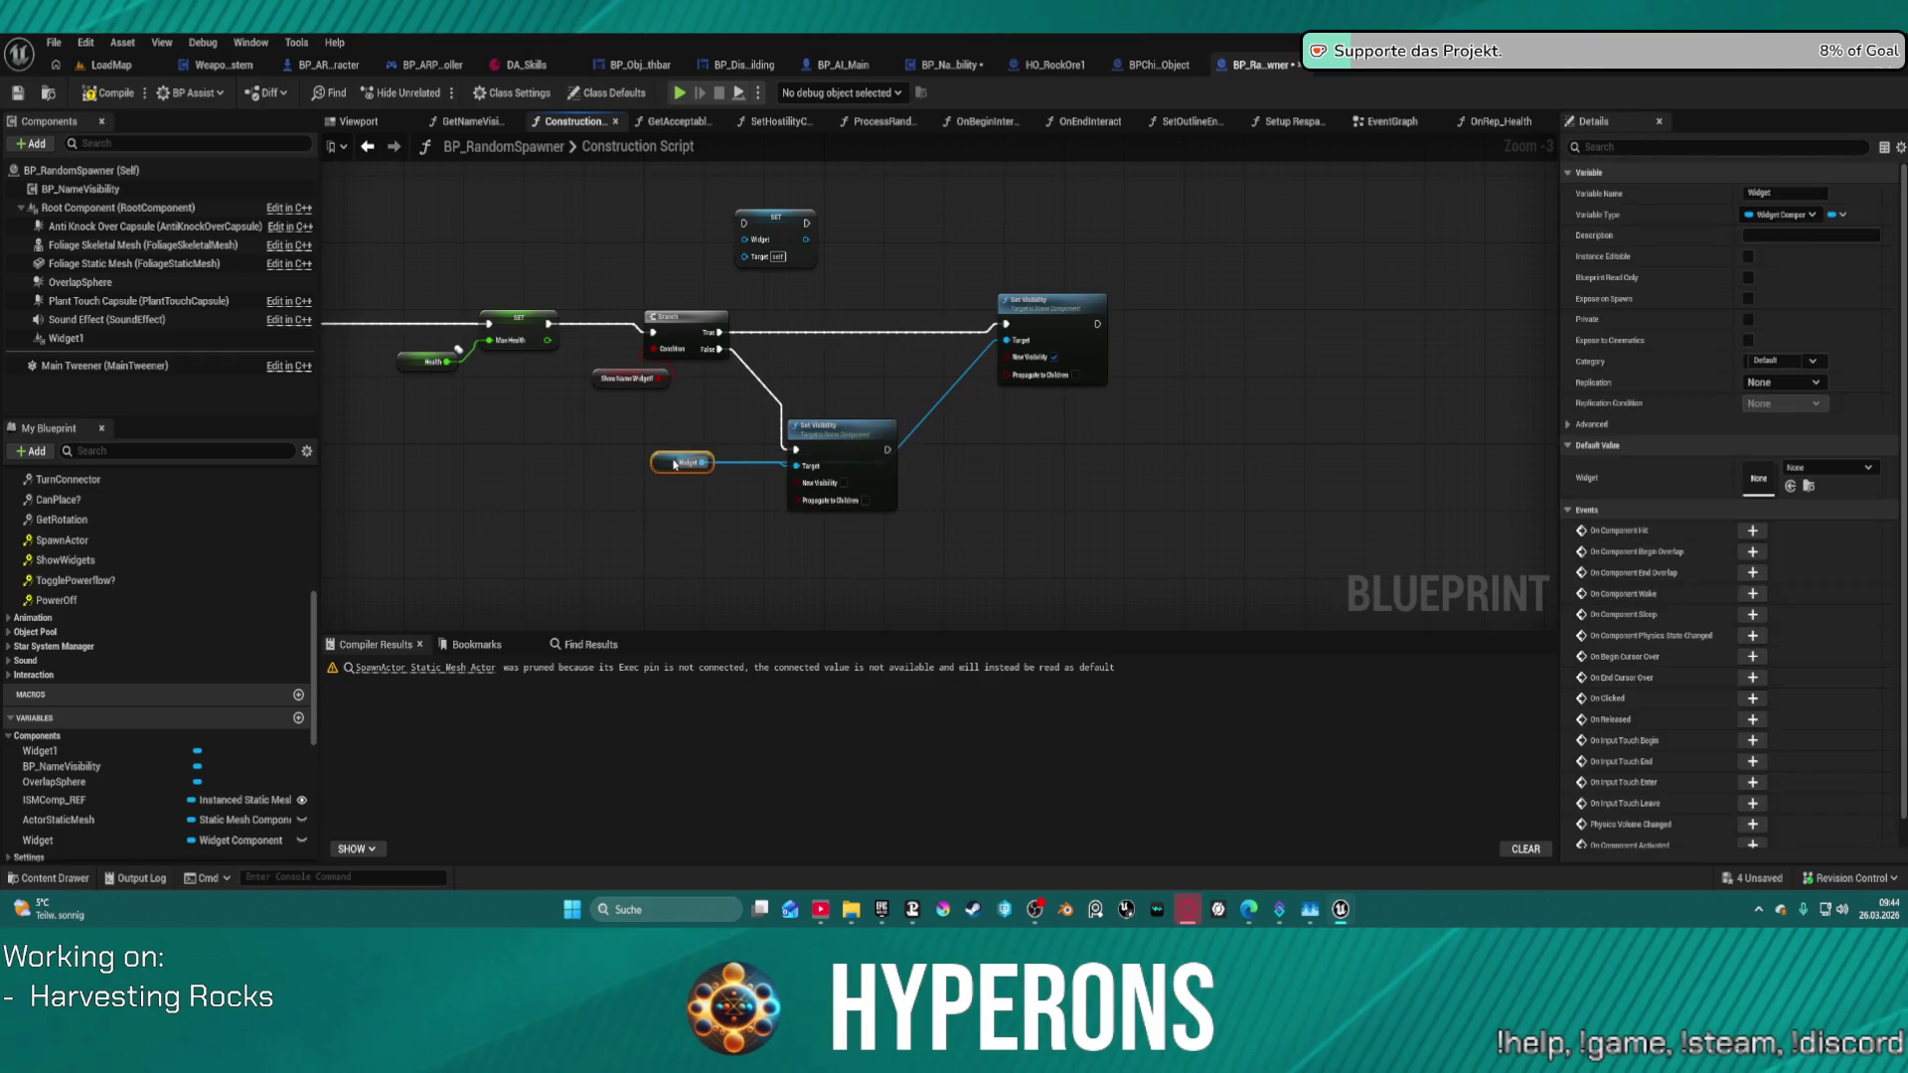
- Drag the ShowHealthWidget? variable from the Settings list into the graph
{"action": "scroll", "coordinate": [249, 585], "scroll_direction": "up", "scroll_amount": 10}
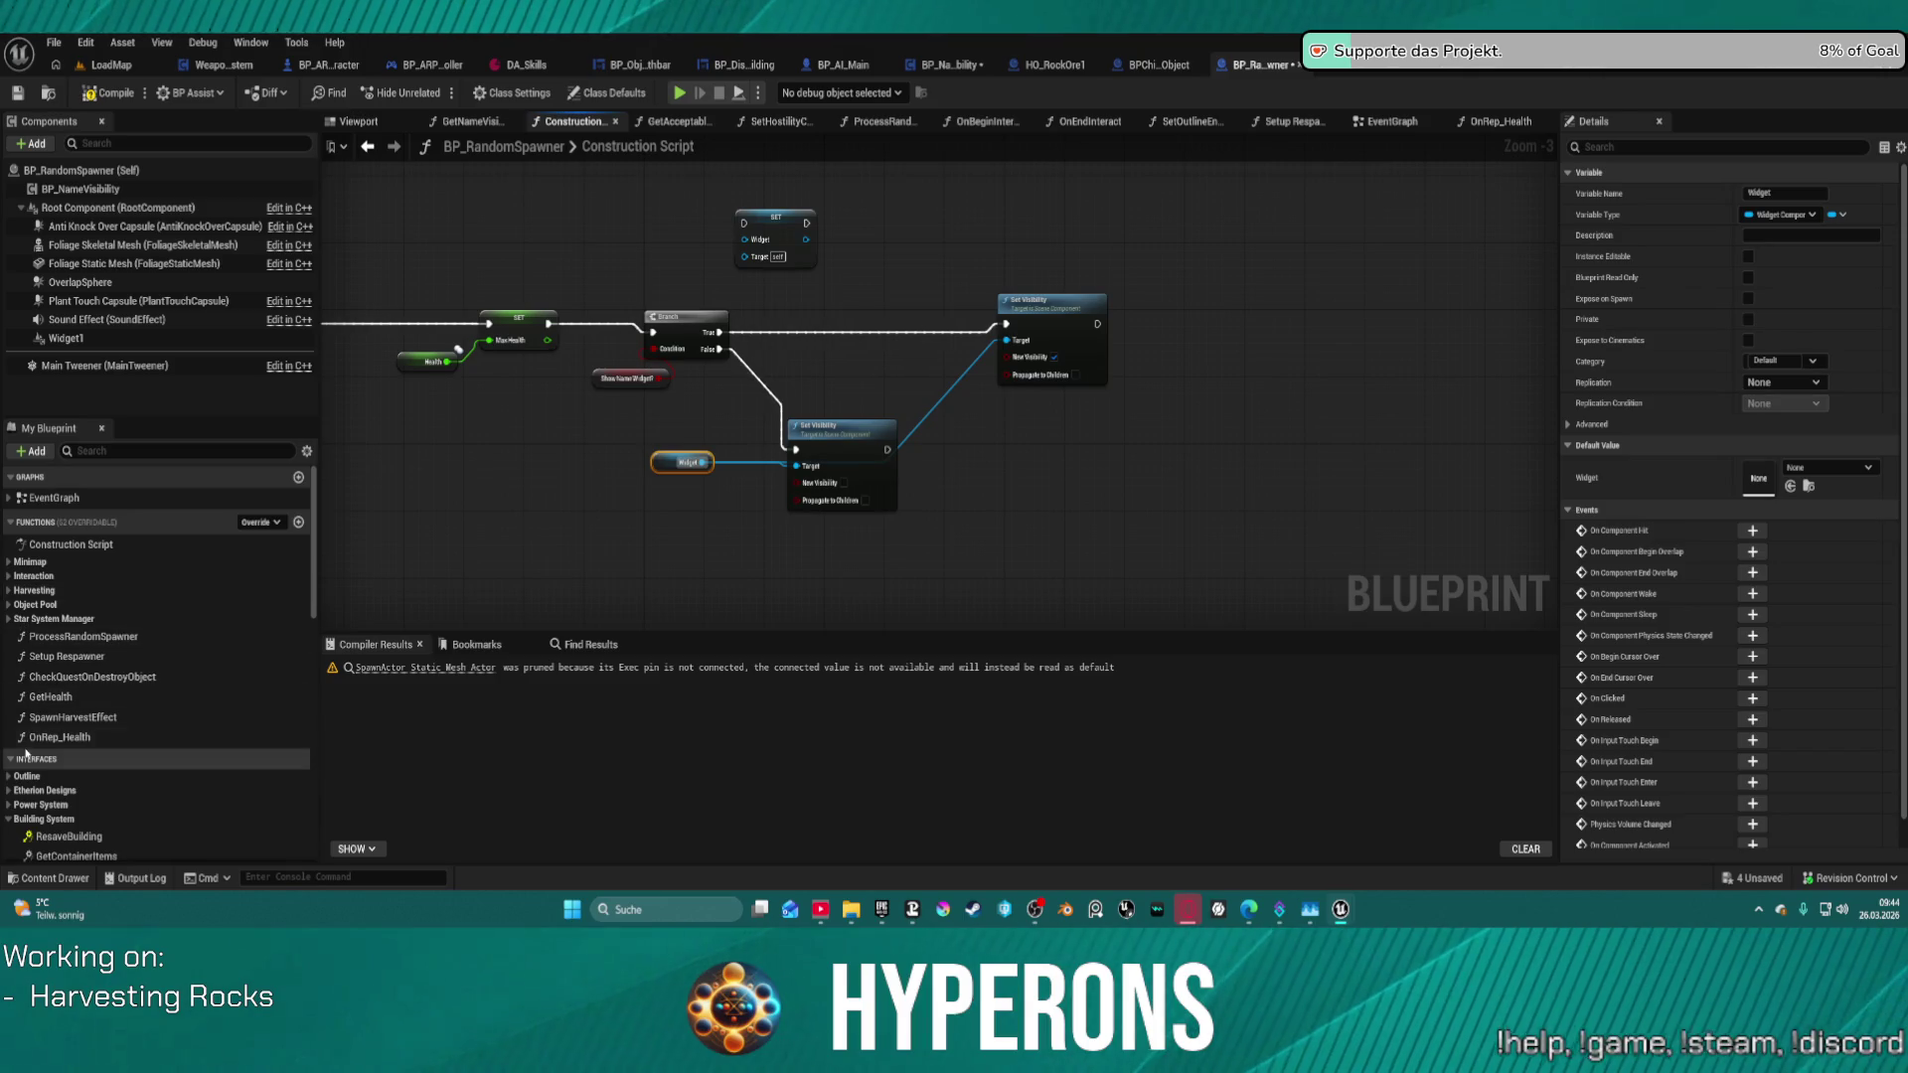
{"action": "scroll", "coordinate": [17, 571], "scroll_direction": "down", "scroll_amount": 10}
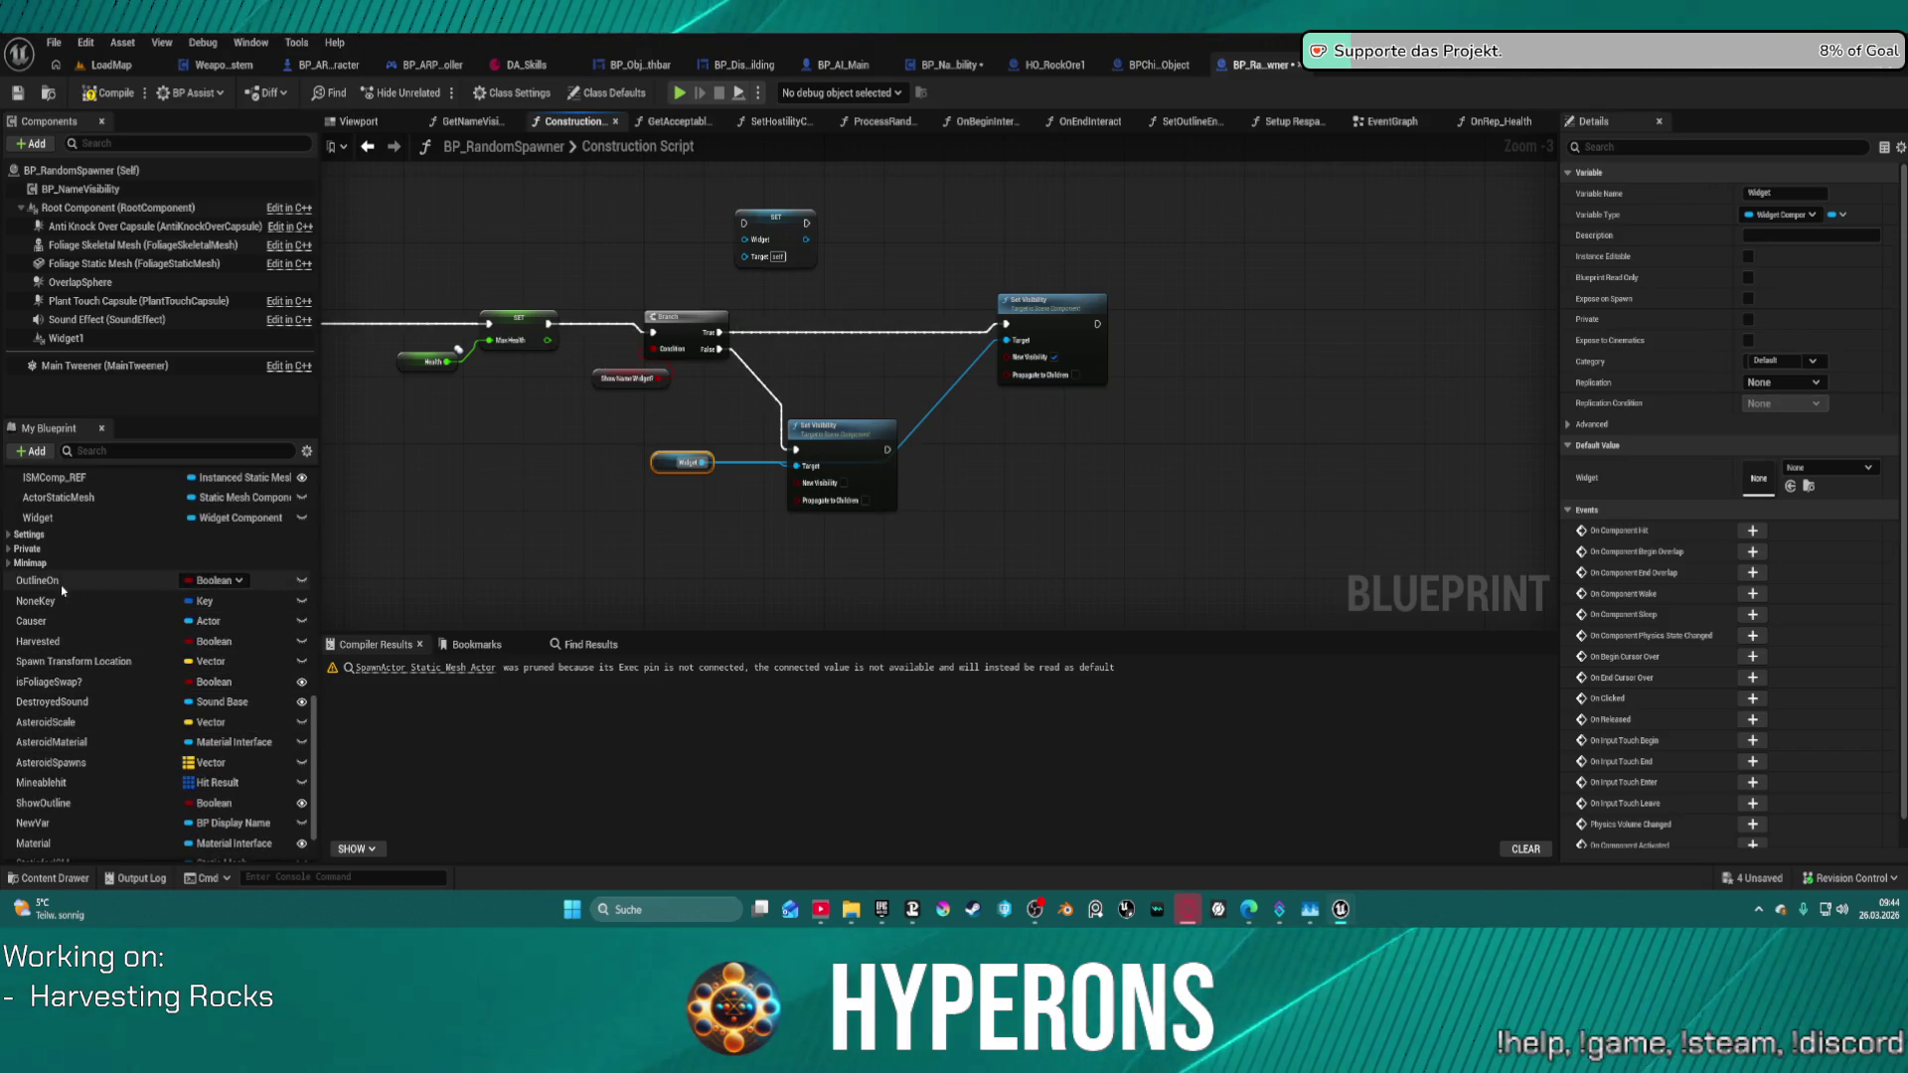
{"action": "scroll", "coordinate": [66, 601], "scroll_direction": "down", "scroll_amount": 1}
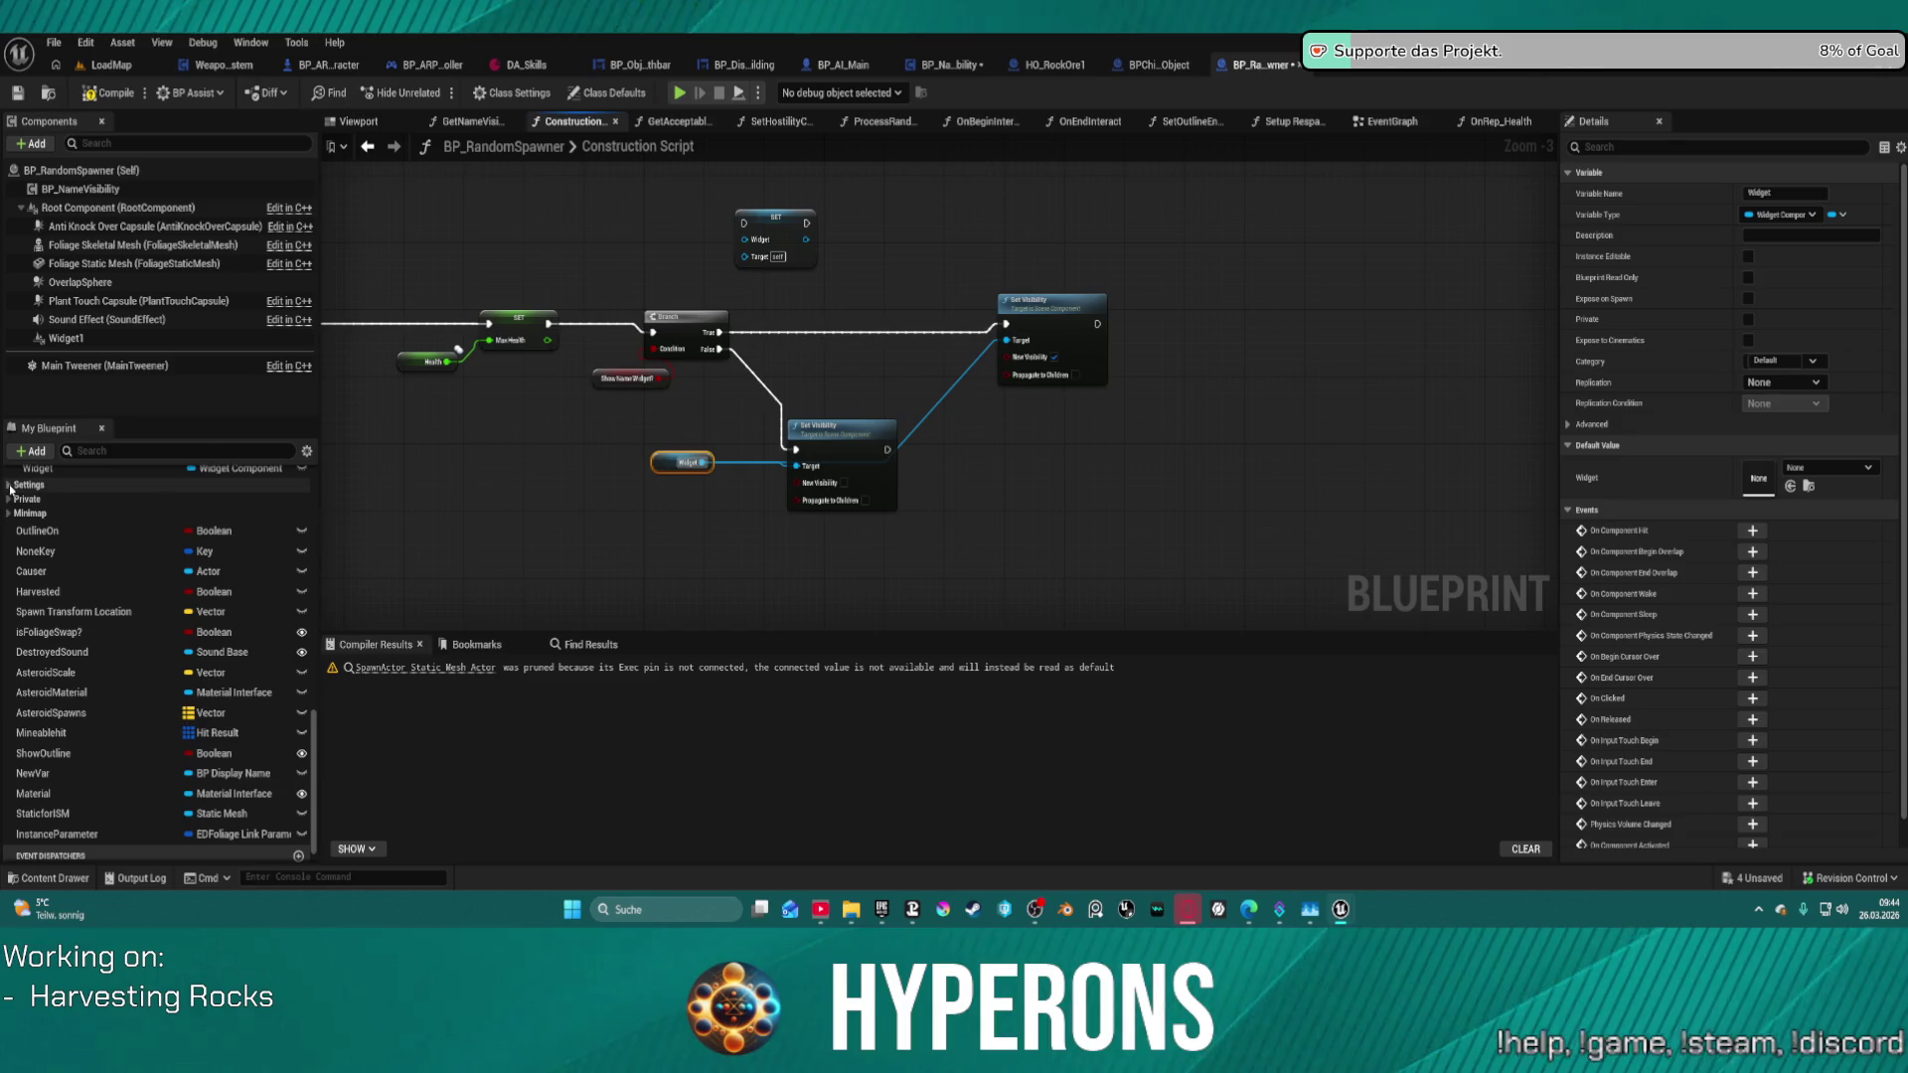
{"action": "left_click", "coordinate": [40, 485]}
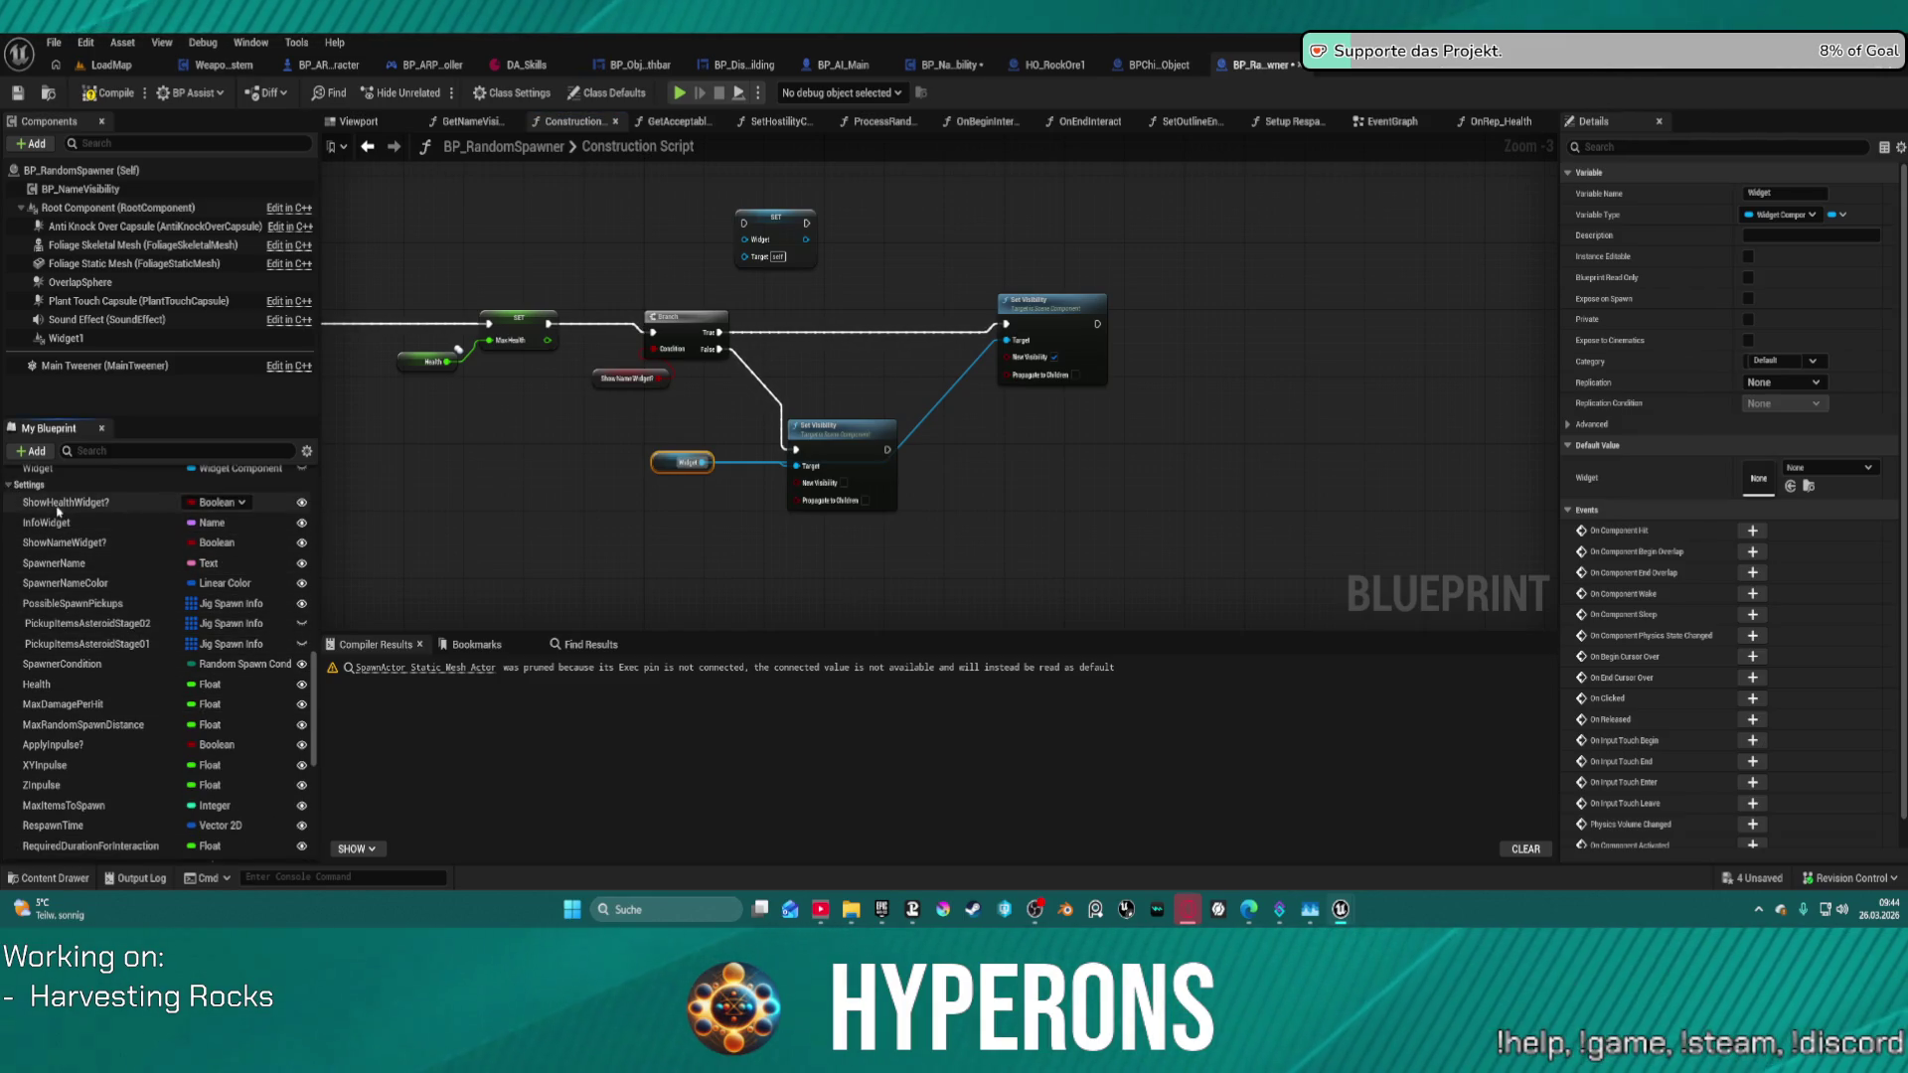
{"action": "left_click_drag", "start_coordinate": [90, 502], "coordinate": [666, 507]}
- Place a Get ShowHealthWidget? node in the Construction Script graph
{"action": "left_click_drag", "start_coordinate": [1171, 324], "coordinate": [1173, 328]}
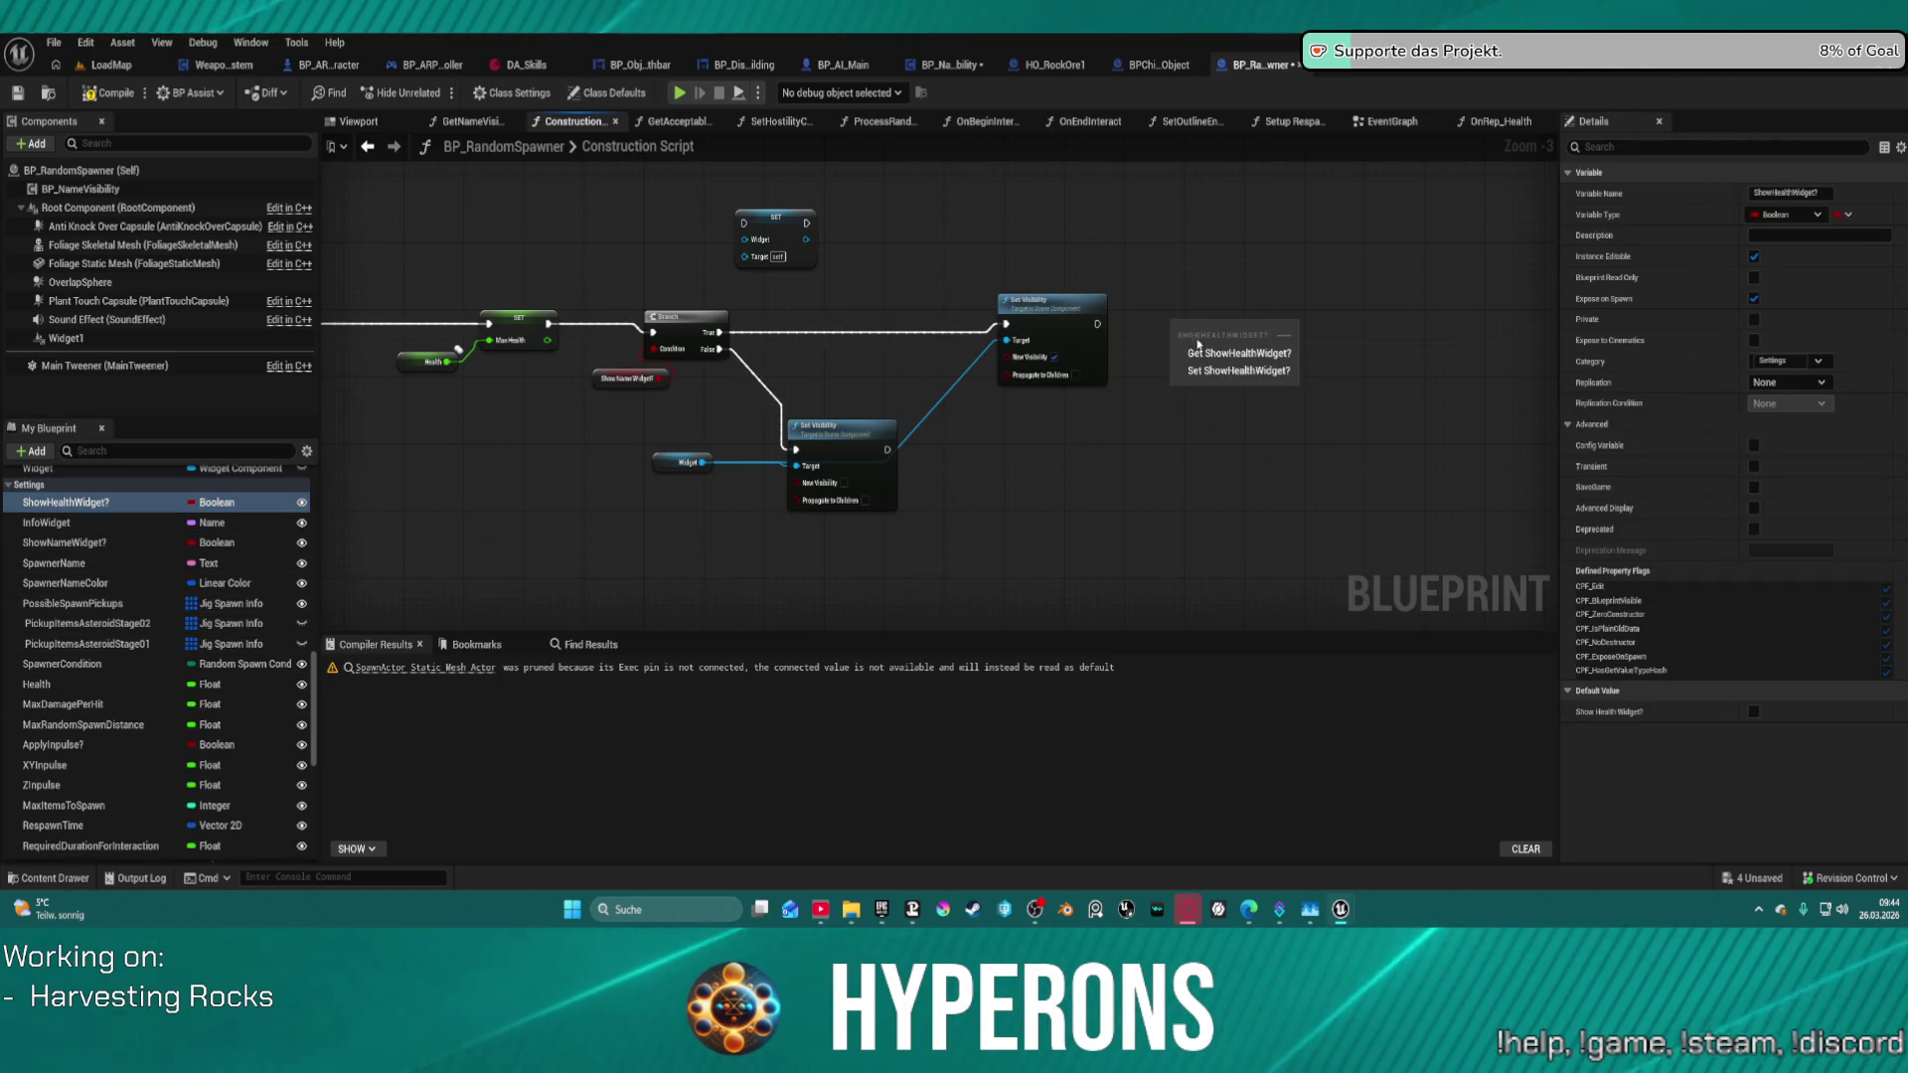
{"action": "left_click", "coordinate": [1208, 341]}
{"action": "right_click", "coordinate": [1205, 332]}
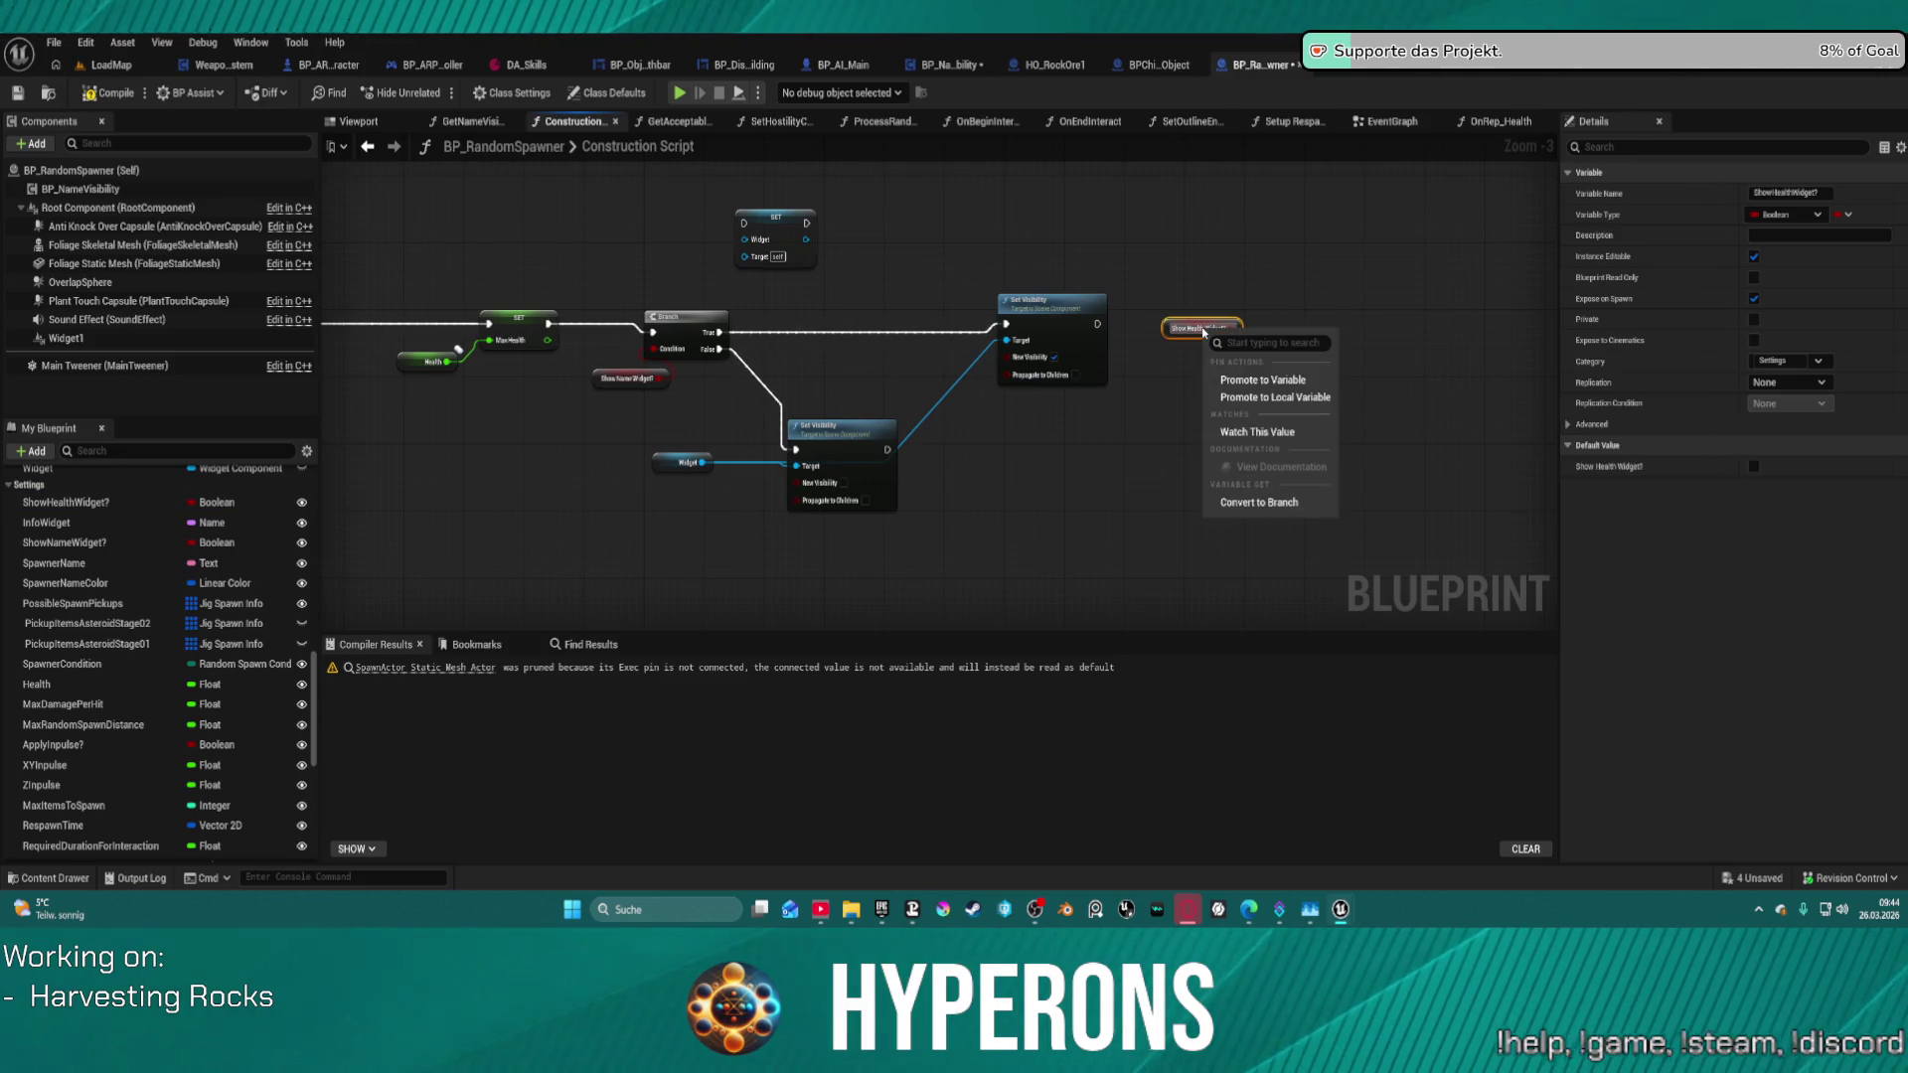
{"action": "left_click_drag", "start_coordinate": [646, 323], "coordinate": [645, 319]}
- Replace the Branch with a validated Show Name Widget? get wired after Max Health is set
{"action": "right_click", "coordinate": [613, 388]}
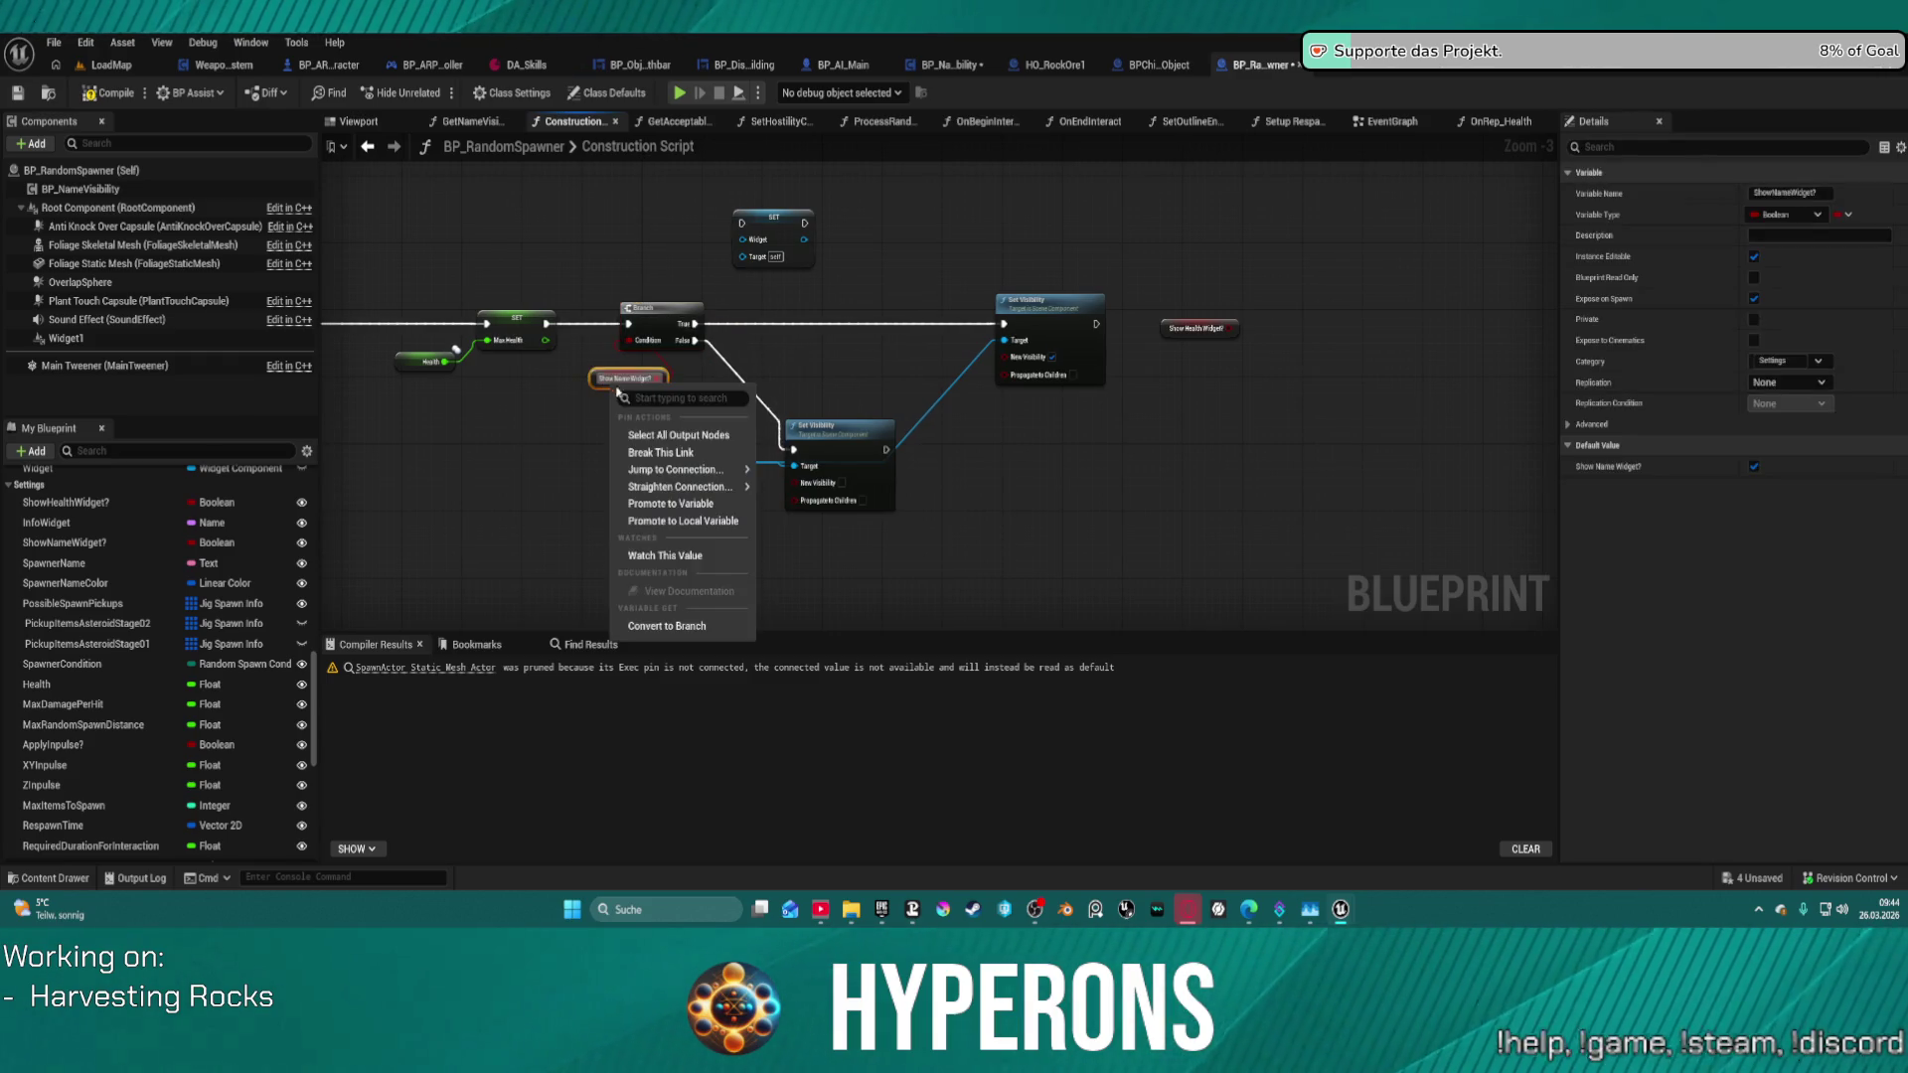
{"action": "left_click", "coordinate": [694, 629]}
{"action": "mouse_move", "coordinate": [681, 393]}
{"action": "left_mouse_down"}
{"action": "mouse_move", "coordinate": [1004, 324]}
{"action": "mouse_move", "coordinate": [785, 422]}
{"action": "mouse_move", "coordinate": [794, 449]}
{"action": "left_mouse_up"}
{"action": "left_click", "coordinate": [651, 400]}
{"action": "left_click_drag", "start_coordinate": [599, 391], "coordinate": [560, 325]}
{"action": "left_click", "coordinate": [654, 320]}
{"action": "key", "text": "Delete"}
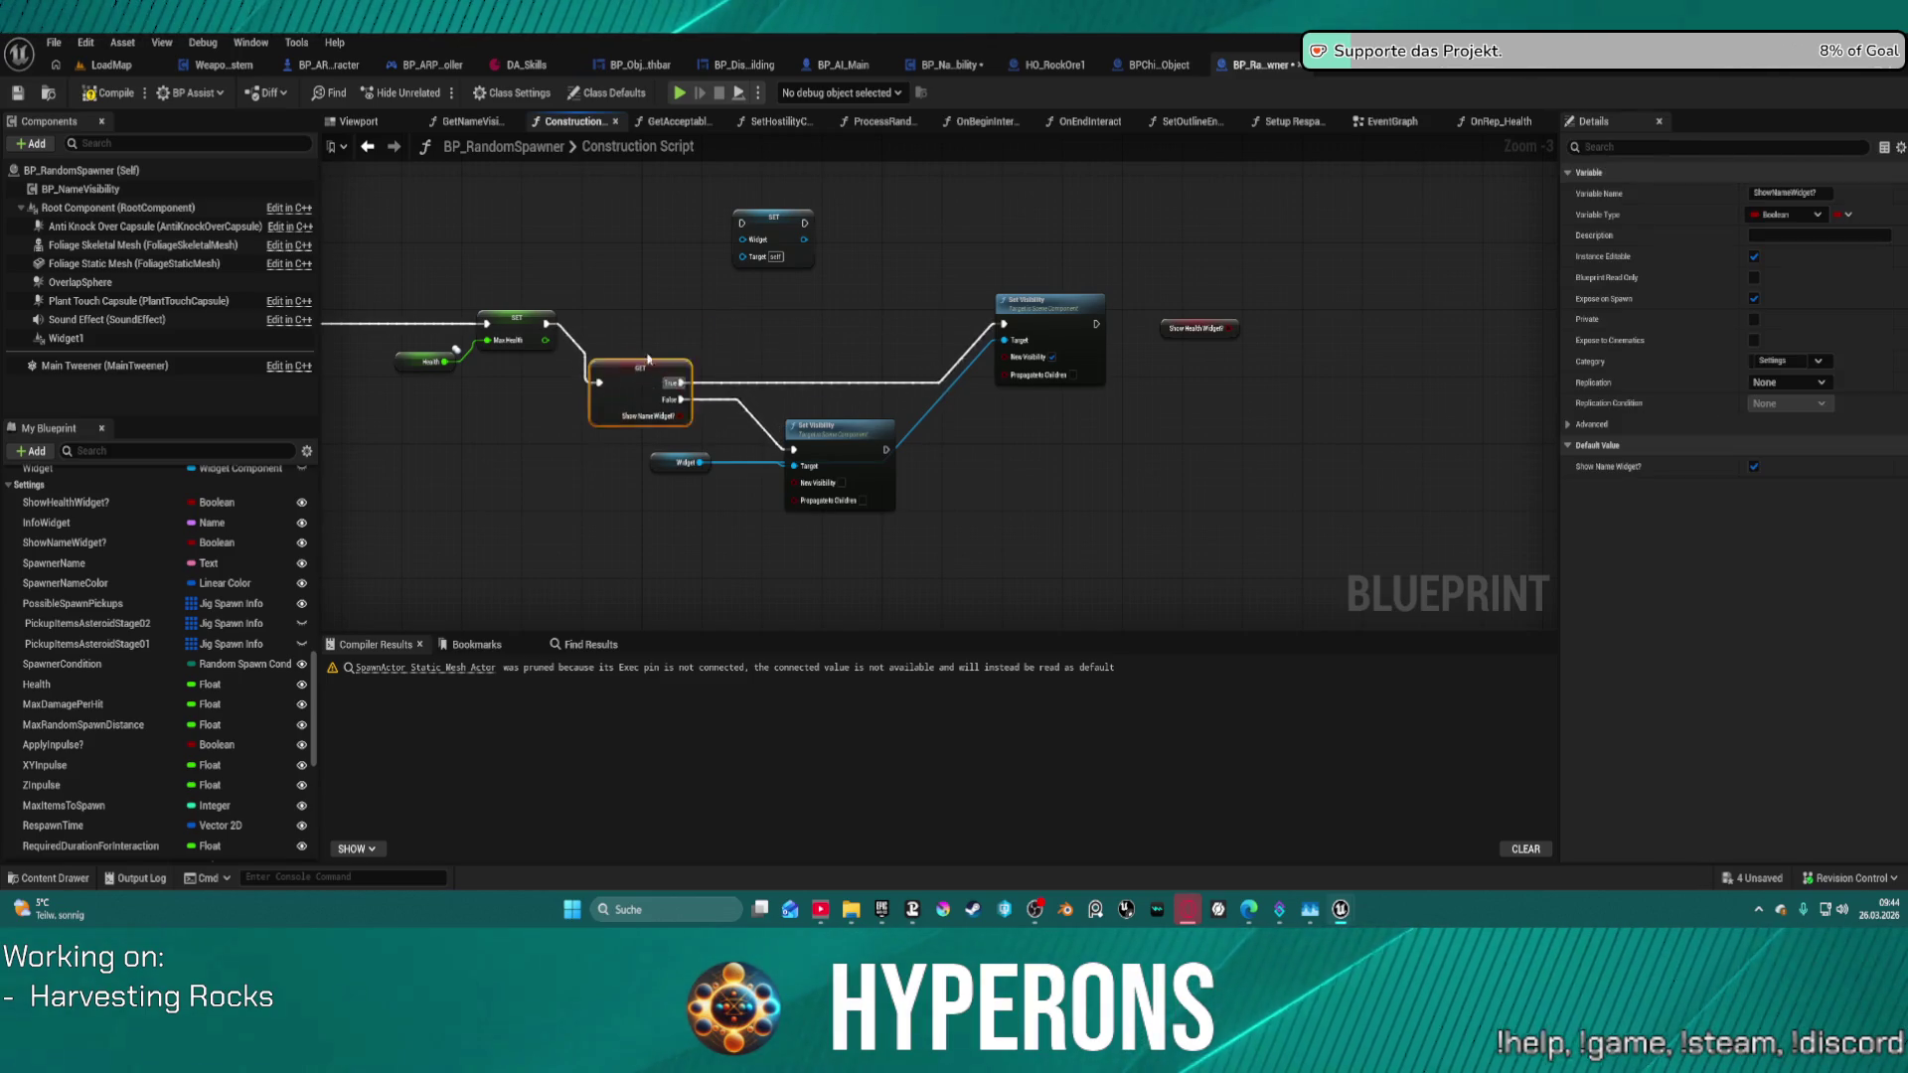
{"action": "left_click_drag", "start_coordinate": [636, 402], "coordinate": [650, 345]}
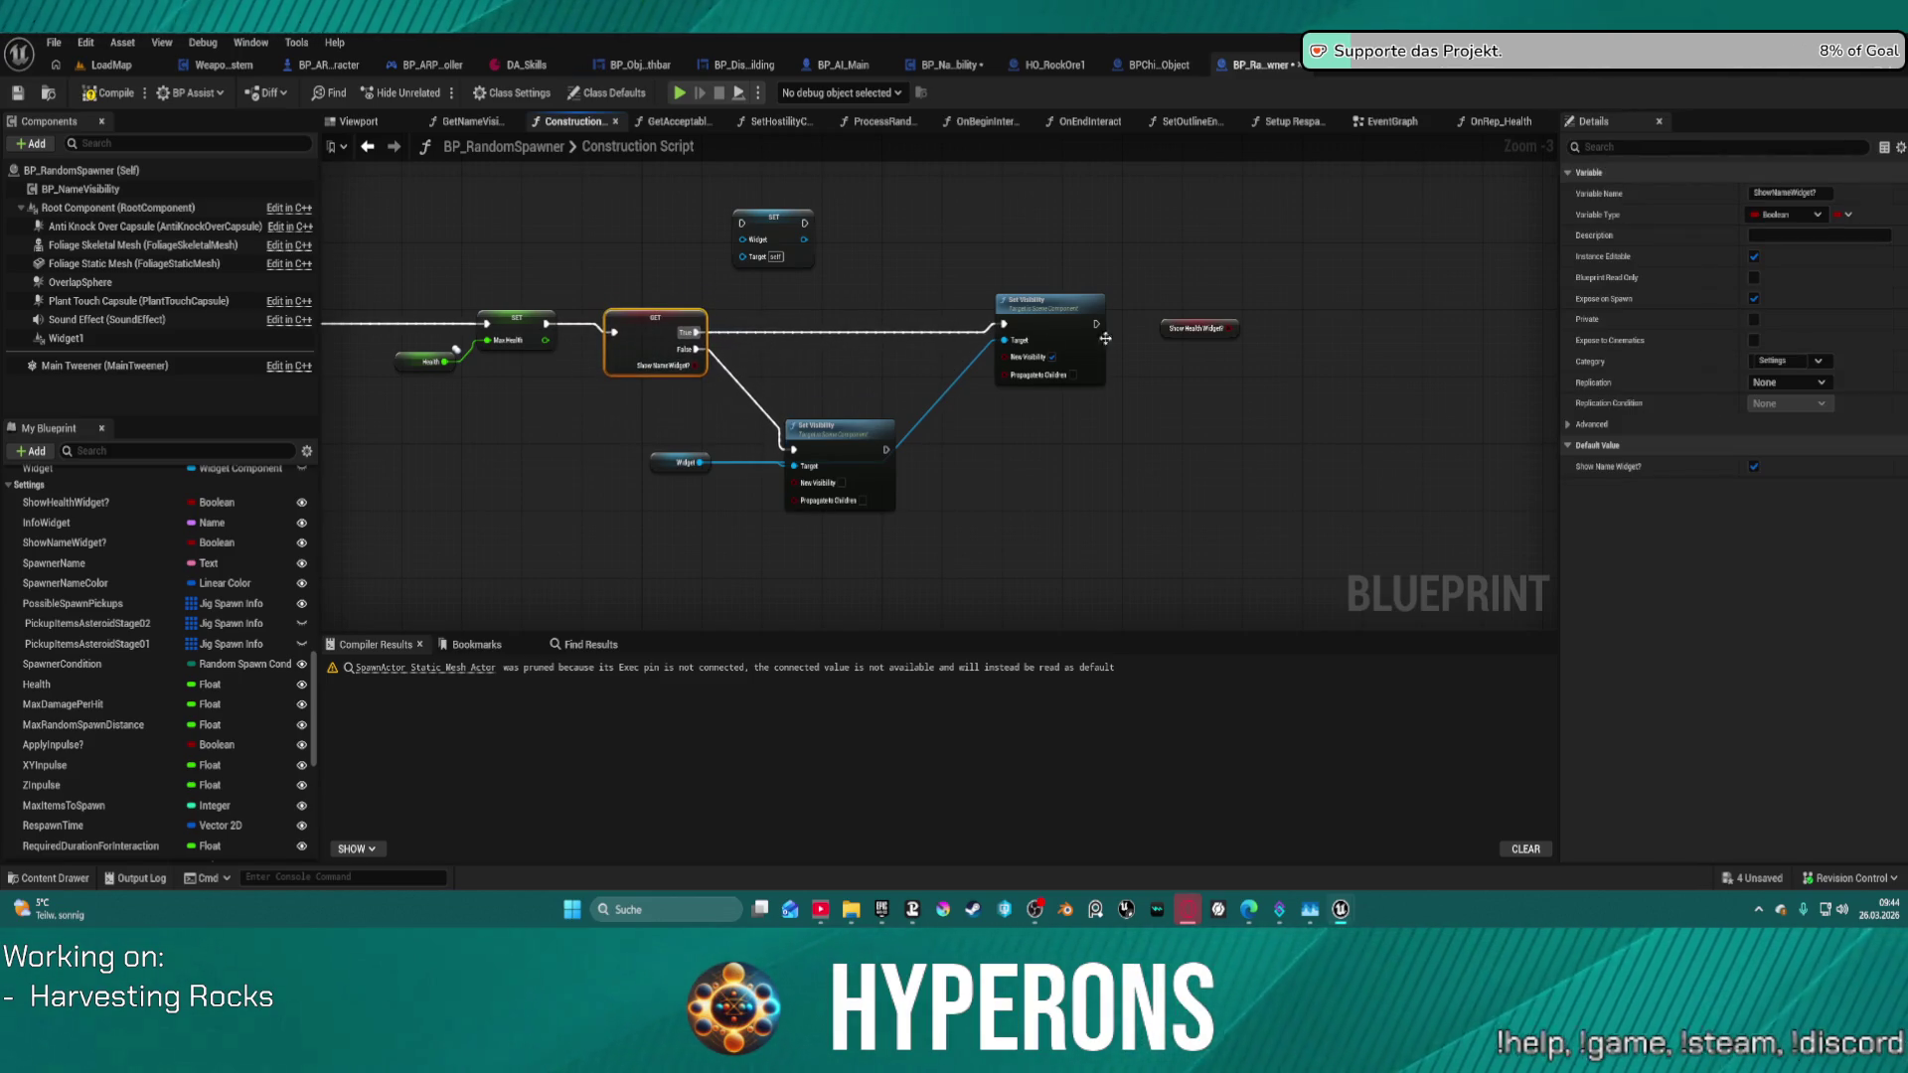
- Make Show Health Widget? a validated get driving pasted Set Visibility copies on True/False
{"action": "right_click", "coordinate": [1202, 330]}
{"action": "left_click", "coordinate": [1262, 505]}
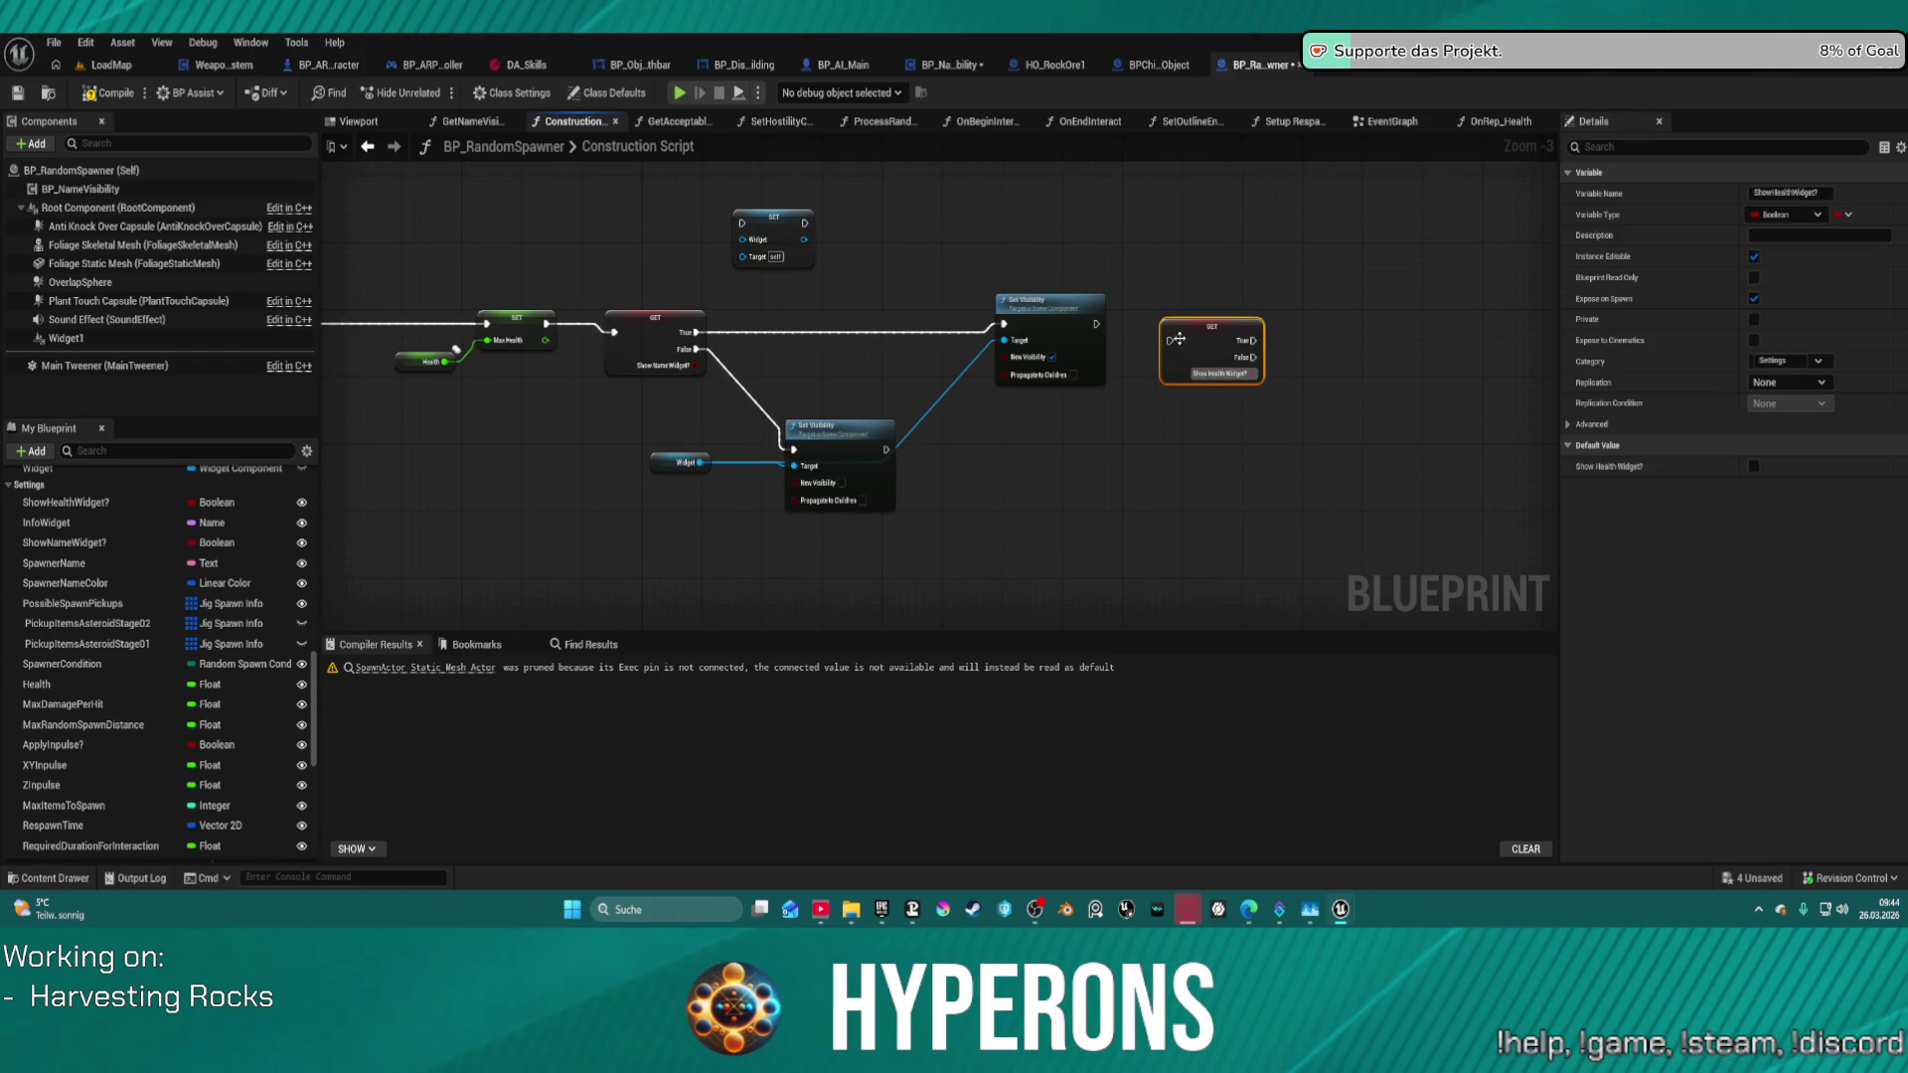
{"action": "left_click_drag", "start_coordinate": [1177, 339], "coordinate": [1097, 324]}
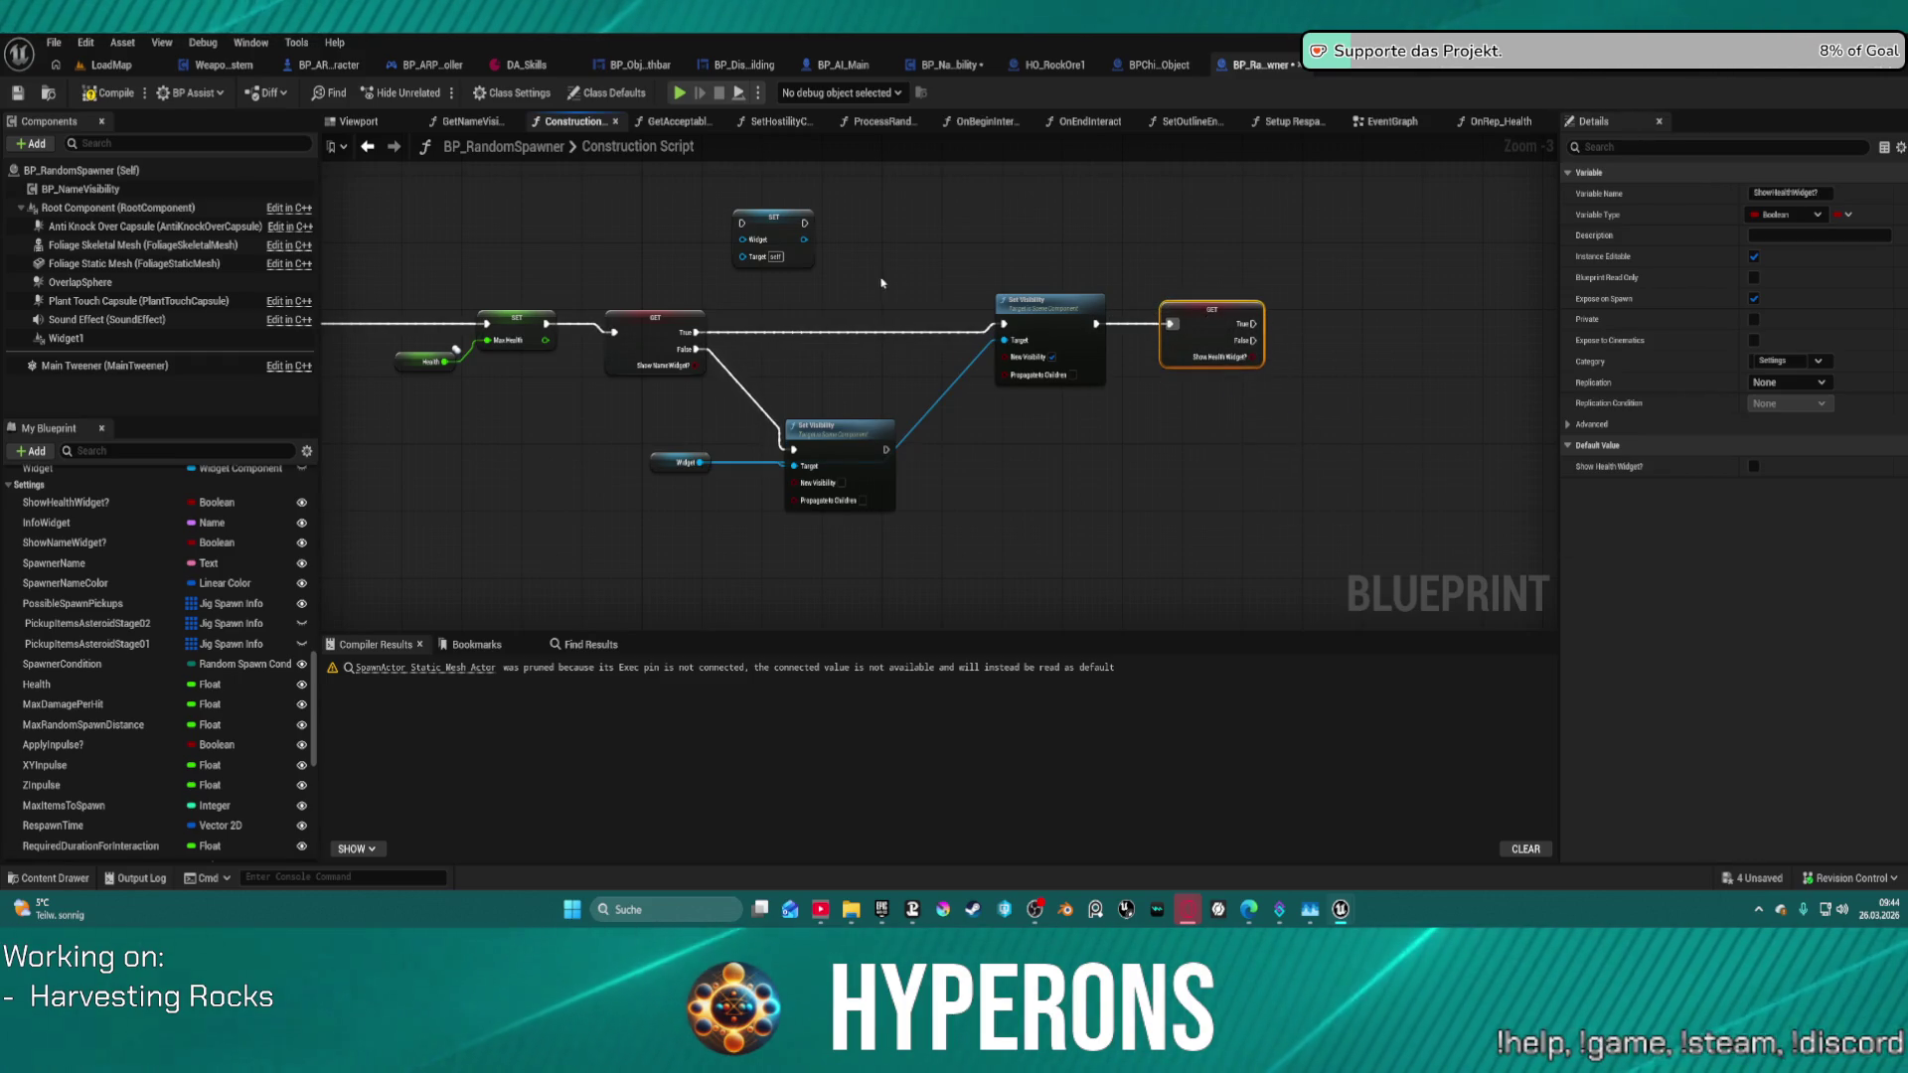
{"action": "left_click_drag", "start_coordinate": [838, 268], "coordinate": [1008, 498]}
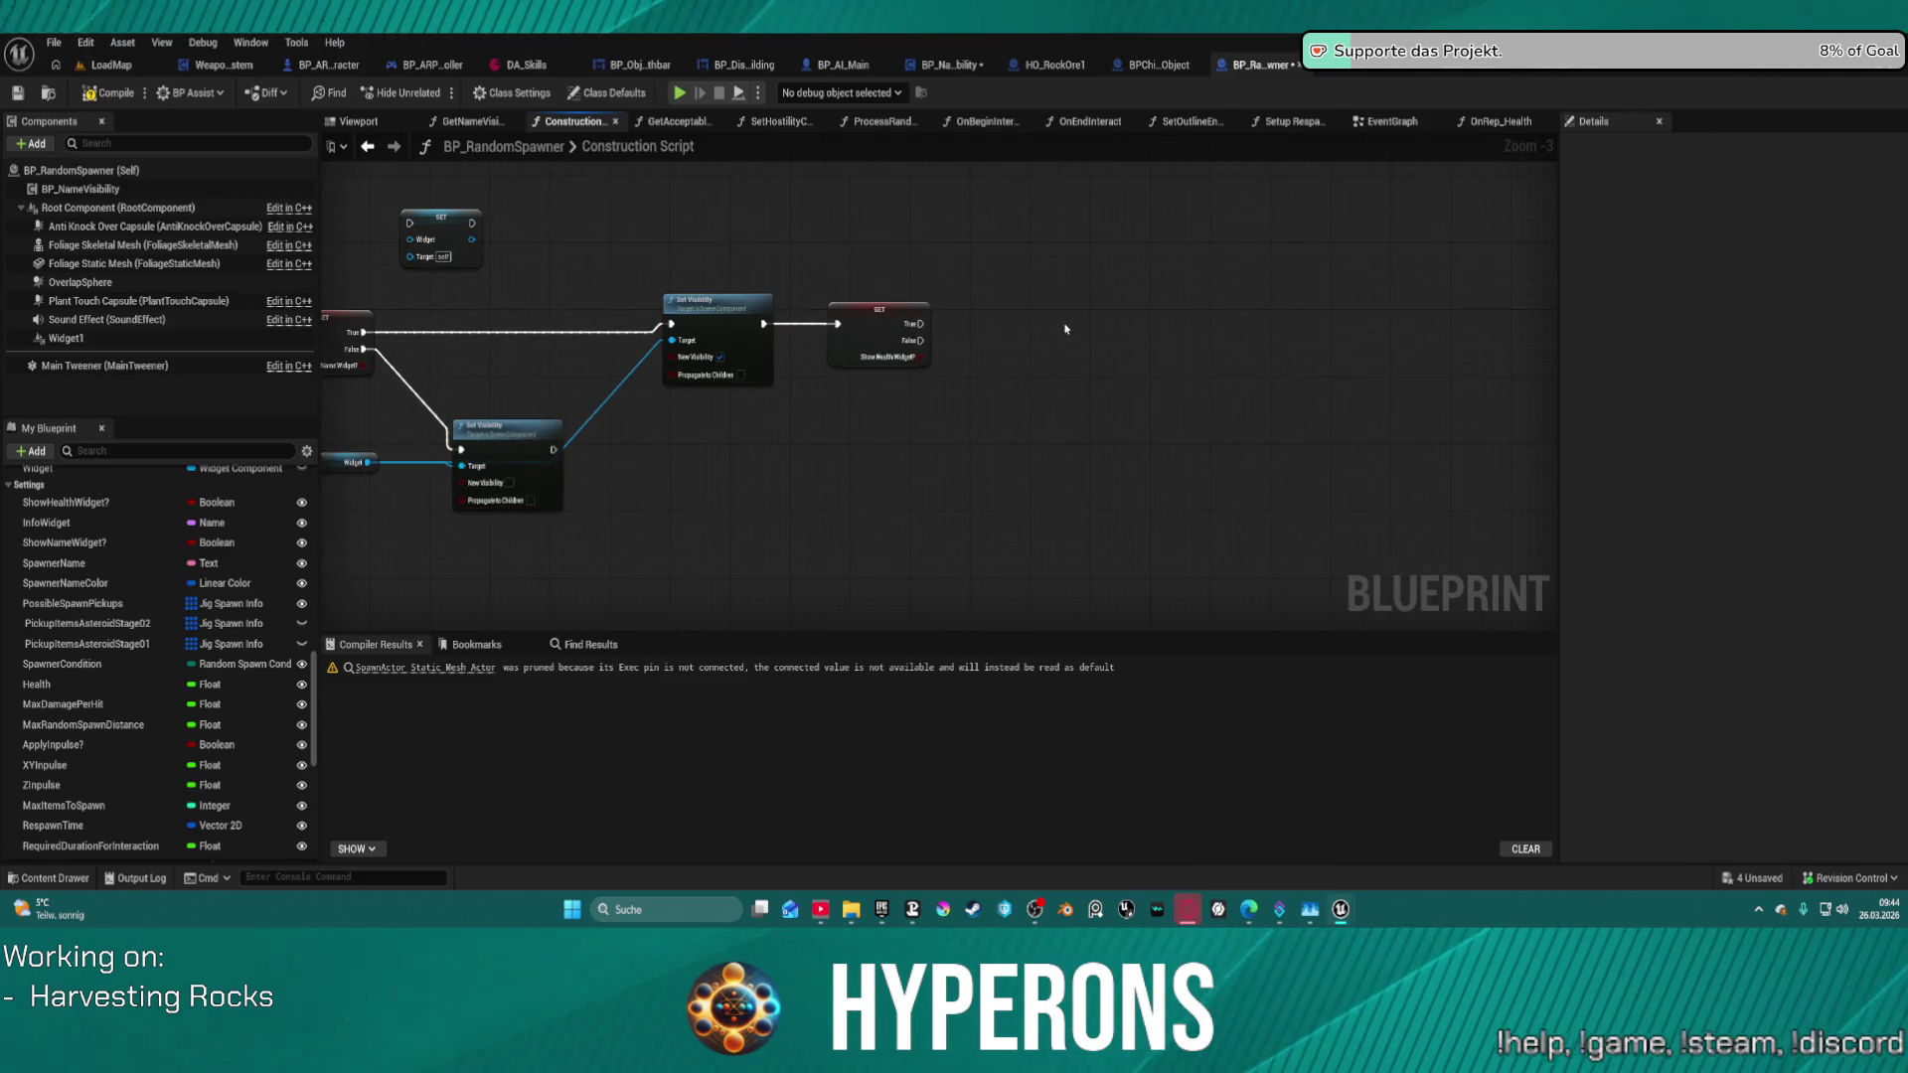
{"action": "key", "text": "ctrl+v"}
{"action": "left_click_drag", "start_coordinate": [976, 398], "coordinate": [1044, 440]}
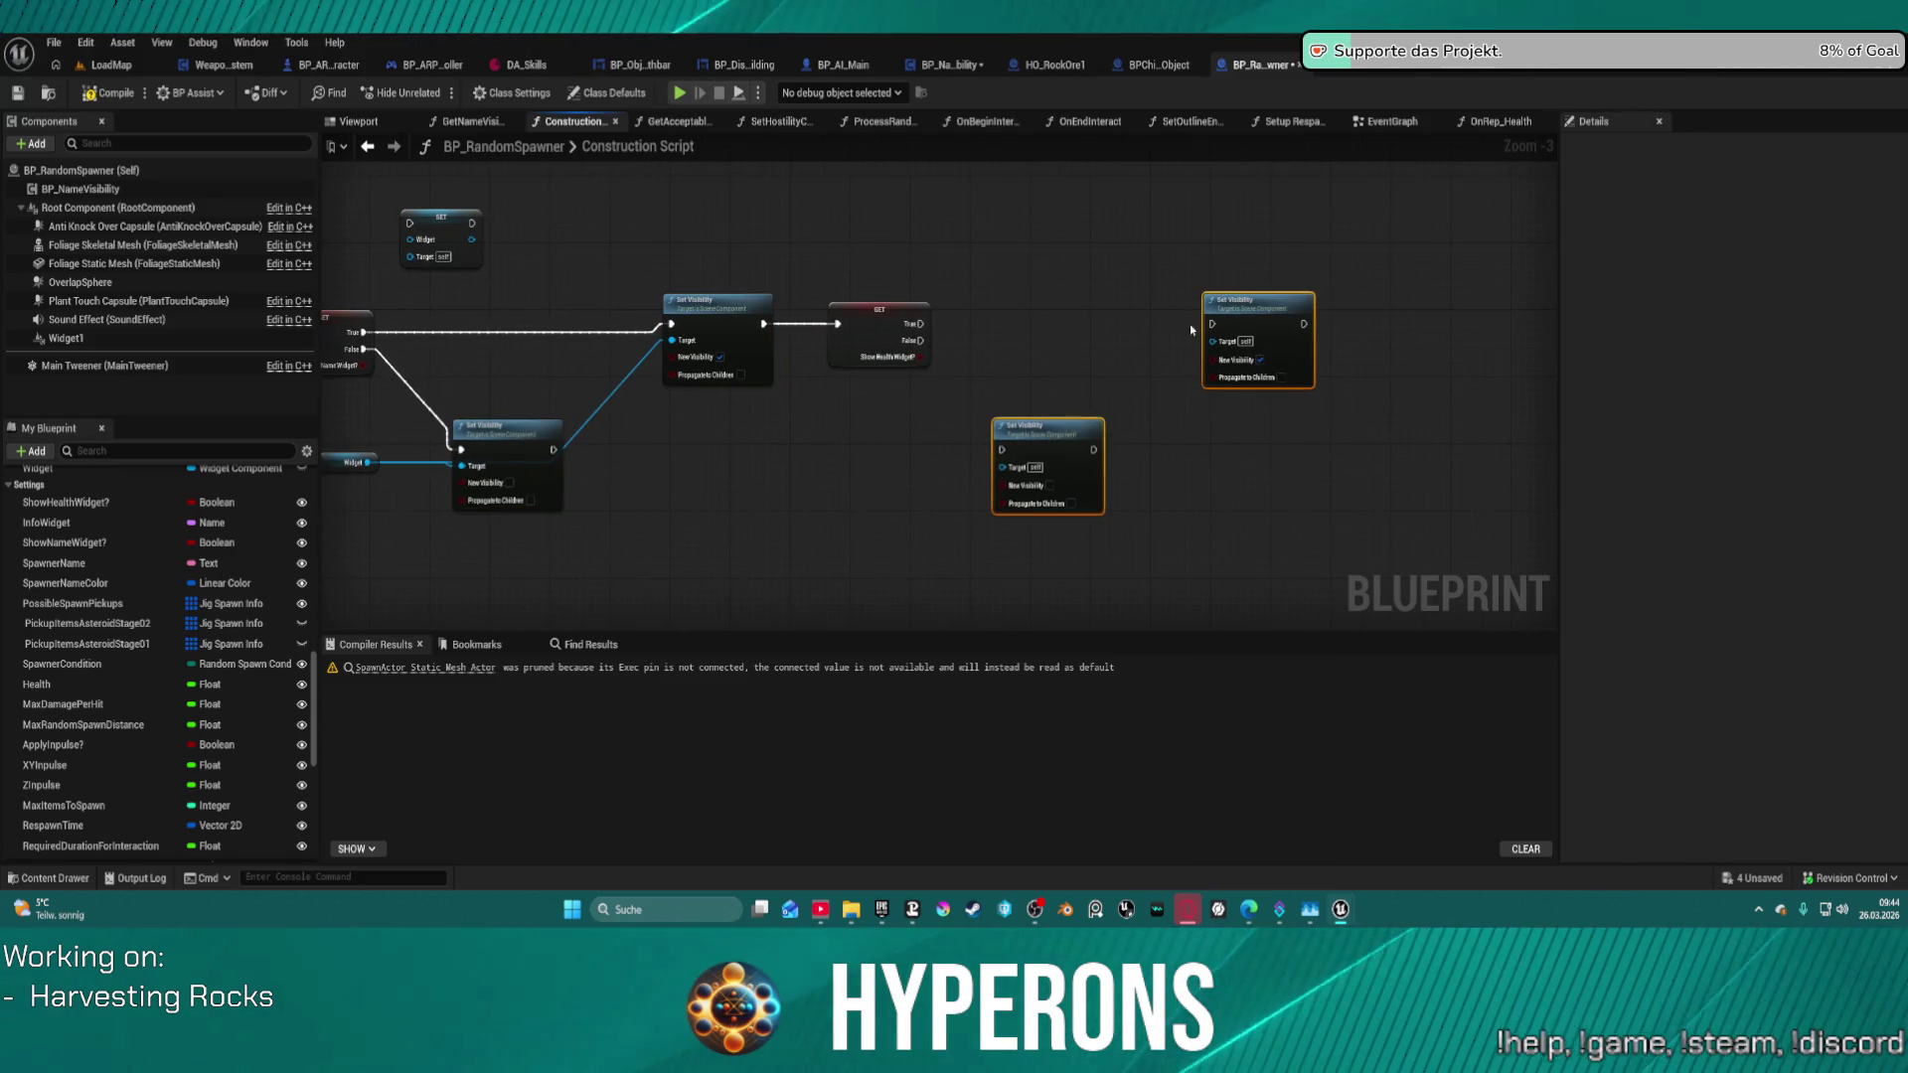
{"action": "left_click_drag", "start_coordinate": [1214, 325], "coordinate": [921, 324]}
{"action": "mouse_move", "coordinate": [920, 341]}
{"action": "left_mouse_down"}
{"action": "mouse_move", "coordinate": [991, 450]}
{"action": "mouse_move", "coordinate": [1121, 430]}
{"action": "left_mouse_up"}
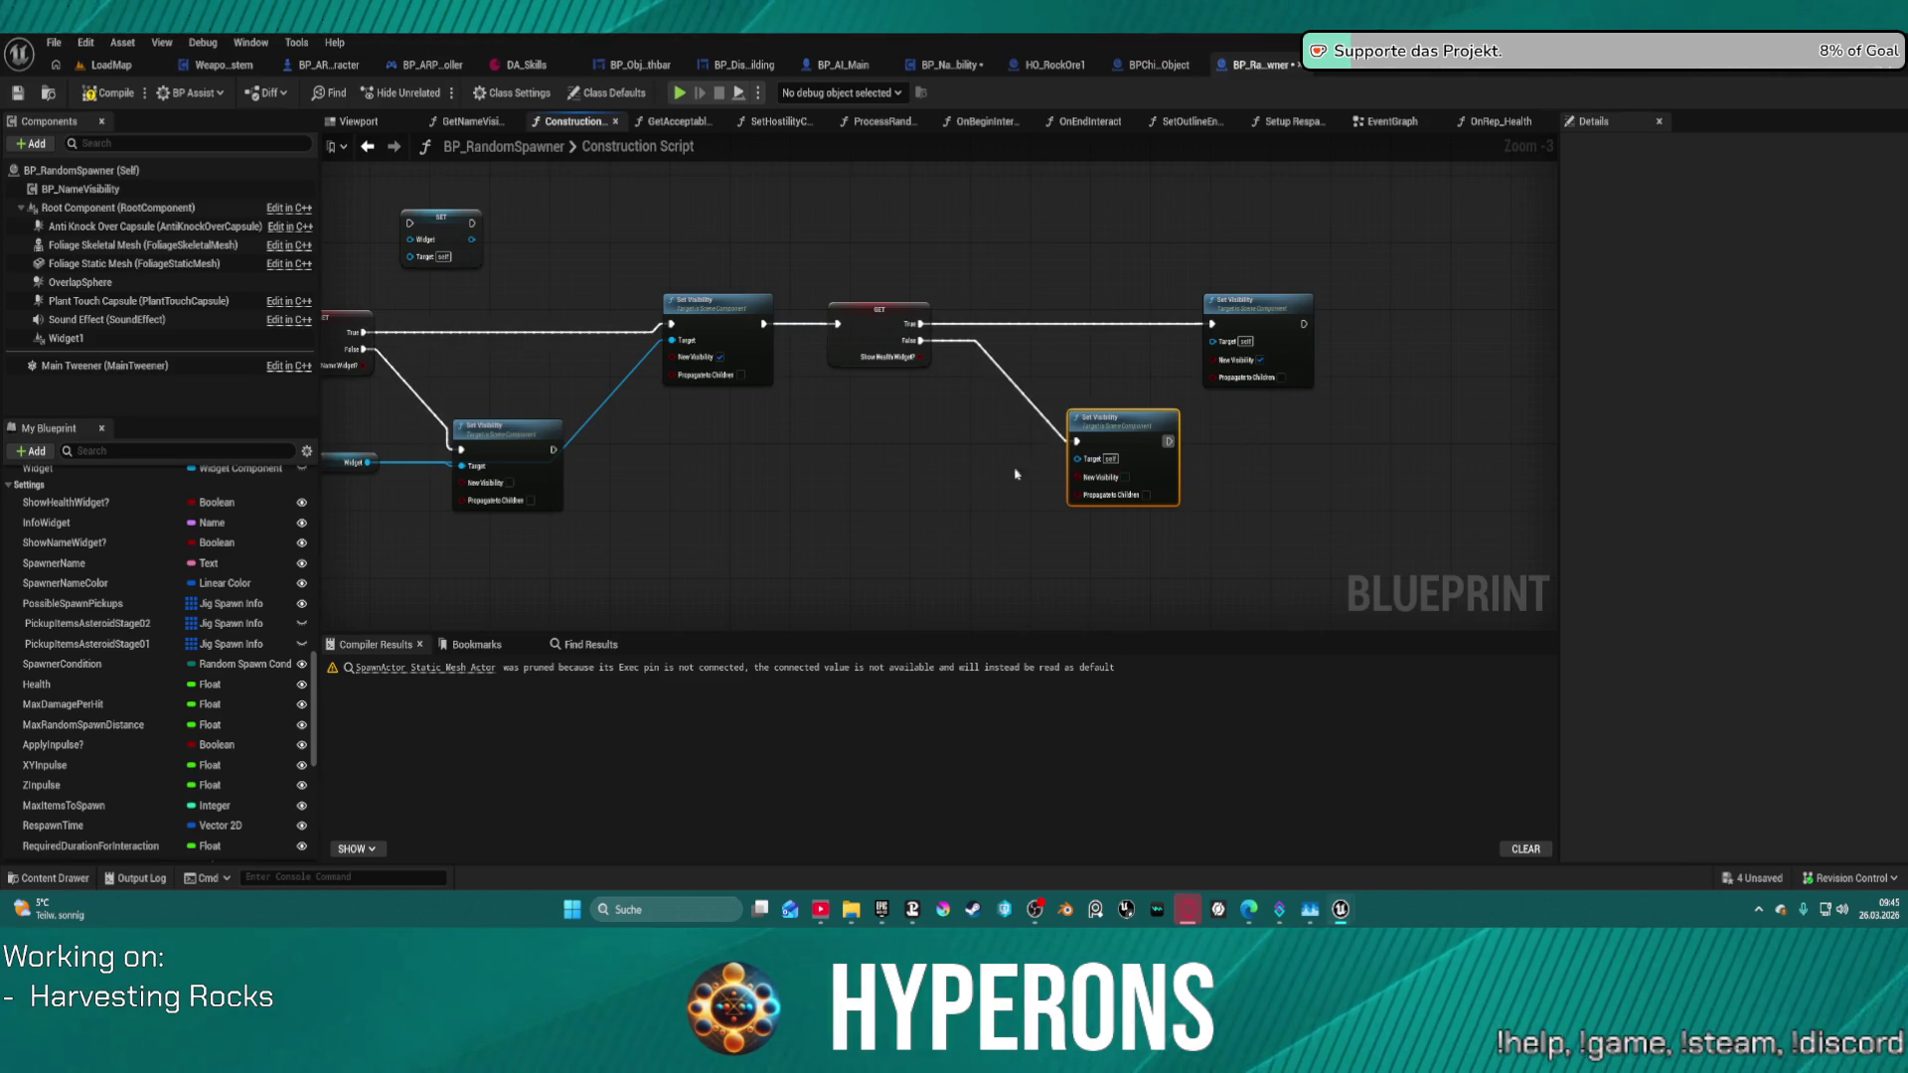
- Plug Widget1 into the copied Set Visibility targets, straighten the graph, and briefly play-test
{"action": "mouse_move", "coordinate": [65, 338]}
{"action": "left_mouse_down"}
{"action": "mouse_move", "coordinate": [1091, 467]}
{"action": "mouse_move", "coordinate": [1252, 320]}
{"action": "mouse_move", "coordinate": [1214, 342]}
{"action": "left_mouse_up"}
{"action": "left_click", "coordinate": [1279, 318]}
{"action": "key", "text": "f"}
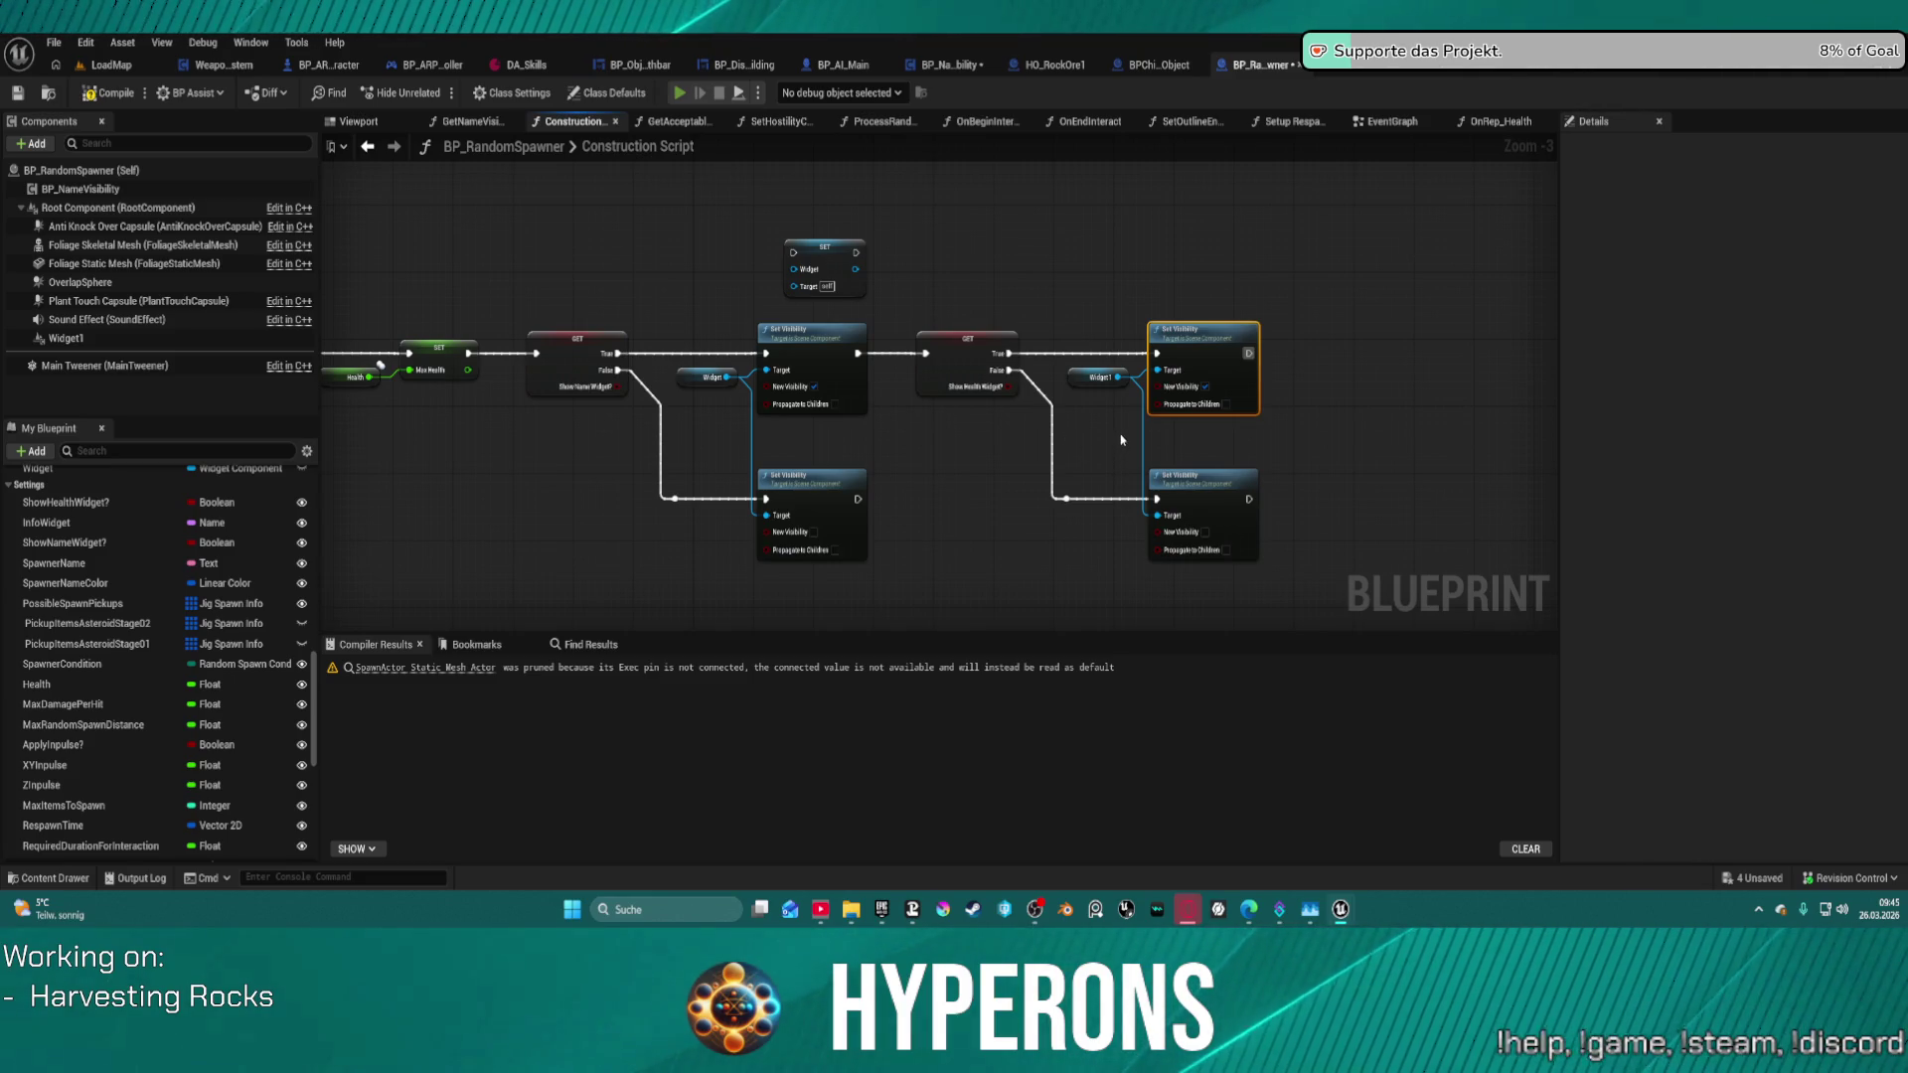
{"action": "key", "text": "alt+p"}
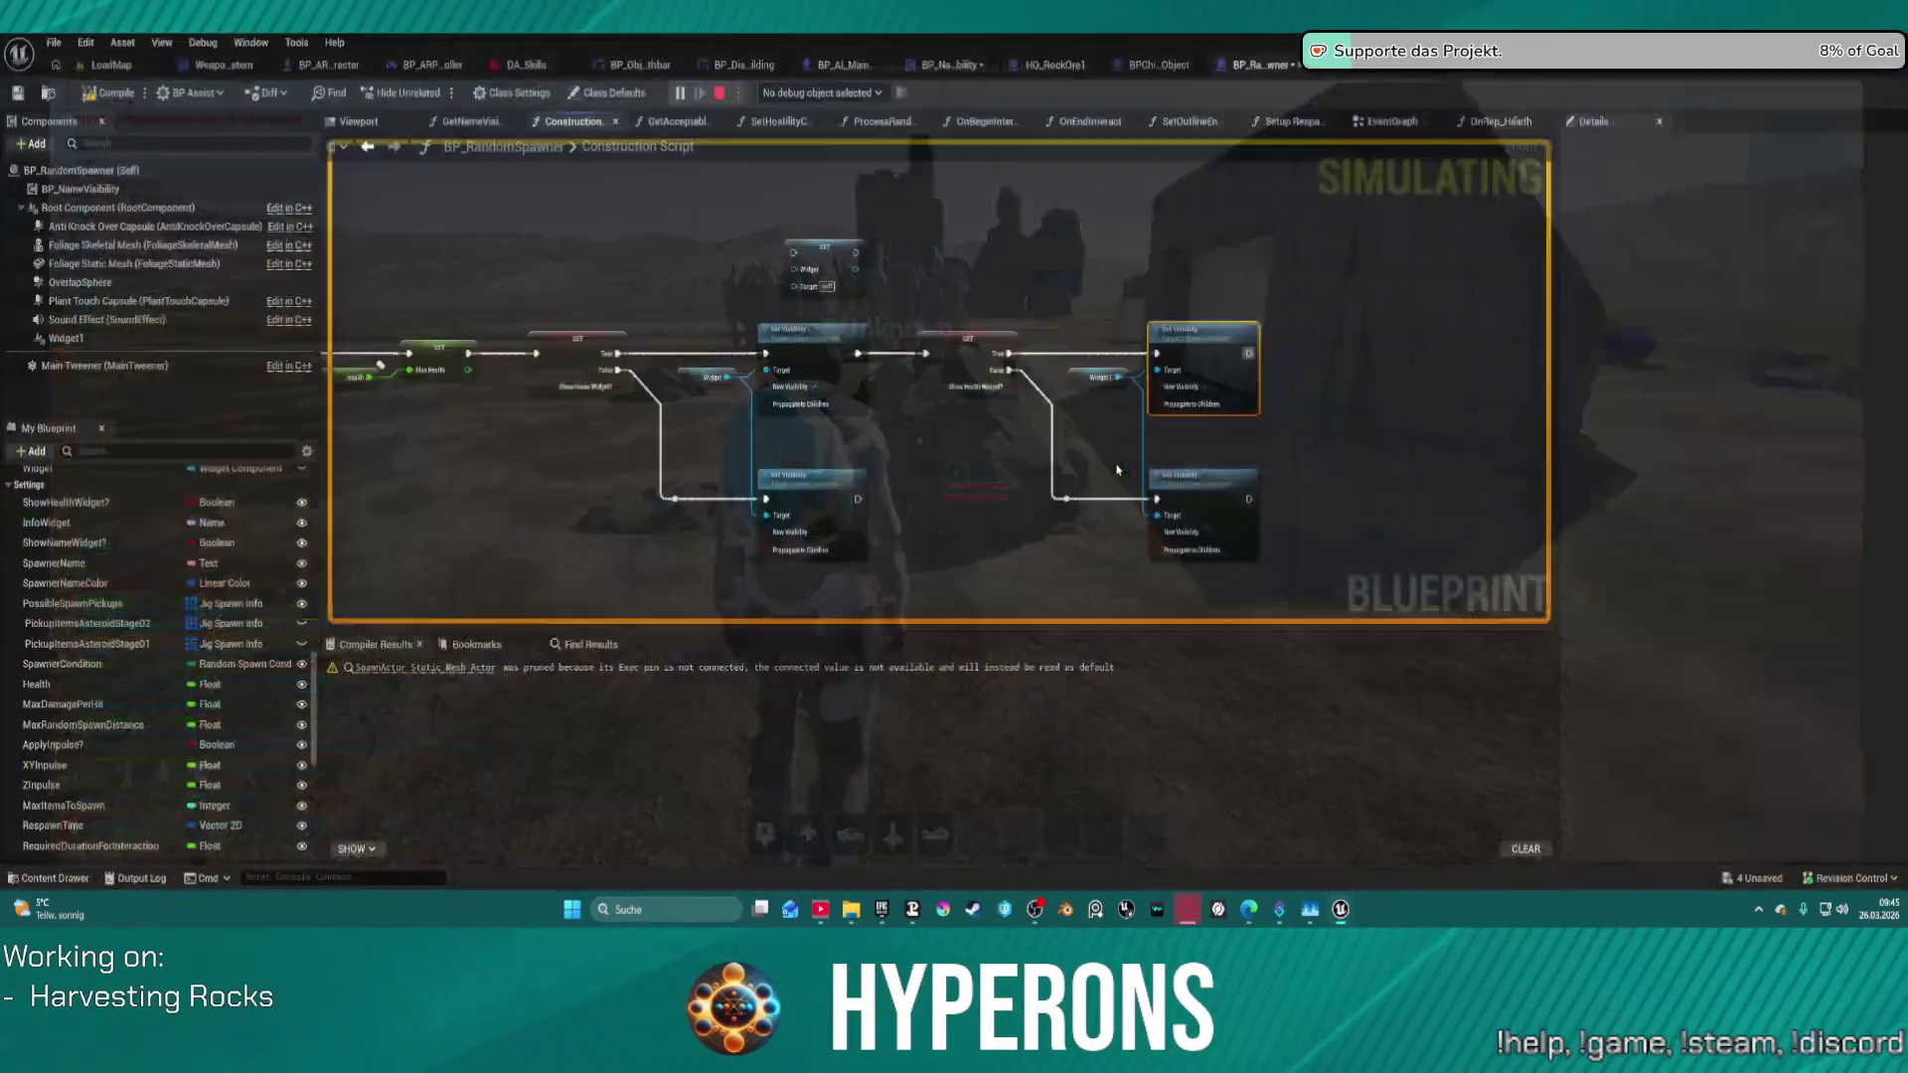
{"action": "key", "text": "Escape"}
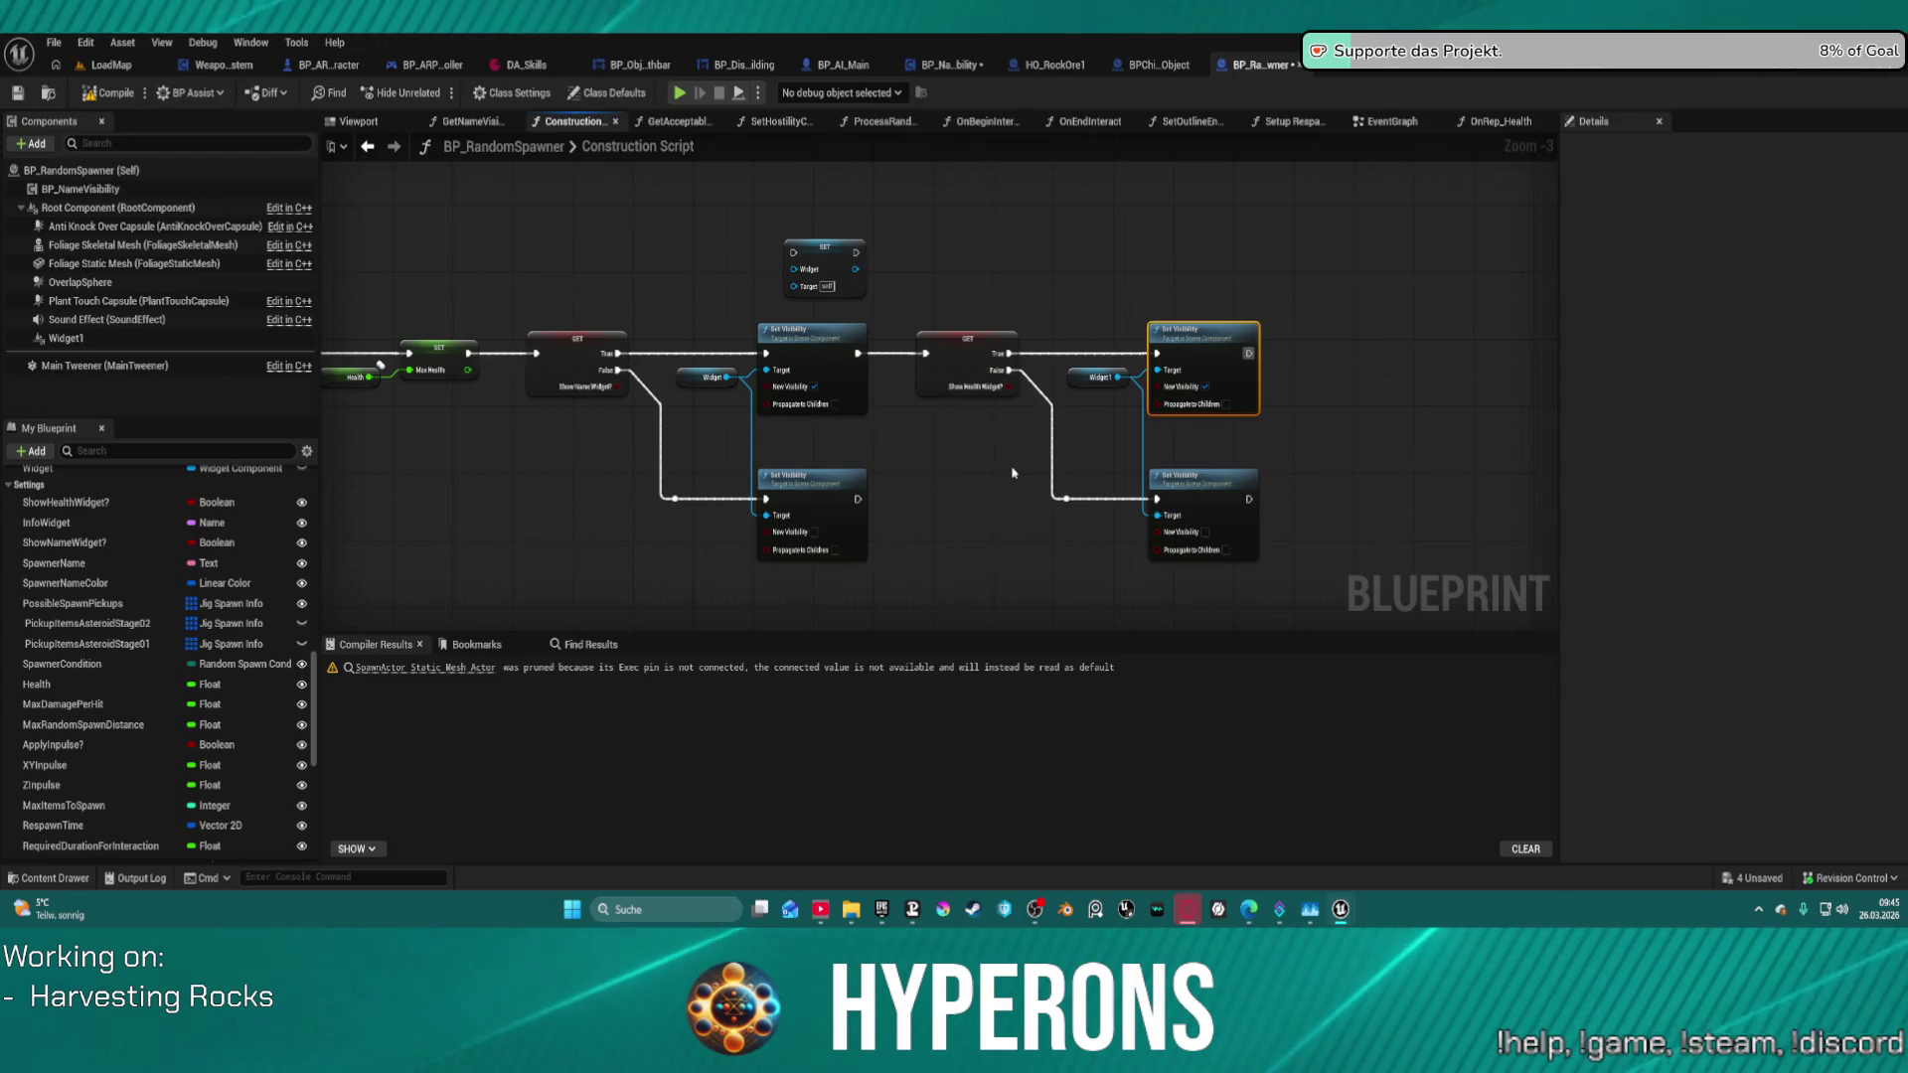
- Place a Widget1 getter below the name check and add a Get Widget node wired to it
{"action": "left_click_drag", "start_coordinate": [1013, 467], "coordinate": [986, 471]}
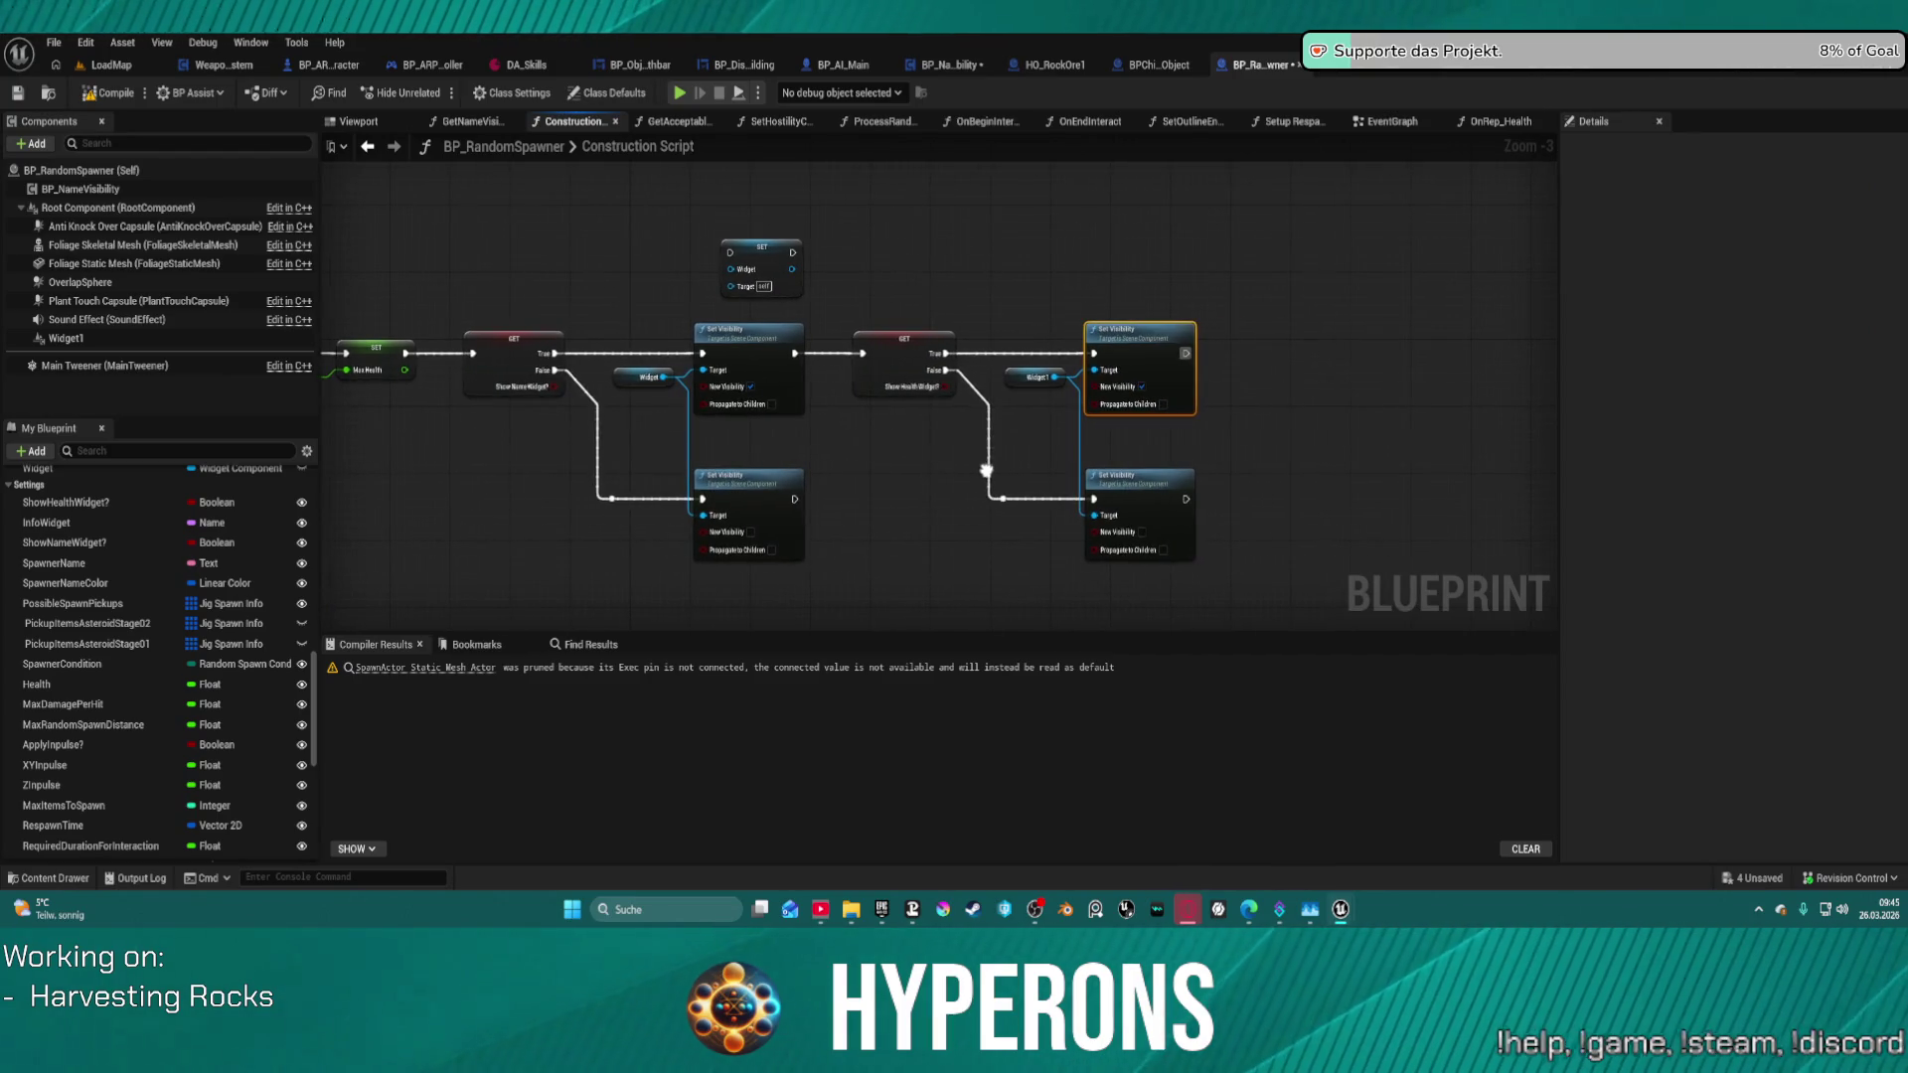
{"action": "scroll", "coordinate": [144, 768], "scroll_direction": "down", "scroll_amount": 10}
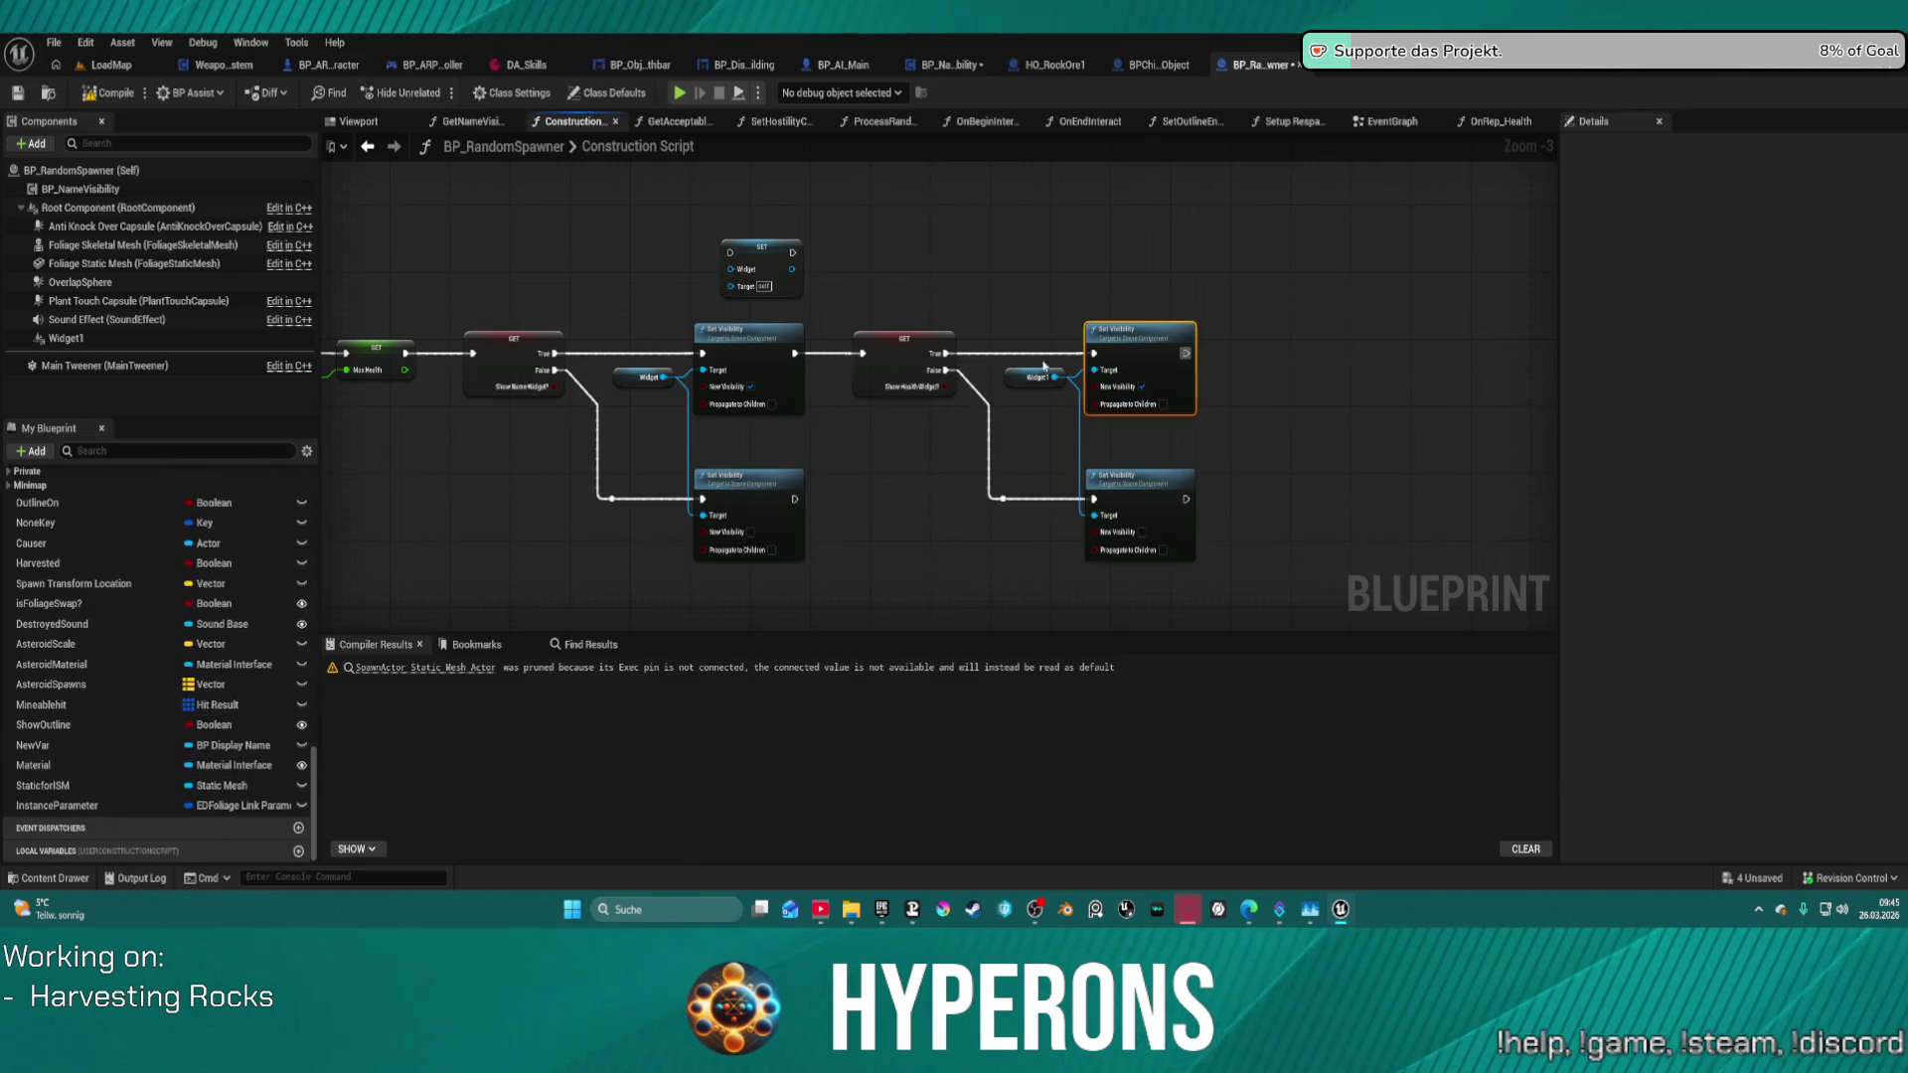
{"action": "mouse_move", "coordinate": [1038, 375]}
{"action": "left_mouse_down"}
{"action": "mouse_move", "coordinate": [905, 462]}
{"action": "mouse_move", "coordinate": [942, 517]}
{"action": "left_mouse_up"}
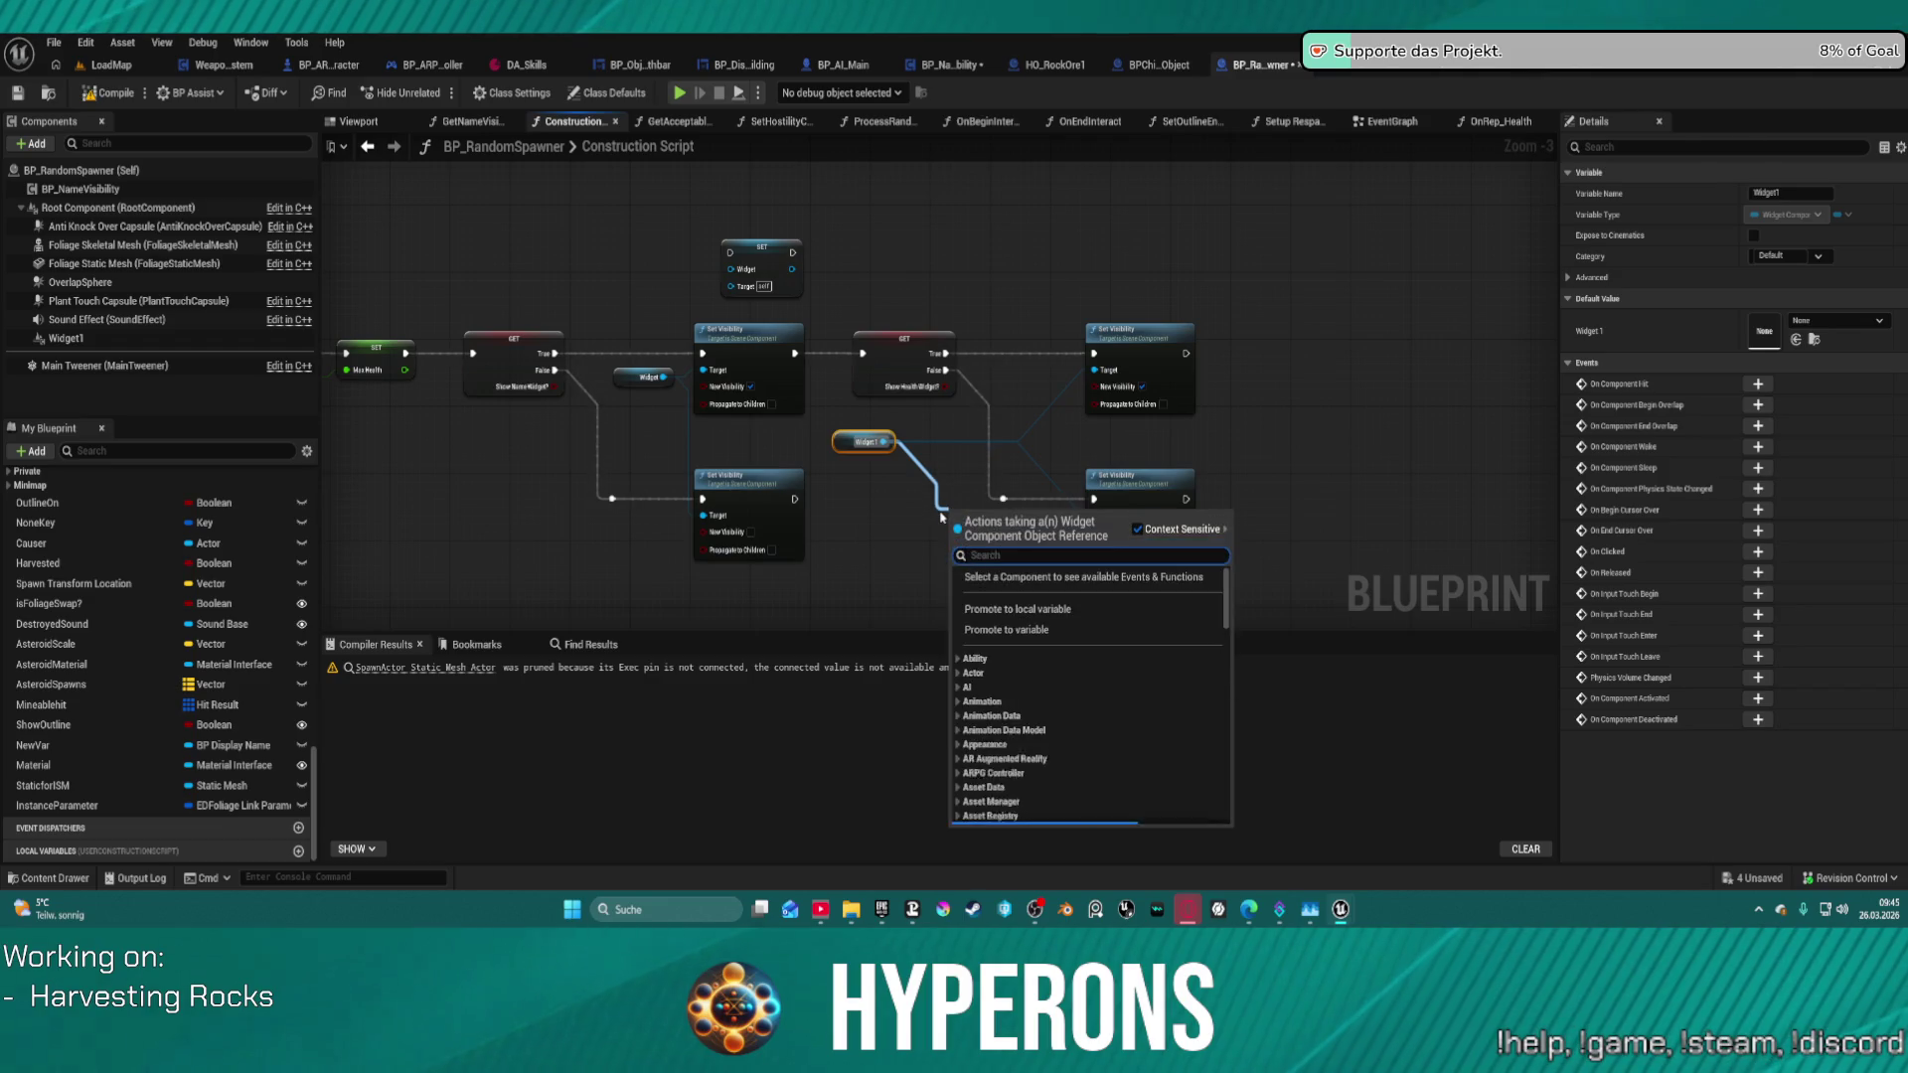
{"action": "type", "text": "get"}
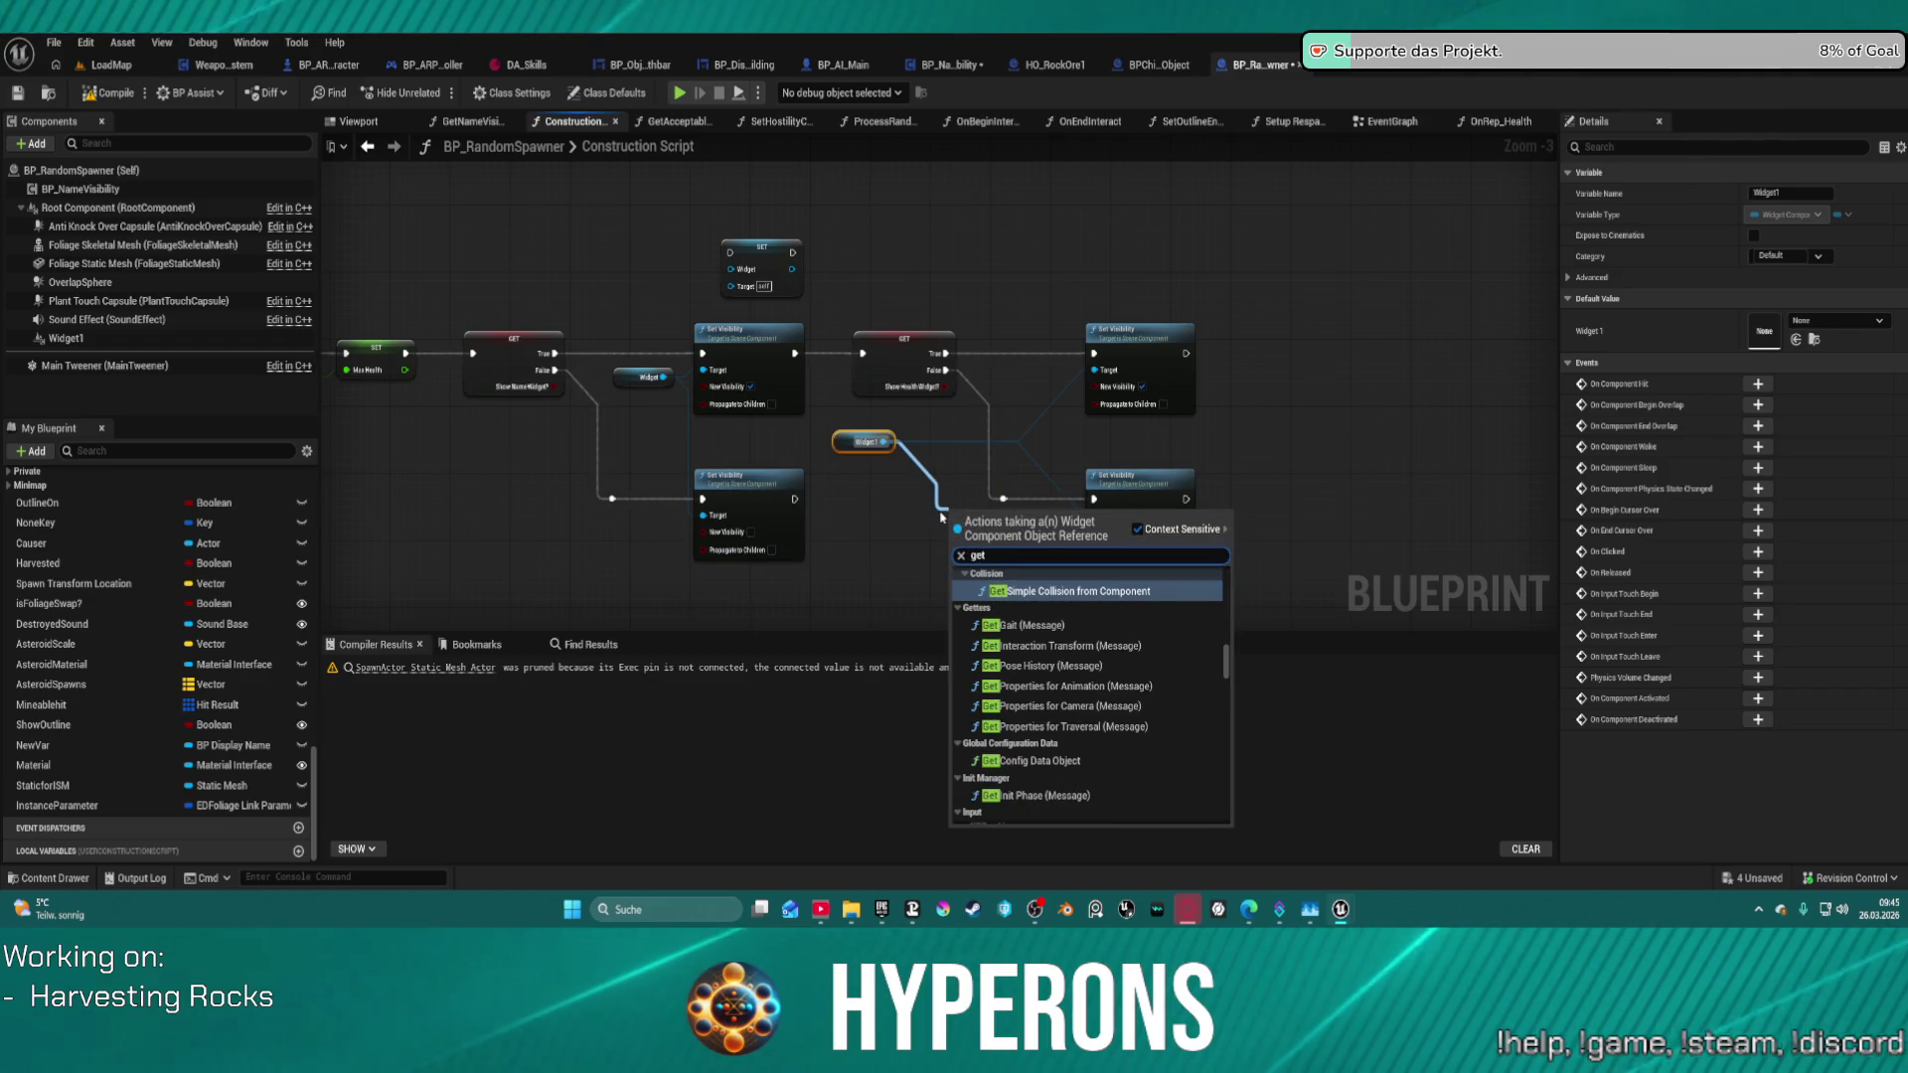
{"action": "type", "text": " com"}
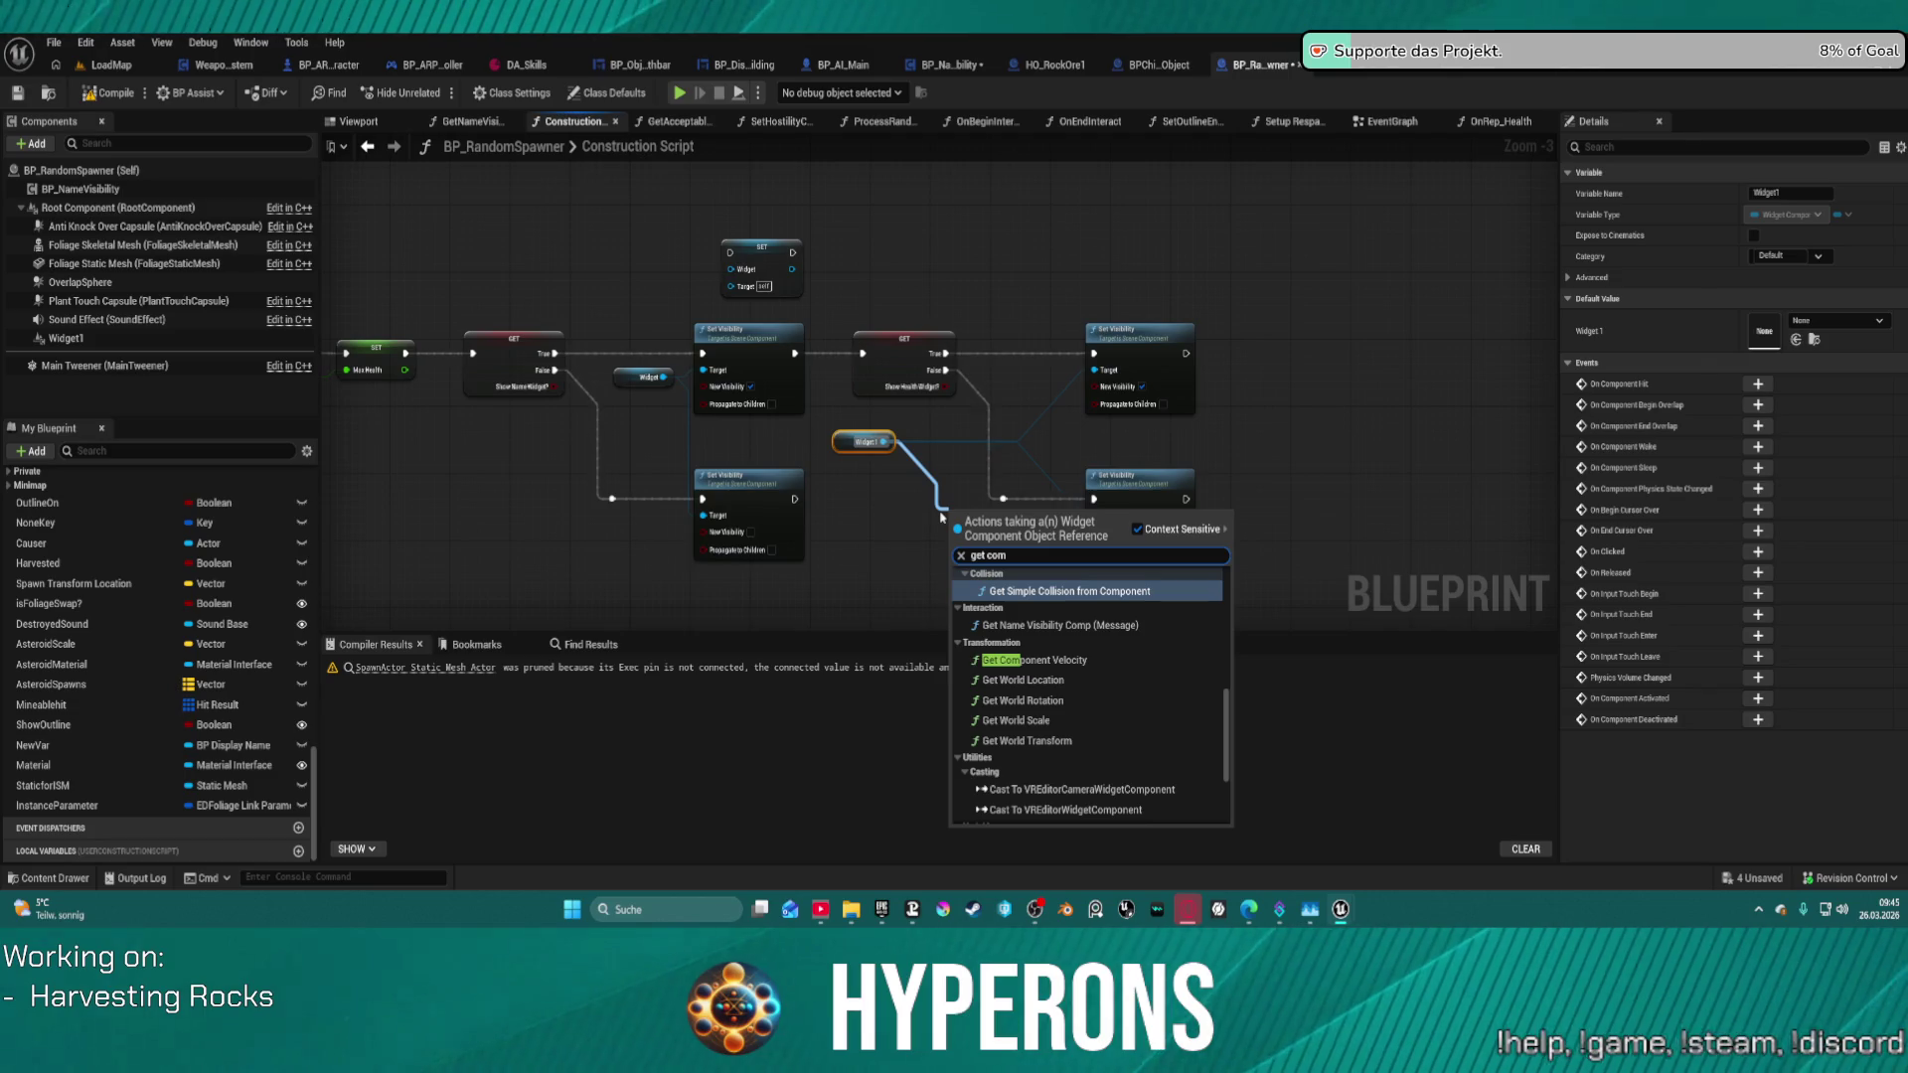
{"action": "key", "text": "BackSpace"}
{"action": "key", "text": "BackSpace"}
{"action": "key", "text": "BackSpace"}
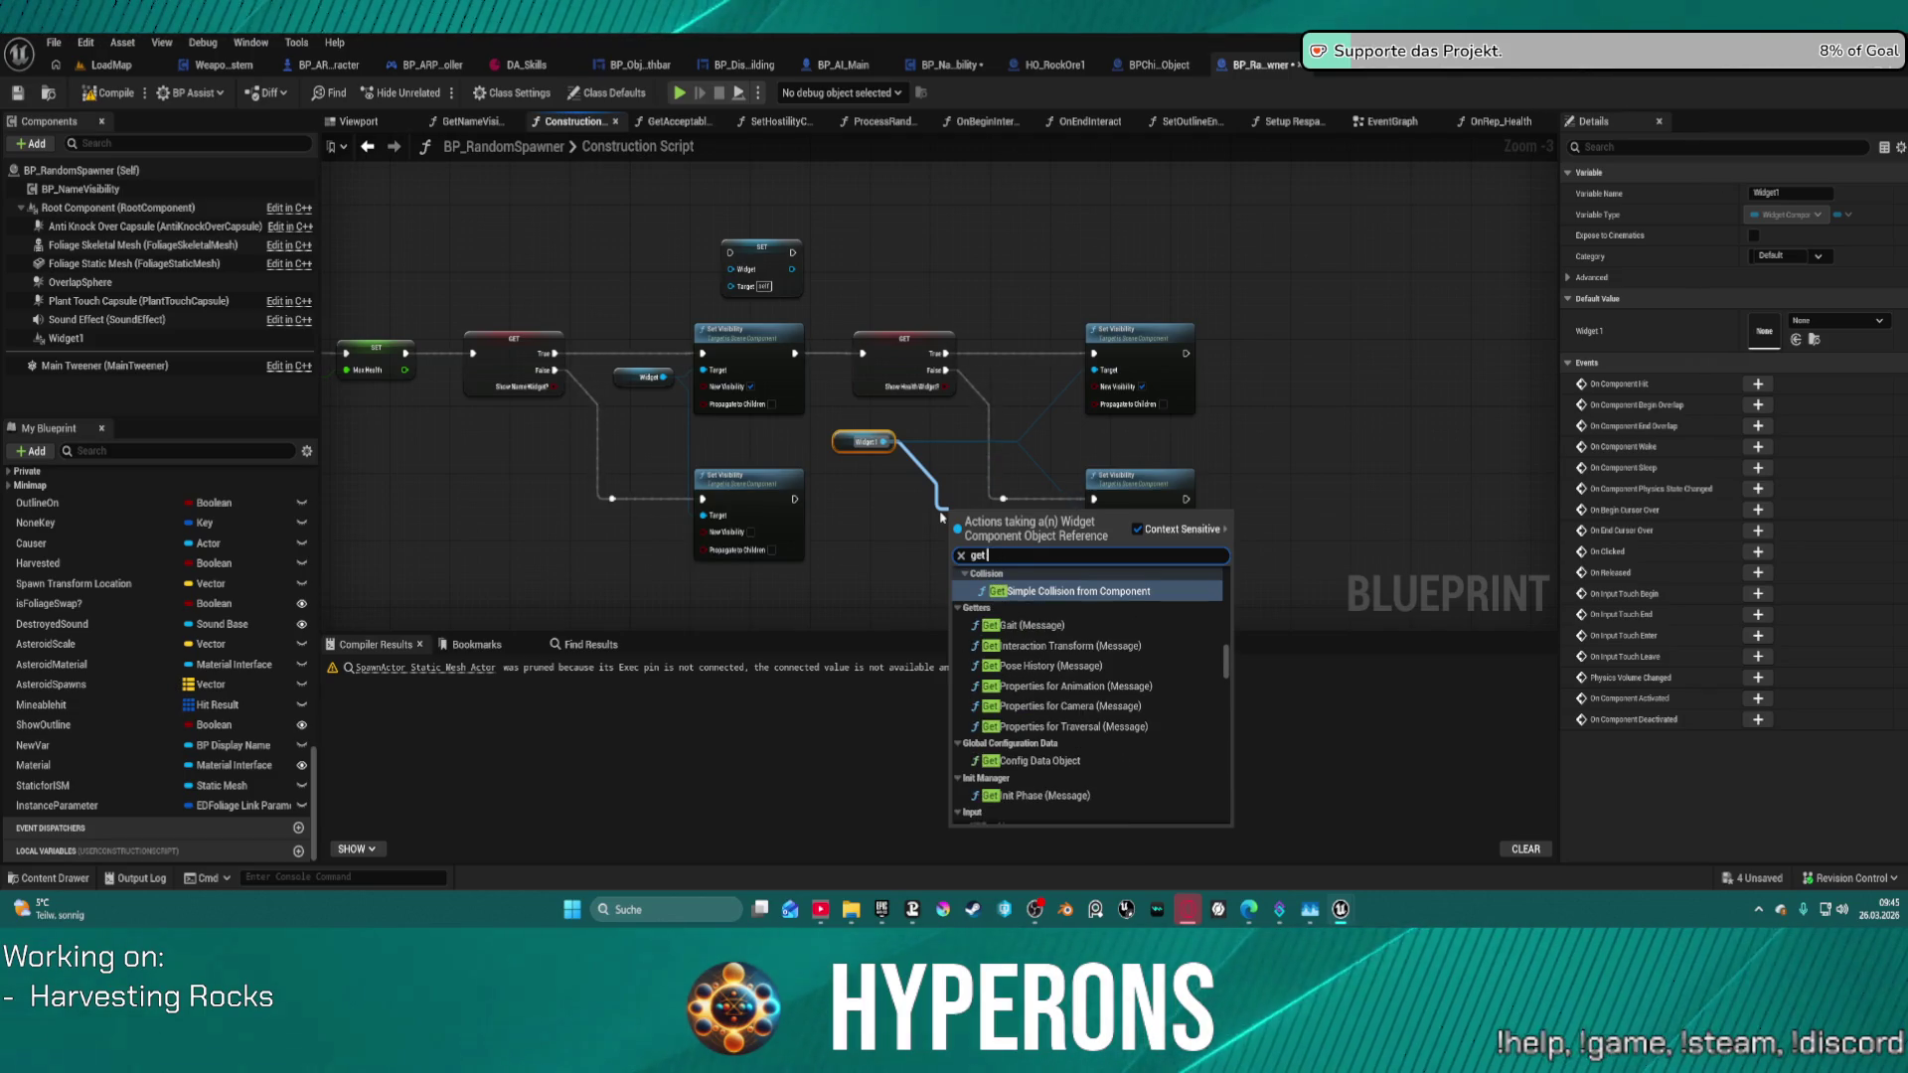
{"action": "key", "text": "BackSpace"}
{"action": "key", "text": "BackSpace"}
{"action": "key", "text": "BackSpace"}
{"action": "type", "text": "wid"}
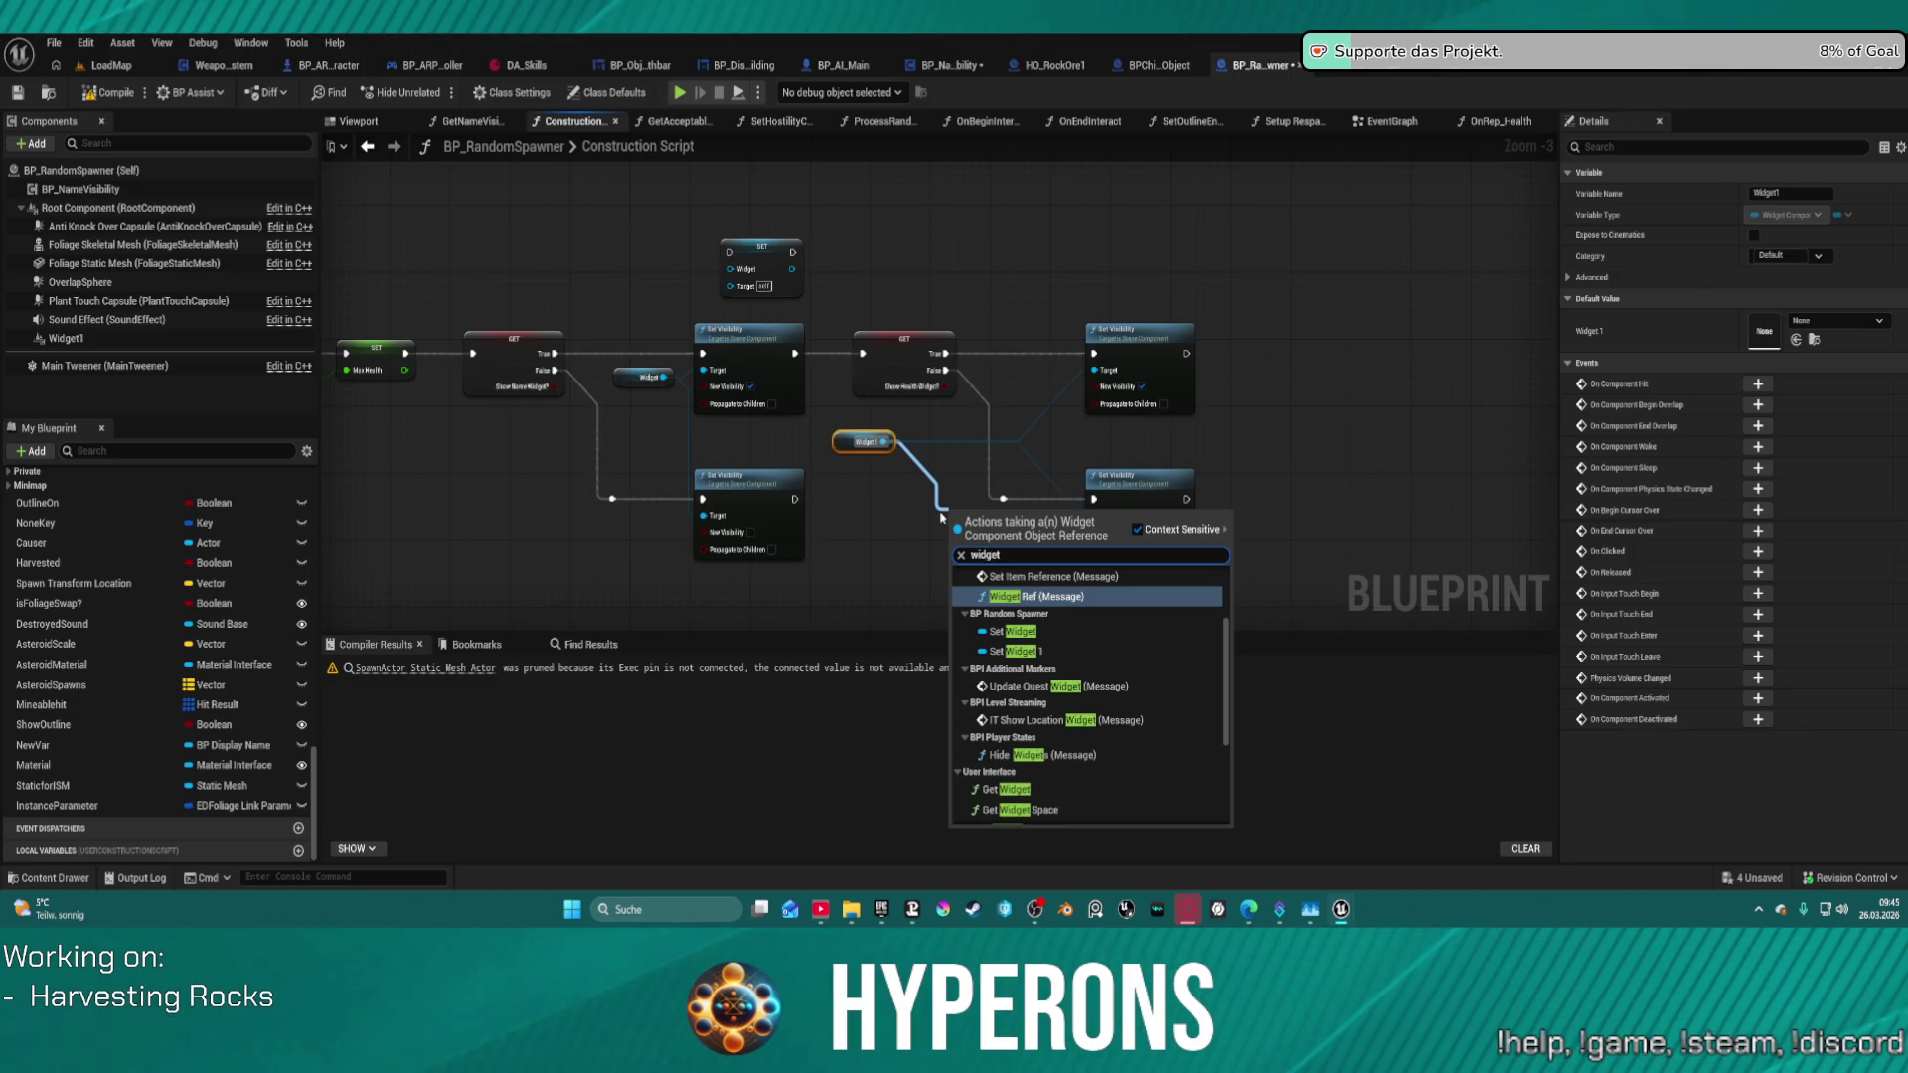
{"action": "key", "text": "Down"}
{"action": "key", "text": "Down"}
{"action": "key", "text": "Down"}
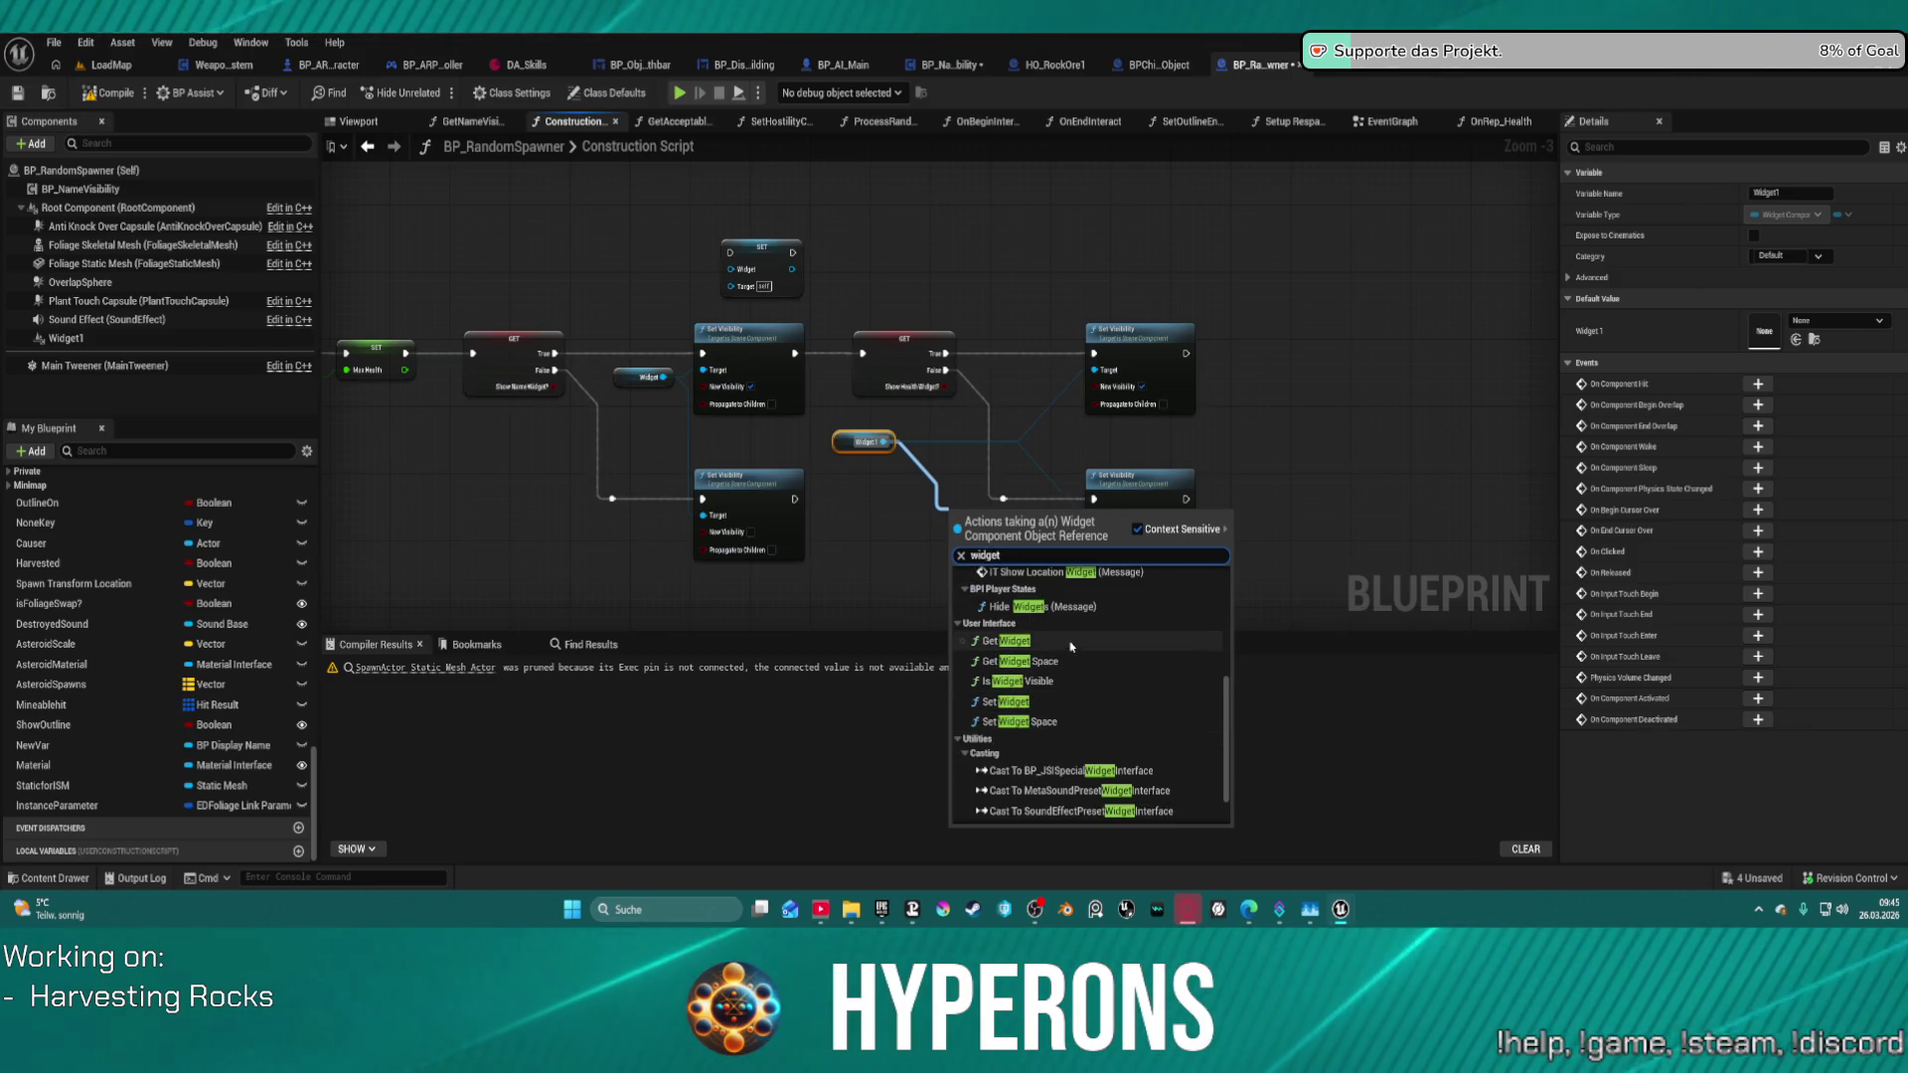
{"action": "key", "text": "Return"}
{"action": "scroll", "coordinate": [1029, 520], "scroll_direction": "up", "scroll_amount": 3}
{"action": "mouse_move", "coordinate": [1007, 526]}
{"action": "left_mouse_down"}
{"action": "mouse_move", "coordinate": [958, 405]}
{"action": "mouse_move", "coordinate": [1125, 295]}
{"action": "left_mouse_up"}
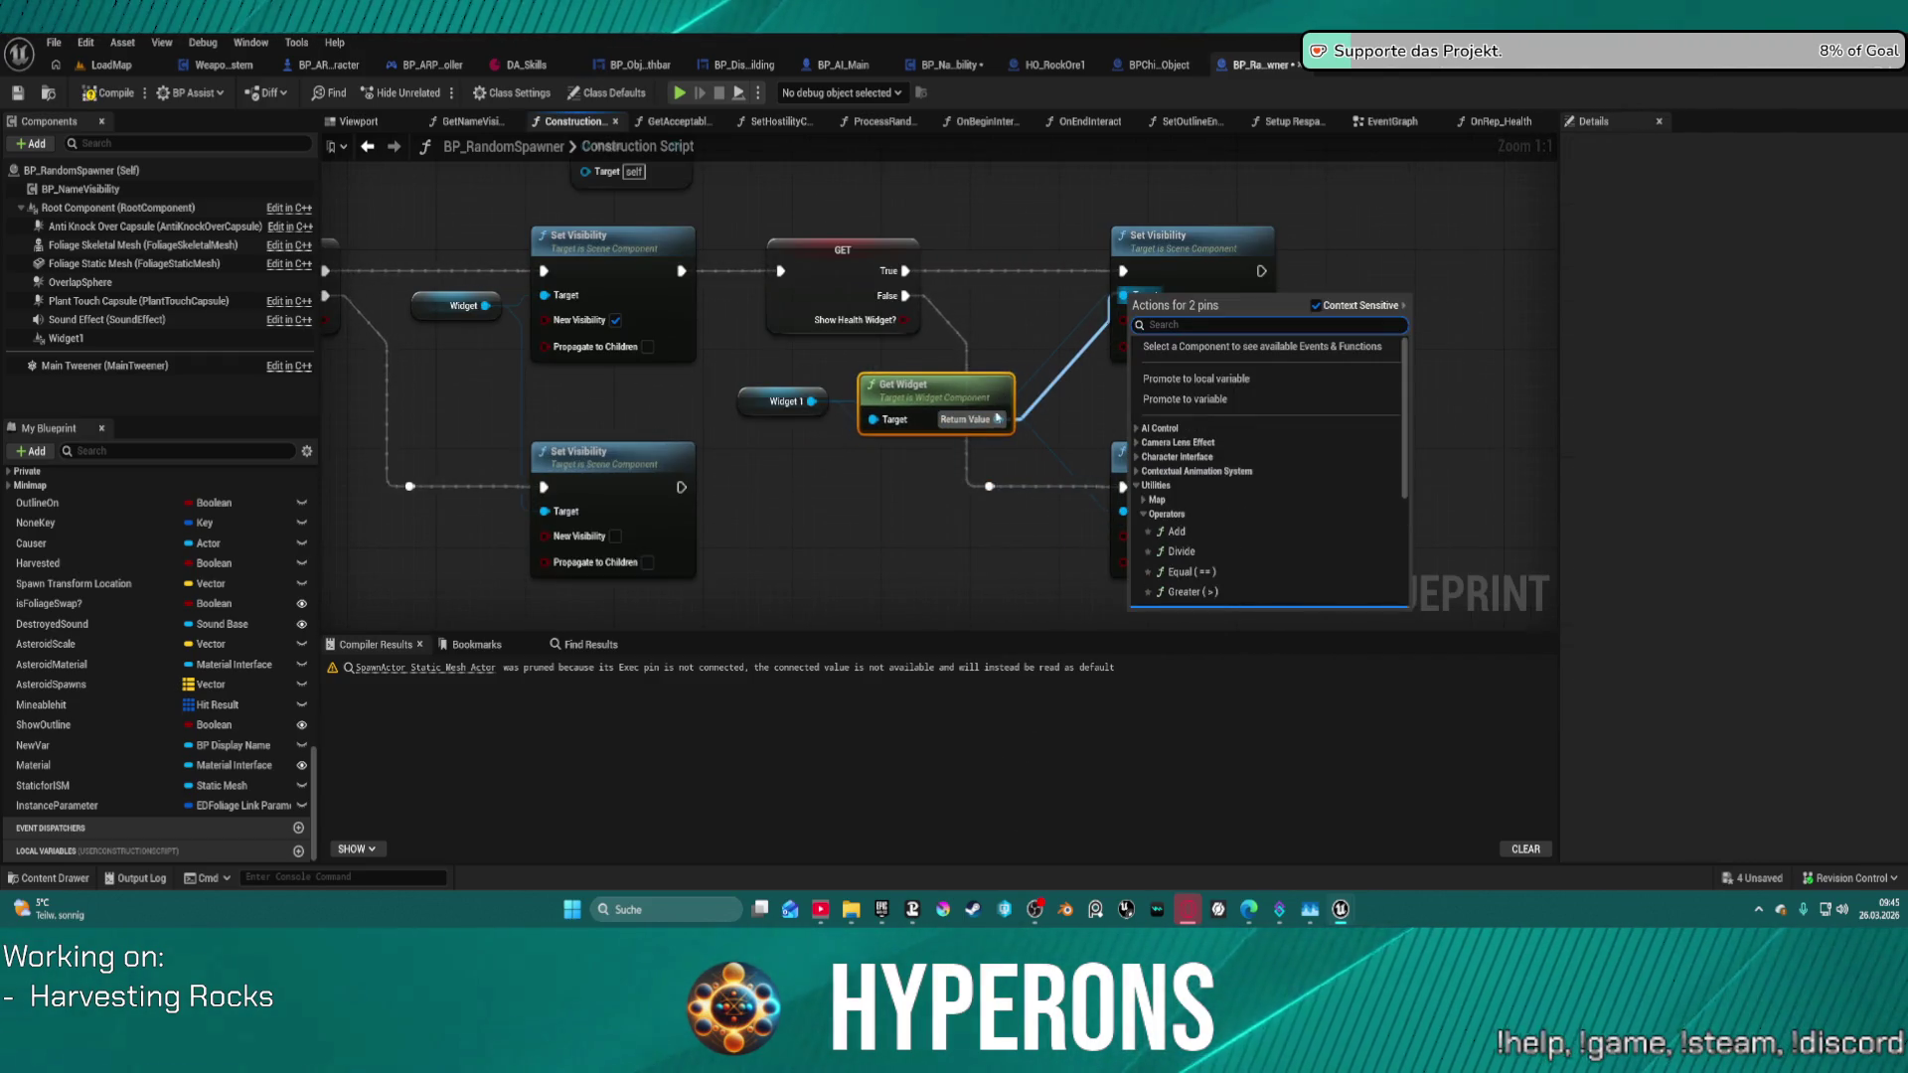
- Add a widget Set Visibility node from Get Widget, delete both old visibility nodes, and wire the True path into it
{"action": "key", "text": "Escape"}
{"action": "left_click_drag", "start_coordinate": [1008, 405], "coordinate": [958, 372]}
{"action": "left_click", "coordinate": [984, 396]}
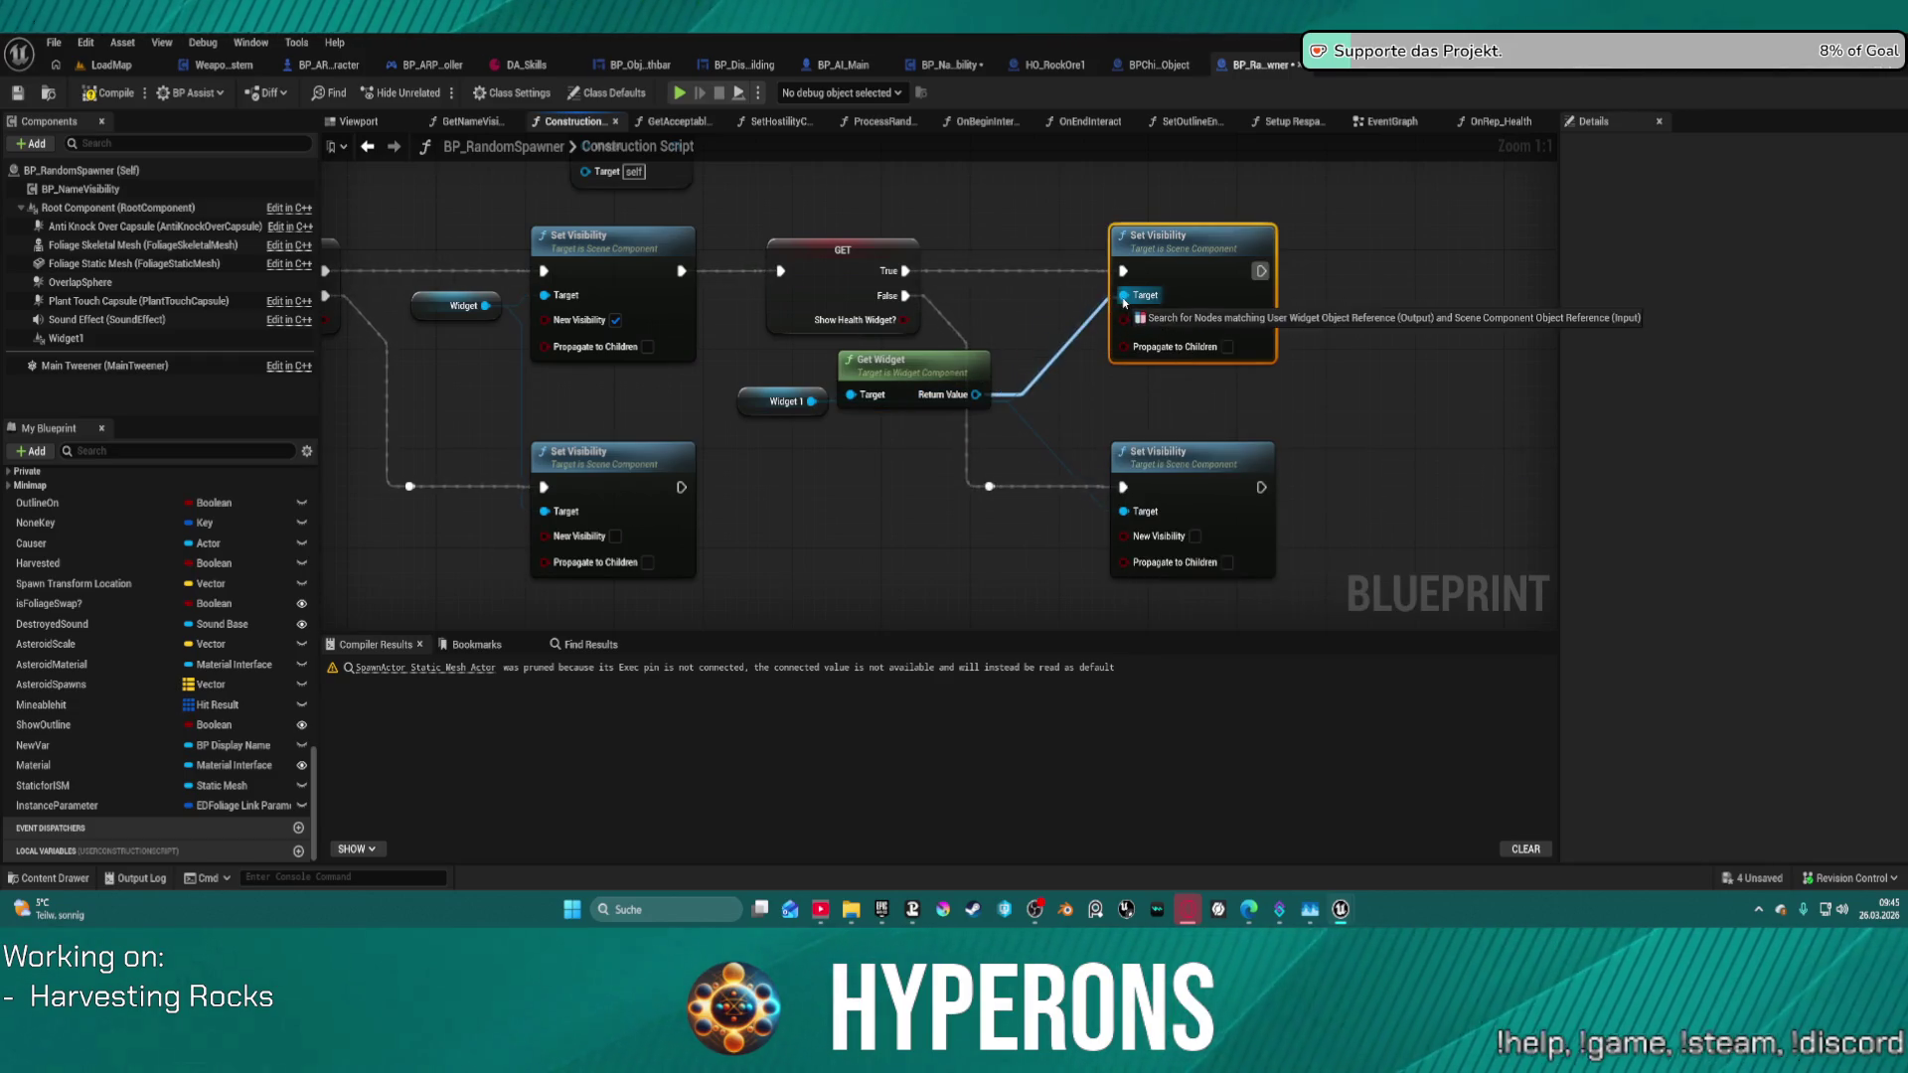
{"action": "mouse_move", "coordinate": [977, 395]}
{"action": "left_mouse_down"}
{"action": "mouse_move", "coordinate": [1113, 290]}
{"action": "mouse_move", "coordinate": [1028, 292]}
{"action": "left_mouse_up"}
{"action": "type", "text": "set"}
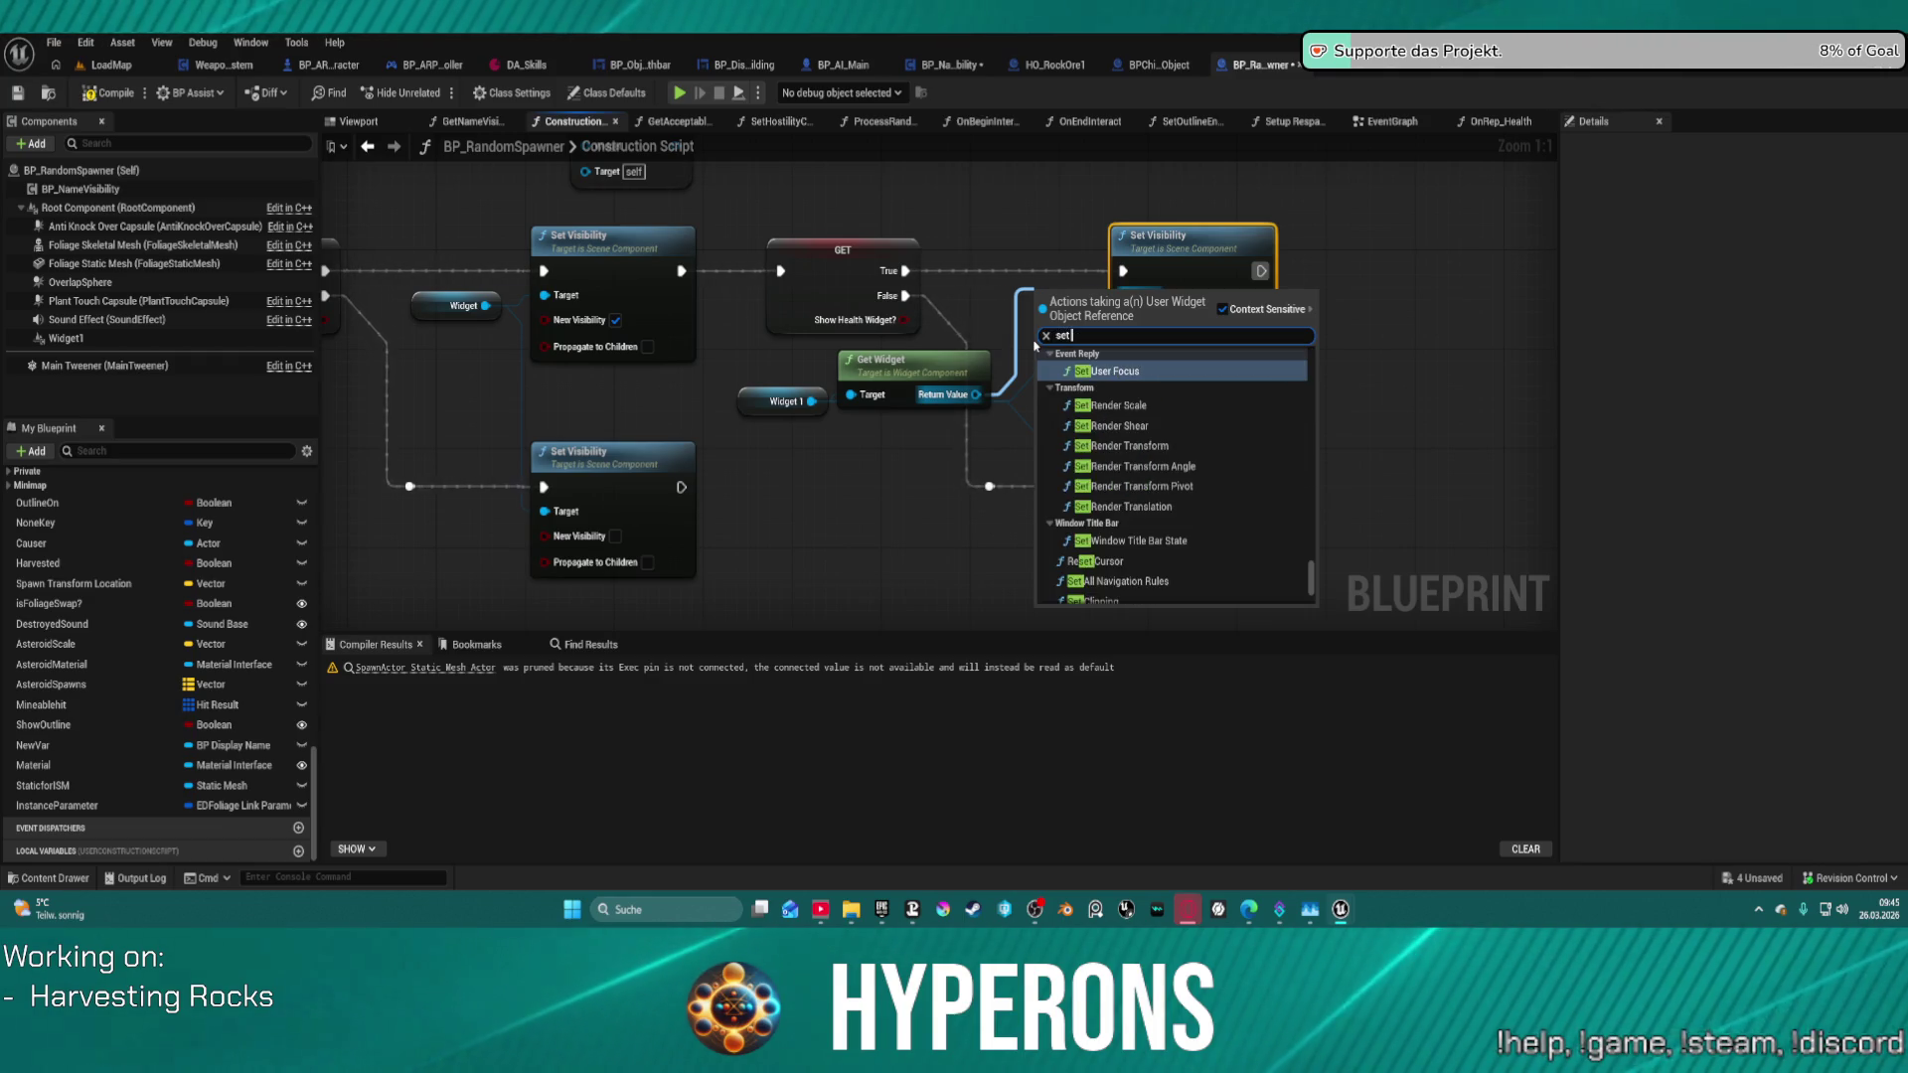
{"action": "type", "text": " vi"}
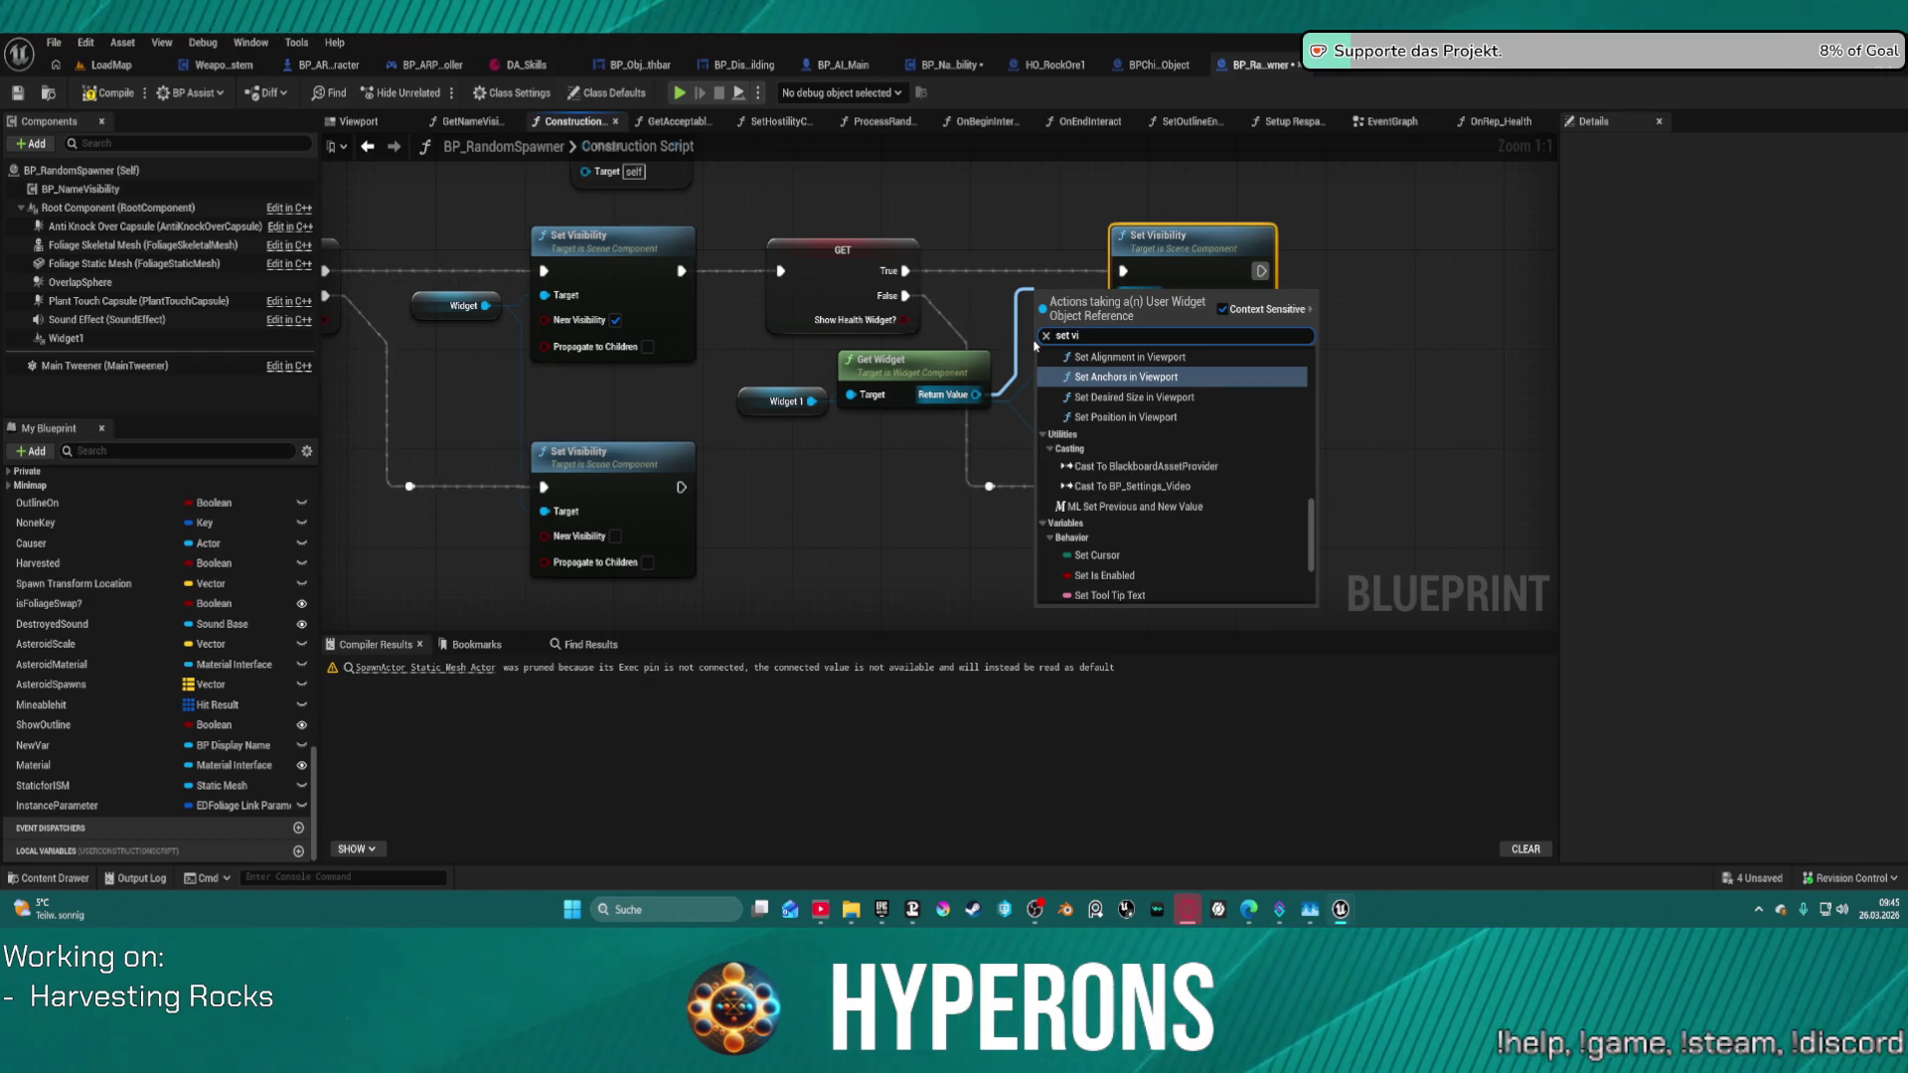
{"action": "type", "text": "s"}
{"action": "key", "text": "Return"}
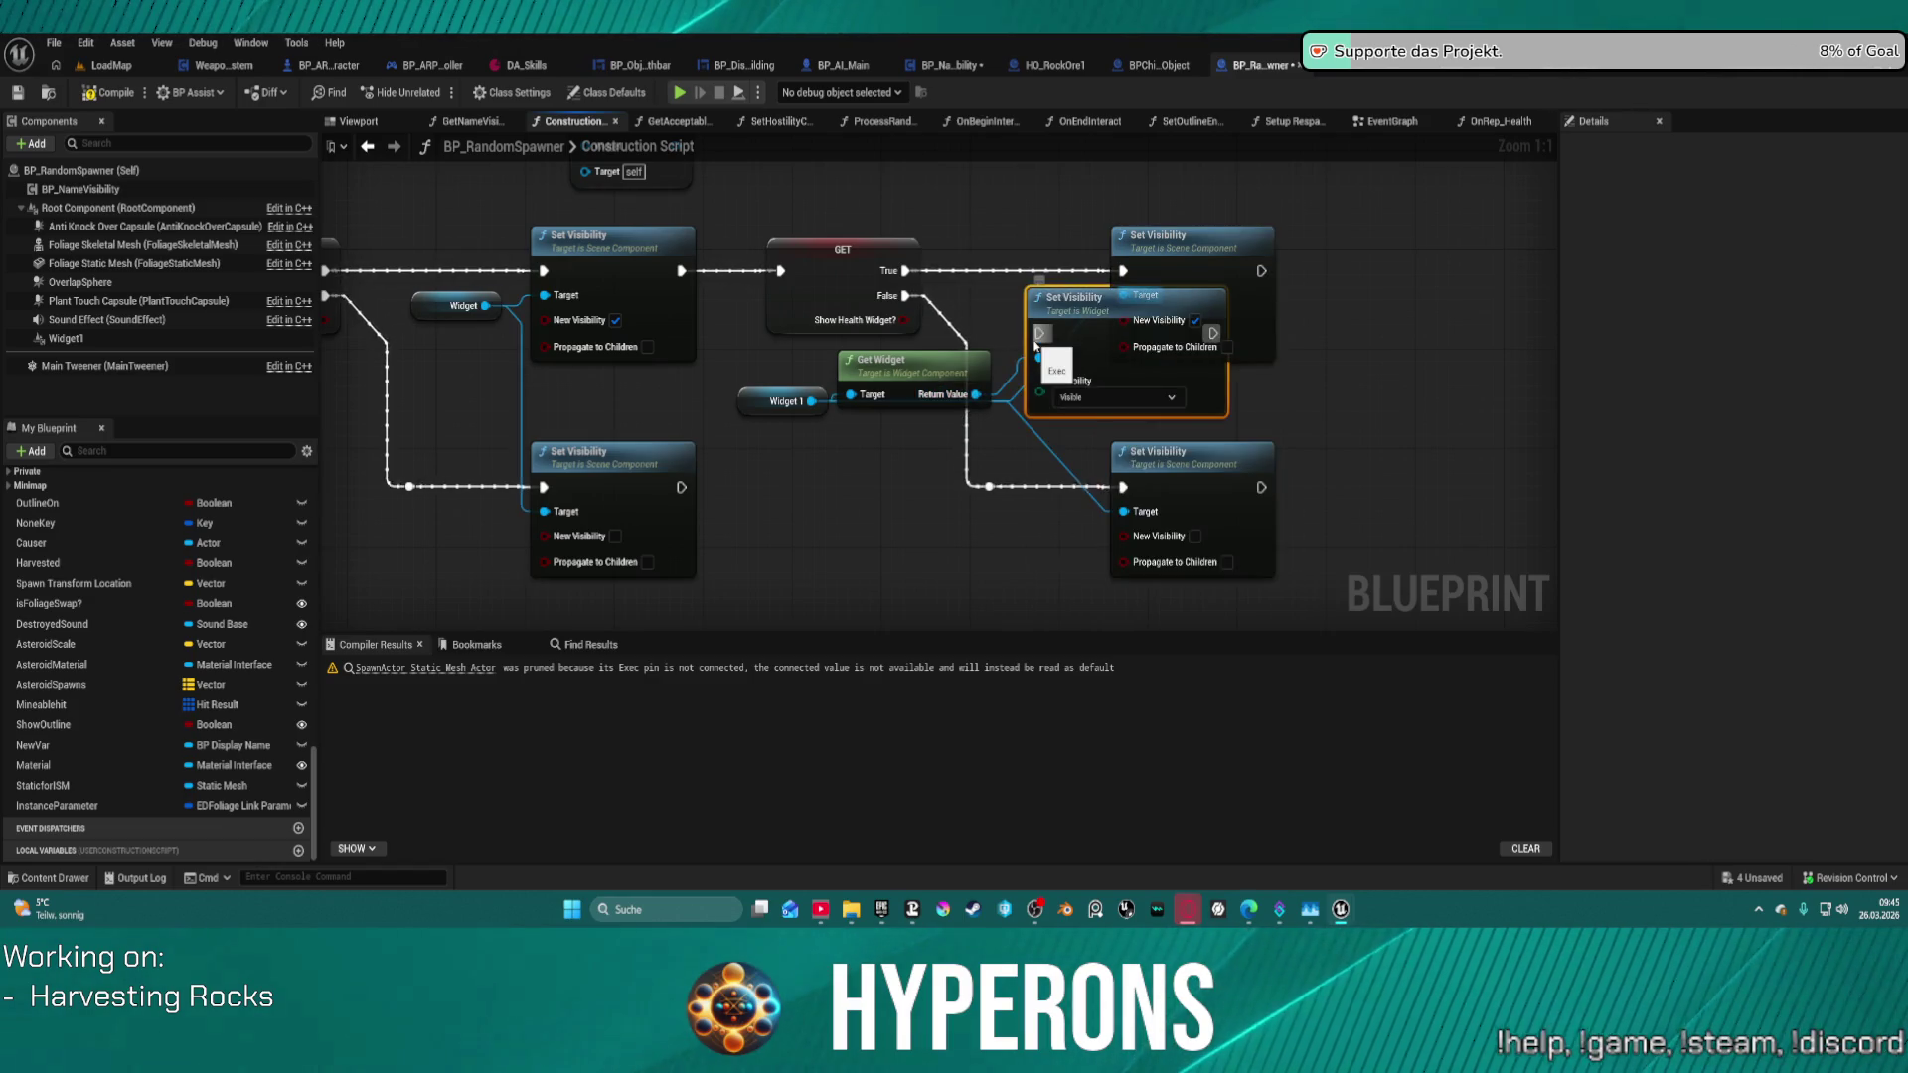
{"action": "left_click", "coordinate": [1248, 240]}
{"action": "key", "text": "Delete"}
{"action": "left_click", "coordinate": [1216, 465]}
{"action": "key", "text": "Delete"}
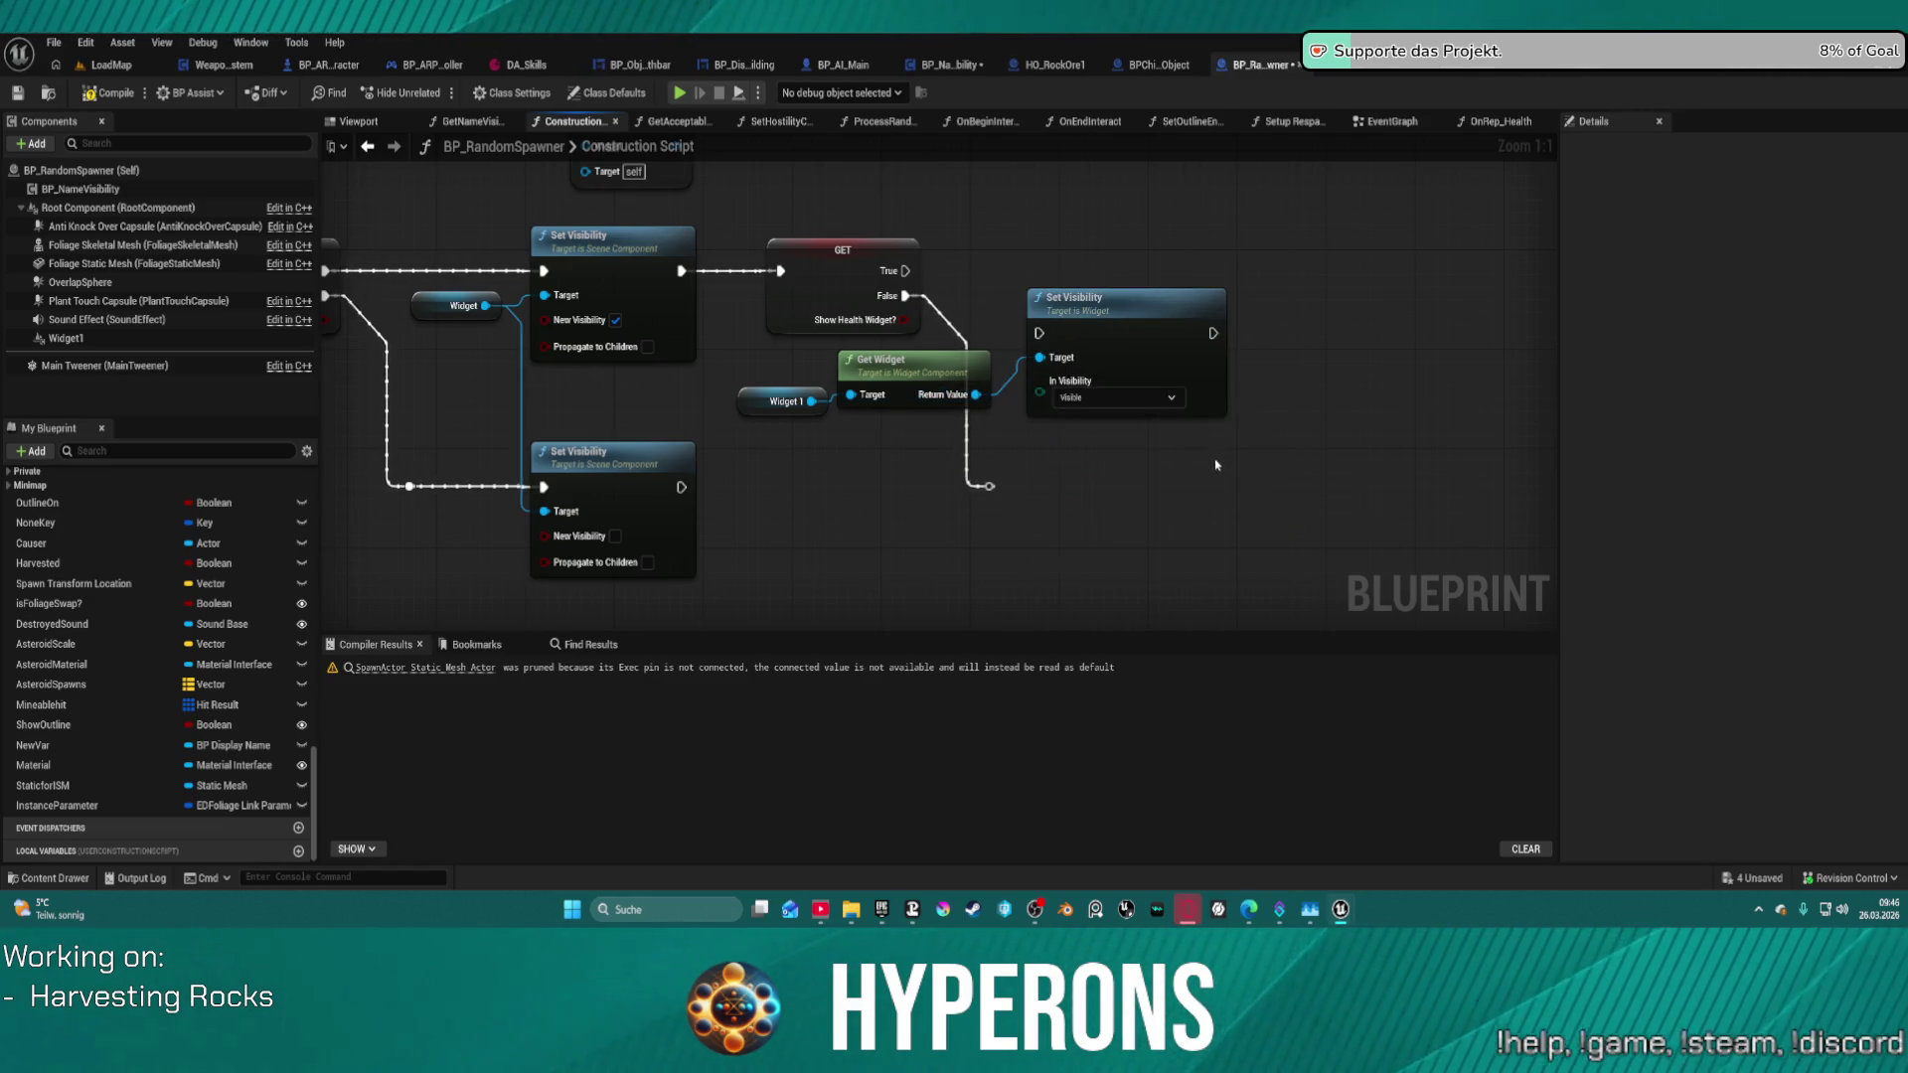
{"action": "mouse_move", "coordinate": [1035, 346]}
{"action": "left_mouse_down"}
{"action": "mouse_move", "coordinate": [967, 300]}
{"action": "mouse_move", "coordinate": [1169, 282]}
{"action": "mouse_move", "coordinate": [905, 271]}
{"action": "left_mouse_up"}
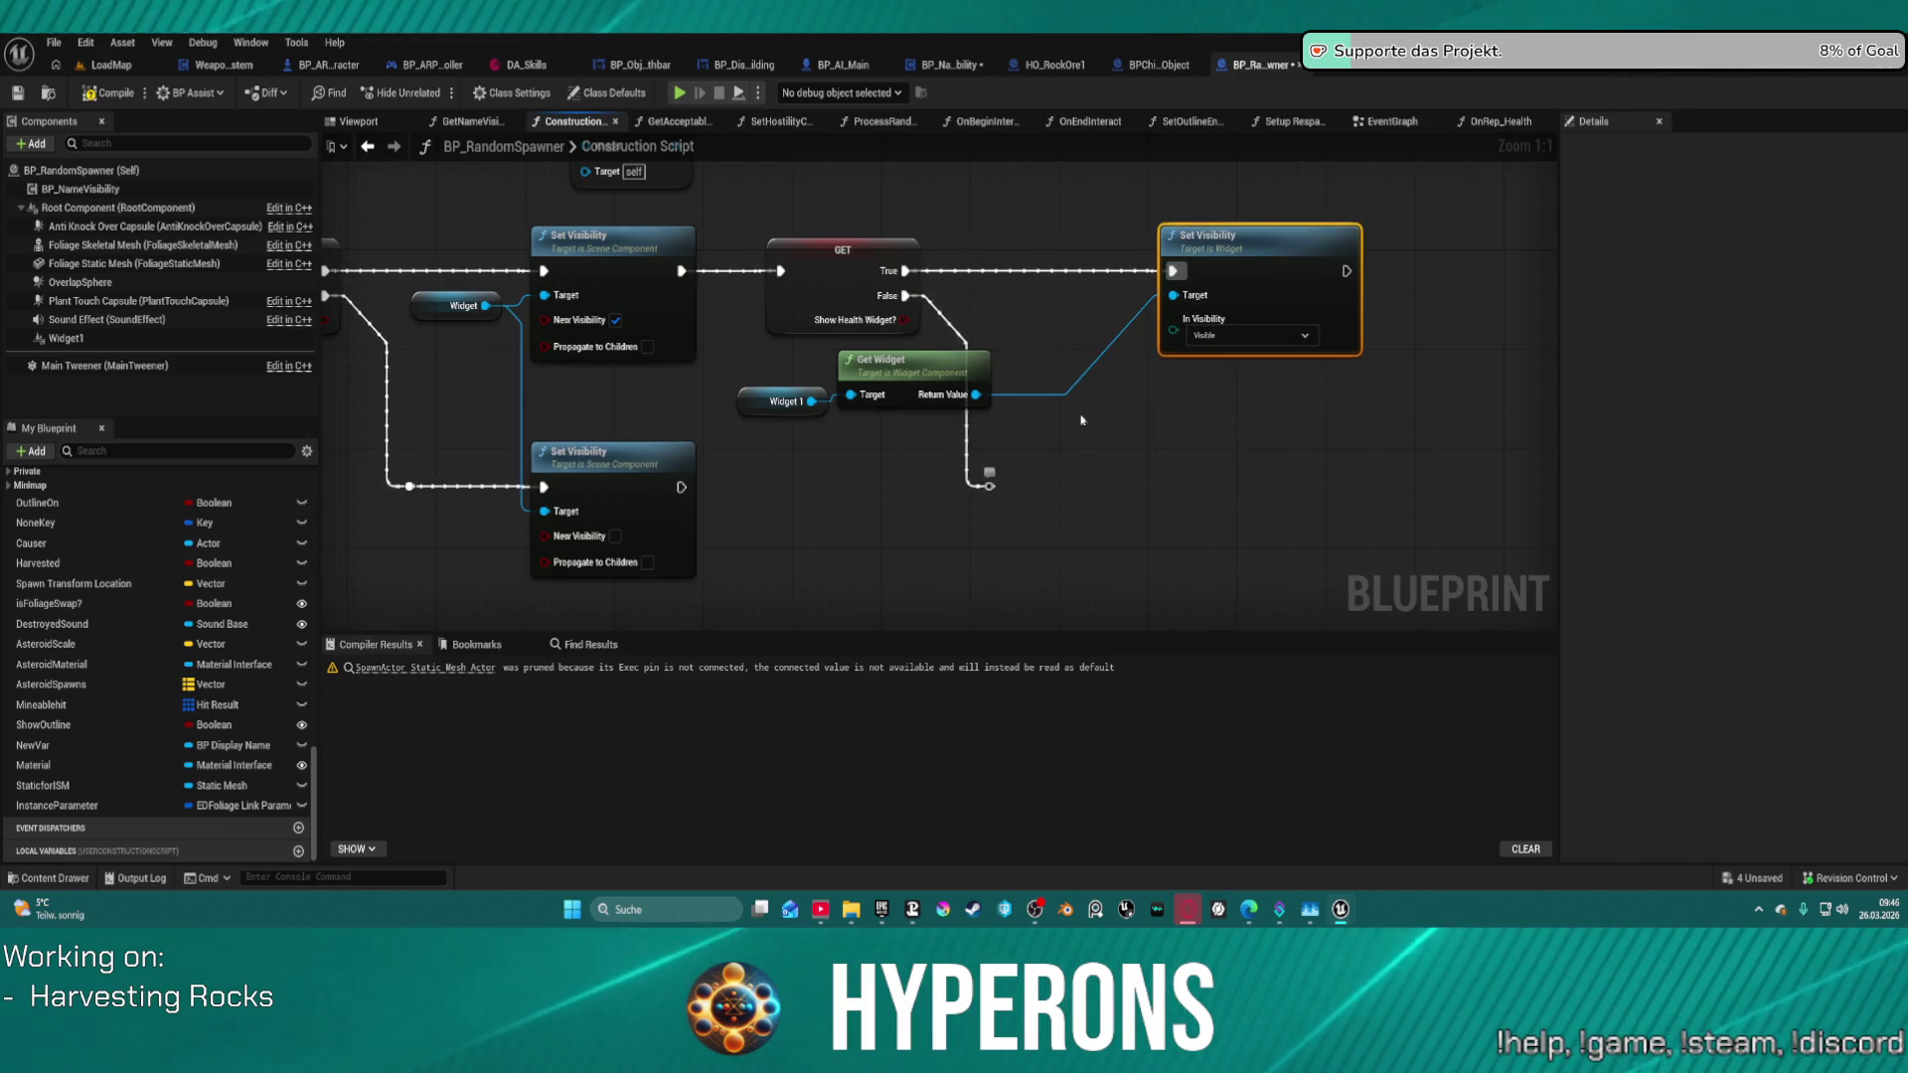
- Duplicate the Set Visibility node onto the False path set to Hidden, then start a play test
{"action": "key", "text": "ctrl+c"}
{"action": "key", "text": "ctrl+v"}
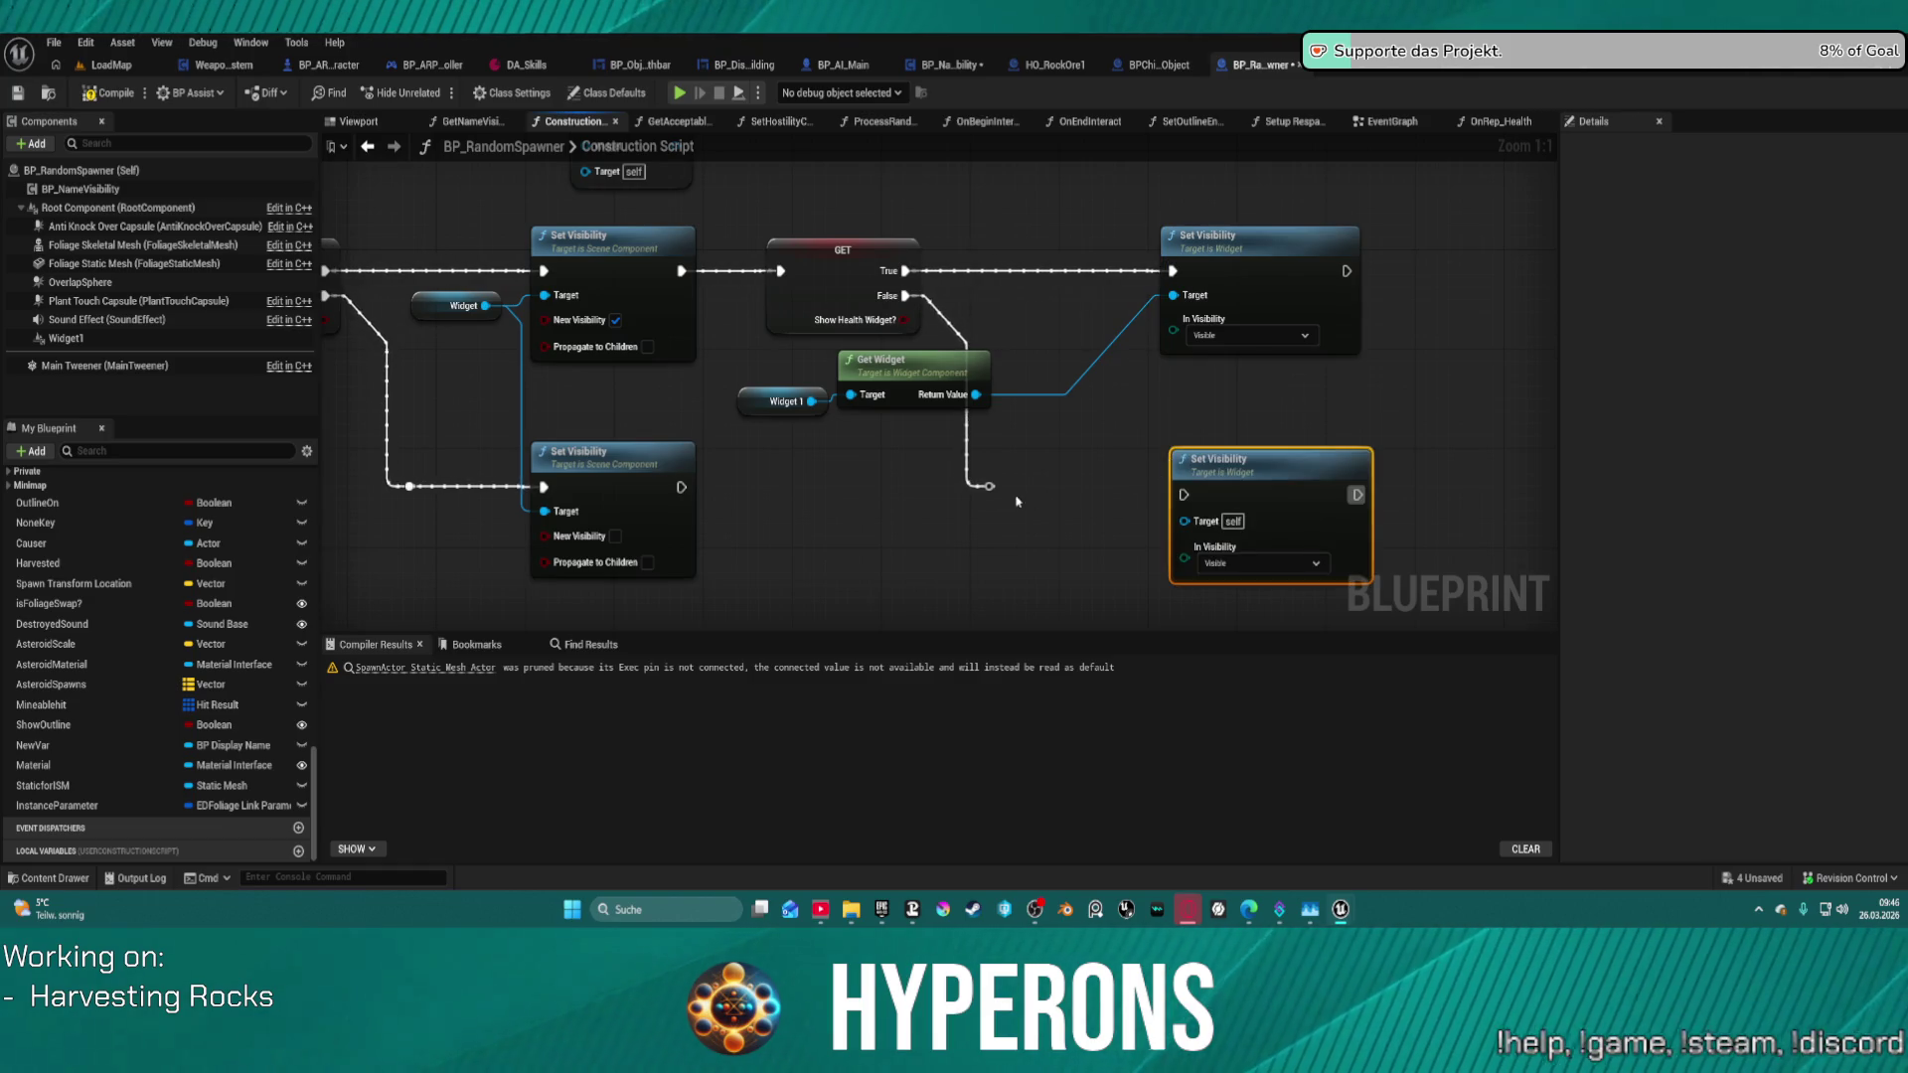
{"action": "mouse_move", "coordinate": [990, 486]}
{"action": "left_mouse_down"}
{"action": "mouse_move", "coordinate": [1232, 502]}
{"action": "mouse_move", "coordinate": [1182, 494]}
{"action": "left_mouse_up"}
{"action": "left_click", "coordinate": [1260, 564]}
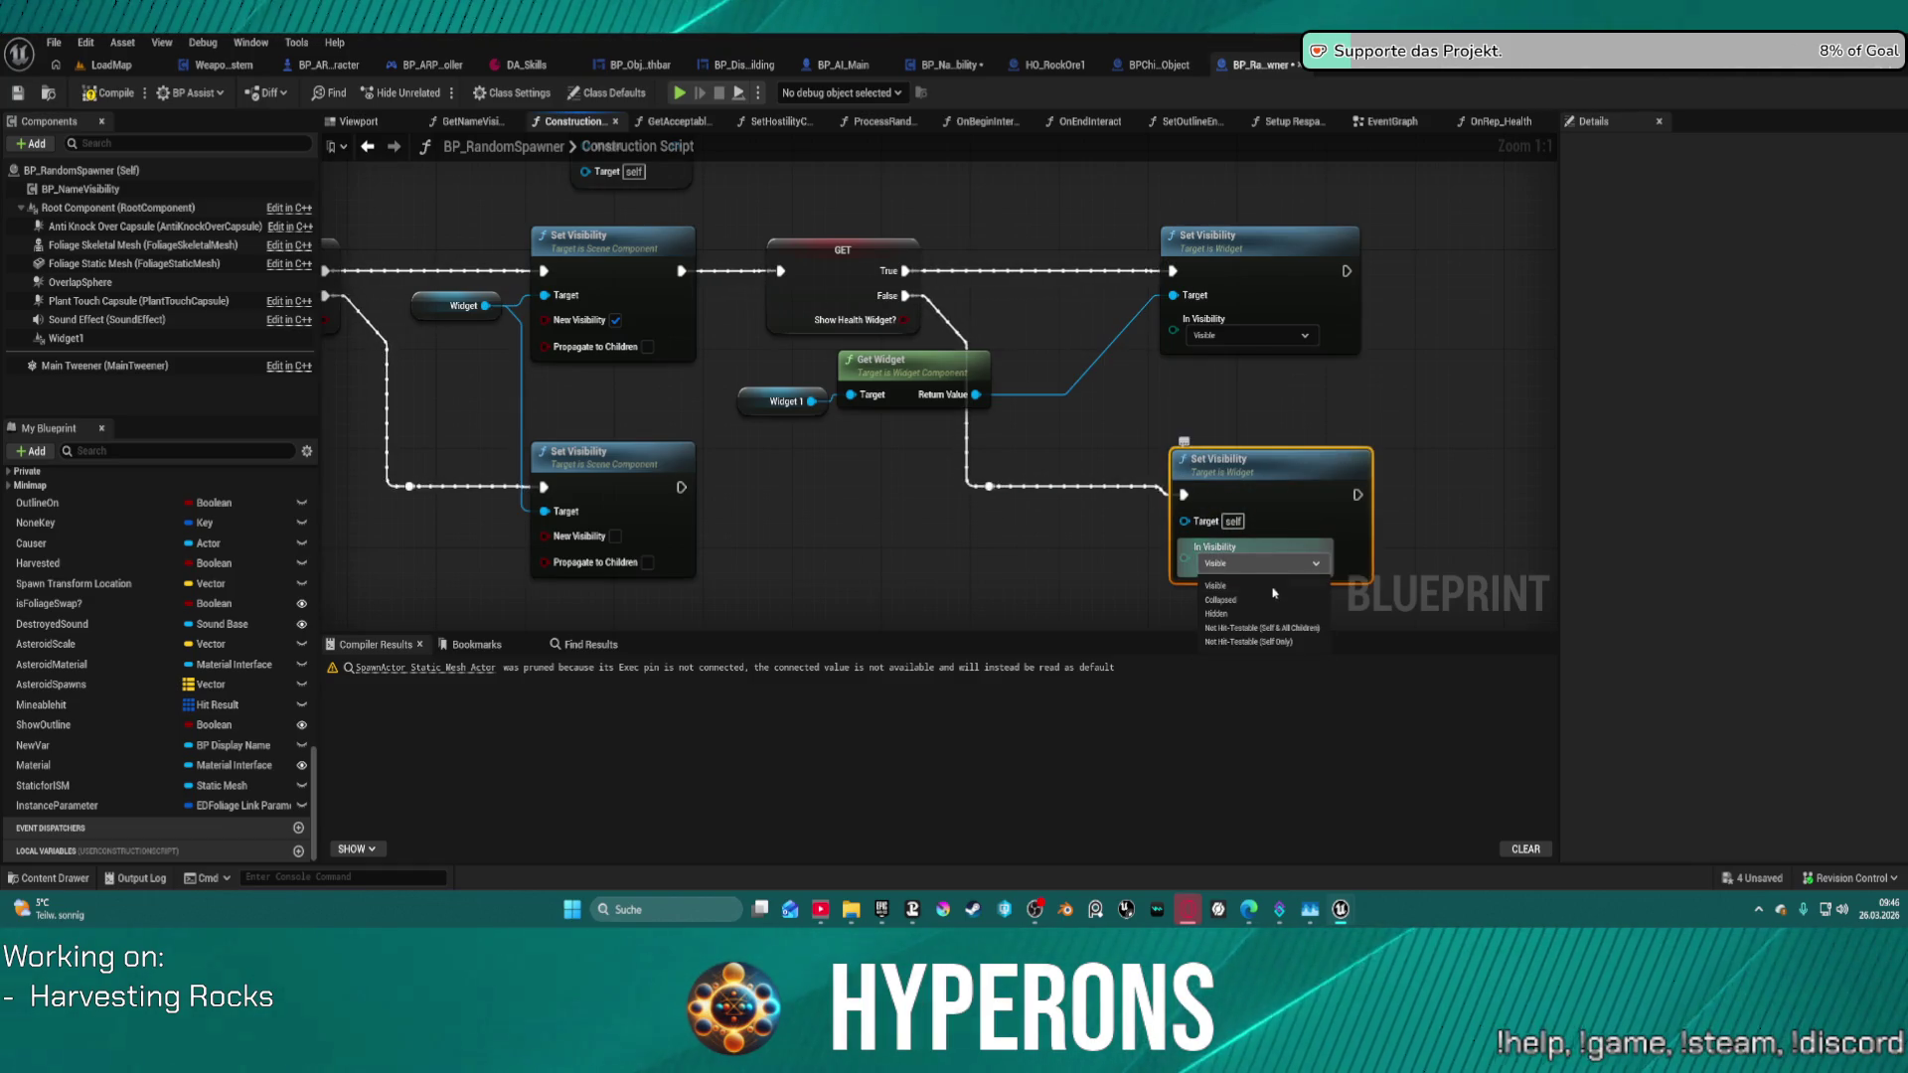
{"action": "left_click", "coordinate": [1220, 613]}
{"action": "left_click", "coordinate": [1081, 357]}
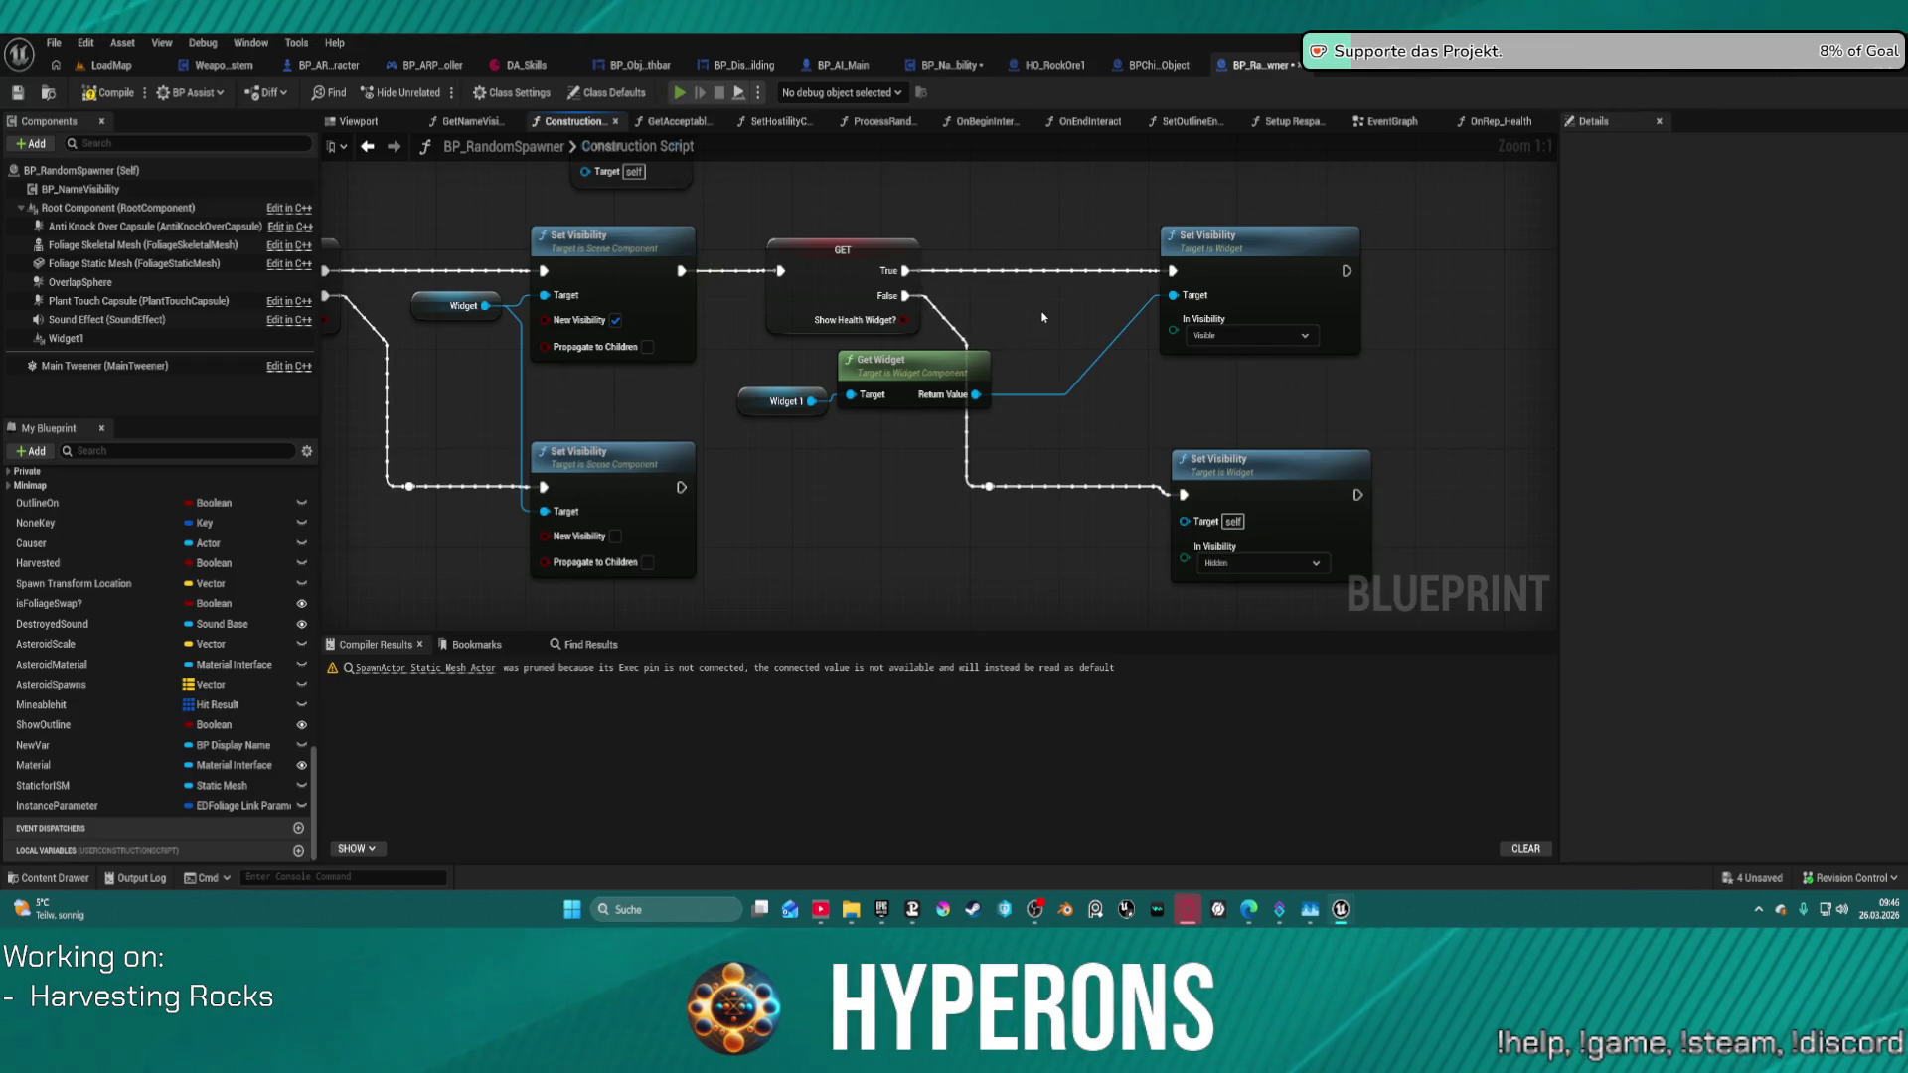
{"action": "key", "text": "alt+p"}
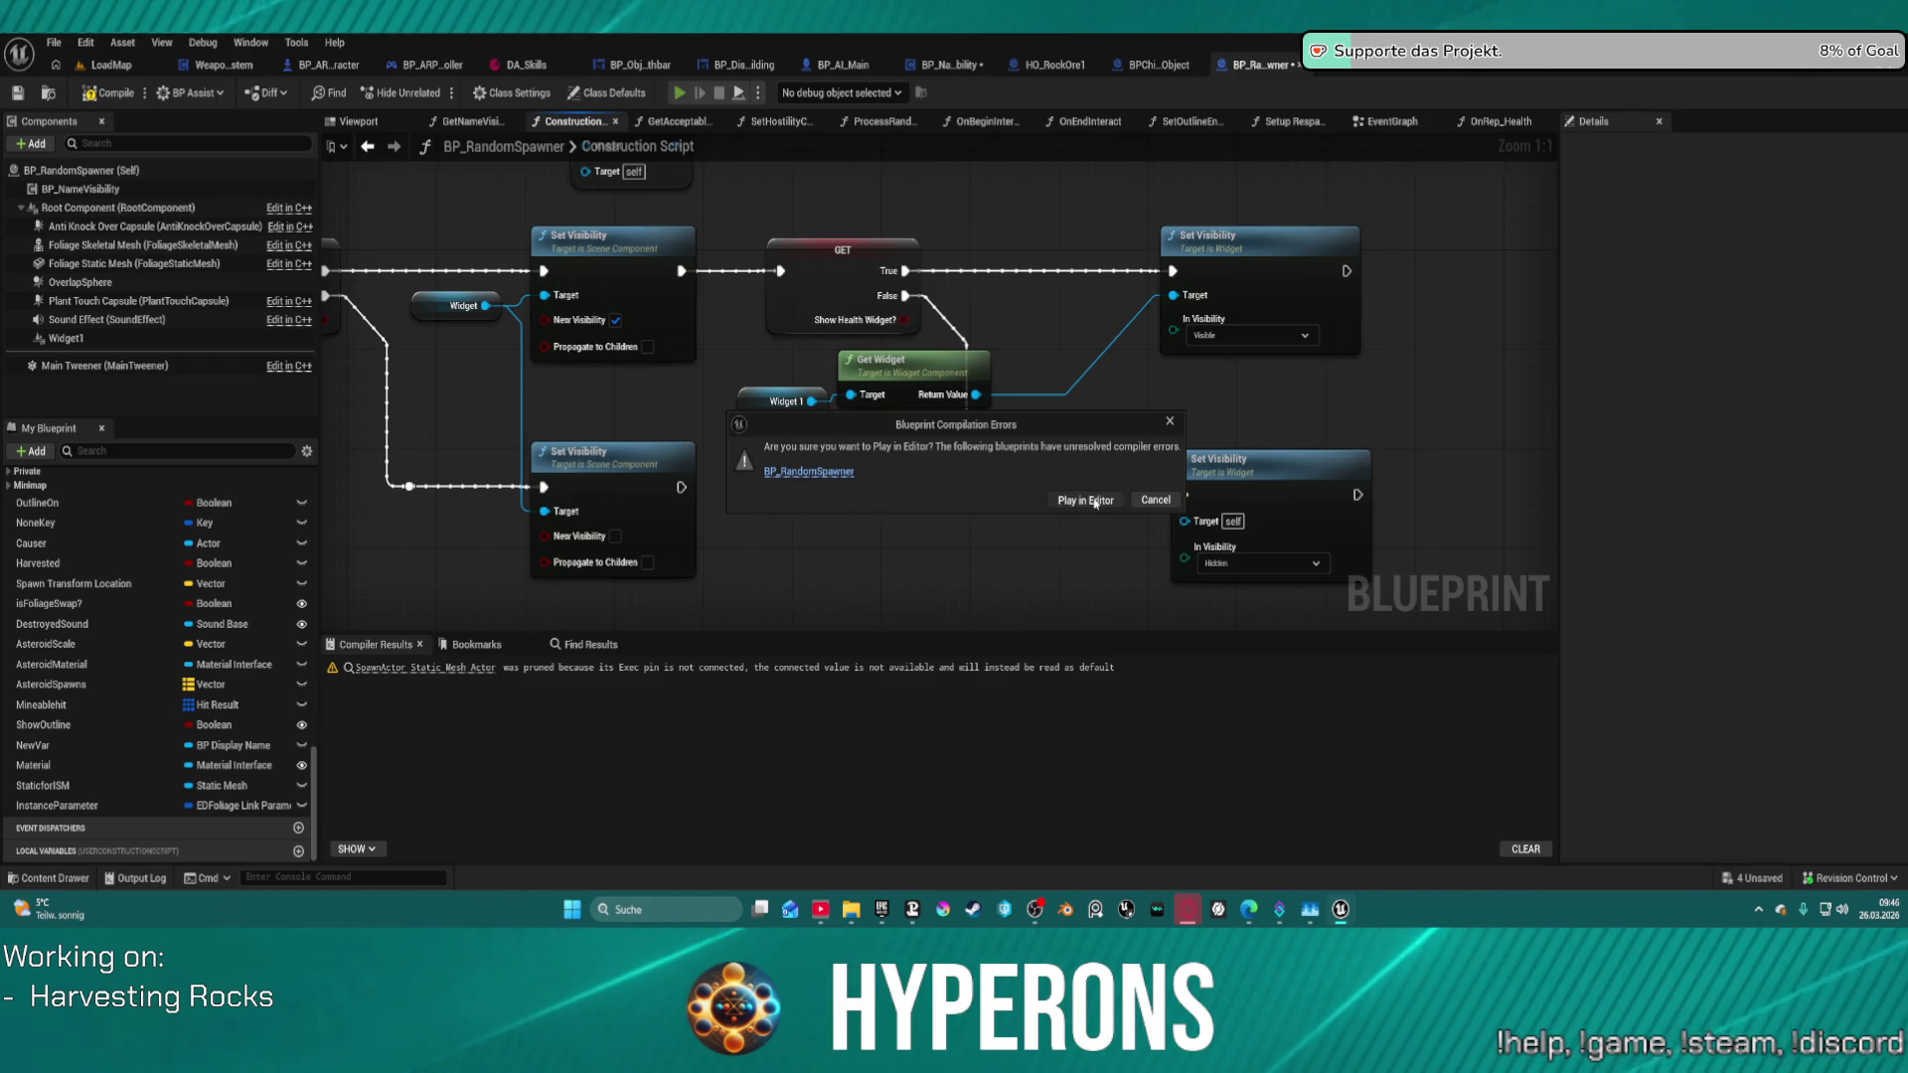
- Wire Get Widget's Return Value into the Hidden node's Target, then play-test walking up to the rock
{"action": "left_click", "coordinate": [1156, 500]}
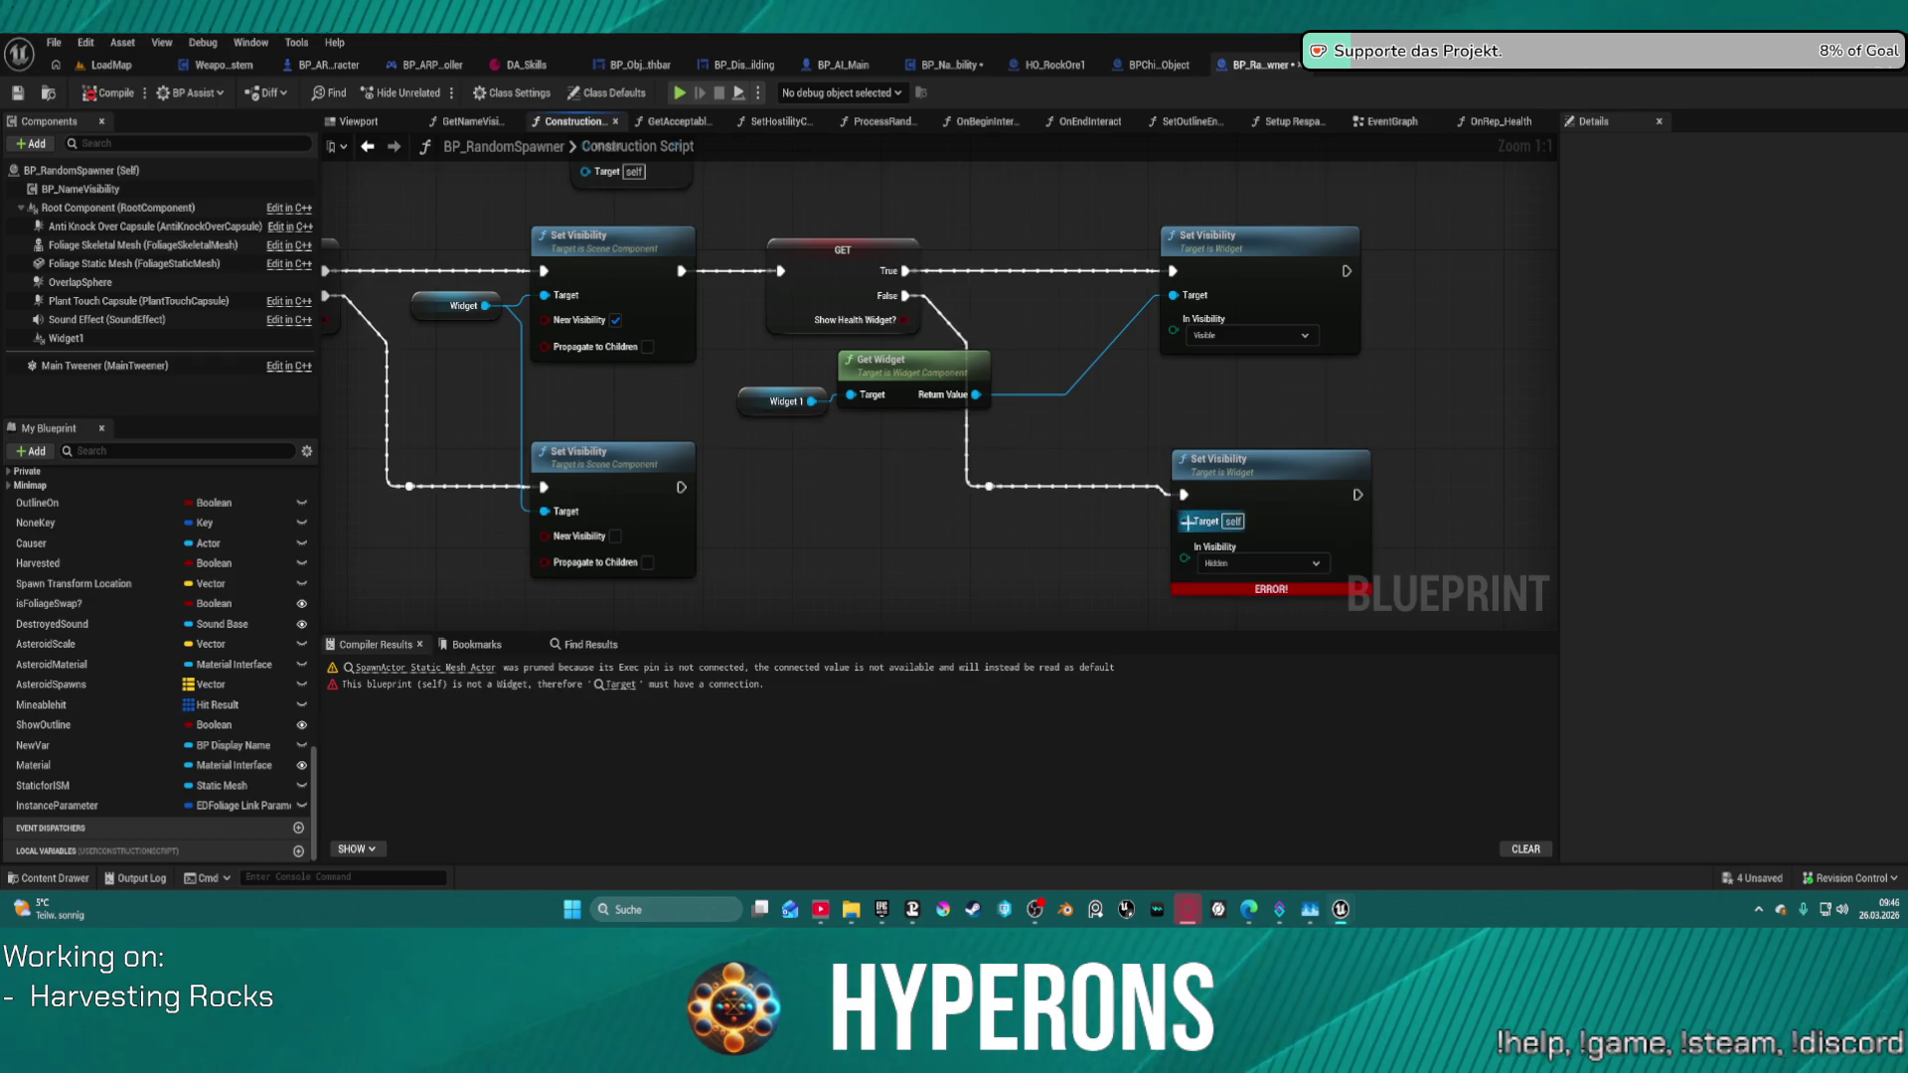
{"action": "mouse_move", "coordinate": [1184, 522]}
{"action": "left_mouse_down"}
{"action": "mouse_move", "coordinate": [906, 423]}
{"action": "mouse_move", "coordinate": [976, 394]}
{"action": "left_mouse_up"}
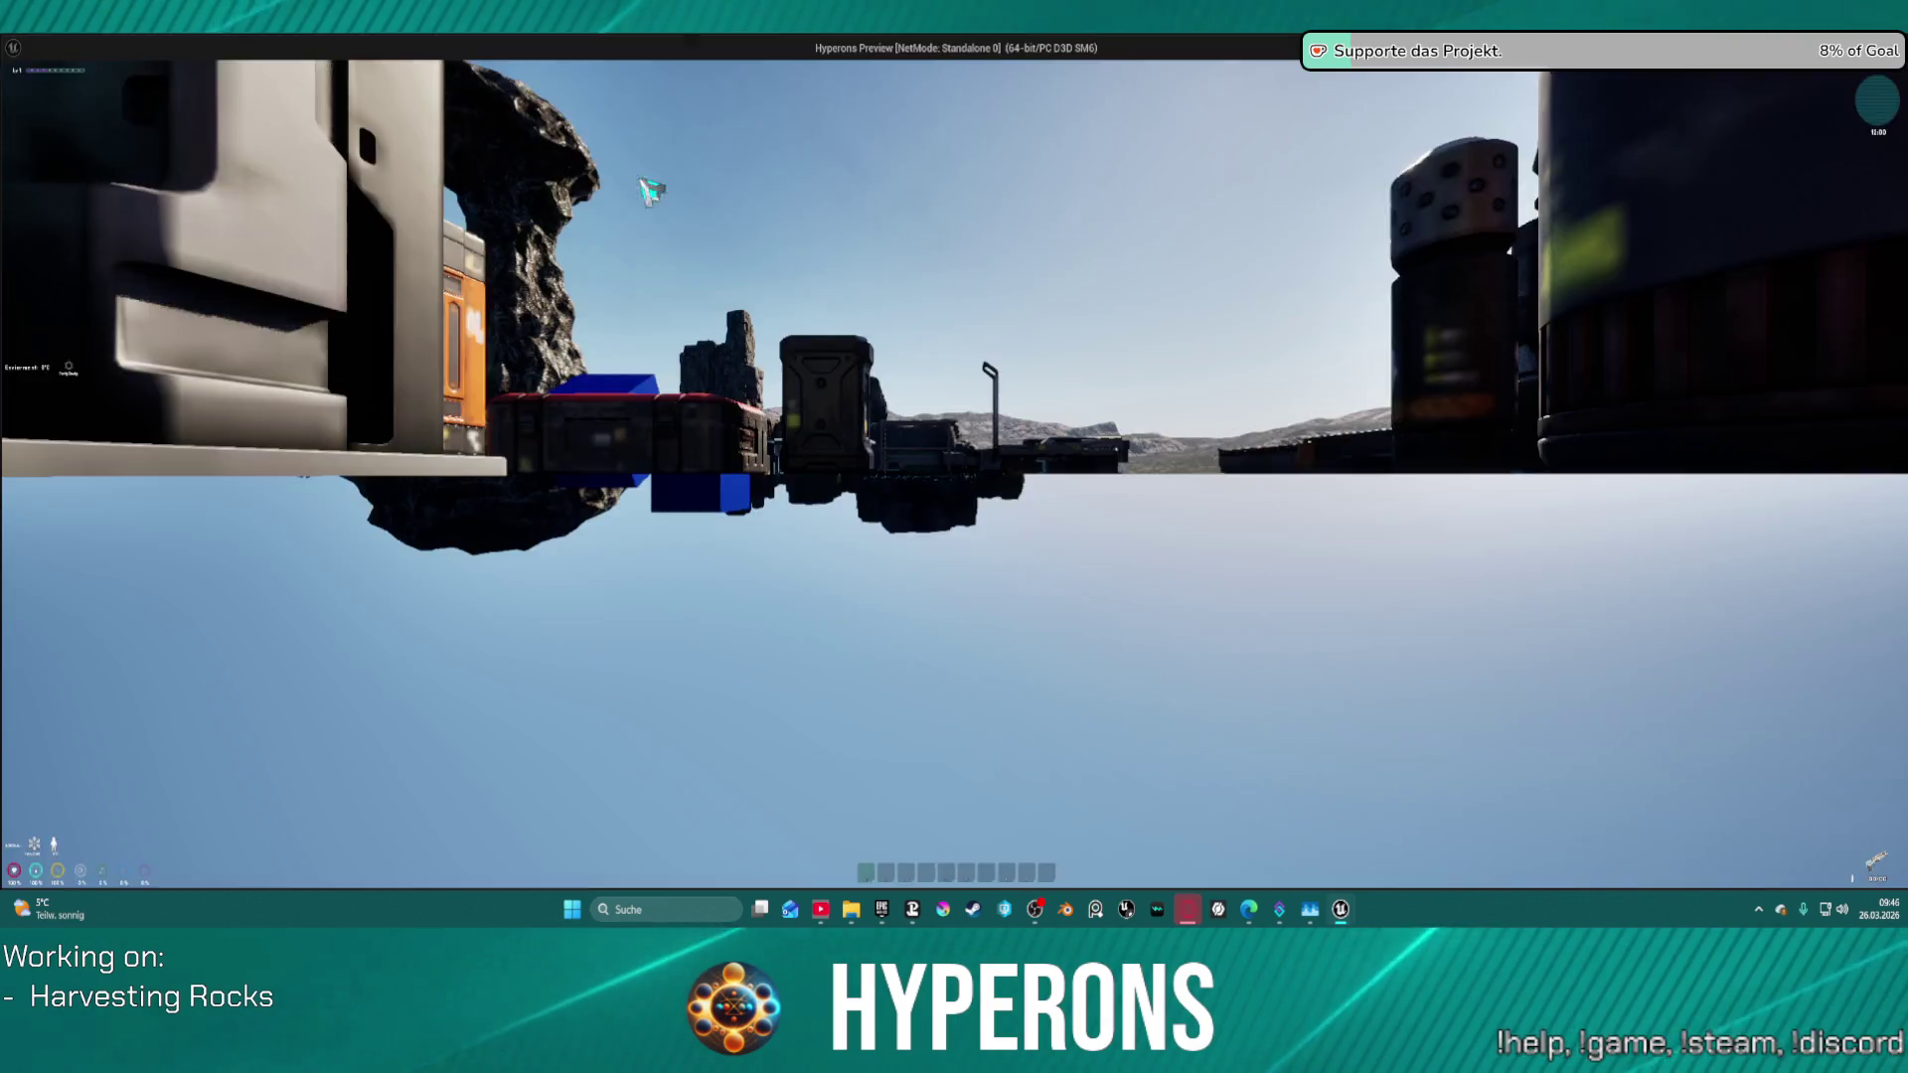
{"action": "key", "text": "w"}
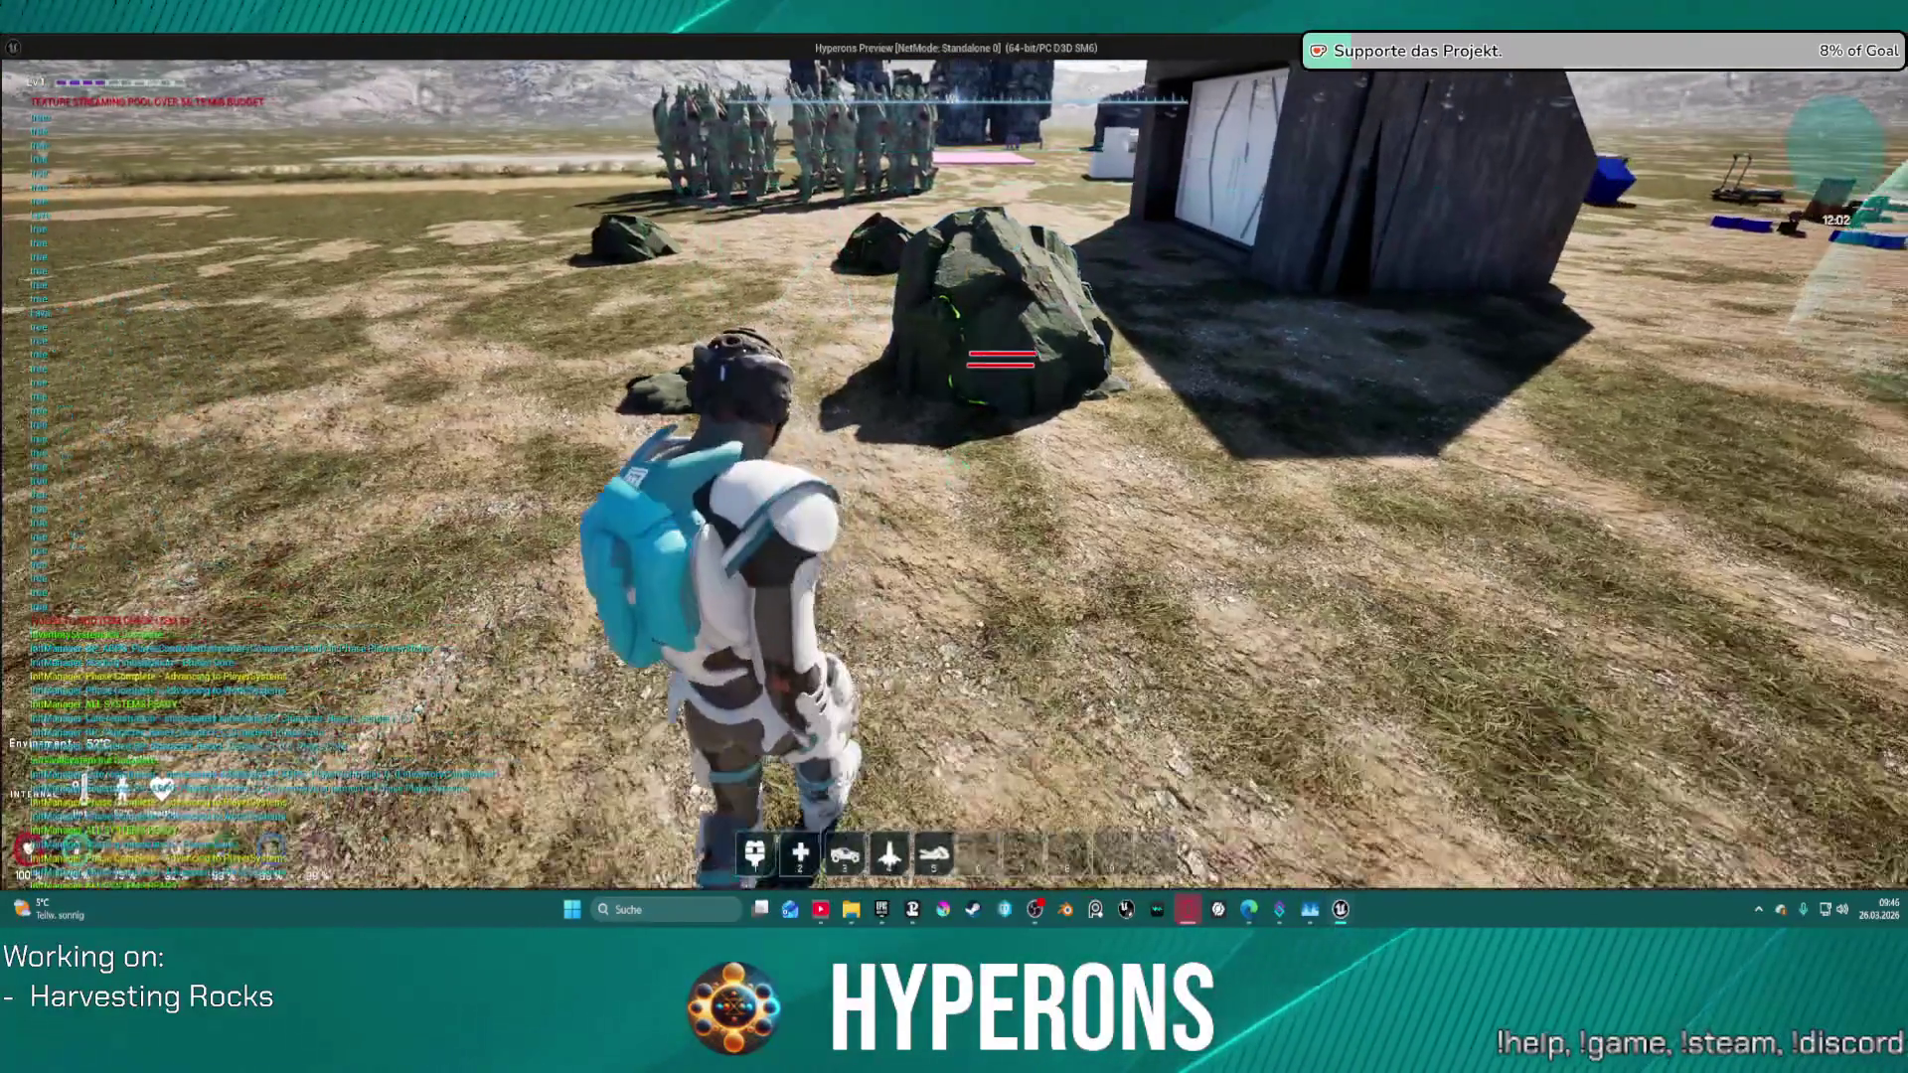
{"action": "key", "text": "Escape"}
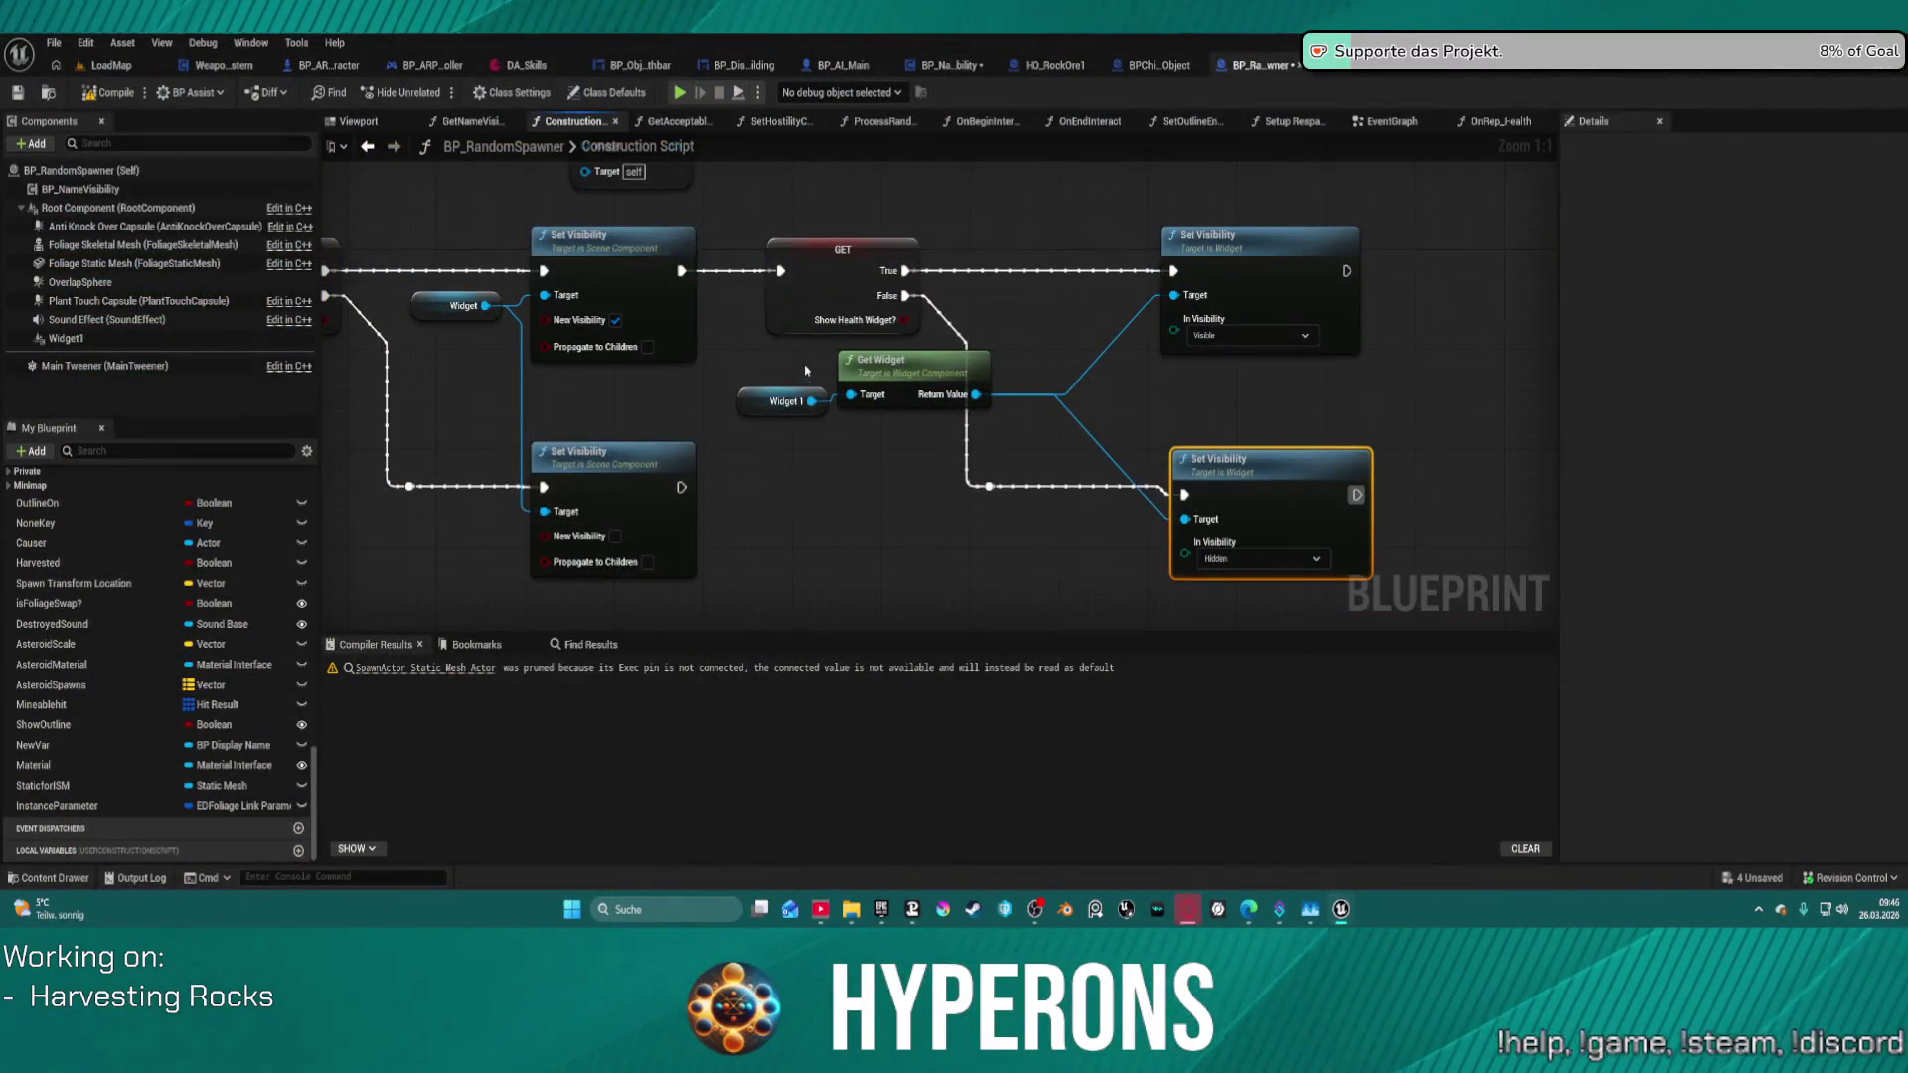
- Paste the copied Widget1 and Get Widget nodes into the EventGraph
{"action": "left_click_drag", "start_coordinate": [867, 432], "coordinate": [891, 434]}
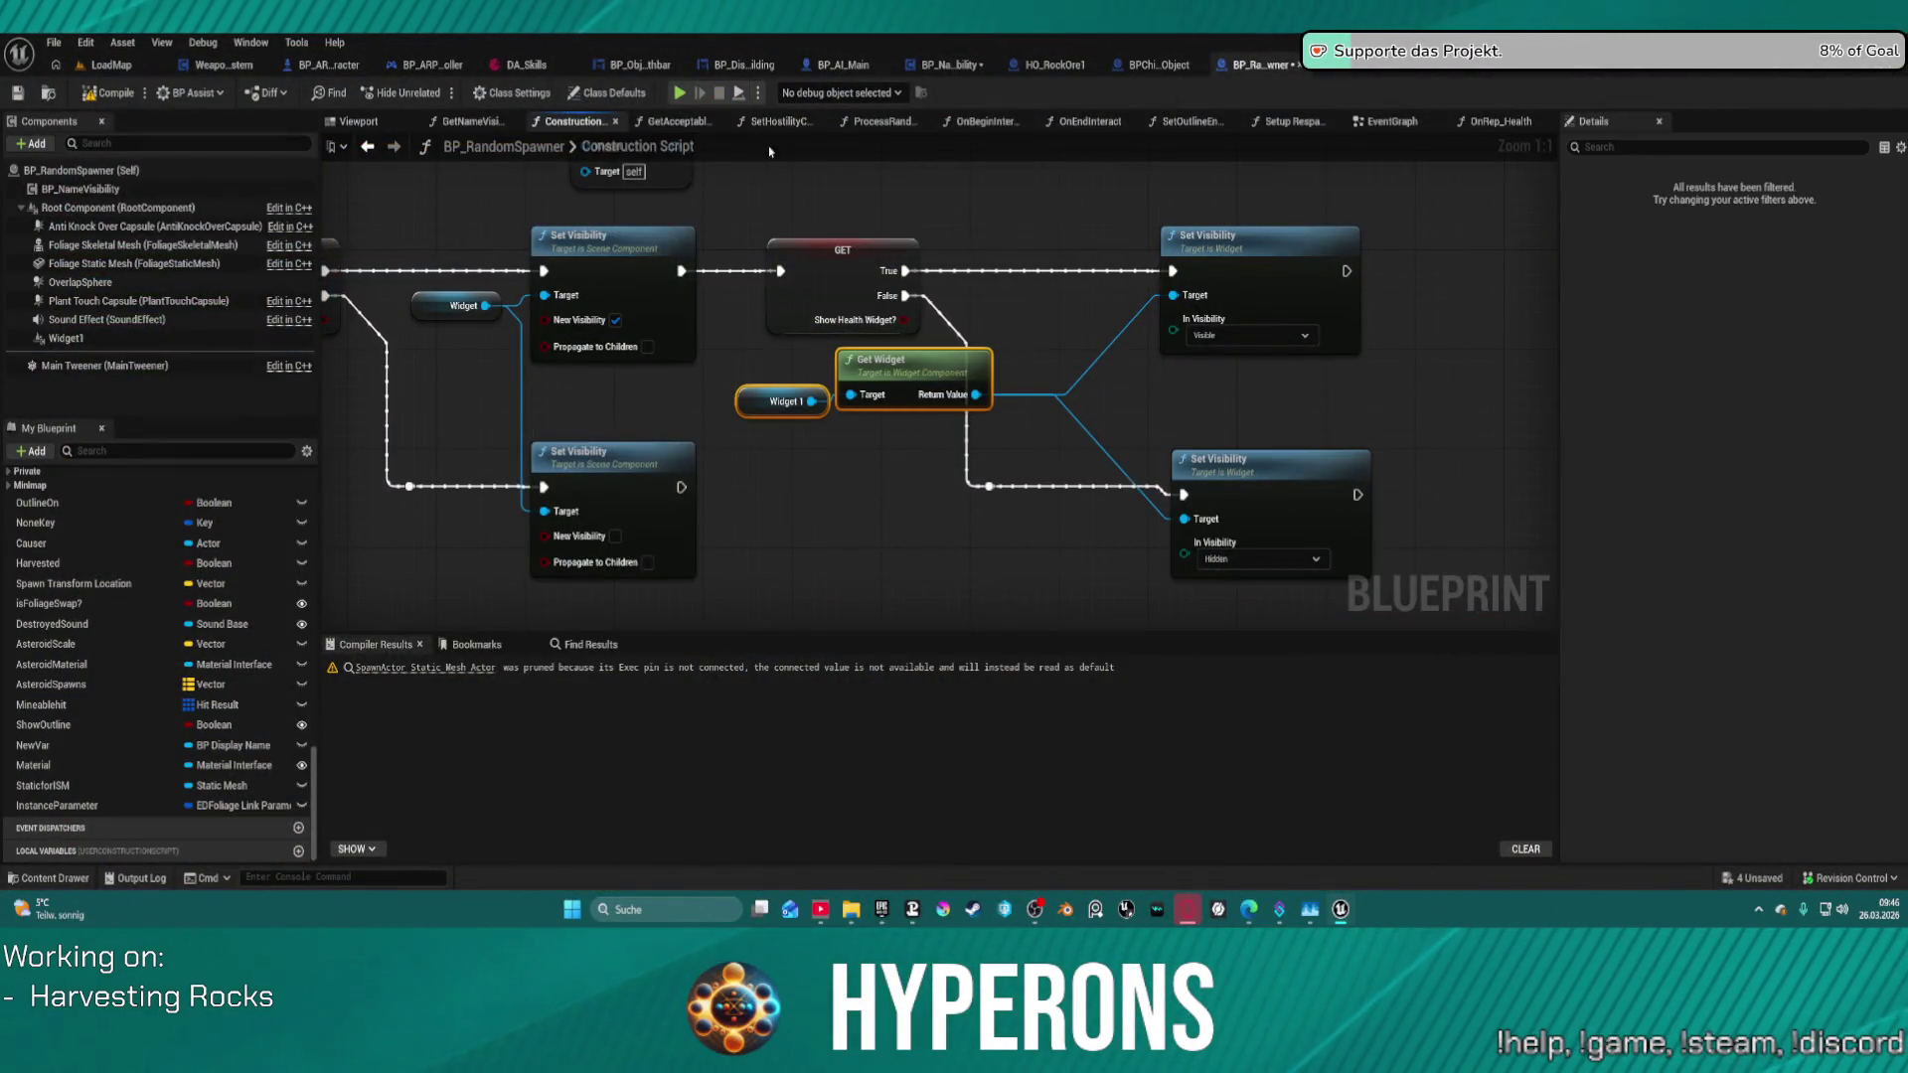
{"action": "left_click", "coordinate": [1387, 122]}
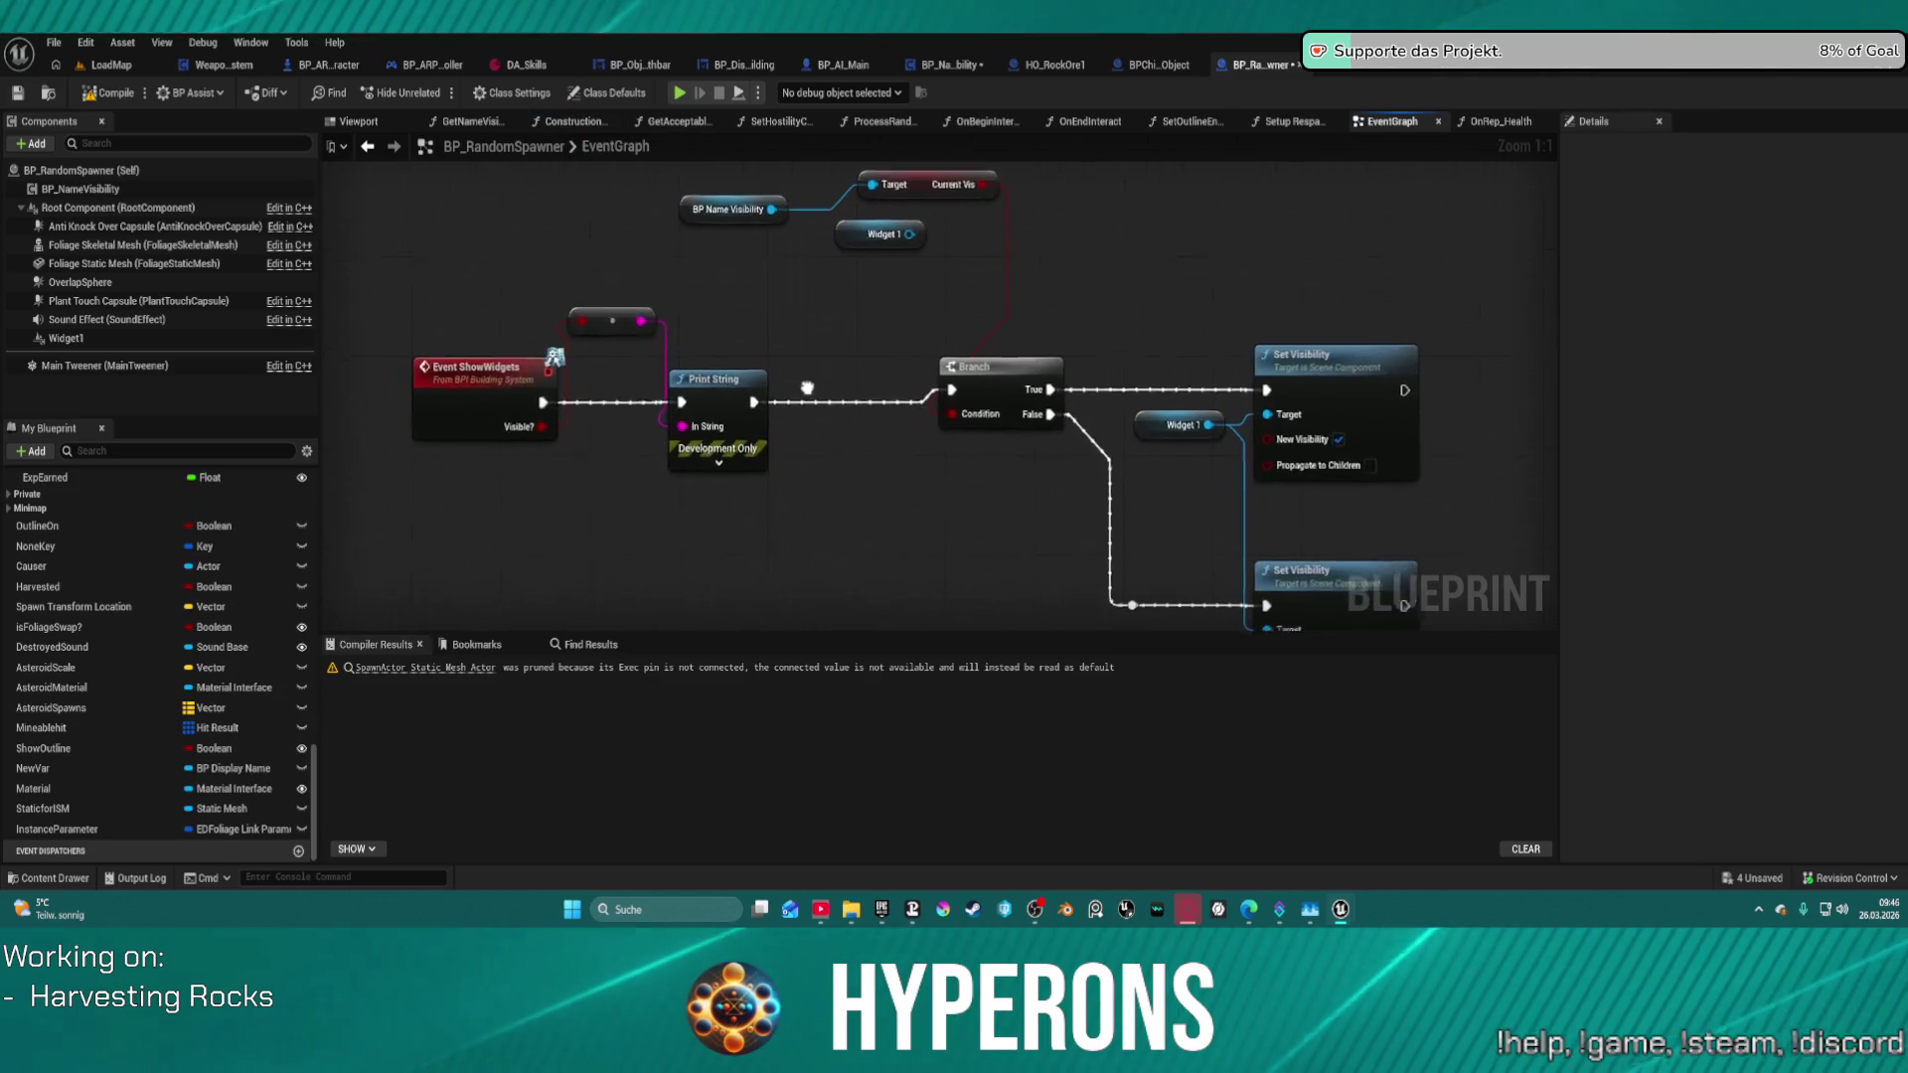
{"action": "key", "text": "ctrl+v"}
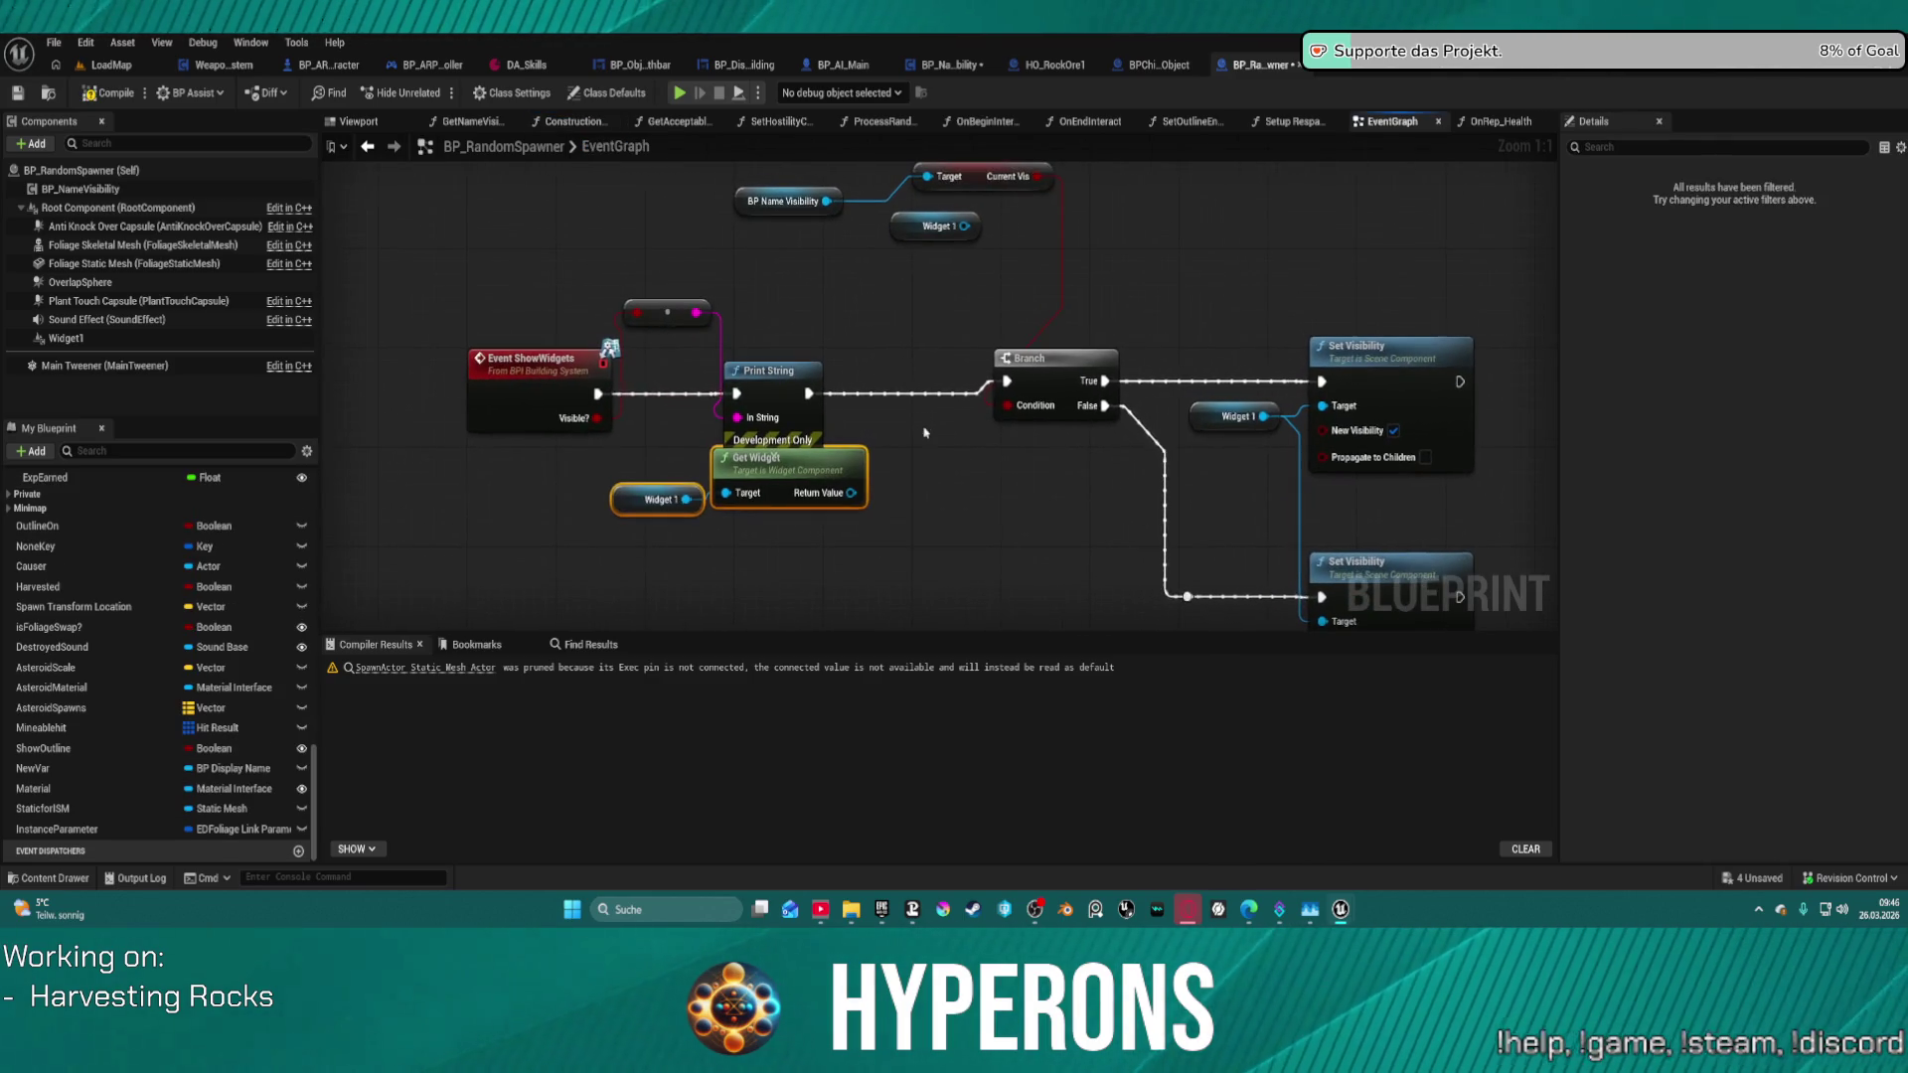
{"action": "left_click_drag", "start_coordinate": [840, 494], "coordinate": [1324, 422]}
- Delete the old Set Visibility and name-visibility nodes after Event ShowWidgets
{"action": "left_click", "coordinate": [1242, 416]}
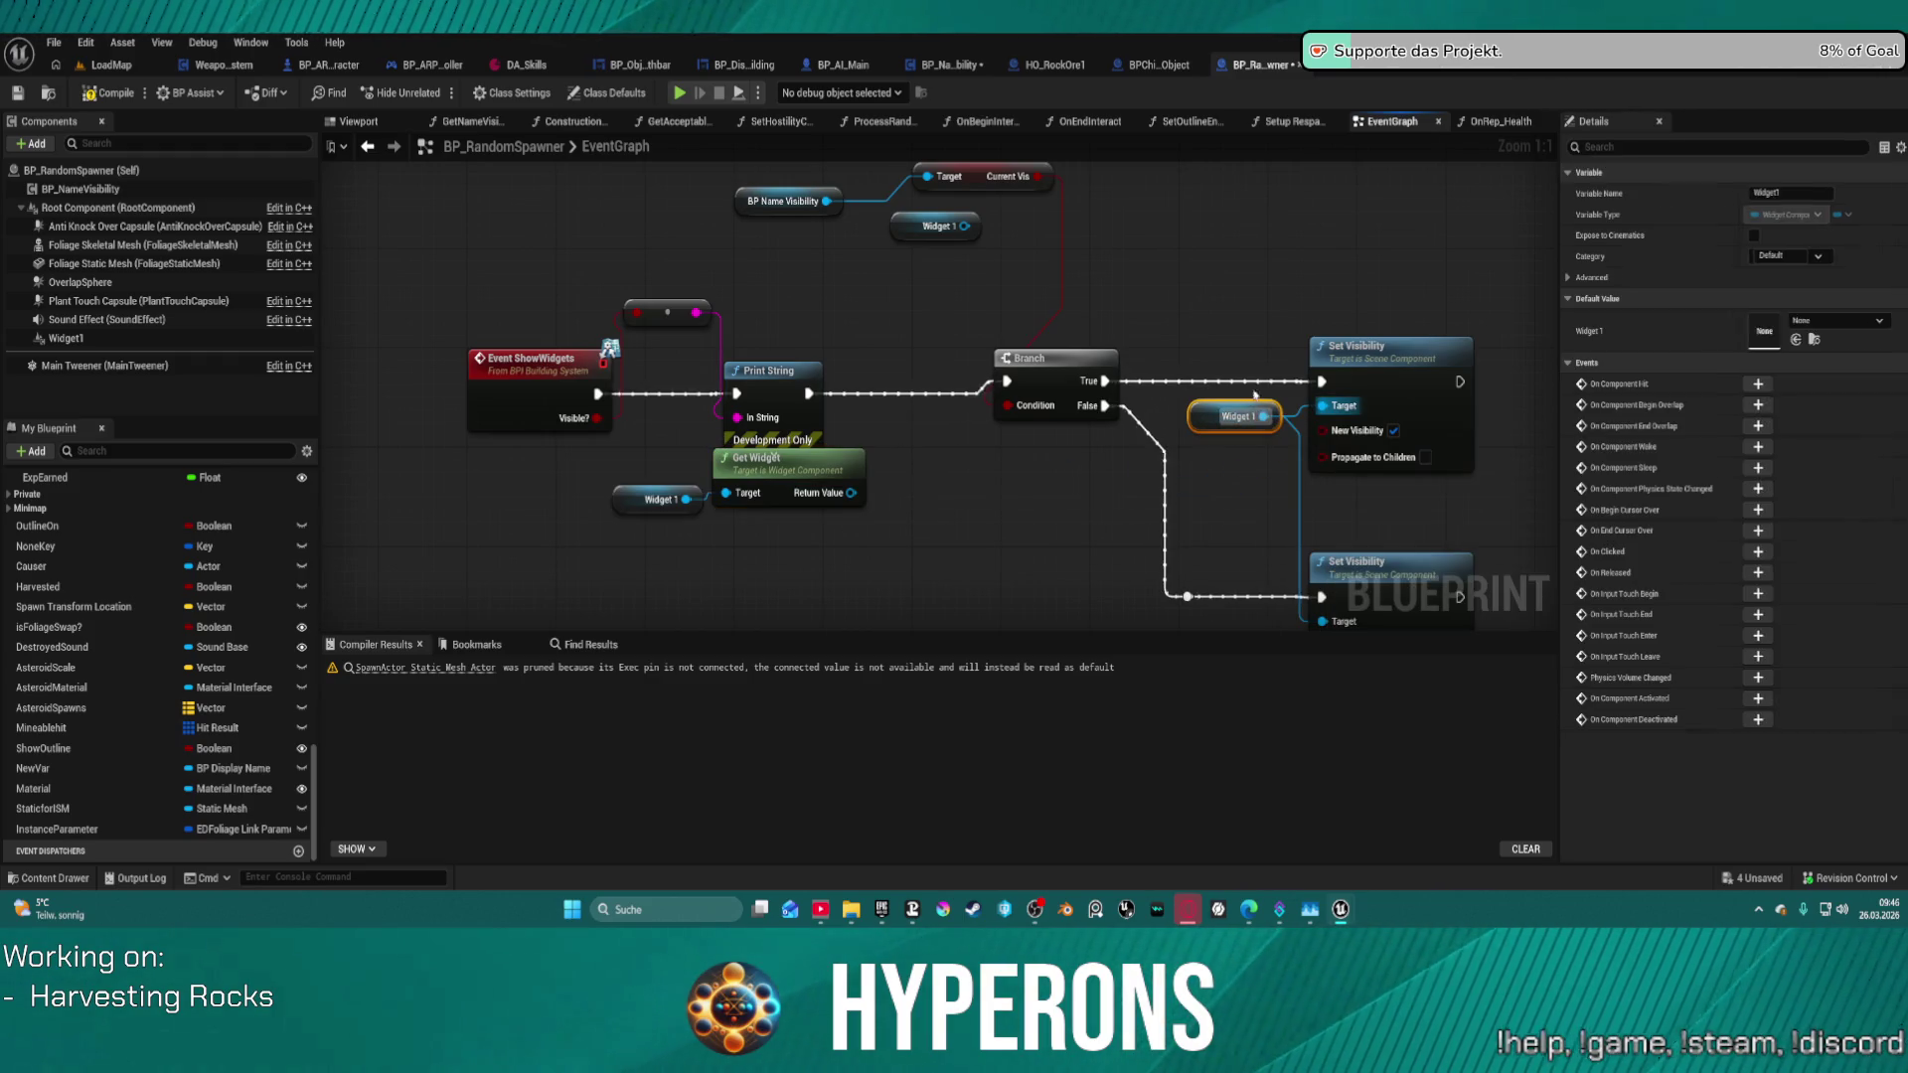
{"action": "left_click", "coordinate": [1327, 349]}
{"action": "key", "text": "Delete"}
{"action": "key", "text": "Delete"}
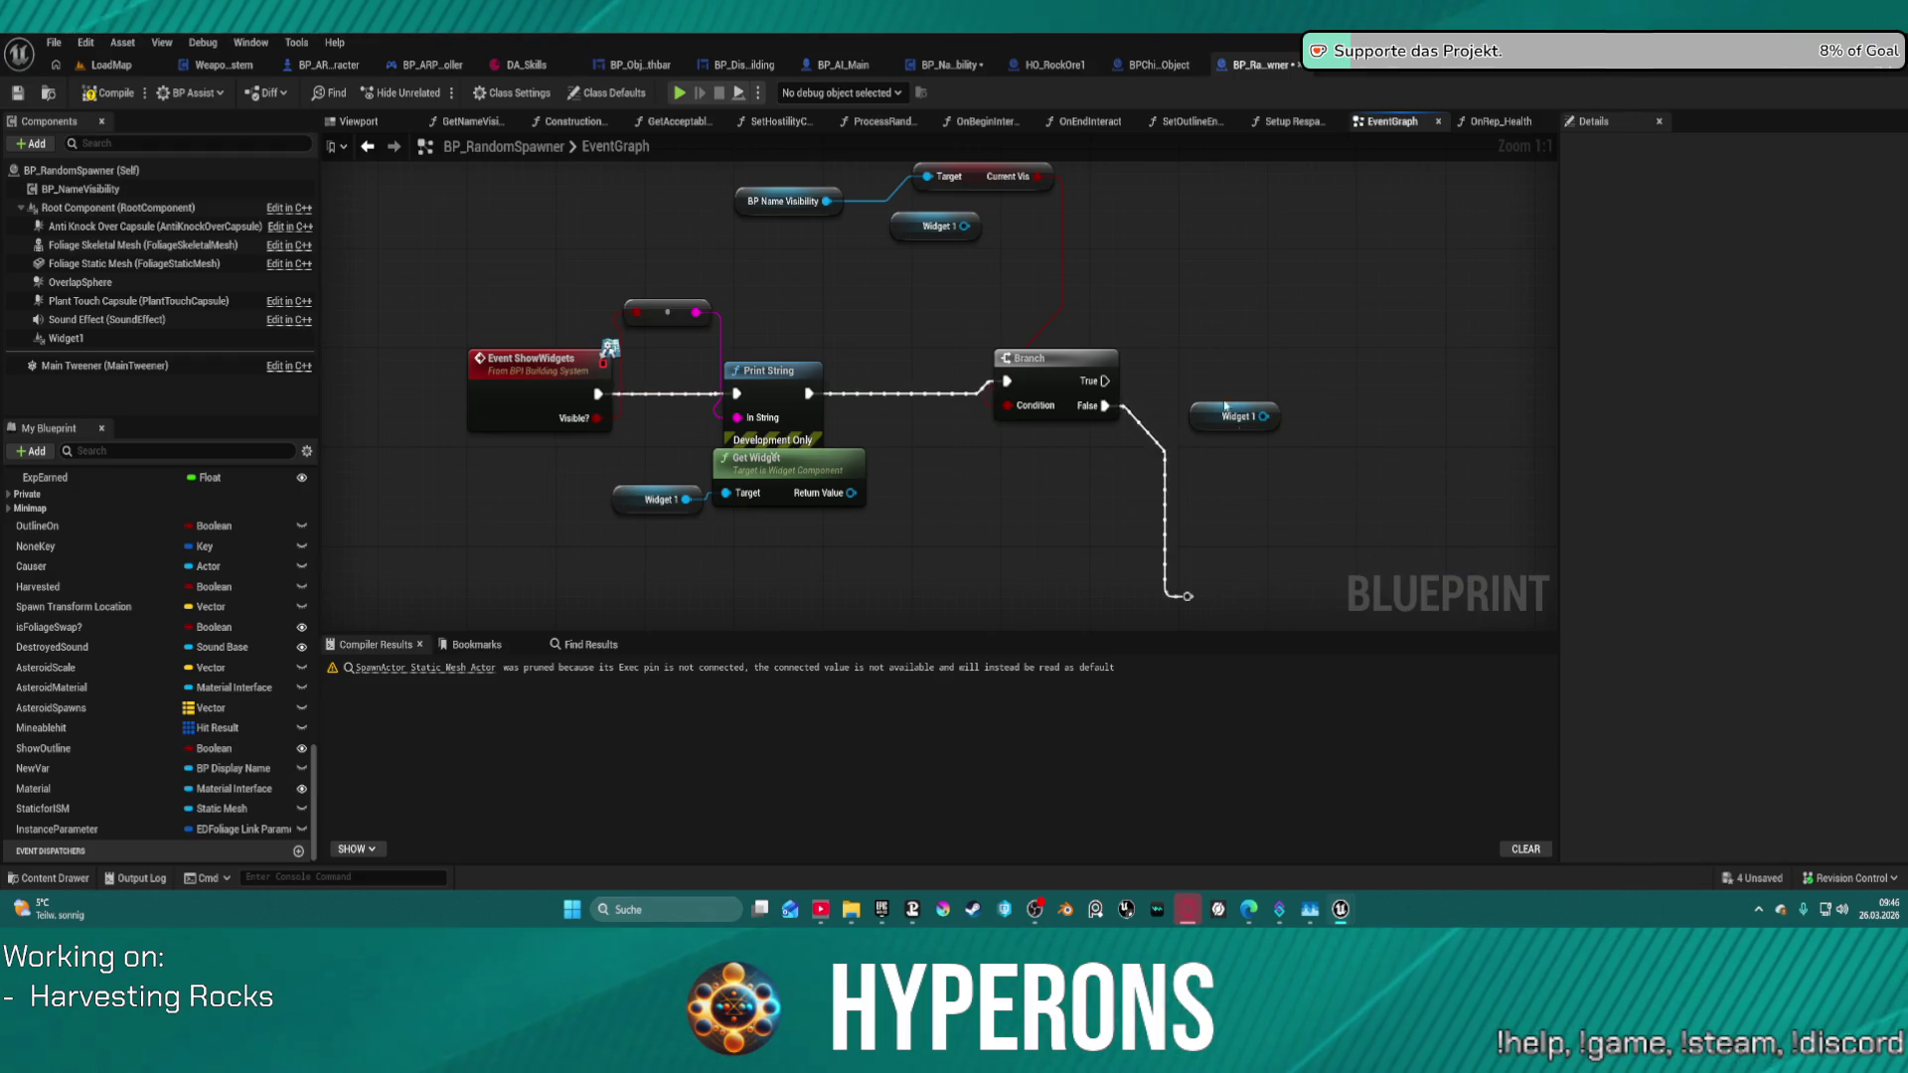
{"action": "right_click", "coordinate": [1238, 417]}
{"action": "left_click", "coordinate": [1292, 497]}
{"action": "mouse_move", "coordinate": [641, 167]}
{"action": "left_mouse_down"}
{"action": "mouse_move", "coordinate": [1069, 229]}
{"action": "mouse_move", "coordinate": [1023, 274]}
{"action": "left_mouse_up"}
{"action": "key", "text": "Delete"}
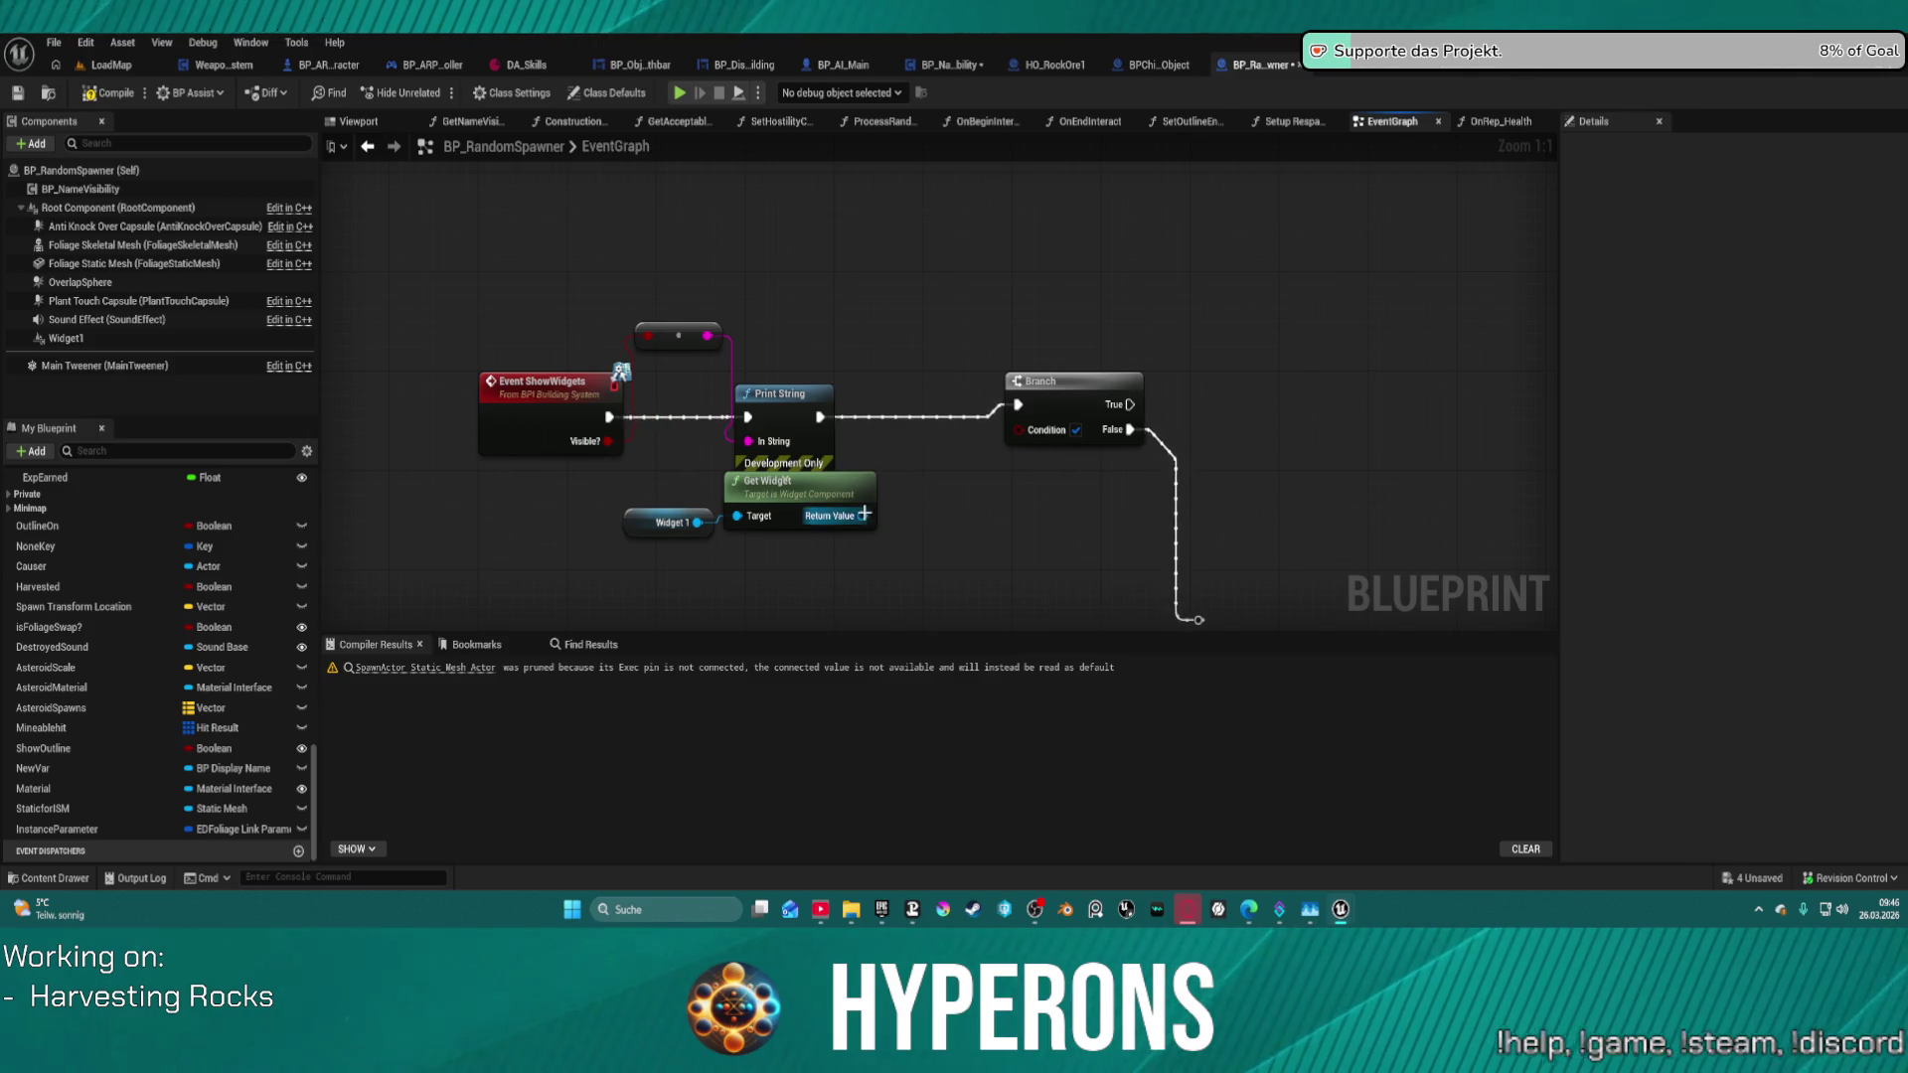
- Search for a 'set hid' node from Get Widget's result, then dismiss the search without adding one
{"action": "left_click_drag", "start_coordinate": [864, 515], "coordinate": [1032, 511]}
{"action": "type", "text": "set "}
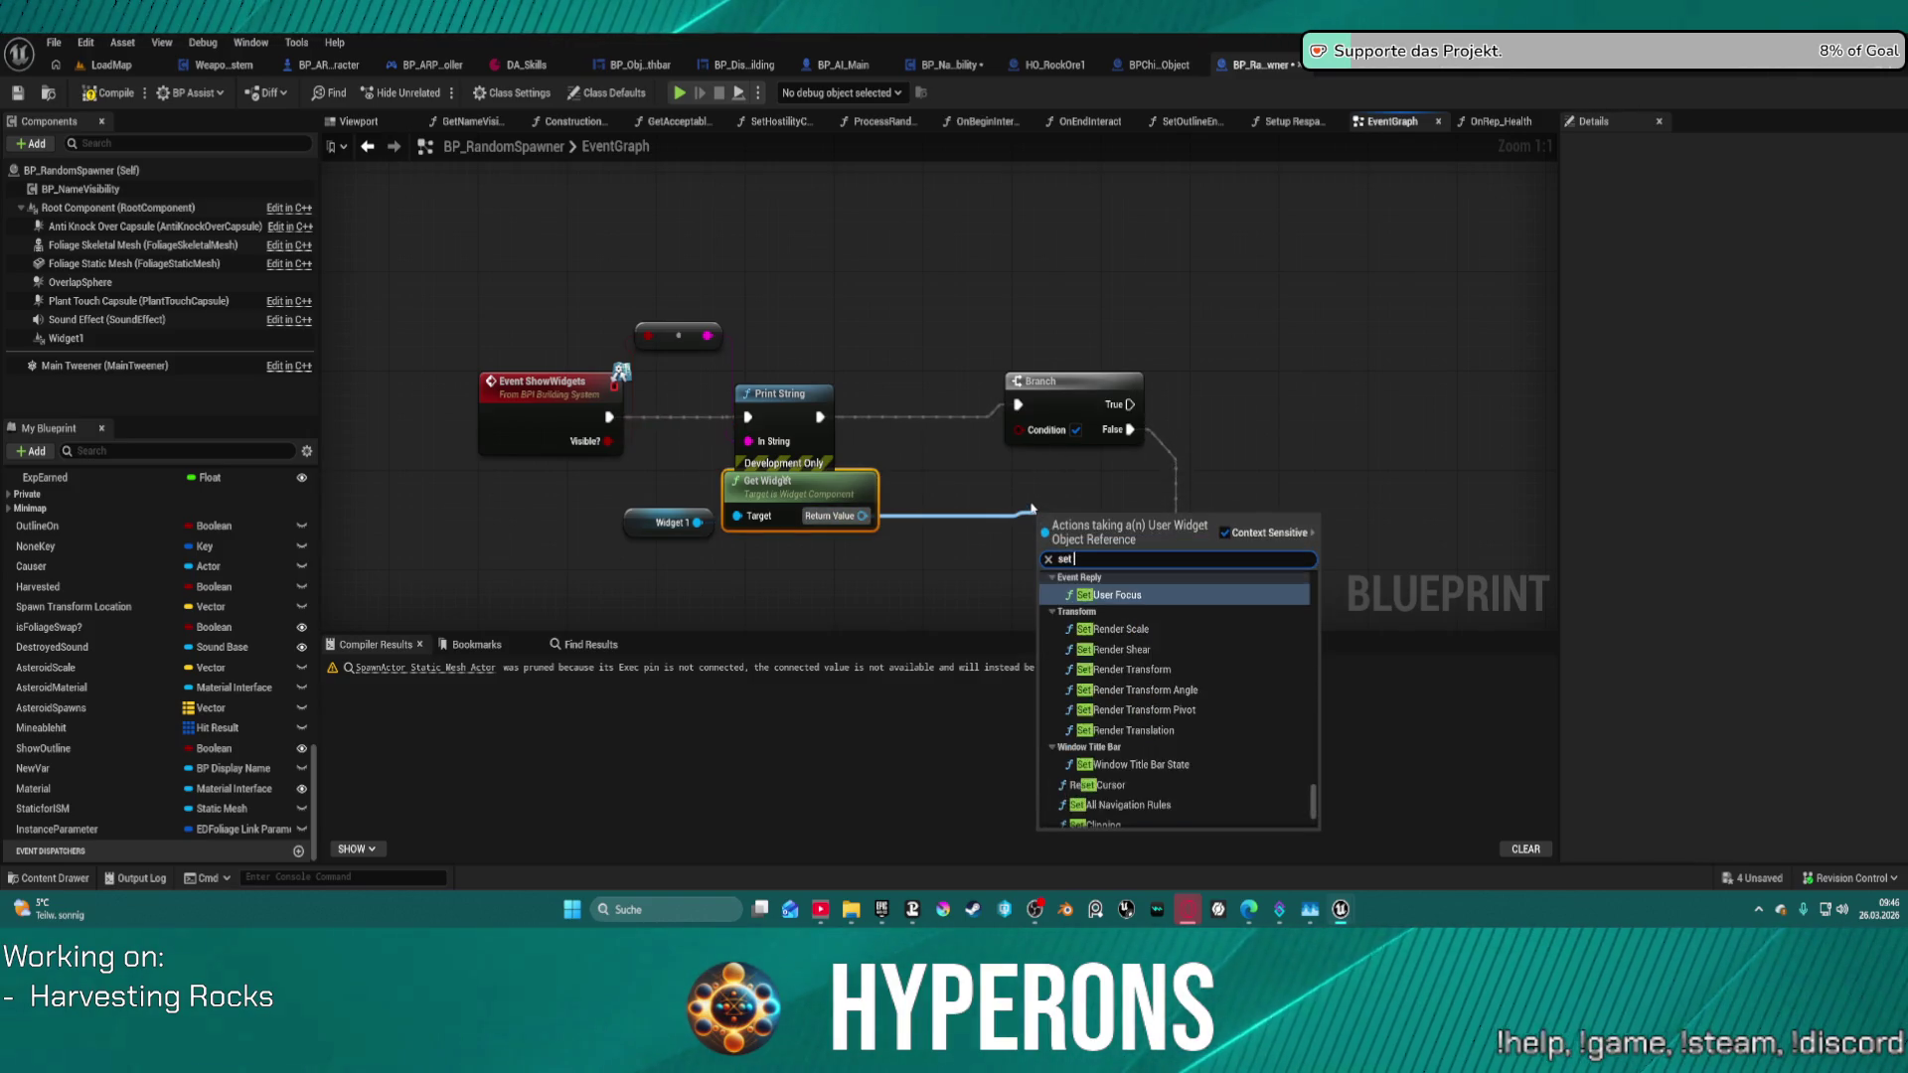
{"action": "type", "text": "hid"}
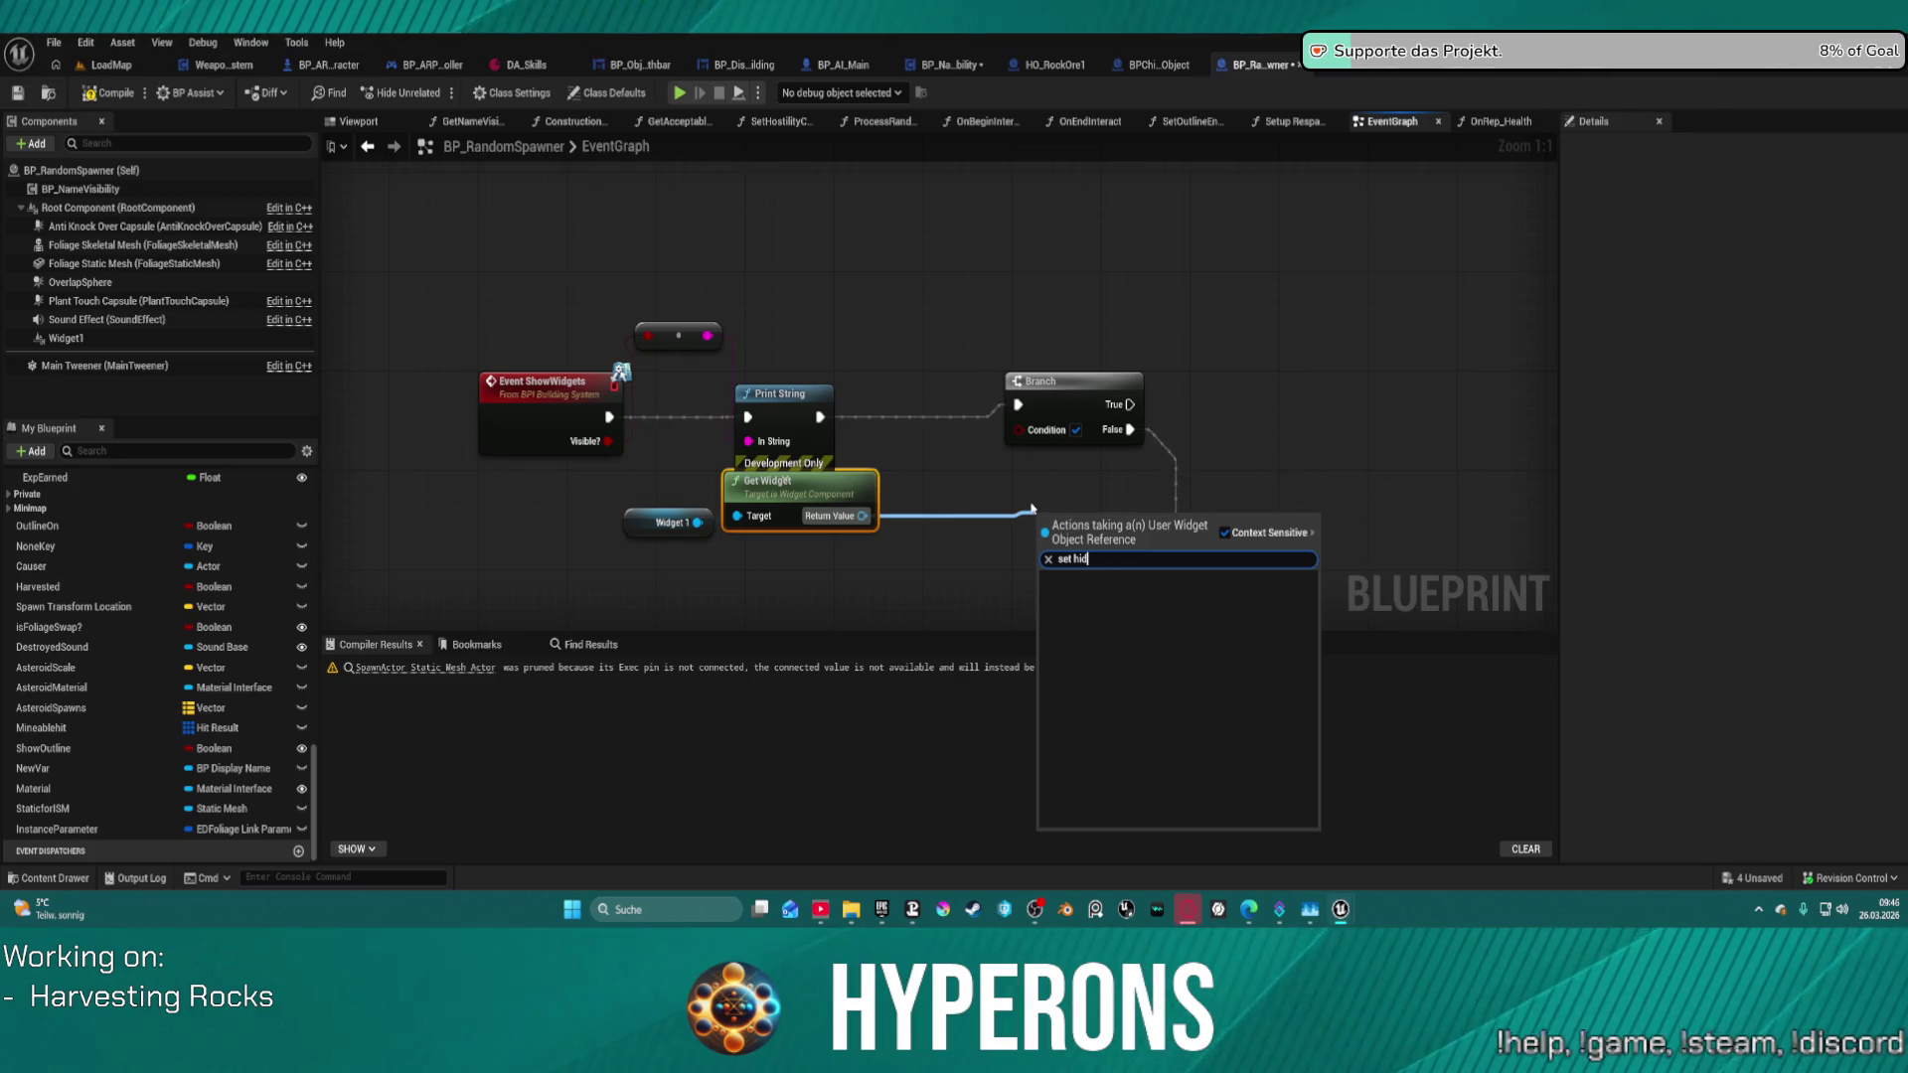
{"action": "key", "text": "BackSpace"}
{"action": "left_click", "coordinate": [1049, 316]}
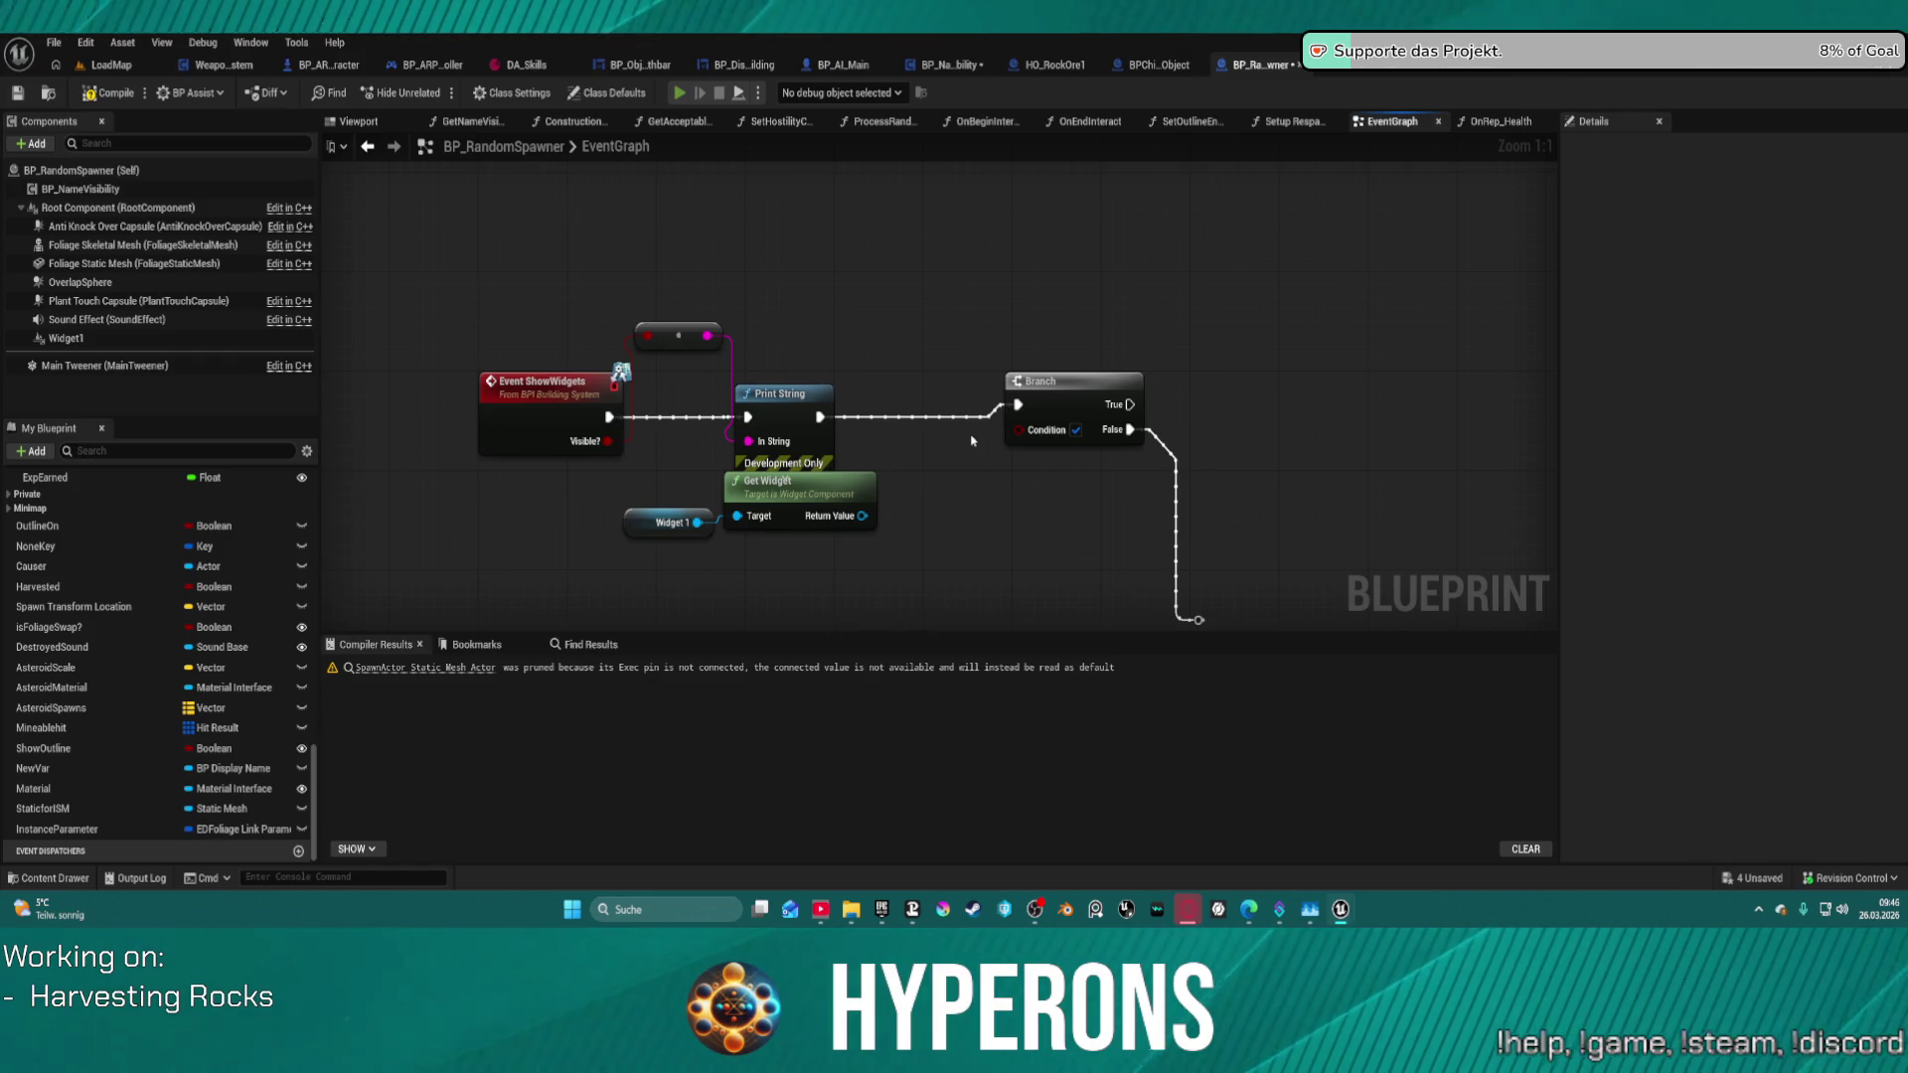
- Run a quick play test, then view Class Settings, the ShowHealthWidget? variable, and Widget1's properties
{"action": "key", "text": "alt+p"}
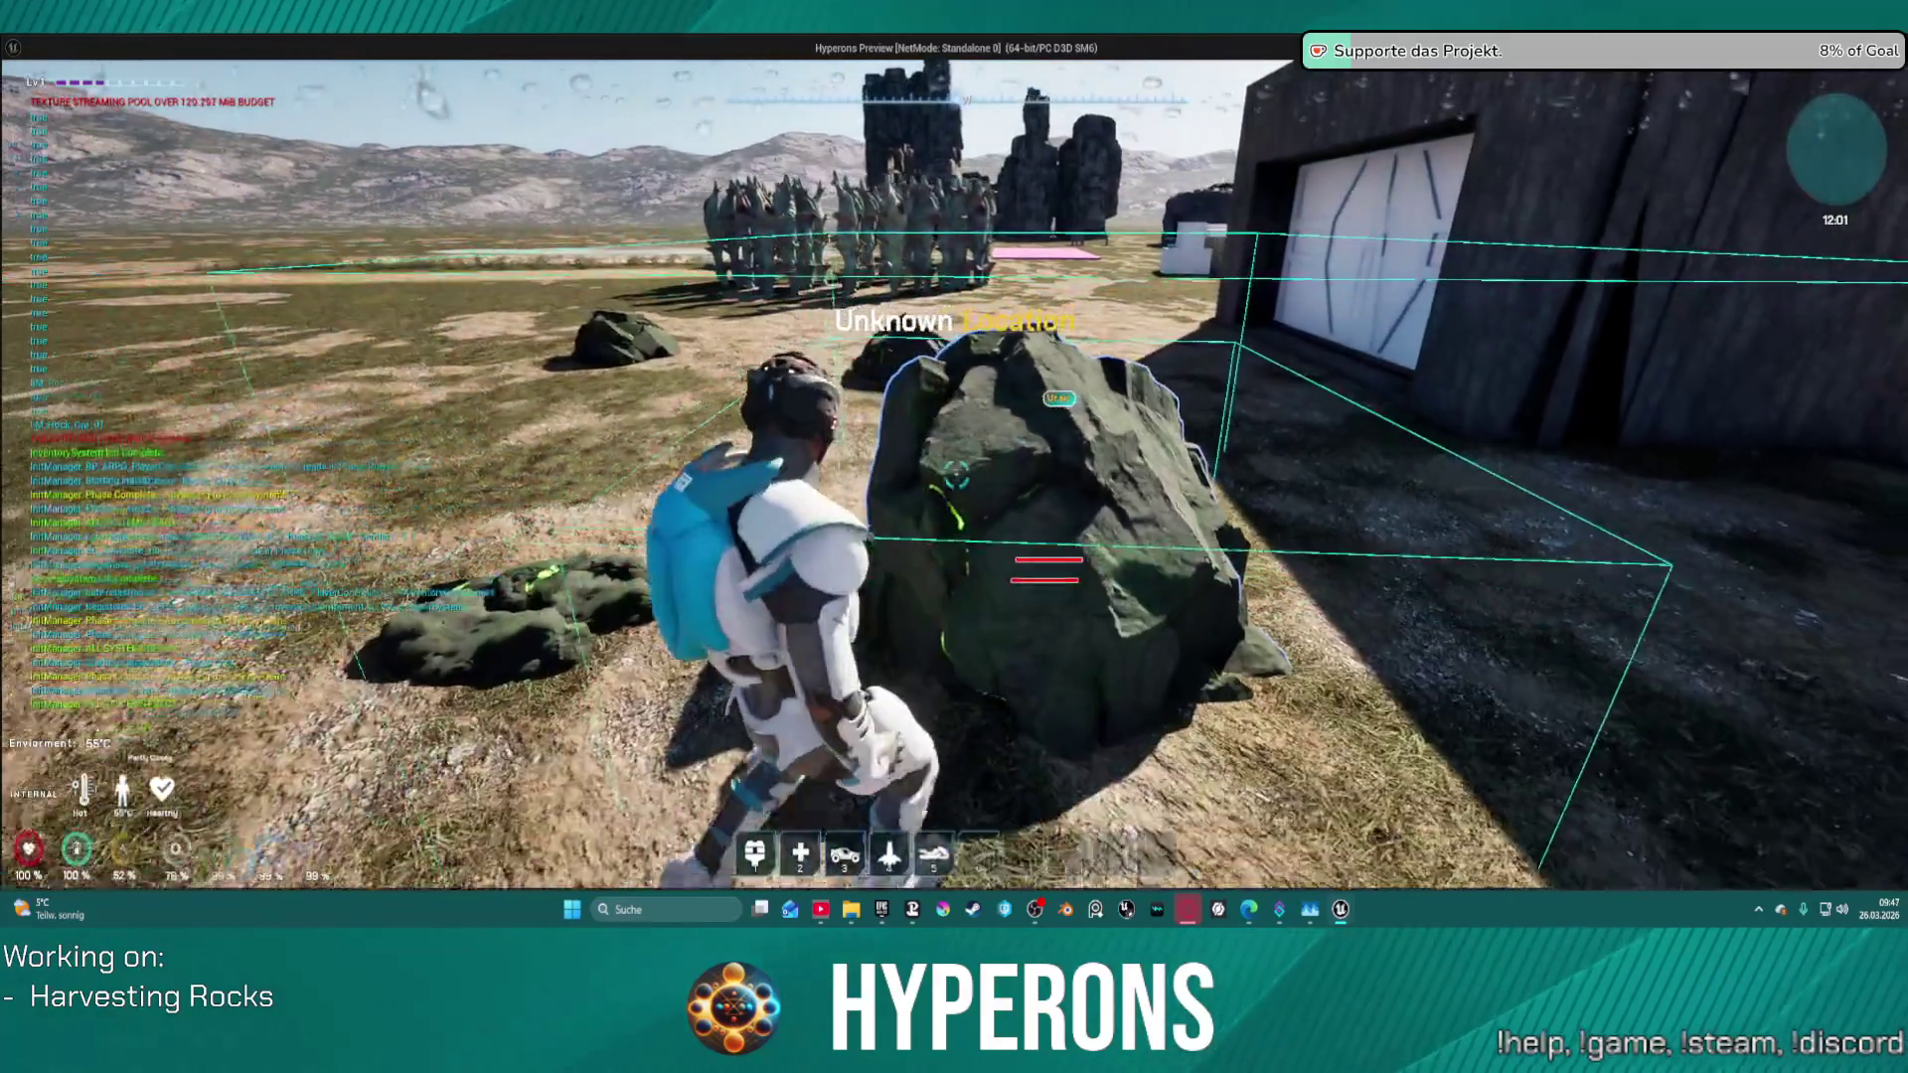
{"action": "key", "text": "Escape"}
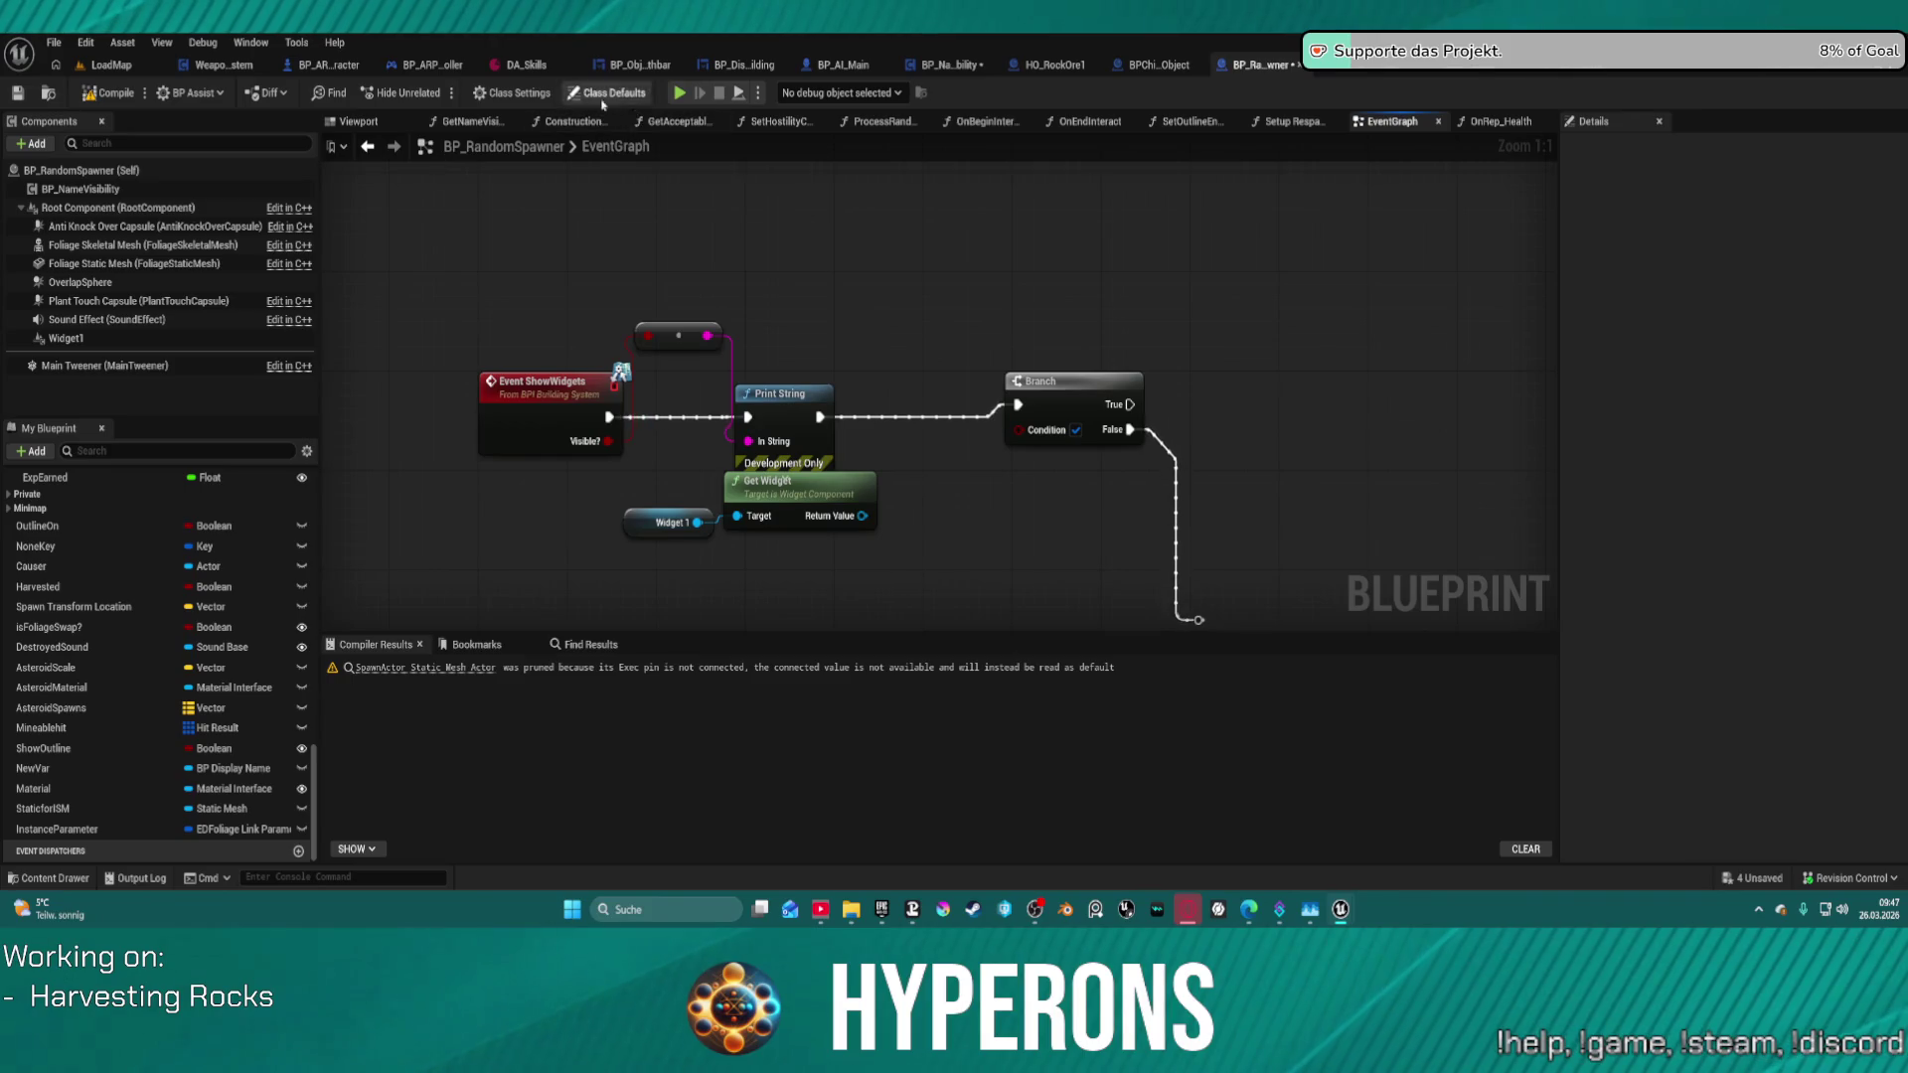
{"action": "left_click", "coordinate": [513, 92]}
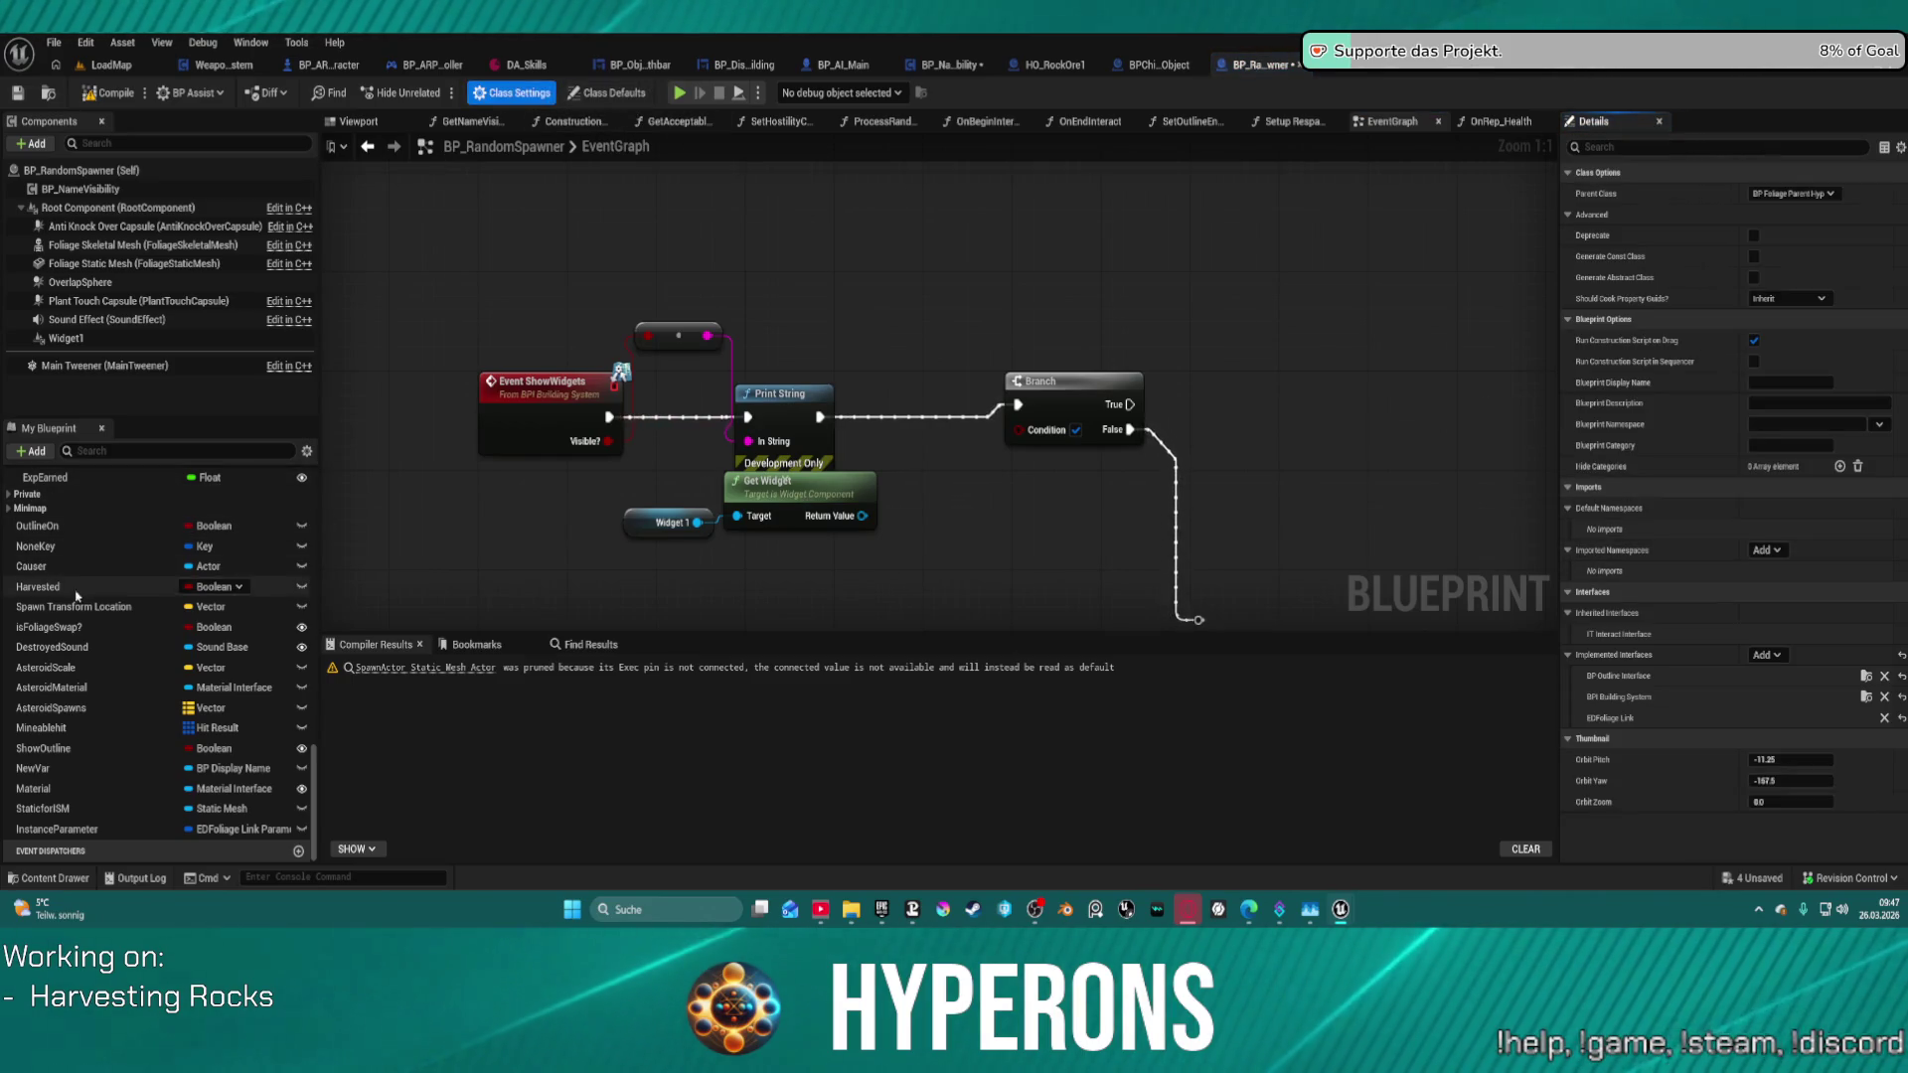
{"action": "scroll", "coordinate": [99, 586], "scroll_direction": "up", "scroll_amount": 10}
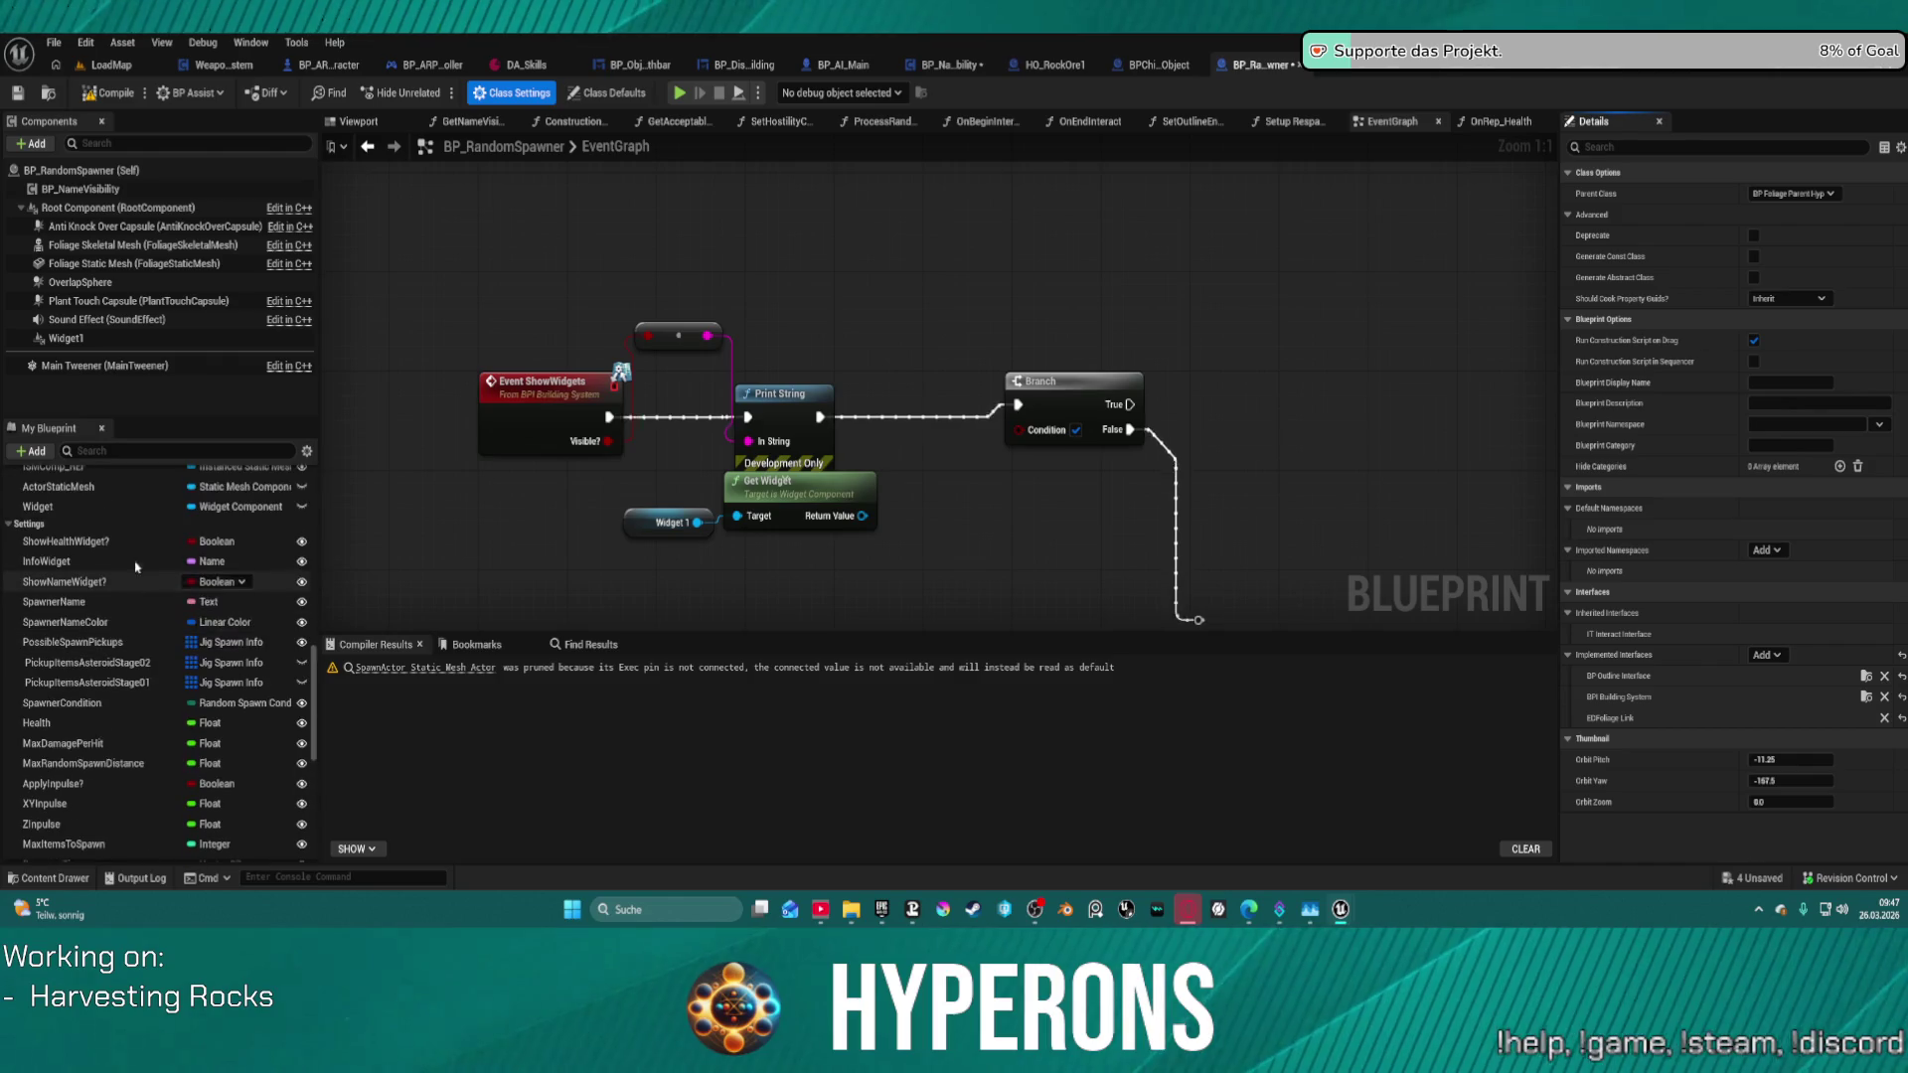
{"action": "left_click", "coordinate": [104, 542]}
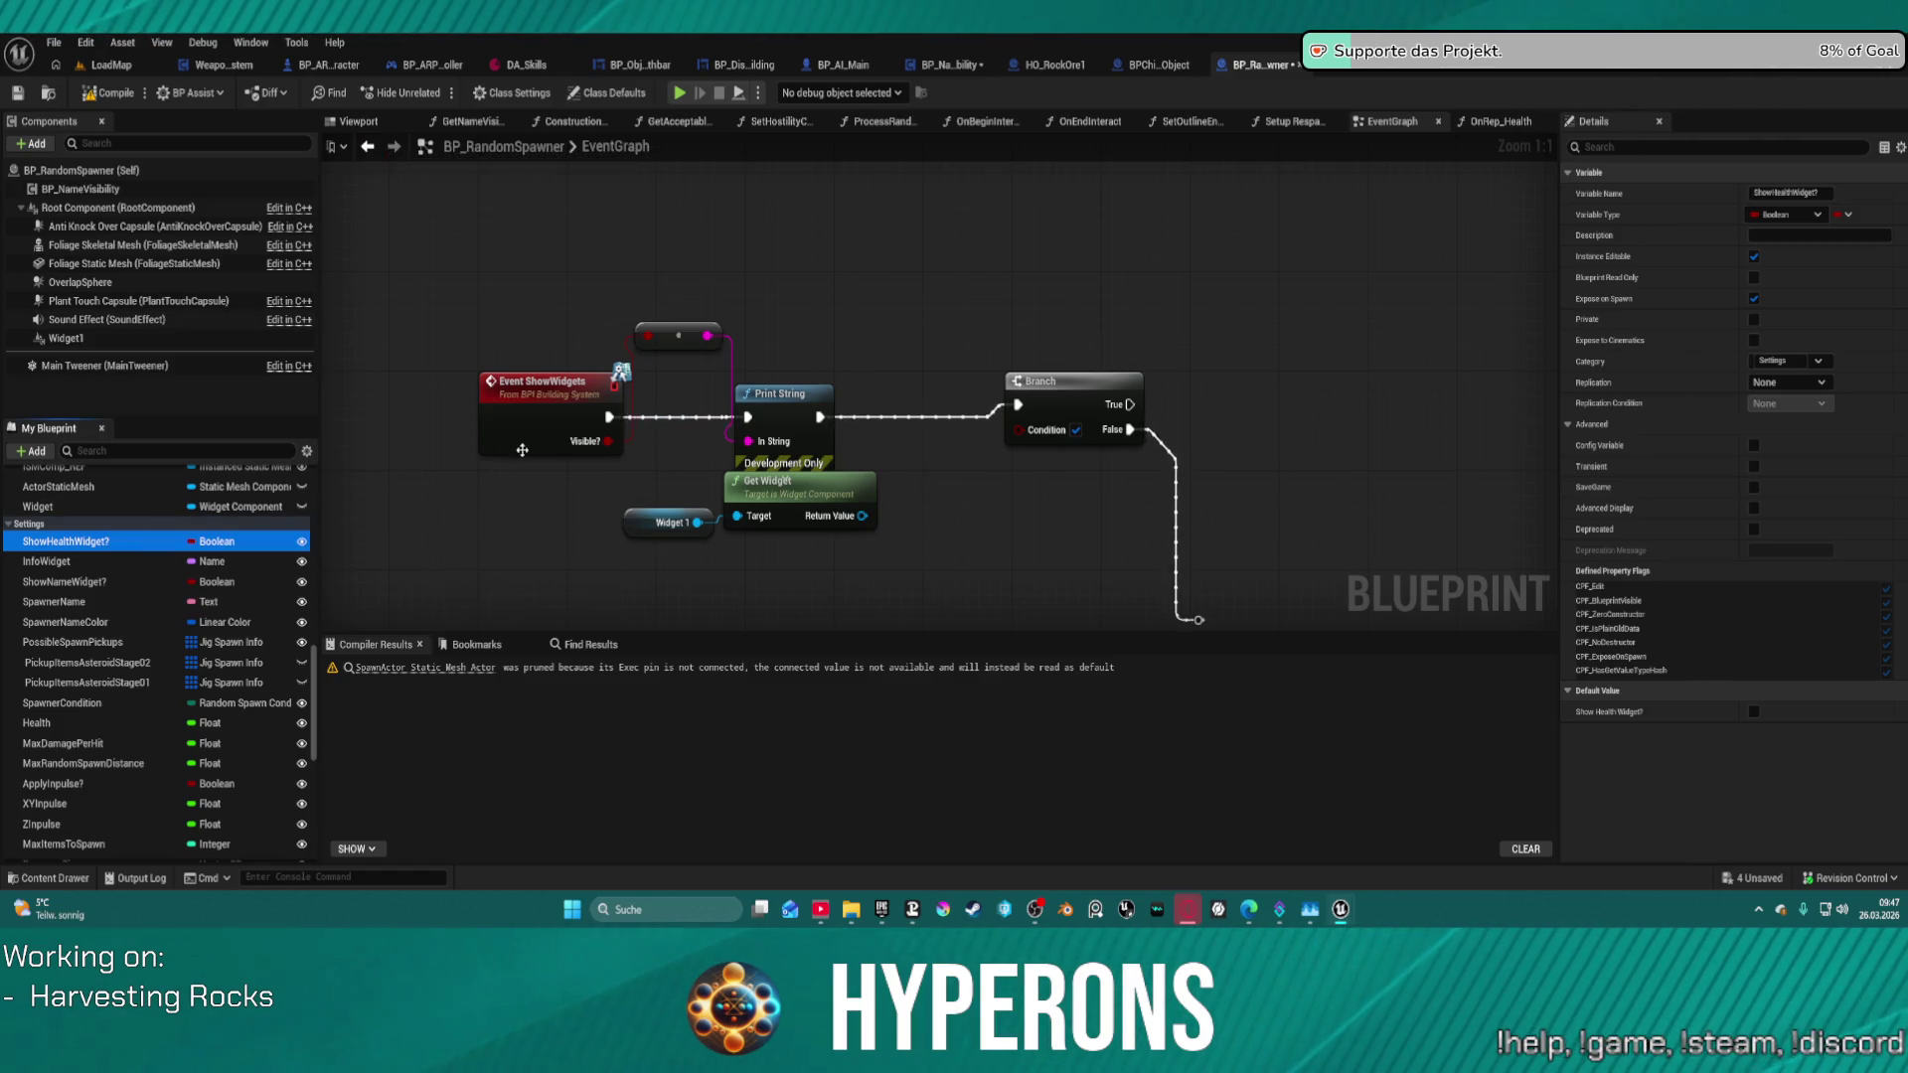
{"action": "scroll", "coordinate": [159, 507], "scroll_direction": "up", "scroll_amount": 3}
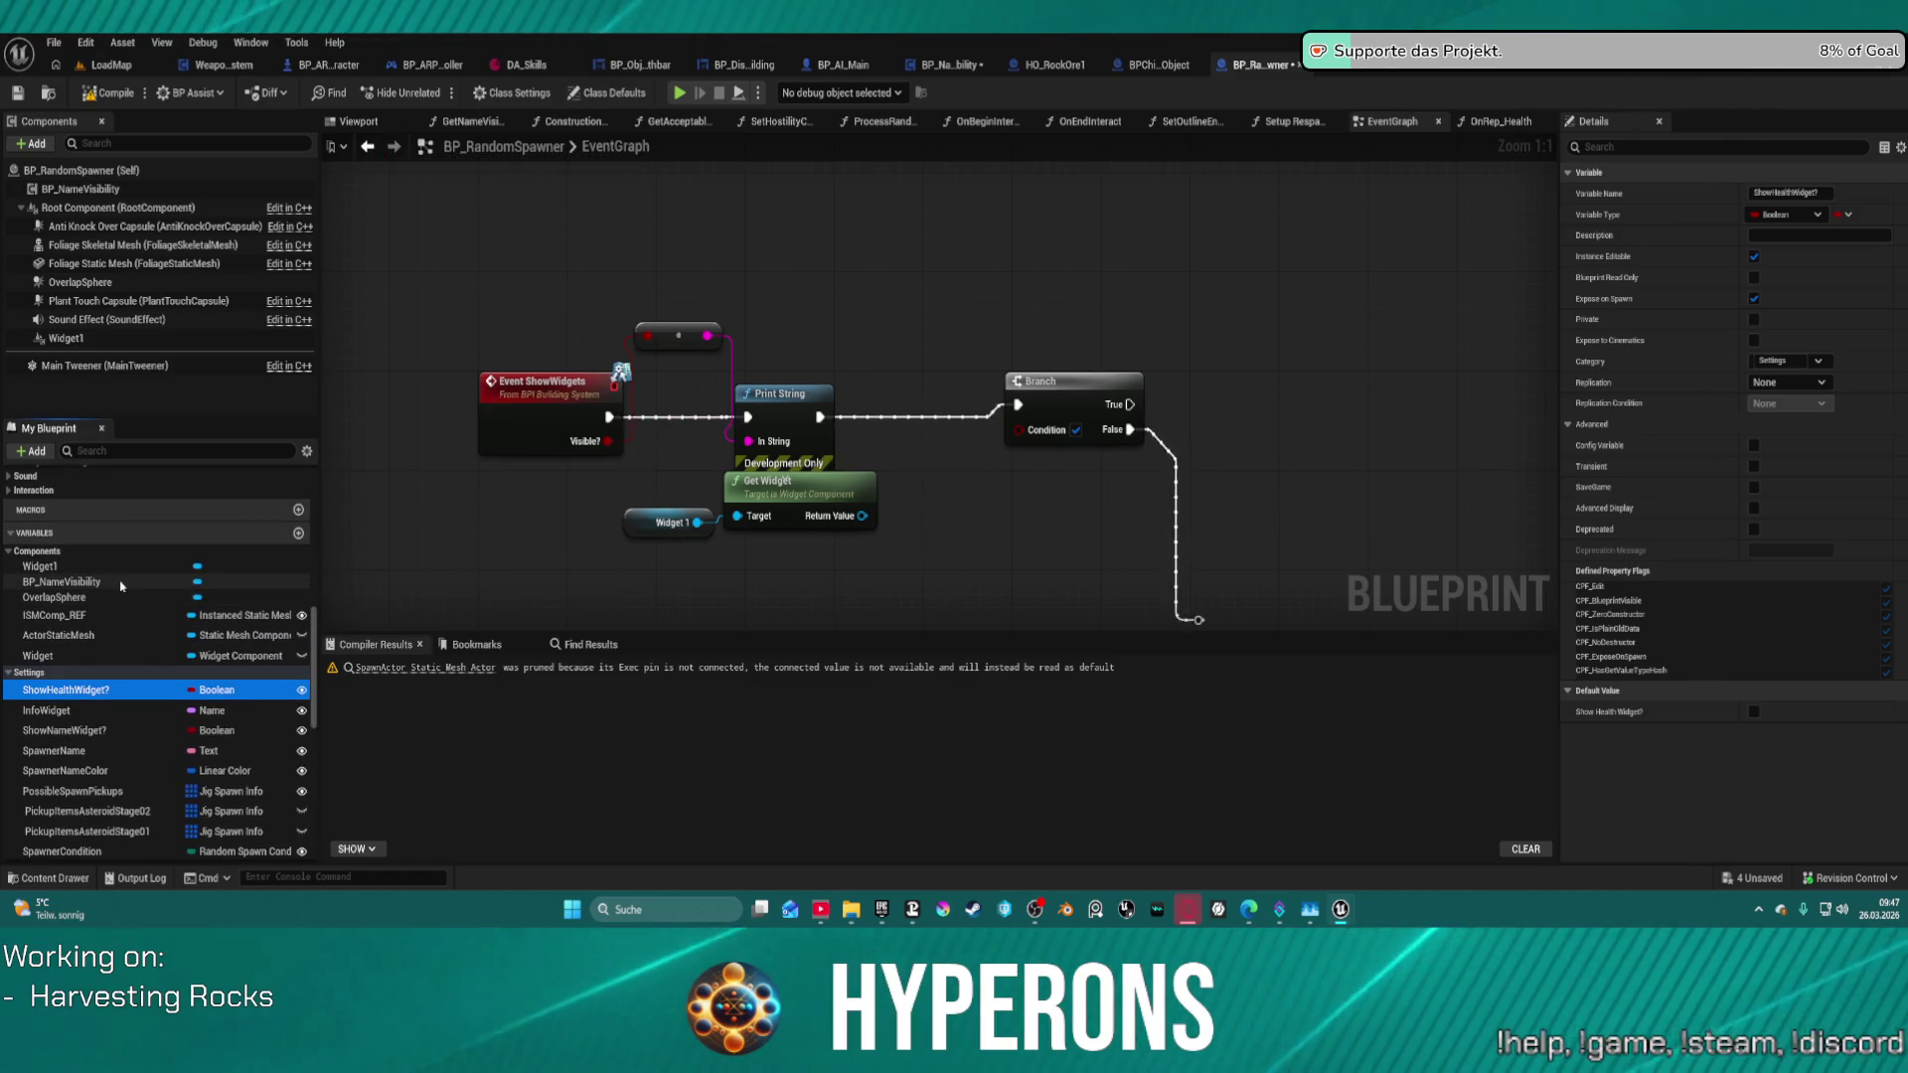
{"action": "left_click", "coordinate": [70, 338]}
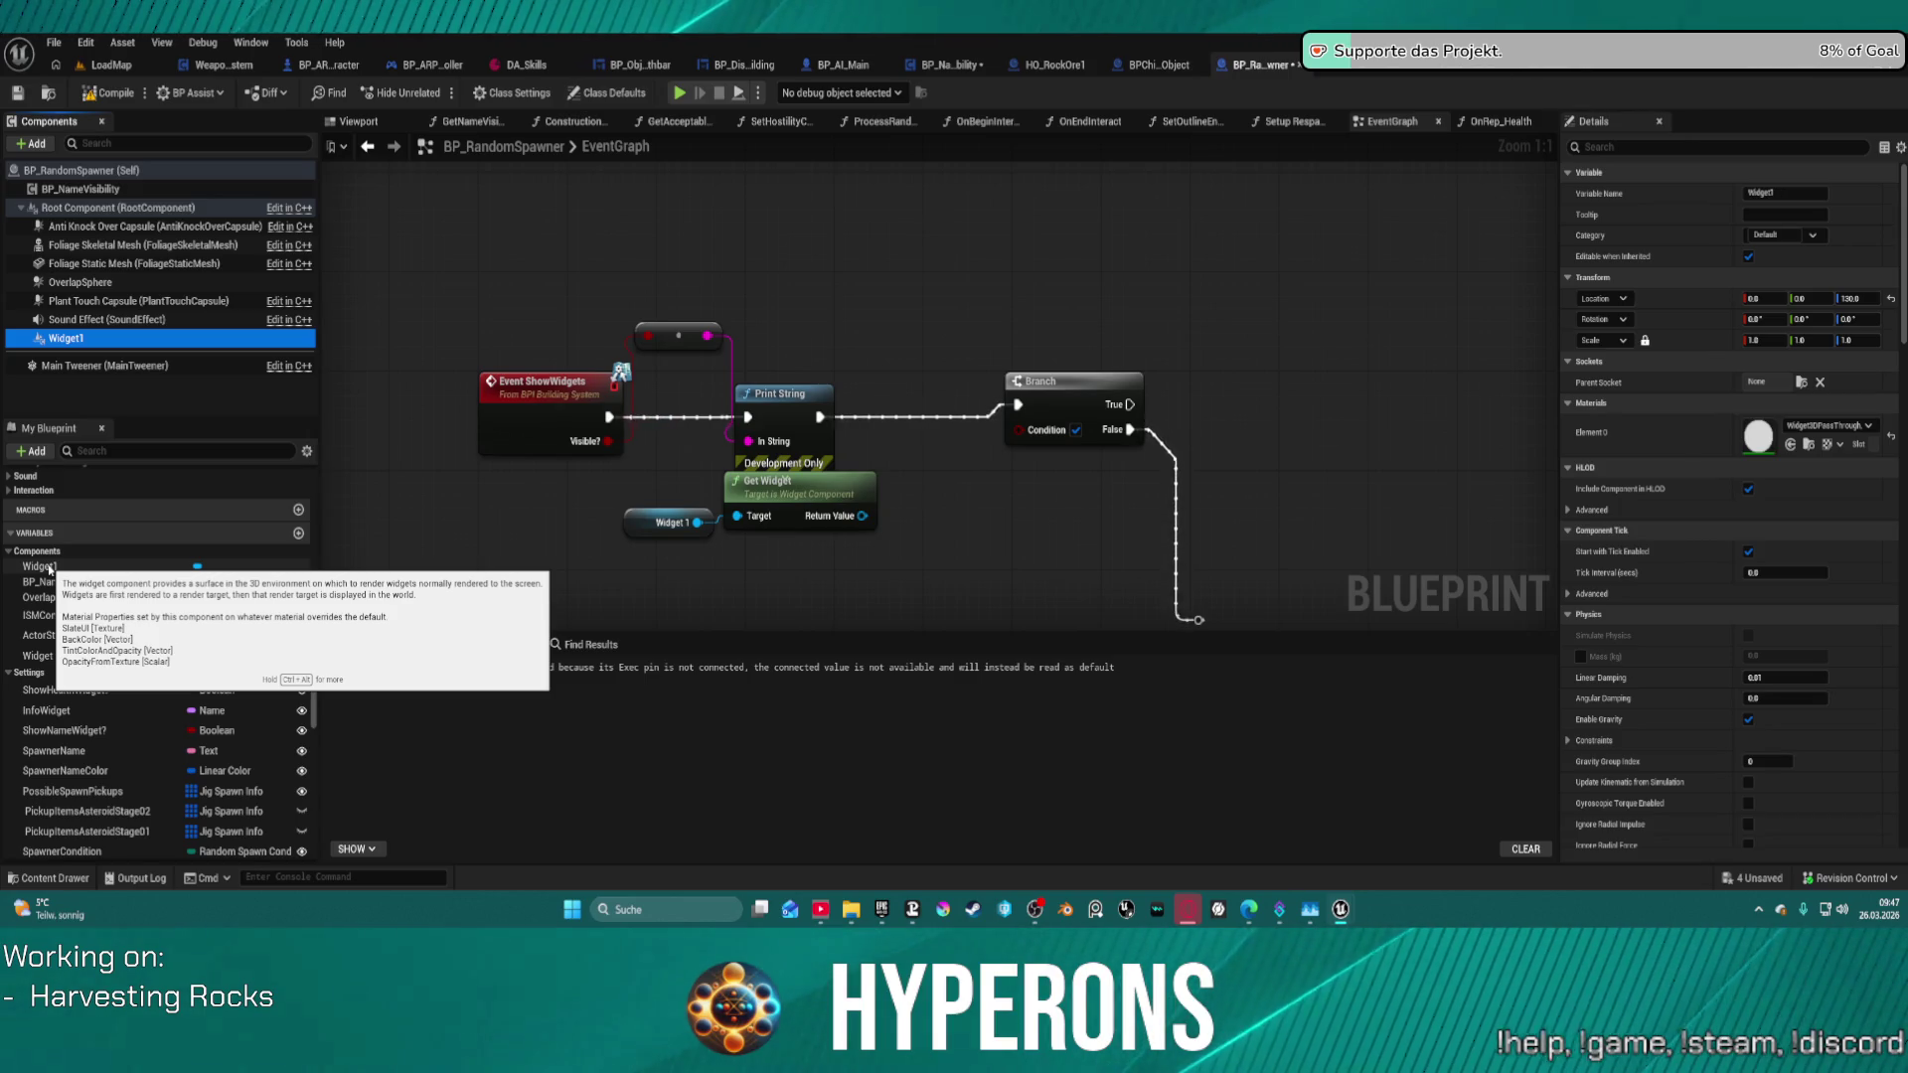
- Untick Widget1's Visible property under Rendering in Details, then show the OnRep_Health graph
{"action": "scroll", "coordinate": [1822, 519], "scroll_direction": "down", "scroll_amount": 2}
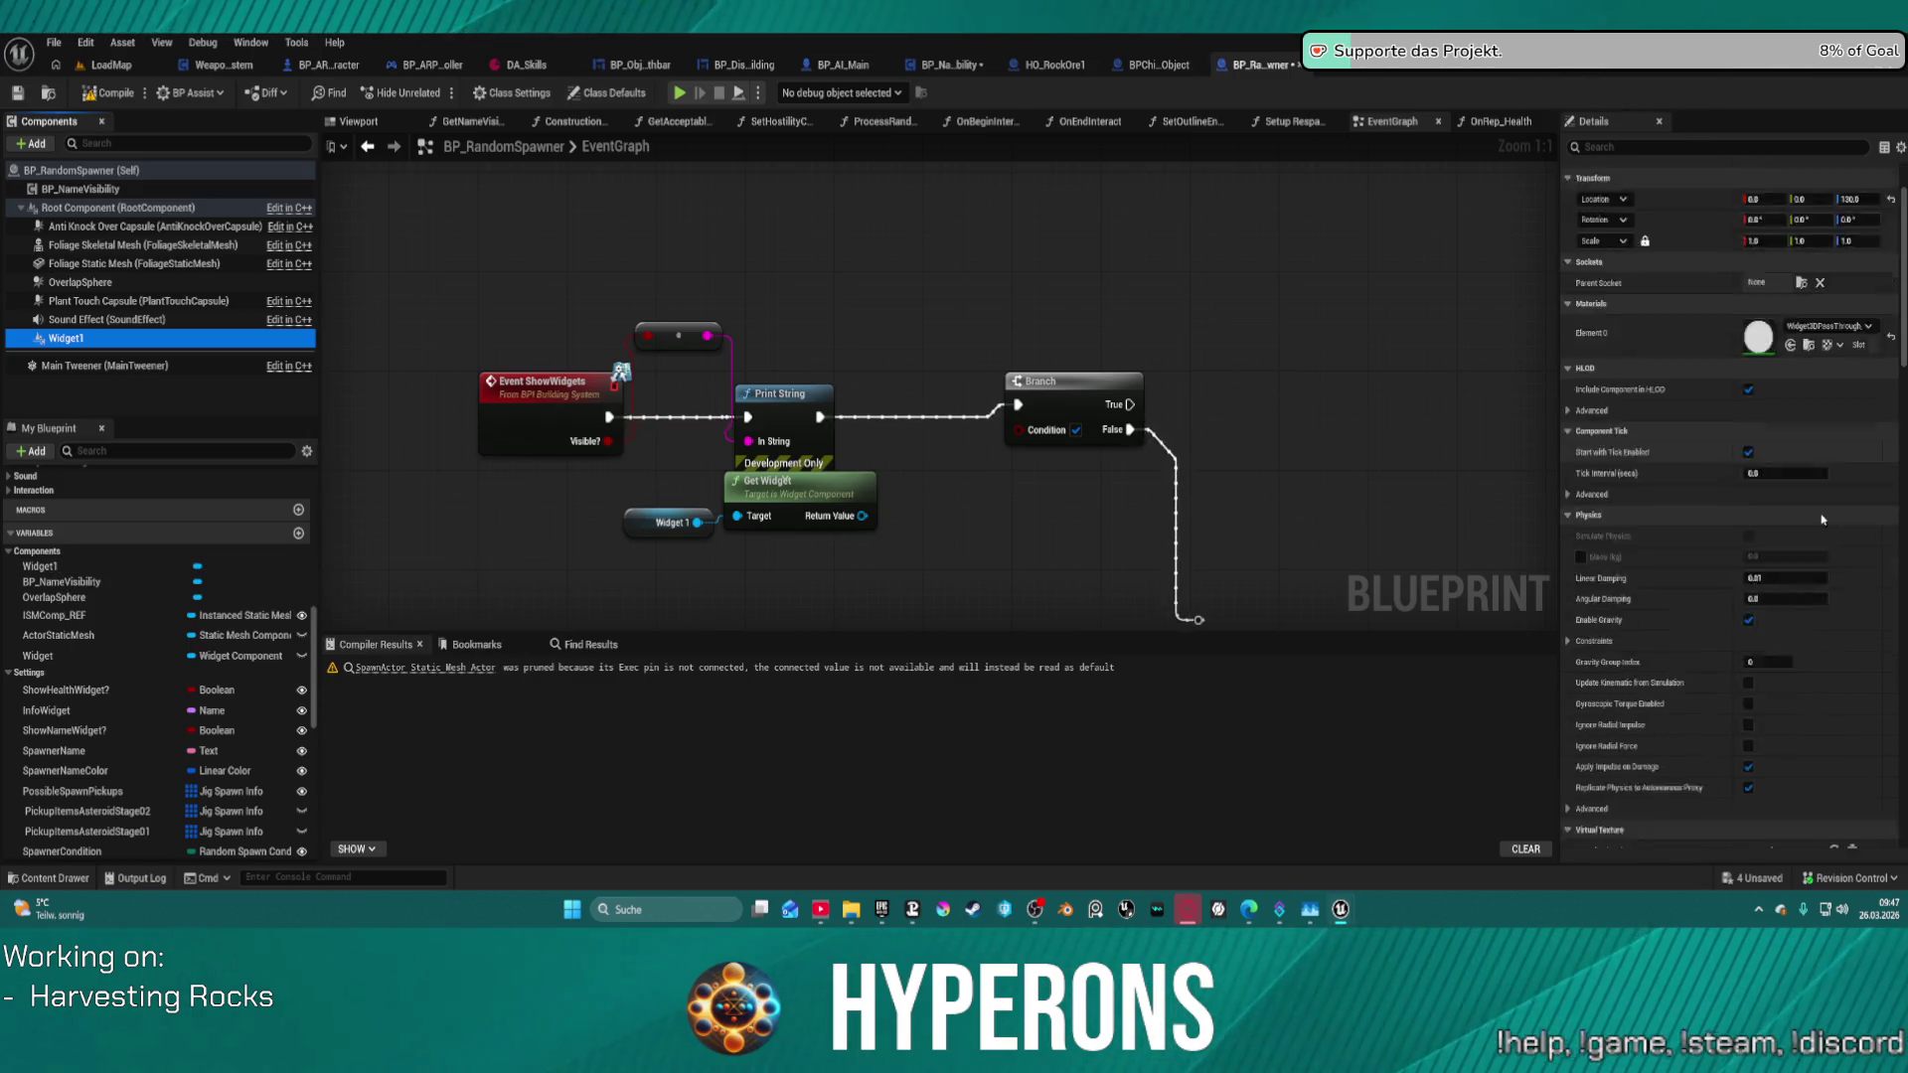
{"action": "scroll", "coordinate": [1823, 518], "scroll_direction": "down", "scroll_amount": 7}
{"action": "scroll", "coordinate": [1834, 530], "scroll_direction": "down", "scroll_amount": 12}
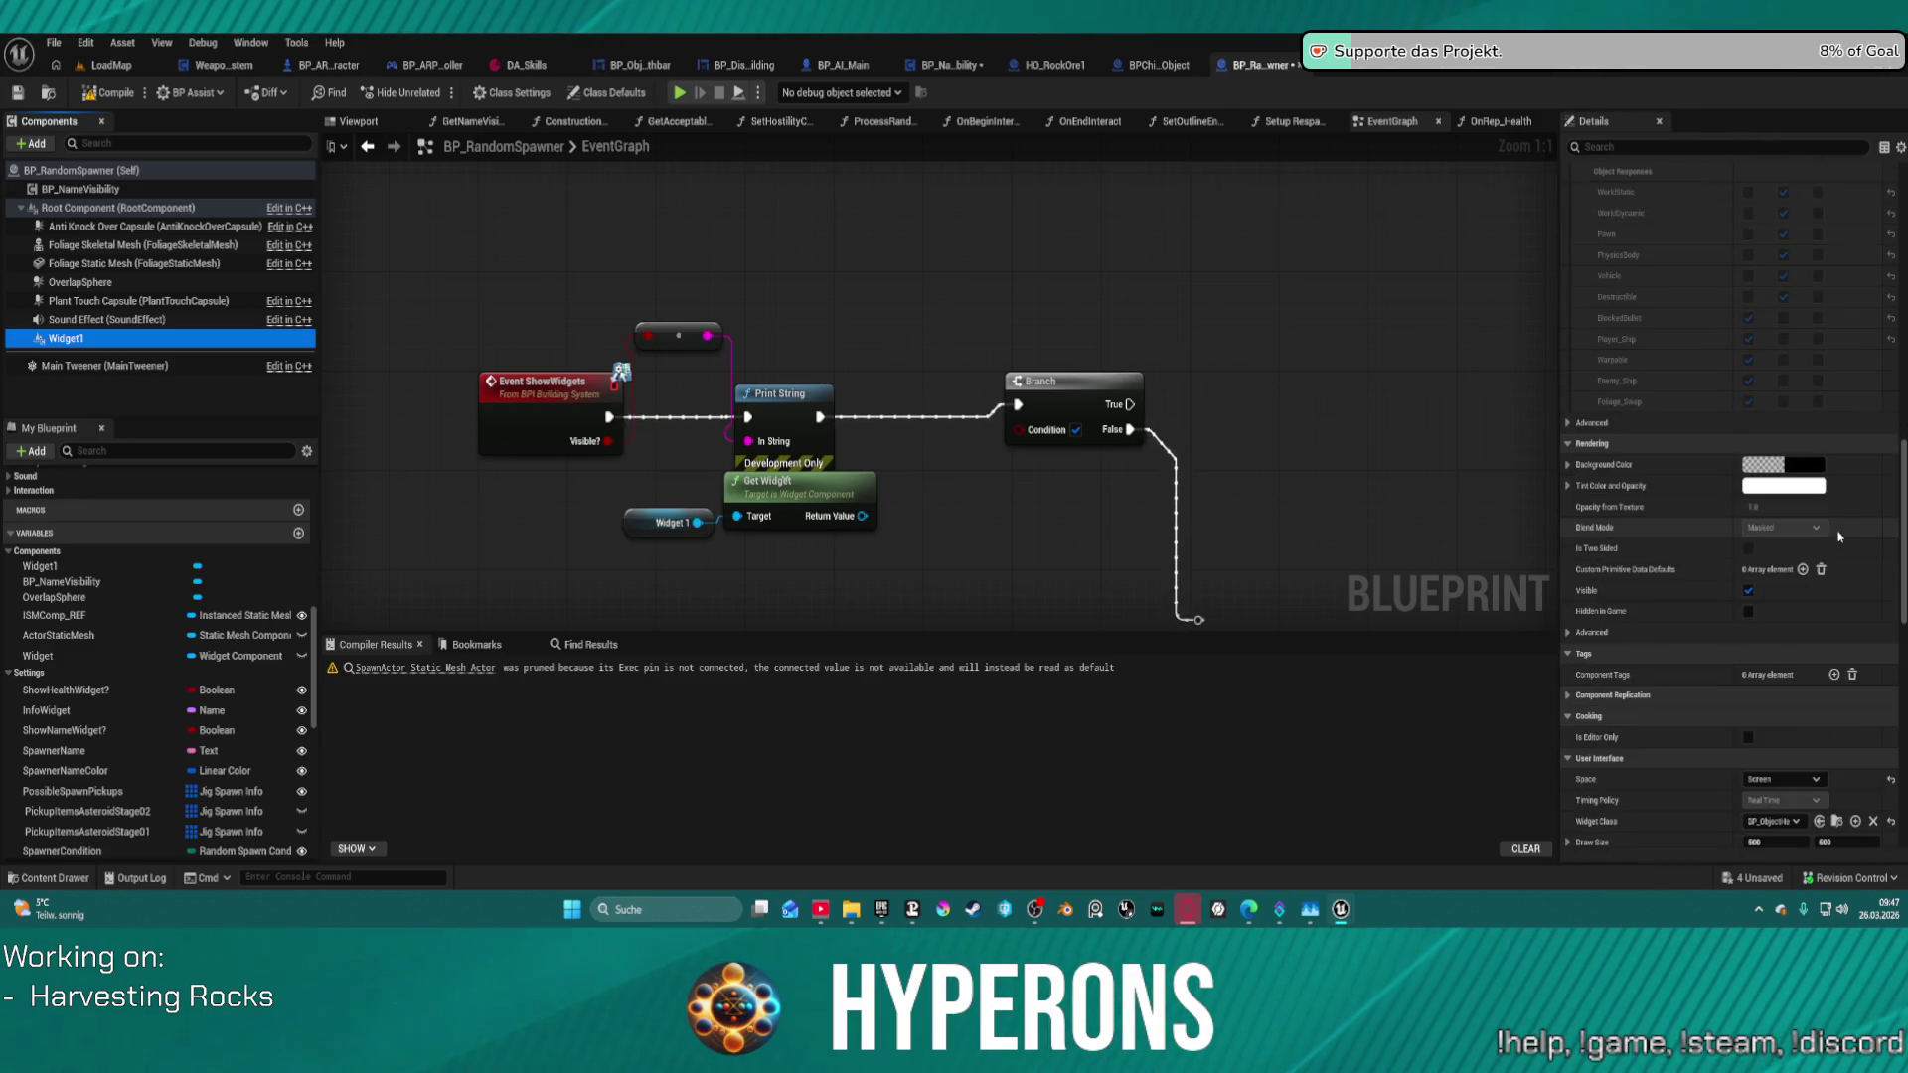
{"action": "scroll", "coordinate": [1835, 497], "scroll_direction": "up", "scroll_amount": 12}
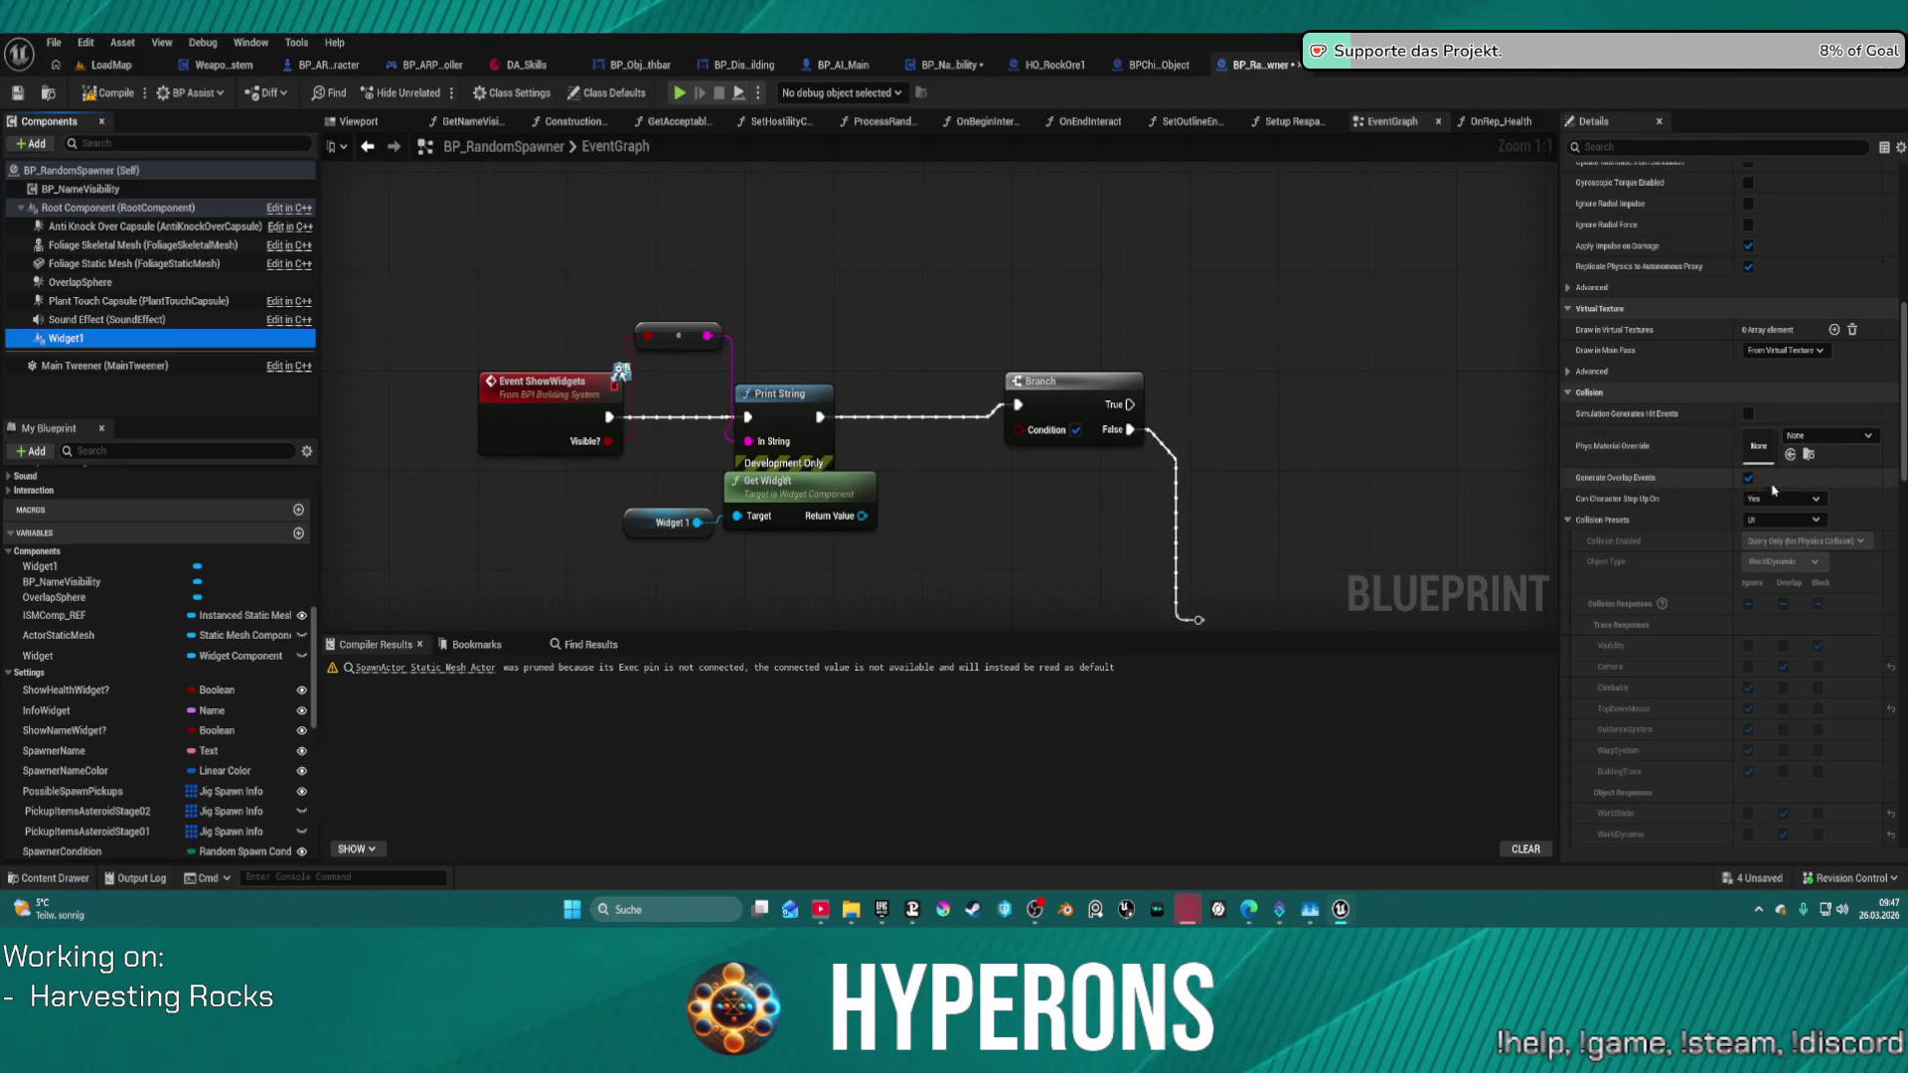
{"action": "left_click", "coordinate": [1746, 484]}
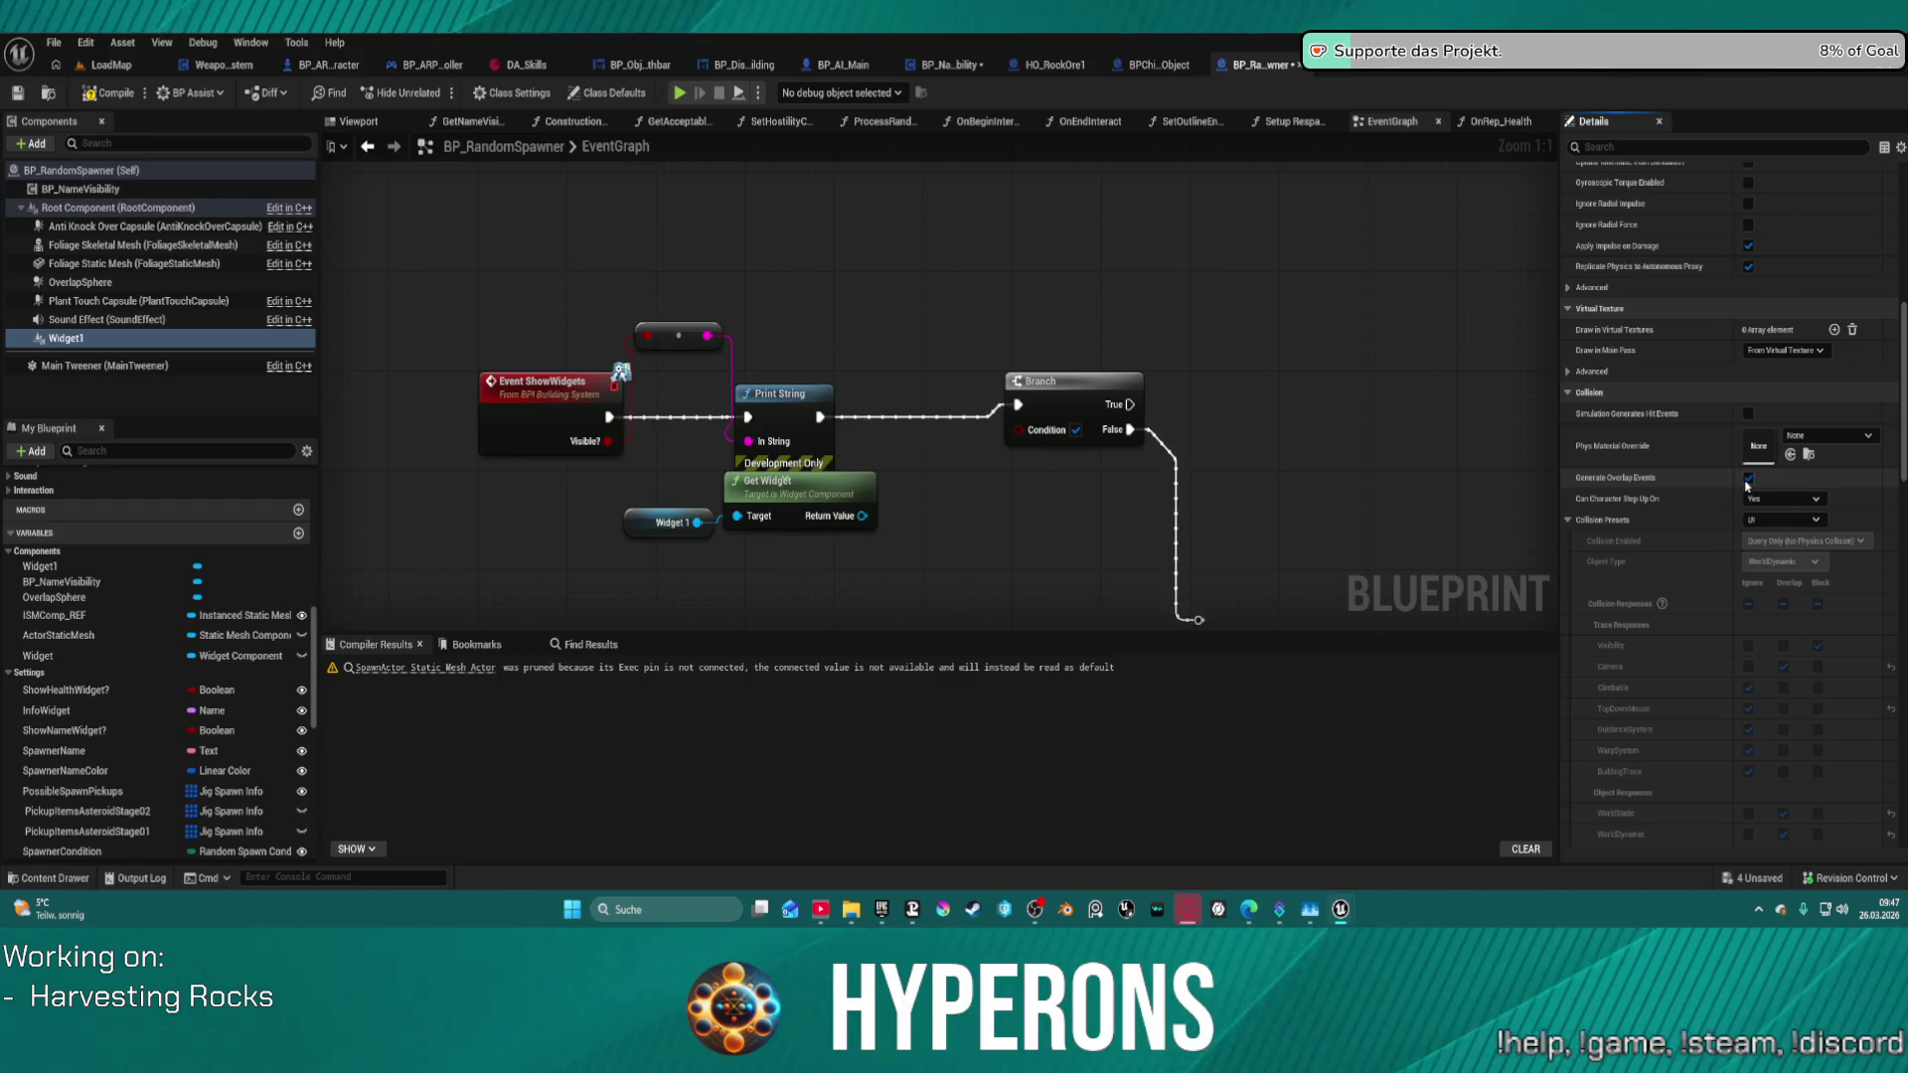
{"action": "scroll", "coordinate": [1744, 517], "scroll_direction": "down", "scroll_amount": 8}
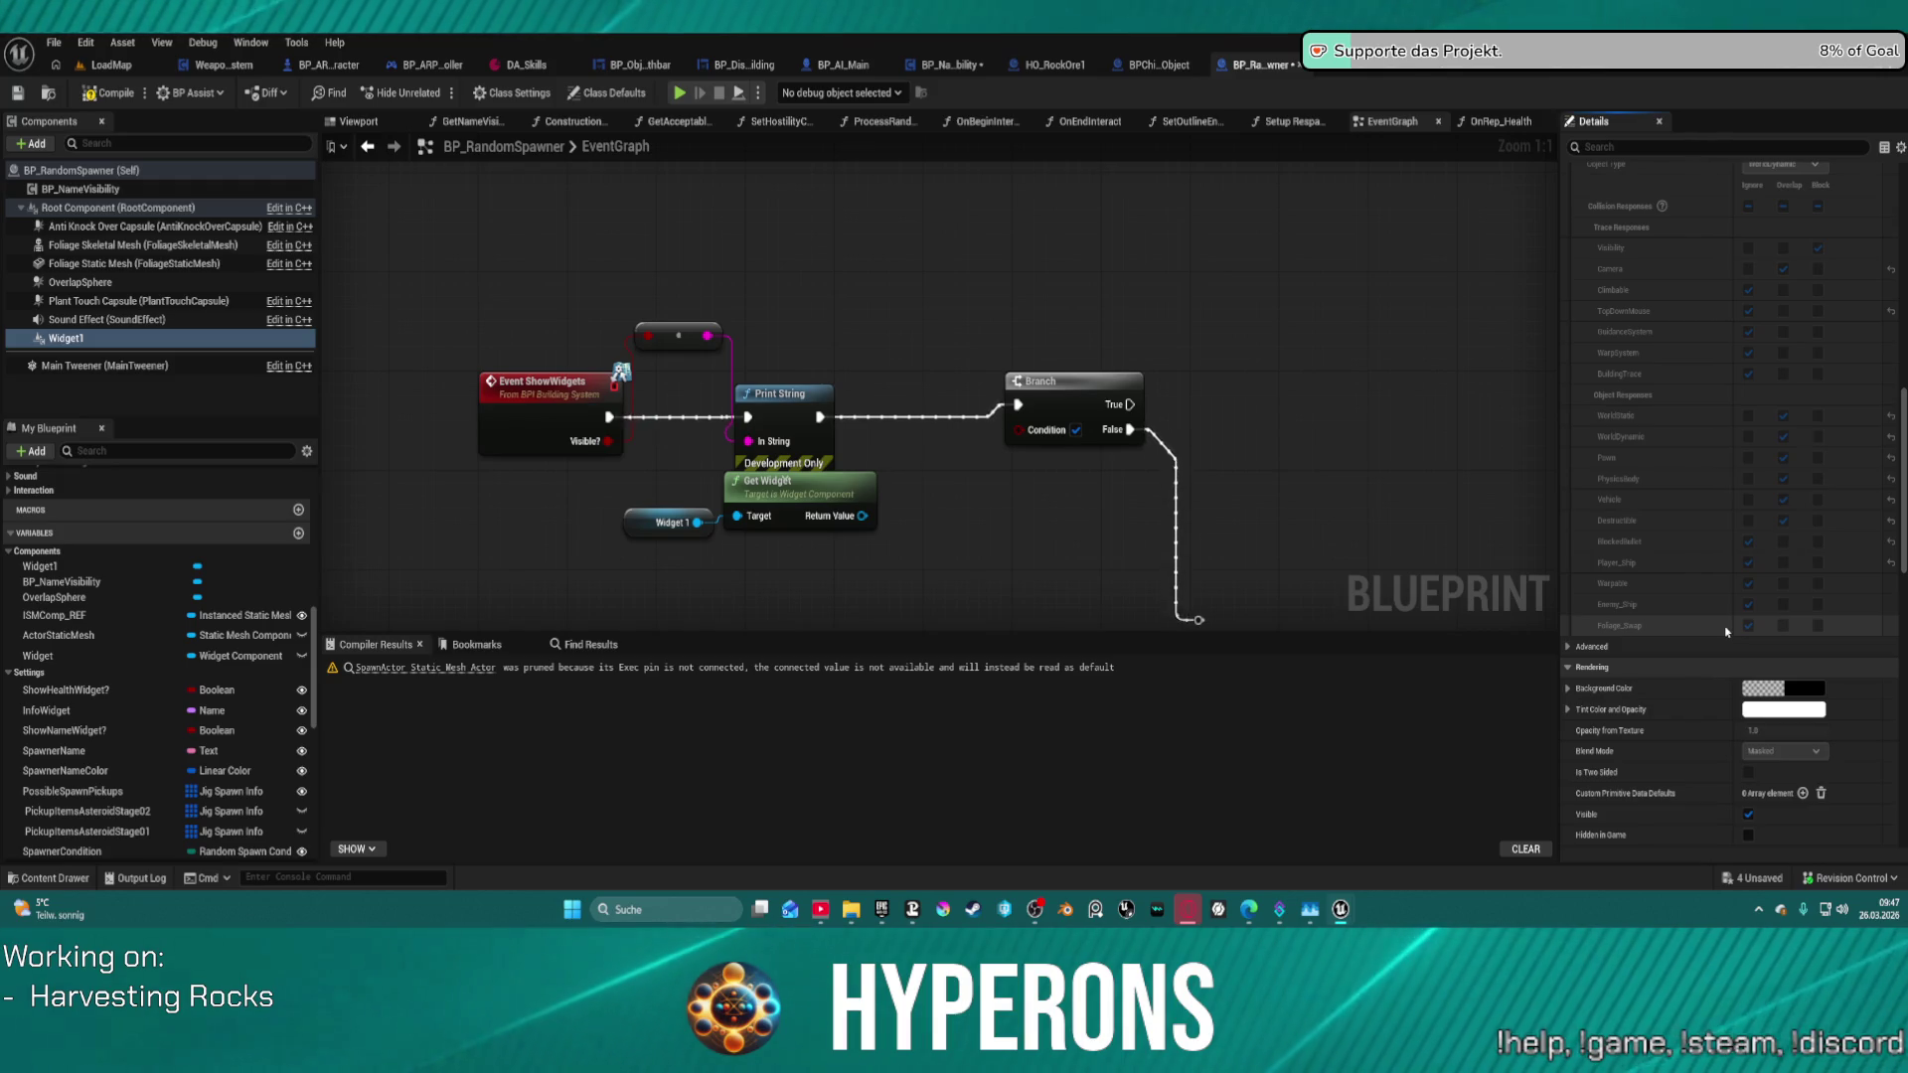
{"action": "scroll", "coordinate": [1724, 621], "scroll_direction": "up", "scroll_amount": 7}
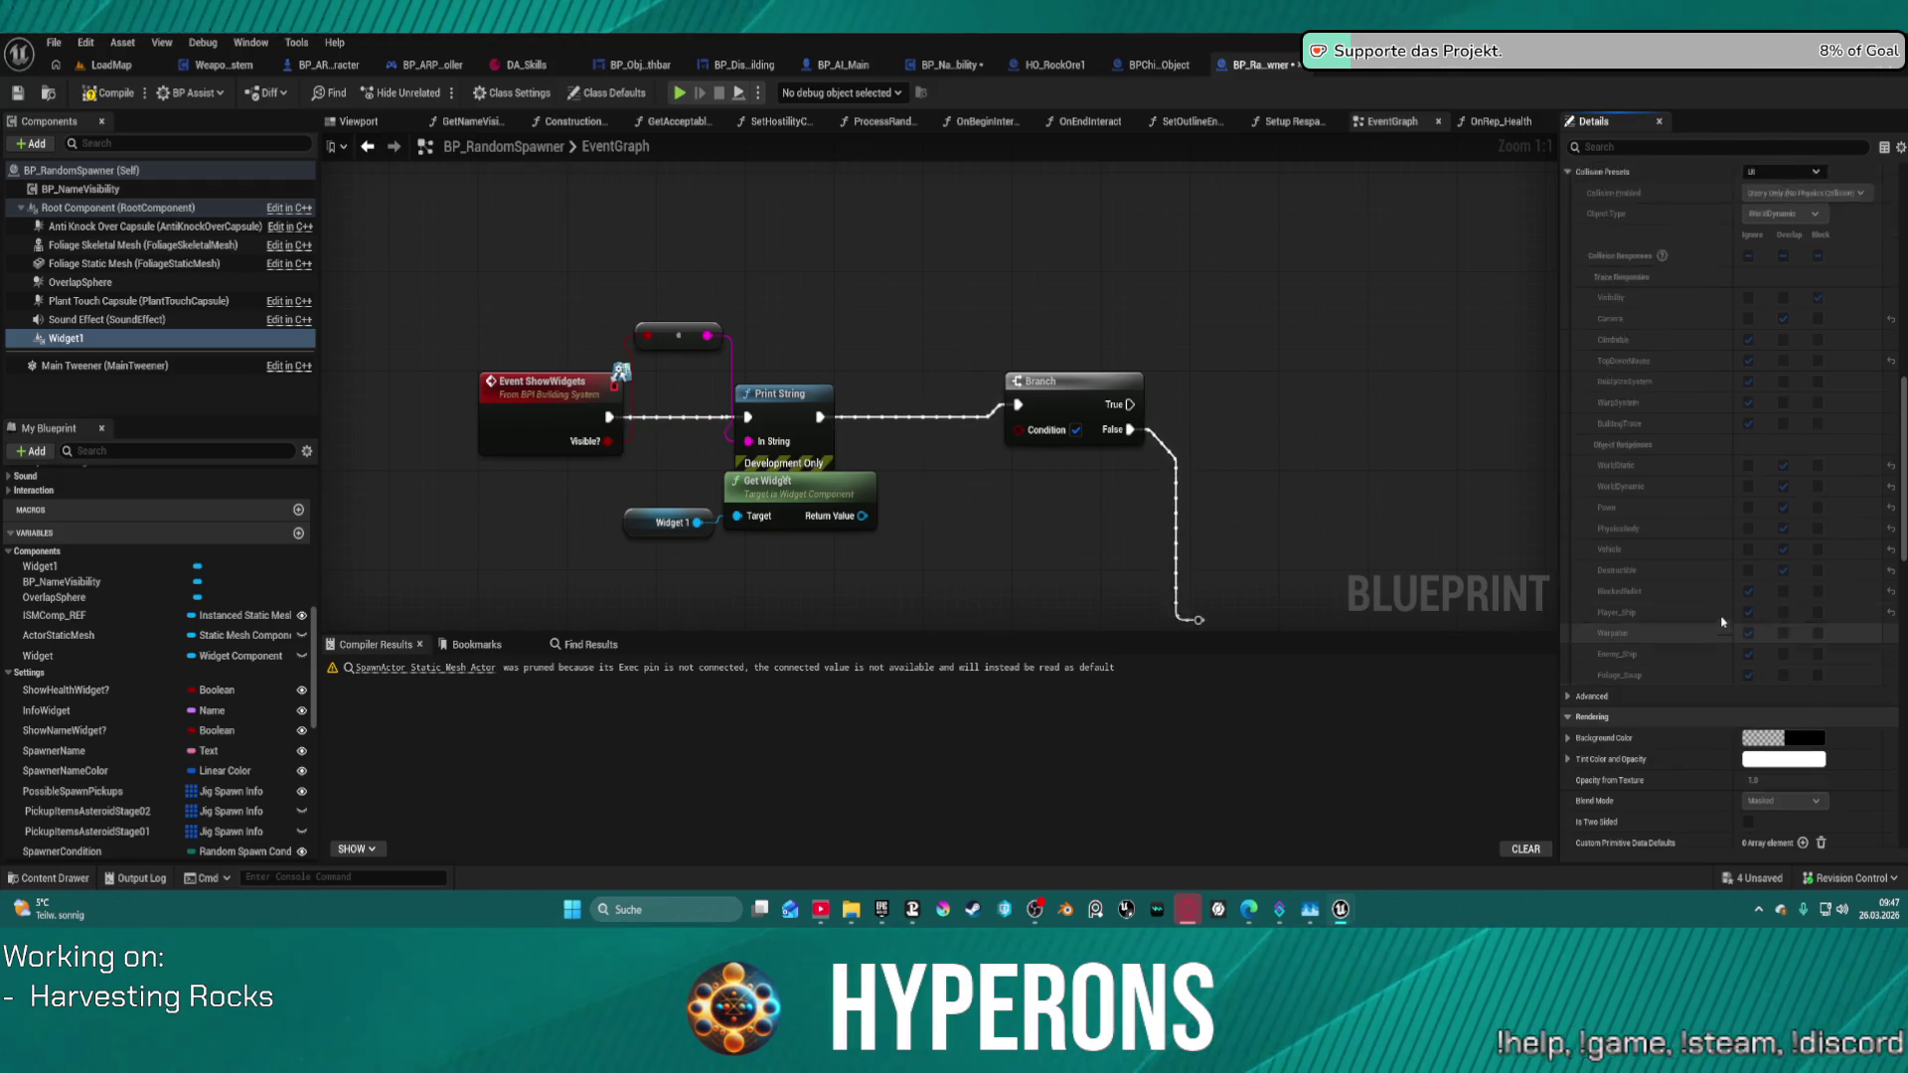
{"action": "scroll", "coordinate": [1734, 613], "scroll_direction": "up", "scroll_amount": 10}
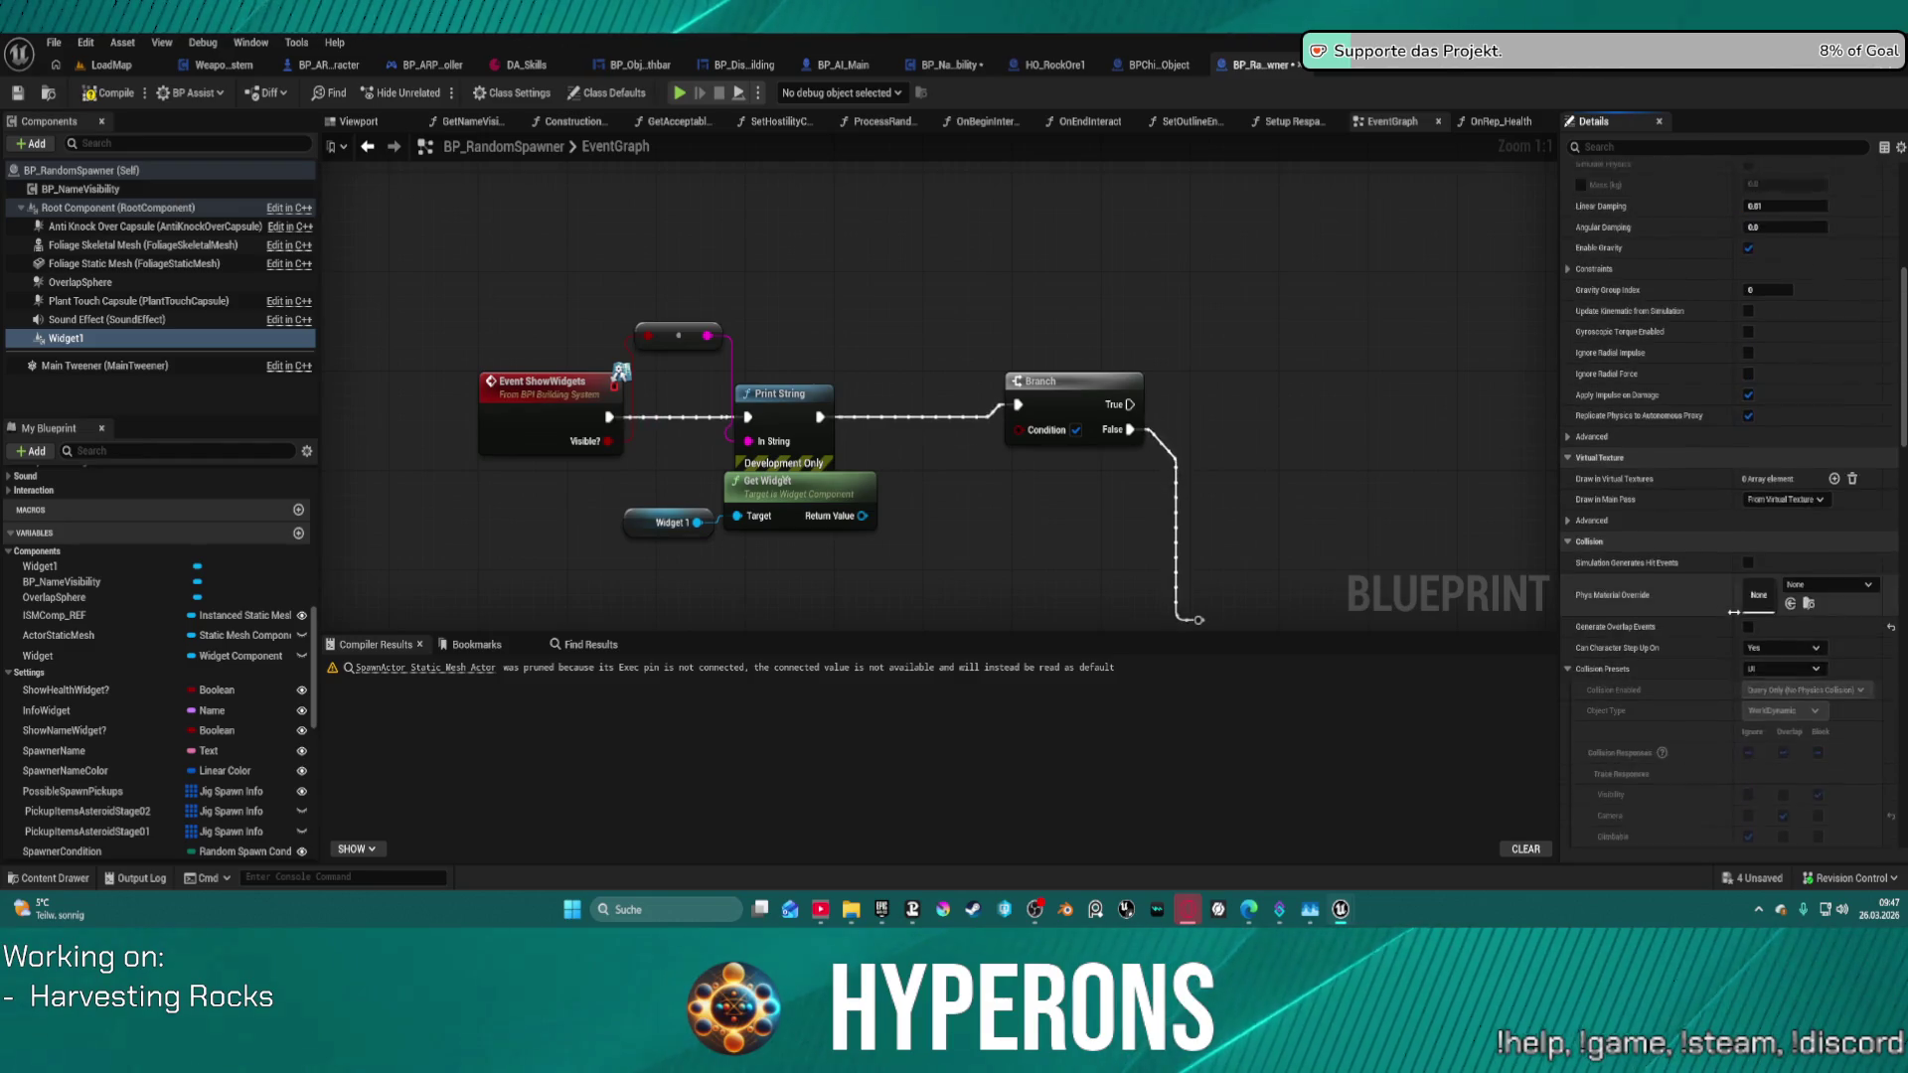
{"action": "scroll", "coordinate": [1738, 610], "scroll_direction": "down", "scroll_amount": 20}
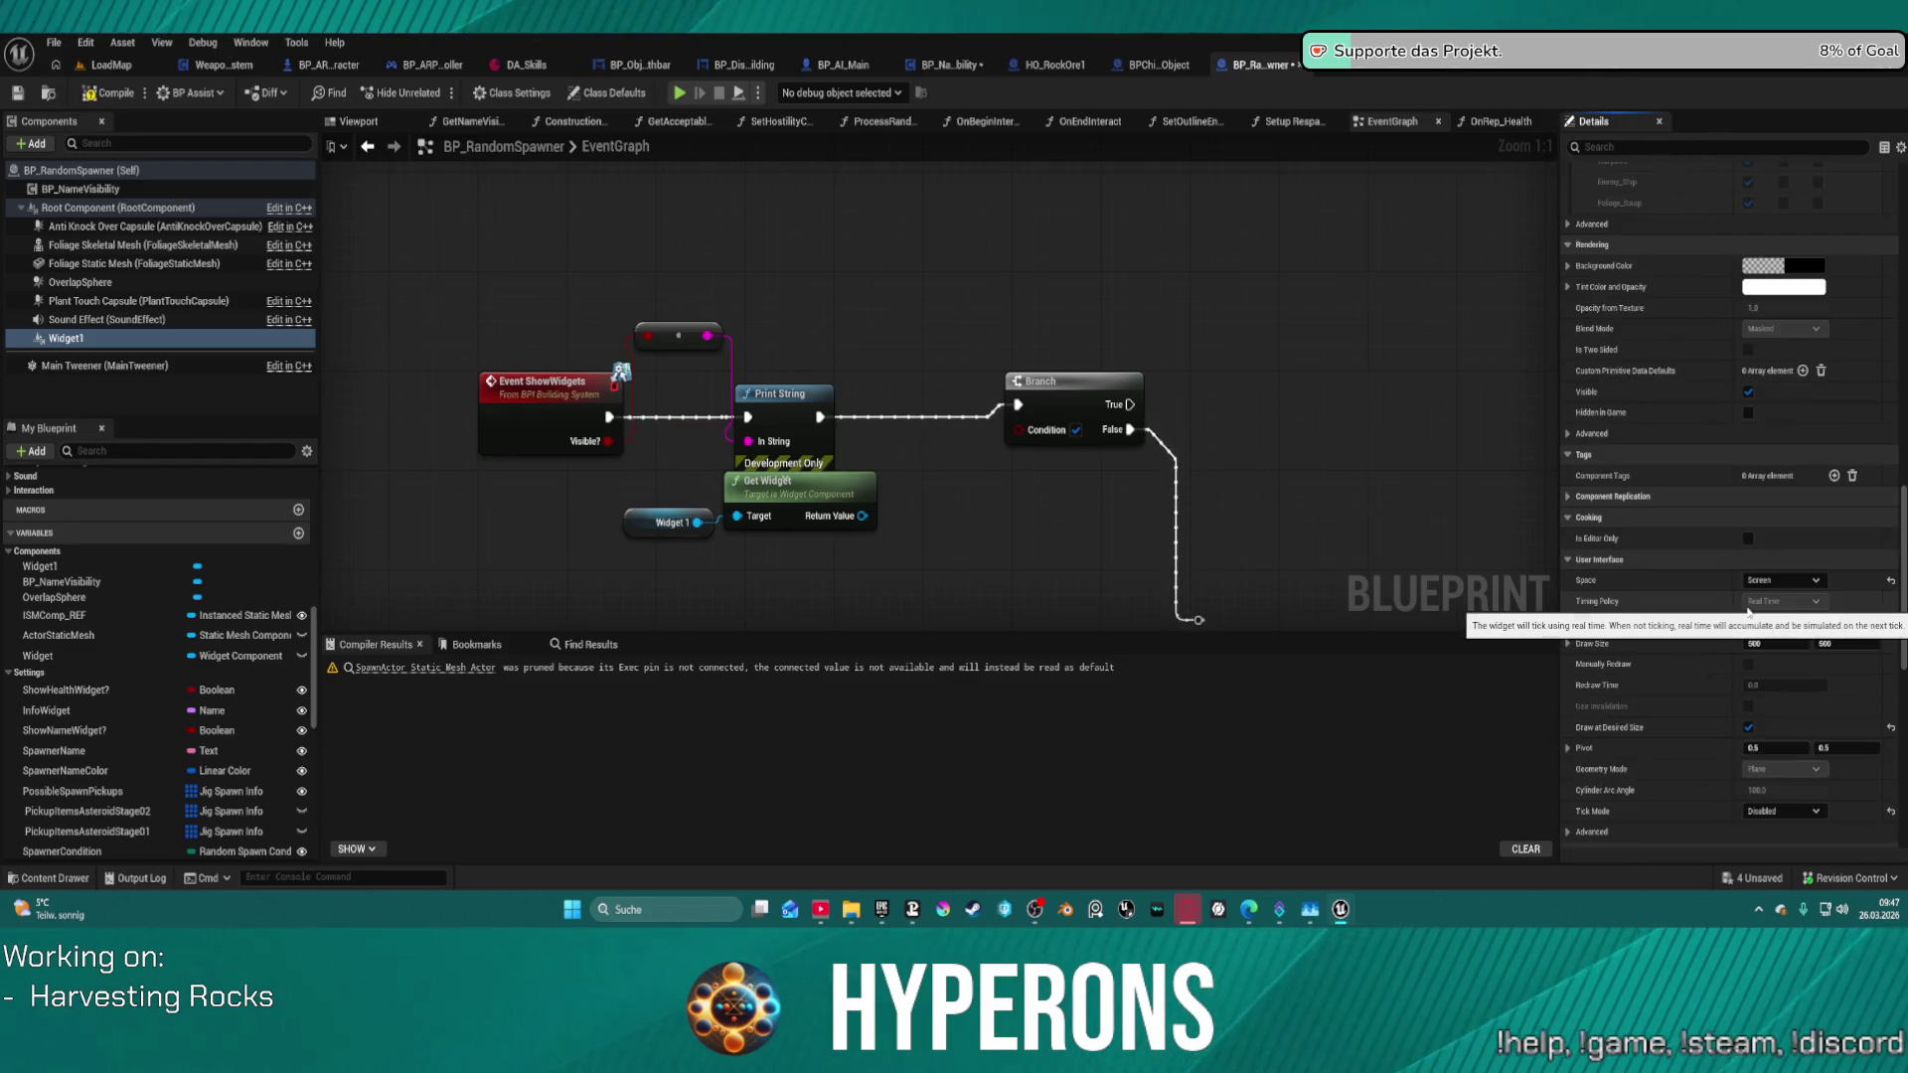
{"action": "left_click", "coordinate": [1748, 392]}
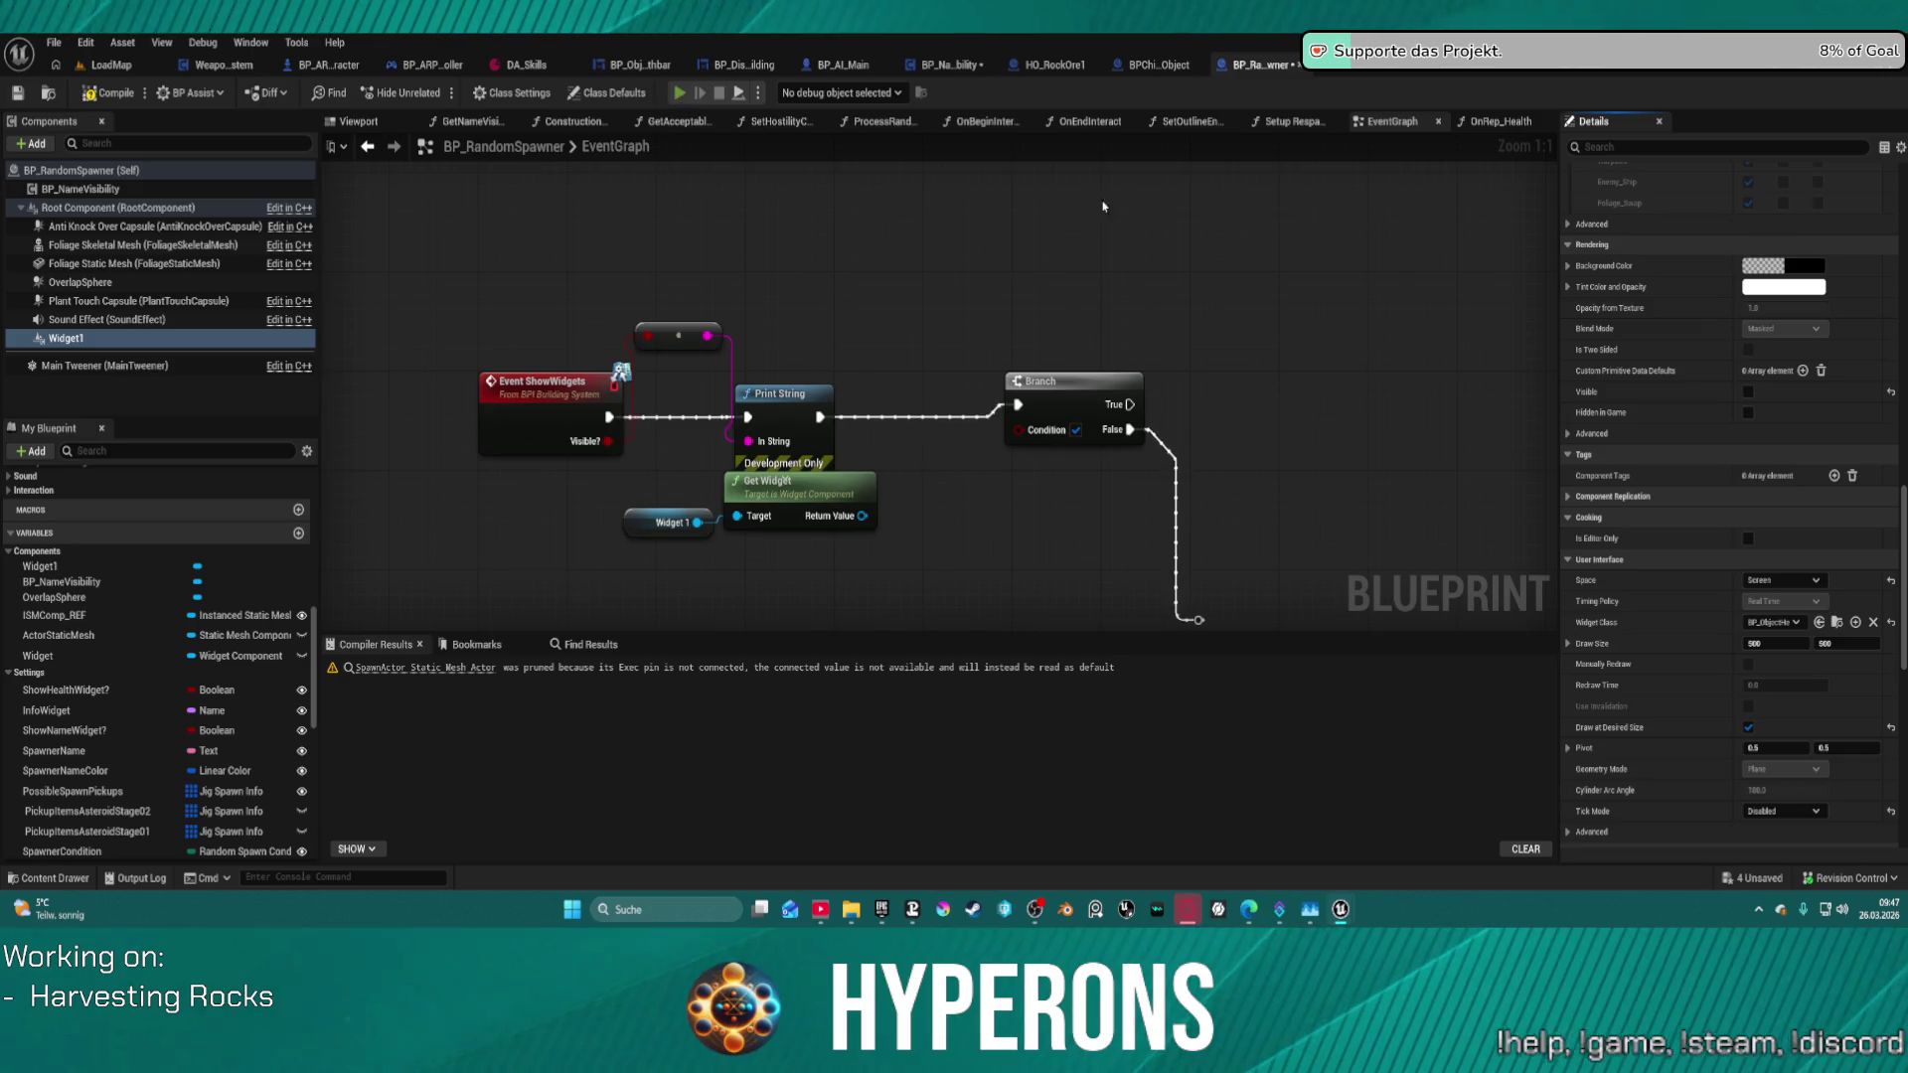
{"action": "left_click", "coordinate": [1490, 122]}
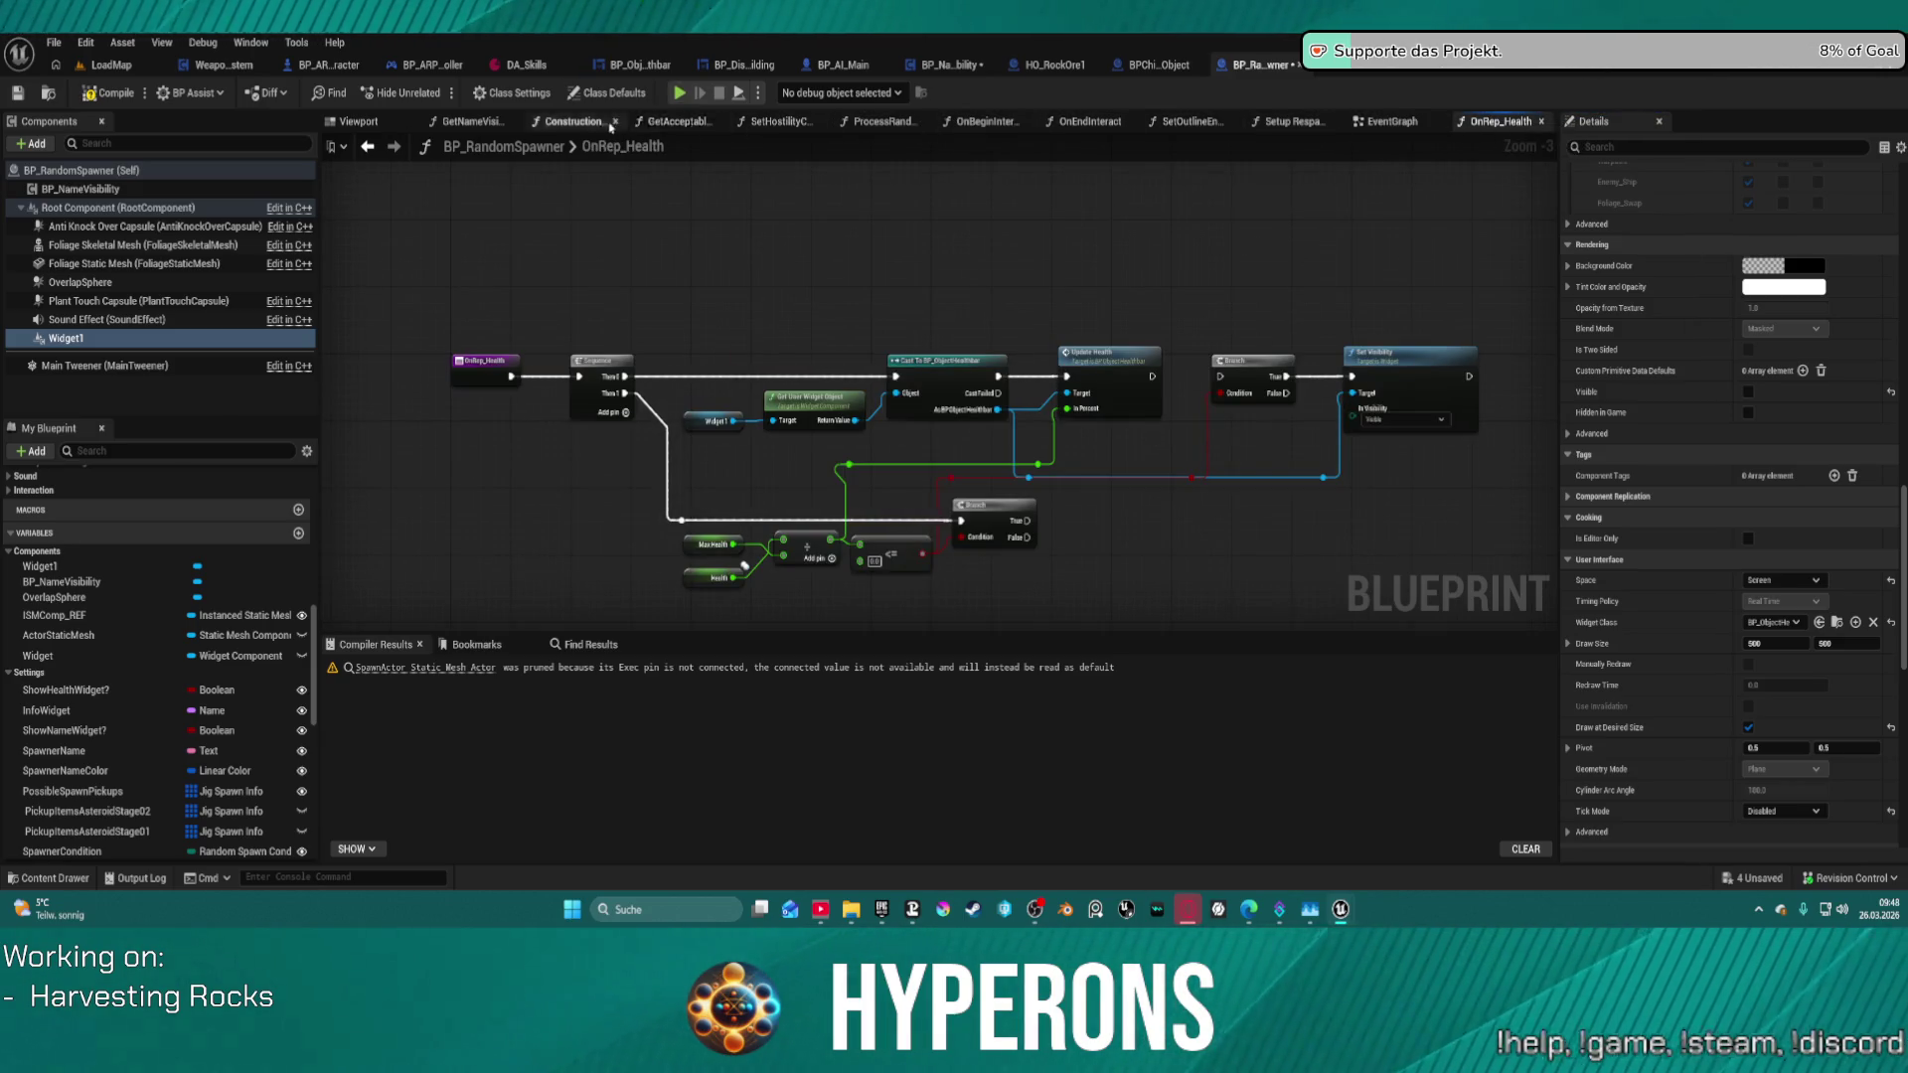
- Break the Construction Script's exec wire into the health-widget check, play-test, then reconnect it
{"action": "left_click", "coordinate": [572, 122]}
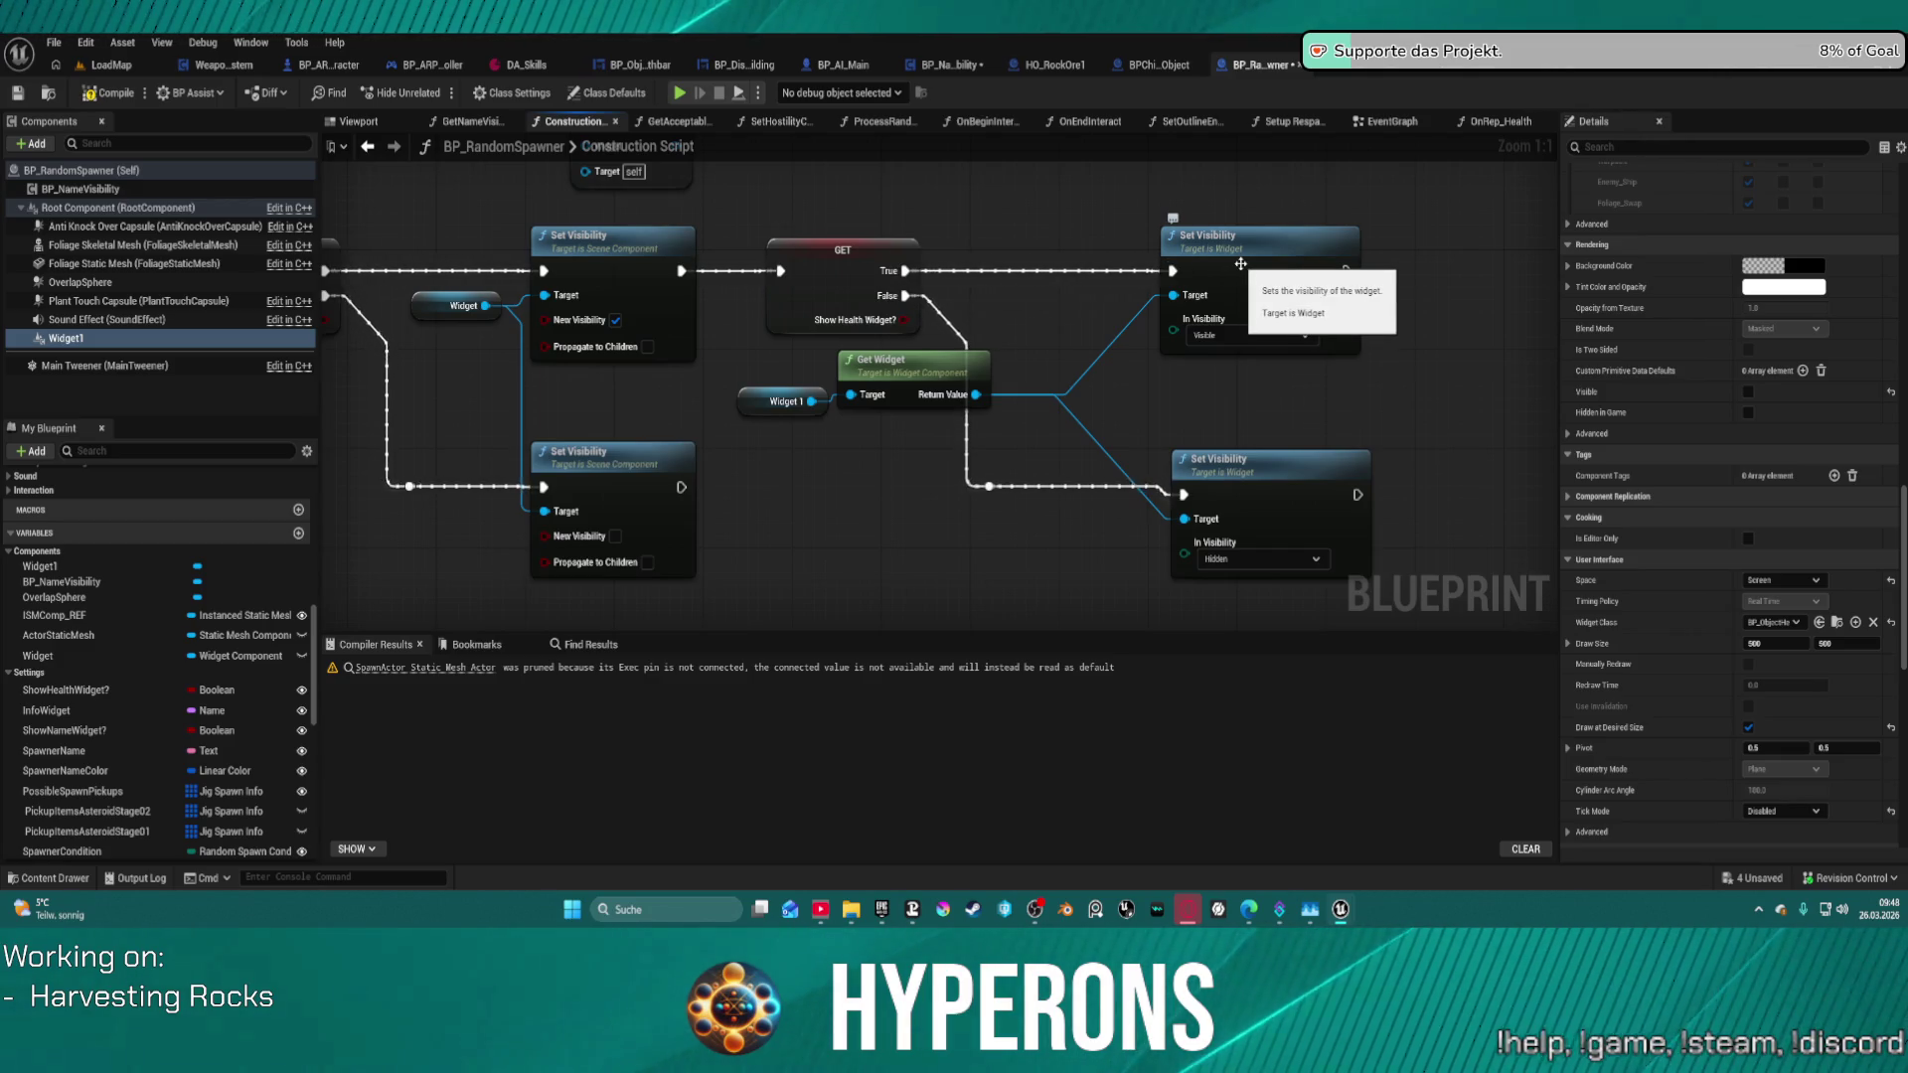
{"action": "left_click", "coordinate": [733, 277], "text": "alt"}
{"action": "left_click", "coordinate": [27, 338]}
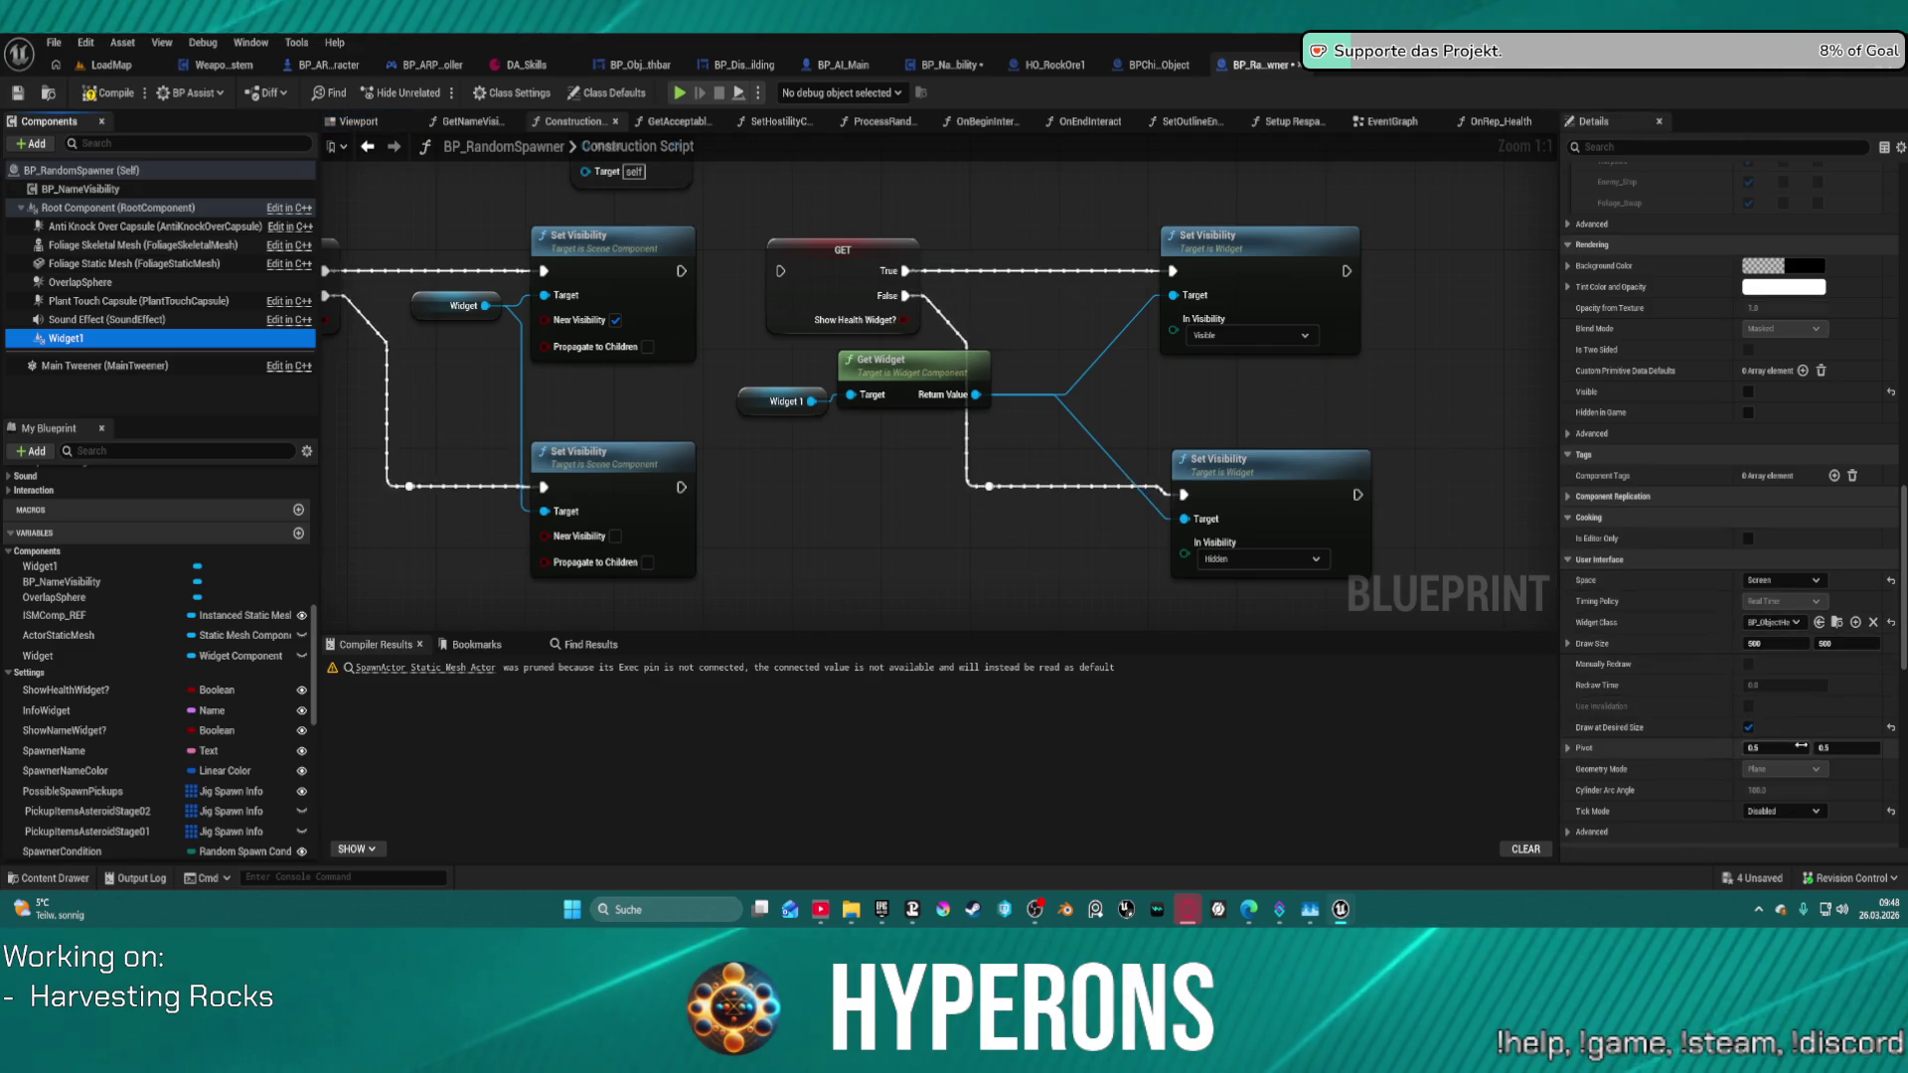
{"action": "left_click", "coordinate": [674, 98]}
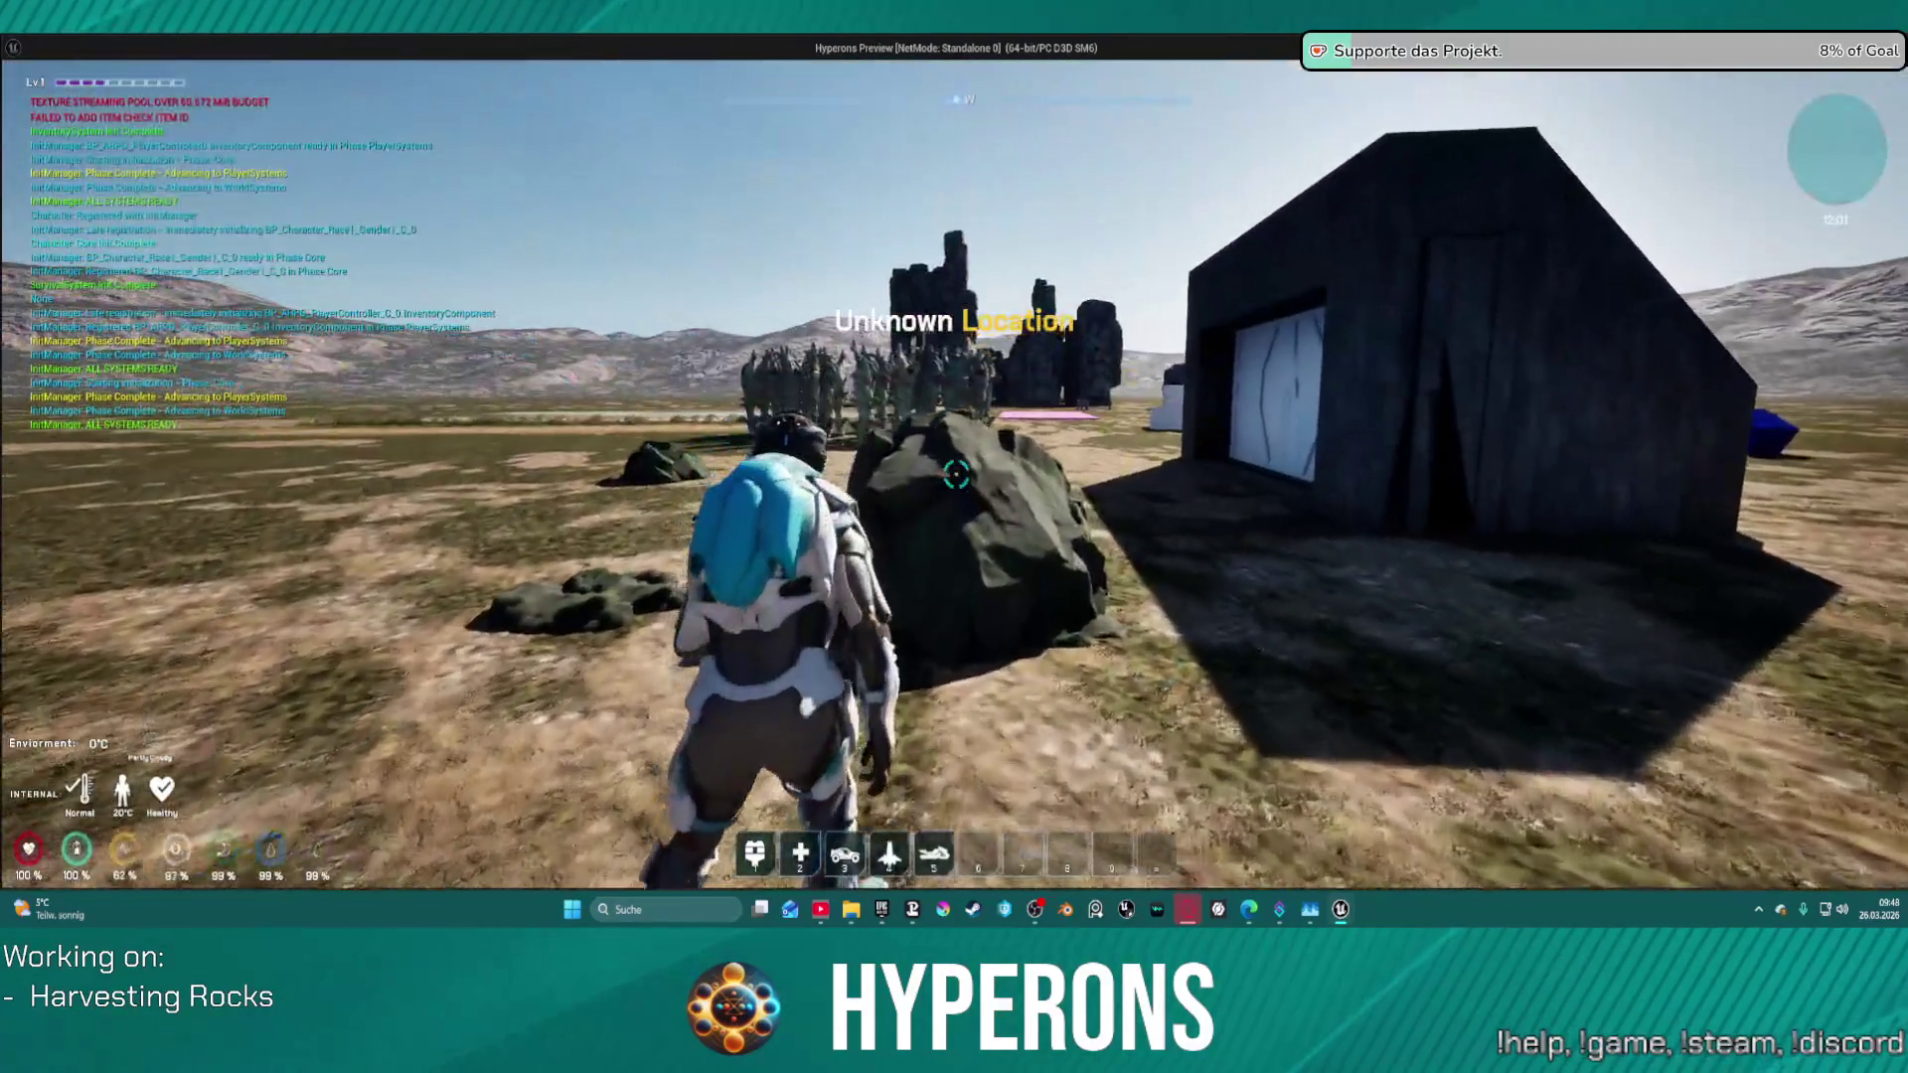
{"action": "key", "text": "Escape"}
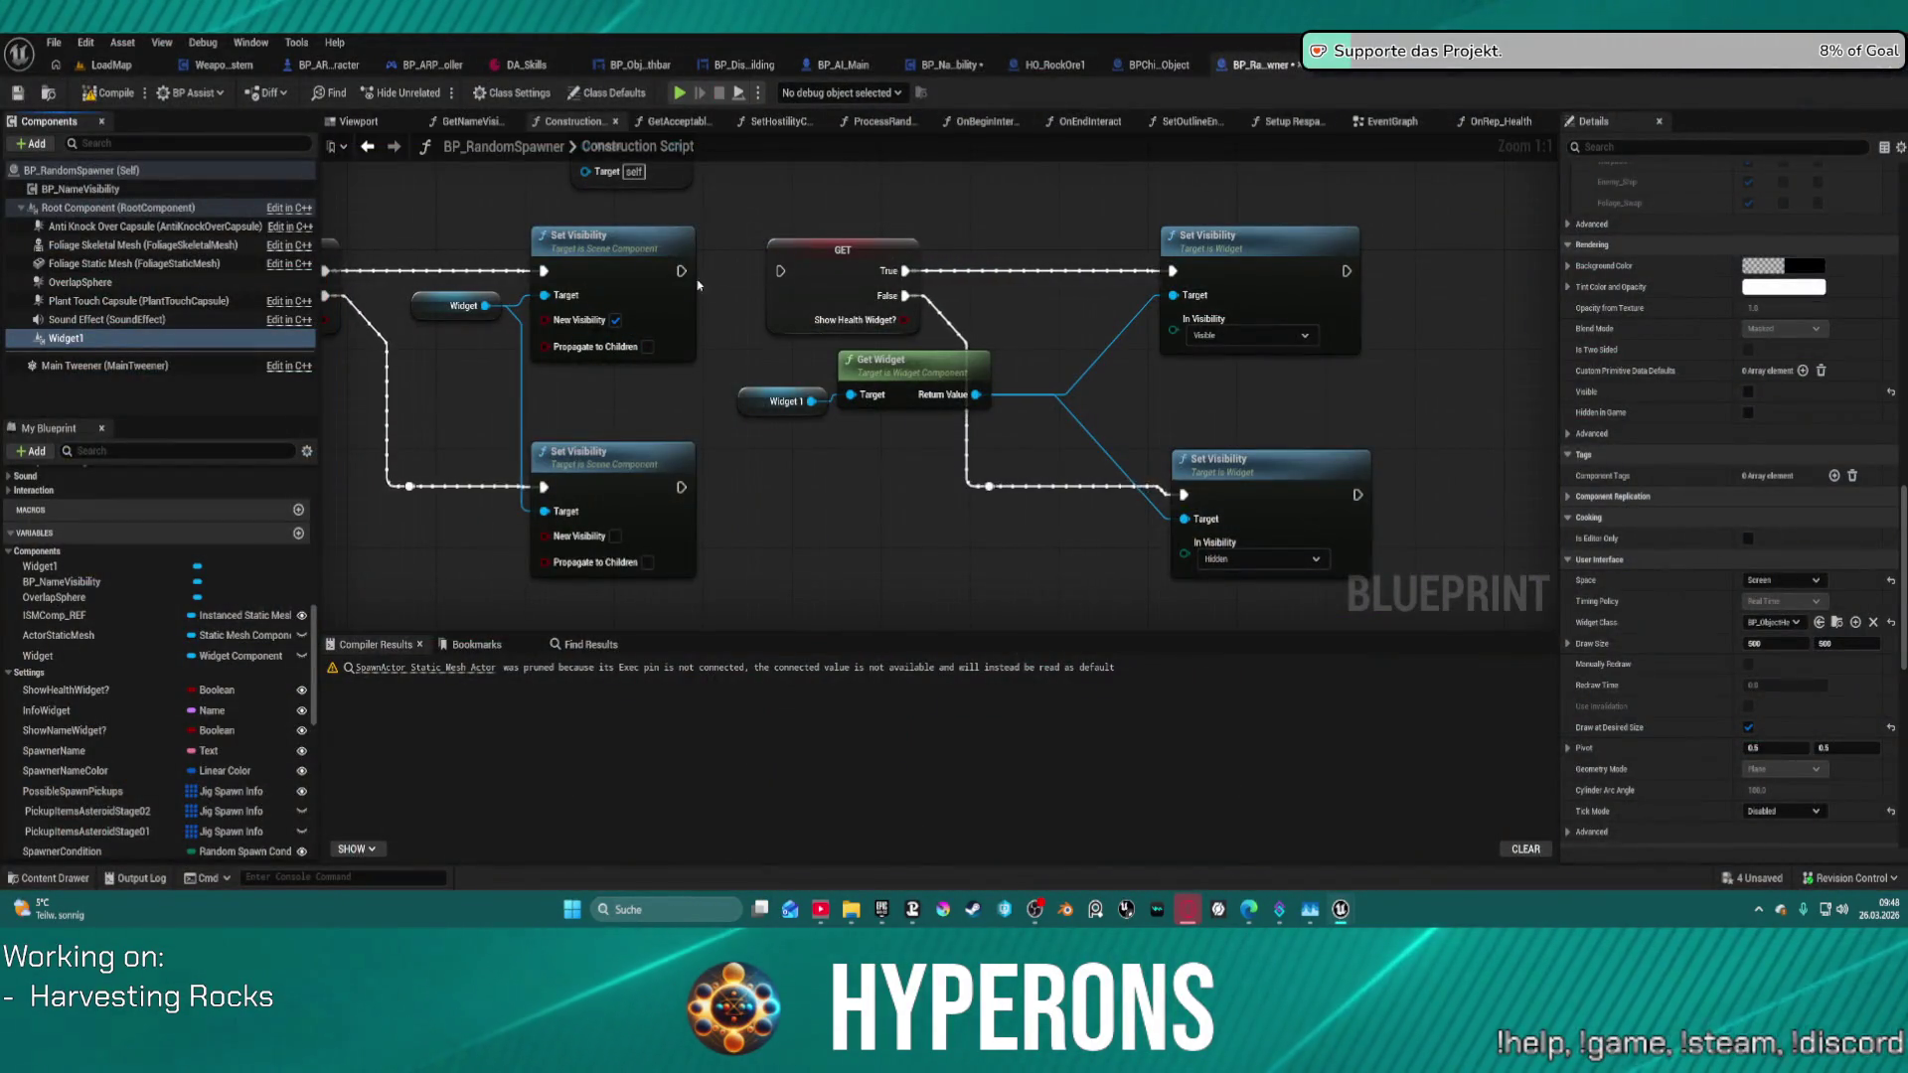
{"action": "left_click_drag", "start_coordinate": [681, 270], "coordinate": [781, 270]}
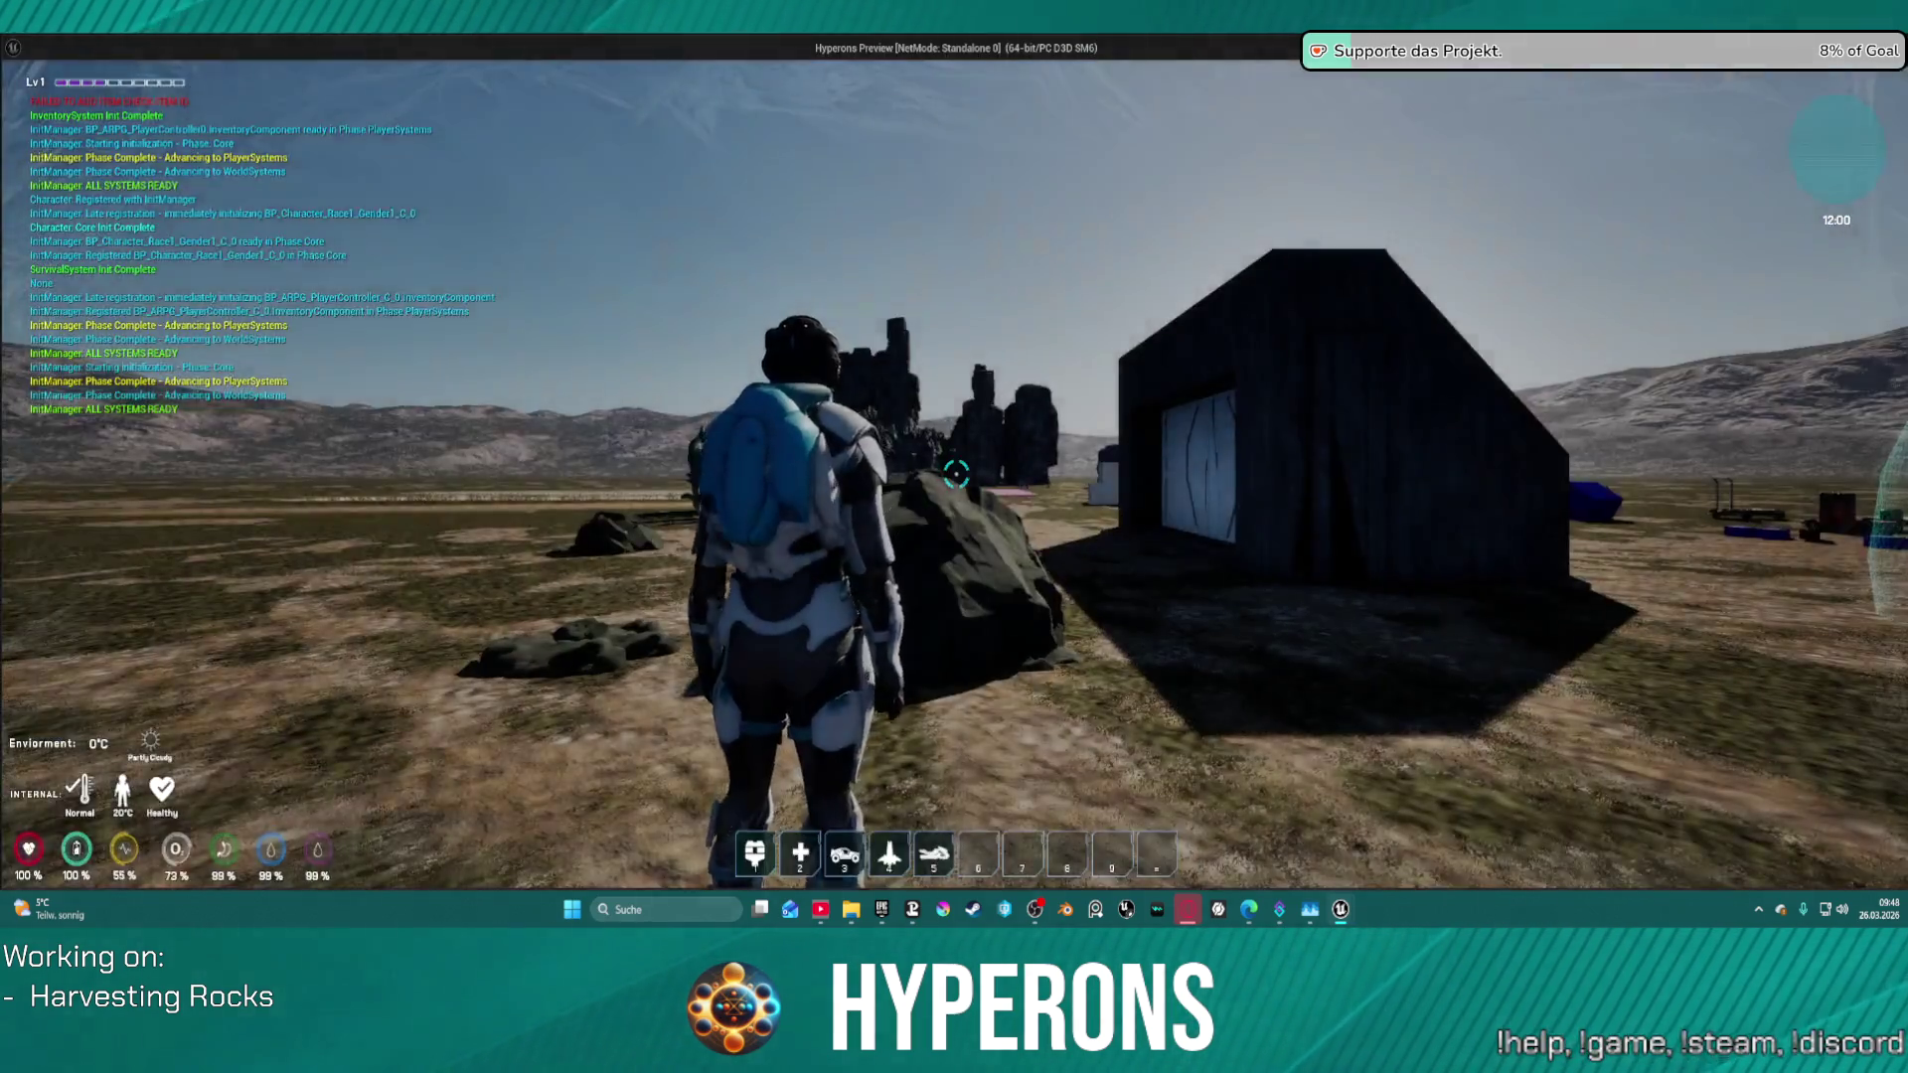
{"action": "left_click", "coordinate": [1391, 121]}
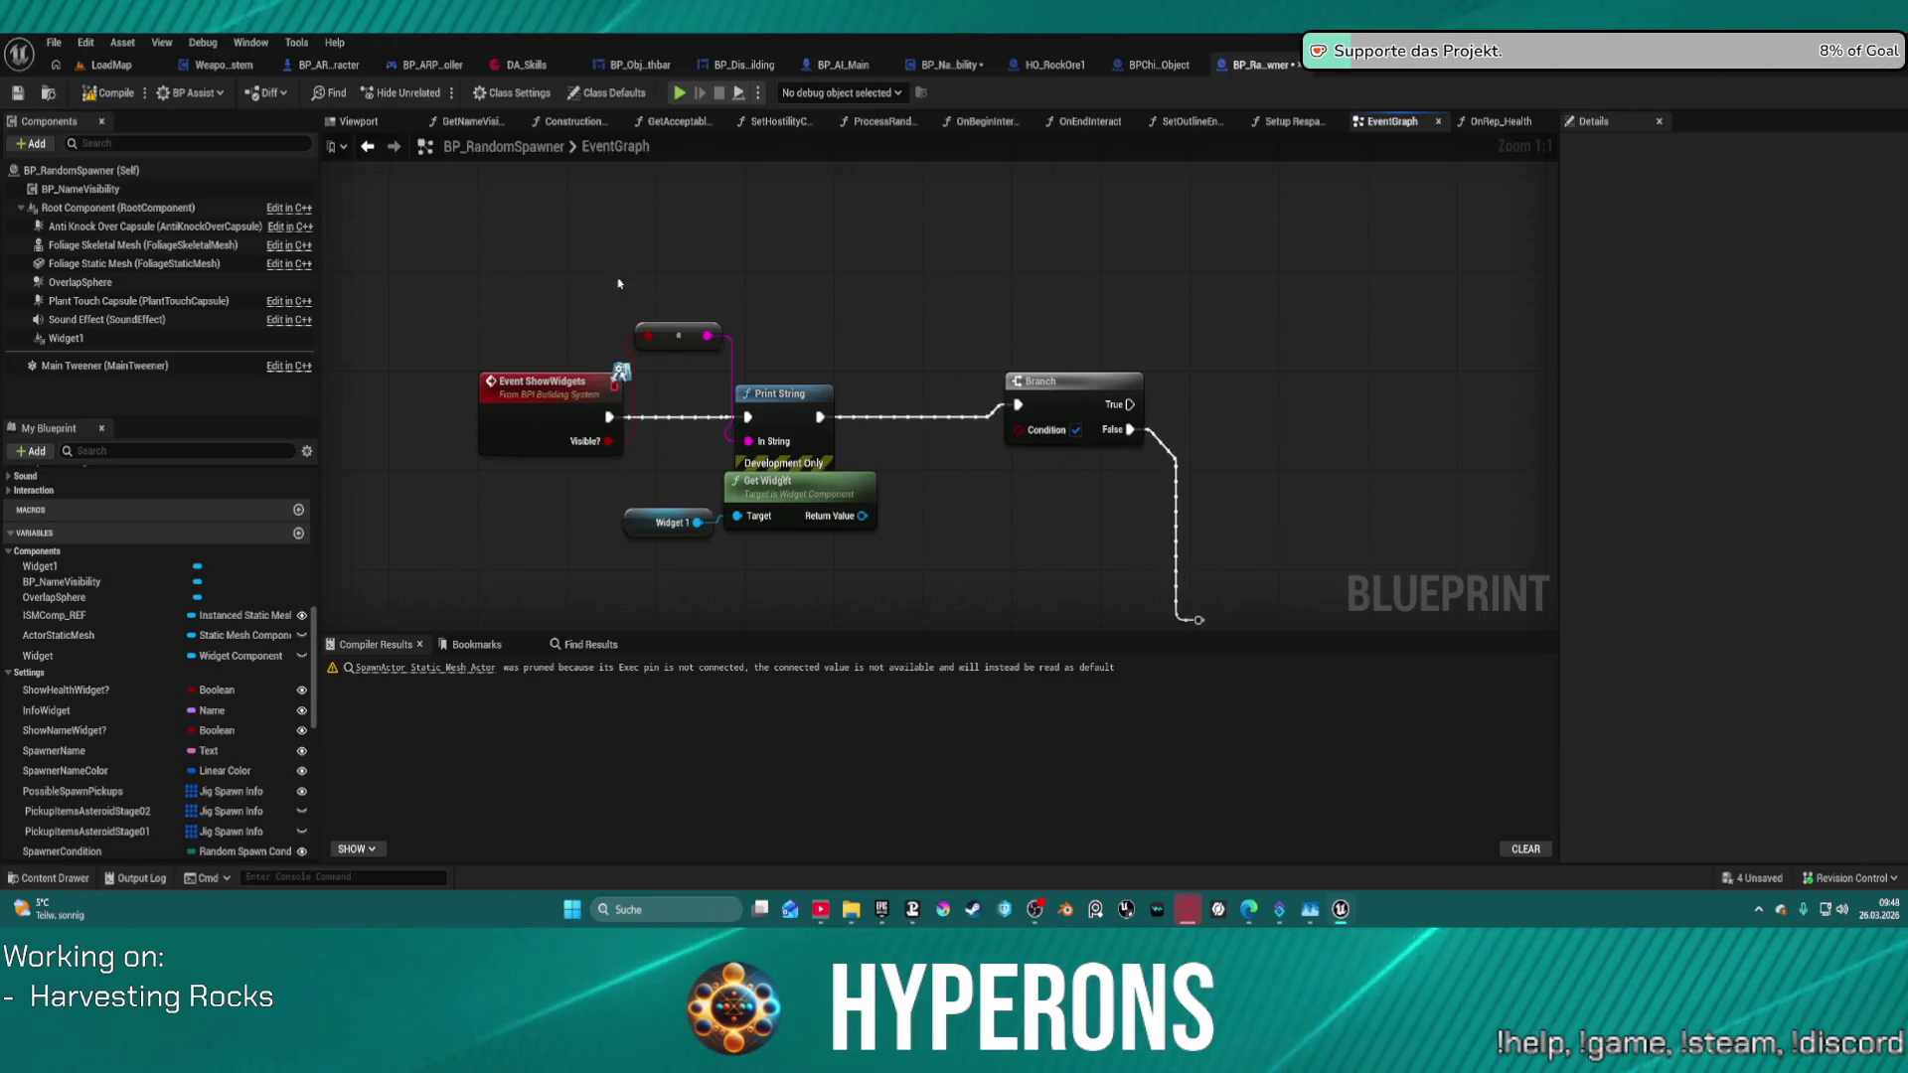
{"action": "scroll", "coordinate": [1173, 295], "scroll_direction": "down", "scroll_amount": 10}
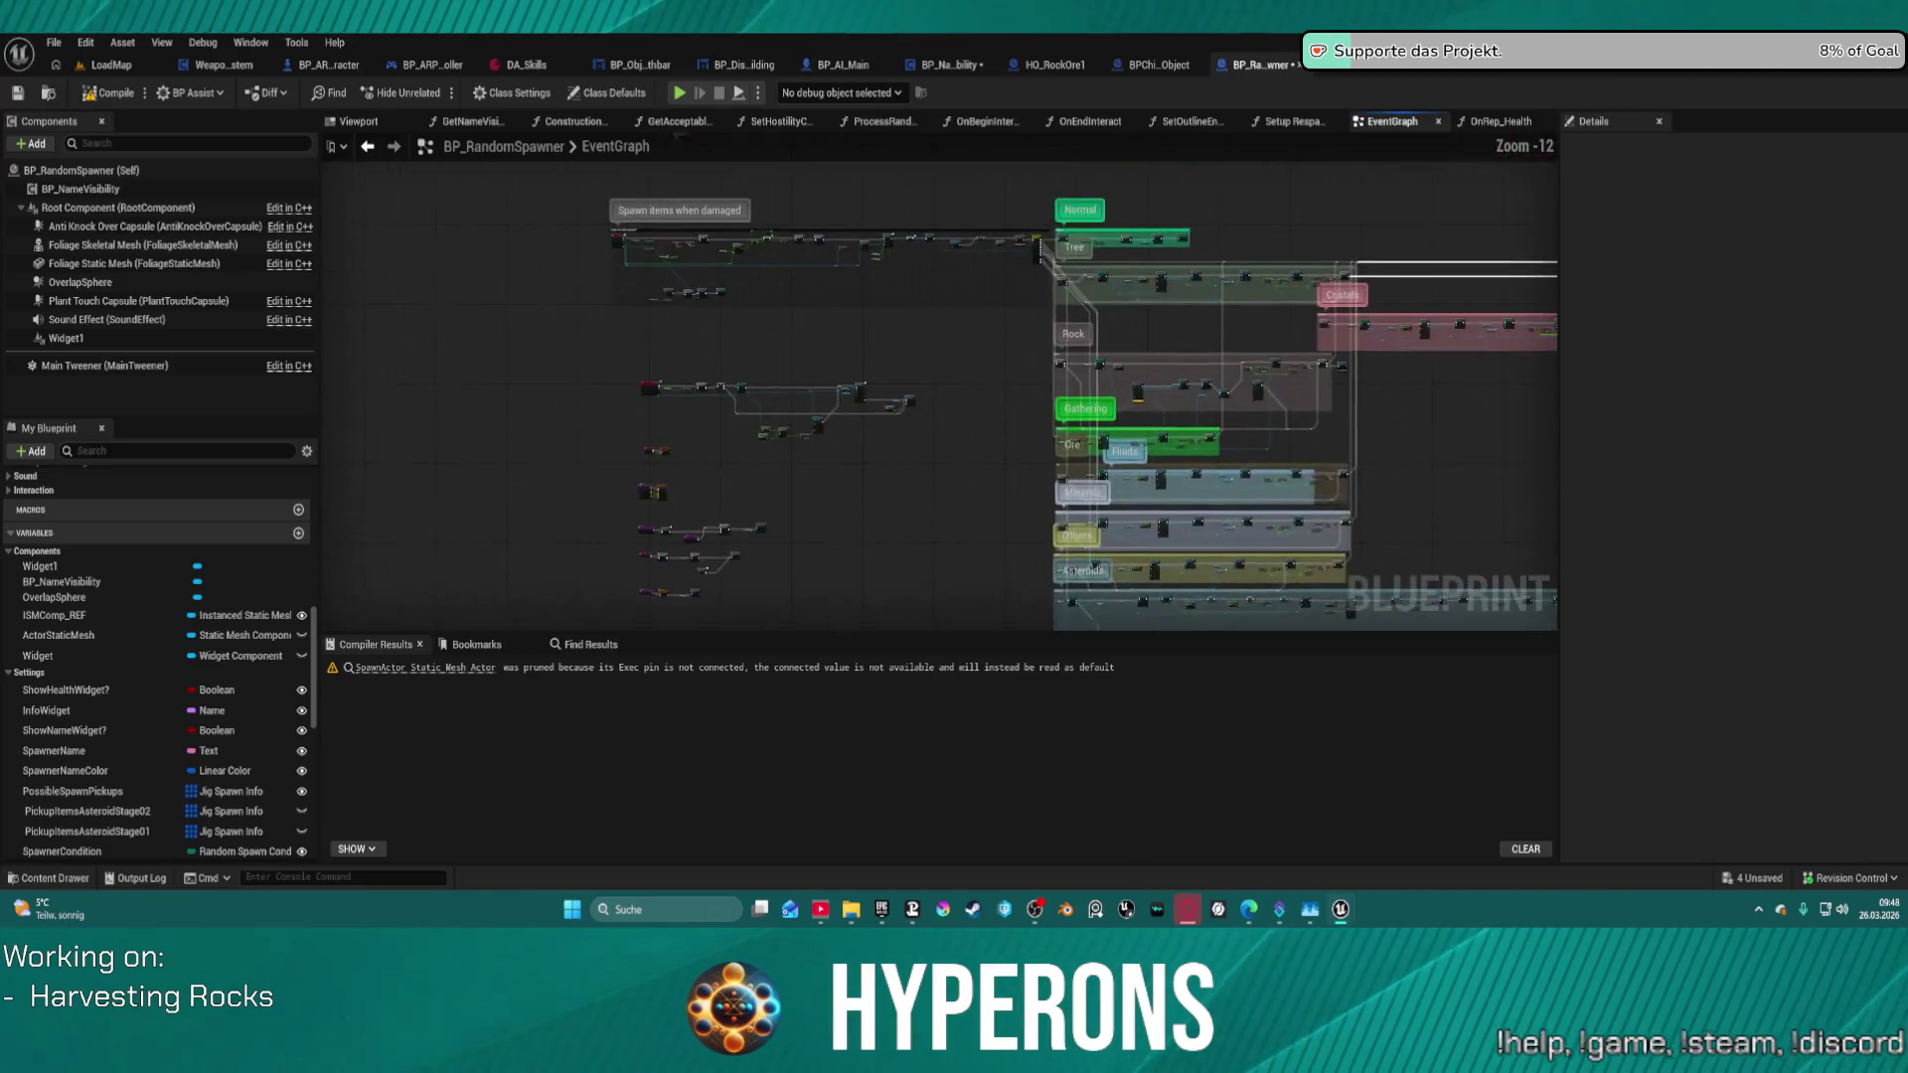
{"action": "scroll", "coordinate": [682, 541], "scroll_direction": "up", "scroll_amount": 6}
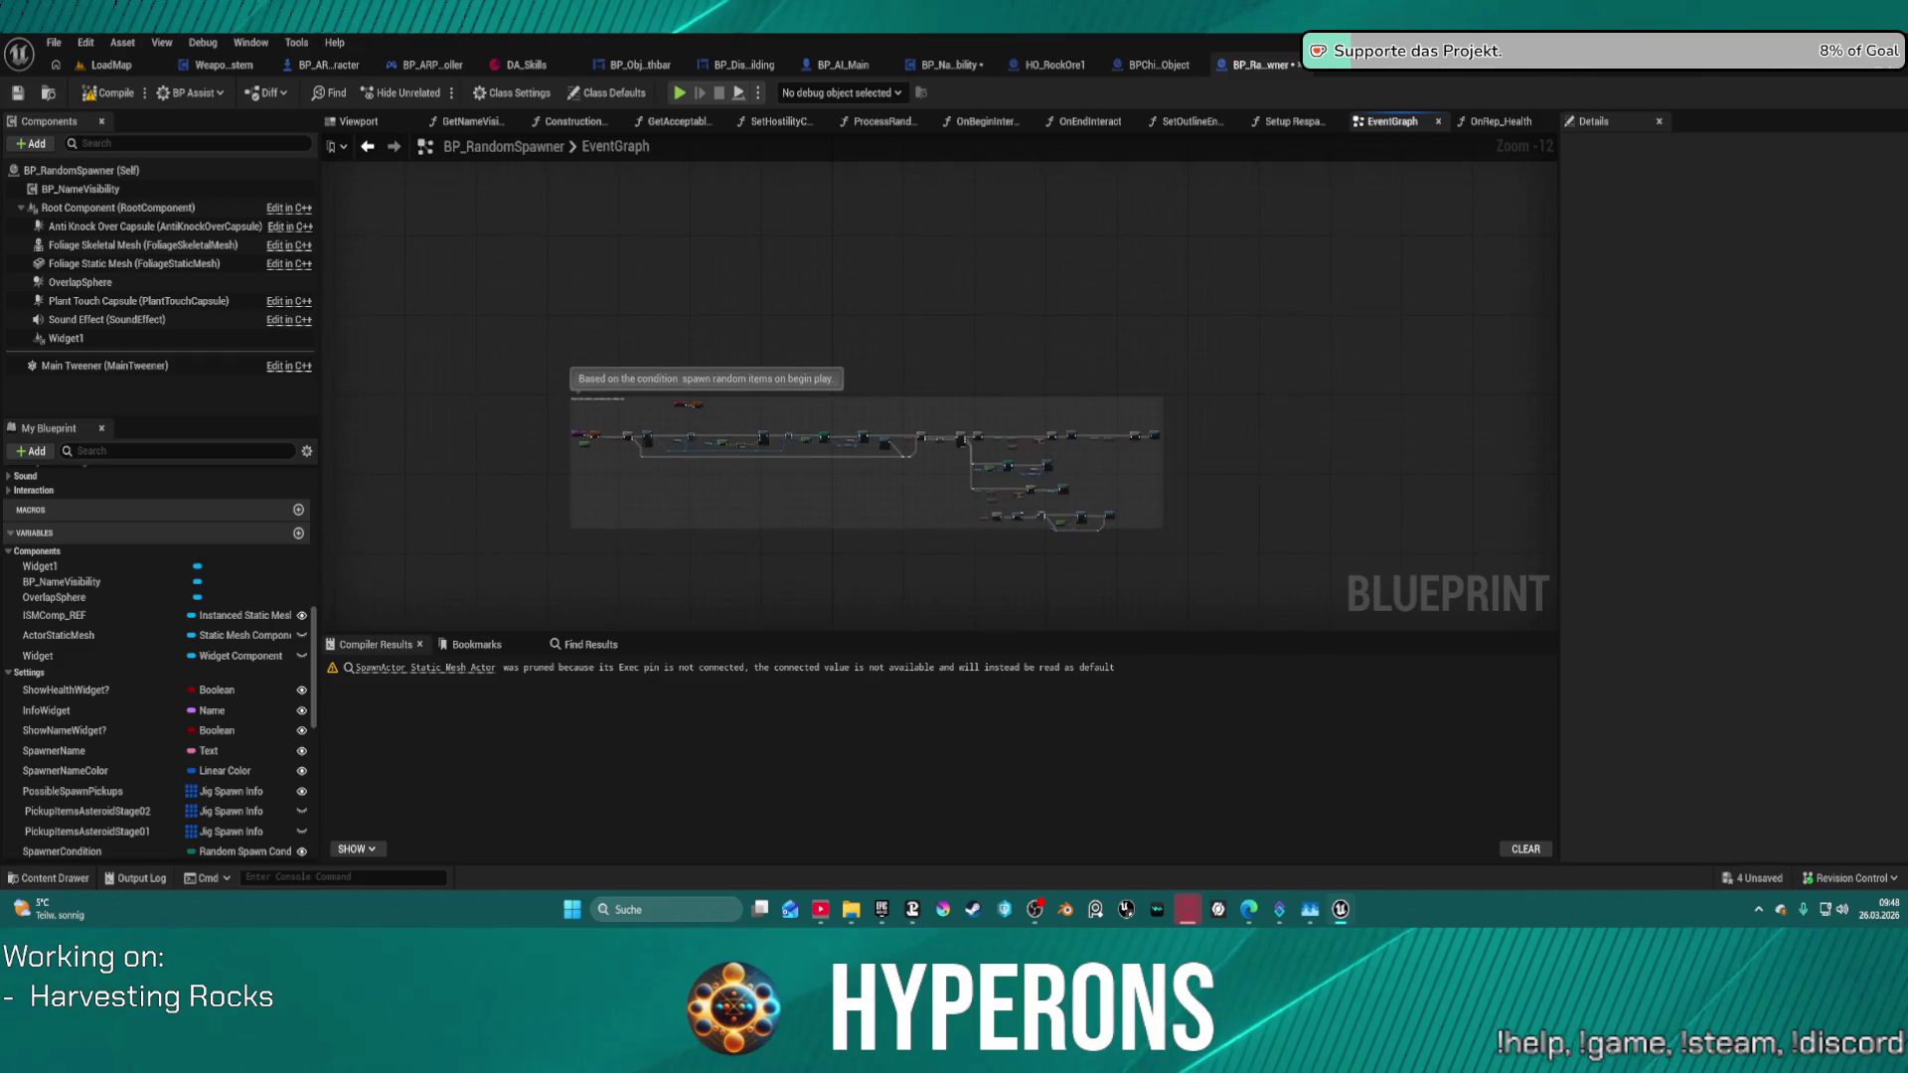
{"action": "scroll", "coordinate": [682, 394], "scroll_direction": "up", "scroll_amount": 6}
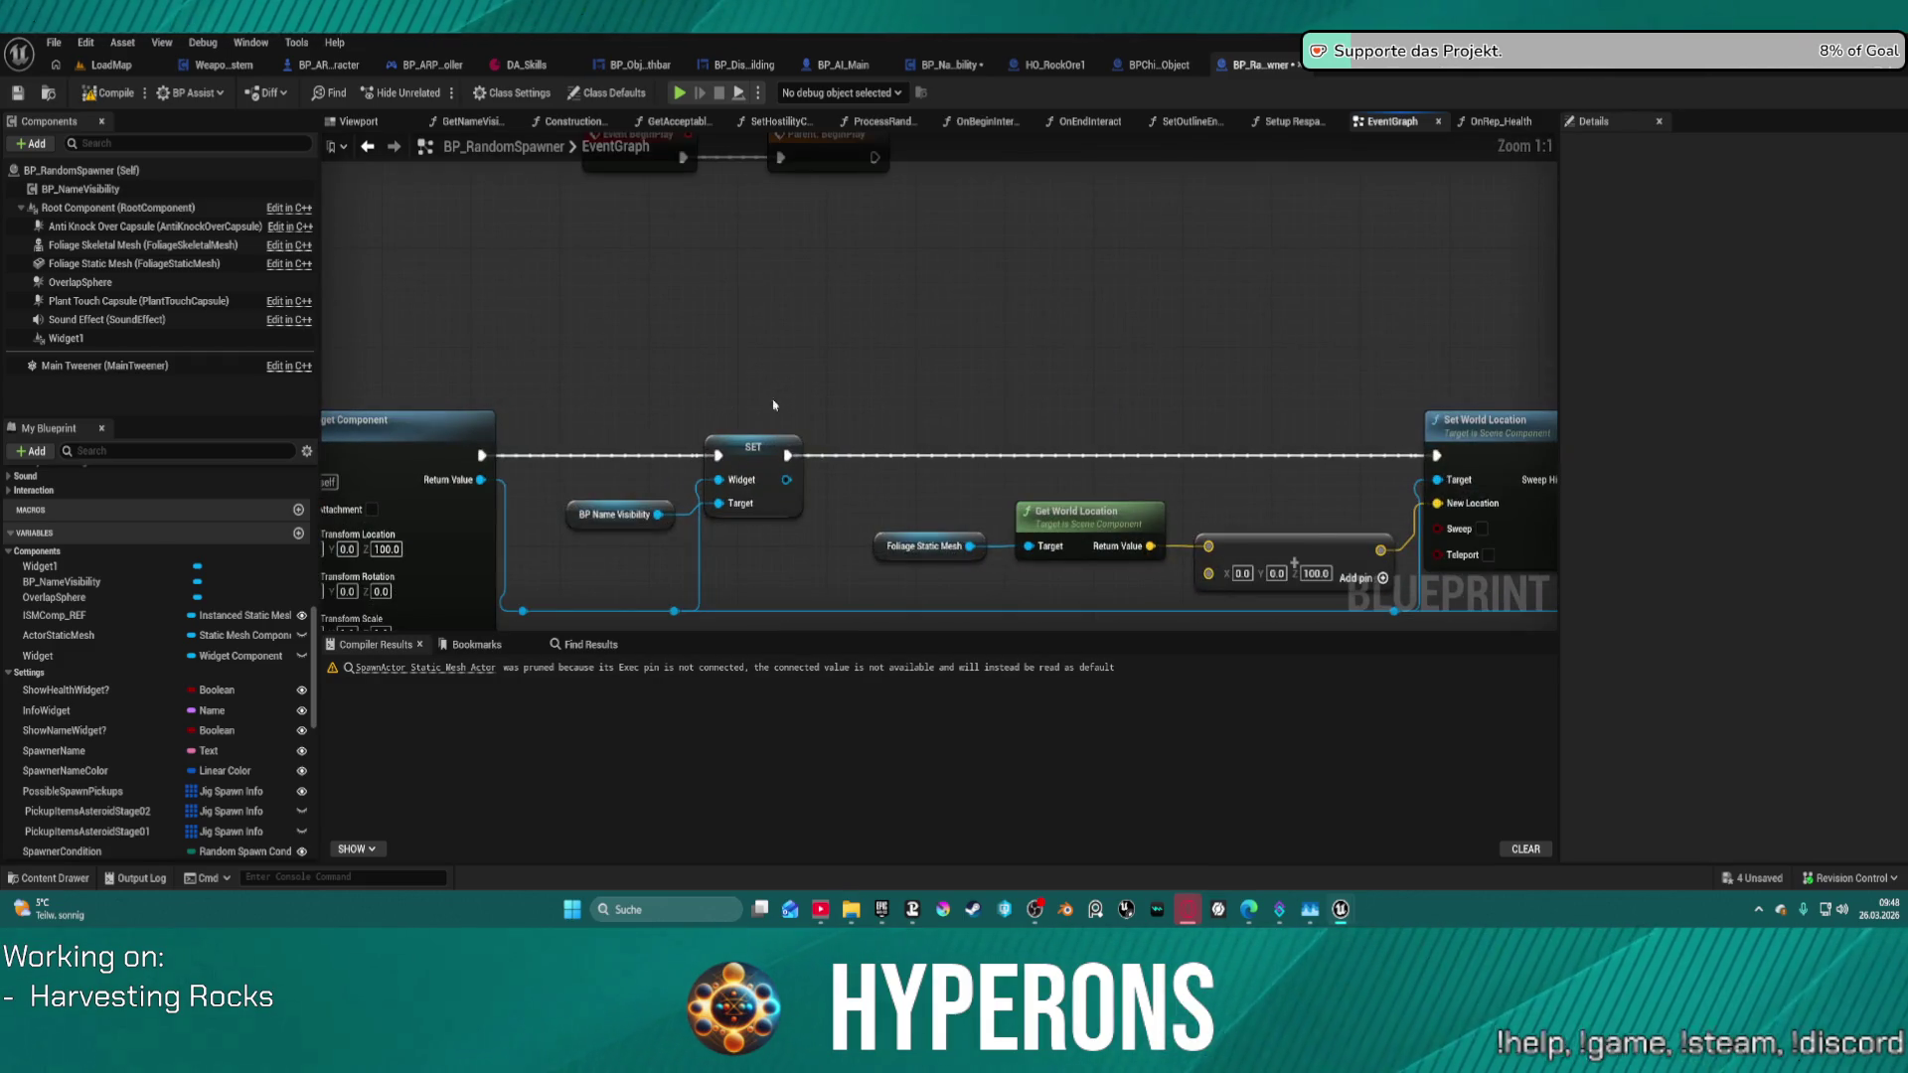
{"action": "mouse_move", "coordinate": [774, 404]}
{"action": "left_mouse_down"}
{"action": "mouse_move", "coordinate": [1065, 221]}
{"action": "mouse_move", "coordinate": [1079, 267]}
{"action": "left_mouse_up"}
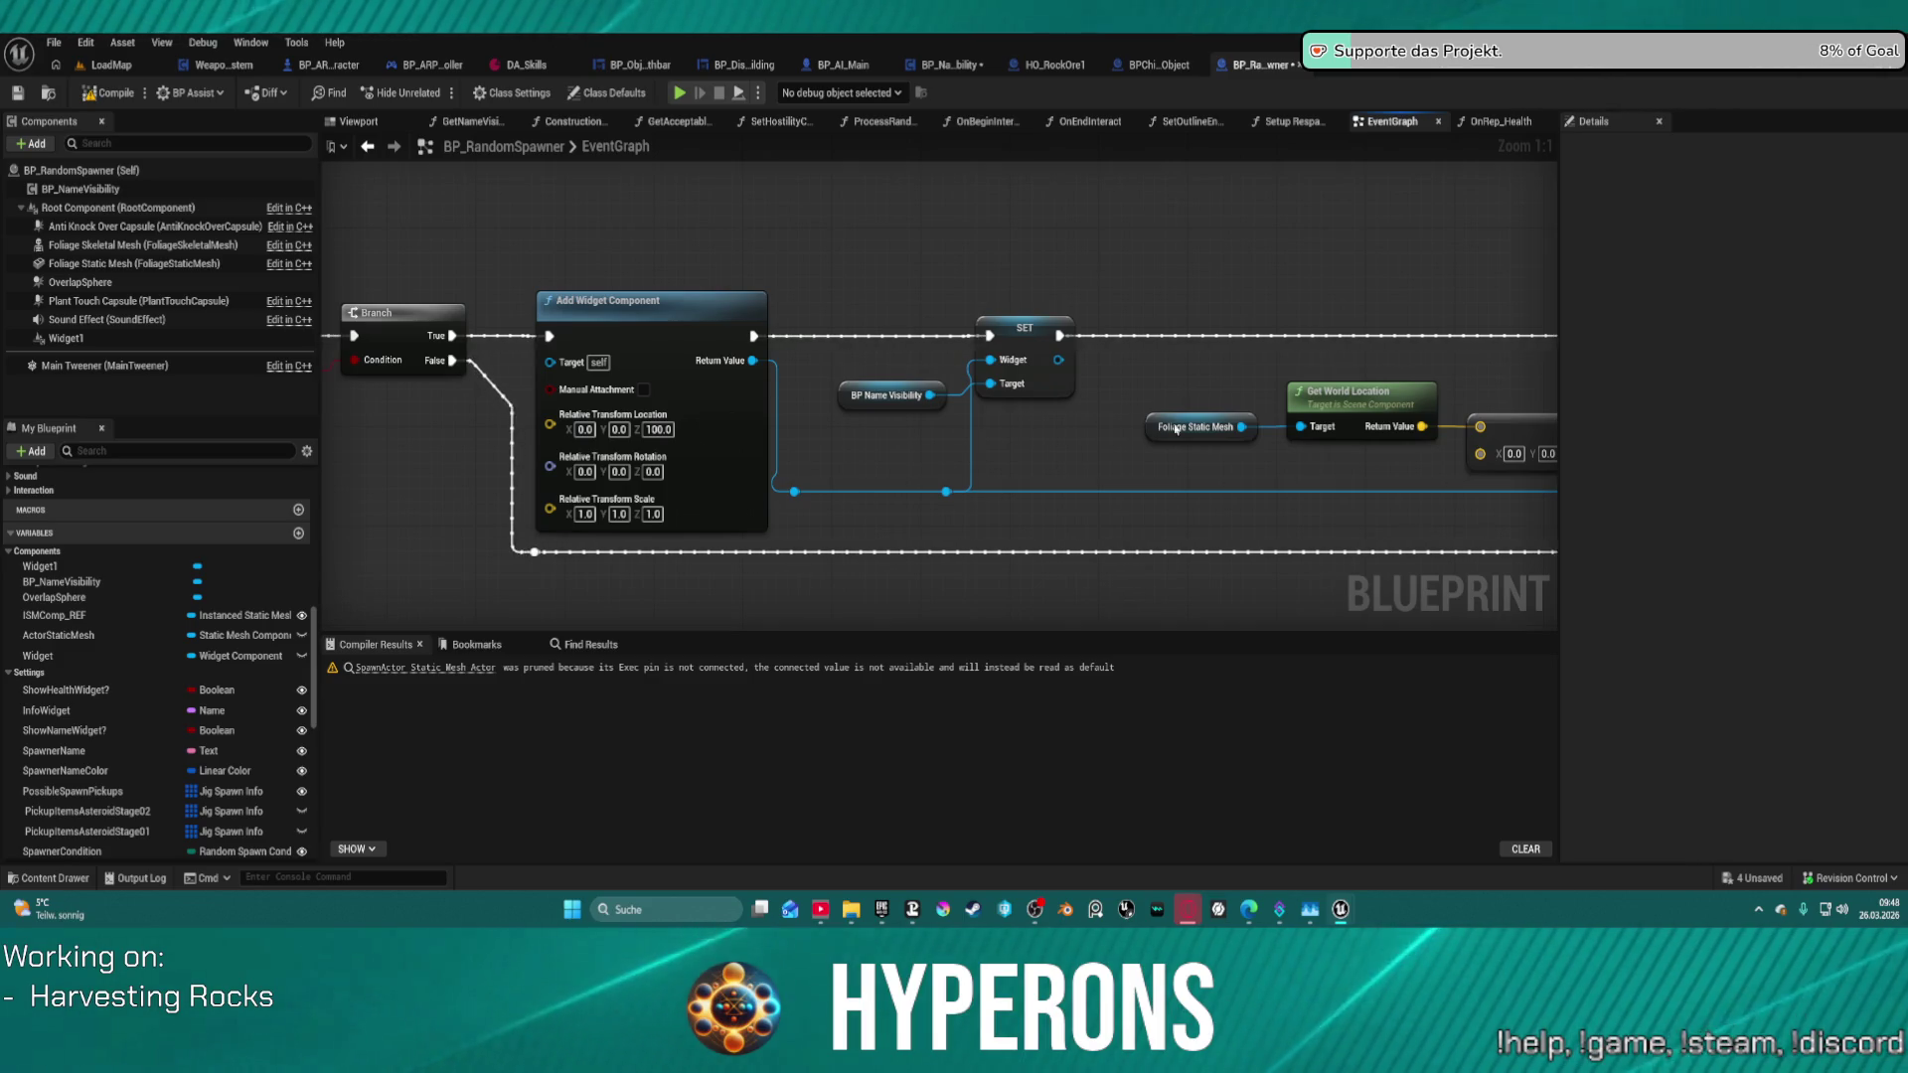
{"action": "mouse_move", "coordinate": [1293, 299]}
{"action": "left_mouse_down"}
{"action": "mouse_move", "coordinate": [851, 290]}
{"action": "mouse_move", "coordinate": [1710, 301]}
{"action": "mouse_move", "coordinate": [1658, 292]}
{"action": "mouse_move", "coordinate": [1734, 281]}
{"action": "mouse_move", "coordinate": [1214, 210]}
{"action": "mouse_move", "coordinate": [179, 275]}
{"action": "left_mouse_up"}
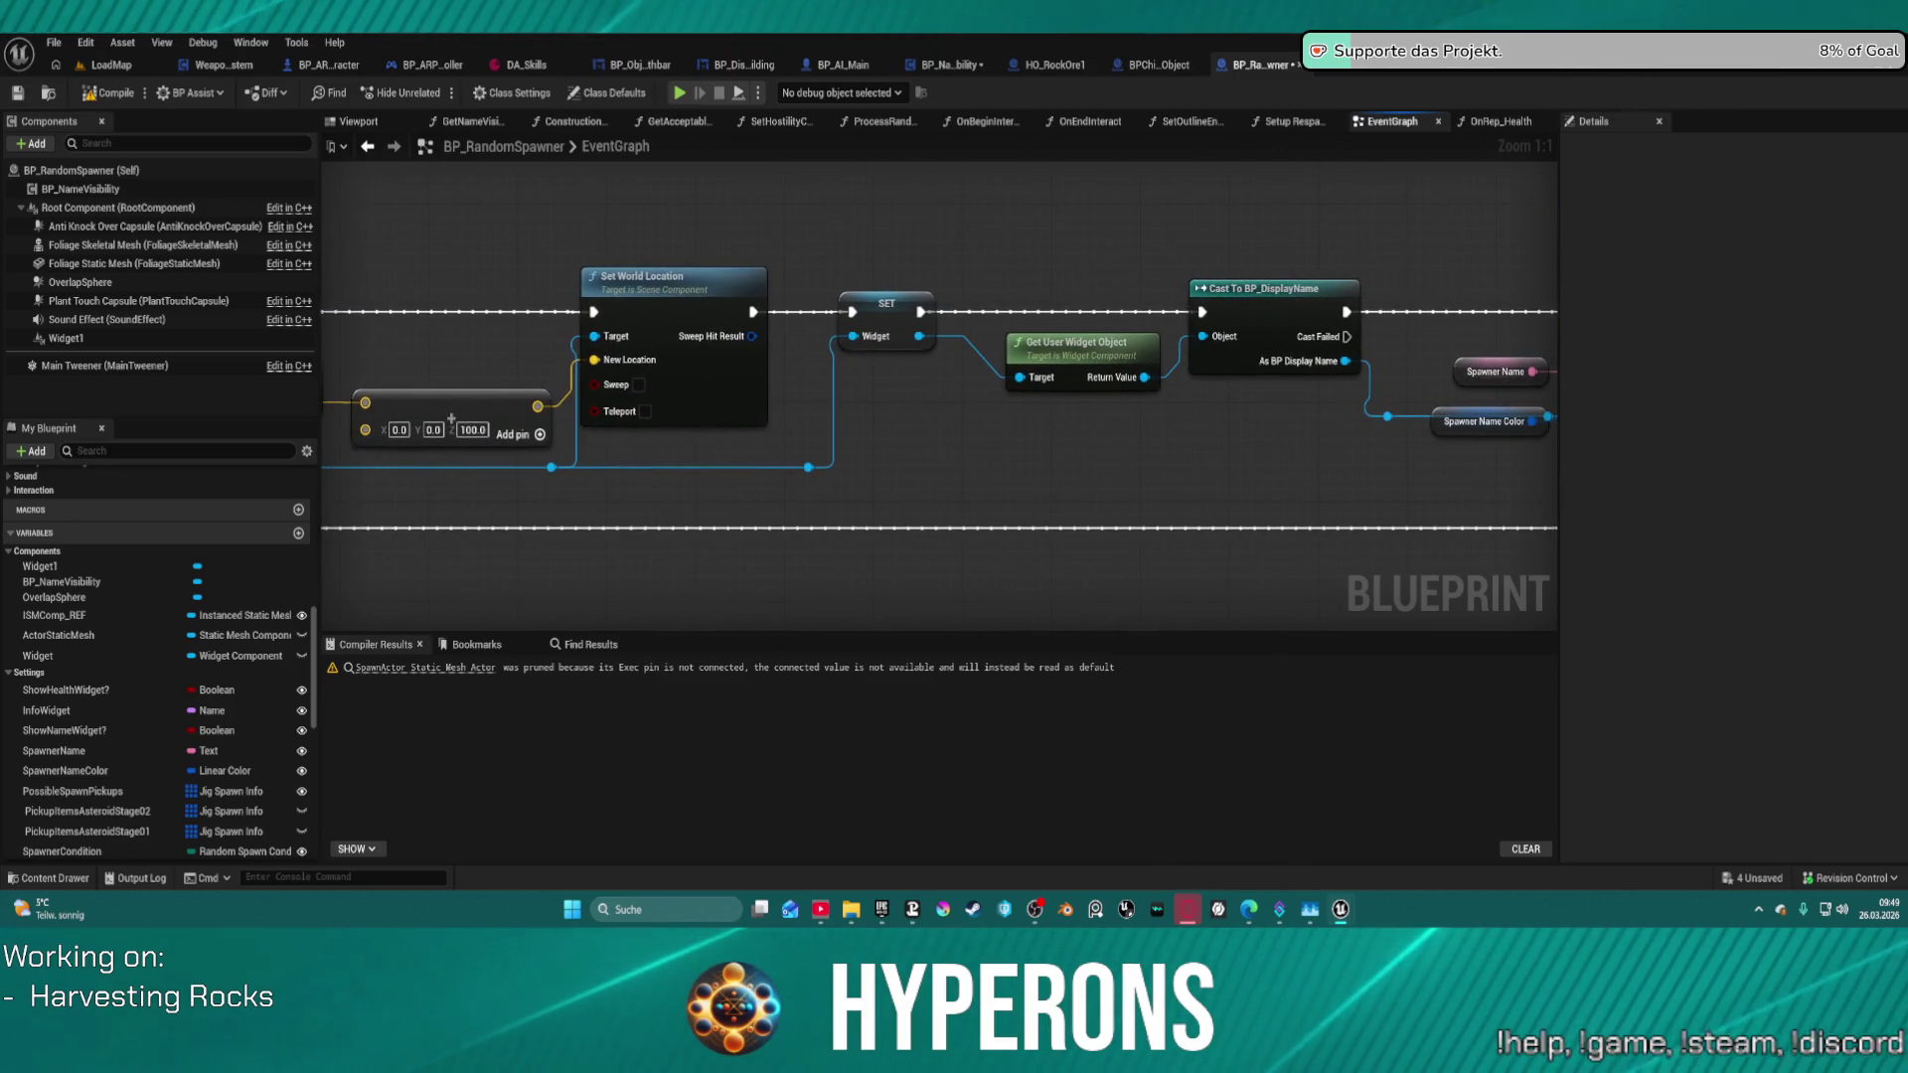
{"action": "mouse_move", "coordinate": [1193, 298]}
{"action": "left_mouse_down"}
{"action": "mouse_move", "coordinate": [589, 324]}
{"action": "mouse_move", "coordinate": [1518, 260]}
{"action": "mouse_move", "coordinate": [1501, 259]}
{"action": "left_mouse_up"}
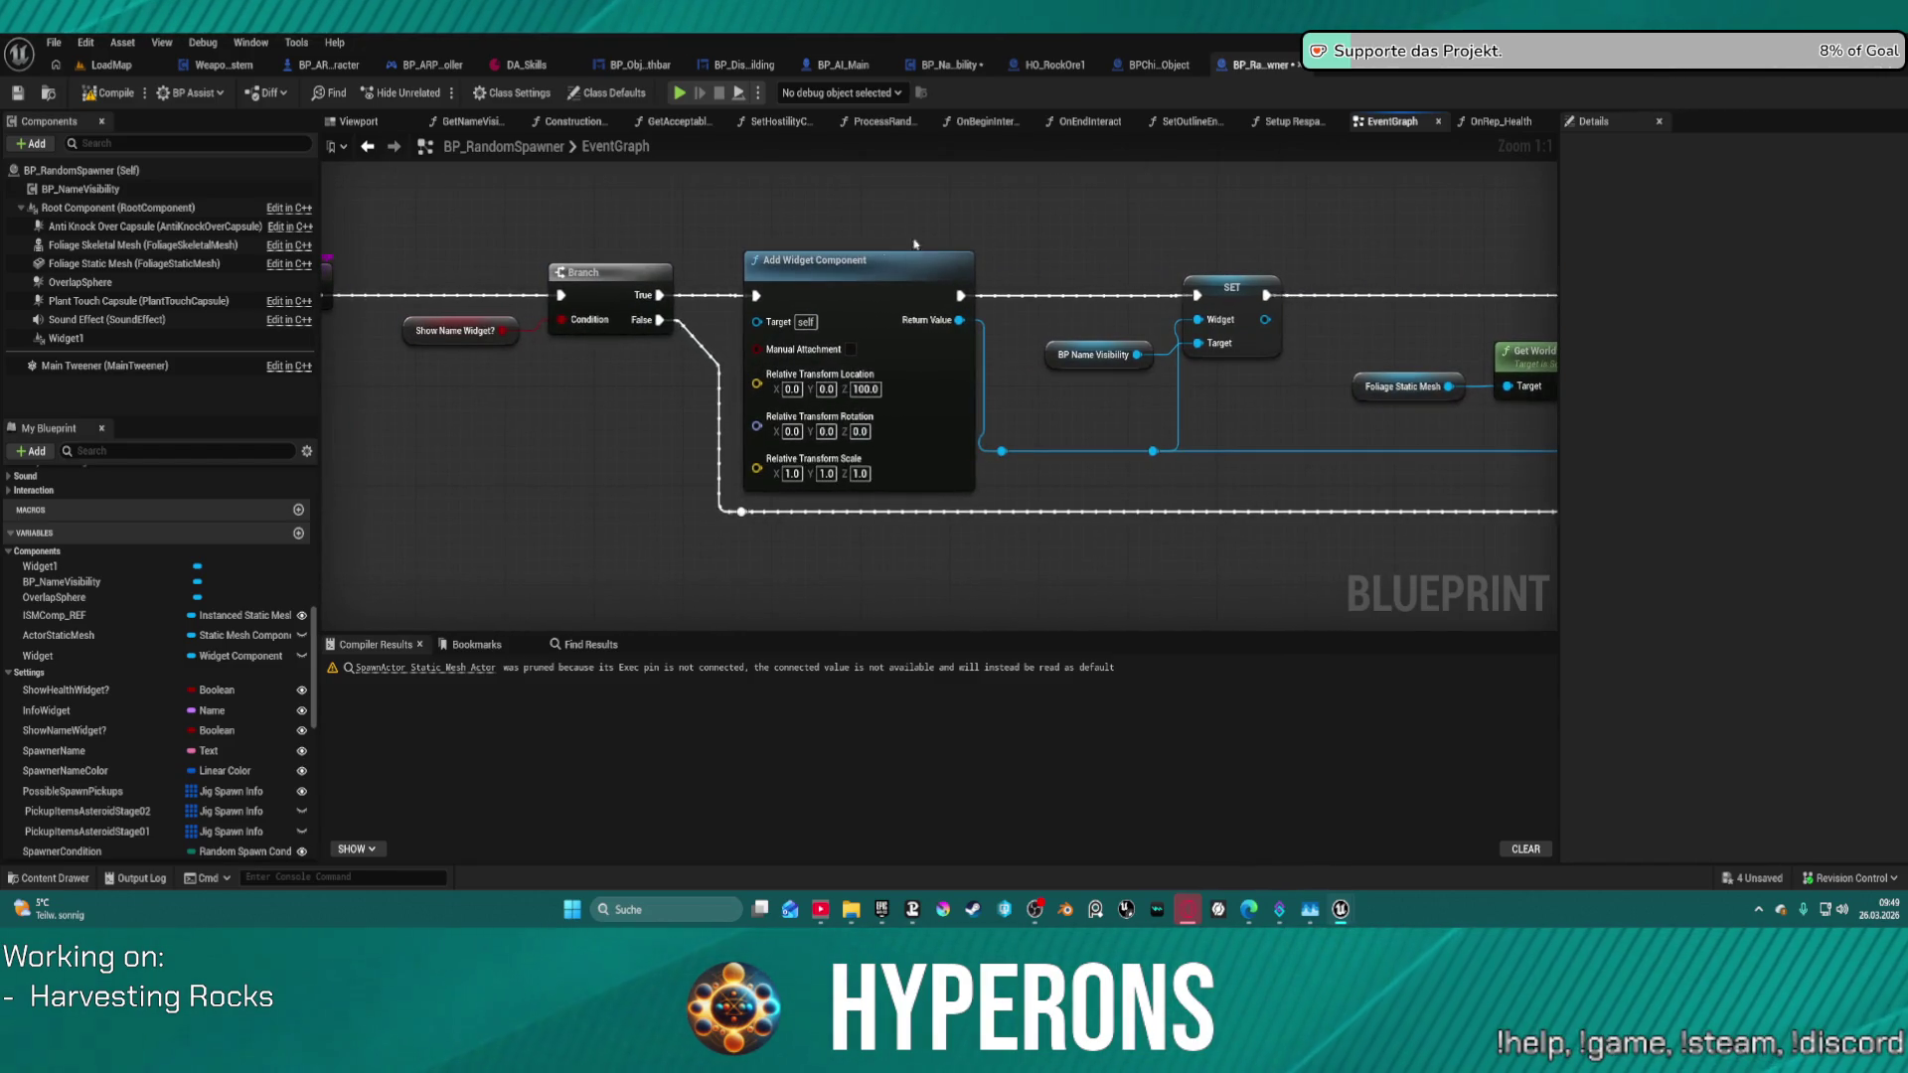
{"action": "left_click", "coordinate": [836, 280]}
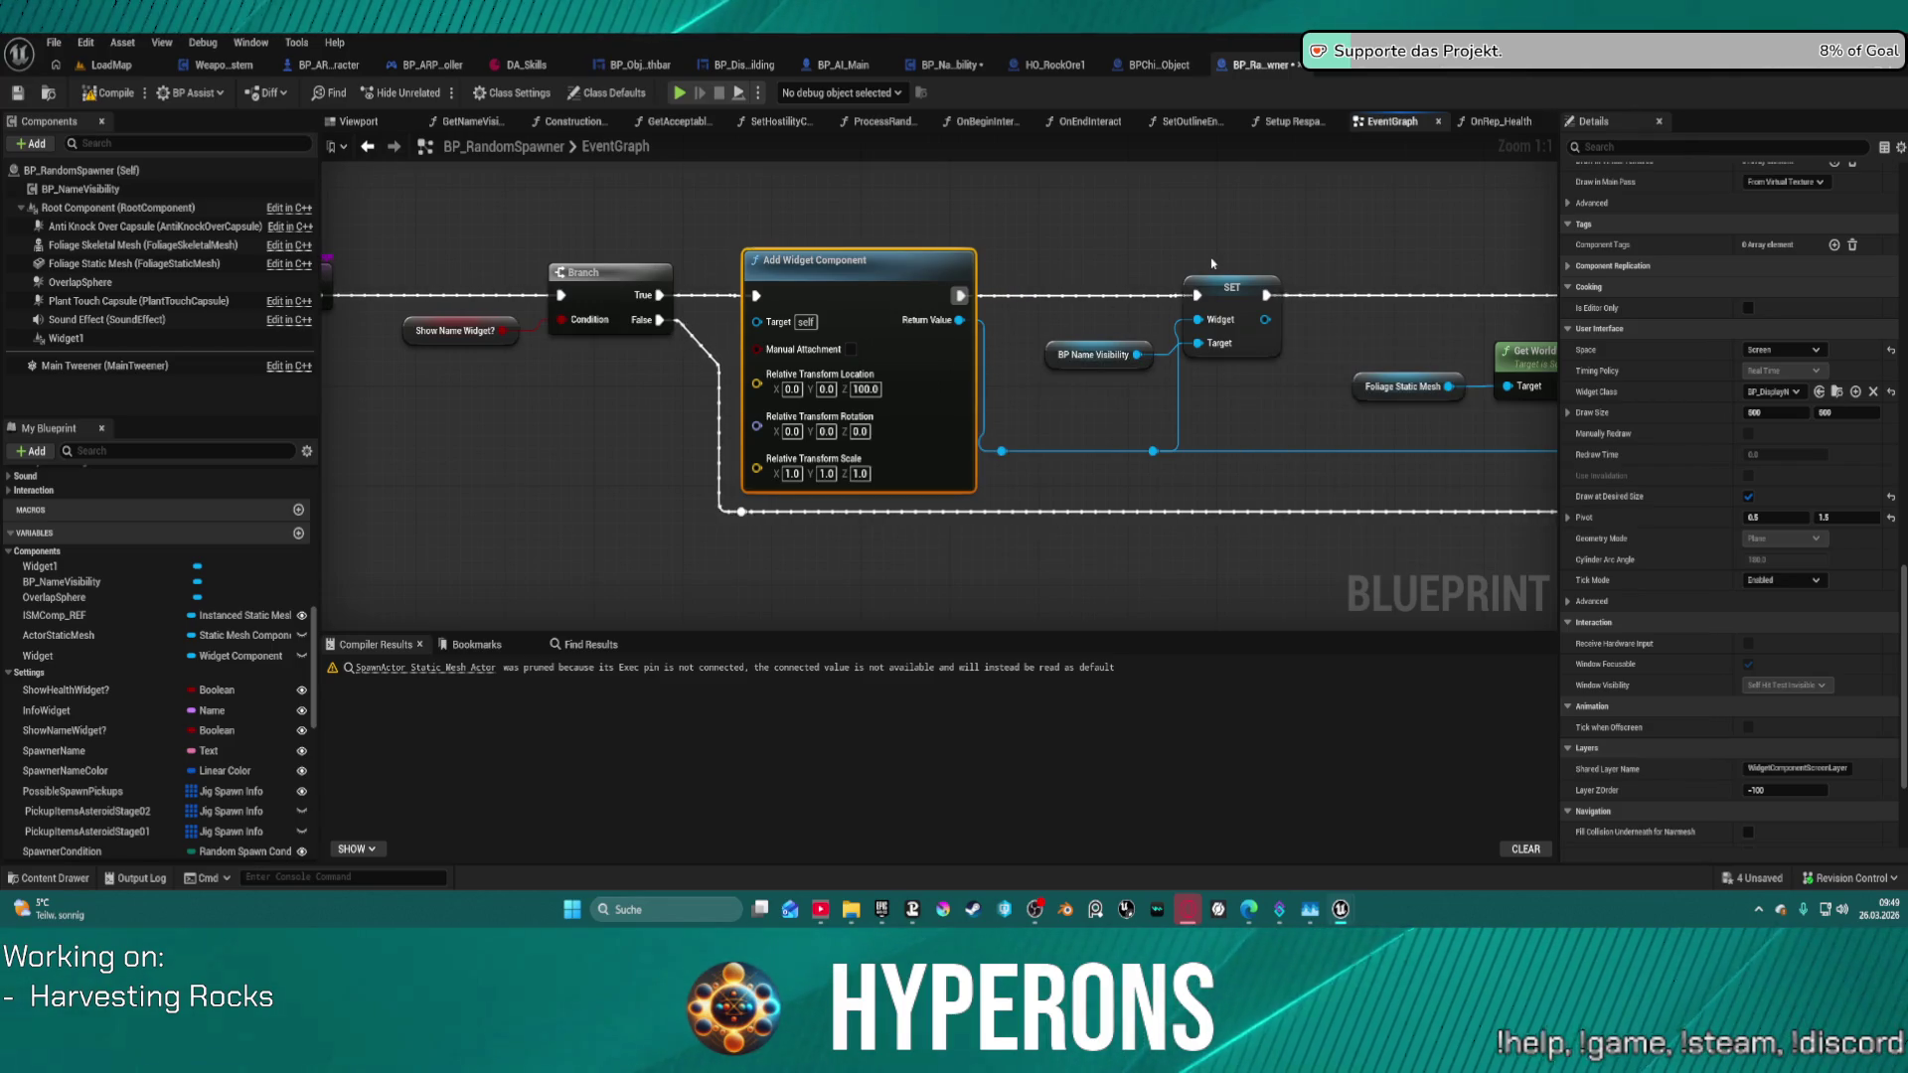
{"action": "left_click_drag", "start_coordinate": [1316, 241], "coordinate": [955, 252]}
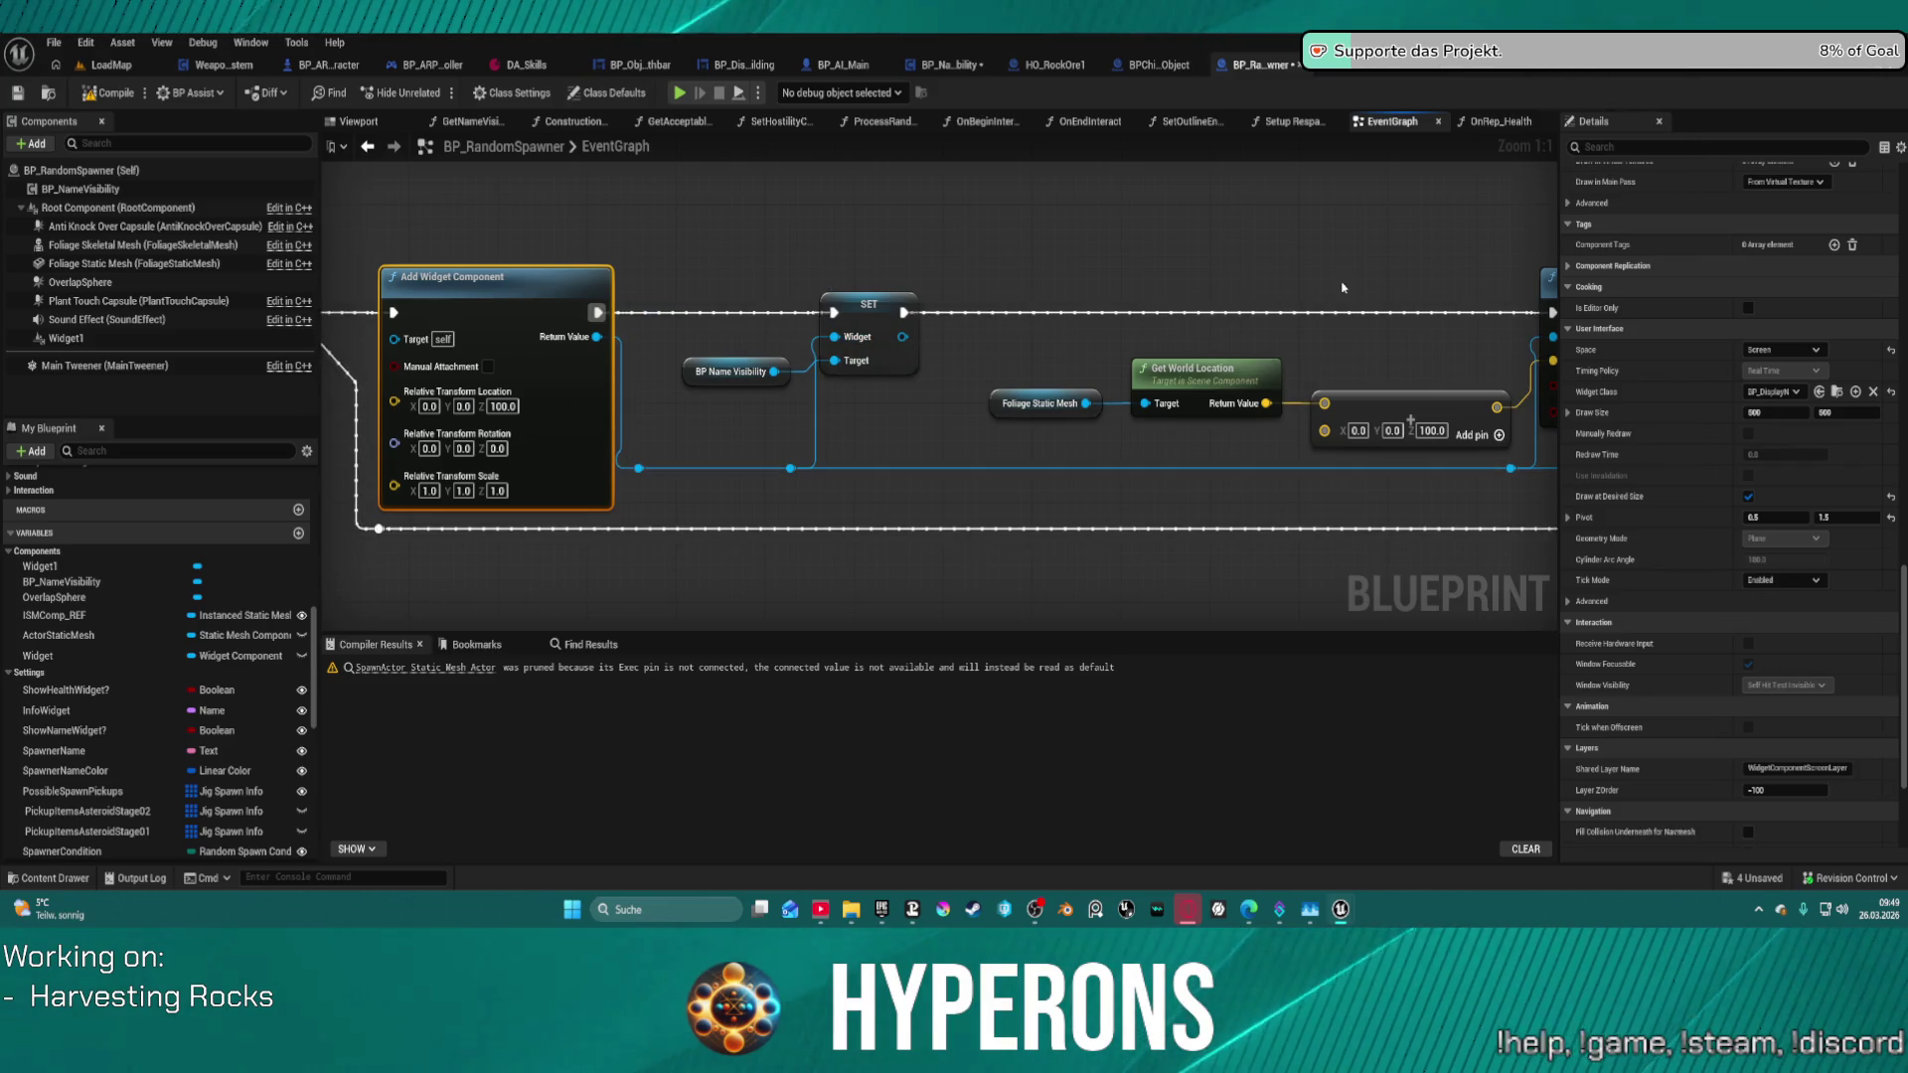
{"action": "mouse_move", "coordinate": [1341, 288]}
{"action": "left_mouse_down"}
{"action": "mouse_move", "coordinate": [760, 248]}
{"action": "mouse_move", "coordinate": [1227, 267]}
{"action": "mouse_move", "coordinate": [190, 274]}
{"action": "left_mouse_up"}
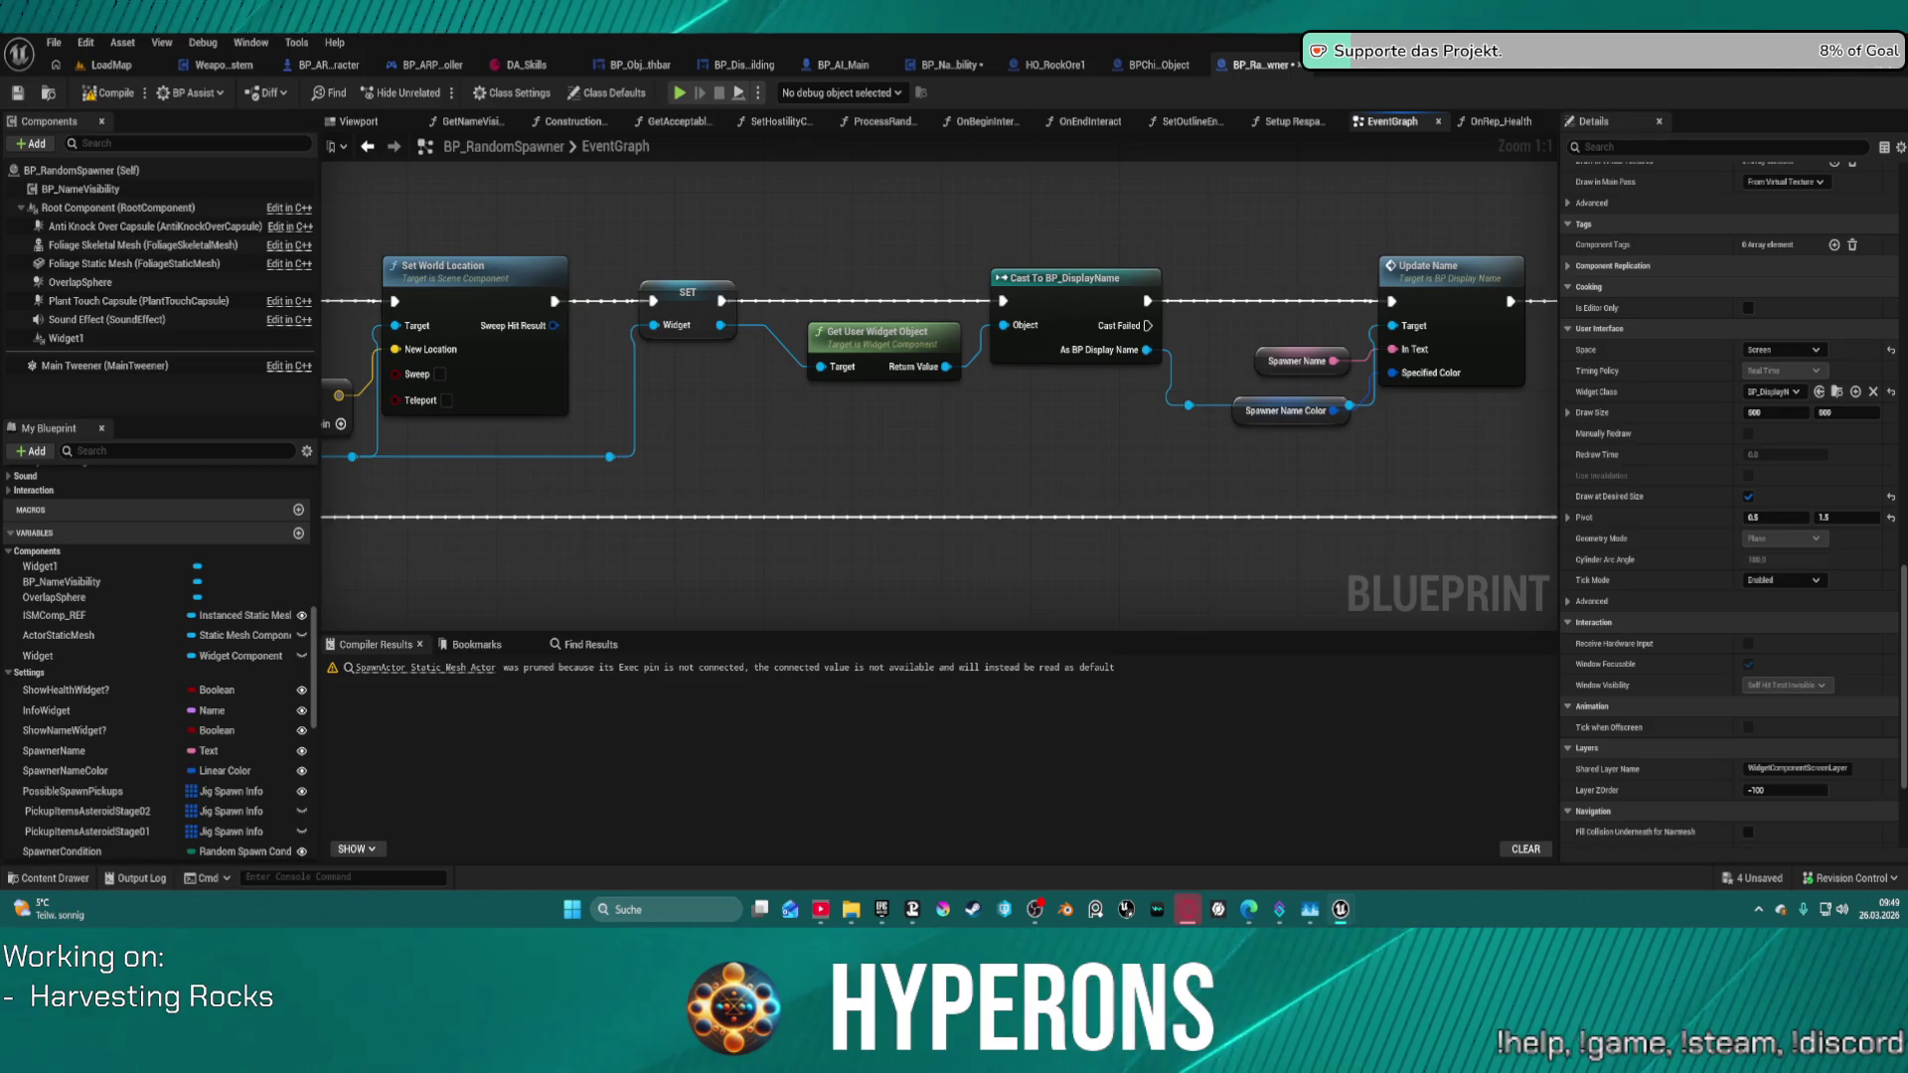
{"action": "mouse_move", "coordinate": [191, 276]}
{"action": "left_mouse_down"}
{"action": "mouse_move", "coordinate": [477, 250]}
{"action": "mouse_move", "coordinate": [781, 256]}
{"action": "left_mouse_up"}
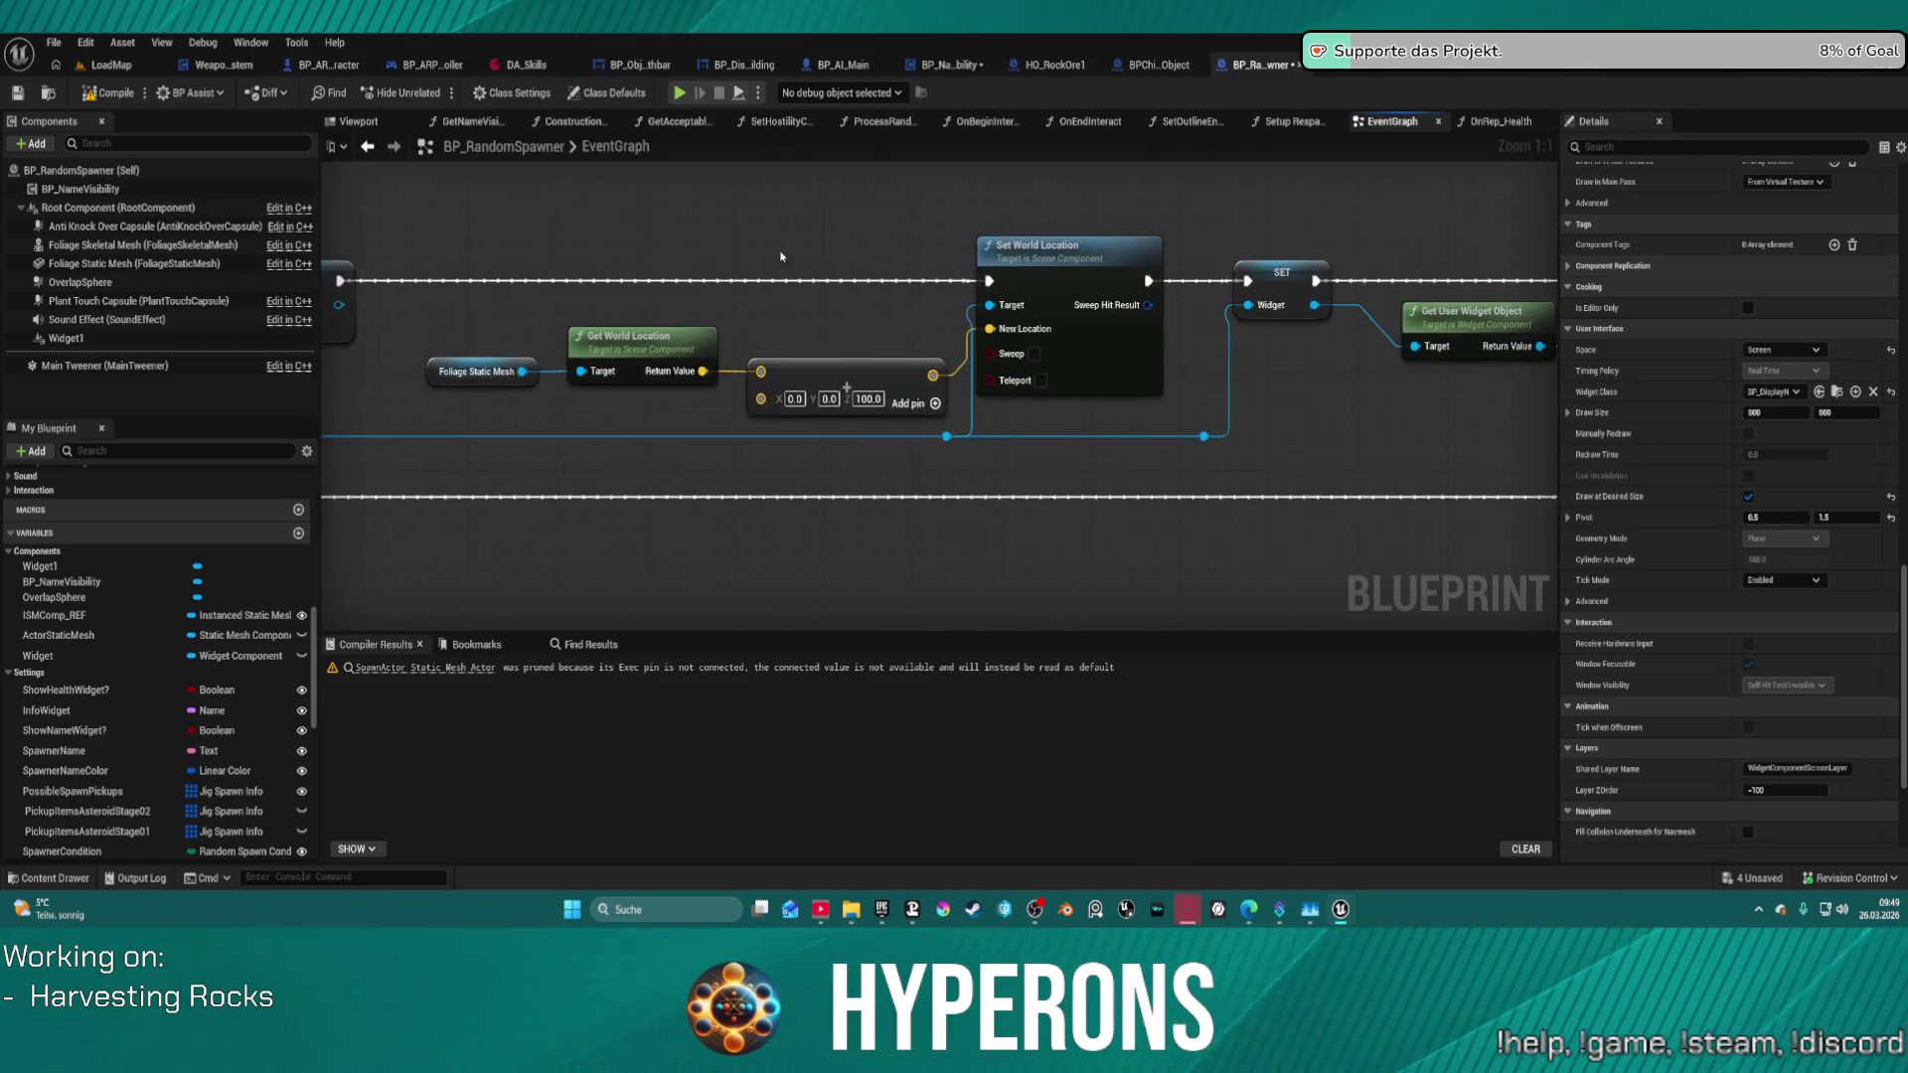
{"action": "left_click", "coordinate": [65, 338]}
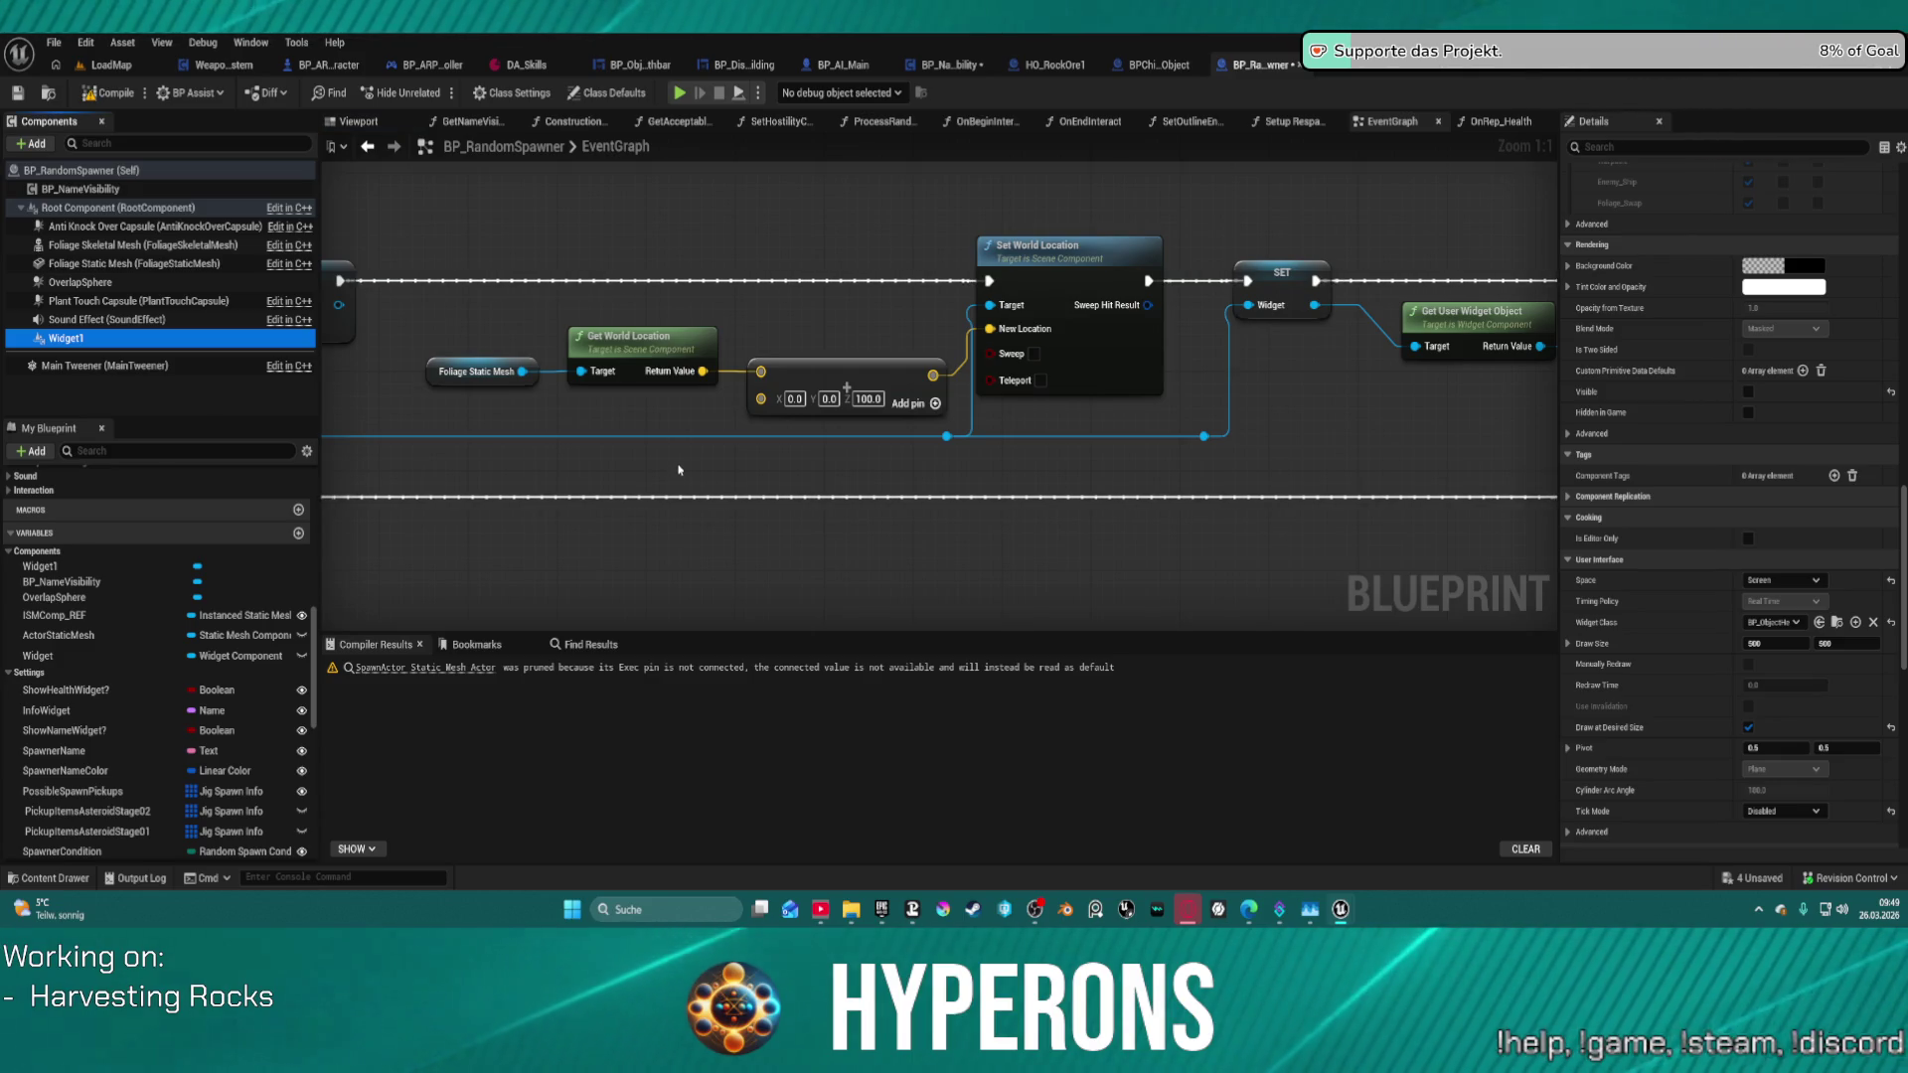
{"action": "mouse_move", "coordinate": [624, 462]}
{"action": "left_mouse_down"}
{"action": "mouse_move", "coordinate": [1440, 398]}
{"action": "mouse_move", "coordinate": [1249, 393]}
{"action": "left_mouse_up"}
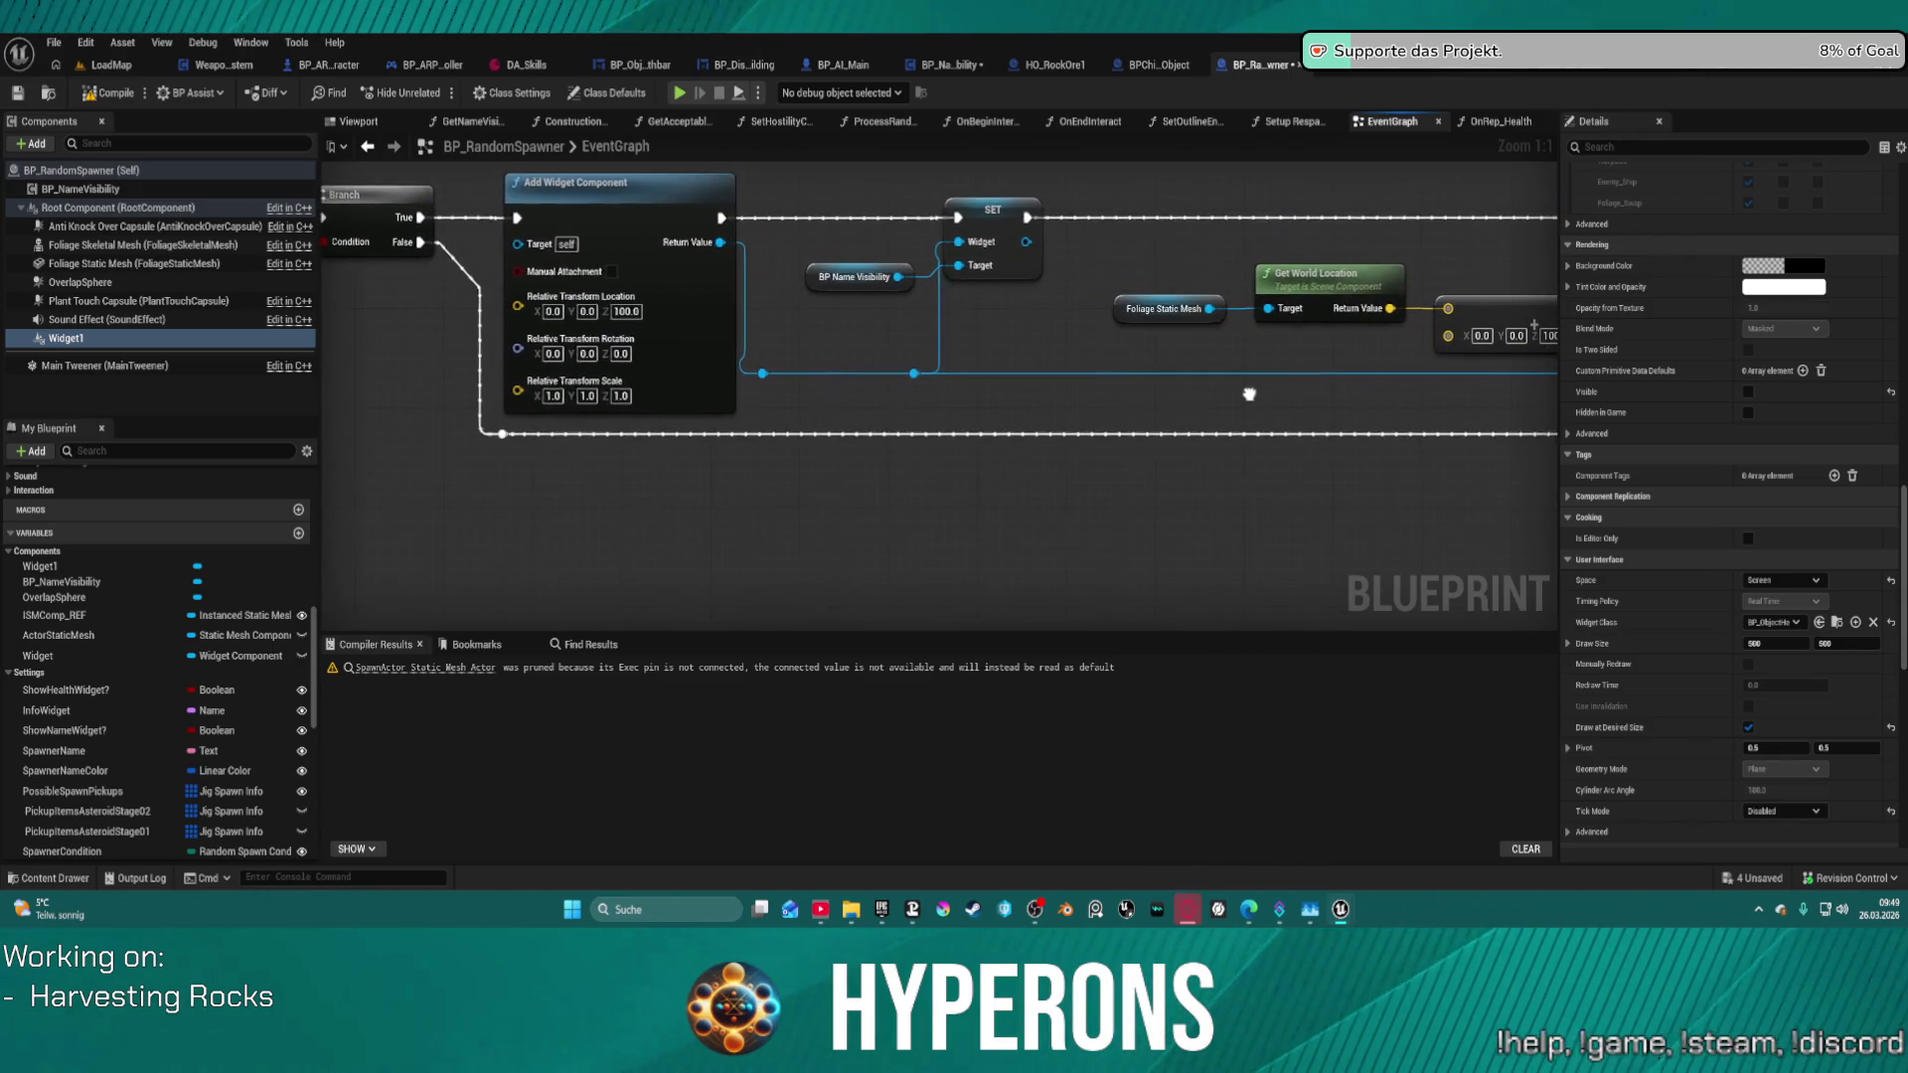
- In the Construction Script, delete the Widget1 reference feeding the Get Widget node
{"action": "left_click", "coordinate": [575, 121]}
{"action": "scroll", "coordinate": [919, 449], "scroll_direction": "up", "scroll_amount": 4}
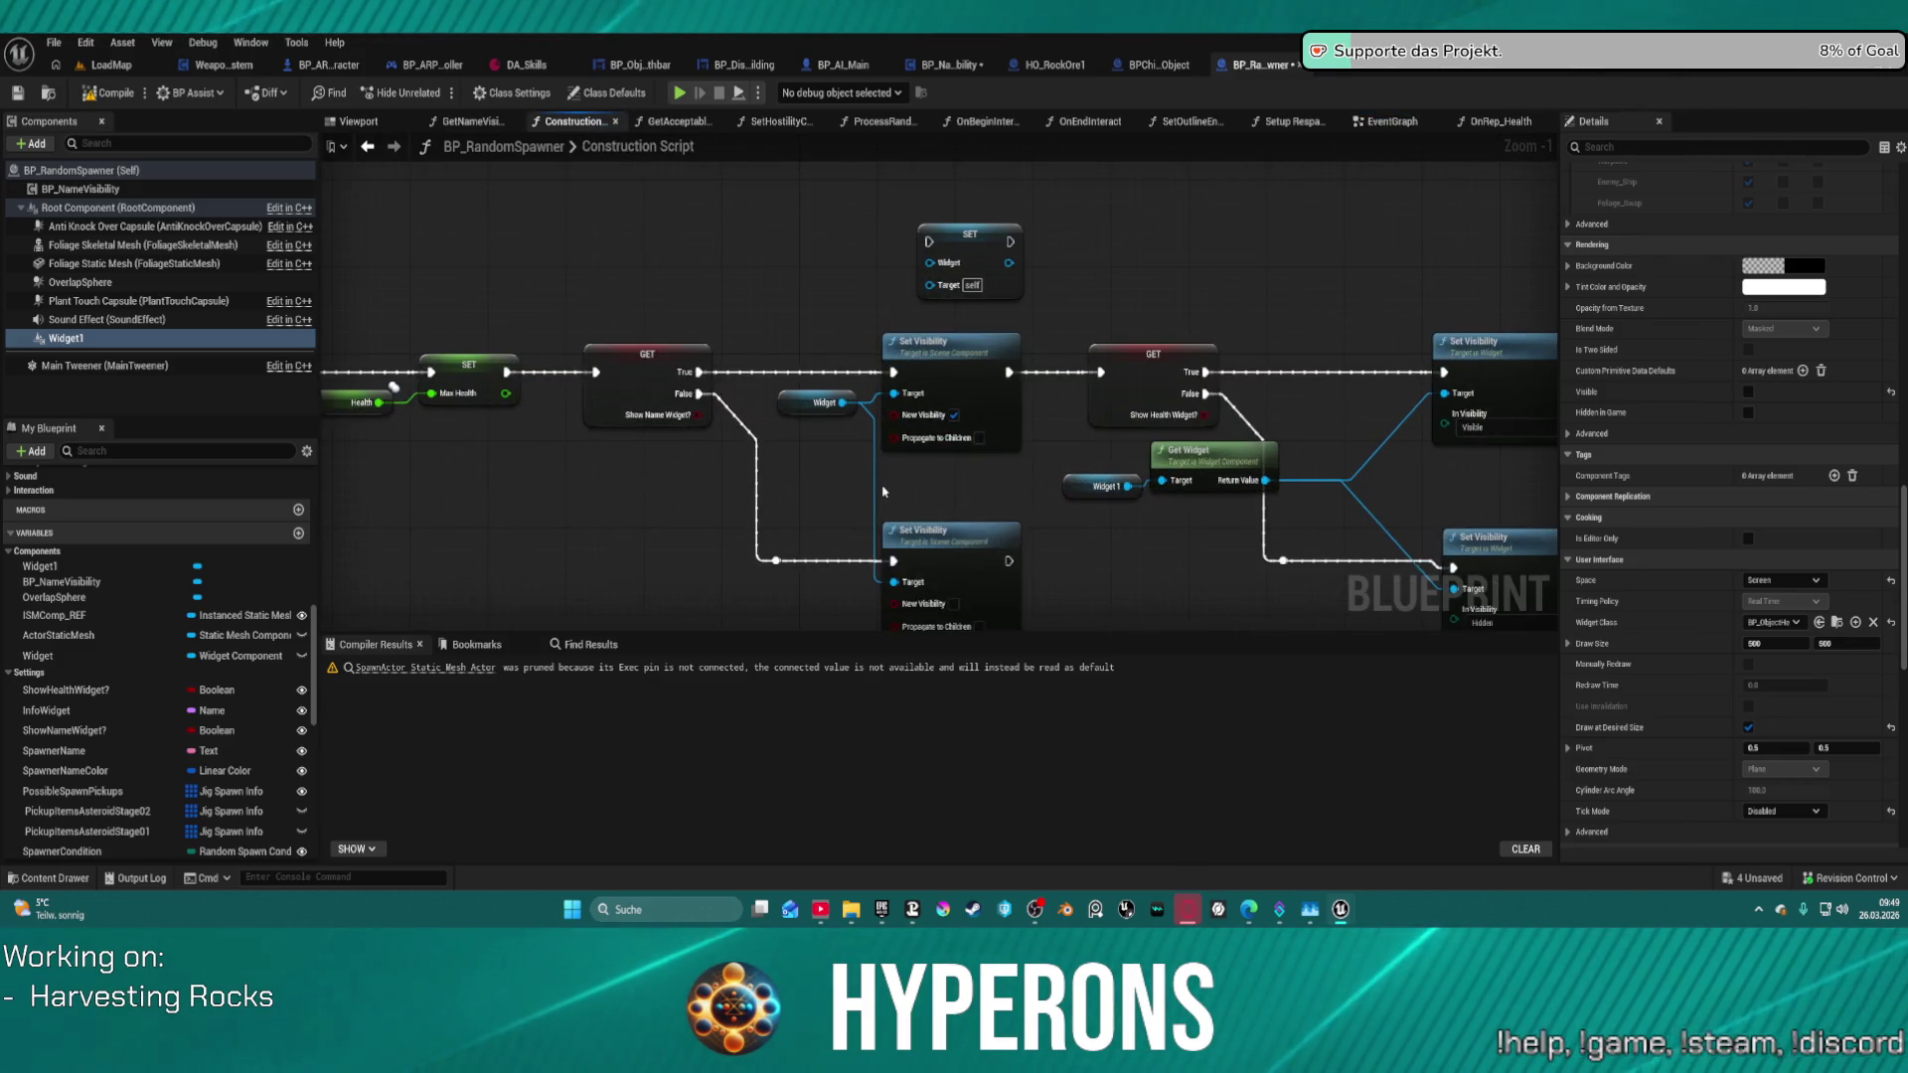
{"action": "mouse_move", "coordinate": [883, 491]}
{"action": "left_mouse_down"}
{"action": "mouse_move", "coordinate": [770, 480]}
{"action": "mouse_move", "coordinate": [744, 435]}
{"action": "mouse_move", "coordinate": [655, 415]}
{"action": "mouse_move", "coordinate": [820, 401]}
{"action": "mouse_move", "coordinate": [633, 391]}
{"action": "left_mouse_up"}
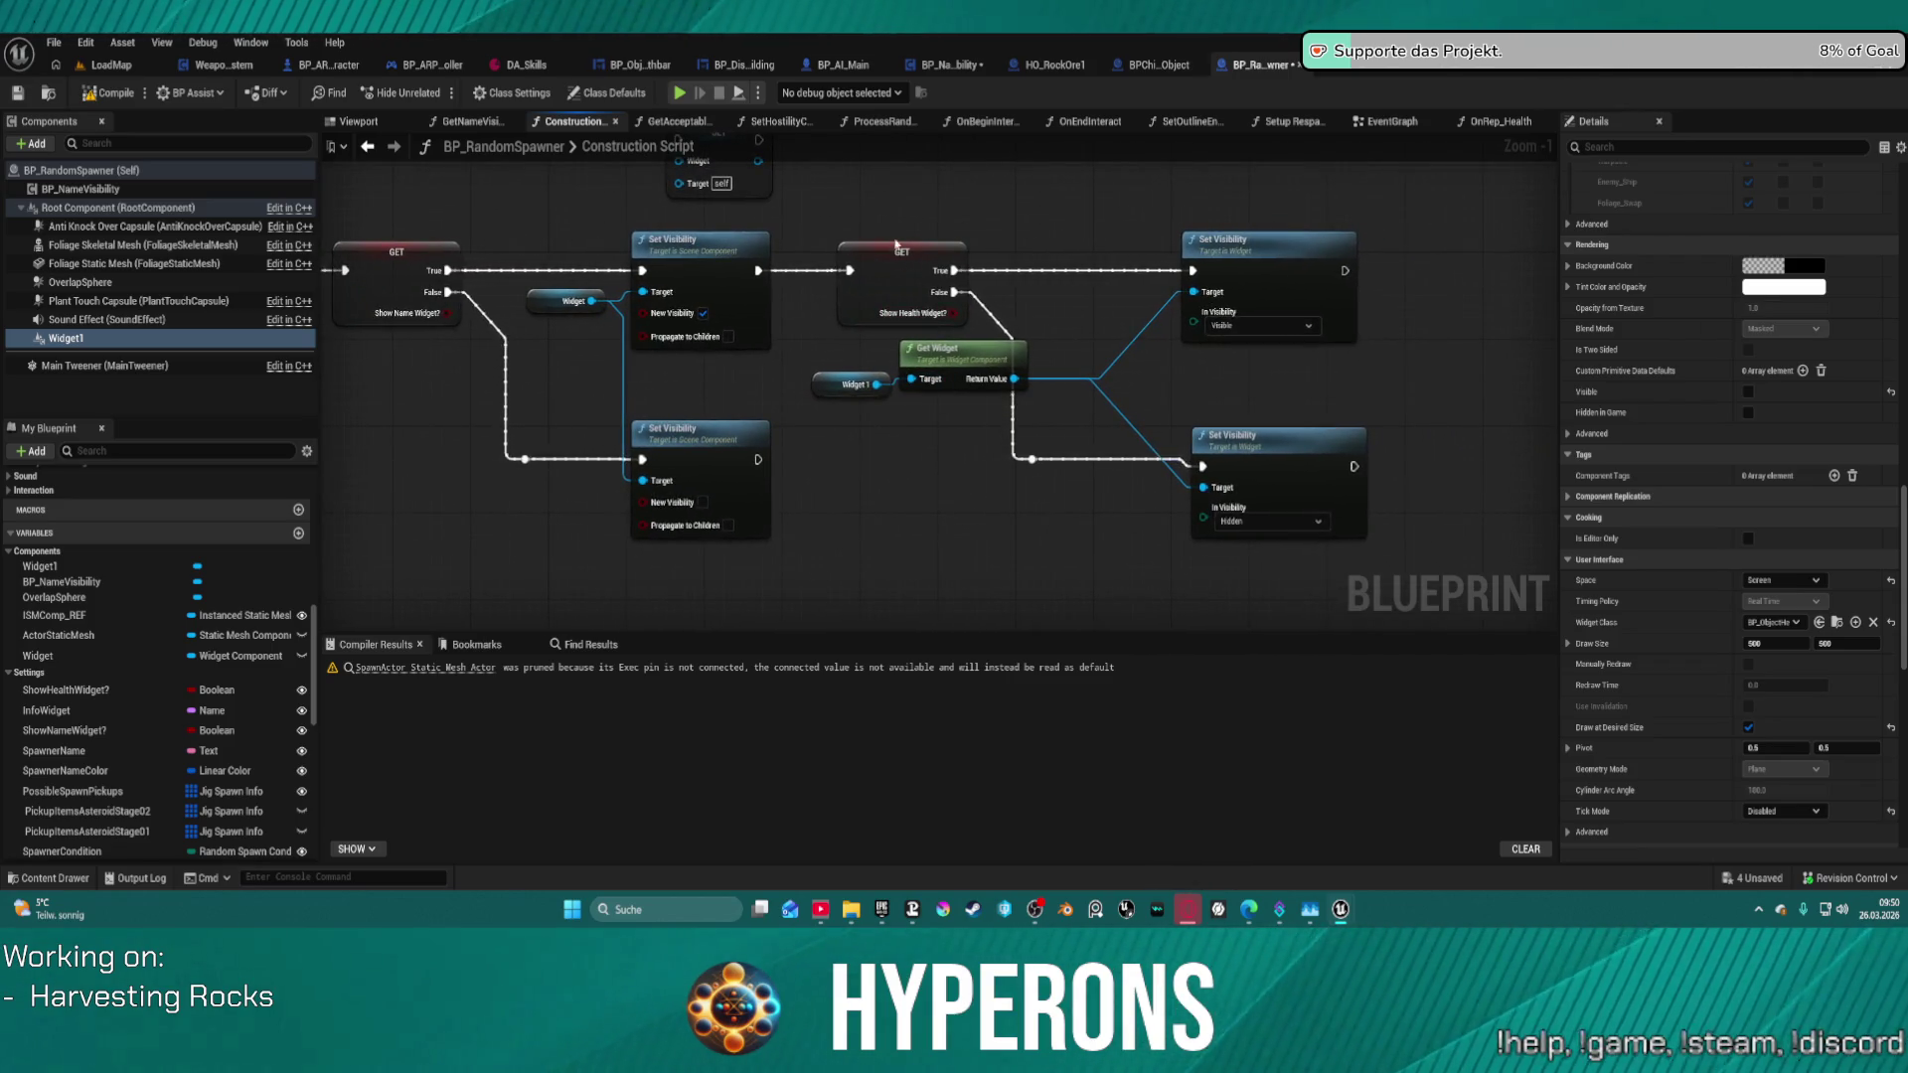
{"action": "left_click", "coordinate": [996, 363]}
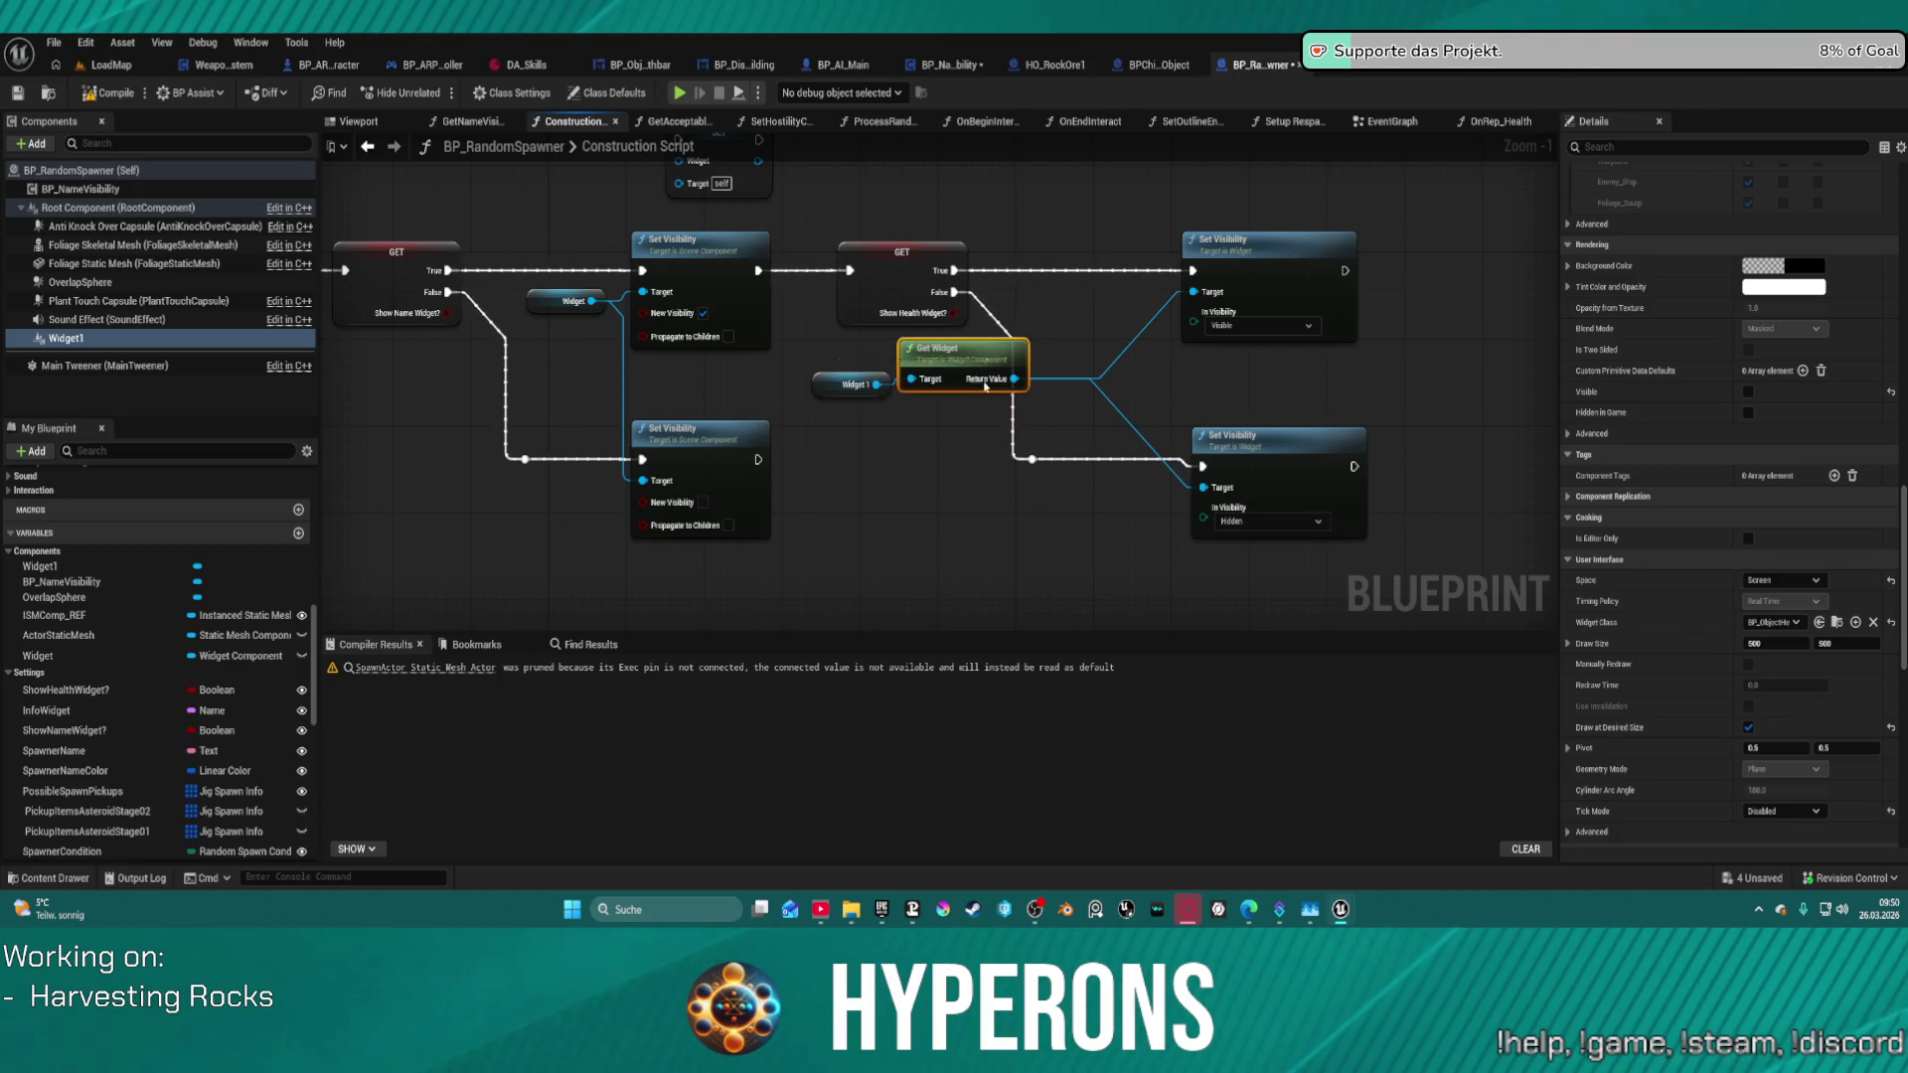
{"action": "left_click_drag", "start_coordinate": [985, 404], "coordinate": [1014, 408]}
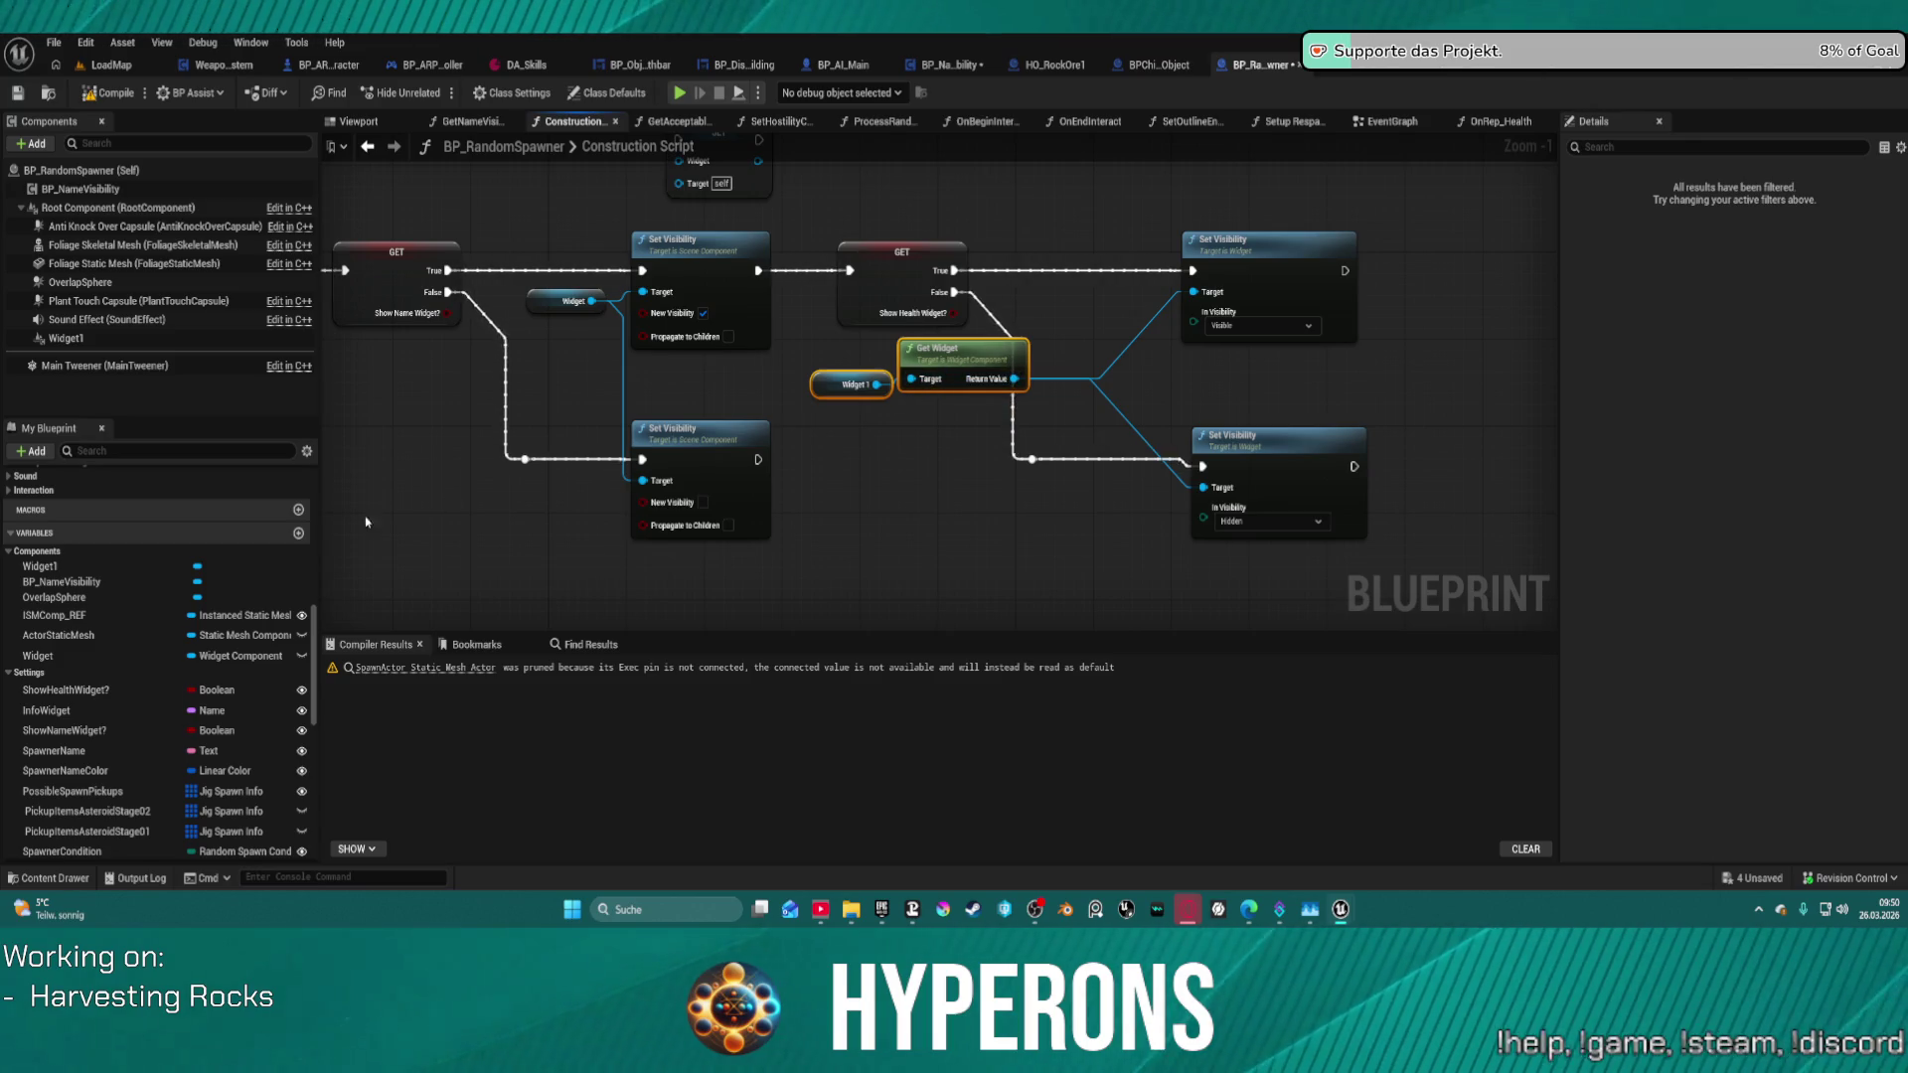
{"action": "left_click", "coordinate": [149, 566]}
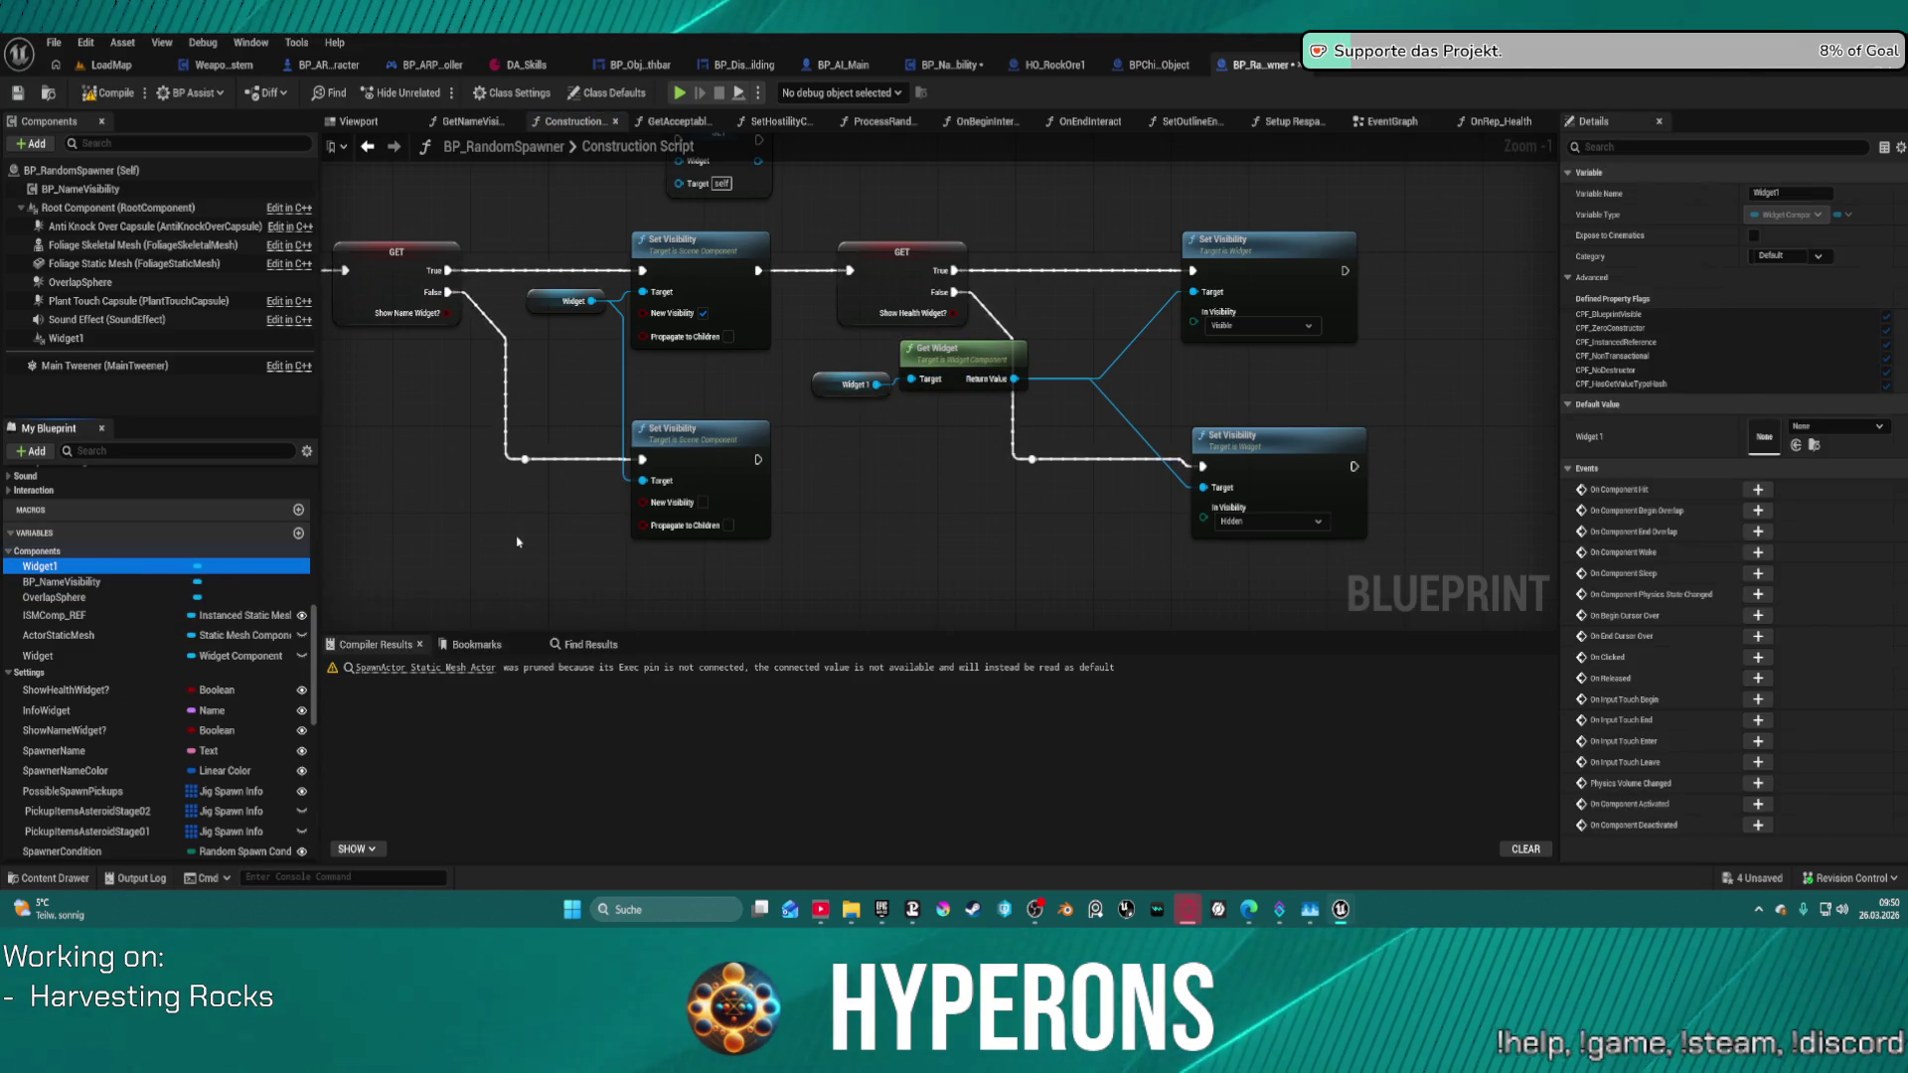
{"action": "key", "text": "Delete"}
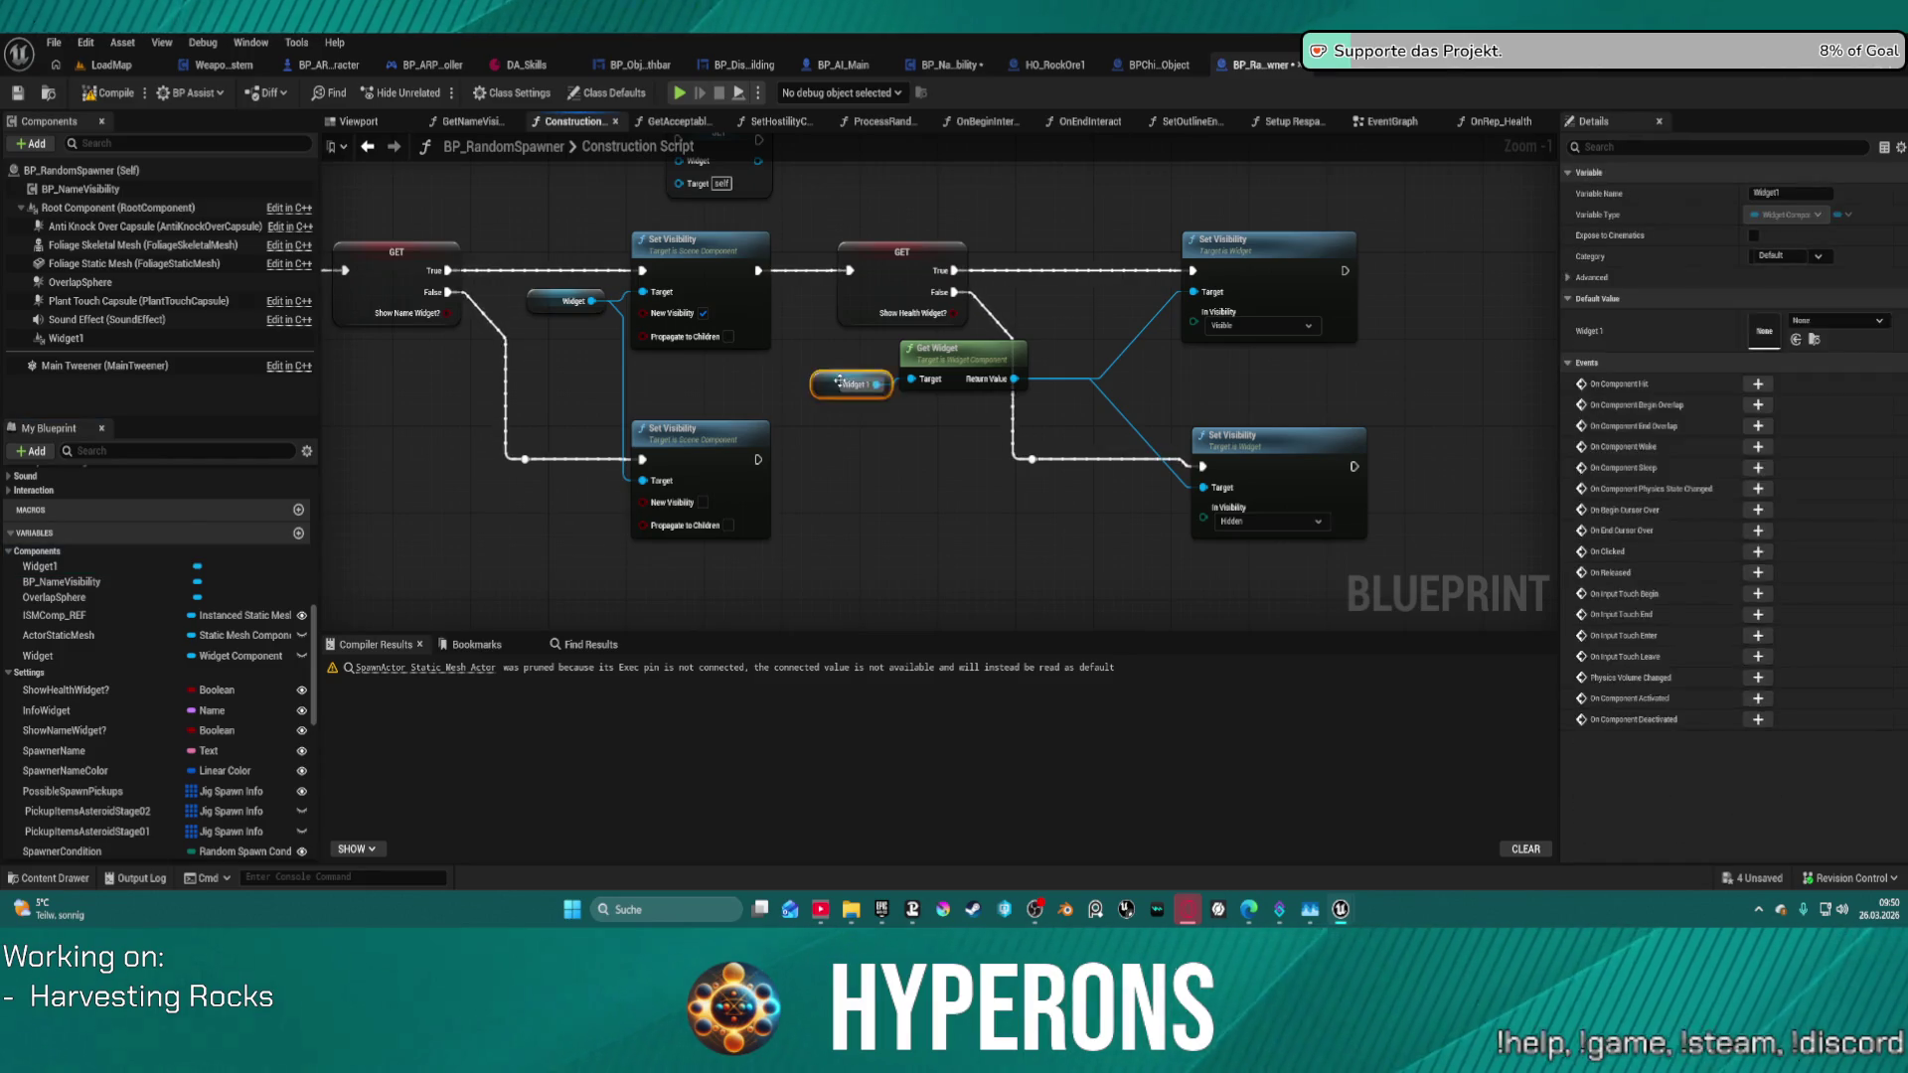
- Delete the Widget1 component from the blueprint and select Add Widget Component in the EventGraph
{"action": "left_click", "coordinate": [94, 339]}
{"action": "key", "text": "Delete"}
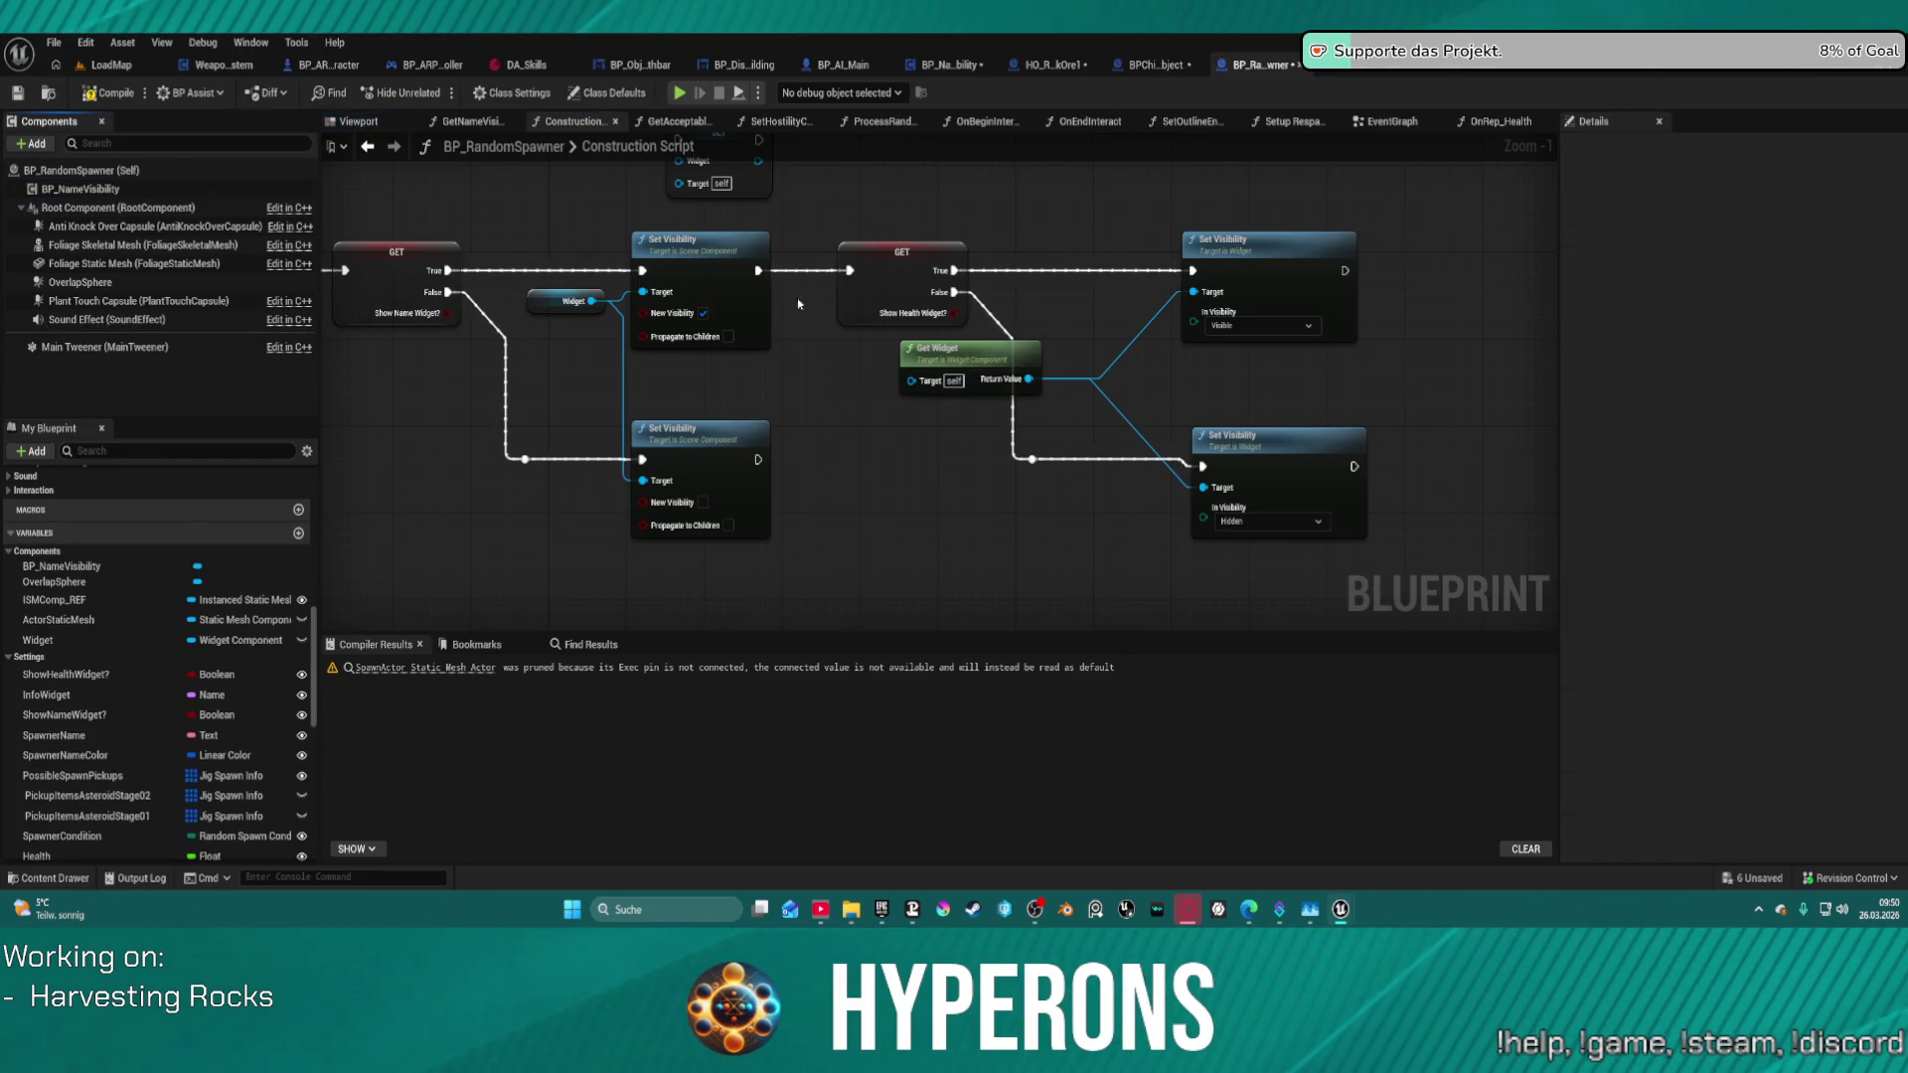
{"action": "left_click", "coordinate": [1386, 121]}
{"action": "left_click", "coordinate": [692, 211]}
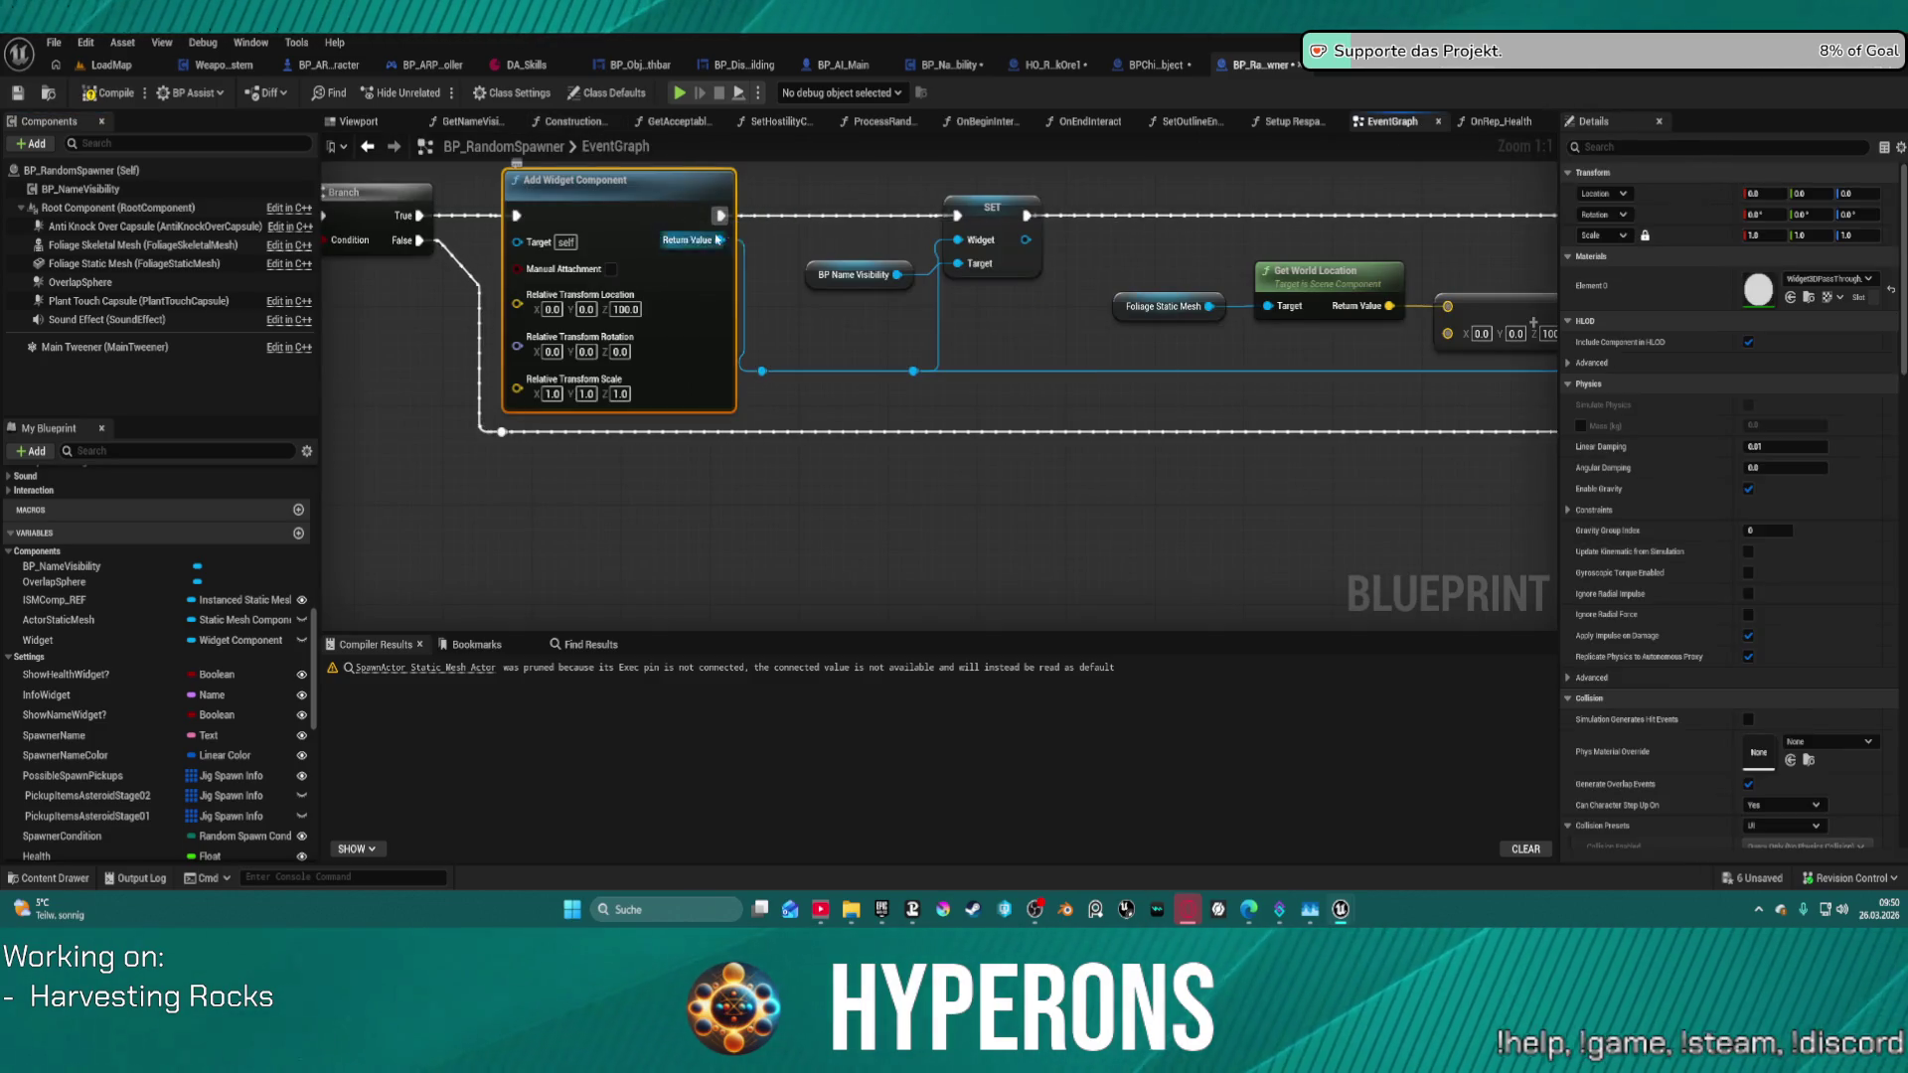
- Drag ShowHealthWidget? into the EventGraph as a Set node above the Event BeginPlay widget chain
{"action": "scroll", "coordinate": [355, 274], "scroll_direction": "down", "scroll_amount": 5}
{"action": "left_click_drag", "start_coordinate": [354, 273], "coordinate": [1264, 270]}
{"action": "scroll", "coordinate": [801, 258], "scroll_direction": "up", "scroll_amount": 3}
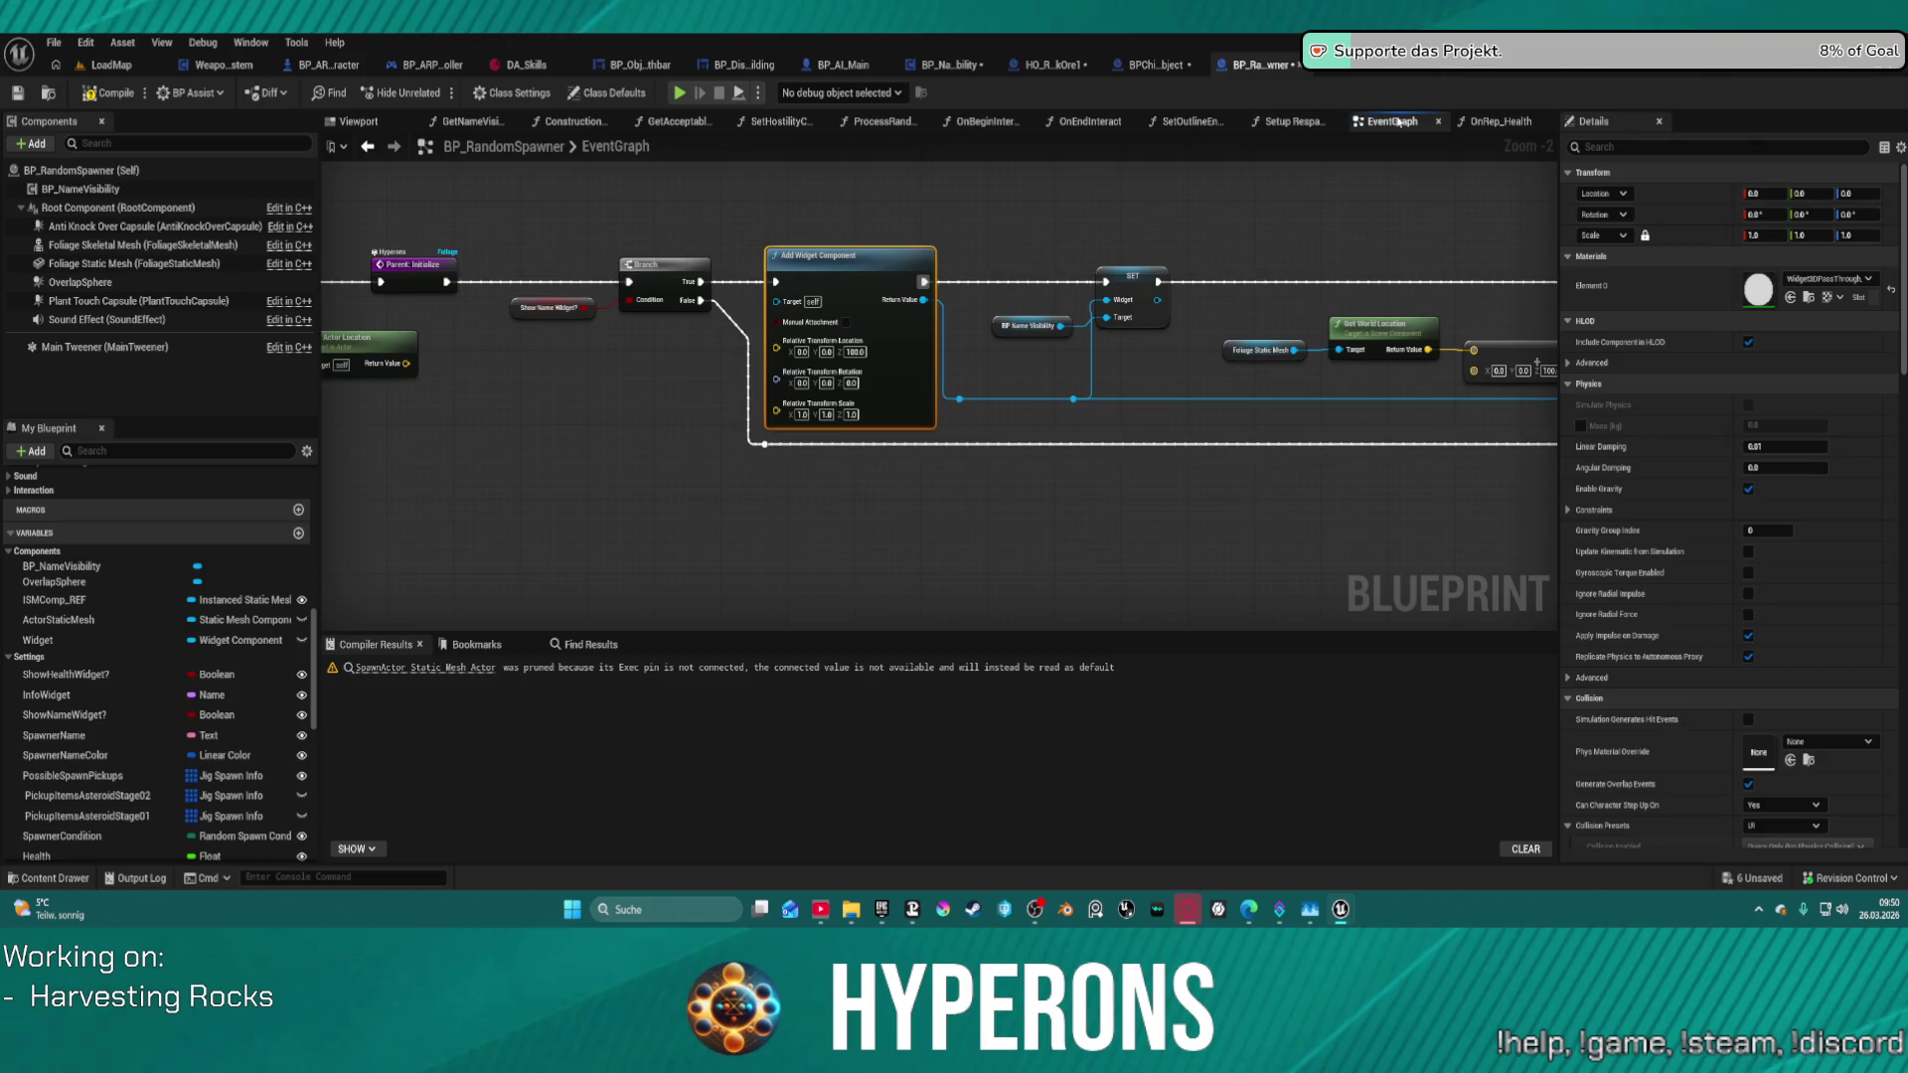
{"action": "left_click", "coordinate": [562, 123]}
{"action": "left_click", "coordinate": [646, 303]}
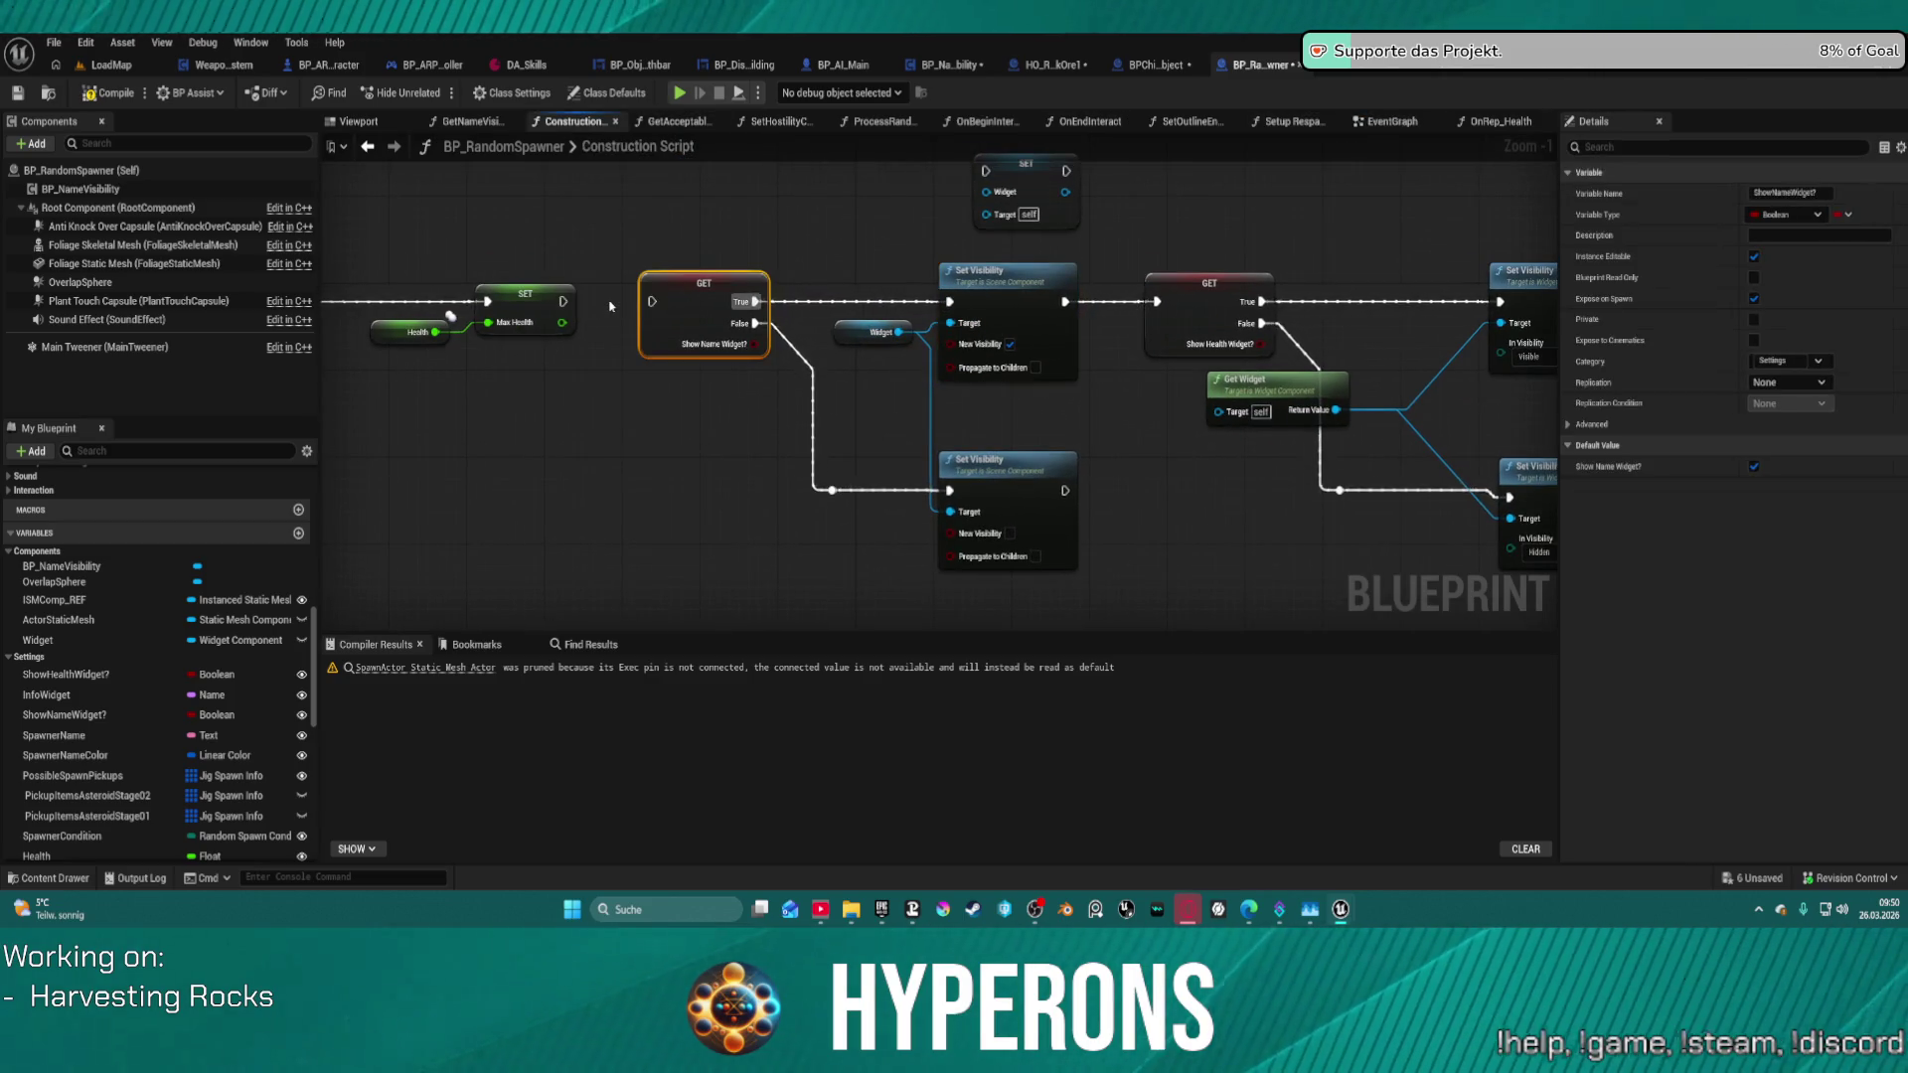
{"action": "left_click_drag", "start_coordinate": [898, 283], "coordinate": [641, 280]}
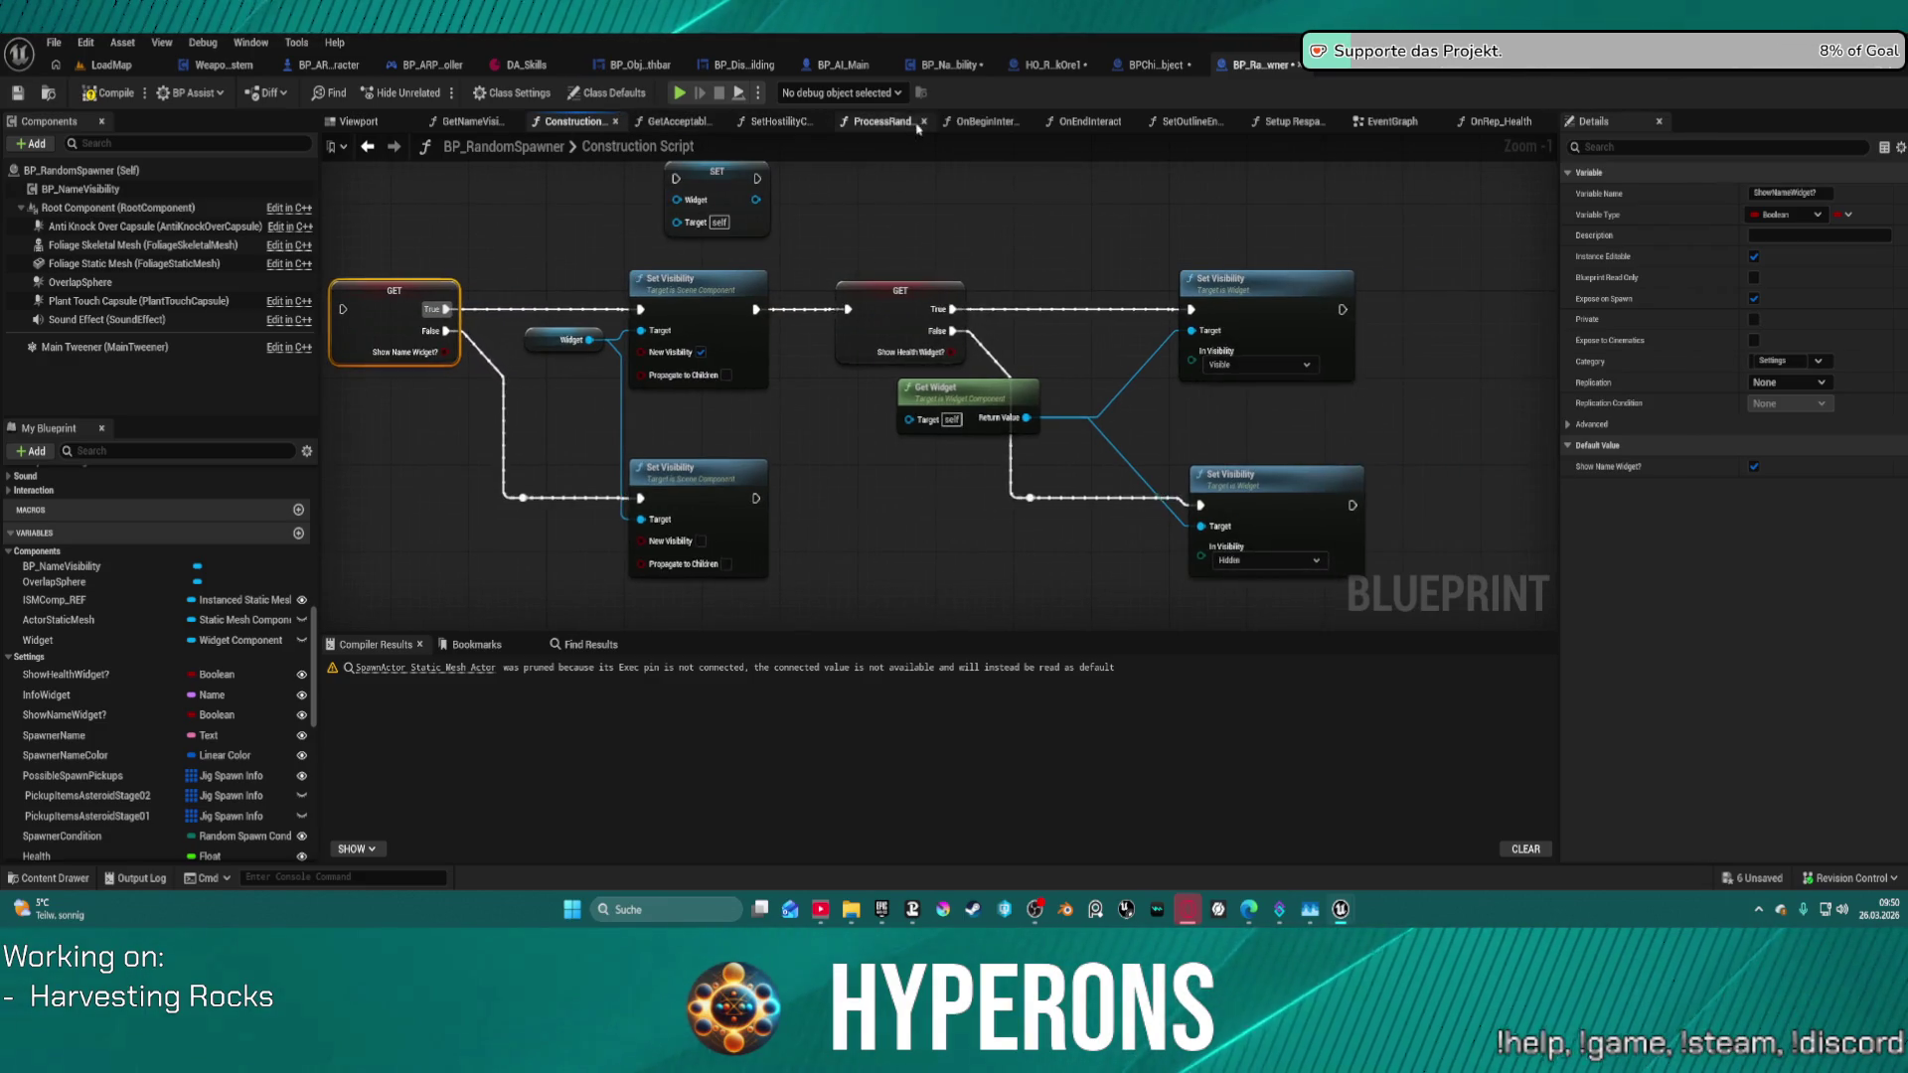
{"action": "left_click", "coordinate": [1383, 124]}
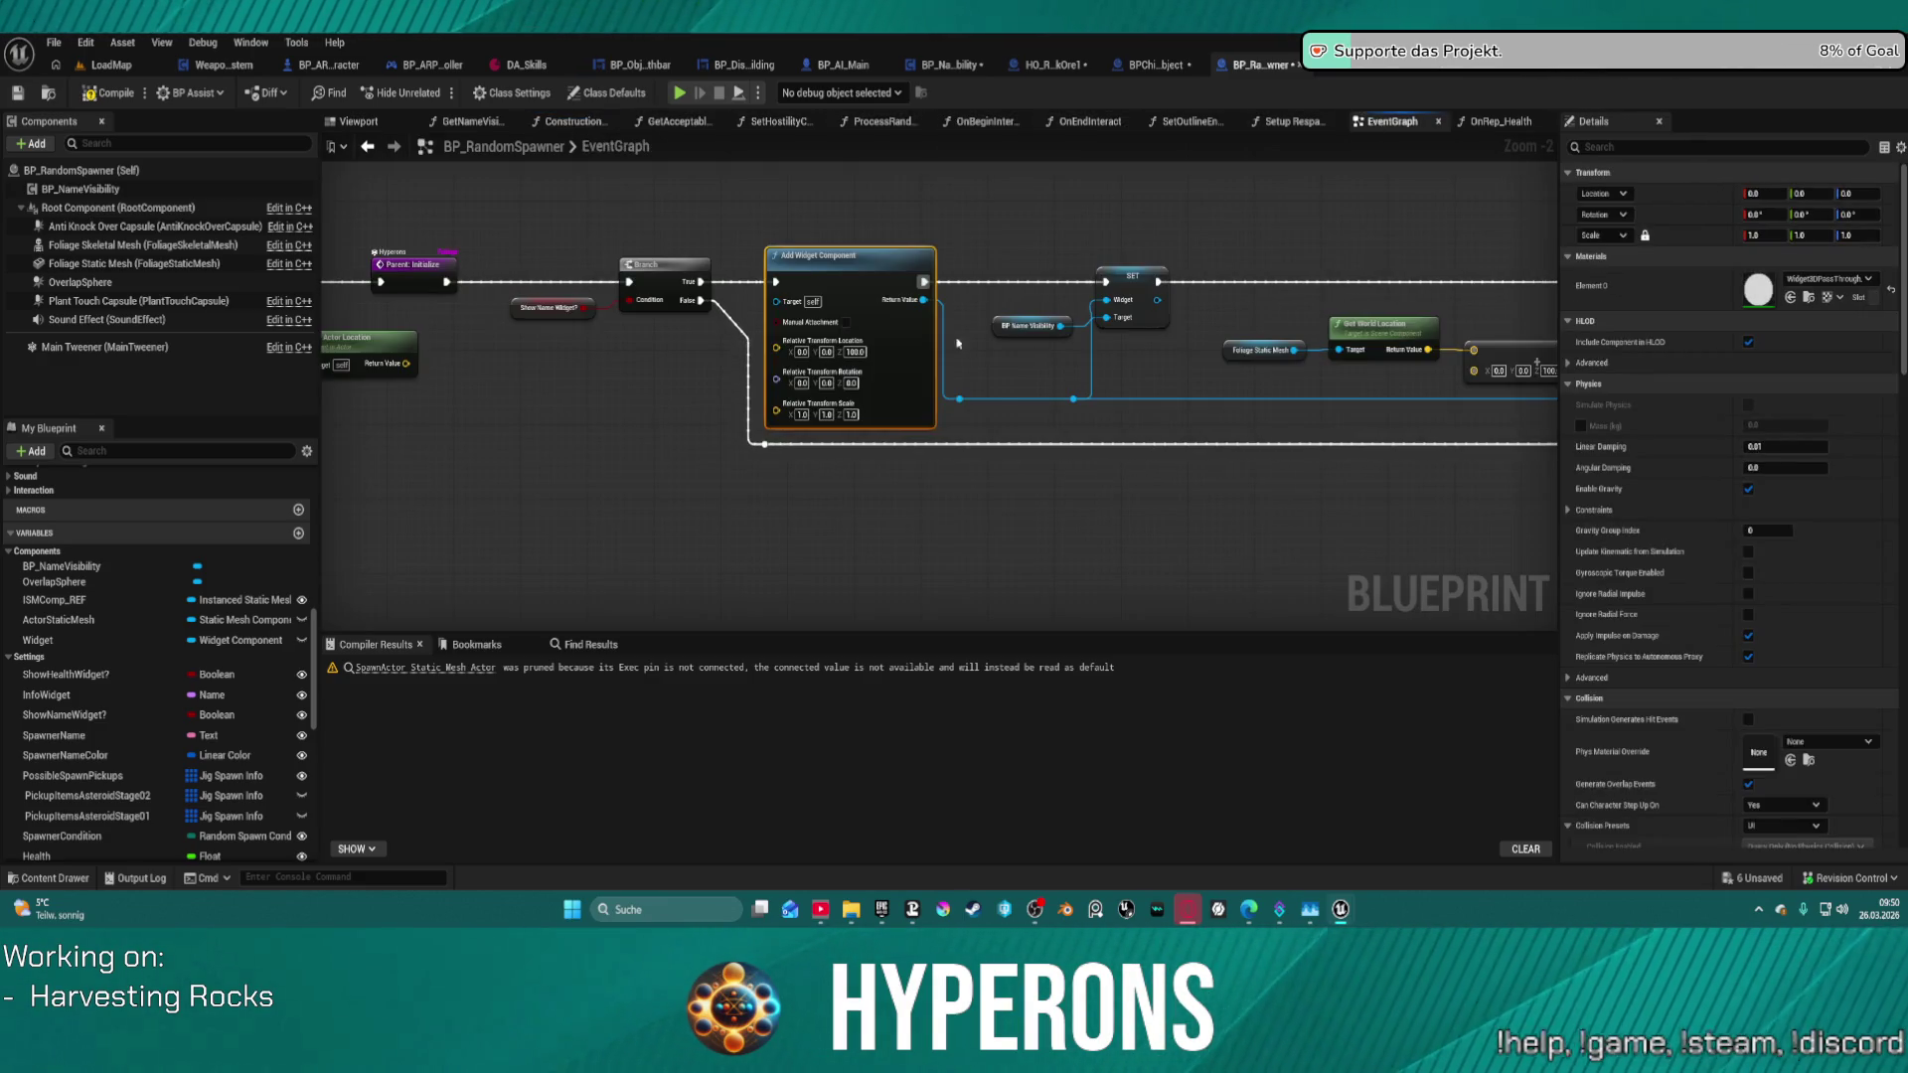
{"action": "mouse_move", "coordinate": [890, 387]}
{"action": "left_mouse_down"}
{"action": "mouse_move", "coordinate": [827, 552]}
{"action": "mouse_move", "coordinate": [1013, 514]}
{"action": "left_mouse_up"}
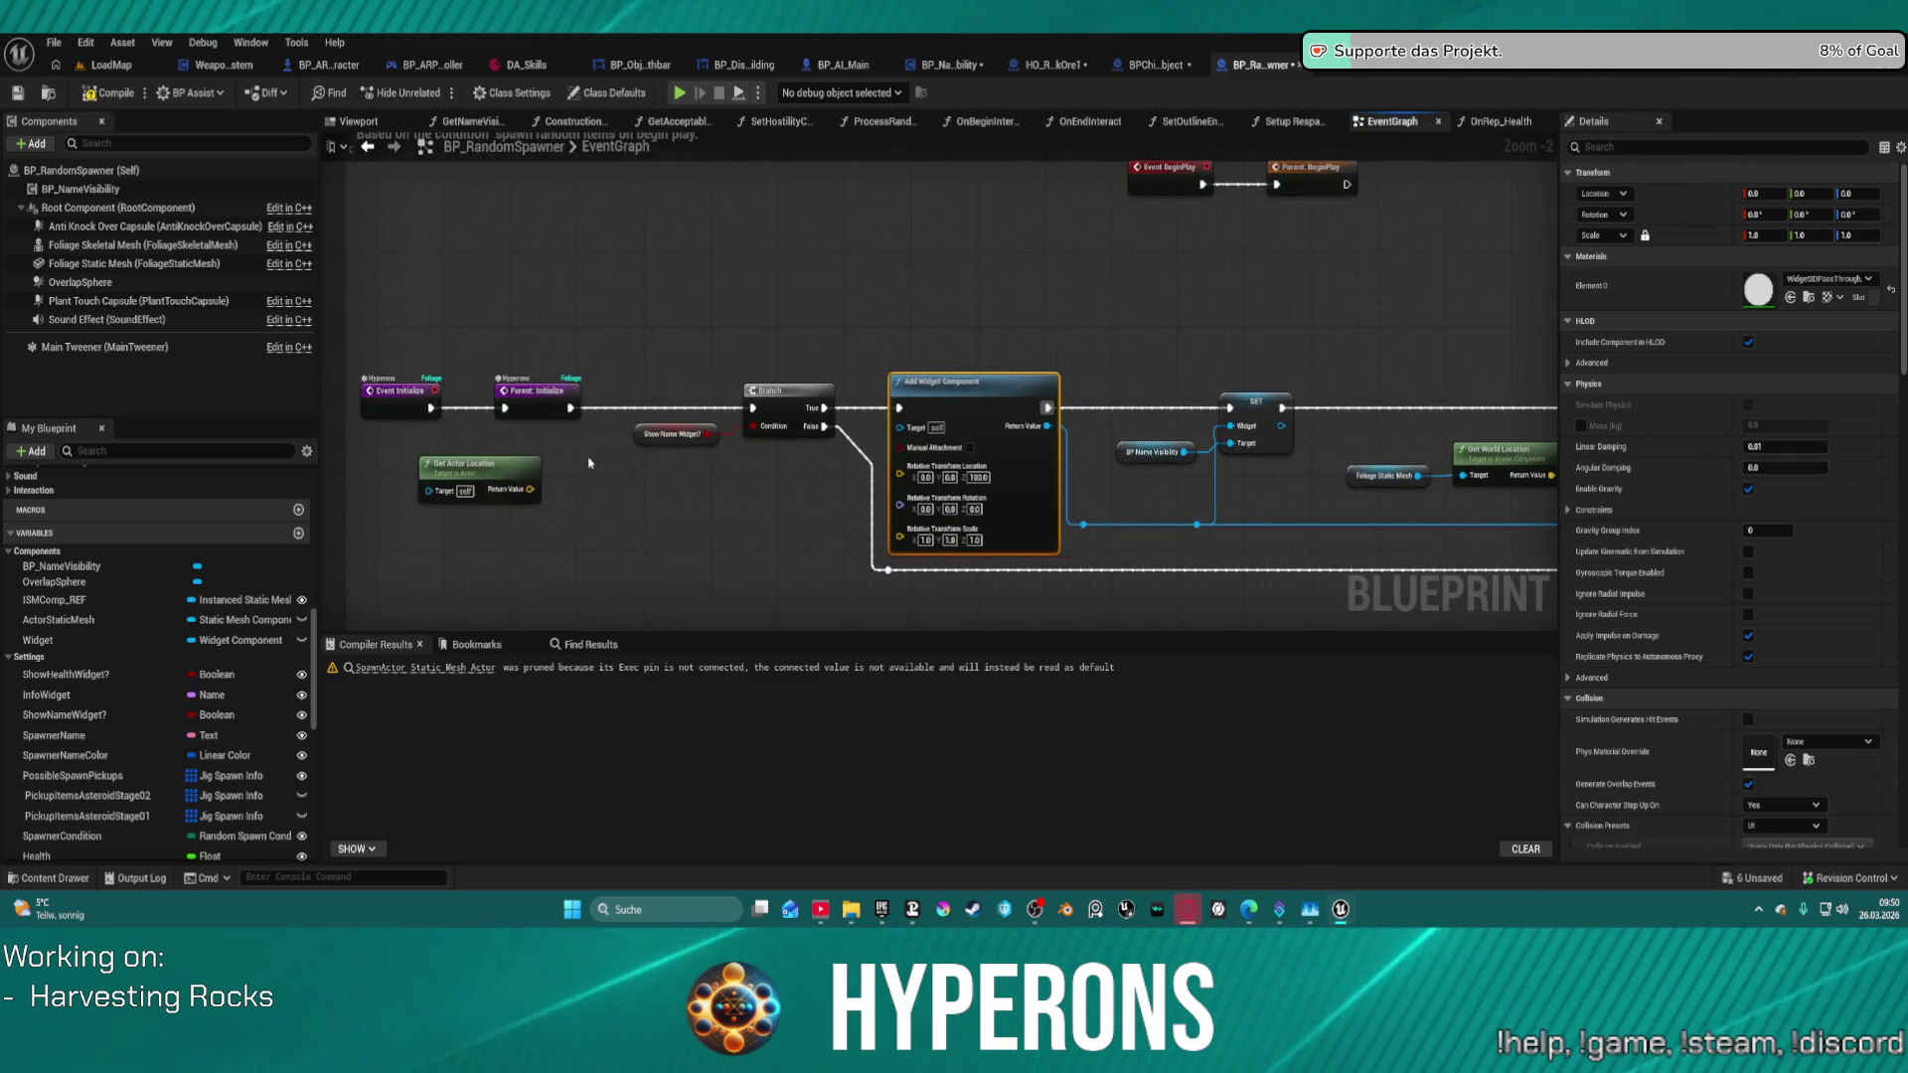
{"action": "left_click", "coordinate": [191, 673]}
{"action": "left_click_drag", "start_coordinate": [191, 659], "coordinate": [843, 253]}
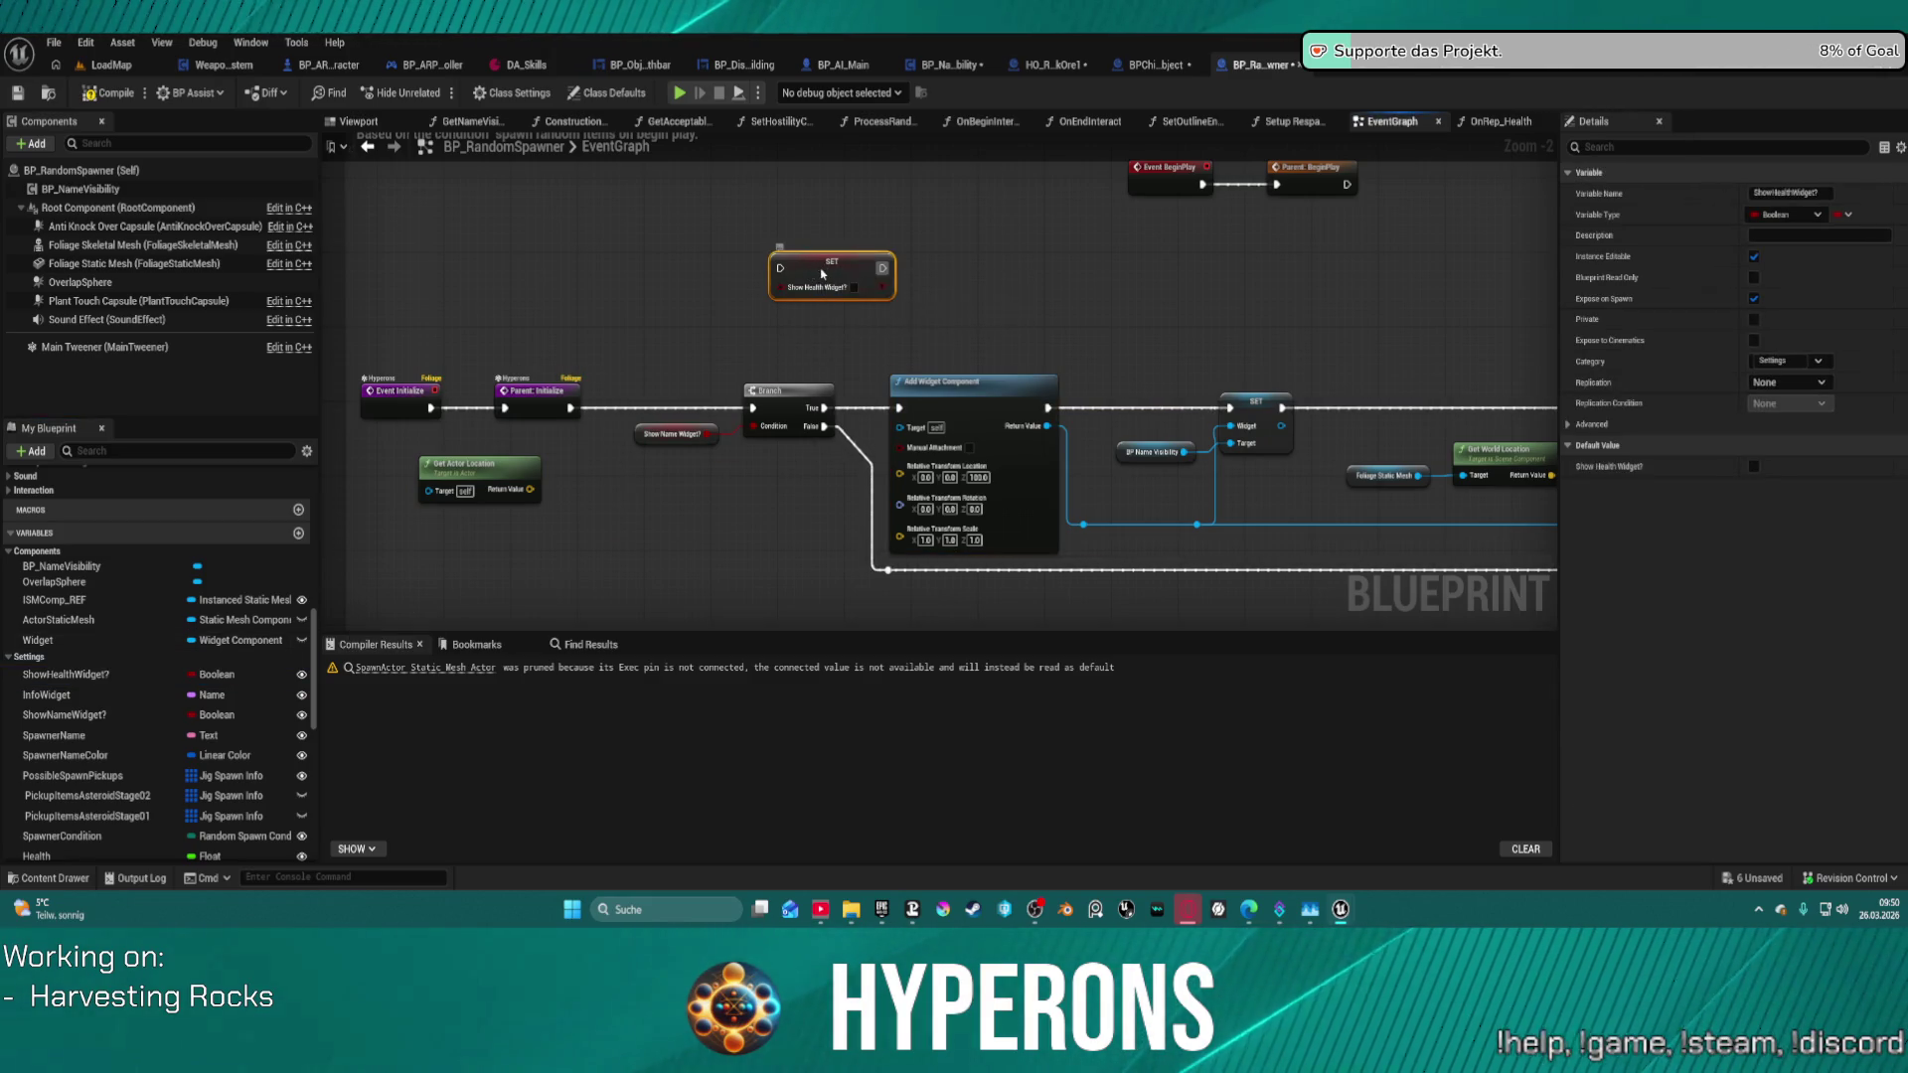
- Convert the Show Health Widget? Set node into a Get, then into a branching validated get
{"action": "right_click", "coordinate": [821, 279]}
{"action": "mouse_move", "coordinate": [944, 650]}
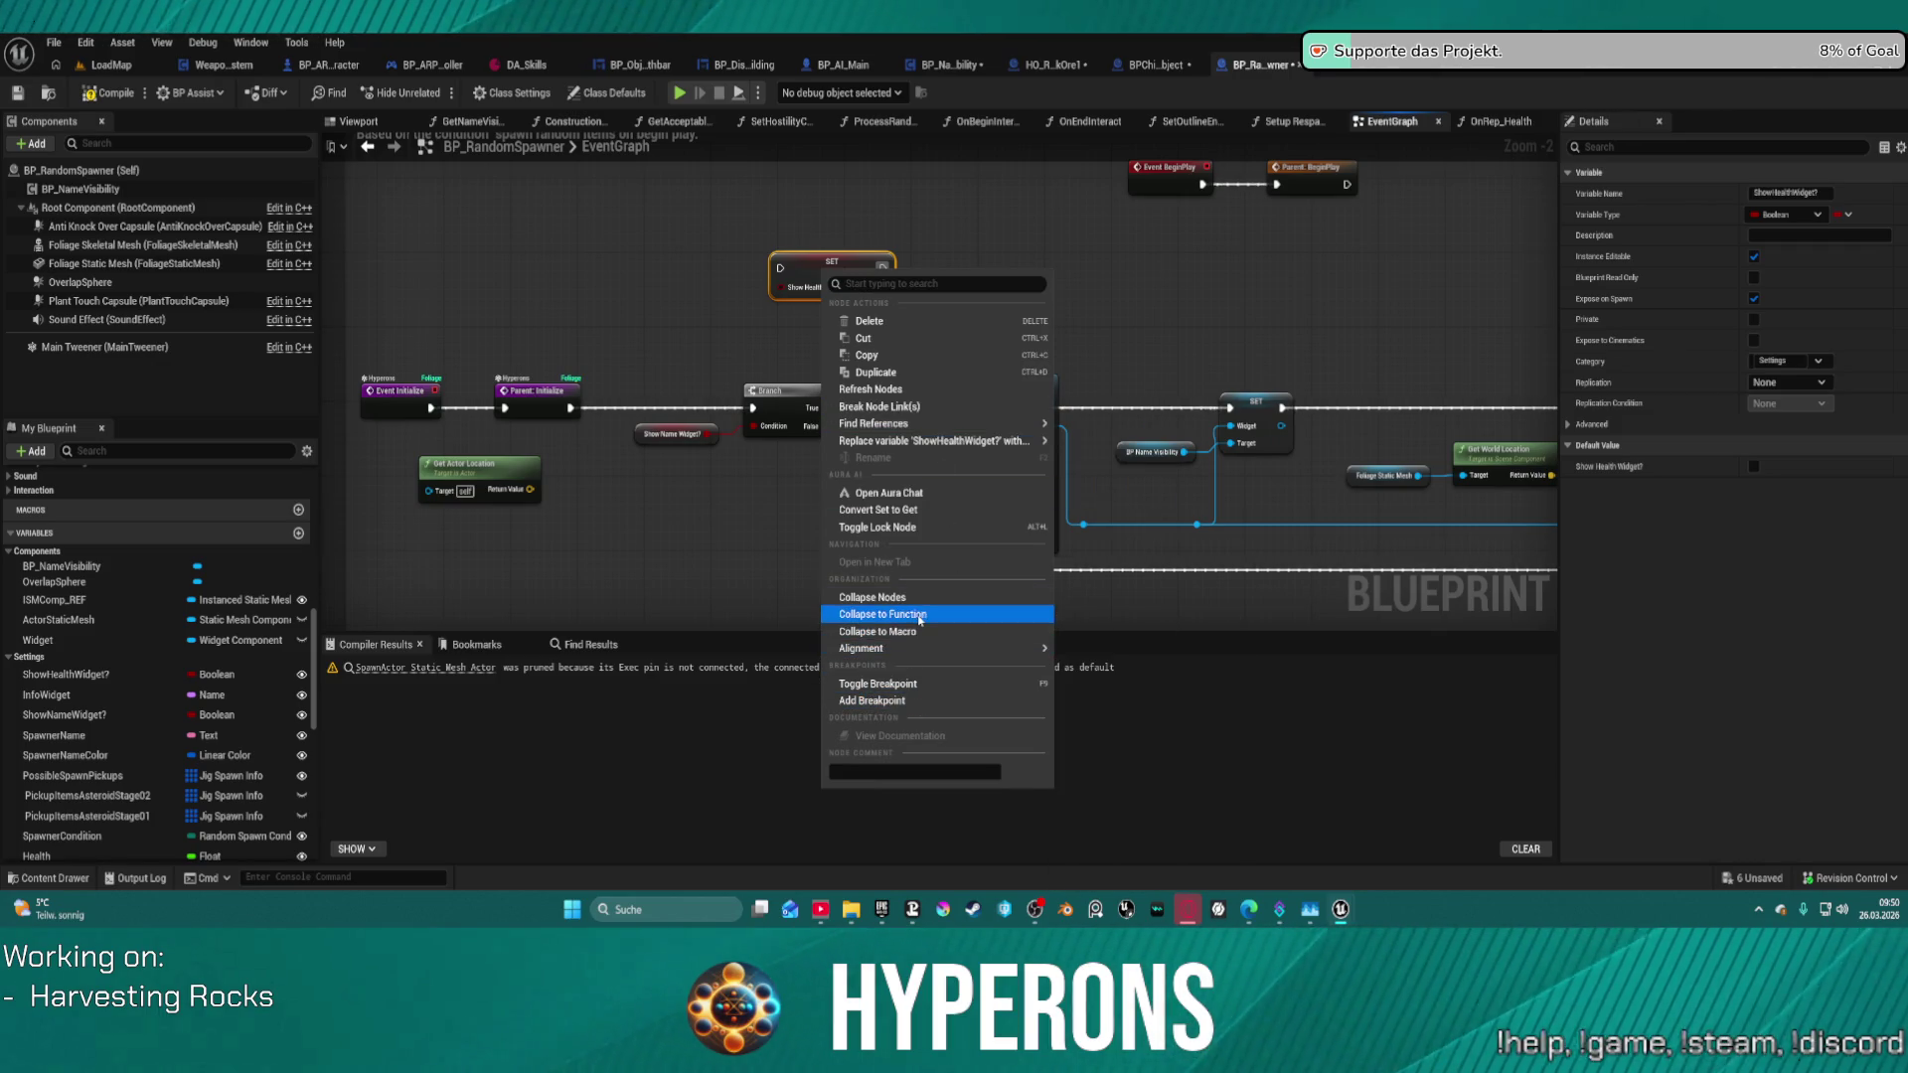
{"action": "left_click", "coordinate": [893, 512]}
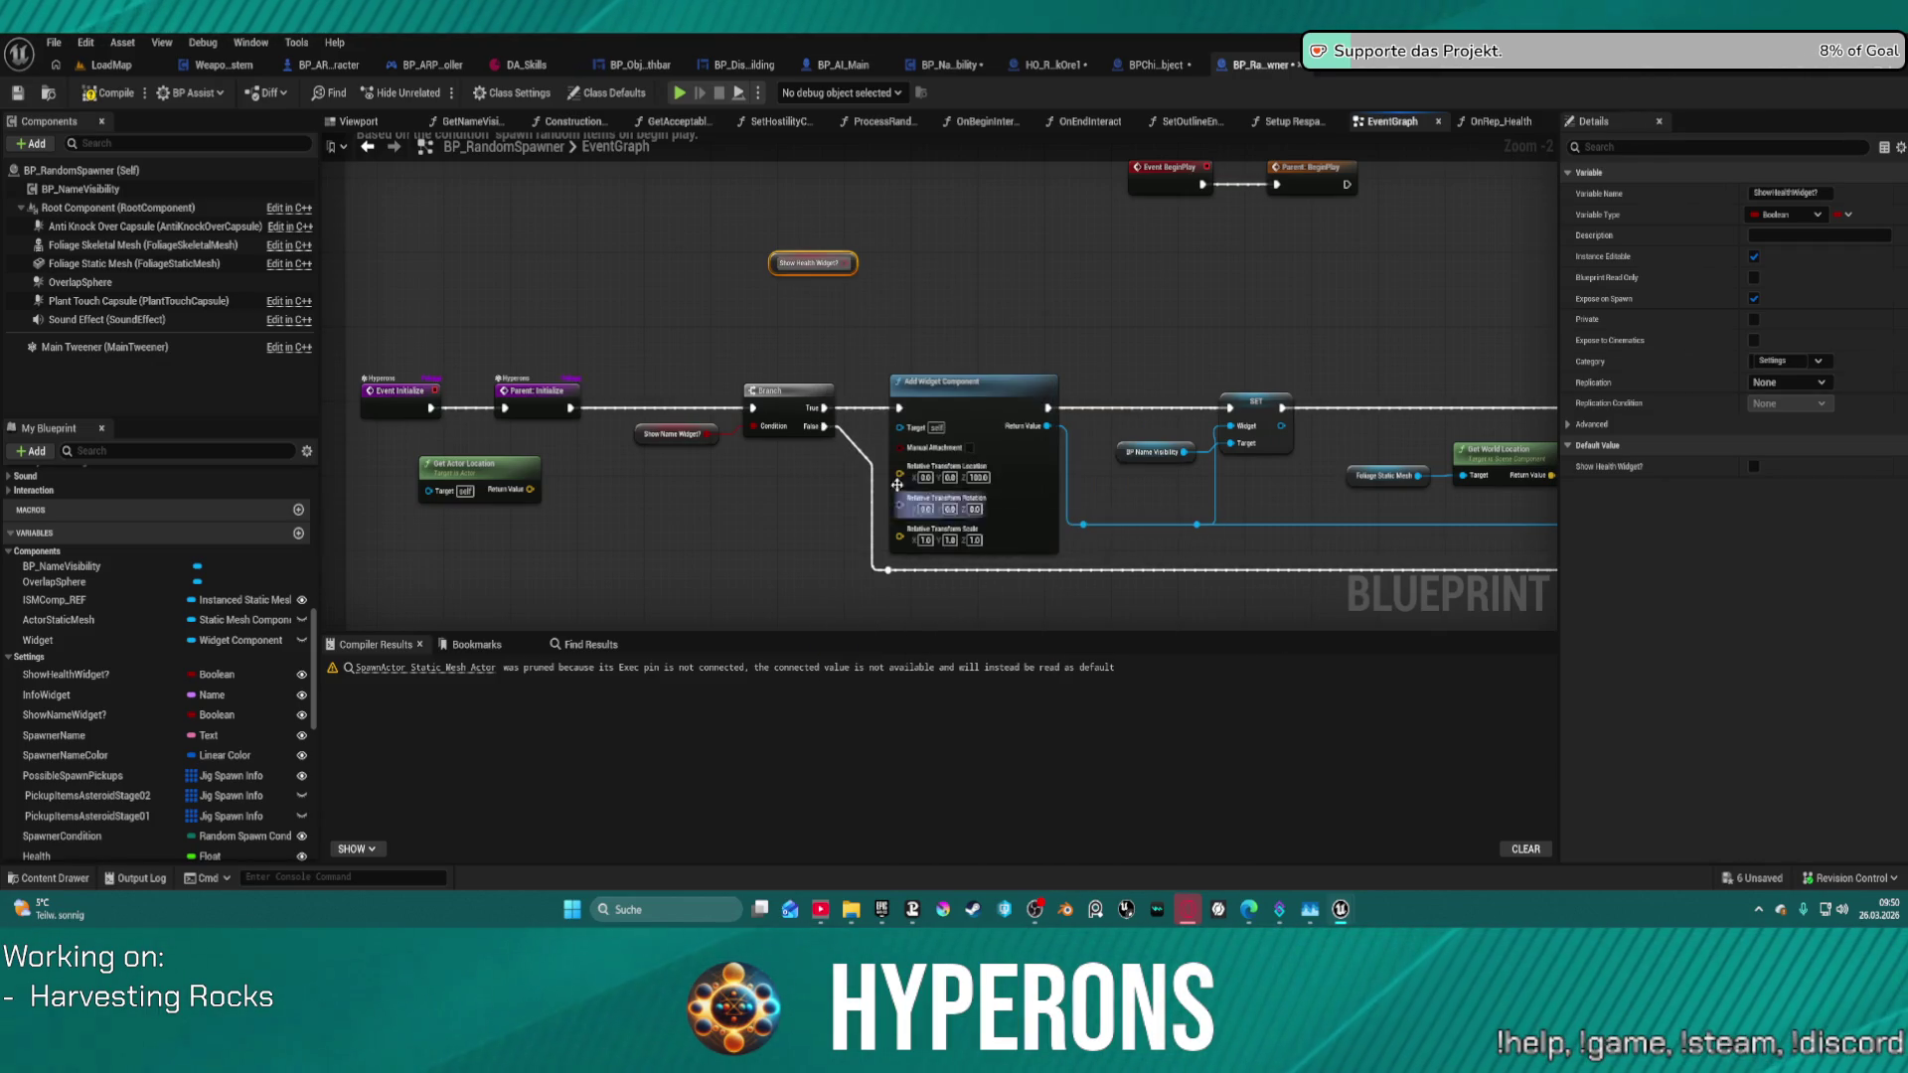
{"action": "right_click", "coordinate": [796, 269]}
{"action": "left_click", "coordinate": [851, 422]}
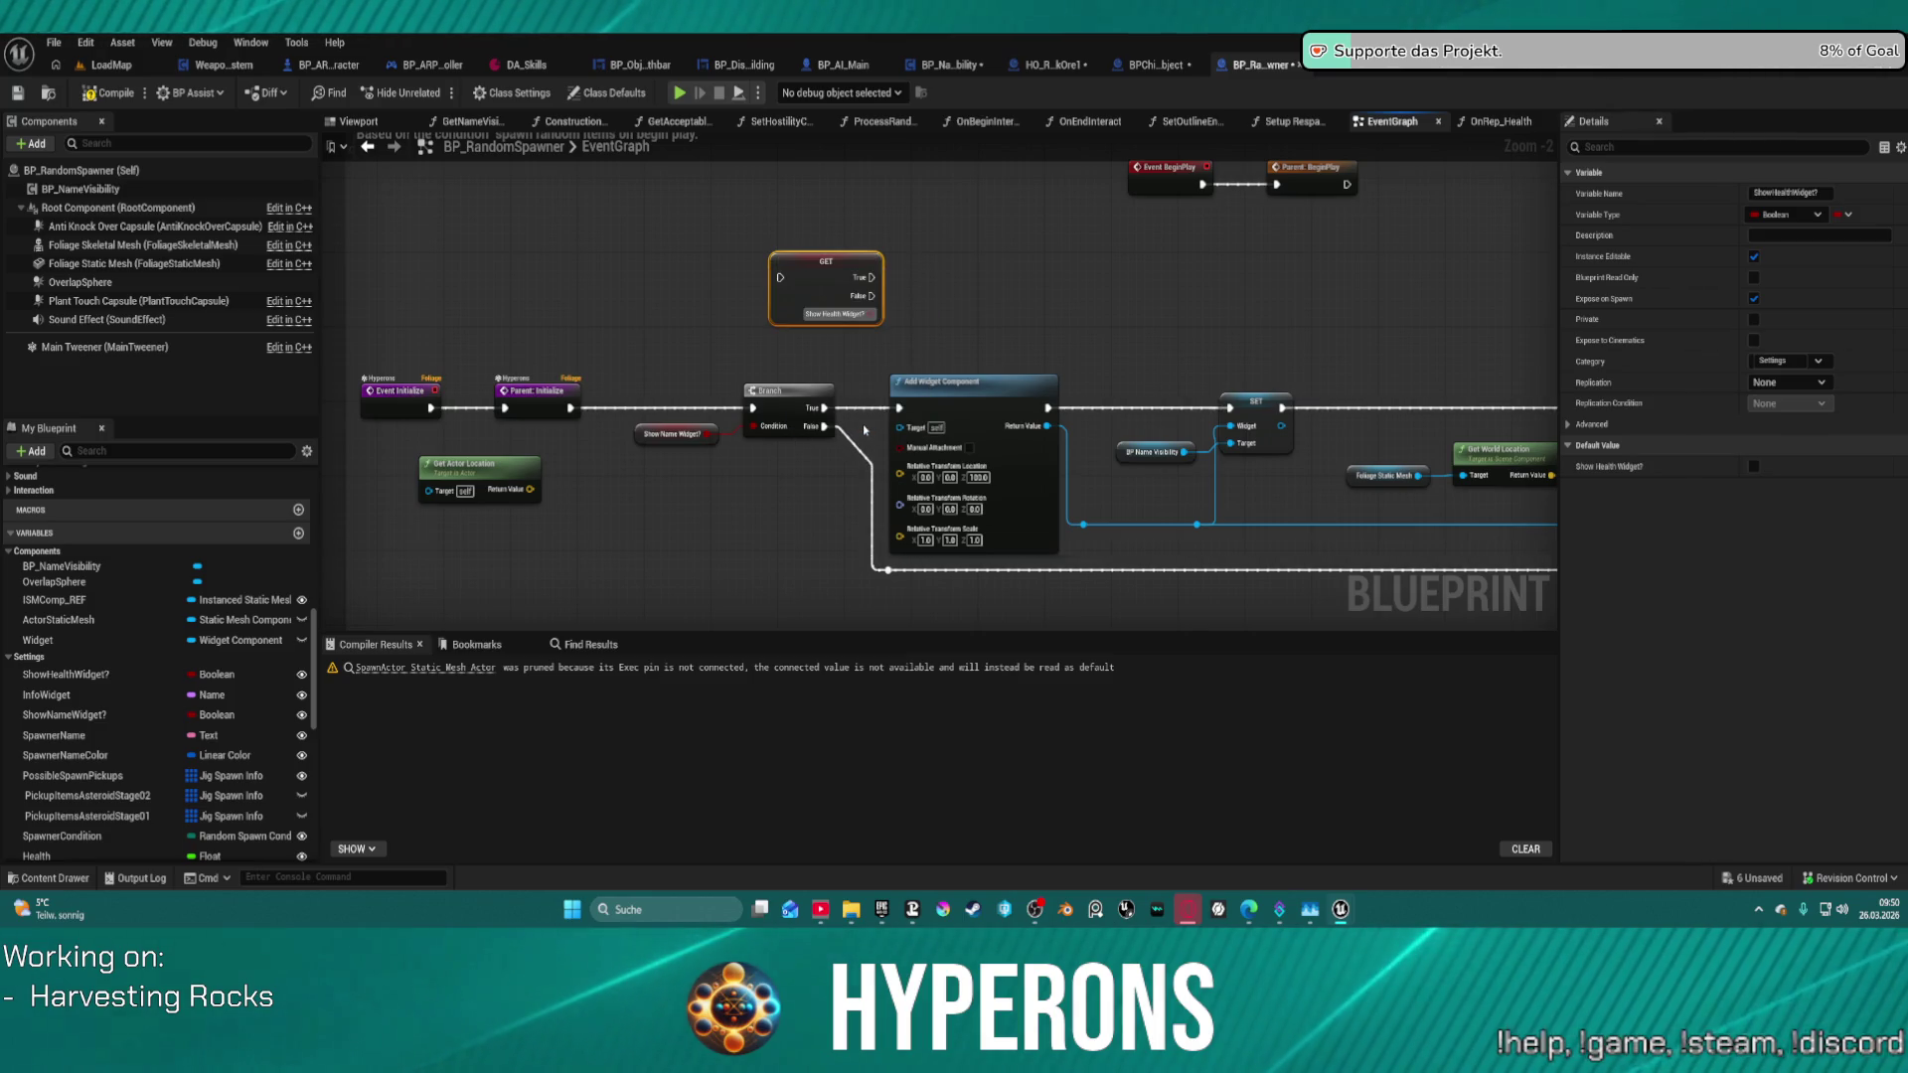
{"action": "left_click_drag", "start_coordinate": [826, 261], "coordinate": [1088, 247]}
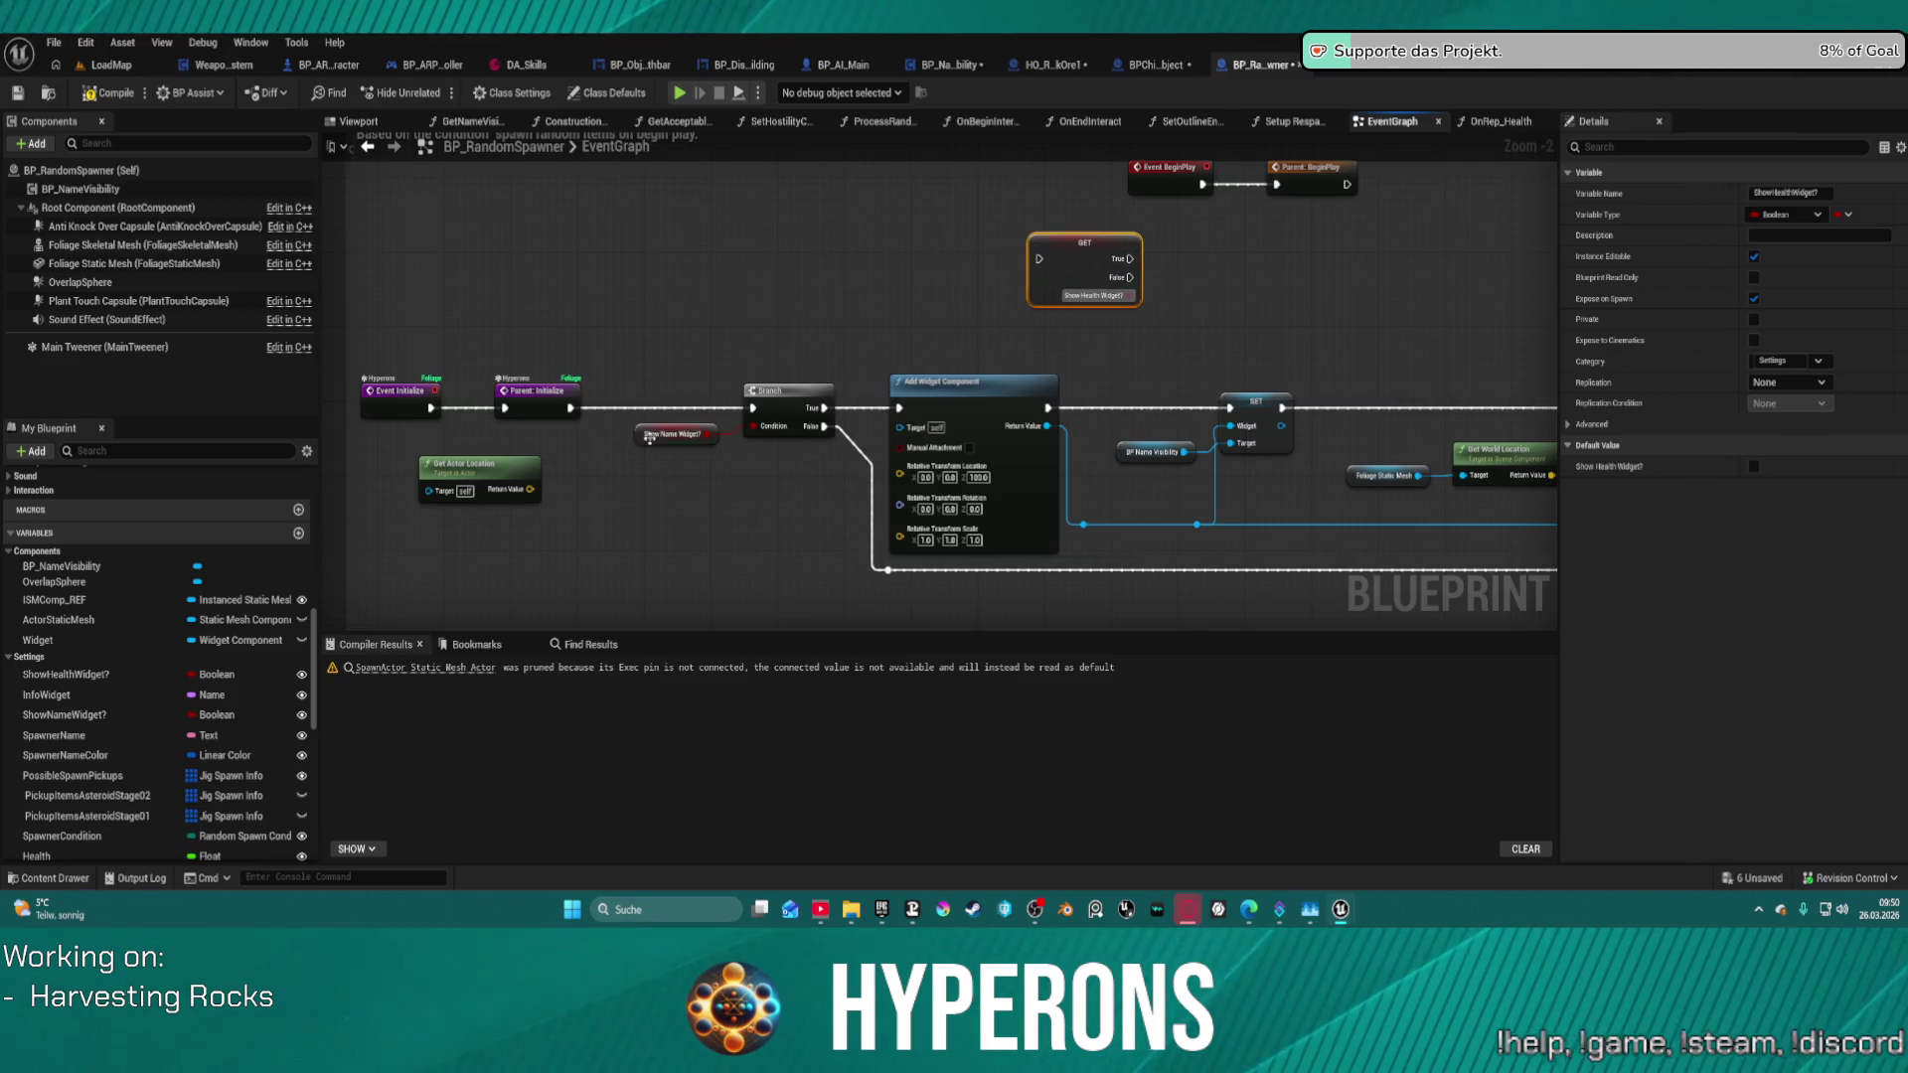
- Turn Show Name Widget? into a branching get, wire True to Add Widget Component, and delete the old Branch
{"action": "right_click", "coordinate": [651, 435]}
{"action": "left_click", "coordinate": [739, 659]}
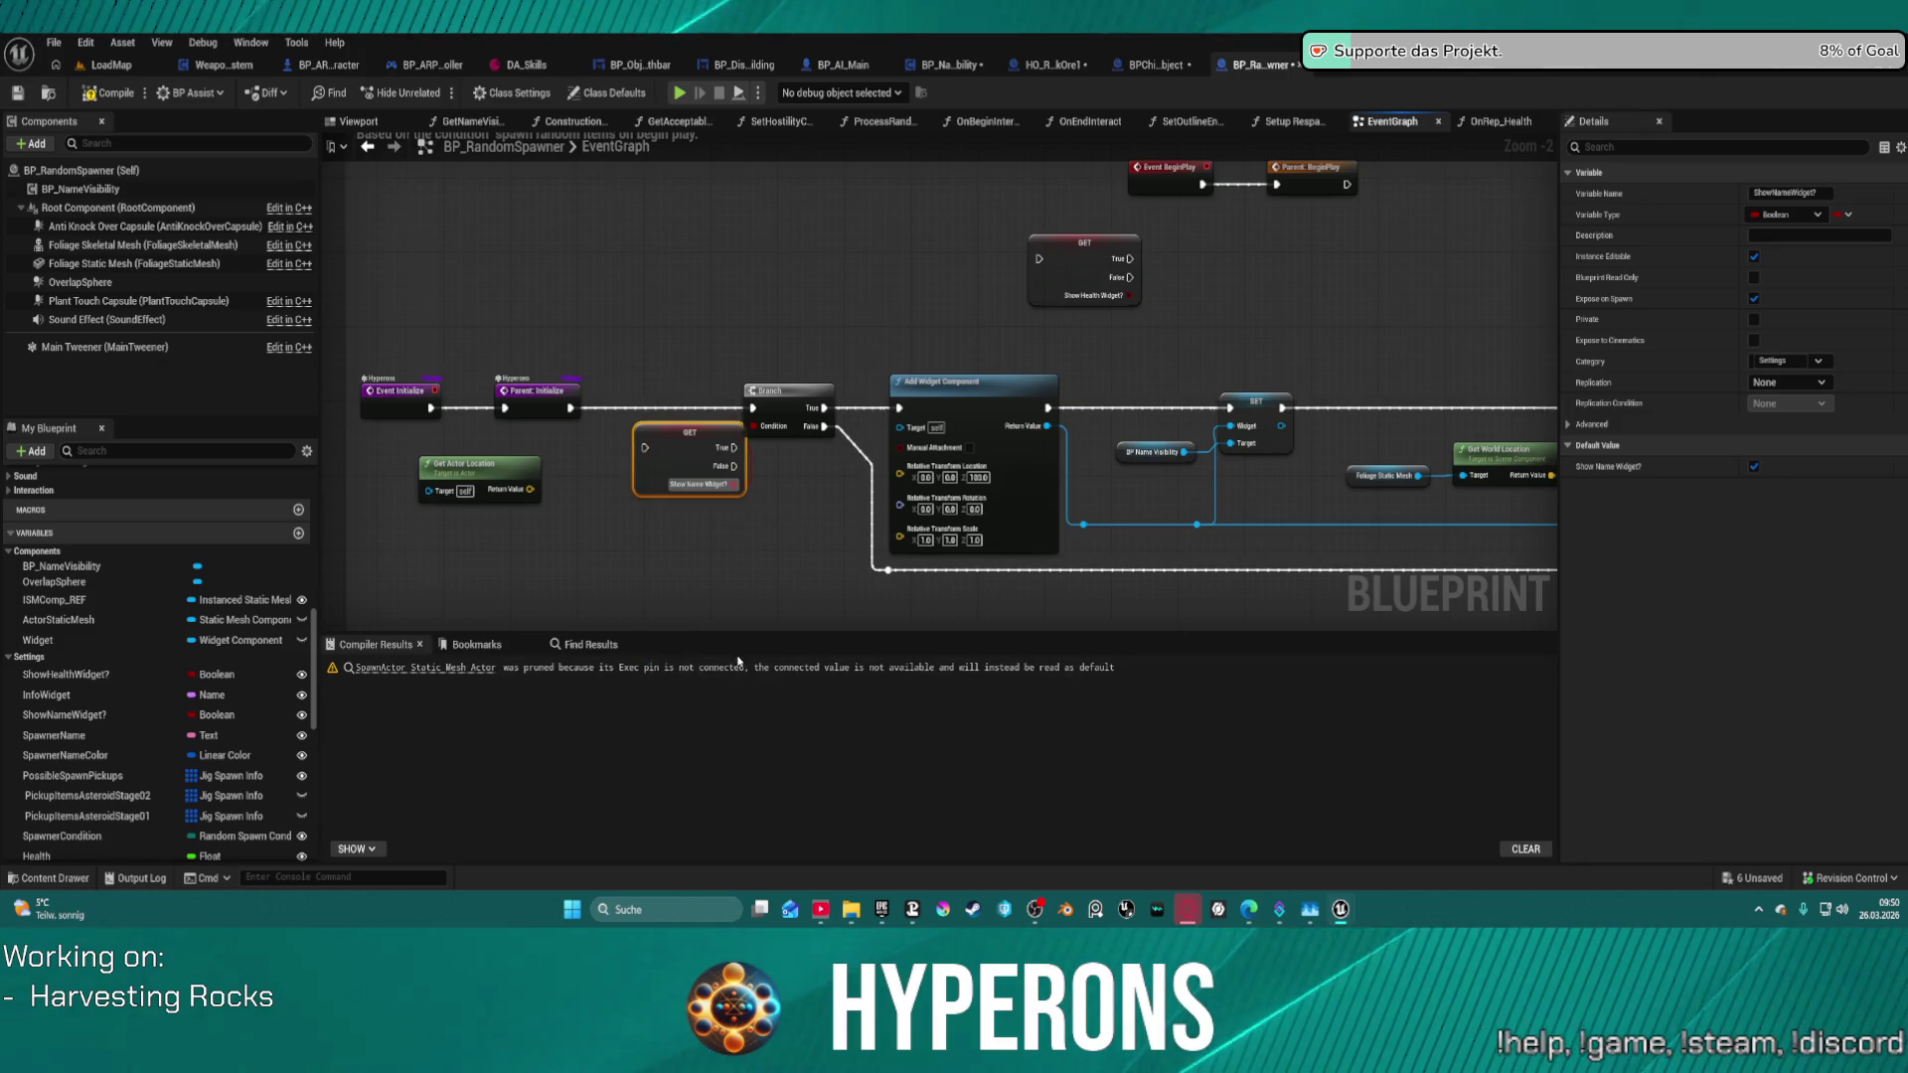
{"action": "mouse_move", "coordinate": [732, 467]}
{"action": "left_mouse_down"}
{"action": "mouse_move", "coordinate": [832, 428]}
{"action": "mouse_move", "coordinate": [731, 449]}
{"action": "left_mouse_up"}
{"action": "left_click", "coordinate": [660, 449]}
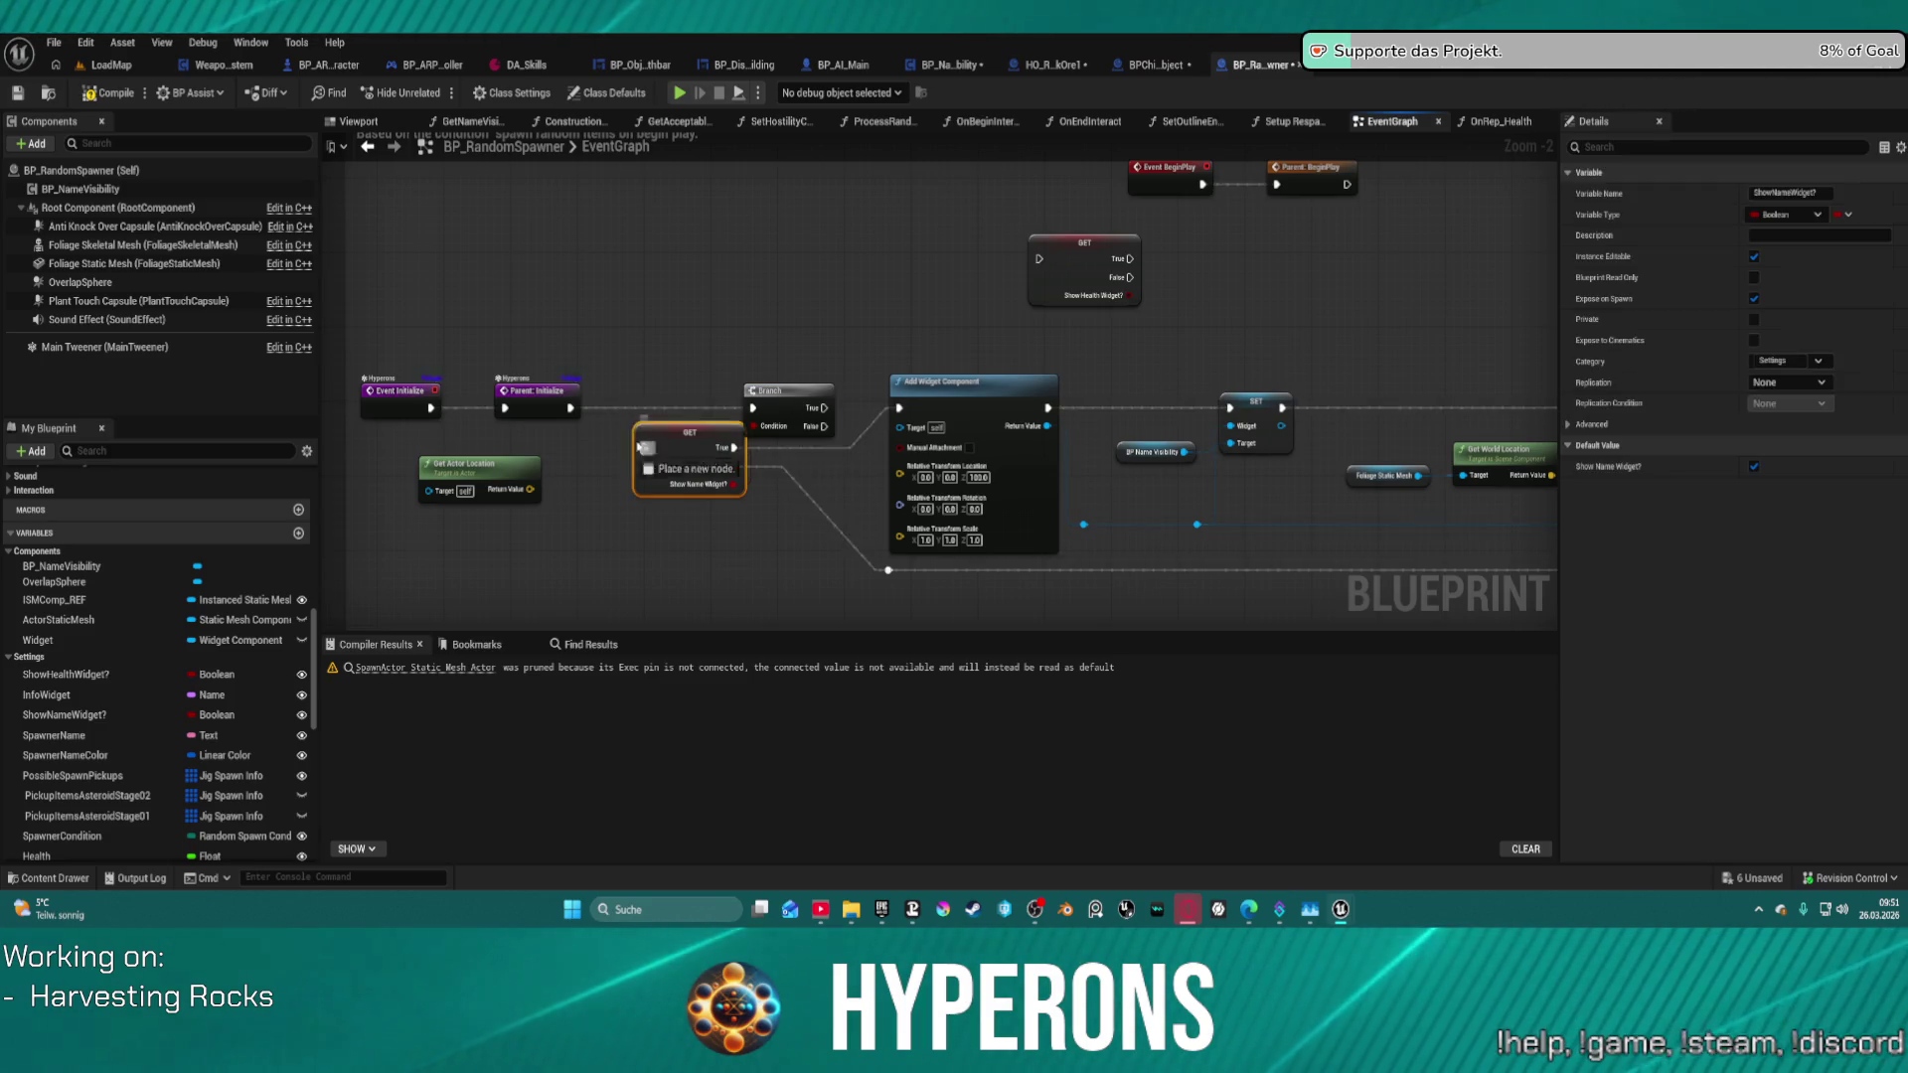
{"action": "mouse_move", "coordinate": [570, 408]}
{"action": "left_mouse_down"}
{"action": "mouse_move", "coordinate": [645, 448]}
{"action": "mouse_move", "coordinate": [745, 397]}
{"action": "left_mouse_up"}
{"action": "left_click", "coordinate": [797, 391]}
{"action": "key", "text": "Delete"}
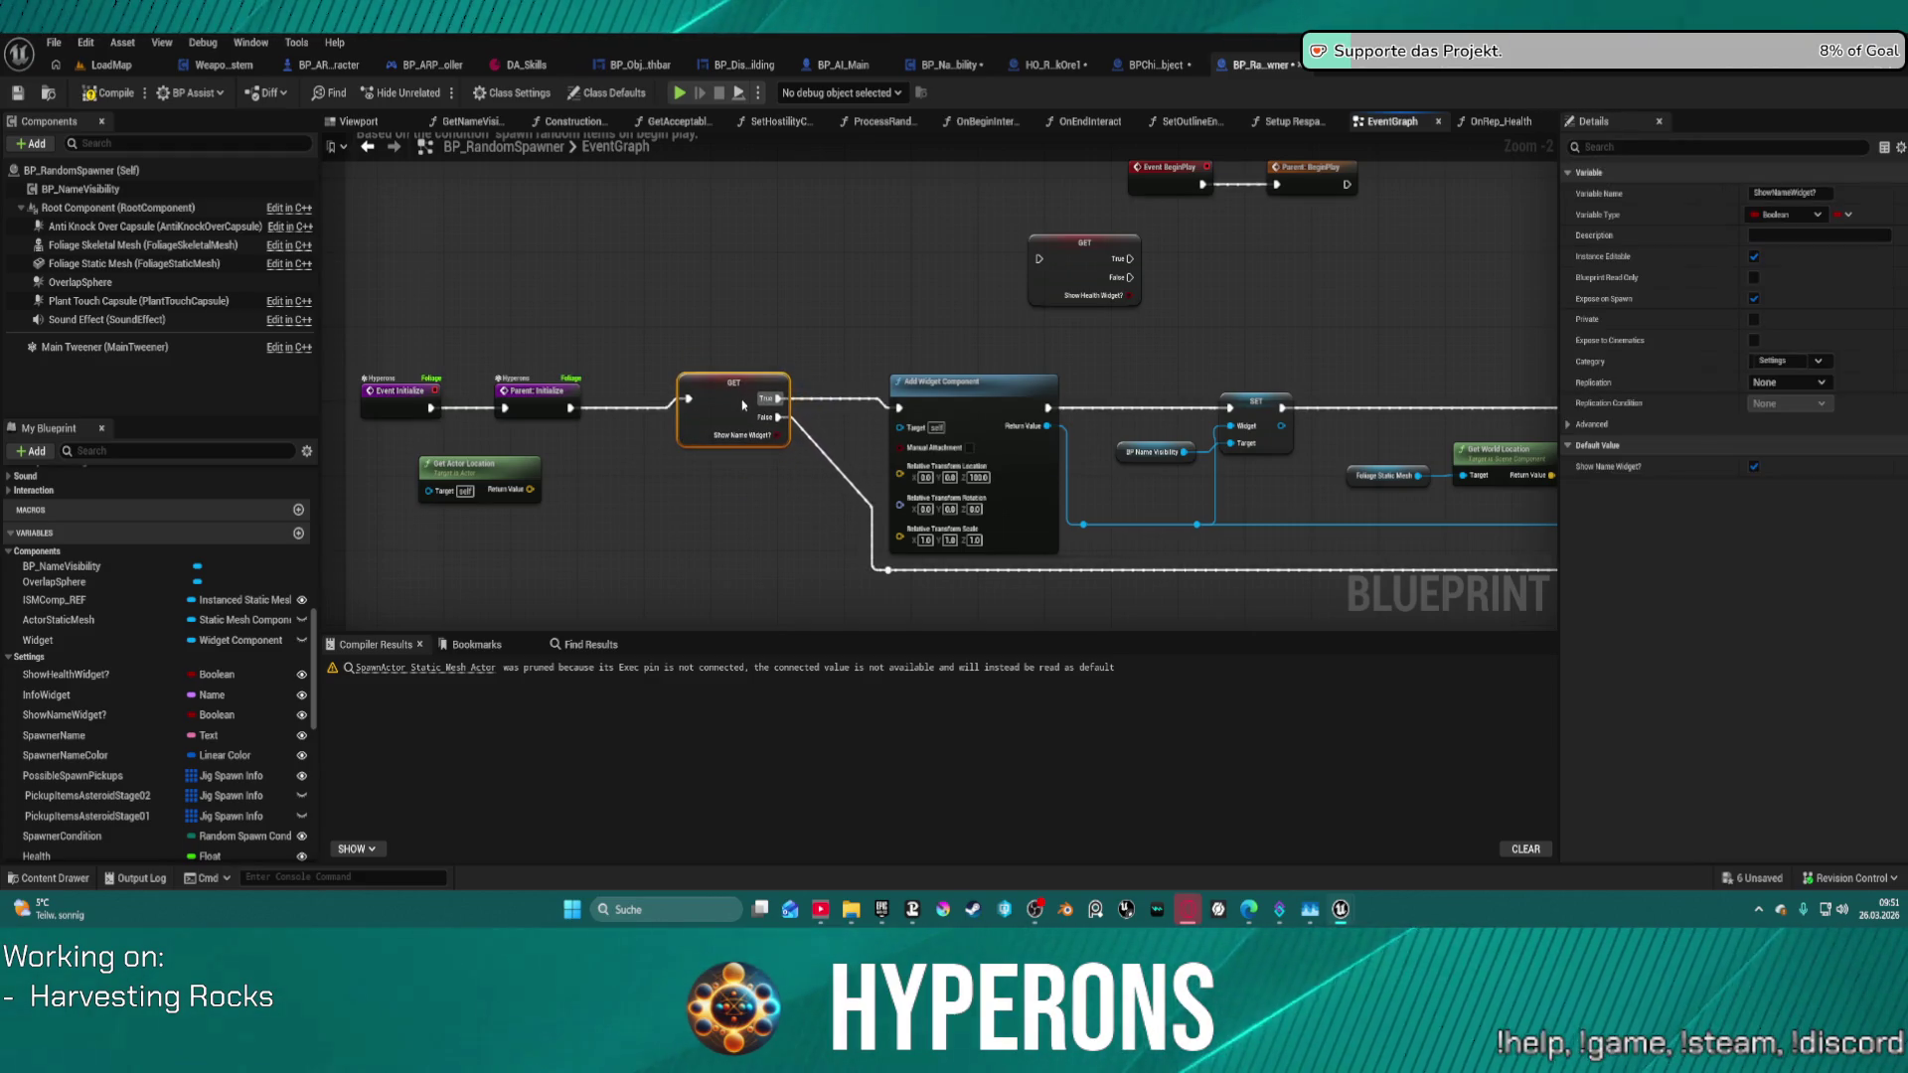
{"action": "scroll", "coordinate": [914, 348], "scroll_direction": "down", "scroll_amount": 3}
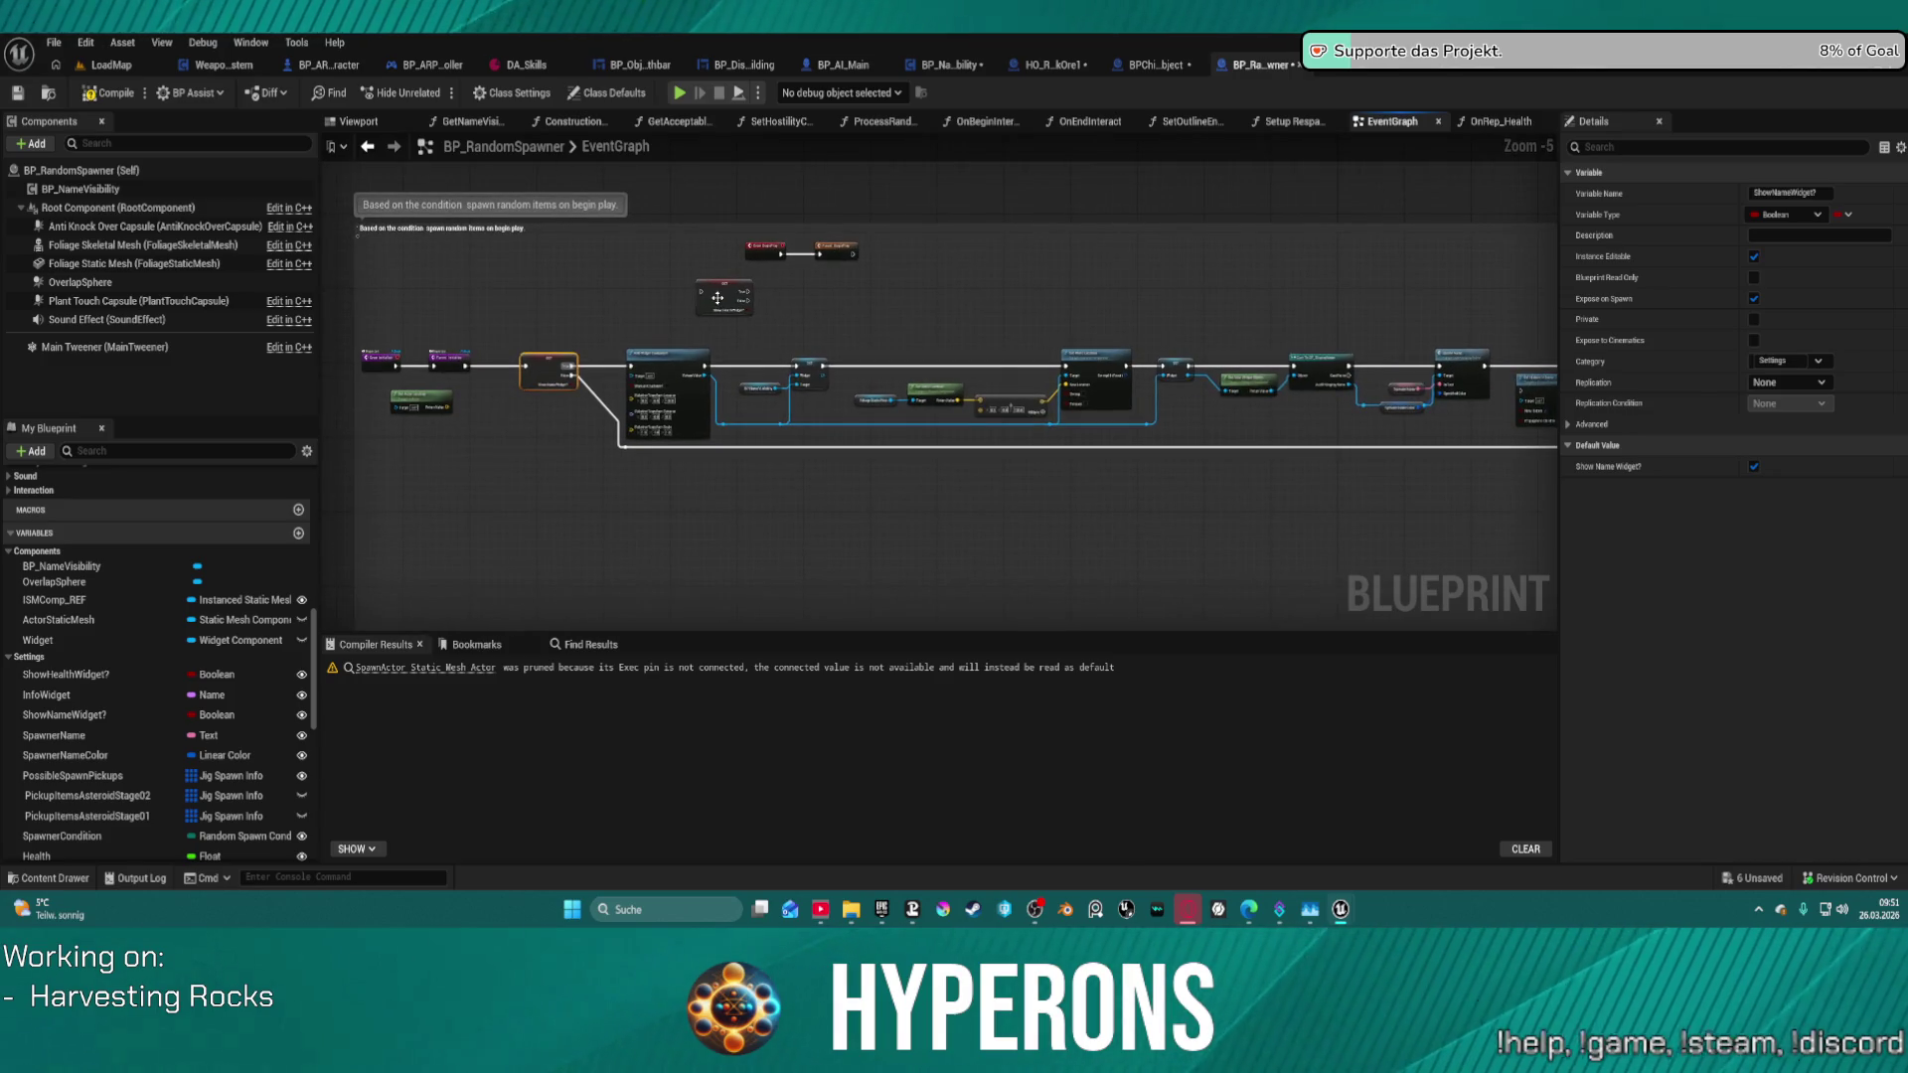
- Move the Show Health Widget? check toward the Branch and wire it into the Branch's exec input
{"action": "left_click_drag", "start_coordinate": [992, 321], "coordinate": [576, 323]}
{"action": "left_click", "coordinate": [1292, 375]}
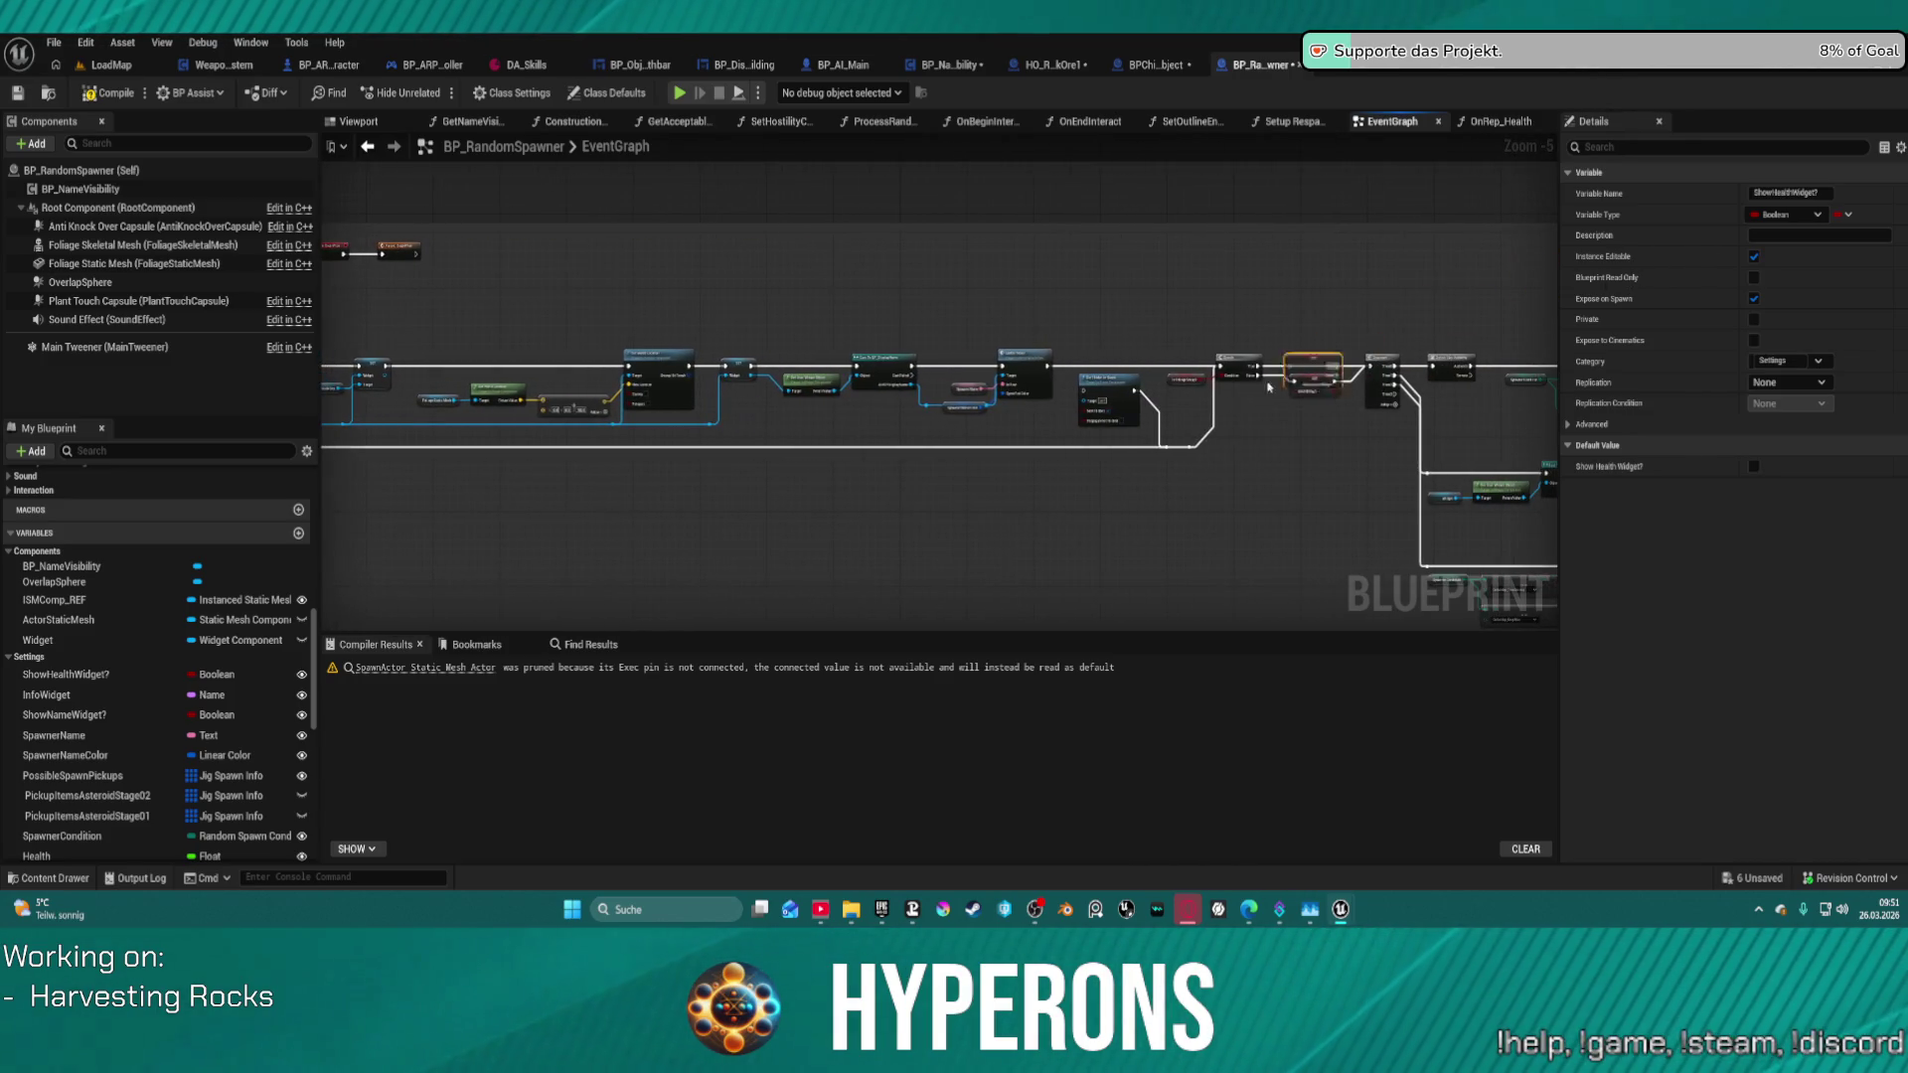
{"action": "left_click_drag", "start_coordinate": [1099, 316], "coordinate": [1254, 340]}
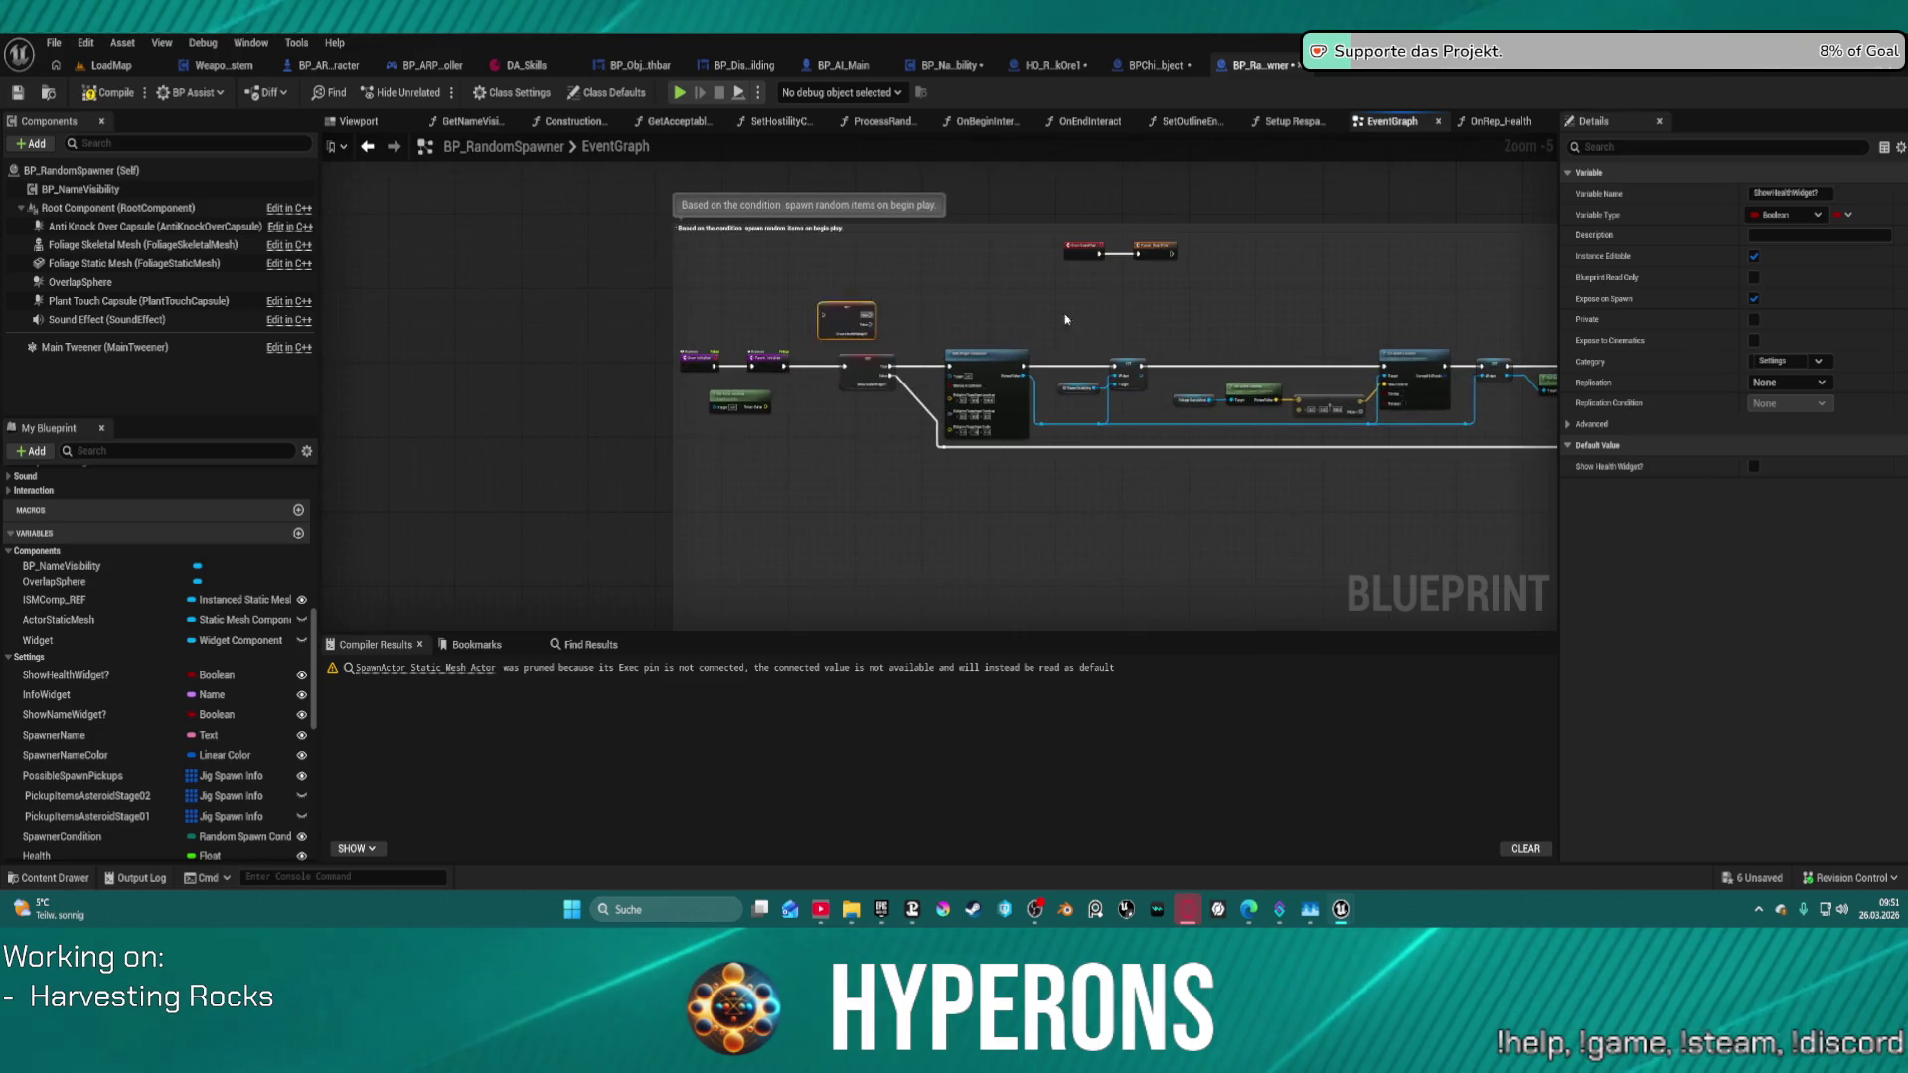
{"action": "scroll", "coordinate": [360, 421], "scroll_direction": "up", "scroll_amount": 1}
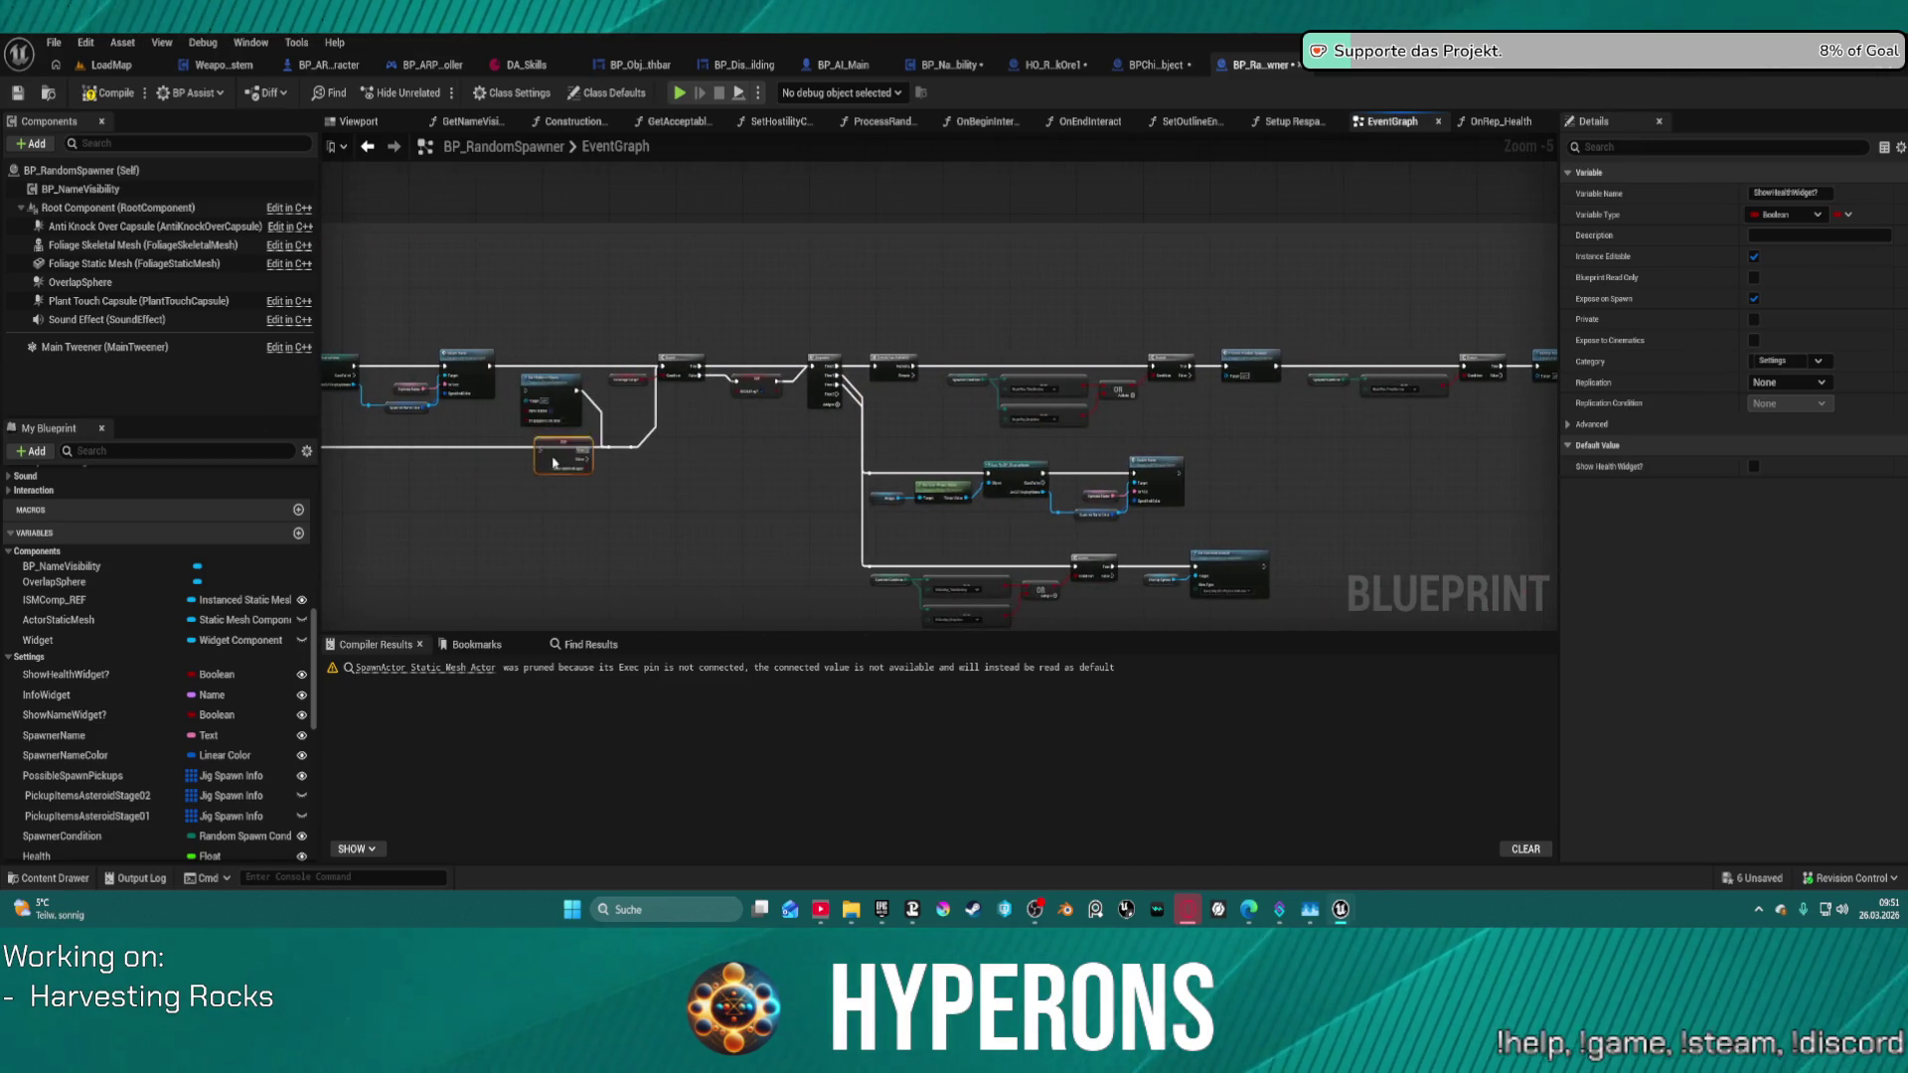
{"action": "scroll", "coordinate": [982, 450], "scroll_direction": "up", "scroll_amount": 2}
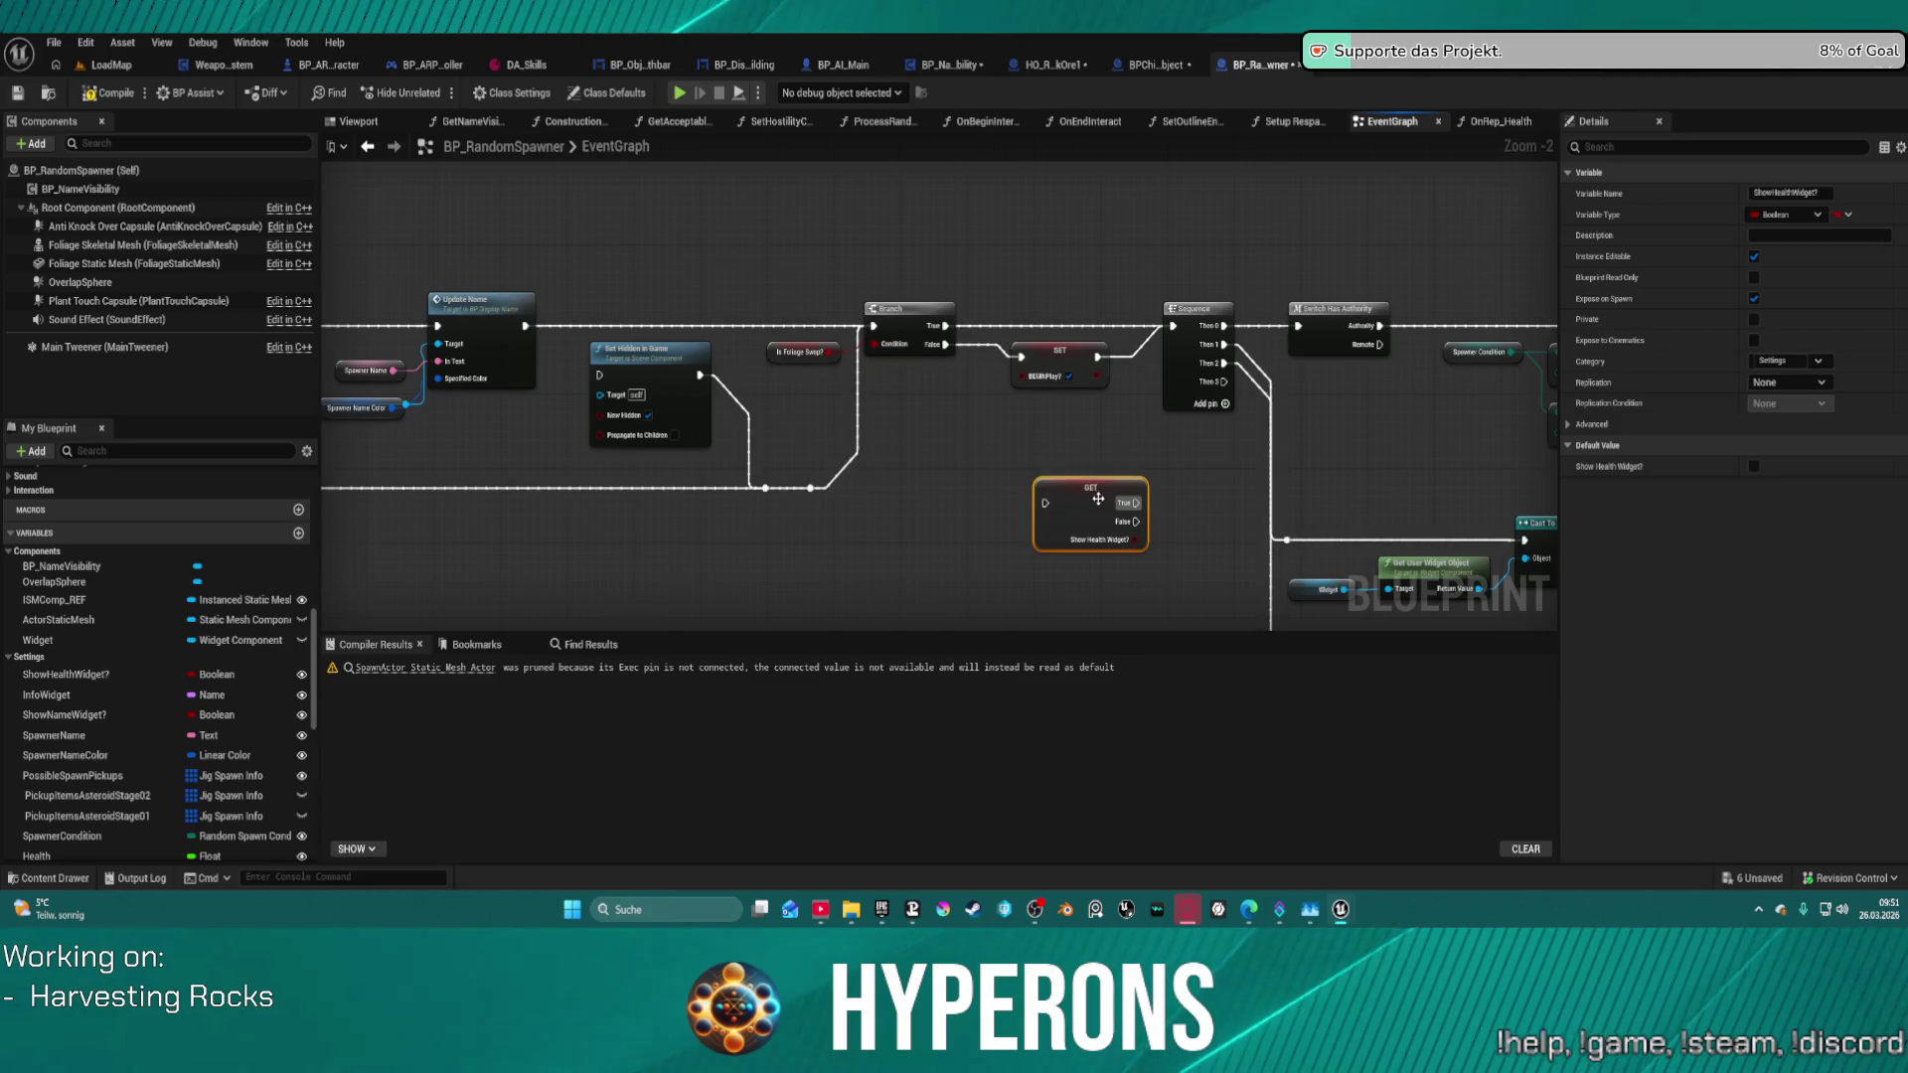
{"action": "mouse_move", "coordinate": [1099, 499]}
{"action": "left_mouse_down"}
{"action": "mouse_move", "coordinate": [865, 452]}
{"action": "mouse_move", "coordinate": [924, 426]}
{"action": "left_mouse_up"}
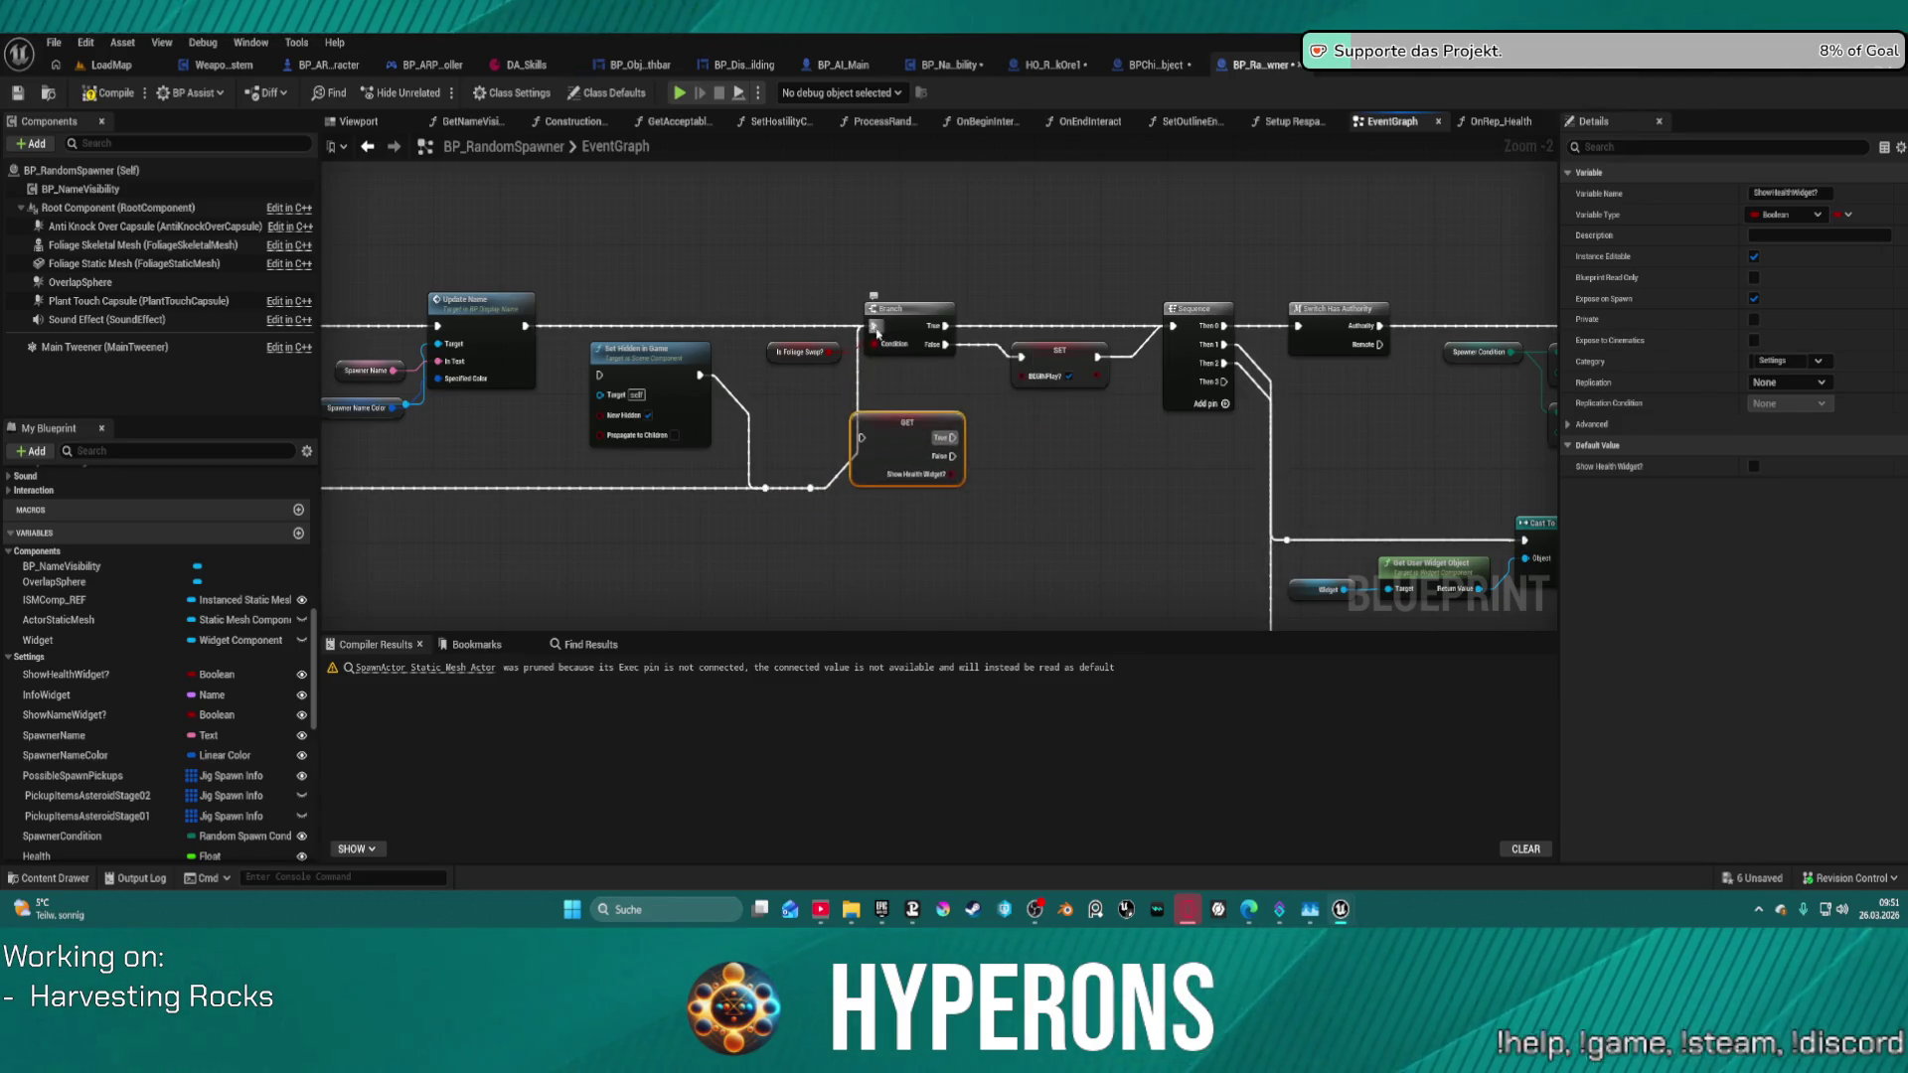
{"action": "mouse_move", "coordinate": [875, 328]}
{"action": "left_mouse_down"}
{"action": "mouse_move", "coordinate": [857, 457]}
{"action": "mouse_move", "coordinate": [924, 397]}
{"action": "mouse_move", "coordinate": [875, 328]}
{"action": "left_mouse_up"}
{"action": "left_click", "coordinate": [900, 423]}
- Undo the stray moves, remove Set Hidden in Game, and route the Branch's exec wires through the check
{"action": "mouse_move", "coordinate": [904, 423]}
{"action": "left_mouse_down"}
{"action": "mouse_move", "coordinate": [727, 254]}
{"action": "mouse_move", "coordinate": [762, 172]}
{"action": "left_mouse_up"}
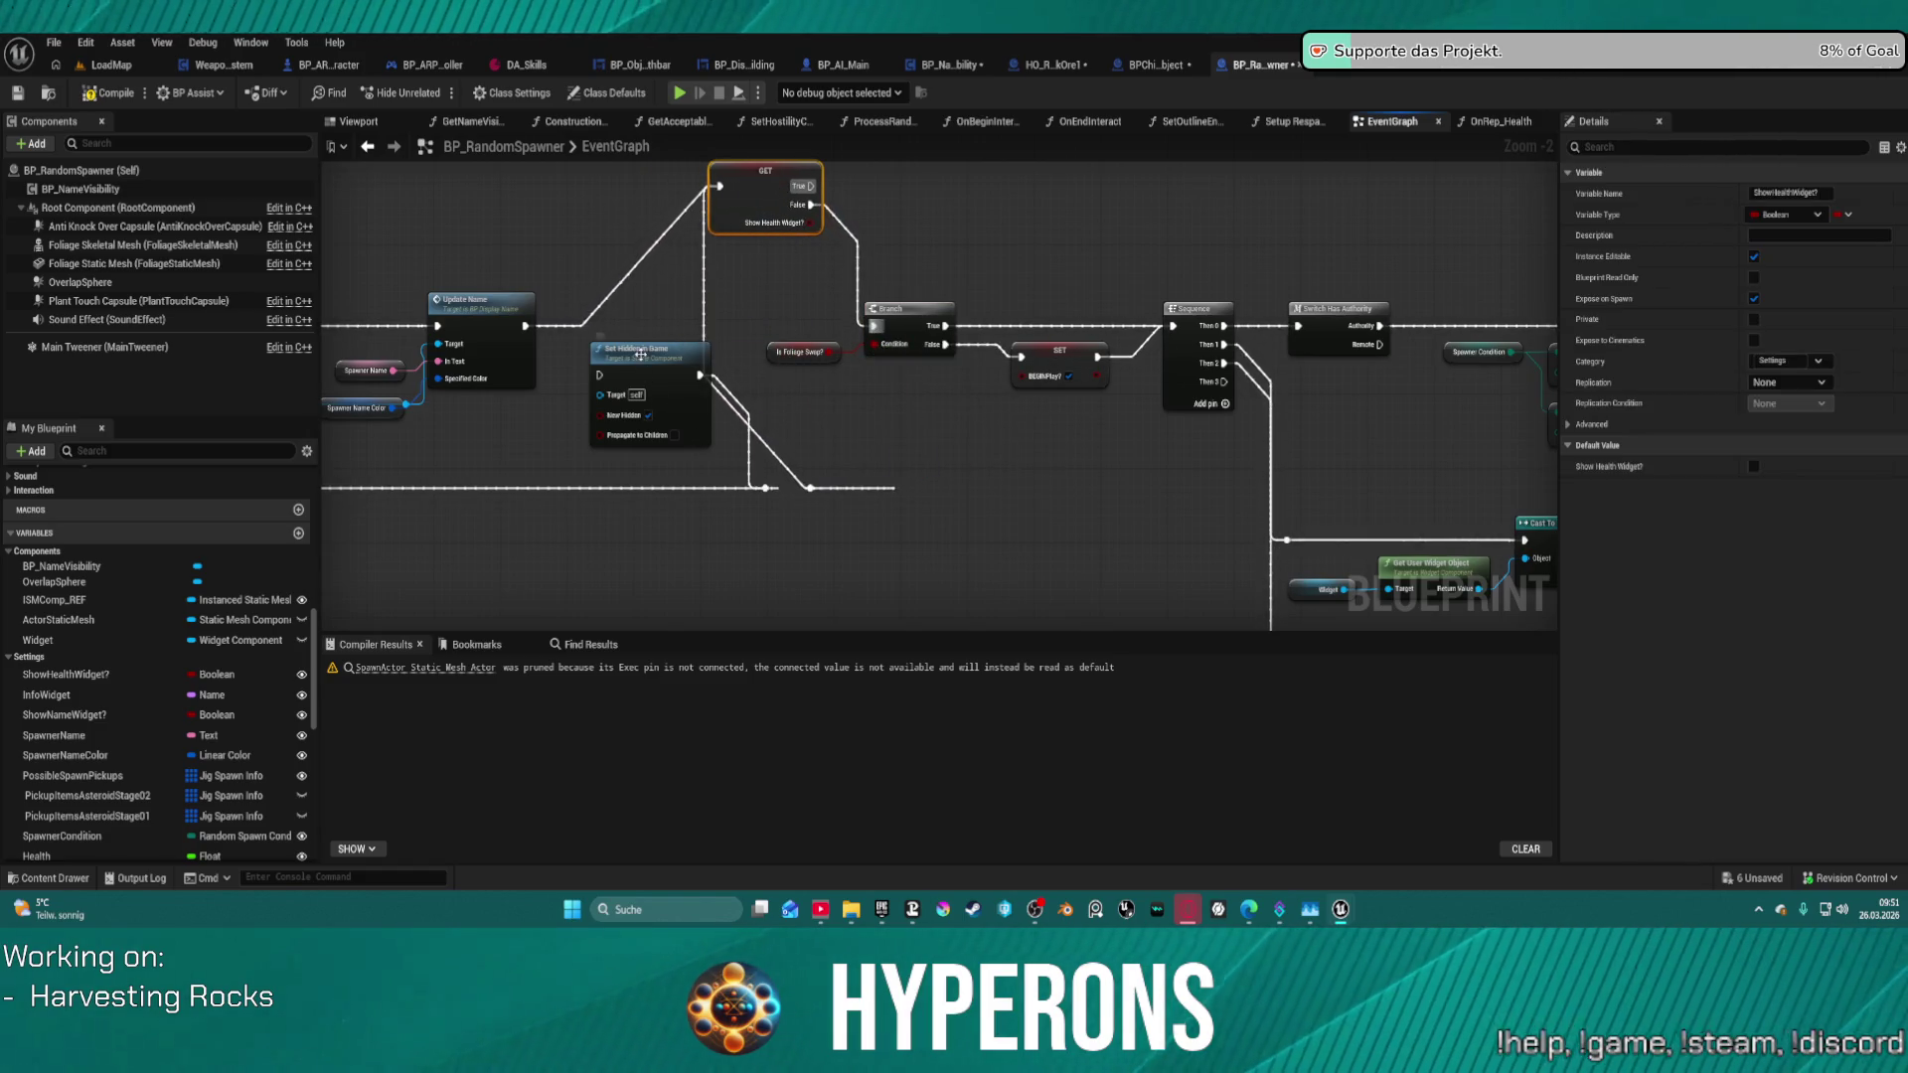
{"action": "left_click_drag", "start_coordinate": [641, 355], "coordinate": [639, 392]}
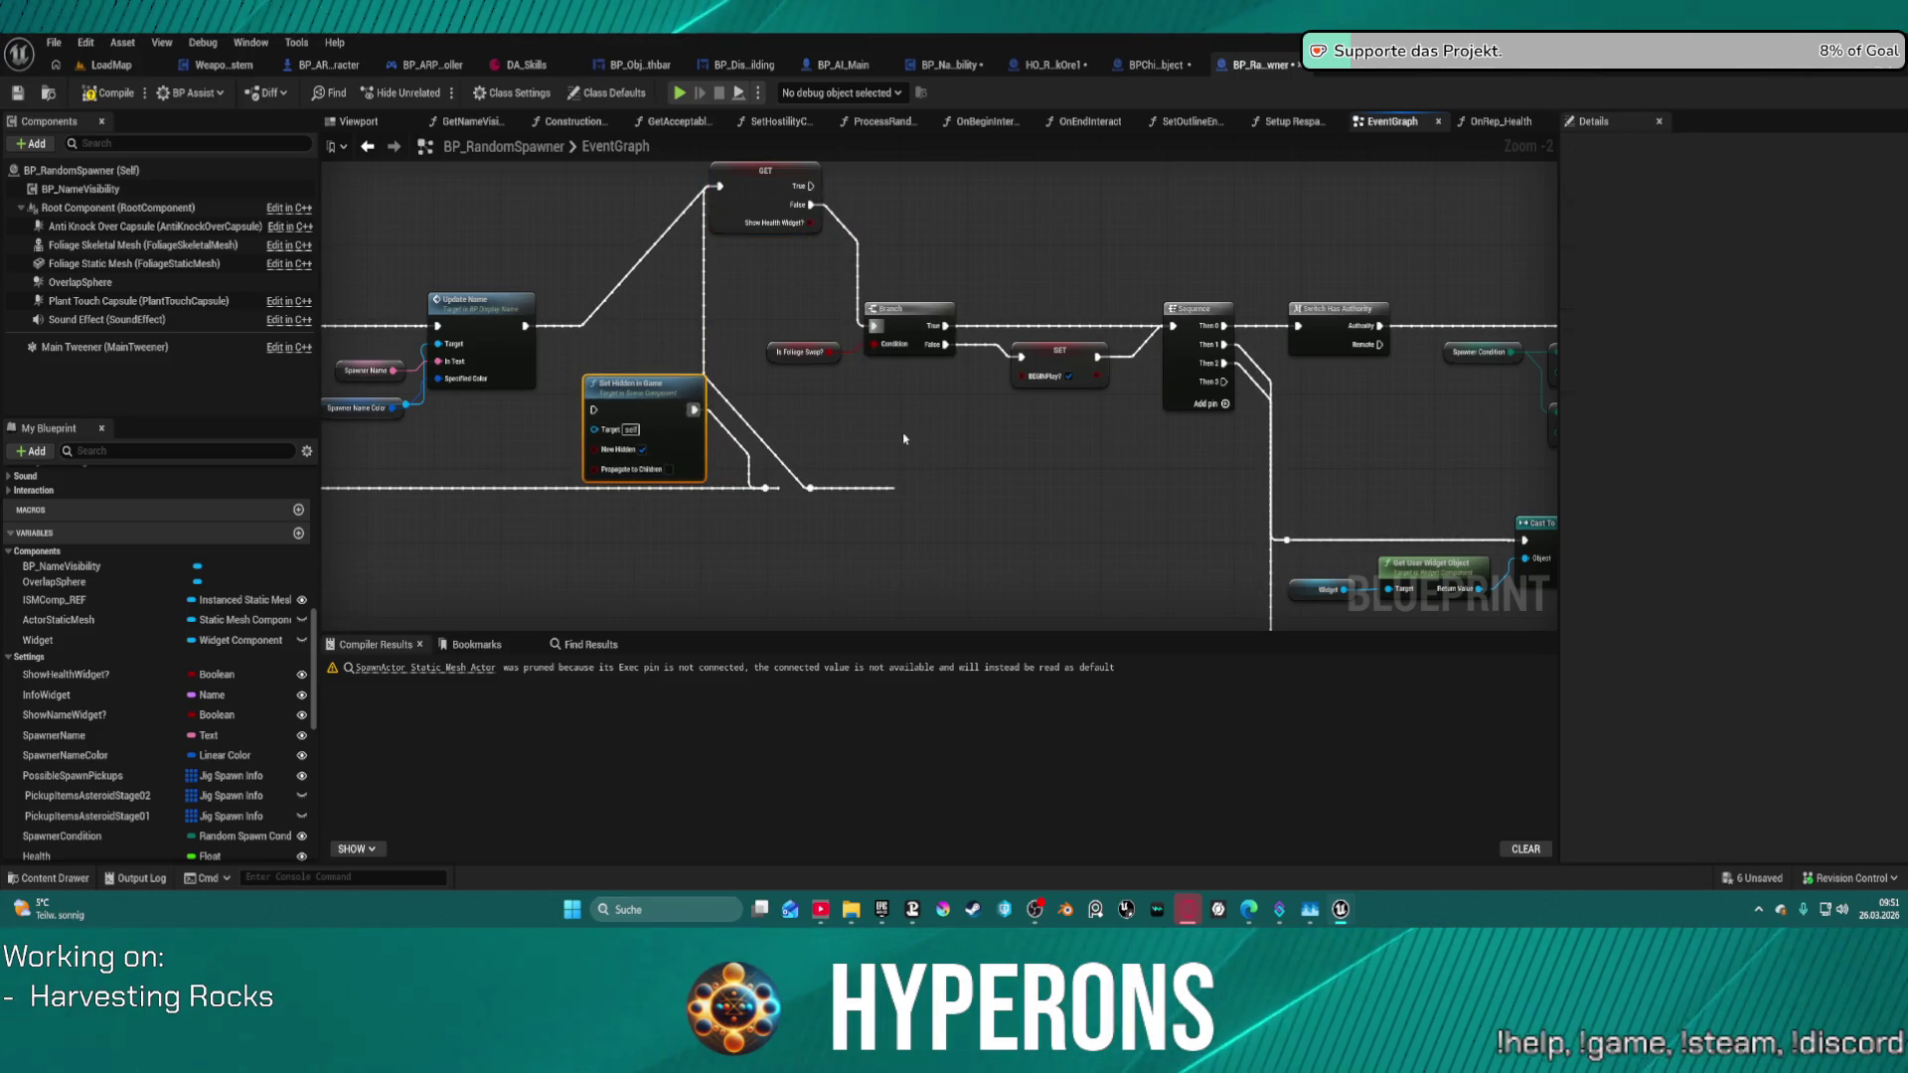
{"action": "key", "text": "ctrl+z"}
{"action": "key", "text": "ctrl+z"}
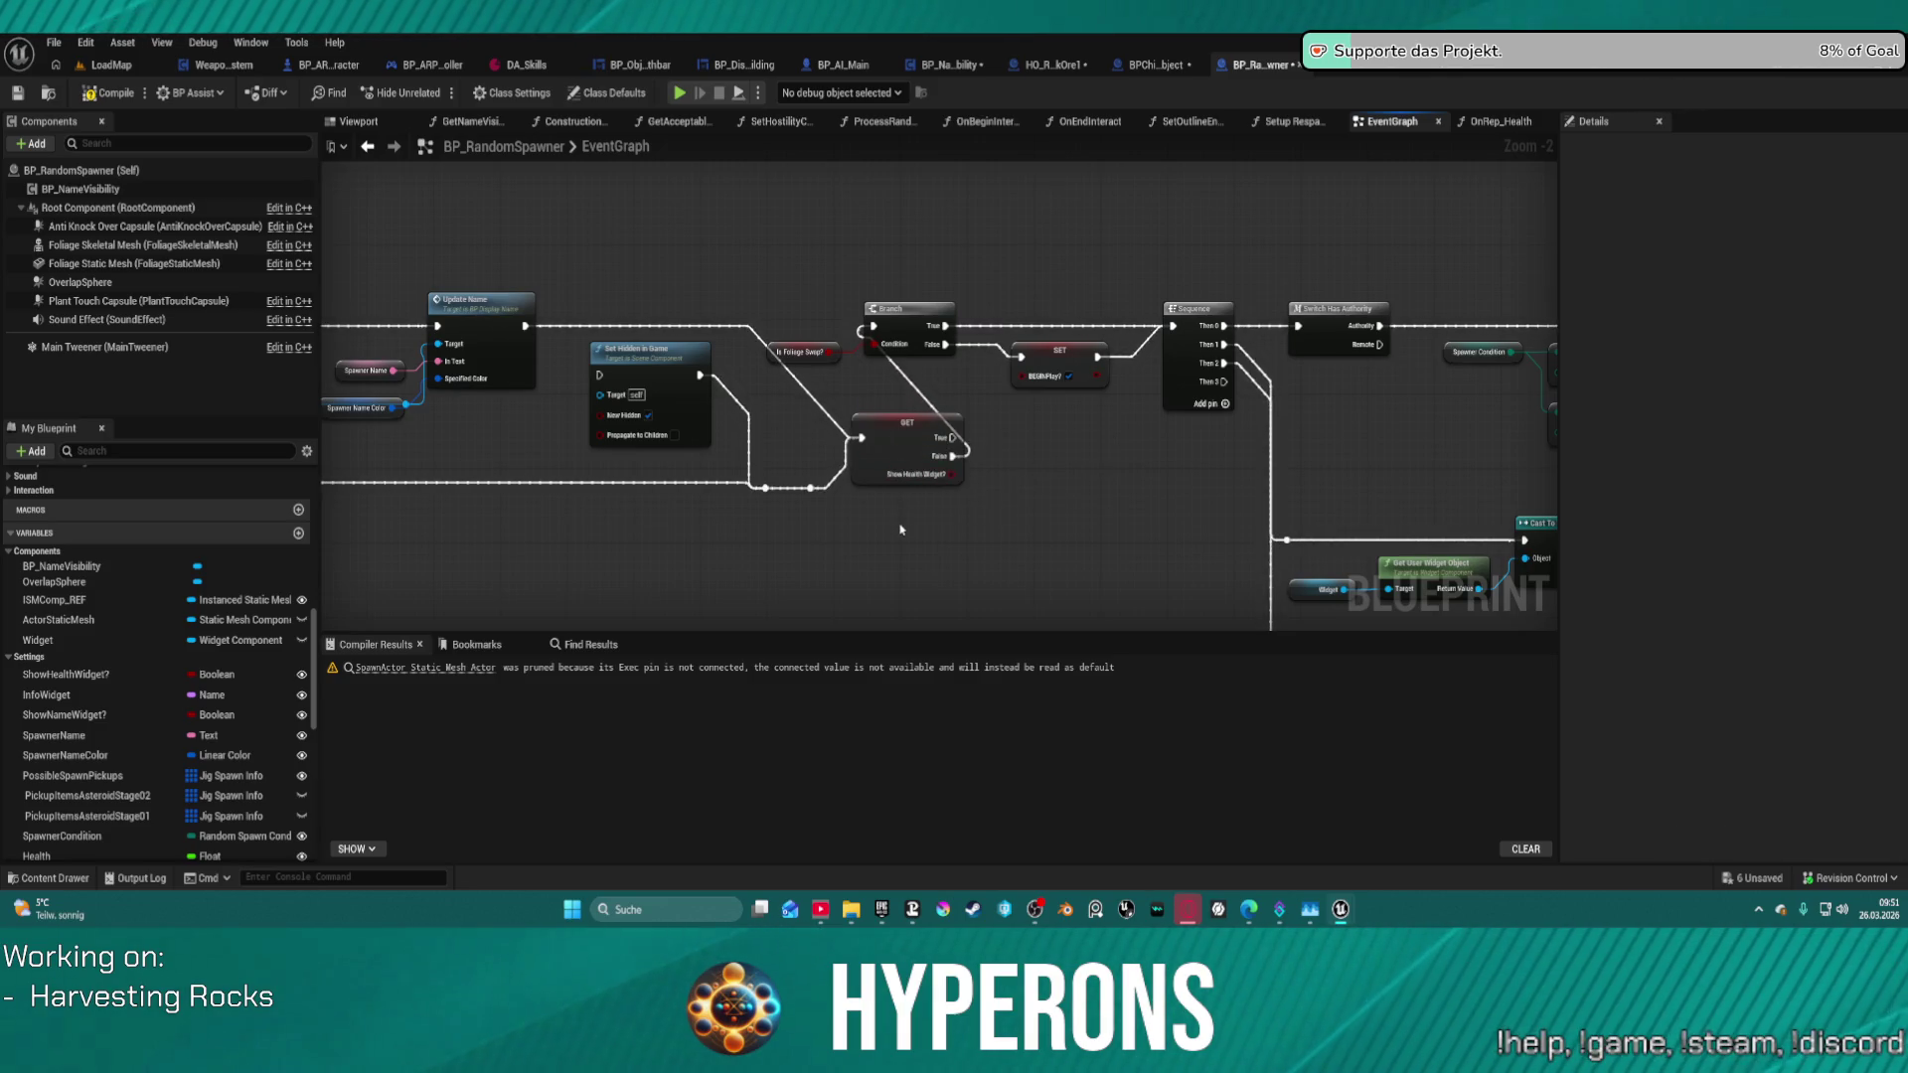
{"action": "key", "text": "ctrl+z"}
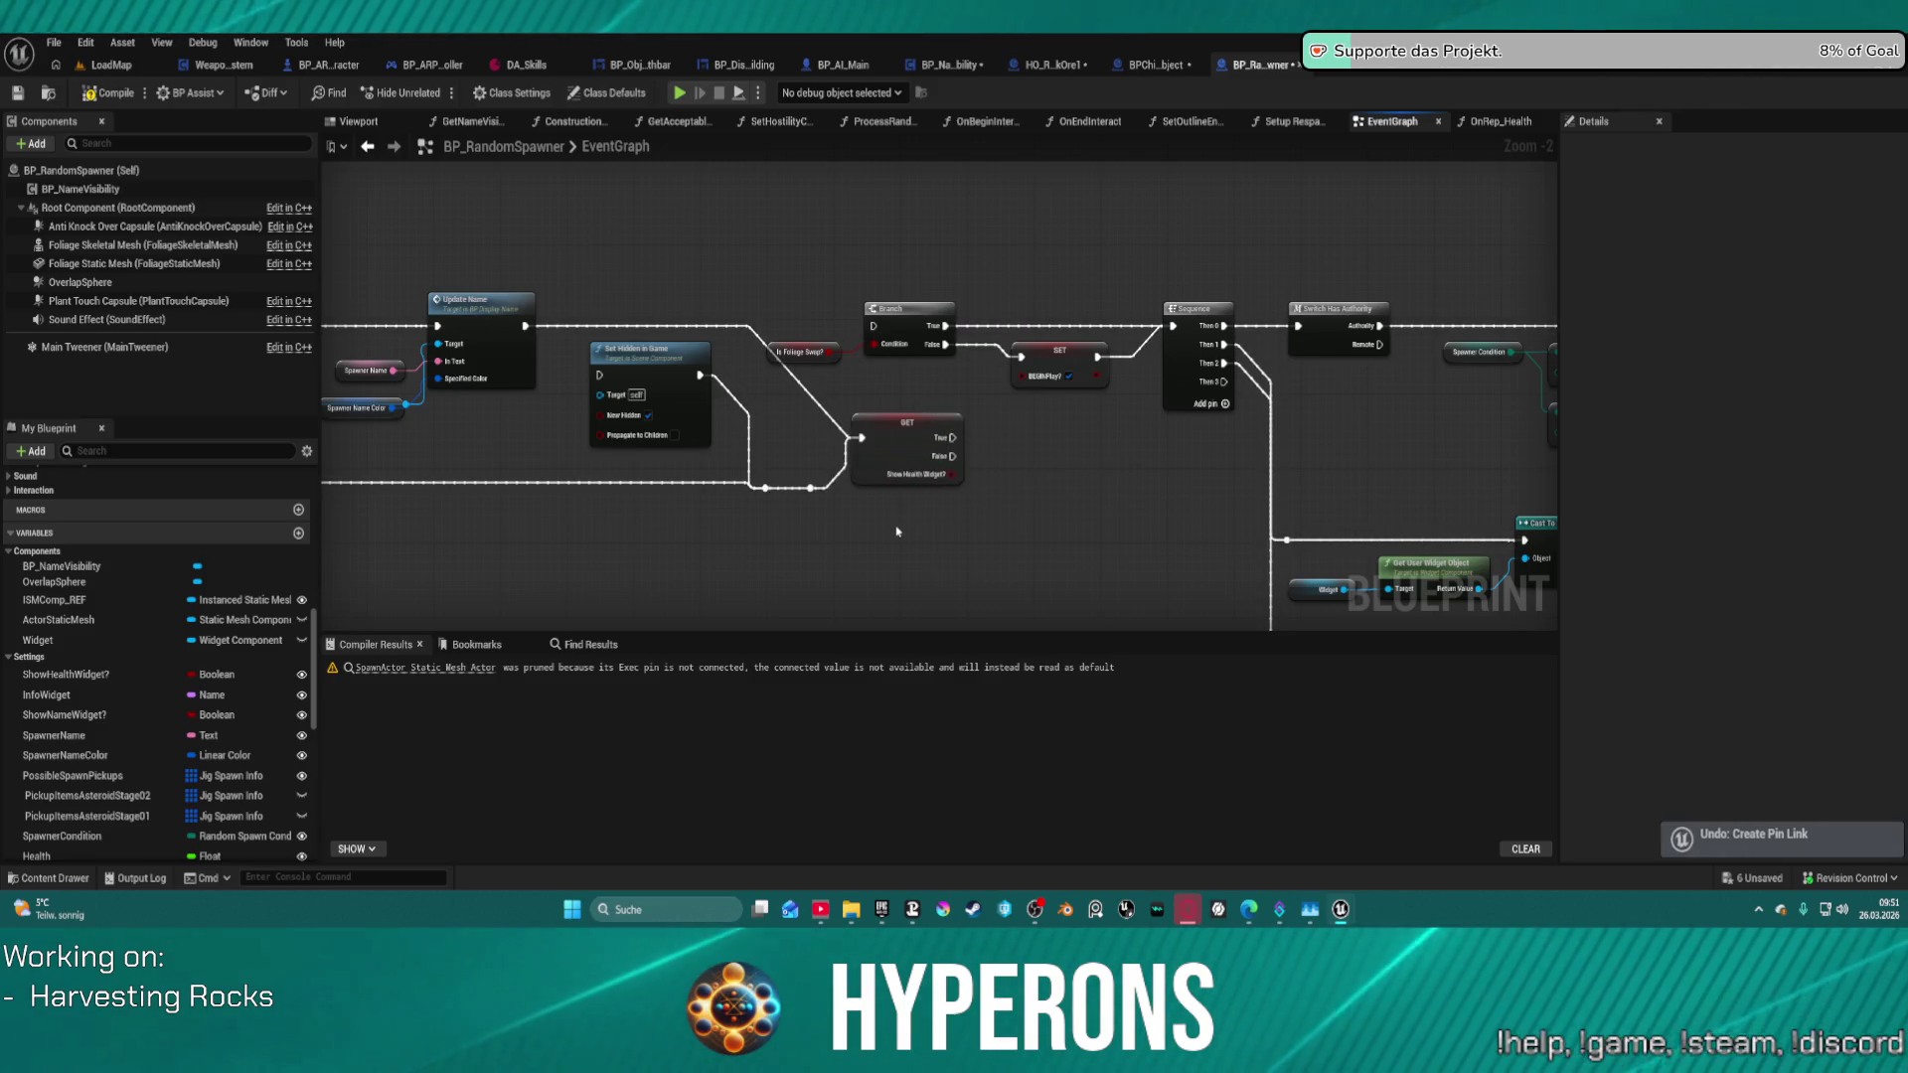
{"action": "key", "text": "ctrl+z"}
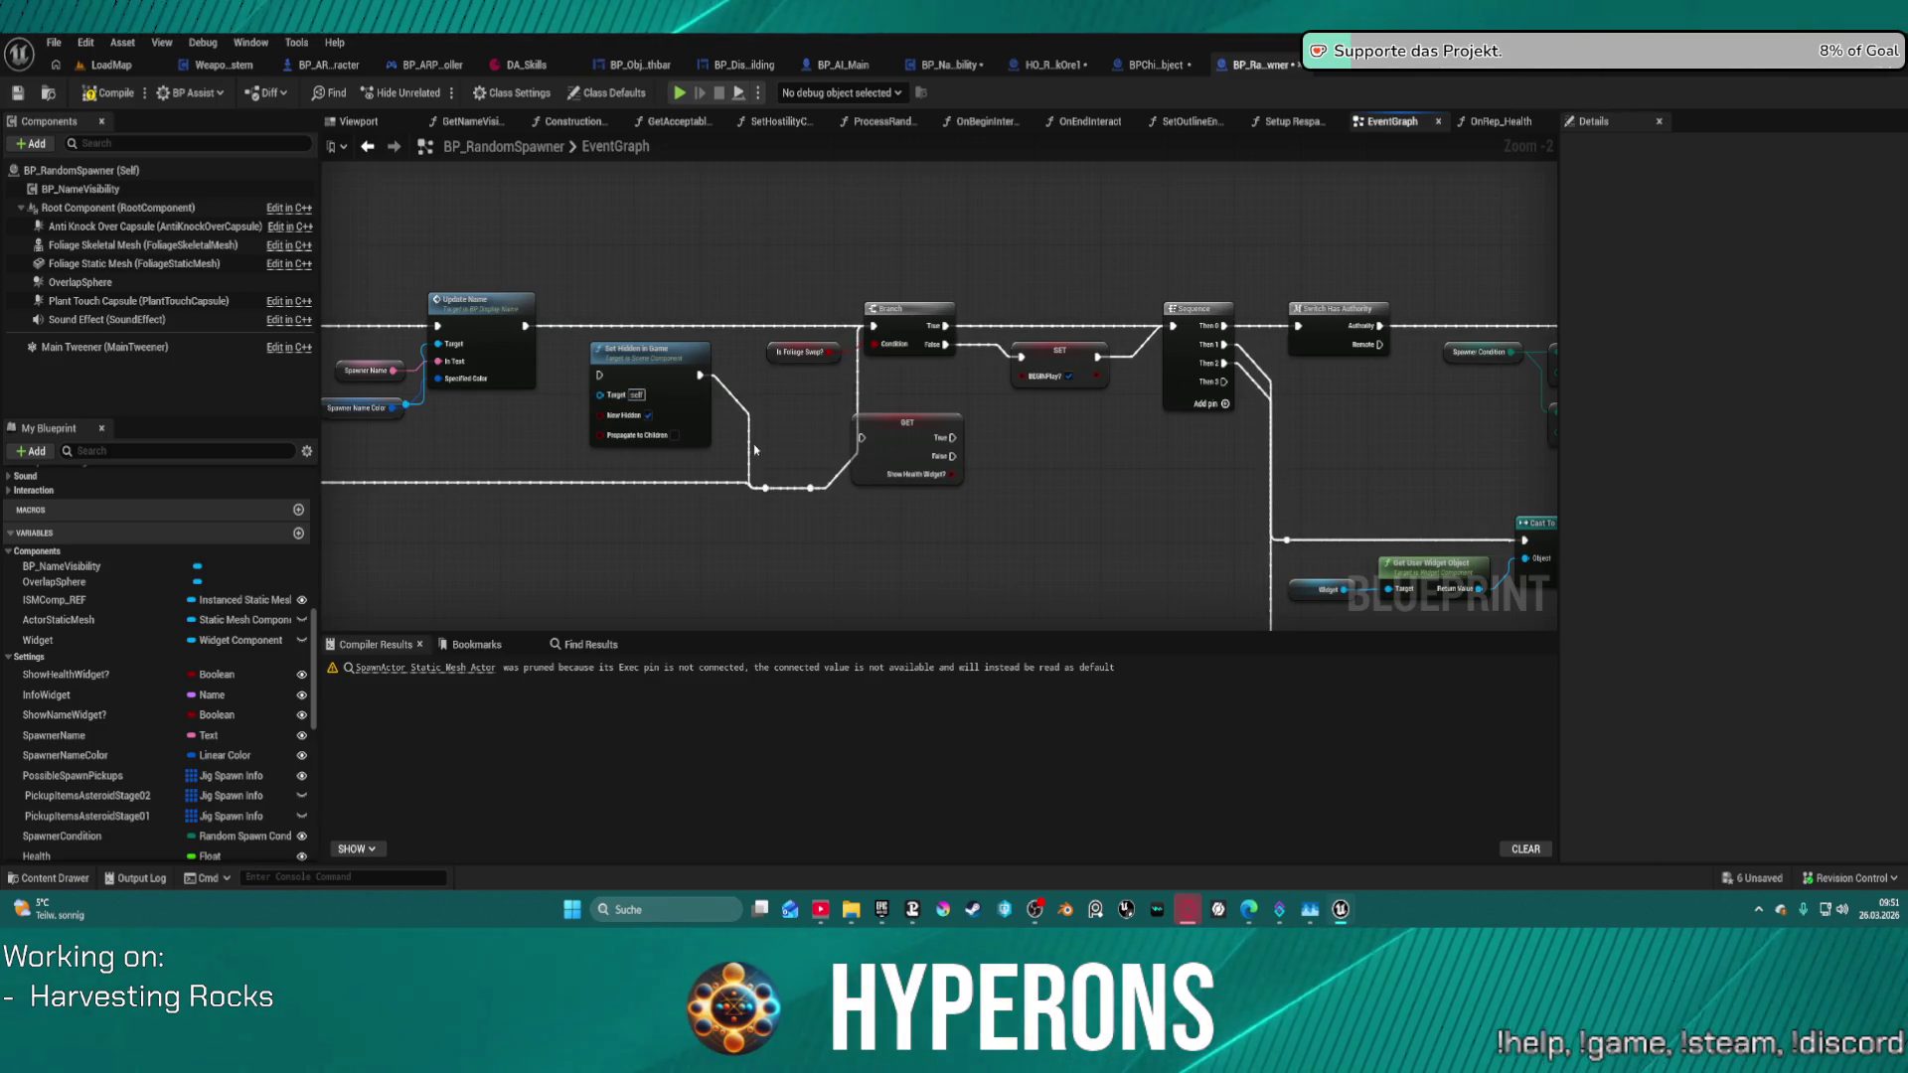
{"action": "key", "text": "ctrl+z"}
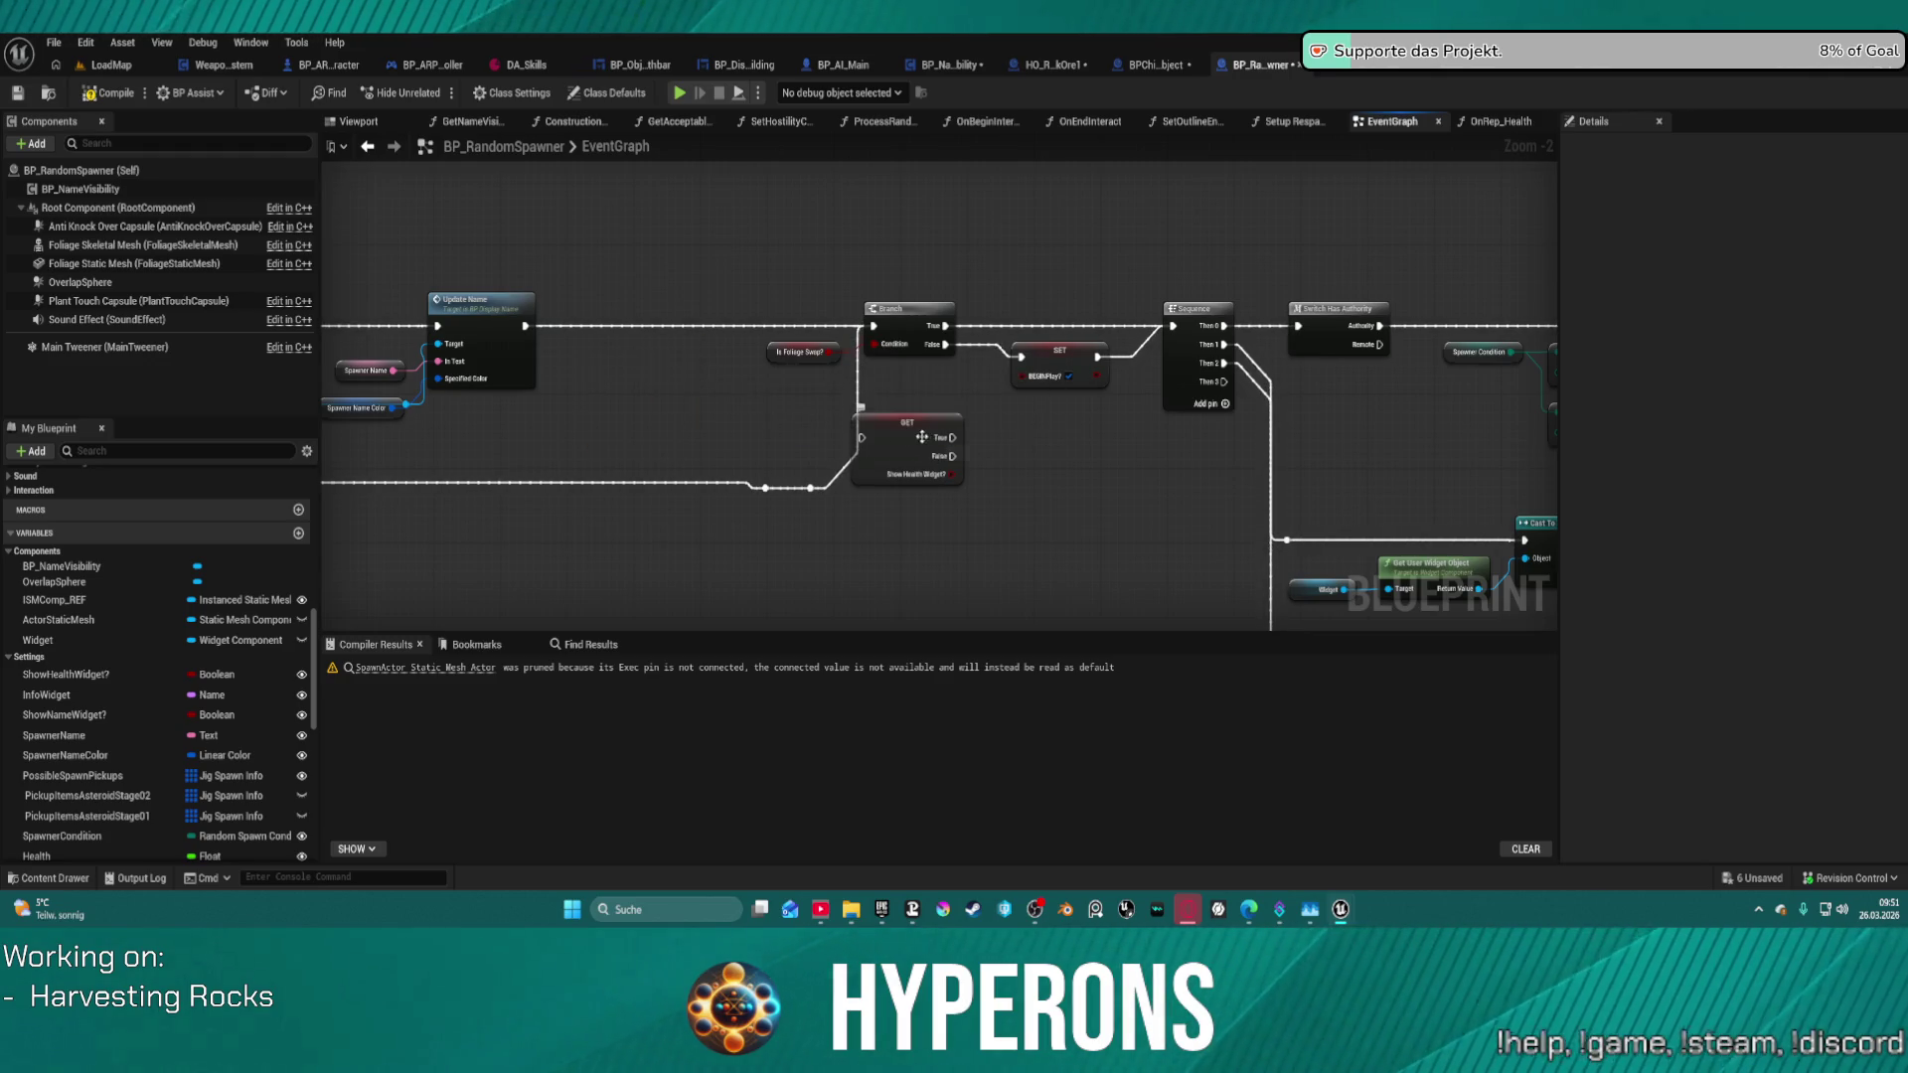
{"action": "mouse_move", "coordinate": [922, 437]}
{"action": "left_mouse_down"}
{"action": "mouse_move", "coordinate": [725, 398]}
{"action": "mouse_move", "coordinate": [705, 372]}
{"action": "left_mouse_up"}
{"action": "mouse_move", "coordinate": [873, 326]}
{"action": "left_mouse_down"}
{"action": "mouse_move", "coordinate": [652, 373]}
{"action": "mouse_move", "coordinate": [677, 329]}
{"action": "mouse_move", "coordinate": [1123, 343]}
{"action": "left_mouse_up"}
{"action": "left_click", "coordinate": [694, 365]}
- Align the Show Health Widget? check with Update Name and frame the Add Widget Component chain
{"action": "key", "text": "q"}
{"action": "scroll", "coordinate": [1123, 342], "scroll_direction": "down", "scroll_amount": 2}
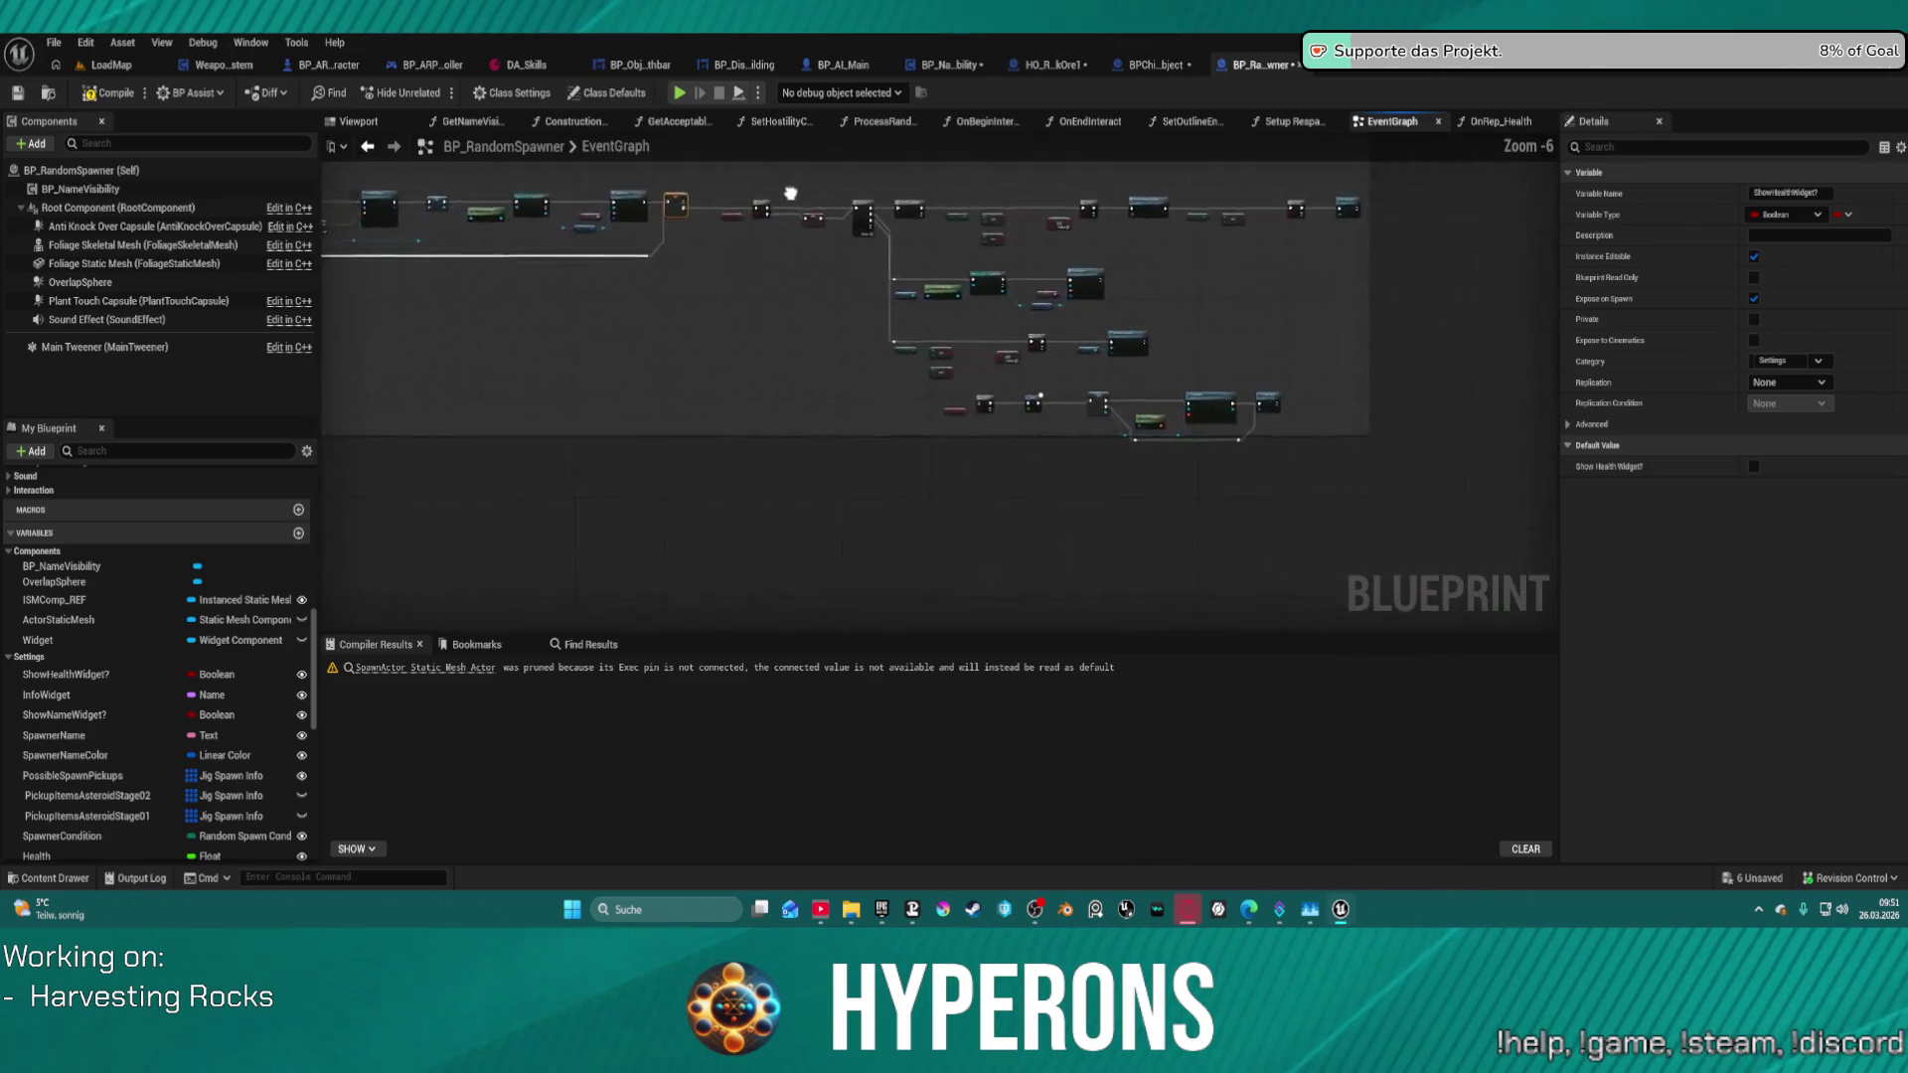
{"action": "scroll", "coordinate": [1379, 381], "scroll_direction": "up", "scroll_amount": 2}
{"action": "left_click_drag", "start_coordinate": [1379, 380], "coordinate": [810, 289]}
{"action": "mouse_move", "coordinate": [906, 363]}
{"action": "left_mouse_down"}
{"action": "mouse_move", "coordinate": [1073, 491]}
{"action": "mouse_move", "coordinate": [1486, 508]}
{"action": "mouse_move", "coordinate": [1474, 534]}
{"action": "mouse_move", "coordinate": [1118, 518]}
{"action": "left_mouse_up"}
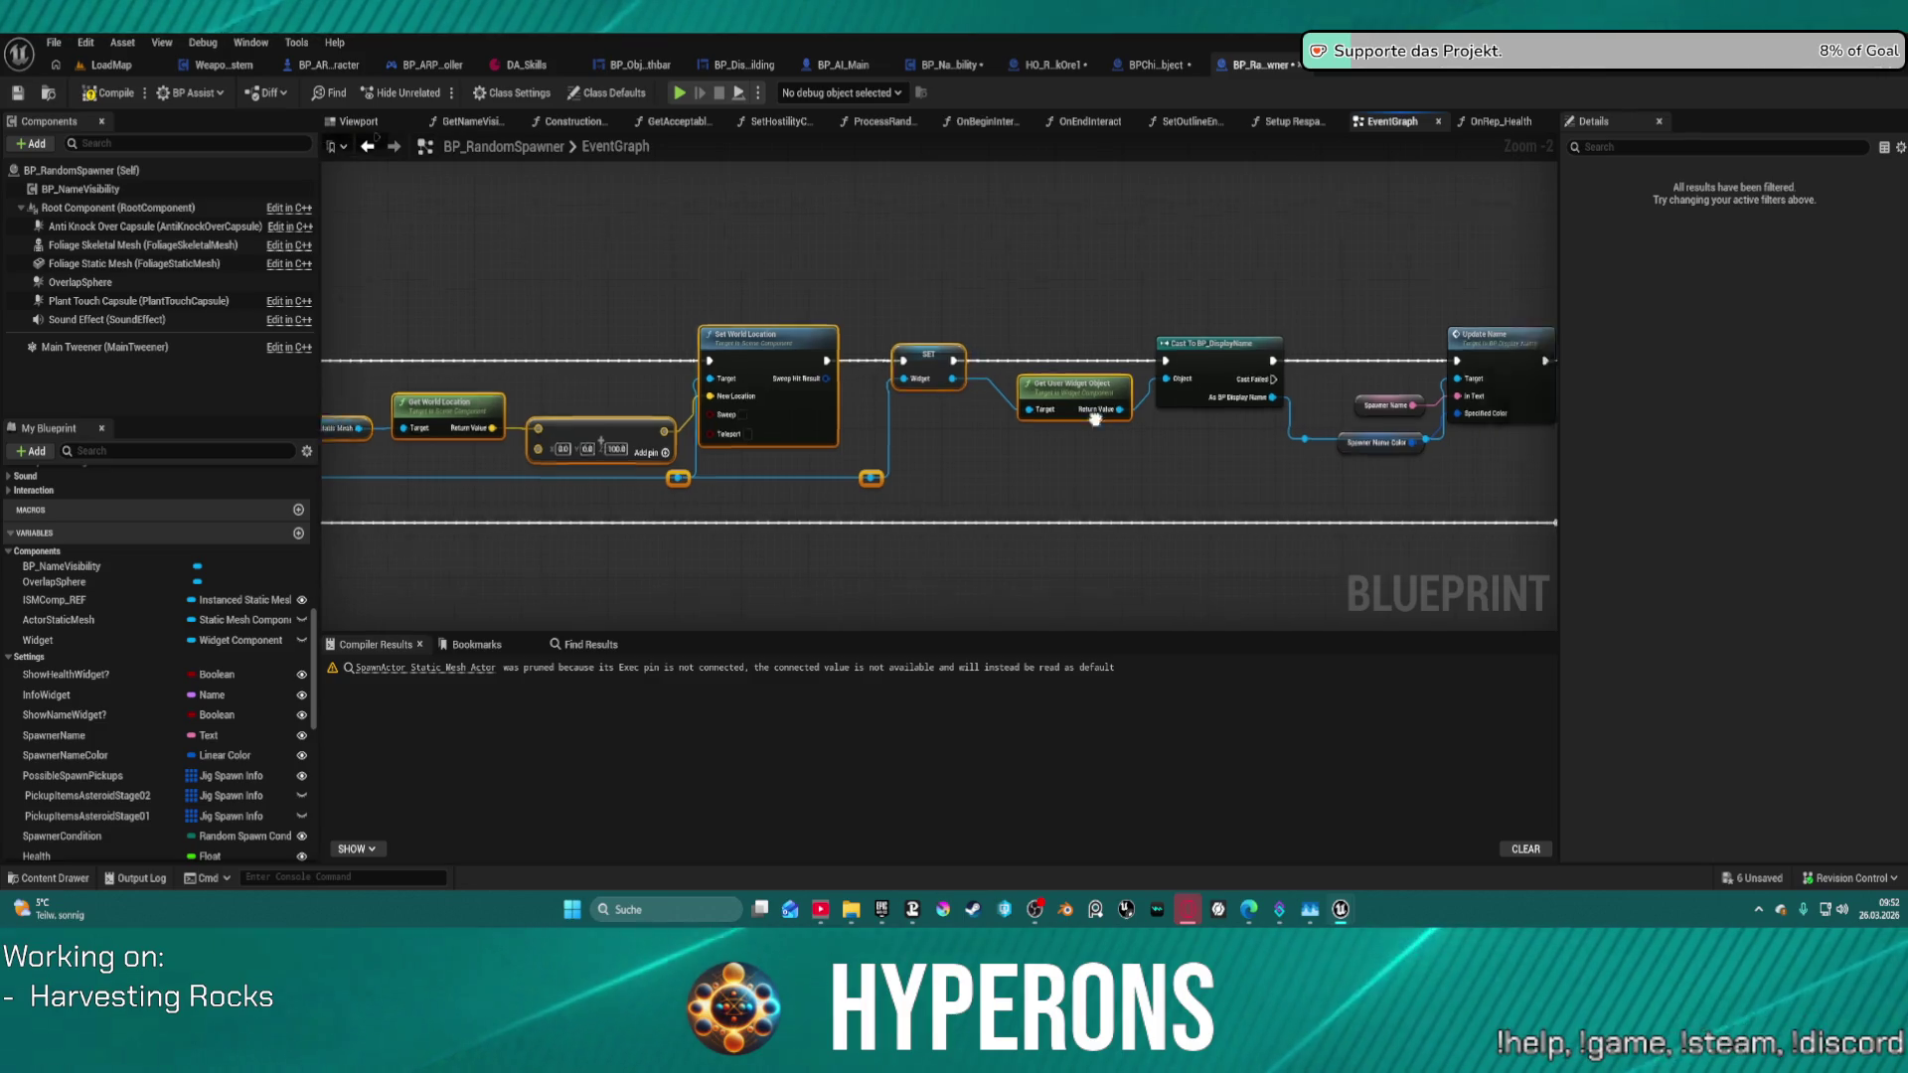
{"action": "scroll", "coordinate": [895, 448], "scroll_direction": "down", "scroll_amount": 1}
{"action": "key", "text": "f"}
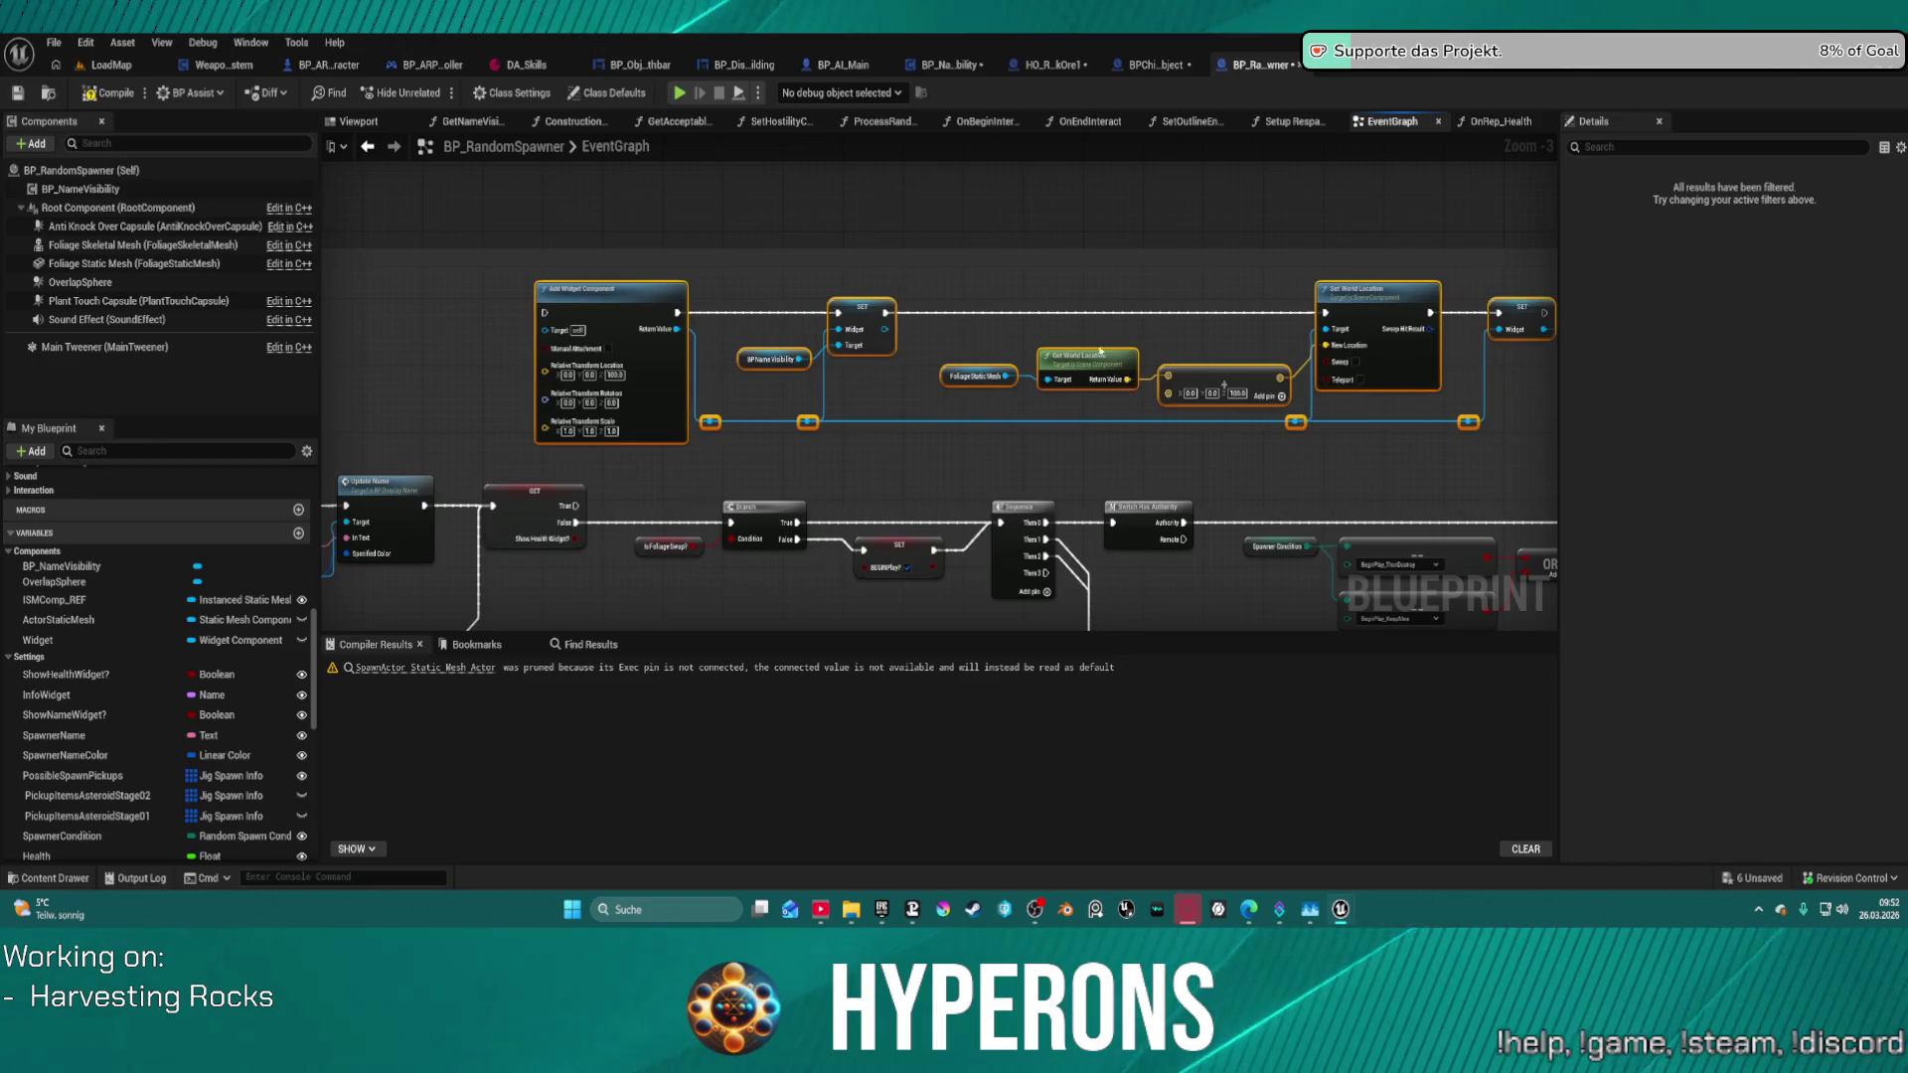
- Inspect the Add Widget Component node, then view the BP_DisplayBuilding designer and BP_ObjectHealthbar graph
{"action": "left_click", "coordinate": [1026, 509]}
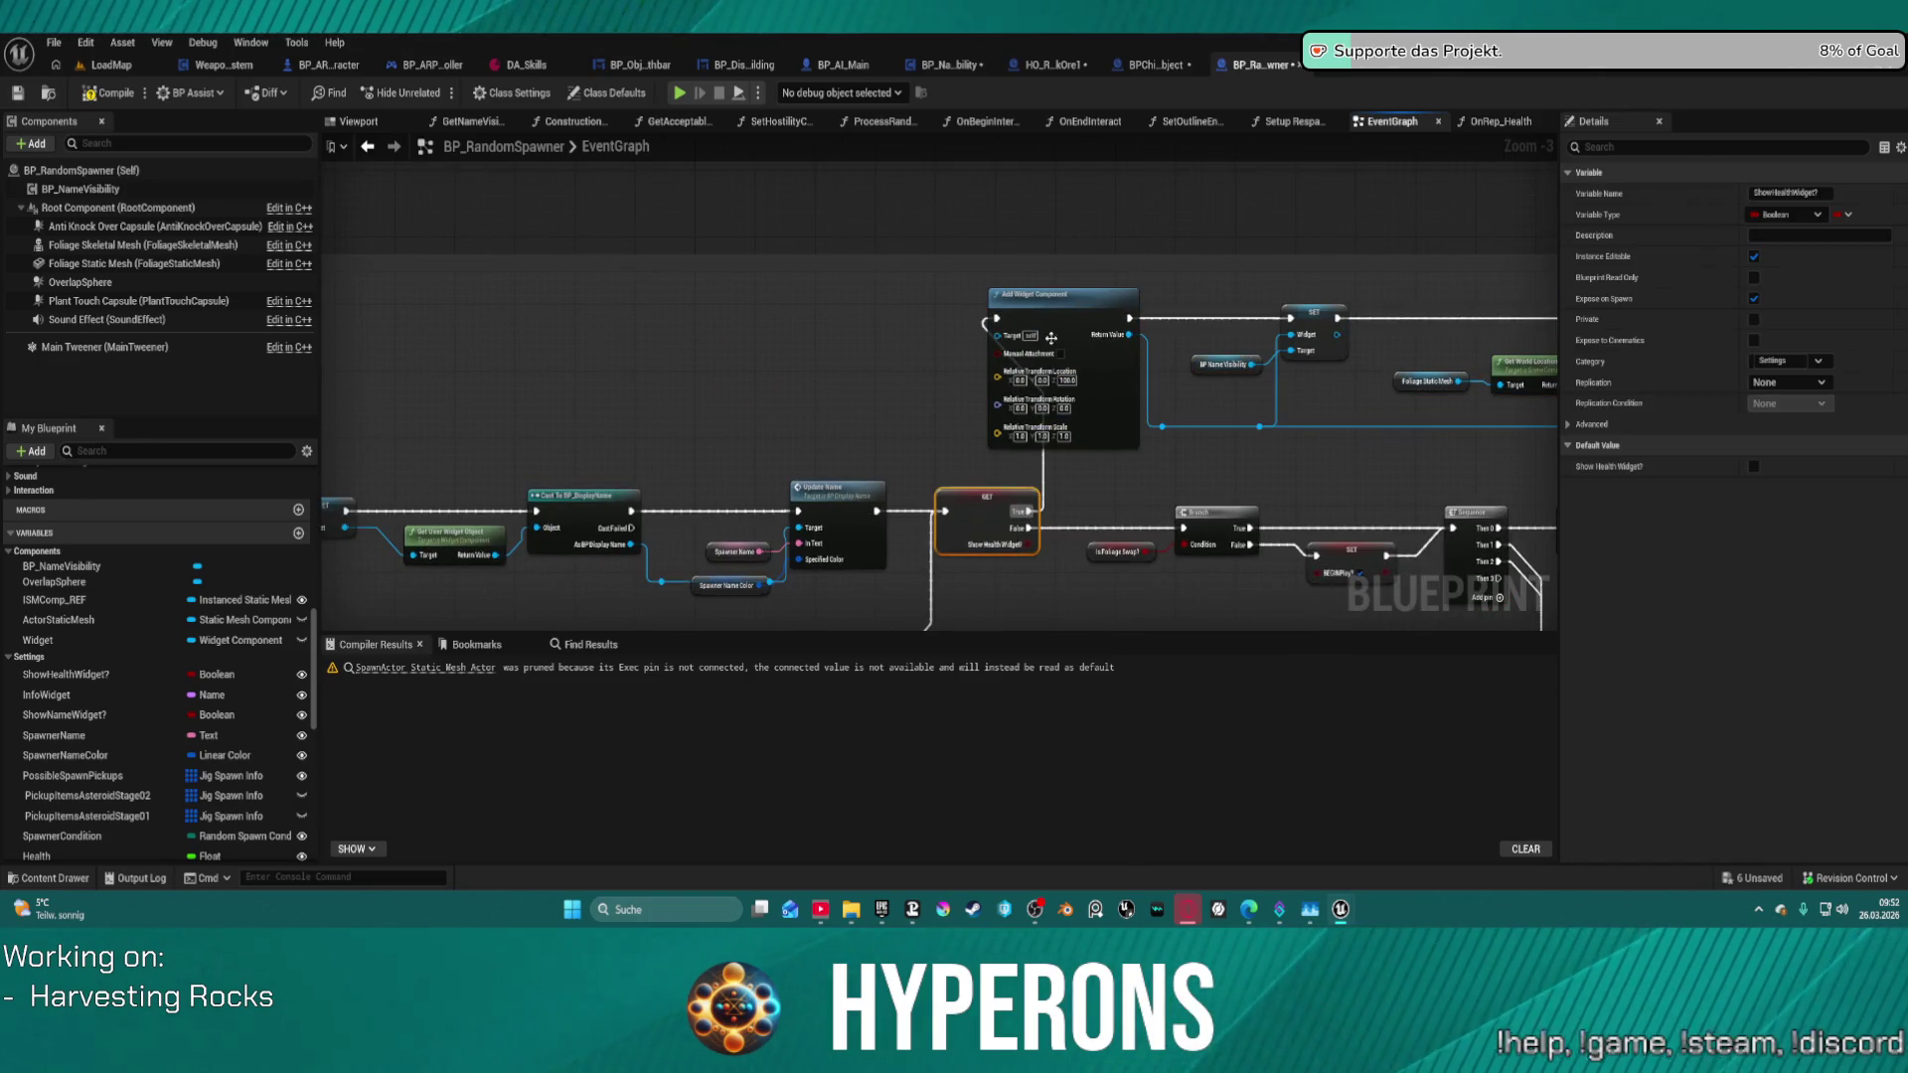
{"action": "left_click", "coordinate": [1050, 338]}
{"action": "scroll", "coordinate": [1825, 663], "scroll_direction": "down", "scroll_amount": 3}
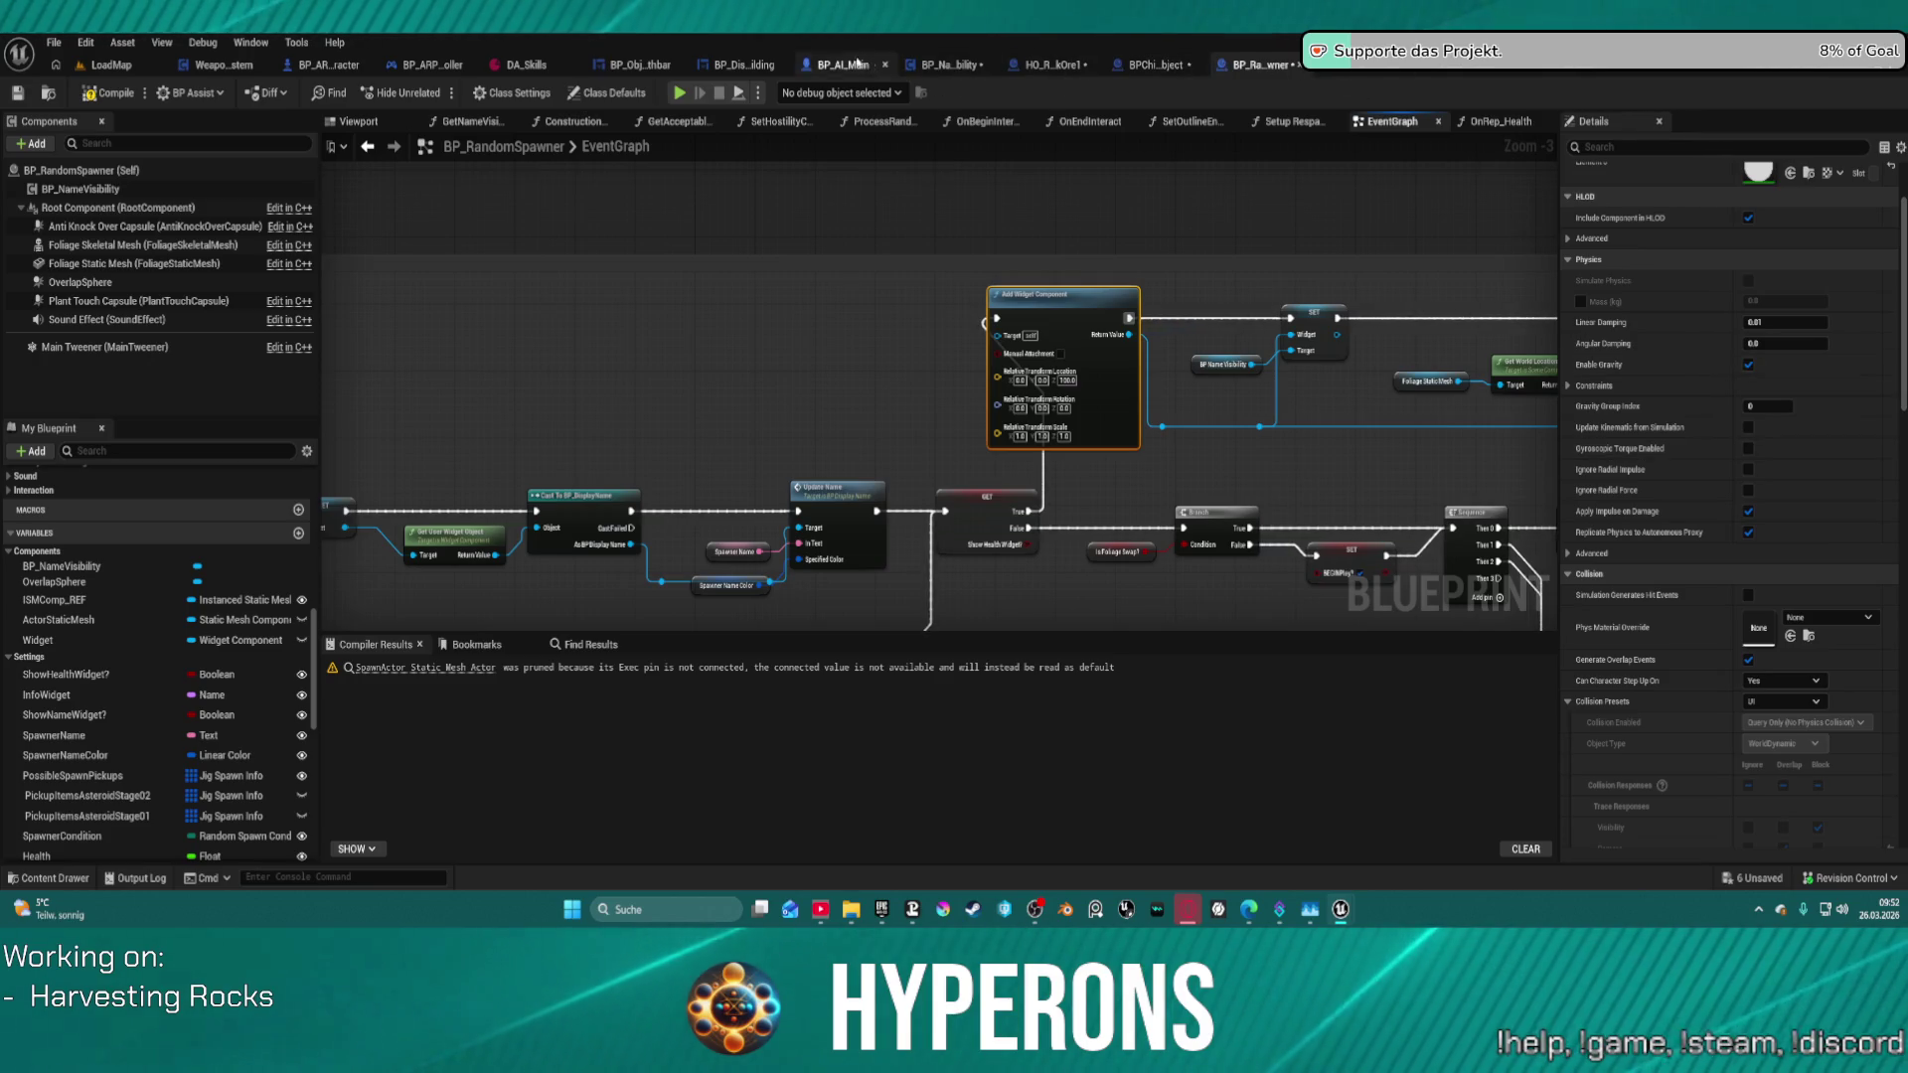
{"action": "left_click", "coordinate": [740, 65]}
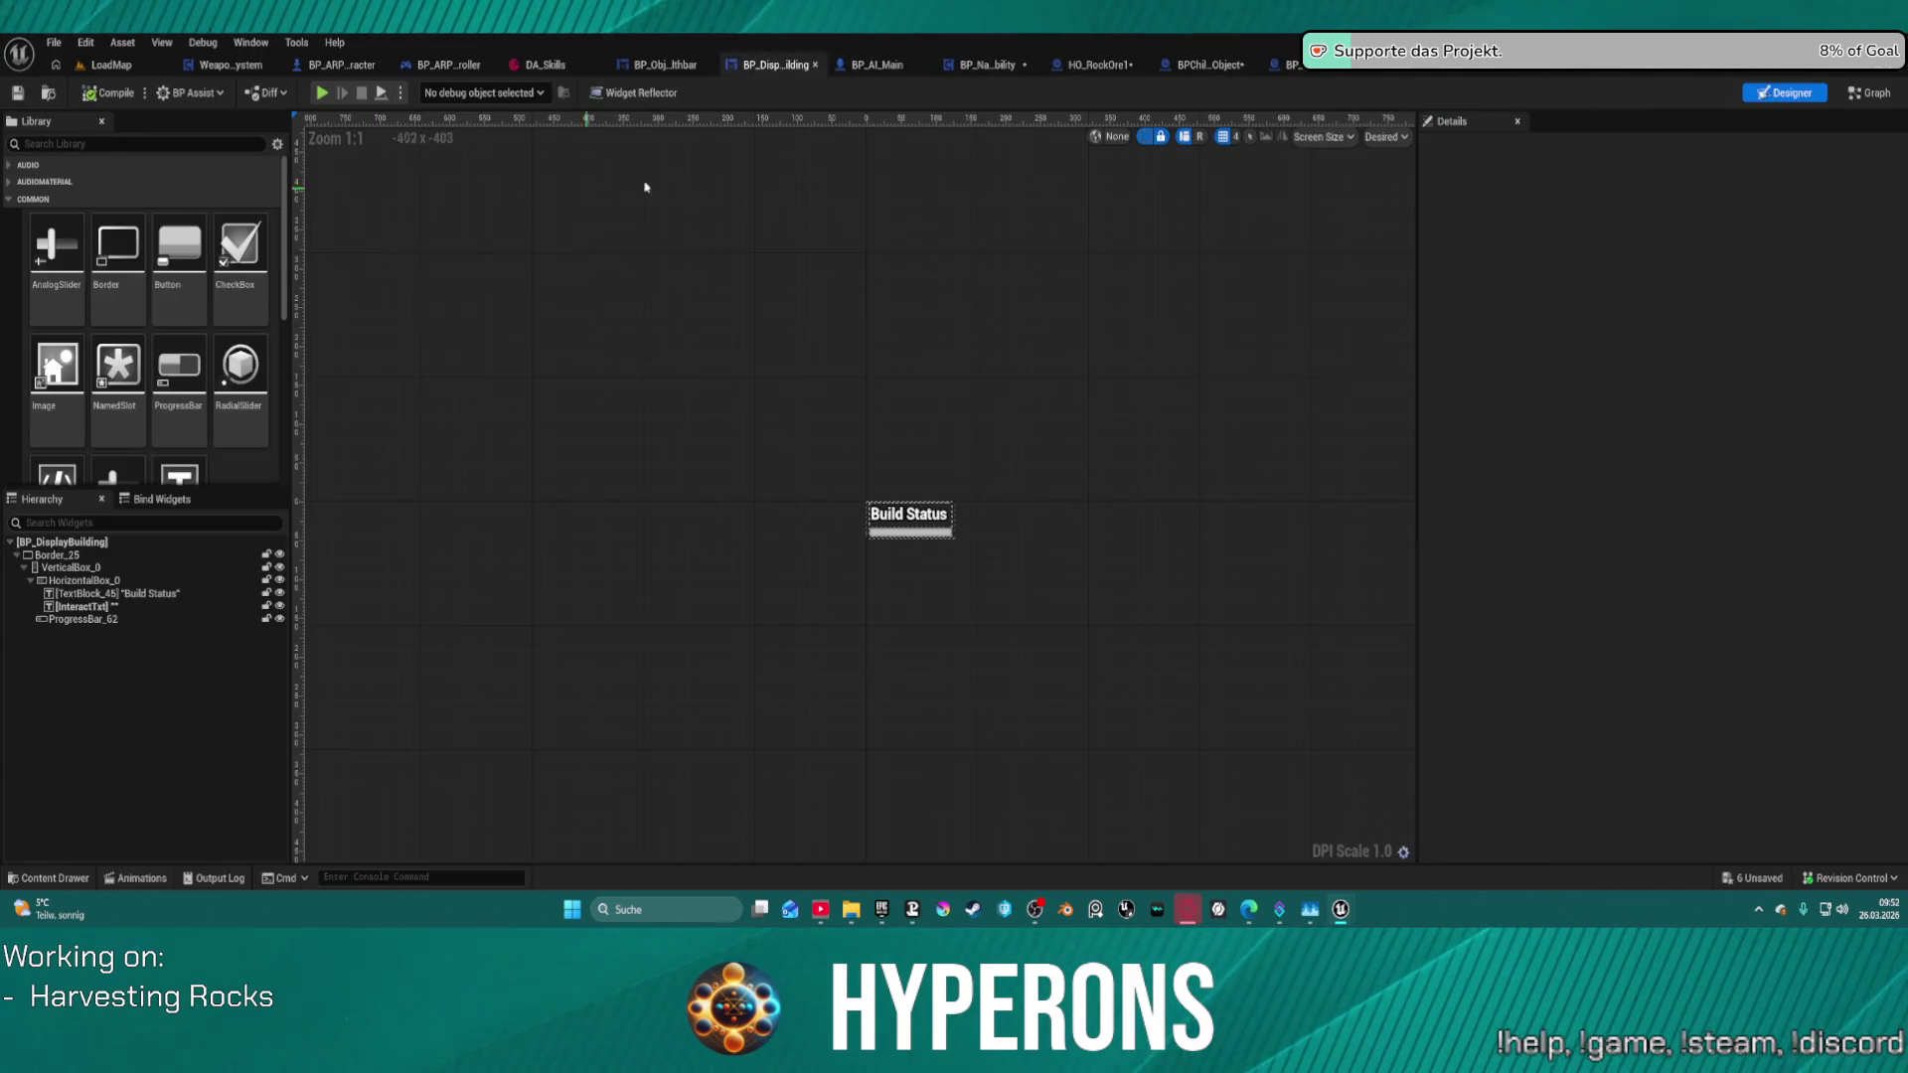
{"action": "left_click", "coordinate": [693, 60]}
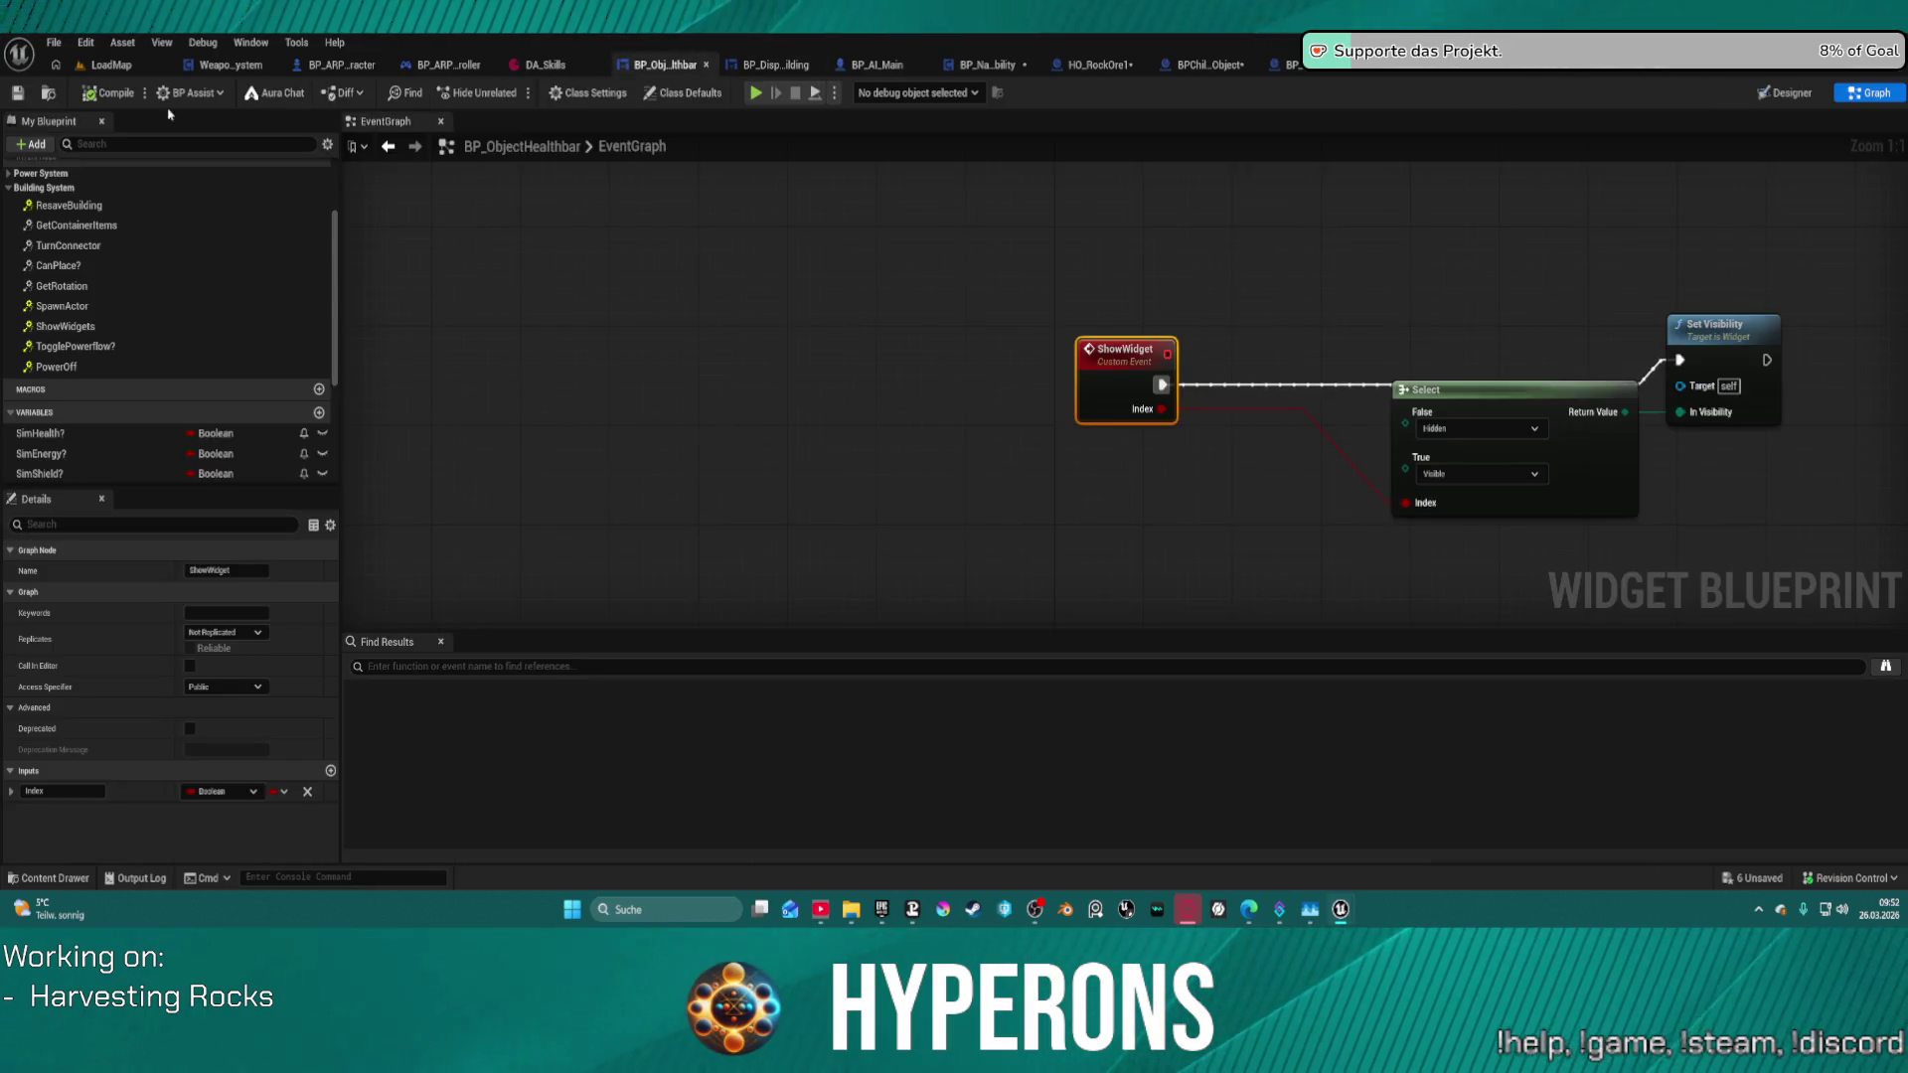
- Locate BP_ObjectHealthbar in the content browser, then review Add Widget Component's Screen space, 500 draw-size settings
{"action": "left_click", "coordinate": [49, 93]}
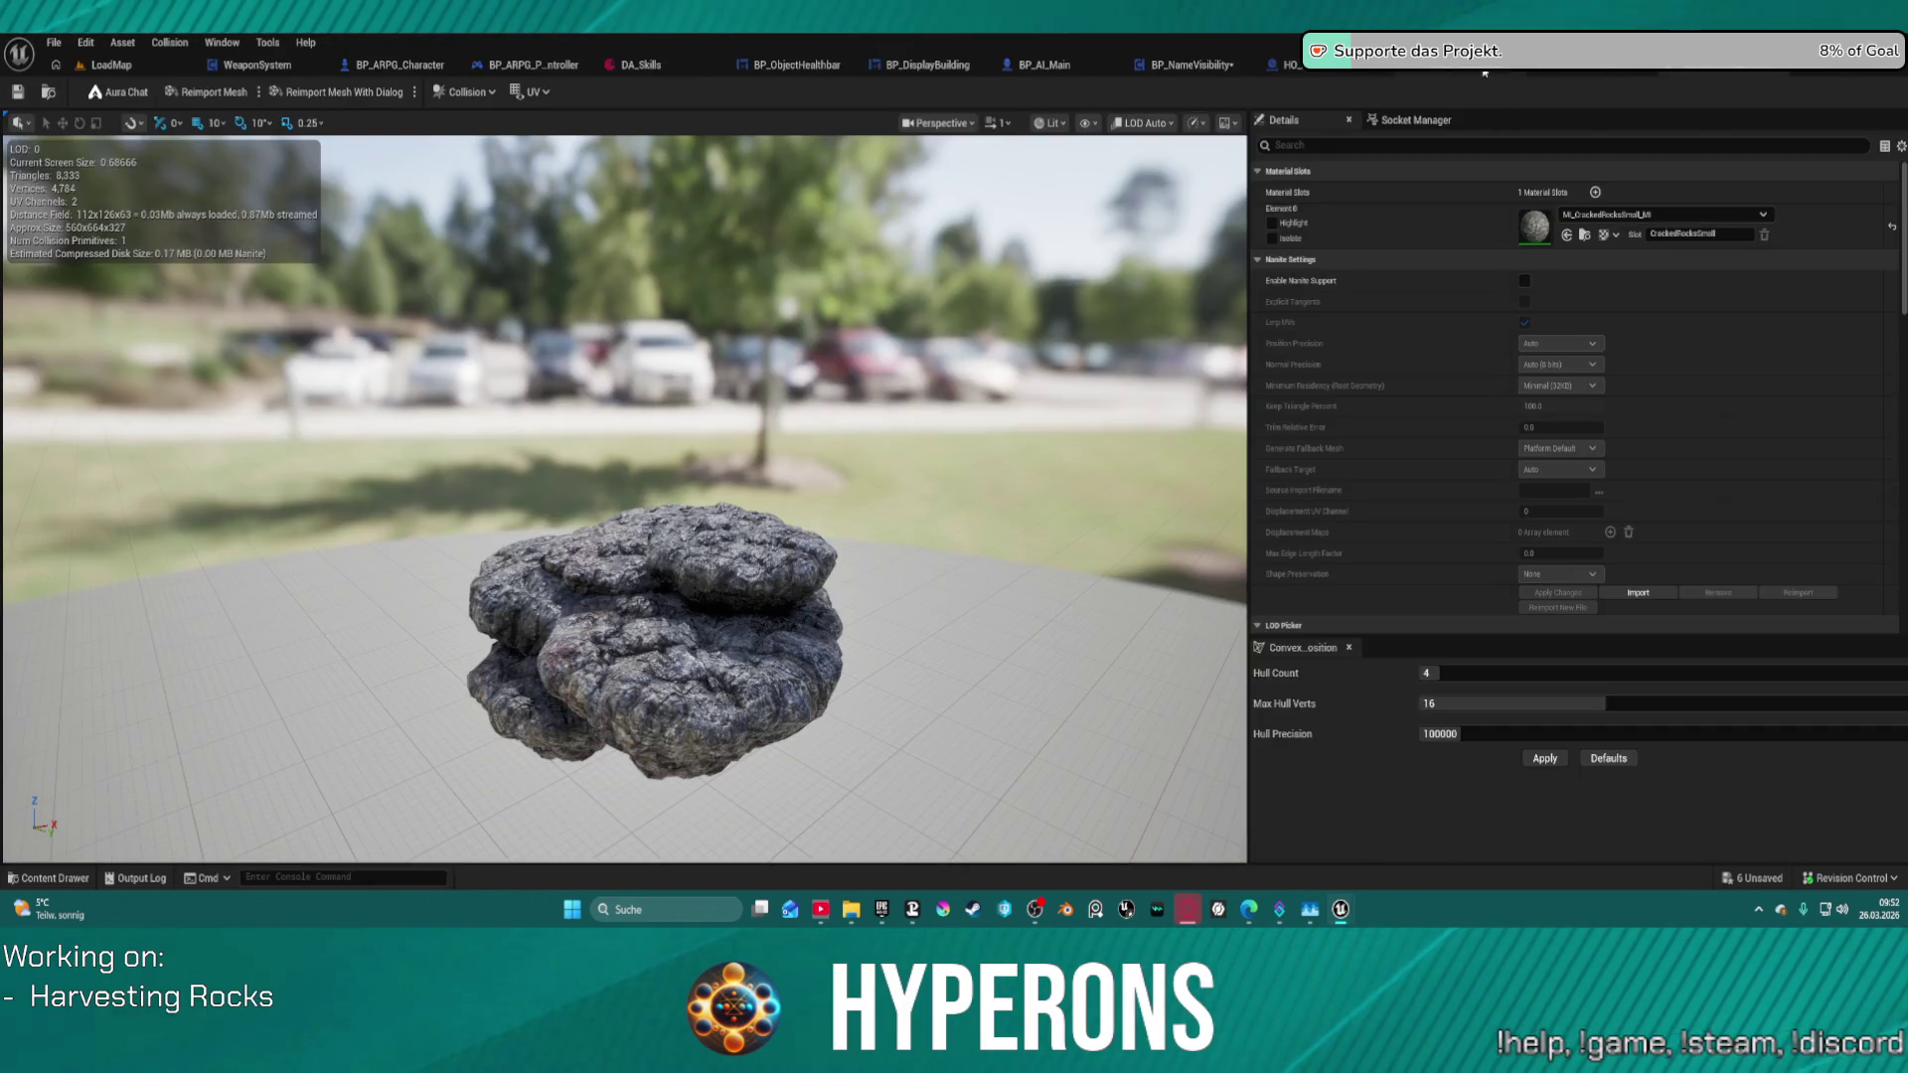
{"action": "left_click", "coordinate": [1594, 74]}
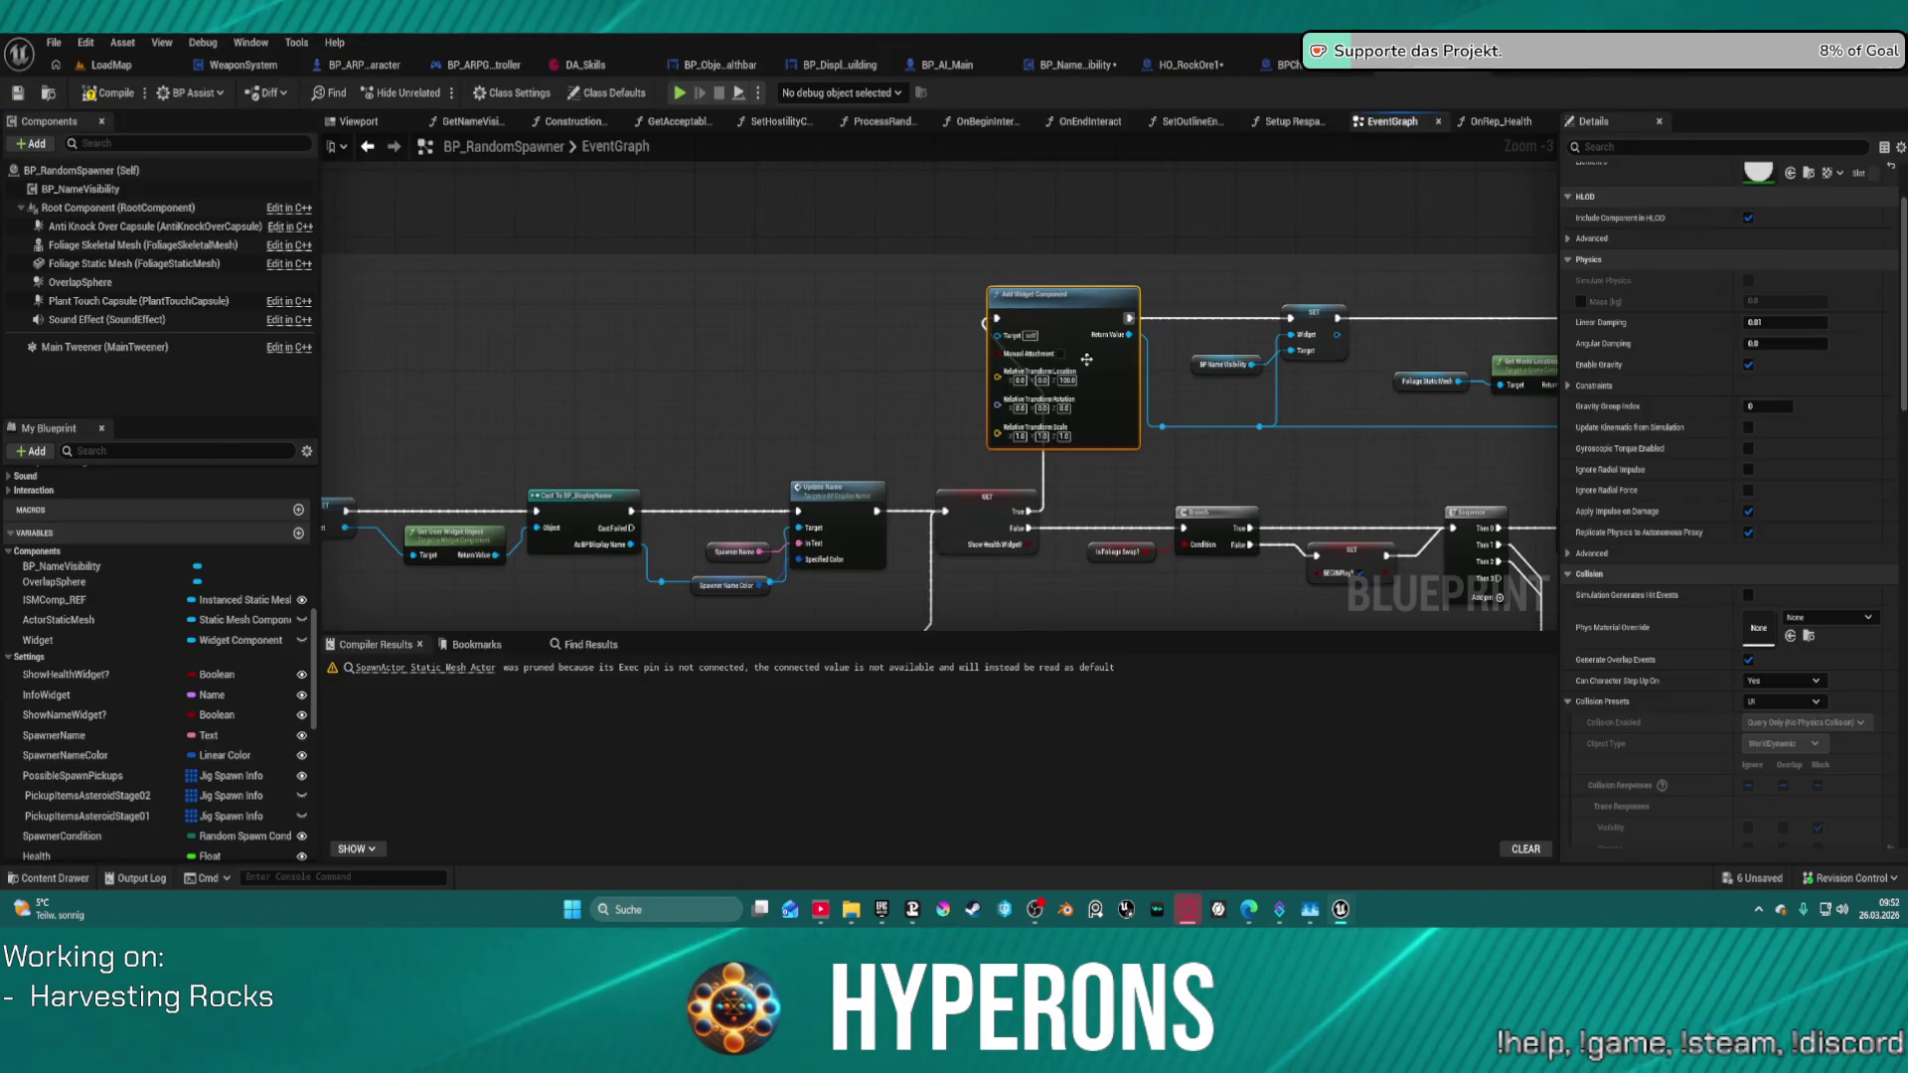
{"action": "scroll", "coordinate": [1086, 358], "scroll_direction": "up", "scroll_amount": 3}
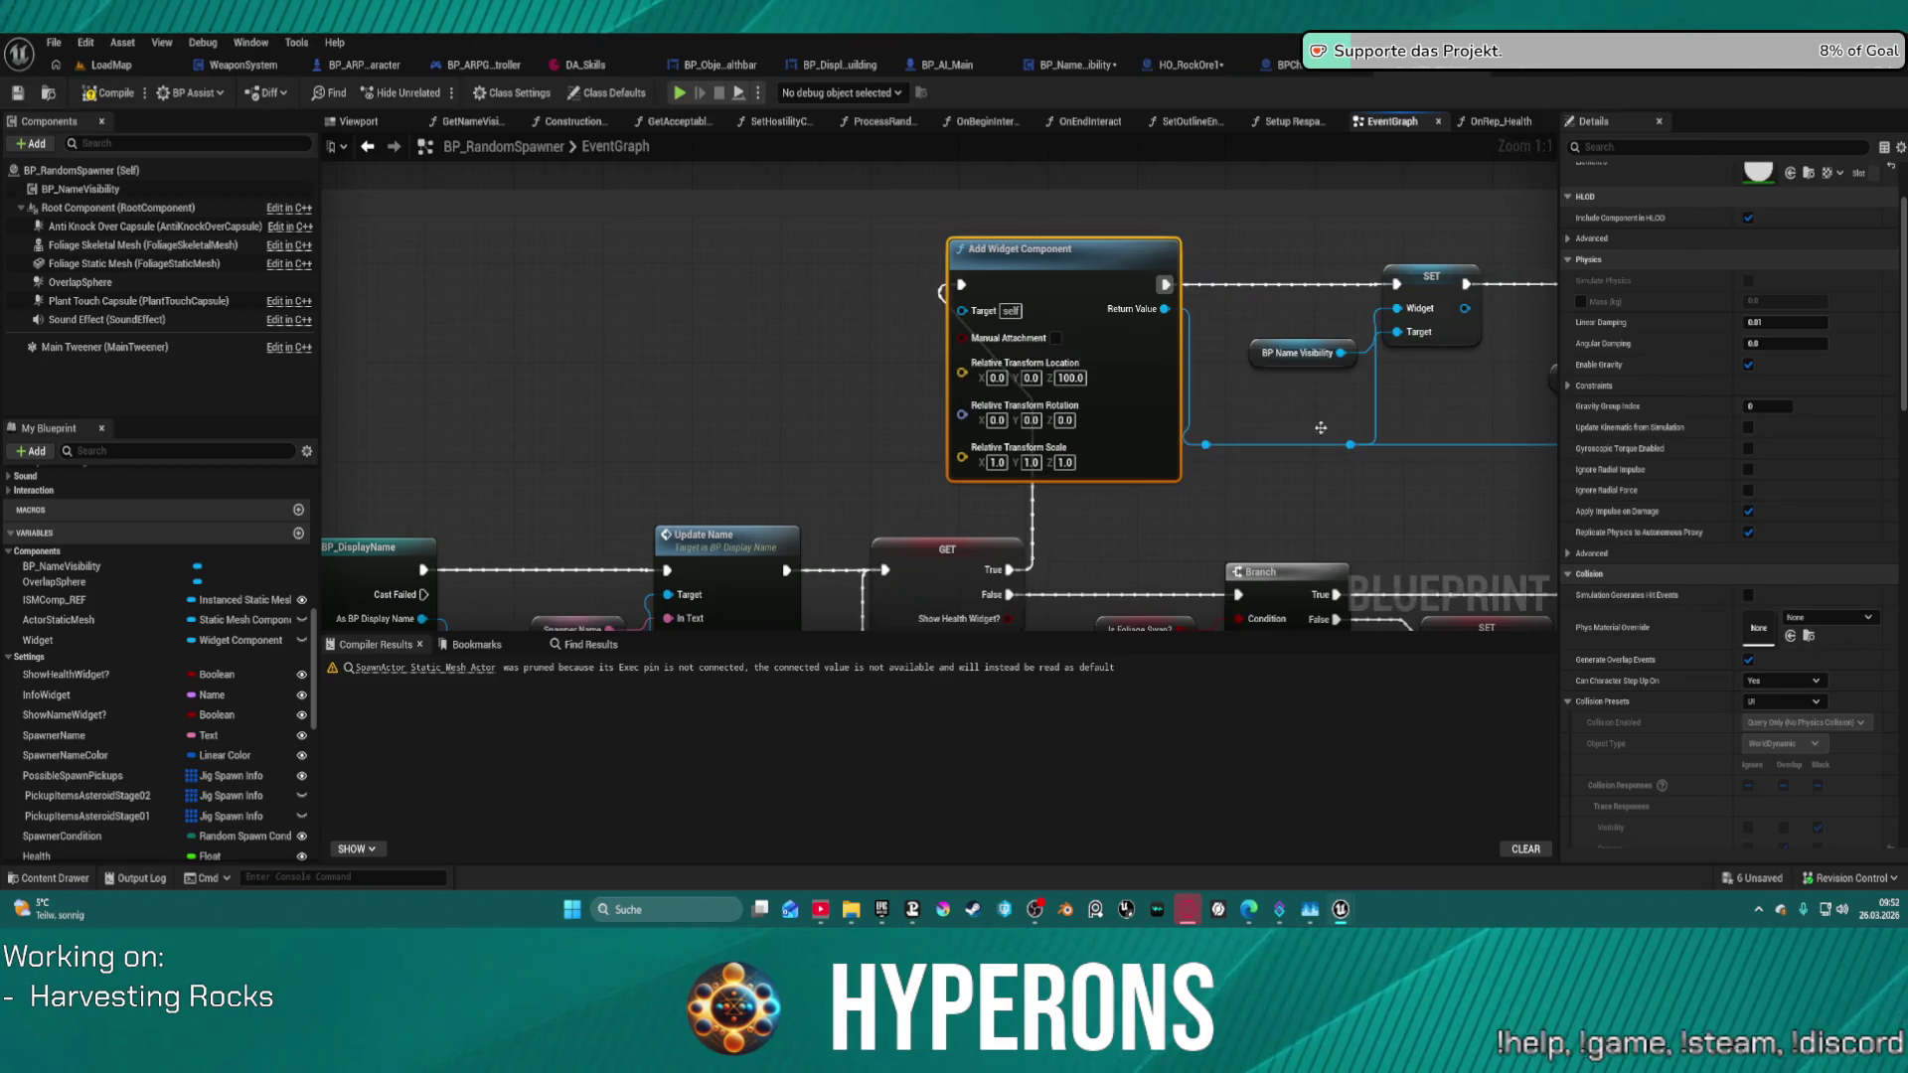
{"action": "scroll", "coordinate": [1786, 463], "scroll_direction": "up", "scroll_amount": 3}
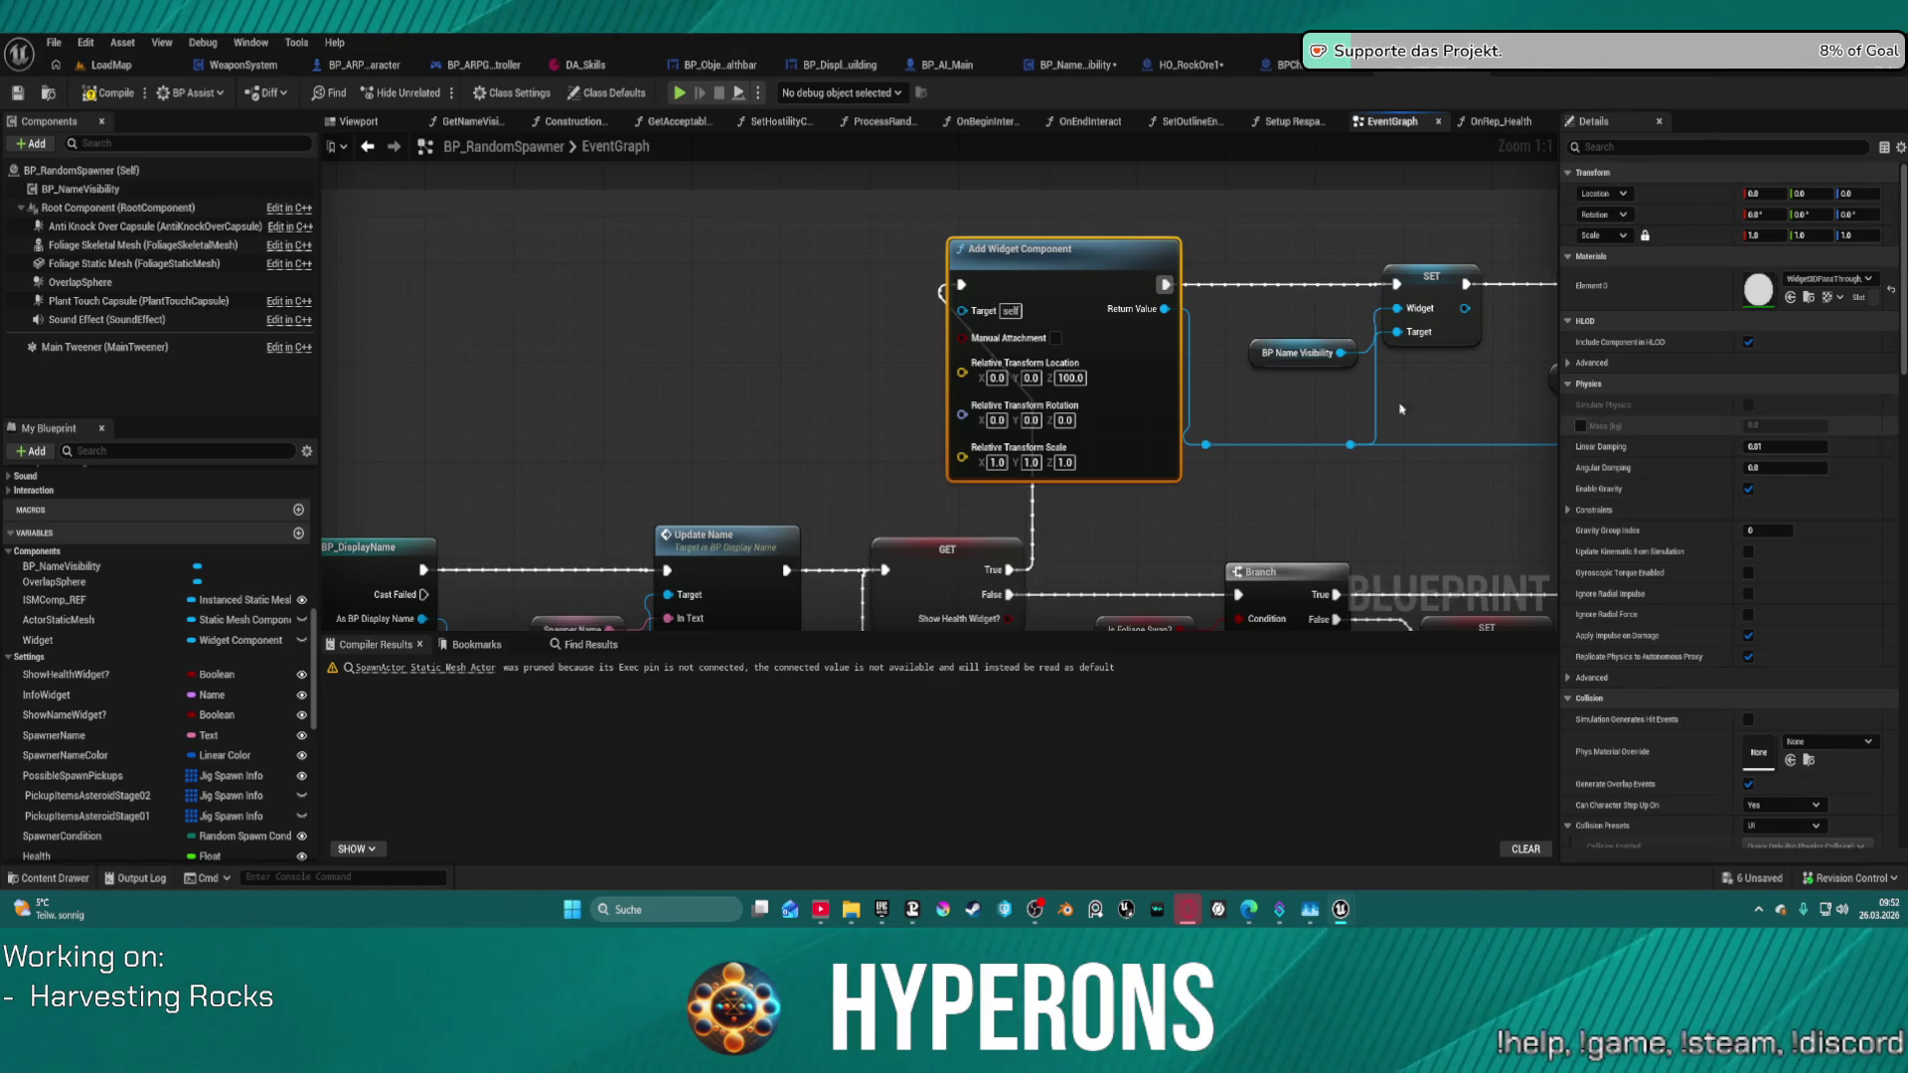
{"action": "scroll", "coordinate": [1818, 646], "scroll_direction": "down", "scroll_amount": 3}
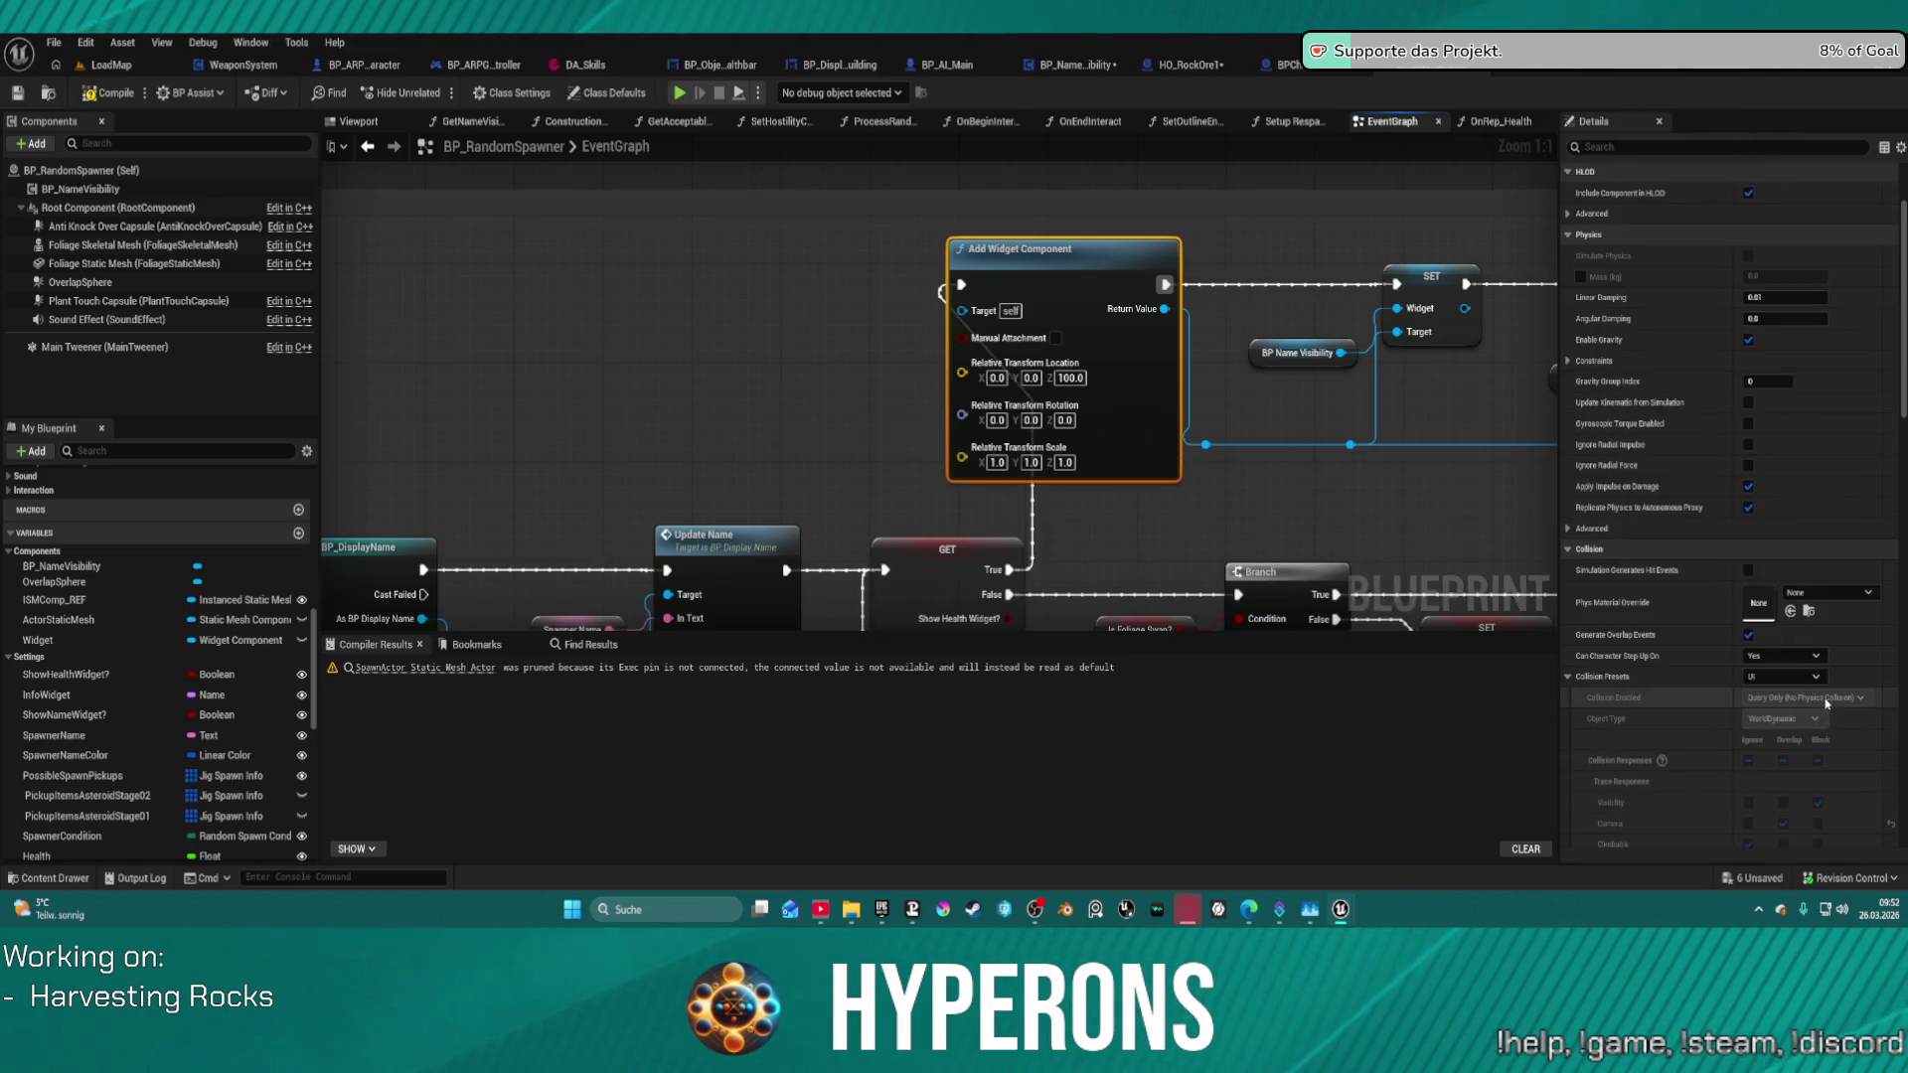
{"action": "scroll", "coordinate": [1826, 702], "scroll_direction": "down", "scroll_amount": 15}
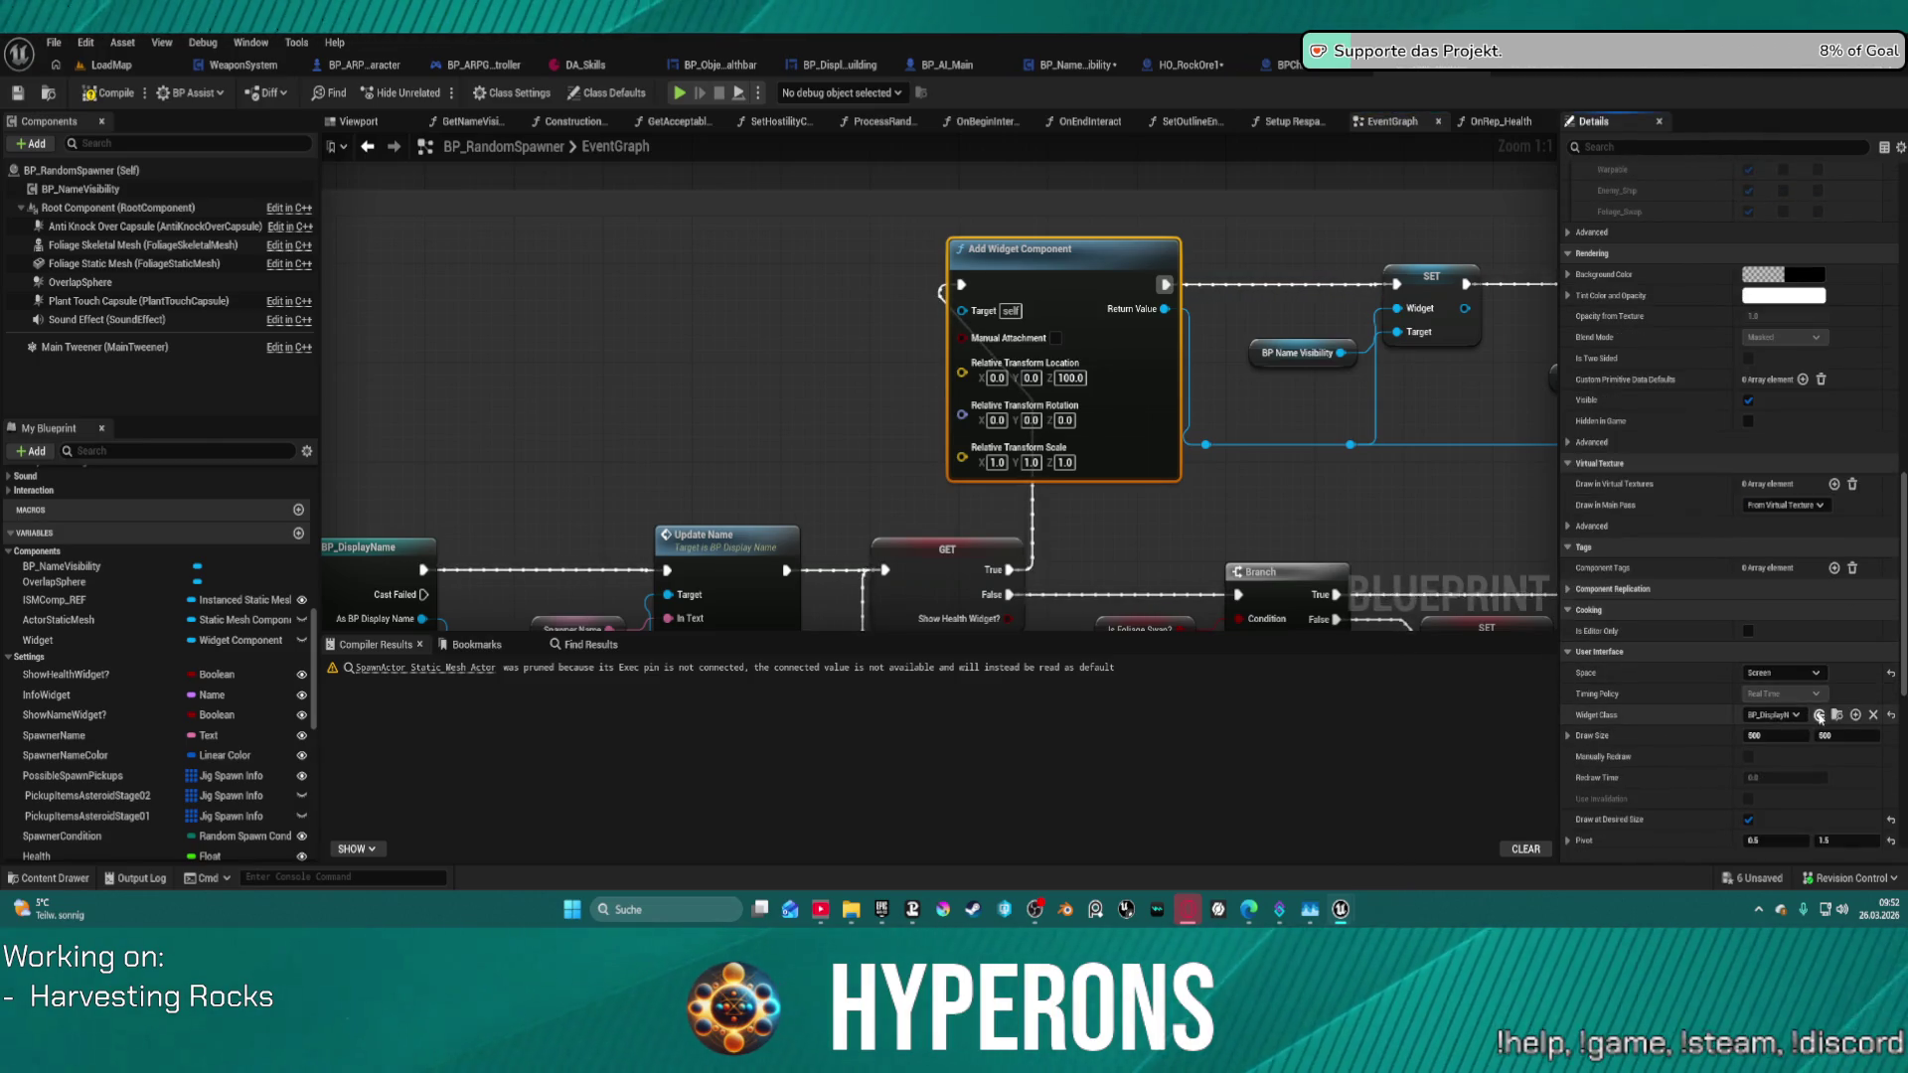
- Set Widget Class to the object healthbar and delete the BP Name Visibility SET nodes
{"action": "left_click", "coordinate": [1820, 716]}
{"action": "left_click_drag", "start_coordinate": [1424, 394], "coordinate": [862, 354]}
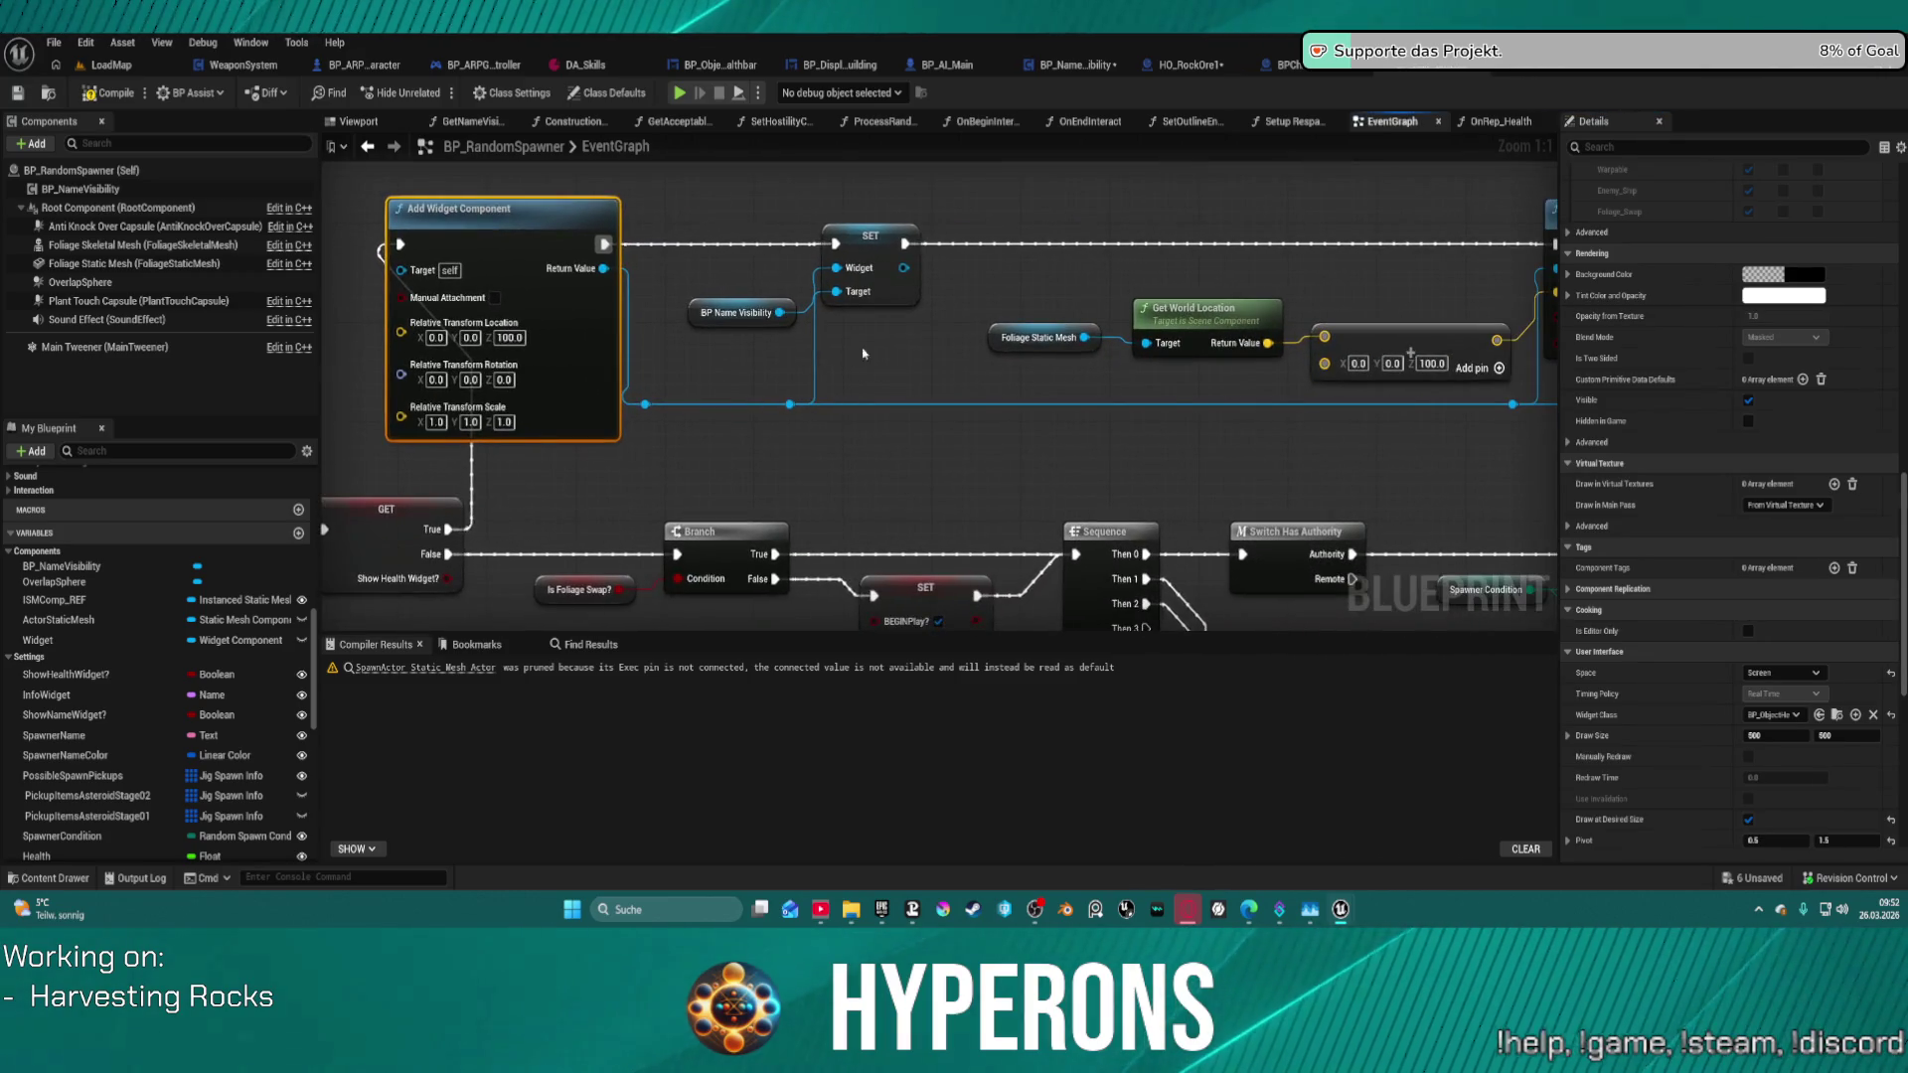
{"action": "left_click", "coordinate": [869, 241]}
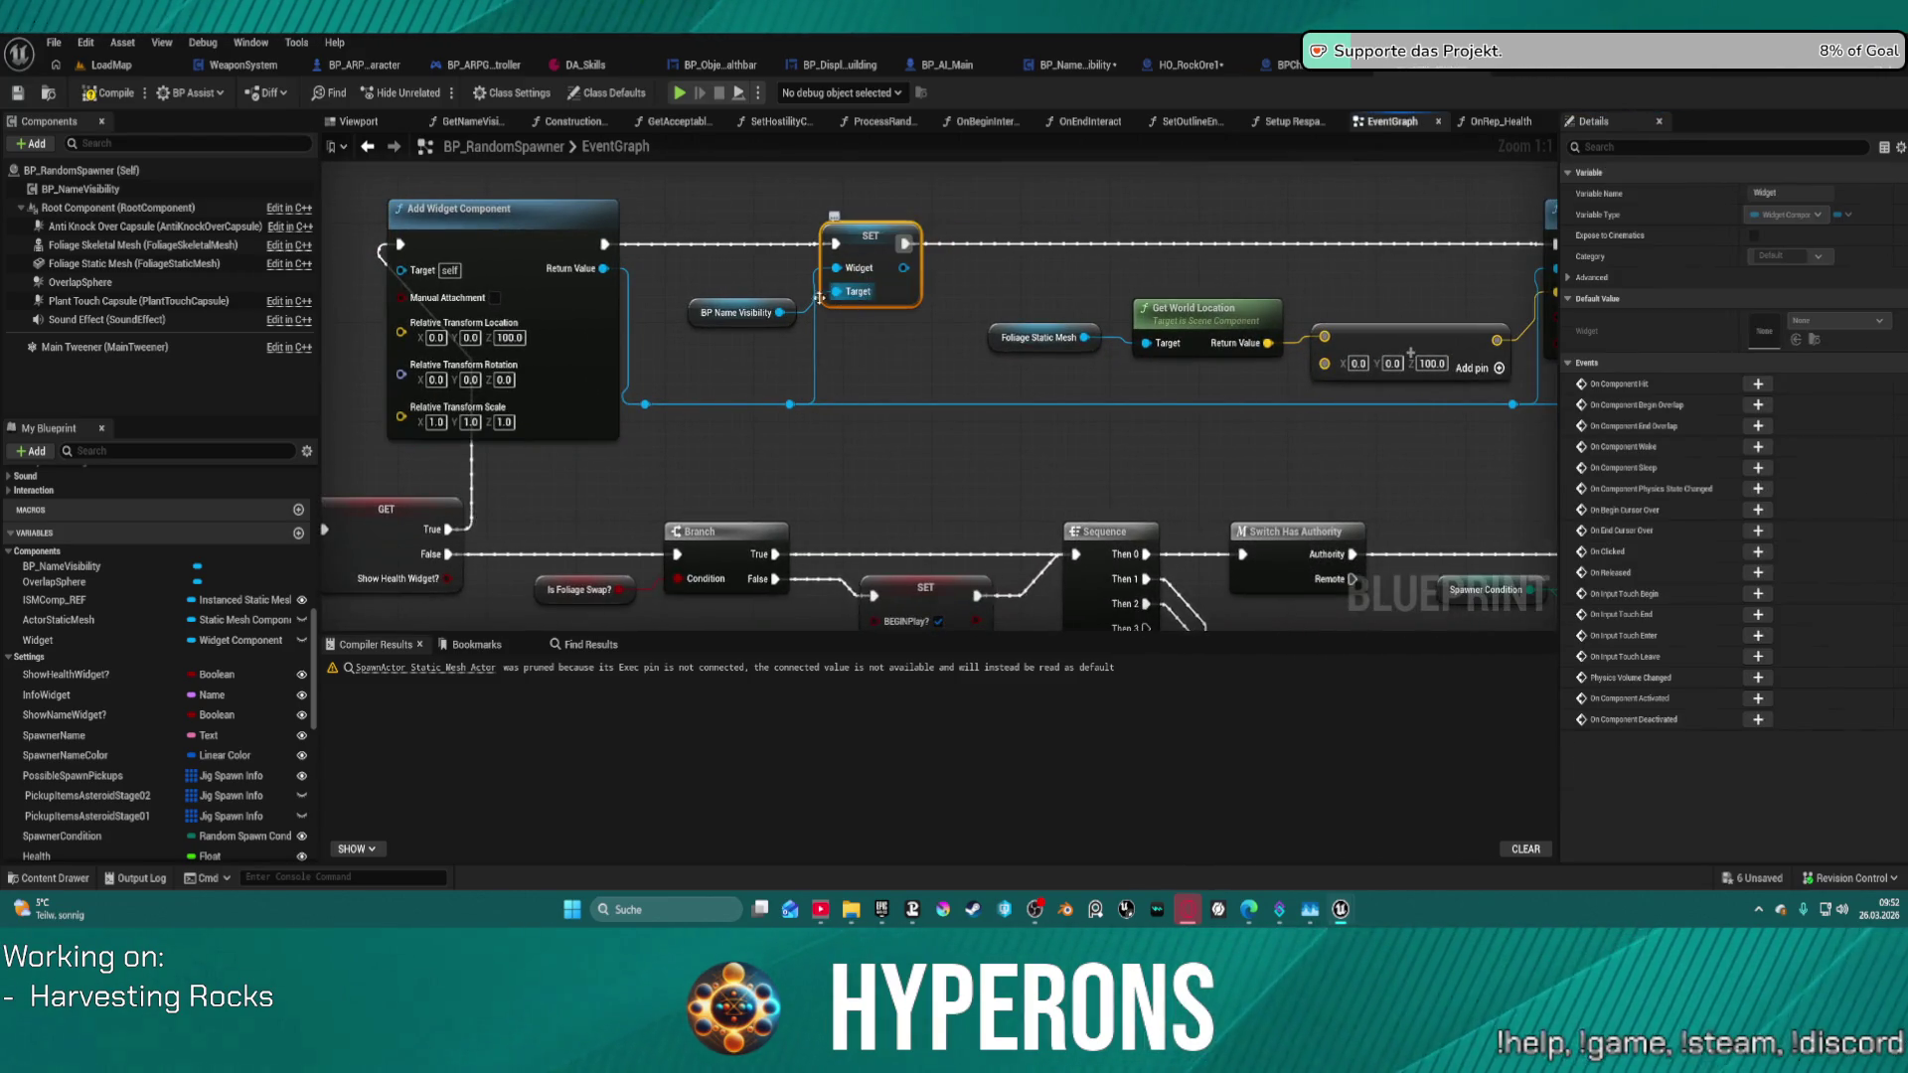
{"action": "left_click_drag", "start_coordinate": [866, 328], "coordinate": [866, 329]}
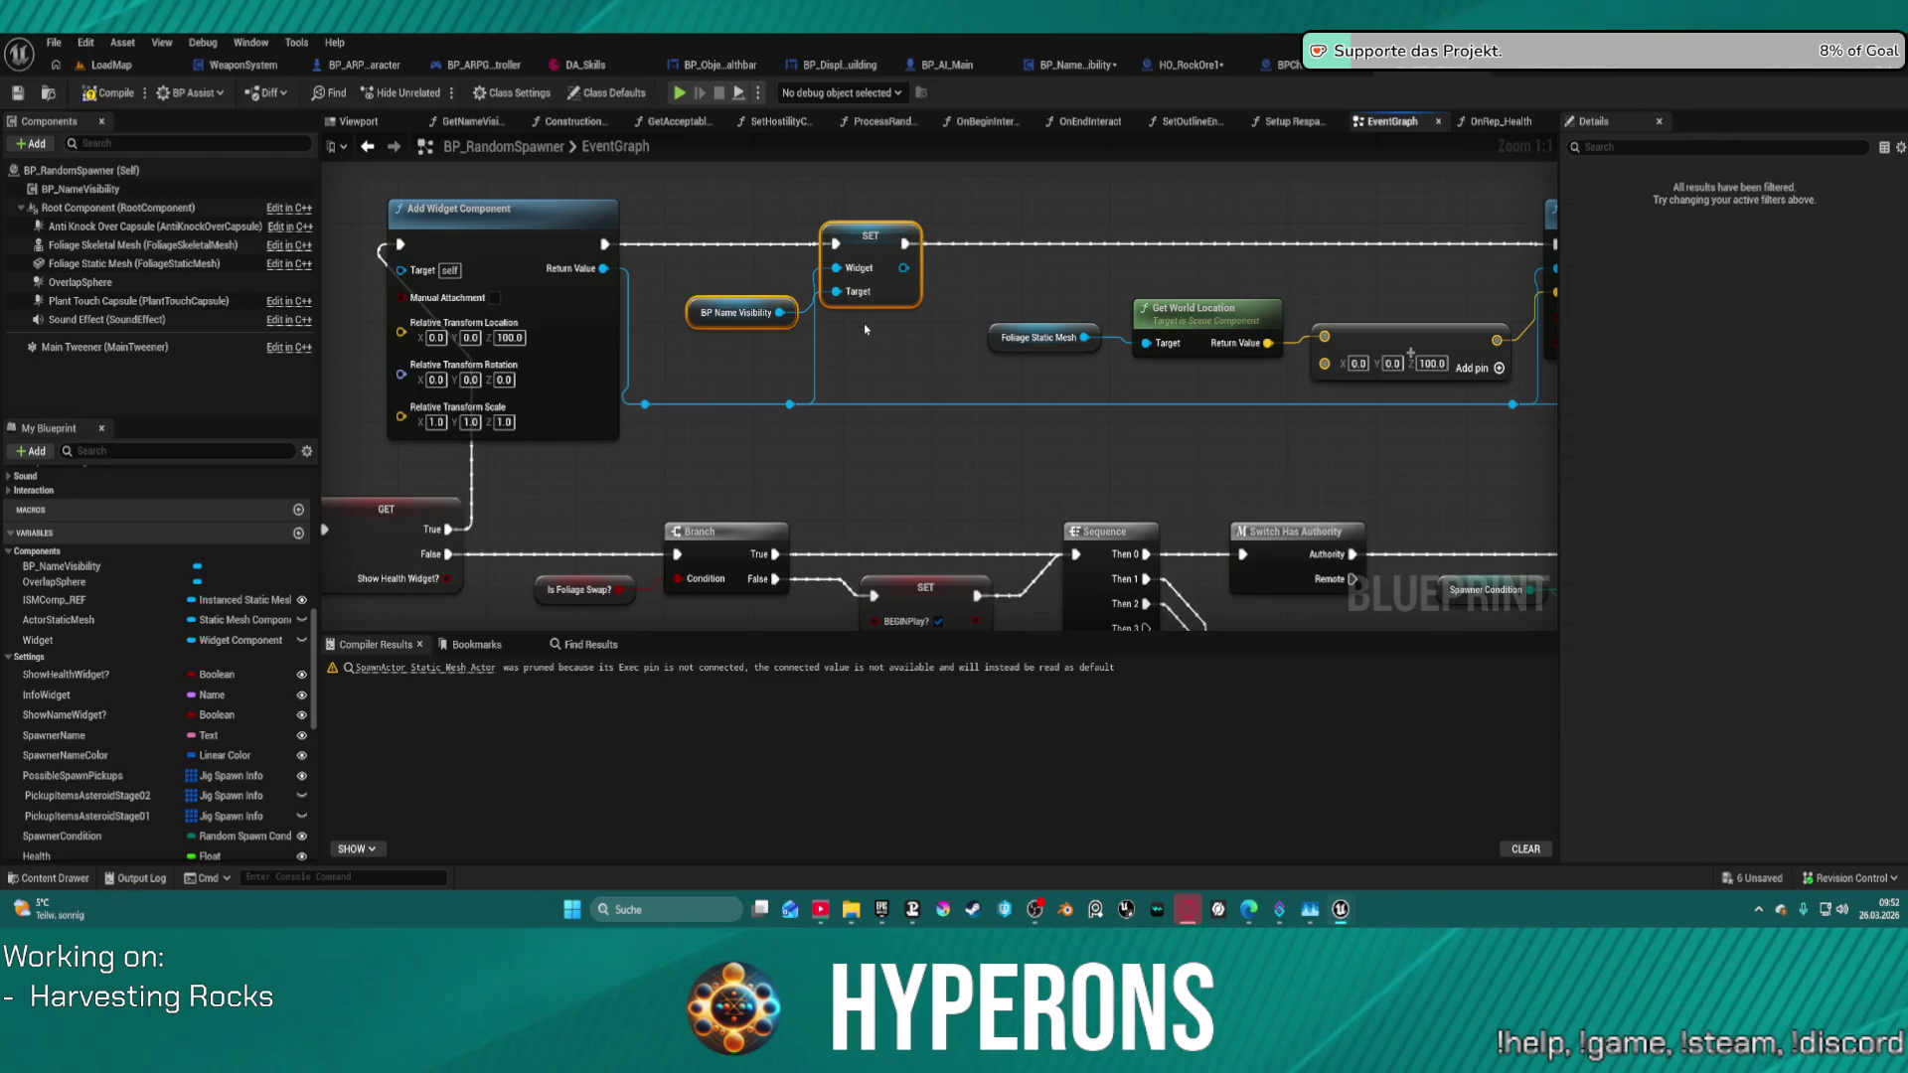
{"action": "key", "text": "Delete"}
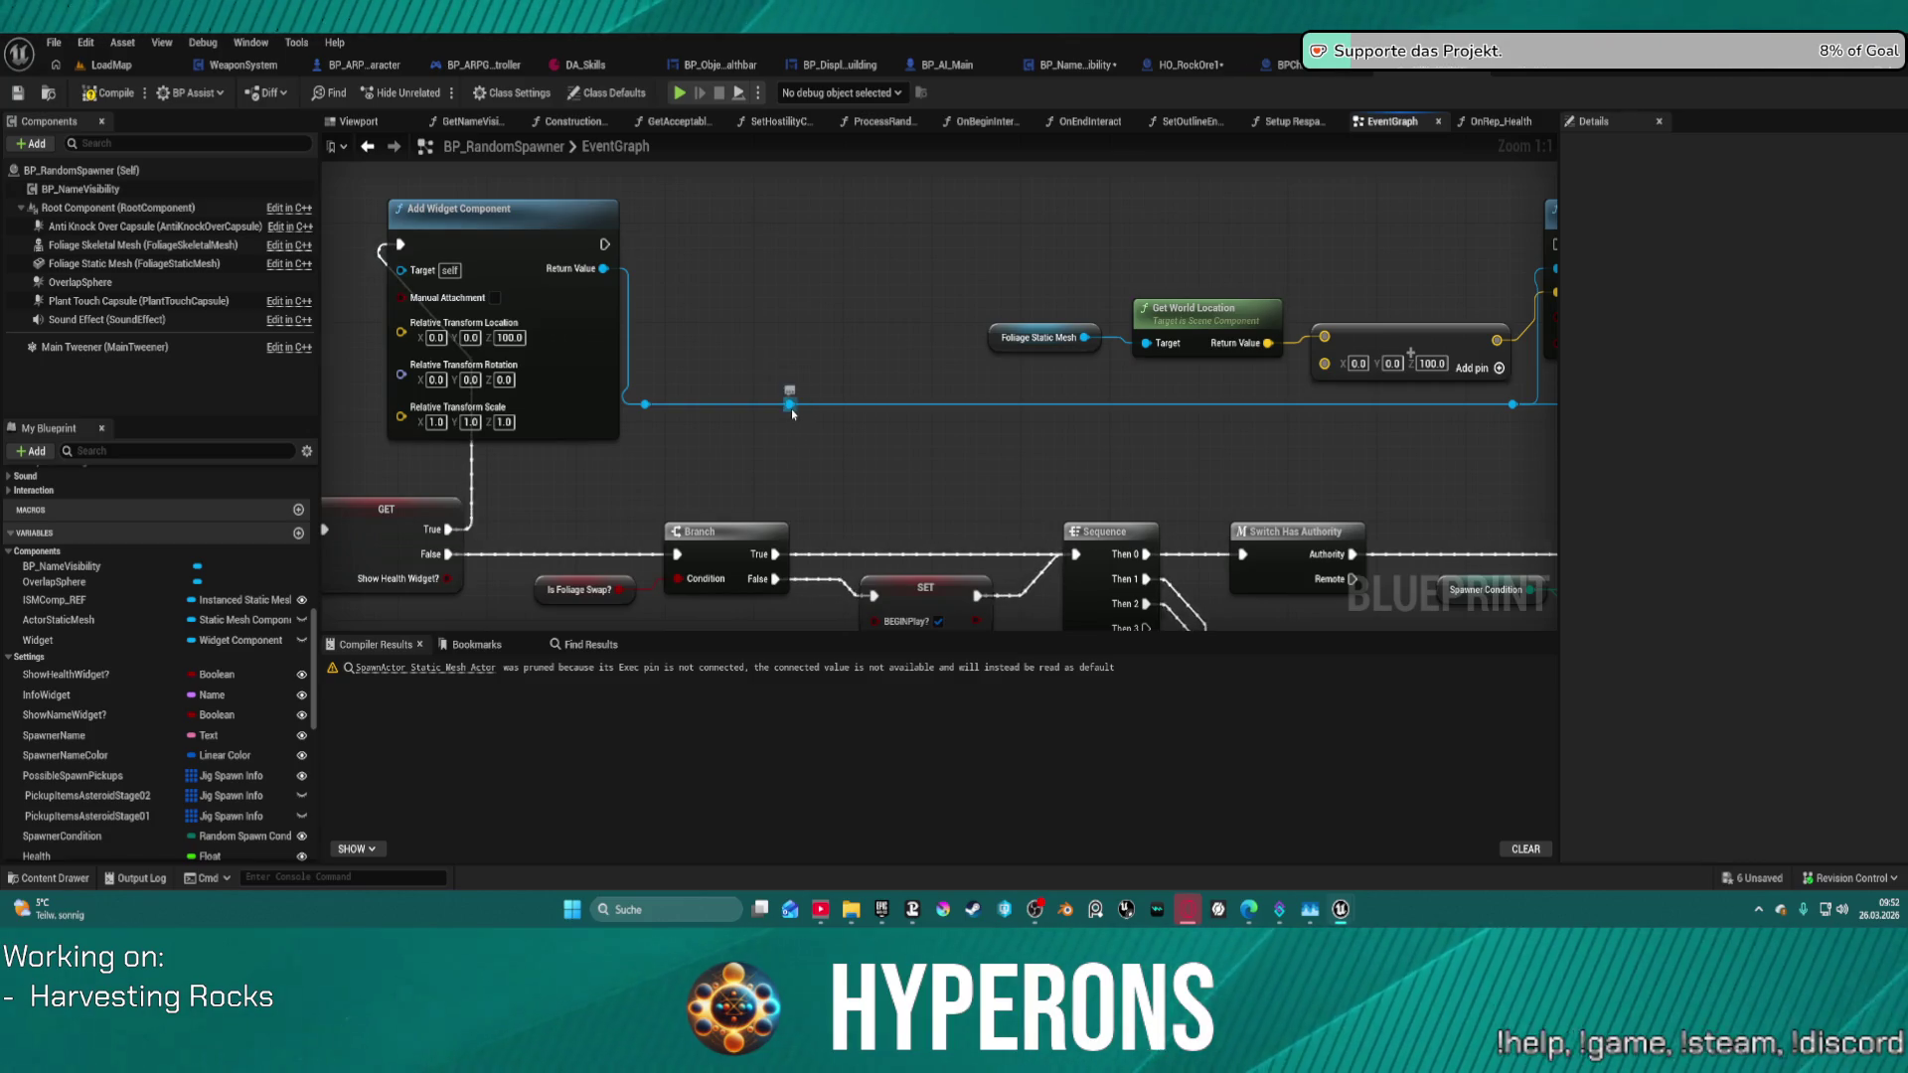
- Promote the widget component's Return Value to a new variable named Heatbar
{"action": "mouse_move", "coordinate": [793, 410]}
{"action": "left_mouse_down"}
{"action": "mouse_move", "coordinate": [807, 313]}
{"action": "mouse_move", "coordinate": [605, 245]}
{"action": "left_mouse_up"}
{"action": "key", "text": "Escape"}
{"action": "left_click_drag", "start_coordinate": [846, 318], "coordinate": [866, 247]}
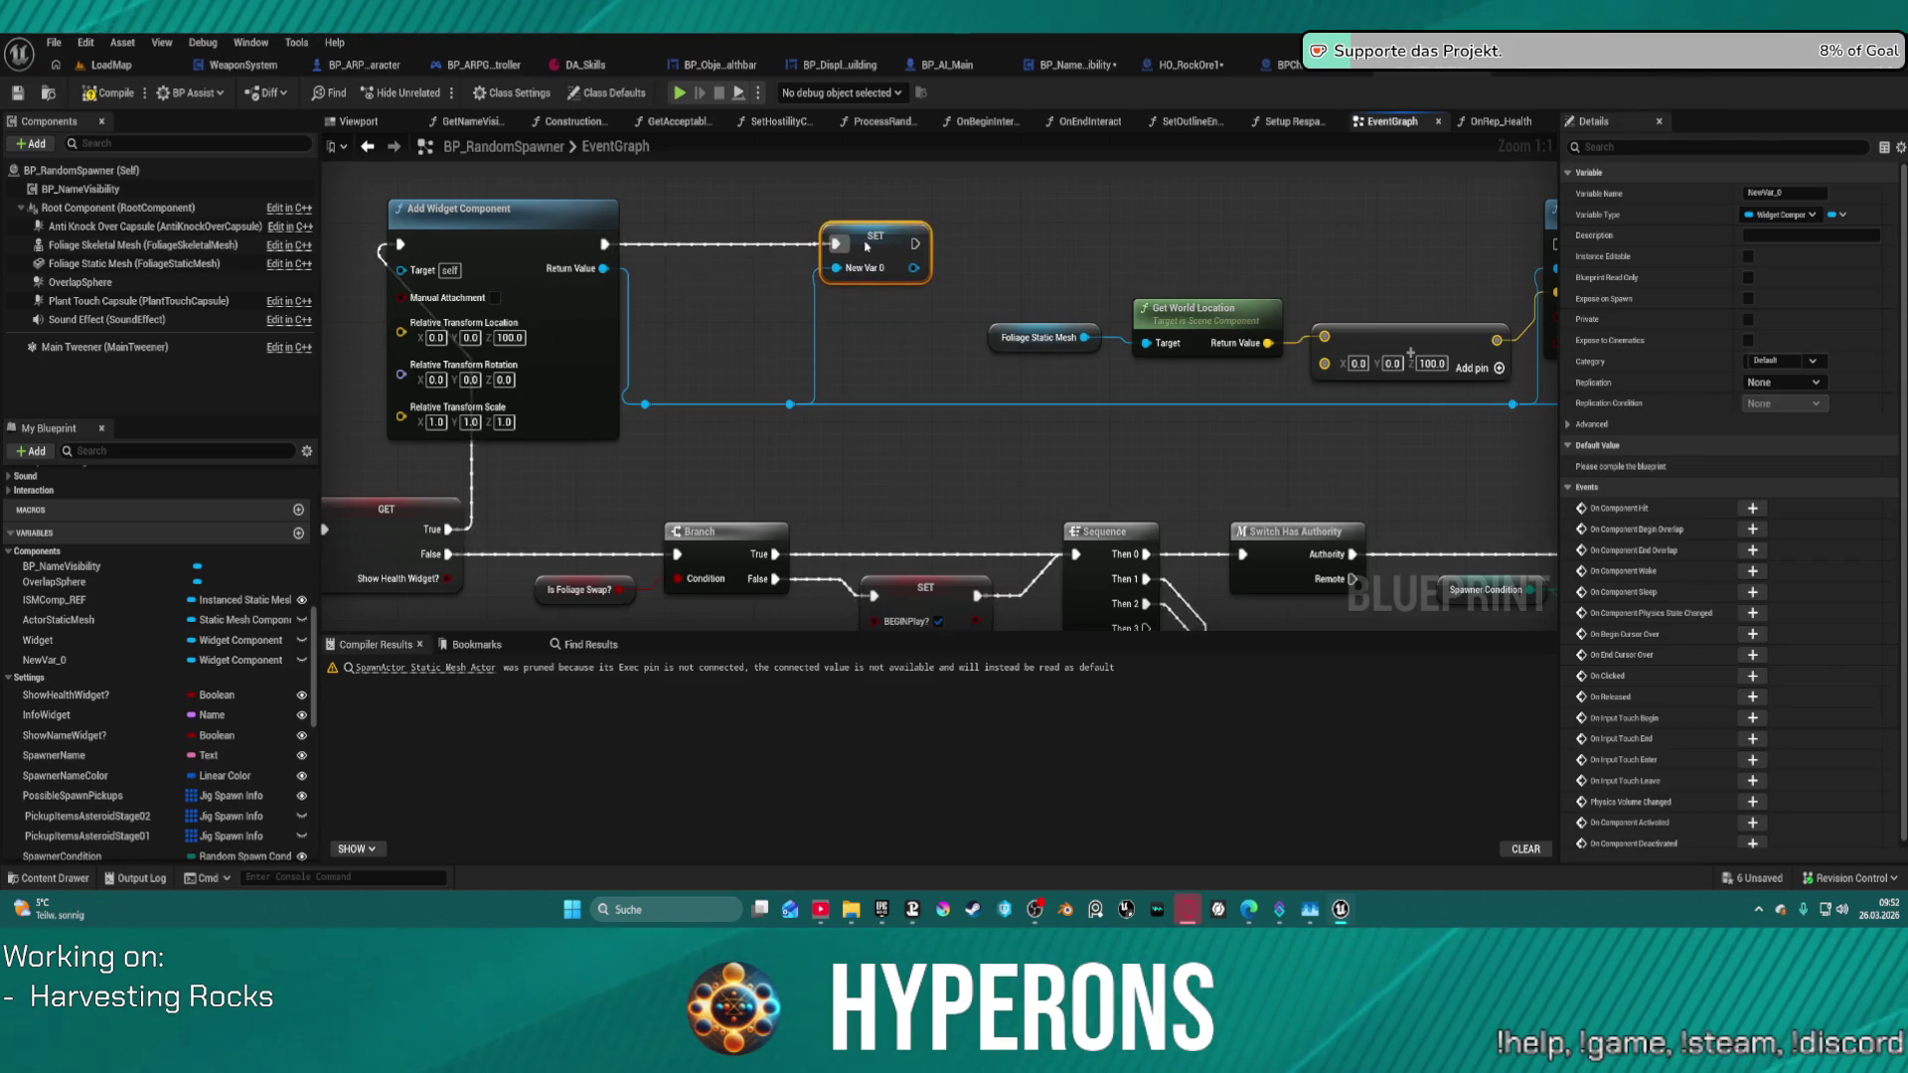
{"action": "type", "text": "Heat"}
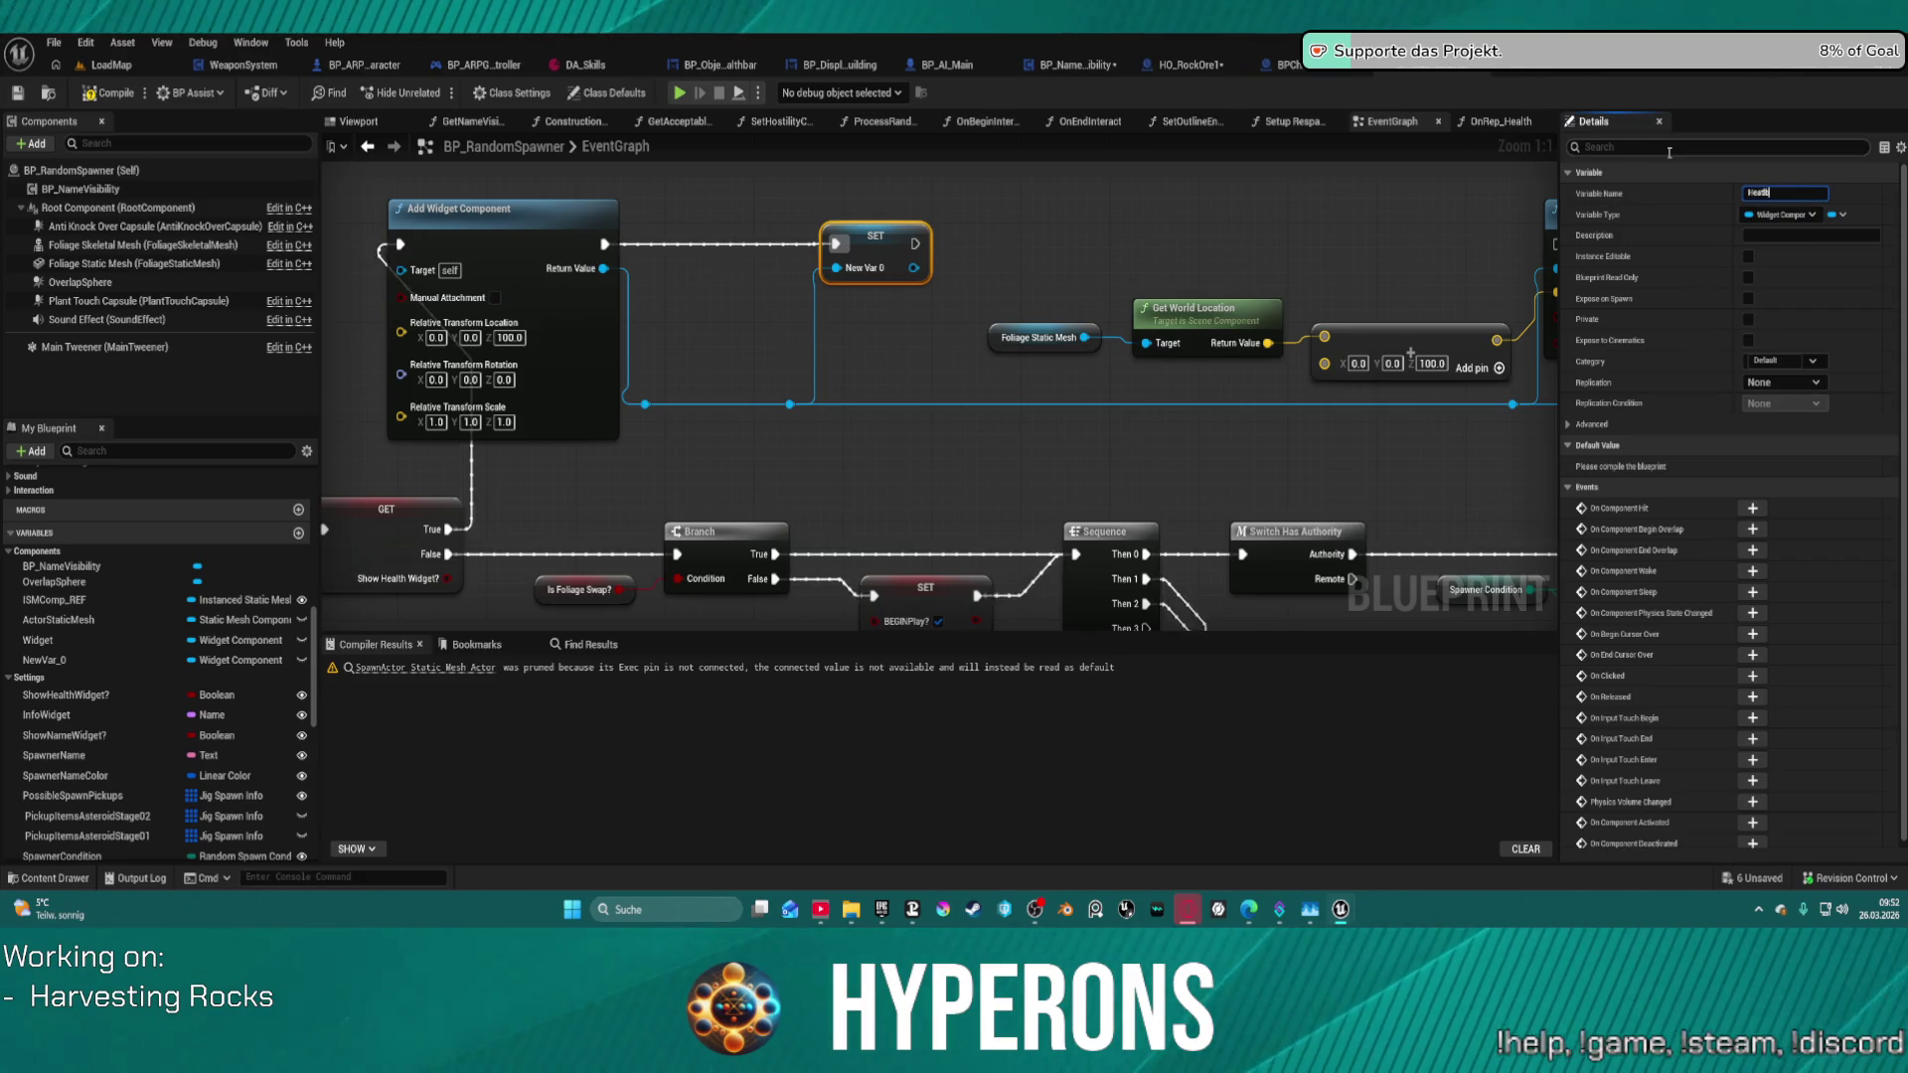
{"action": "key", "text": "Return"}
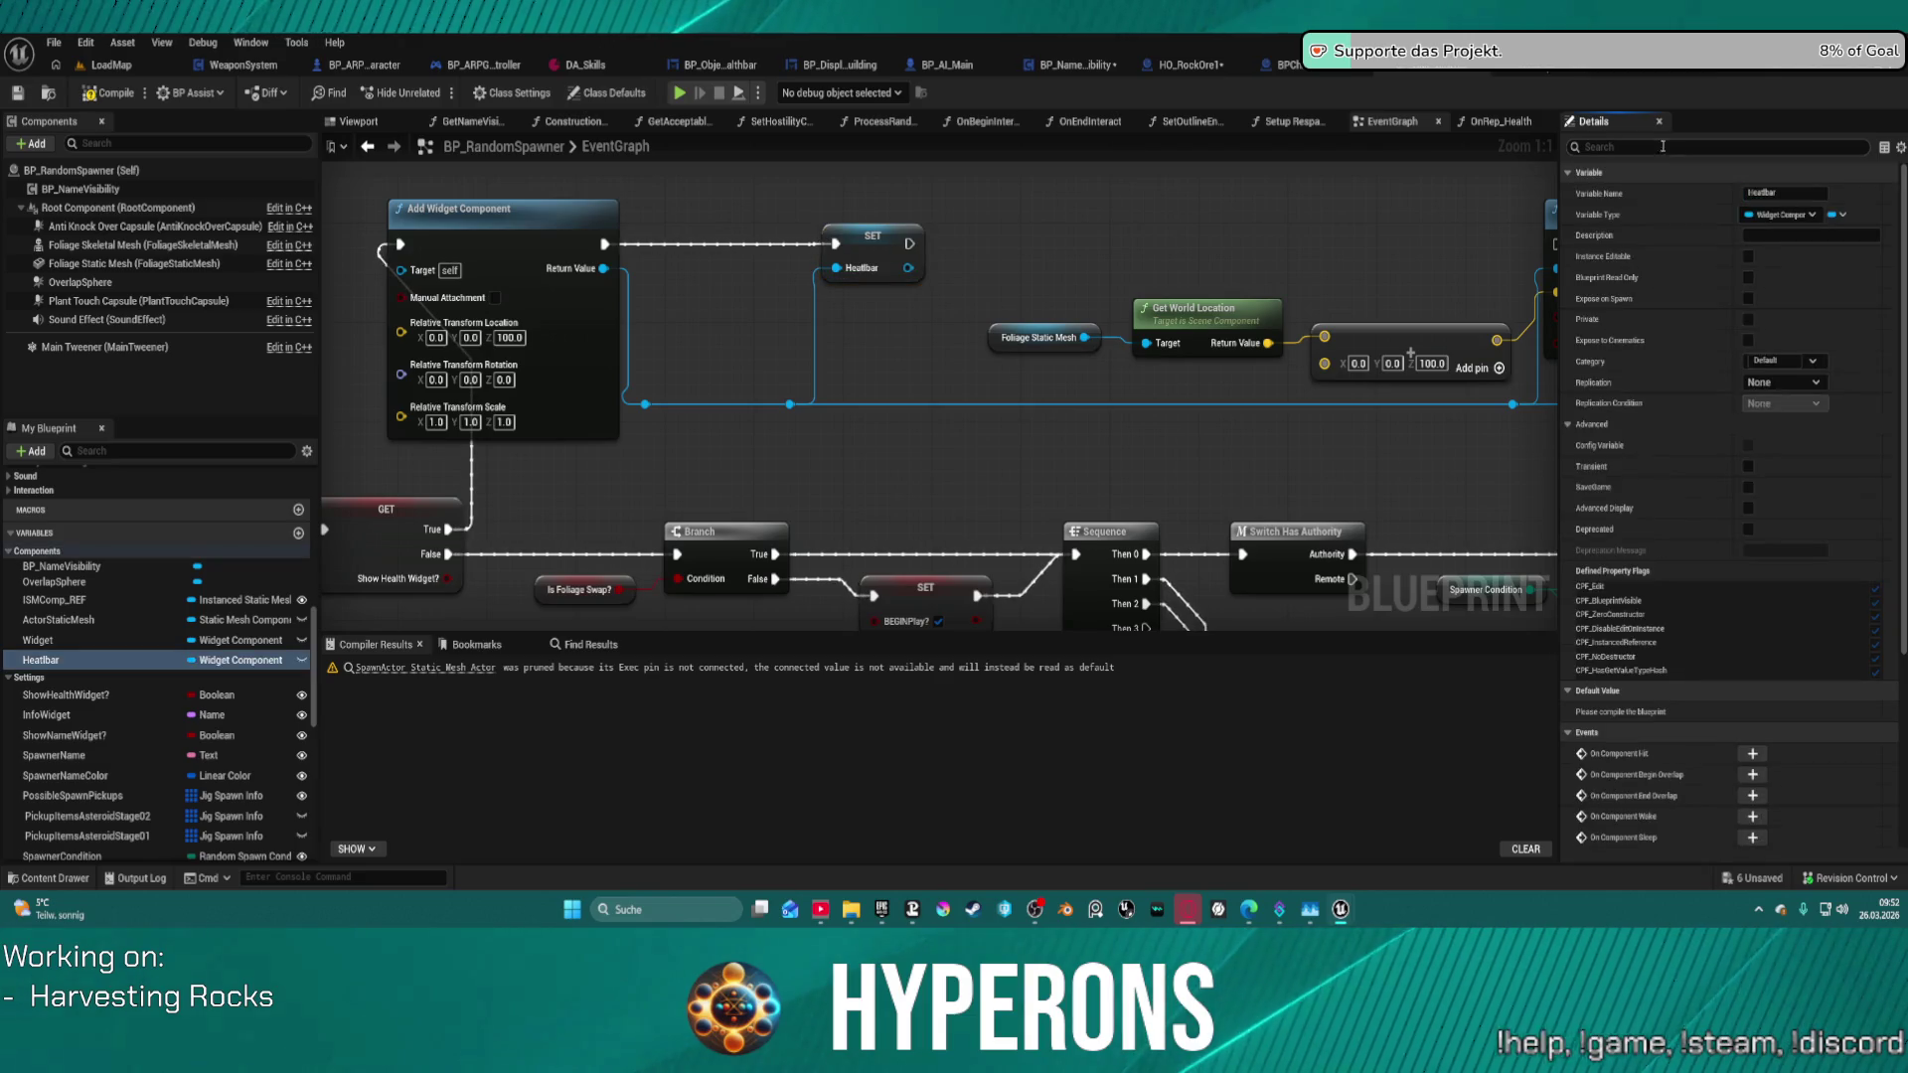
{"action": "left_click", "coordinate": [880, 246]}
{"action": "left_click_drag", "start_coordinate": [1573, 241], "coordinate": [1164, 240]}
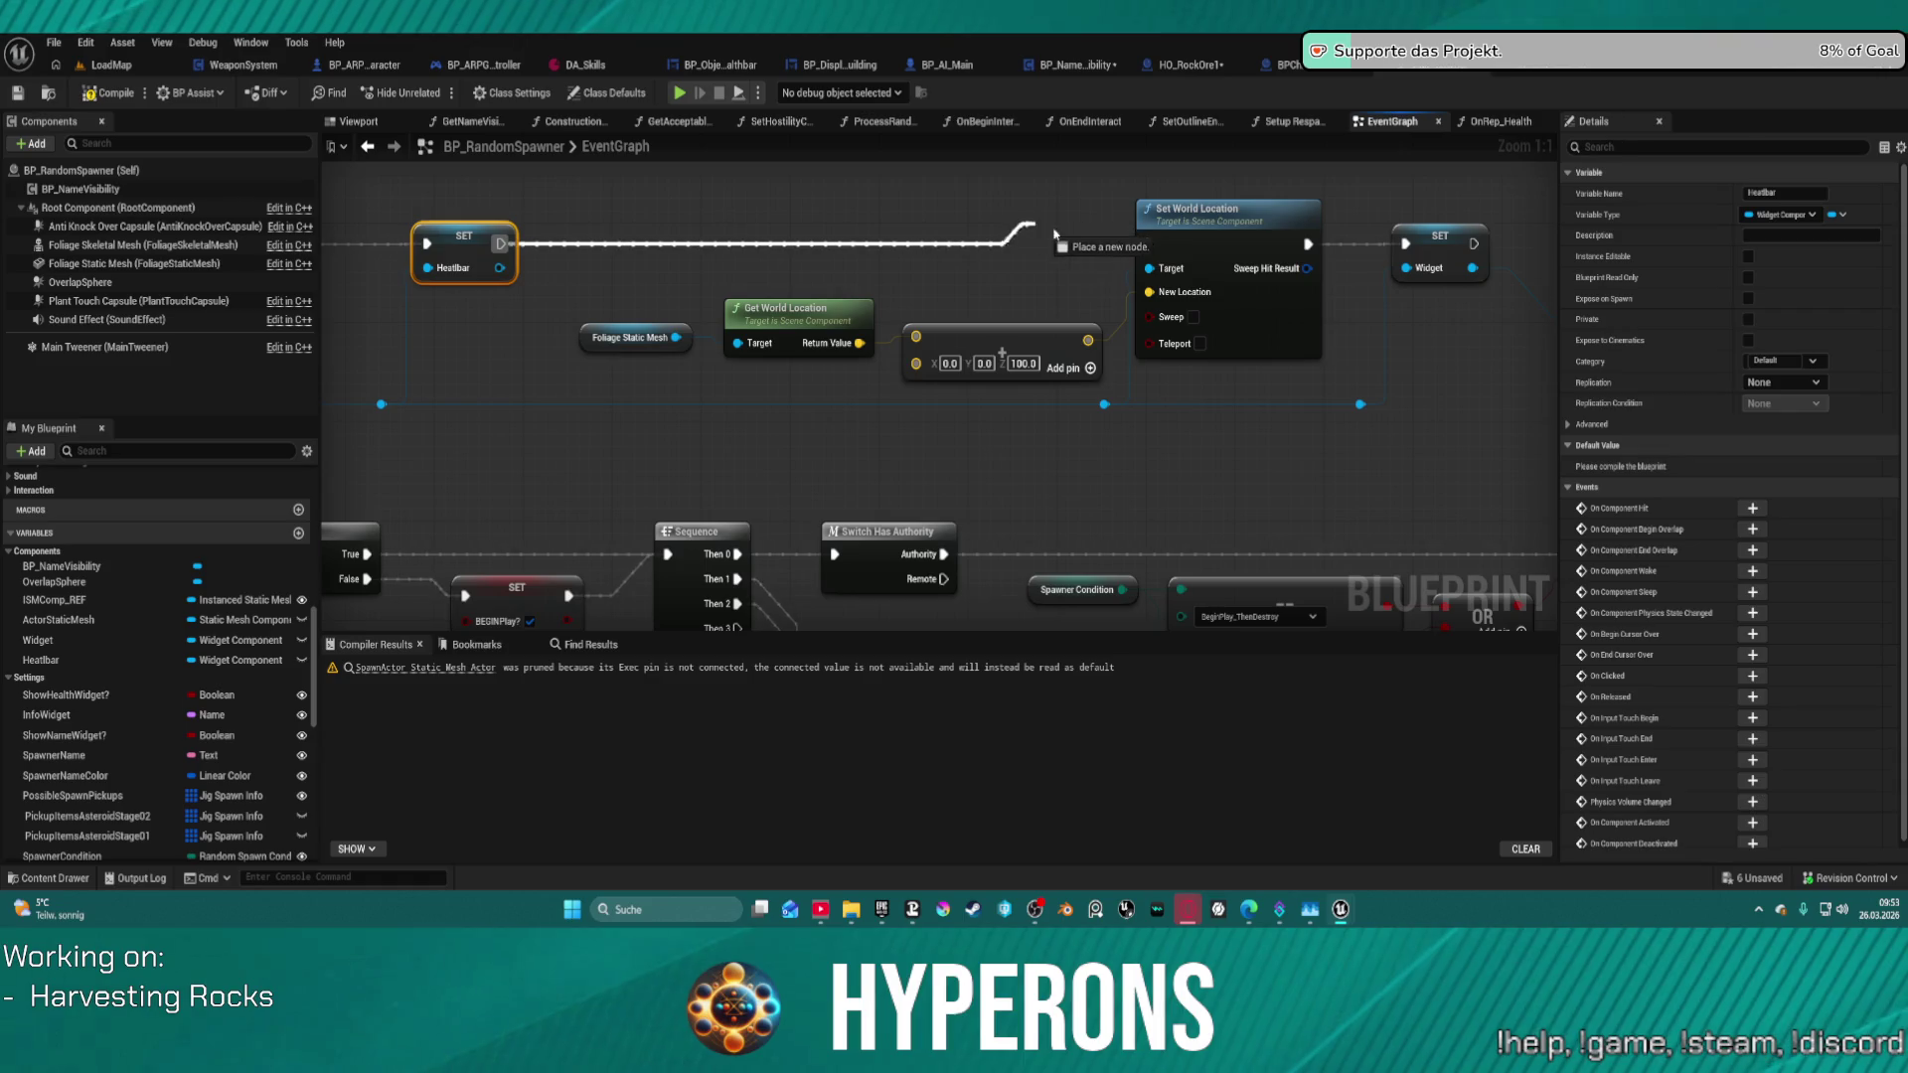
- Wire SET Heatbar into Set World Location and raise the widget's Z offset from 100 to 110
{"action": "left_click_drag", "start_coordinate": [1147, 247], "coordinate": [1149, 245]}
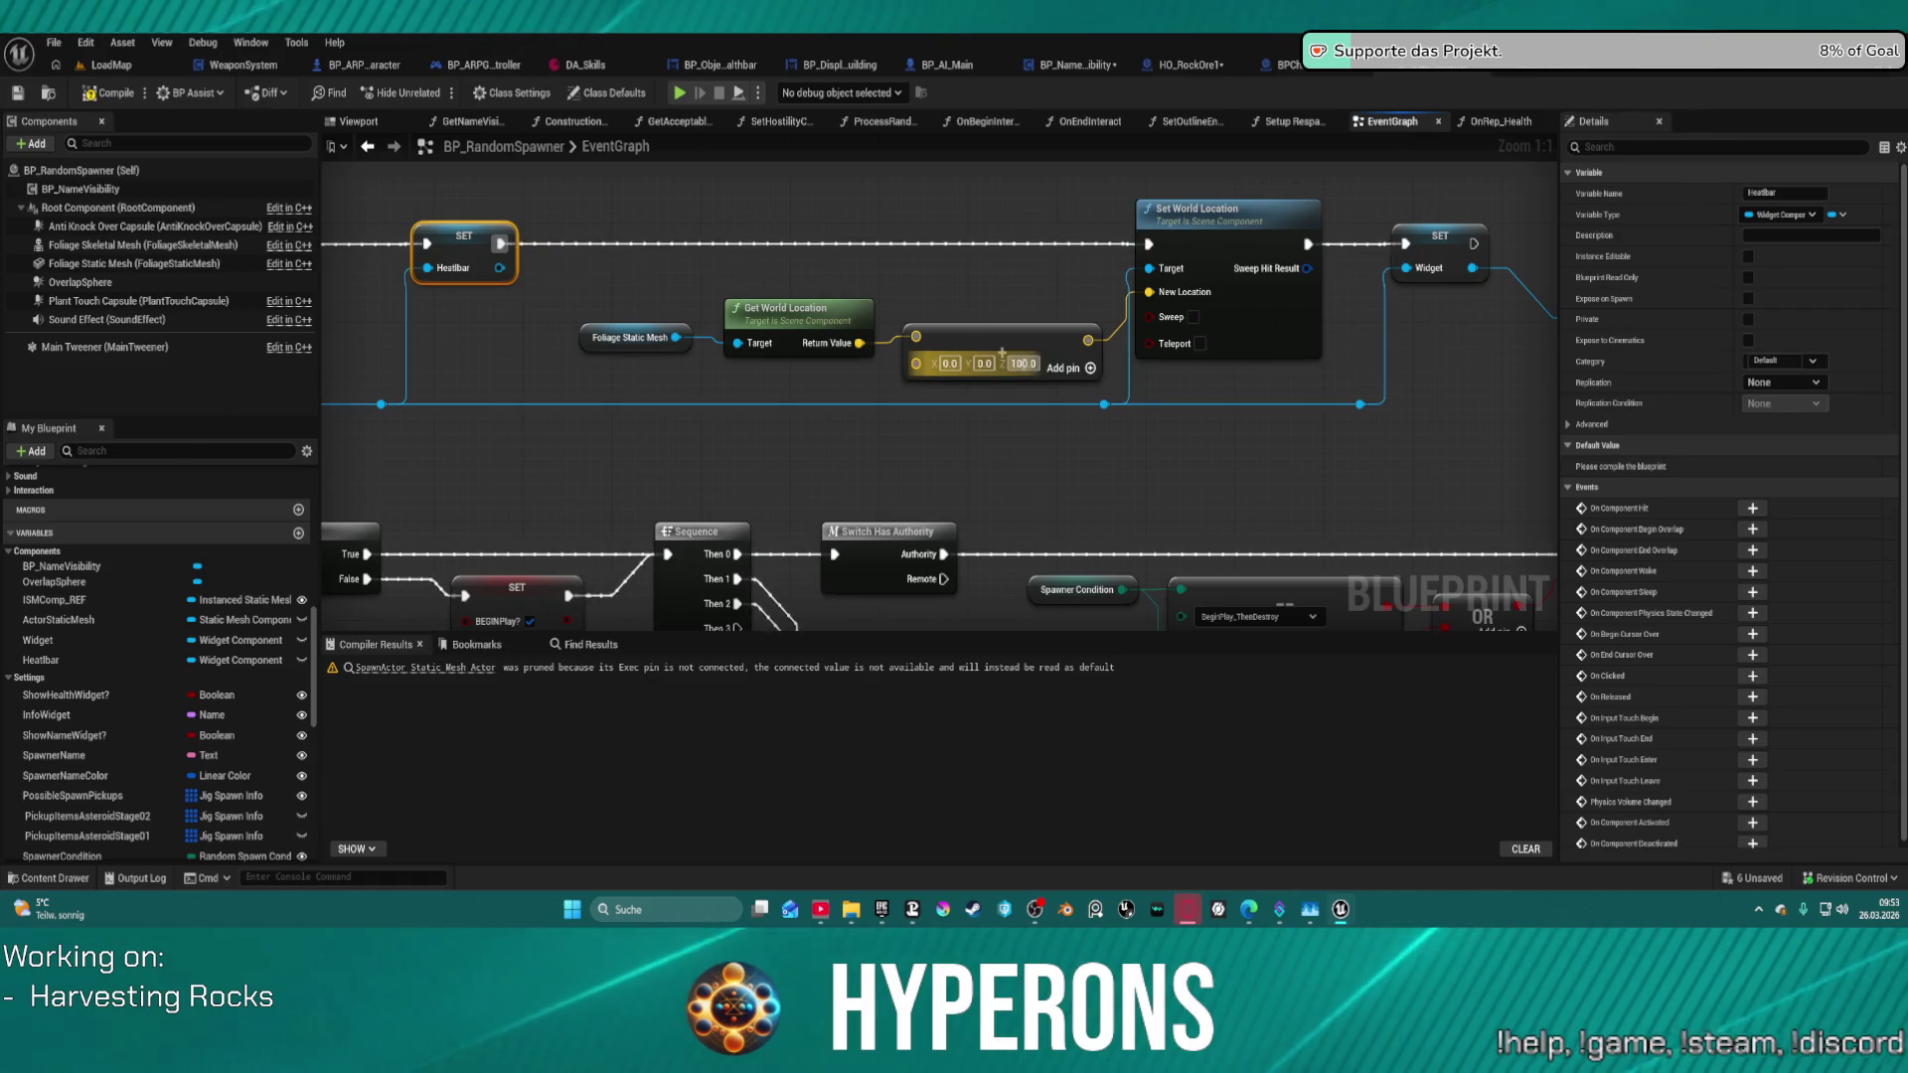
{"action": "left_click", "coordinate": [1019, 364]}
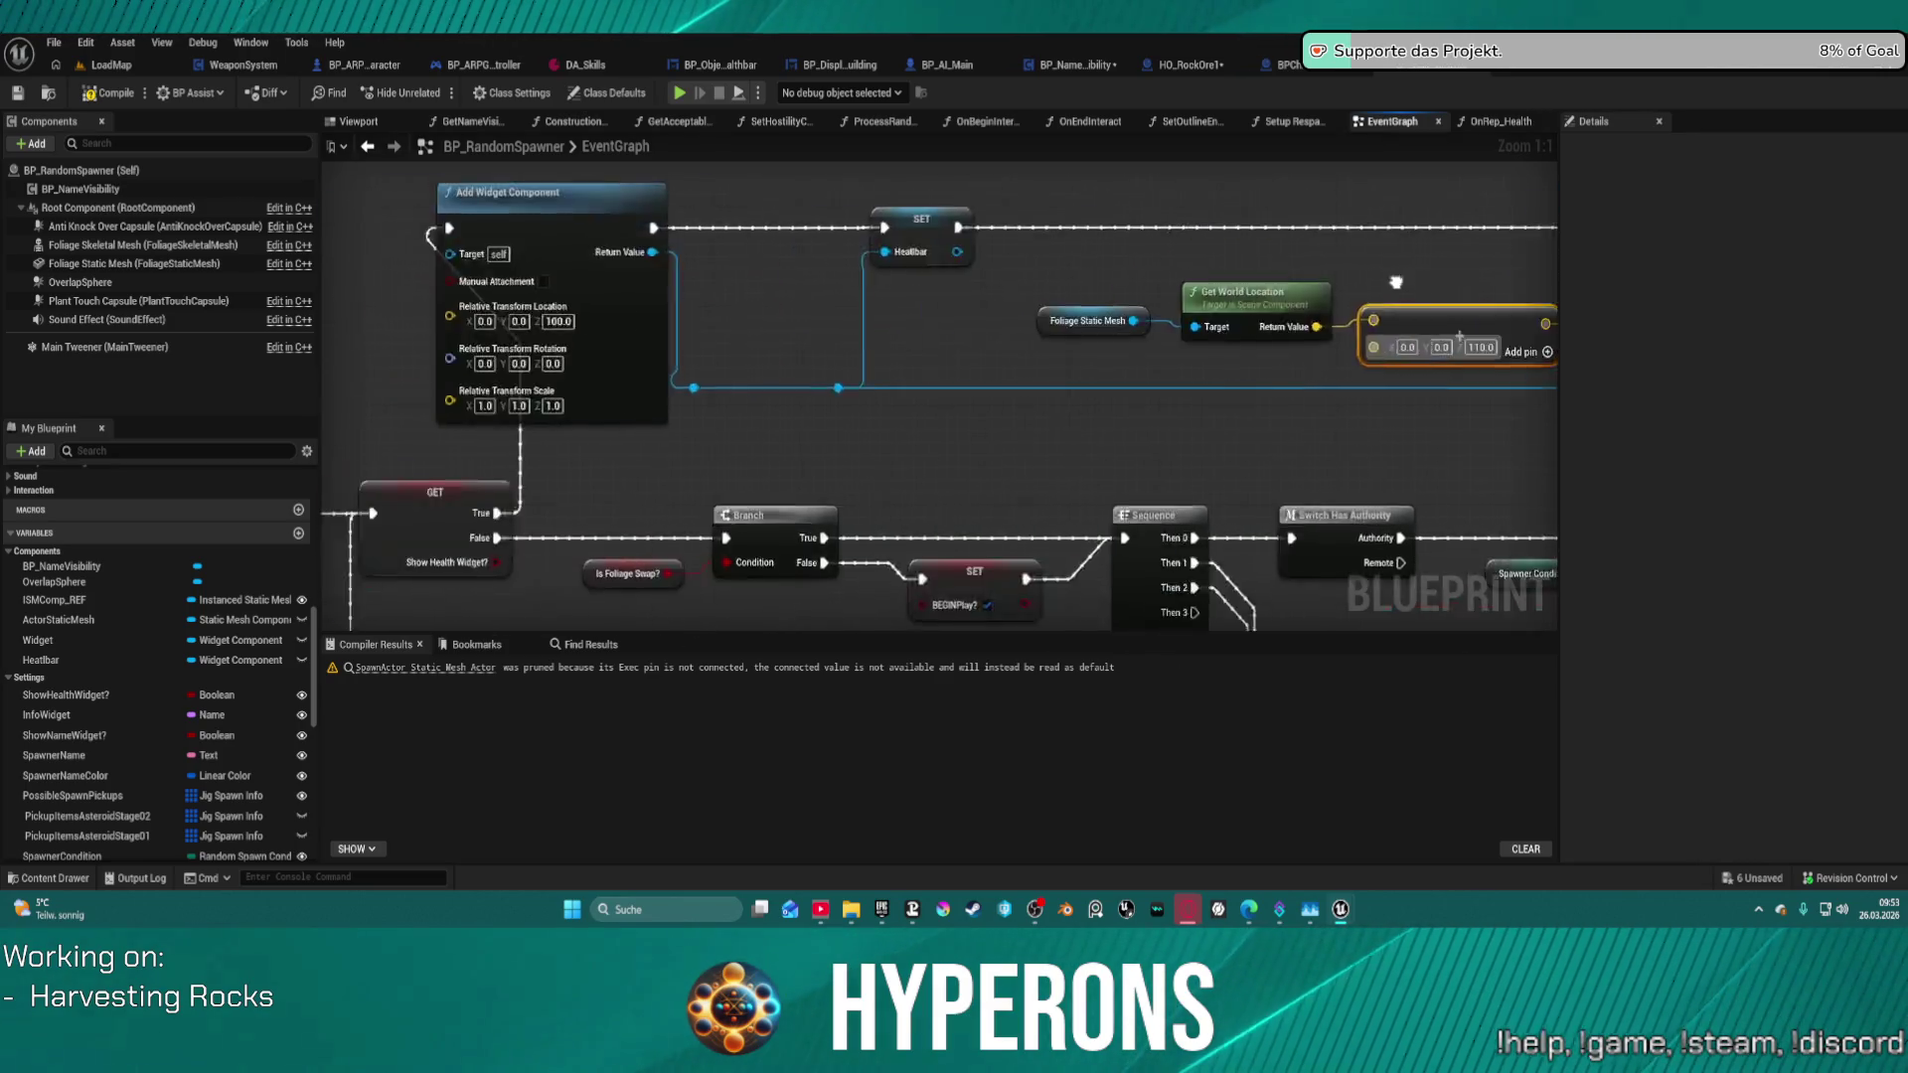
{"action": "key", "text": "alt+Left"}
{"action": "left_click", "coordinate": [1050, 318]}
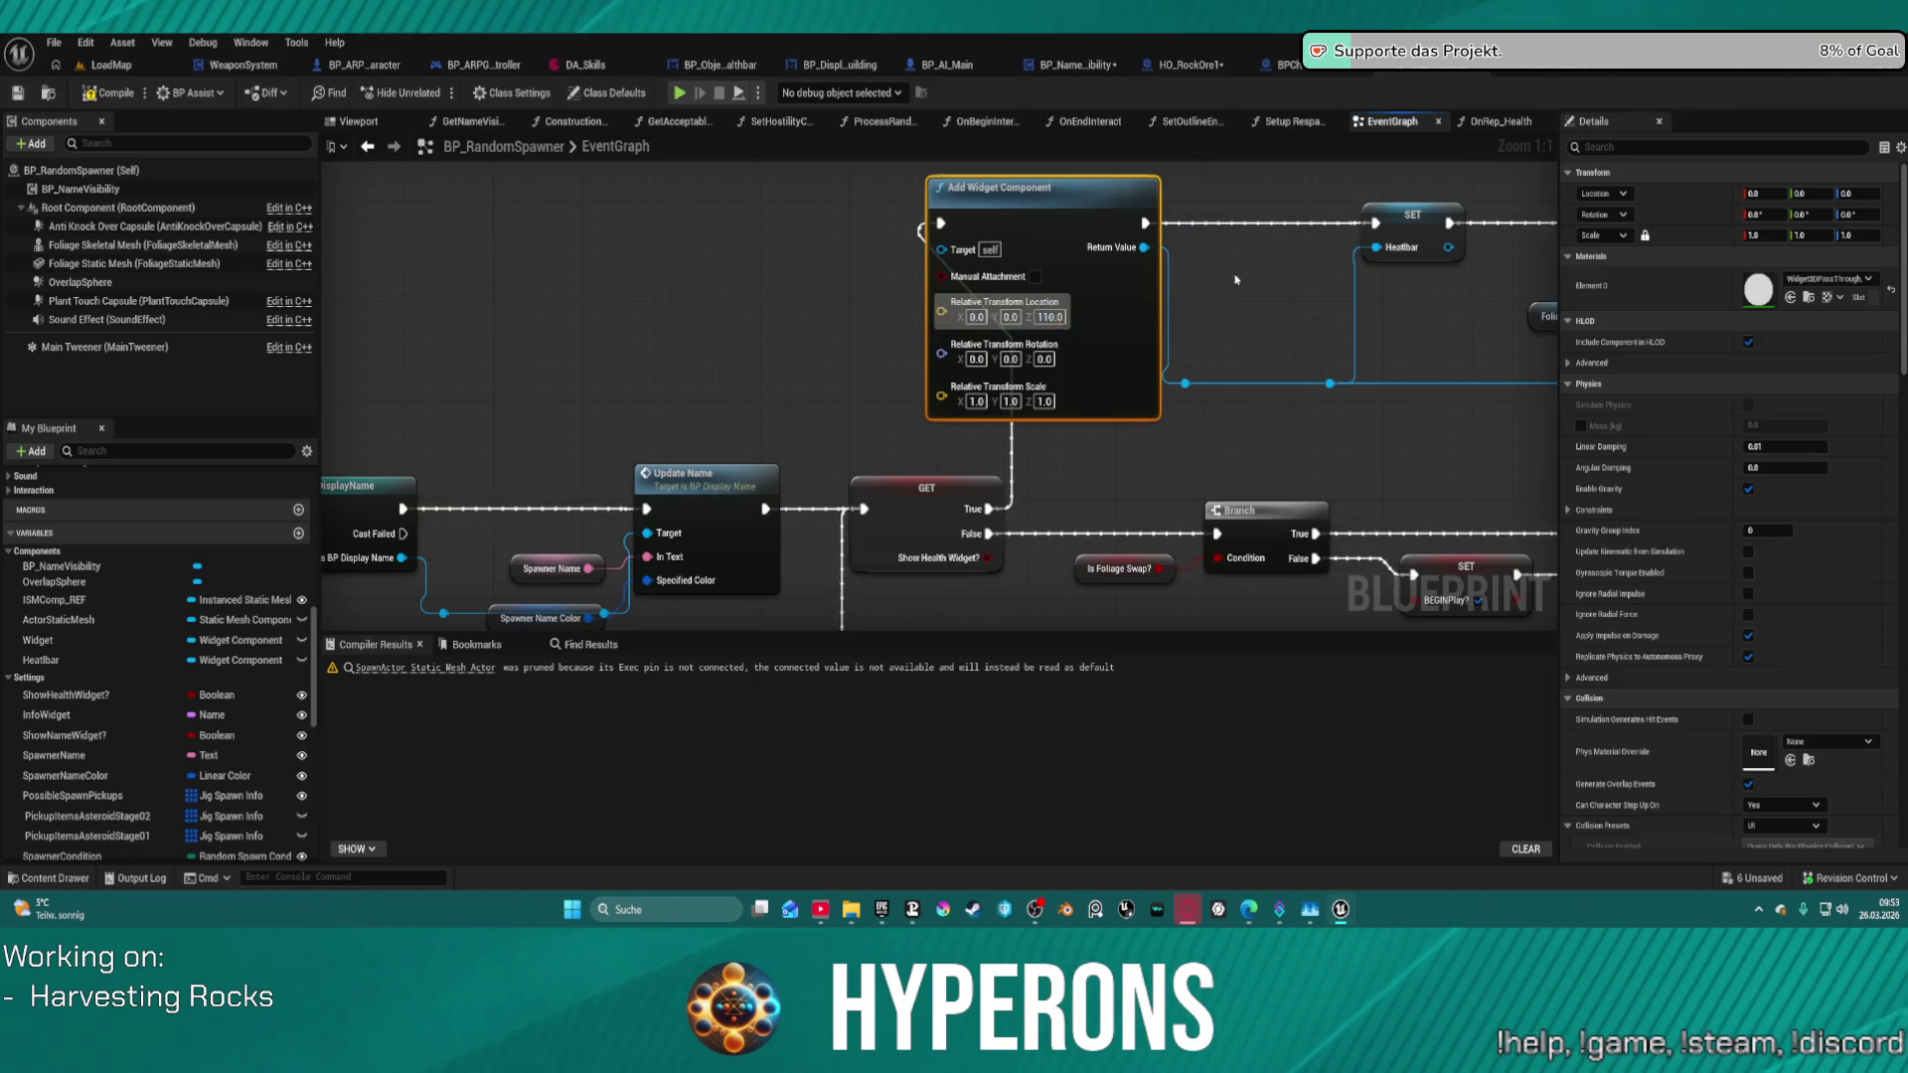
{"action": "key", "text": "alt+Right"}
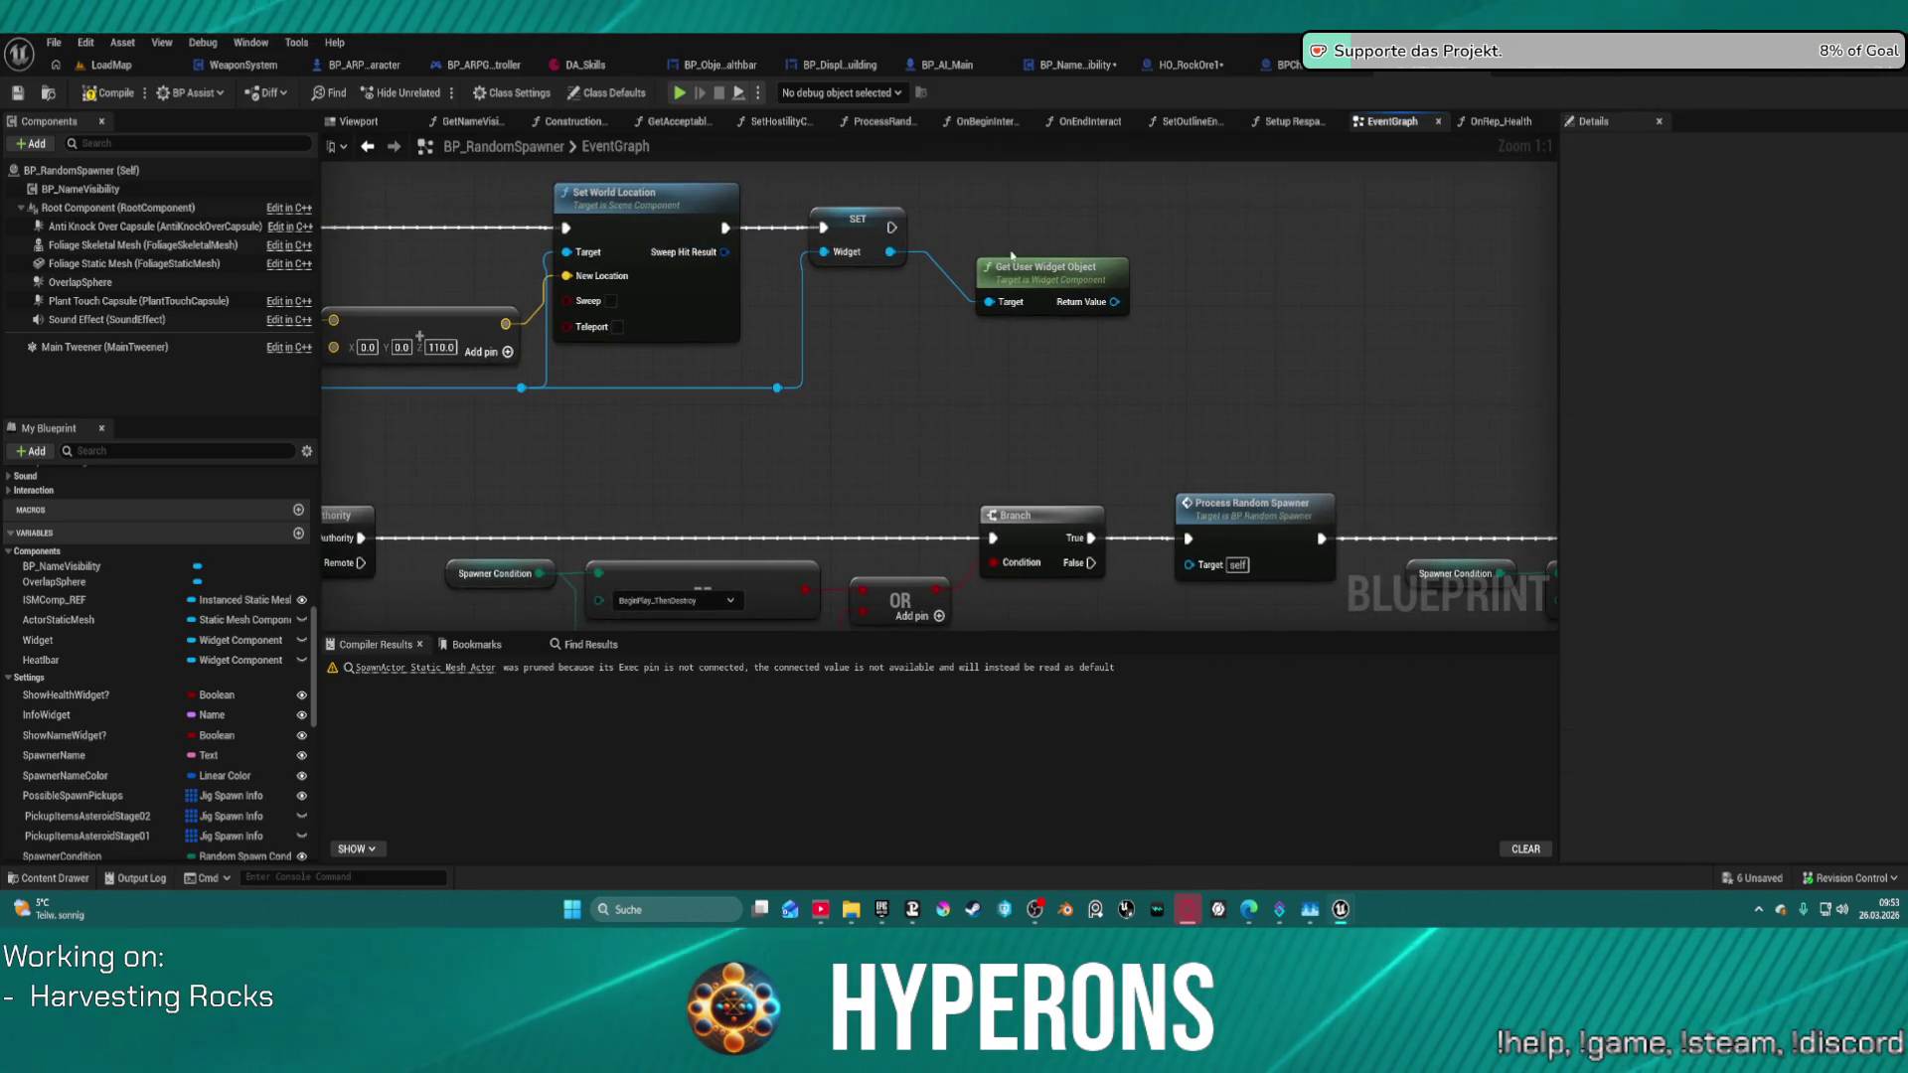
- Step through the widget location chains and delete the old SET Widget node
{"action": "key", "text": "alt+Left"}
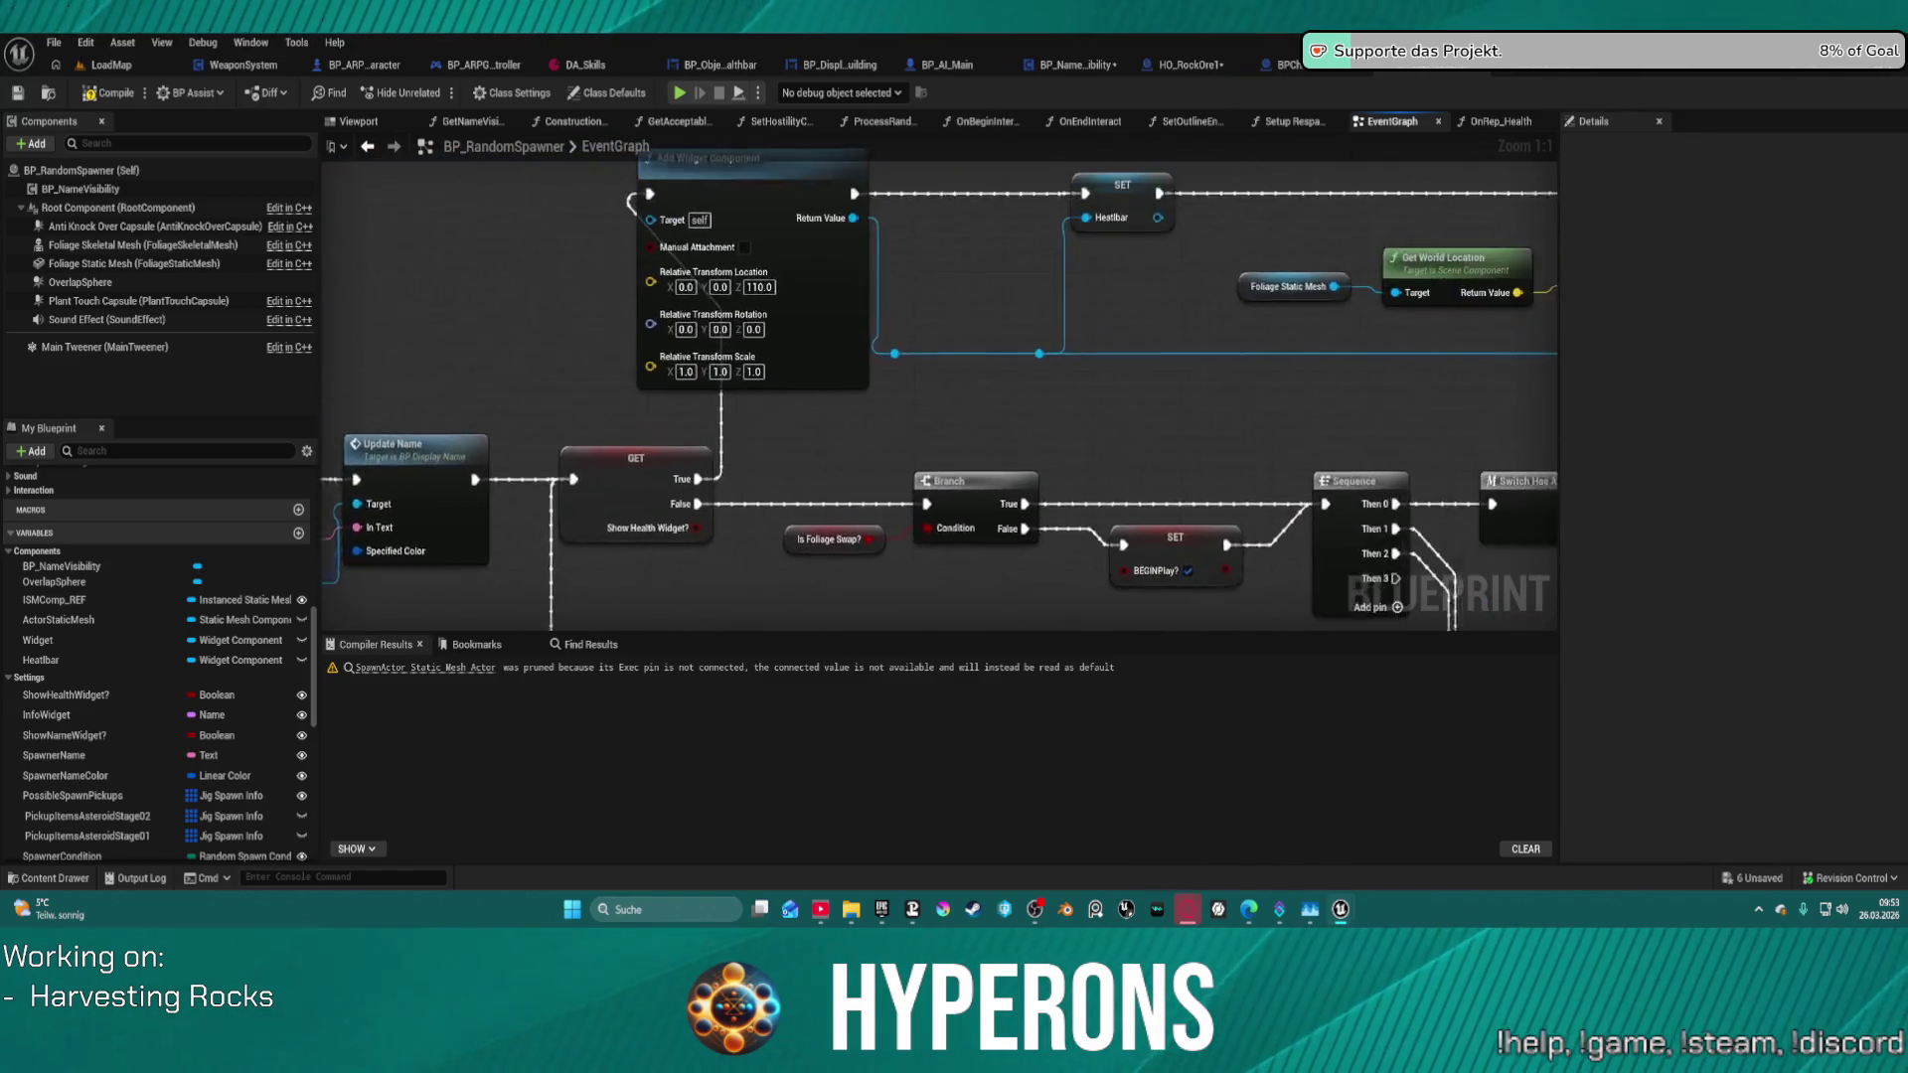
{"action": "key", "text": "alt+Right"}
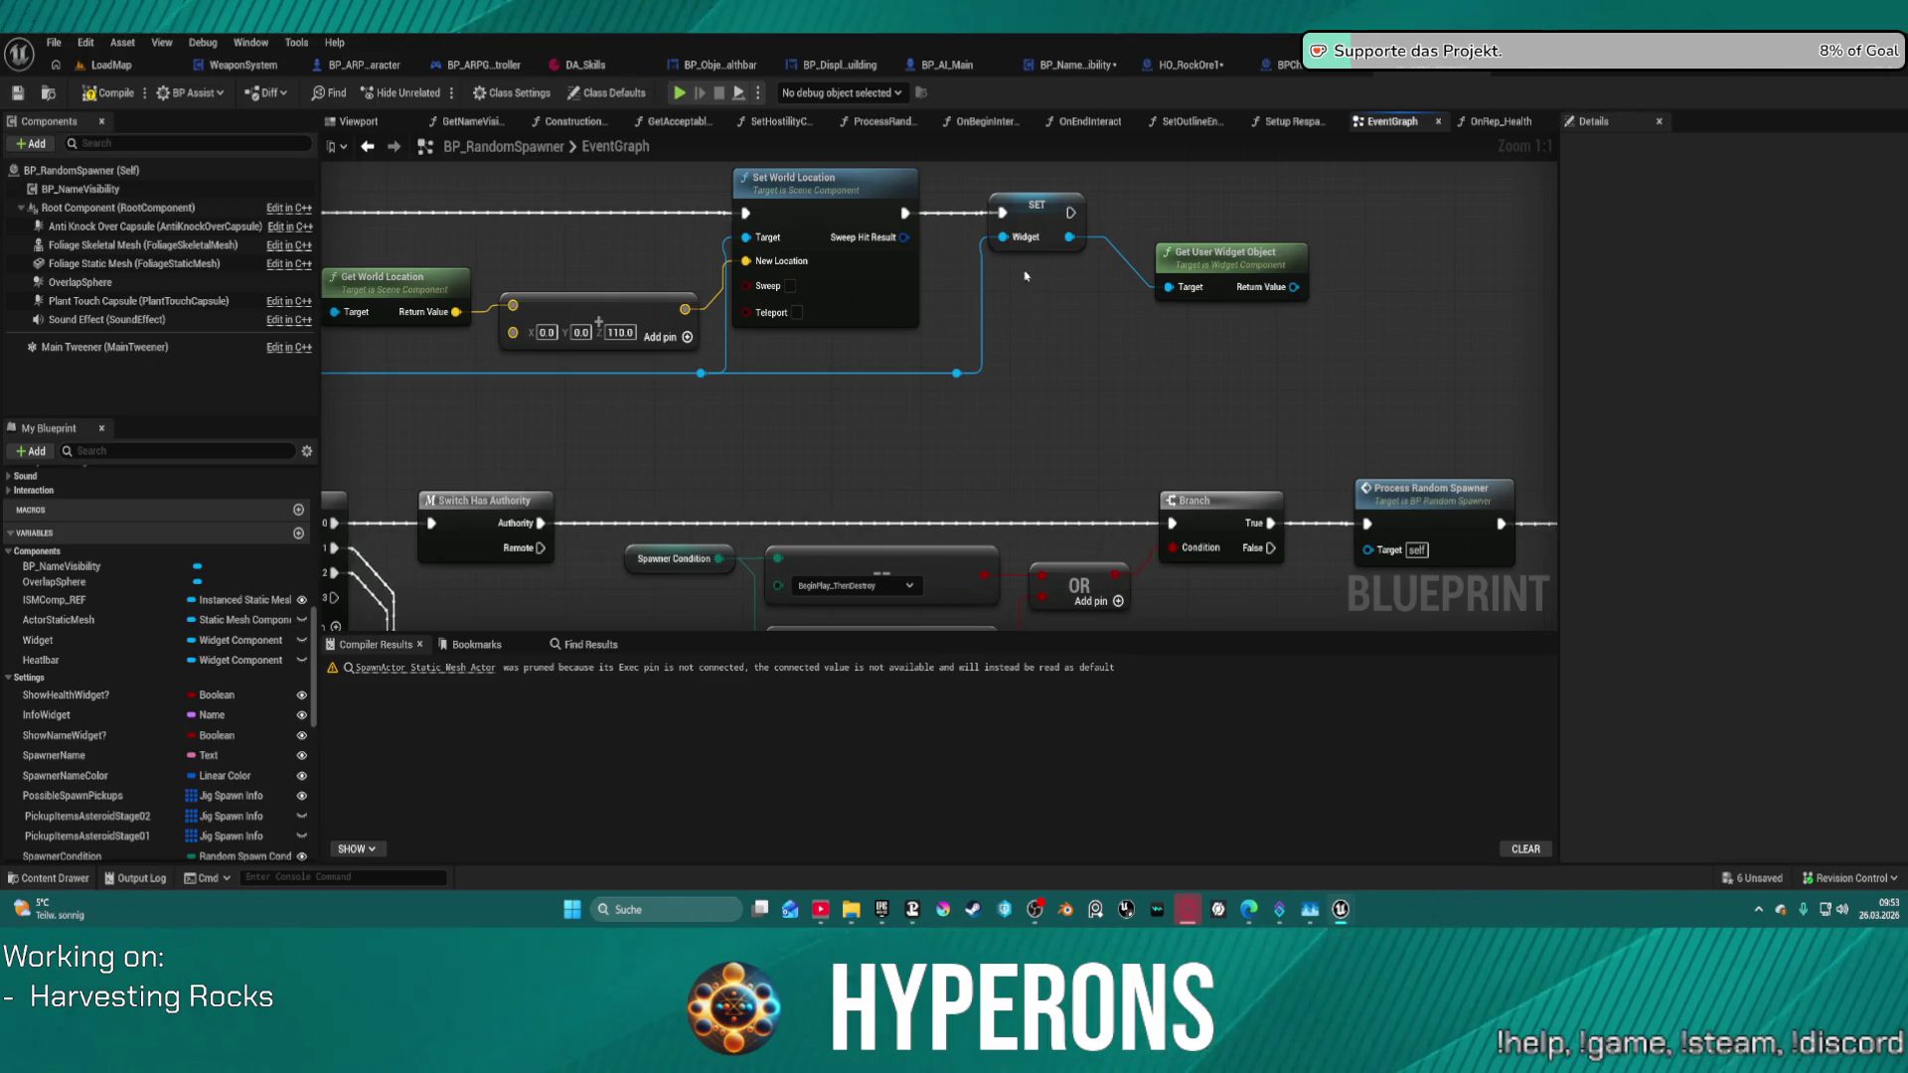
{"action": "key", "text": "alt+Left"}
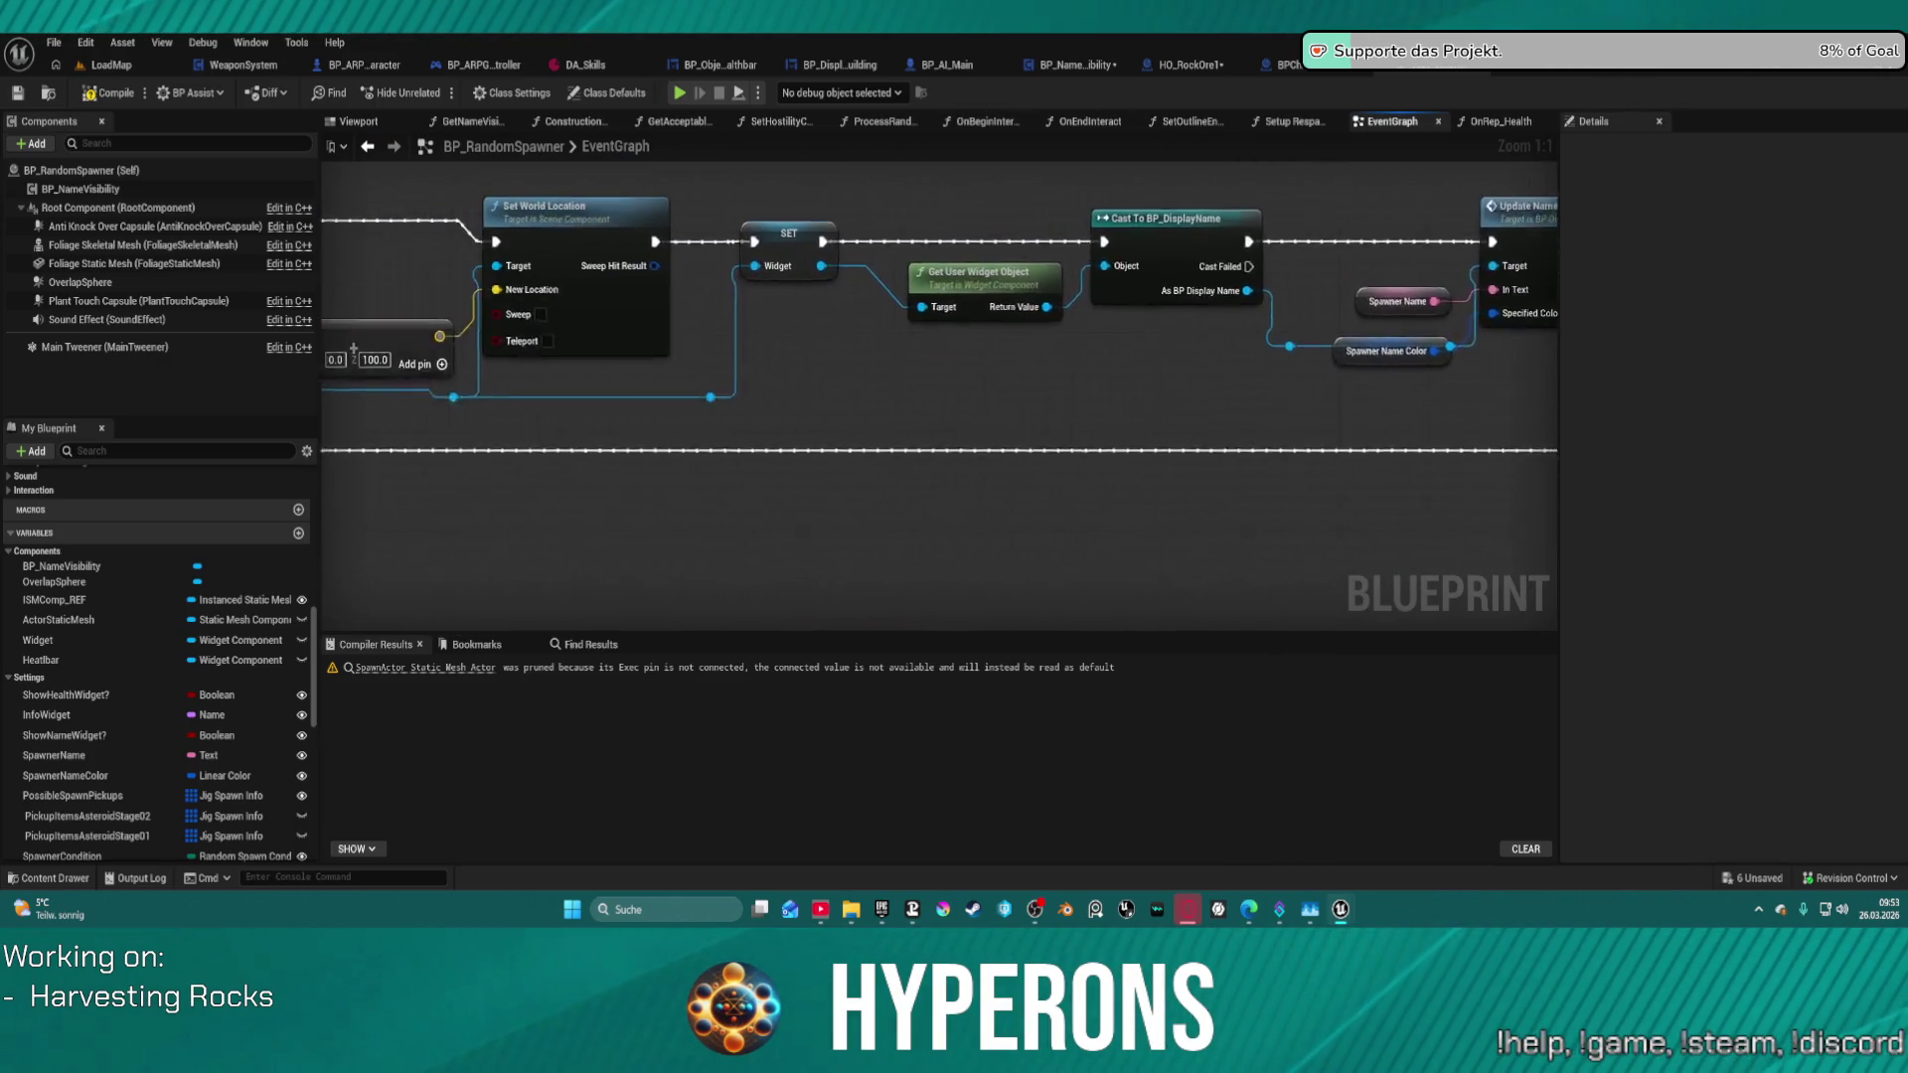
{"action": "key", "text": "alt+Left"}
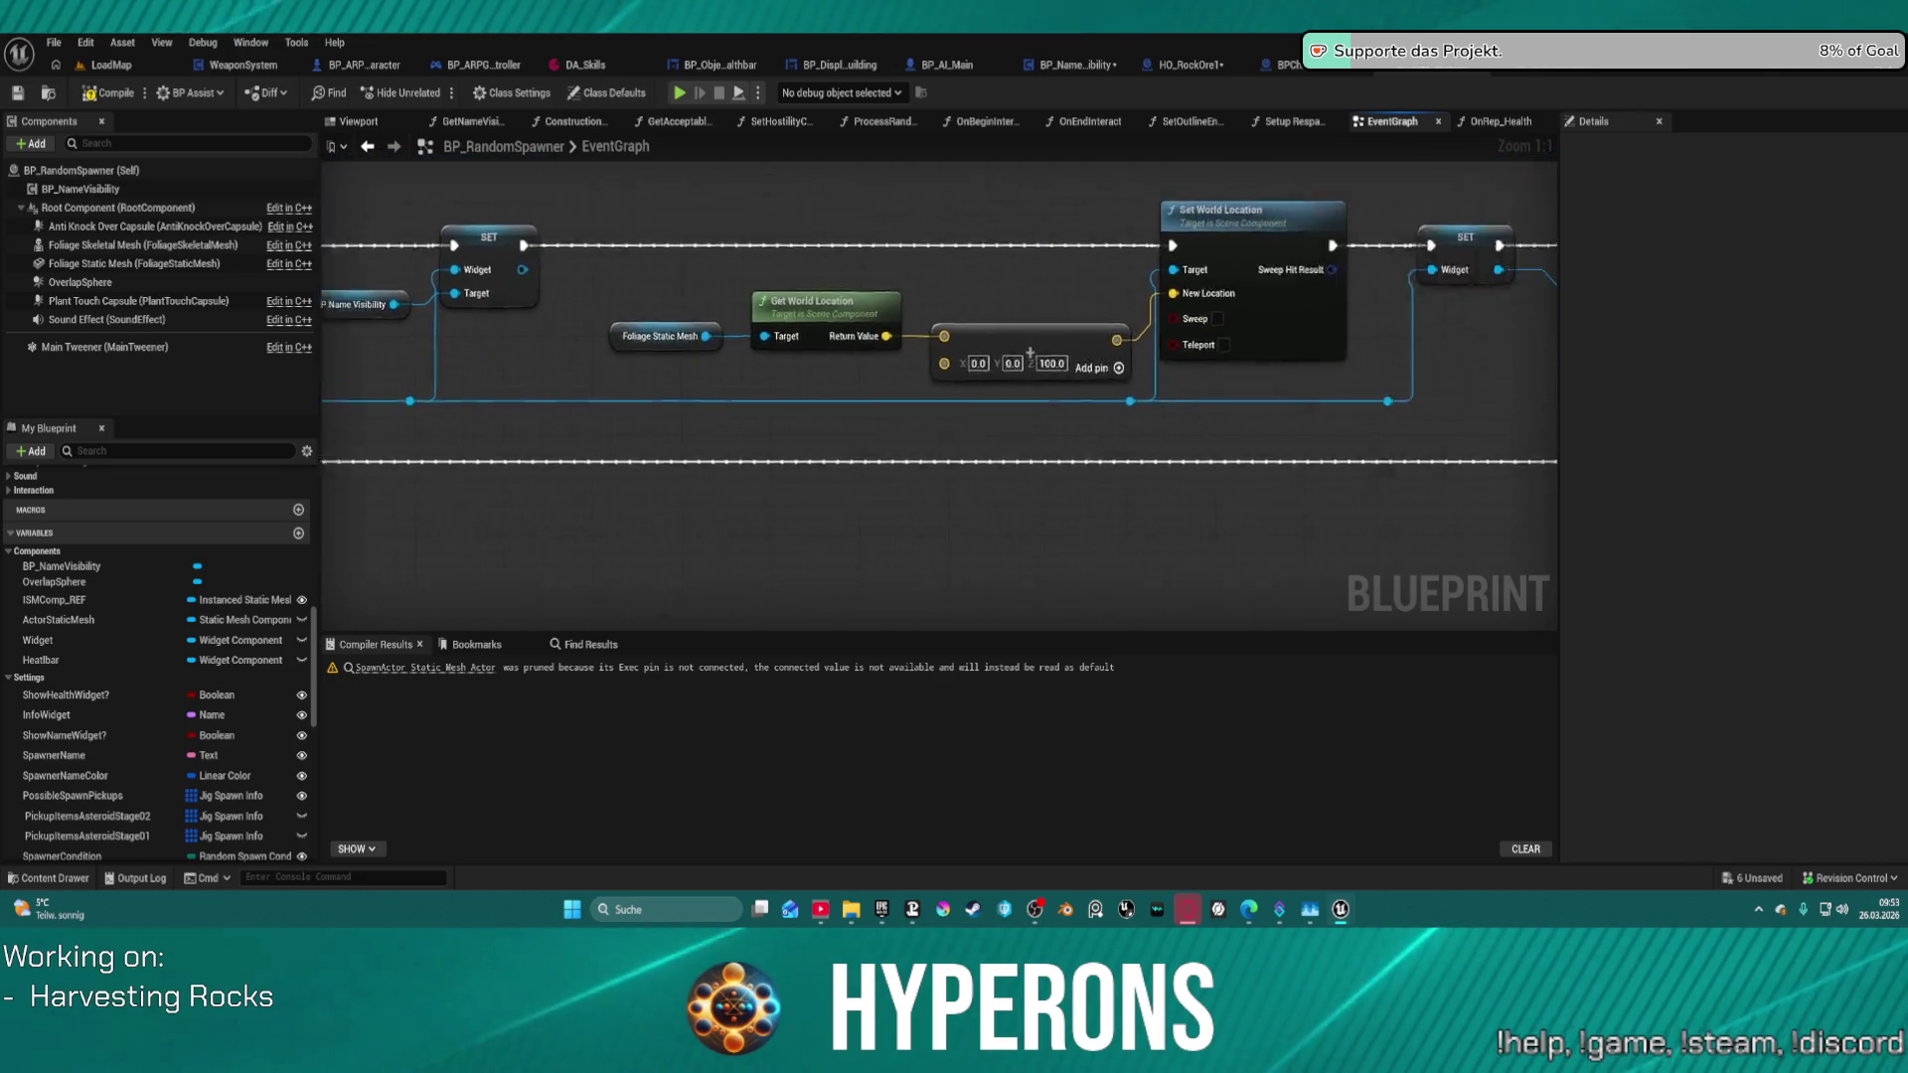
{"action": "key", "text": "alt+Left"}
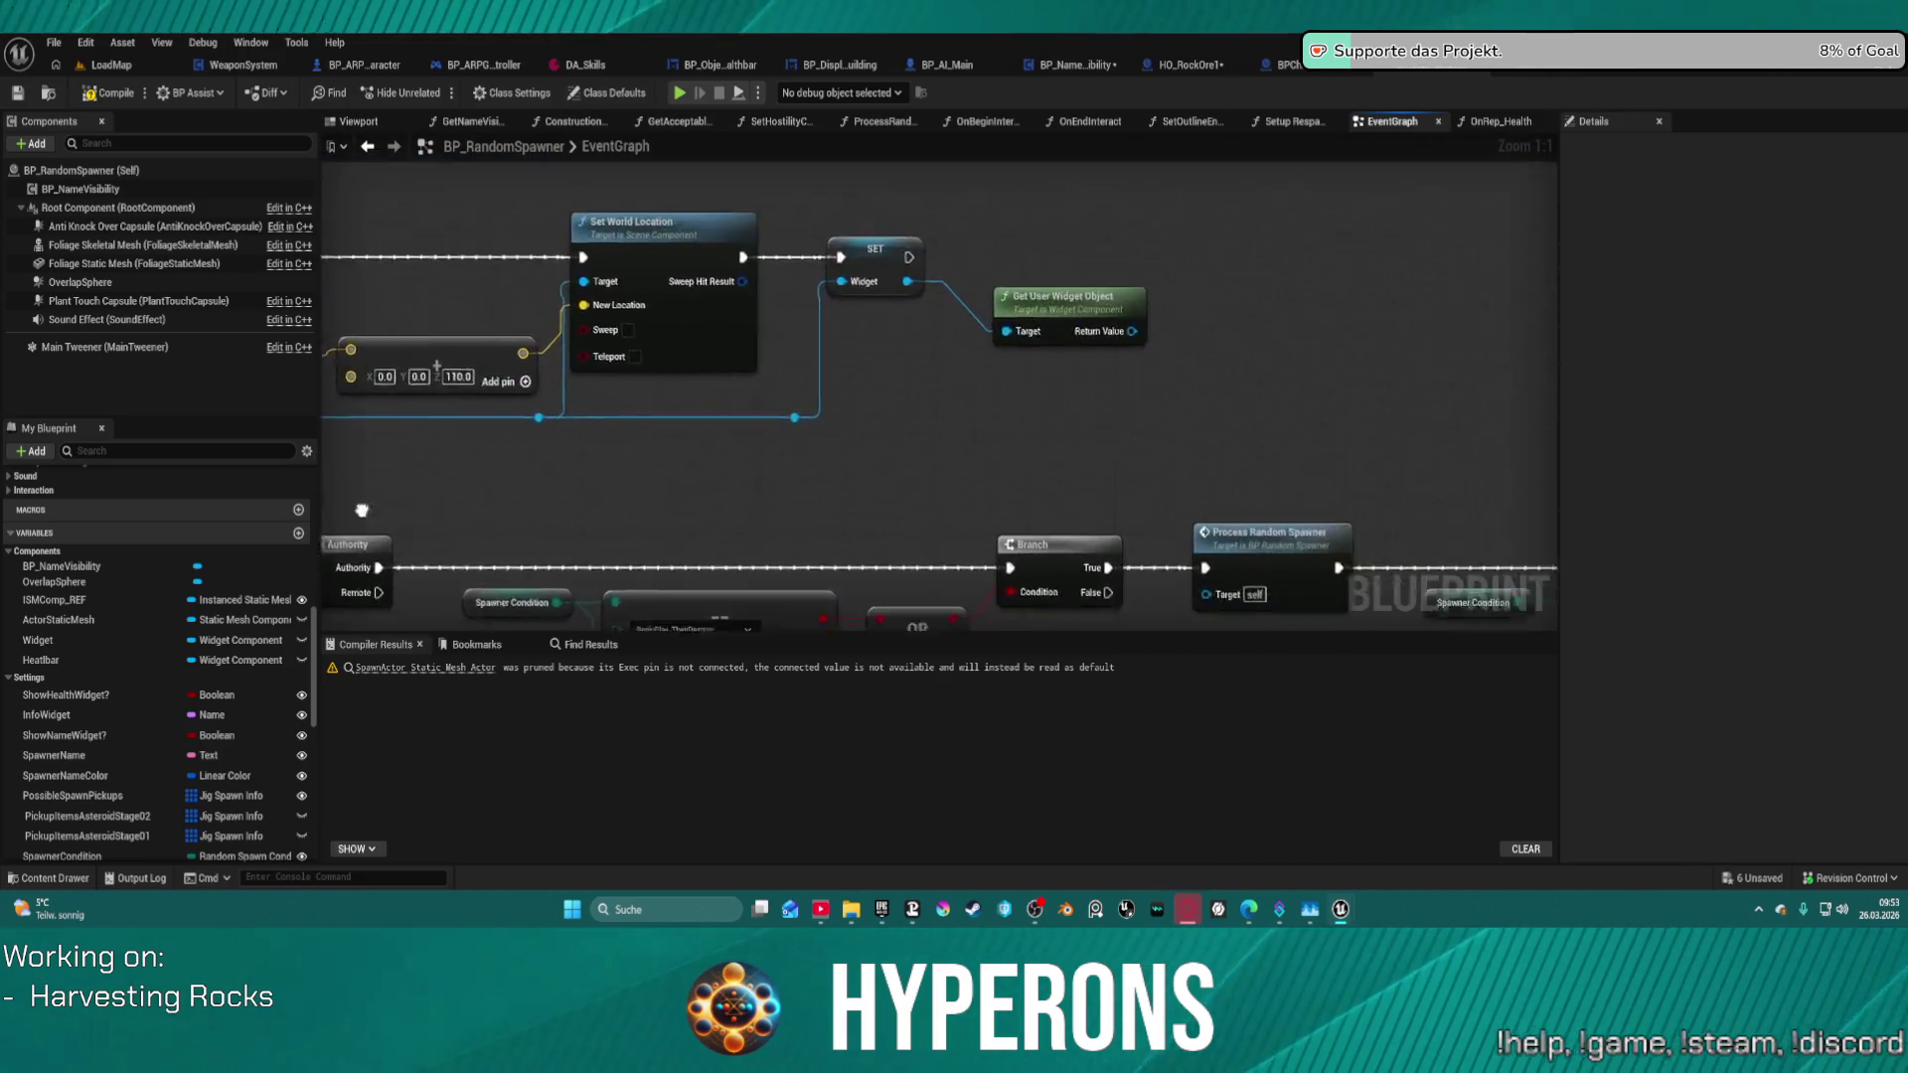
{"action": "key", "text": "Delete"}
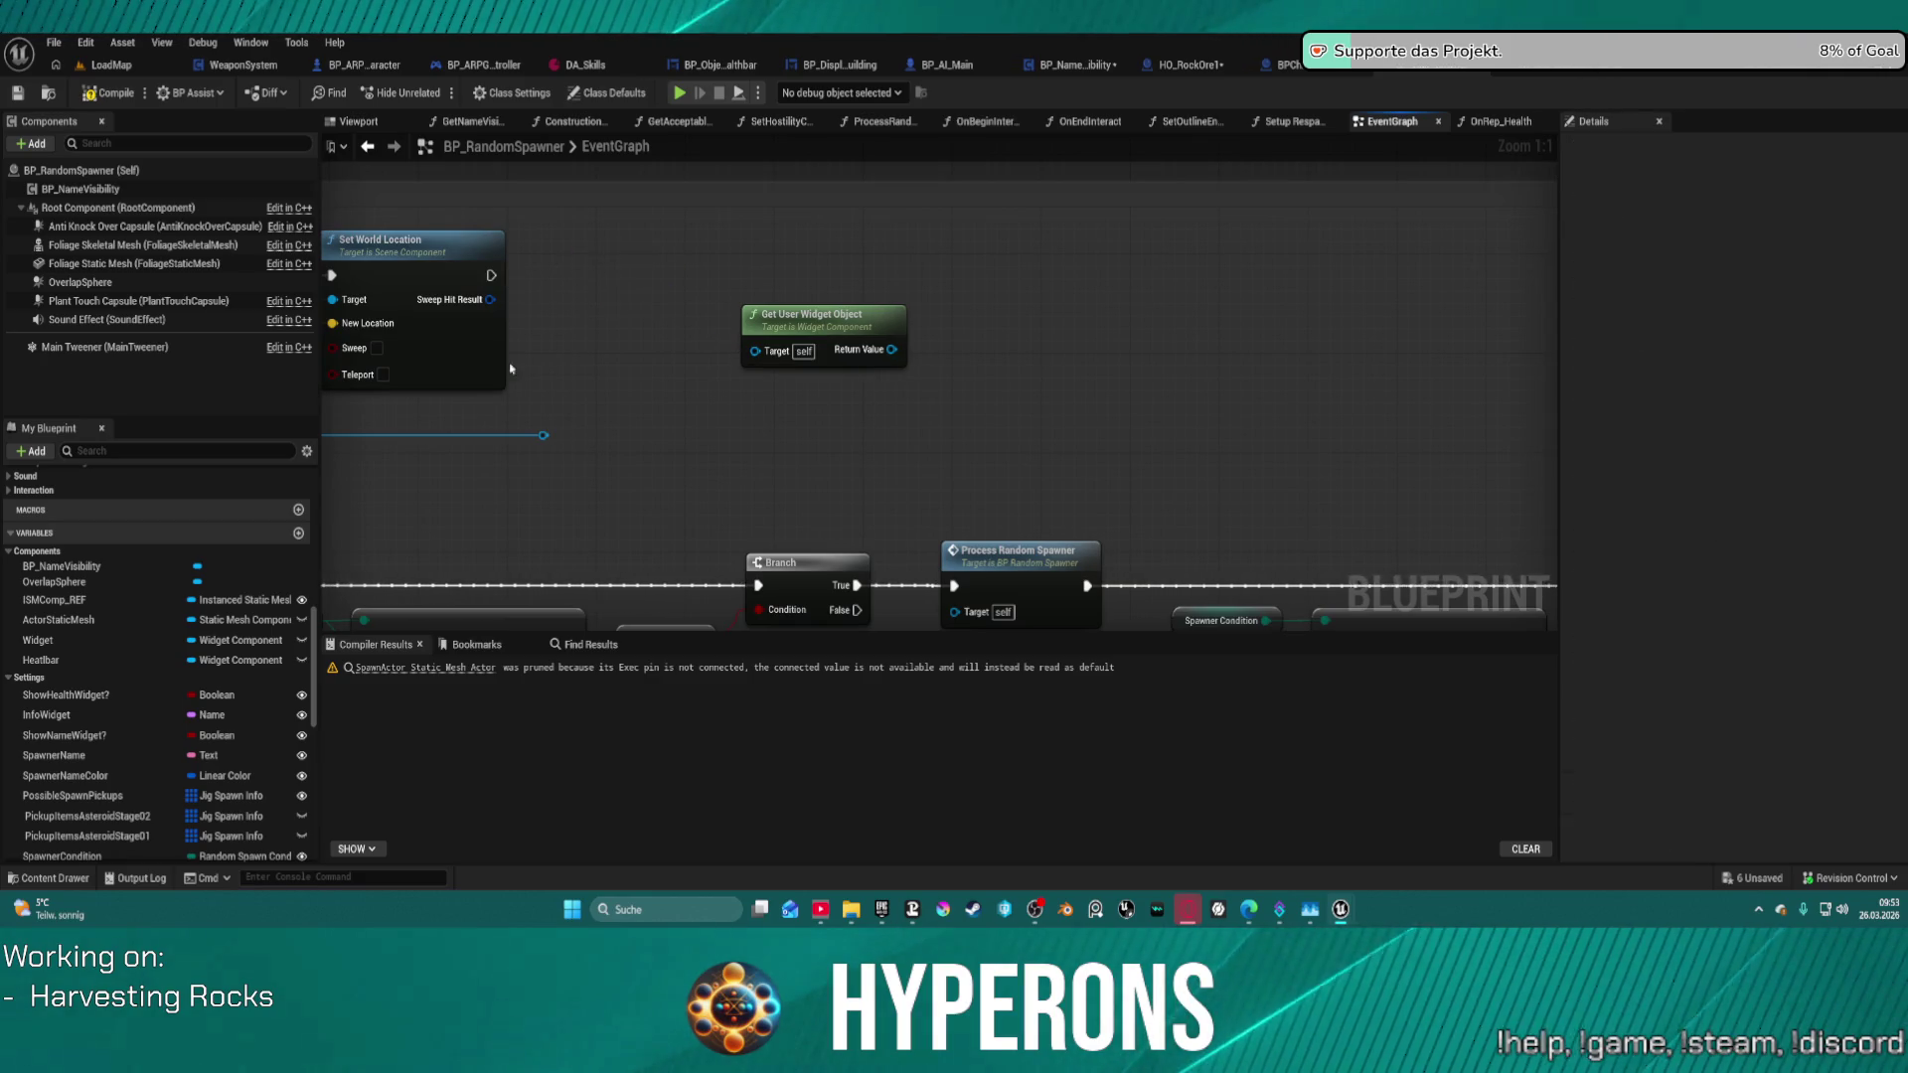
- Drag from Get User Widget Object's Target and rearrange the Add Widget Component and Set World Location nodes
{"action": "mouse_move", "coordinate": [752, 358]}
{"action": "left_mouse_down"}
{"action": "mouse_move", "coordinate": [511, 298]}
{"action": "mouse_move", "coordinate": [503, 332]}
{"action": "mouse_move", "coordinate": [277, 470]}
{"action": "mouse_move", "coordinate": [703, 438]}
{"action": "left_mouse_up"}
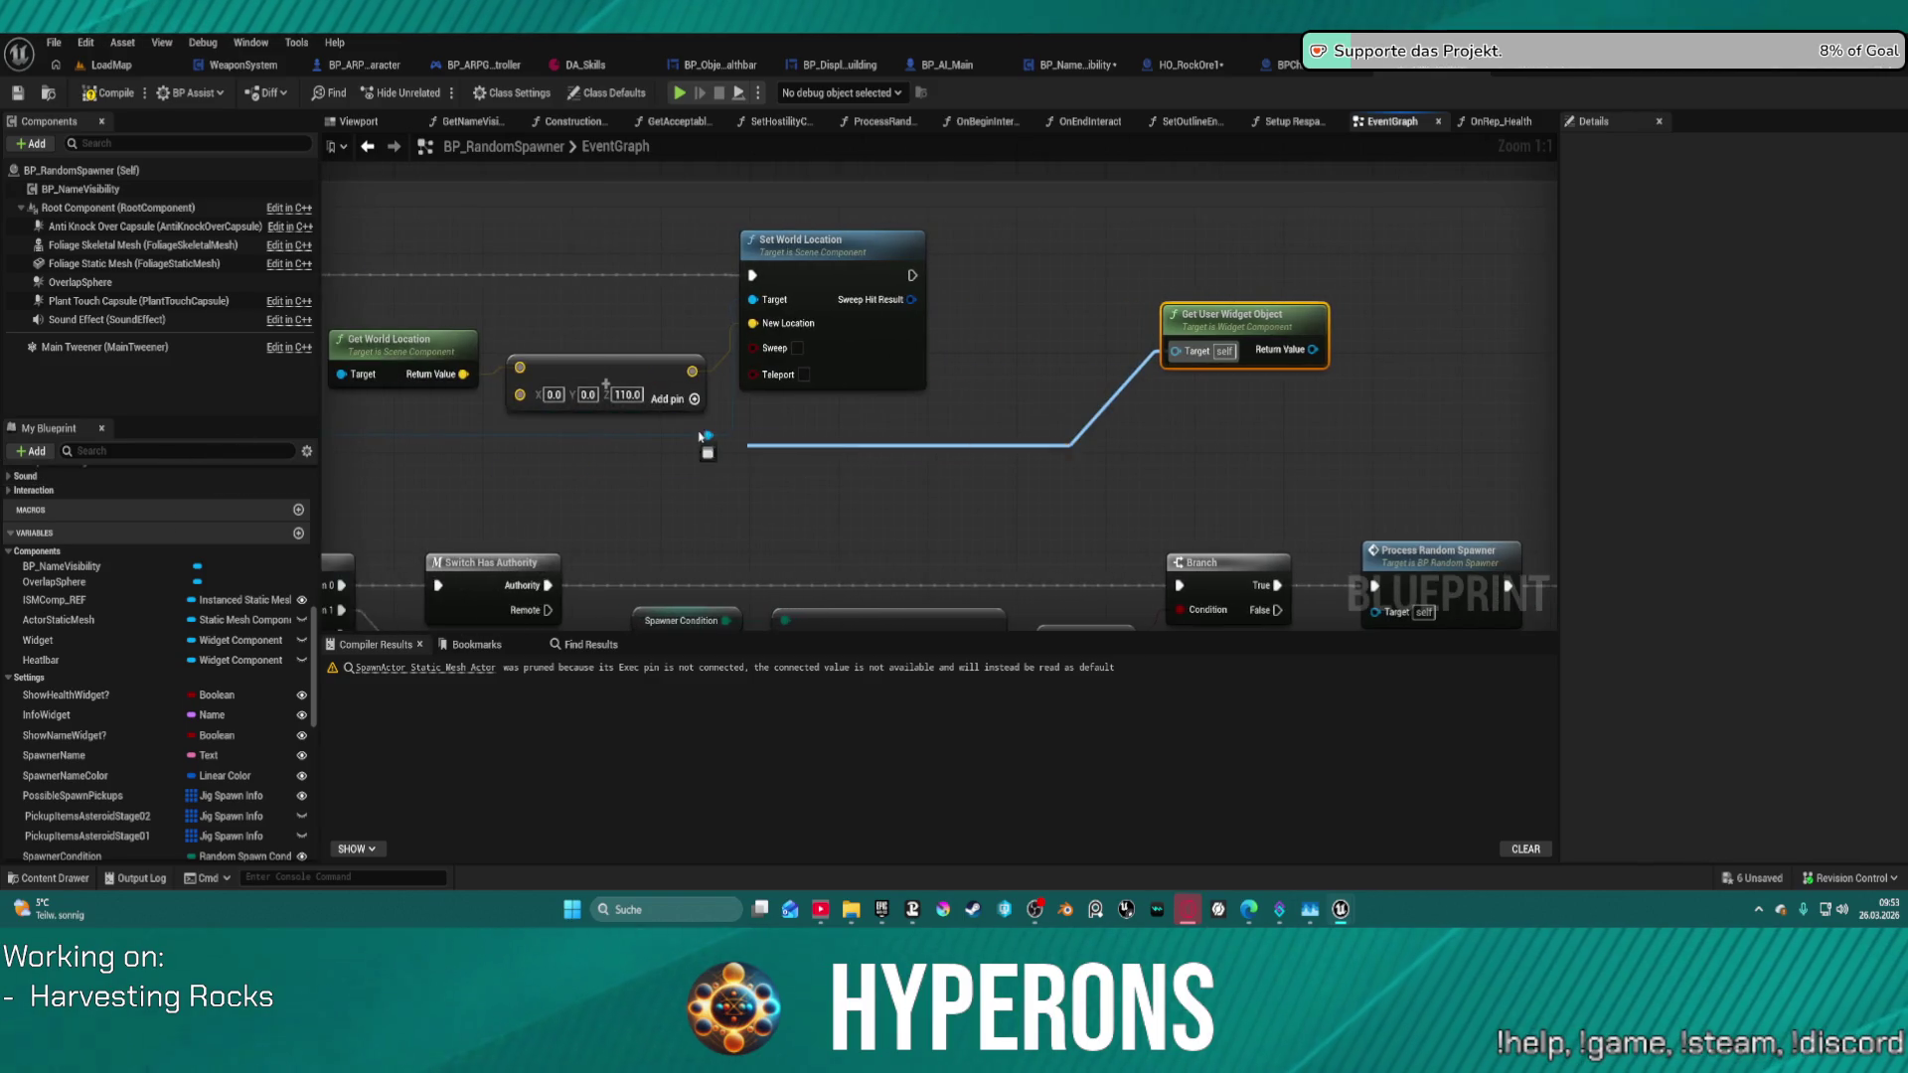
{"action": "left_click_drag", "start_coordinate": [1281, 312], "coordinate": [1100, 314]}
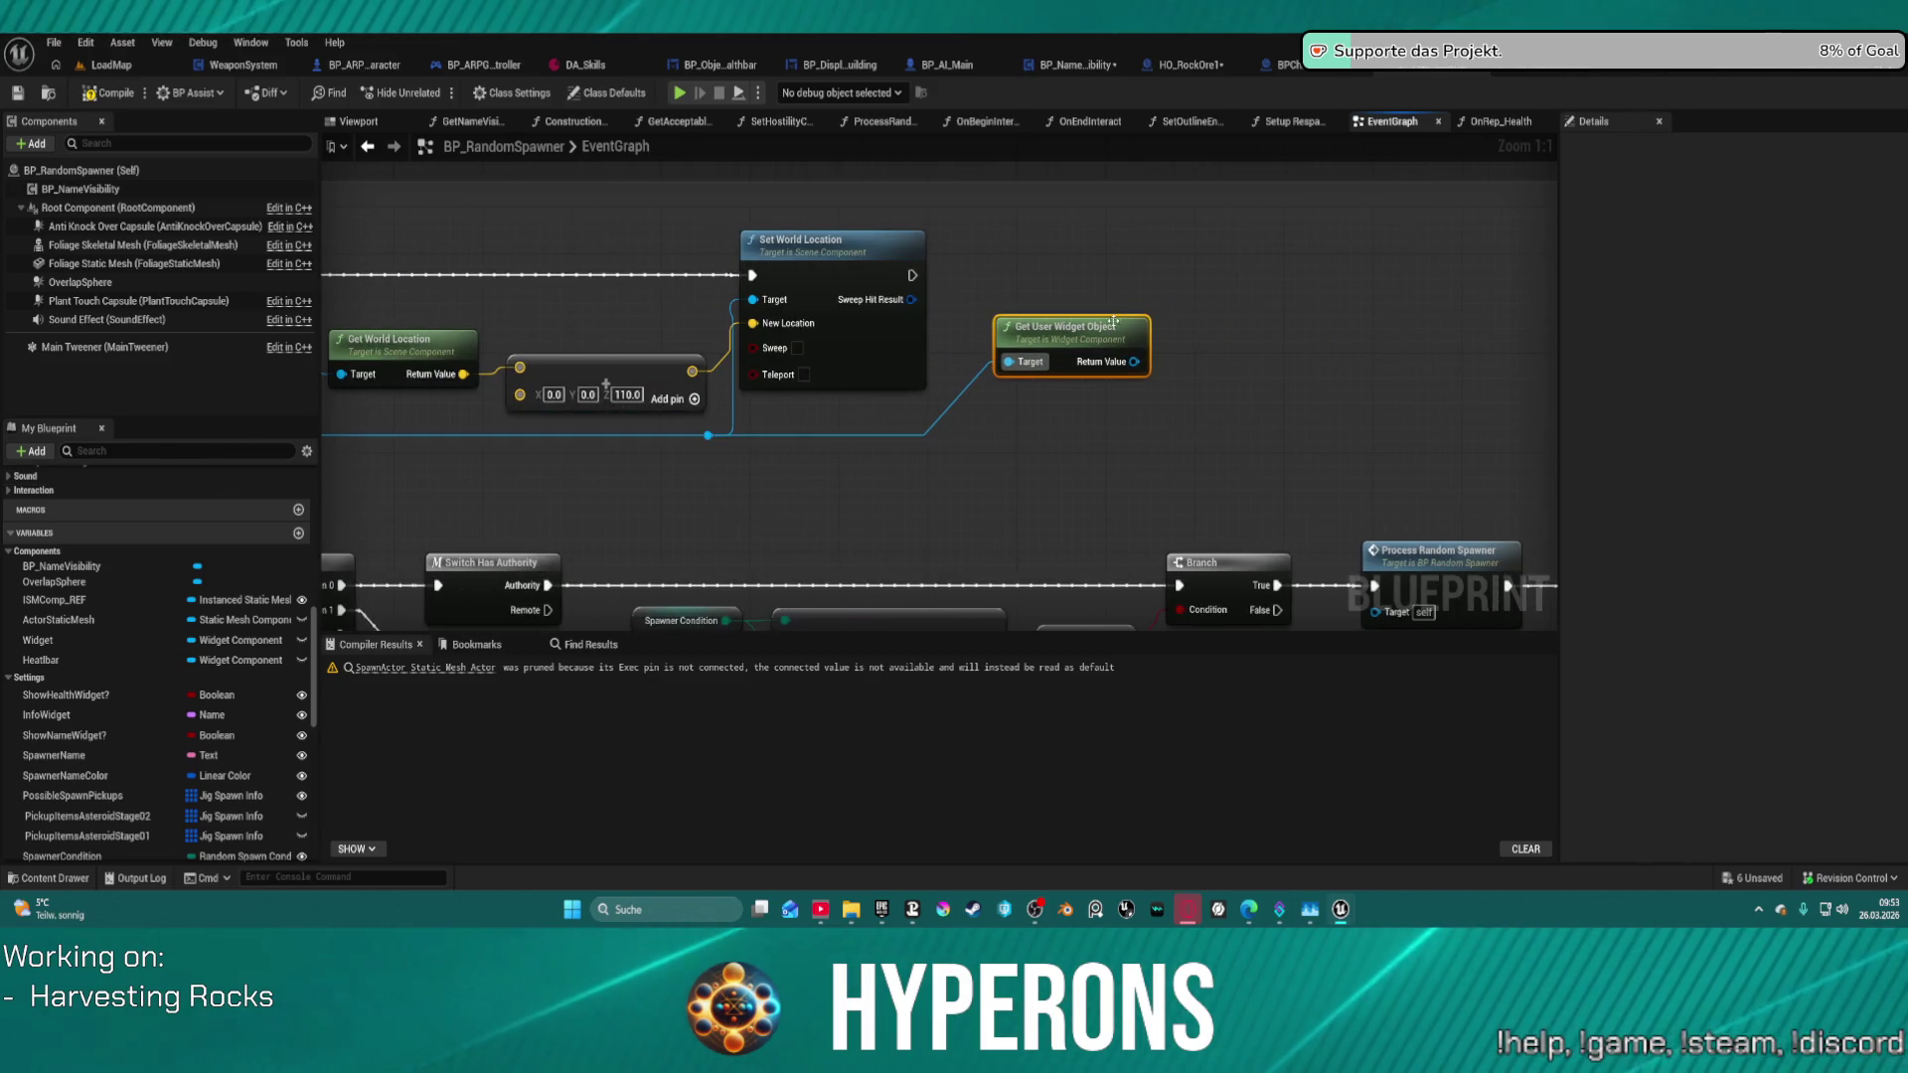
{"action": "mouse_move", "coordinate": [1278, 417]}
{"action": "left_mouse_down"}
{"action": "mouse_move", "coordinate": [1244, 431]}
{"action": "mouse_move", "coordinate": [668, 360]}
{"action": "mouse_move", "coordinate": [885, 367]}
{"action": "mouse_move", "coordinate": [754, 324]}
{"action": "mouse_move", "coordinate": [1188, 366]}
{"action": "left_mouse_up"}
{"action": "scroll", "coordinate": [801, 349], "scroll_direction": "down", "scroll_amount": 2}
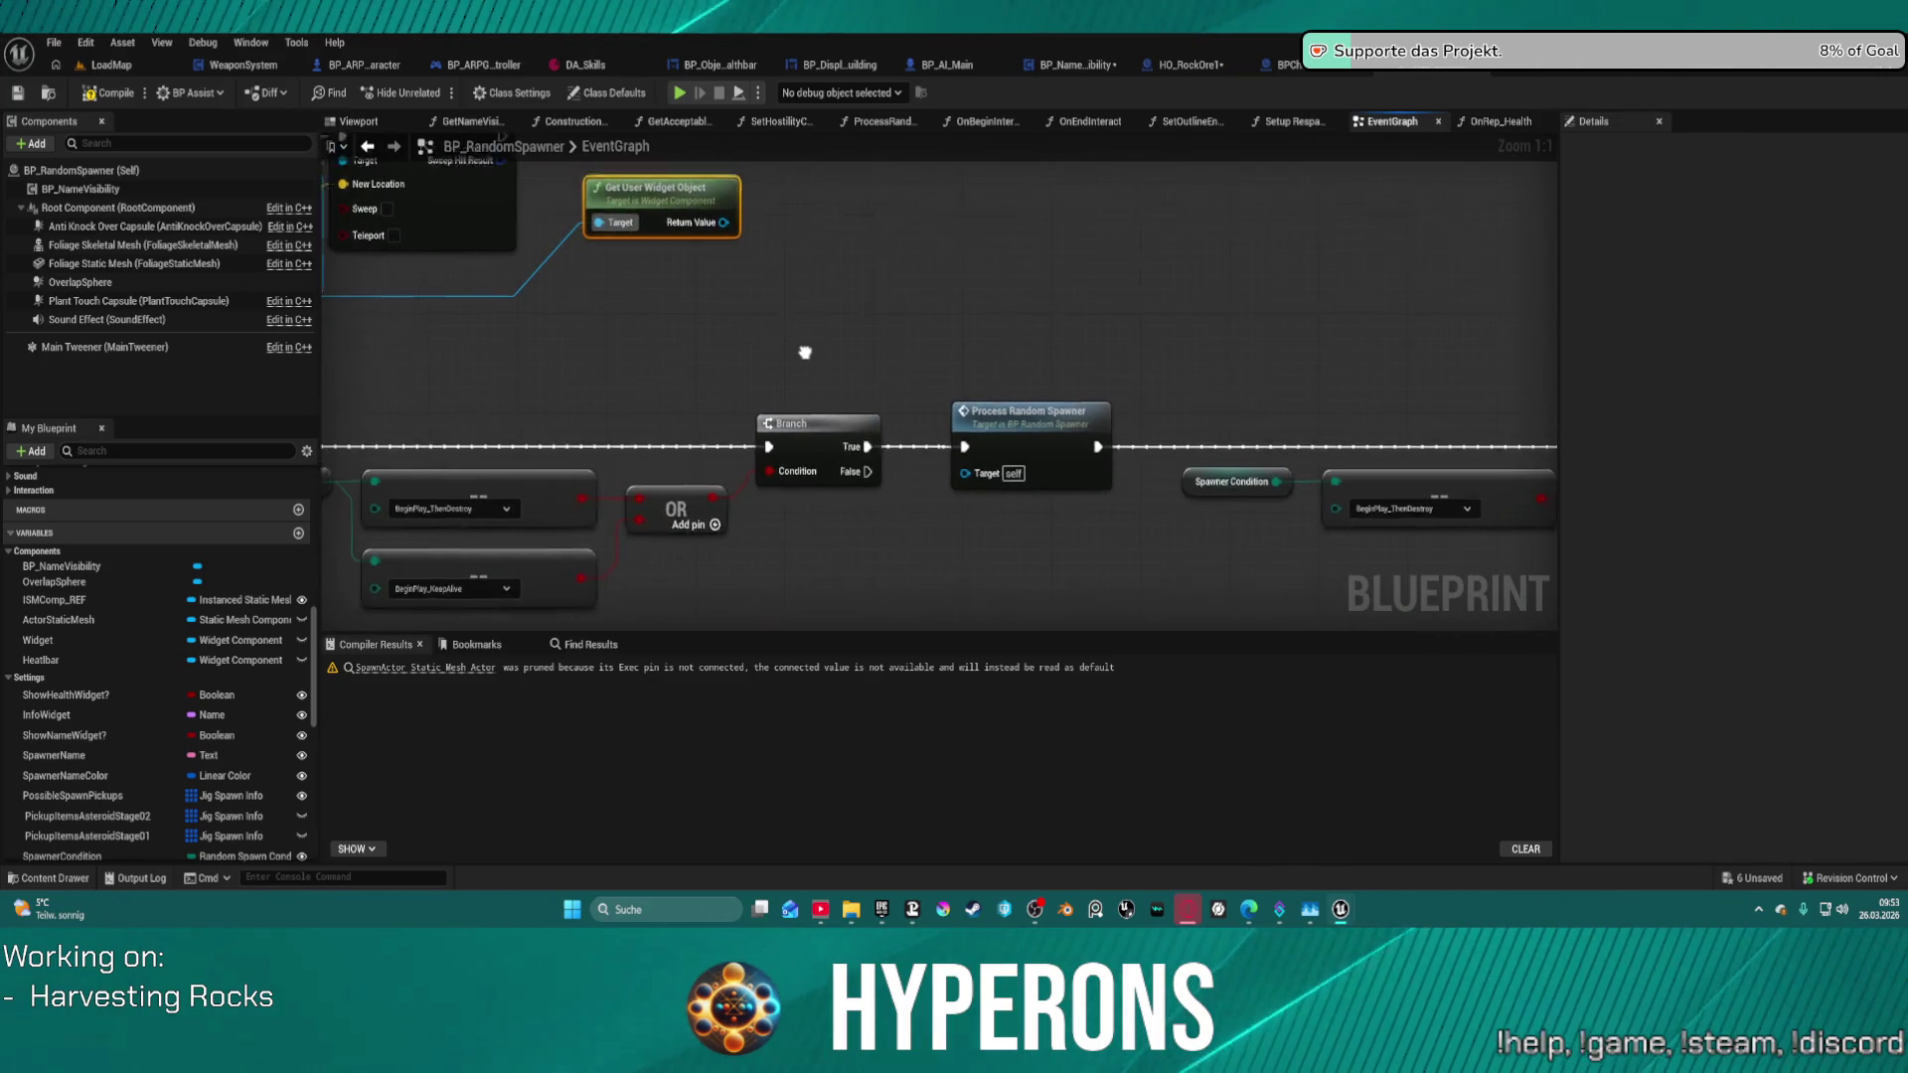
{"action": "left_click_drag", "start_coordinate": [932, 371], "coordinate": [1775, 388]}
{"action": "left_click_drag", "start_coordinate": [620, 208], "coordinate": [716, 214]}
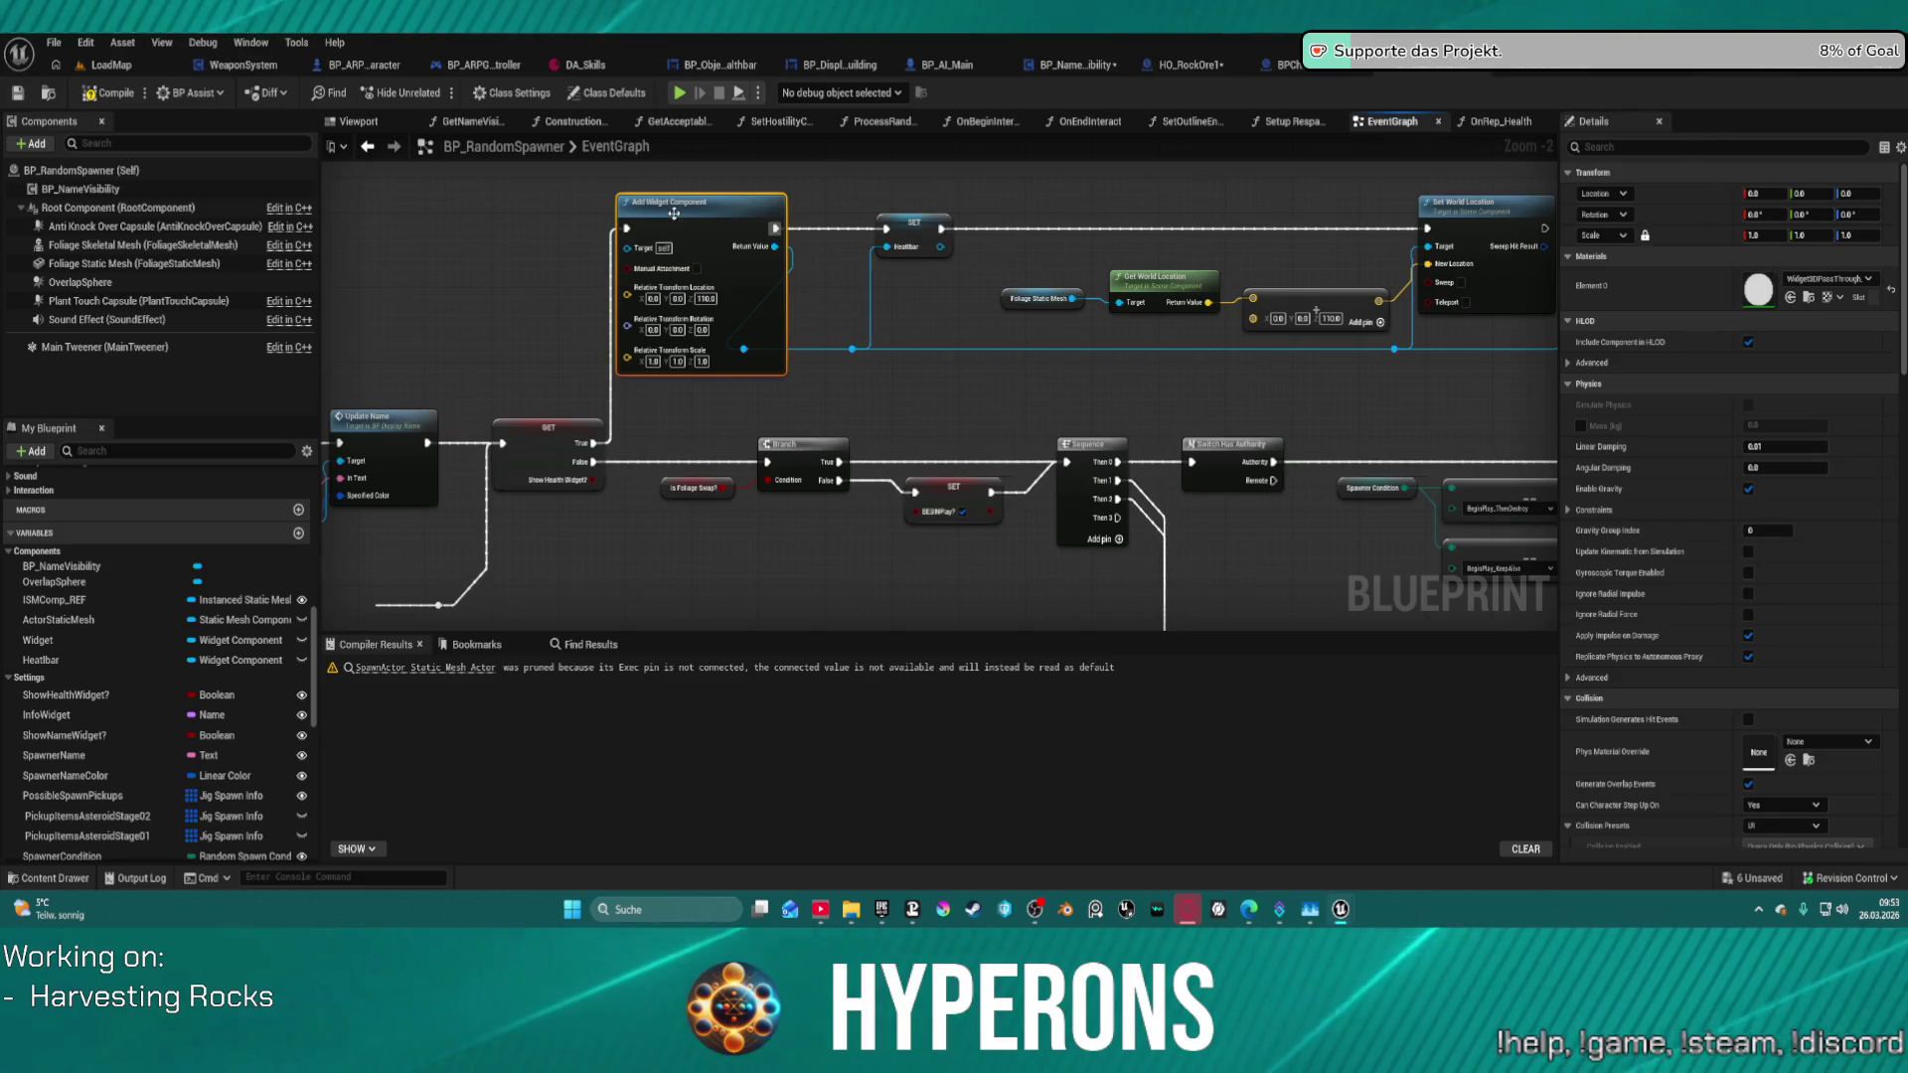
- Wire a Heatbar getter, found by searching 'hea', into Get User Widget Object's Target
{"action": "key", "text": "ctrl+z"}
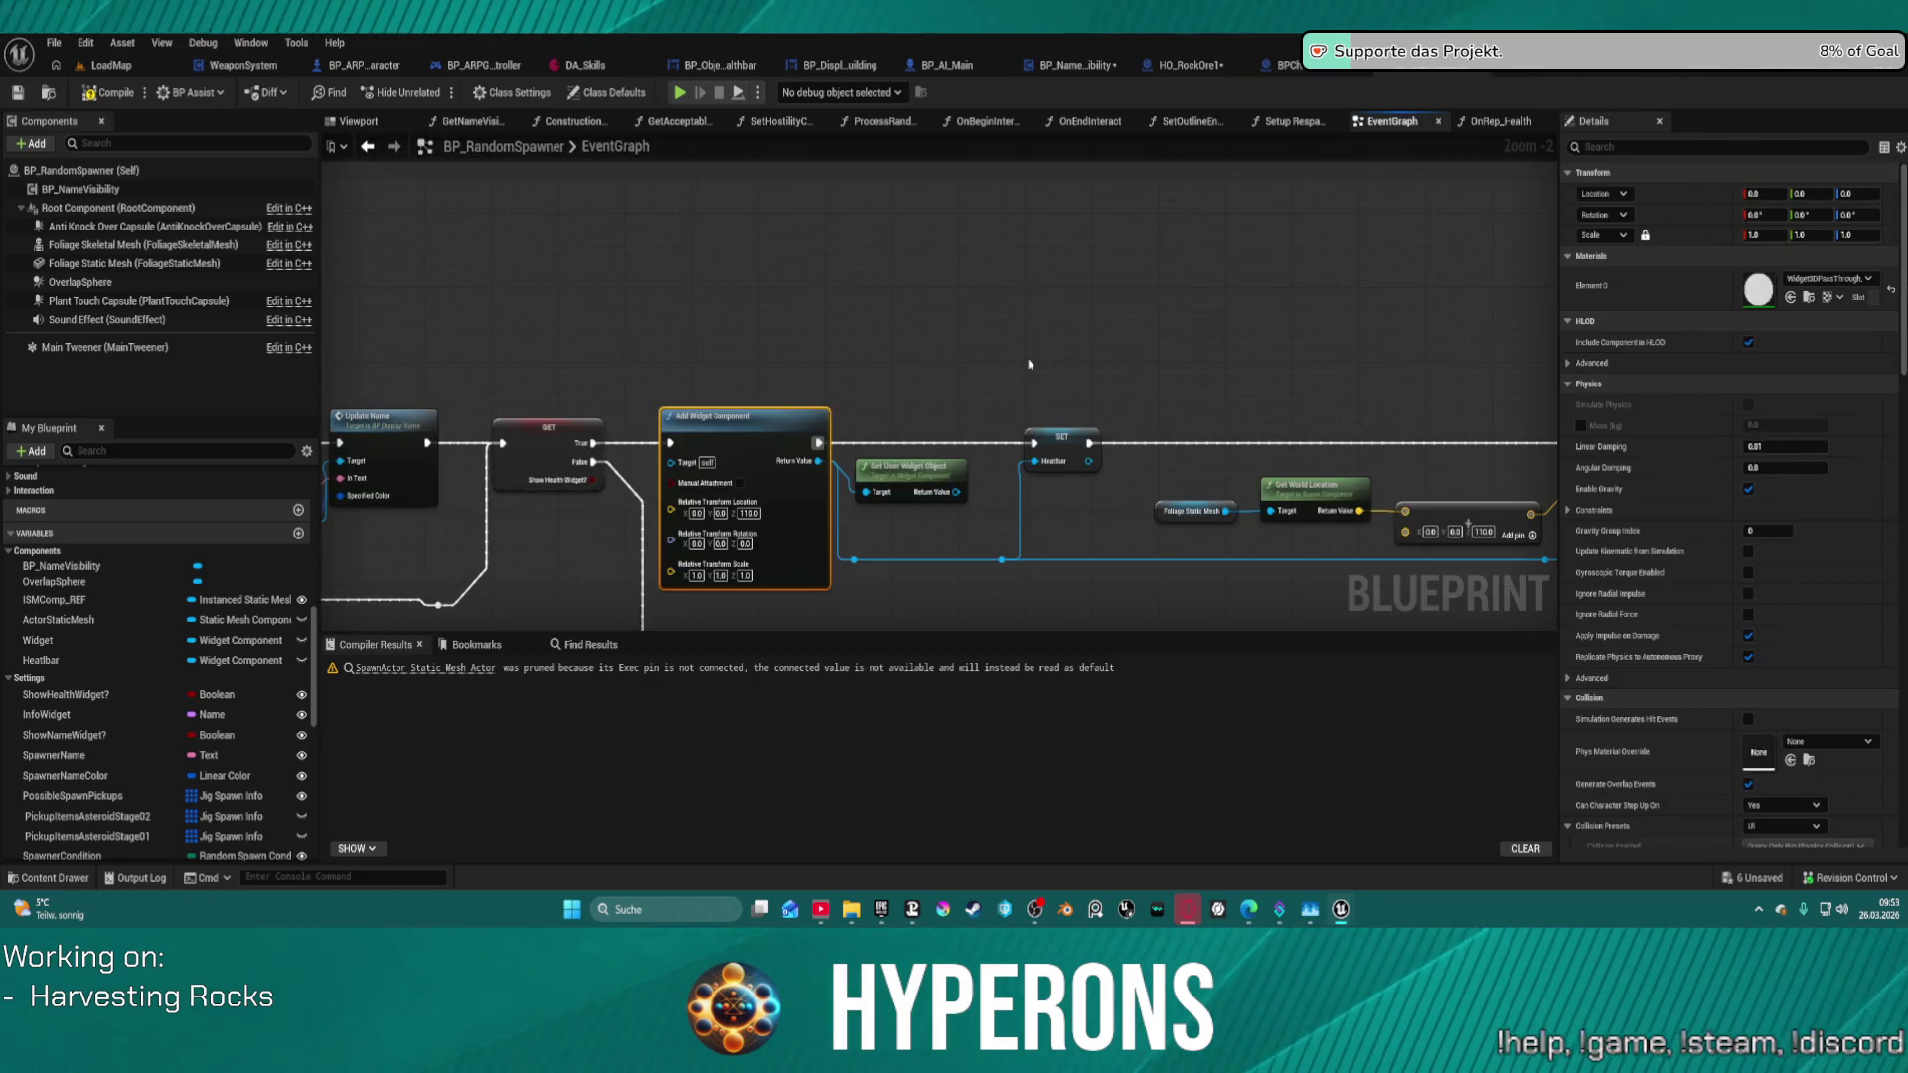
{"action": "scroll", "coordinate": [1029, 364], "scroll_direction": "down", "scroll_amount": 1}
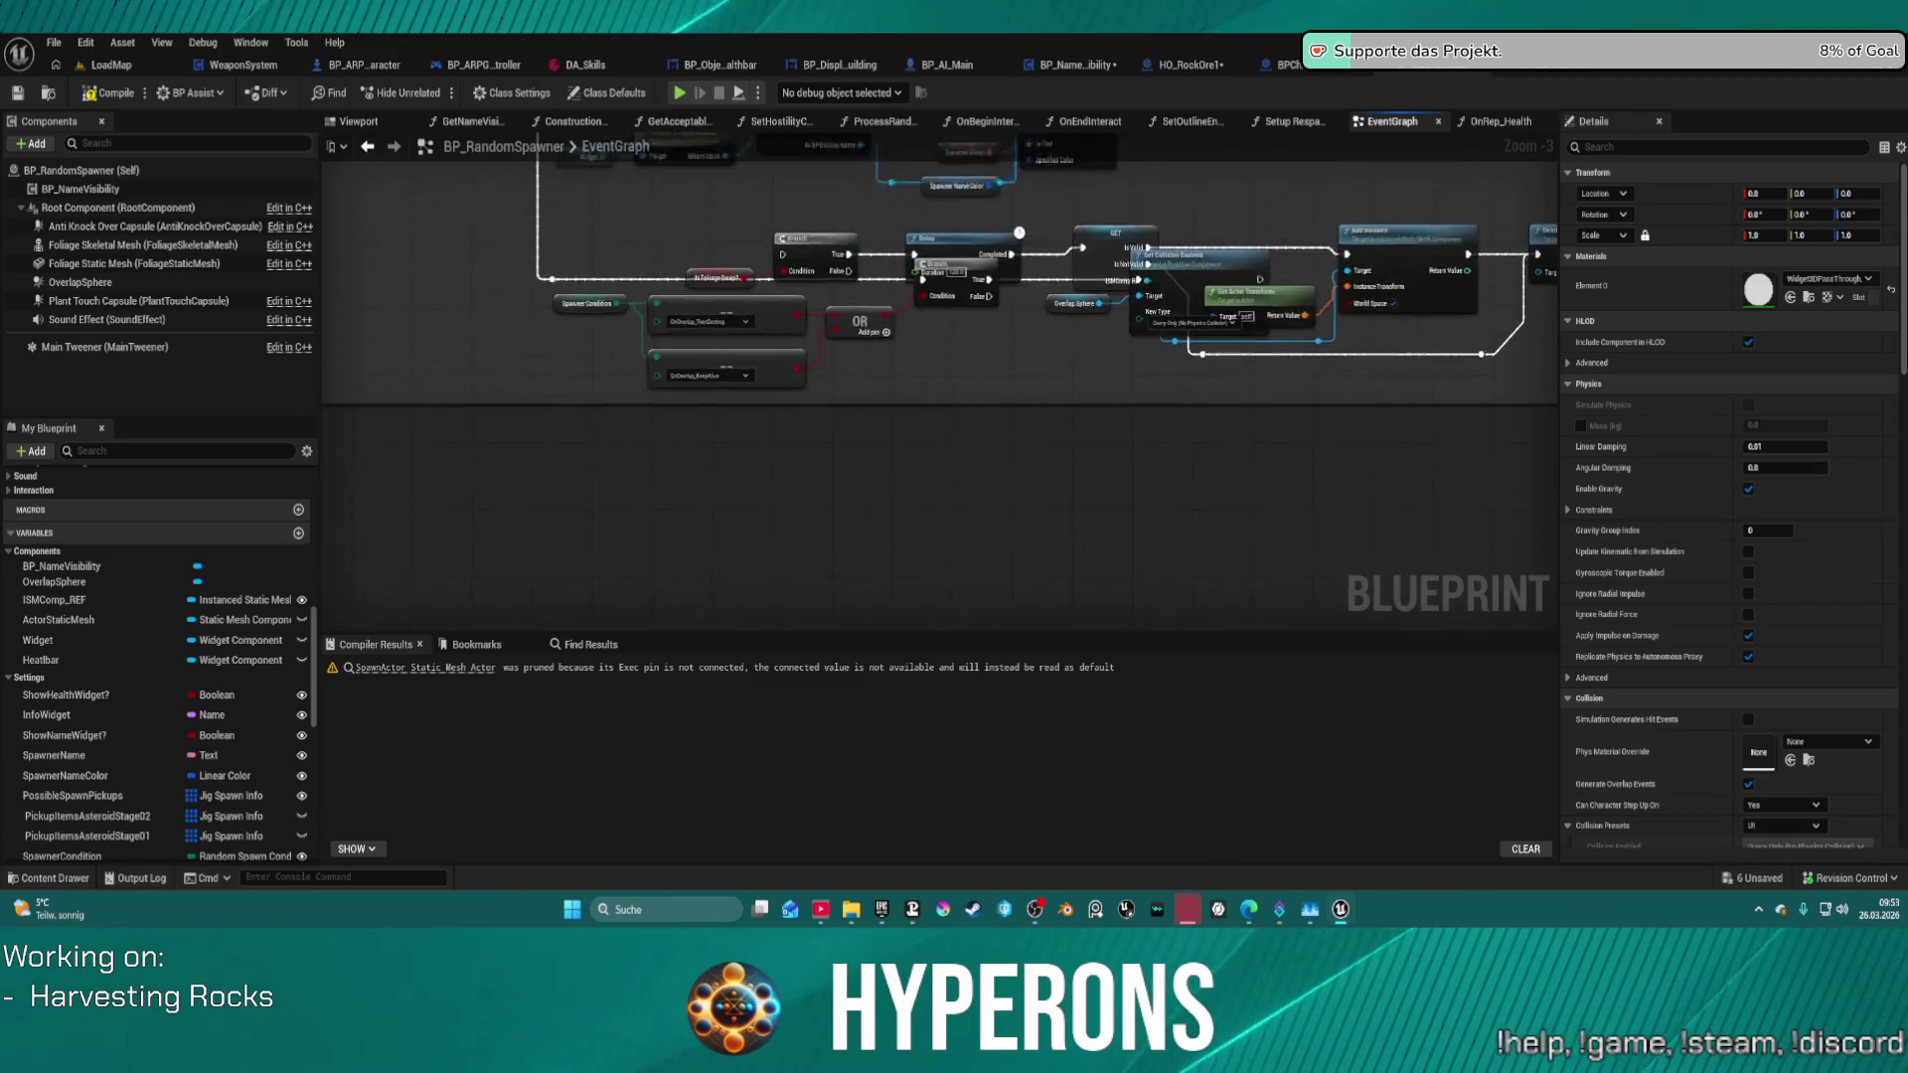
{"action": "mouse_move", "coordinate": [1019, 232]}
{"action": "left_mouse_down"}
{"action": "mouse_move", "coordinate": [1066, 319]}
{"action": "mouse_move", "coordinate": [1498, 288]}
{"action": "left_mouse_up"}
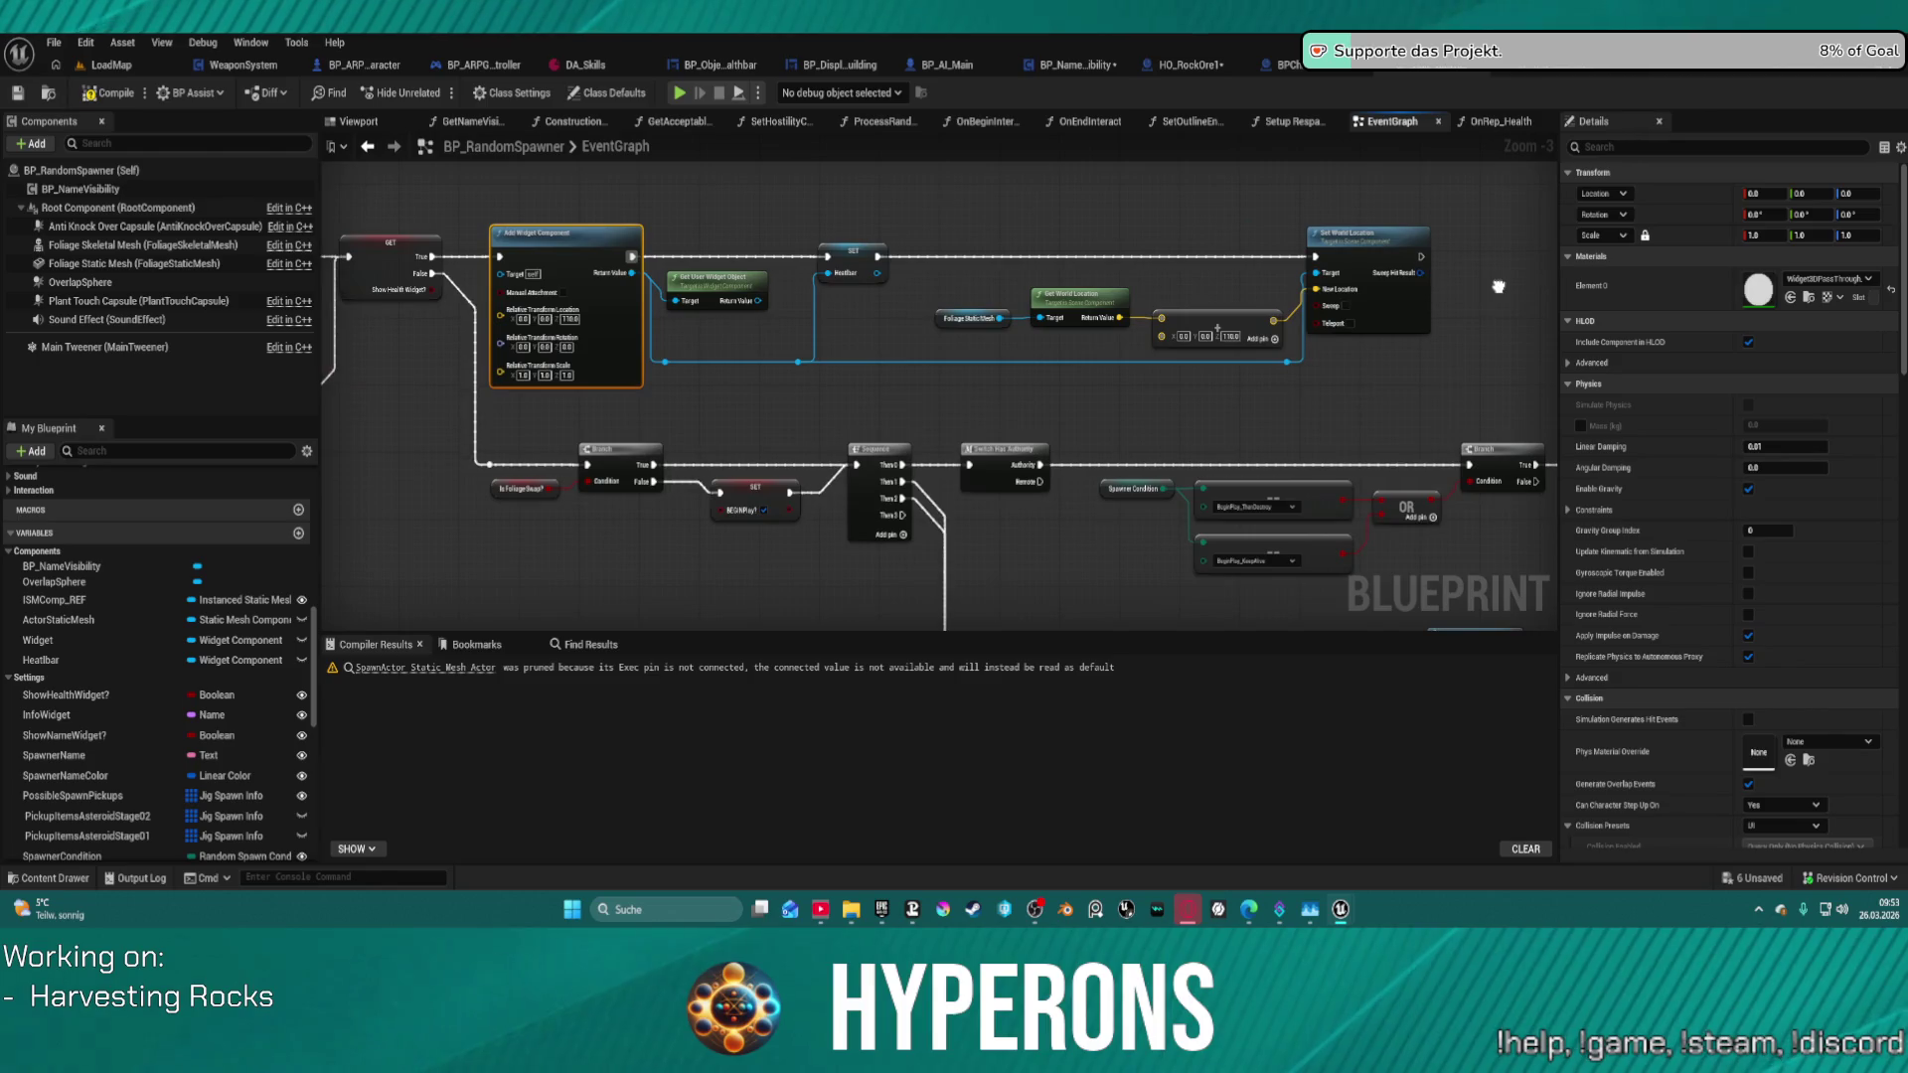
{"action": "left_click_drag", "start_coordinate": [743, 284], "coordinate": [1550, 288]}
{"action": "type", "text": "heal"}
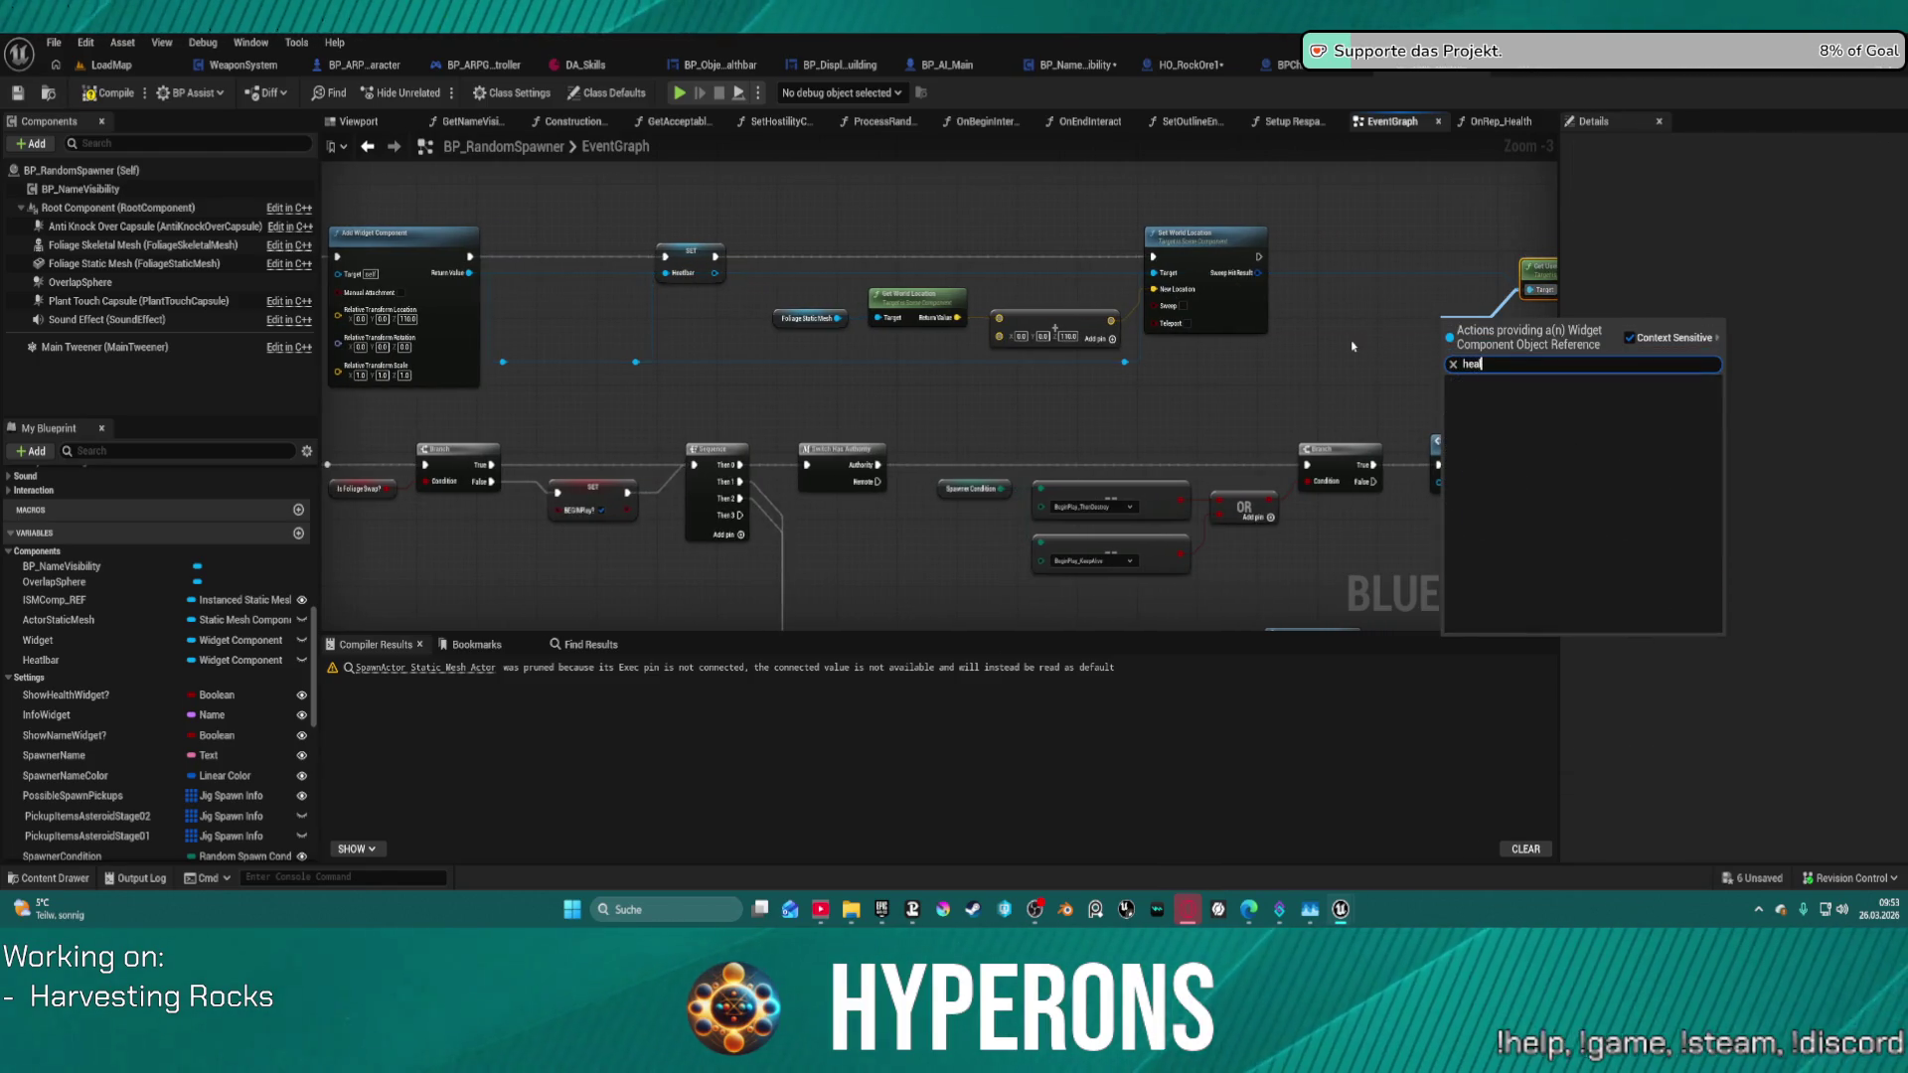
{"action": "key", "text": "BackSpace"}
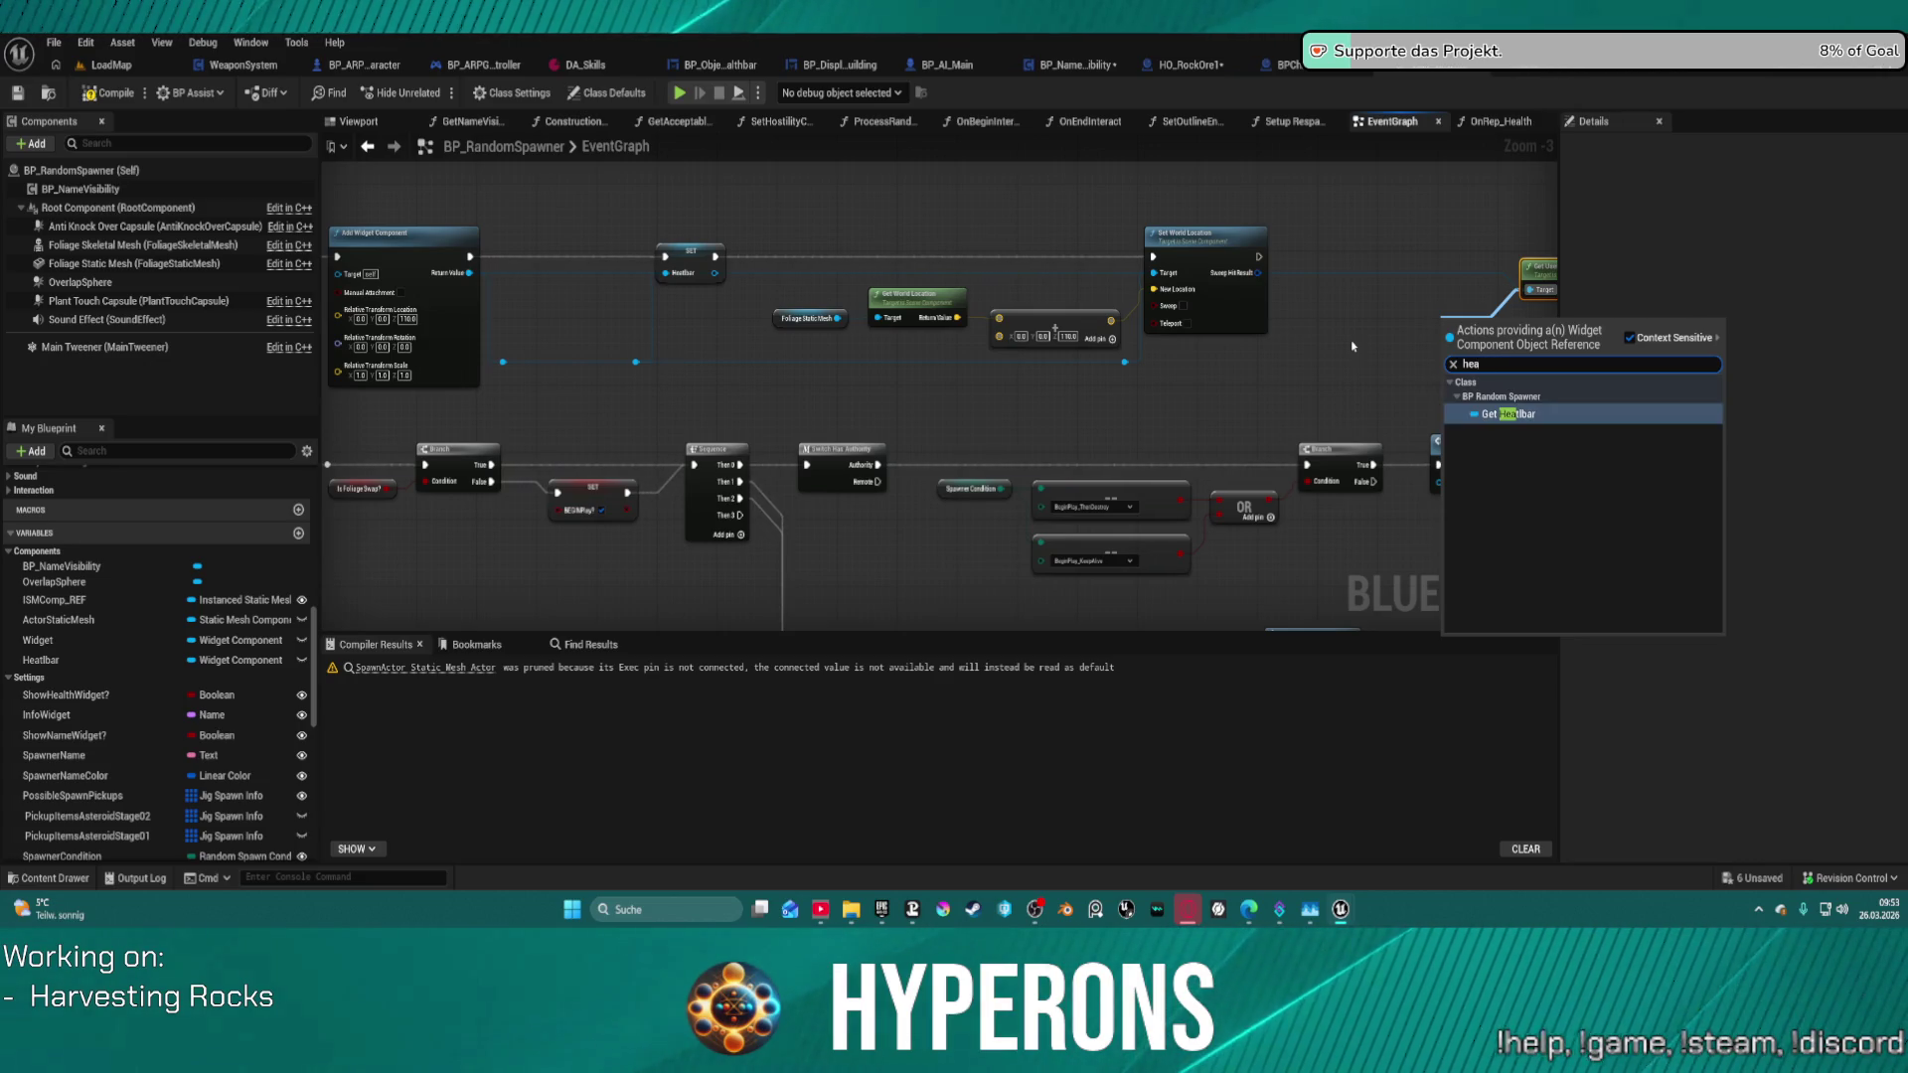
{"action": "key", "text": "Return"}
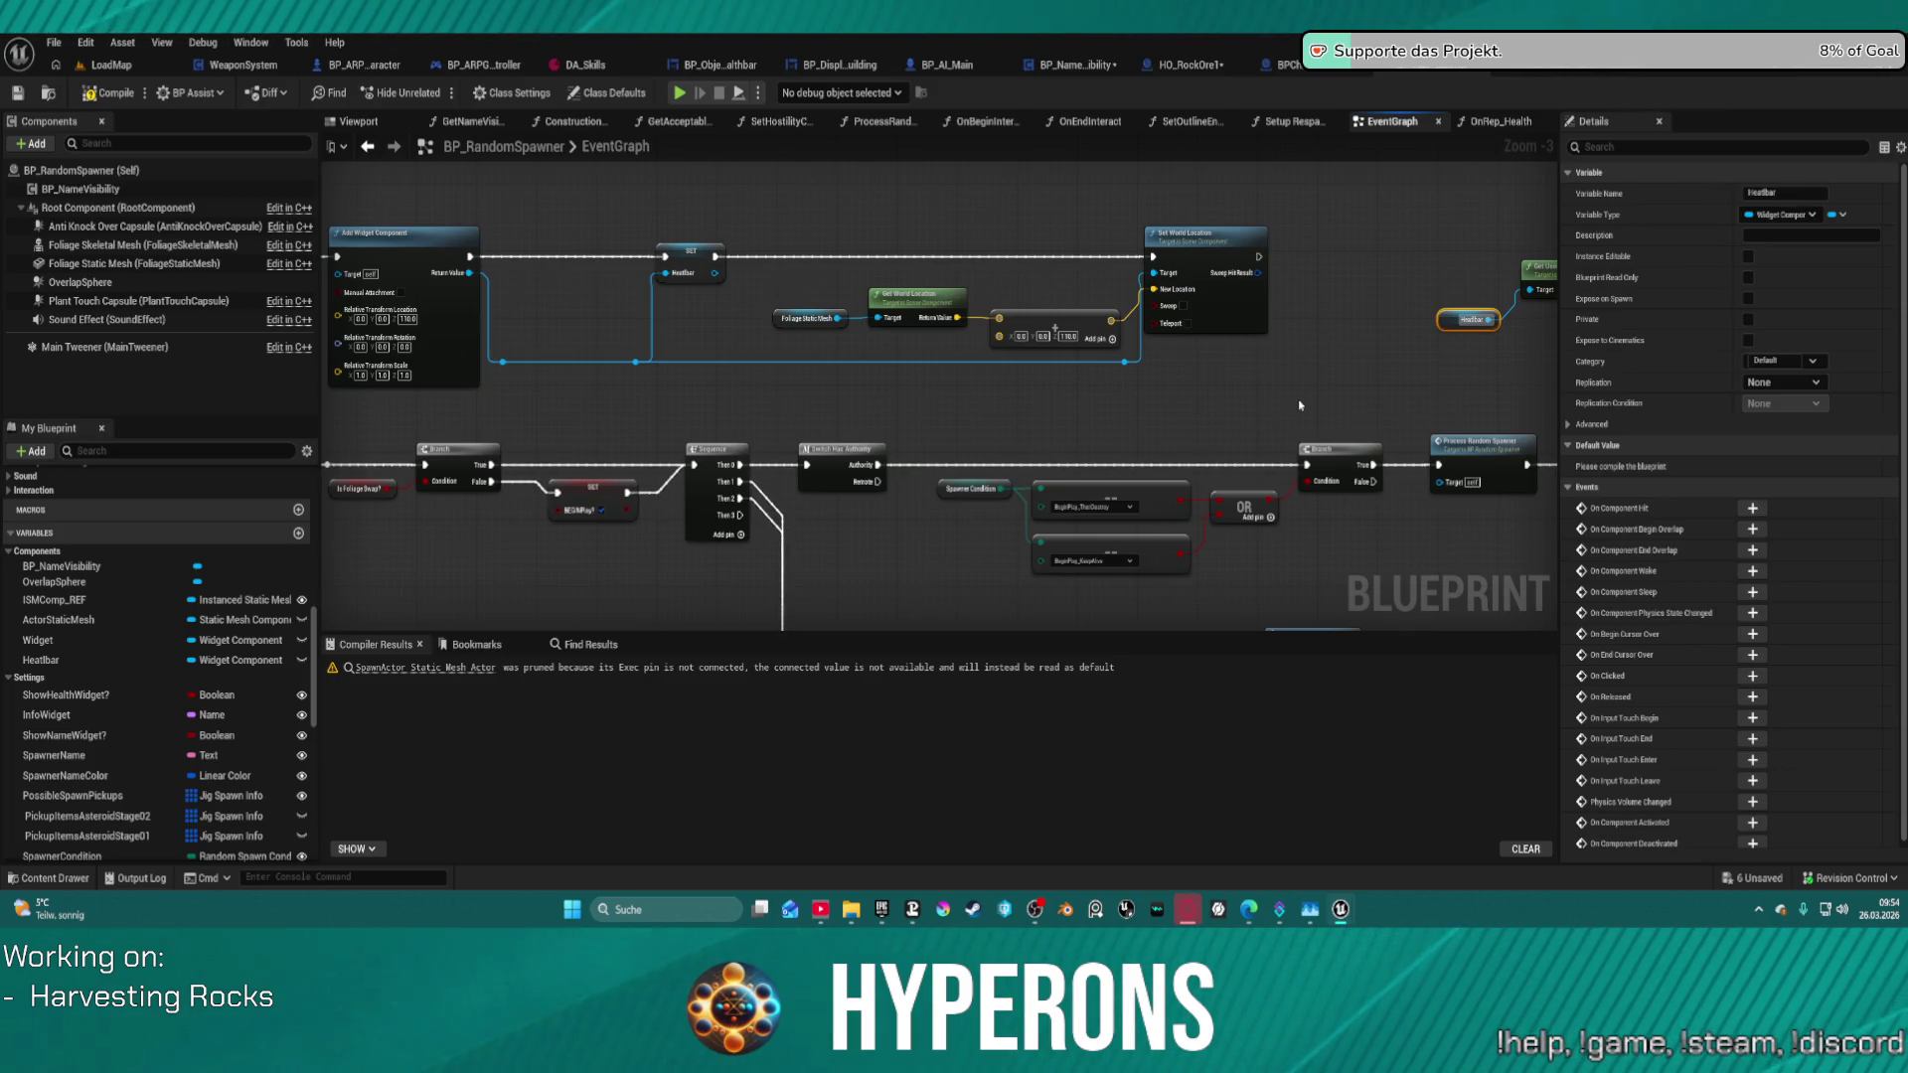
{"action": "left_click_drag", "start_coordinate": [1300, 406], "coordinate": [1107, 314]}
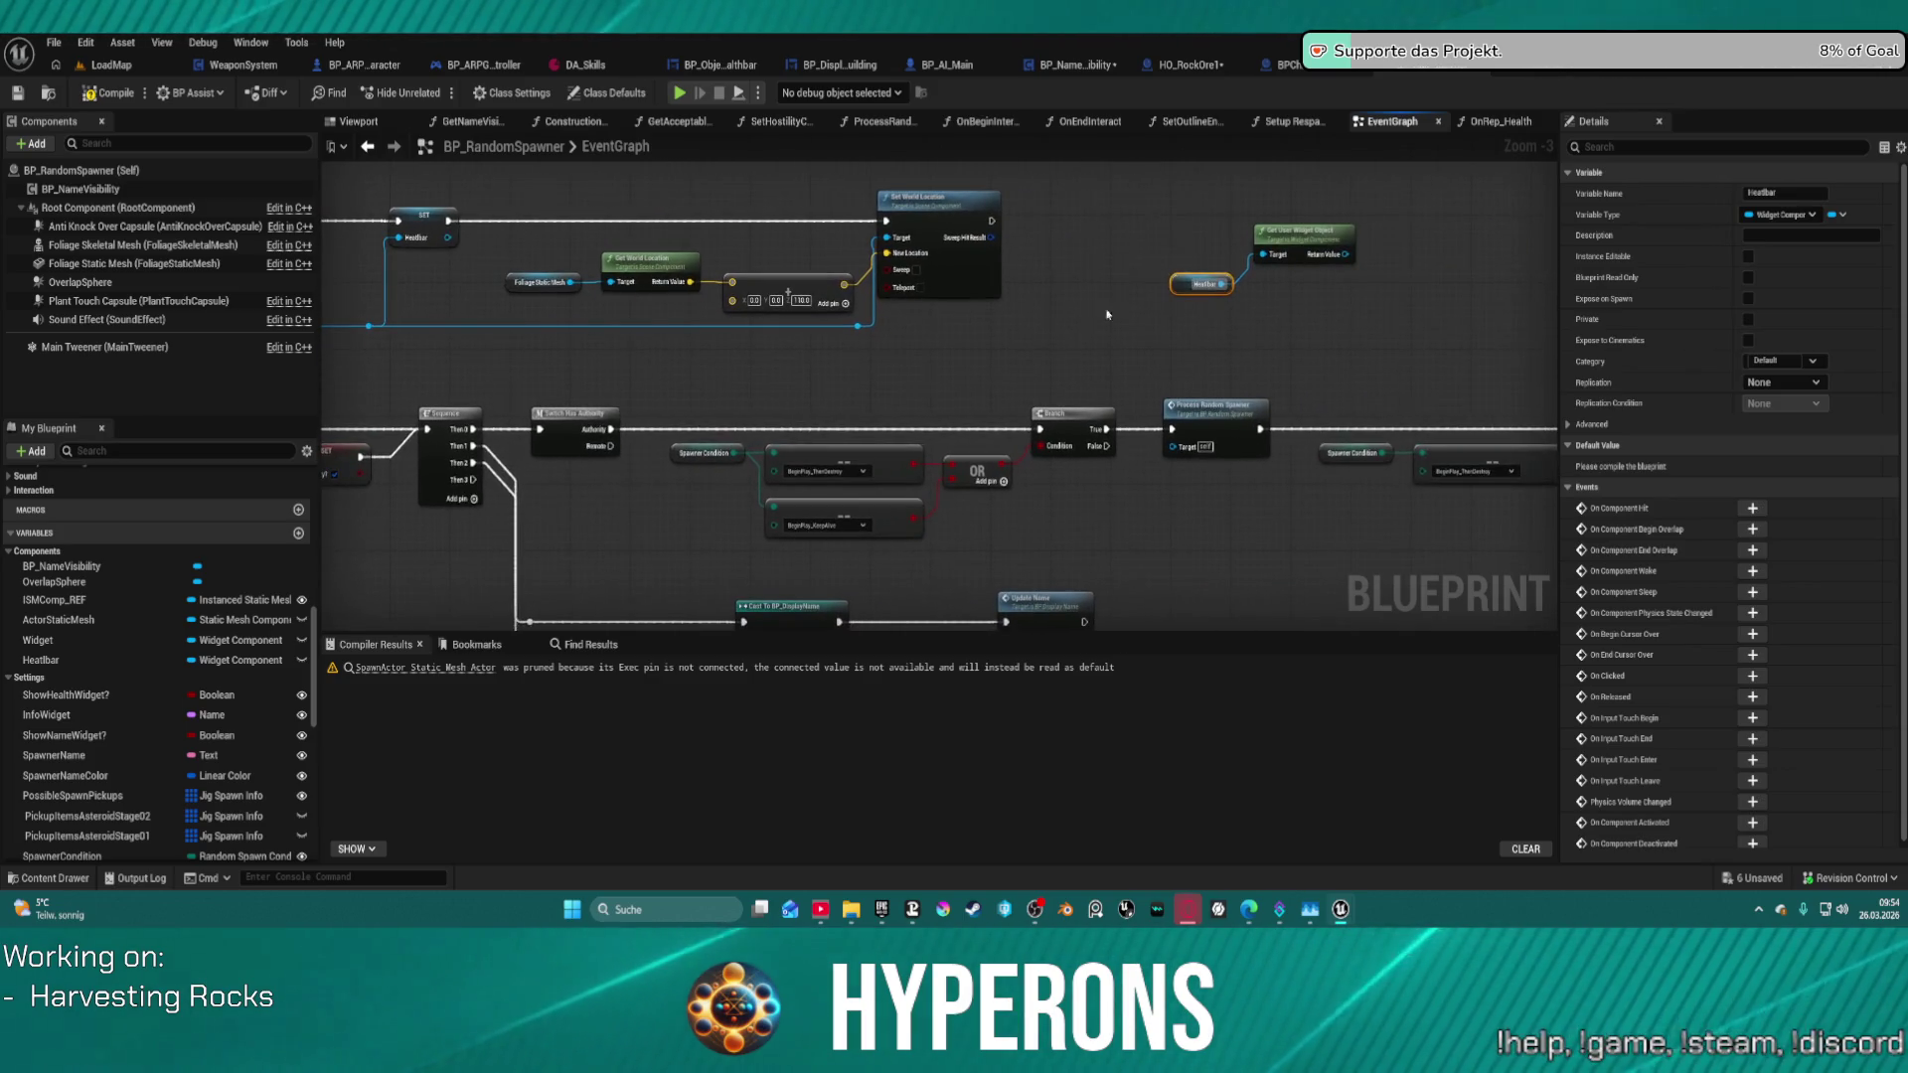
{"action": "left_click", "coordinate": [1107, 314]}
- Paste the Heatbar and Get User Widget Object nodes and add a Set Visibility on the Branch's True output
{"action": "scroll", "coordinate": [1083, 224], "scroll_direction": "down", "scroll_amount": 7}
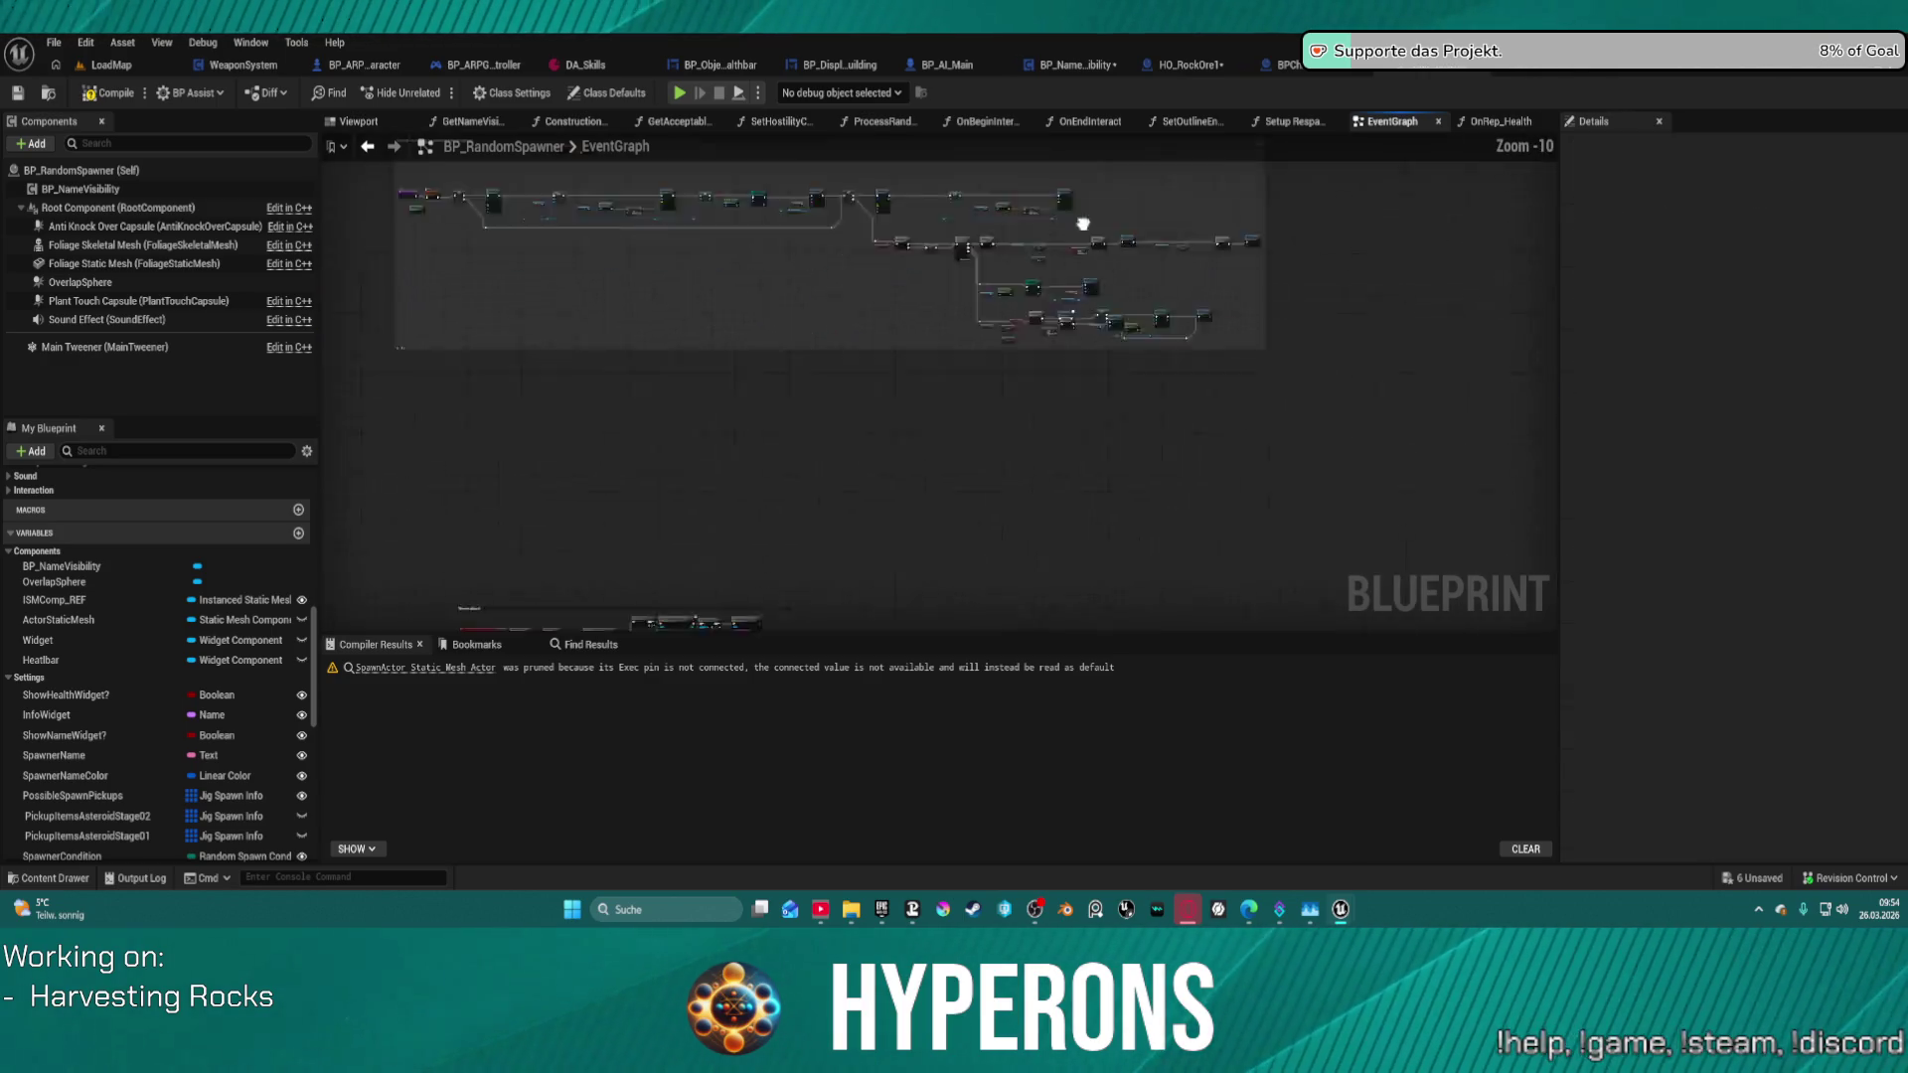
{"action": "scroll", "coordinate": [1320, 554], "scroll_direction": "up", "scroll_amount": 4}
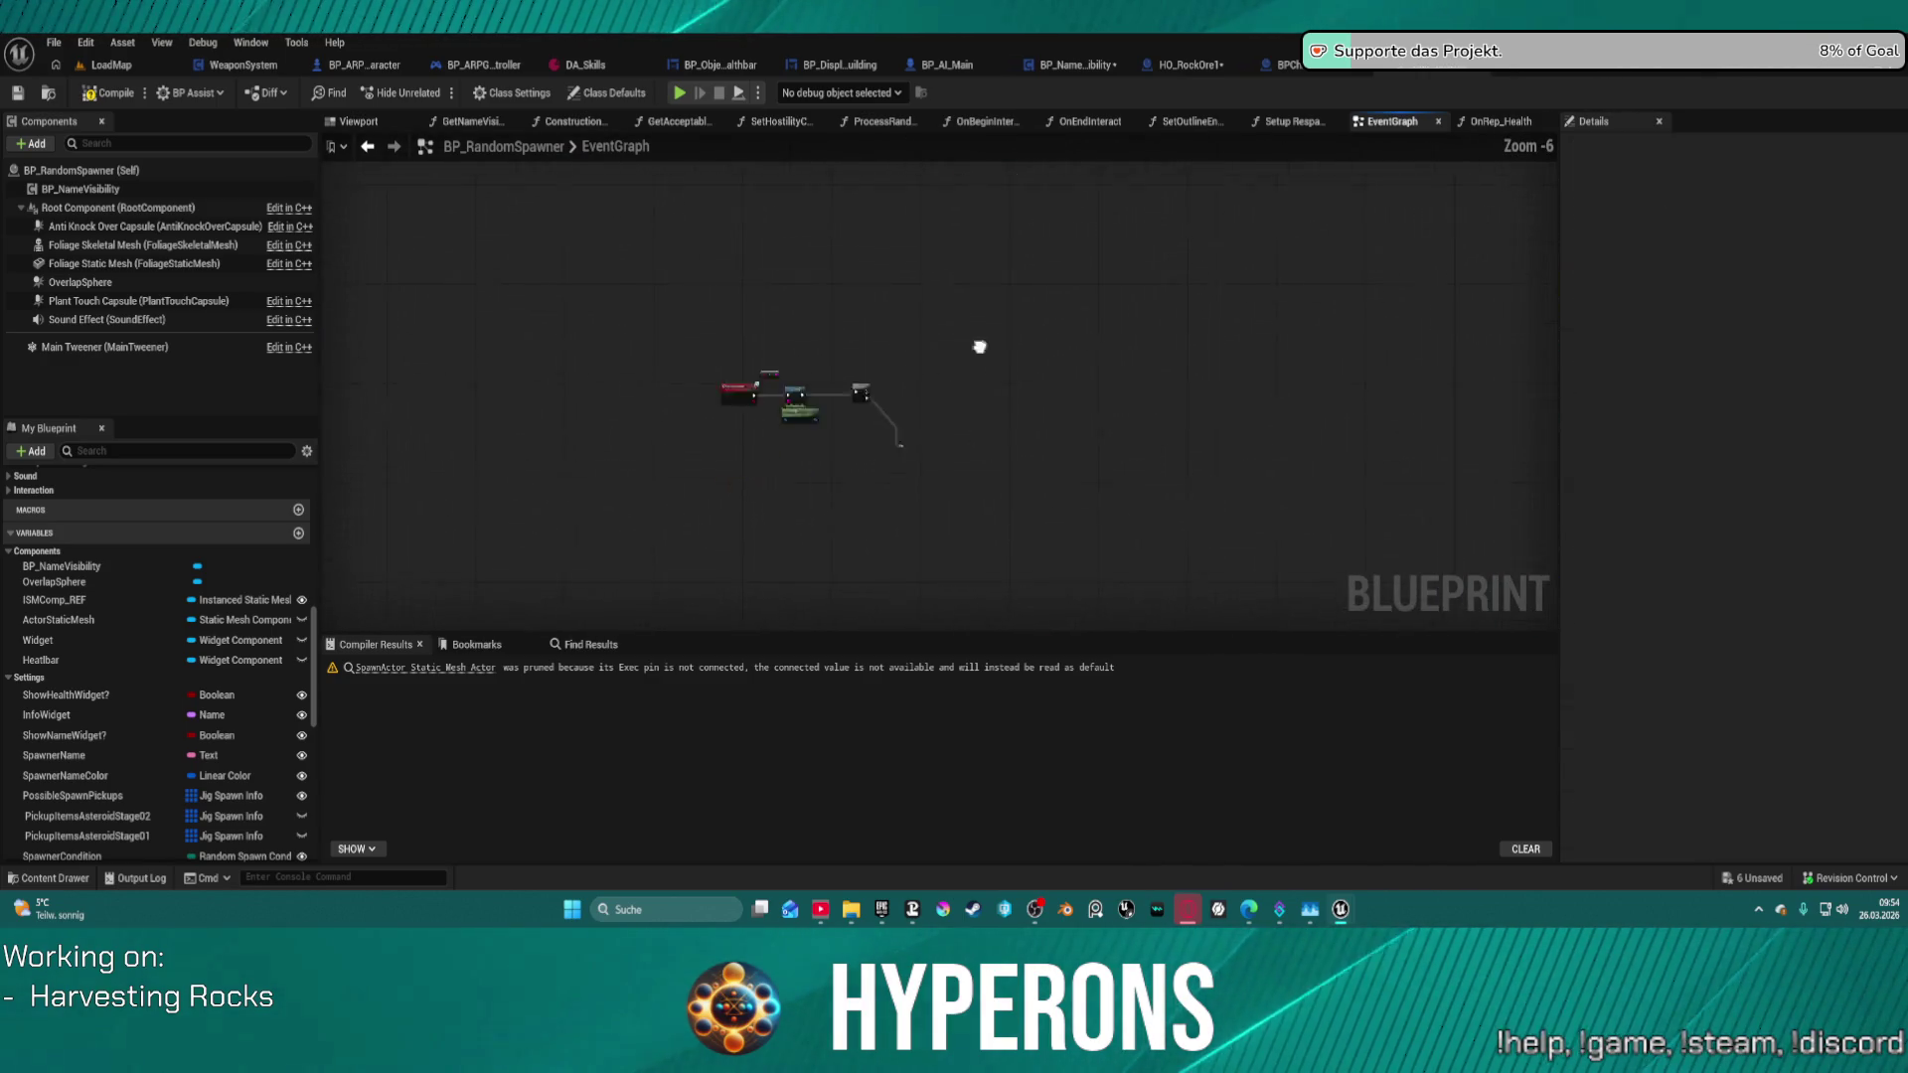
{"action": "scroll", "coordinate": [979, 347], "scroll_direction": "up", "scroll_amount": 5}
{"action": "left_click_drag", "start_coordinate": [996, 273], "coordinate": [972, 405]}
{"action": "key", "text": "ctrl+v"}
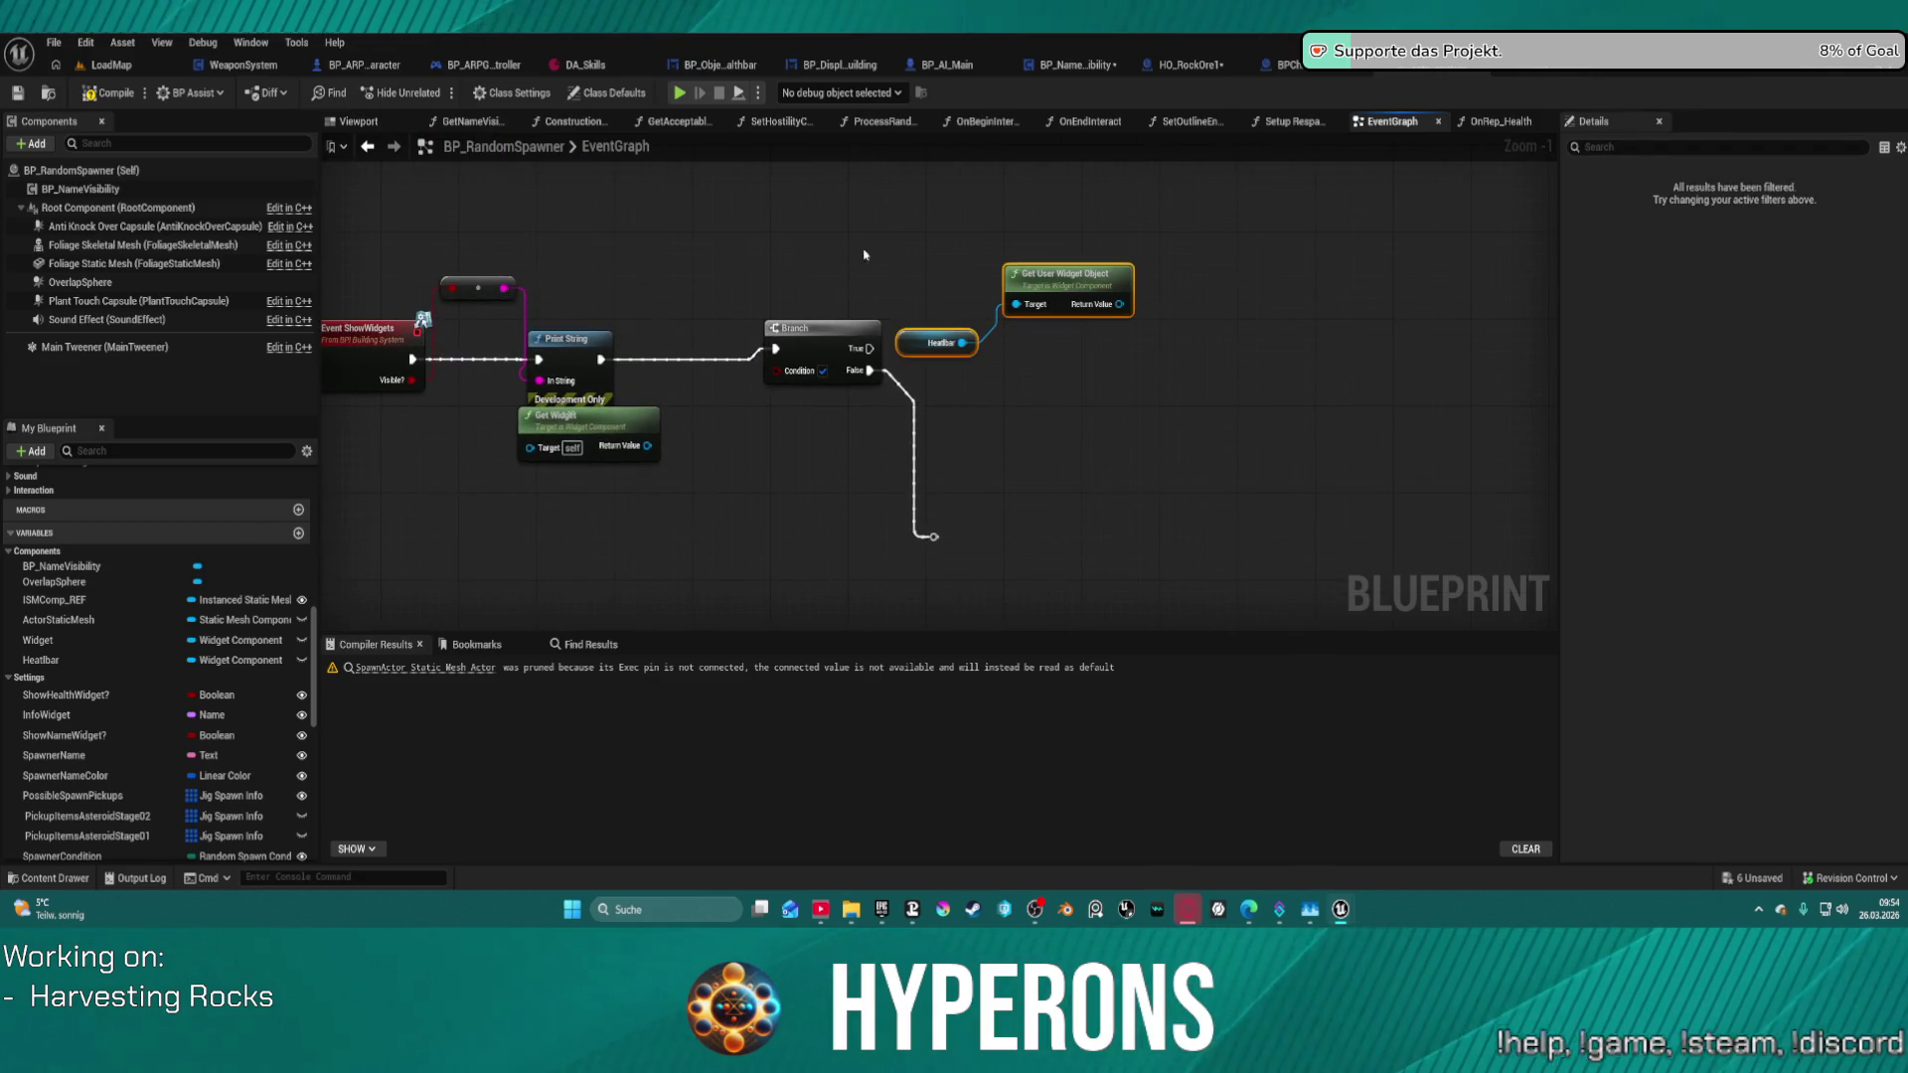
{"action": "left_click_drag", "start_coordinate": [1119, 304], "coordinate": [1158, 332]}
{"action": "type", "text": "set vis"}
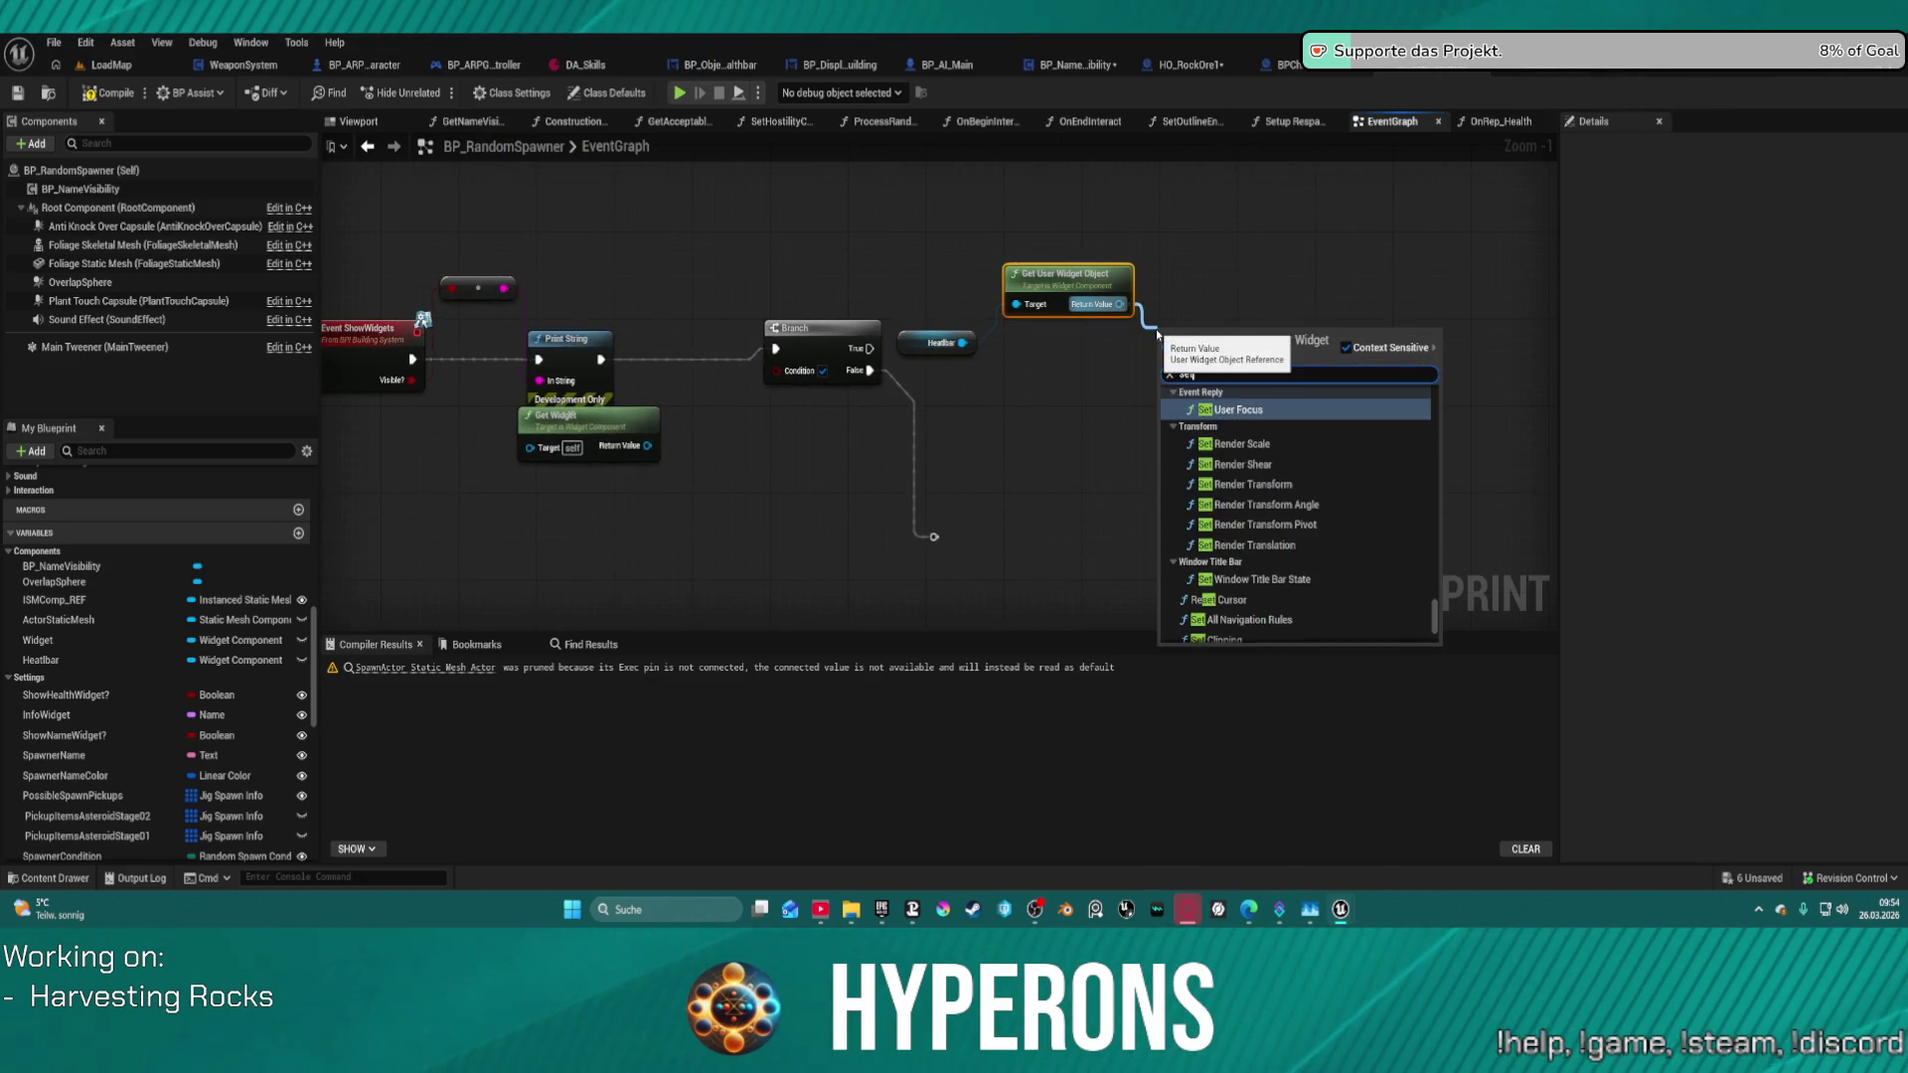
{"action": "key", "text": "Return"}
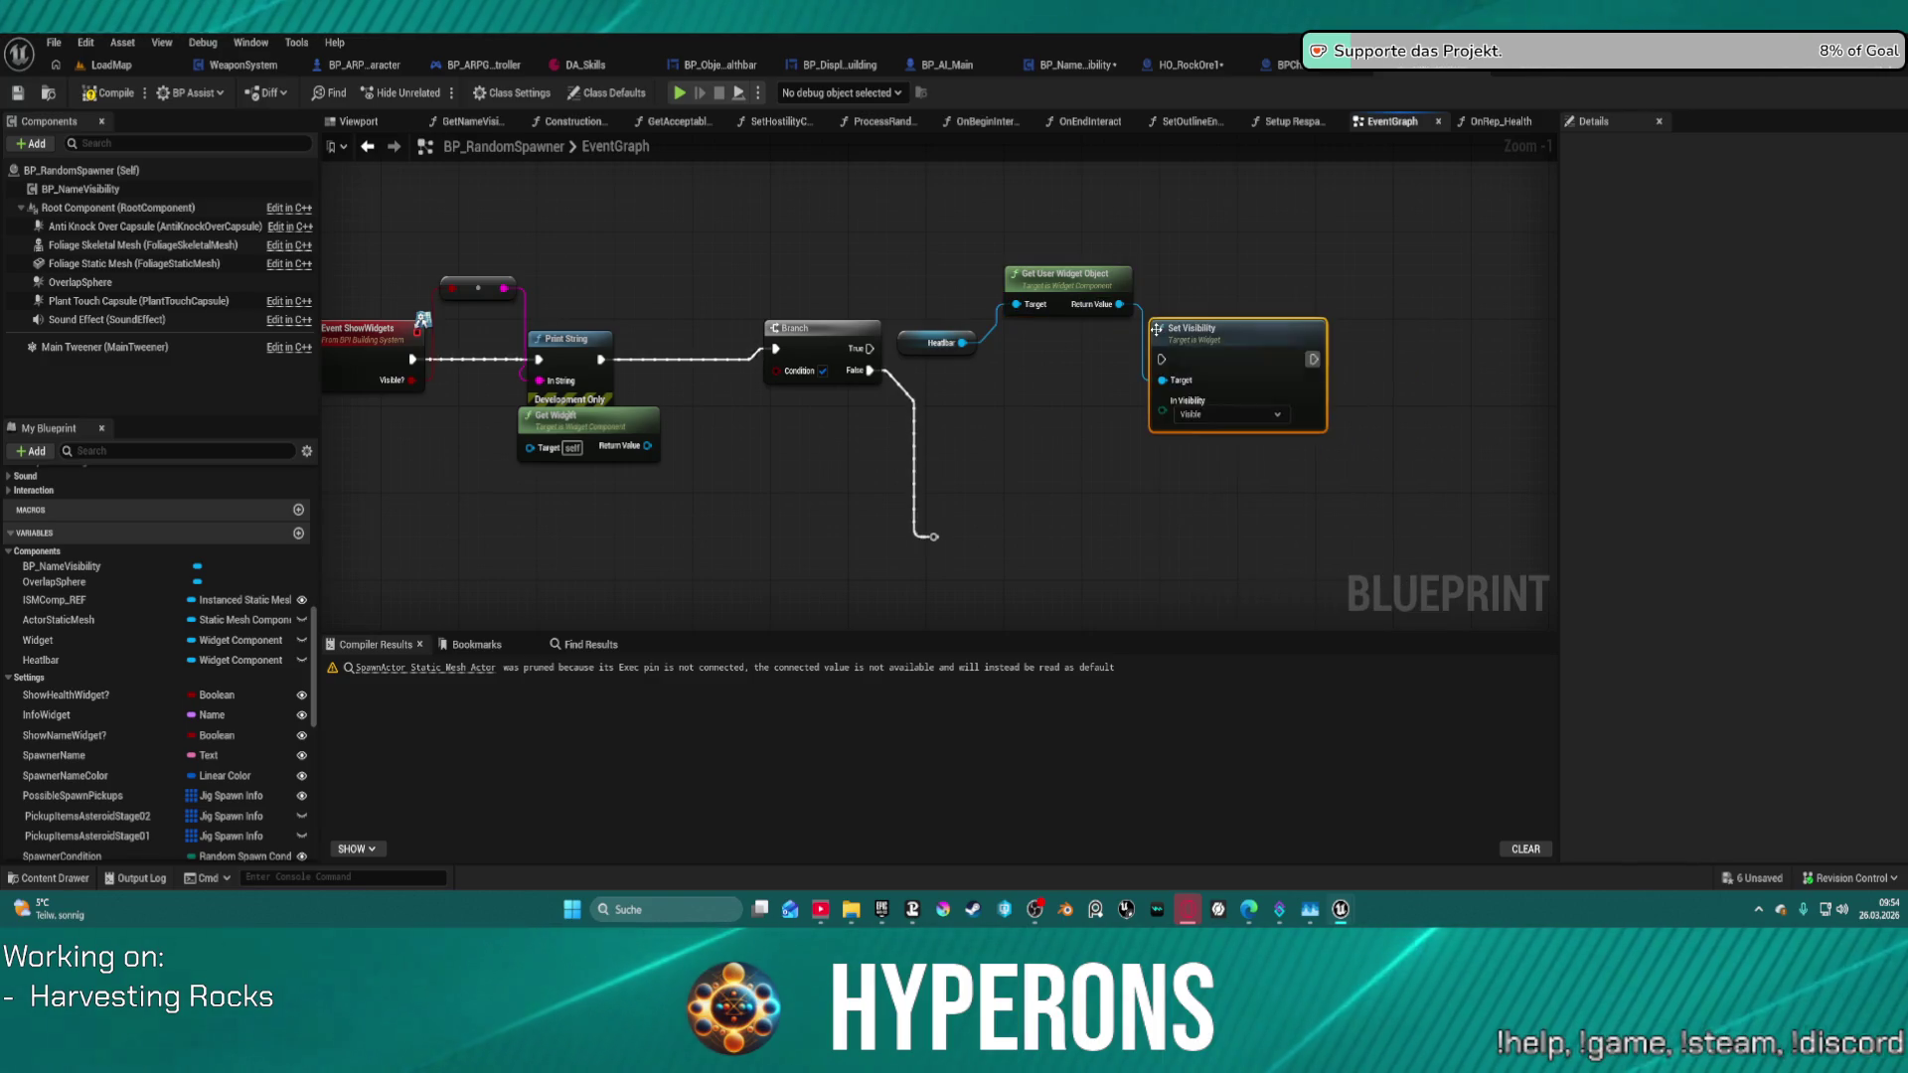
{"action": "left_click_drag", "start_coordinate": [1161, 358], "coordinate": [870, 348]}
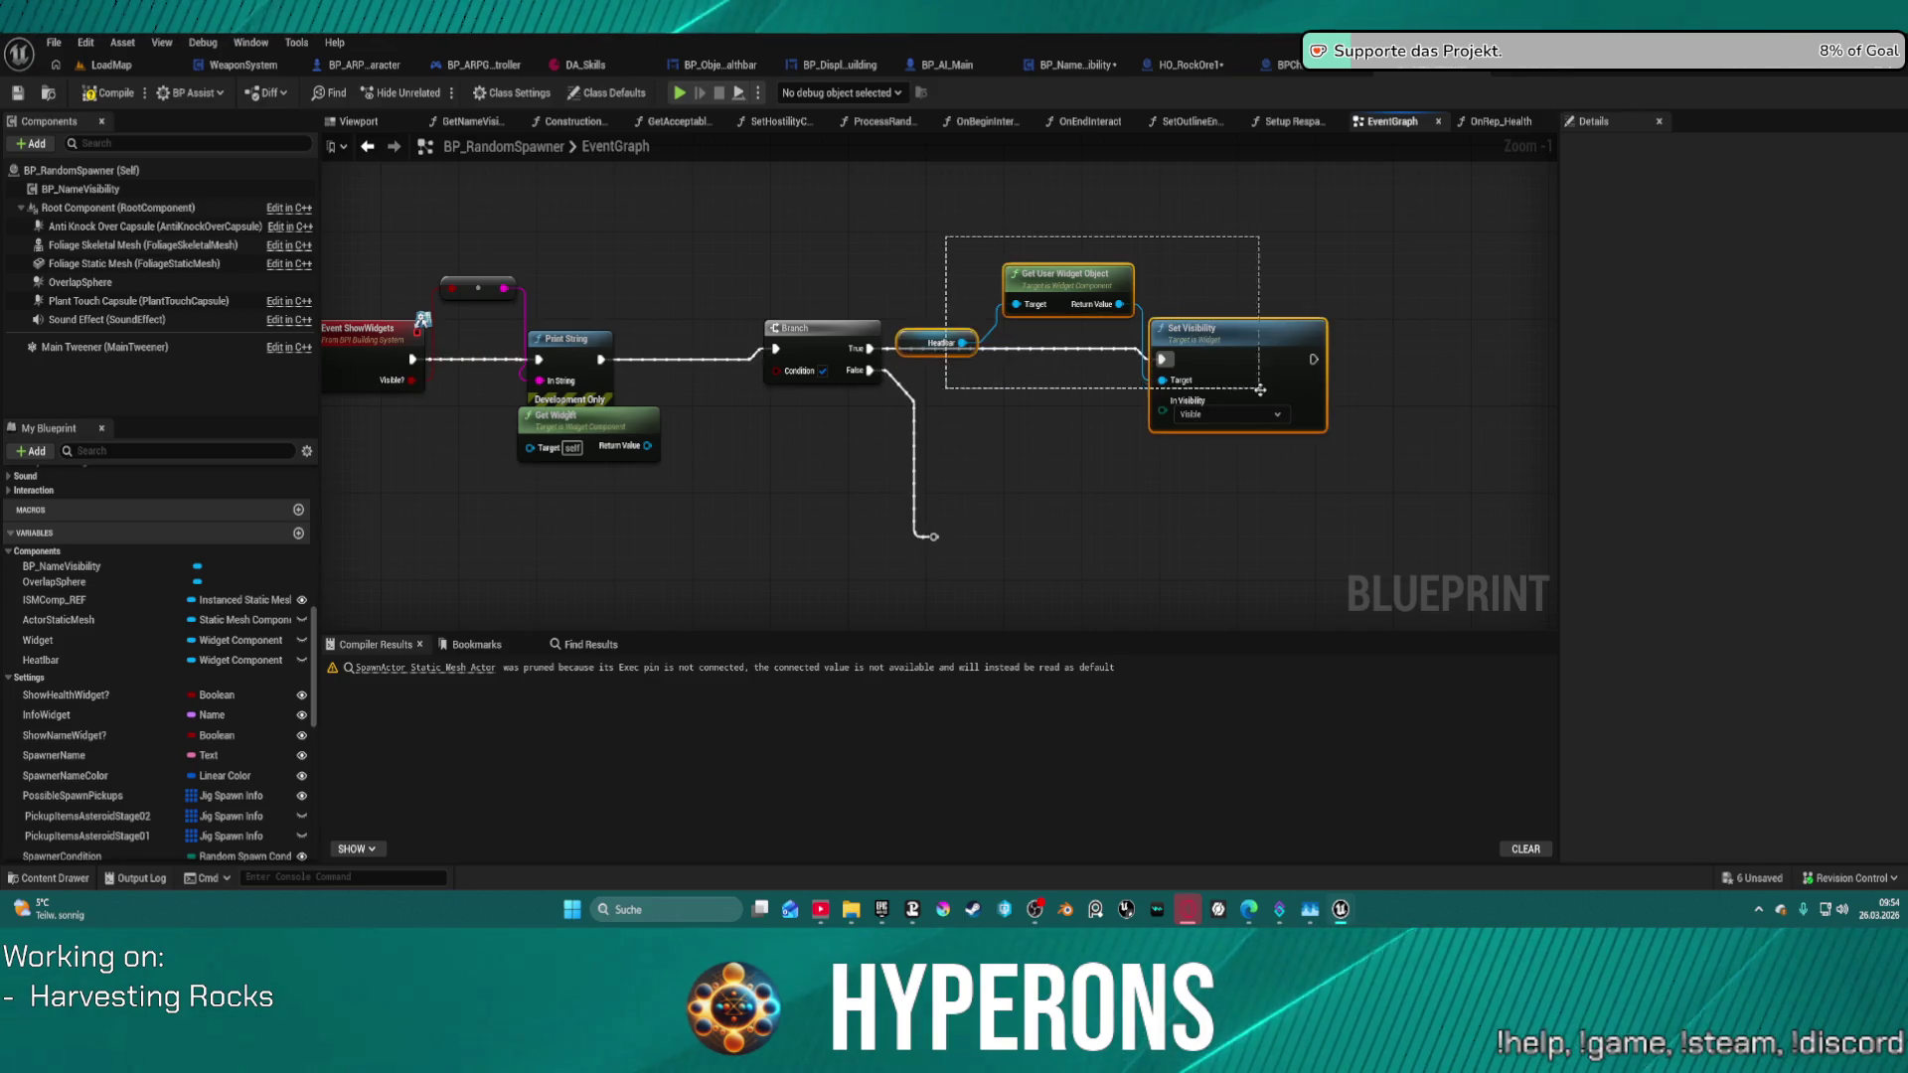
- Duplicate the visibility nodes for the False output with visibility set to Hidden
{"action": "left_click", "coordinate": [1158, 542]}
{"action": "left_click_drag", "start_coordinate": [1157, 542], "coordinate": [894, 263]}
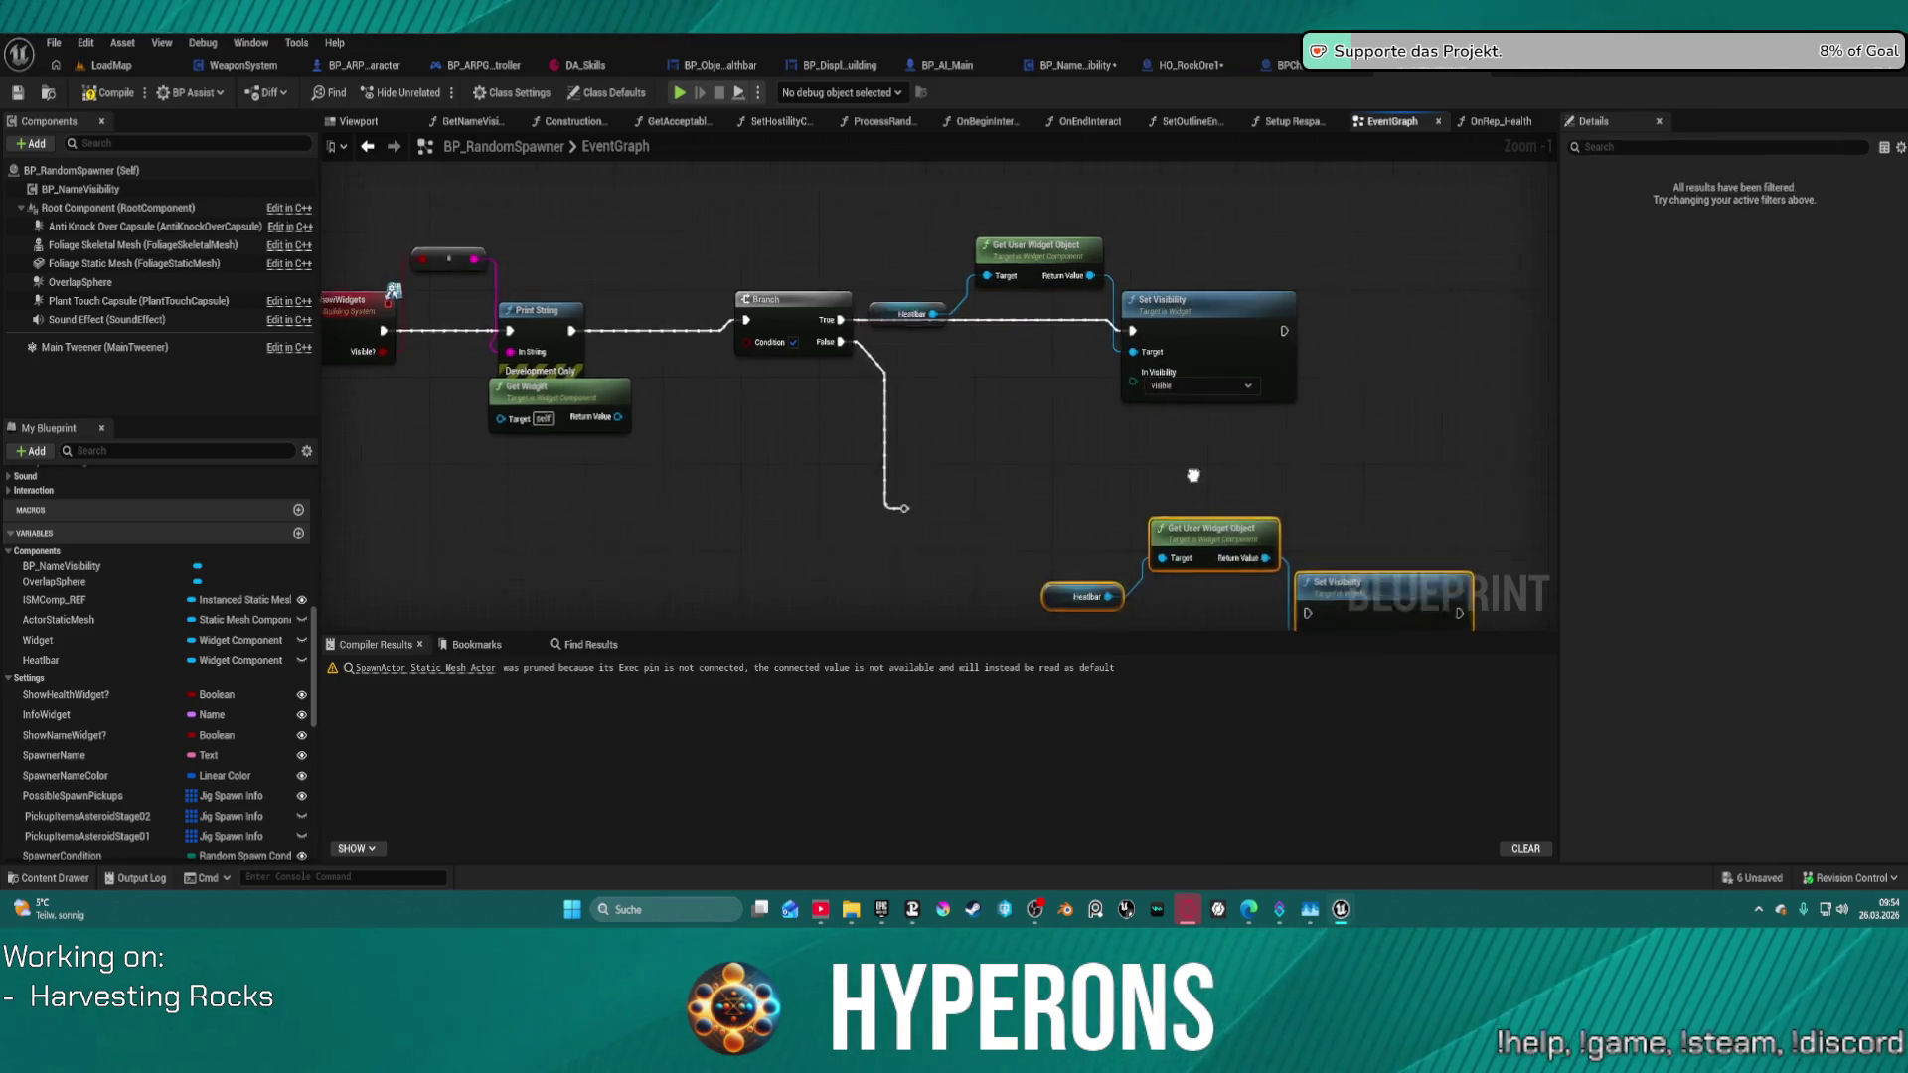
{"action": "mouse_move", "coordinate": [1174, 333]}
{"action": "left_mouse_down"}
{"action": "mouse_move", "coordinate": [1286, 475]}
{"action": "mouse_move", "coordinate": [873, 389]}
{"action": "left_mouse_up"}
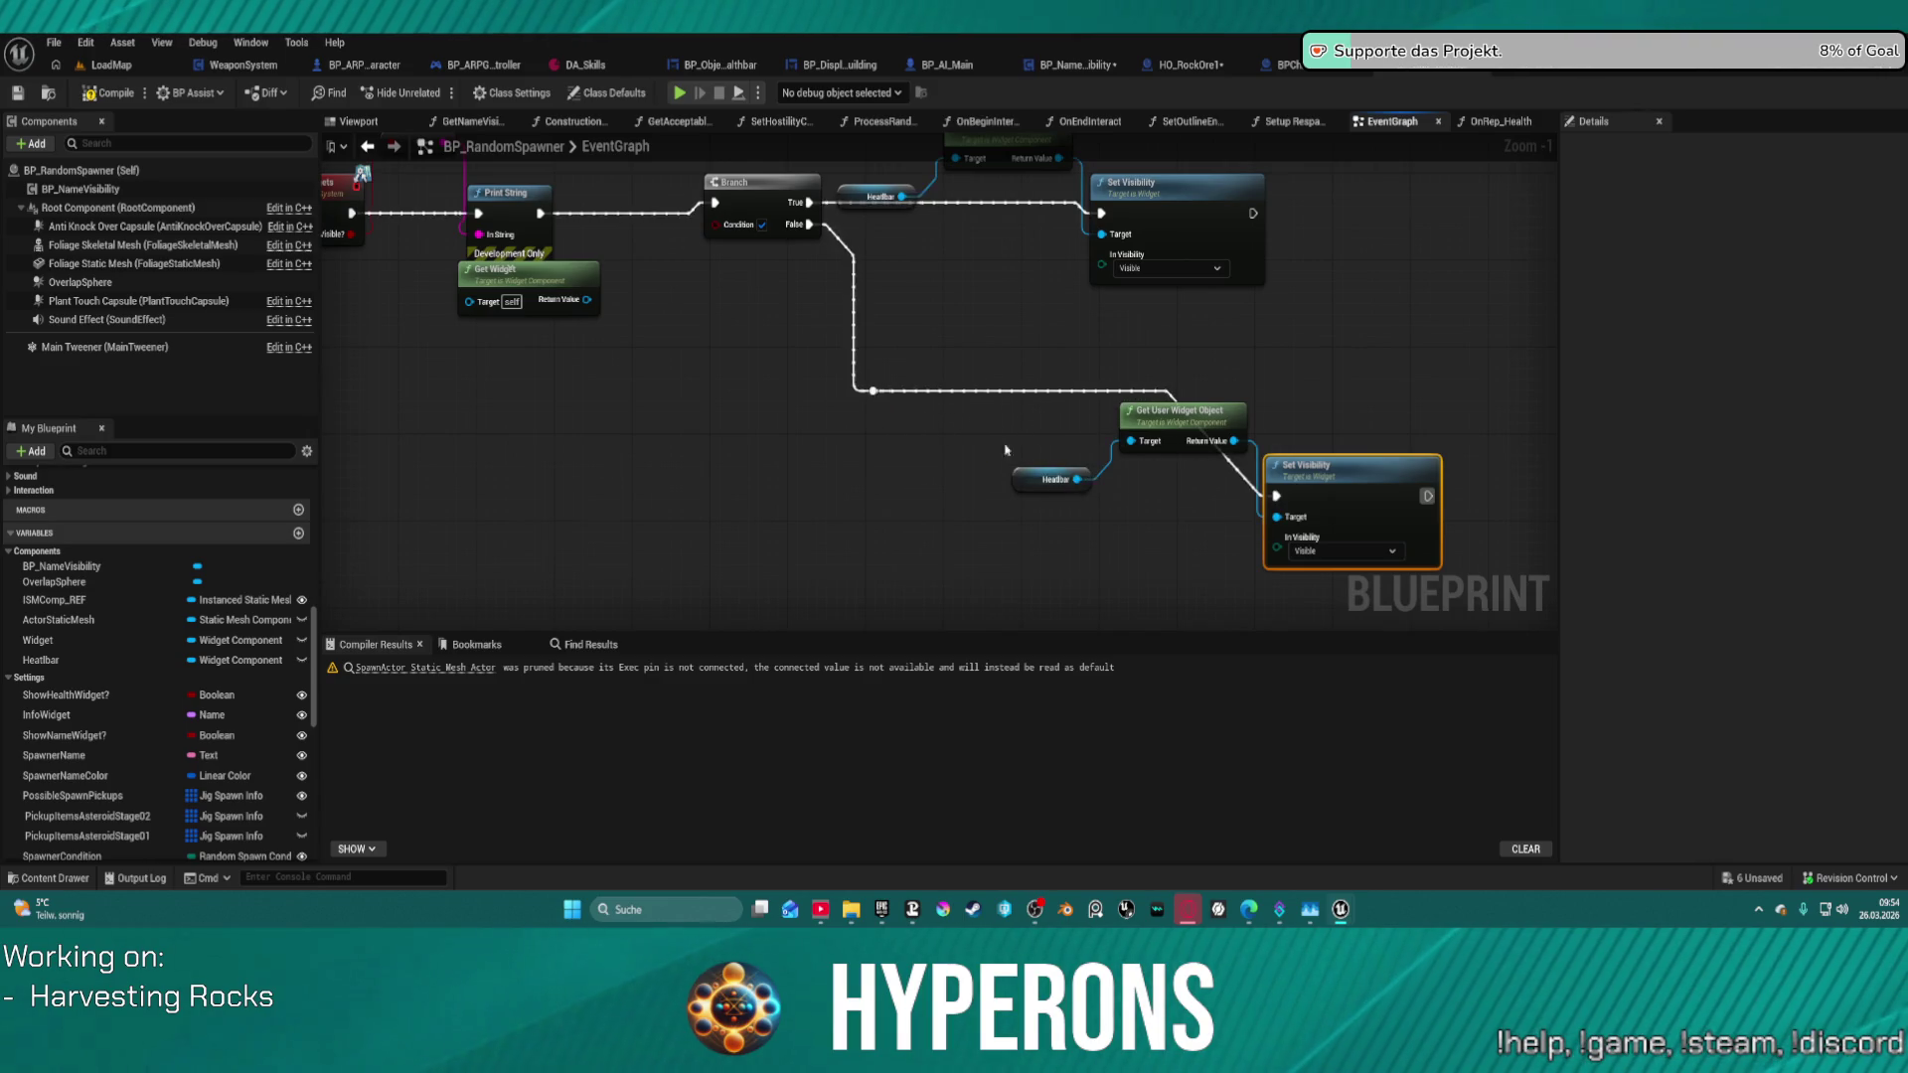
{"action": "left_click", "coordinate": [1346, 552]}
{"action": "left_click", "coordinate": [1321, 598]}
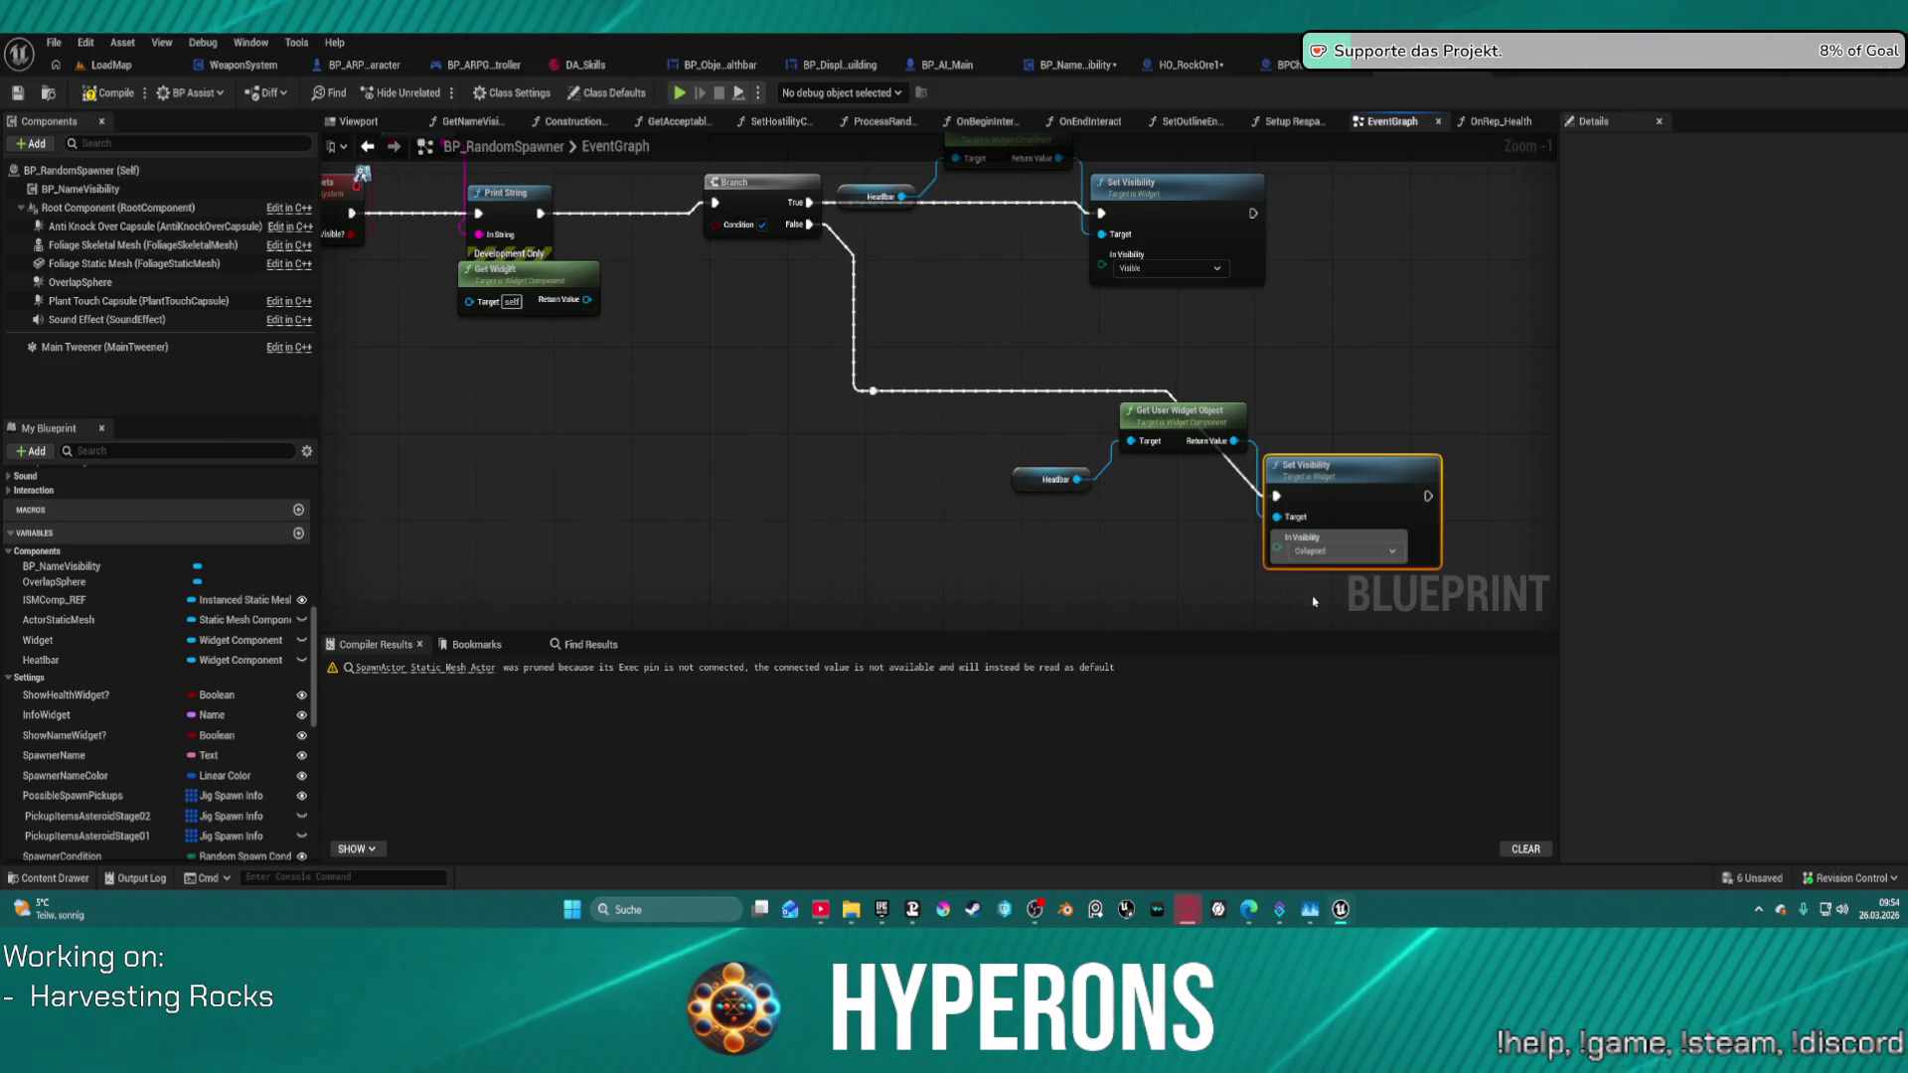
{"action": "left_click", "coordinate": [1346, 553]}
{"action": "left_click", "coordinate": [1321, 599]}
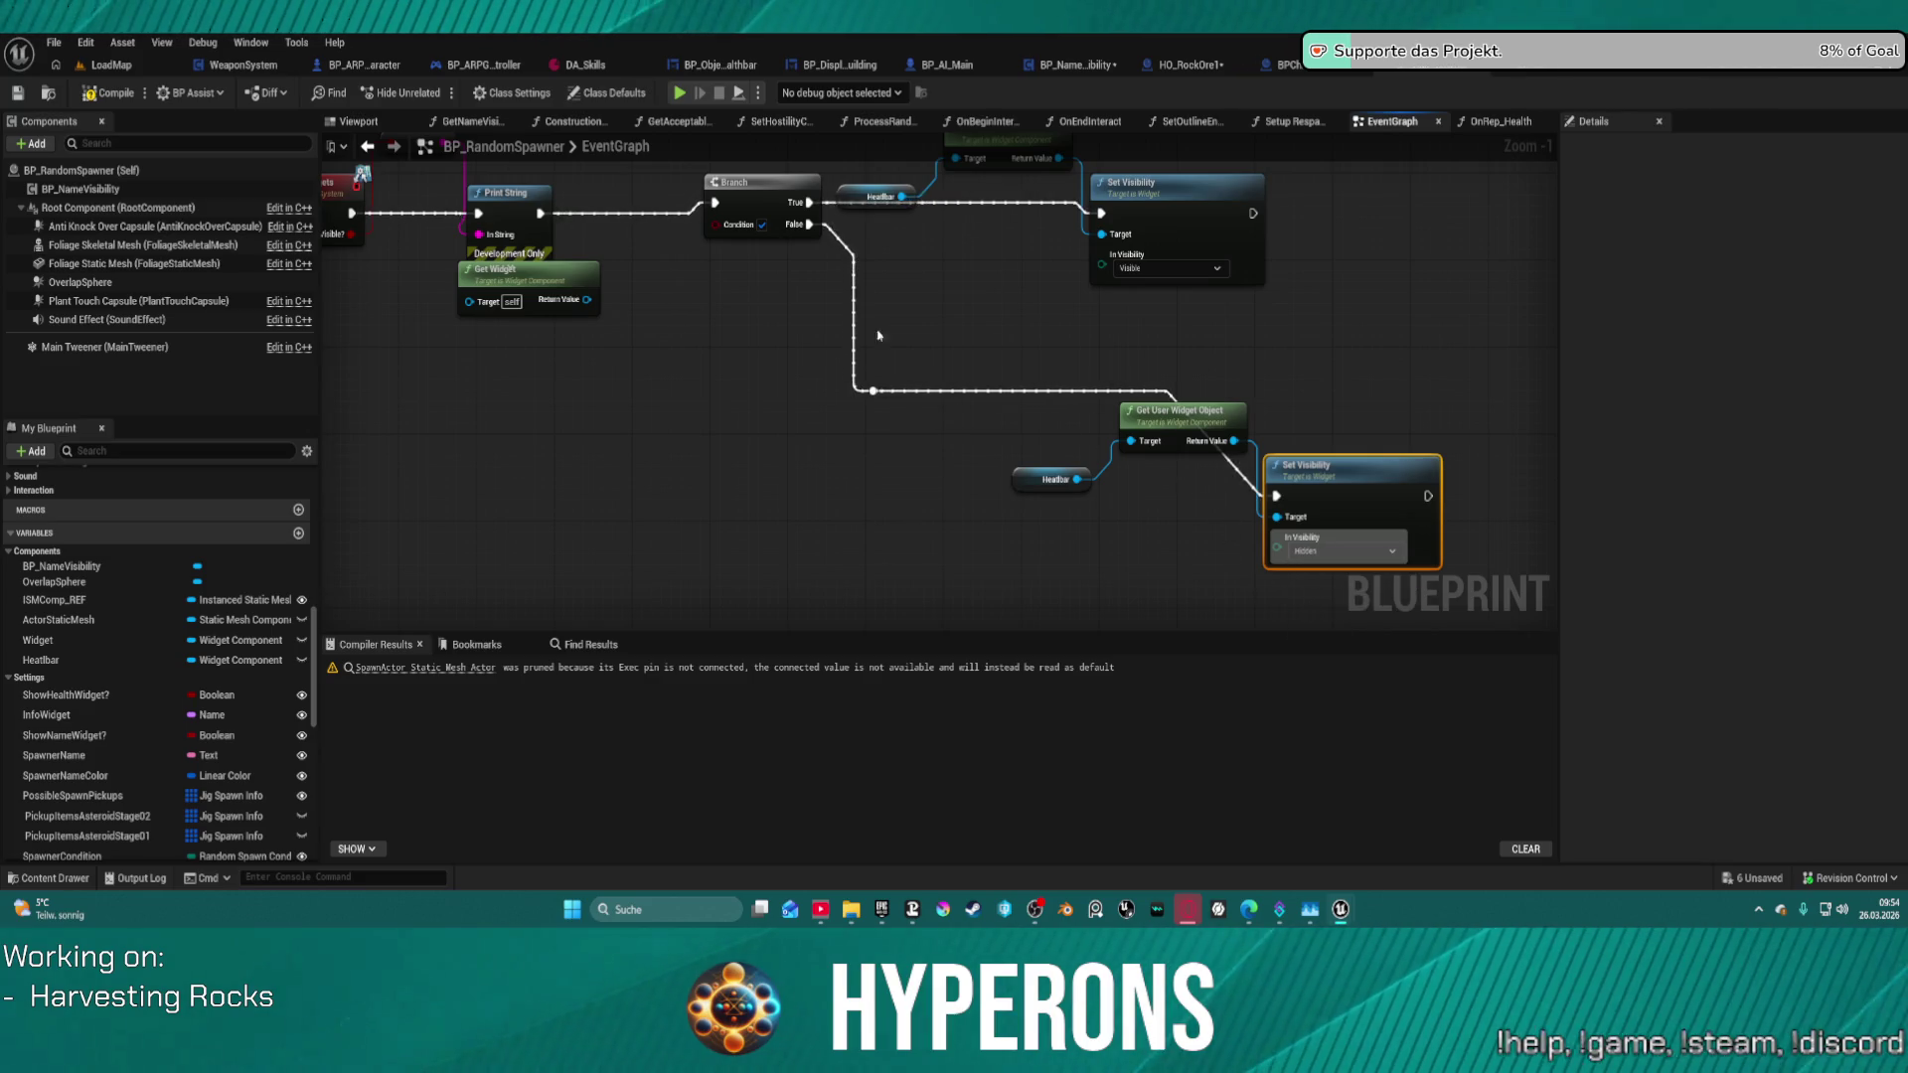
- Delete the debug Print String, wire Event ShowWidgets directly into the Branch, and start Play
{"action": "left_click_drag", "start_coordinate": [877, 335], "coordinate": [1063, 333]}
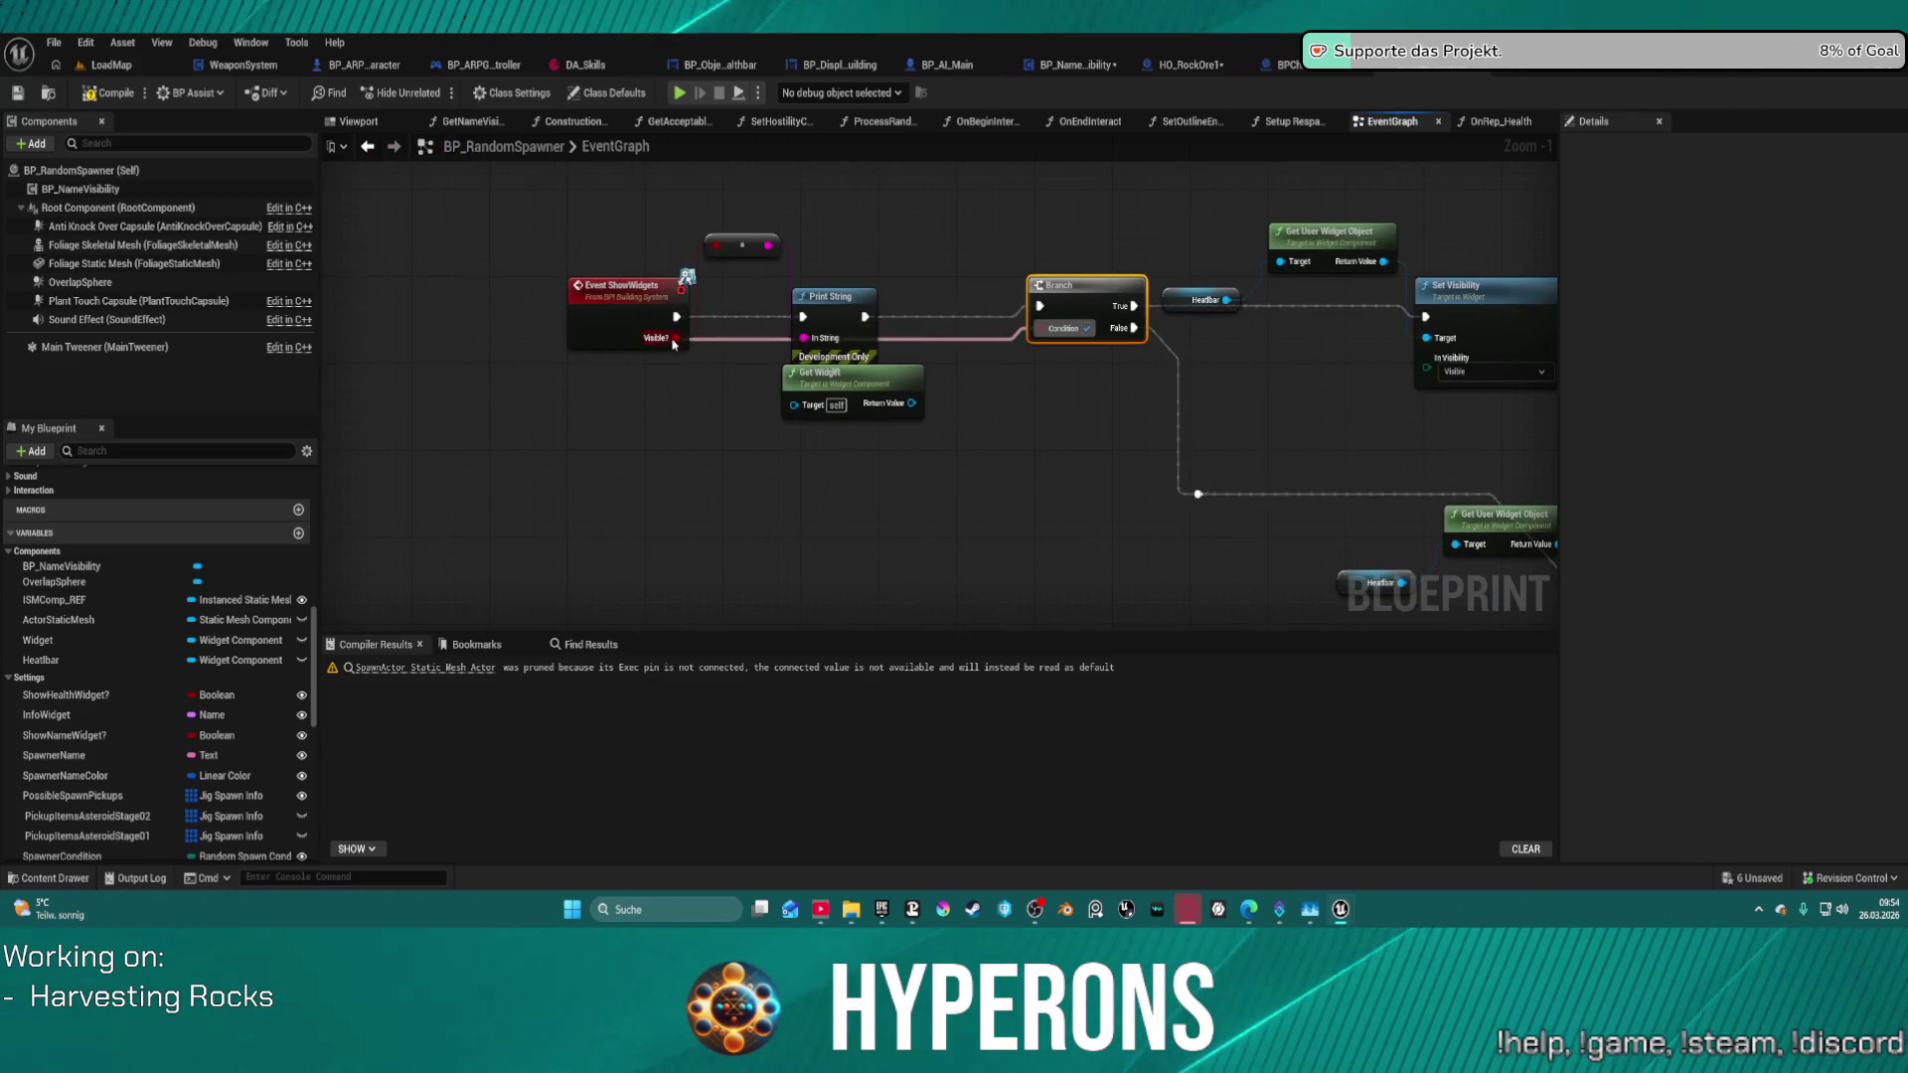
{"action": "mouse_move", "coordinate": [701, 191]}
{"action": "left_mouse_down"}
{"action": "mouse_move", "coordinate": [785, 263]}
{"action": "mouse_move", "coordinate": [894, 433]}
{"action": "left_mouse_up"}
{"action": "key", "text": "Delete"}
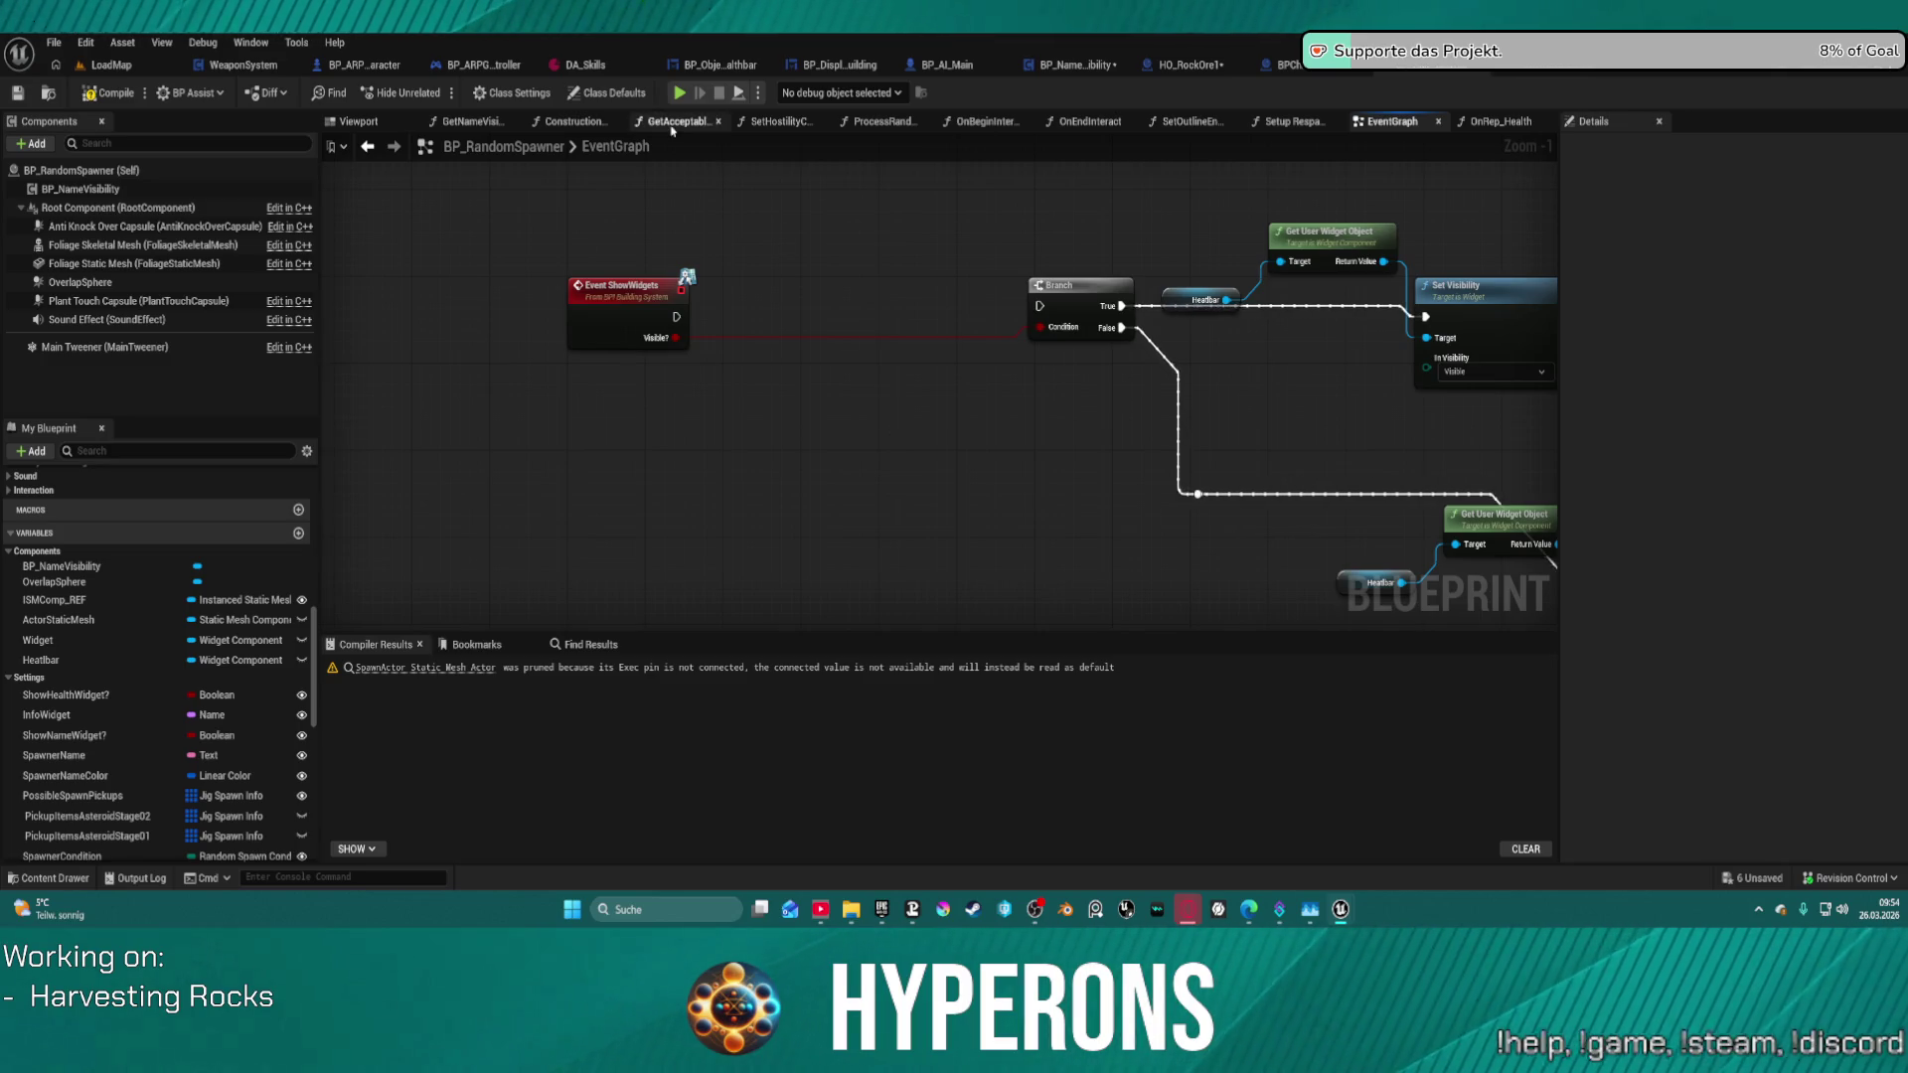
{"action": "left_click_drag", "start_coordinate": [676, 314], "coordinate": [1039, 306]}
{"action": "left_click", "coordinate": [1087, 319]}
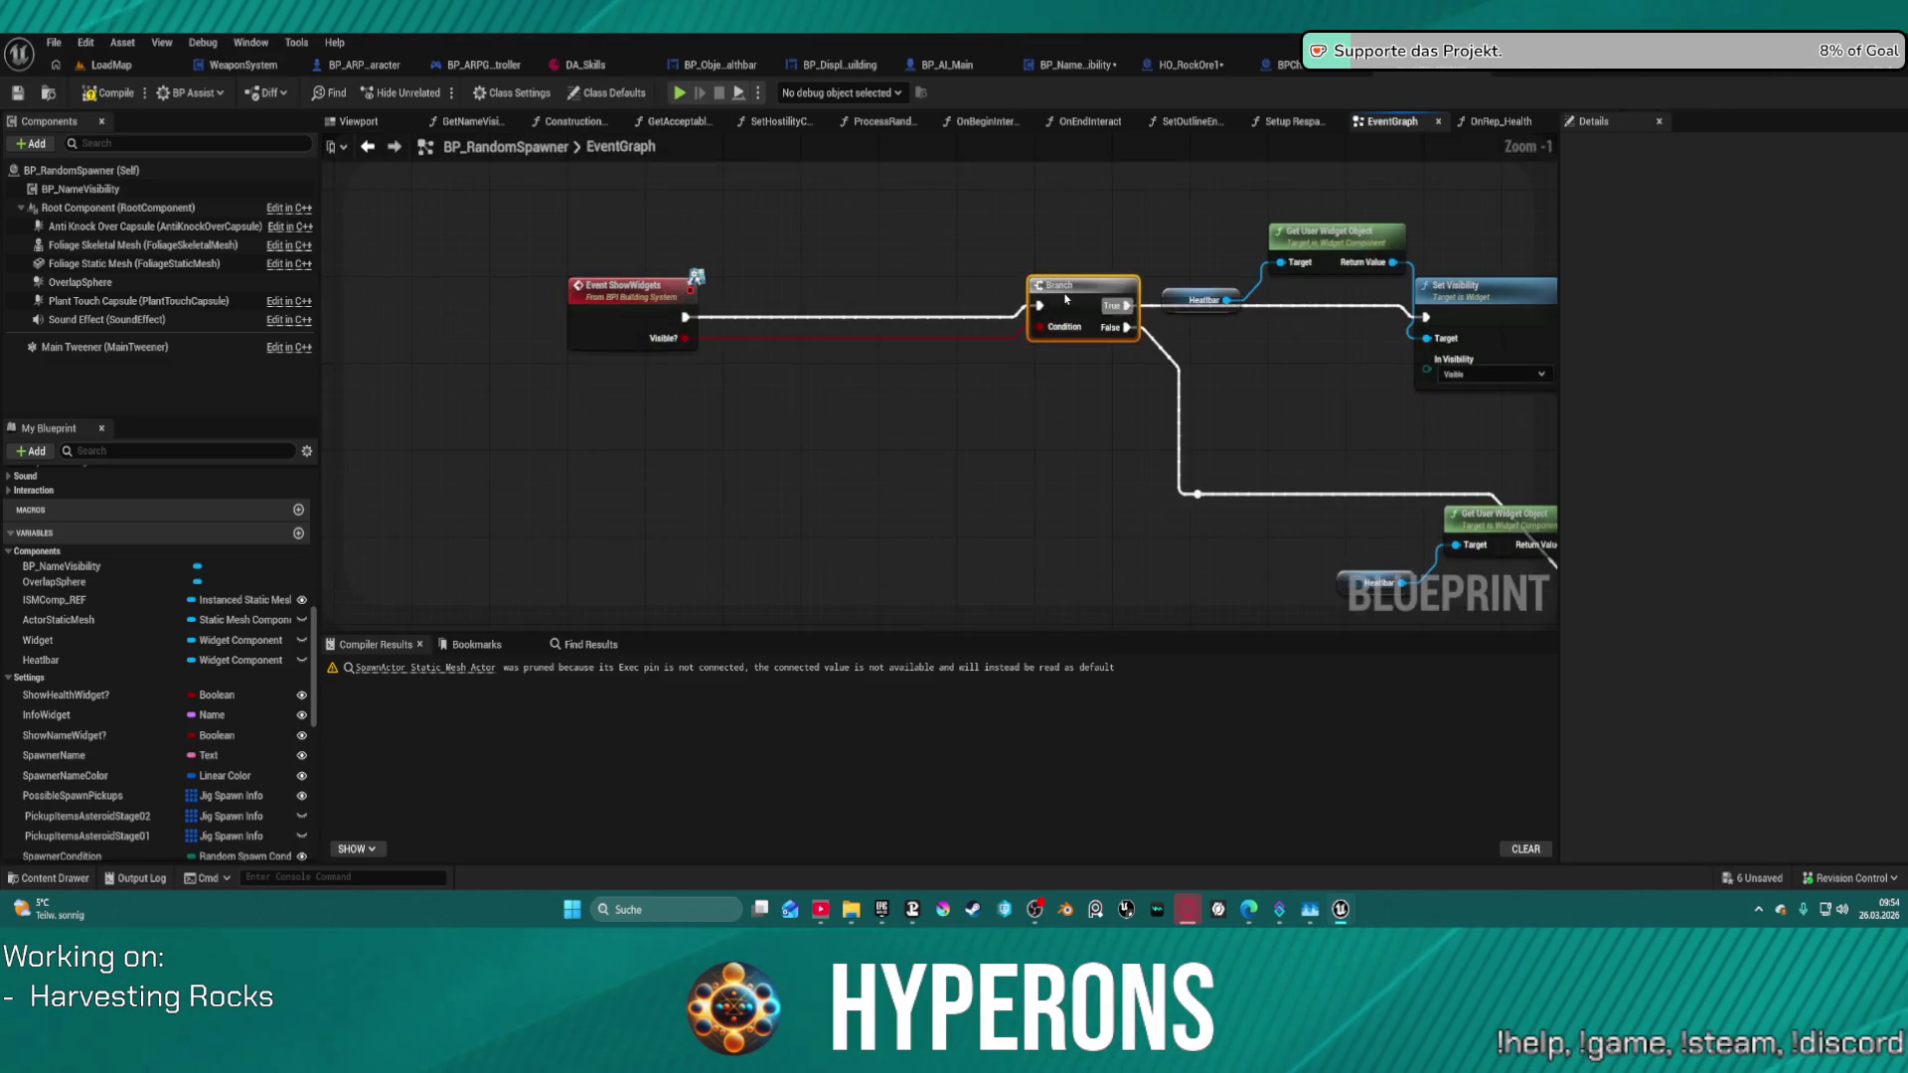
{"action": "key", "text": "f"}
{"action": "left_click", "coordinate": [682, 95]}
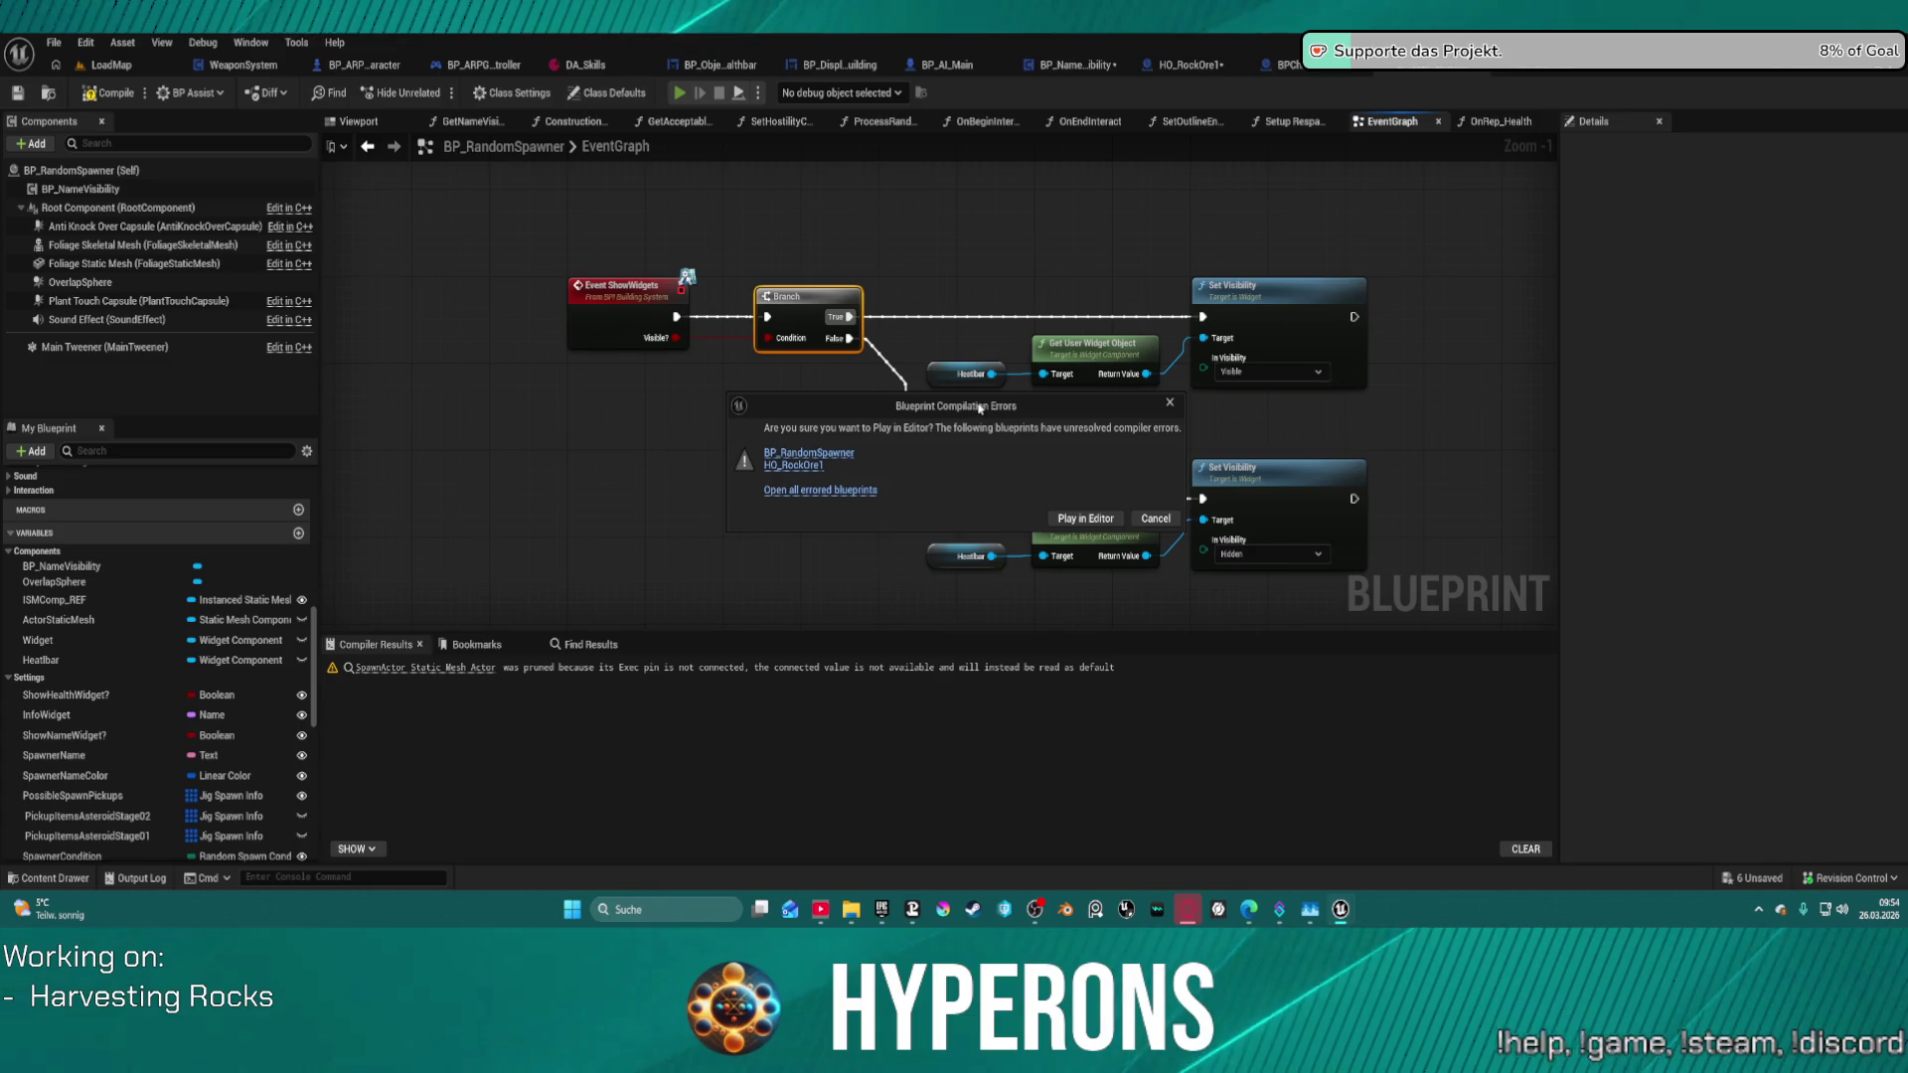
- Cancel play, jump to the OnRep_Health error, and connect Heatbar as Get User Widget Object's Target
{"action": "left_click", "coordinate": [835, 453]}
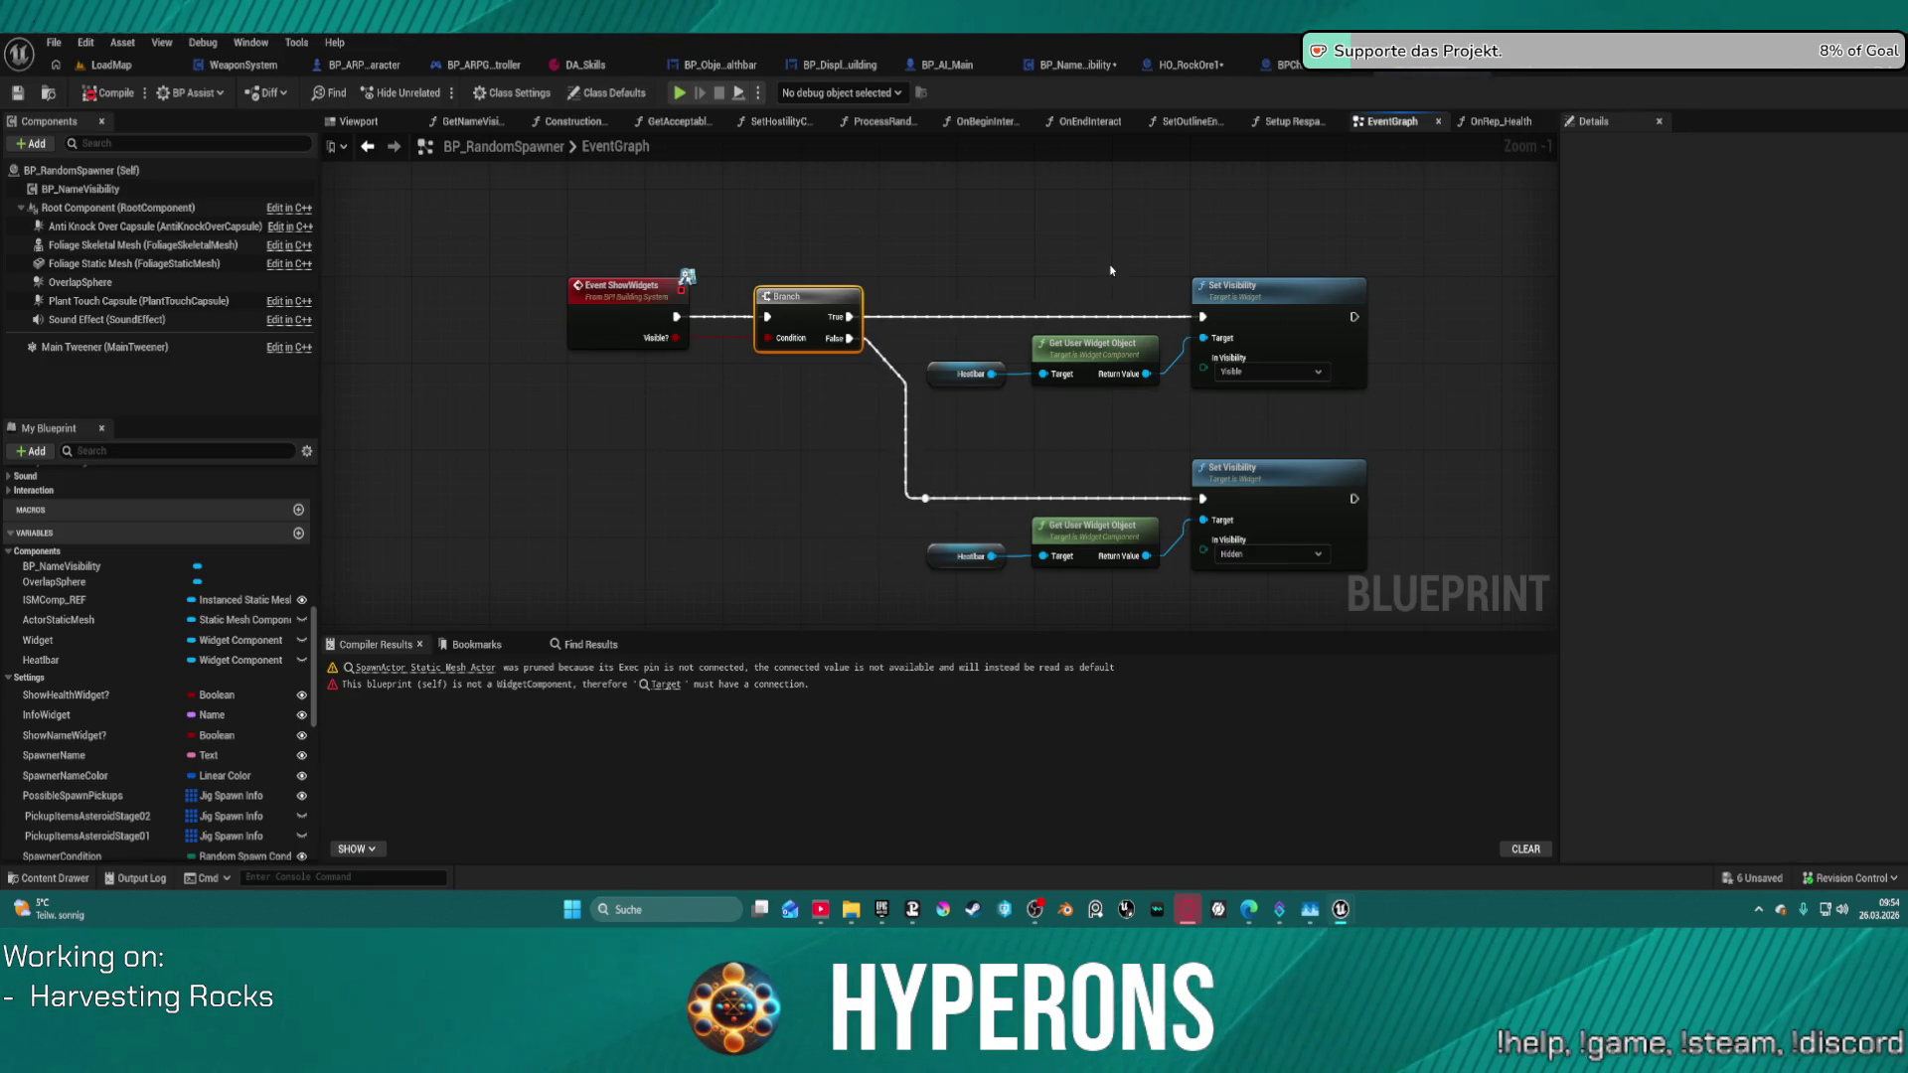
{"action": "left_click", "coordinate": [656, 685]}
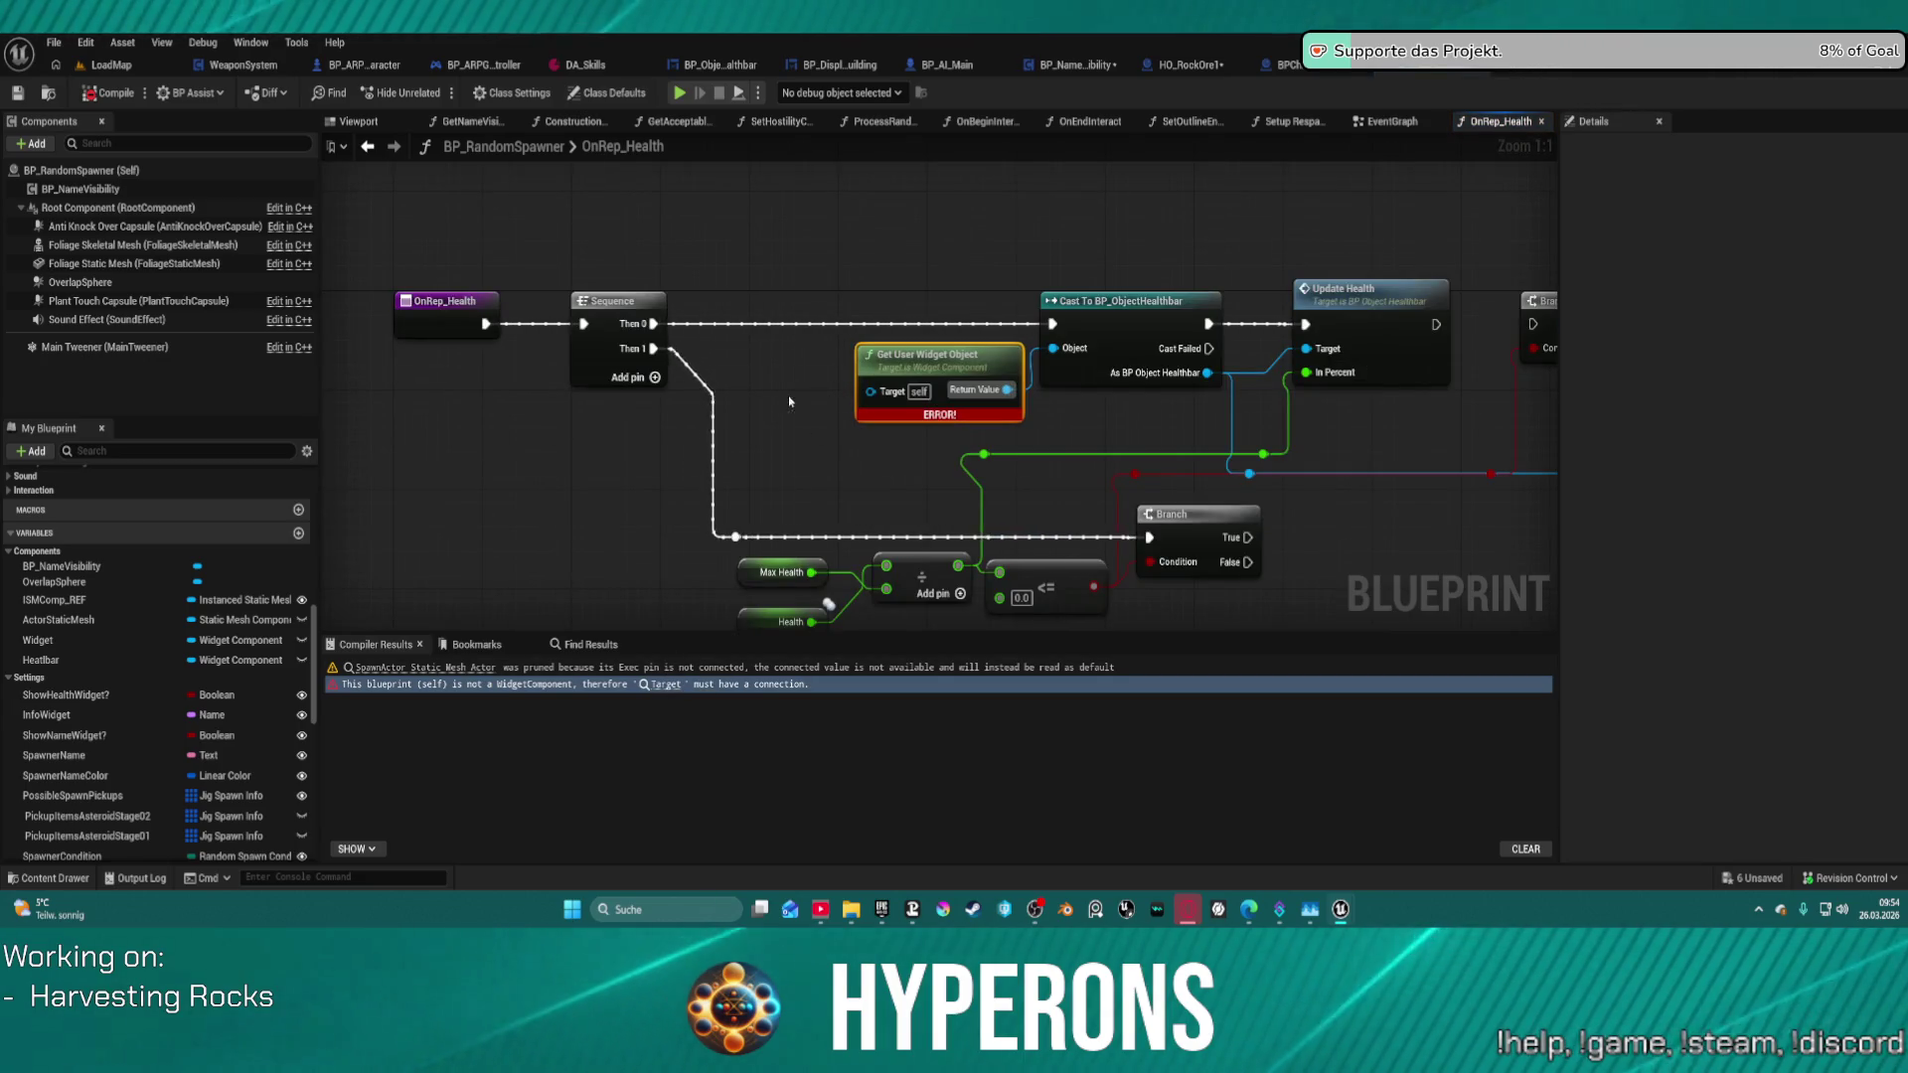
{"action": "scroll", "coordinate": [22, 491], "scroll_direction": "up", "scroll_amount": 3}
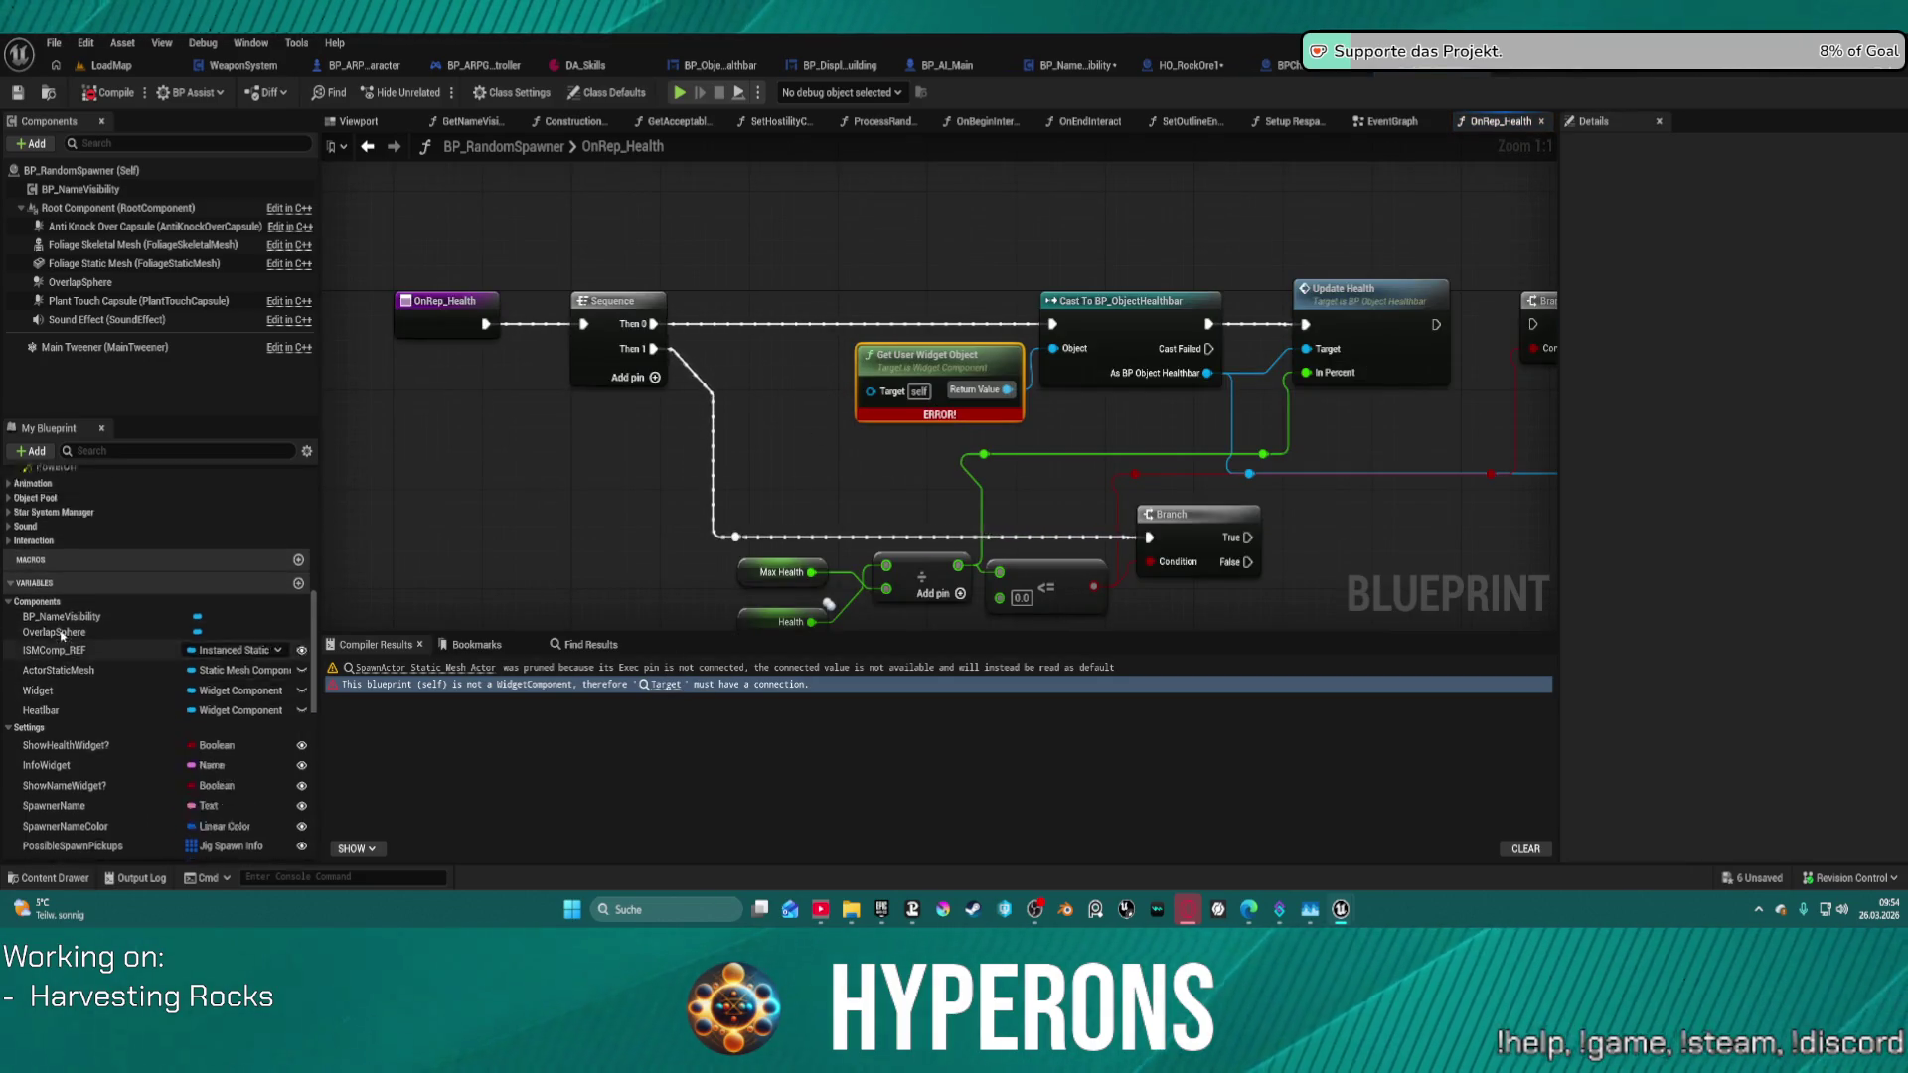
{"action": "left_click_drag", "start_coordinate": [40, 765], "coordinate": [673, 483]}
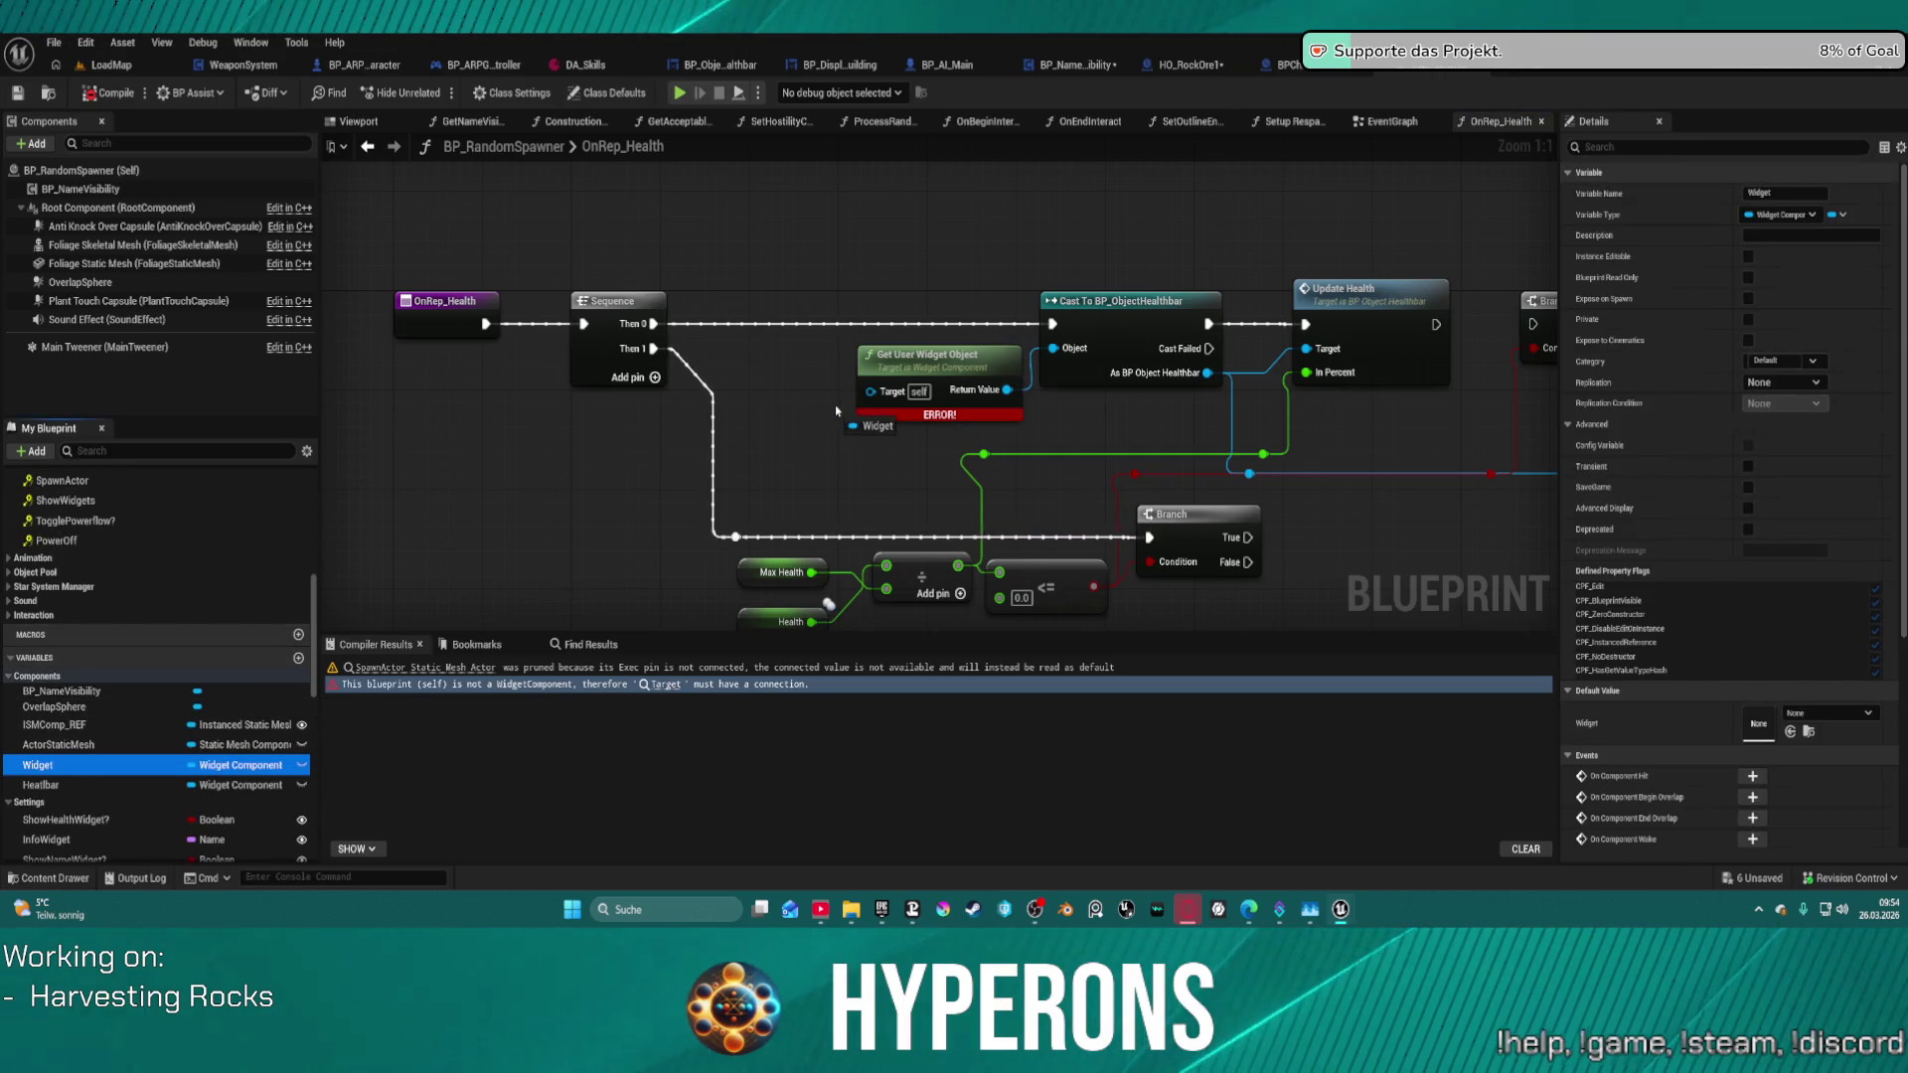
{"action": "mouse_move", "coordinate": [836, 410]}
{"action": "left_mouse_down"}
{"action": "mouse_move", "coordinate": [873, 406]}
{"action": "mouse_move", "coordinate": [764, 428]}
{"action": "mouse_move", "coordinate": [89, 785]}
{"action": "mouse_move", "coordinate": [79, 724]}
{"action": "left_mouse_up"}
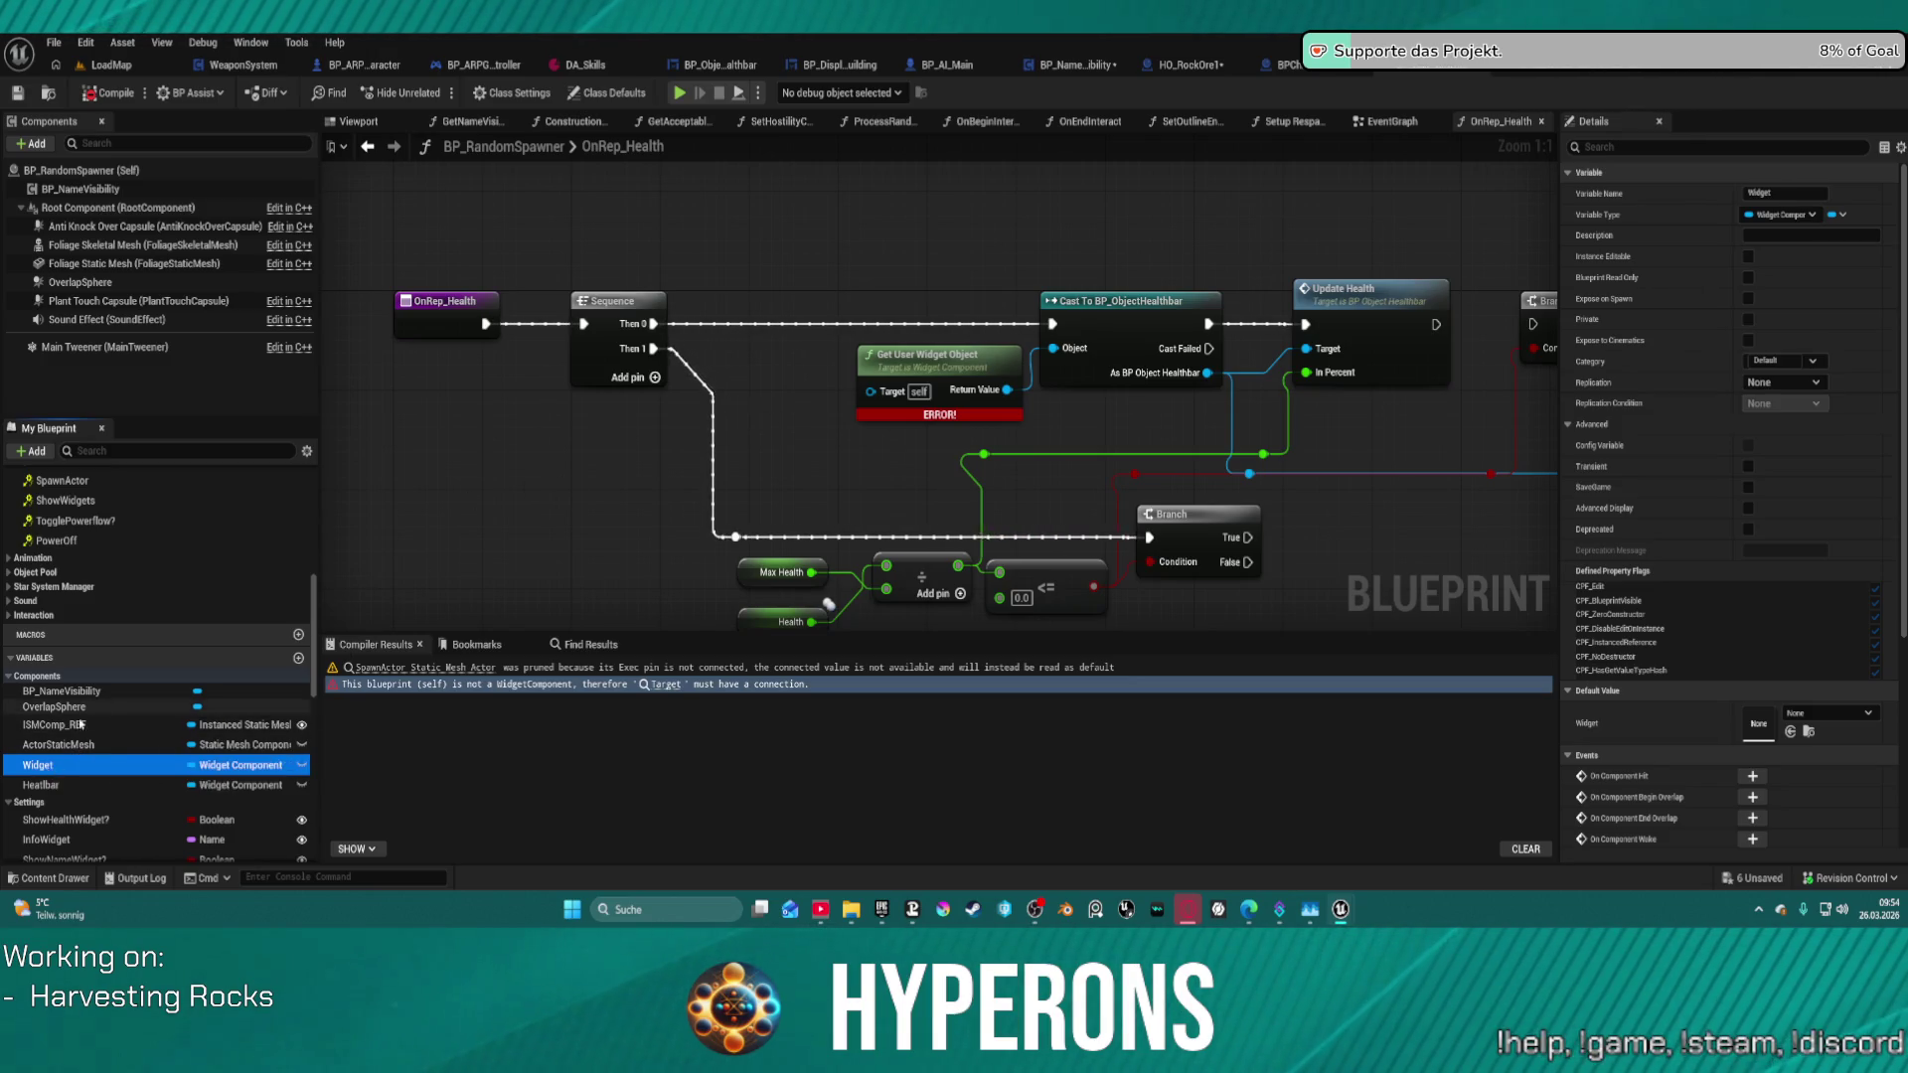
{"action": "mouse_move", "coordinate": [40, 785]}
{"action": "left_mouse_down"}
{"action": "mouse_move", "coordinate": [447, 647]}
{"action": "mouse_move", "coordinate": [870, 398]}
{"action": "left_mouse_up"}
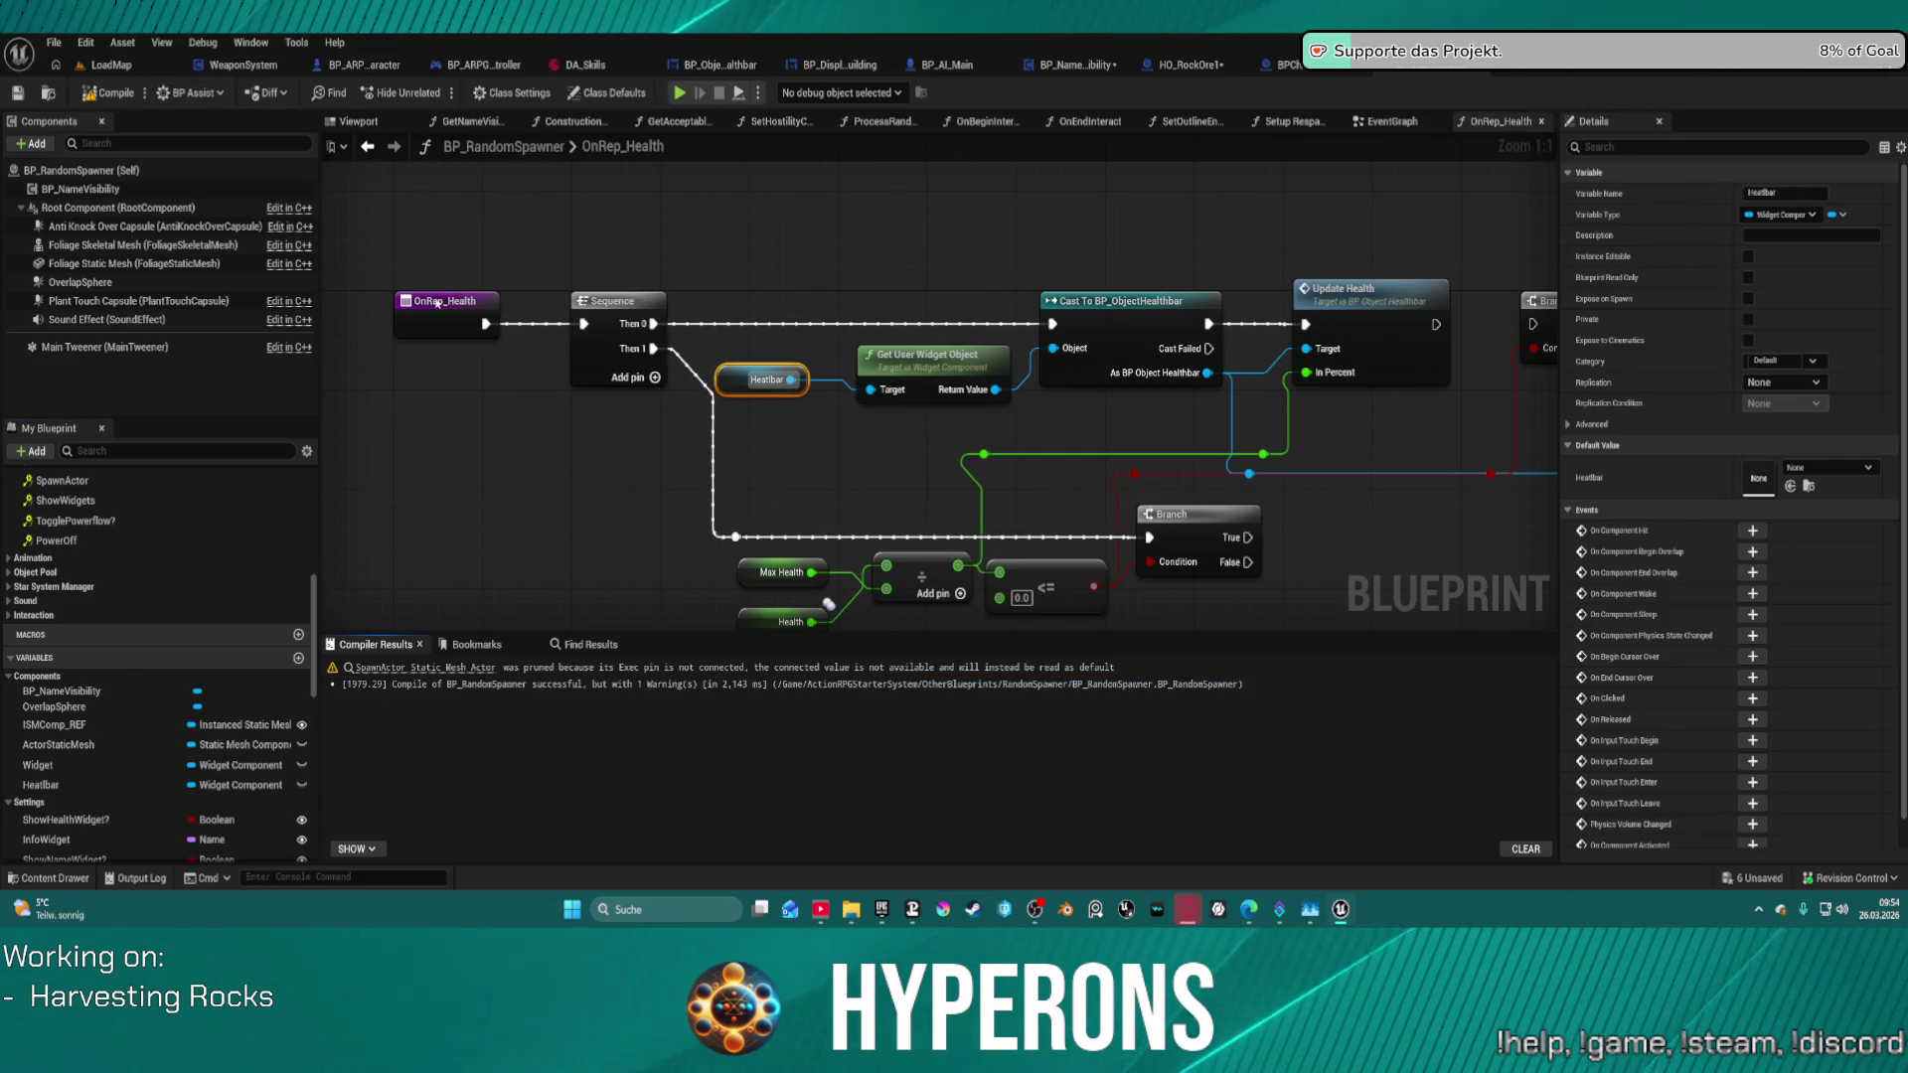
- Open the erroring HO_RockOre1 and wire a Healthbar getter into Setup Widget's Get User Widget Object Target
{"action": "key", "text": "alt+p"}
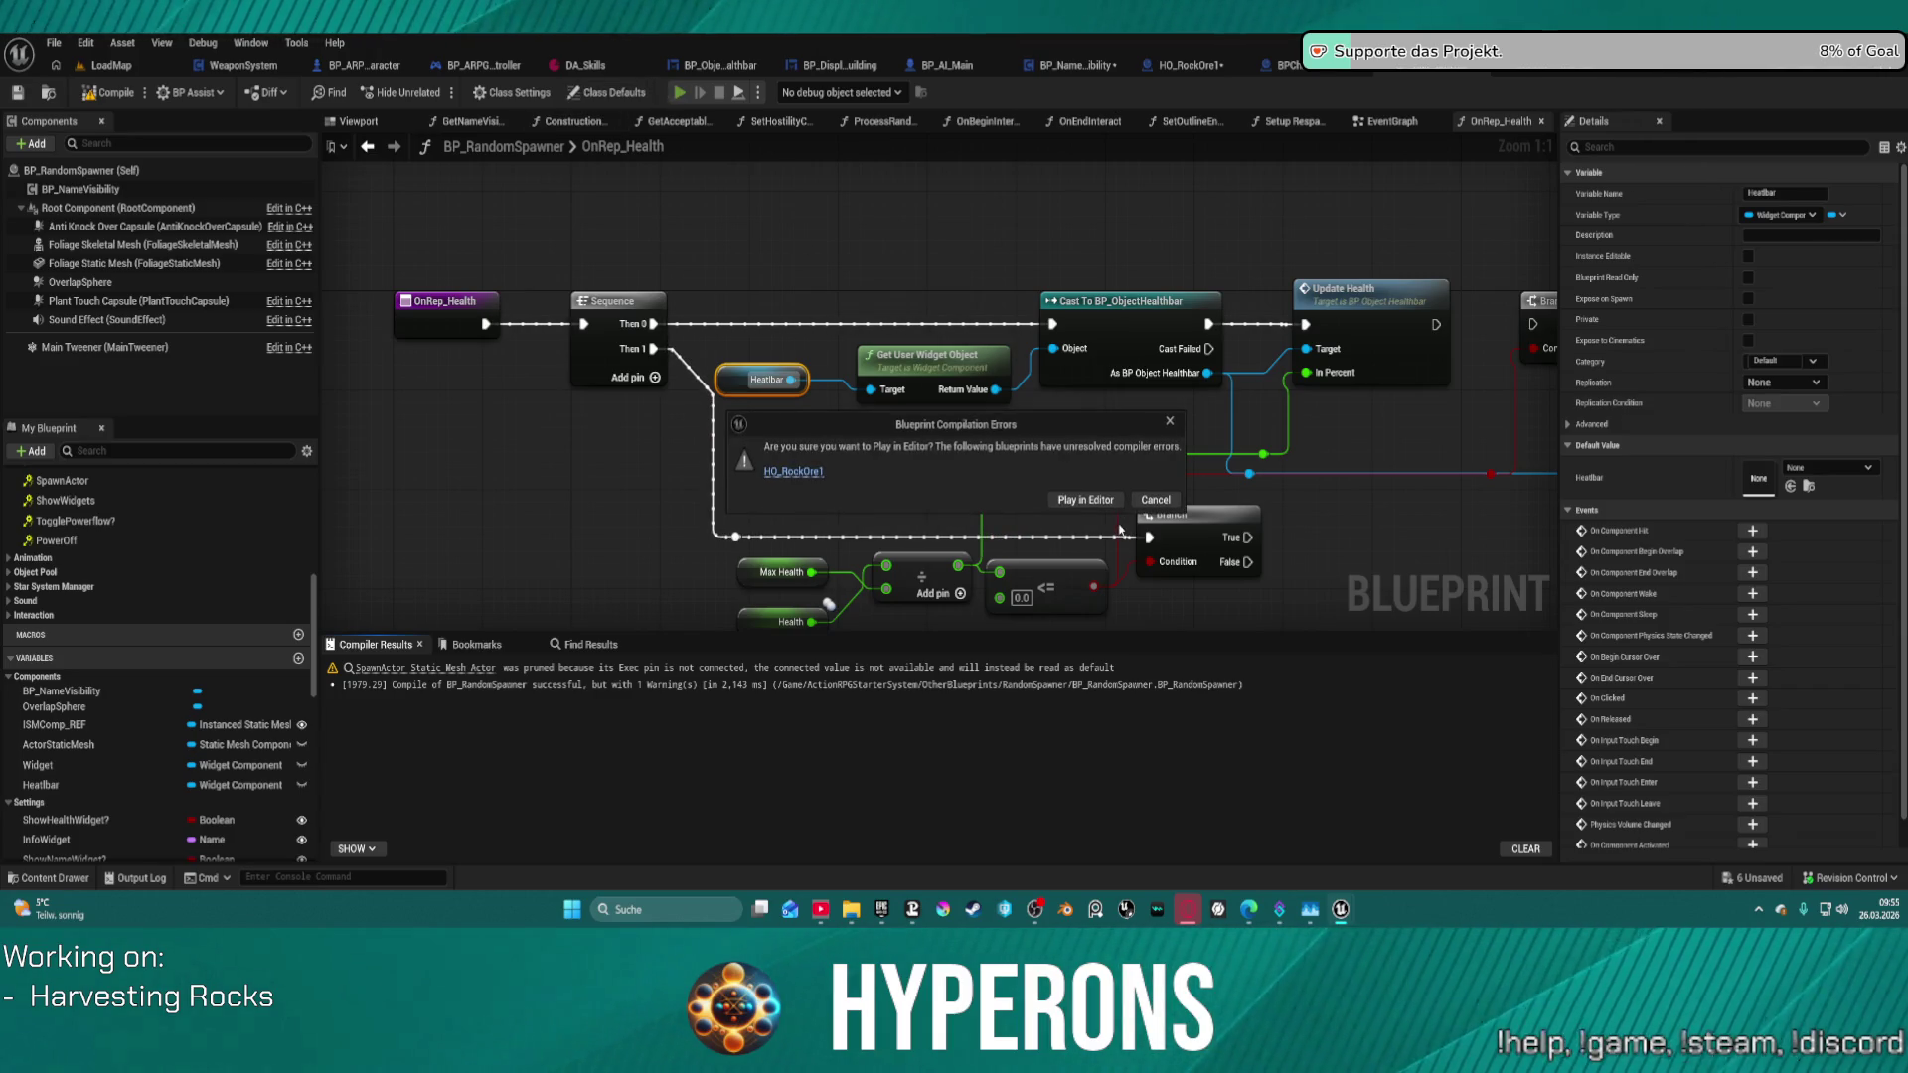
{"action": "left_click", "coordinate": [793, 471]}
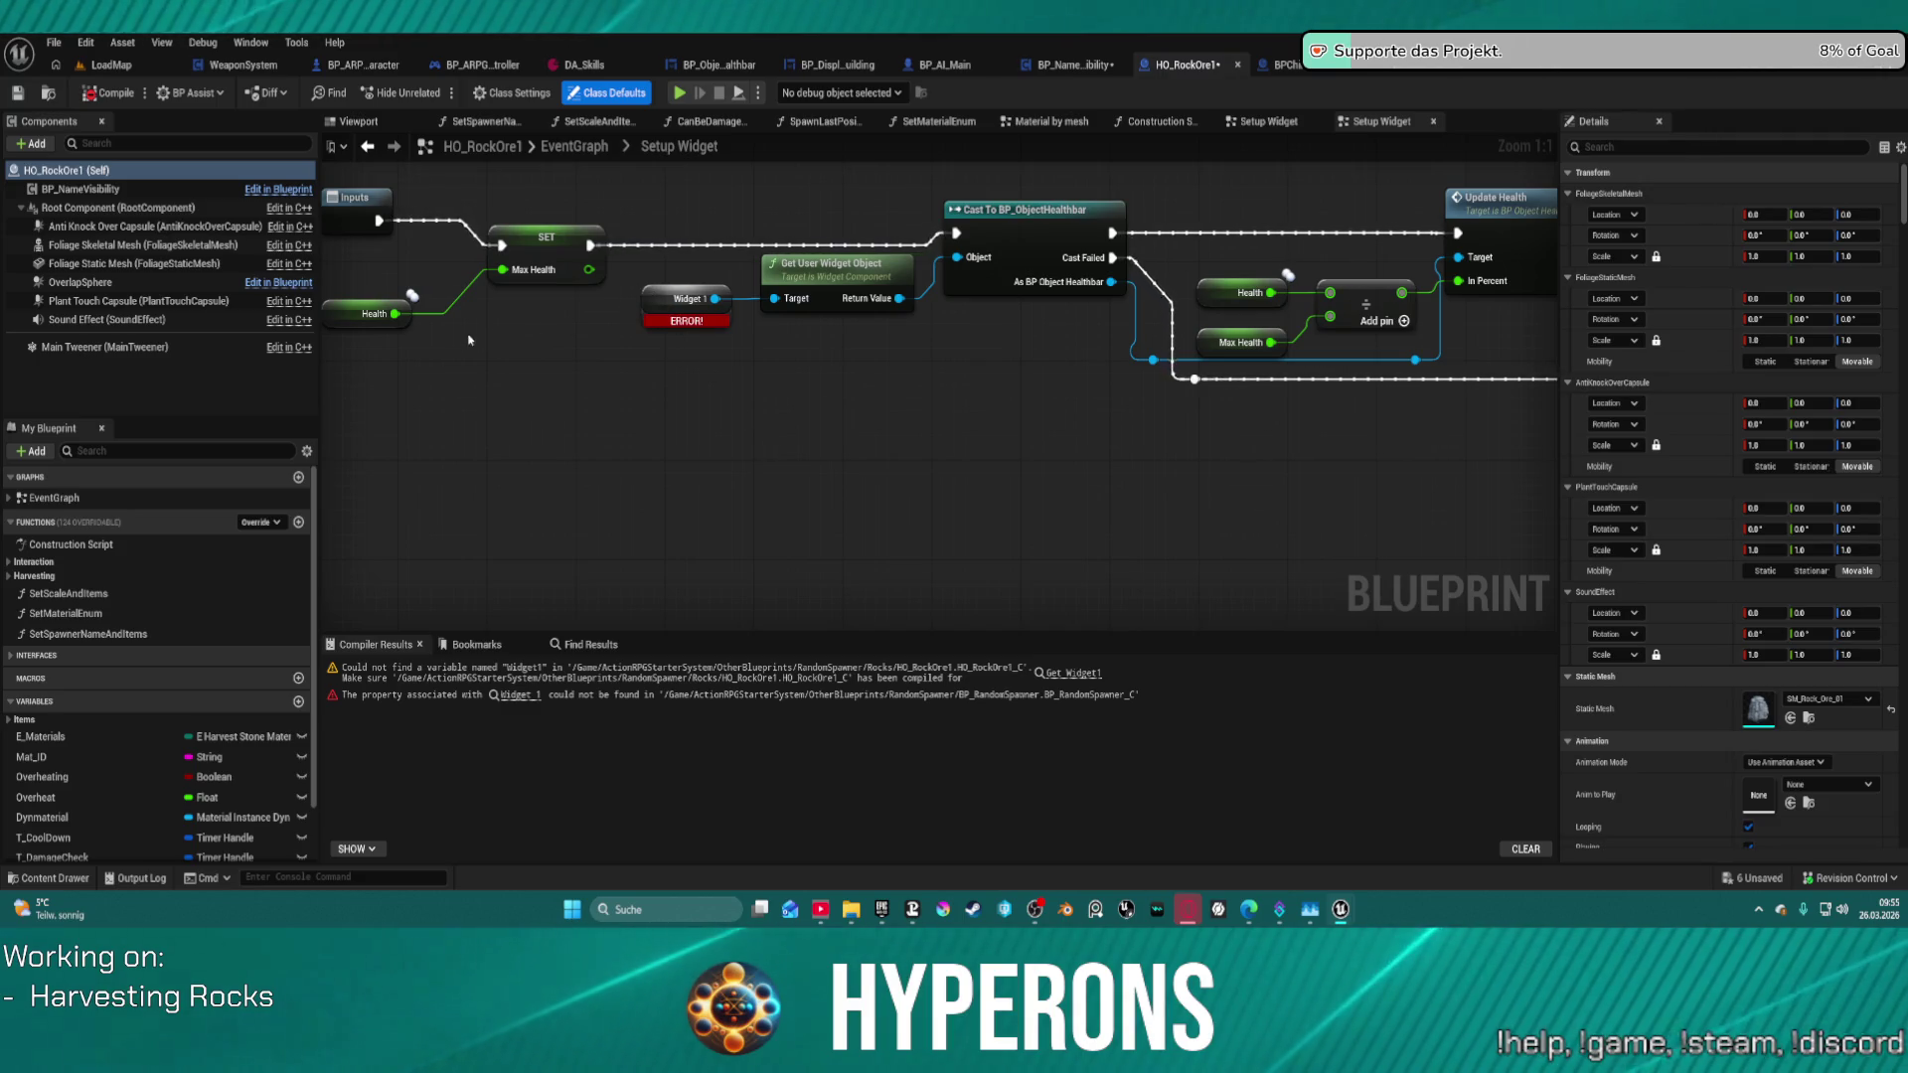
{"action": "scroll", "coordinate": [812, 341], "scroll_direction": "down", "scroll_amount": 3}
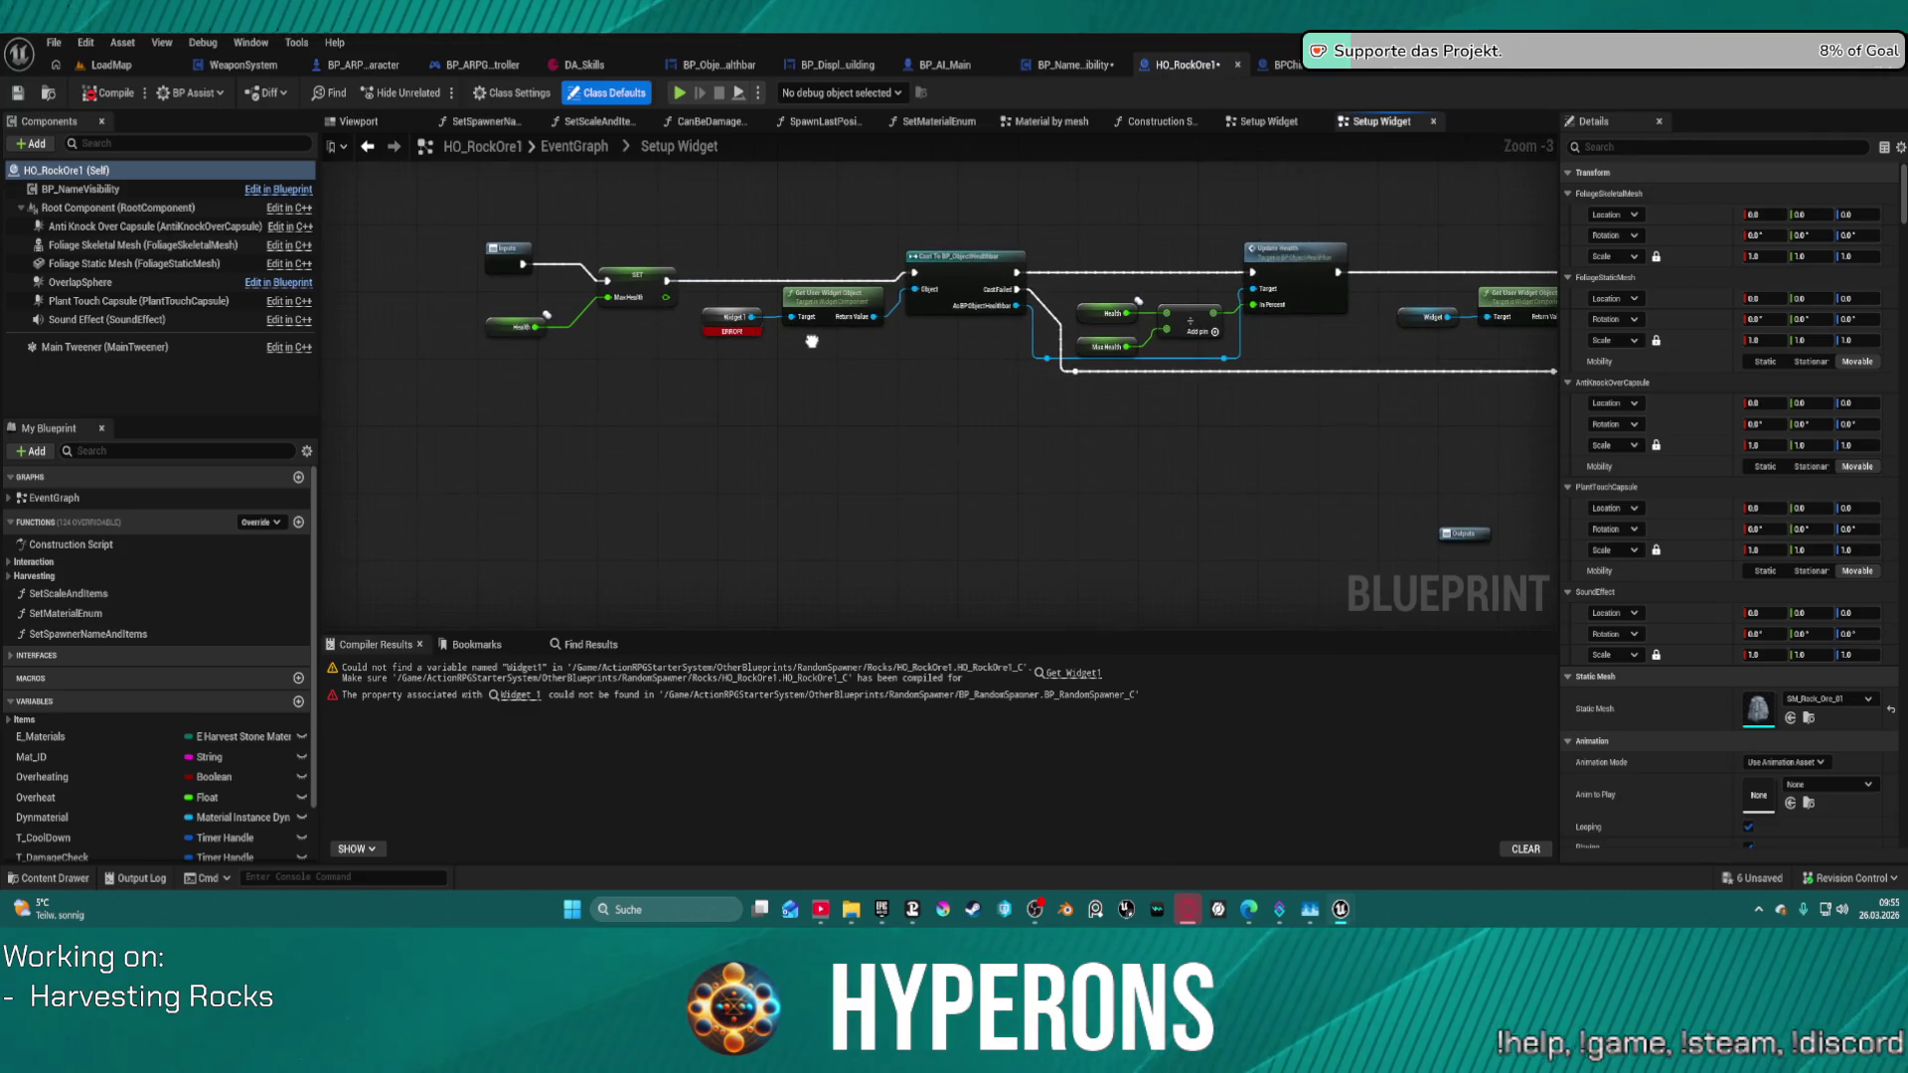
{"action": "left_click_drag", "start_coordinate": [812, 341], "coordinate": [672, 321]}
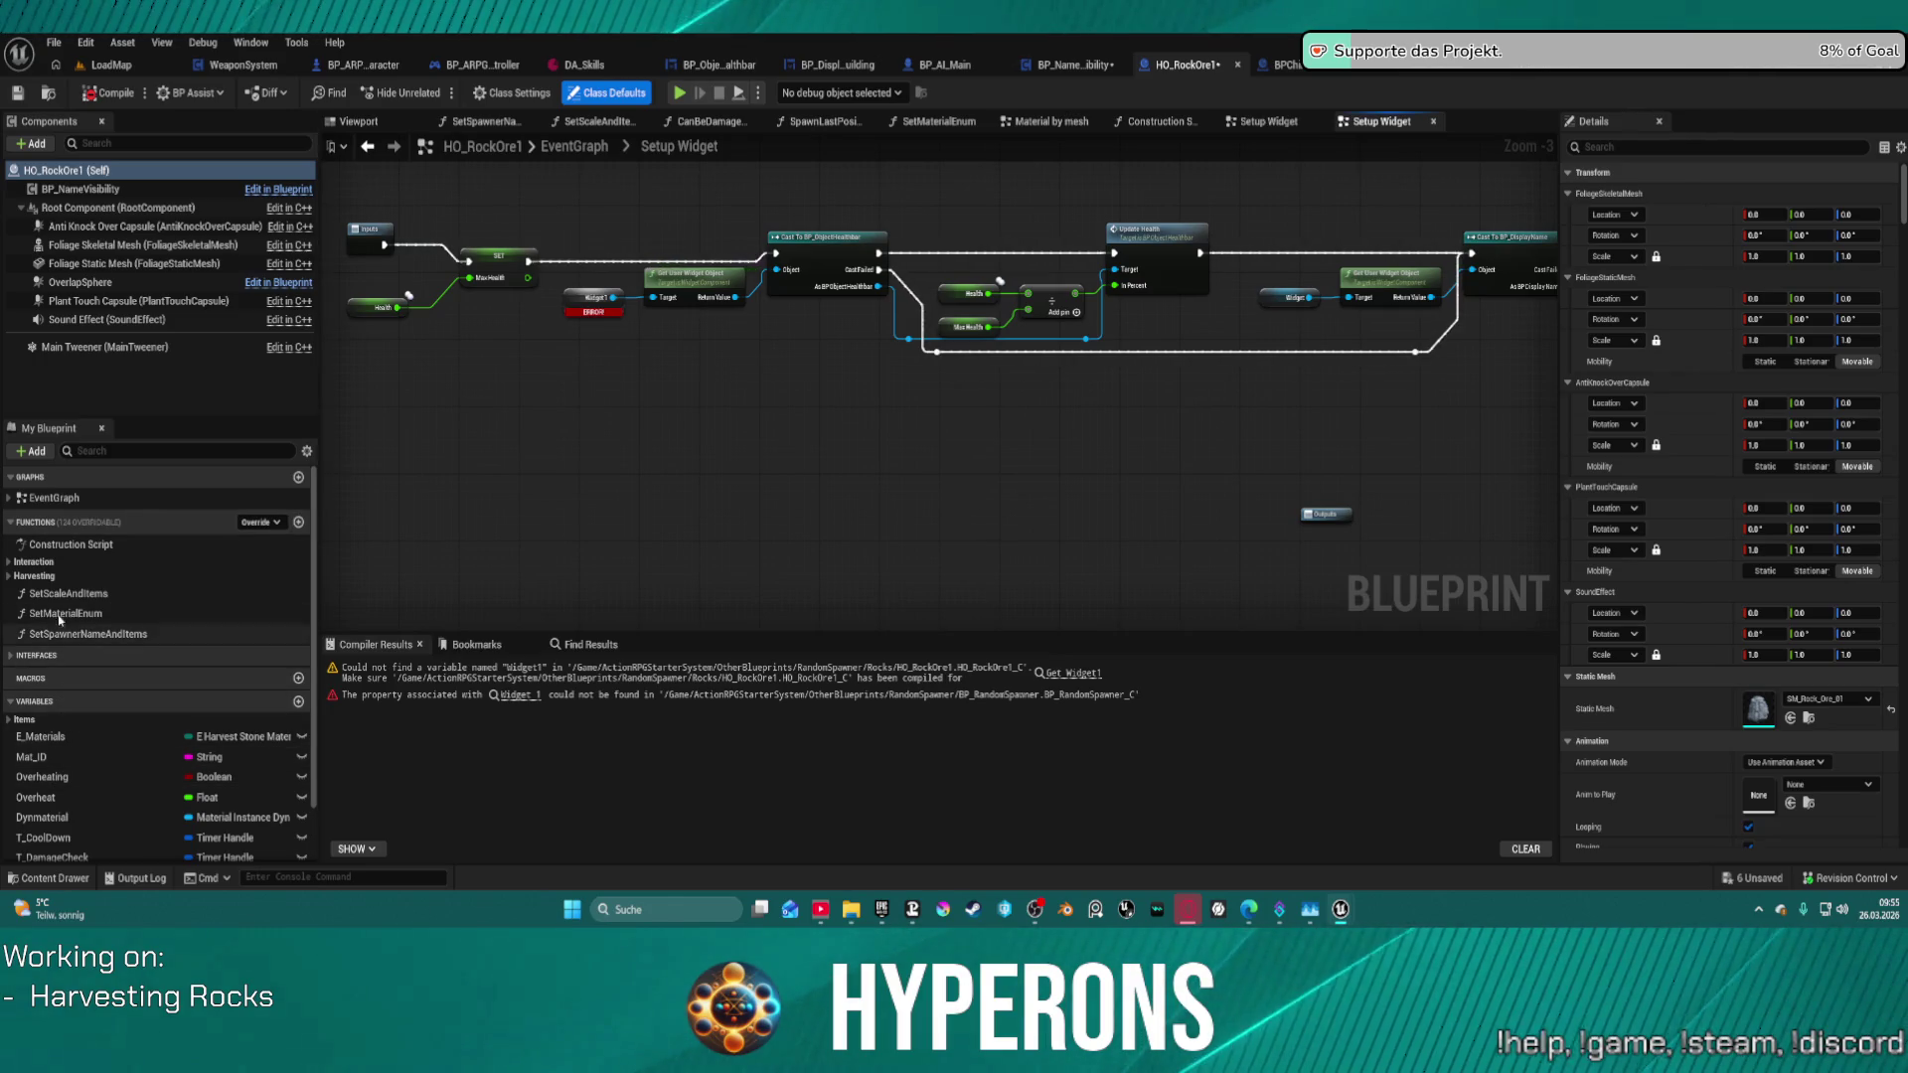
{"action": "left_click_drag", "start_coordinate": [653, 297], "coordinate": [641, 331]}
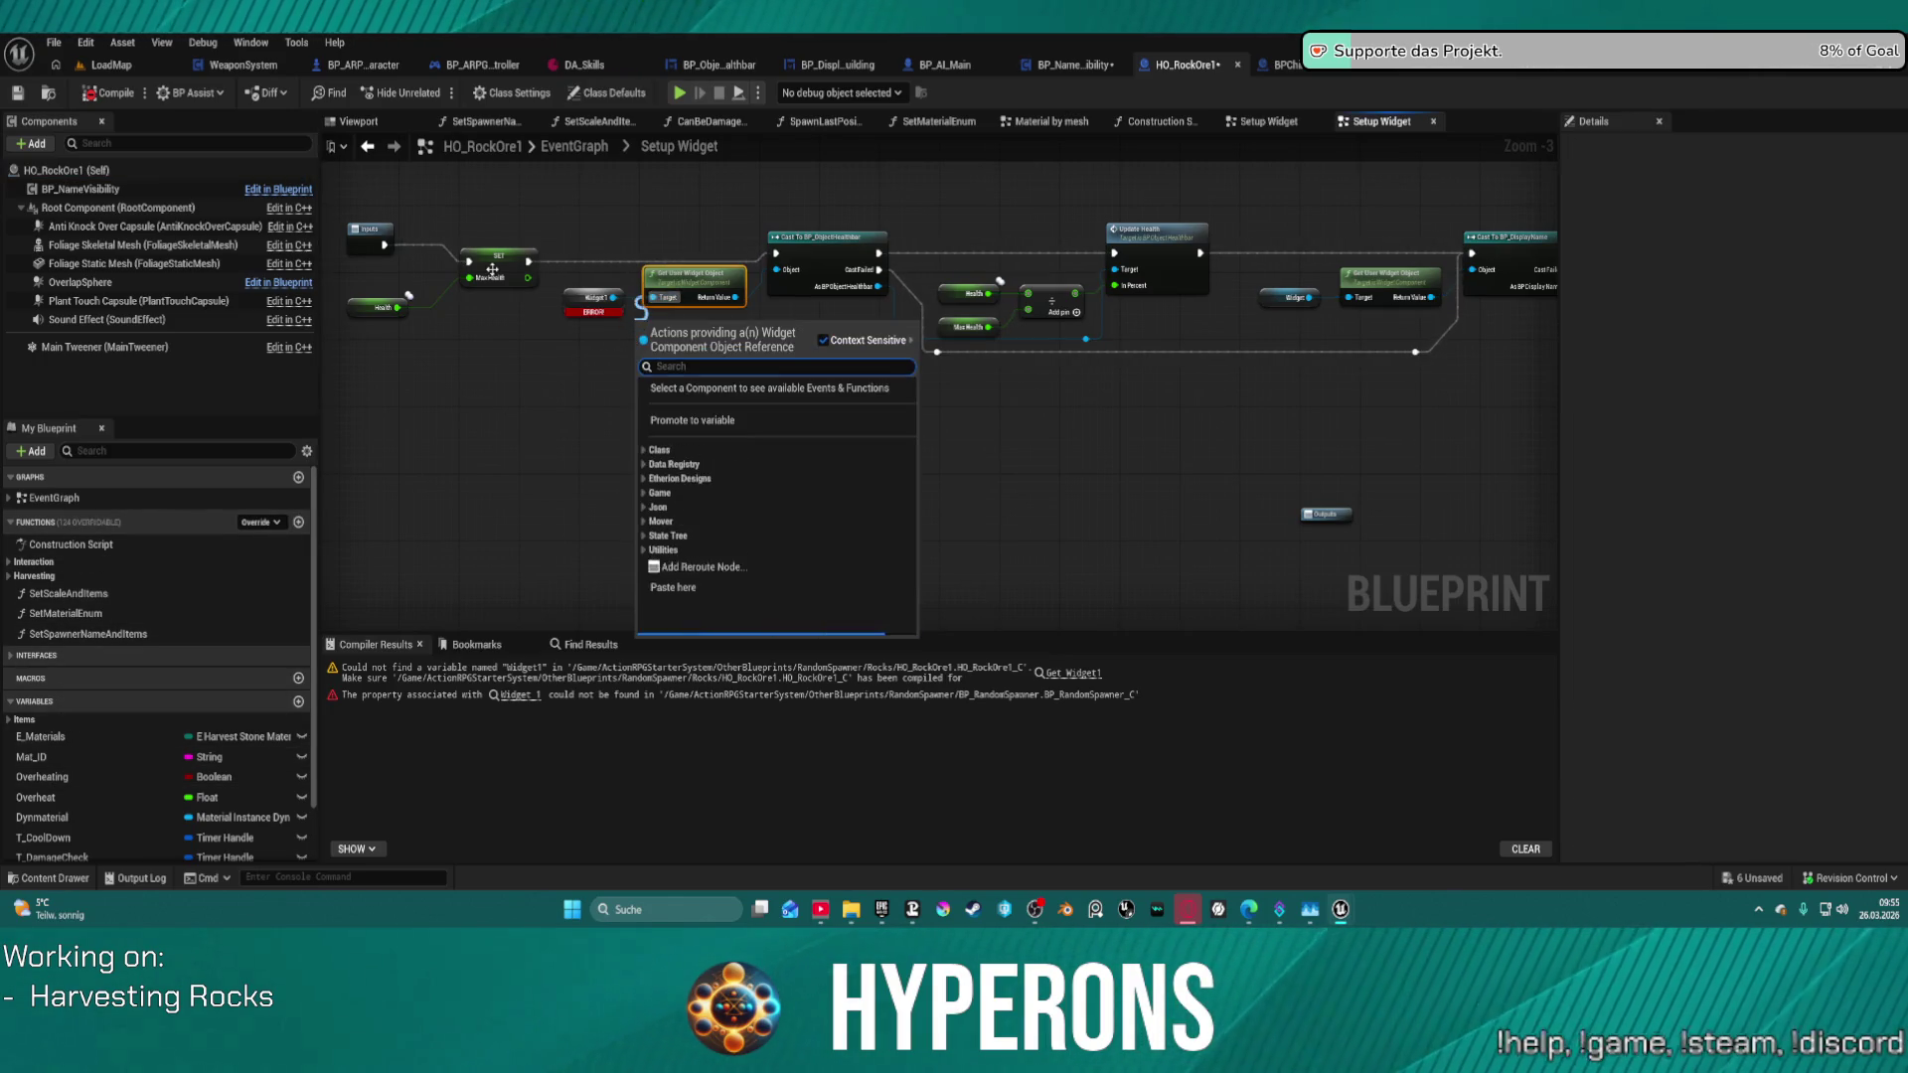
{"action": "type", "text": "healthbar"}
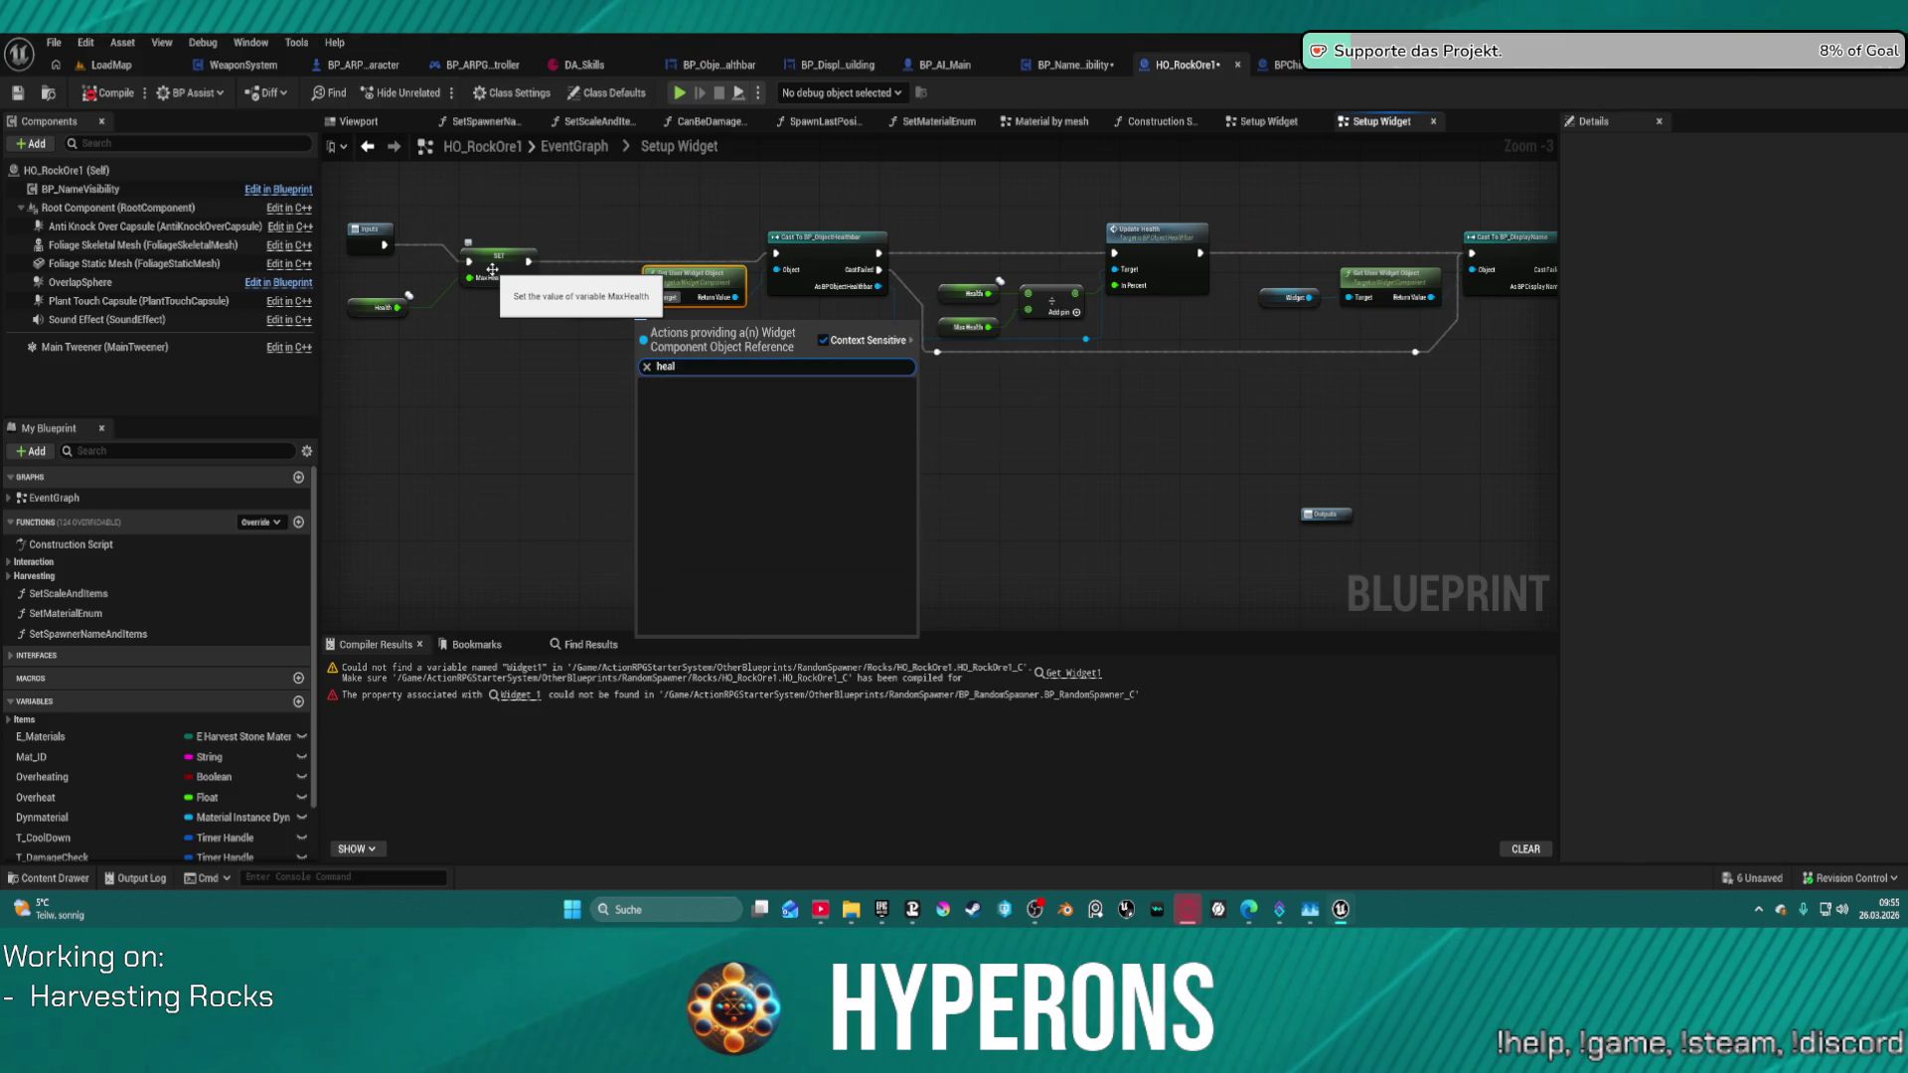
{"action": "key", "text": "Return"}
{"action": "scroll", "coordinate": [492, 269], "scroll_direction": "down", "scroll_amount": 1}
{"action": "left_click", "coordinate": [417, 189]}
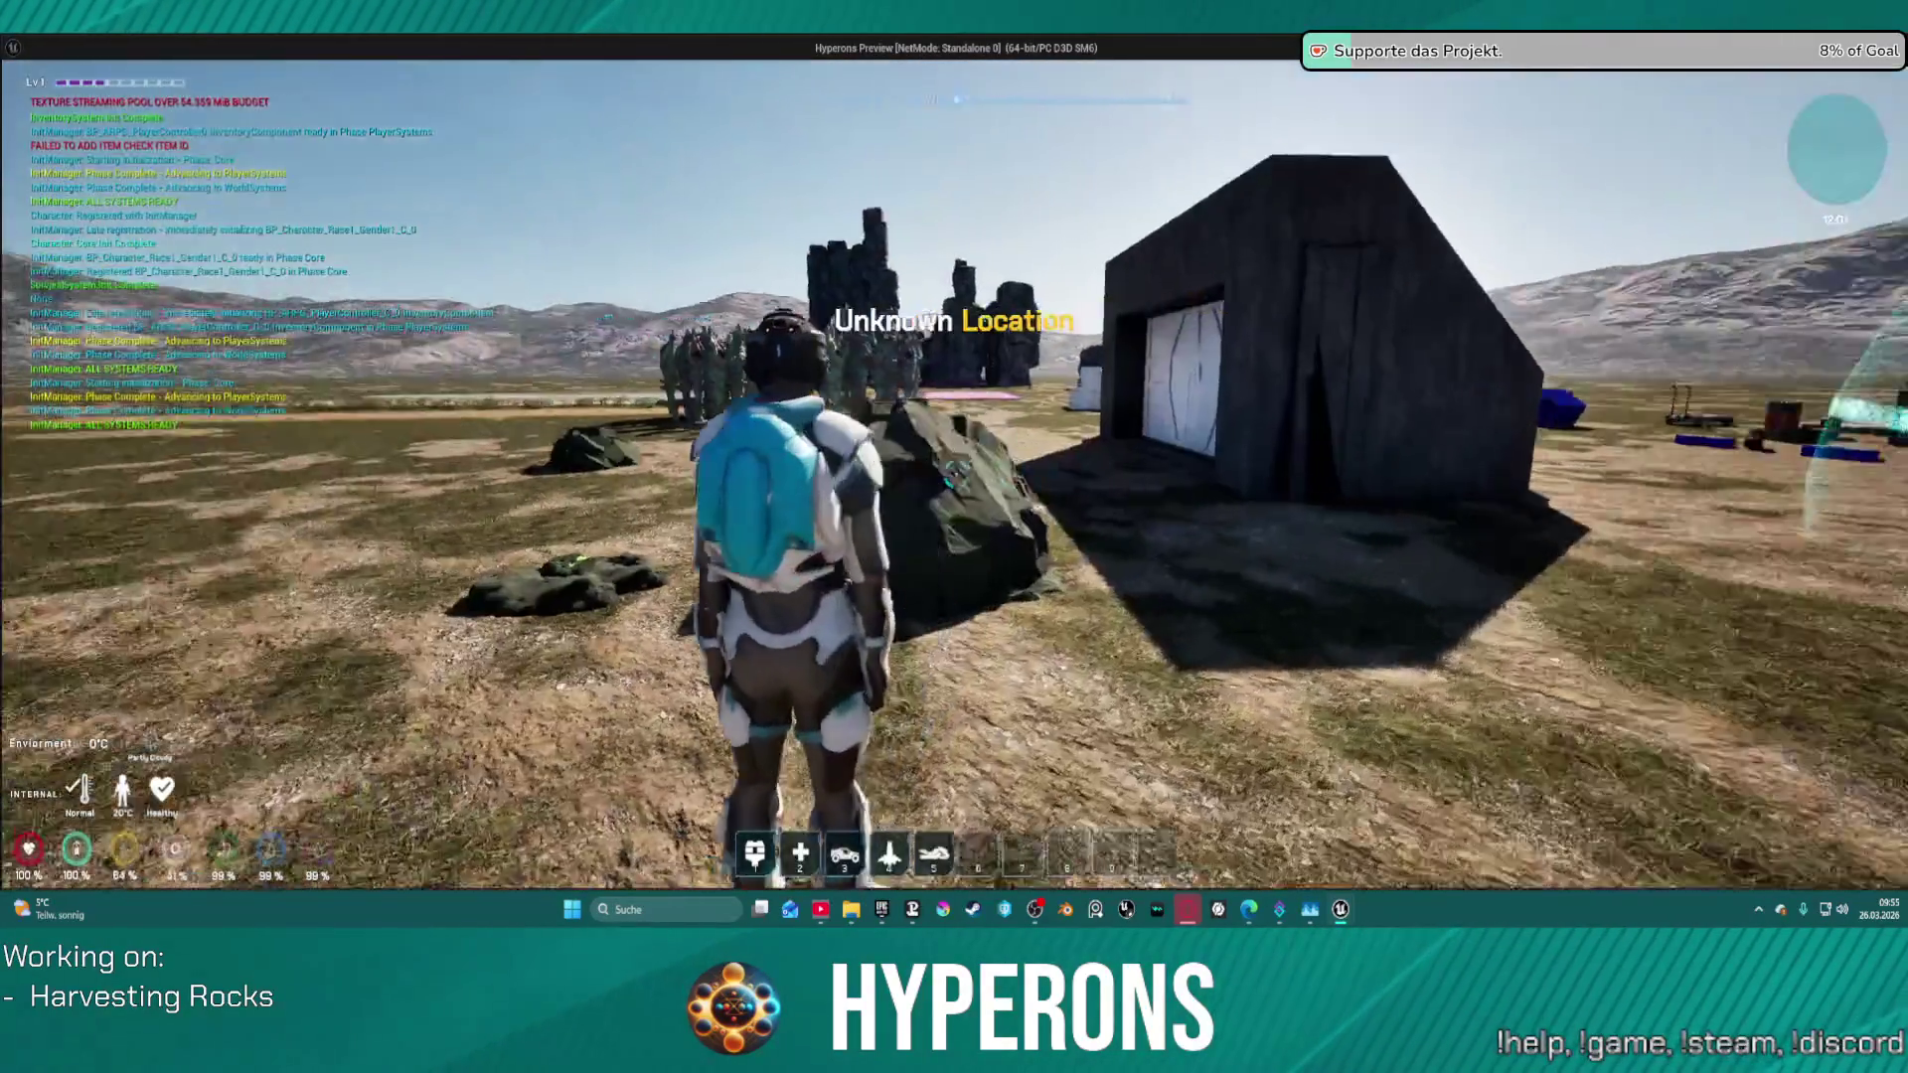
- Walk the character up to the rock and back, then end the play session
{"action": "key", "text": "w"}
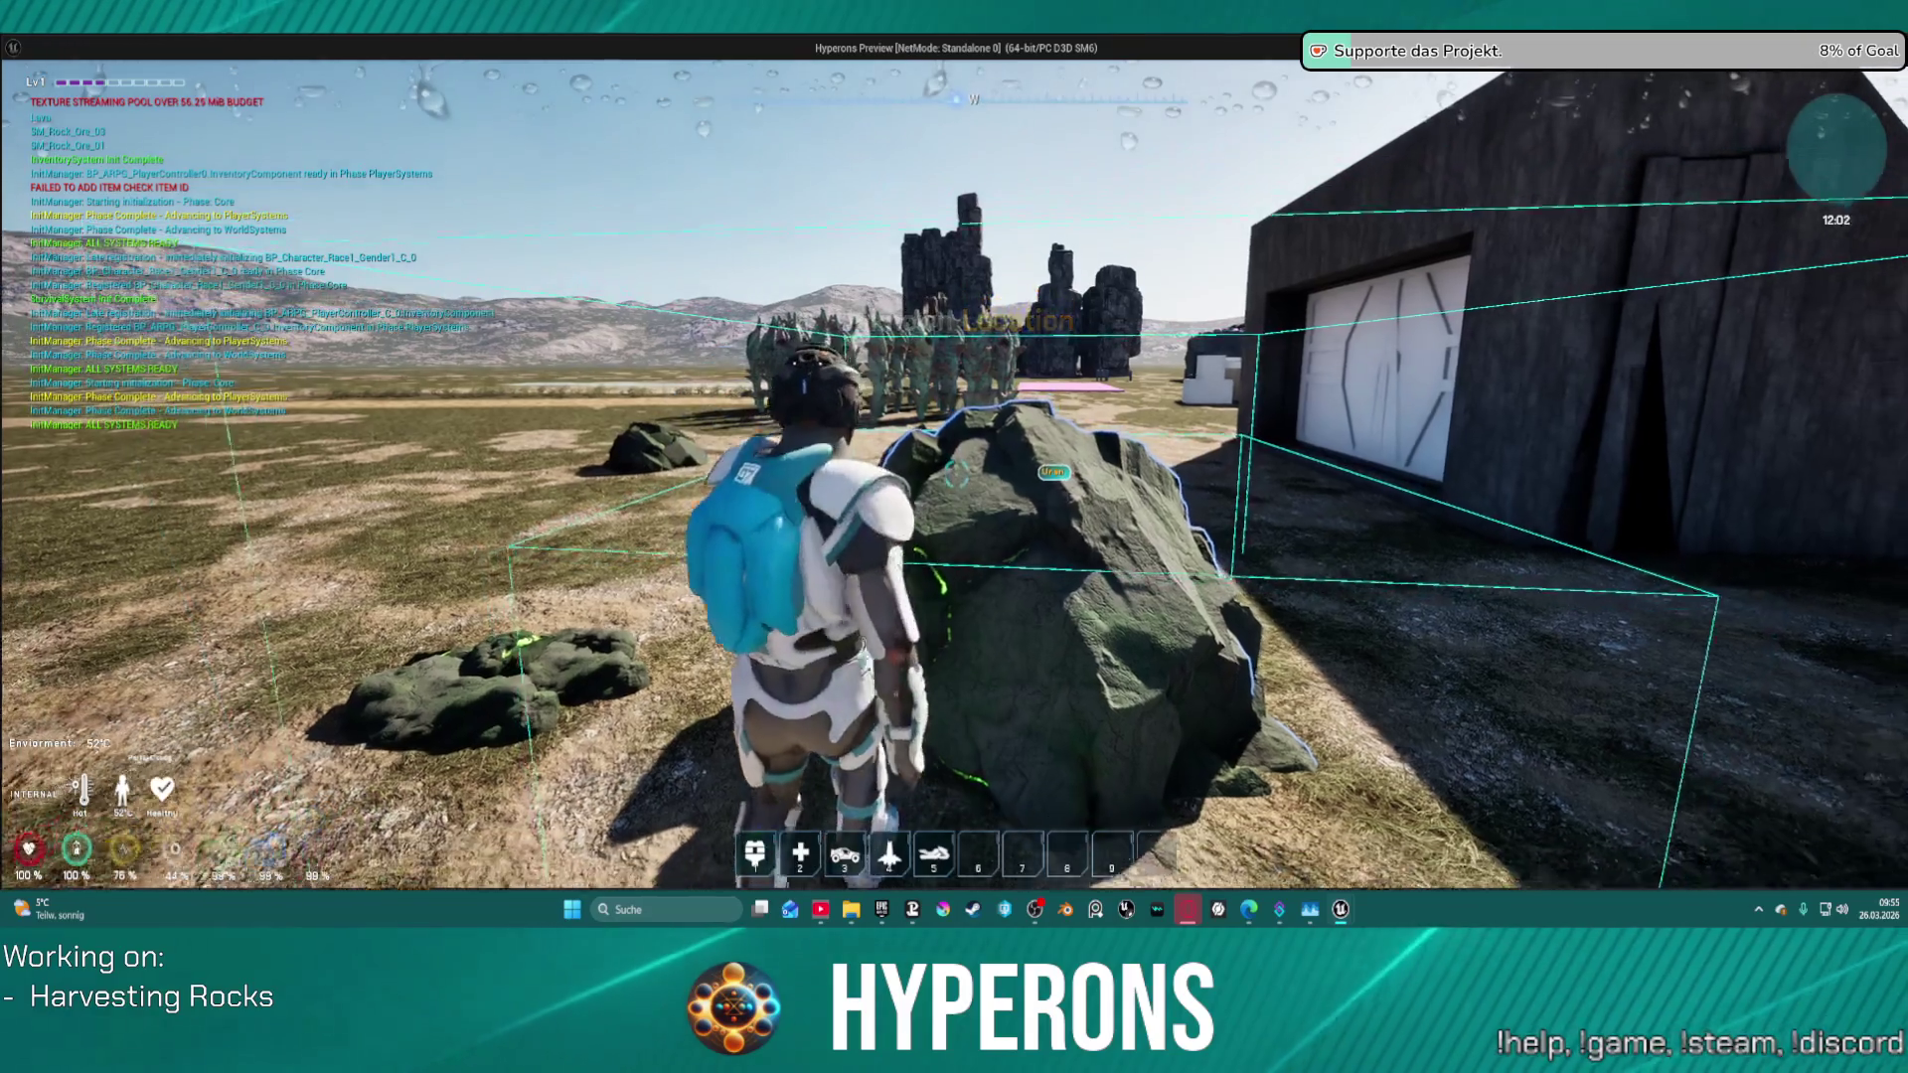
{"action": "key", "text": "s"}
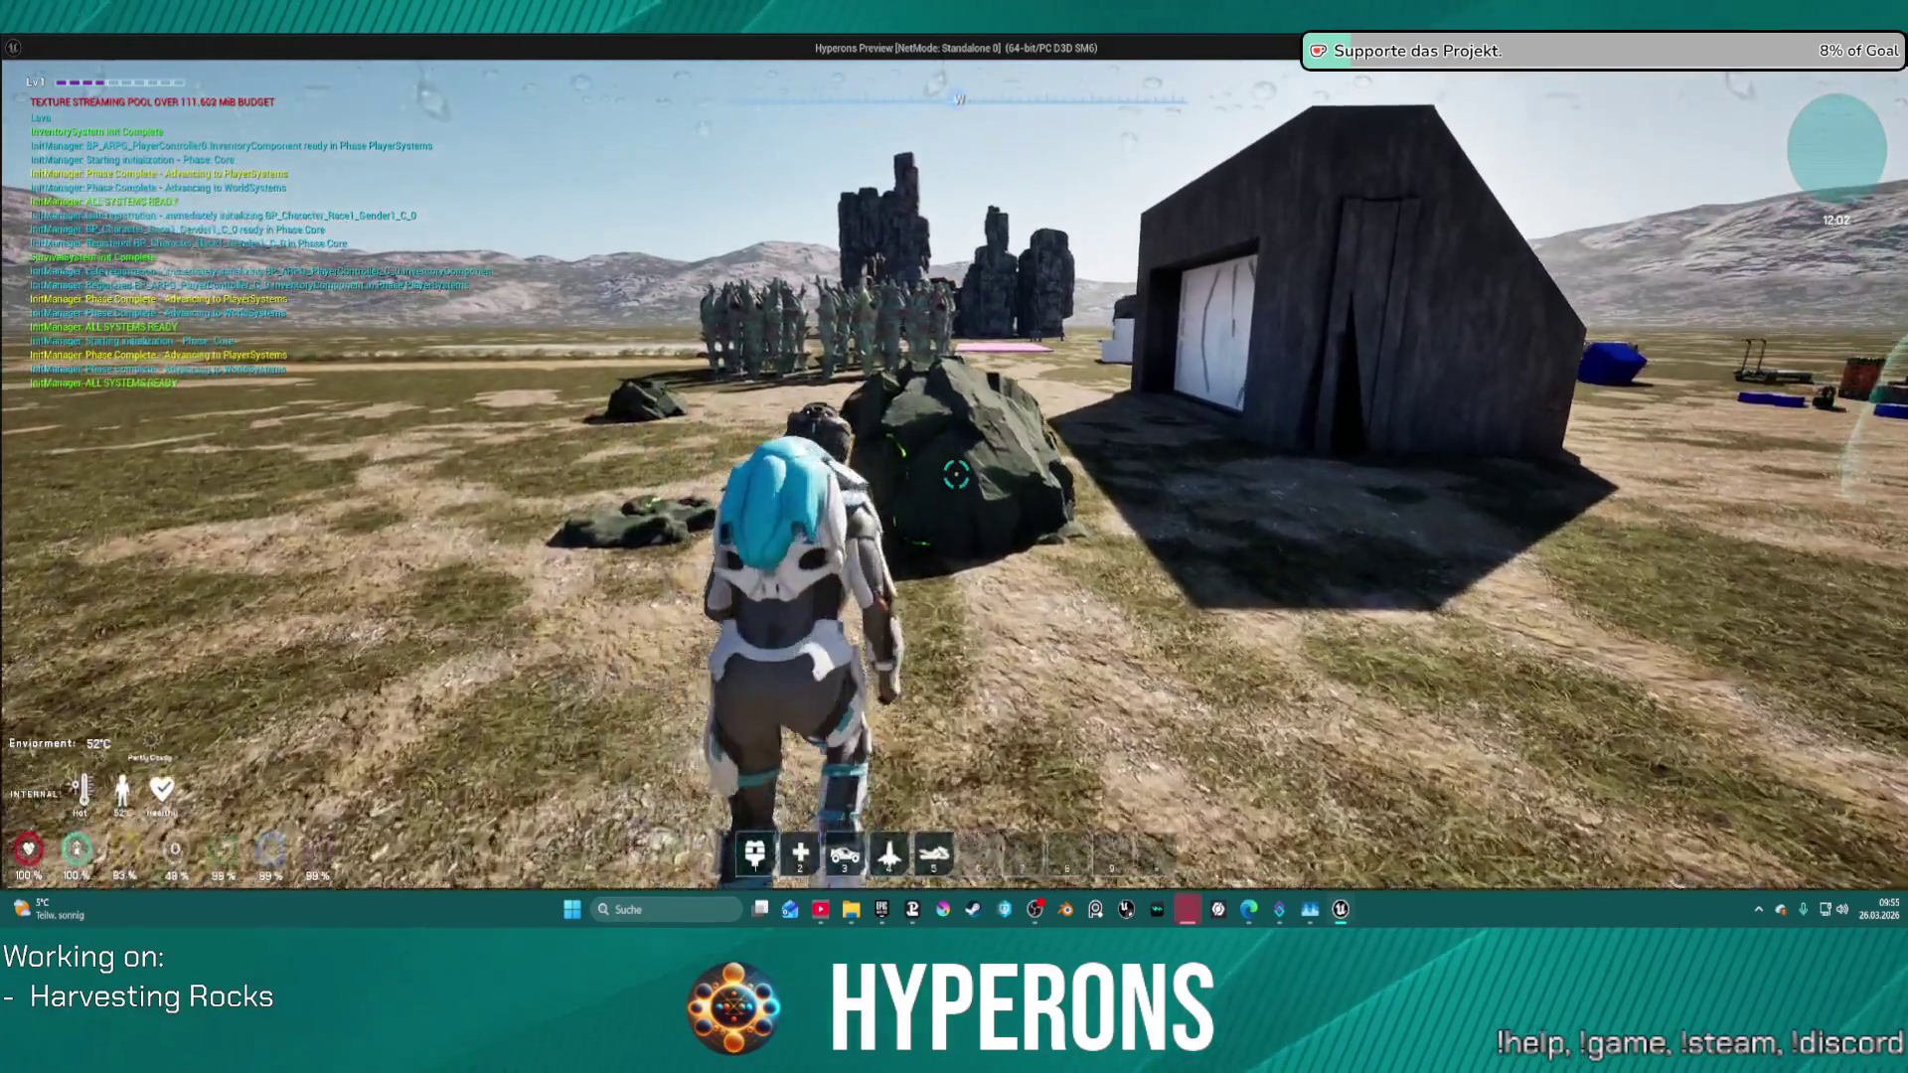
{"action": "key", "text": "Escape"}
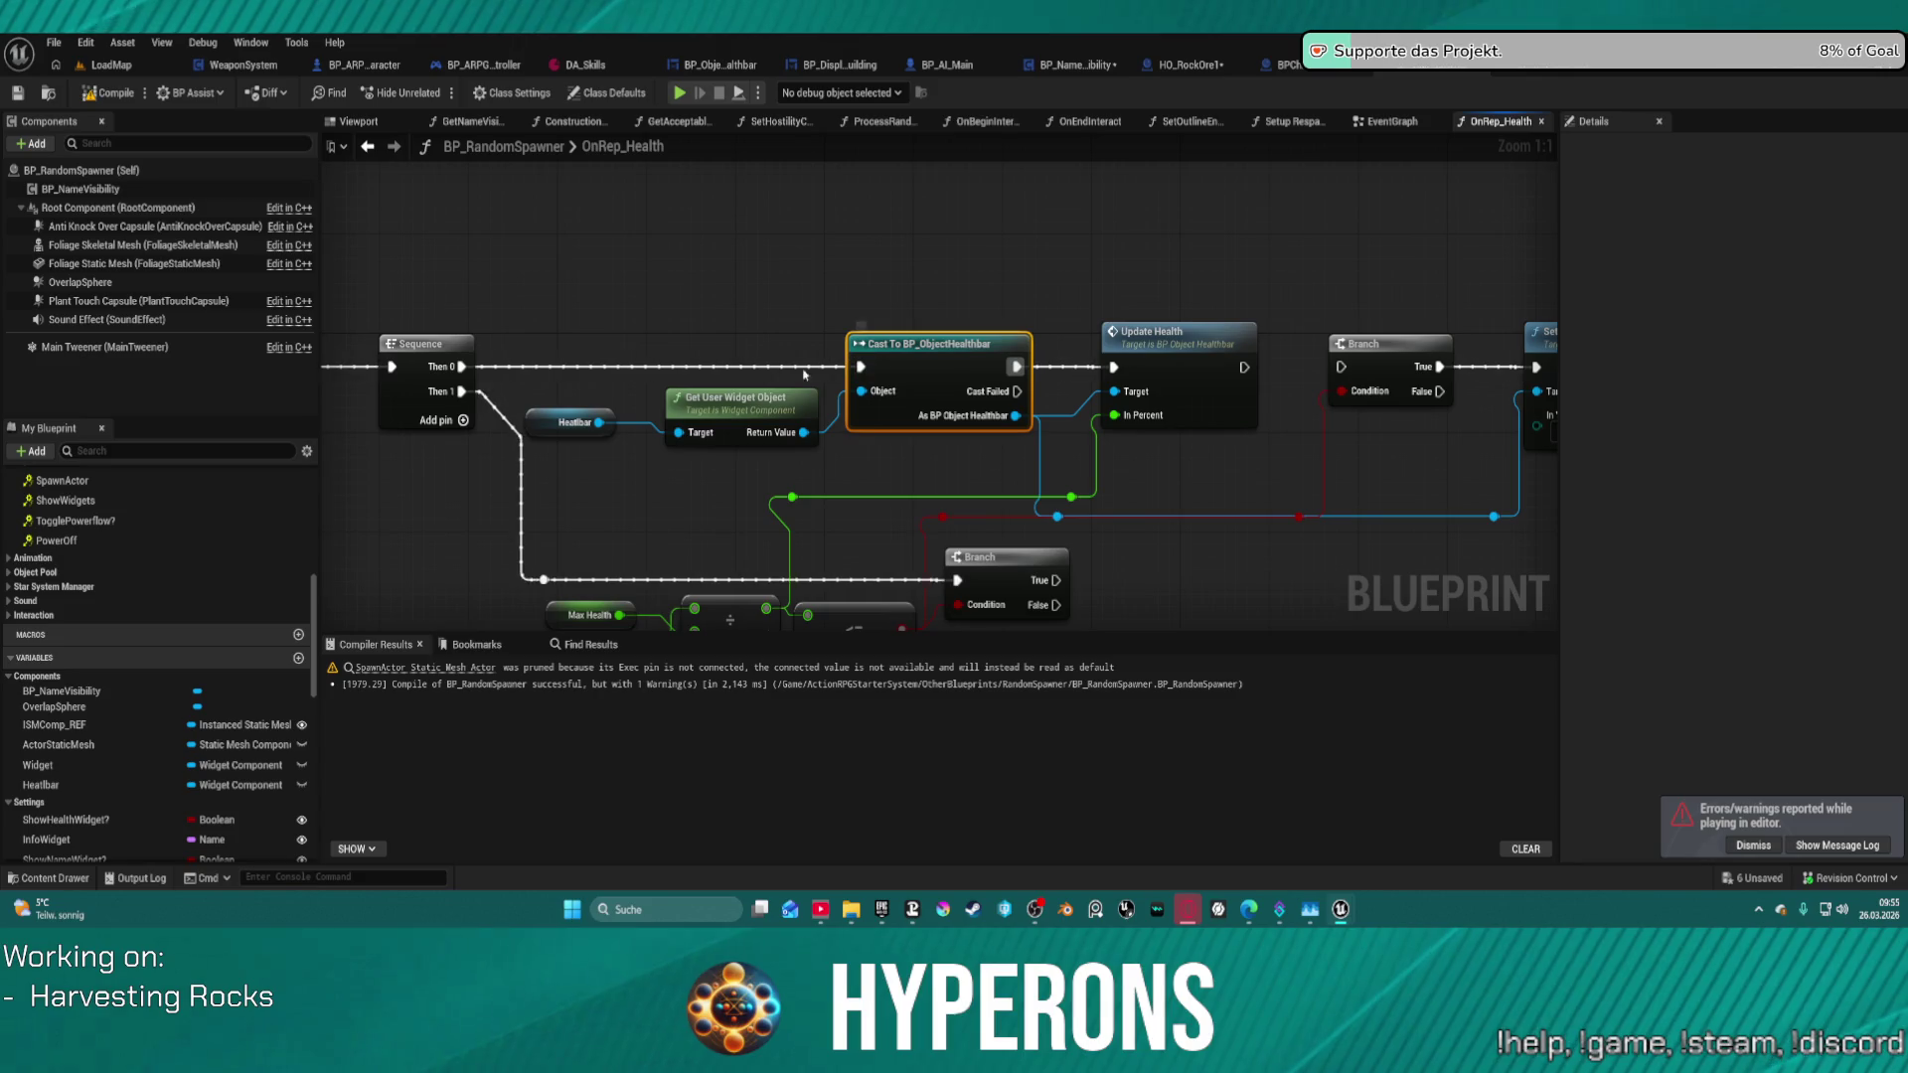
{"action": "left_click", "coordinate": [577, 425]}
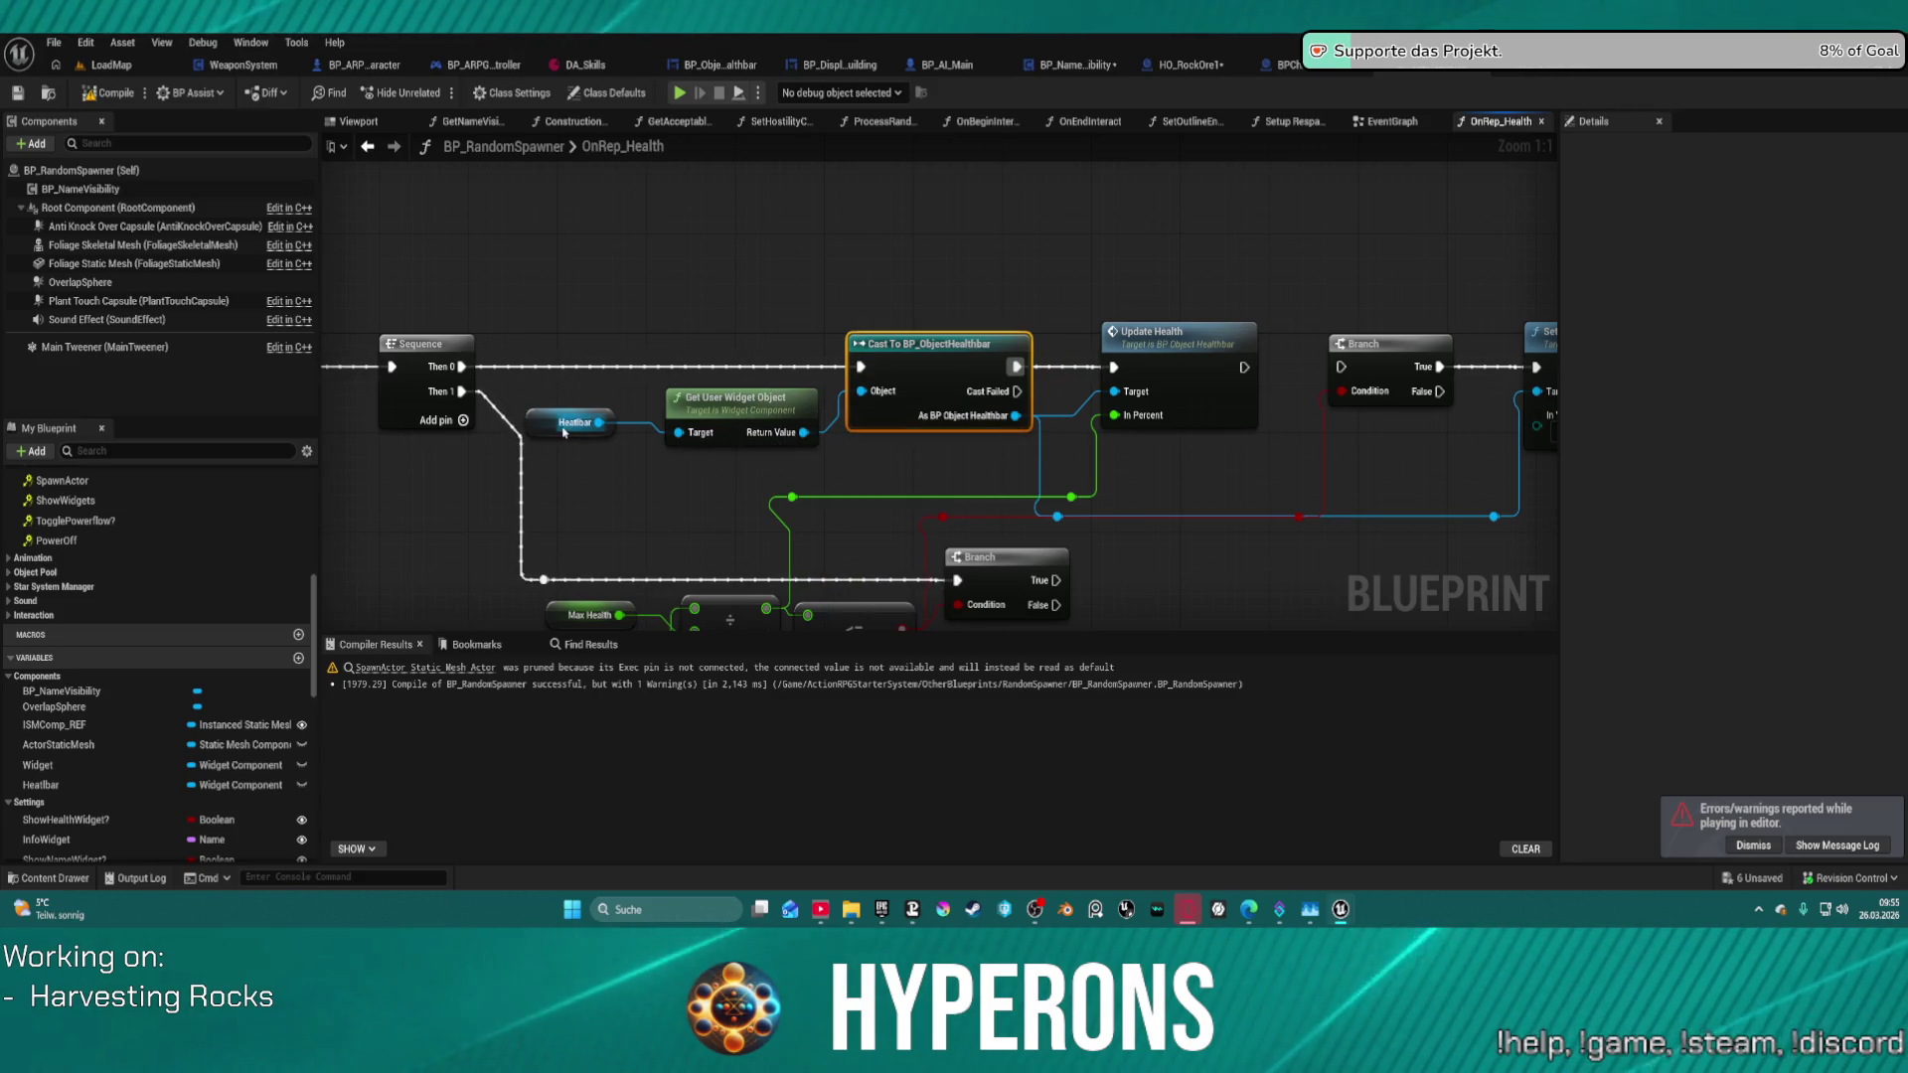
{"action": "scroll", "coordinate": [1751, 570], "scroll_direction": "up", "scroll_amount": 1}
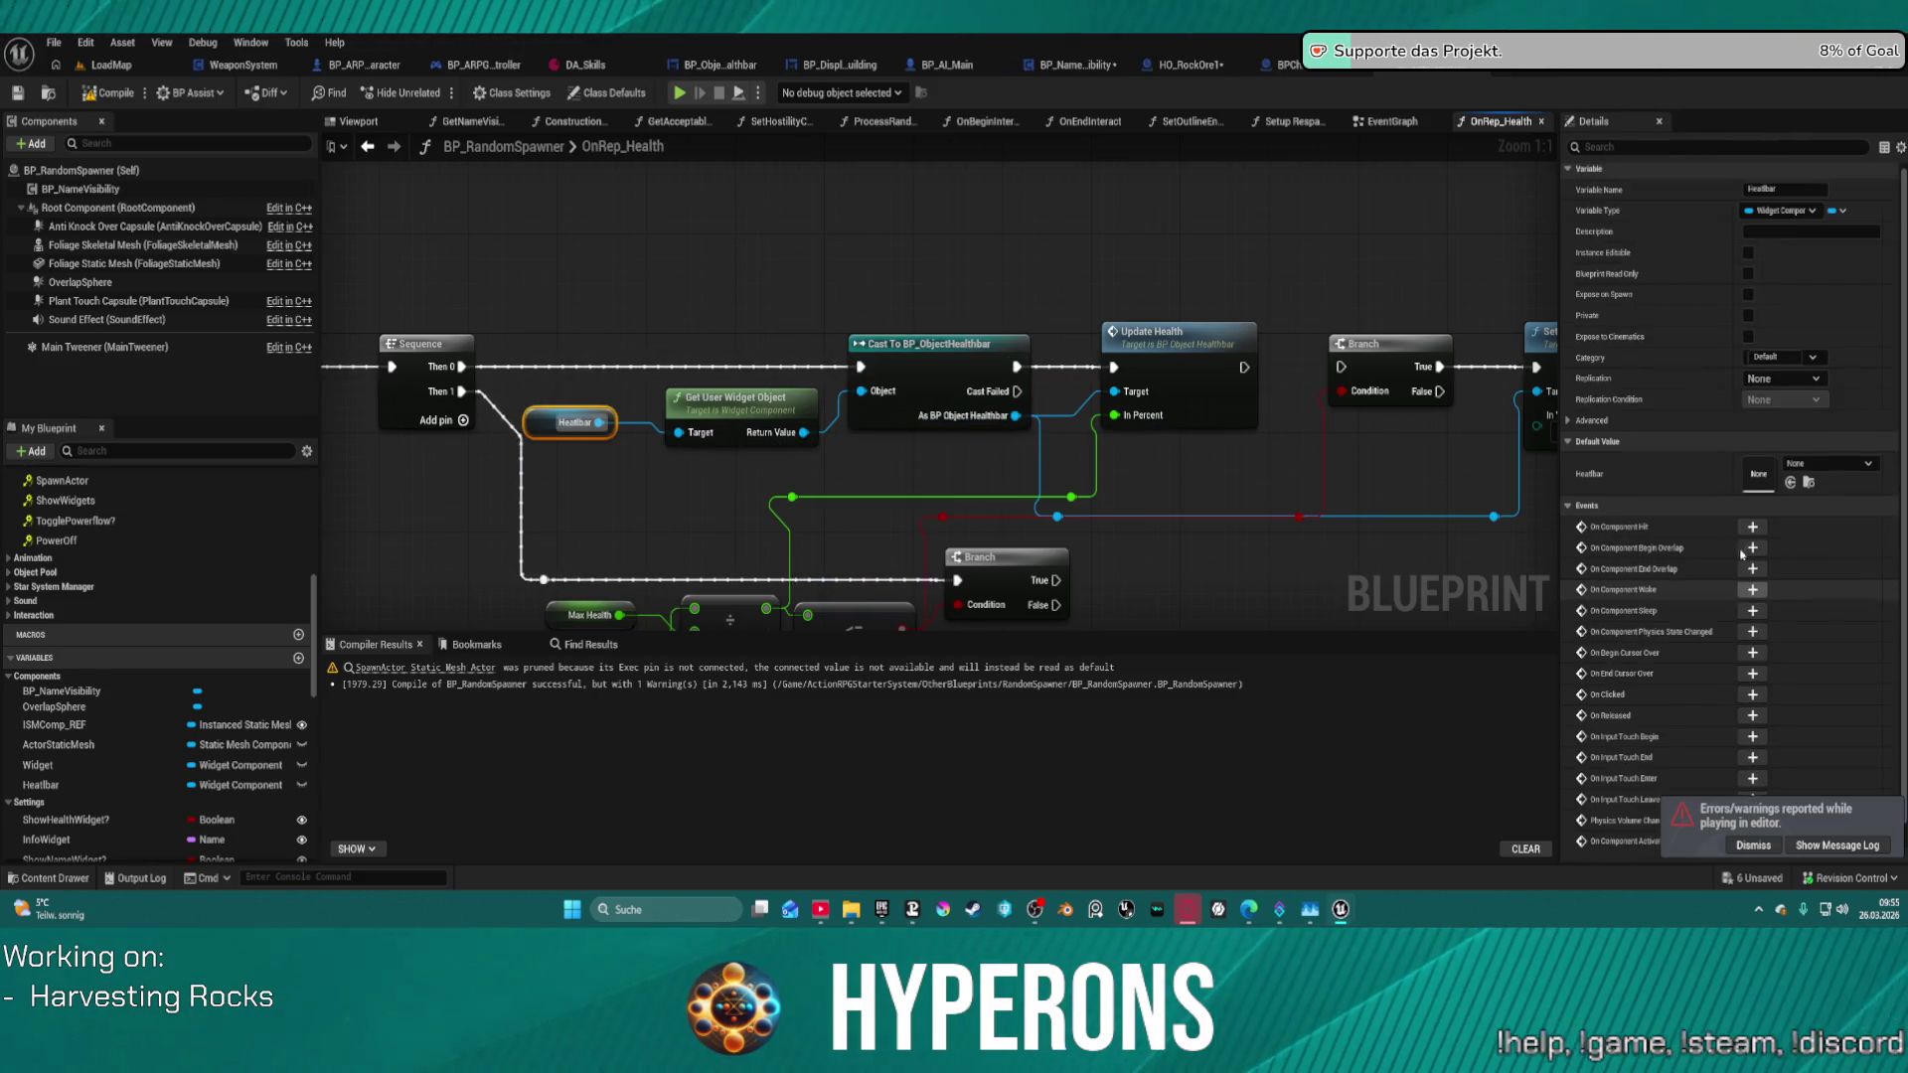
{"action": "key", "text": "Home"}
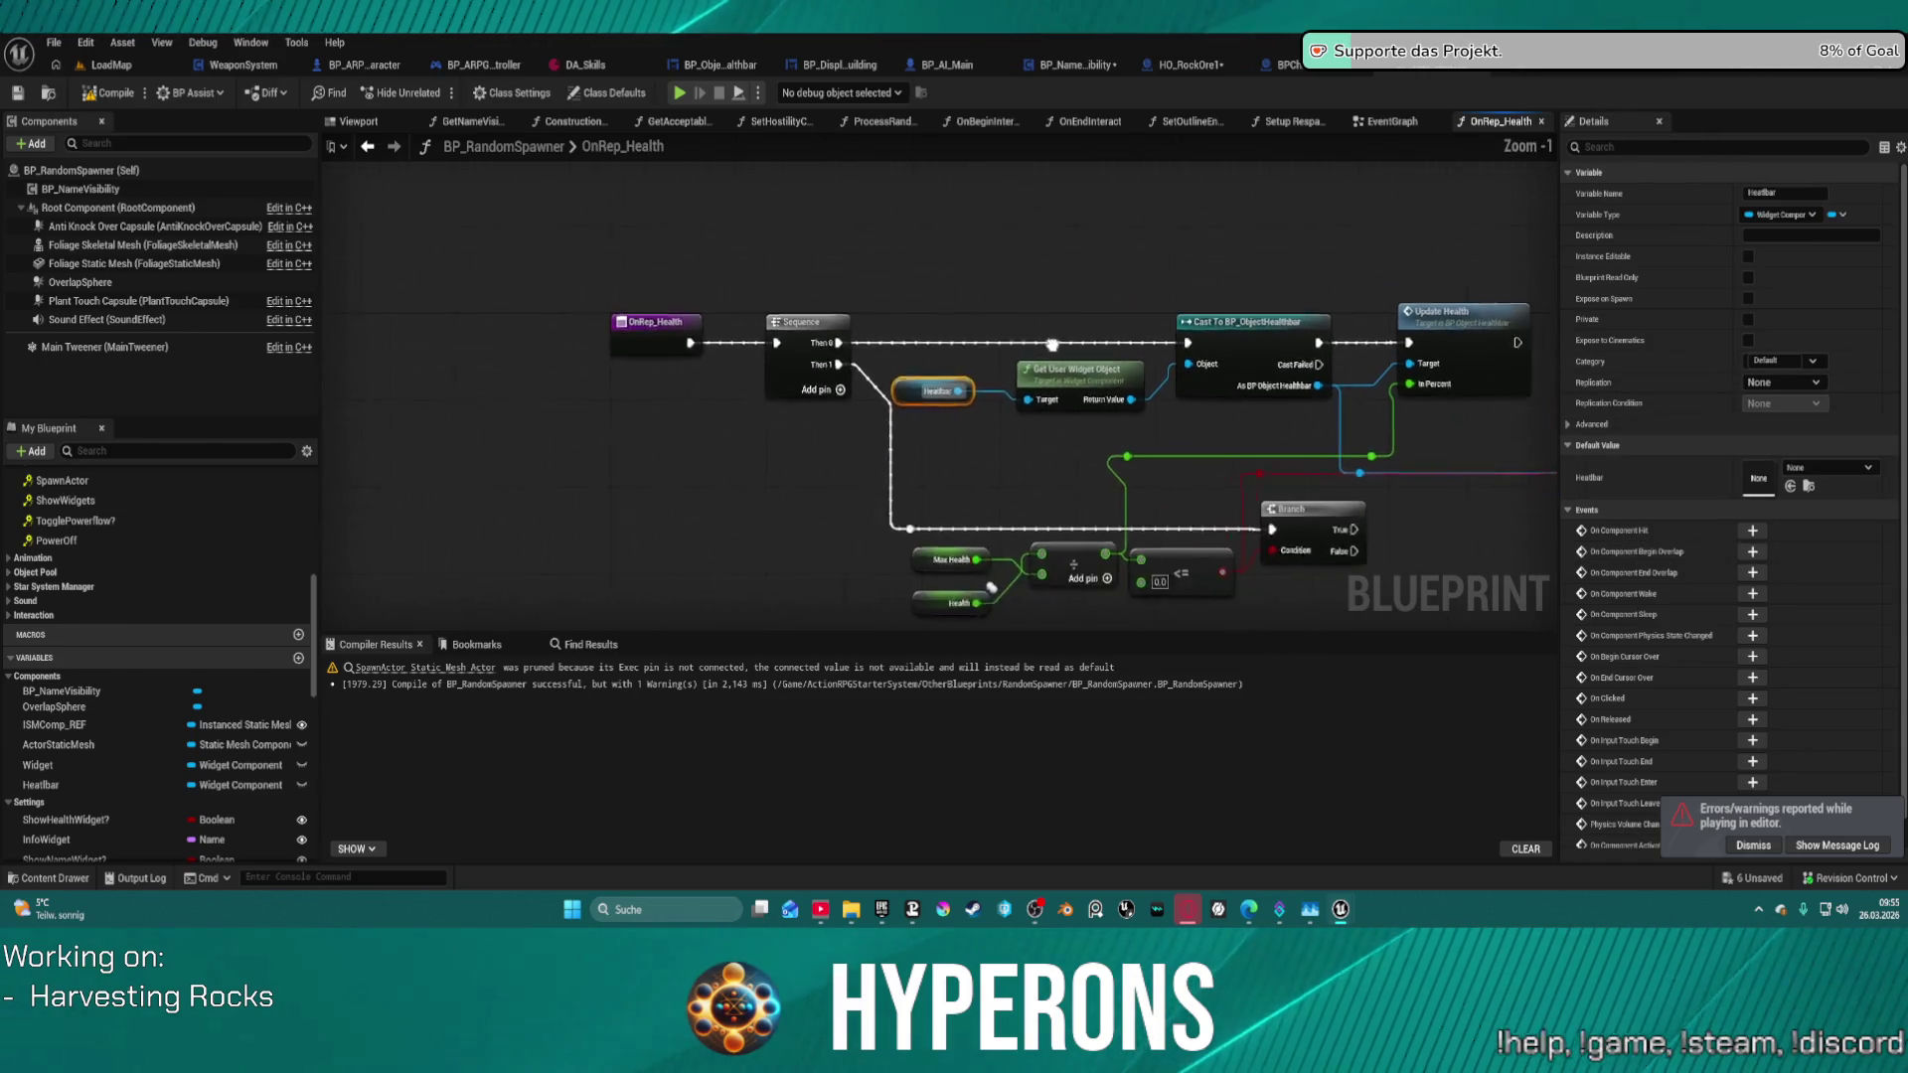
{"action": "left_click", "coordinate": [369, 148]}
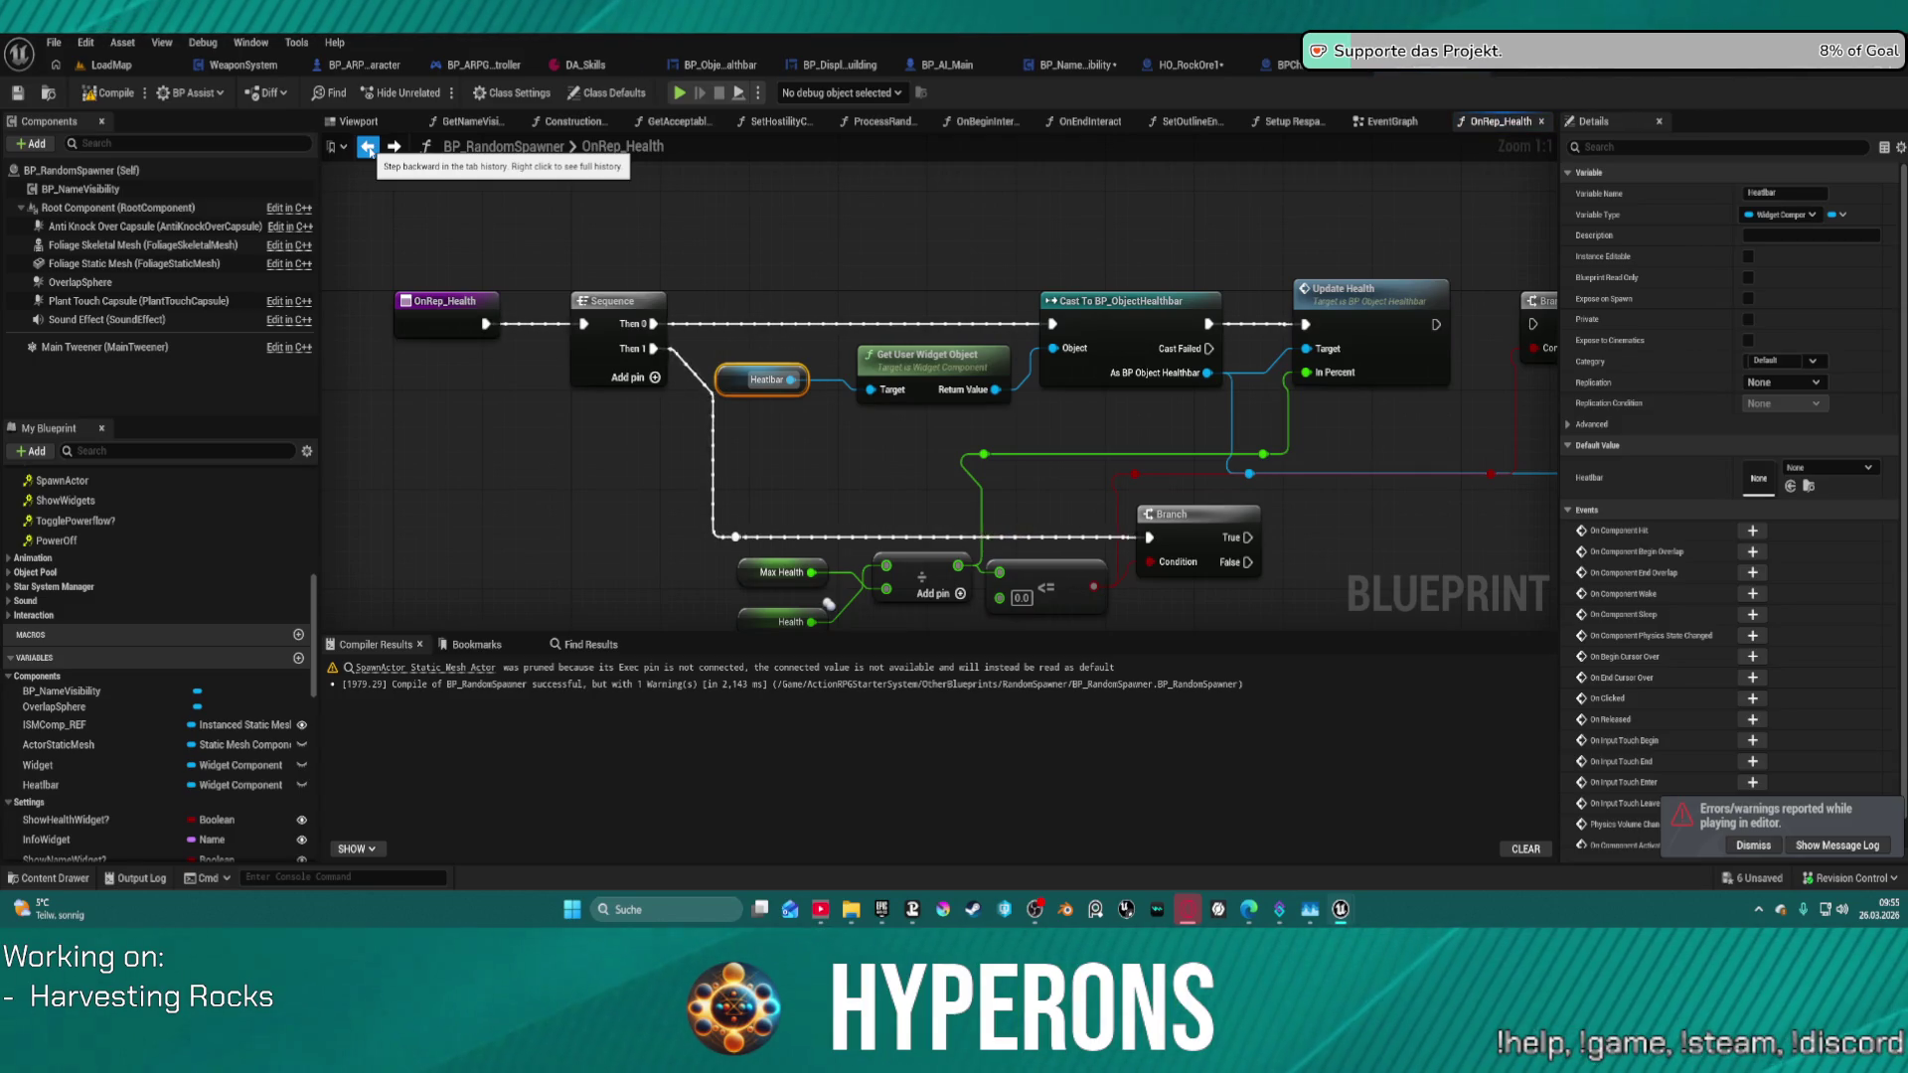
{"action": "left_click", "coordinate": [369, 148]}
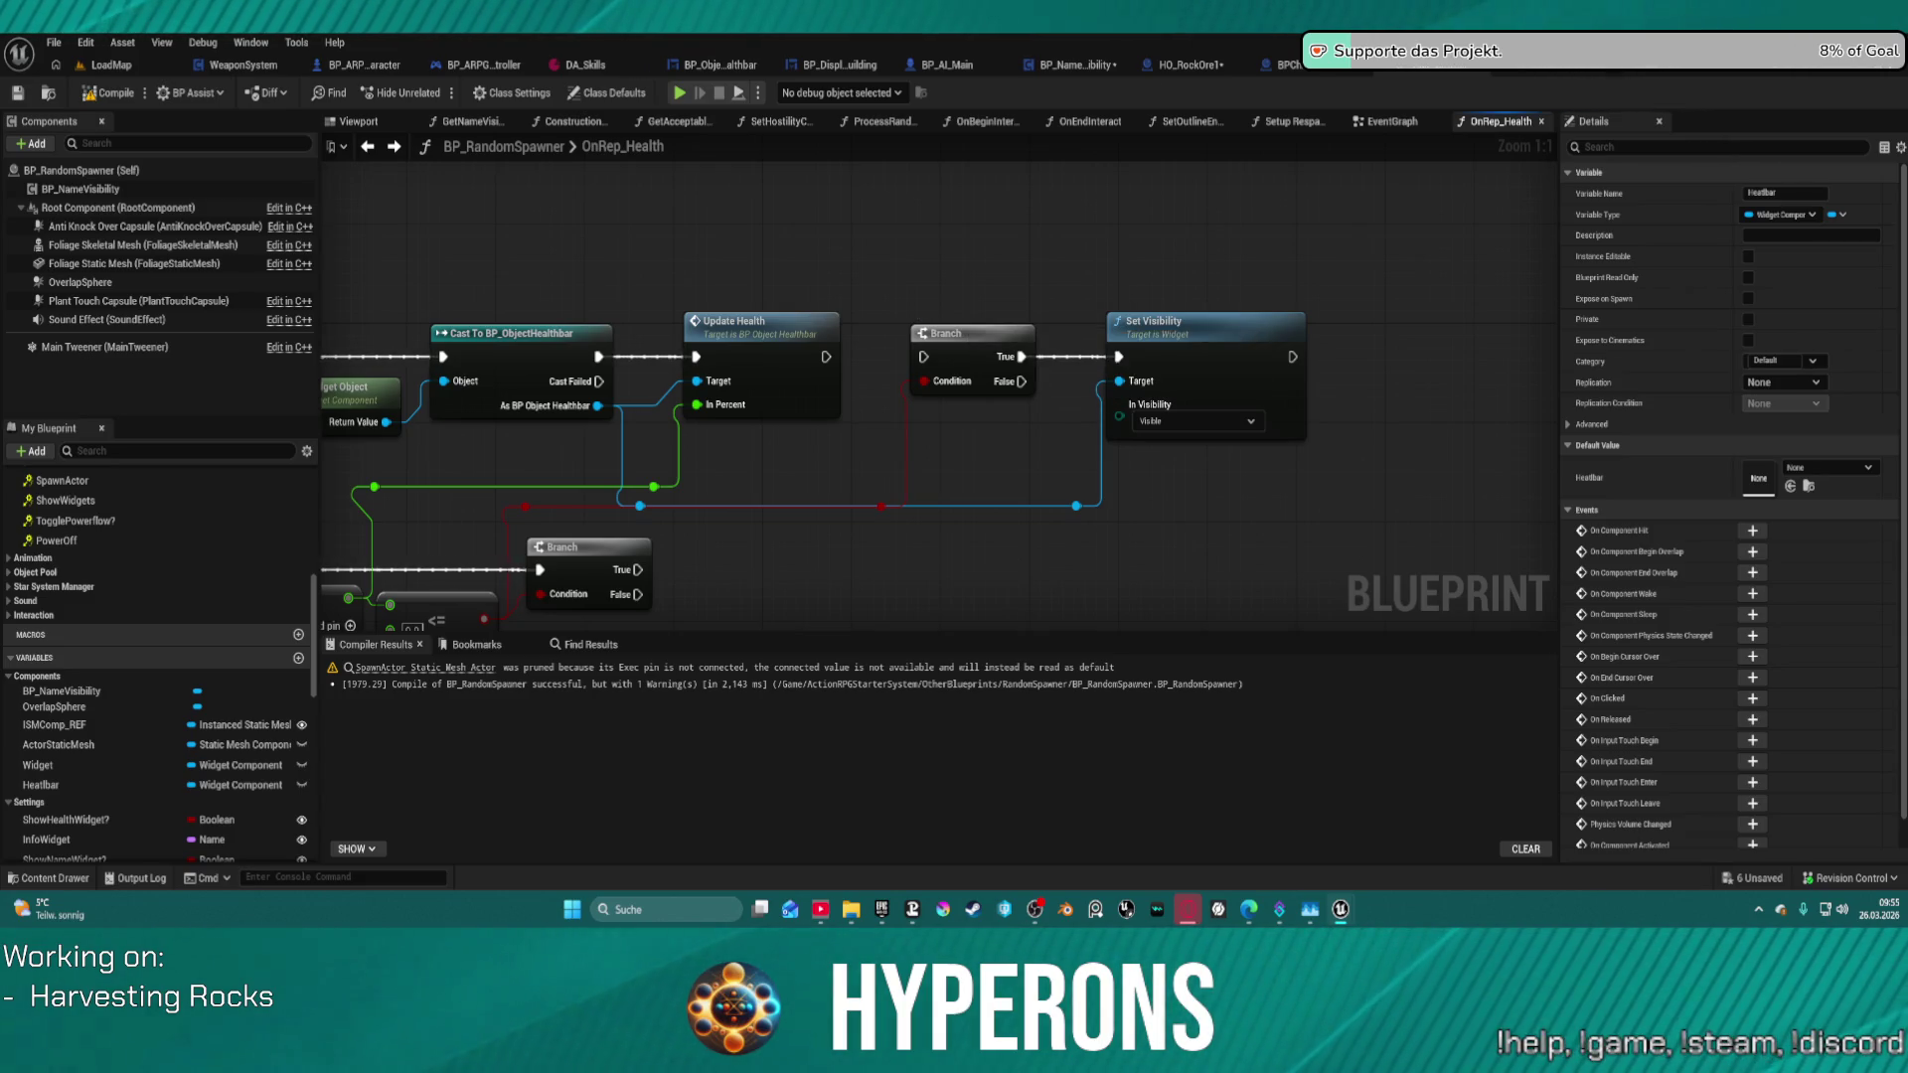
- Convert the upper Heatbar getter to a validated get, routing Branch True through Is Valid into Set Visibility
{"action": "left_click", "coordinate": [1386, 121]}
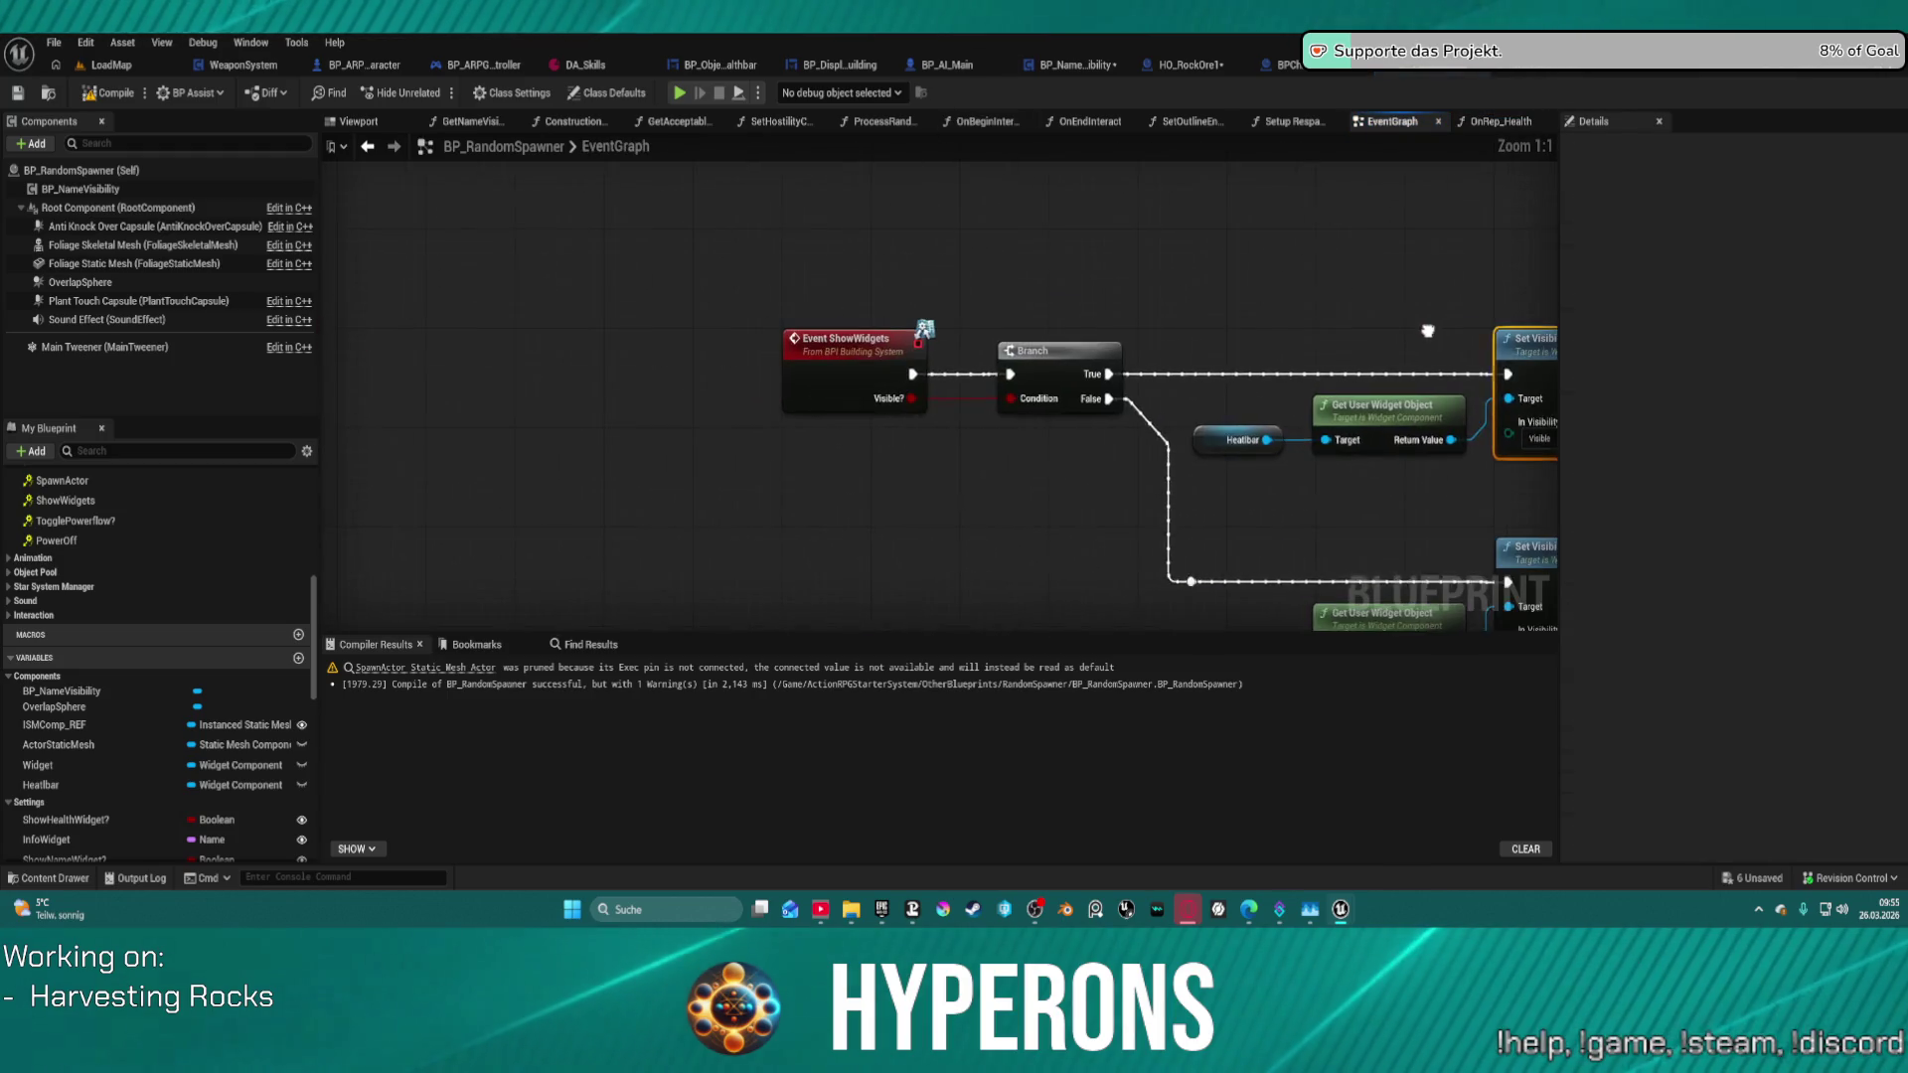
{"action": "left_click_drag", "start_coordinate": [1197, 300], "coordinate": [1088, 321]}
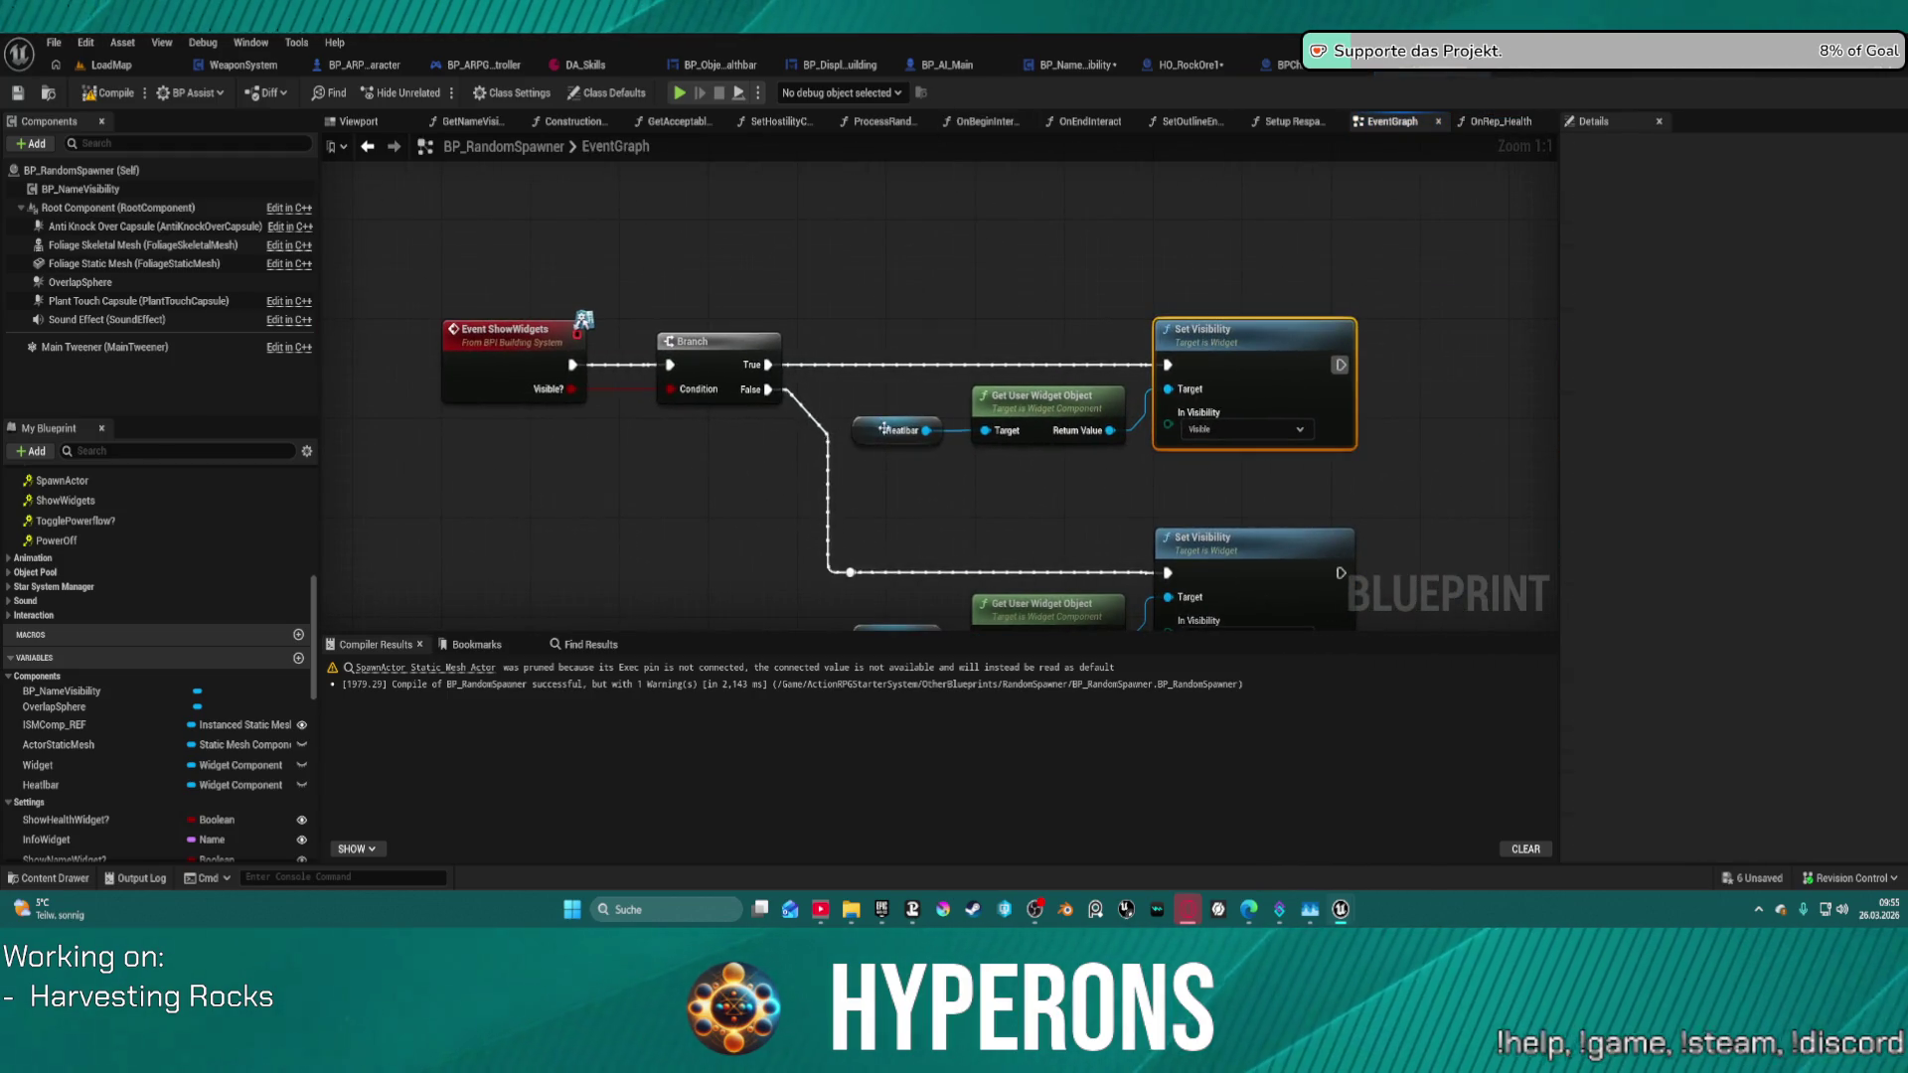
{"action": "right_click", "coordinate": [856, 425]}
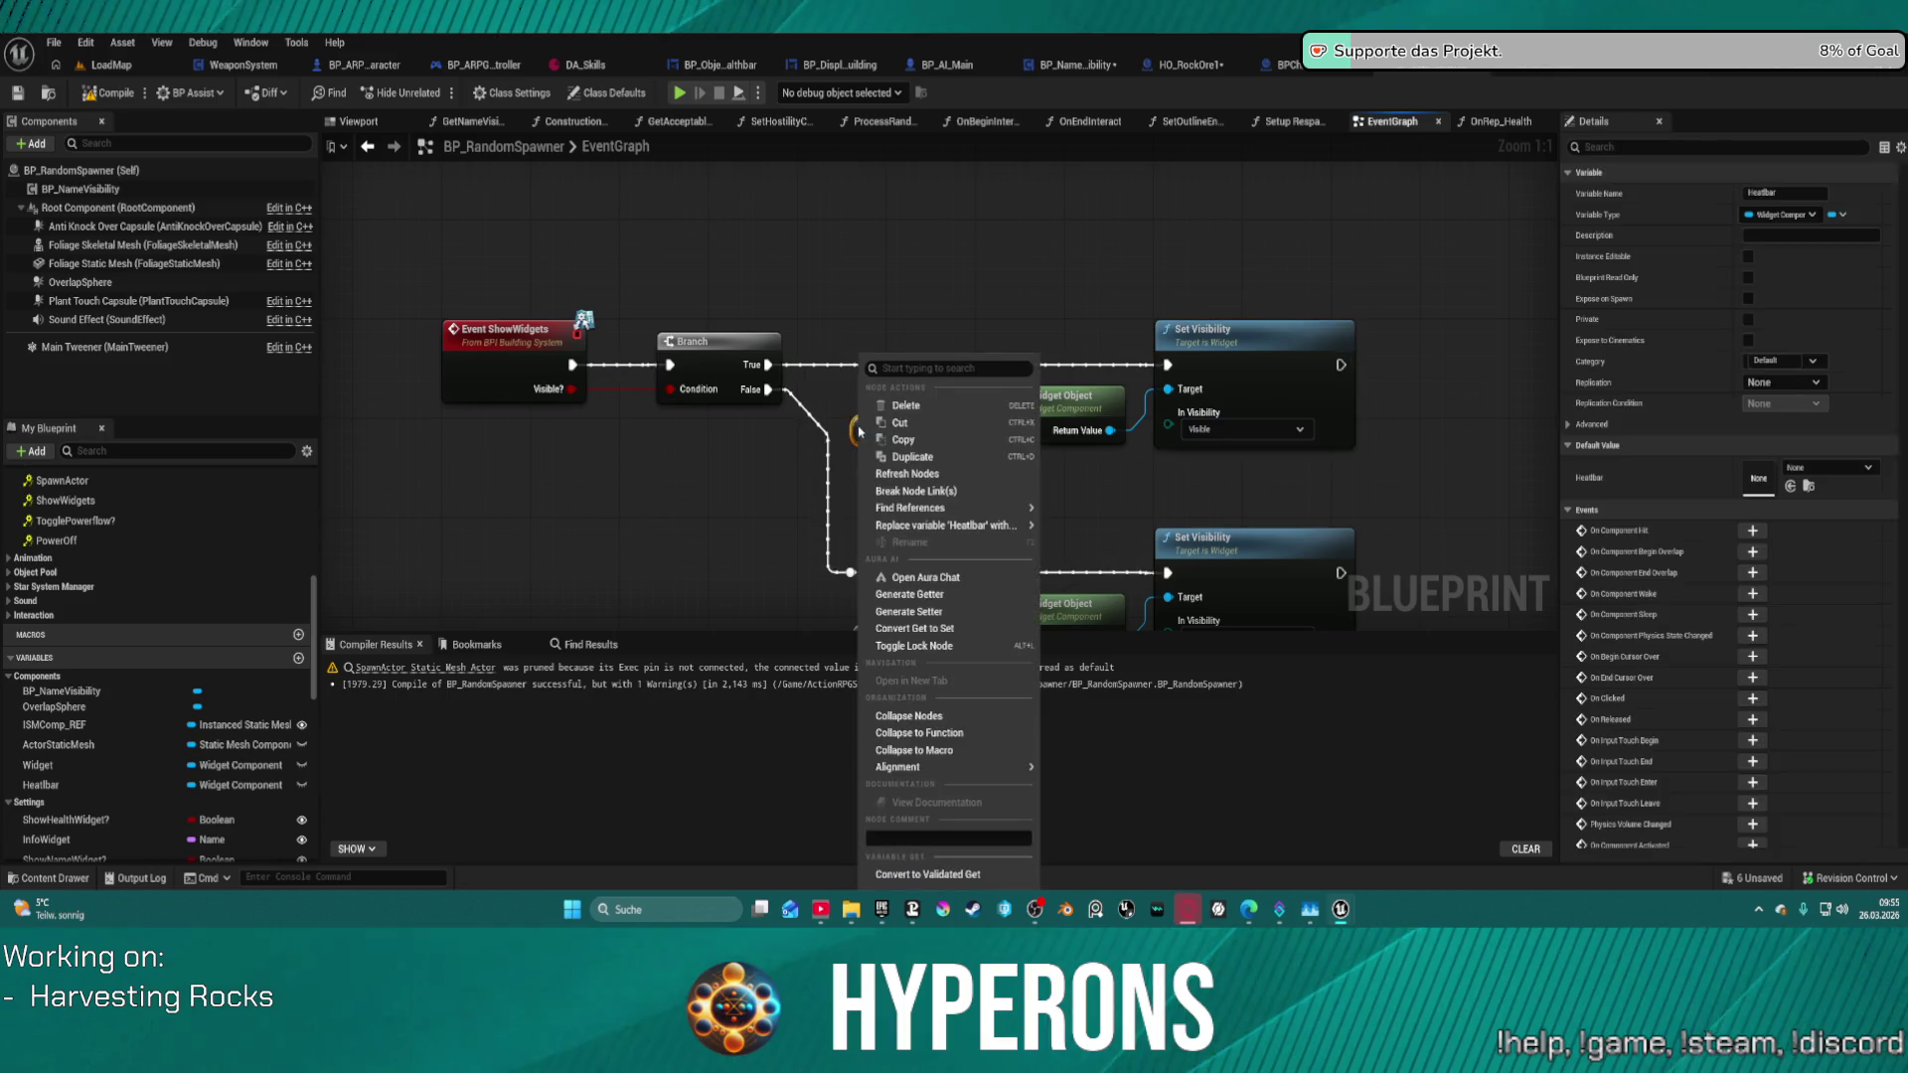
{"action": "left_click", "coordinate": [940, 873]}
{"action": "left_click_drag", "start_coordinate": [867, 450], "coordinate": [767, 365]}
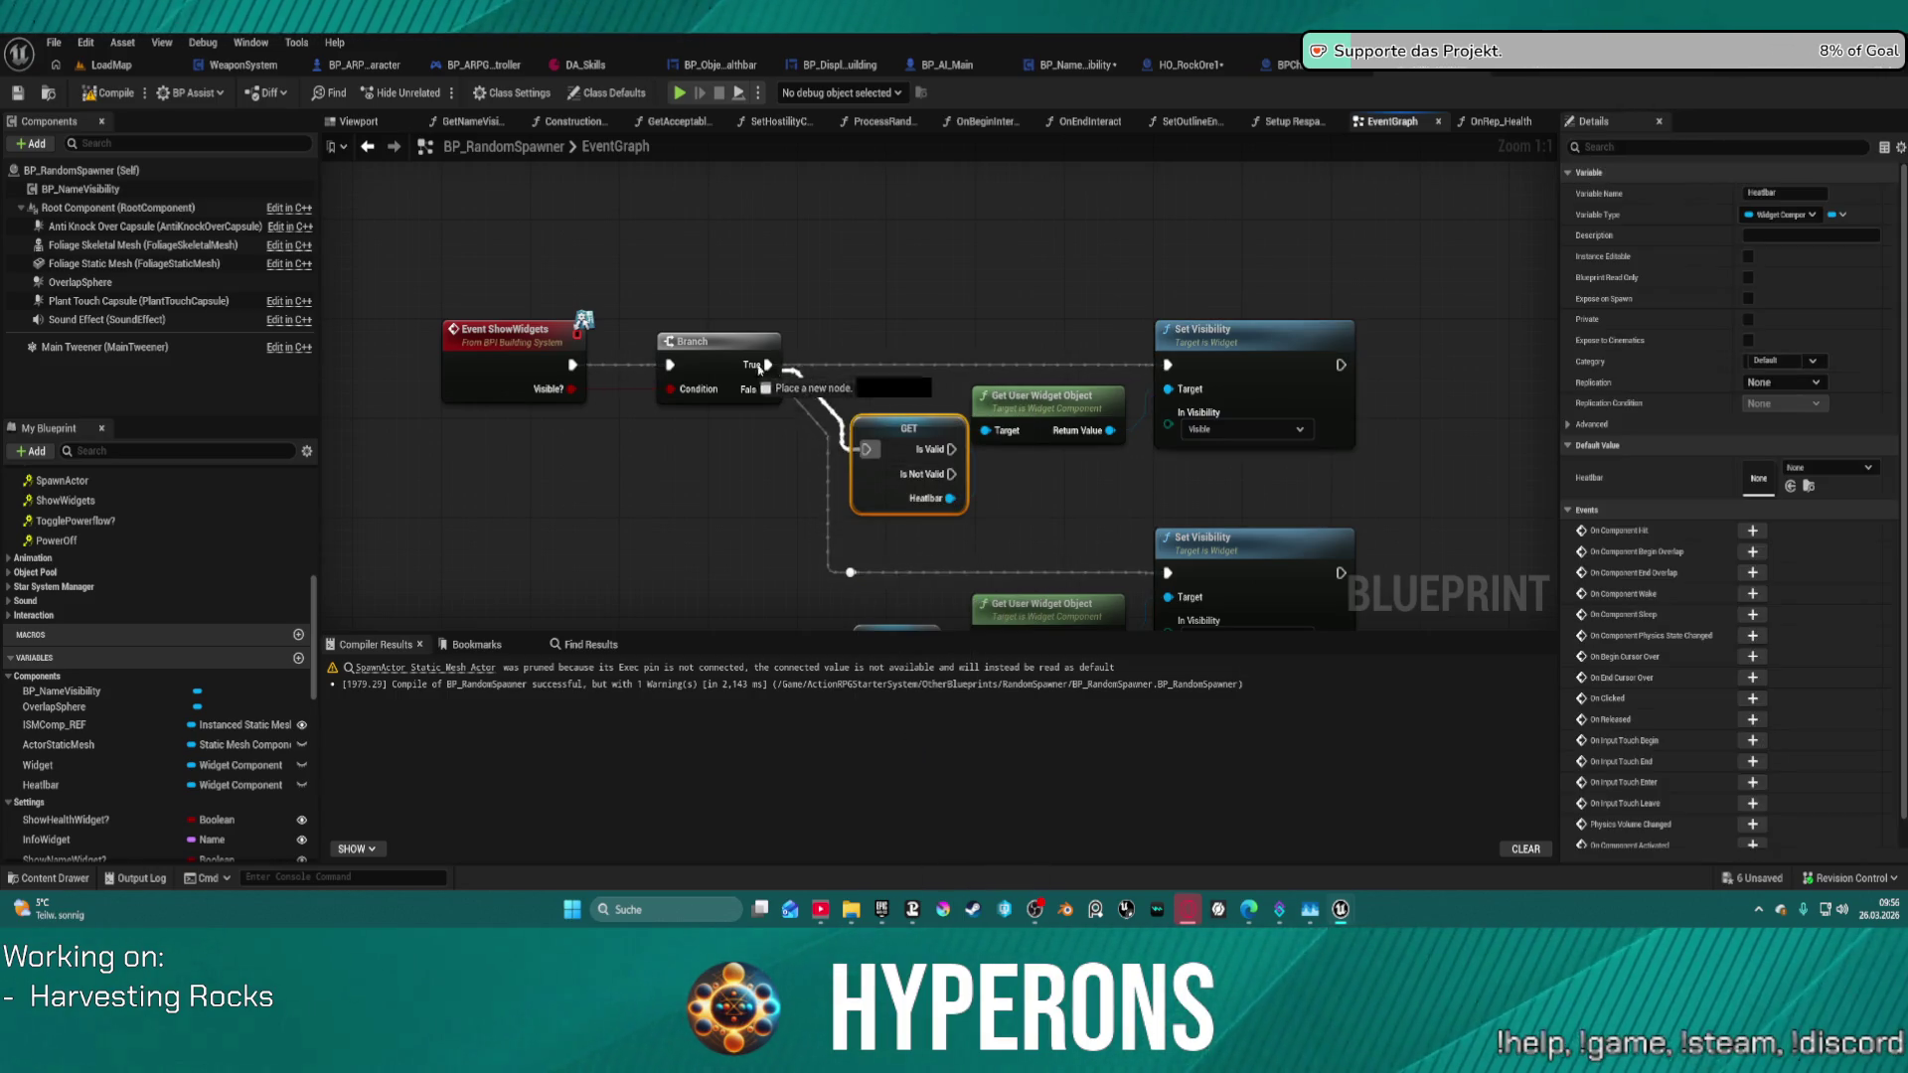
{"action": "mouse_move", "coordinate": [951, 449]}
{"action": "left_mouse_down"}
{"action": "mouse_move", "coordinate": [1168, 365]}
{"action": "mouse_move", "coordinate": [907, 374]}
{"action": "mouse_move", "coordinate": [888, 332]}
{"action": "mouse_move", "coordinate": [910, 357]}
{"action": "left_mouse_up"}
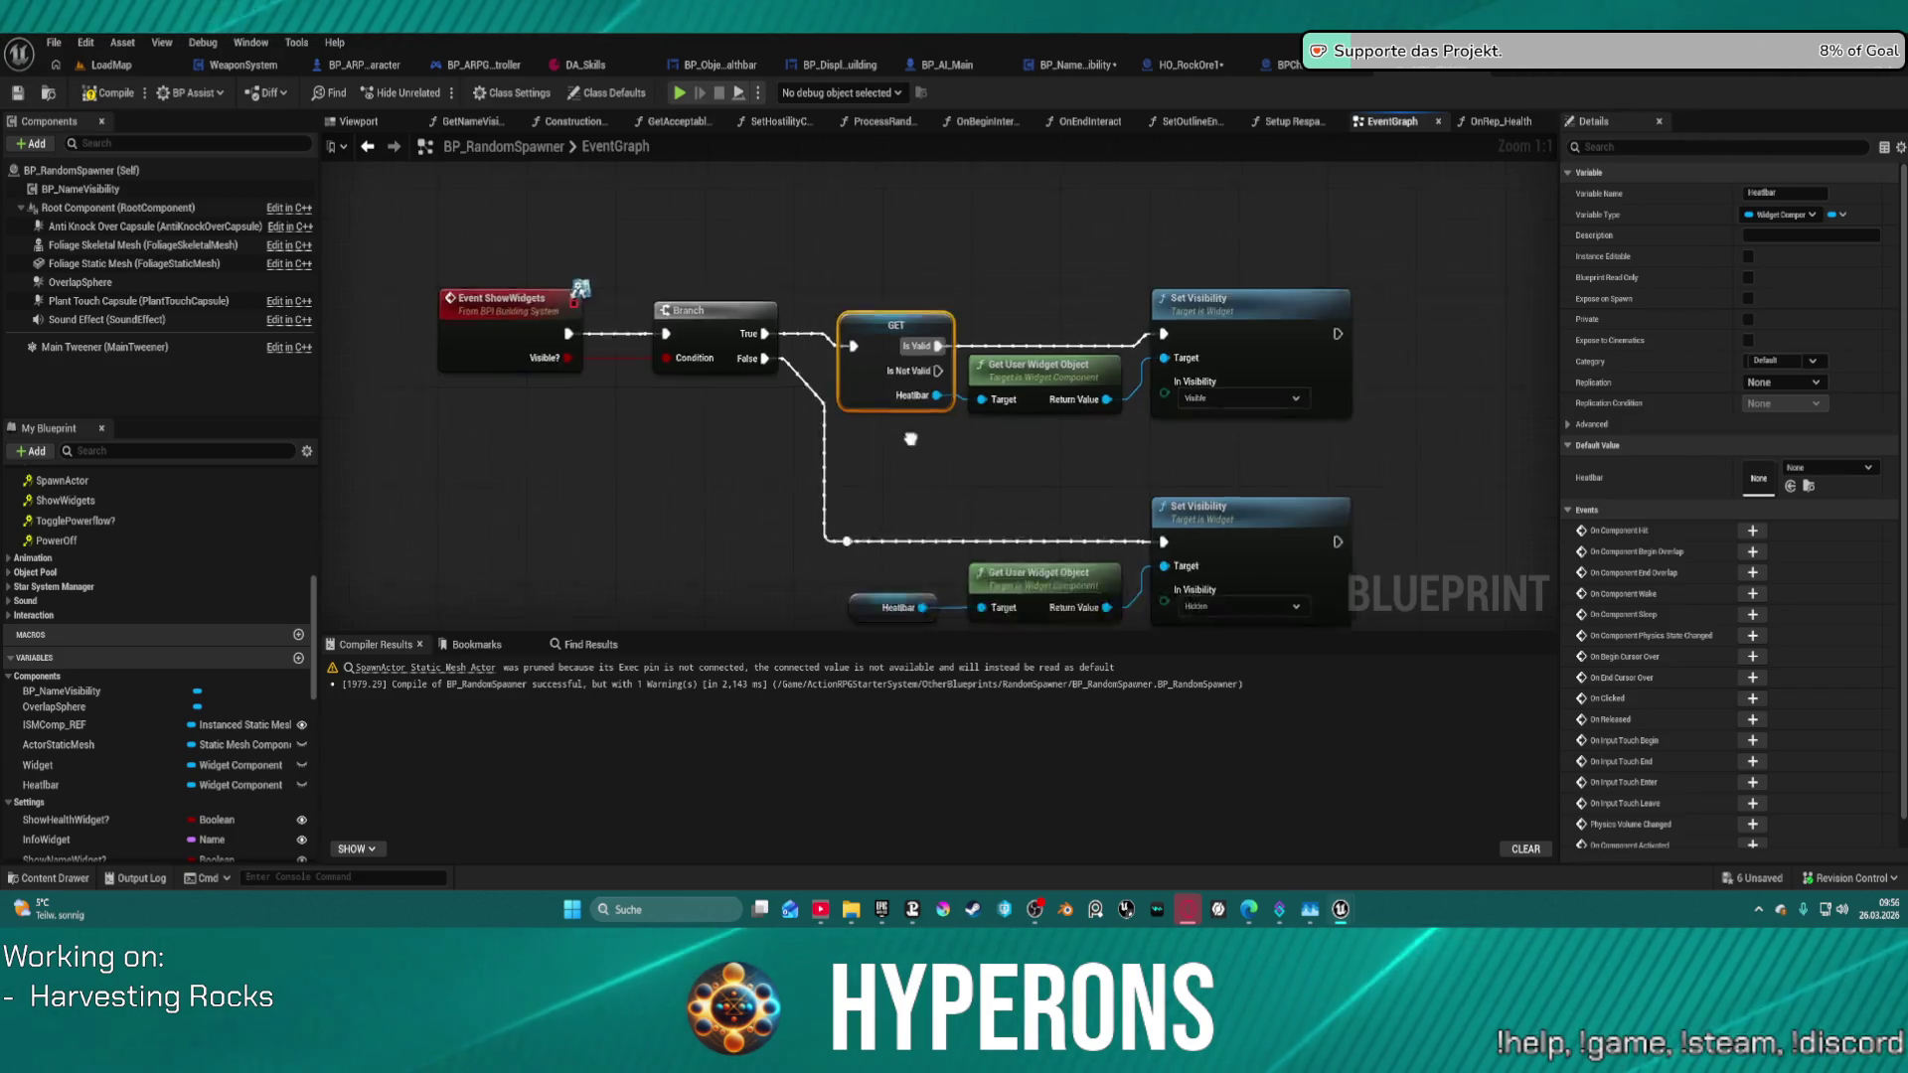
- Convert the lower Heatbar getter to a validated get and wire Branch False into it
{"action": "right_click", "coordinate": [844, 487]}
{"action": "left_click", "coordinate": [892, 874]}
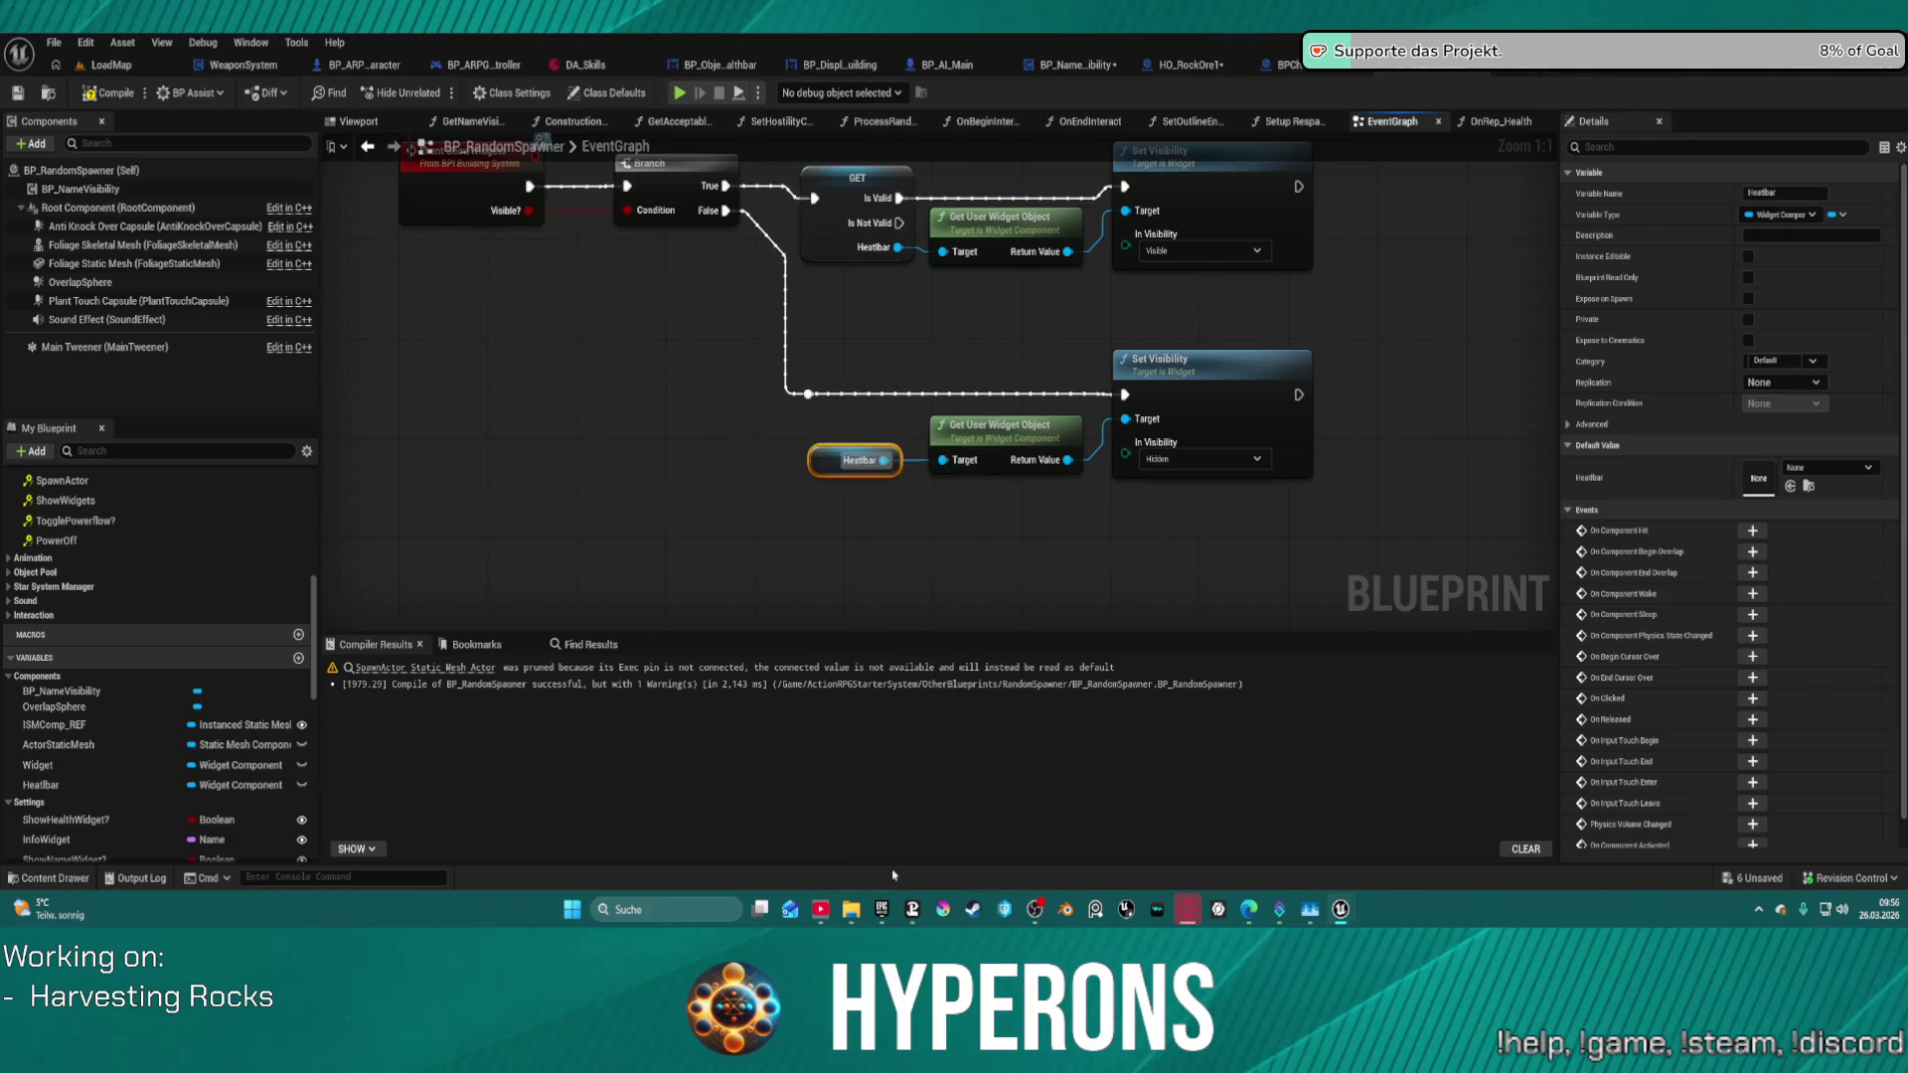
{"action": "mouse_move", "coordinate": [825, 479]}
{"action": "left_mouse_down"}
{"action": "mouse_move", "coordinate": [833, 425]}
{"action": "mouse_move", "coordinate": [810, 394]}
{"action": "left_mouse_up"}
{"action": "left_click_drag", "start_coordinate": [910, 479], "coordinate": [1129, 394]}
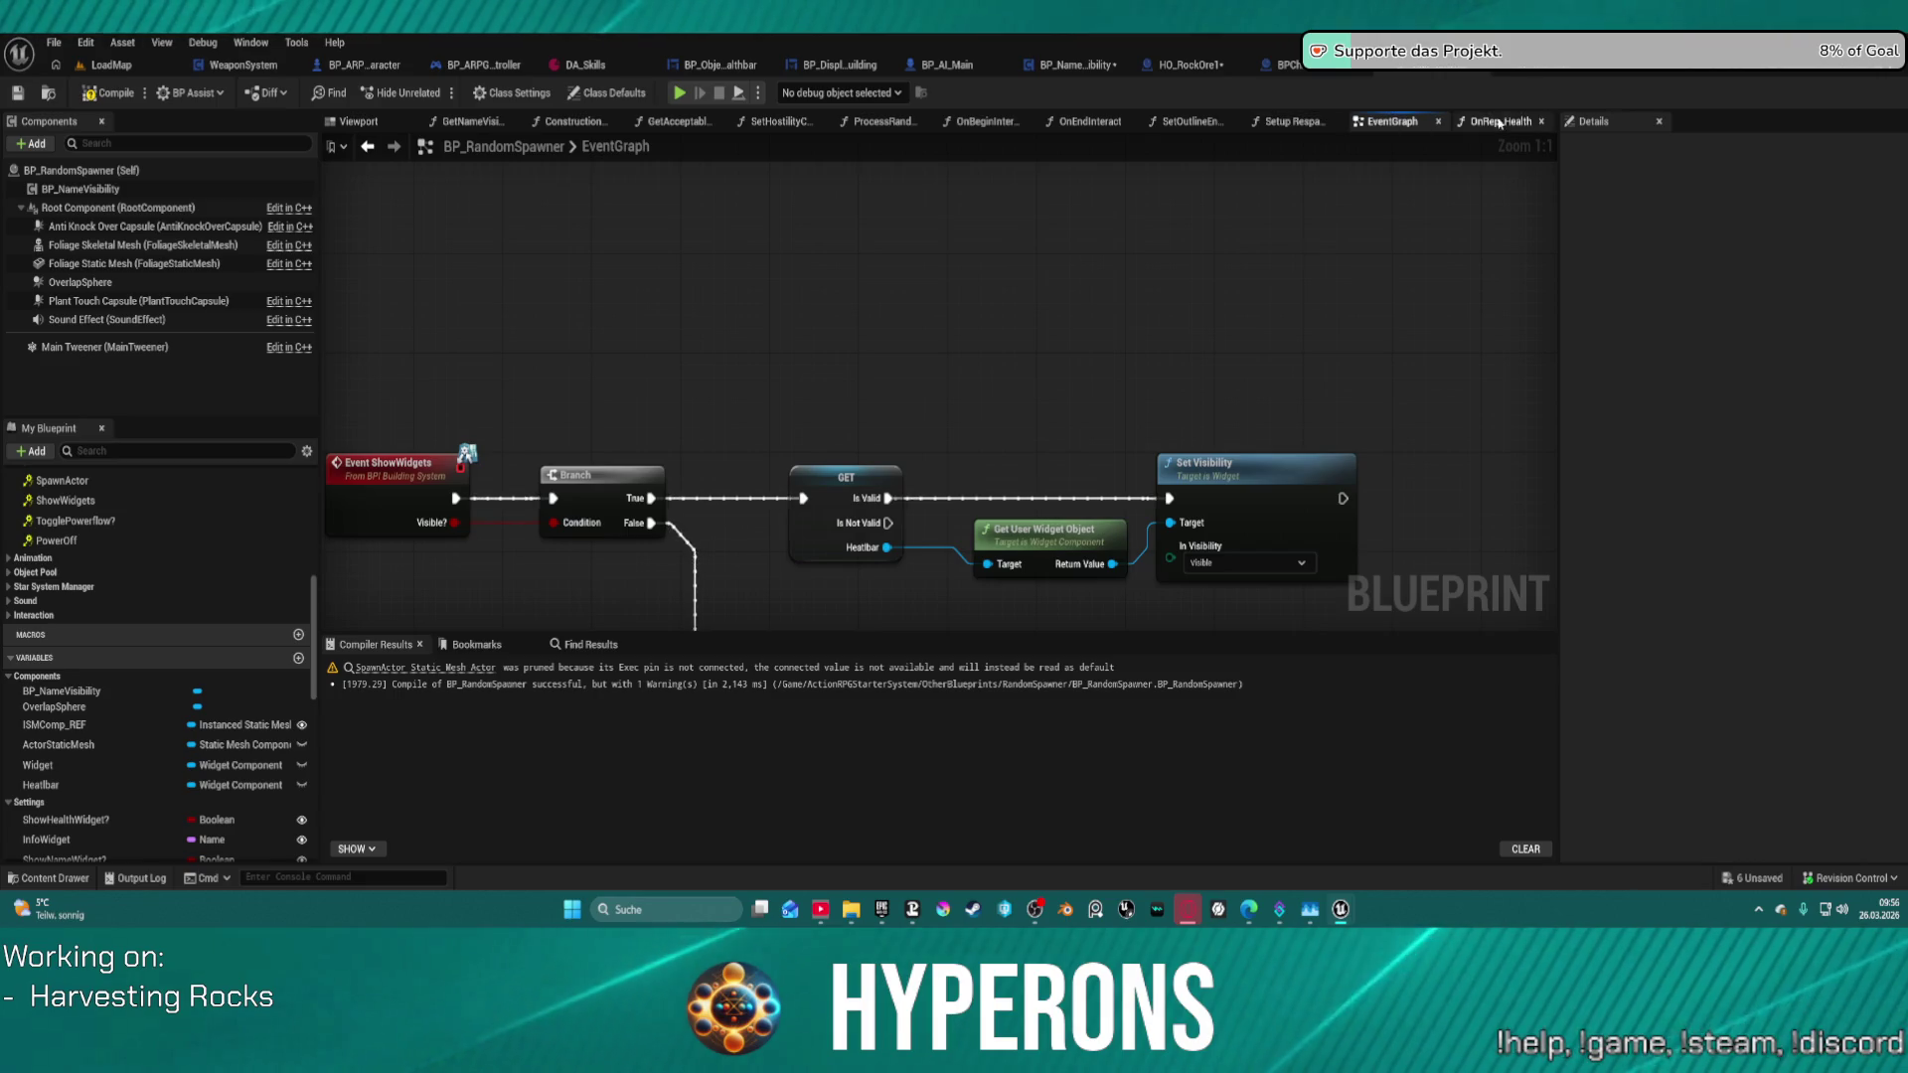
- Browse the OnEndInteract, GetAcceptableDistance and Construction graphs, ending on GetNameVisibilityComp
{"action": "left_click", "coordinate": [1089, 121]}
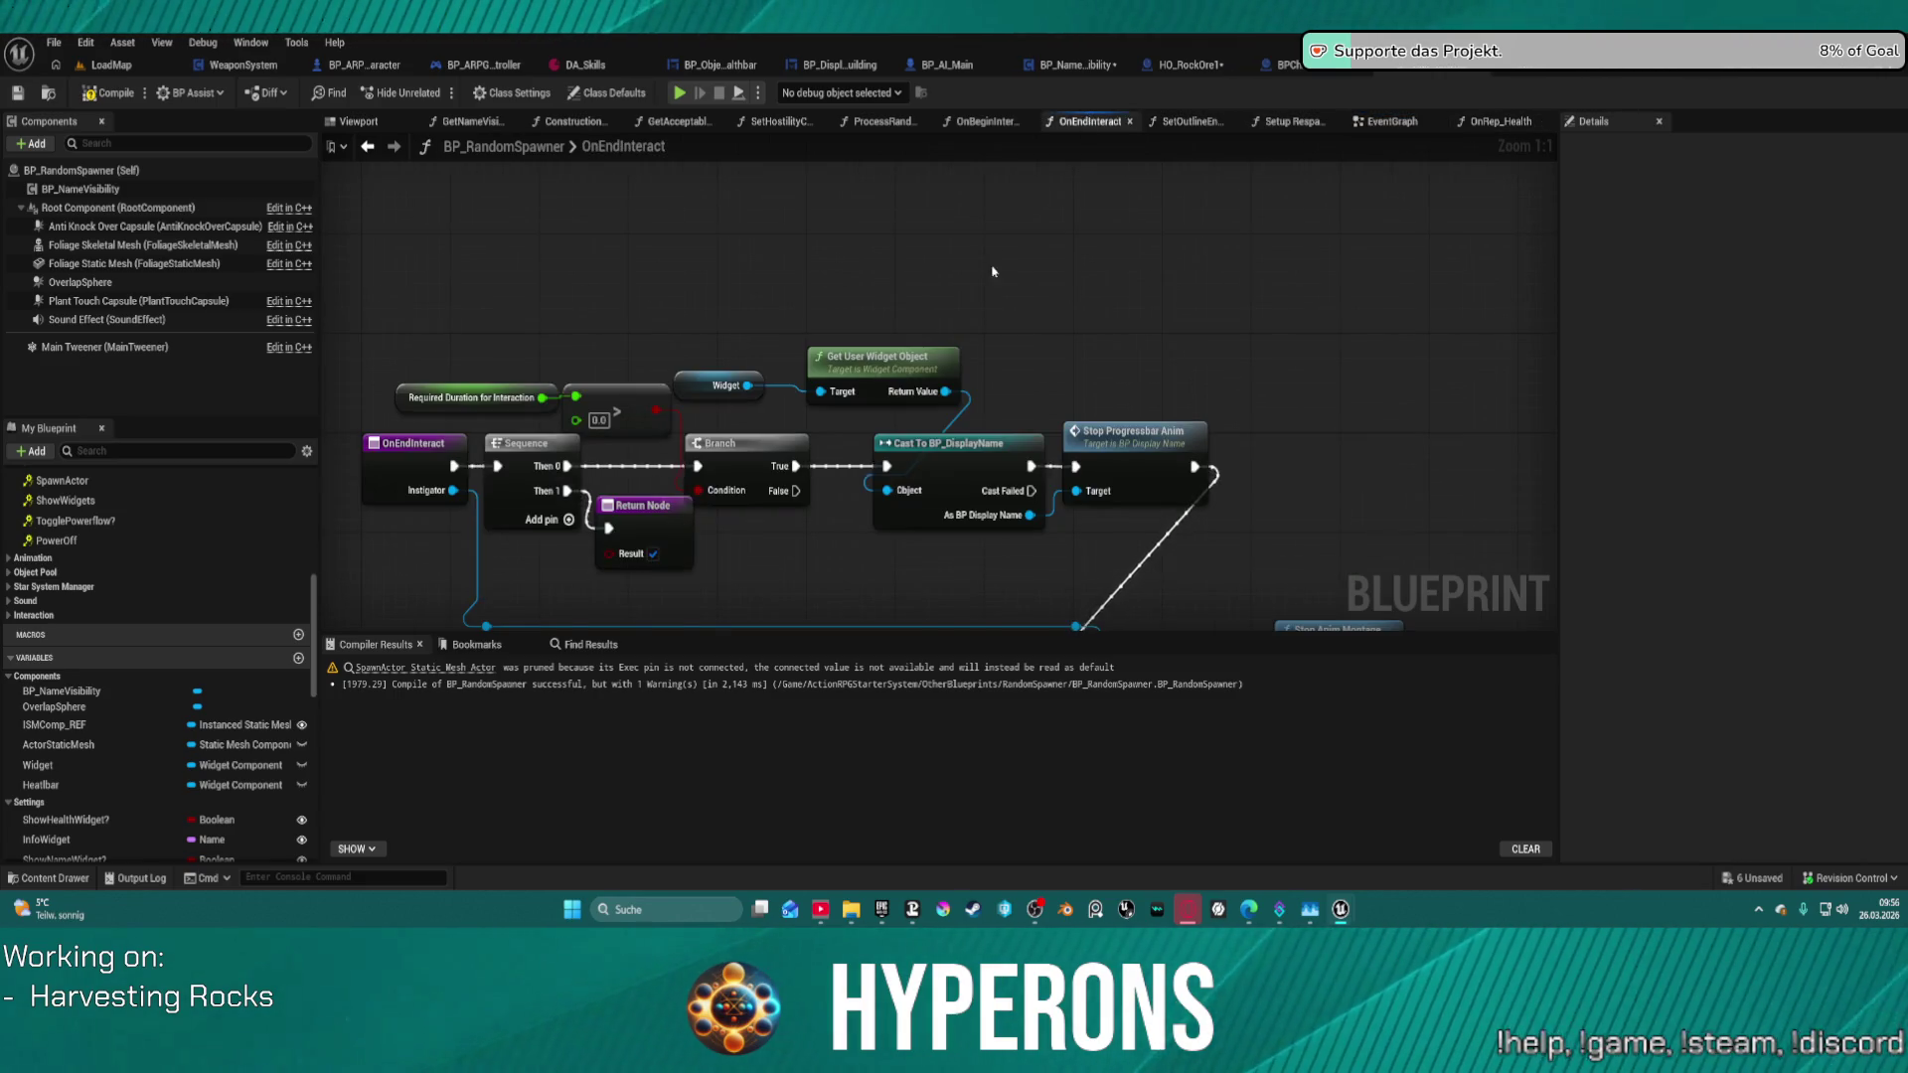
{"action": "scroll", "coordinate": [1098, 267], "scroll_direction": "down", "scroll_amount": 8}
{"action": "left_click", "coordinate": [676, 120]}
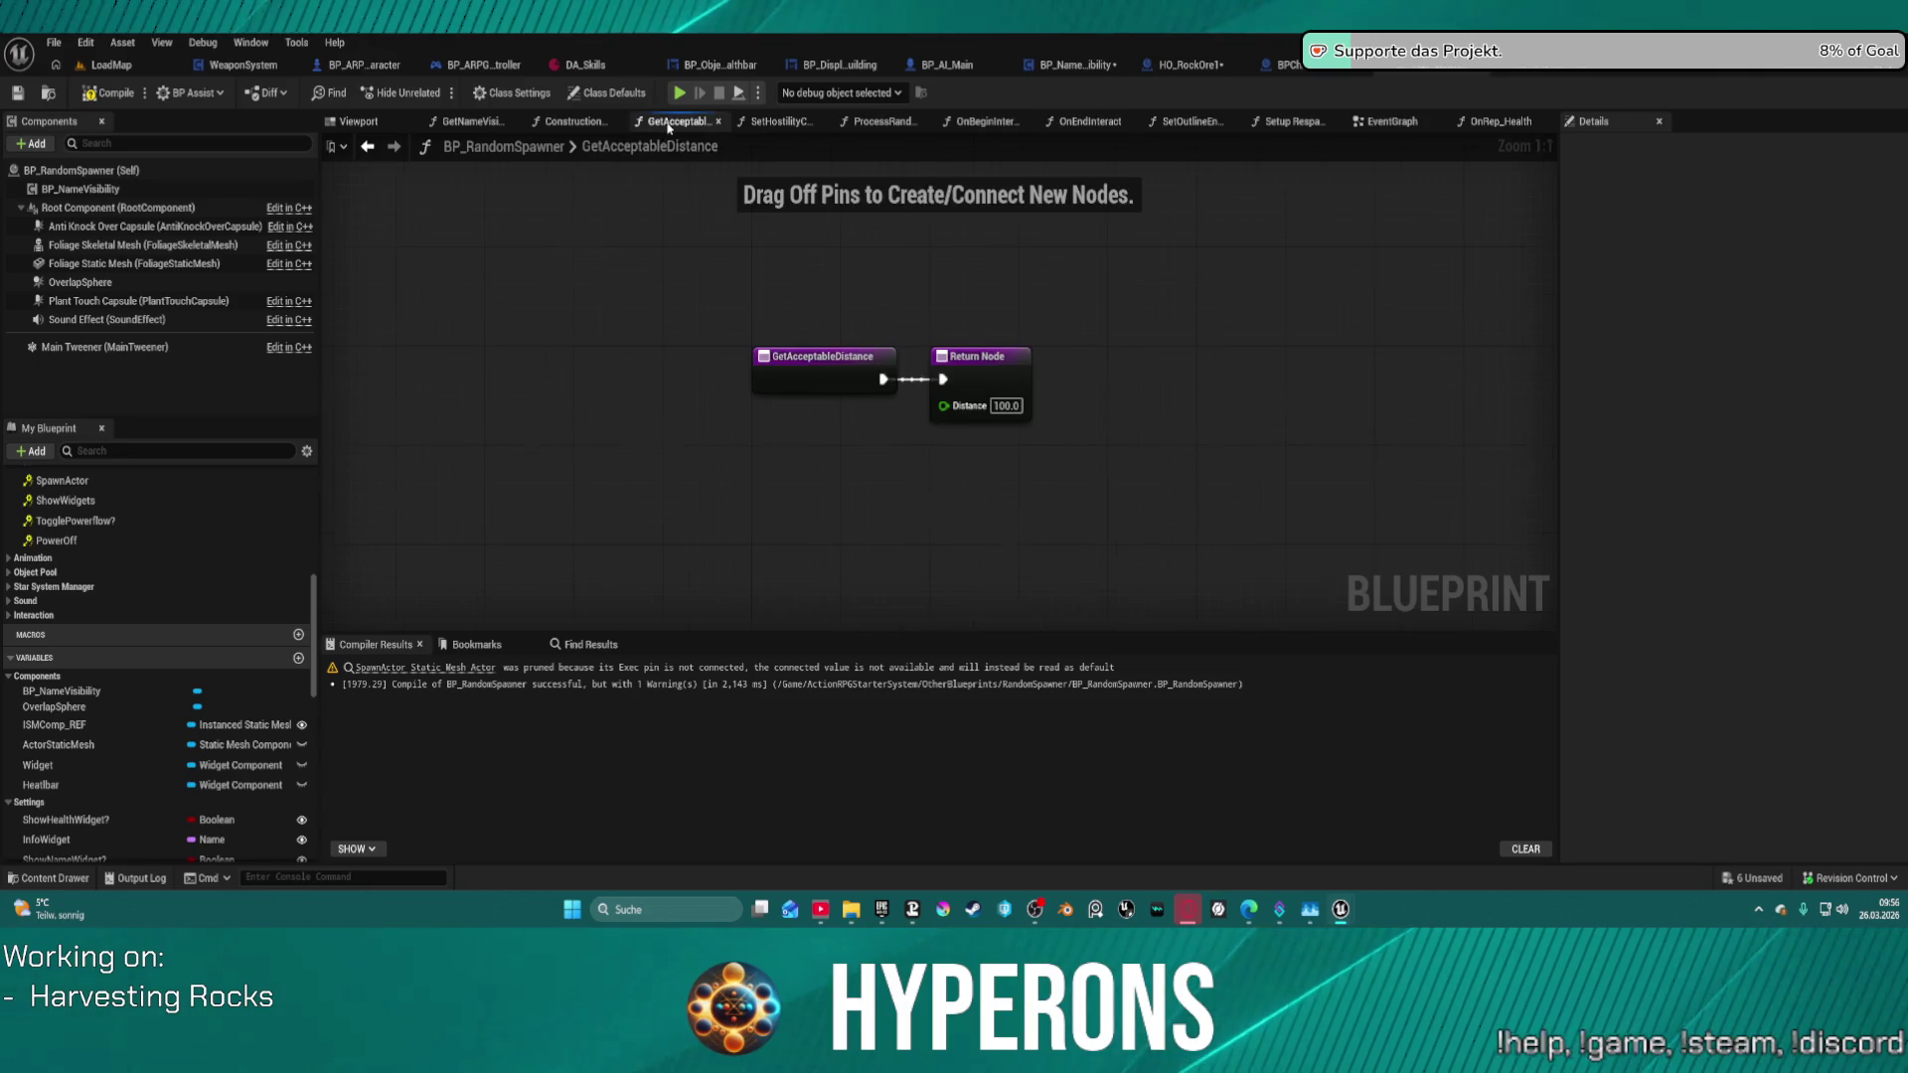
{"action": "left_click", "coordinate": [574, 120]}
{"action": "left_click", "coordinate": [471, 120]}
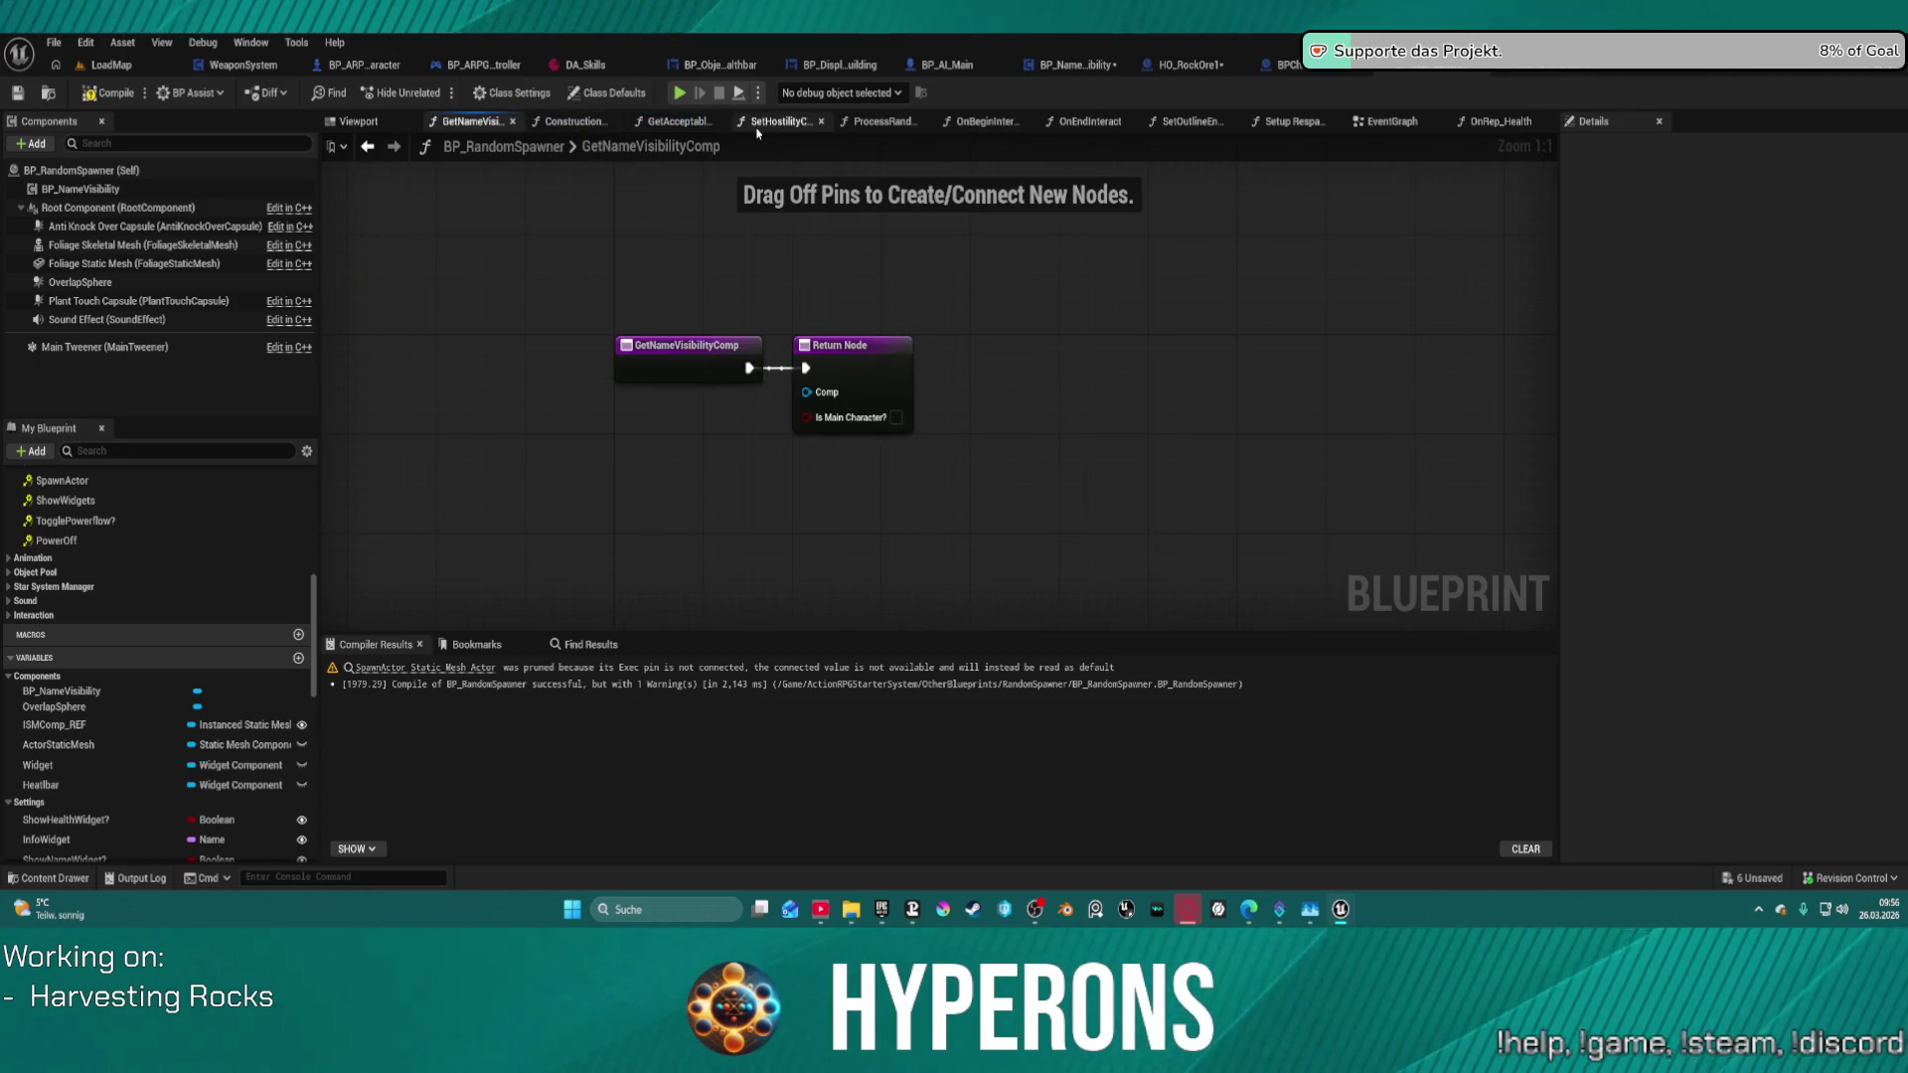
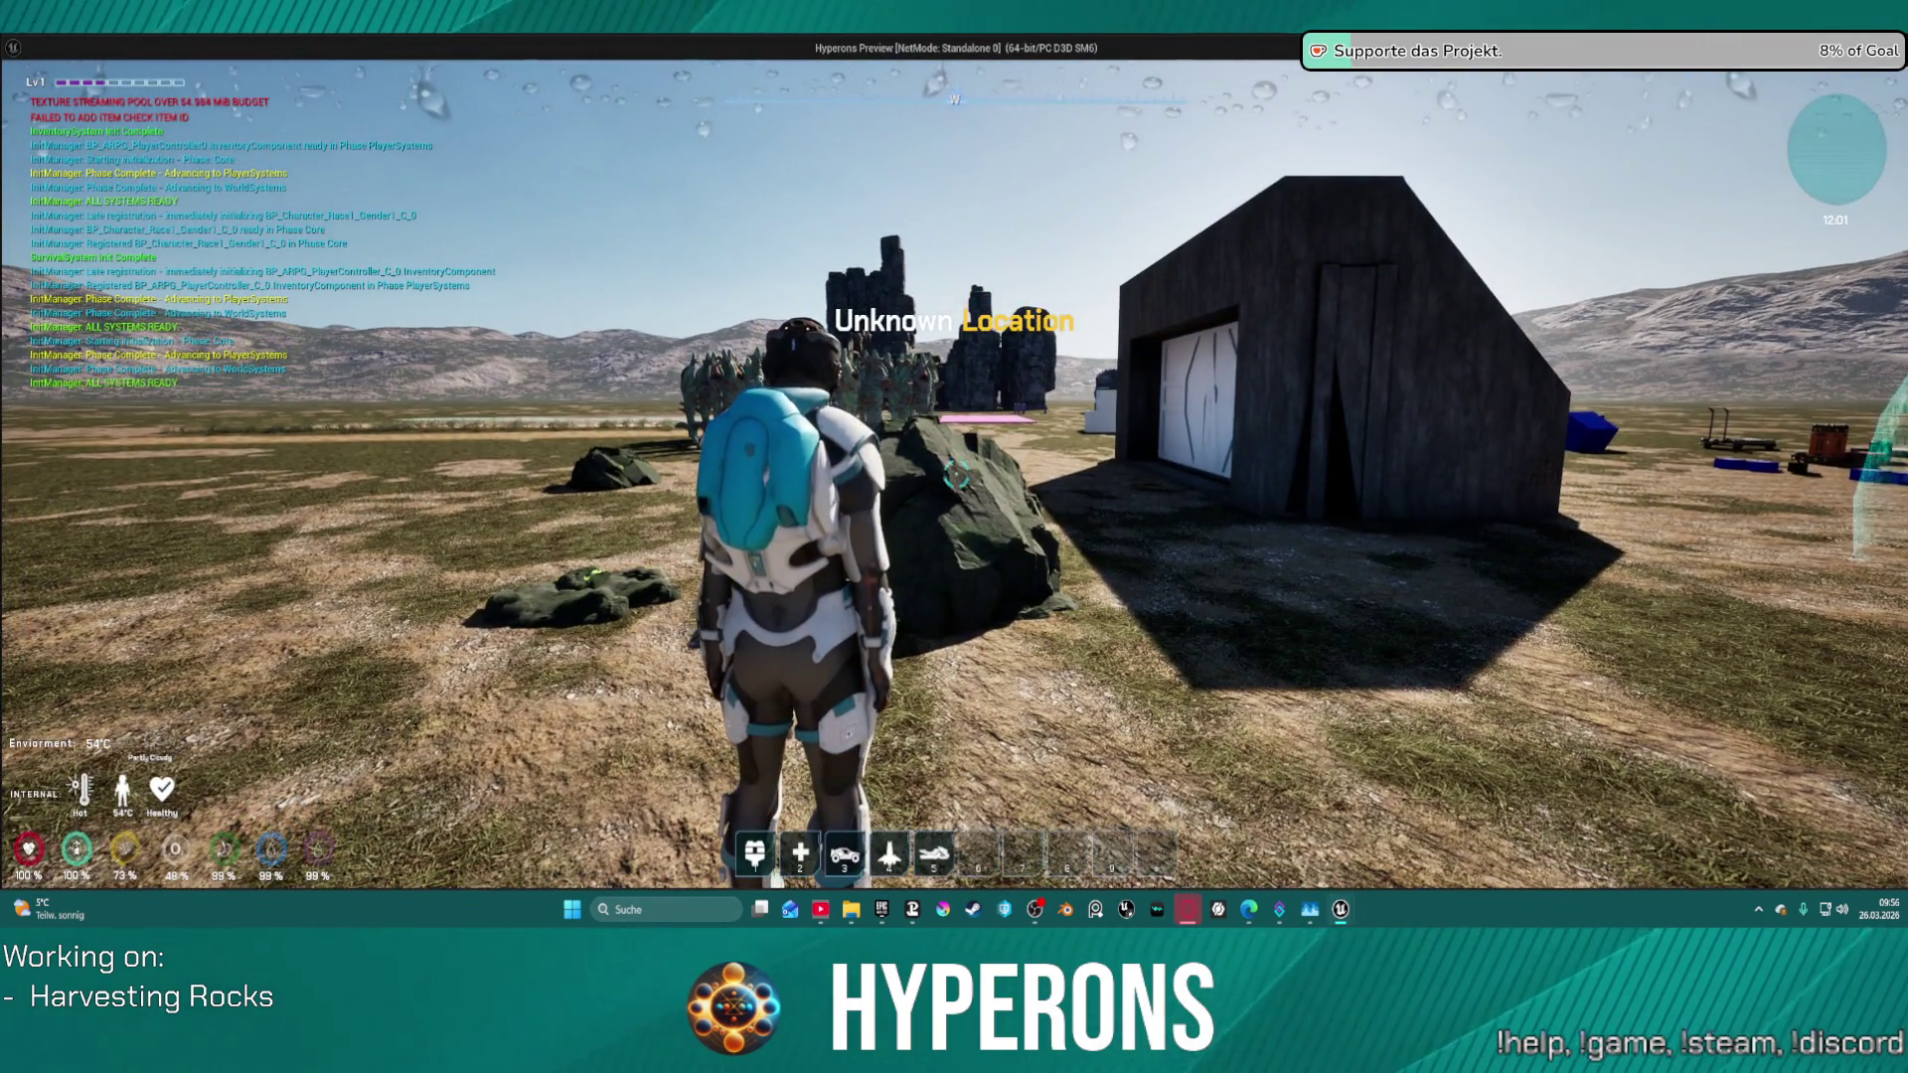
- Stop the game test and look over BP_RandomSpawner's EventGraph and Construction Script
{"action": "key", "text": "Escape"}
{"action": "scroll", "coordinate": [897, 324], "scroll_direction": "down", "scroll_amount": 4}
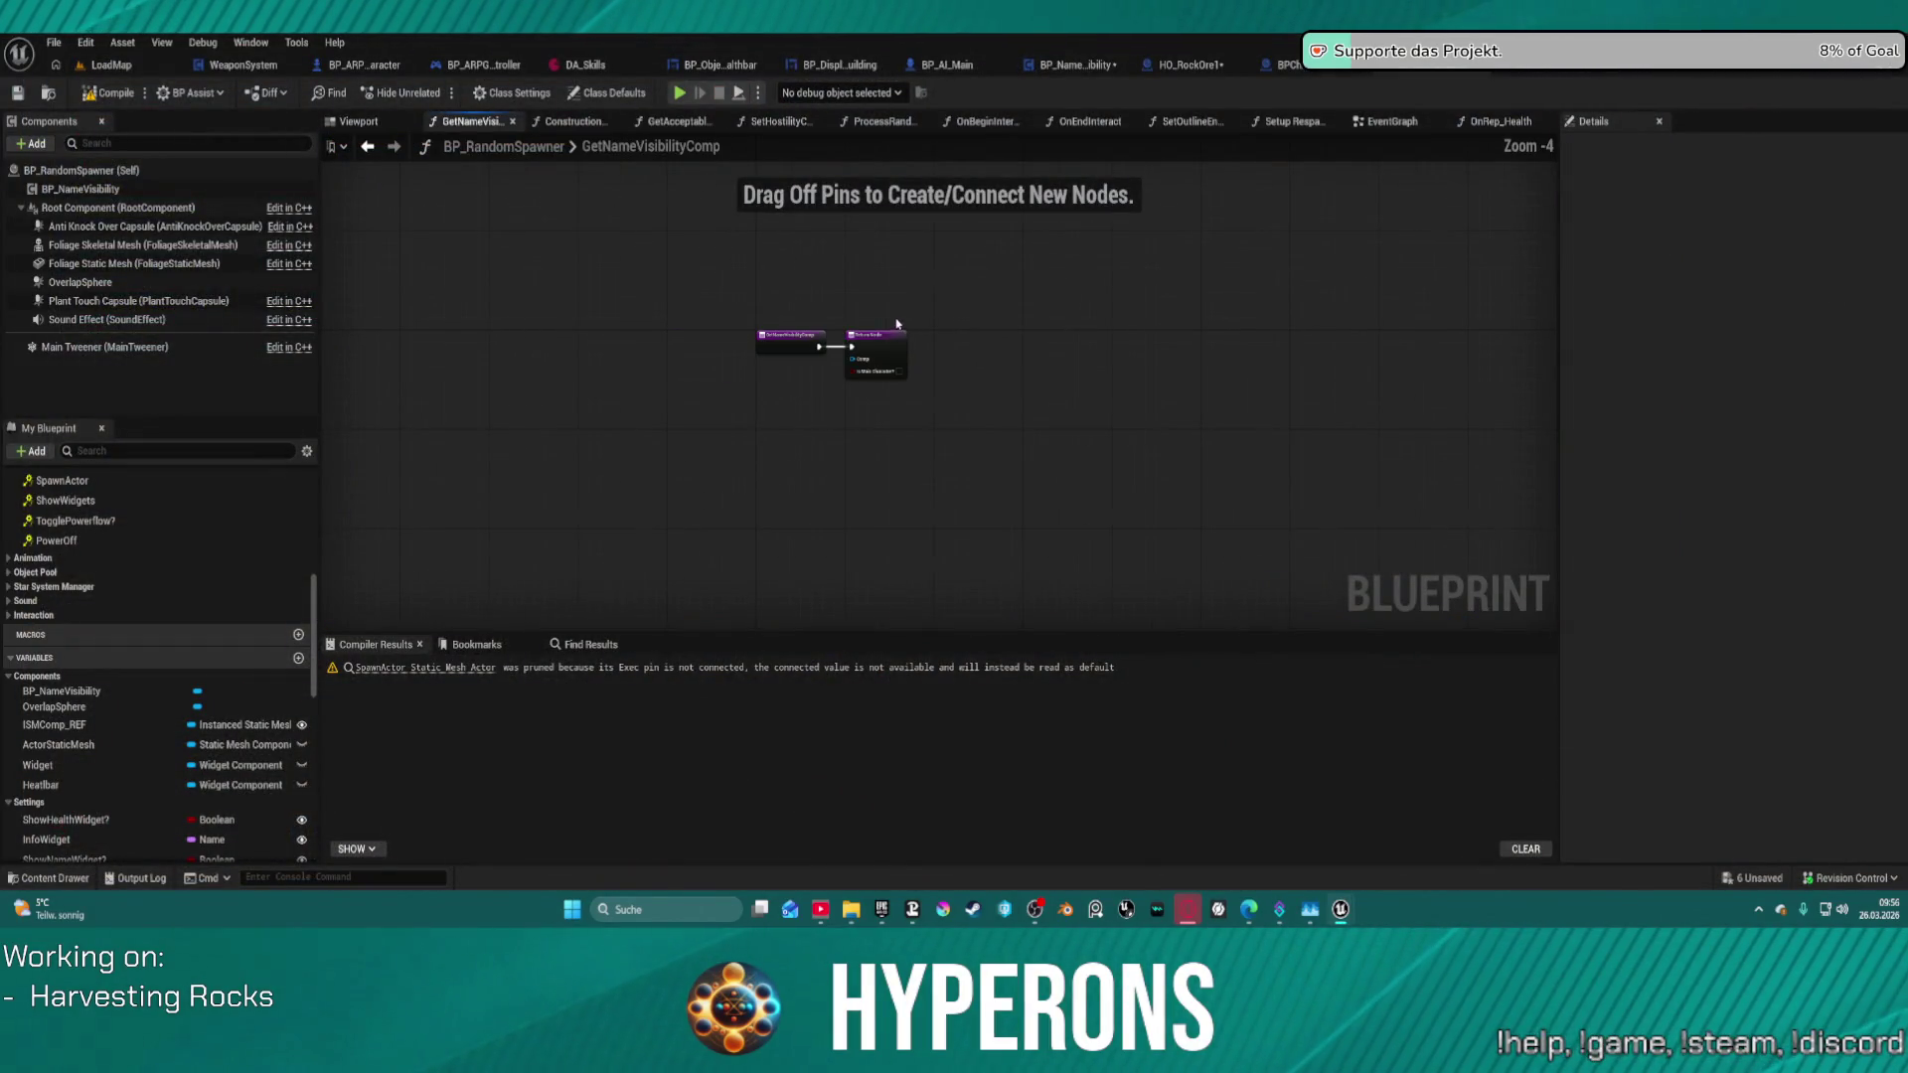
{"action": "left_click", "coordinate": [1392, 122]}
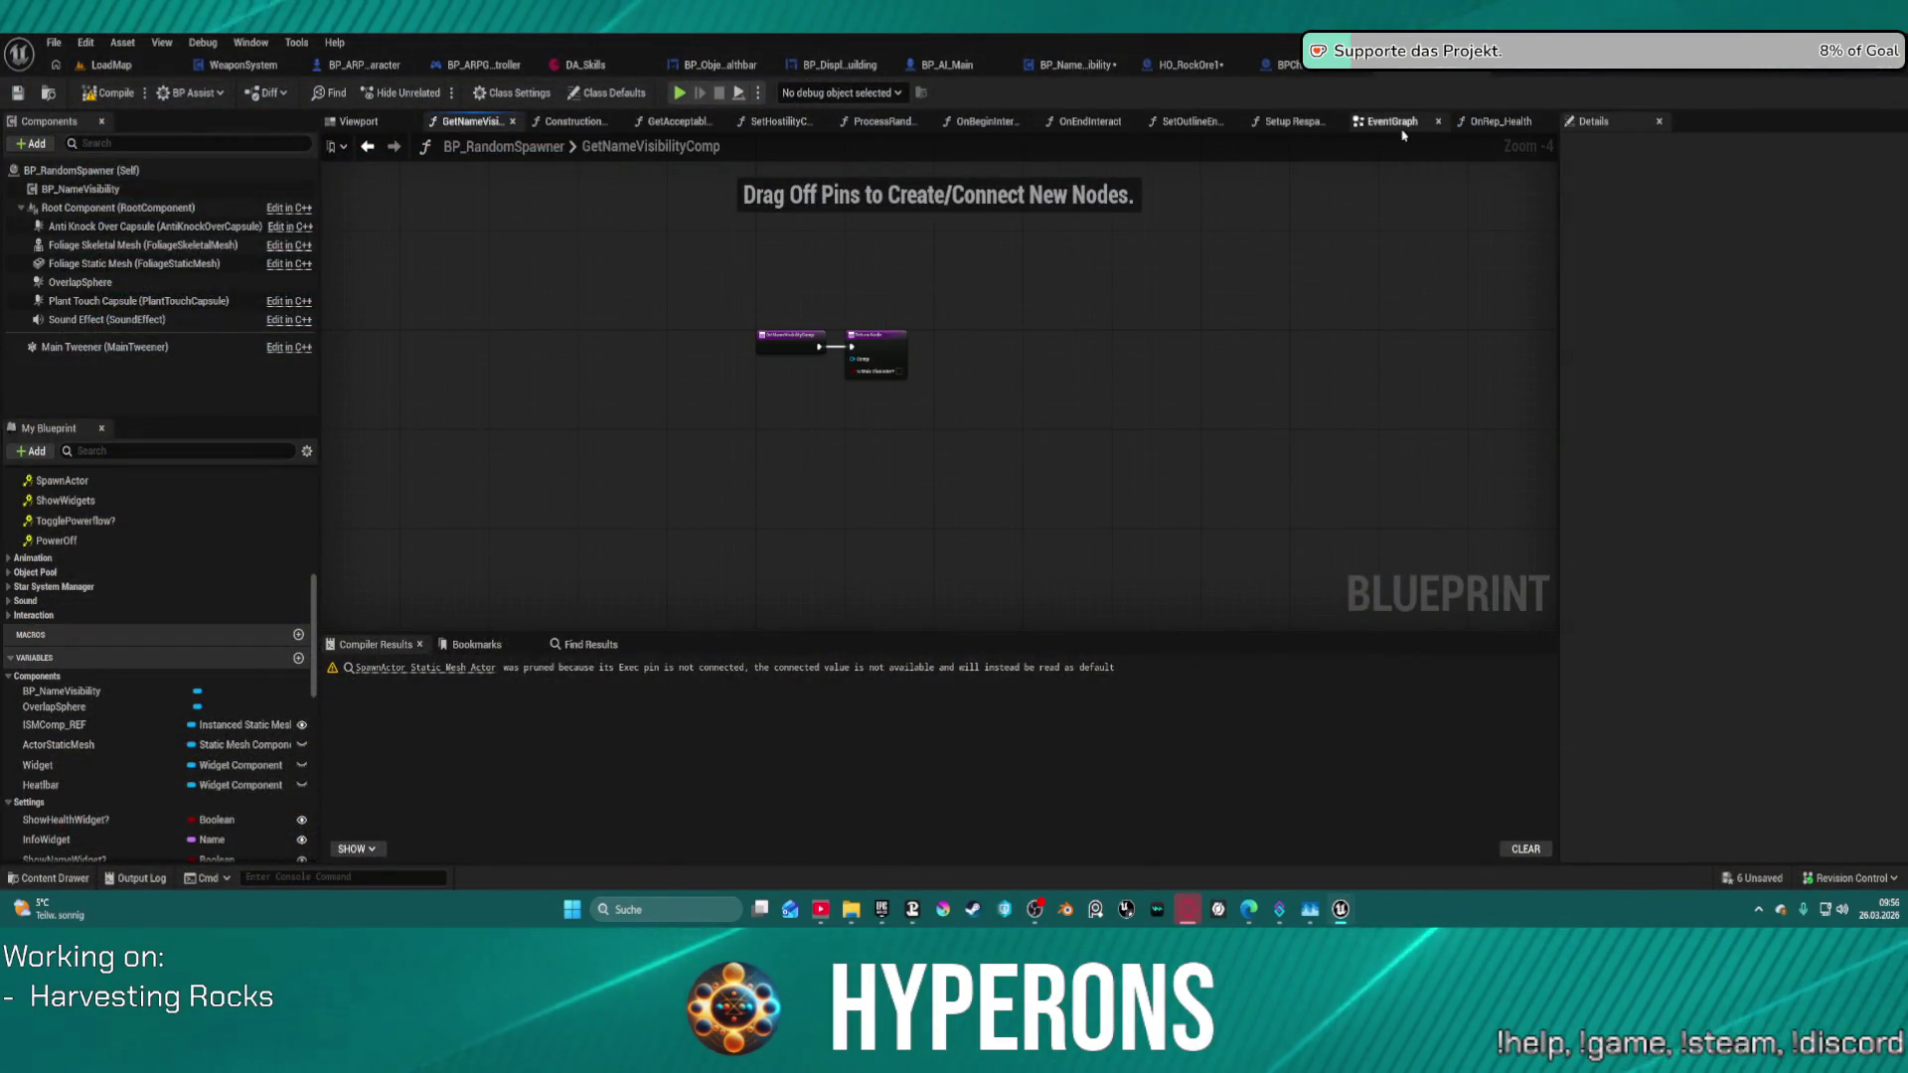
{"action": "scroll", "coordinate": [954, 318], "scroll_direction": "down", "scroll_amount": 6}
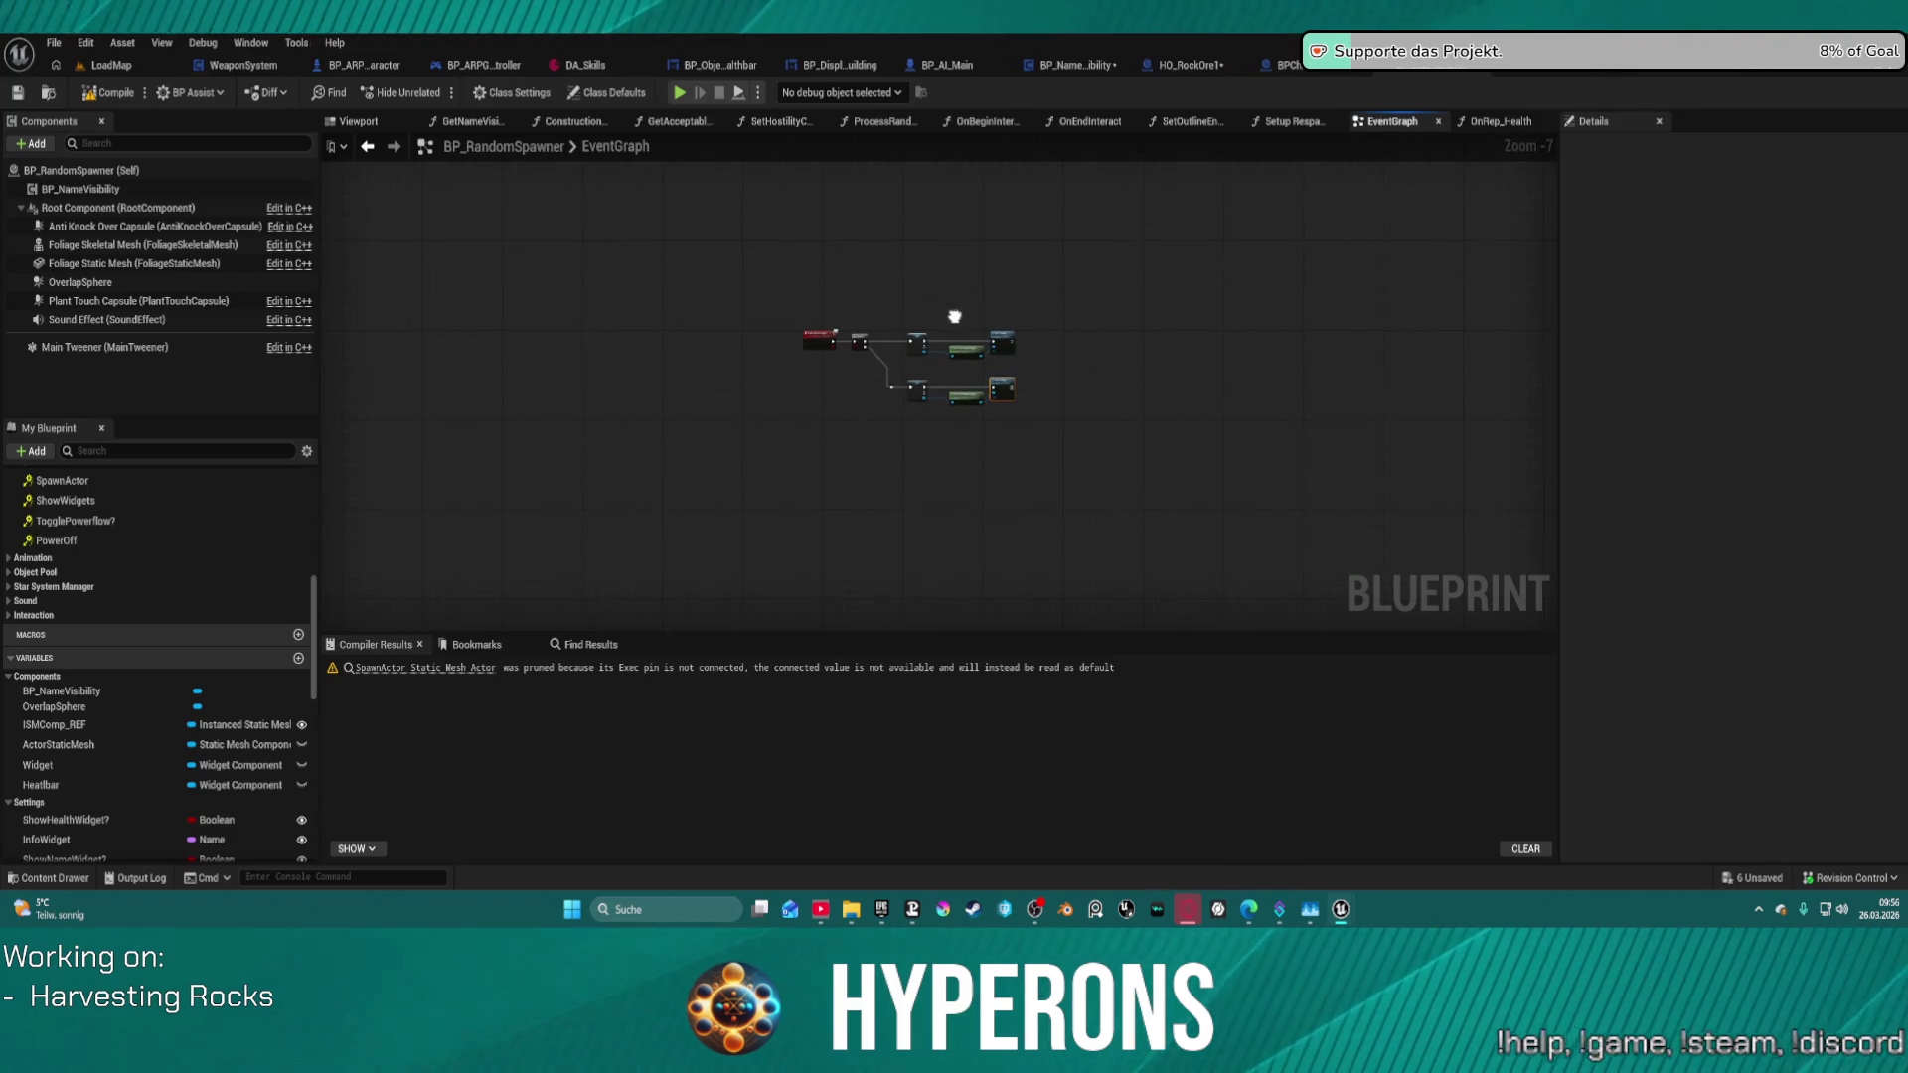
{"action": "scroll", "coordinate": [954, 316], "scroll_direction": "up", "scroll_amount": 7}
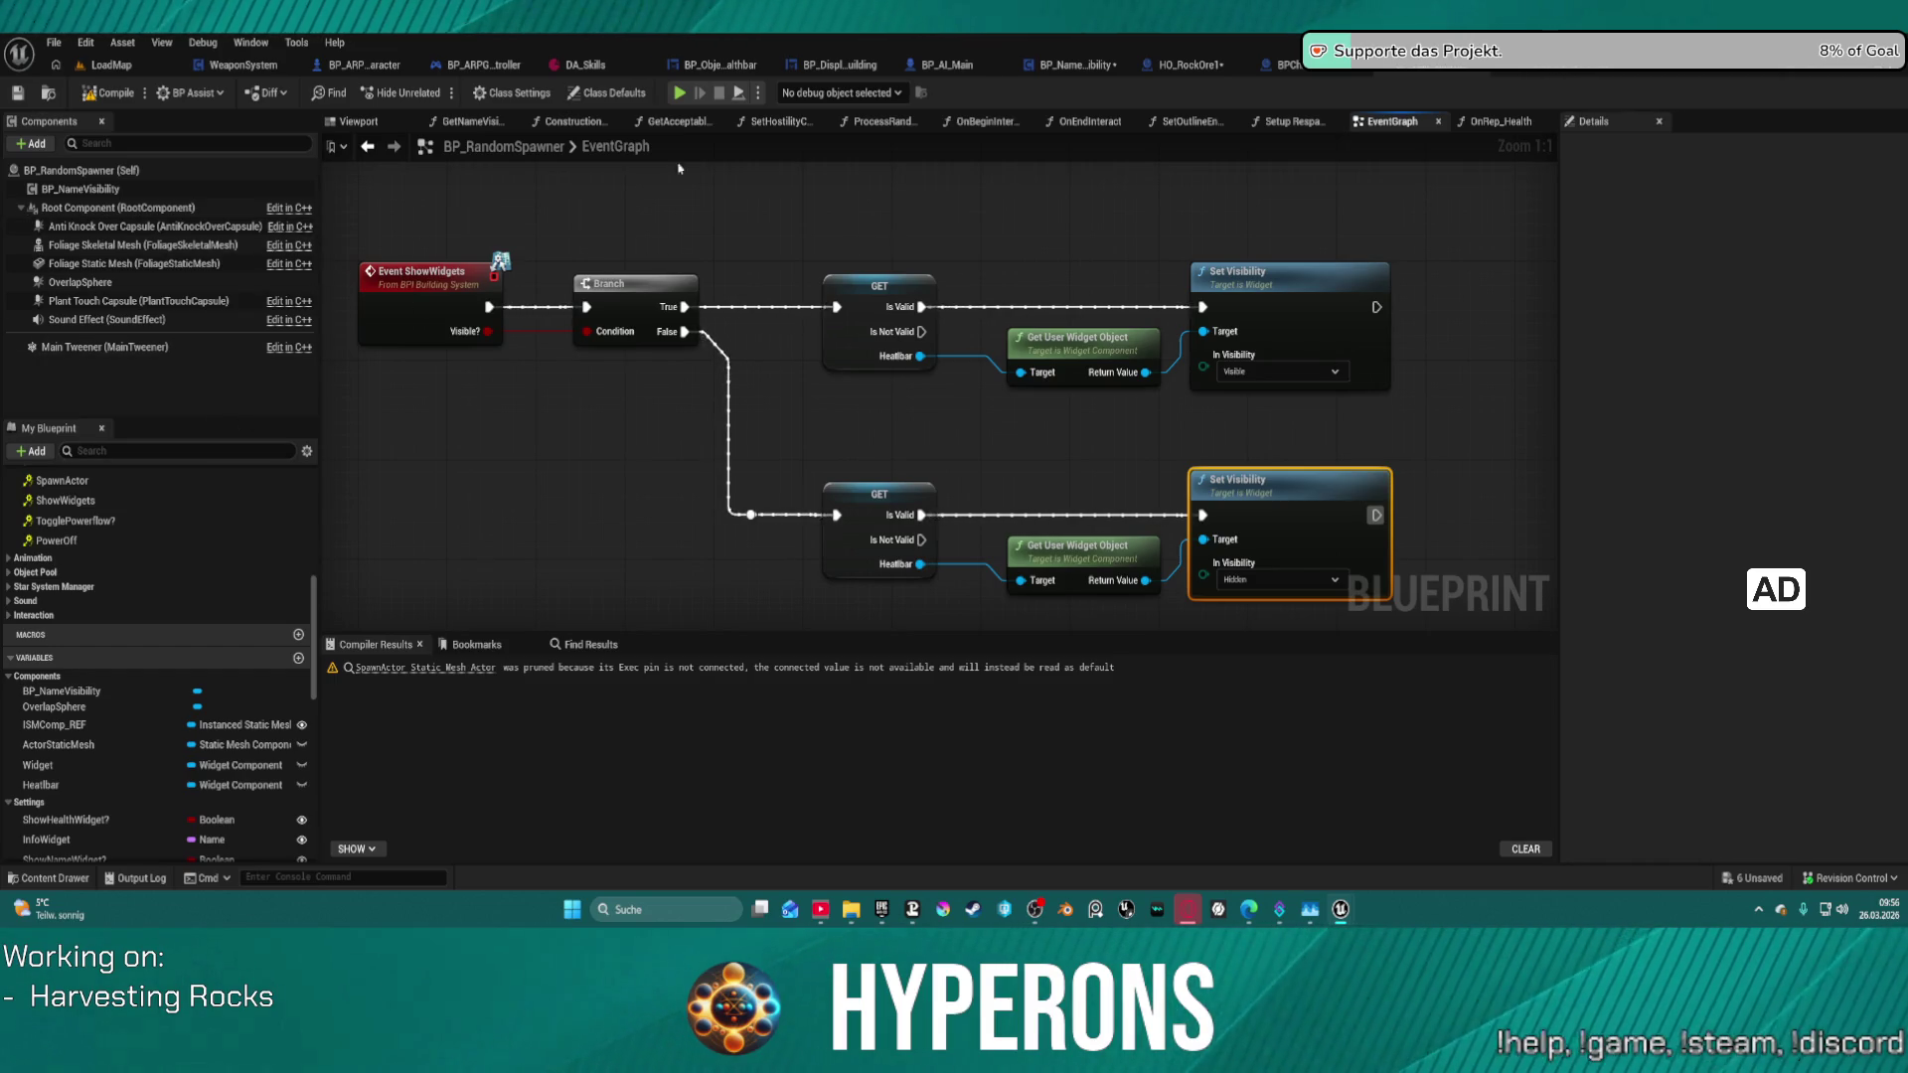
{"action": "key", "text": "alt+Left"}
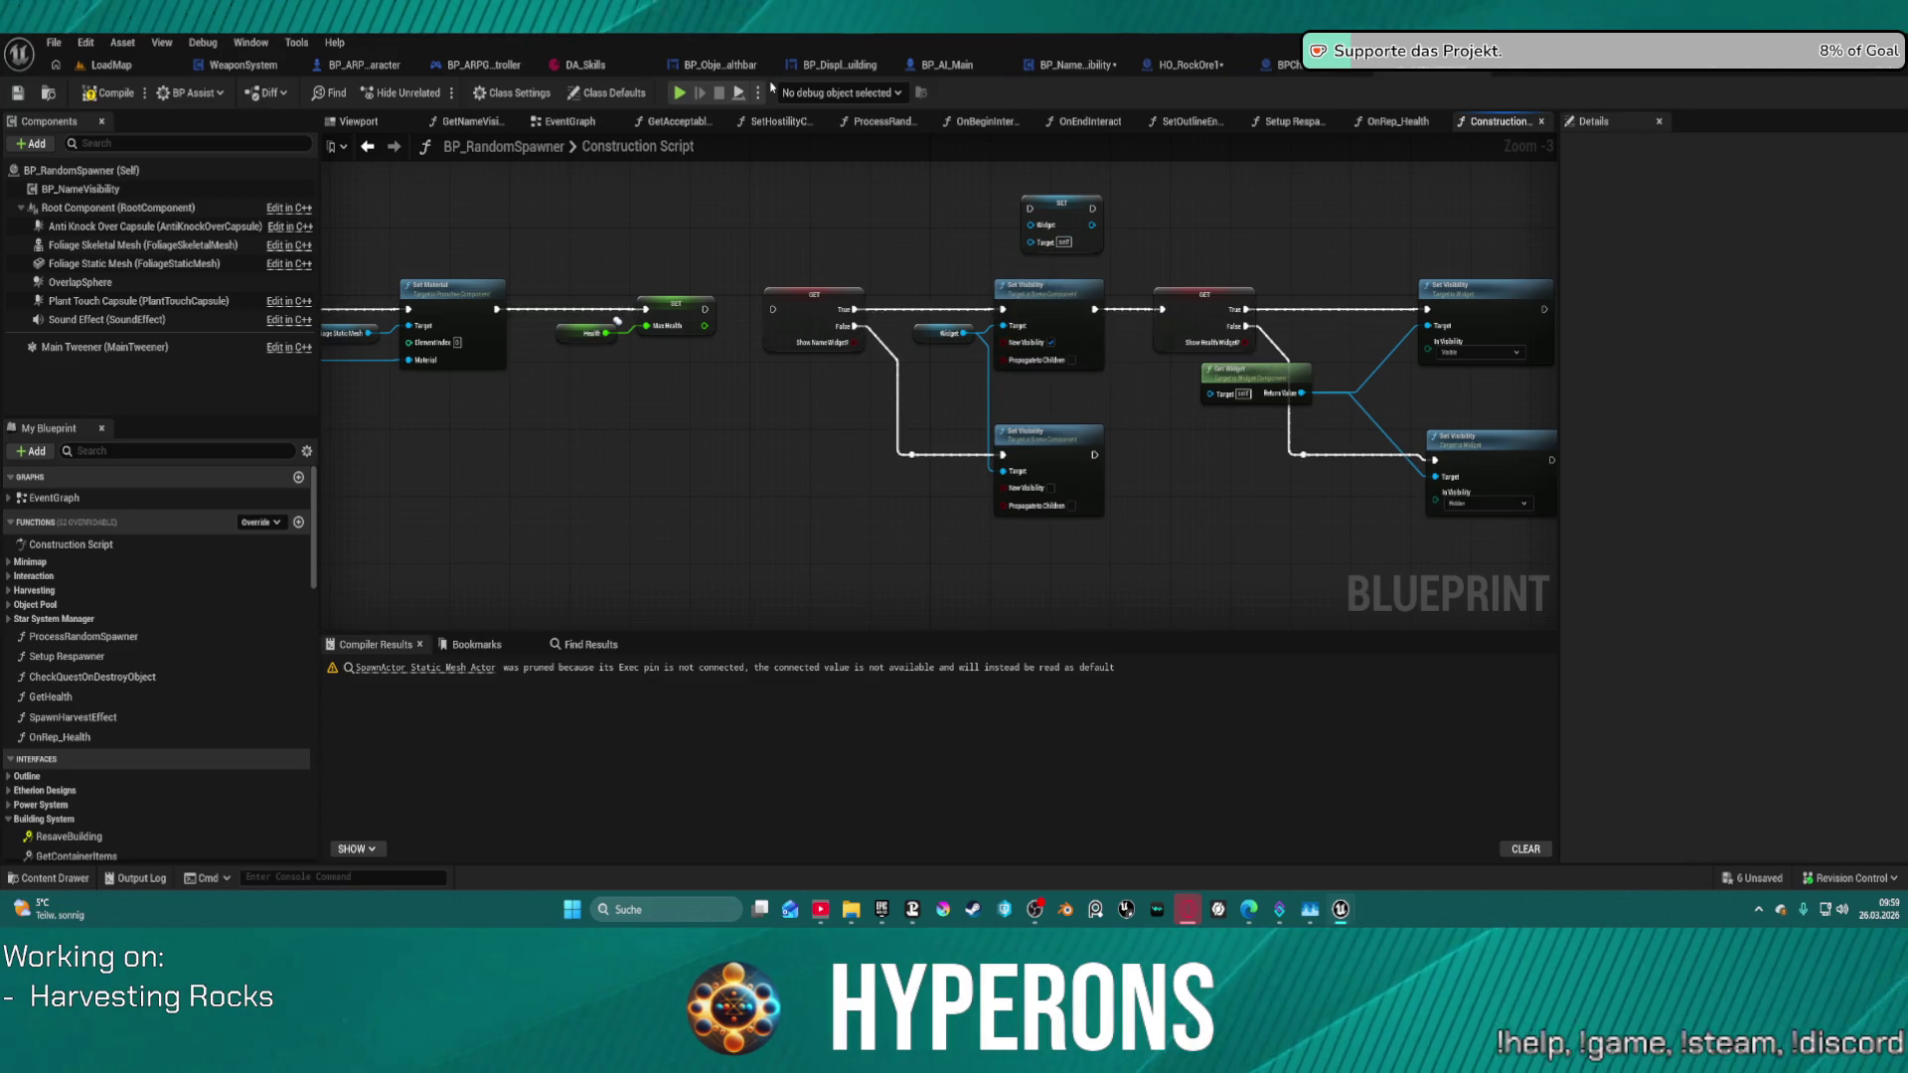
- Make GetNameVisibilityComp return BP_NameVisibility through its Comp output
{"action": "left_click", "coordinate": [487, 127]}
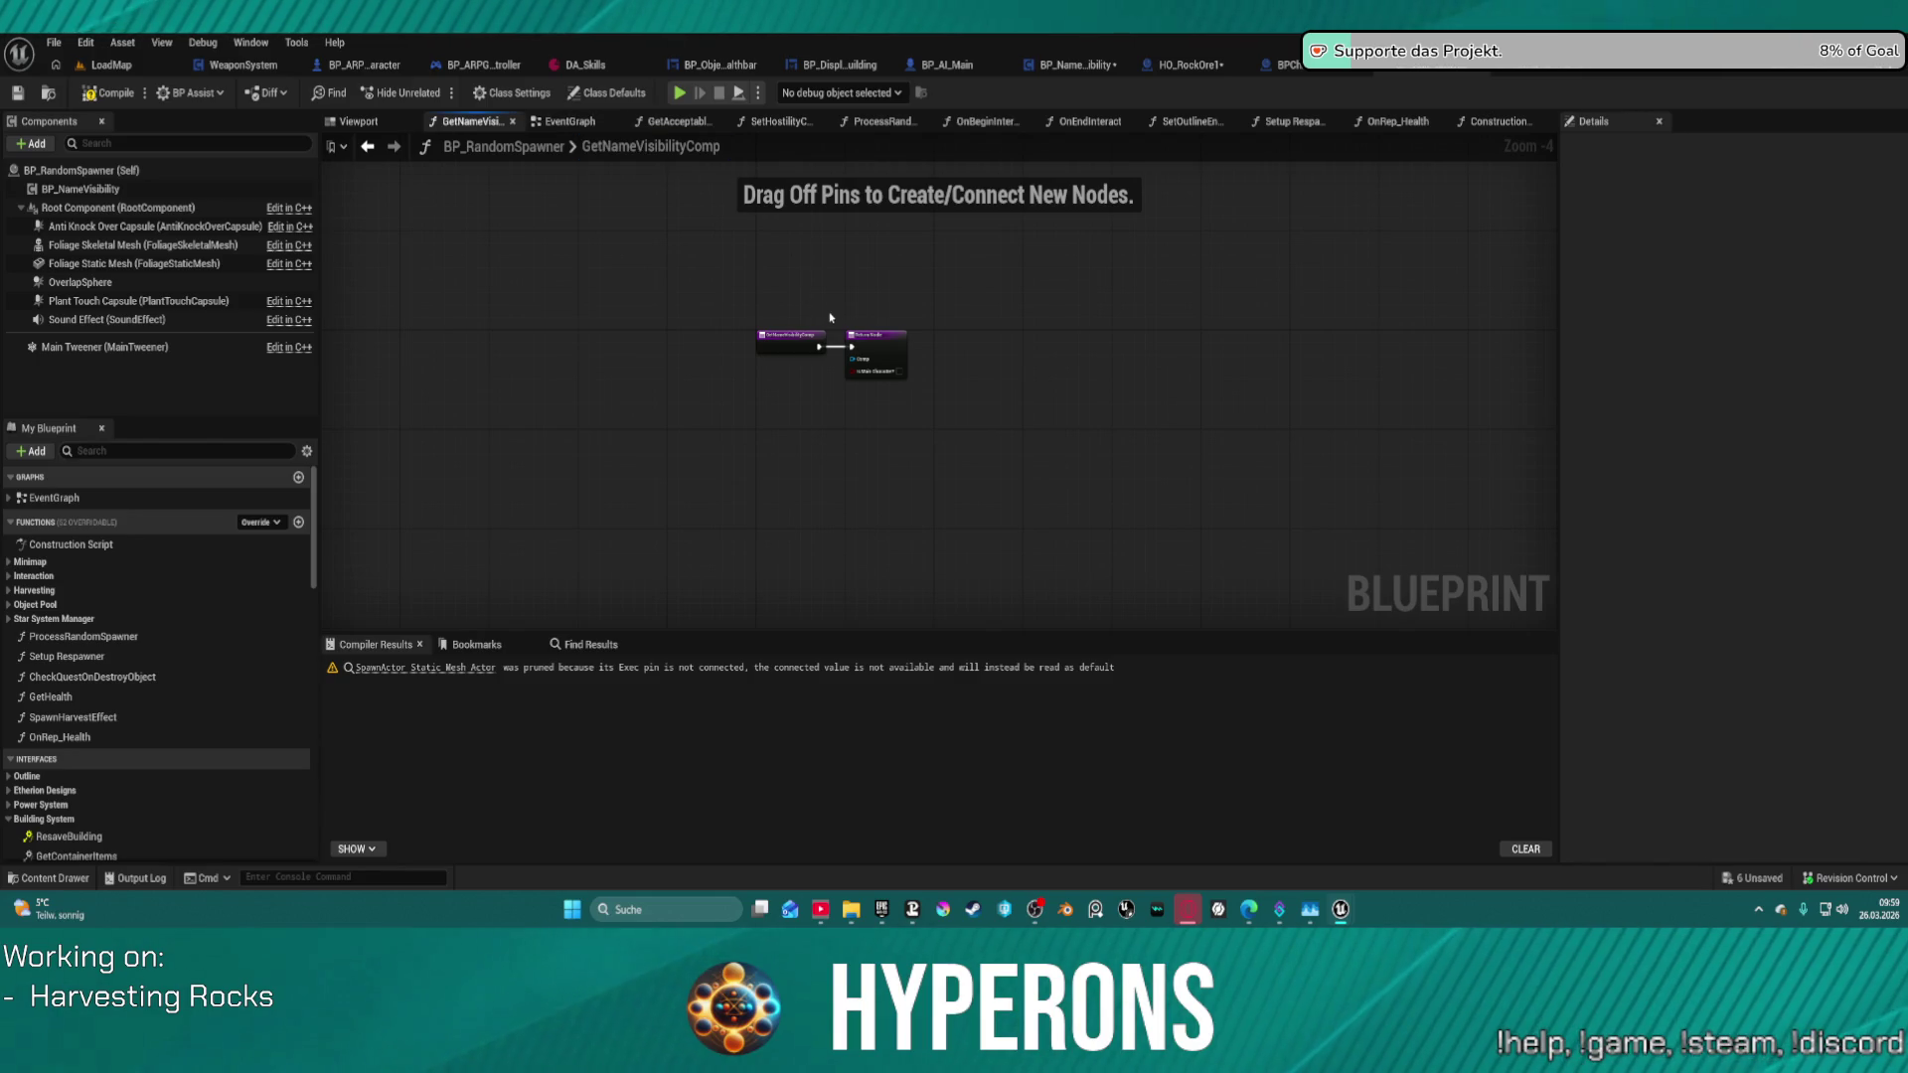
{"action": "scroll", "coordinate": [850, 339], "scroll_direction": "up", "scroll_amount": 4}
{"action": "left_click_drag", "start_coordinate": [79, 188], "coordinate": [863, 401]}
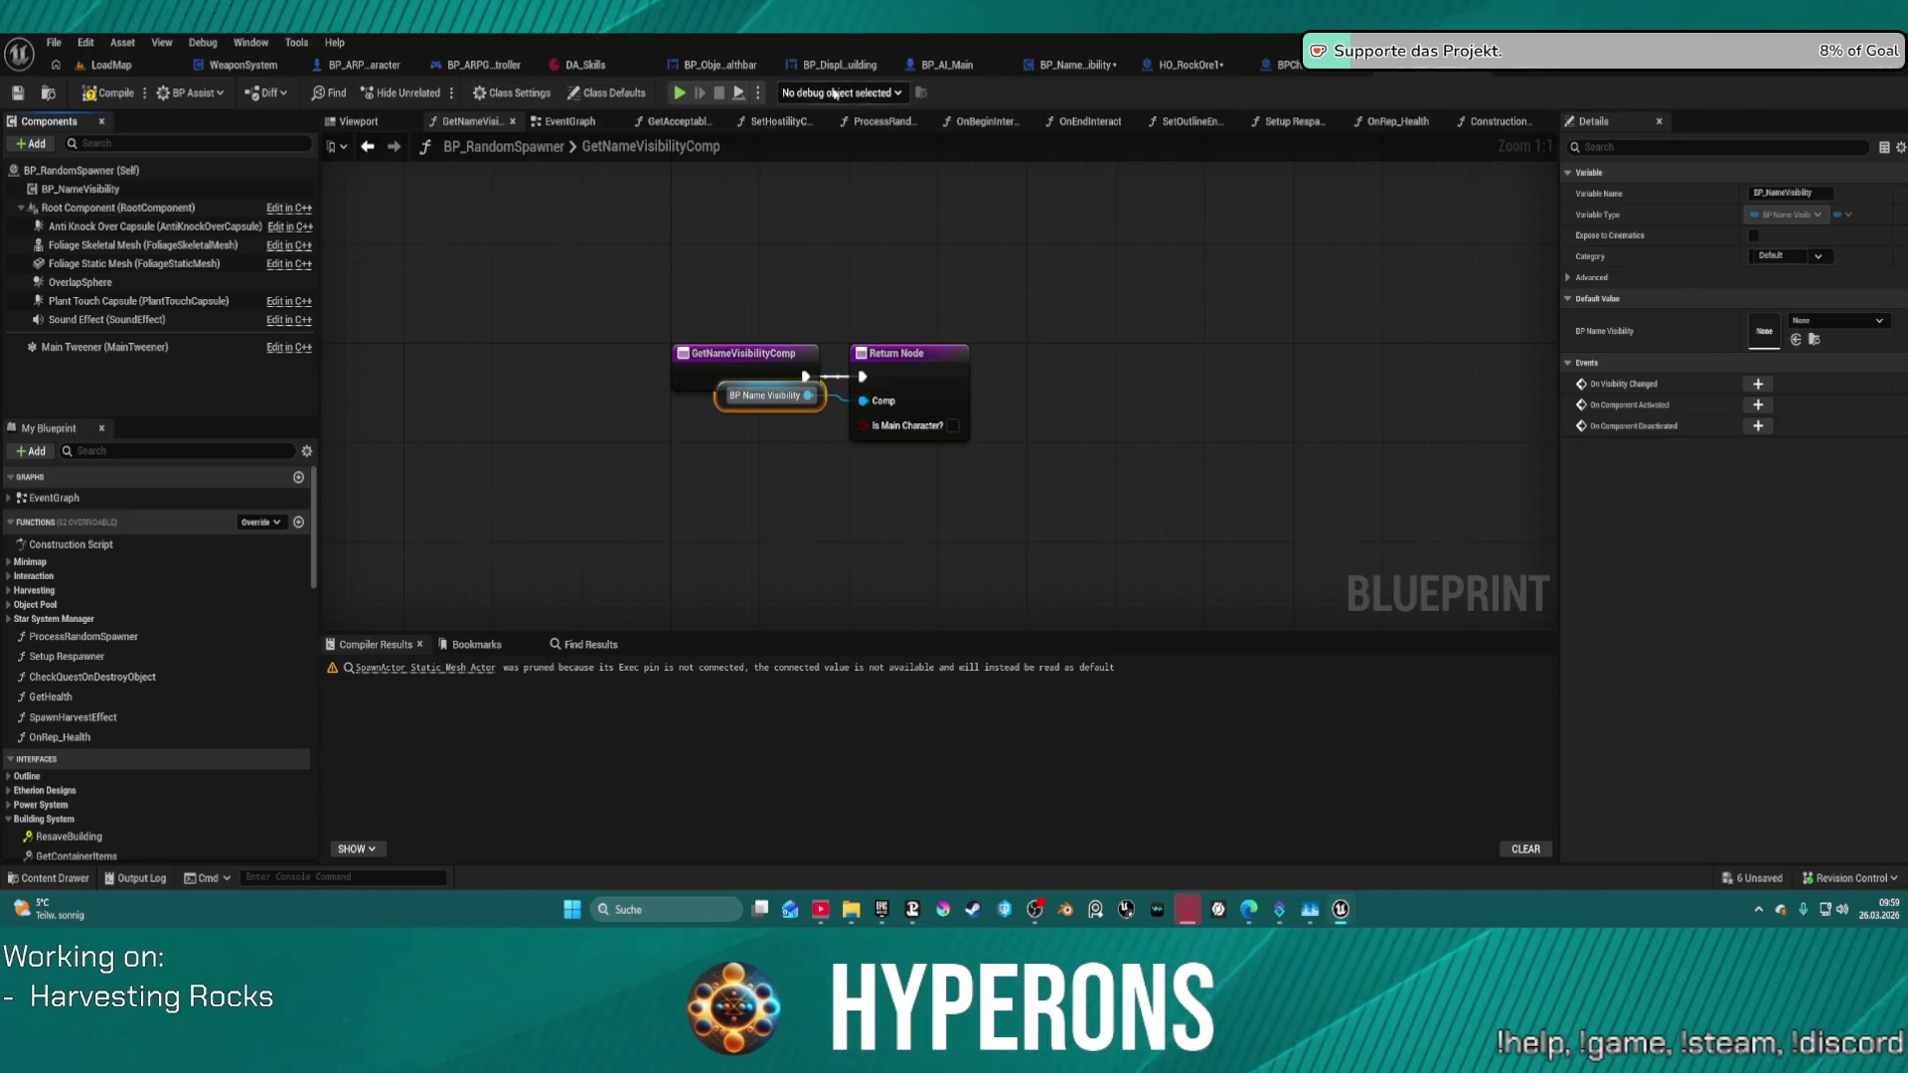
- Browse the blueprint's other functions, ending on OnRep_Health
{"action": "left_click", "coordinate": [676, 121]}
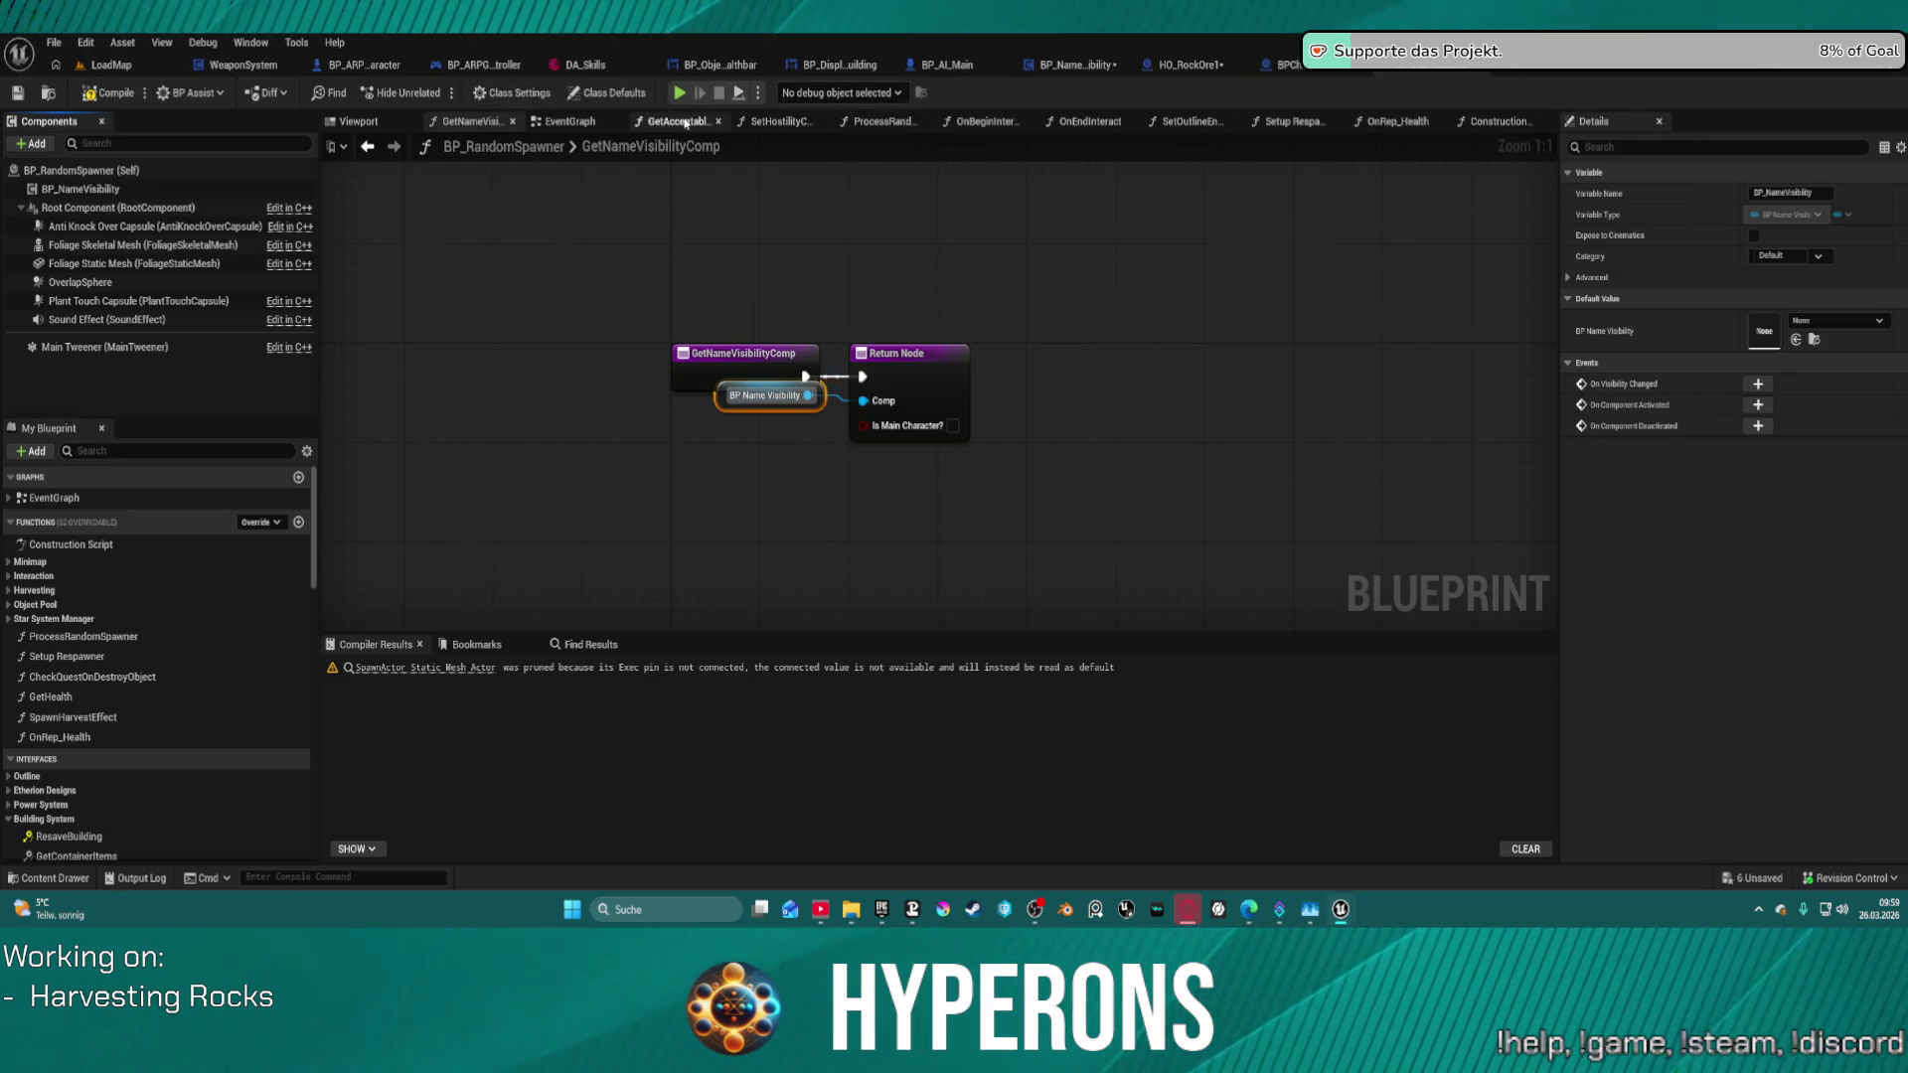
{"action": "left_click", "coordinate": [766, 123]}
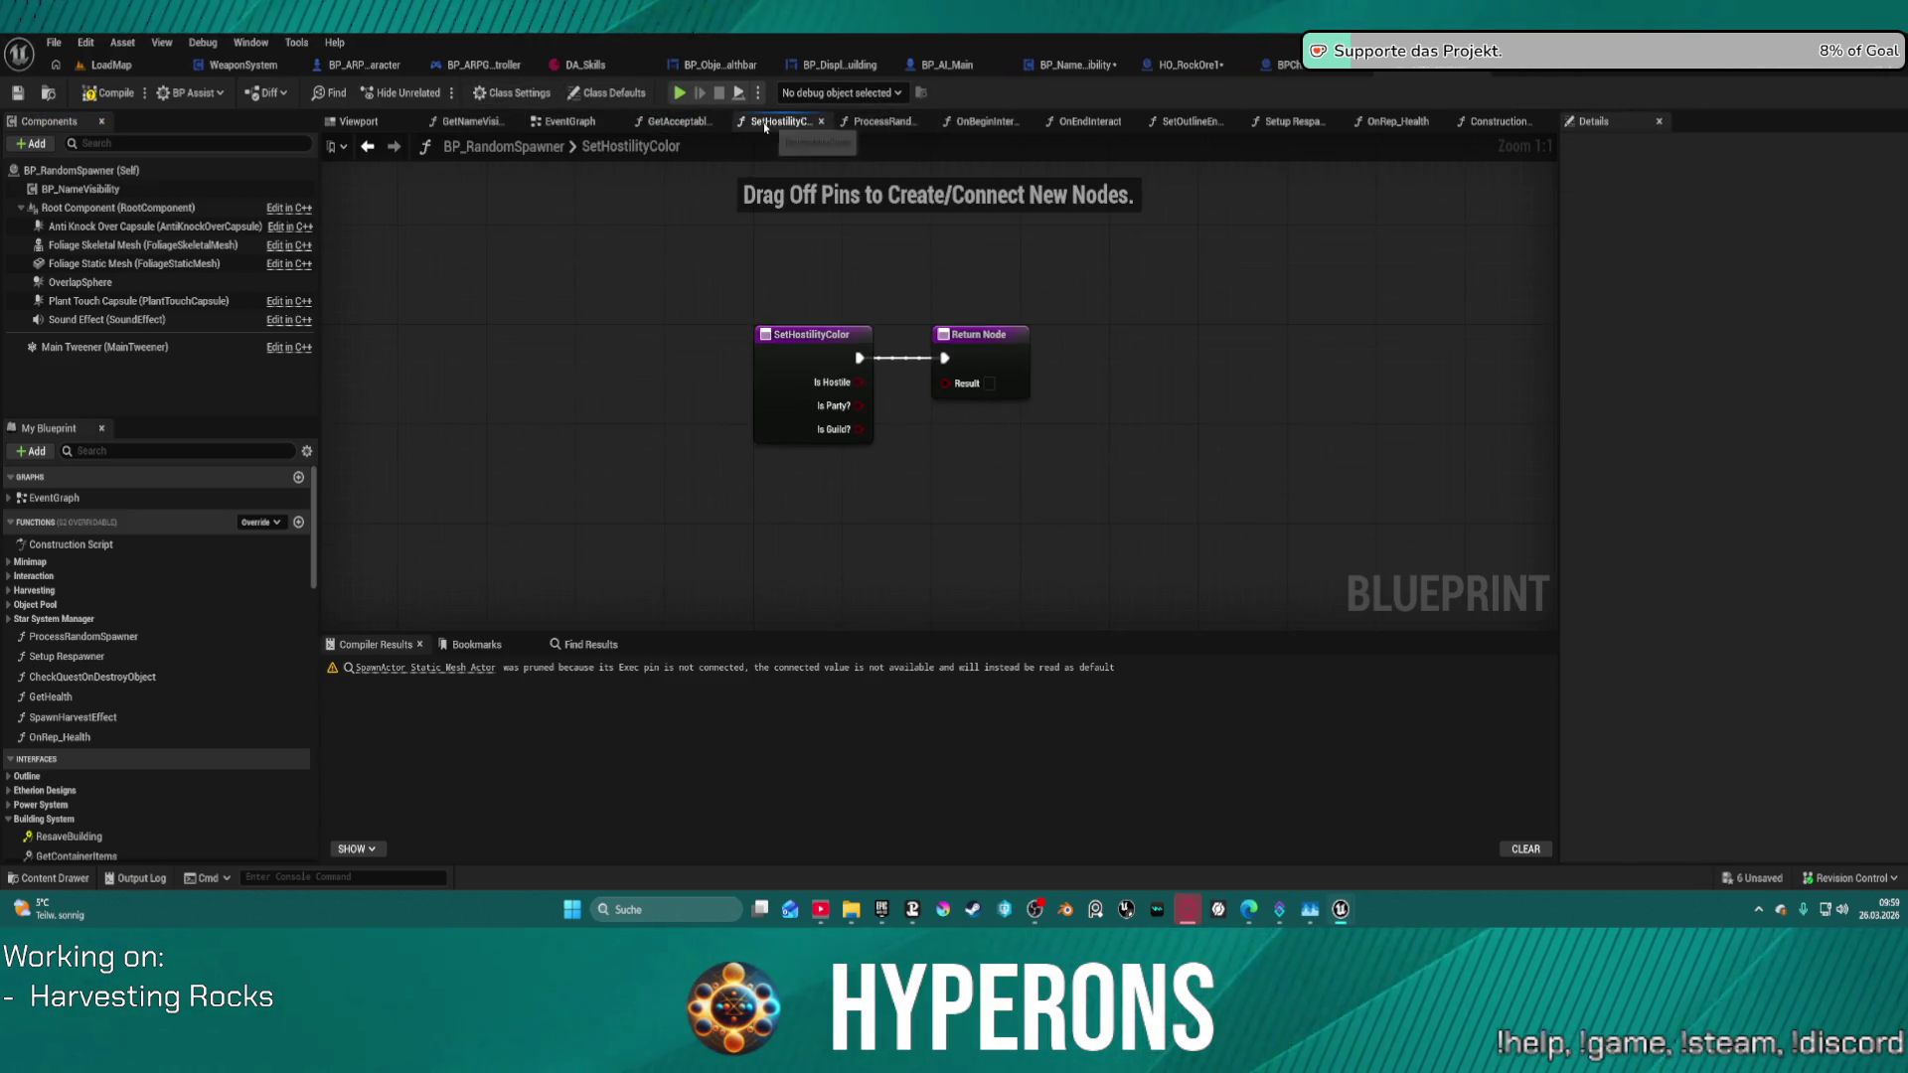
{"action": "left_click", "coordinate": [884, 122]}
{"action": "left_click", "coordinate": [984, 121]}
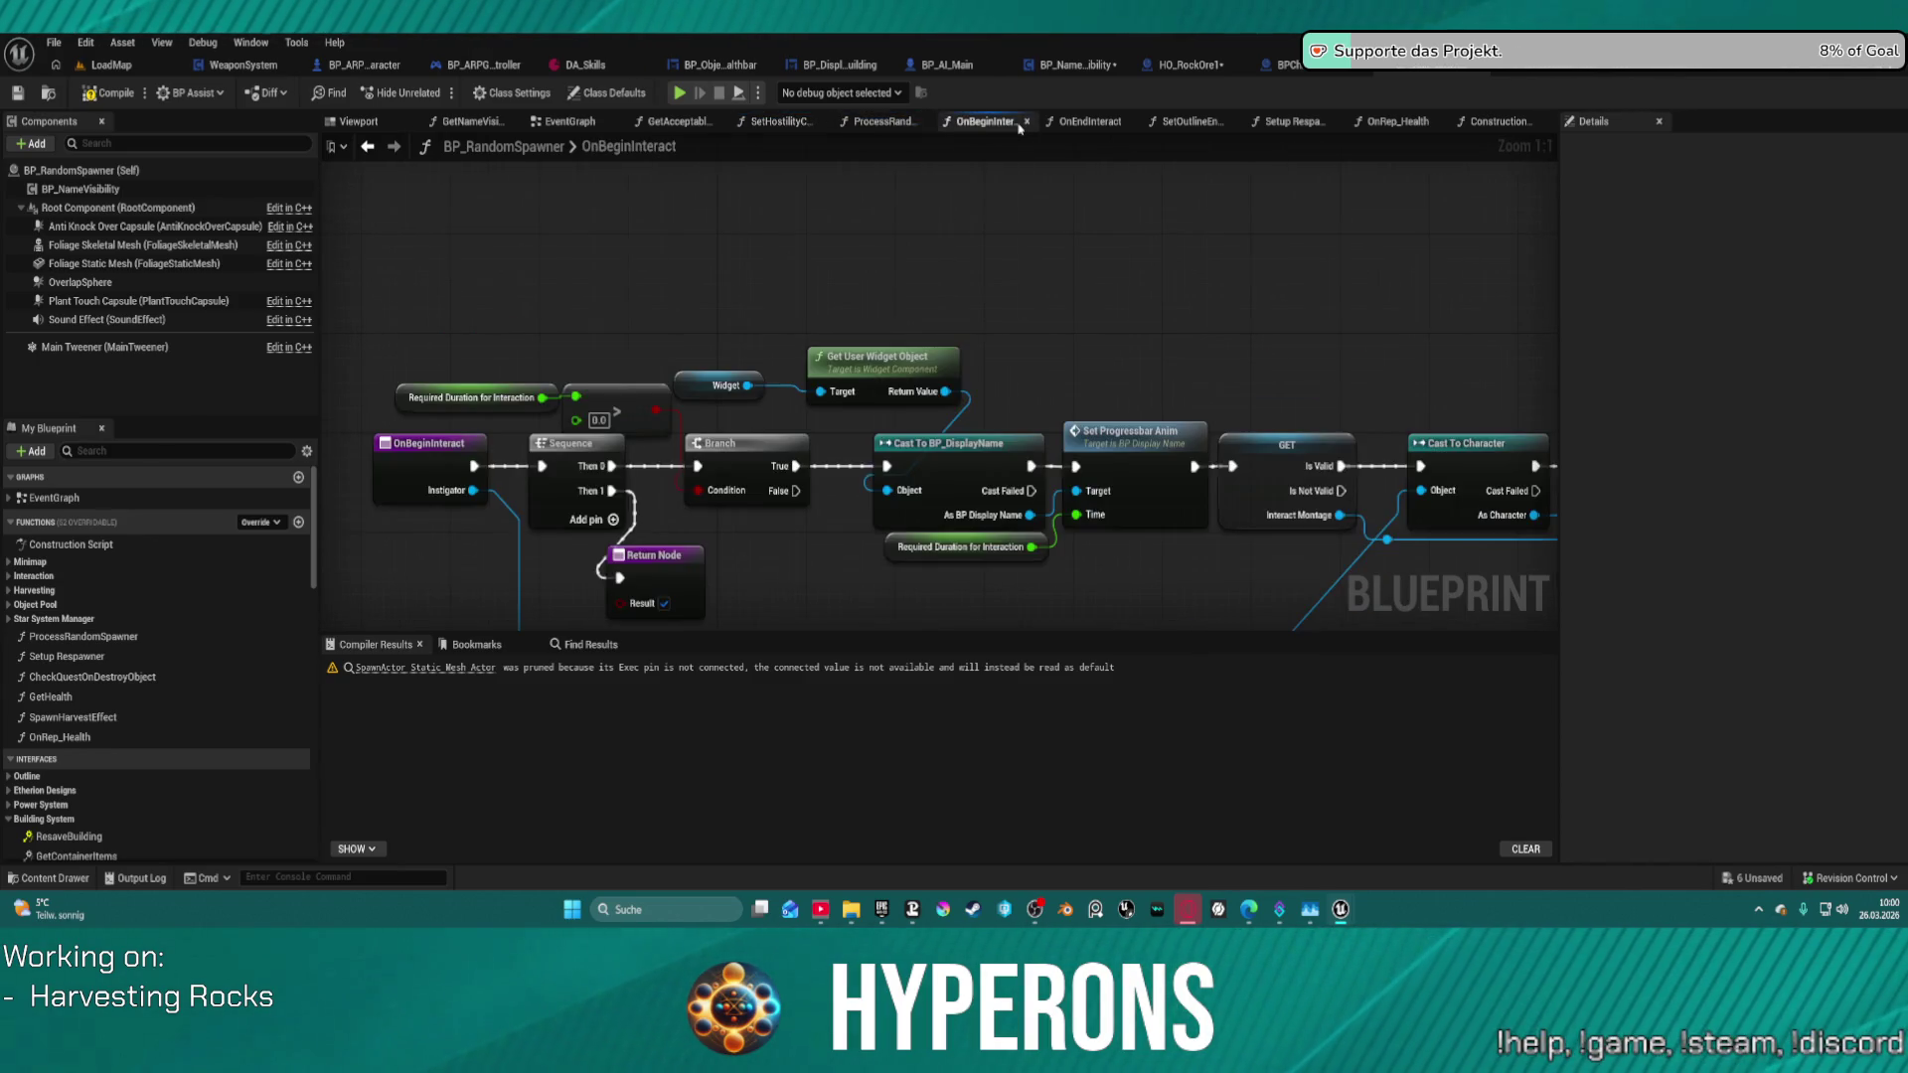
{"action": "scroll", "coordinate": [729, 274], "scroll_direction": "down", "scroll_amount": 3}
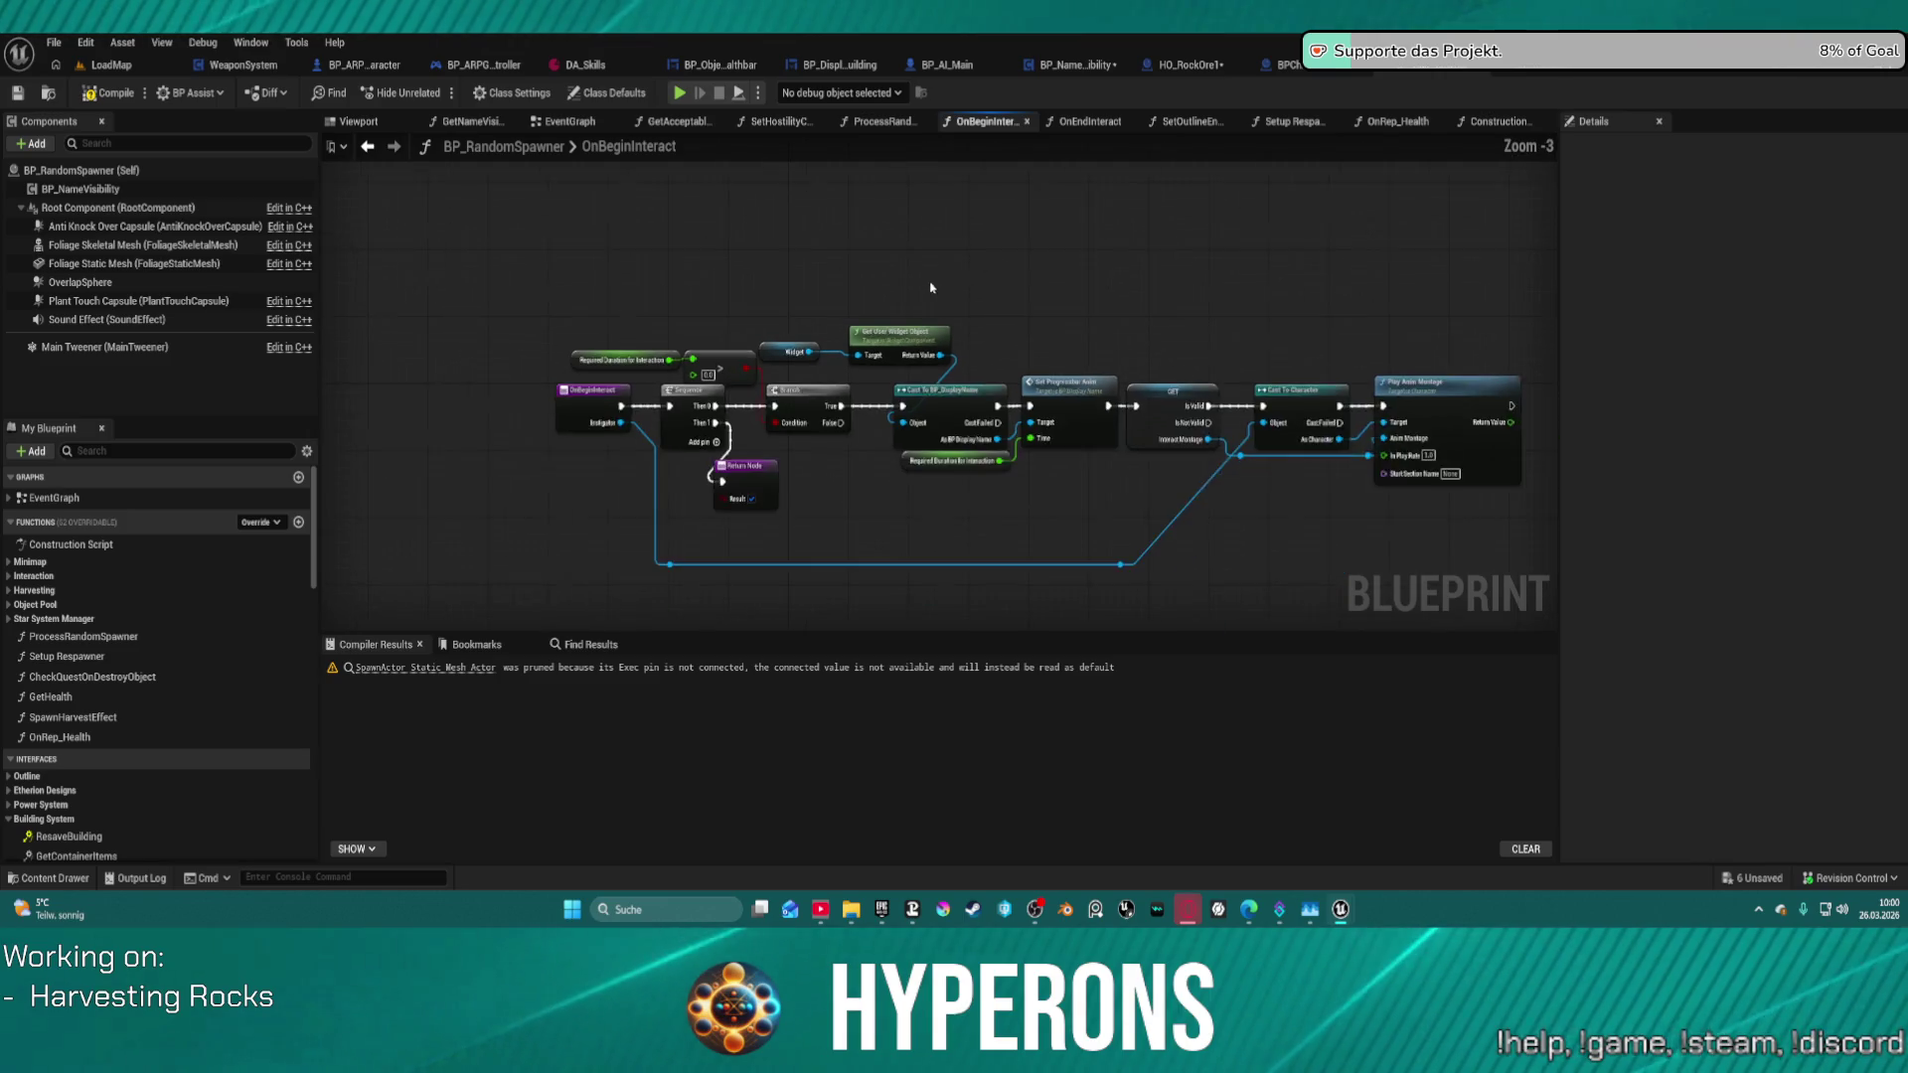
{"action": "left_click", "coordinate": [1090, 121]}
{"action": "left_click", "coordinate": [1177, 122]}
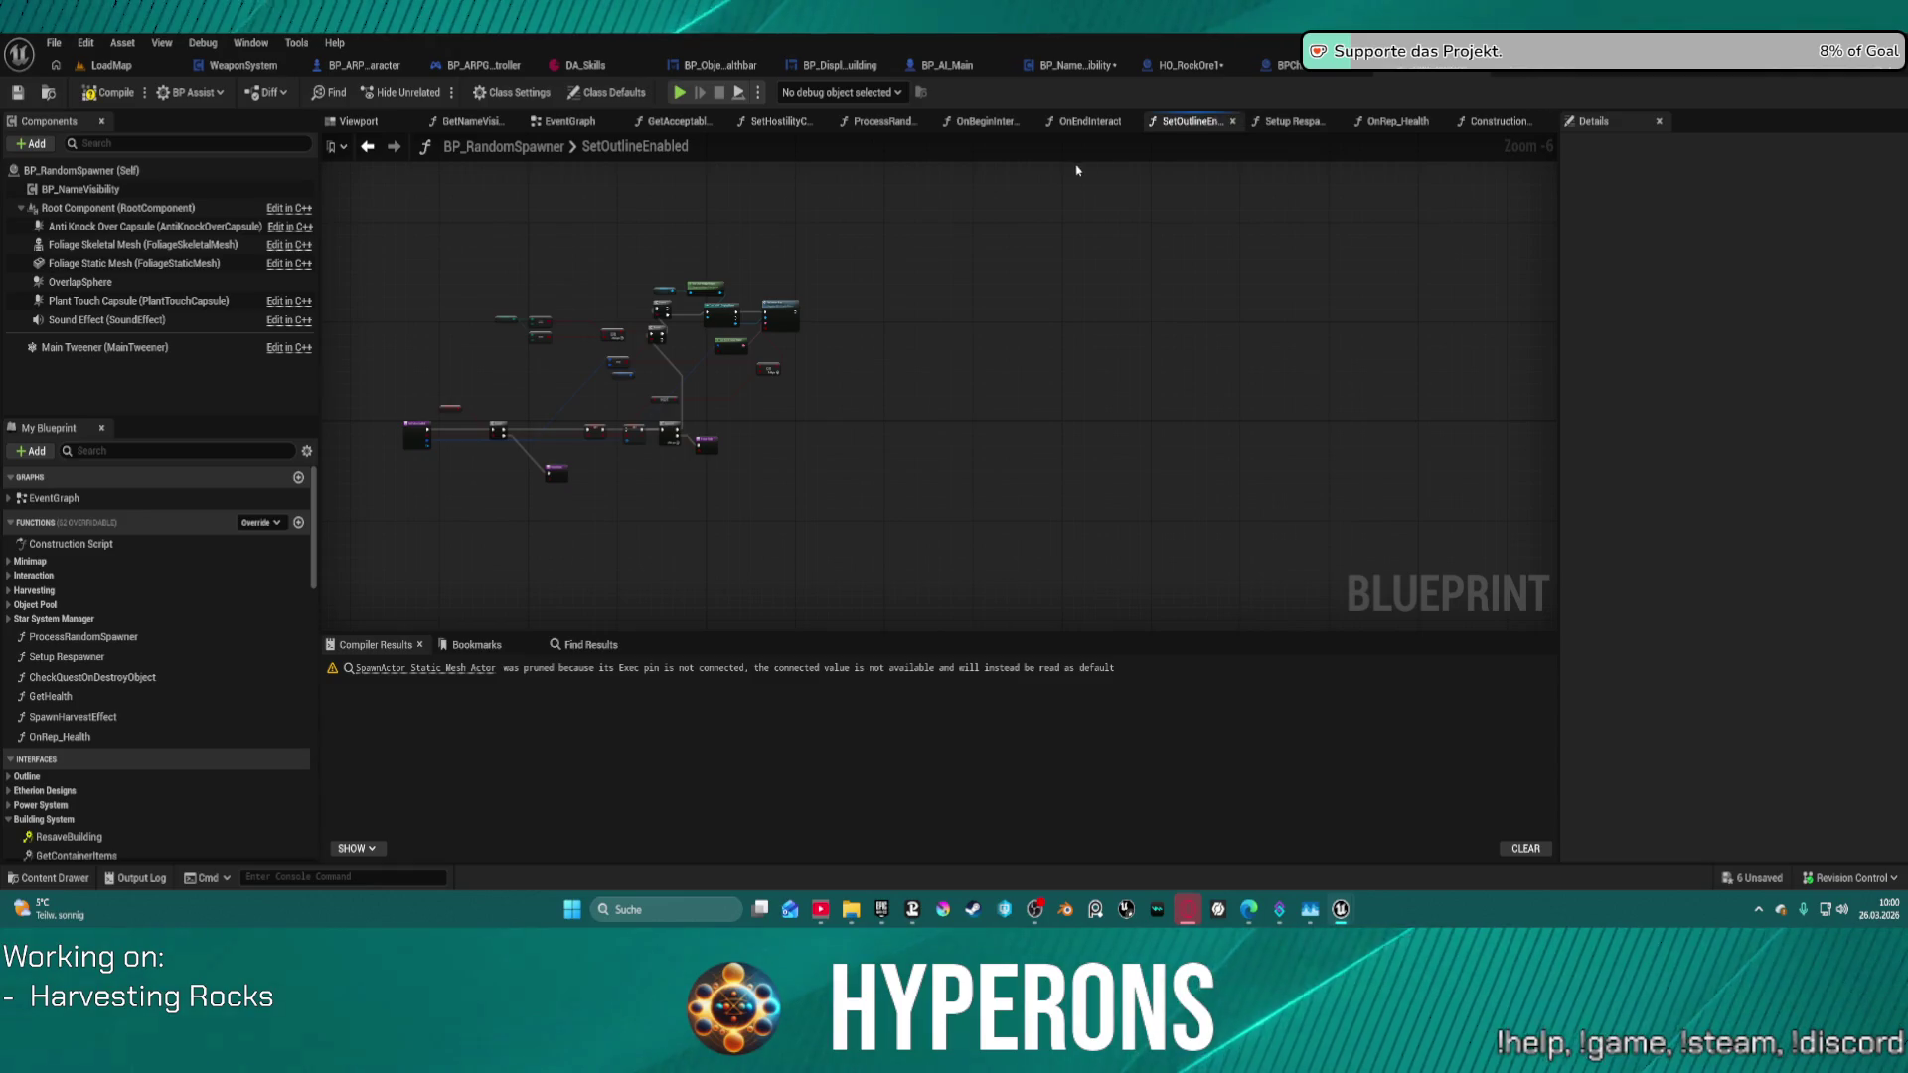
{"action": "left_click", "coordinate": [1295, 121]}
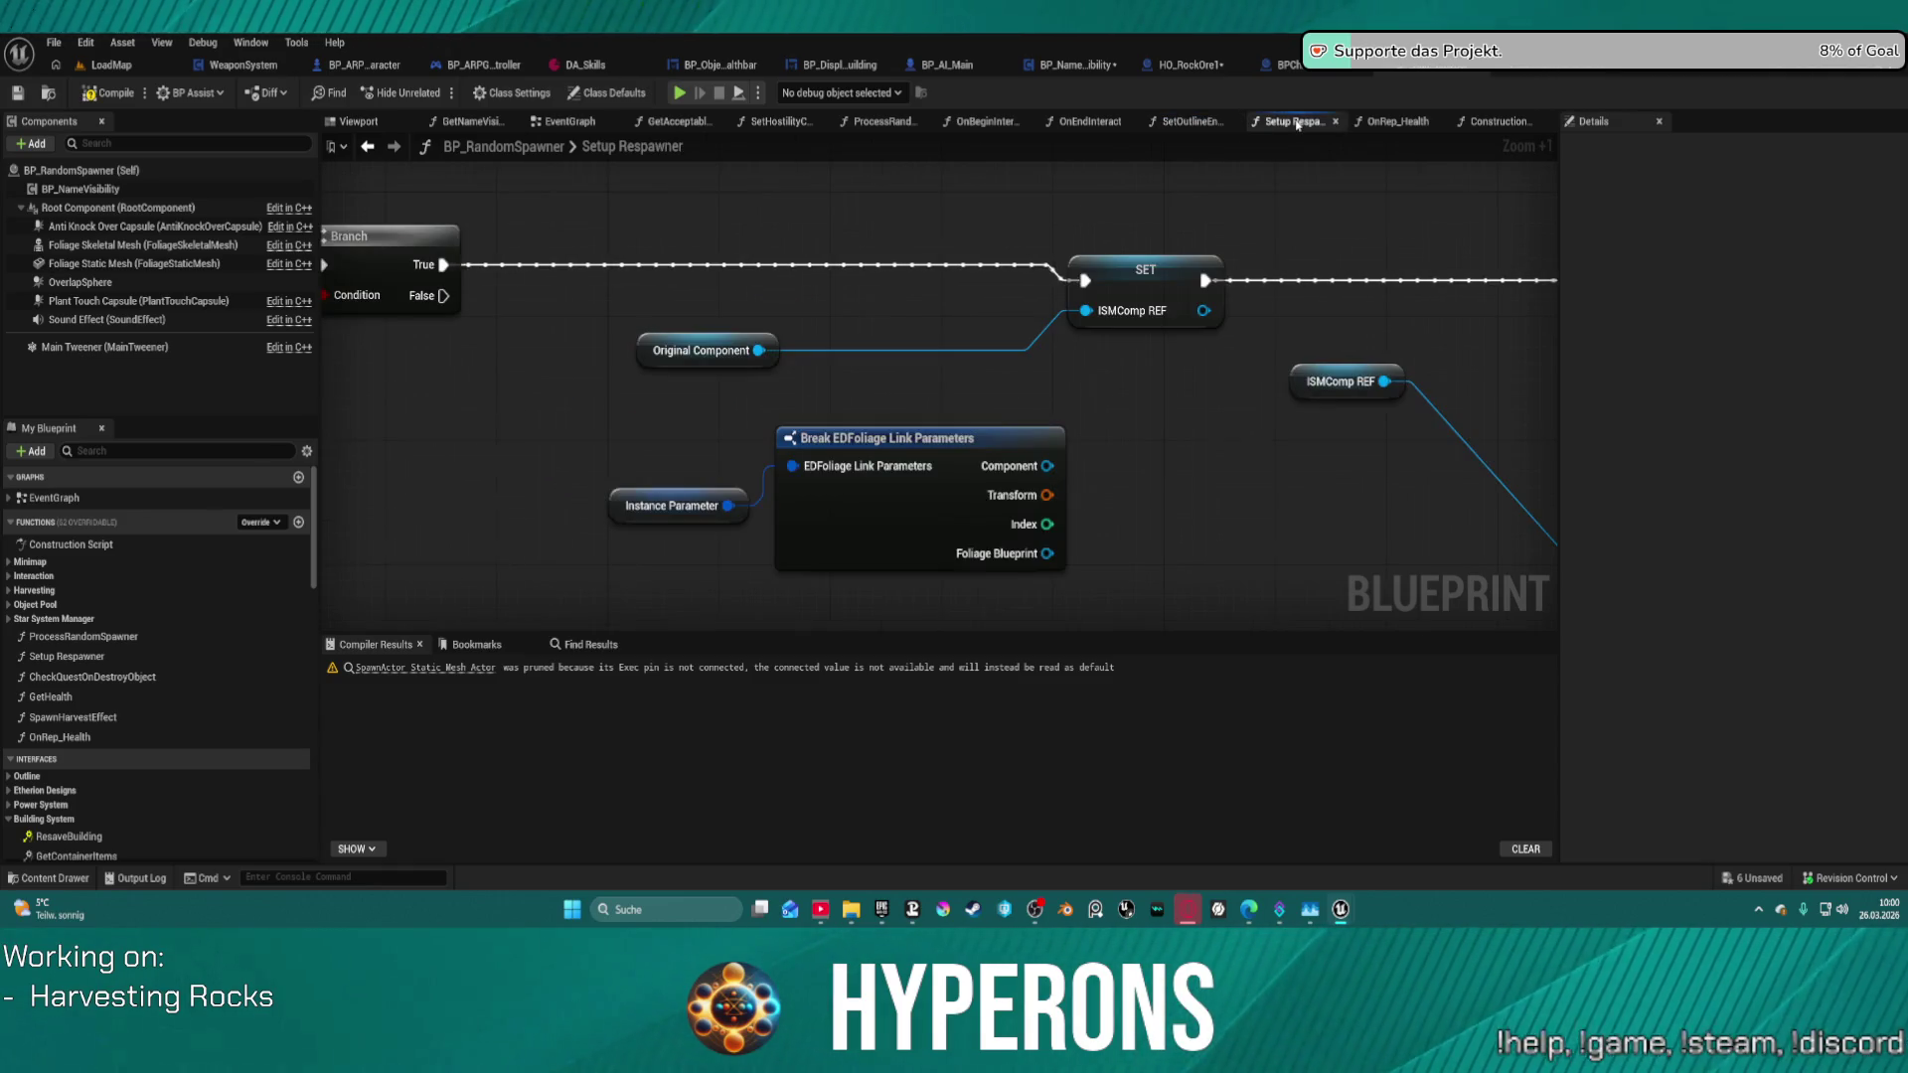
{"action": "left_click", "coordinate": [1392, 122]}
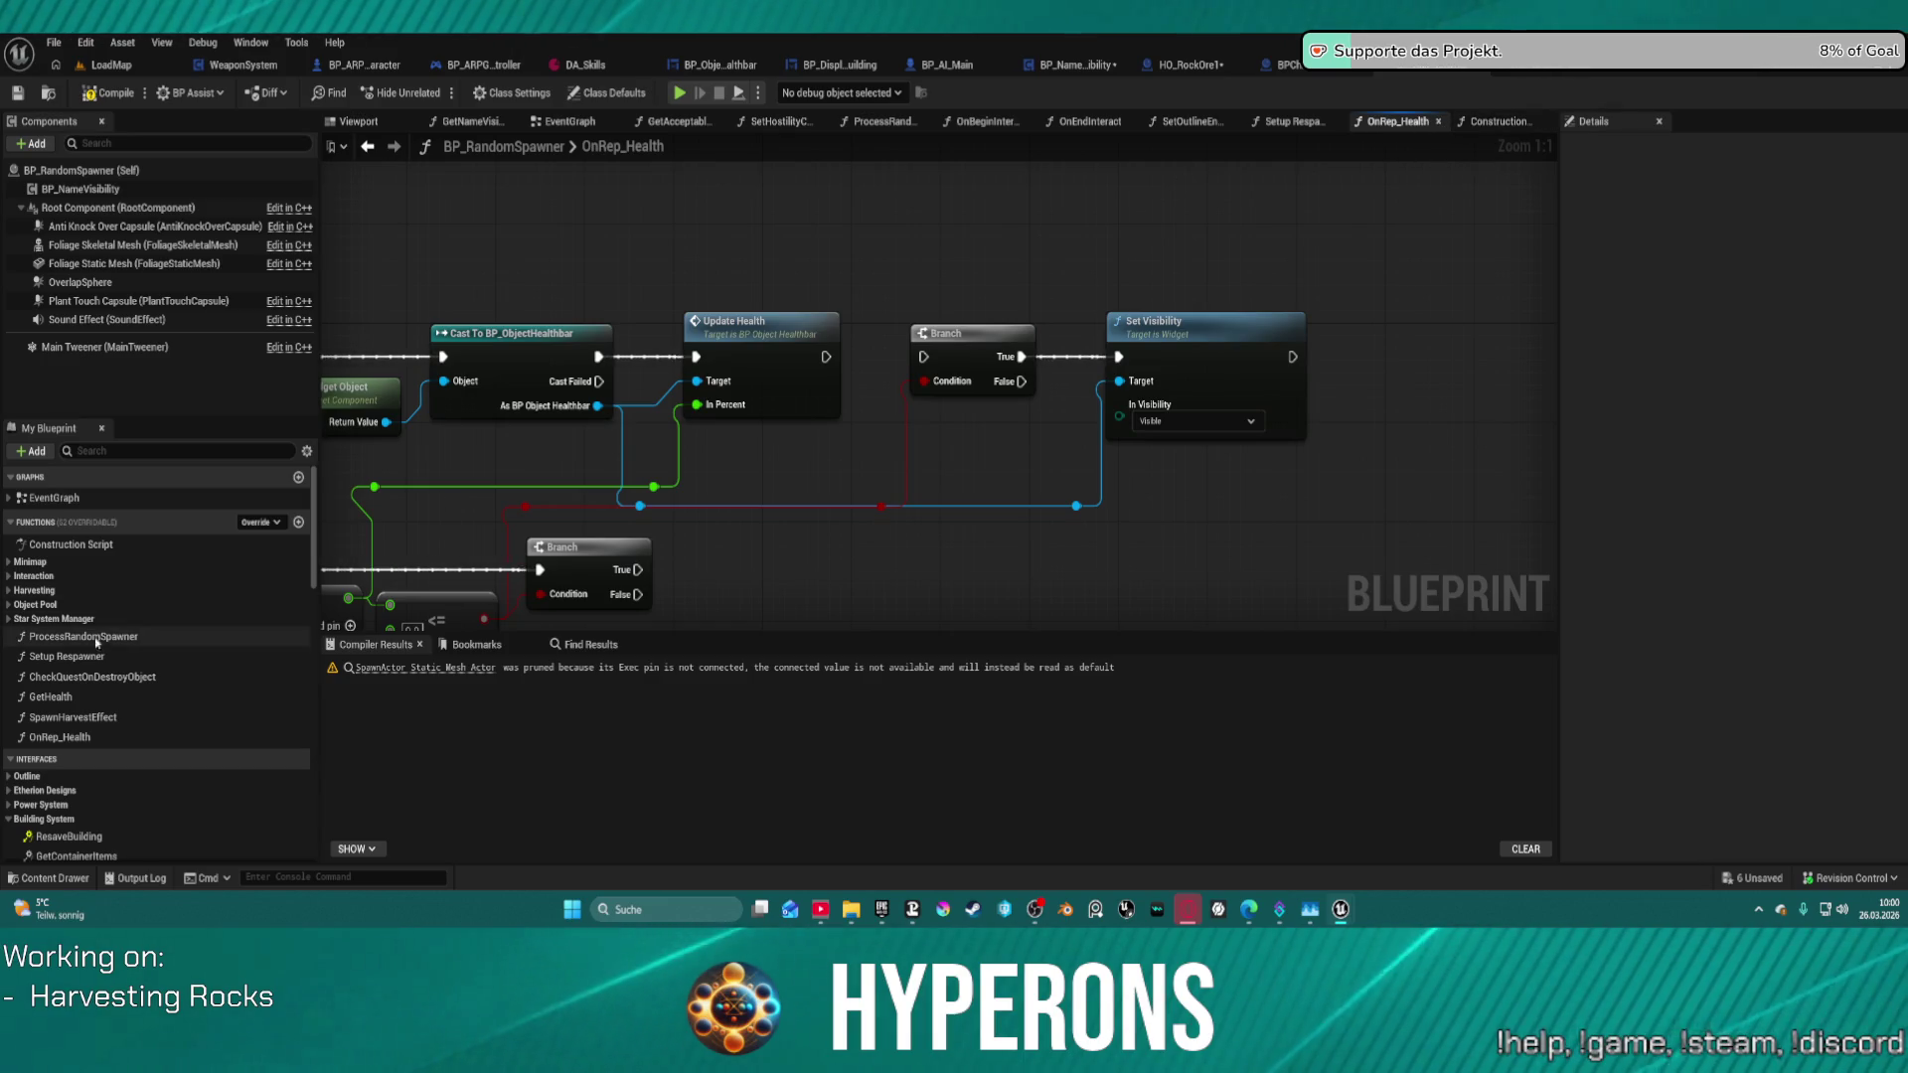
{"action": "scroll", "coordinate": [87, 674], "scroll_direction": "down", "scroll_amount": 5}
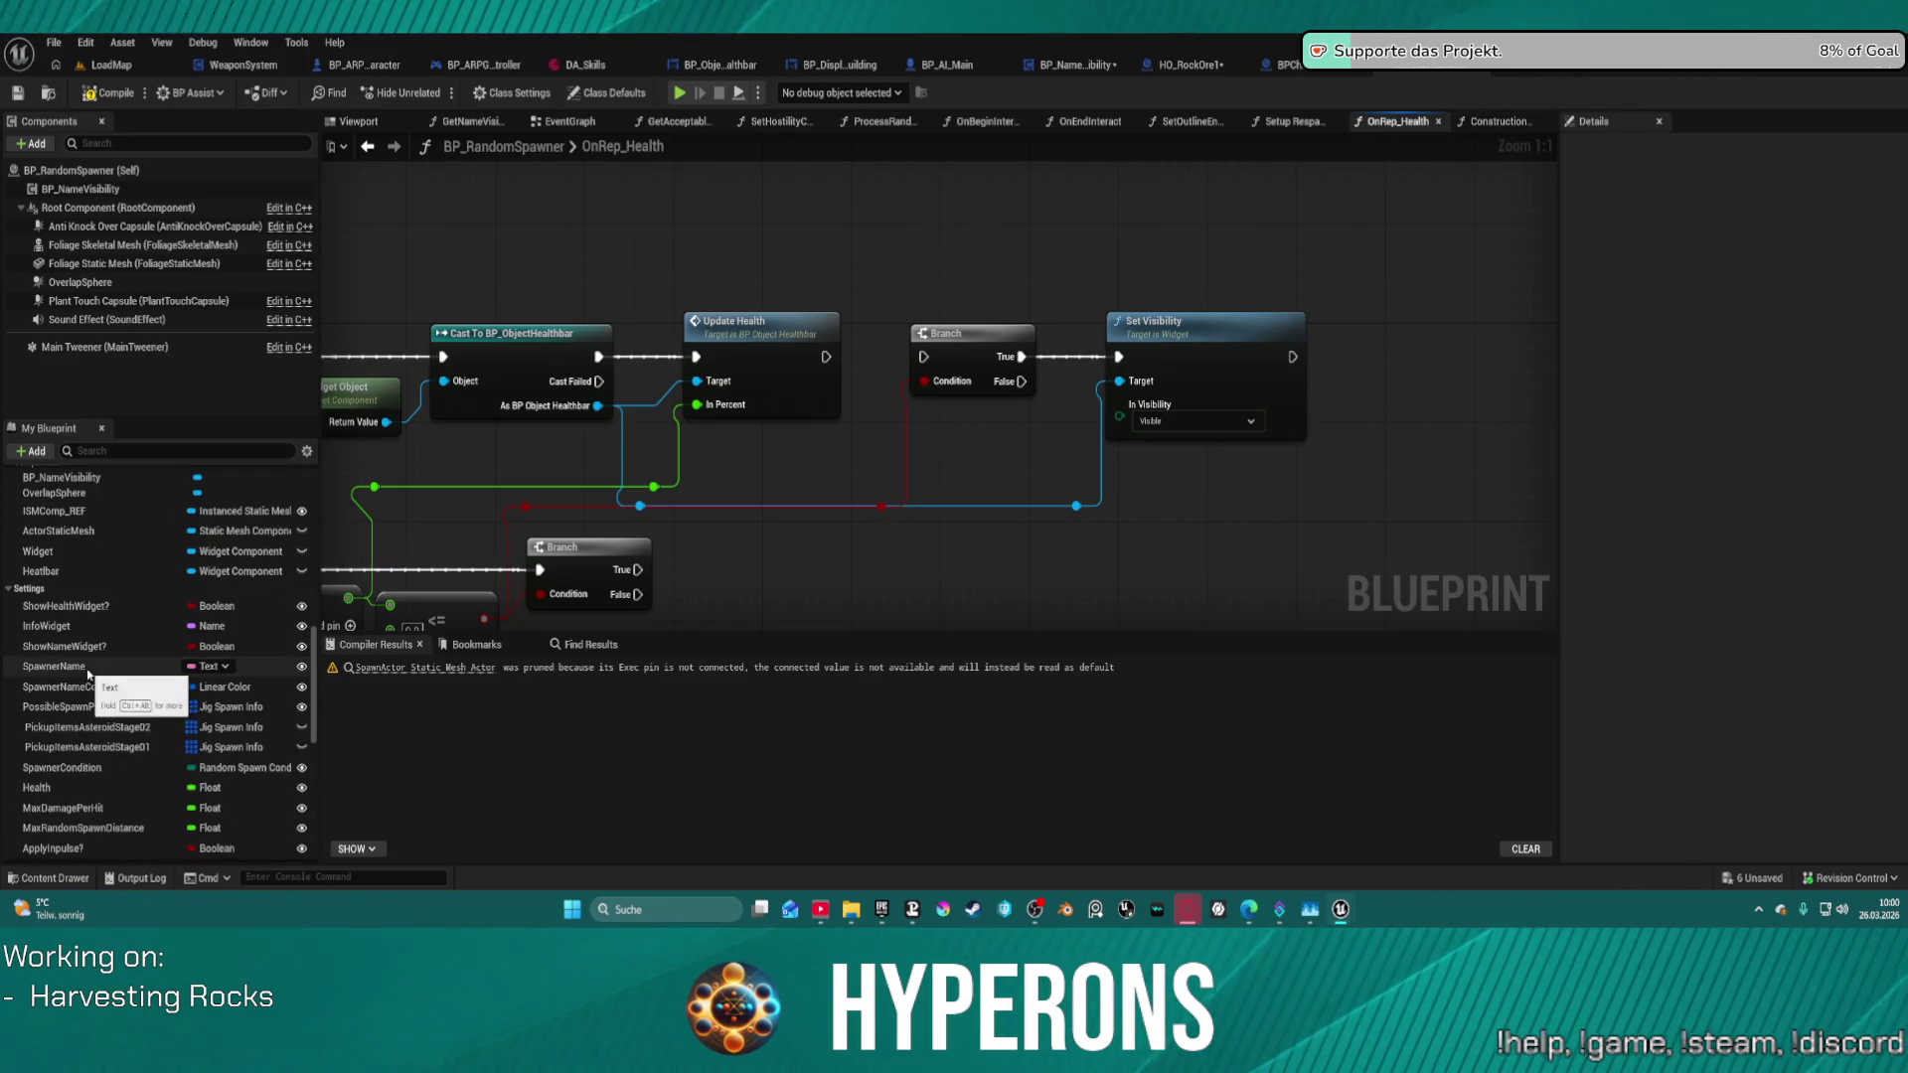
{"action": "scroll", "coordinate": [80, 616], "scroll_direction": "down", "scroll_amount": 3}
- Find references to Heatbar by name and jump to where Heatbar is set
{"action": "right_click", "coordinate": [77, 600]}
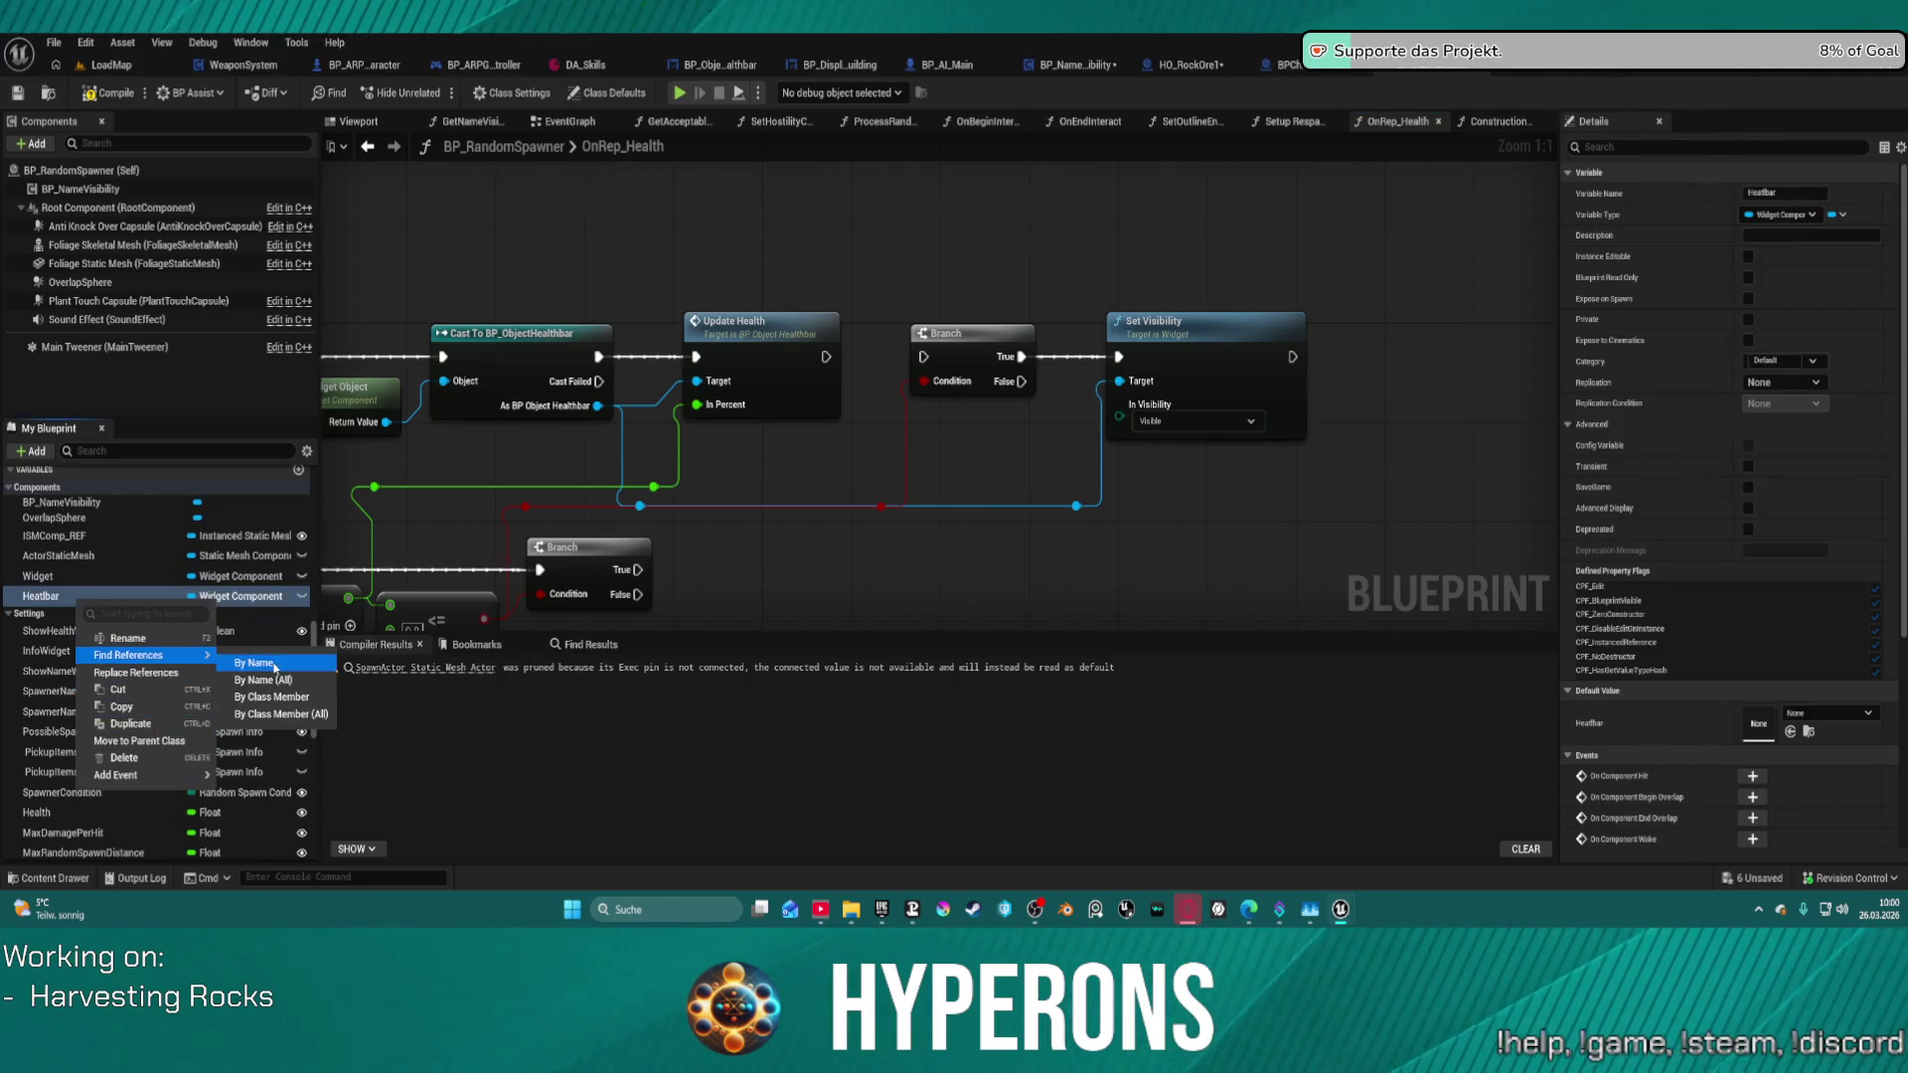
{"action": "left_click", "coordinate": [277, 664]}
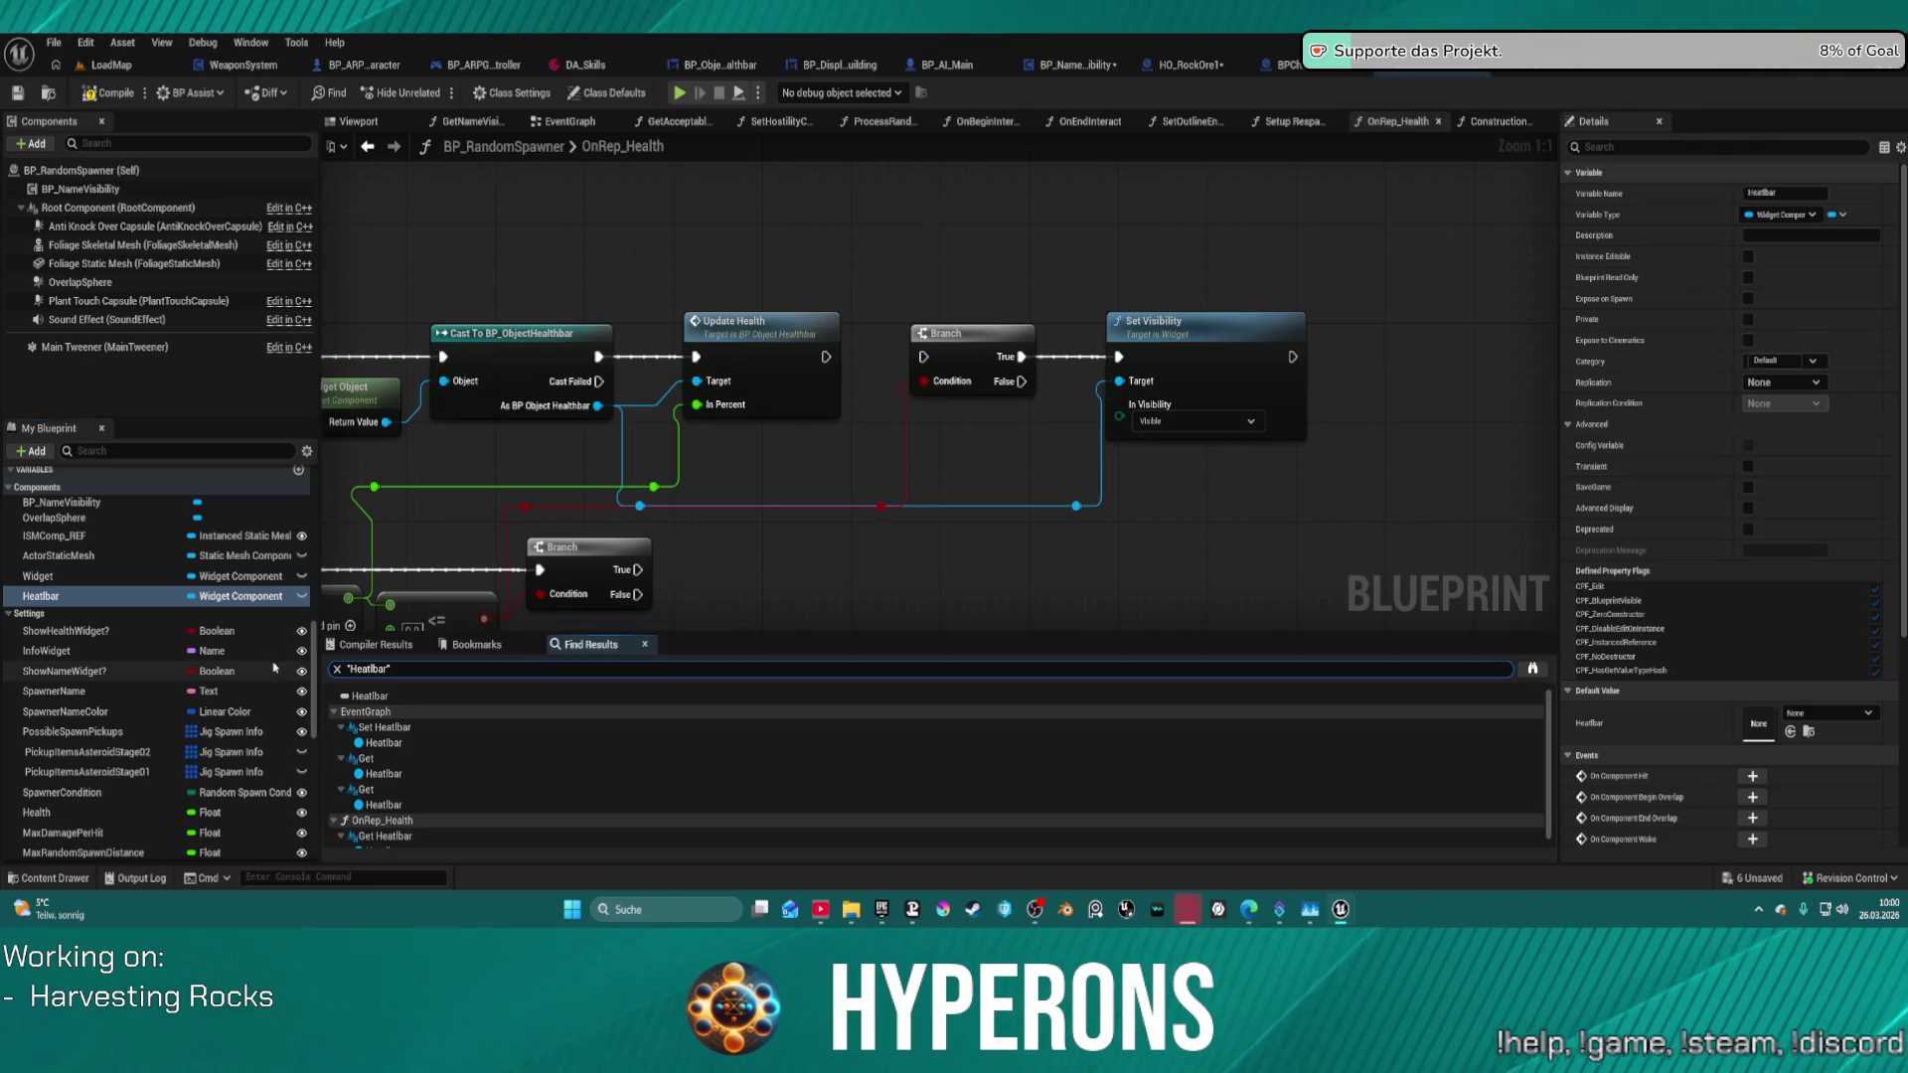
{"action": "left_click", "coordinate": [398, 730]}
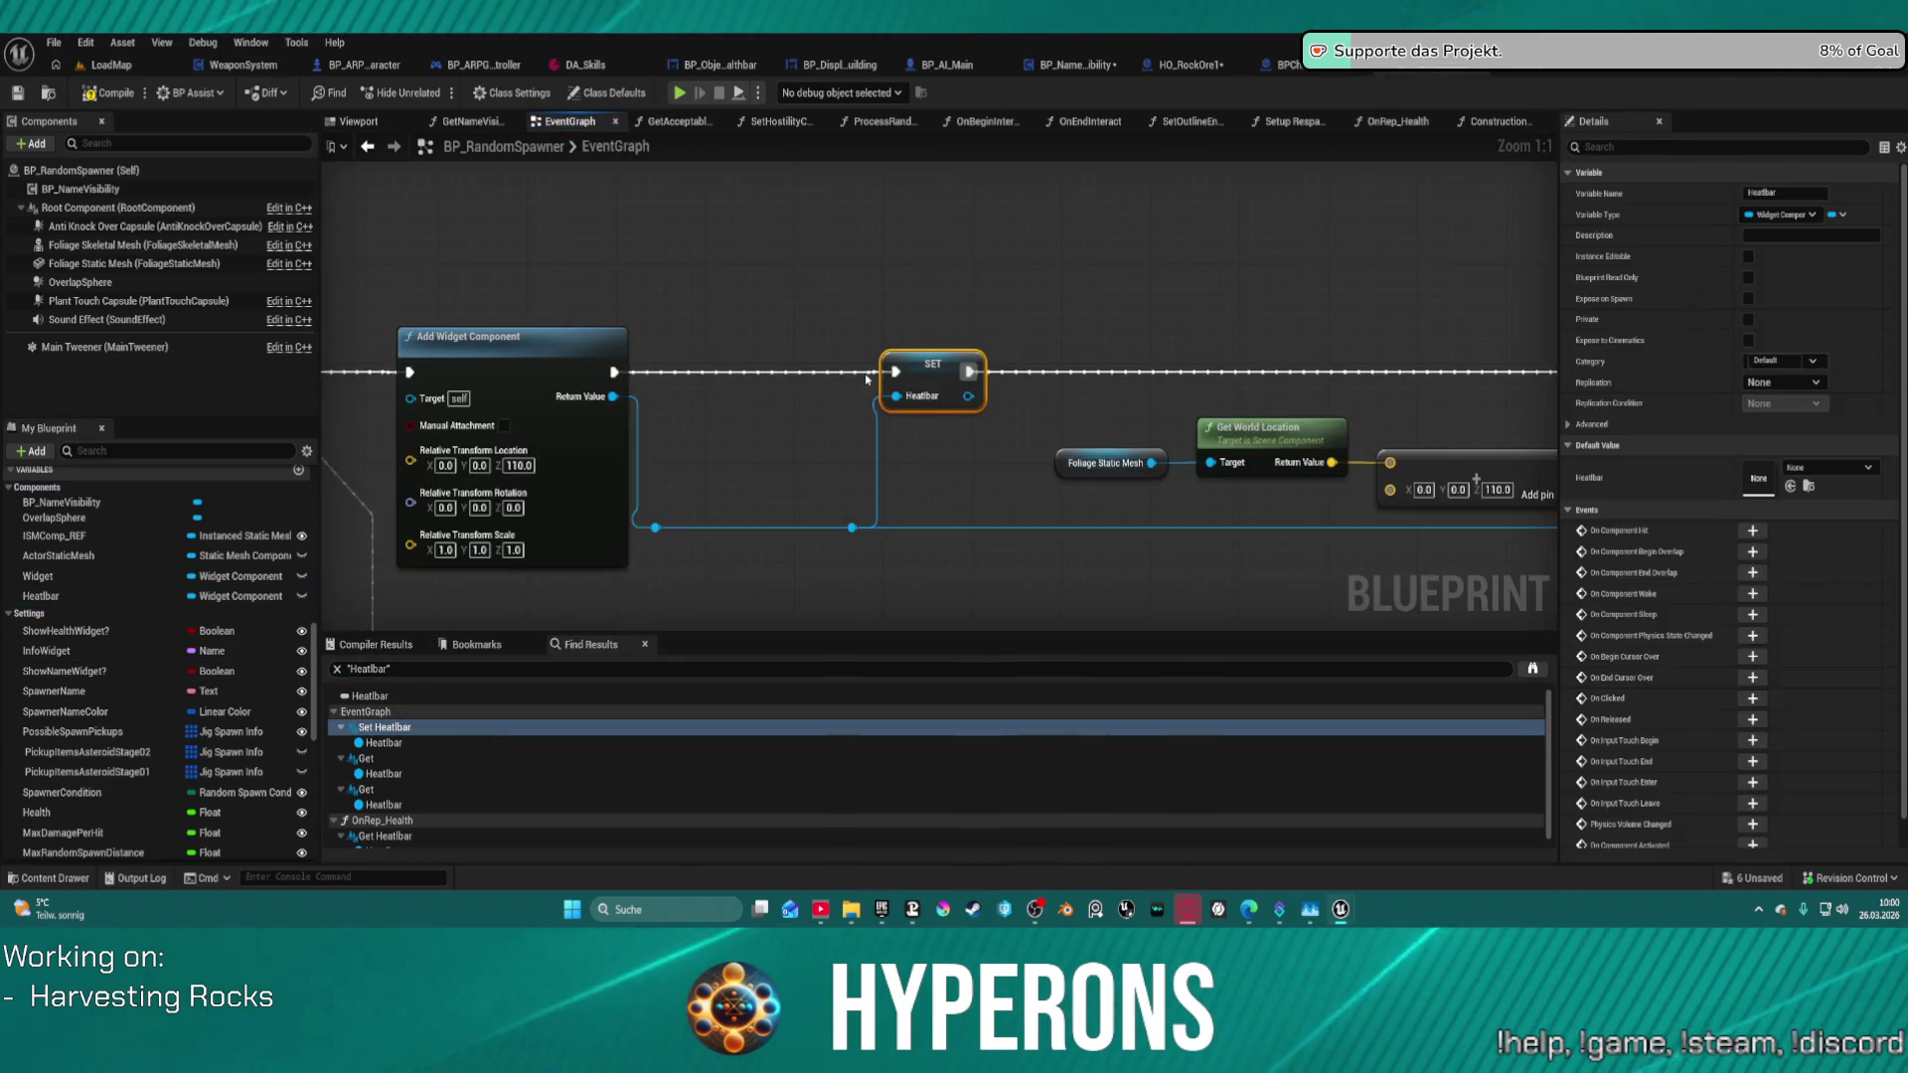
{"action": "scroll", "coordinate": [867, 379], "scroll_direction": "down", "scroll_amount": 12}
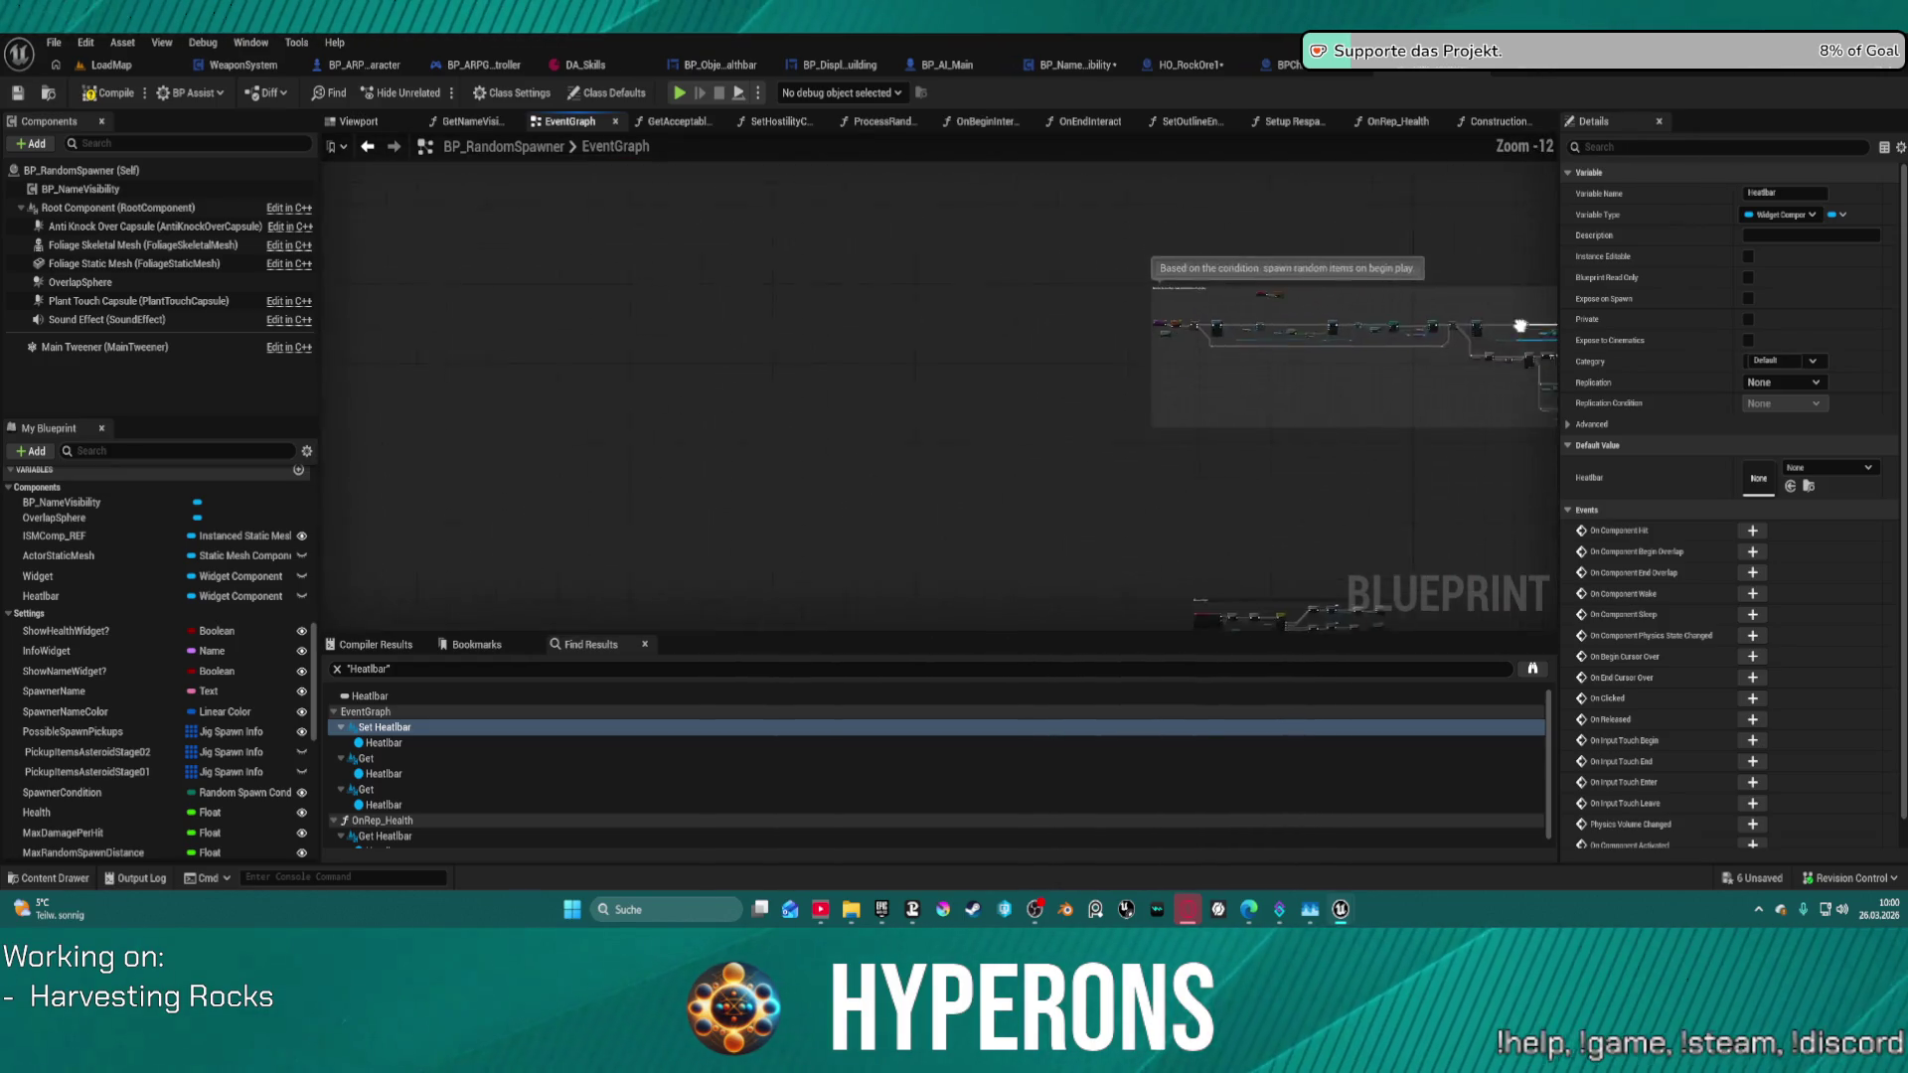
{"action": "mouse_move", "coordinate": [1519, 326]}
{"action": "left_mouse_down"}
{"action": "mouse_move", "coordinate": [901, 381]}
{"action": "mouse_move", "coordinate": [965, 445]}
{"action": "mouse_move", "coordinate": [952, 478]}
{"action": "mouse_move", "coordinate": [708, 219]}
{"action": "left_mouse_up"}
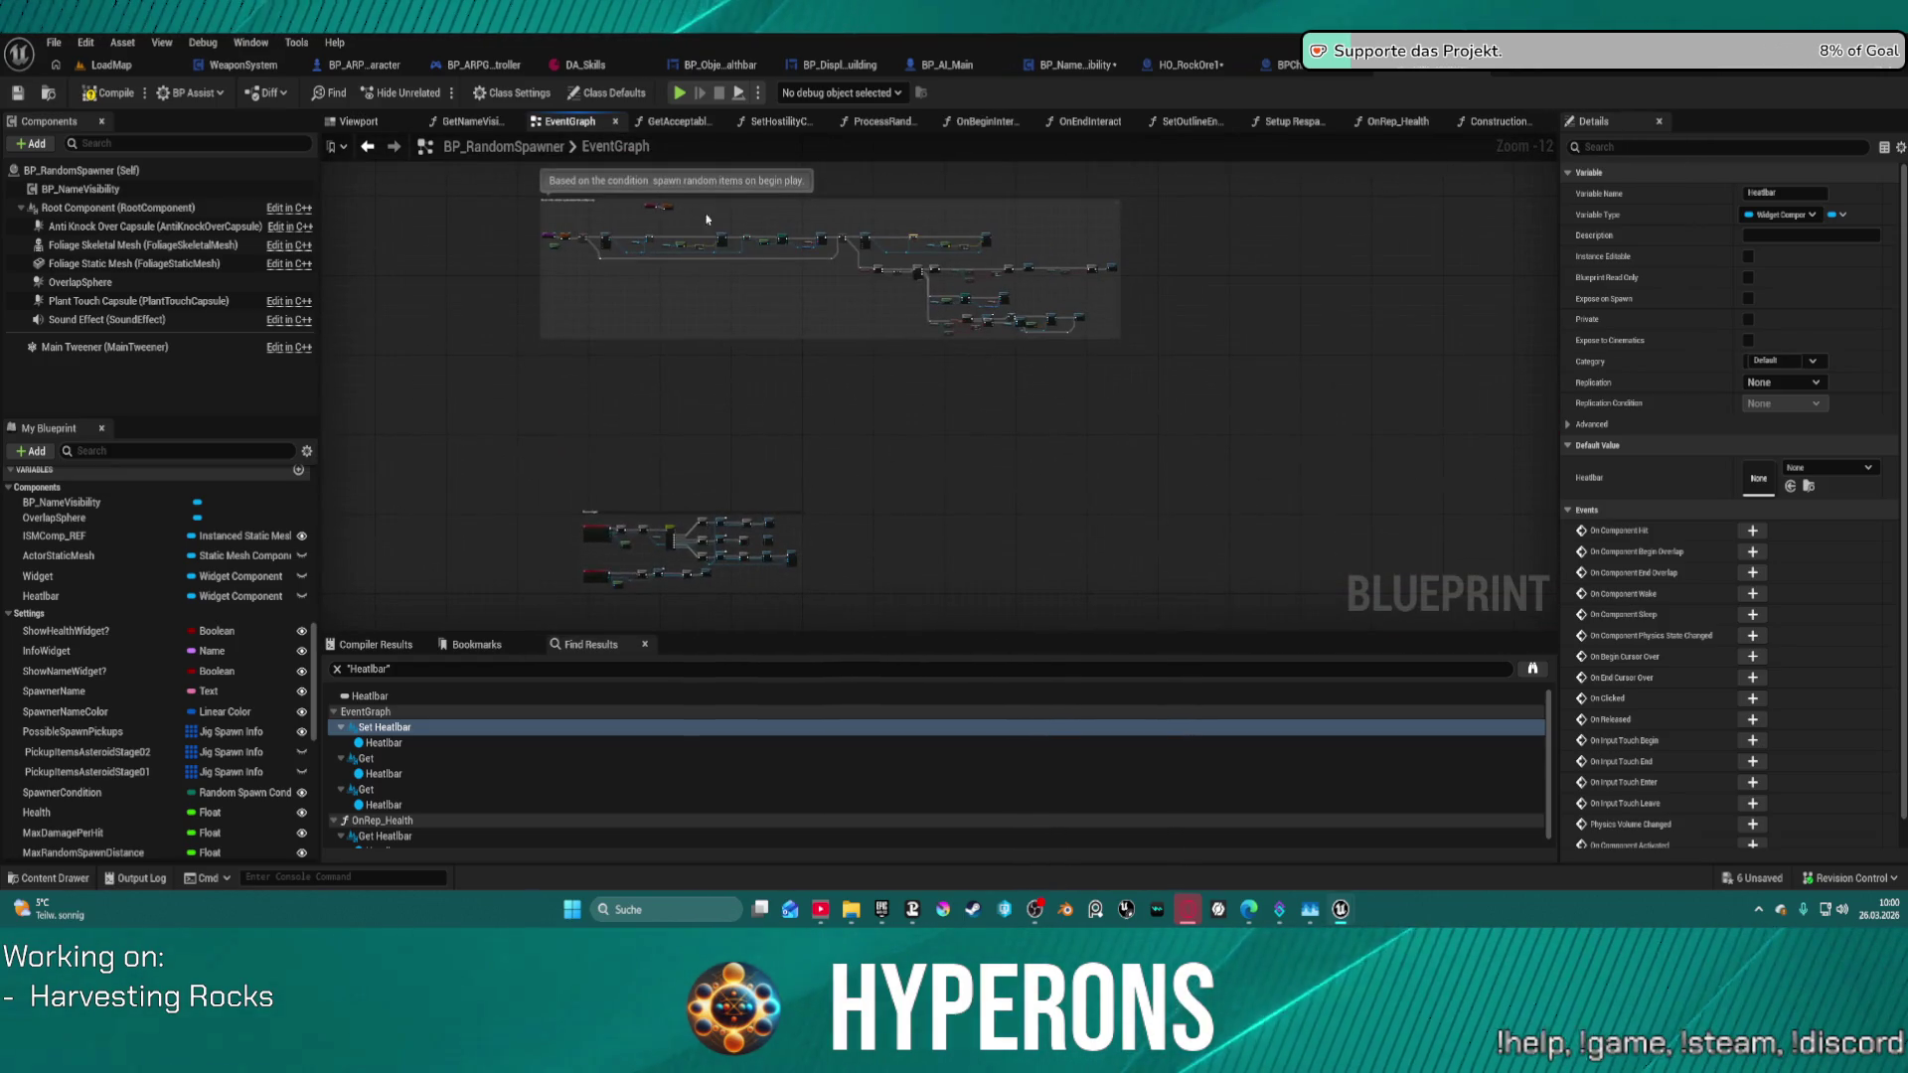
{"action": "left_click_drag", "start_coordinate": [477, 170], "coordinate": [1153, 408]}
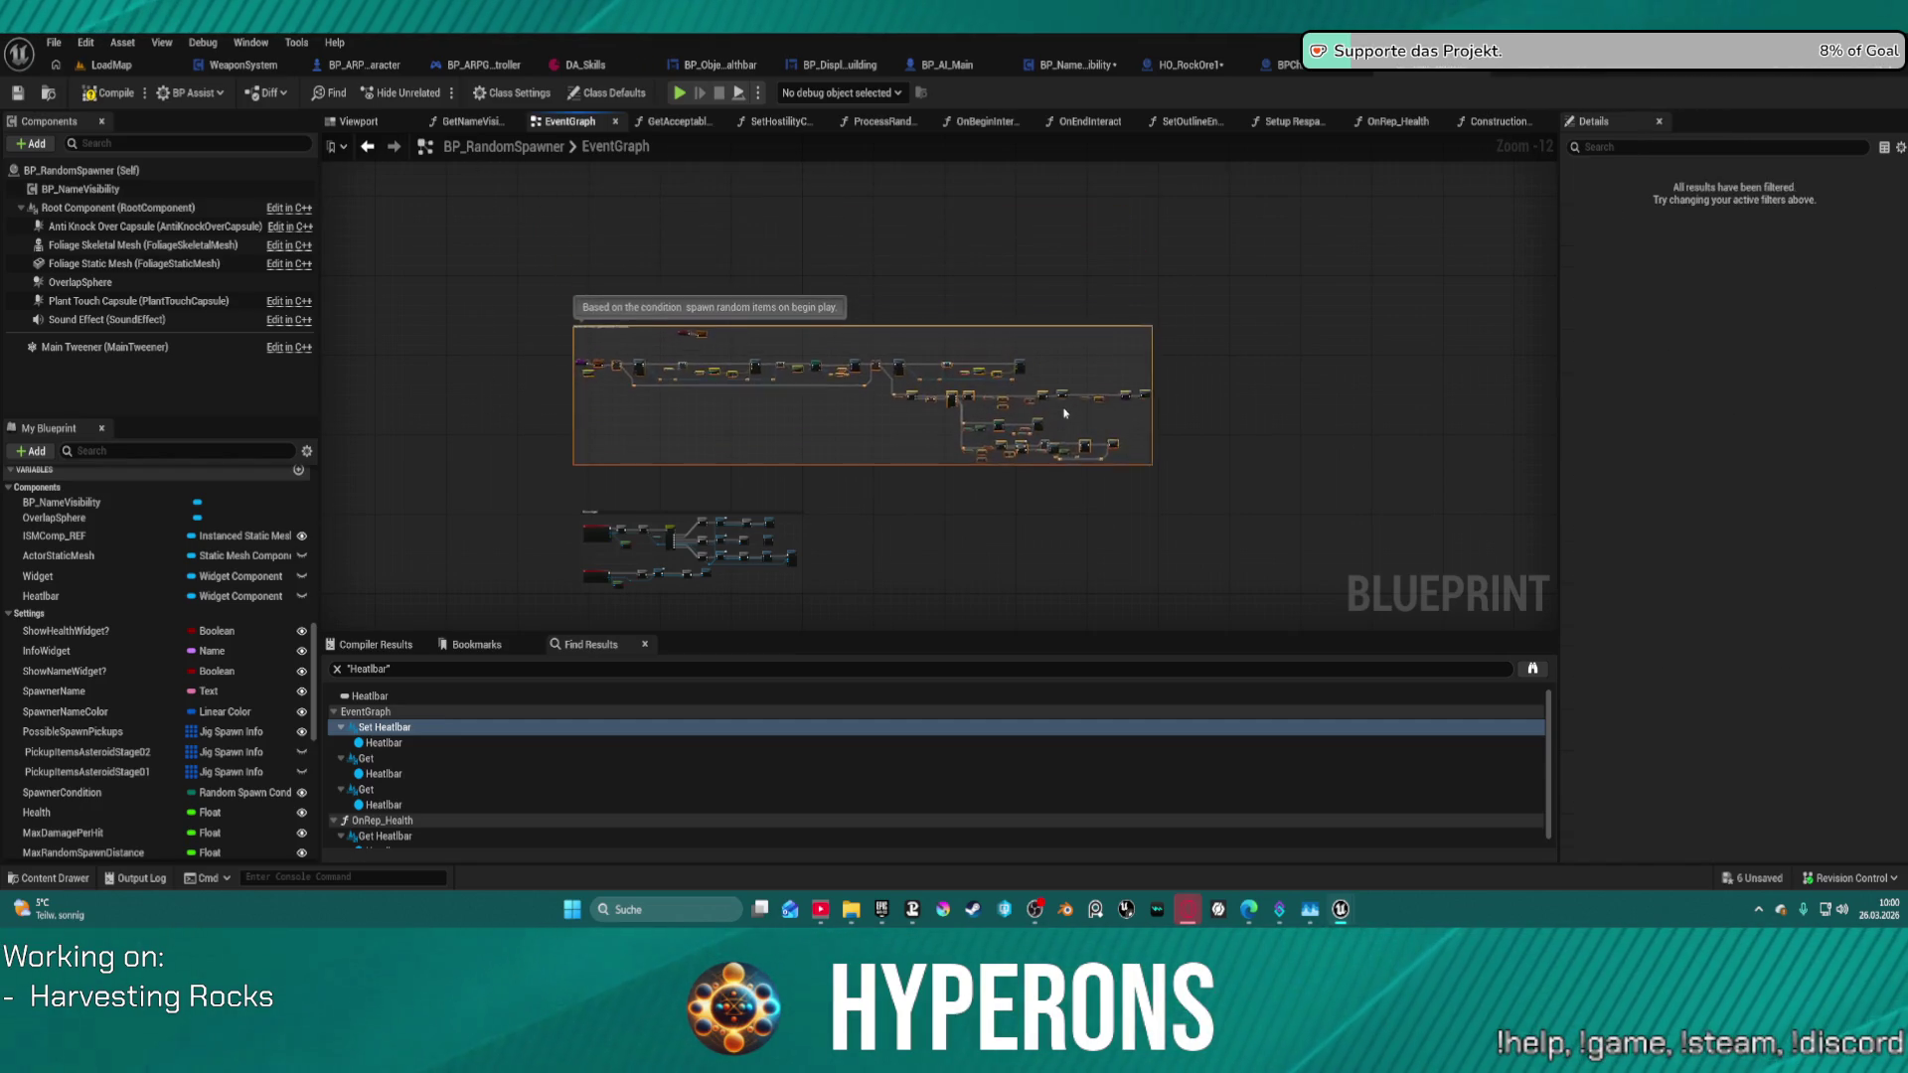
- Wire Set World Location's execution output into the following Branch node
{"action": "scroll", "coordinate": [693, 383], "scroll_direction": "up", "scroll_amount": 9}
{"action": "mouse_move", "coordinate": [693, 383]}
{"action": "left_mouse_down"}
{"action": "mouse_move", "coordinate": [809, 302]}
{"action": "mouse_move", "coordinate": [1315, 247]}
{"action": "mouse_move", "coordinate": [732, 285]}
{"action": "mouse_move", "coordinate": [736, 189]}
{"action": "left_mouse_up"}
{"action": "left_click_drag", "start_coordinate": [468, 238], "coordinate": [347, 239]}
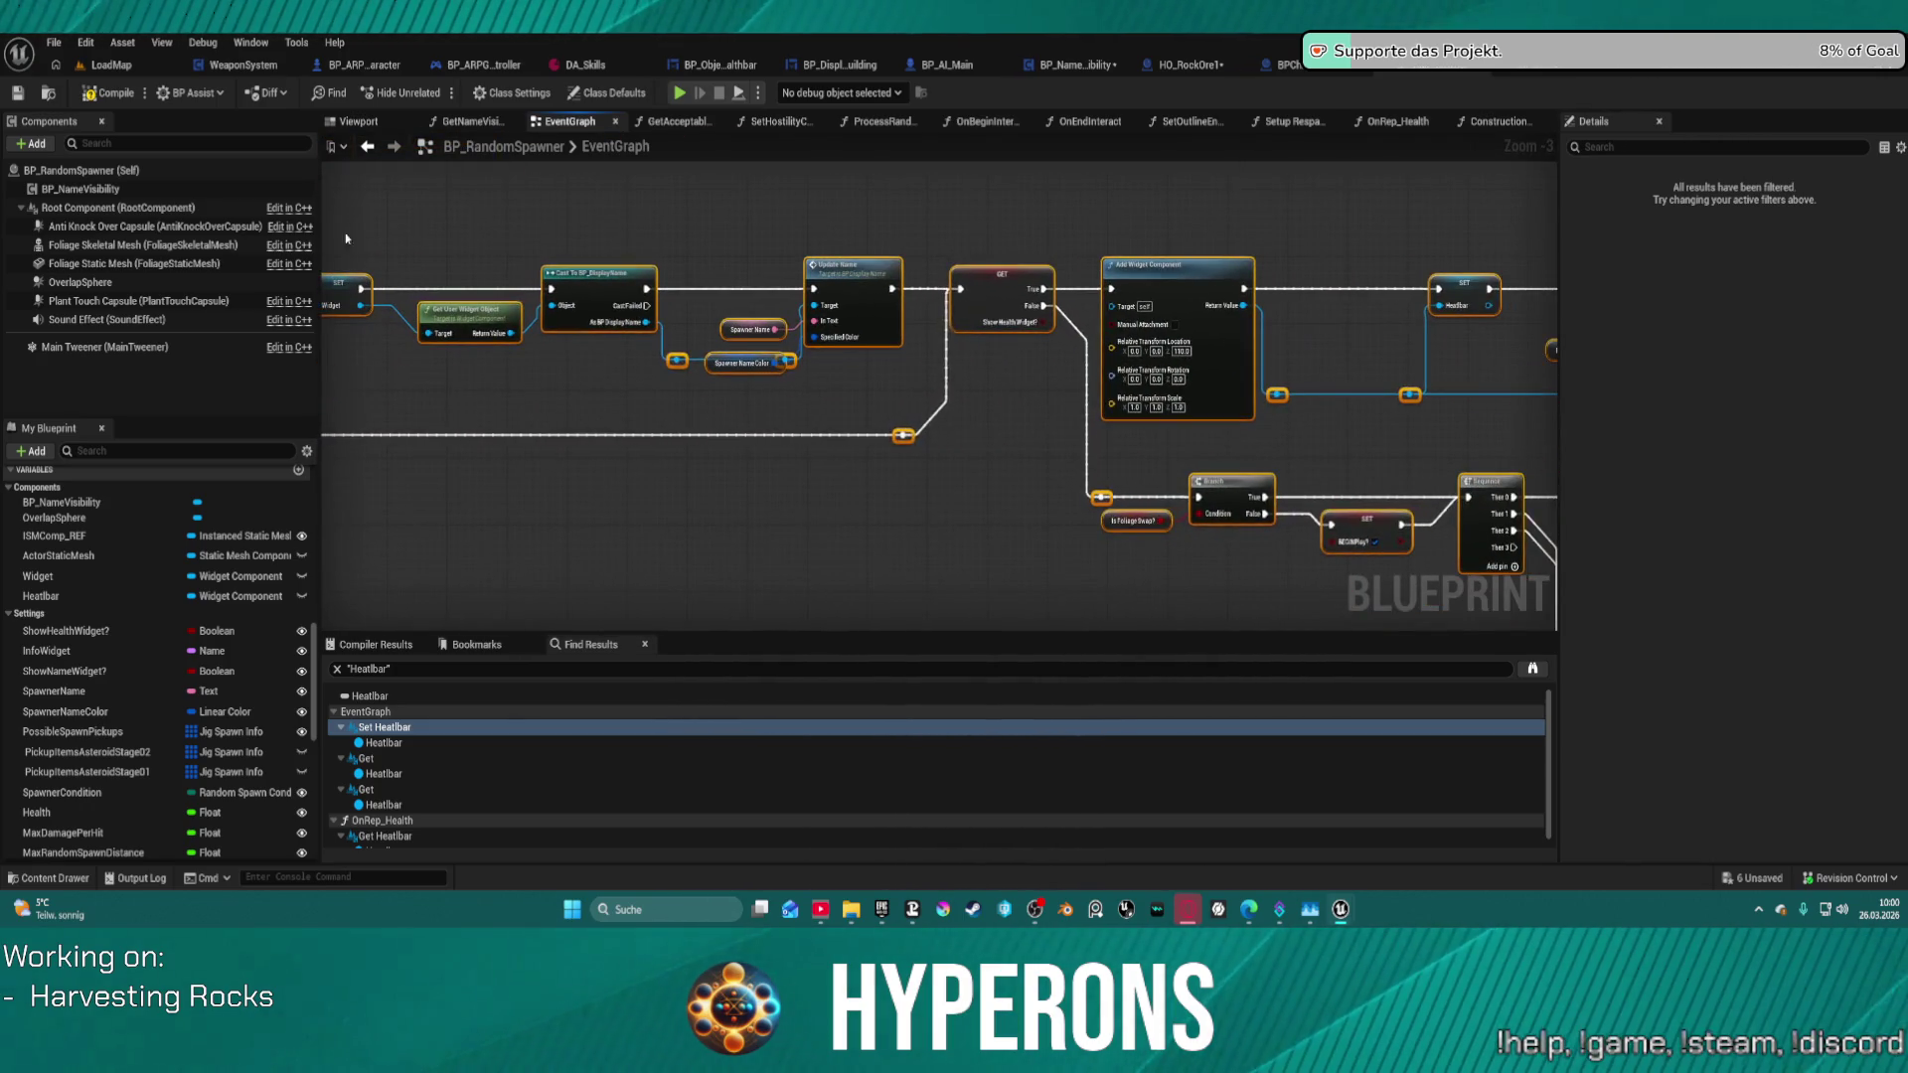
{"action": "mouse_move", "coordinate": [1283, 463]}
{"action": "left_mouse_down"}
{"action": "mouse_move", "coordinate": [603, 370]}
{"action": "mouse_move", "coordinate": [911, 380]}
{"action": "left_mouse_up"}
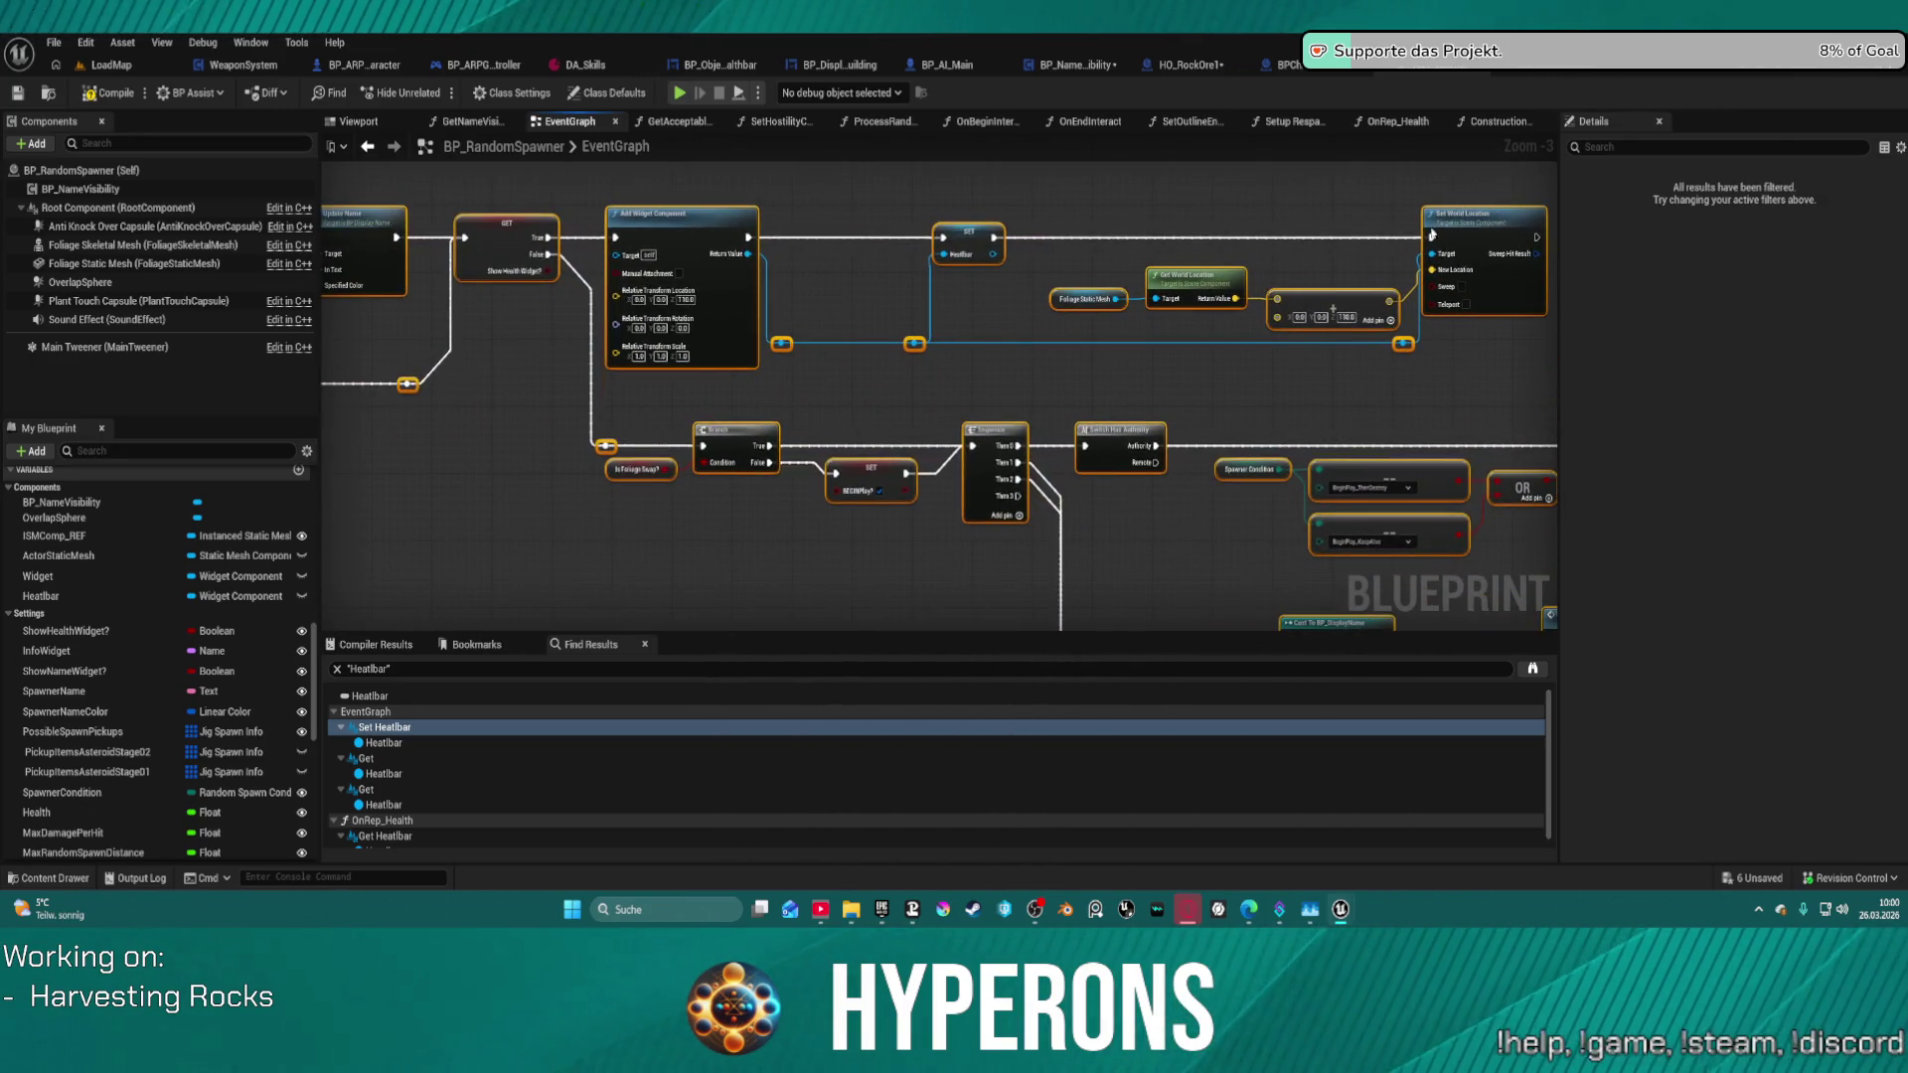
{"action": "mouse_move", "coordinate": [1543, 242]}
{"action": "left_mouse_down"}
{"action": "mouse_move", "coordinate": [1520, 299]}
{"action": "mouse_move", "coordinate": [771, 388]}
{"action": "mouse_move", "coordinate": [672, 439]}
{"action": "left_mouse_up"}
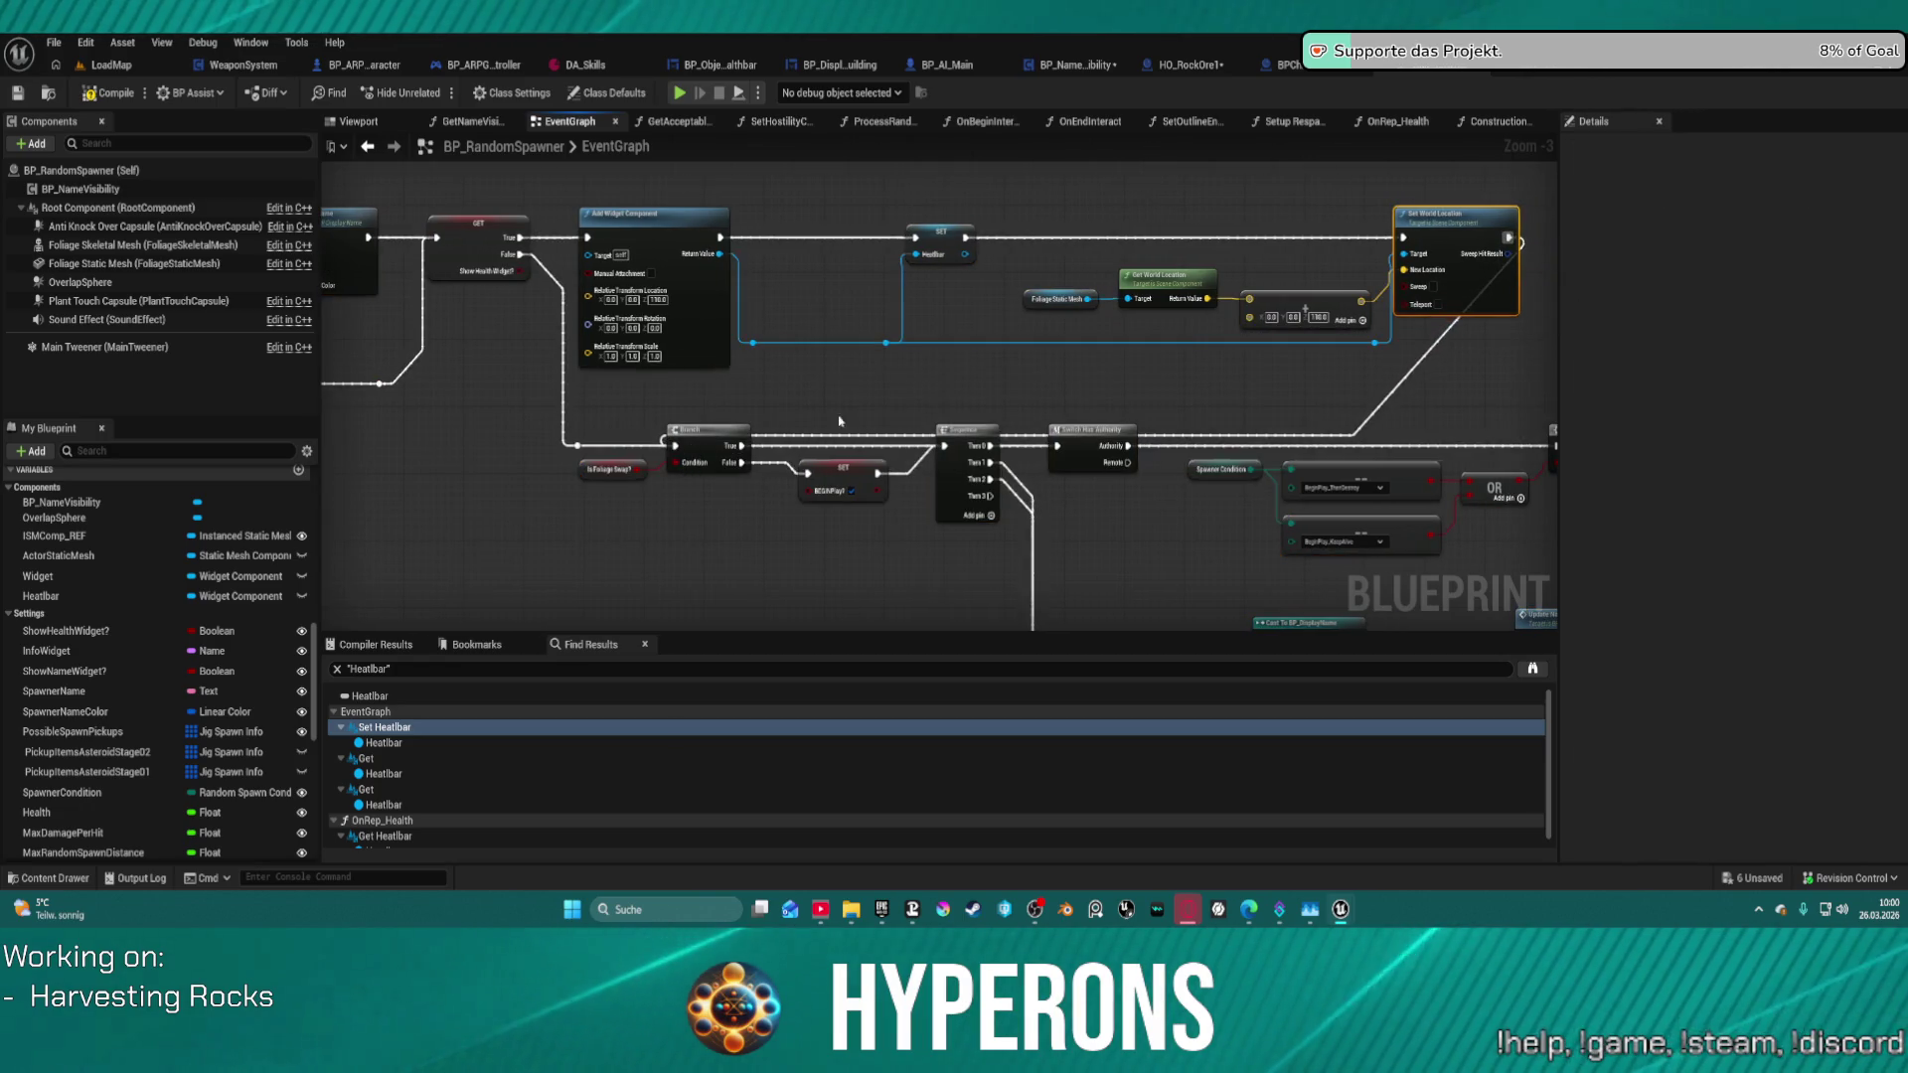
{"action": "scroll", "coordinate": [672, 439], "scroll_direction": "down", "scroll_amount": 2}
{"action": "mouse_move", "coordinate": [904, 320]}
{"action": "left_mouse_down"}
{"action": "mouse_move", "coordinate": [554, 331]}
{"action": "mouse_move", "coordinate": [1122, 286]}
{"action": "mouse_move", "coordinate": [1246, 309]}
{"action": "left_mouse_up"}
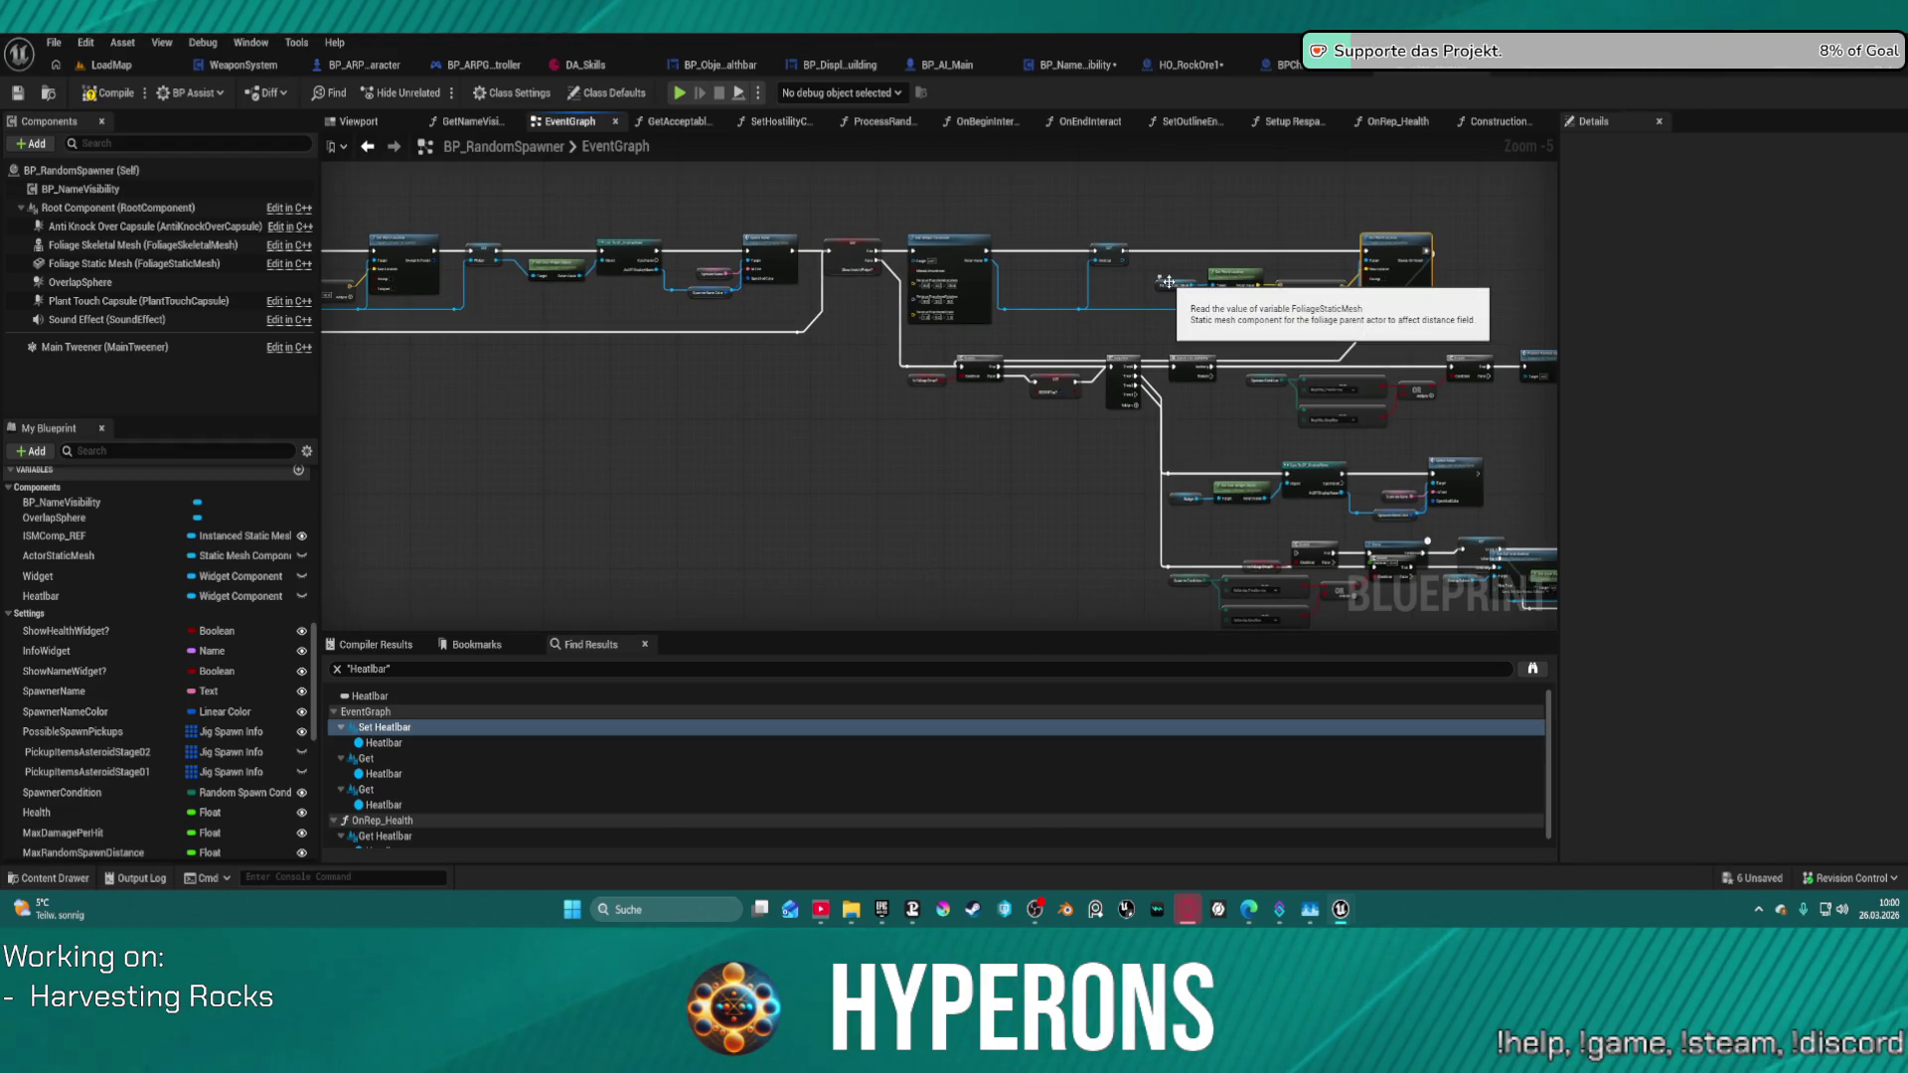
{"action": "scroll", "coordinate": [792, 252], "scroll_direction": "up", "scroll_amount": 5}
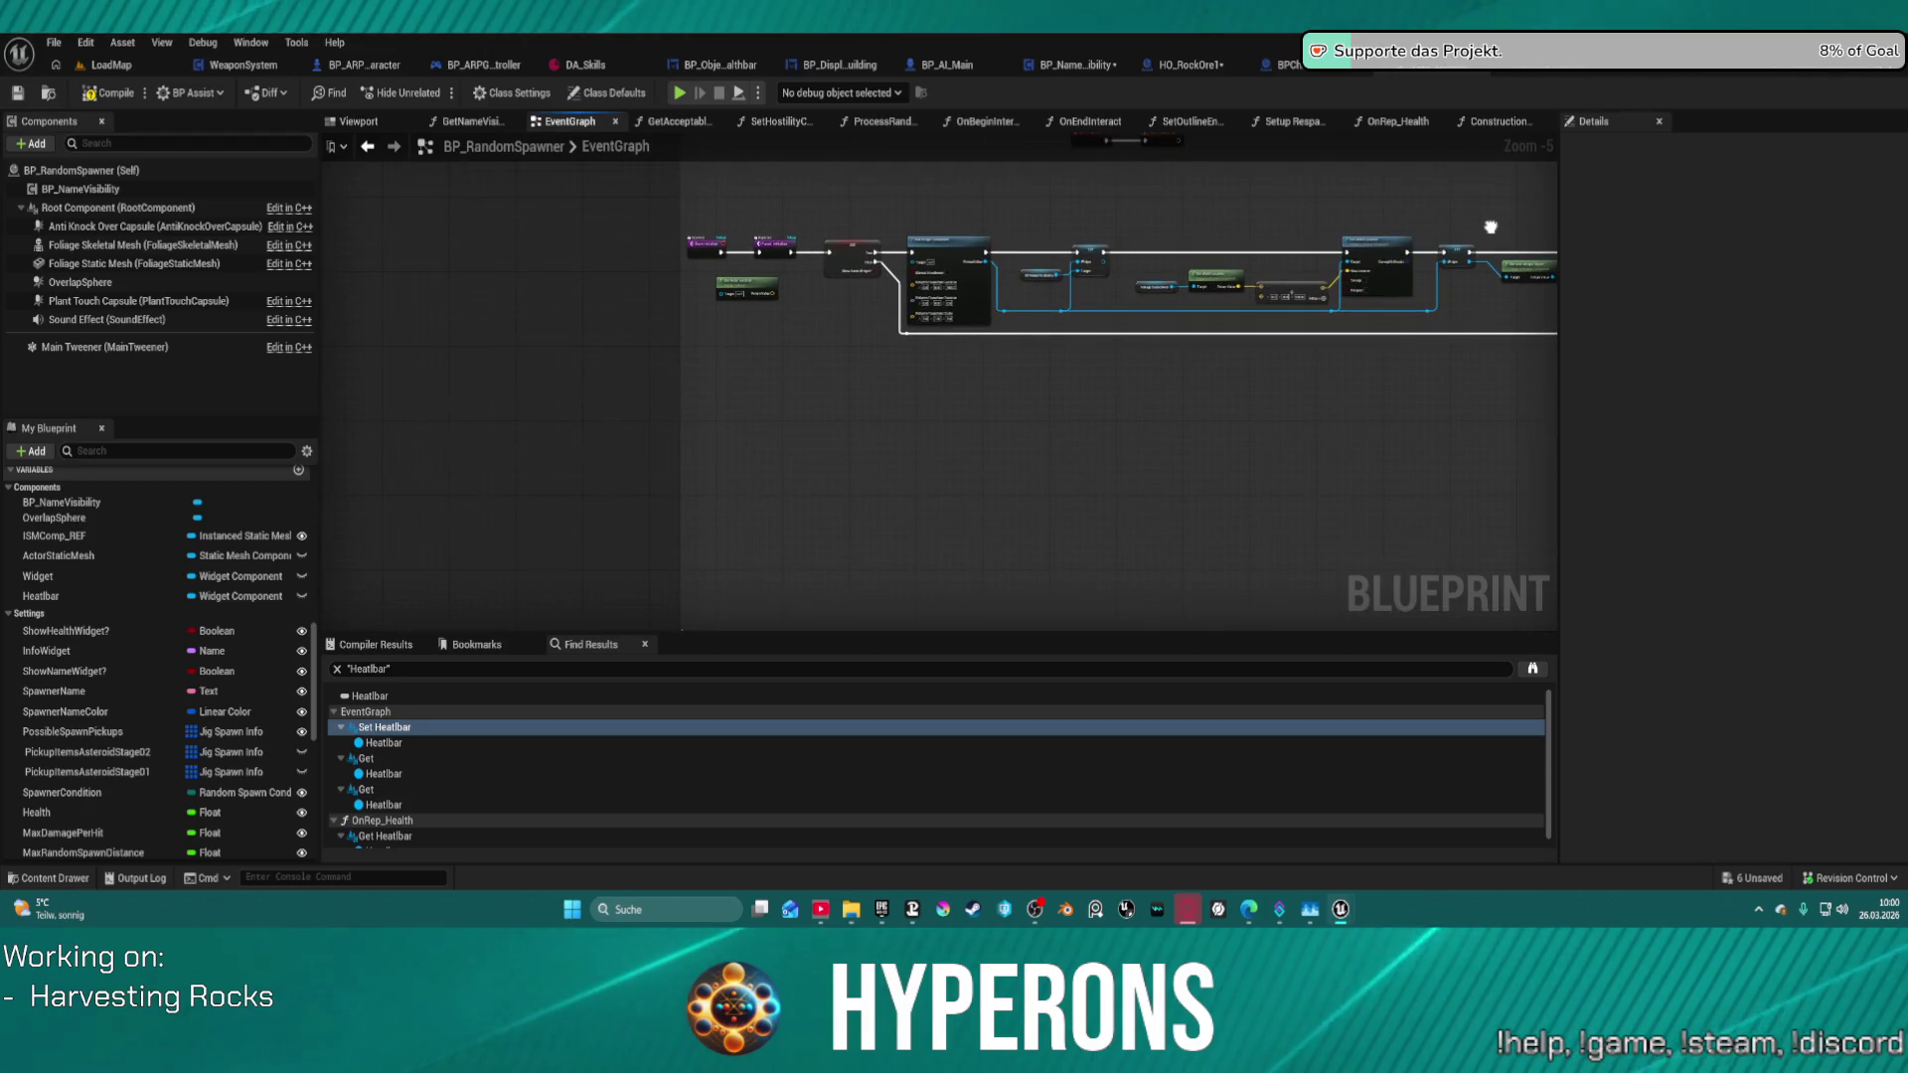
{"action": "mouse_move", "coordinate": [633, 261]}
{"action": "left_mouse_down"}
{"action": "mouse_move", "coordinate": [735, 256]}
{"action": "mouse_move", "coordinate": [676, 272]}
{"action": "left_mouse_up"}
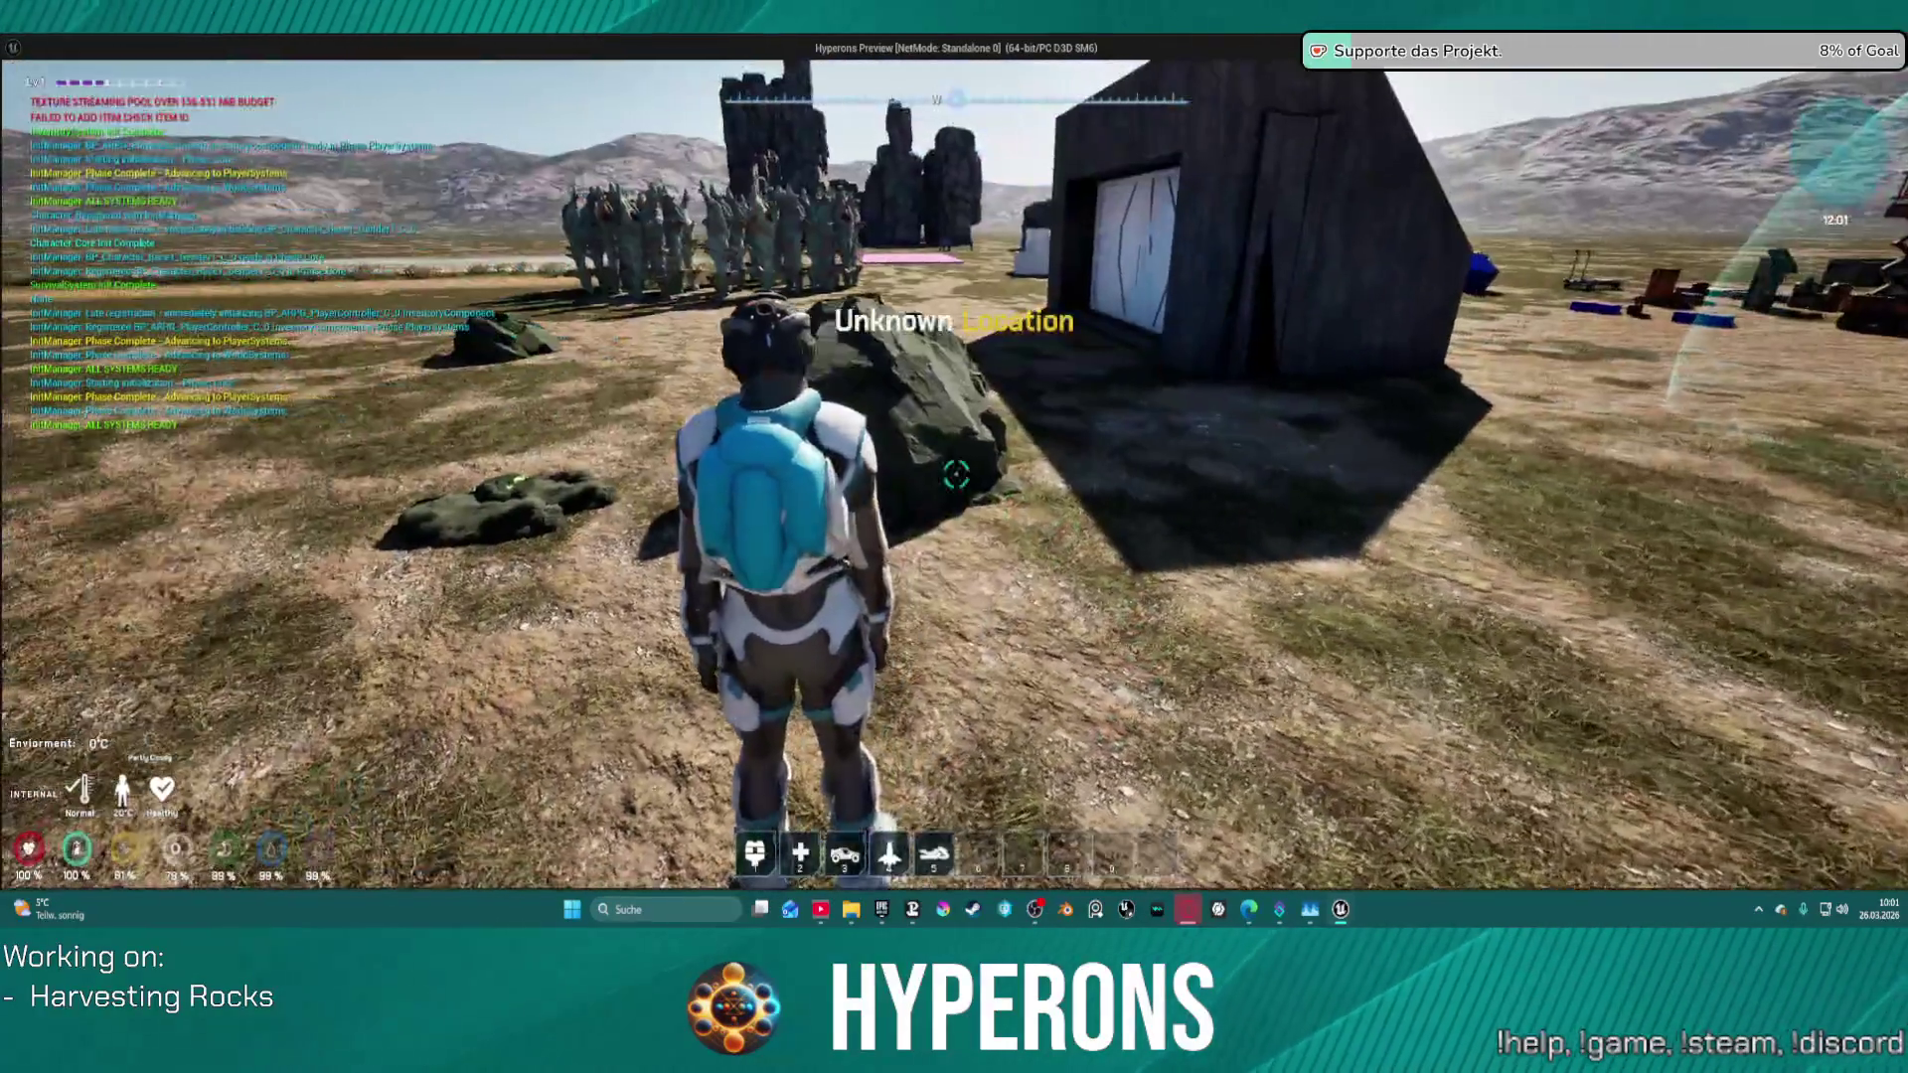
- Equip the Harvester from the inventory and fire at a nearby rock to show its health bar
{"action": "key", "text": "i"}
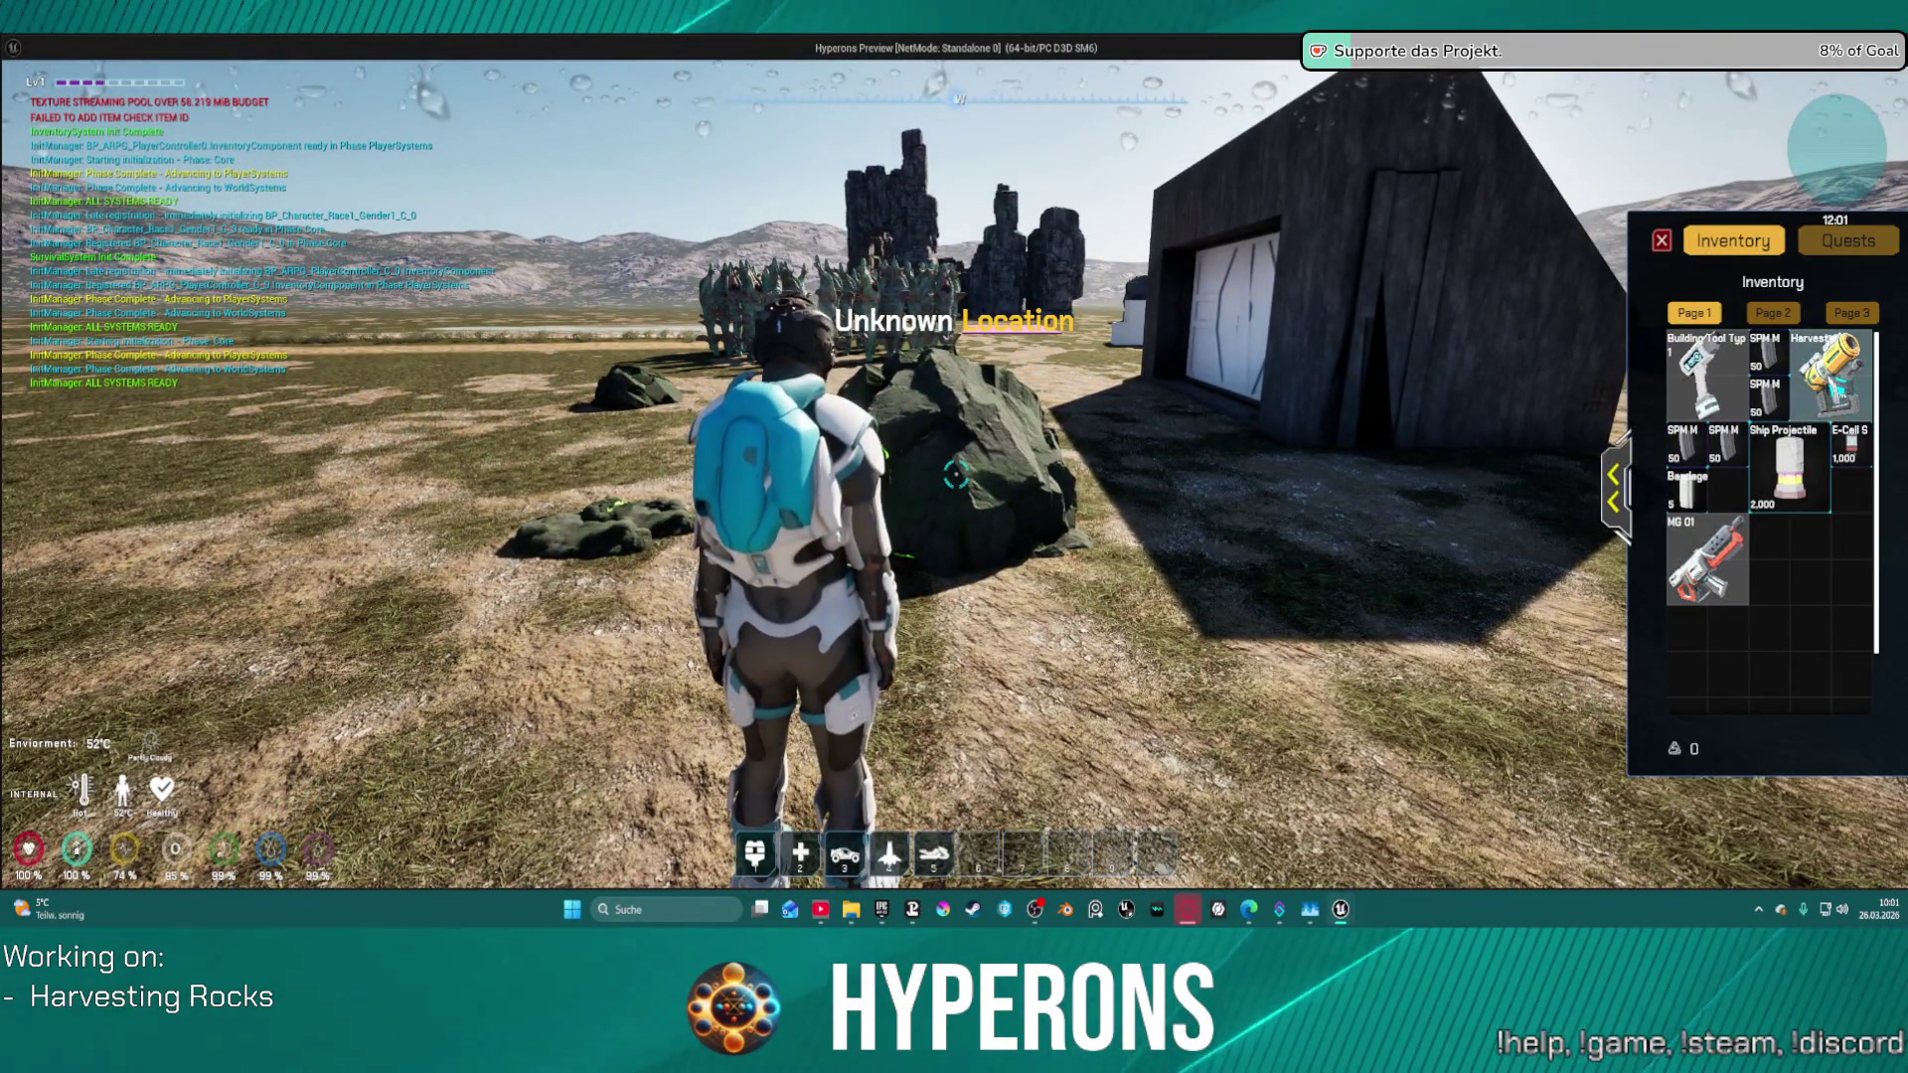
{"action": "double_click", "coordinate": [1830, 388]}
{"action": "left_click", "coordinate": [1662, 240]}
{"action": "key", "text": "w"}
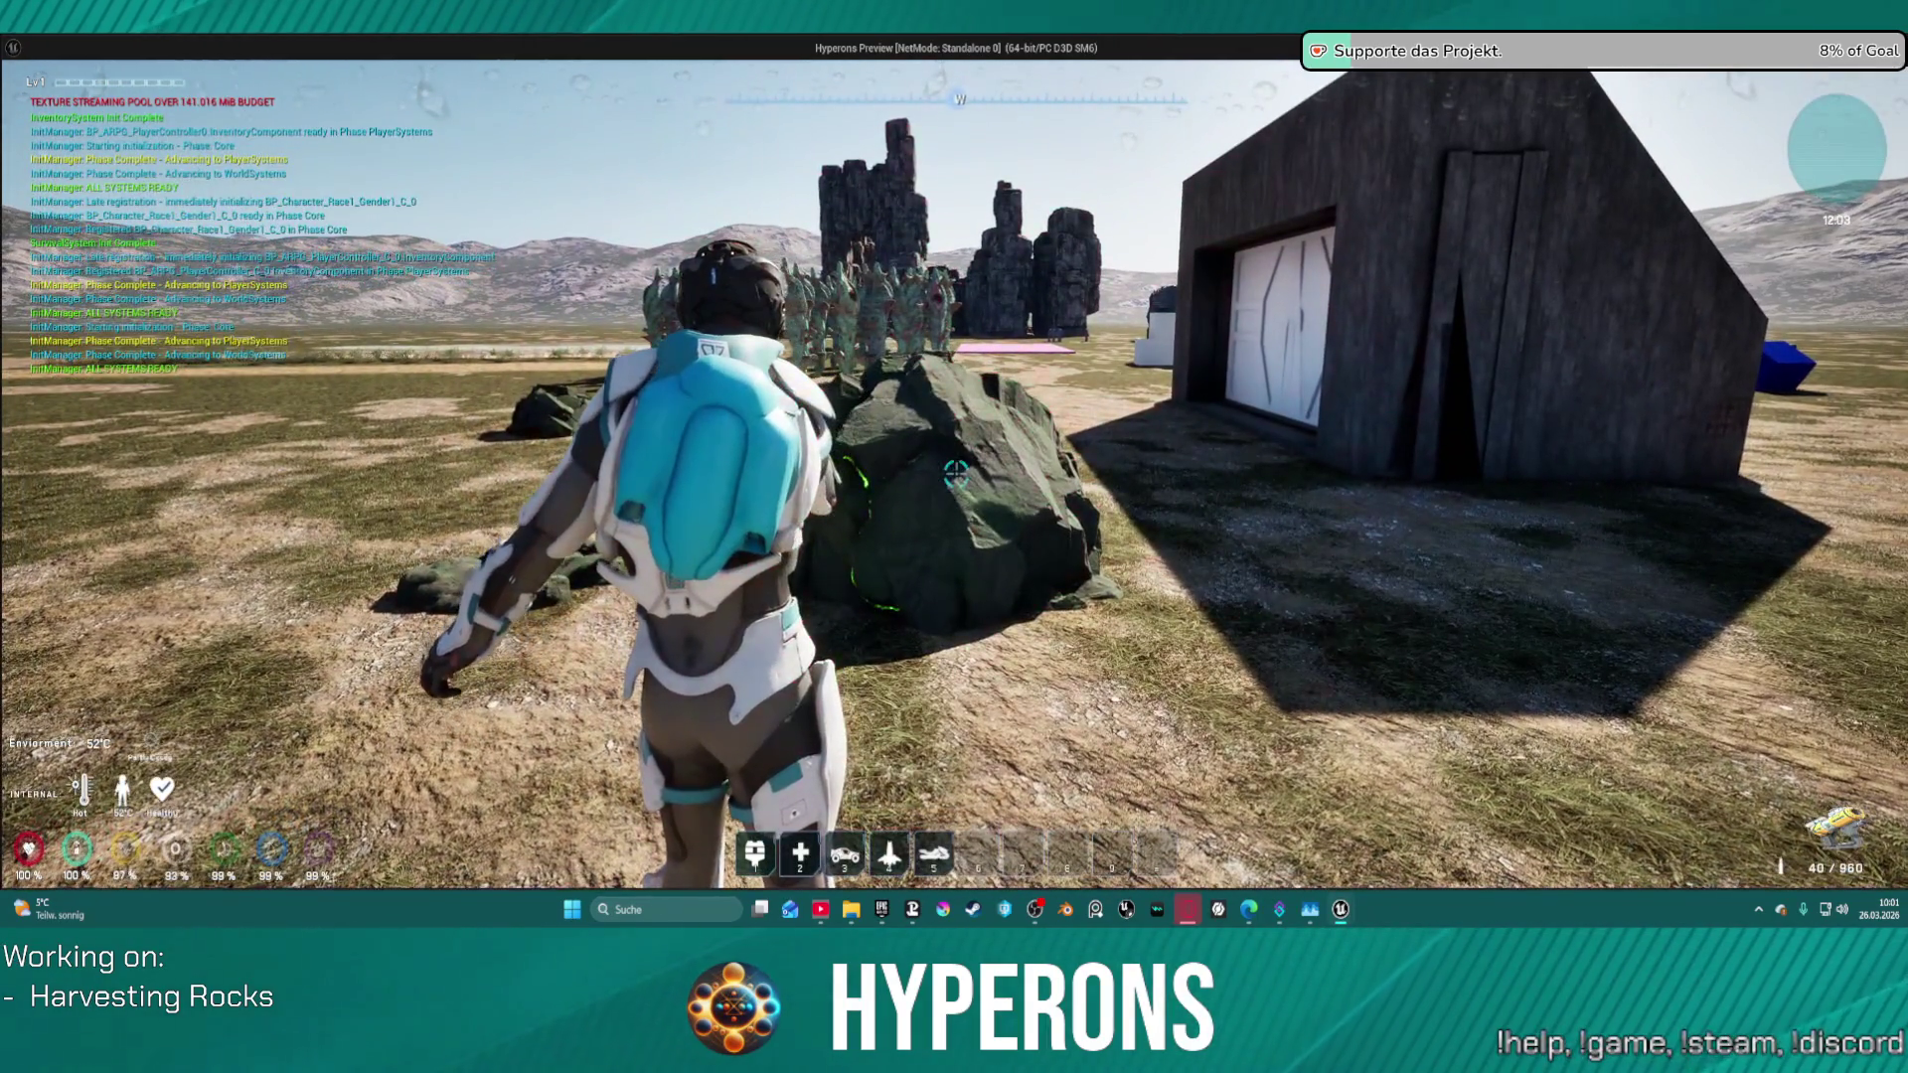
{"action": "left_click", "coordinate": [955, 473]}
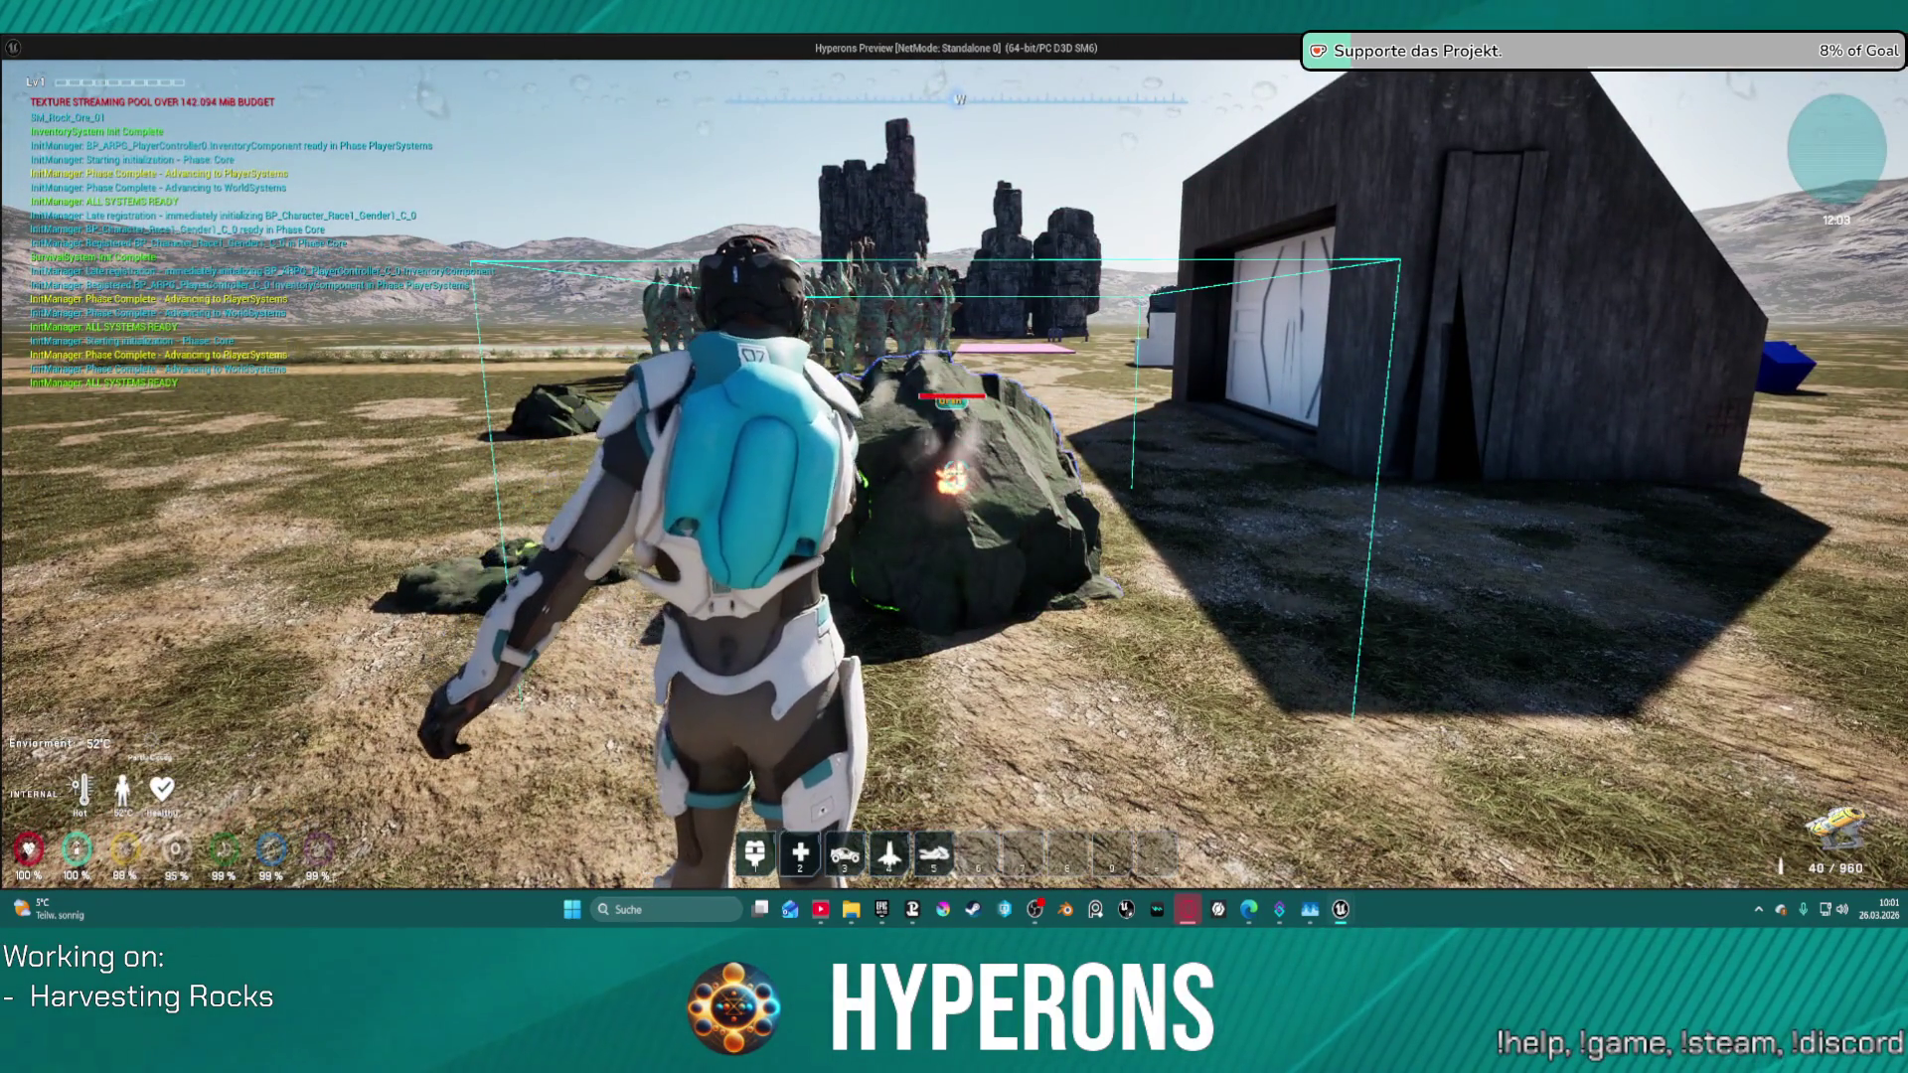
{"action": "left_click", "coordinate": [955, 473]}
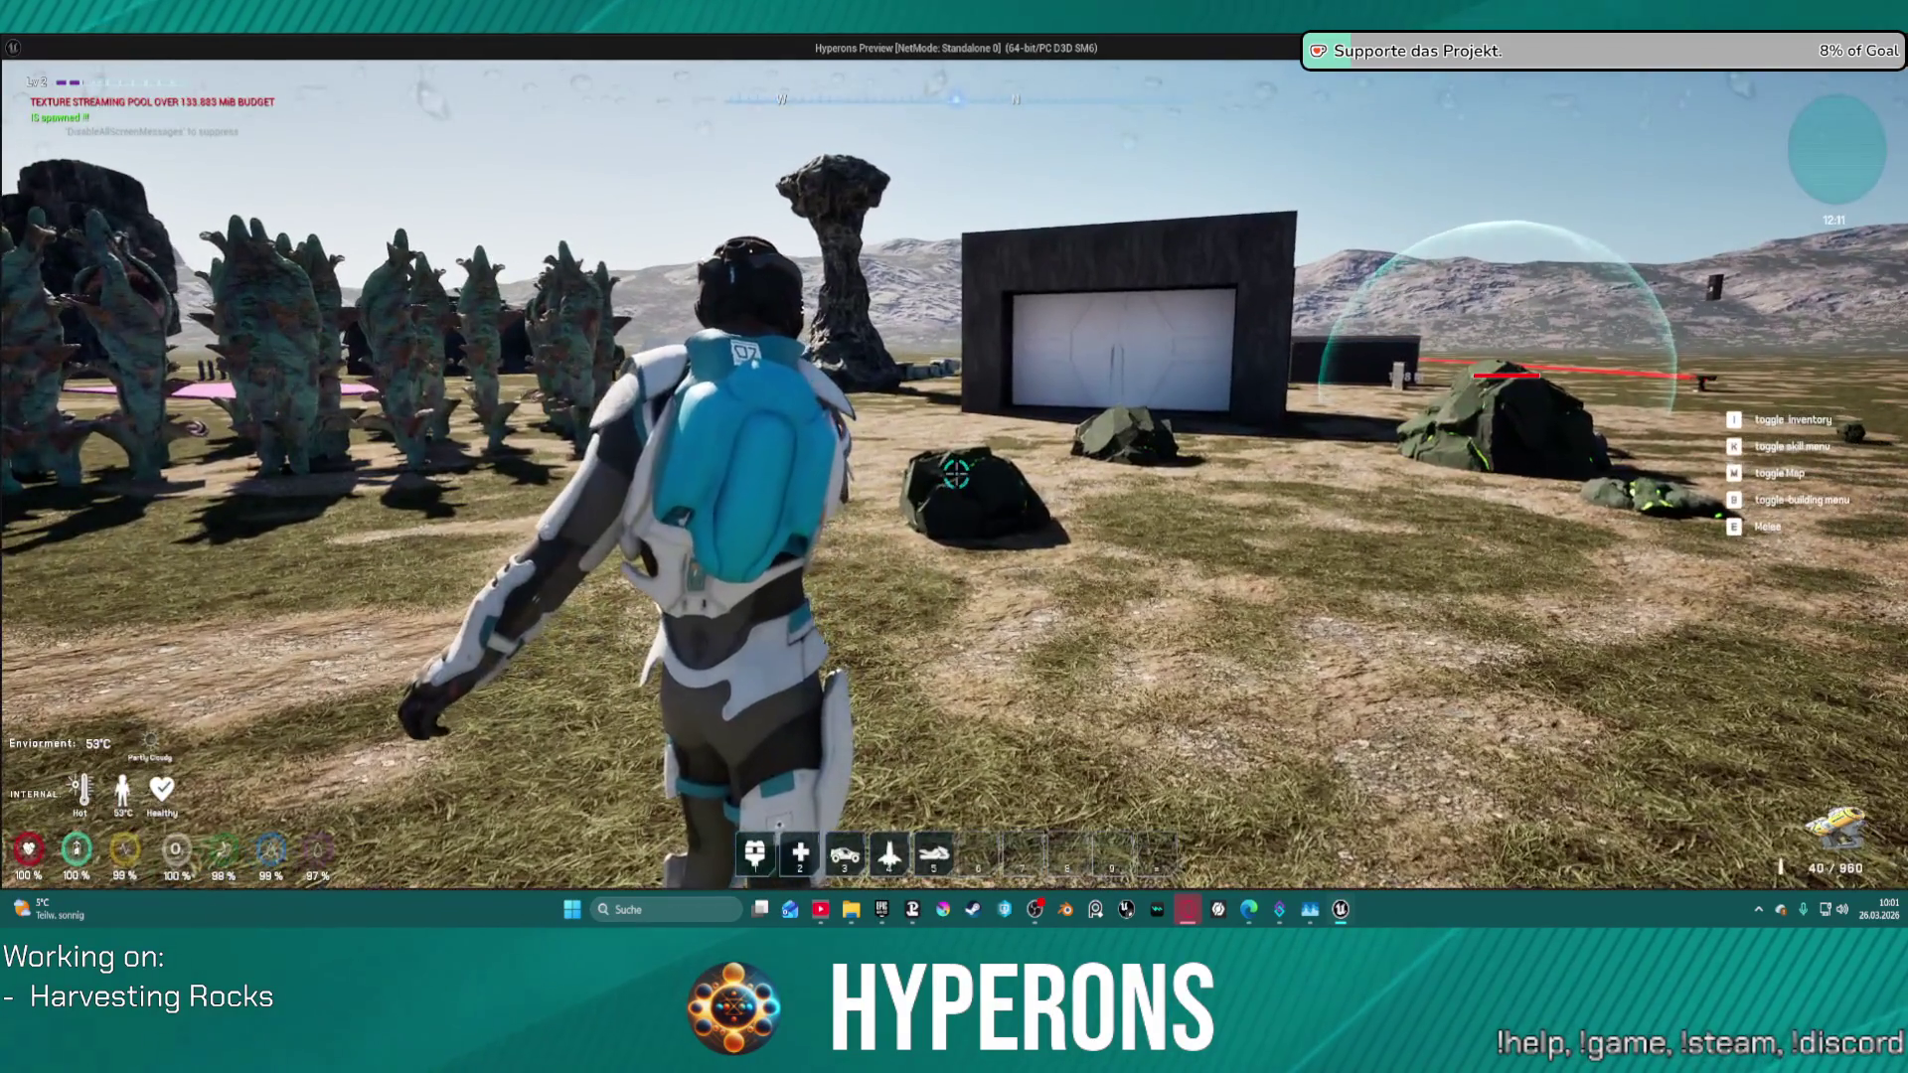
- Run over to other rocks, then return to the editor's LoadMap level view
{"action": "key", "text": "w"}
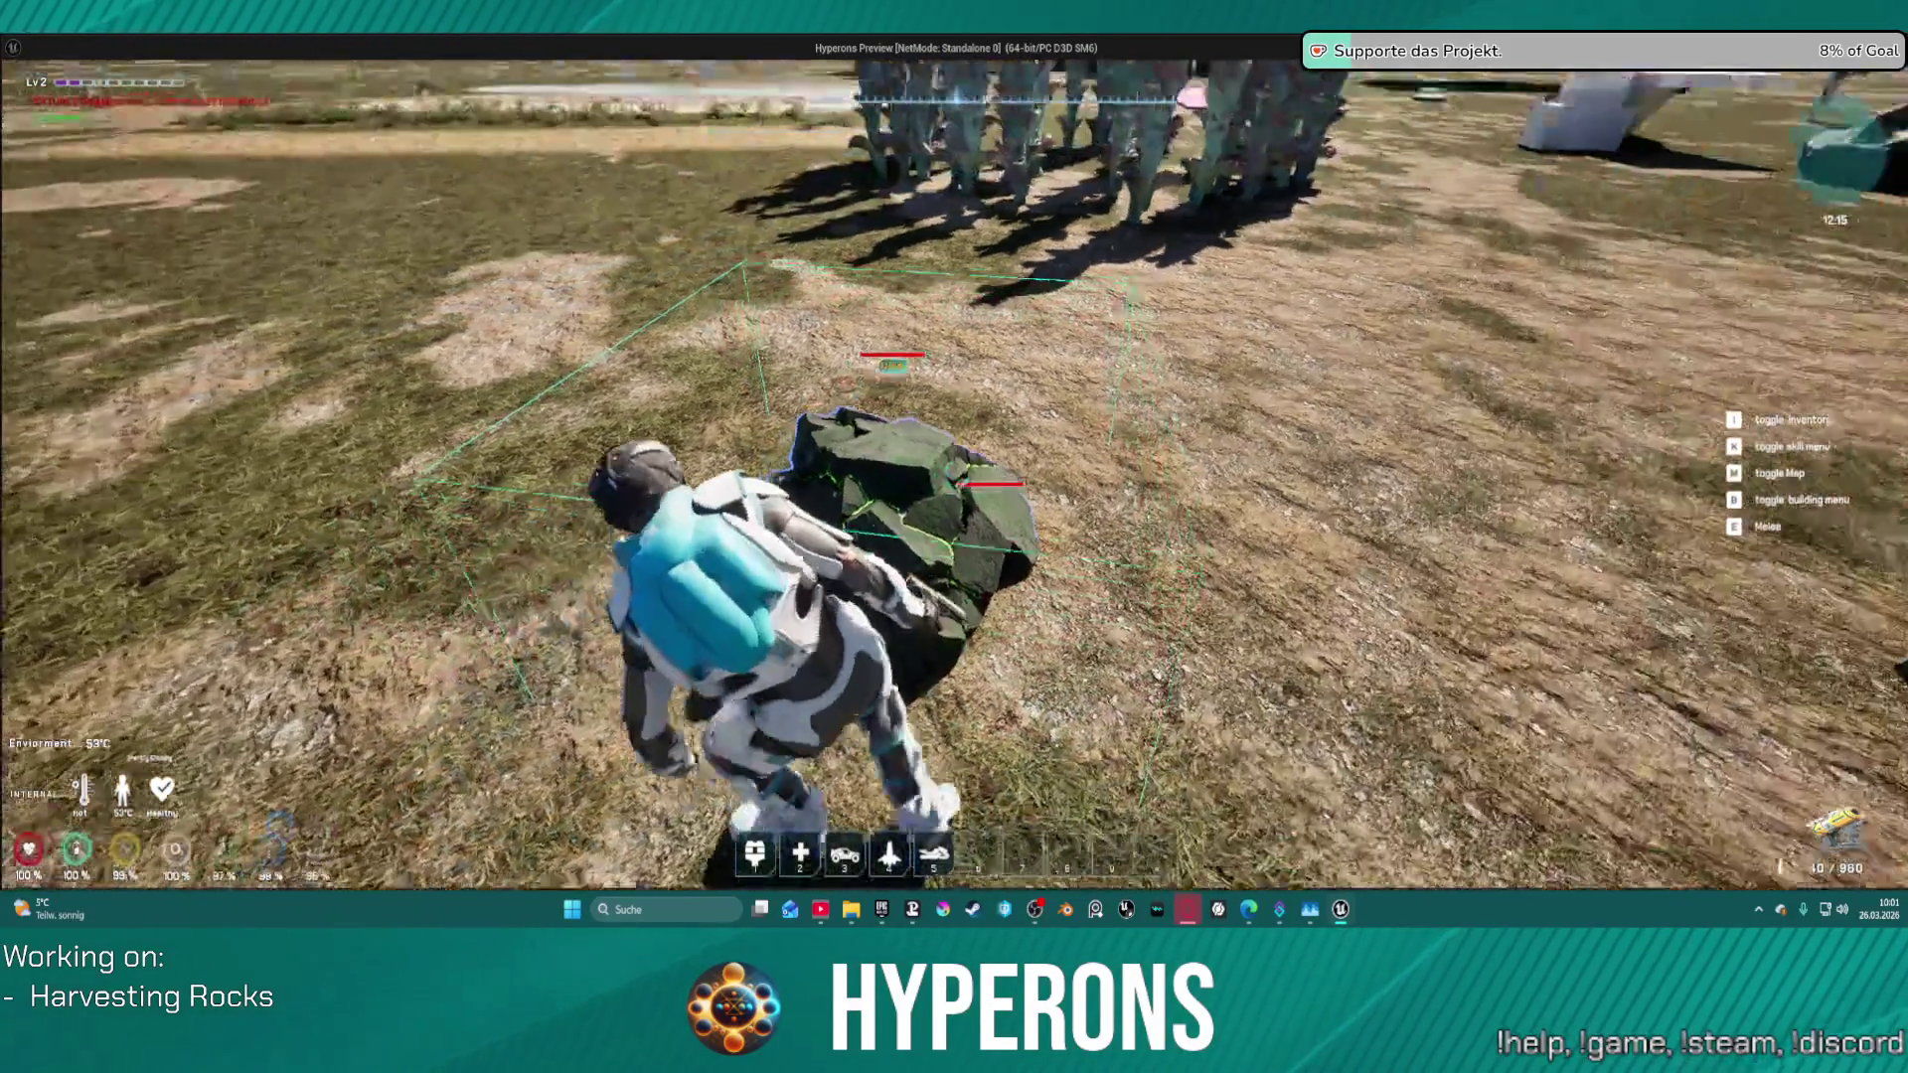
{"action": "key", "text": "w"}
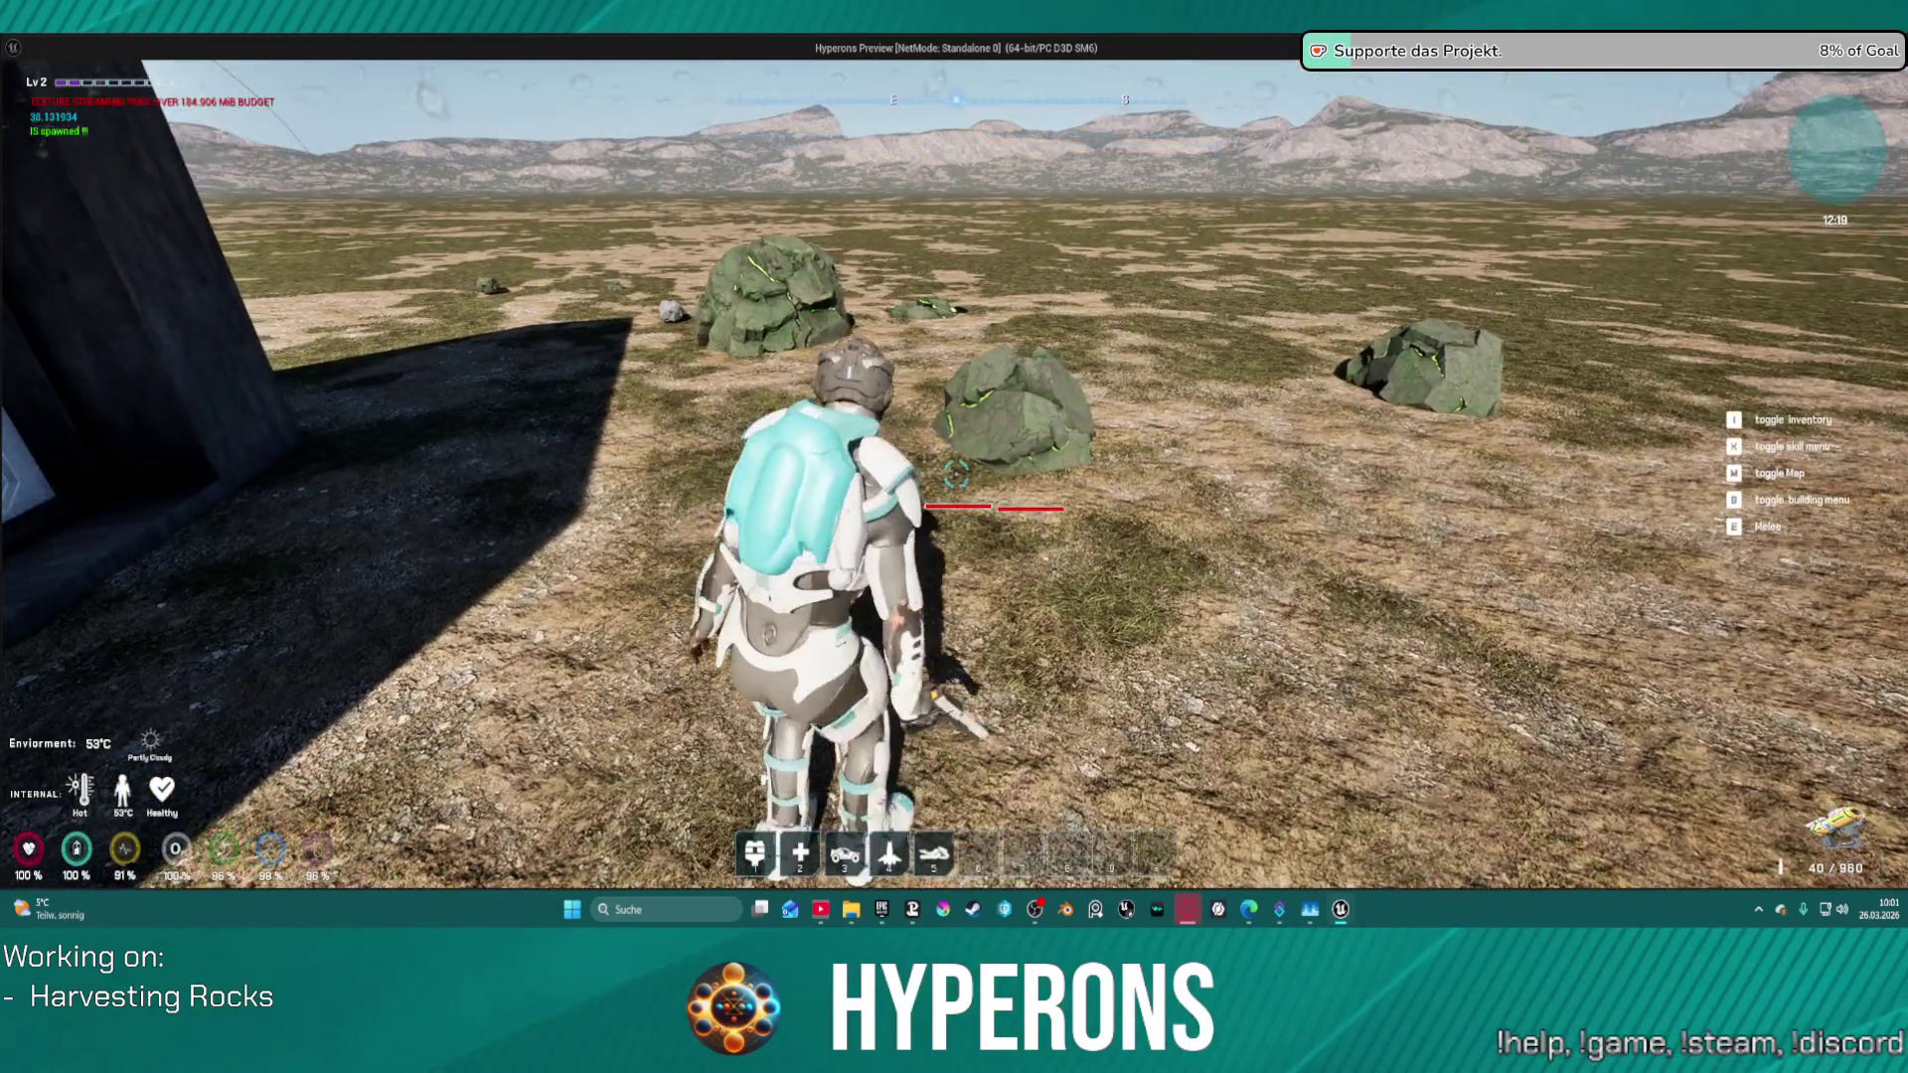
{"action": "key", "text": "w"}
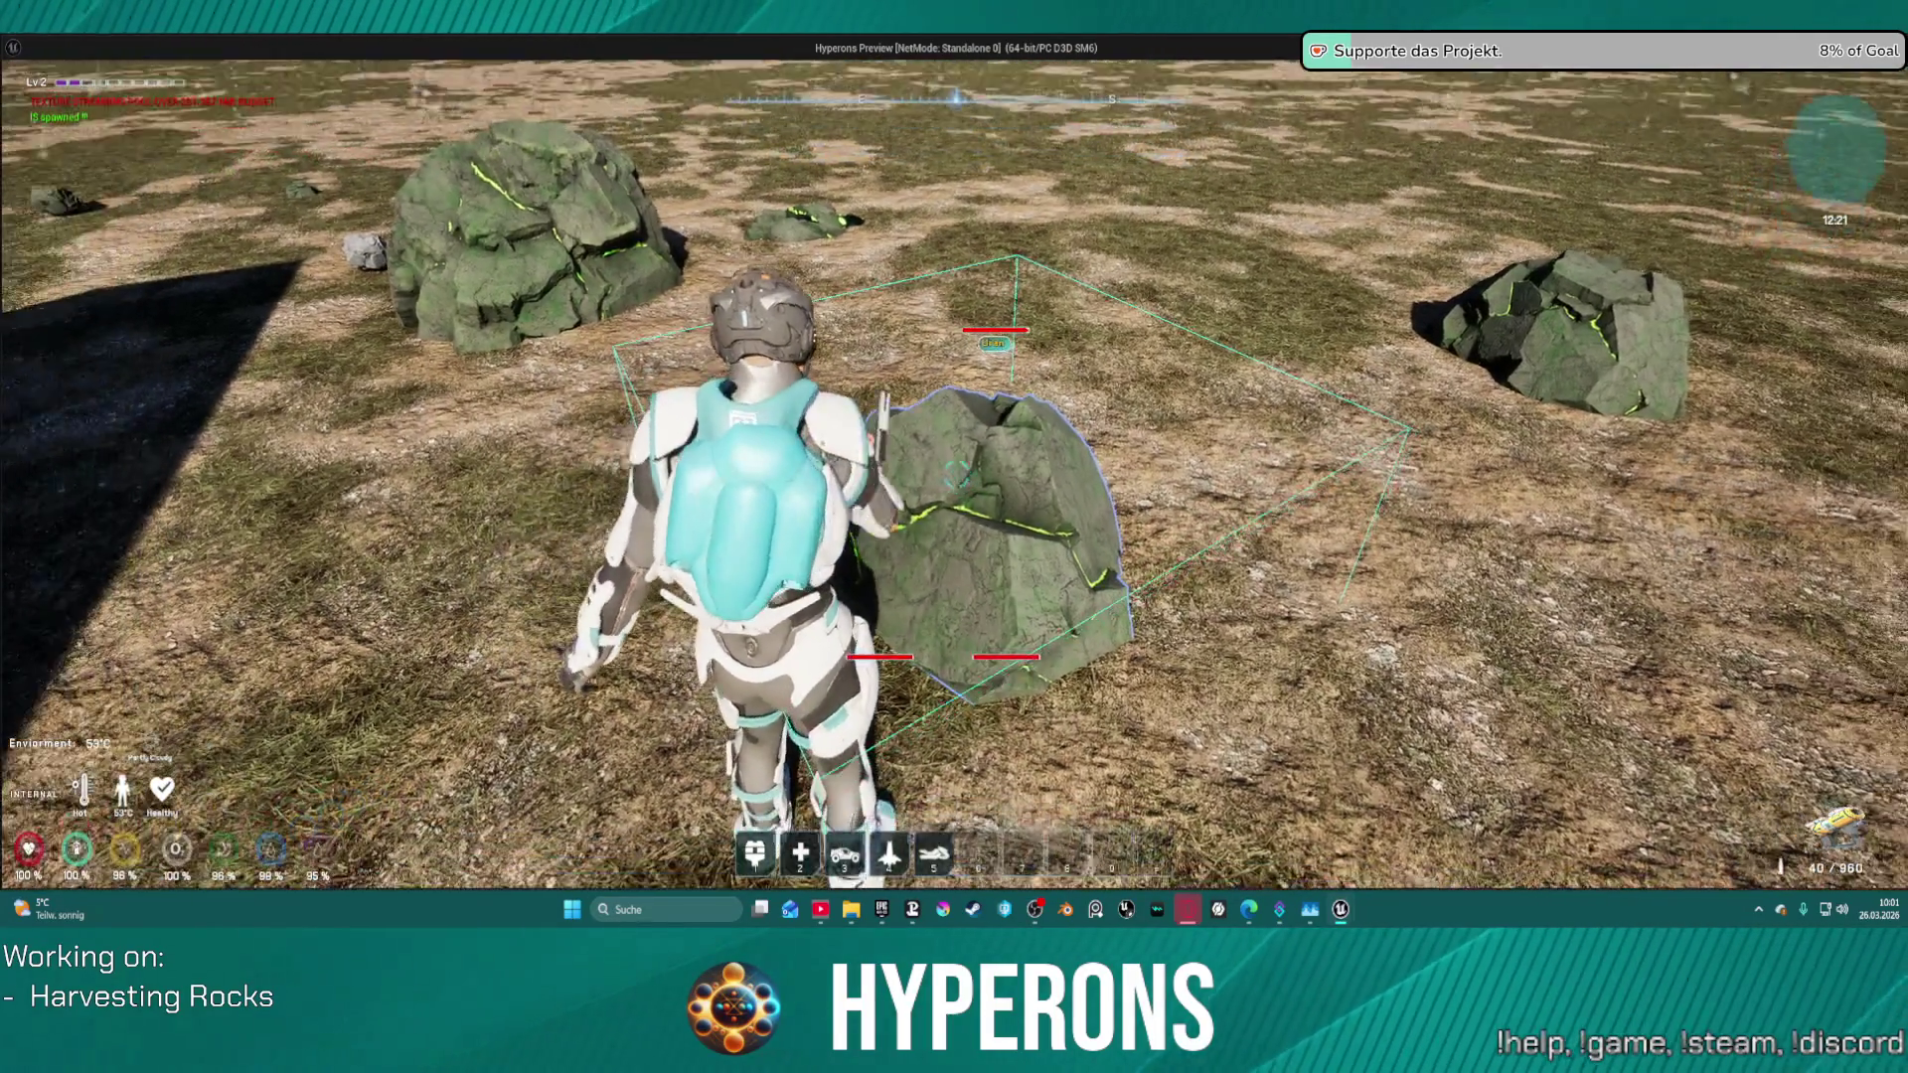
{"action": "key", "text": "alt+Tab"}
{"action": "left_click", "coordinate": [117, 66]}
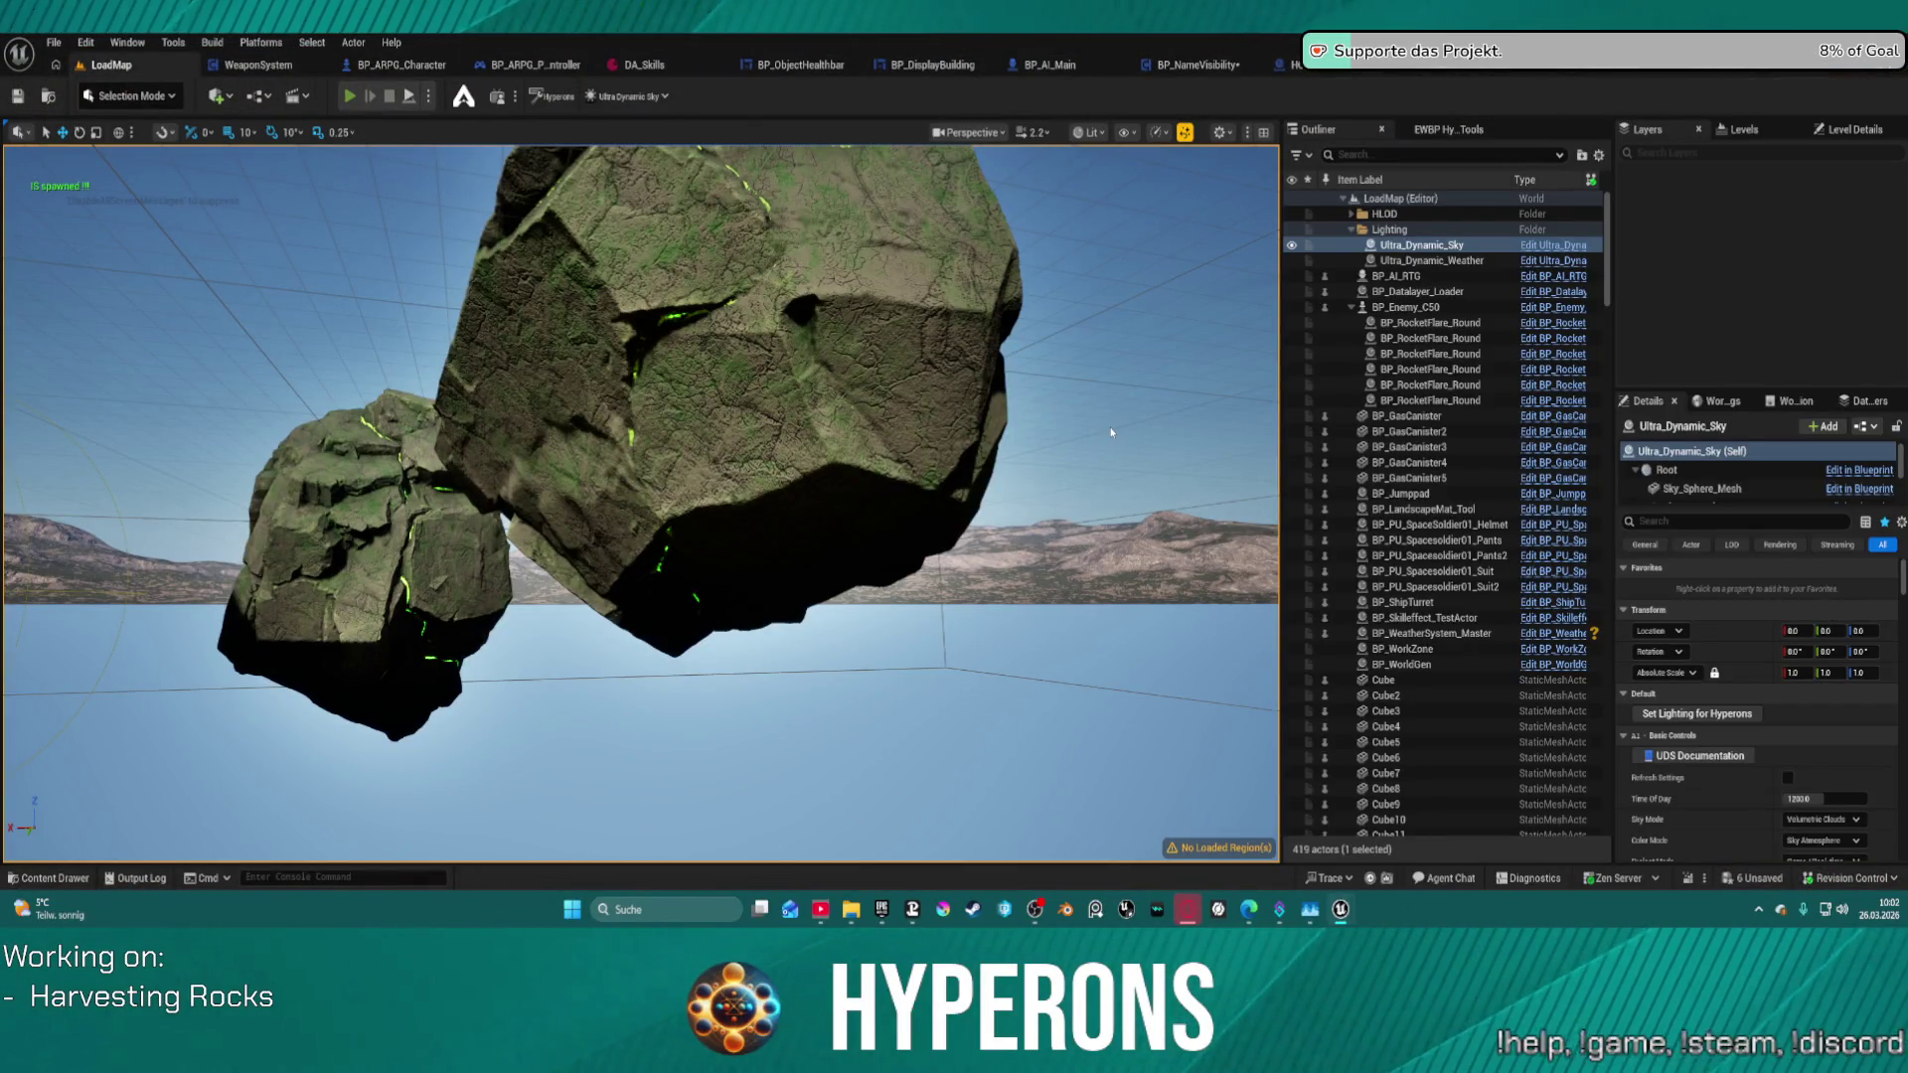
- Start a Play-in-Editor session of the level with Alt+P
{"action": "key", "text": "alt+p"}
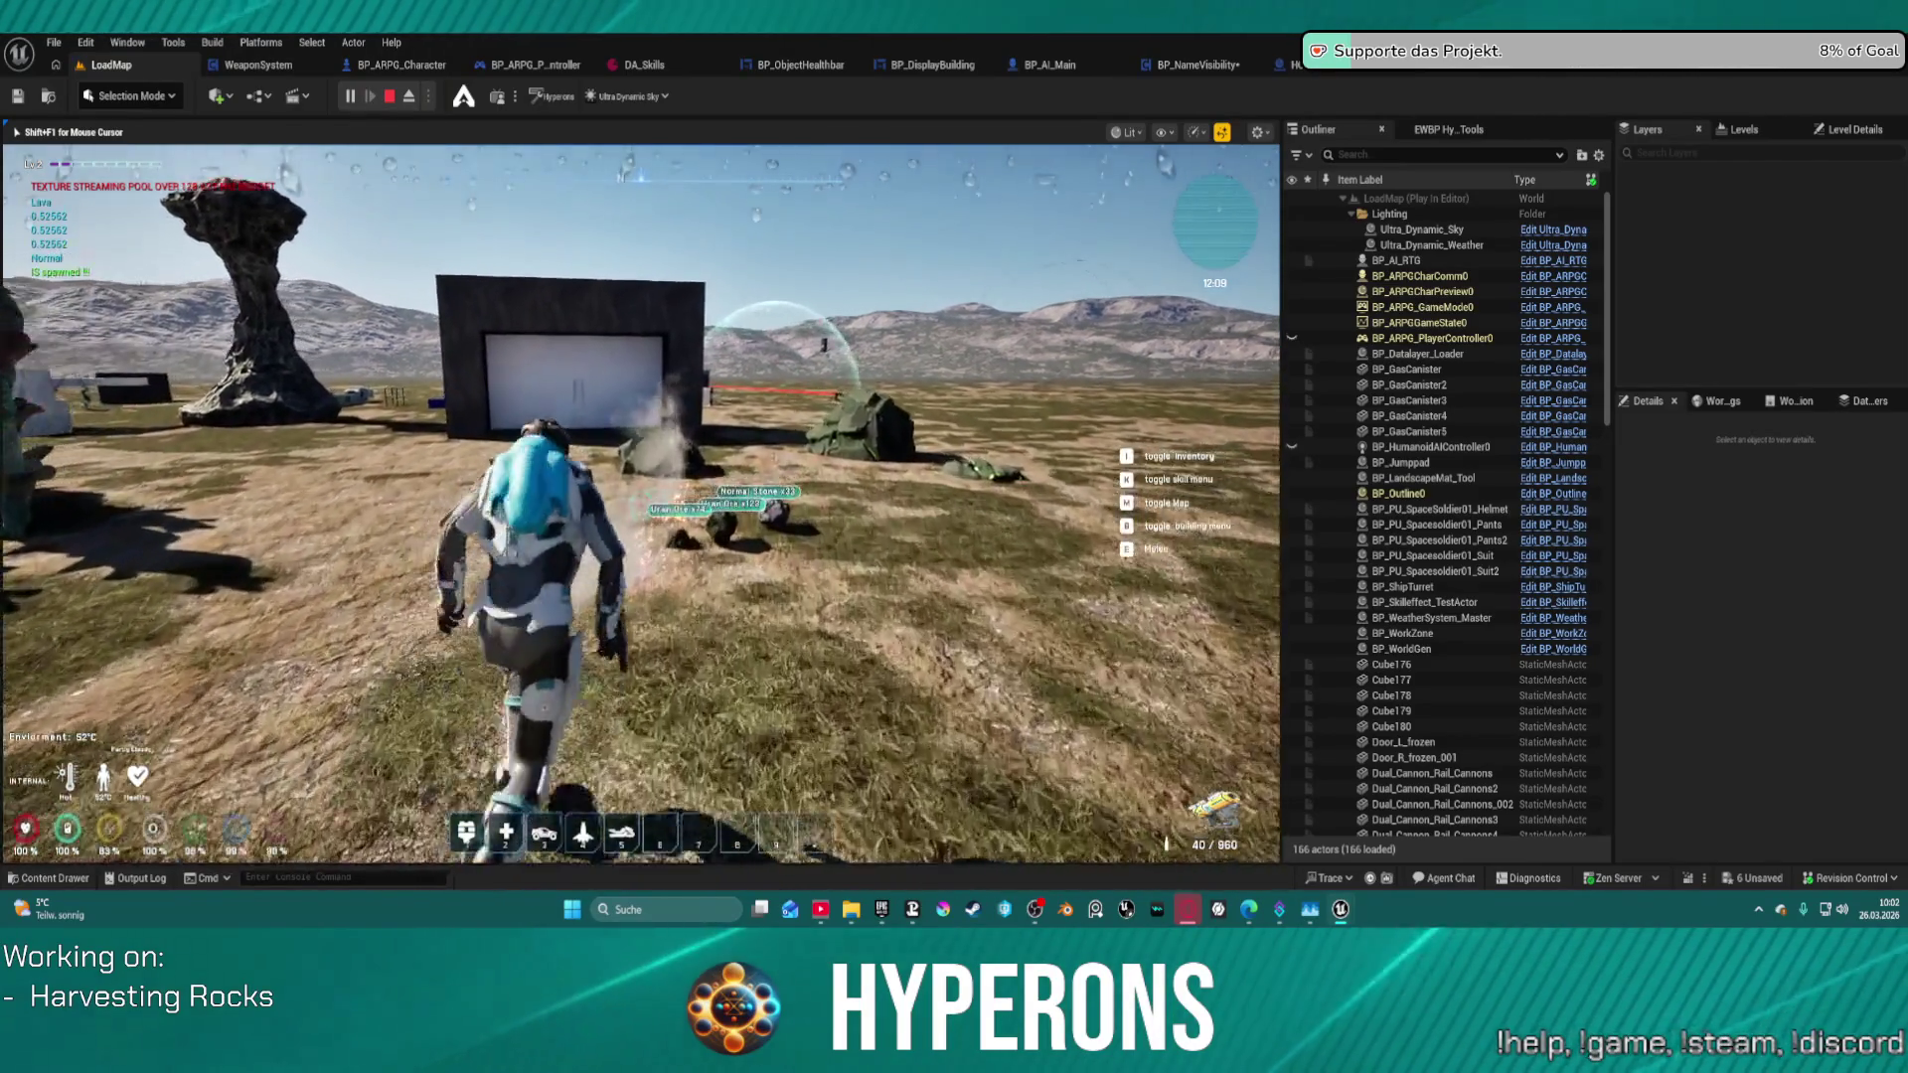
- Attack nearby rocks, checking their red health bars and the Normal Stone and Uran Ore labels
{"action": "key", "text": "w"}
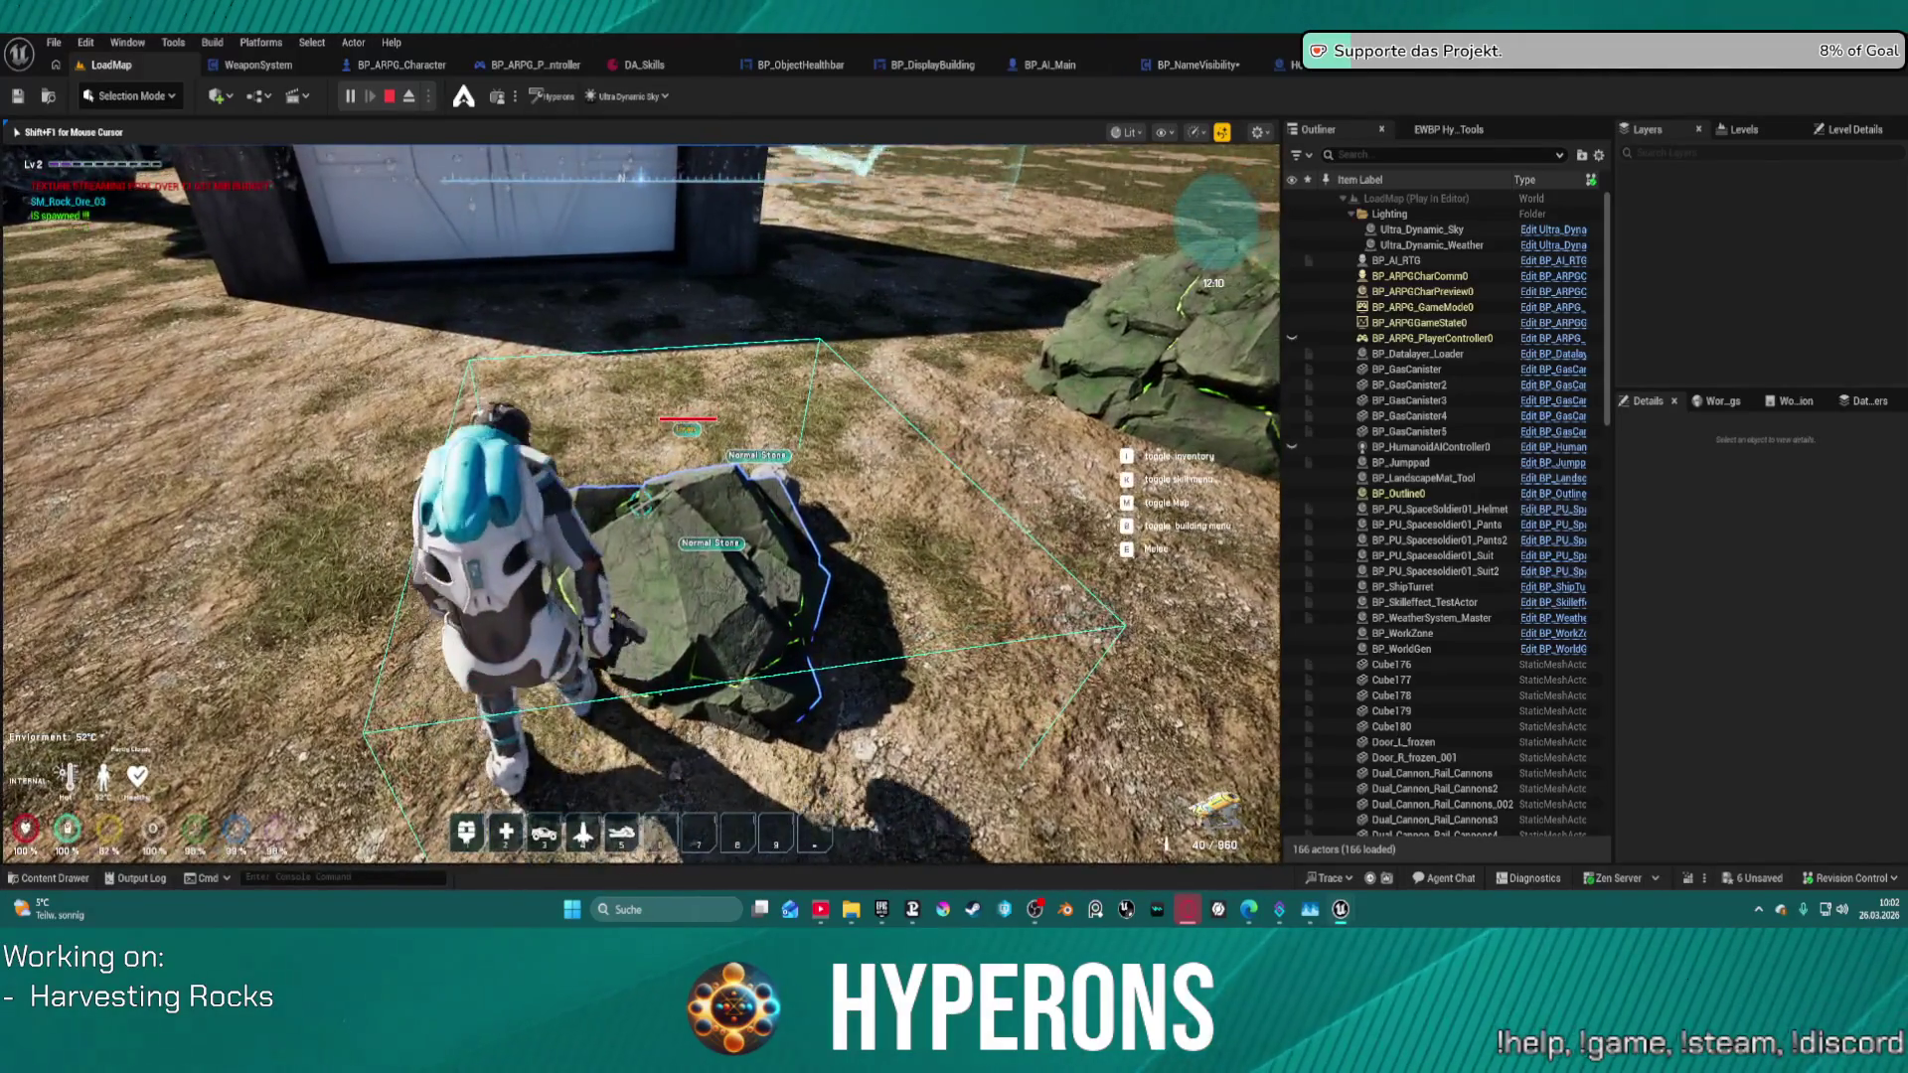
{"action": "key", "text": "s"}
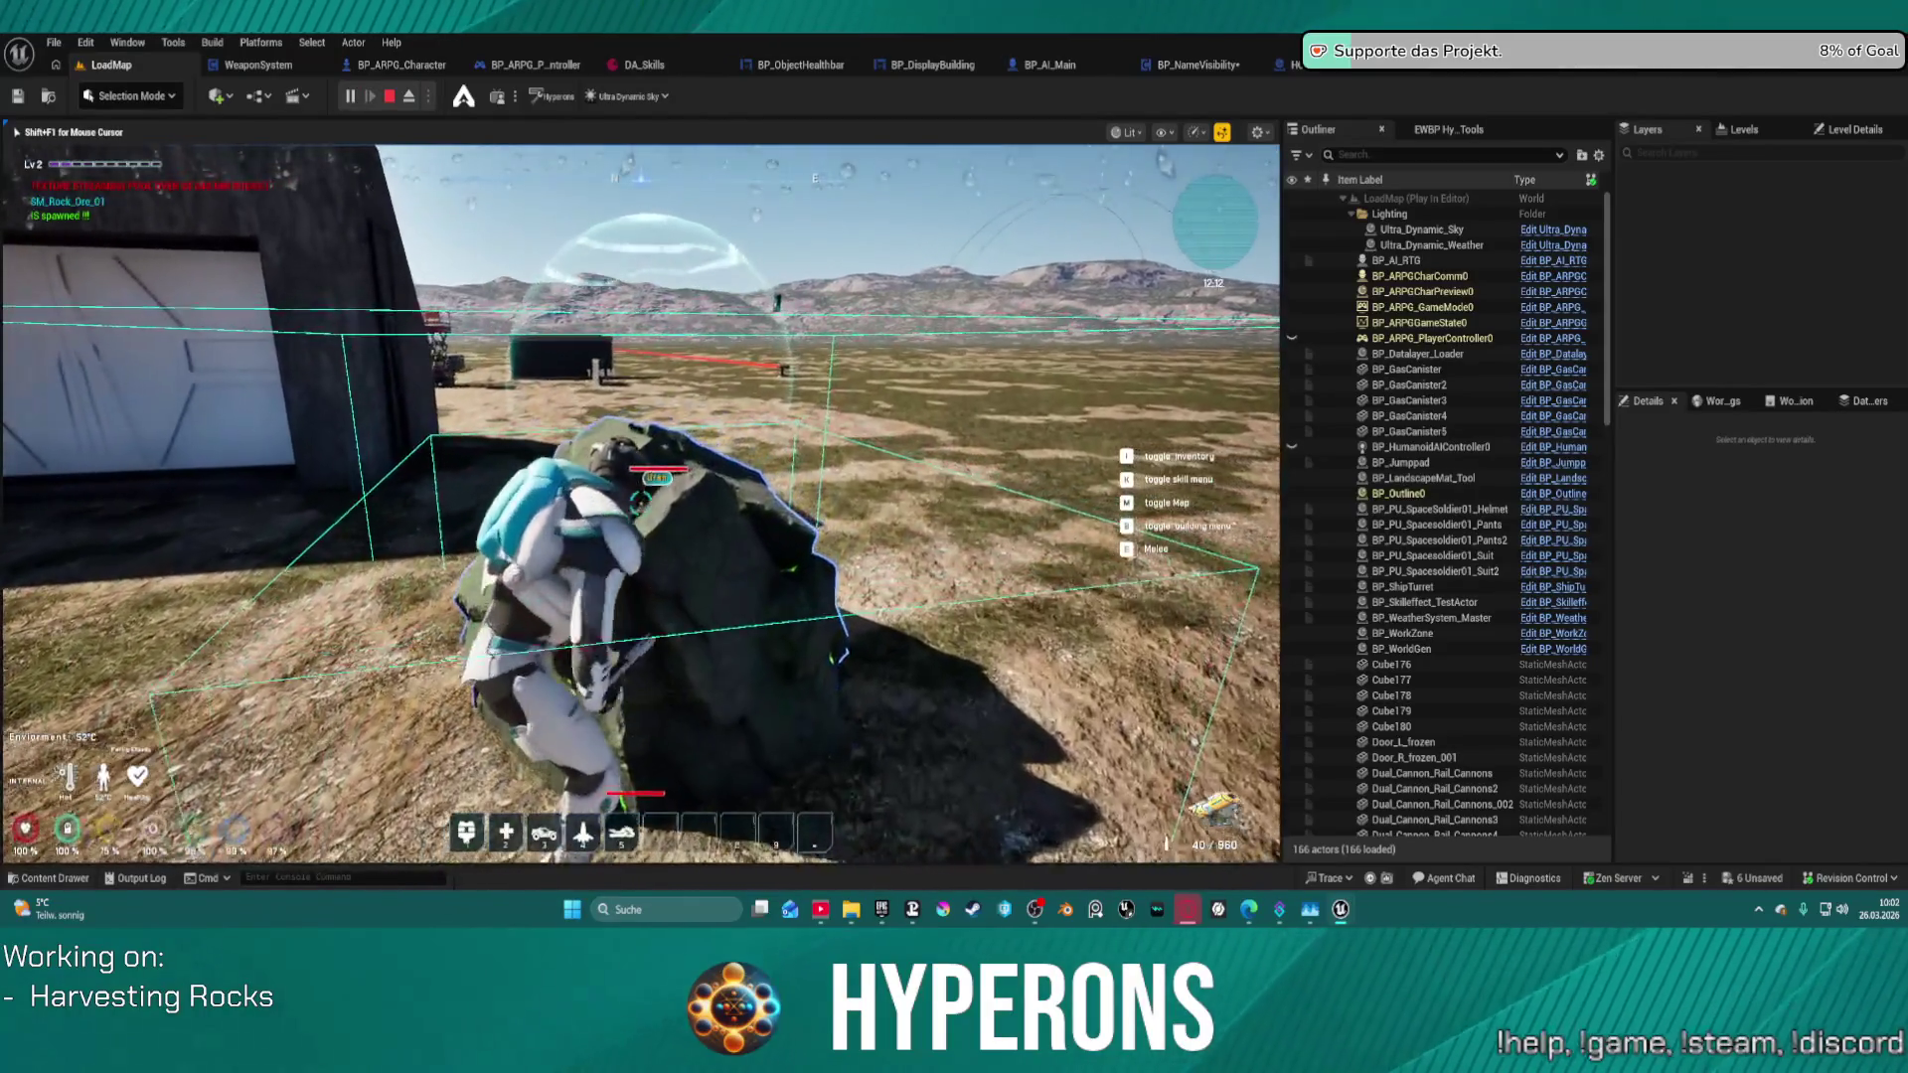
{"action": "key", "text": "s"}
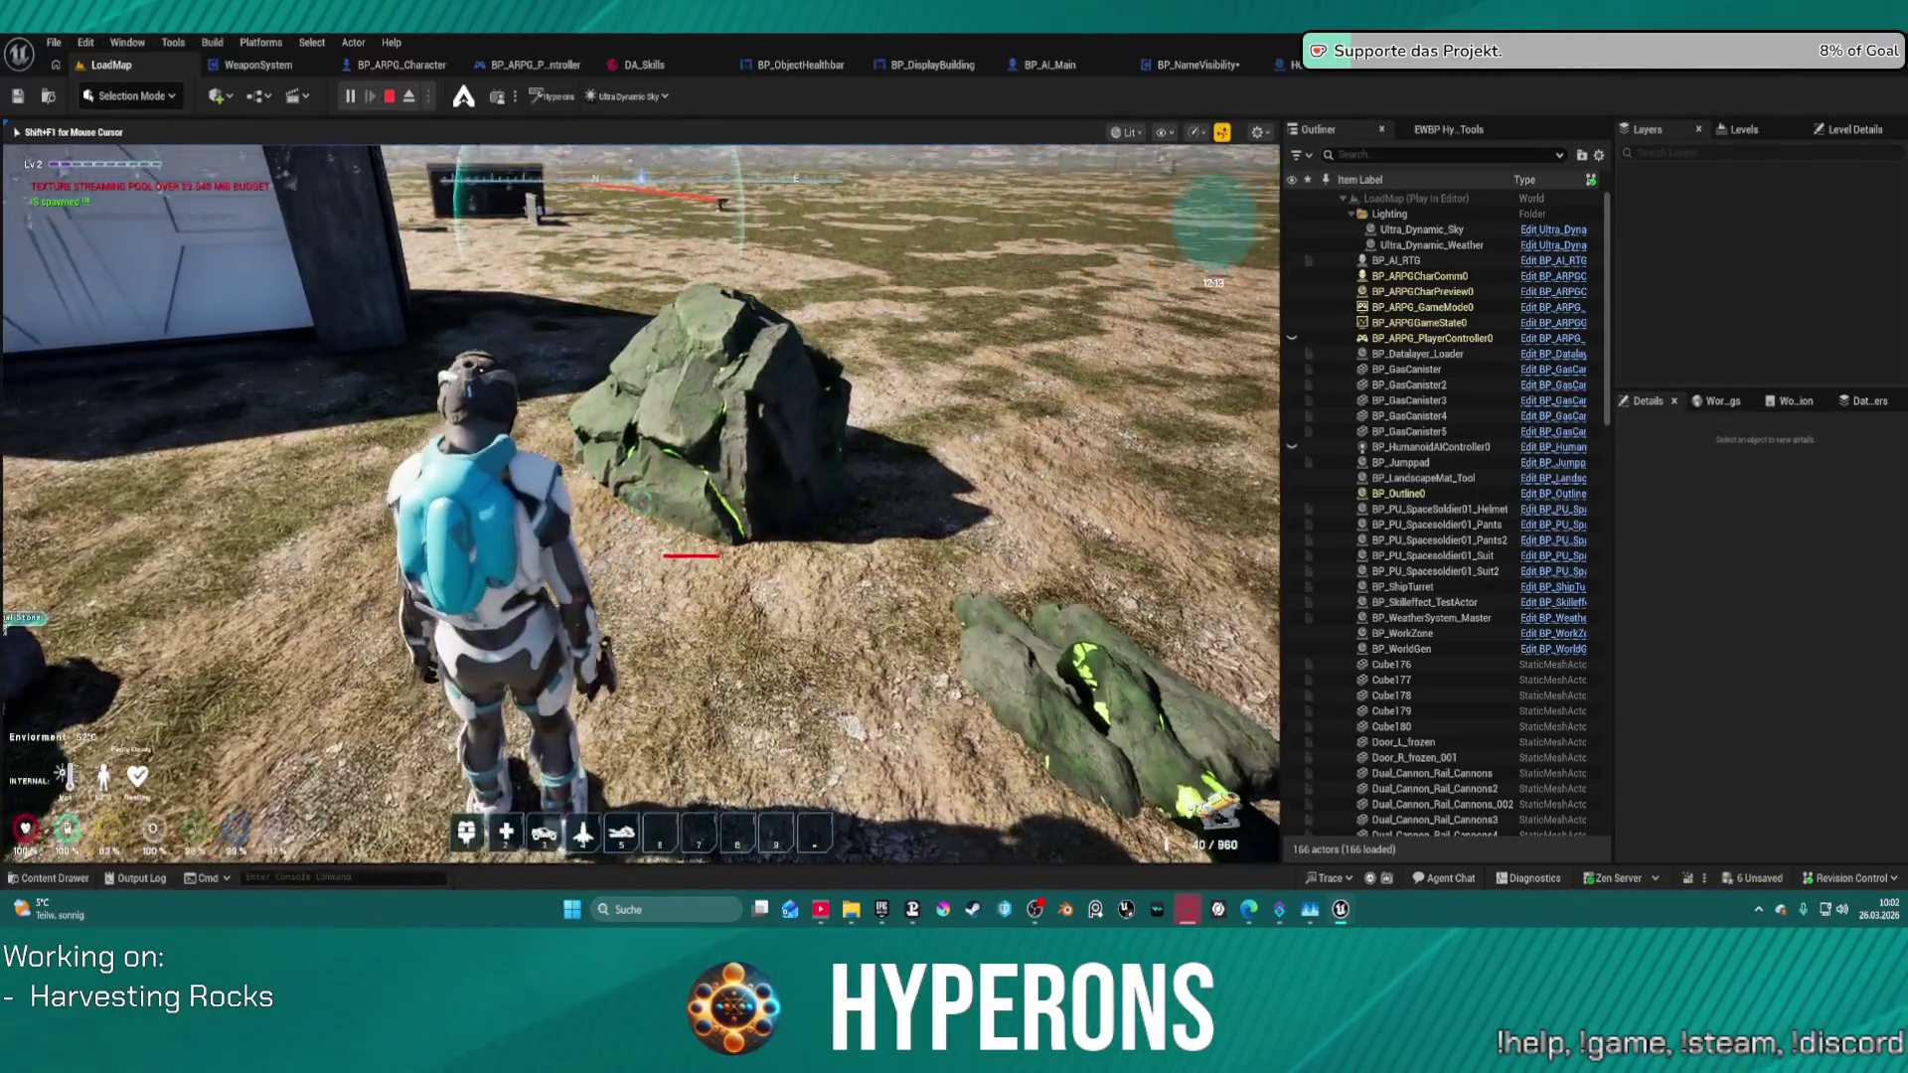
{"action": "key", "text": "w"}
{"action": "key", "text": "e"}
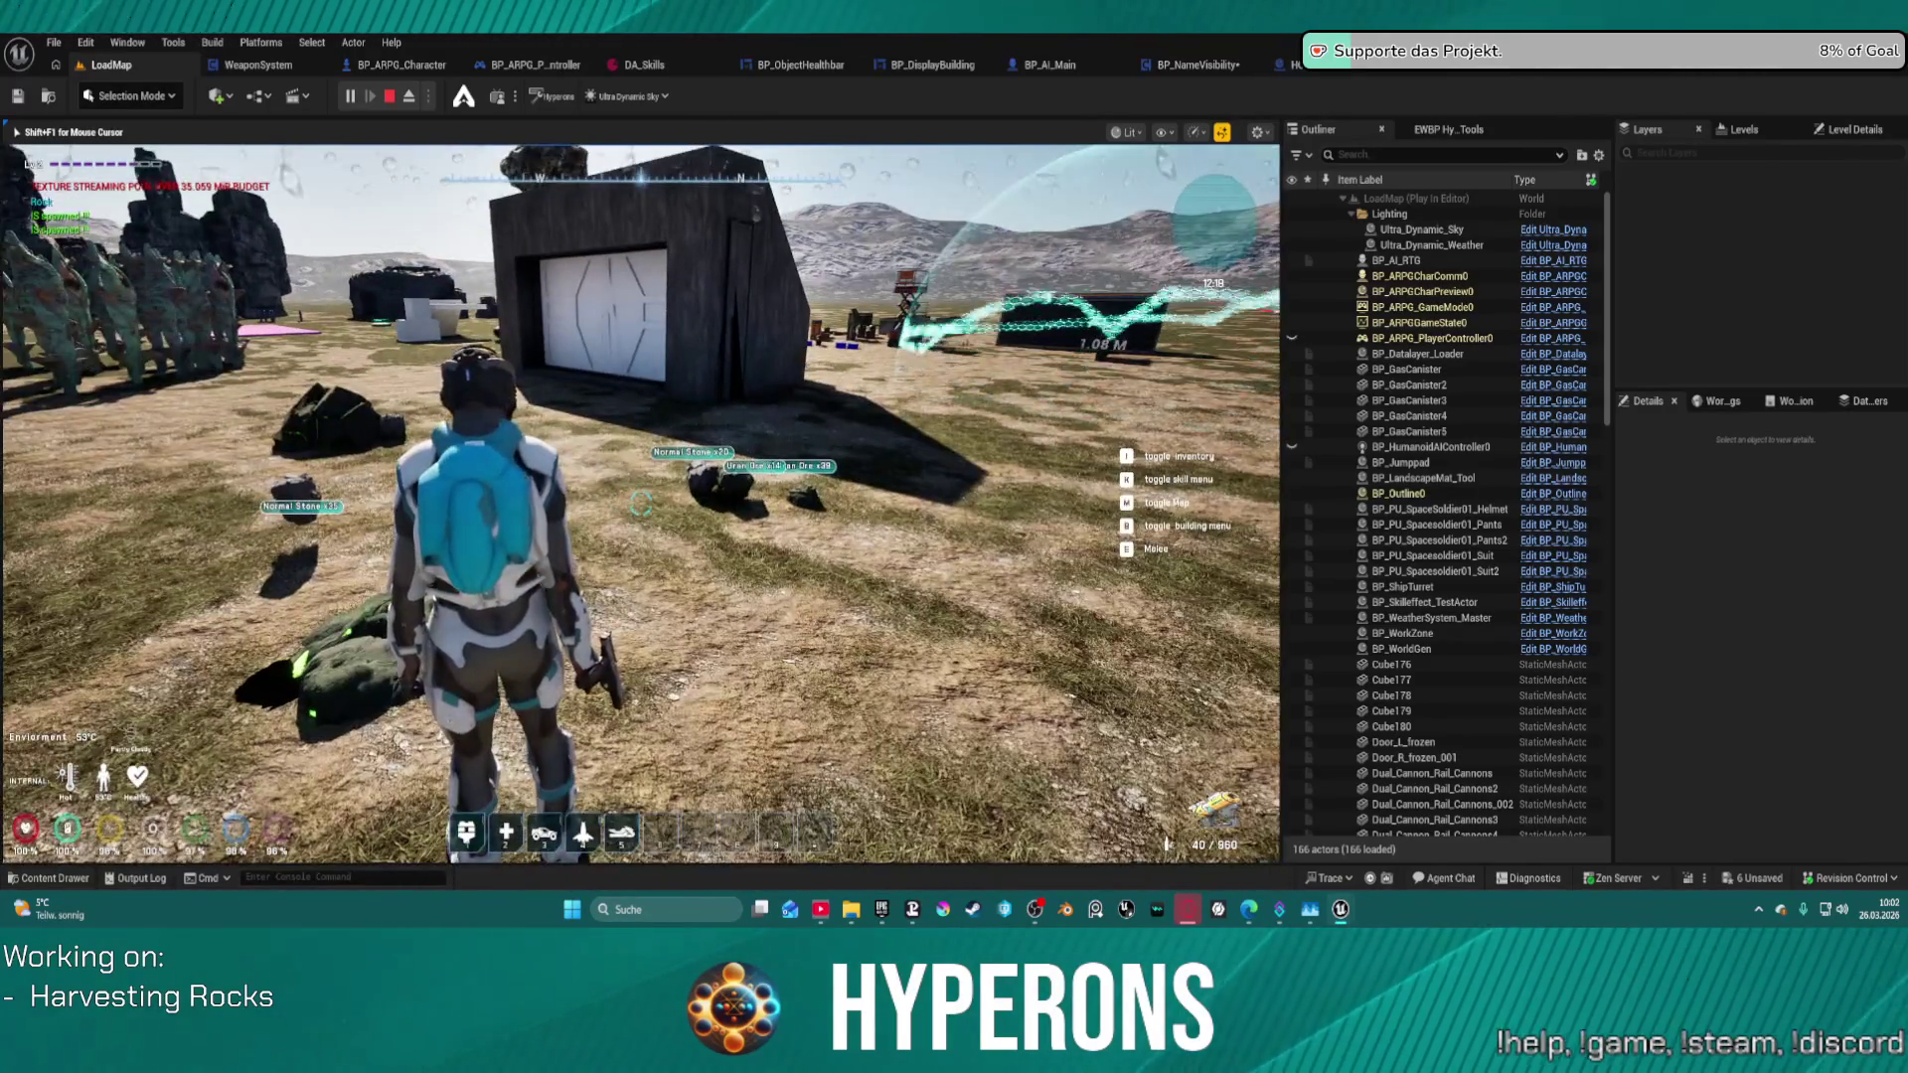
{"action": "key", "text": "w"}
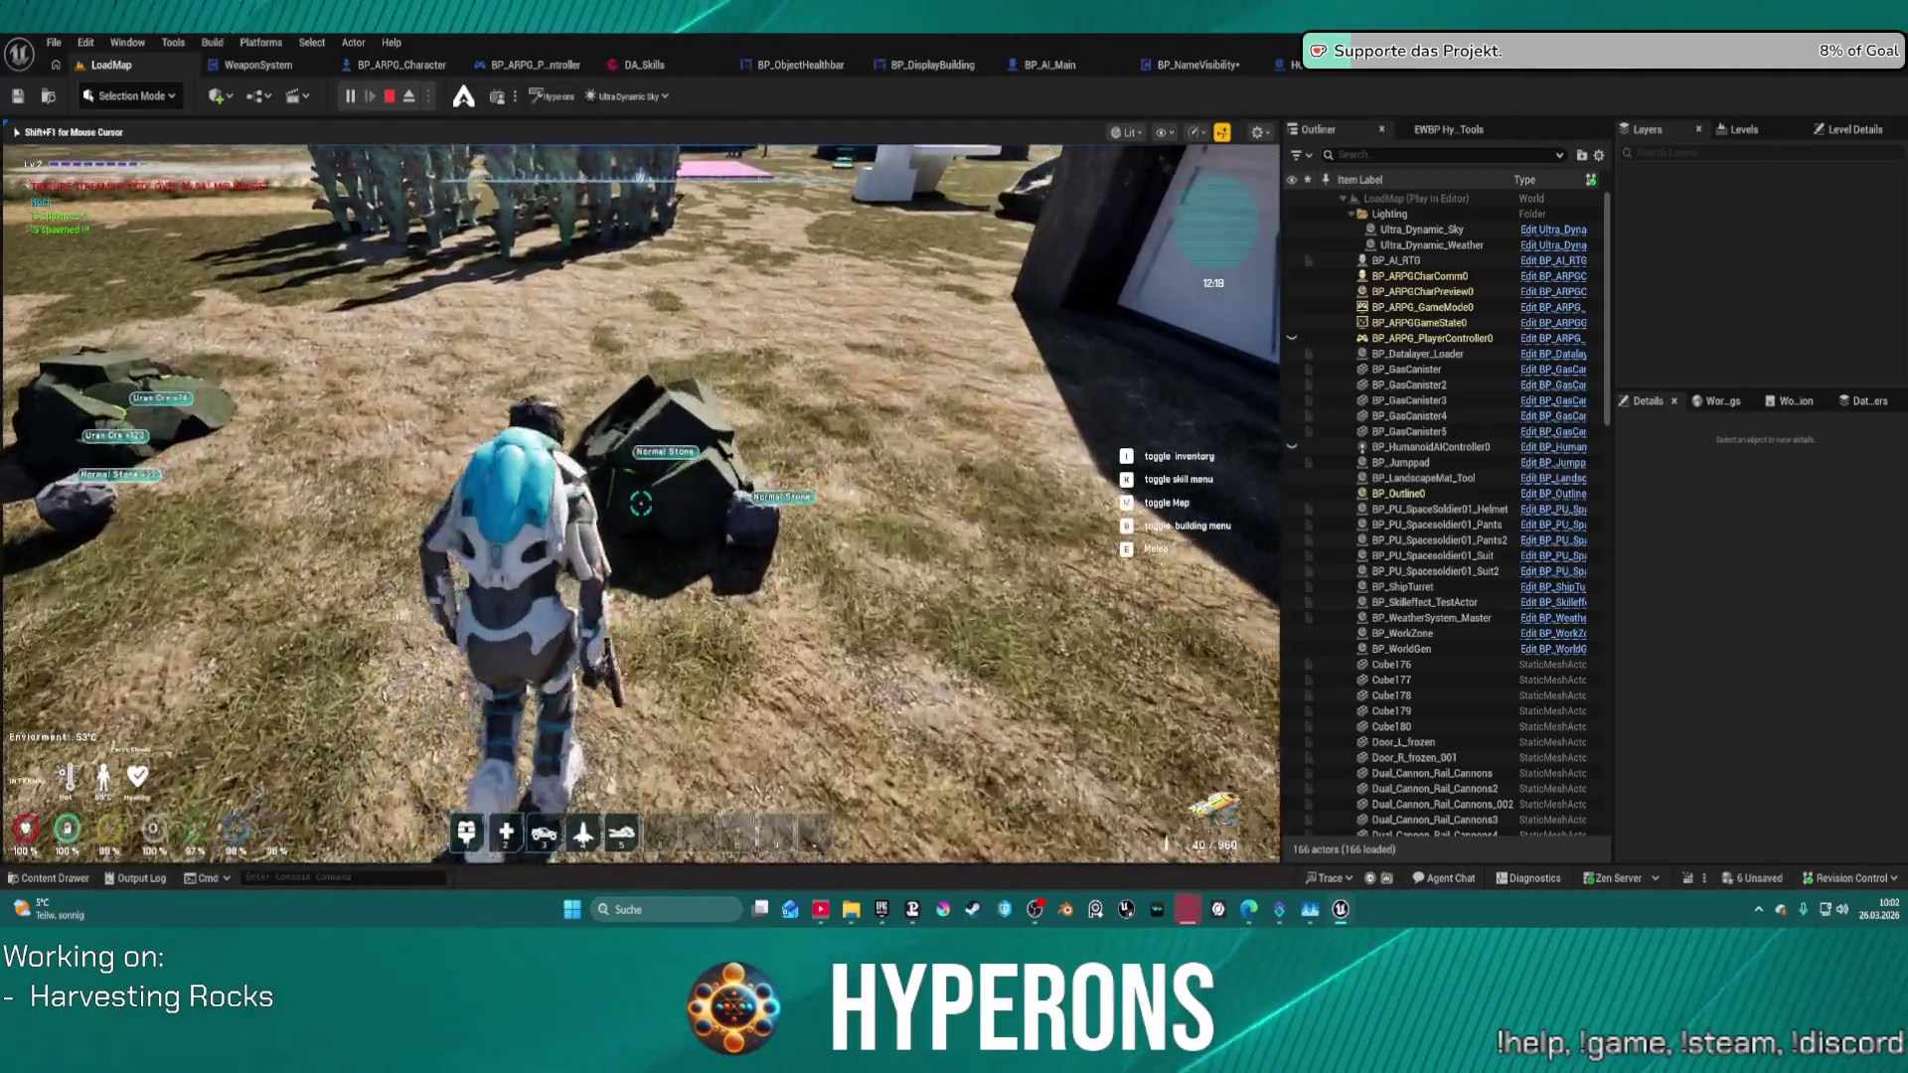
{"action": "key", "text": "w"}
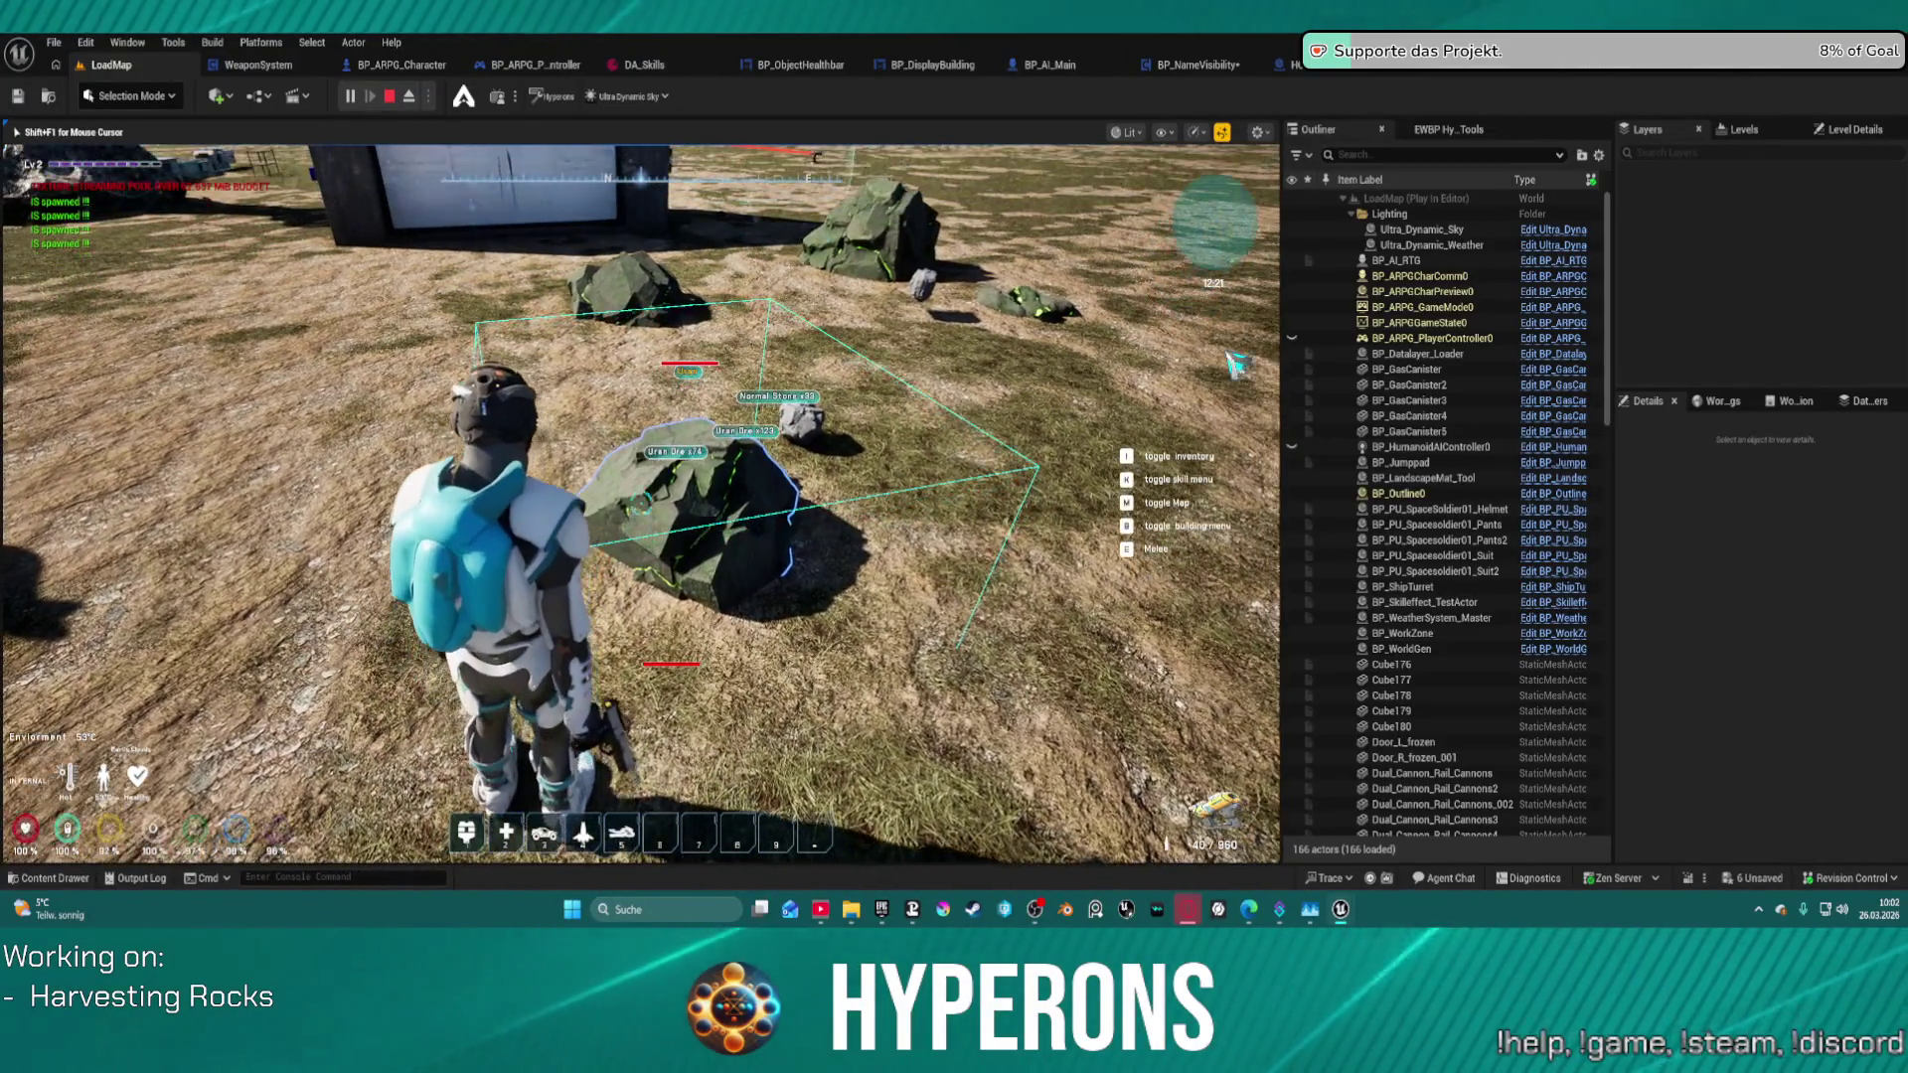
{"action": "key", "text": "super"}
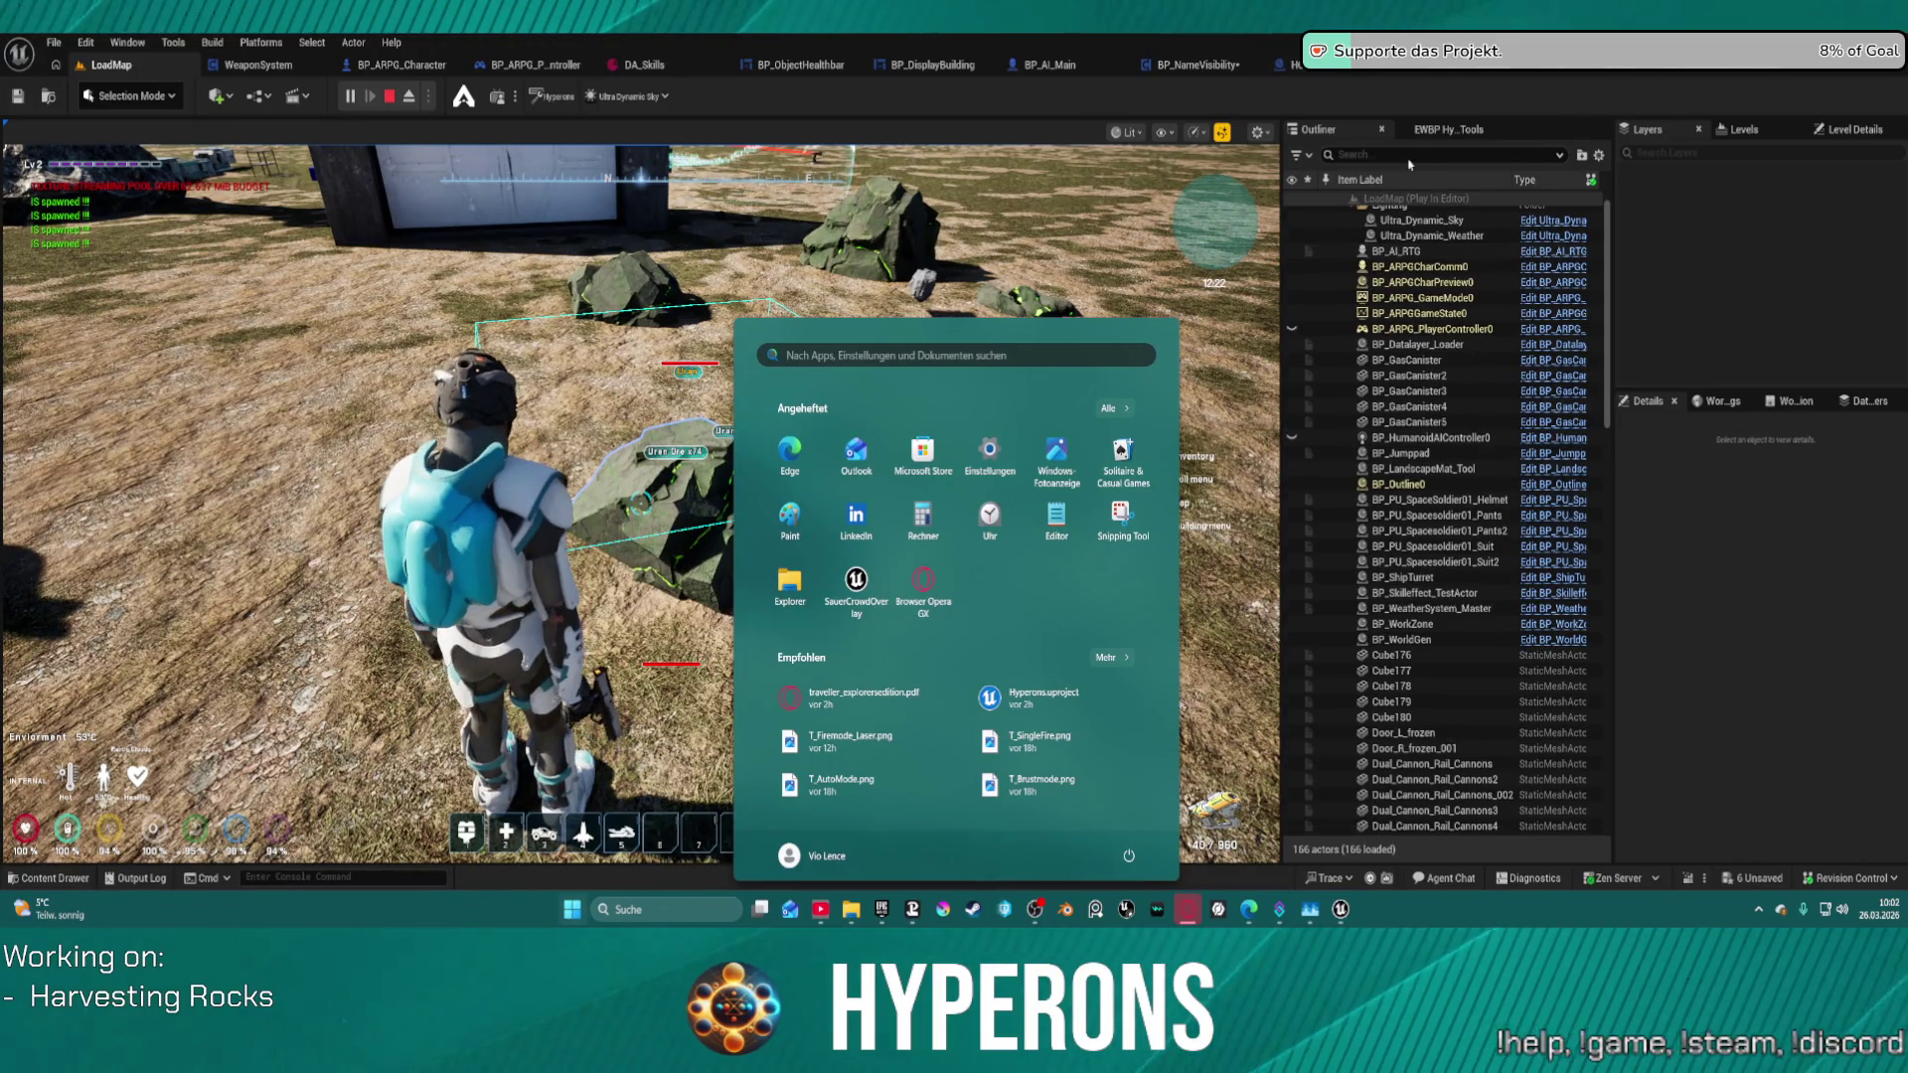
- Search the Outliner for the rock actors and select HO_RockOre33
{"action": "key", "text": "super"}
{"action": "type", "text": "roock"}
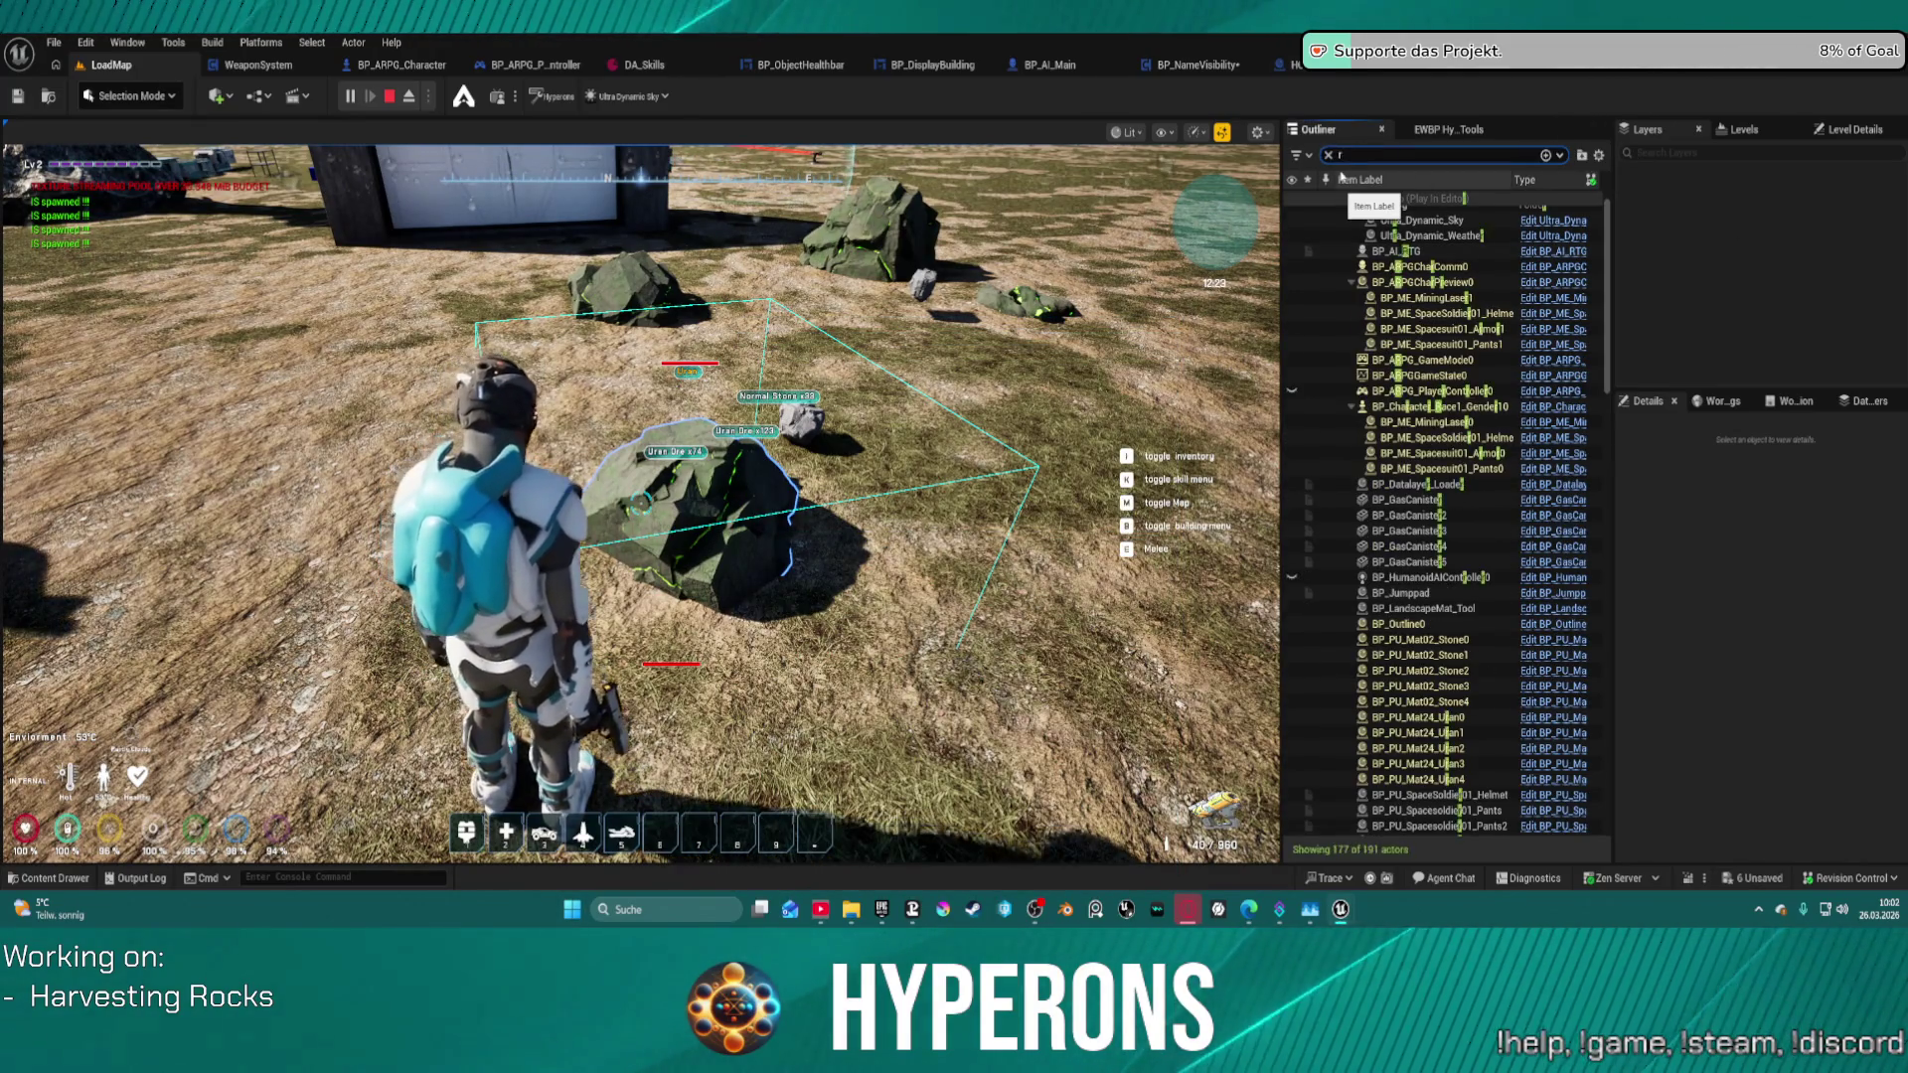
{"action": "key", "text": "BackSpace"}
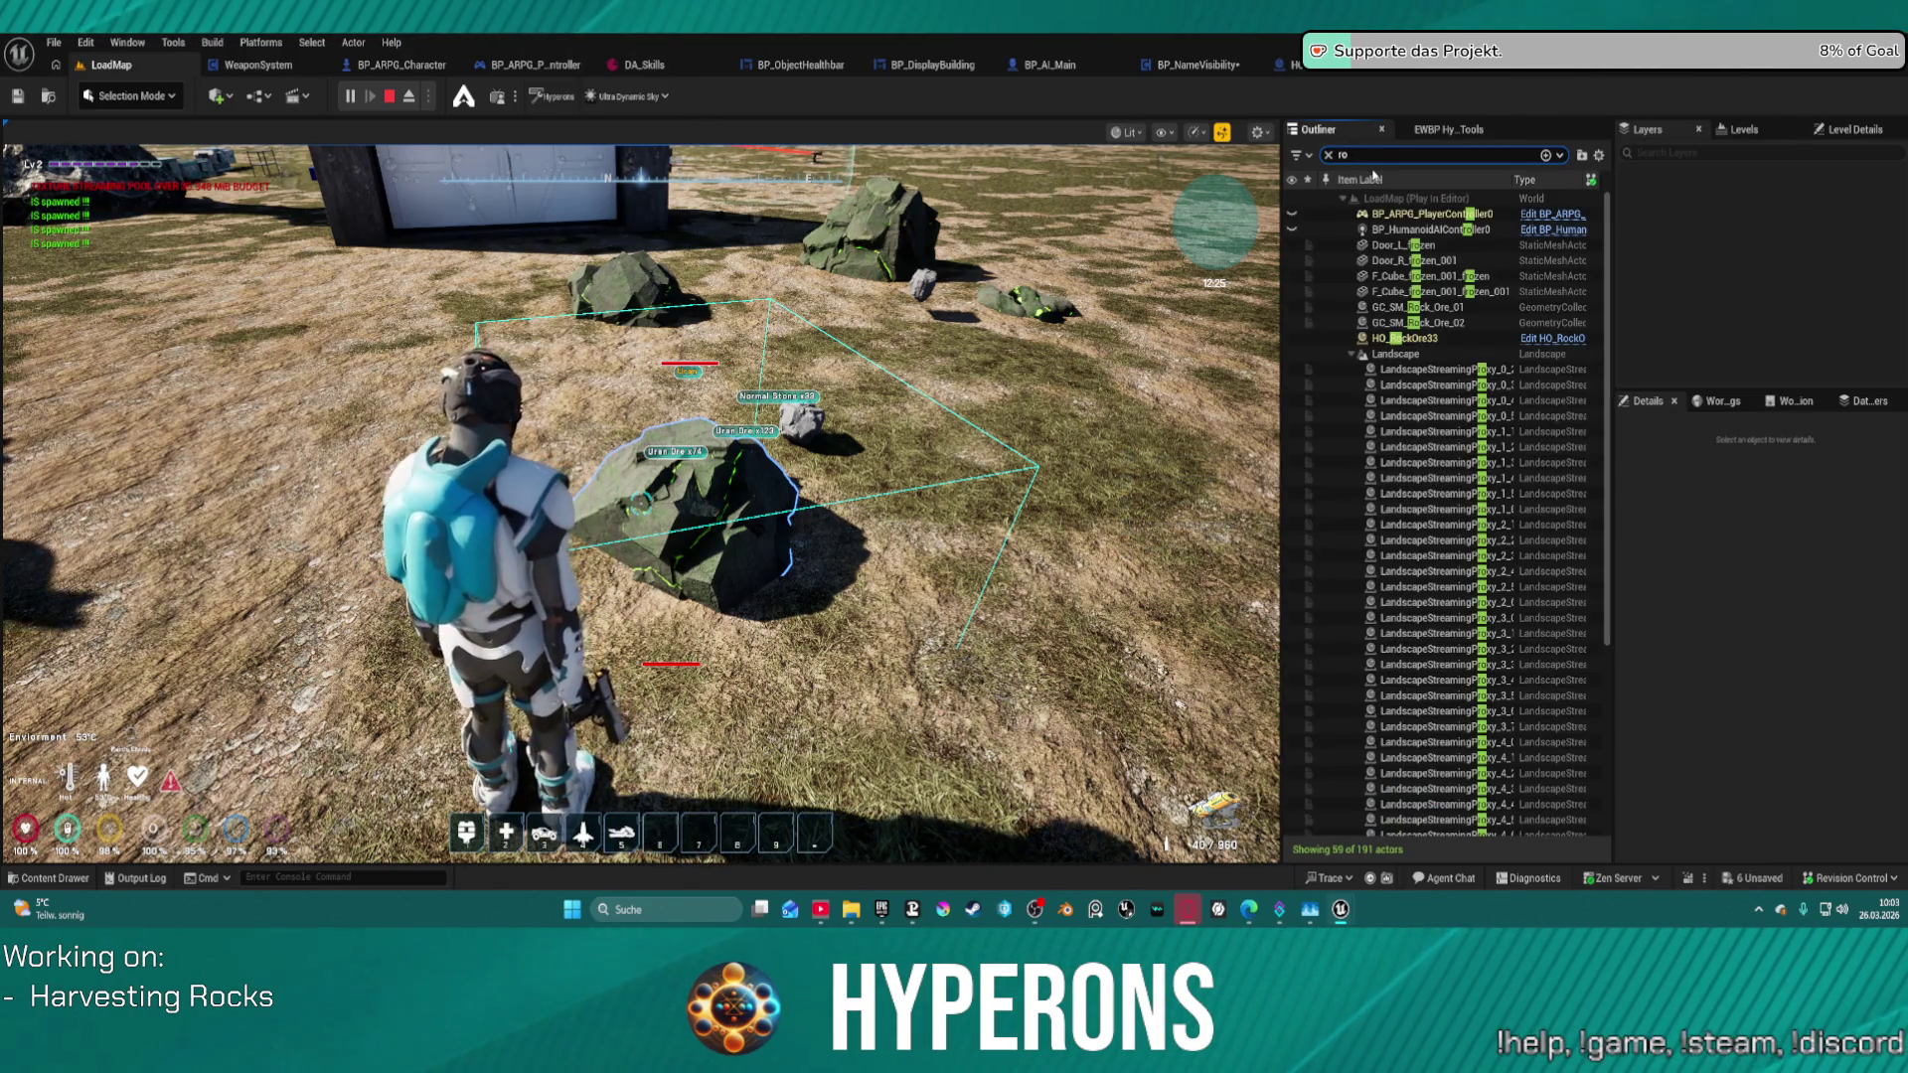
{"action": "left_click", "coordinate": [1423, 339]}
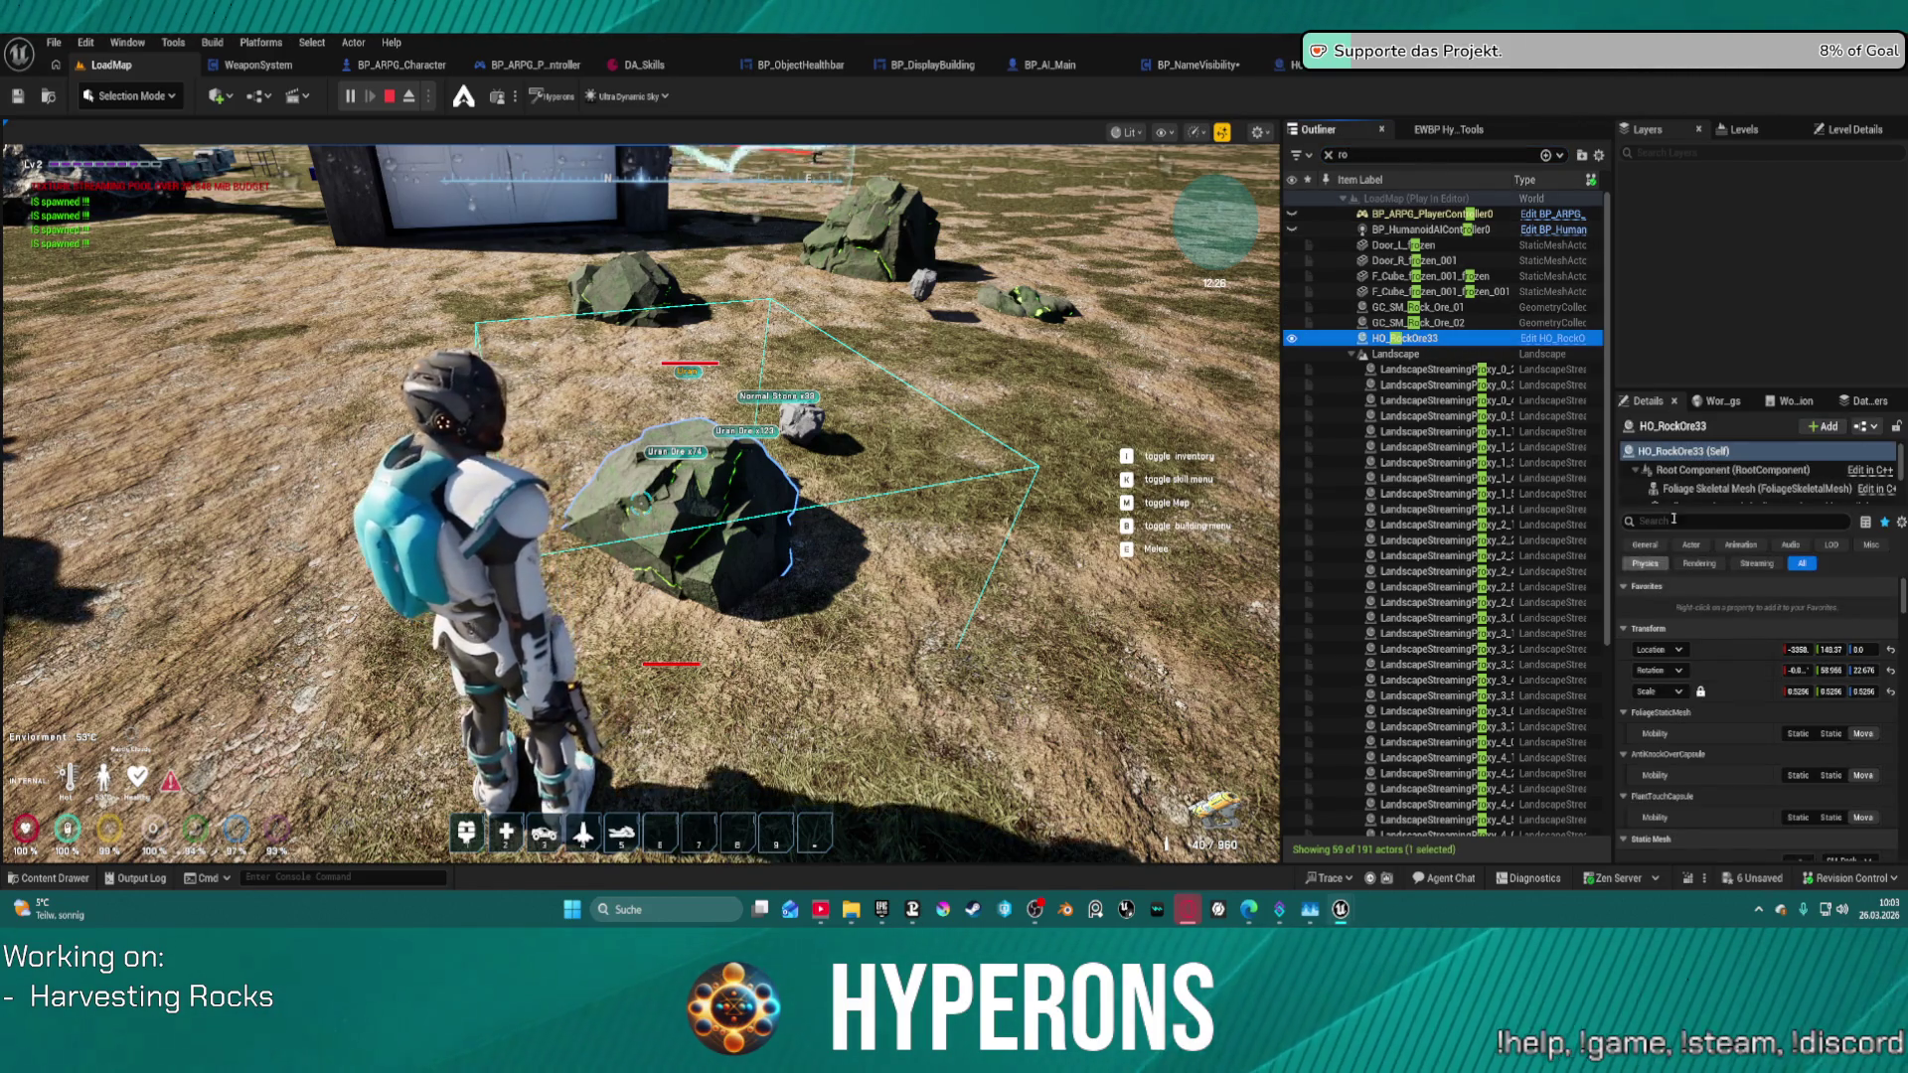
- Scroll its Details to the Settings section and enlarge the components list to show everything
{"action": "scroll", "coordinate": [1752, 487], "scroll_direction": "down", "scroll_amount": 3}
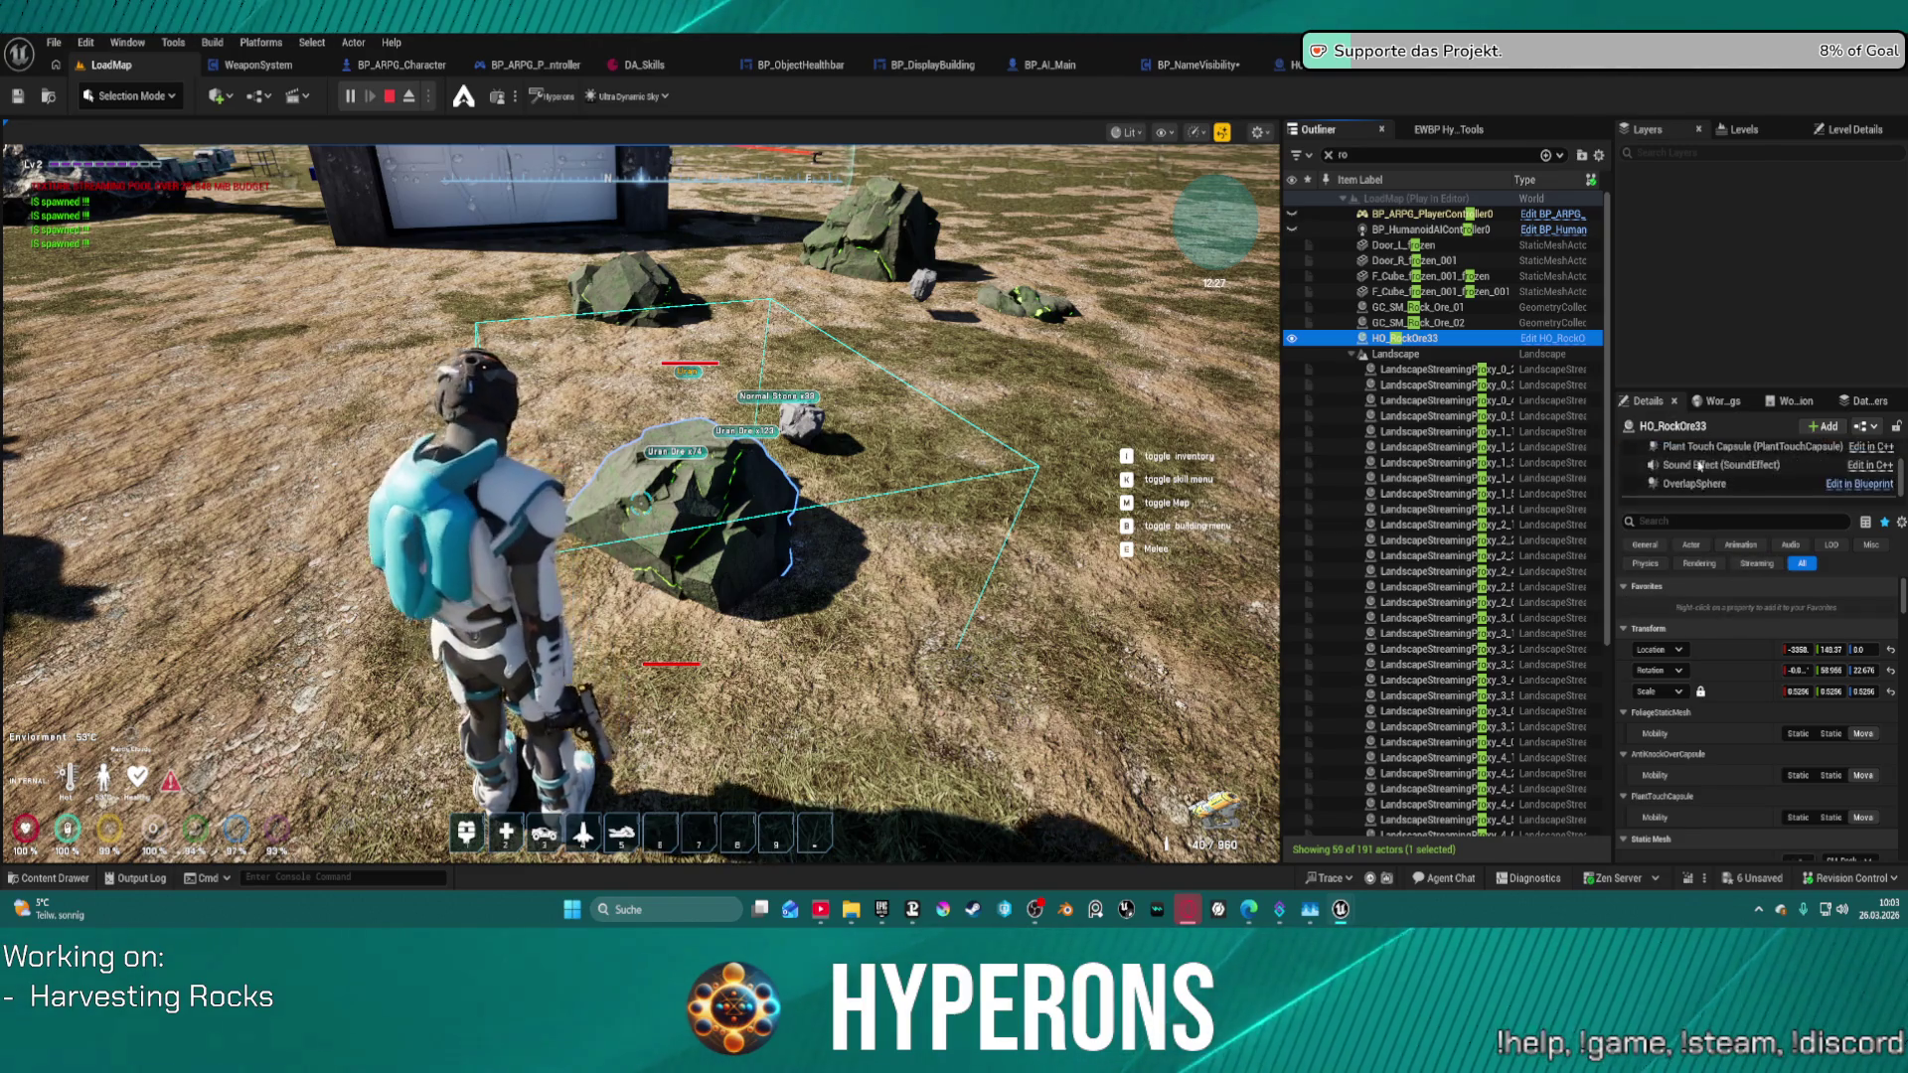
{"action": "scroll", "coordinate": [1747, 484], "scroll_direction": "up", "scroll_amount": 3}
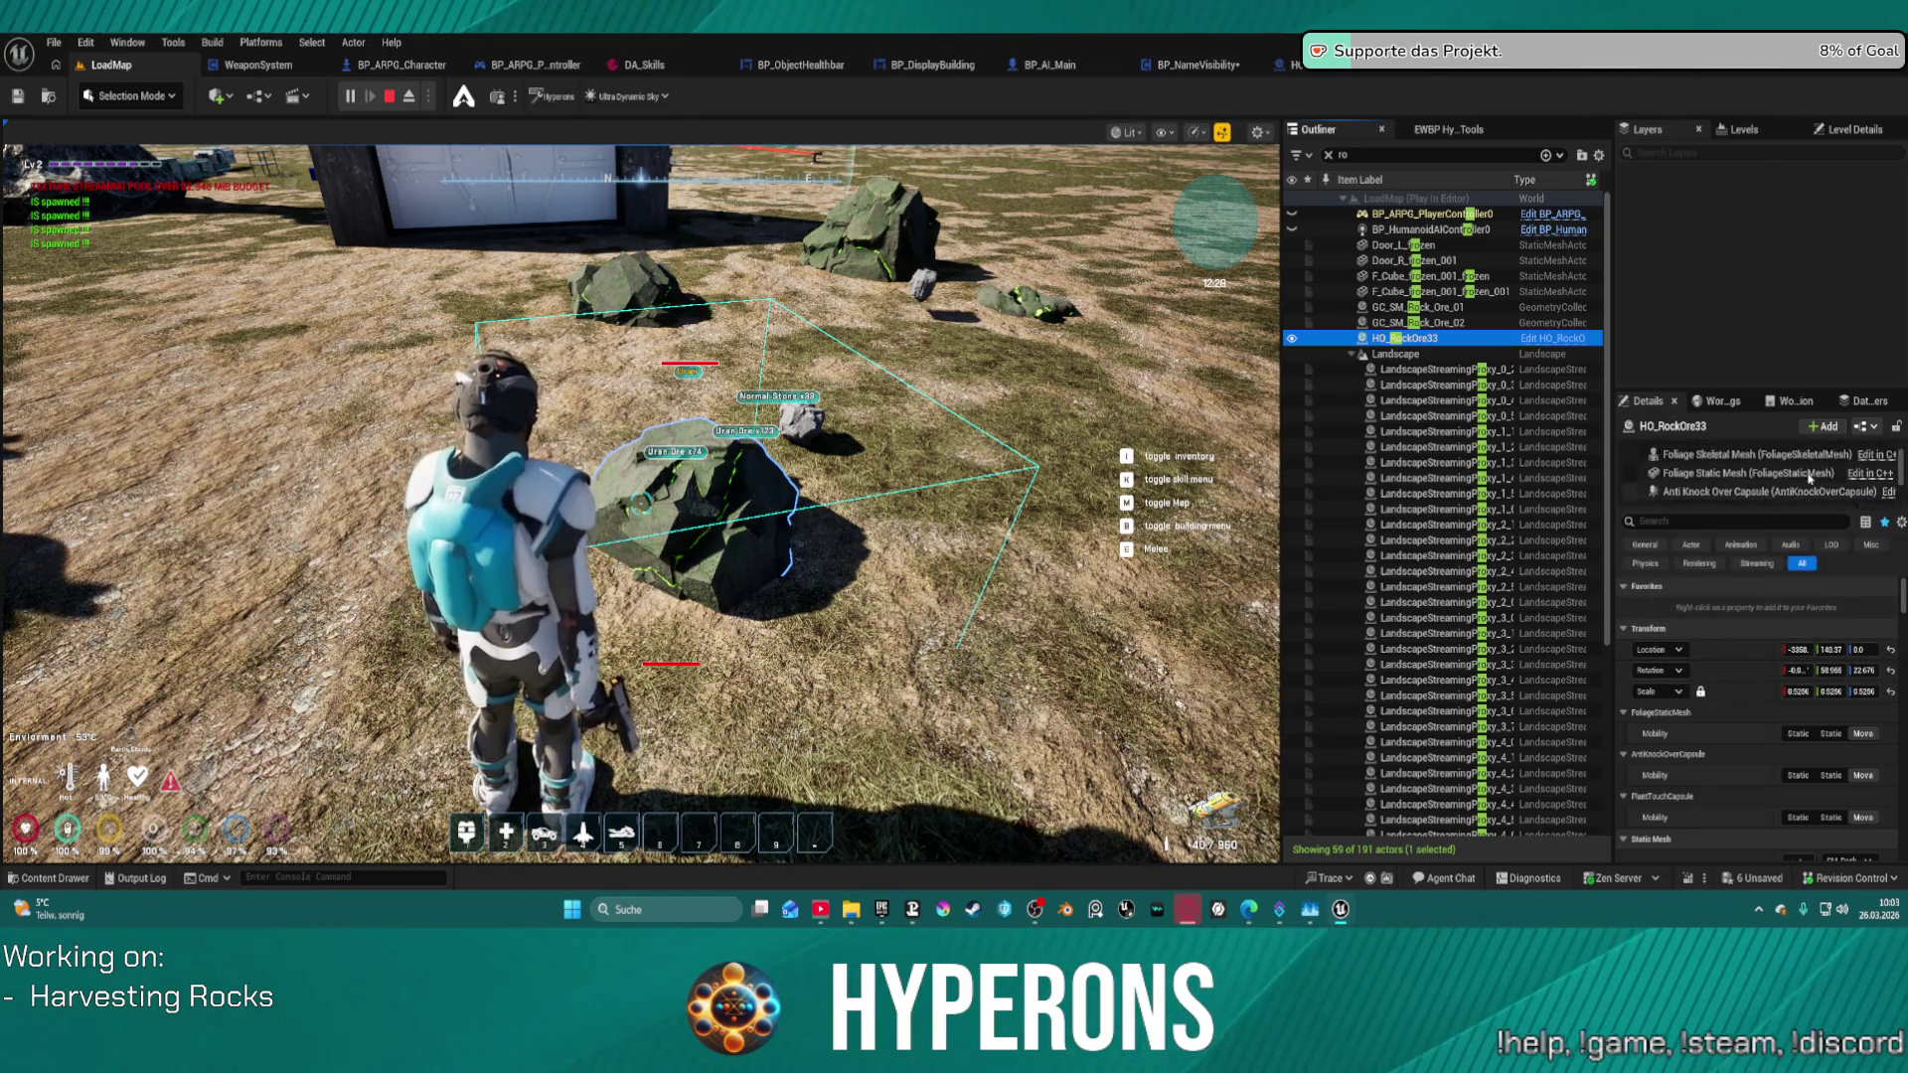
{"action": "scroll", "coordinate": [1811, 481], "scroll_direction": "down", "scroll_amount": 1}
{"action": "scroll", "coordinate": [1789, 726], "scroll_direction": "down", "scroll_amount": 10}
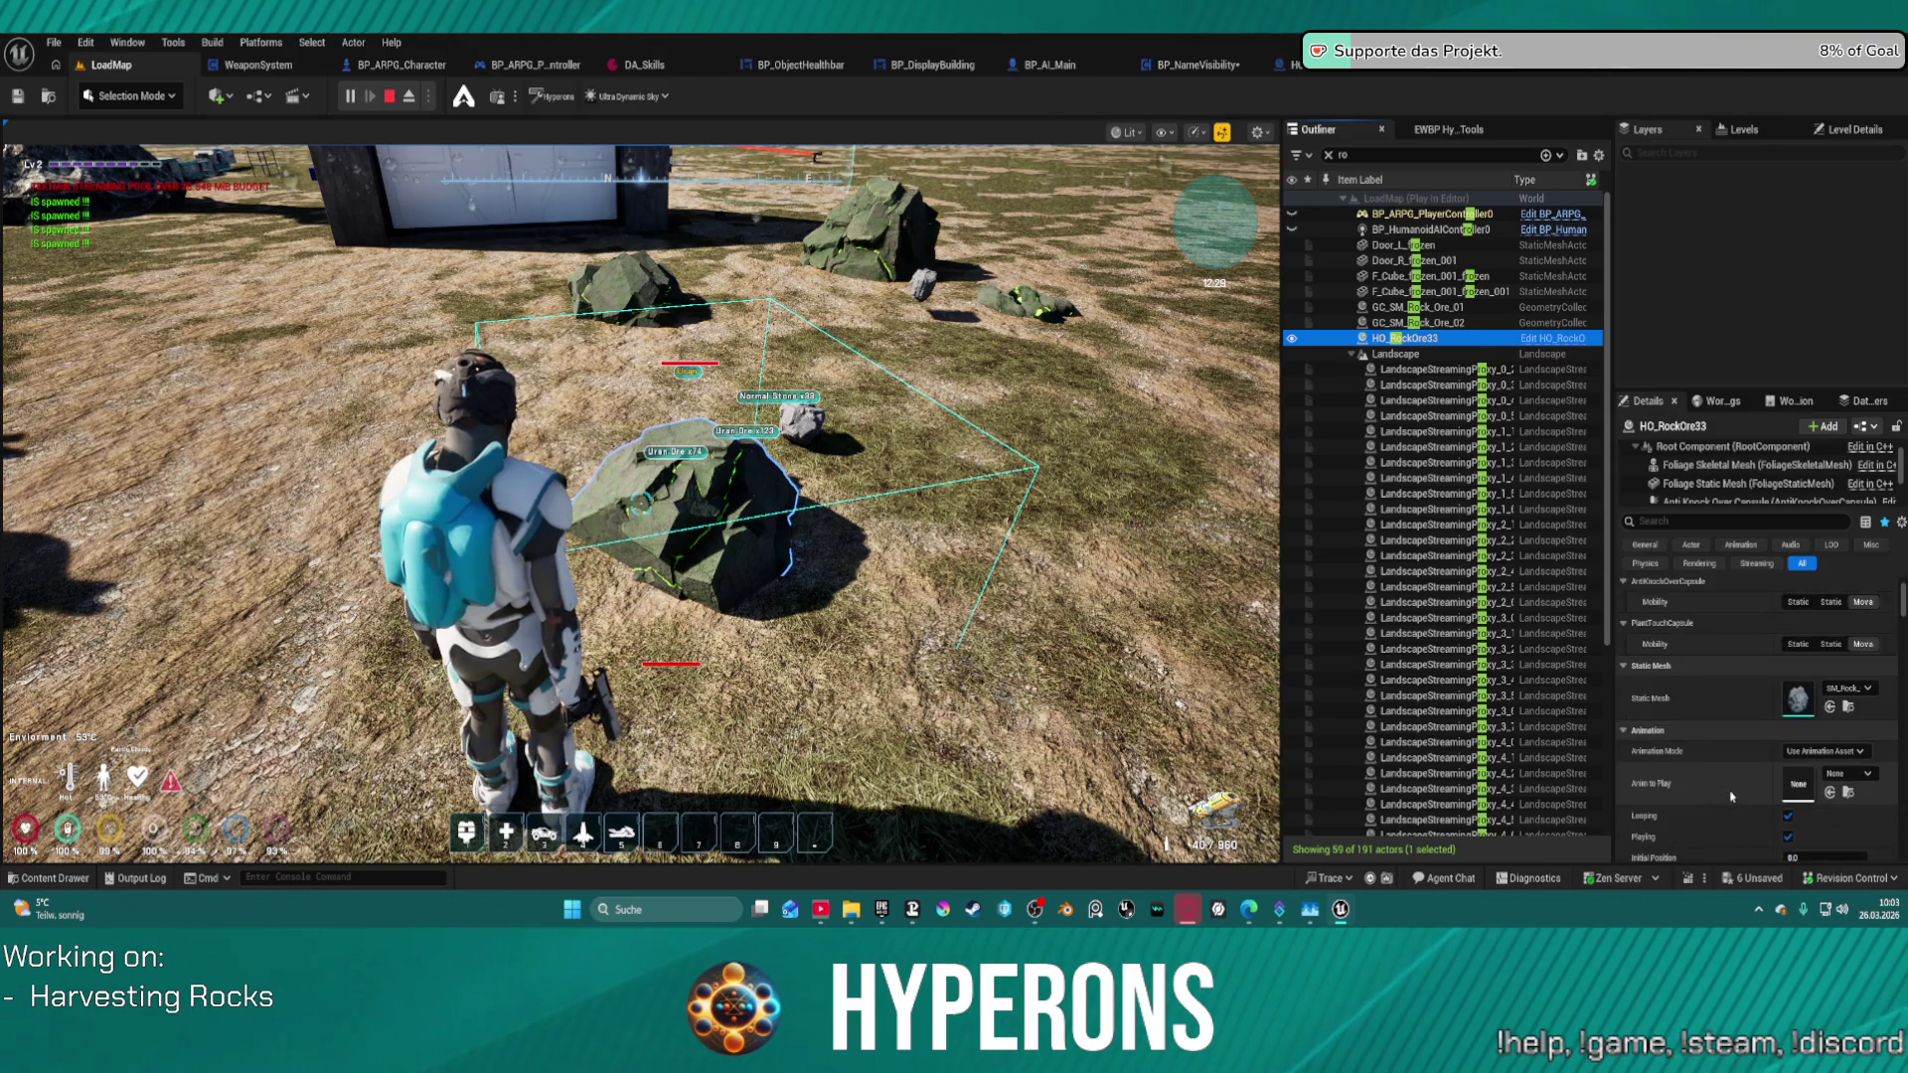
{"action": "scroll", "coordinate": [1745, 791], "scroll_direction": "down", "scroll_amount": 10}
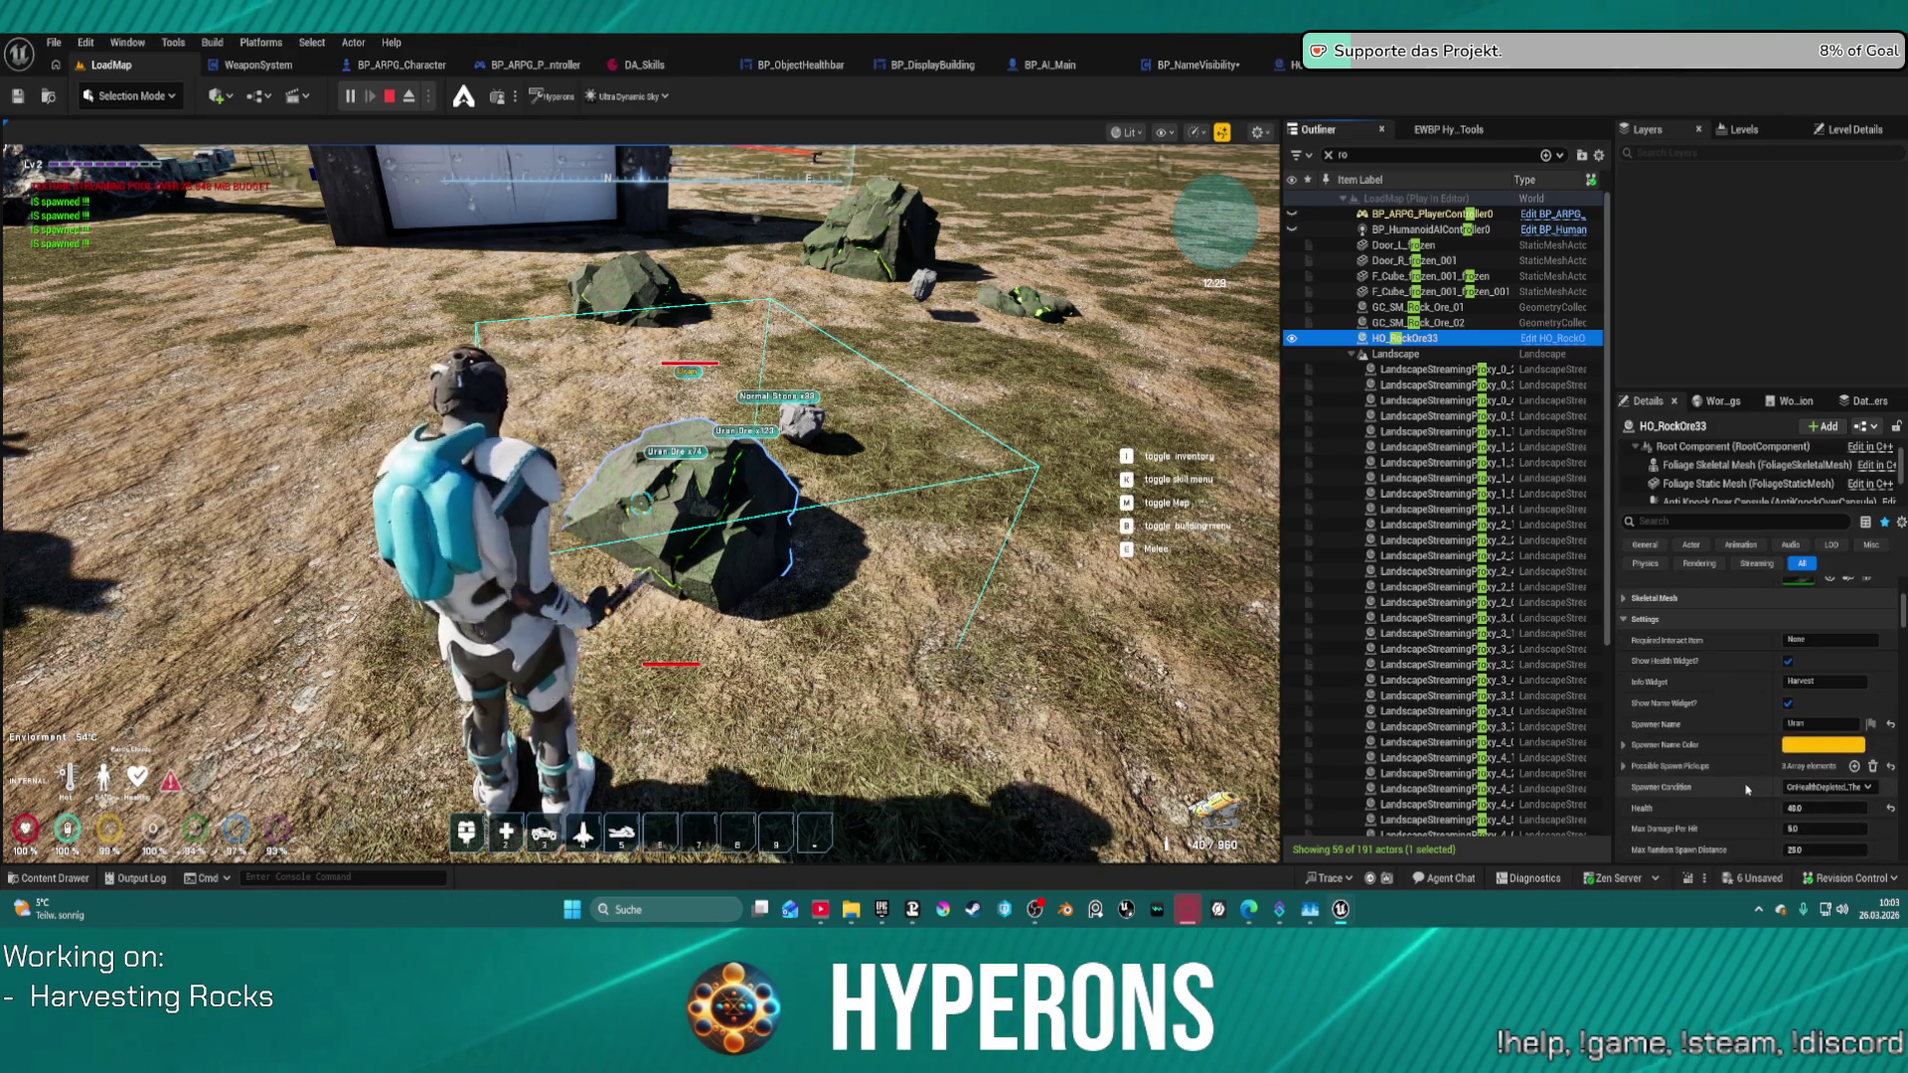
{"action": "scroll", "coordinate": [1748, 790], "scroll_direction": "down", "scroll_amount": 2}
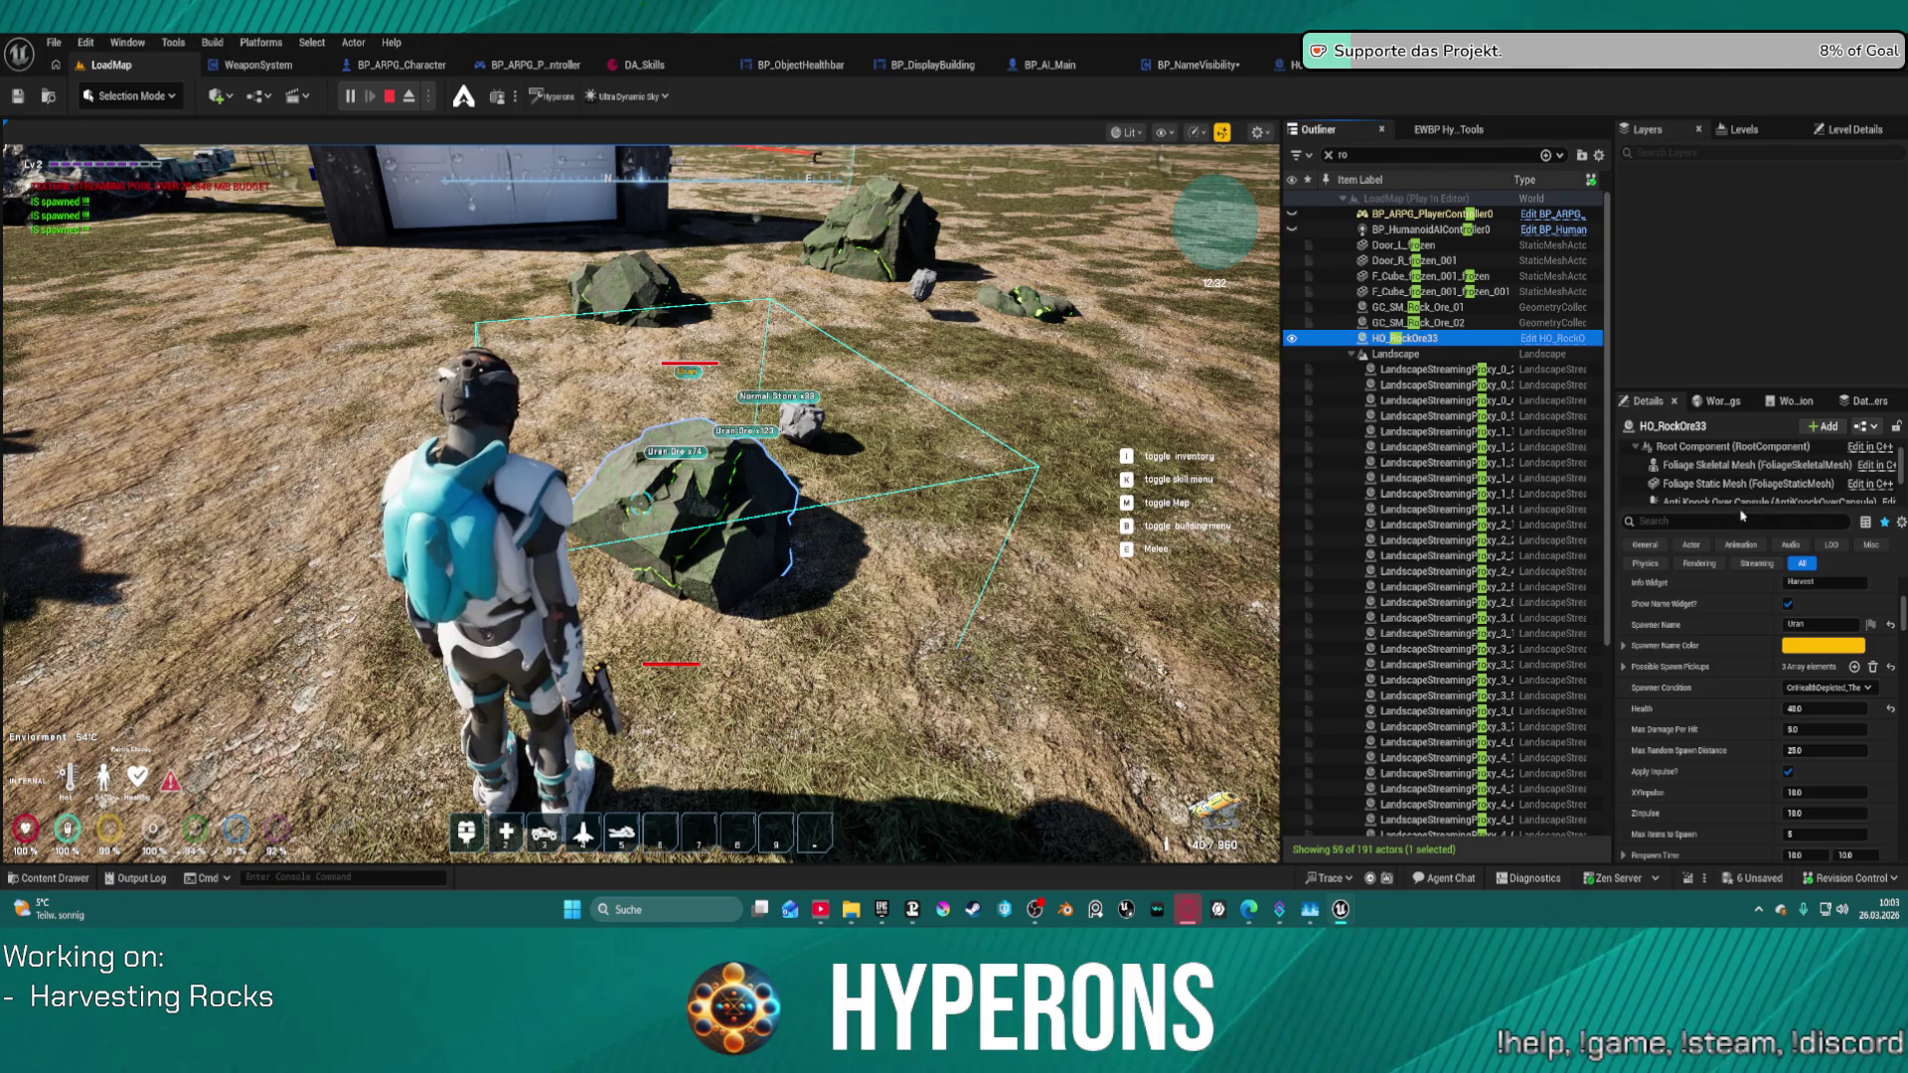
{"action": "mouse_move", "coordinate": [1741, 506]}
{"action": "left_mouse_down"}
{"action": "mouse_move", "coordinate": [1744, 659]}
{"action": "mouse_move", "coordinate": [1744, 642]}
{"action": "left_mouse_up"}
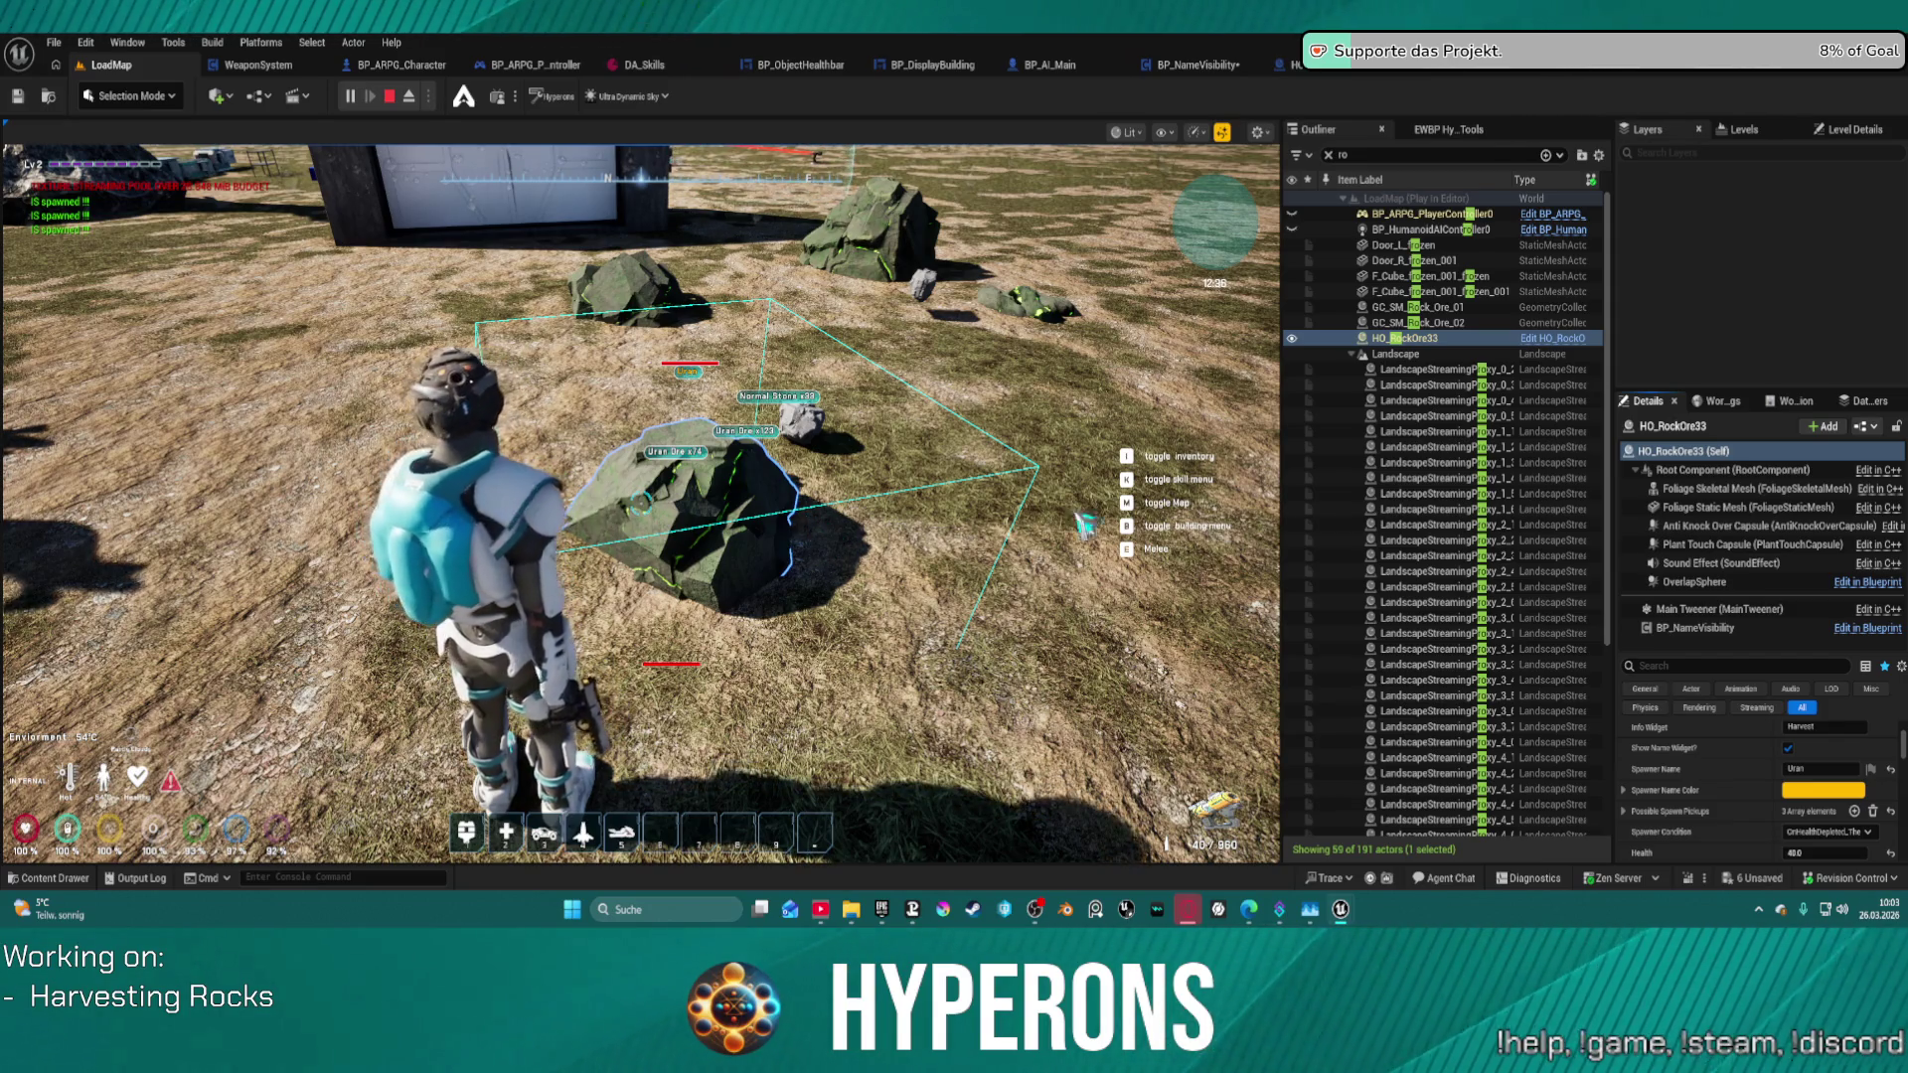
{"action": "left_click", "coordinate": [1342, 155]}
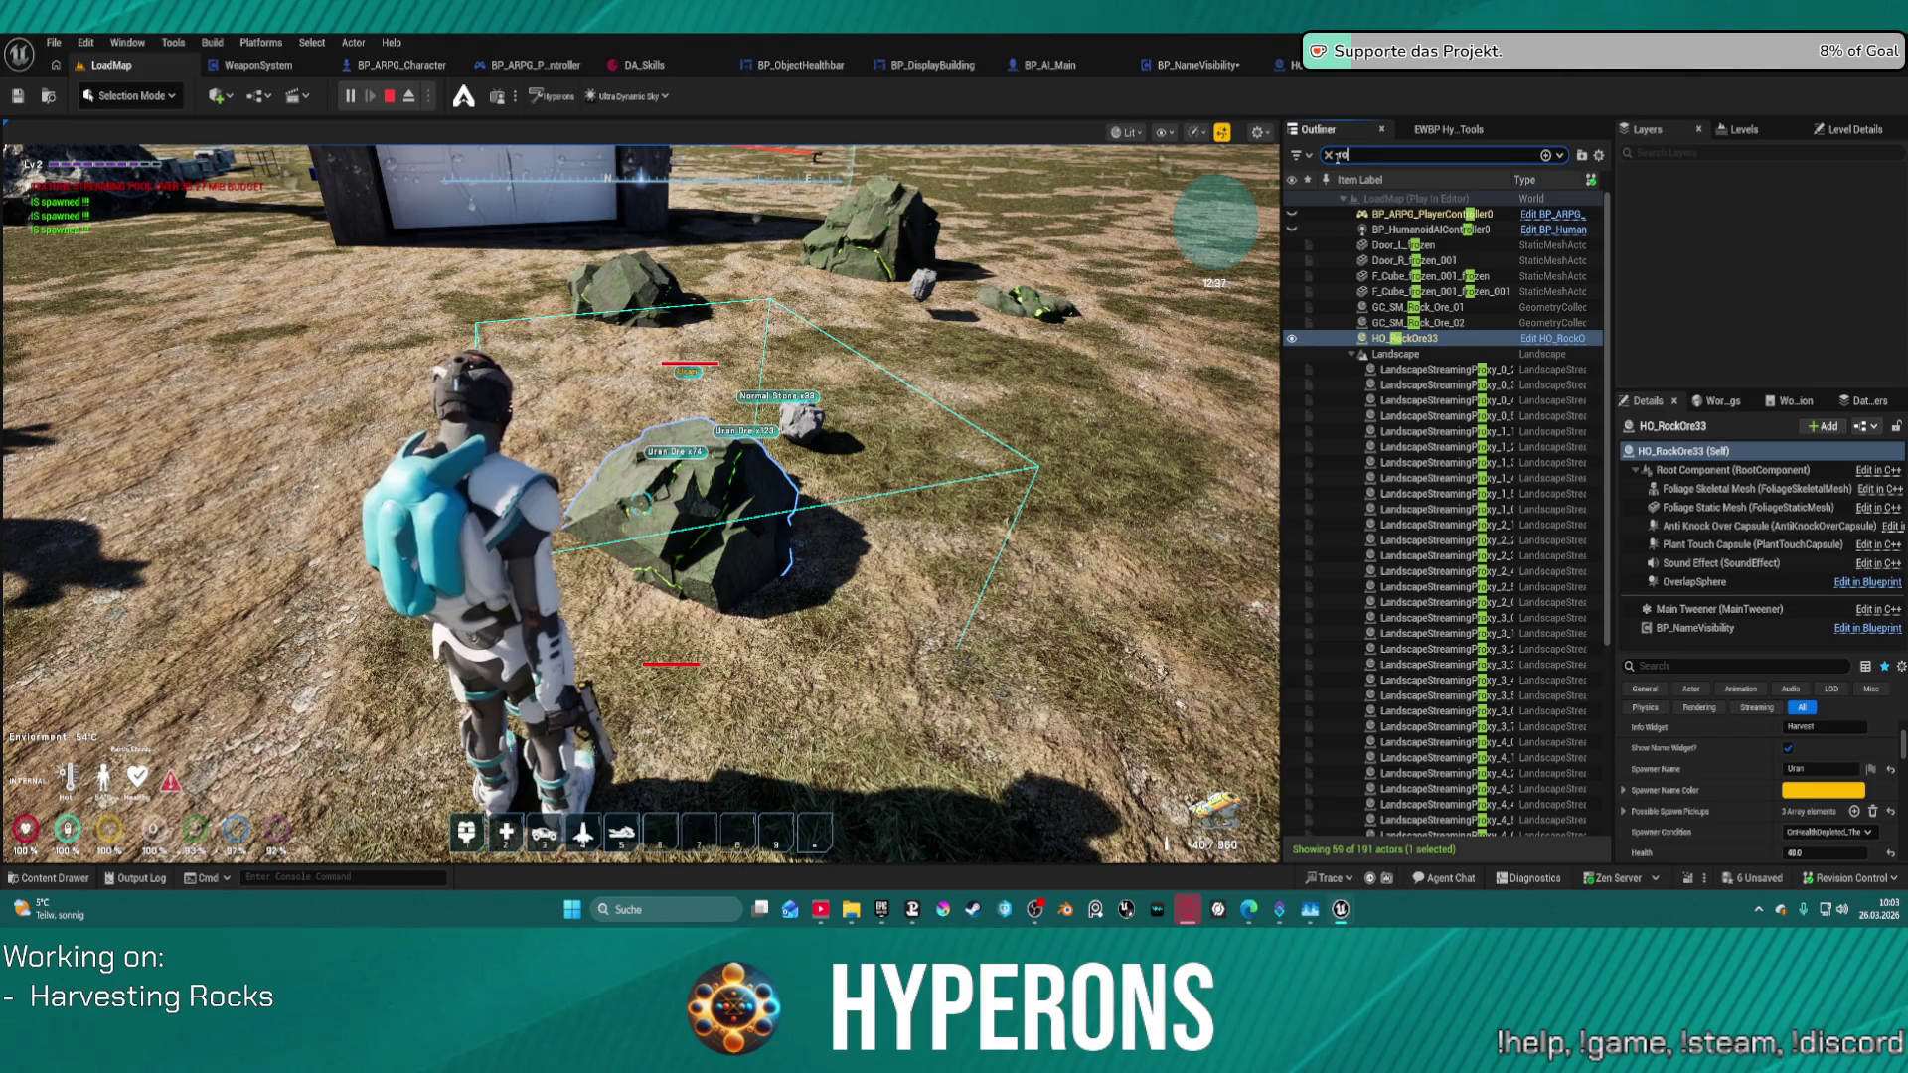
- Search 'heal', check the Foliage Skeletal Mesh component settings, then recapture the running game
{"action": "type", "text": "heal"}
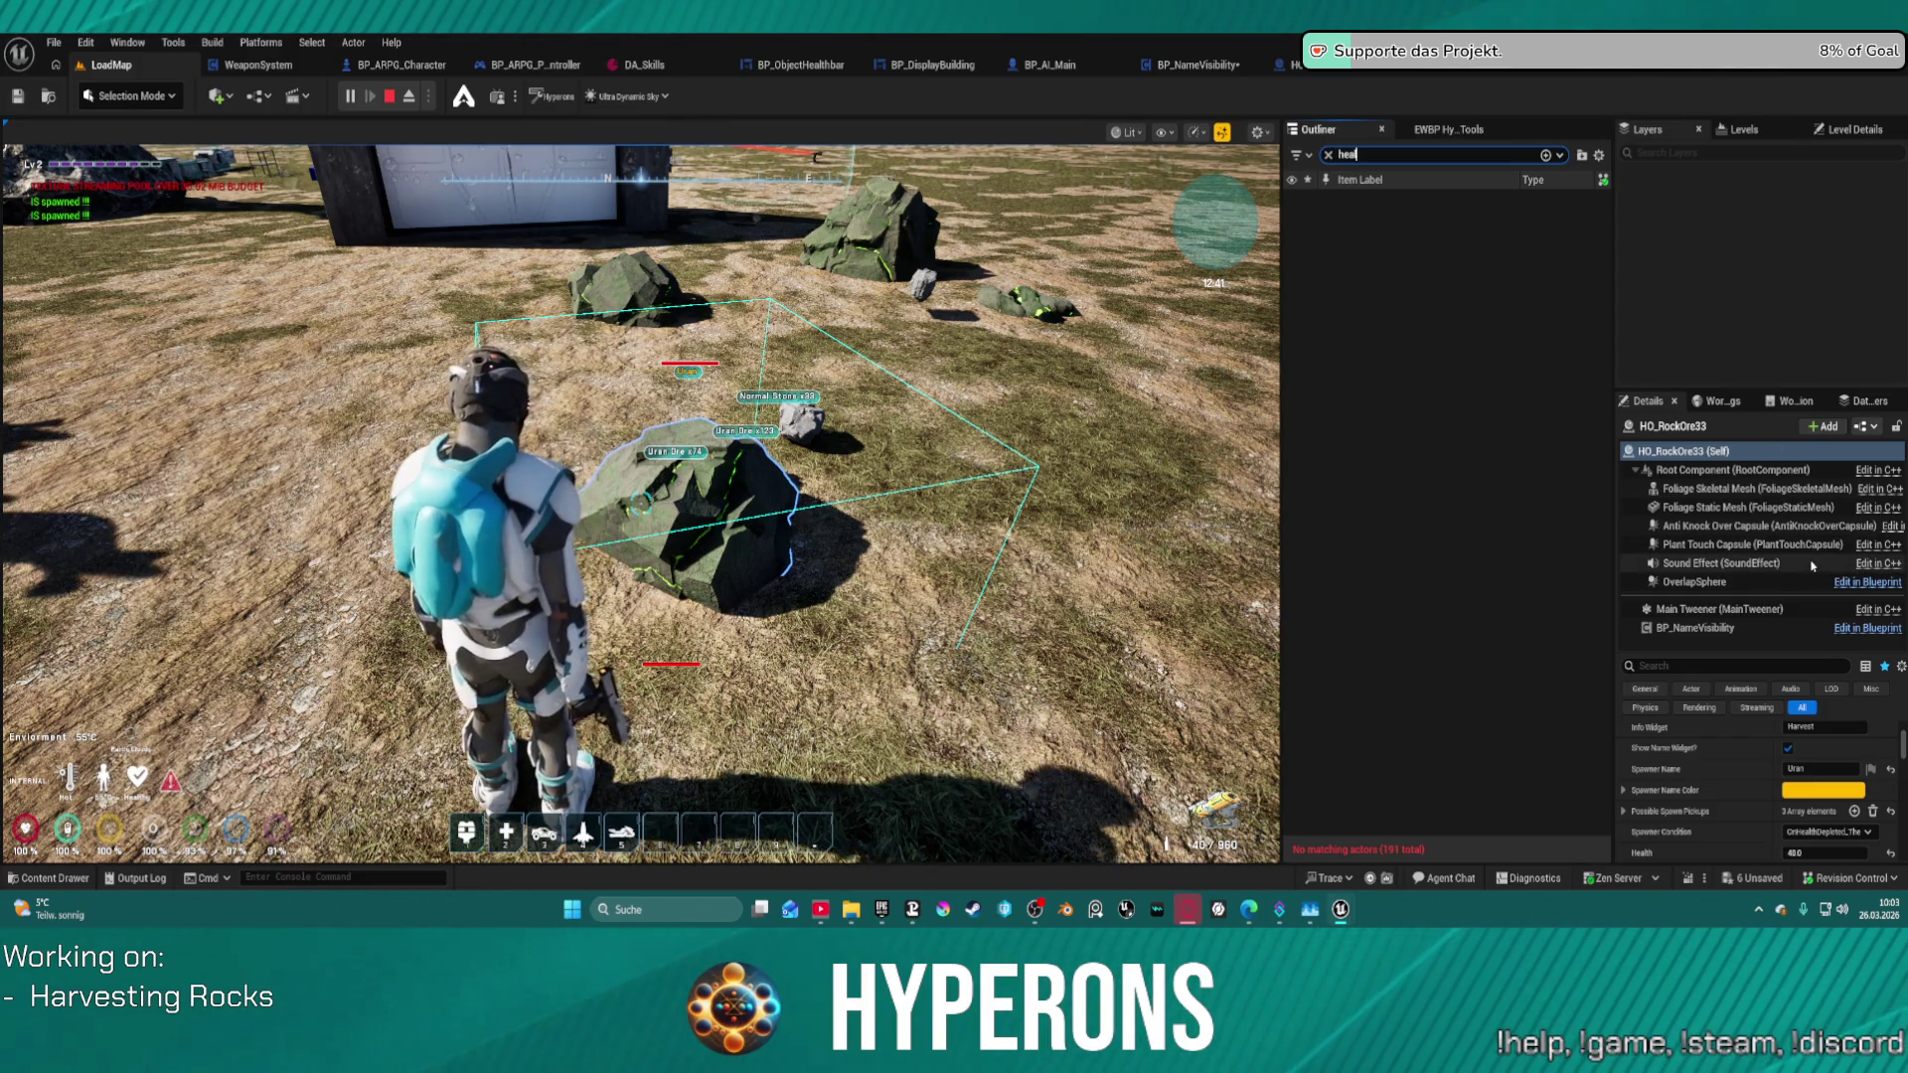
{"action": "left_click", "coordinate": [1725, 489]}
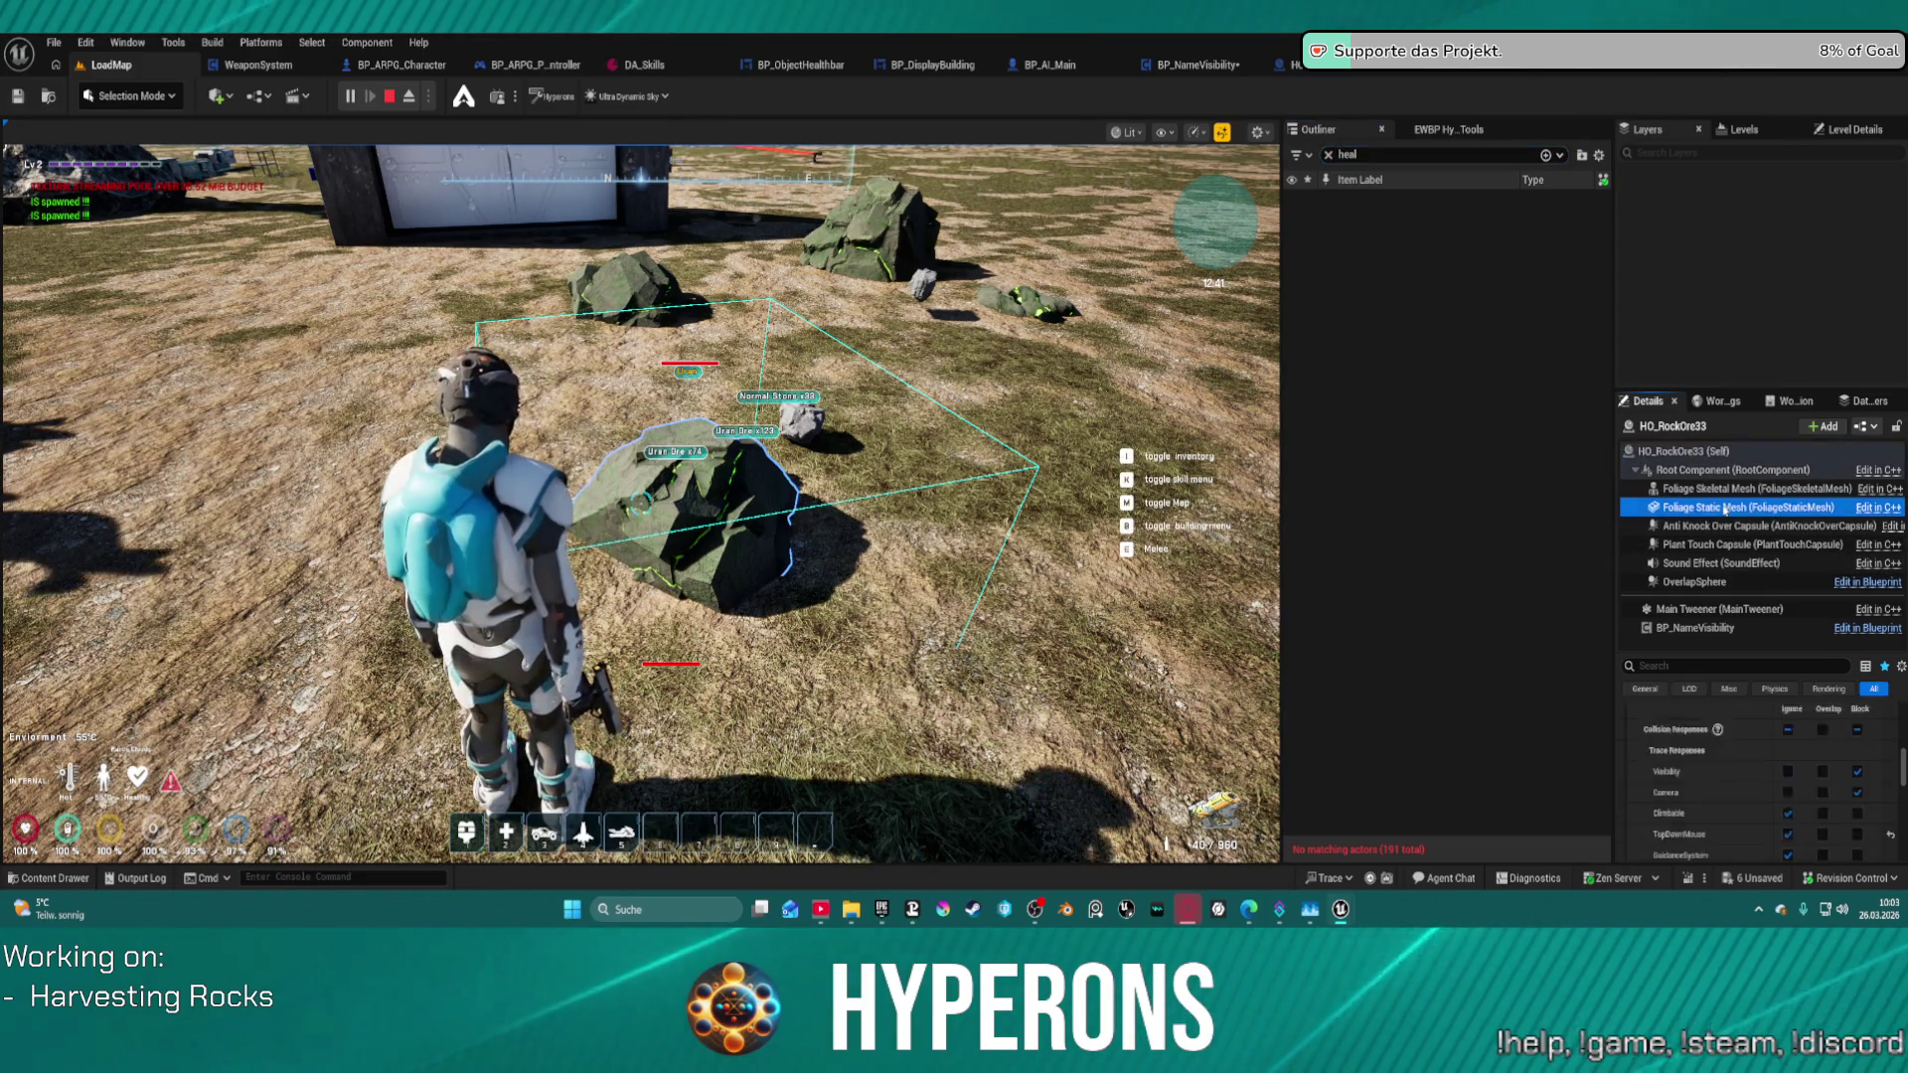
{"action": "left_click", "coordinate": [1694, 582]}
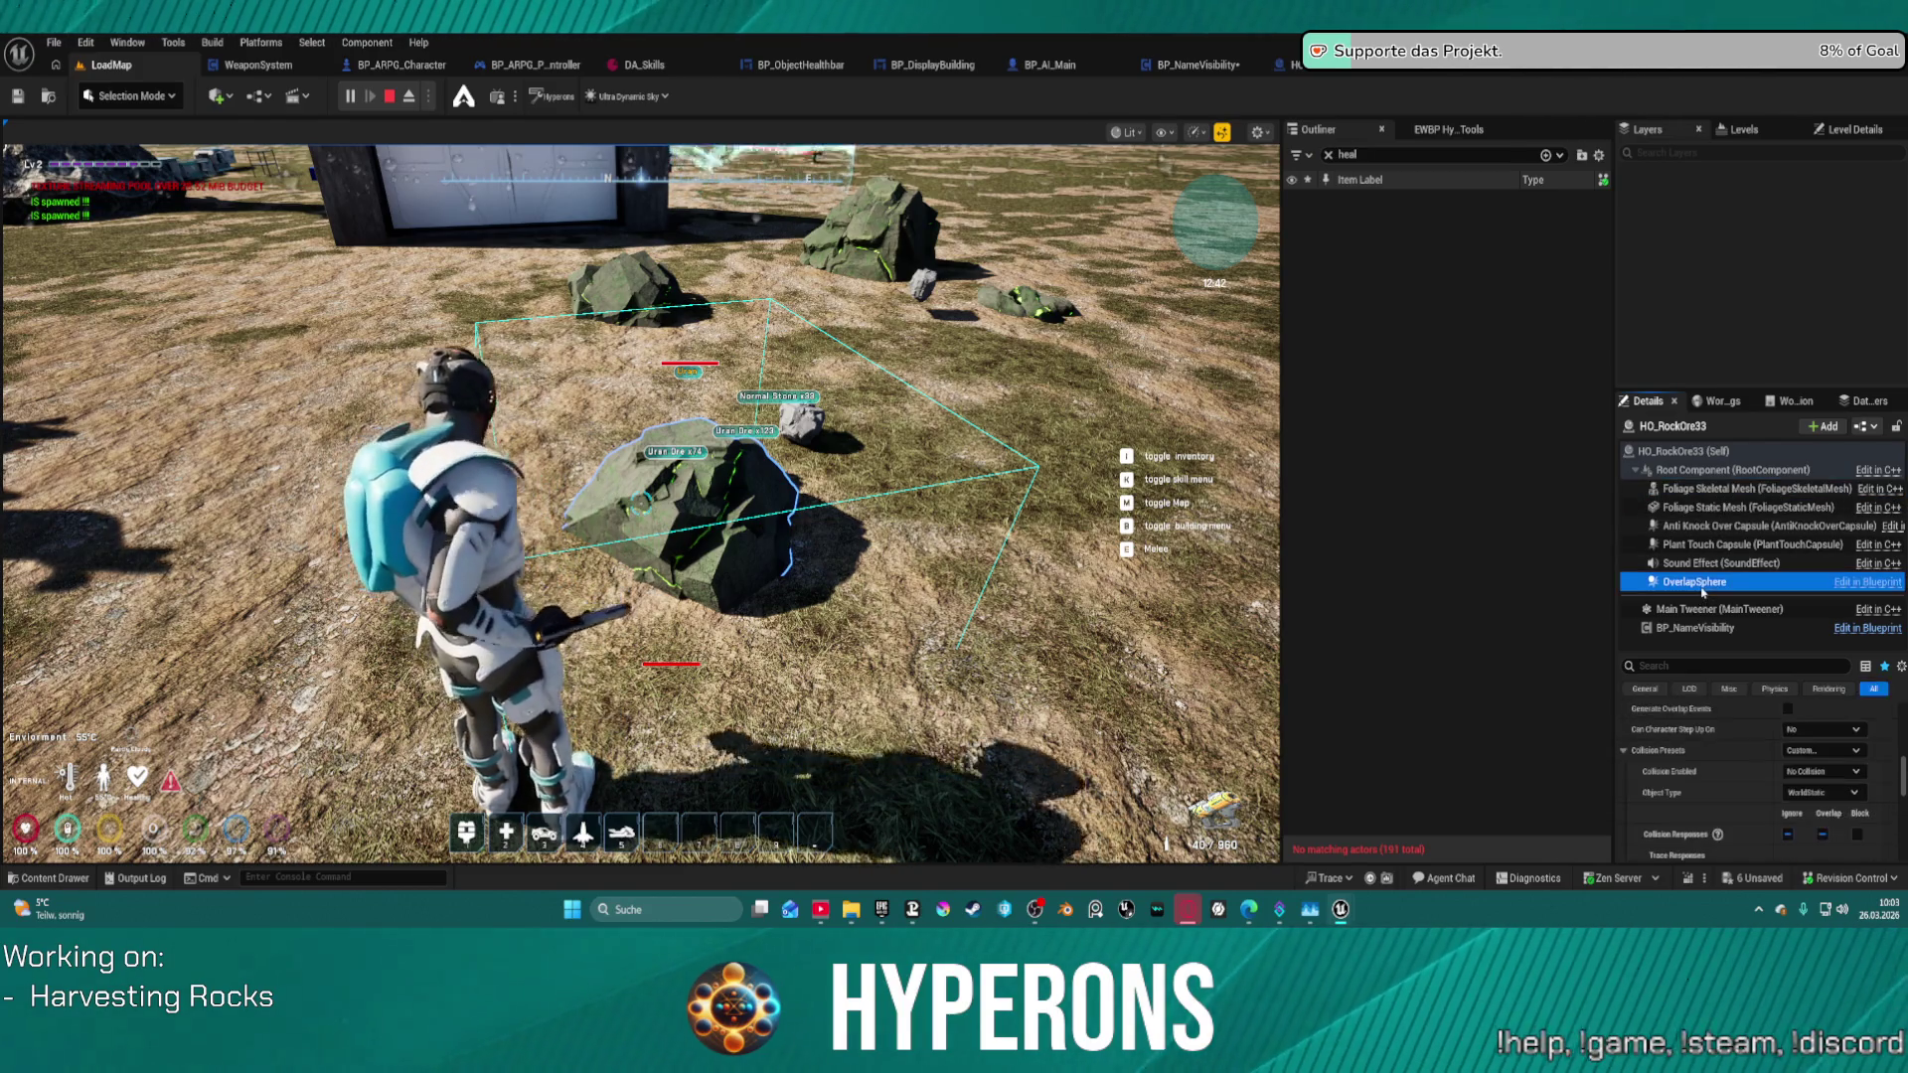
{"action": "left_click", "coordinate": [1689, 451]}
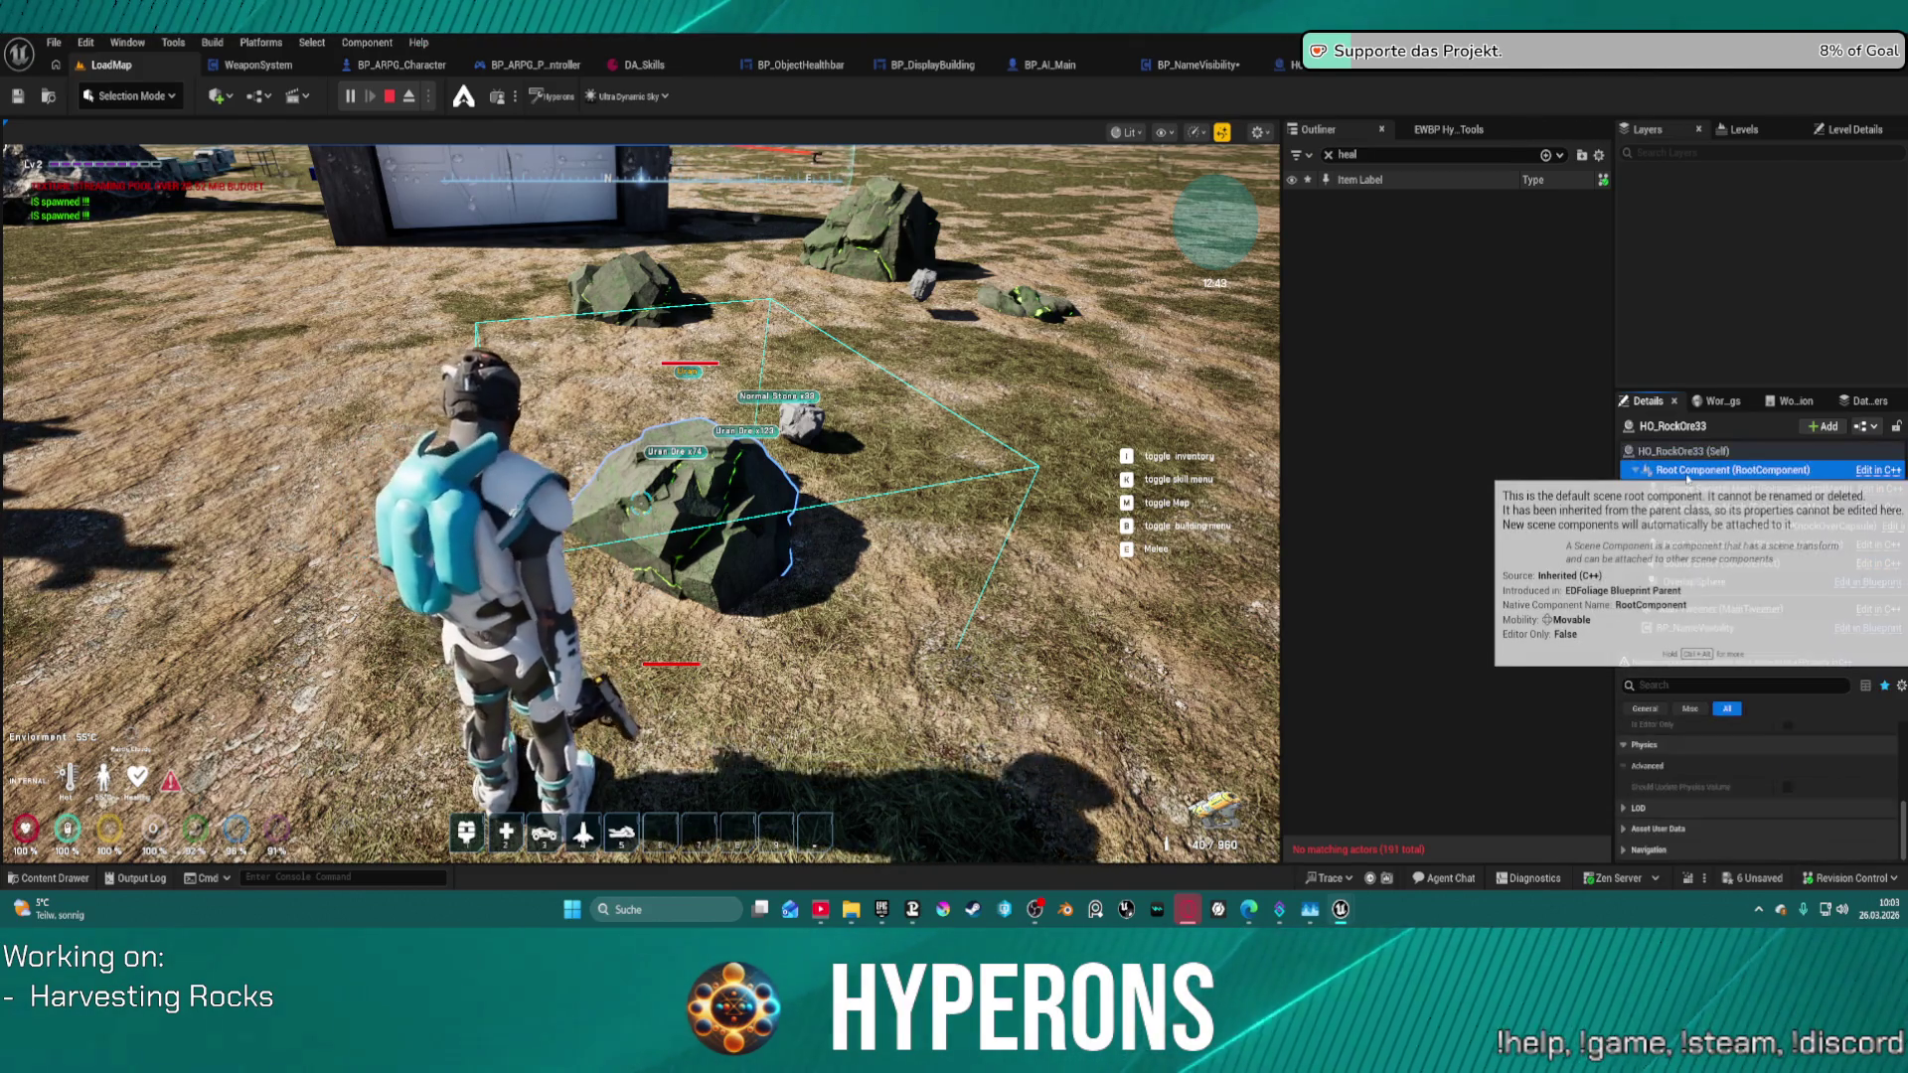
{"action": "left_click", "coordinate": [1677, 489]}
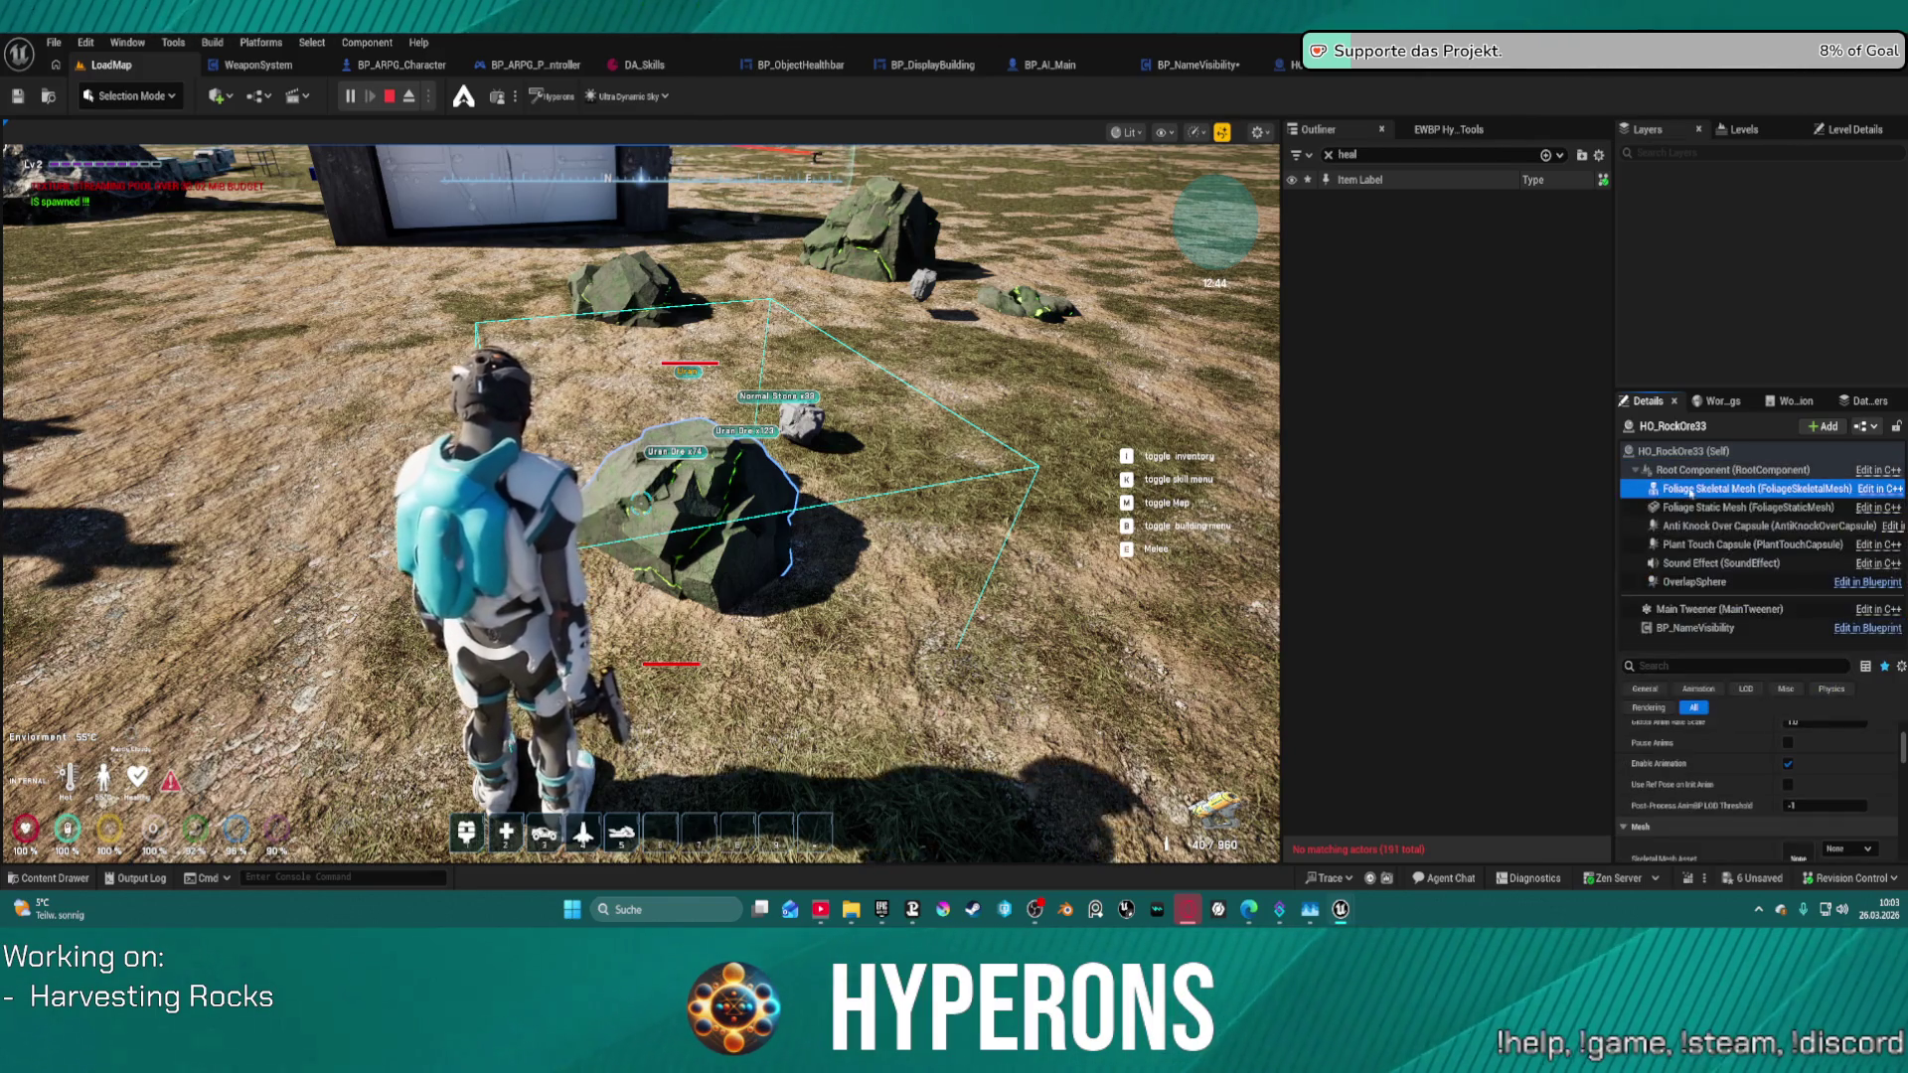
{"action": "left_click", "coordinate": [1272, 354]}
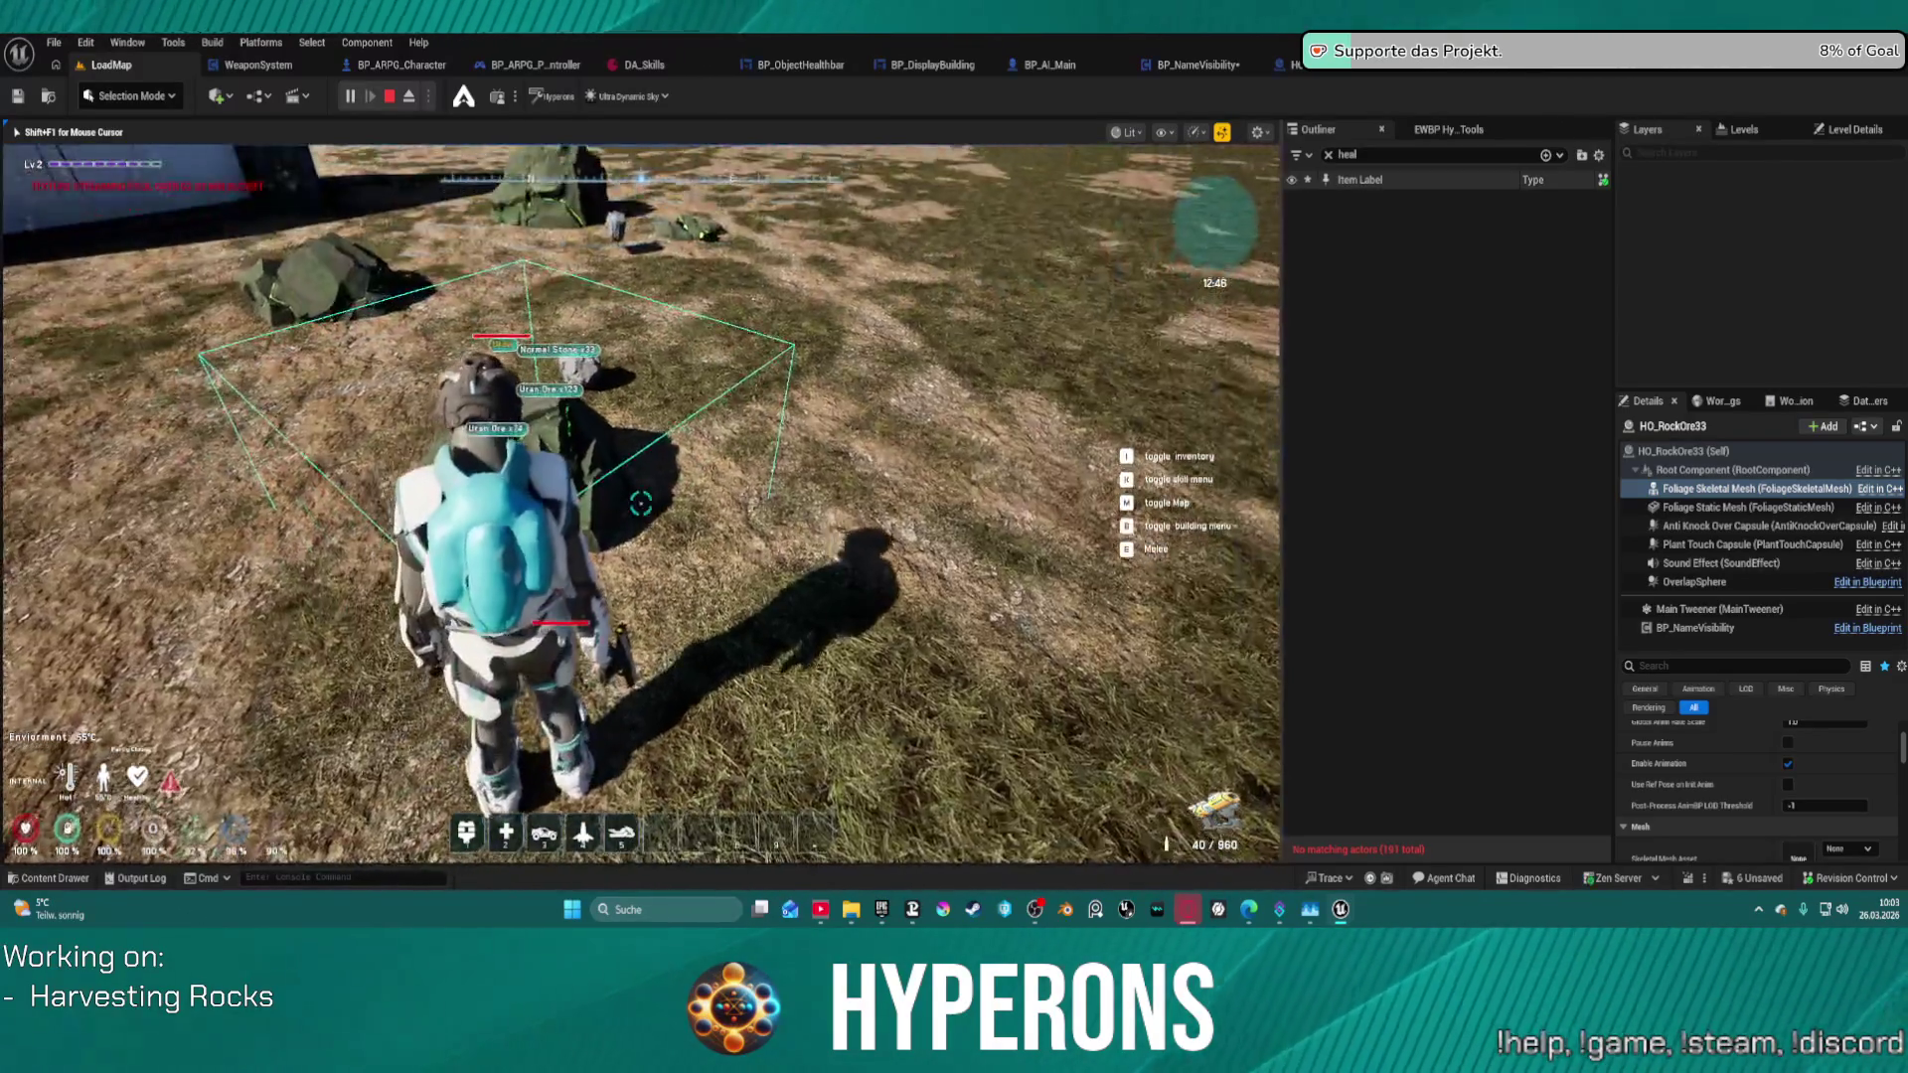
- Walk up to the ore rocks and fire the harvesting beam at them
{"action": "key", "text": "w"}
{"action": "key", "text": "e"}
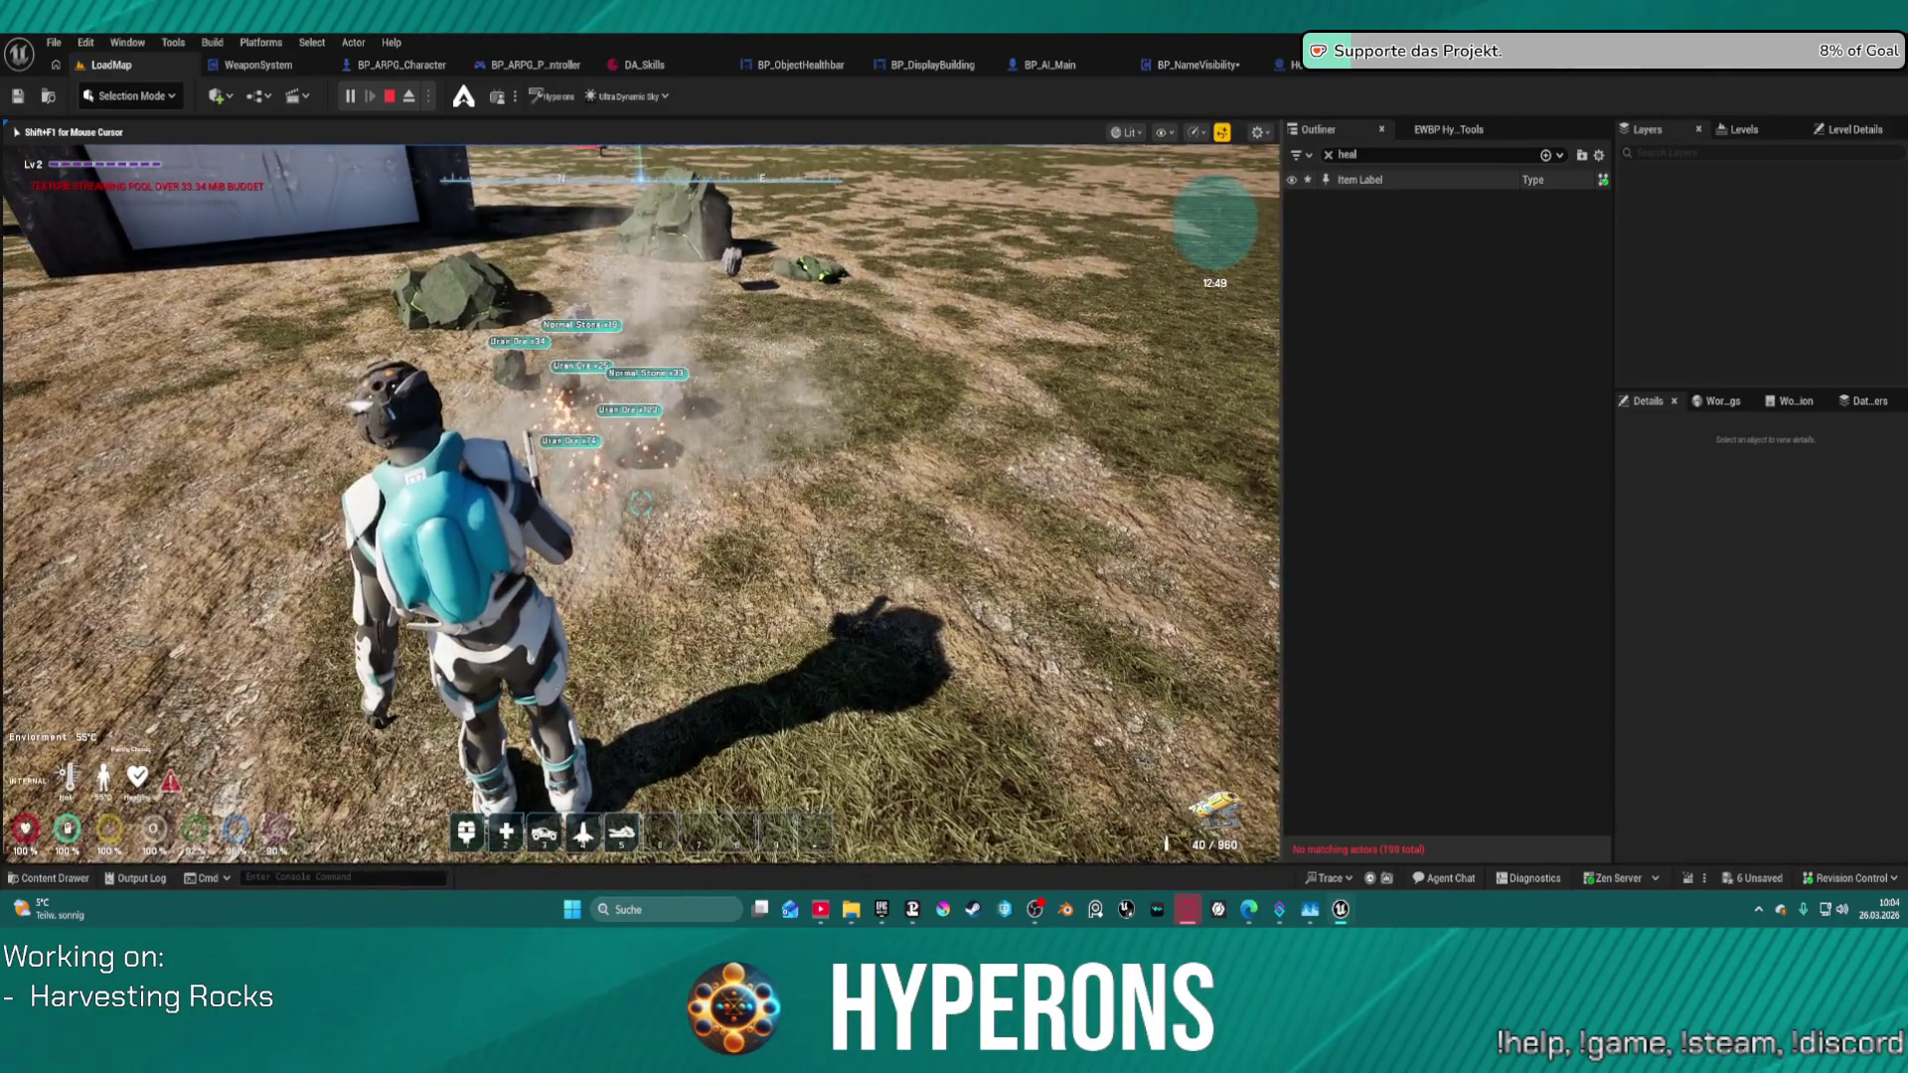
{"action": "key", "text": "e"}
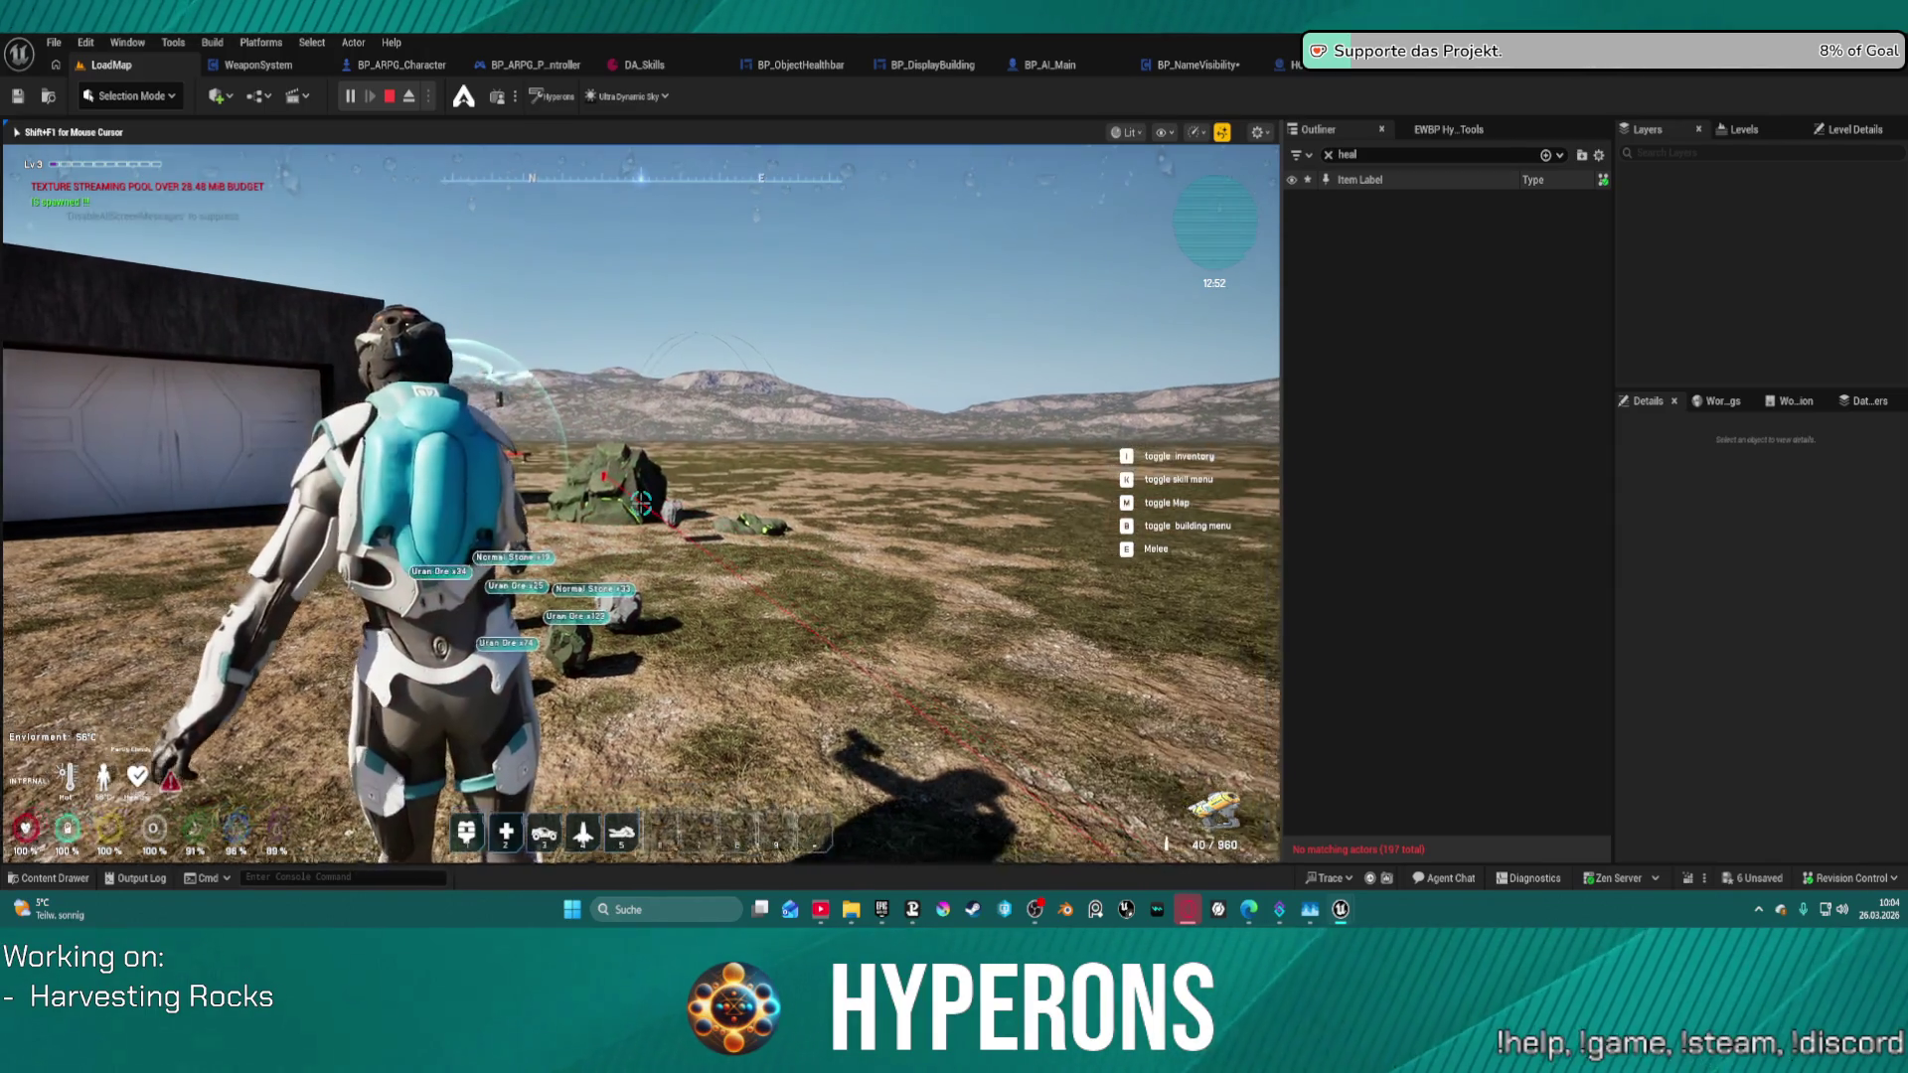
{"action": "key", "text": "w"}
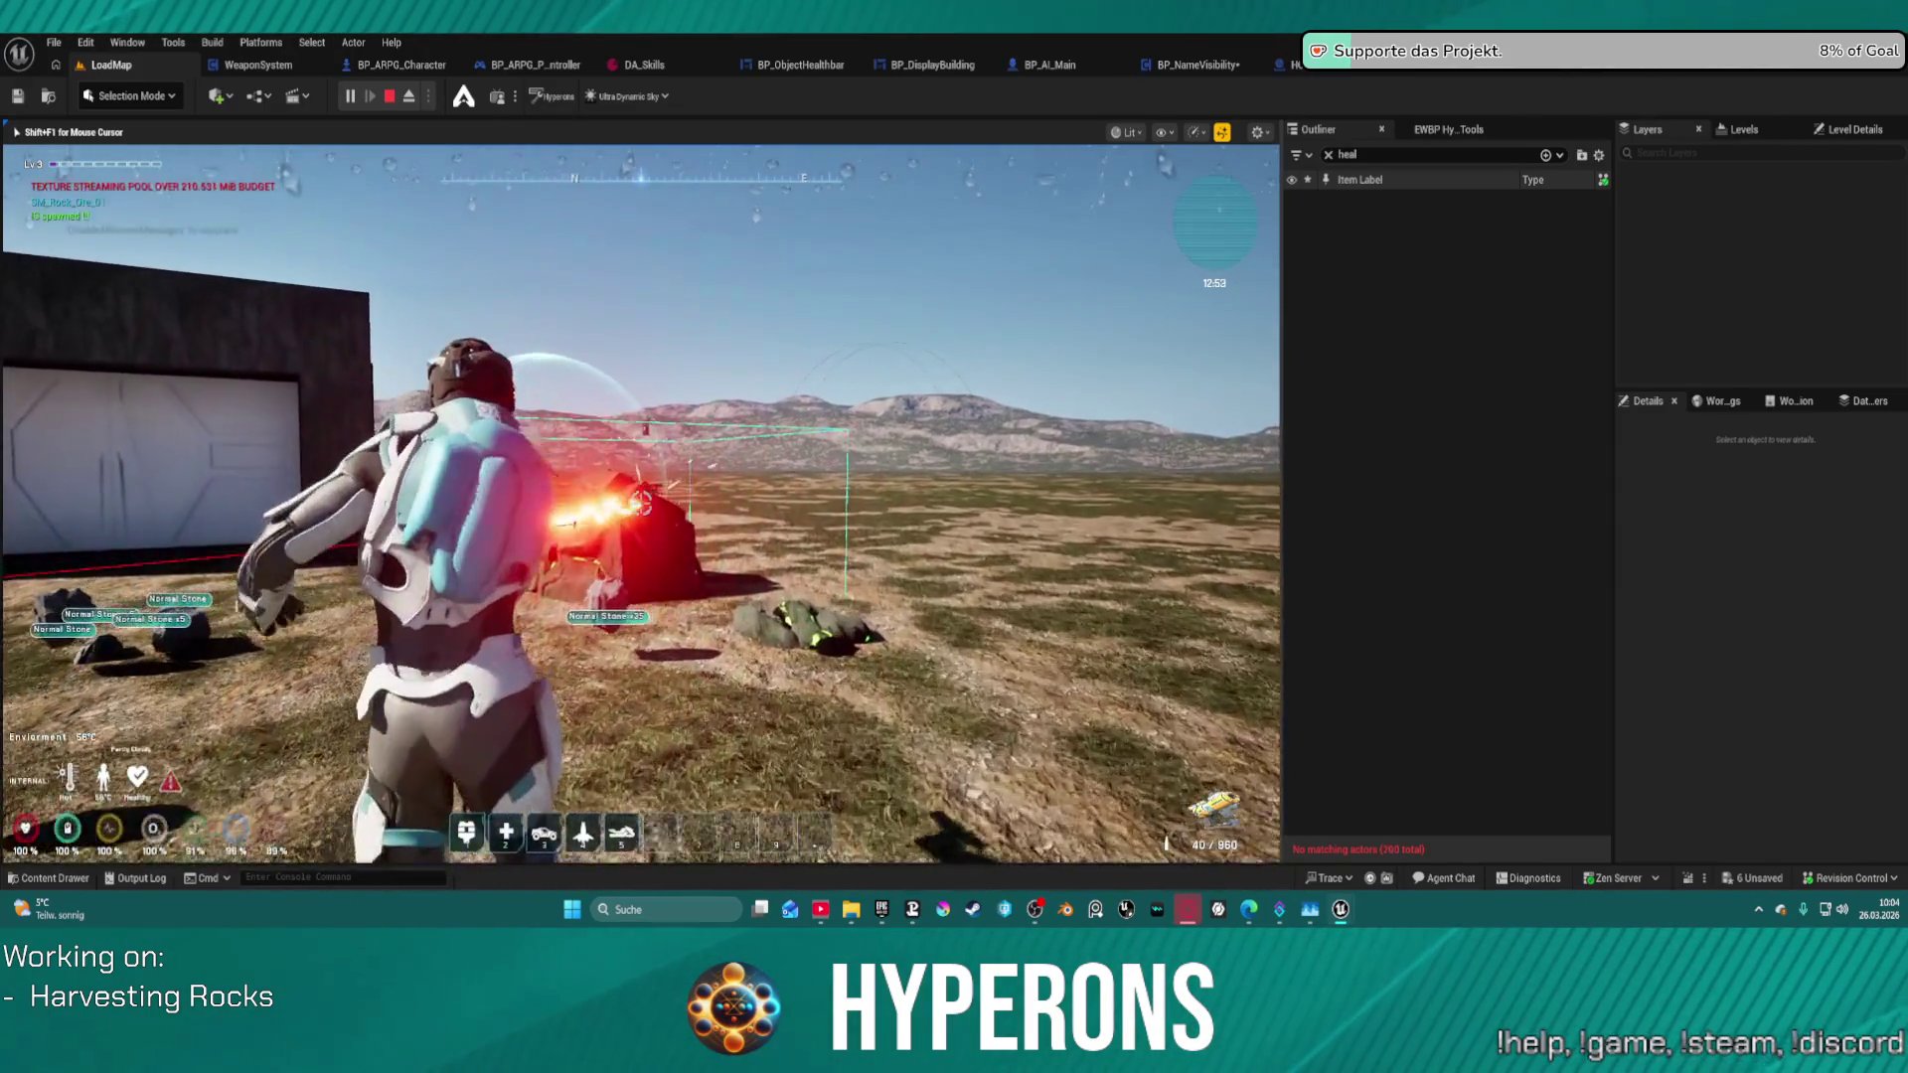
{"action": "key", "text": "w"}
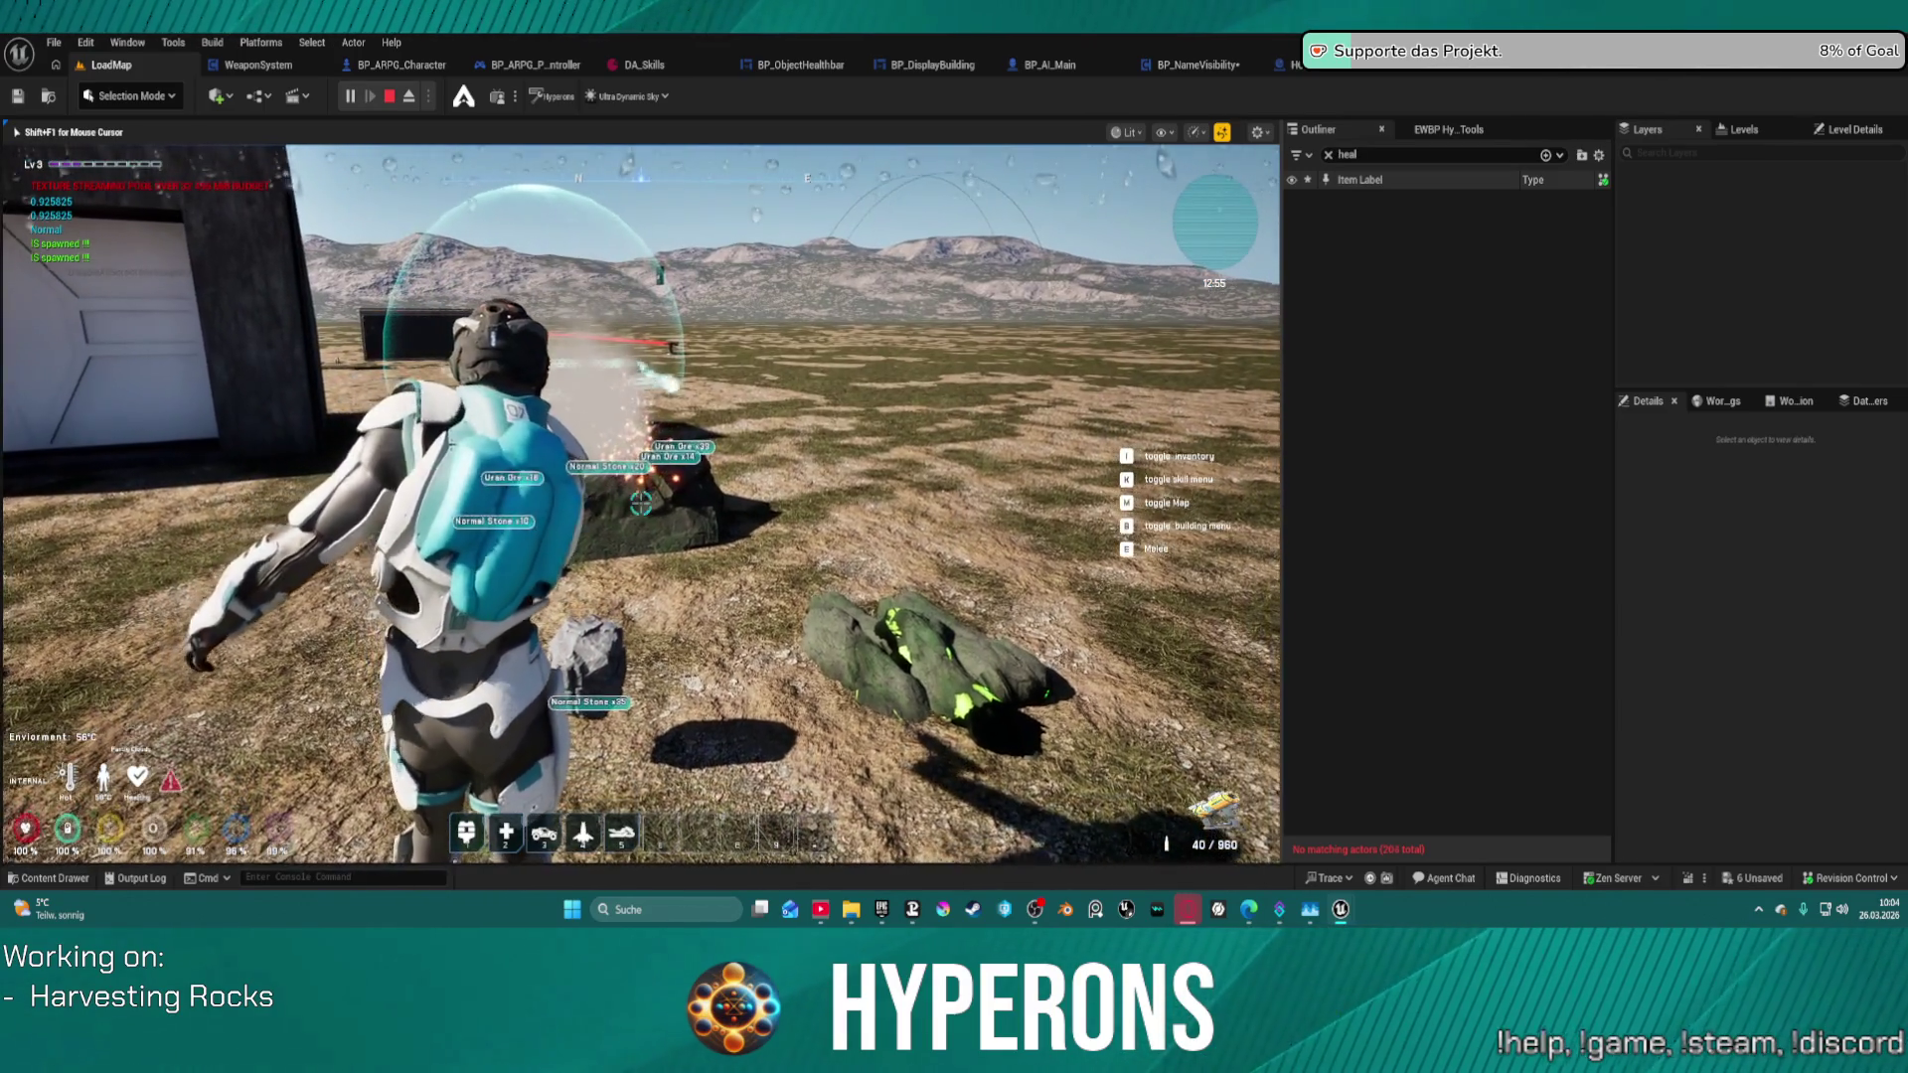
{"action": "left_click", "coordinate": [641, 502]}
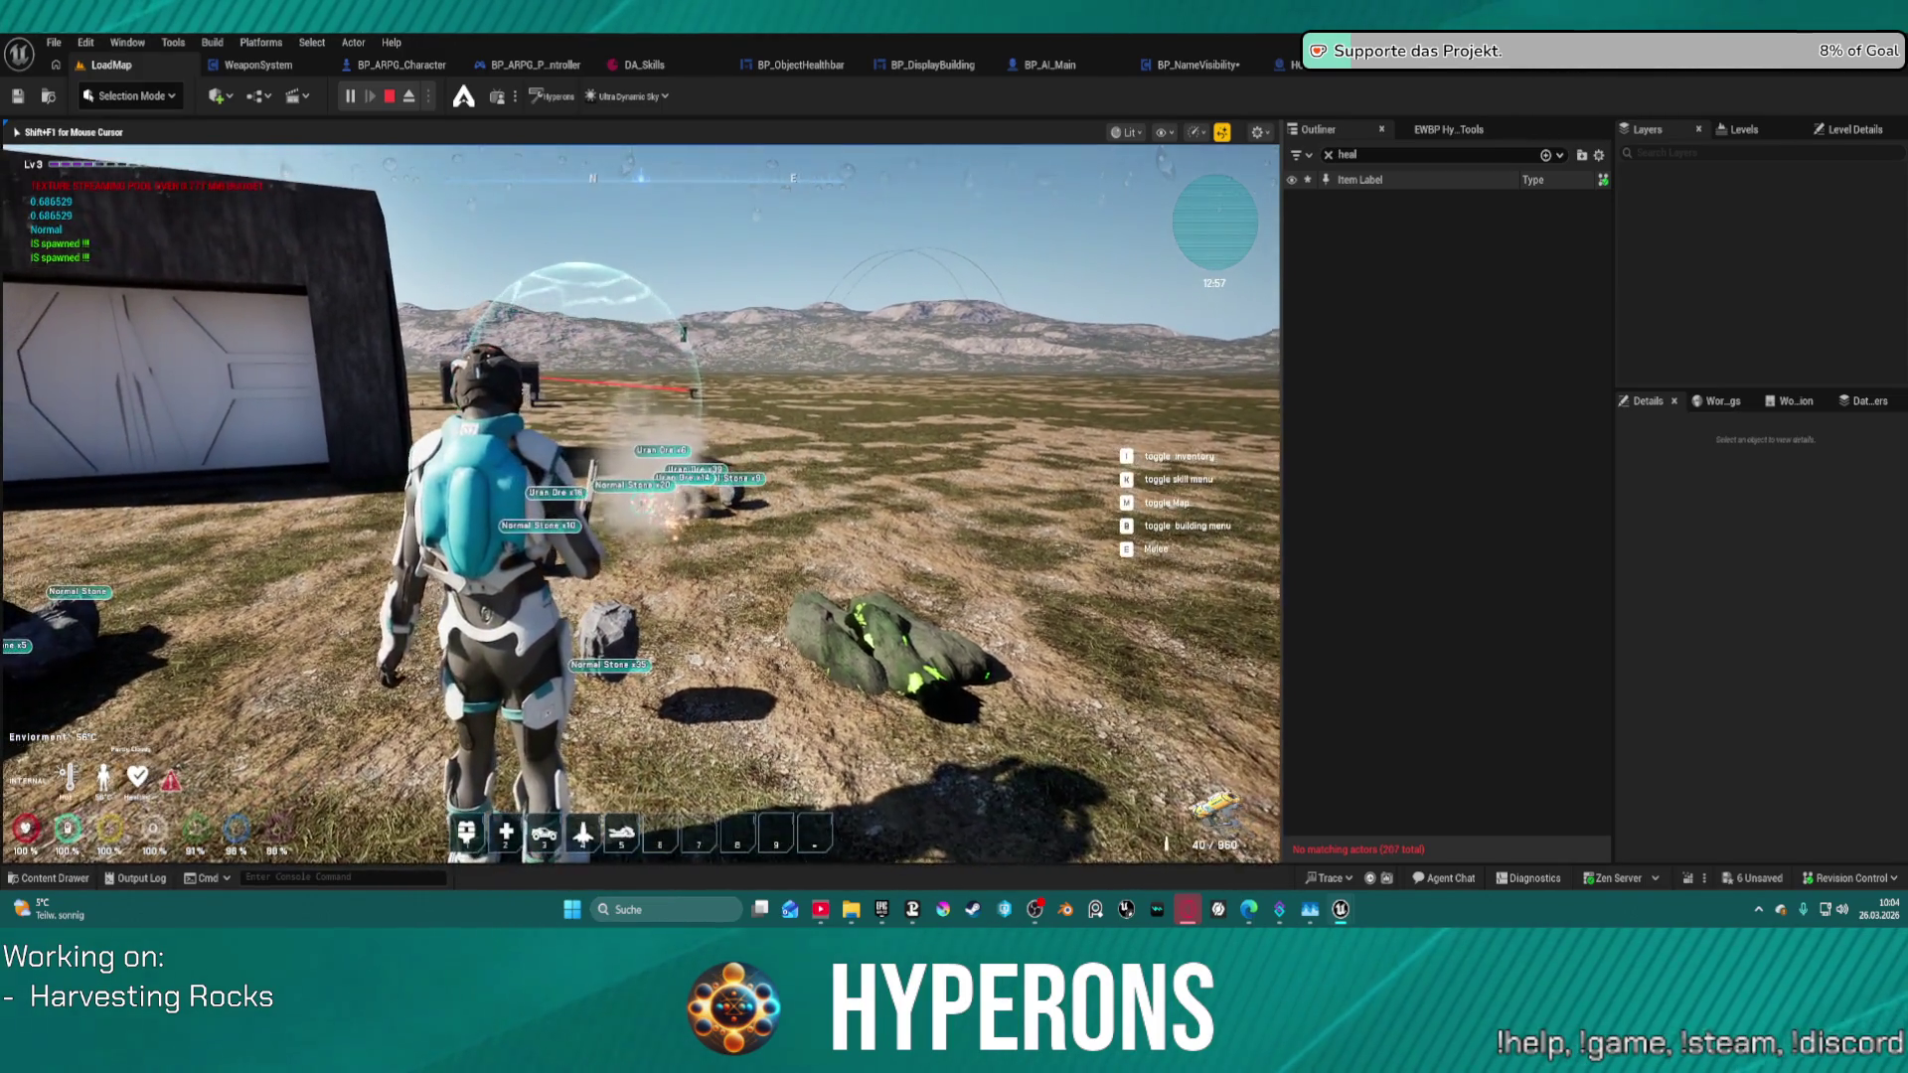
{"action": "left_click", "coordinate": [641, 502]}
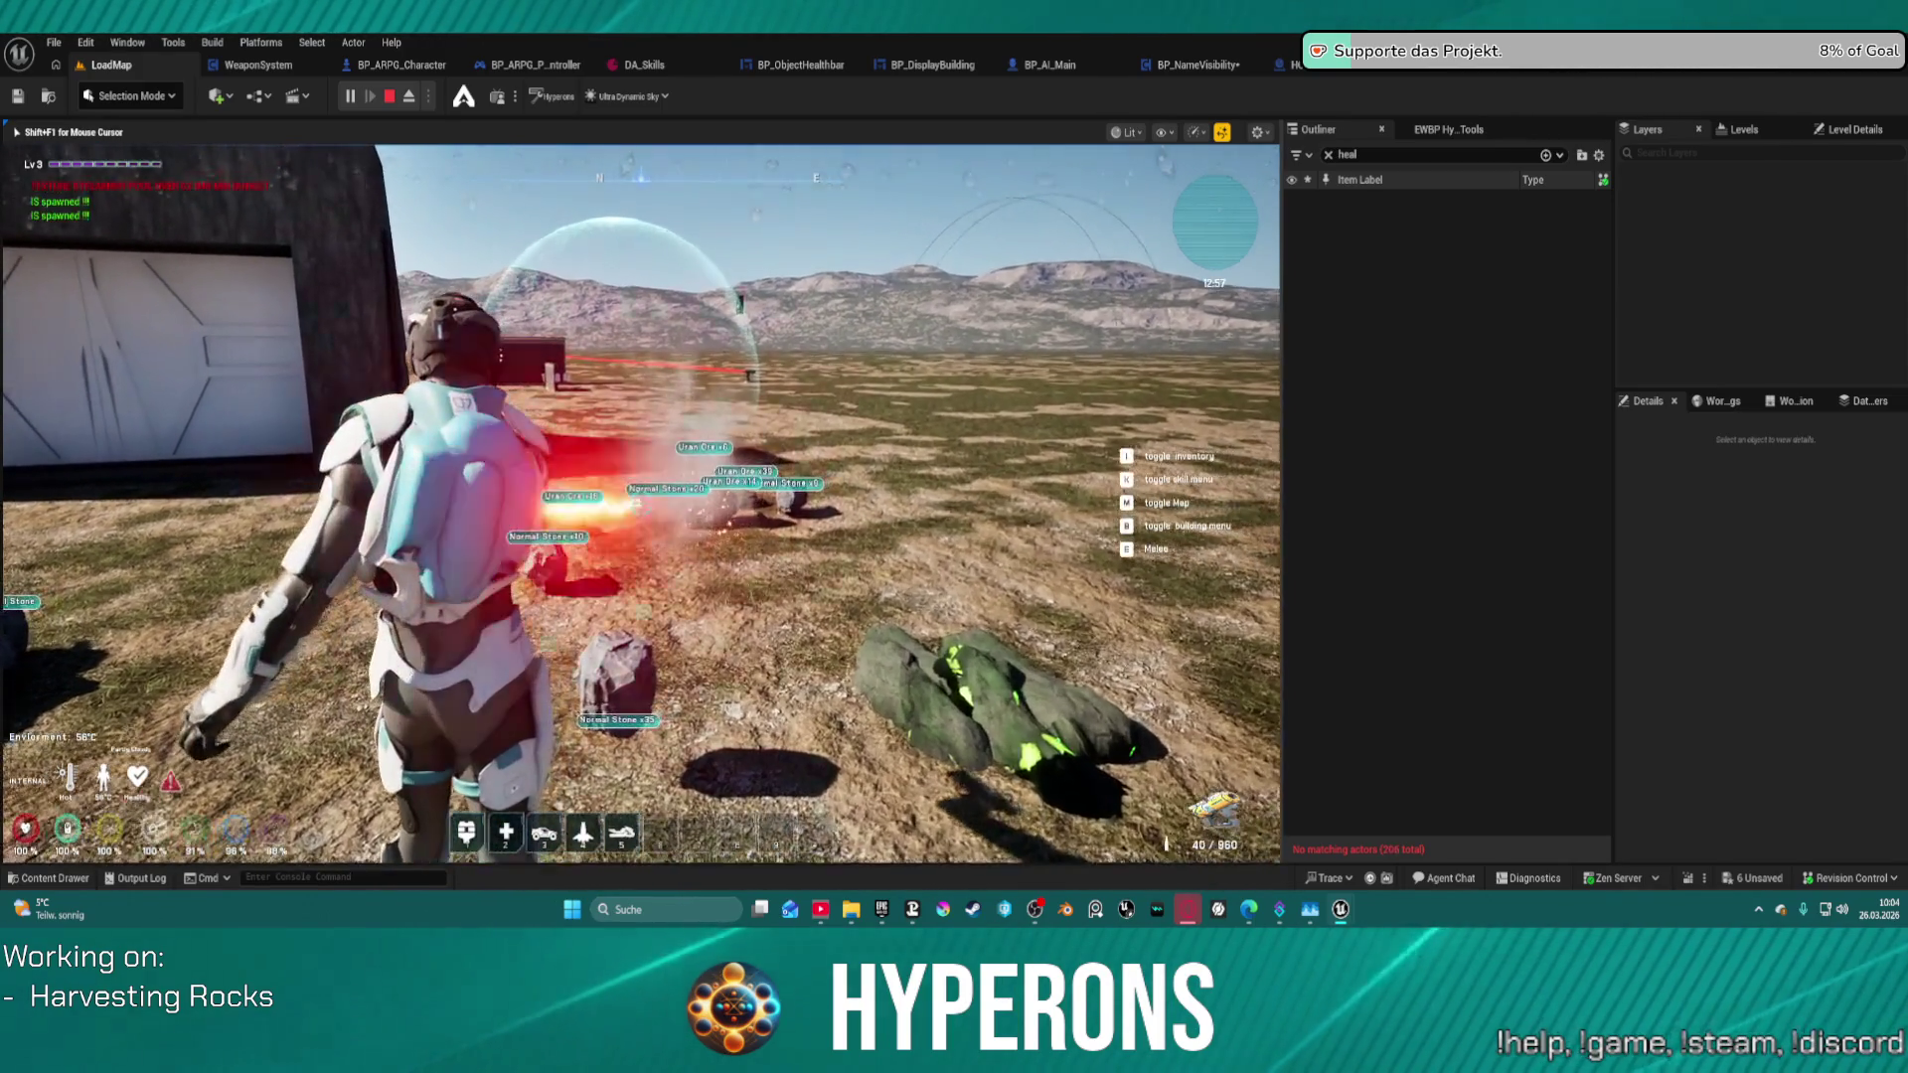
- Jump onto the building, climb back down to open ground, and stop the play session
{"action": "key", "text": "w"}
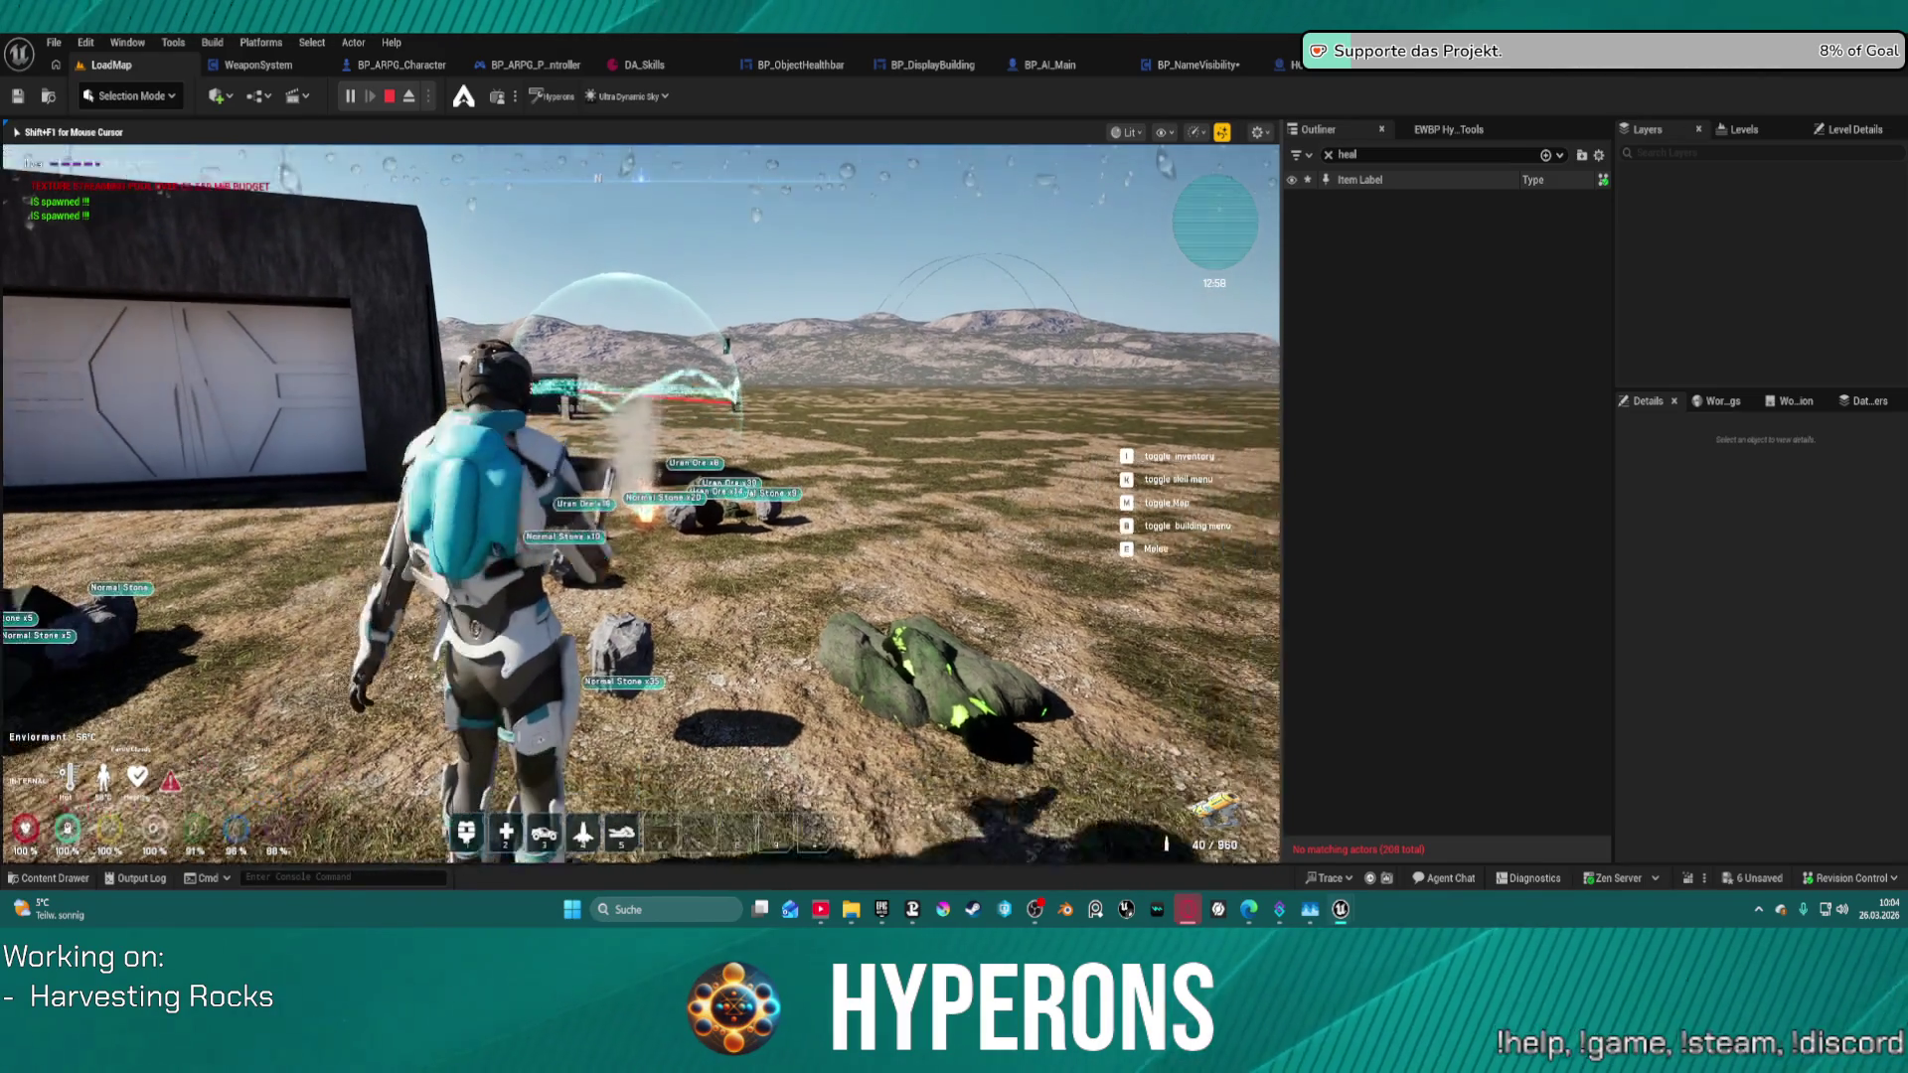
{"action": "key", "text": "space"}
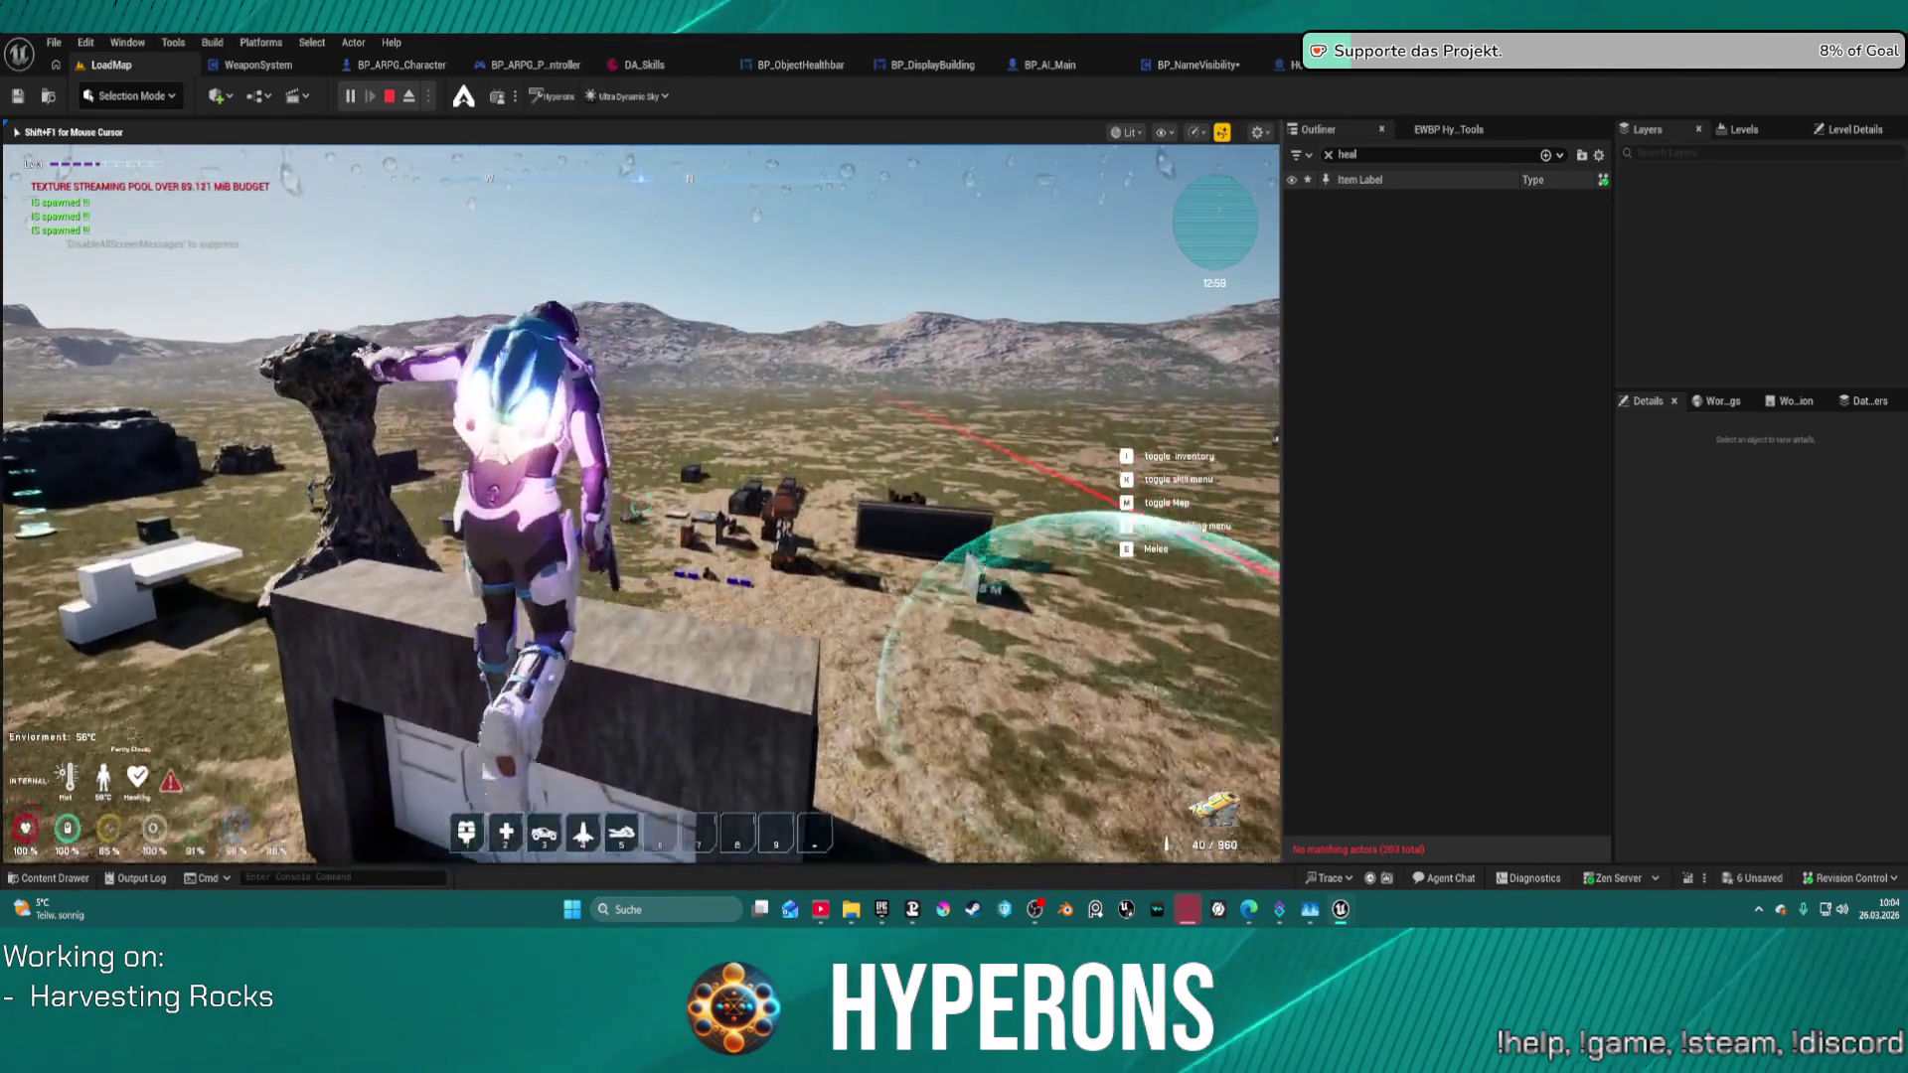
{"action": "key", "text": "w"}
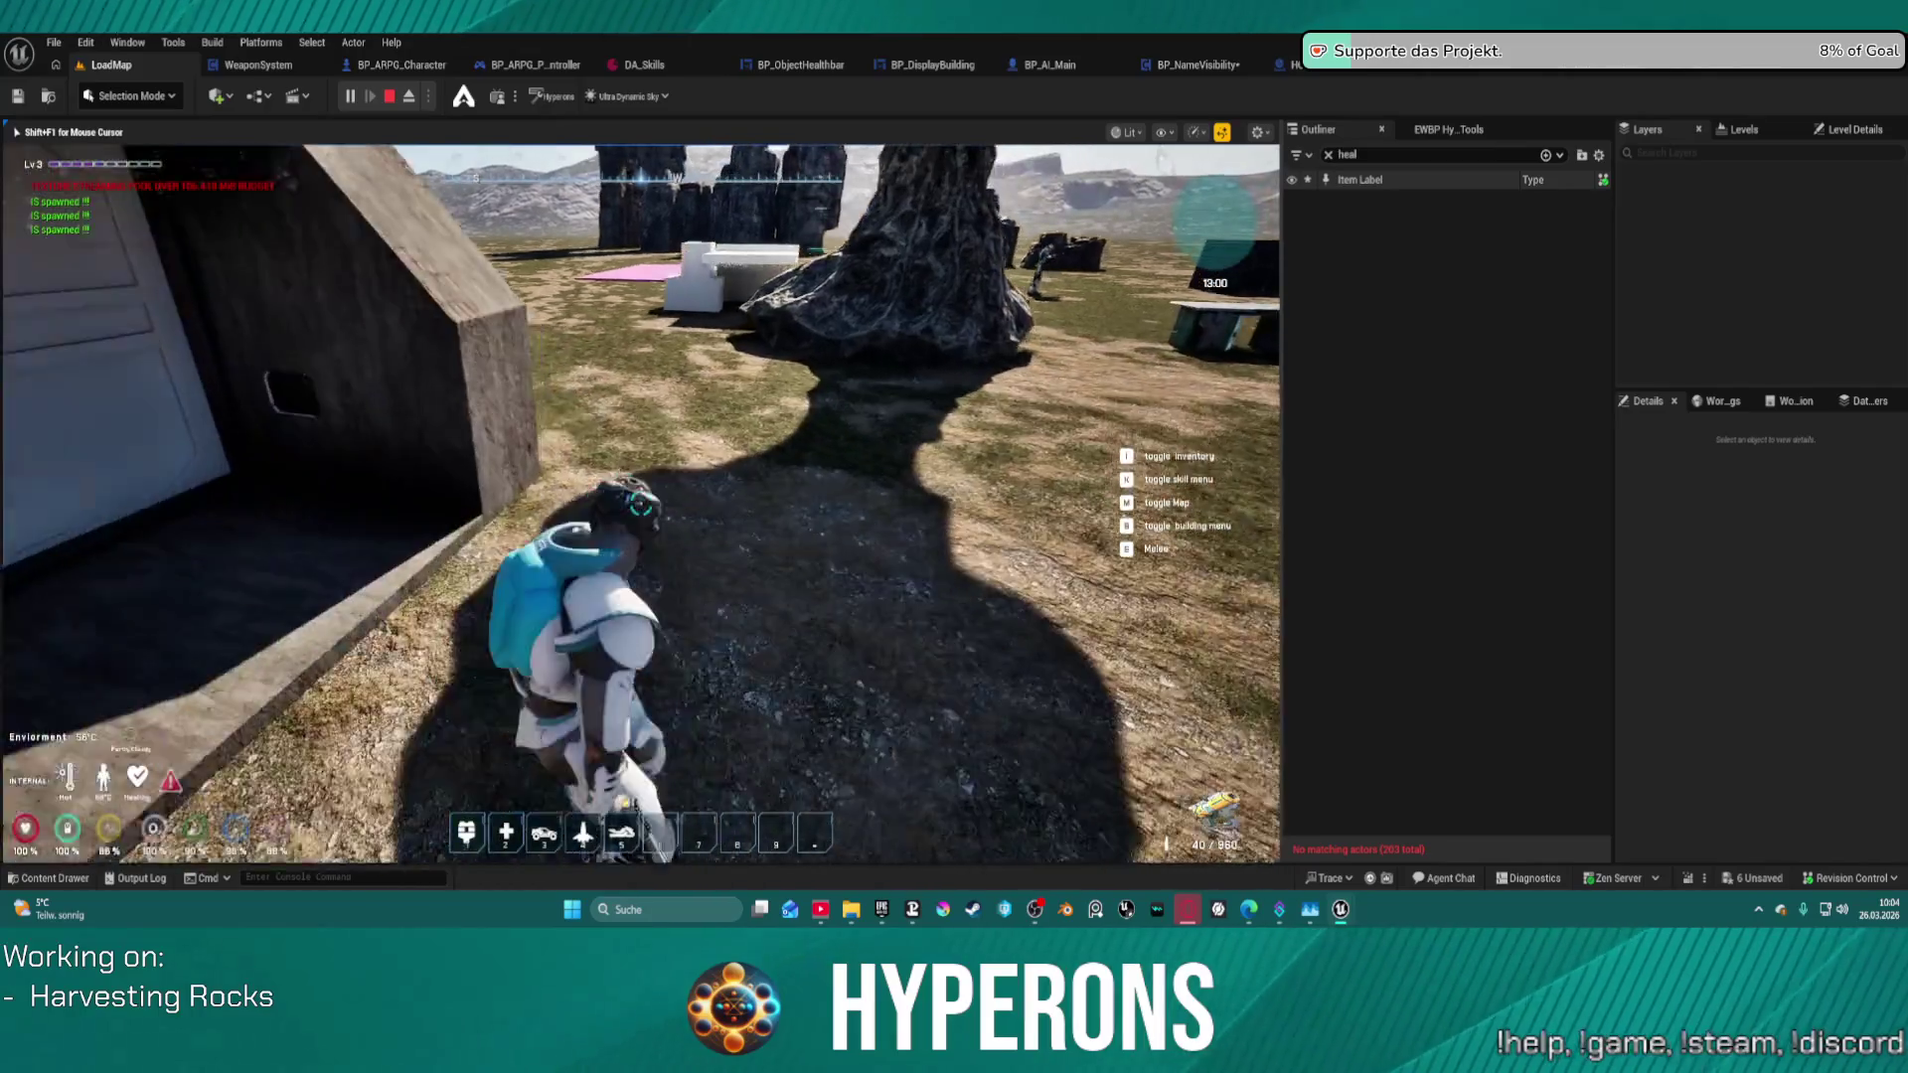
{"action": "key", "text": "w"}
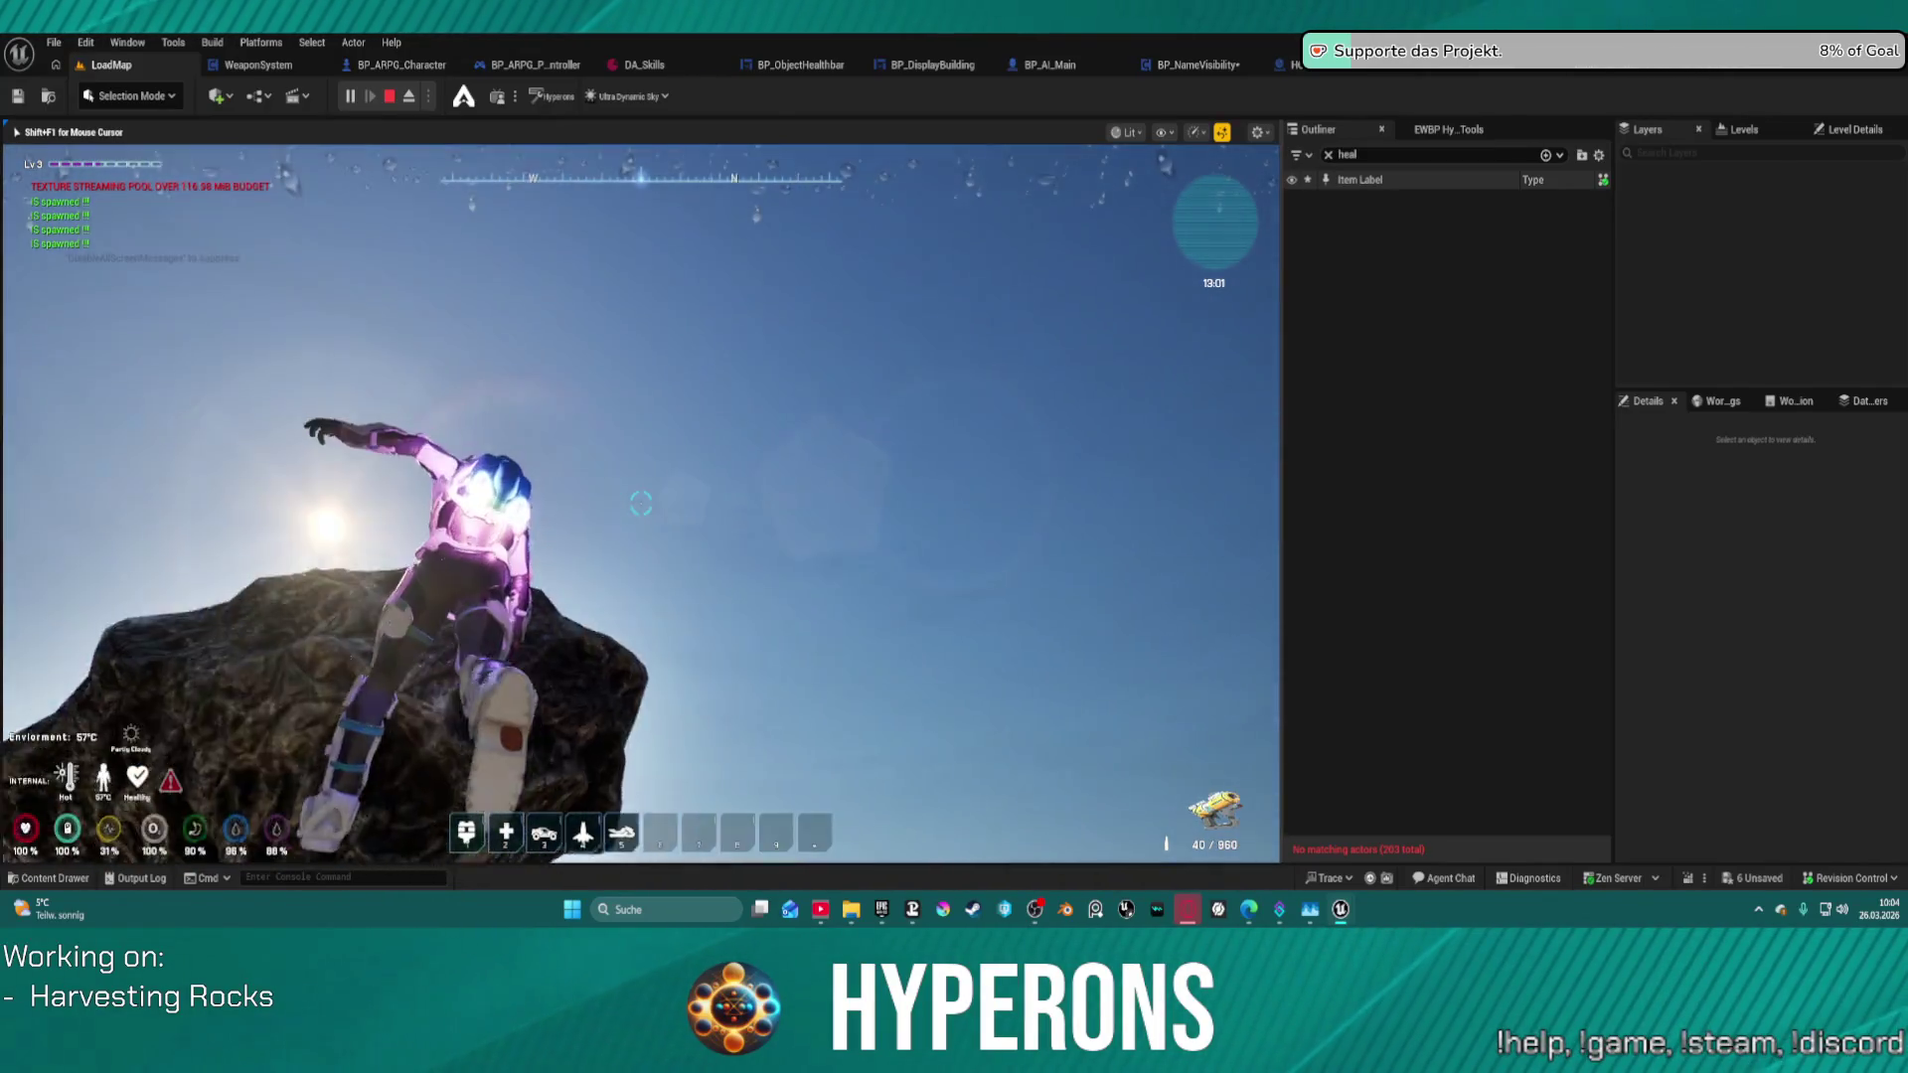
{"action": "key", "text": "w"}
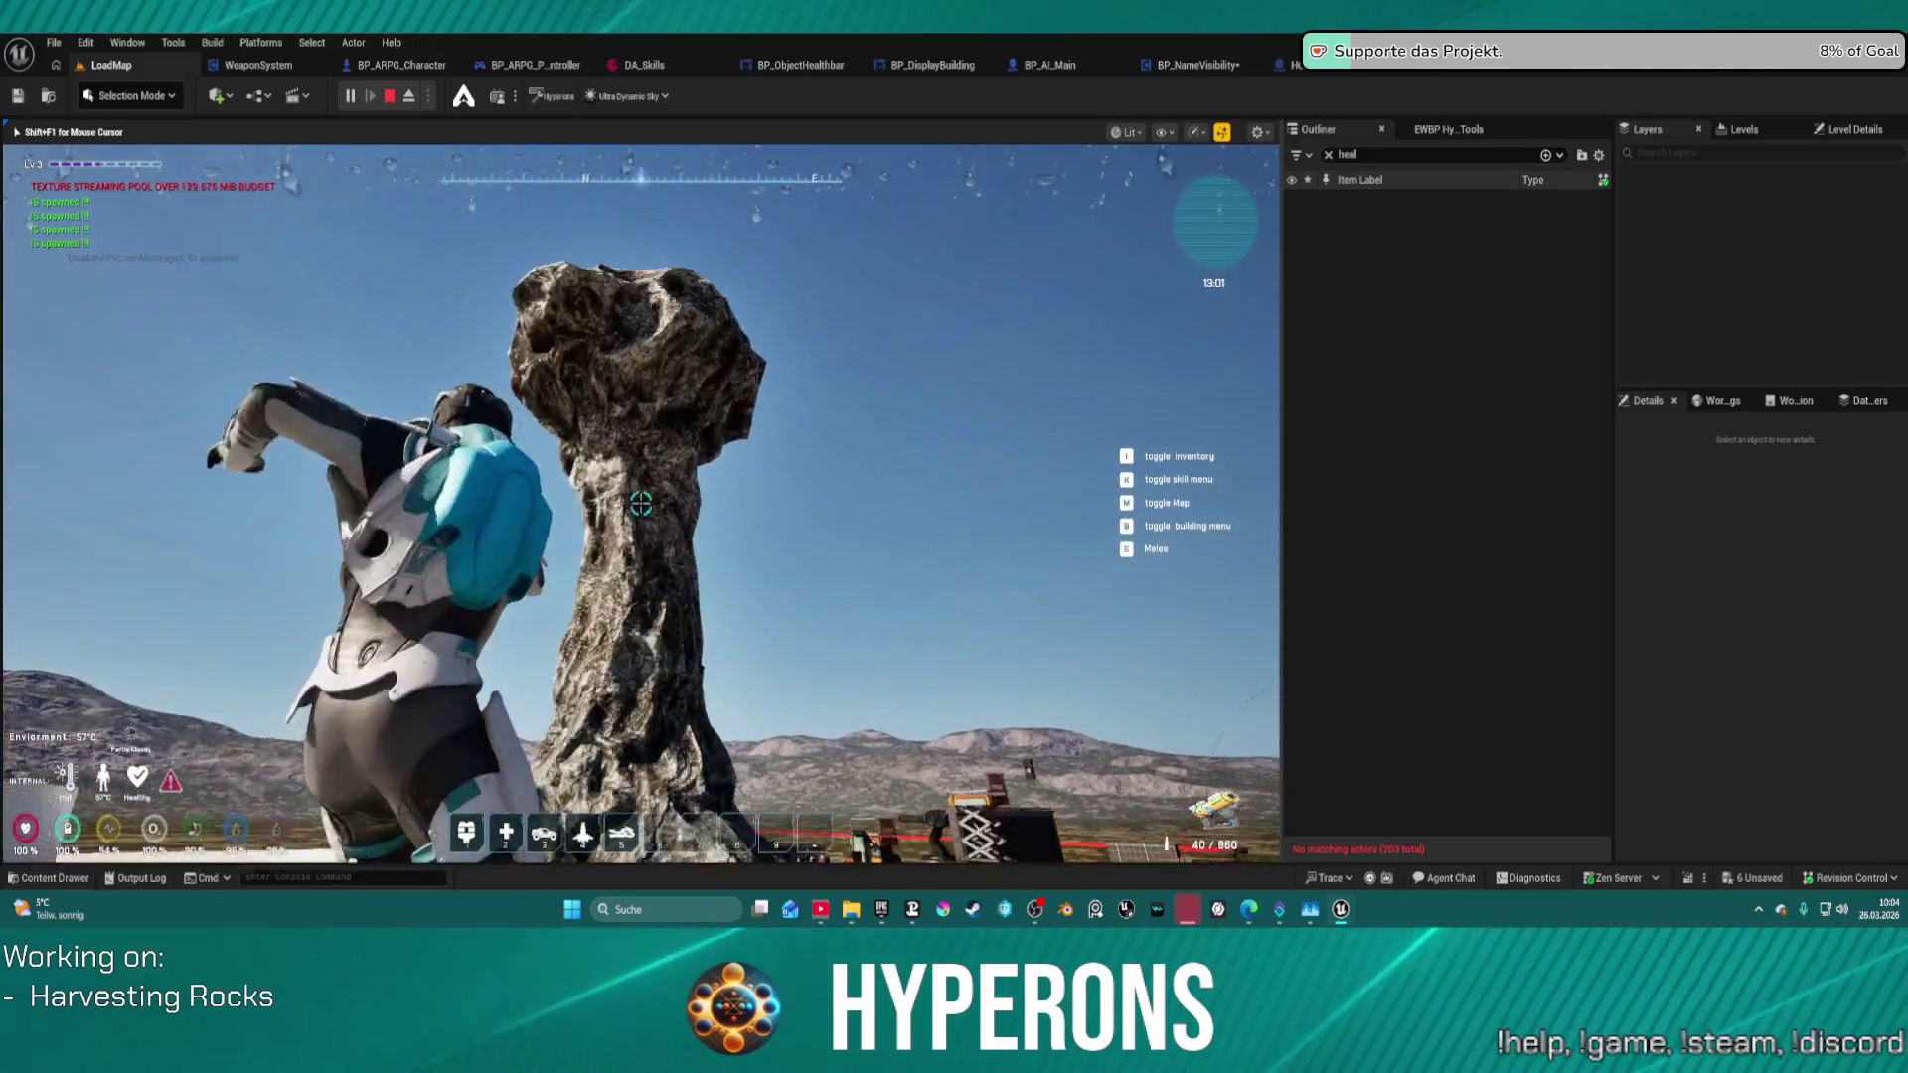
{"action": "key", "text": "Escape"}
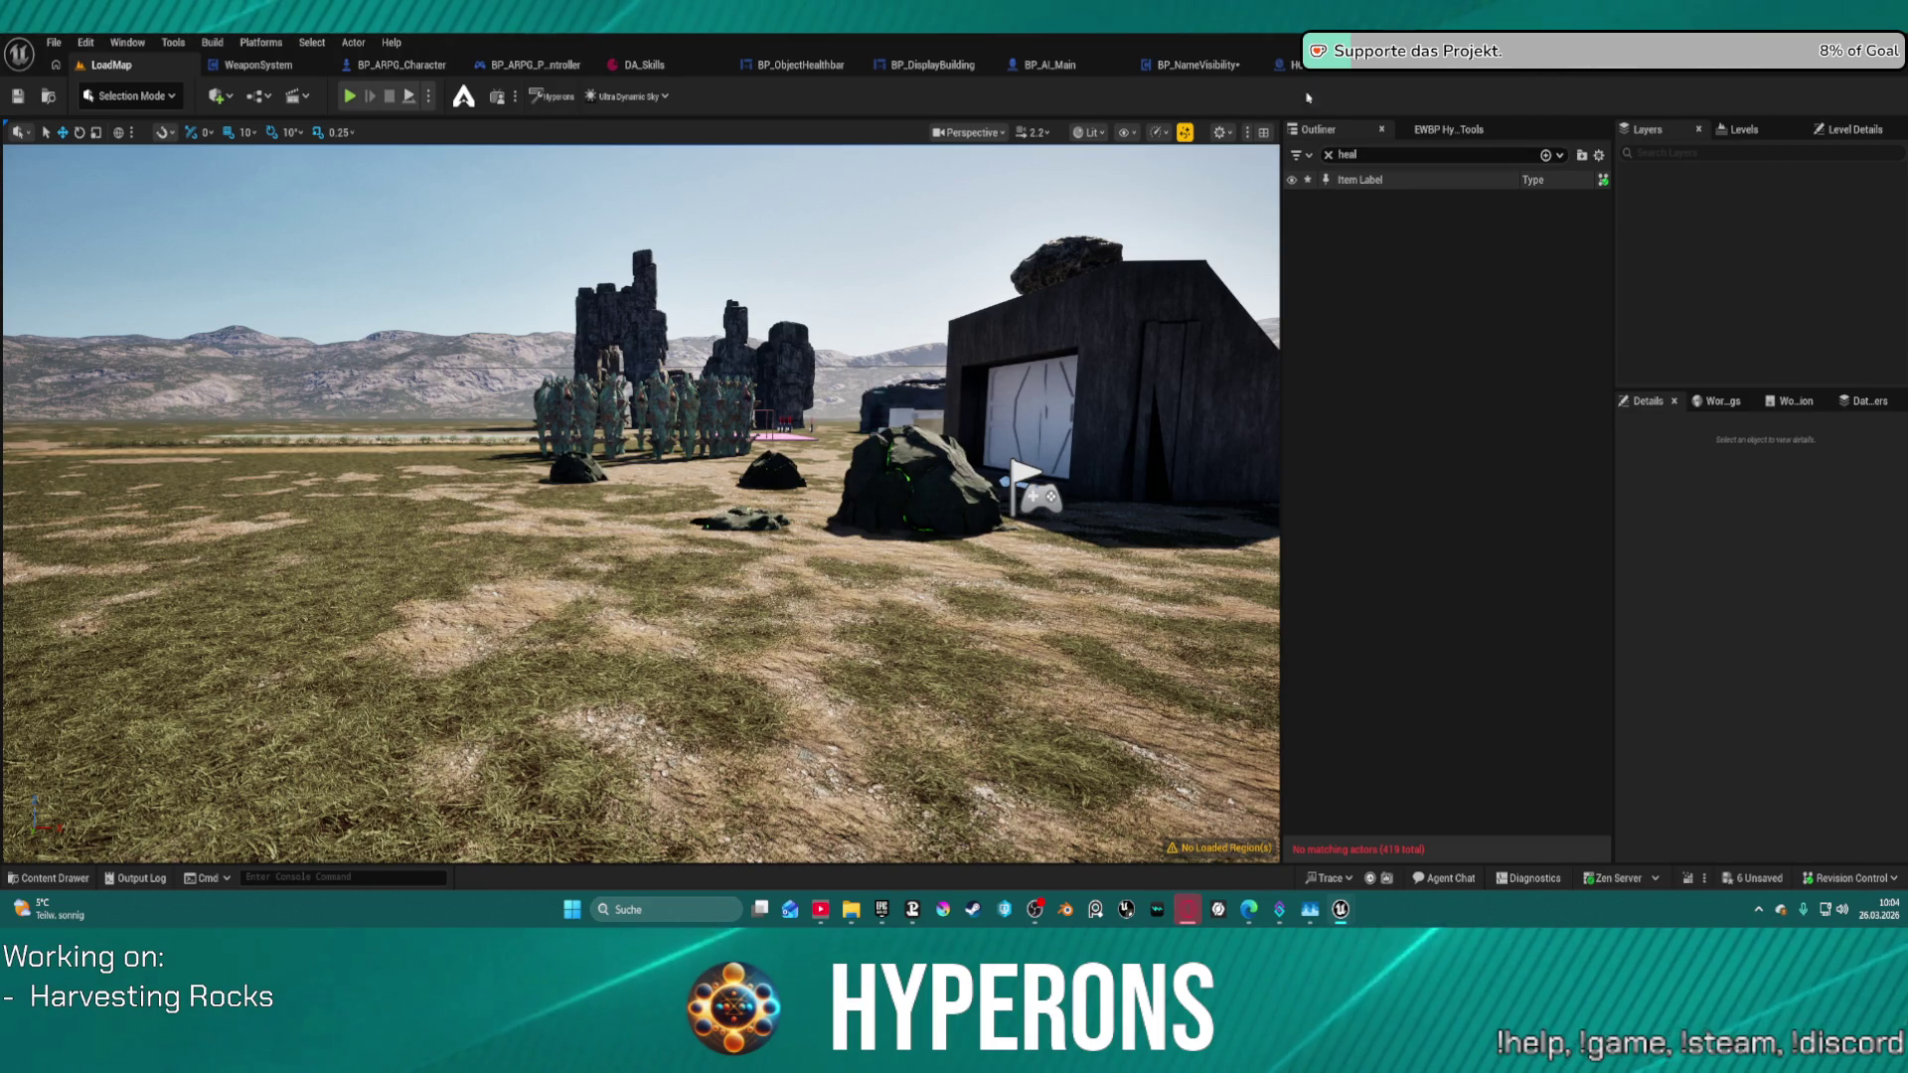
- Check BPChild_HarvestObject's EventGraph, then switch back to BP_RandomSpawner's EventGraph
{"action": "left_click", "coordinate": [1460, 77]}
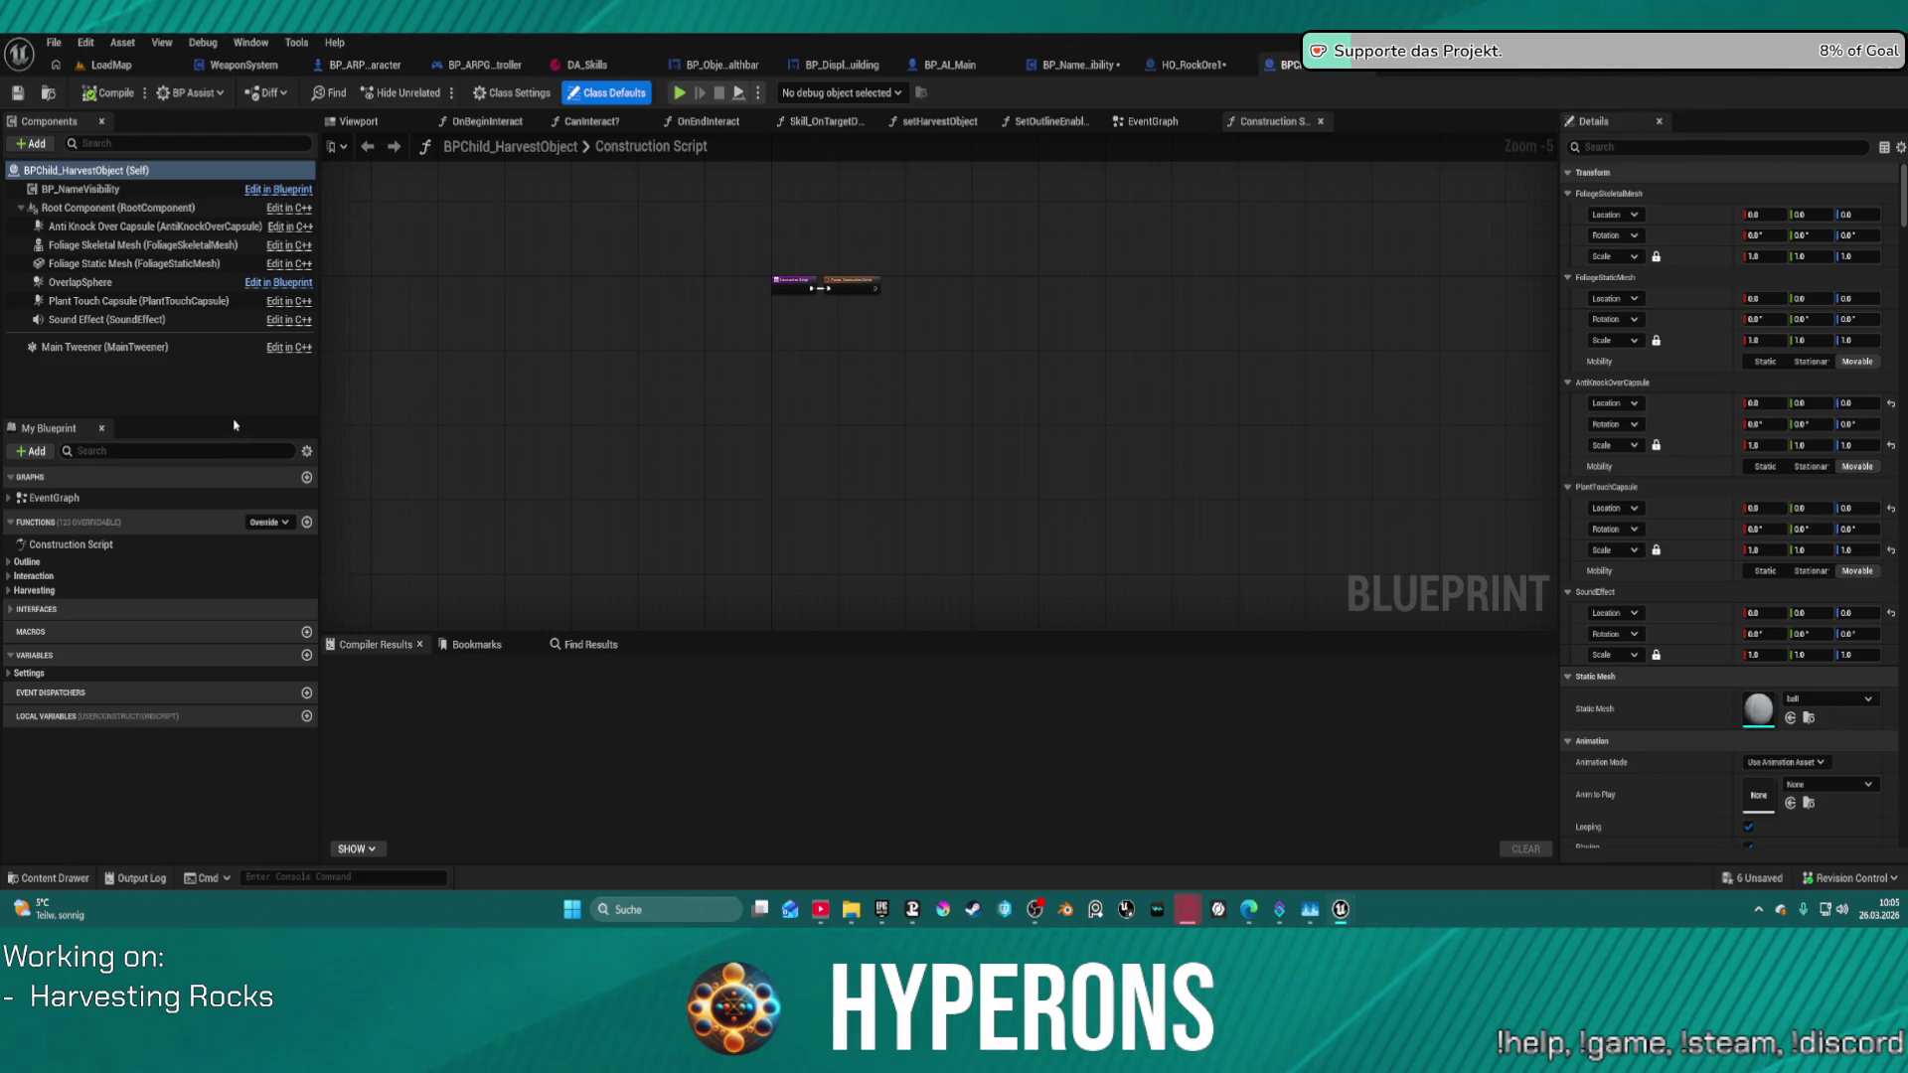
{"action": "left_click", "coordinate": [1148, 121]}
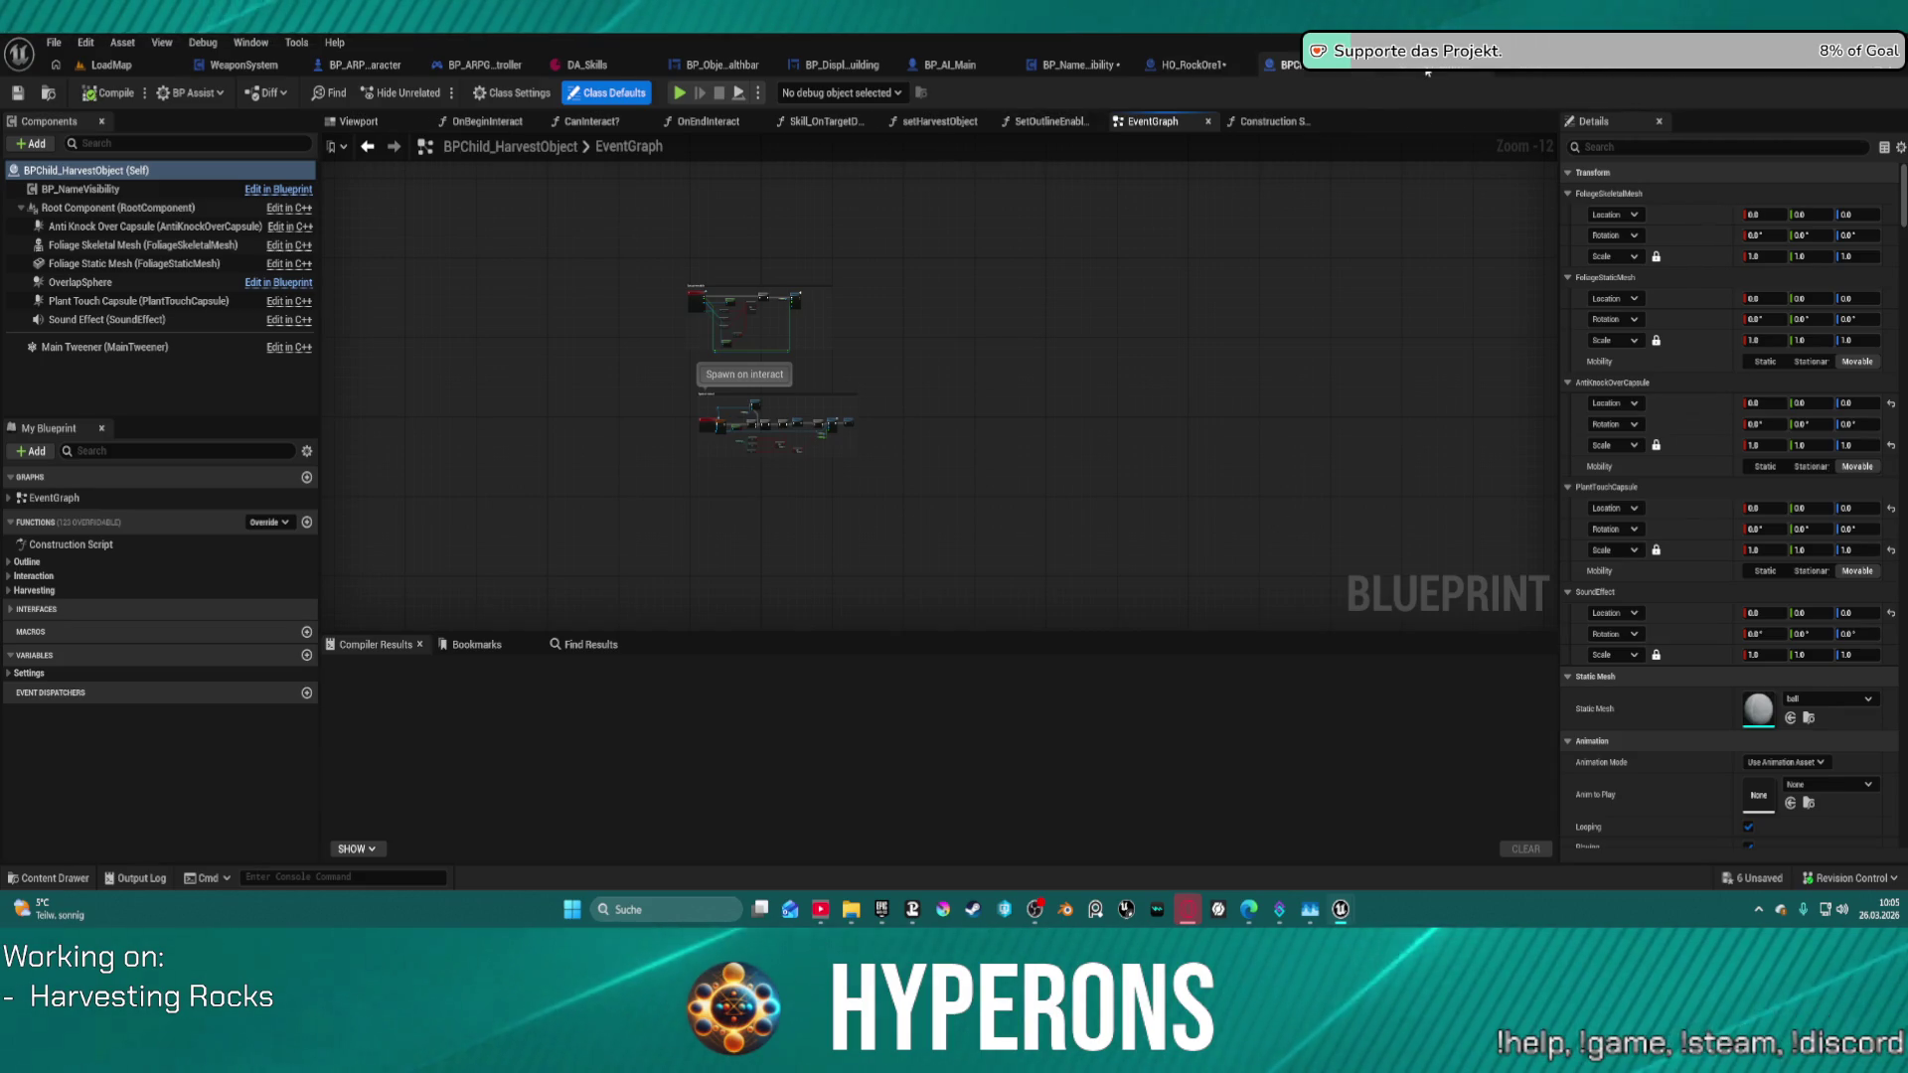
{"action": "key", "text": "alt+Tab"}
- Inspect the Add Widget Component node's properties in the event graph
{"action": "scroll", "coordinate": [681, 370], "scroll_direction": "down", "scroll_amount": 2}
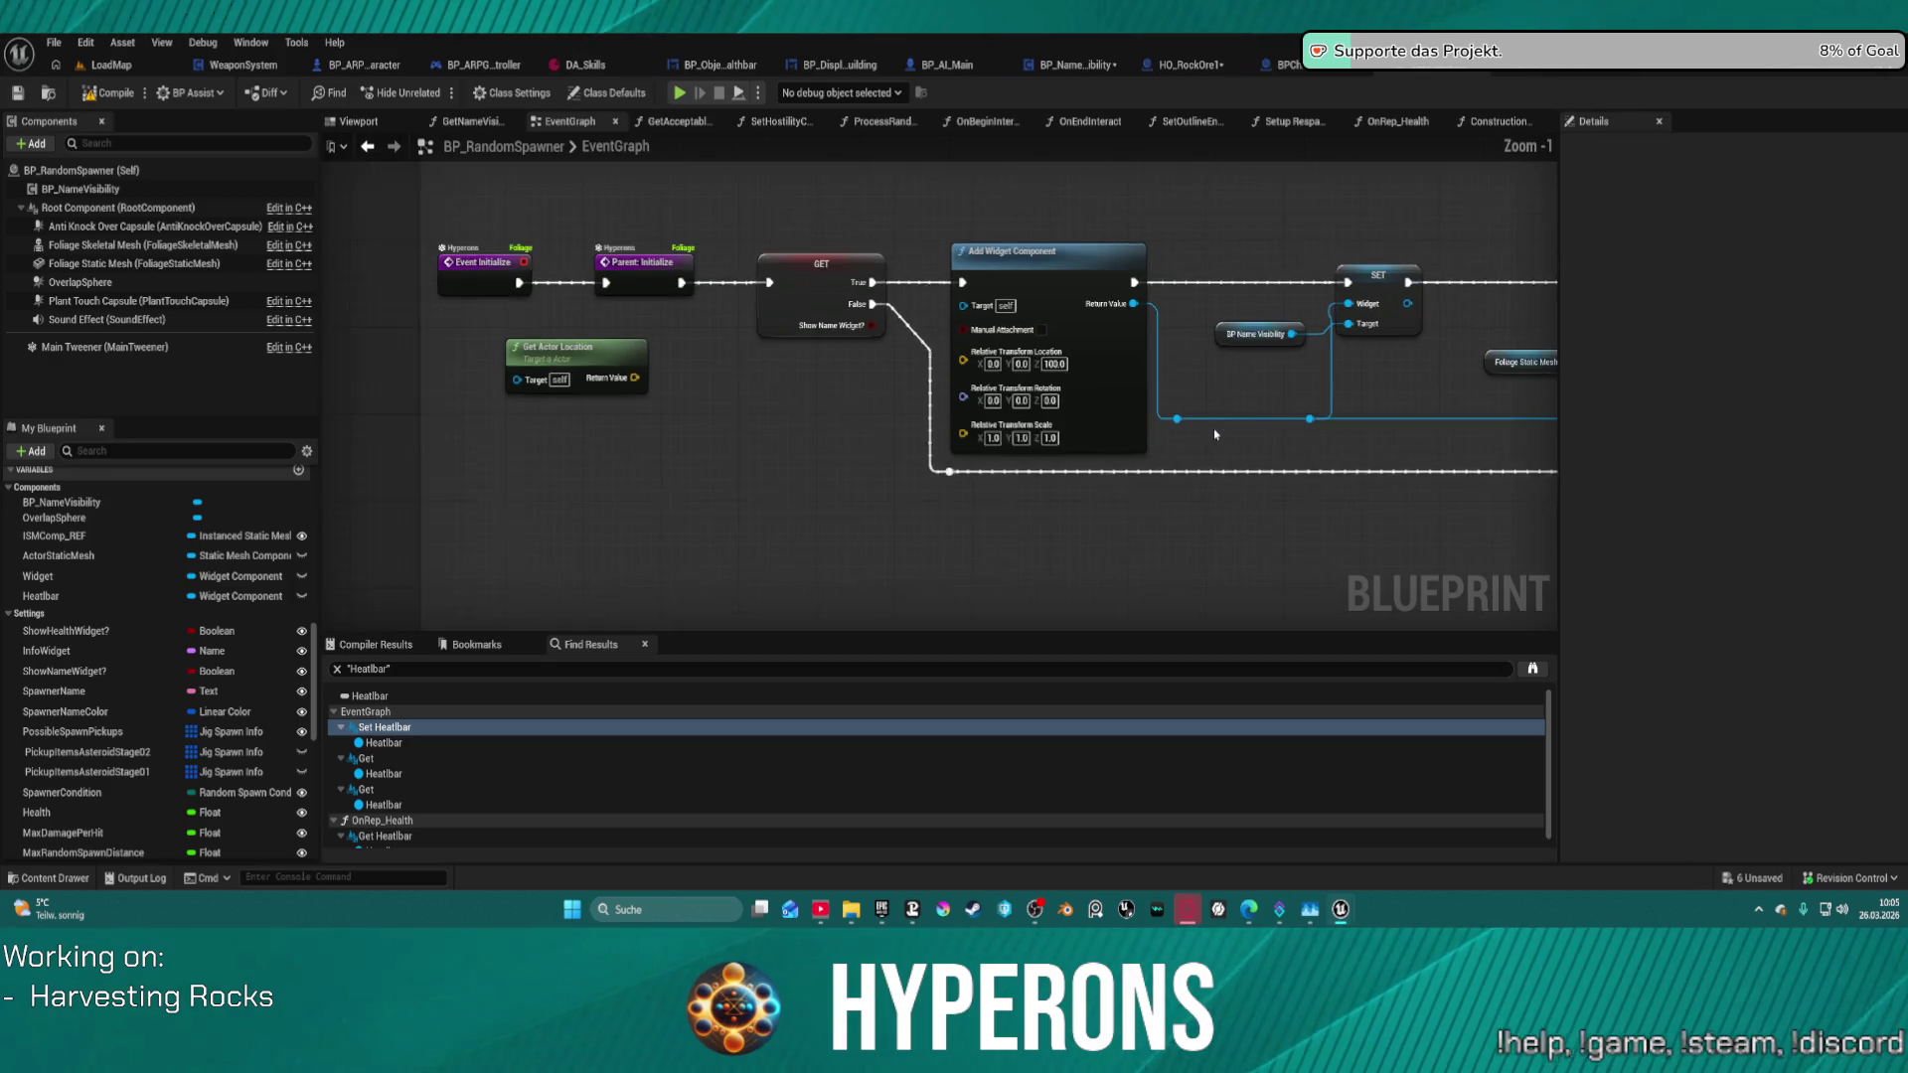
{"action": "mouse_move", "coordinate": [1338, 389]}
{"action": "left_mouse_down"}
{"action": "mouse_move", "coordinate": [716, 388]}
{"action": "mouse_move", "coordinate": [1500, 409]}
{"action": "left_mouse_up"}
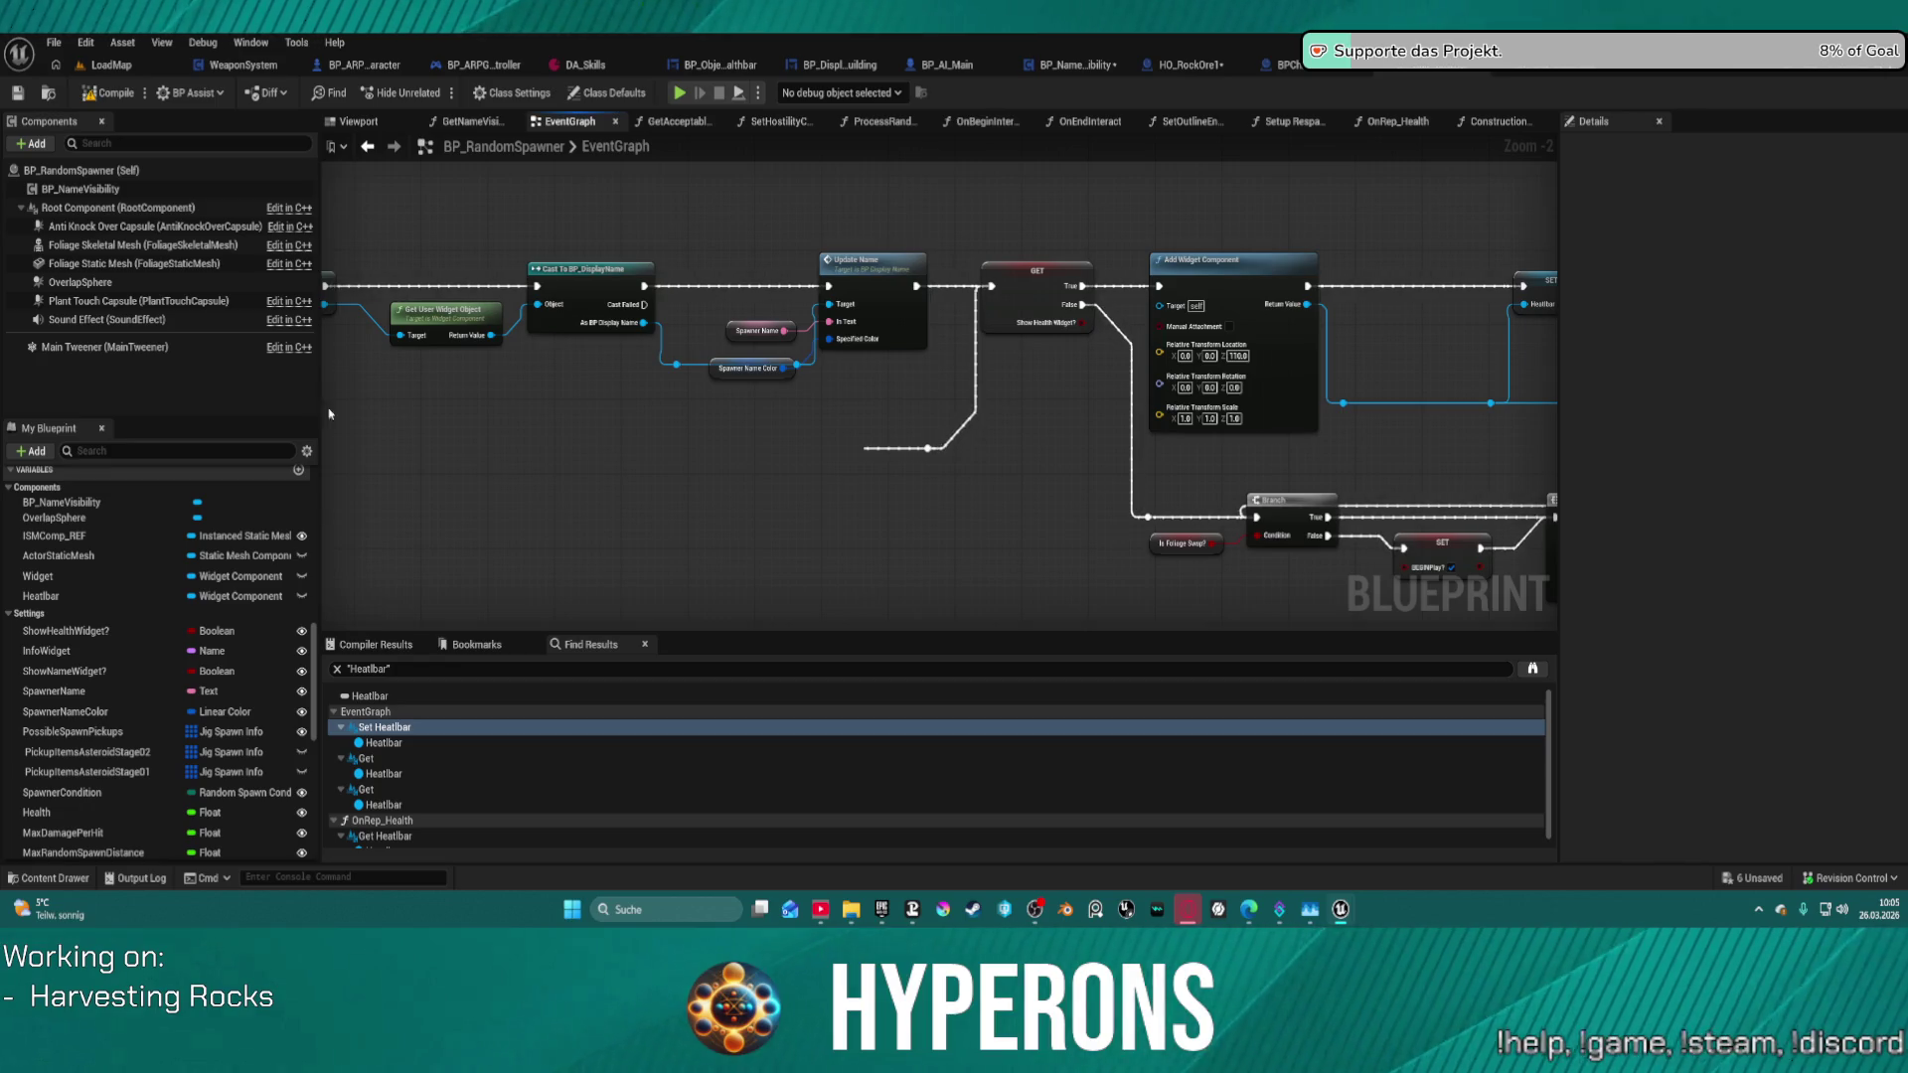
{"action": "scroll", "coordinate": [1183, 392], "scroll_direction": "down", "scroll_amount": 3}
{"action": "left_click_drag", "start_coordinate": [1182, 392], "coordinate": [694, 416]}
{"action": "left_click", "coordinate": [622, 339]}
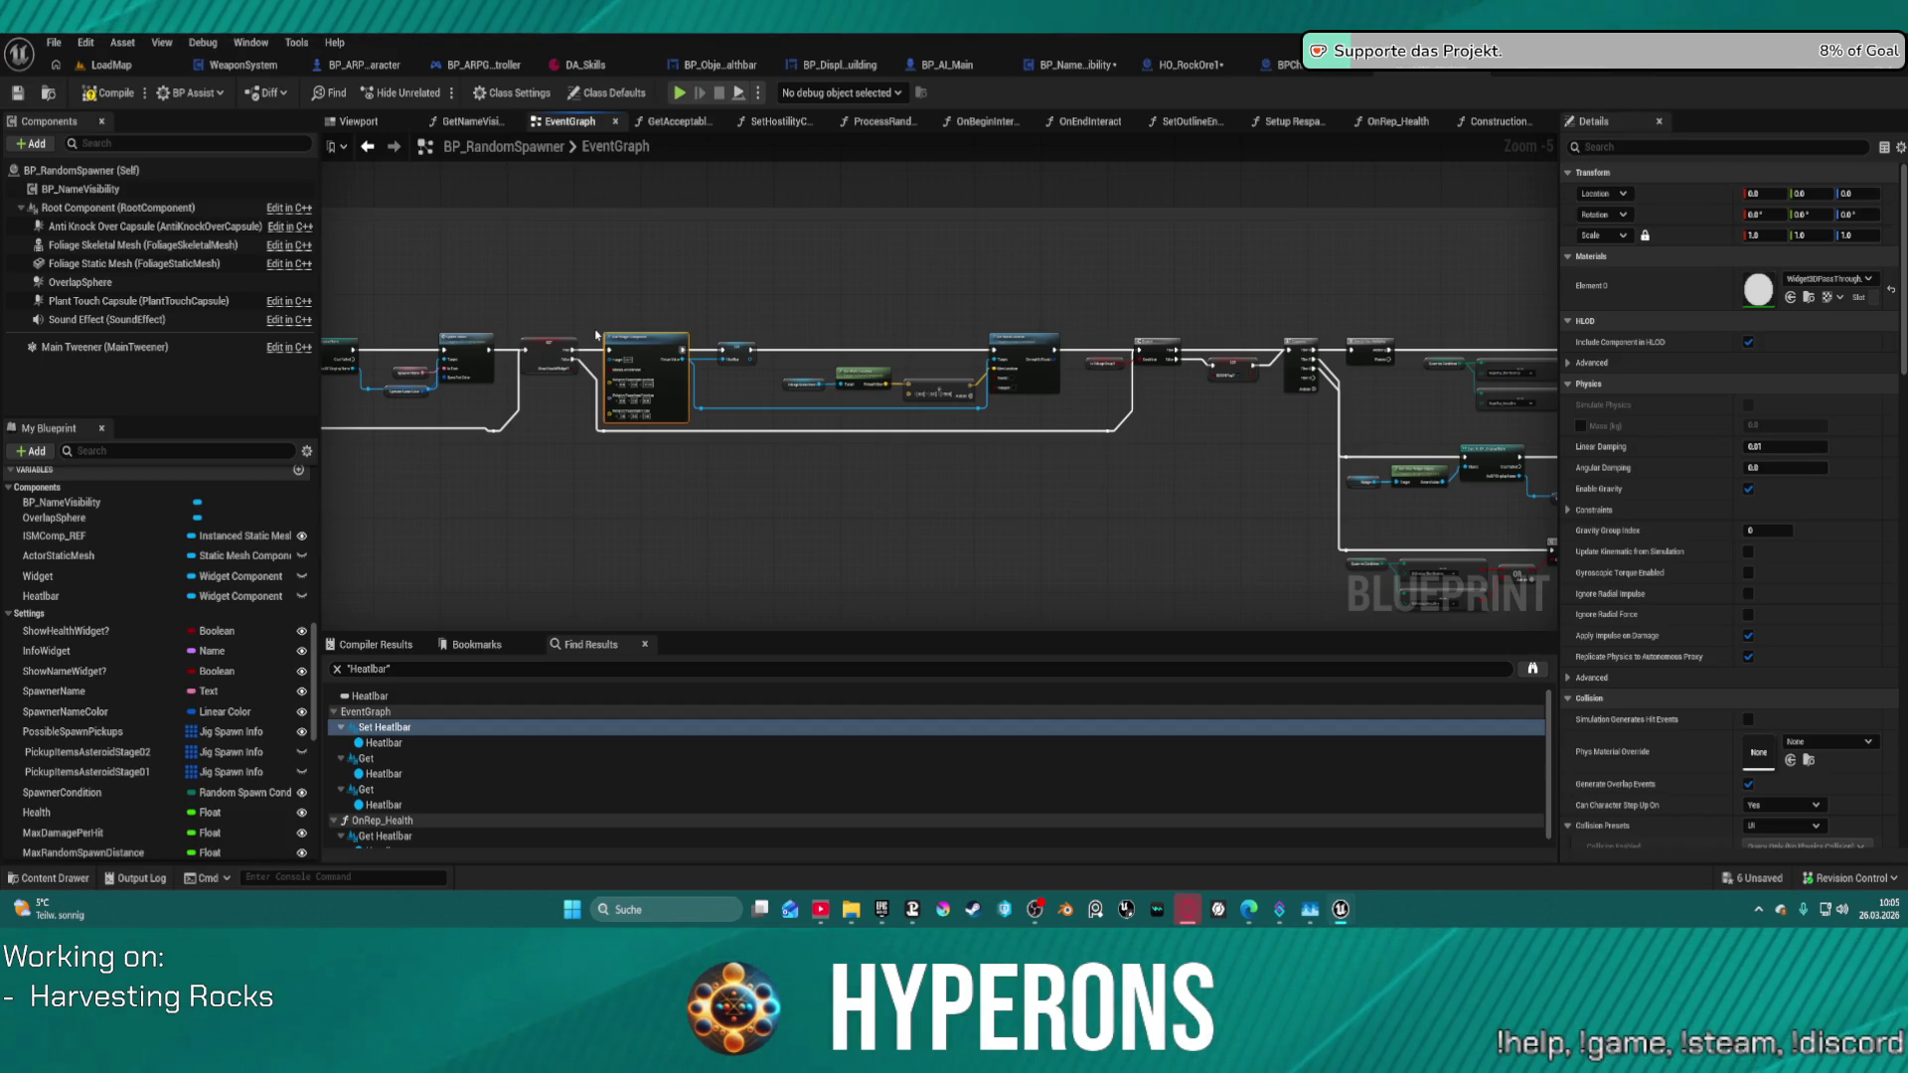
- Review the Update Name, Cast To BP_DisplayName, Set Heatbar and Set World Location nodes
{"action": "scroll", "coordinate": [596, 375], "scroll_direction": "up", "scroll_amount": 6}
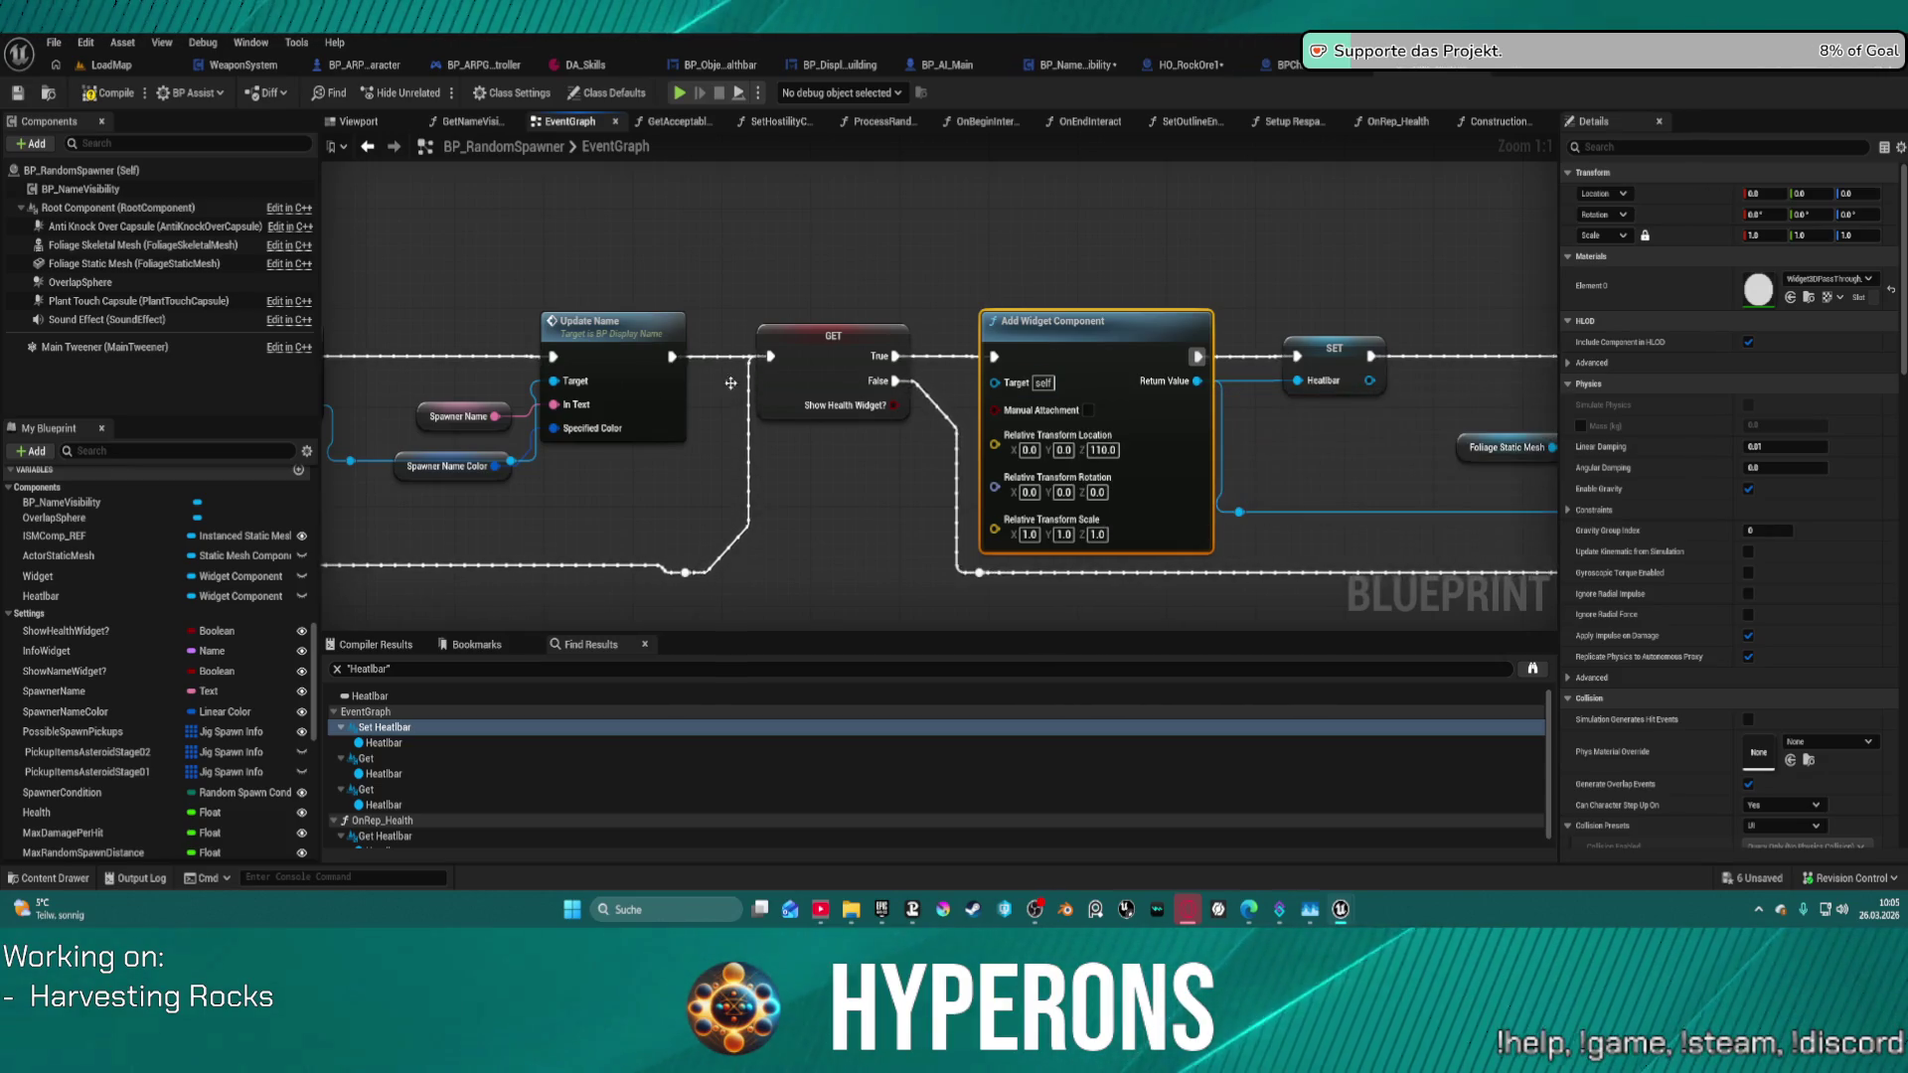
{"action": "left_click_drag", "start_coordinate": [759, 266], "coordinate": [876, 247]}
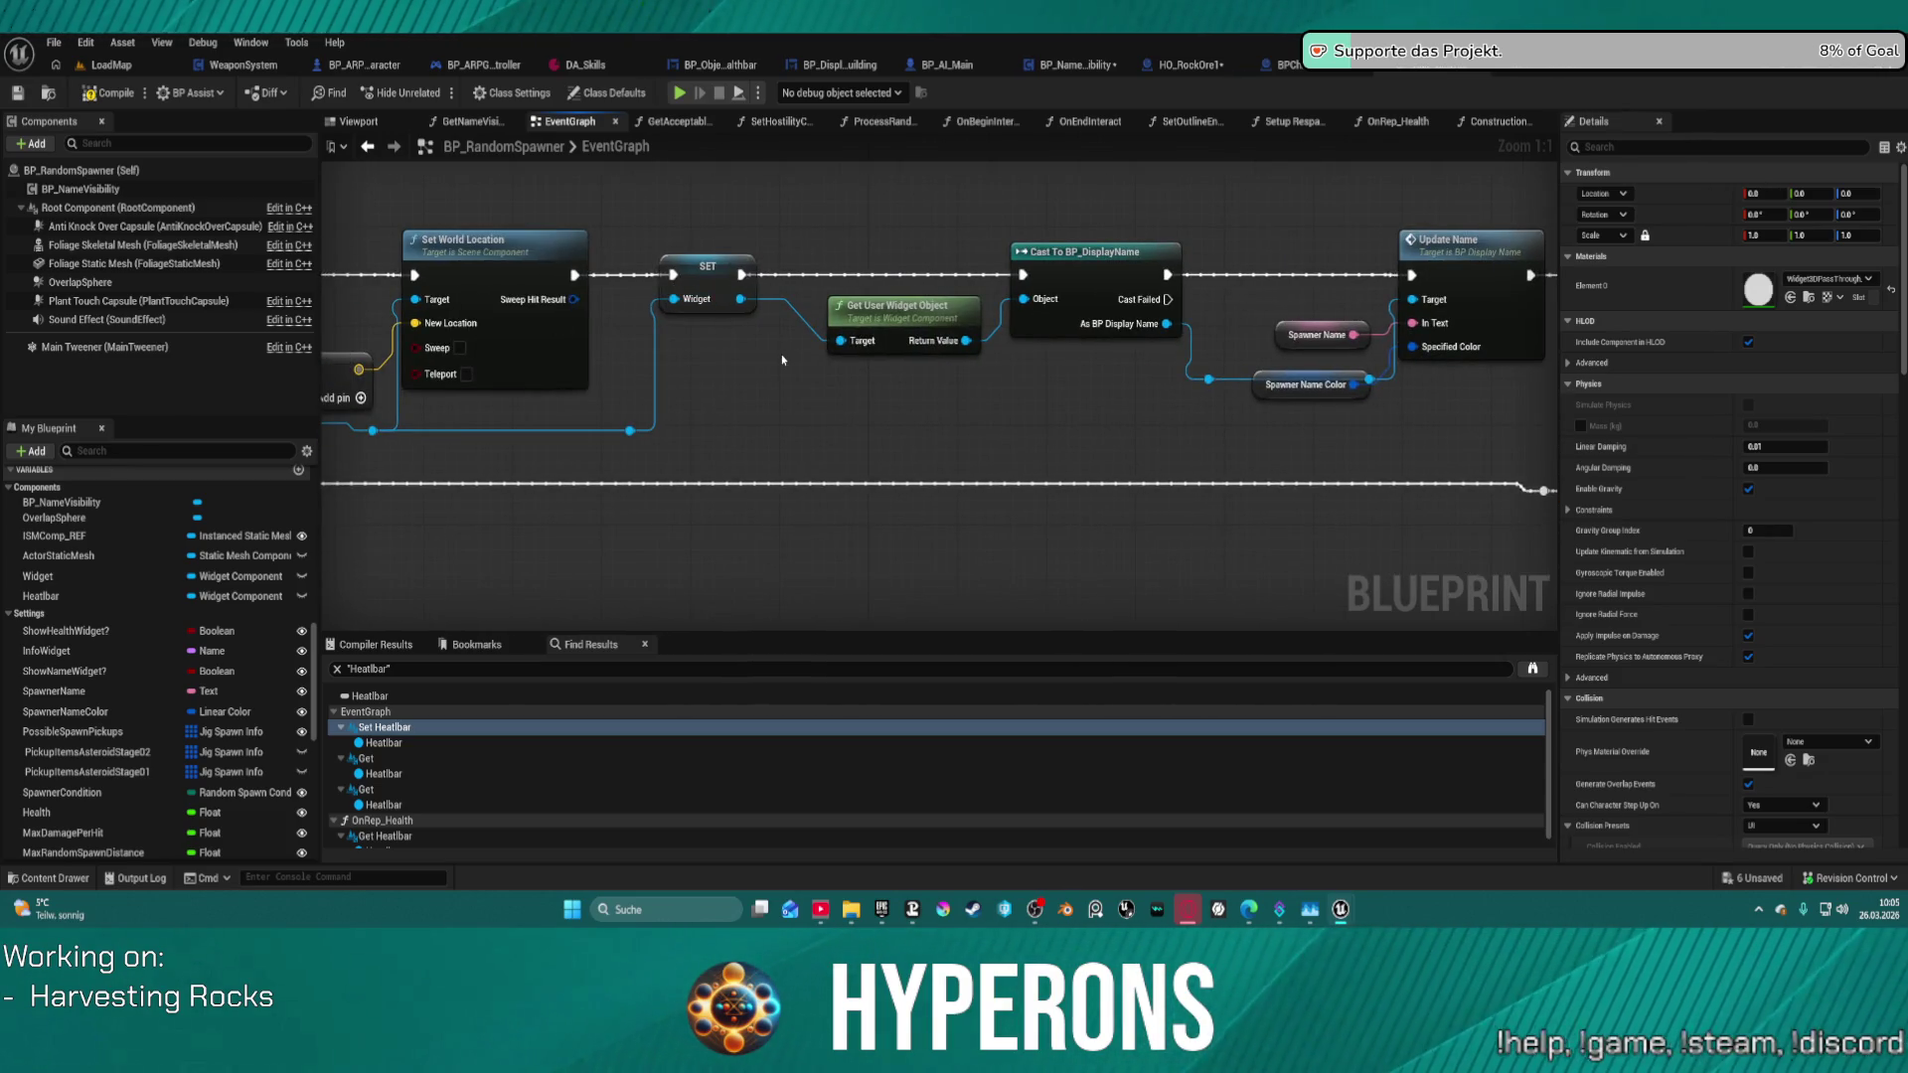
{"action": "mouse_move", "coordinate": [782, 360]}
{"action": "left_mouse_down"}
{"action": "mouse_move", "coordinate": [1540, 488]}
{"action": "mouse_move", "coordinate": [1600, 511]}
{"action": "mouse_move", "coordinate": [1160, 481]}
{"action": "mouse_move", "coordinate": [1408, 471]}
{"action": "mouse_move", "coordinate": [1631, 567]}
{"action": "left_mouse_up"}
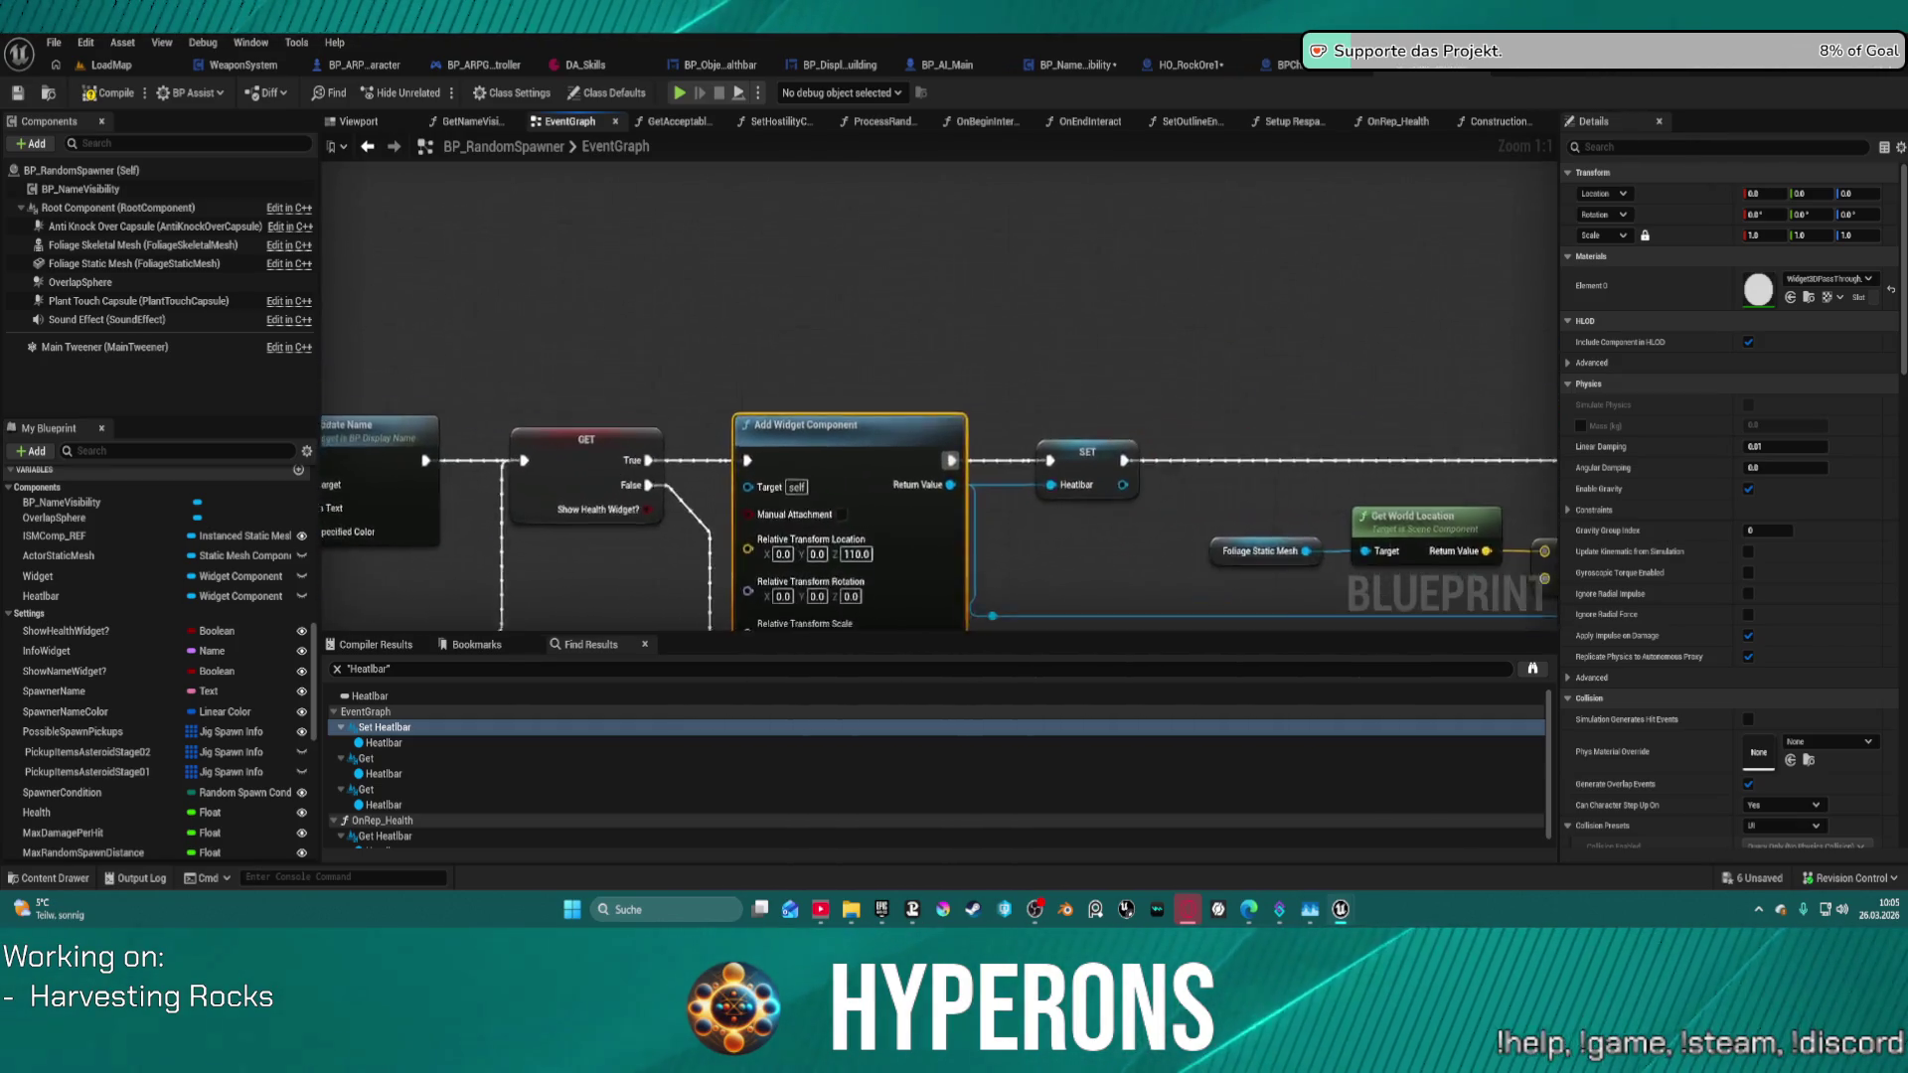
{"action": "left_click_drag", "start_coordinate": [573, 579], "coordinate": [323, 374]}
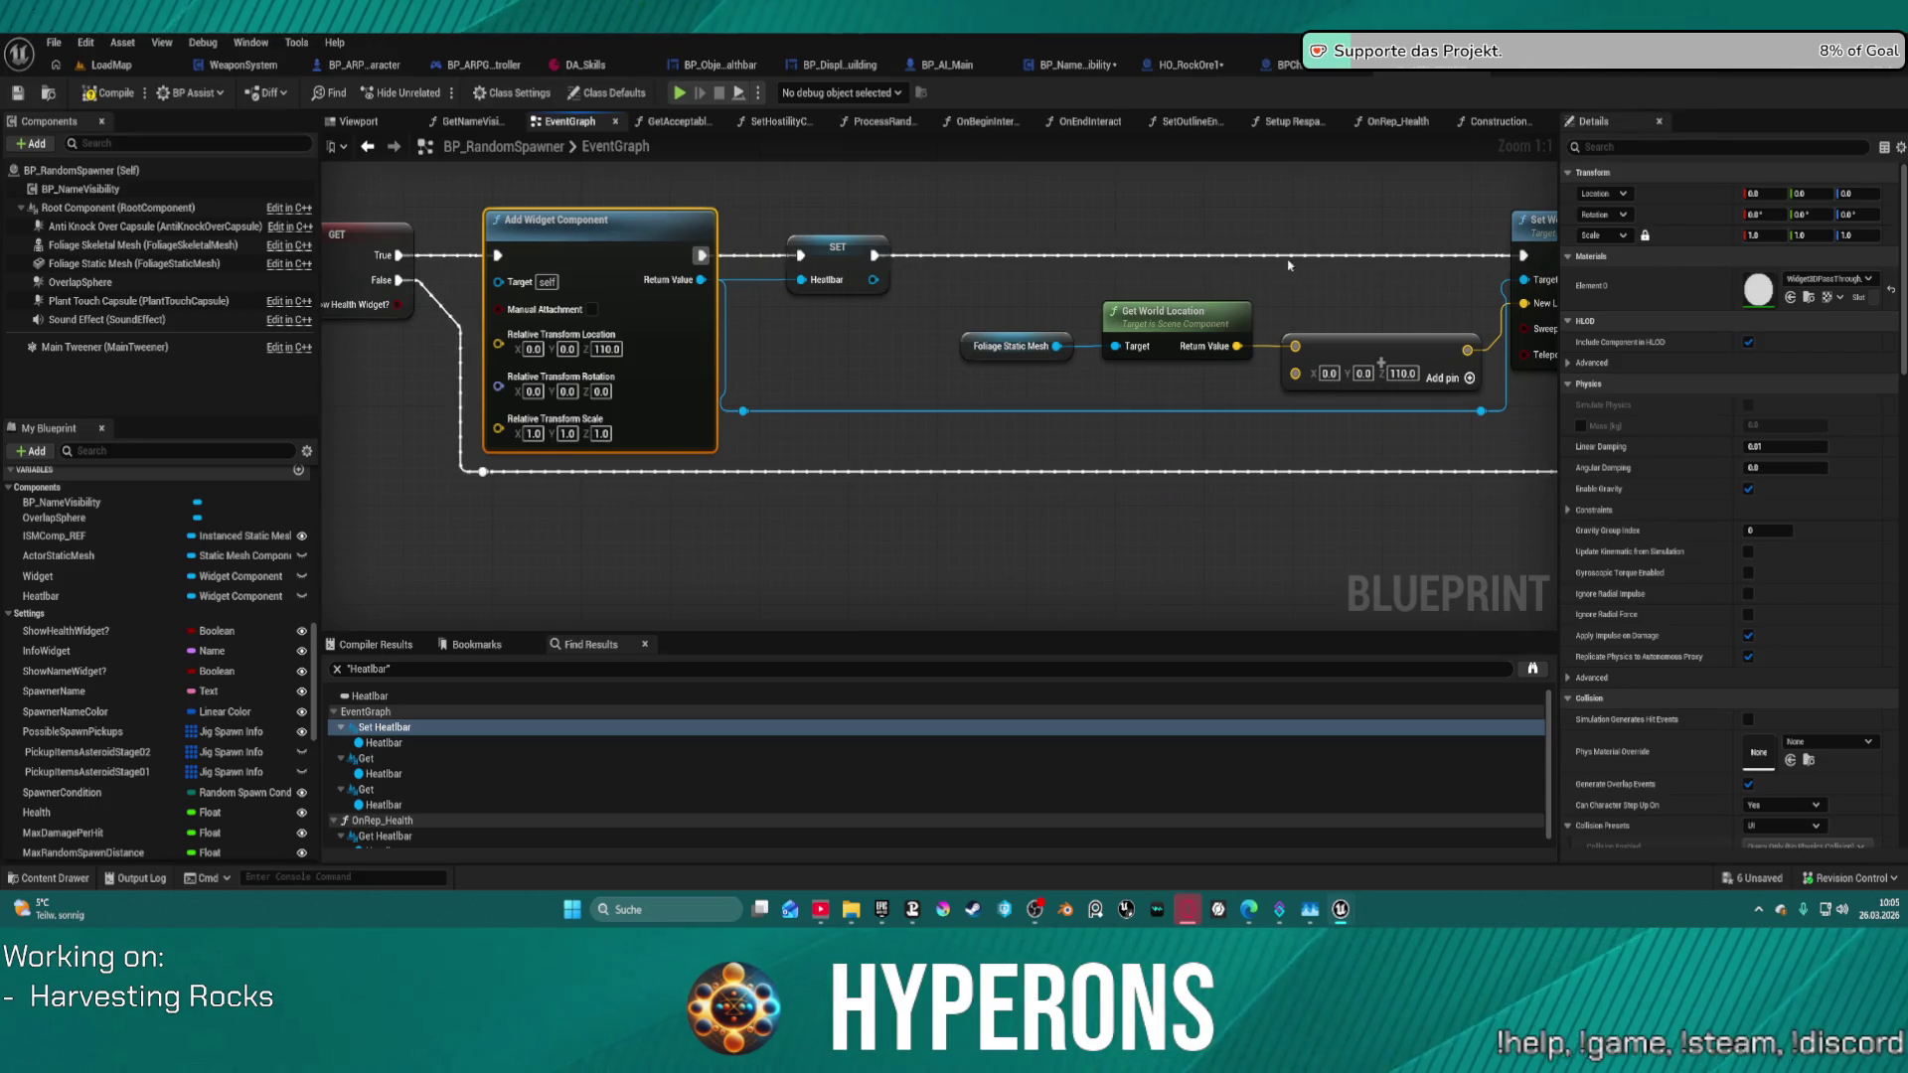
{"action": "left_click_drag", "start_coordinate": [1288, 264], "coordinate": [105, 255]}
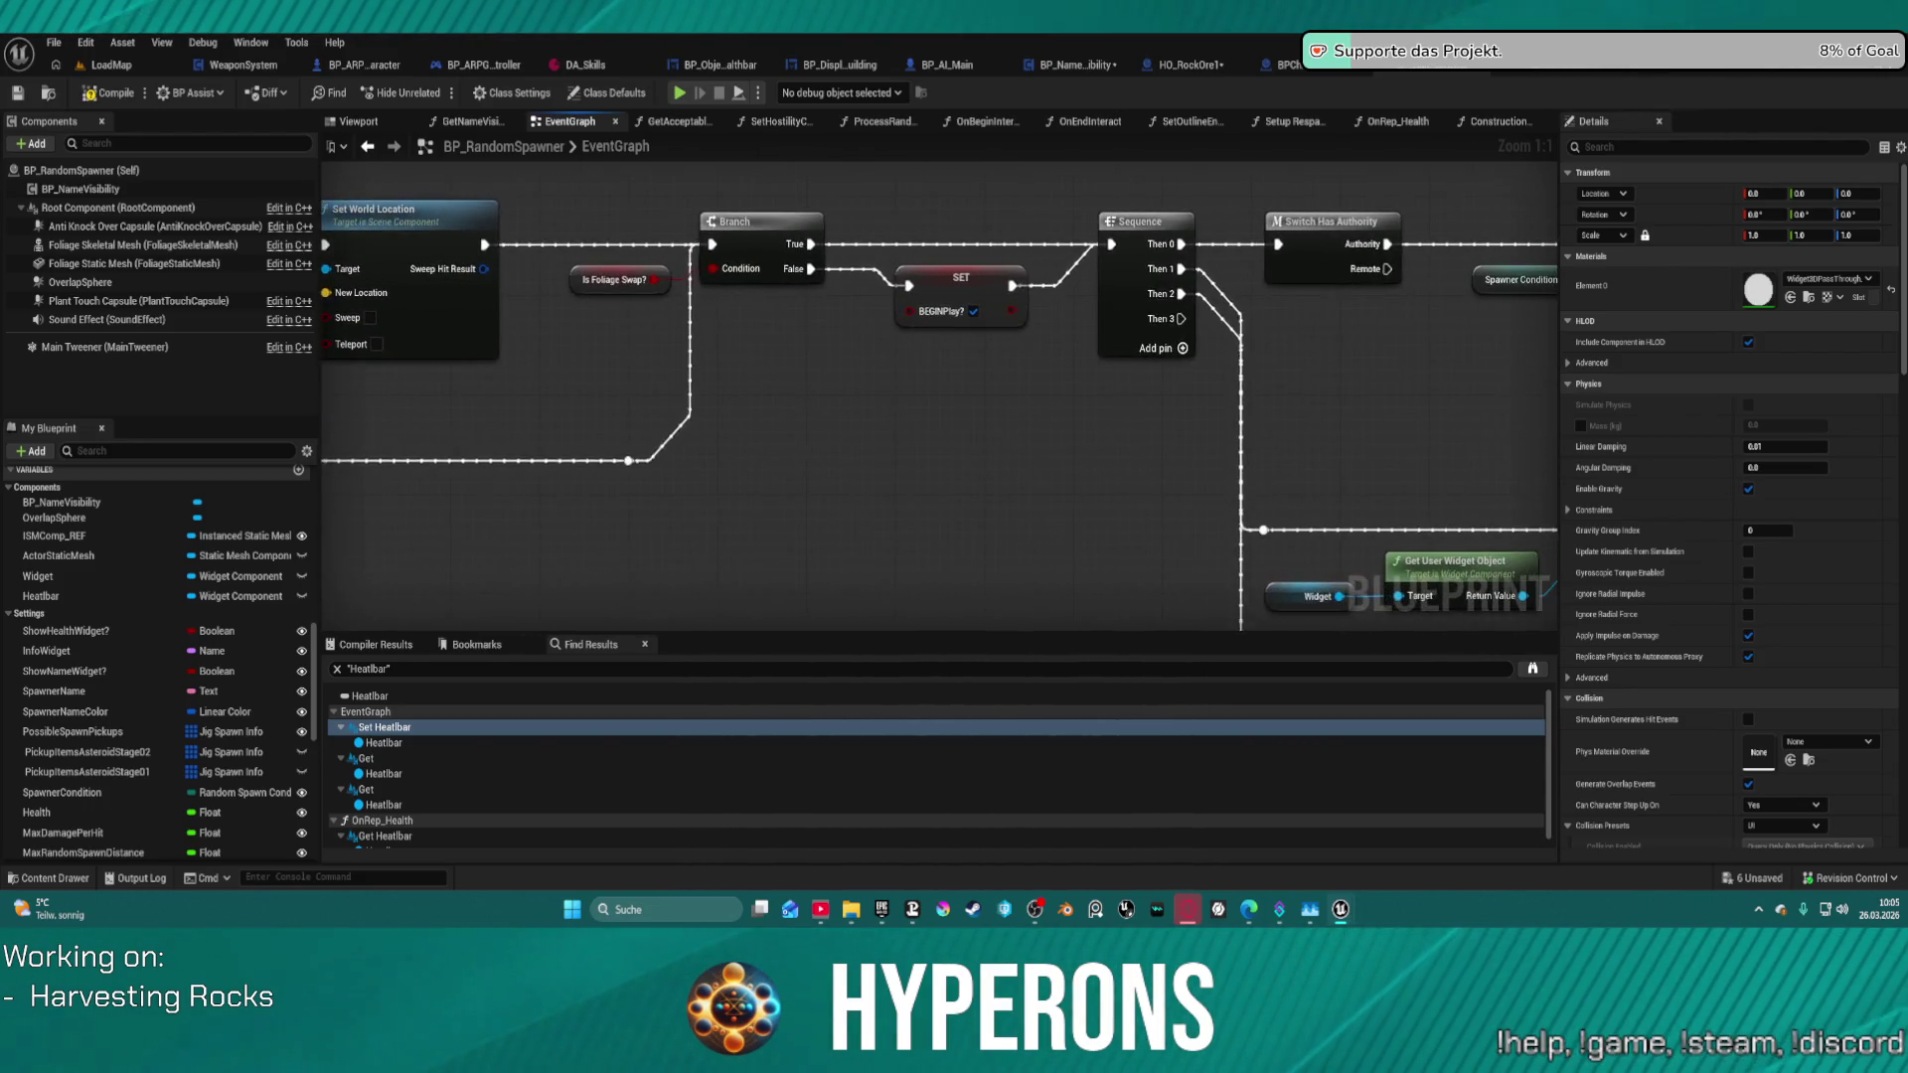
{"action": "mouse_move", "coordinate": [696, 397]}
{"action": "left_mouse_down"}
{"action": "mouse_move", "coordinate": [388, 429]}
{"action": "mouse_move", "coordinate": [752, 422]}
{"action": "left_mouse_up"}
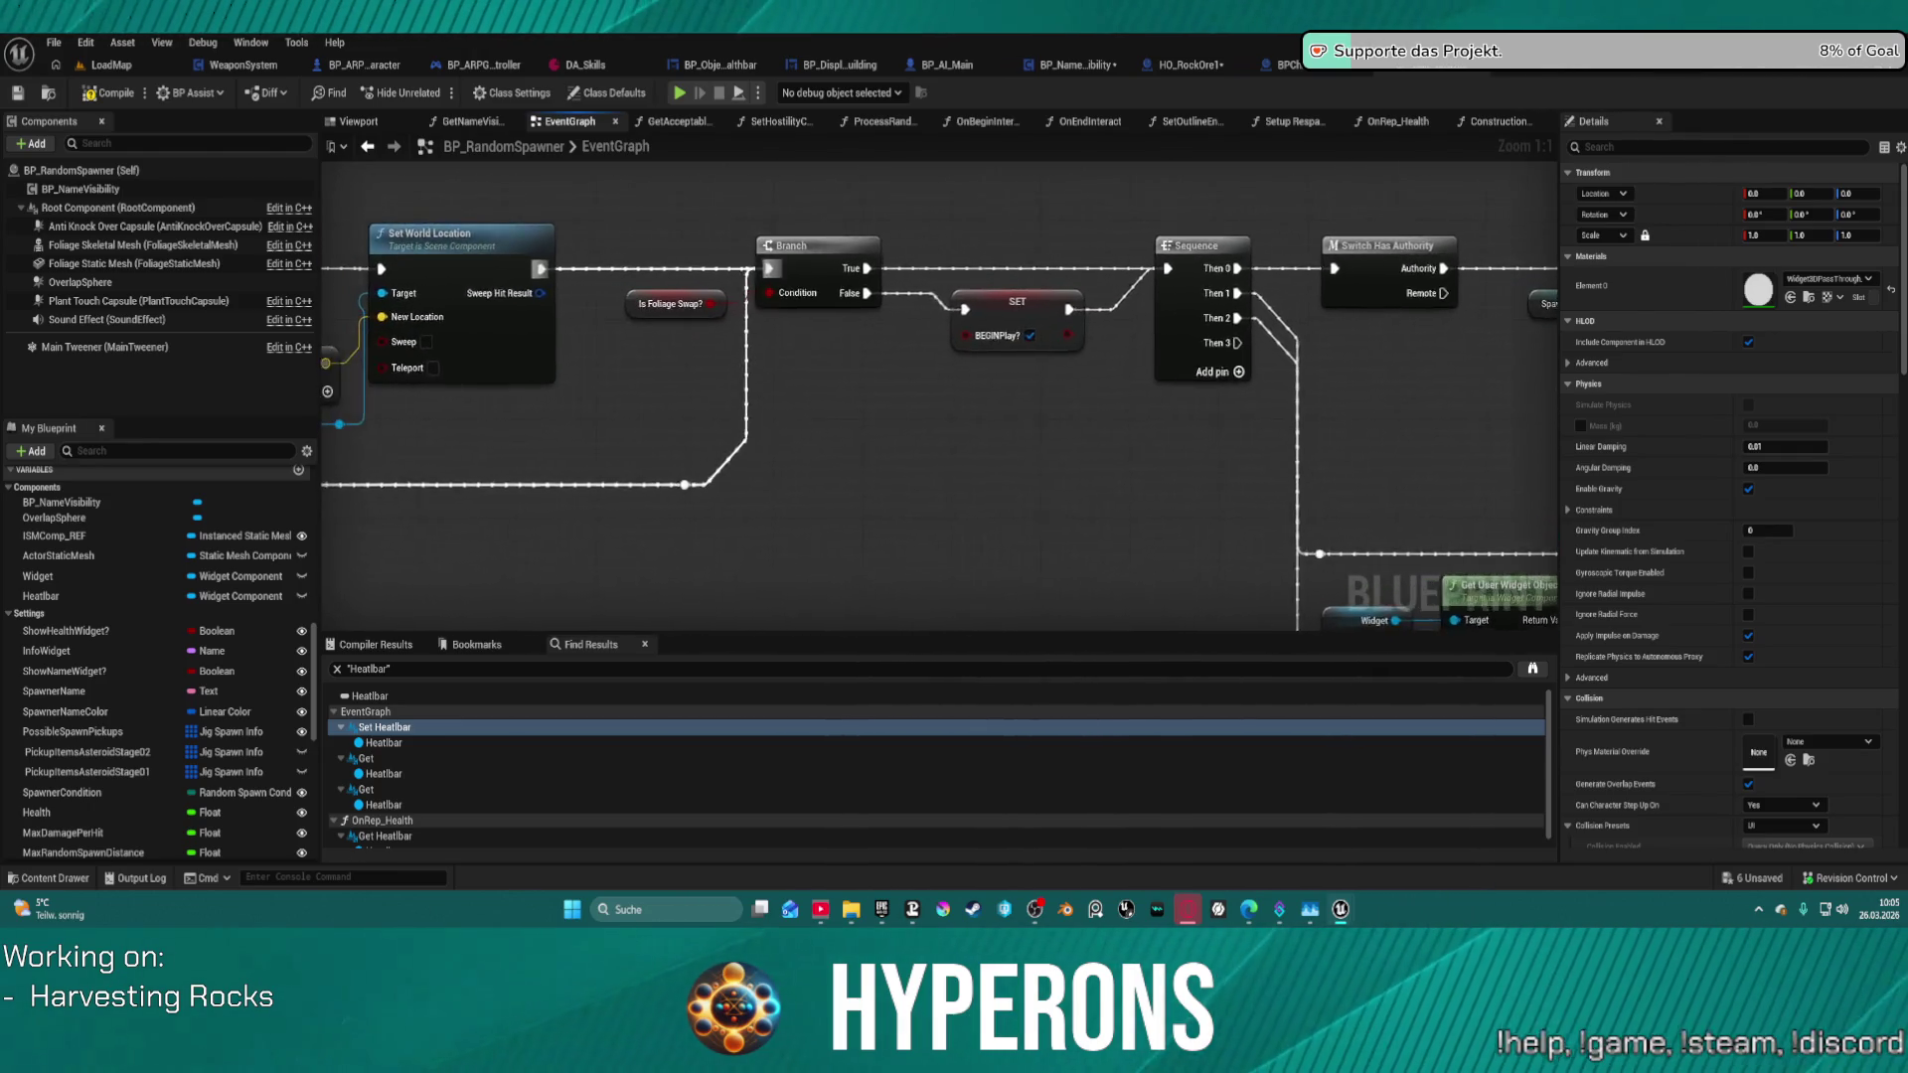
{"action": "left_click_drag", "start_coordinate": [398, 278], "coordinate": [838, 269]}
{"action": "left_click_drag", "start_coordinate": [587, 266], "coordinate": [1334, 250]}
- Disconnect Event ShowWidgets from the Branch node
{"action": "scroll", "coordinate": [1054, 264], "scroll_direction": "down", "scroll_amount": 2}
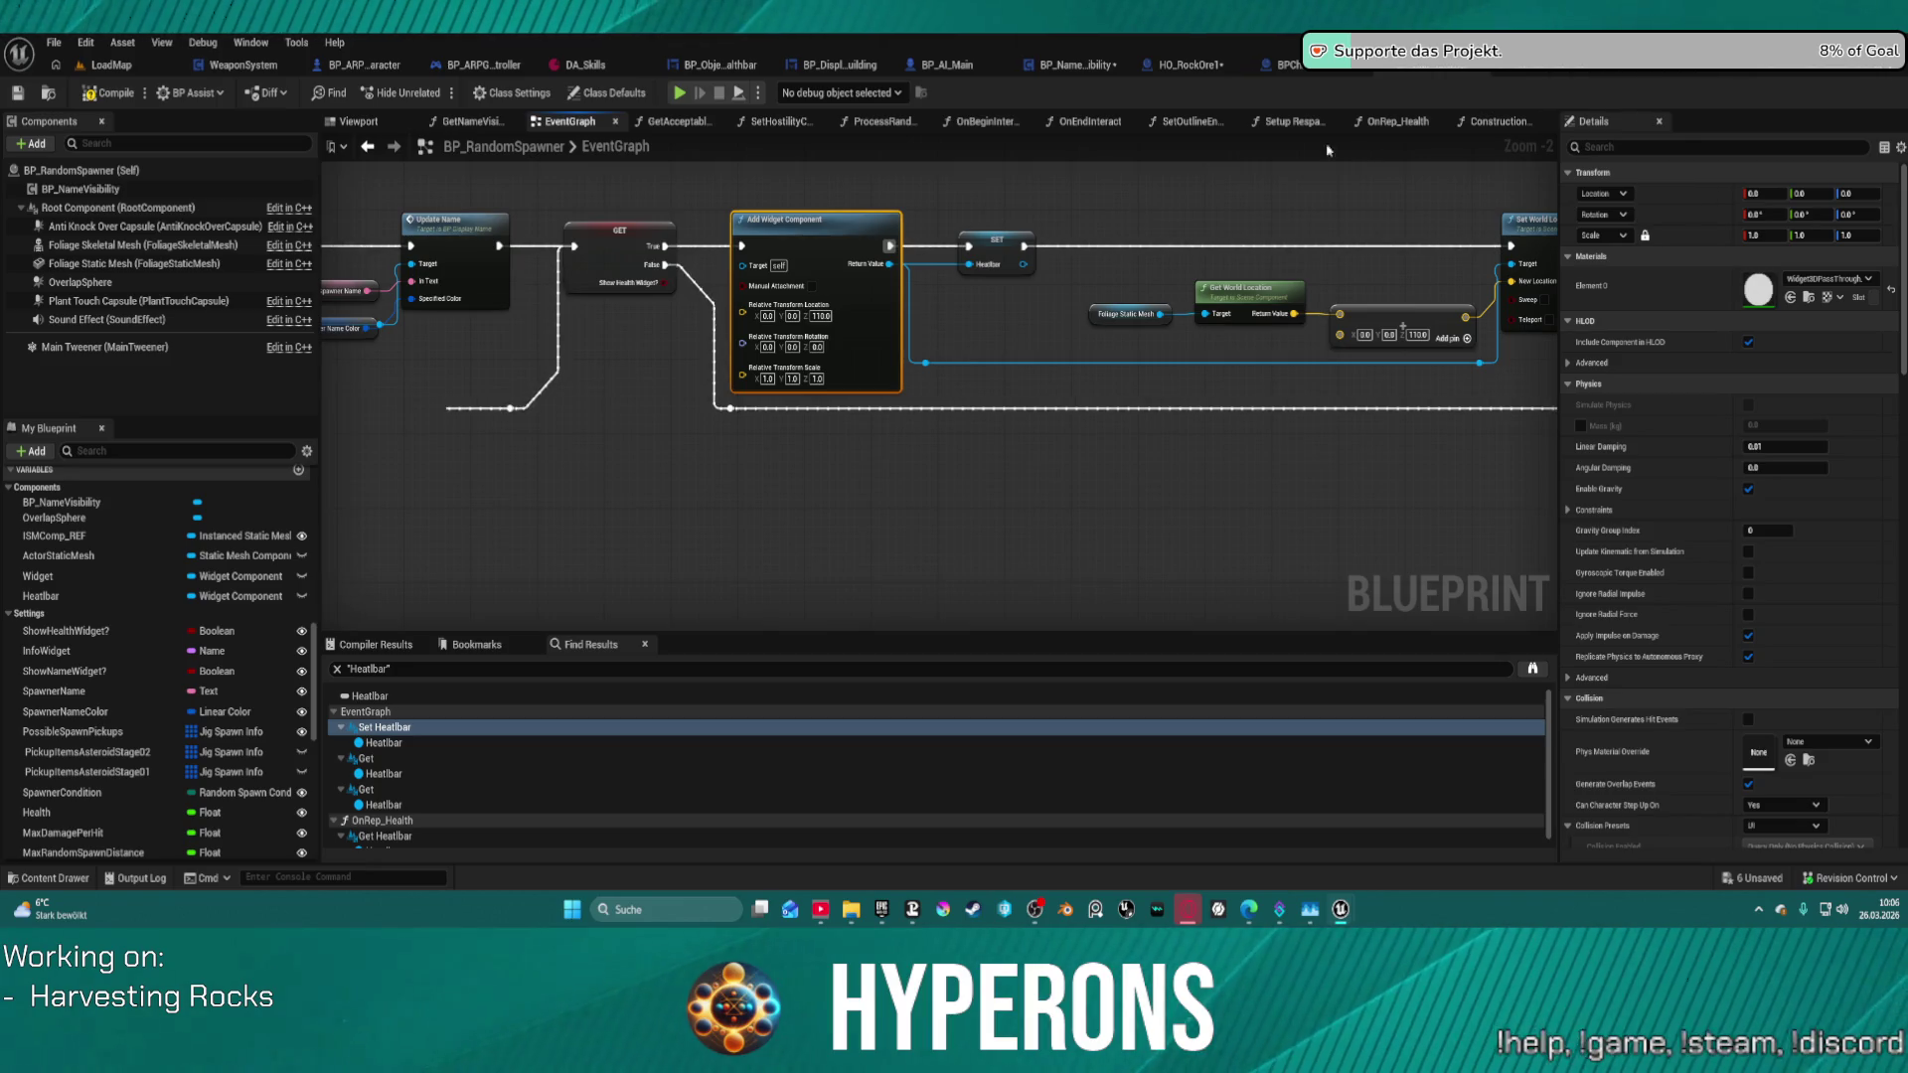
{"action": "scroll", "coordinate": [902, 162], "scroll_direction": "down", "scroll_amount": 10}
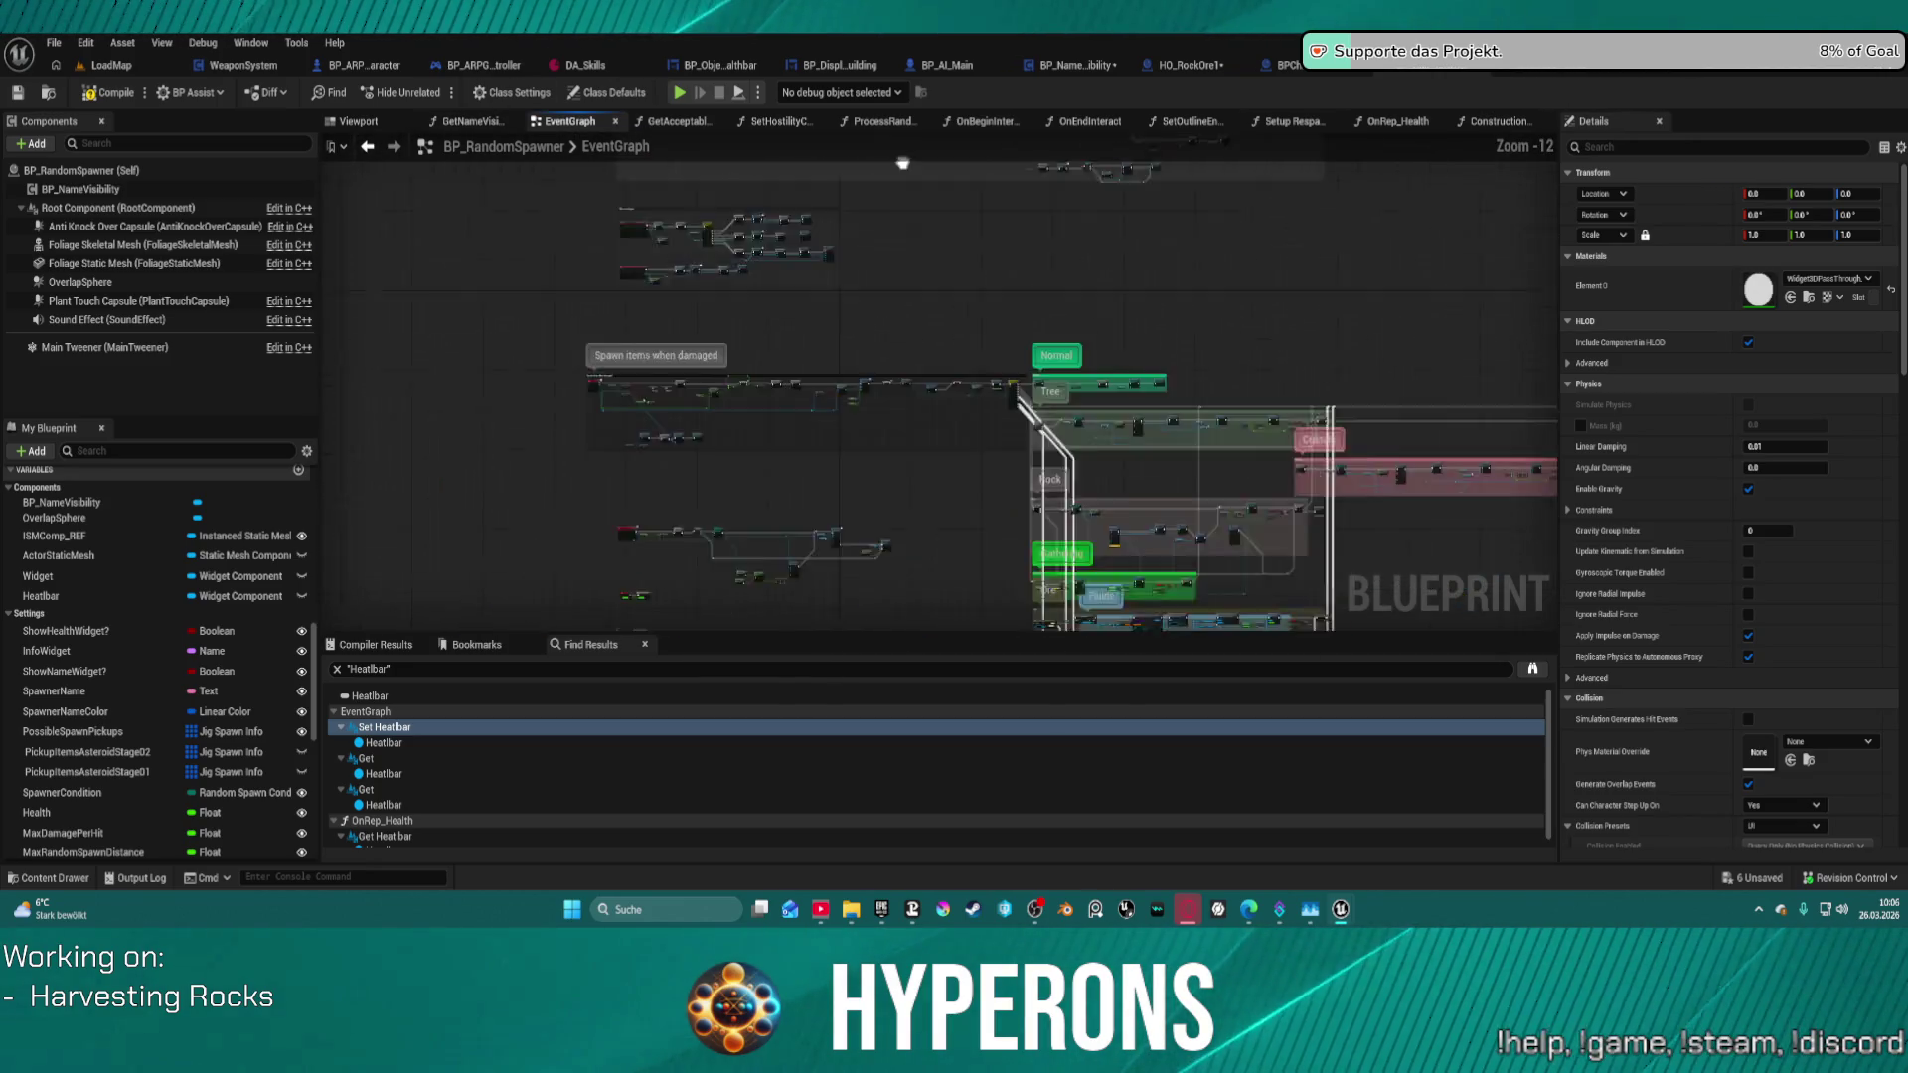
{"action": "scroll", "coordinate": [632, 473], "scroll_direction": "up", "scroll_amount": 8}
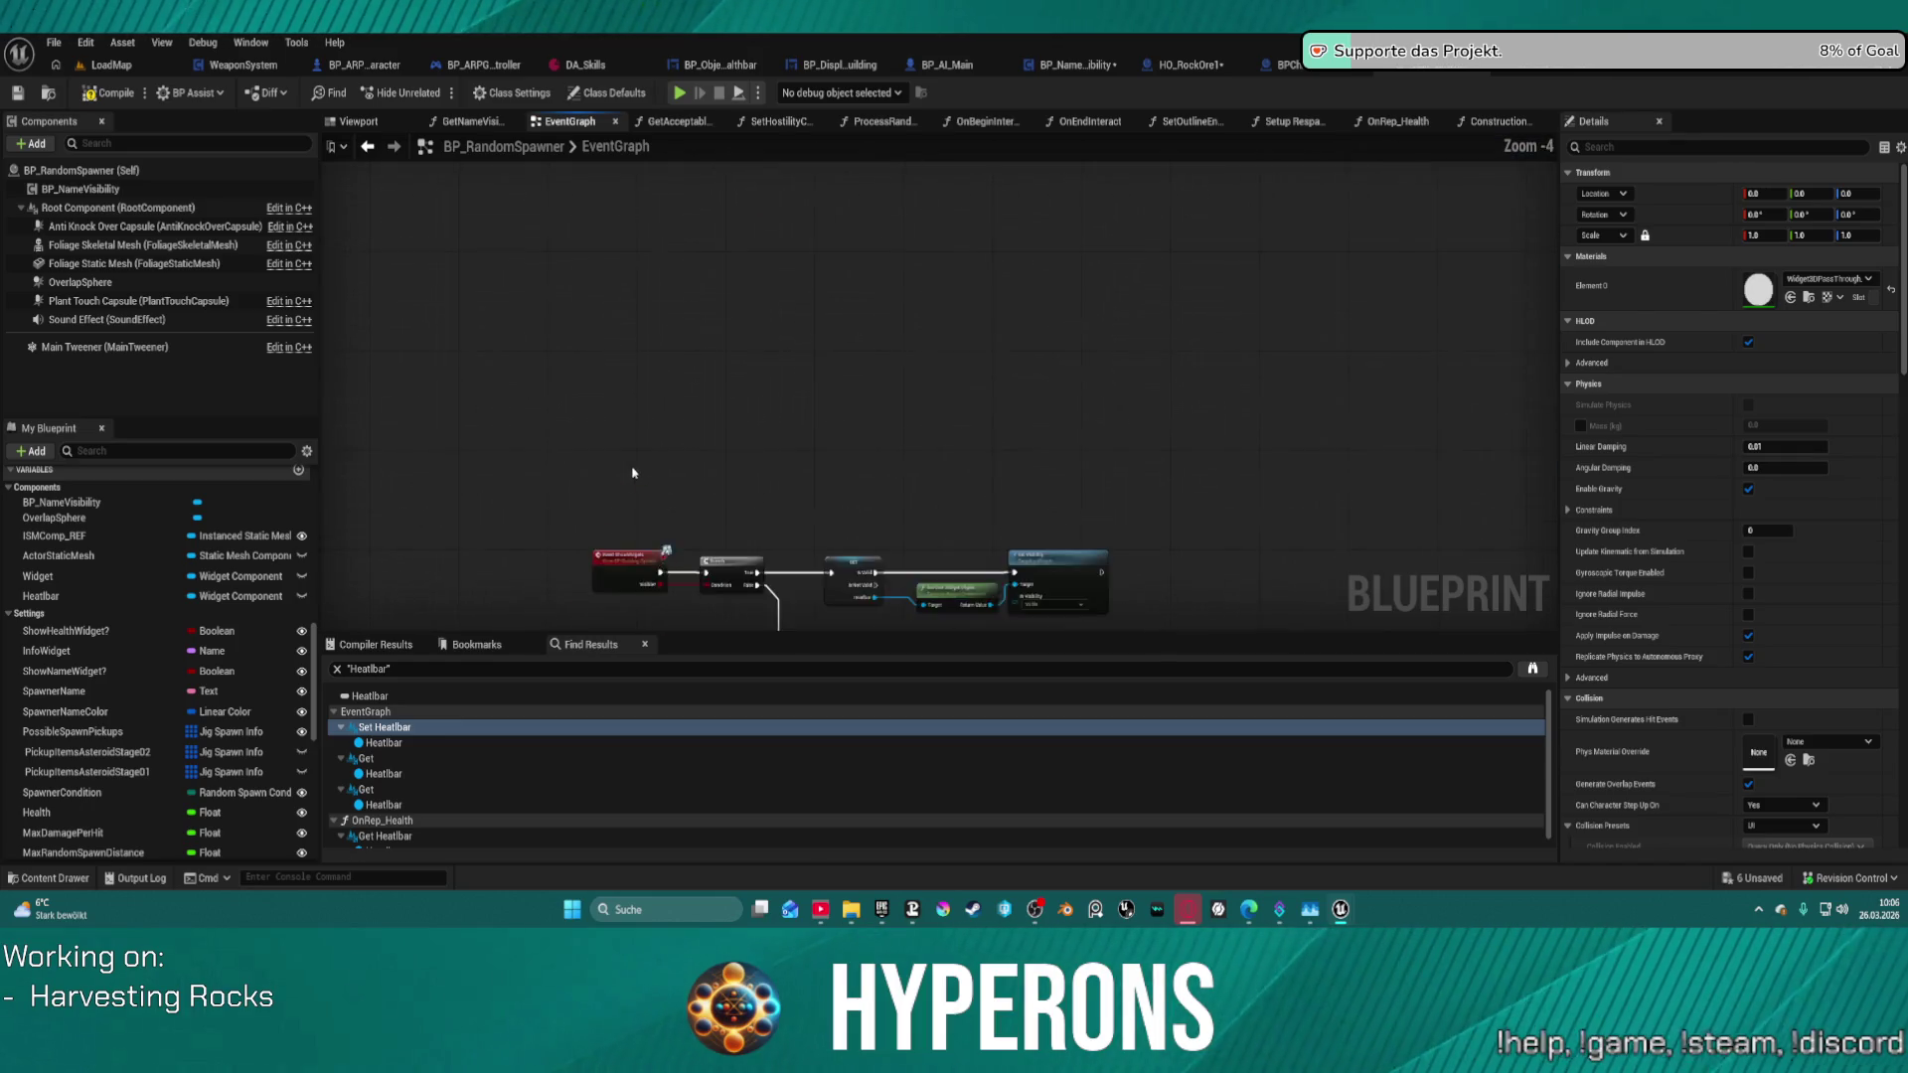
{"action": "scroll", "coordinate": [697, 465], "scroll_direction": "up", "scroll_amount": 1}
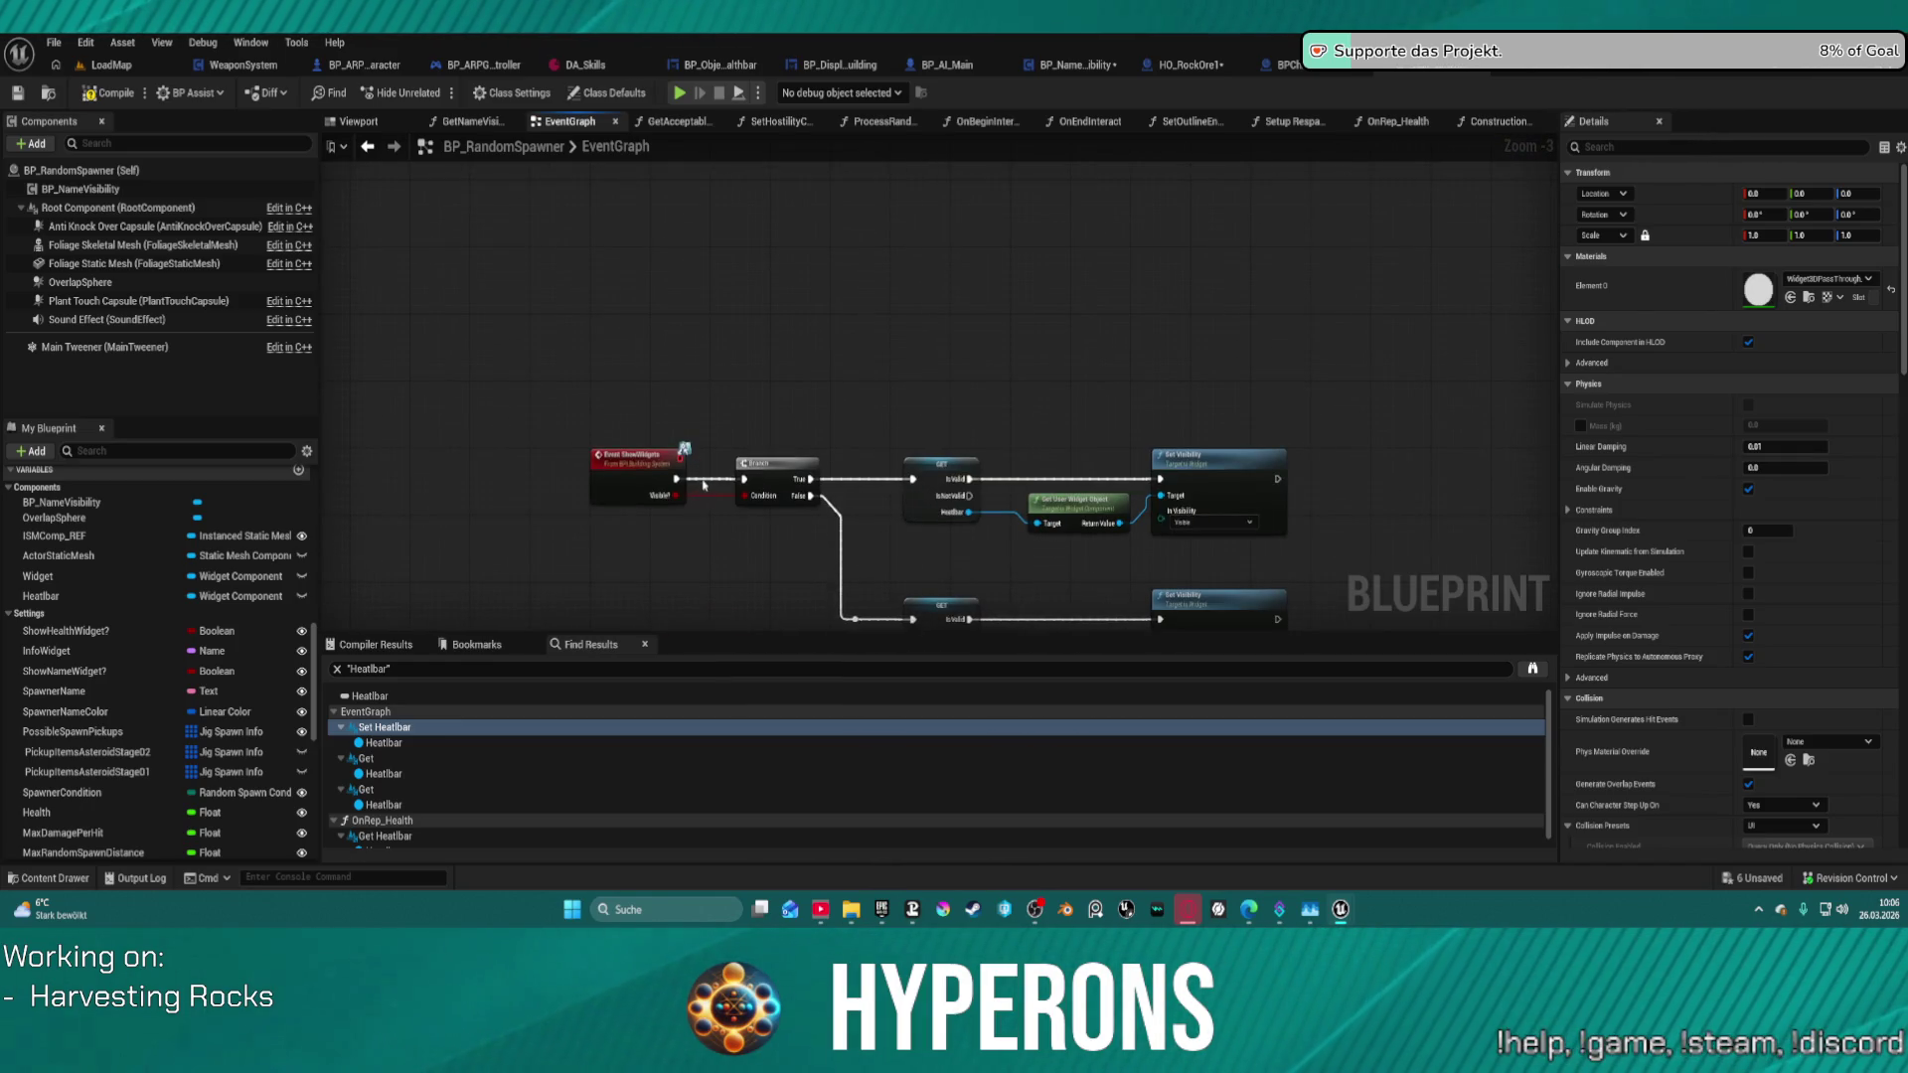
{"action": "left_click", "coordinate": [703, 480], "text": "alt"}
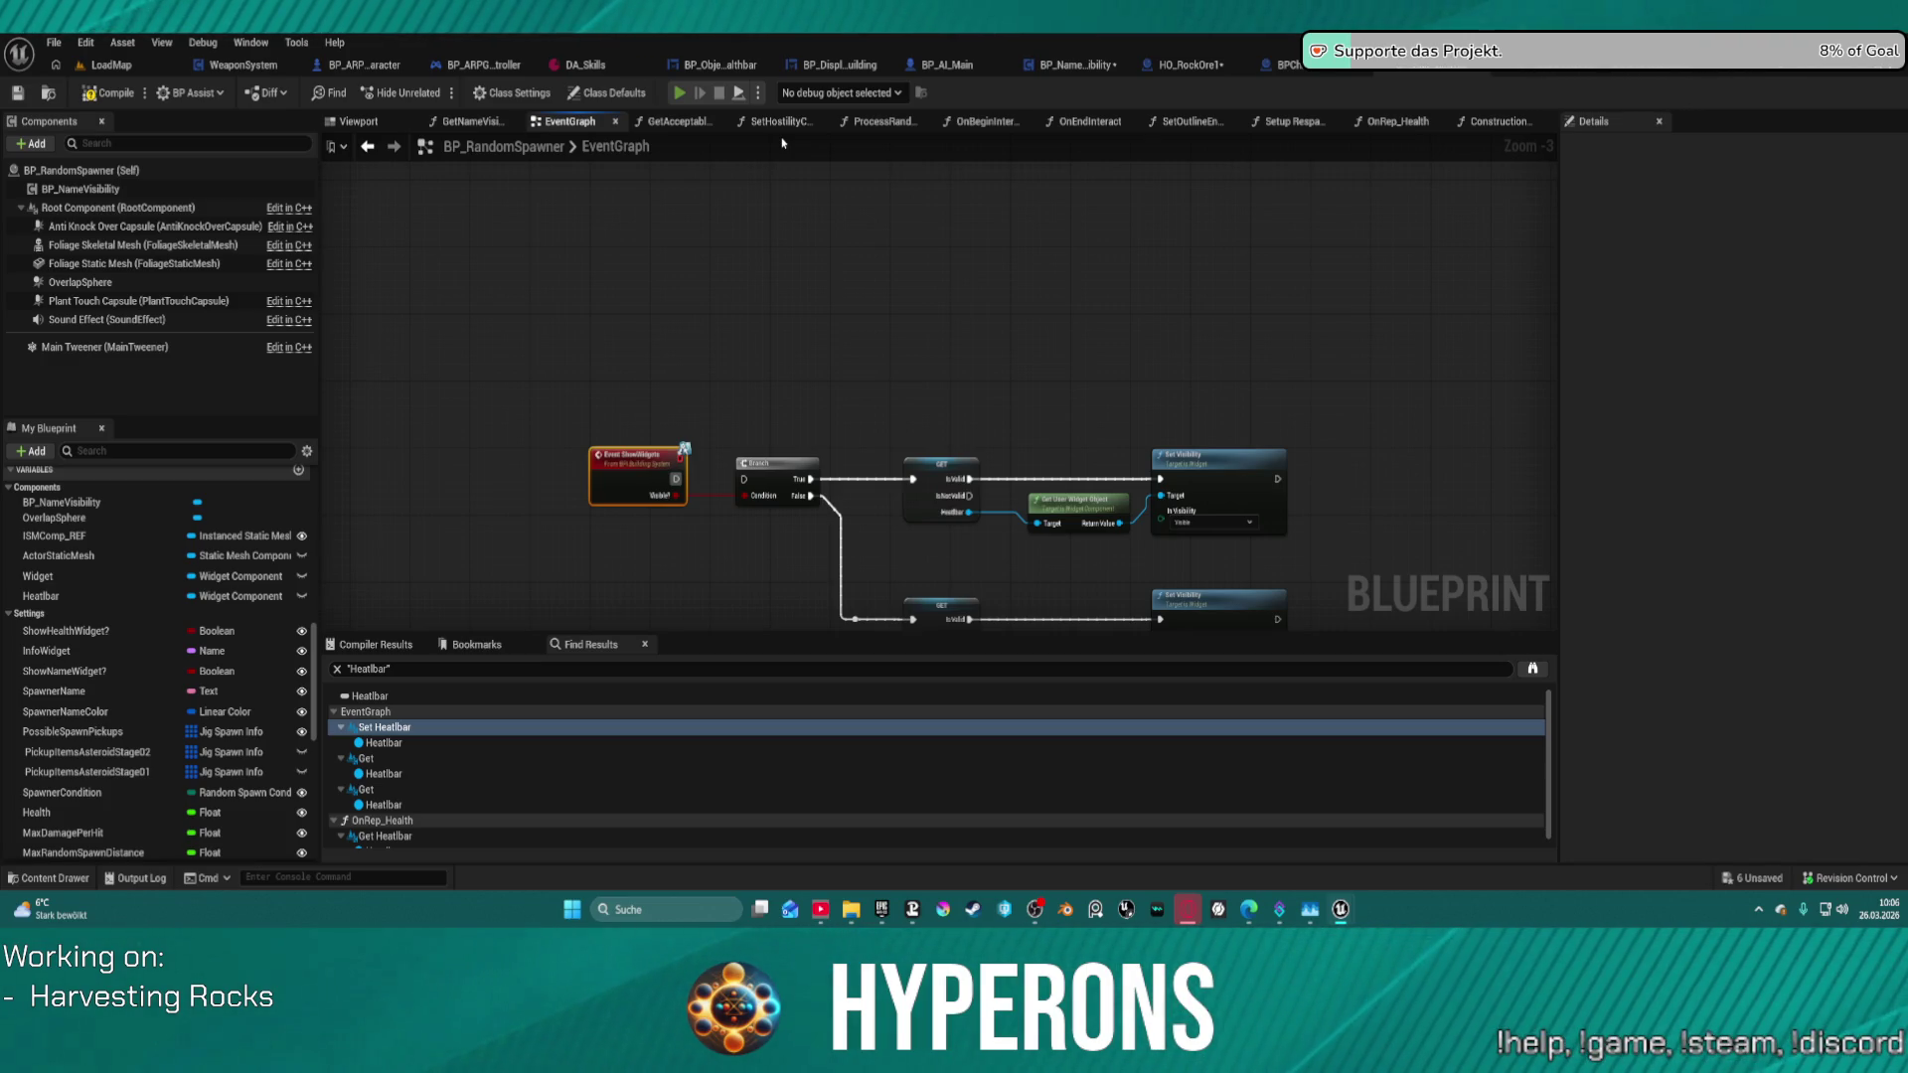
{"action": "key", "text": "alt+p"}
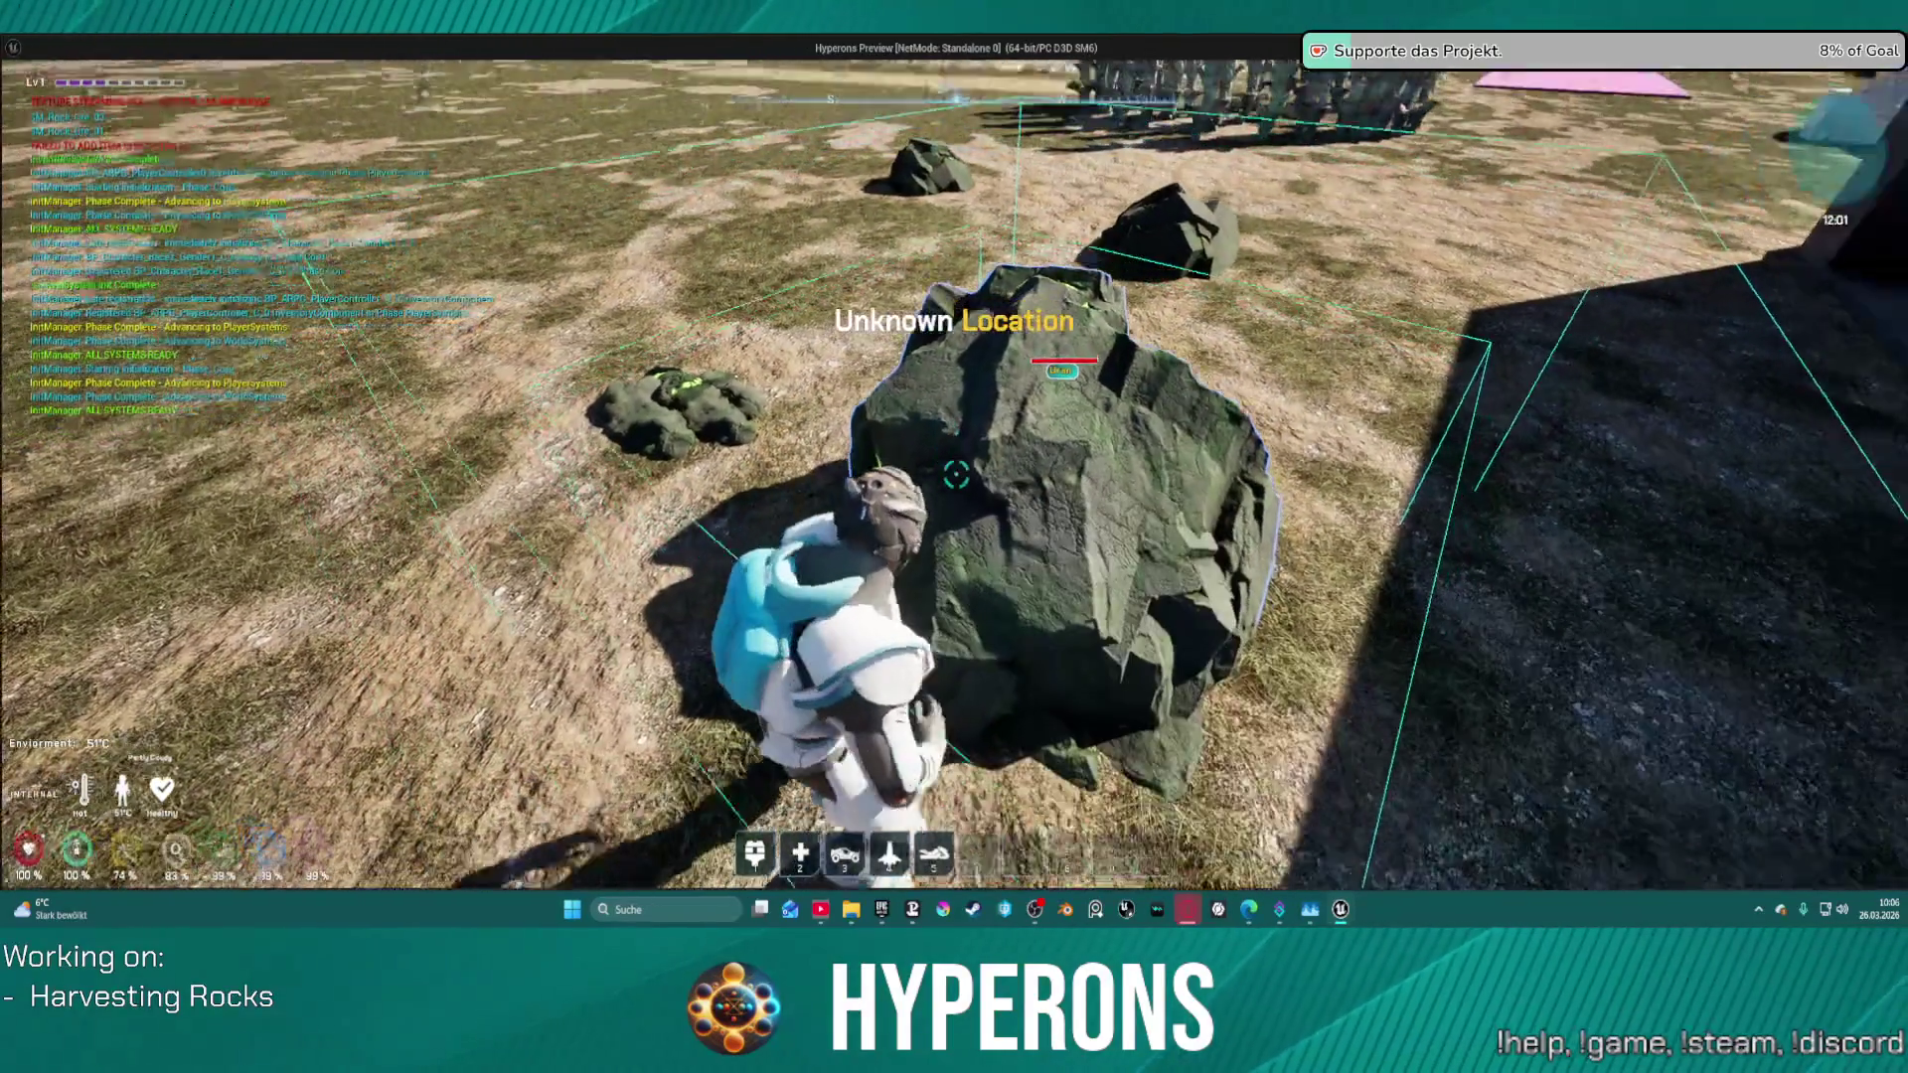
{"action": "key", "text": "w"}
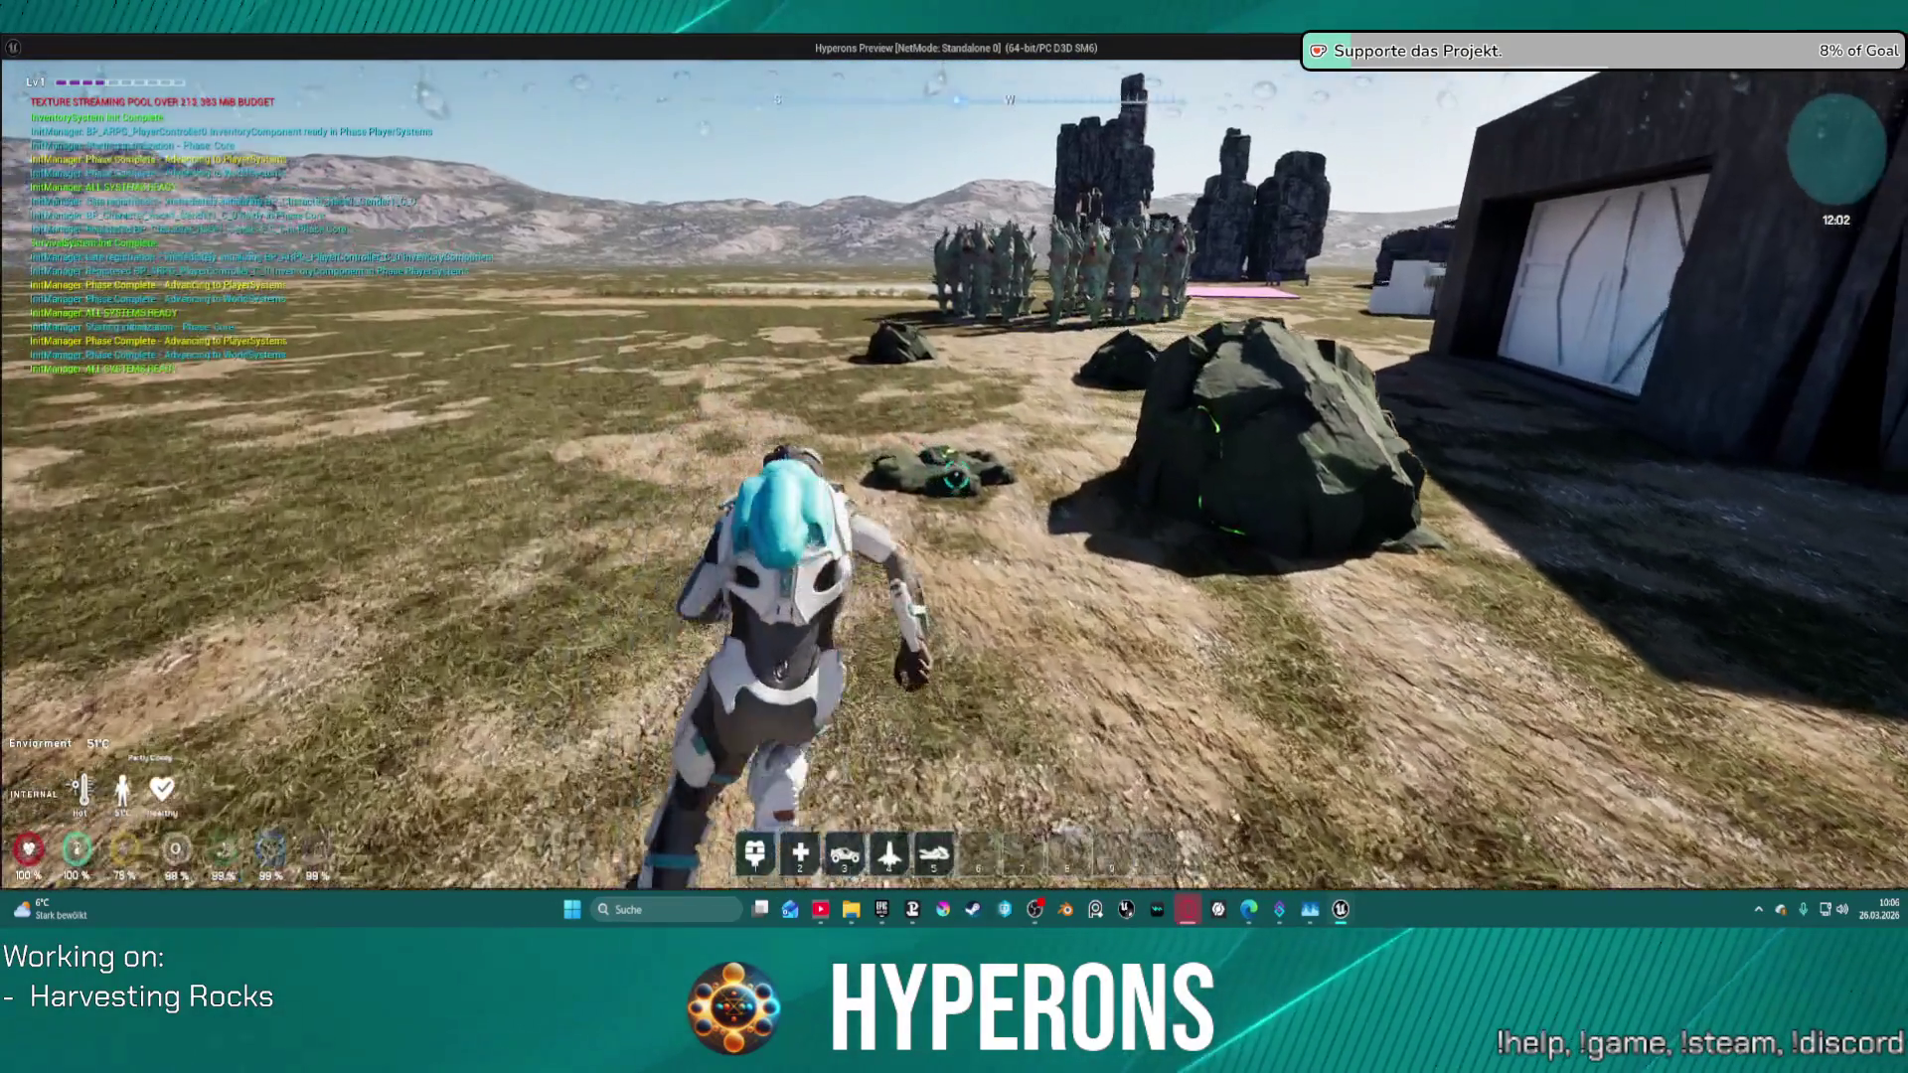
{"action": "key", "text": "w"}
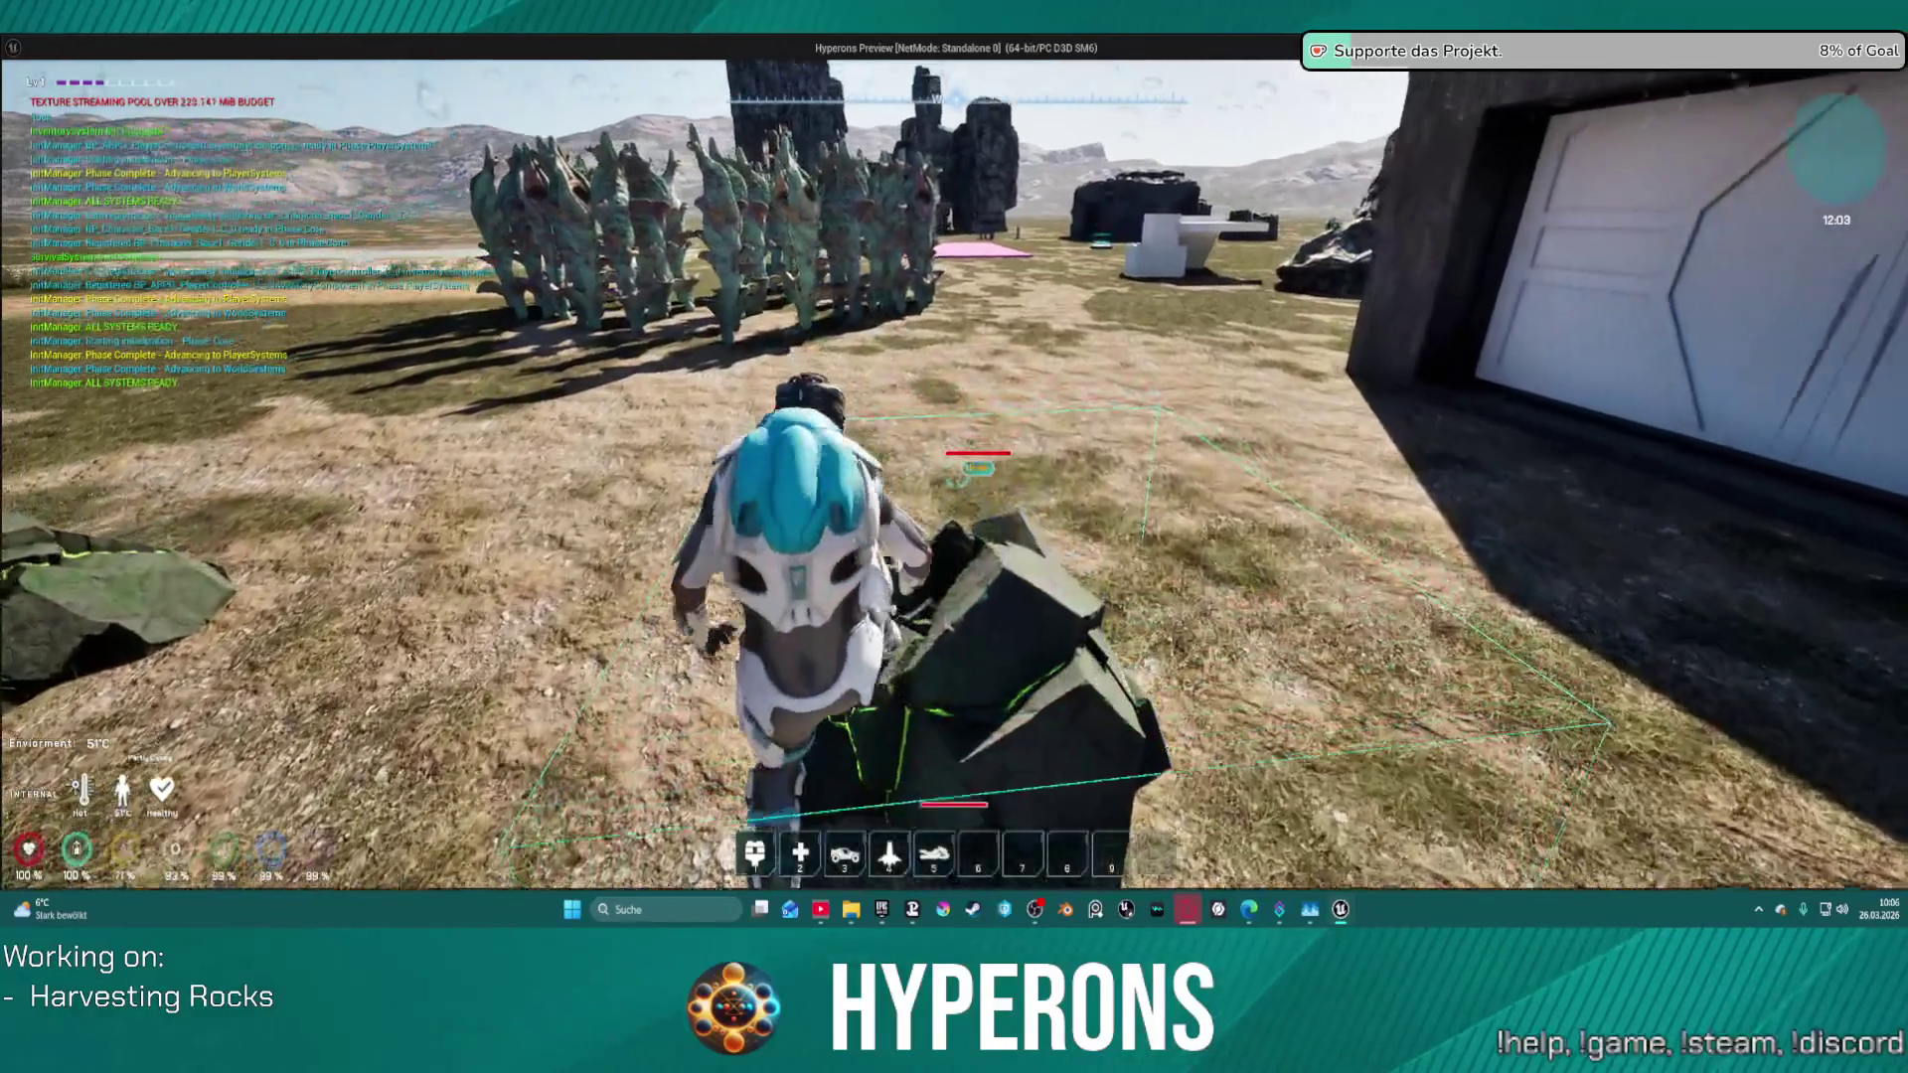
{"action": "key", "text": "w"}
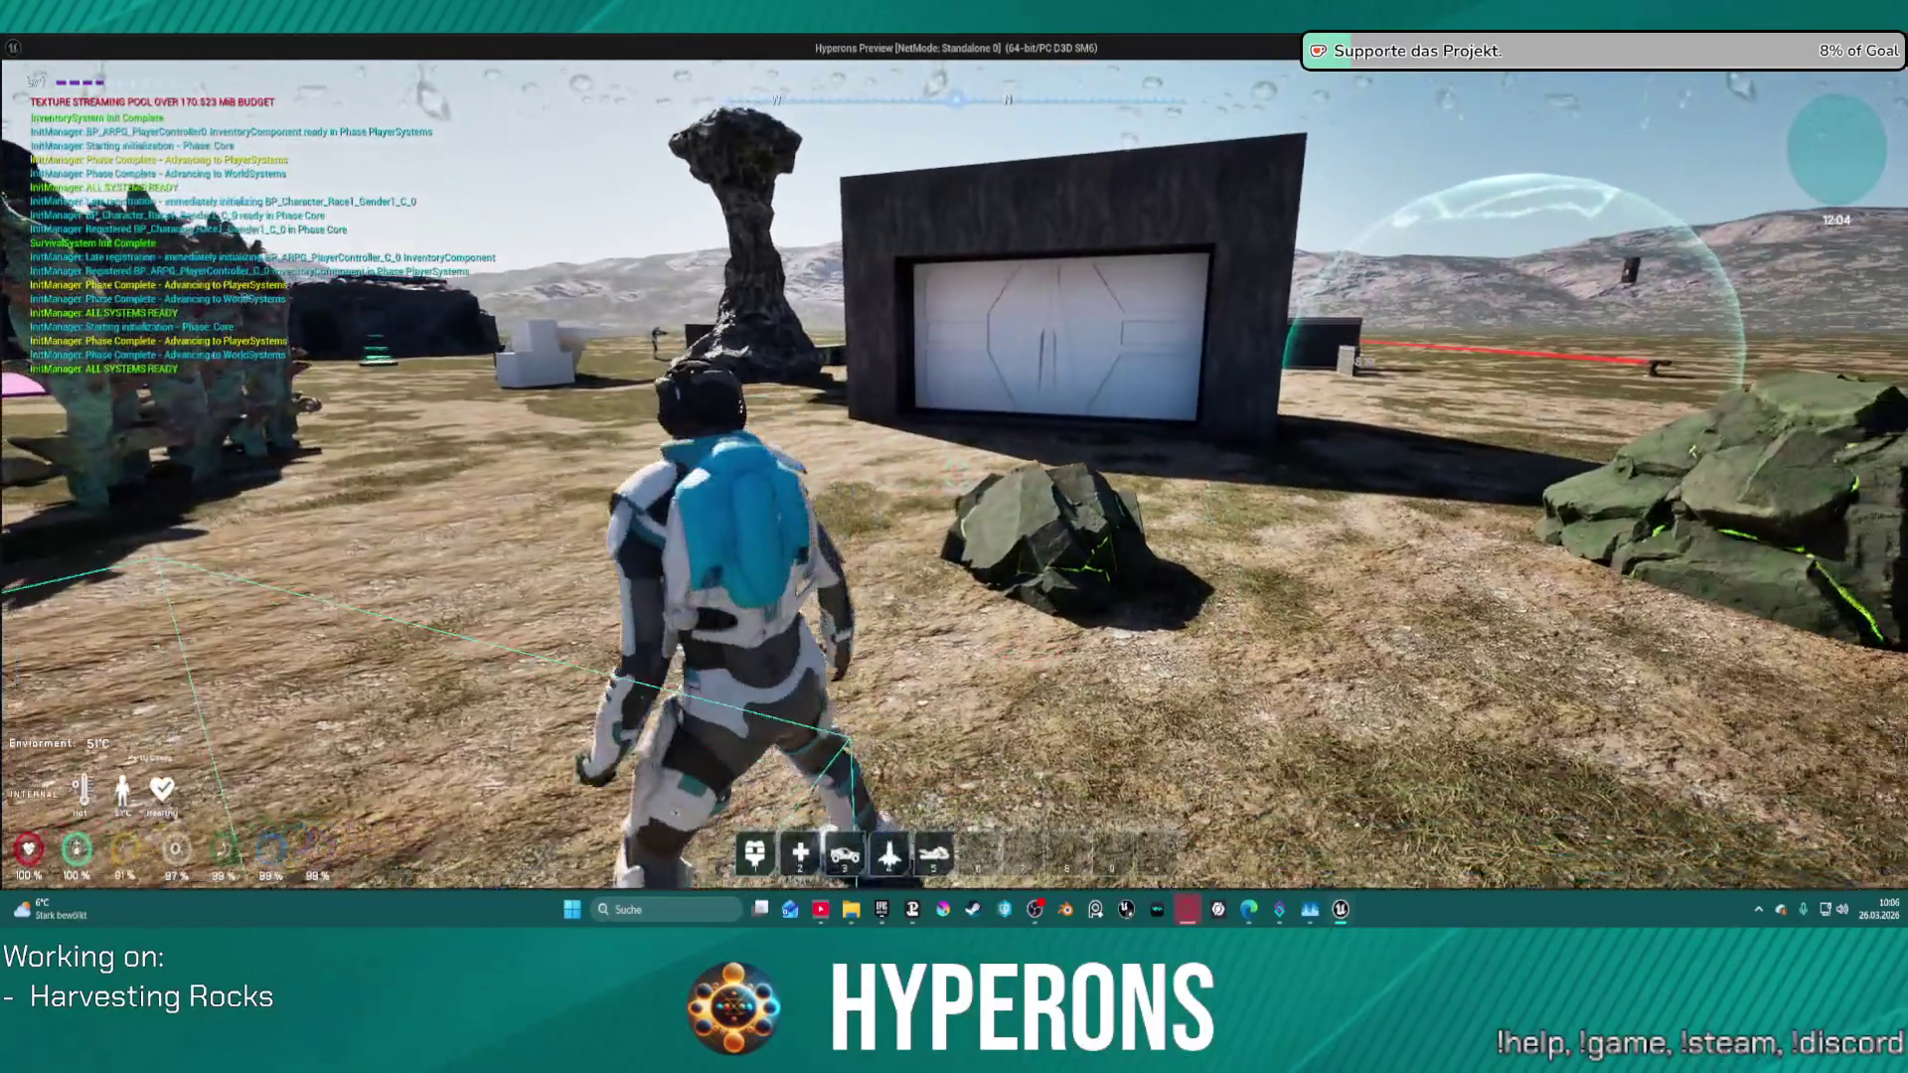
{"action": "key", "text": "w"}
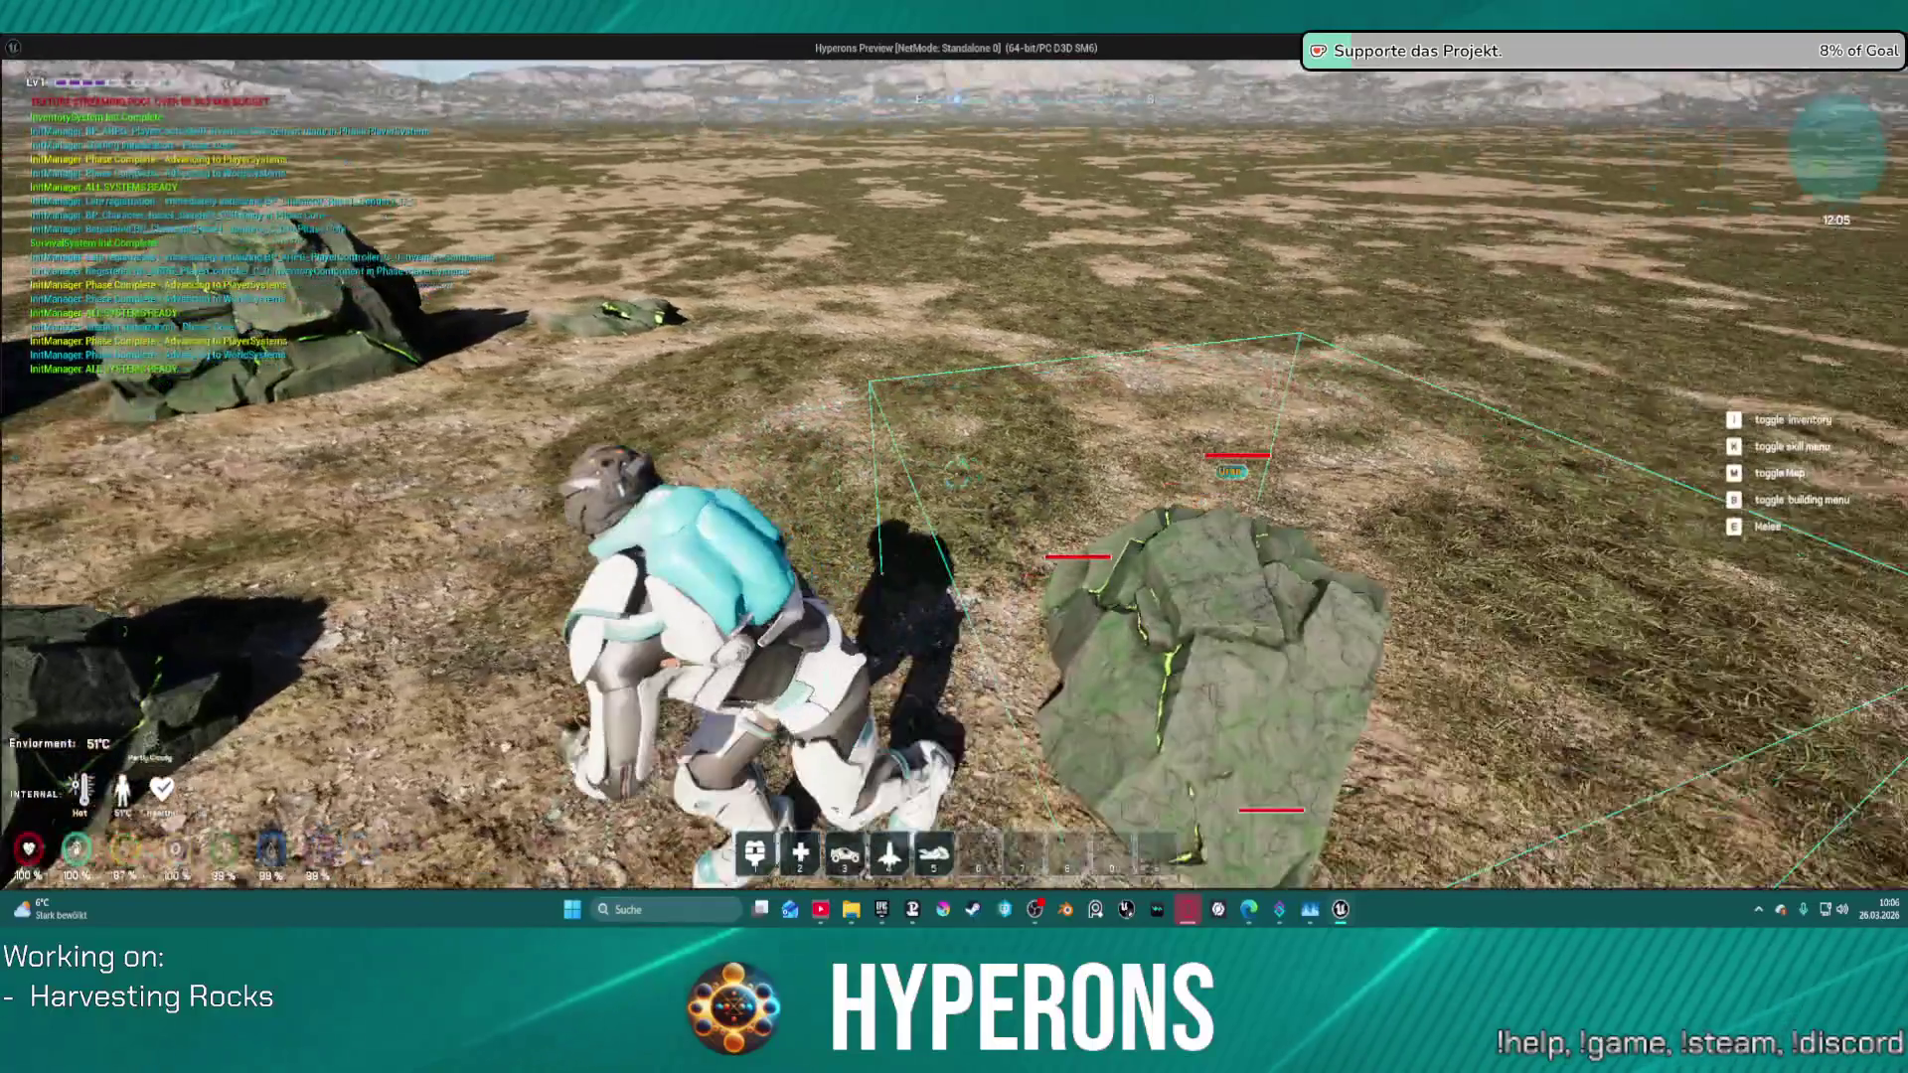
{"action": "key", "text": "w"}
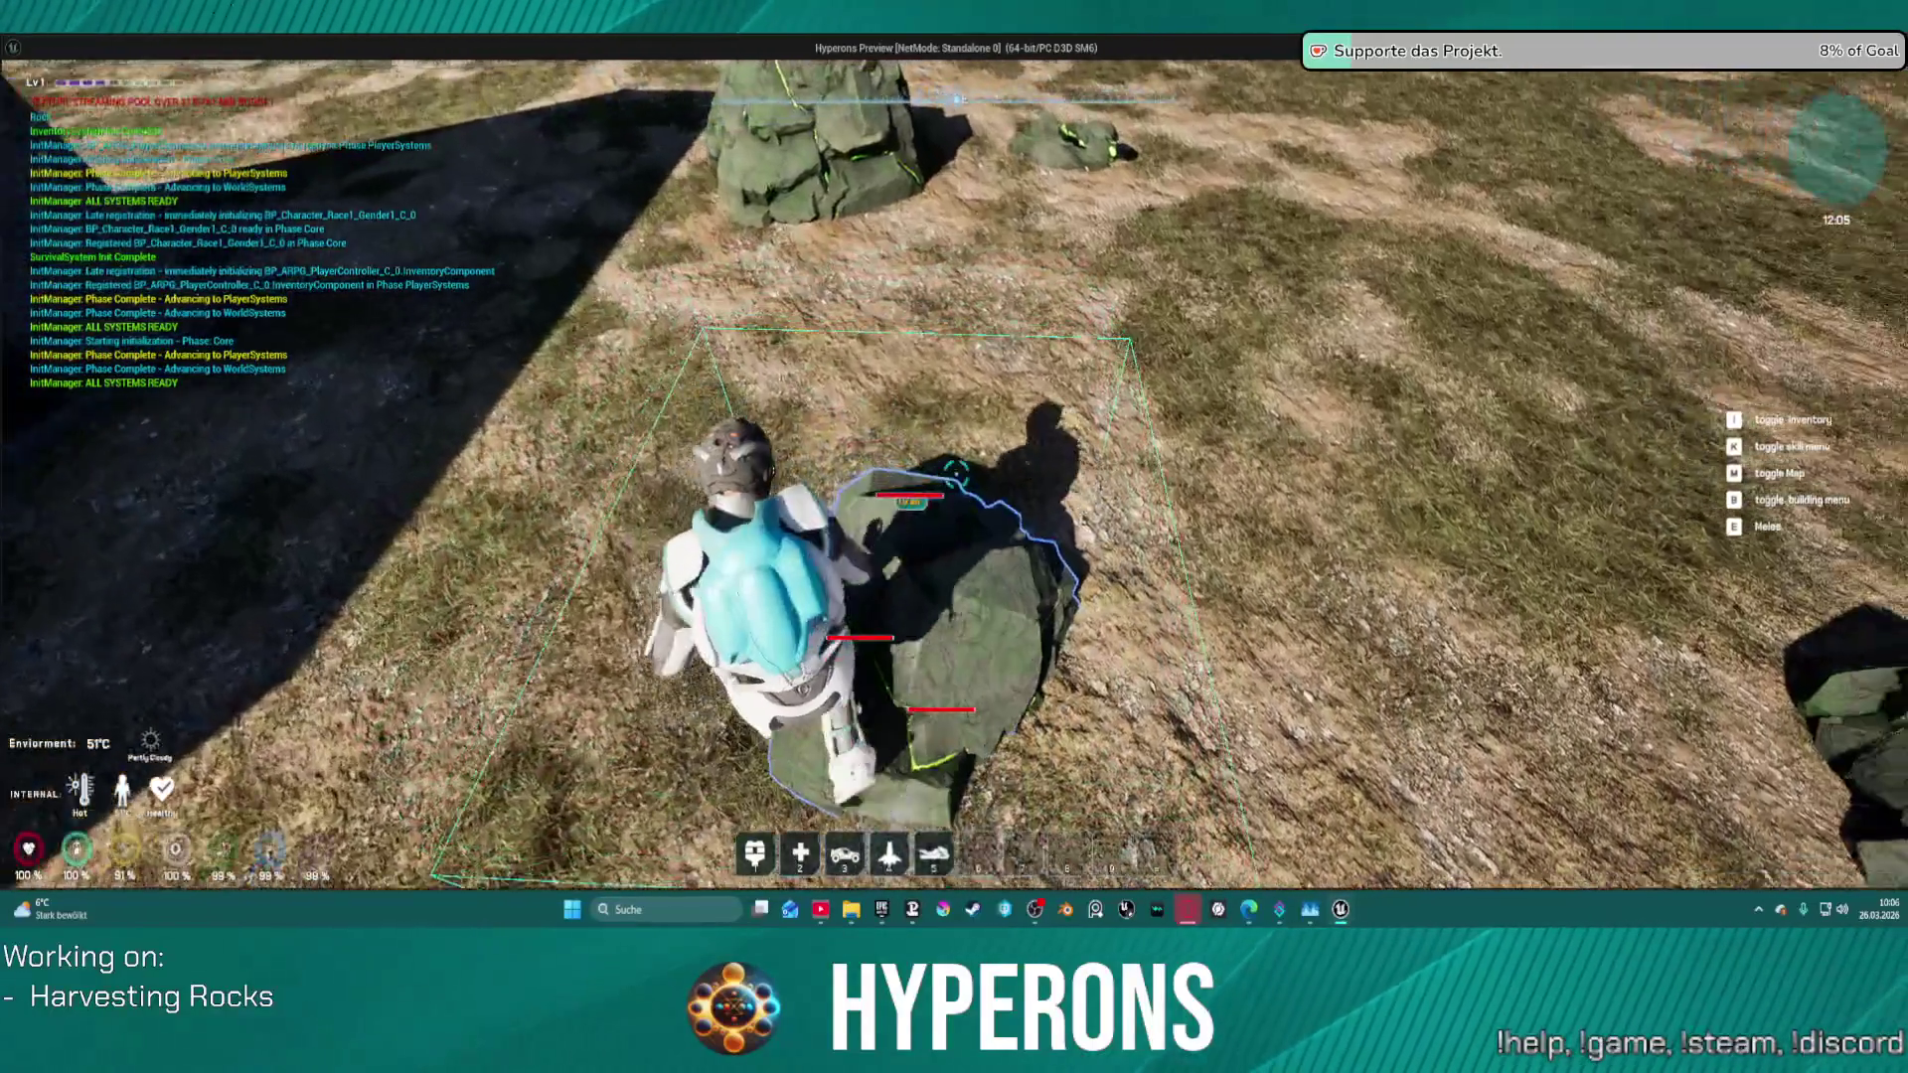
{"action": "key", "text": "w"}
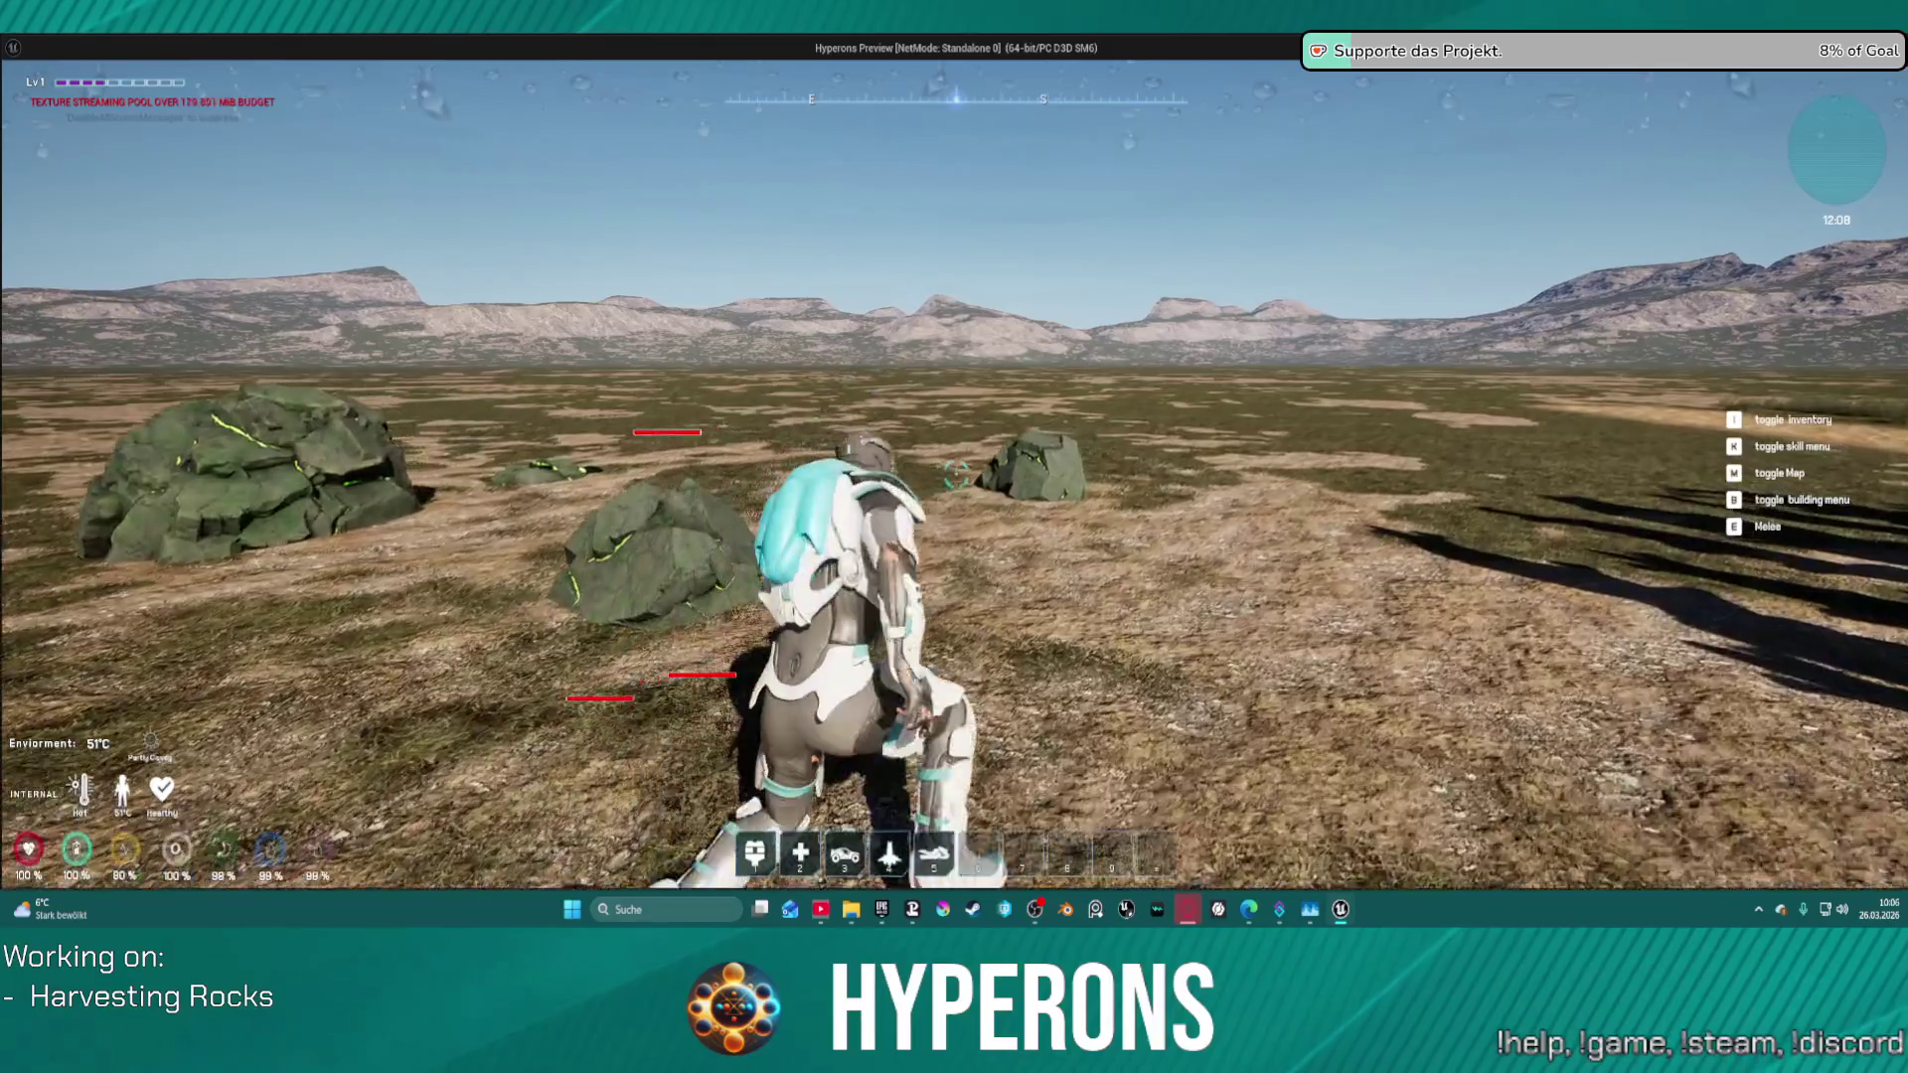
{"action": "key", "text": "s"}
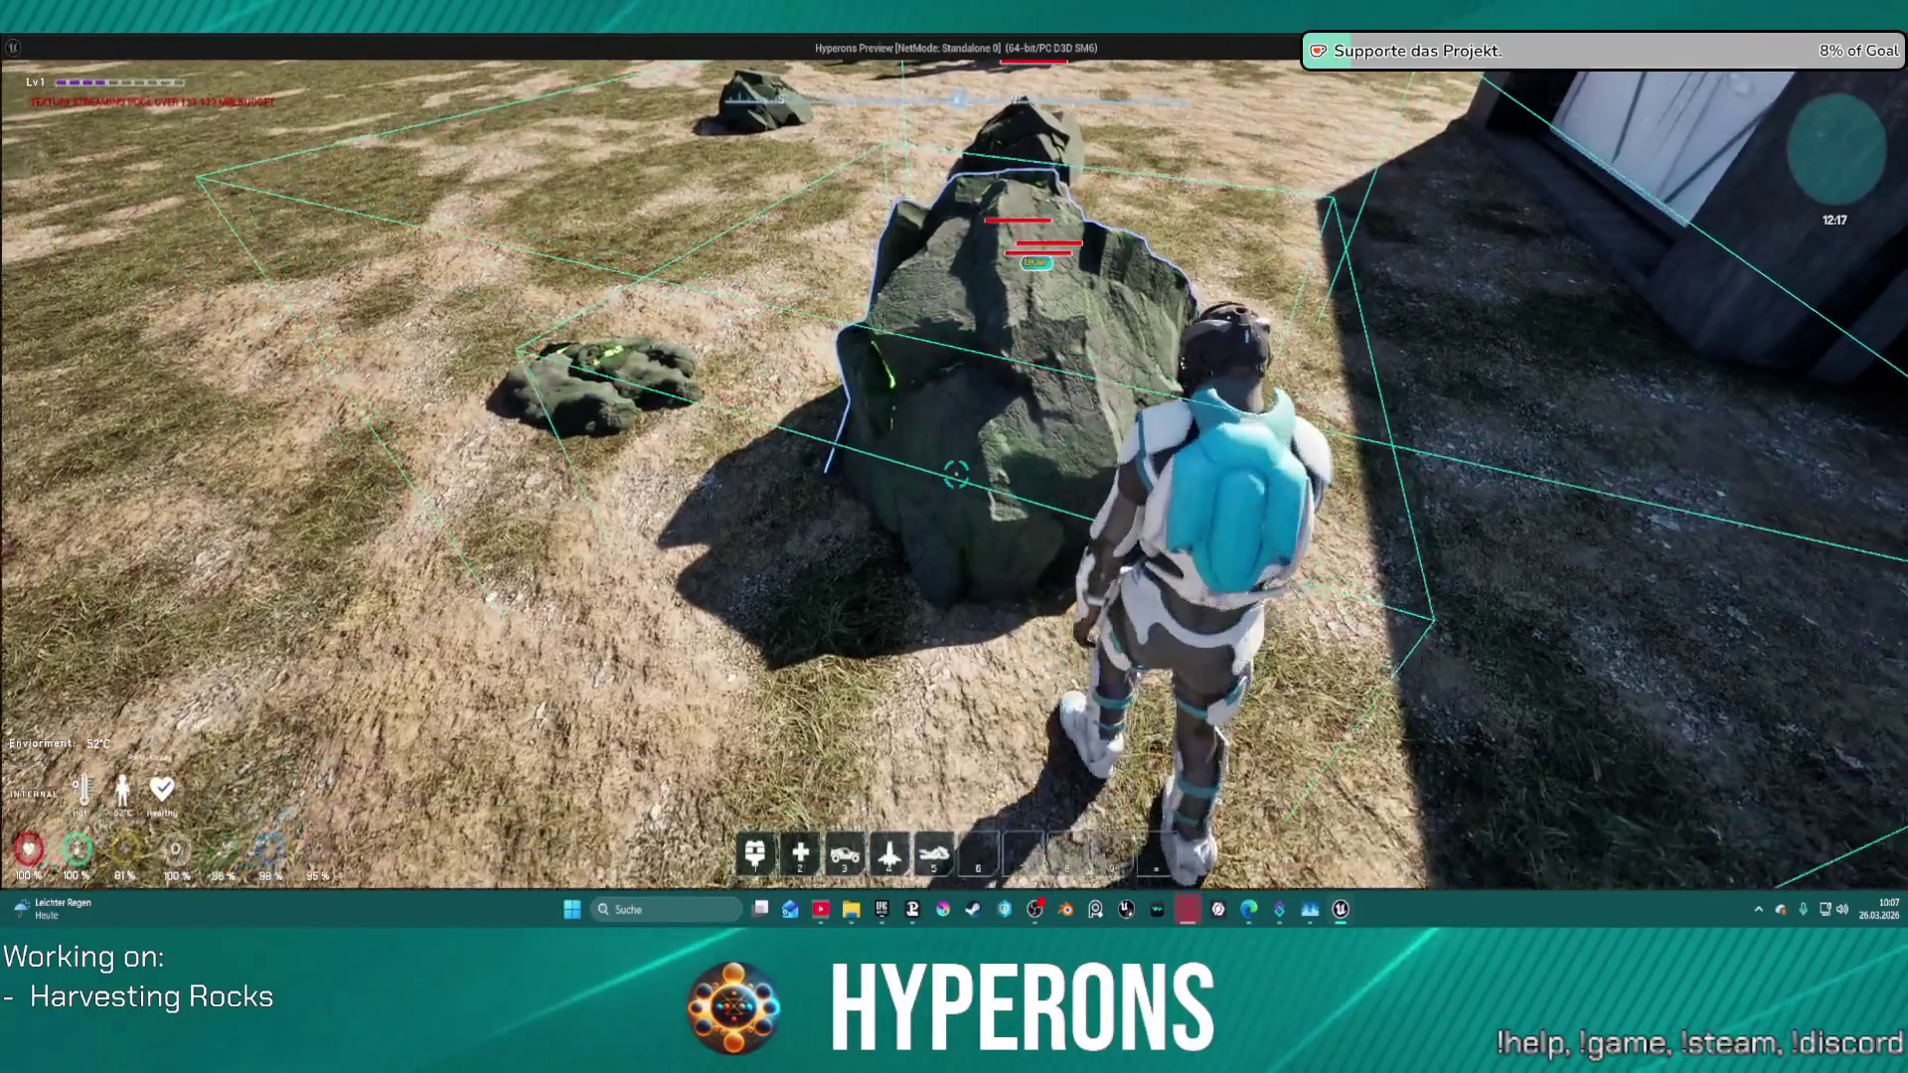
{"action": "key", "text": "w"}
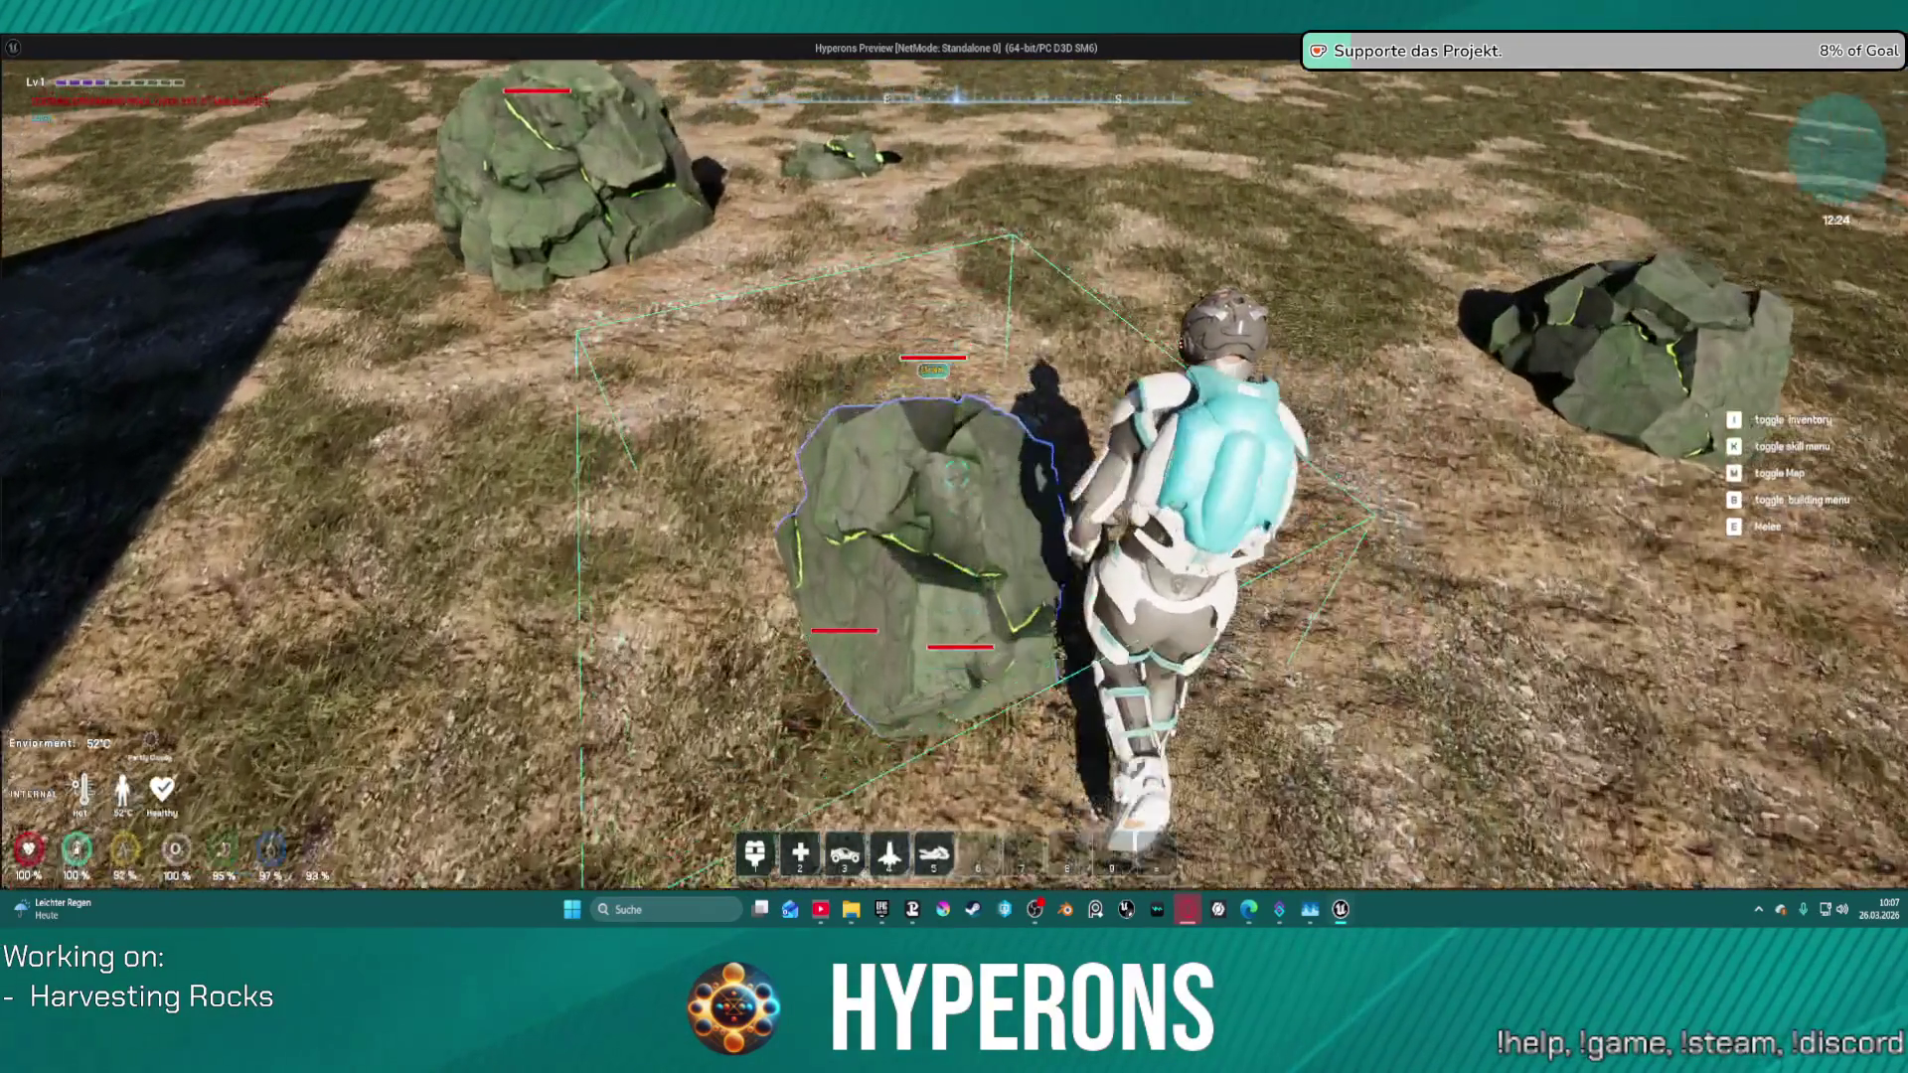
{"action": "key", "text": "Escape"}
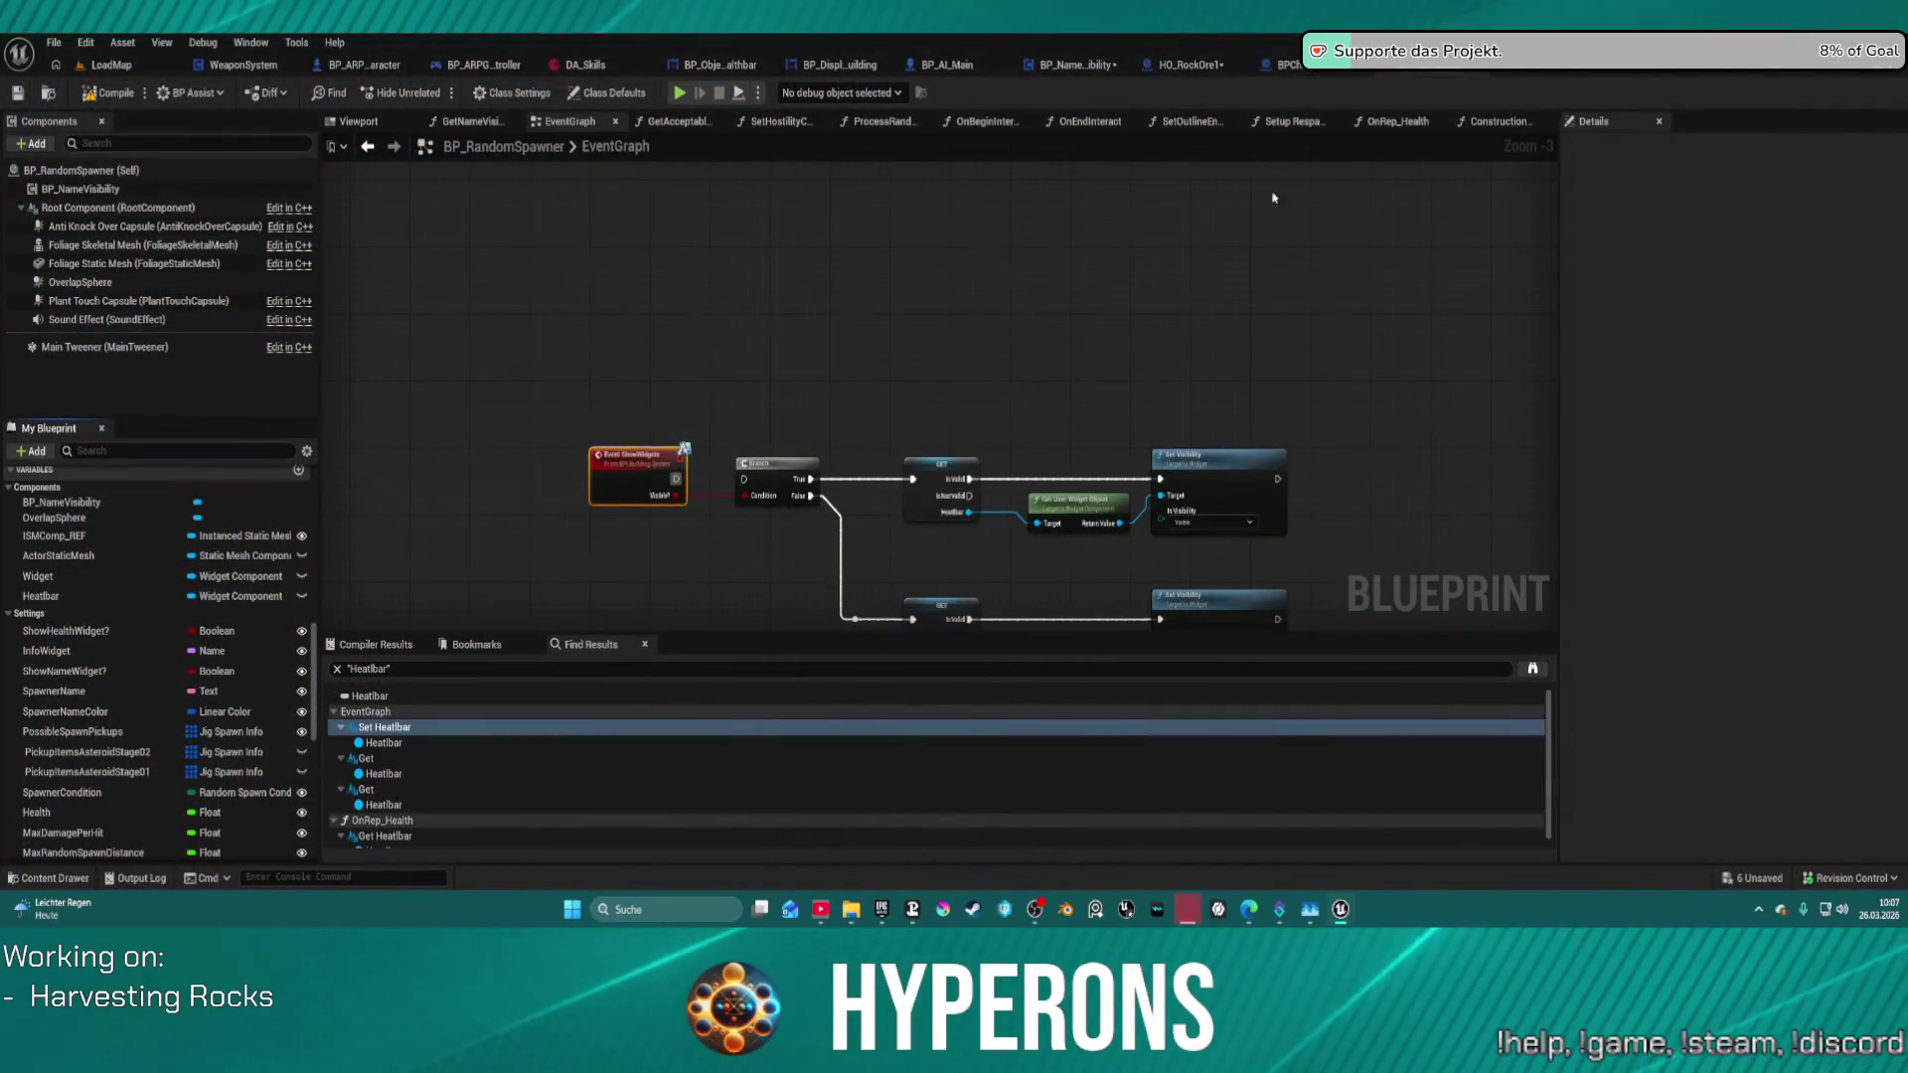
{"action": "left_click", "coordinate": [1188, 65]}
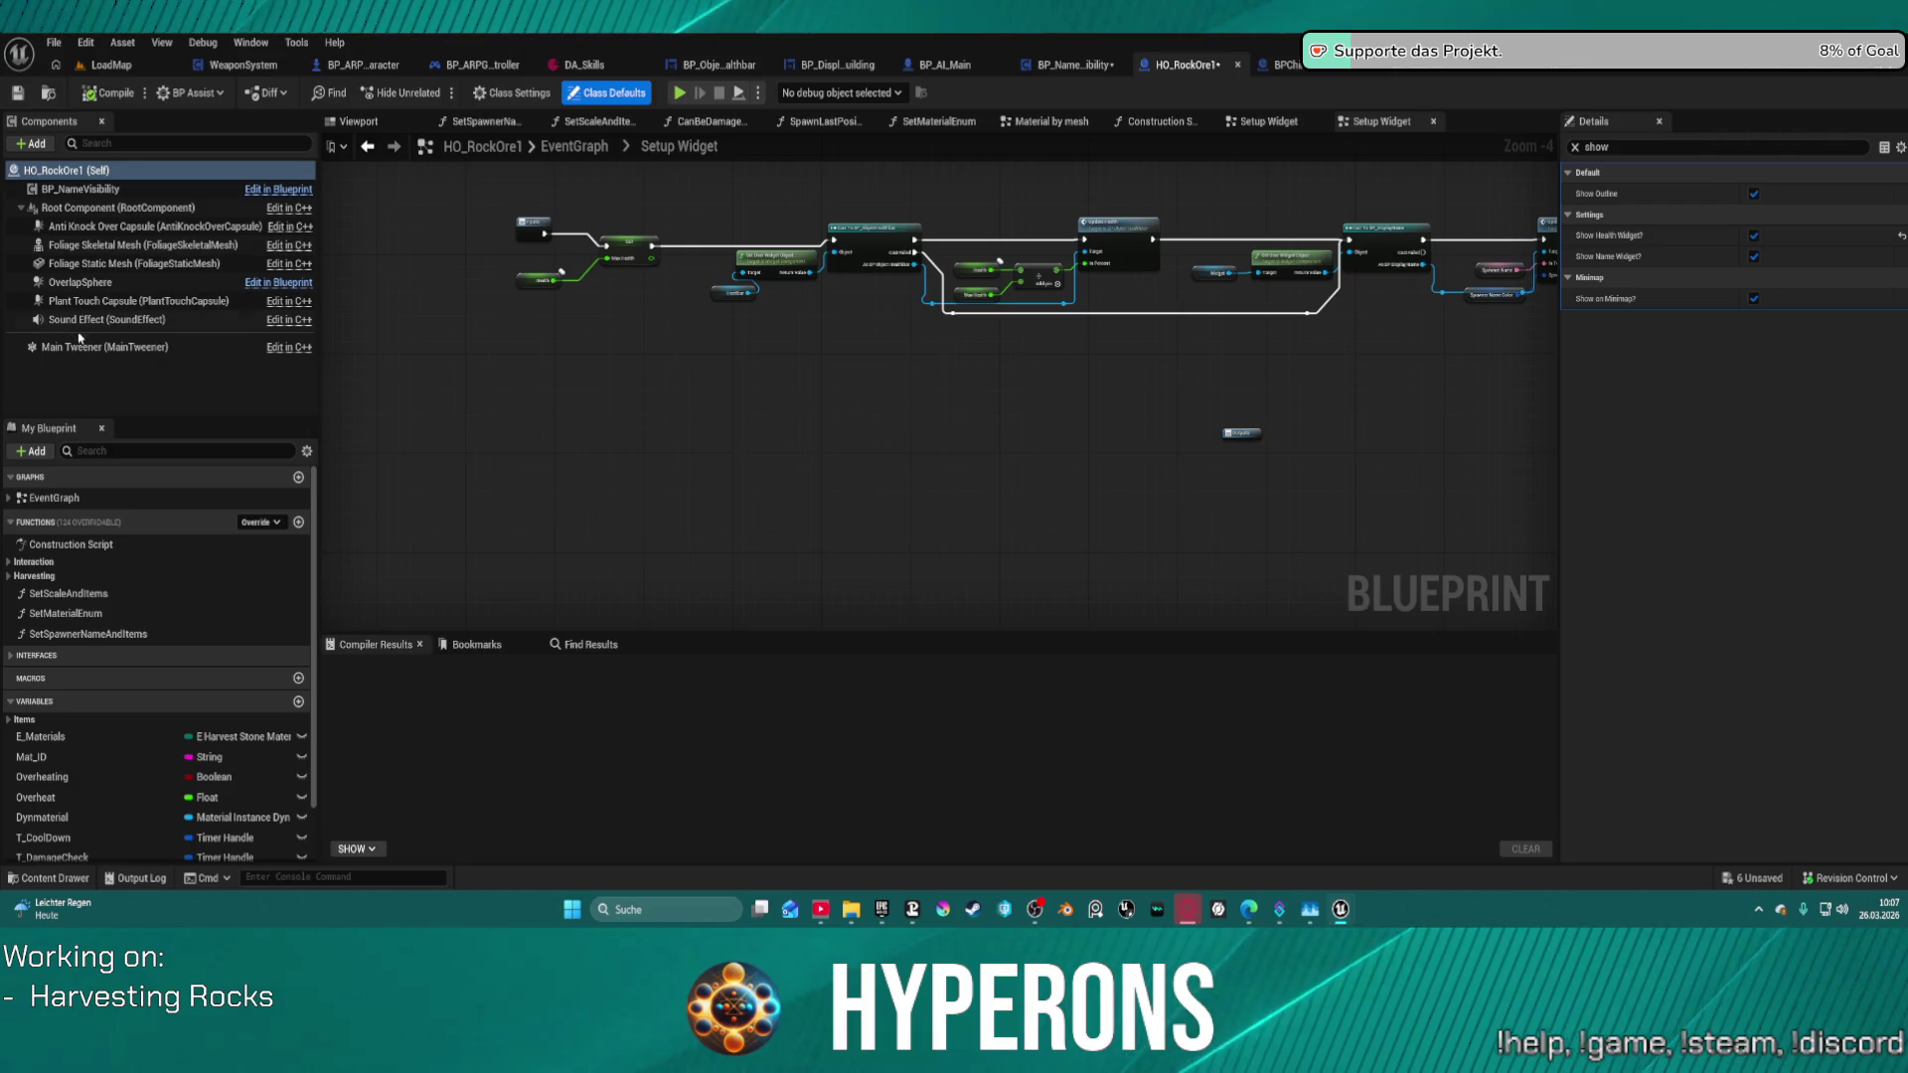
{"action": "scroll", "coordinate": [954, 295], "scroll_direction": "up", "scroll_amount": 5}
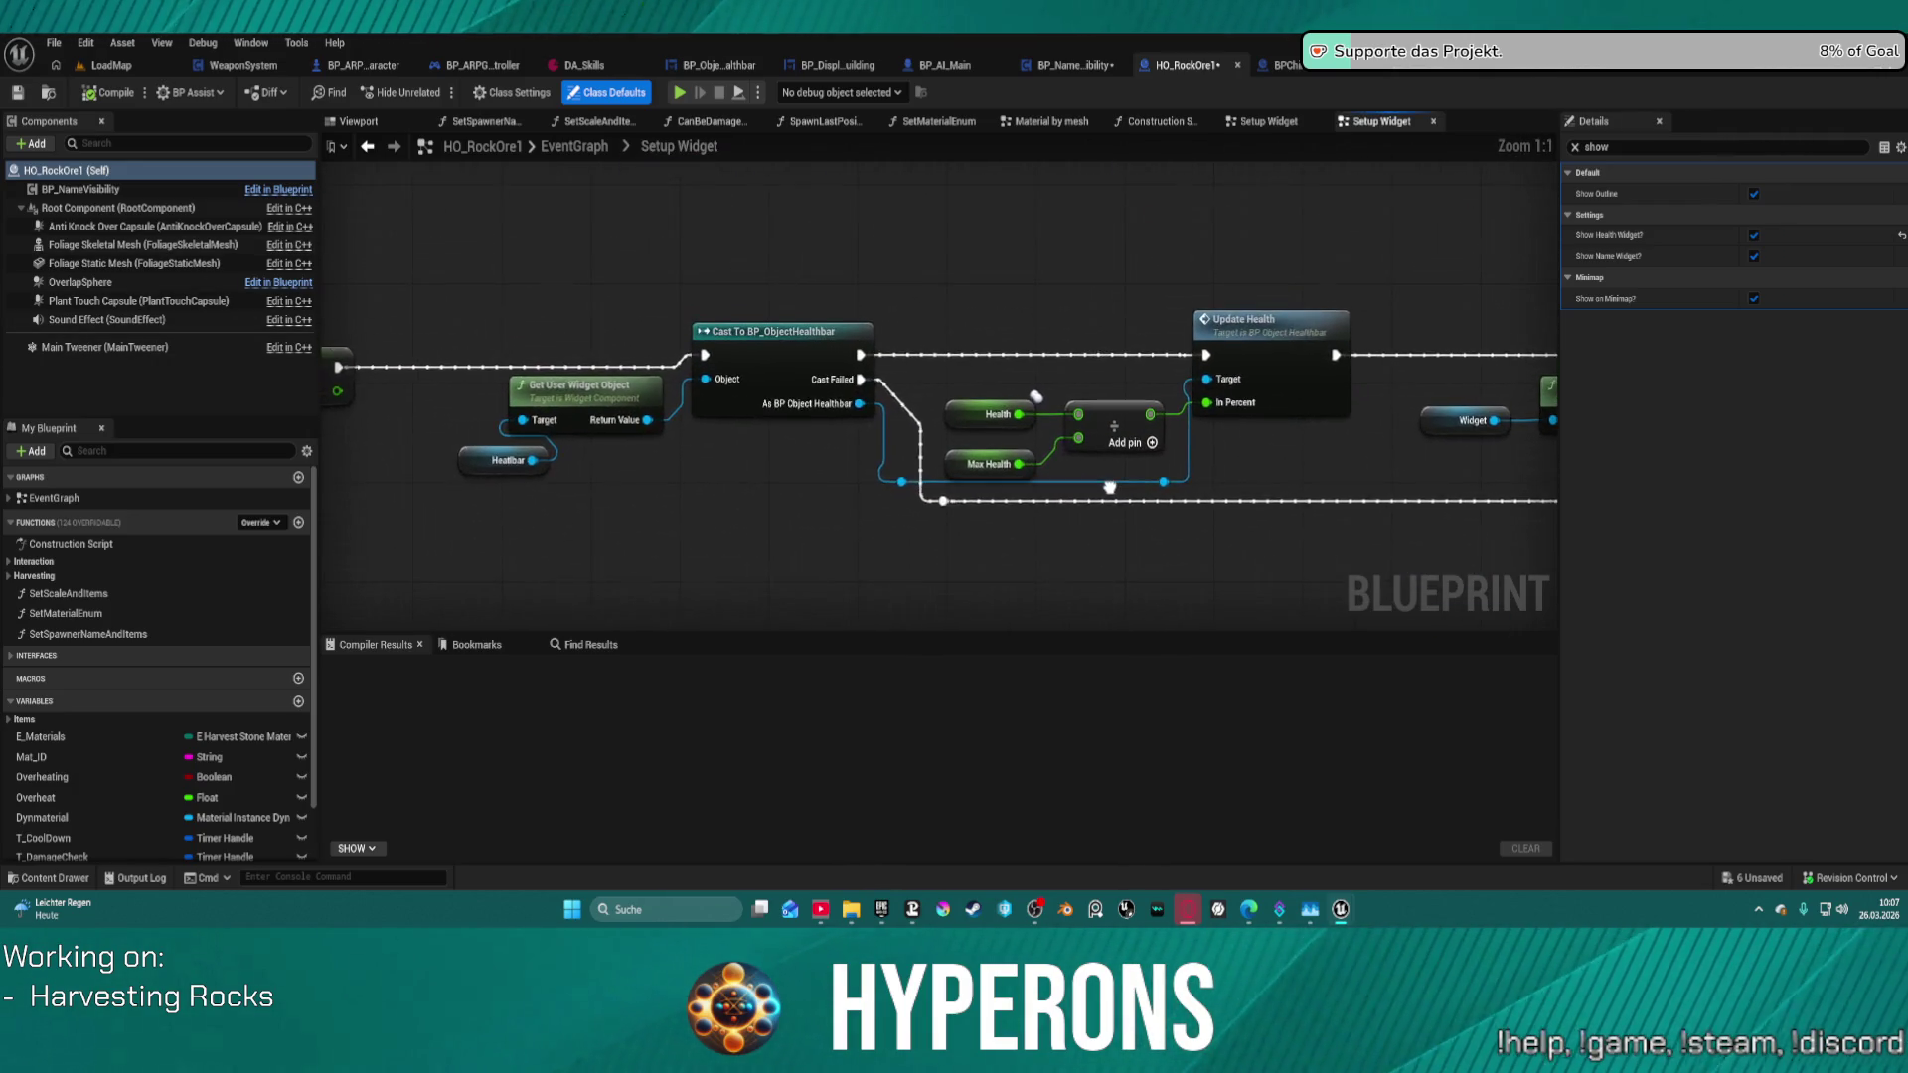
{"action": "left_click_drag", "start_coordinate": [1111, 479], "coordinate": [1346, 162]}
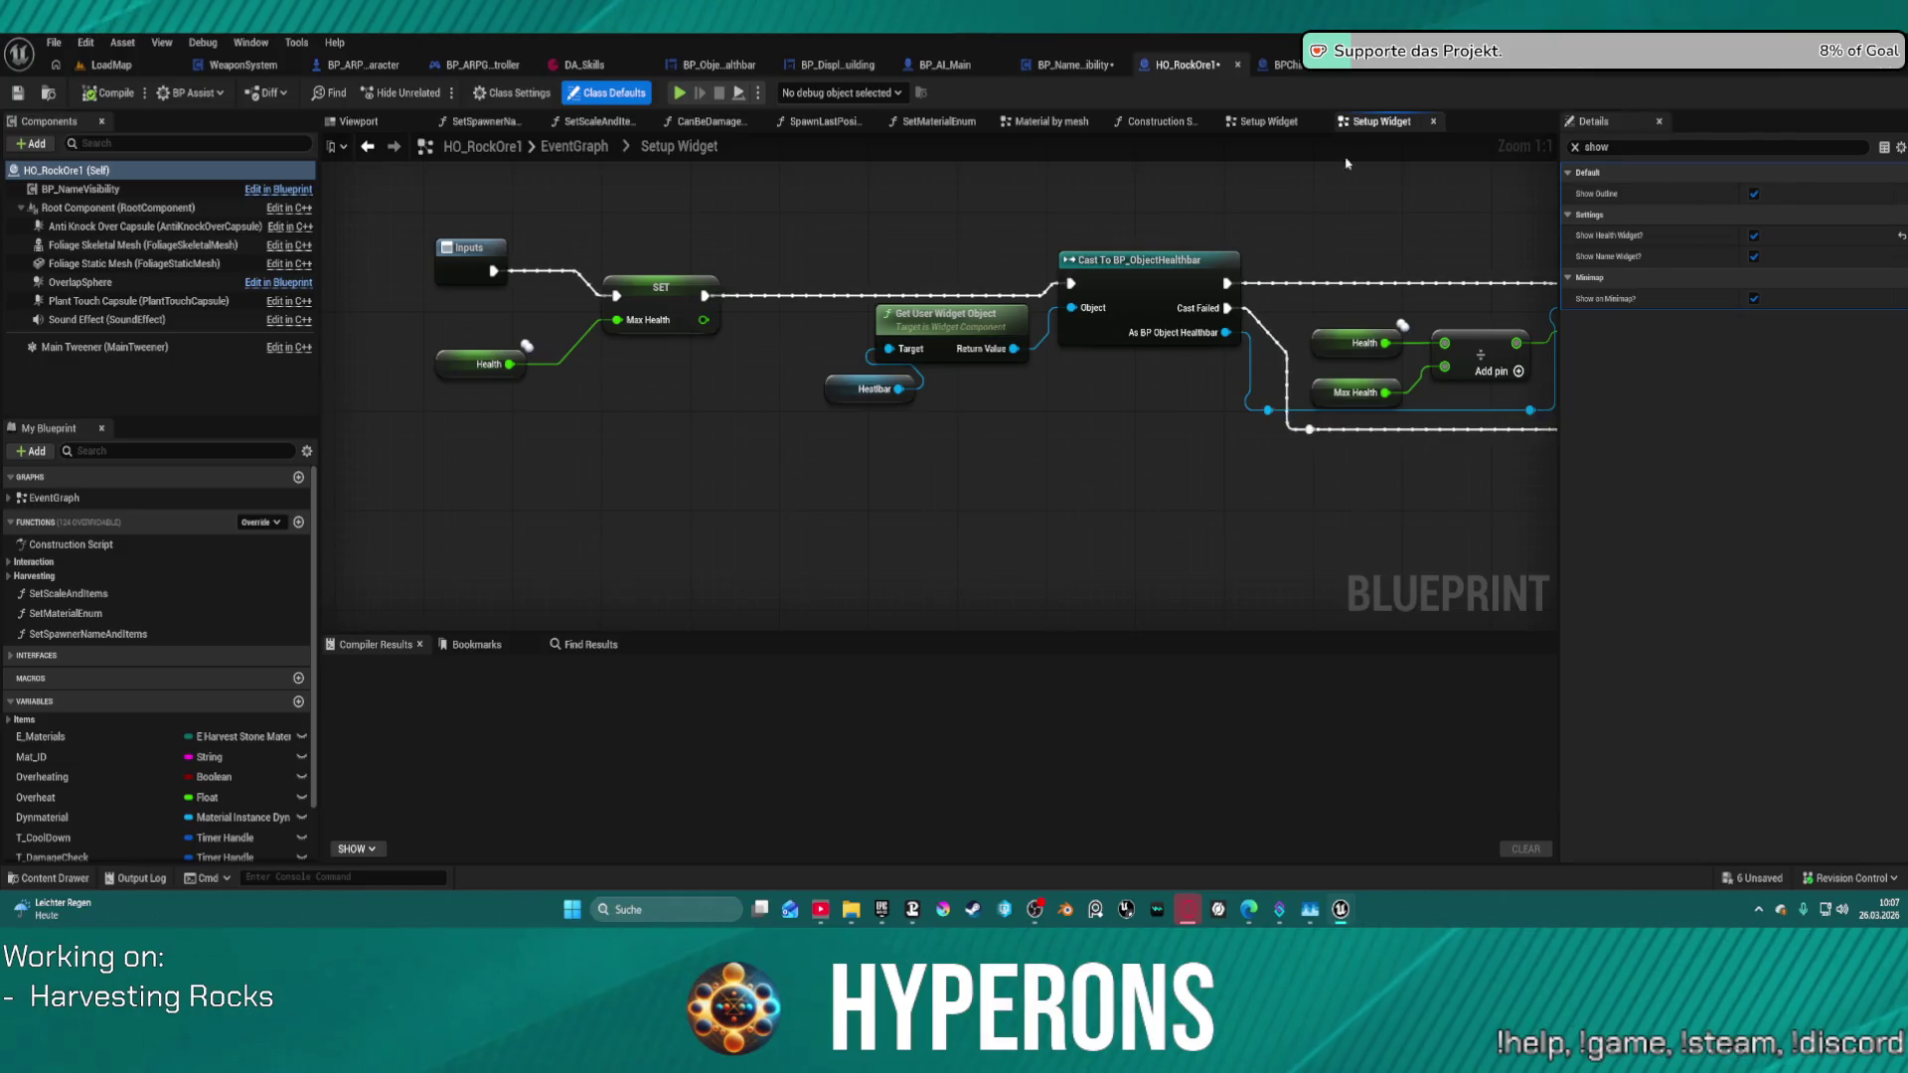
{"action": "left_click", "coordinate": [1313, 73]}
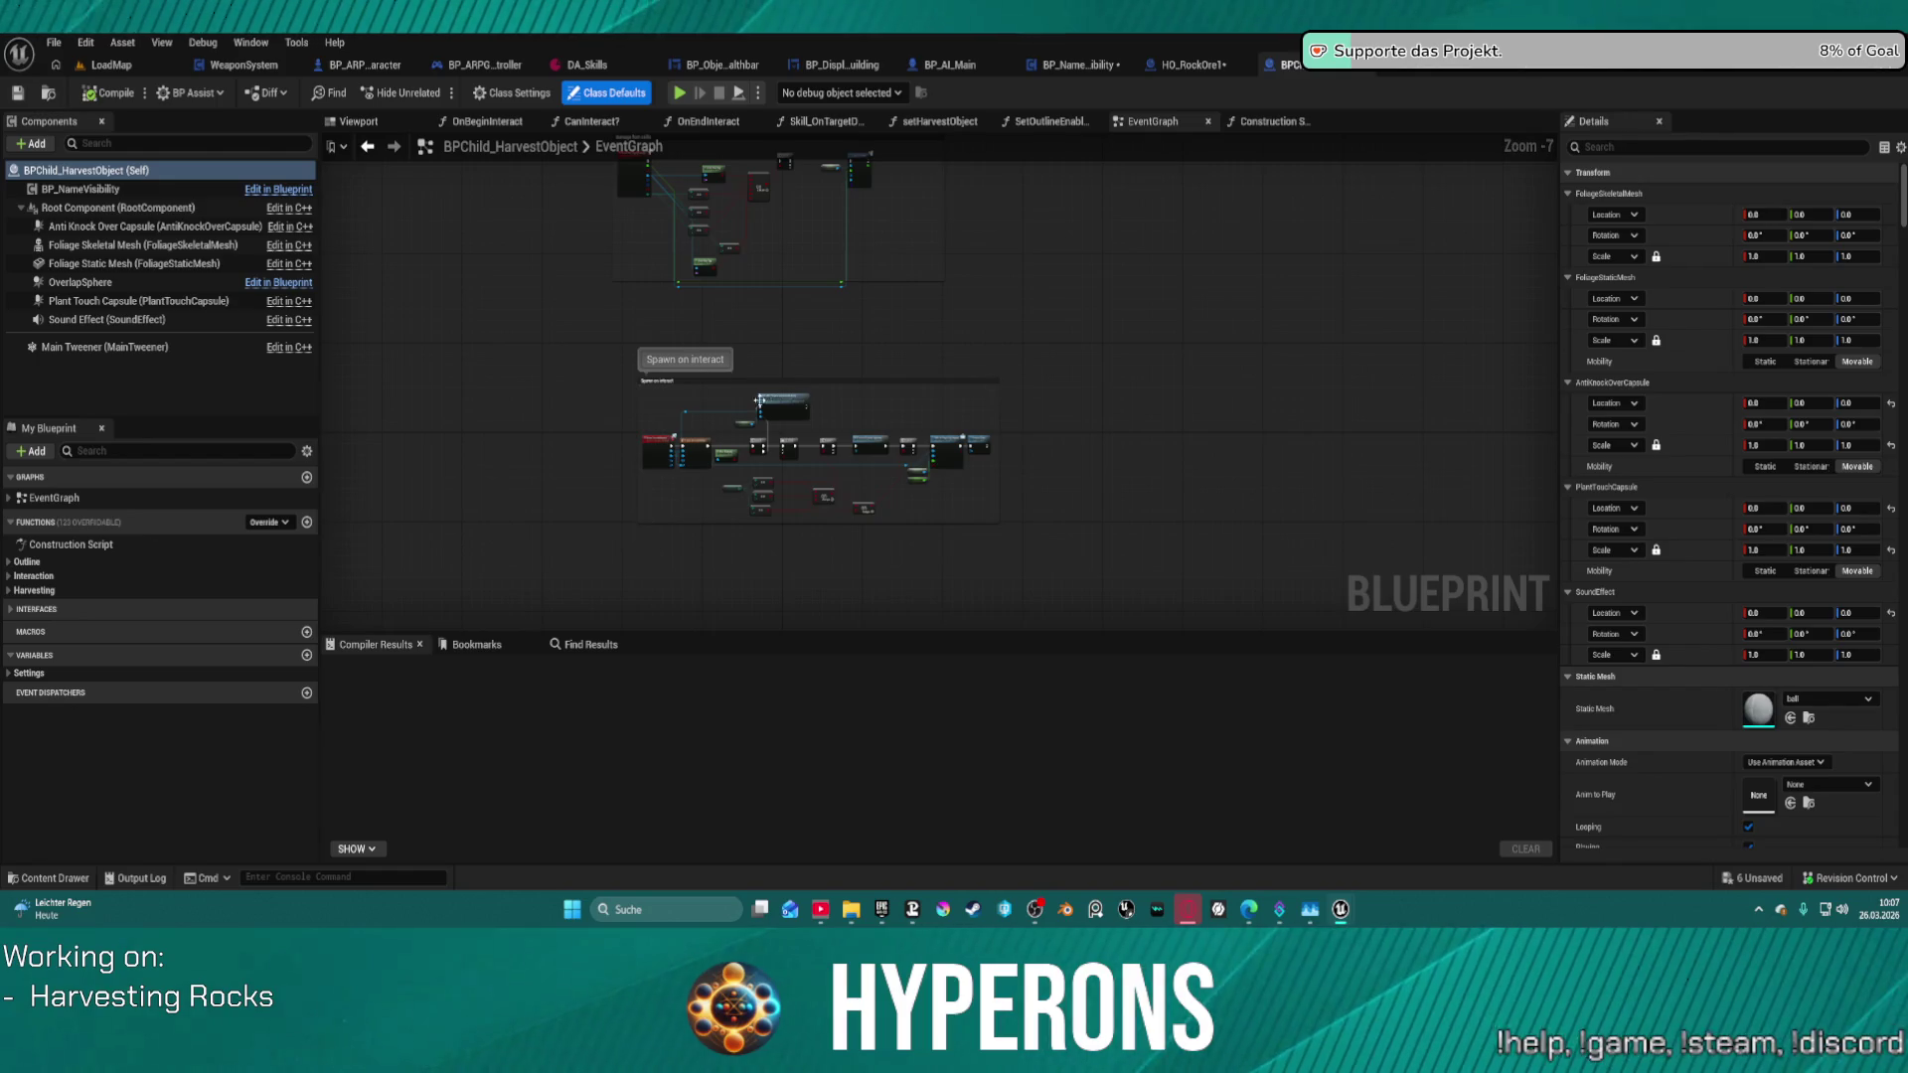
{"action": "scroll", "coordinate": [760, 401], "scroll_direction": "up", "scroll_amount": 4}
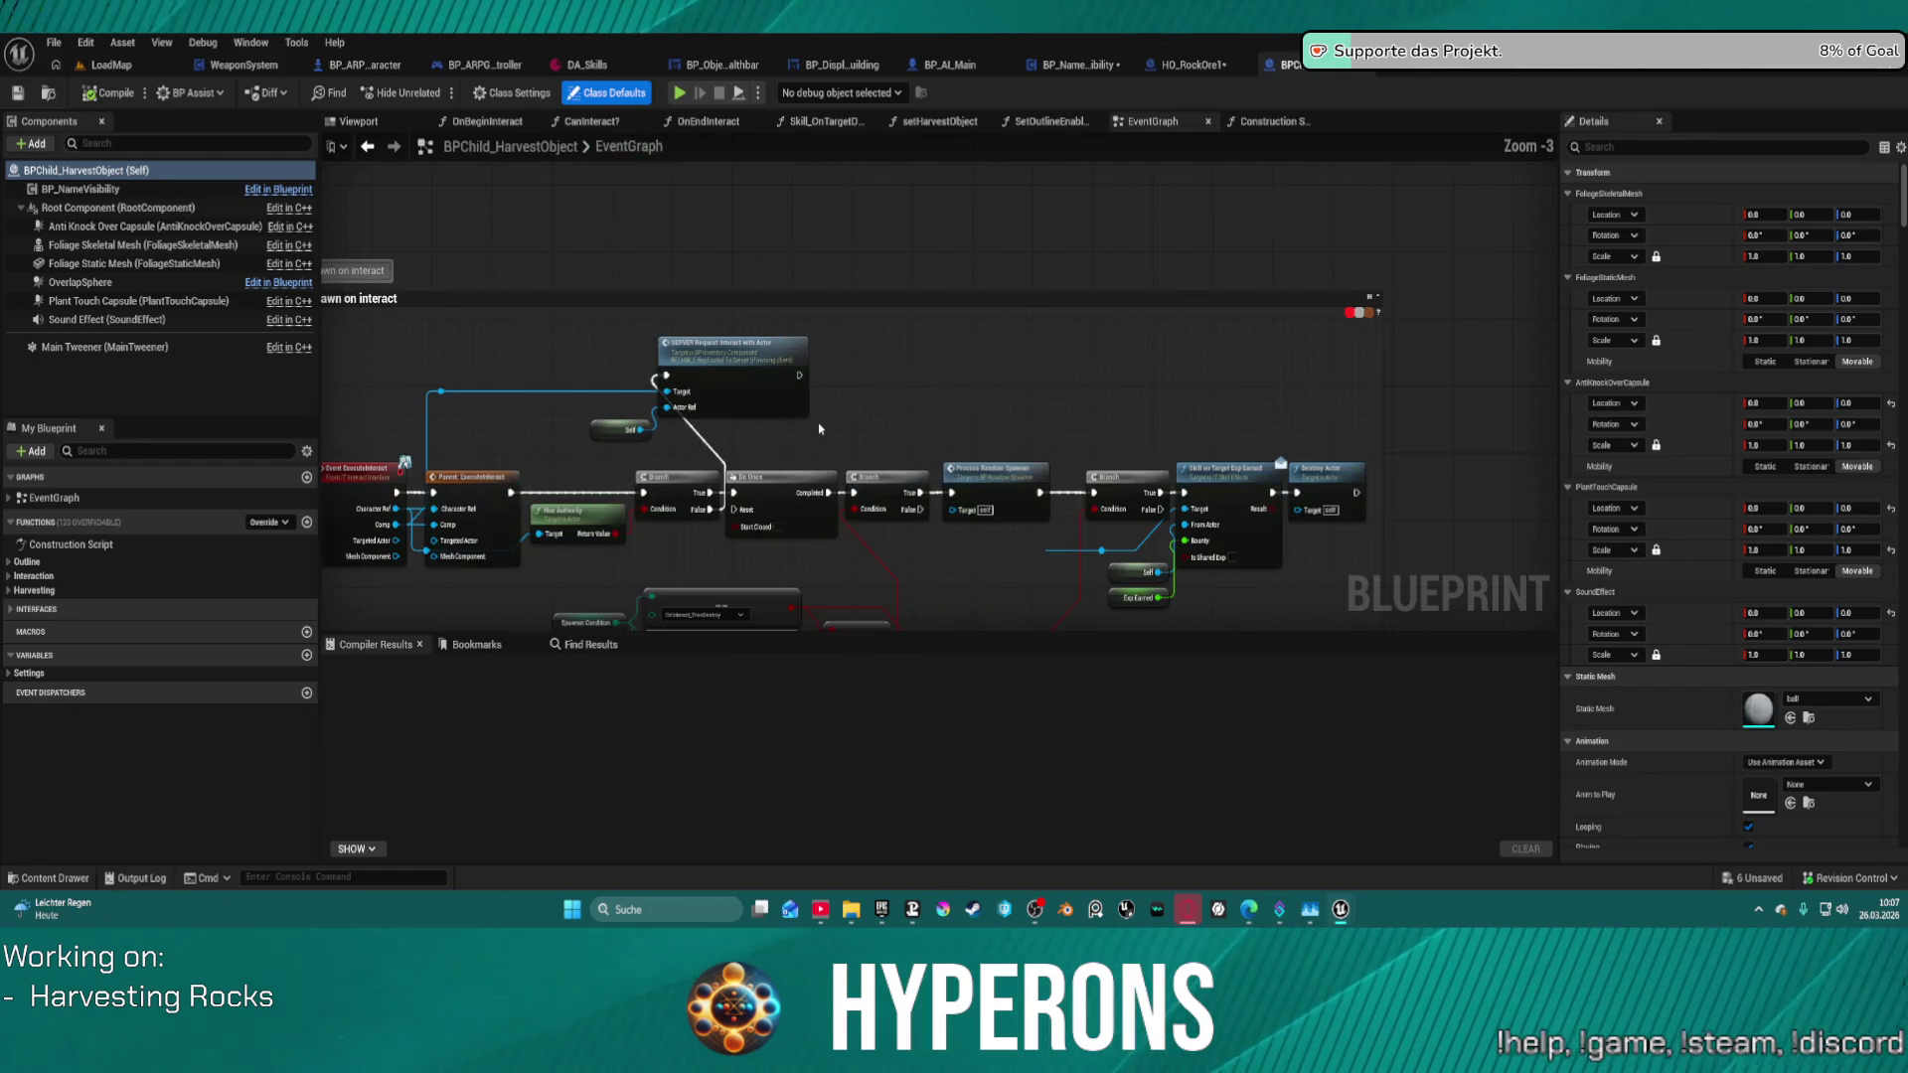
{"action": "left_click", "coordinate": [769, 369]}
{"action": "mouse_move", "coordinate": [769, 368]}
{"action": "left_mouse_down"}
{"action": "mouse_move", "coordinate": [767, 307]}
{"action": "mouse_move", "coordinate": [984, 625]}
{"action": "left_mouse_up"}
{"action": "left_click", "coordinate": [888, 293]}
{"action": "left_click", "coordinate": [922, 281]}
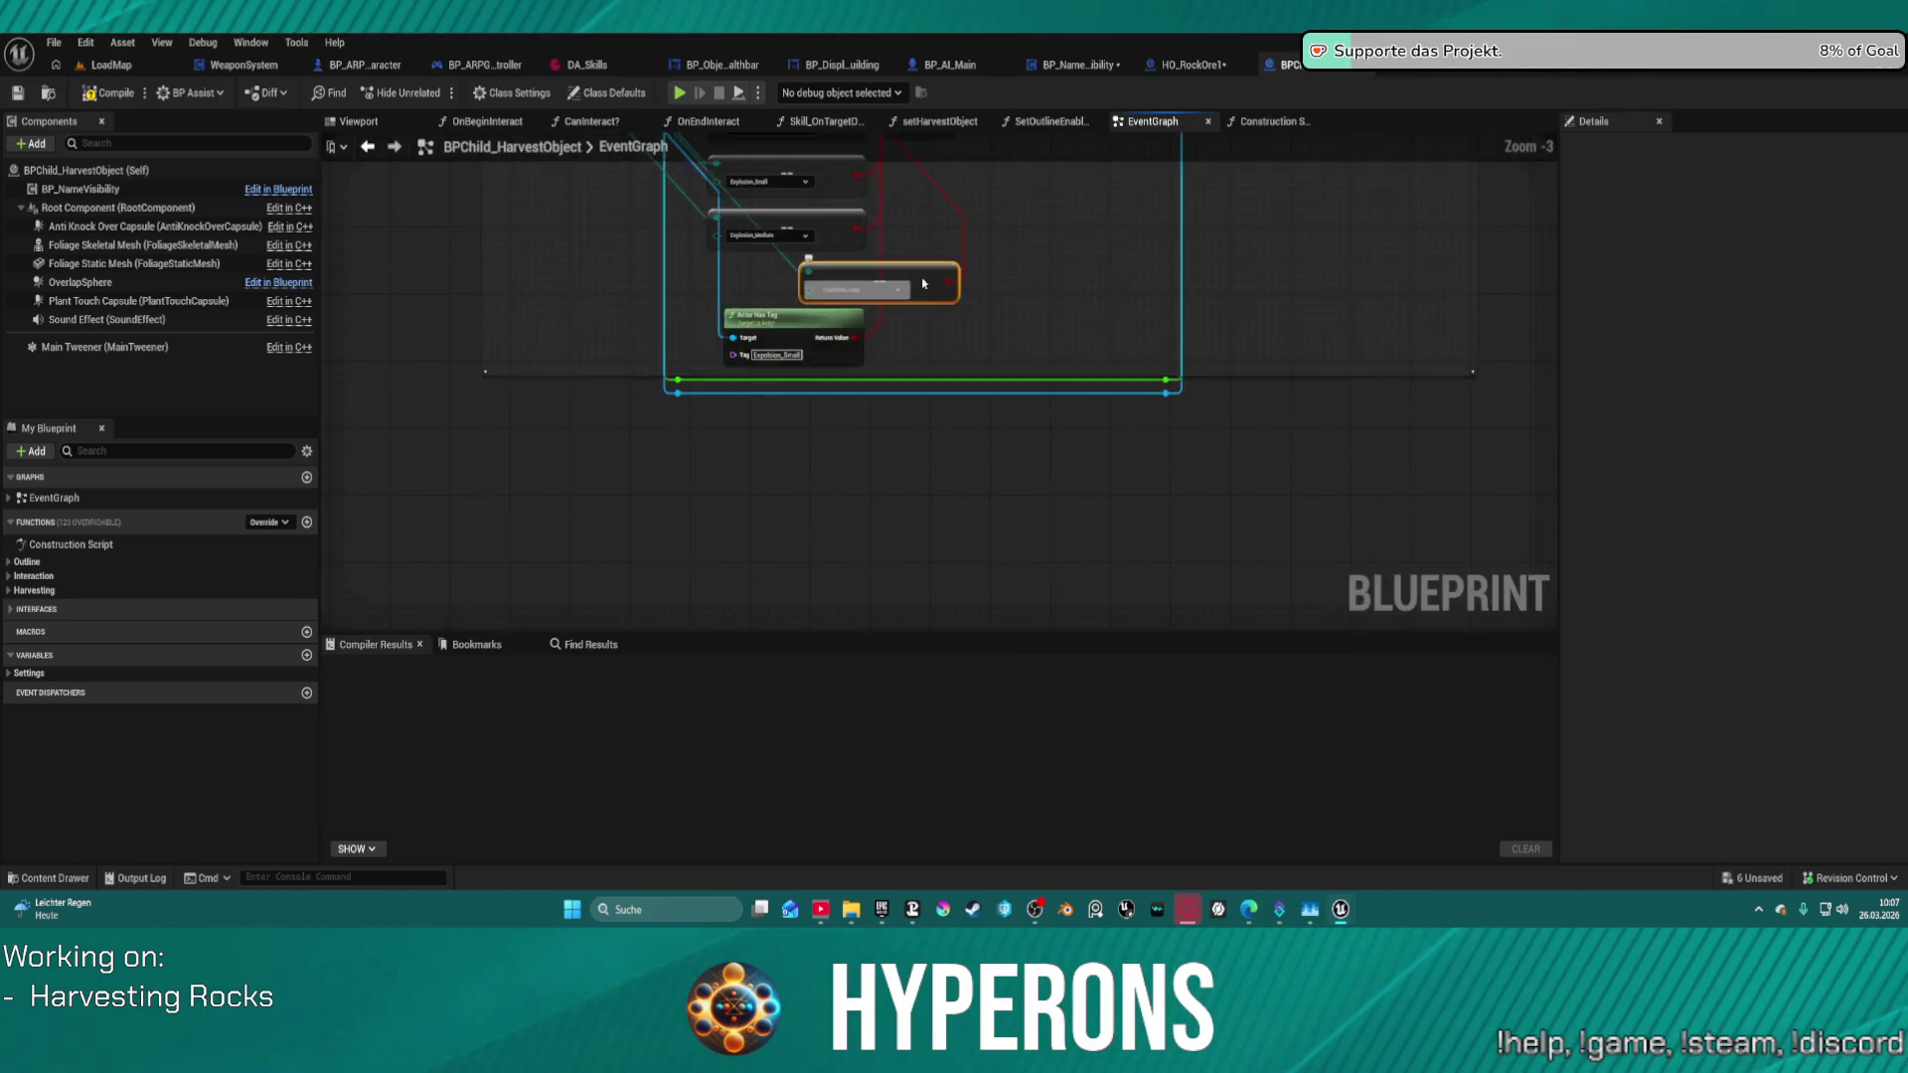
{"action": "mouse_move", "coordinate": [928, 285]}
{"action": "left_mouse_down"}
{"action": "mouse_move", "coordinate": [971, 307]}
{"action": "mouse_move", "coordinate": [1082, 596]}
{"action": "mouse_move", "coordinate": [1048, 546]}
{"action": "left_mouse_up"}
{"action": "scroll", "coordinate": [912, 324], "scroll_direction": "down", "scroll_amount": 9}
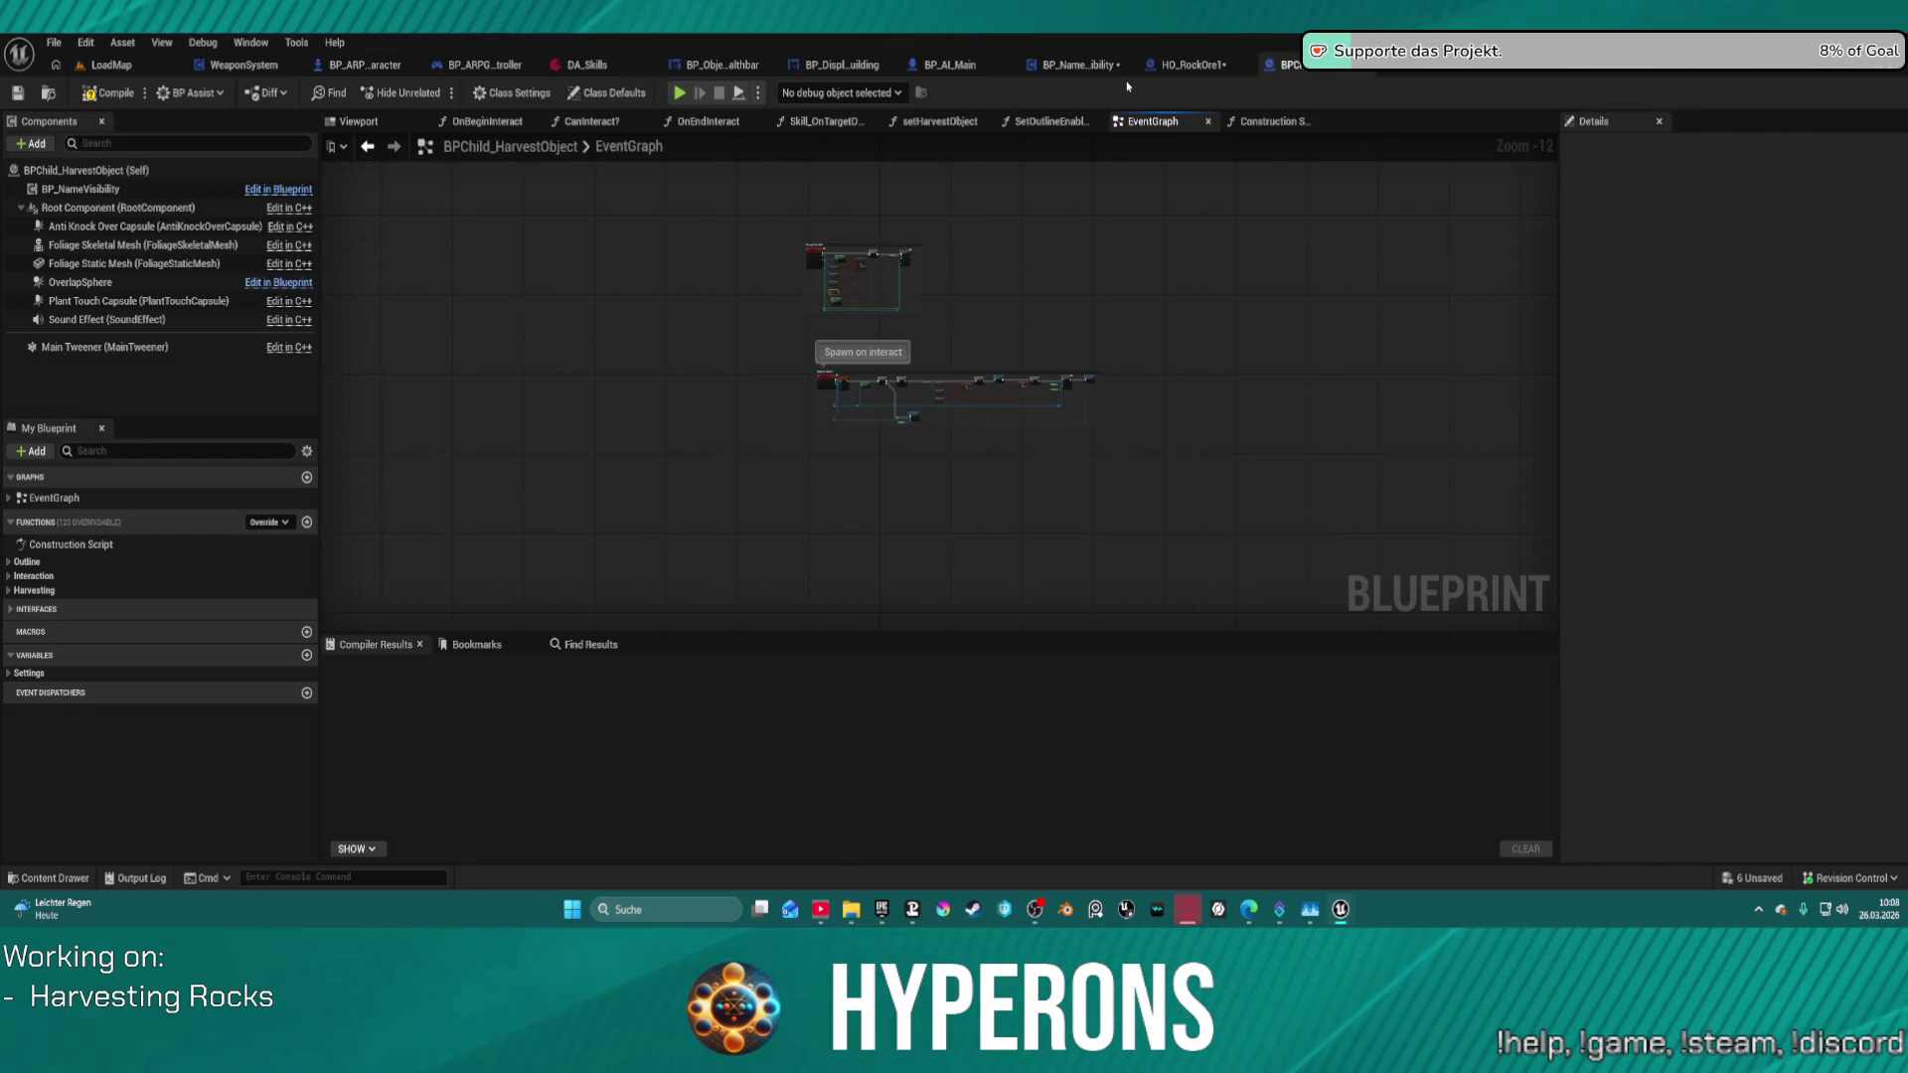
{"action": "left_click", "coordinate": [1188, 65]}
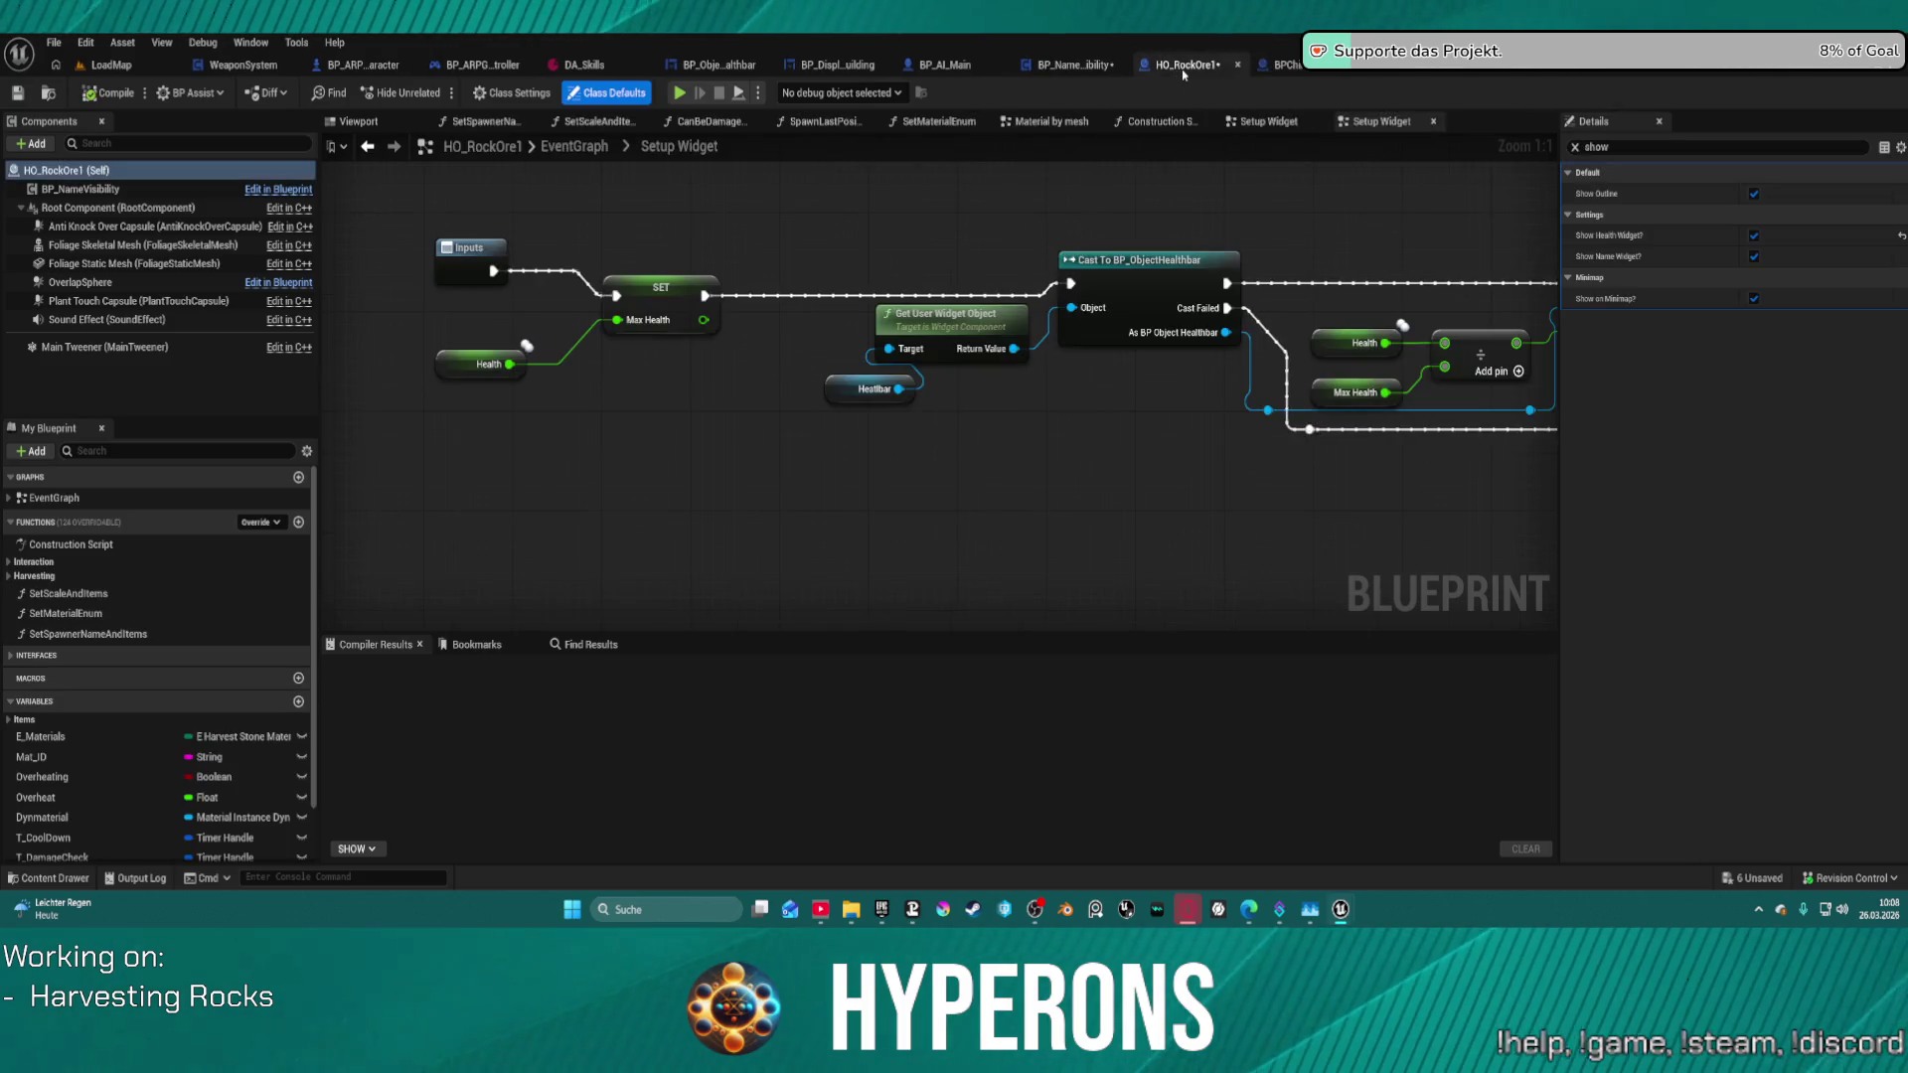
{"action": "left_click", "coordinate": [1072, 66]}
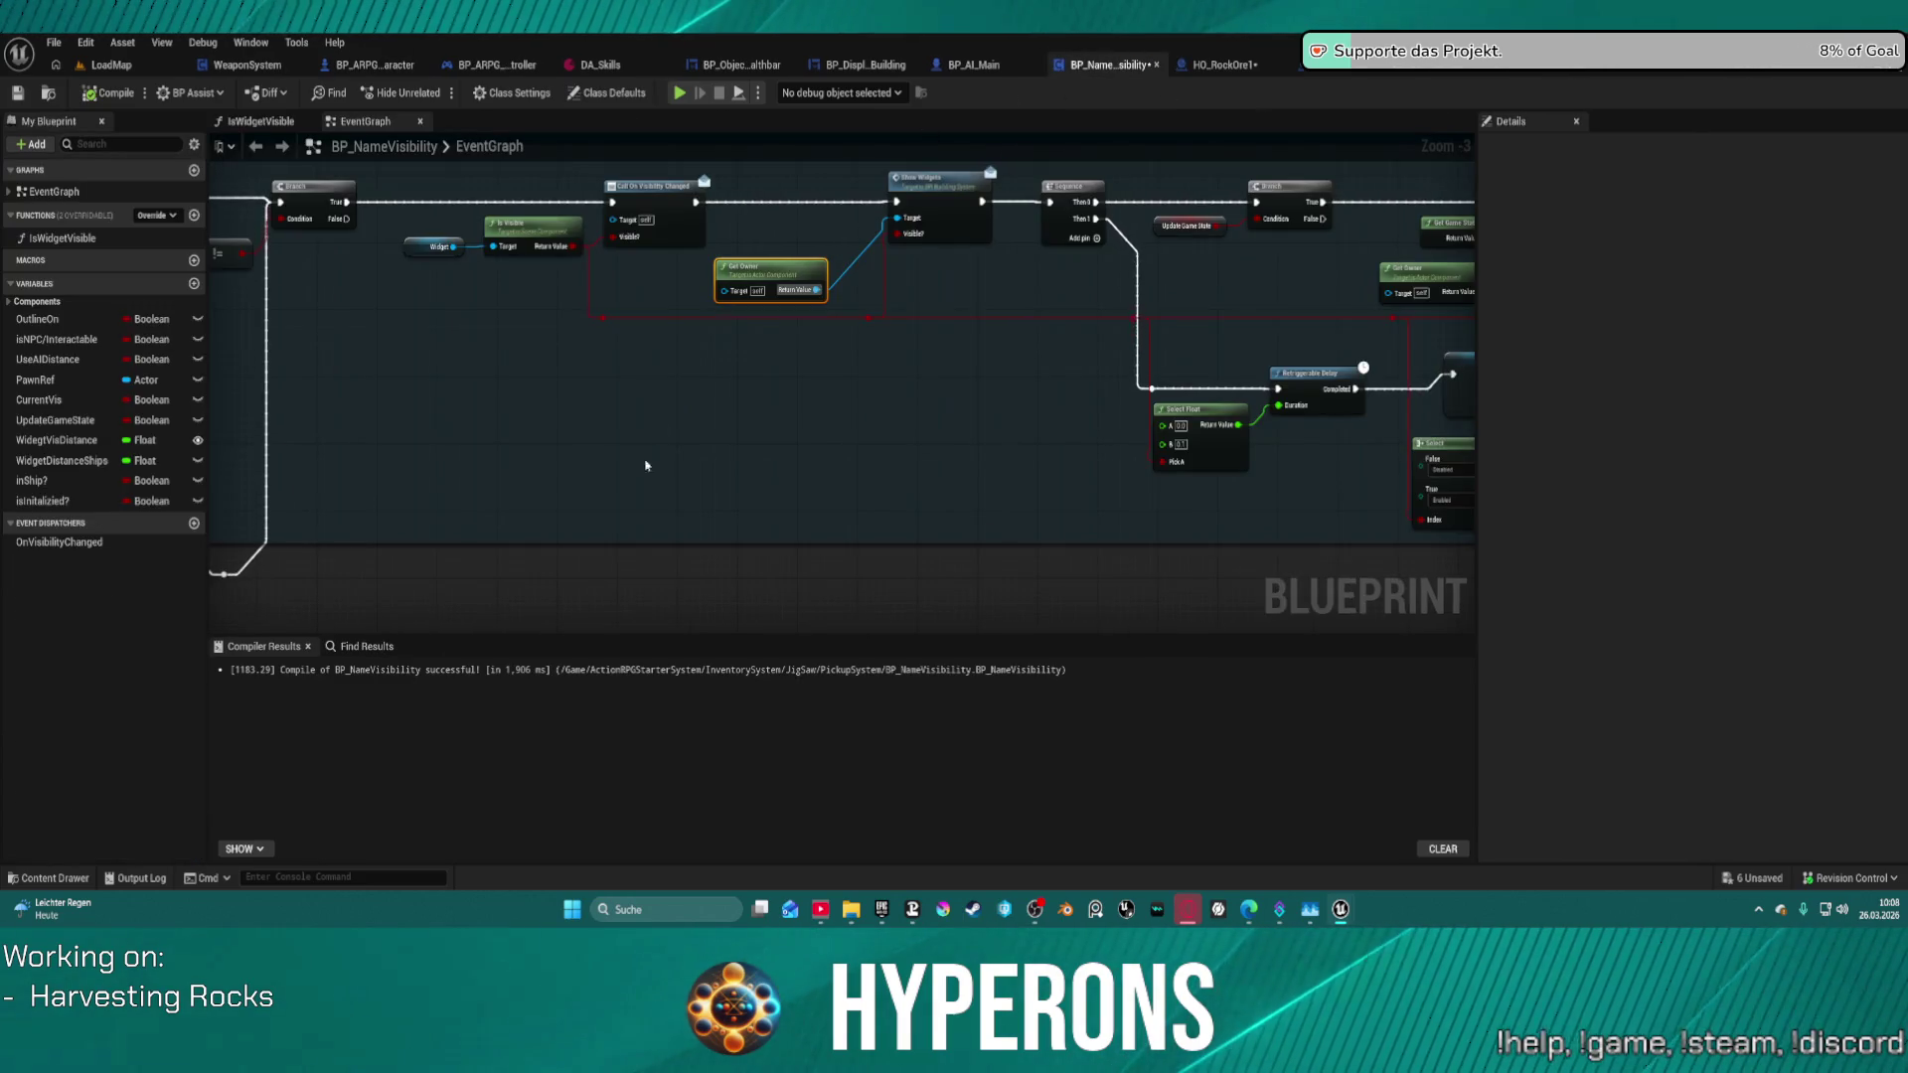
{"action": "scroll", "coordinate": [646, 465], "scroll_direction": "down", "scroll_amount": 4}
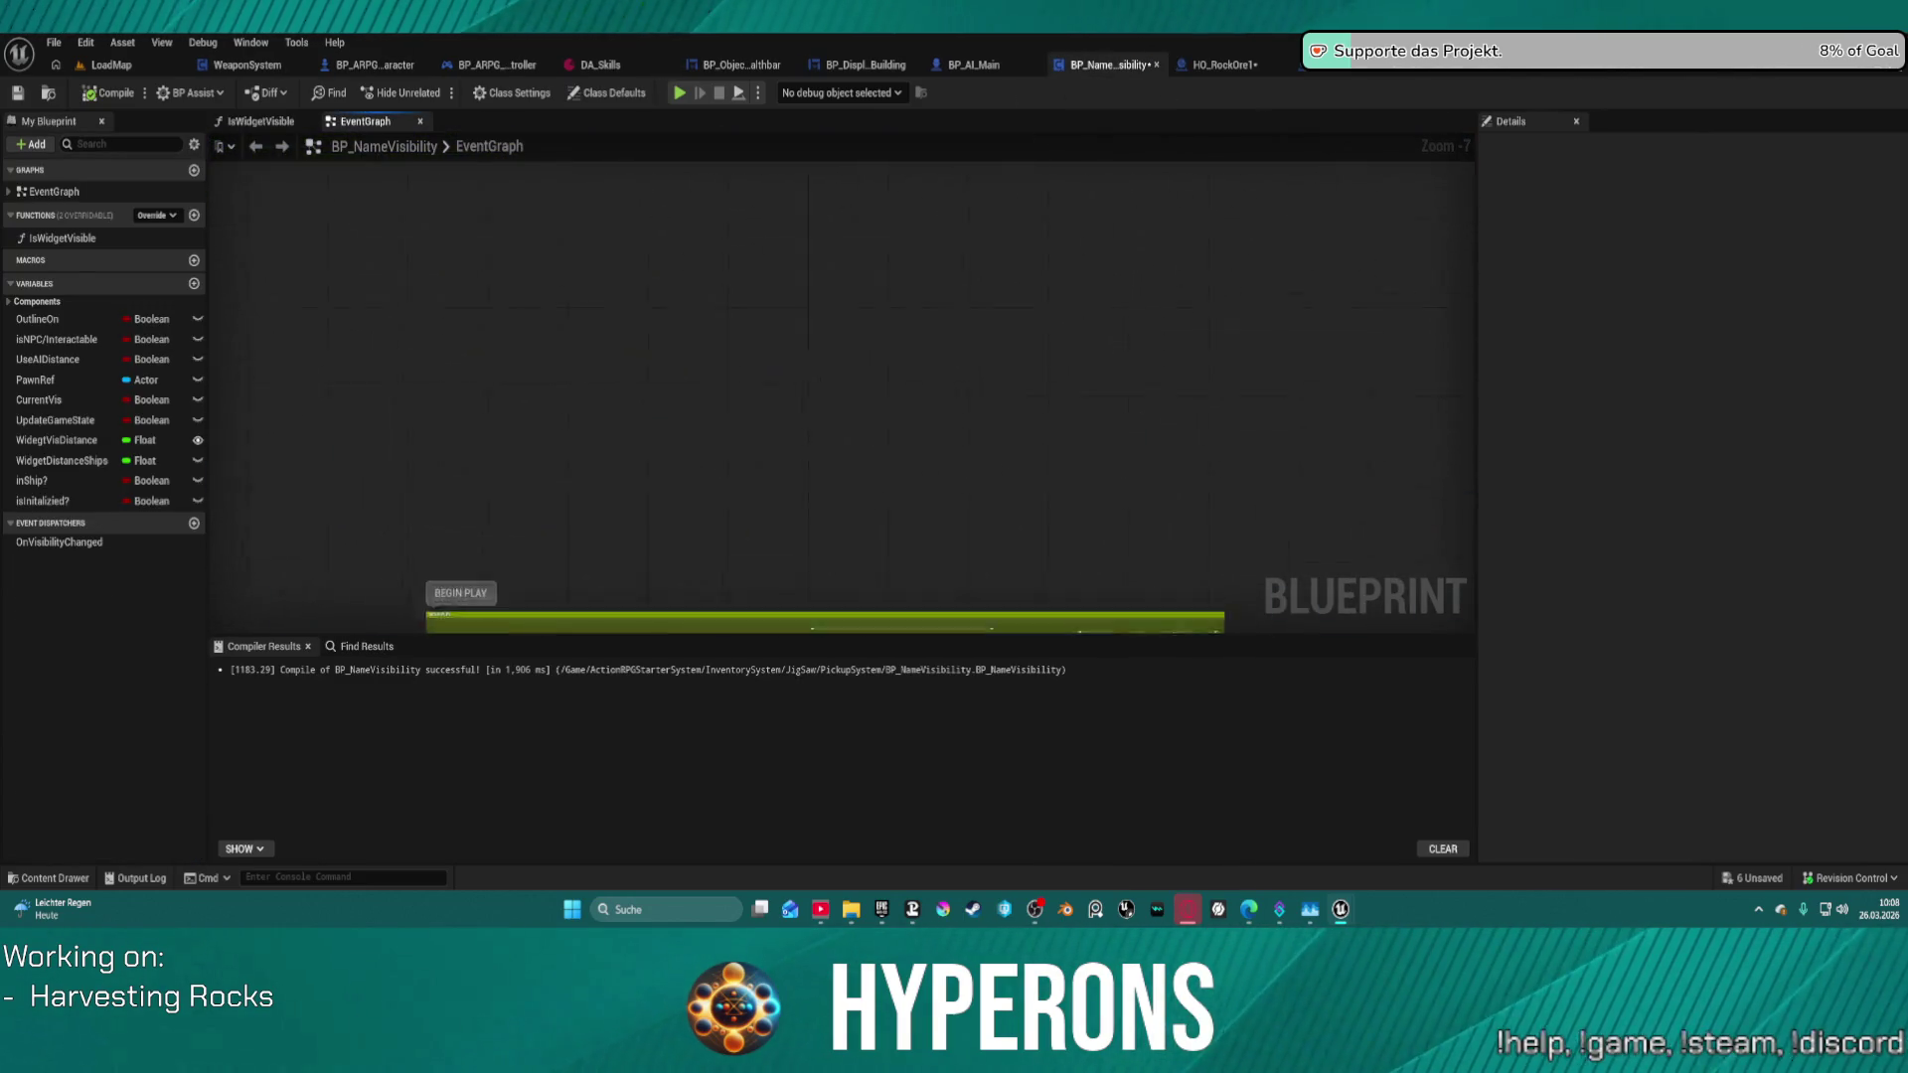
{"action": "scroll", "coordinate": [890, 432], "scroll_direction": "down", "scroll_amount": 5}
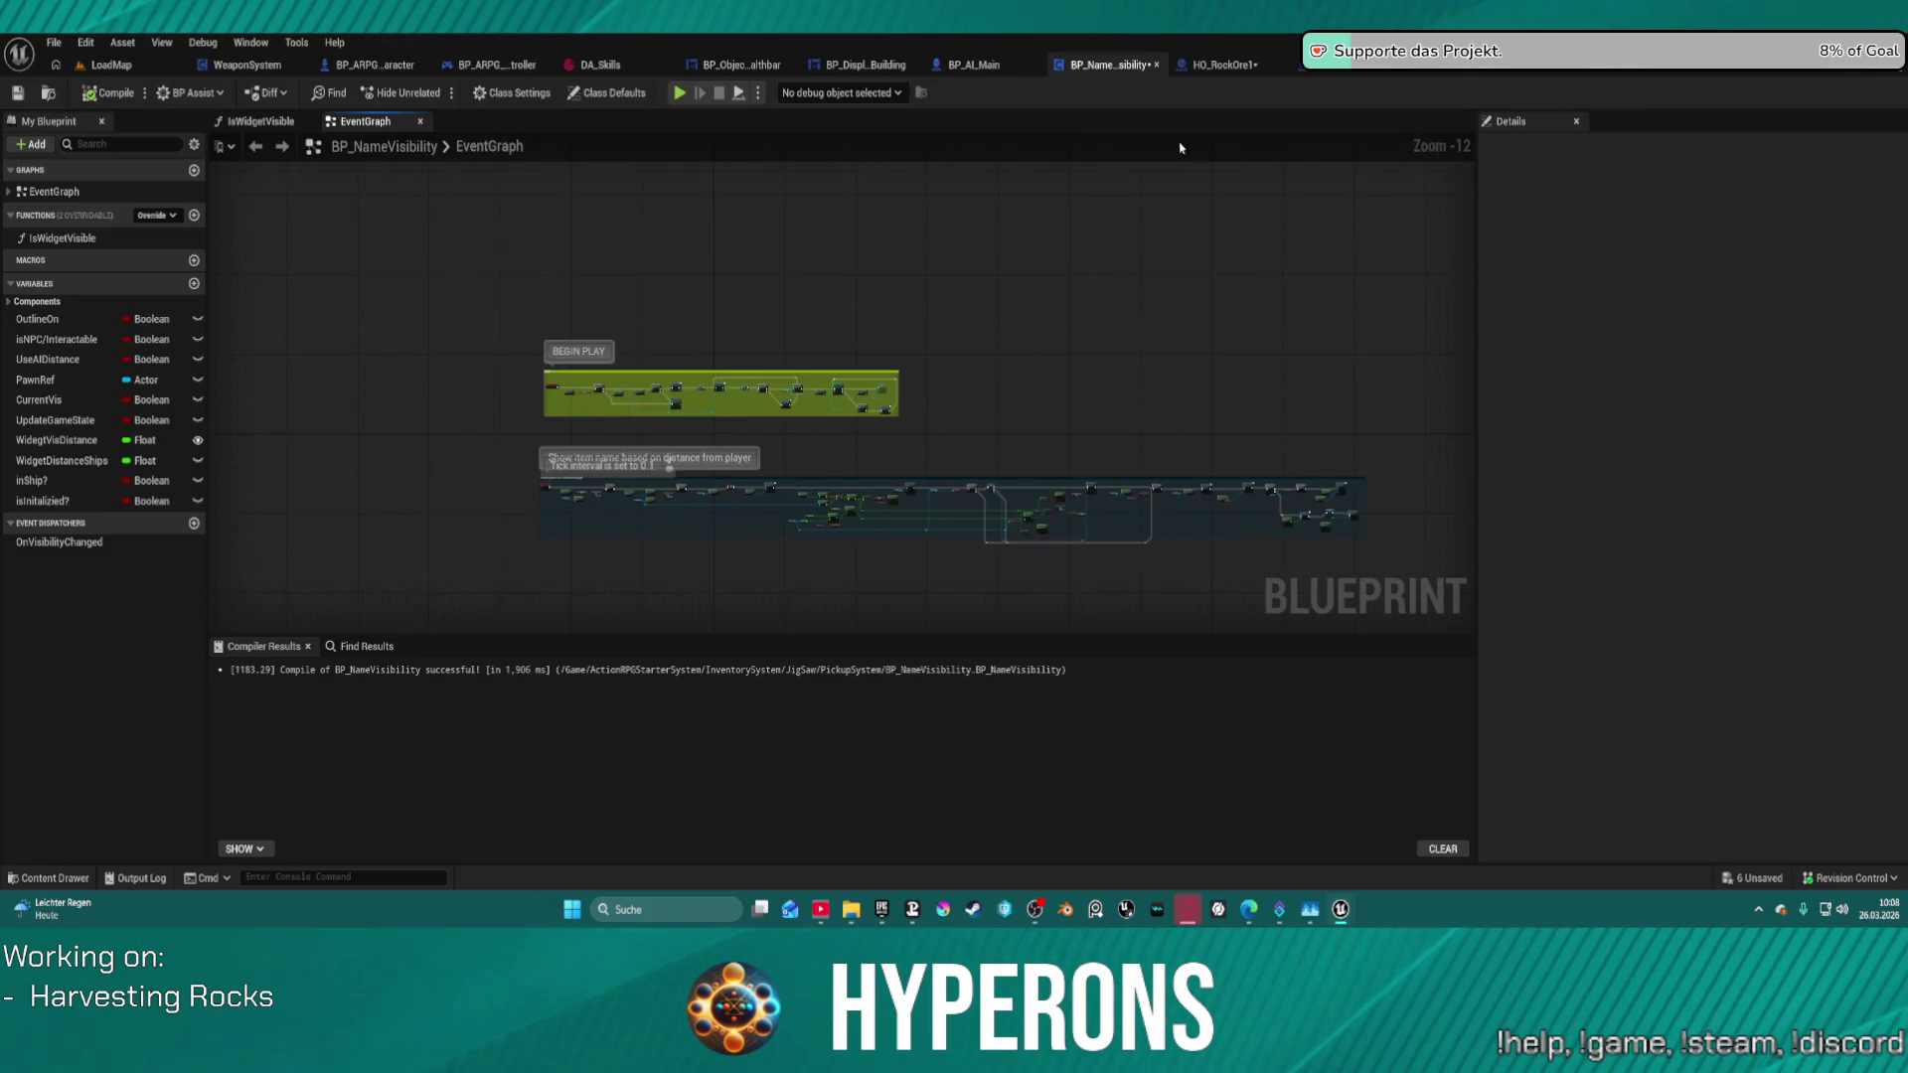
{"action": "left_click", "coordinate": [1312, 64]}
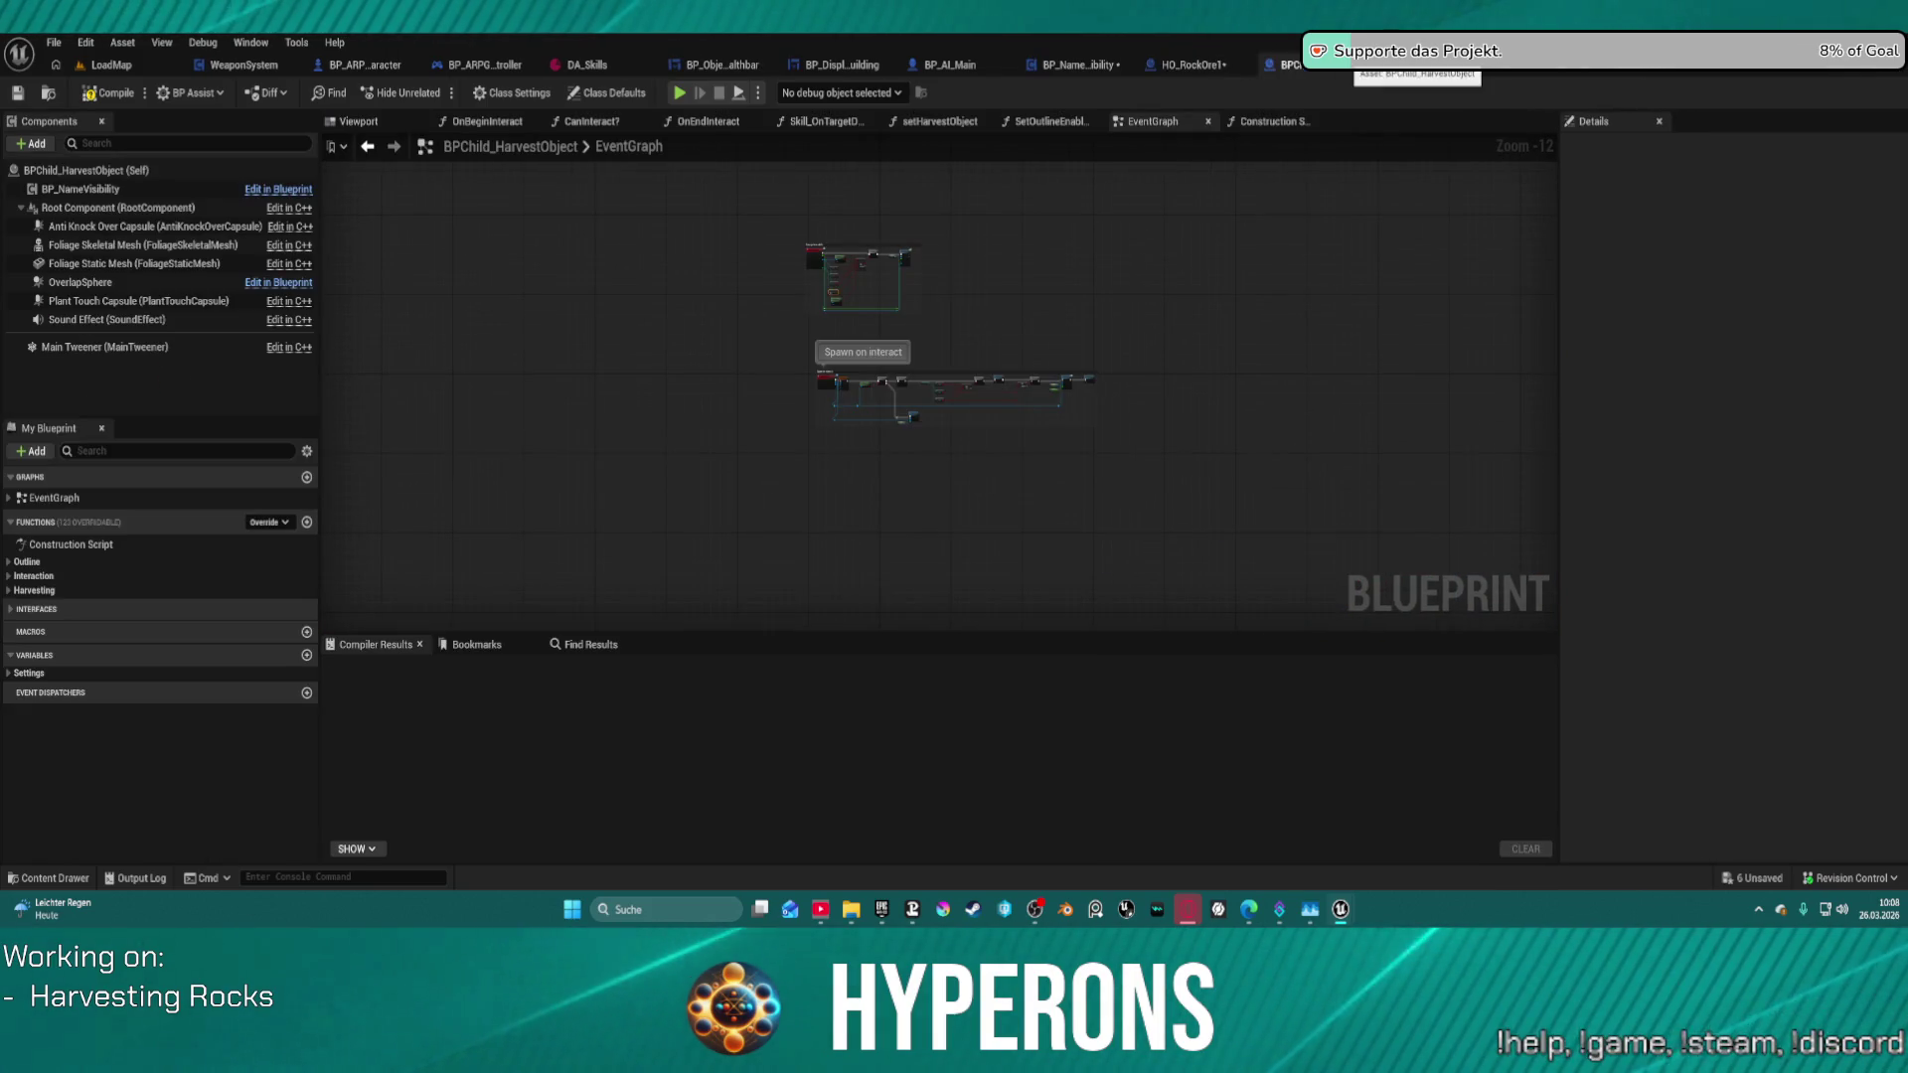
- Survey the Add Widget Component, SET Heatbar and Set World Location chain in BP_RandomSpawner's EventGraph
{"action": "left_click", "coordinate": [1417, 80]}
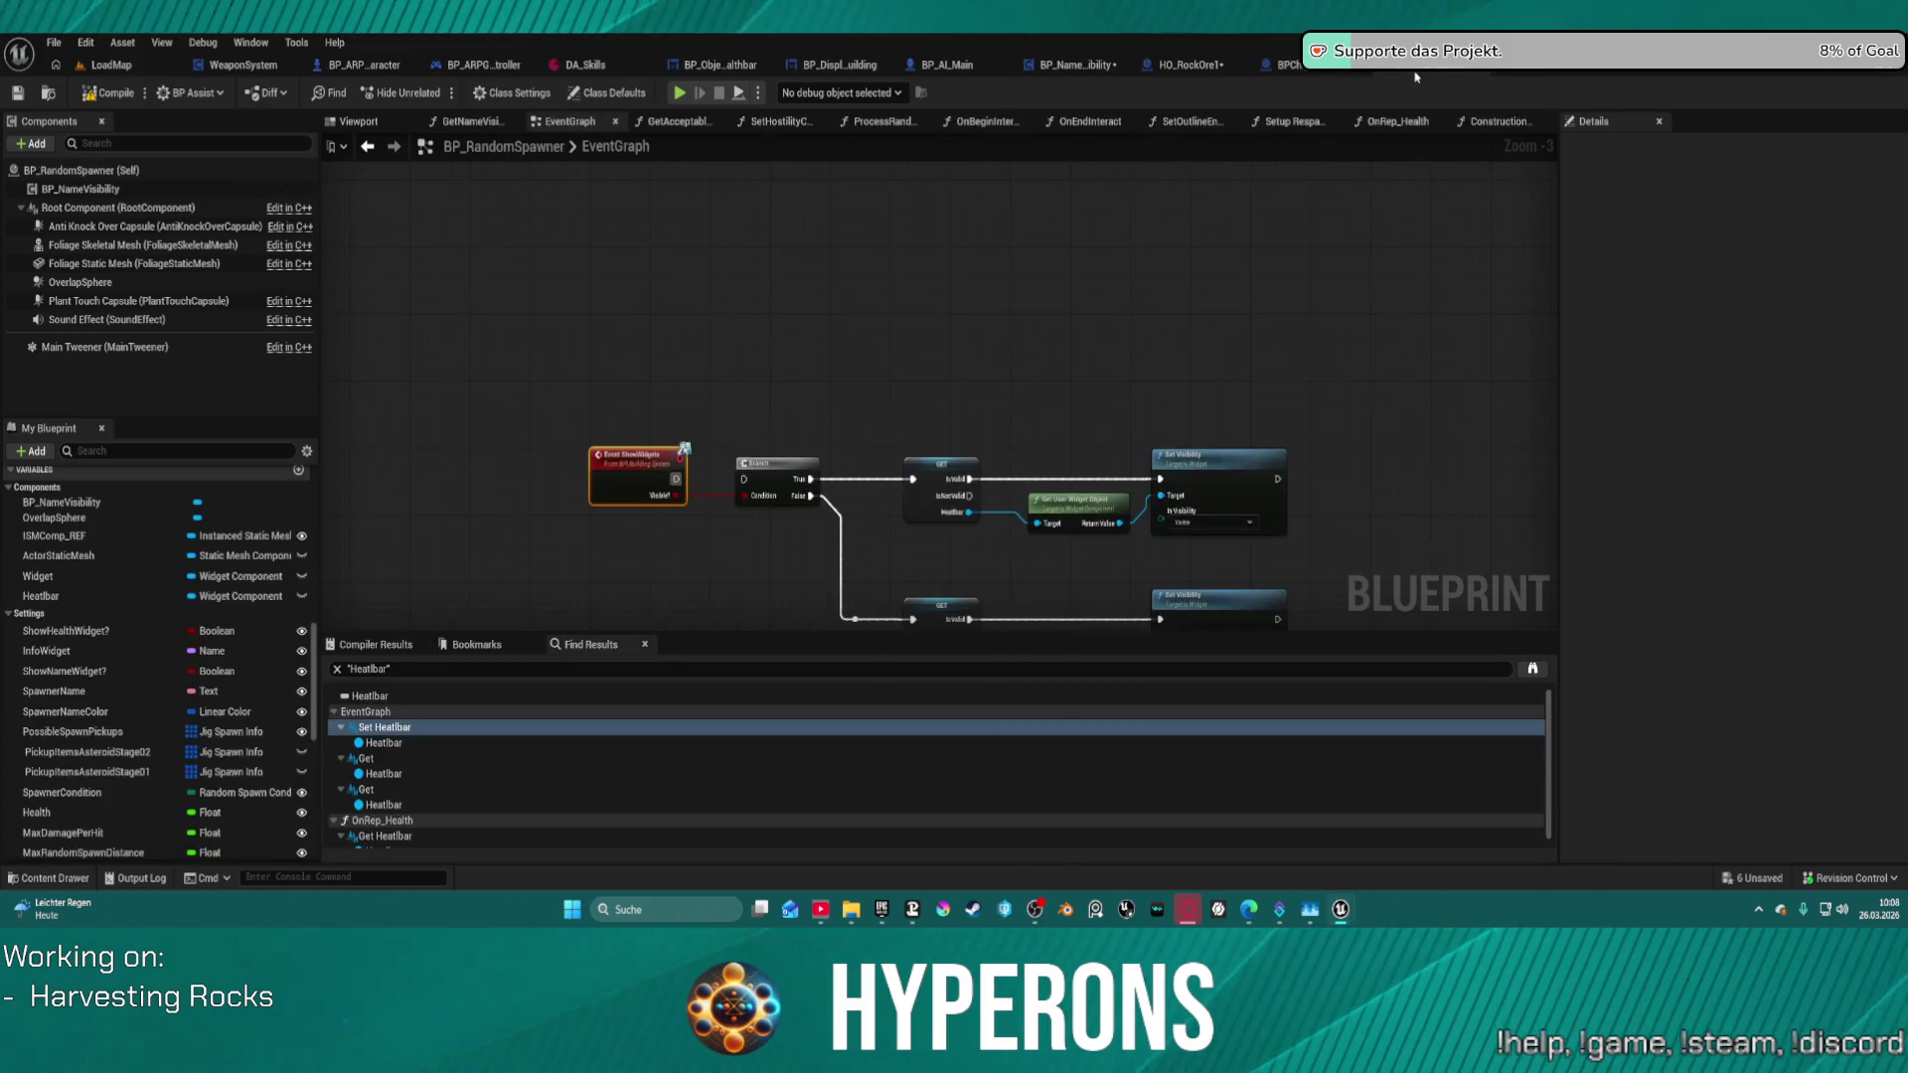
{"action": "scroll", "coordinate": [985, 360], "scroll_direction": "up", "scroll_amount": 3}
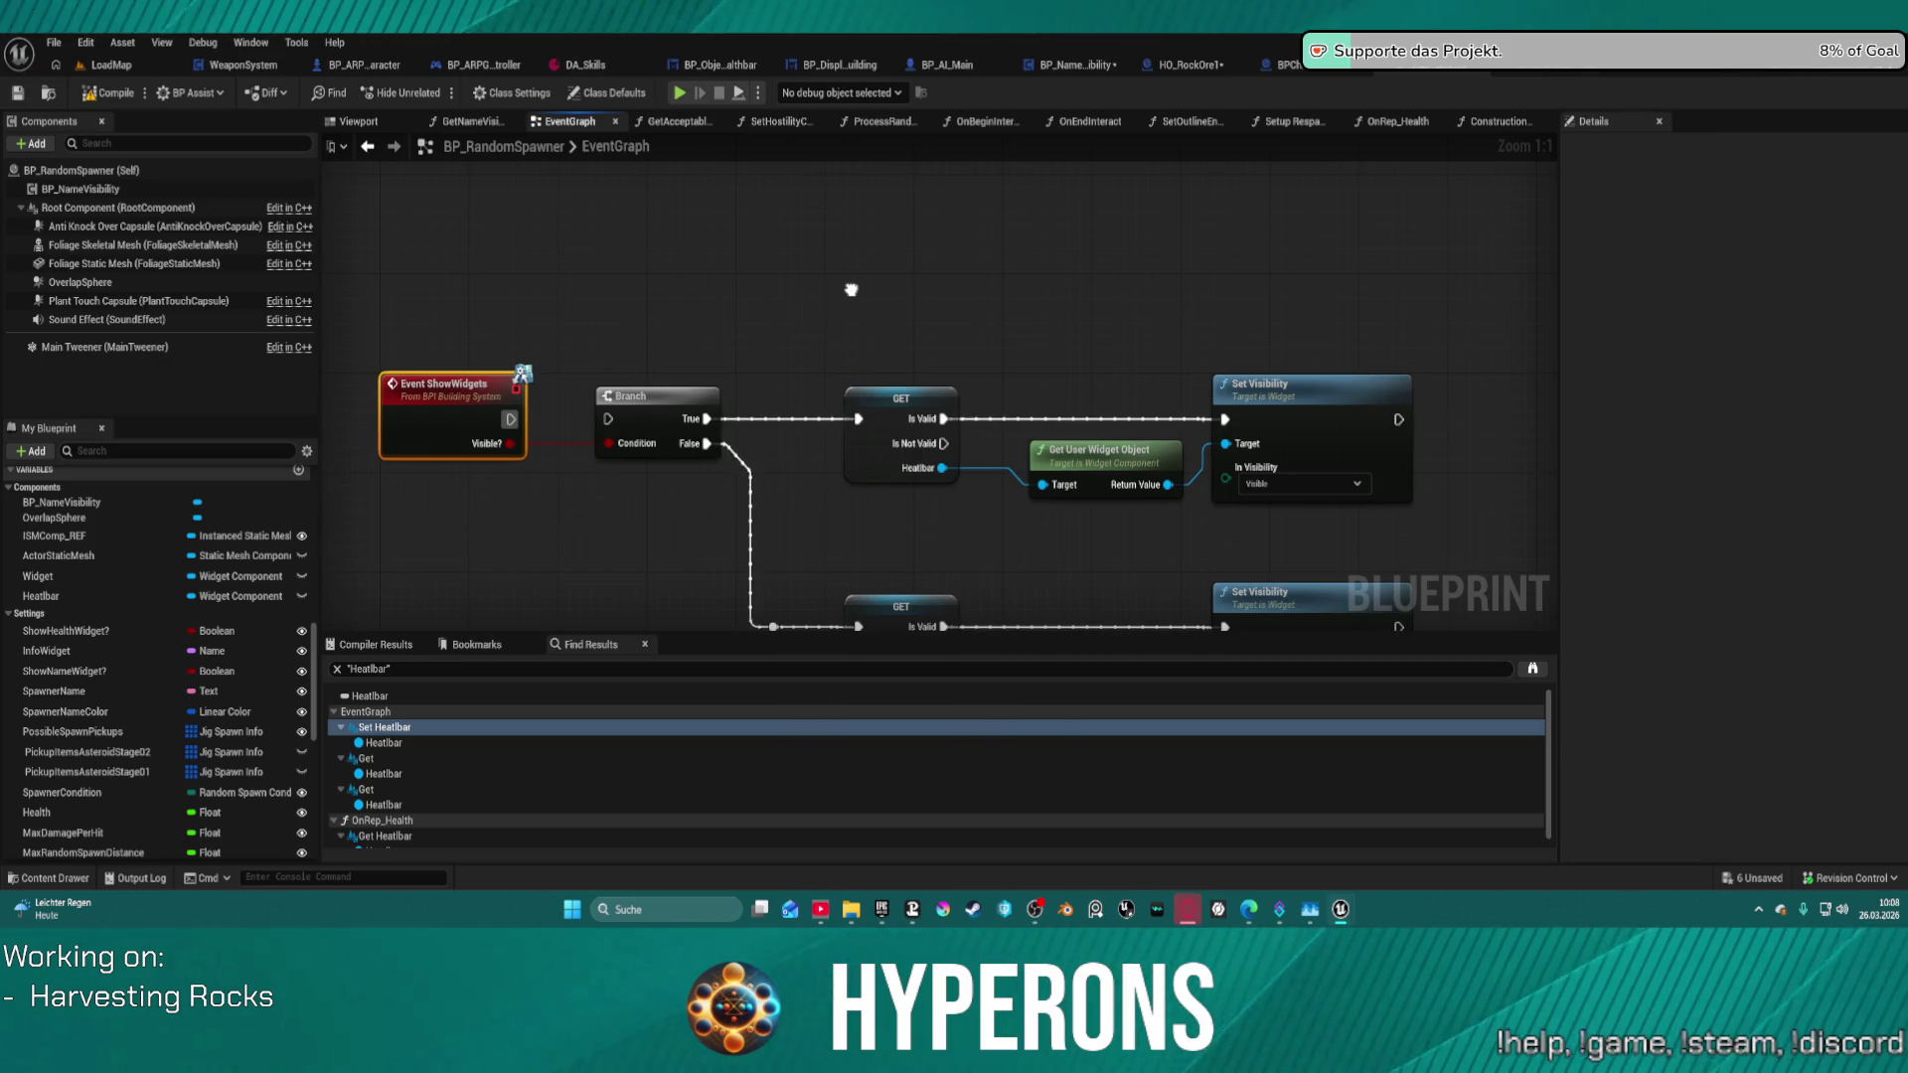
{"action": "left_click_drag", "start_coordinate": [850, 289], "coordinate": [827, 292]}
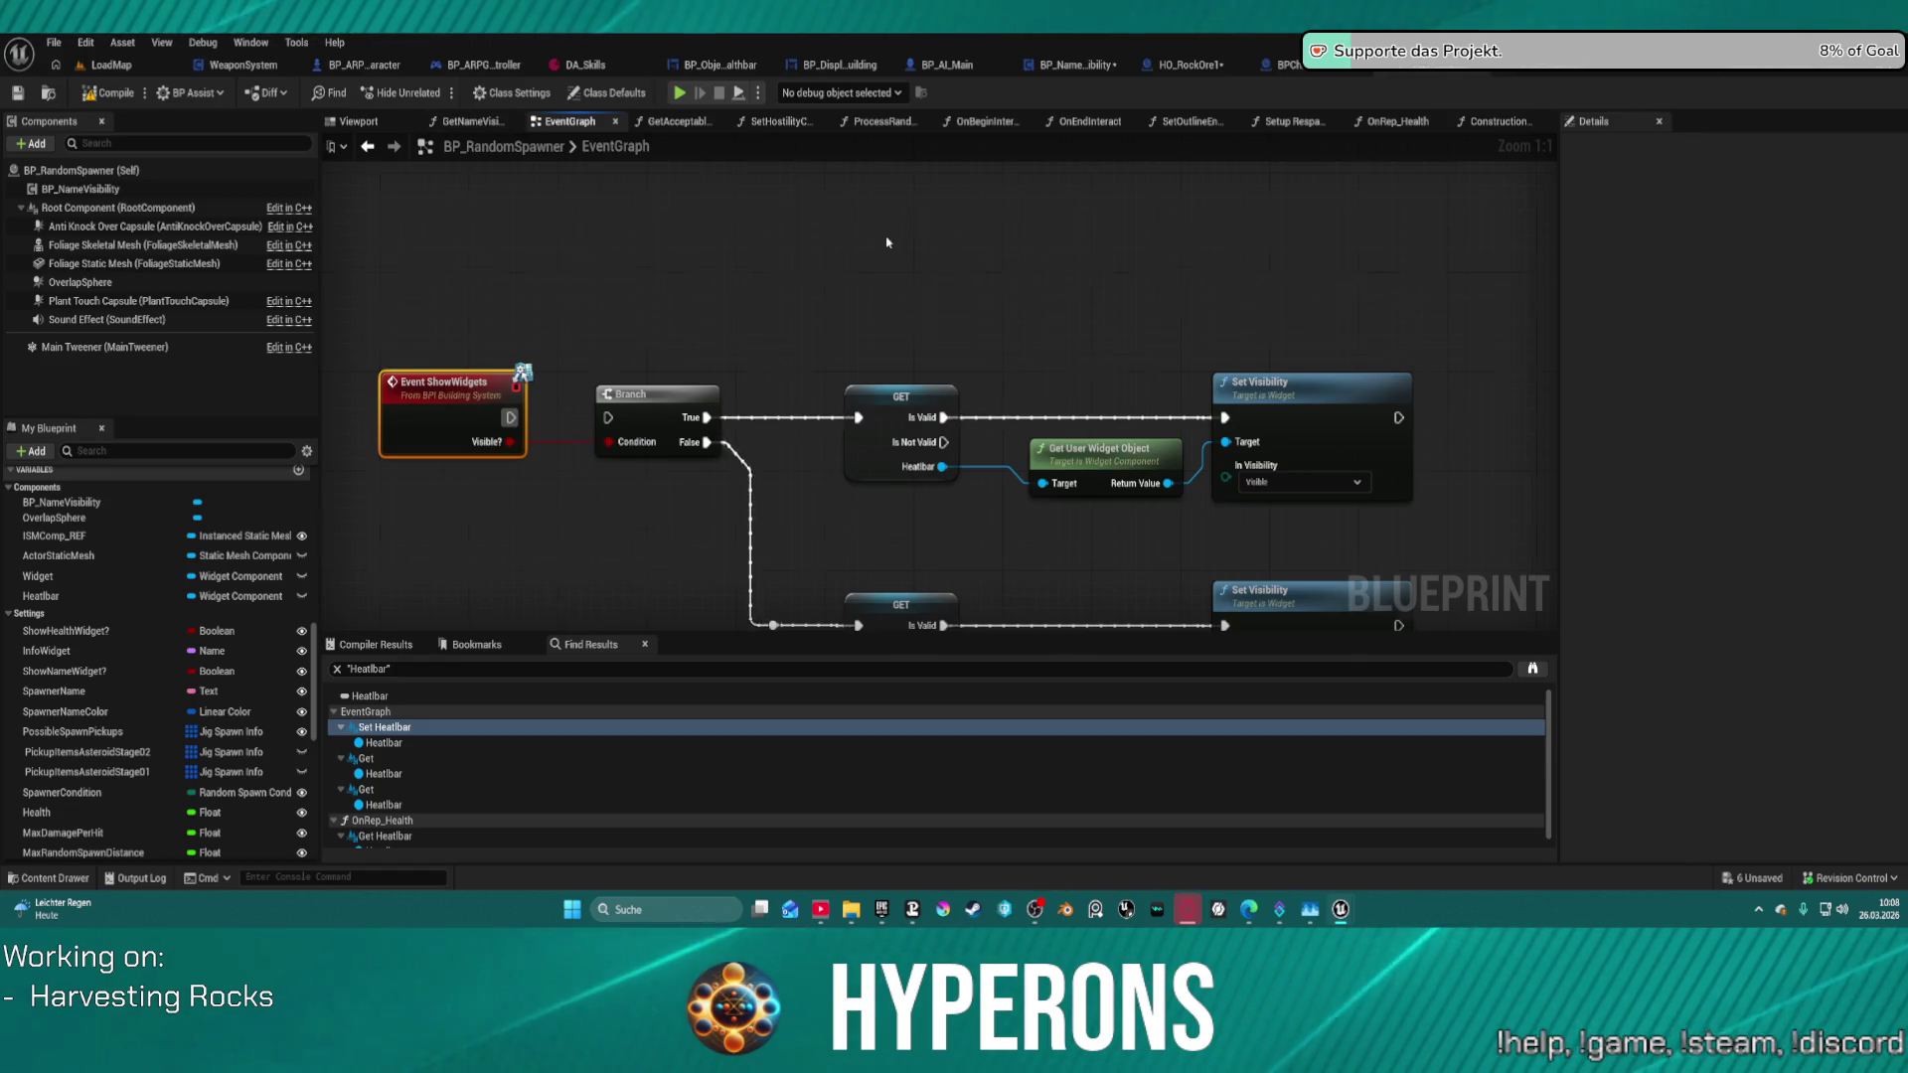
{"action": "scroll", "coordinate": [868, 457], "scroll_direction": "down", "scroll_amount": 12}
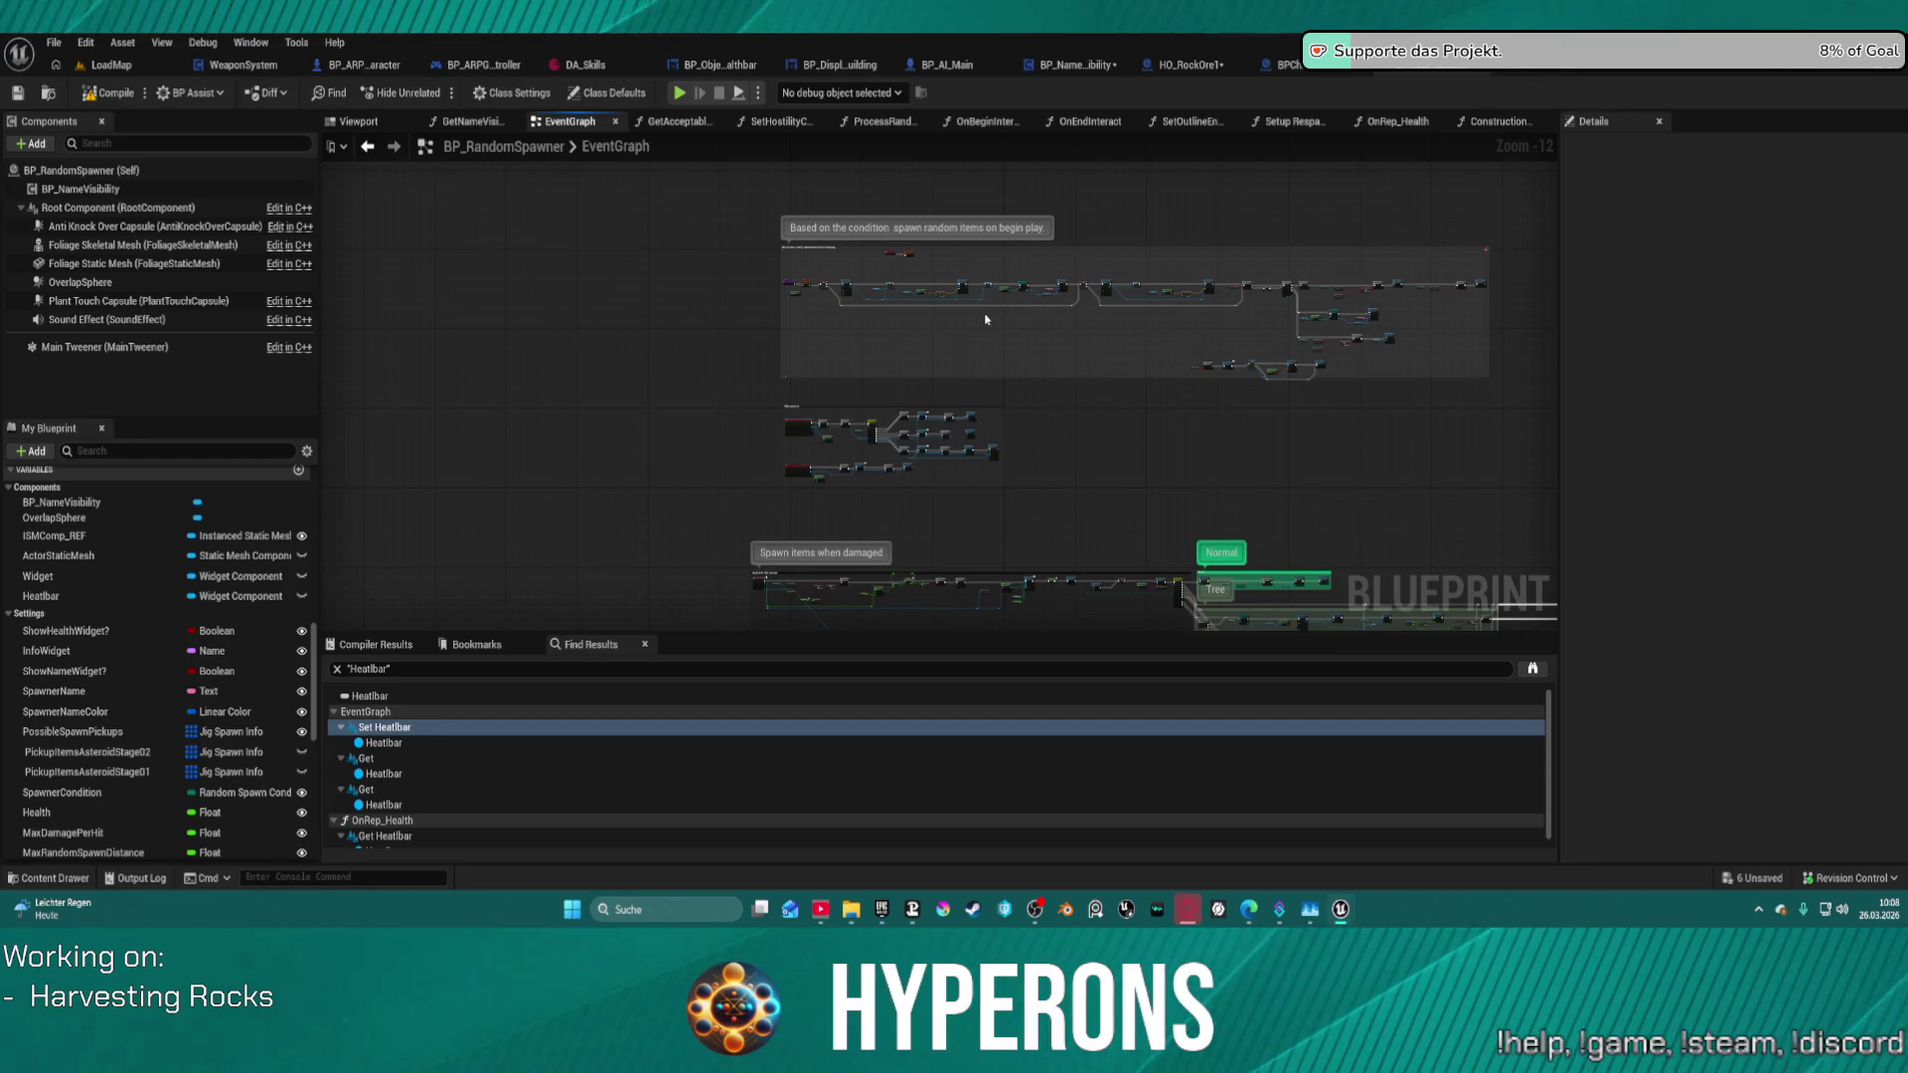
{"action": "scroll", "coordinate": [742, 300], "scroll_direction": "up", "scroll_amount": 6}
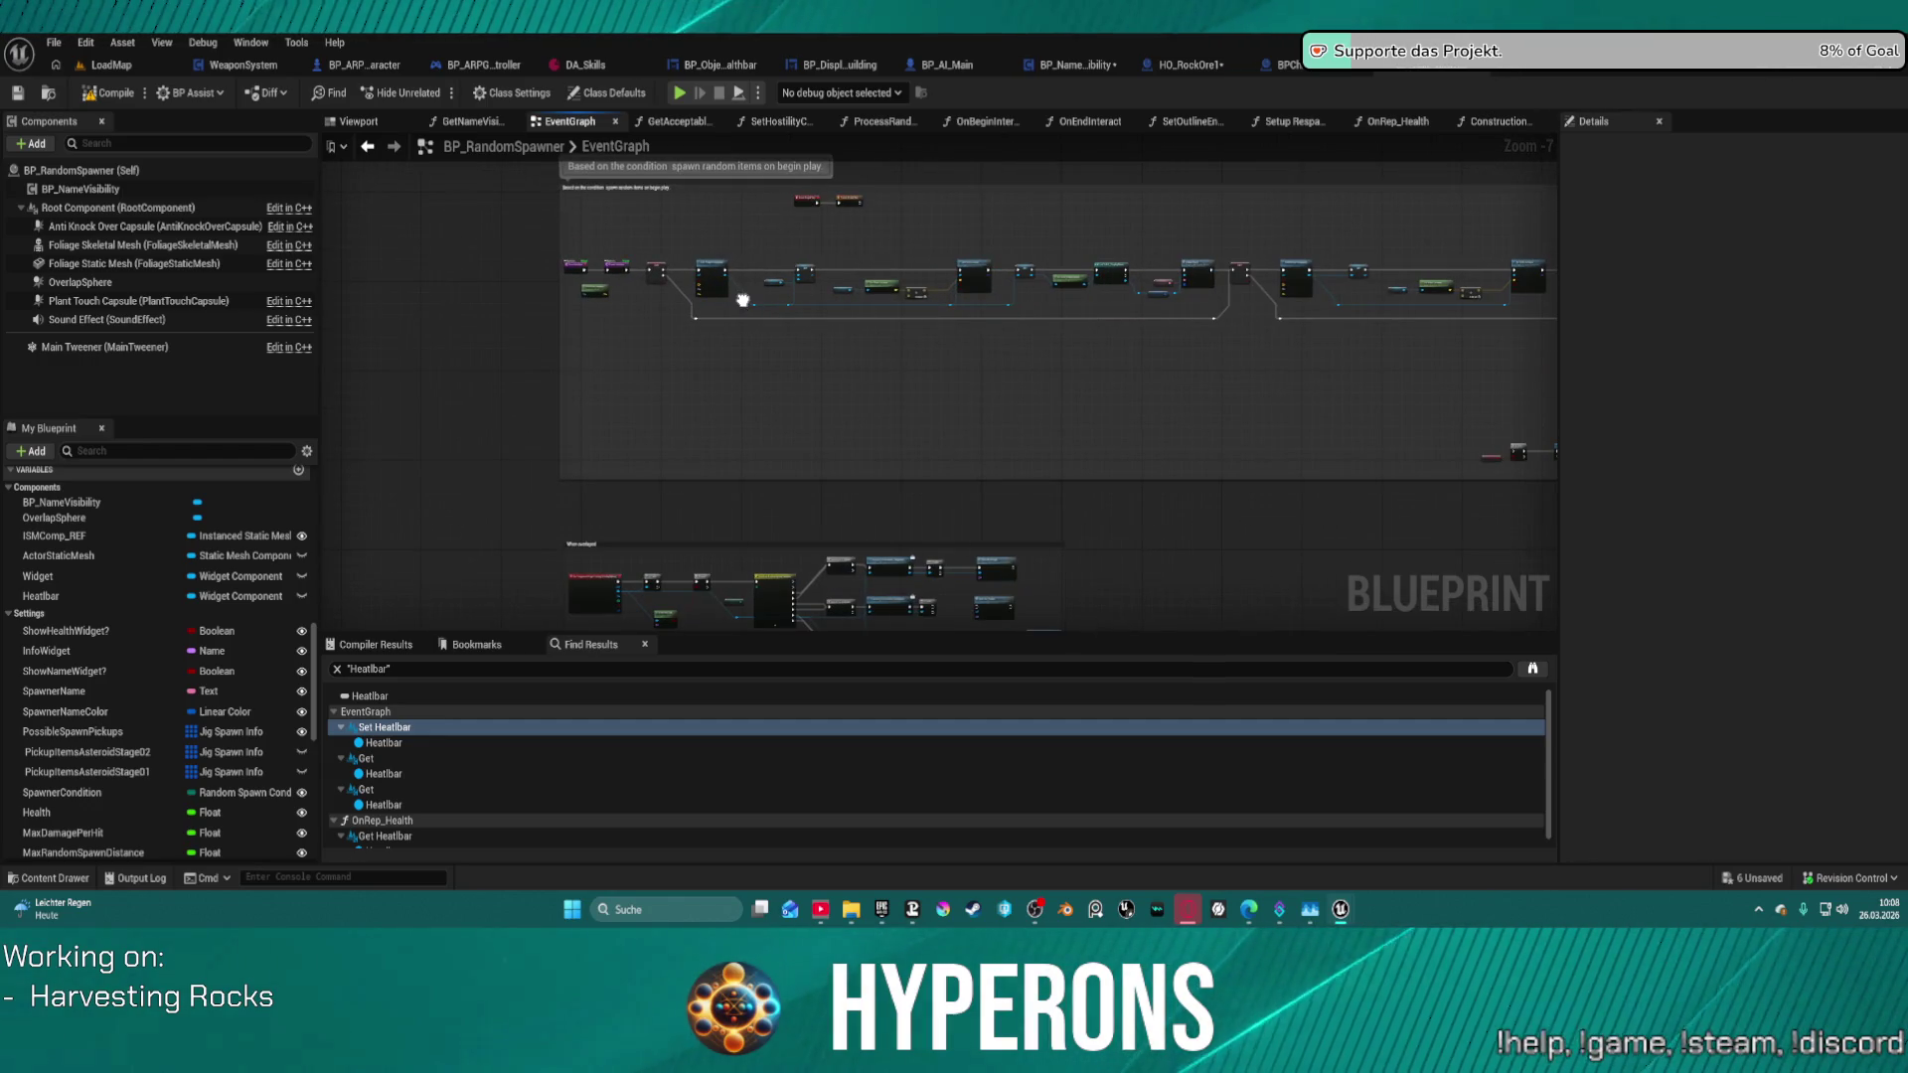
{"action": "right_click", "coordinate": [741, 300]}
{"action": "scroll", "coordinate": [647, 254], "scroll_direction": "up", "scroll_amount": 6}
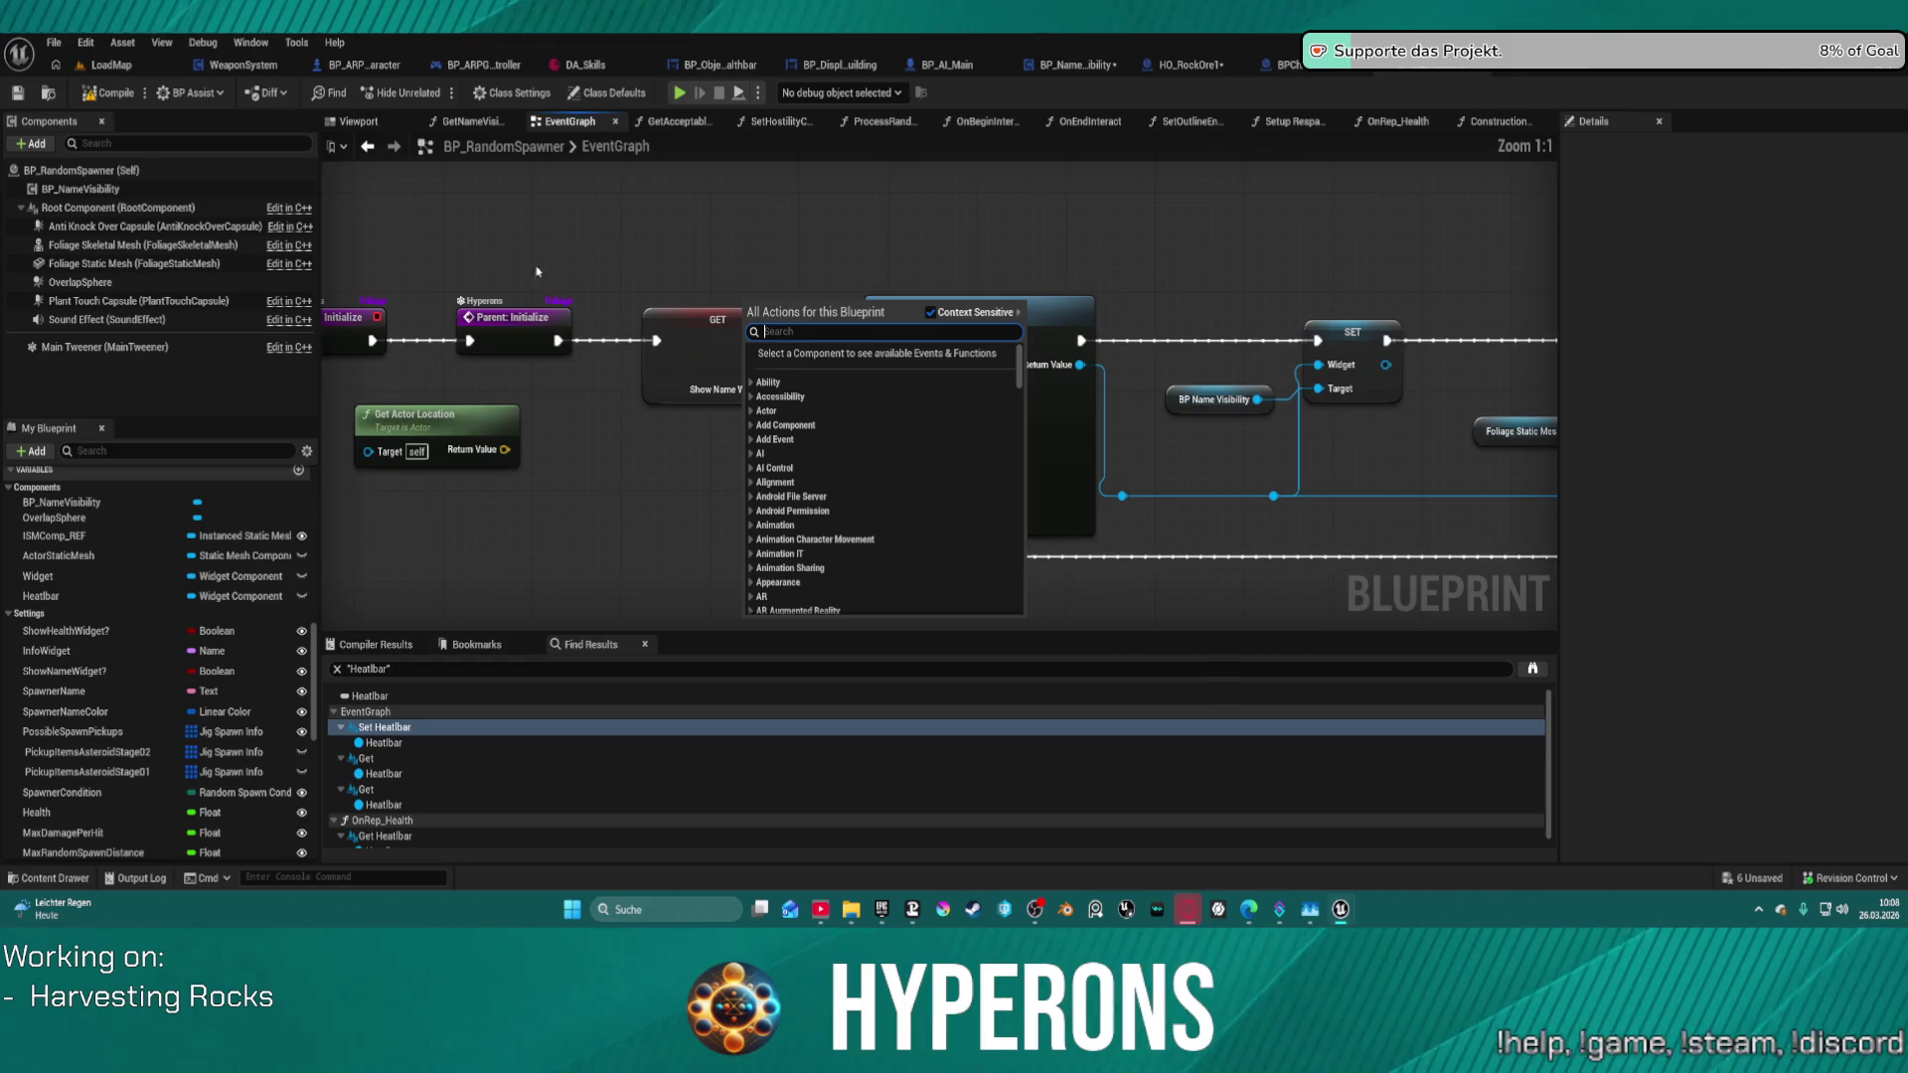
{"action": "left_click", "coordinate": [1058, 175]}
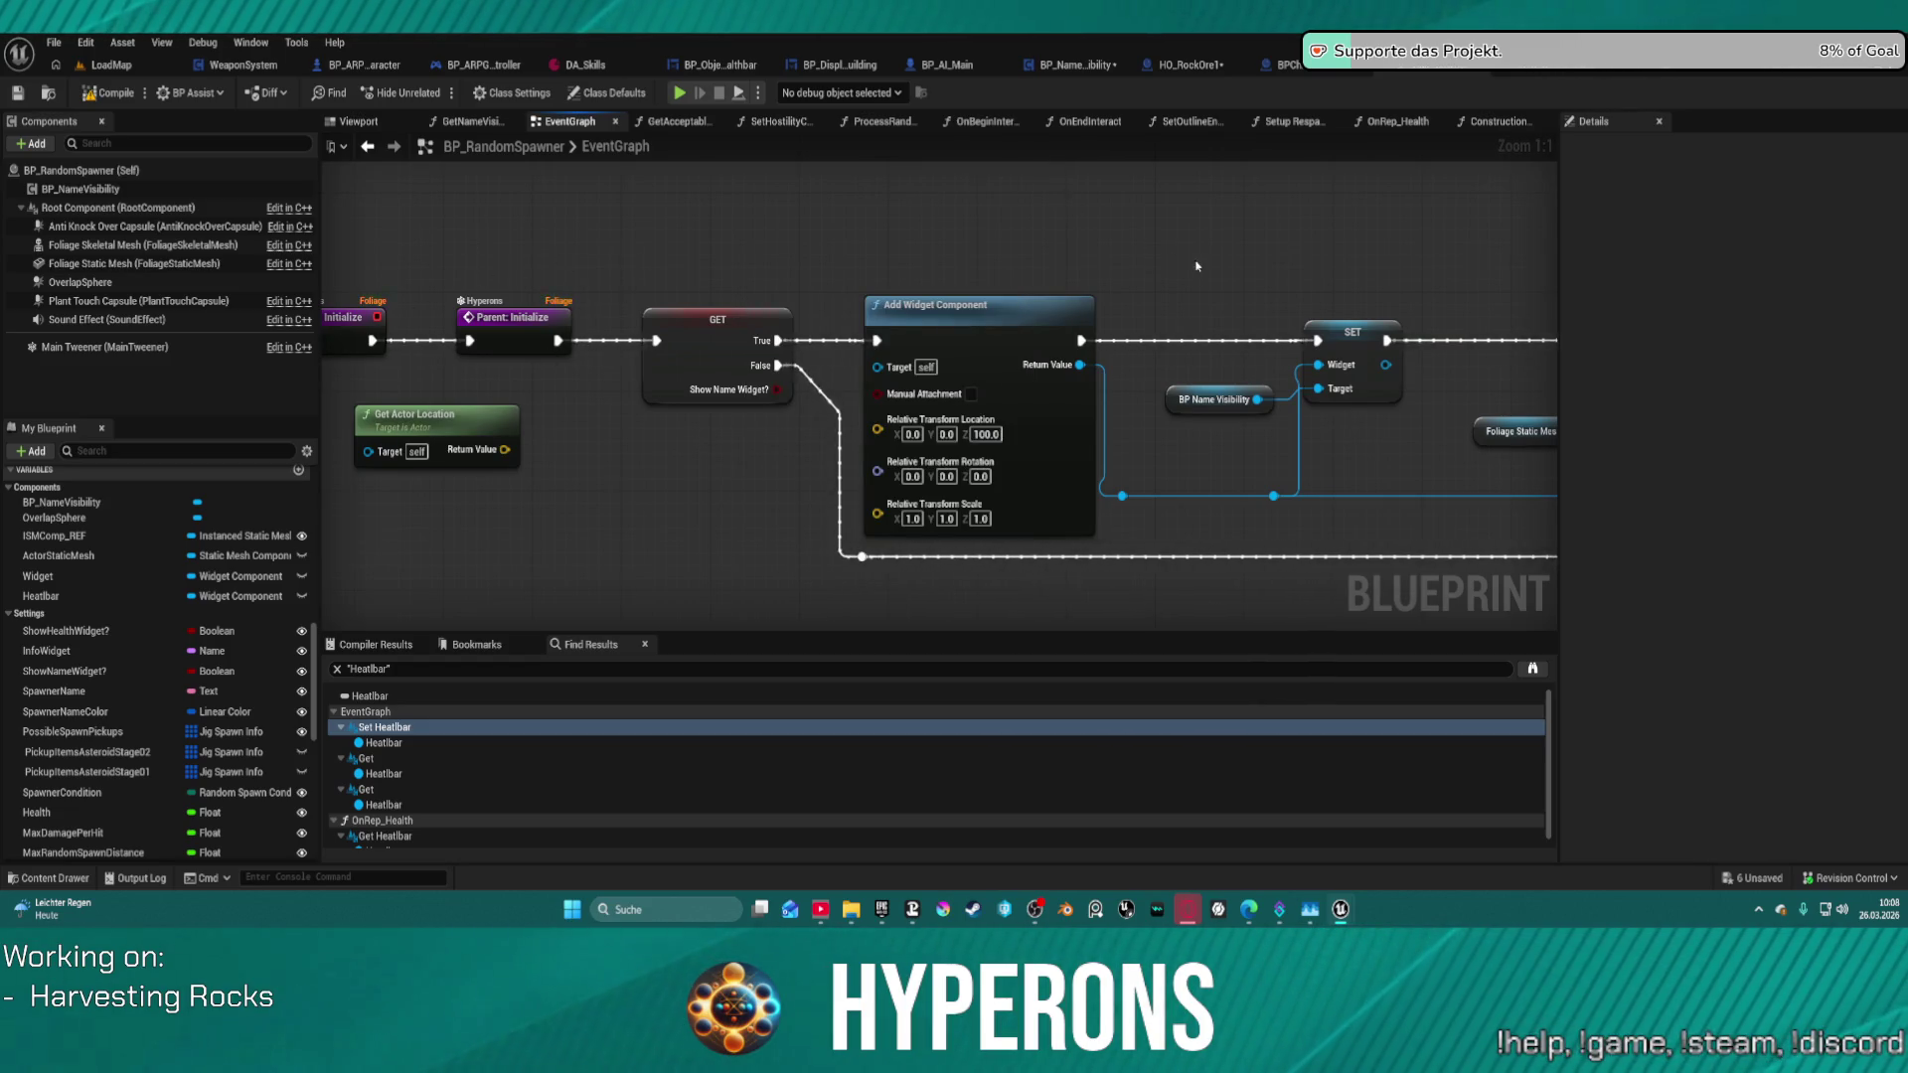
{"action": "left_click_drag", "start_coordinate": [1198, 266], "coordinate": [875, 272]}
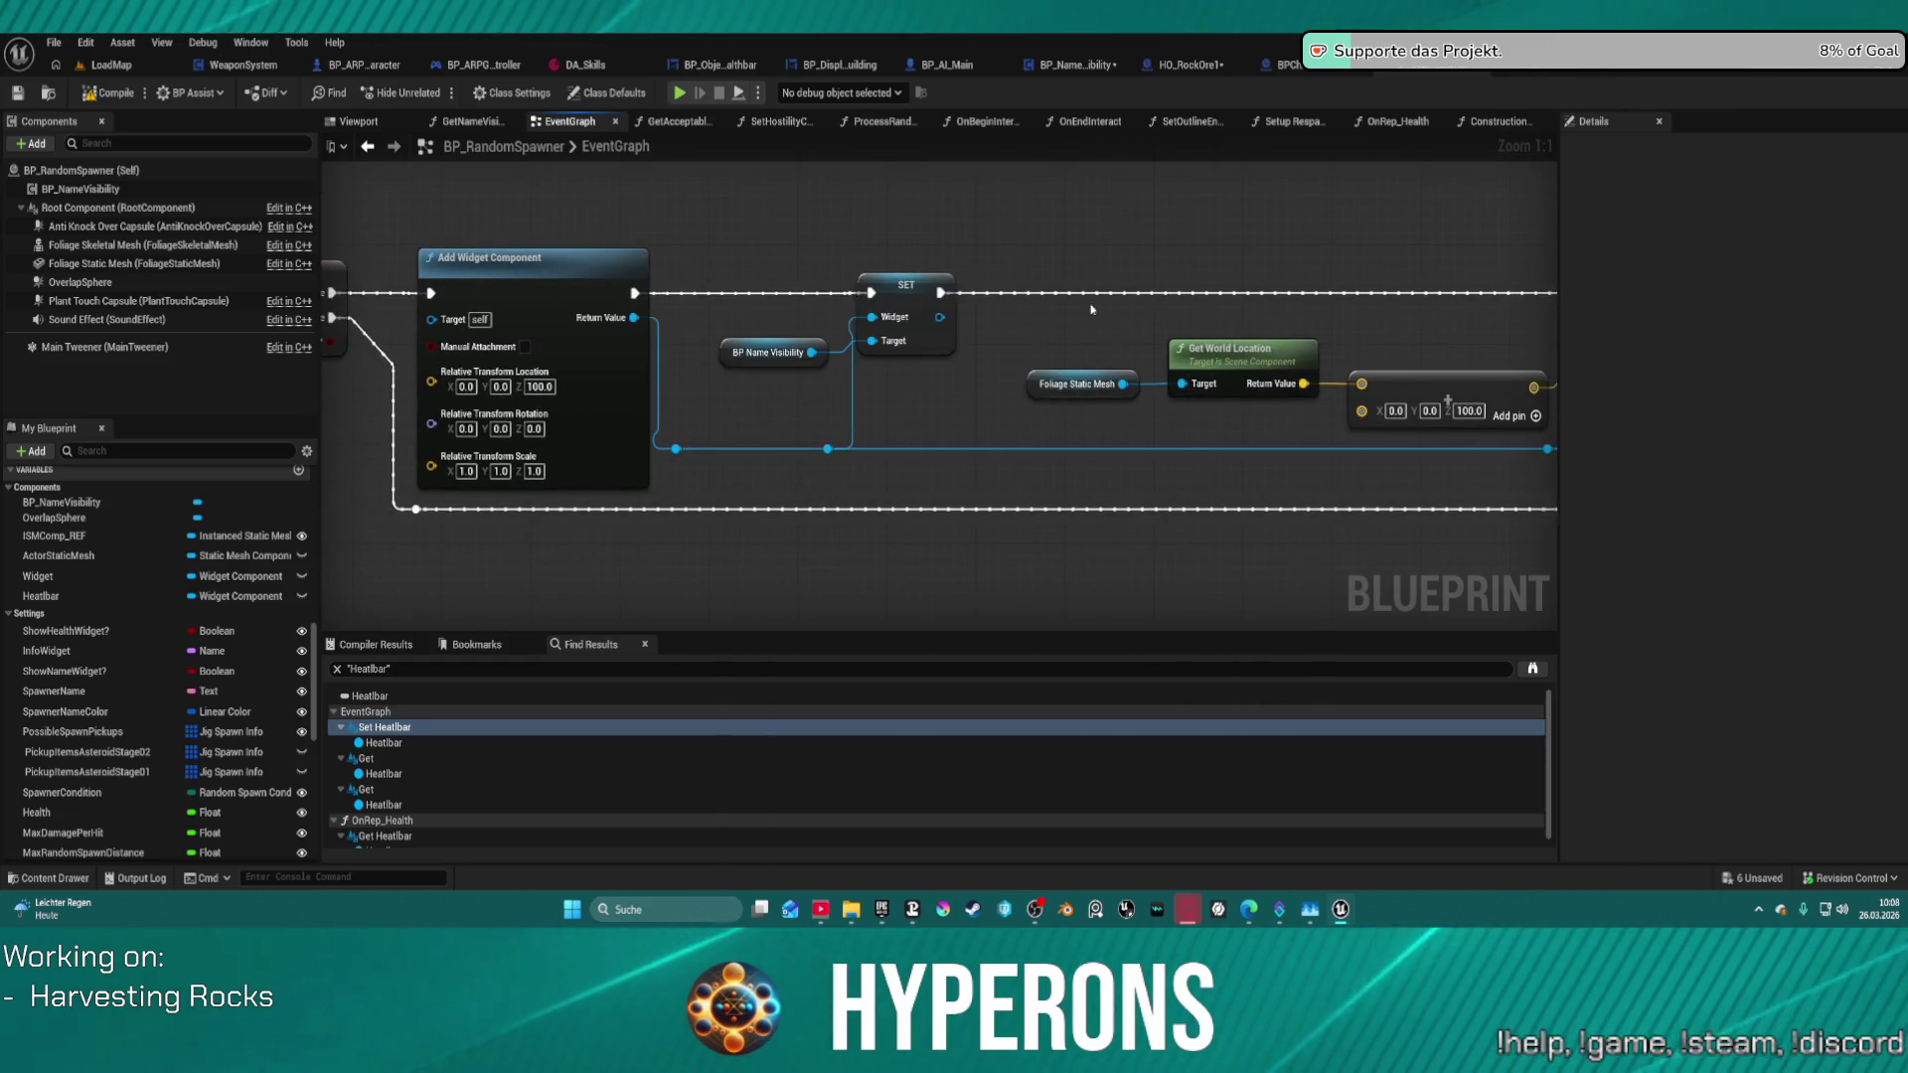
{"action": "left_click_drag", "start_coordinate": [1205, 363], "coordinate": [559, 324]}
{"action": "mouse_move", "coordinate": [1205, 323]}
{"action": "left_mouse_down"}
{"action": "mouse_move", "coordinate": [1779, 338]}
{"action": "mouse_move", "coordinate": [1138, 331]}
{"action": "mouse_move", "coordinate": [583, 281]}
{"action": "mouse_move", "coordinate": [1305, 433]}
{"action": "mouse_move", "coordinate": [1313, 412]}
{"action": "left_mouse_up"}
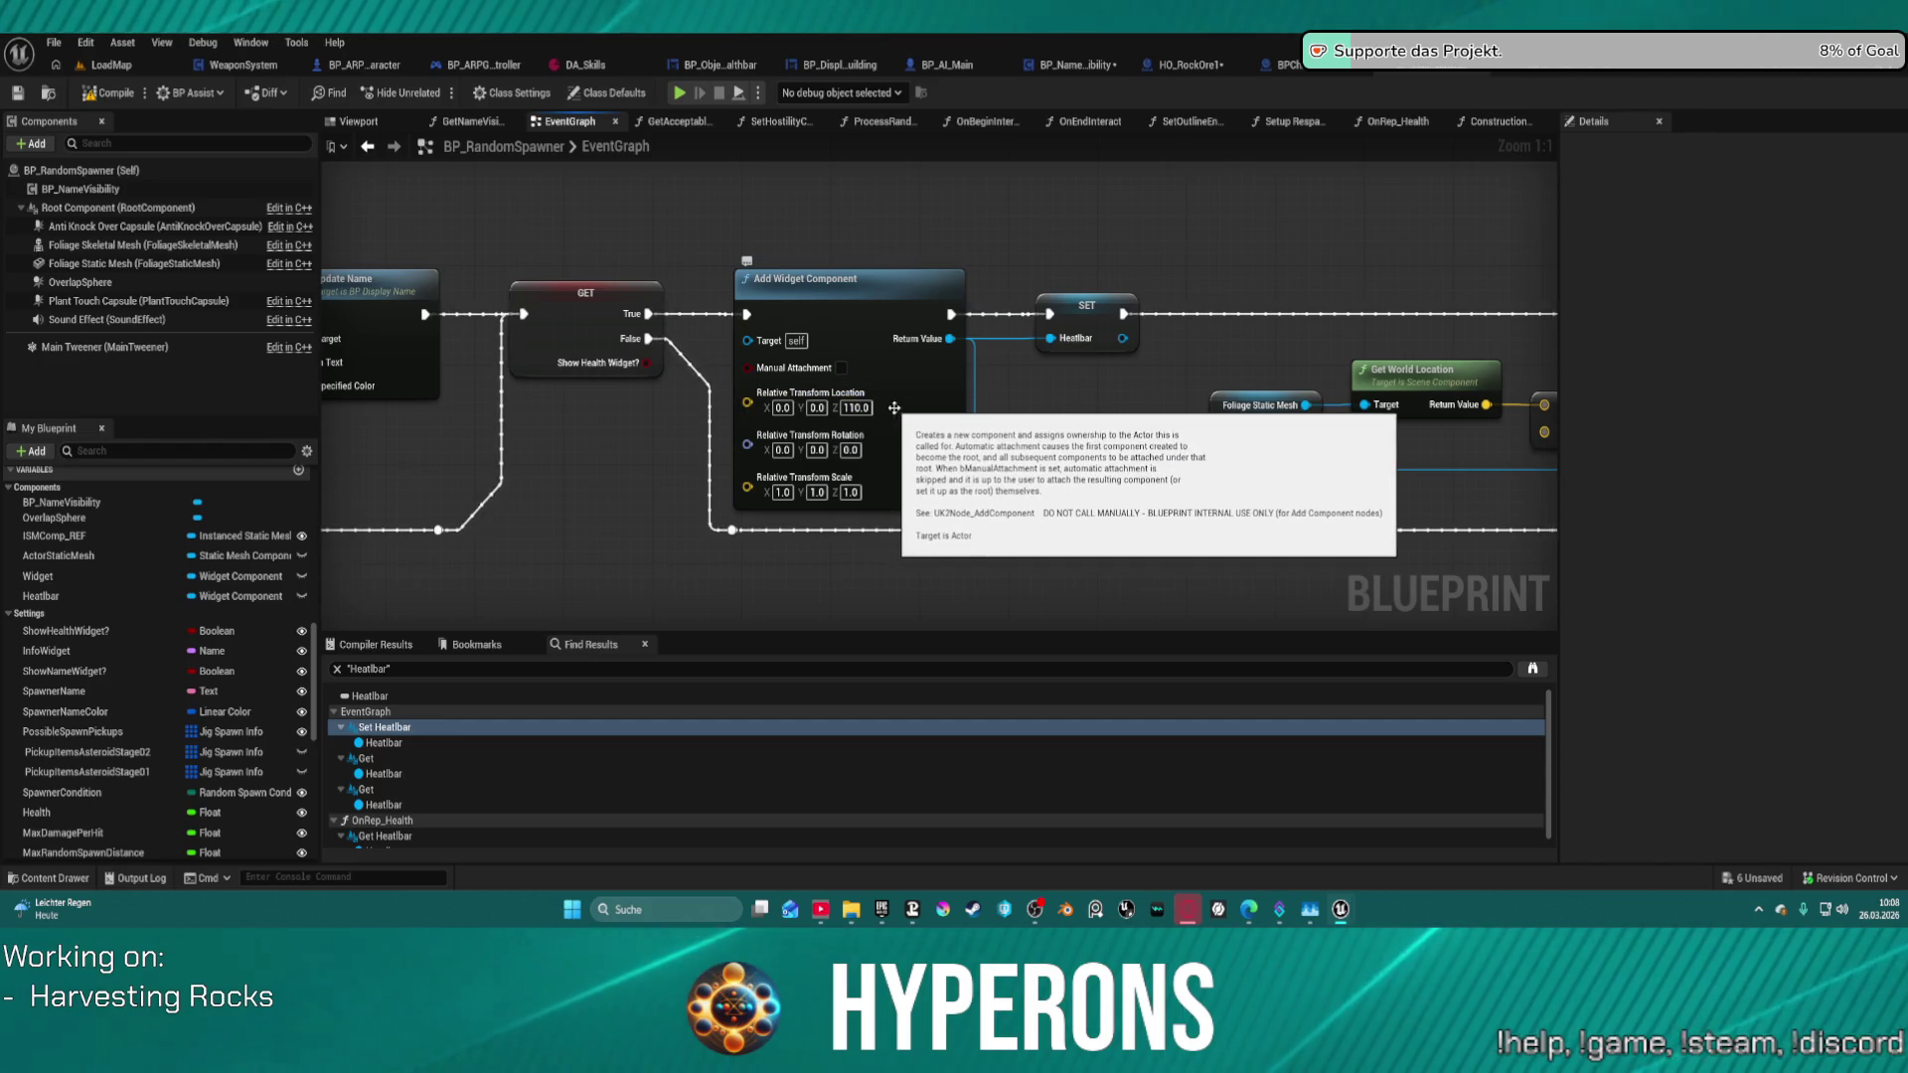
{"action": "left_click", "coordinate": [895, 408]}
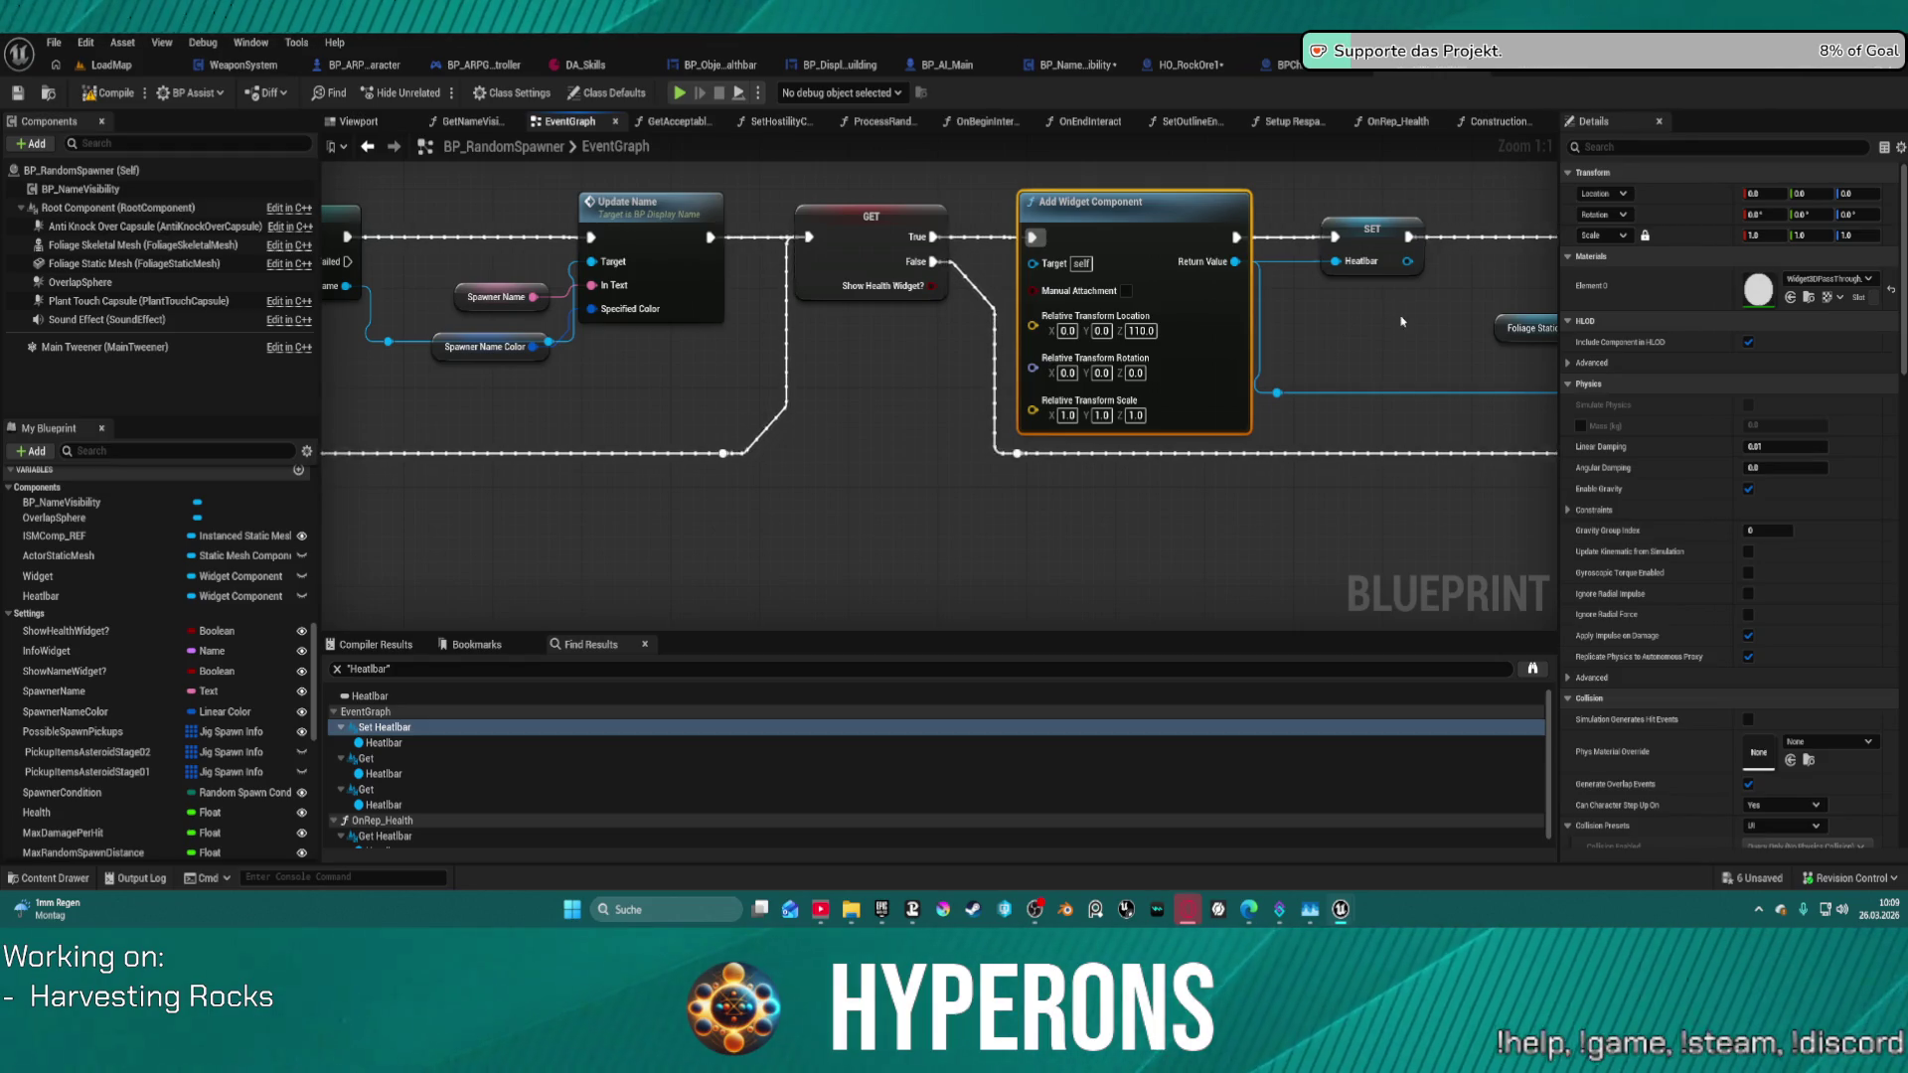
- Marquee-select the heatbar-spawning nodes following the Show Health Widget? check to remove them
{"action": "scroll", "coordinate": [1401, 321], "scroll_direction": "down", "scroll_amount": 3}
{"action": "mouse_move", "coordinate": [1402, 321]}
{"action": "left_mouse_down"}
{"action": "mouse_move", "coordinate": [747, 298]}
{"action": "mouse_move", "coordinate": [930, 299]}
{"action": "mouse_move", "coordinate": [899, 309]}
{"action": "left_mouse_up"}
{"action": "mouse_move", "coordinate": [716, 195]}
{"action": "left_mouse_down"}
{"action": "mouse_move", "coordinate": [1160, 357]}
{"action": "mouse_move", "coordinate": [1521, 360]}
{"action": "left_mouse_up"}
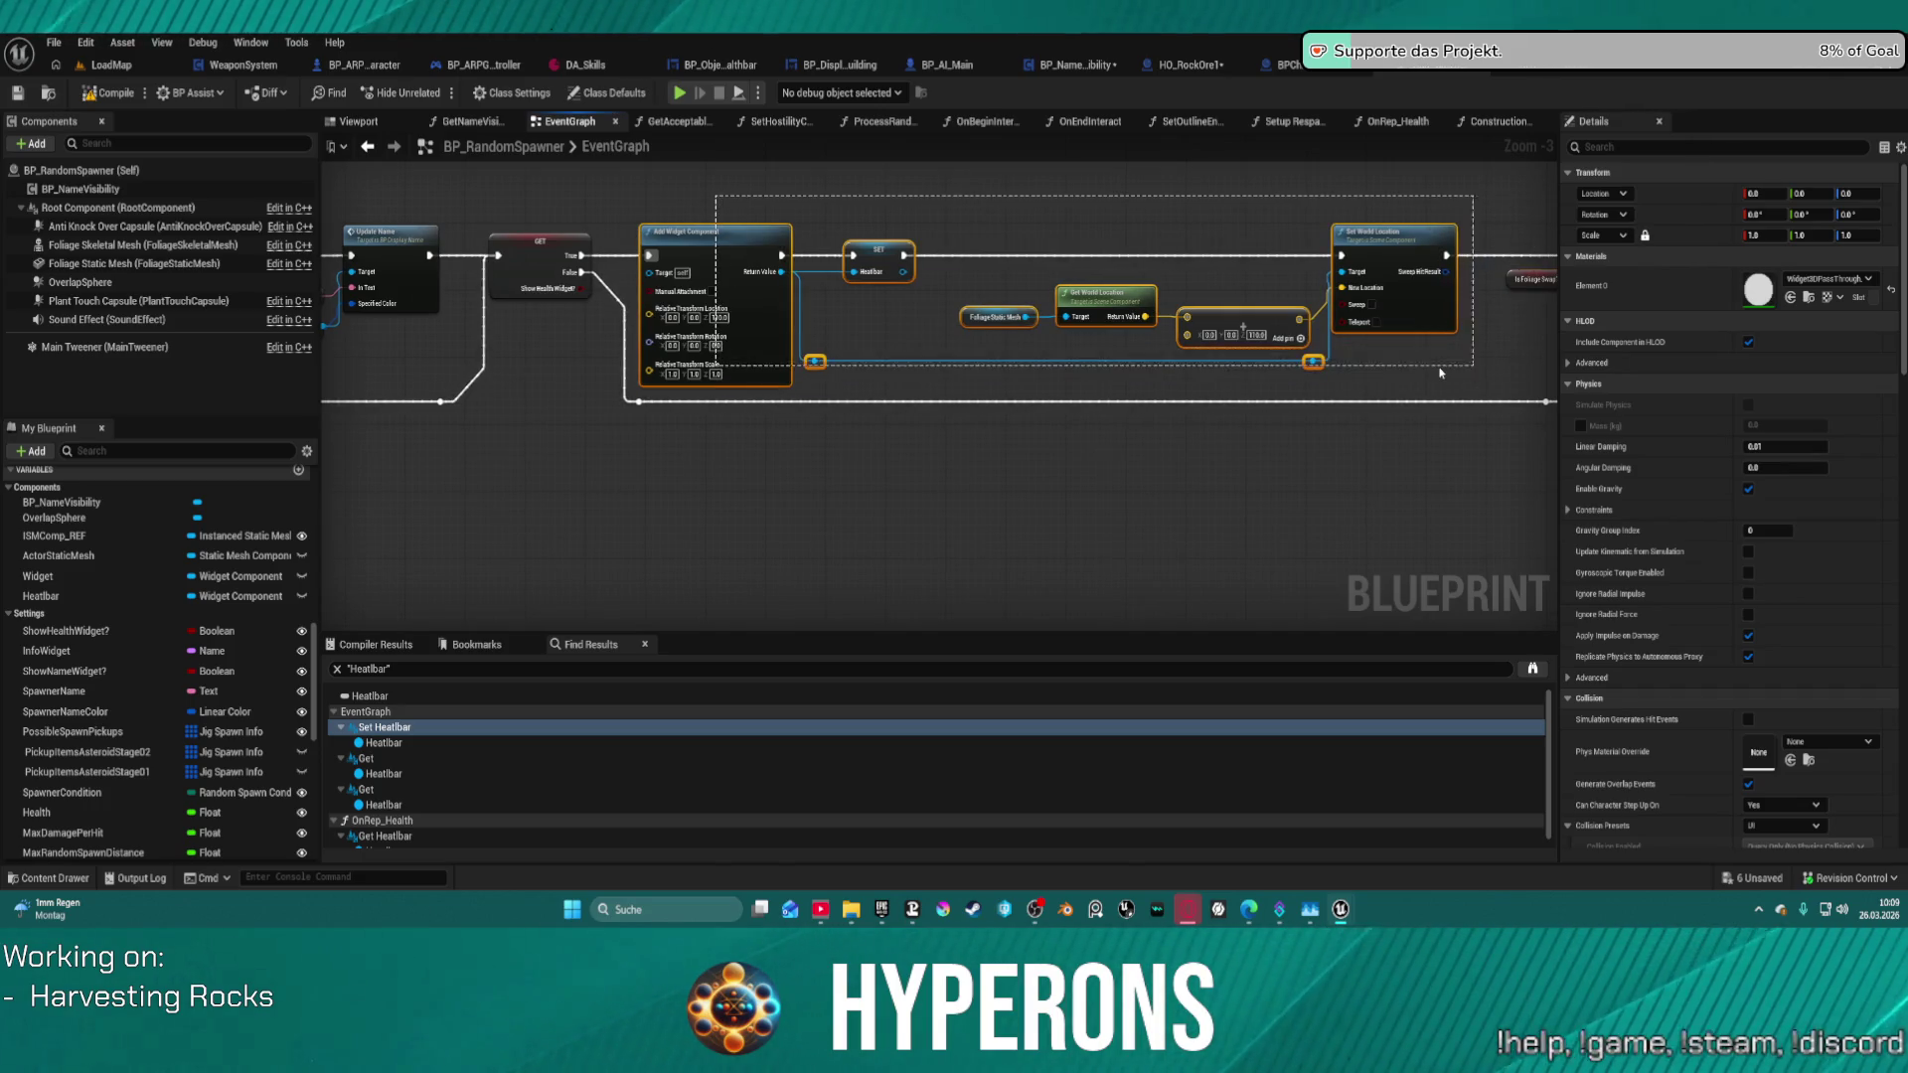
{"action": "left_click", "coordinate": [521, 247]}
{"action": "mouse_move", "coordinate": [582, 256]}
{"action": "left_mouse_down"}
{"action": "mouse_move", "coordinate": [1530, 261]}
{"action": "mouse_move", "coordinate": [533, 257]}
{"action": "mouse_move", "coordinate": [1002, 262]}
{"action": "left_mouse_up"}
{"action": "left_click", "coordinate": [890, 302]}
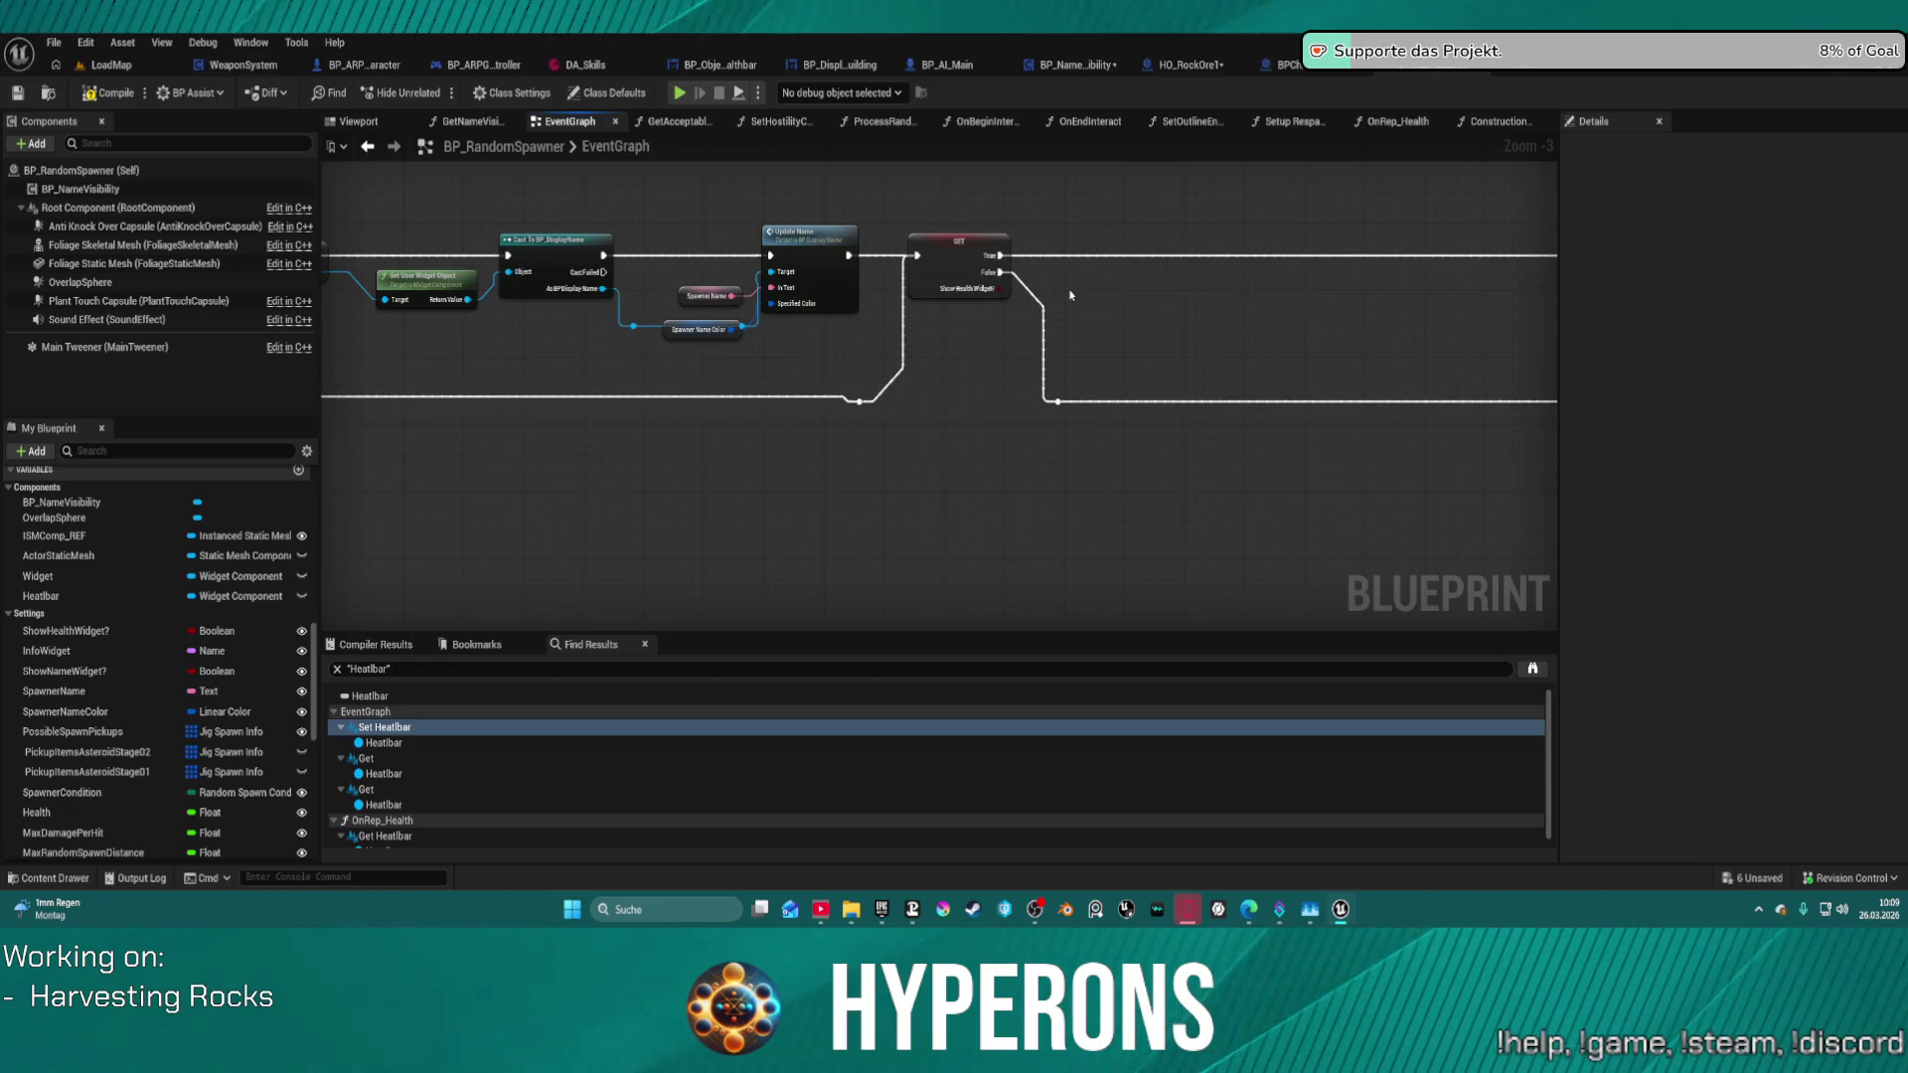
- Add a Widget component to BP_RandomSpawner and name it Healthbar
{"action": "left_click", "coordinate": [30, 145]}
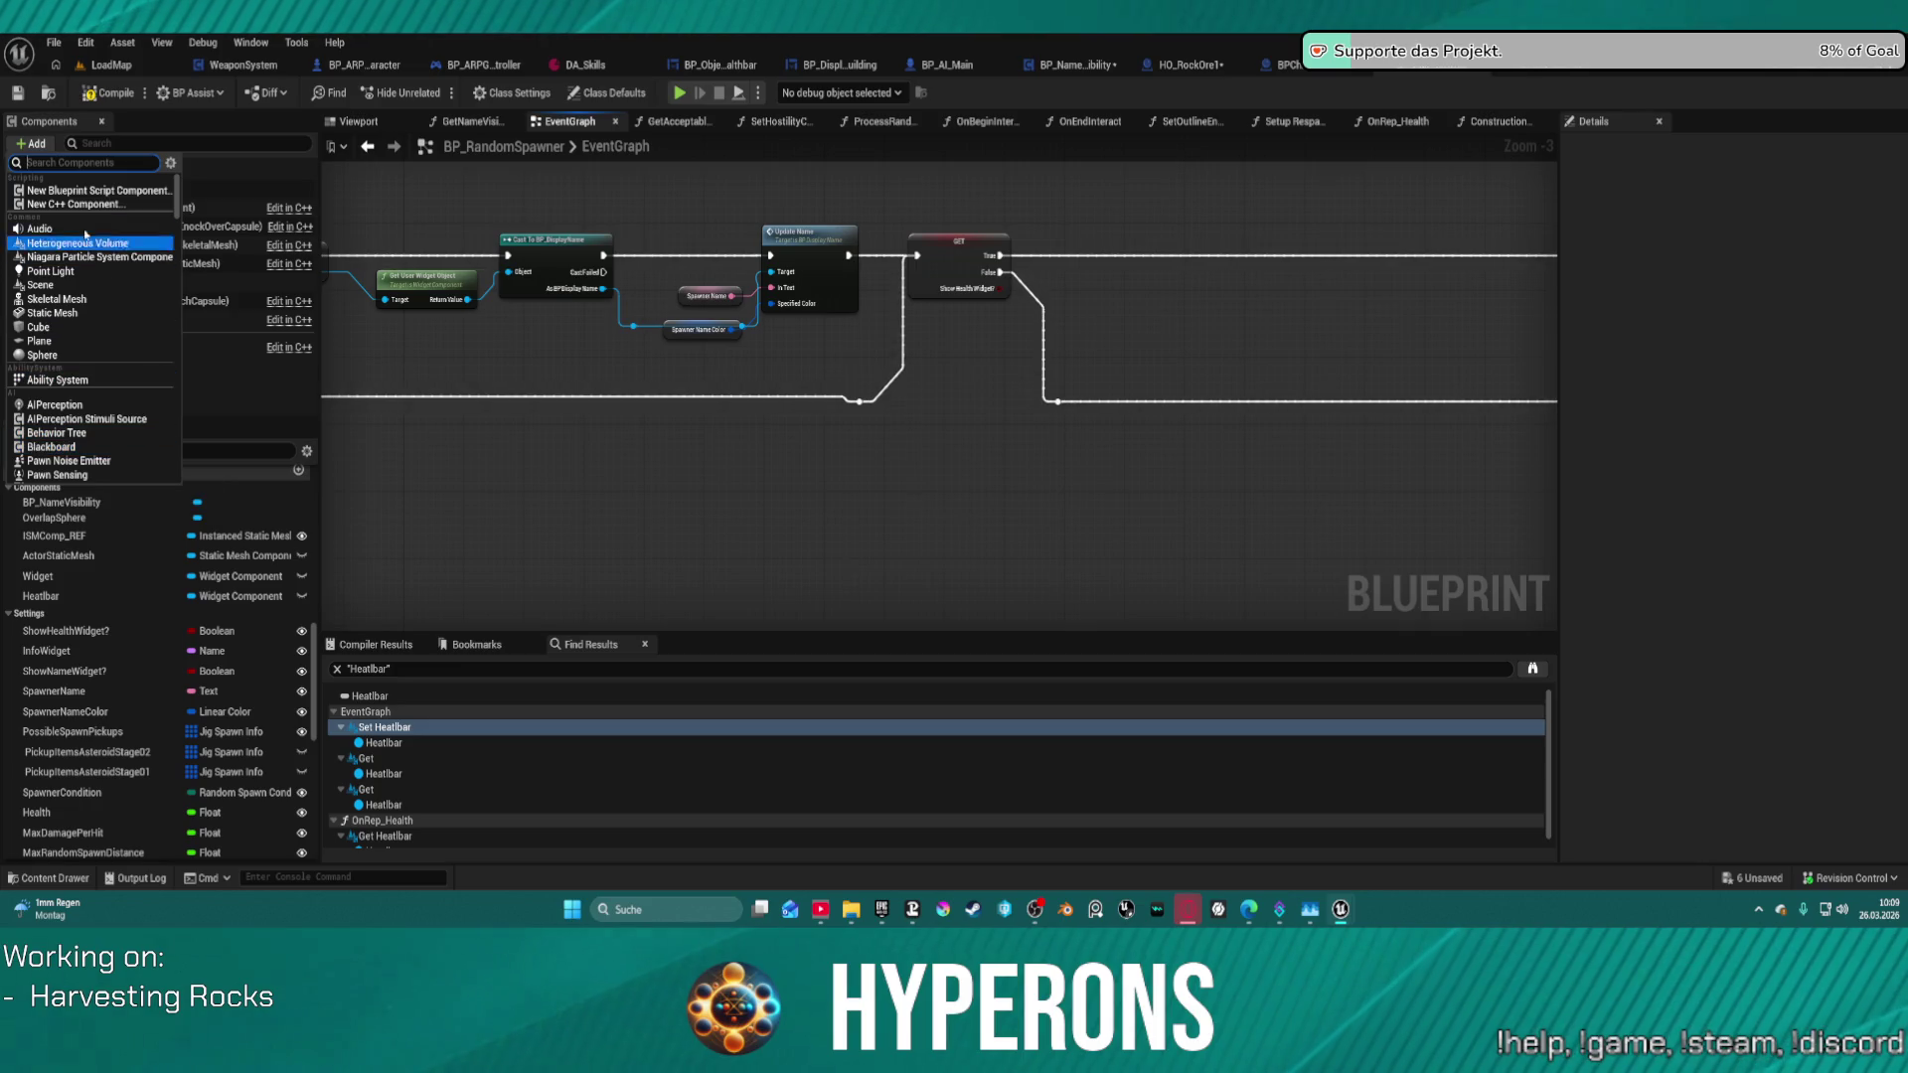
{"action": "type", "text": "w"}
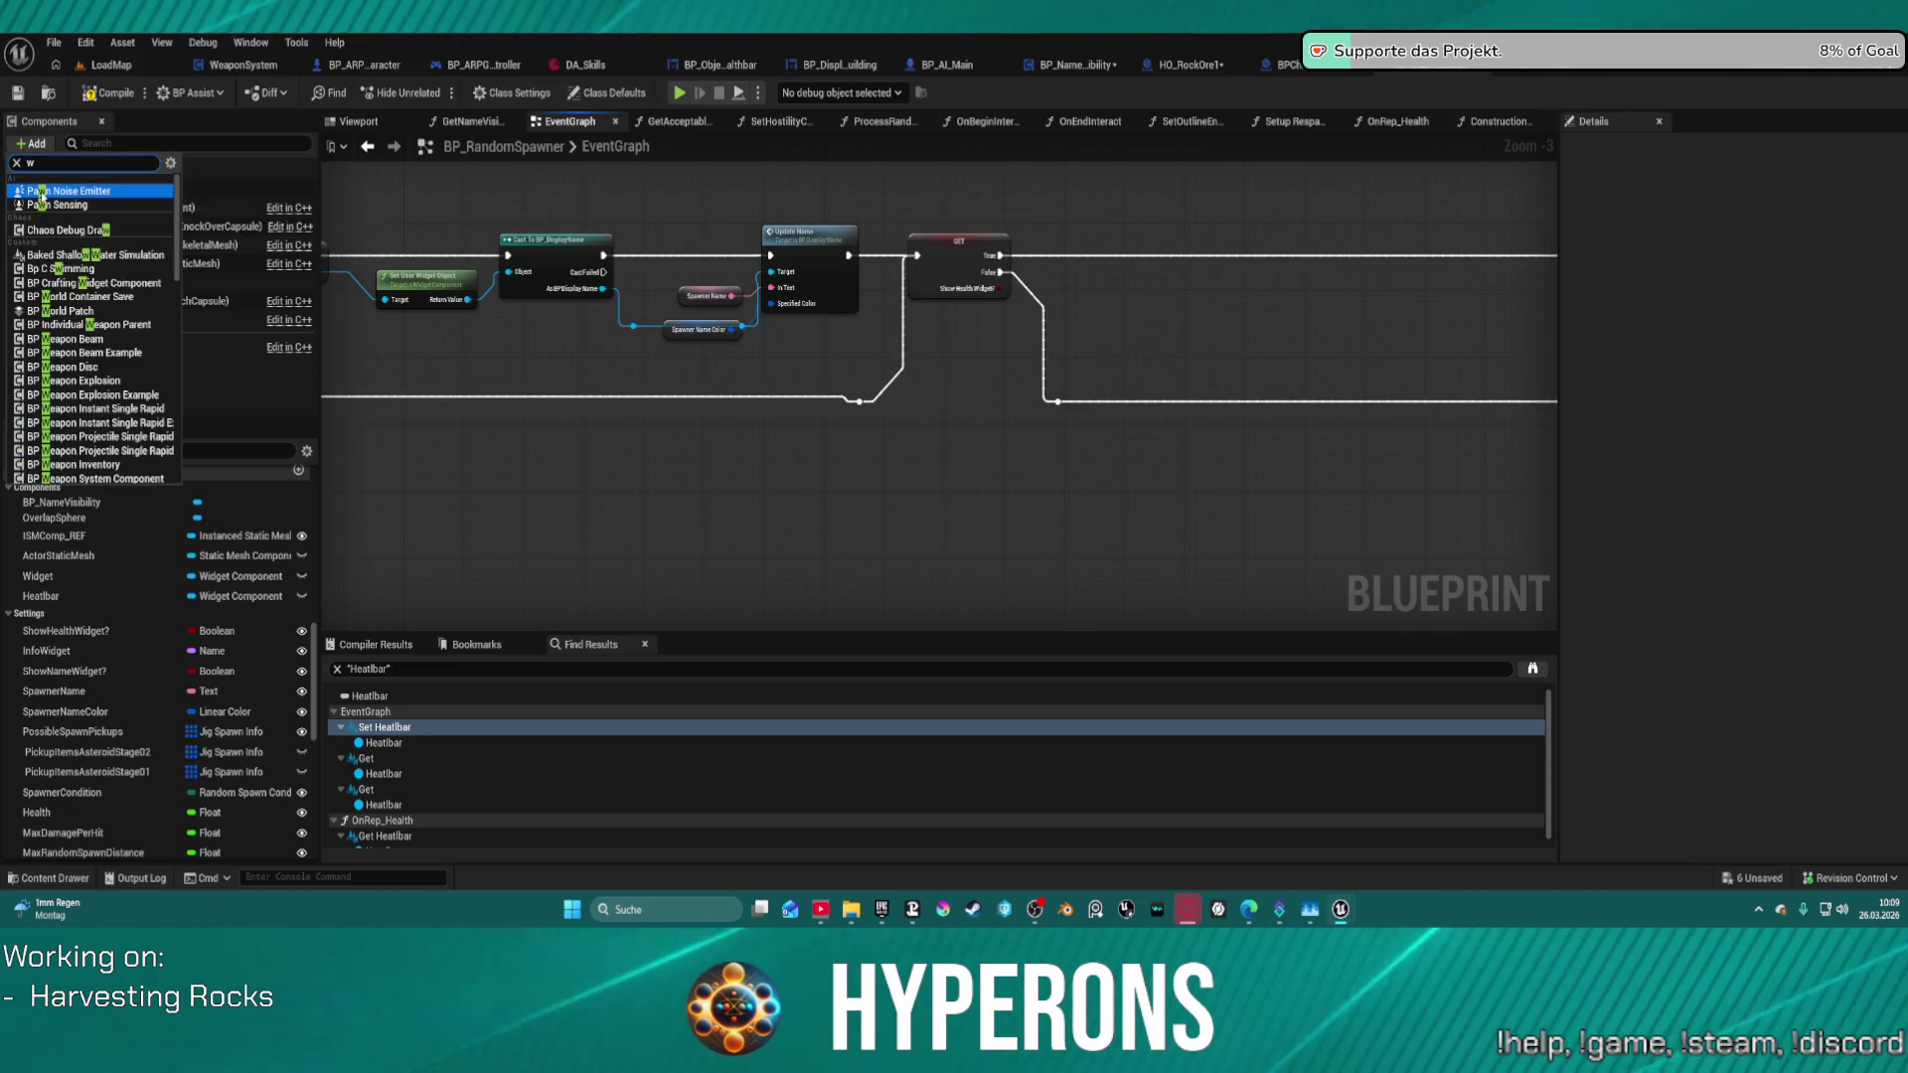
{"action": "type", "text": "idge"}
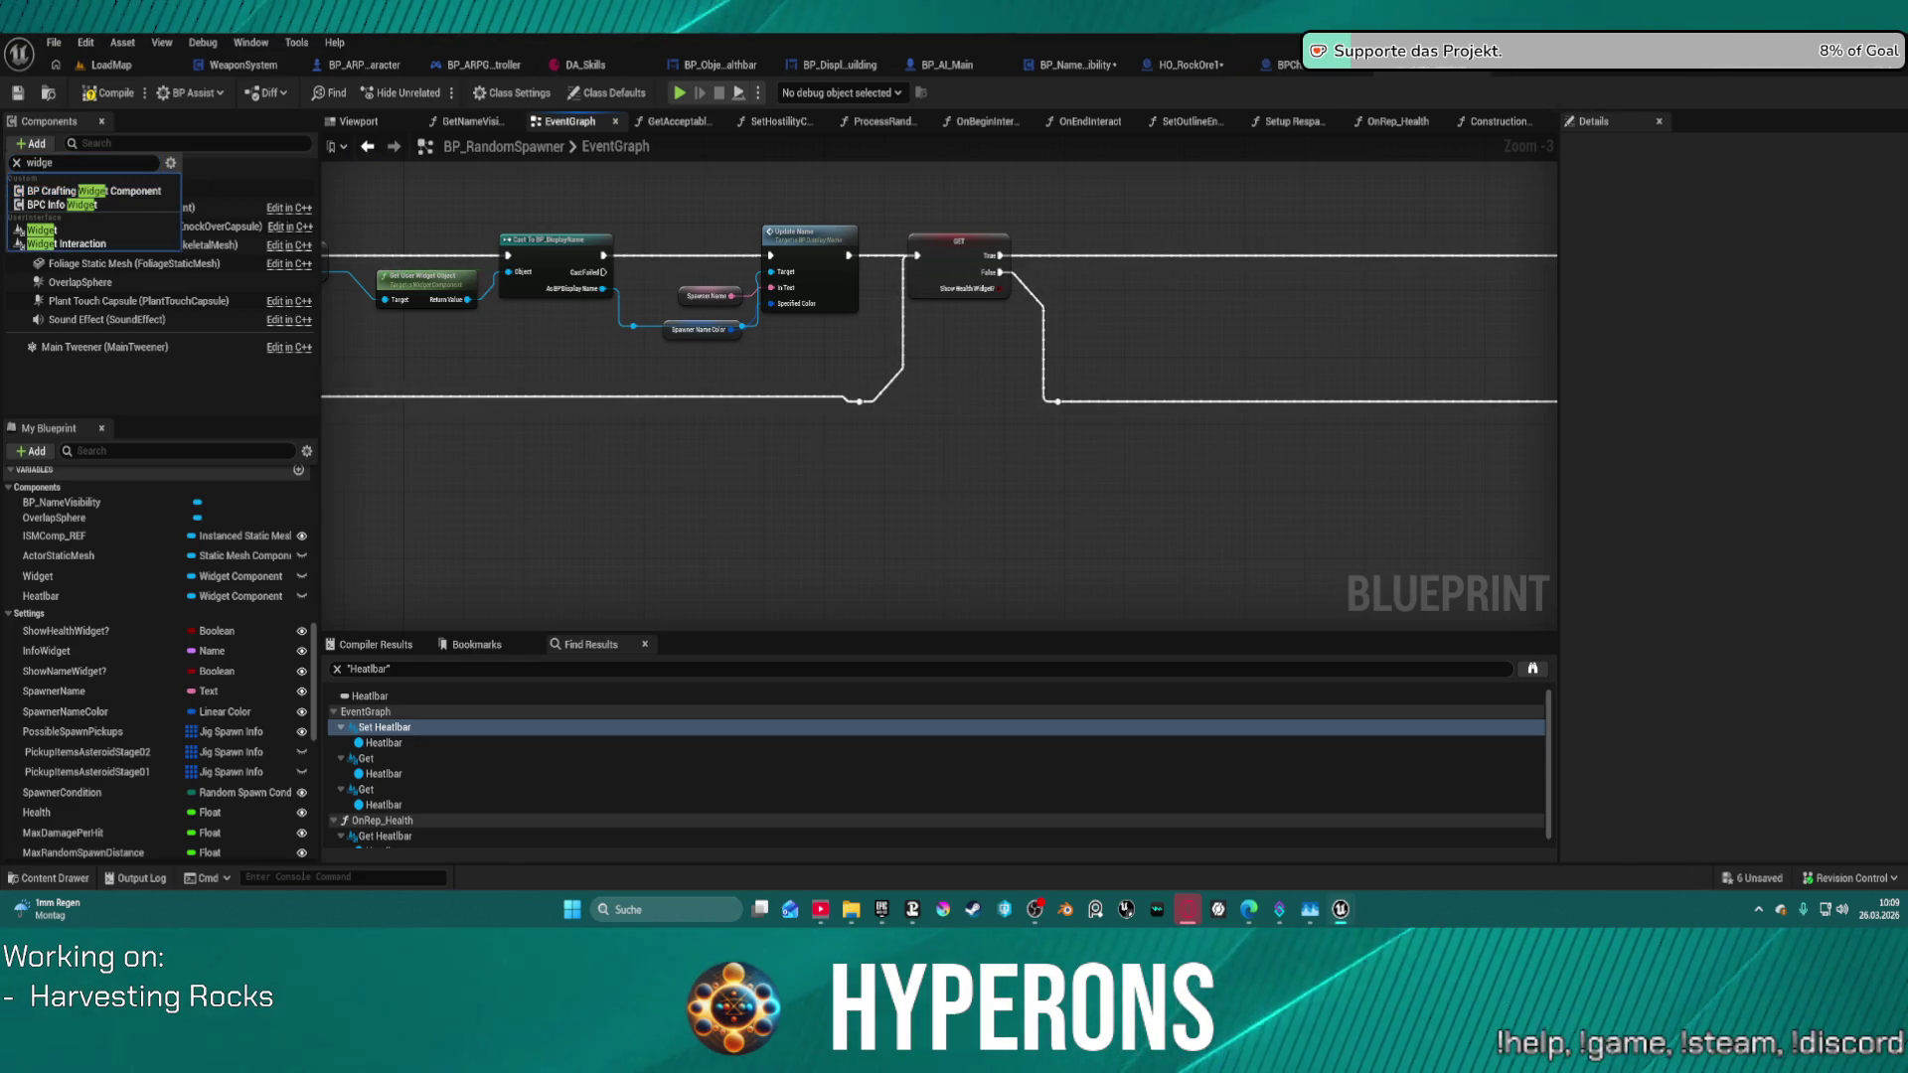
{"action": "left_click", "coordinate": [72, 229]}
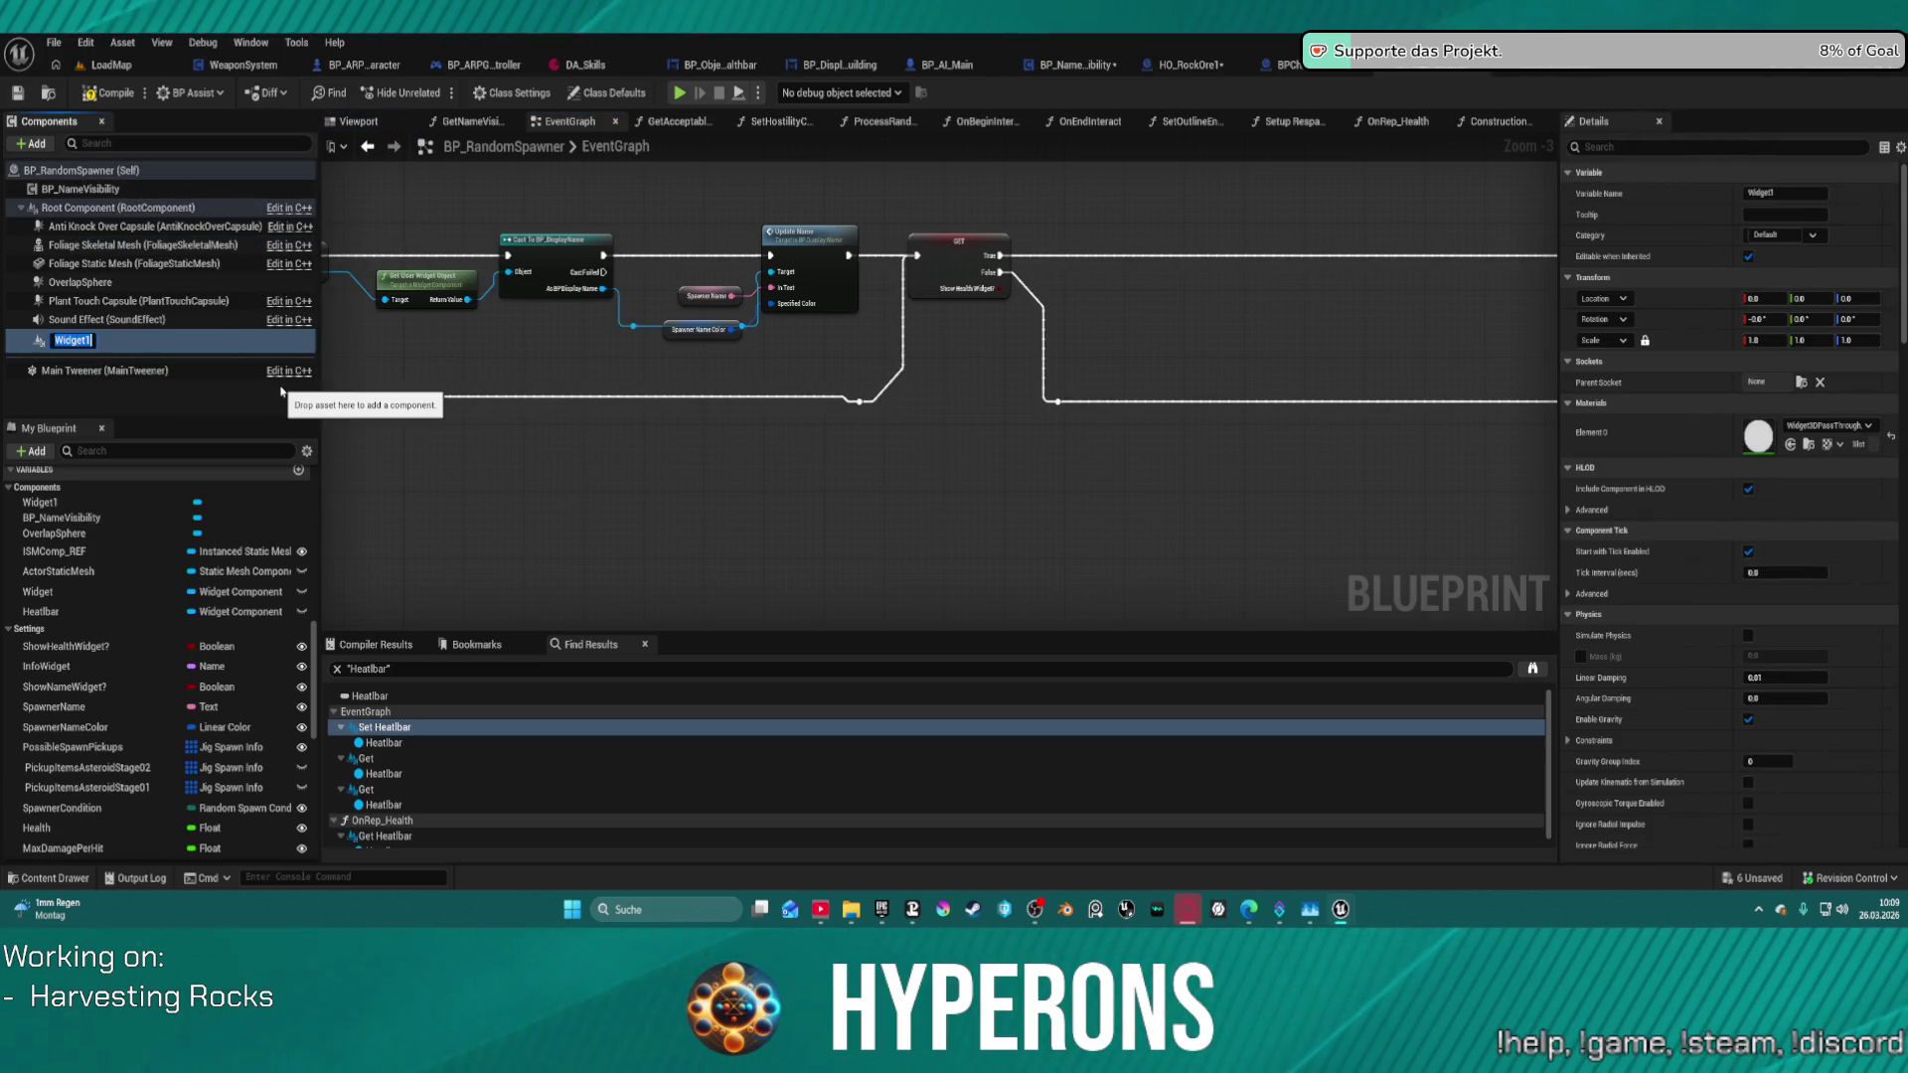
{"action": "type", "text": "Healt"}
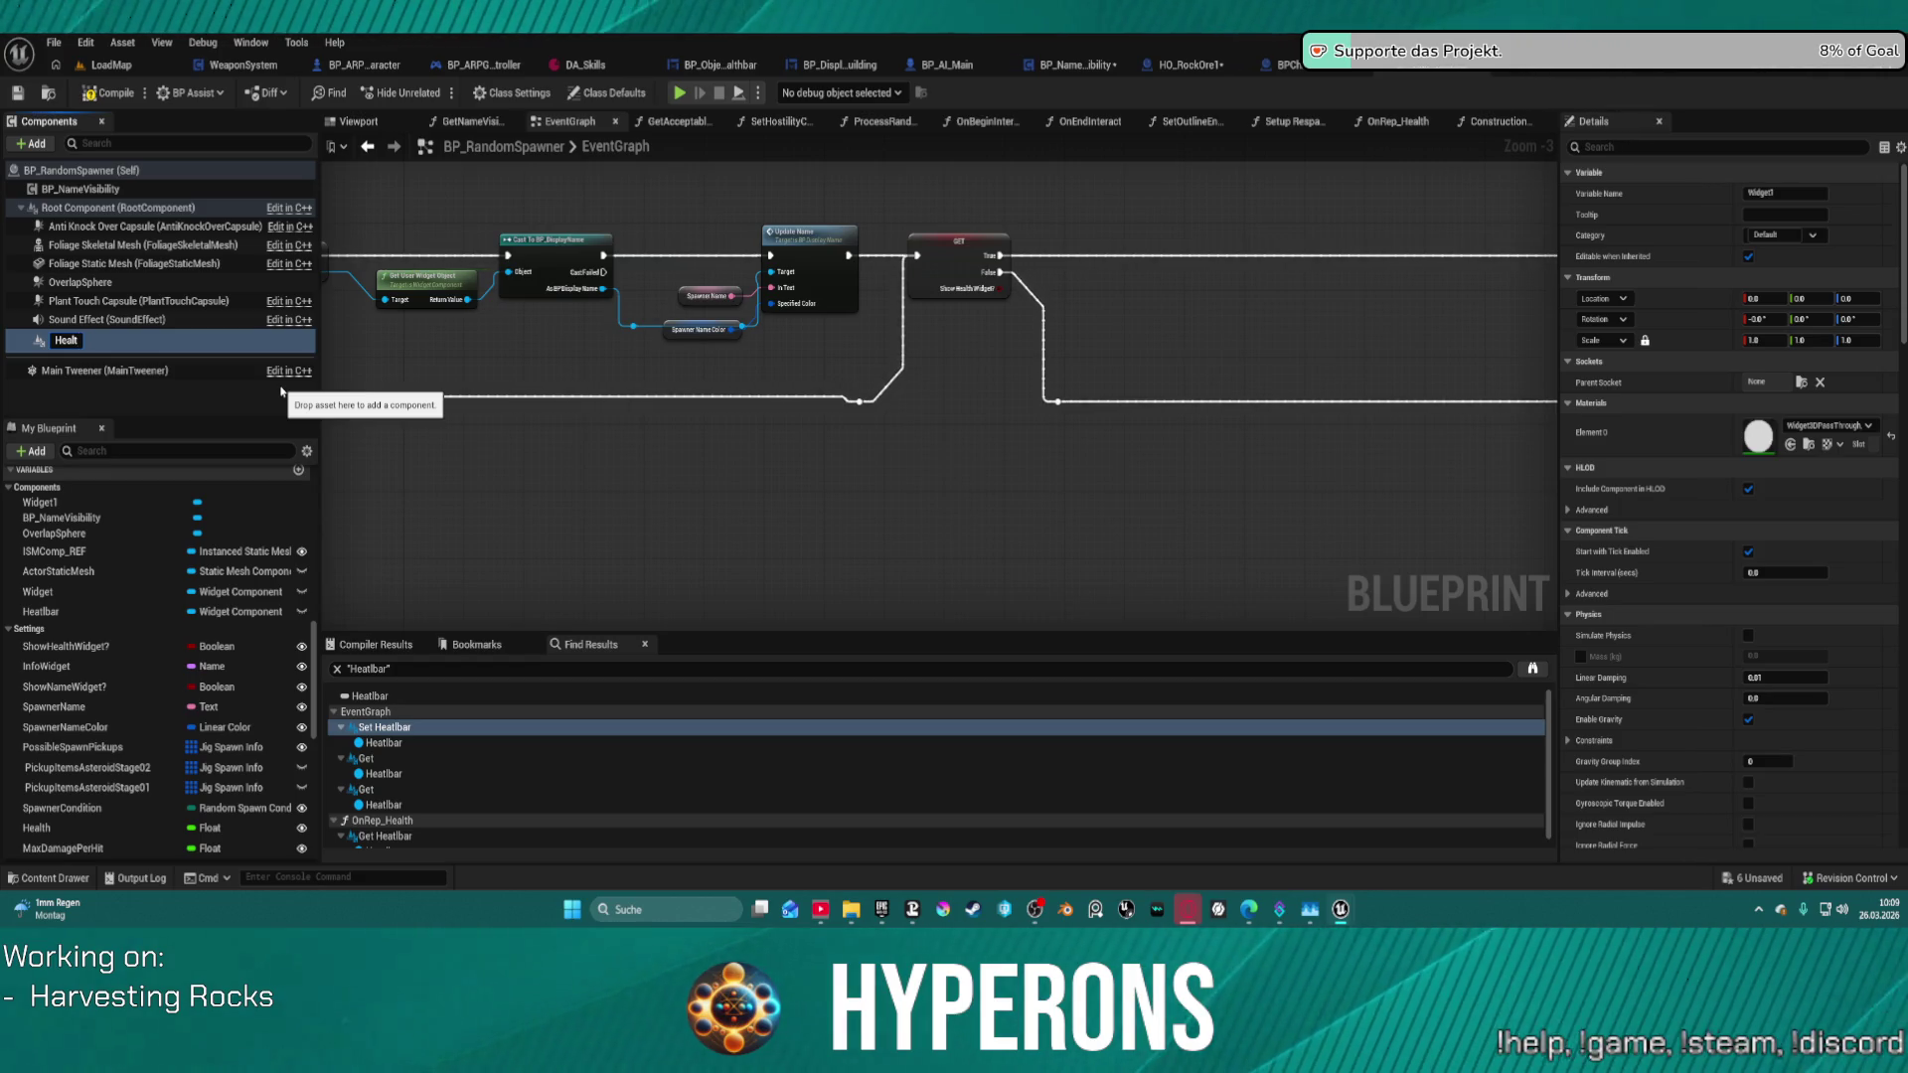
{"action": "type", "text": "hbat"}
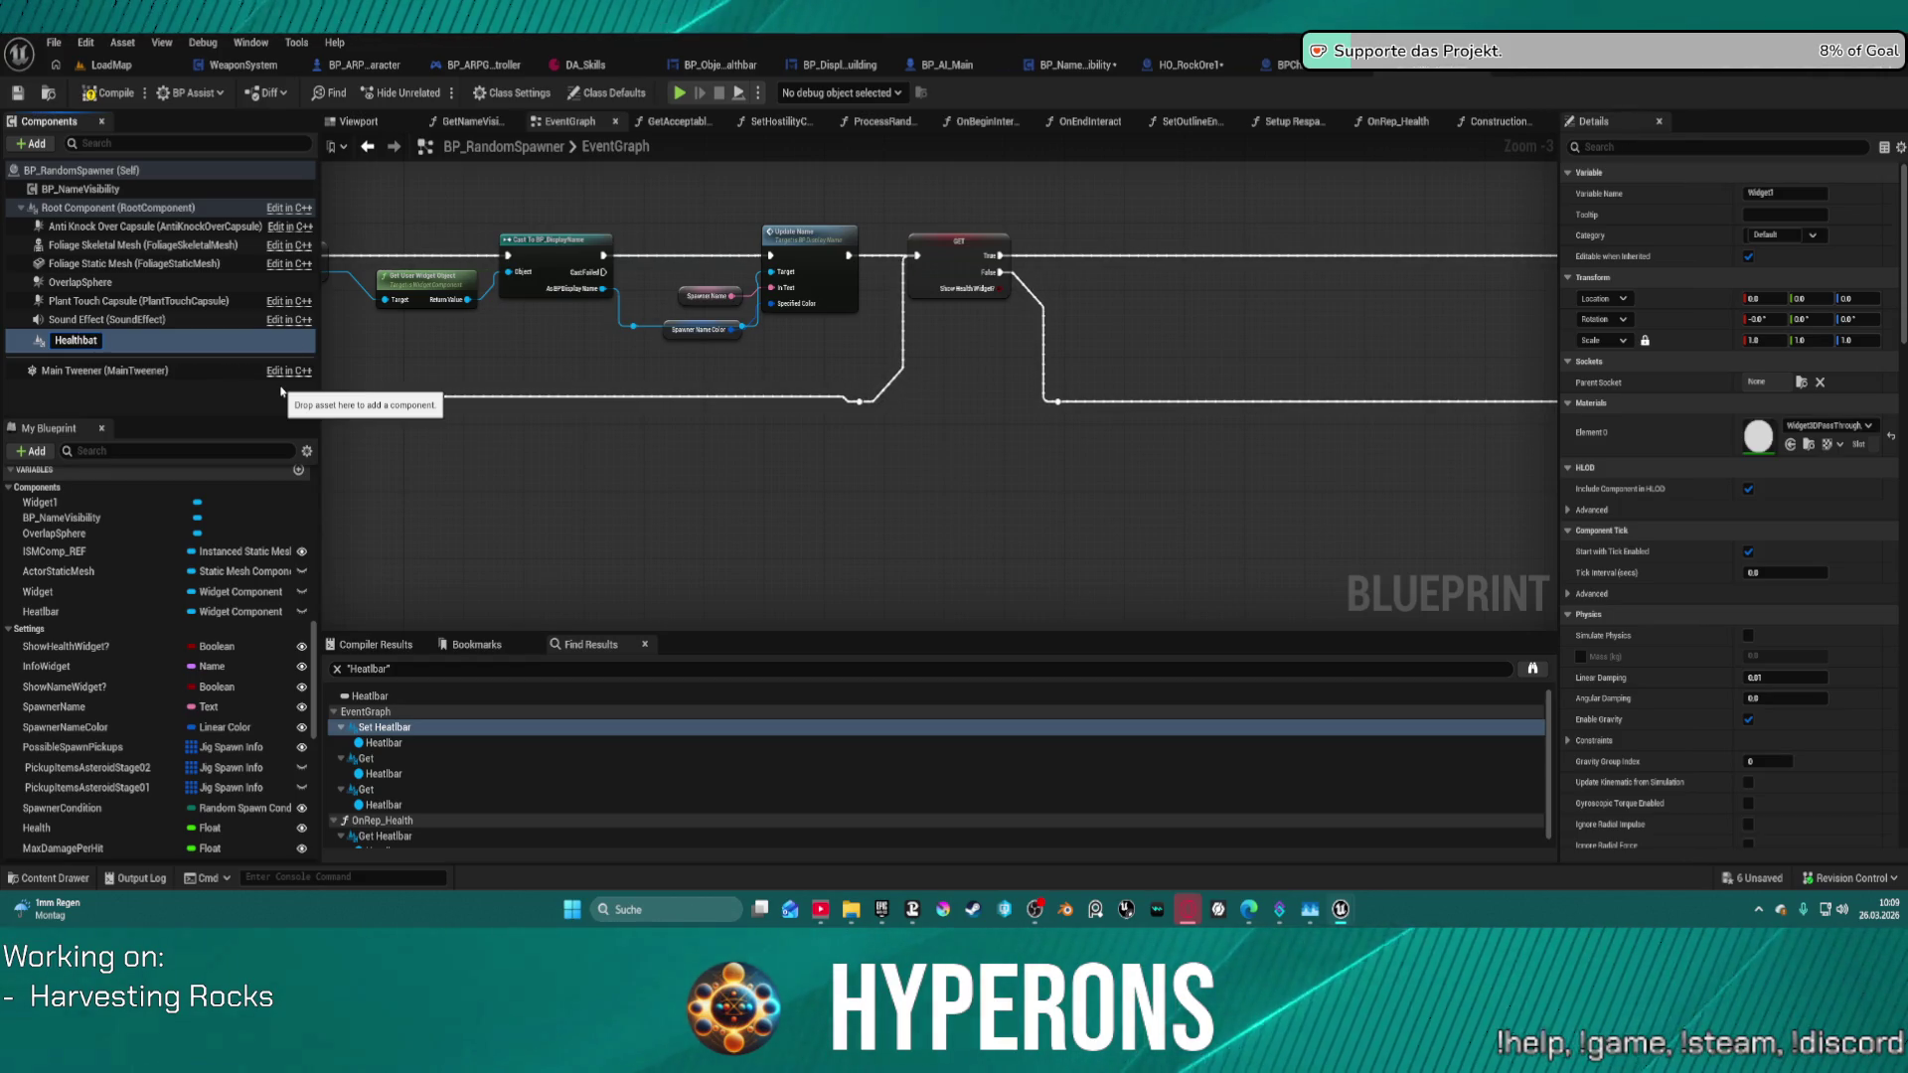
{"action": "key", "text": "Return"}
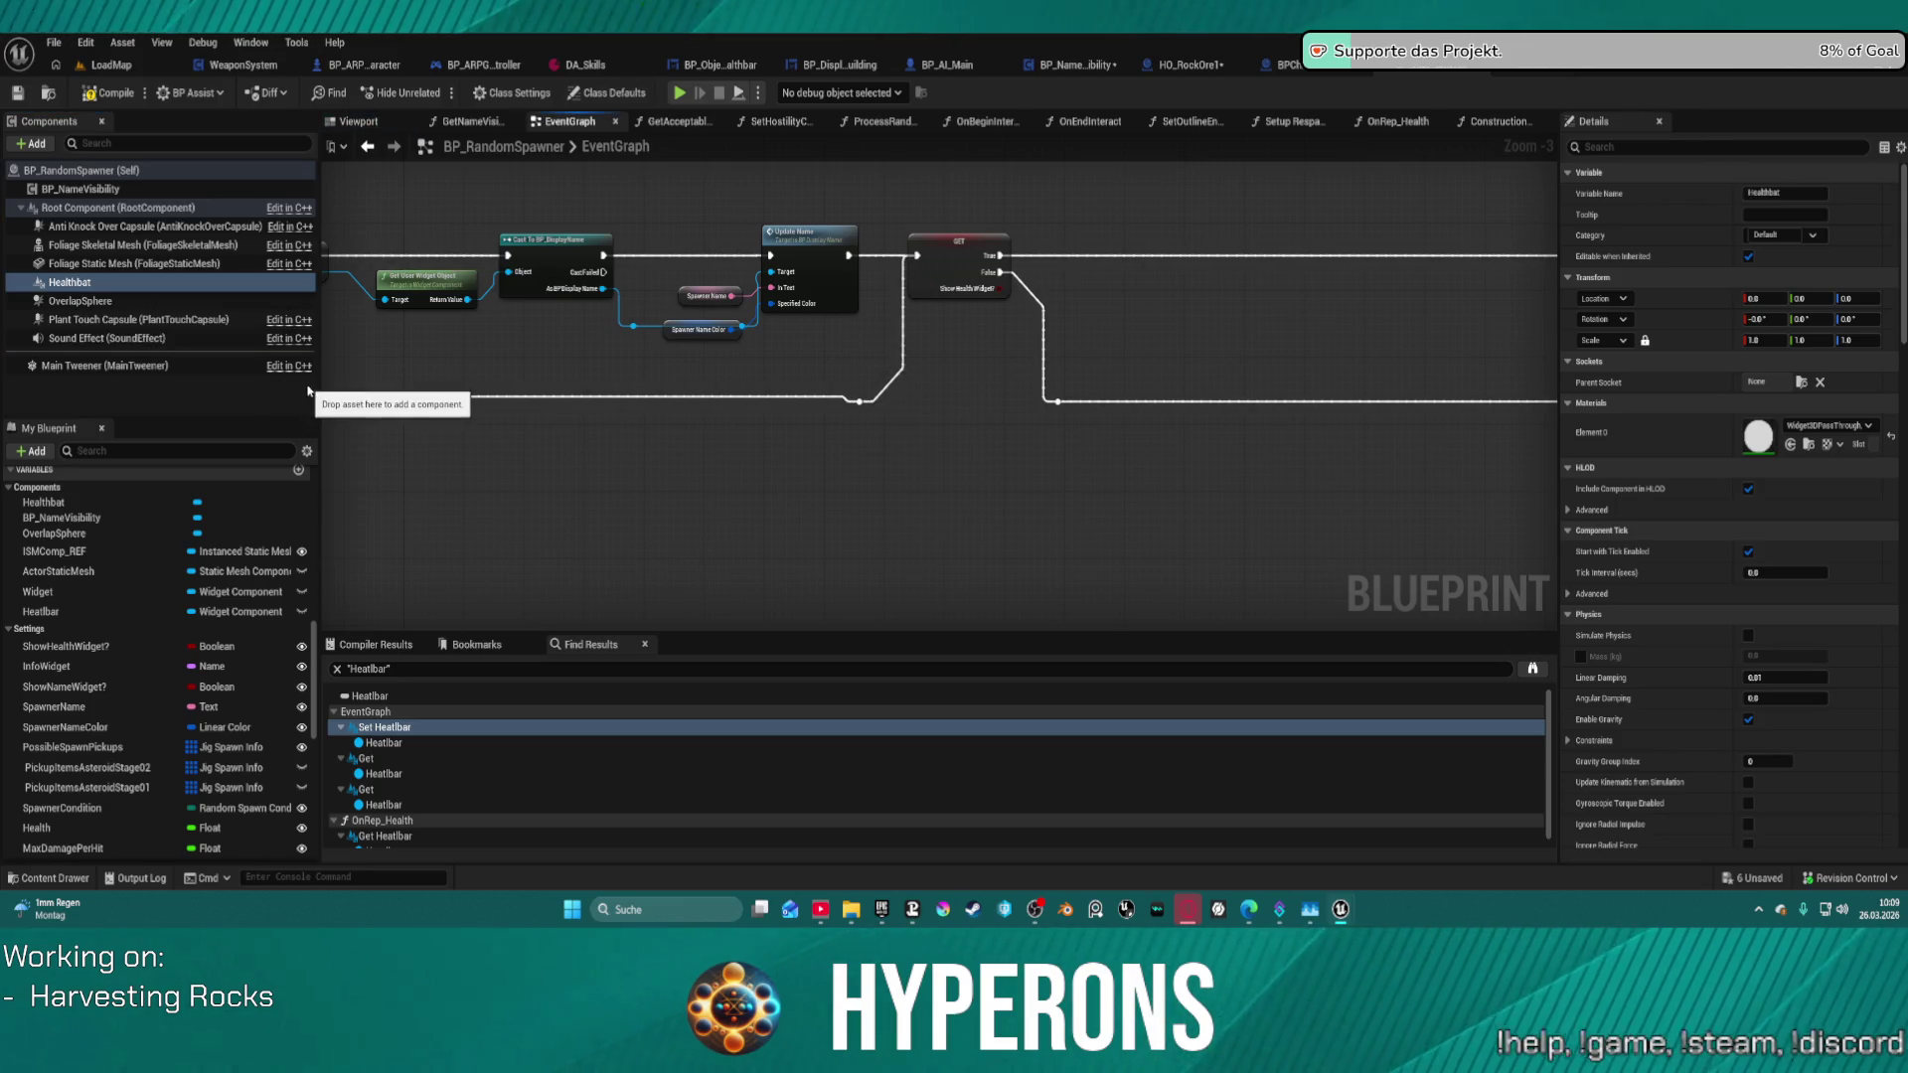
{"action": "left_click", "coordinate": [137, 285]}
{"action": "type", "text": "r"}
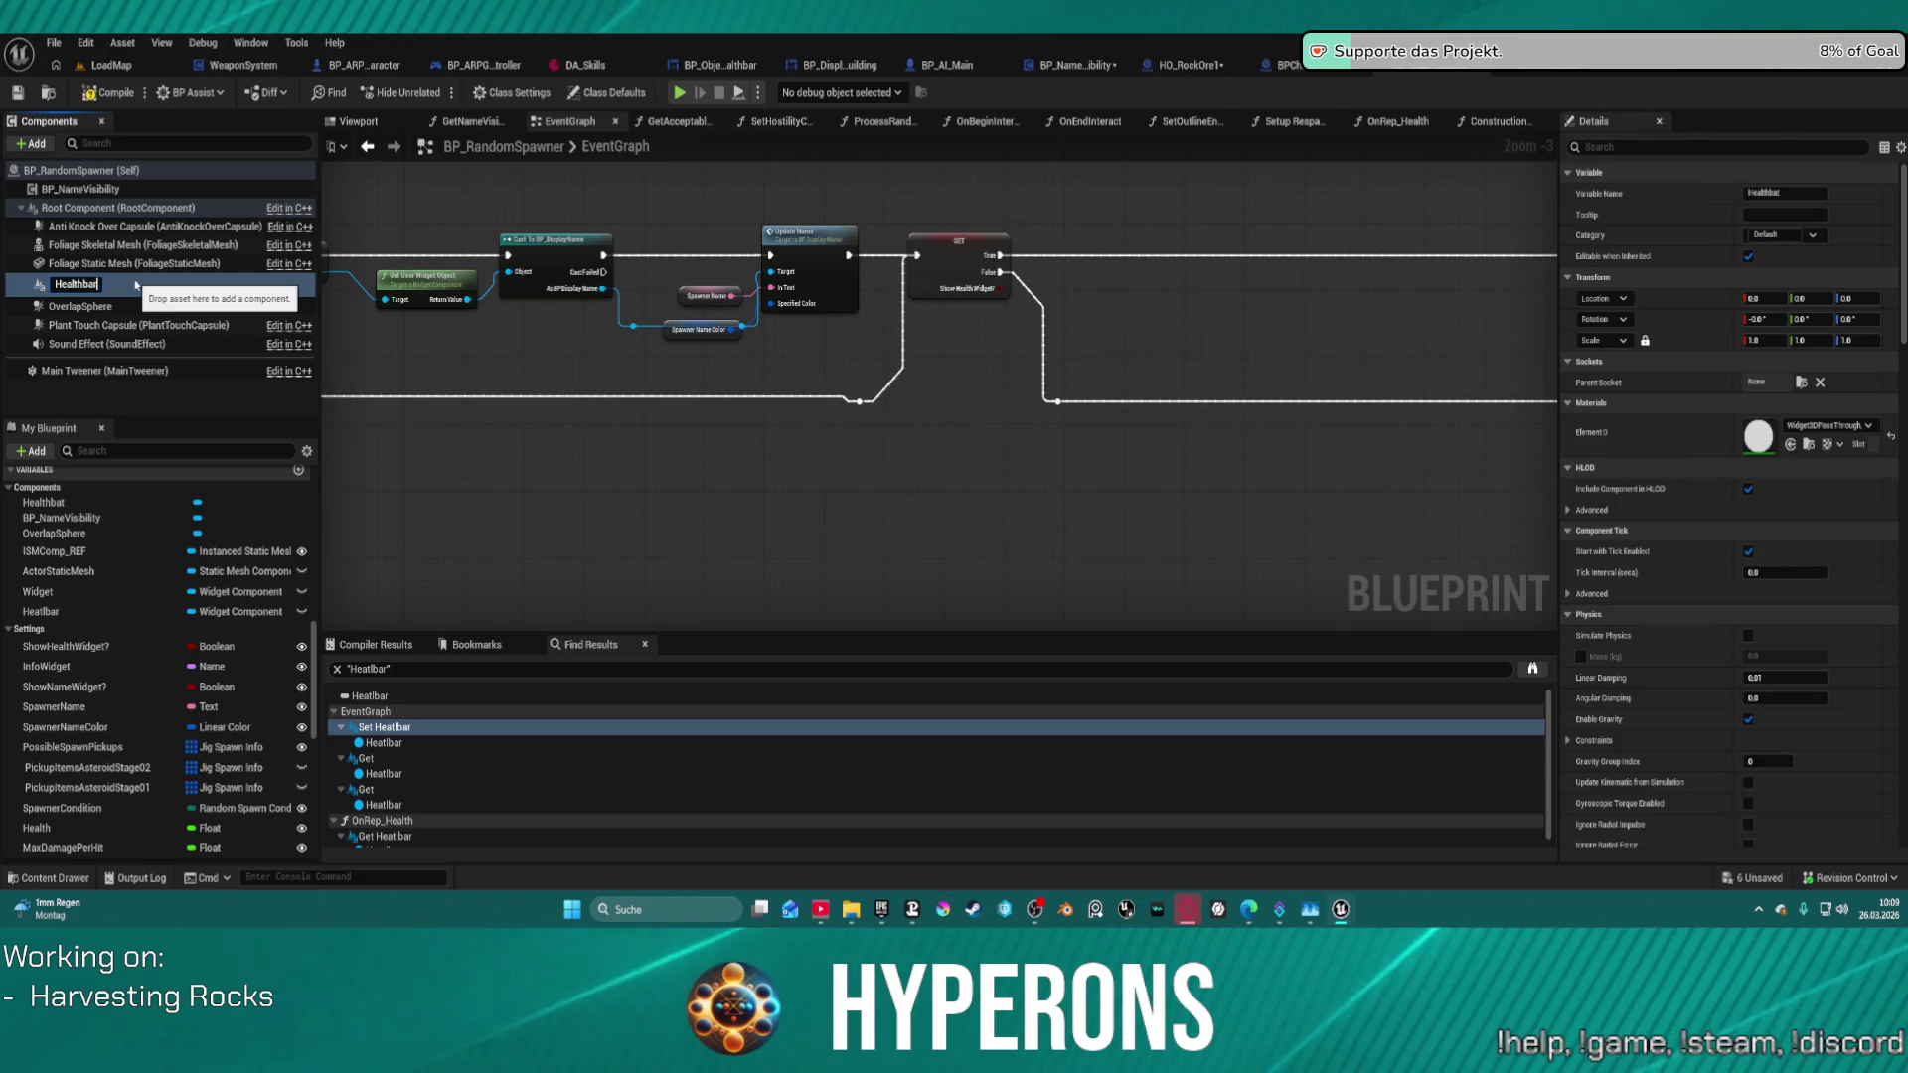
{"action": "key", "text": "Return"}
- Set the Healthbar component's Widget Class to BP_ObjectHealthbar
{"action": "scroll", "coordinate": [1750, 715], "scroll_direction": "down", "scroll_amount": 2}
{"action": "scroll", "coordinate": [1749, 716], "scroll_direction": "down", "scroll_amount": 15}
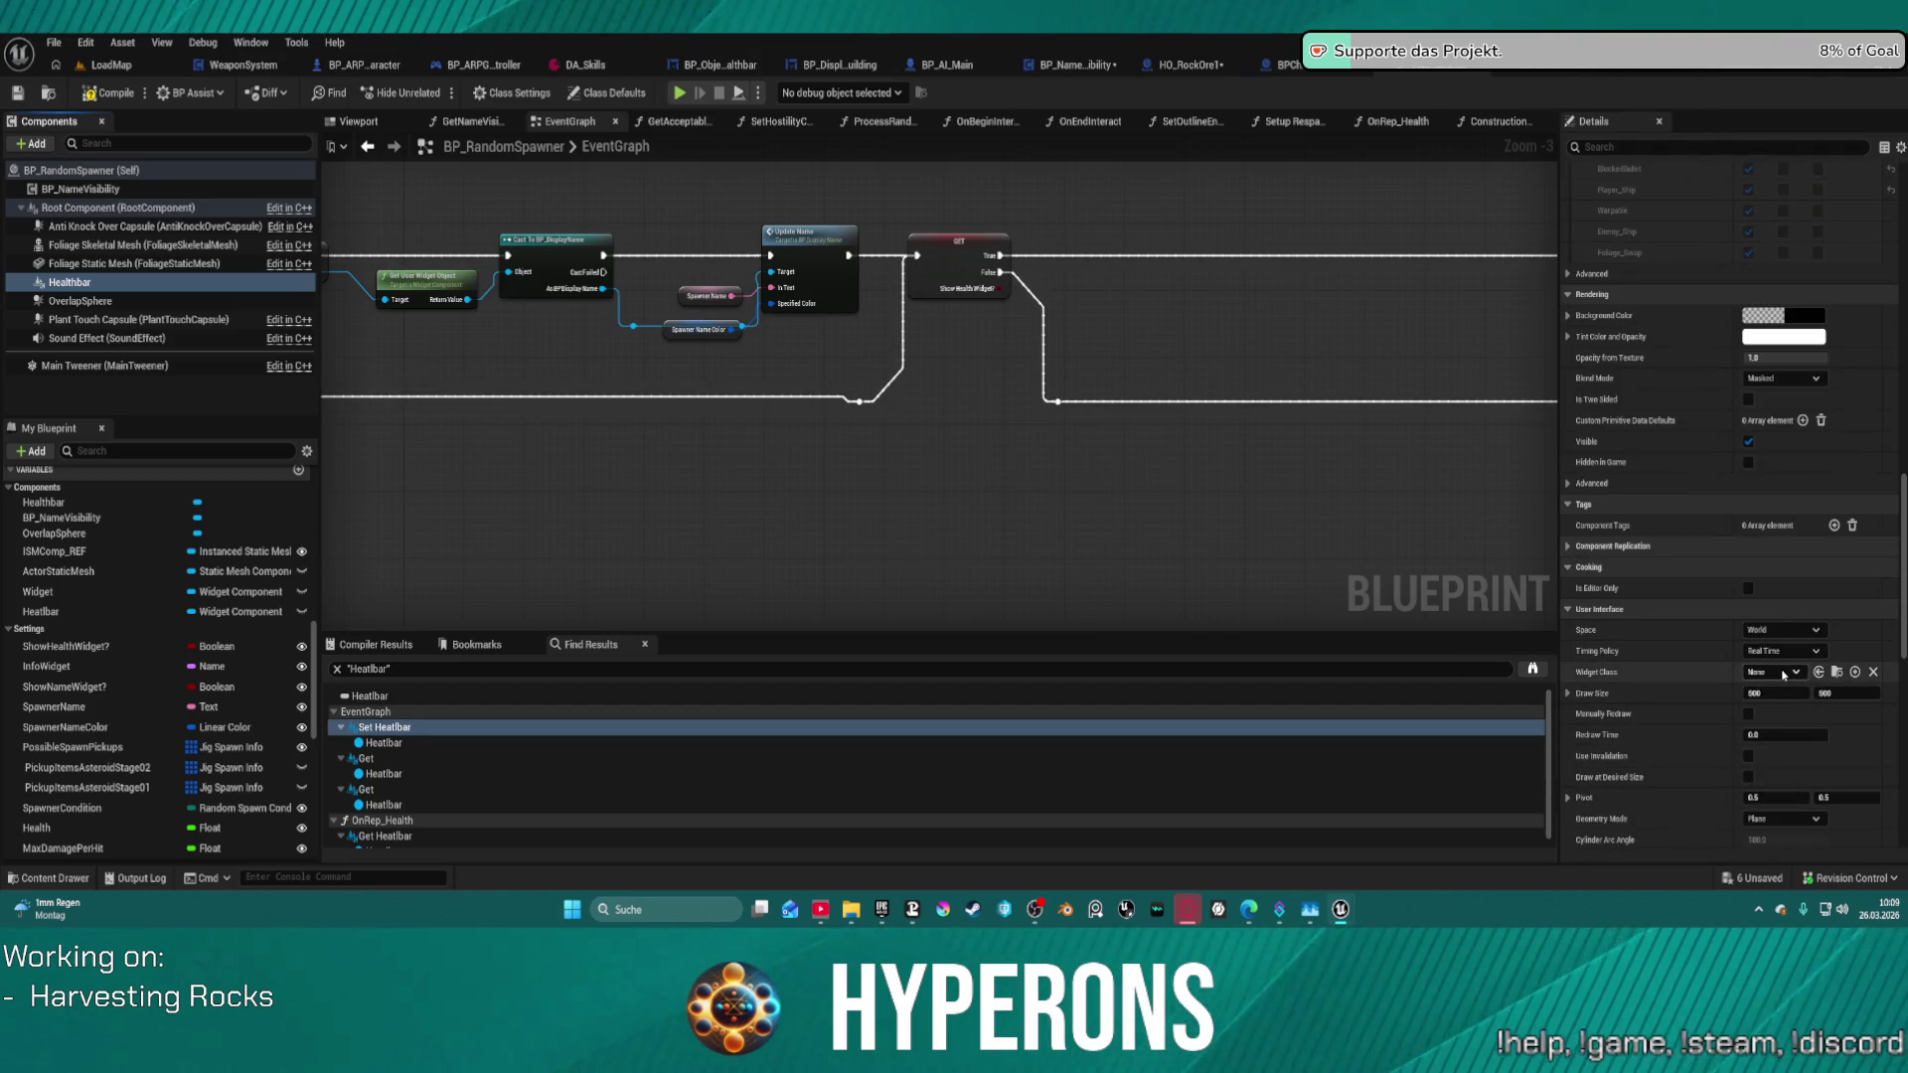
{"action": "left_click", "coordinate": [1784, 673]}
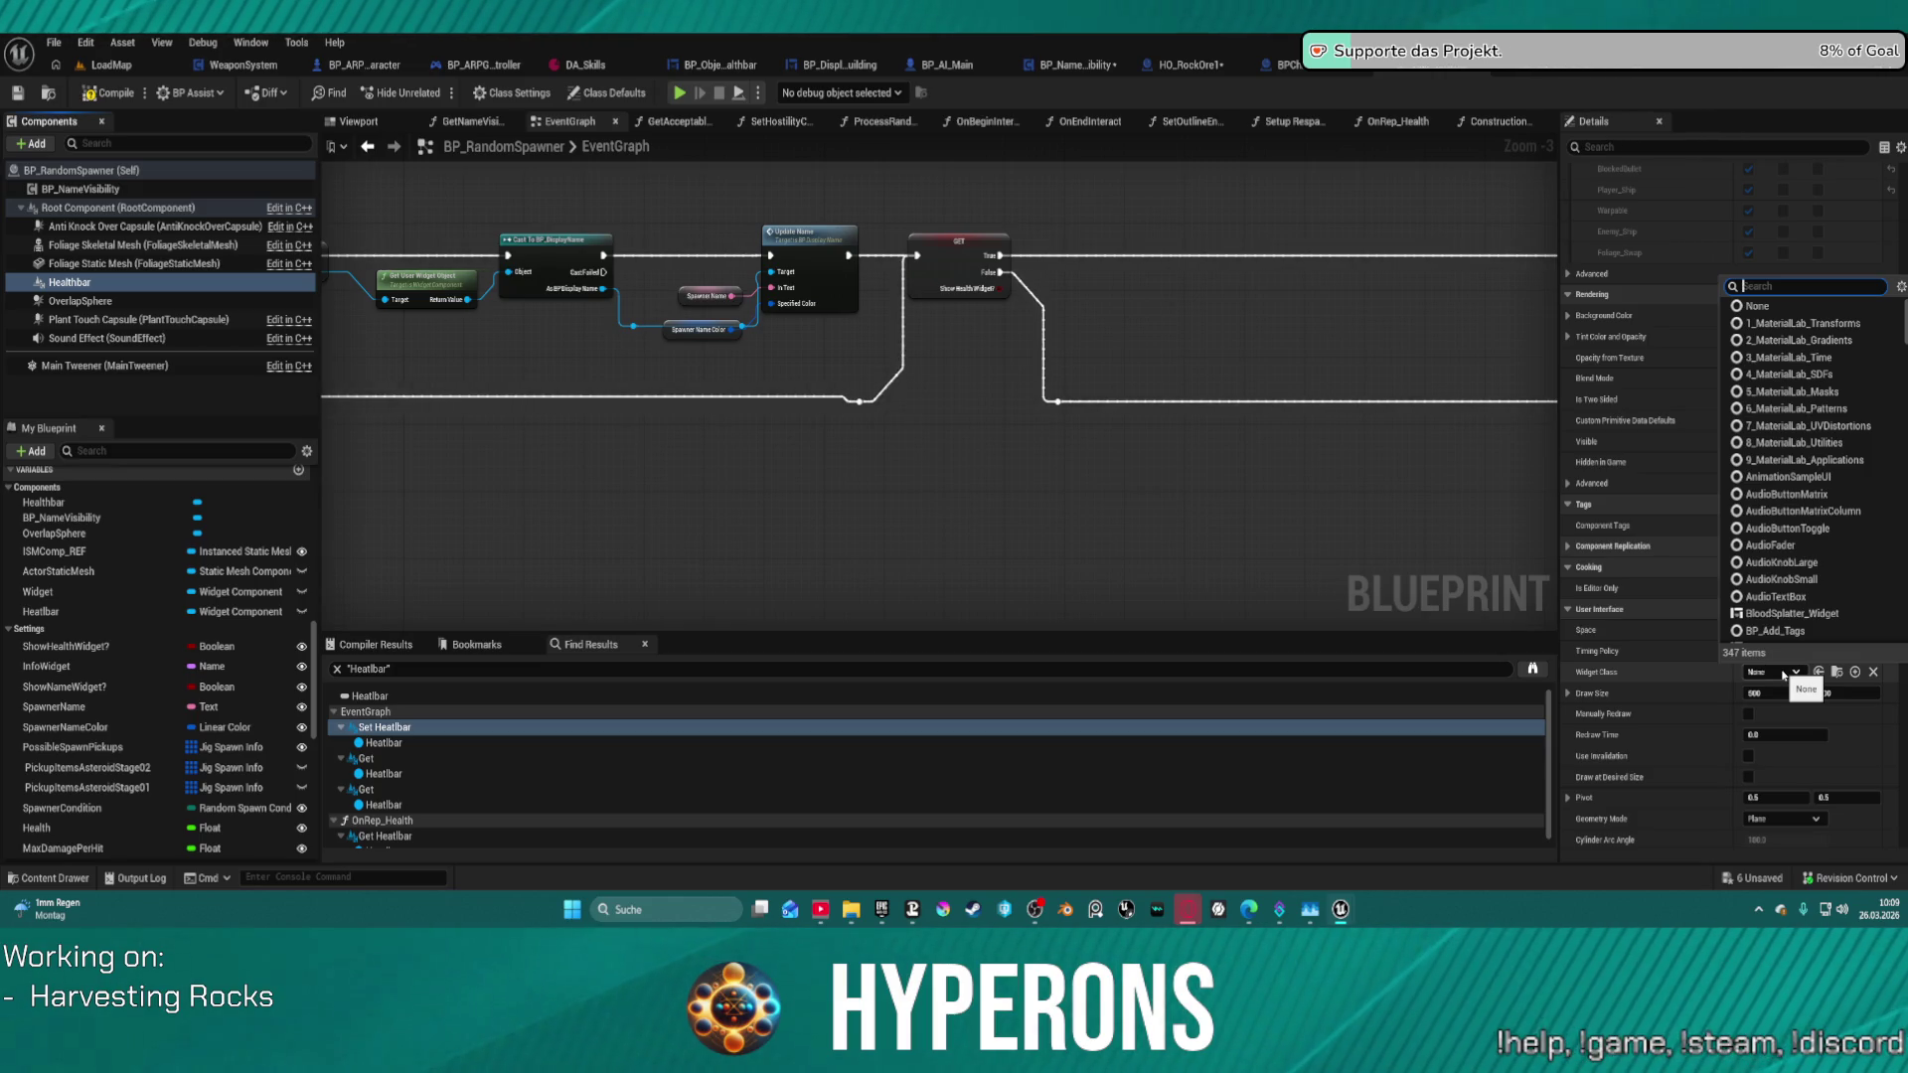
{"action": "type", "text": "obje"}
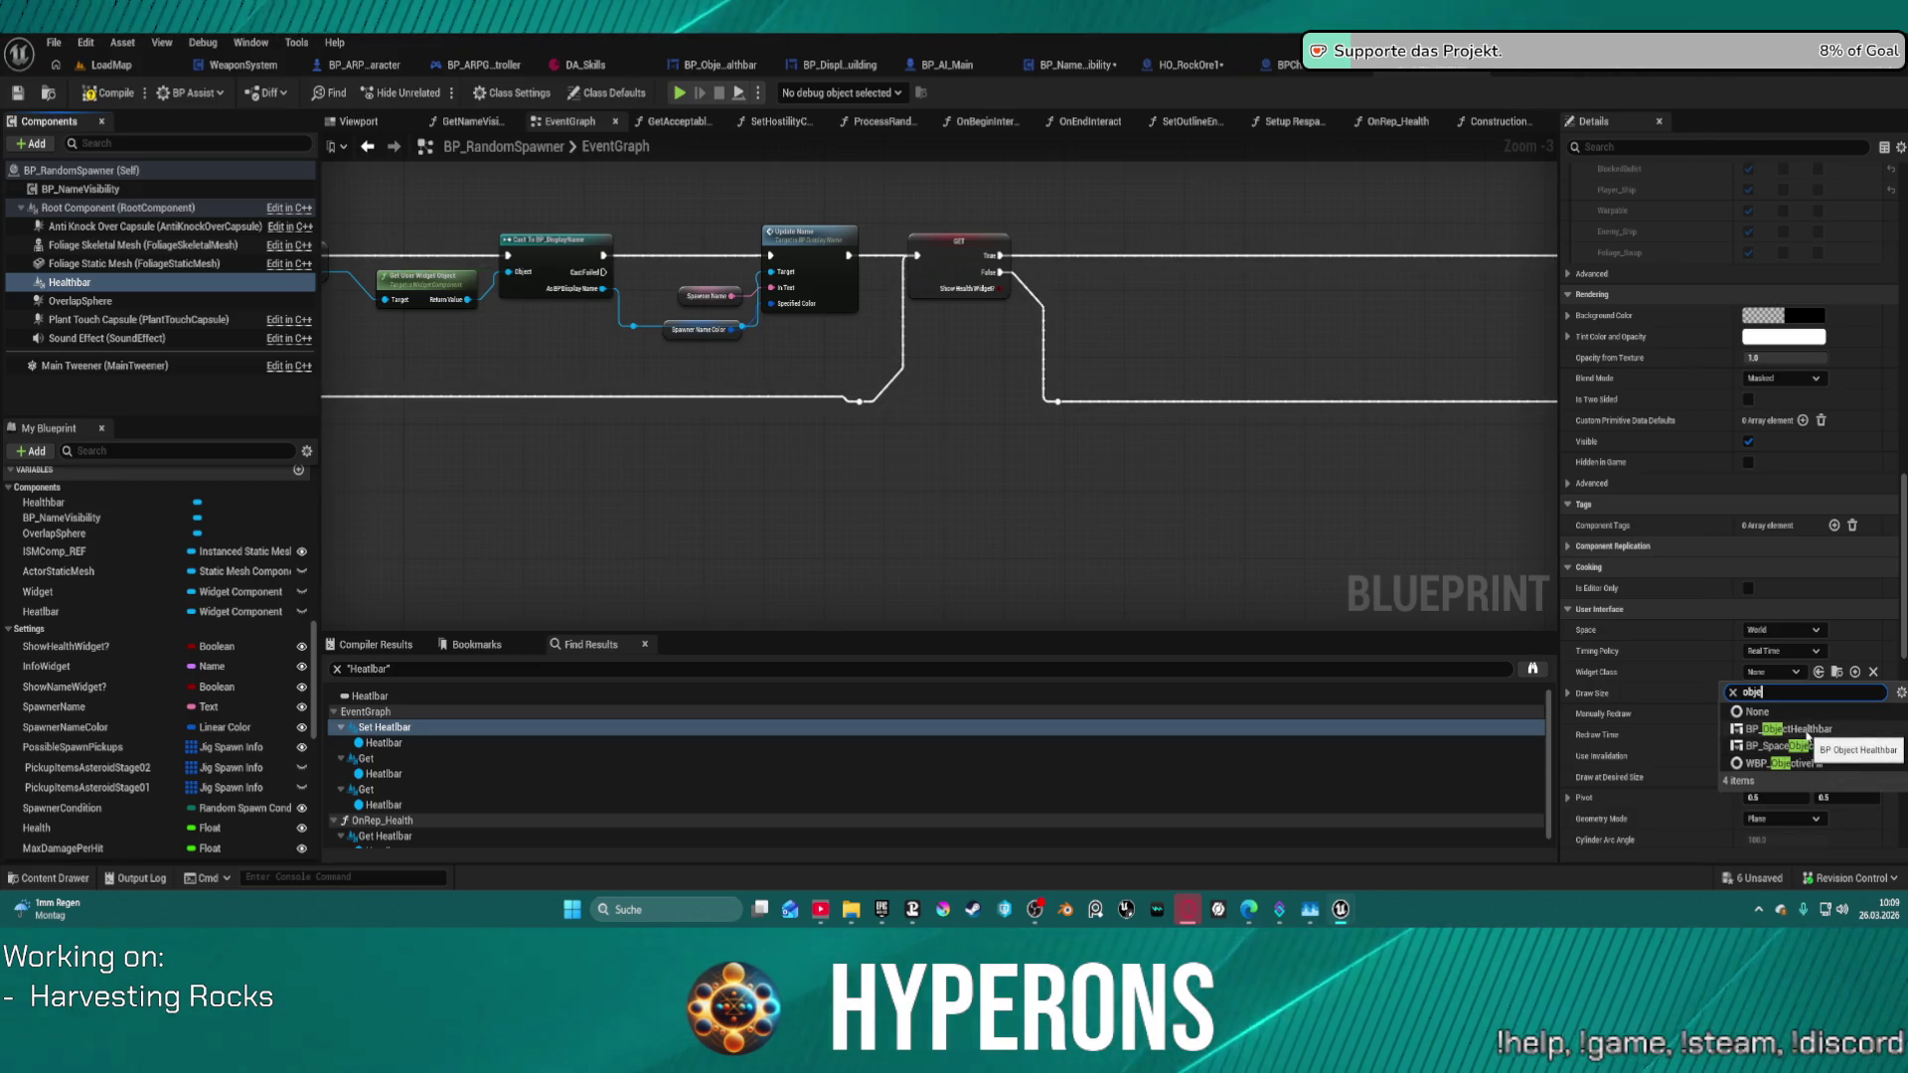
{"action": "left_click", "coordinate": [1805, 732]}
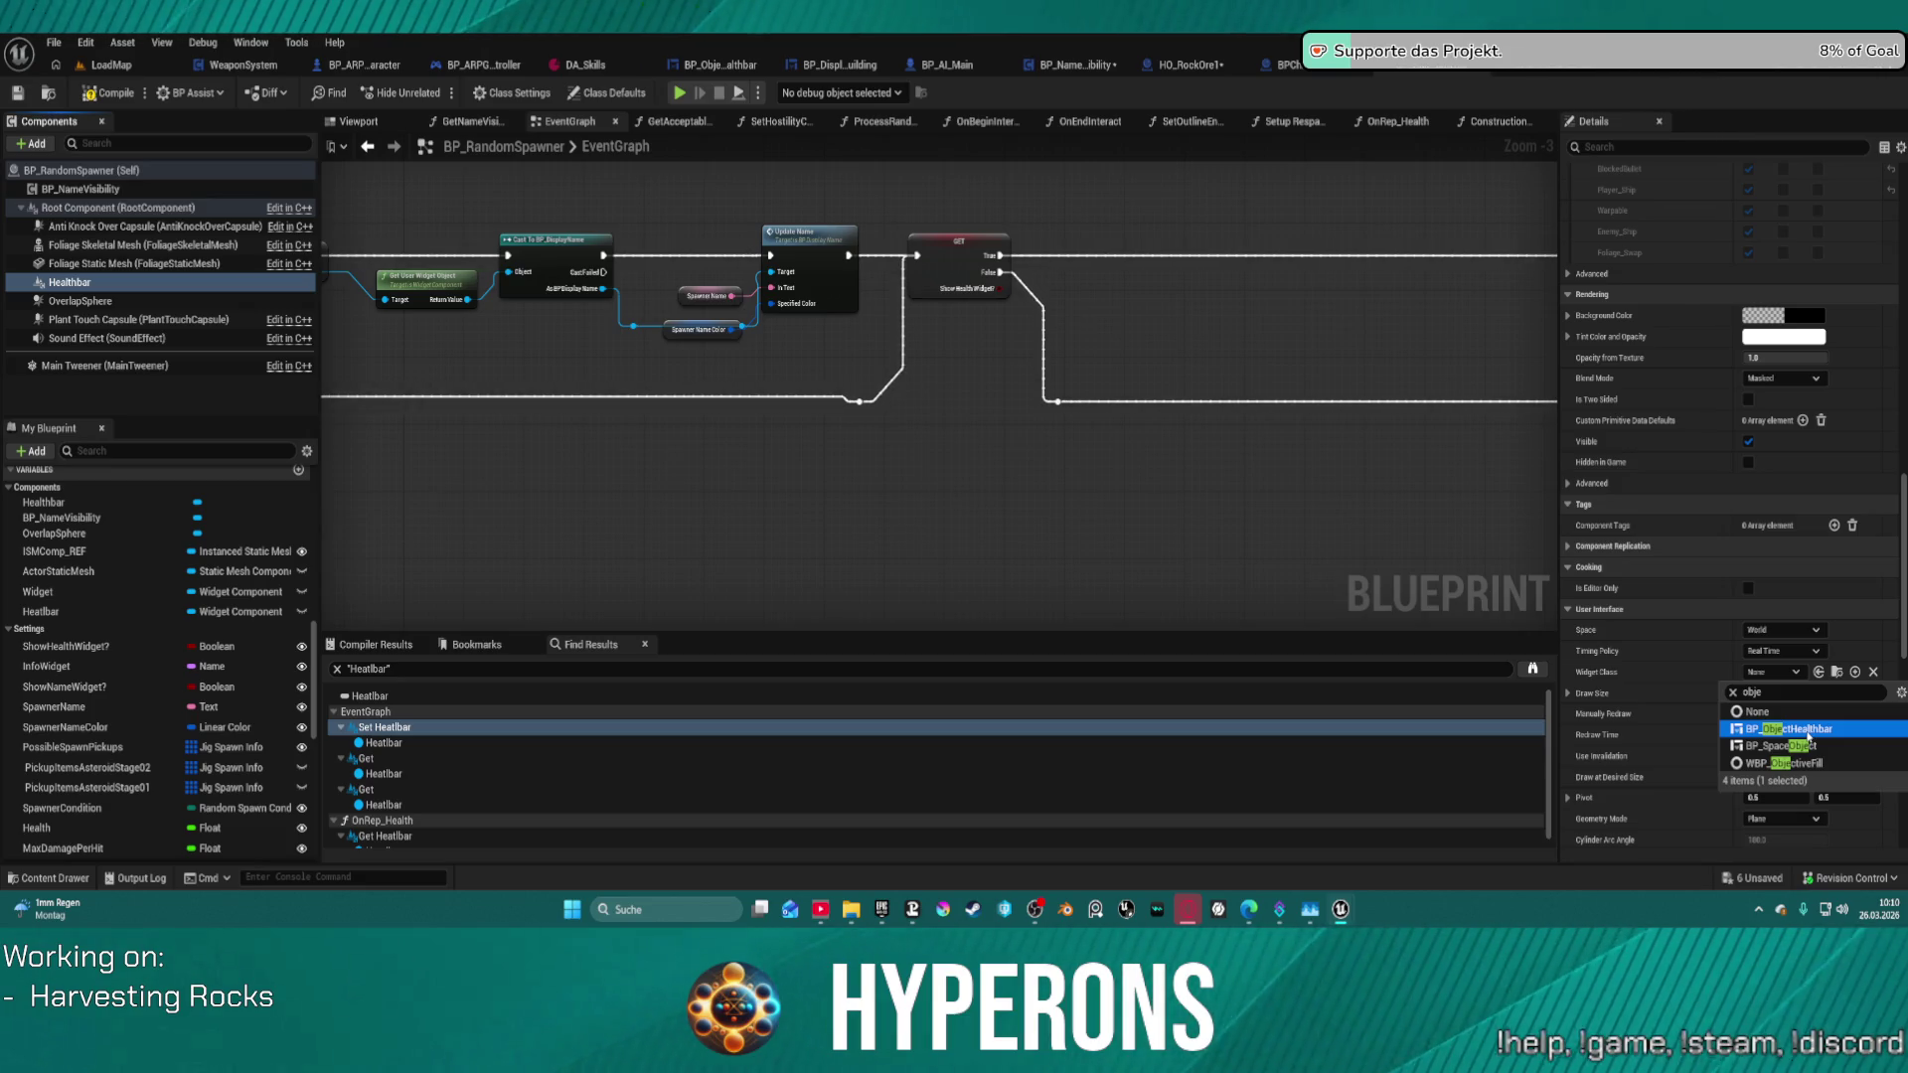
{"action": "left_click", "coordinate": [1805, 730]}
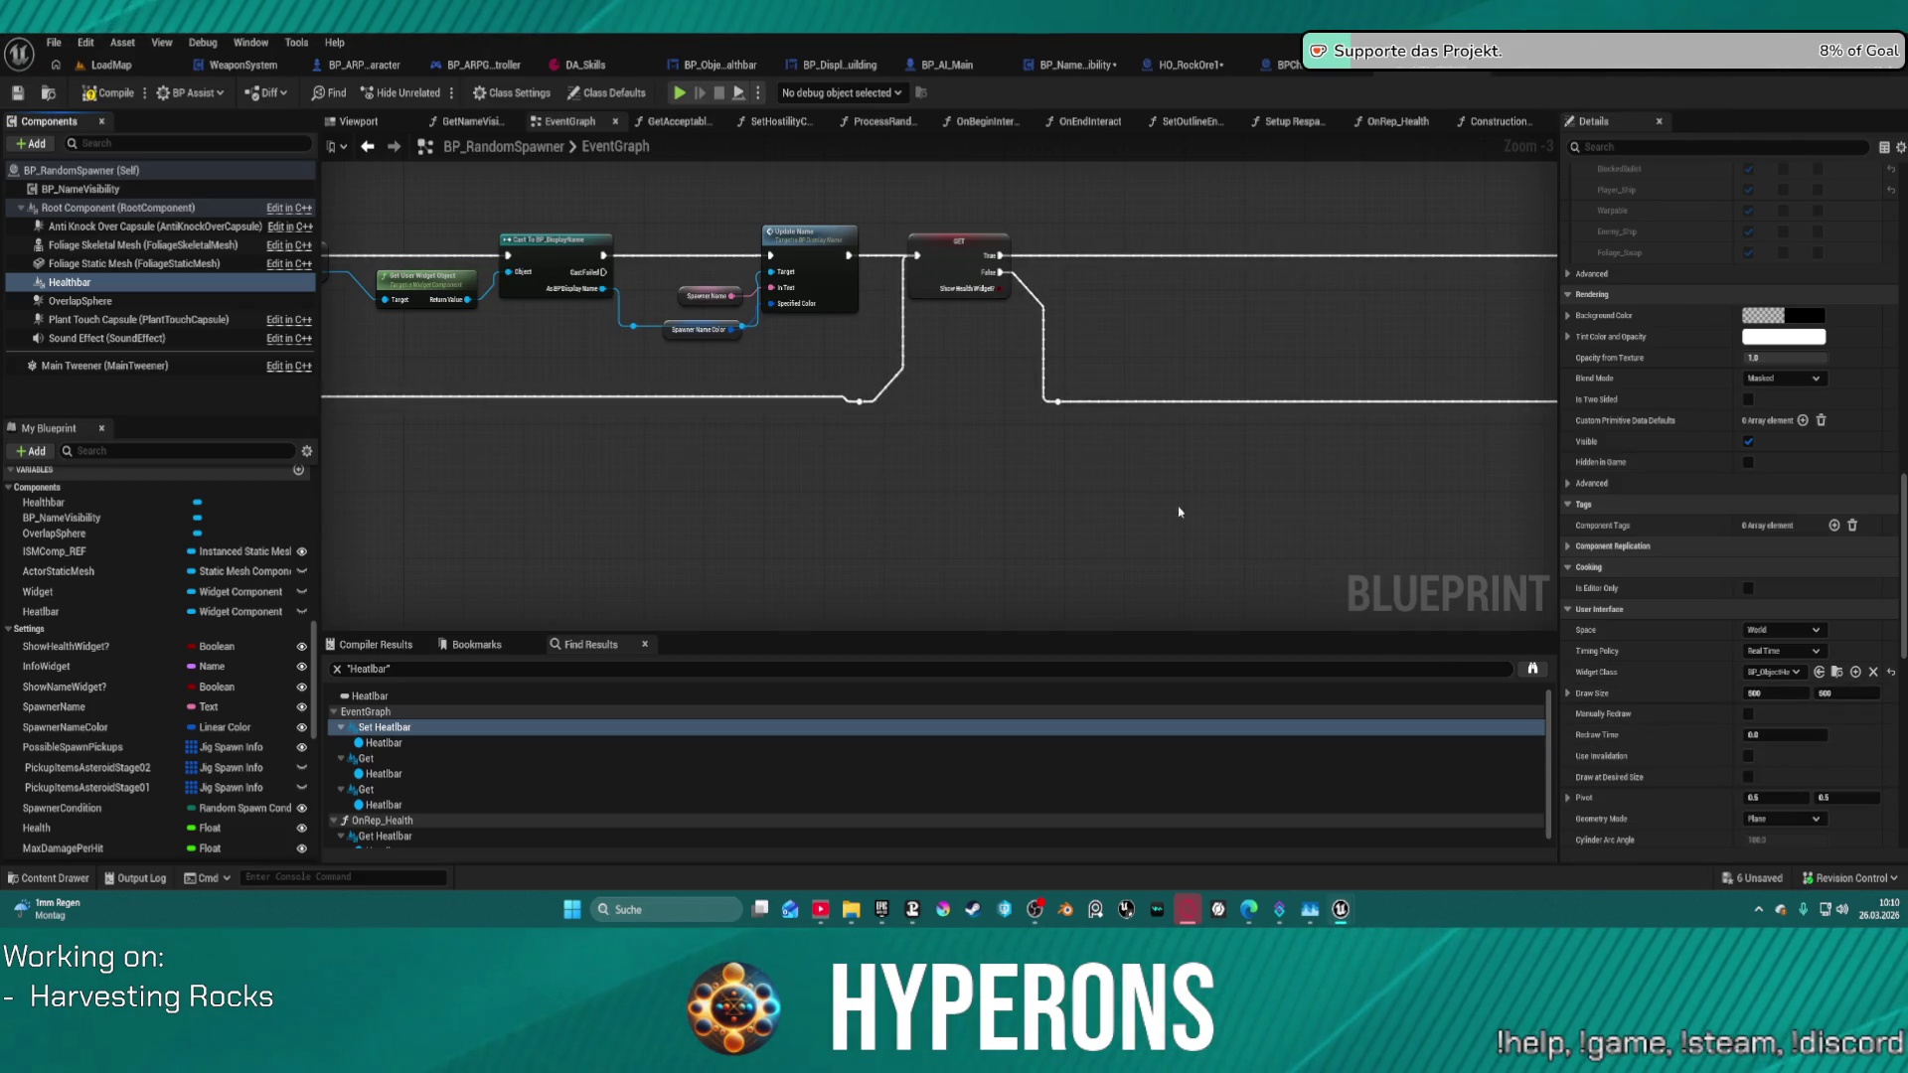
- Drop a Healthbar reference into the EventGraph and delete the old Heatbar variable
{"action": "mouse_move", "coordinate": [1184, 310]}
{"action": "left_mouse_down"}
{"action": "mouse_move", "coordinate": [1086, 319]}
{"action": "mouse_move", "coordinate": [874, 392]}
{"action": "left_mouse_up"}
{"action": "mouse_move", "coordinate": [70, 282]}
{"action": "left_mouse_down"}
{"action": "mouse_move", "coordinate": [881, 263]}
{"action": "mouse_move", "coordinate": [999, 284]}
{"action": "left_mouse_up"}
{"action": "type", "text": "set"}
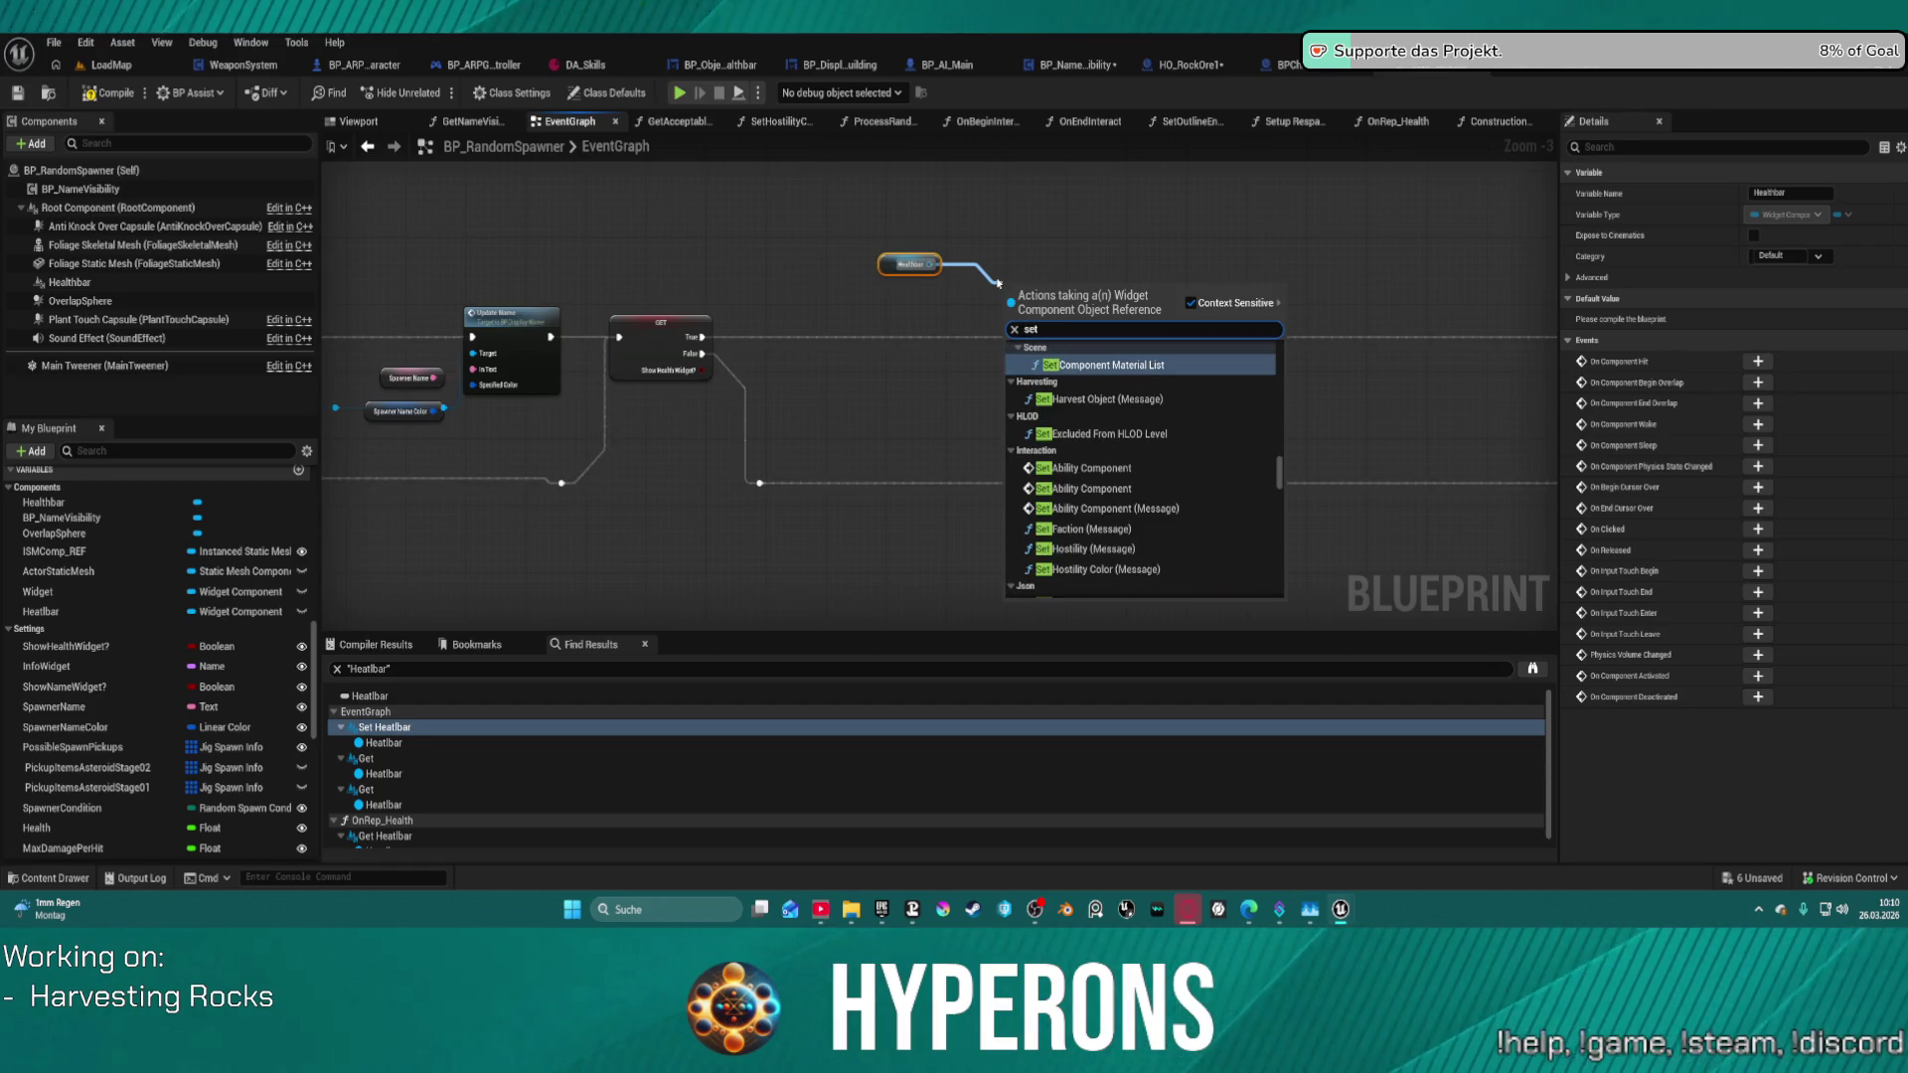
{"action": "key", "text": "BackSpace"}
{"action": "key", "text": "BackSpace"}
{"action": "key", "text": "BackSpace"}
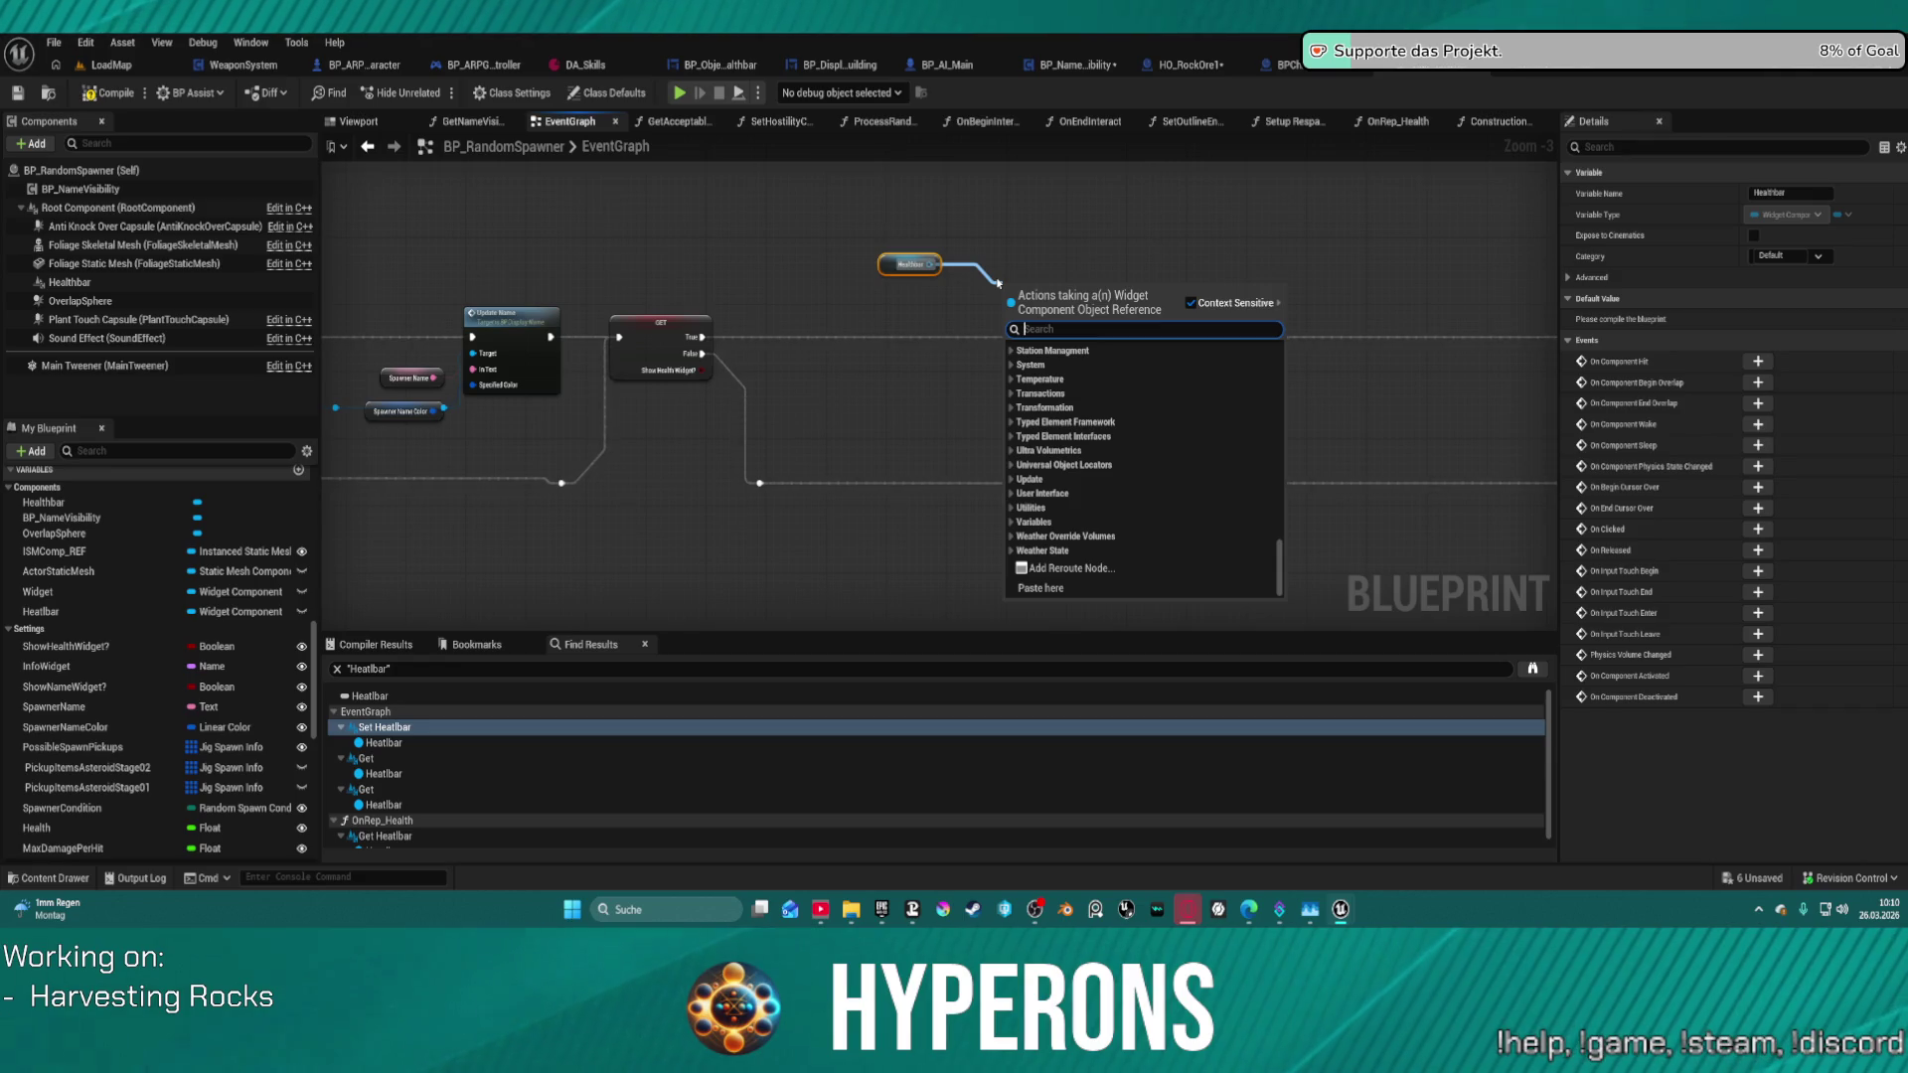
{"action": "type", "text": "widget"}
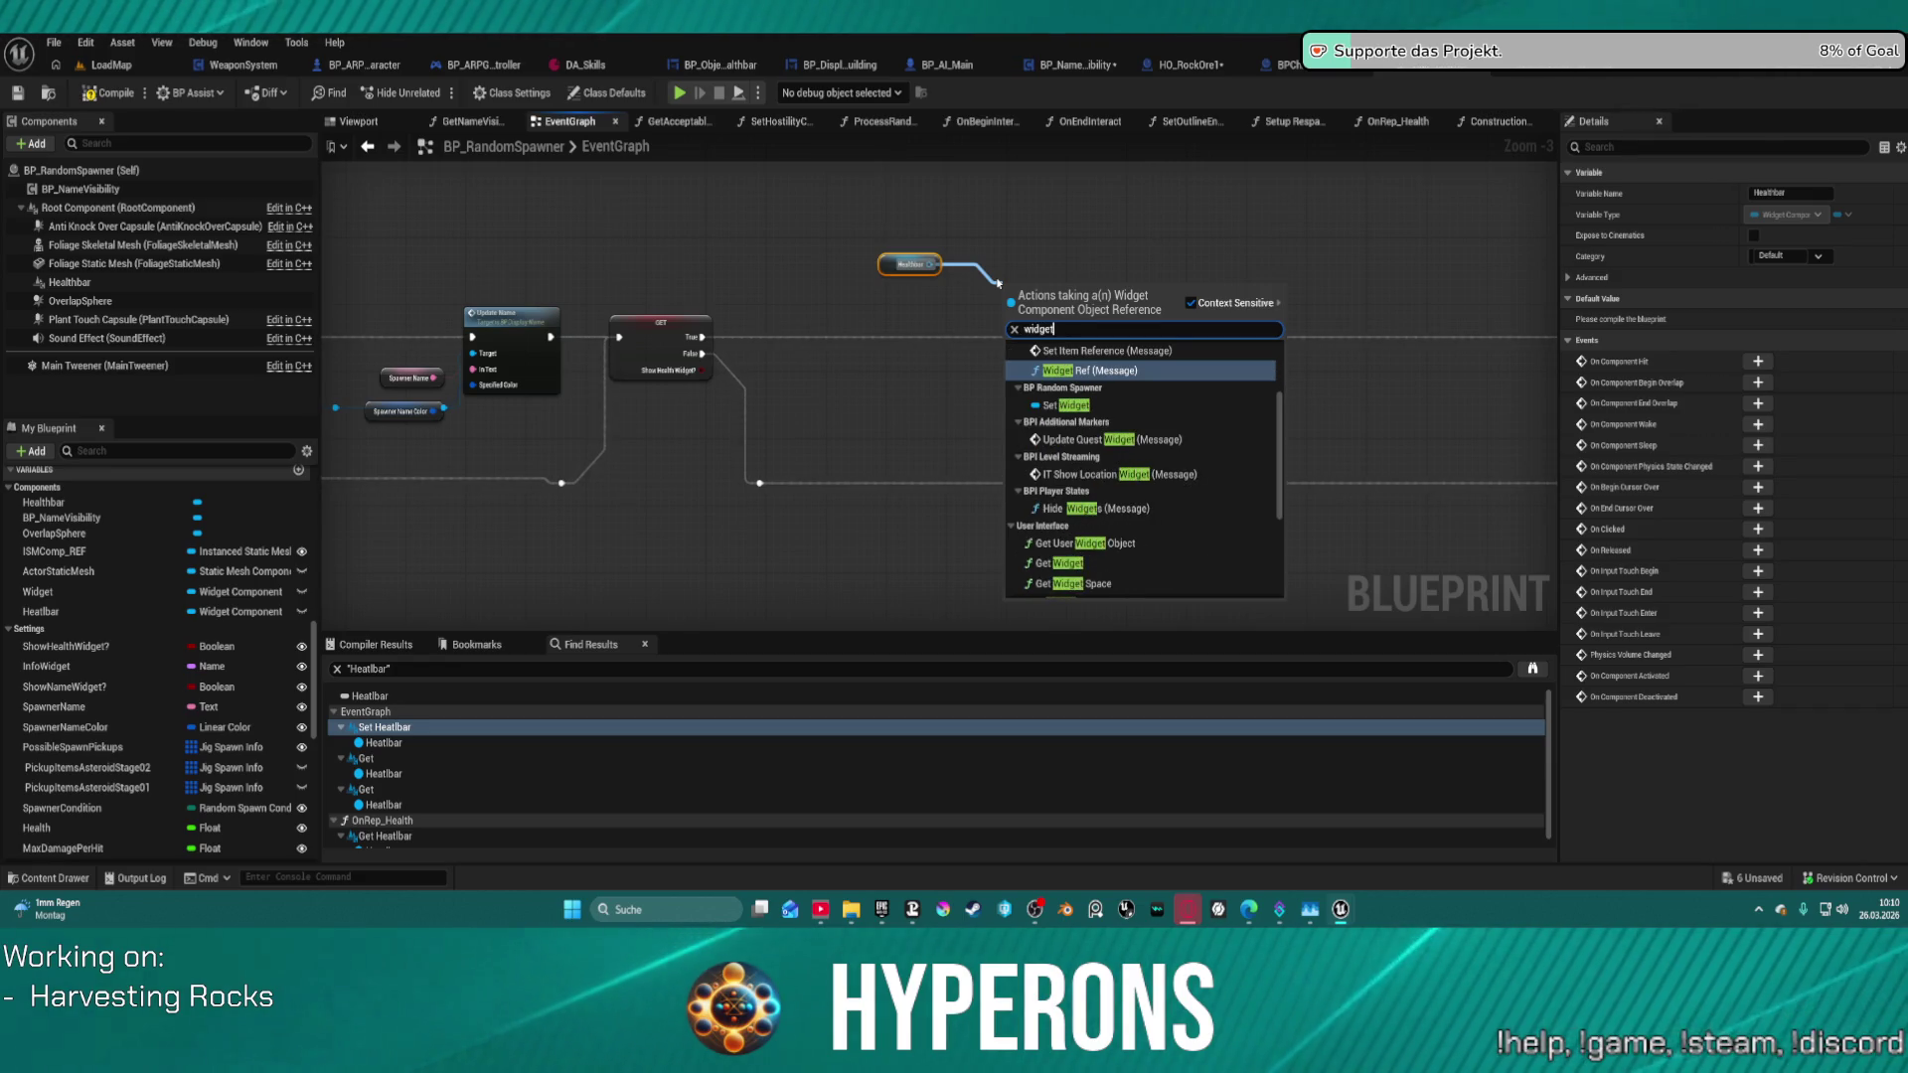
{"action": "type", "text": " com"}
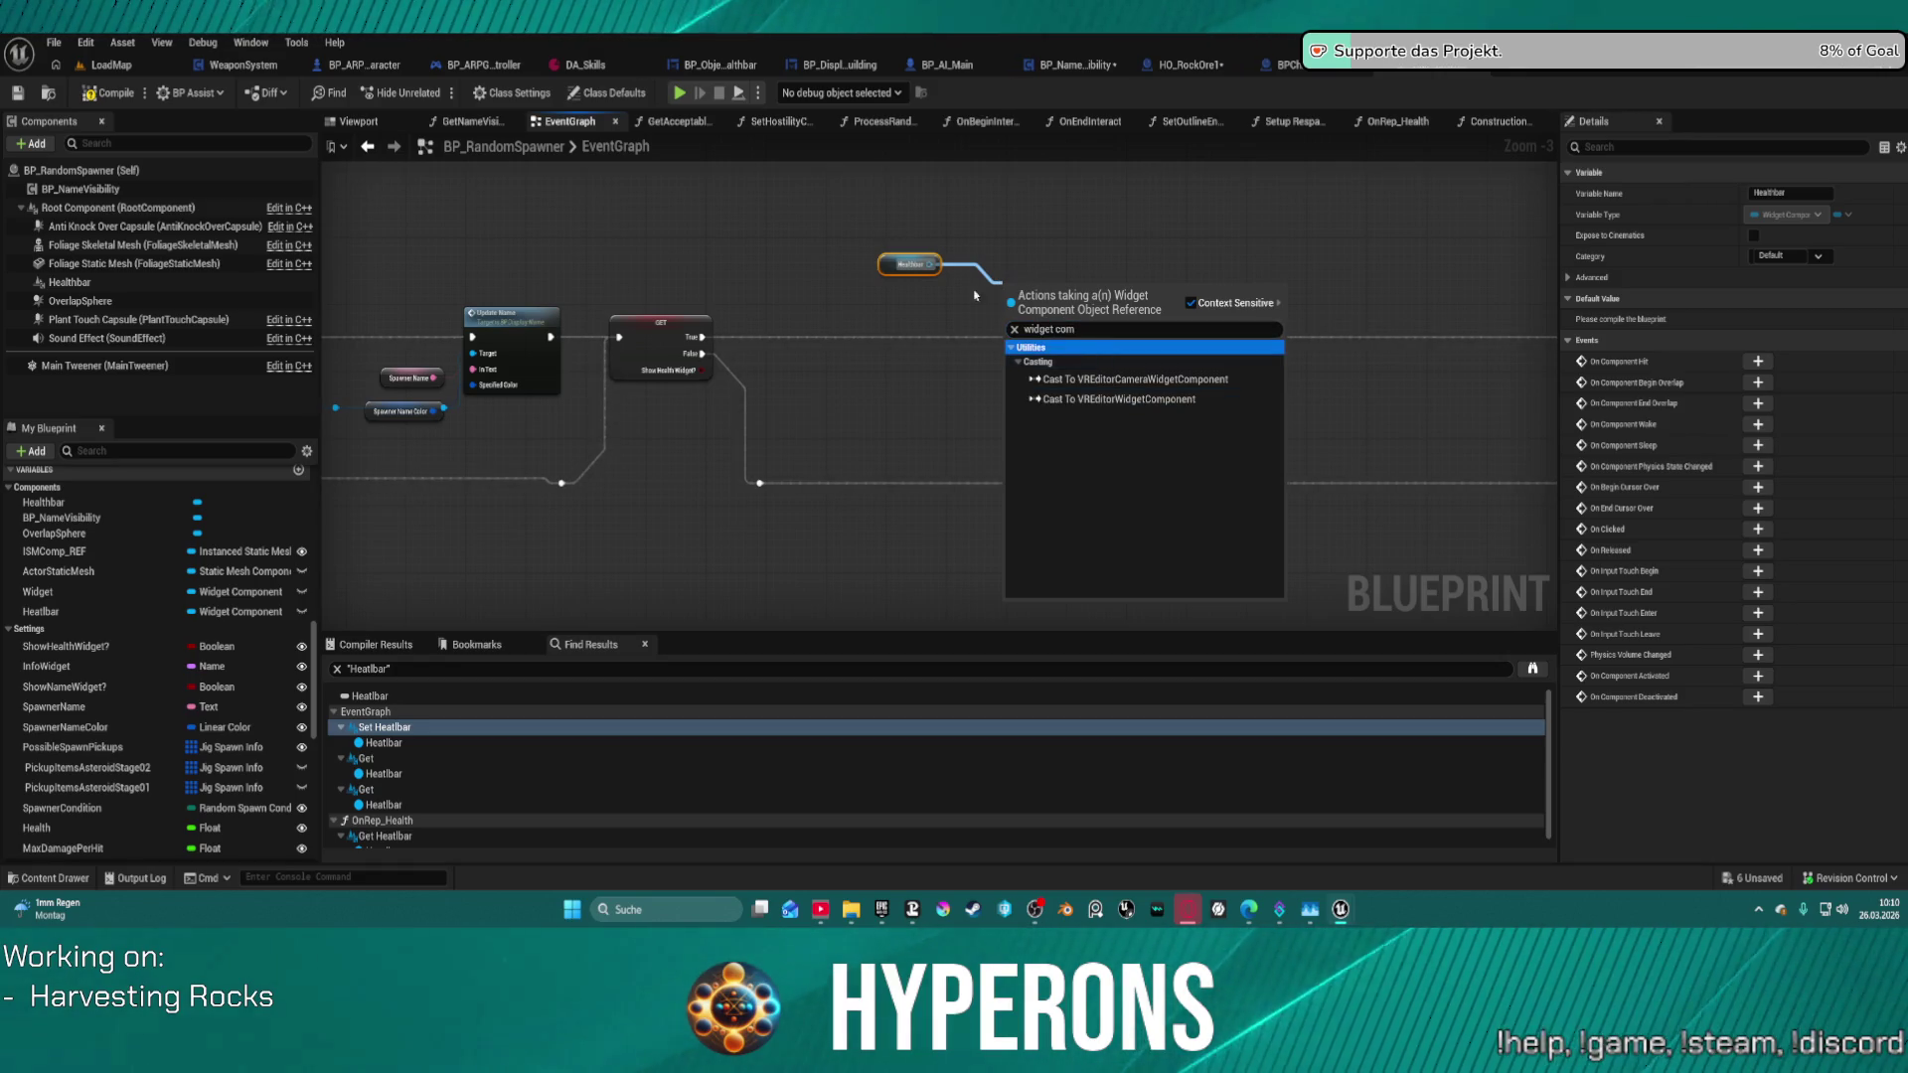
{"action": "left_click", "coordinate": [818, 304]}
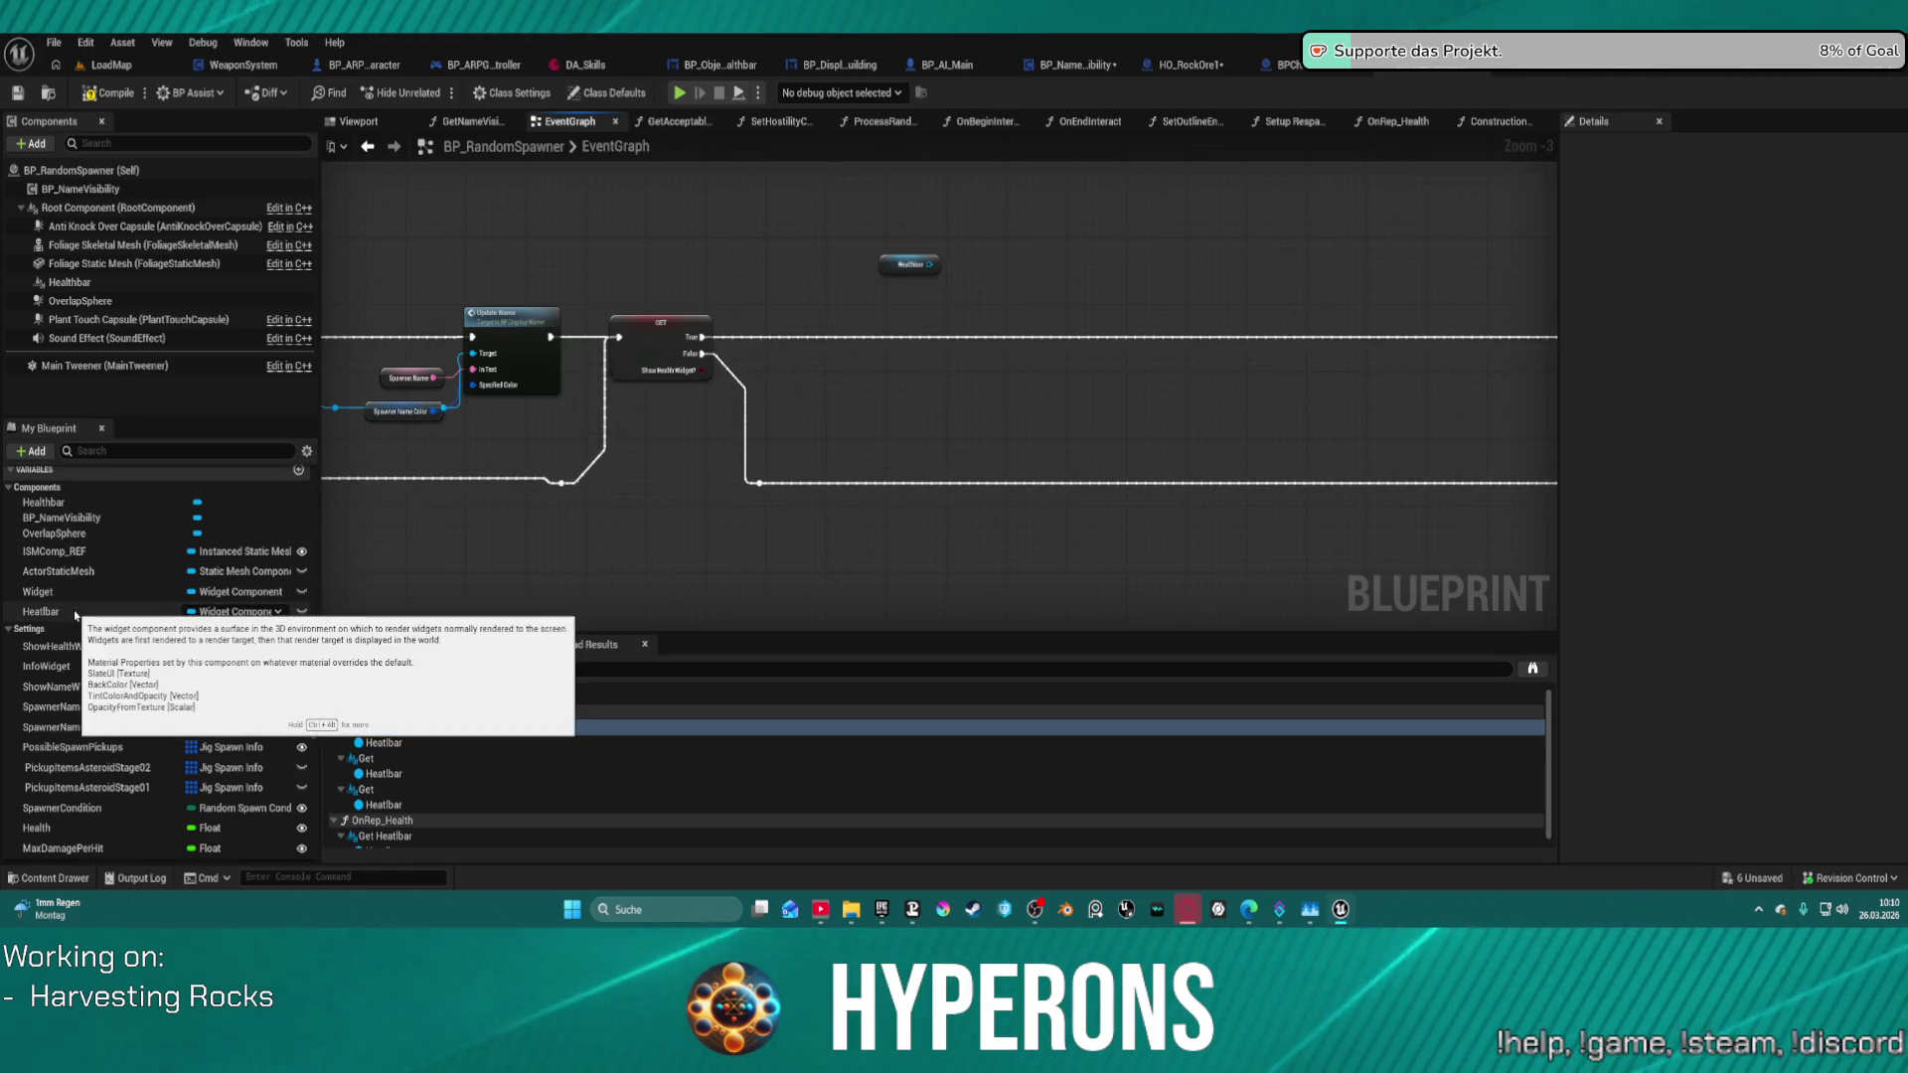
{"action": "left_click", "coordinate": [76, 613]}
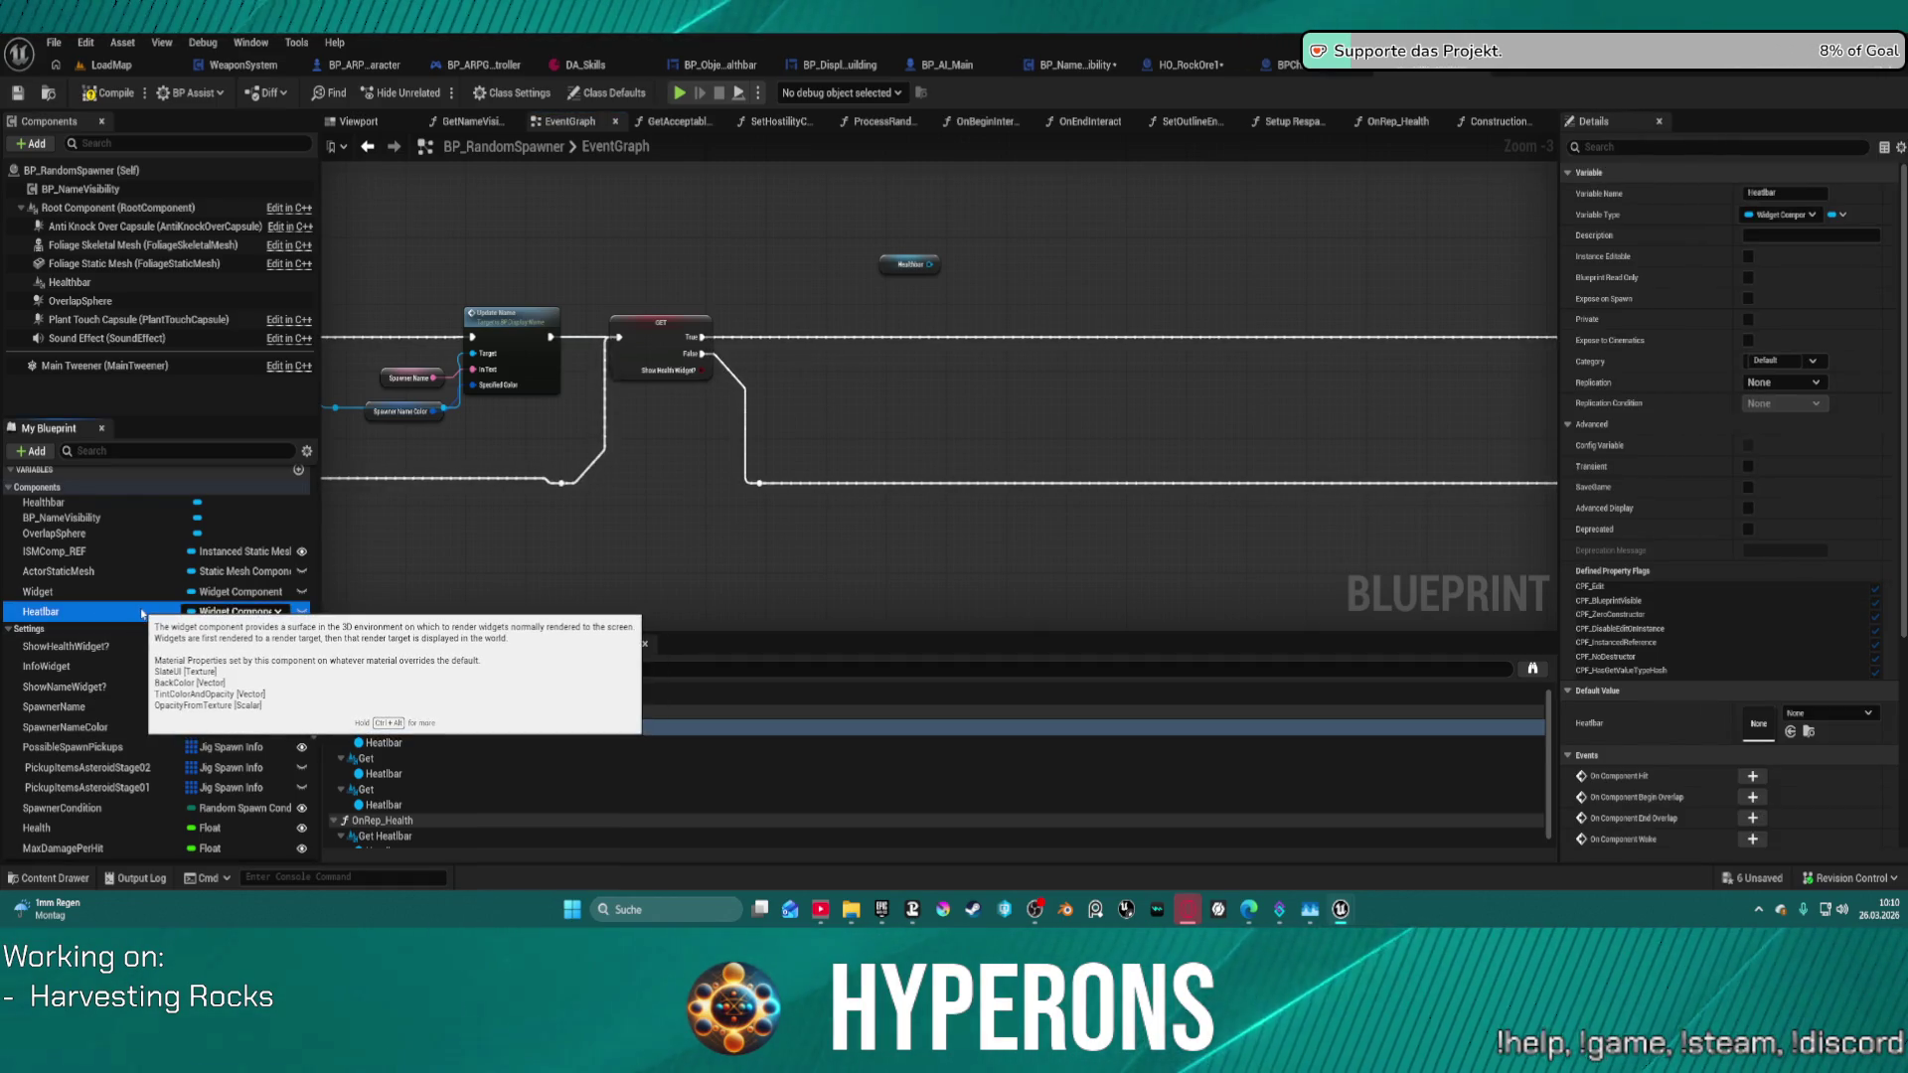
{"action": "key", "text": "Delete"}
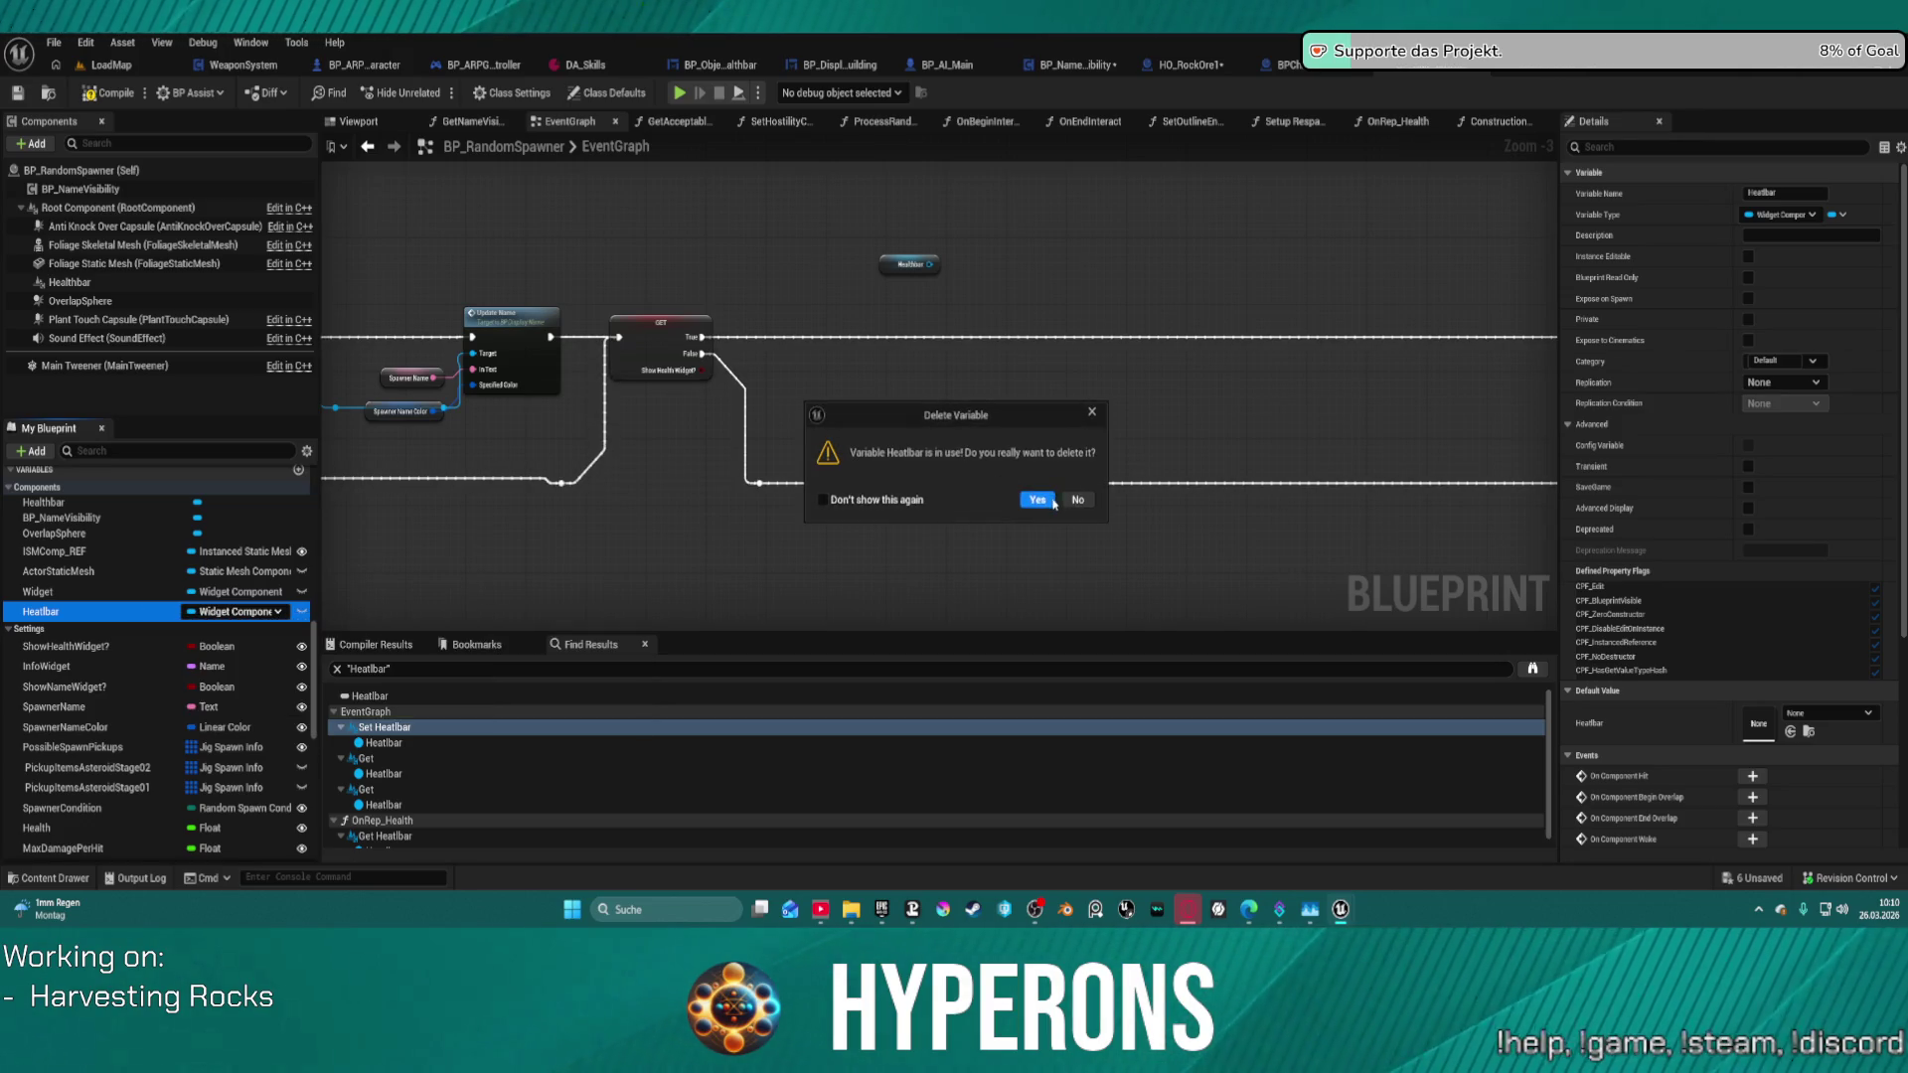
- Confirm the Heatbar deletion and review the Construction Script, keeping its Get Widget node intact
{"action": "left_click", "coordinate": [1052, 500]}
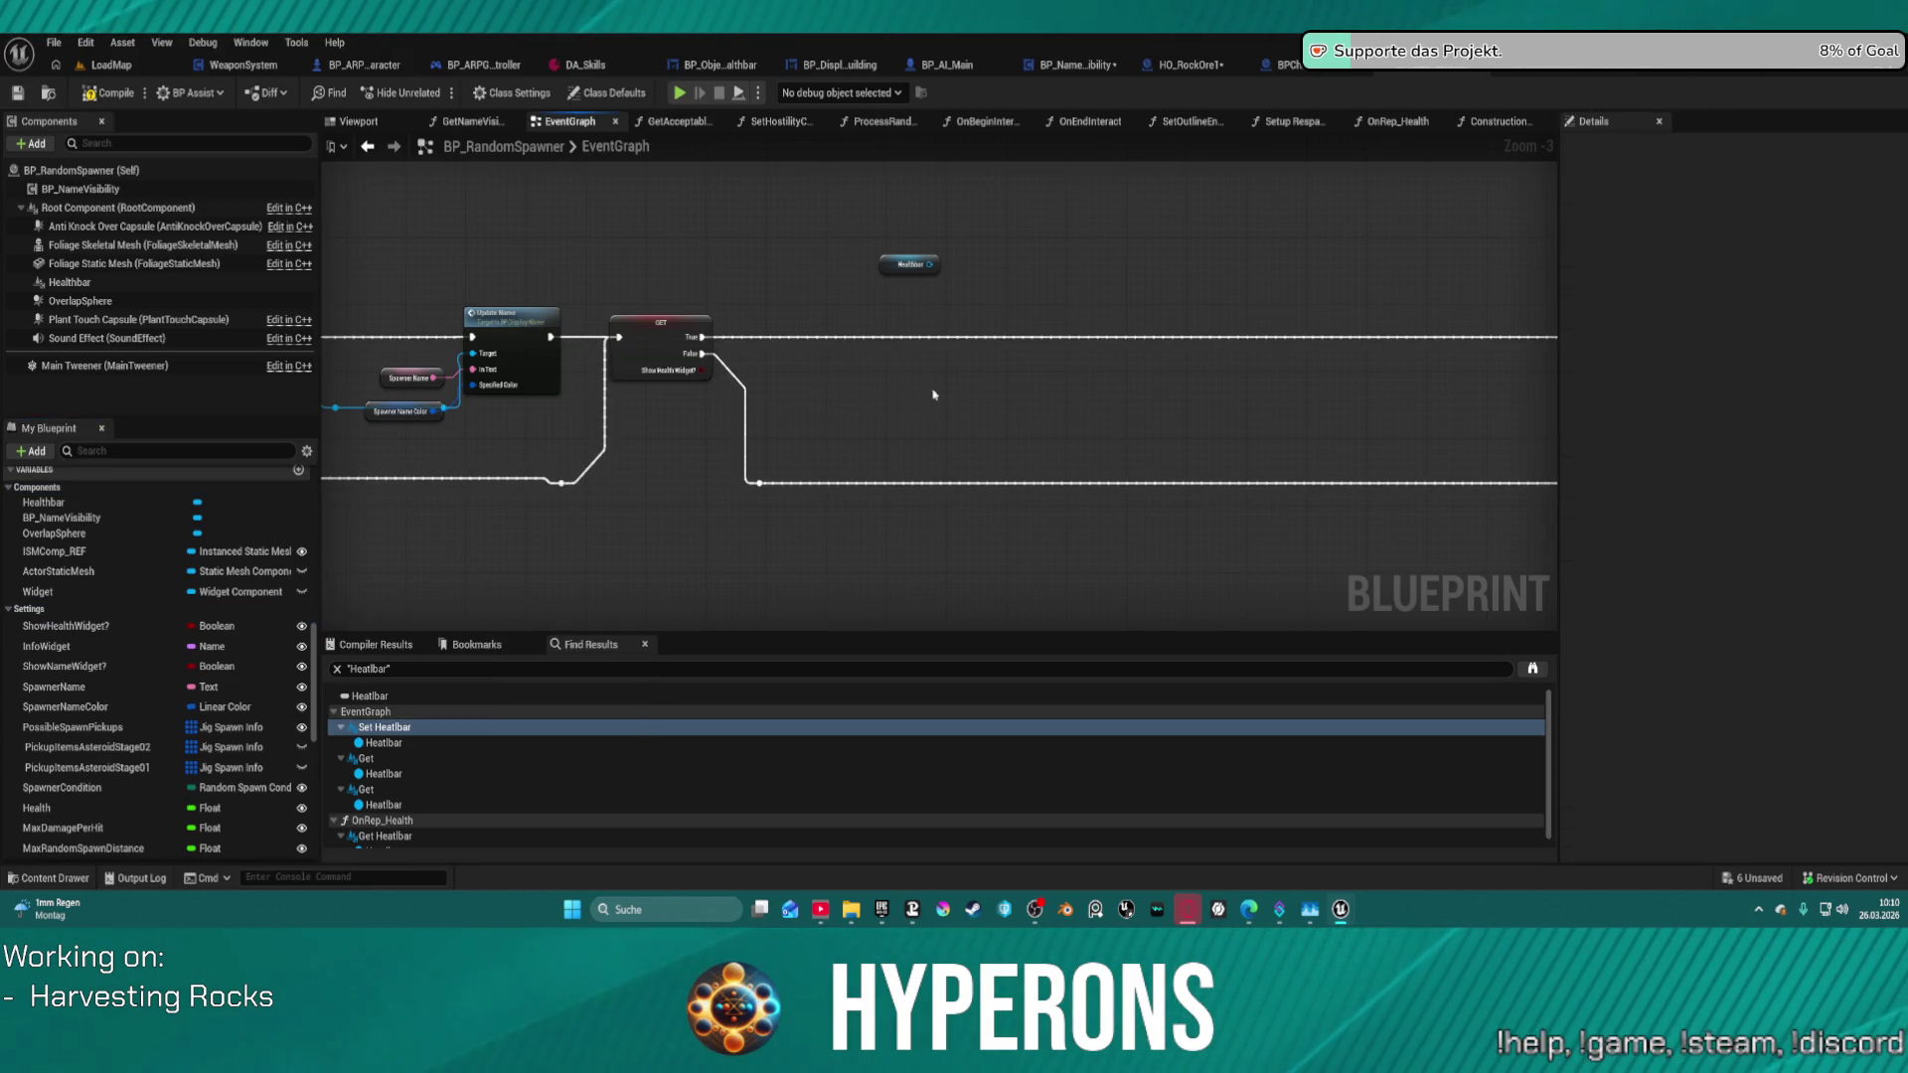
{"action": "mouse_move", "coordinate": [677, 406]}
{"action": "left_mouse_down"}
{"action": "mouse_move", "coordinate": [1472, 377]}
{"action": "mouse_move", "coordinate": [1393, 378]}
{"action": "left_mouse_up"}
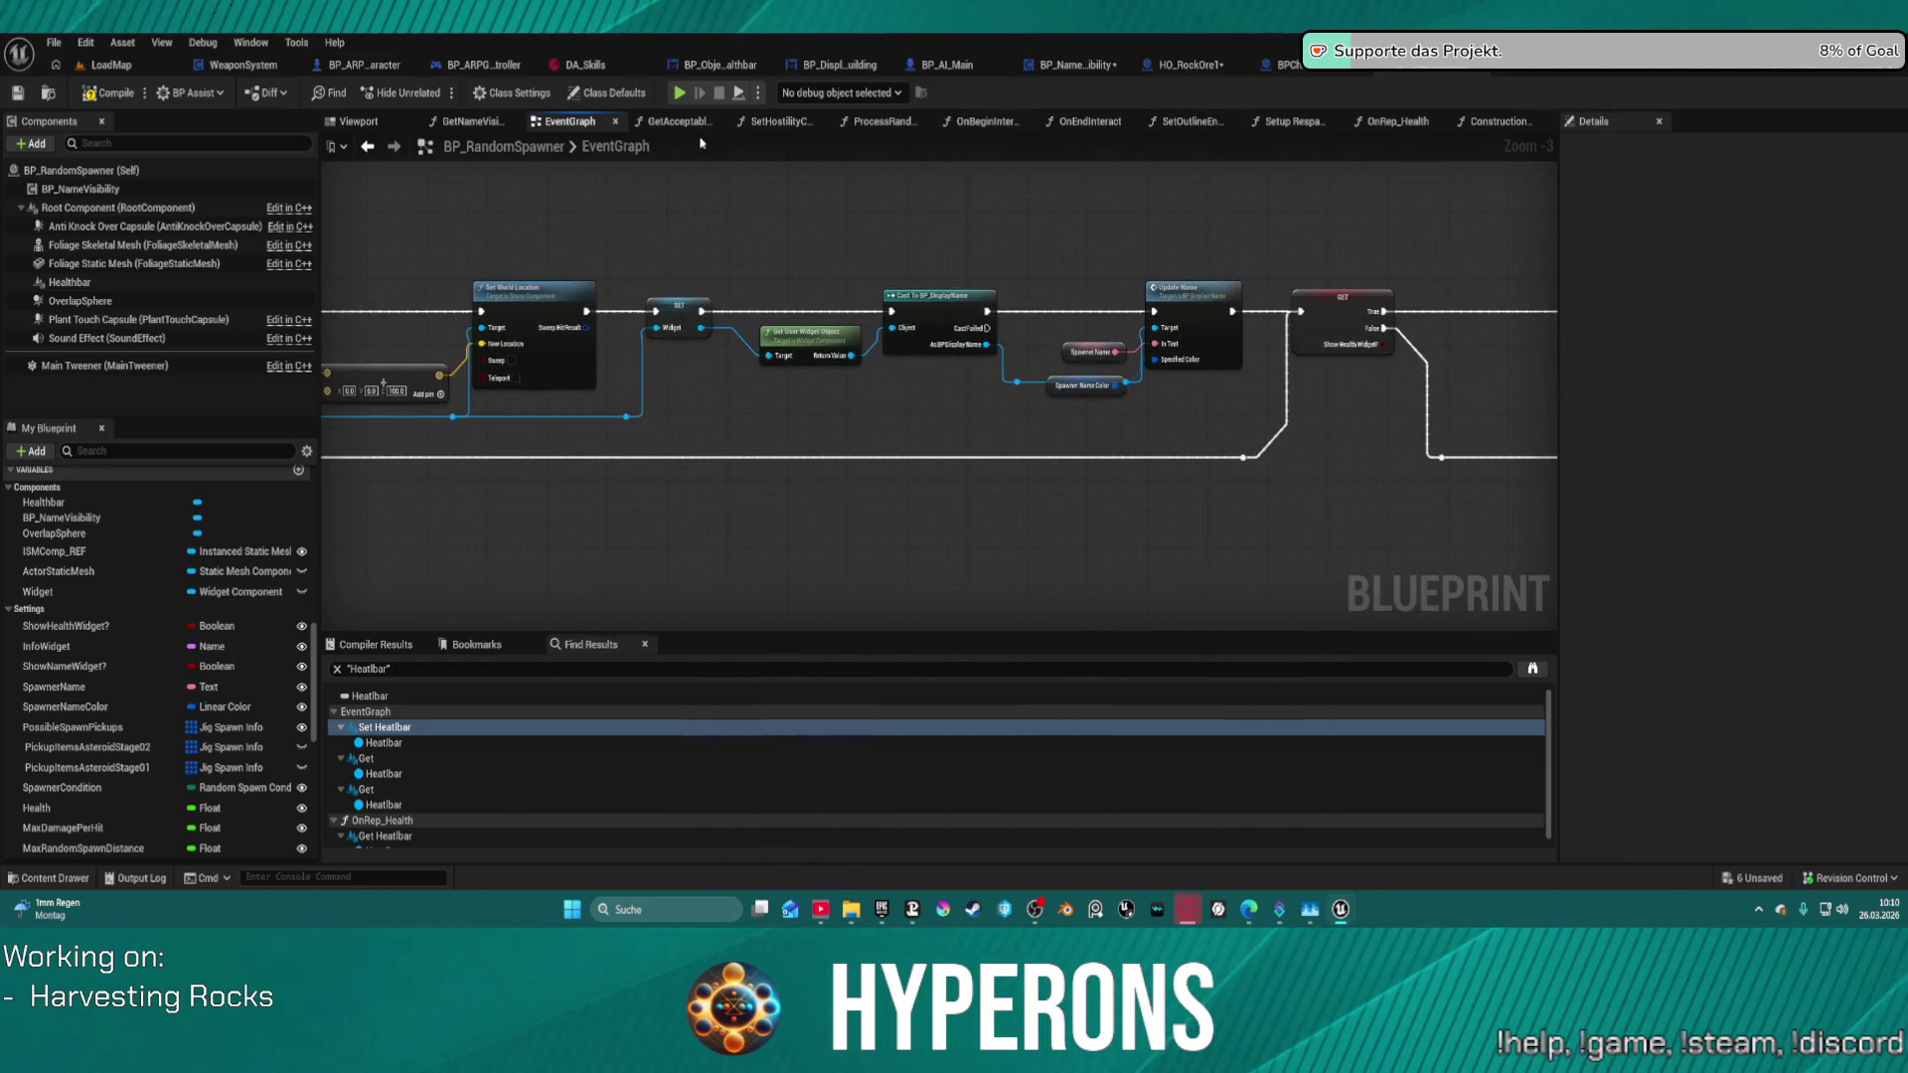
{"action": "left_click", "coordinate": [1509, 122]}
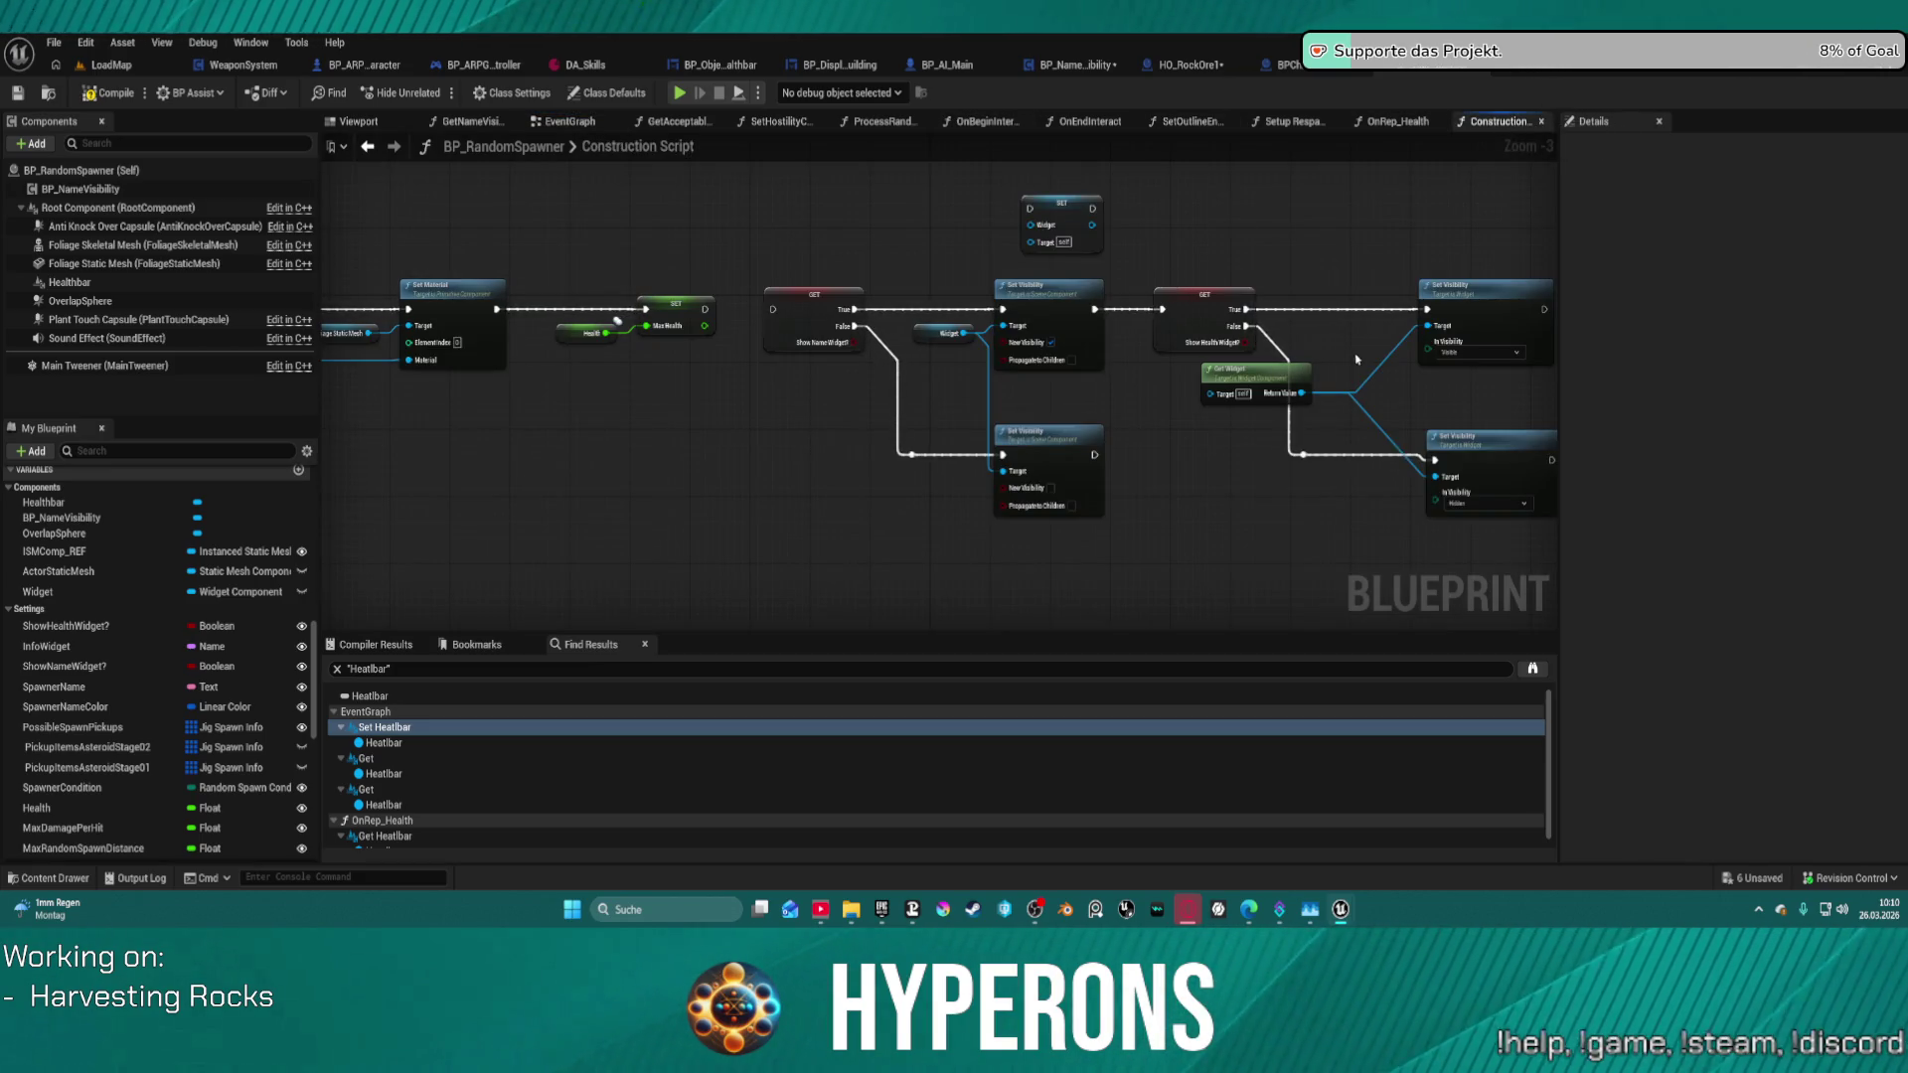
{"action": "left_click_drag", "start_coordinate": [1357, 358], "coordinate": [987, 336]}
{"action": "key", "text": "Delete"}
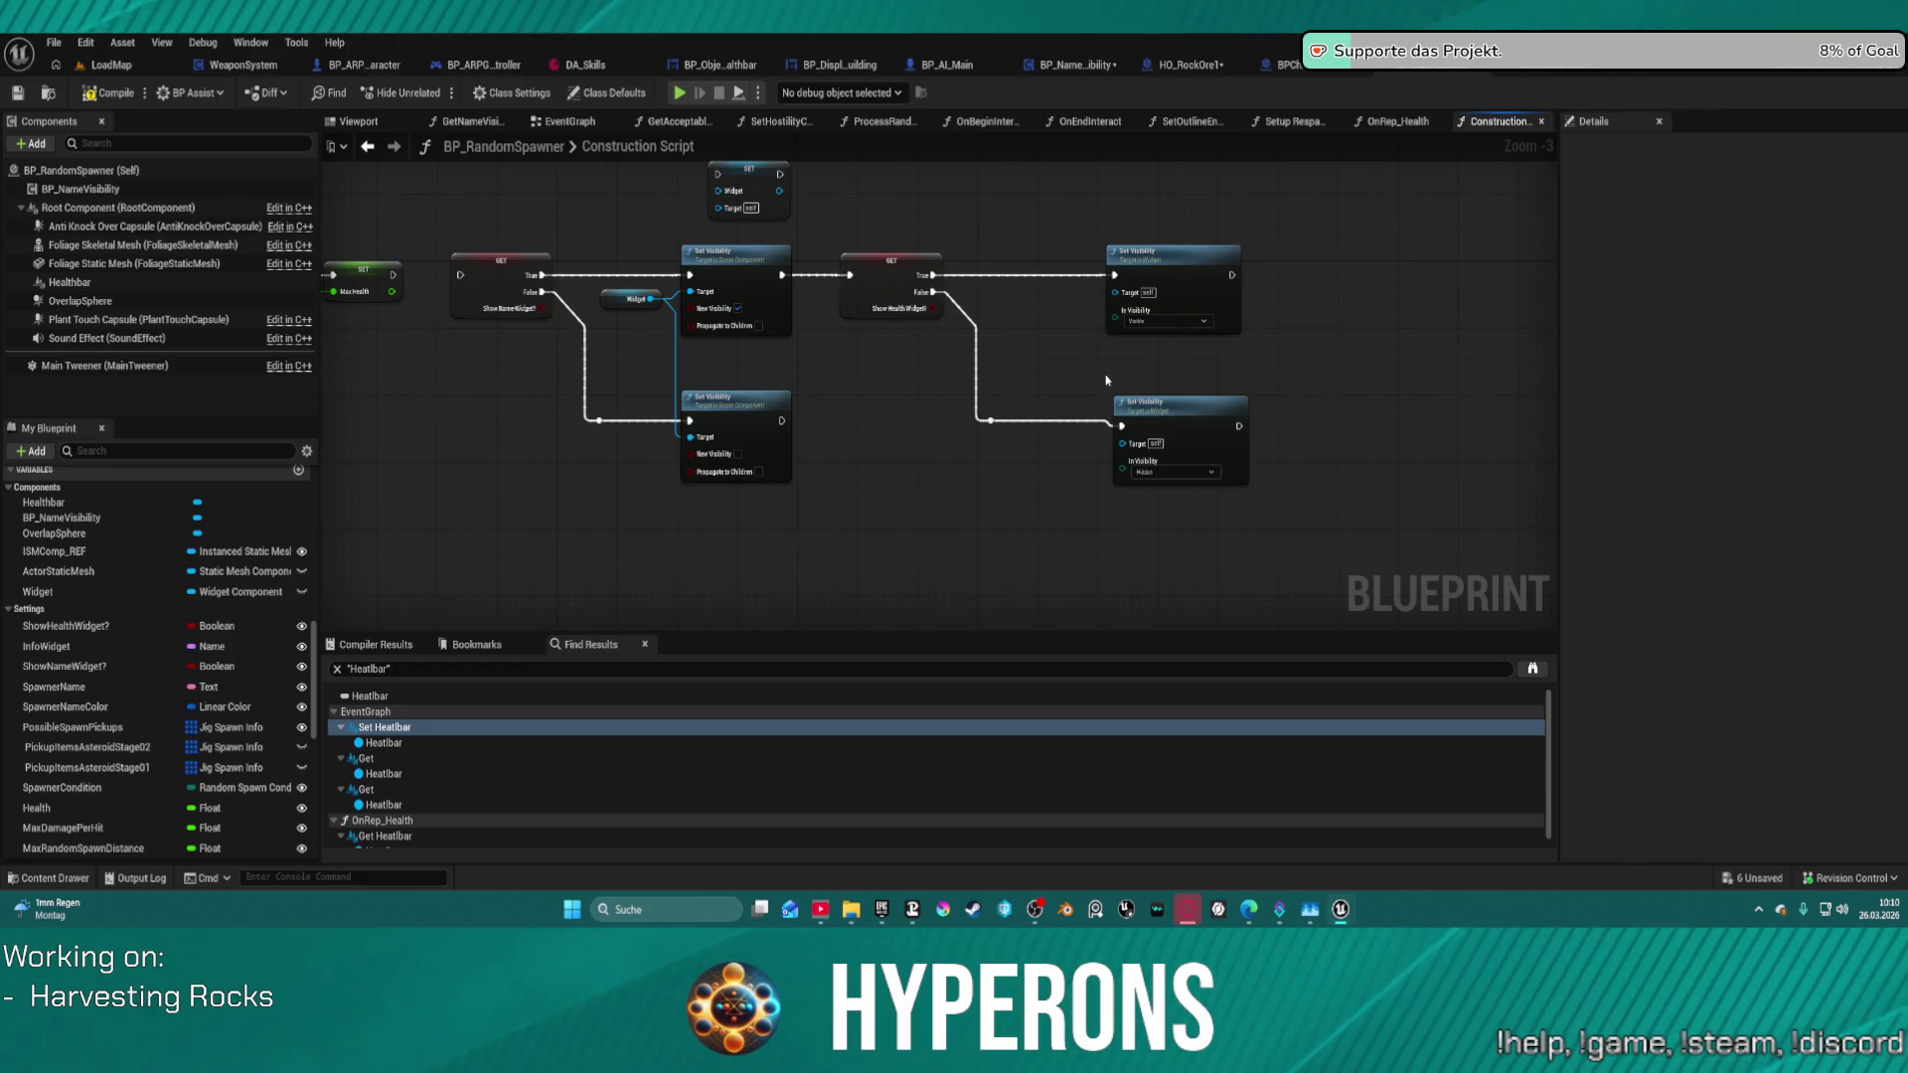
{"action": "key", "text": "ctrl+z"}
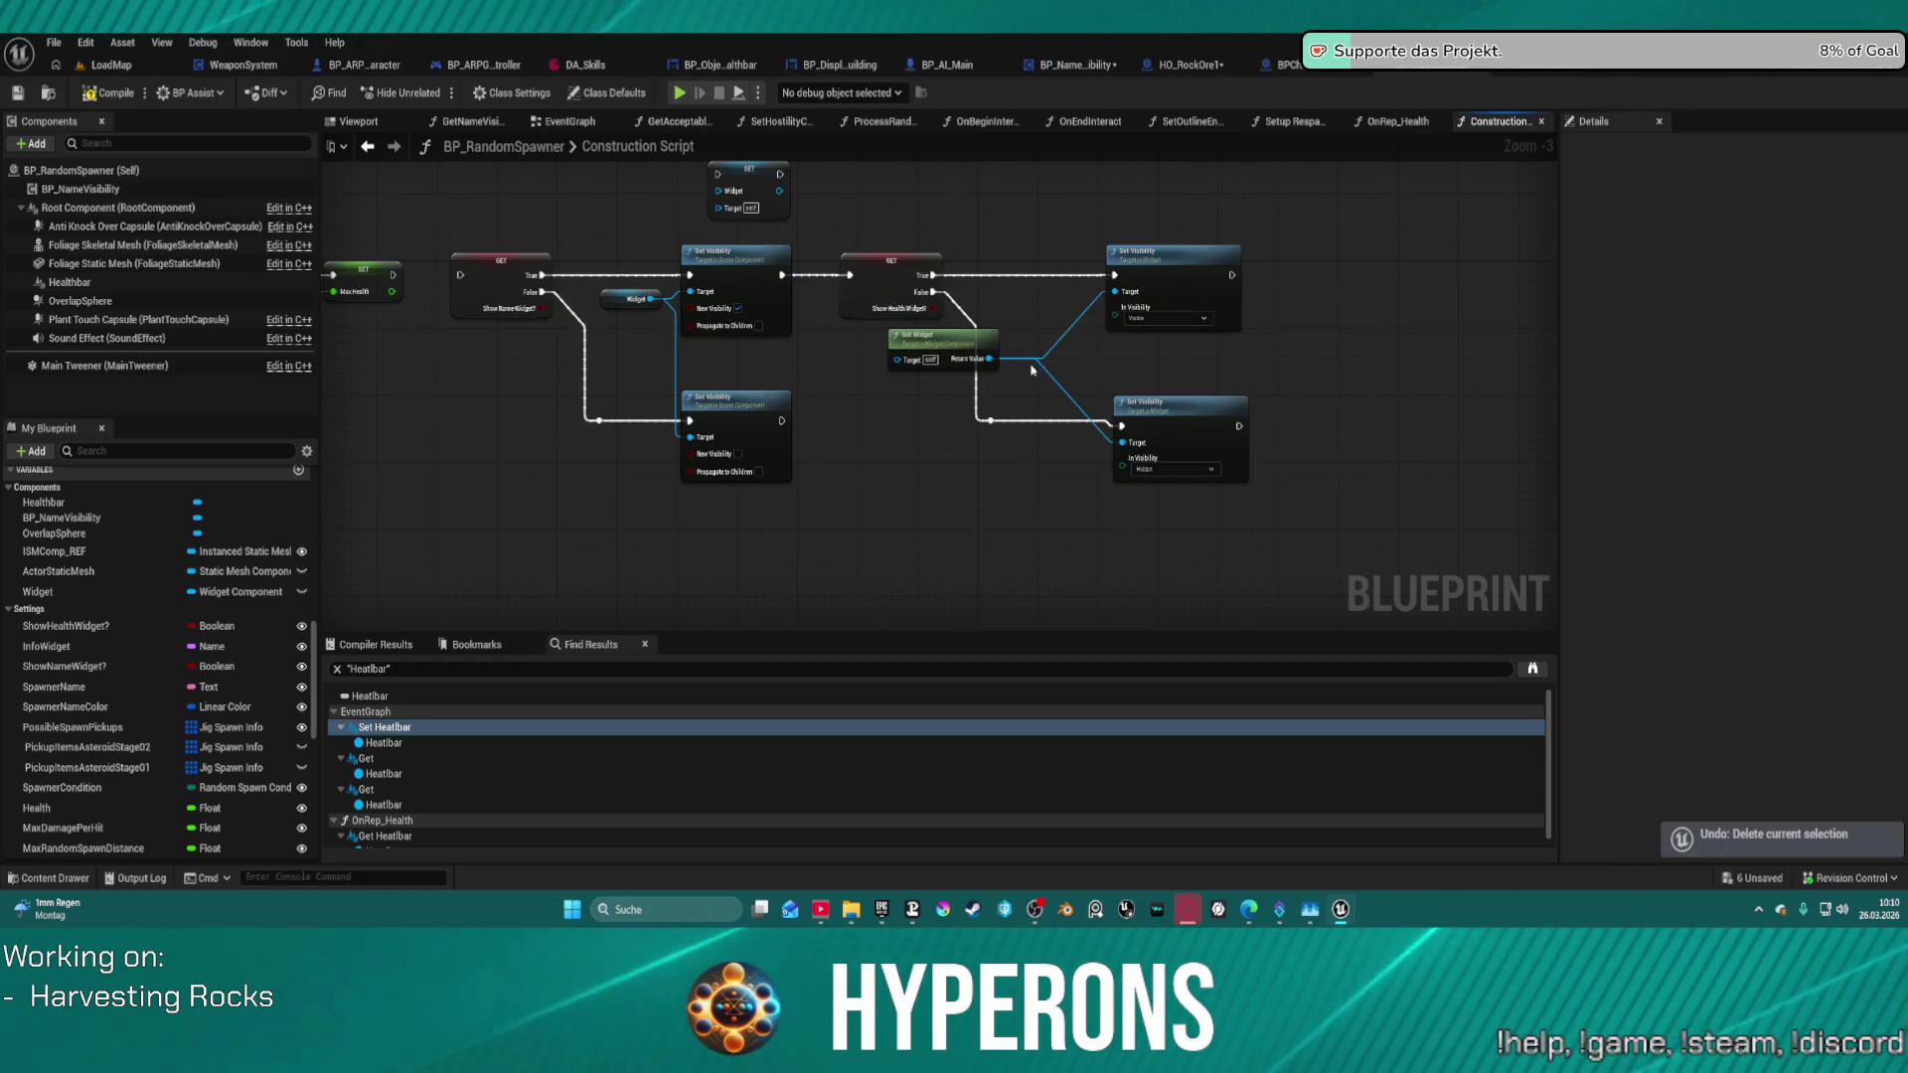
{"action": "mouse_move", "coordinate": [328, 286]}
{"action": "left_mouse_down"}
{"action": "mouse_move", "coordinate": [1305, 344]}
{"action": "mouse_move", "coordinate": [358, 394]}
{"action": "left_mouse_up"}
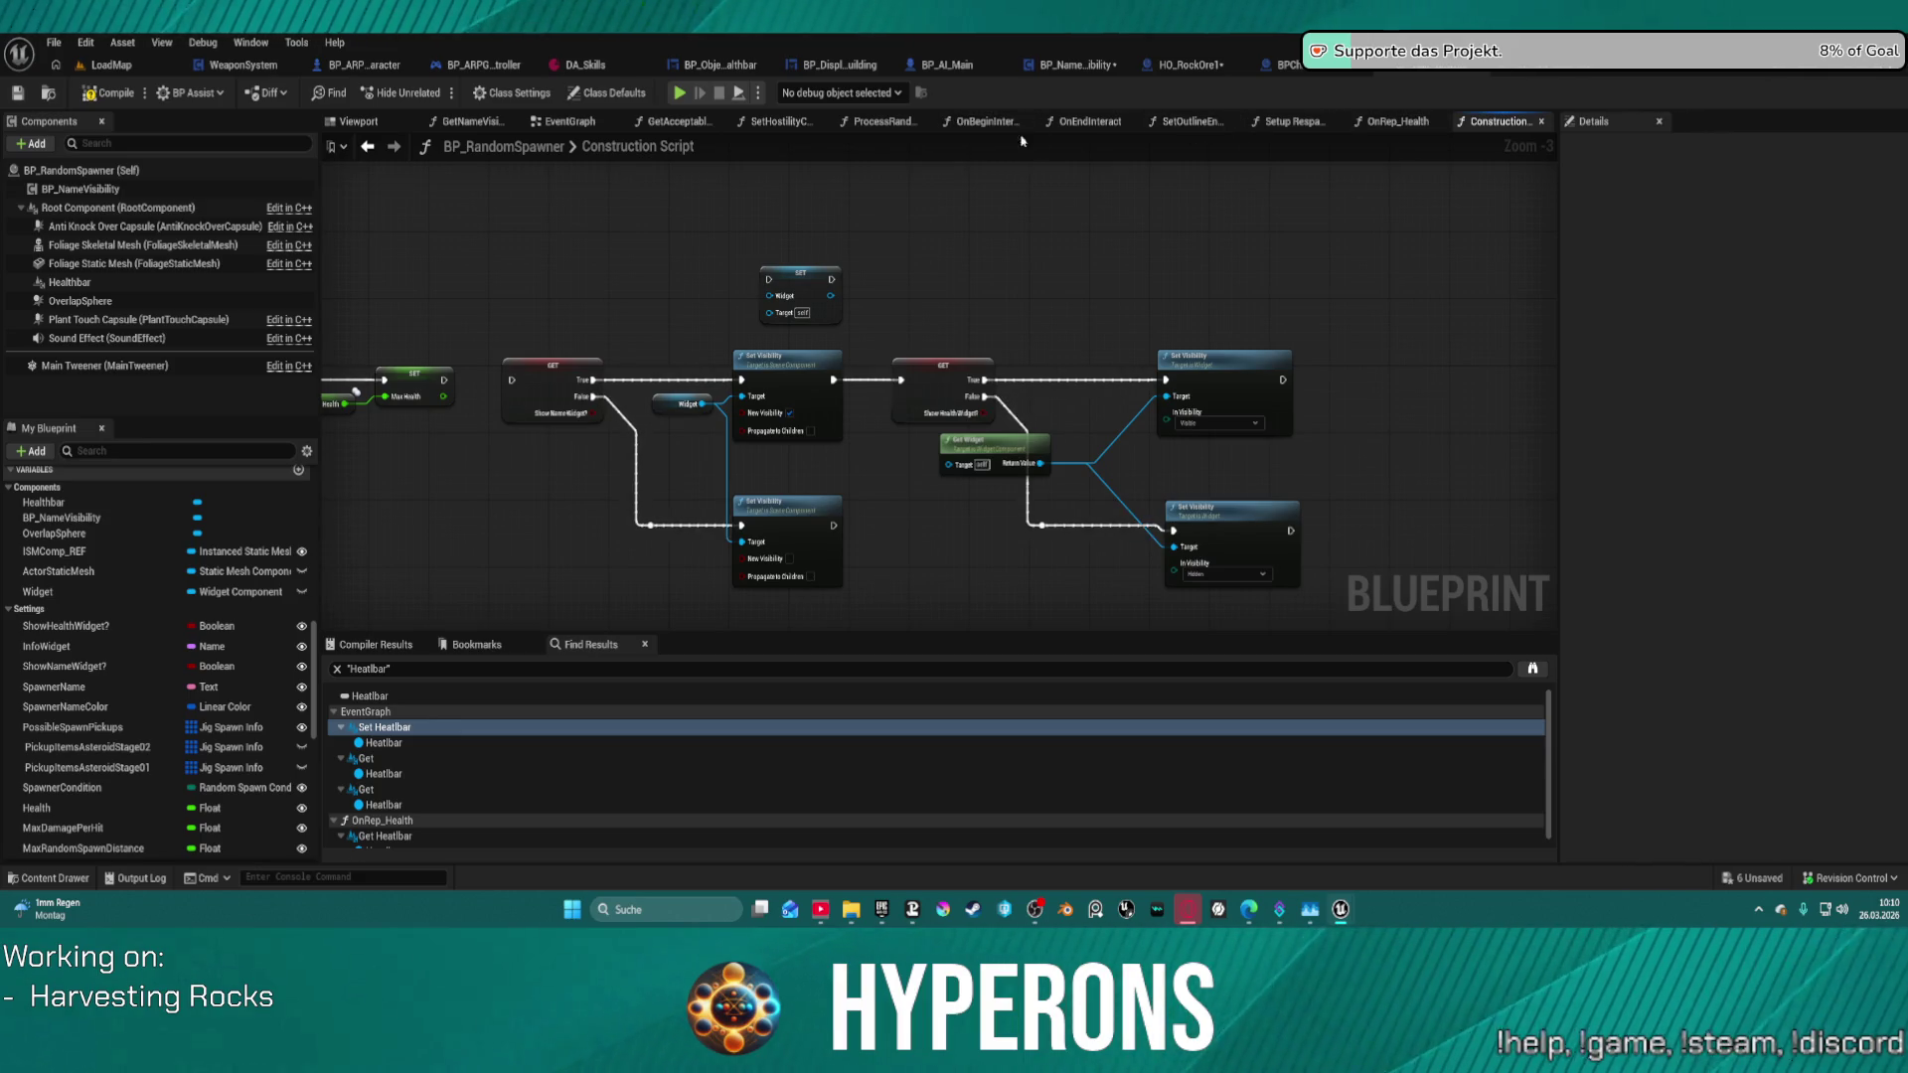
{"action": "left_click", "coordinate": [562, 123]}
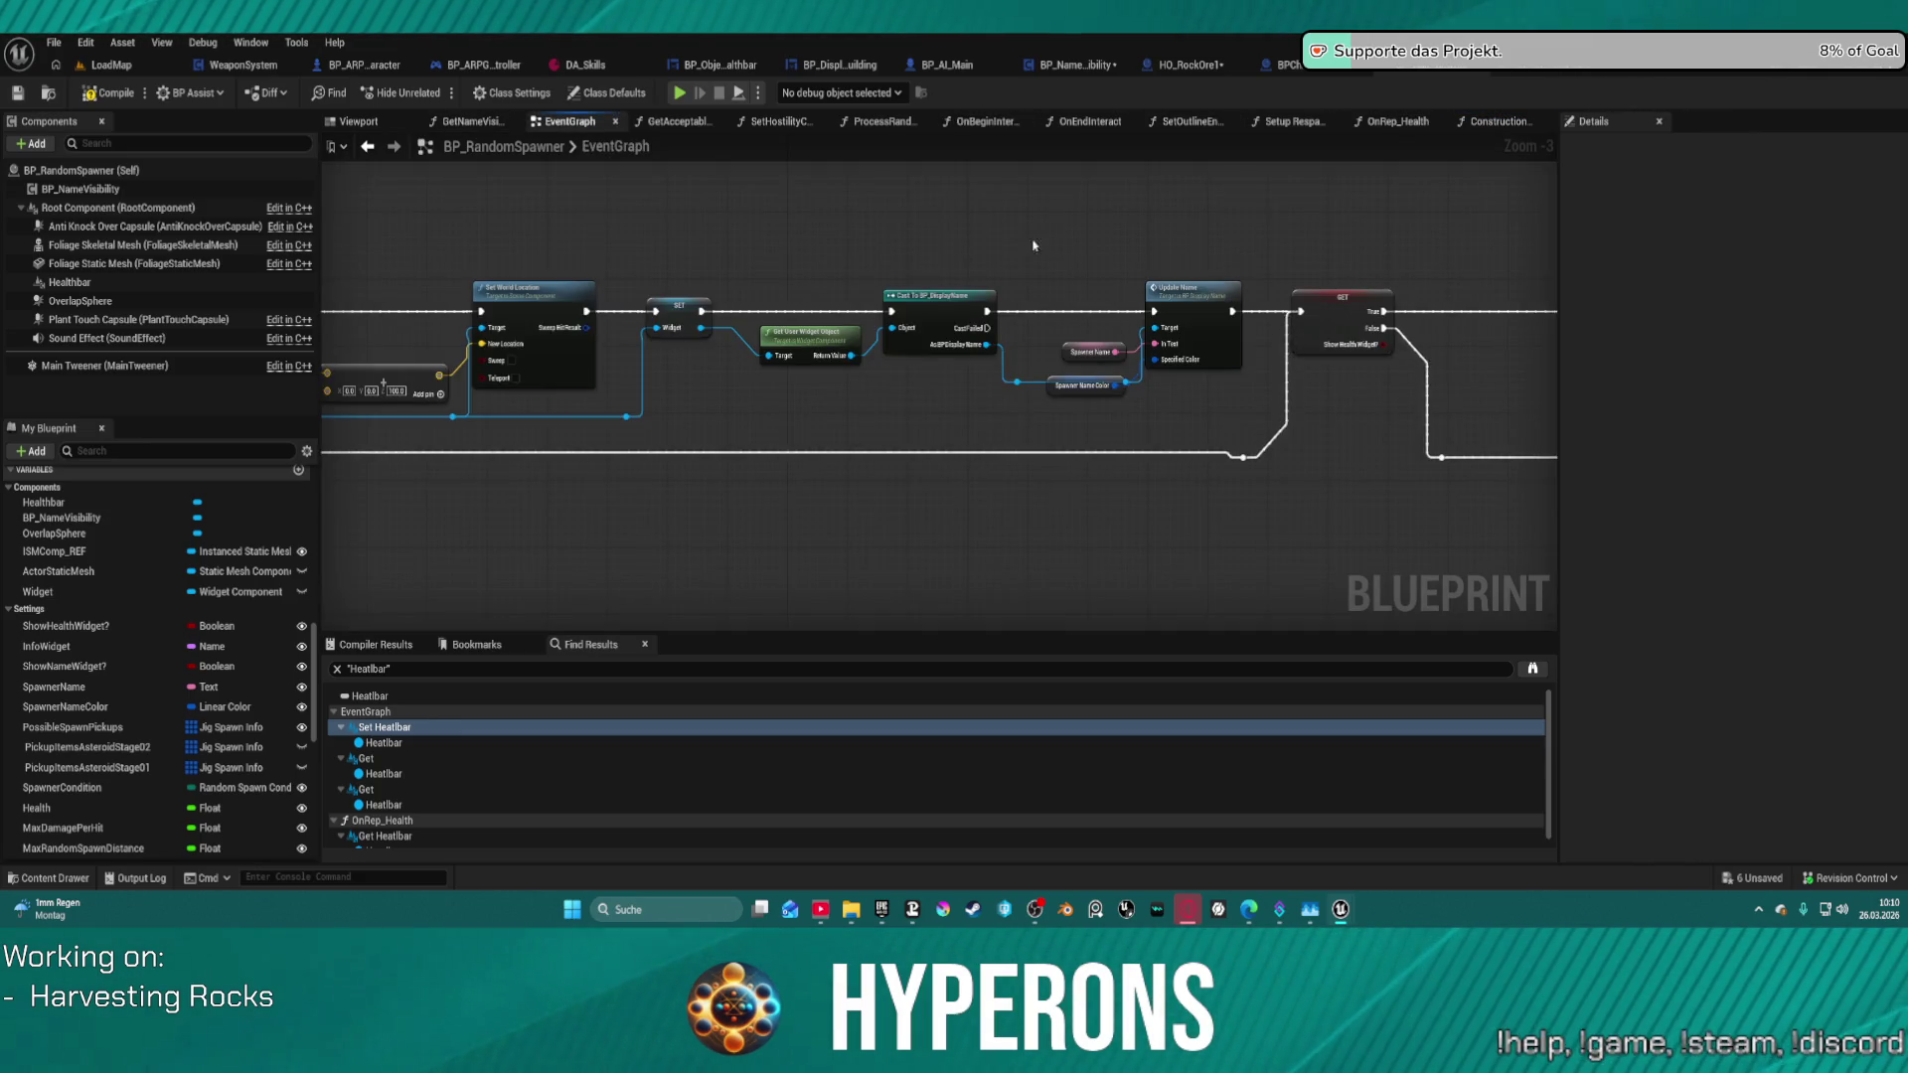
- Select the Get Widget node in the Construction Script for copying
{"action": "left_click_drag", "start_coordinate": [1033, 246], "coordinate": [507, 243]}
{"action": "left_click_drag", "start_coordinate": [1143, 248], "coordinate": [597, 254]}
{"action": "mouse_move", "coordinate": [835, 263]}
{"action": "left_mouse_down"}
{"action": "mouse_move", "coordinate": [596, 269]}
{"action": "mouse_move", "coordinate": [1000, 291]}
{"action": "left_mouse_up"}
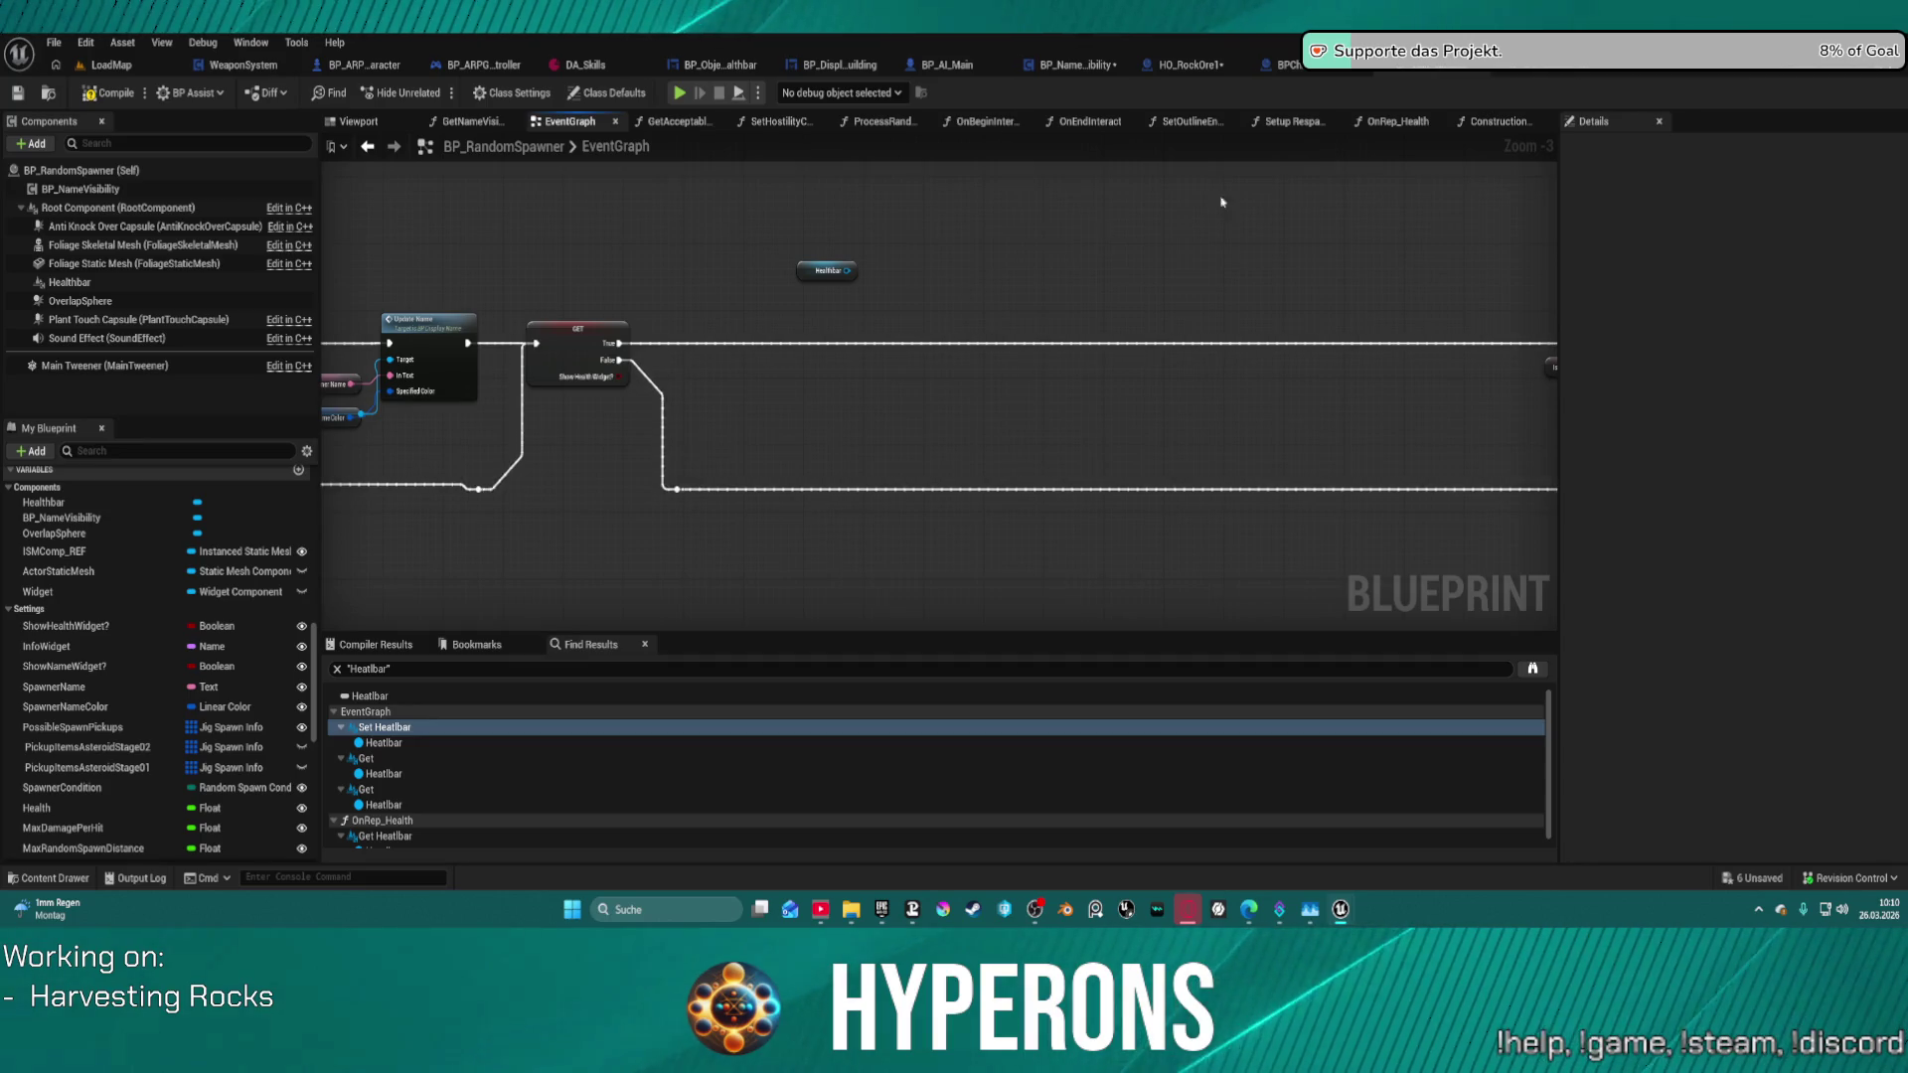
{"action": "left_click", "coordinate": [1500, 122]}
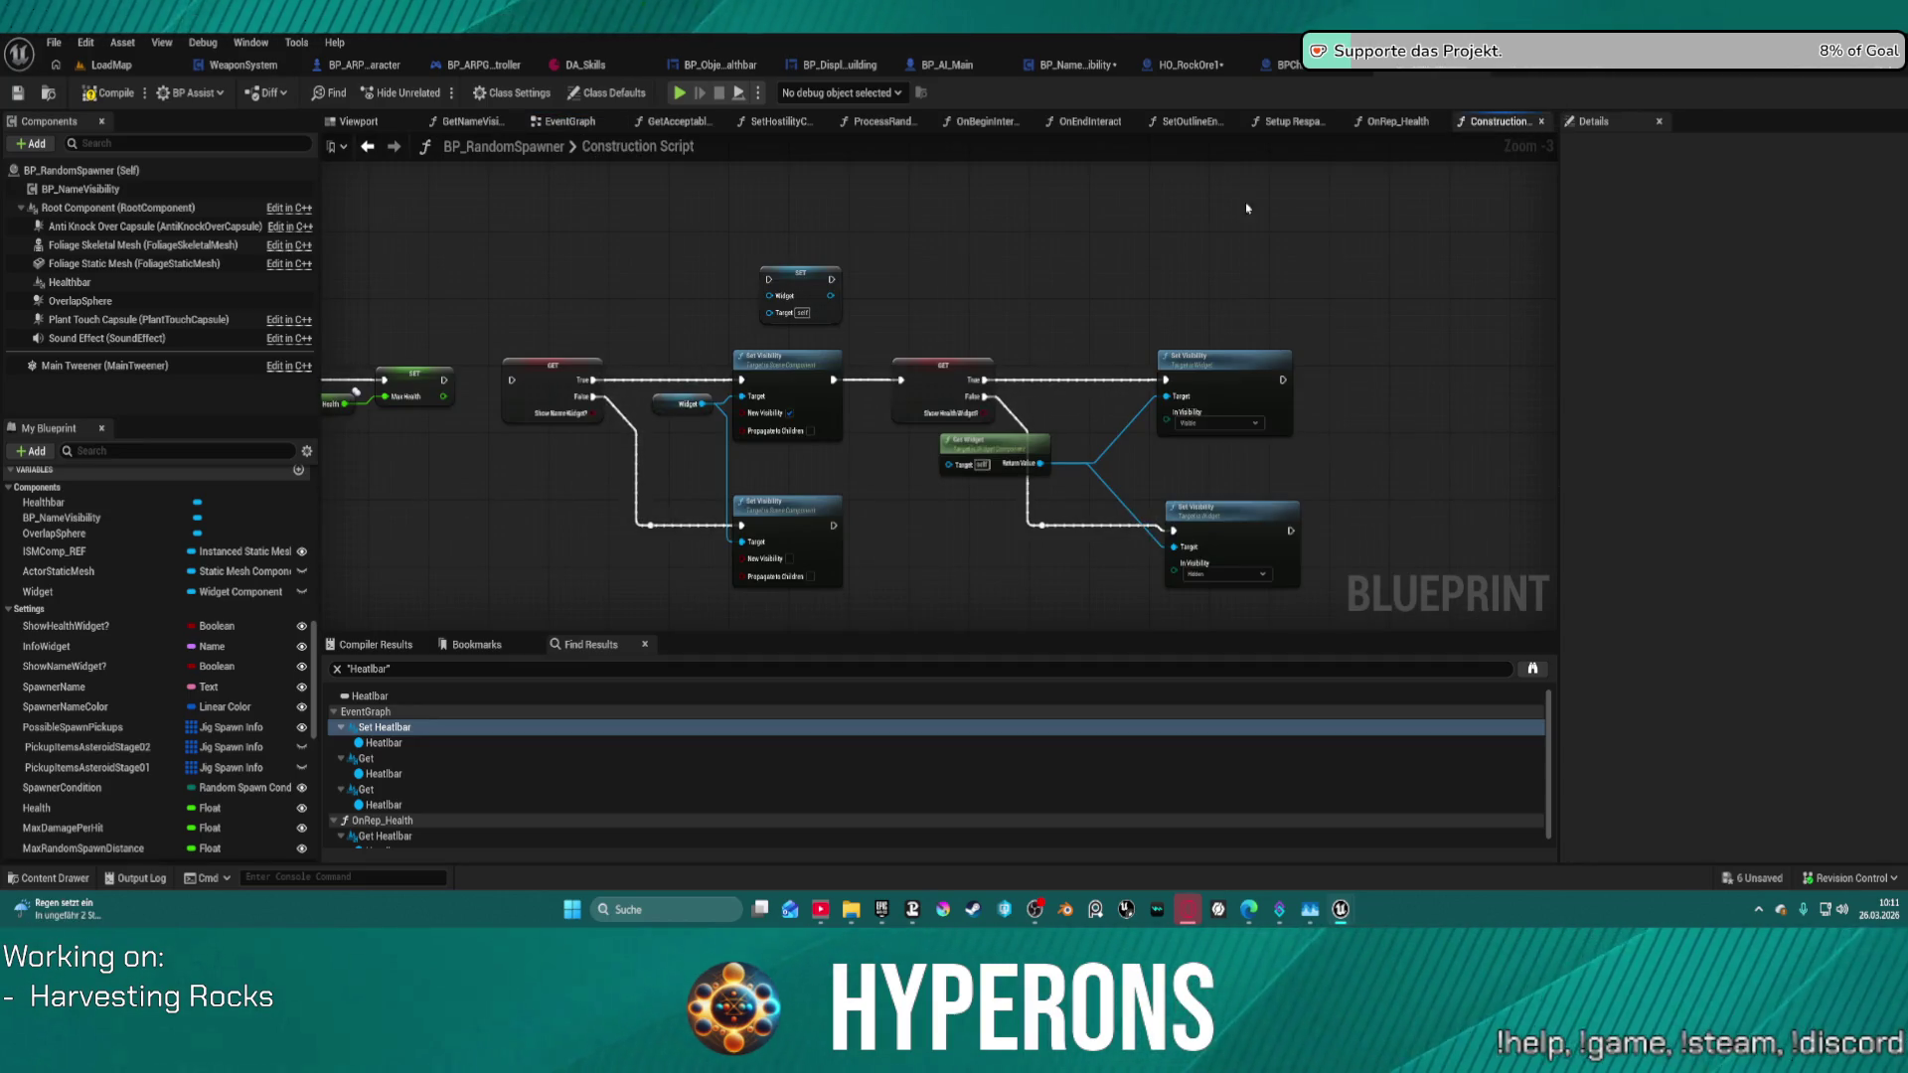
{"action": "left_click", "coordinate": [1007, 439]}
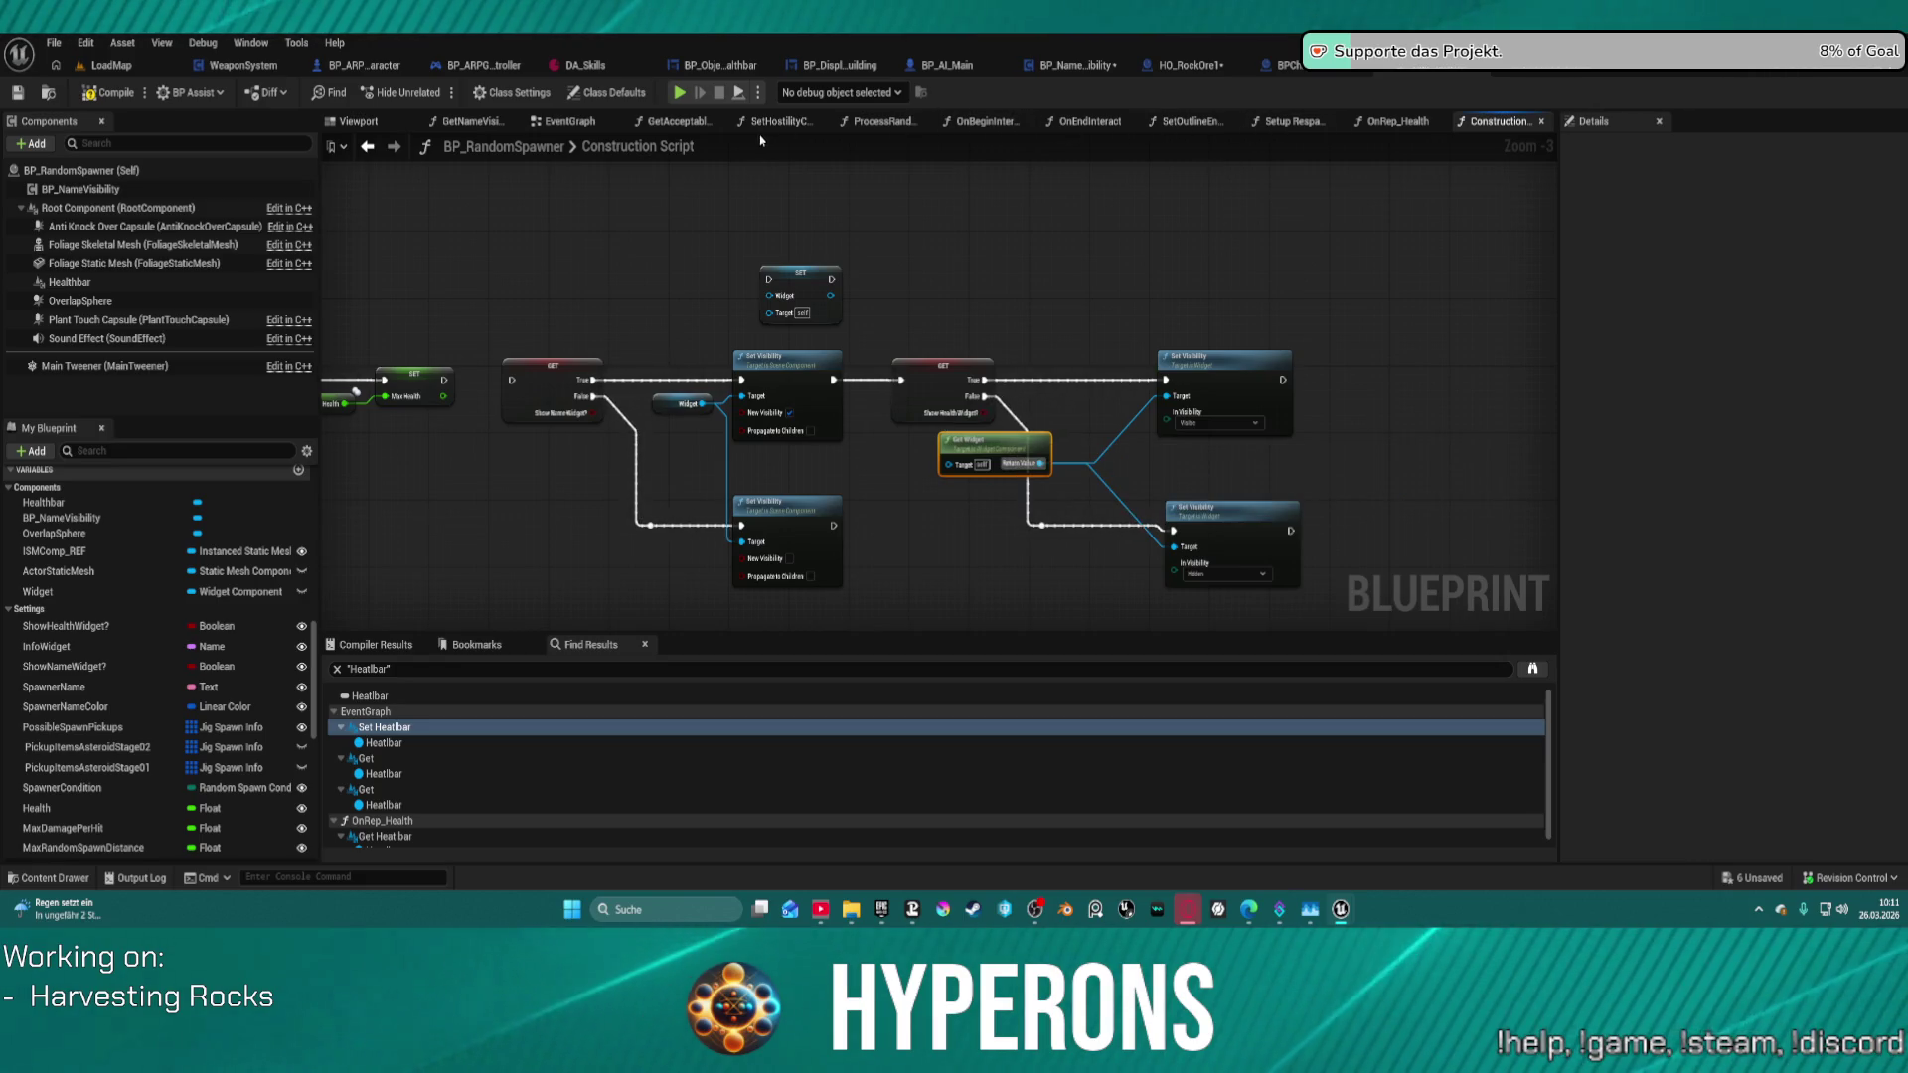
- Paste the Get Widget node into the EventGraph beside the Show Health Widget? branch
{"action": "left_click", "coordinate": [574, 123]}
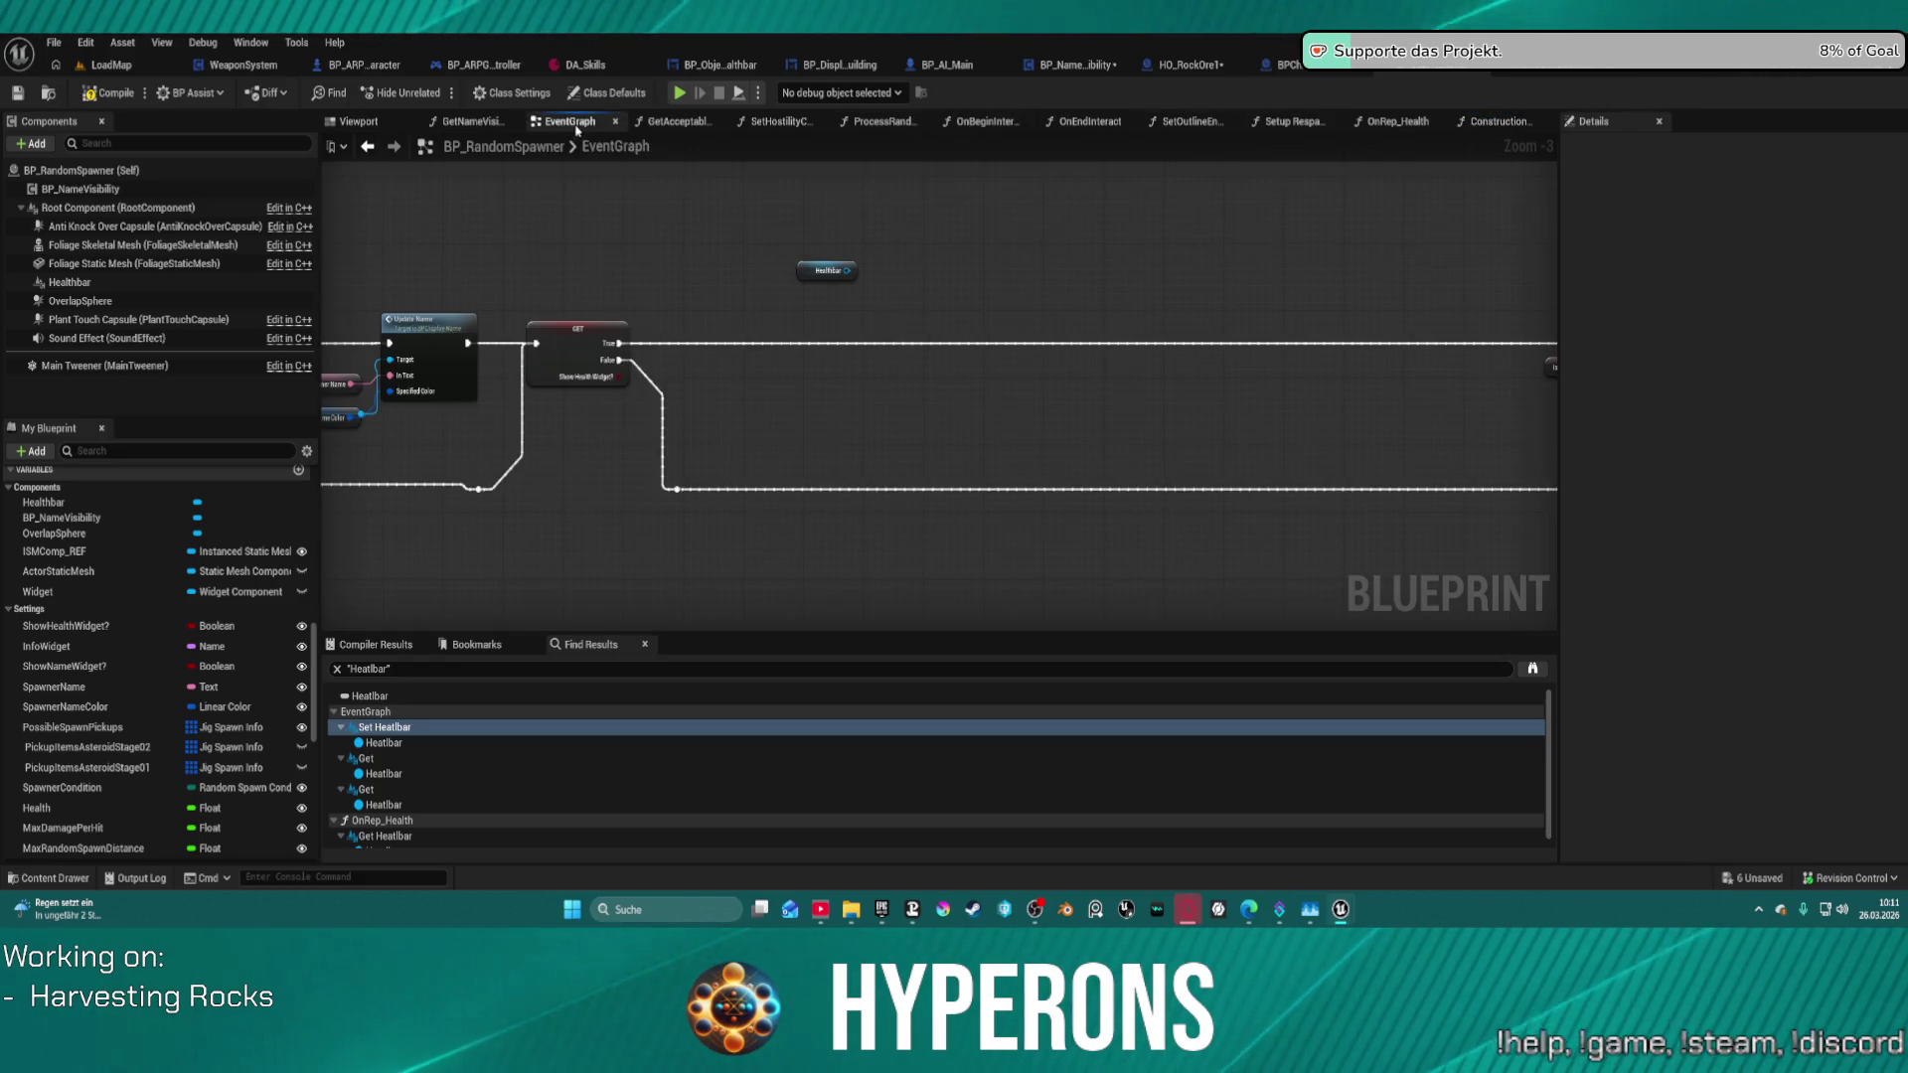
{"action": "right_click", "coordinate": [962, 293]}
{"action": "type", "text": "heal"}
{"action": "left_click", "coordinate": [919, 266]}
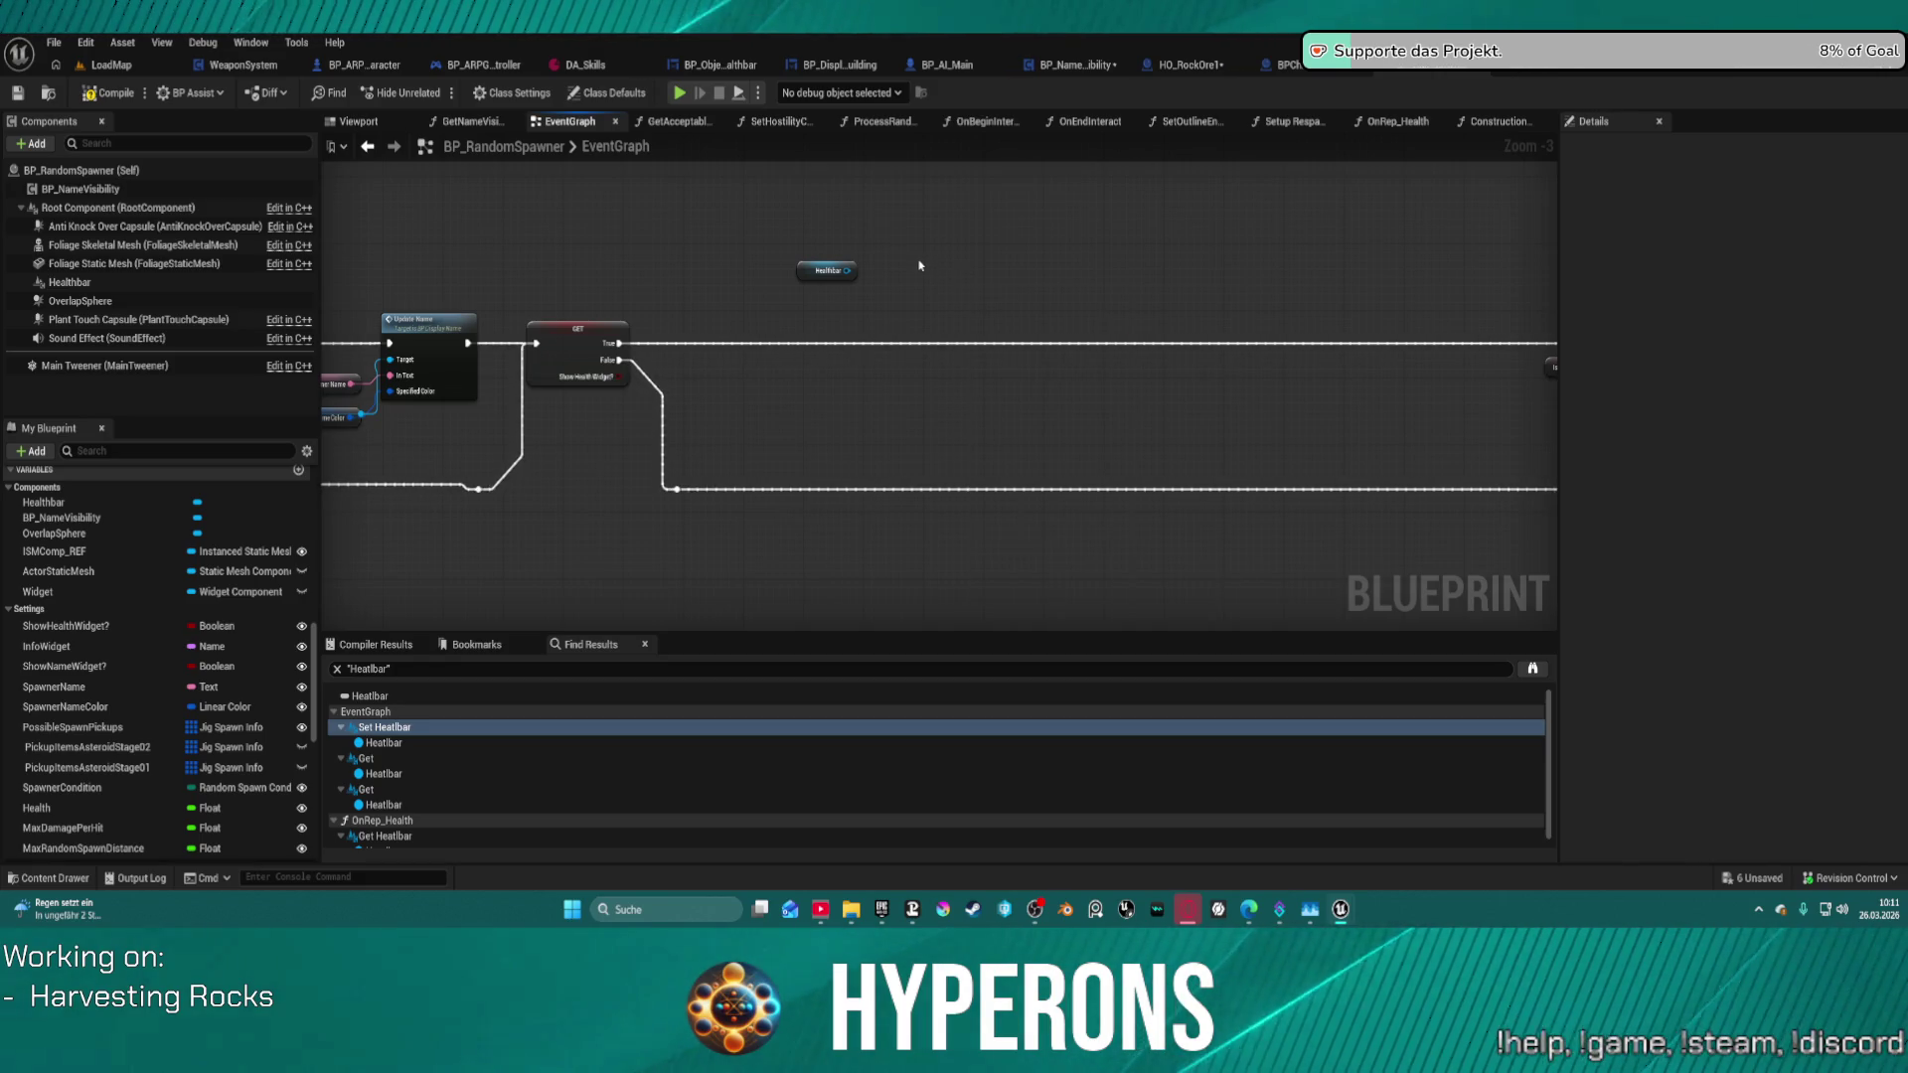
{"action": "key", "text": "ctrl+v"}
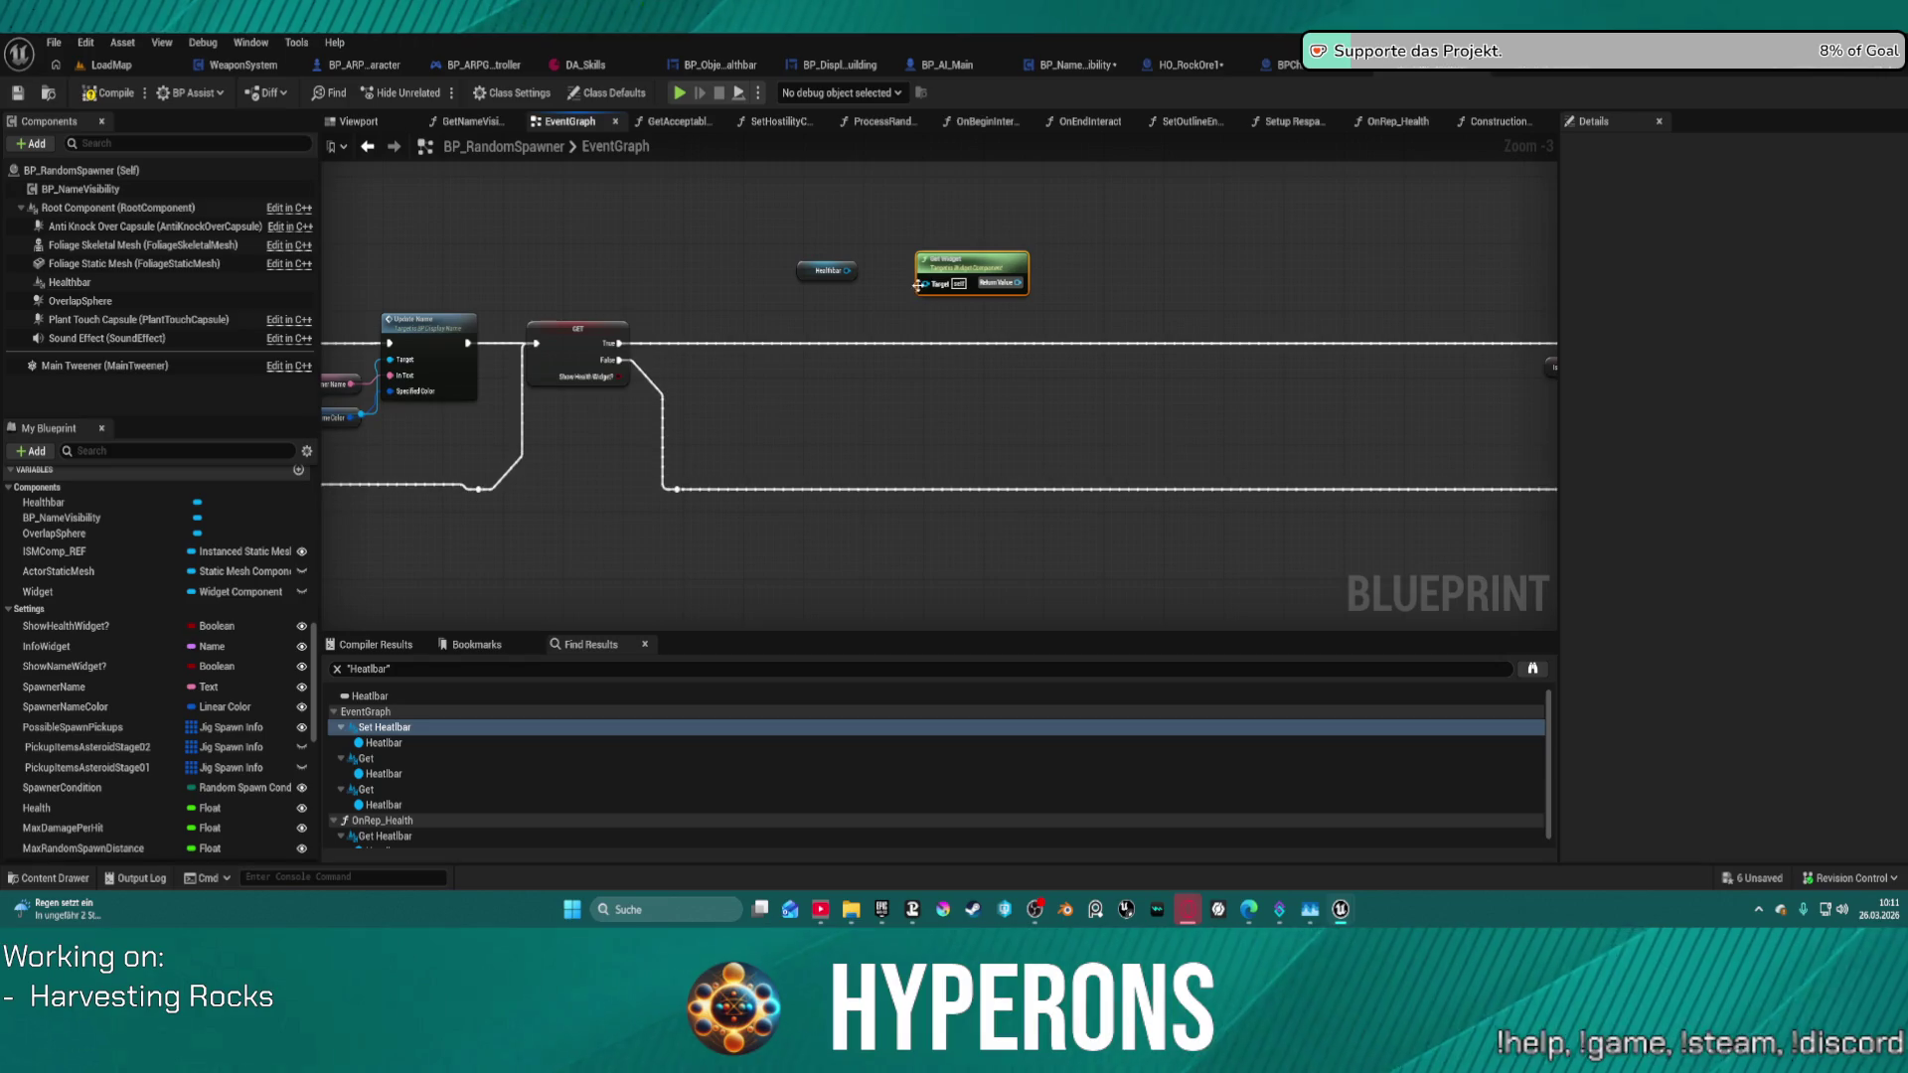
{"action": "left_click", "coordinate": [979, 320]}
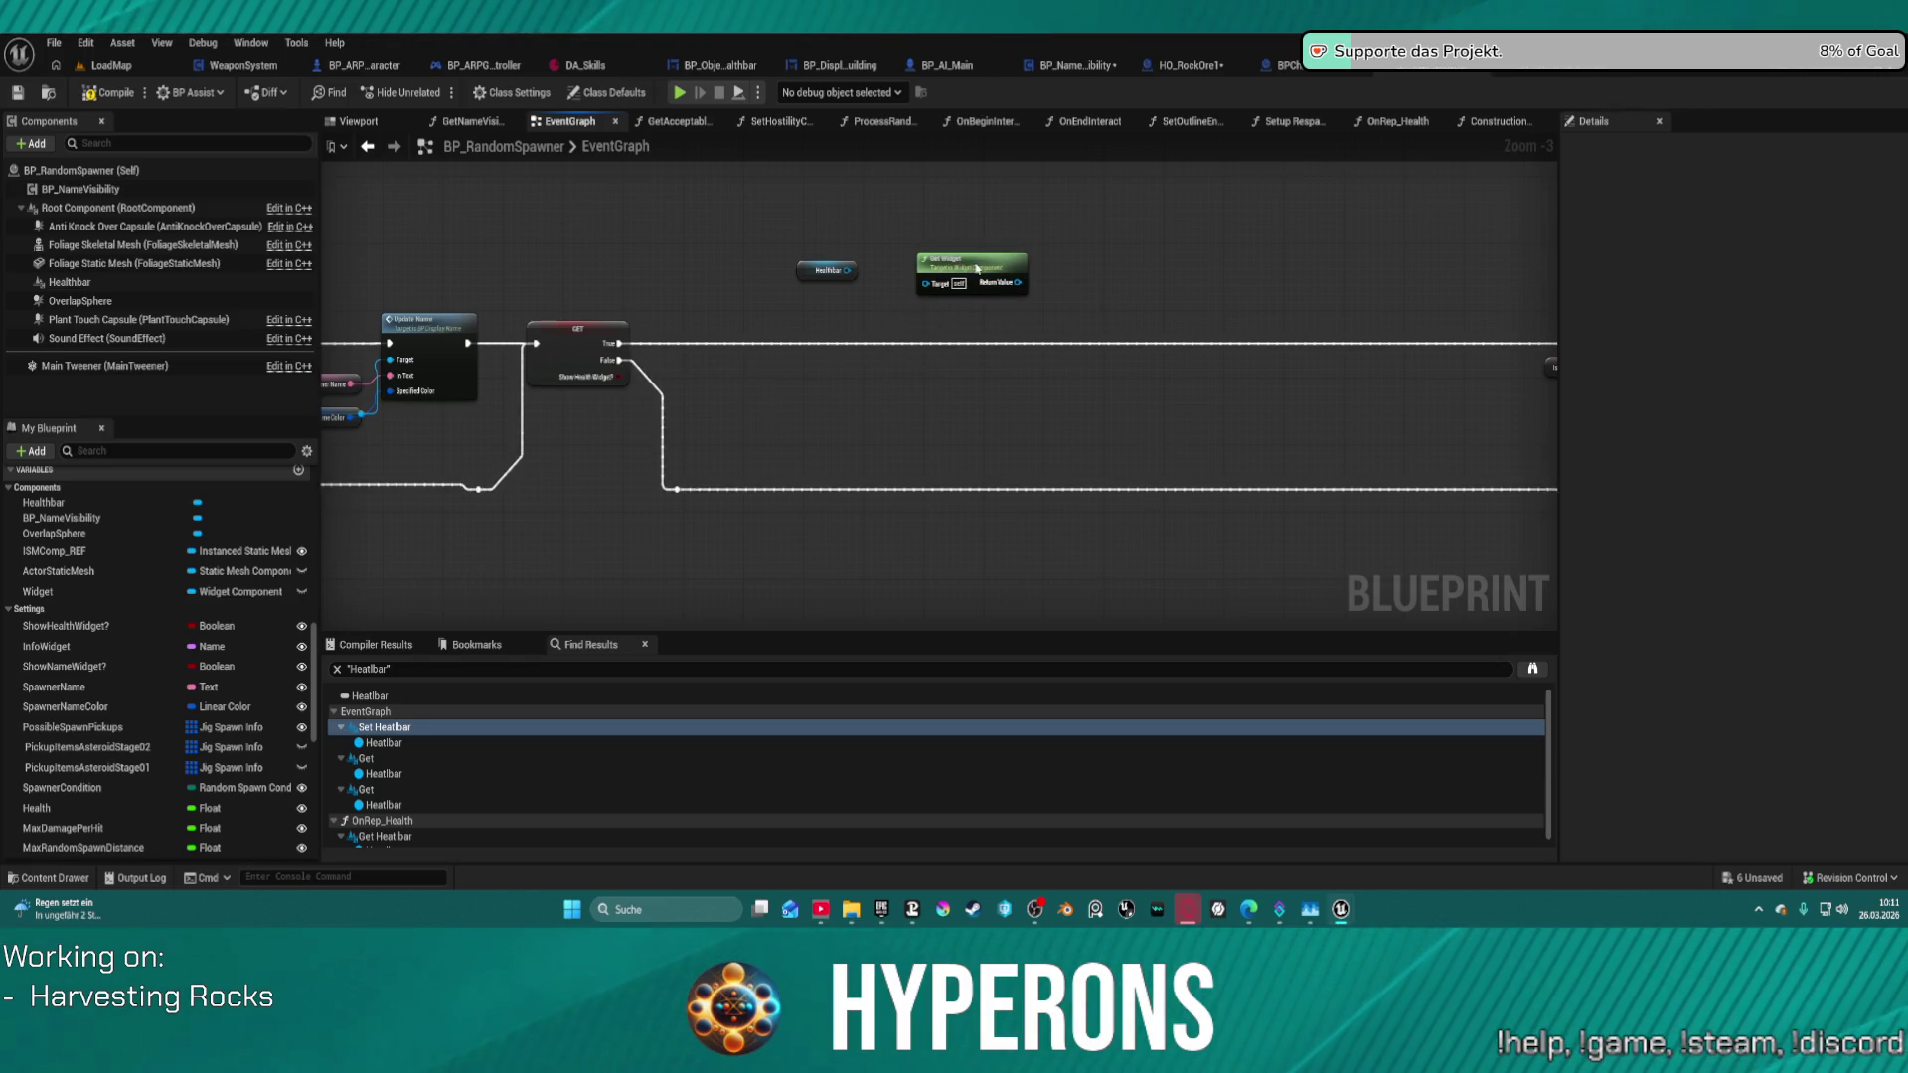
{"action": "mouse_move", "coordinate": [977, 268]}
{"action": "left_mouse_down"}
{"action": "mouse_move", "coordinate": [908, 343]}
{"action": "mouse_move", "coordinate": [854, 318]}
{"action": "mouse_move", "coordinate": [937, 274]}
{"action": "mouse_move", "coordinate": [894, 267]}
{"action": "mouse_move", "coordinate": [926, 264]}
{"action": "mouse_move", "coordinate": [875, 350]}
{"action": "mouse_move", "coordinate": [1006, 413]}
{"action": "left_mouse_up"}
- Add a Set Visibility node for the widget on the branch's True output
{"action": "type", "text": "set visi"}
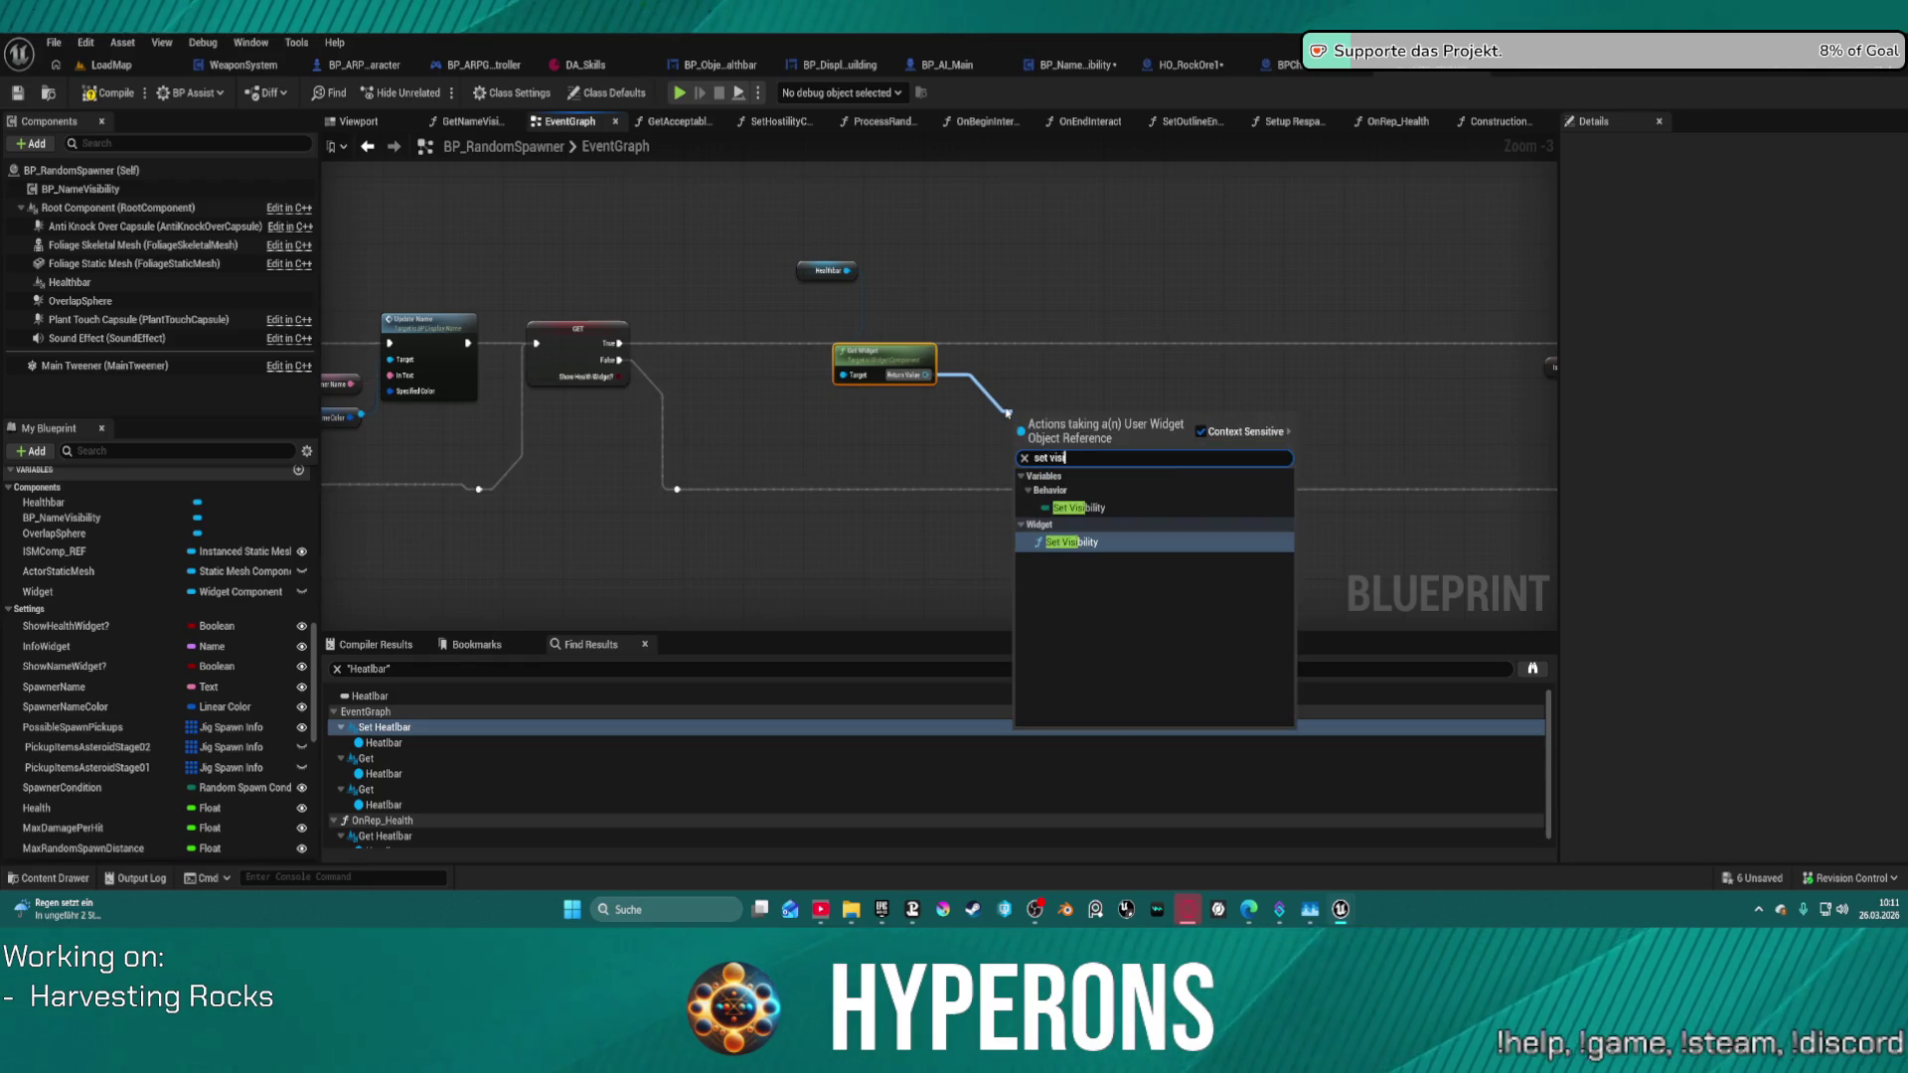
{"action": "key", "text": "Return"}
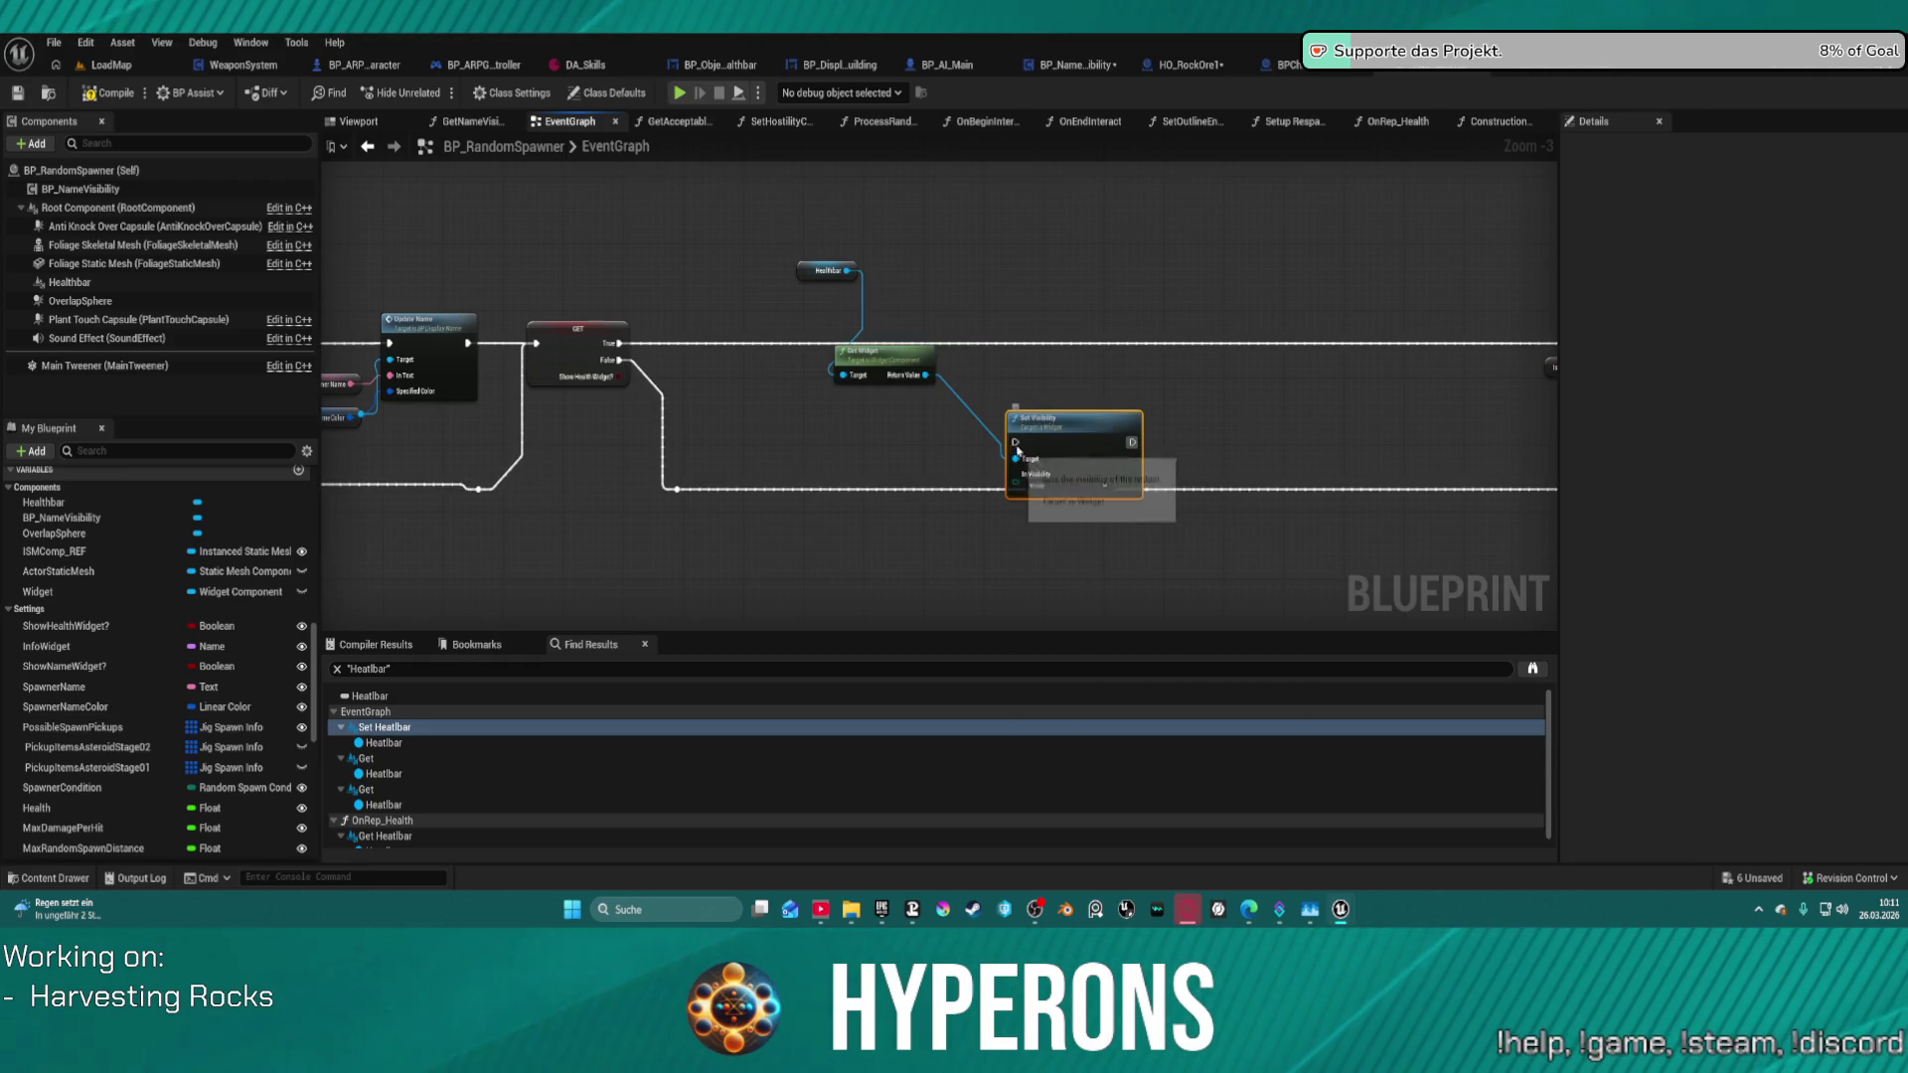
{"action": "mouse_move", "coordinate": [1014, 442]}
{"action": "left_mouse_down"}
{"action": "mouse_move", "coordinate": [616, 346]}
{"action": "mouse_move", "coordinate": [1789, 333]}
{"action": "mouse_move", "coordinate": [962, 348]}
{"action": "mouse_move", "coordinate": [1034, 344]}
{"action": "left_mouse_up"}
{"action": "mouse_move", "coordinate": [862, 472]}
{"action": "left_mouse_down"}
{"action": "mouse_move", "coordinate": [886, 428]}
{"action": "mouse_move", "coordinate": [839, 400]}
{"action": "left_mouse_up"}
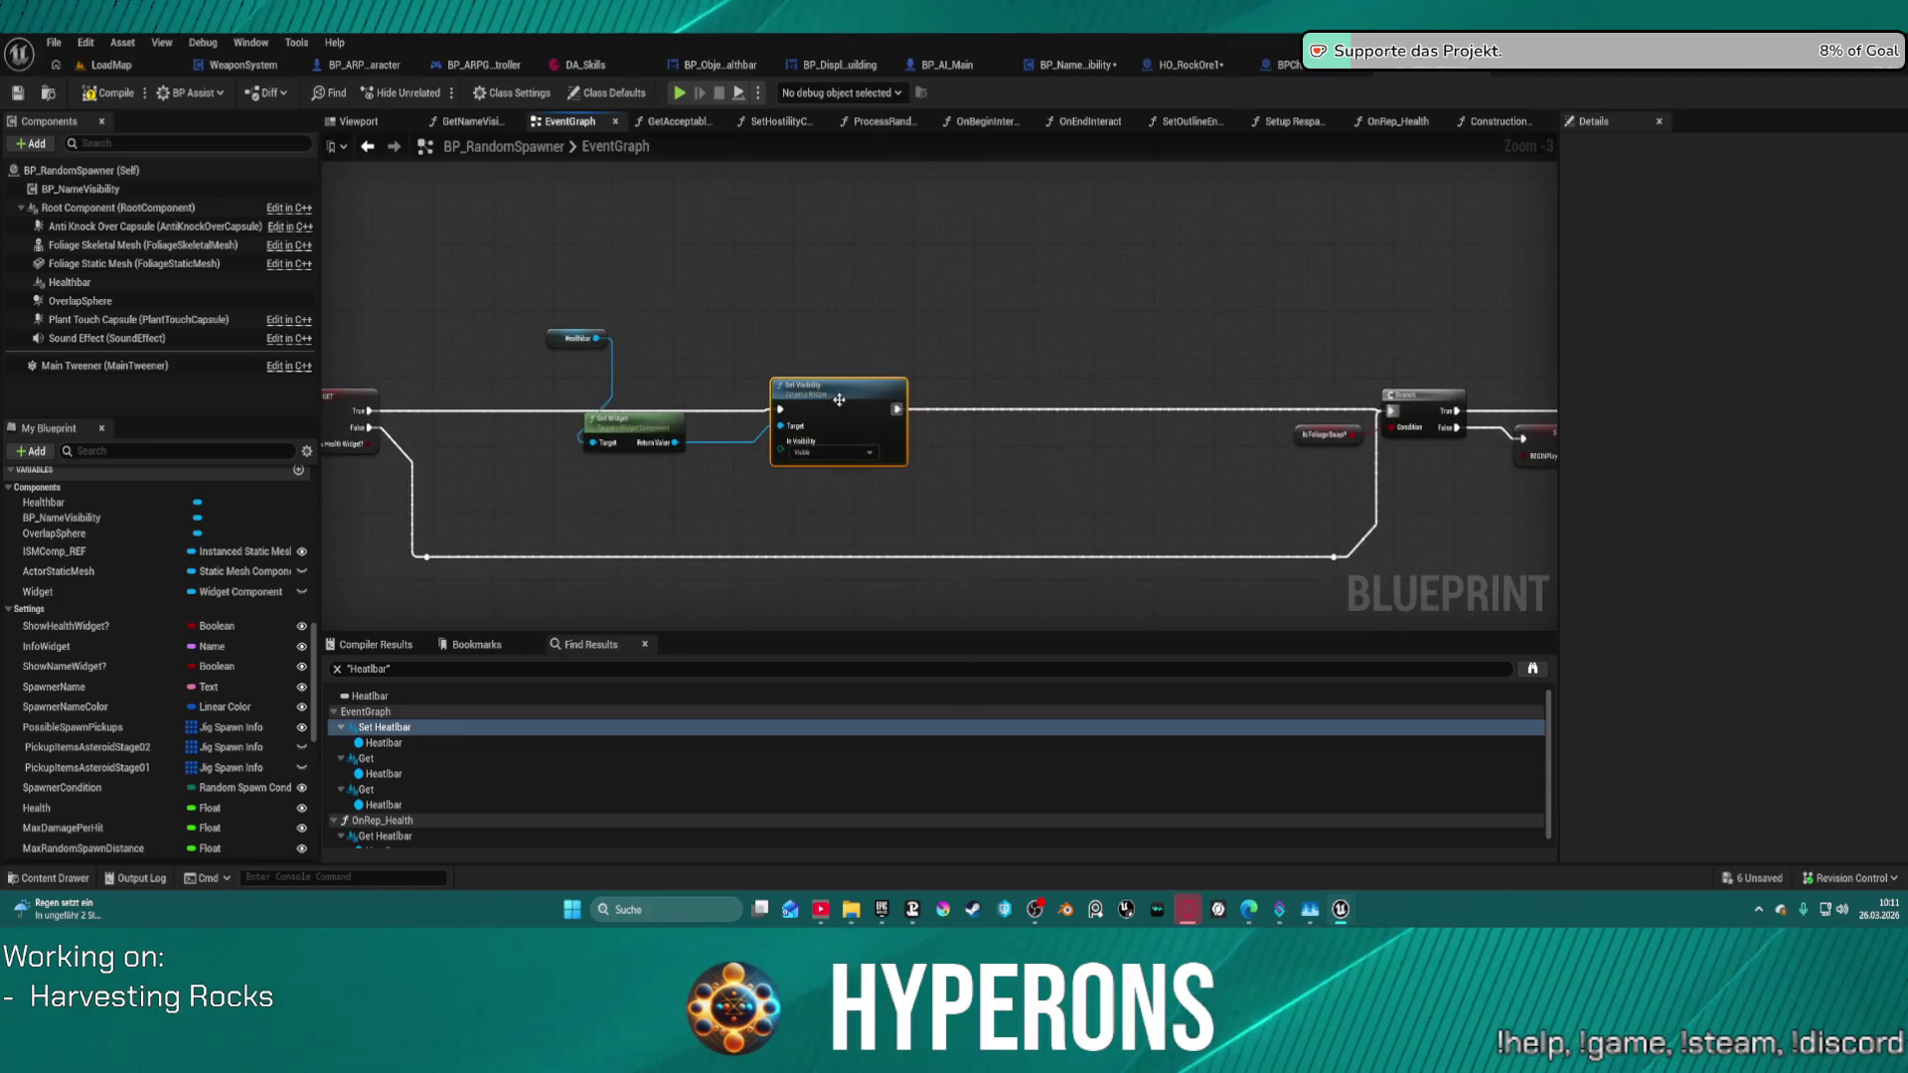
- Duplicate Set Visibility onto the False path, wire its Target, and set it to Hidden
{"action": "left_click", "coordinate": [782, 487]}
{"action": "key", "text": "ctrl+v"}
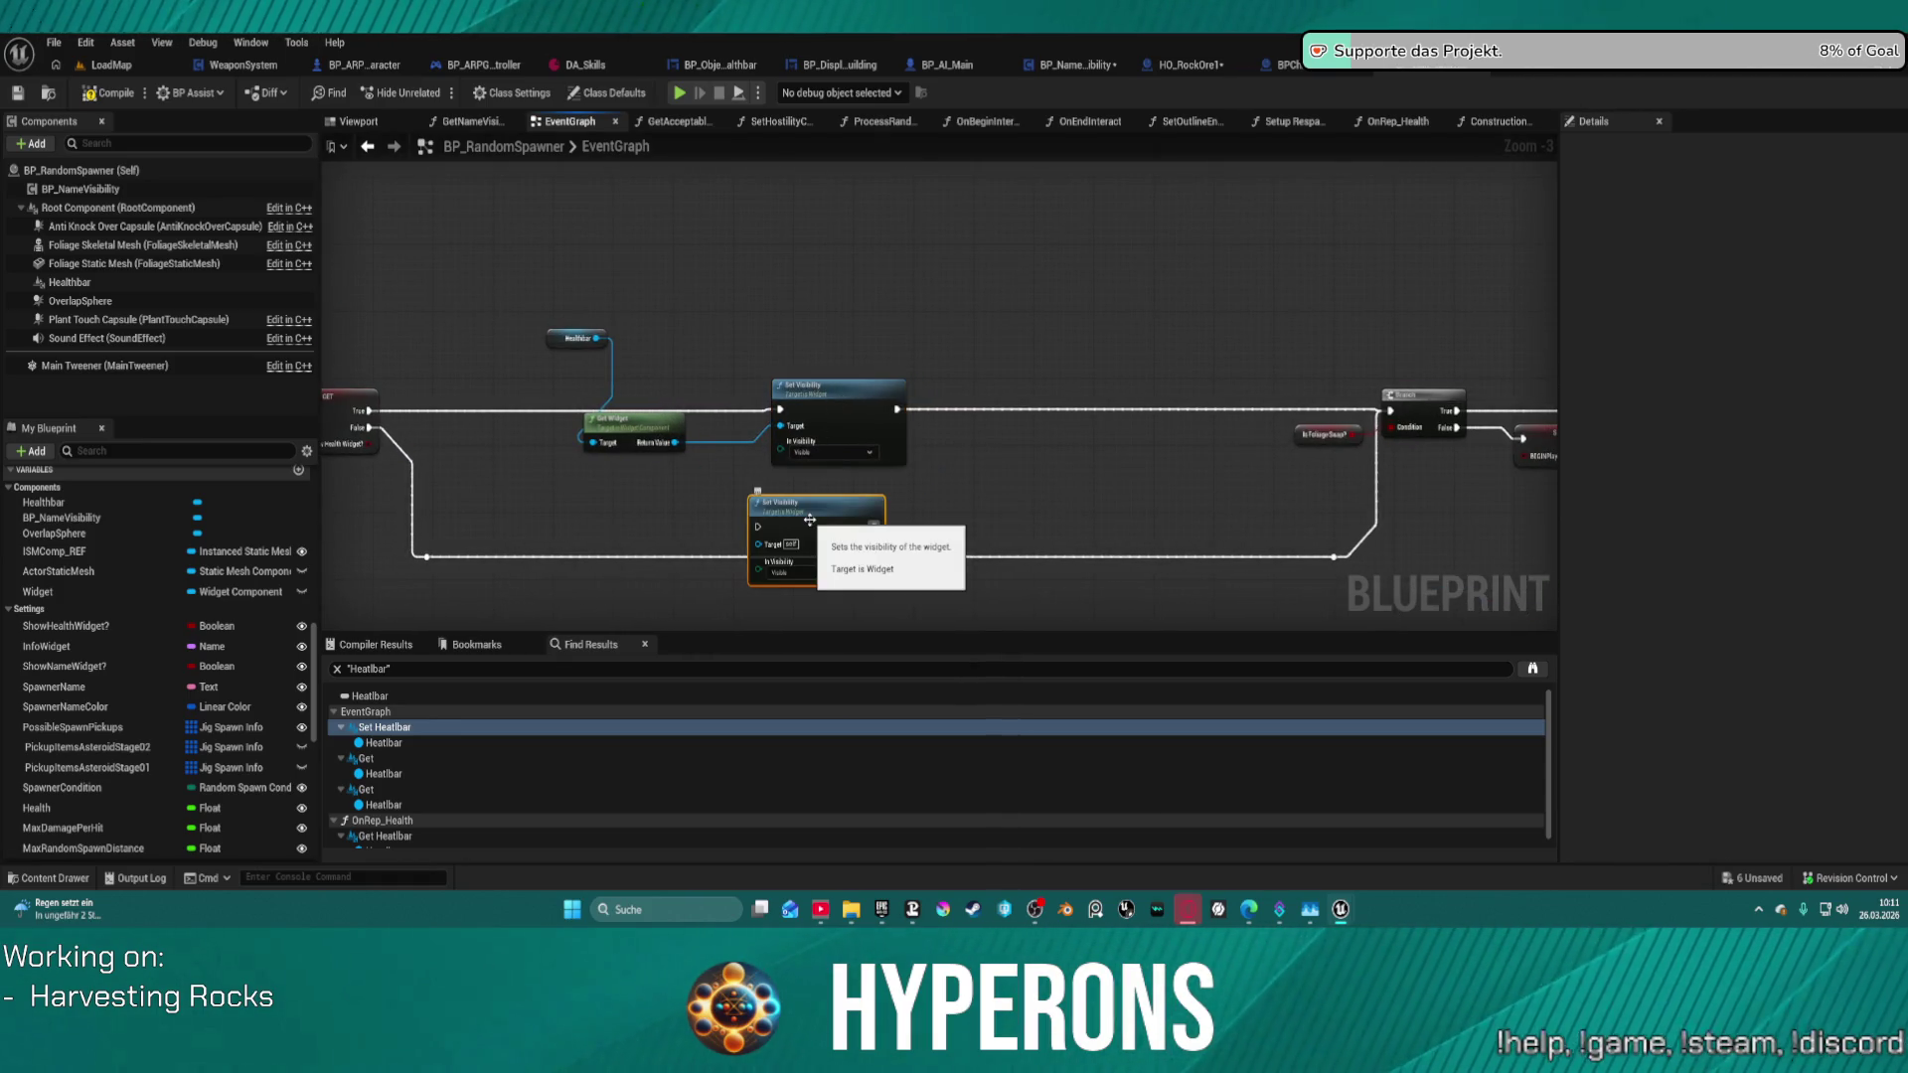
{"action": "left_click_drag", "start_coordinate": [757, 527], "coordinate": [427, 557]}
{"action": "left_click_drag", "start_coordinate": [874, 527], "coordinate": [1333, 557]}
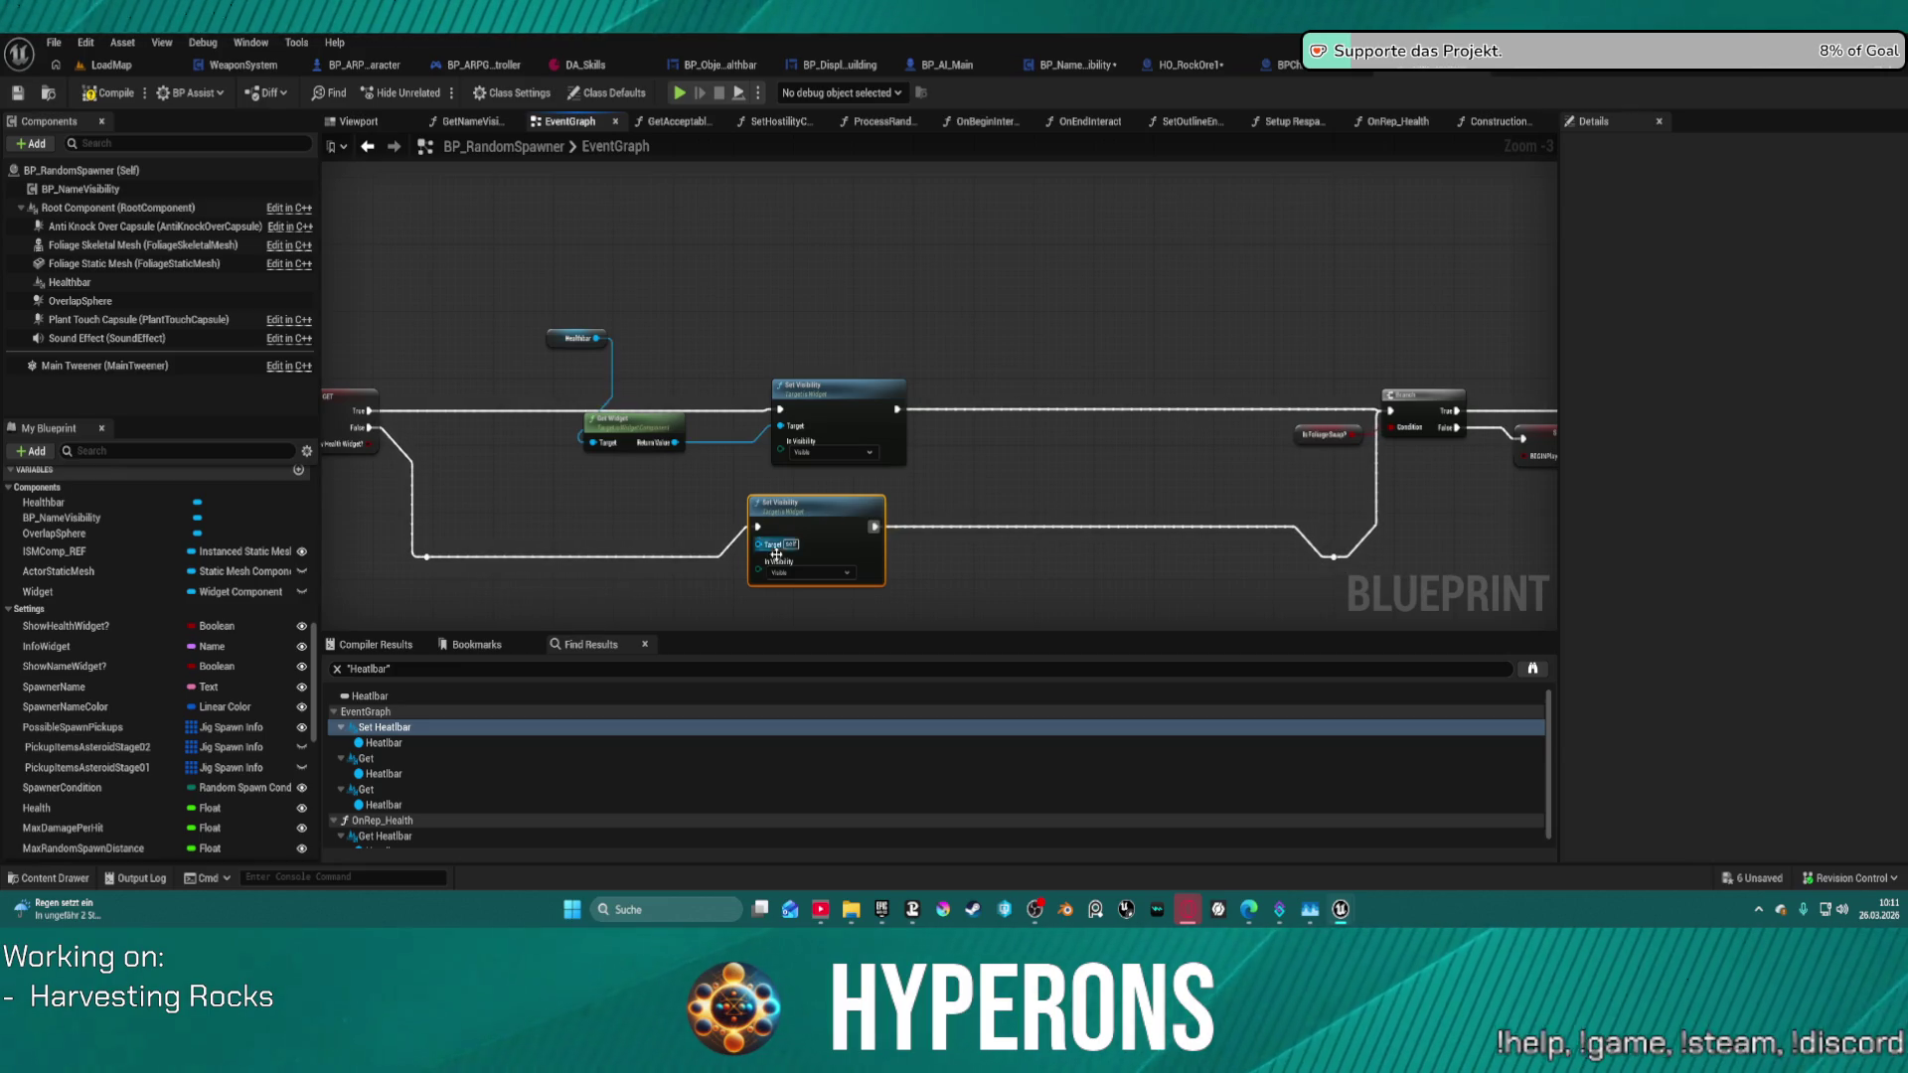
{"action": "left_click_drag", "start_coordinate": [770, 554], "coordinate": [676, 442]}
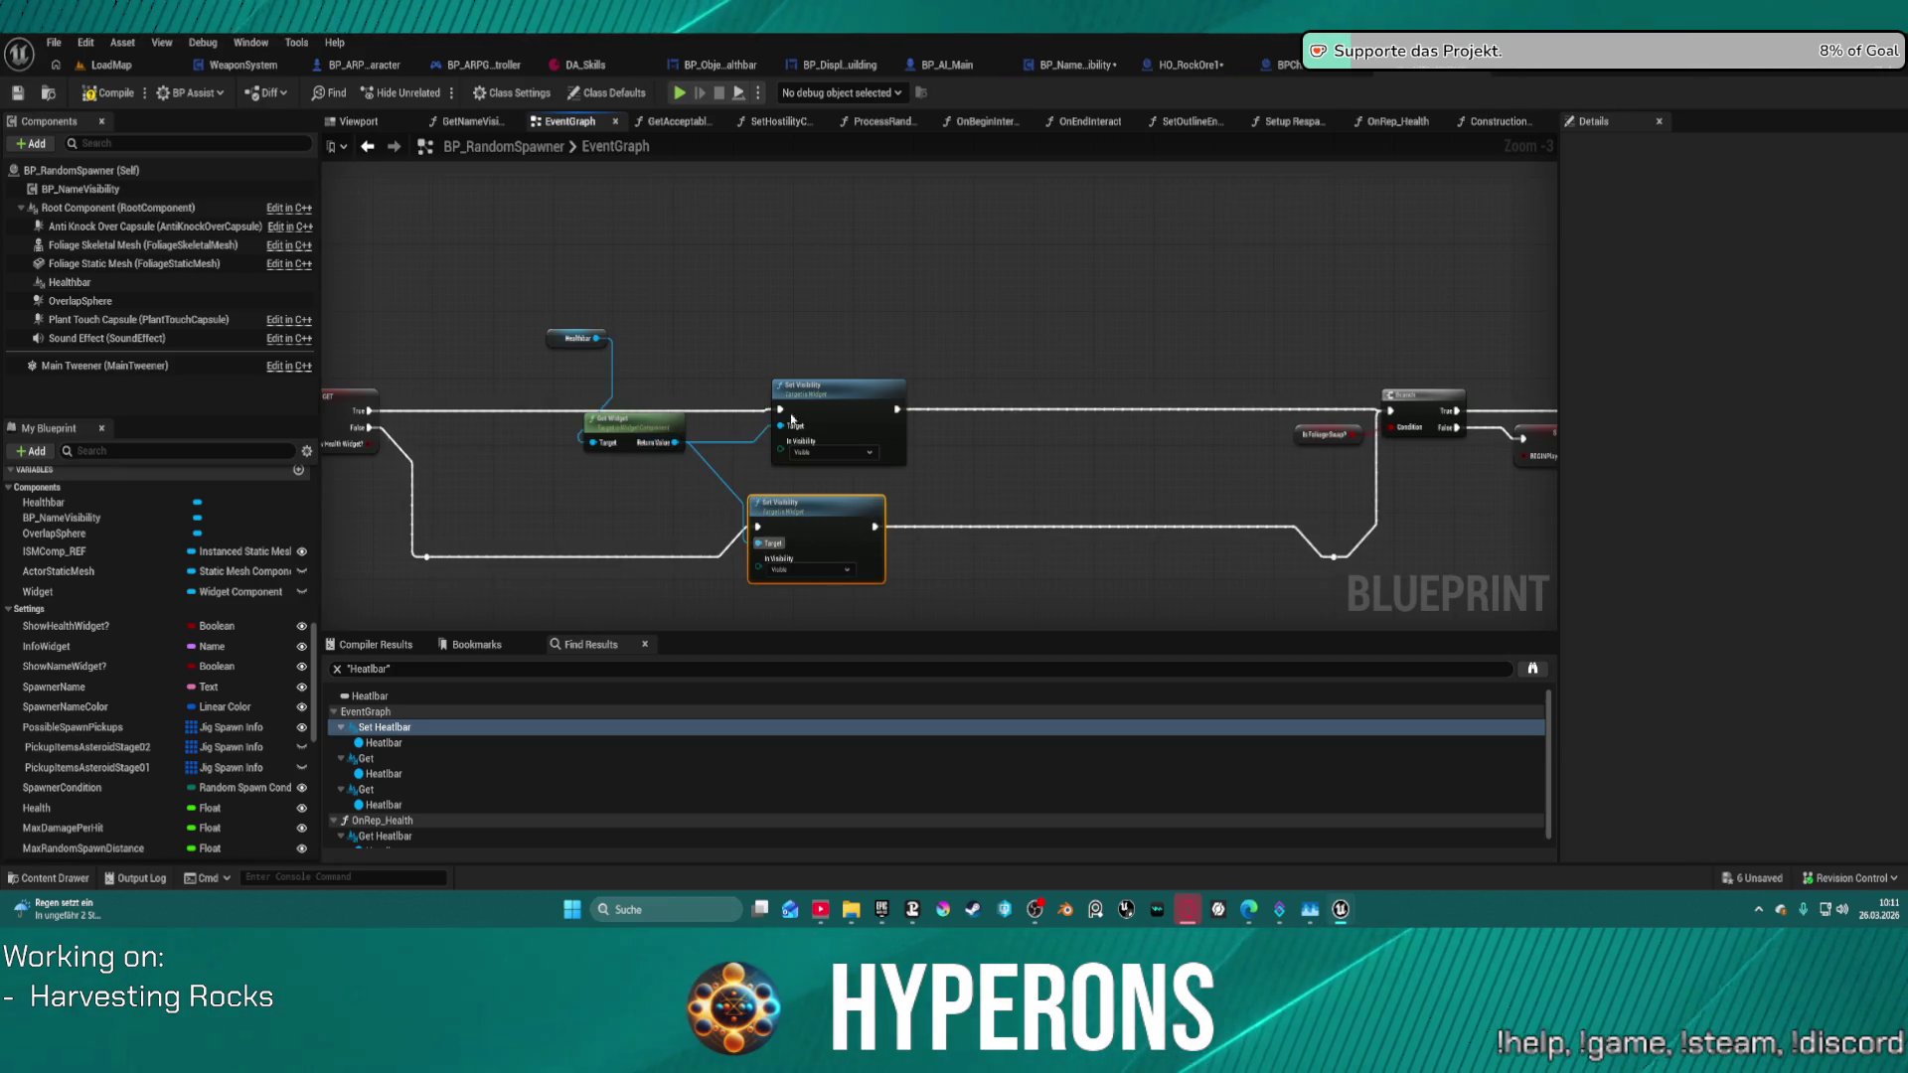
{"action": "left_click", "coordinate": [845, 409]}
{"action": "key", "text": "f"}
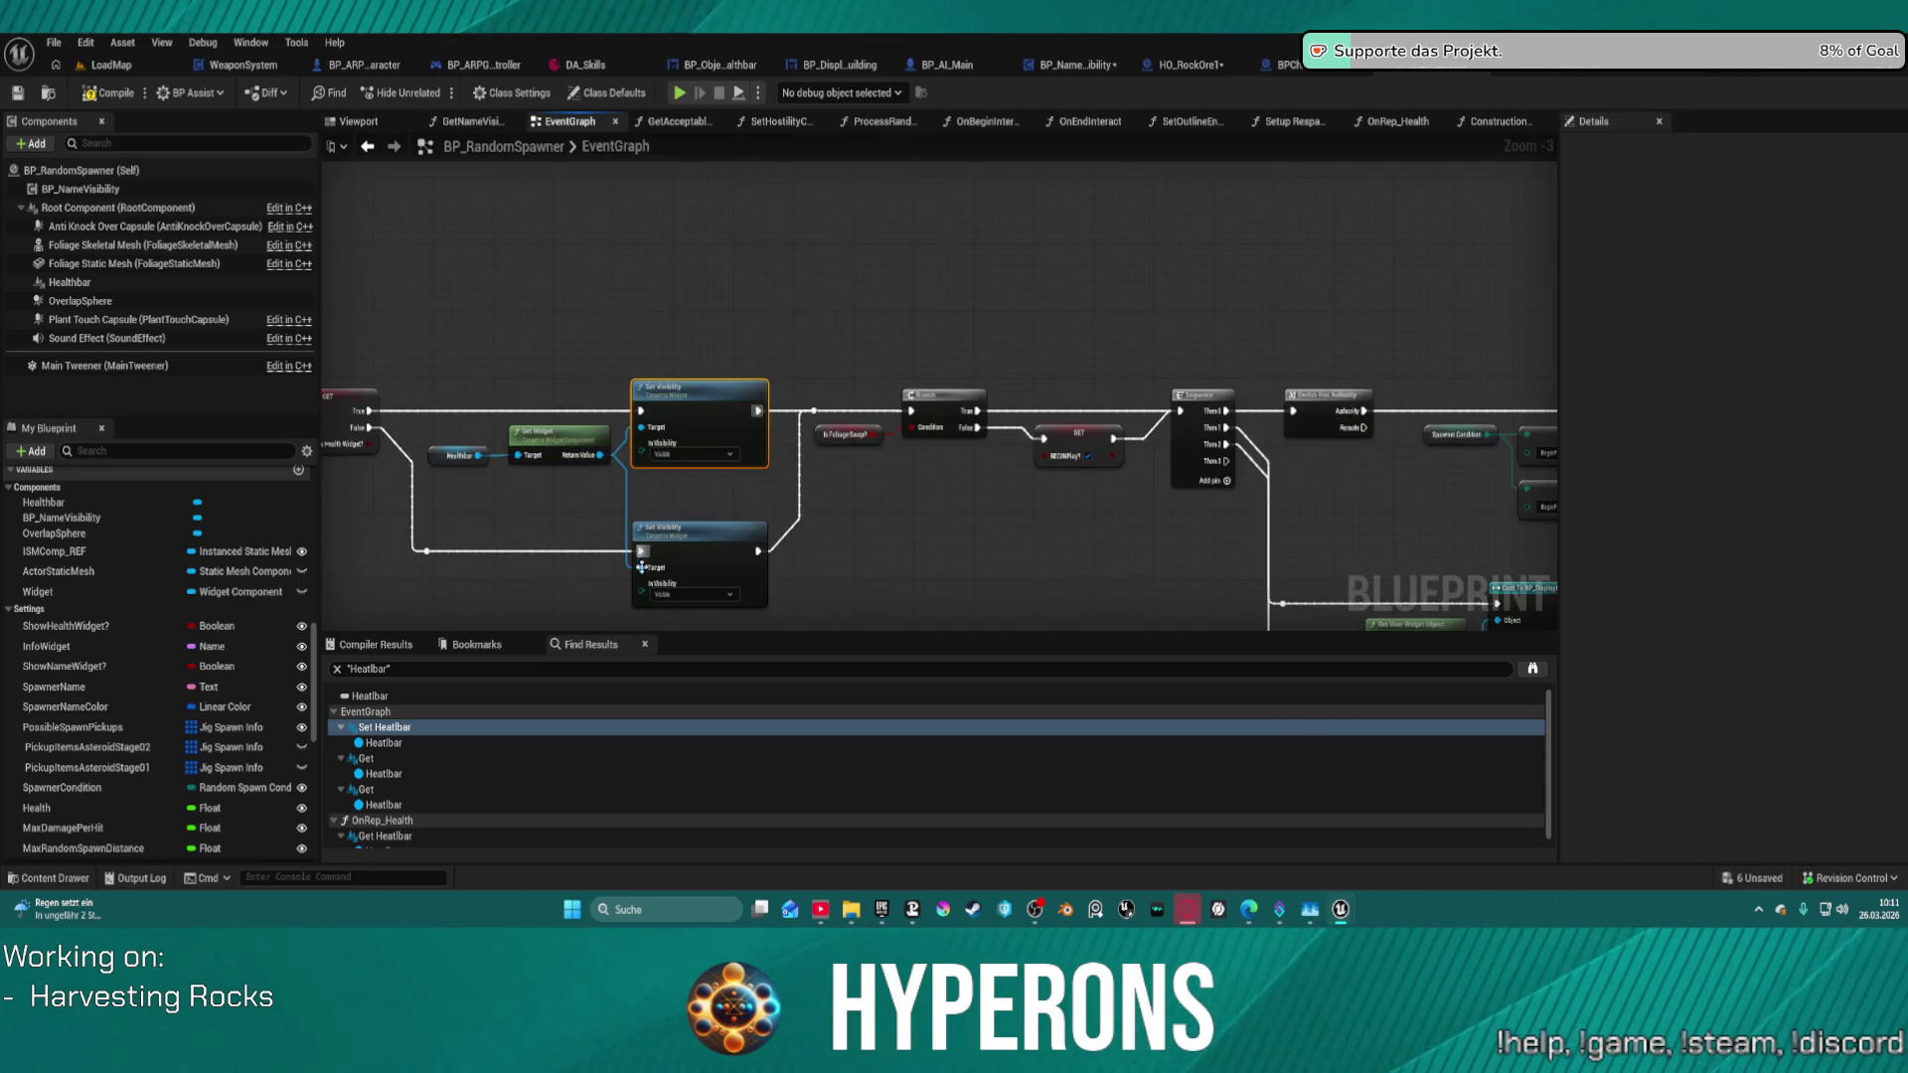
{"action": "left_click", "coordinate": [694, 594]}
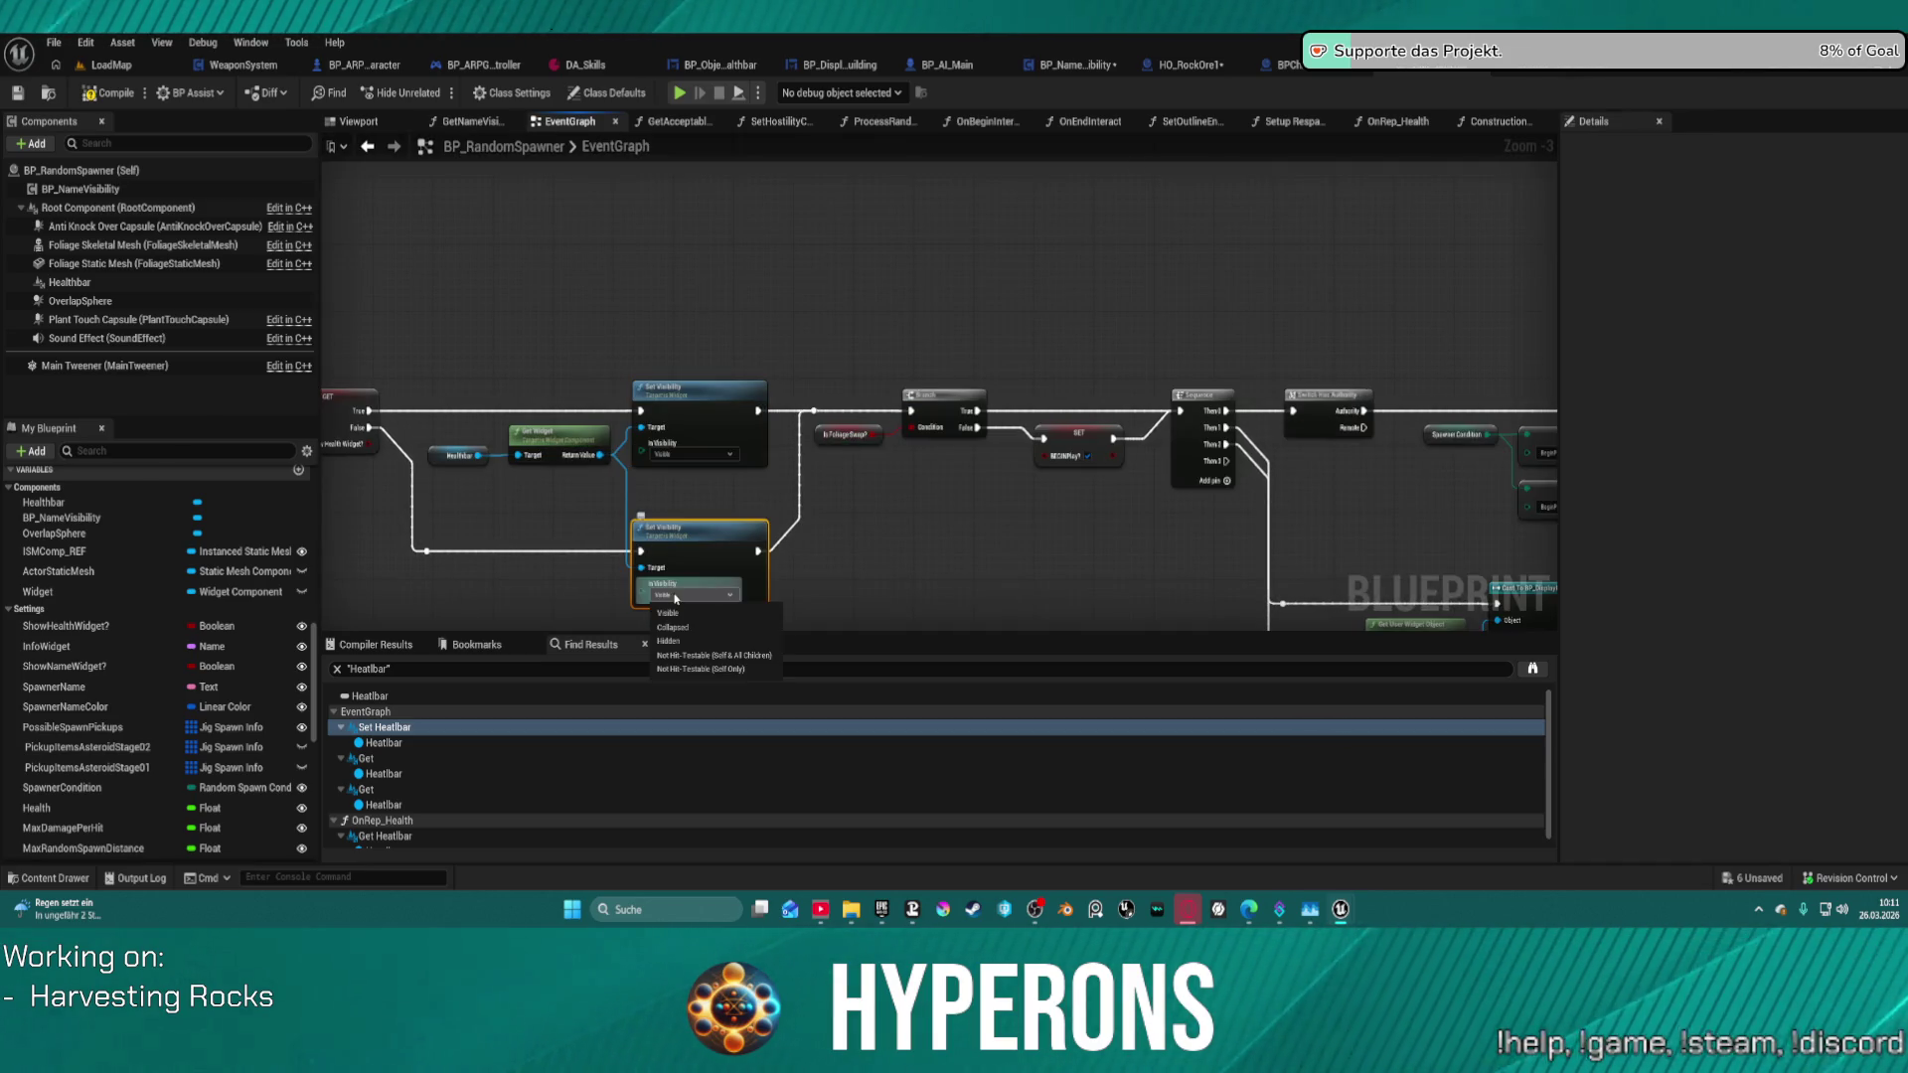
{"action": "left_click", "coordinate": [717, 642]}
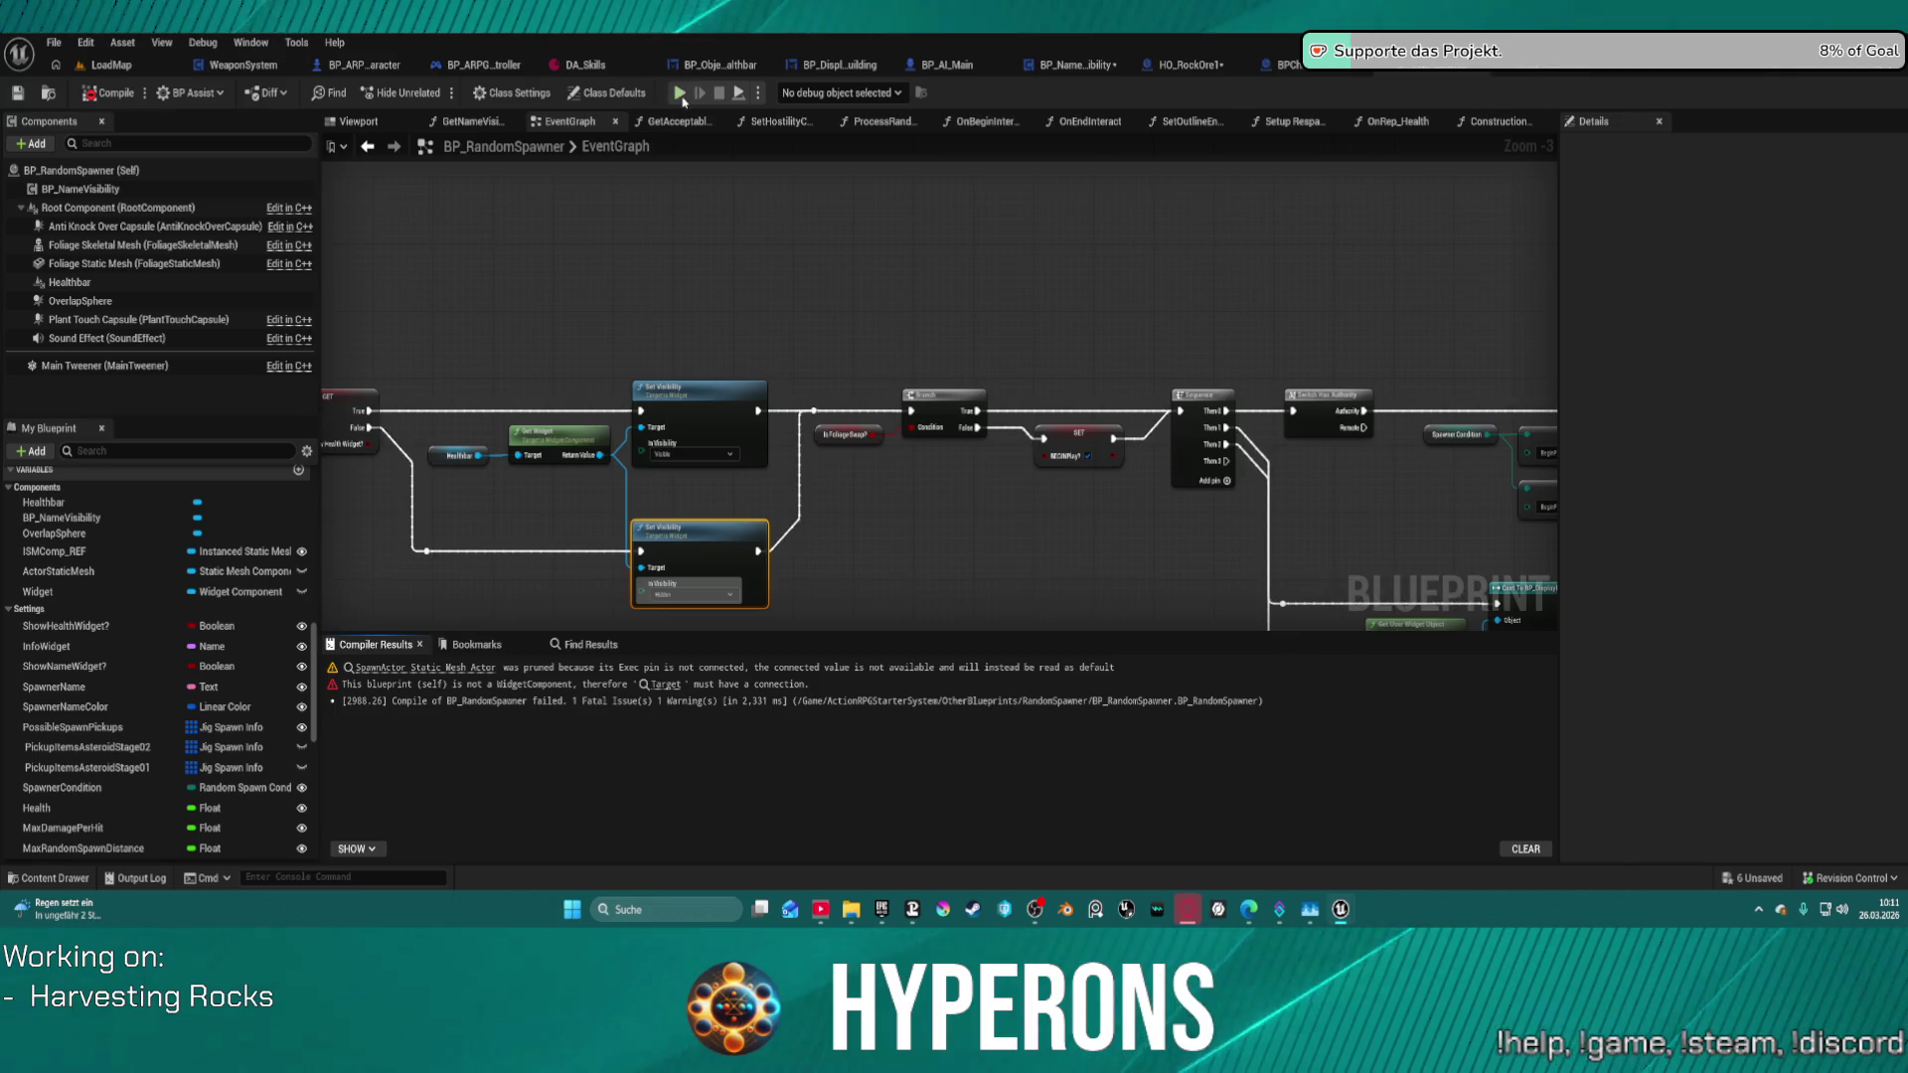
- Fix the compile error by wiring the Widget variable into Get User Widget Object's Target
{"action": "left_click_drag", "start_coordinate": [532, 566], "coordinate": [730, 530]}
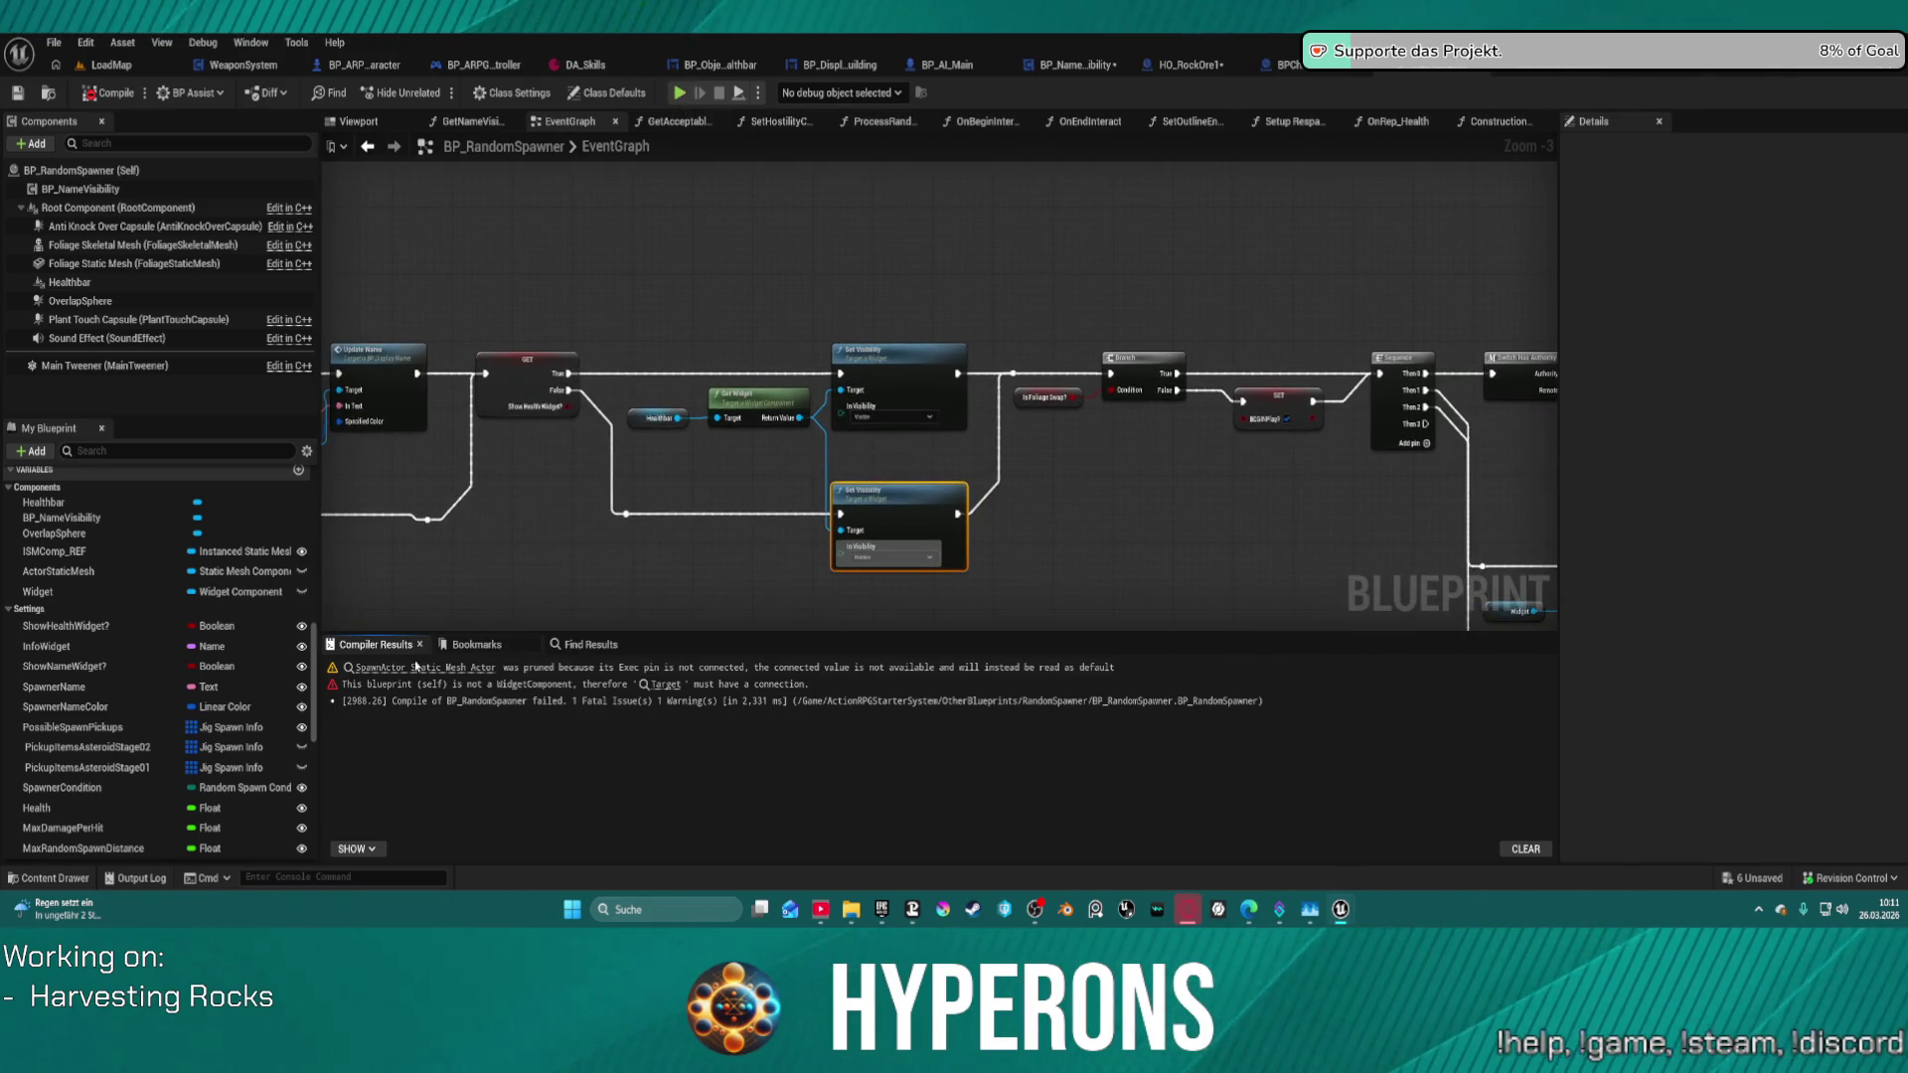
{"action": "left_click", "coordinate": [664, 683]}
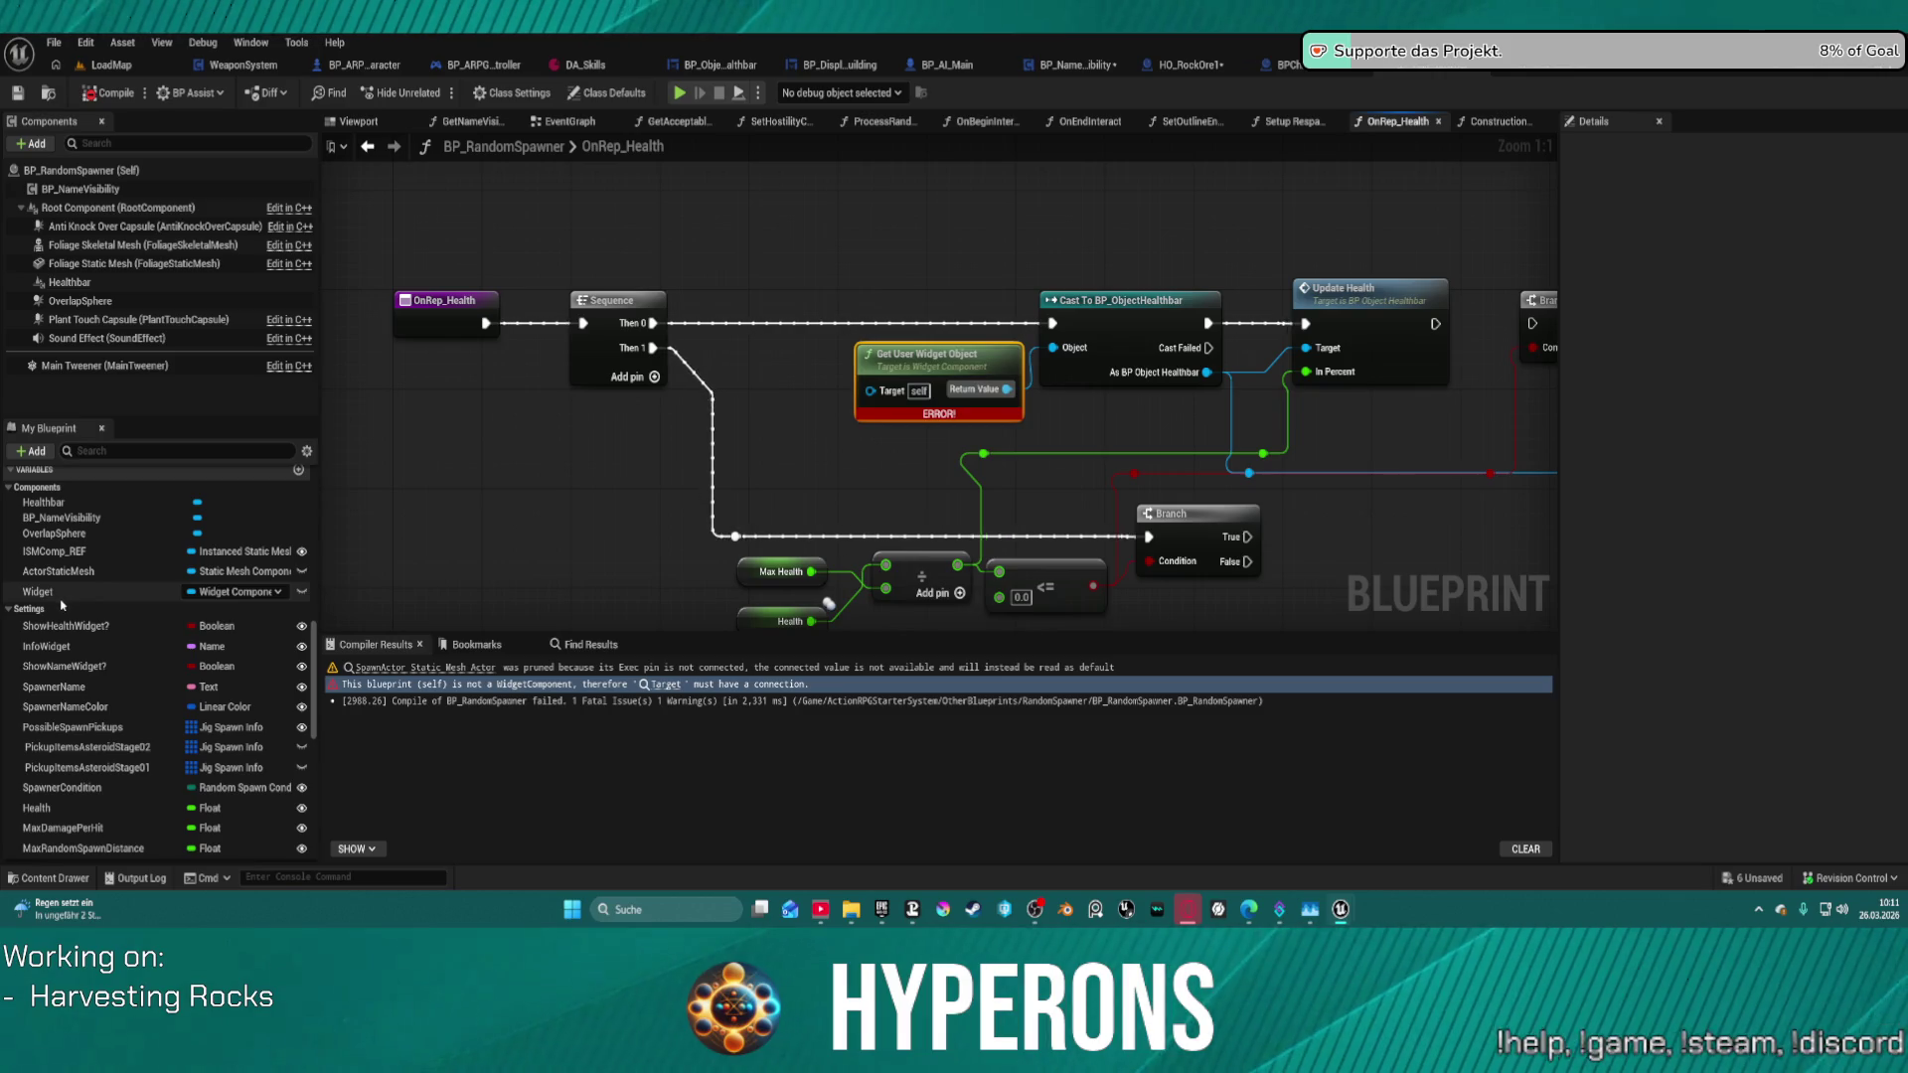
{"action": "mouse_move", "coordinate": [40, 591]}
{"action": "left_mouse_down"}
{"action": "mouse_move", "coordinate": [686, 542]}
{"action": "mouse_move", "coordinate": [847, 437]}
{"action": "mouse_move", "coordinate": [860, 396]}
{"action": "left_mouse_up"}
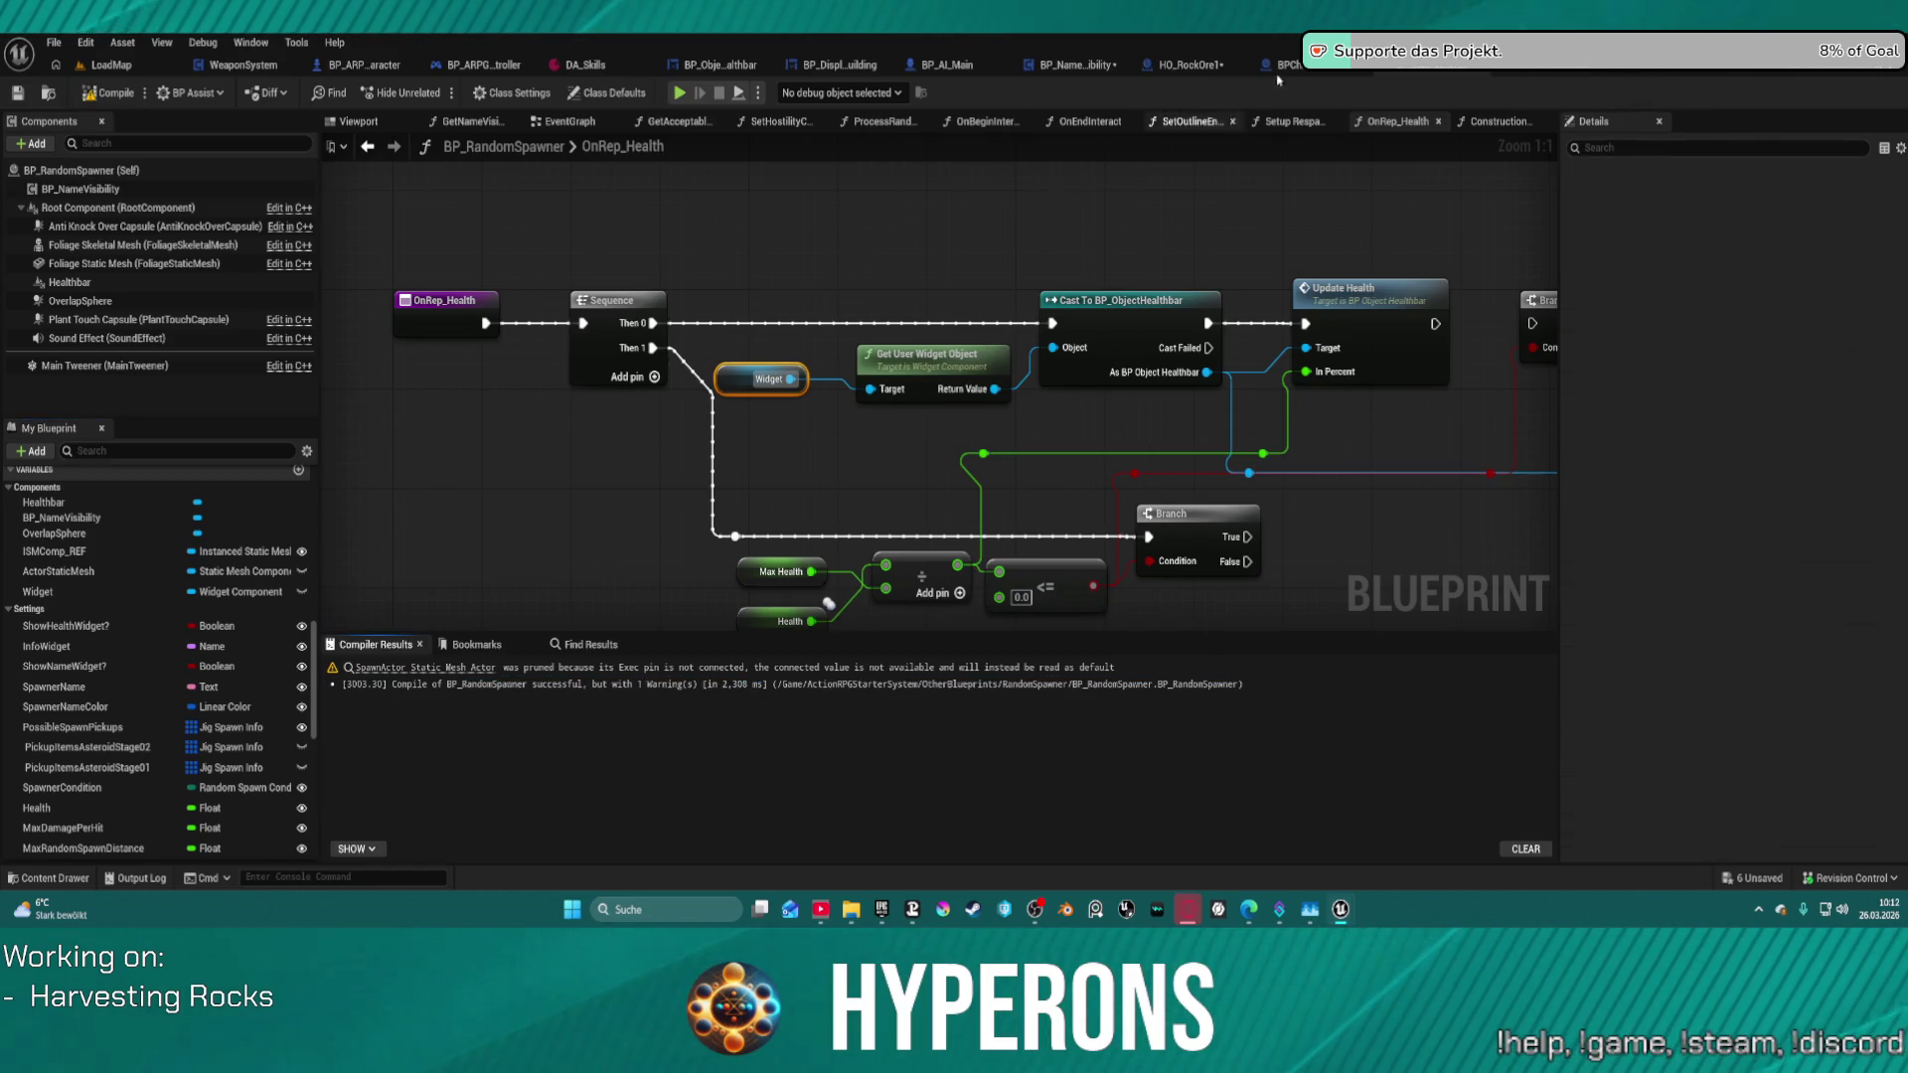
{"action": "left_click", "coordinate": [1188, 65]}
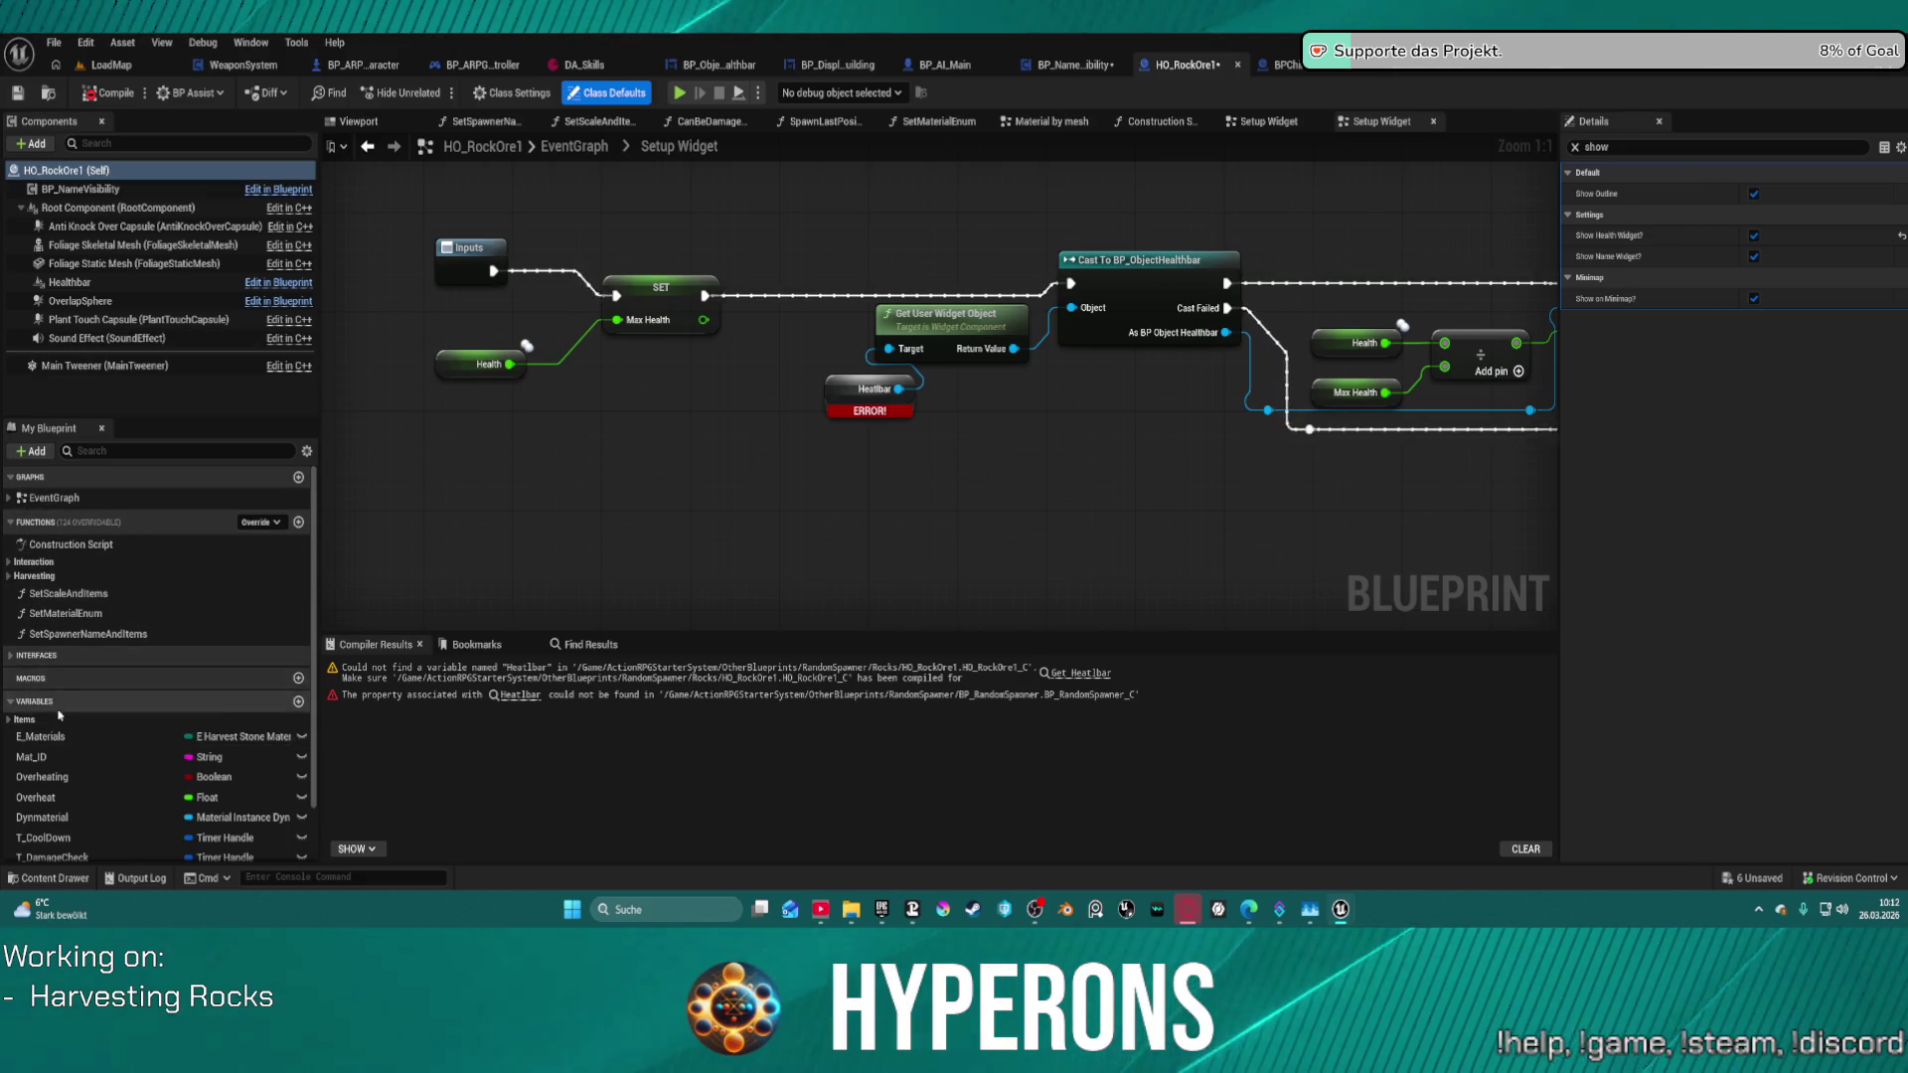
- Wire a Get Healthbar reference into Get User Widget Object's Target in HO_RockOre1 and compile
{"action": "scroll", "coordinate": [12, 701], "scroll_direction": "down", "scroll_amount": 2}
{"action": "scroll", "coordinate": [12, 701], "scroll_direction": "up", "scroll_amount": 2}
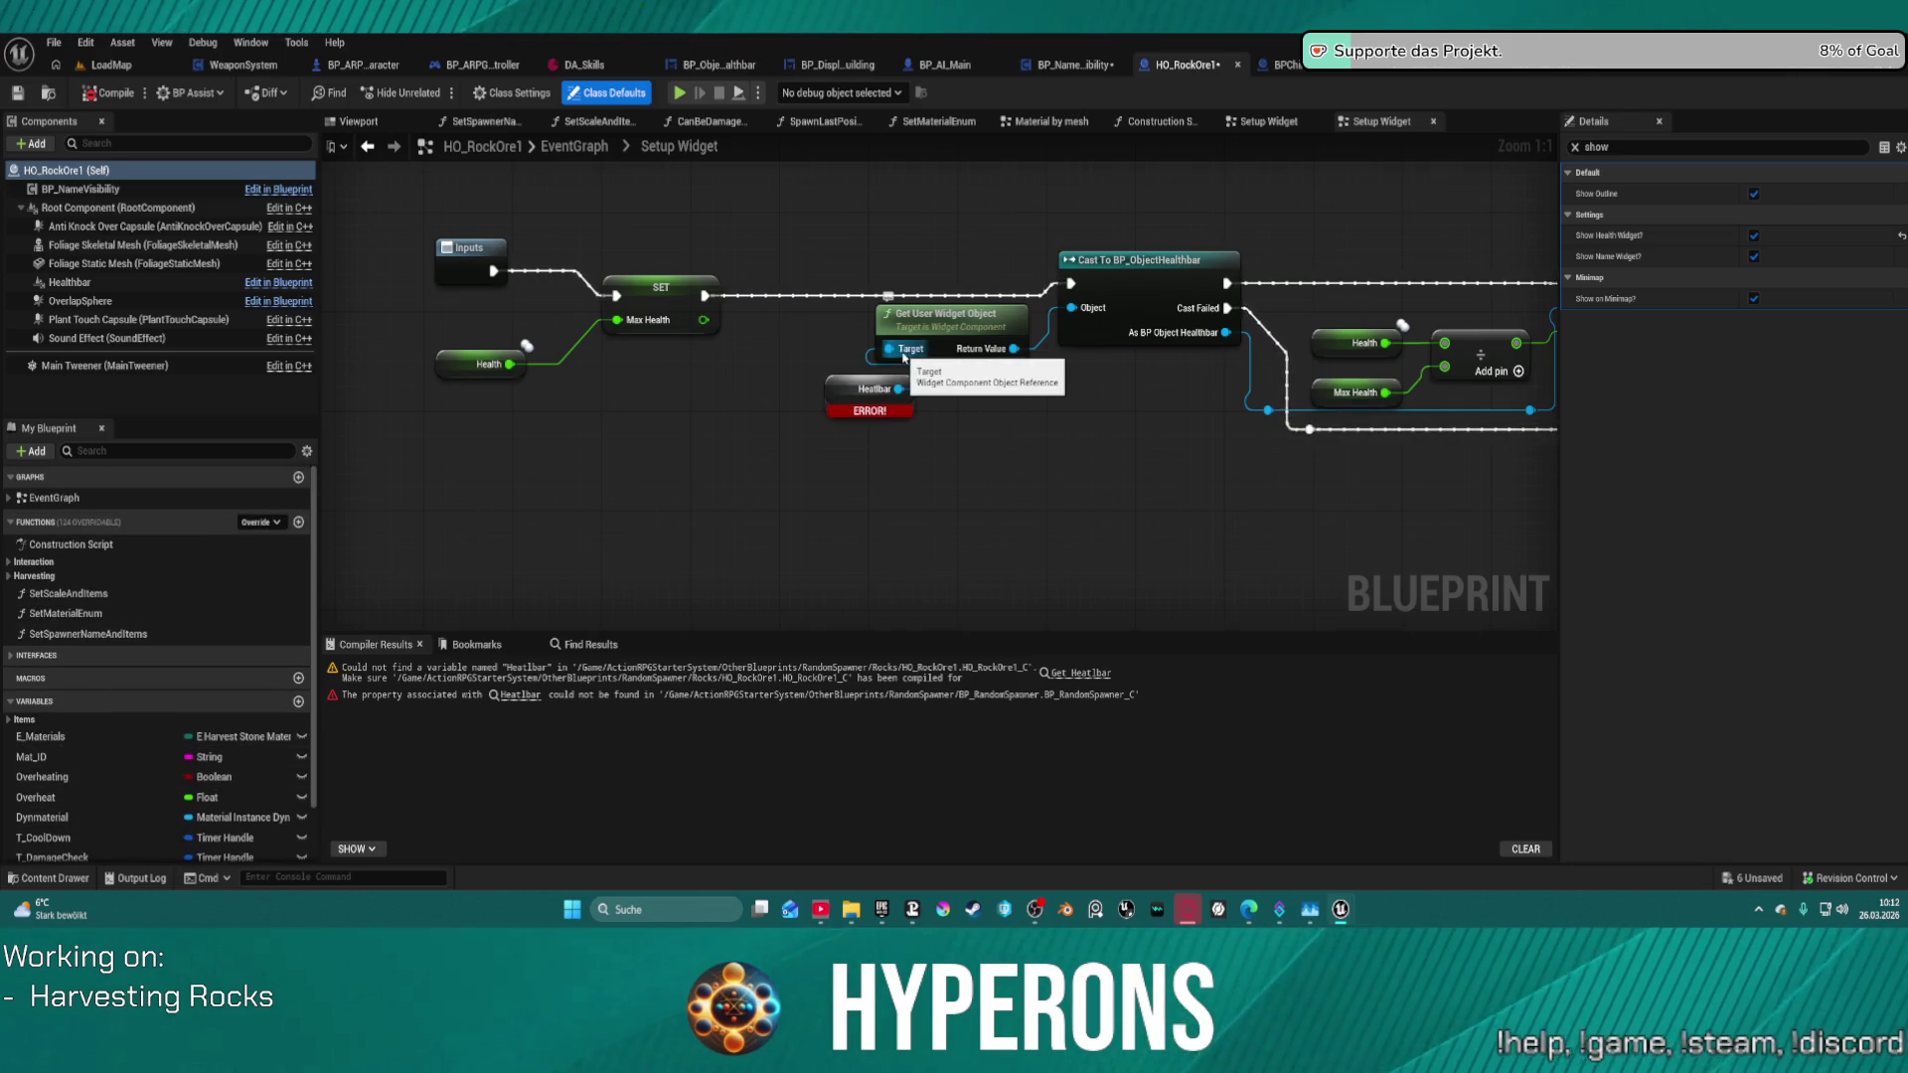
{"action": "left_click_drag", "start_coordinate": [887, 350], "coordinate": [807, 348]}
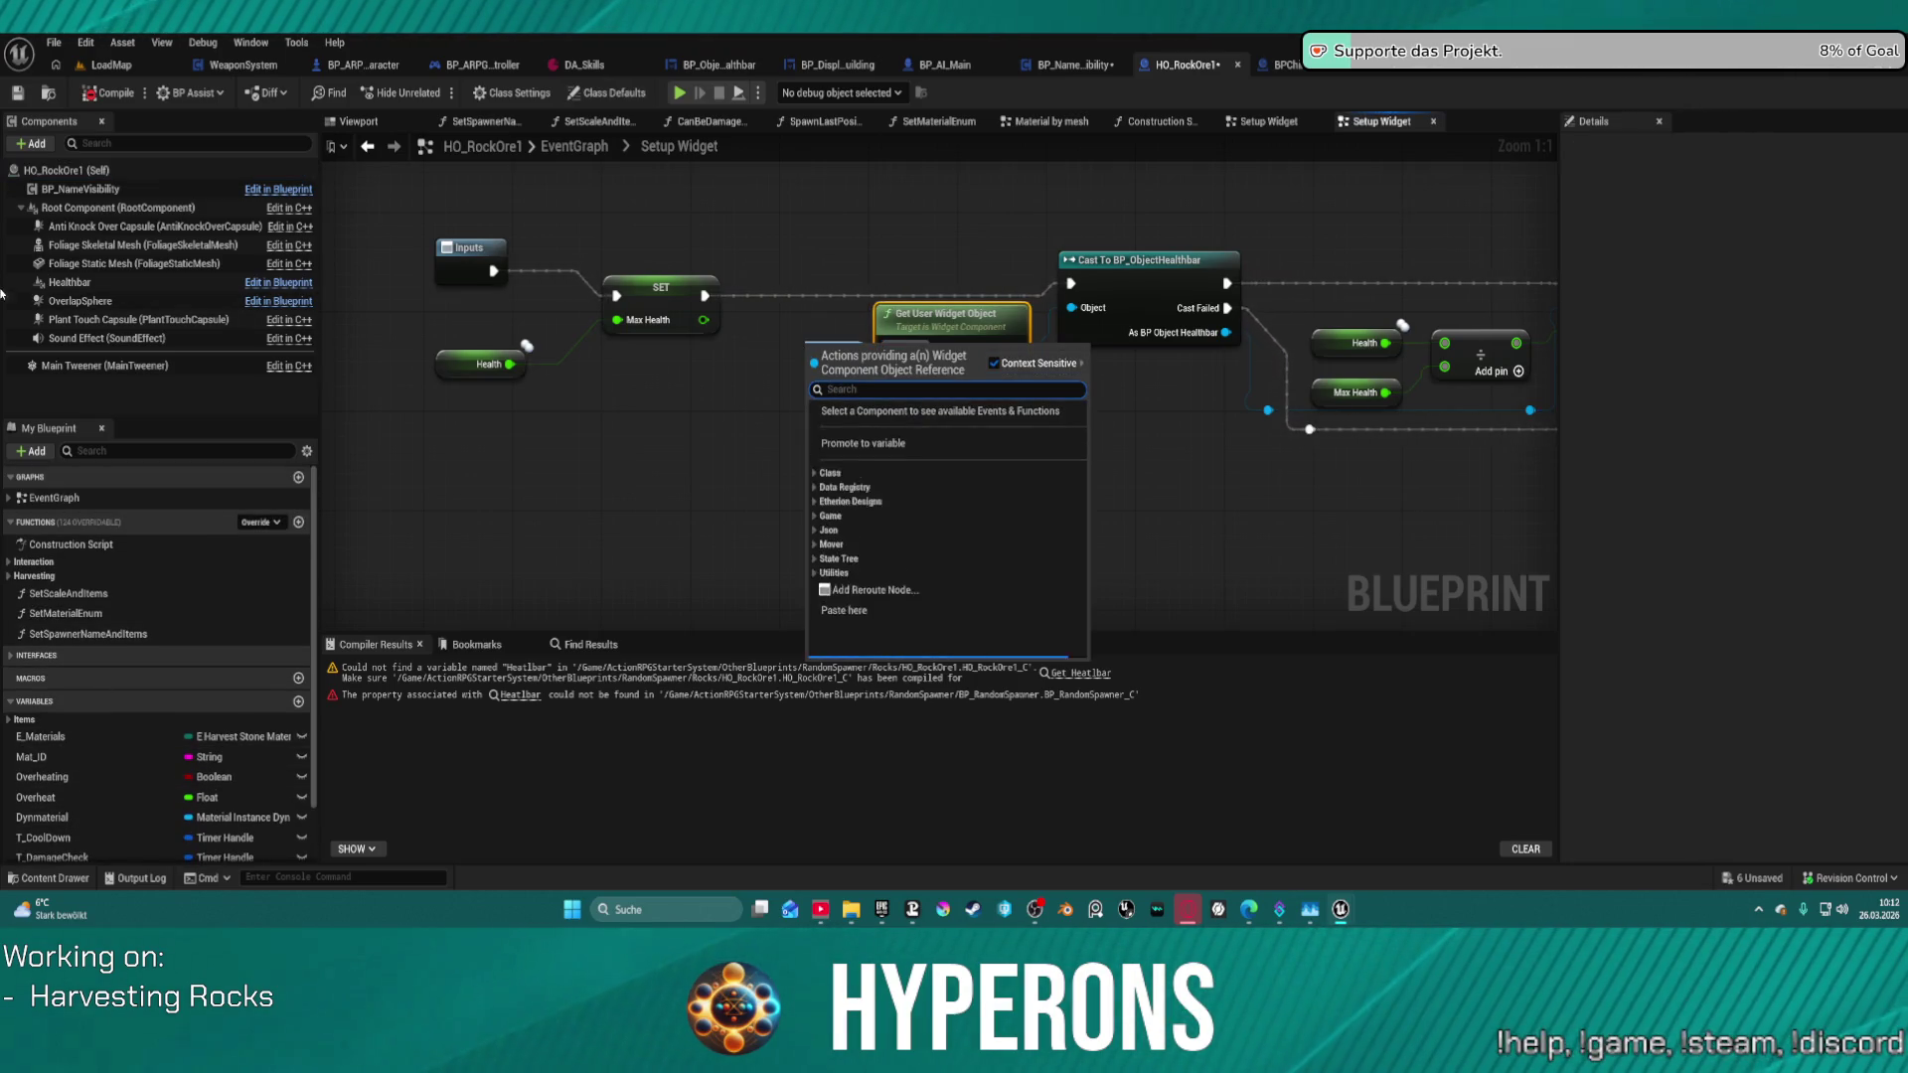
{"action": "mouse_move", "coordinate": [70, 282]}
{"action": "left_mouse_down"}
{"action": "mouse_move", "coordinate": [611, 308]}
{"action": "mouse_move", "coordinate": [890, 352]}
{"action": "left_mouse_up"}
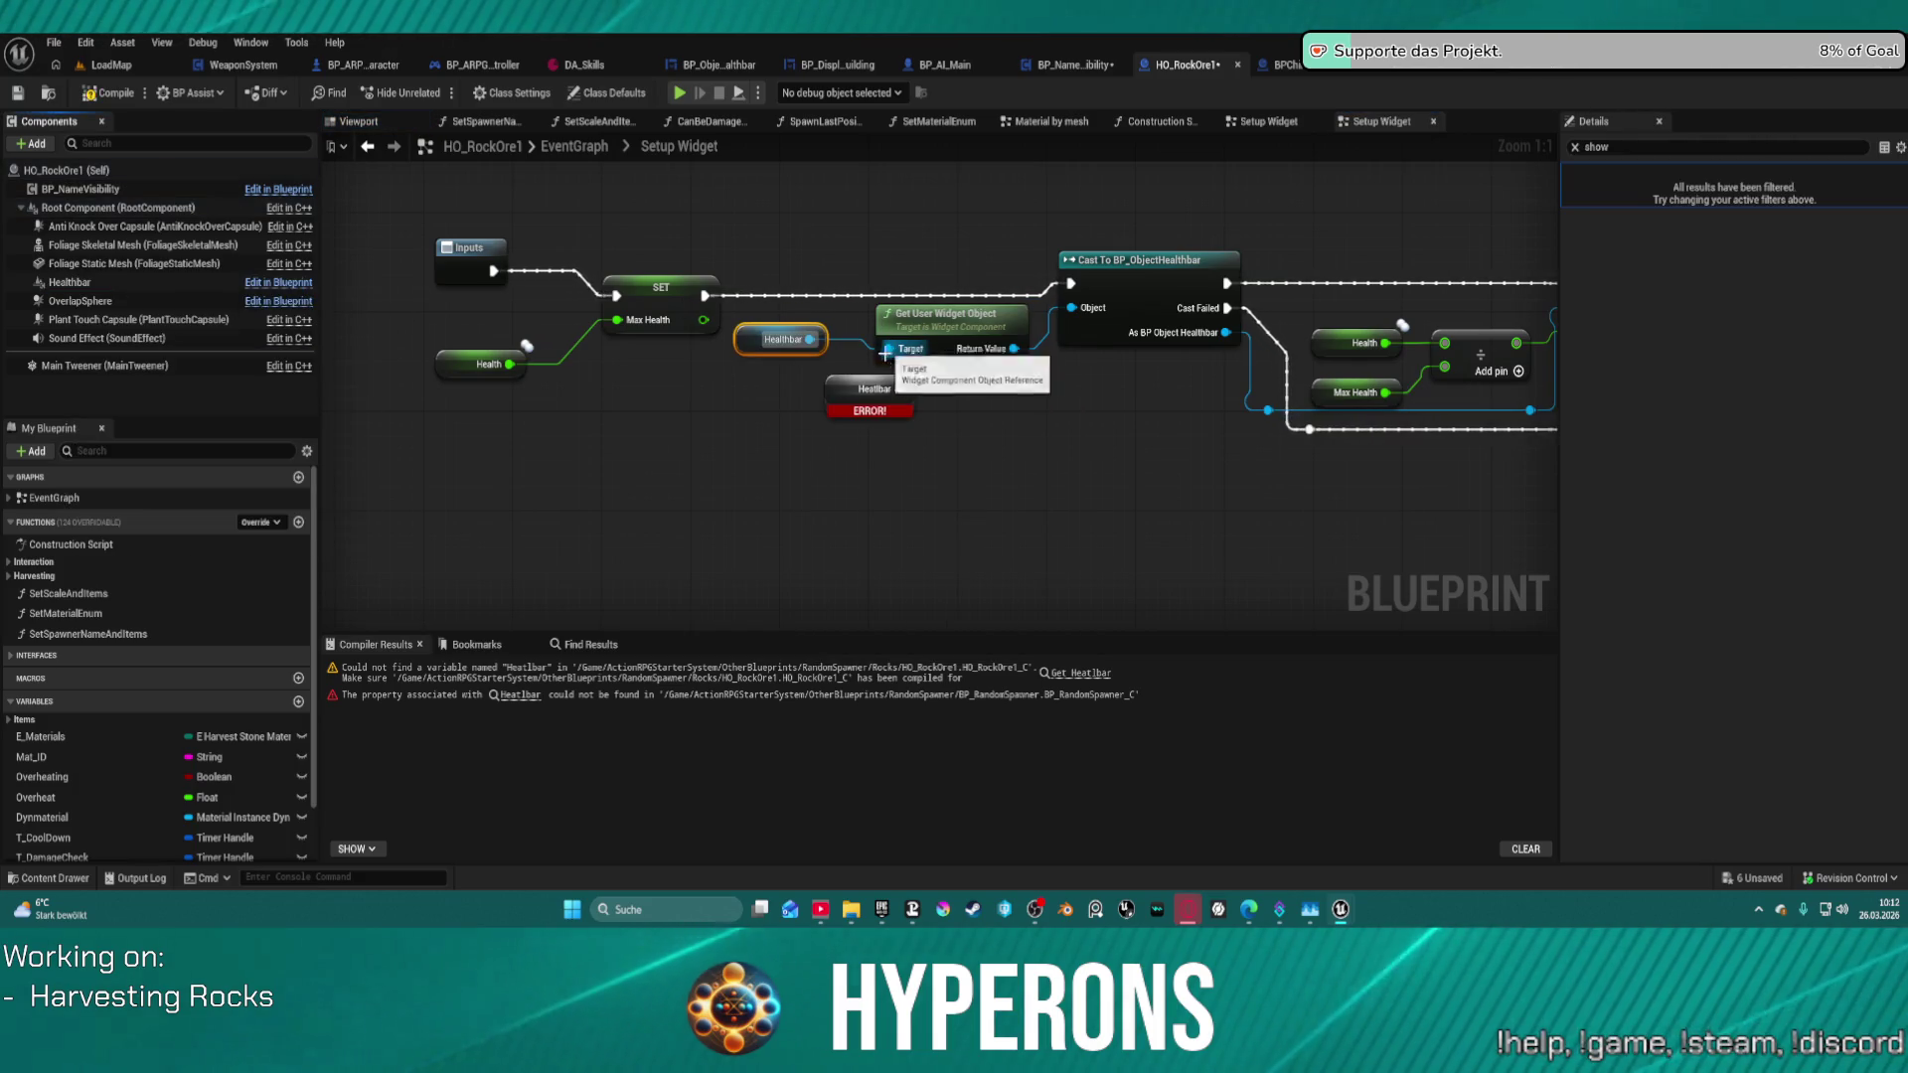
{"action": "left_click", "coordinate": [924, 356]}
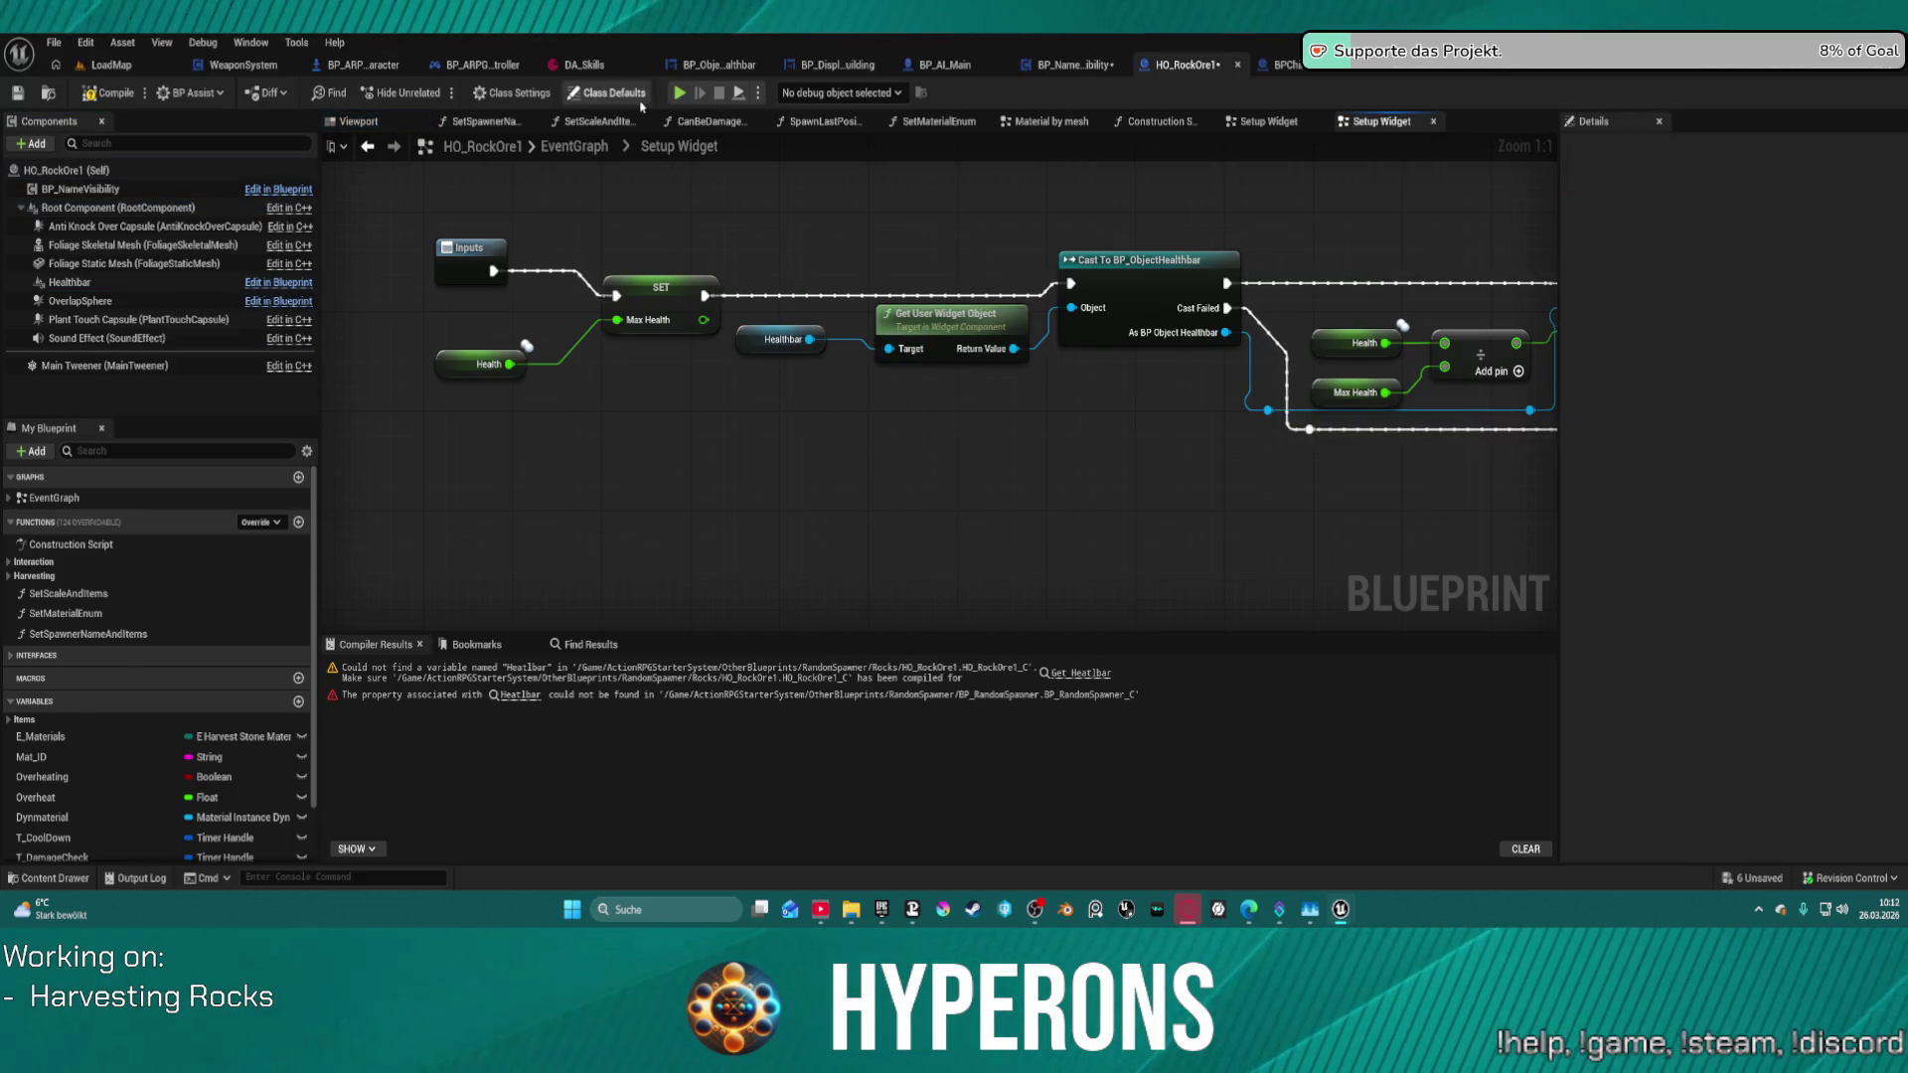
{"action": "left_click", "coordinate": [97, 96]}
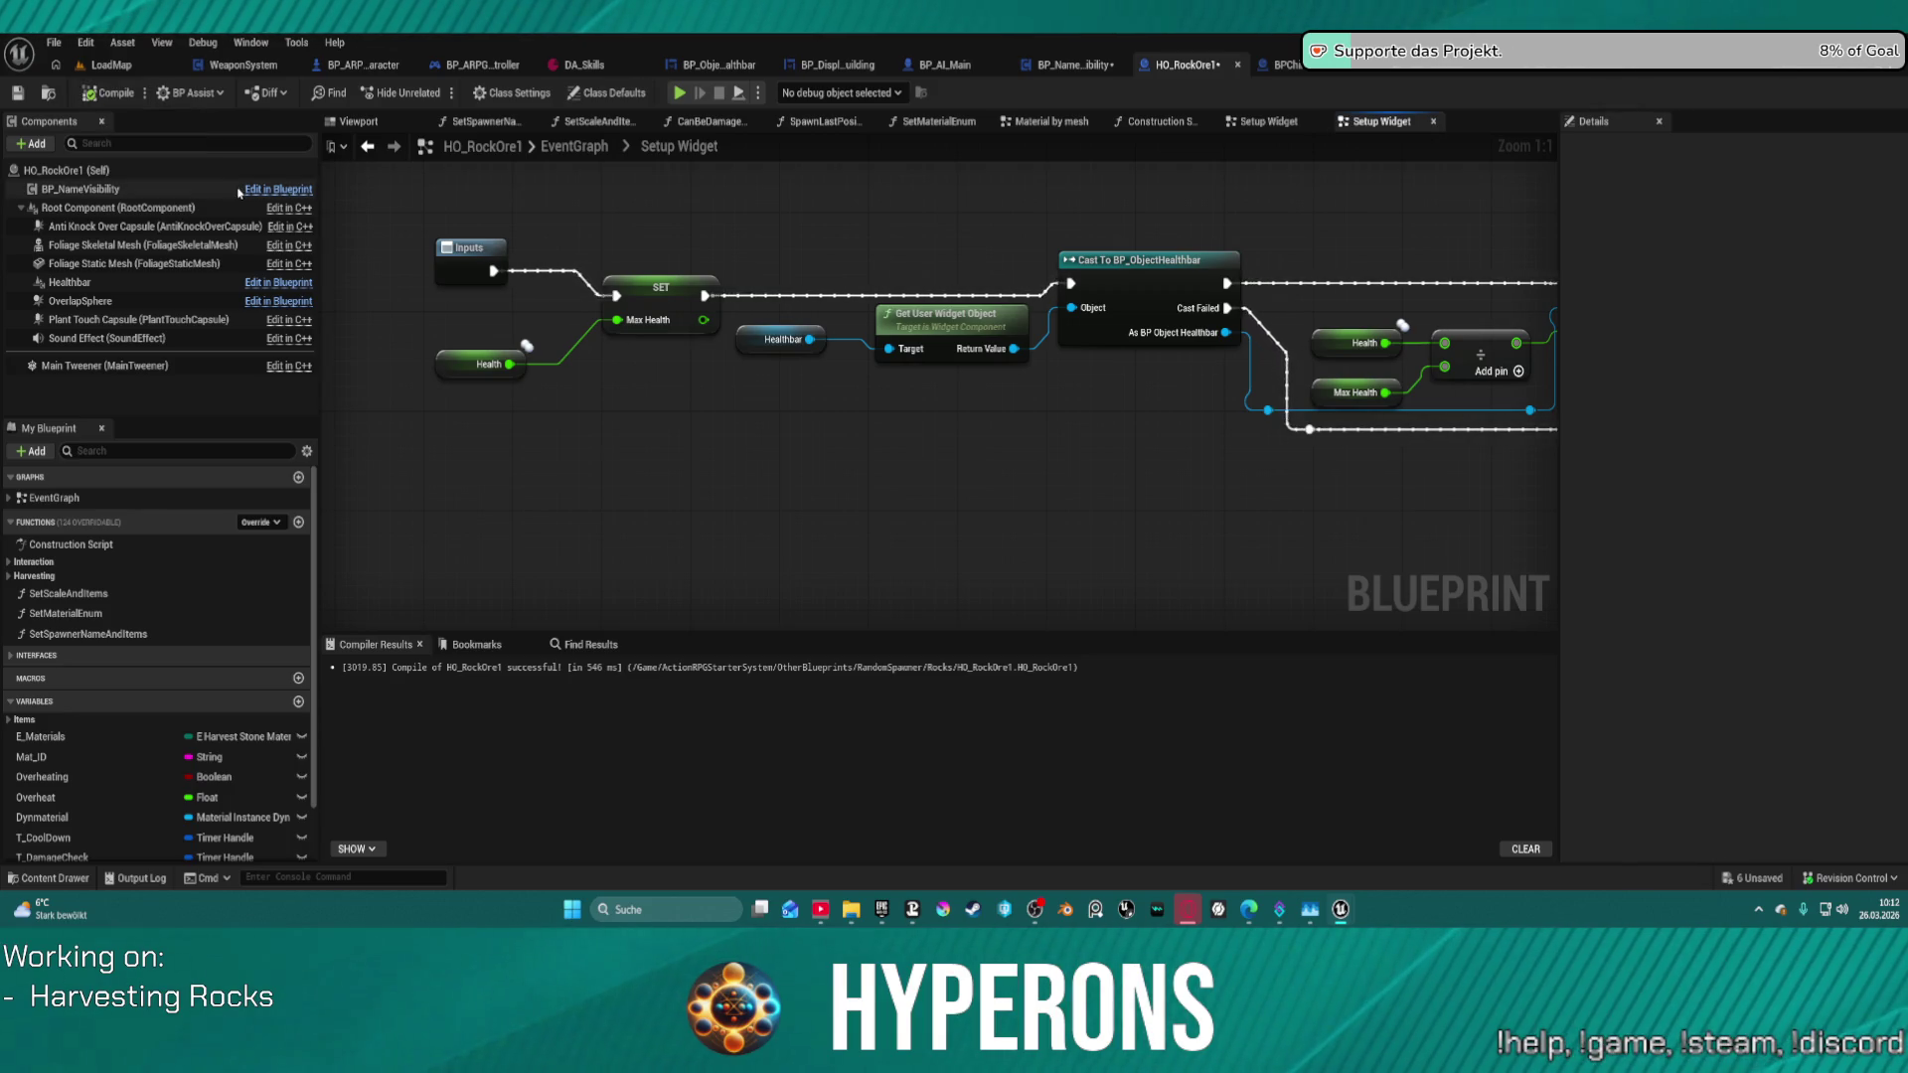
- Play the game, walk the character up to a rock to check its healthbar, then end the preview
{"action": "left_click", "coordinate": [679, 91]}
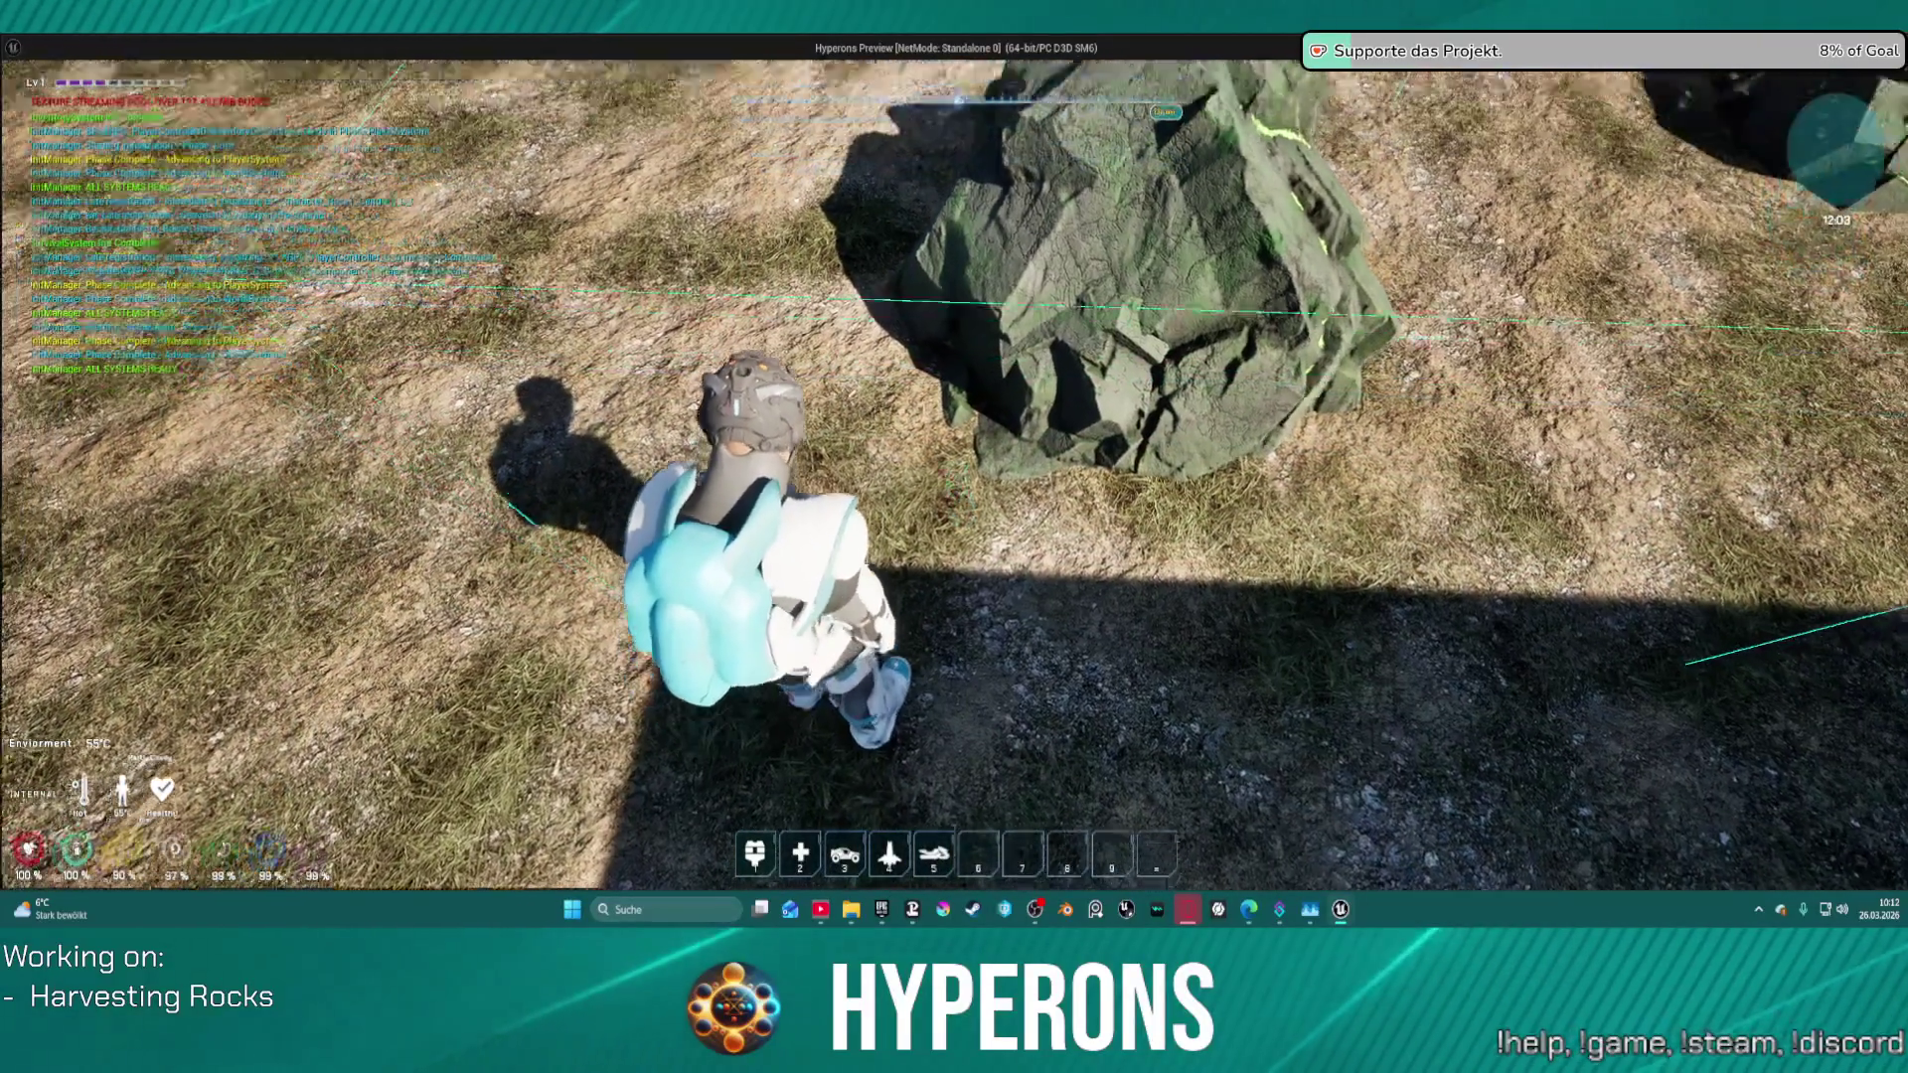
{"action": "mouse_move", "coordinate": [954, 536]}
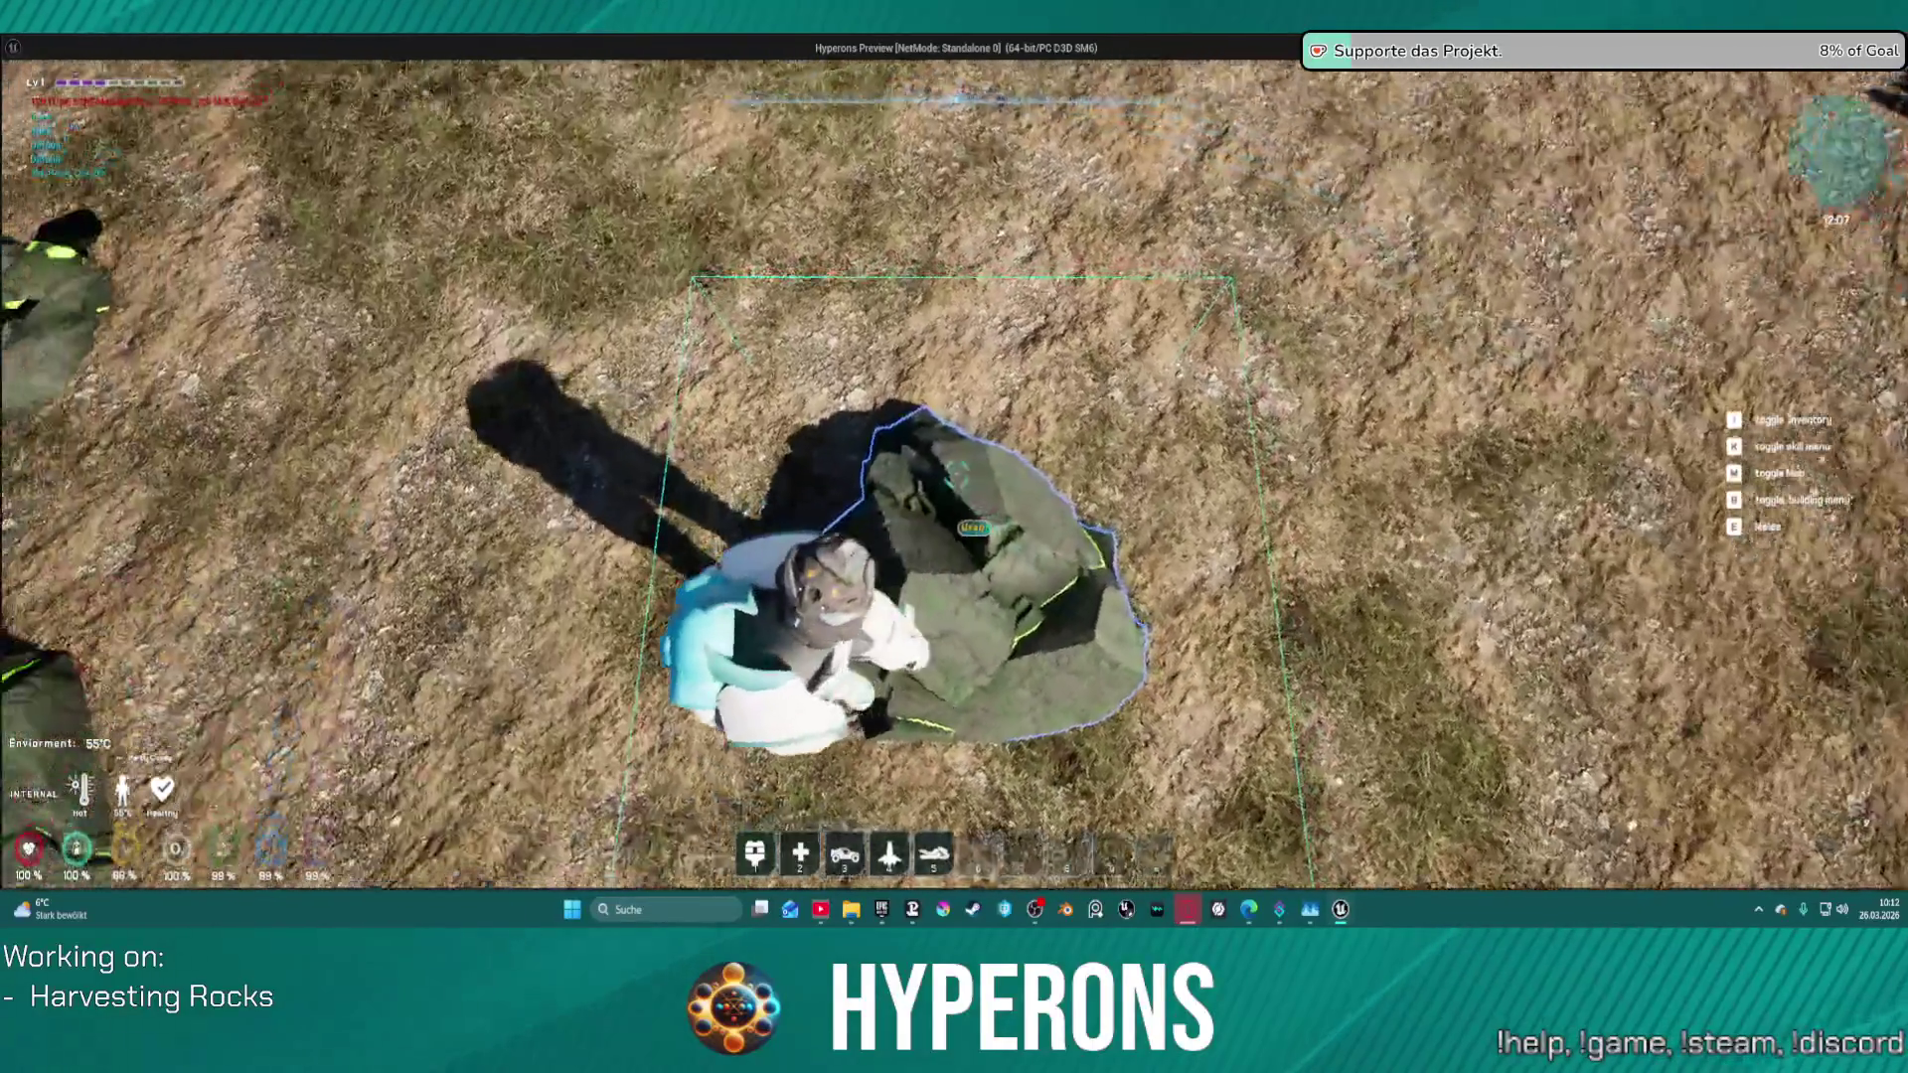
{"action": "key", "text": "w"}
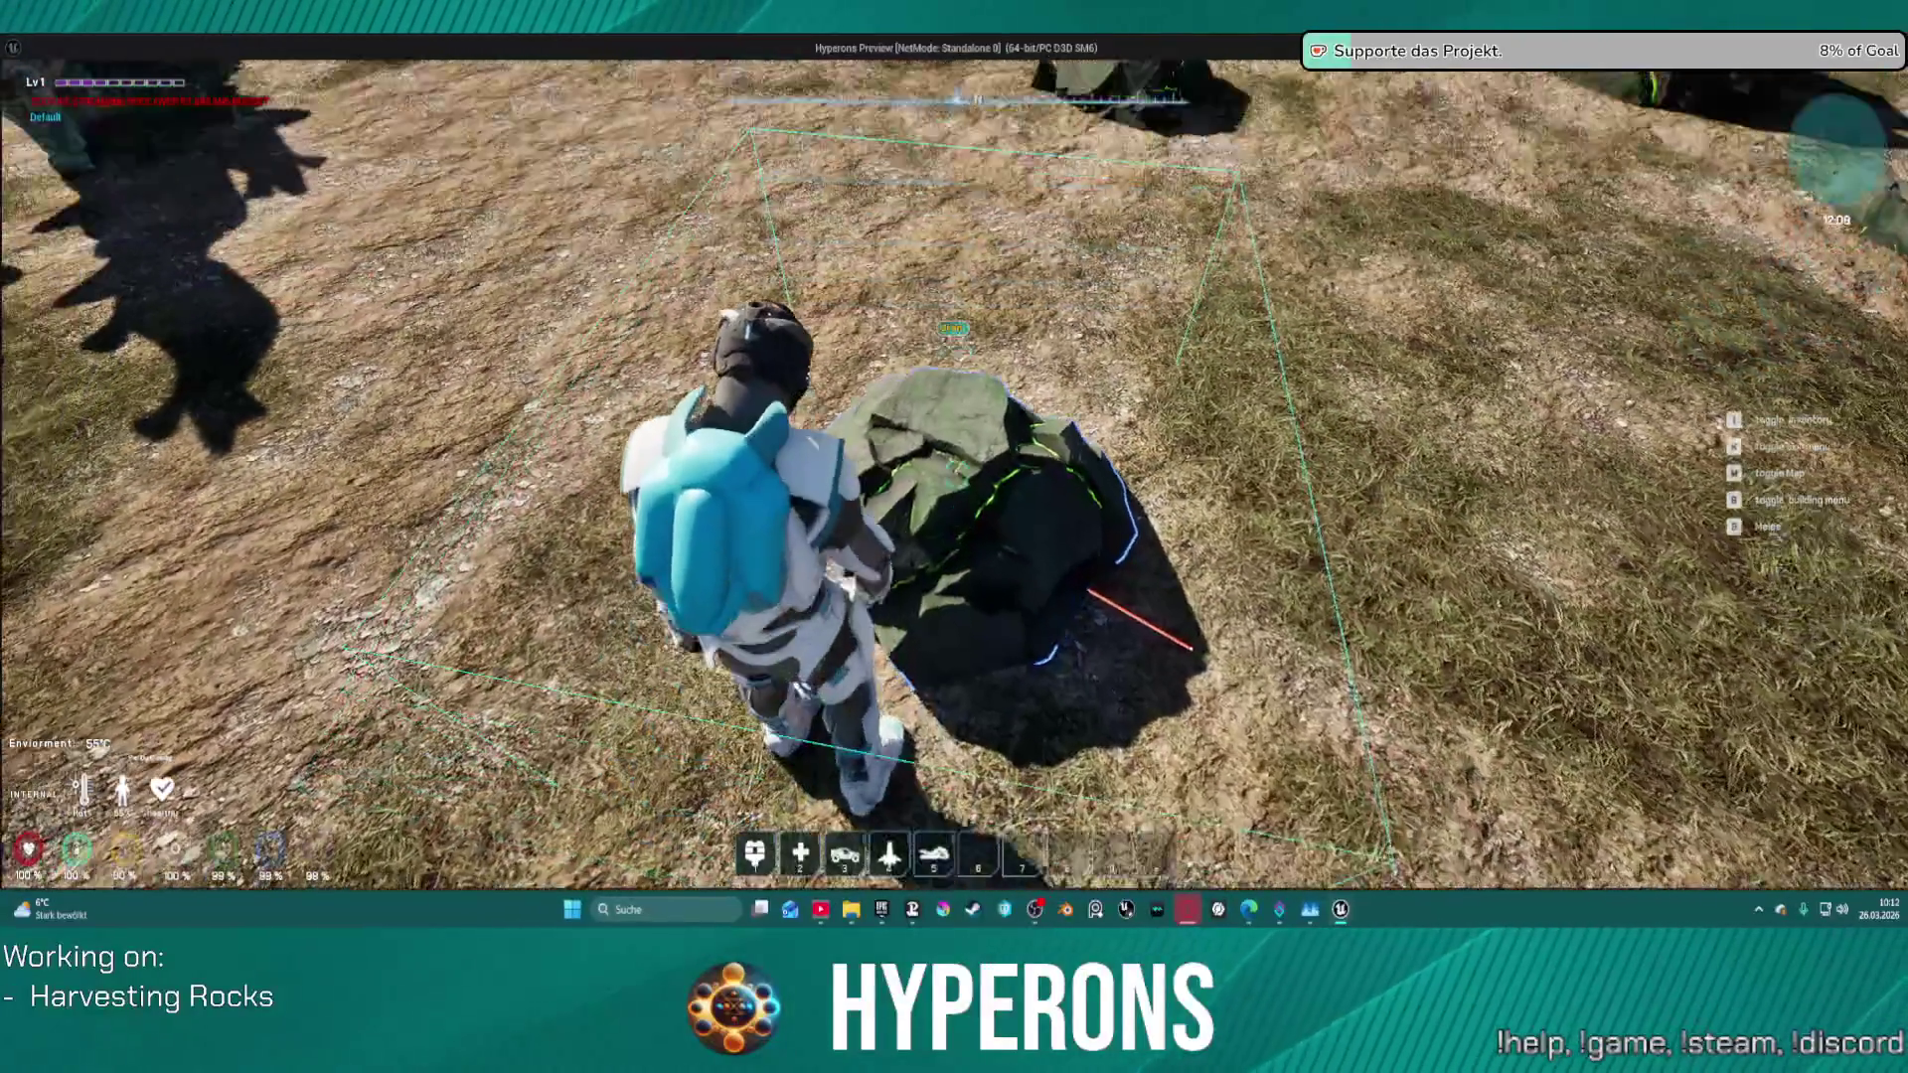
{"action": "key", "text": "Escape"}
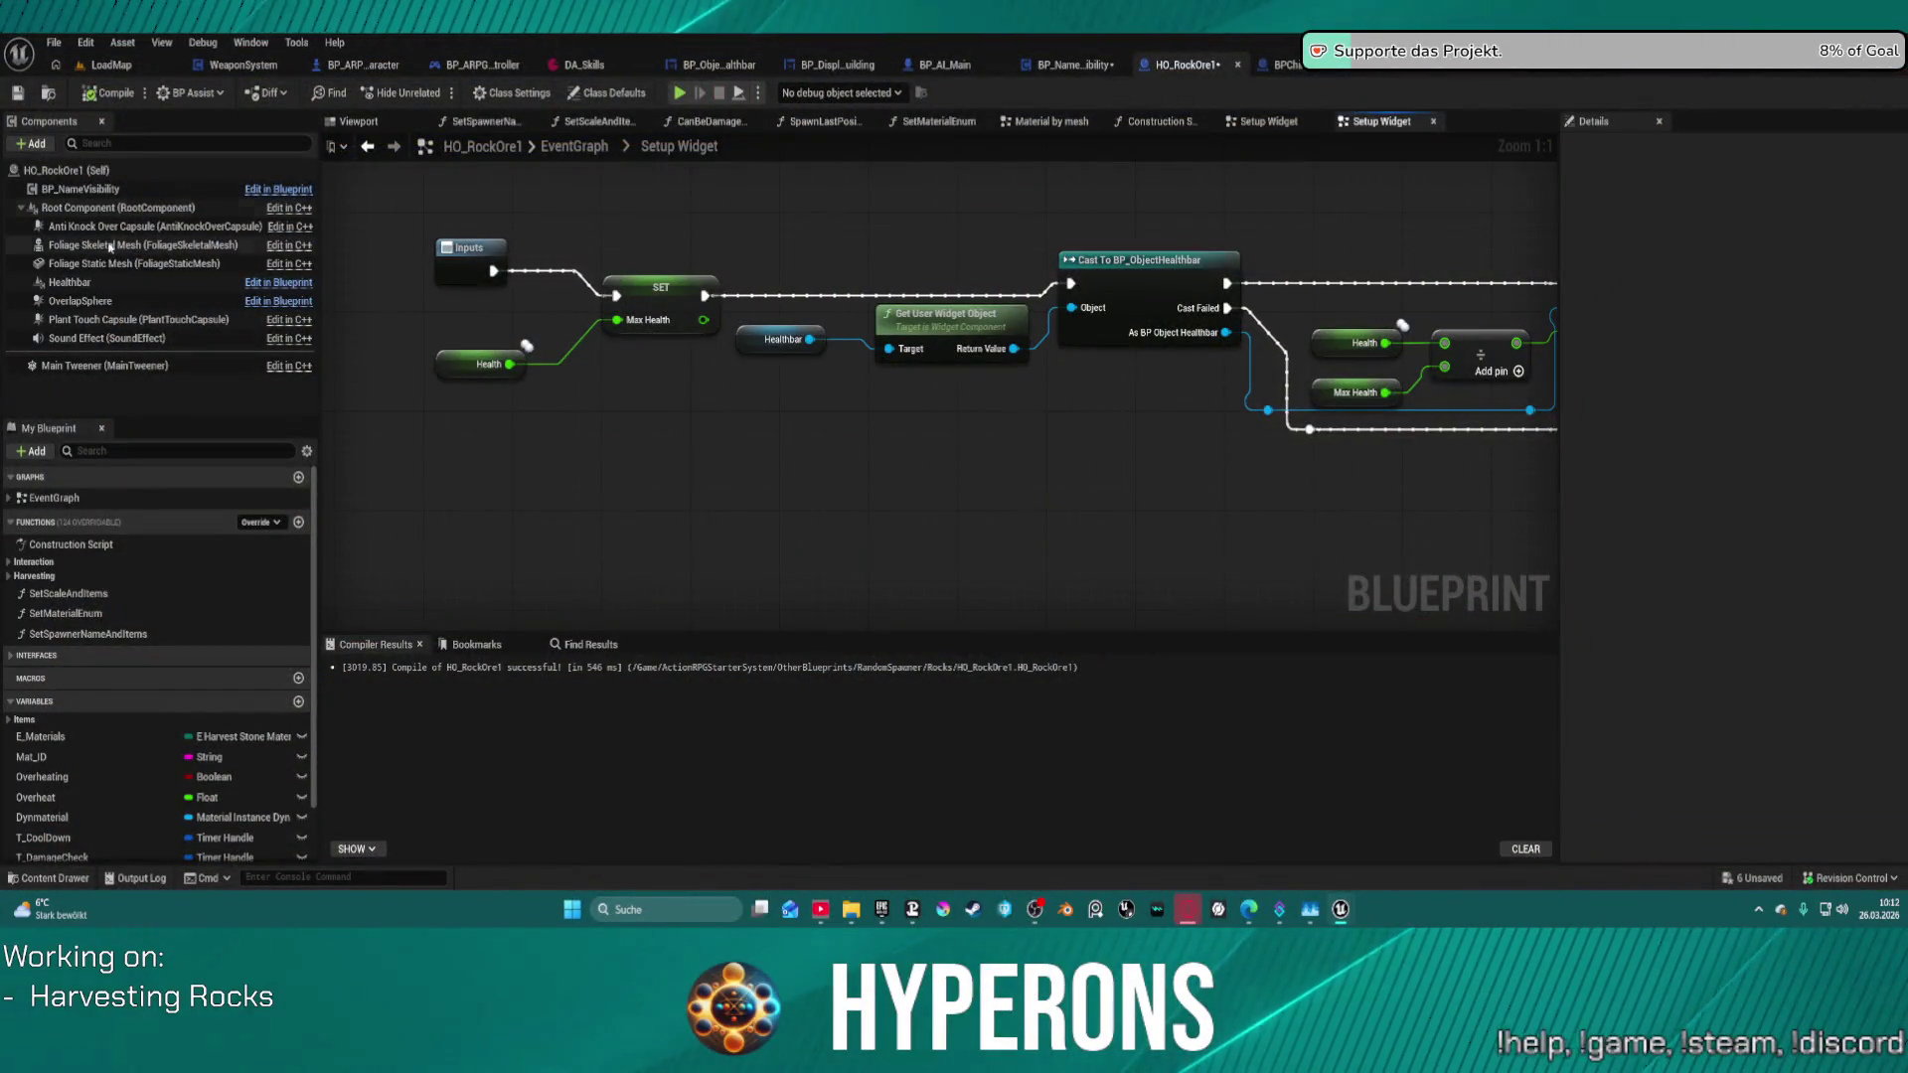
- Inspect the red rock in HO_RockOre1's viewport, then view BP_RandomSpawner's Healthbar component in OnRep_Health
{"action": "left_click", "coordinate": [358, 120]}
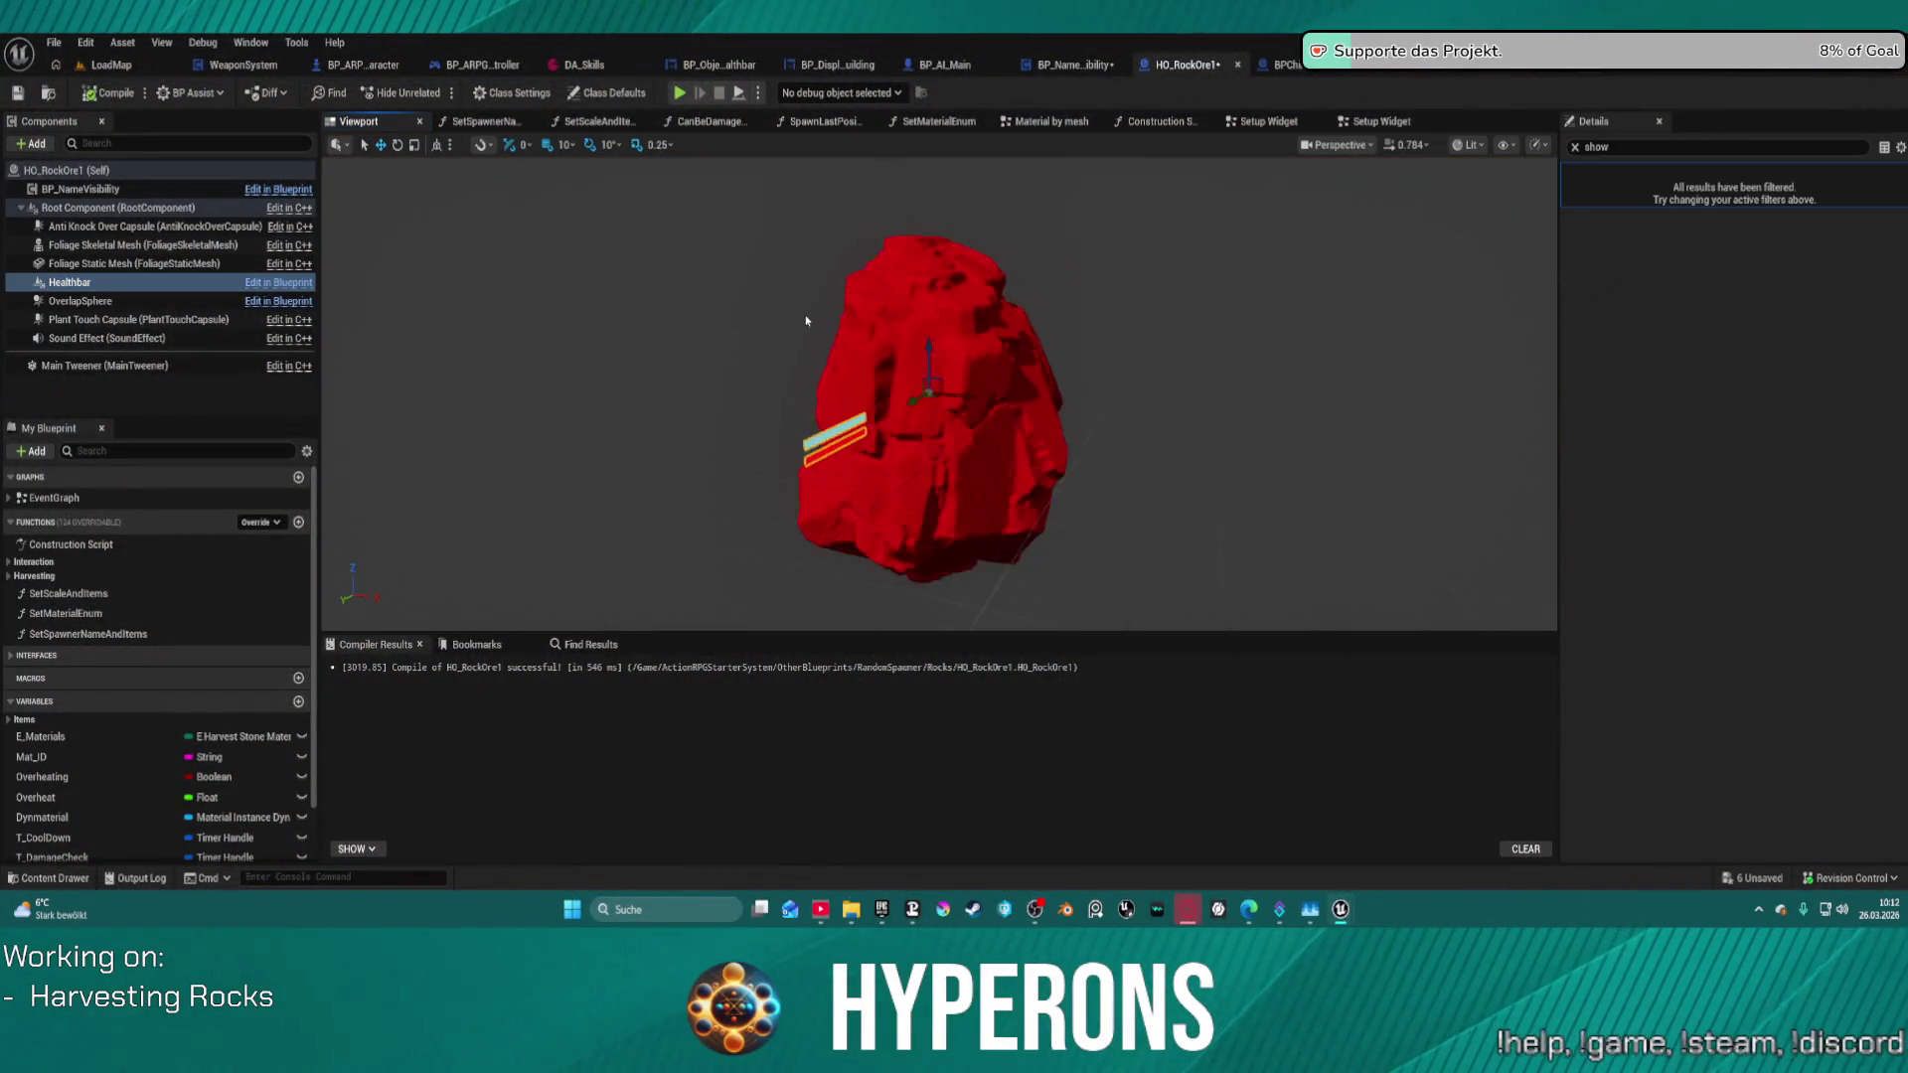
{"action": "mouse_move", "coordinate": [847, 320]}
{"action": "left_mouse_down"}
{"action": "mouse_move", "coordinate": [785, 289]}
{"action": "mouse_move", "coordinate": [874, 341]}
{"action": "left_mouse_up"}
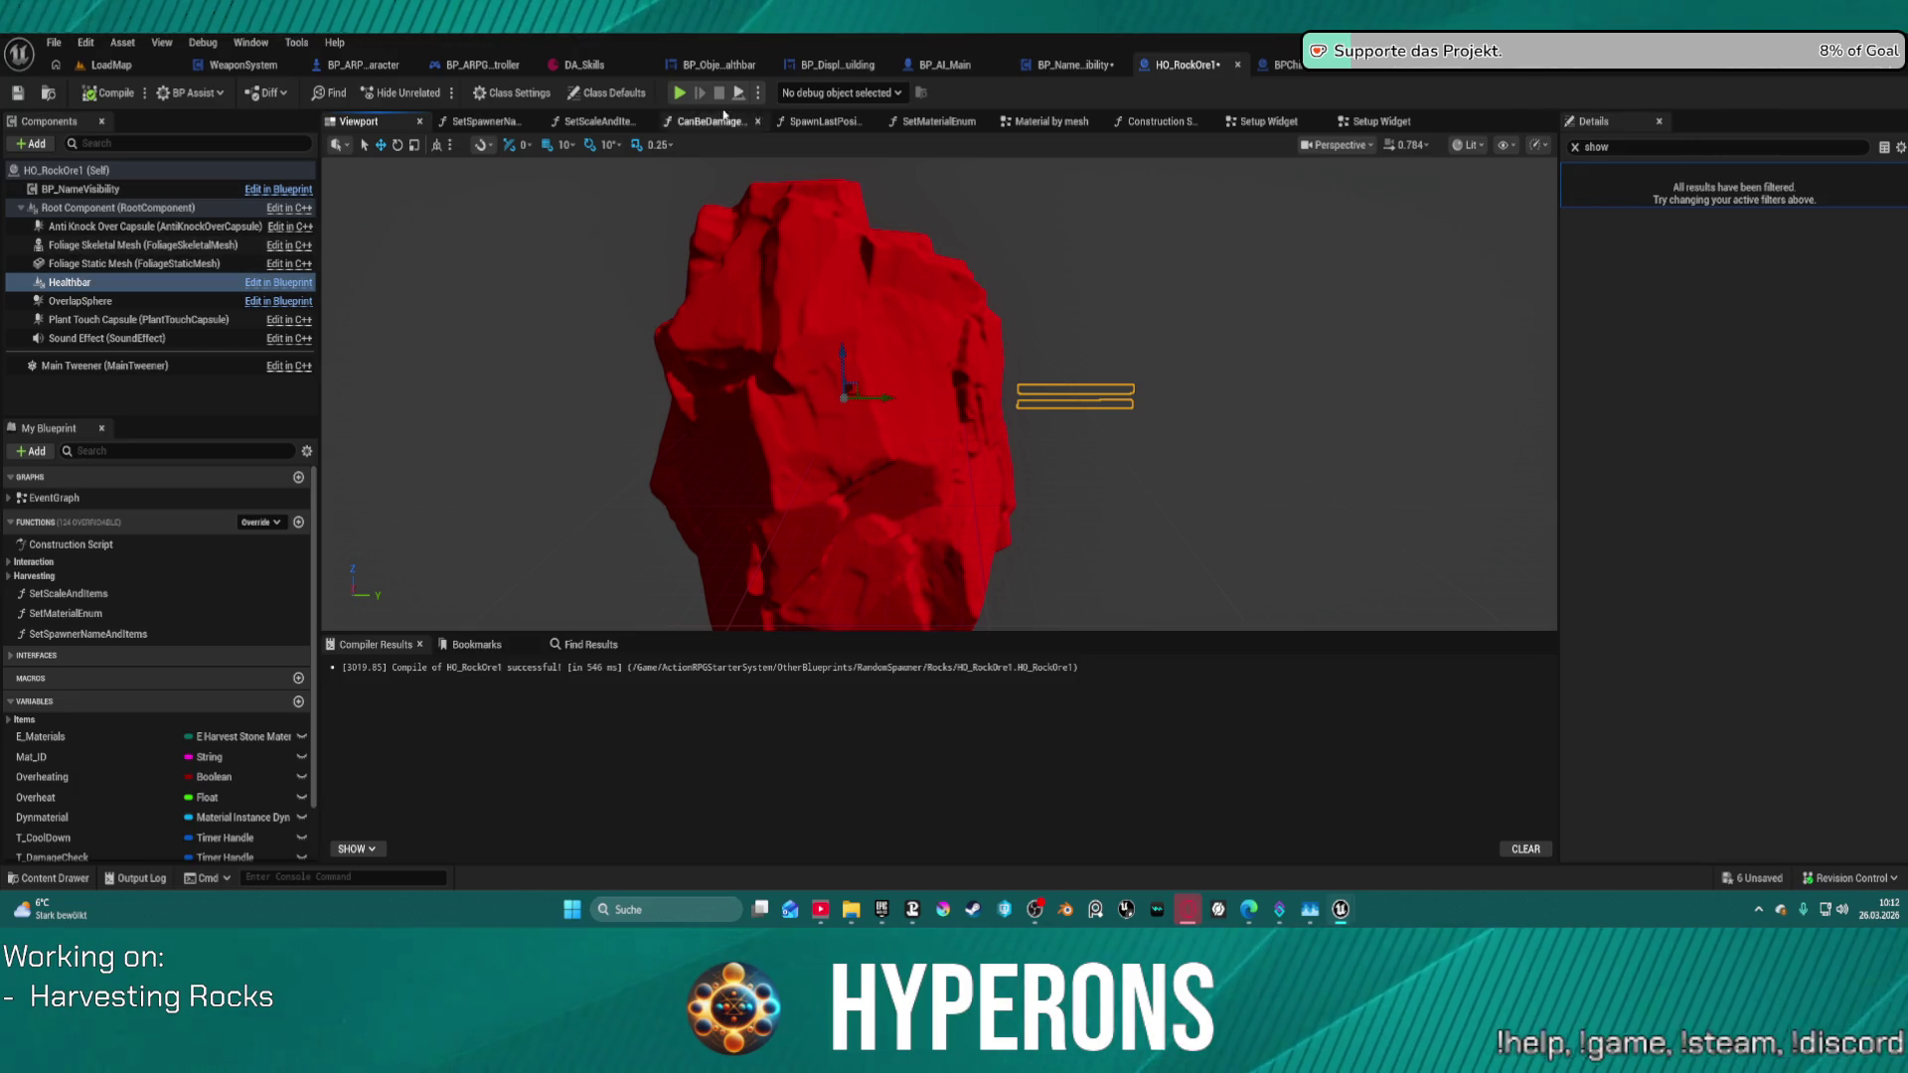
{"action": "left_click", "coordinate": [1074, 67]}
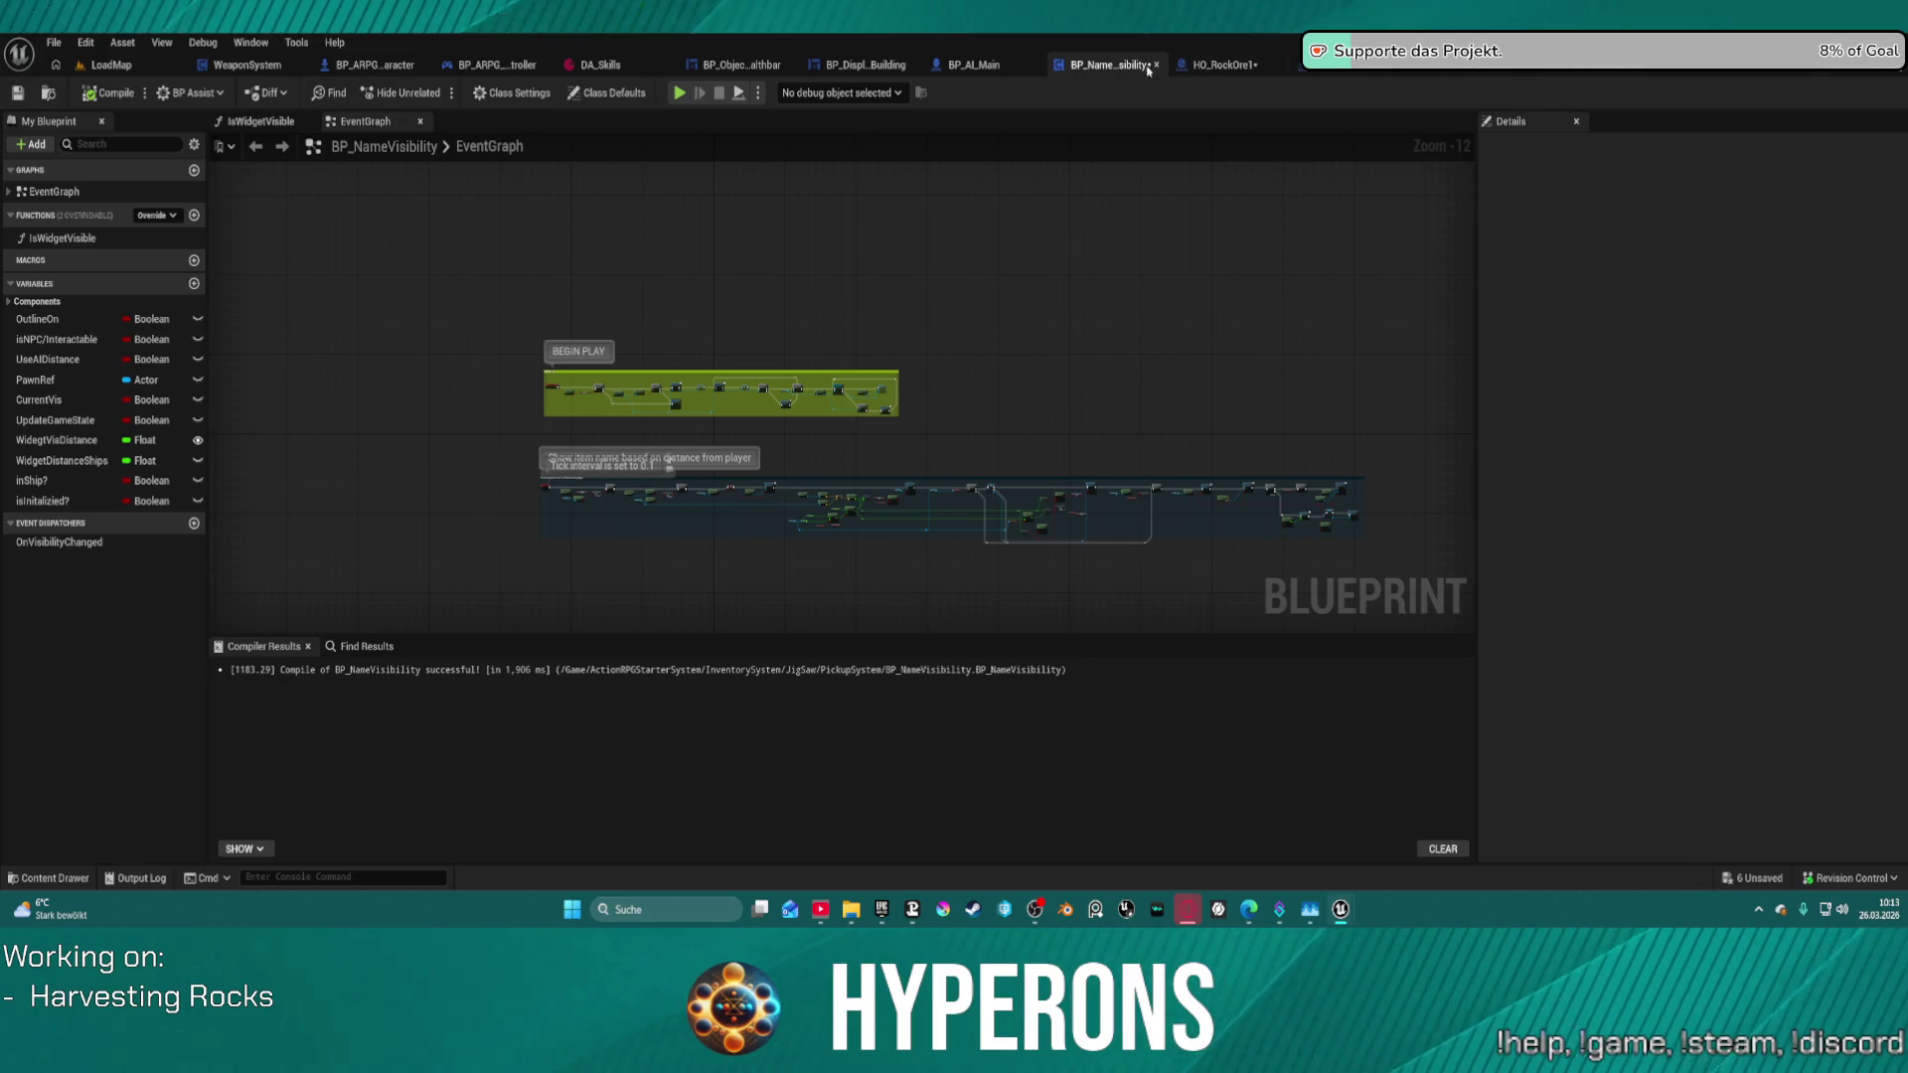
{"action": "left_click", "coordinate": [1216, 68]}
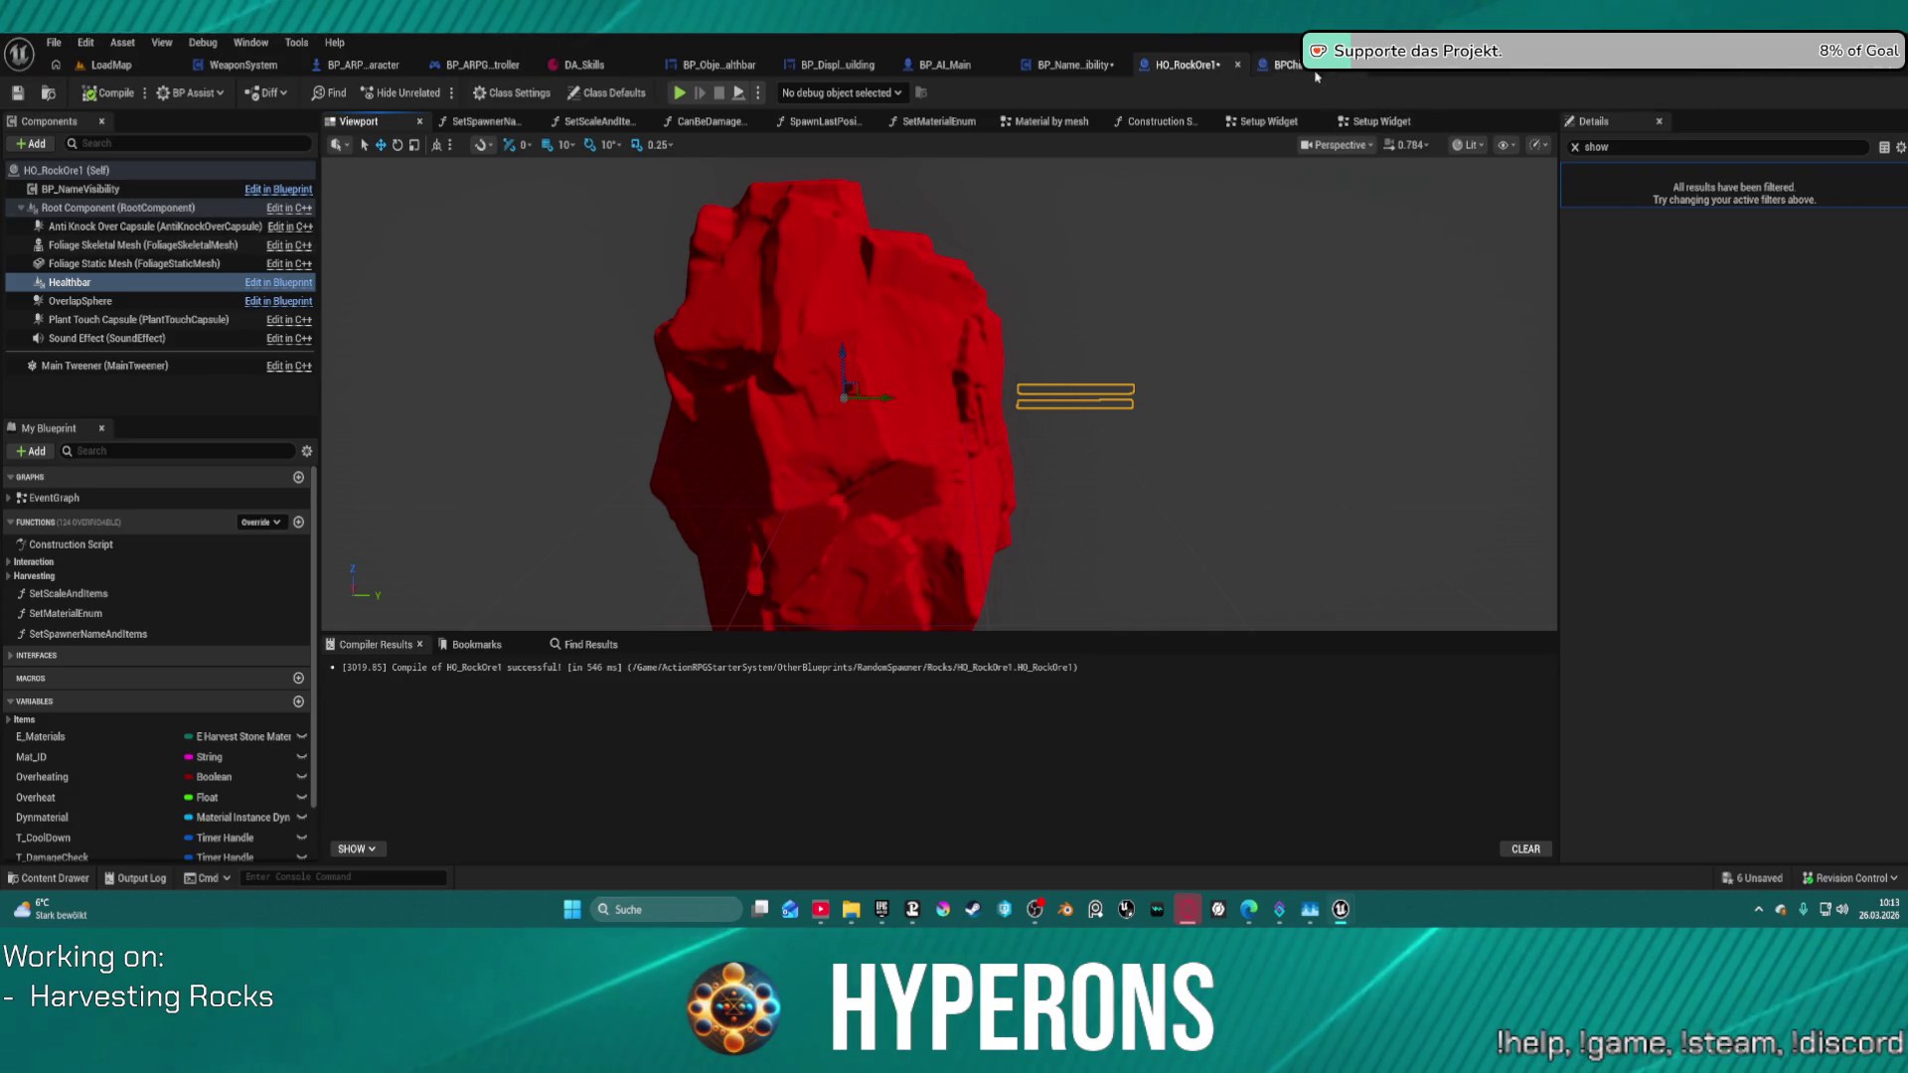
{"action": "left_click", "coordinate": [1431, 71]}
{"action": "left_click", "coordinate": [70, 282]}
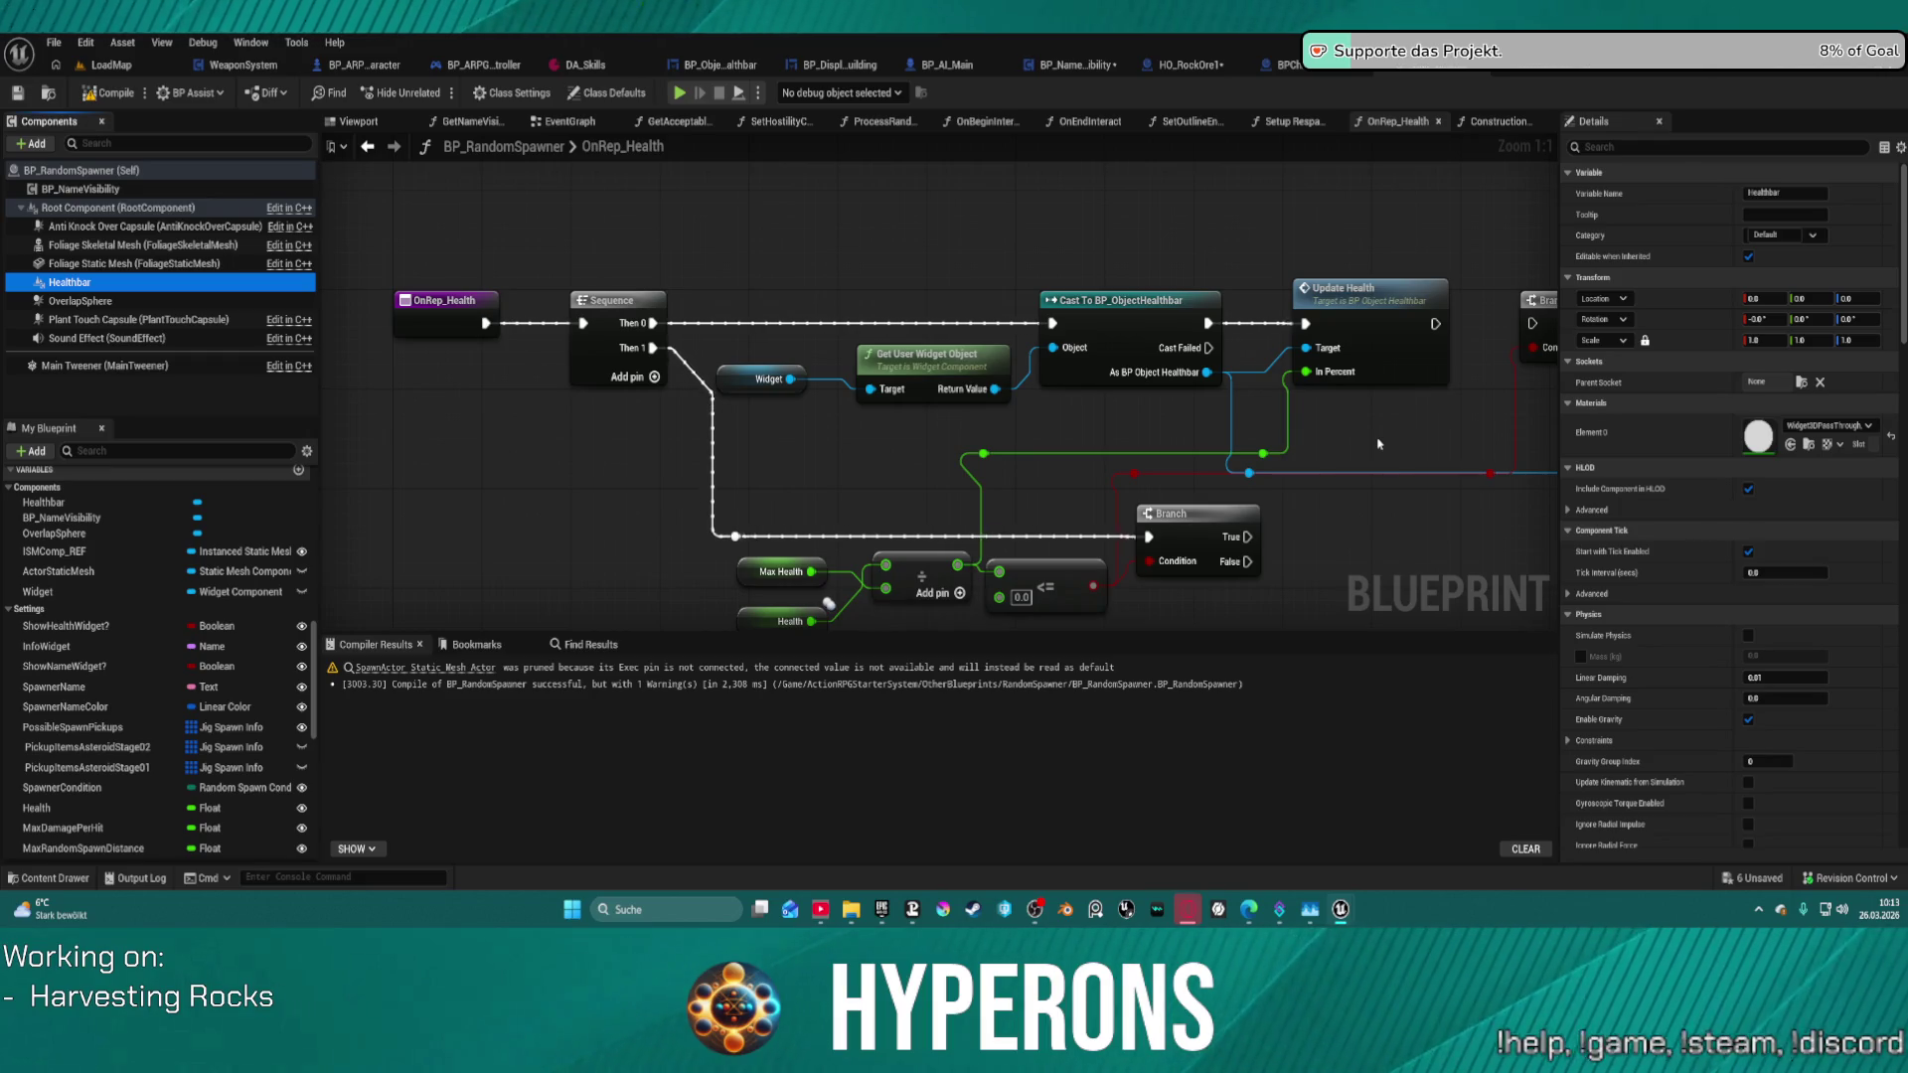
- In BP_RandomSpawner, change the Healthbar widget's Space from World to Screen
{"action": "scroll", "coordinate": [1296, 371], "scroll_direction": "down", "scroll_amount": 6}
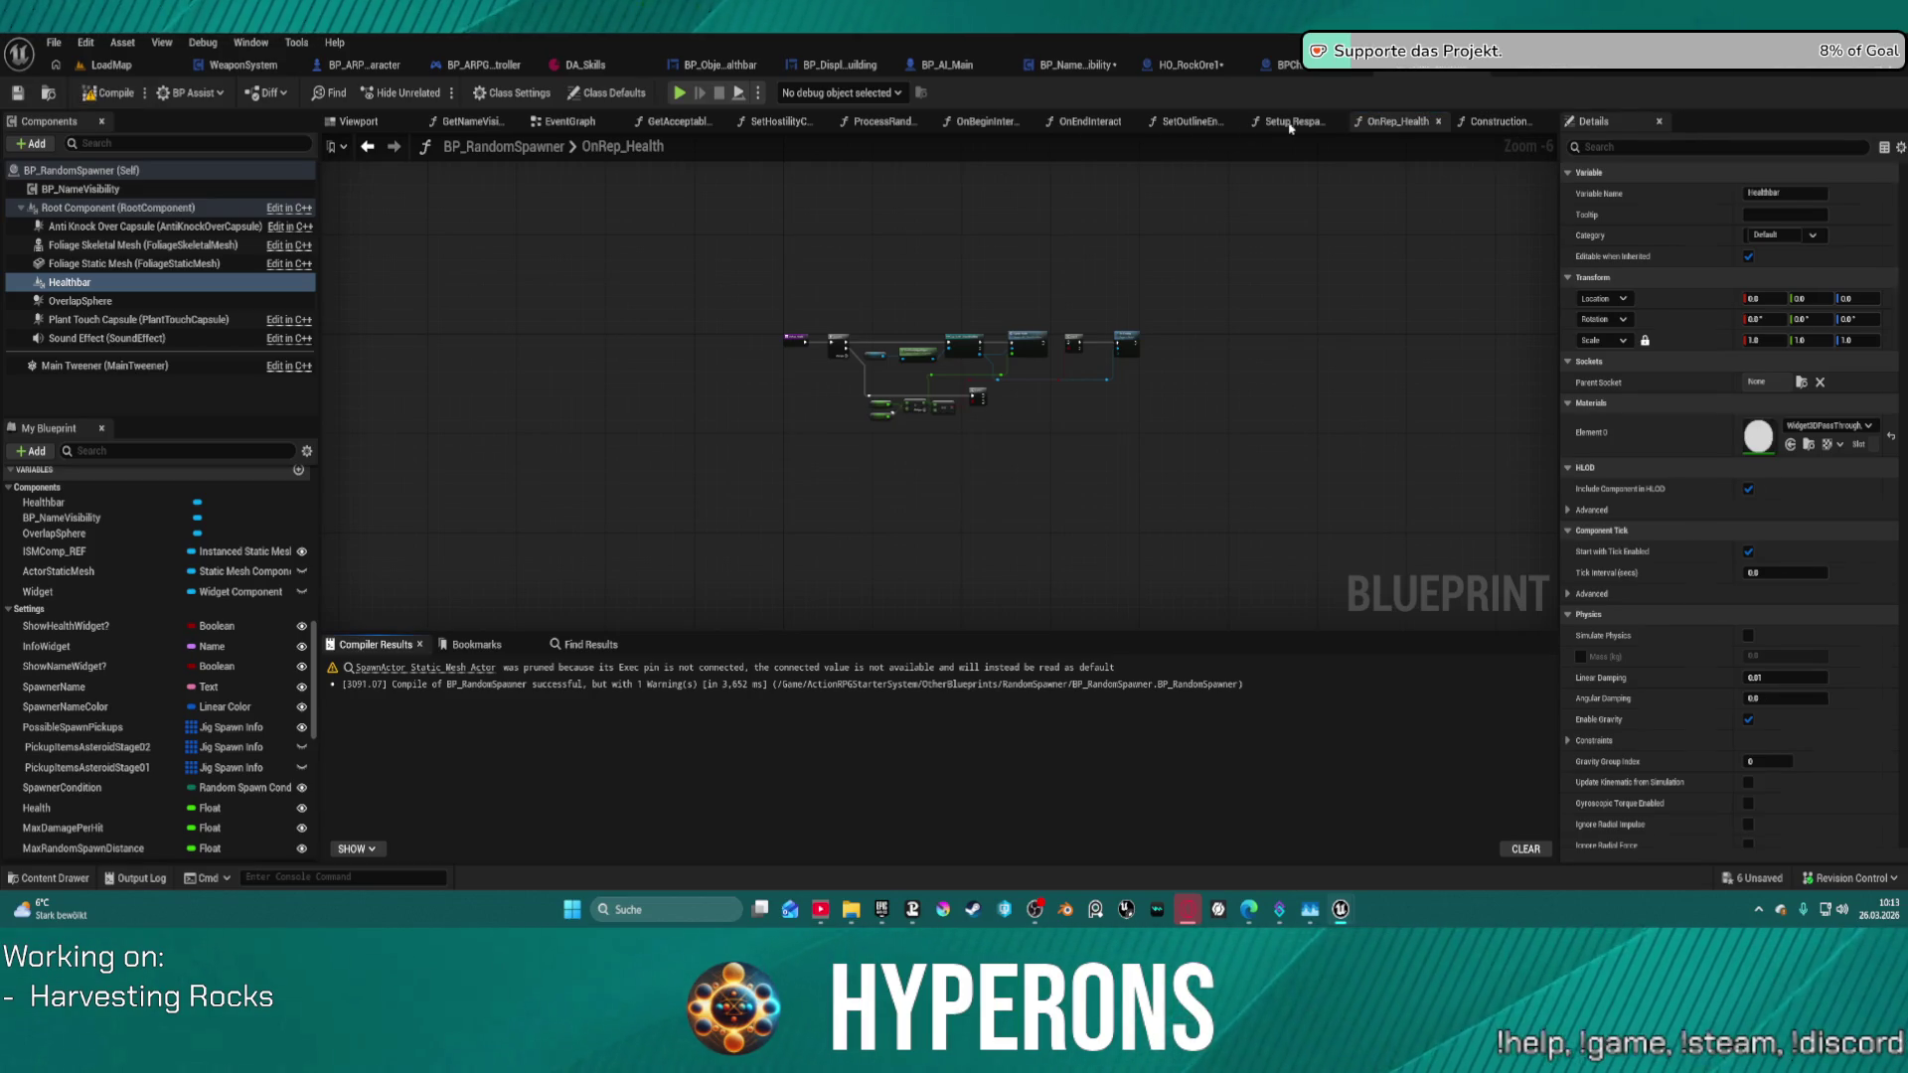
{"action": "left_click", "coordinate": [574, 124]}
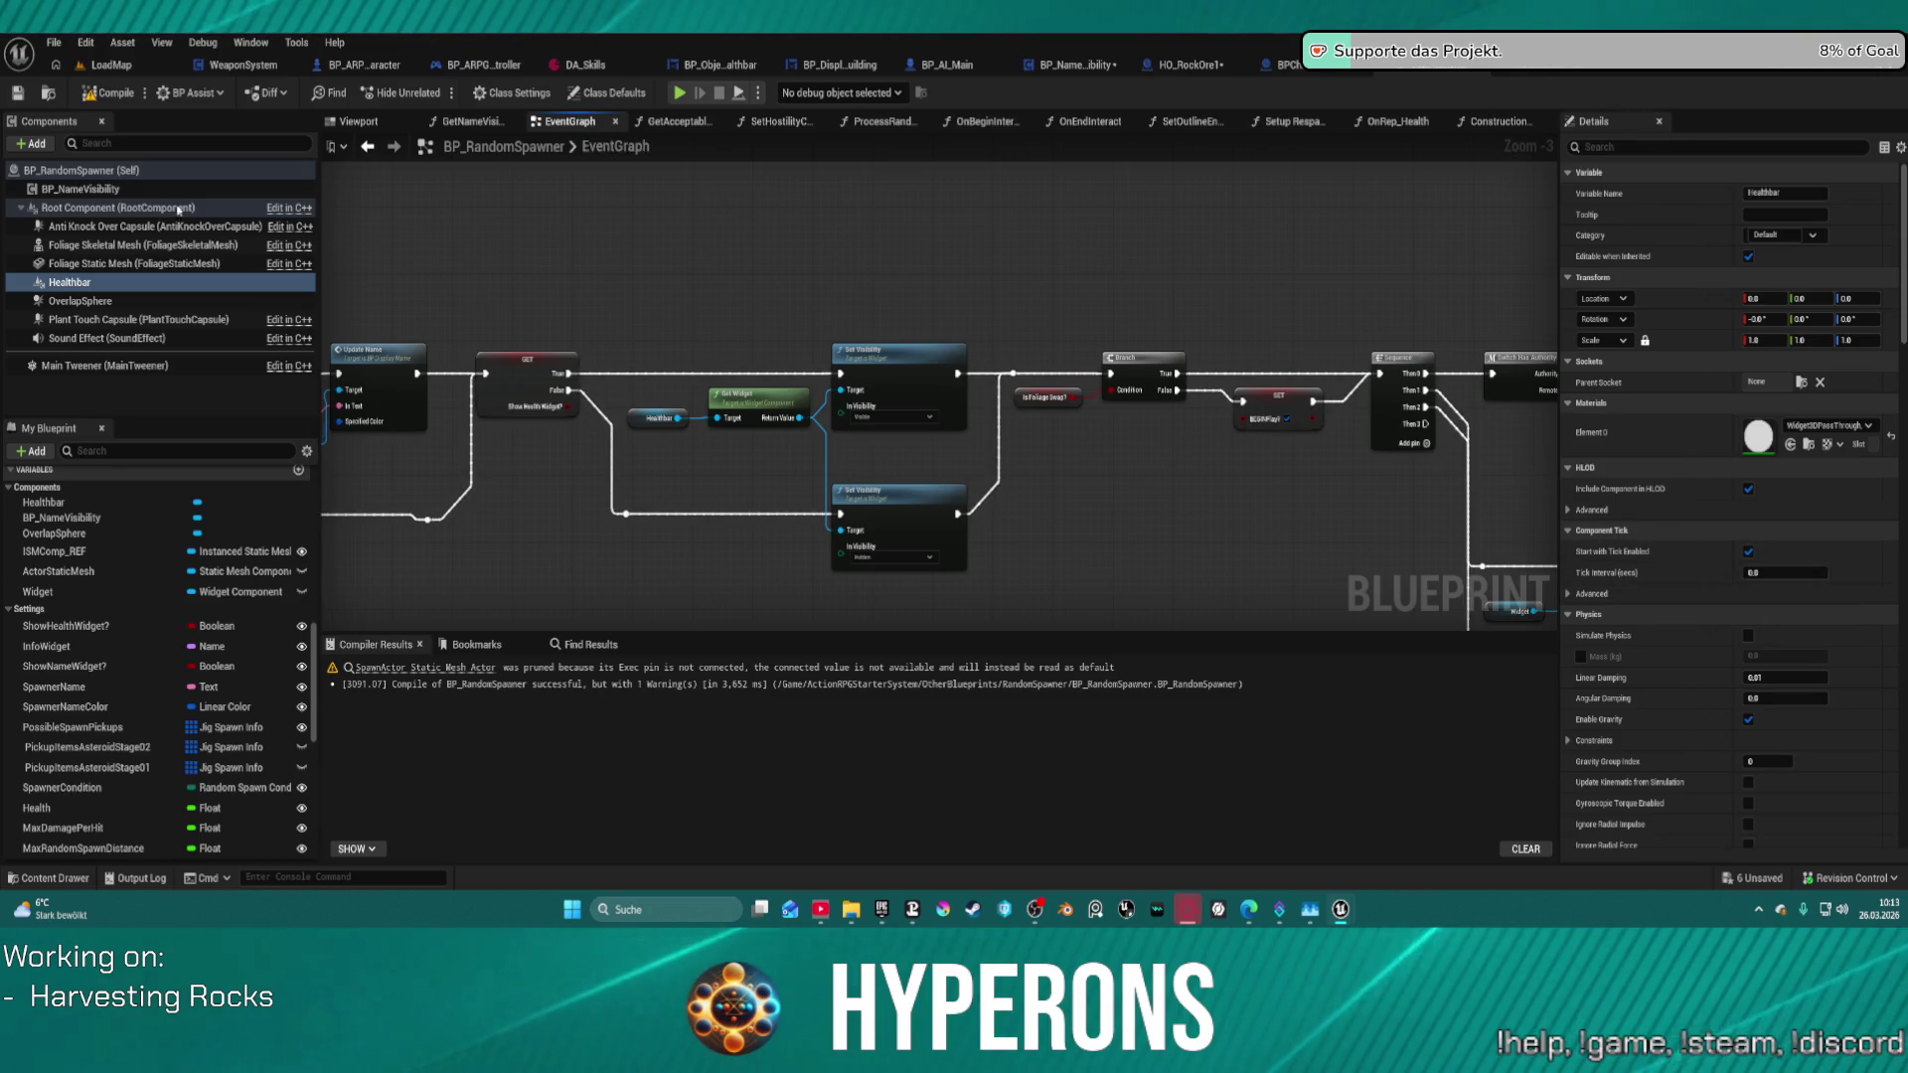
{"action": "scroll", "coordinate": [1799, 497], "scroll_direction": "down", "scroll_amount": 10}
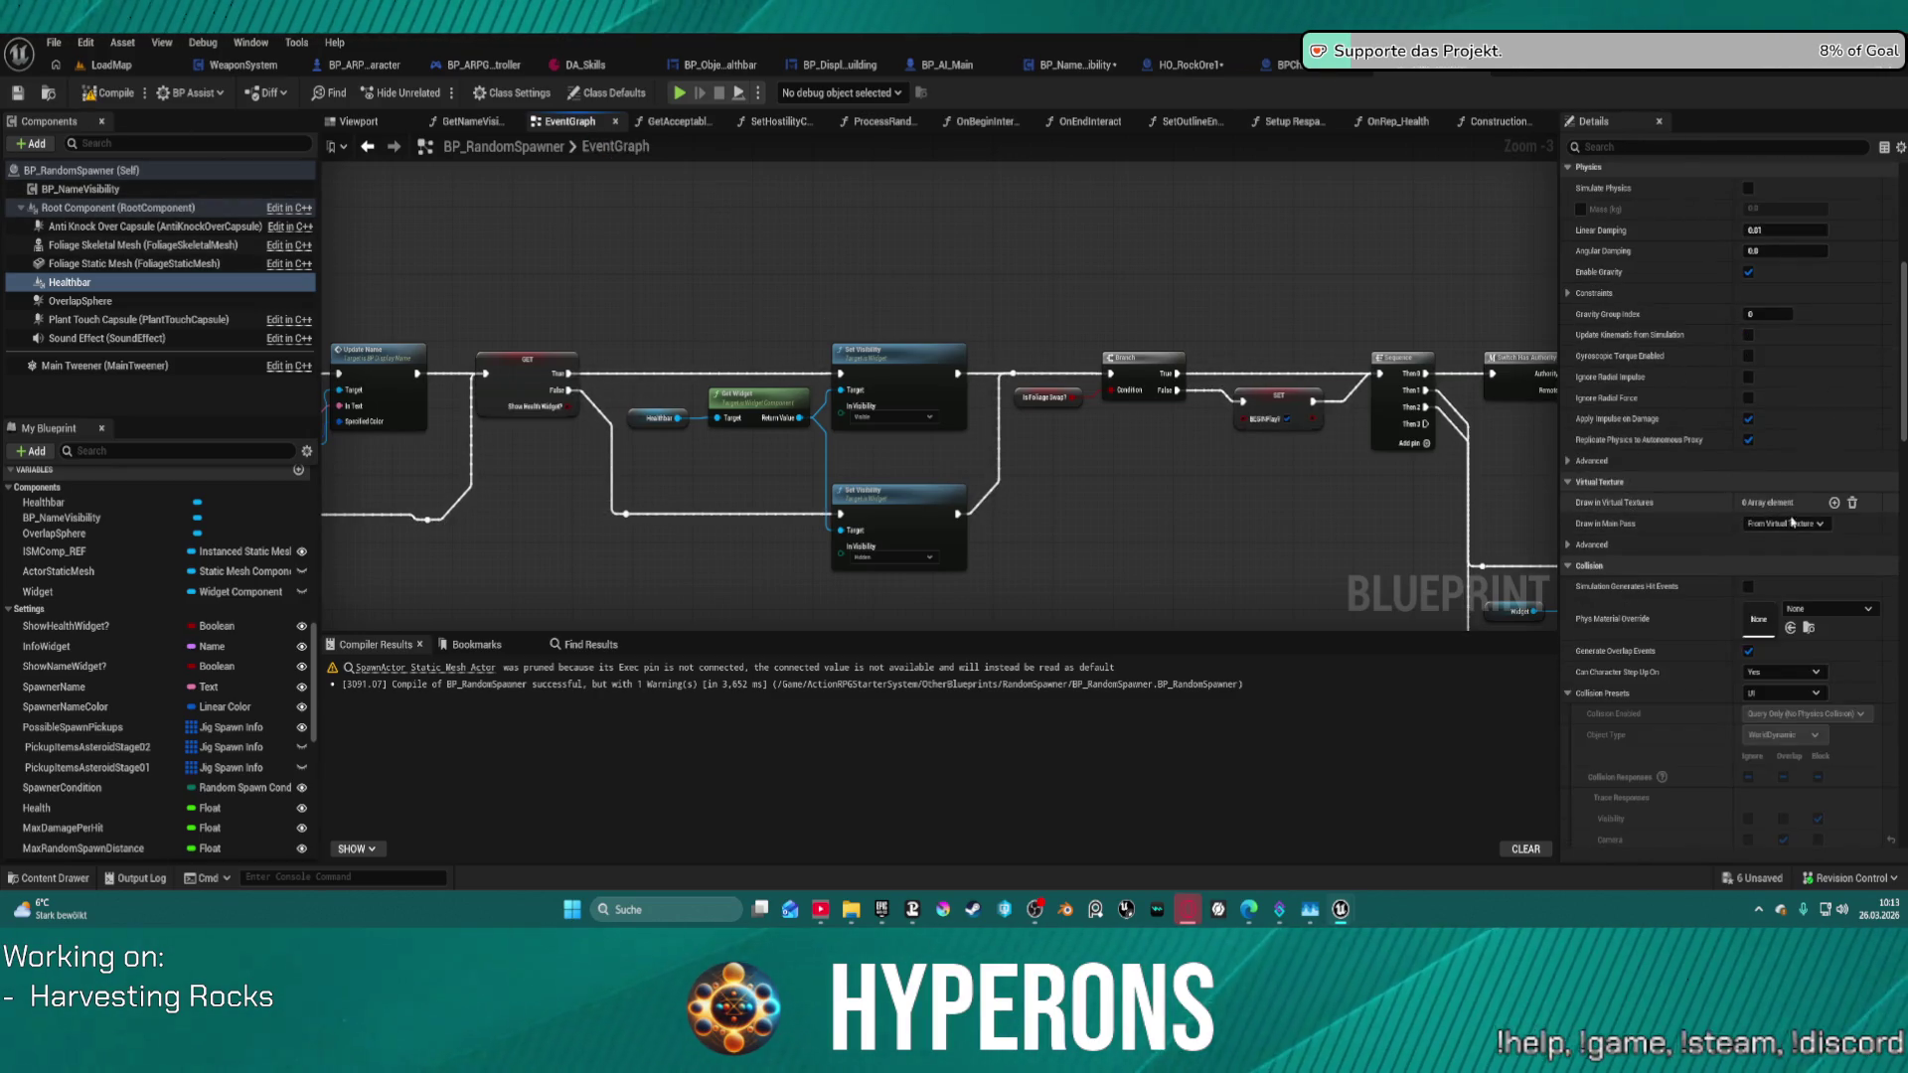
{"action": "scroll", "coordinate": [1787, 570], "scroll_direction": "down", "scroll_amount": 5}
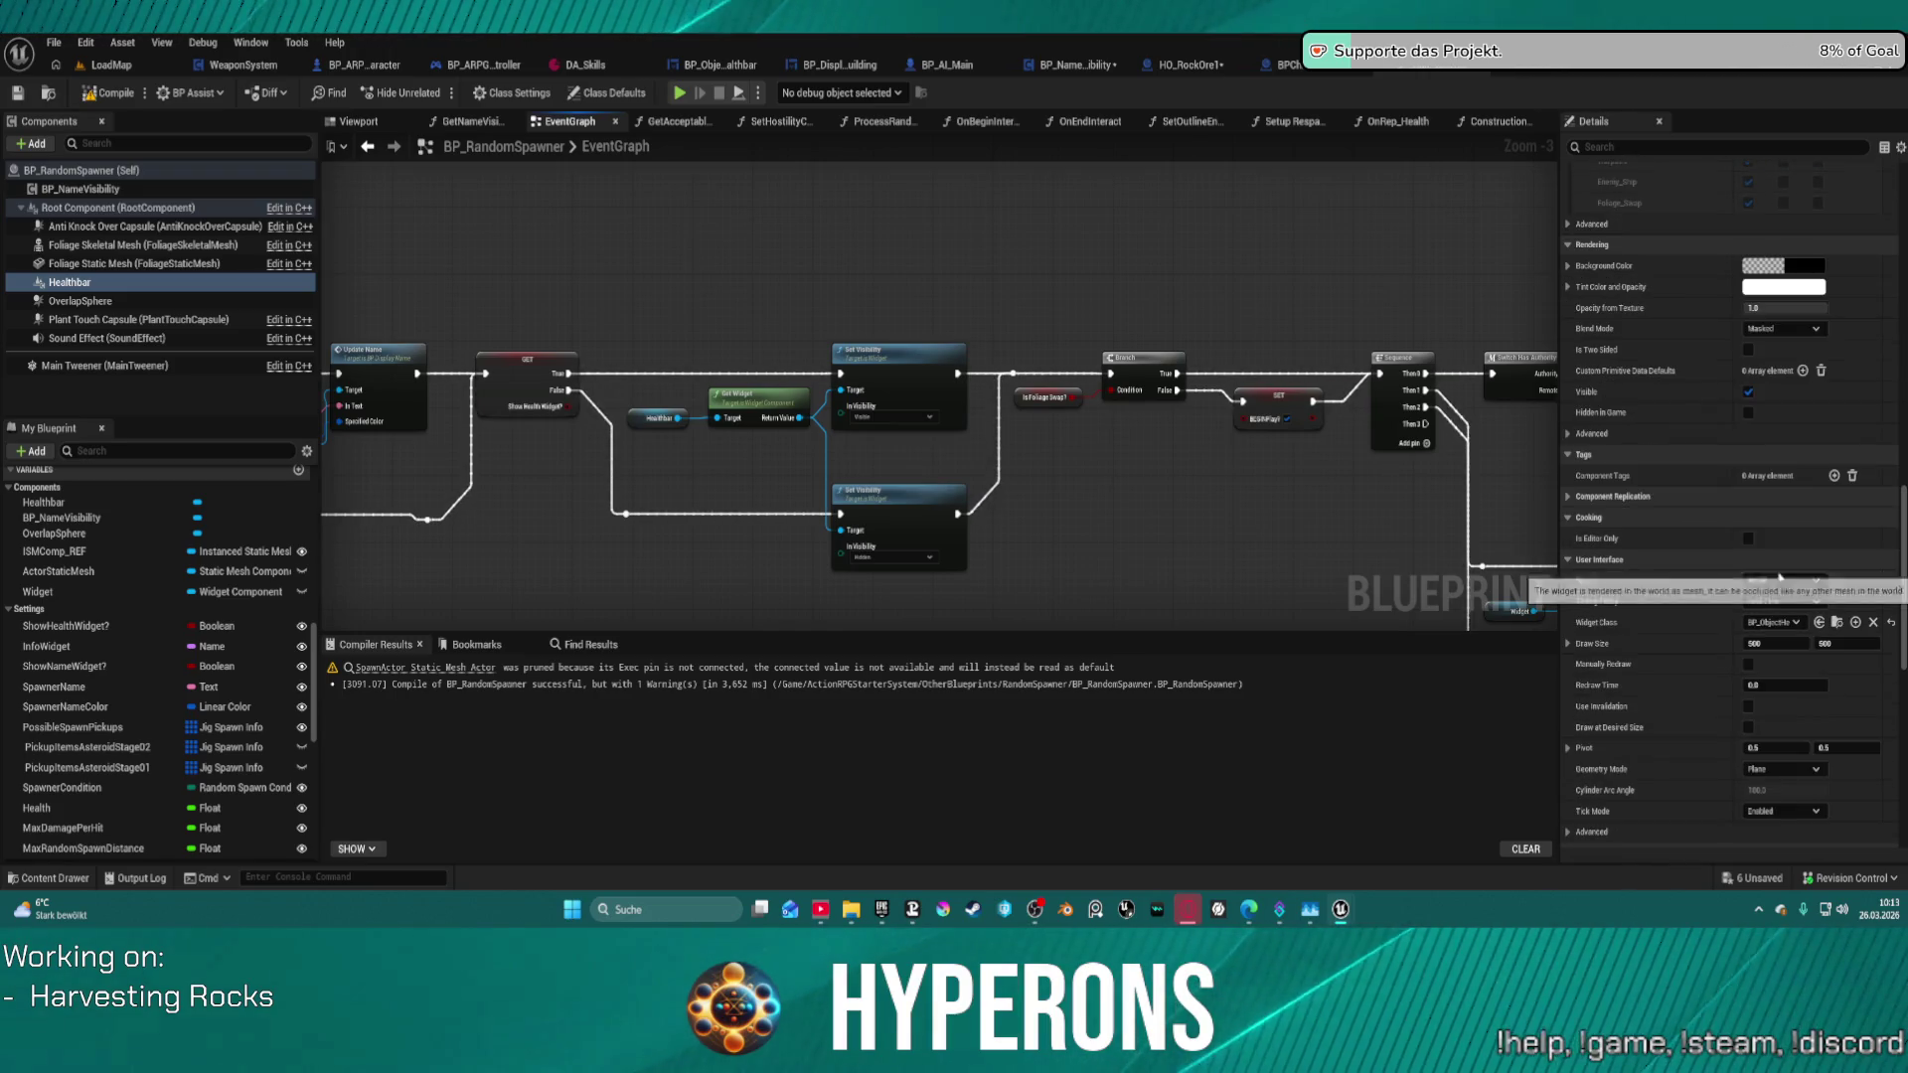
{"action": "left_click", "coordinate": [1782, 581]}
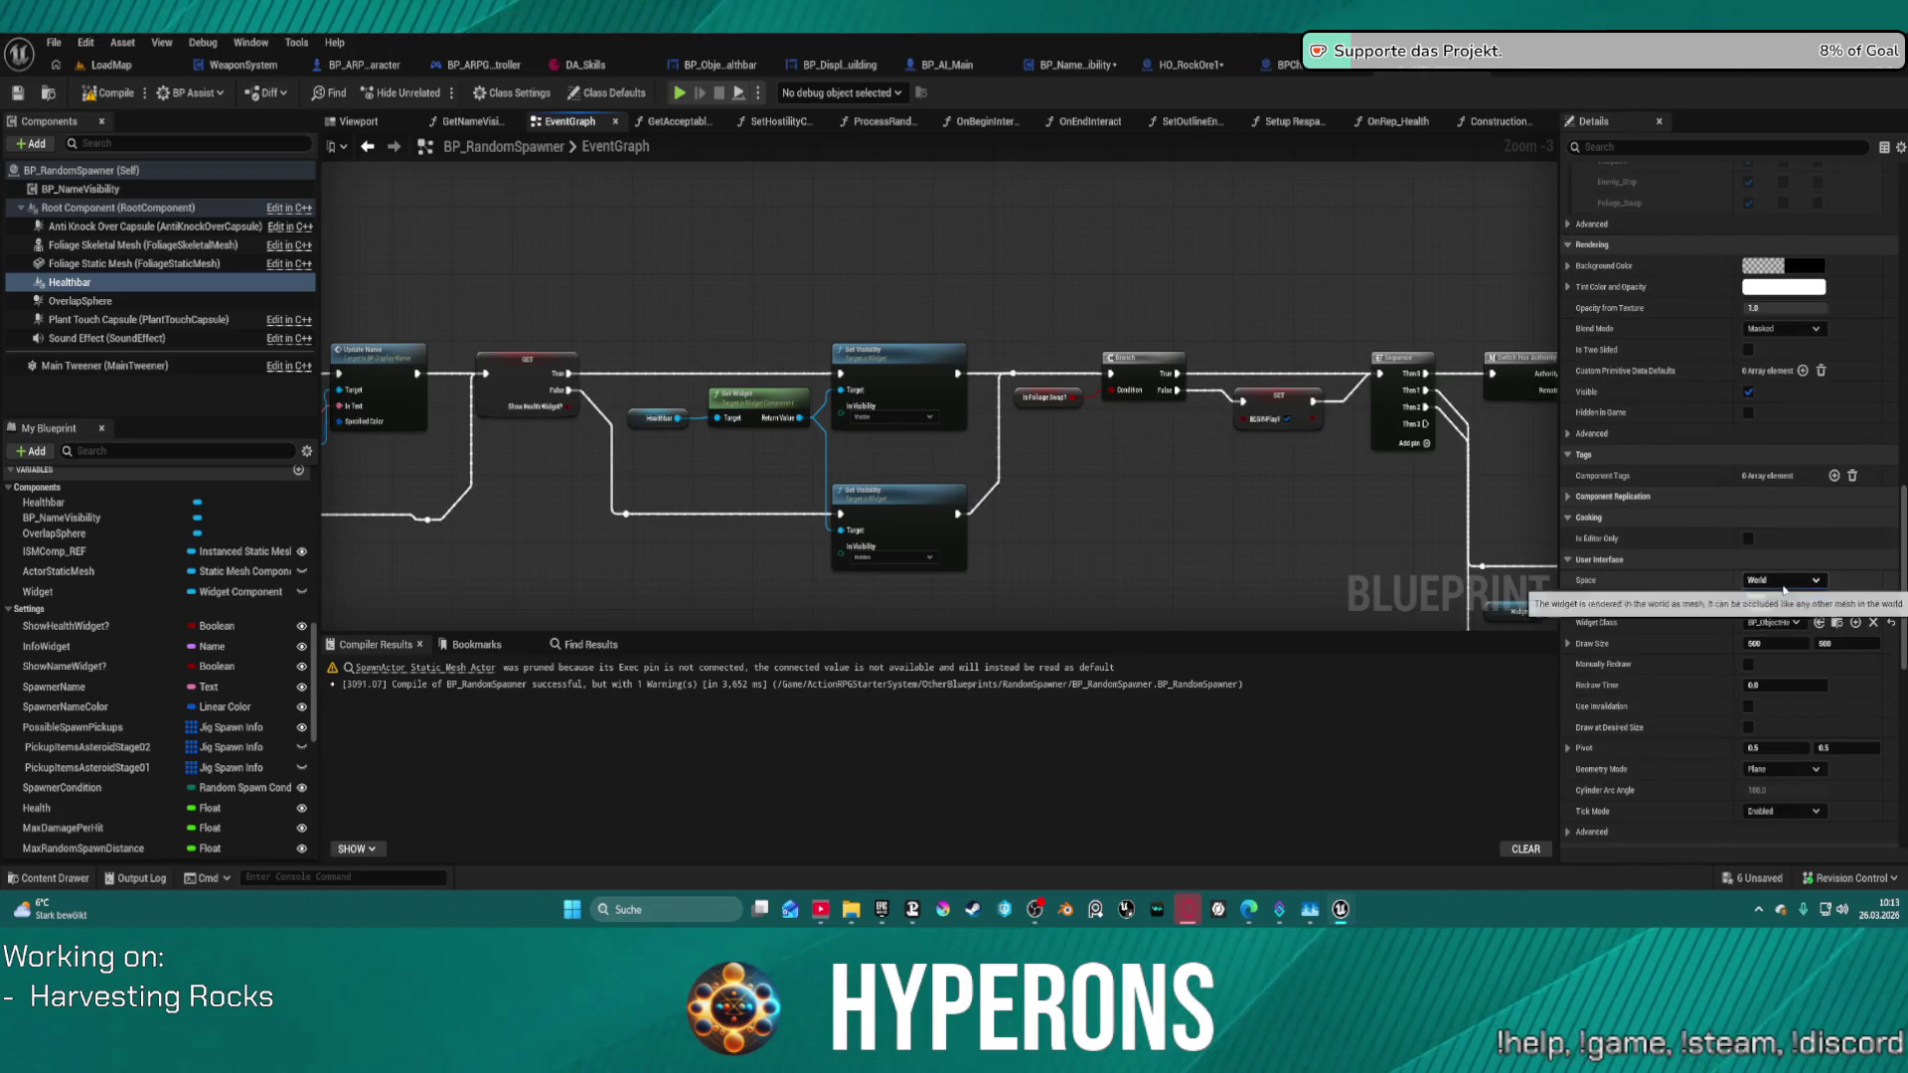
{"action": "left_click", "coordinate": [1779, 613]}
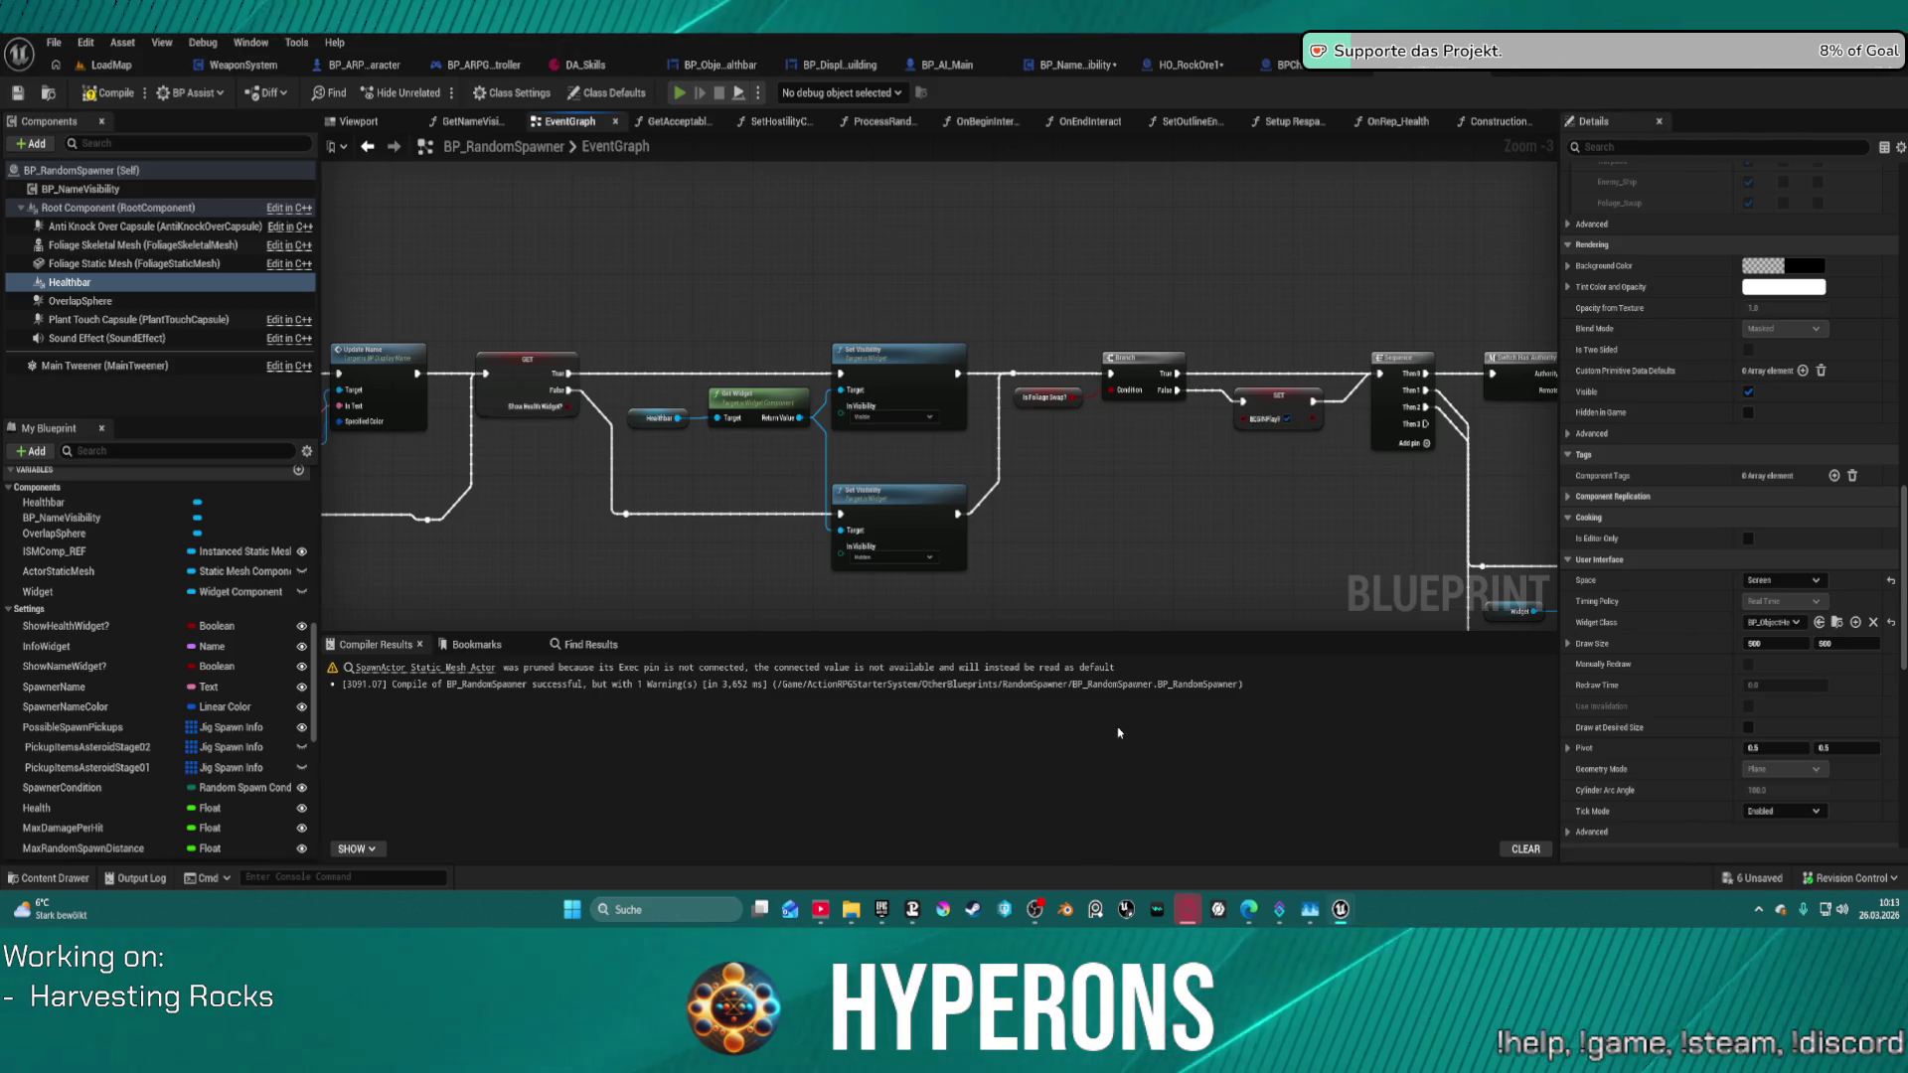
- Run past the rocks in the game preview to check their red healthbars, then stop playing
{"action": "key", "text": "w"}
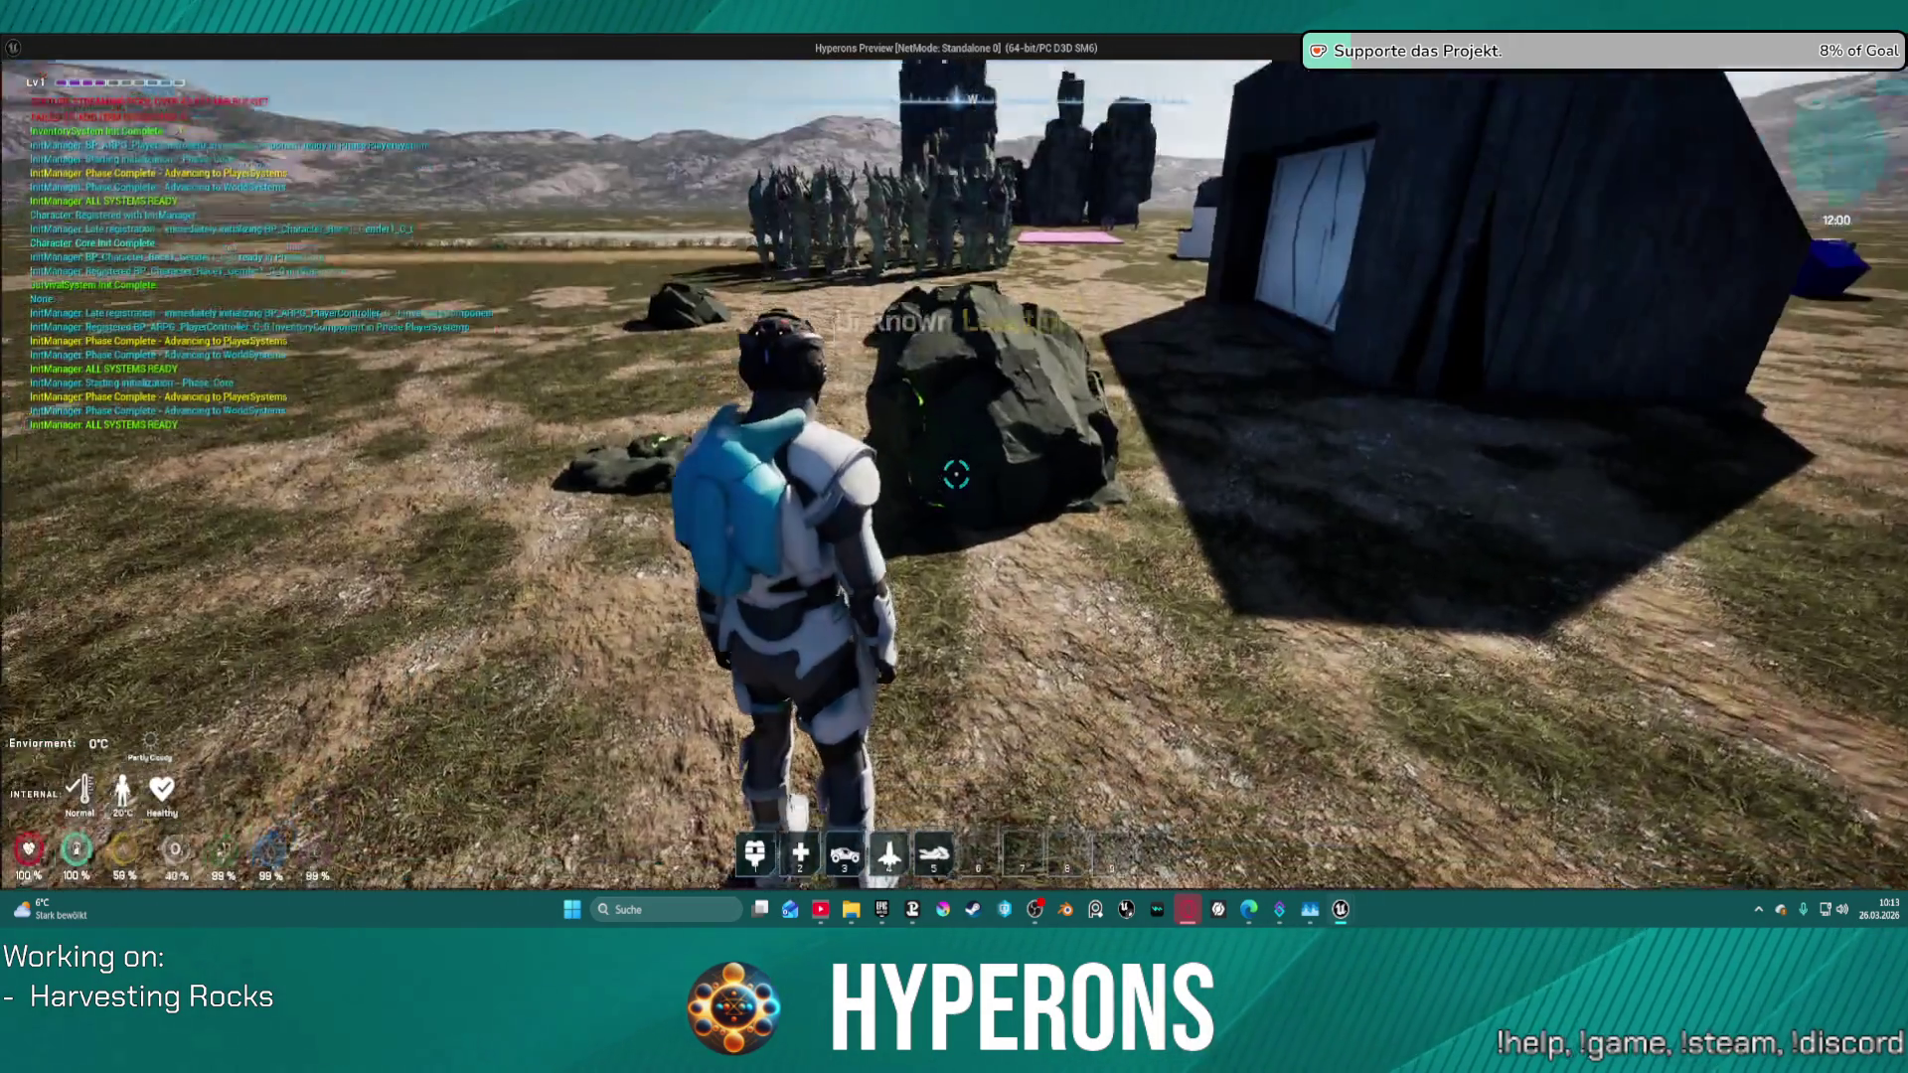
{"action": "key", "text": "a"}
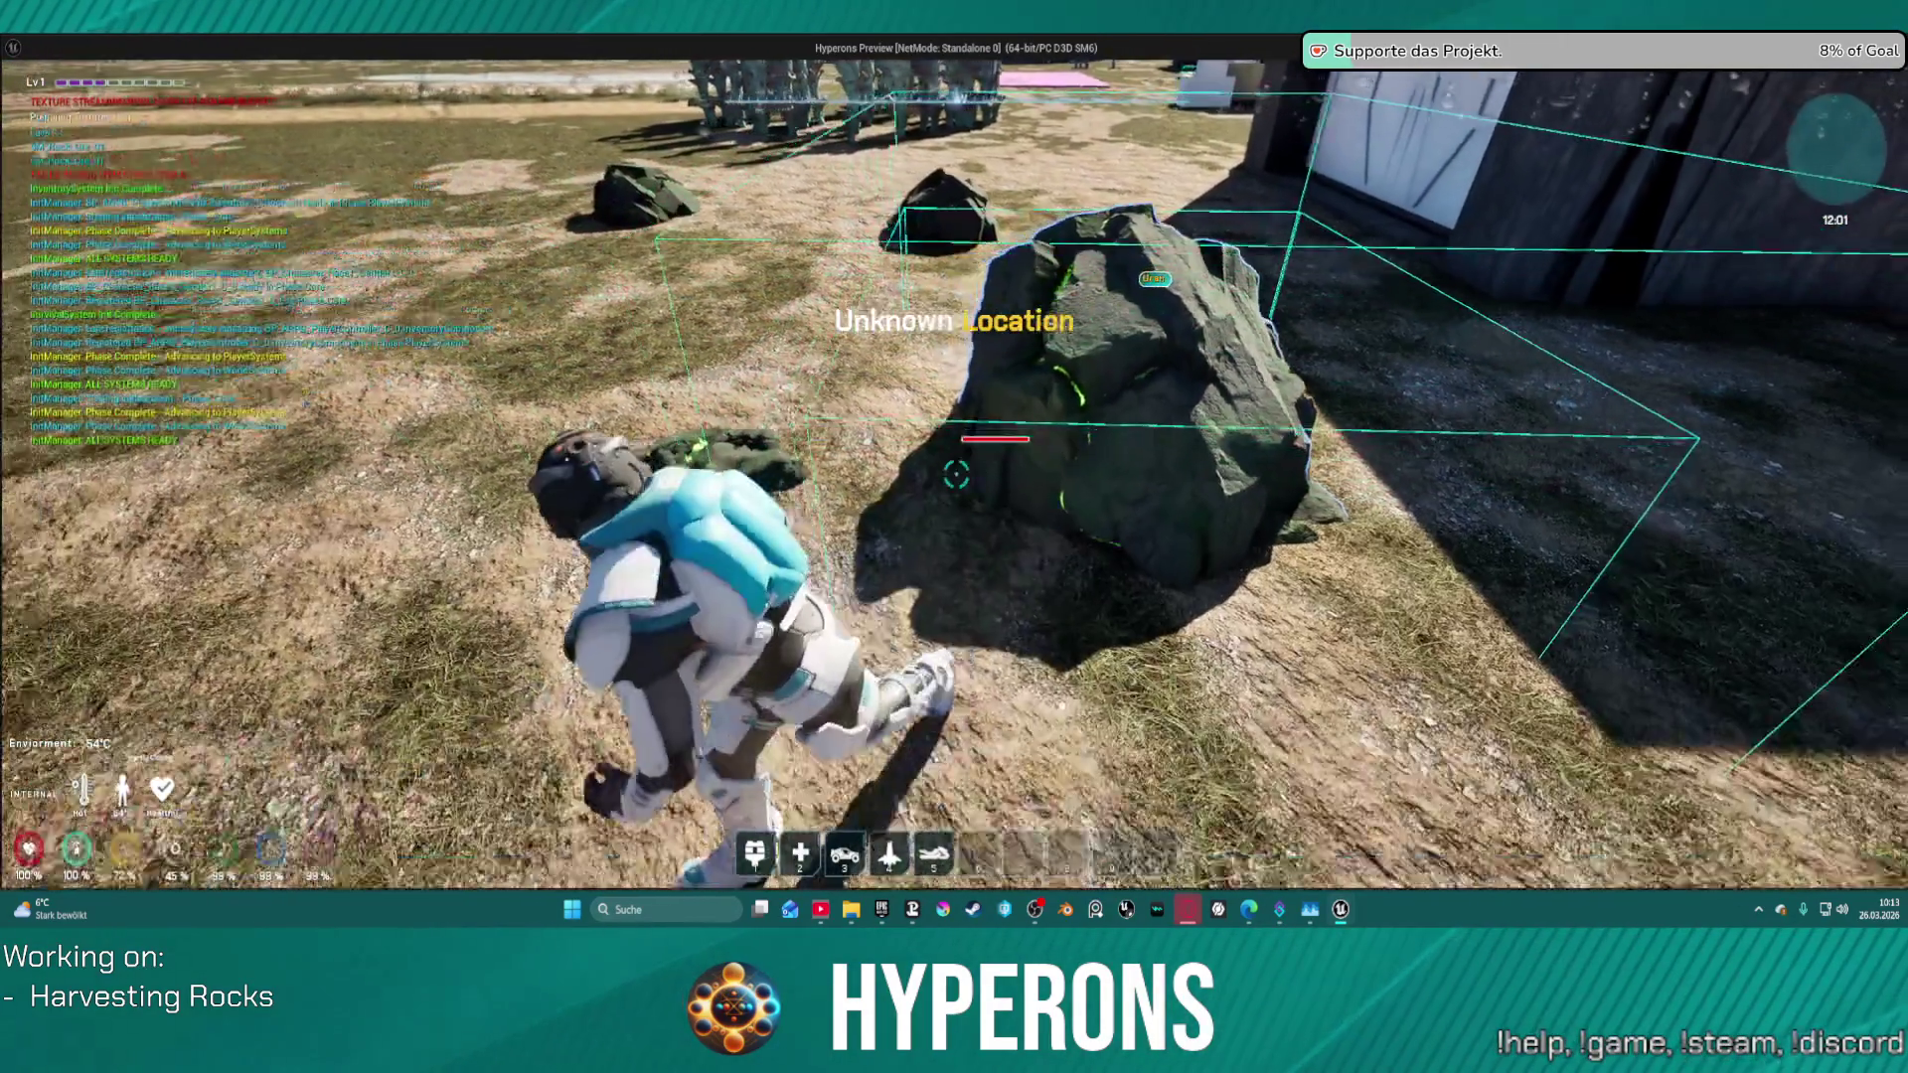
{"action": "key", "text": "w"}
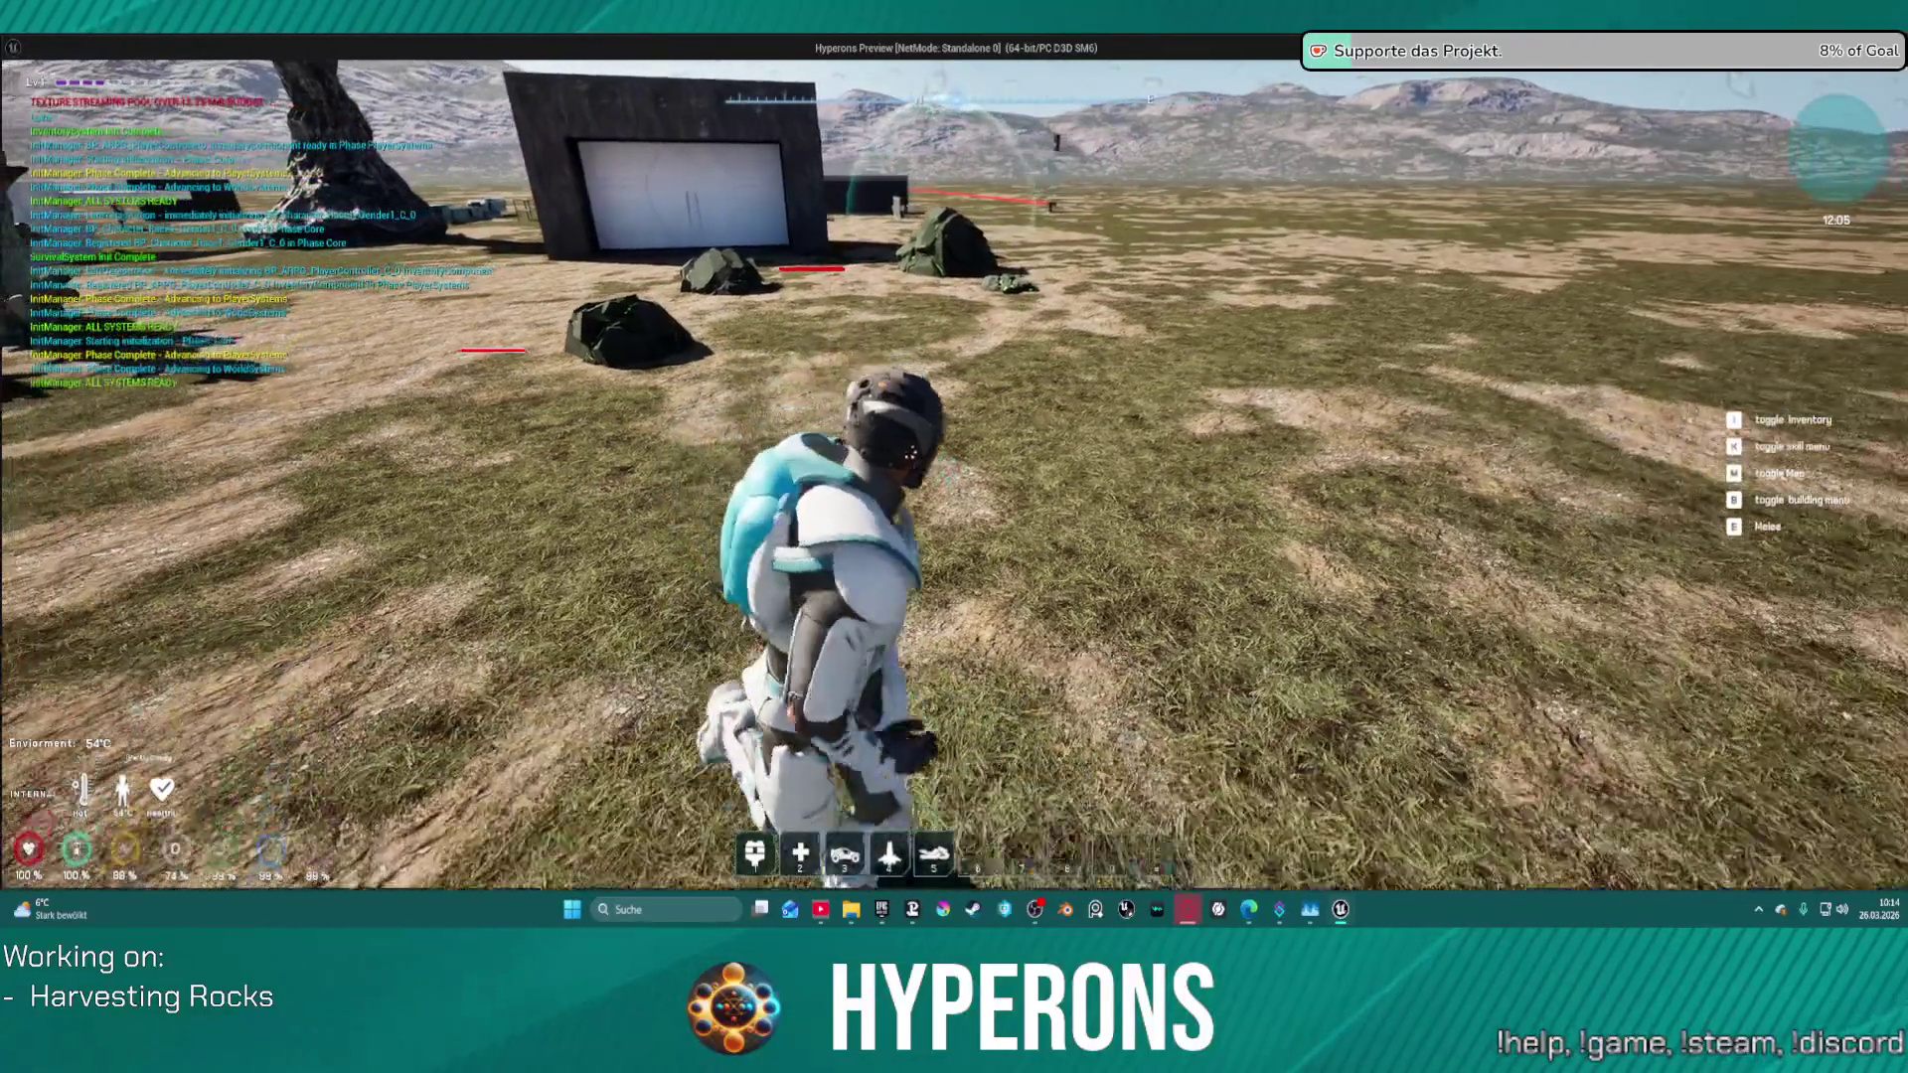
{"action": "key", "text": "w"}
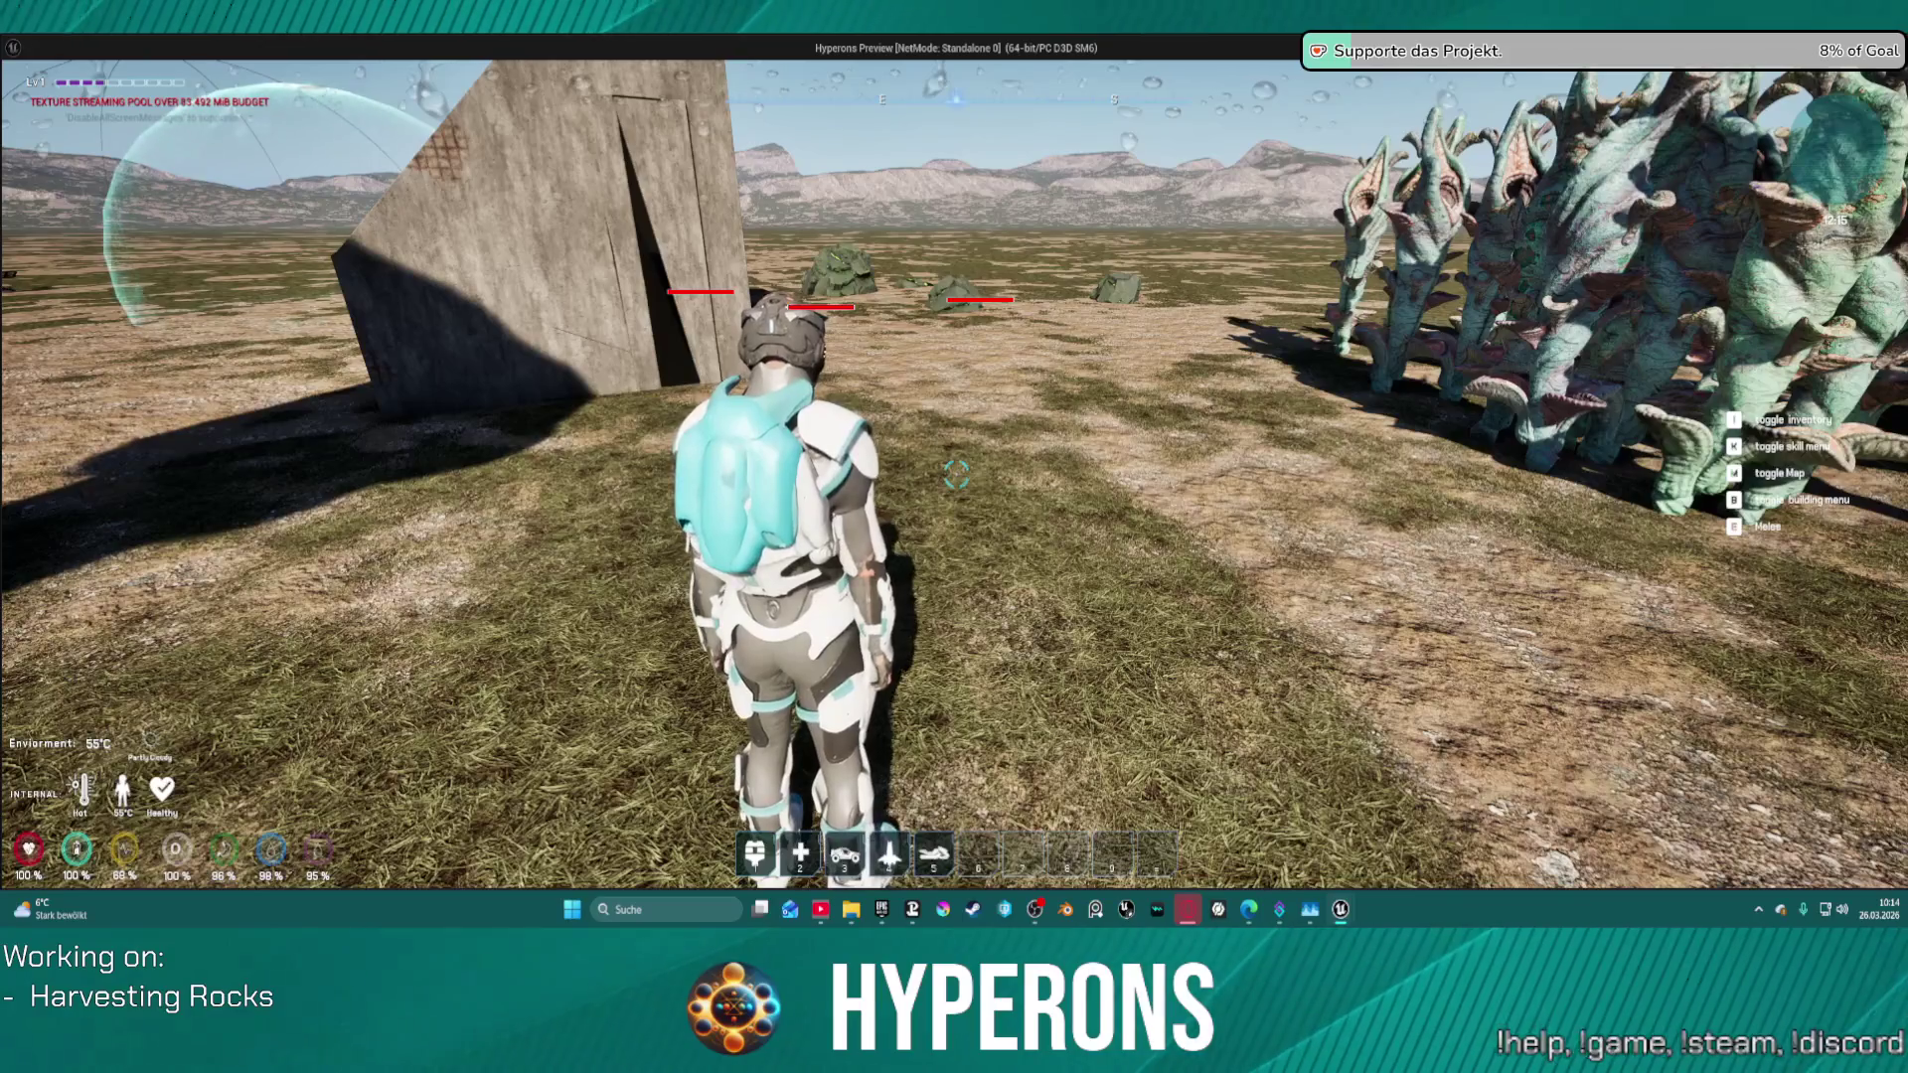
{"action": "key", "text": "Escape"}
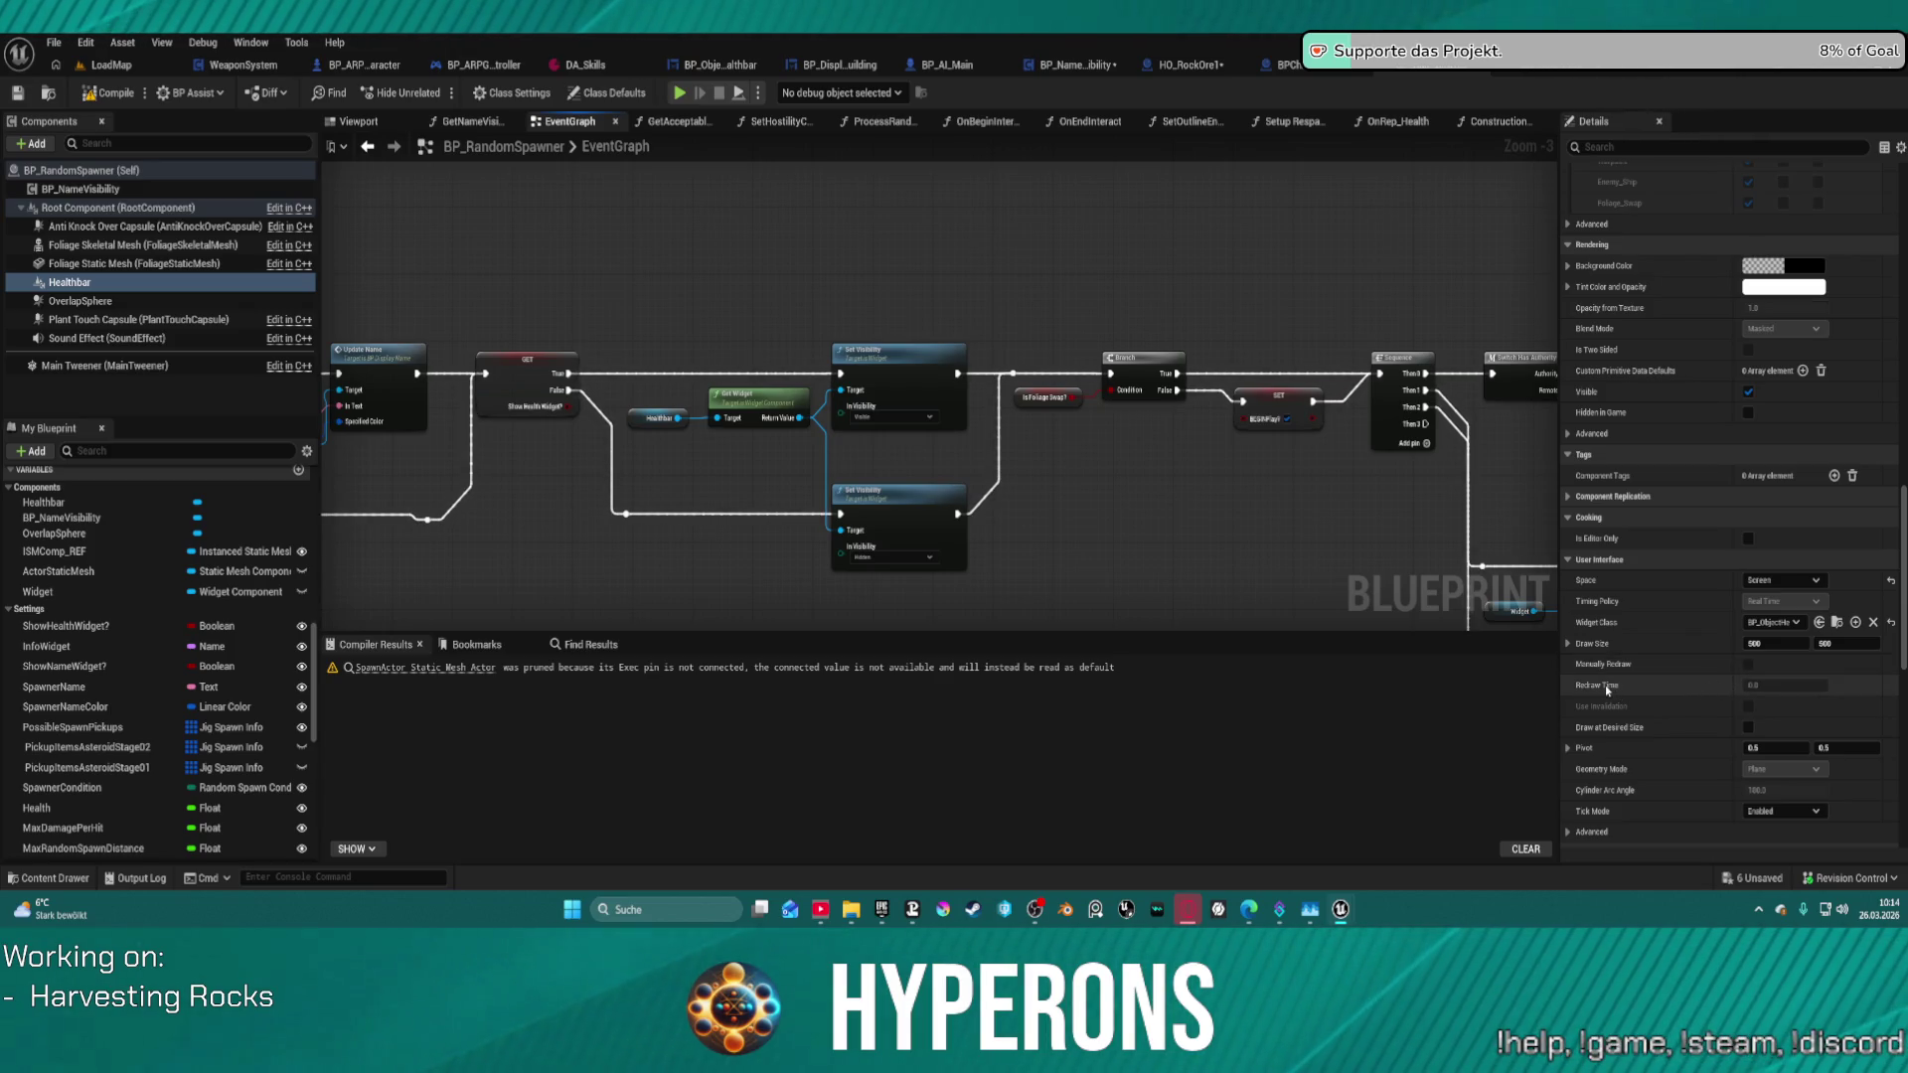
- Switch to the HO_RockOre1 blueprint and show its Class Defaults
{"action": "mouse_move", "coordinate": [1607, 689]}
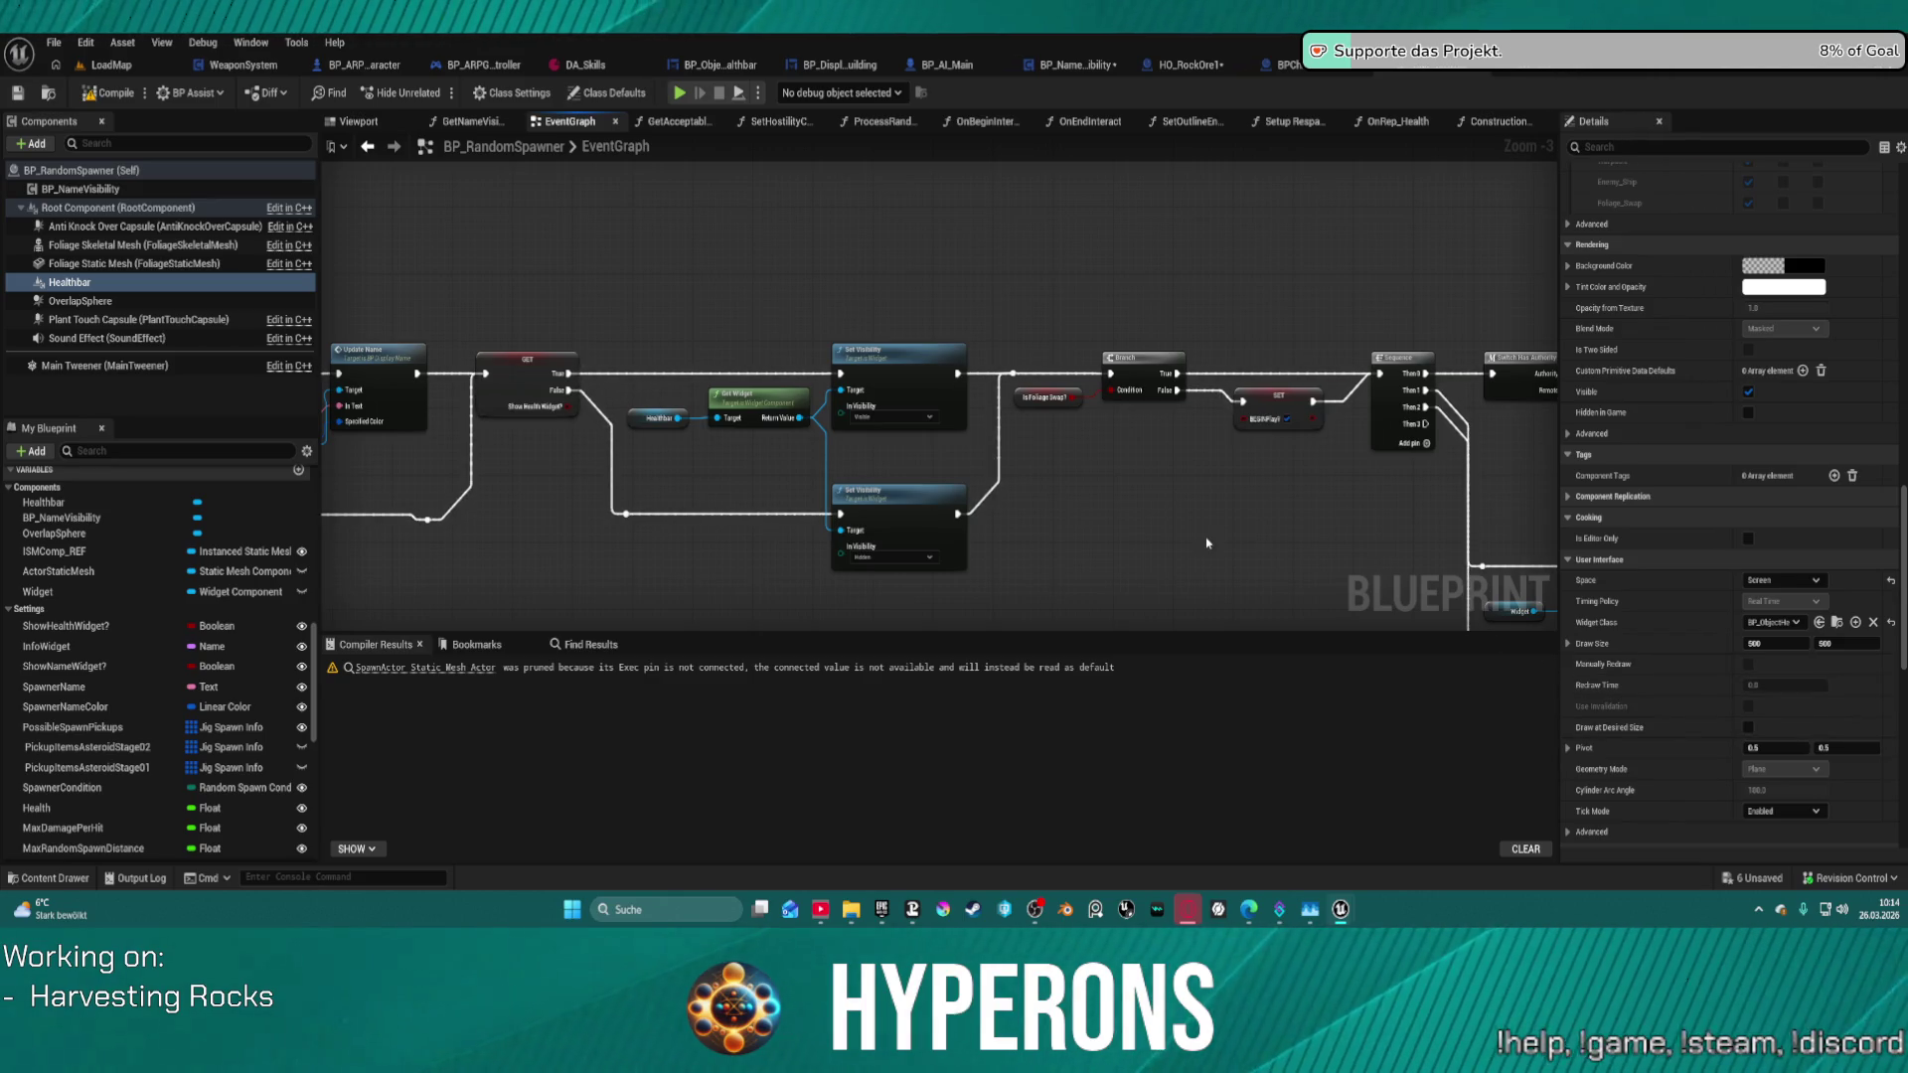
{"action": "left_click", "coordinate": [1181, 65]}
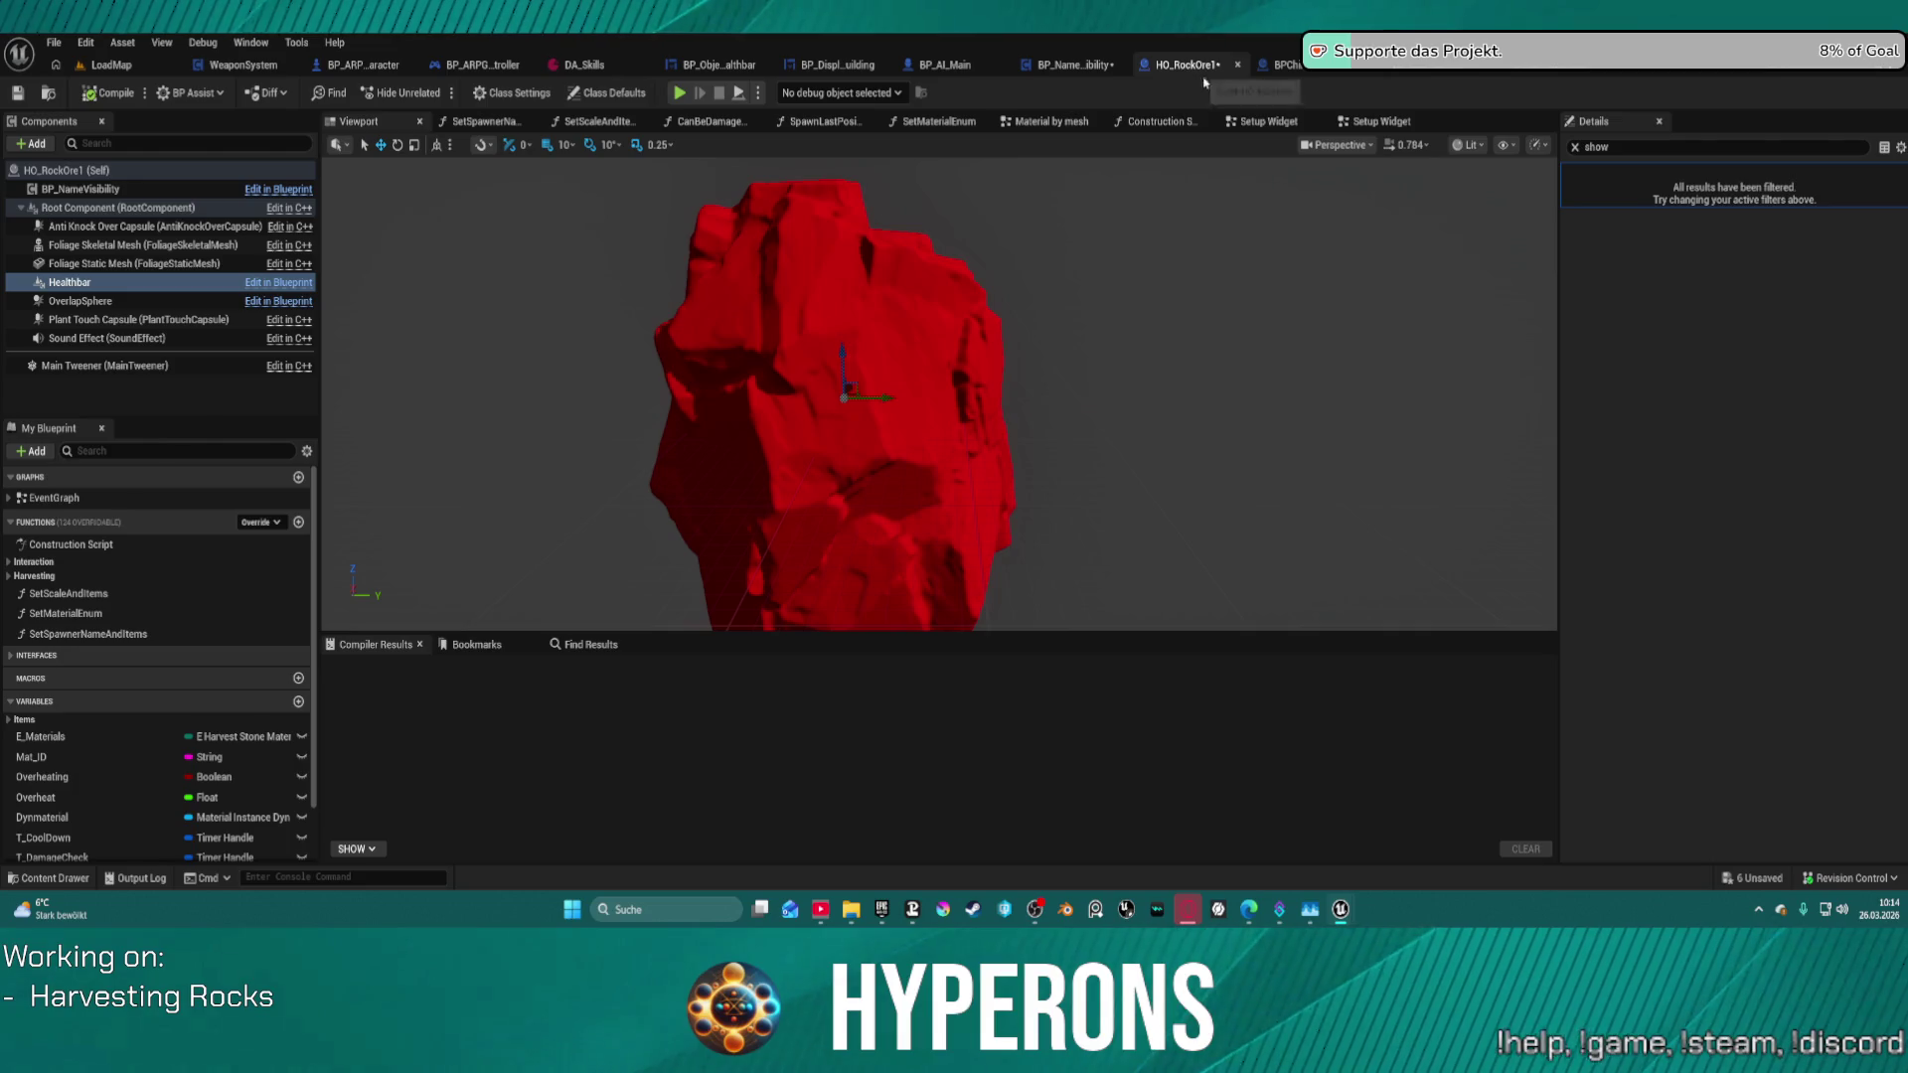
{"action": "left_click", "coordinate": [606, 93]}
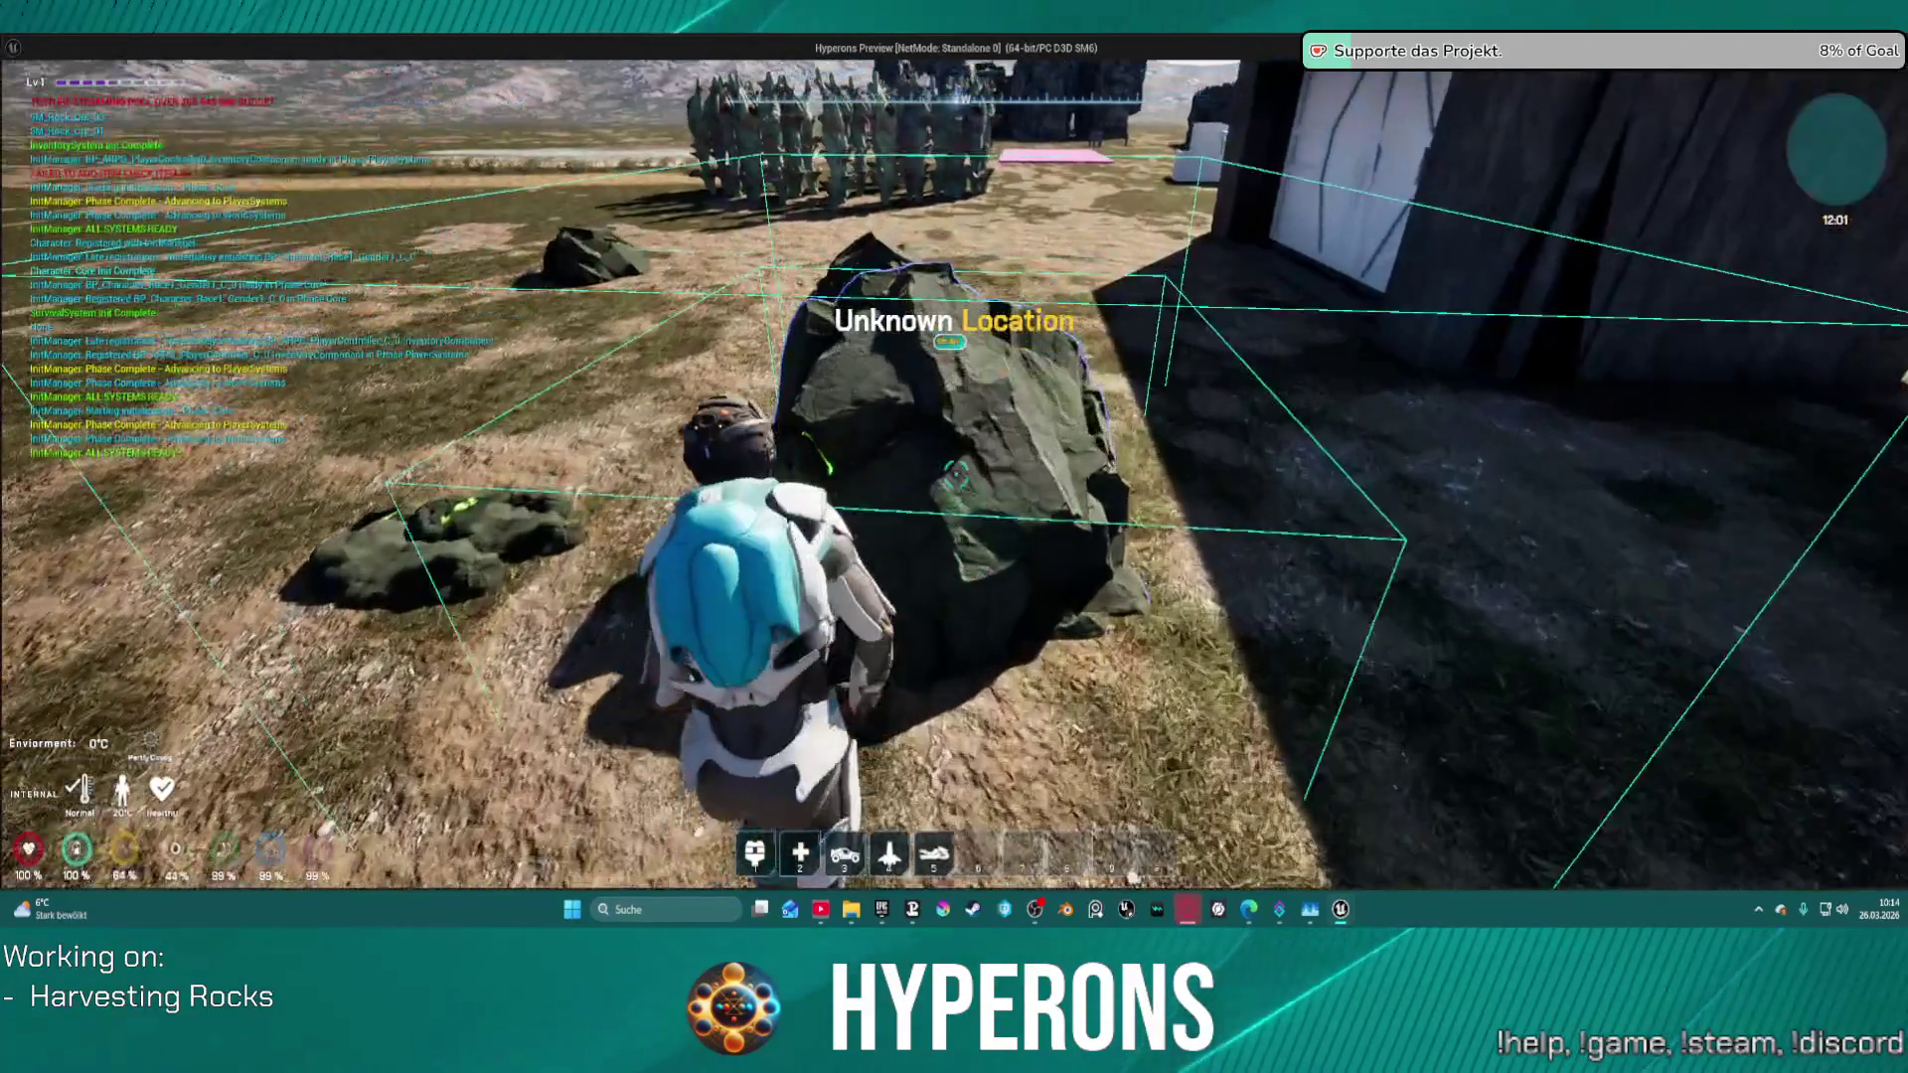
- Move the character around and over the rock in the game preview, then end the preview
{"action": "key", "text": "s"}
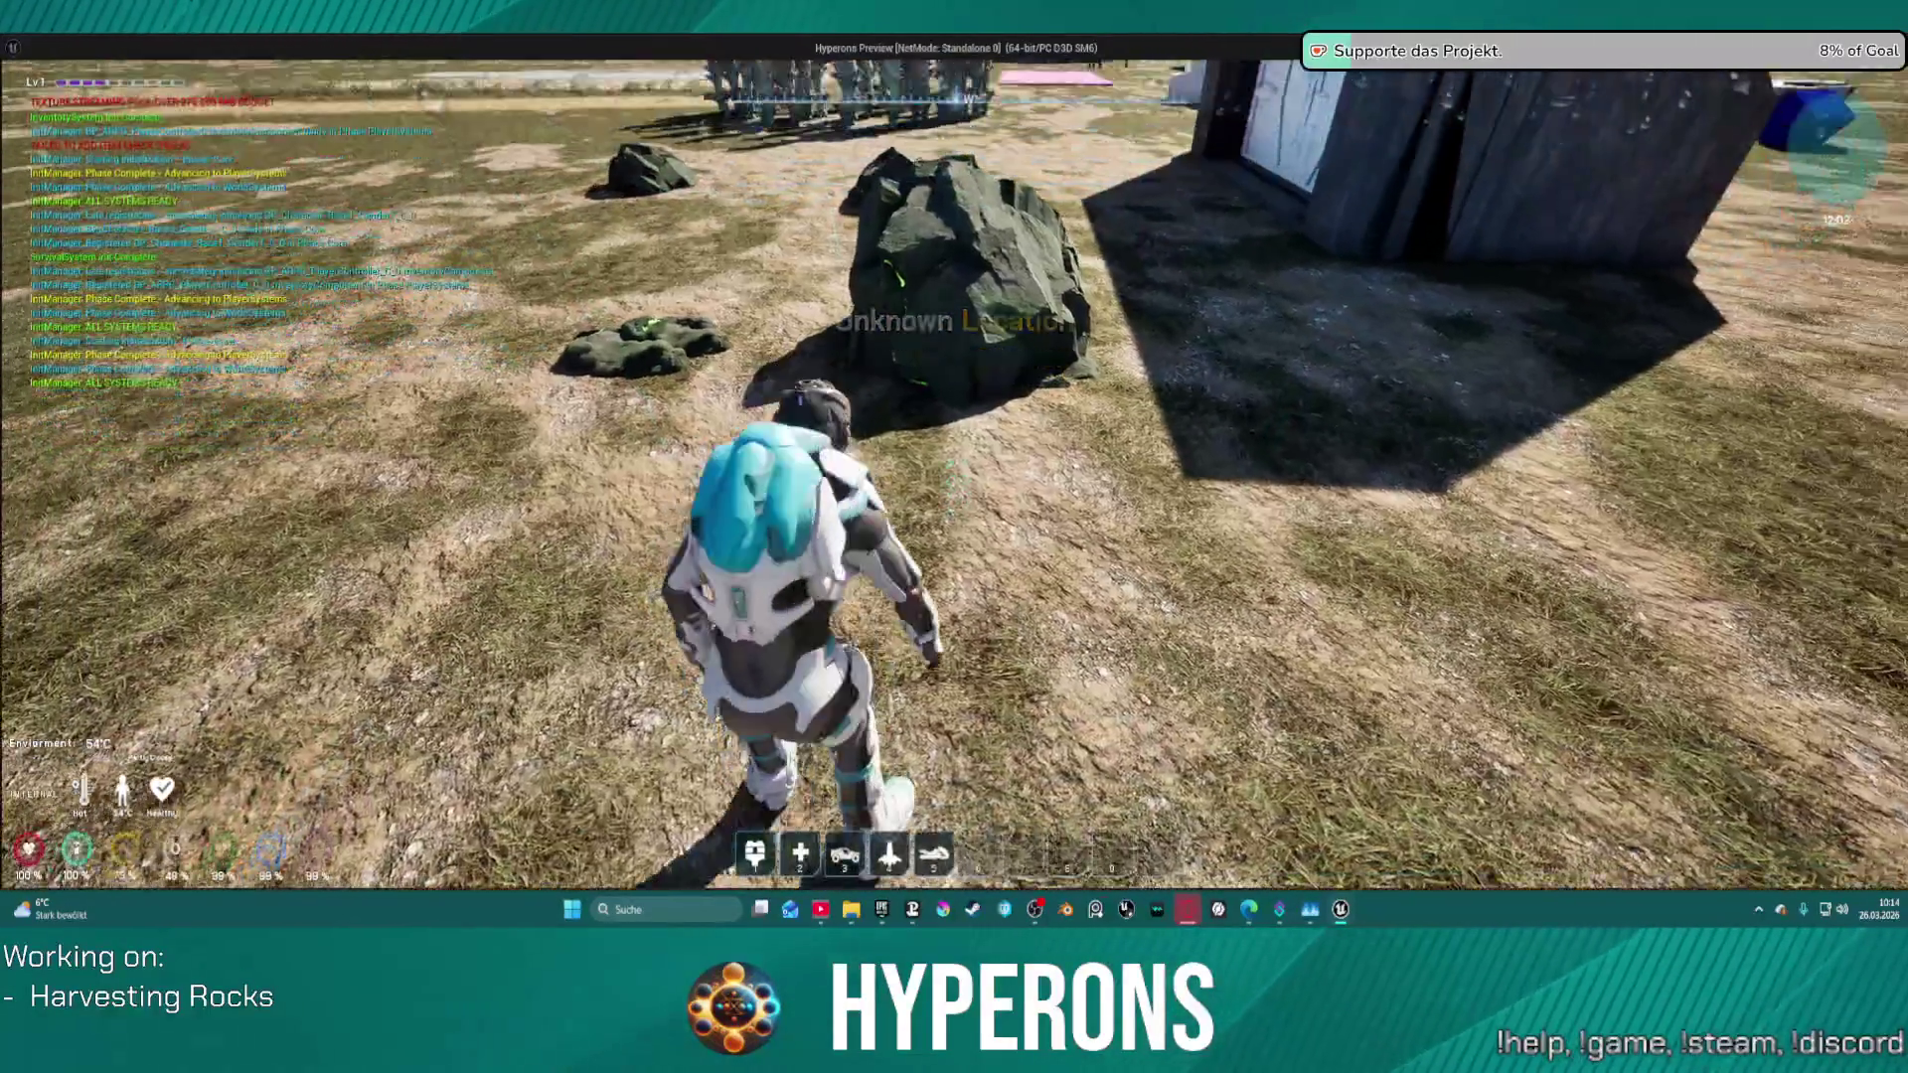
{"action": "key", "text": "w"}
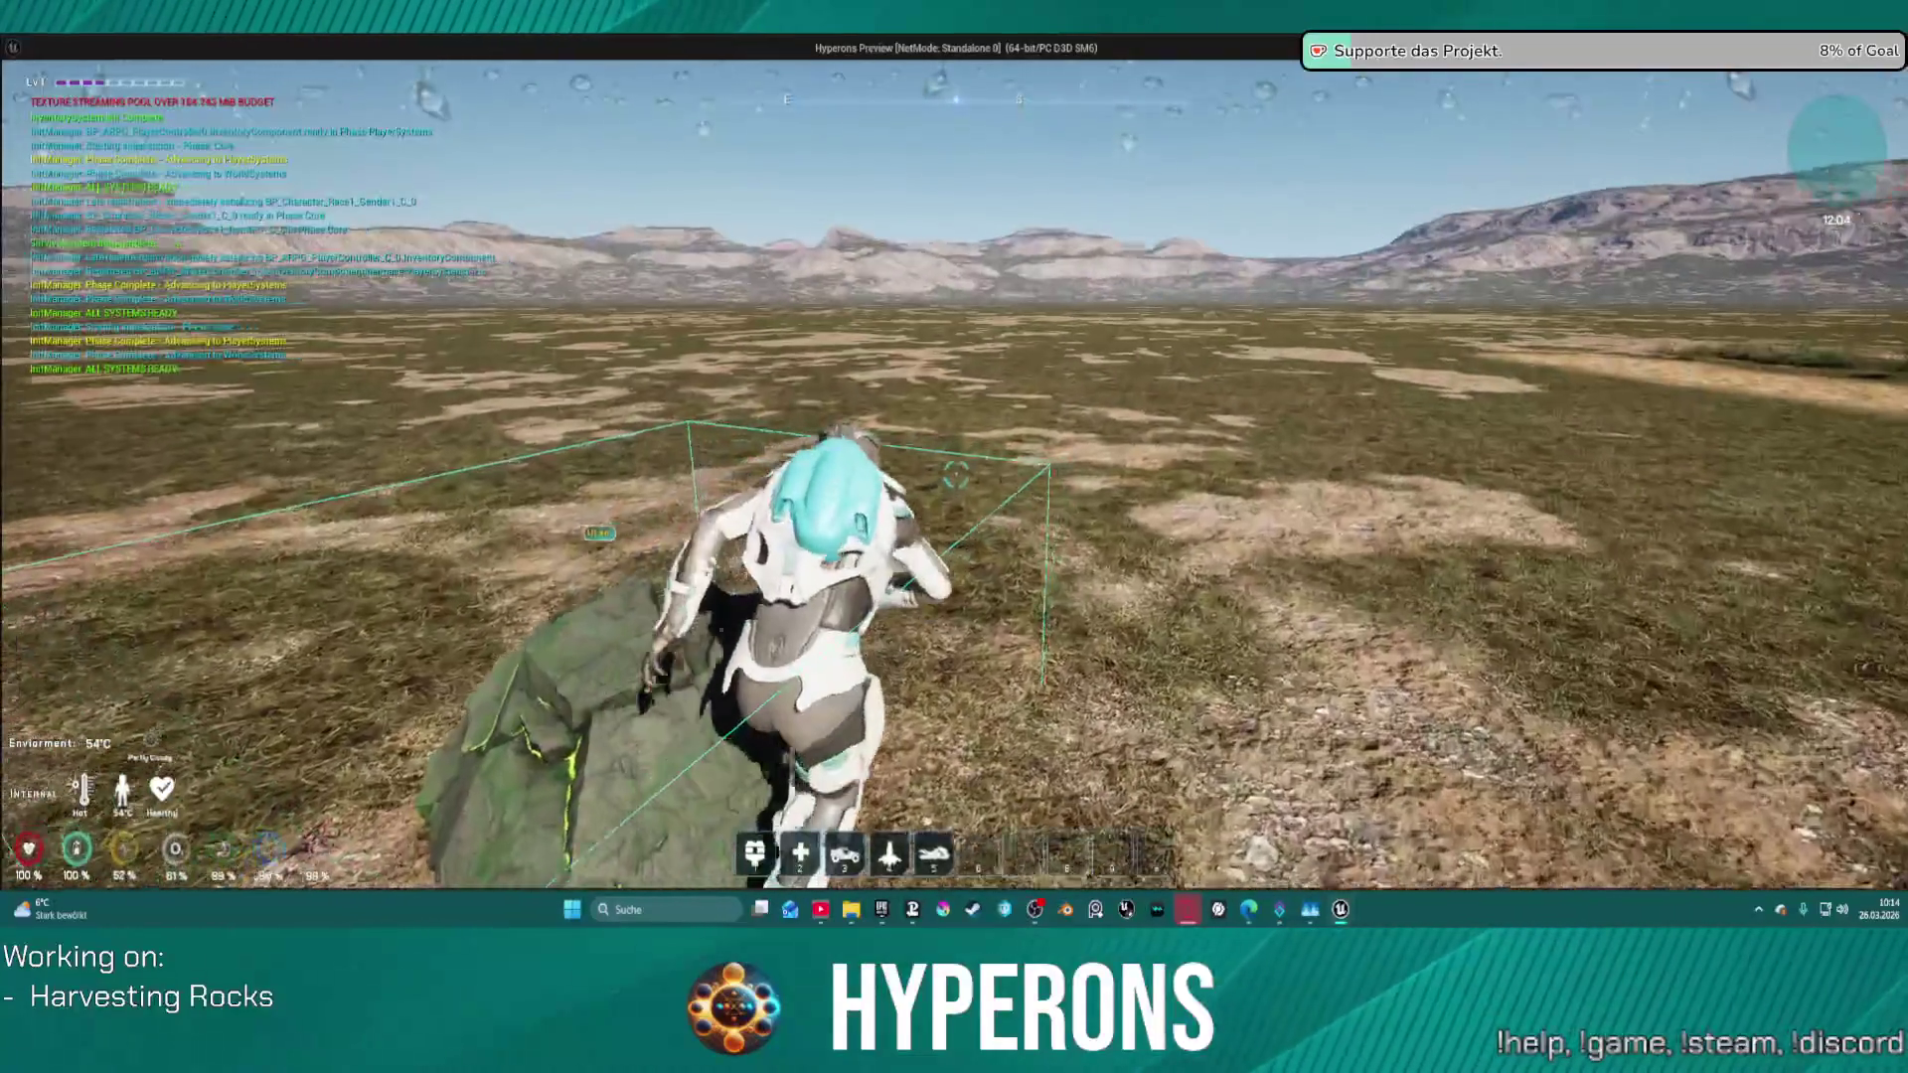
{"action": "key", "text": "w"}
{"action": "key", "text": "w"}
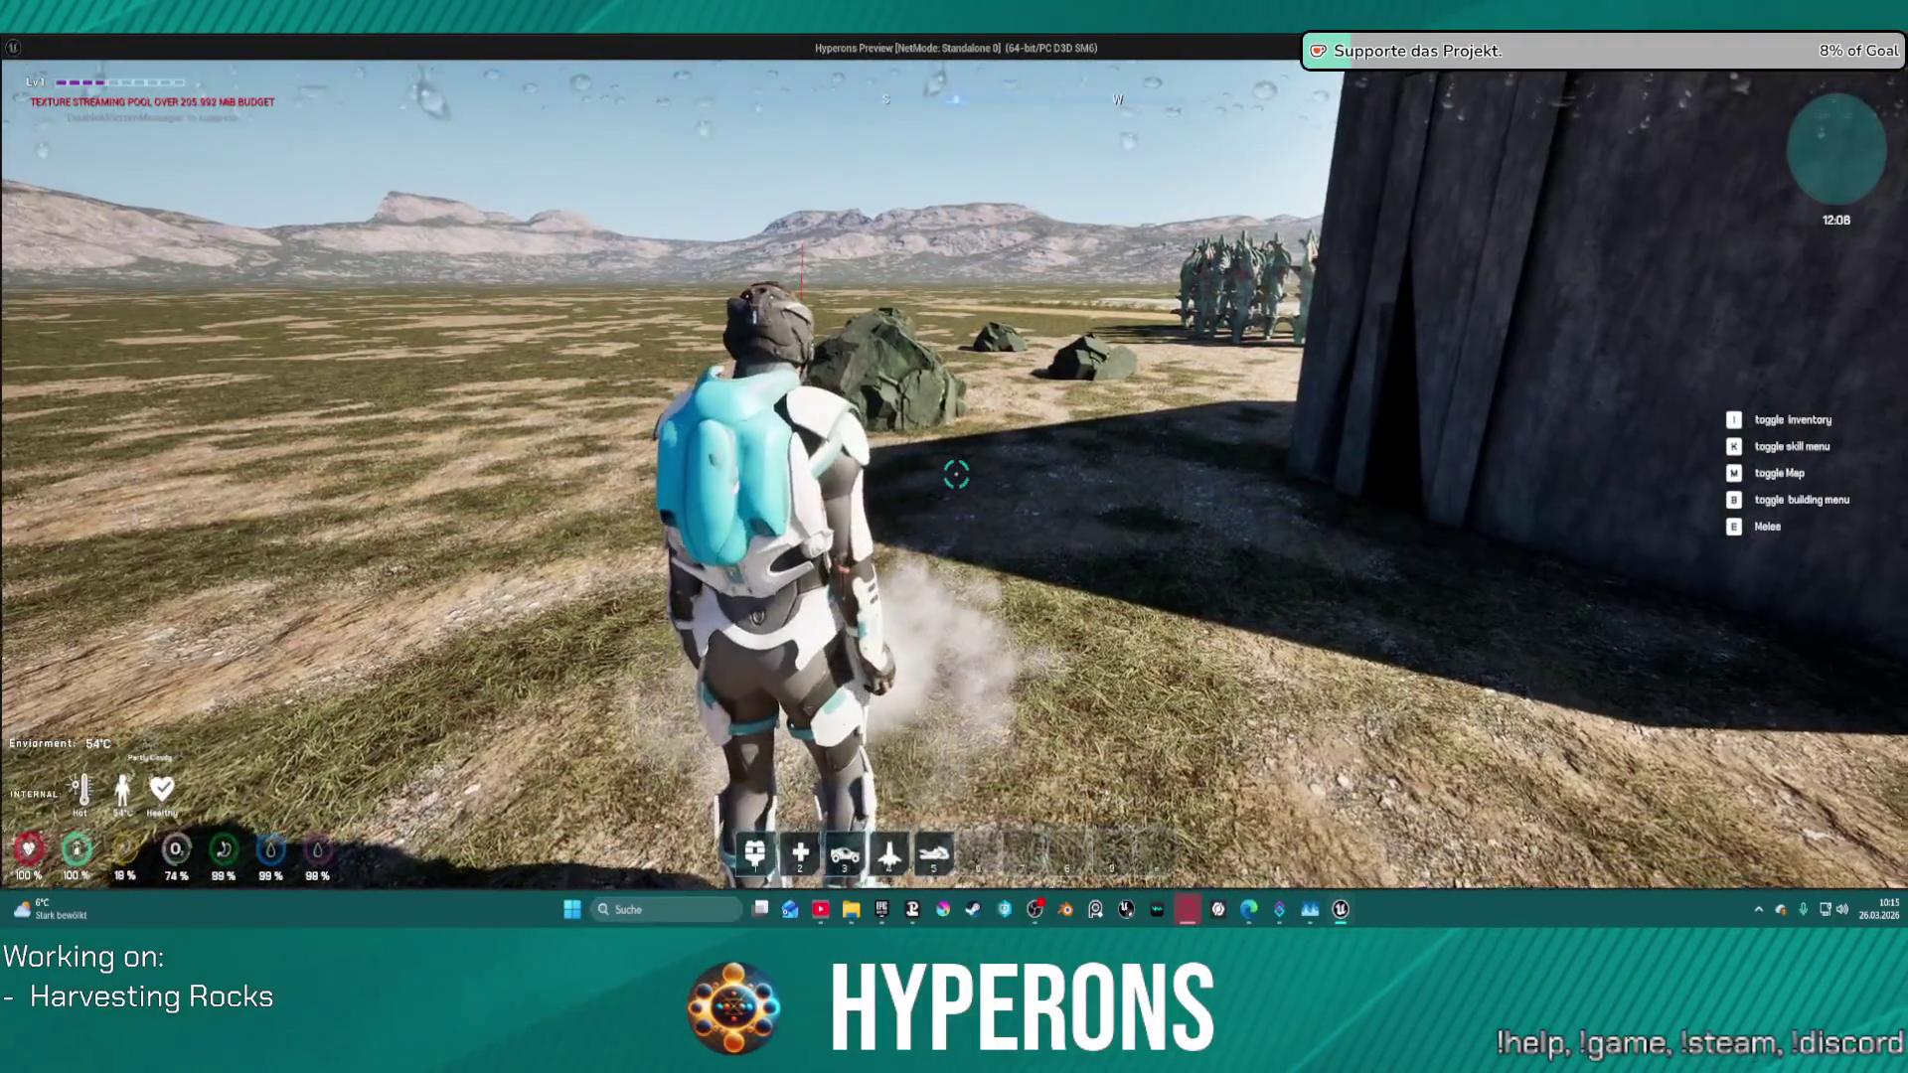
{"action": "key", "text": "w"}
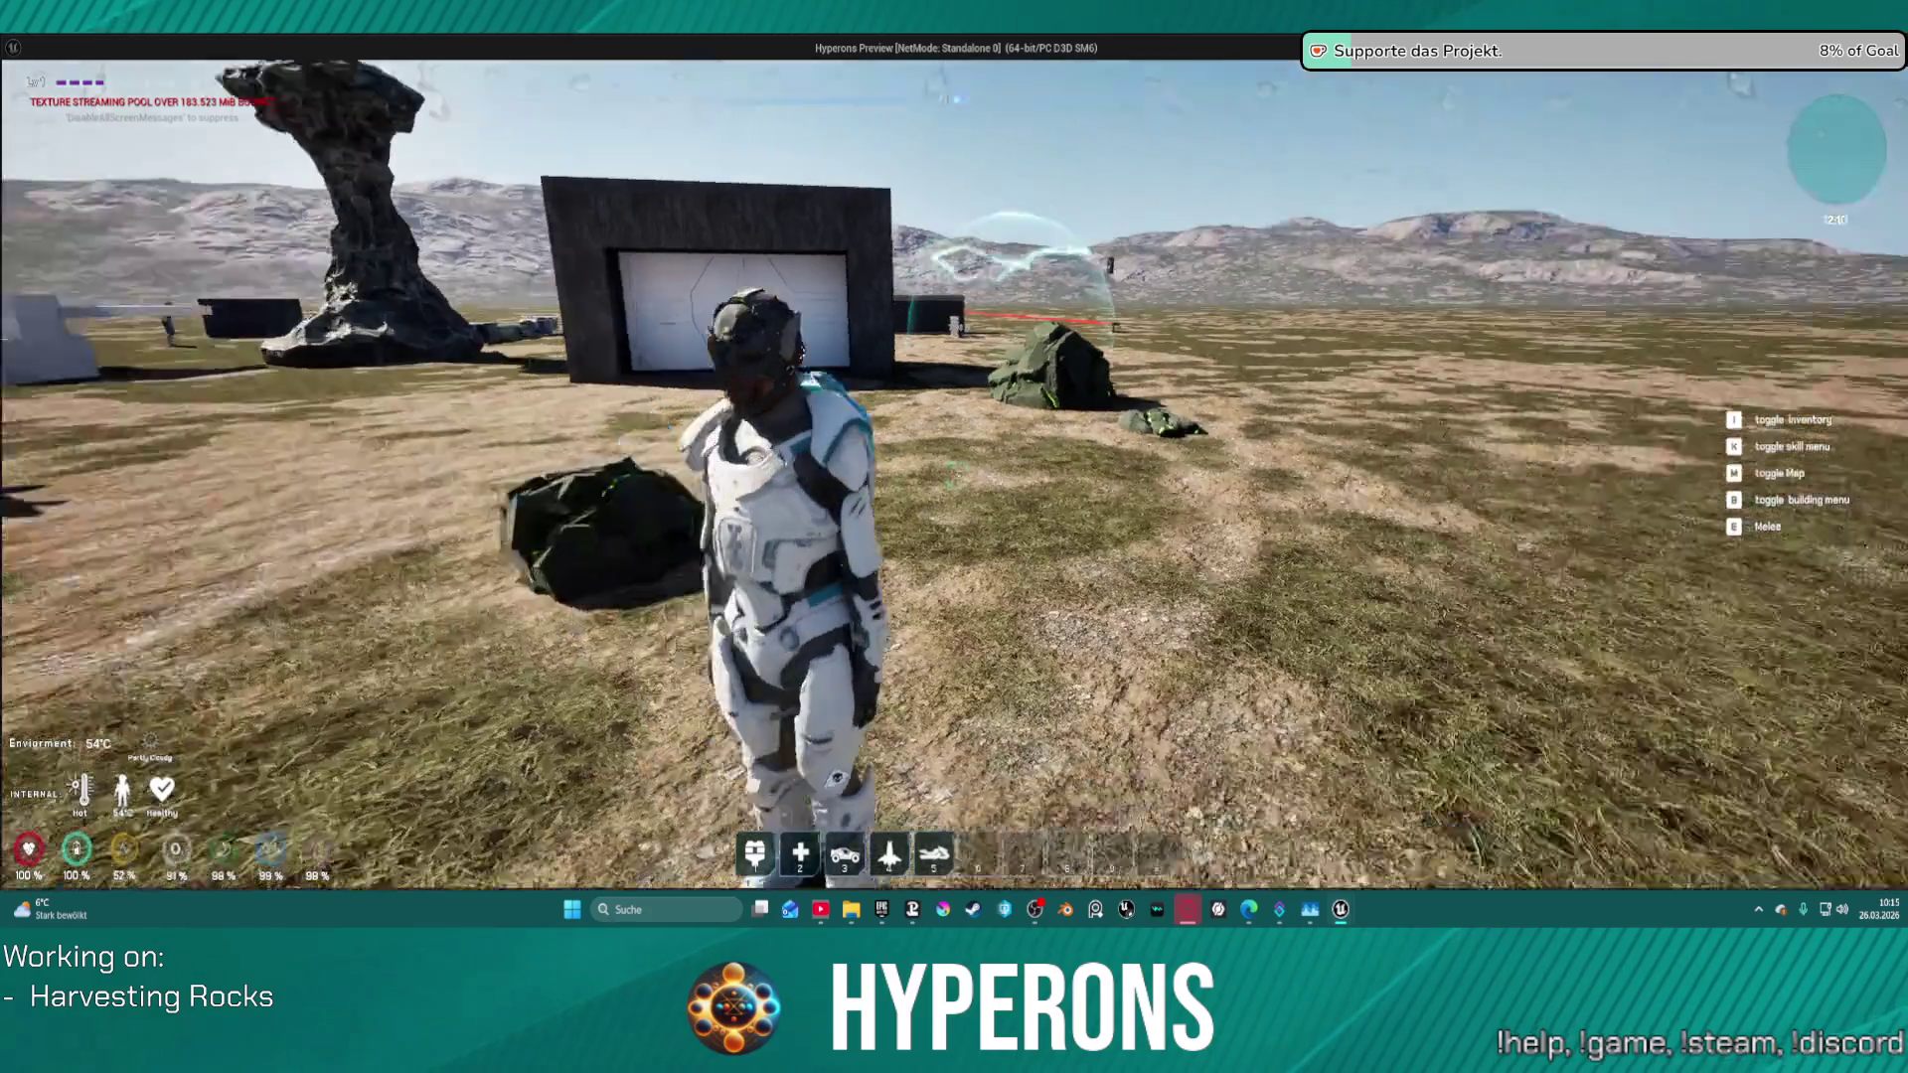
{"action": "key", "text": "w"}
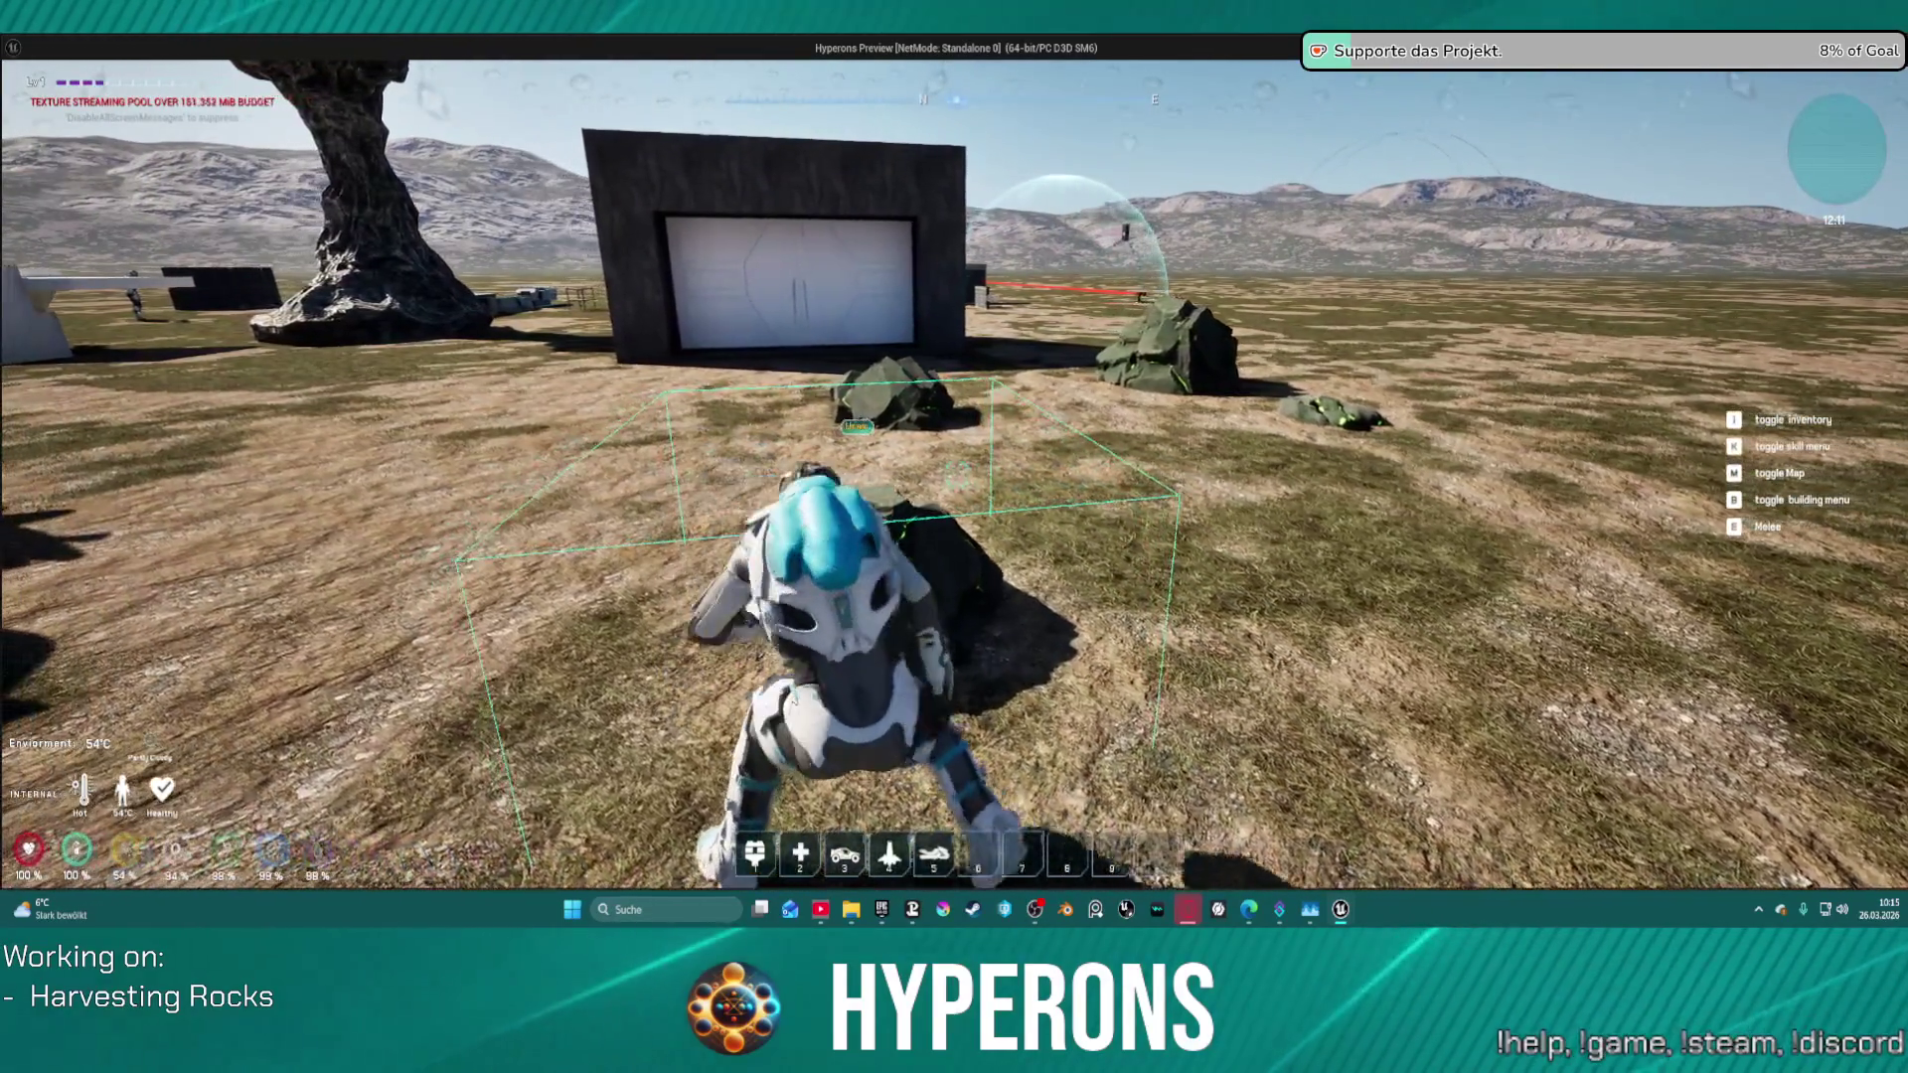
{"action": "key", "text": "s"}
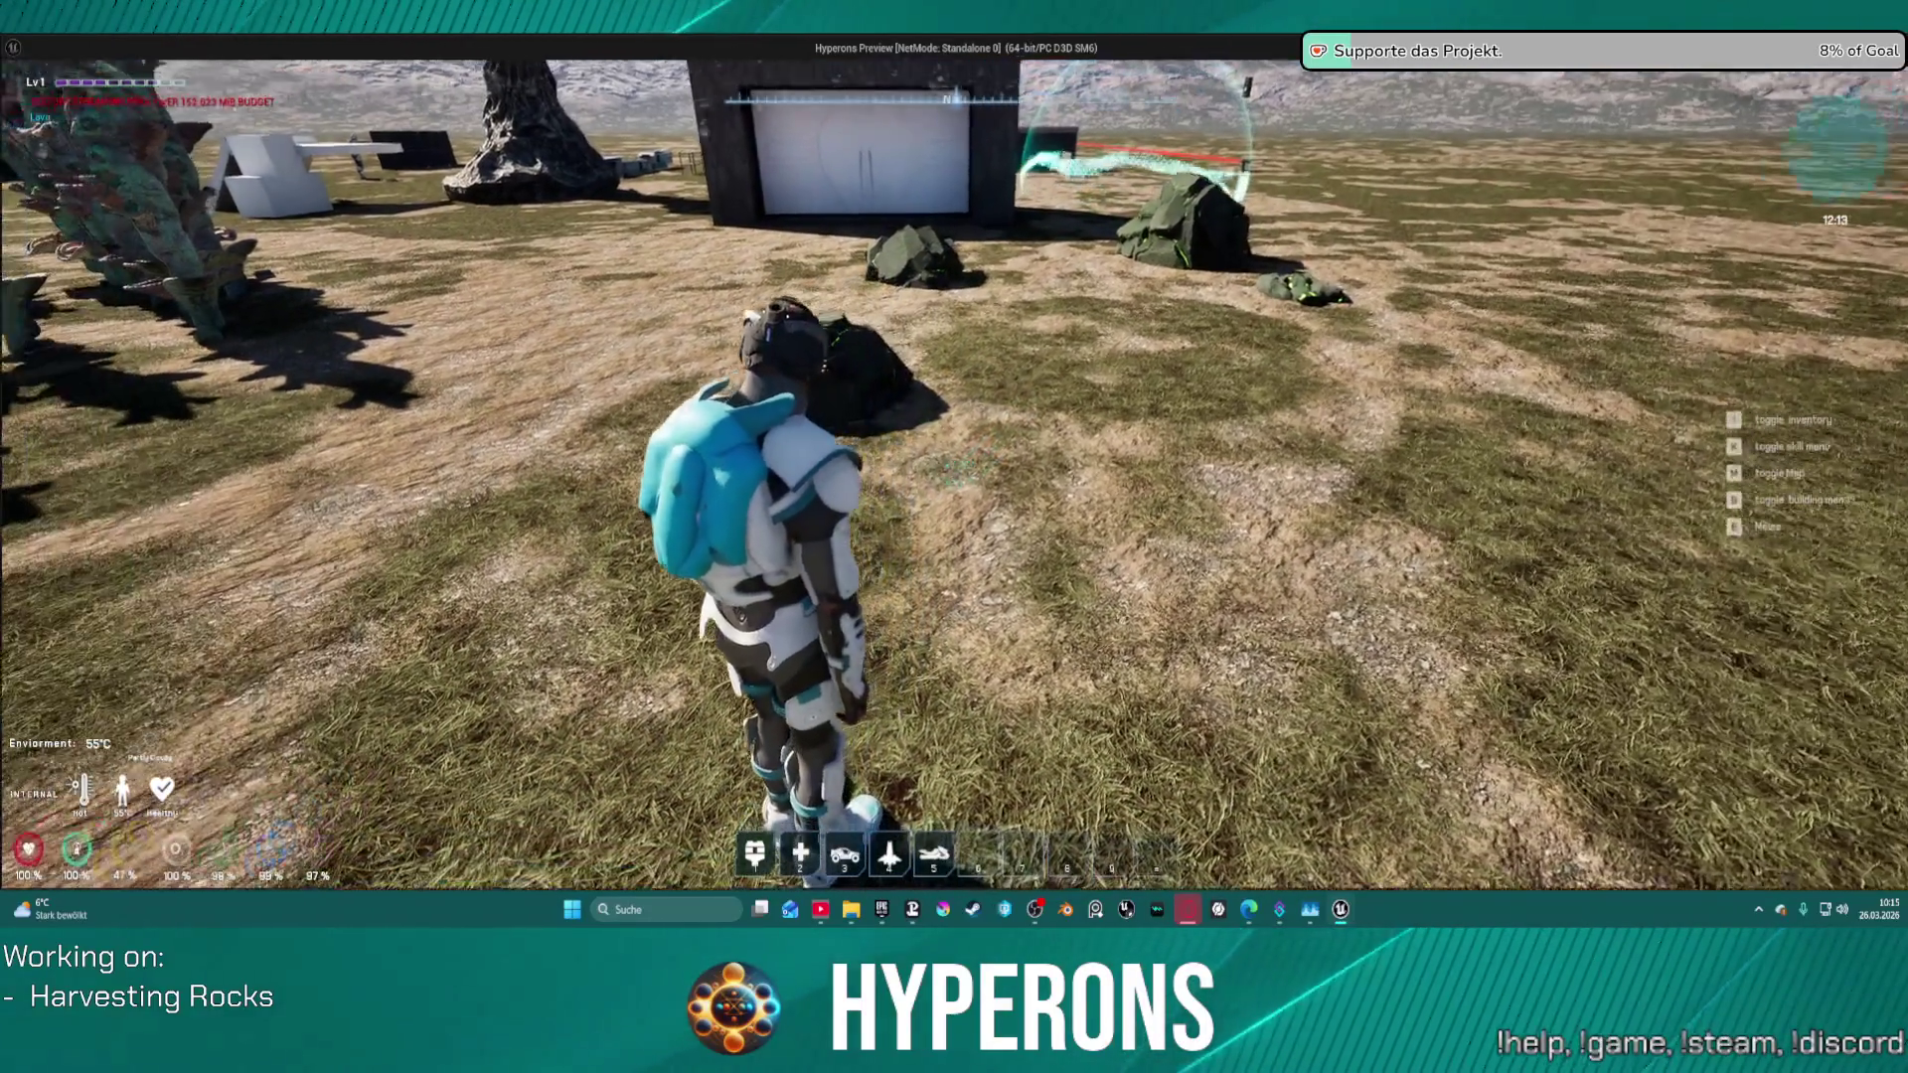
{"action": "key", "text": "Escape"}
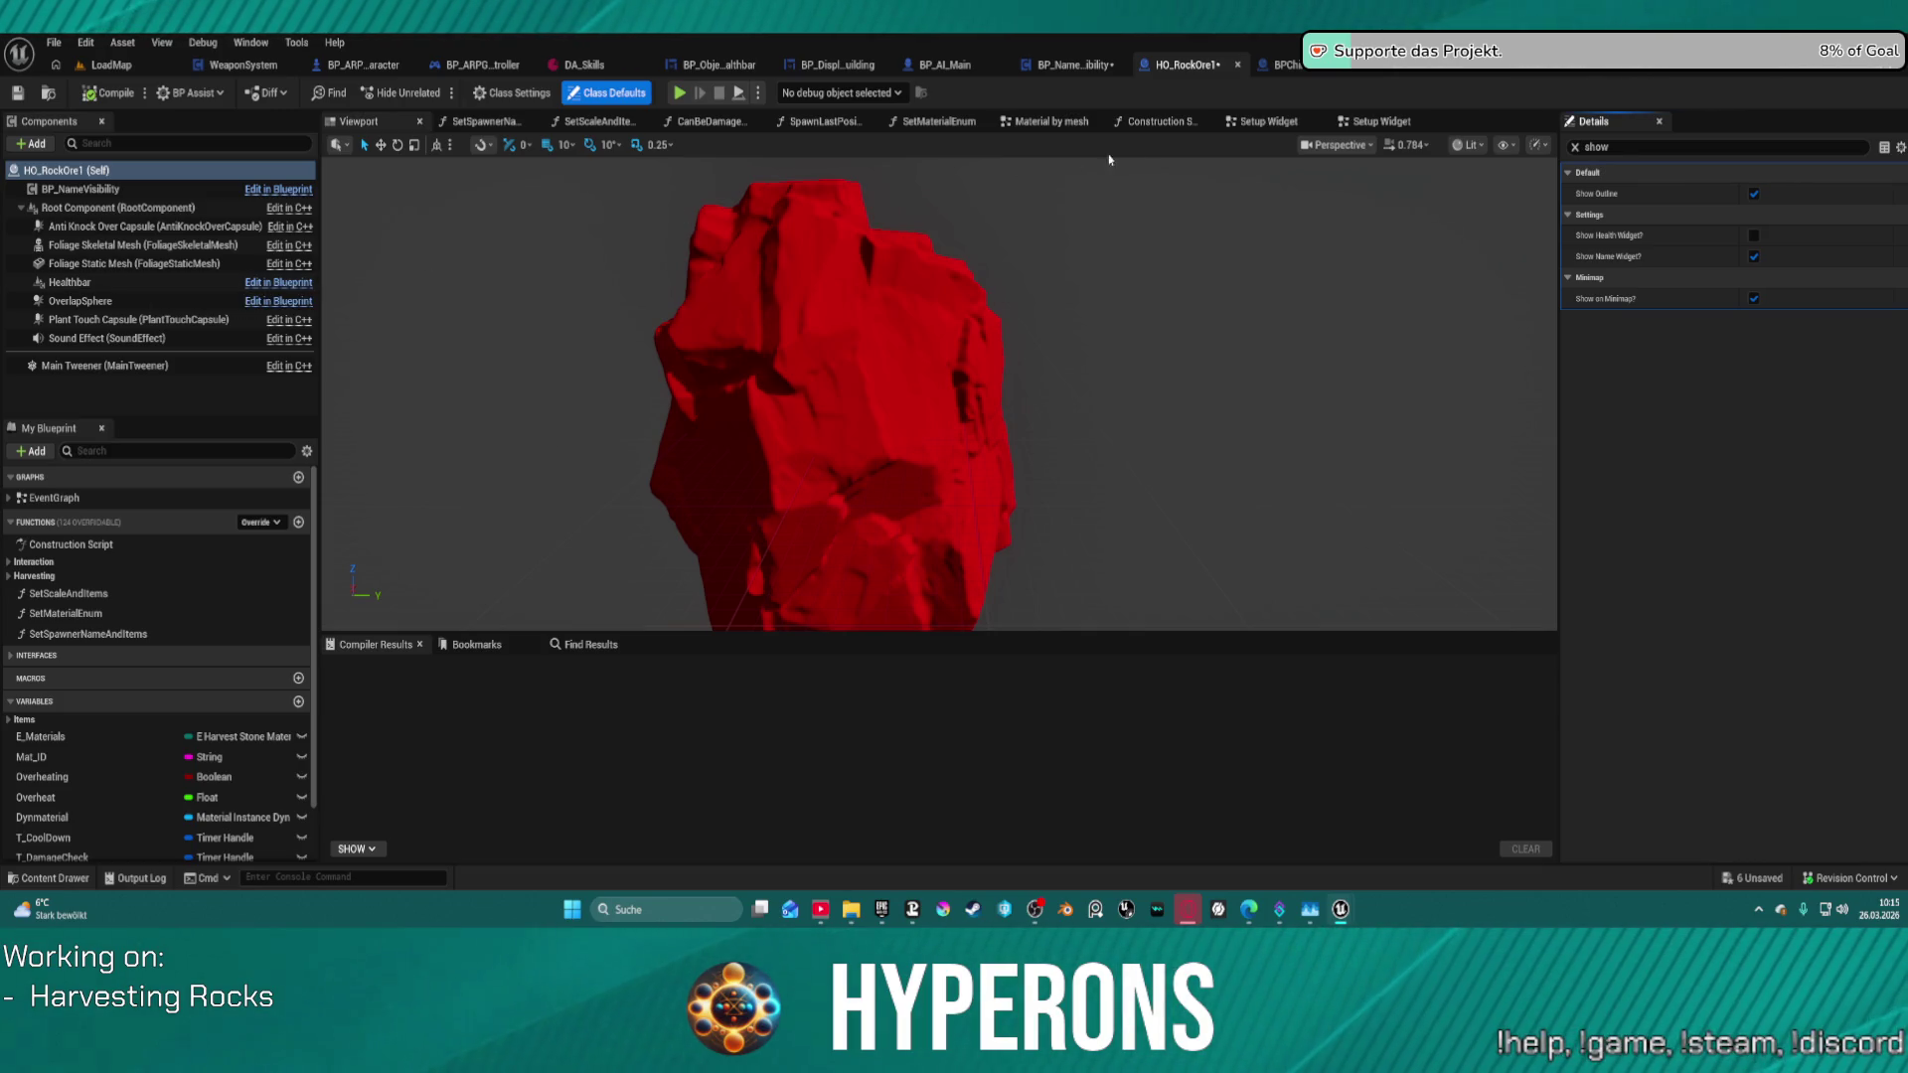
- Set HO_RockOre1's Healthbar component Location Z to 200 and try it in a standalone preview
{"action": "left_click", "coordinate": [1574, 146]}
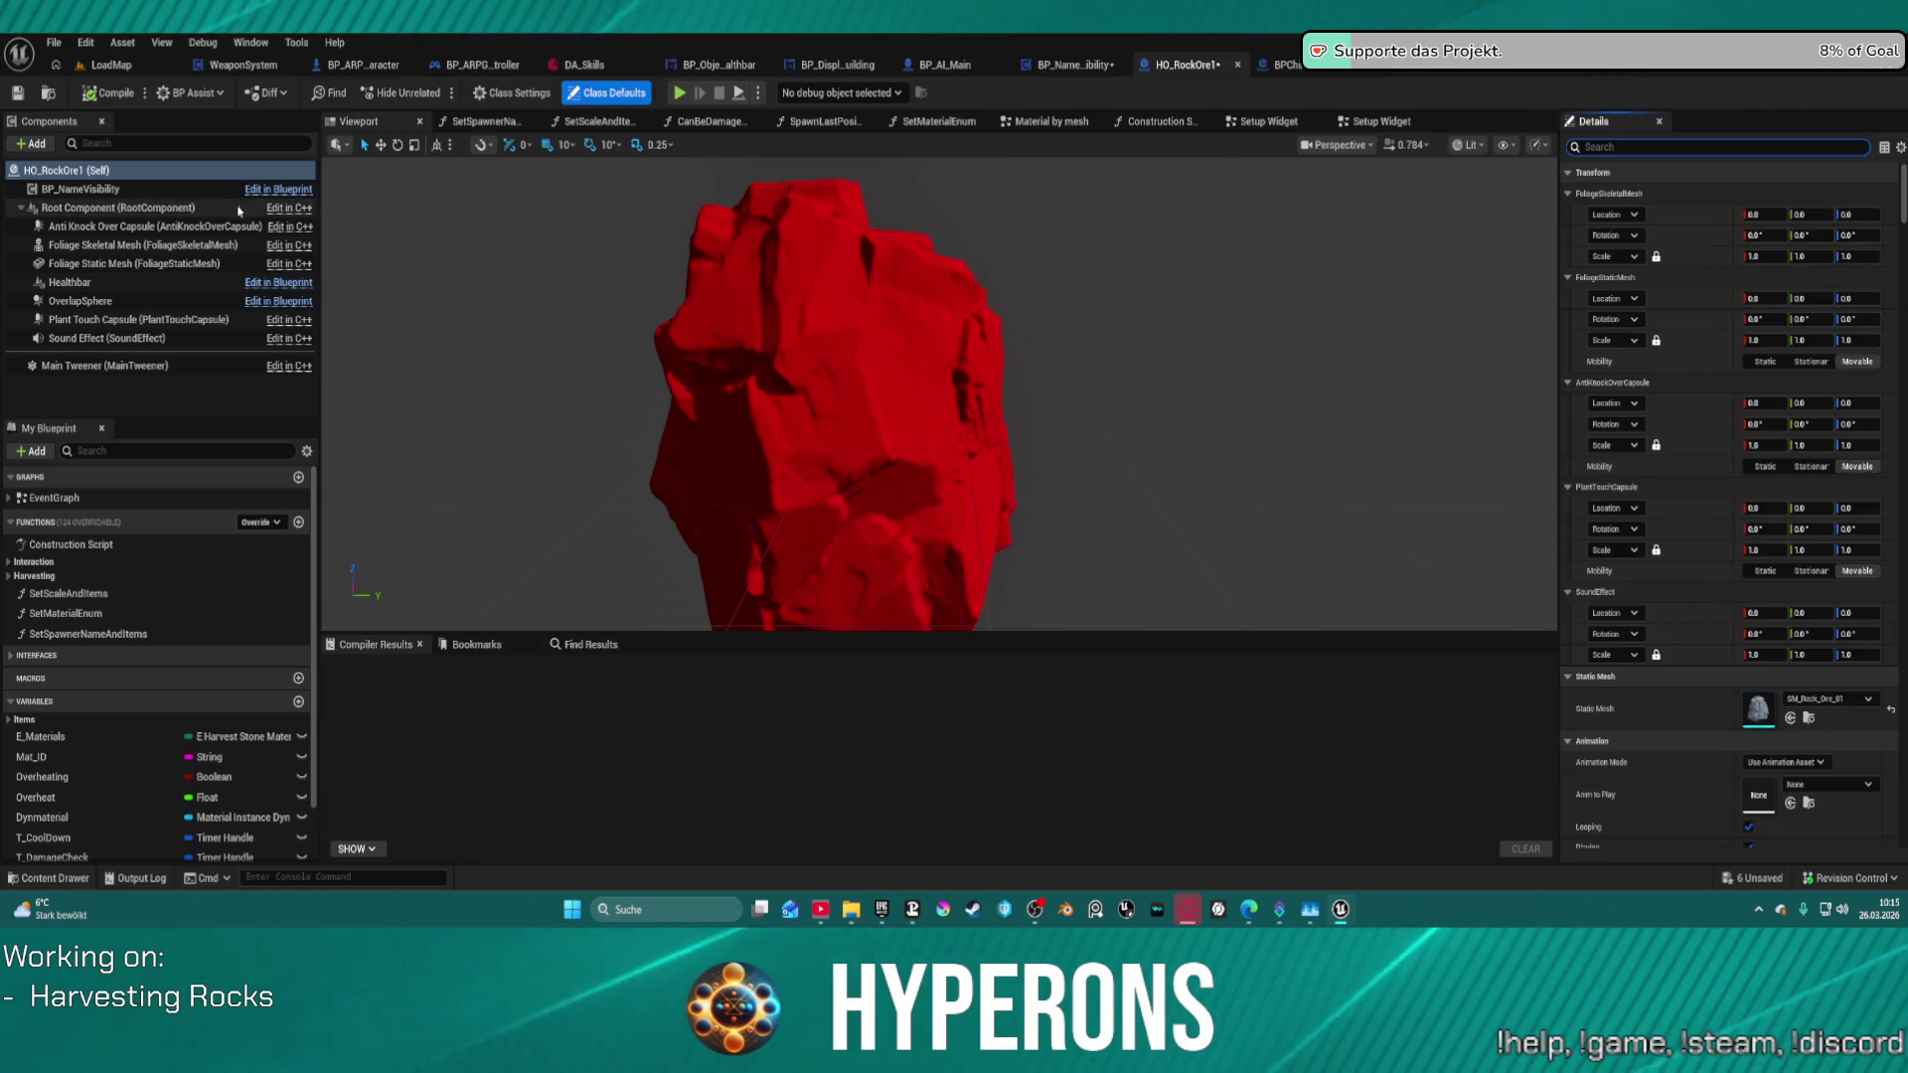
{"action": "left_click", "coordinate": [70, 282]}
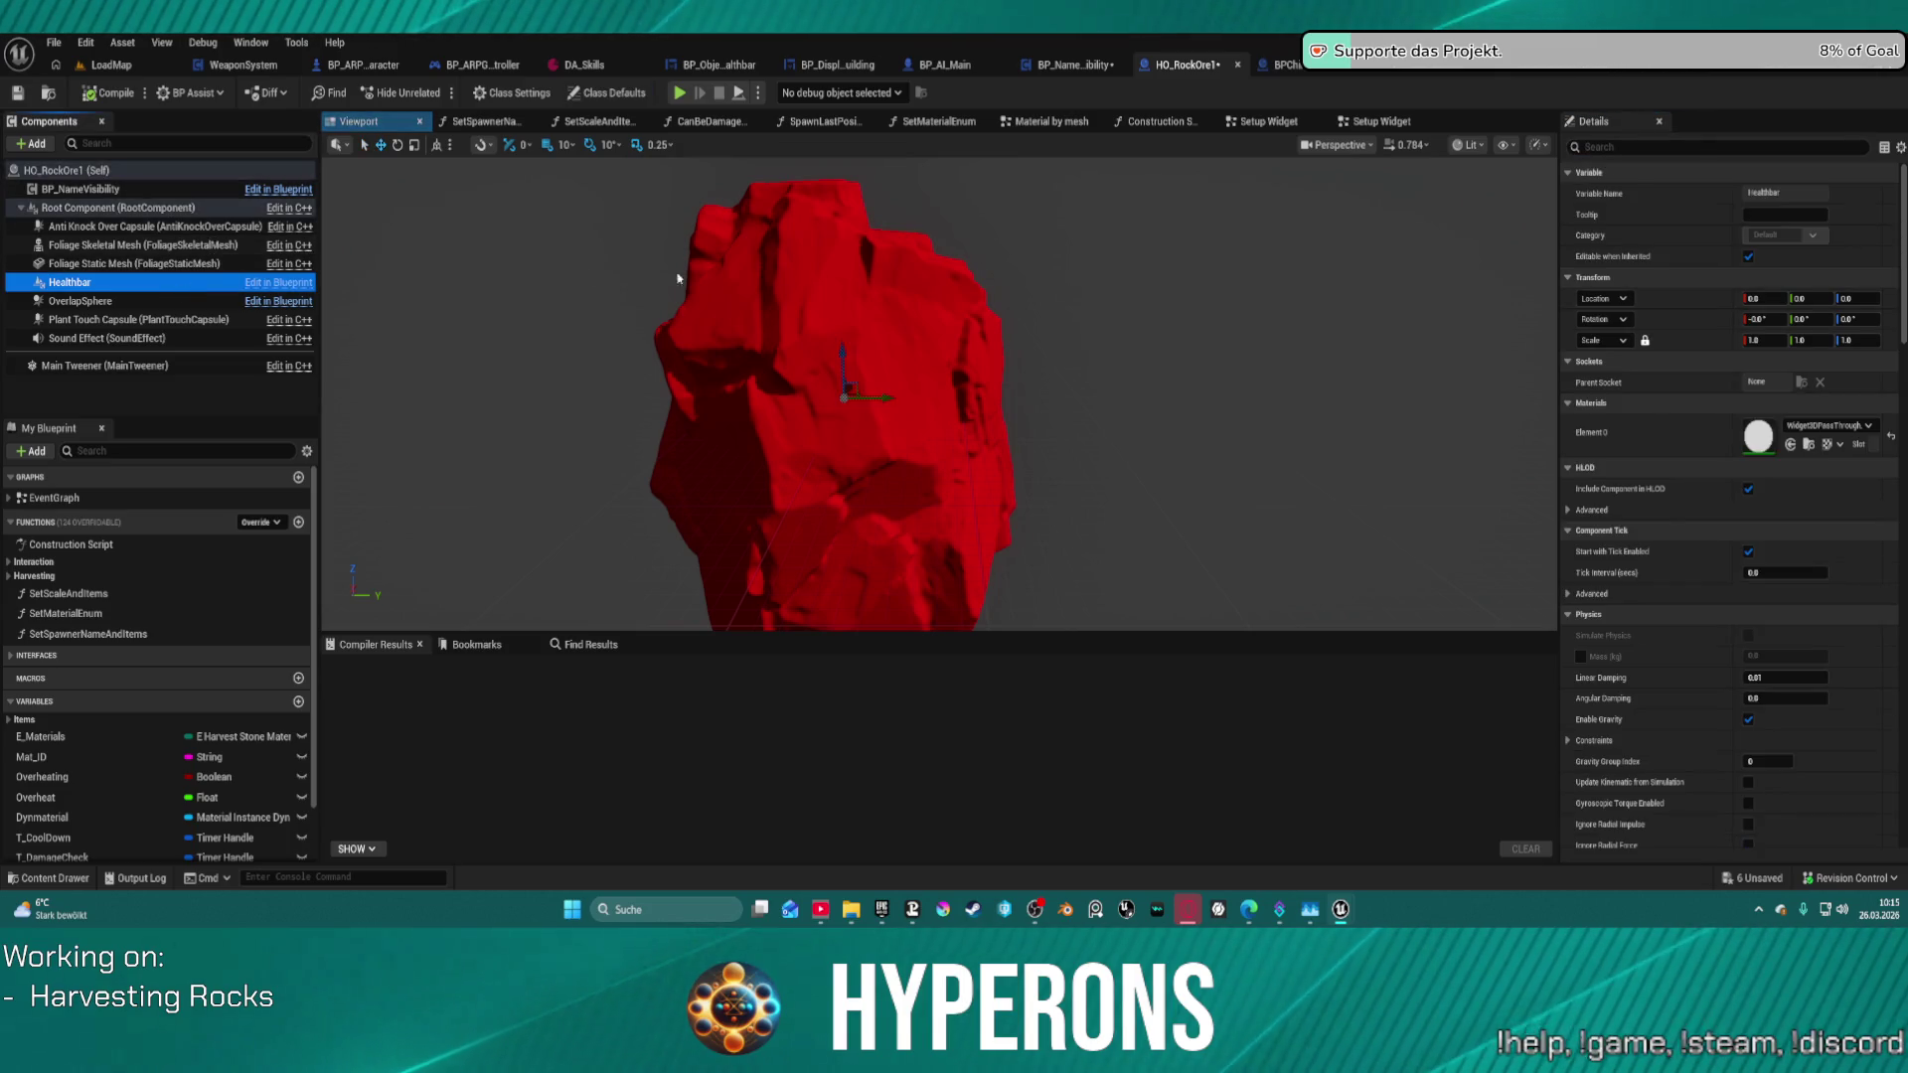
{"action": "left_click", "coordinate": [1854, 297]}
{"action": "type", "text": "200"}
{"action": "key", "text": "Return"}
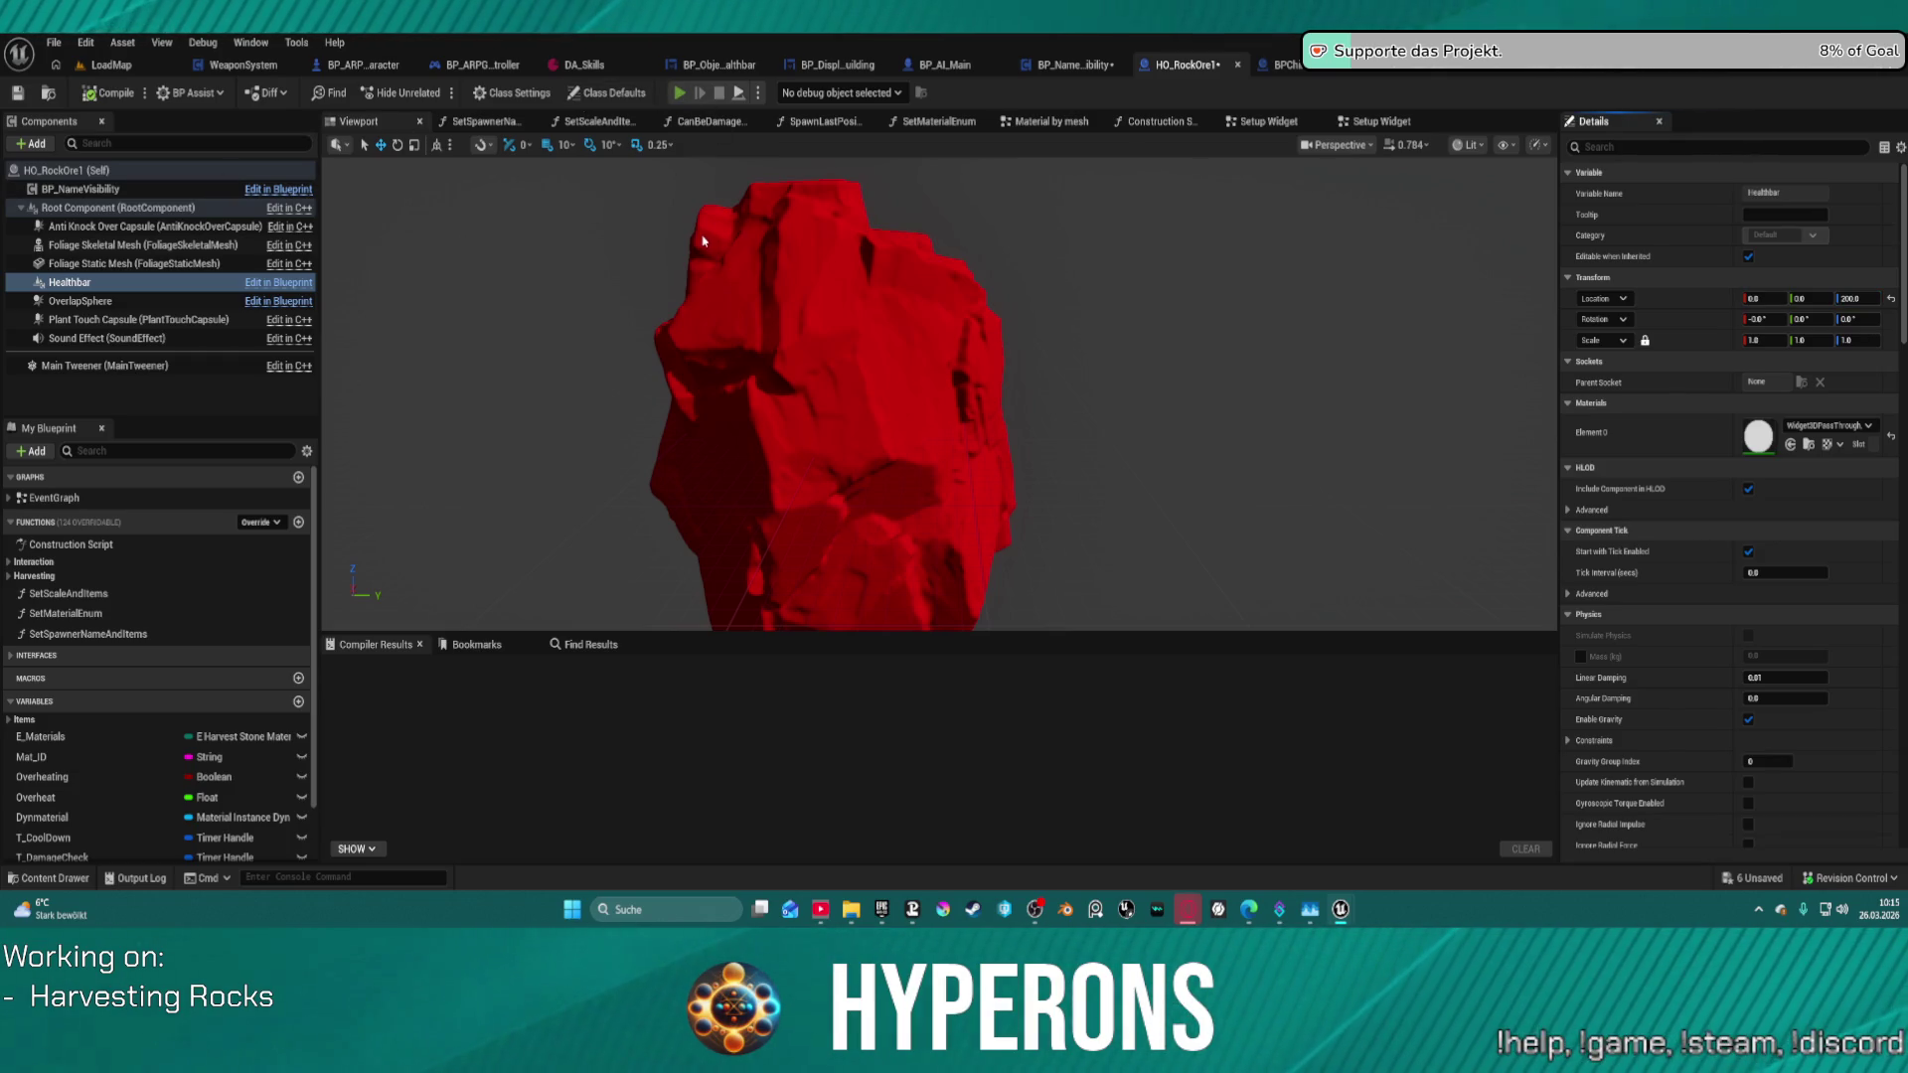
{"action": "key", "text": "w"}
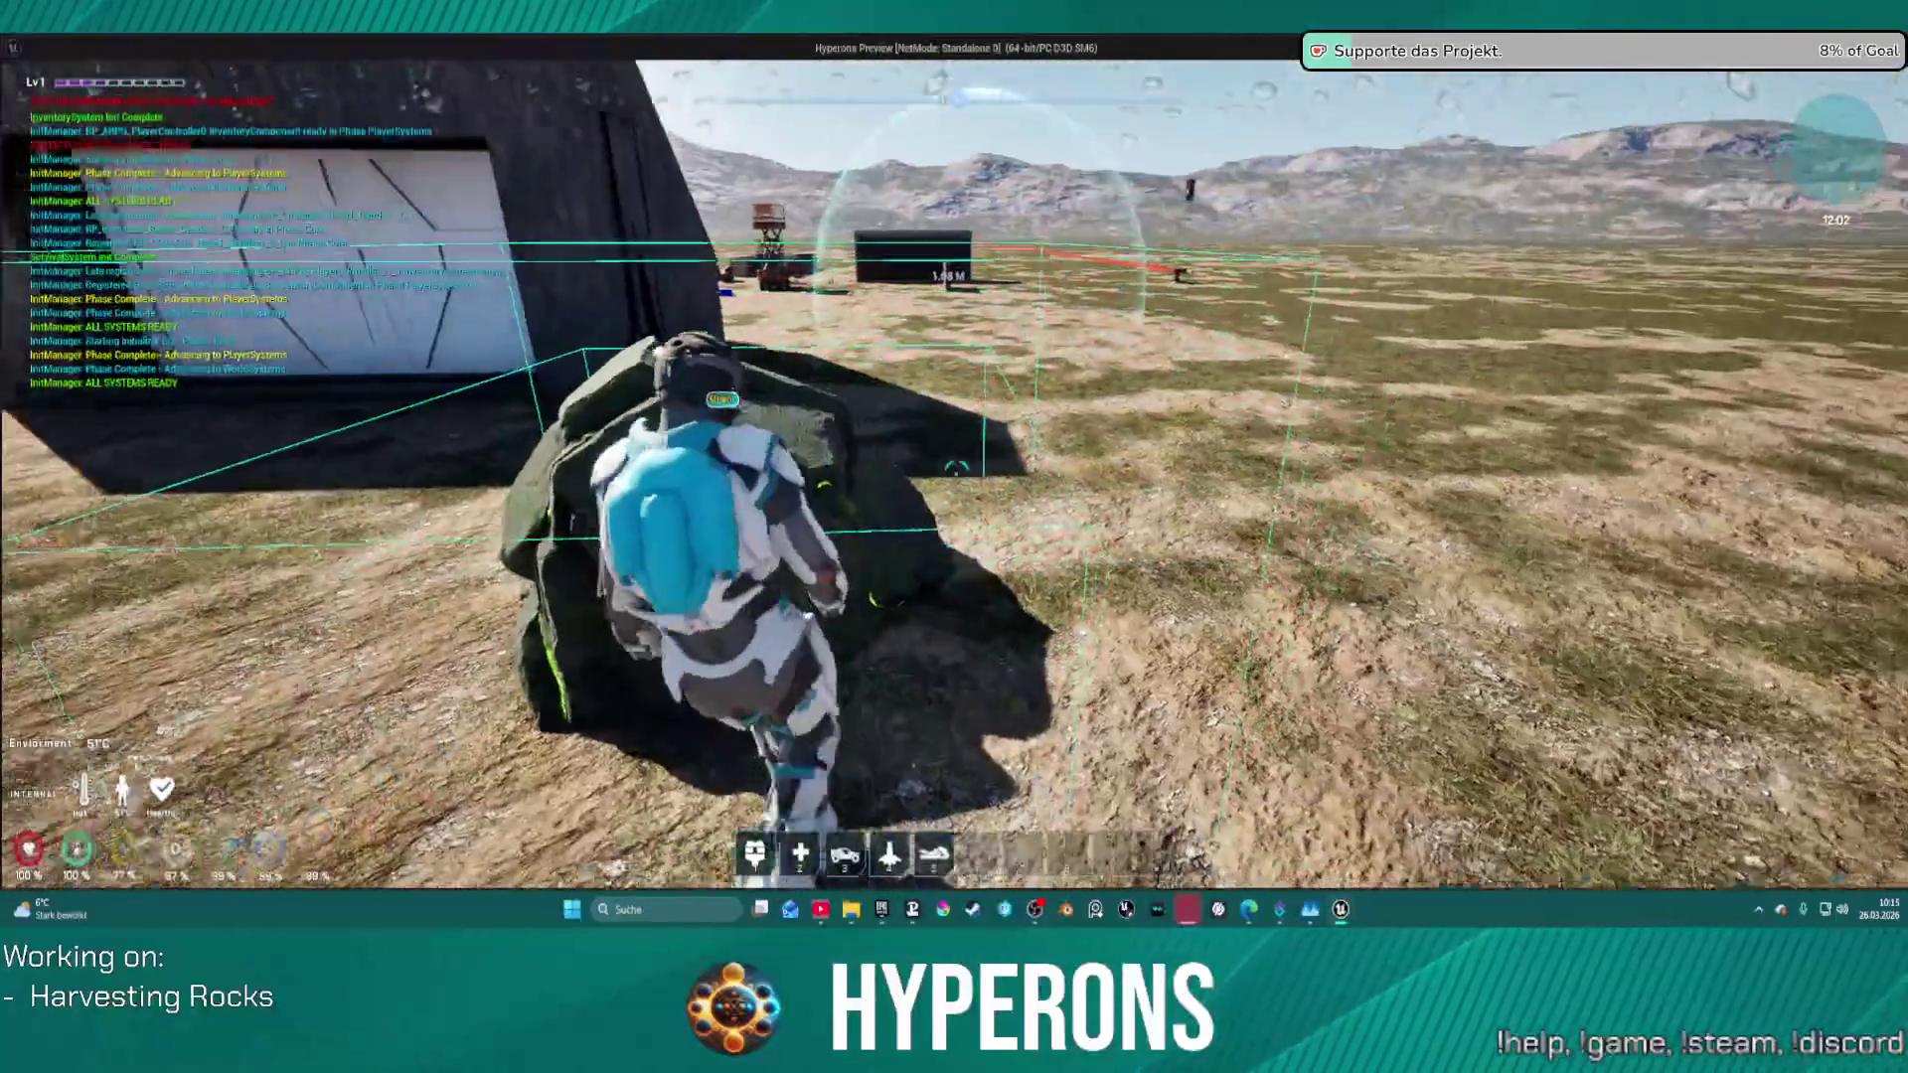
{"action": "key", "text": "Escape"}
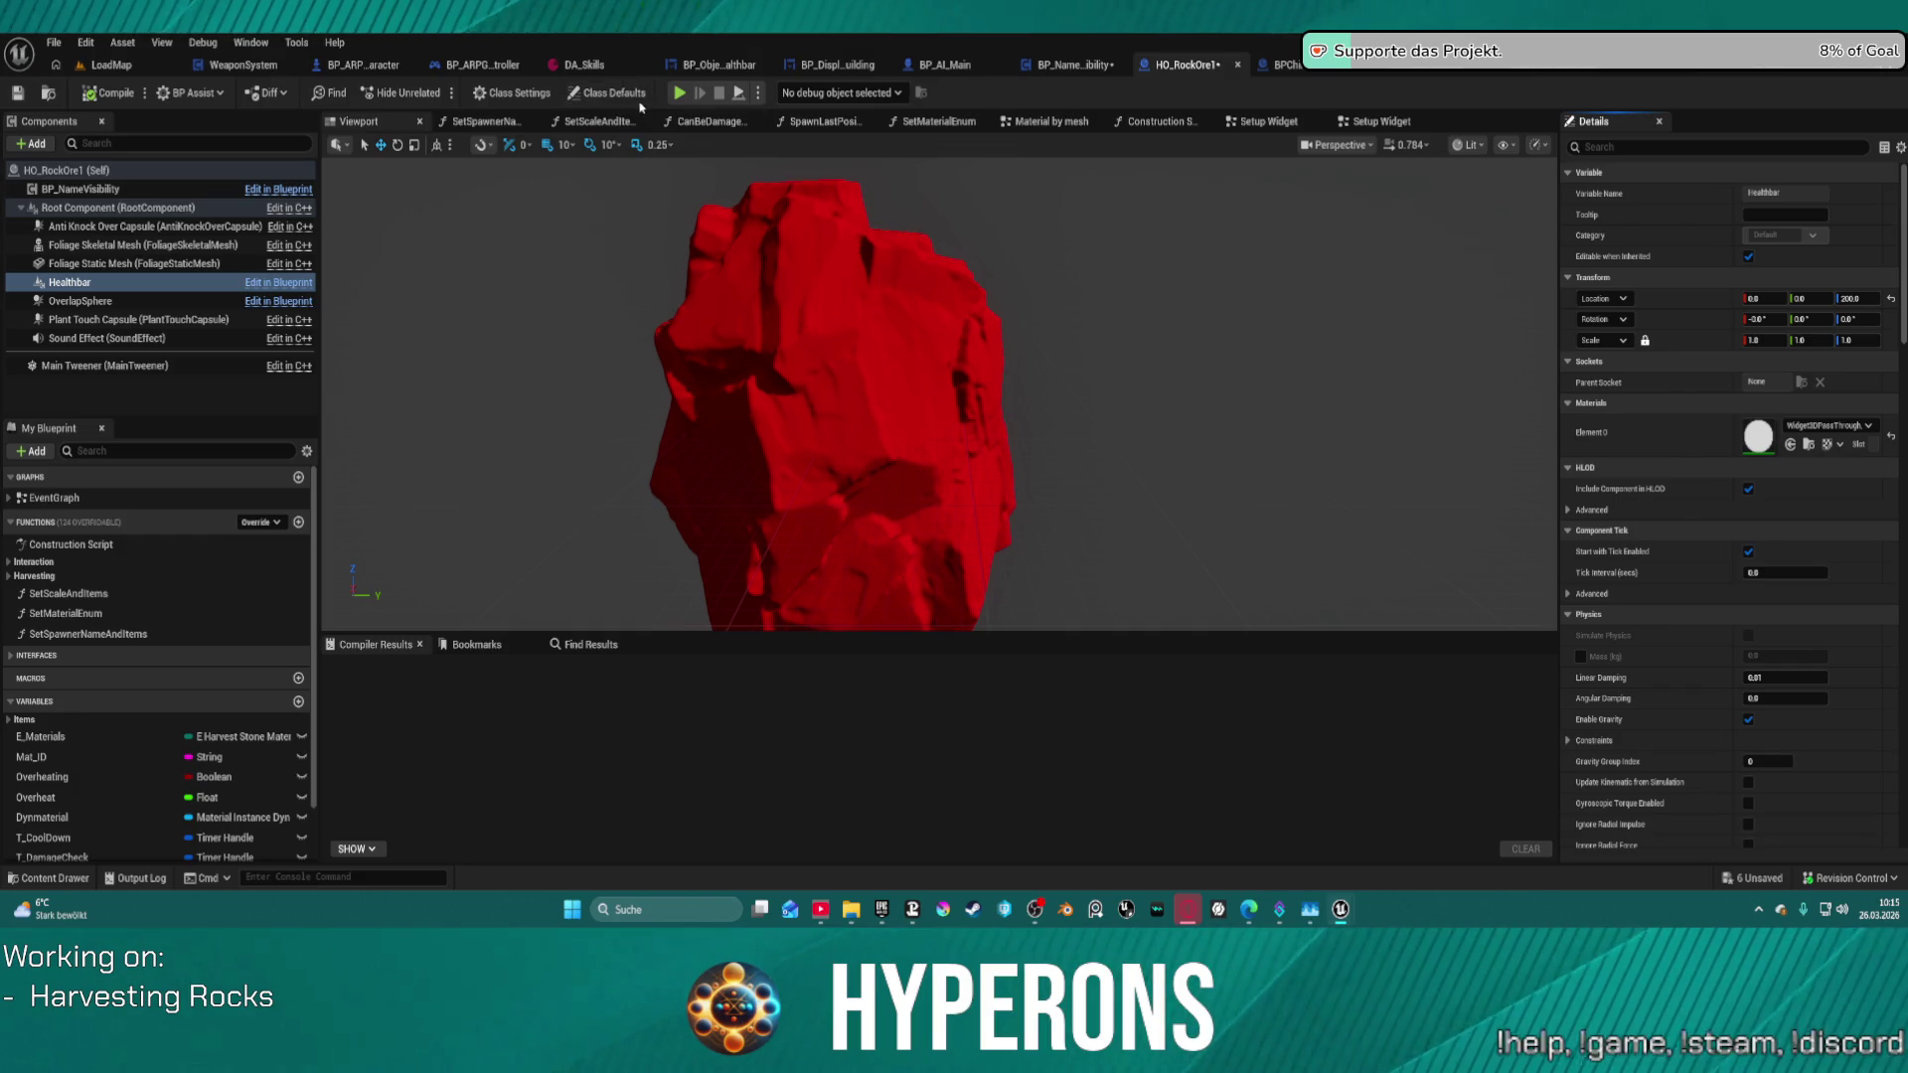
- Show HO_RockOre1's Class Defaults and scroll through its settings
{"action": "left_click", "coordinate": [608, 92]}
{"action": "scroll", "coordinate": [1749, 596], "scroll_direction": "down", "scroll_amount": 8}
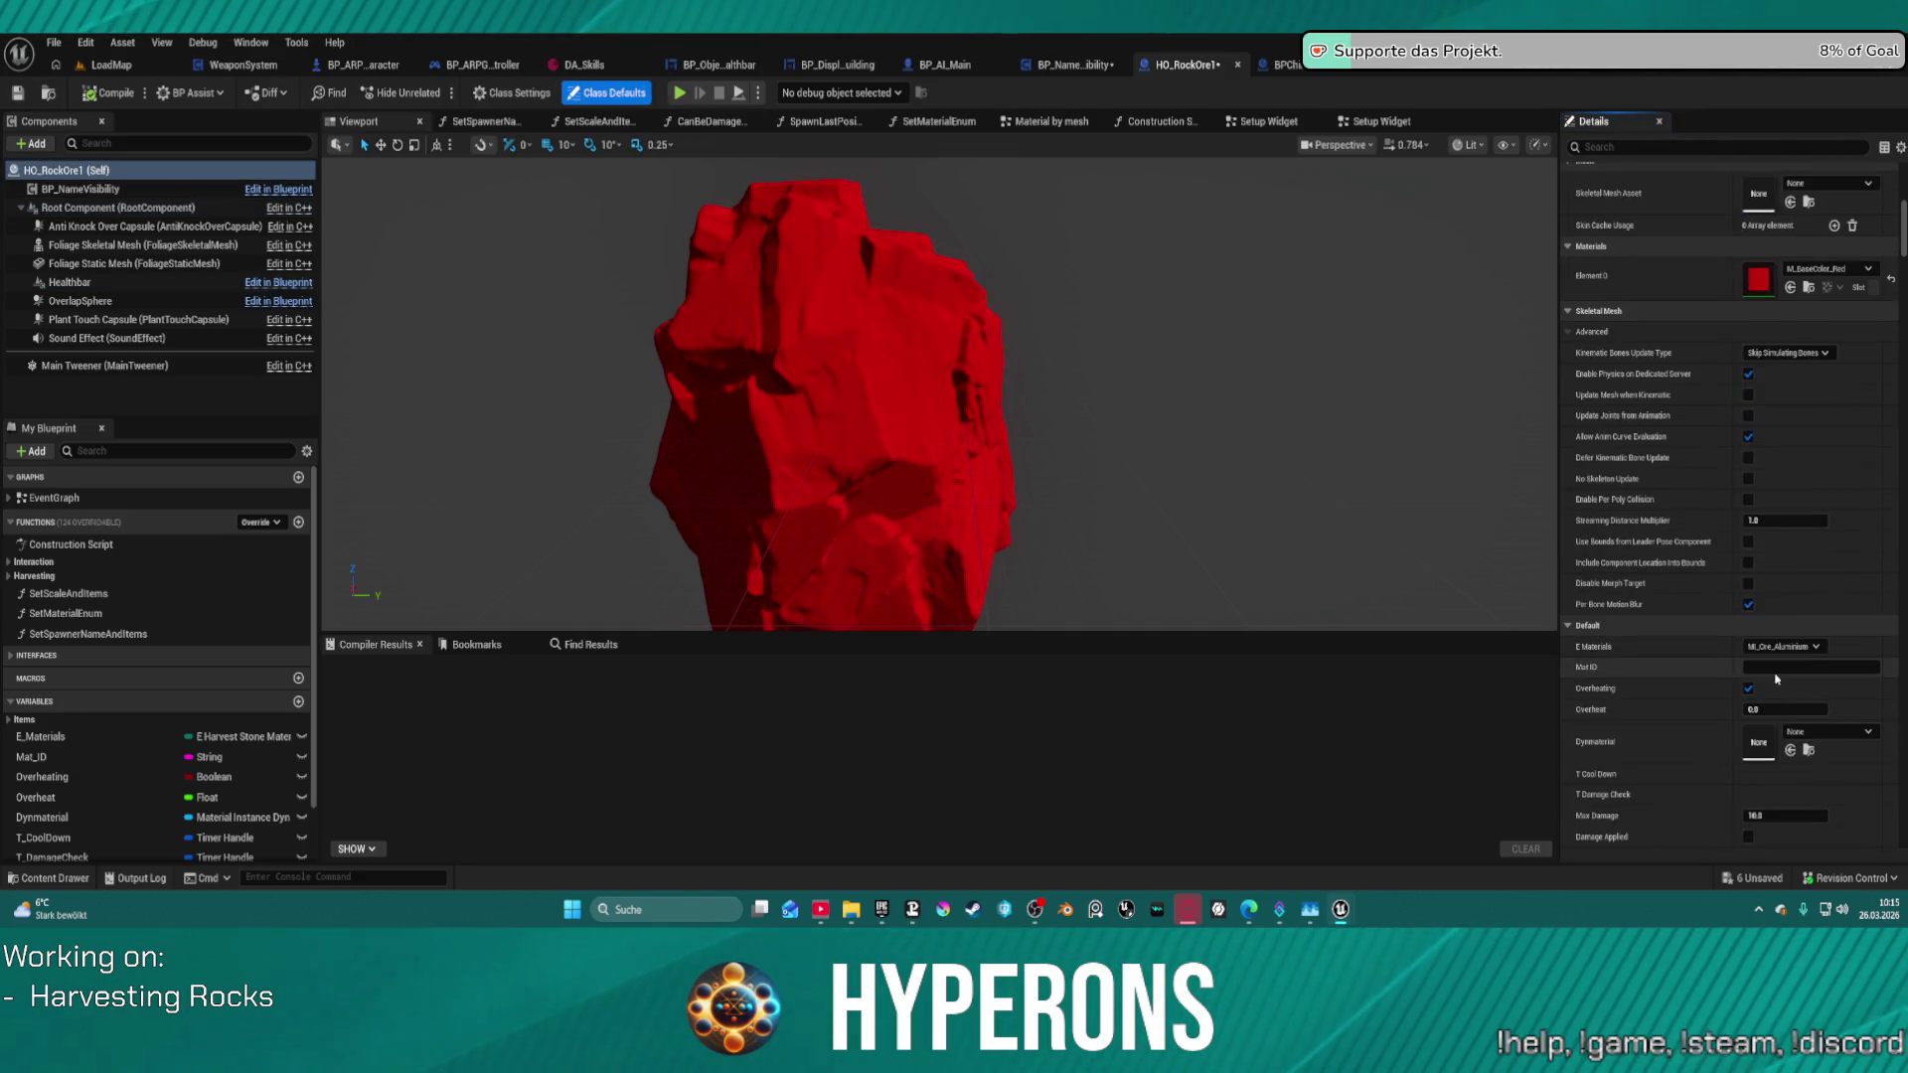
{"action": "scroll", "coordinate": [1777, 679], "scroll_direction": "up", "scroll_amount": 6}
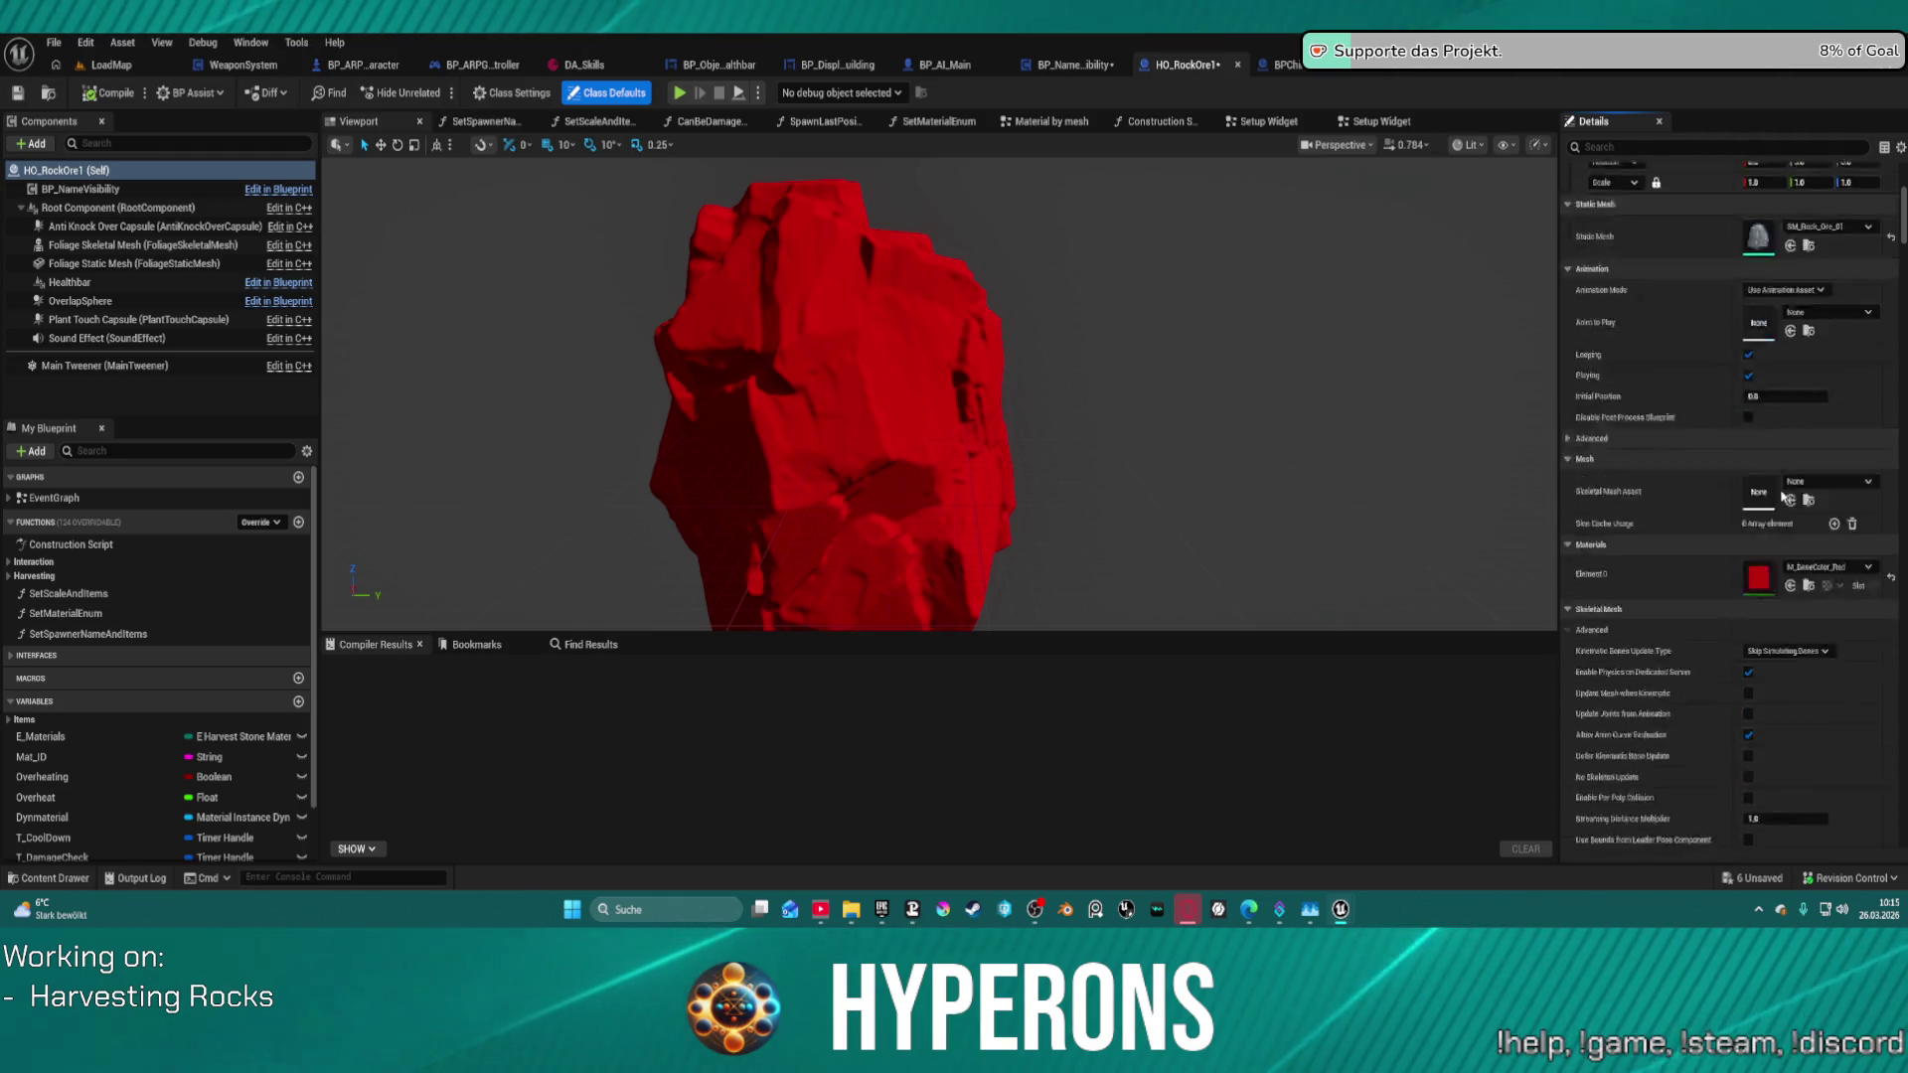
{"action": "scroll", "coordinate": [1784, 497], "scroll_direction": "down", "scroll_amount": 10}
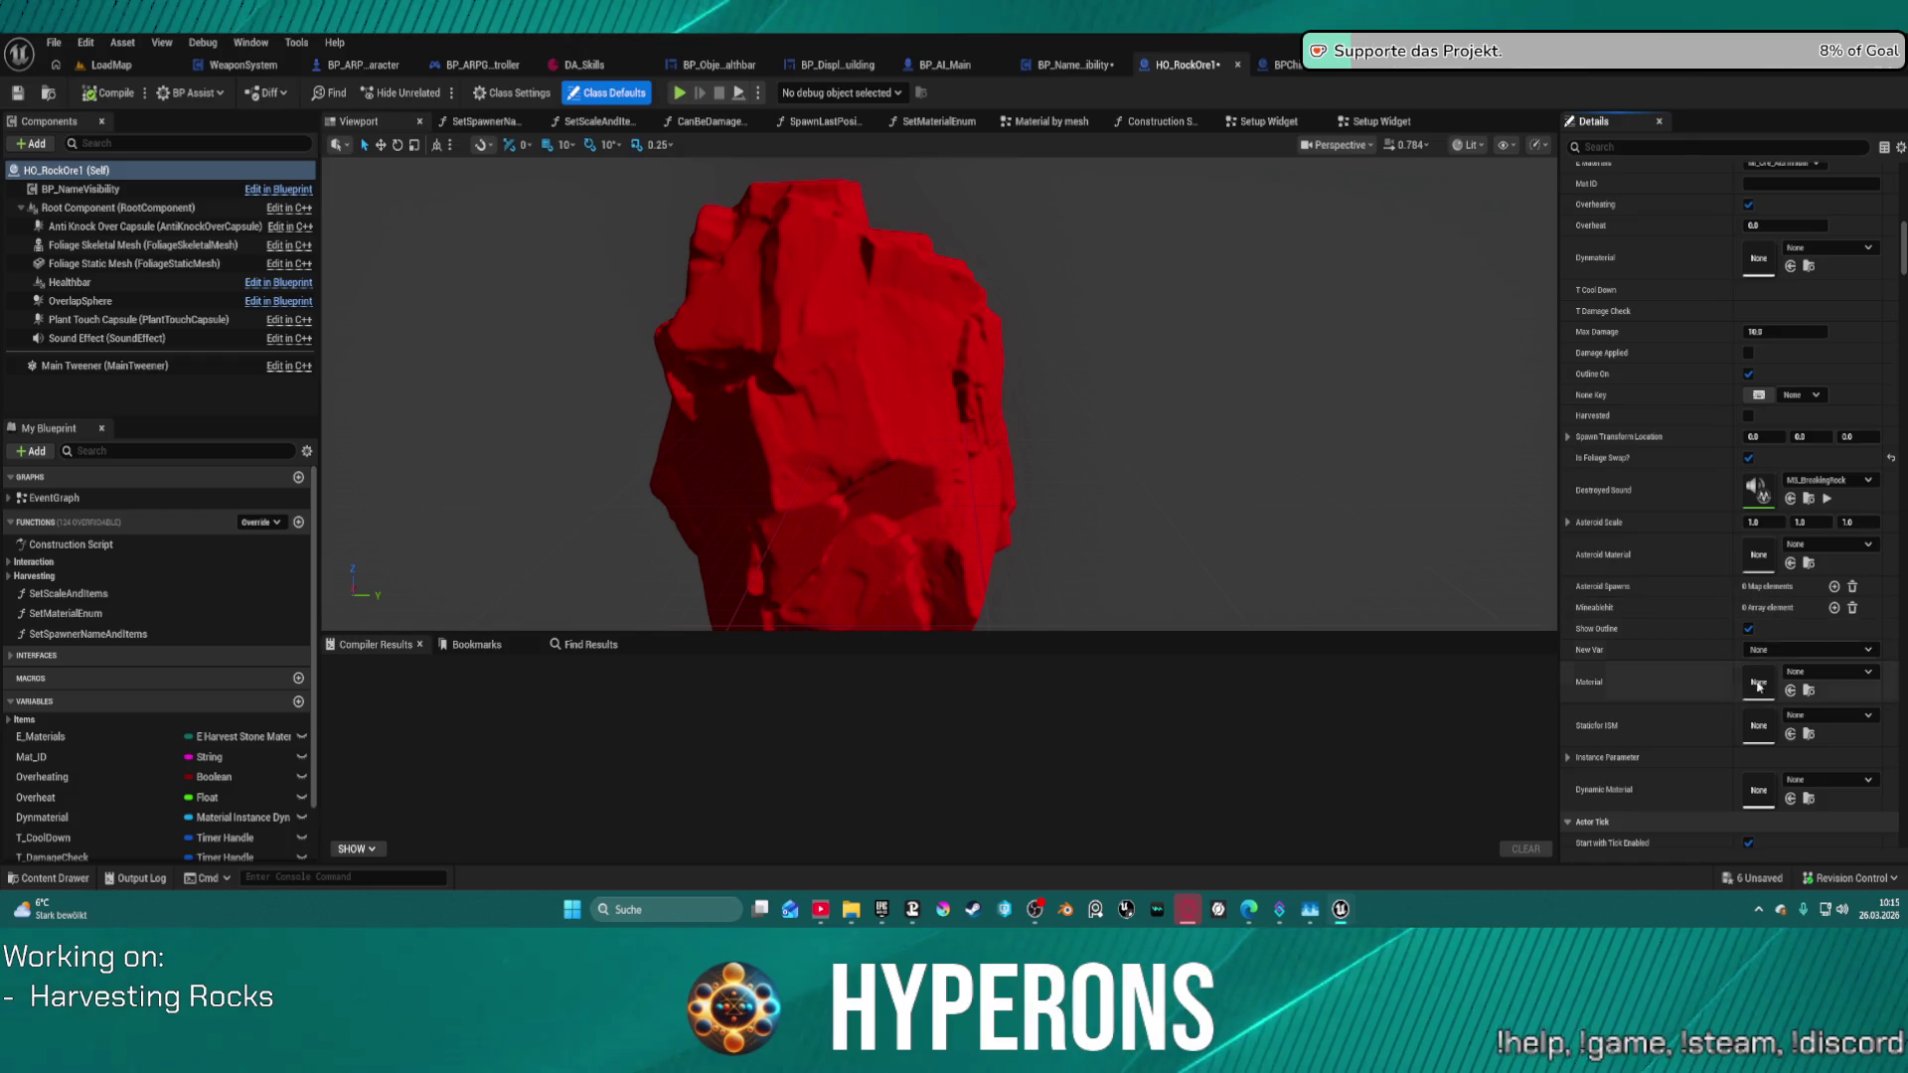
{"action": "scroll", "coordinate": [1758, 684], "scroll_direction": "down", "scroll_amount": 15}
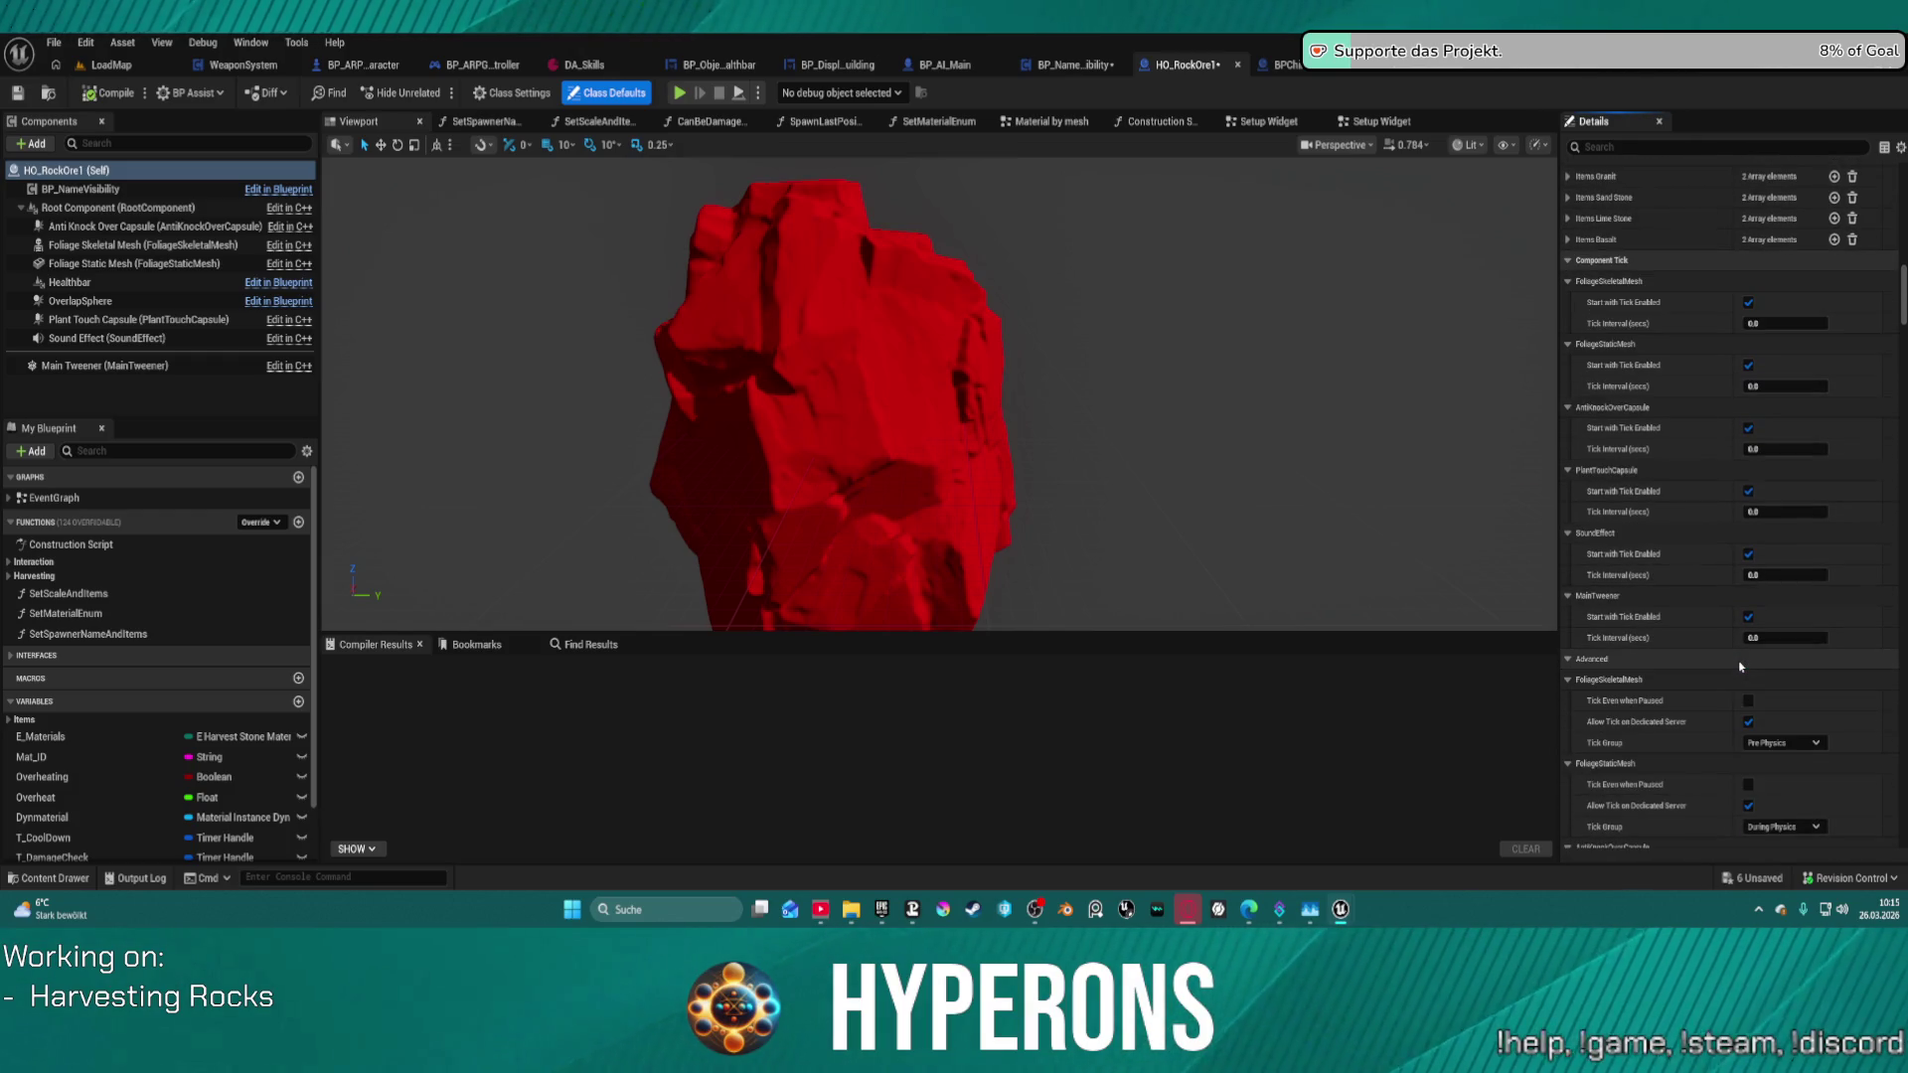
{"action": "scroll", "coordinate": [1741, 667], "scroll_direction": "down", "scroll_amount": 10}
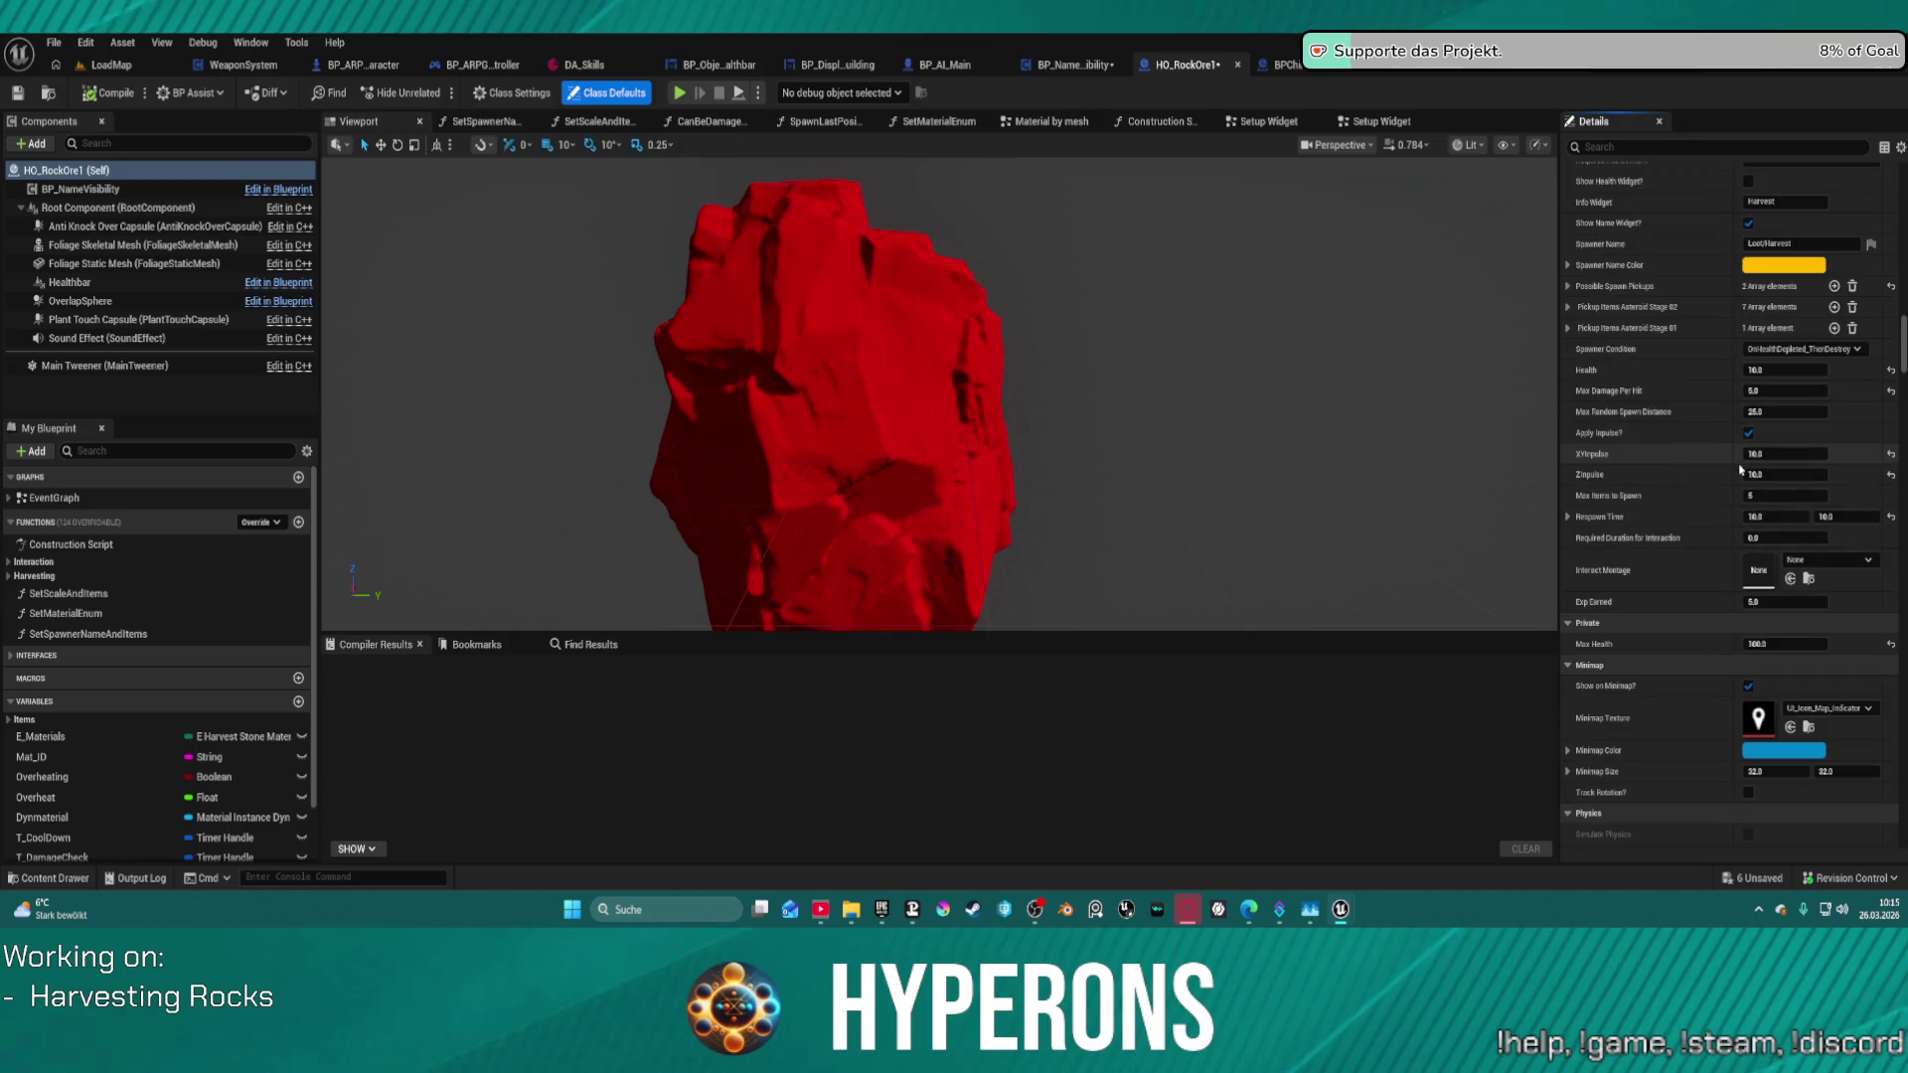
{"action": "scroll", "coordinate": [1778, 436], "scroll_direction": "up", "scroll_amount": 3}
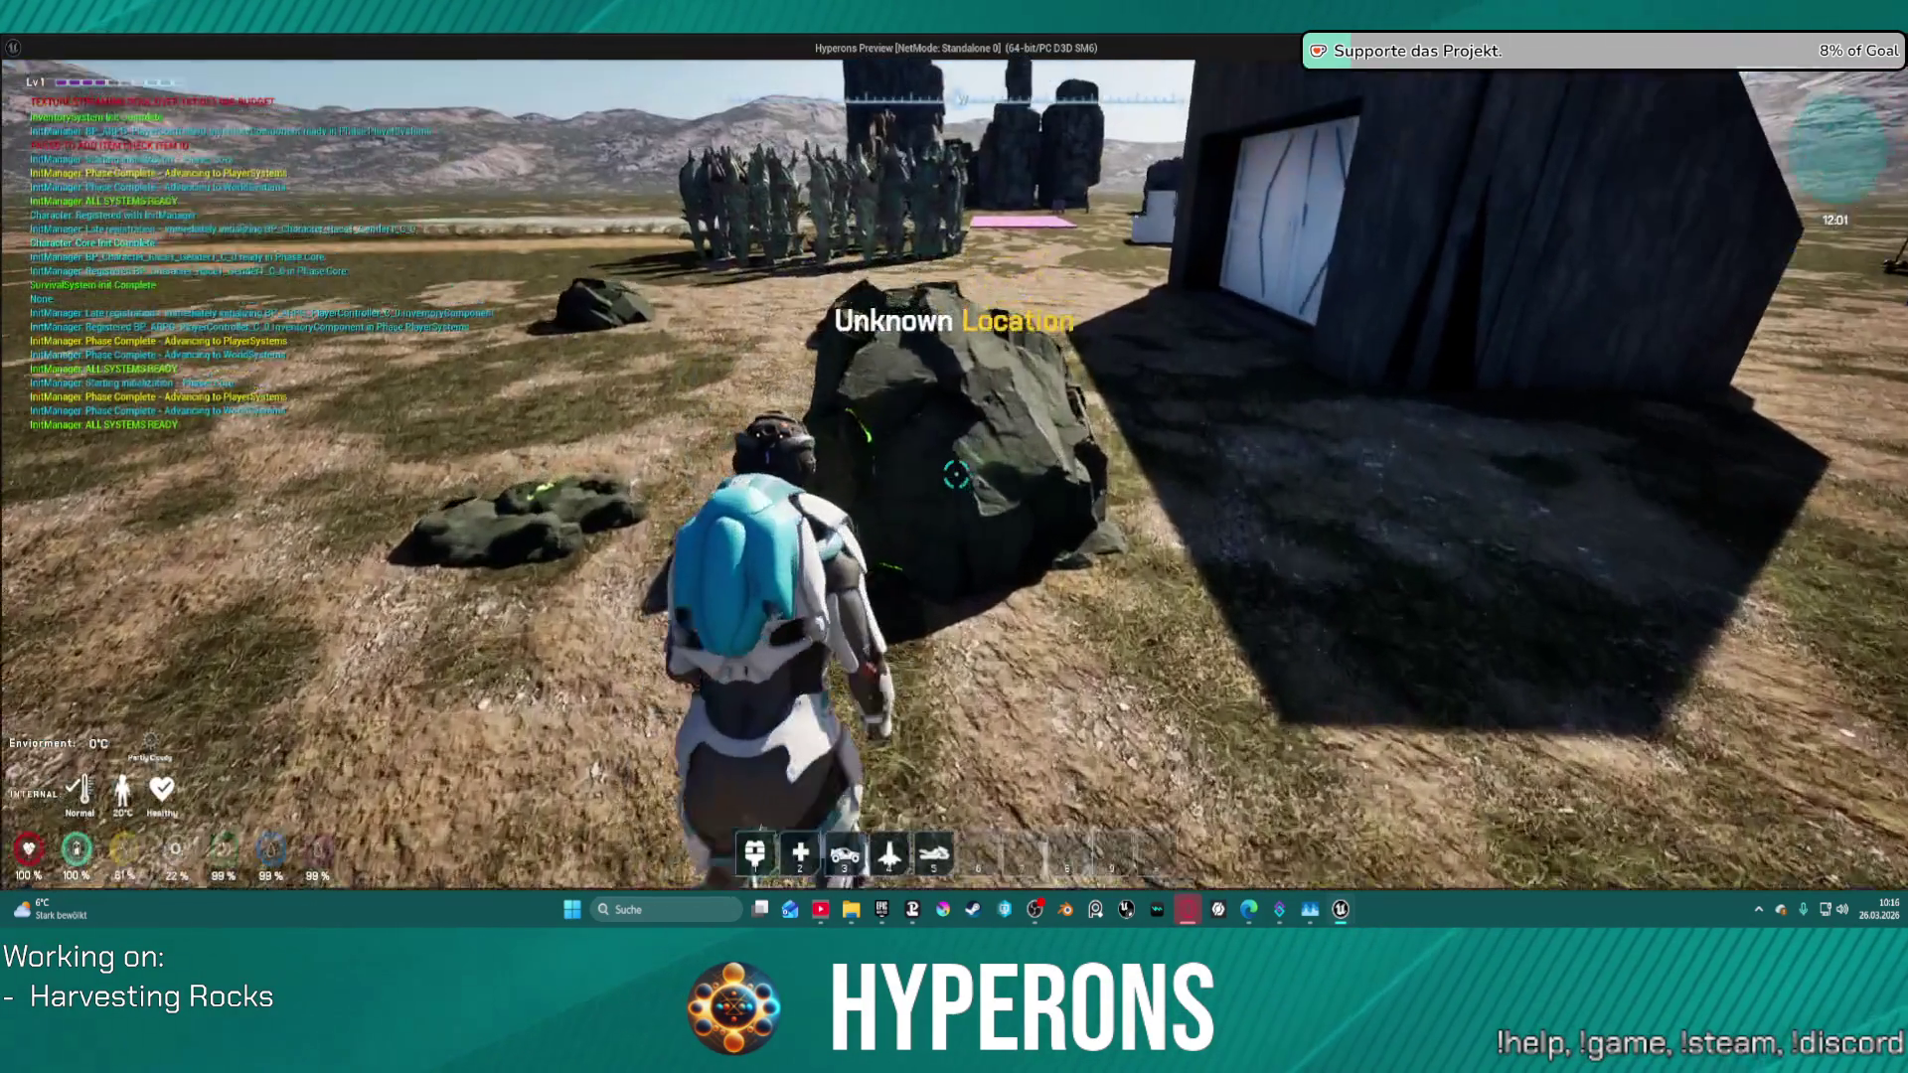
- Walk the character around the rocks and up to the big rock to inspect their healthbars, then exit
{"action": "key", "text": "w"}
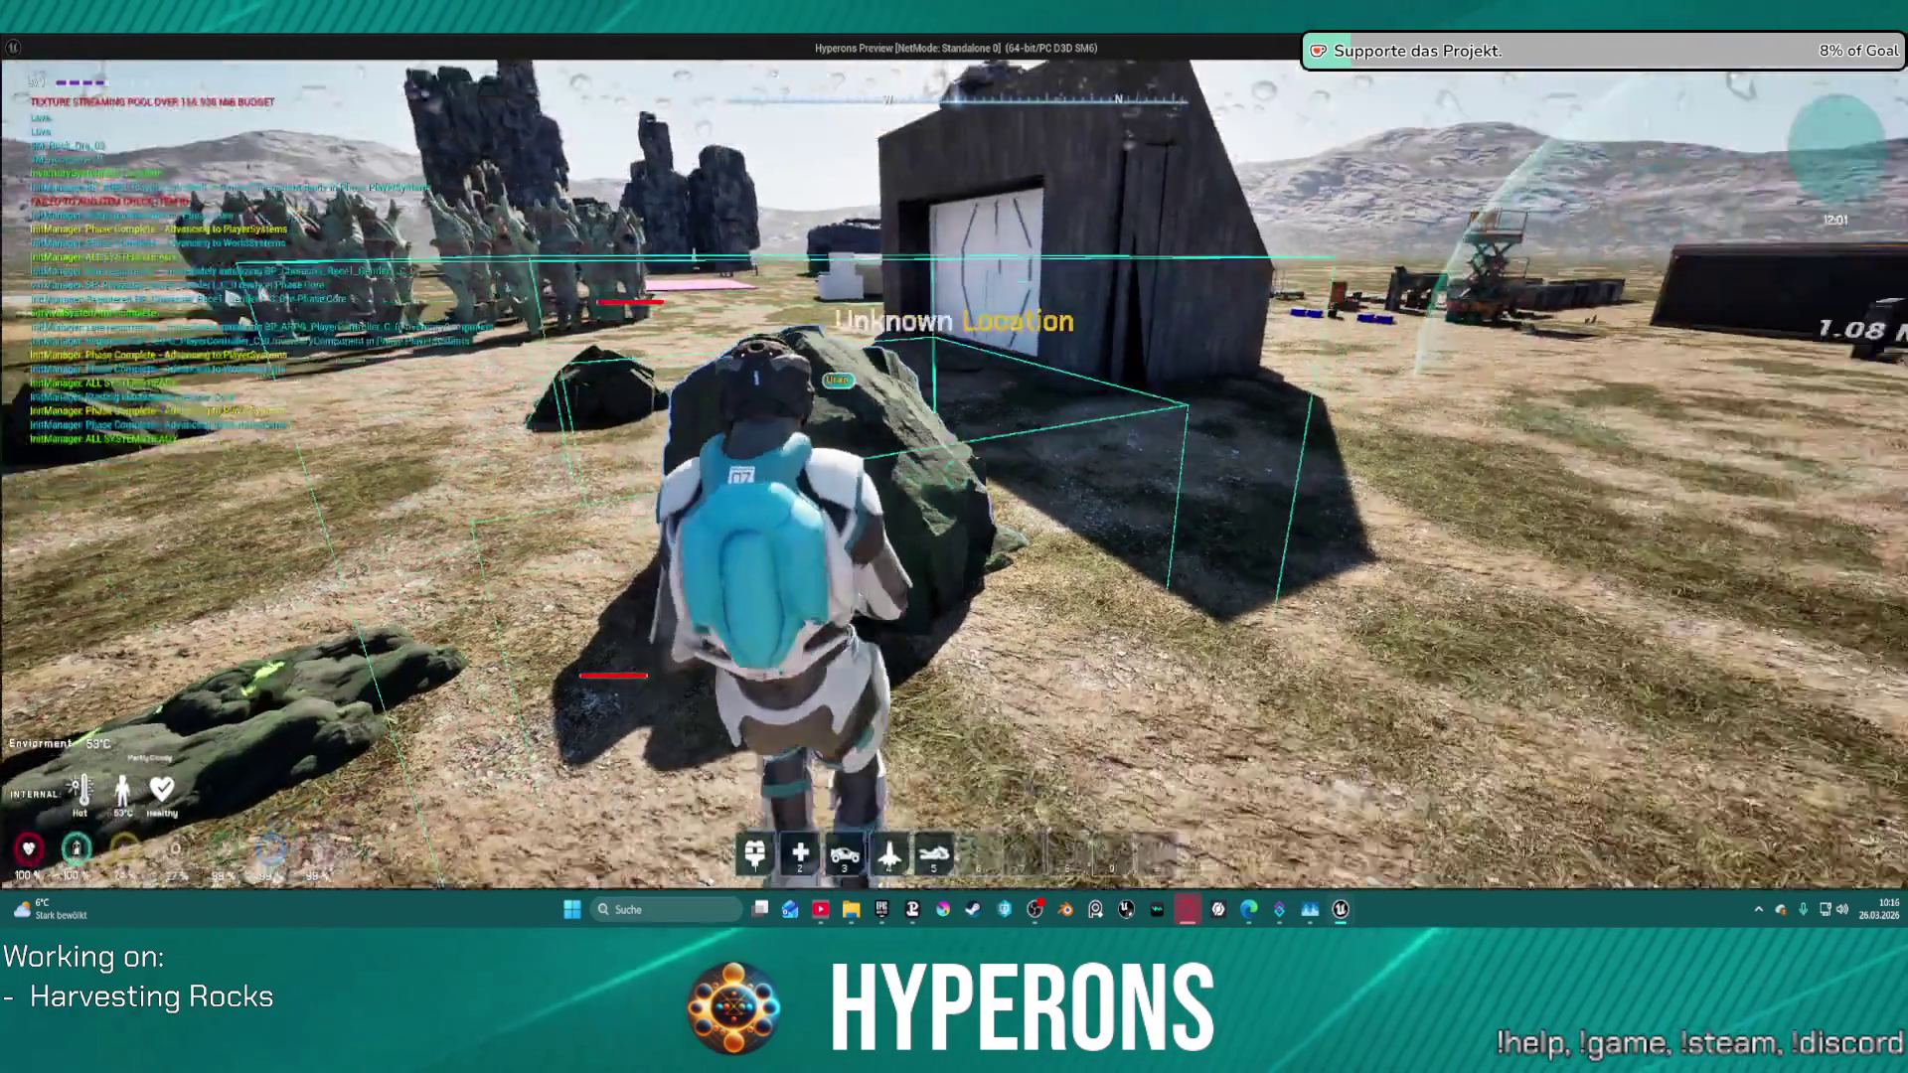
{"action": "key", "text": "w"}
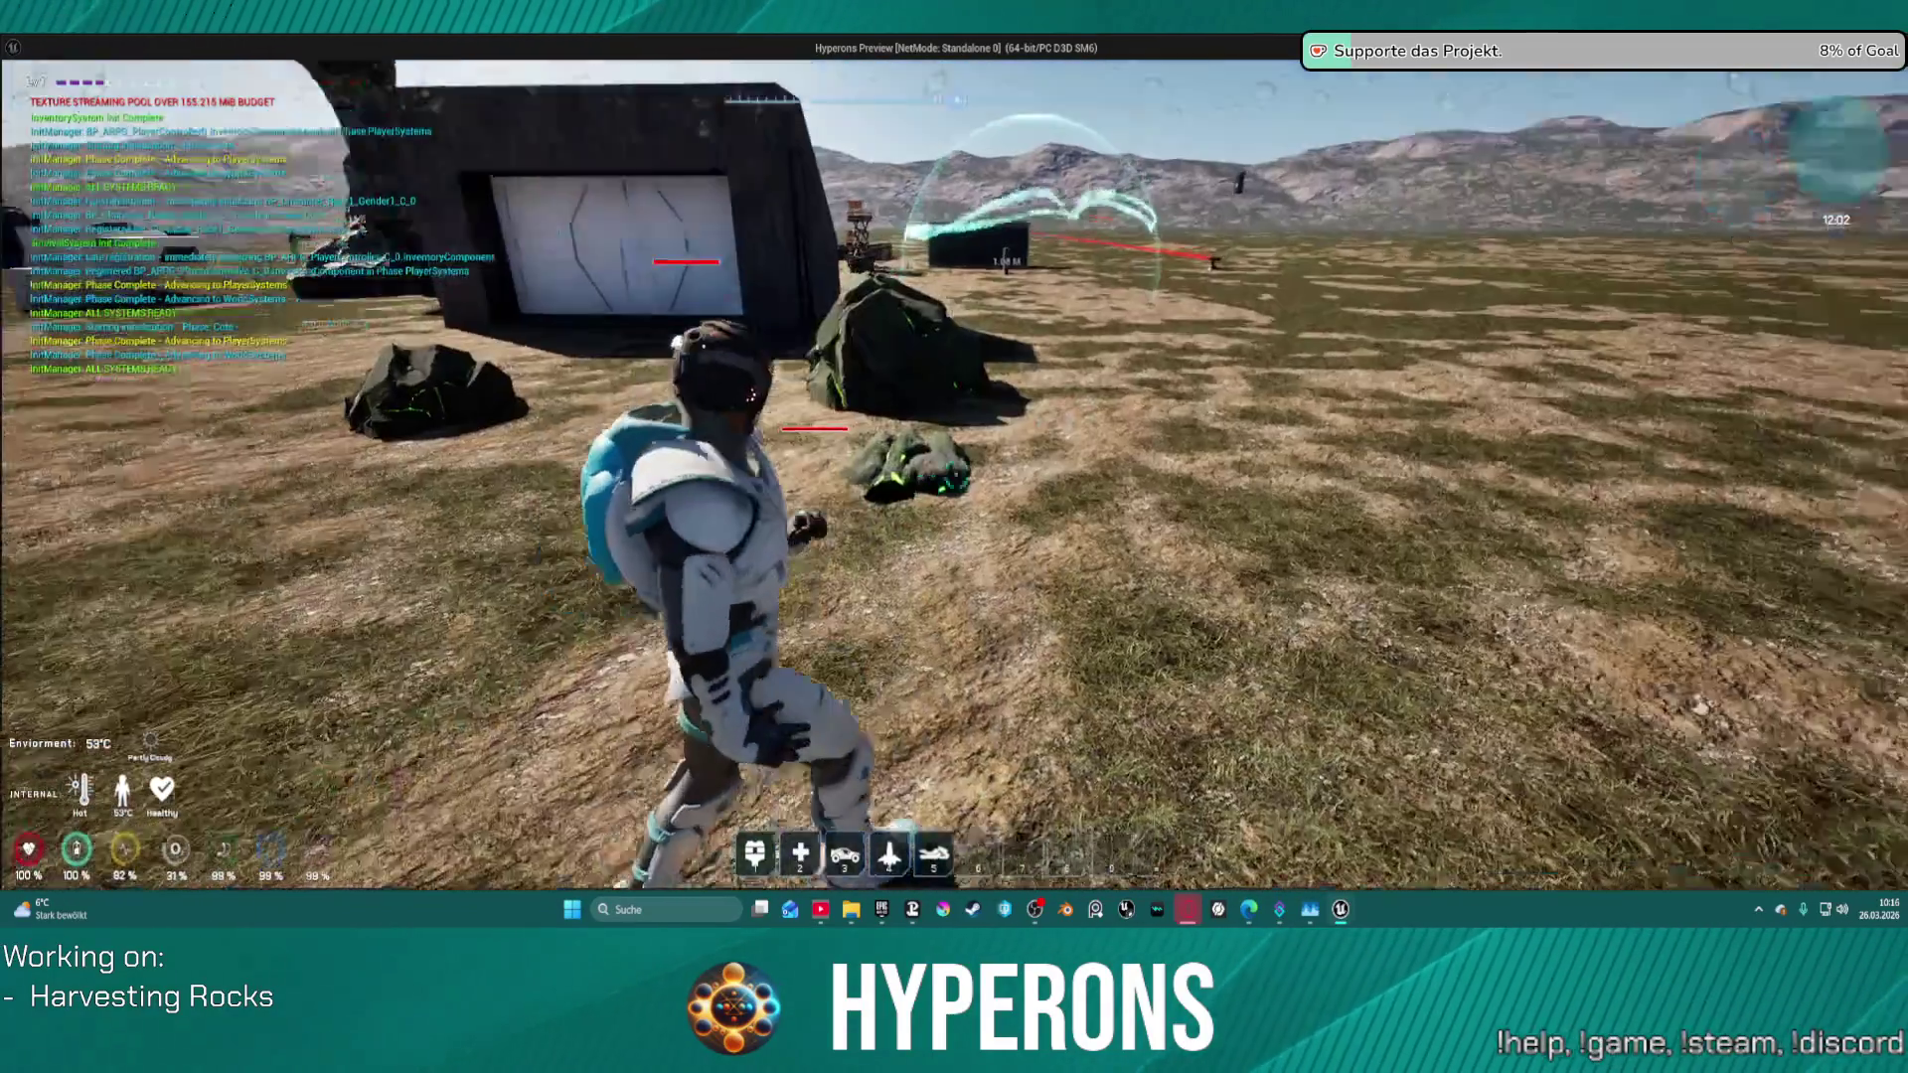
{"action": "key", "text": "w"}
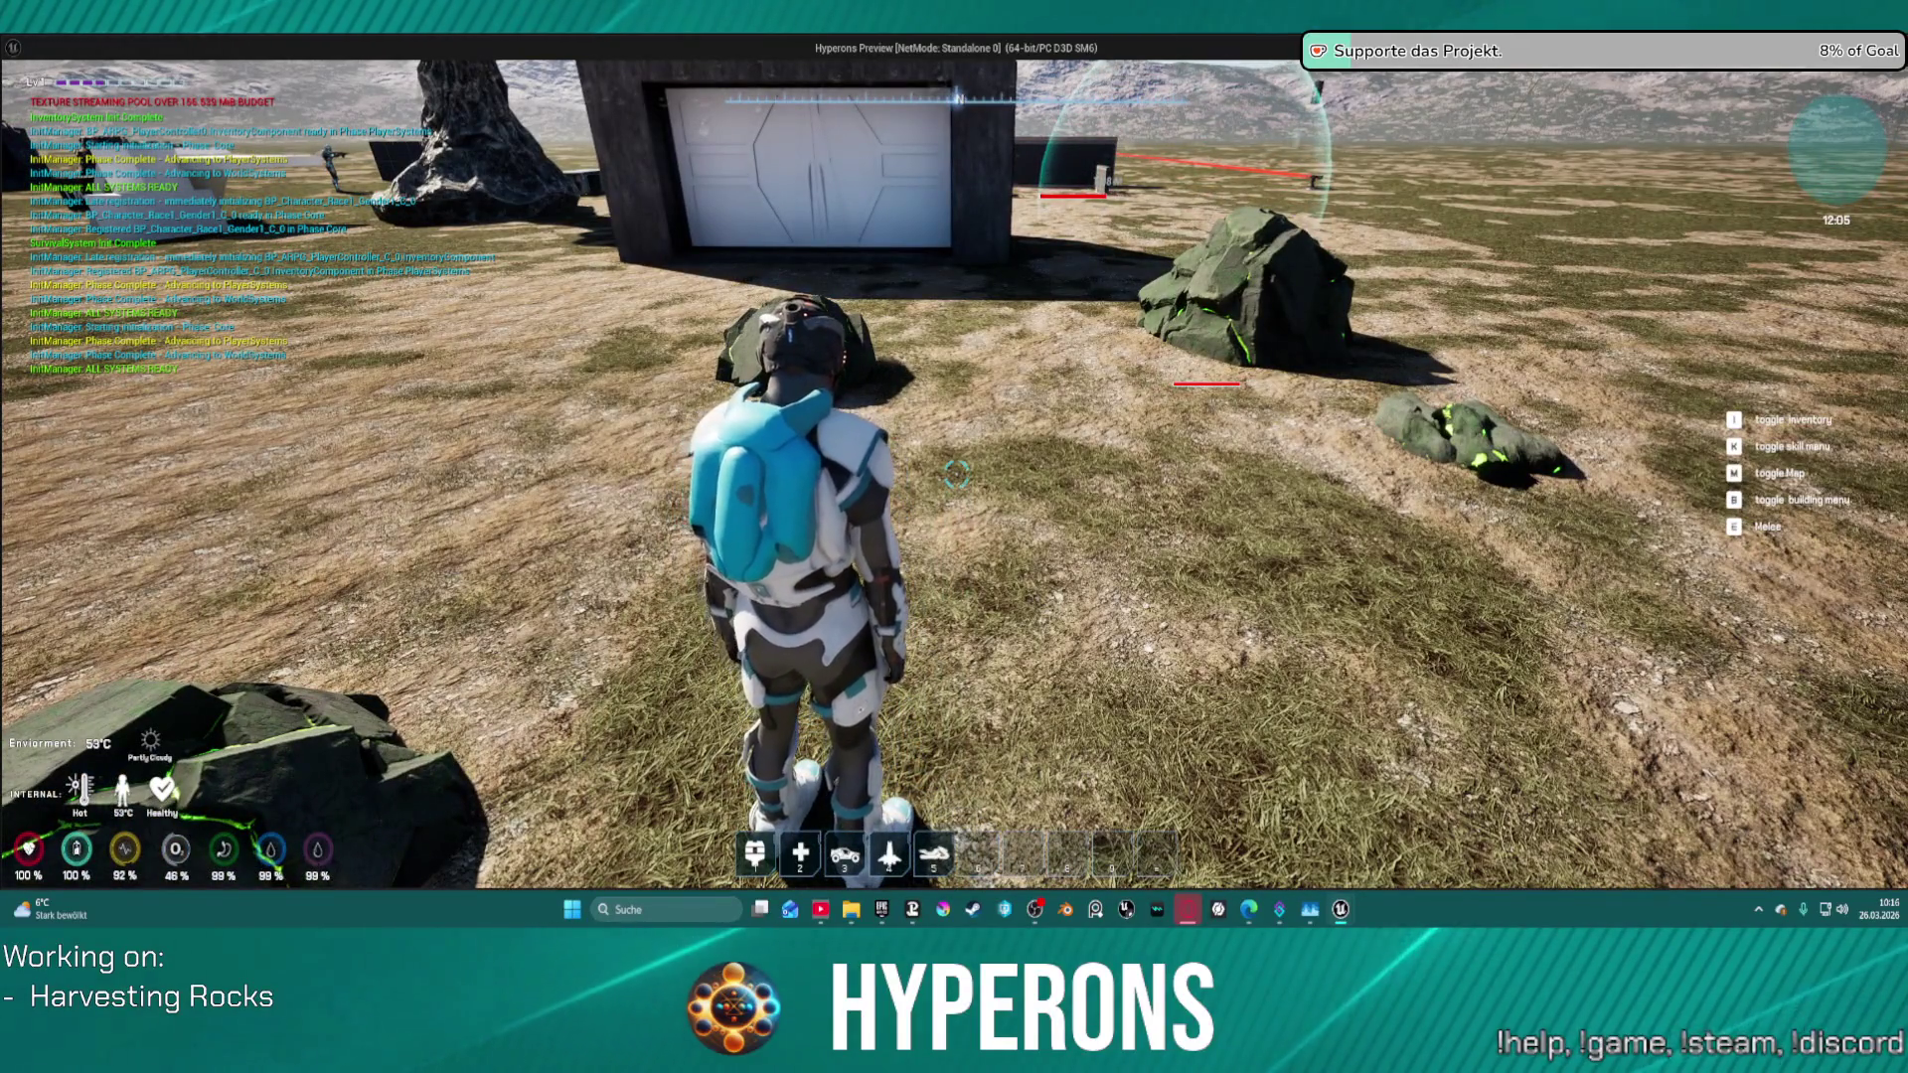
{"action": "key", "text": "w"}
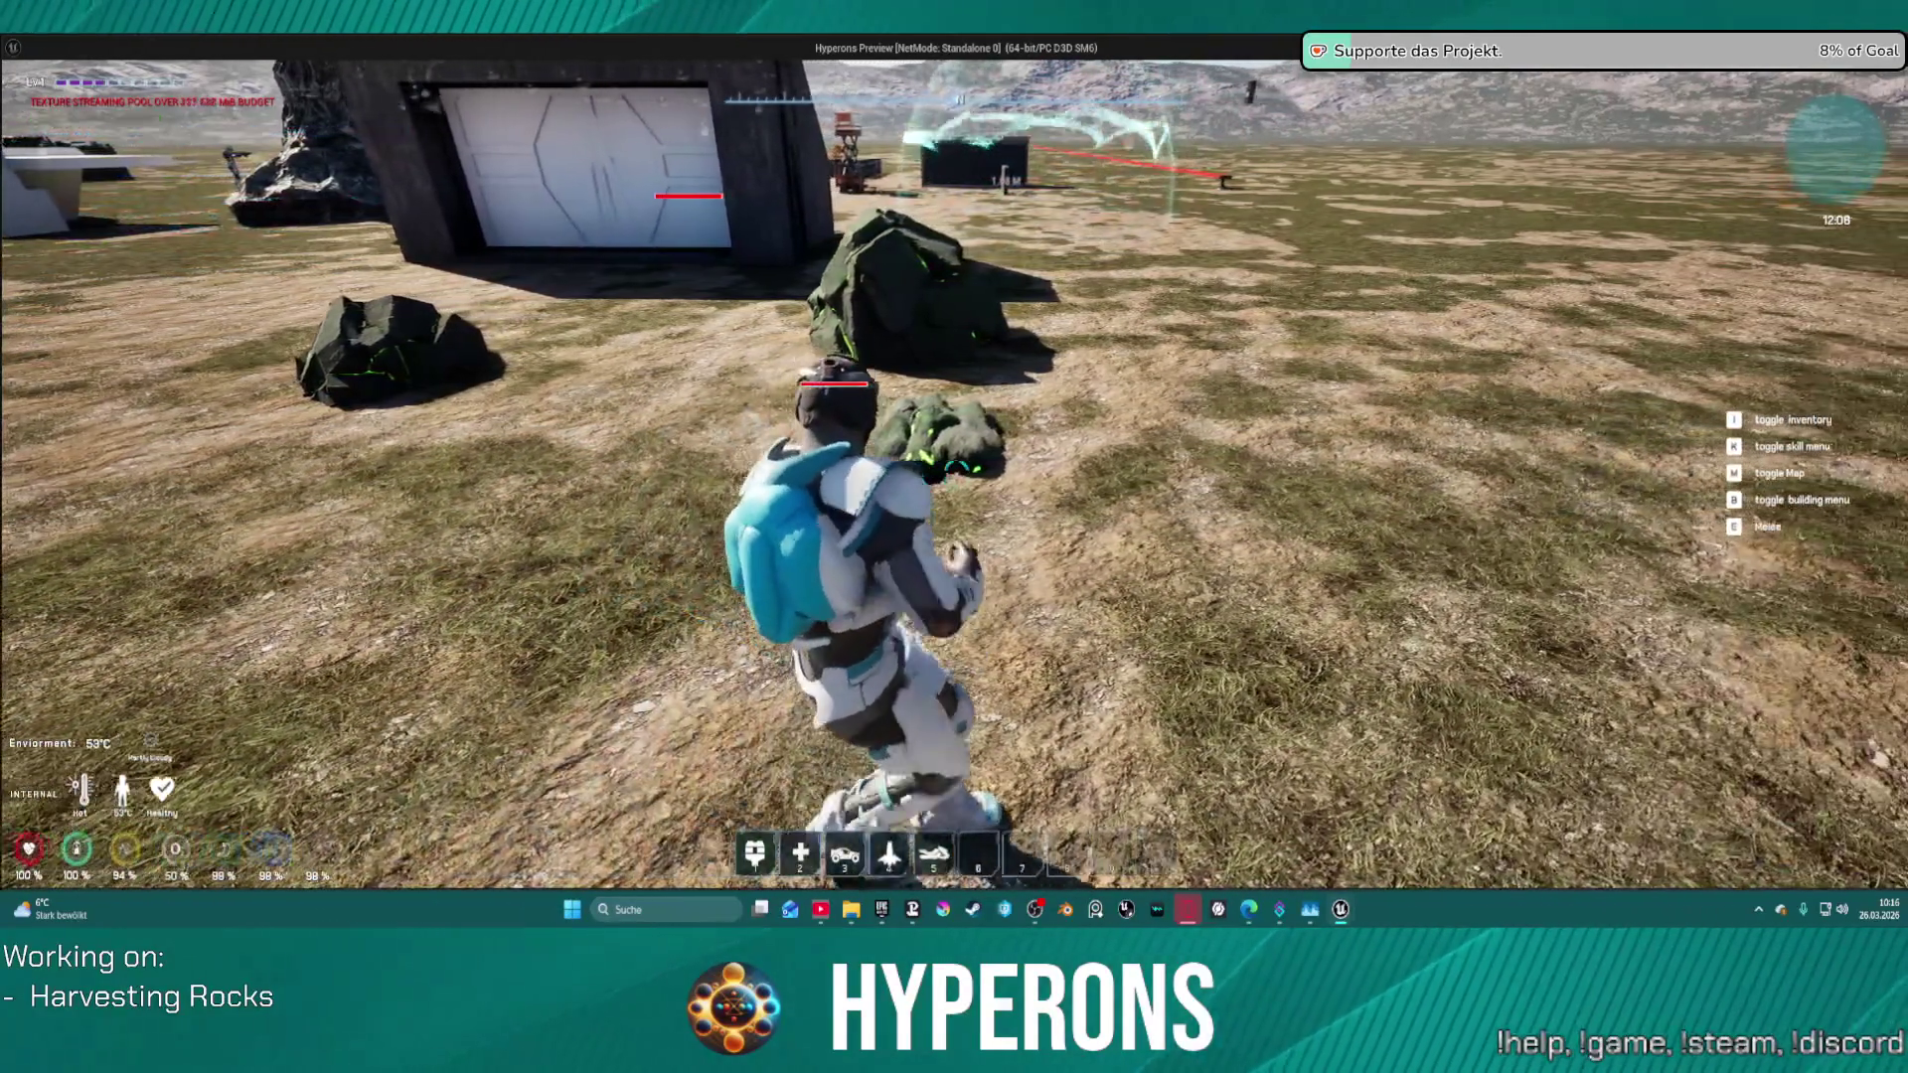
{"action": "key", "text": "a"}
{"action": "key", "text": "w"}
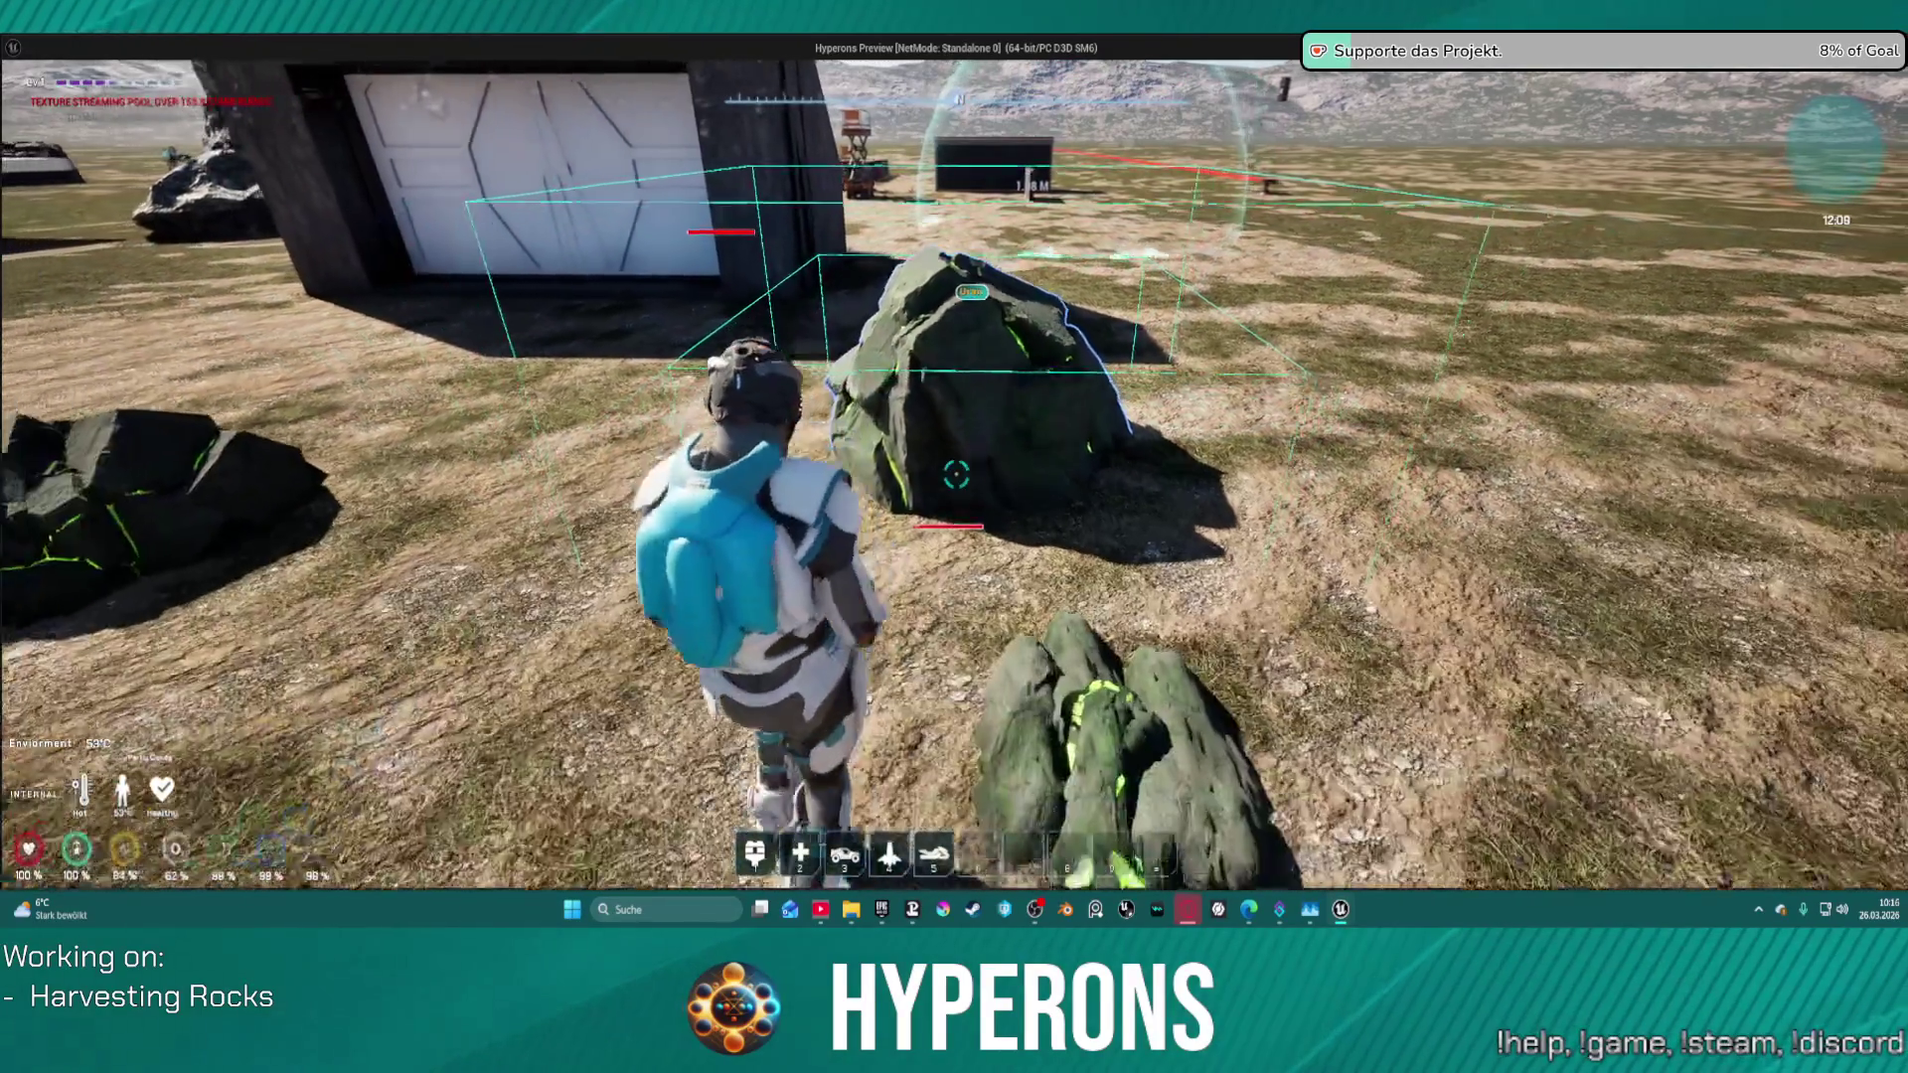
{"action": "key", "text": "w"}
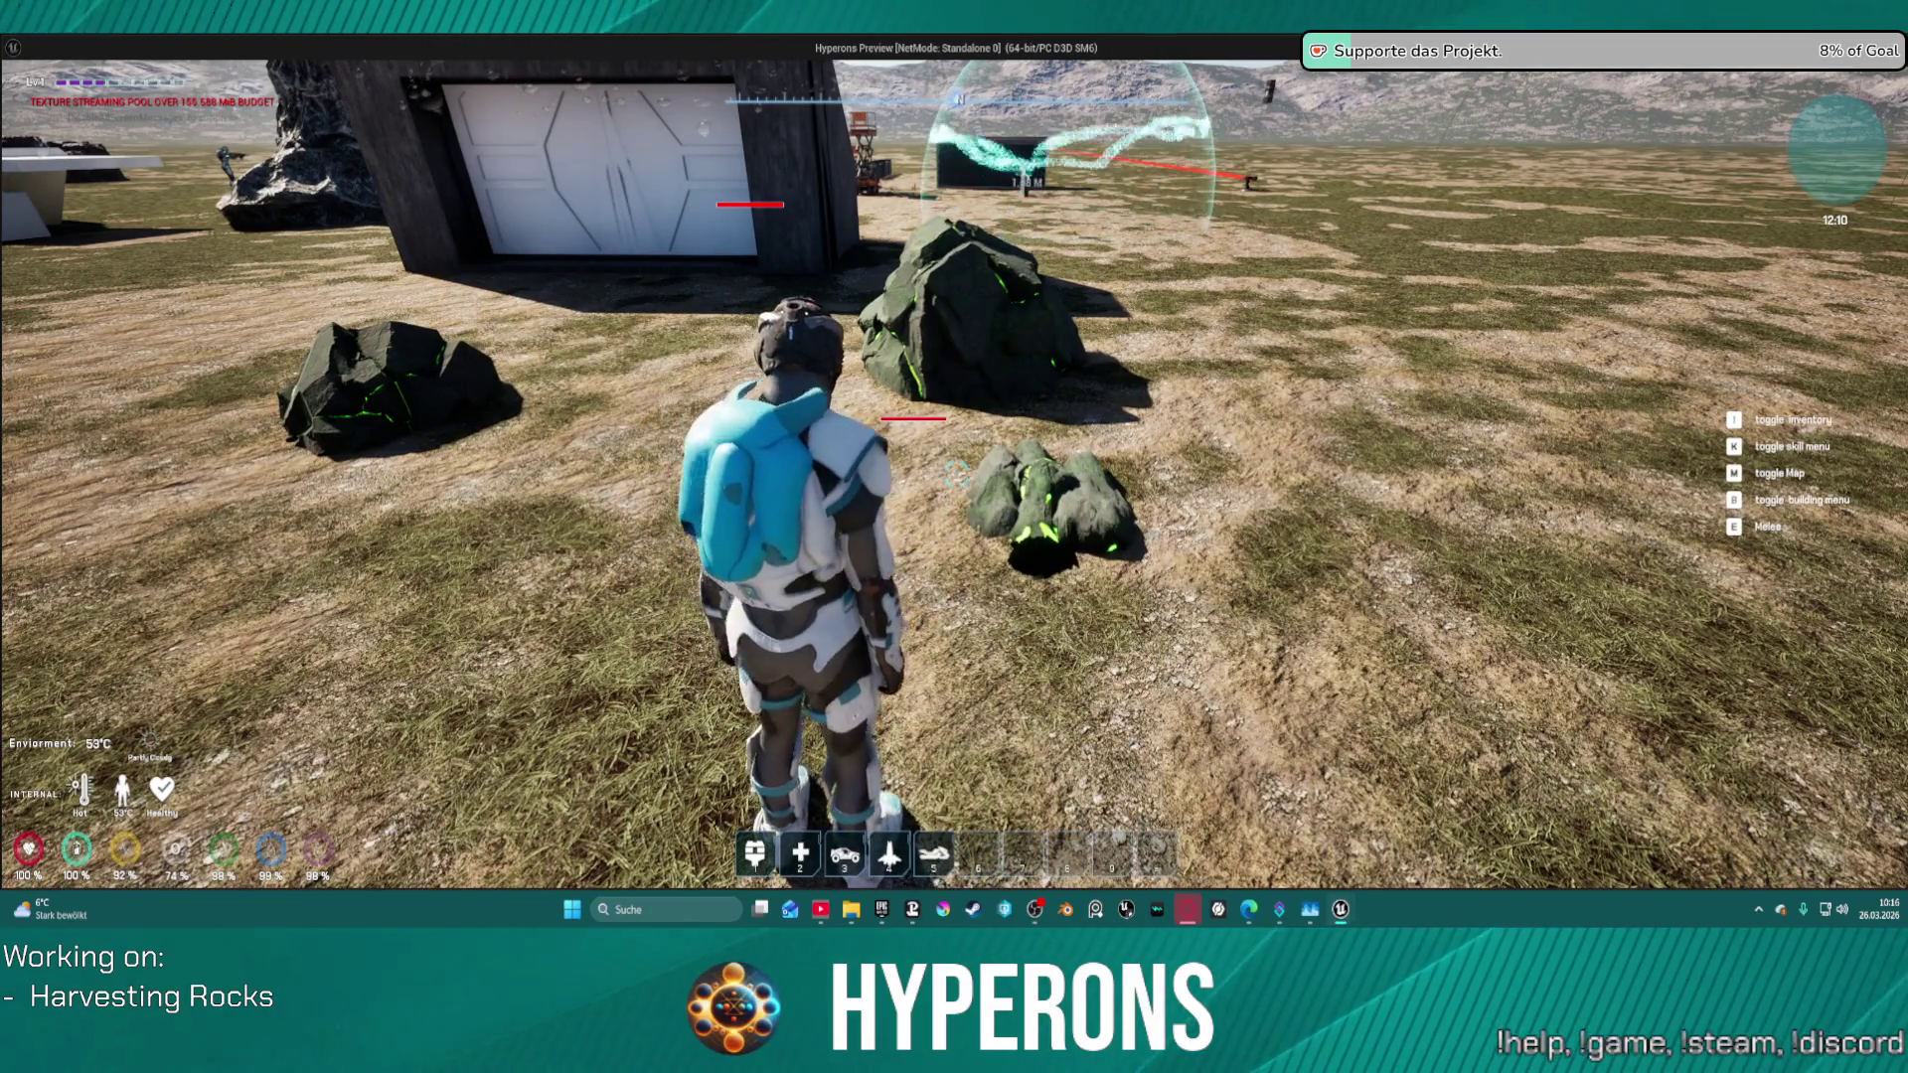
{"action": "key", "text": "w"}
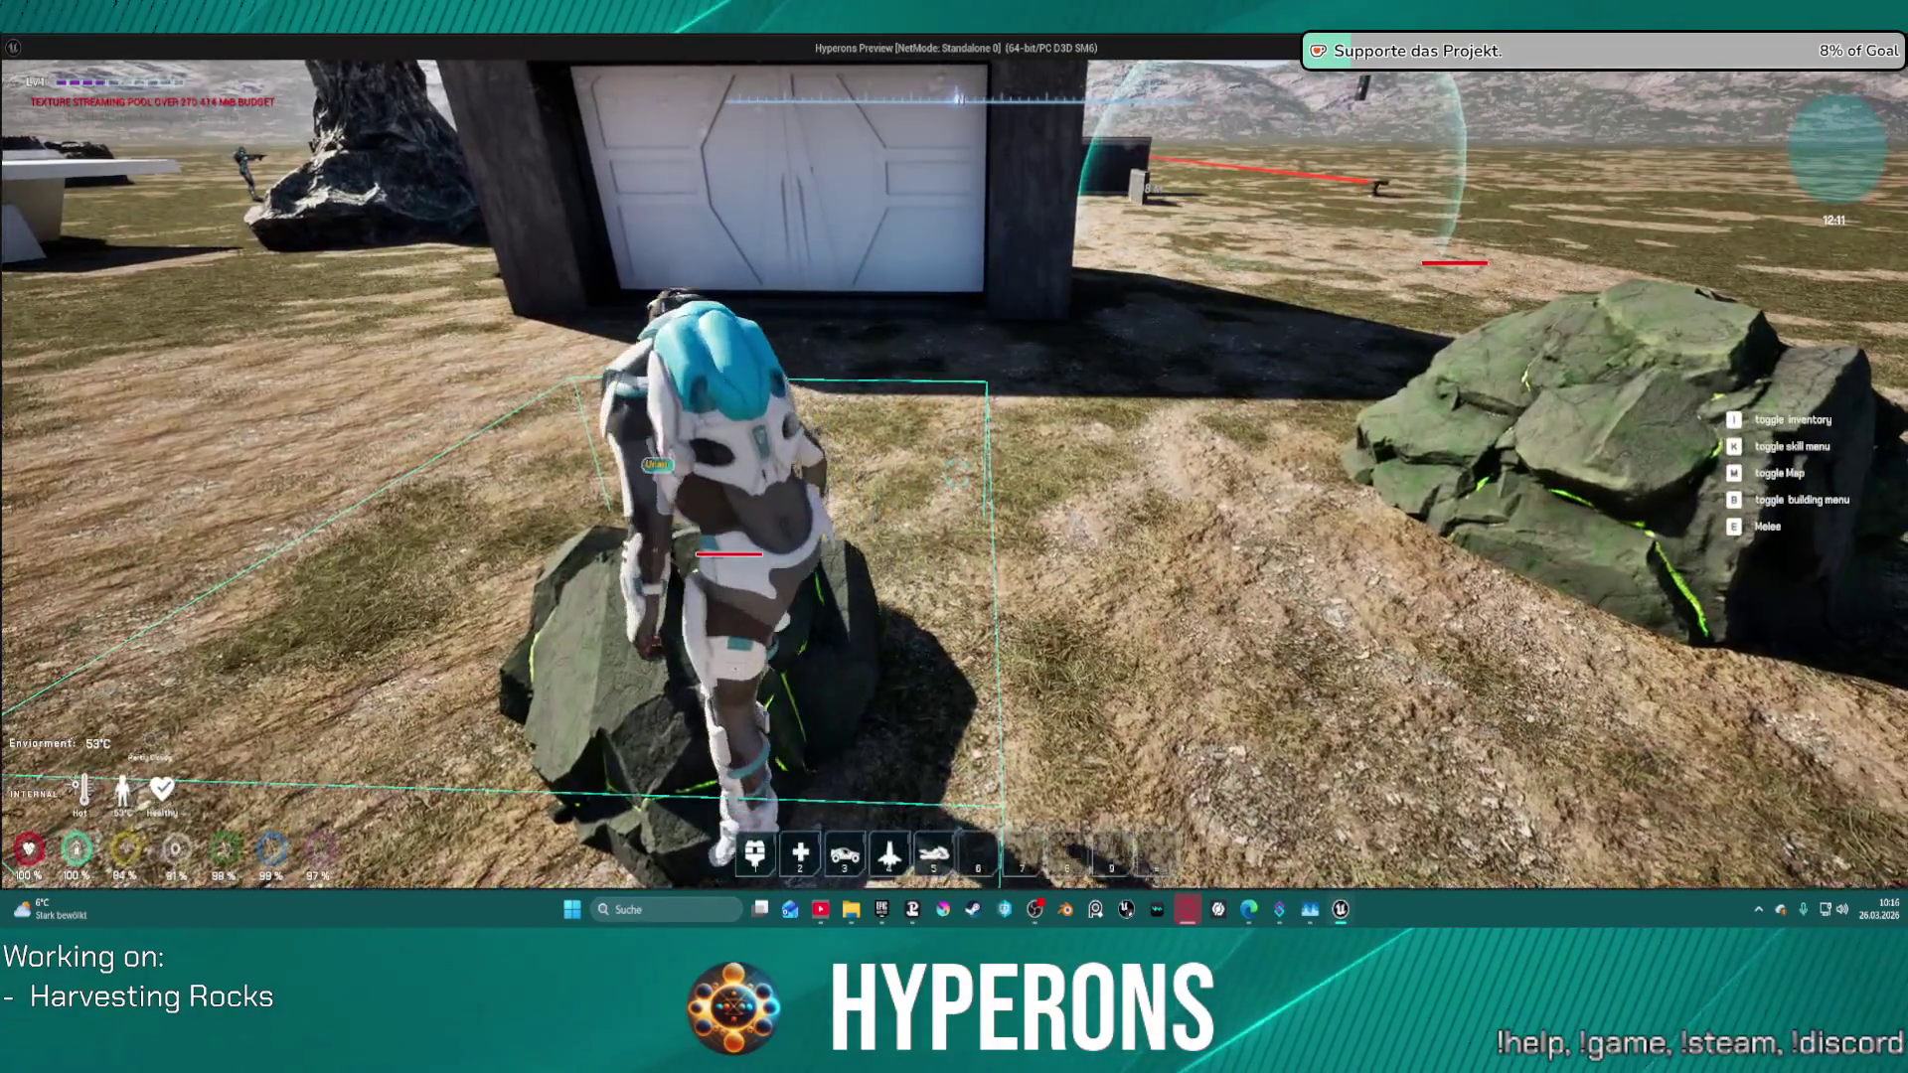
{"action": "key", "text": "s"}
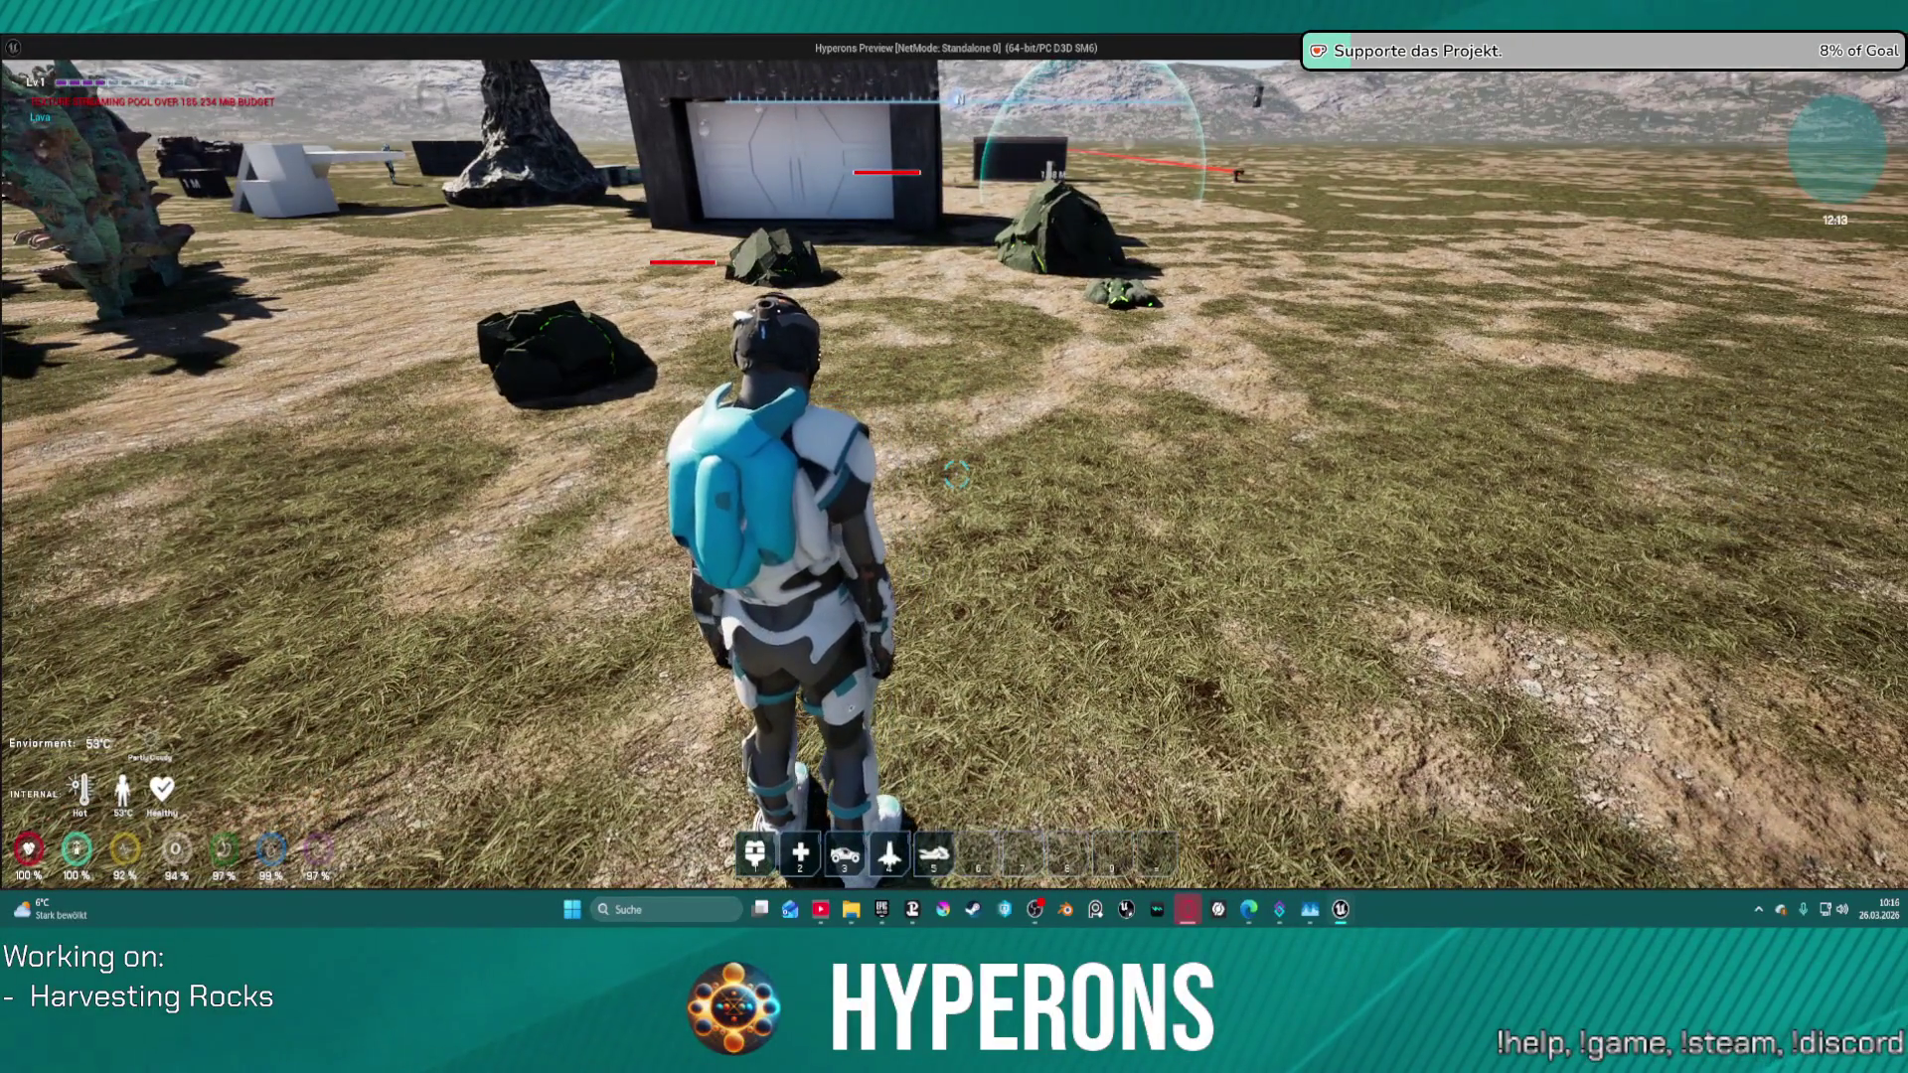
{"action": "key", "text": "w"}
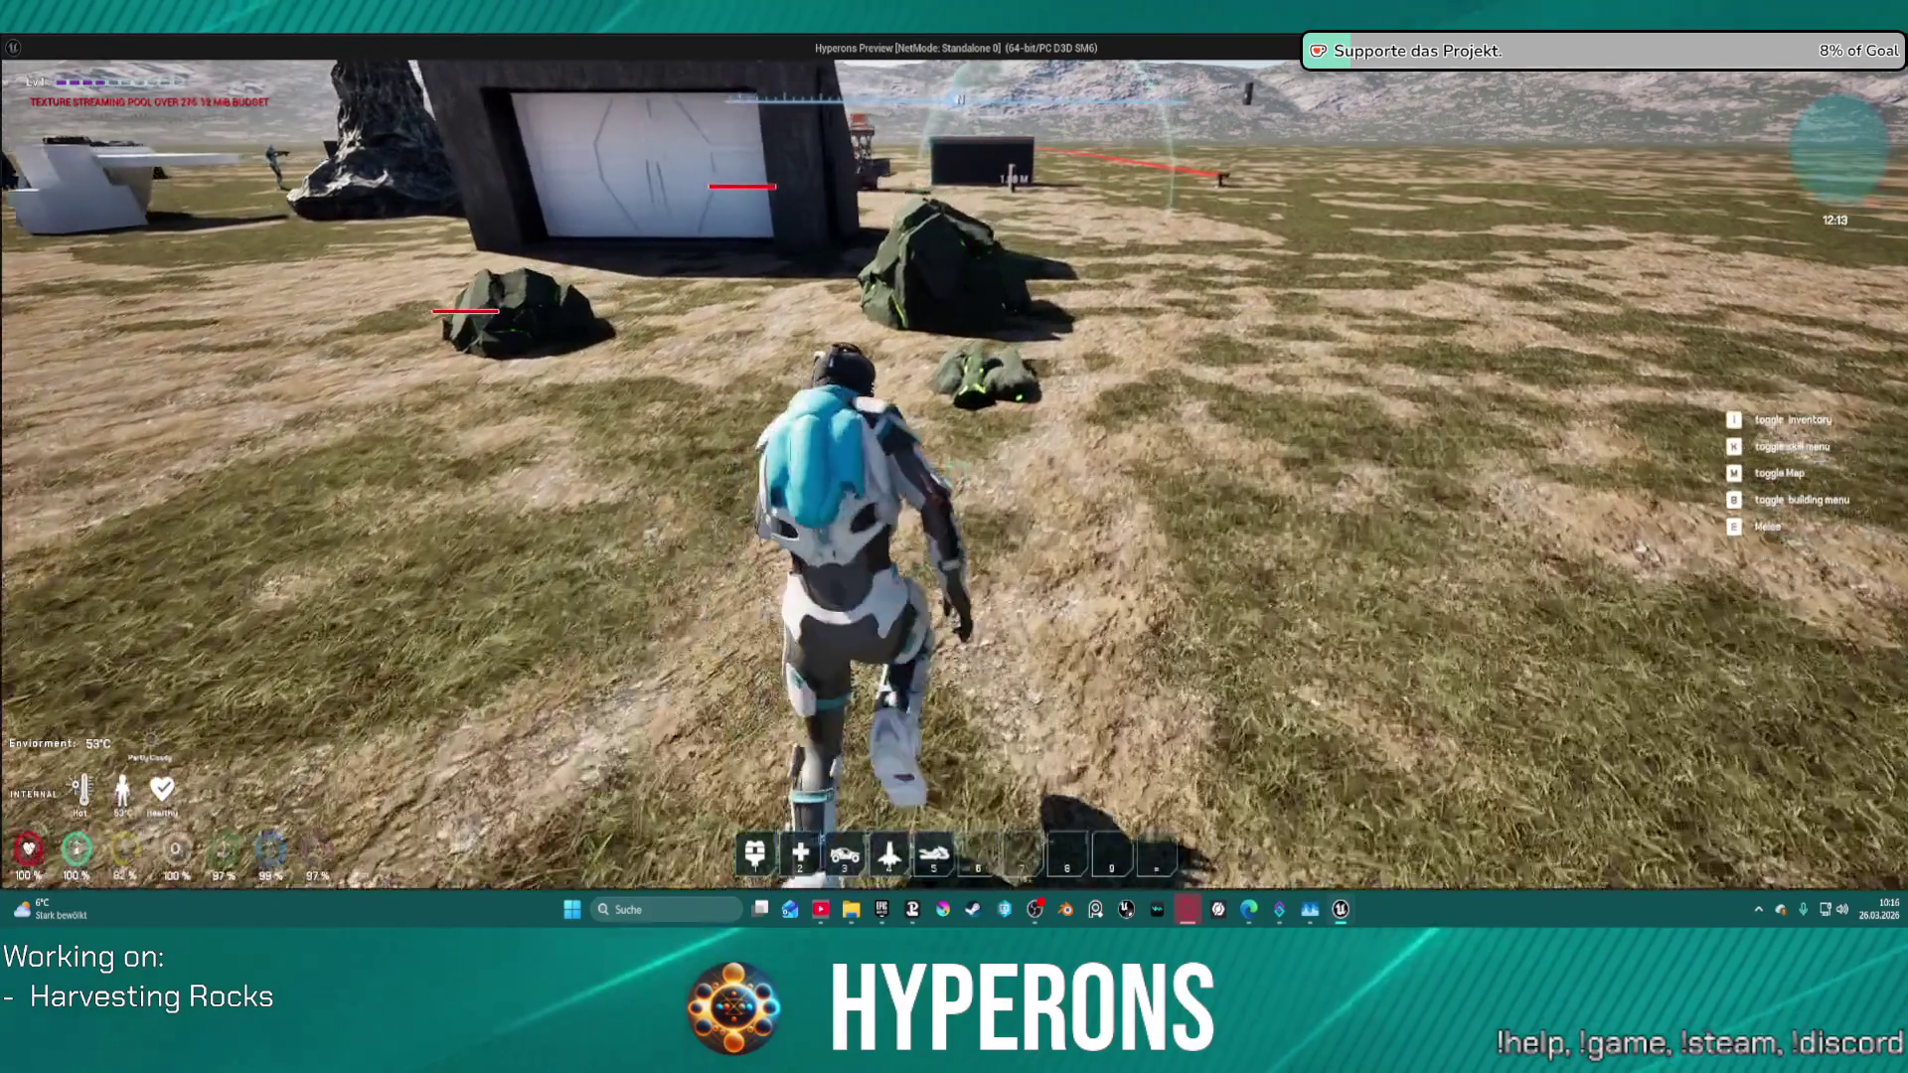
{"action": "key", "text": "w"}
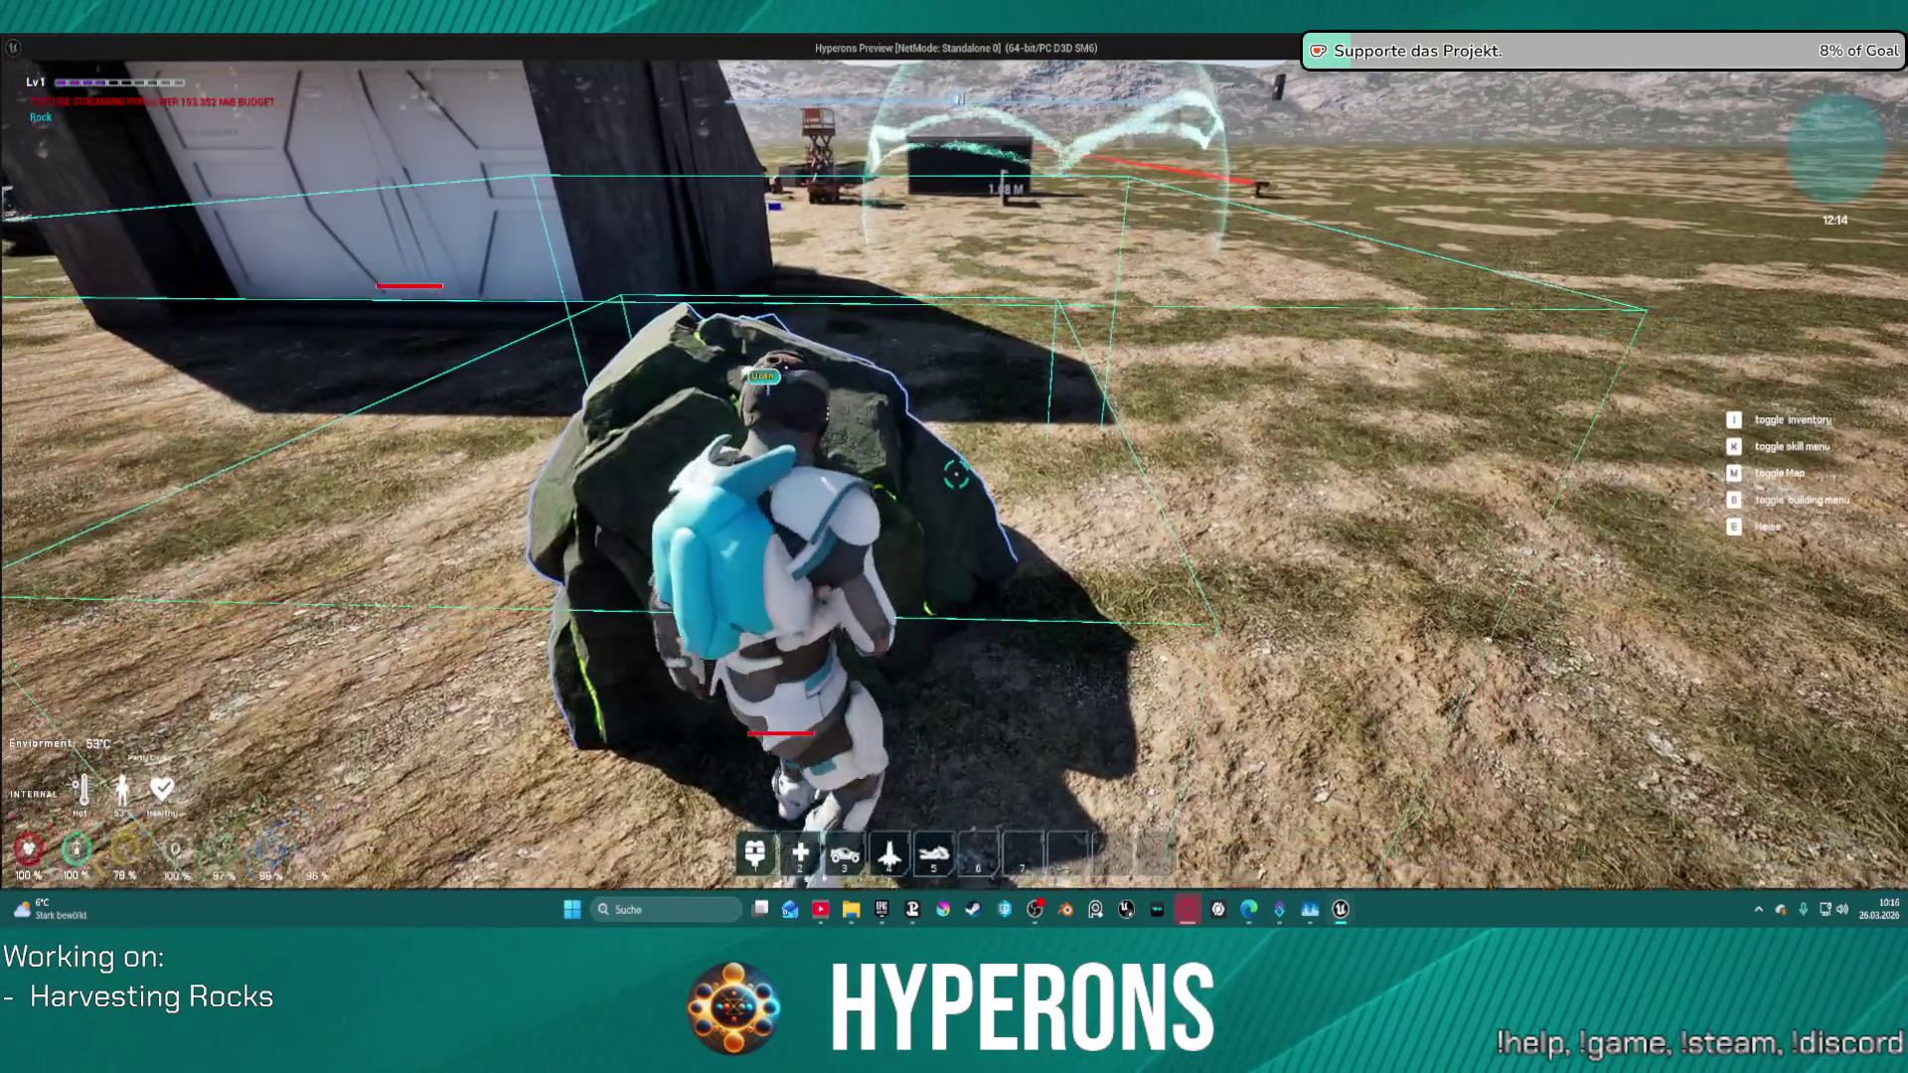
{"action": "key", "text": "s"}
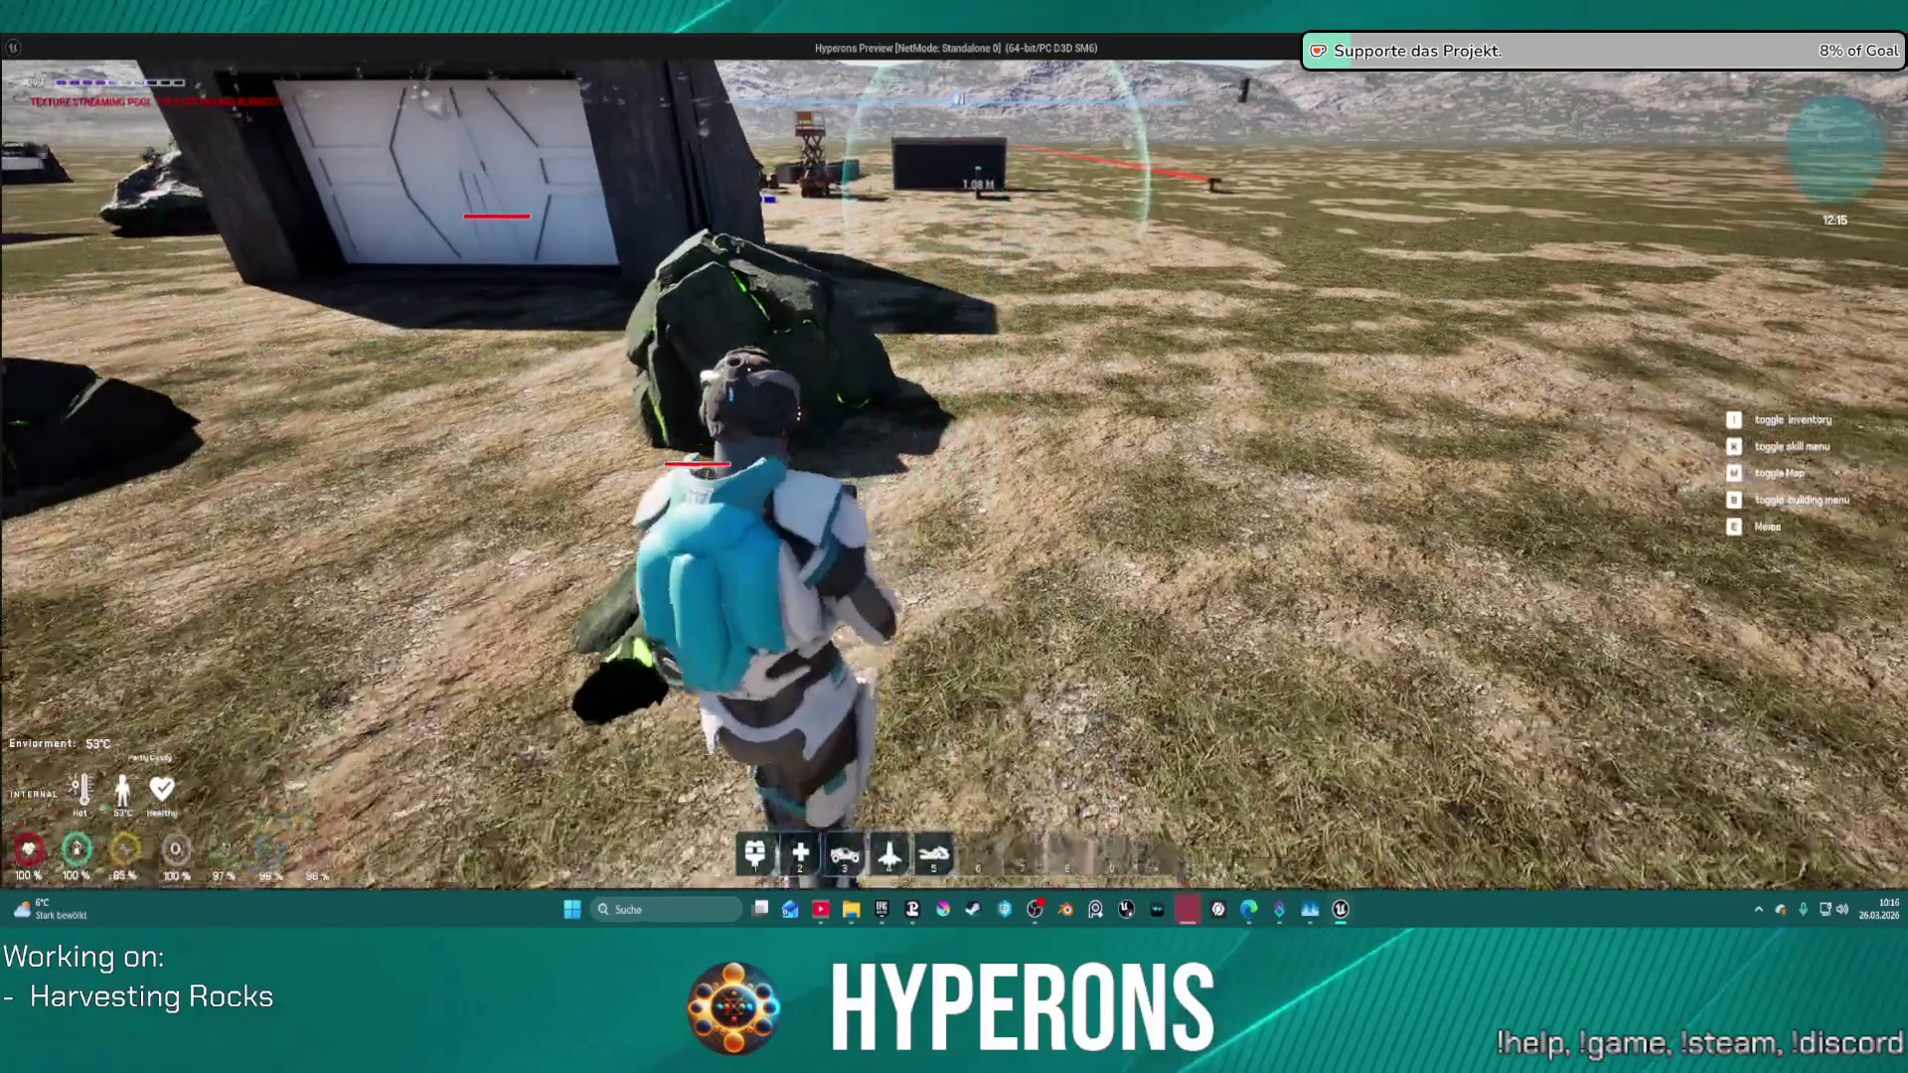
{"action": "key", "text": "s"}
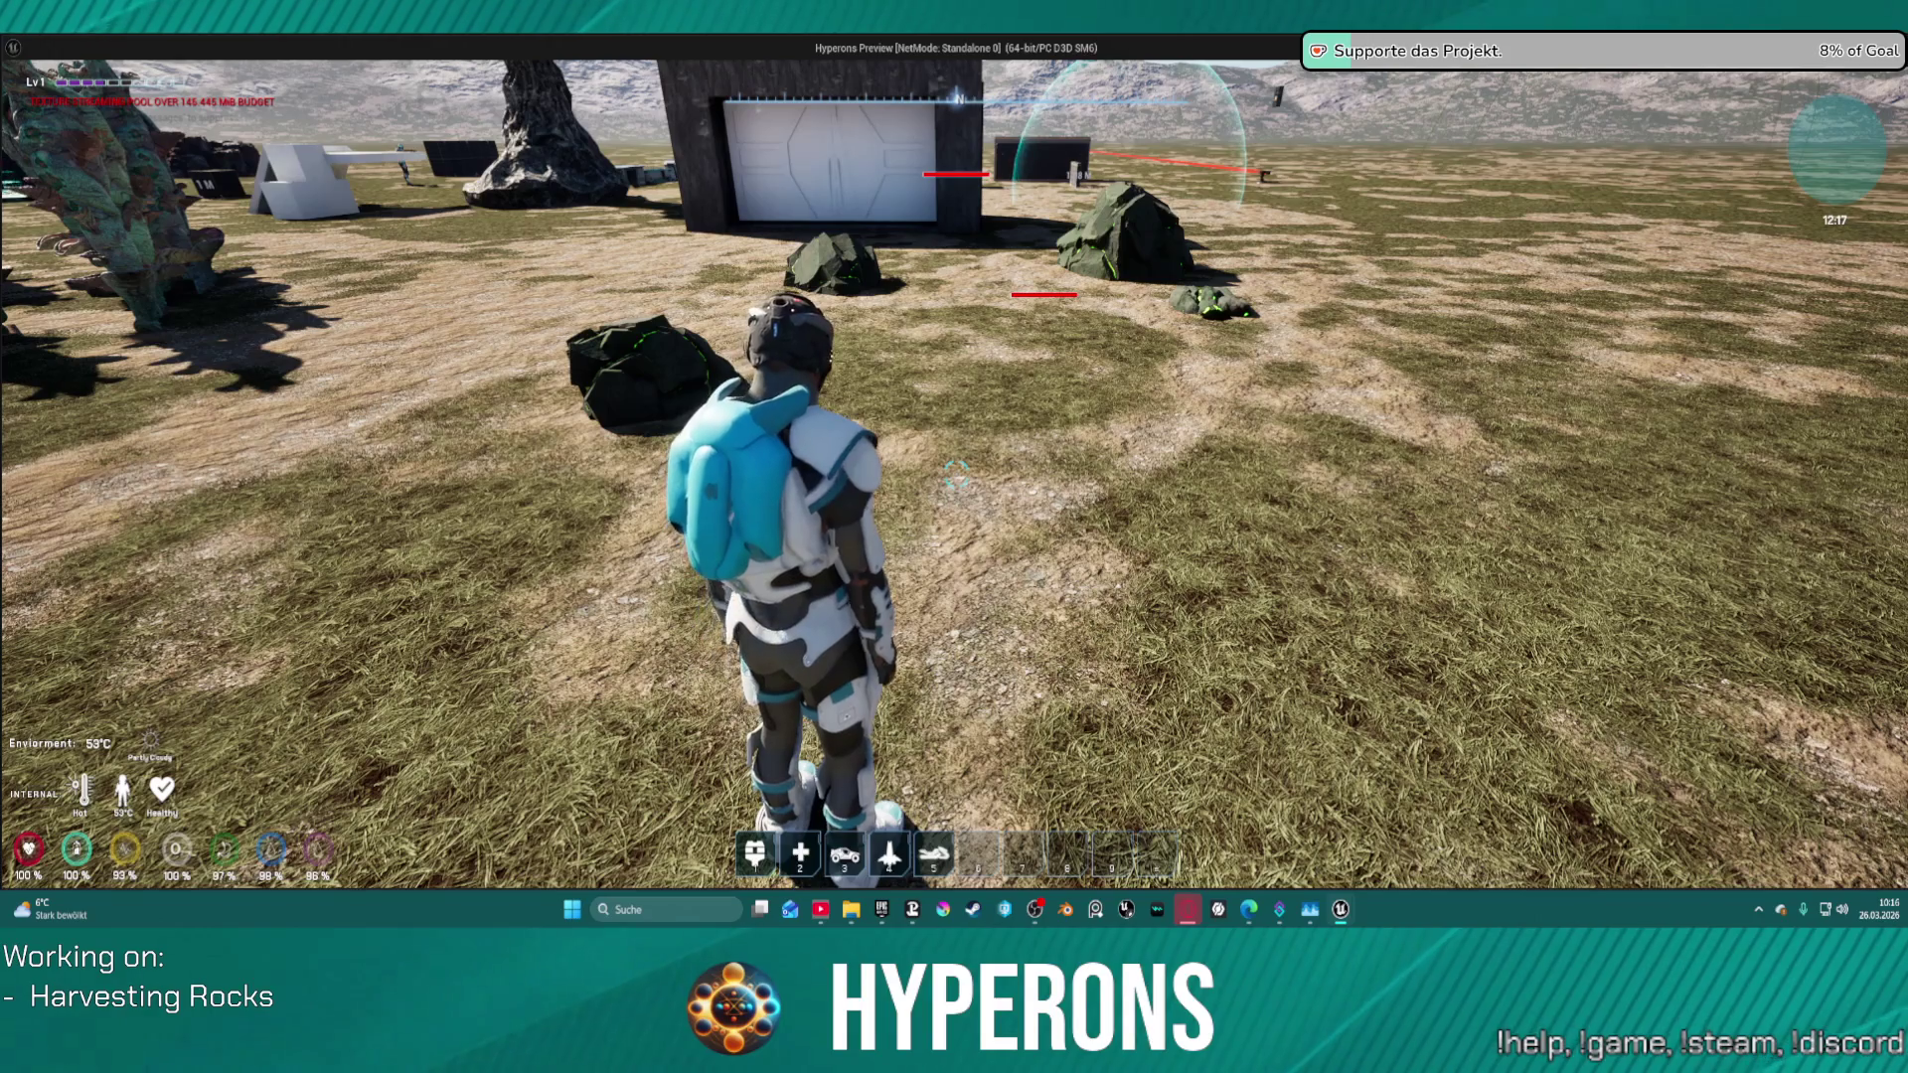
{"action": "key", "text": "Escape"}
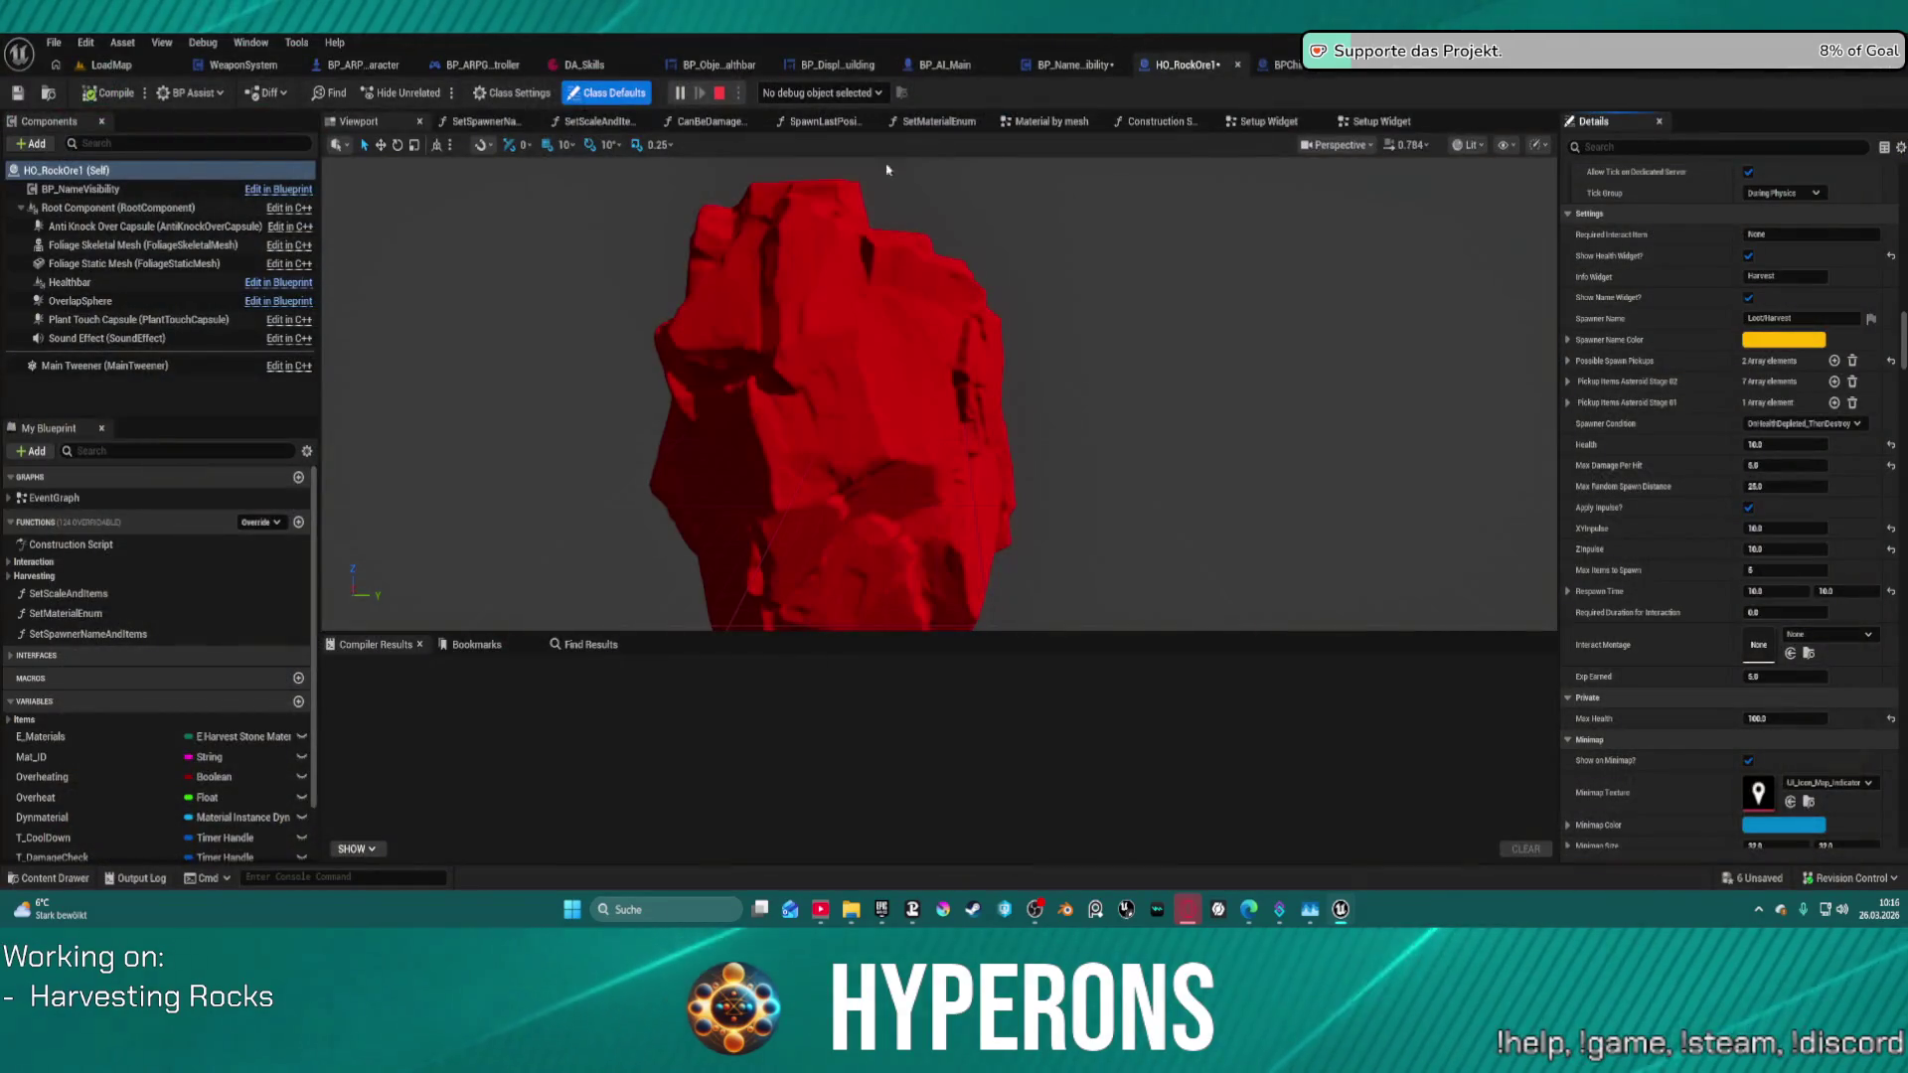
- Select HO_RockOre1's Healthbar component and reset its Location to 0
{"action": "left_click", "coordinate": [171, 298]}
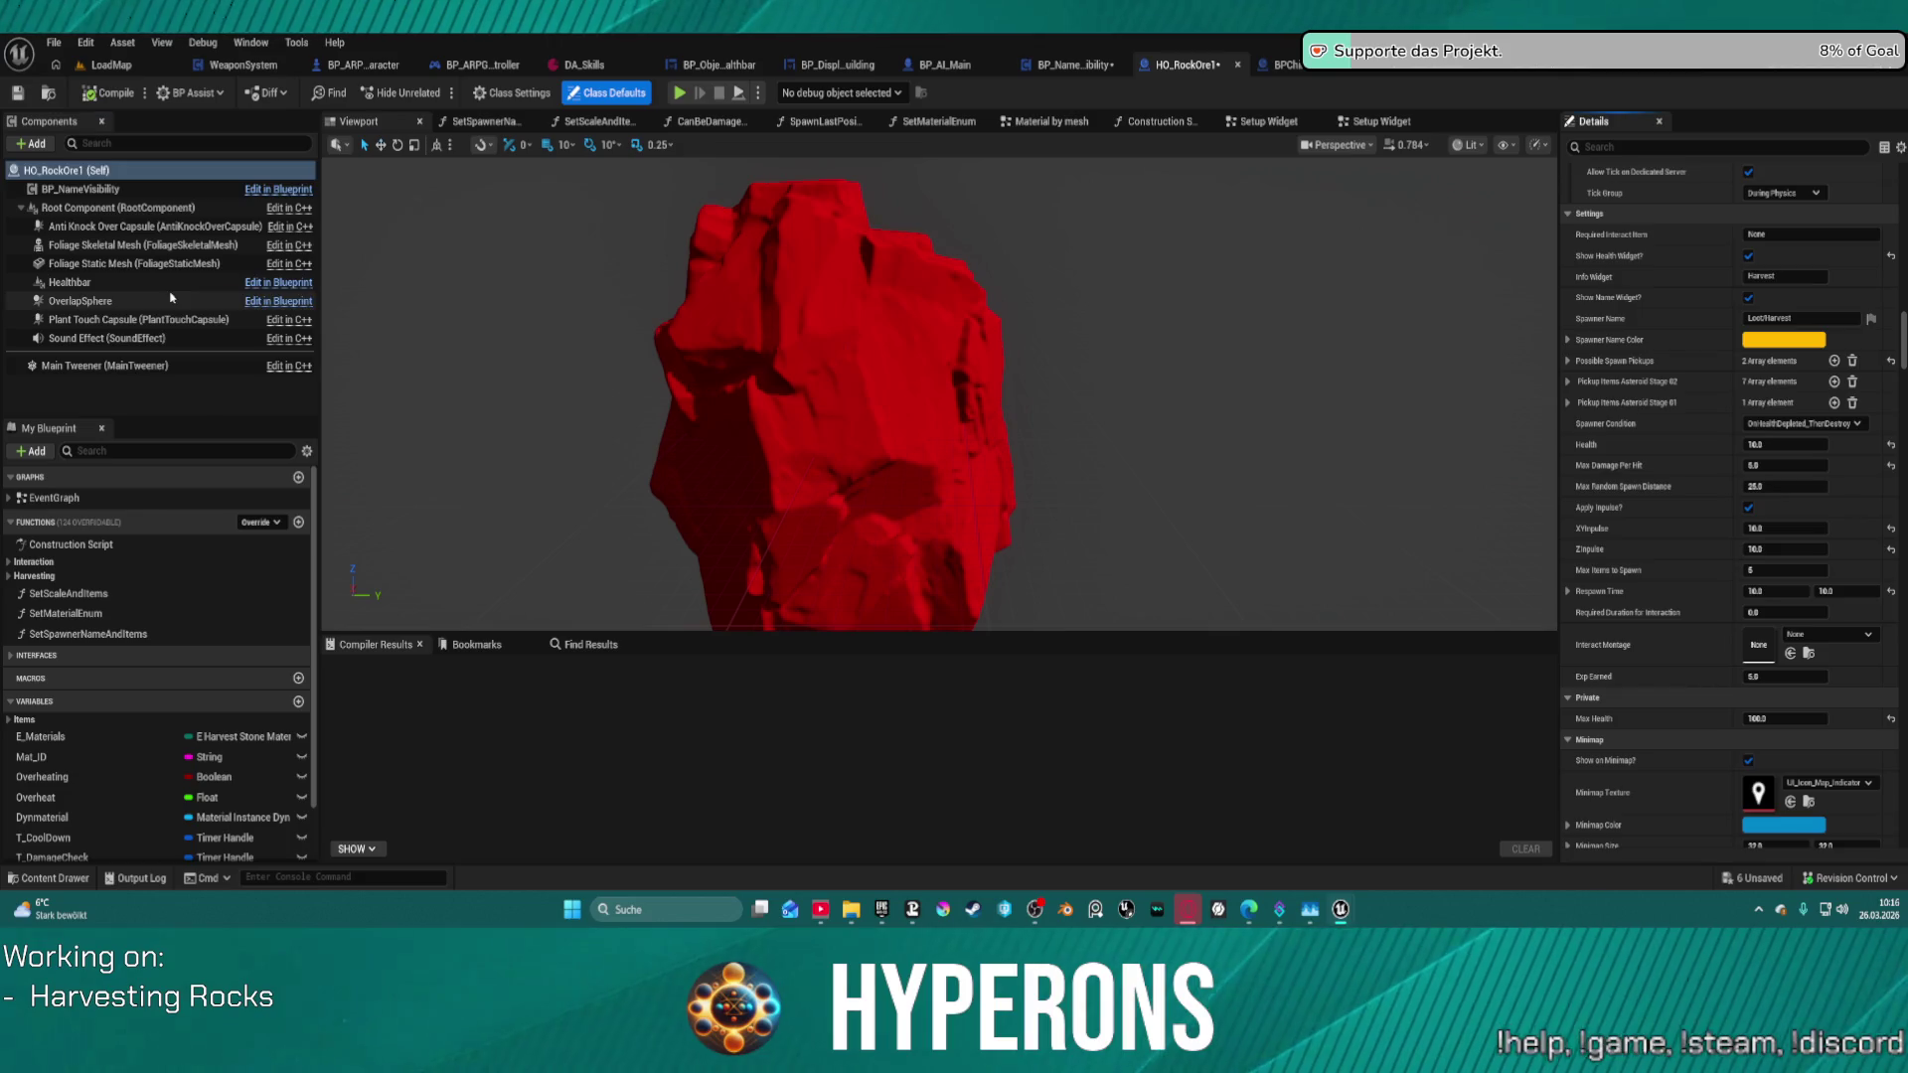
{"action": "left_click", "coordinate": [159, 282]}
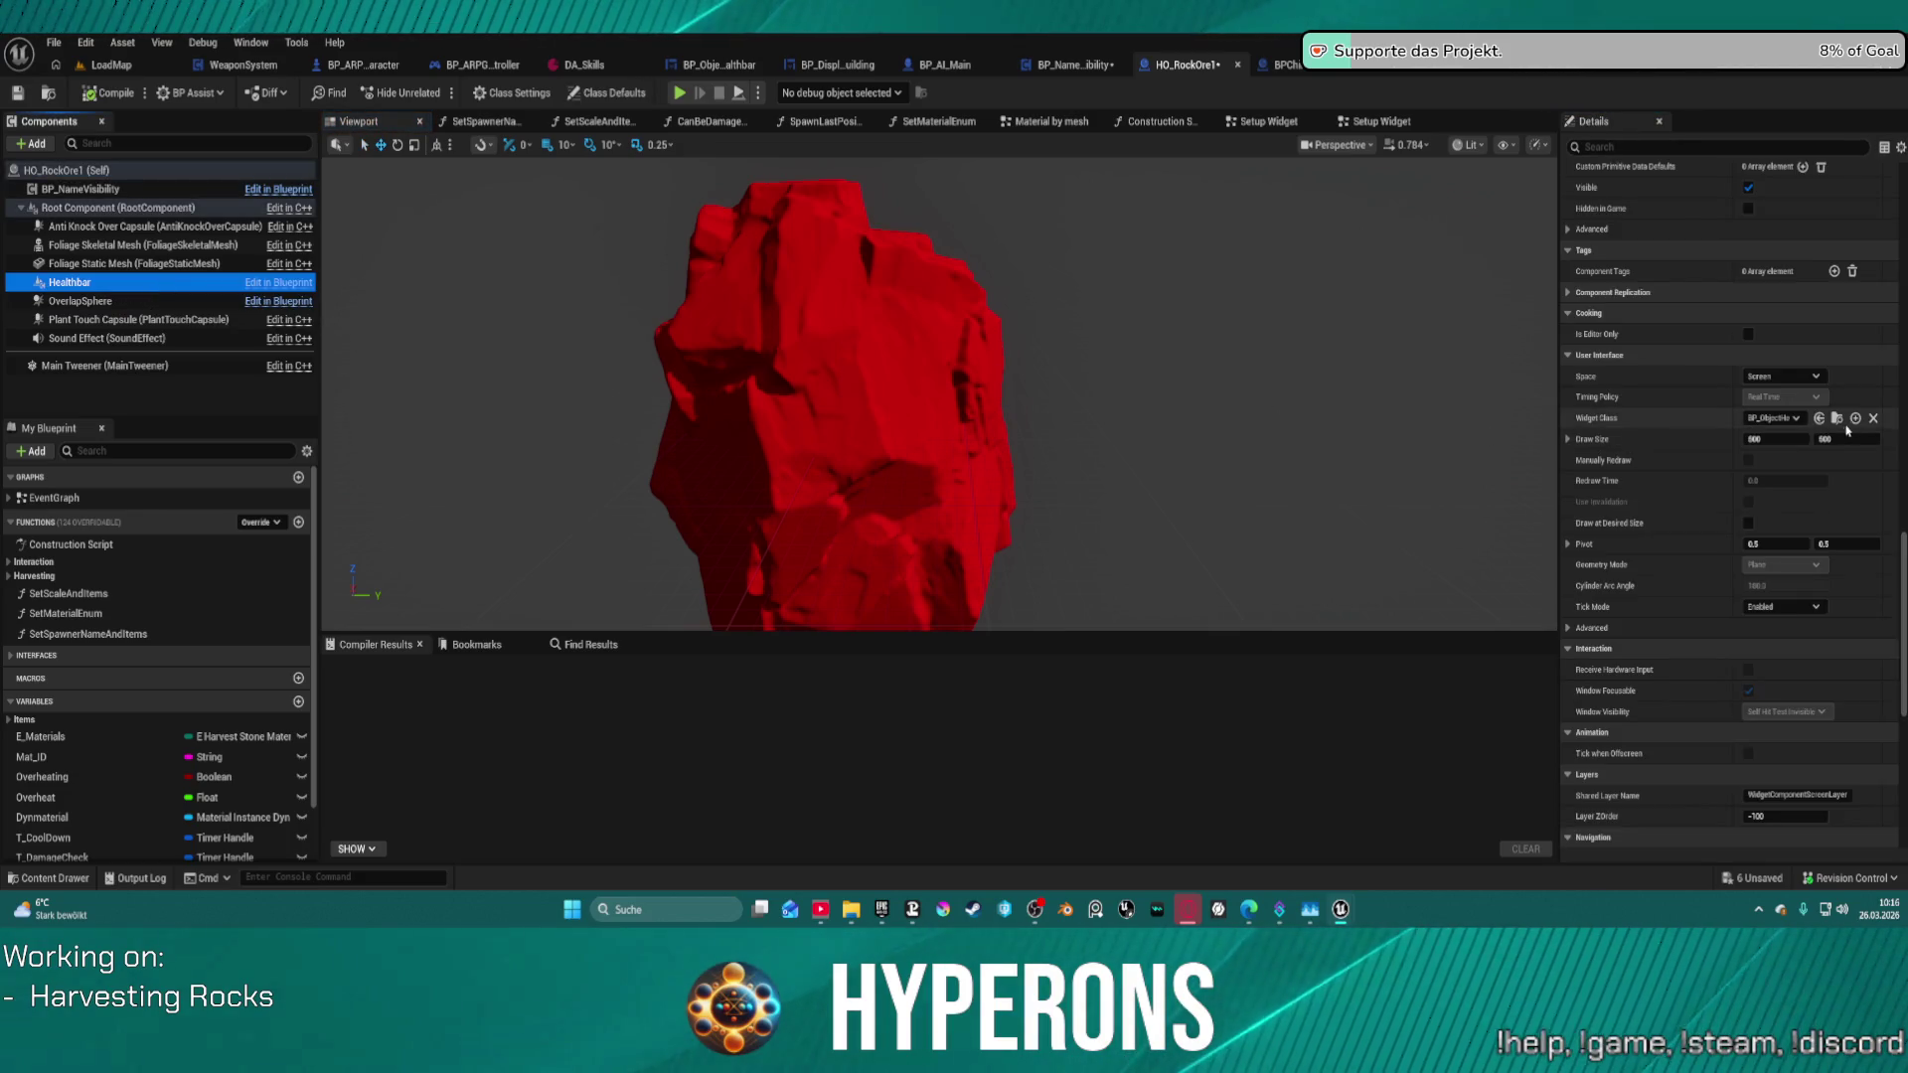
{"action": "scroll", "coordinate": [1705, 385], "scroll_direction": "up", "scroll_amount": 15}
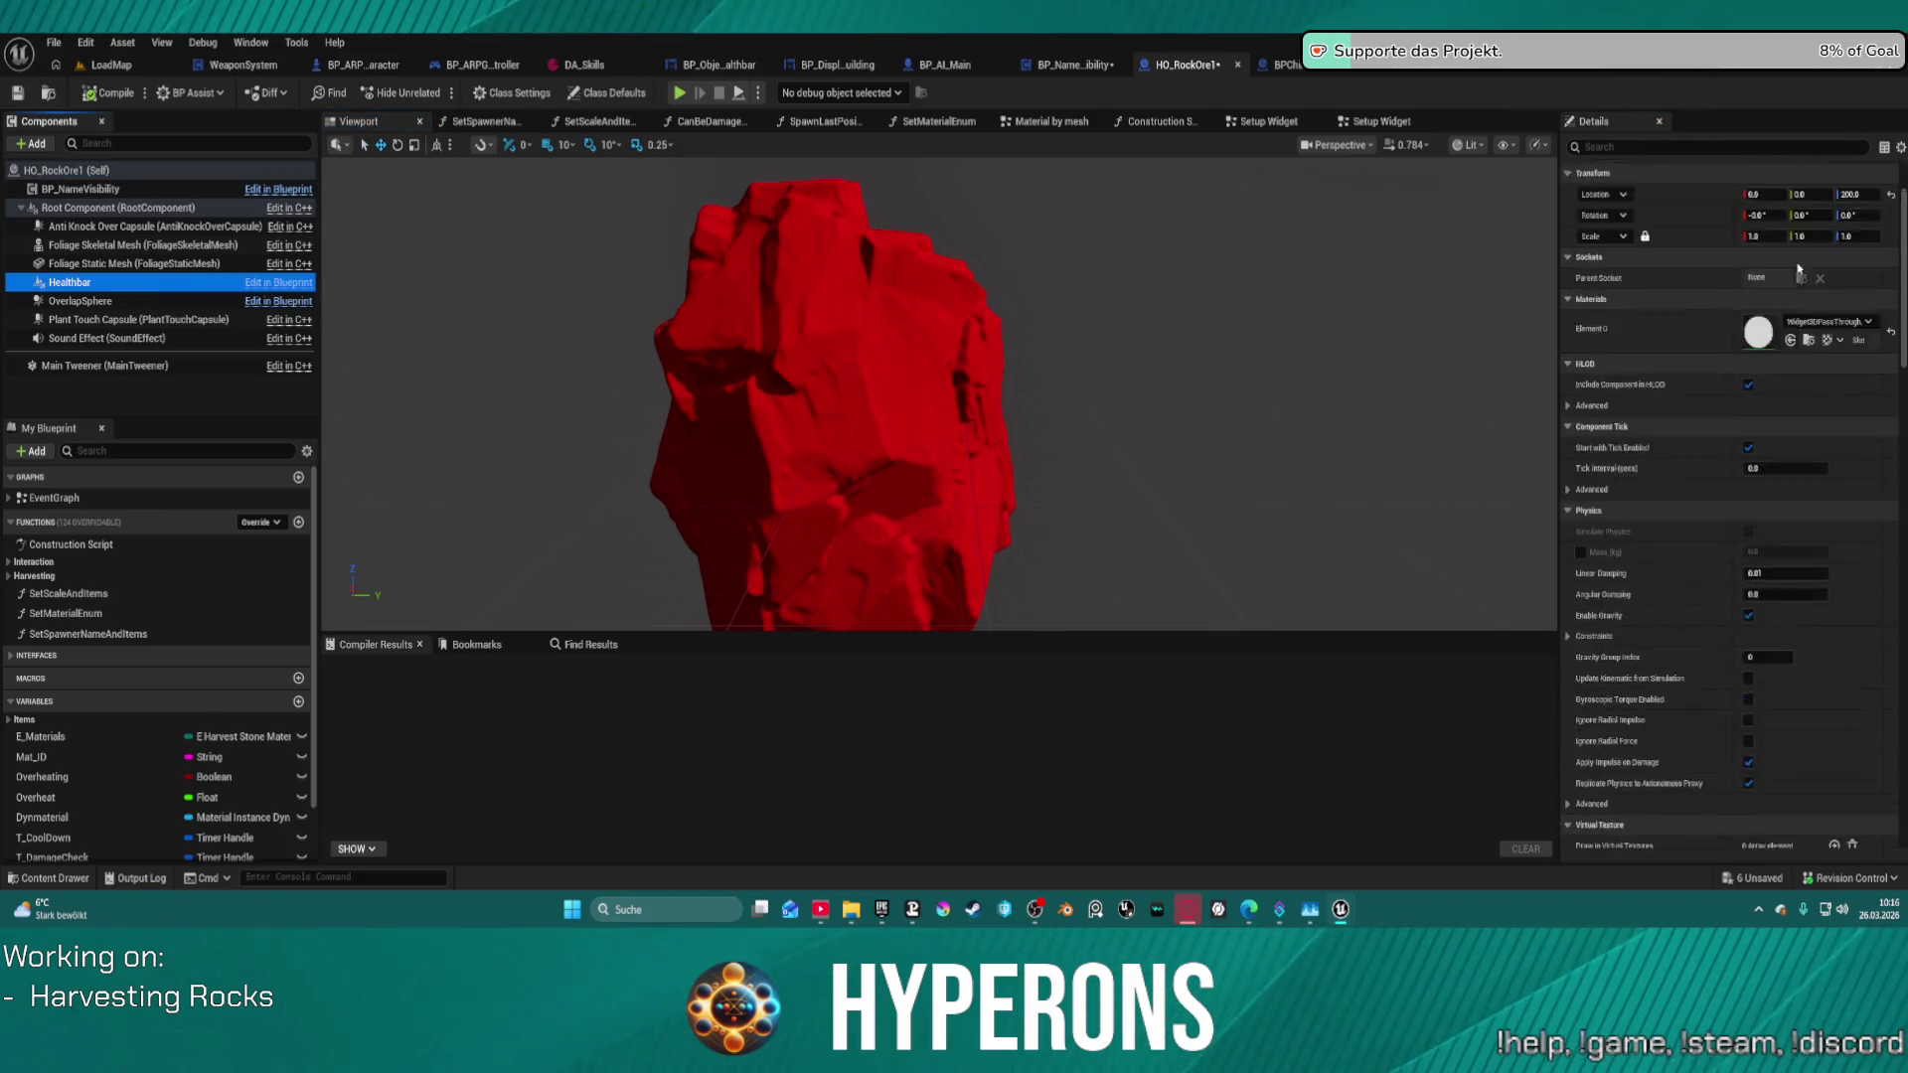
{"action": "left_click", "coordinate": [1892, 304]}
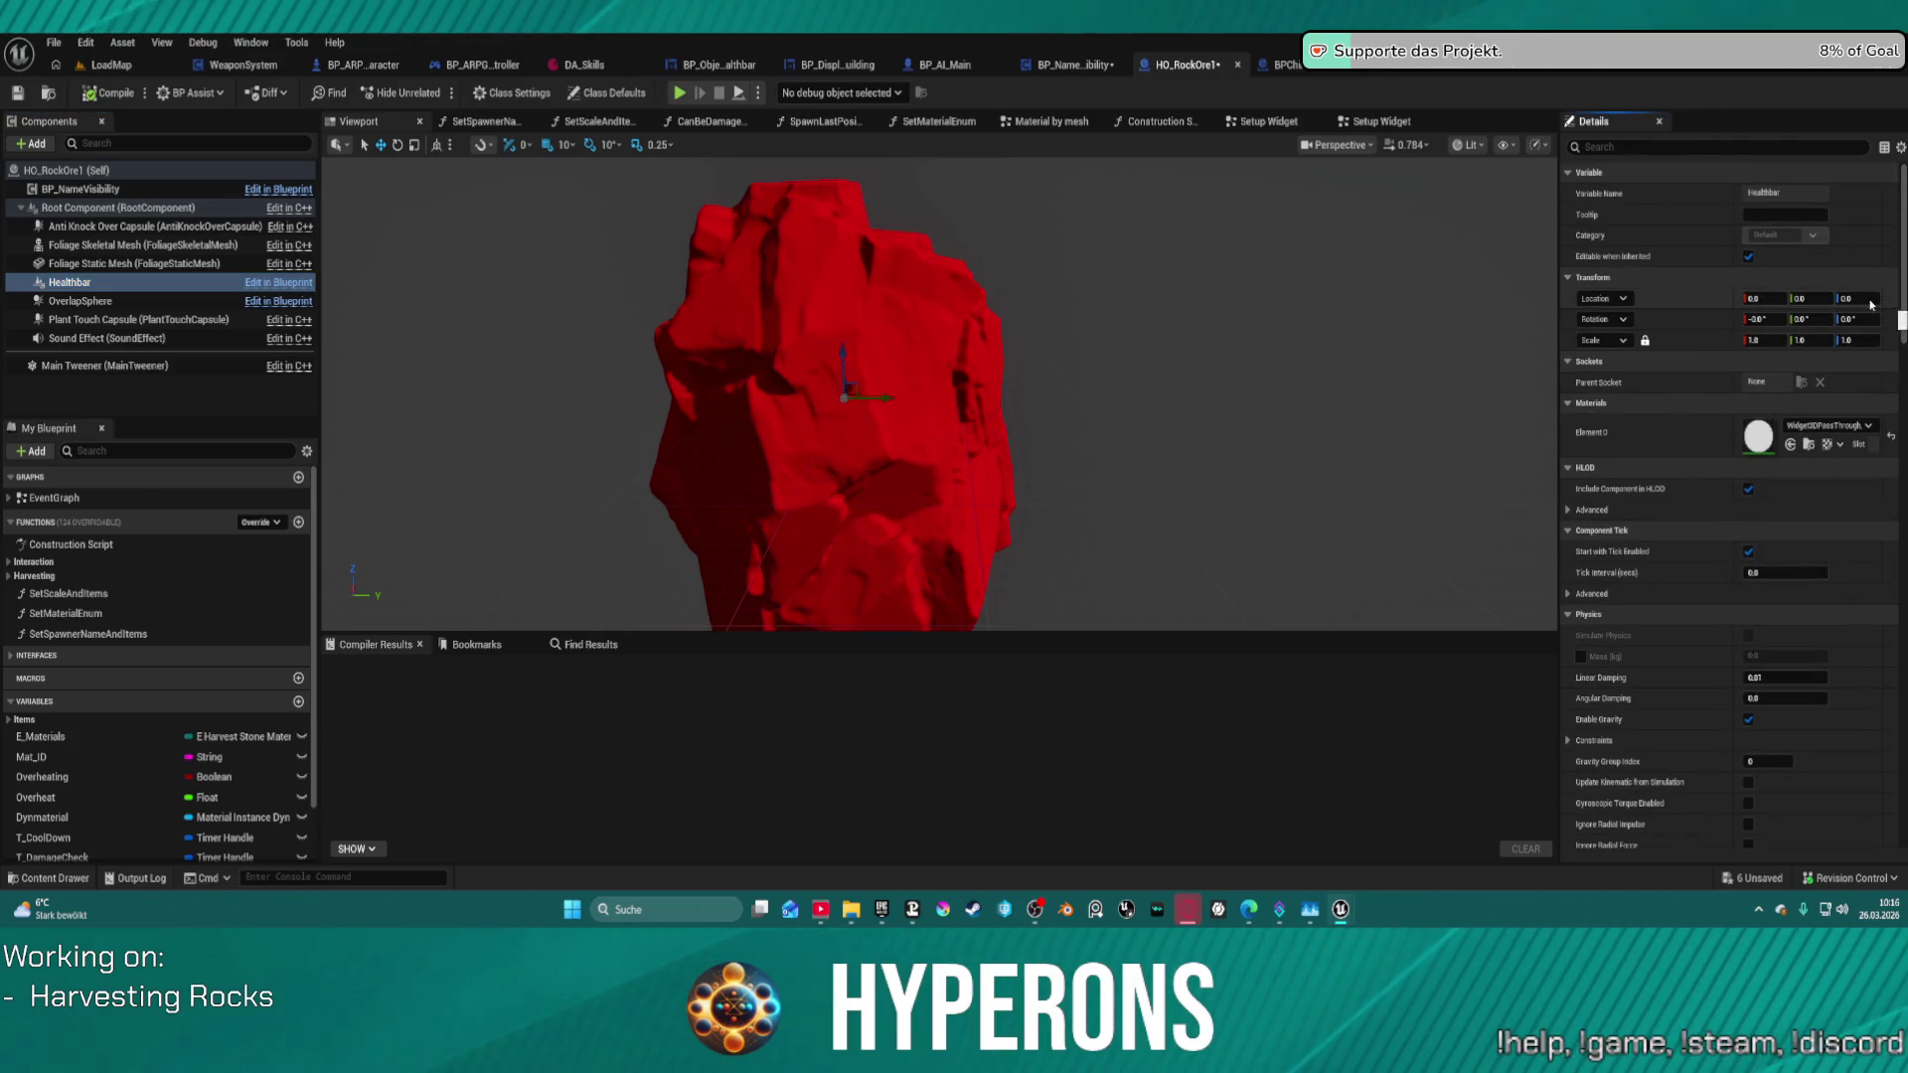
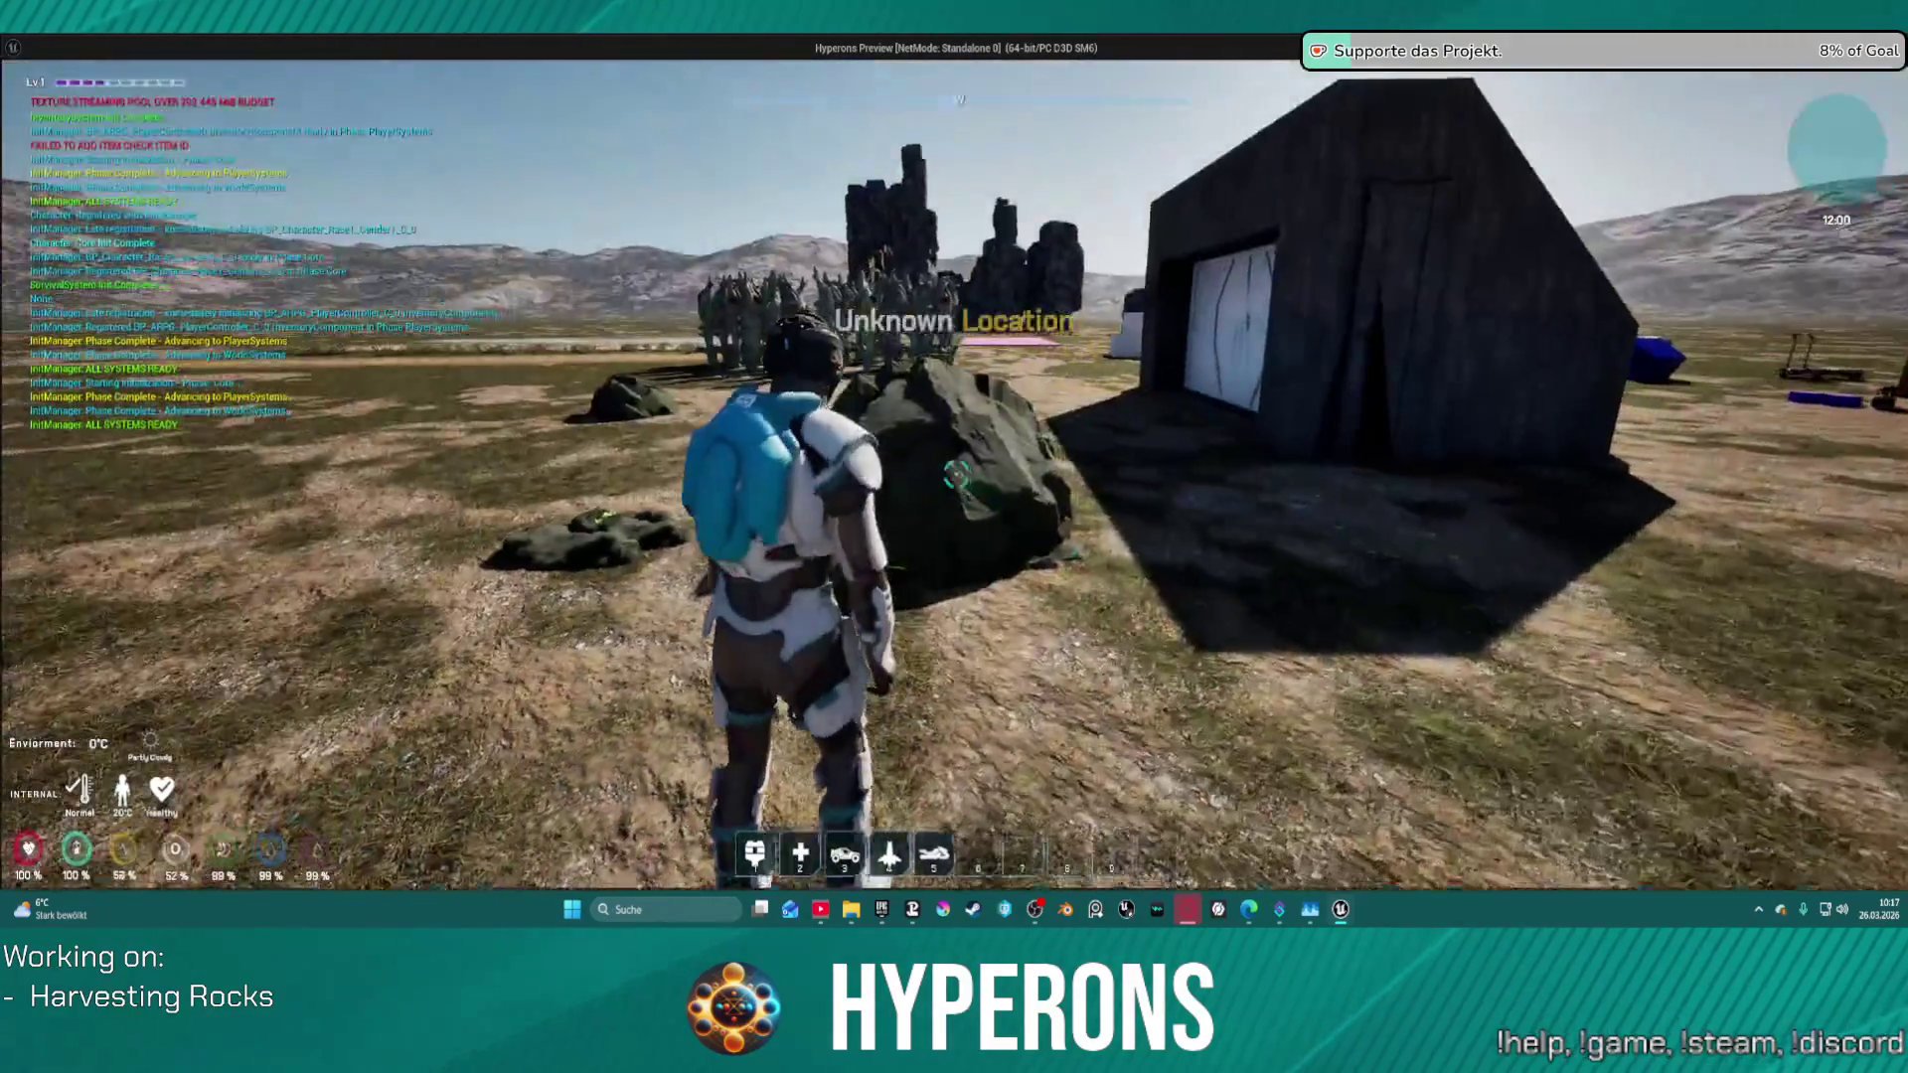
- Walk the character across the field toward the rocks and base, jumping along the way
{"action": "key", "text": "a"}
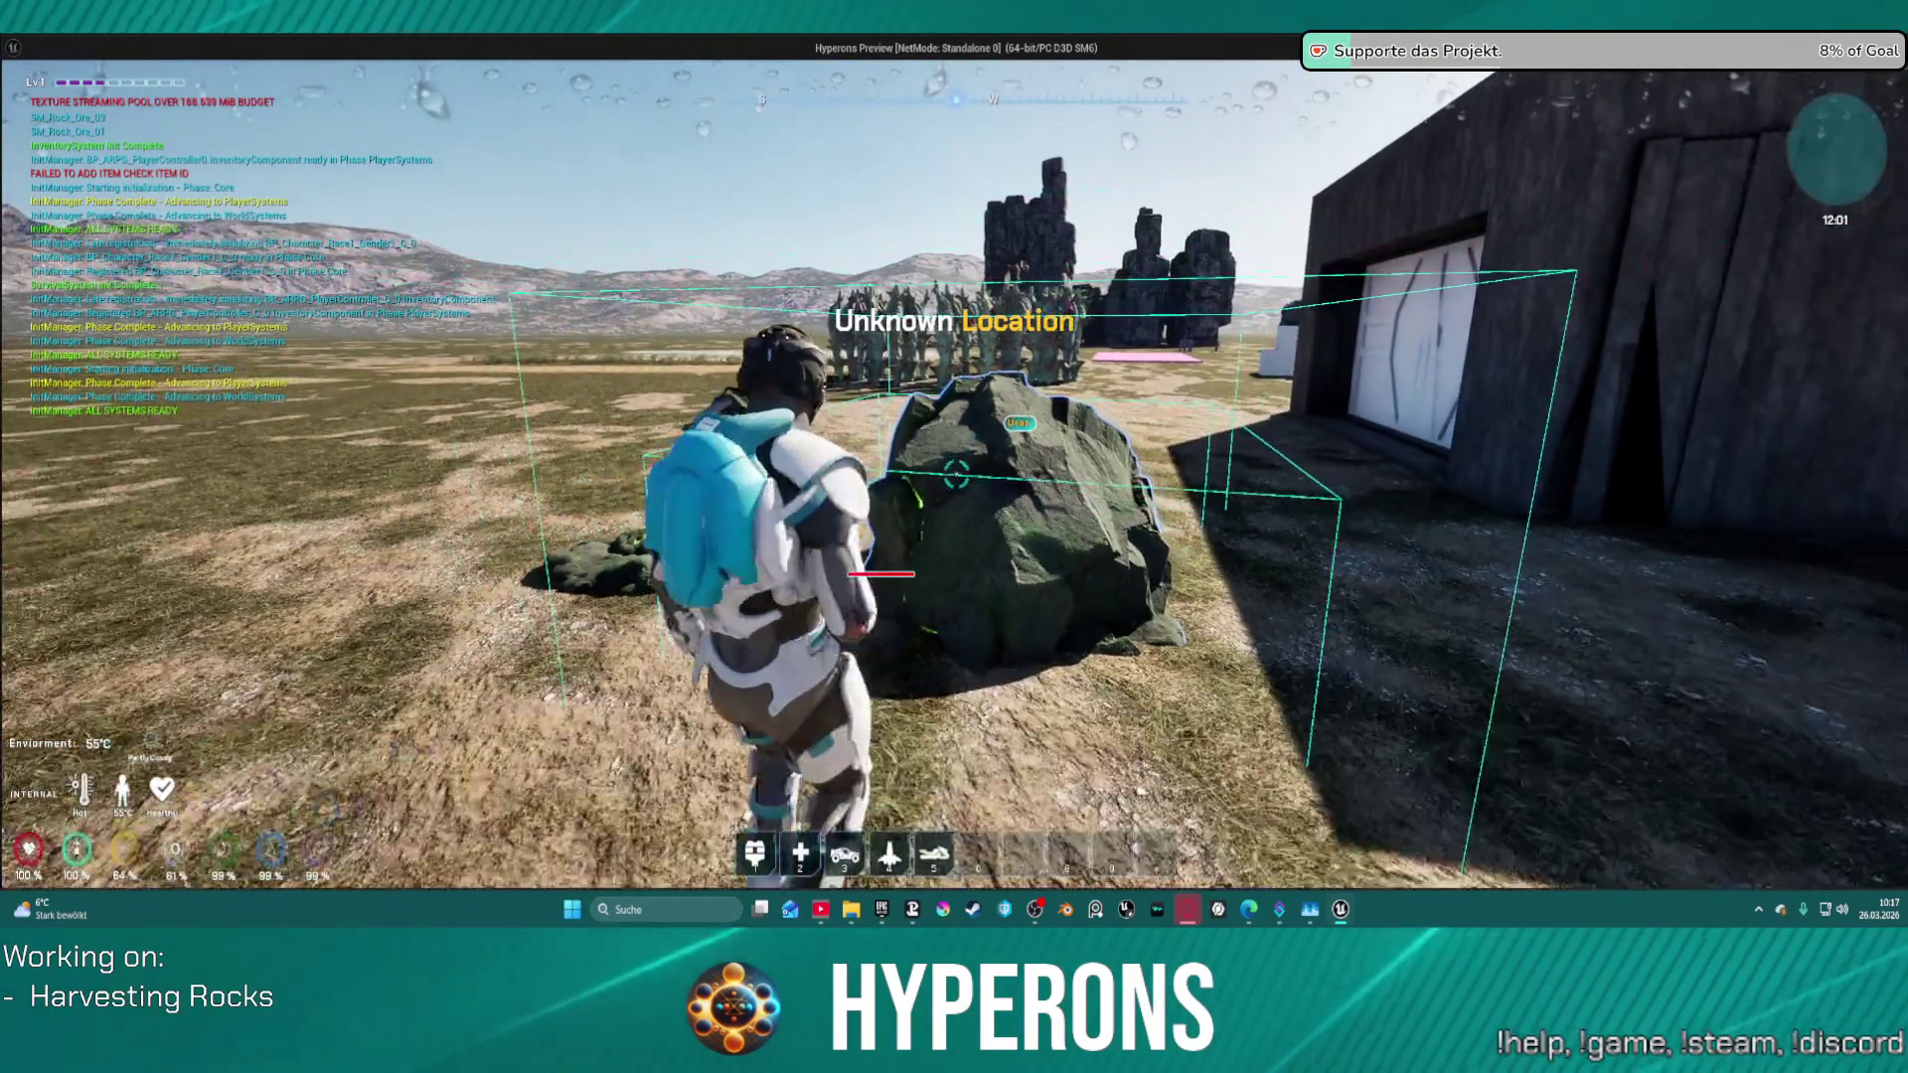
{"action": "key", "text": "w"}
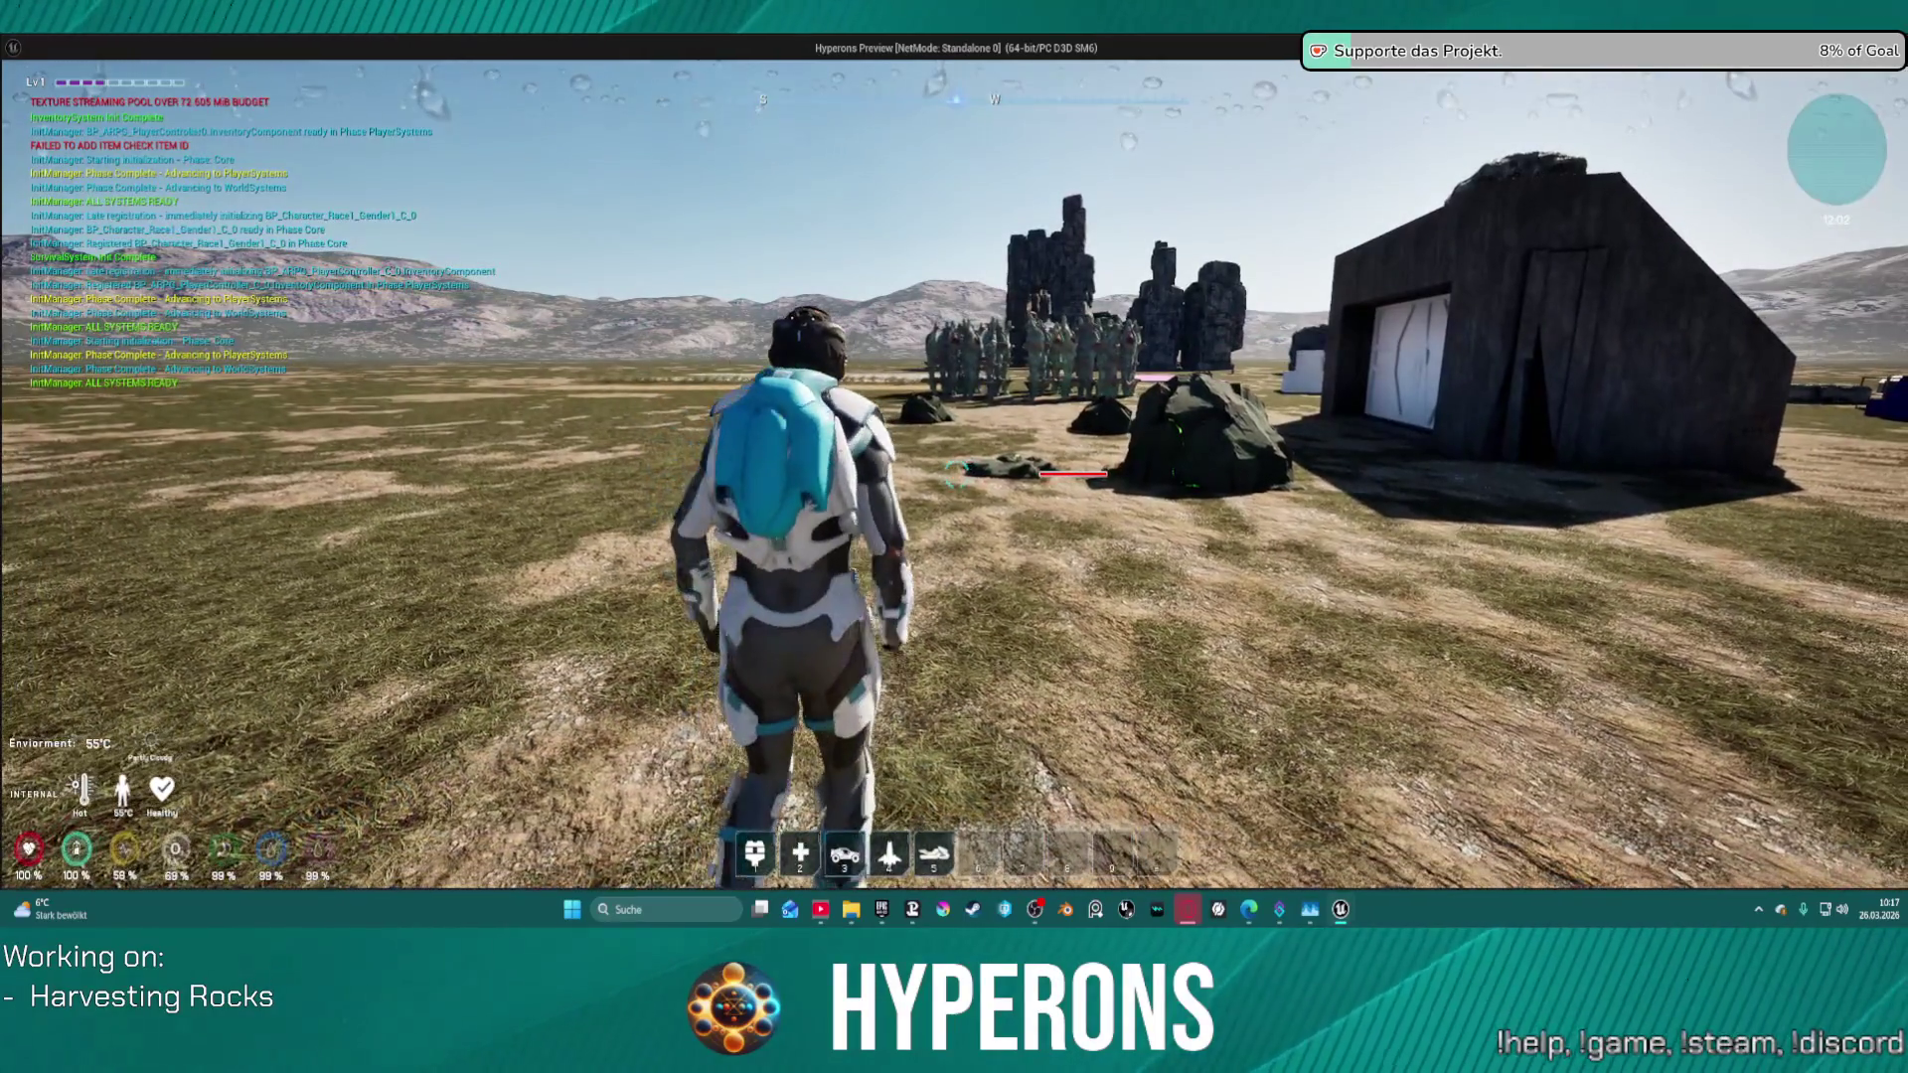
{"action": "key", "text": "d"}
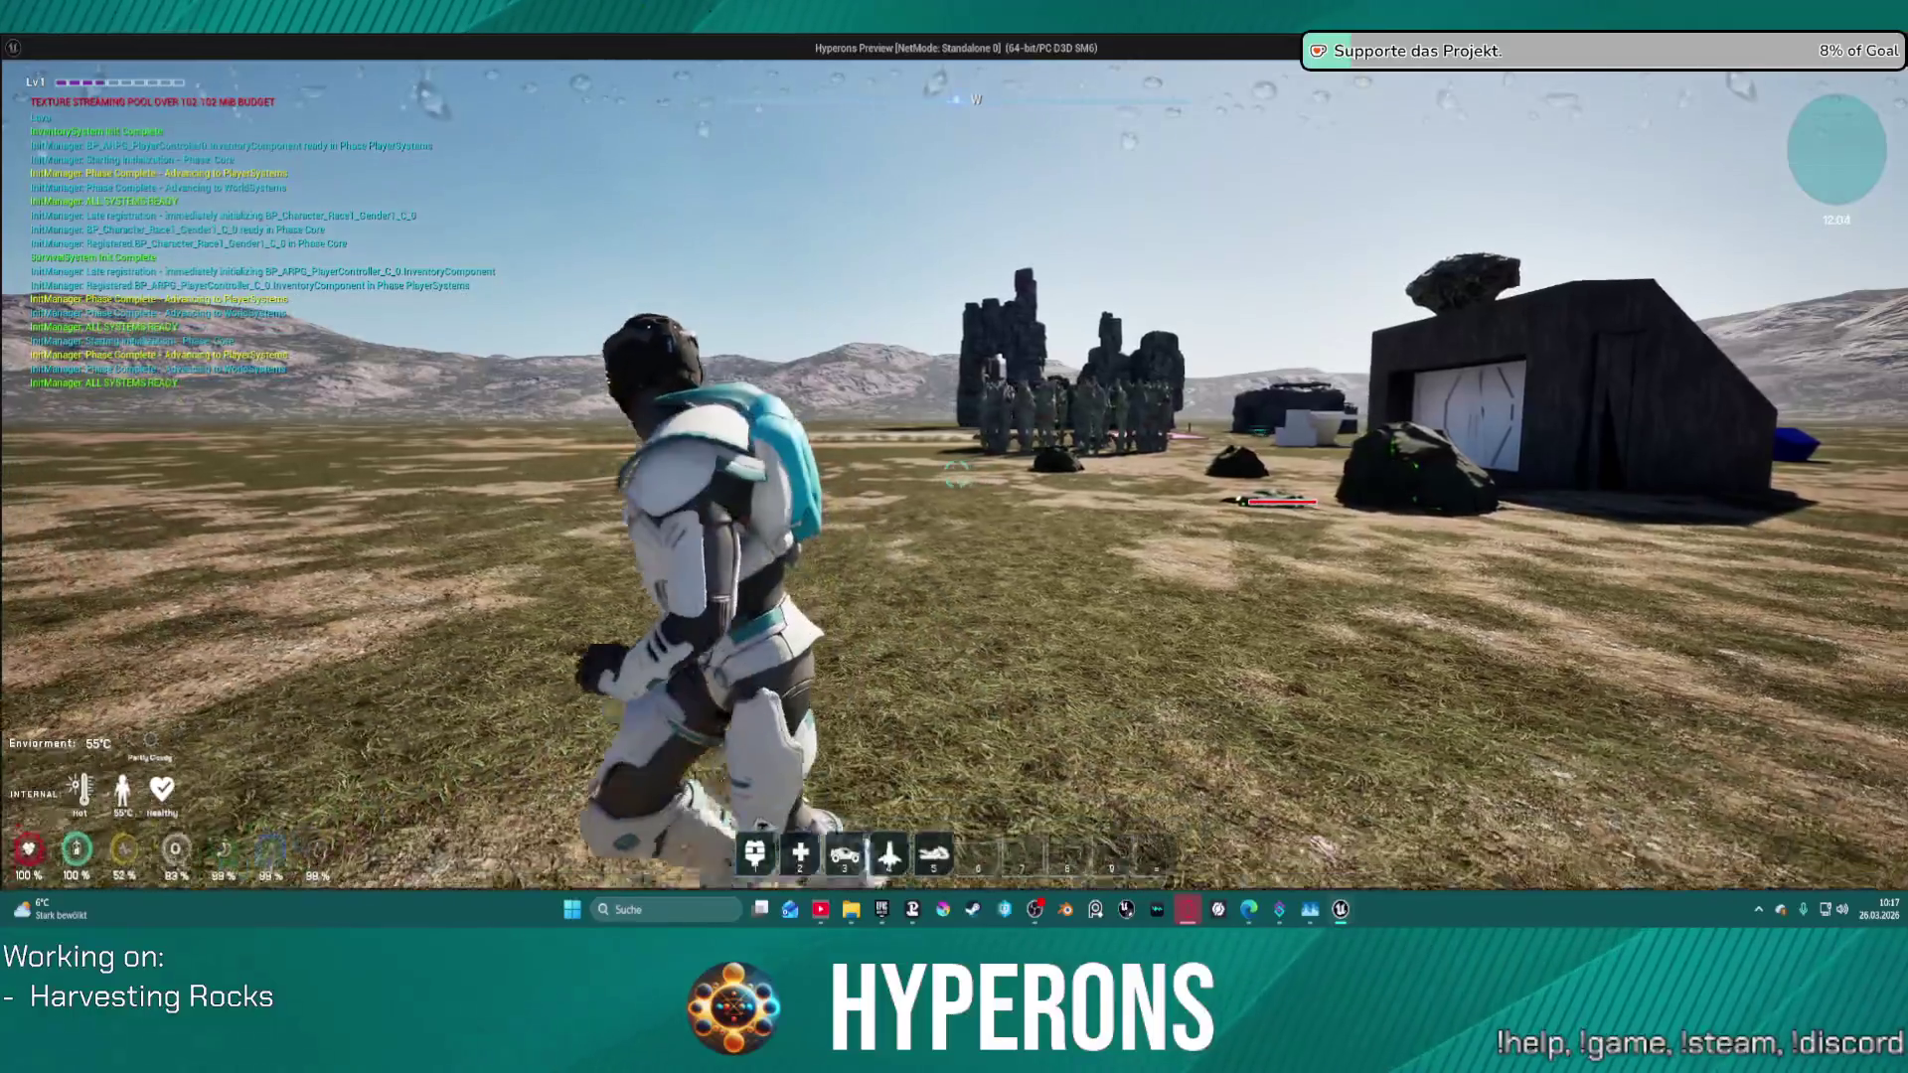
{"action": "key", "text": "space"}
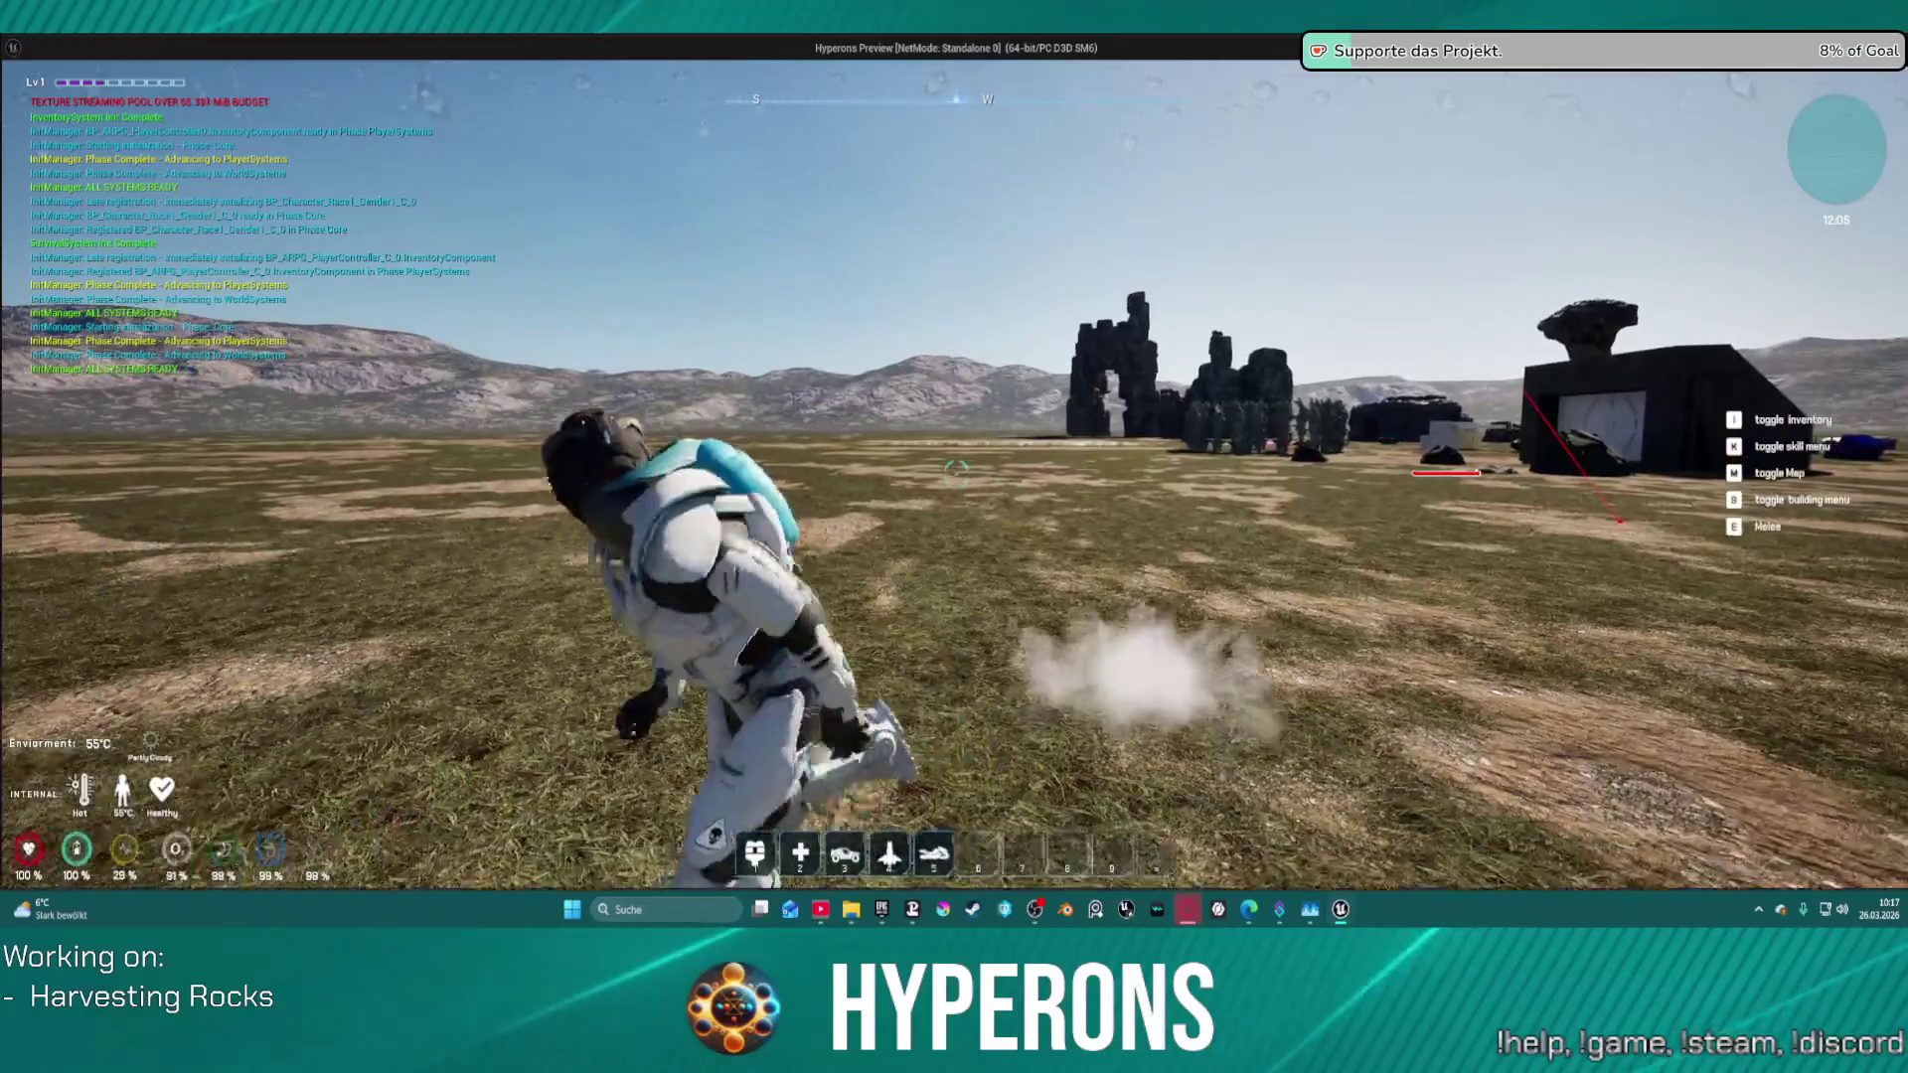
{"action": "key", "text": "w"}
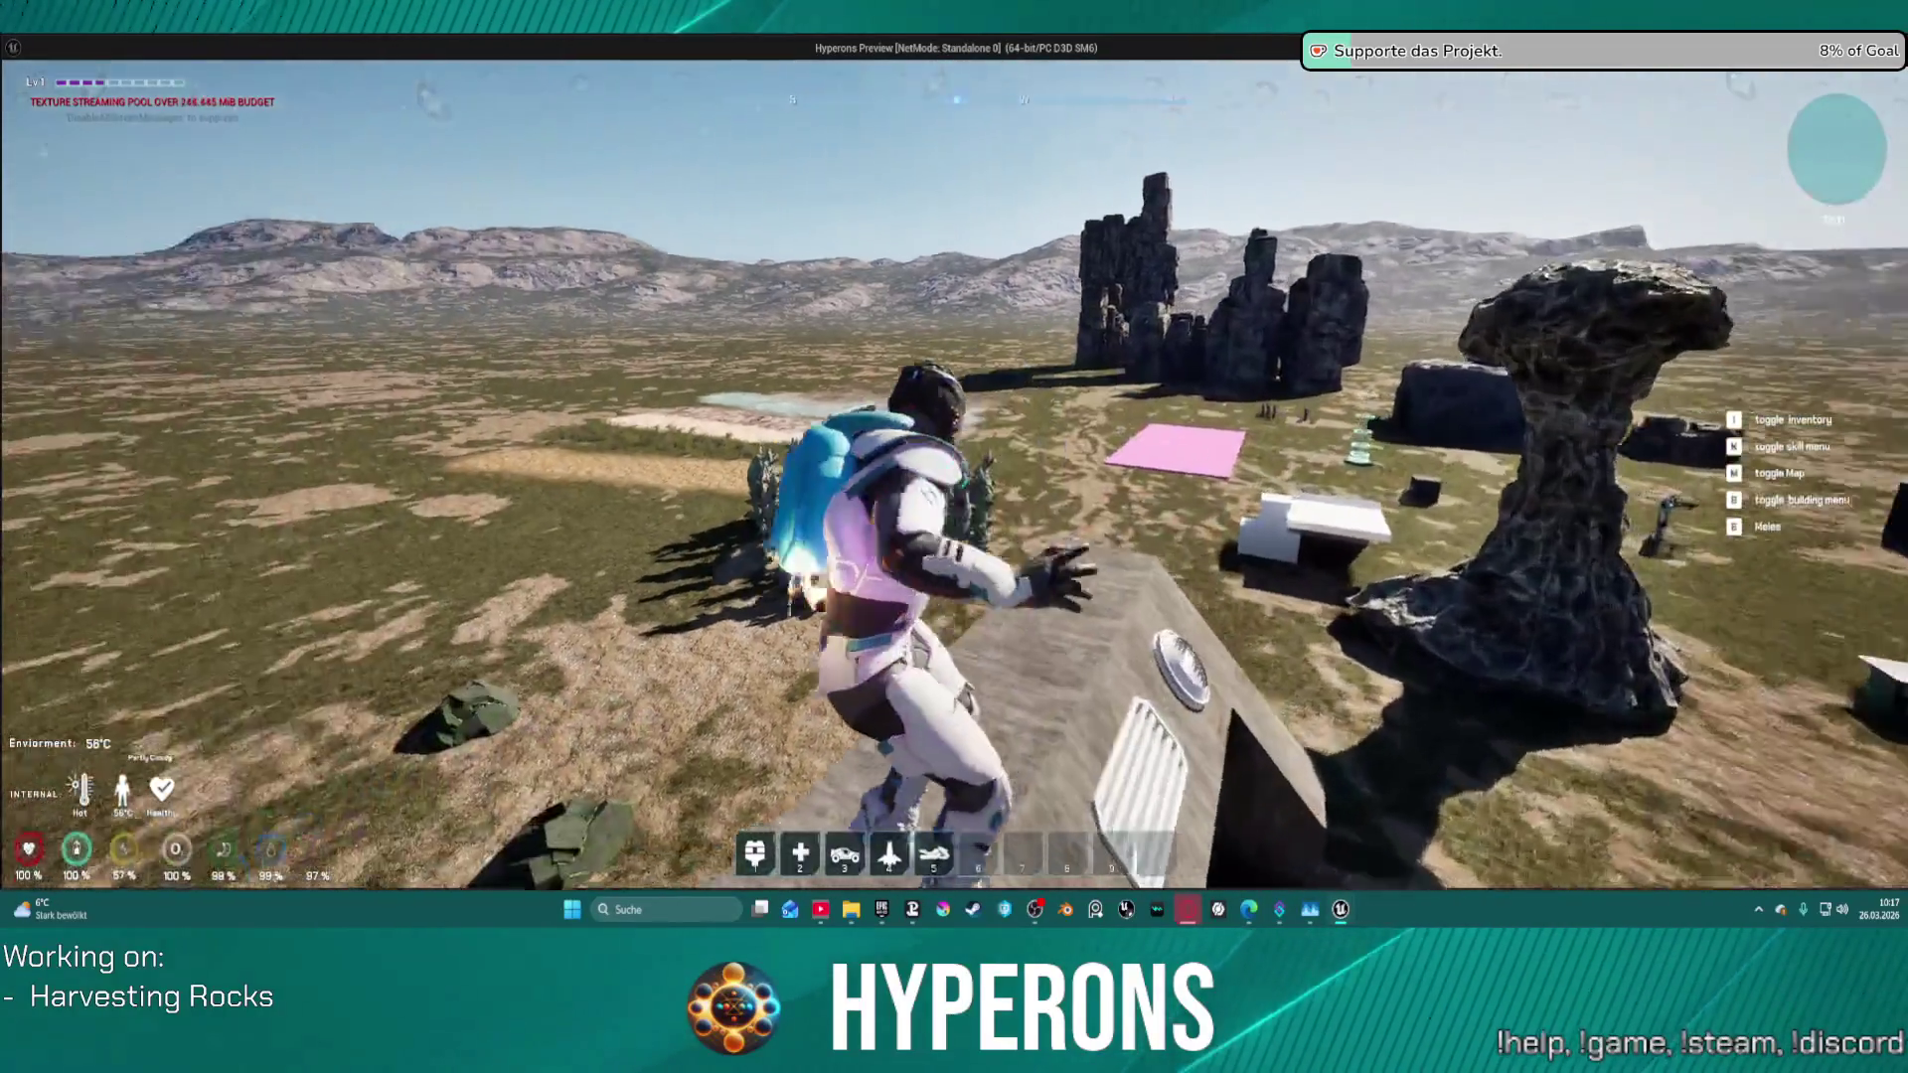
- Stop the play session and review both Setup Widget graphs of HO_RockOre1
{"action": "key", "text": "Escape"}
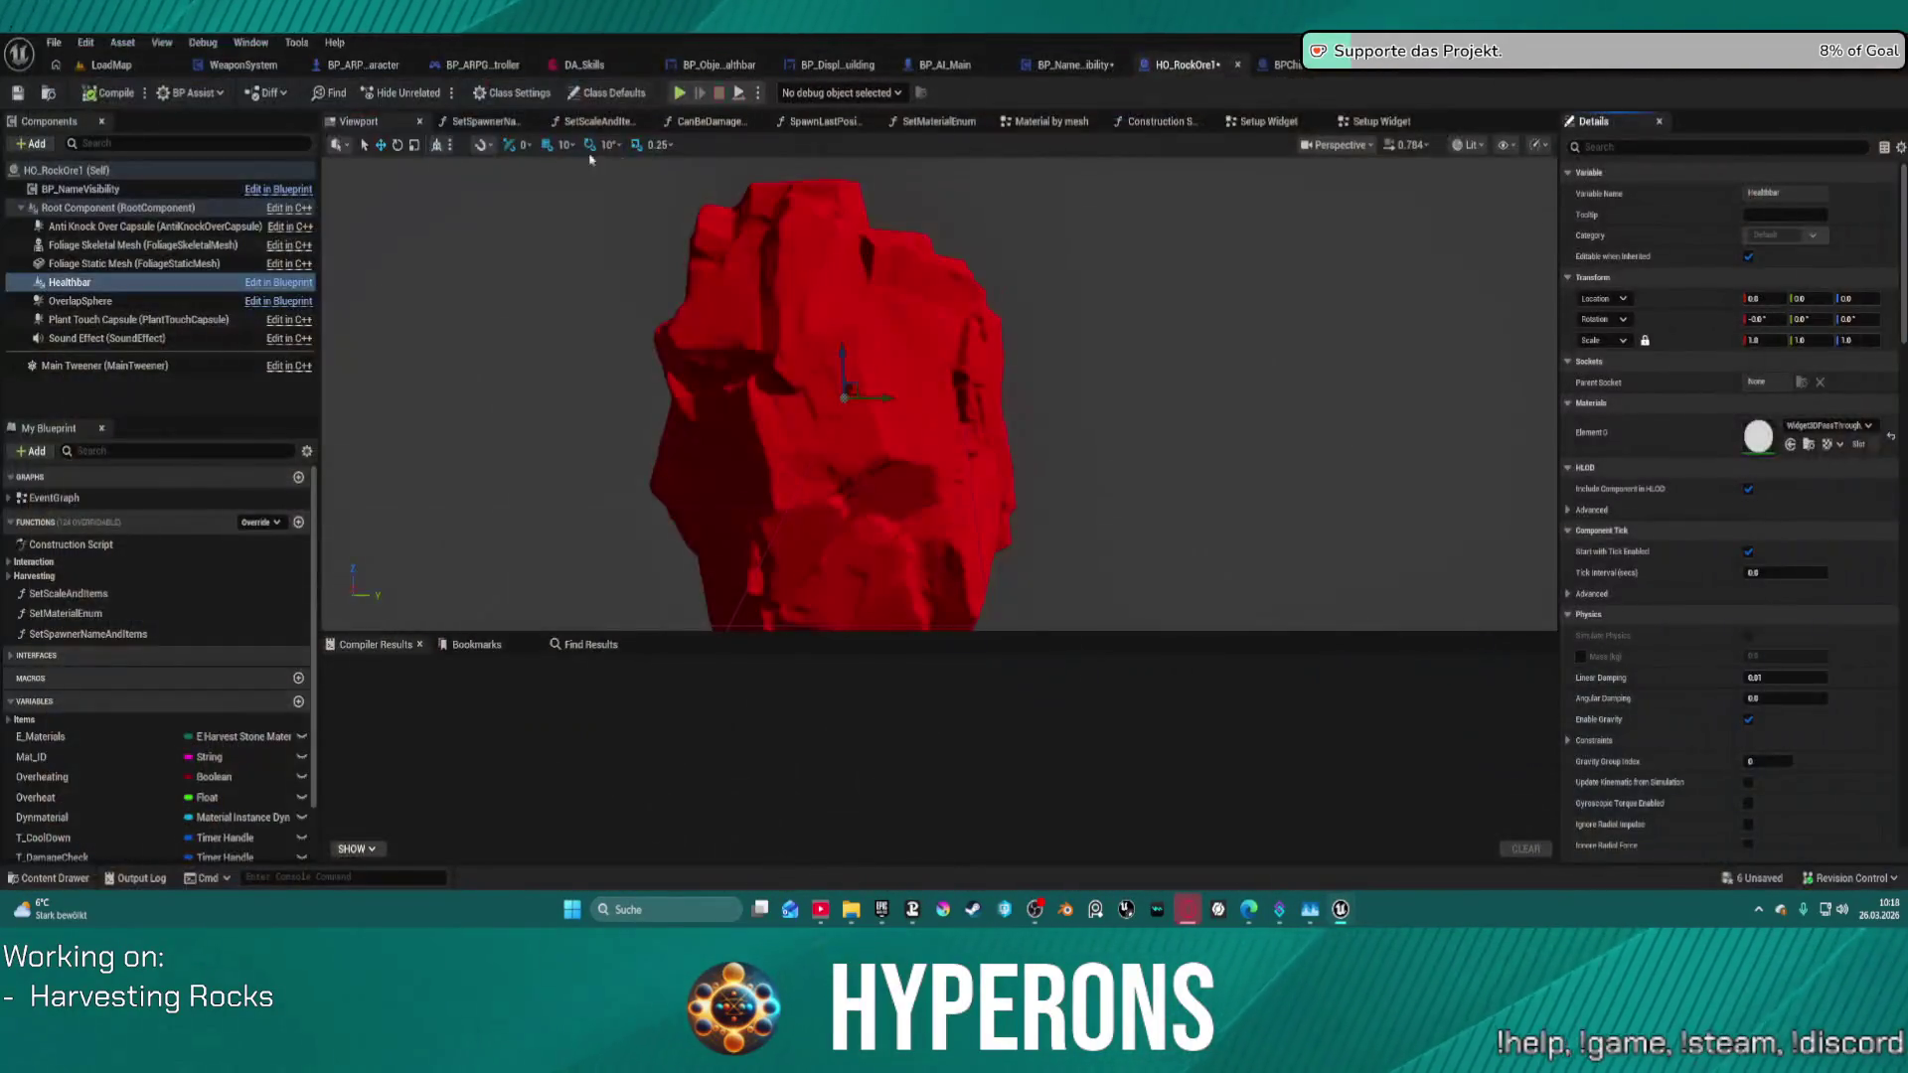
{"action": "left_click", "coordinate": [1276, 125]}
{"action": "scroll", "coordinate": [994, 278], "scroll_direction": "down", "scroll_amount": 8}
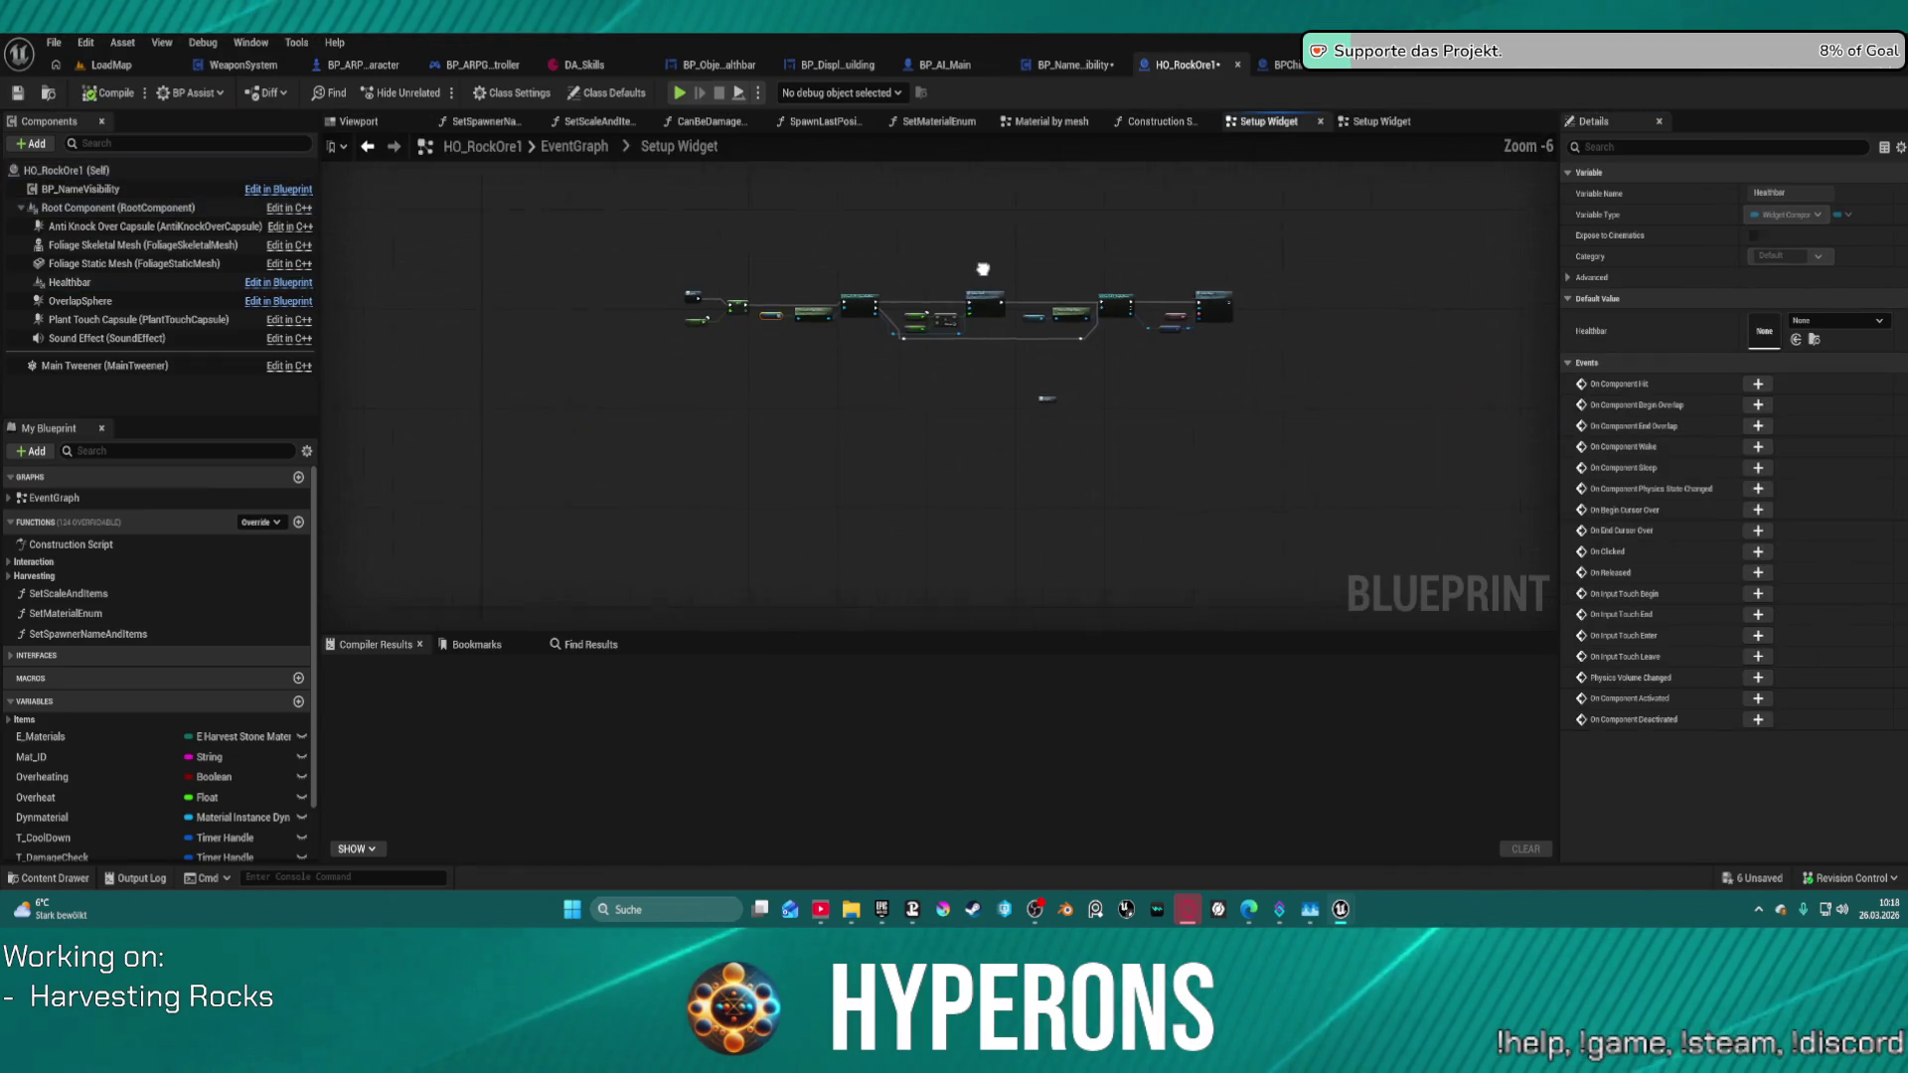
{"action": "scroll", "coordinate": [688, 309], "scroll_direction": "up", "scroll_amount": 2}
{"action": "scroll", "coordinate": [682, 309], "scroll_direction": "up", "scroll_amount": 1}
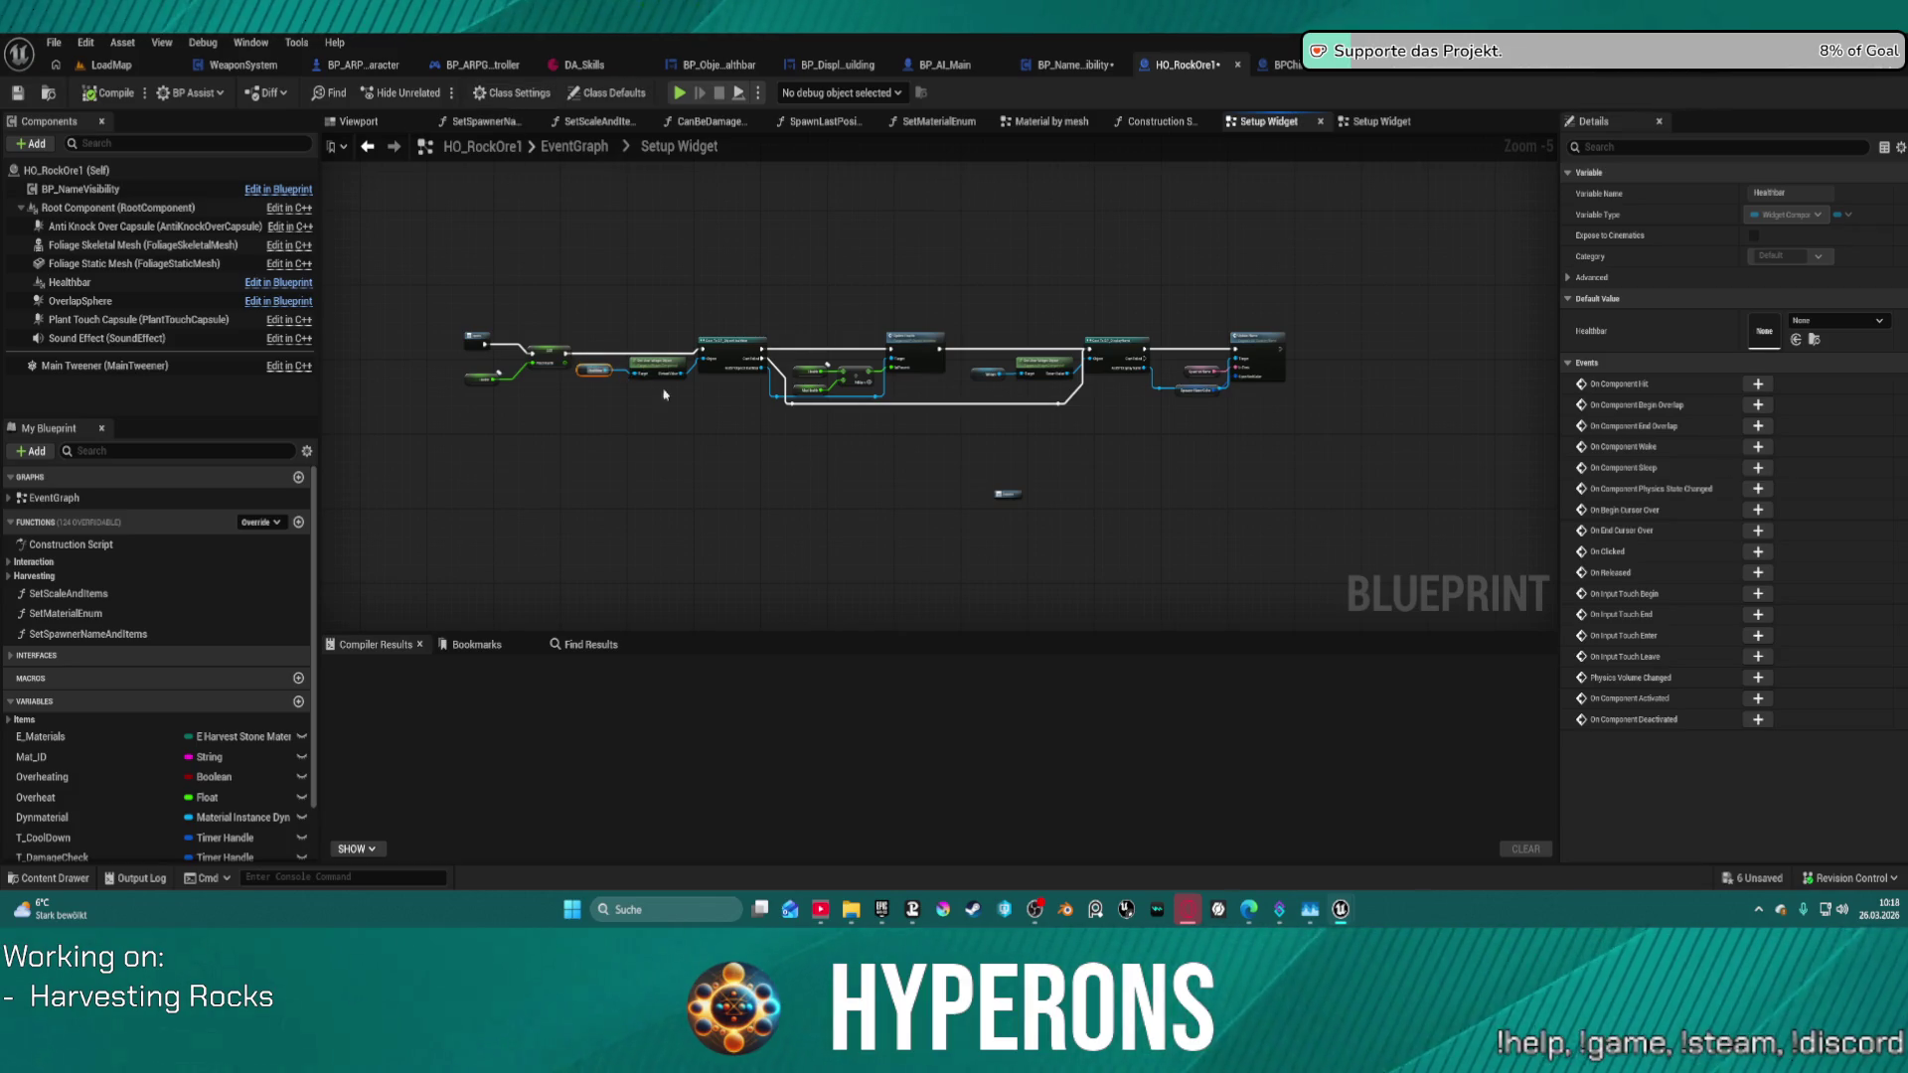
{"action": "scroll", "coordinate": [1069, 323], "scroll_direction": "up", "scroll_amount": 4}
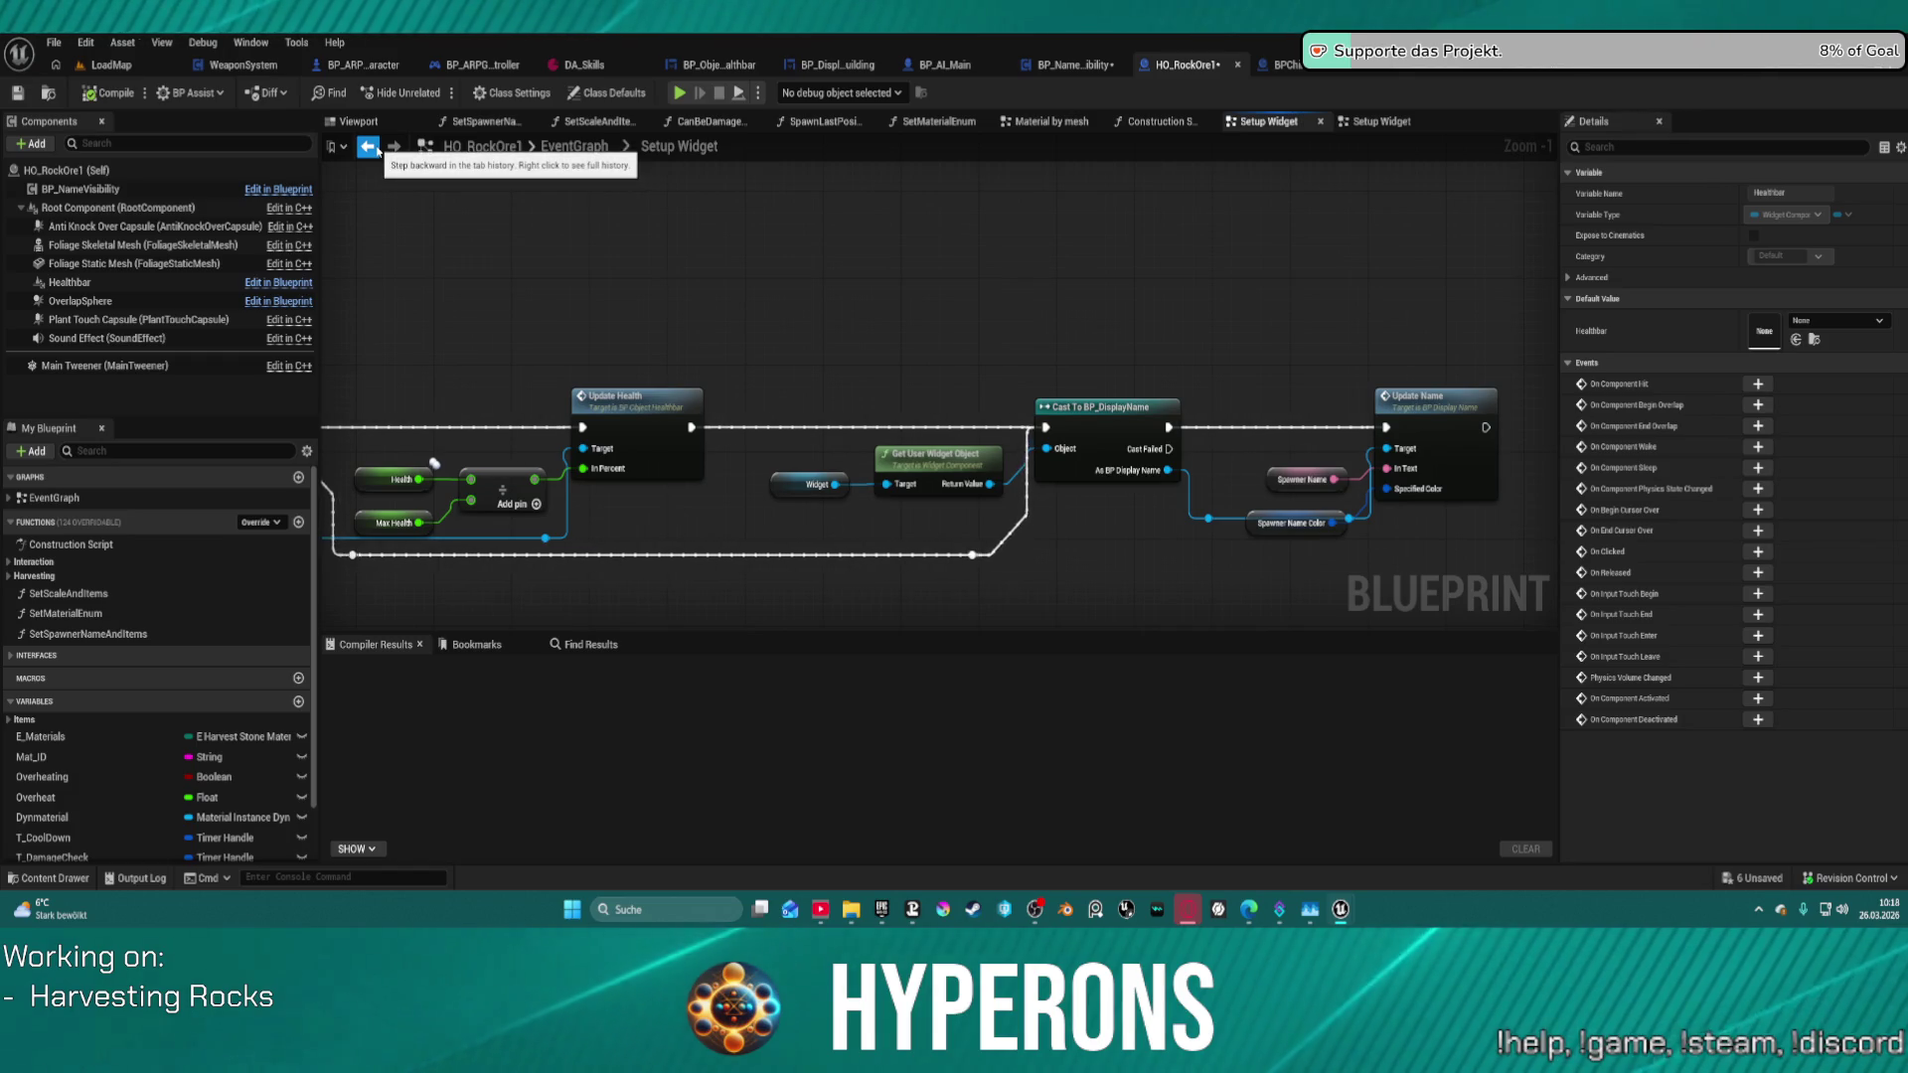
{"action": "left_click", "coordinate": [370, 147]}
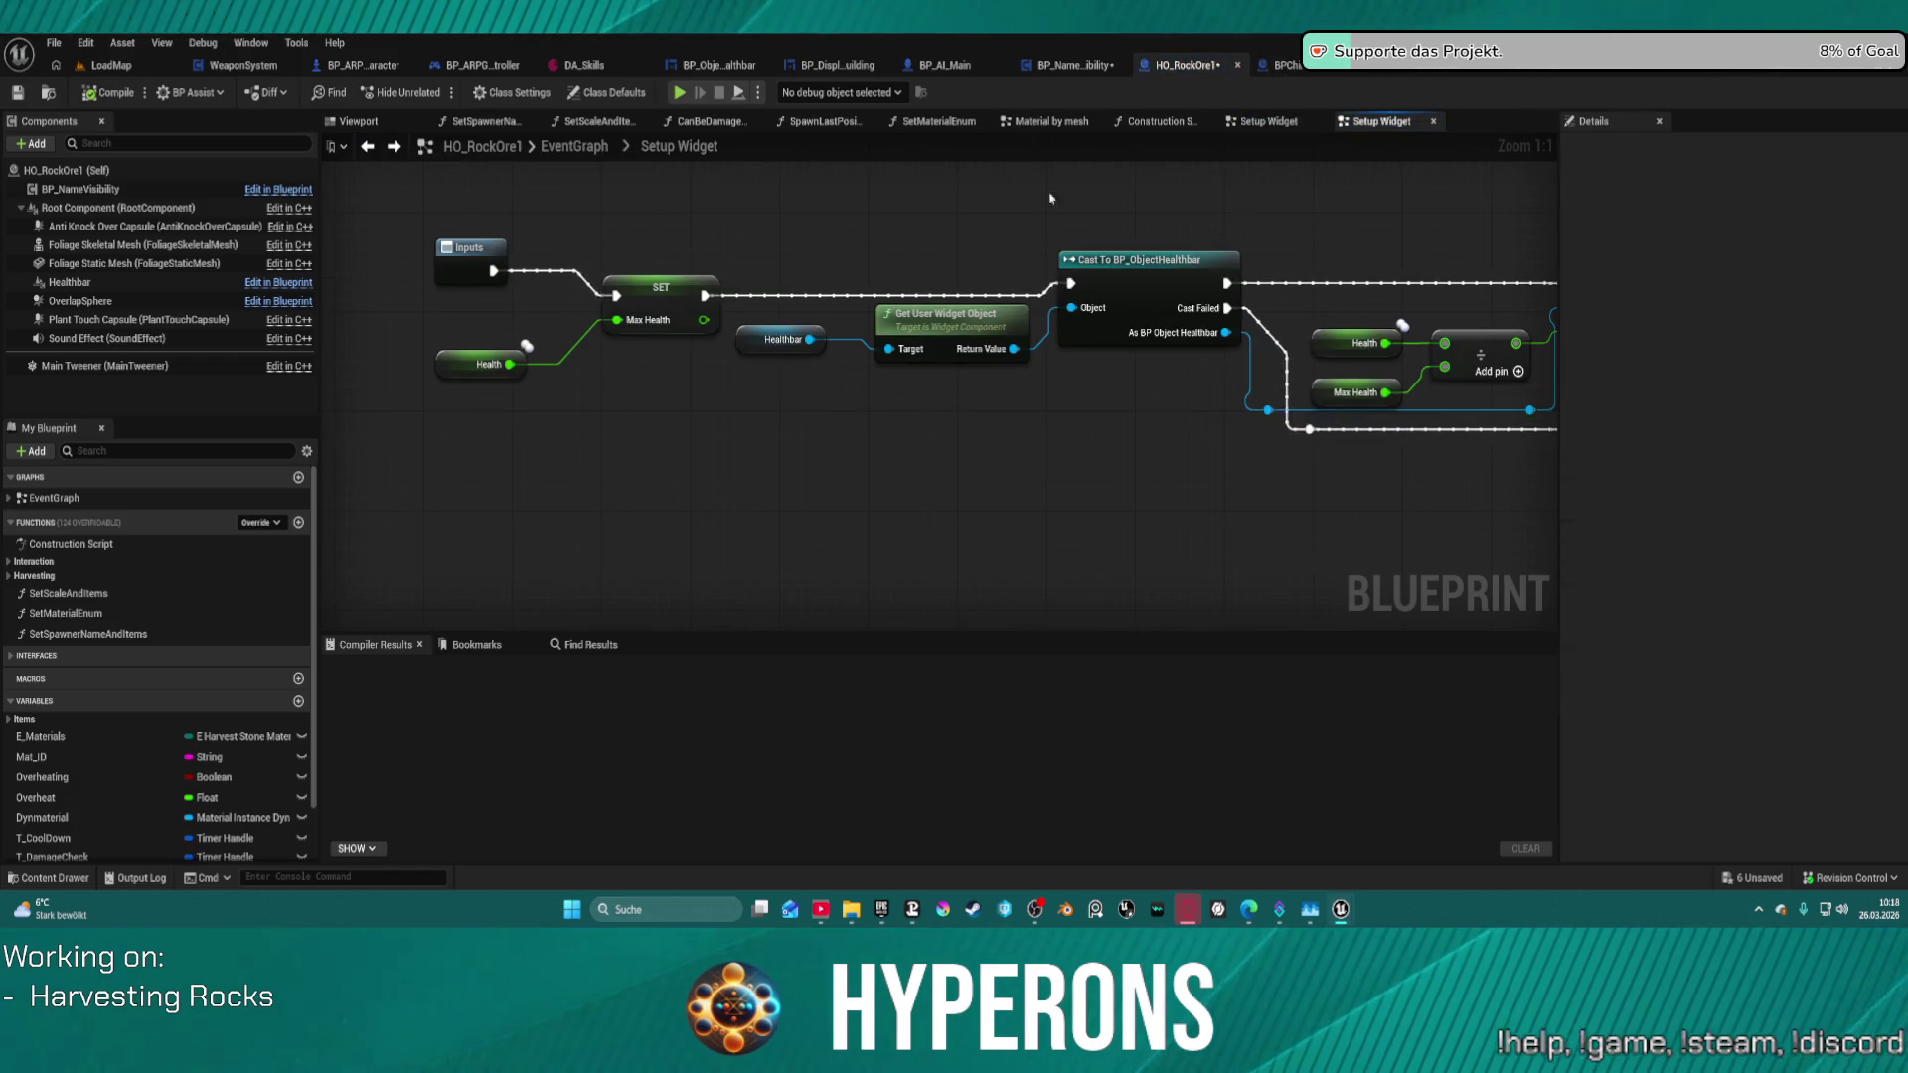
{"action": "key", "text": "alt+Left"}
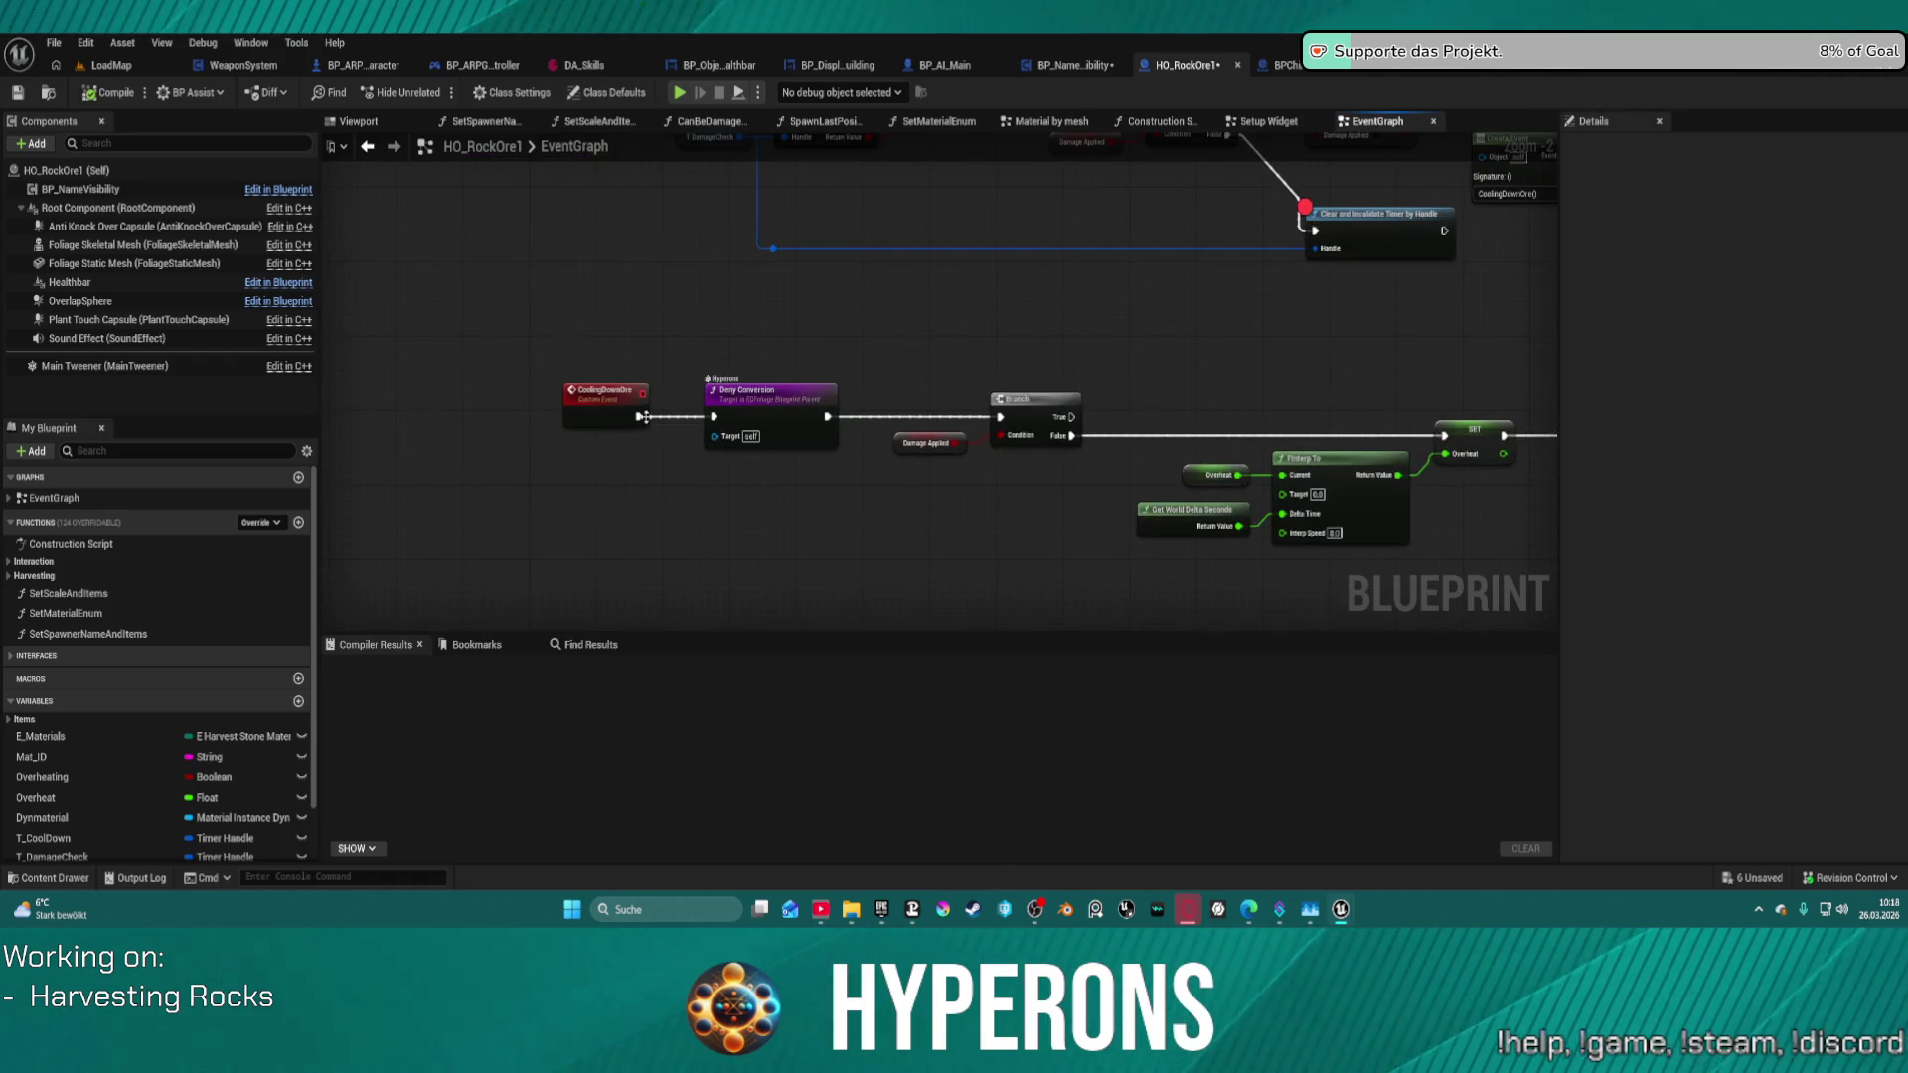
- Pan through the damage, ore cooldown and dynamic material nodes, then switch to BPChild_HarvestObject
{"action": "left_click_drag", "start_coordinate": [878, 328], "coordinate": [873, 693]}
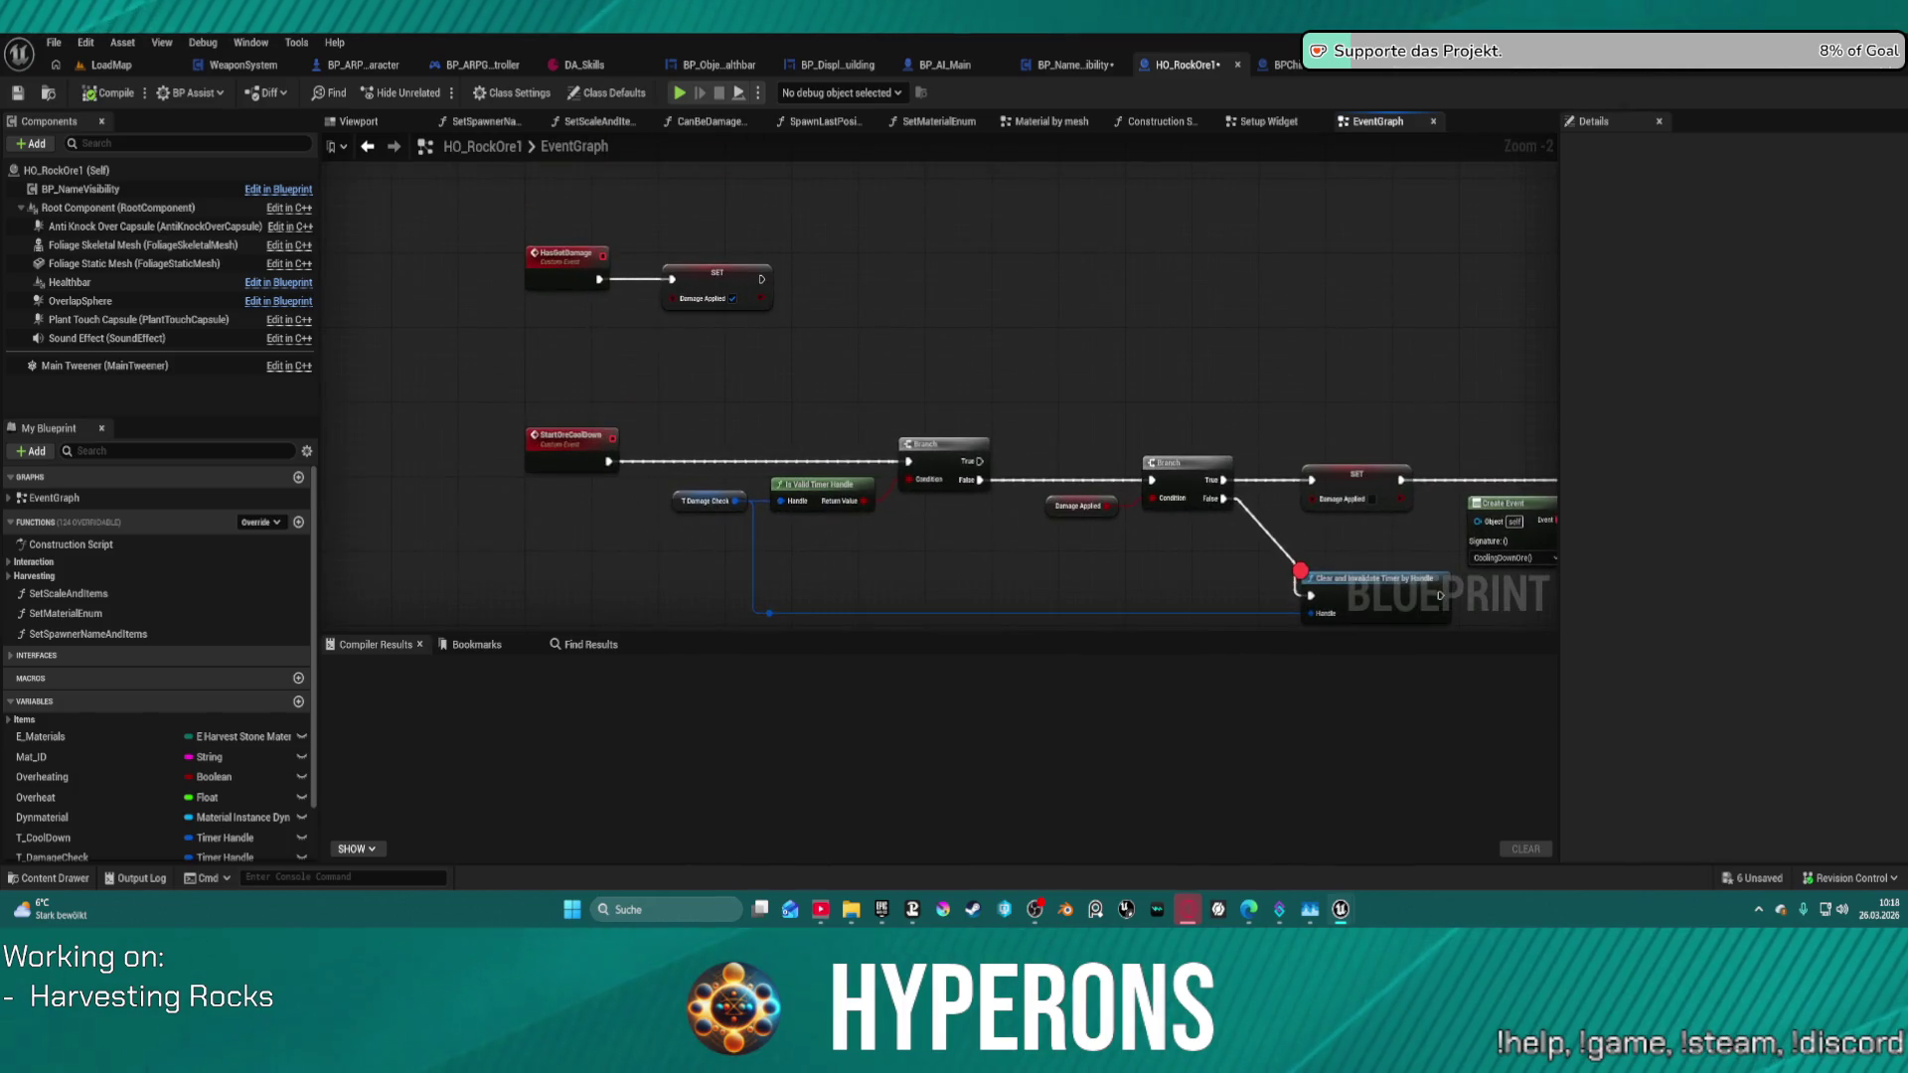
{"action": "scroll", "coordinate": [713, 491], "scroll_direction": "down", "scroll_amount": 3}
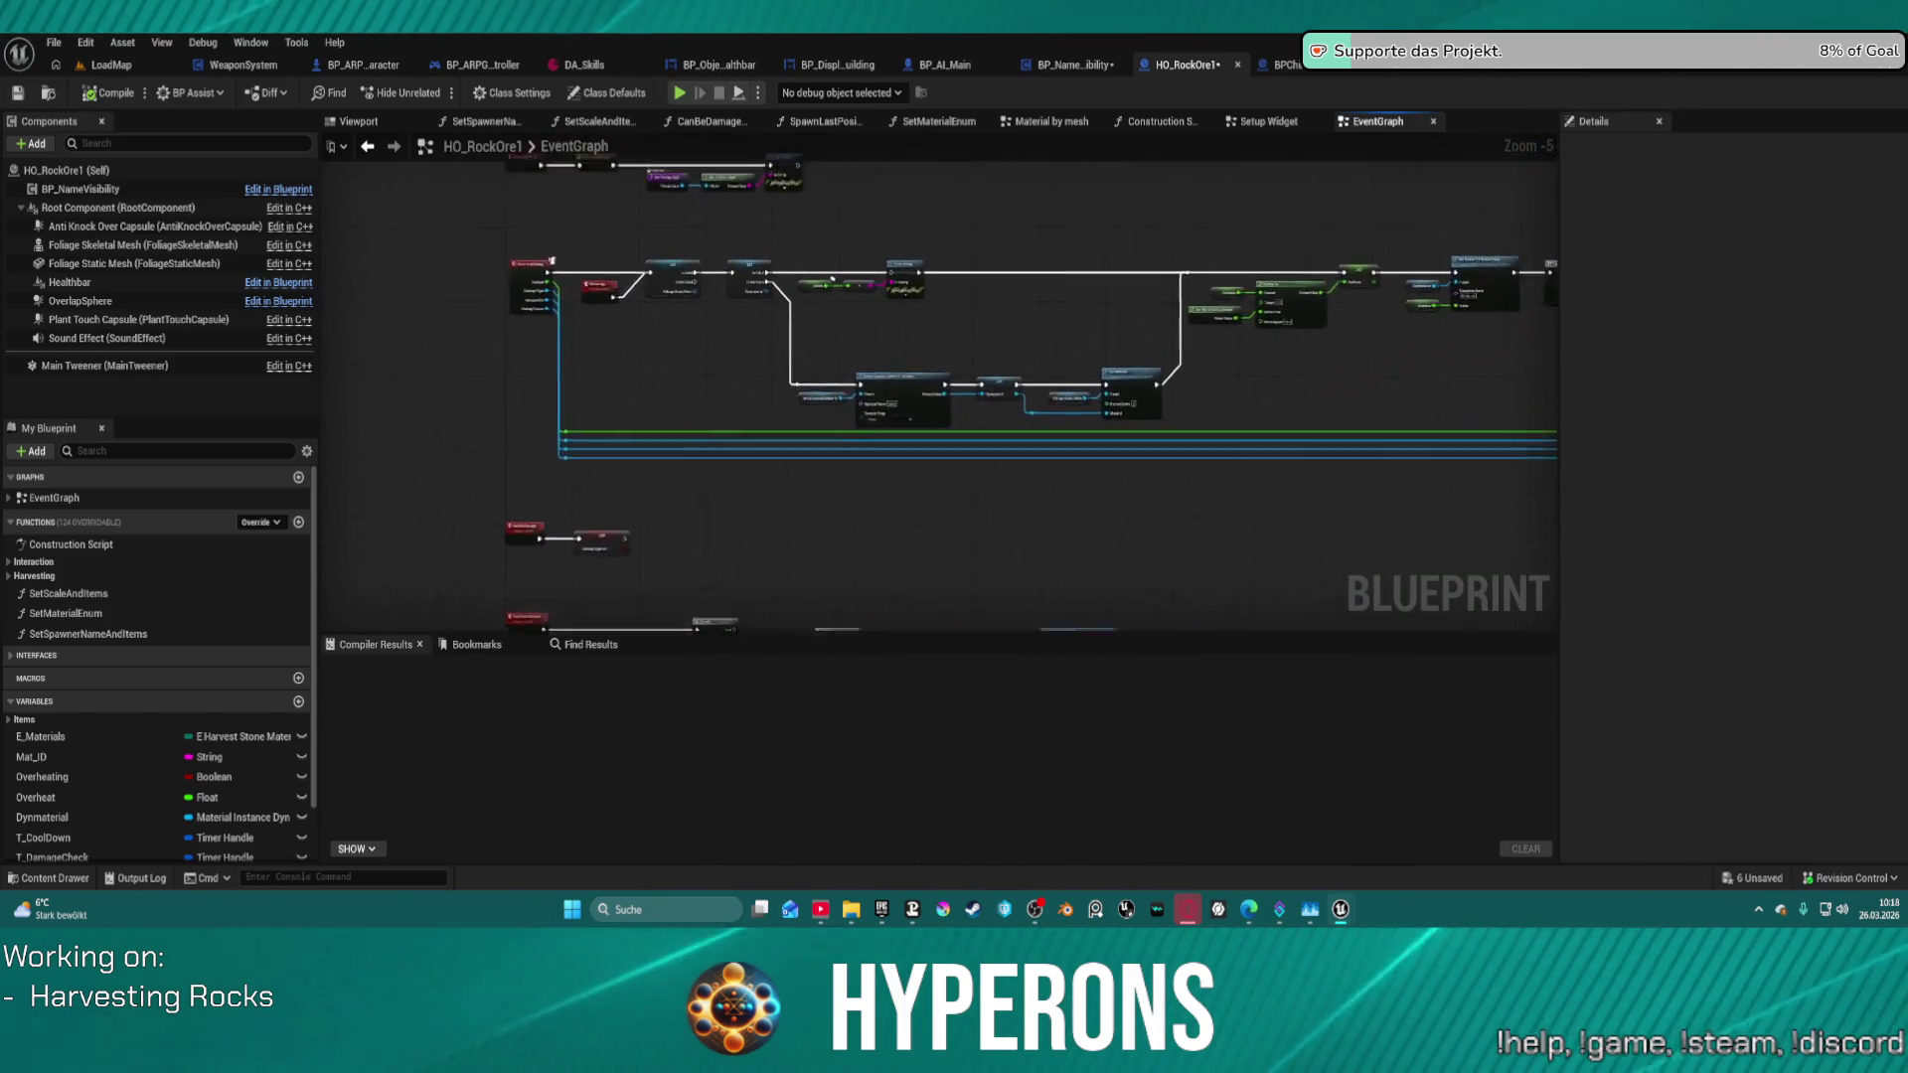
{"action": "scroll", "coordinate": [656, 243], "scroll_direction": "up", "scroll_amount": 4}
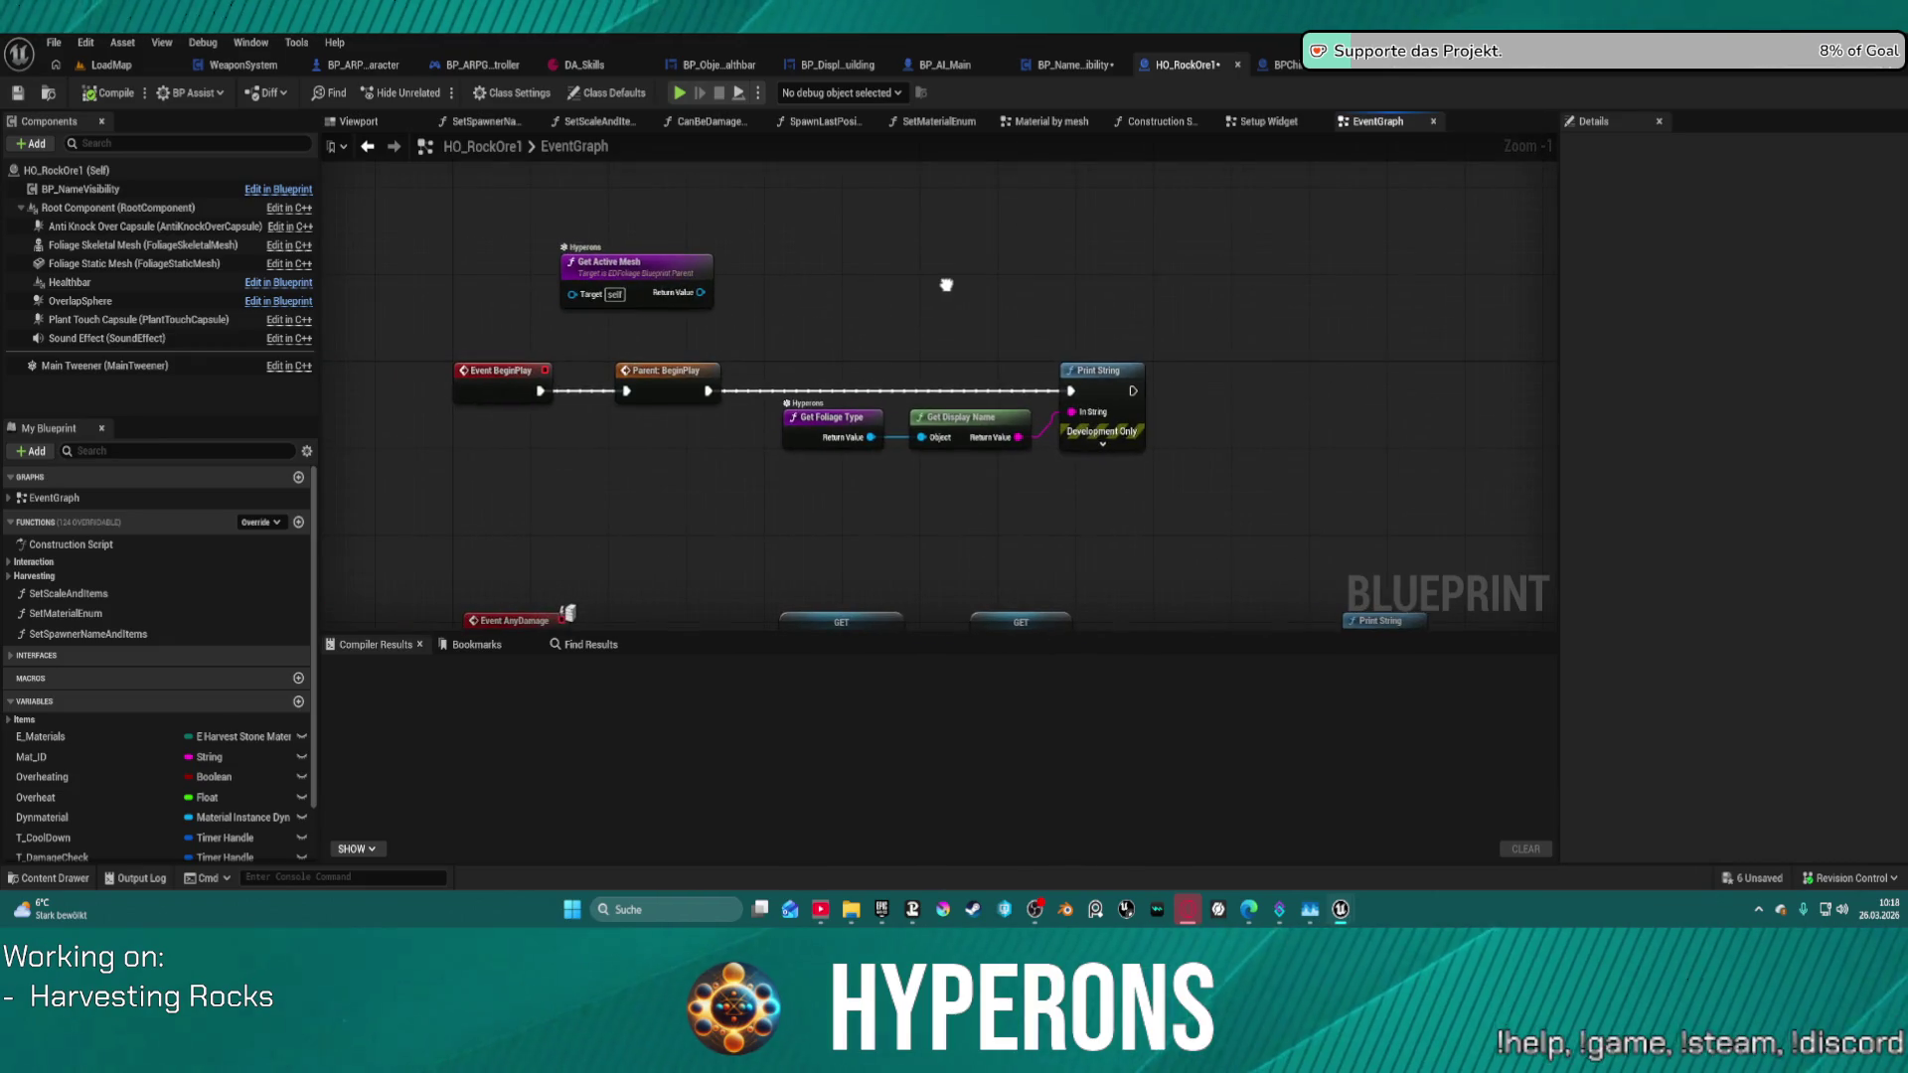
{"action": "mouse_move", "coordinate": [946, 285]}
{"action": "left_mouse_down"}
{"action": "mouse_move", "coordinate": [664, 259]}
{"action": "mouse_move", "coordinate": [394, 139]}
{"action": "left_mouse_up"}
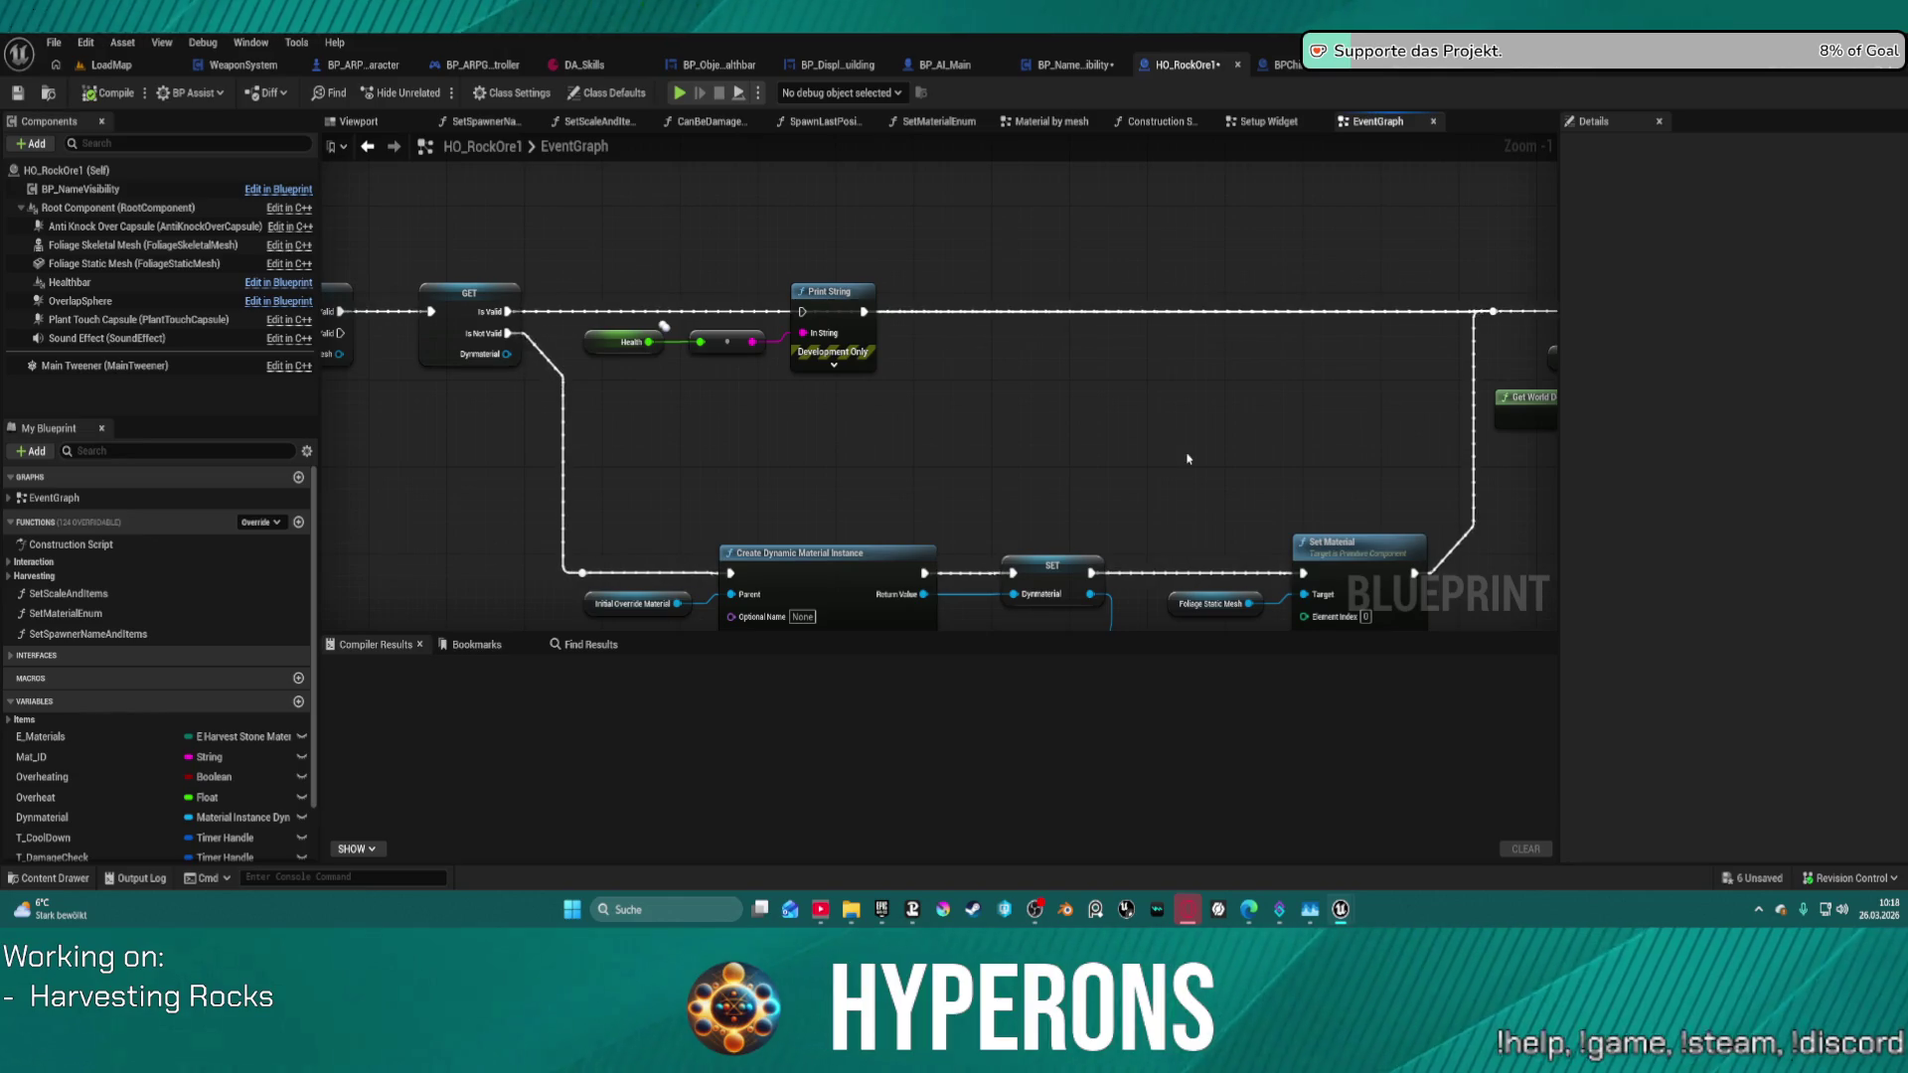
{"action": "scroll", "coordinate": [1094, 447], "scroll_direction": "down", "scroll_amount": 4}
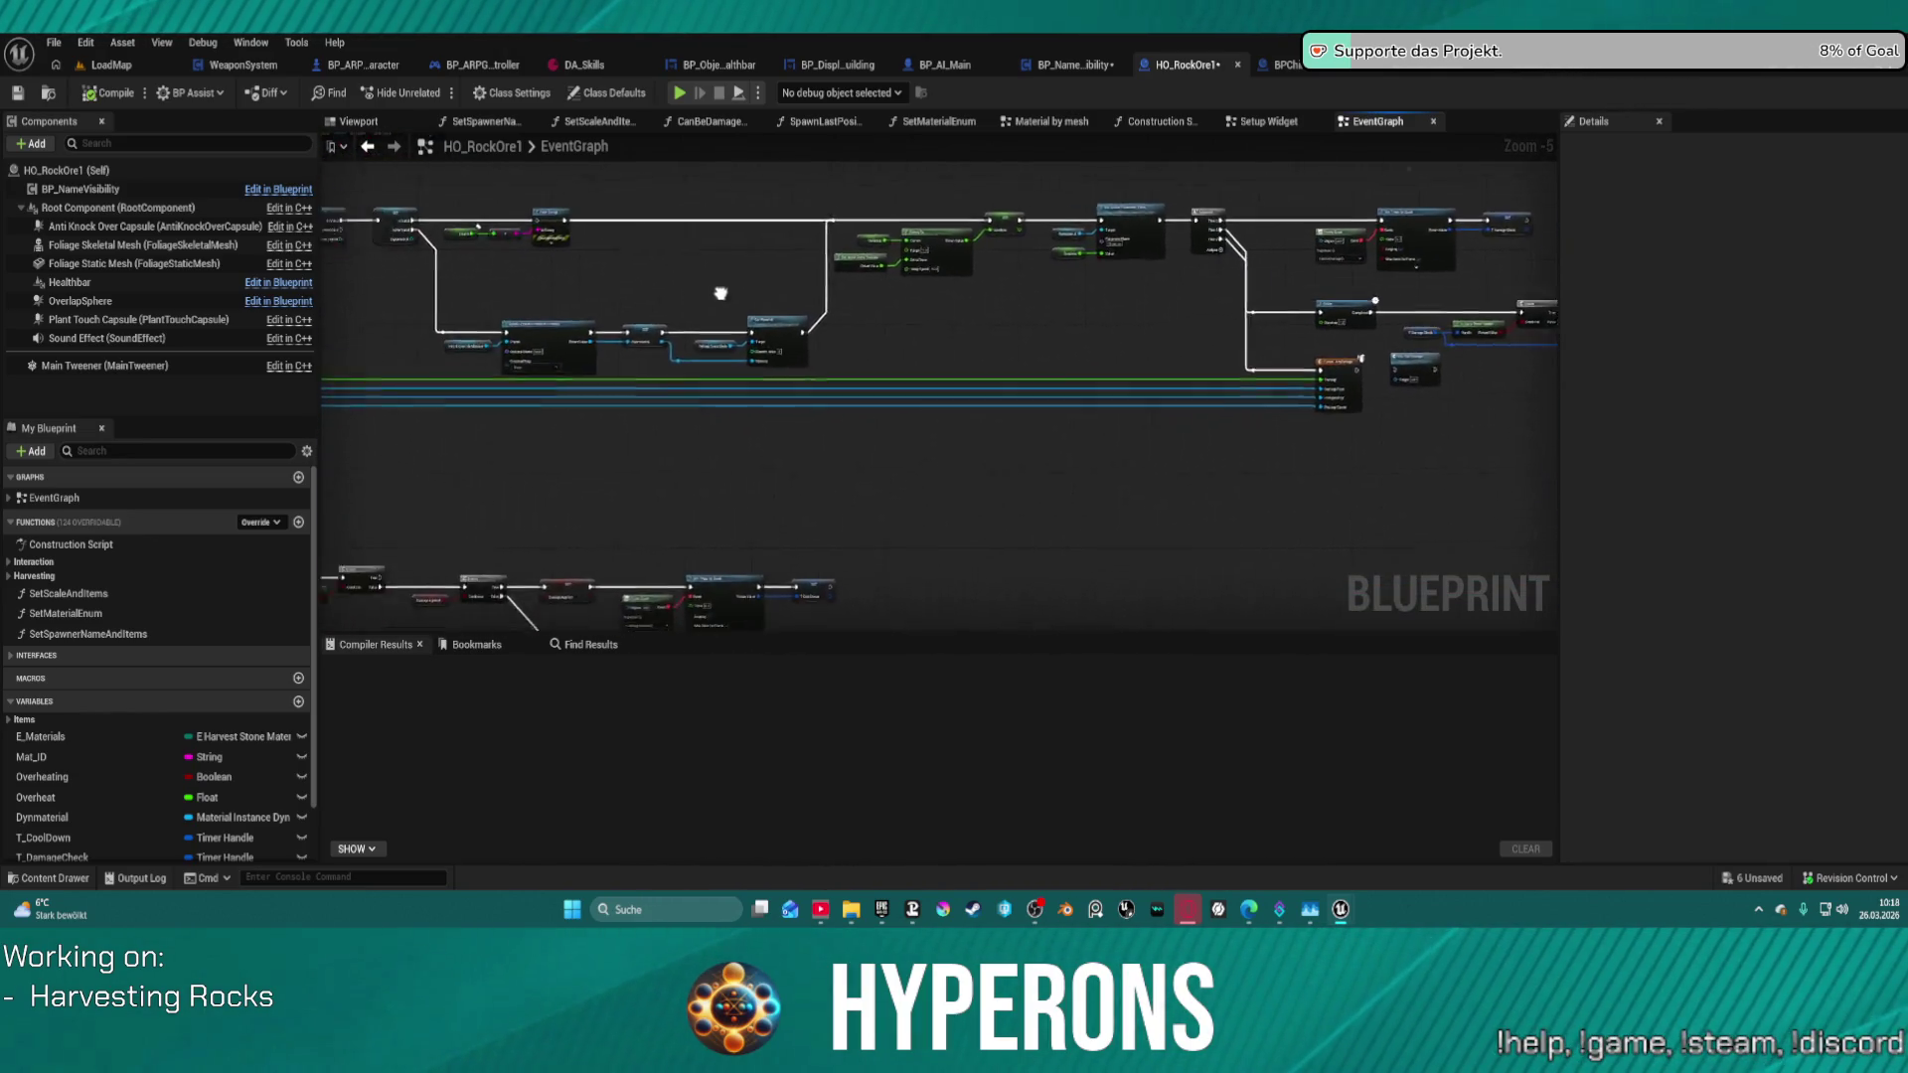
{"action": "mouse_move", "coordinate": [721, 293]}
{"action": "left_mouse_down"}
{"action": "mouse_move", "coordinate": [998, 10]}
{"action": "mouse_move", "coordinate": [999, 144]}
{"action": "mouse_move", "coordinate": [989, 52]}
{"action": "left_mouse_up"}
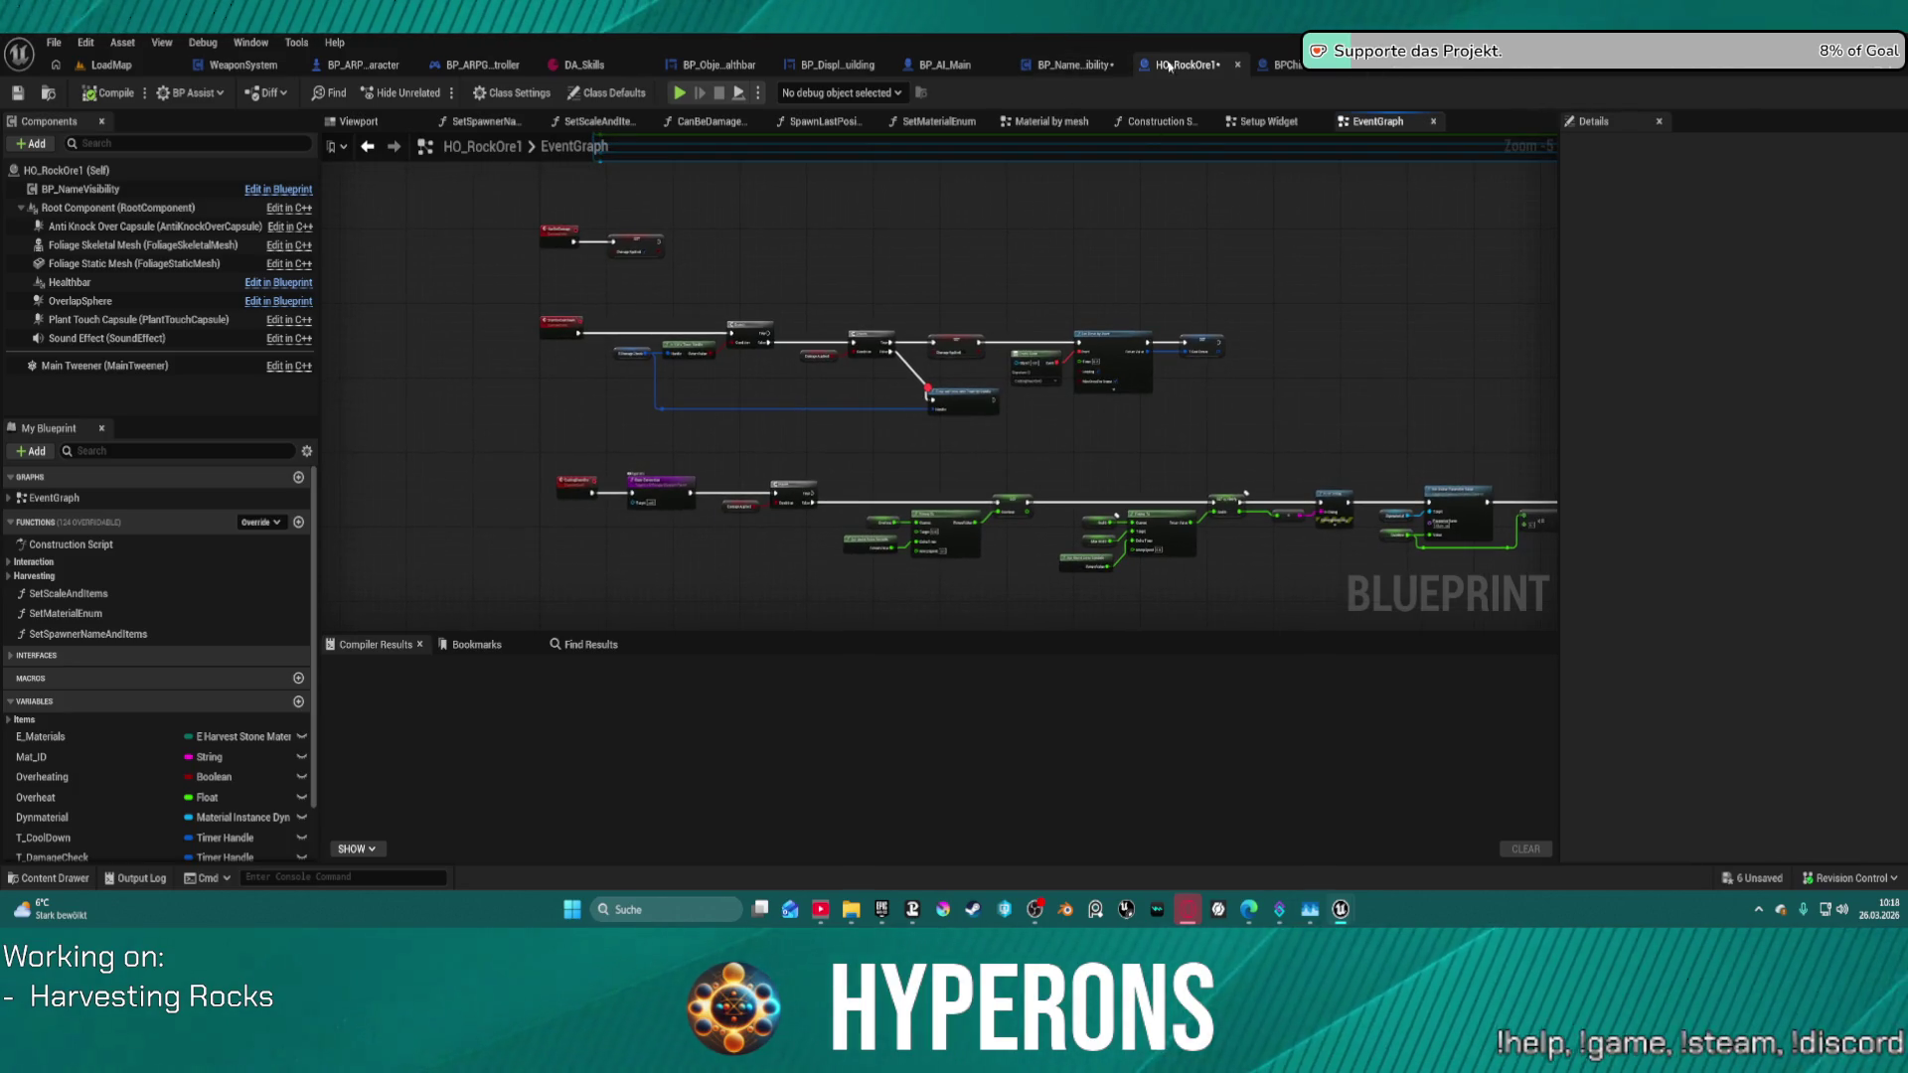
{"action": "left_click", "coordinate": [1292, 65]}
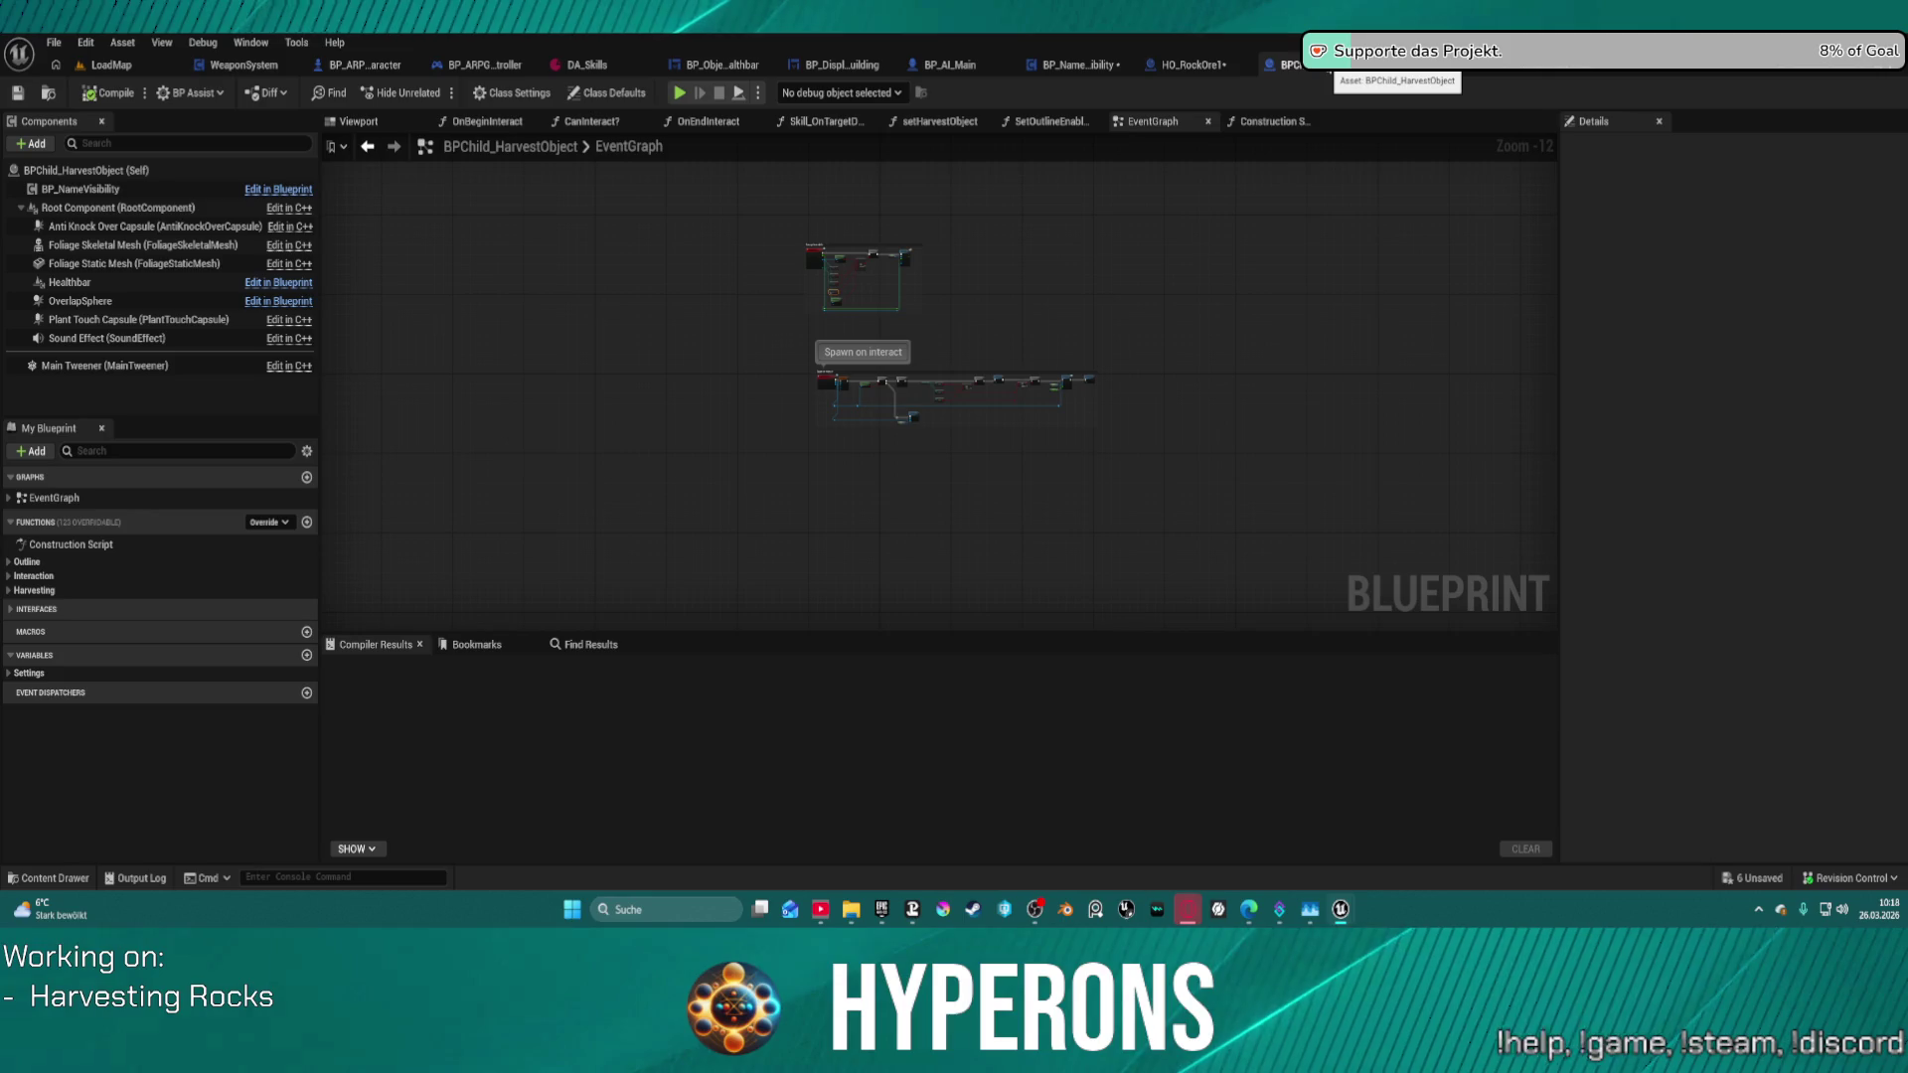
- In BP_RandomSpawner, navigate to Event Uninitialize and select its Widget and Destroy Component nodes
{"action": "left_click", "coordinate": [1421, 69]}
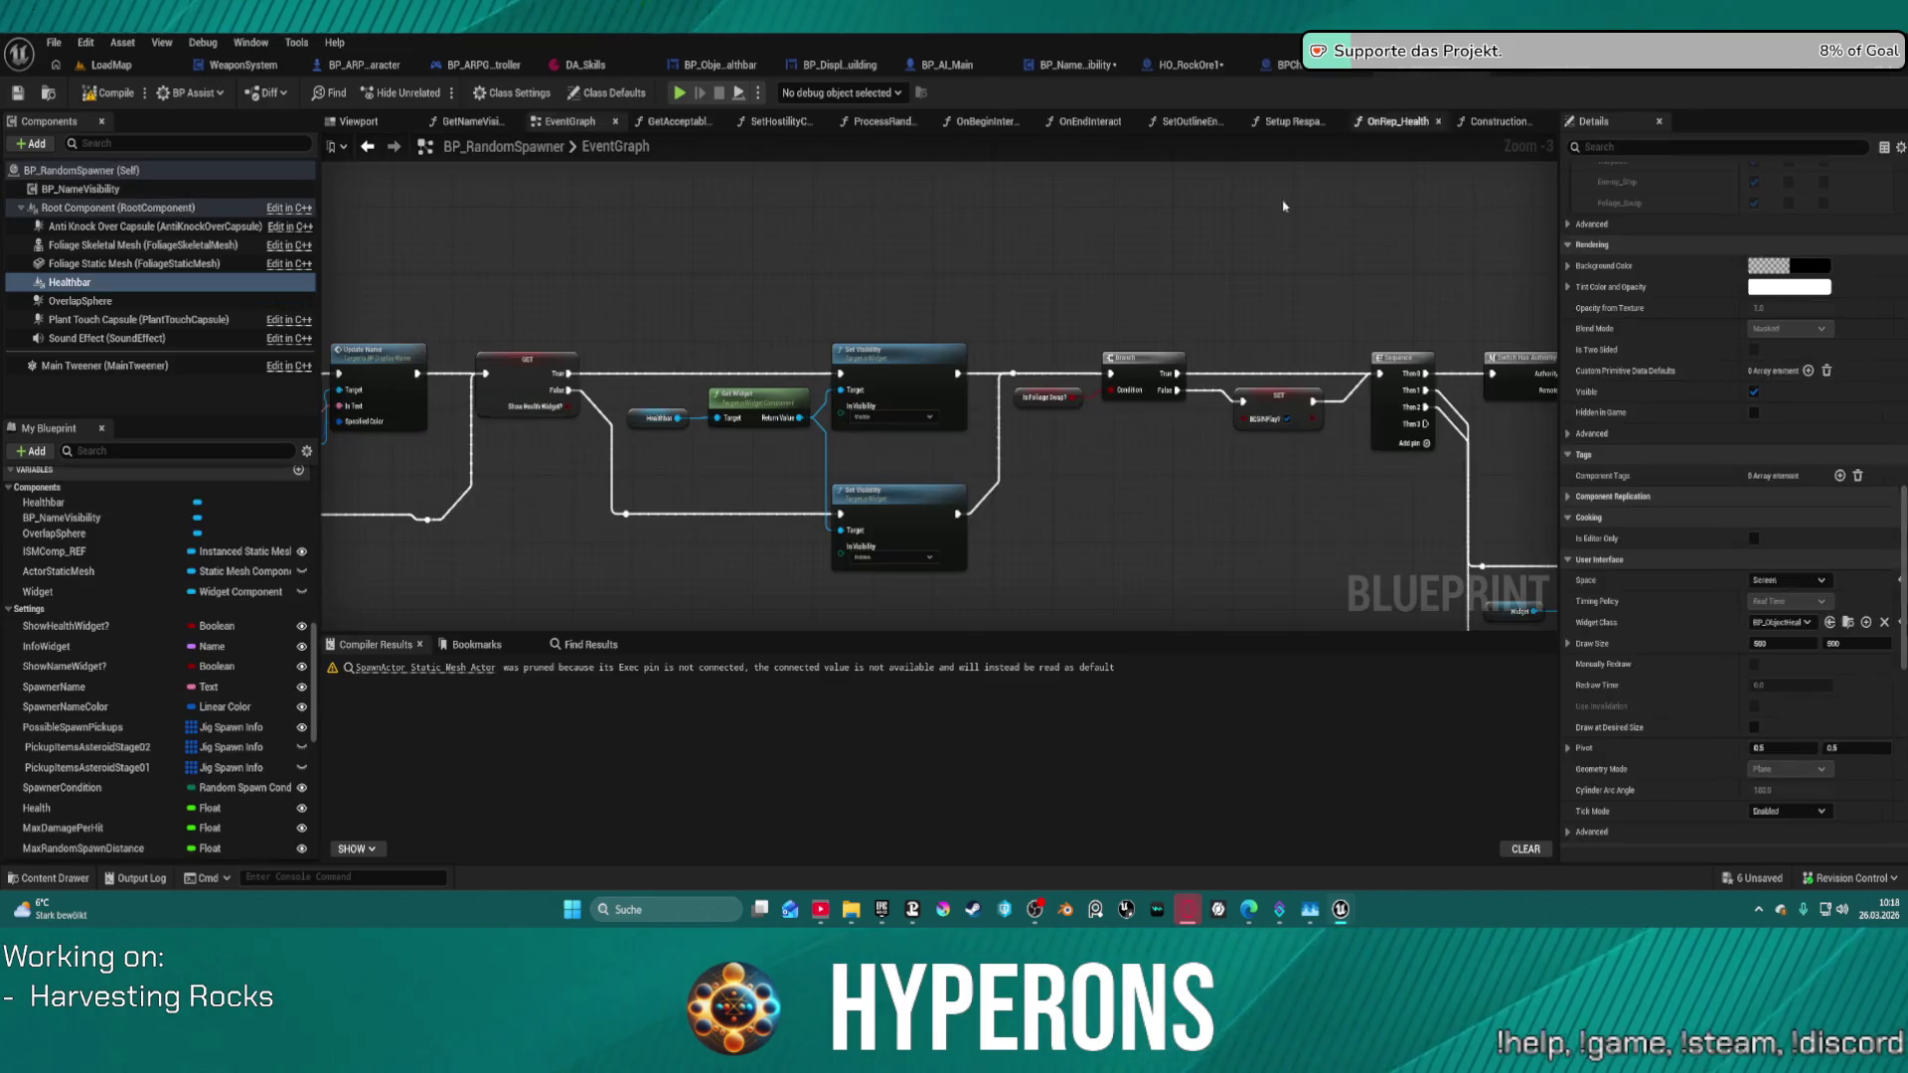
{"action": "scroll", "coordinate": [1021, 434], "scroll_direction": "down", "scroll_amount": 6}
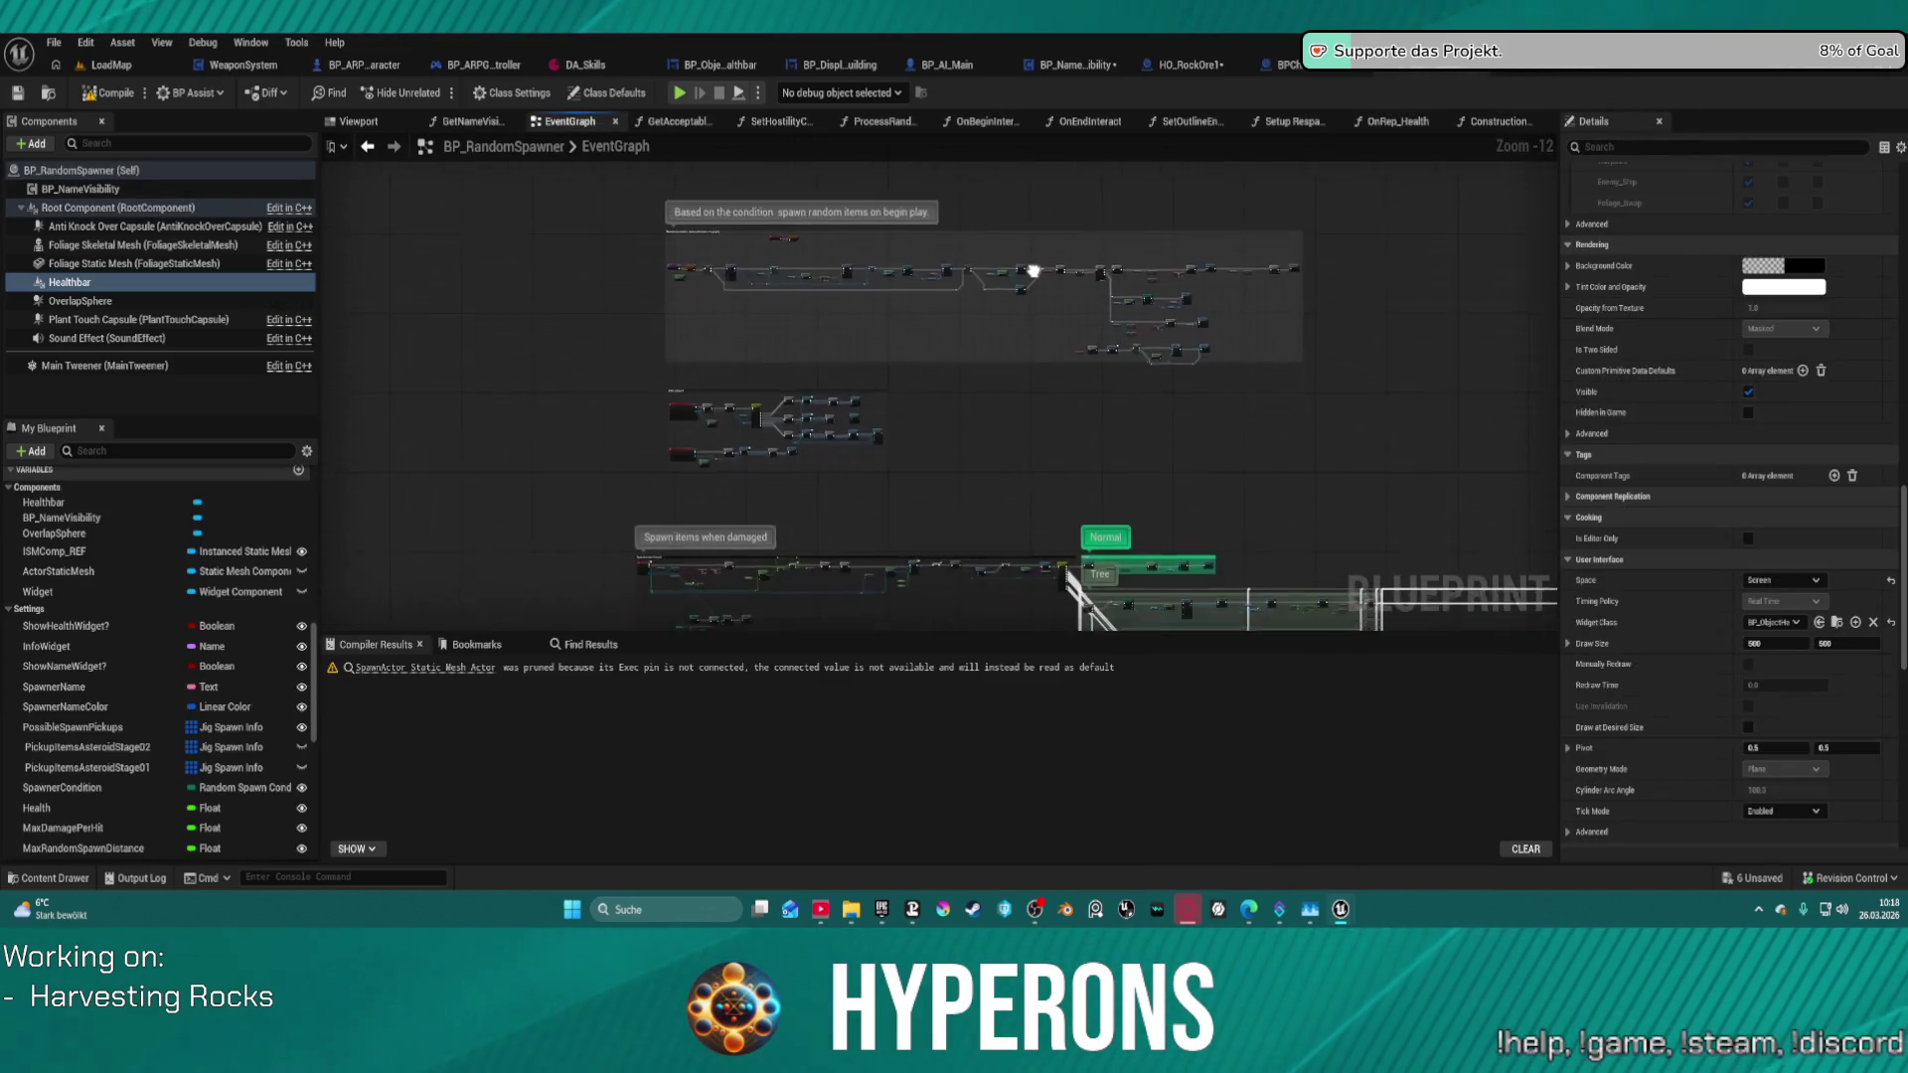
{"action": "left_click_drag", "start_coordinate": [1020, 597], "coordinate": [1008, 86]}
{"action": "scroll", "coordinate": [853, 253], "scroll_direction": "up", "scroll_amount": 8}
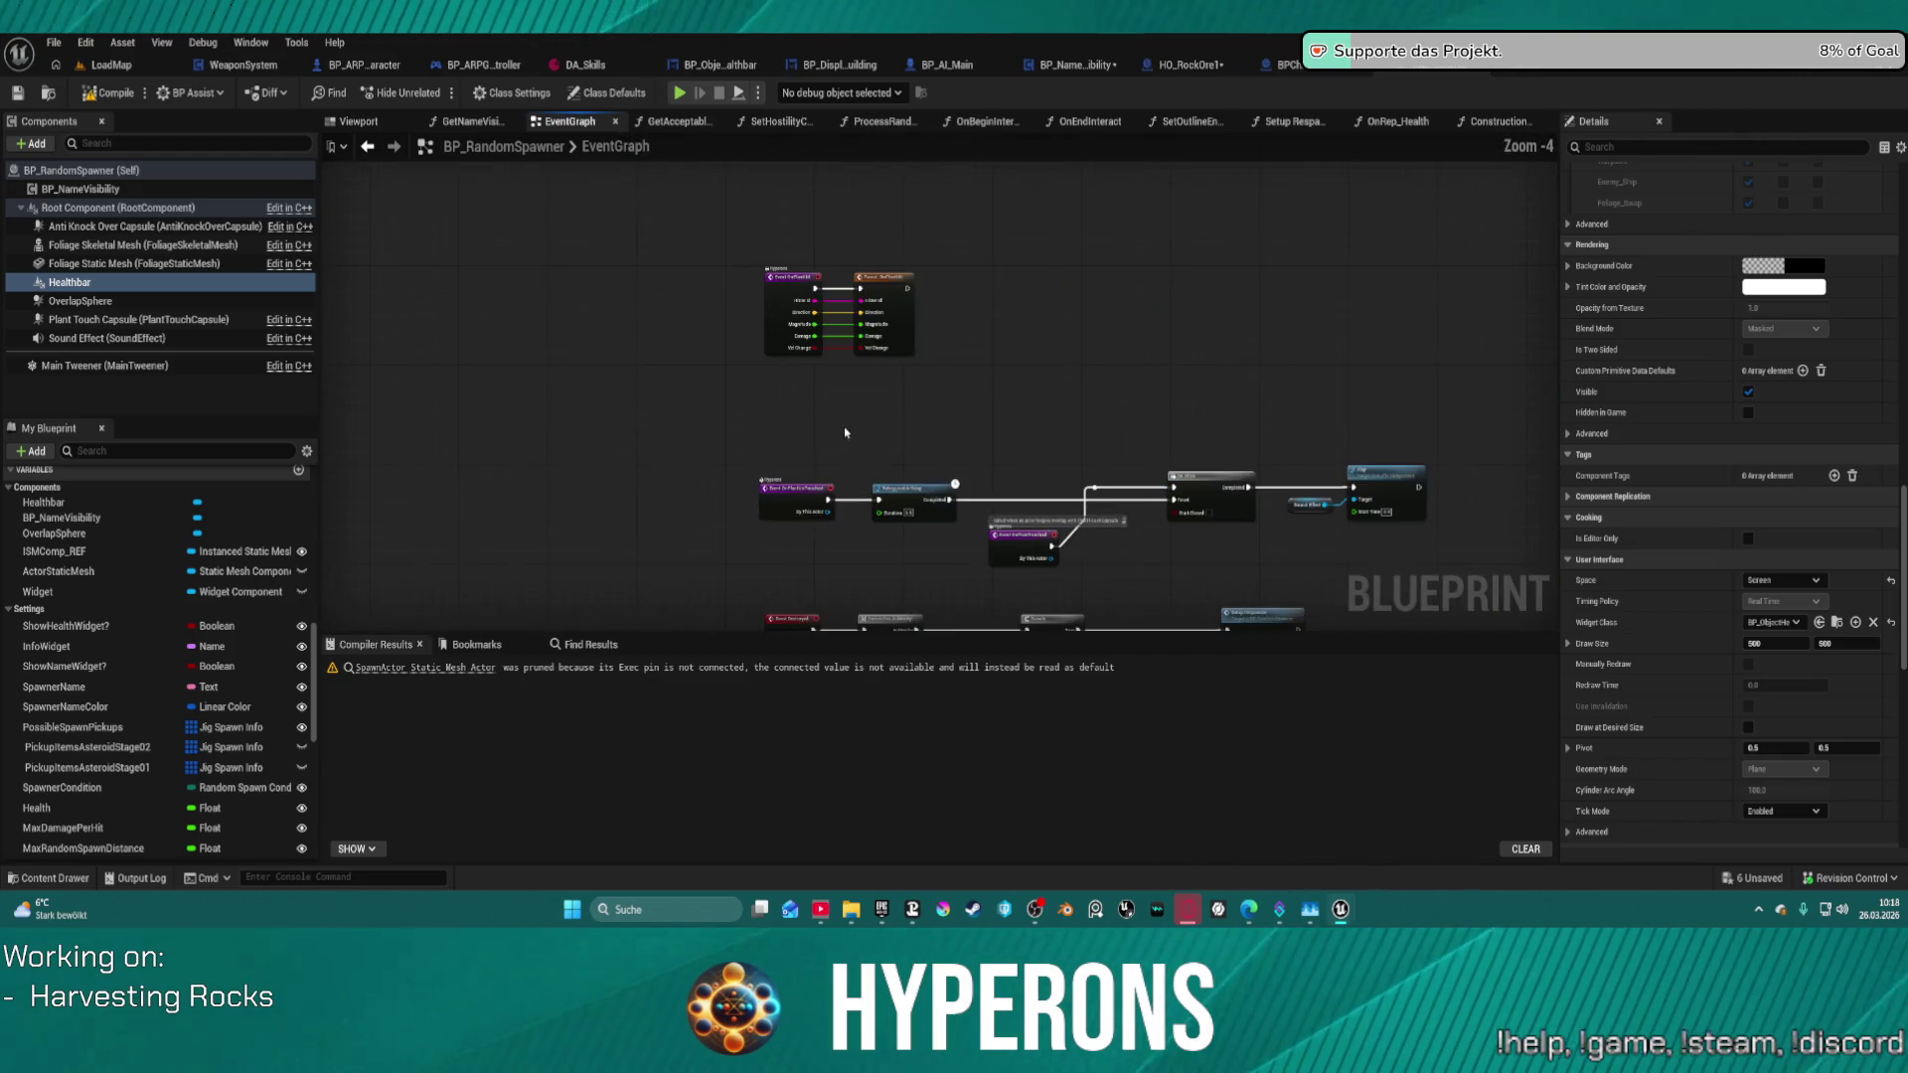
{"action": "scroll", "coordinate": [853, 254], "scroll_direction": "up", "scroll_amount": 4}
{"action": "left_click_drag", "start_coordinate": [855, 617], "coordinate": [850, 161]}
{"action": "left_click_drag", "start_coordinate": [1189, 408], "coordinate": [896, 395]}
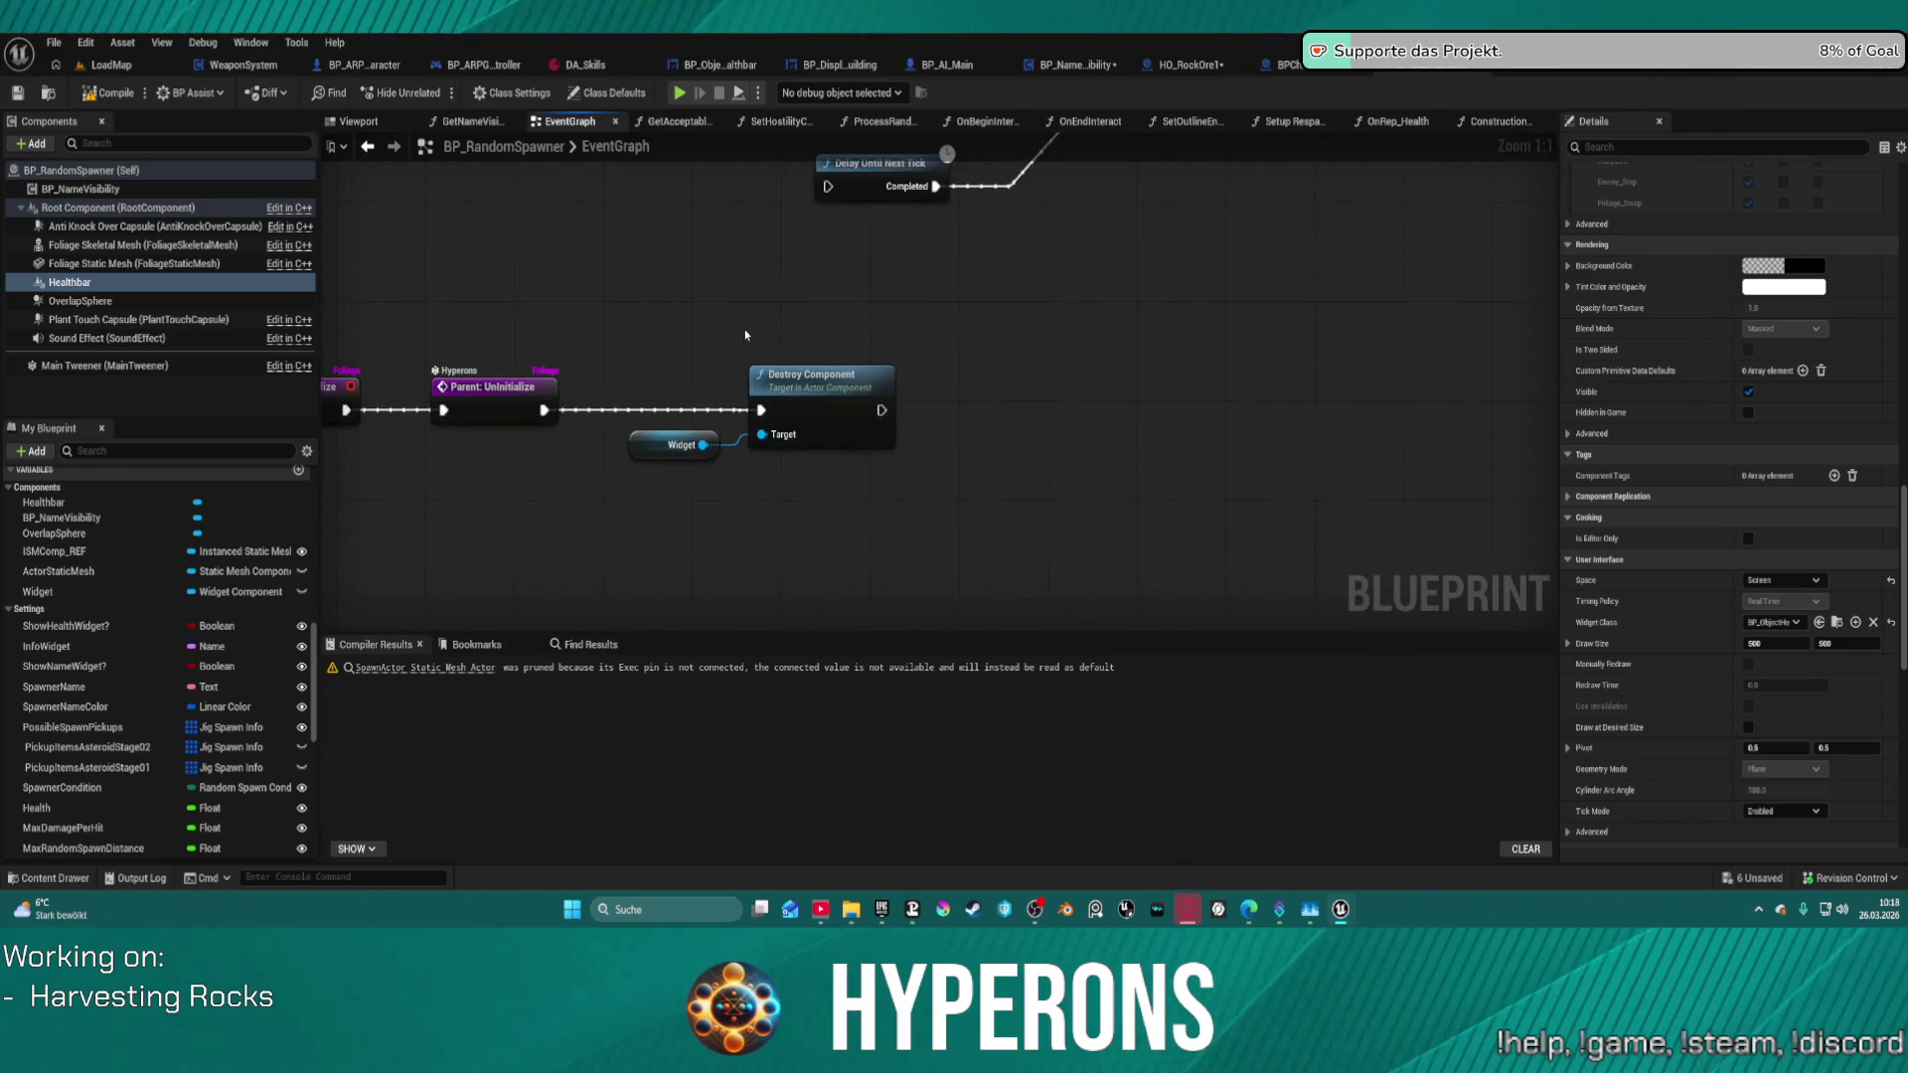
{"action": "left_click_drag", "start_coordinate": [626, 300], "coordinate": [897, 513]}
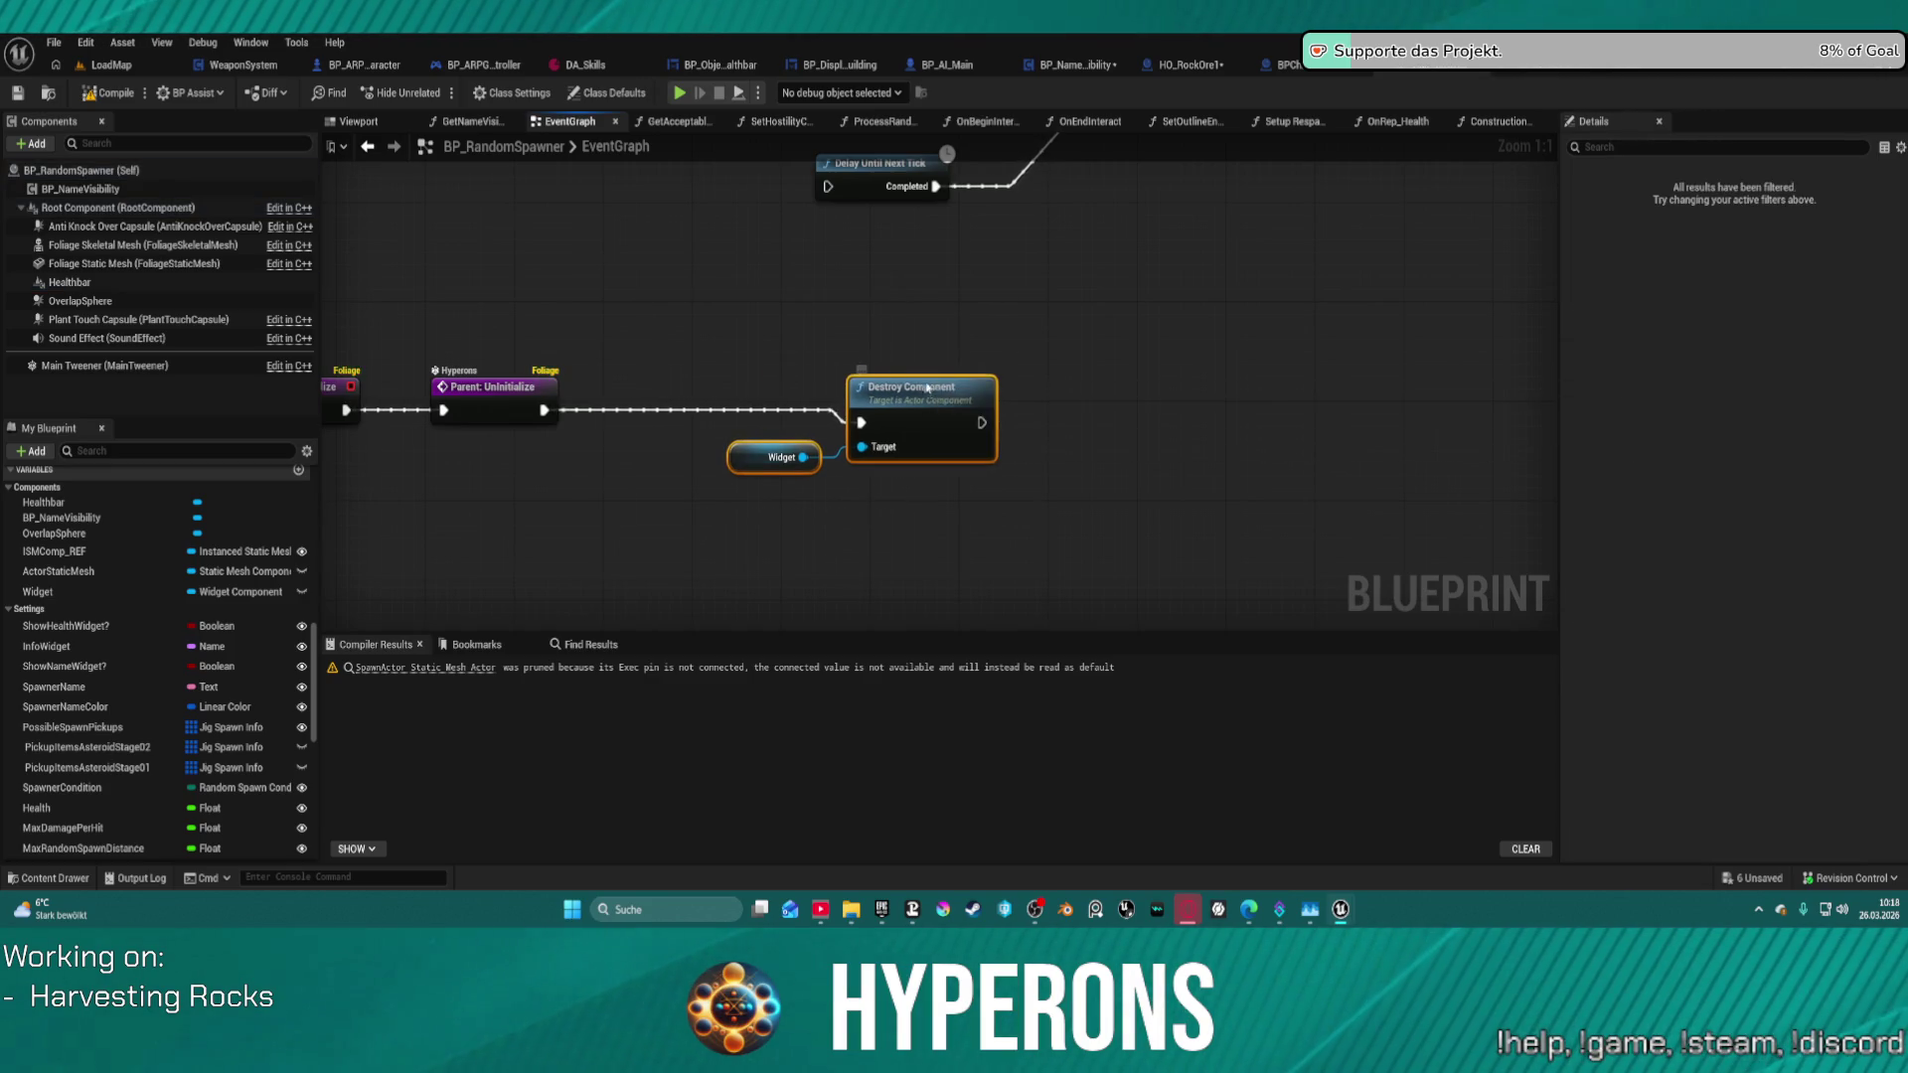
- Add a Healthbar reference near Destroy Component, abandoning the 'mo fr' action search
{"action": "left_click_drag", "start_coordinate": [926, 390], "coordinate": [926, 377]}
{"action": "left_click_drag", "start_coordinate": [75, 284], "coordinate": [905, 348]}
{"action": "type", "text": "revm"}
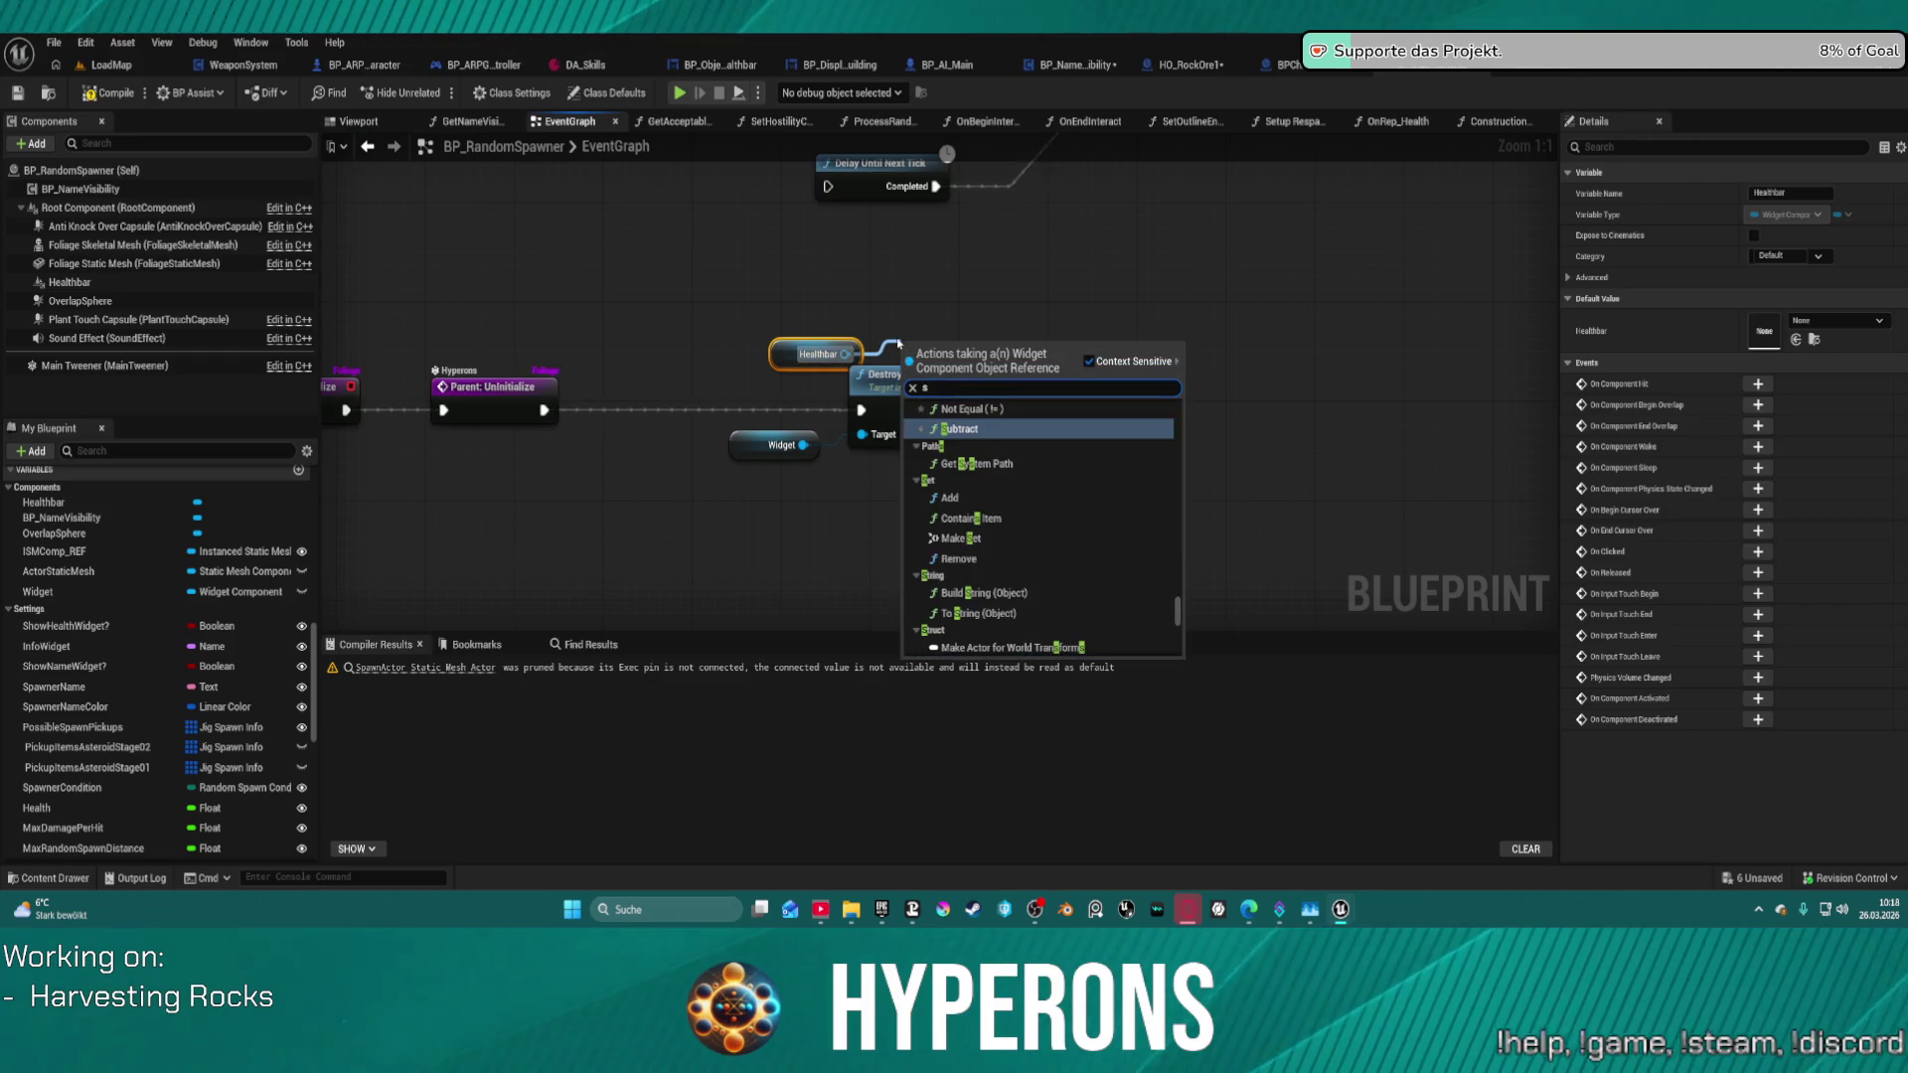
{"action": "key", "text": "BackSpace"}
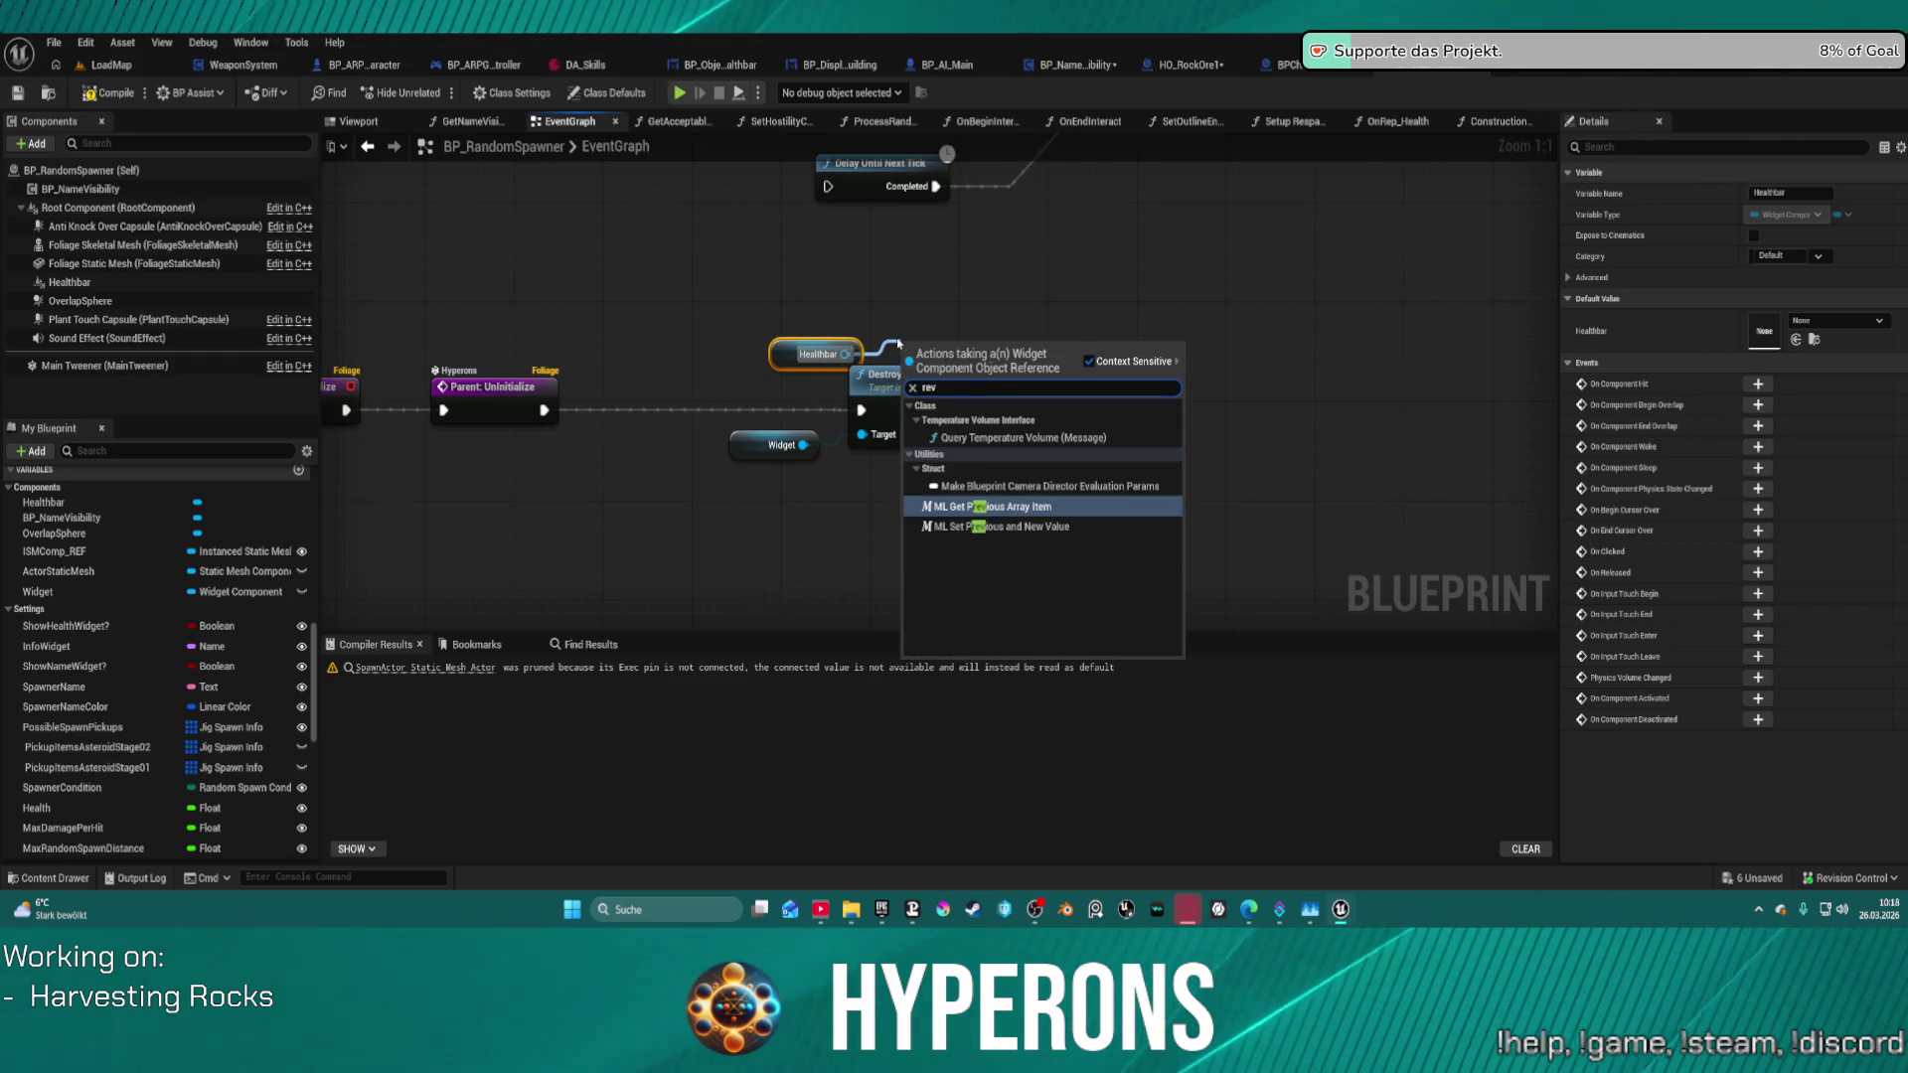
{"action": "key", "text": "BackSpace"}
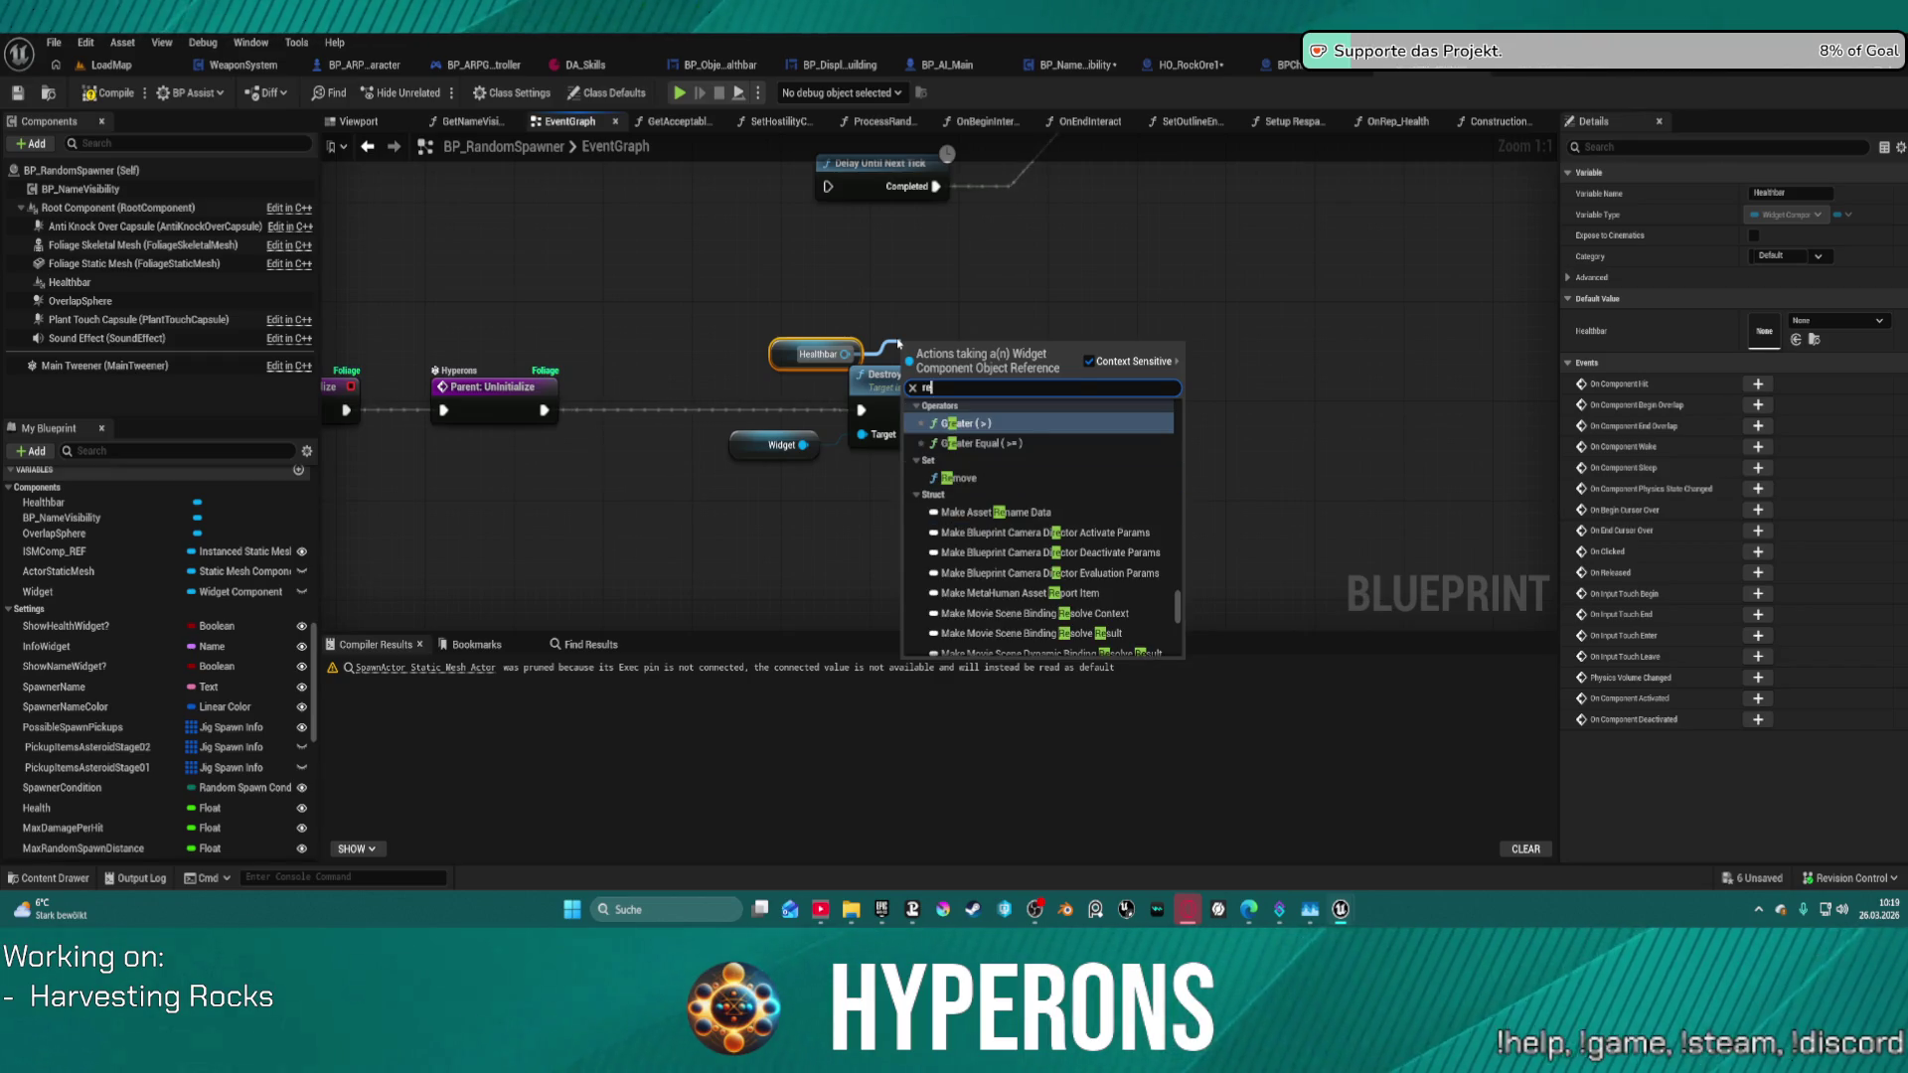
{"action": "type", "text": "mo"}
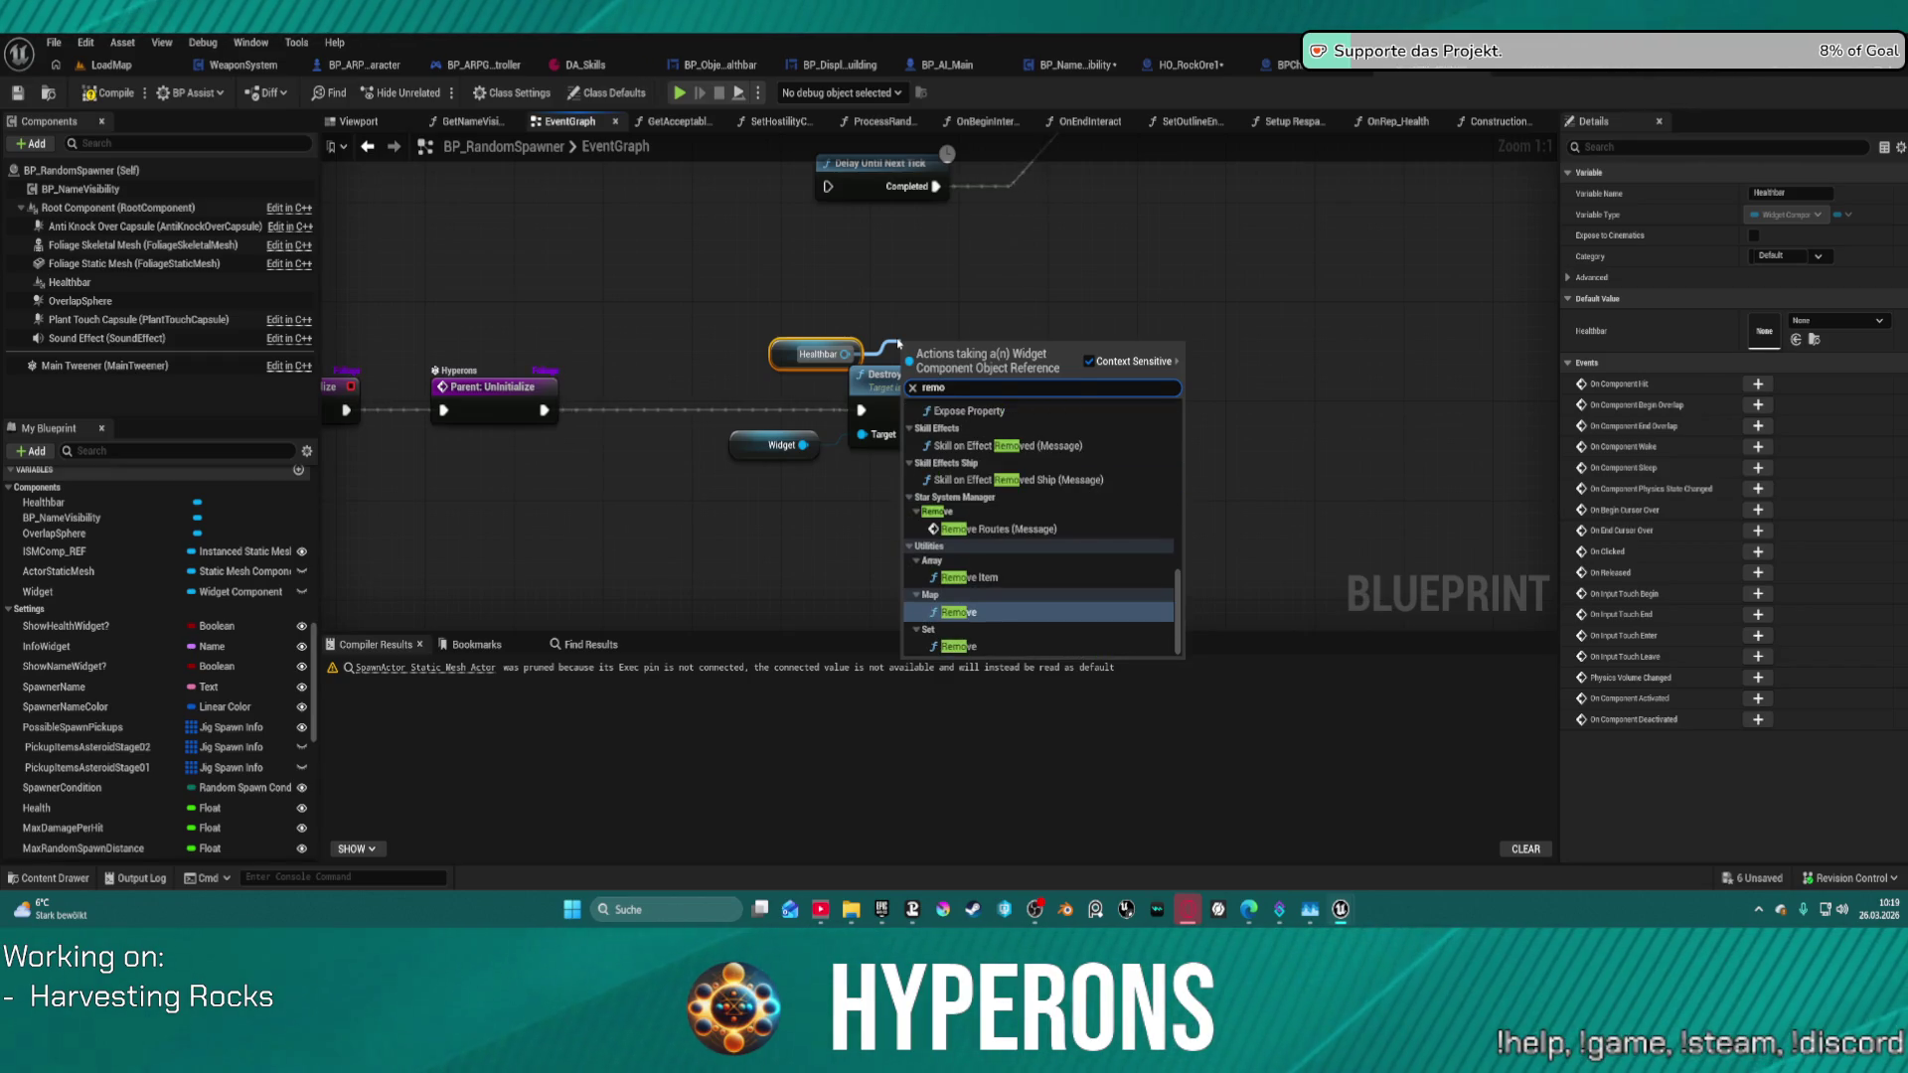
{"action": "type", "text": " fr"}
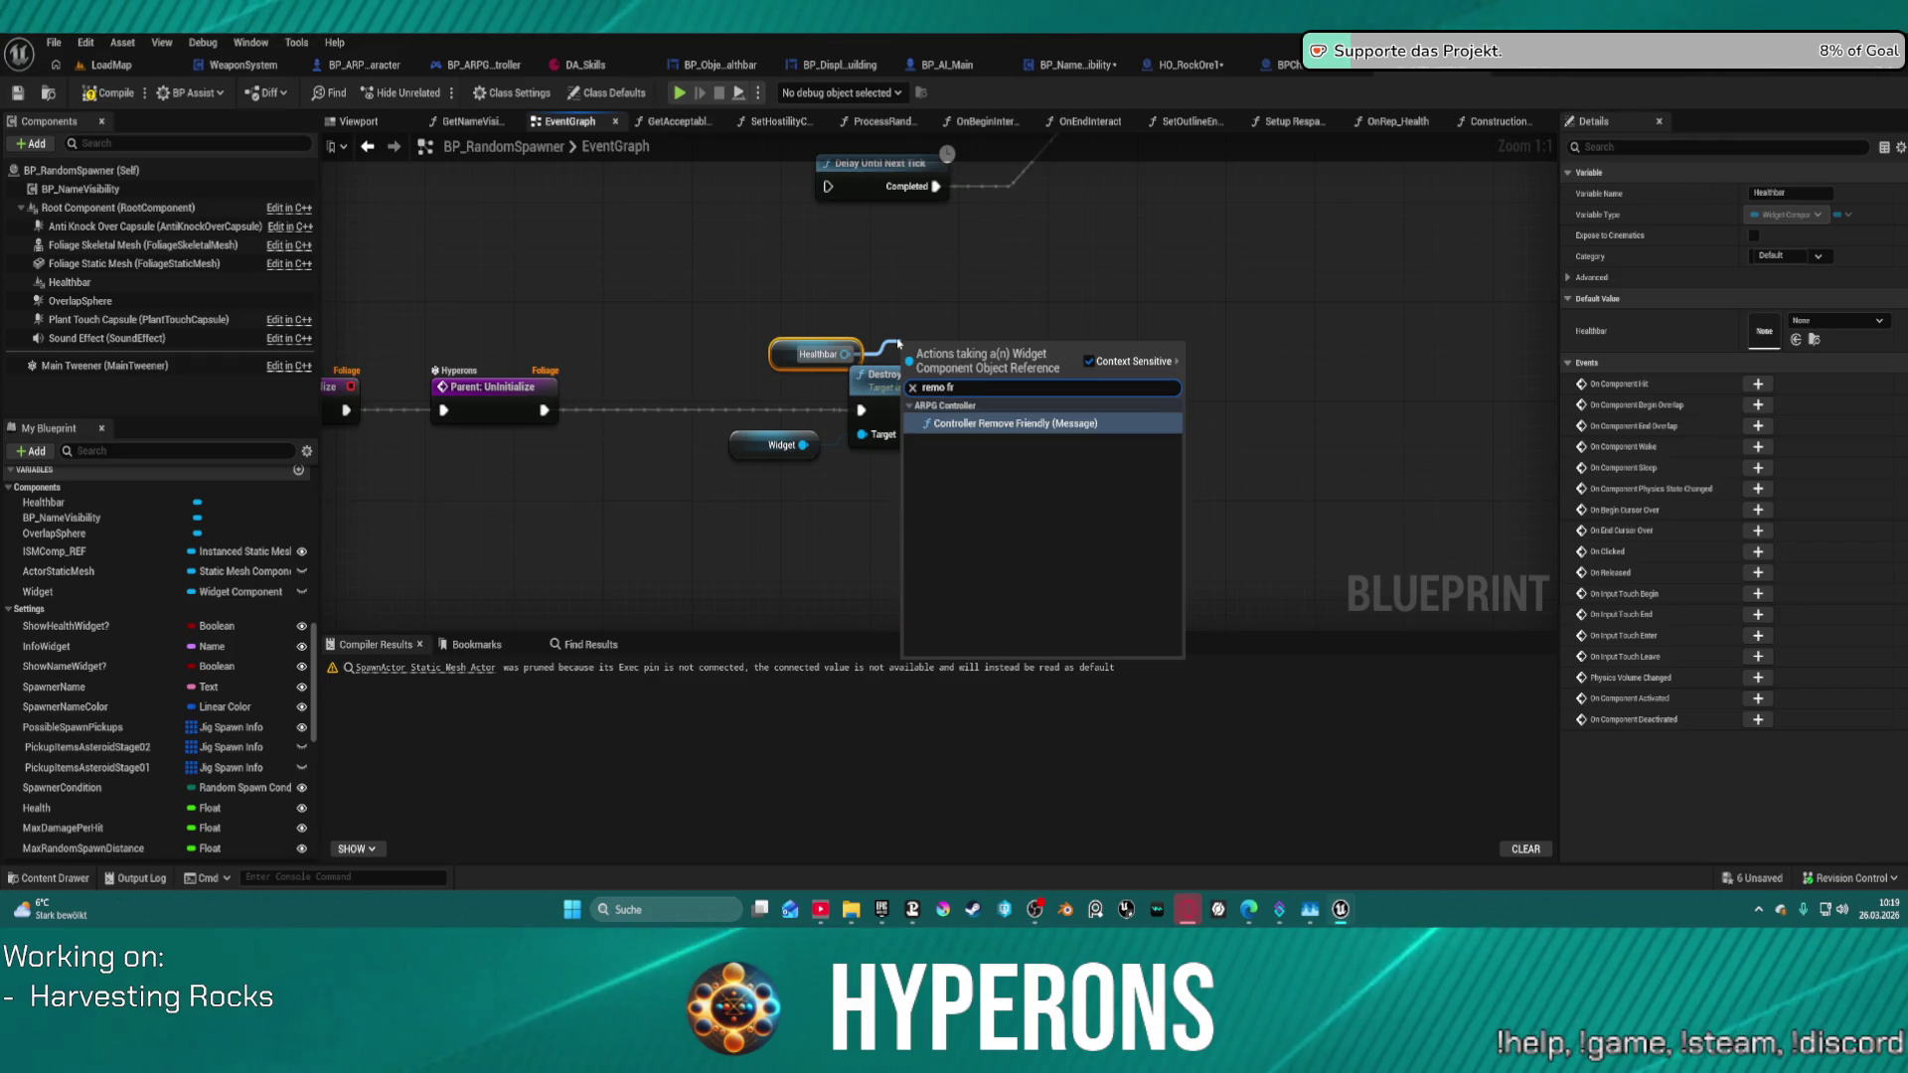
{"action": "key", "text": "Escape"}
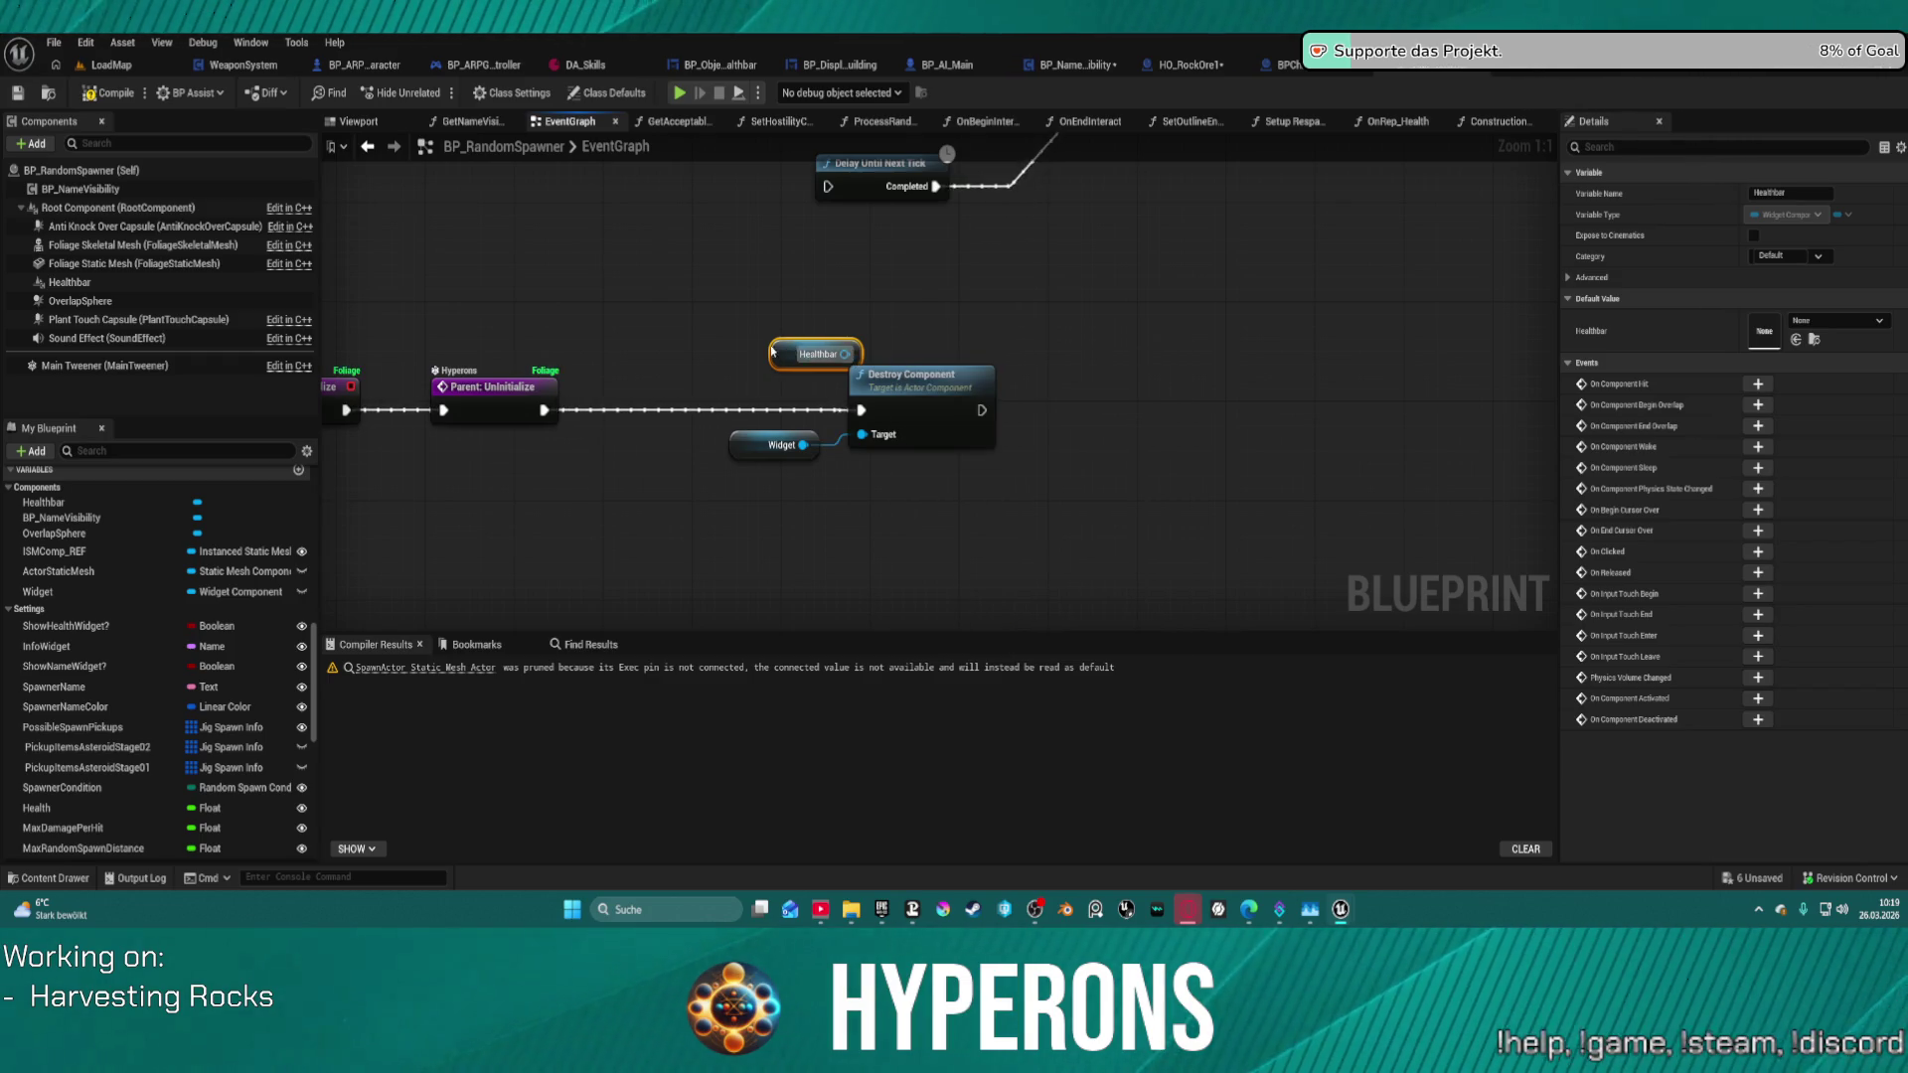
{"action": "mouse_move", "coordinate": [795, 354]}
{"action": "left_mouse_down"}
{"action": "mouse_move", "coordinate": [571, 301]}
{"action": "mouse_move", "coordinate": [815, 437]}
{"action": "mouse_move", "coordinate": [876, 440]}
{"action": "left_mouse_up"}
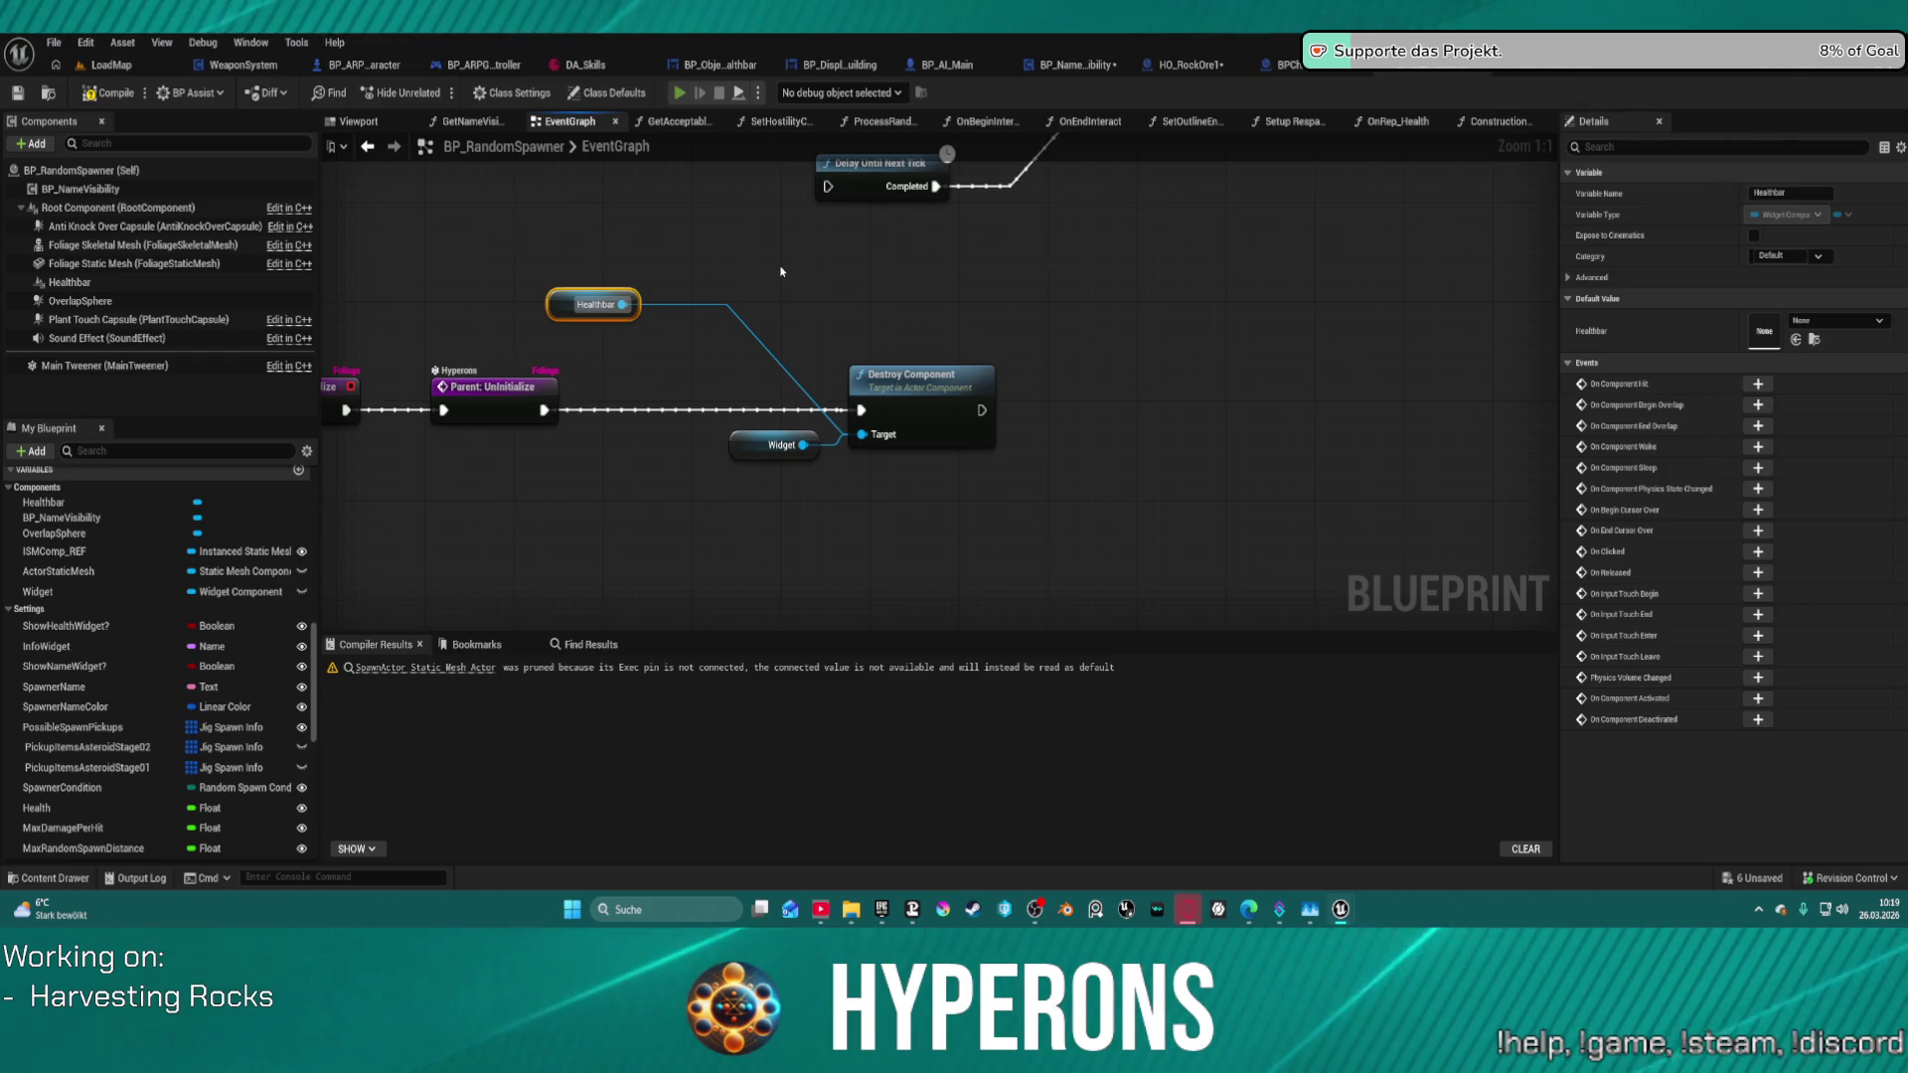
- Move the character around the rock and end the play test
{"action": "key", "text": "w"}
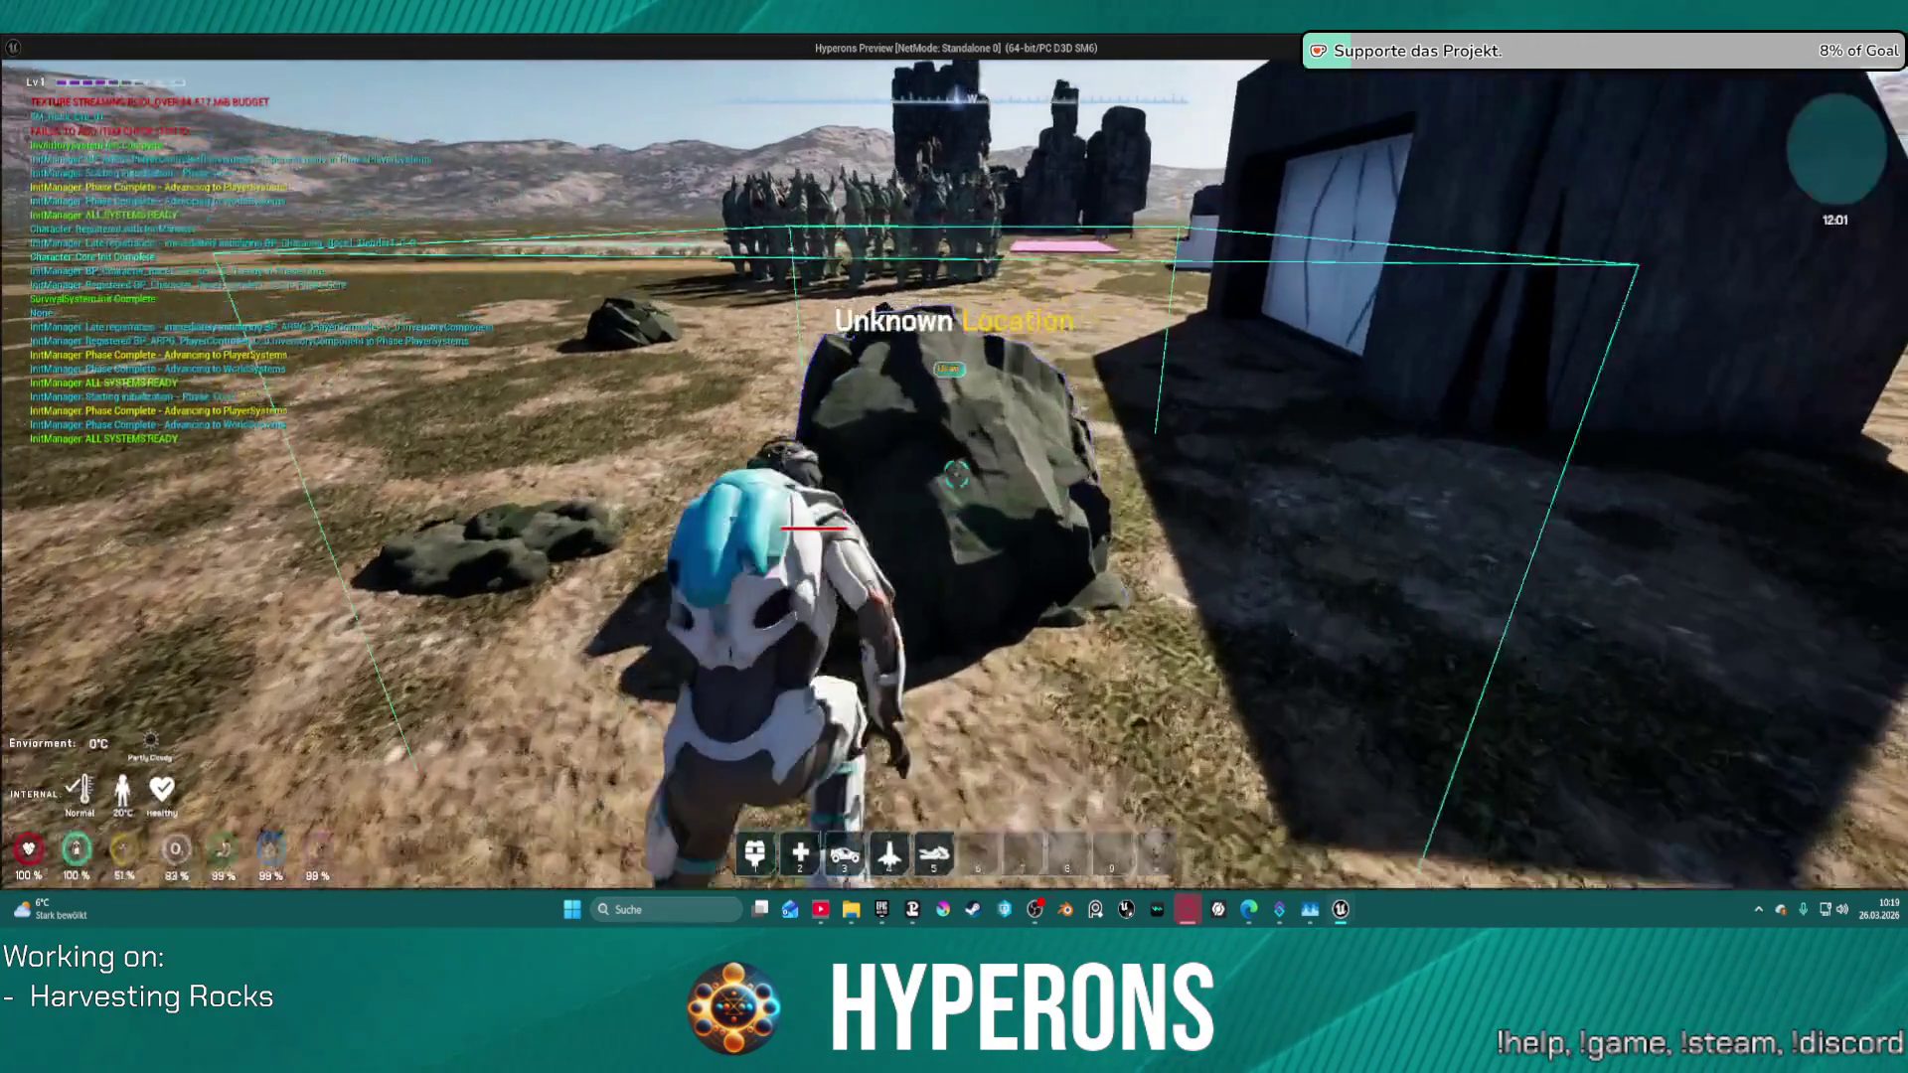
{"action": "key", "text": "s"}
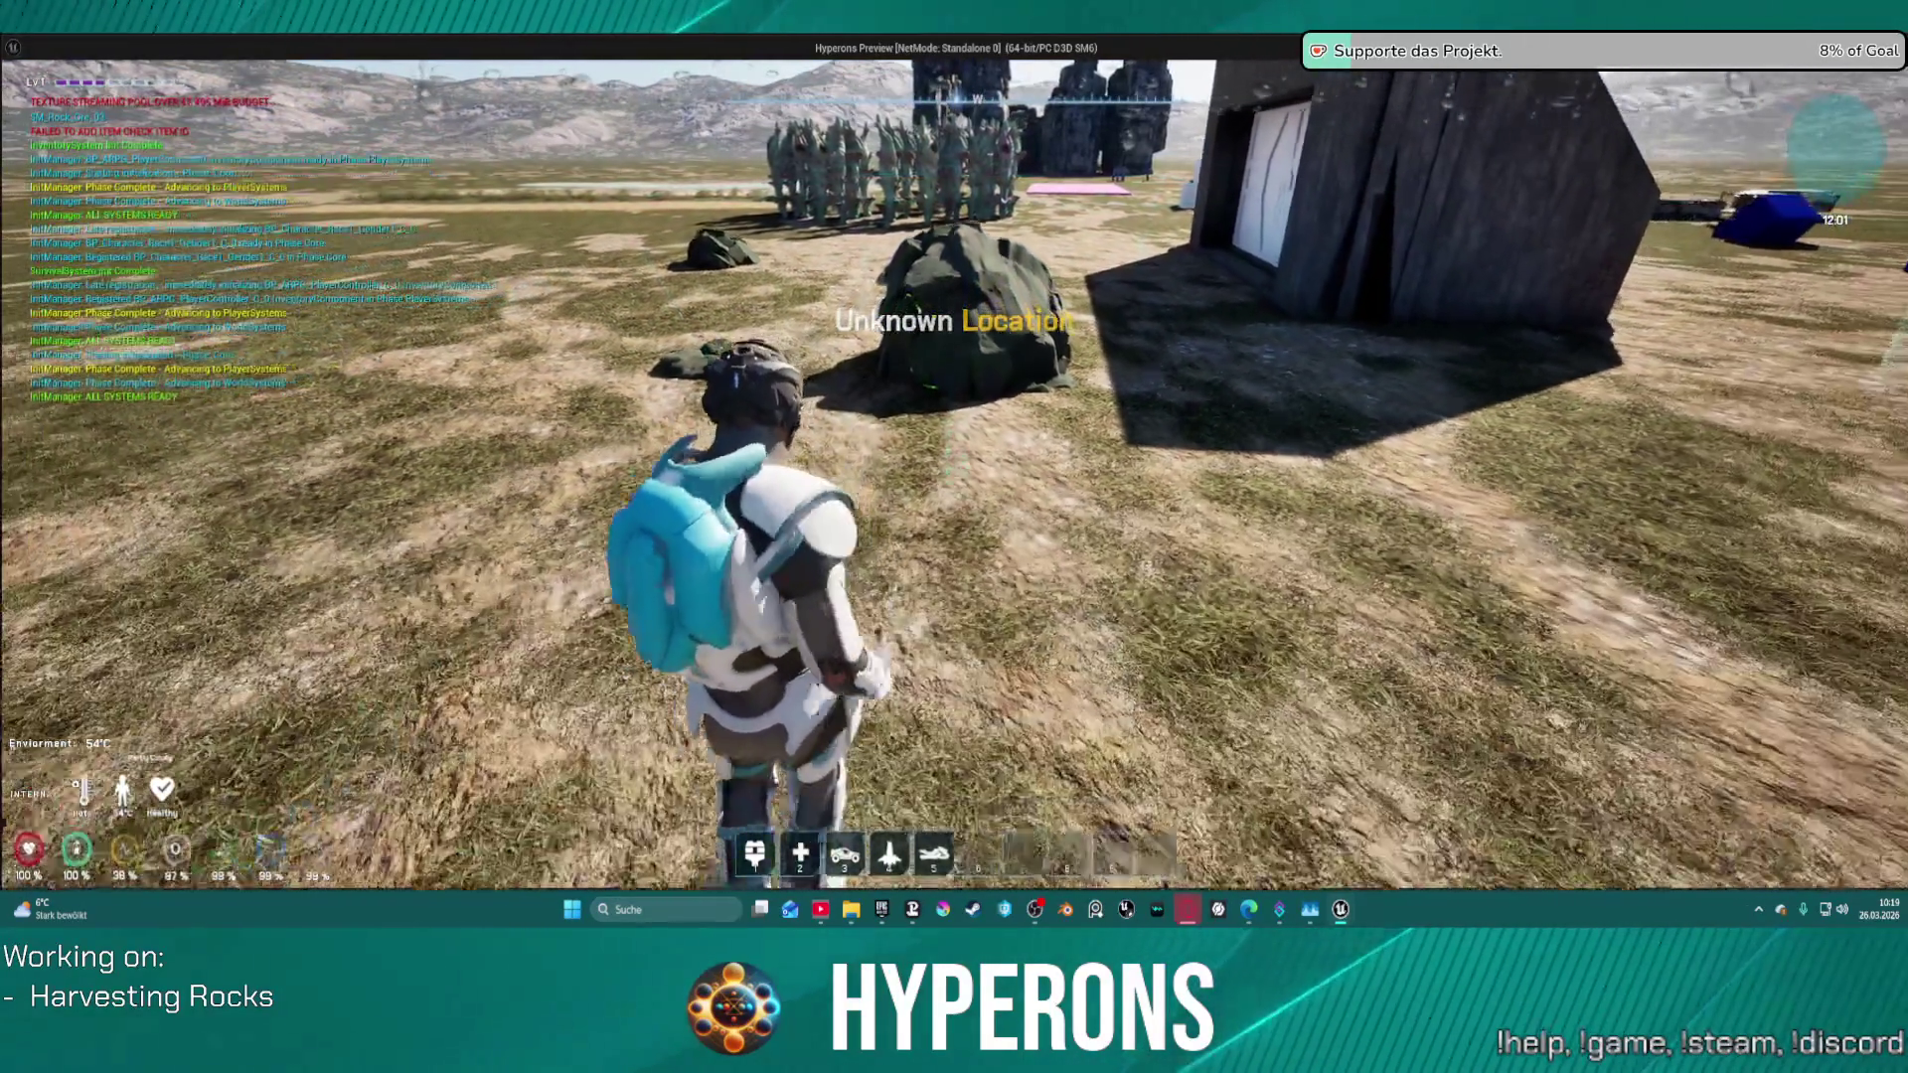
{"action": "key", "text": "w"}
{"action": "key", "text": "s"}
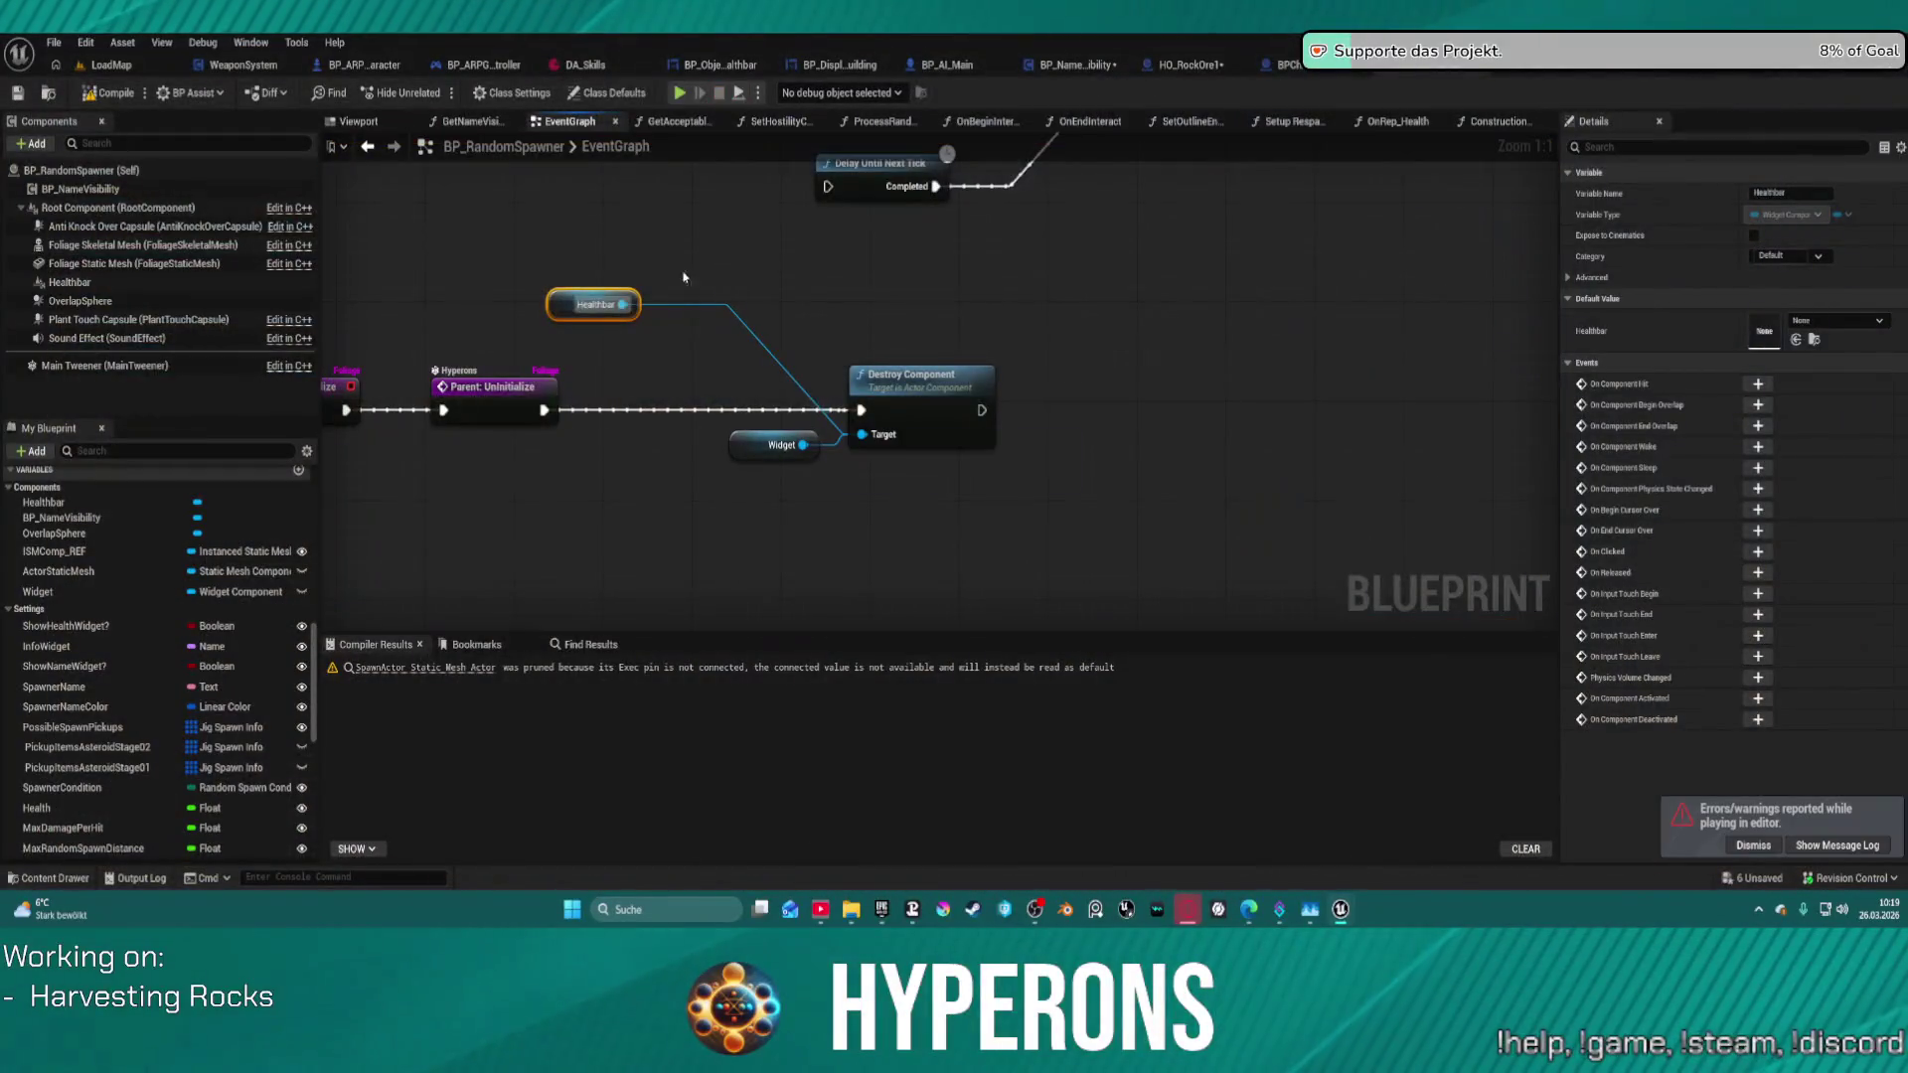
- Position the Healthbar node to the right of Destroy Component
{"action": "mouse_move", "coordinate": [622, 304]}
{"action": "left_mouse_down"}
{"action": "mouse_move", "coordinate": [705, 276]}
{"action": "mouse_move", "coordinate": [724, 324]}
{"action": "left_mouse_up"}
{"action": "key", "text": "Escape"}
{"action": "type", "text": "set vi"}
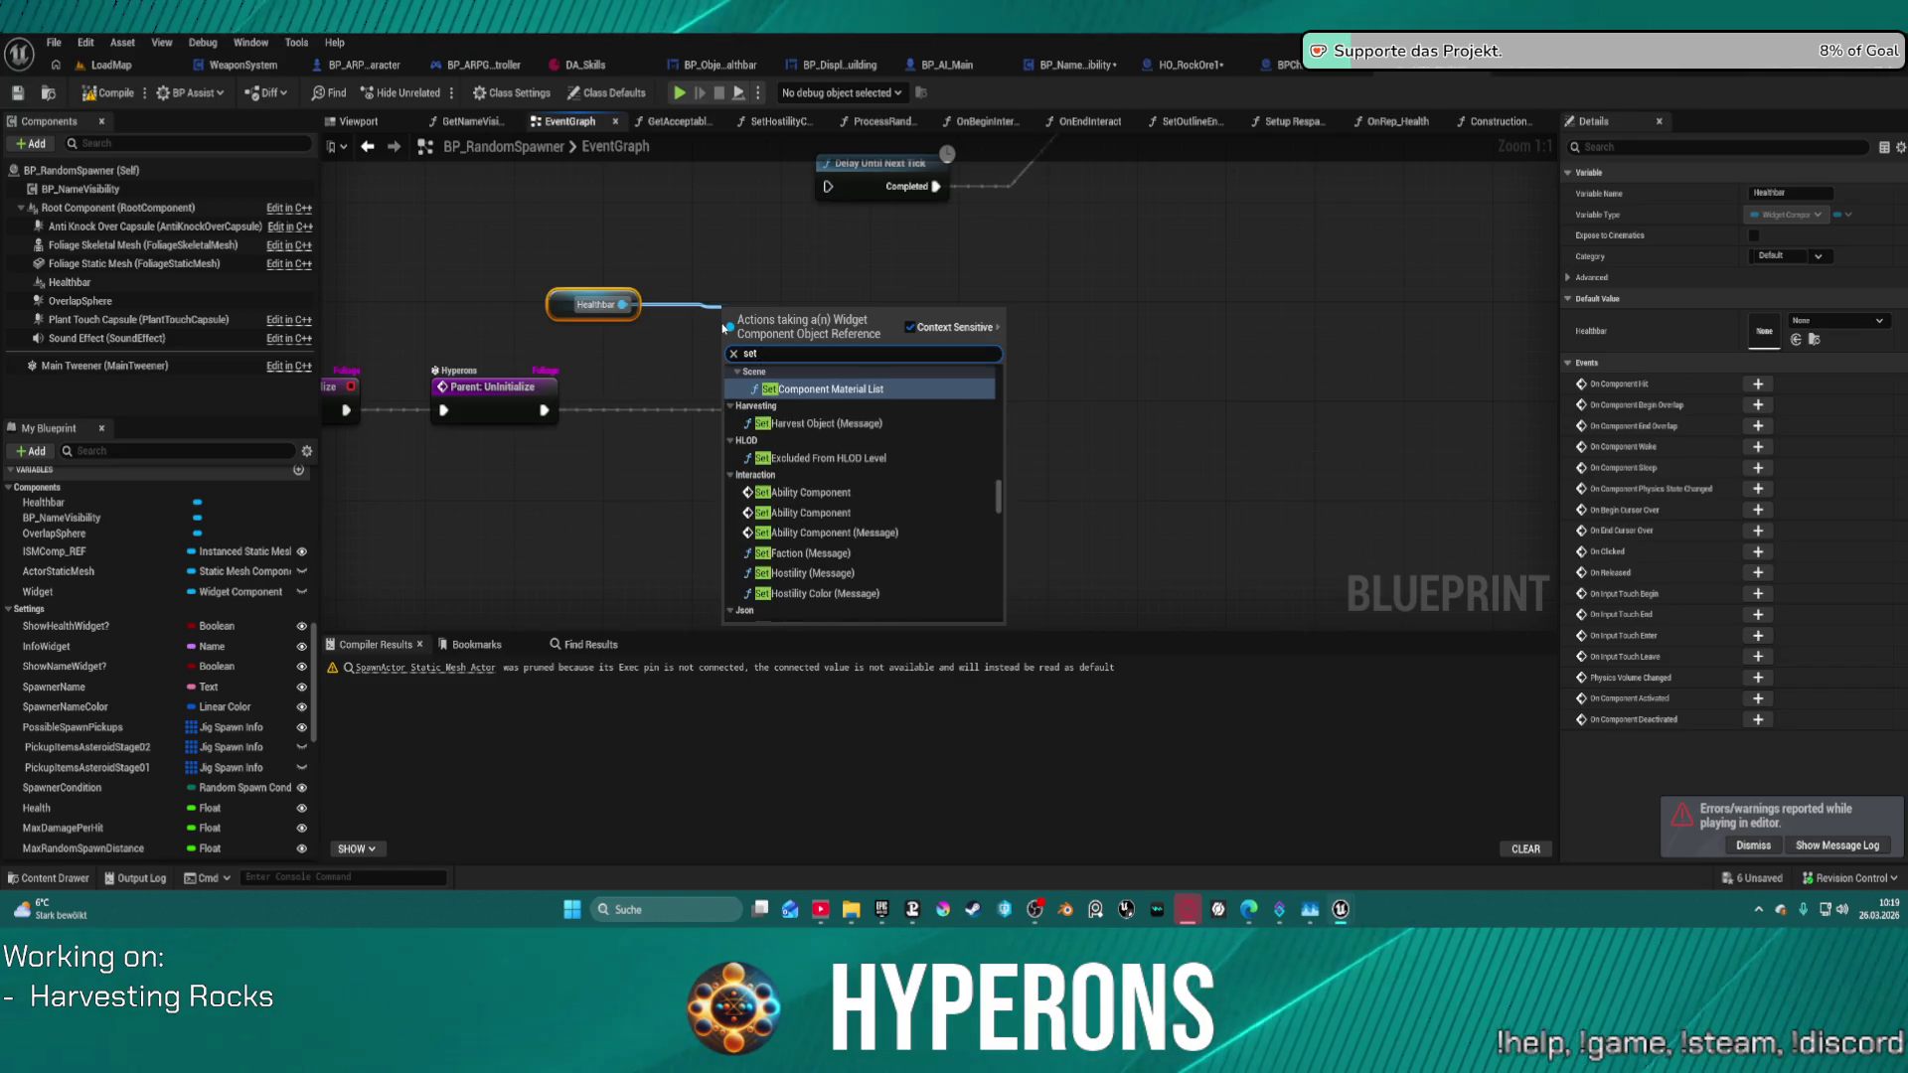
{"action": "left_click", "coordinate": [746, 246]}
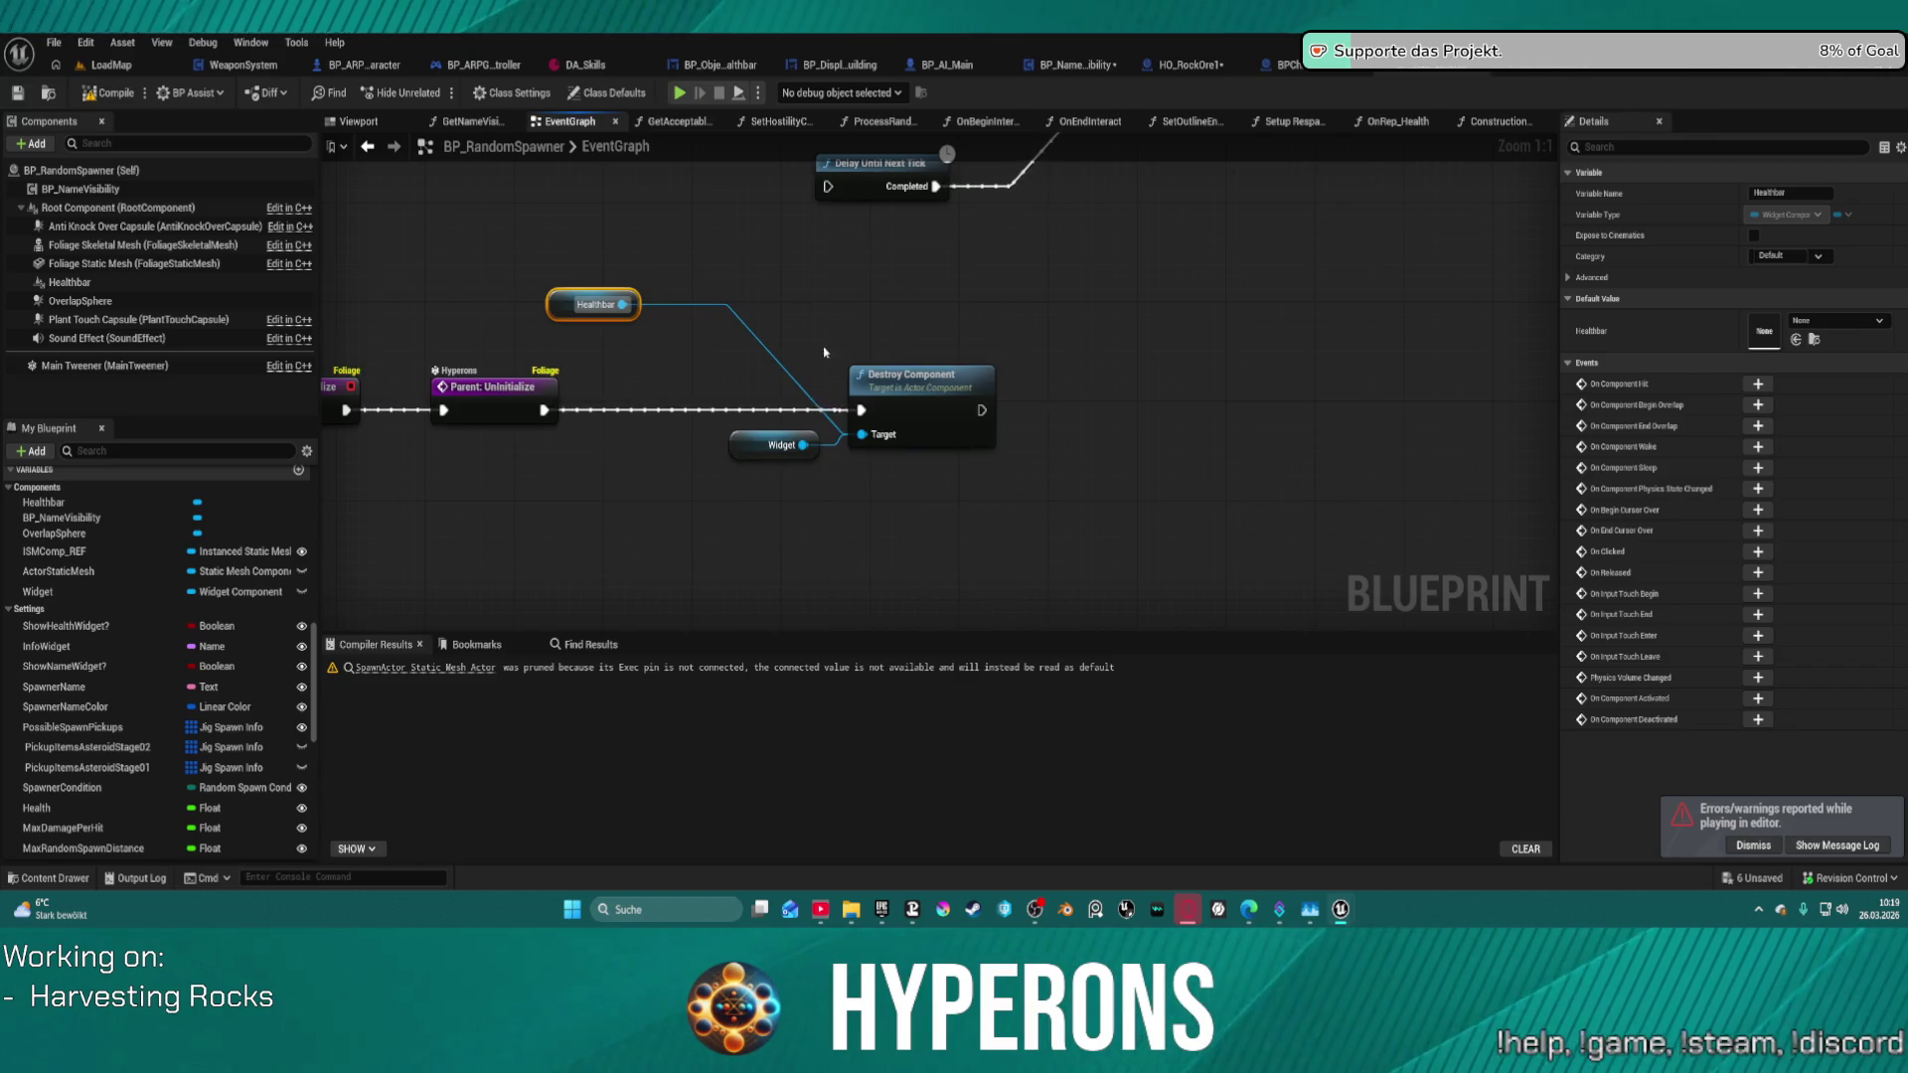
{"action": "mouse_move", "coordinate": [586, 298]}
{"action": "left_mouse_down"}
{"action": "mouse_move", "coordinate": [1083, 261]}
{"action": "mouse_move", "coordinate": [1090, 344]}
{"action": "left_mouse_up"}
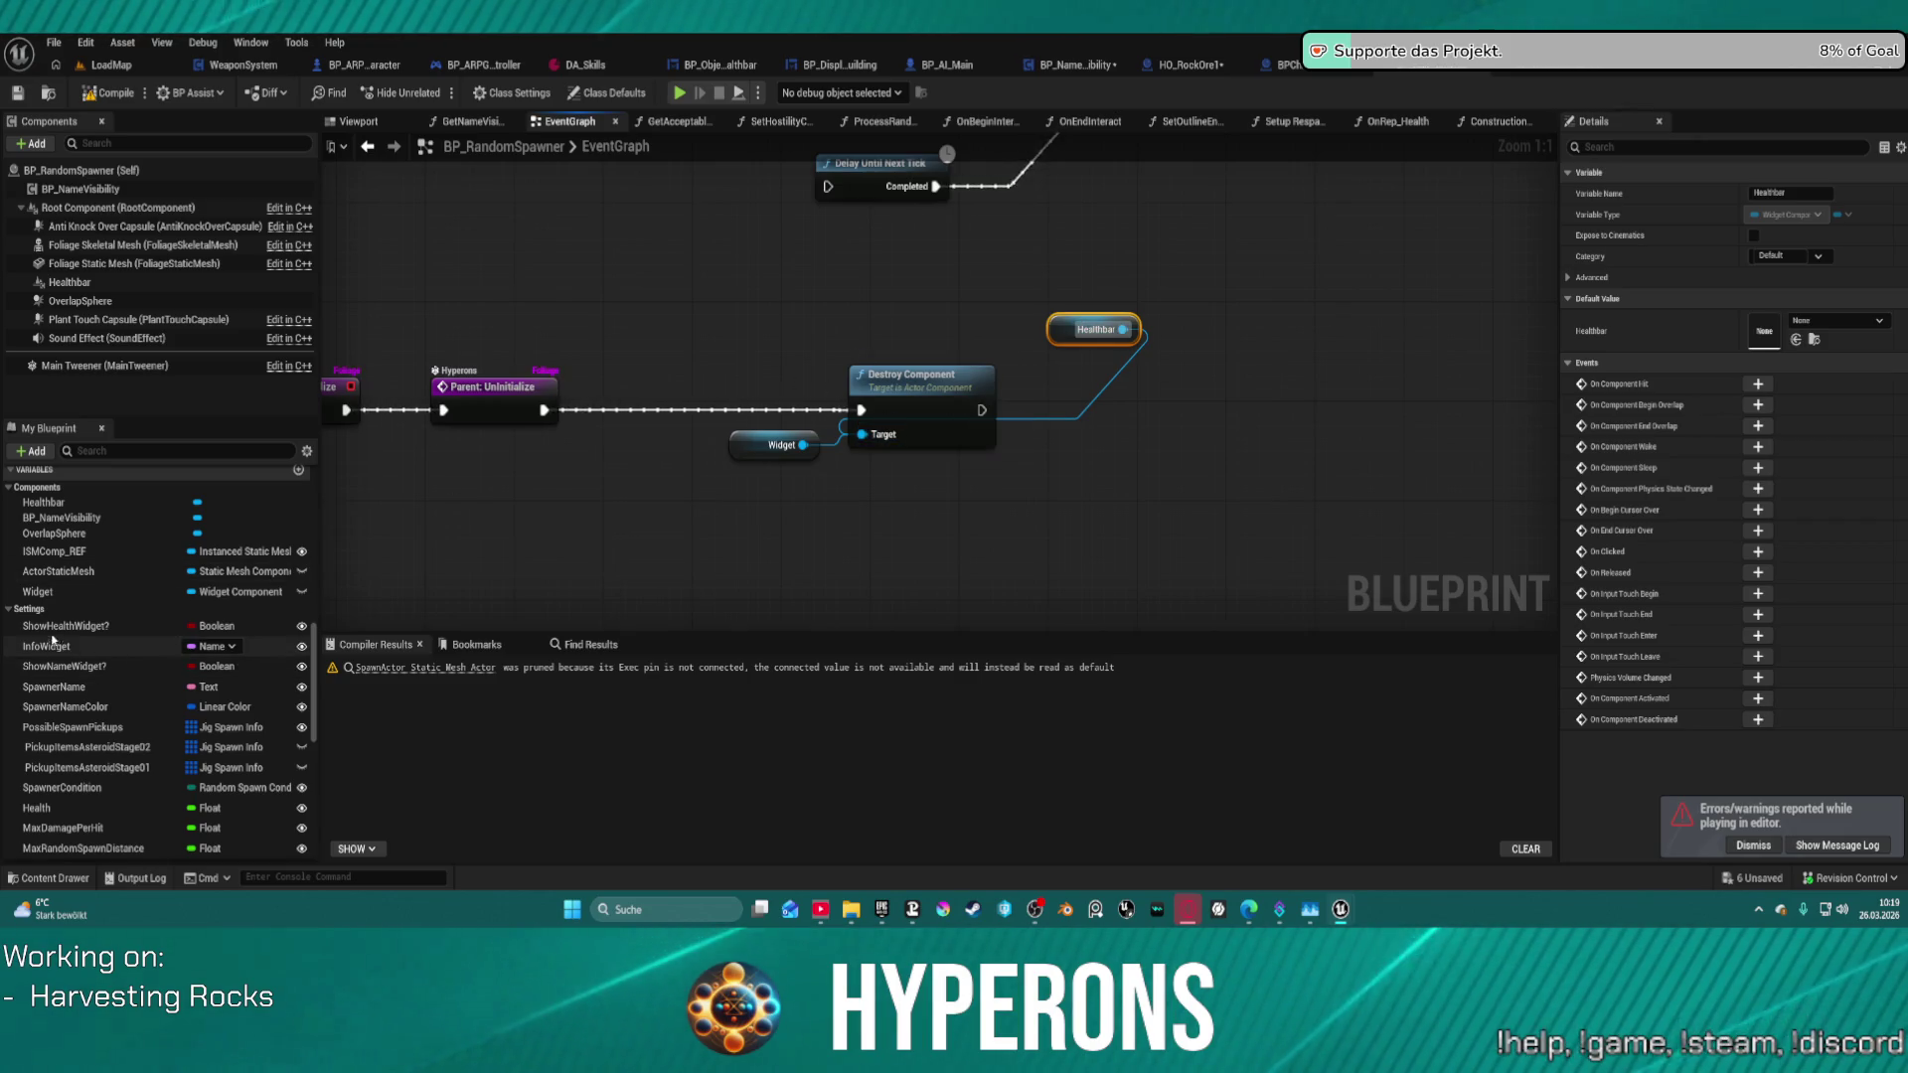
- Drop the ShowHealthWidget? variable into the graph, discarding the accidental setter
{"action": "mouse_move", "coordinate": [65, 626]}
{"action": "left_mouse_down"}
{"action": "mouse_move", "coordinate": [979, 459]}
{"action": "mouse_move", "coordinate": [1068, 420]}
{"action": "left_mouse_up"}
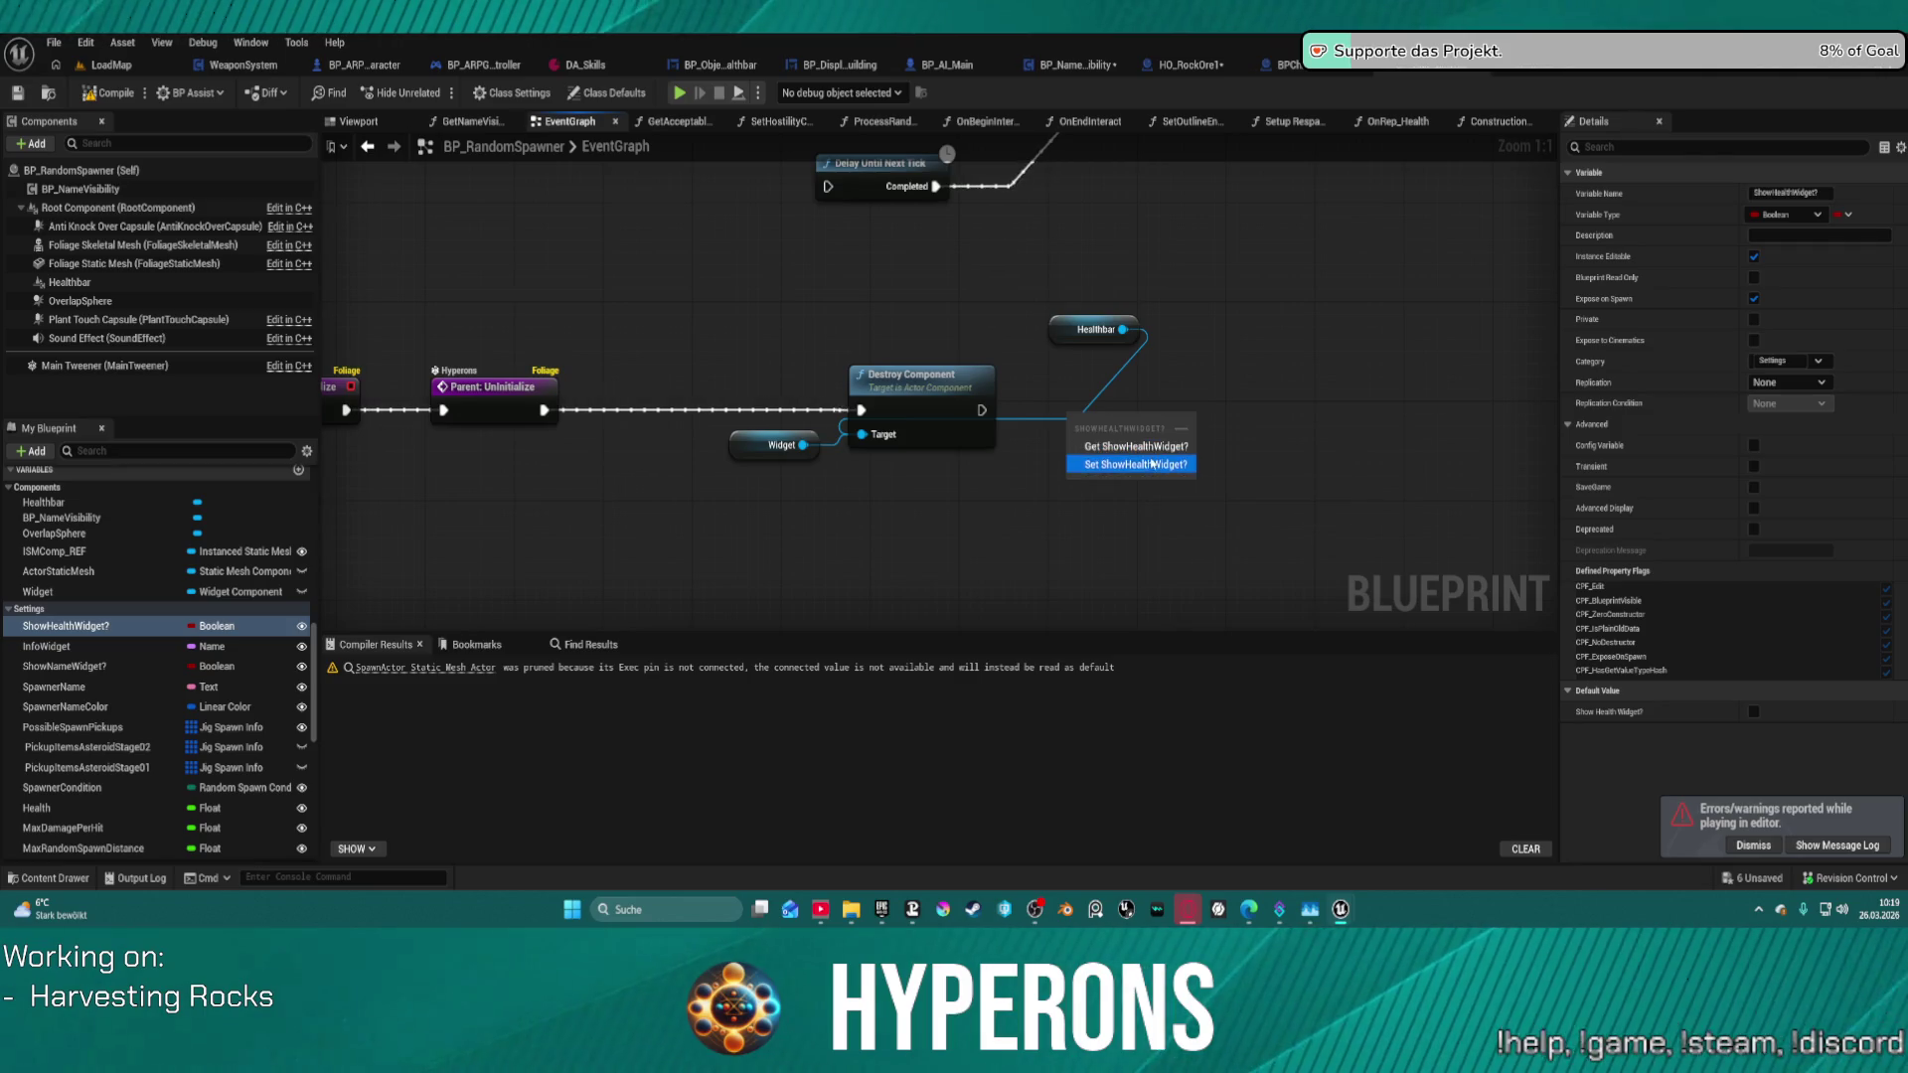
{"action": "left_click", "coordinate": [1136, 464]}
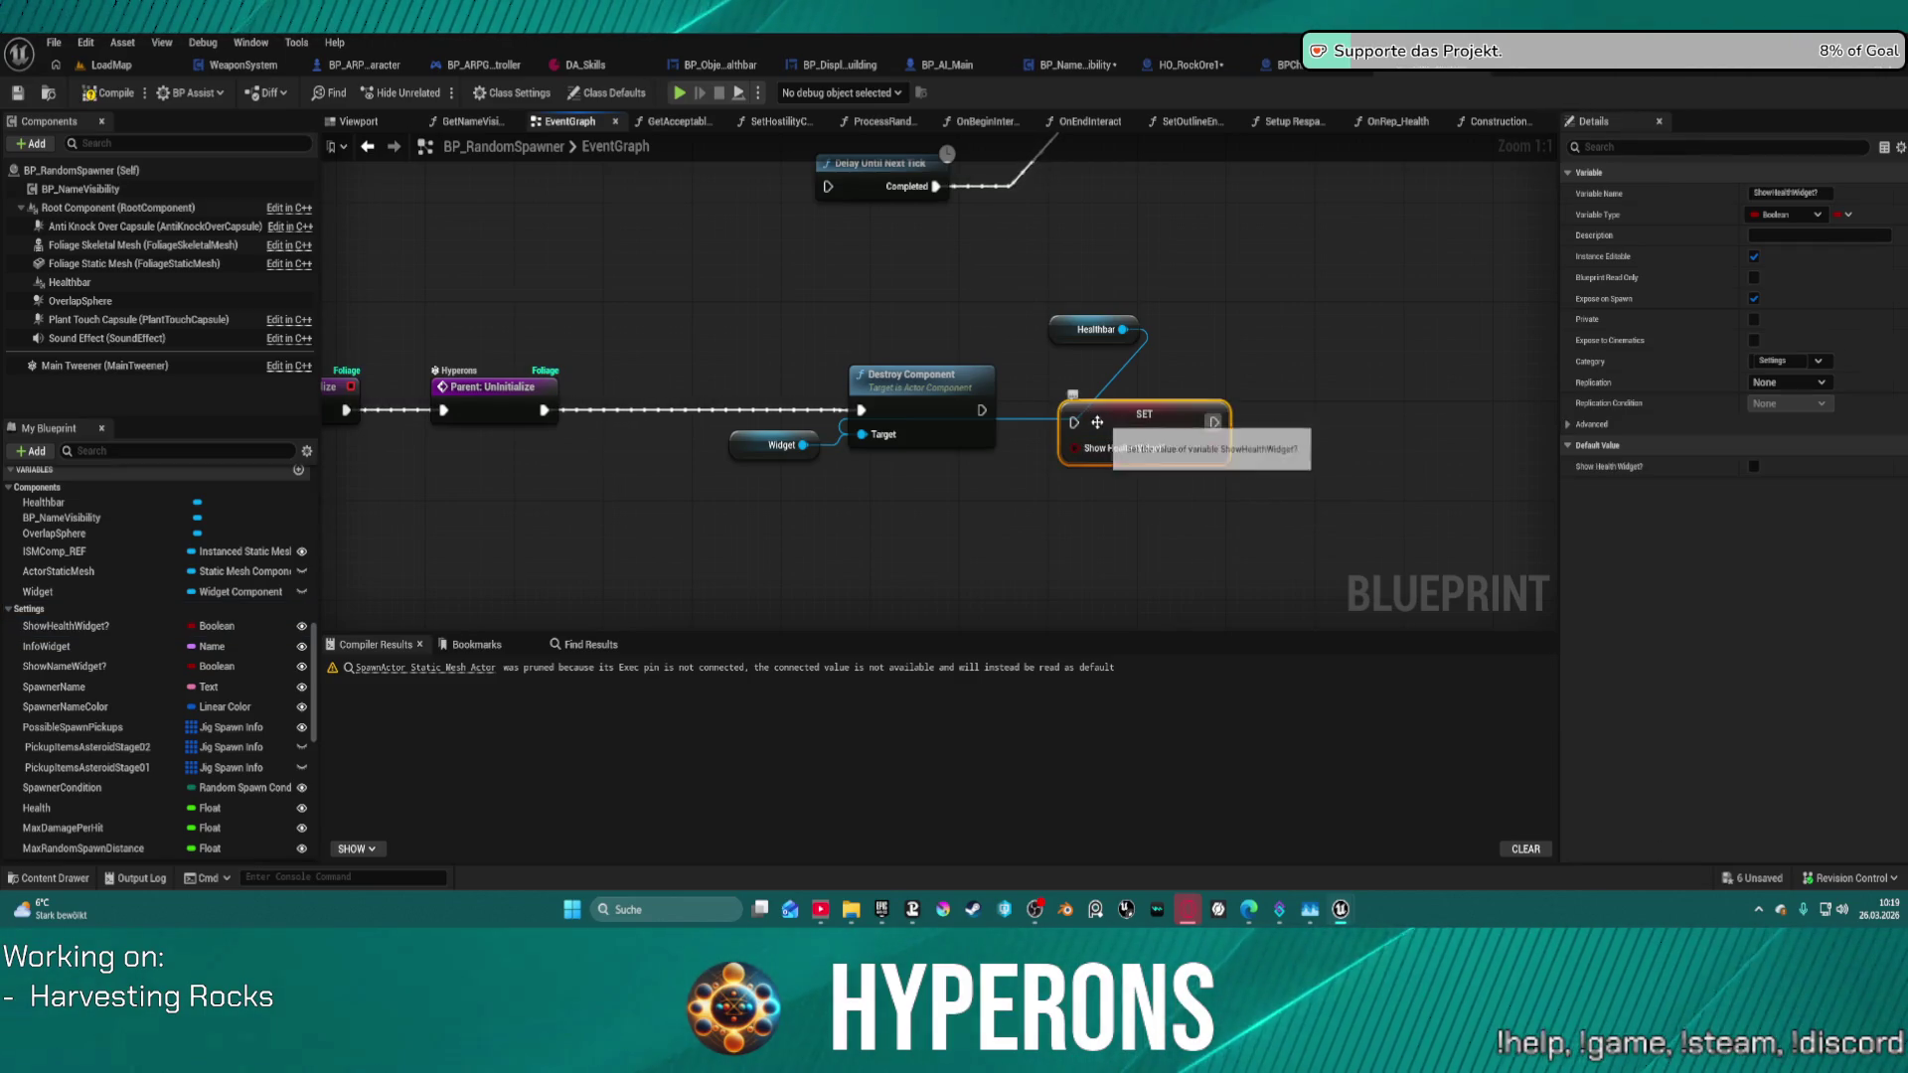
{"action": "key", "text": "Delete"}
{"action": "left_click", "coordinate": [128, 626]}
{"action": "mouse_move", "coordinate": [128, 625]}
{"action": "left_mouse_down"}
{"action": "mouse_move", "coordinate": [993, 455]}
{"action": "mouse_move", "coordinate": [1043, 412]}
{"action": "left_mouse_up"}
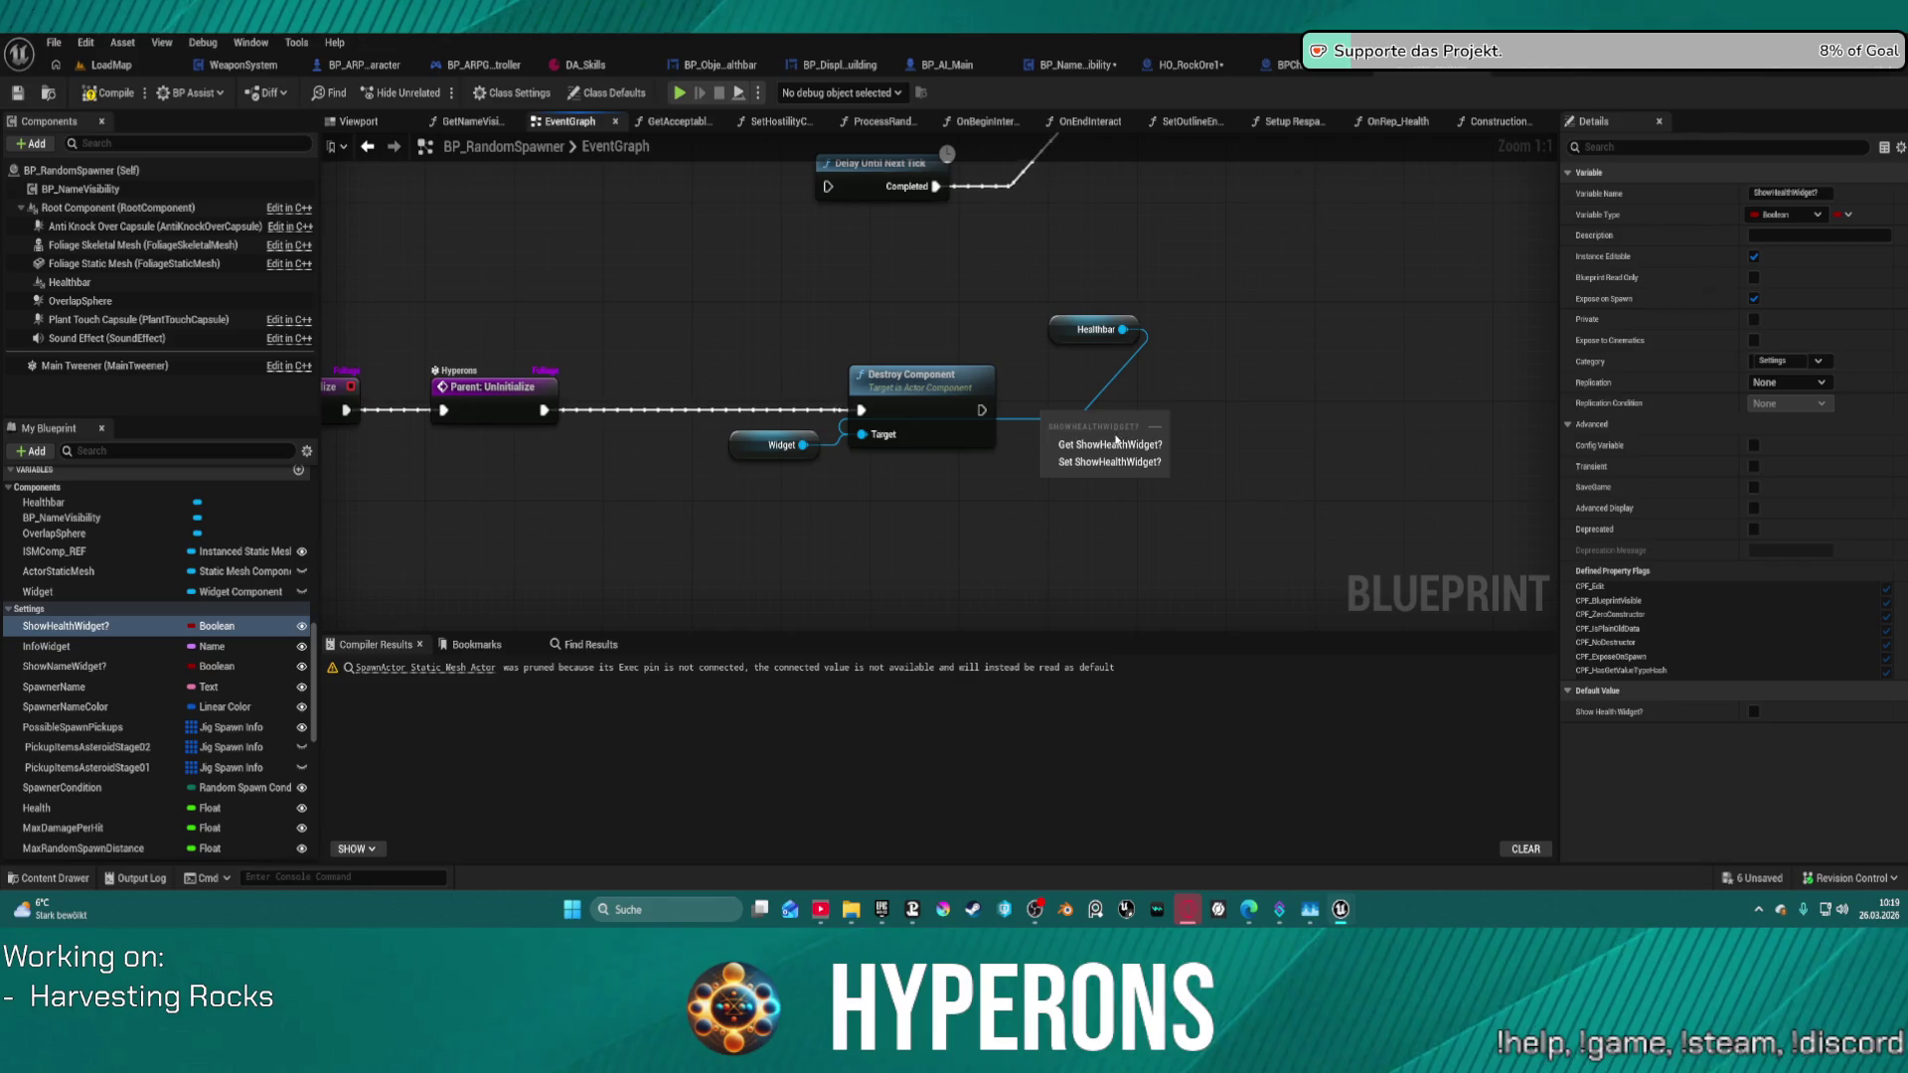
- Add a ShowHealthWidget? getter, convert it to a branch, and run Destroy Component into it
{"action": "left_click", "coordinate": [1103, 436]}
{"action": "right_click", "coordinate": [1108, 427]}
{"action": "left_click", "coordinate": [1181, 574]}
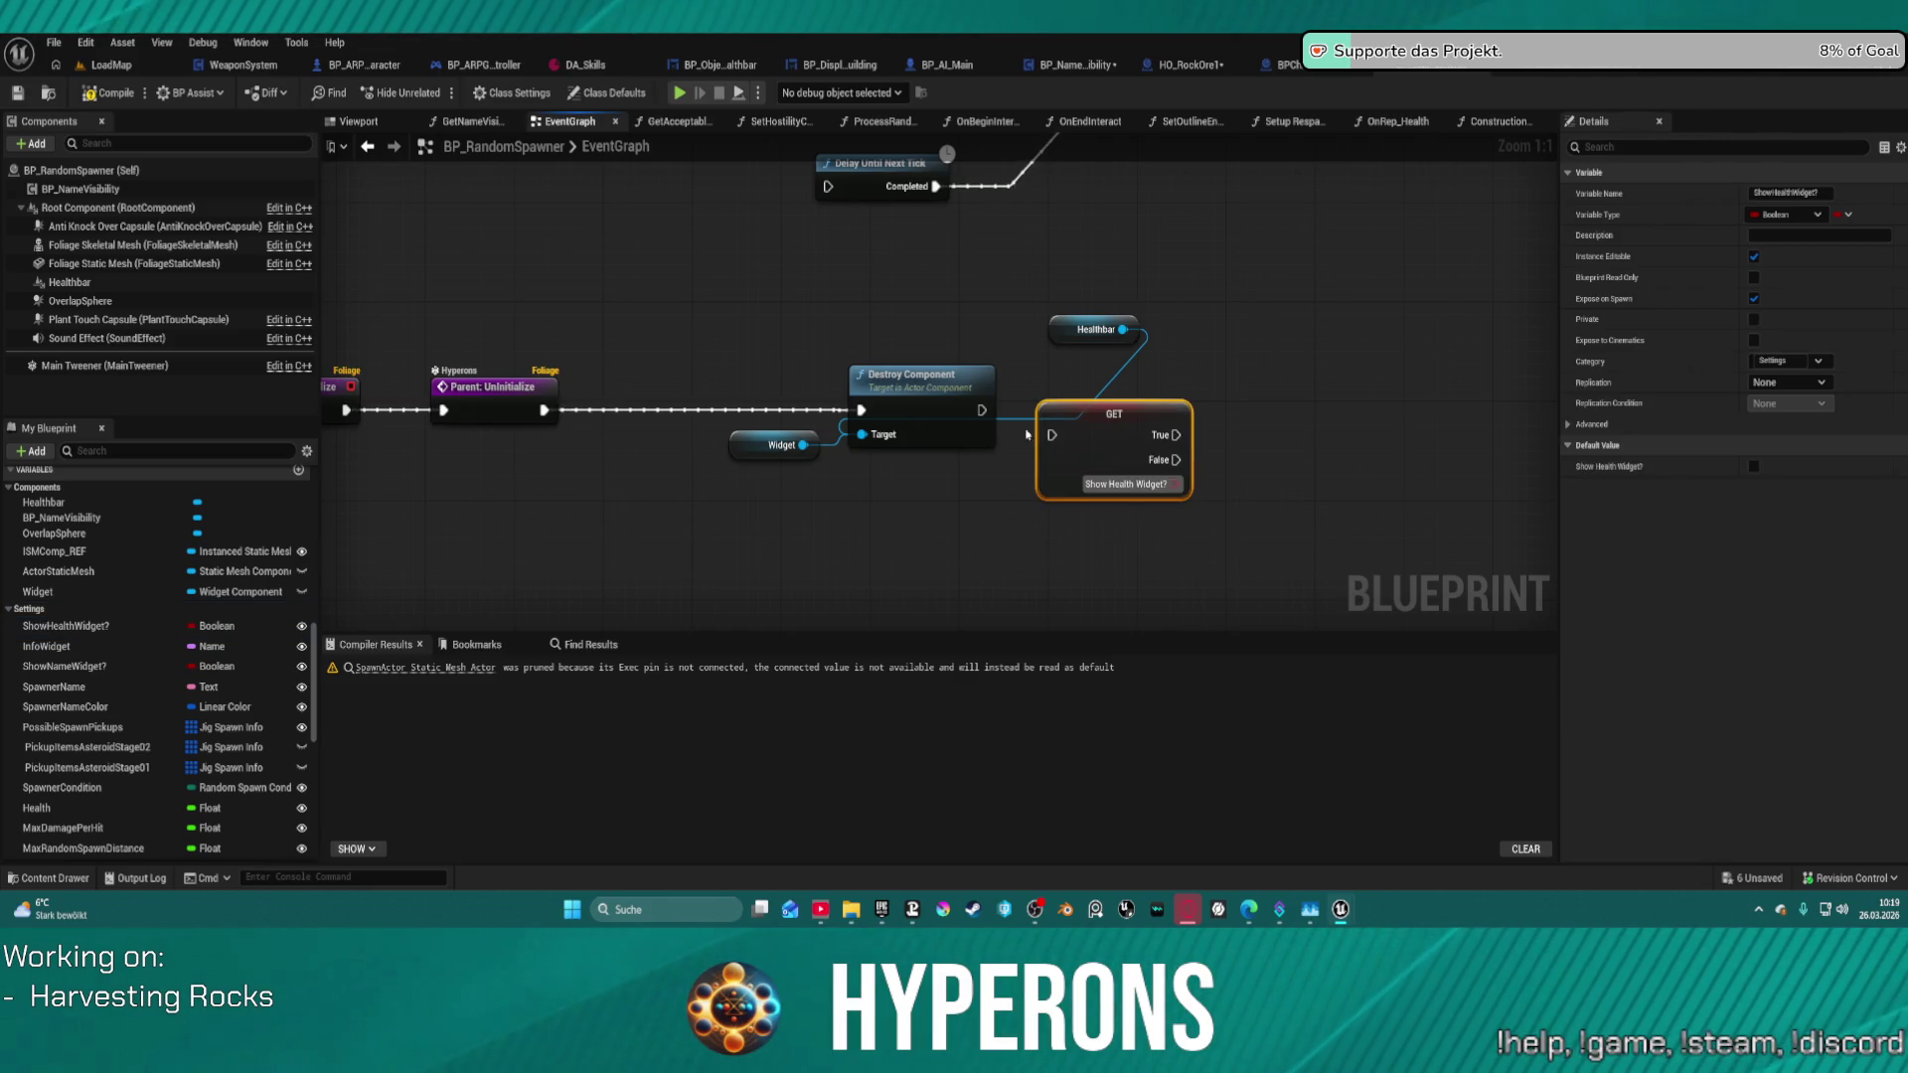
{"action": "mouse_move", "coordinate": [982, 410]}
{"action": "left_mouse_down"}
{"action": "mouse_move", "coordinate": [1052, 434]}
{"action": "mouse_move", "coordinate": [1082, 383]}
{"action": "mouse_move", "coordinate": [1216, 360]}
{"action": "mouse_move", "coordinate": [1029, 392]}
{"action": "left_mouse_up"}
- Add a Set Visibility node for Healthbar and drive it from the True path
{"action": "mouse_move", "coordinate": [1093, 329]}
{"action": "left_mouse_down"}
{"action": "mouse_move", "coordinate": [1061, 266]}
{"action": "mouse_move", "coordinate": [1230, 360]}
{"action": "left_mouse_up"}
{"action": "type", "text": "set vis"}
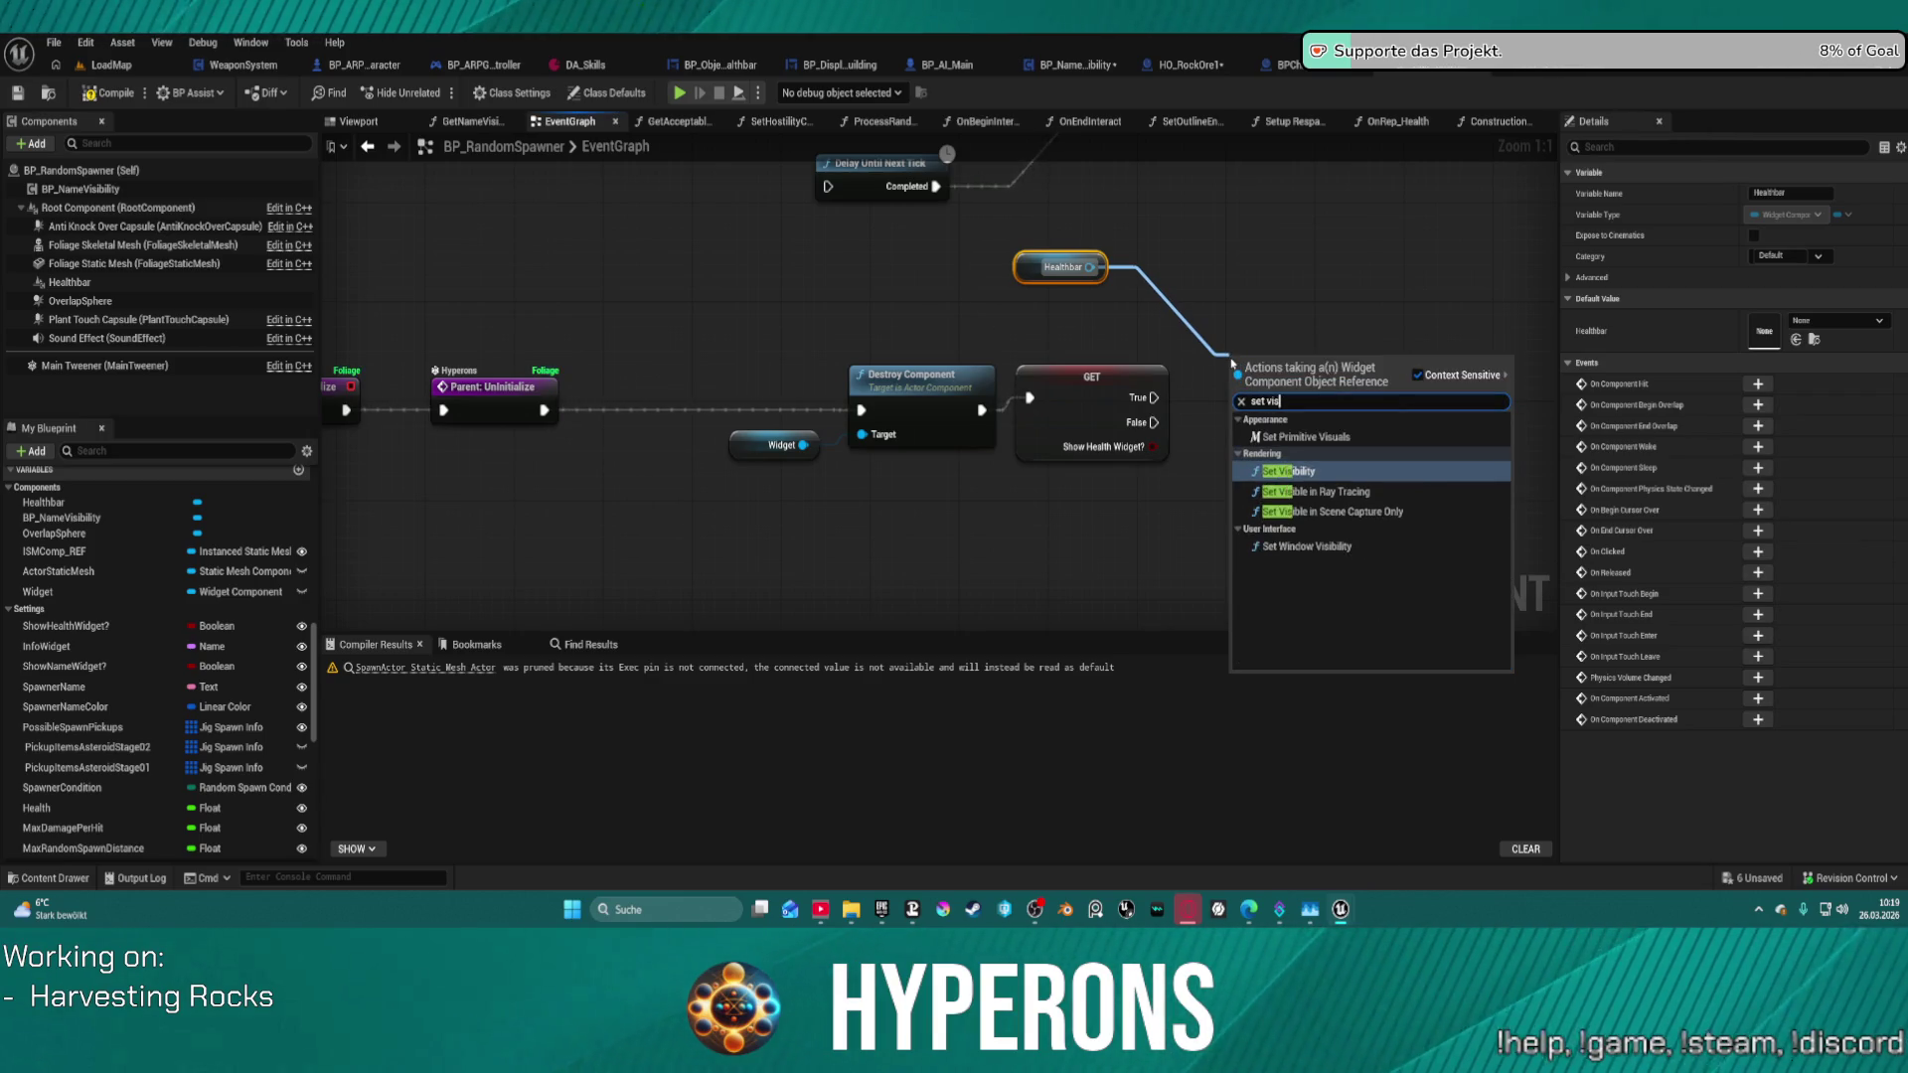
{"action": "key", "text": "Return"}
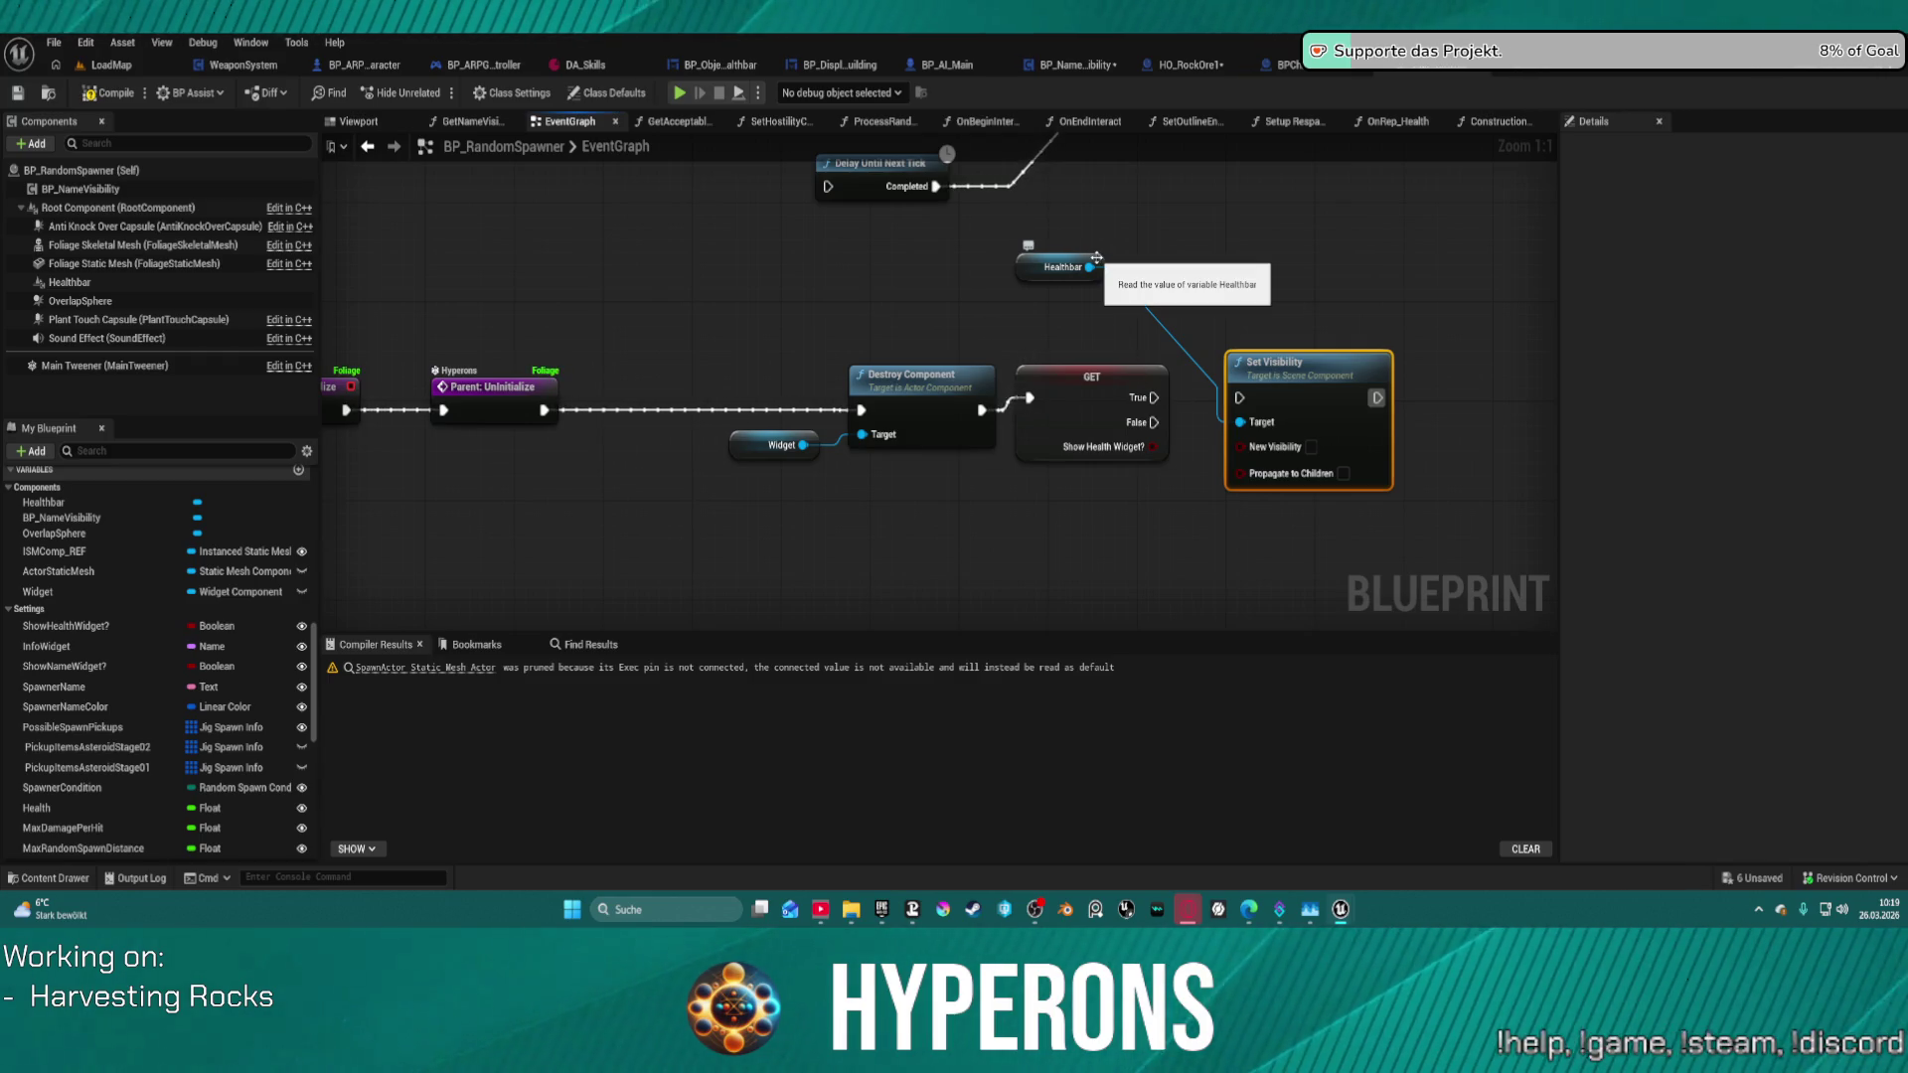
{"action": "left_click", "coordinate": [1159, 383]}
{"action": "mouse_move", "coordinate": [1153, 397]}
{"action": "left_mouse_down"}
{"action": "mouse_move", "coordinate": [1239, 398]}
{"action": "mouse_move", "coordinate": [1424, 275]}
{"action": "left_mouse_up"}
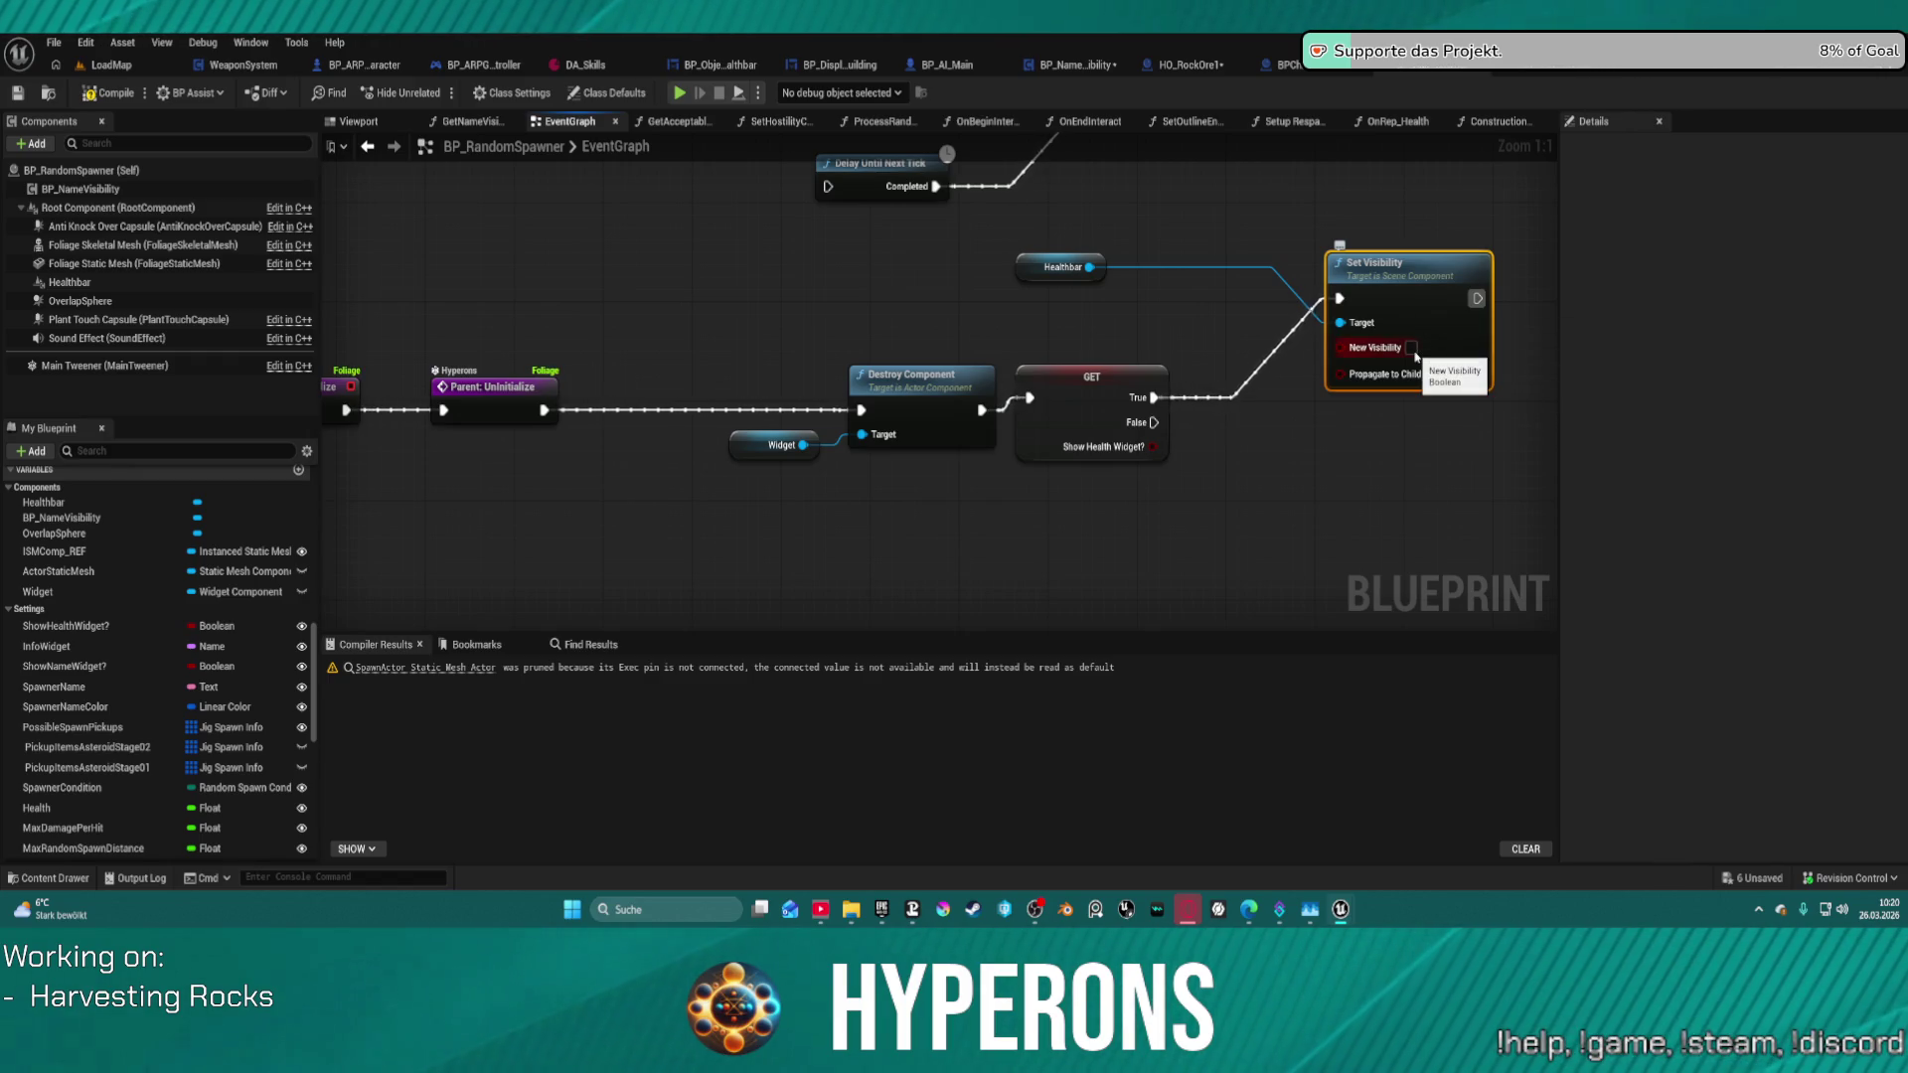
- Duplicate the Healthbar and Set Visibility node pair
{"action": "left_click", "coordinate": [1061, 266]}
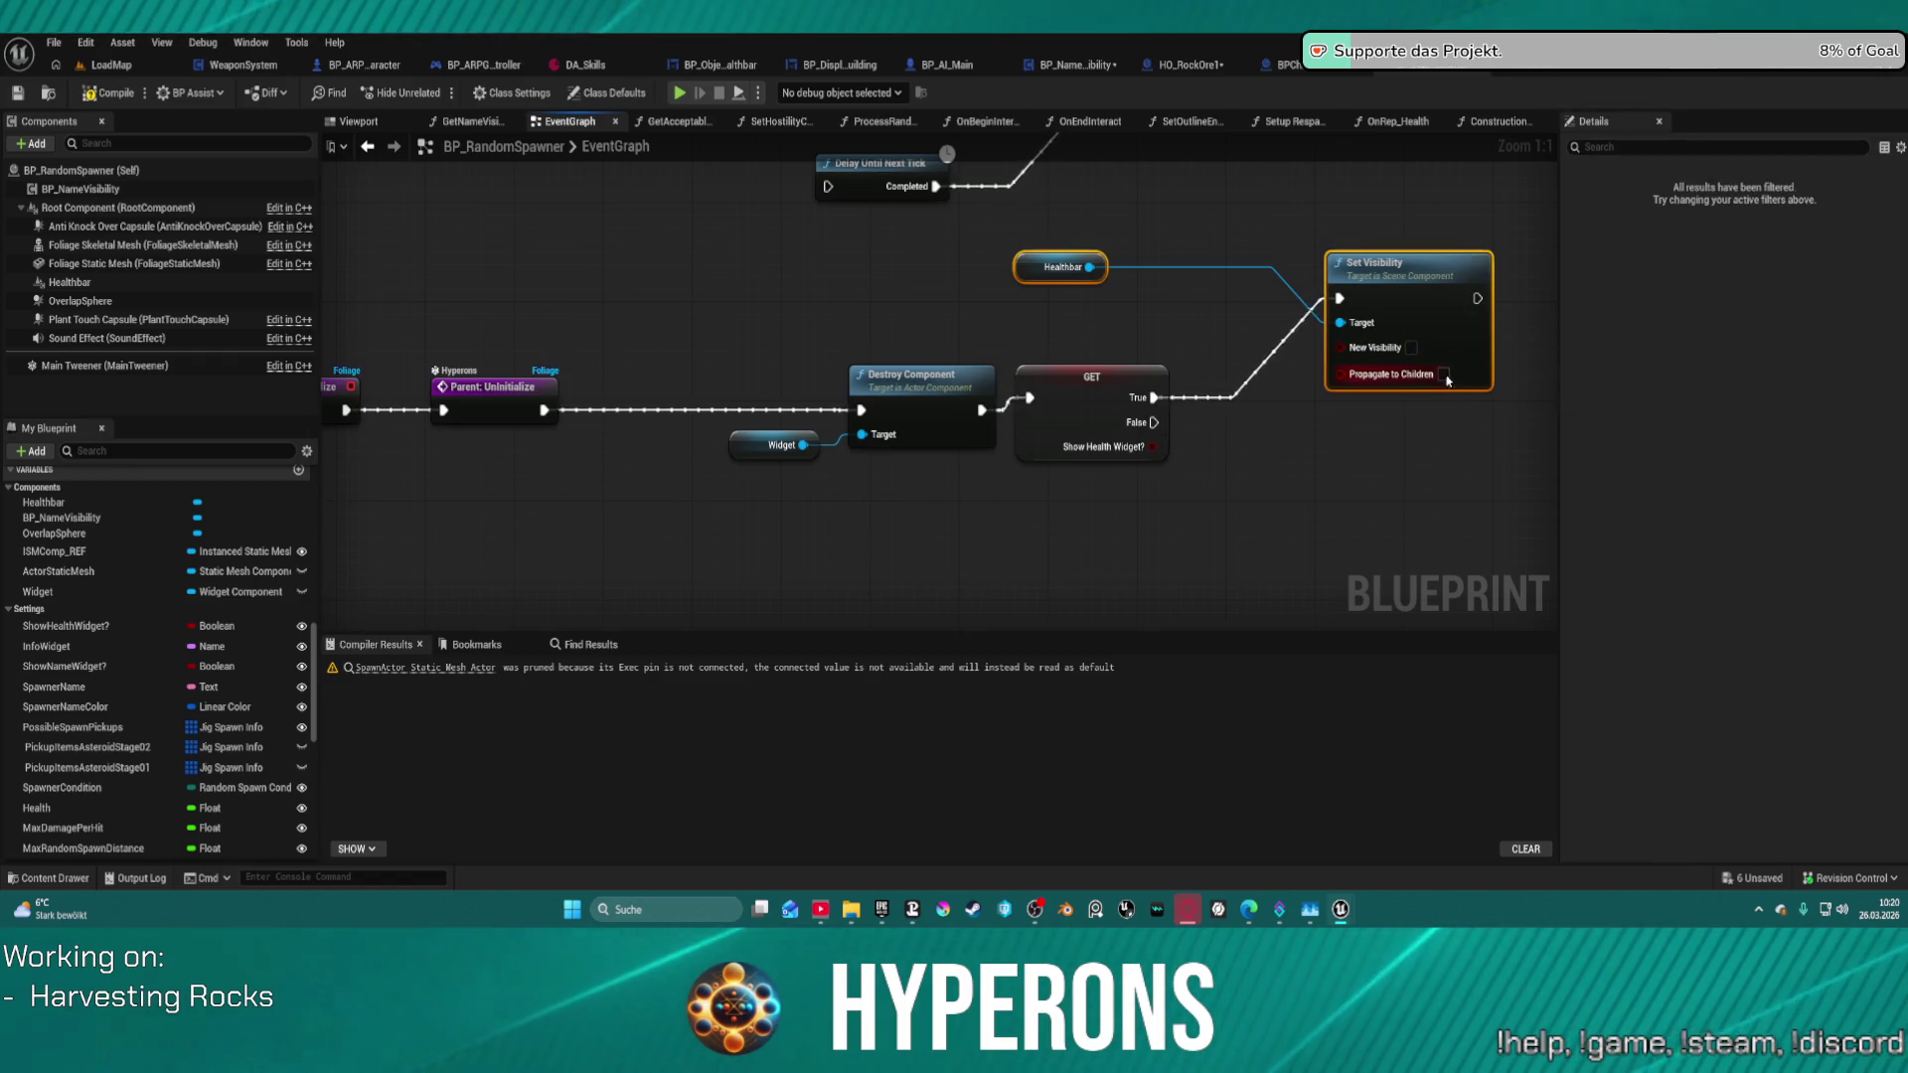
{"action": "left_click", "coordinate": [1376, 484]}
{"action": "key", "text": "ctrl+v"}
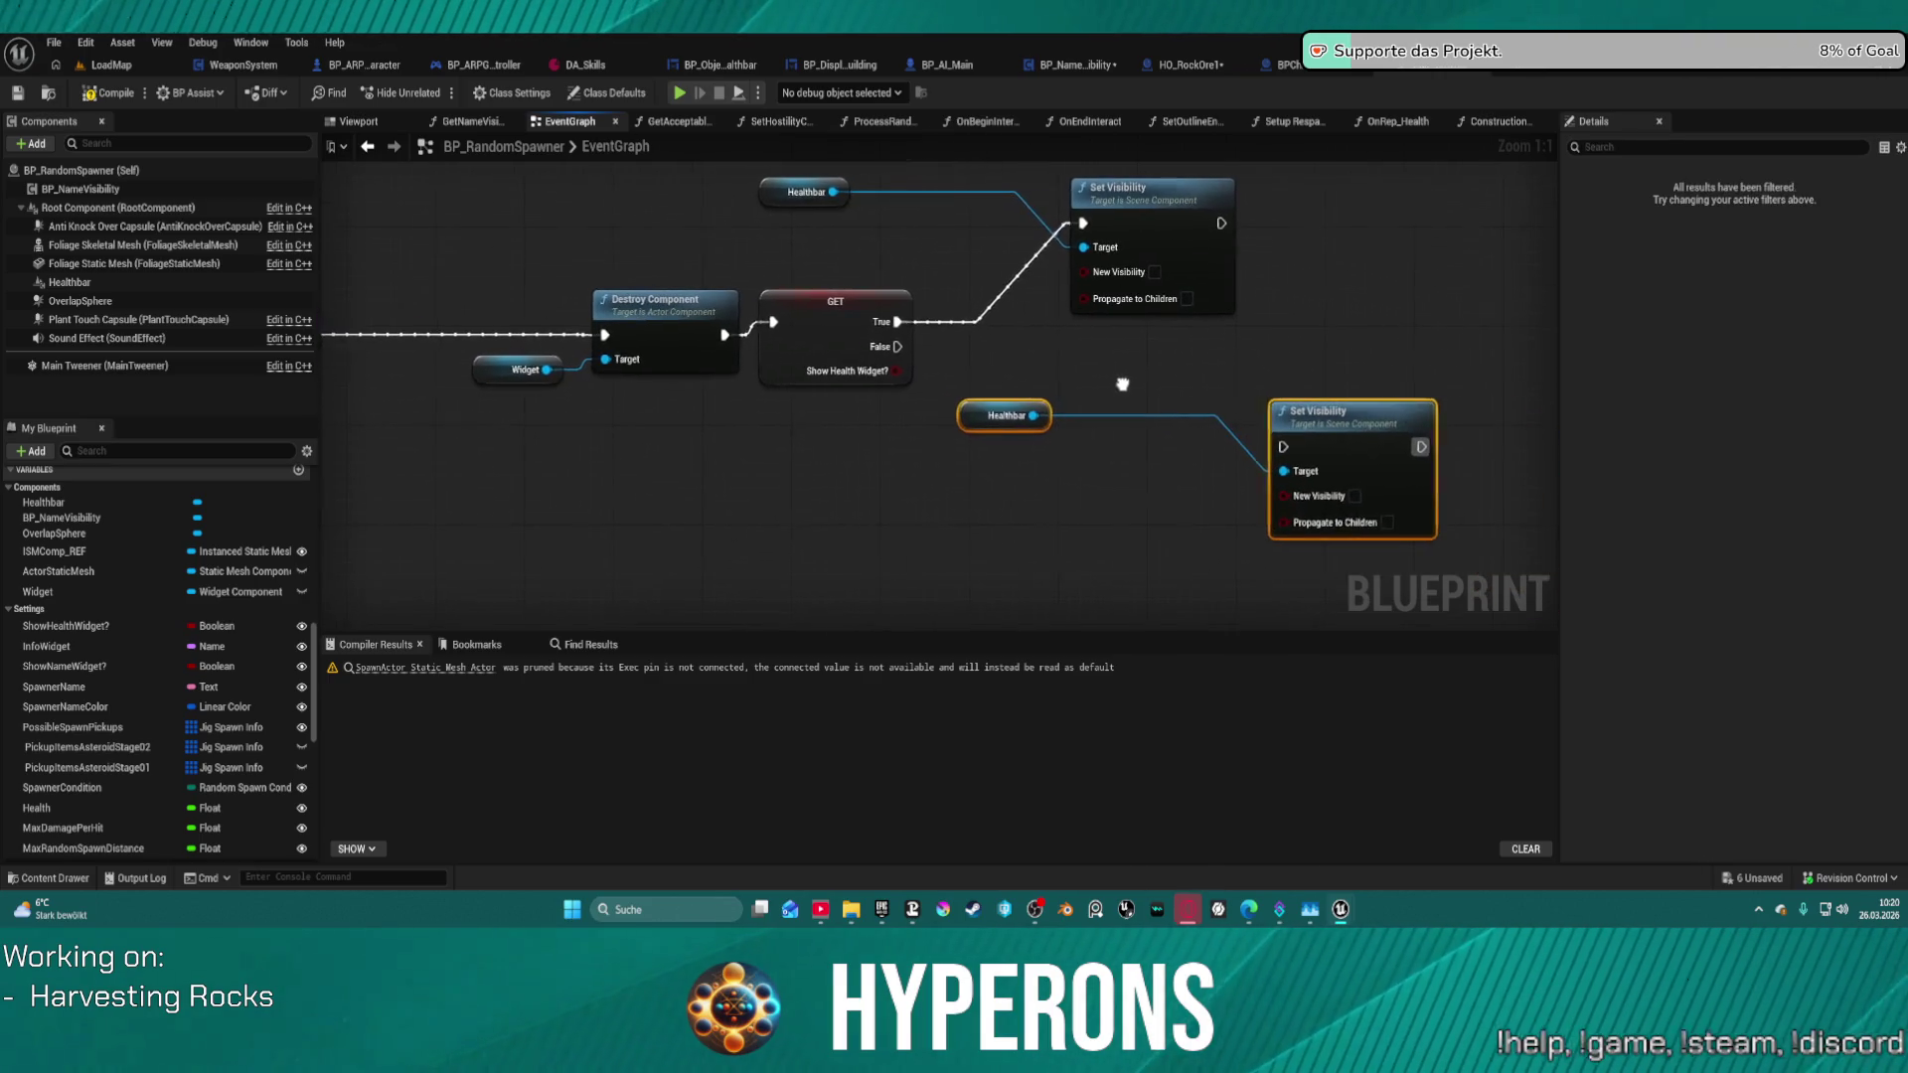
- Delete the ShowHealthWidget? check and wire Destroy Component straight into Set Visibility
{"action": "left_click_drag", "start_coordinate": [788, 306], "coordinate": [817, 334]}
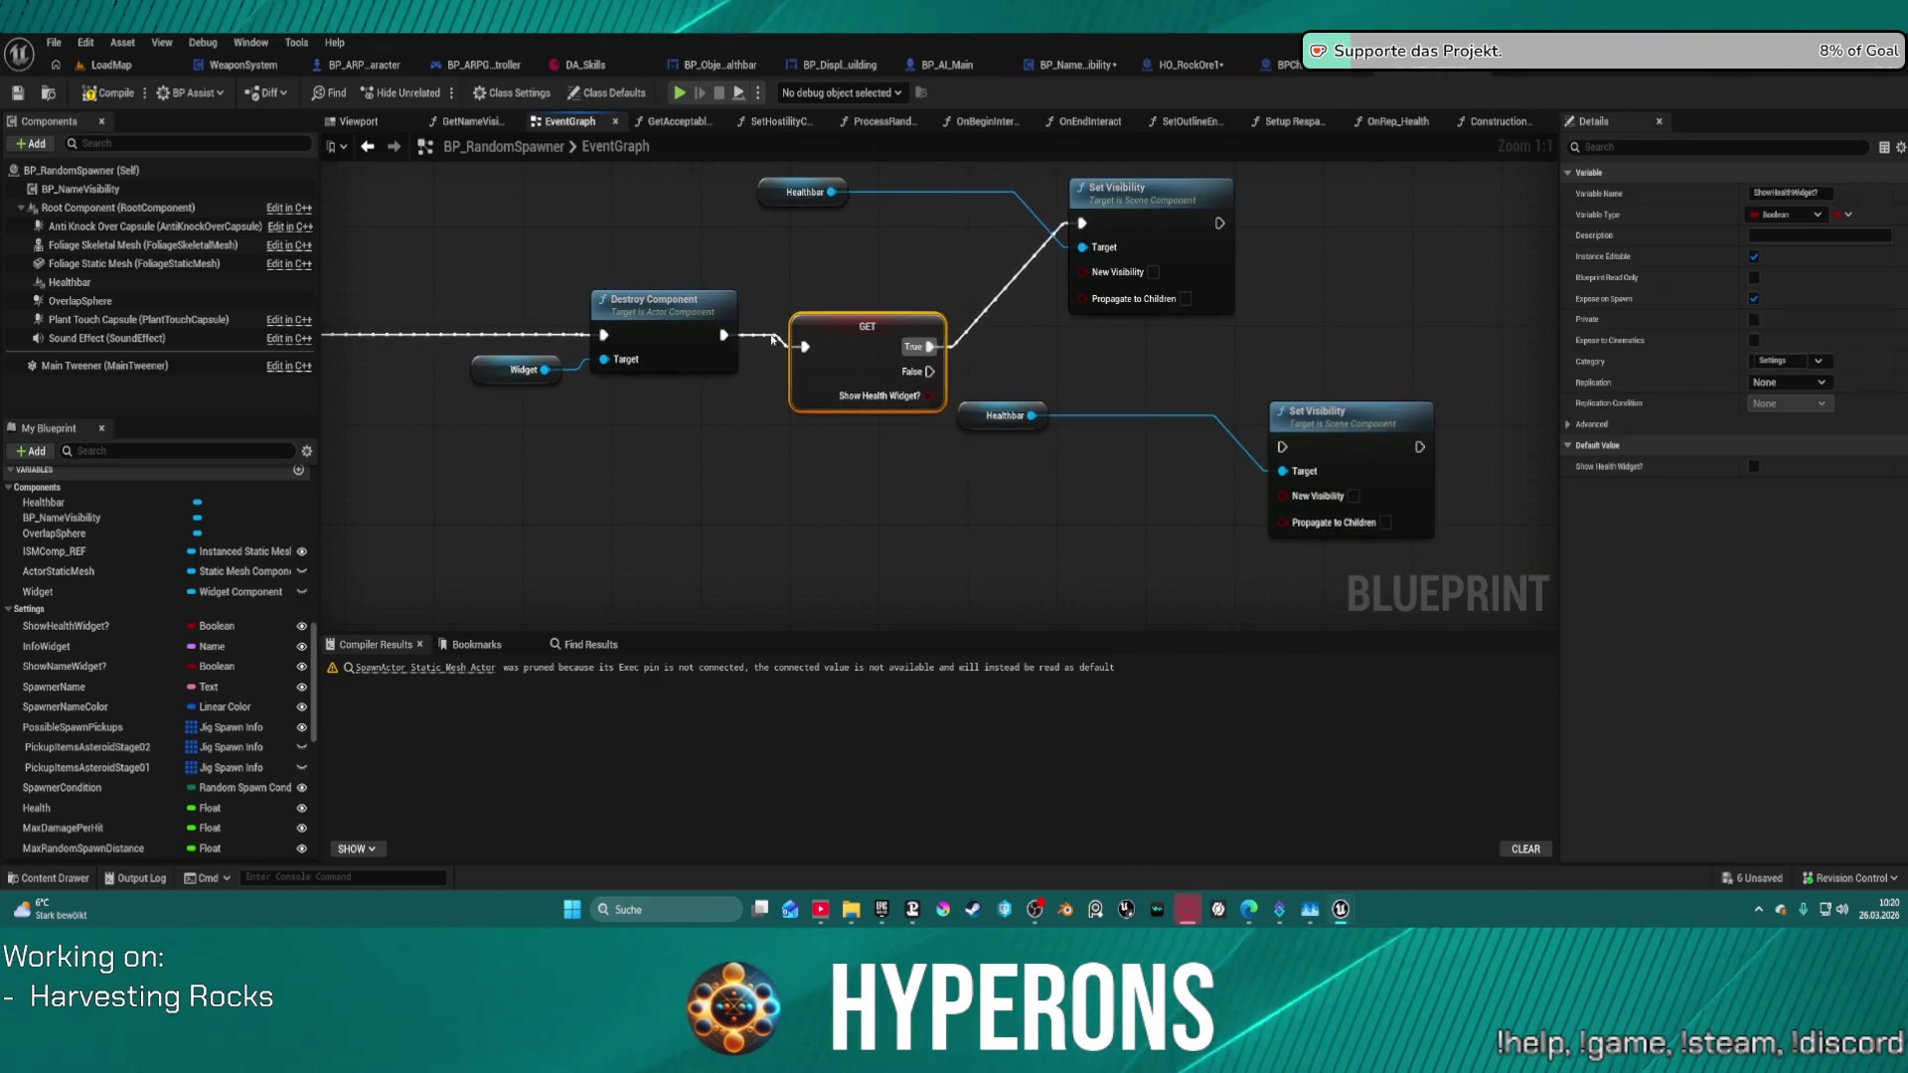
{"action": "key", "text": "Delete"}
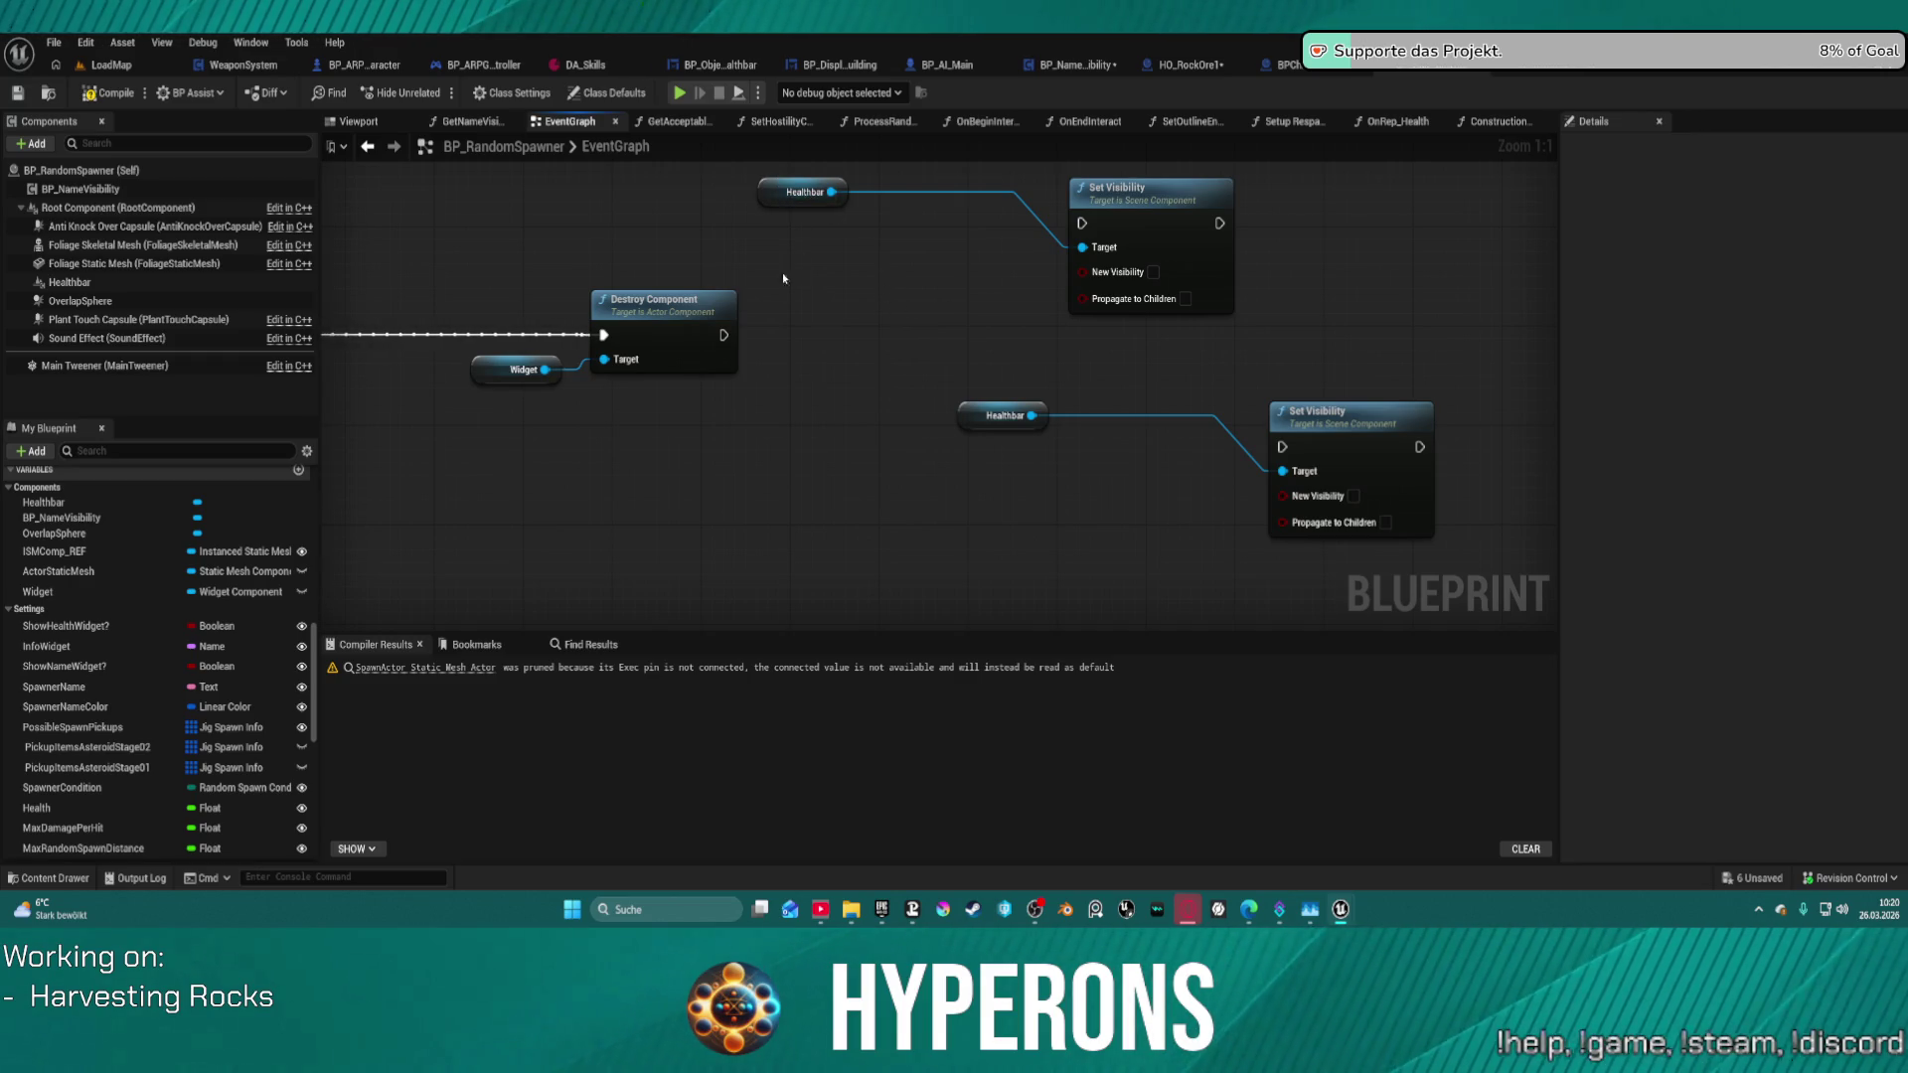
{"action": "mouse_move", "coordinate": [729, 338]}
{"action": "left_mouse_down"}
{"action": "mouse_move", "coordinate": [1037, 280]}
{"action": "mouse_move", "coordinate": [750, 338]}
{"action": "mouse_move", "coordinate": [1063, 255]}
{"action": "mouse_move", "coordinate": [1083, 227]}
{"action": "left_mouse_up"}
- Delete the duplicated Healthbar and Set Visibility pair, then undo that deletion
{"action": "left_click_drag", "start_coordinate": [939, 385], "coordinate": [1320, 489]}
{"action": "key", "text": "Delete"}
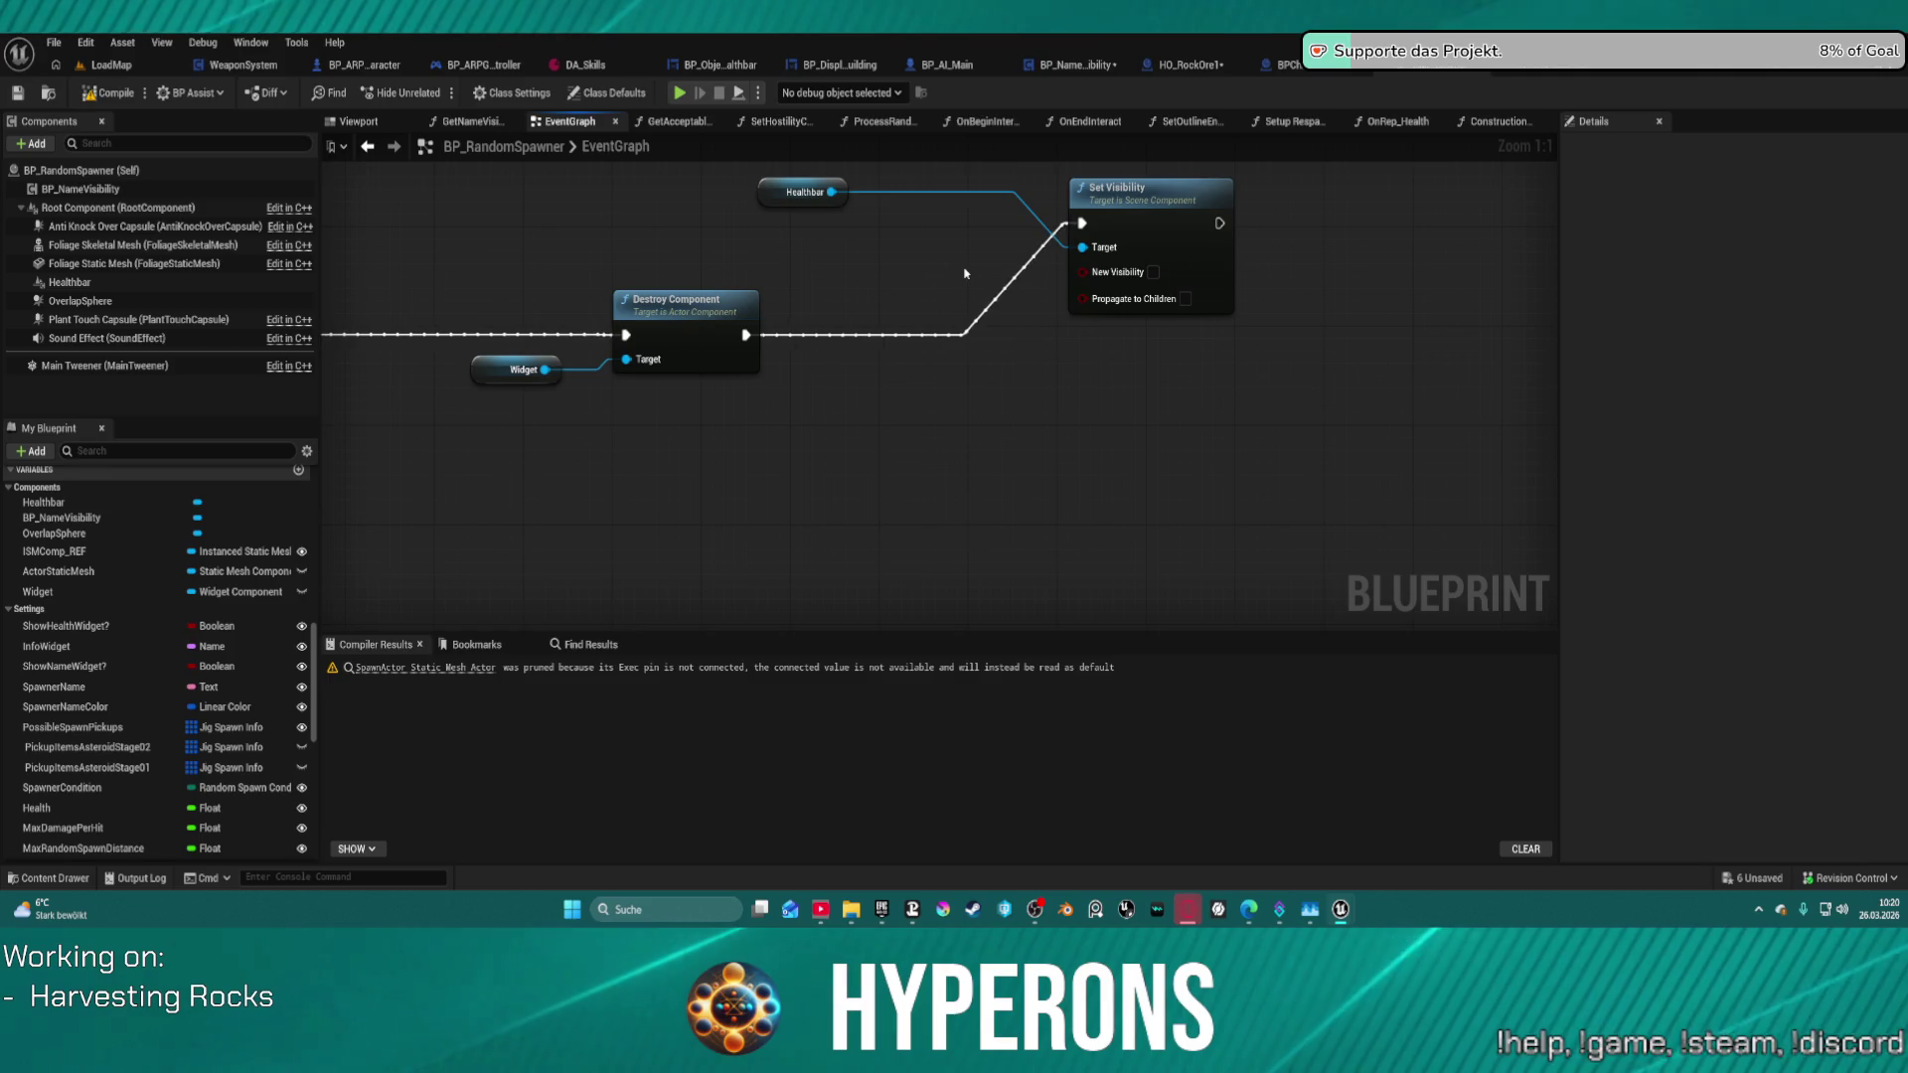
{"action": "key", "text": "ctrl+z"}
{"action": "scroll", "coordinate": [1046, 542], "scroll_direction": "down", "scroll_amount": 1}
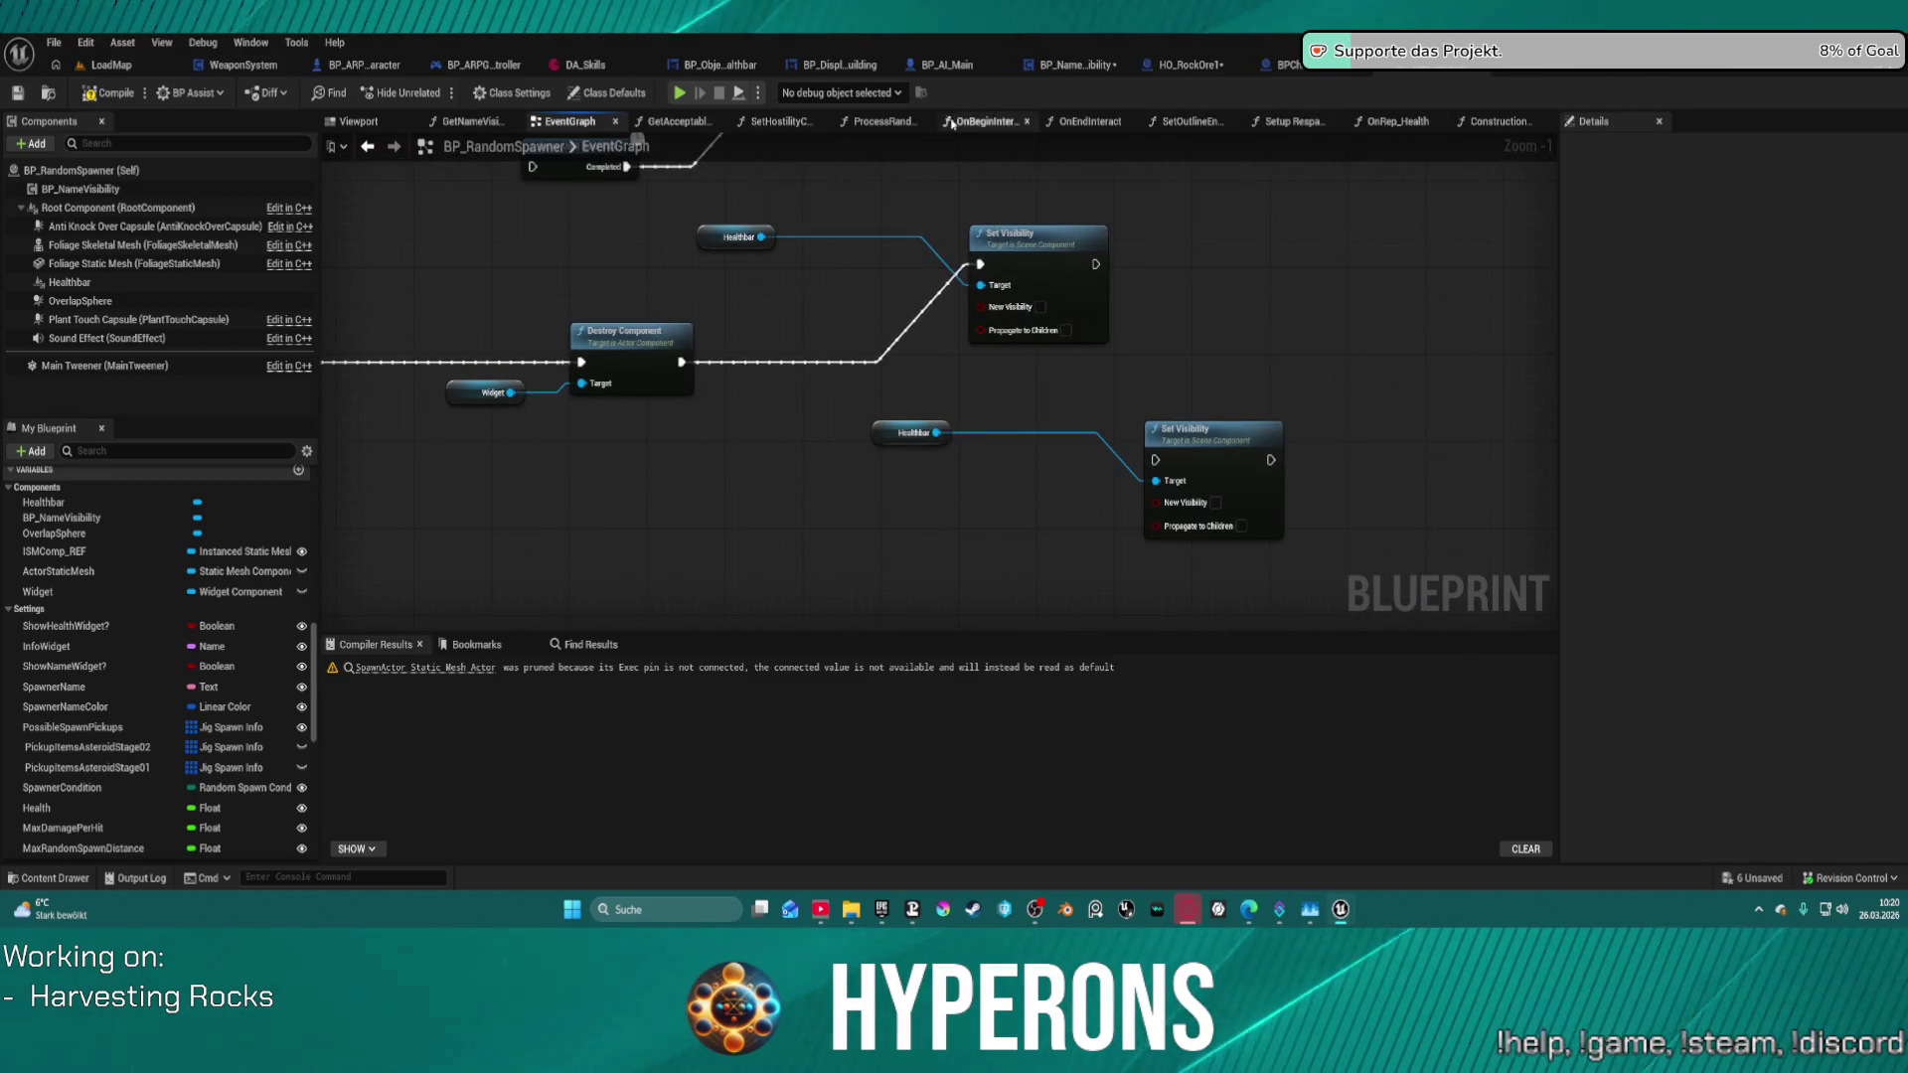
- Zoom out and undo the recent node moves and added nodes in the event graph
{"action": "key", "text": "ctrl+z"}
{"action": "scroll", "coordinate": [994, 348], "scroll_direction": "down", "scroll_amount": 10}
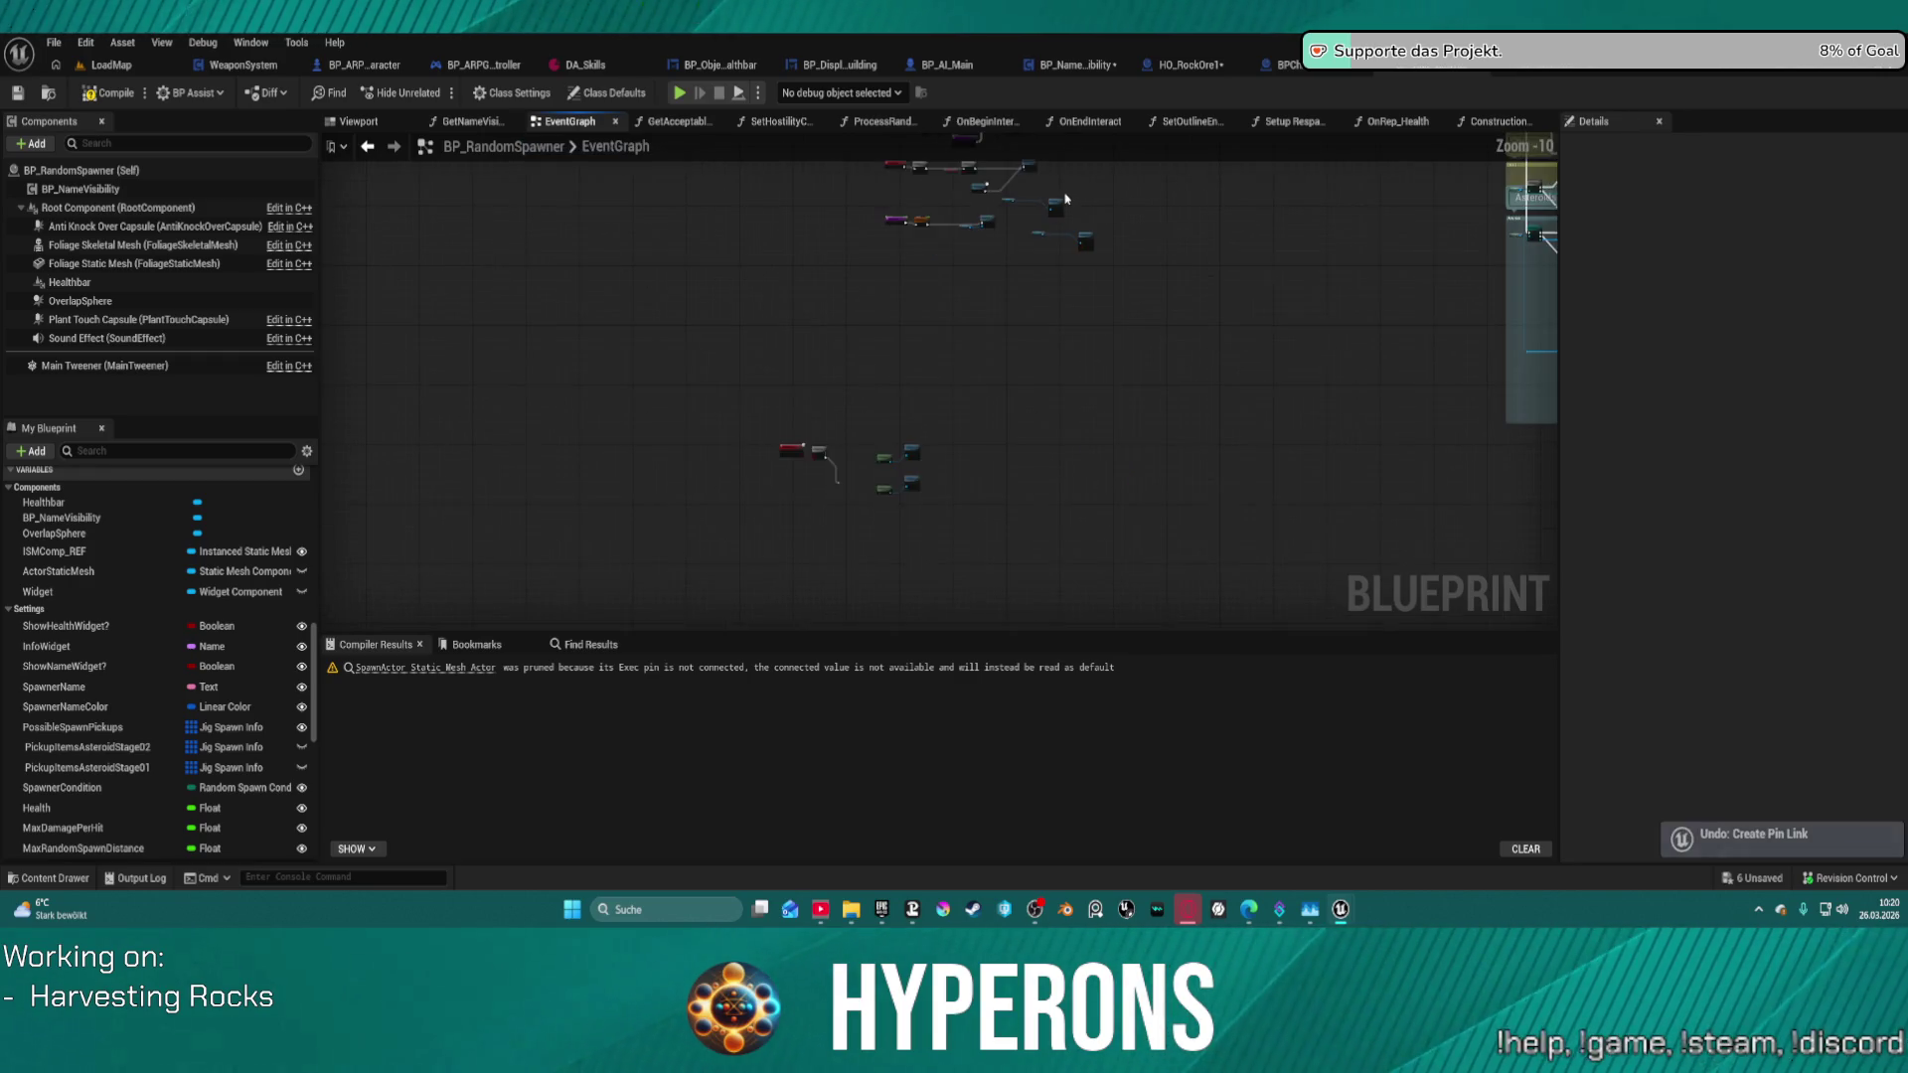
{"action": "left_click_drag", "start_coordinate": [1039, 244], "coordinate": [968, 572]}
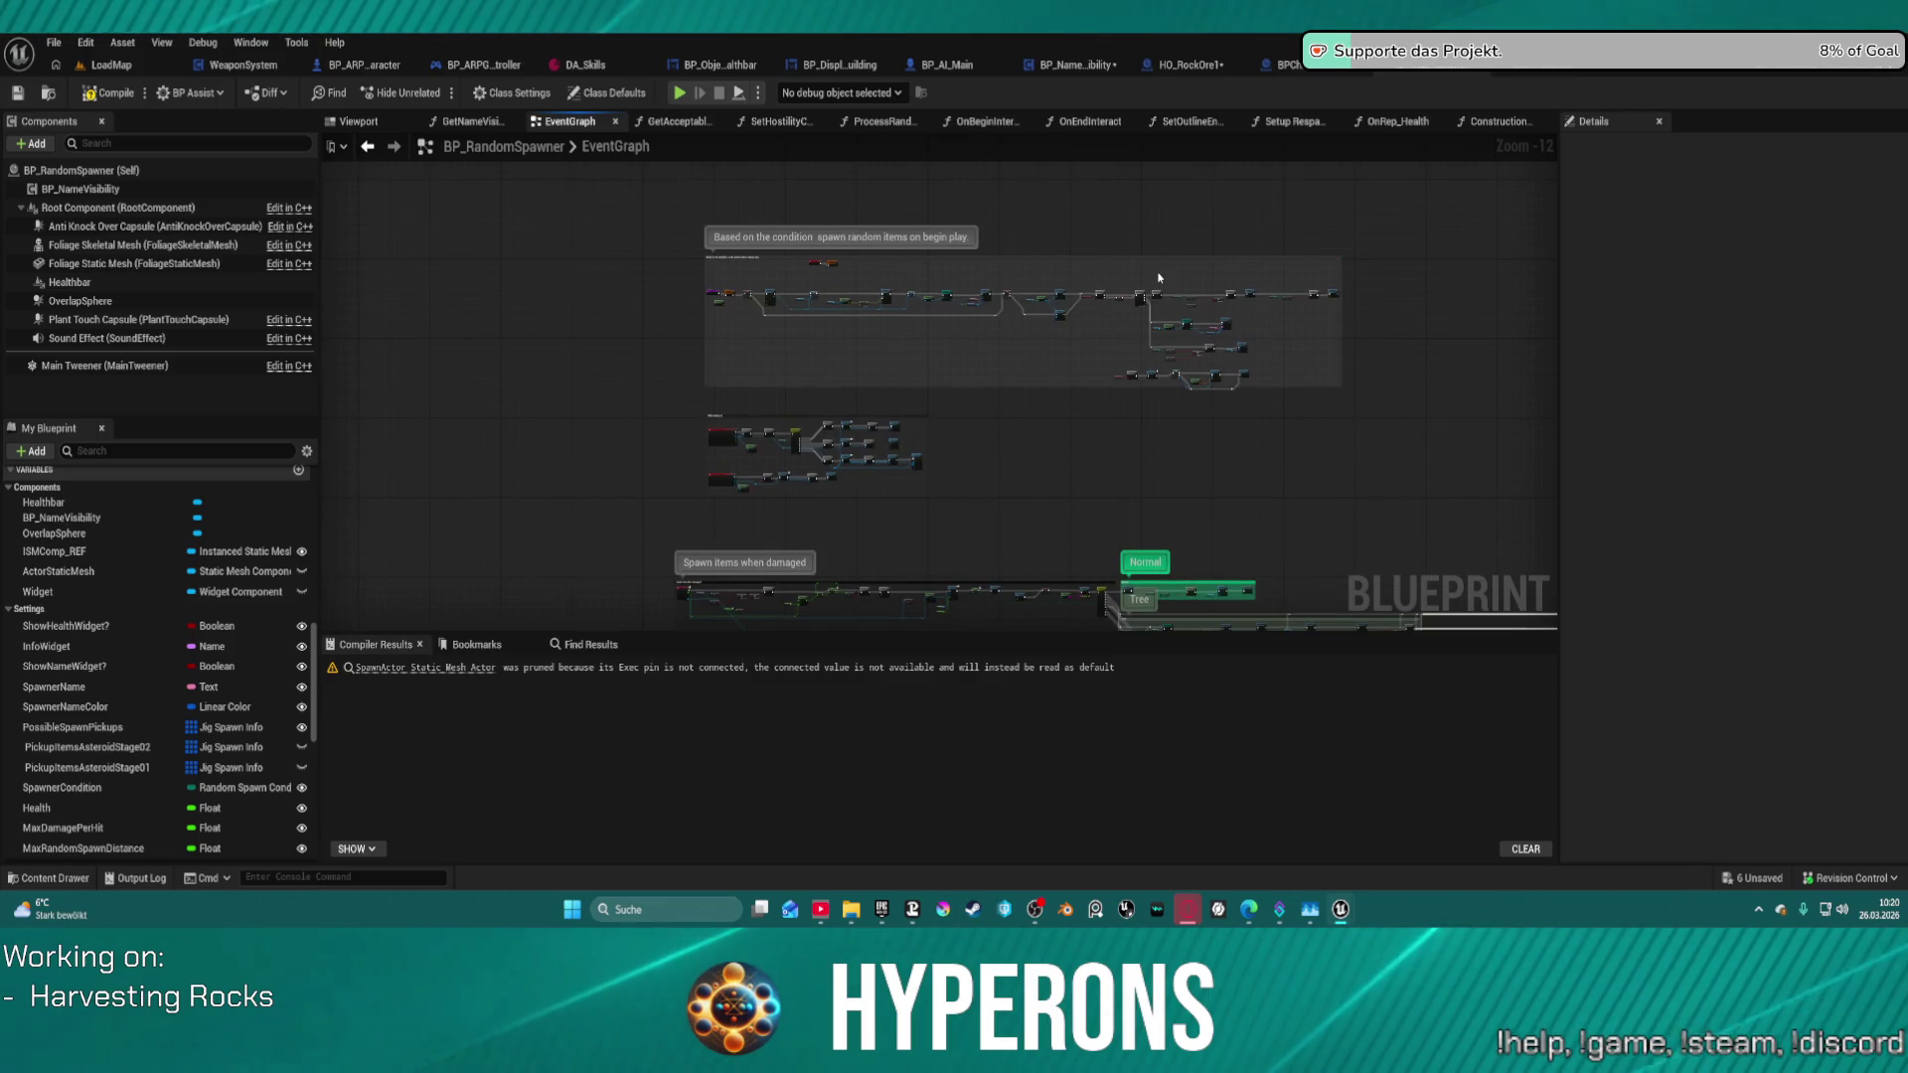
{"action": "key", "text": "ctrl+z"}
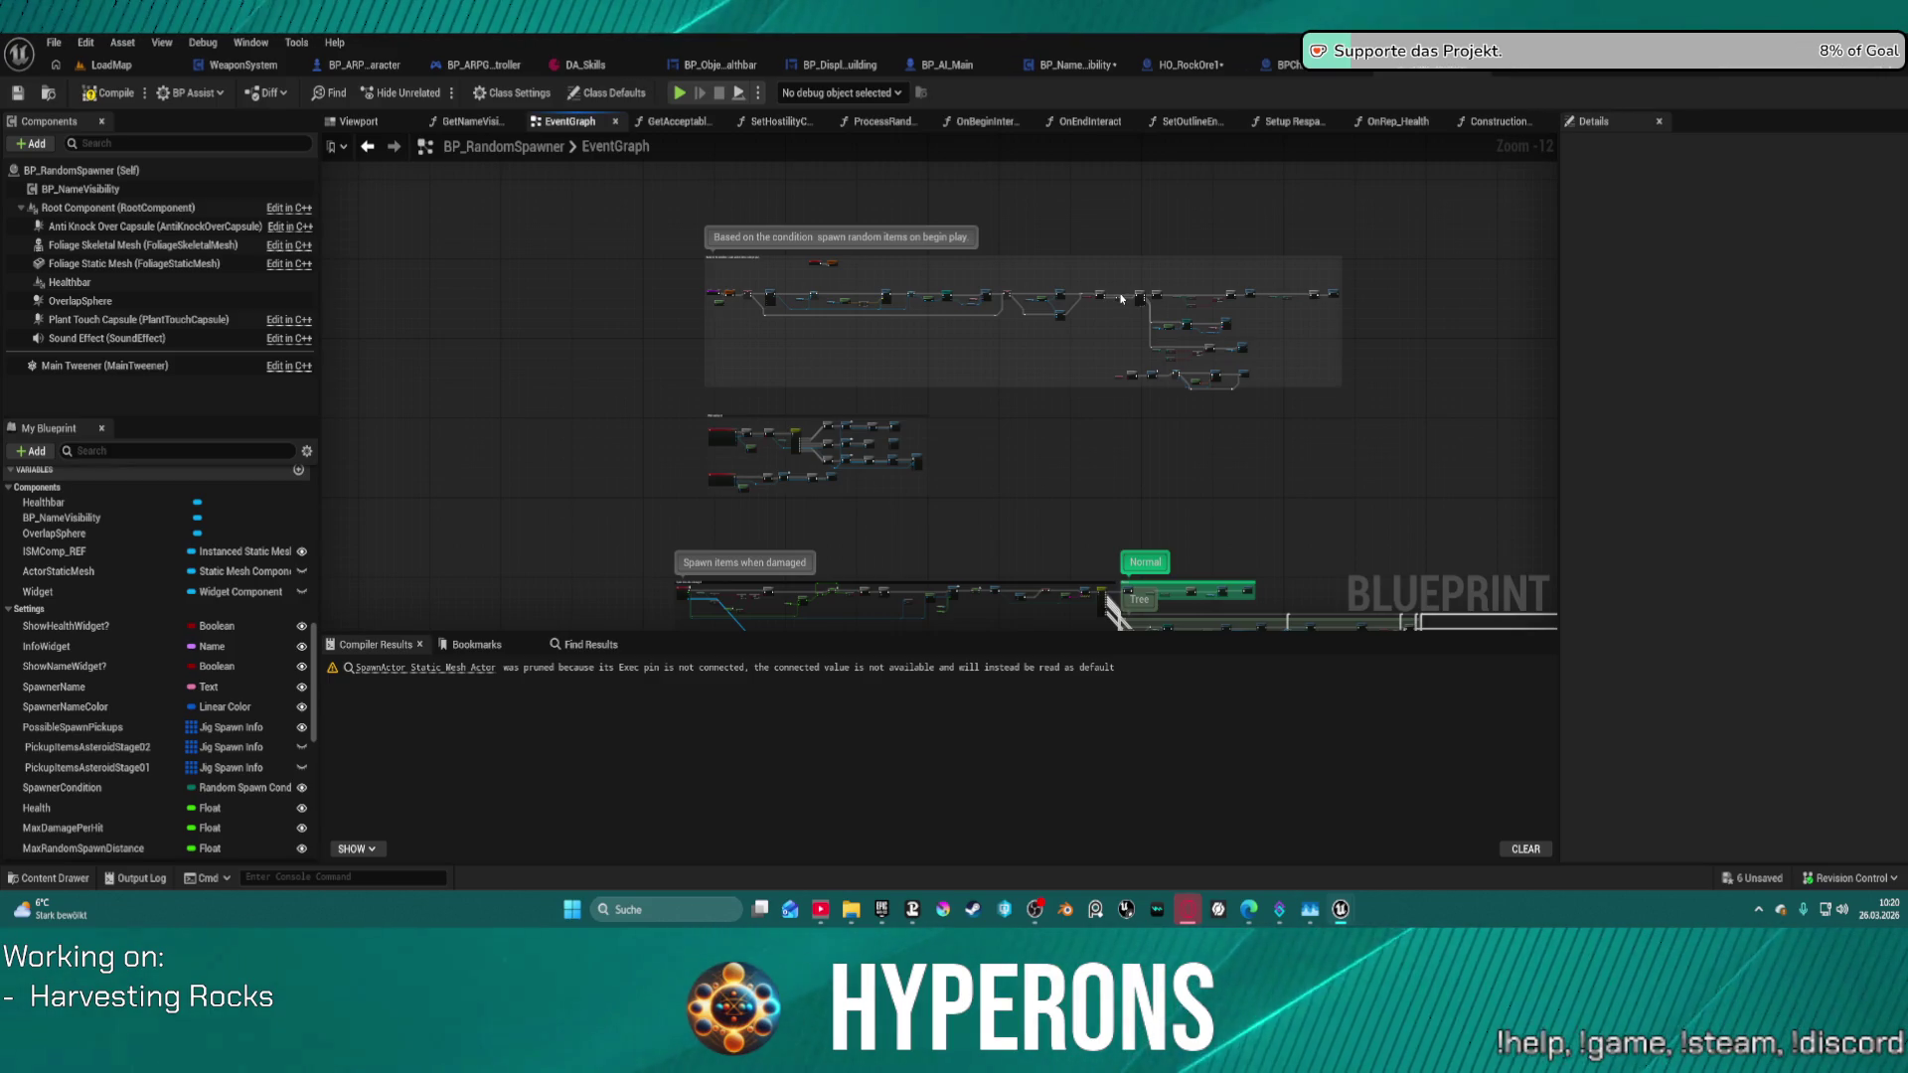
{"action": "key", "text": "ctrl+z"}
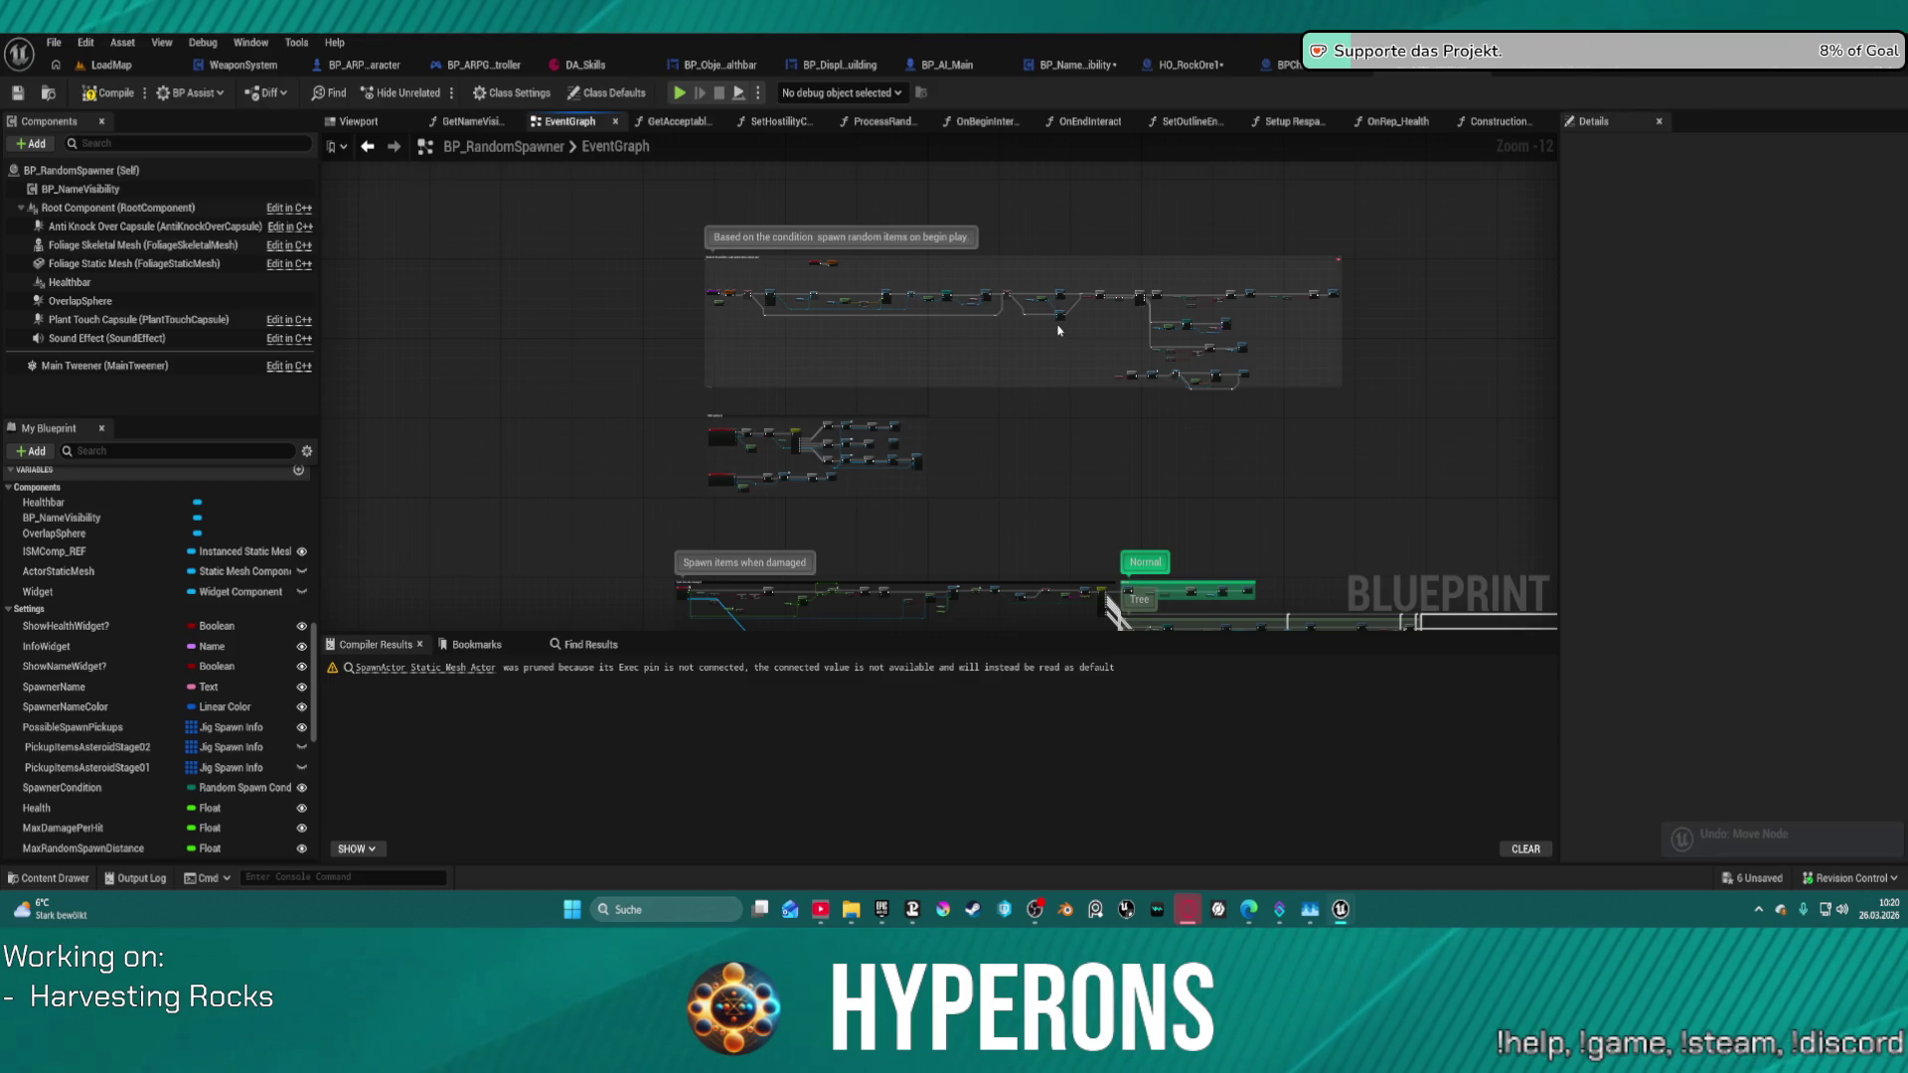
{"action": "key", "text": "ctrl+z"}
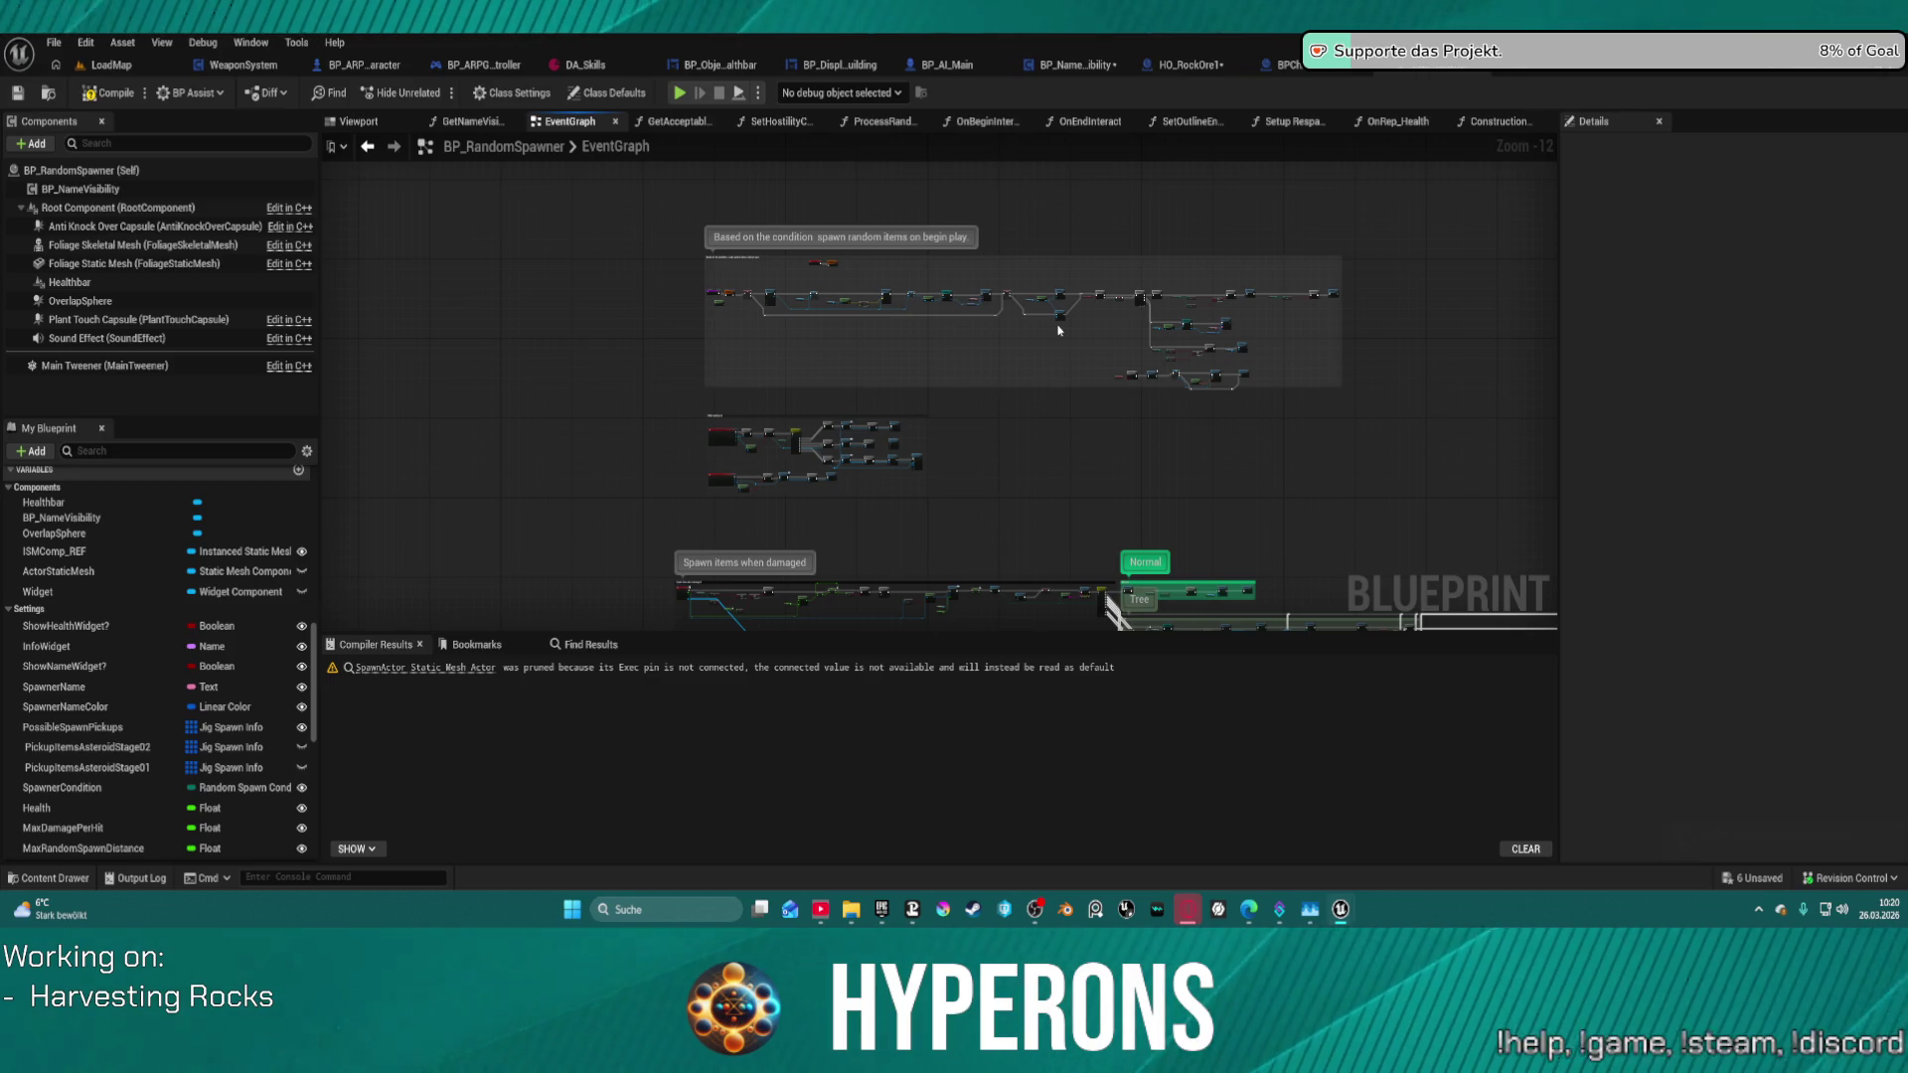
{"action": "key", "text": "ctrl+z"}
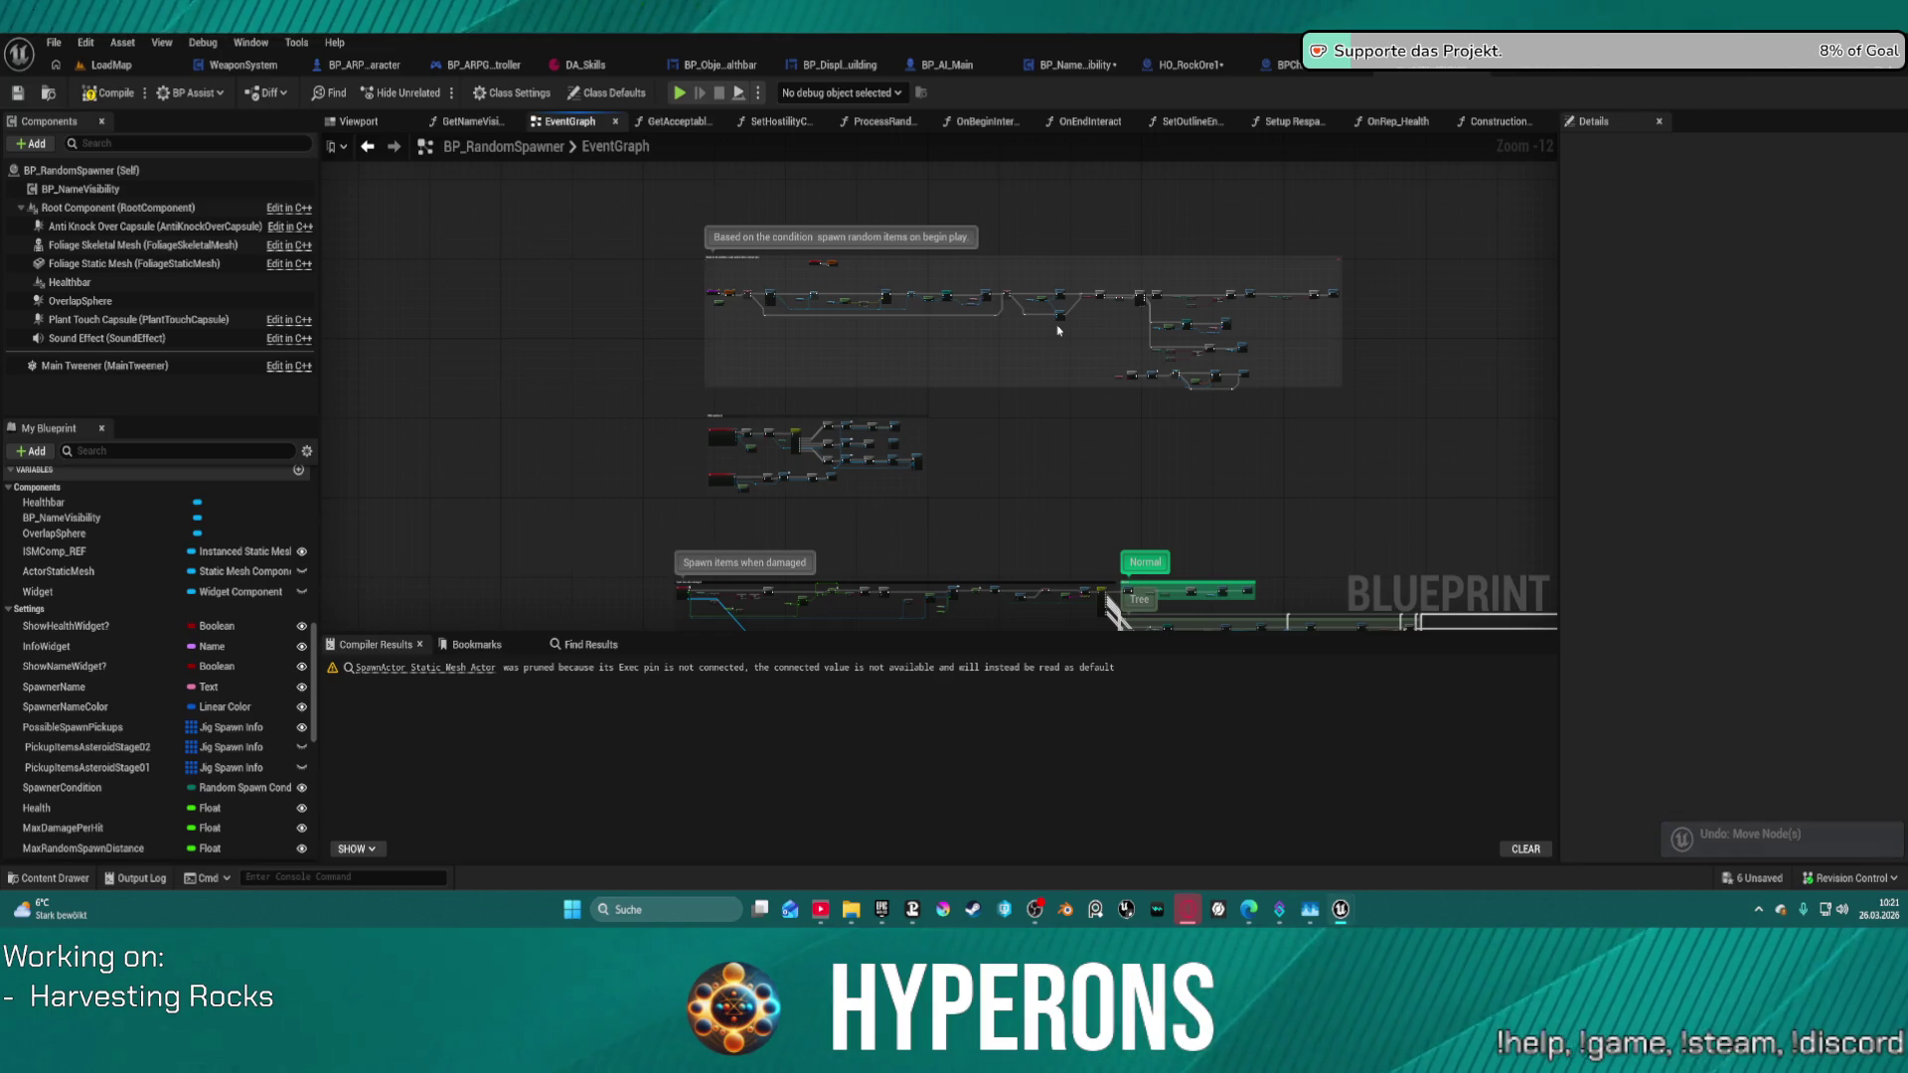
{"action": "key", "text": "ctrl+z"}
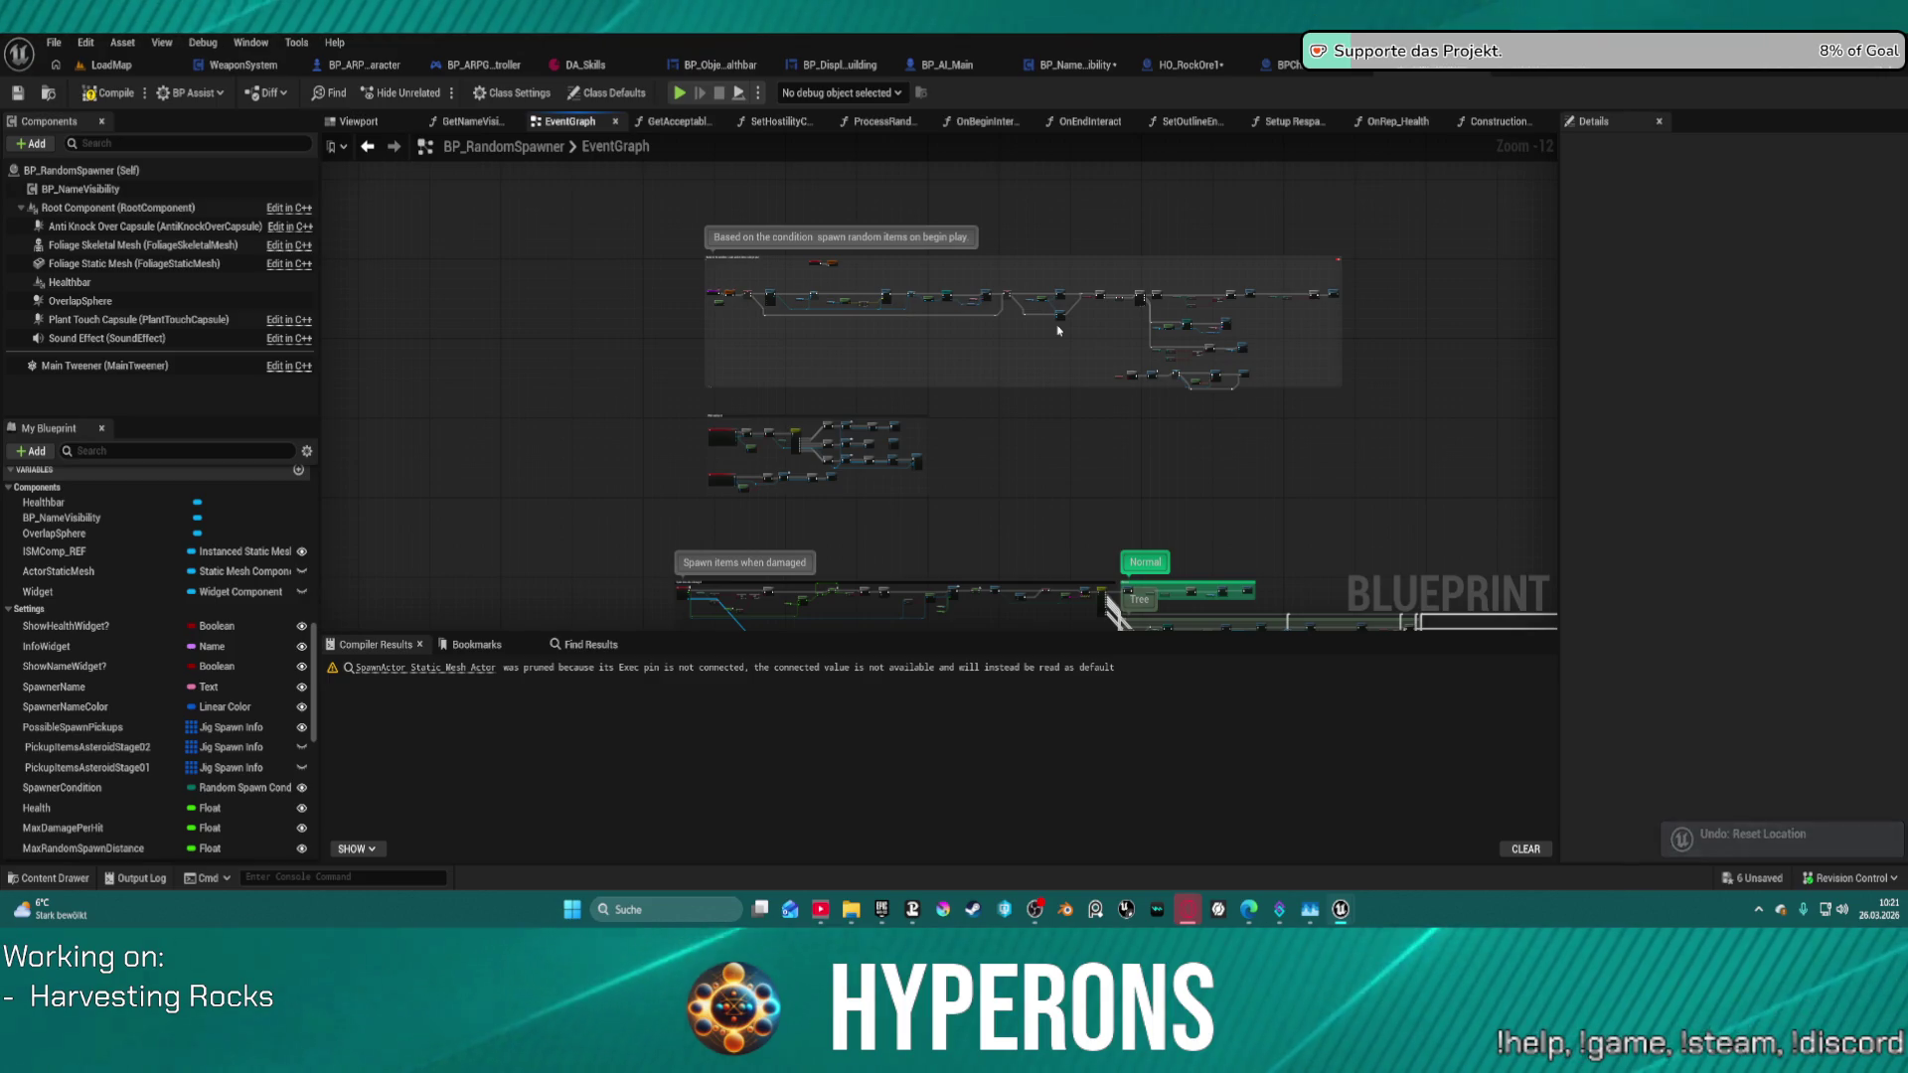
{"action": "key", "text": "ctrl+z"}
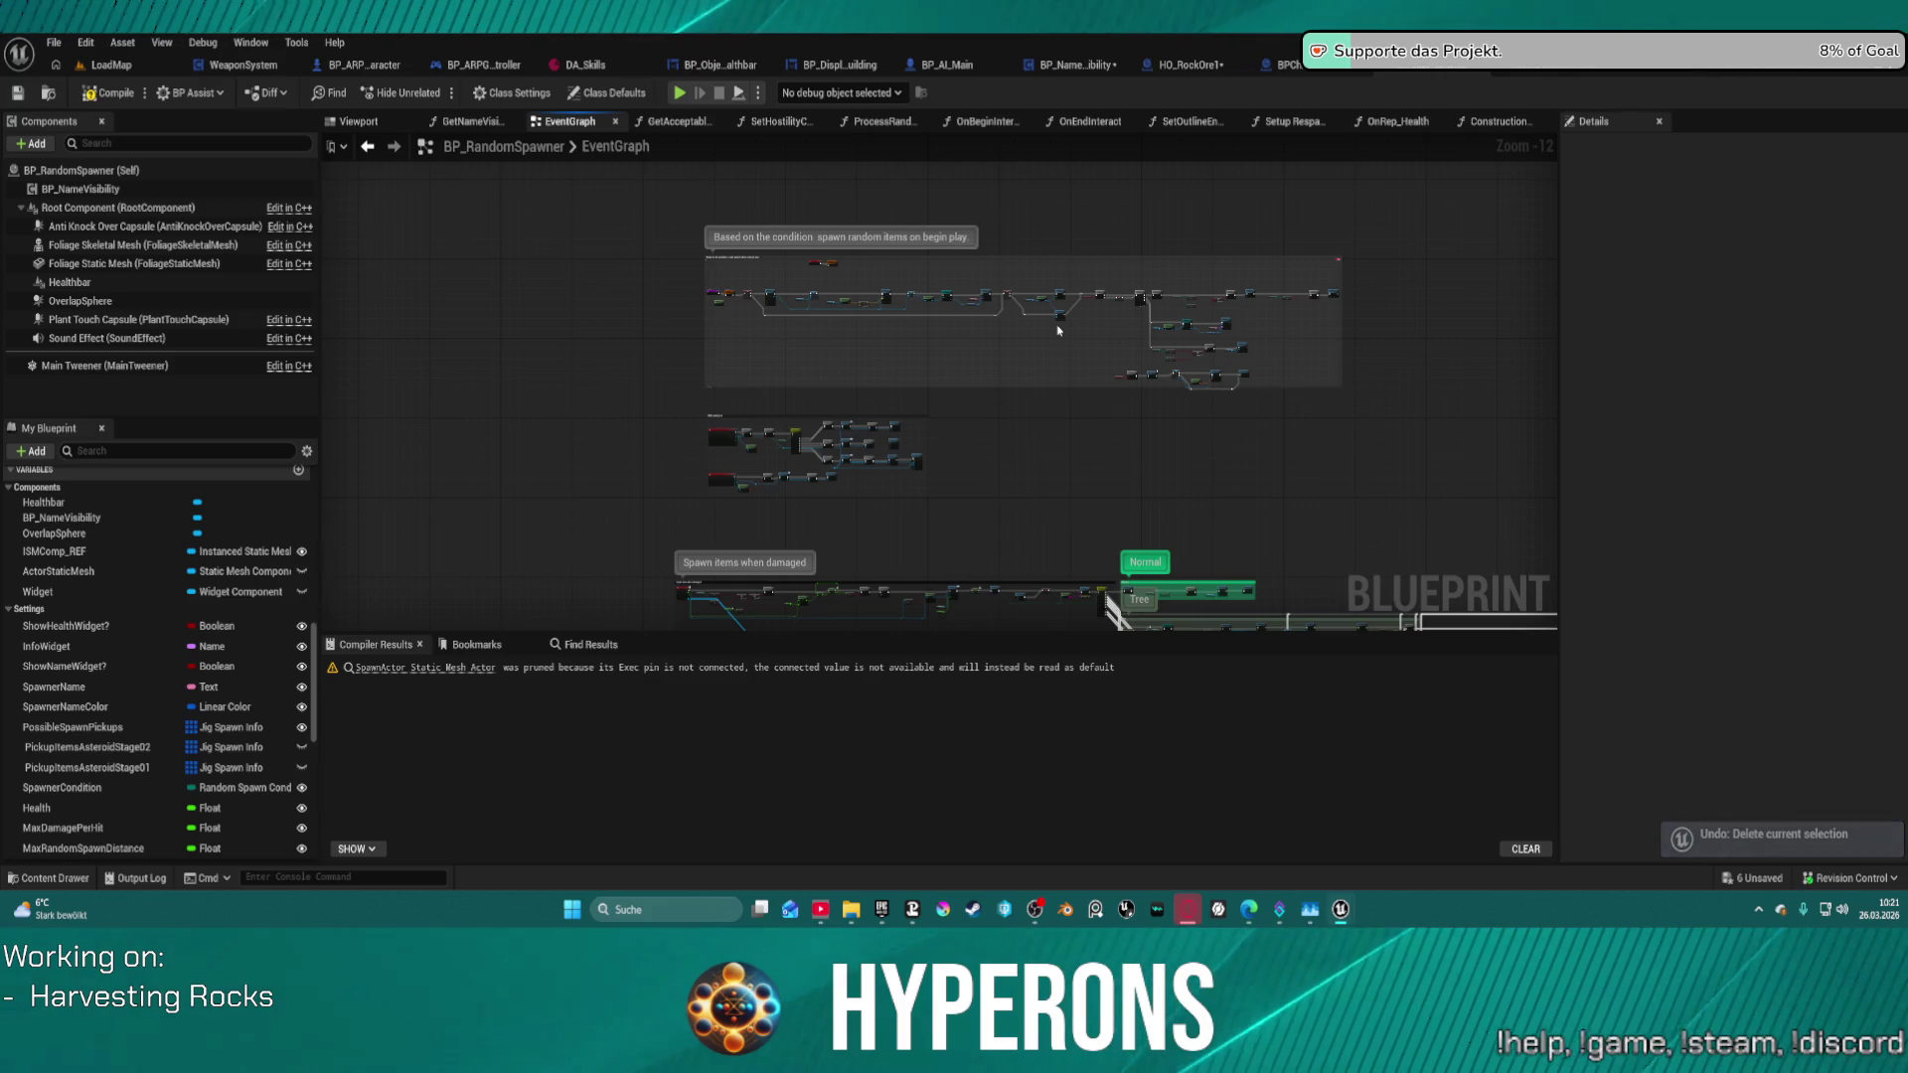
{"action": "key", "text": "ctrl+z"}
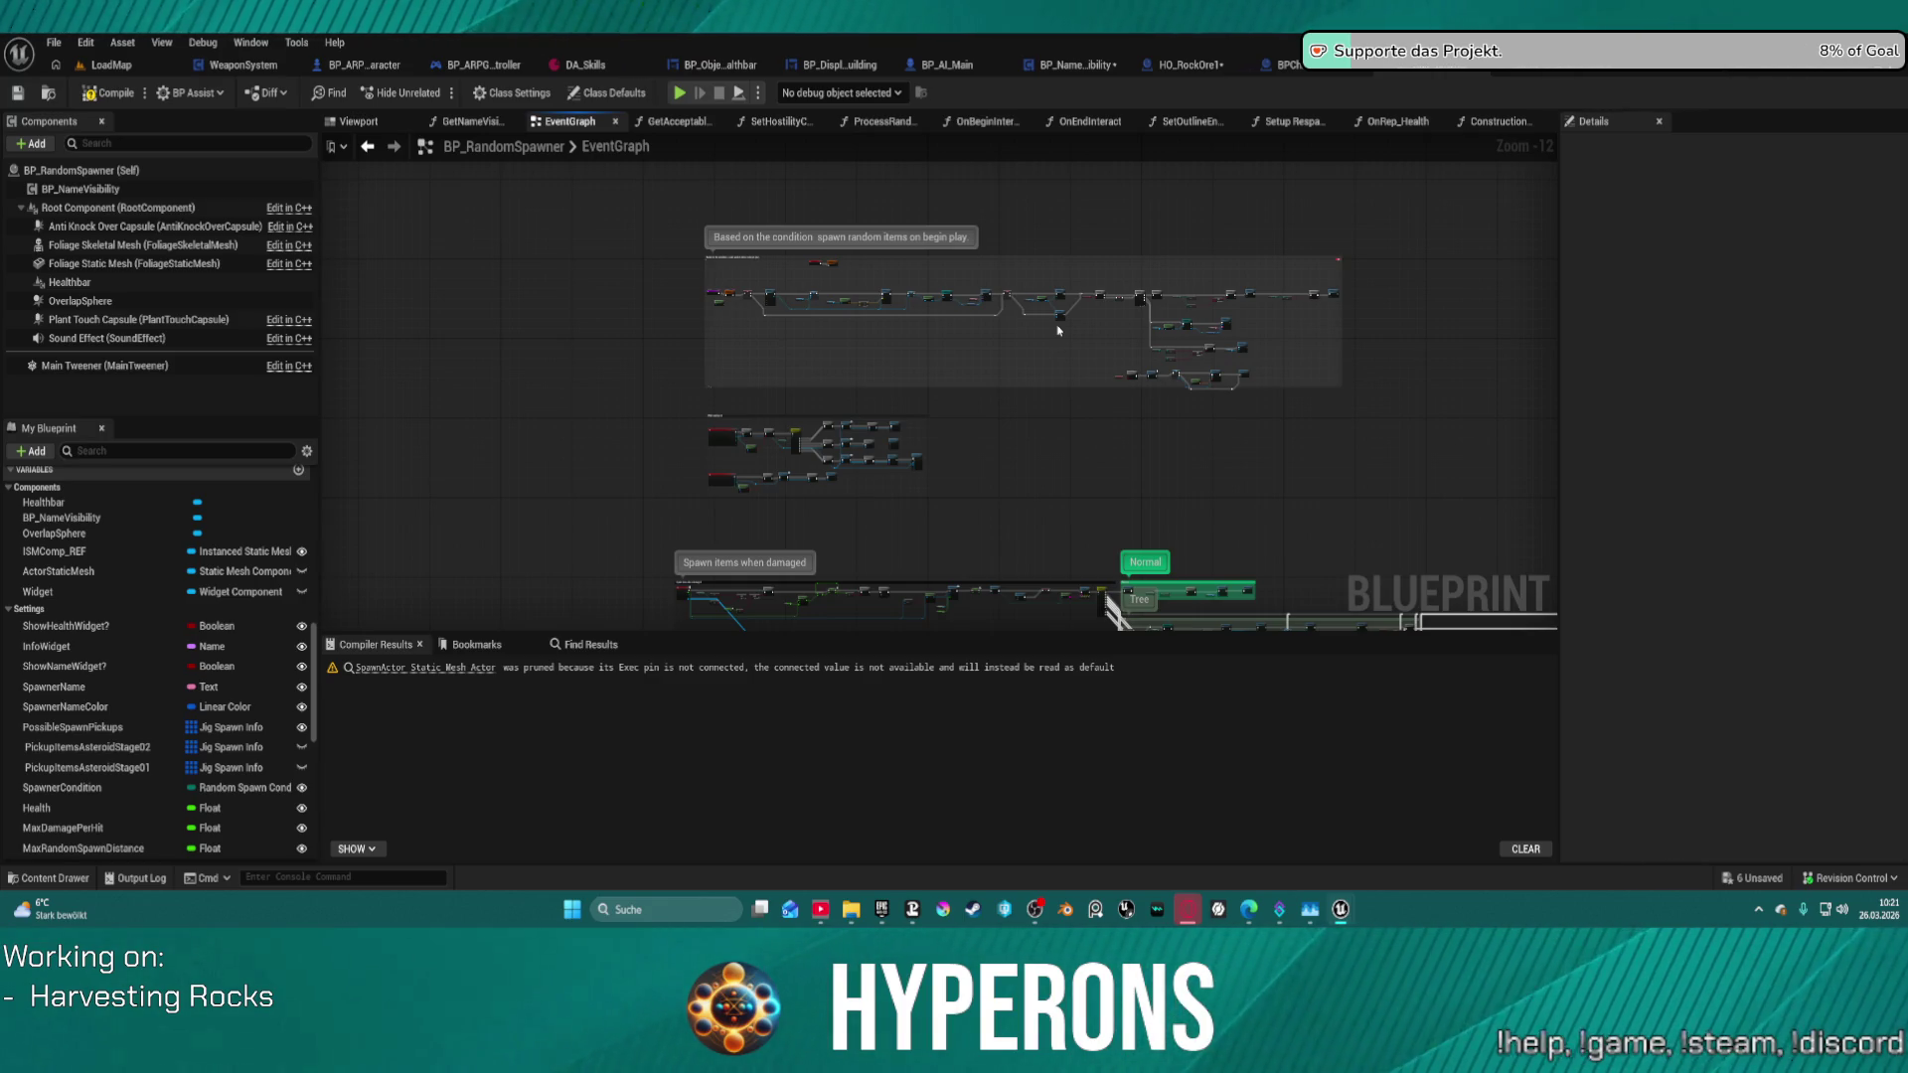
{"action": "key", "text": "ctrl+z"}
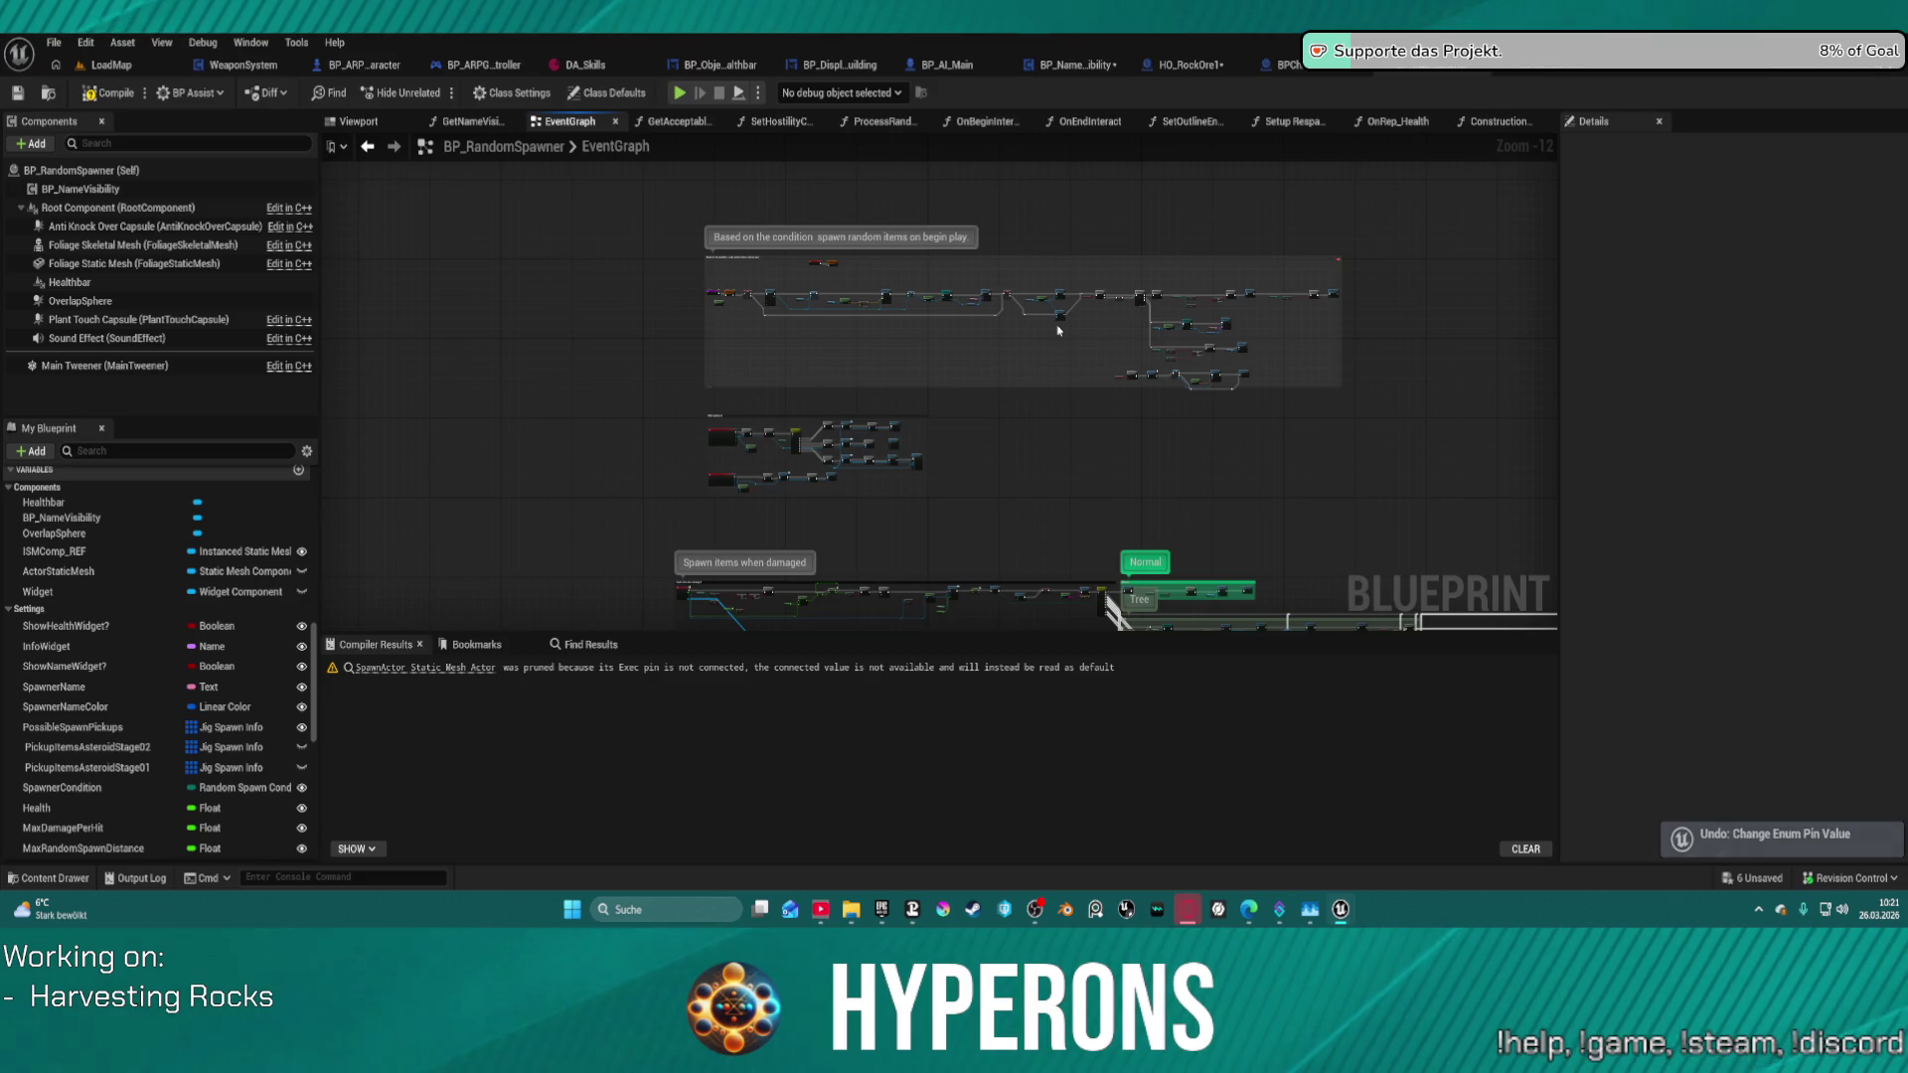
{"action": "key", "text": "ctrl+z"}
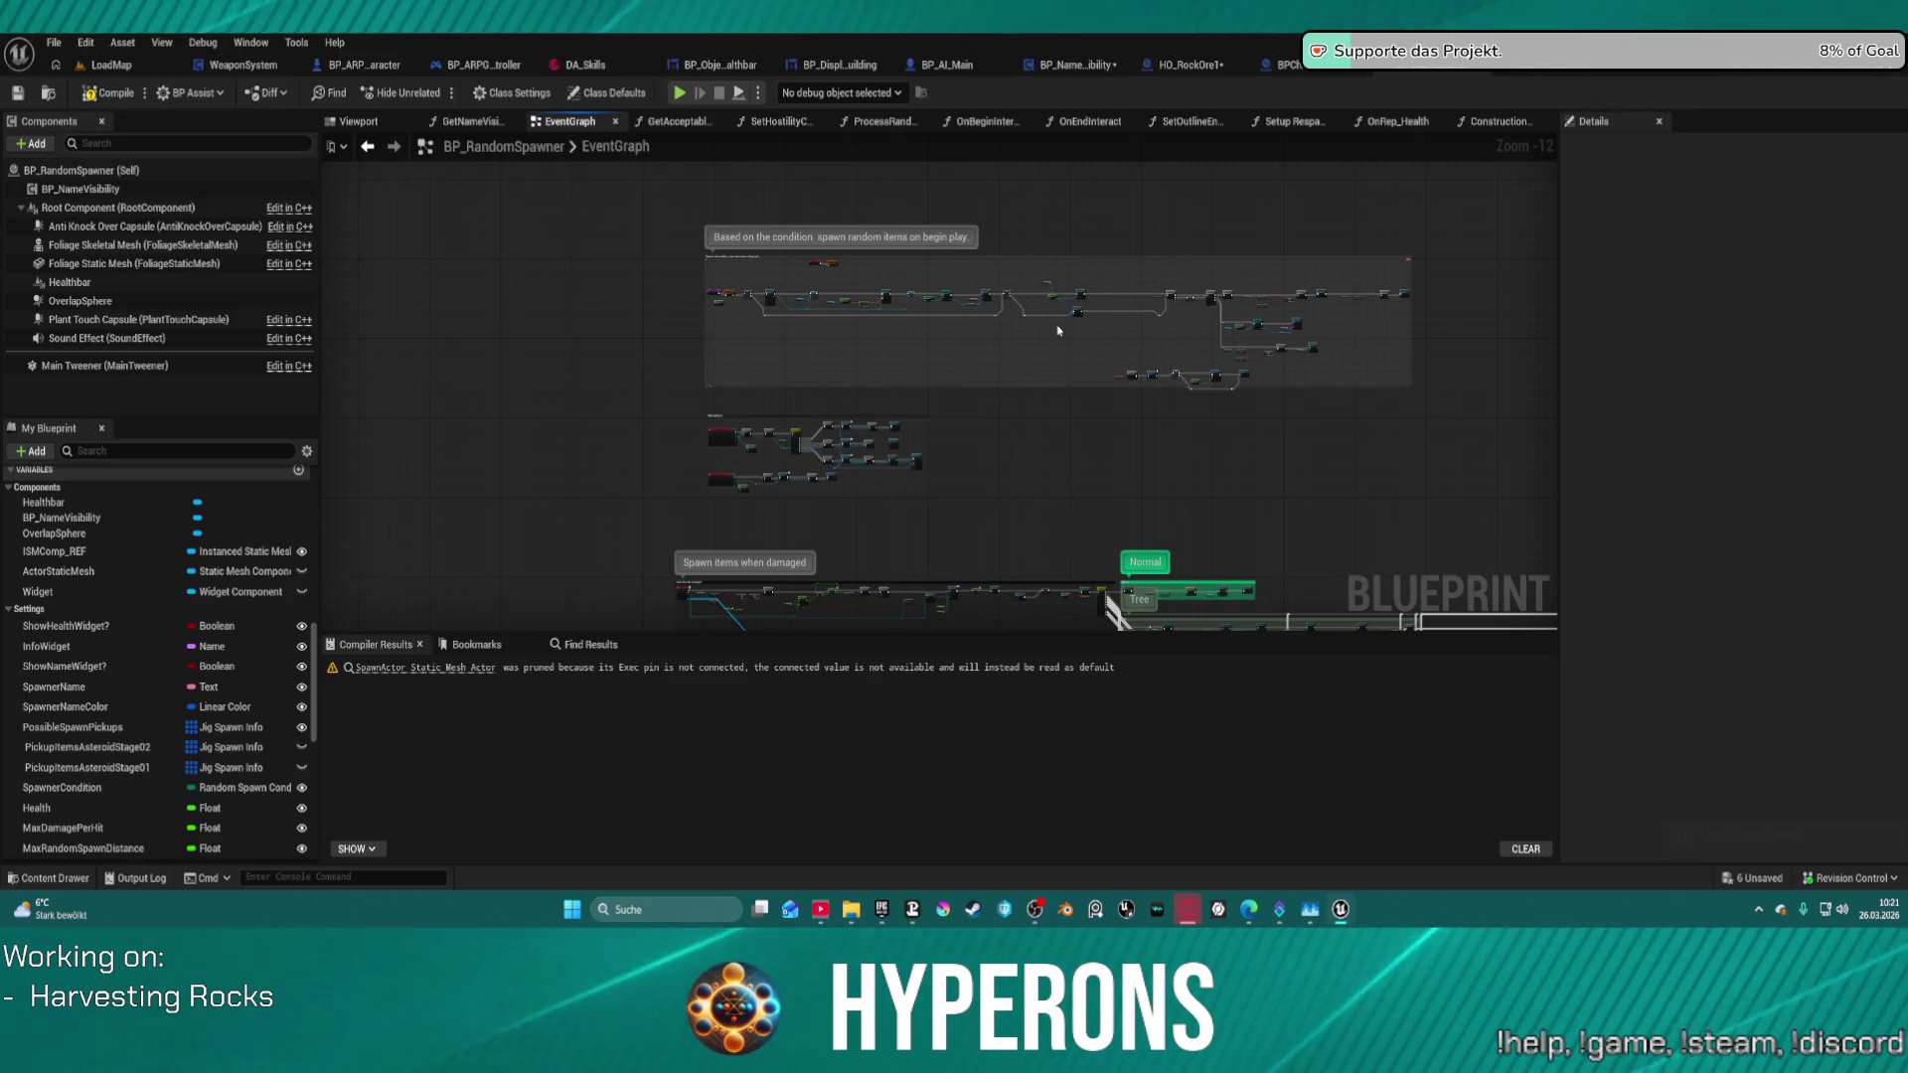
- Undo the wiring and pasted nodes, restoring the healthbar variable and removing the Healthbar component
{"action": "key", "text": "ctrl+z"}
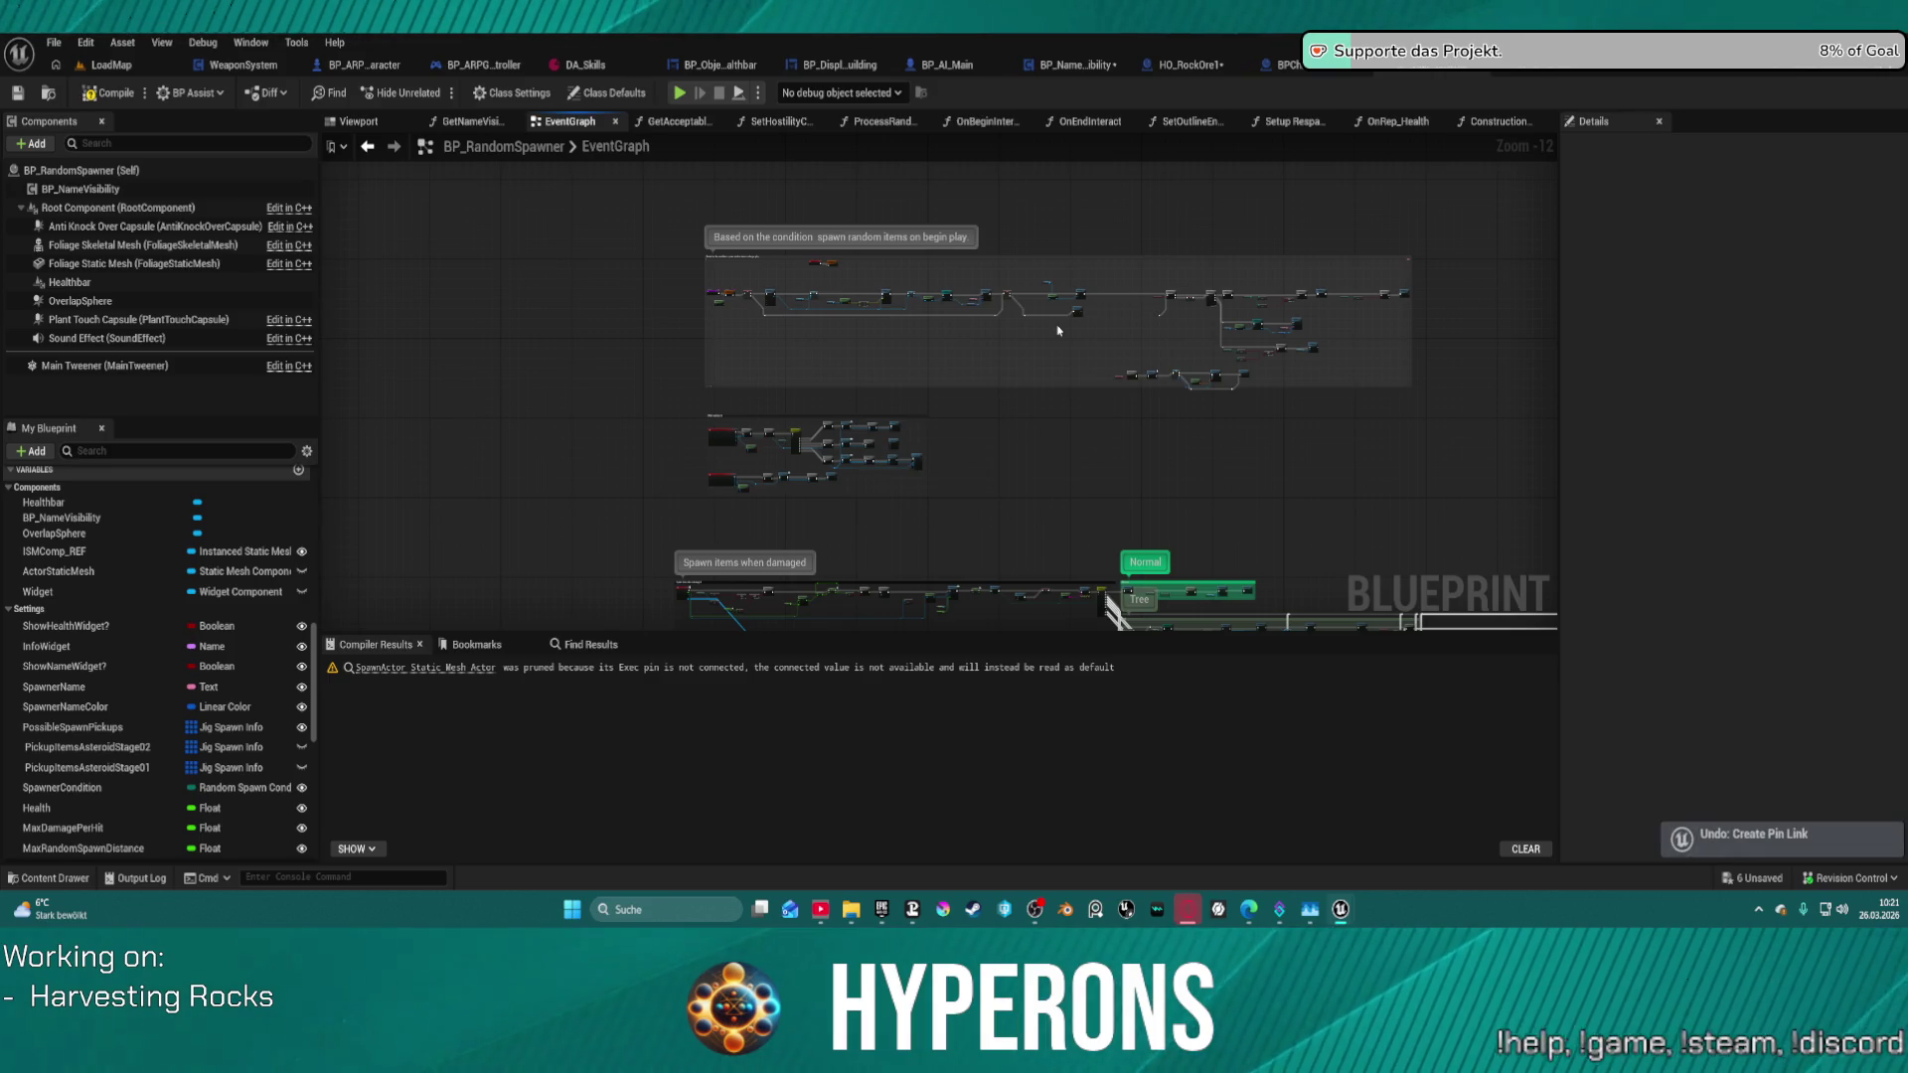
{"action": "key", "text": "ctrl+z"}
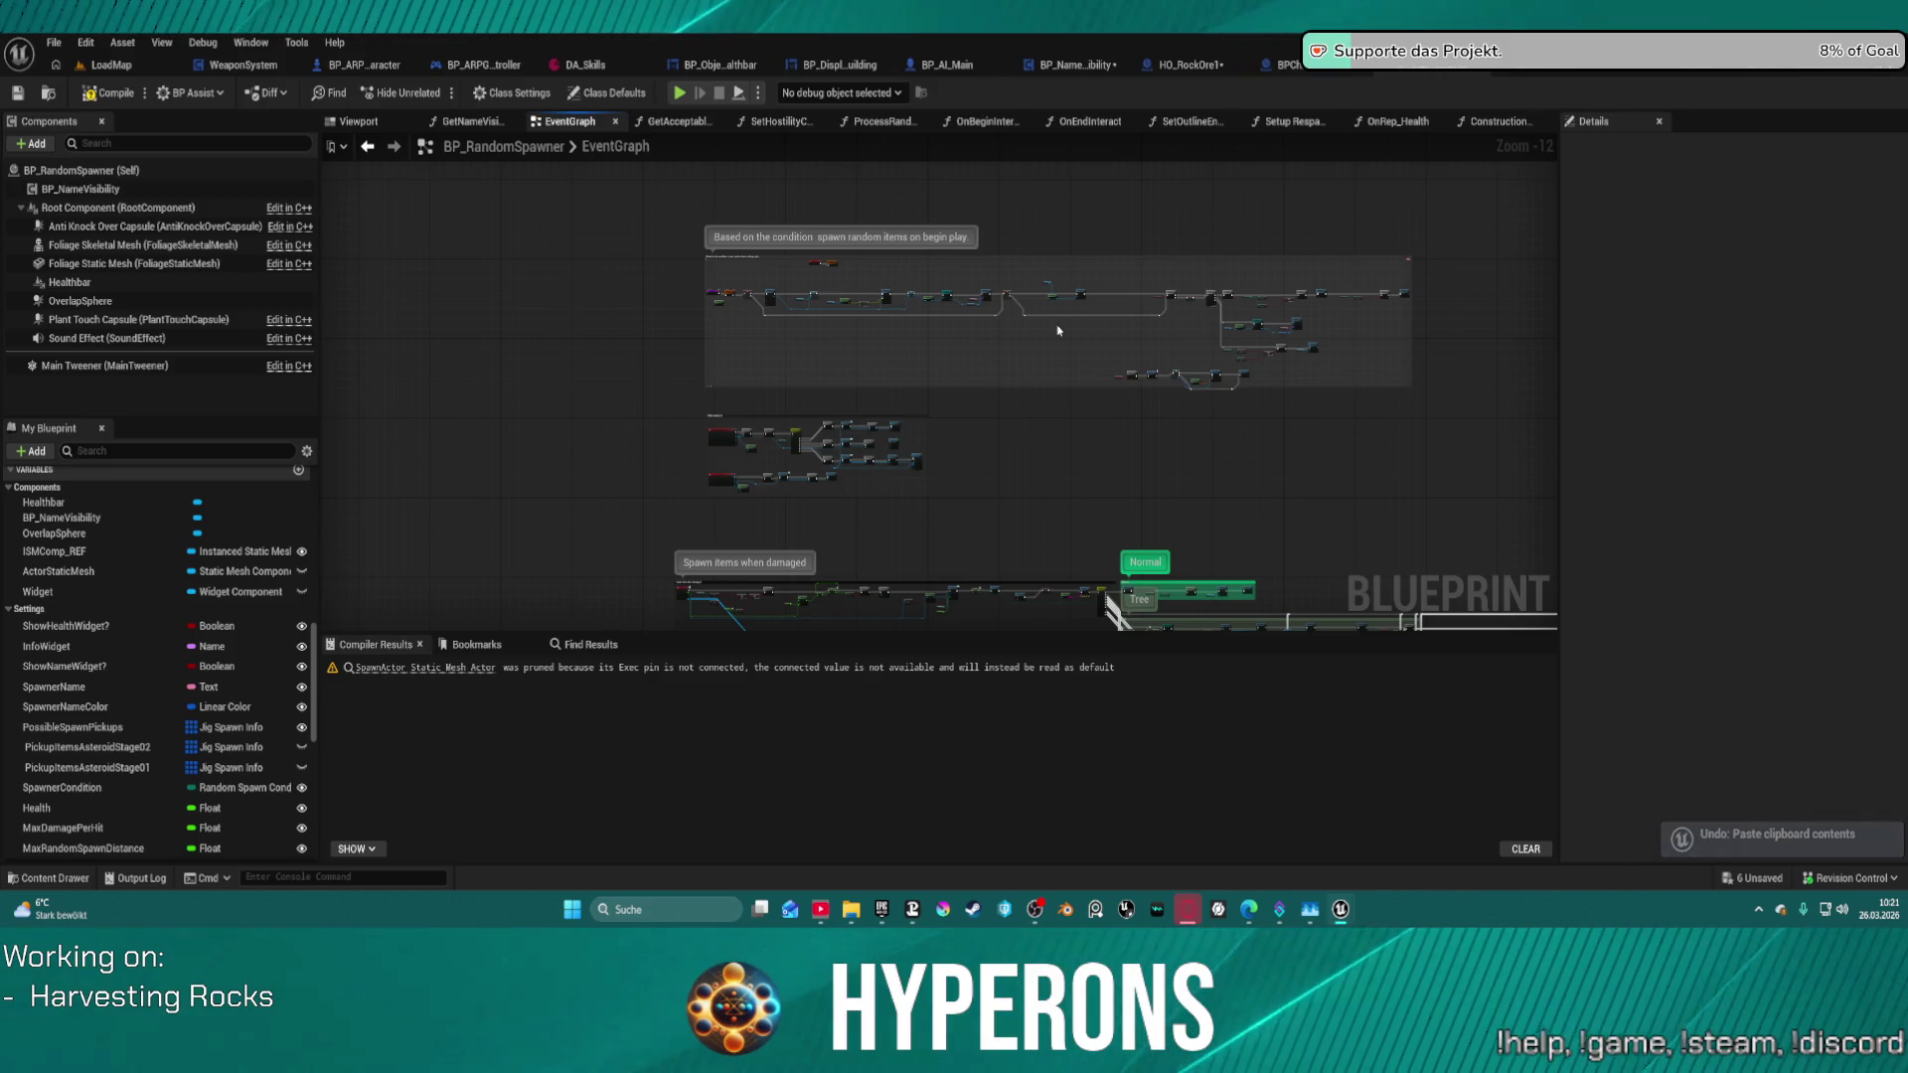
{"action": "key", "text": "ctrl+z"}
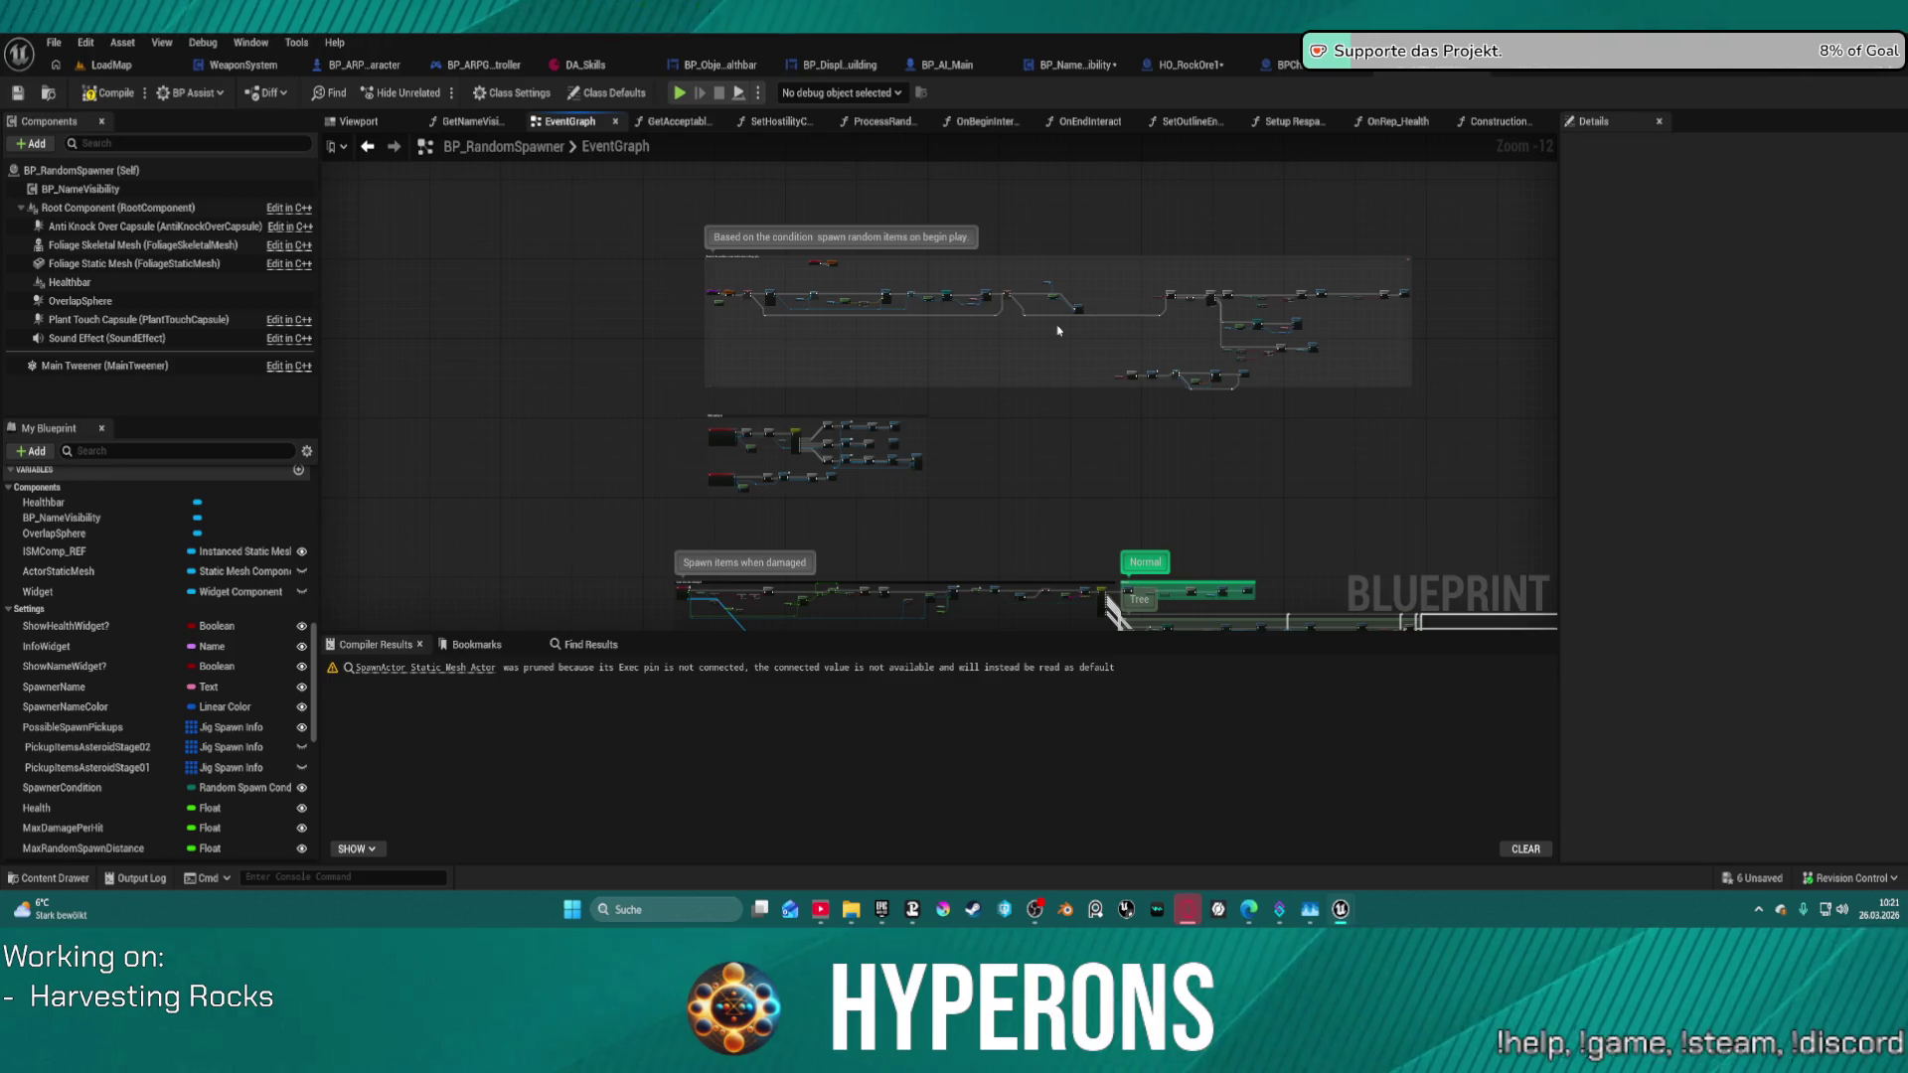
{"action": "key", "text": "ctrl+z"}
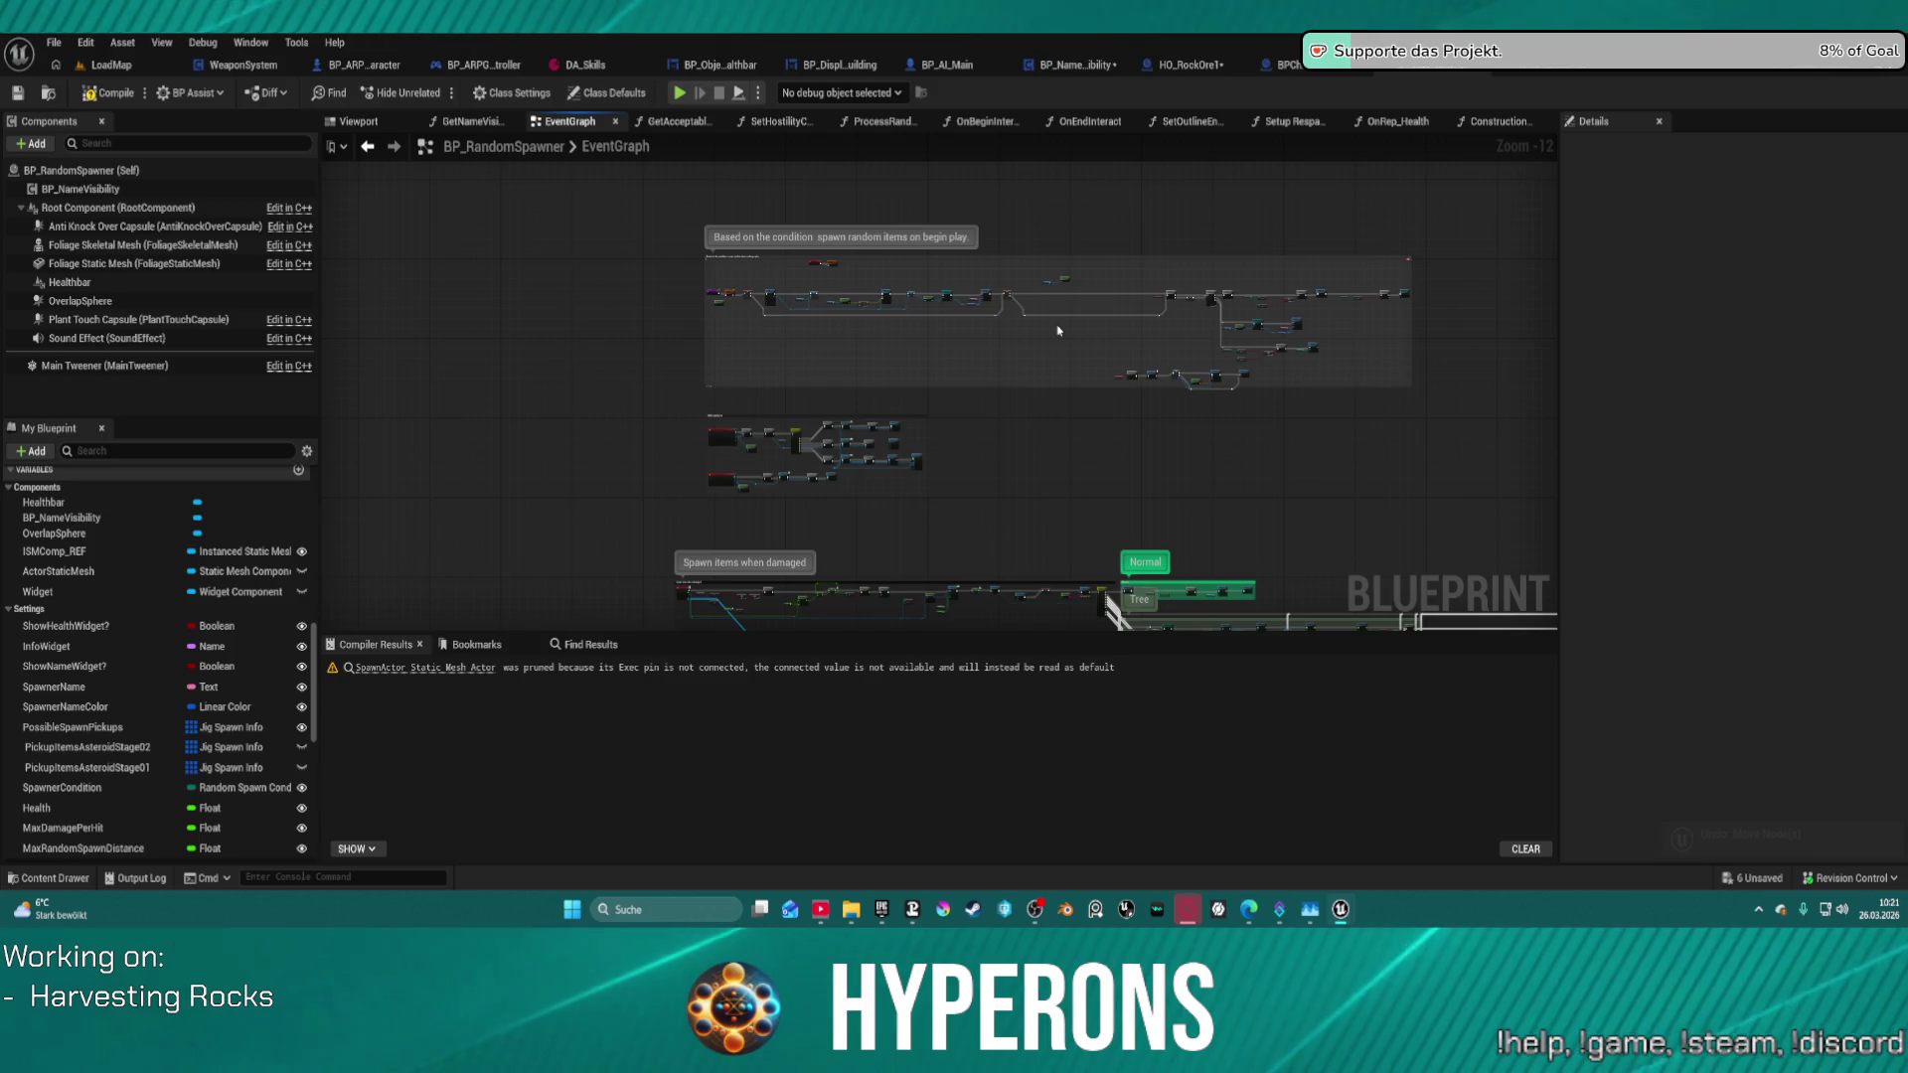
{"action": "key", "text": "ctrl+z"}
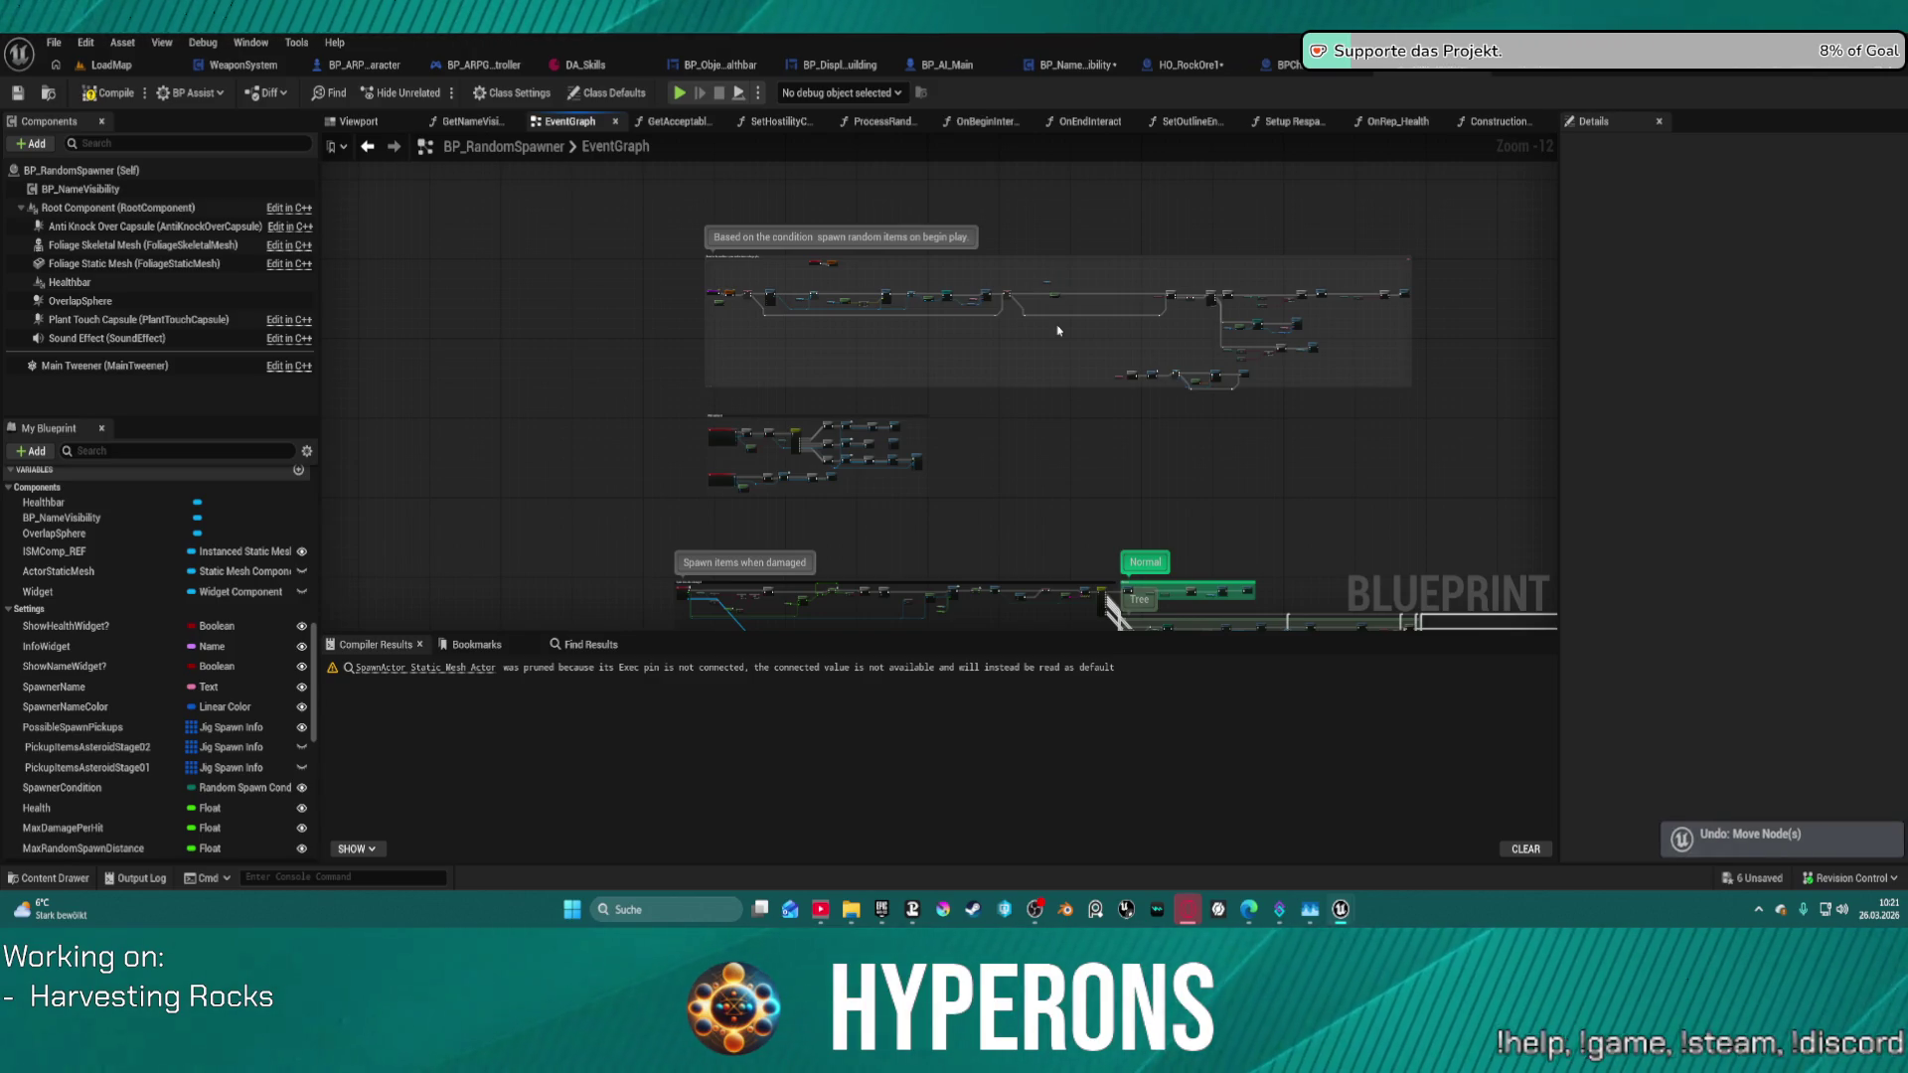
{"action": "key", "text": "ctrl+z"}
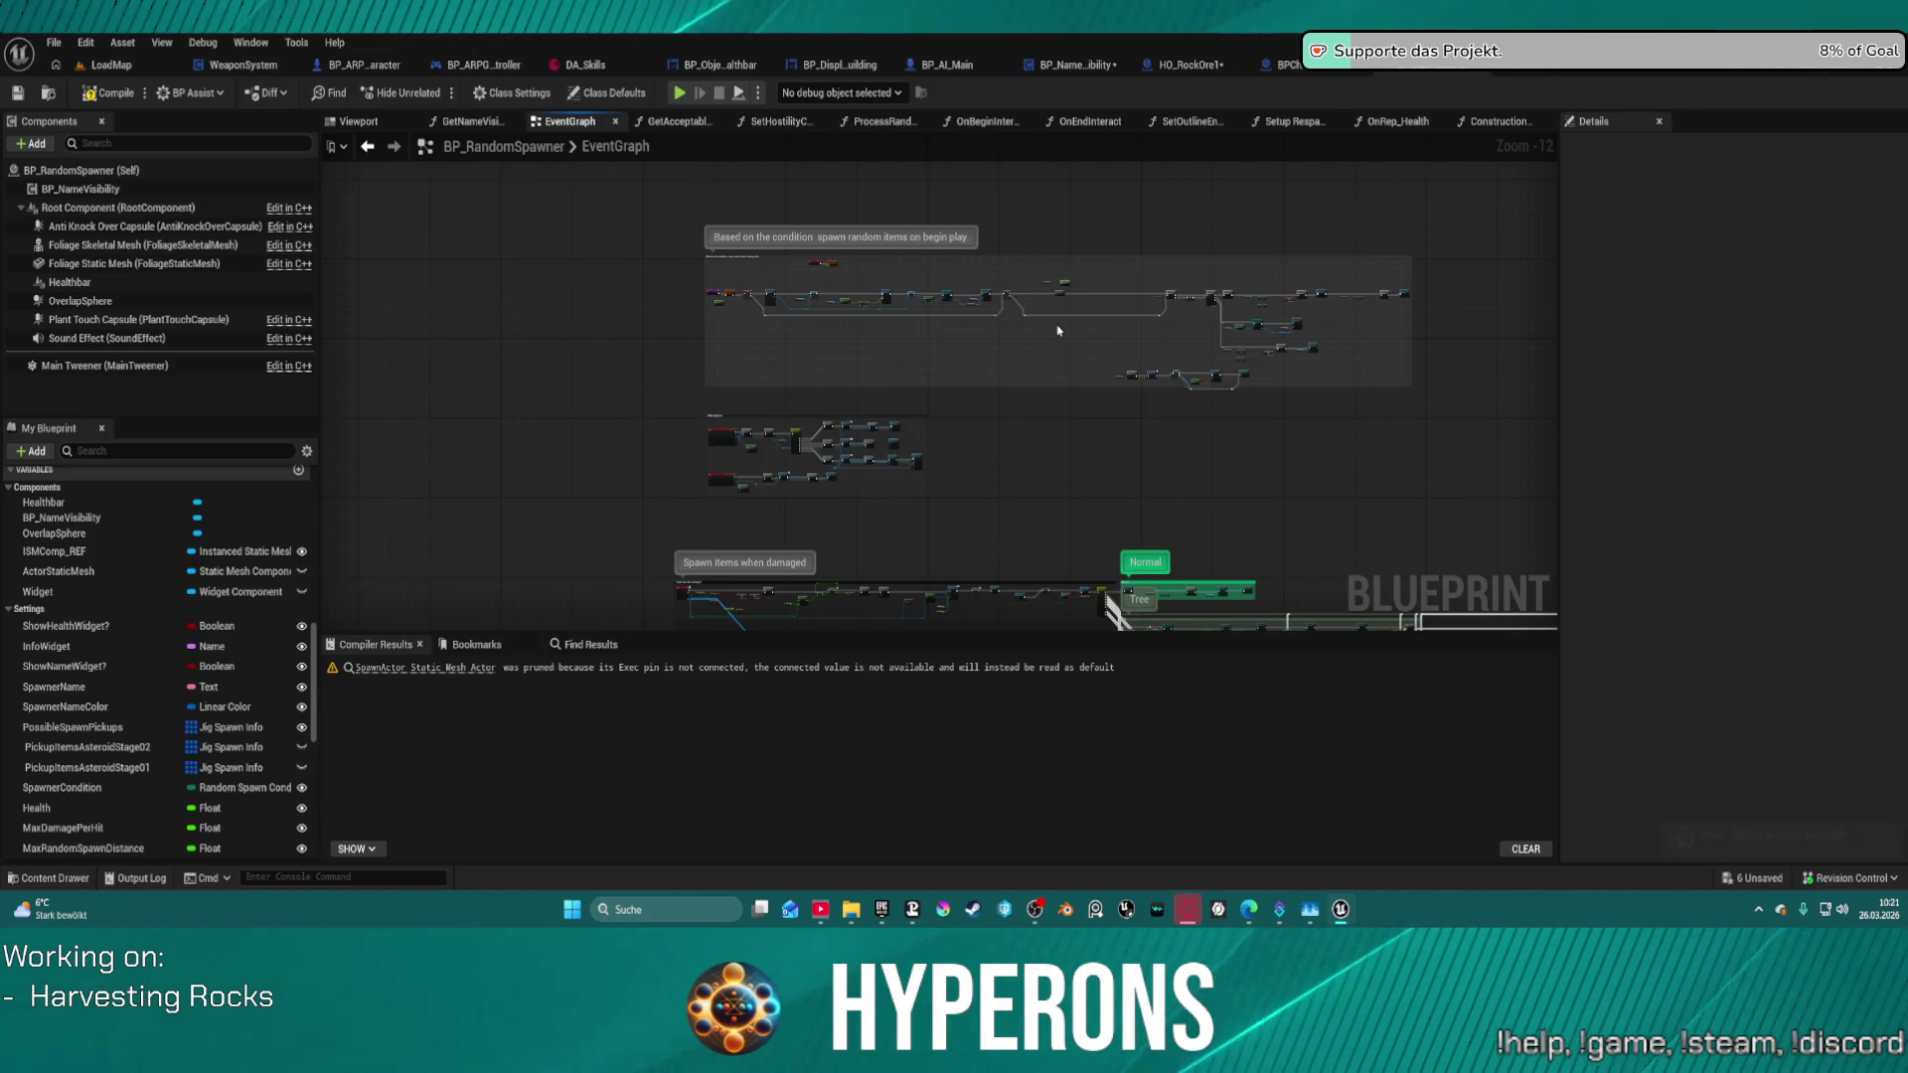
{"action": "key", "text": "ctrl+z"}
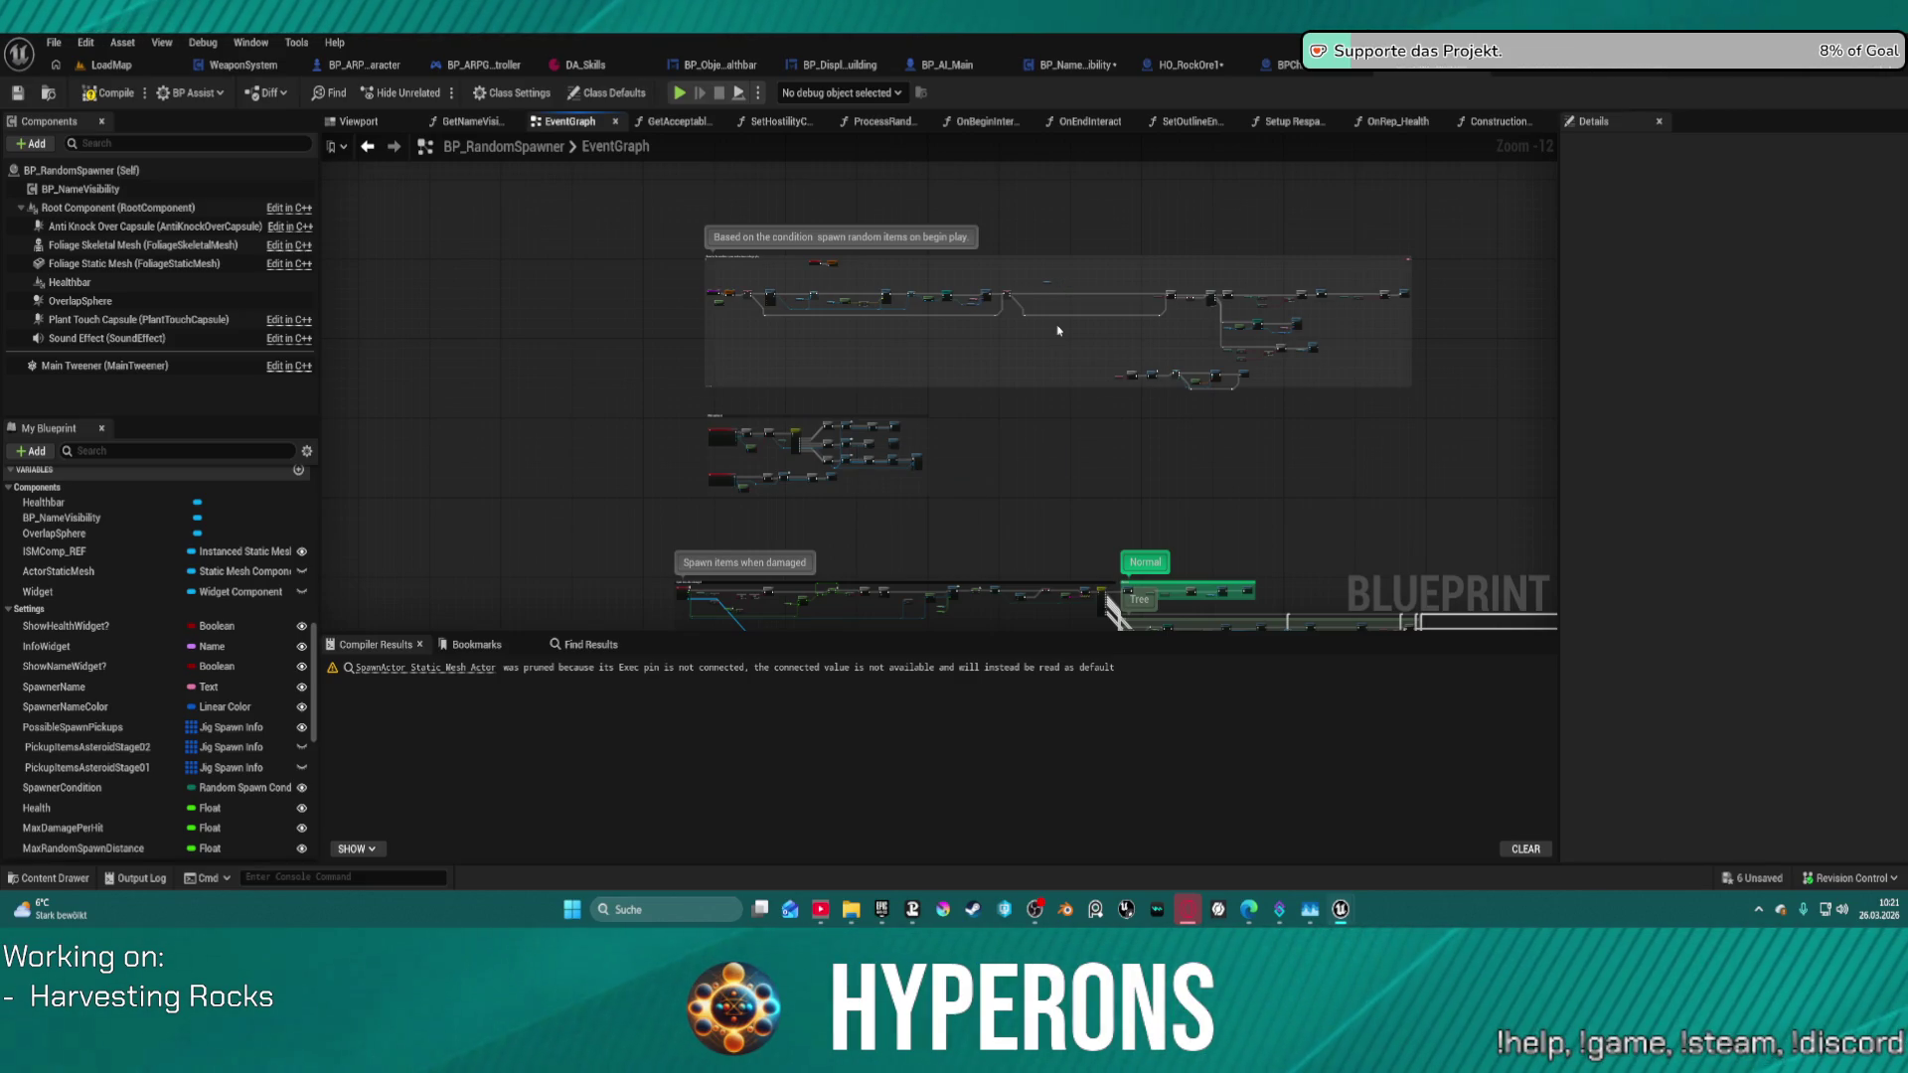
{"action": "key", "text": "ctrl+z"}
{"action": "key", "text": "ctrl+z"}
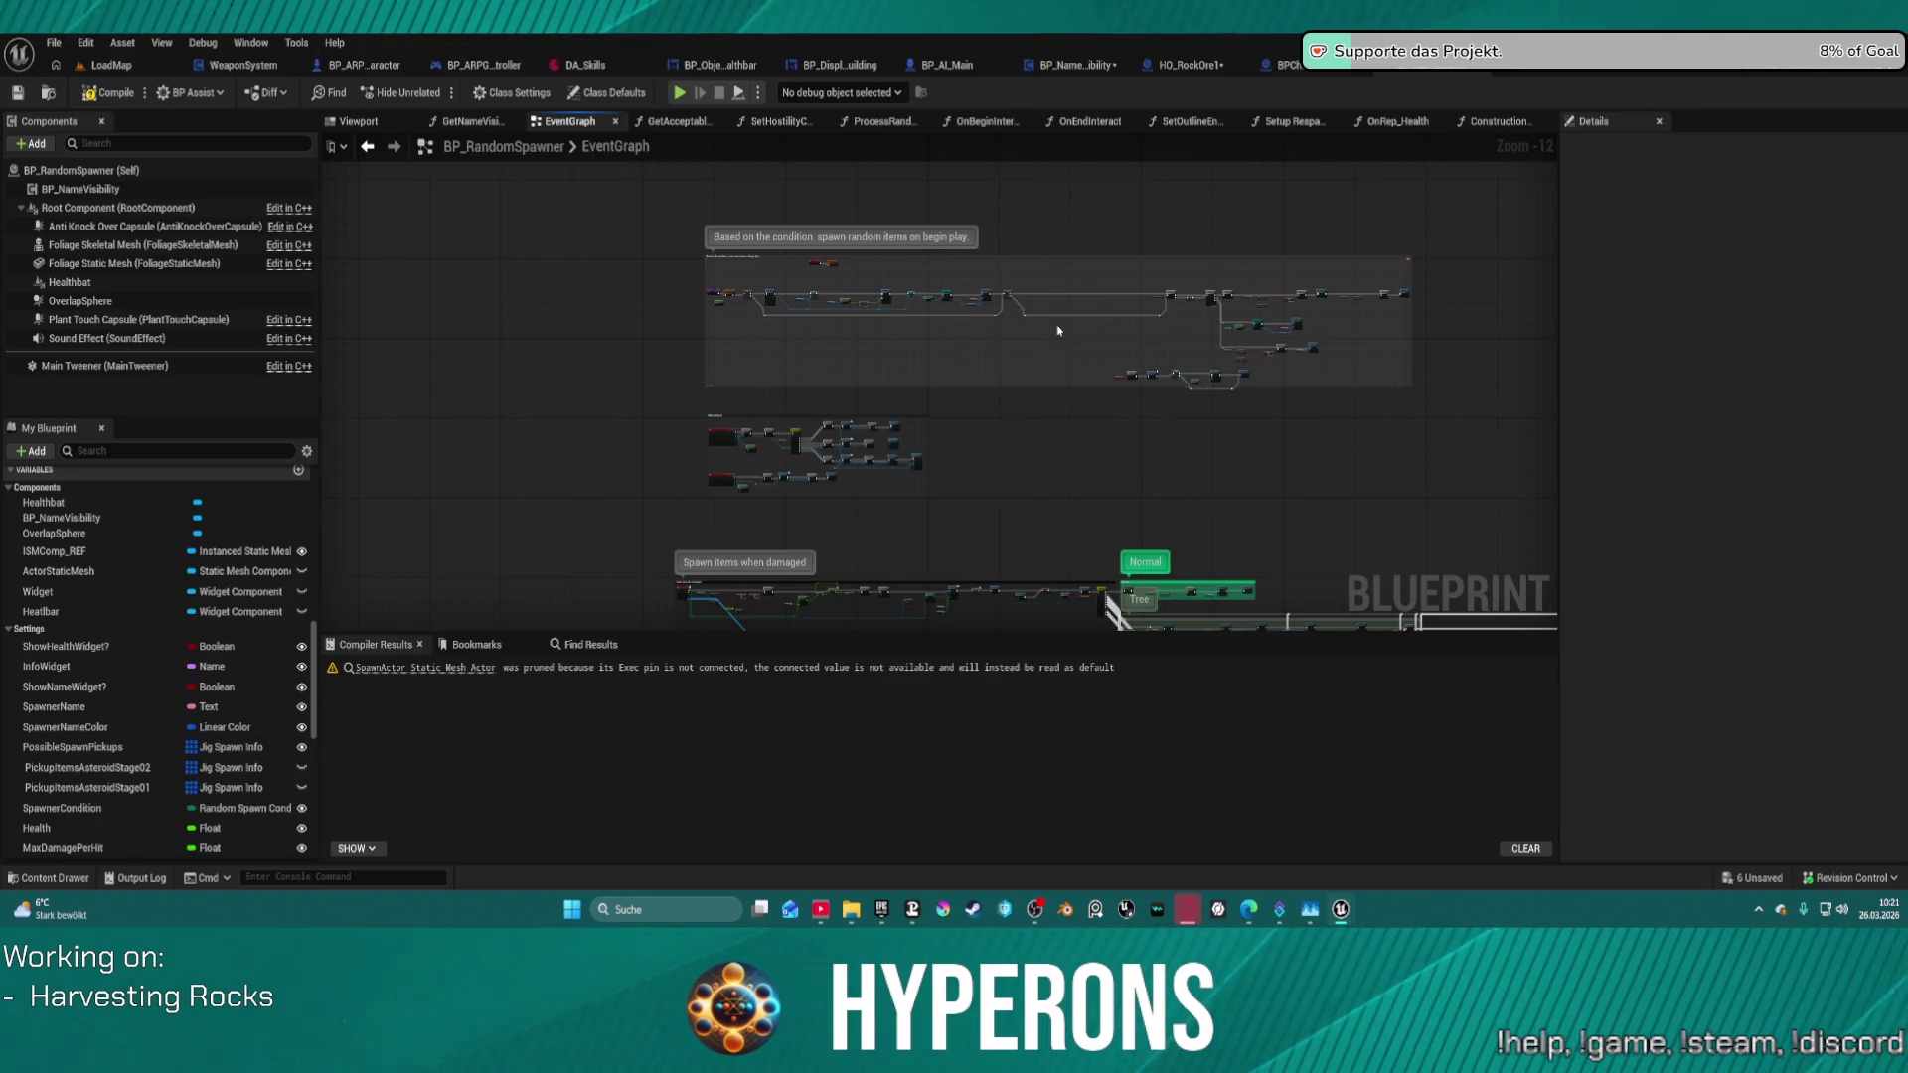
{"action": "key", "text": "ctrl+z"}
{"action": "key", "text": "ctrl+z"}
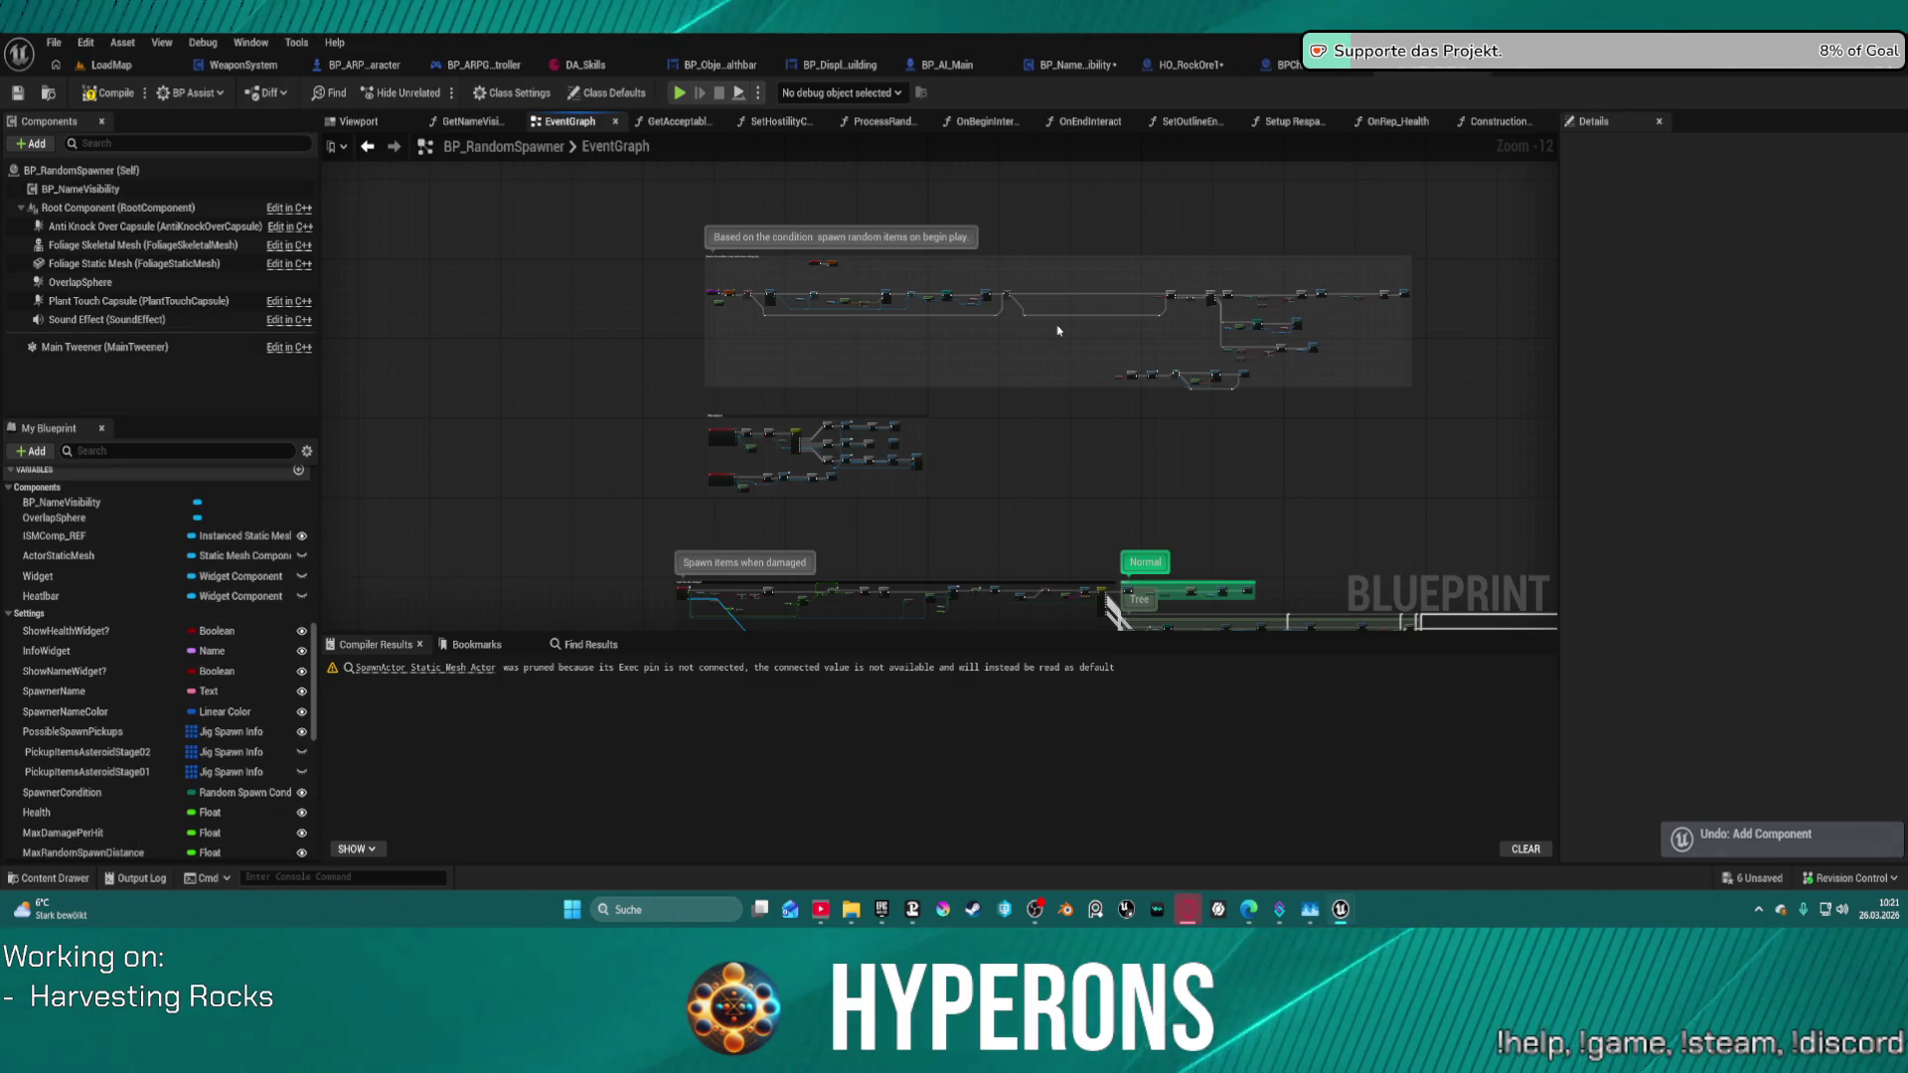
{"action": "key", "text": "ctrl+z"}
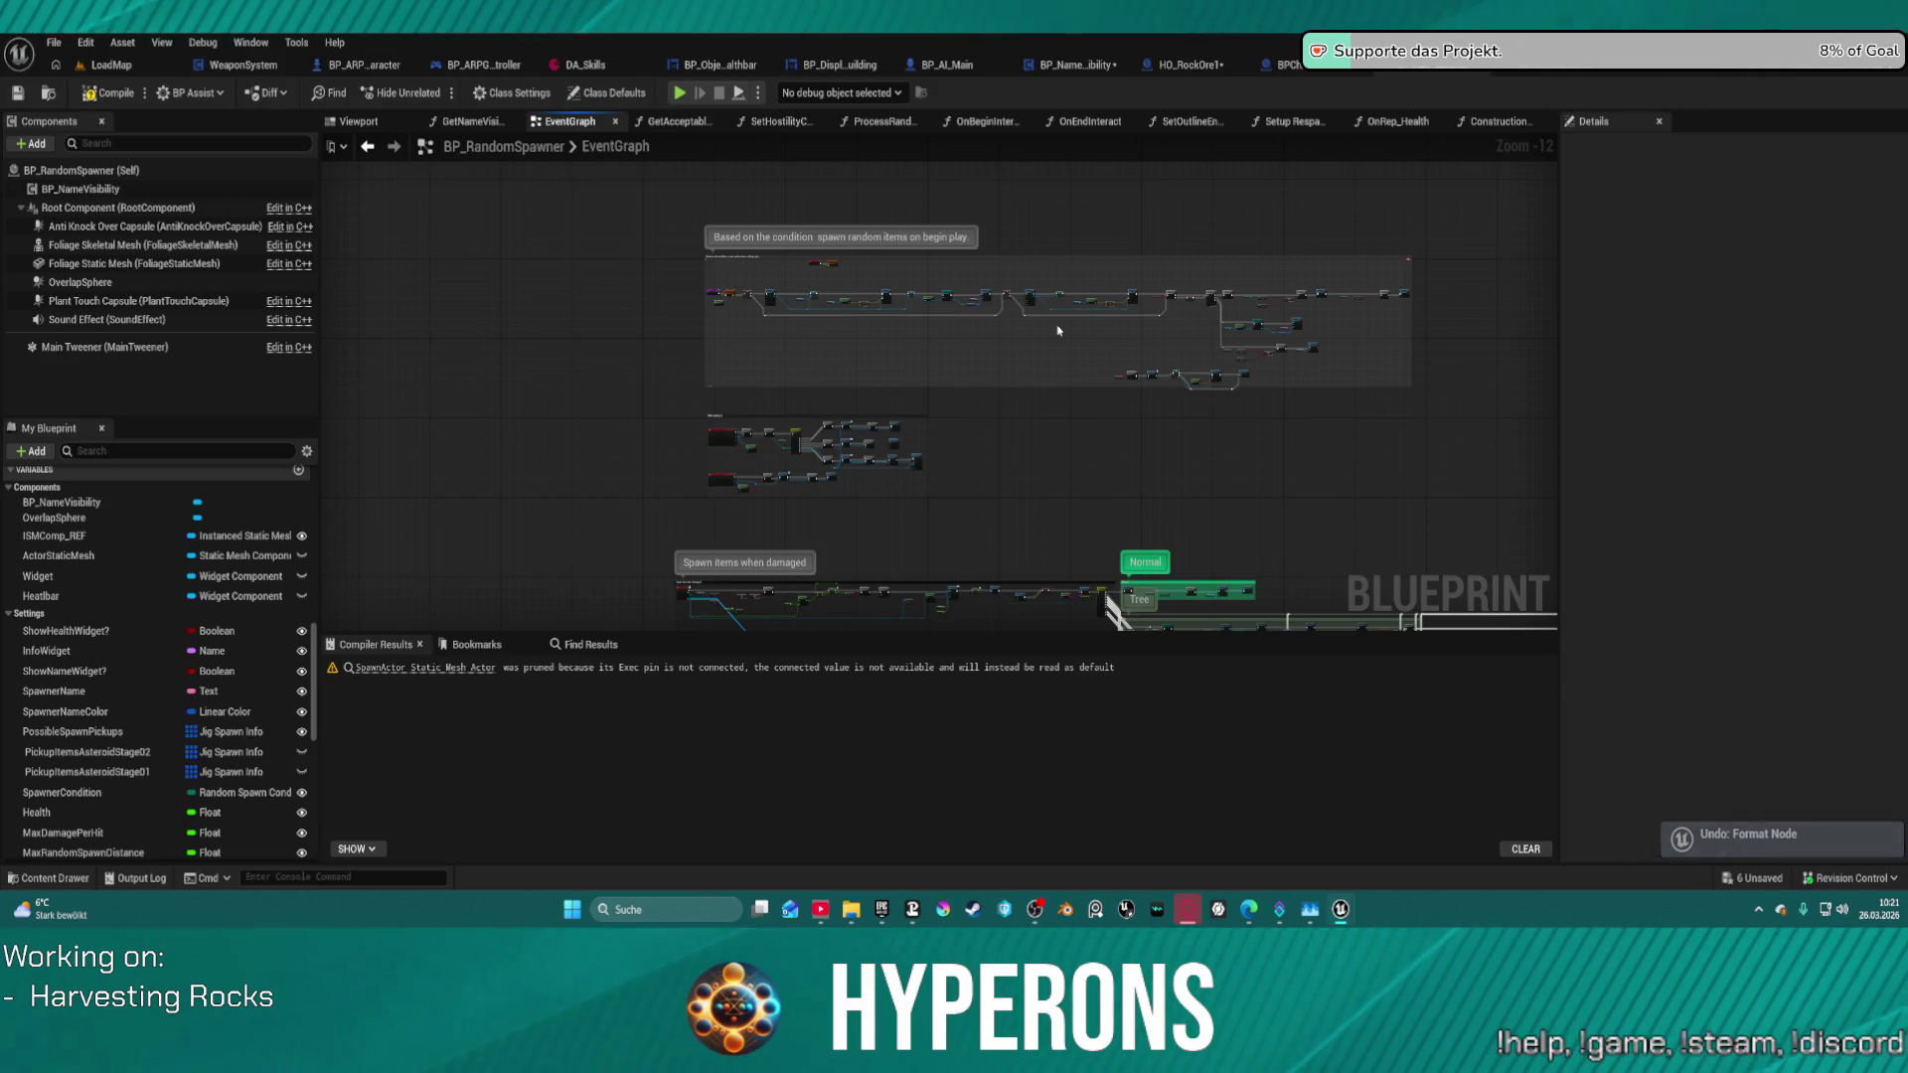
- Connect the healthbar variable to Destroy Component's Target, placing the getter below the node
{"action": "scroll", "coordinate": [1059, 330], "scroll_direction": "up", "scroll_amount": 8}
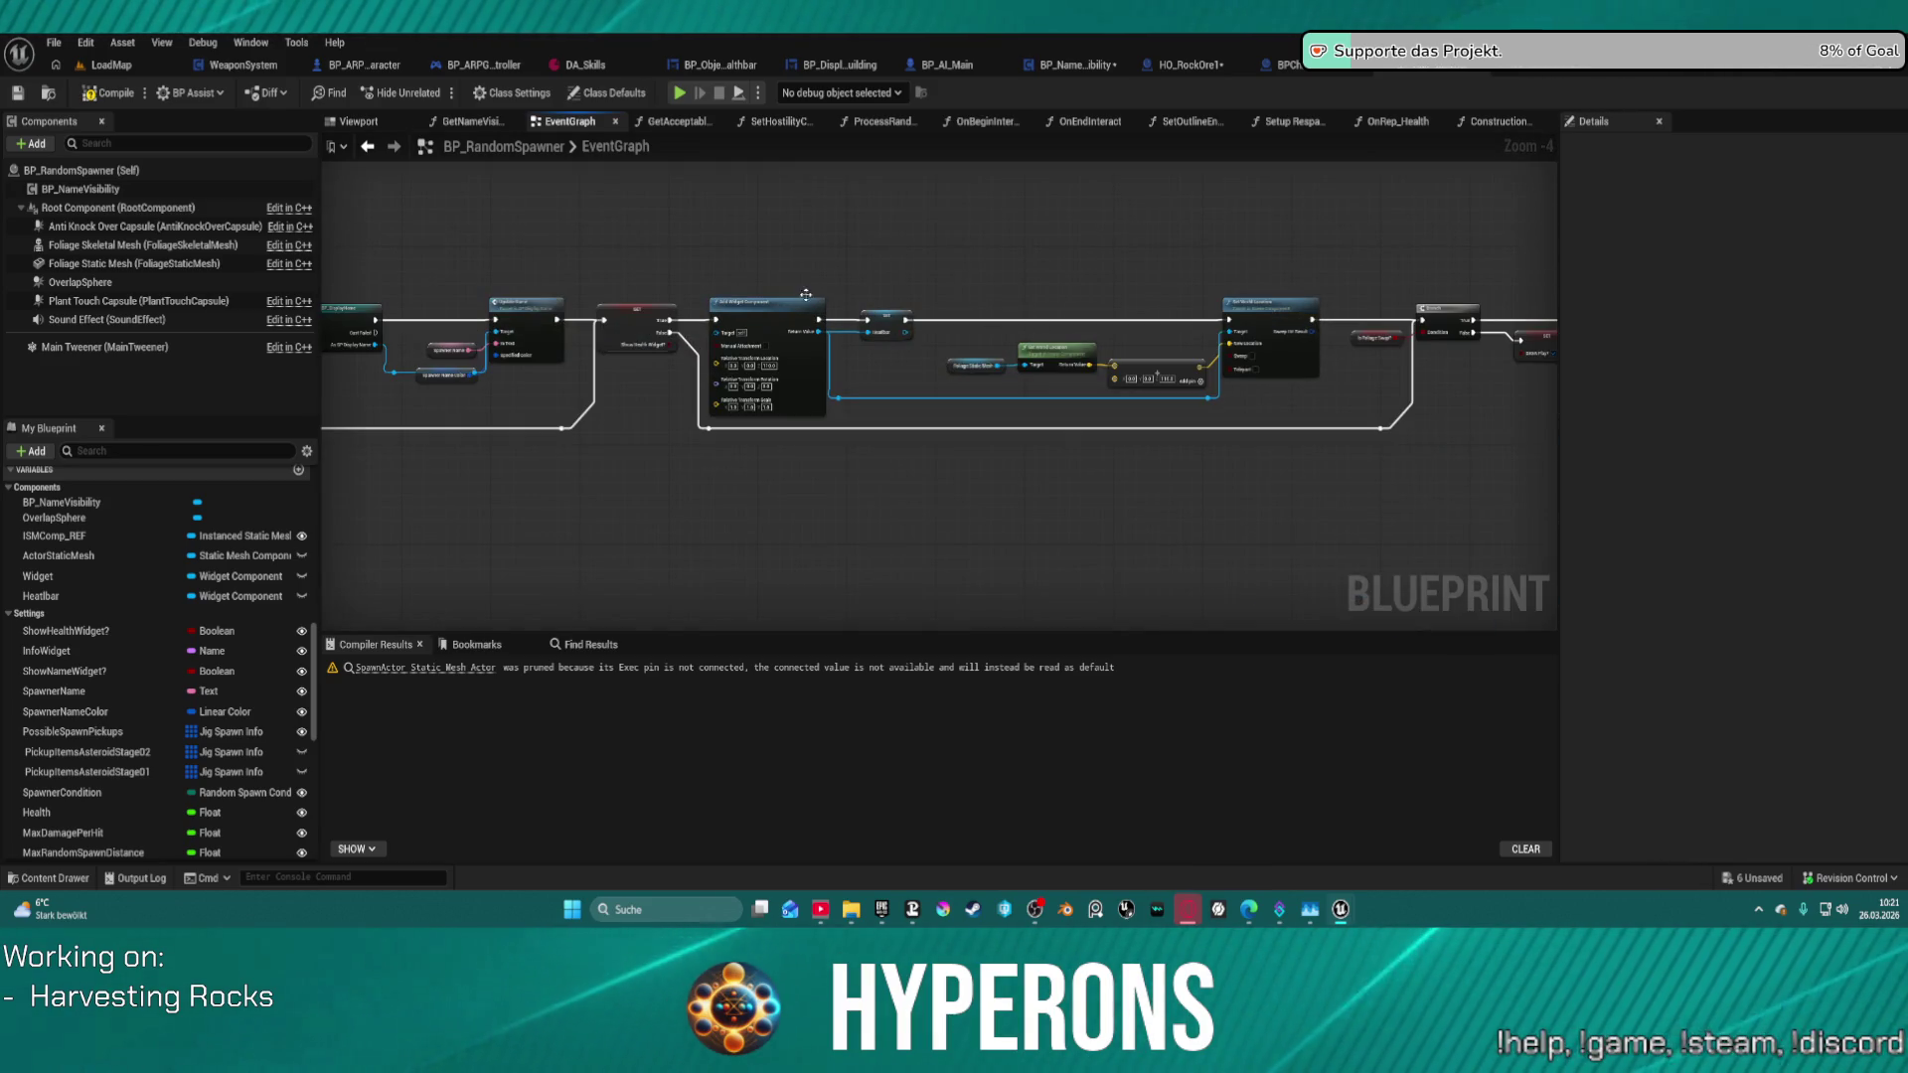
{"action": "scroll", "coordinate": [775, 397], "scroll_direction": "down", "scroll_amount": 6}
{"action": "scroll", "coordinate": [801, 583], "scroll_direction": "up", "scroll_amount": 4}
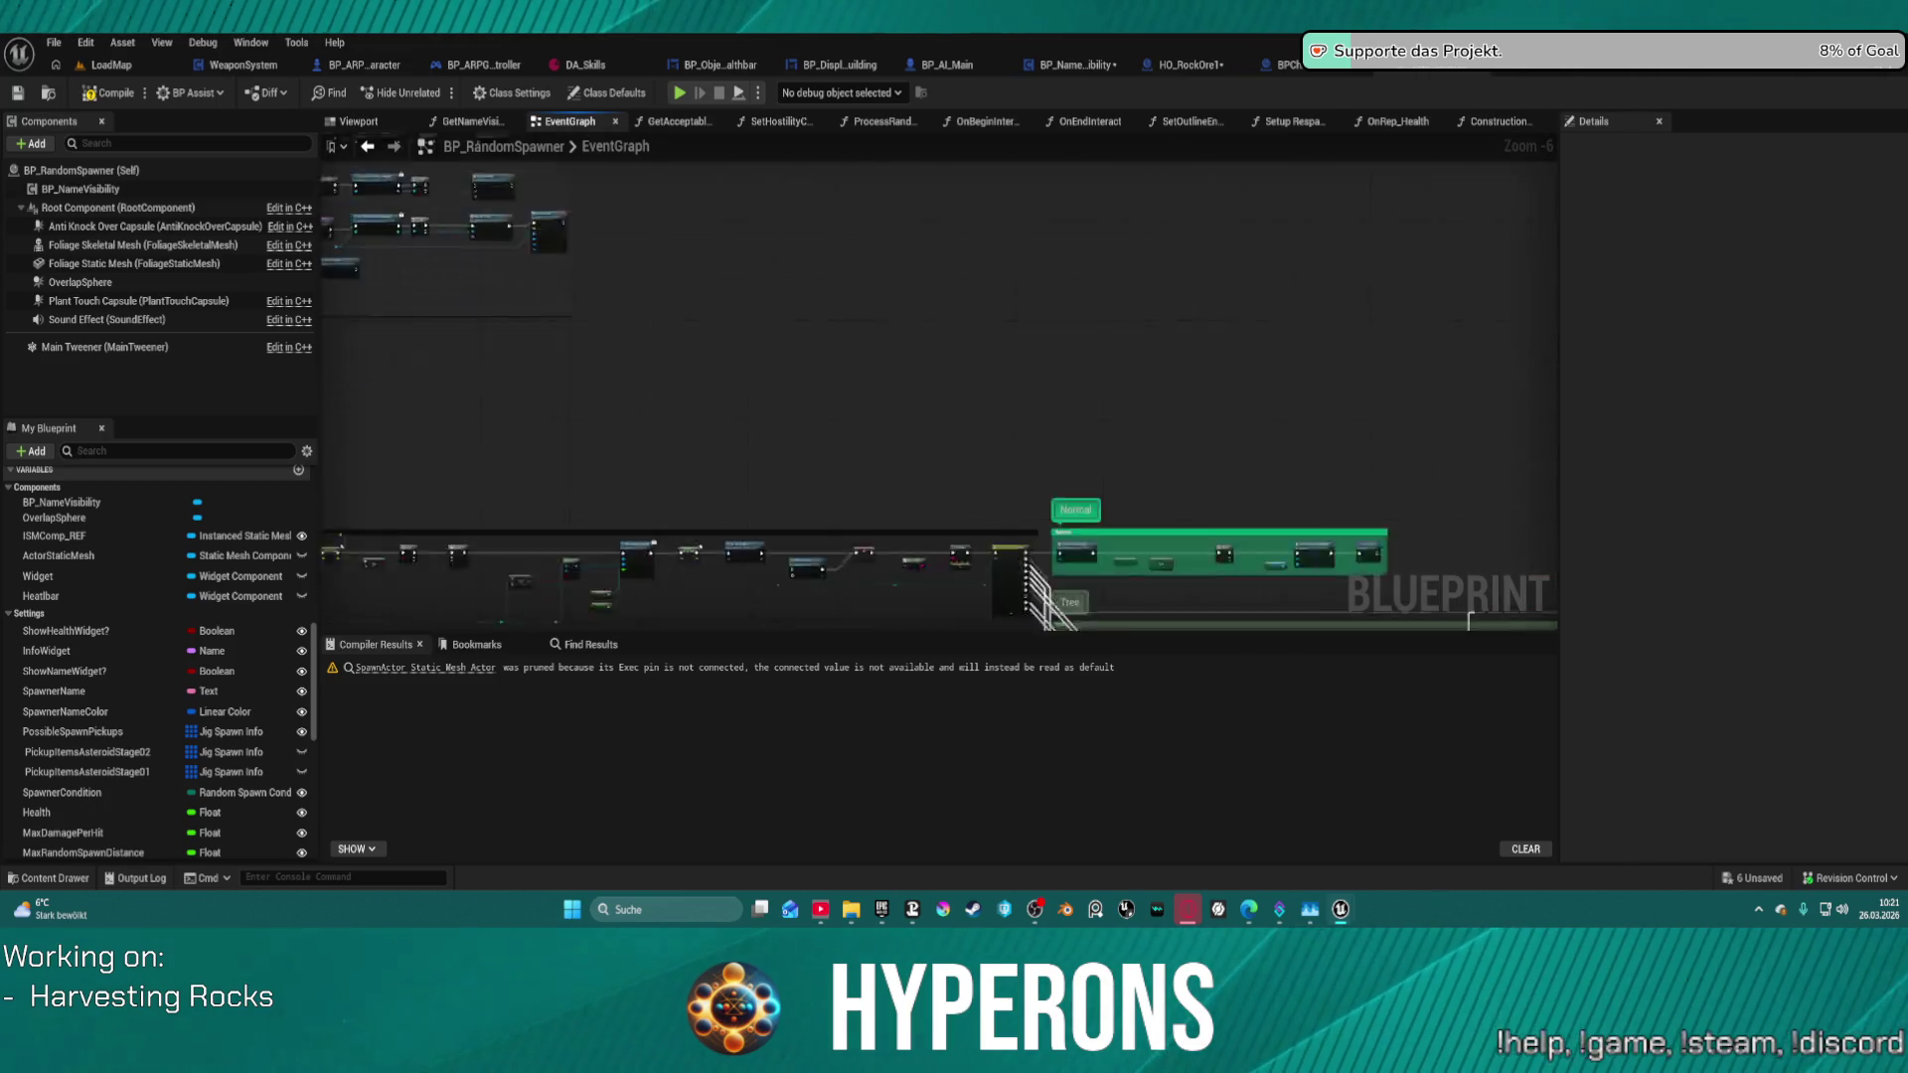
{"action": "scroll", "coordinate": [1469, 621], "scroll_direction": "down", "scroll_amount": 2}
{"action": "scroll", "coordinate": [844, 330], "scroll_direction": "up", "scroll_amount": 3}
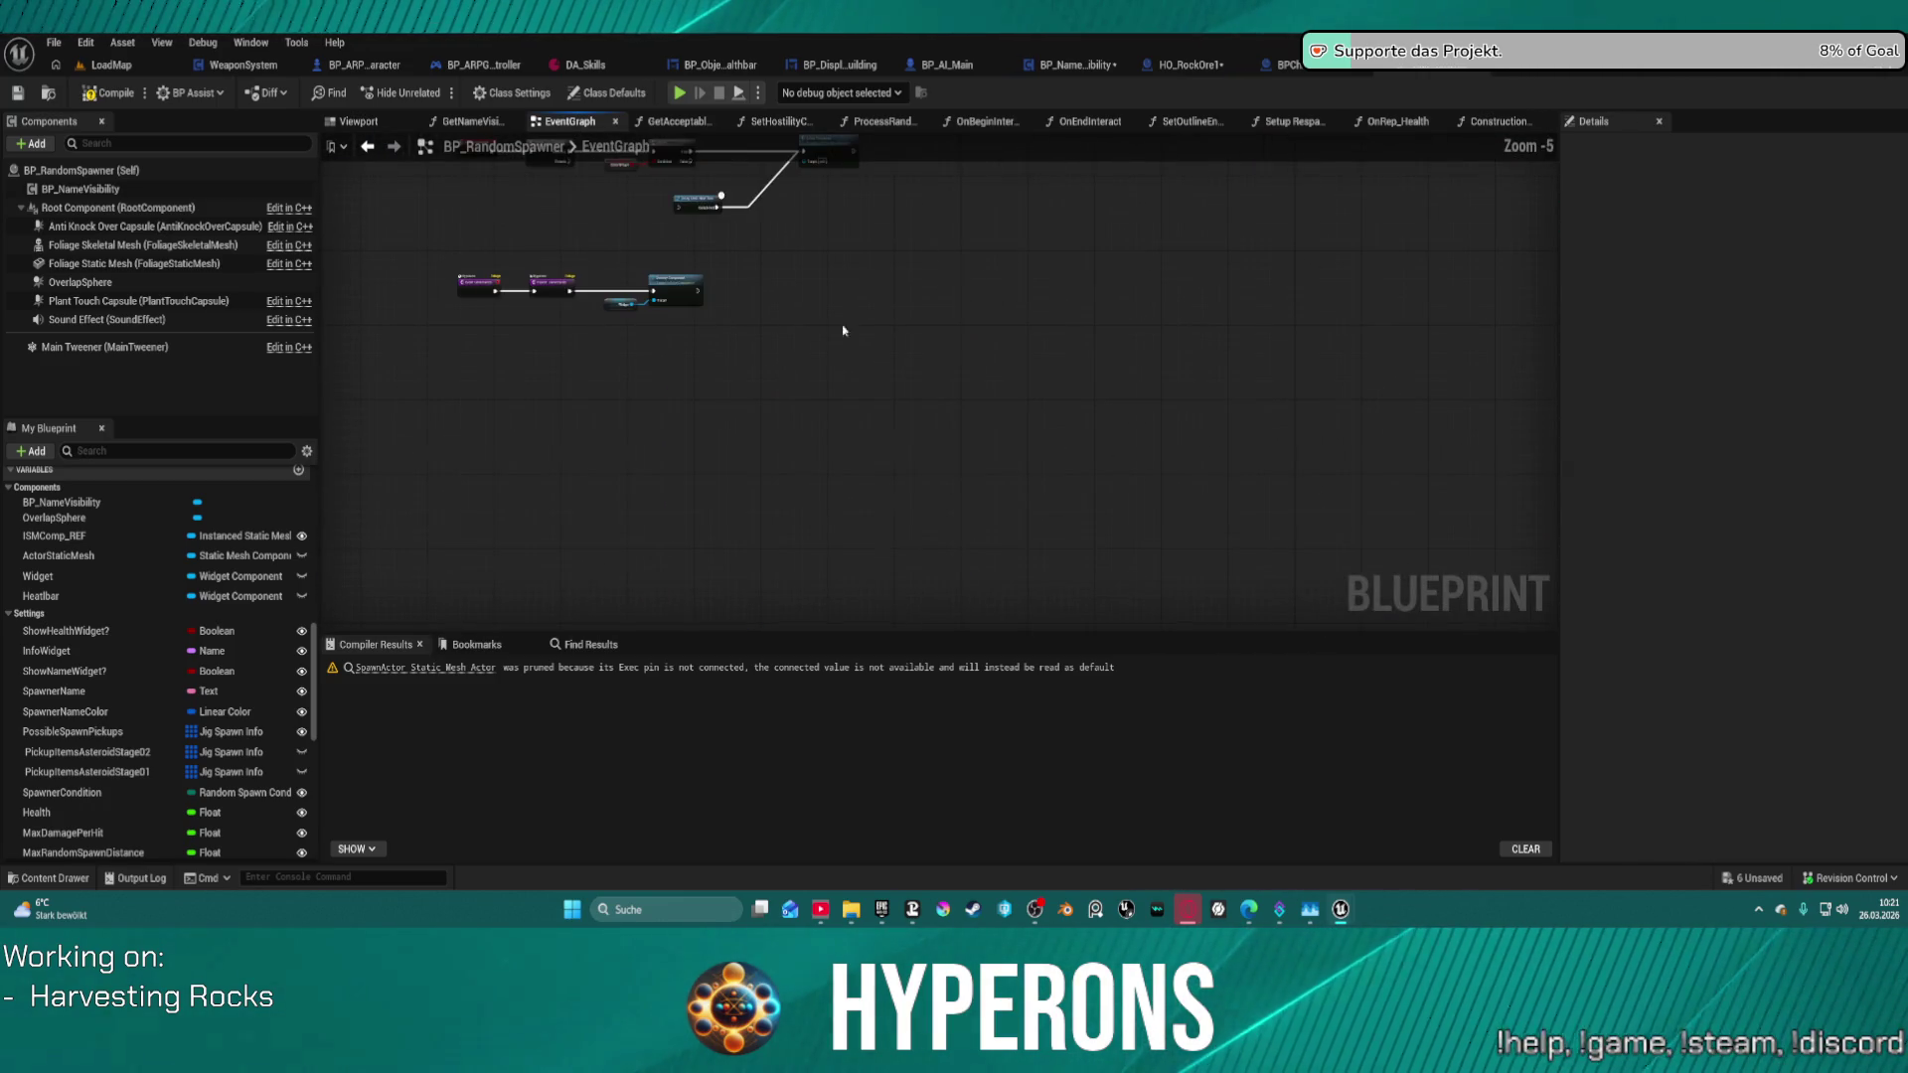
{"action": "scroll", "coordinate": [760, 295], "scroll_direction": "up", "scroll_amount": 4}
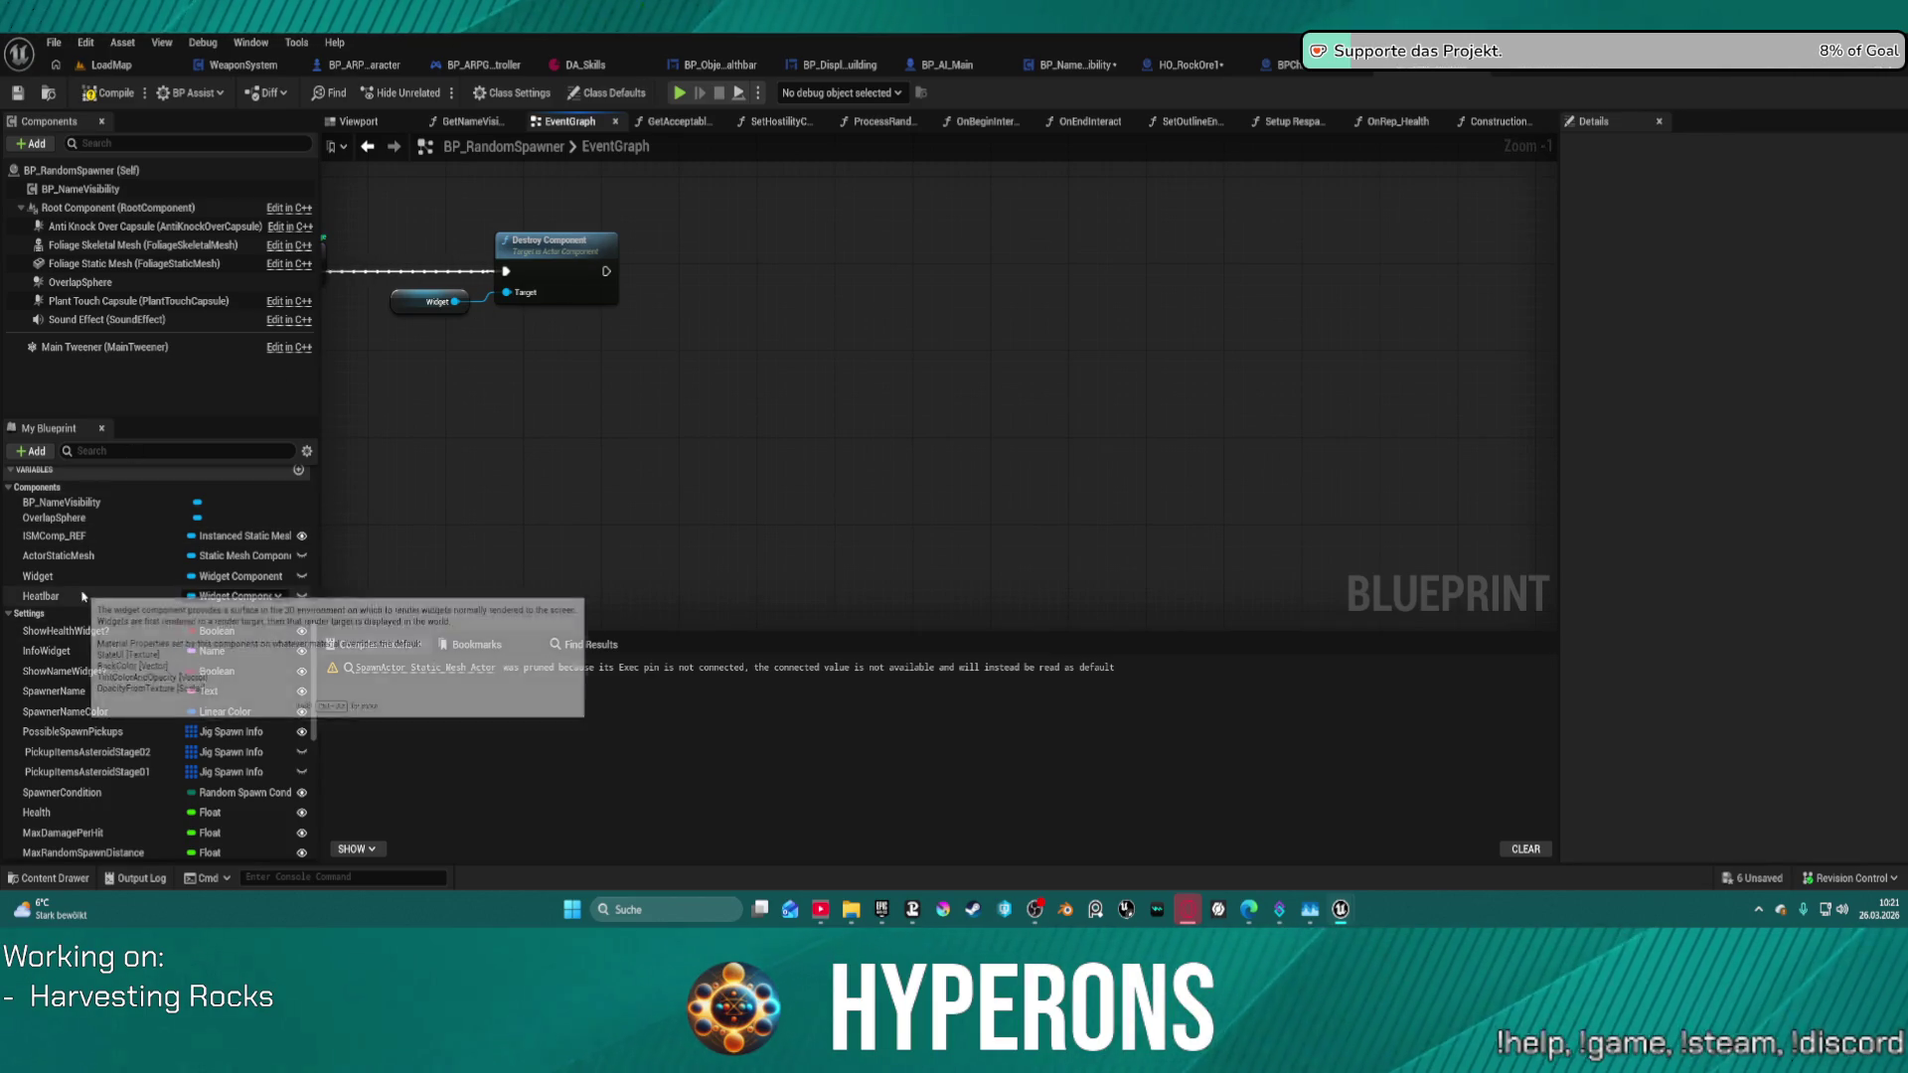
{"action": "mouse_move", "coordinate": [82, 594]}
{"action": "left_mouse_down"}
{"action": "mouse_move", "coordinate": [504, 298]}
{"action": "mouse_move", "coordinate": [485, 393]}
{"action": "left_mouse_up"}
{"action": "mouse_move", "coordinate": [474, 212]}
{"action": "left_mouse_down"}
{"action": "mouse_move", "coordinate": [673, 274]}
{"action": "mouse_move", "coordinate": [873, 567]}
{"action": "mouse_move", "coordinate": [865, 553]}
{"action": "left_mouse_up"}
- Wrap the Widget, Destroy Component and healthbar nodes in a comment titled 'TODO Anschauen refactorn'
{"action": "key", "text": "c"}
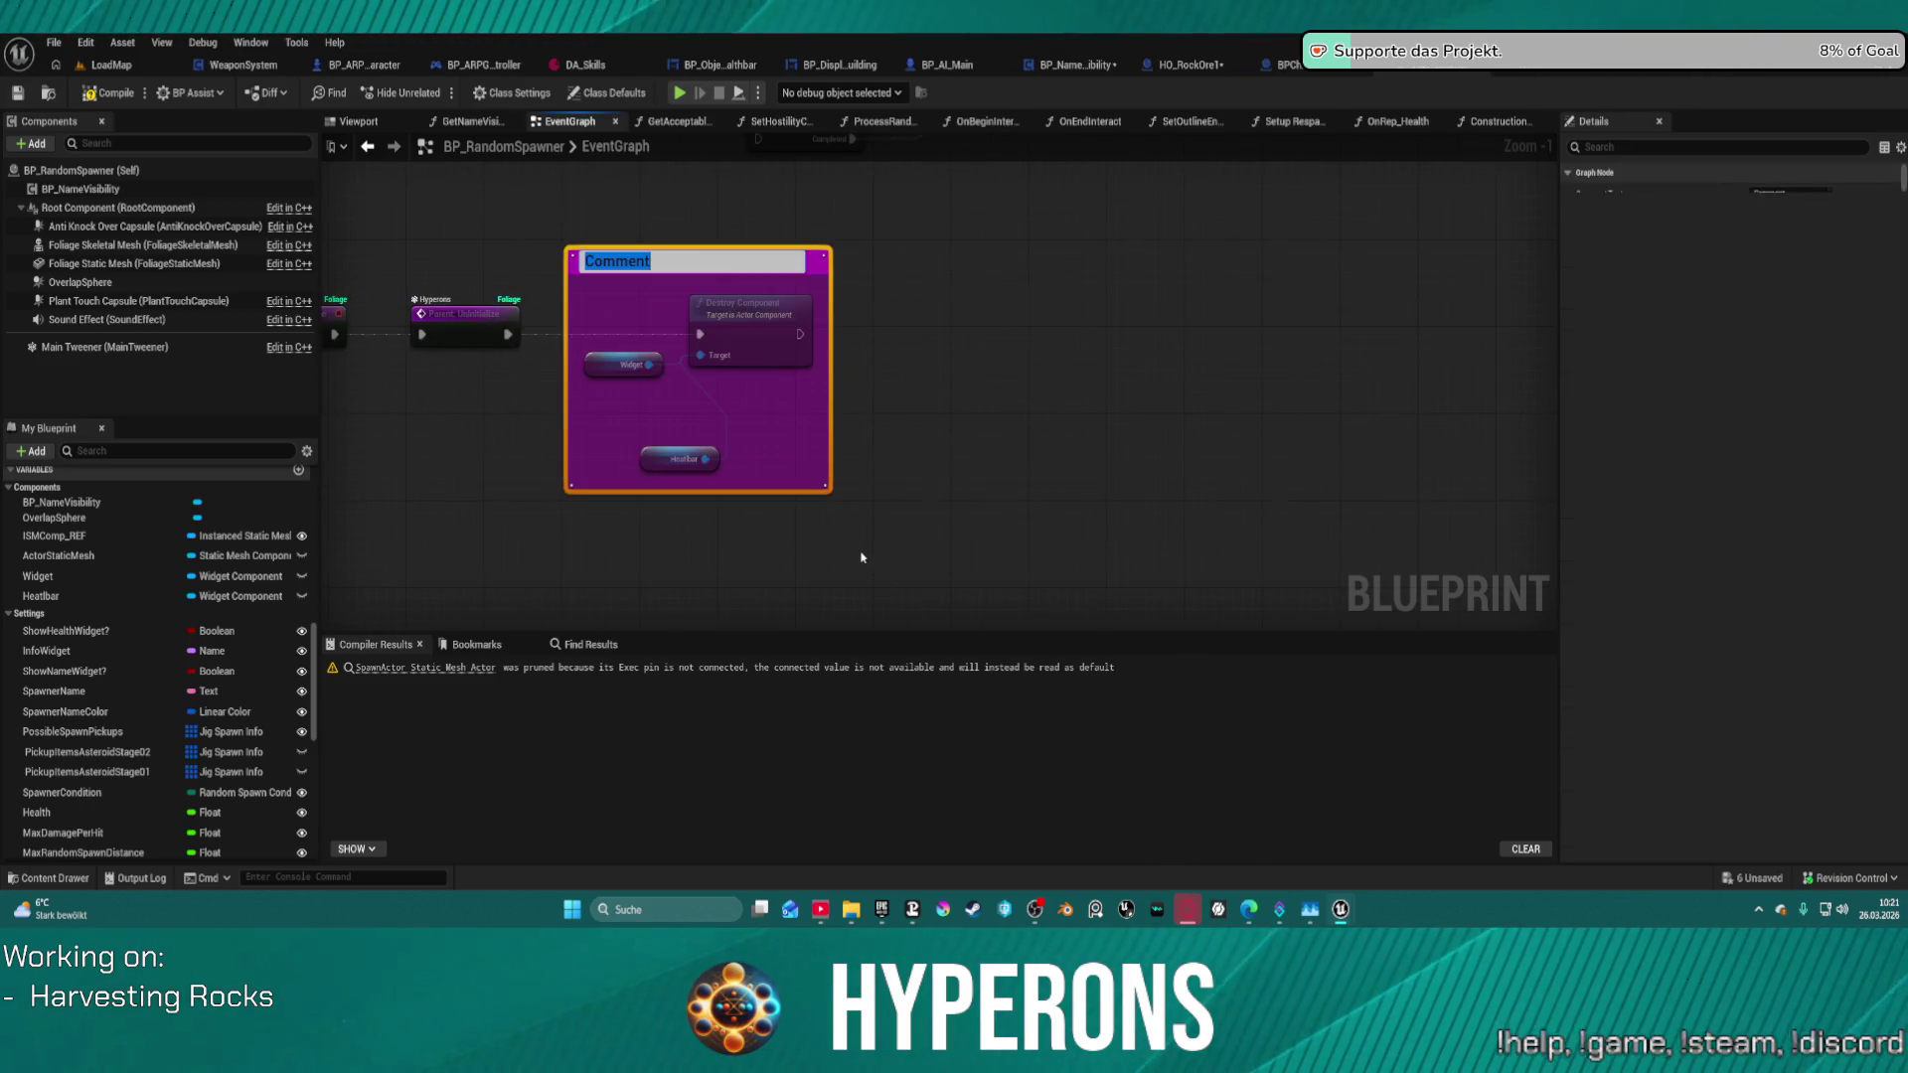
{"action": "type", "text": "An"}
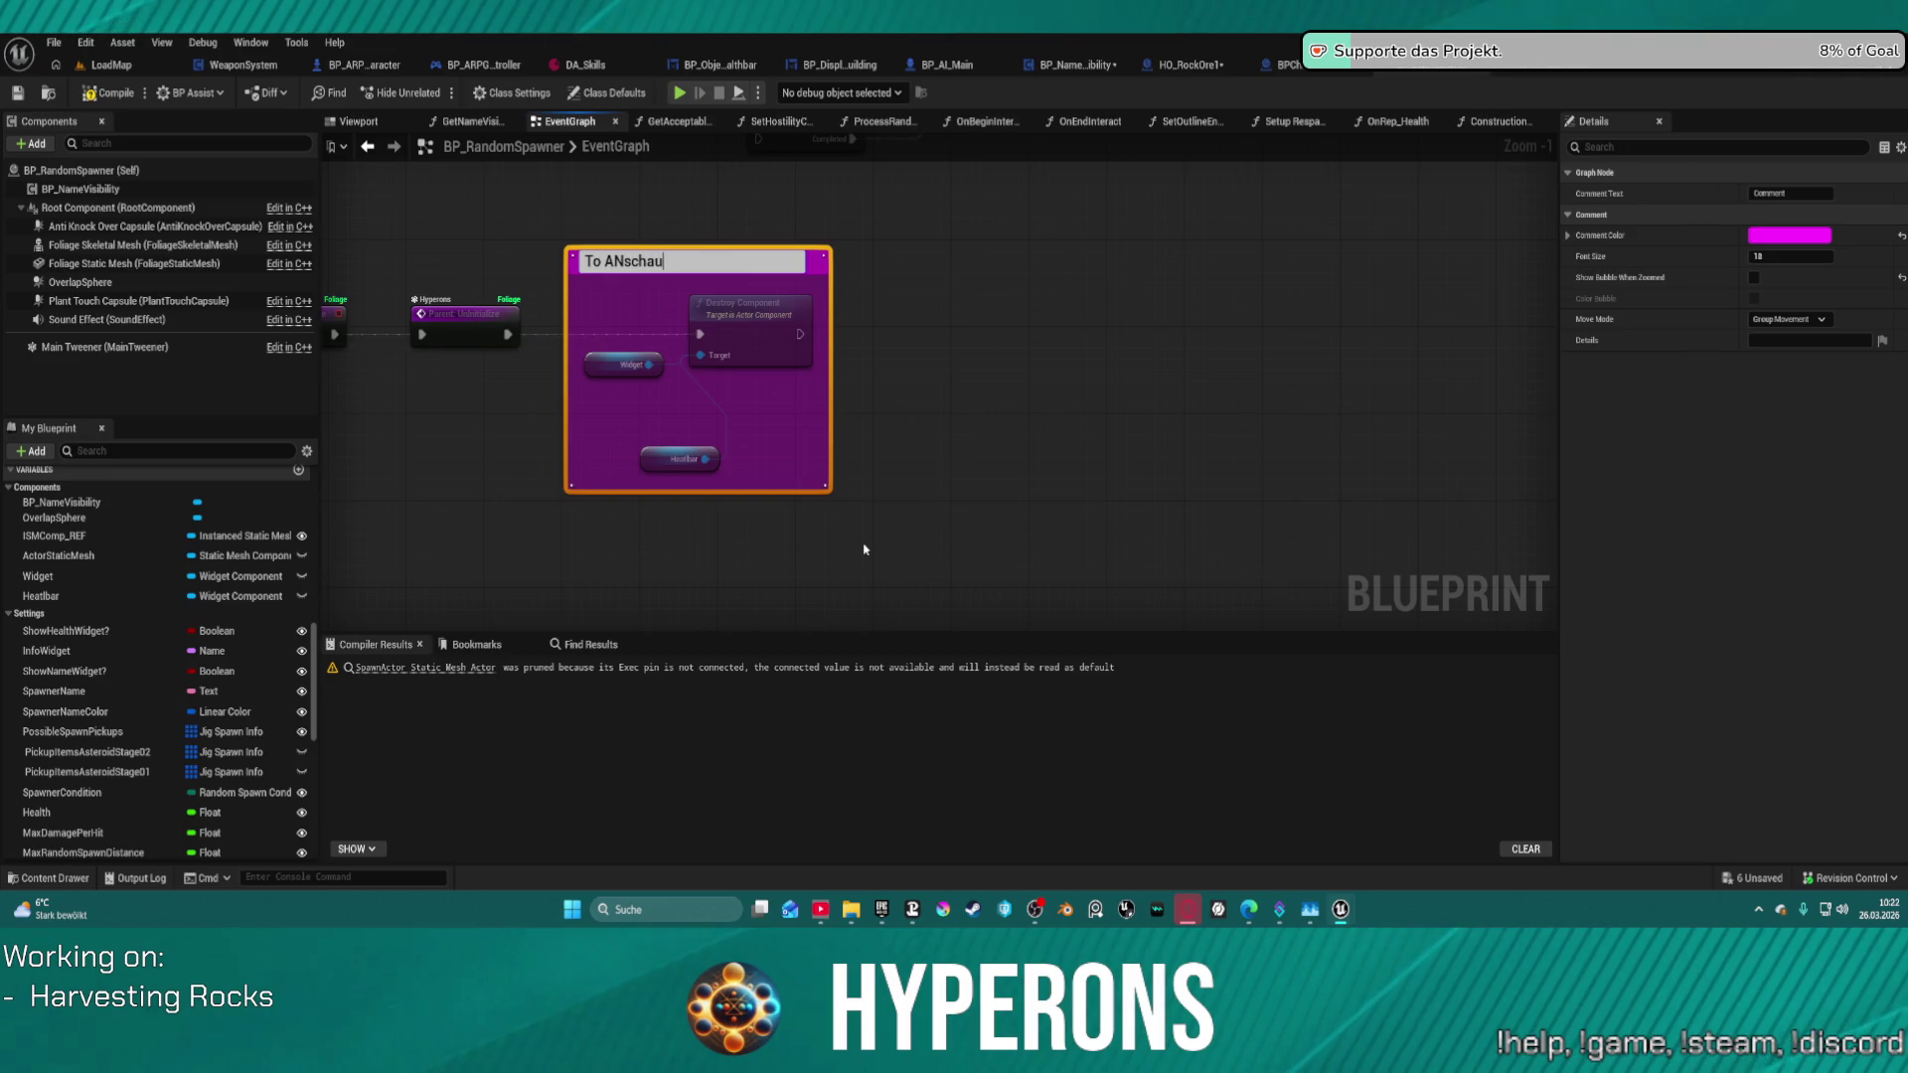
{"action": "type", "text": "tor"}
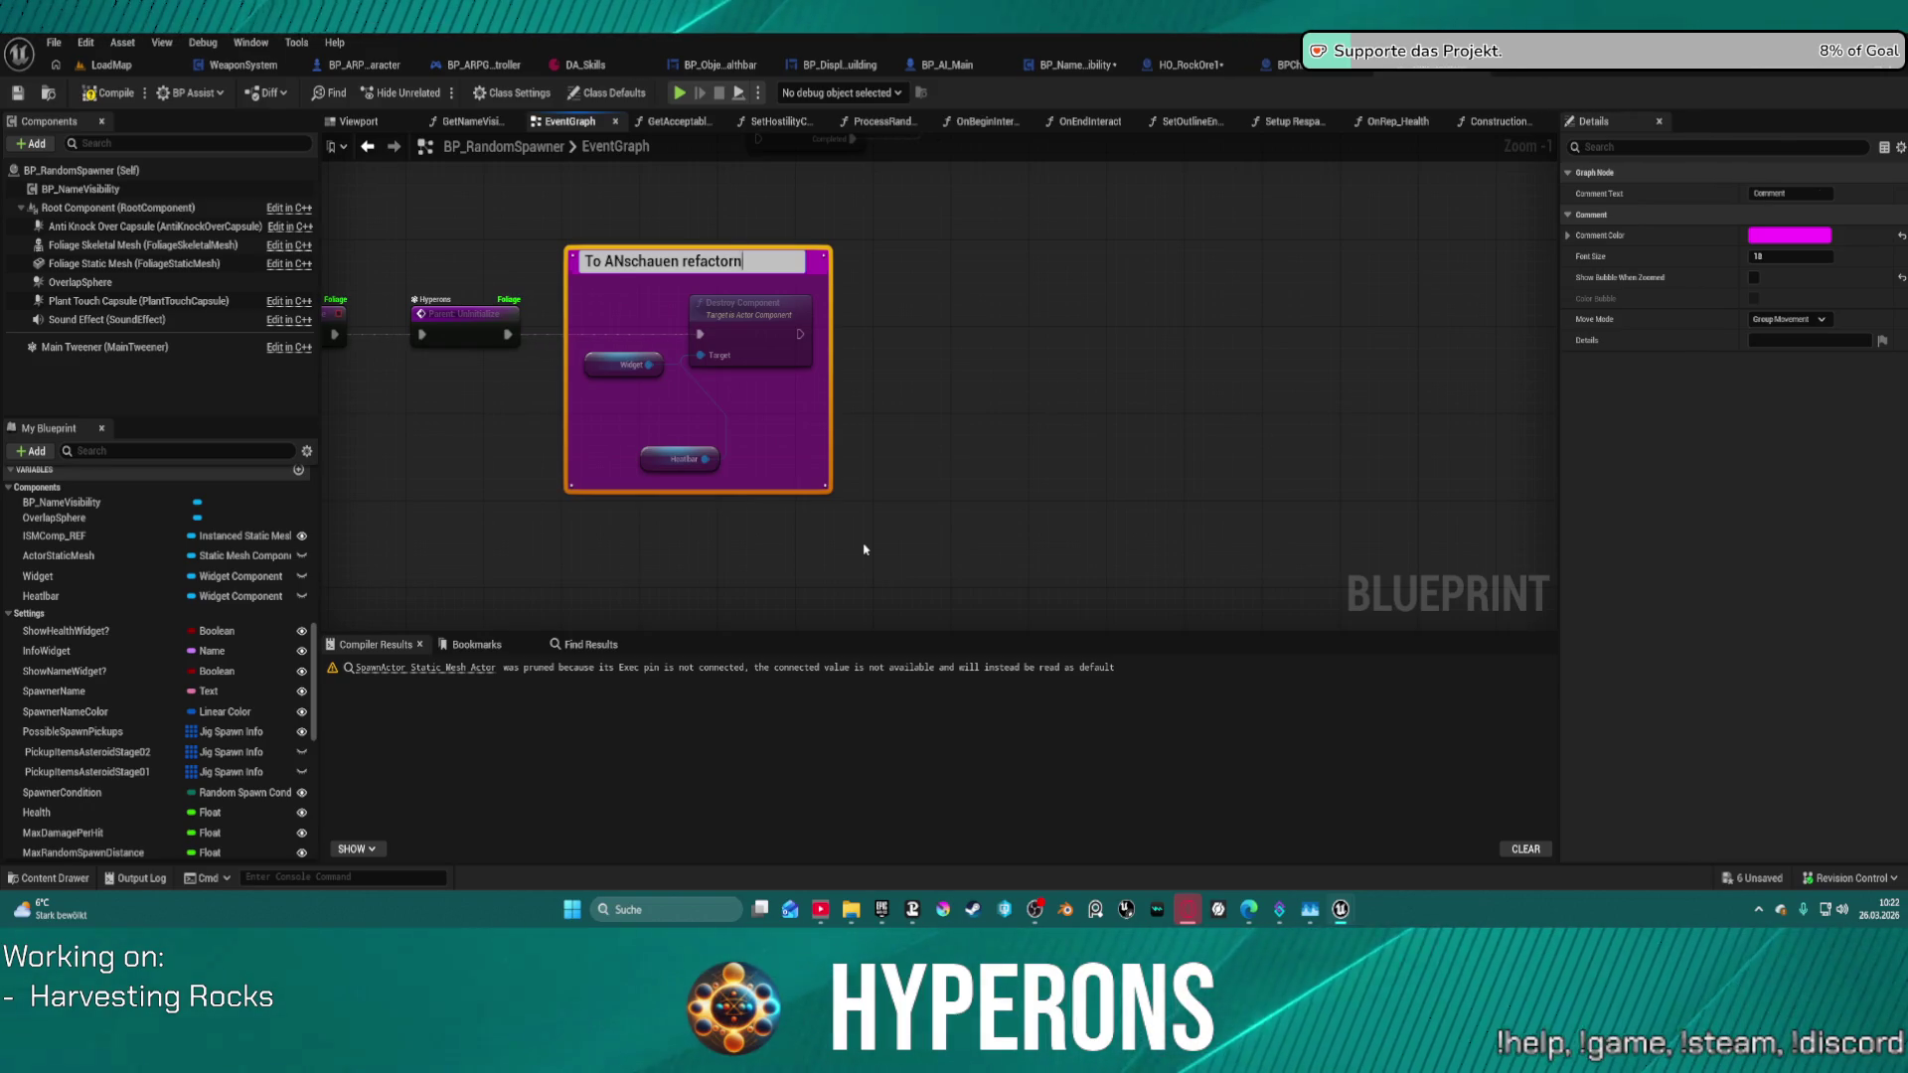
{"action": "type", "text": "n"}
{"action": "key", "text": "Return"}
{"action": "double_click", "coordinate": [656, 267]}
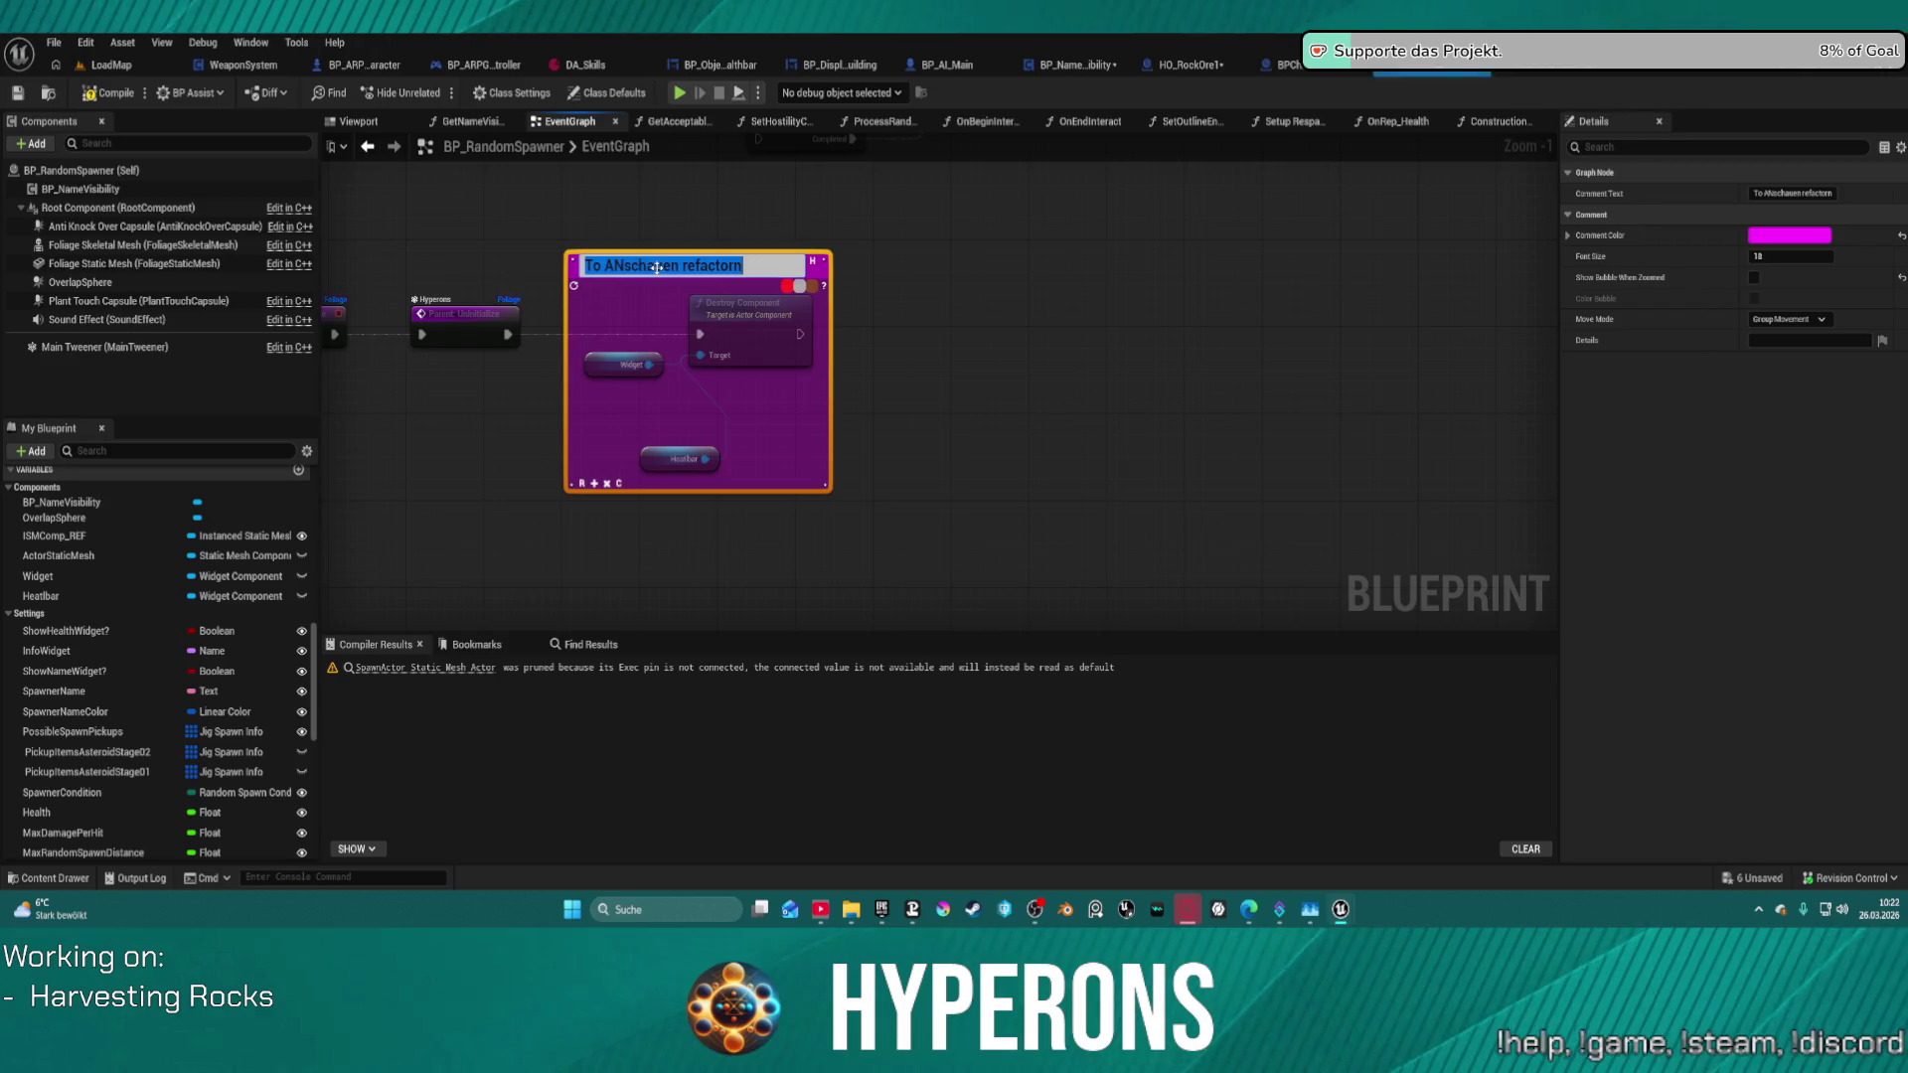
{"action": "left_click", "coordinate": [657, 267]}
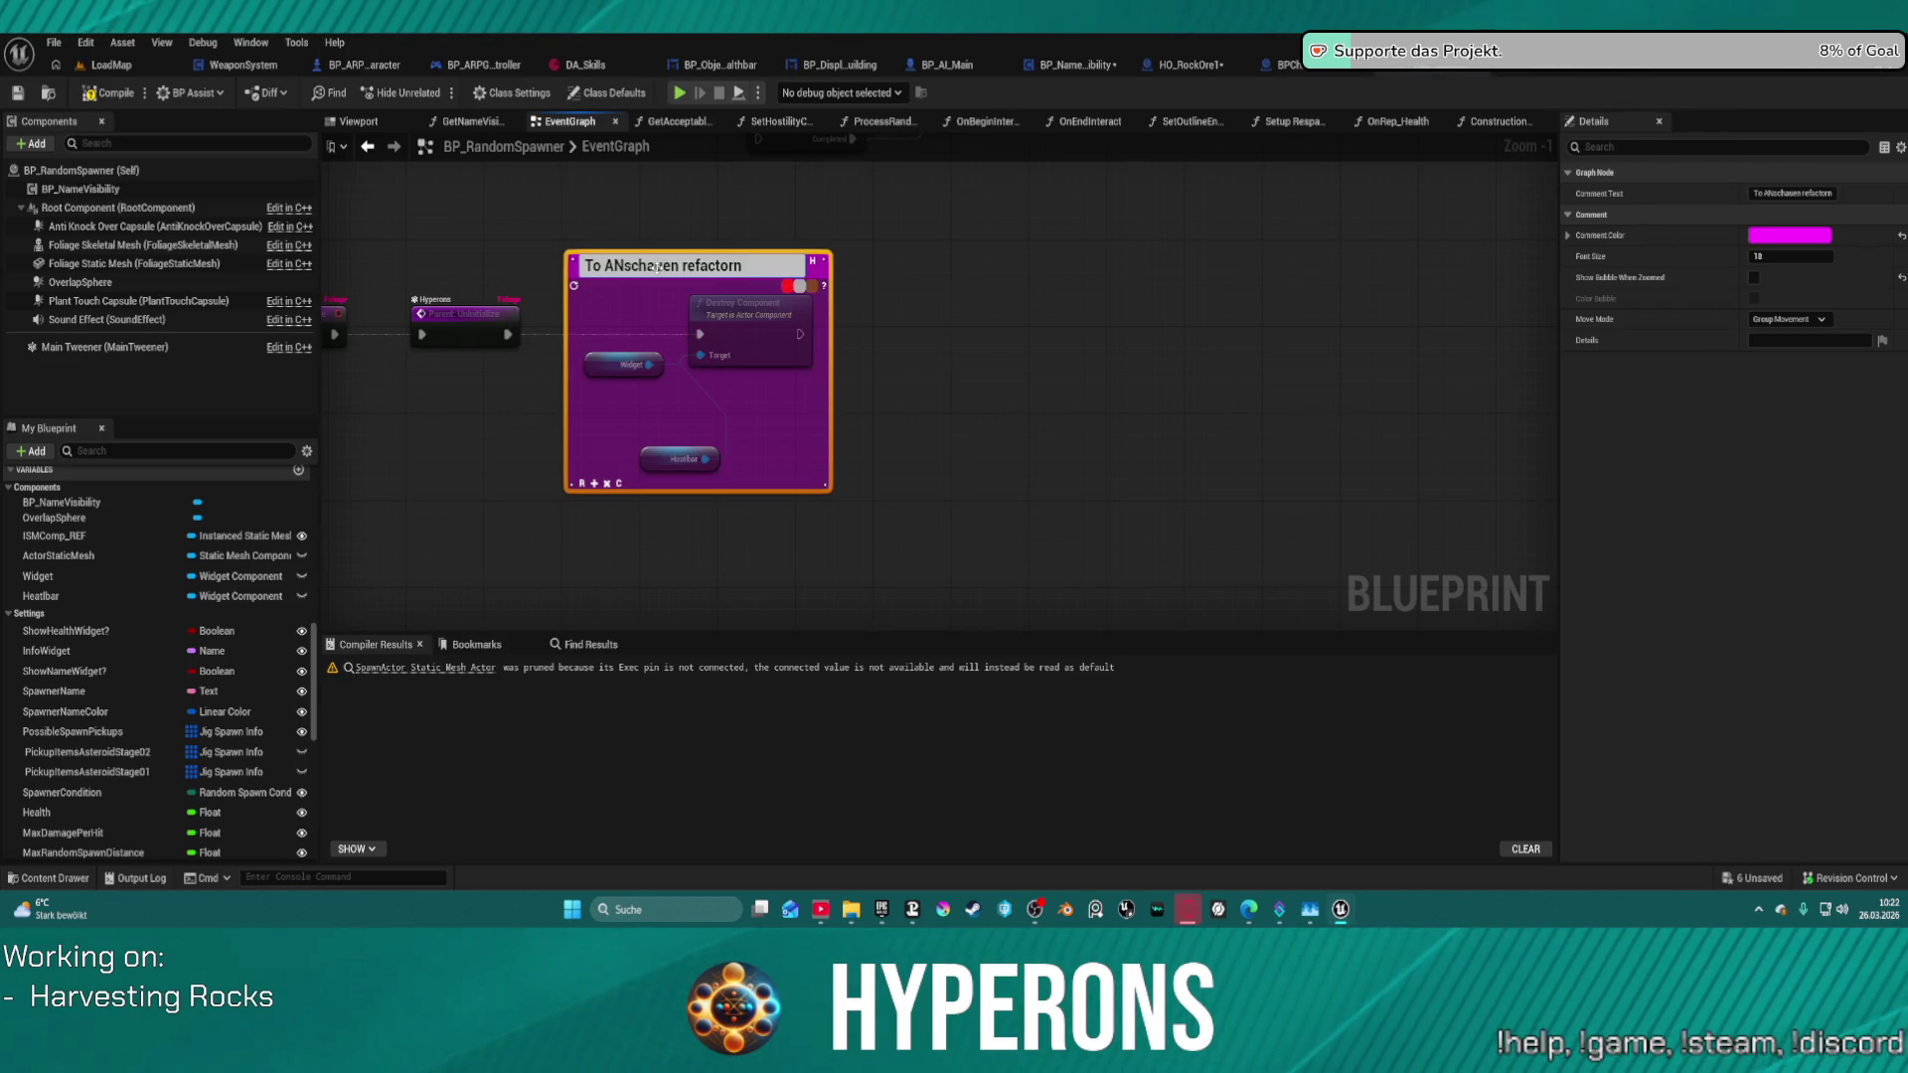
{"action": "type", "text": "do"}
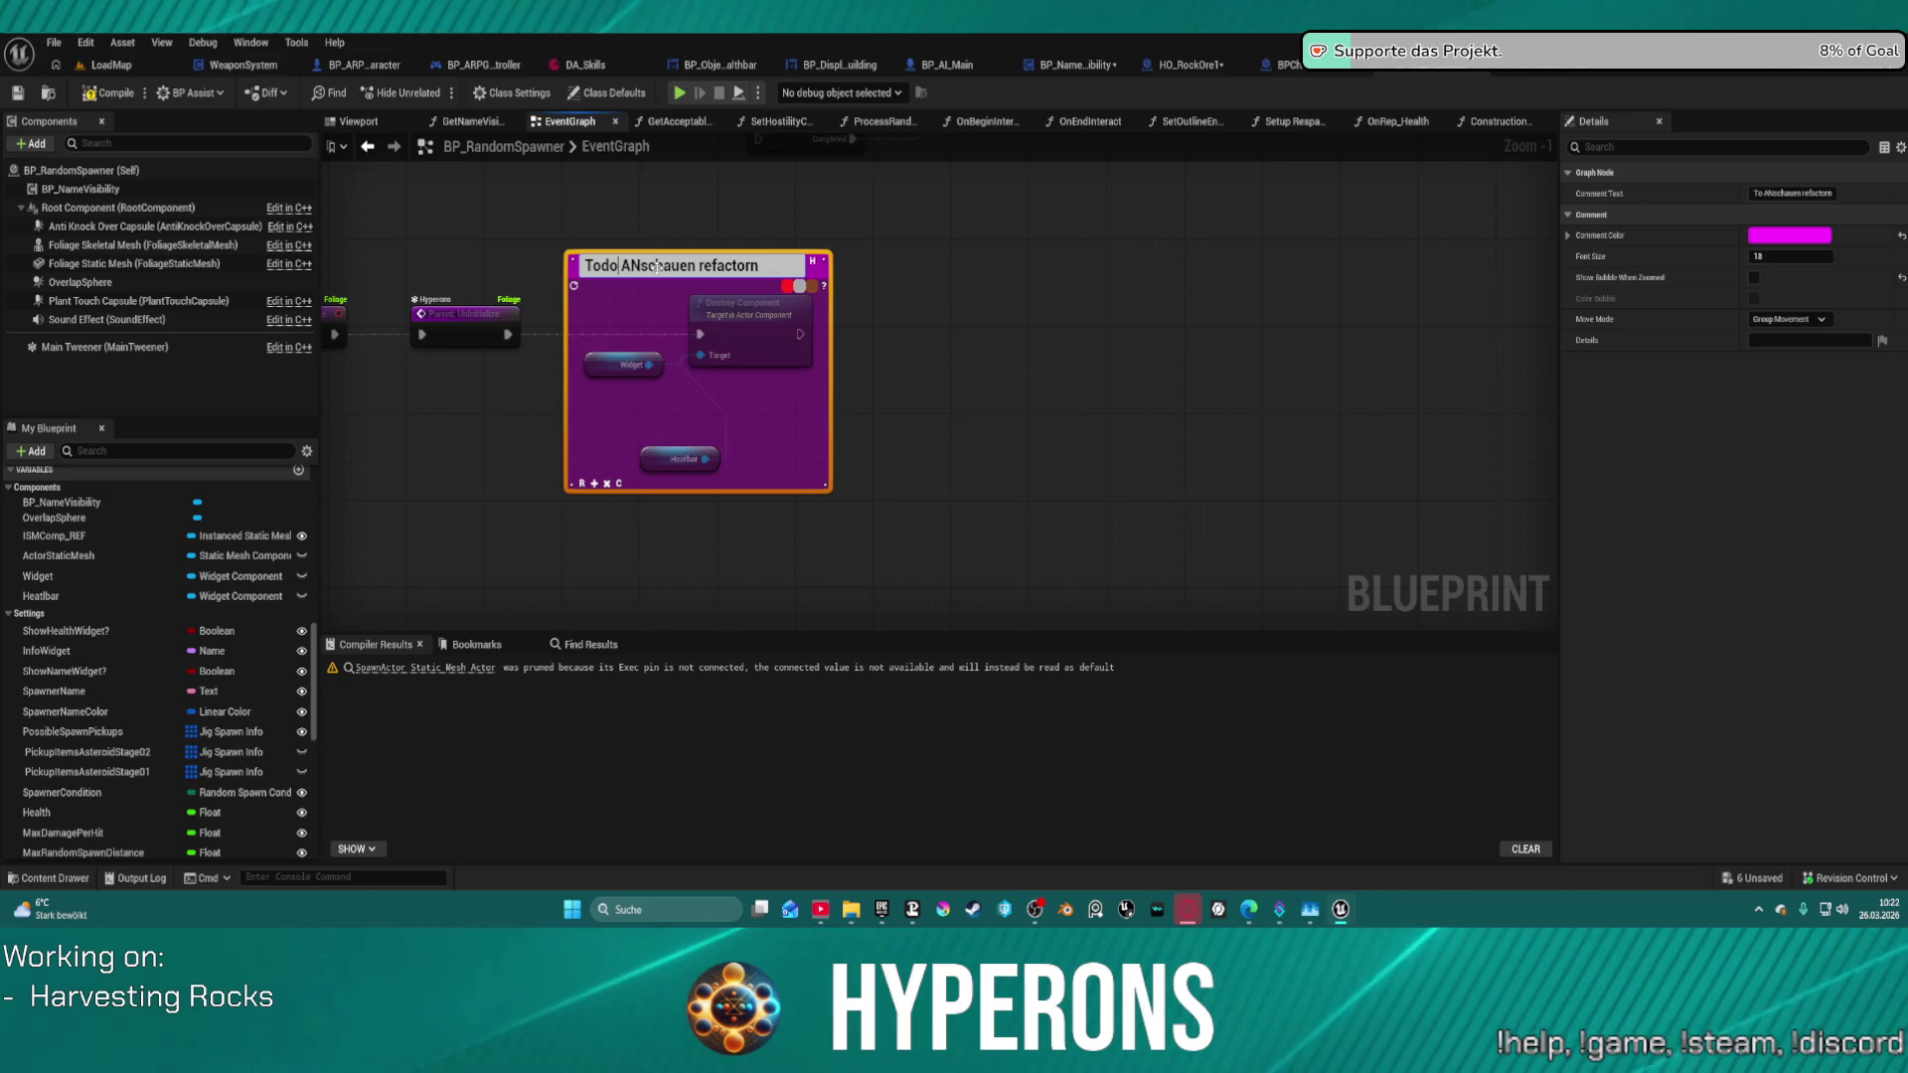
{"action": "key", "text": "BackSpace"}
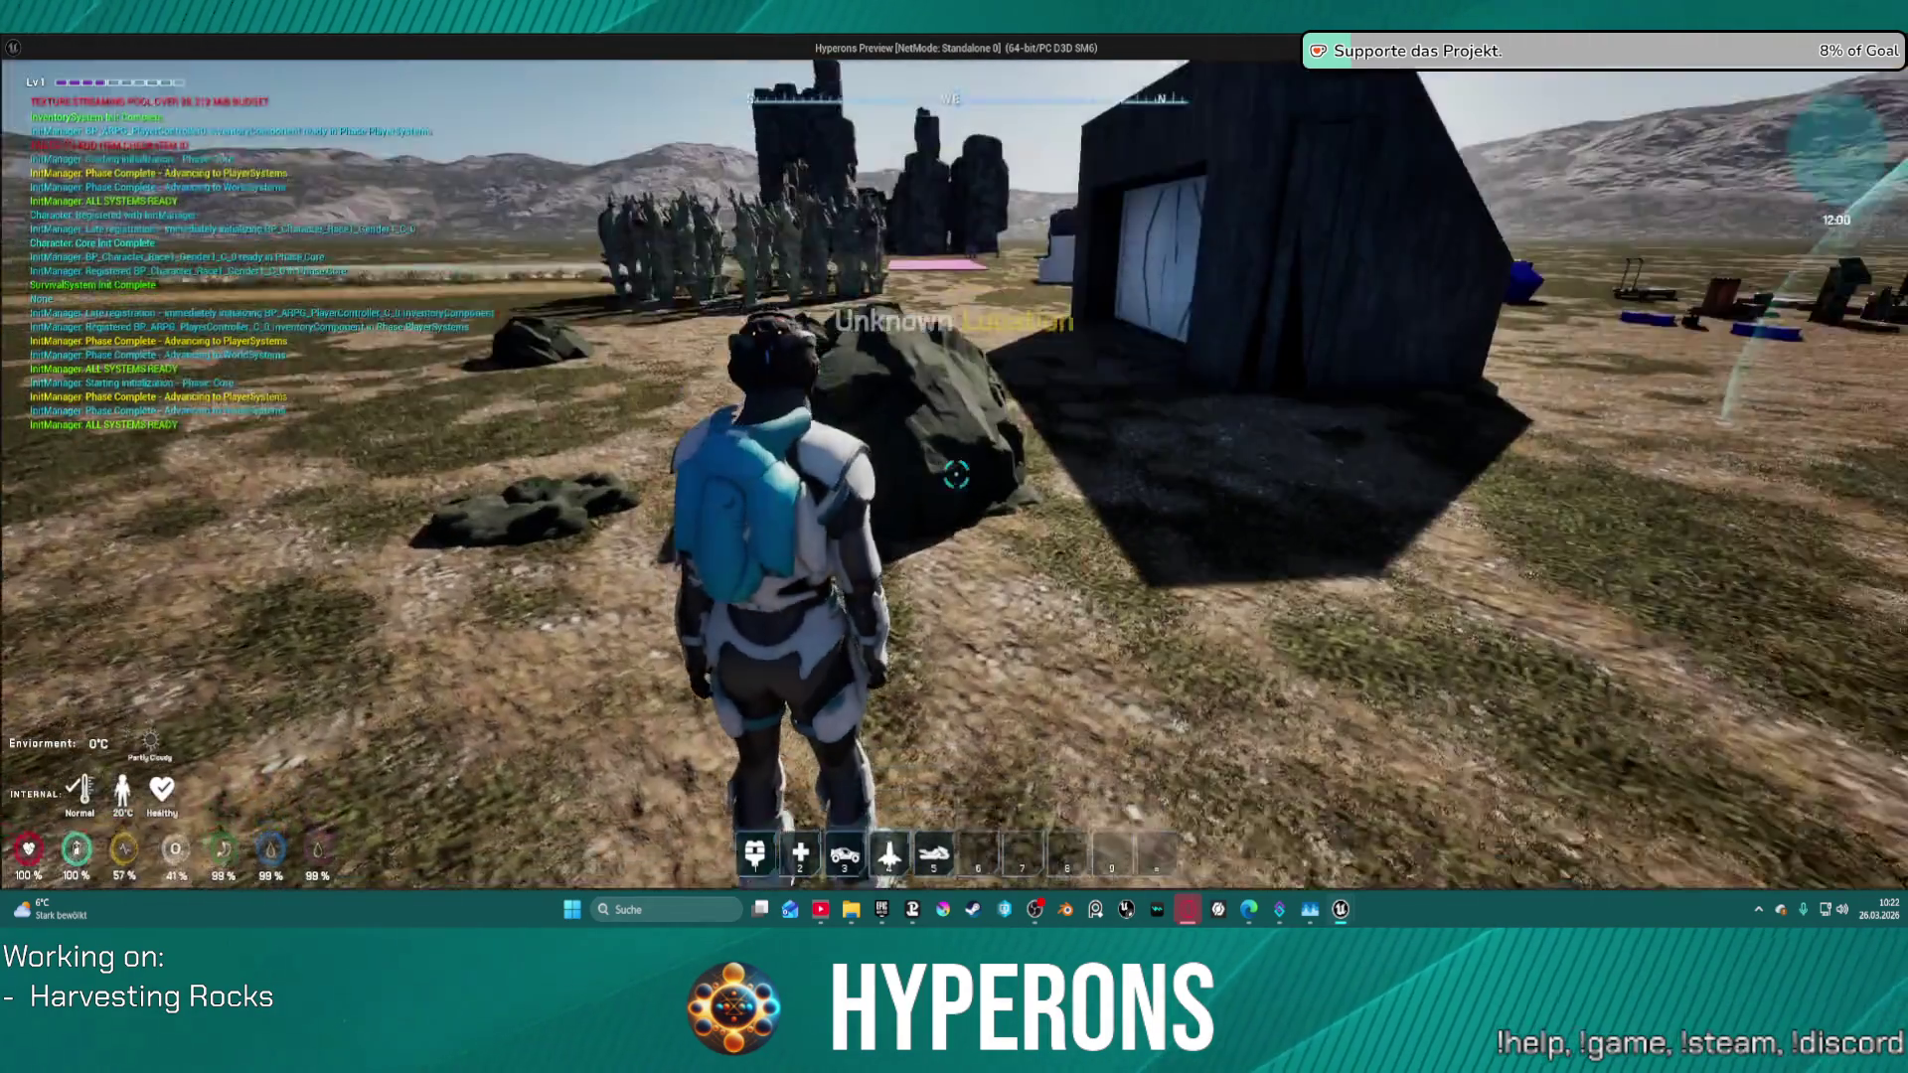
- Equip the Harvester from the inventory and head toward a rock
{"action": "key", "text": "i"}
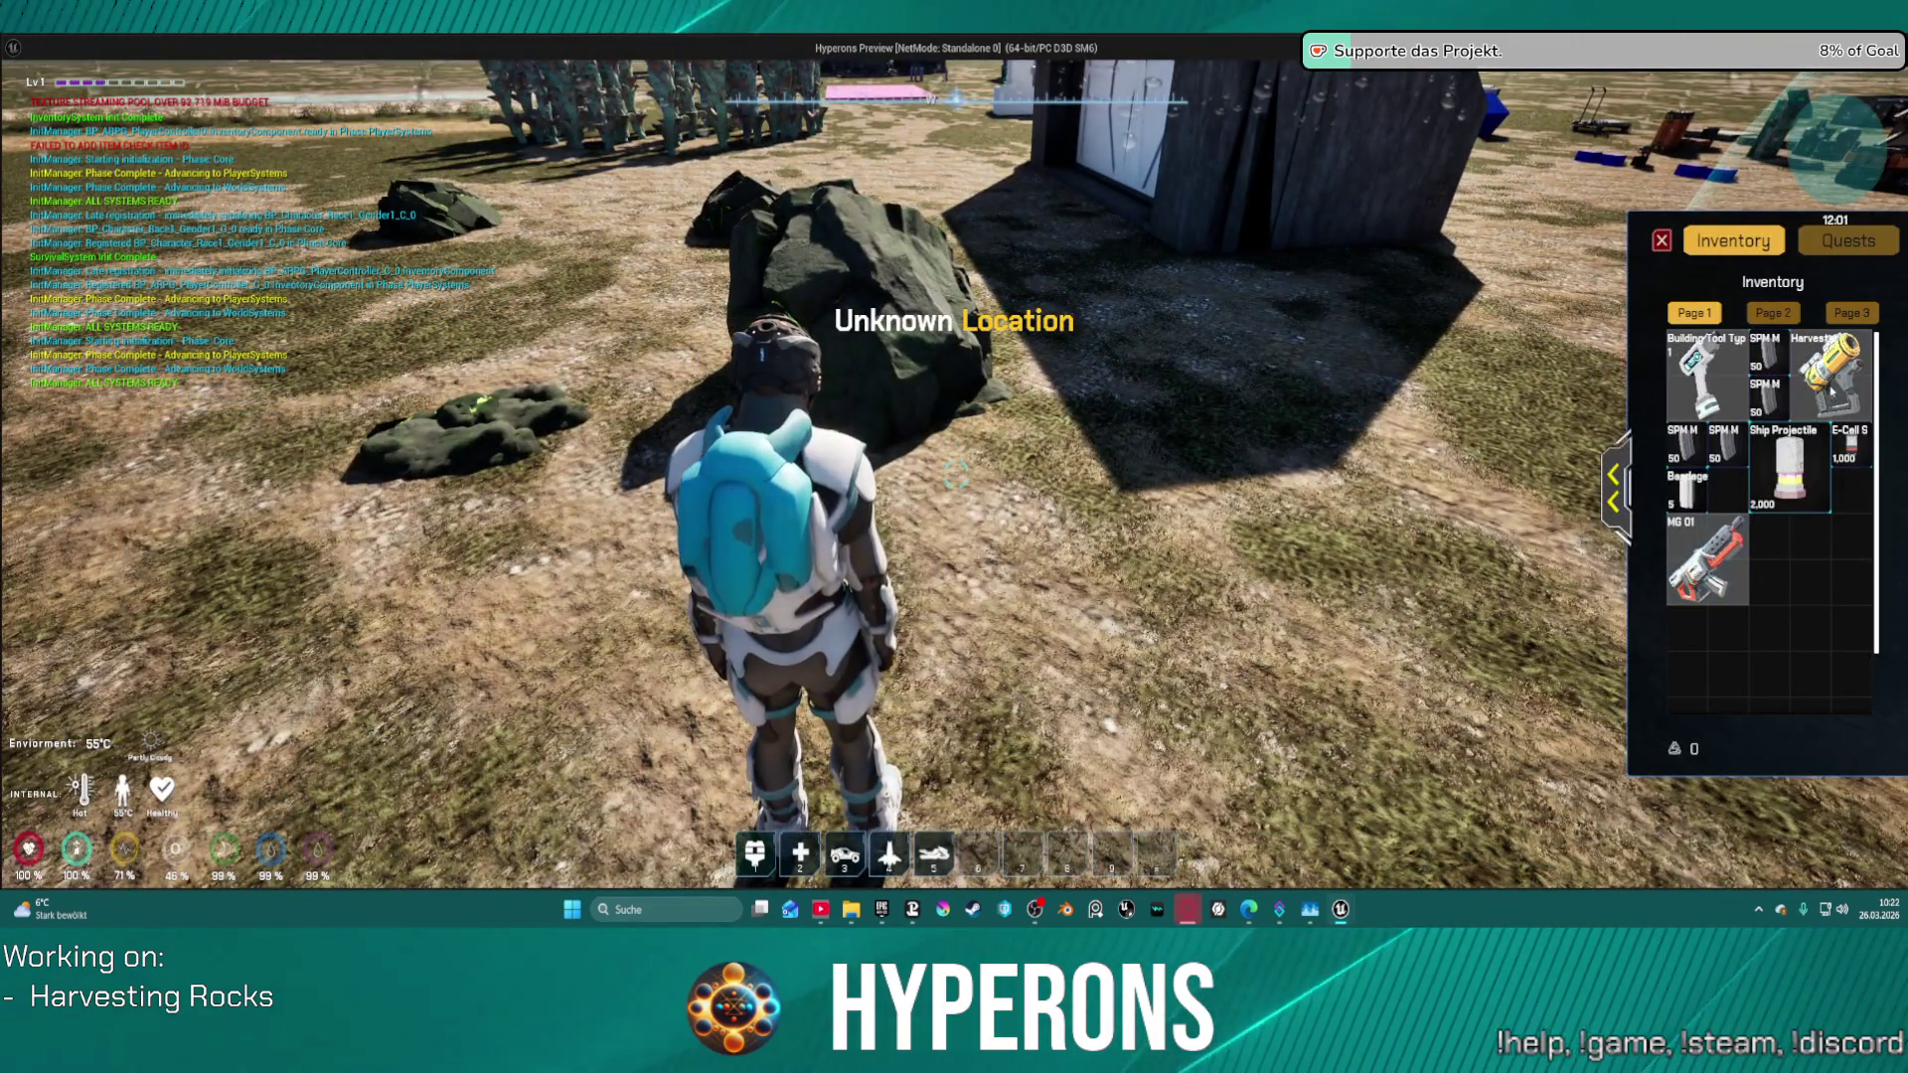
{"action": "double_click", "coordinate": [1832, 376]}
{"action": "key", "text": "w"}
{"action": "key", "text": "r"}
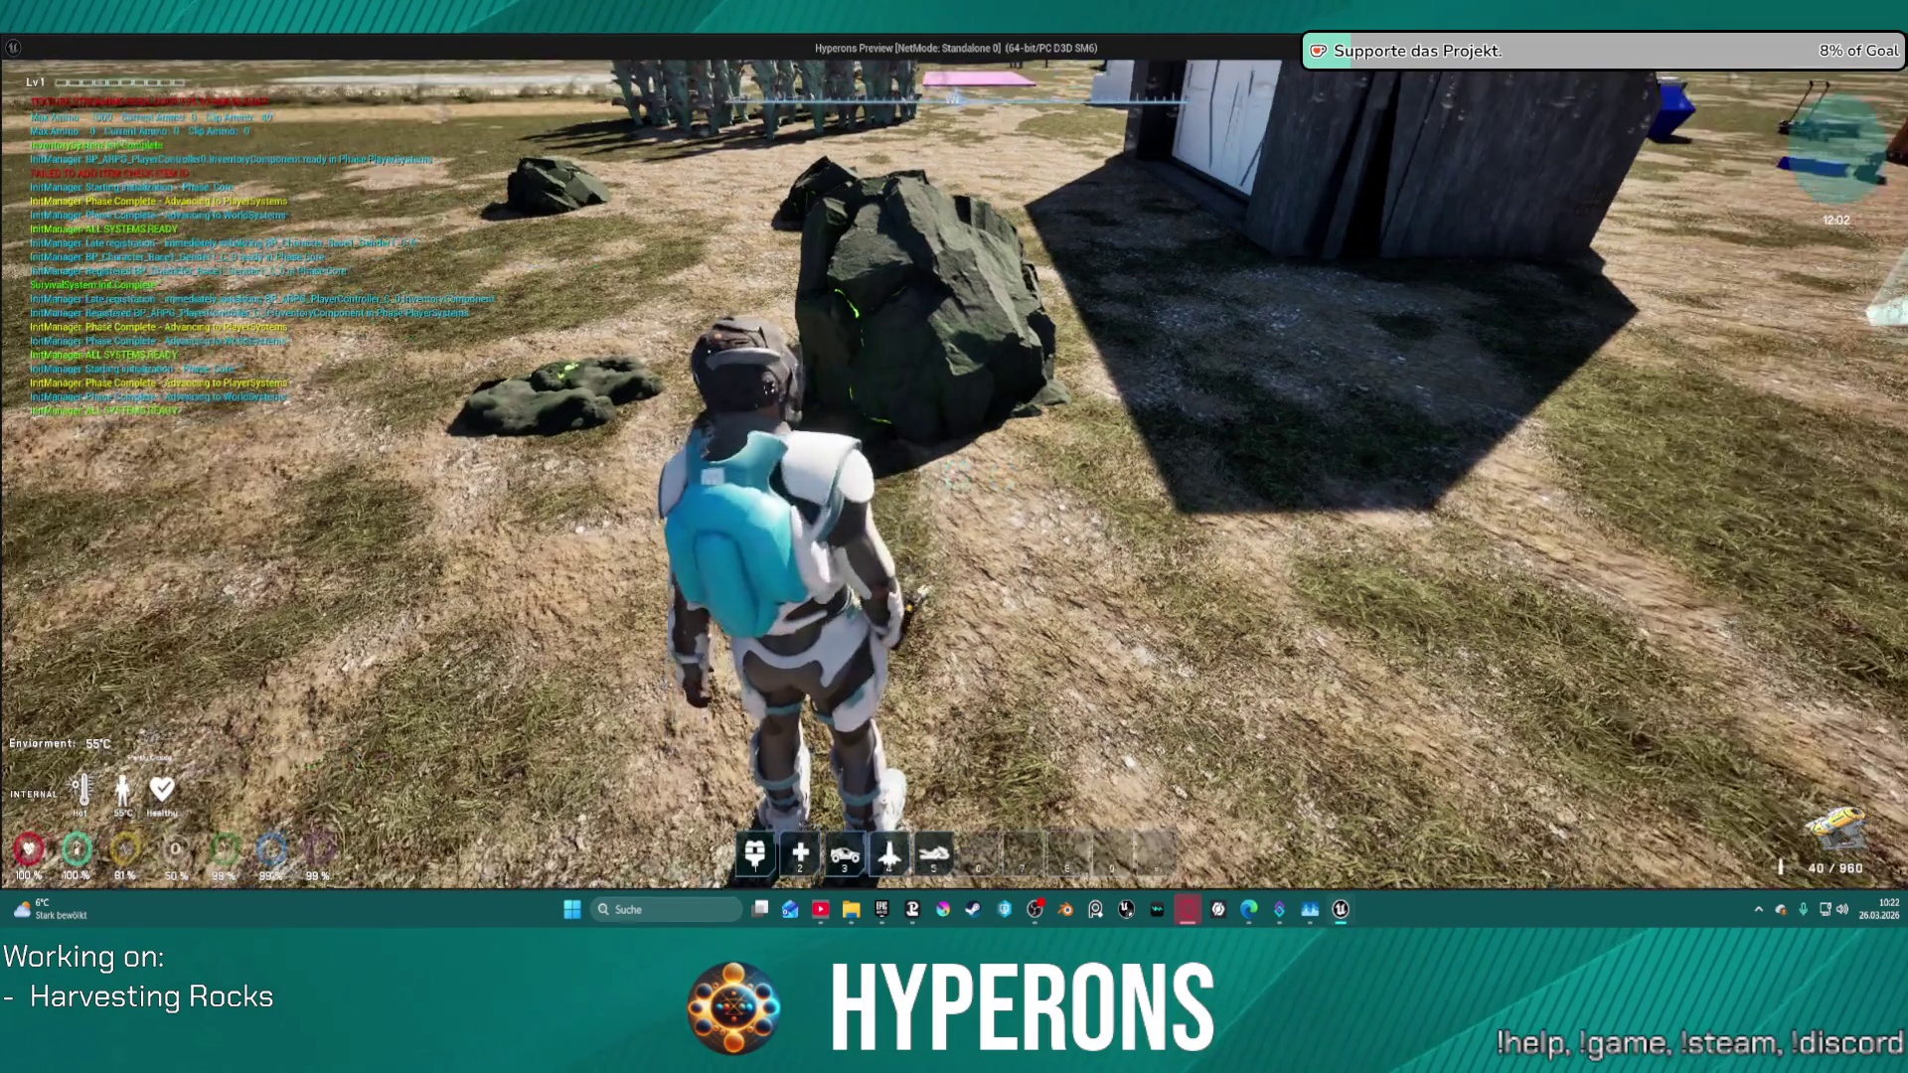
- Mine the rock with the harvesting beam until it breaks, then run to the next rock
{"action": "key", "text": "s"}
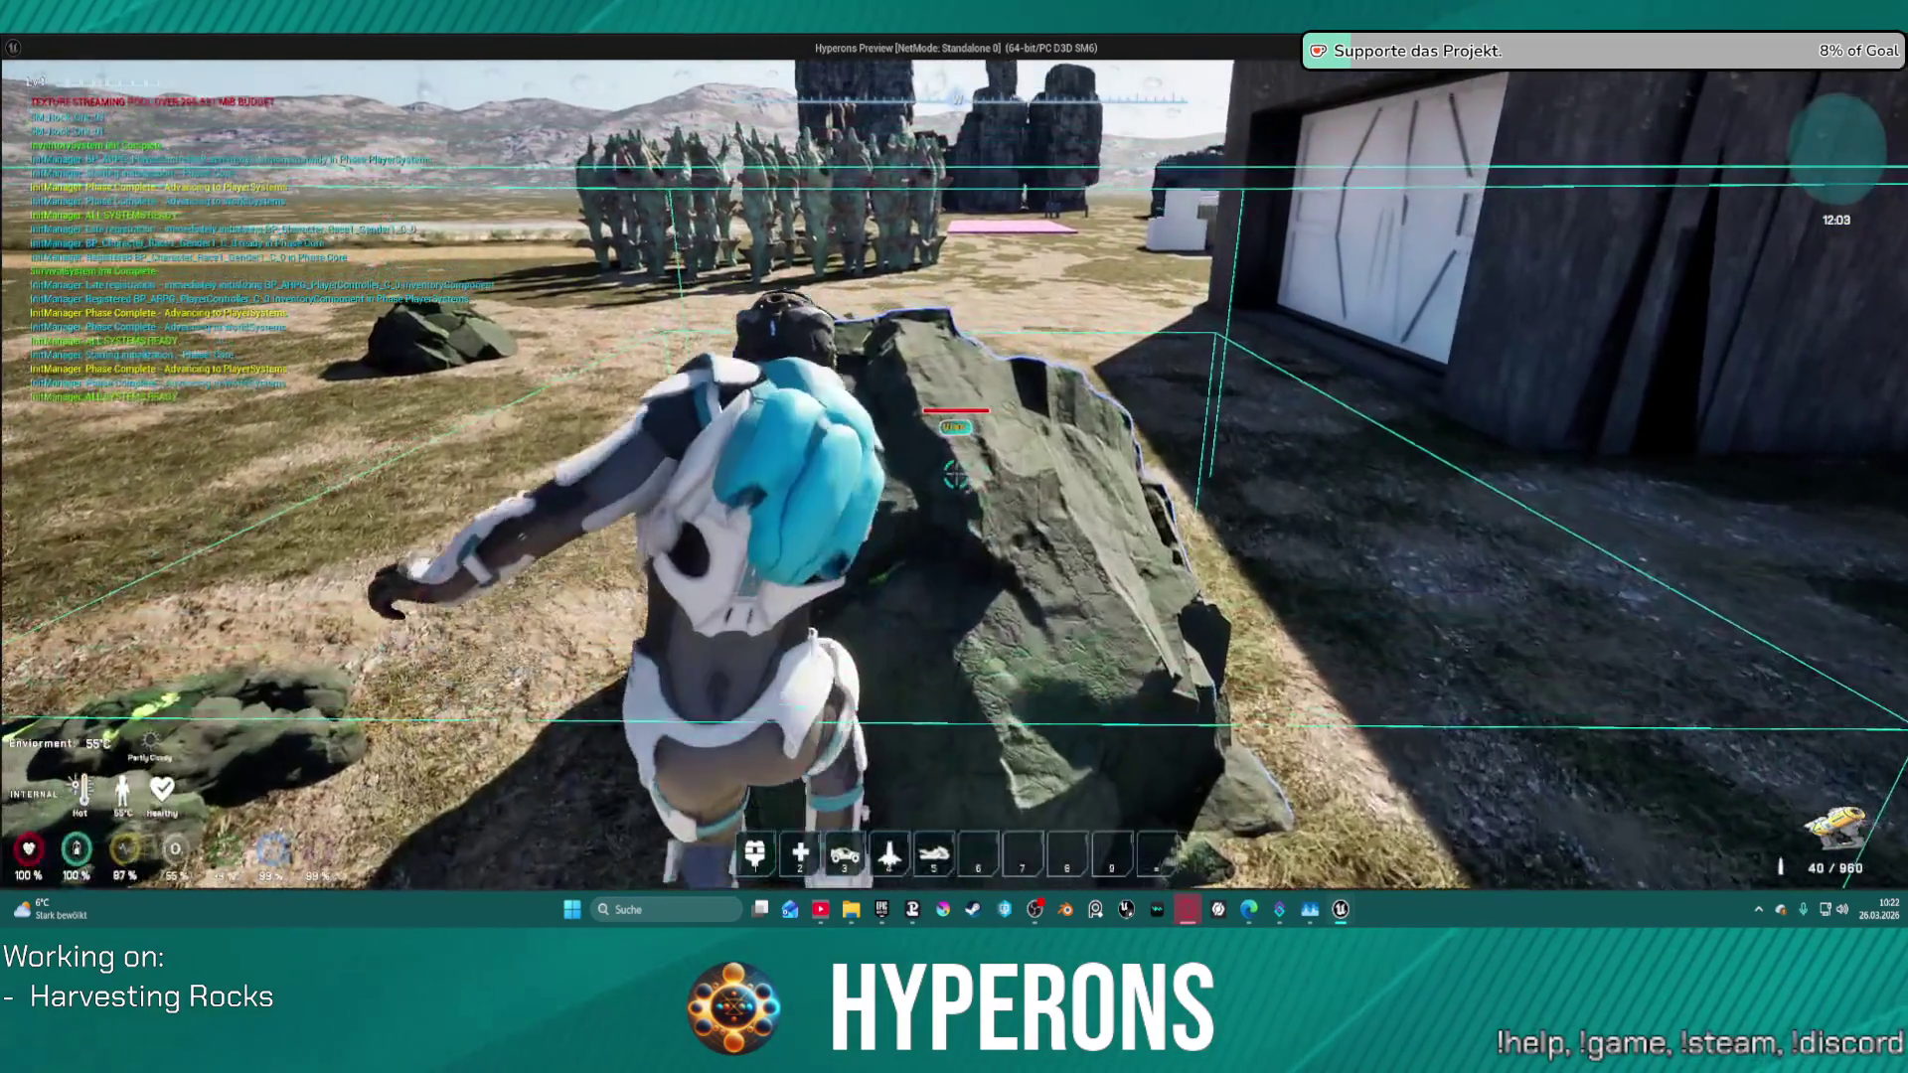
{"action": "key", "text": "w"}
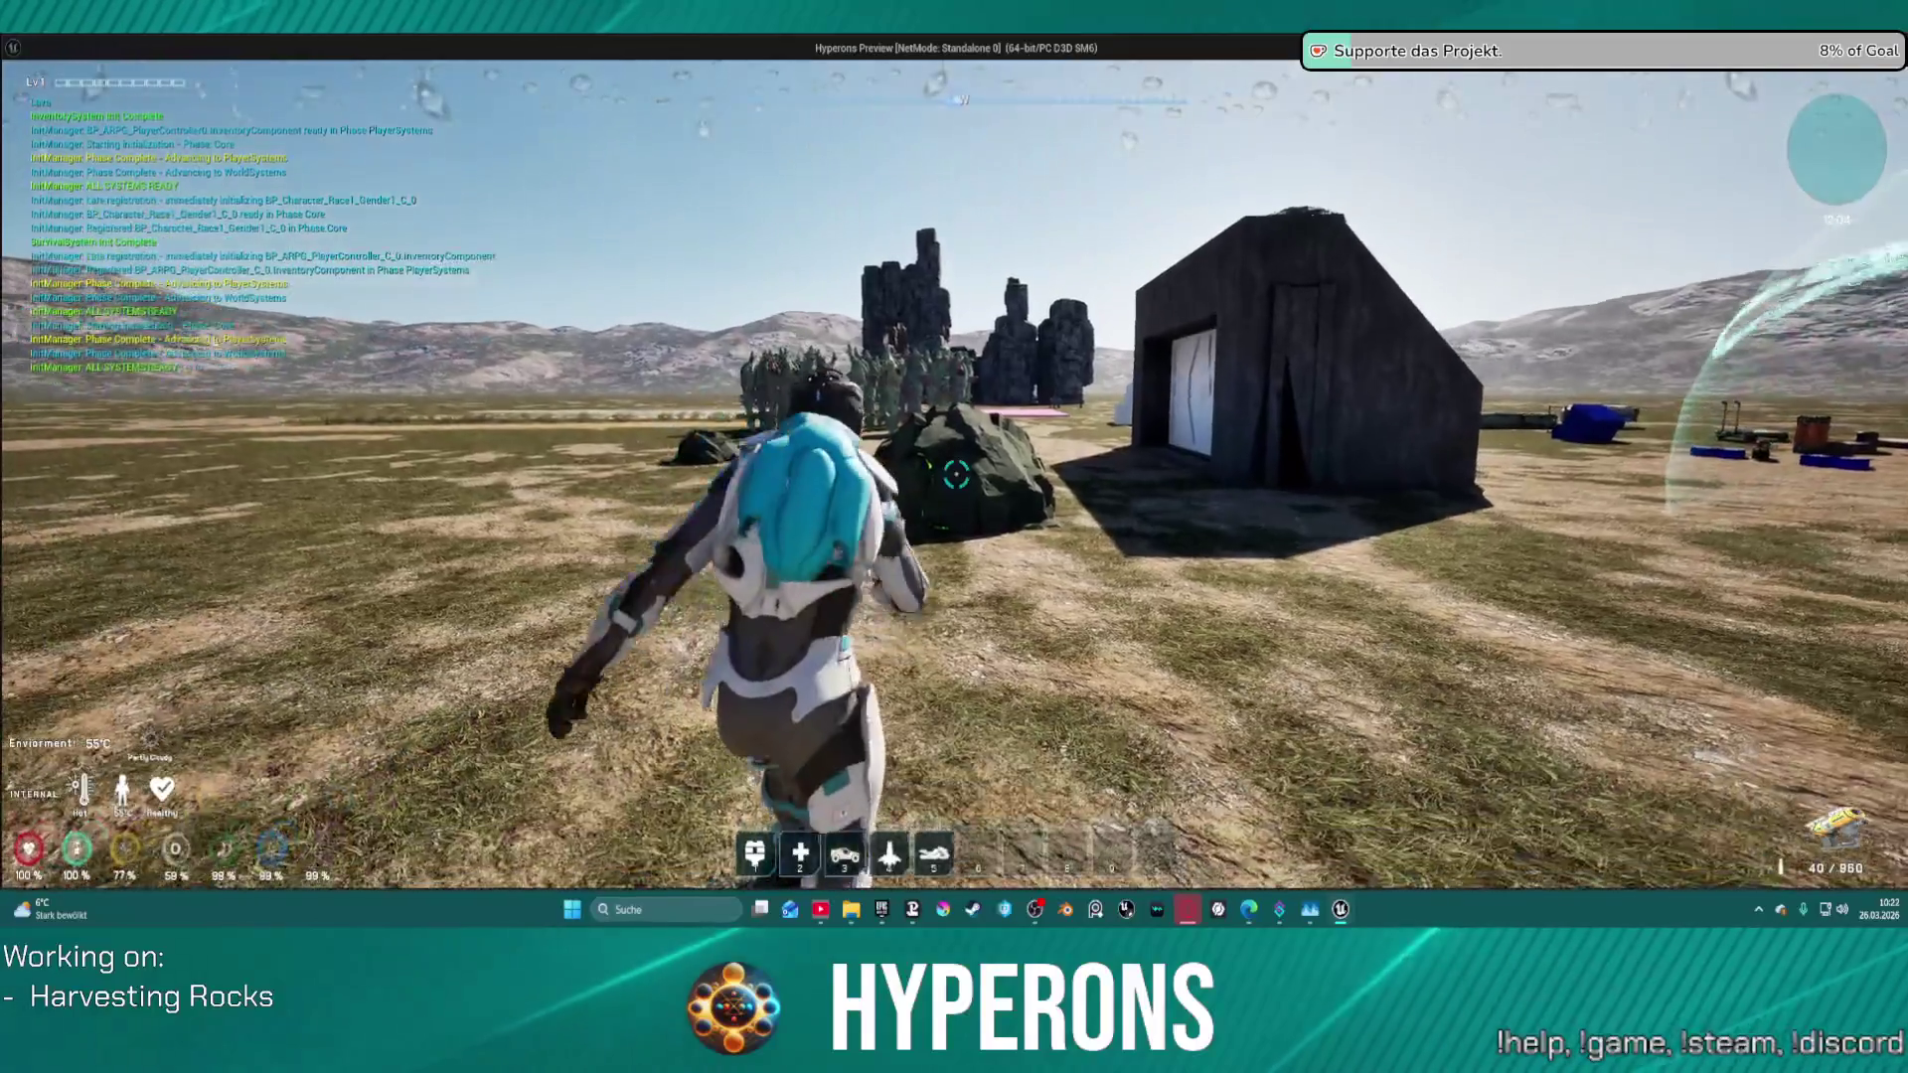
{"action": "left_click", "coordinate": [956, 474]}
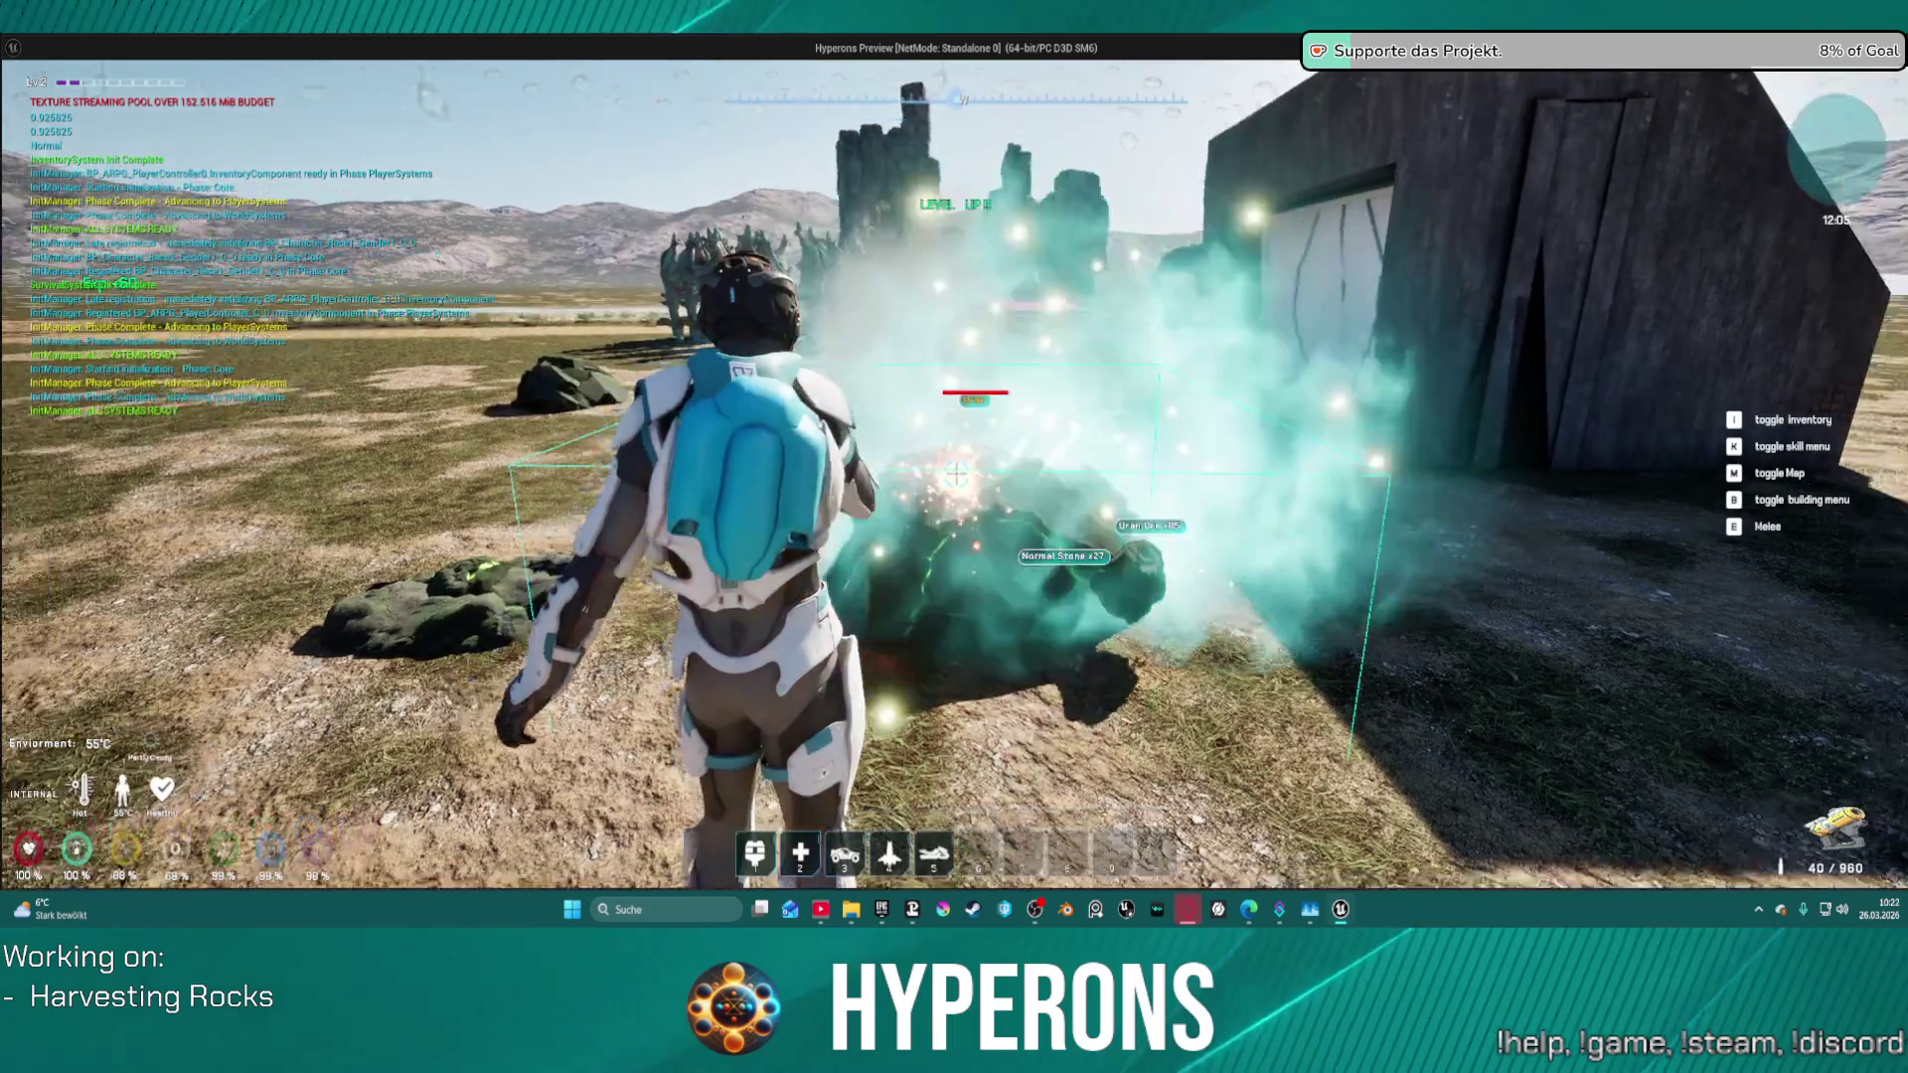
{"action": "key", "text": "w"}
{"action": "key", "text": "w"}
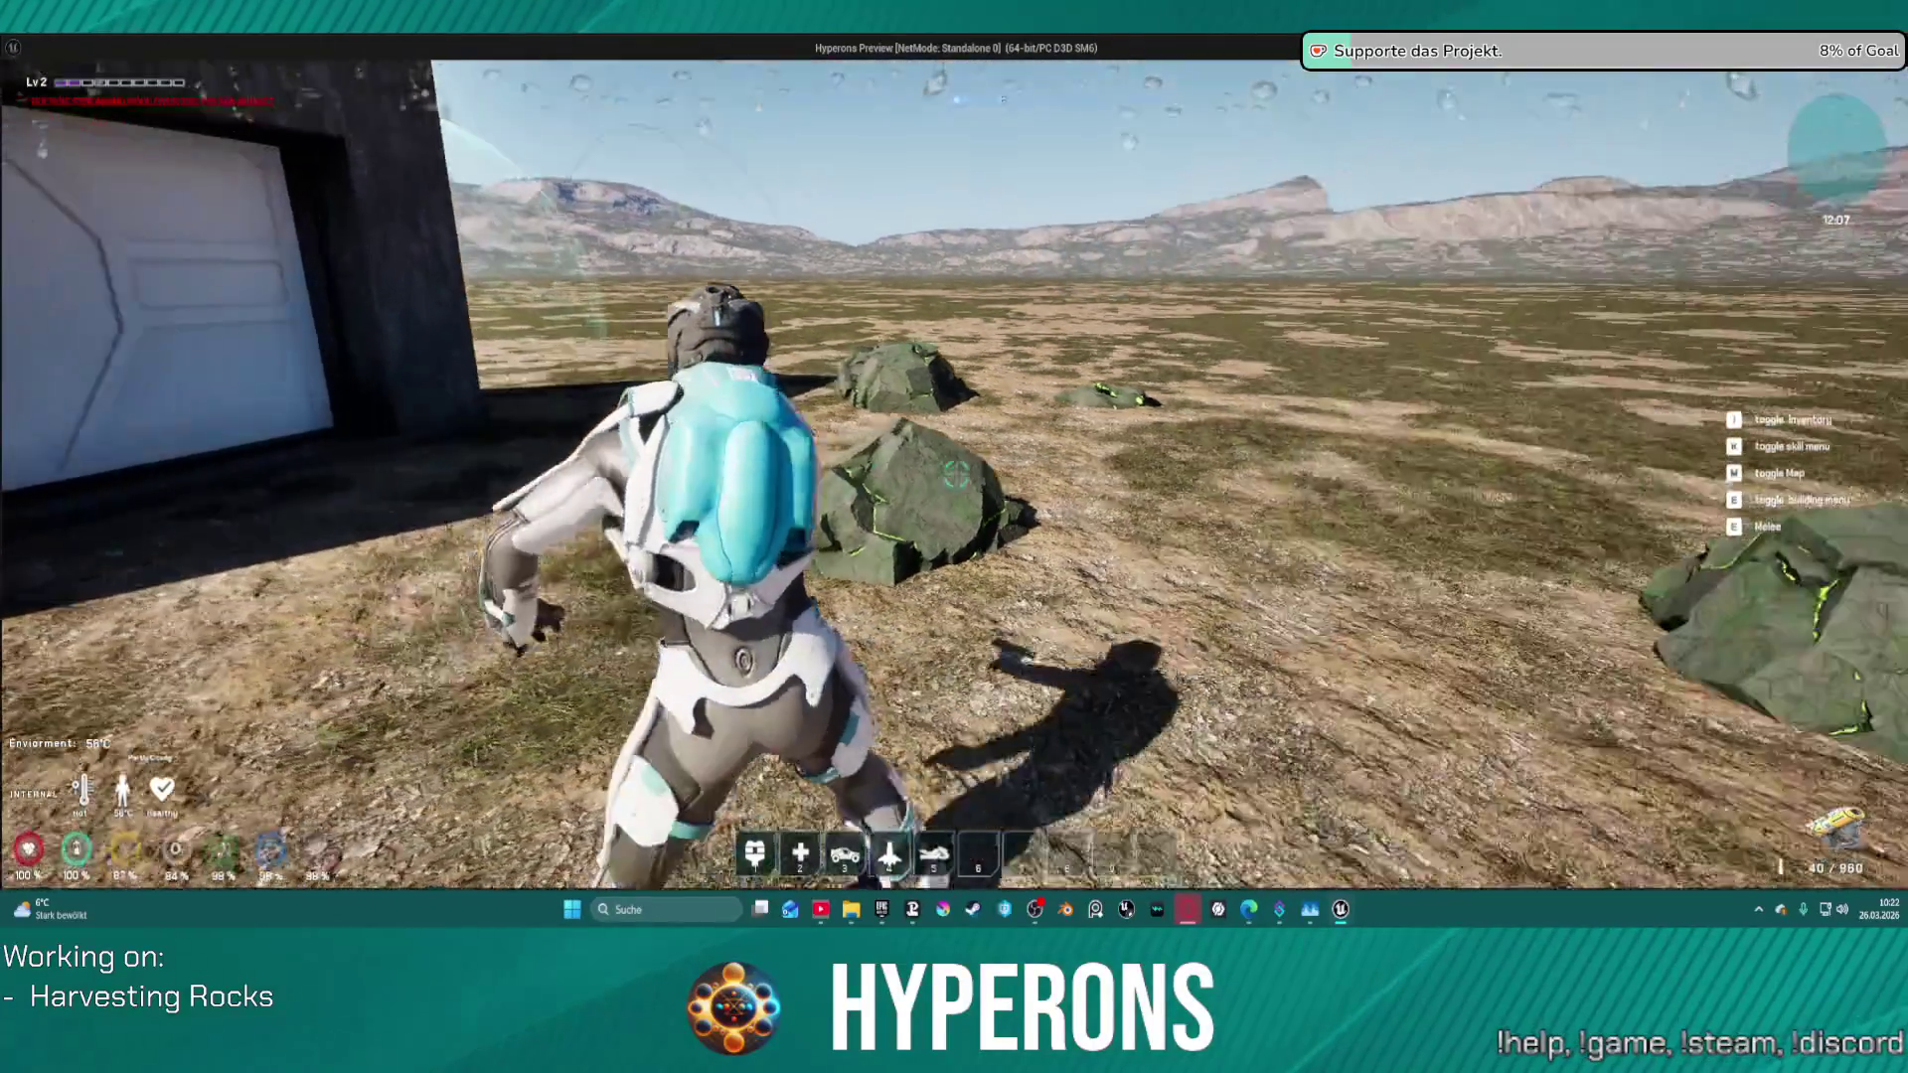
{"action": "key", "text": "w"}
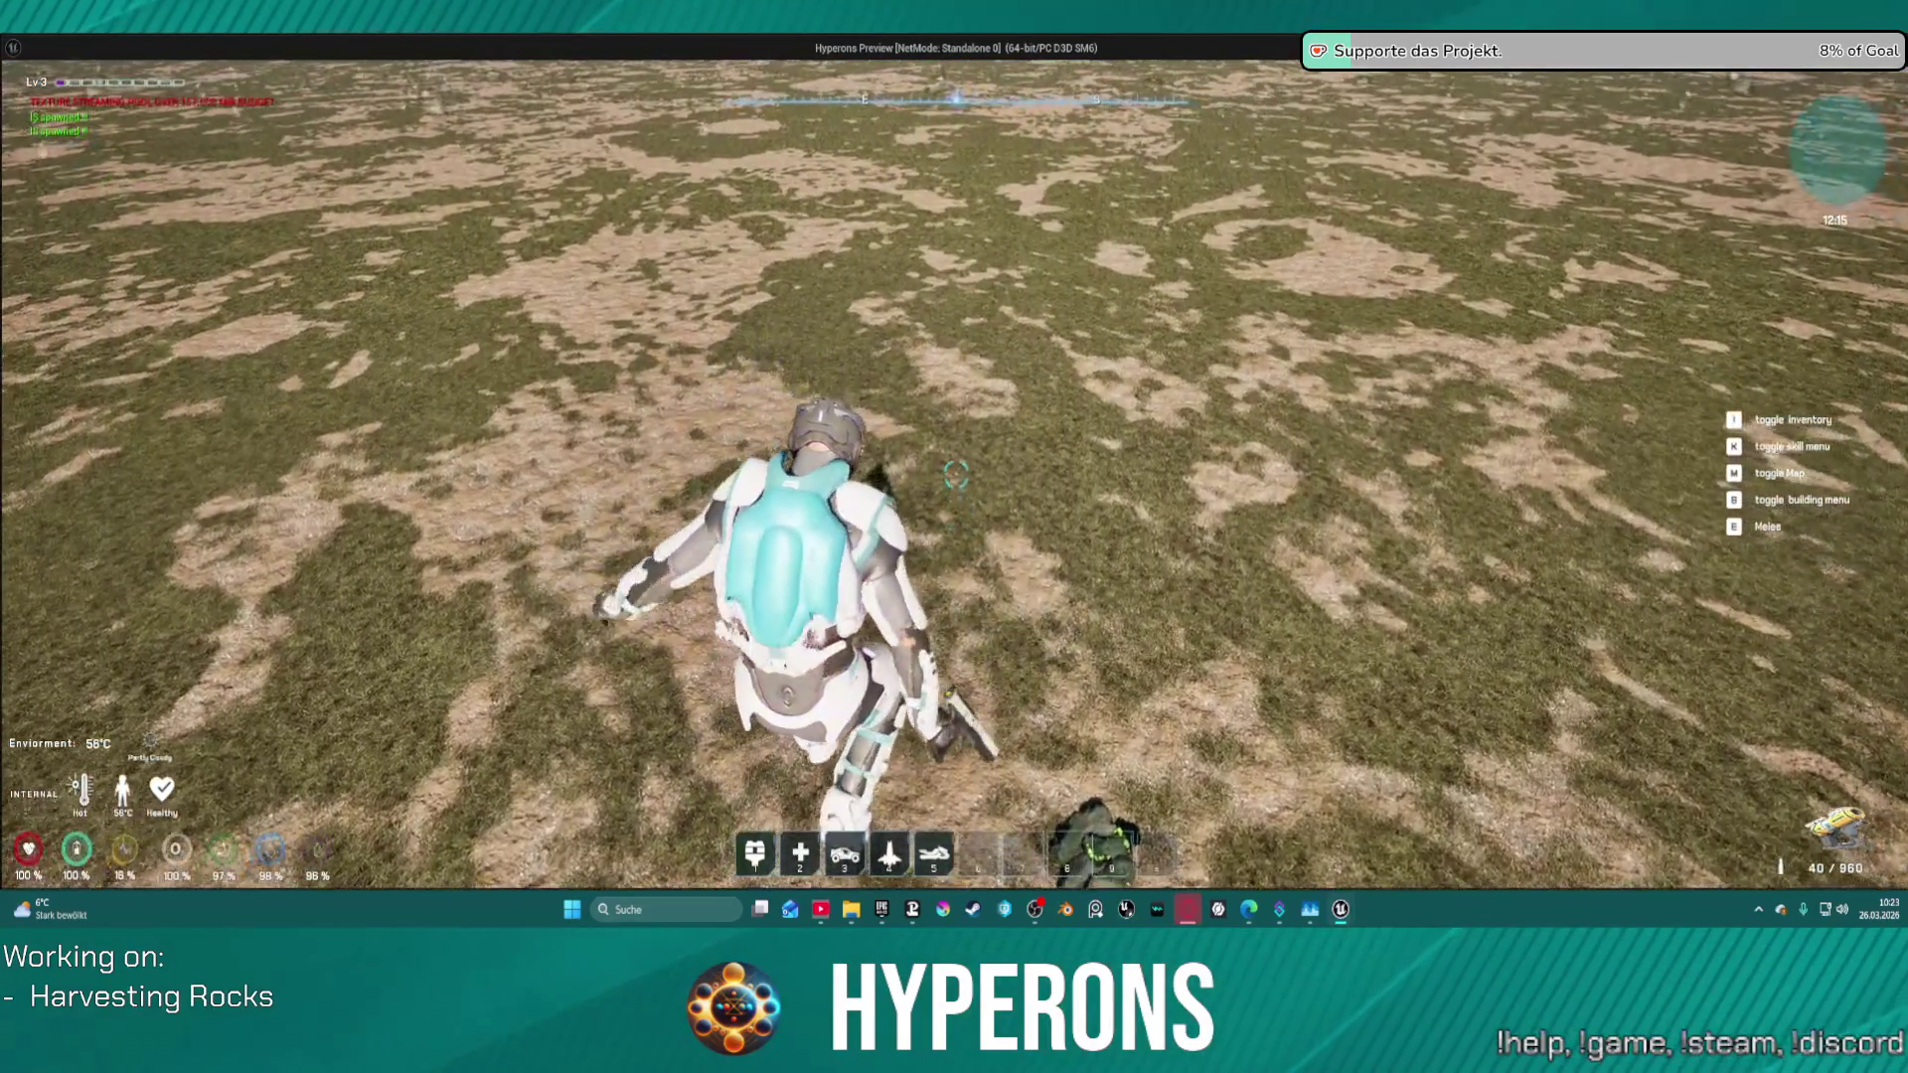
- Mine the rock beside the base into Normal Stone and Uran Ore, then exit Play-in-Editor
{"action": "key", "text": "e"}
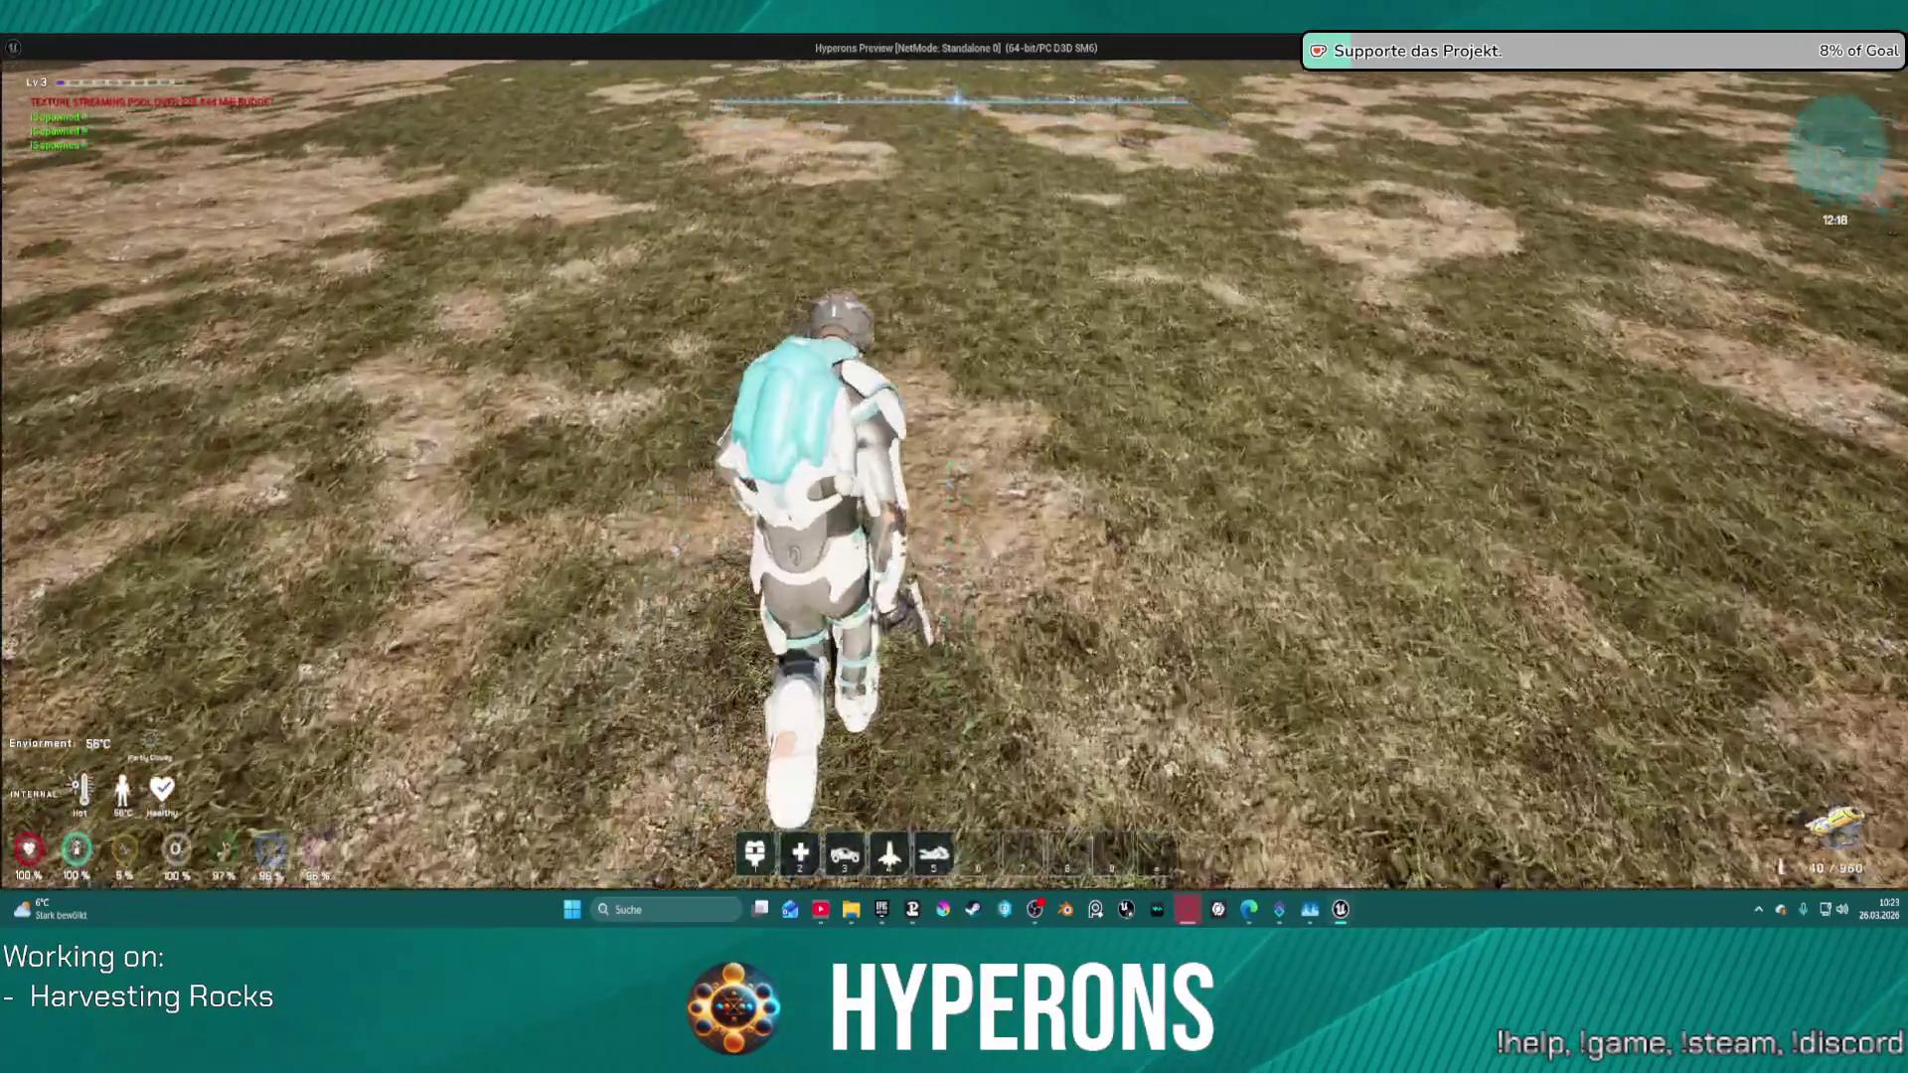
{"action": "key", "text": "w"}
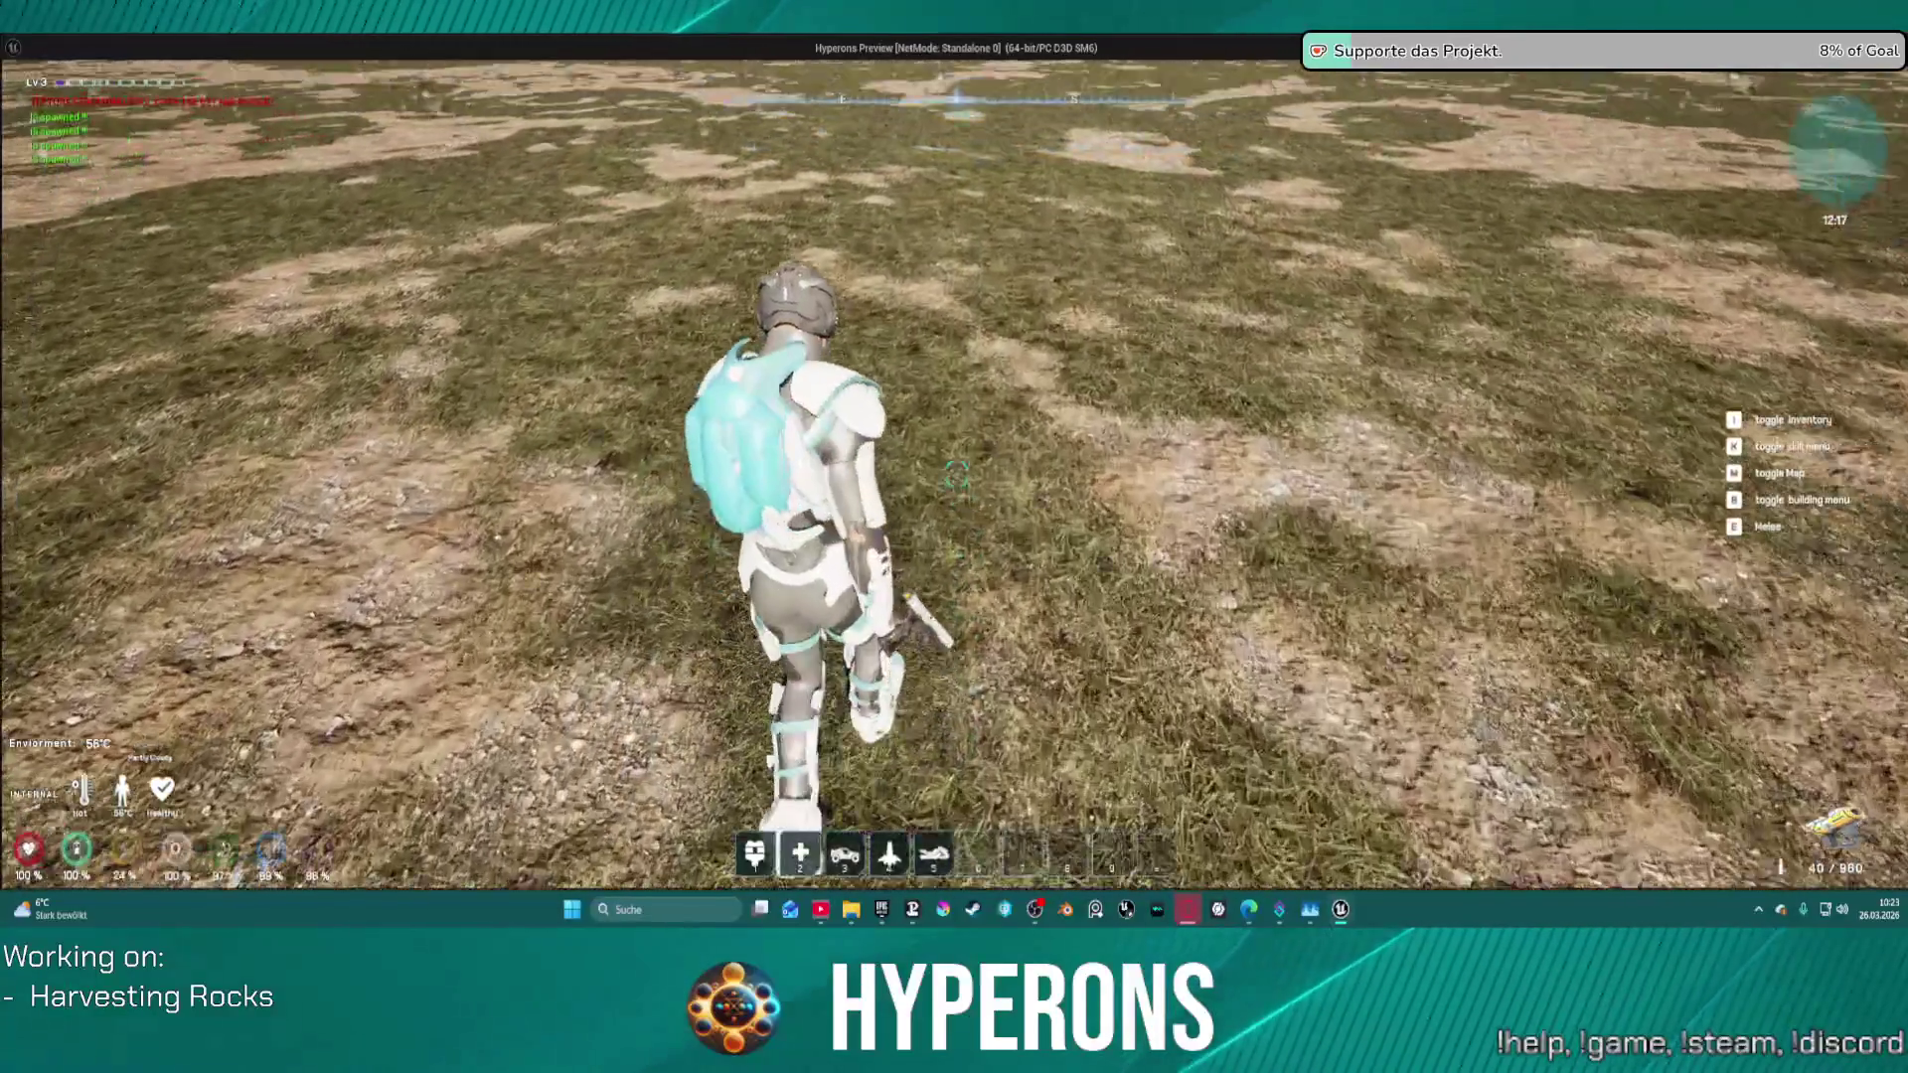
{"action": "key", "text": "w"}
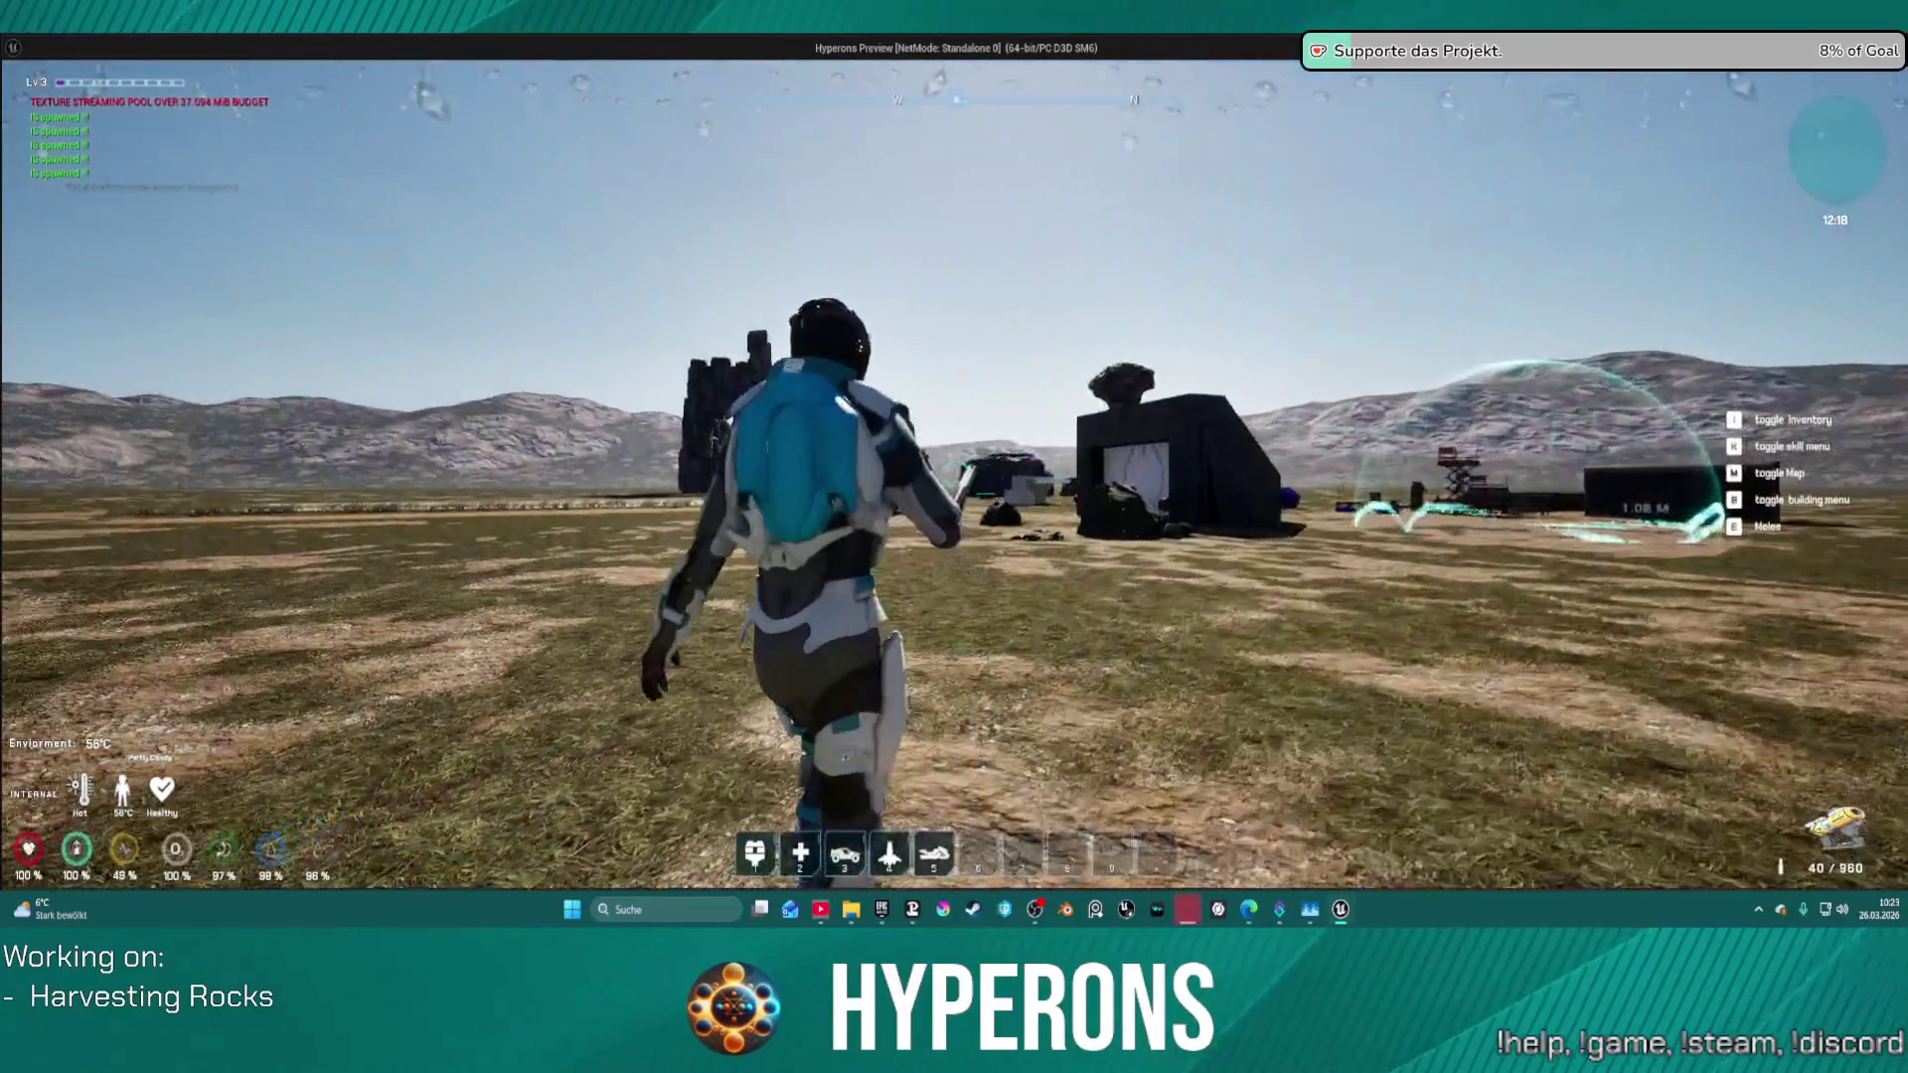
{"action": "key", "text": "w"}
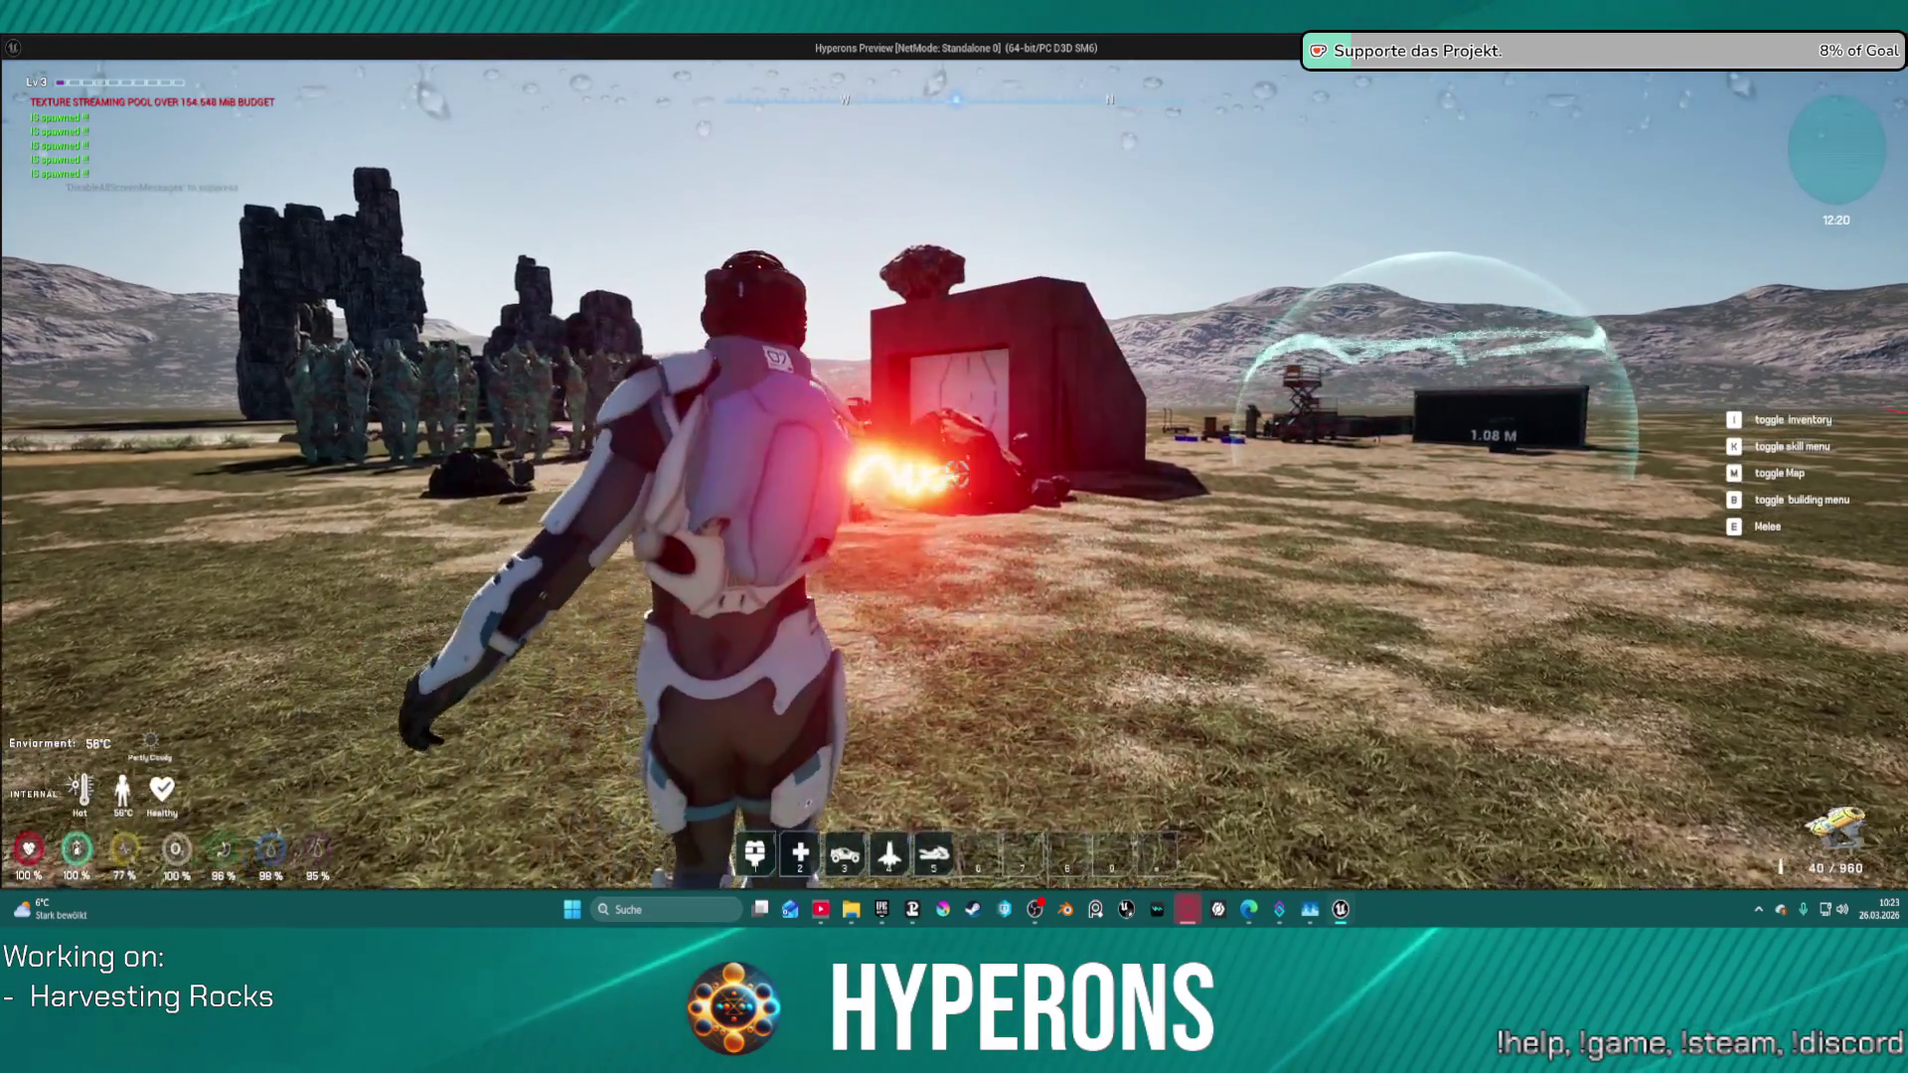
{"action": "key", "text": "w"}
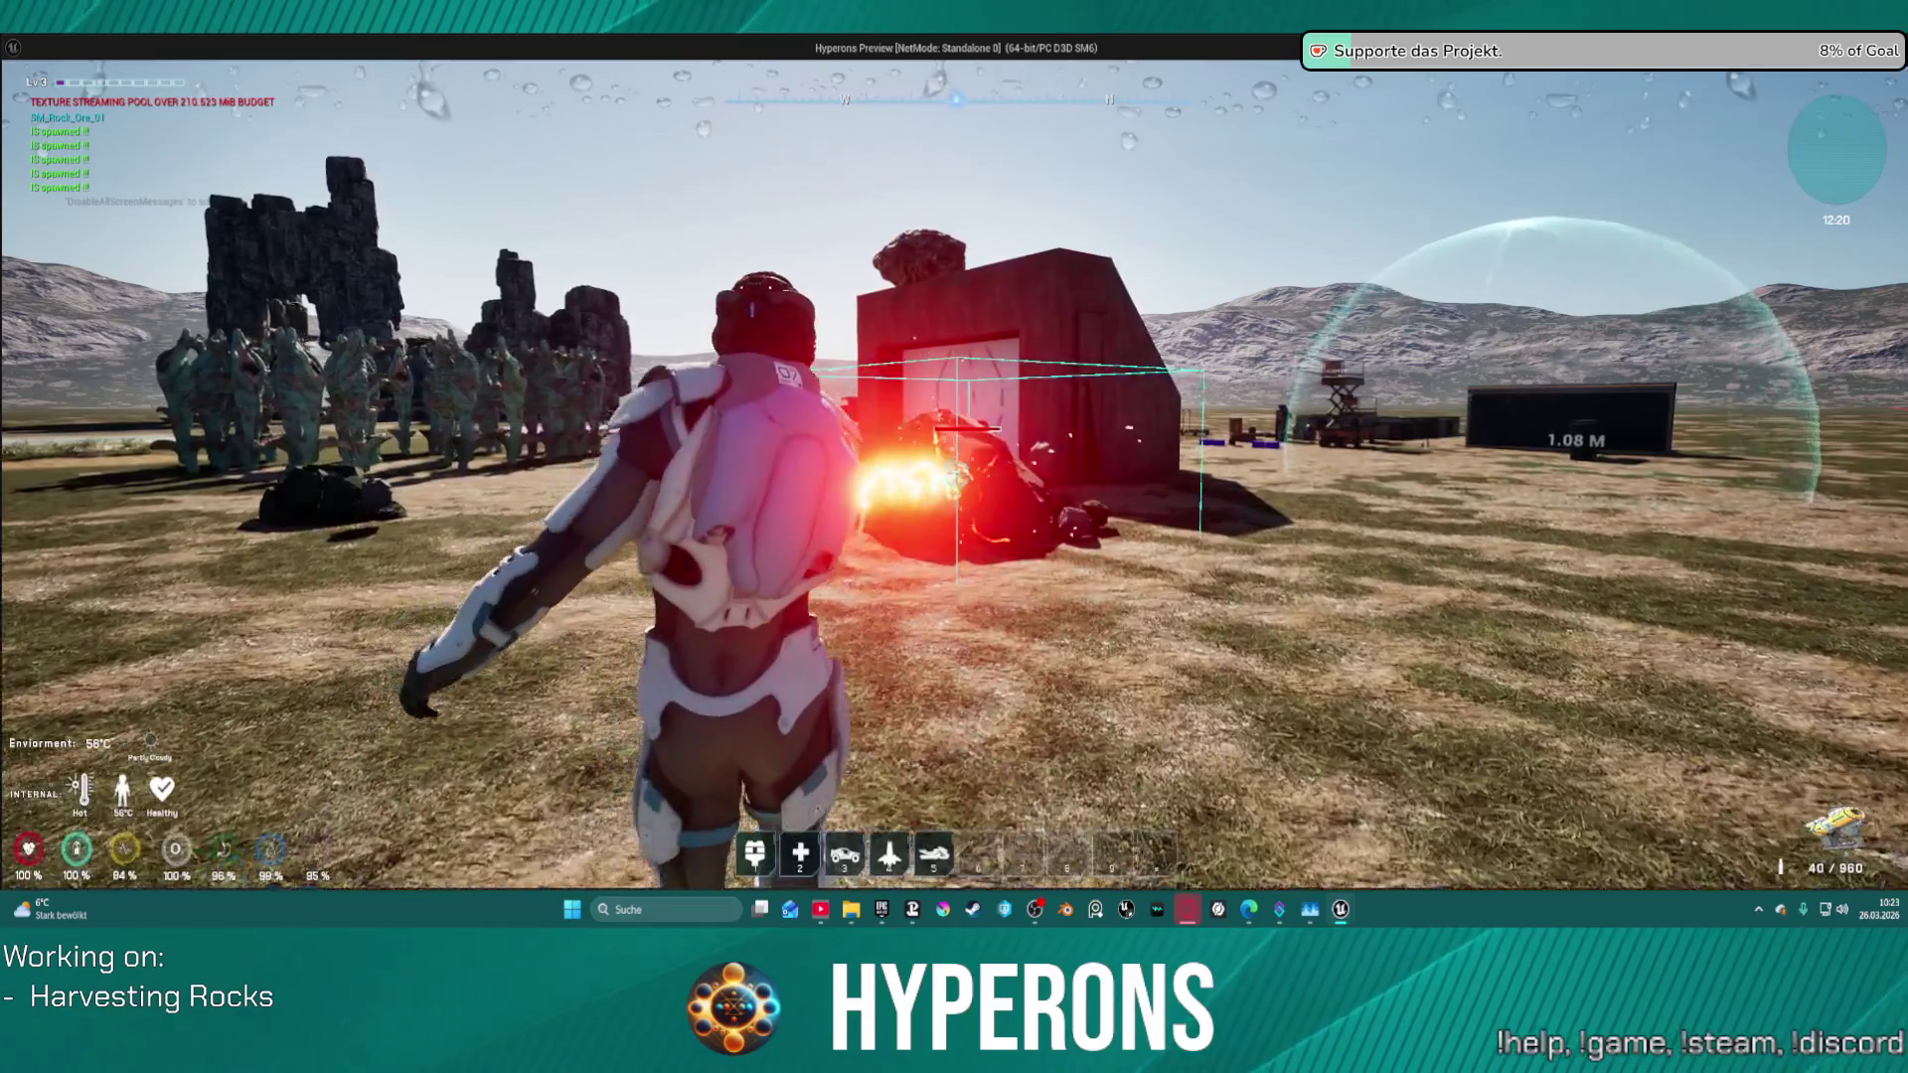
{"action": "key", "text": "w"}
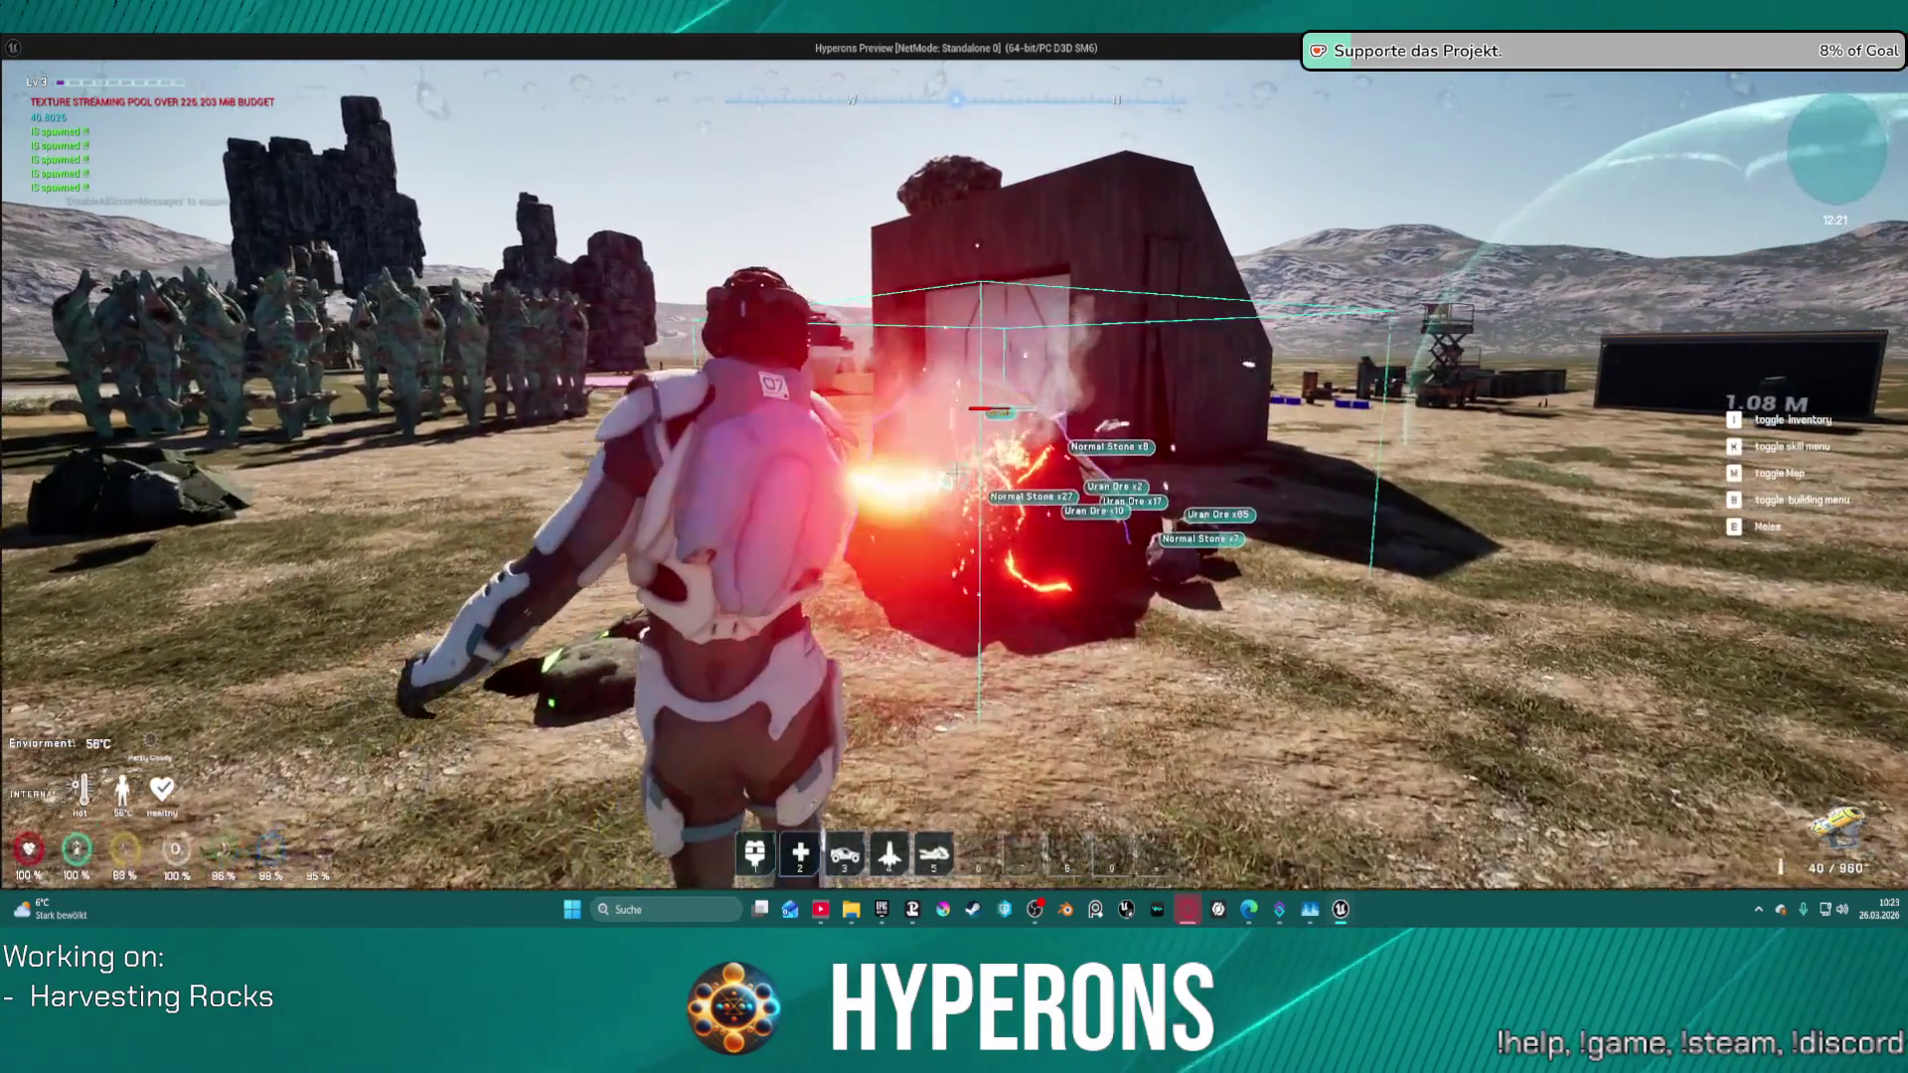
{"action": "key", "text": "w"}
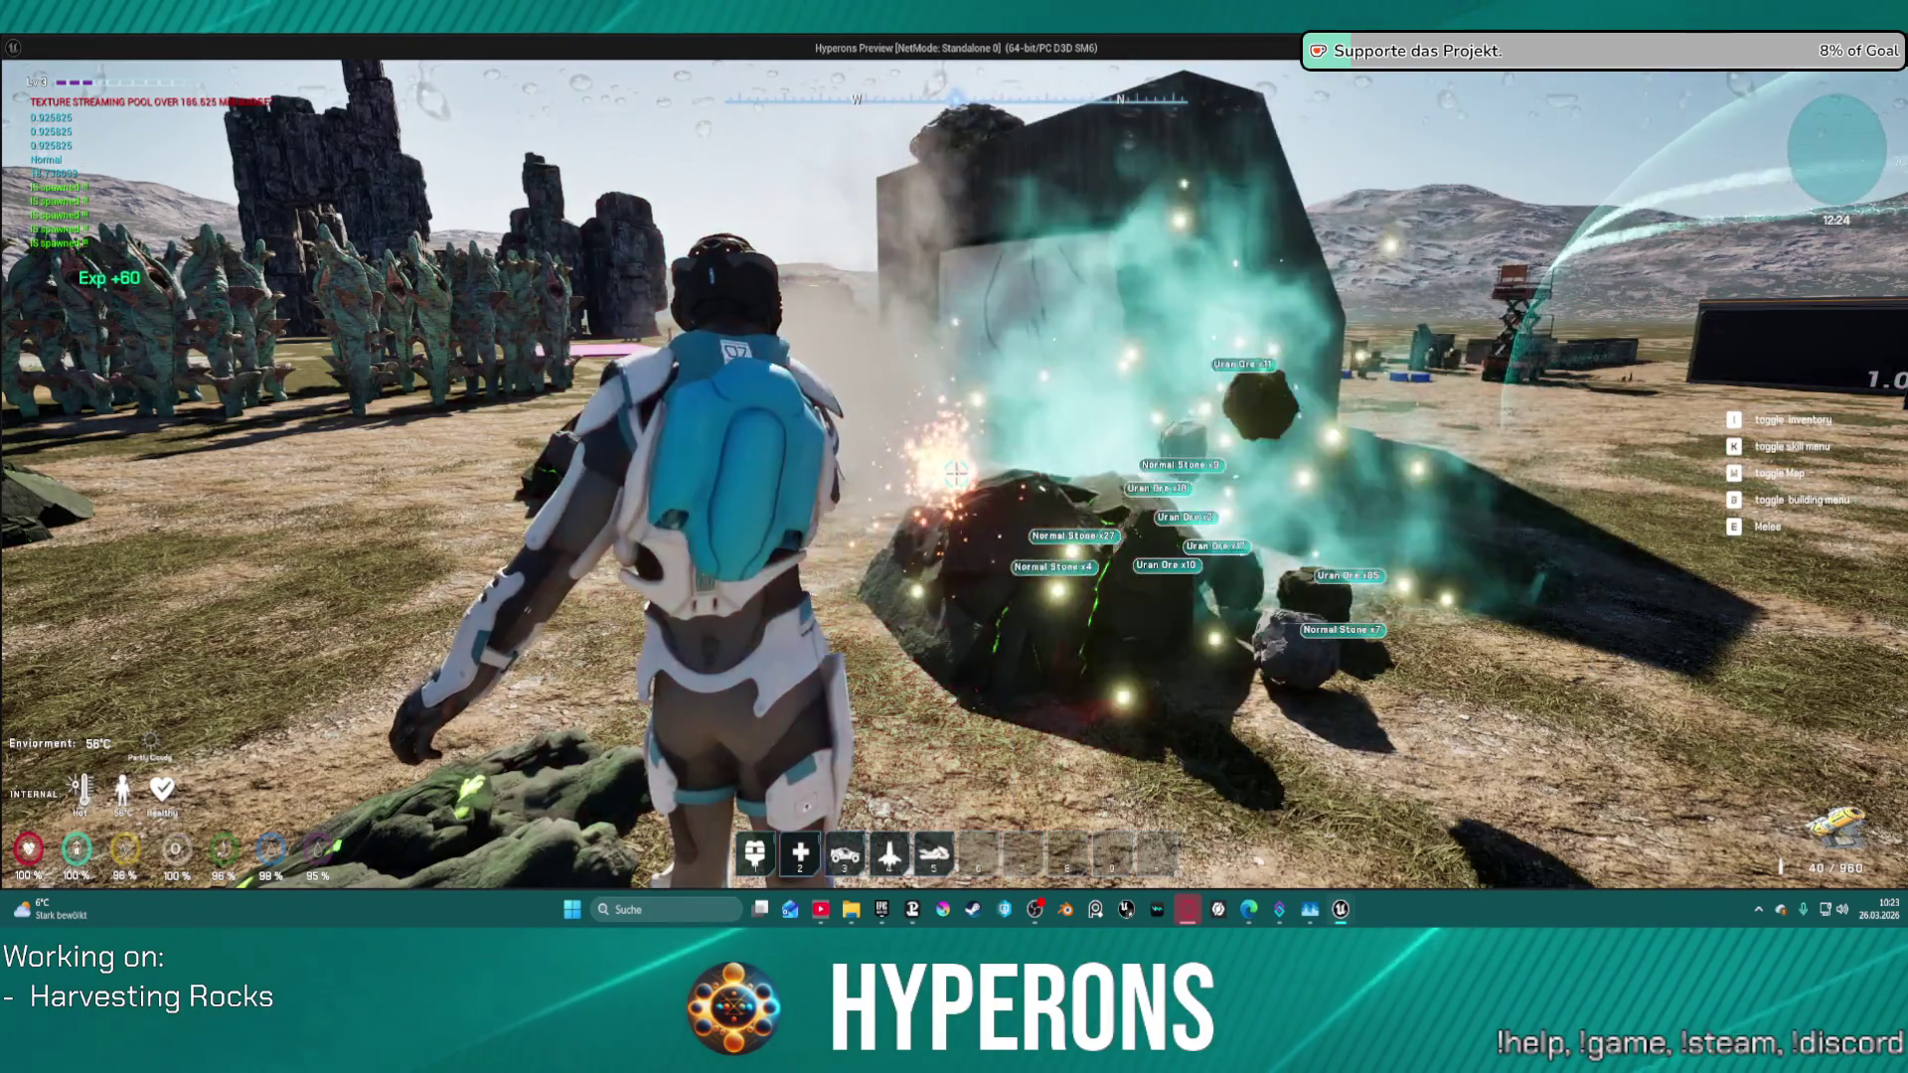
{"action": "key", "text": "Escape"}
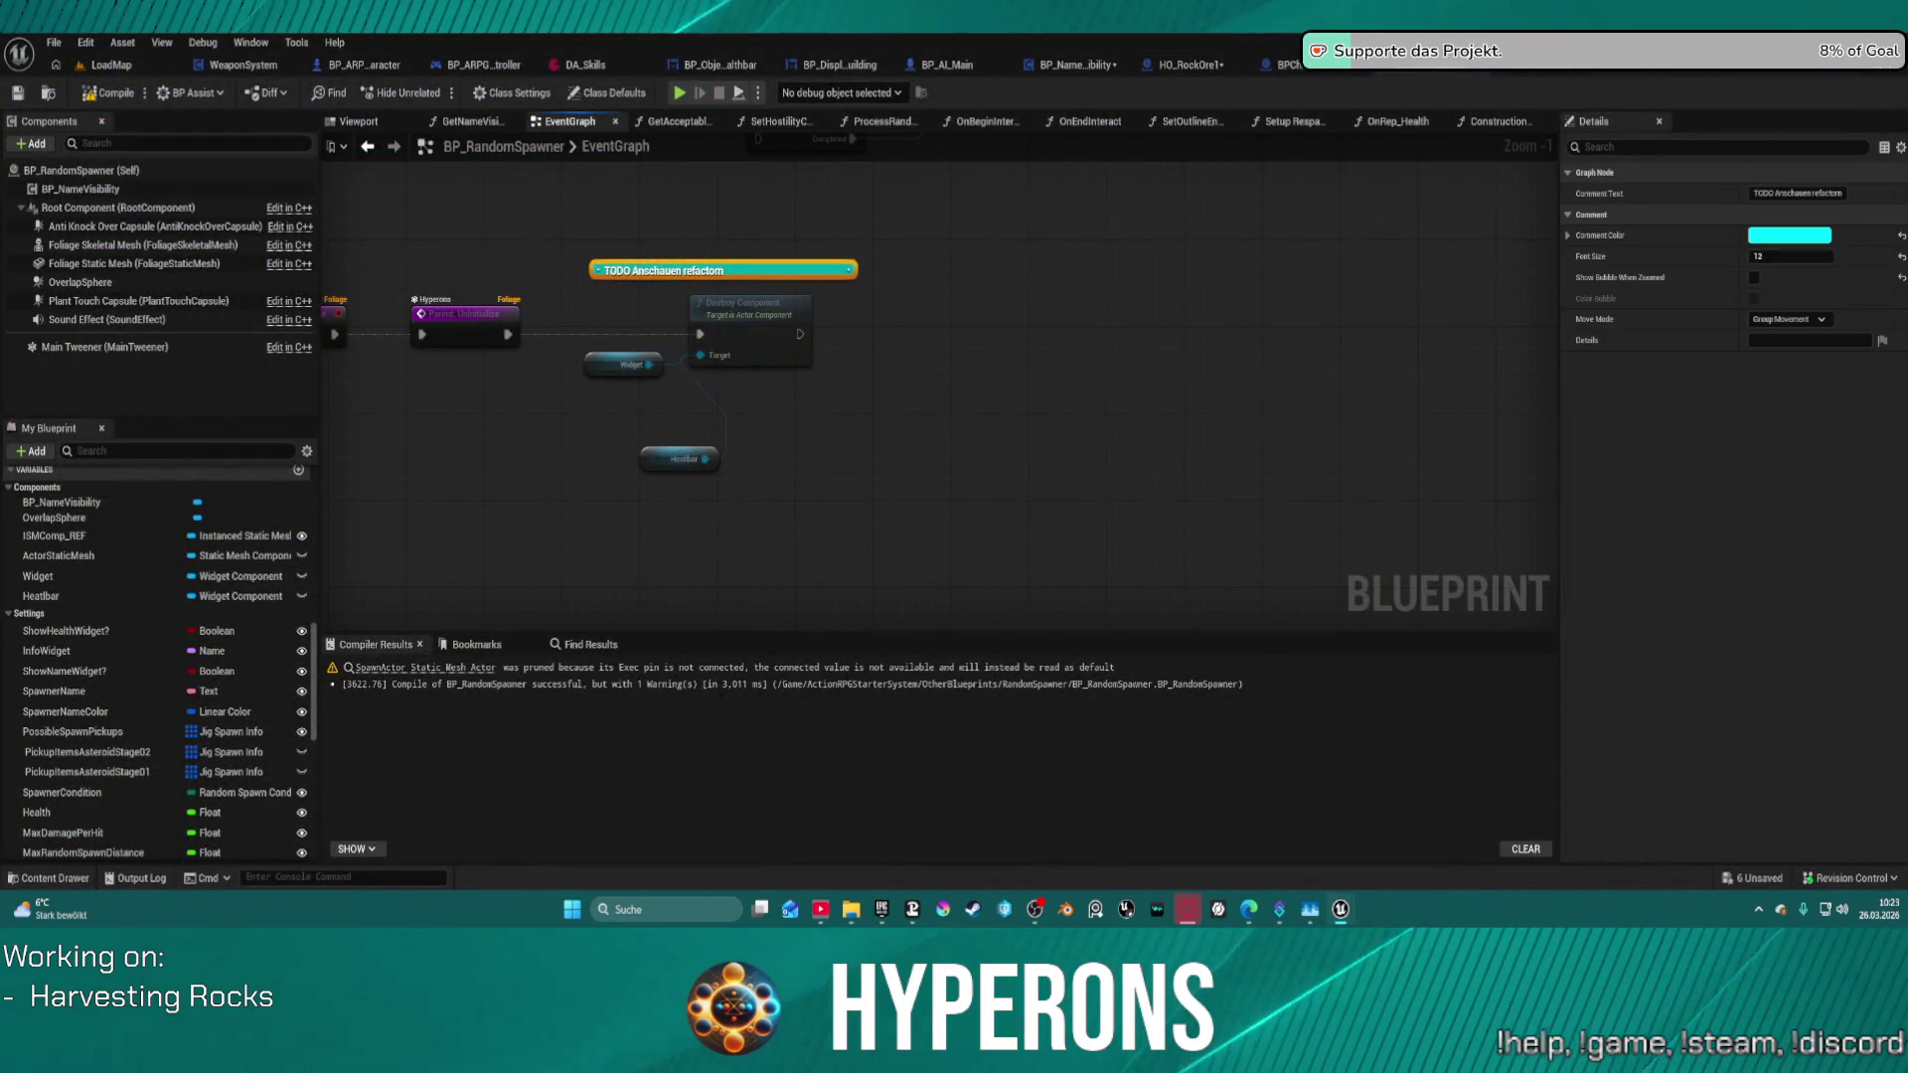
- Return to the LoadMap level and switch the editor to Foliage Mode
{"action": "left_click", "coordinate": [99, 66]}
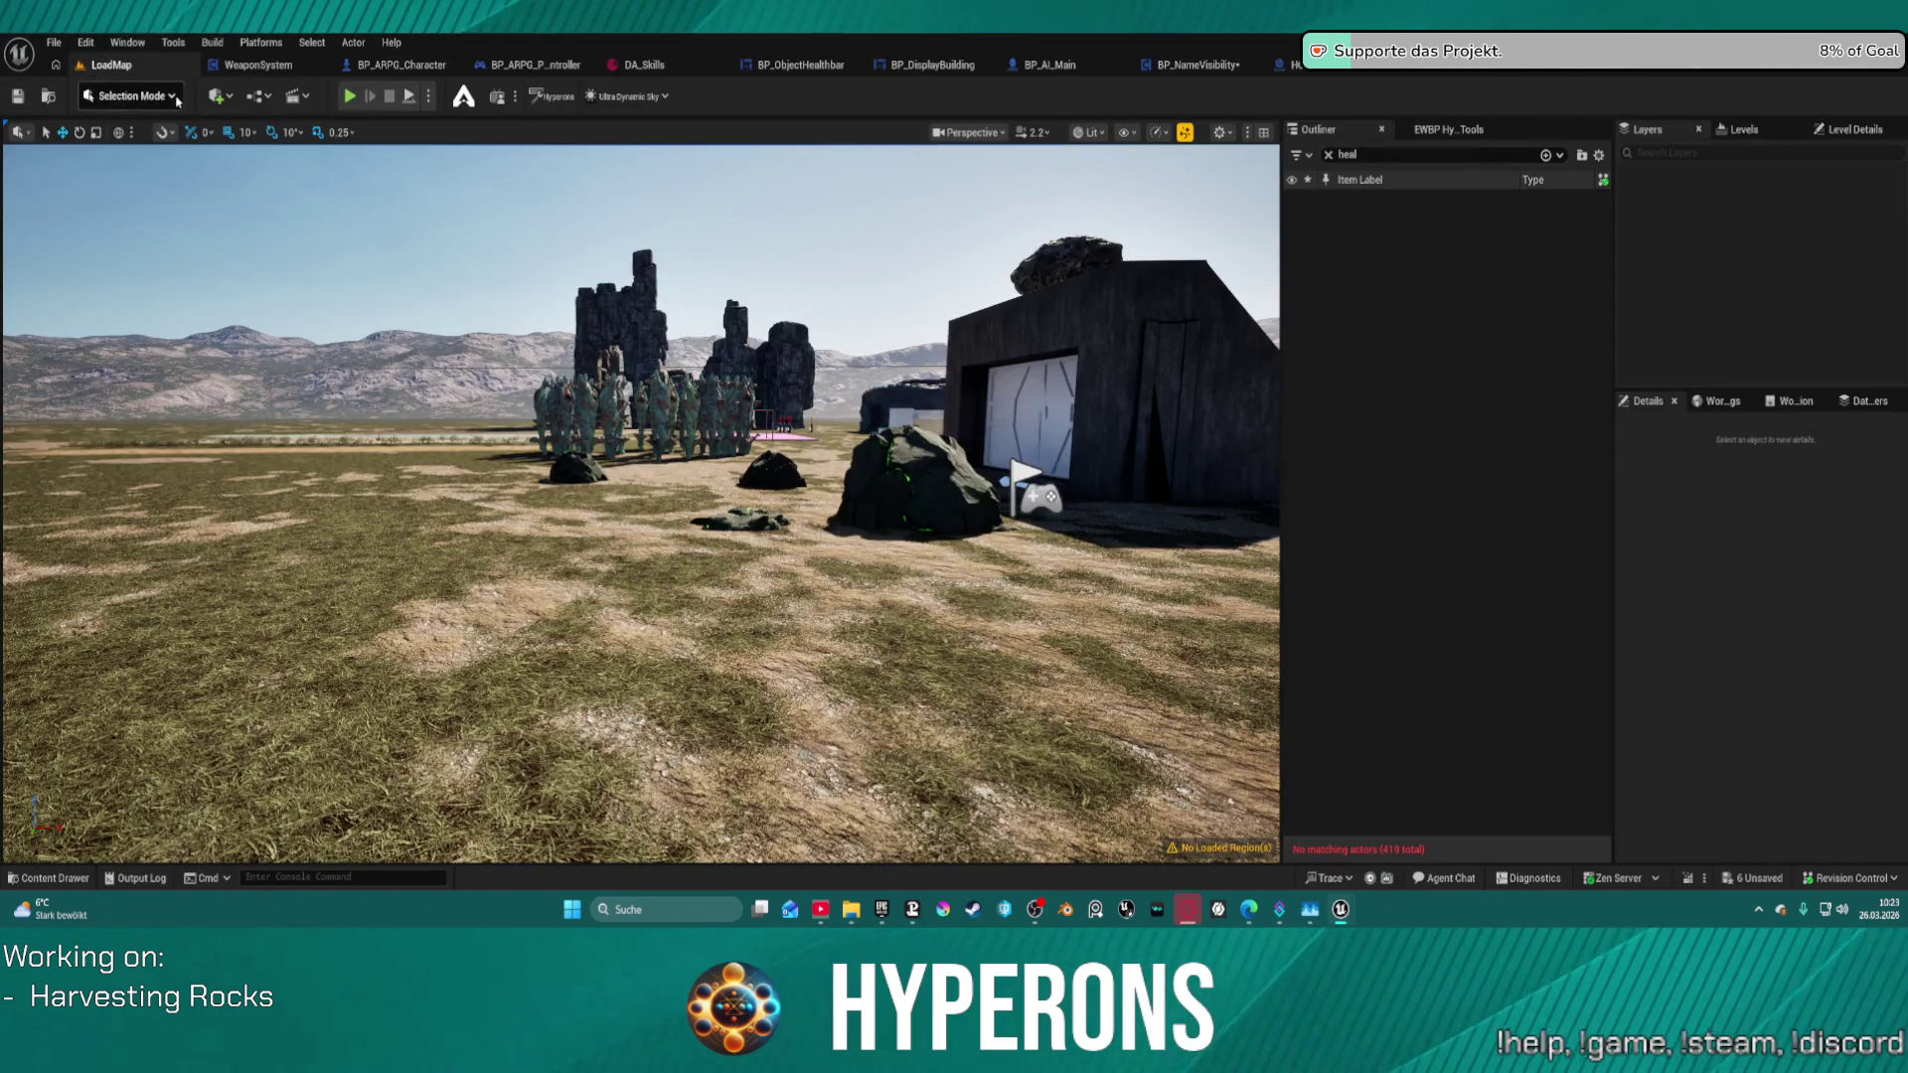
{"action": "left_click", "coordinate": [129, 97]}
{"action": "left_click", "coordinate": [119, 195]}
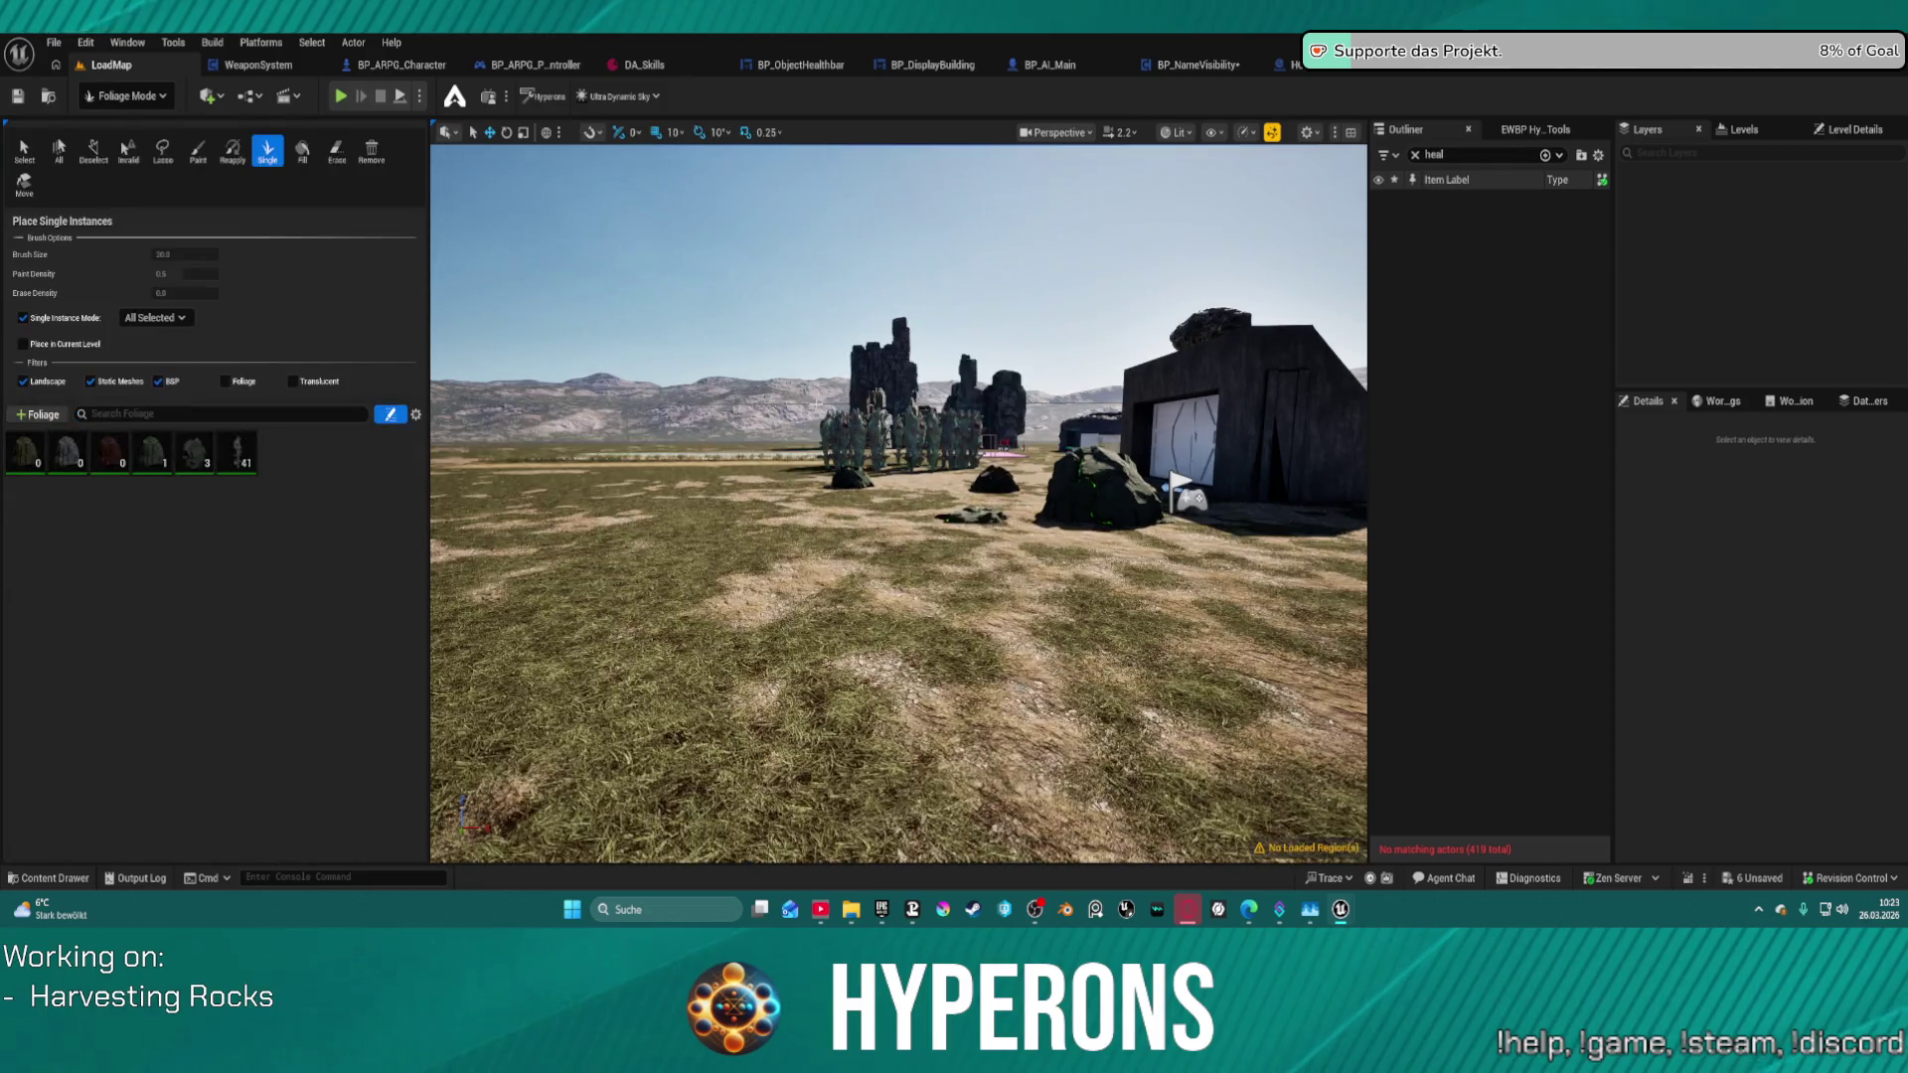